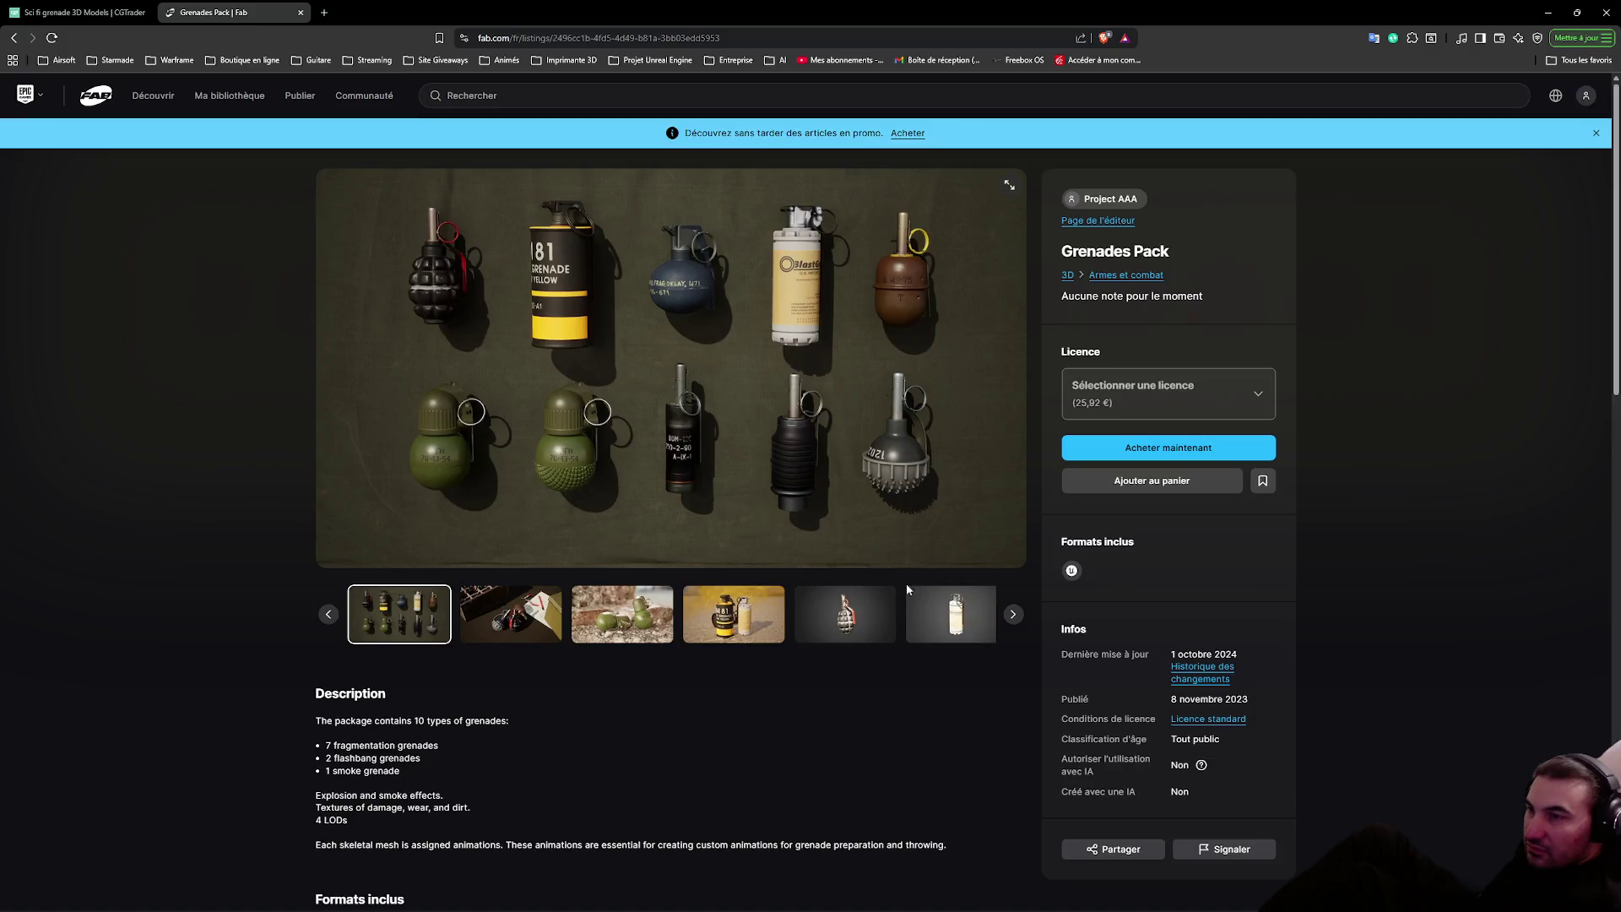
Go back to Fab's Sci Fi Grenade results, scroll through the grid, then leave them
key(alt+Left)
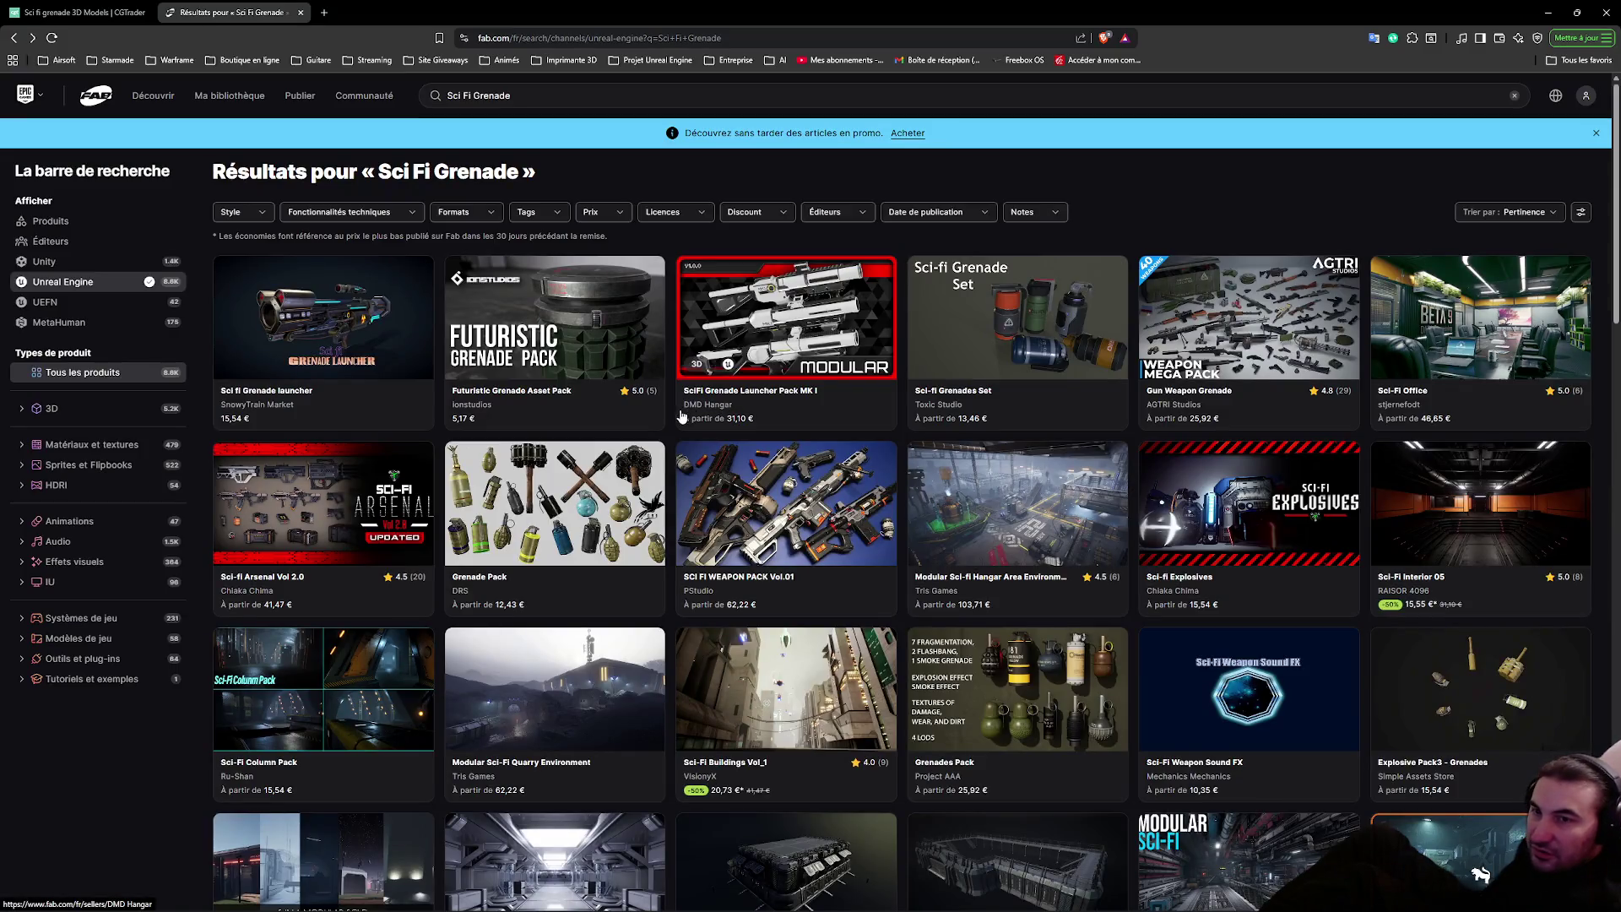
scroll(608, 490, down, 5)
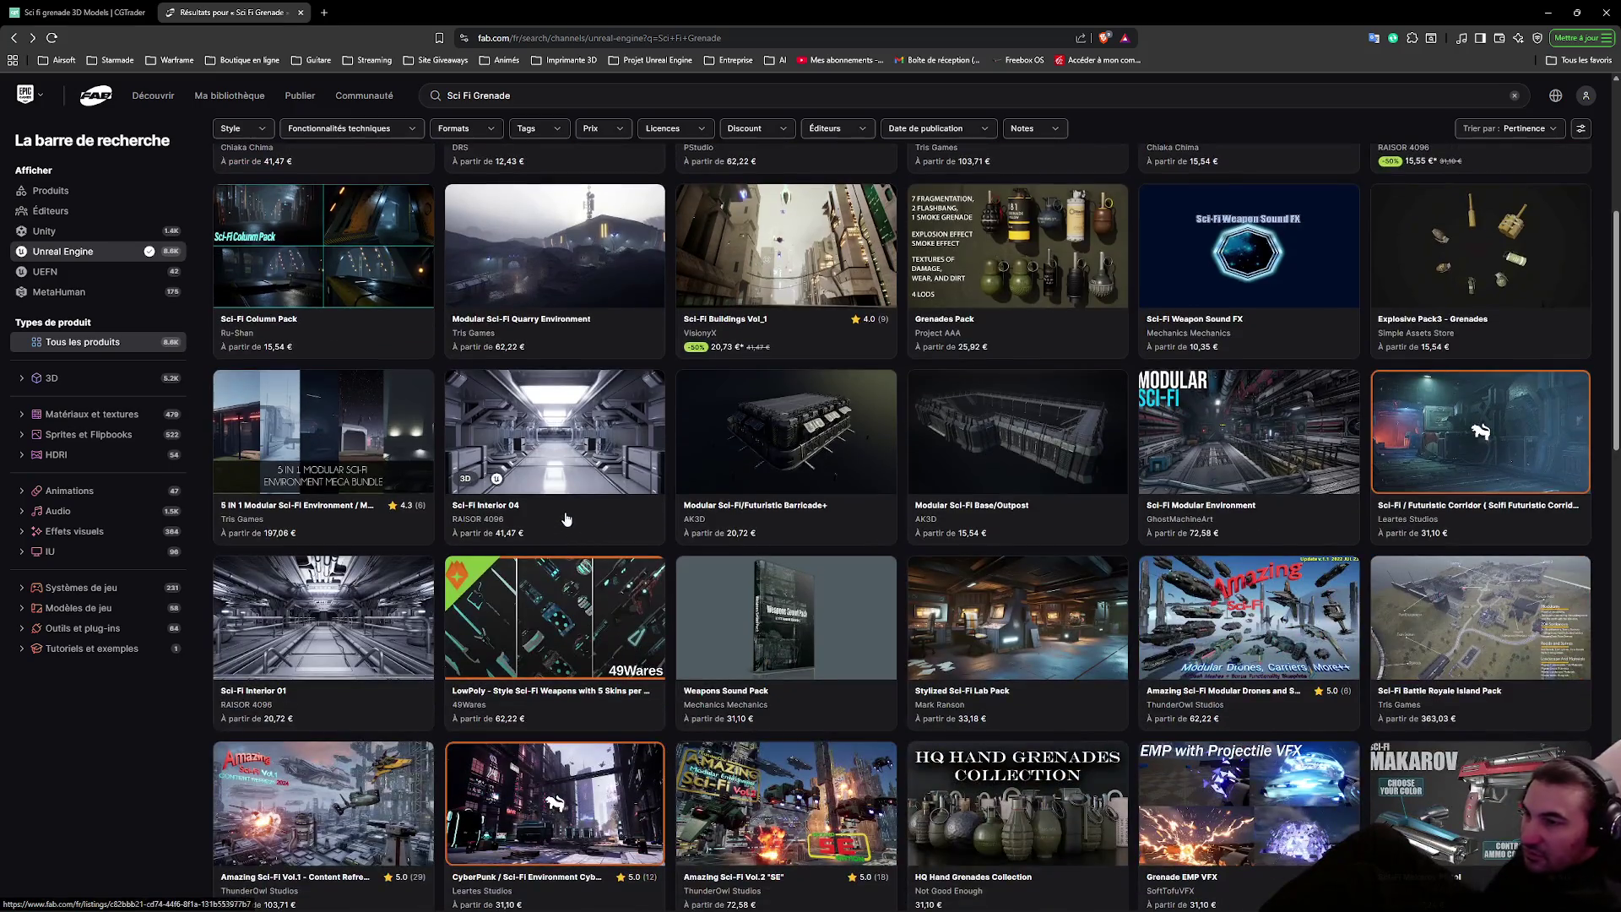
scroll(566, 518, down, 2)
scroll(375, 602, down, 3)
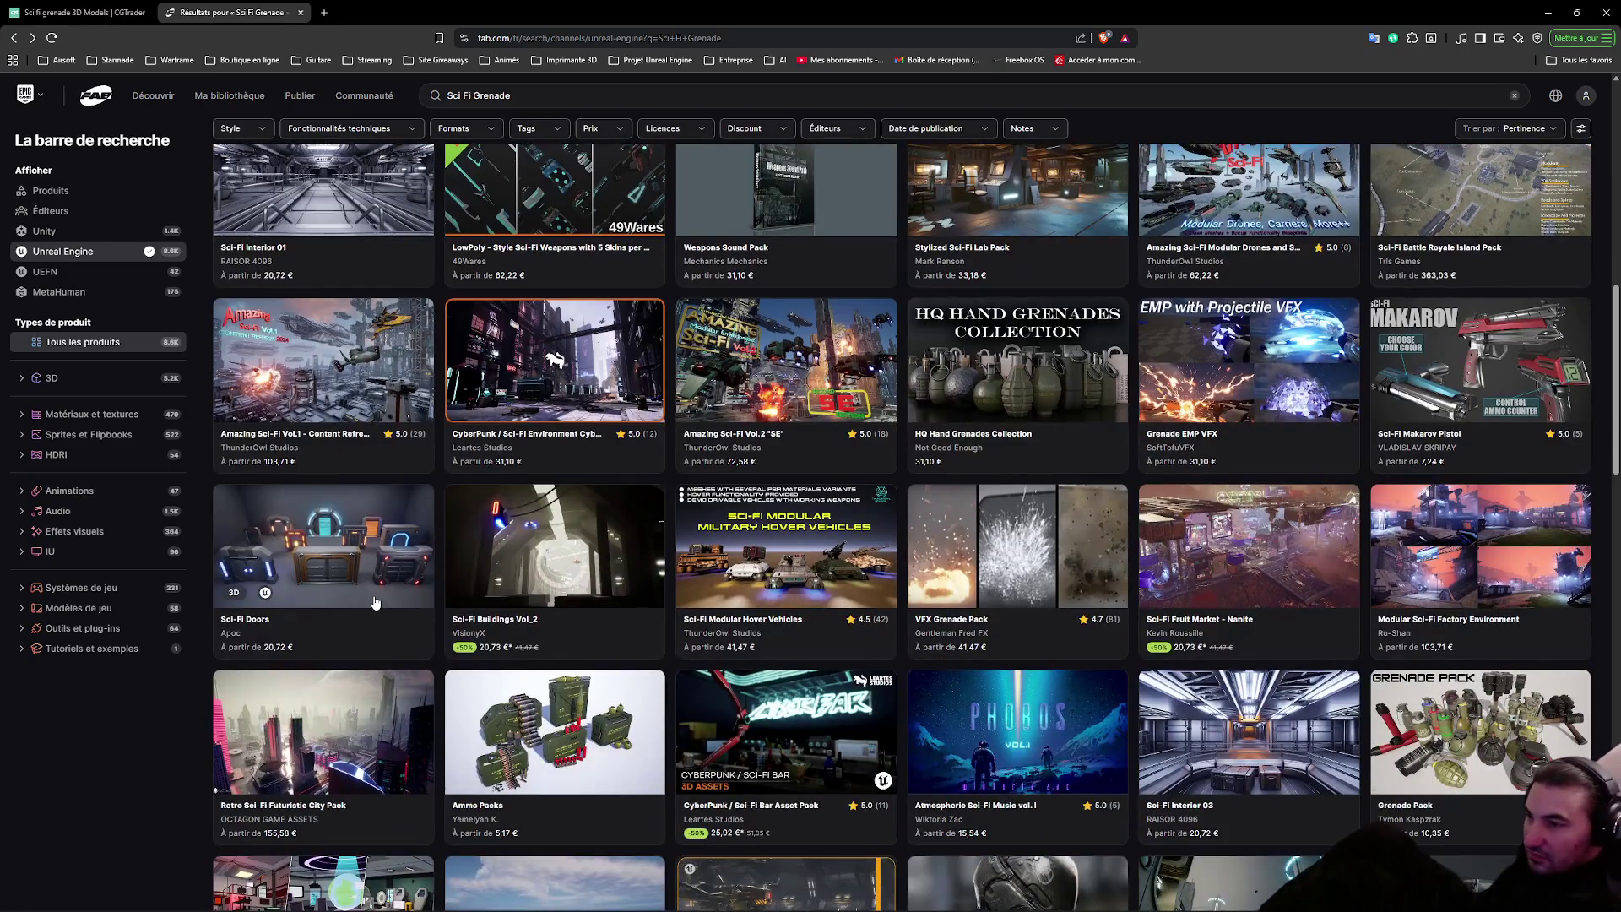
scroll(375, 602, down, 6)
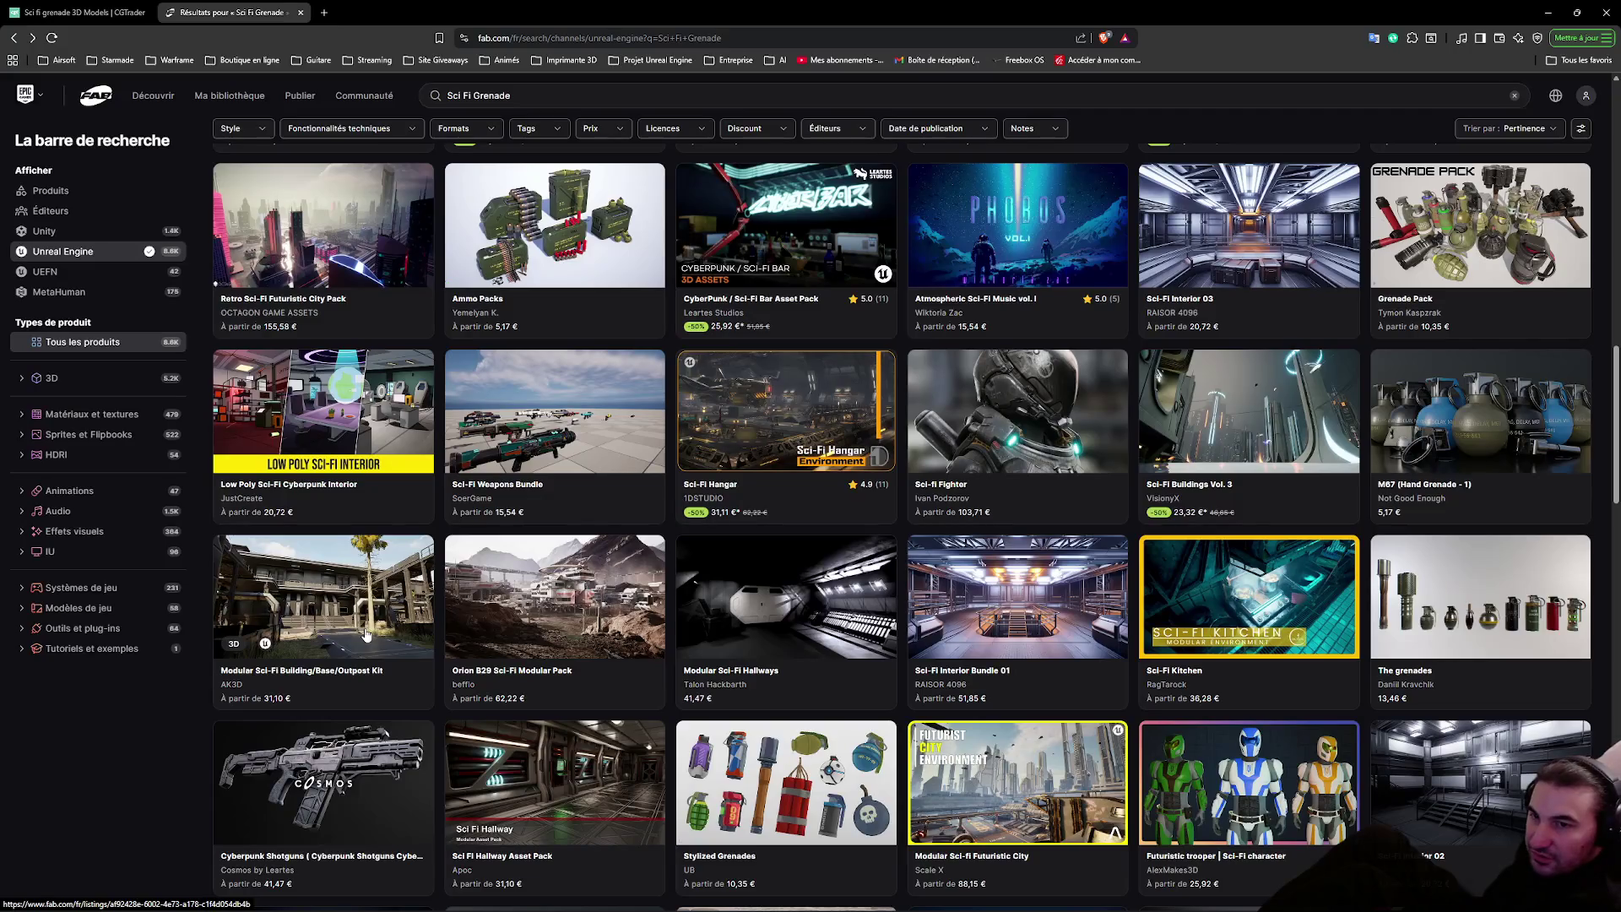
scroll(350, 639, down, 4)
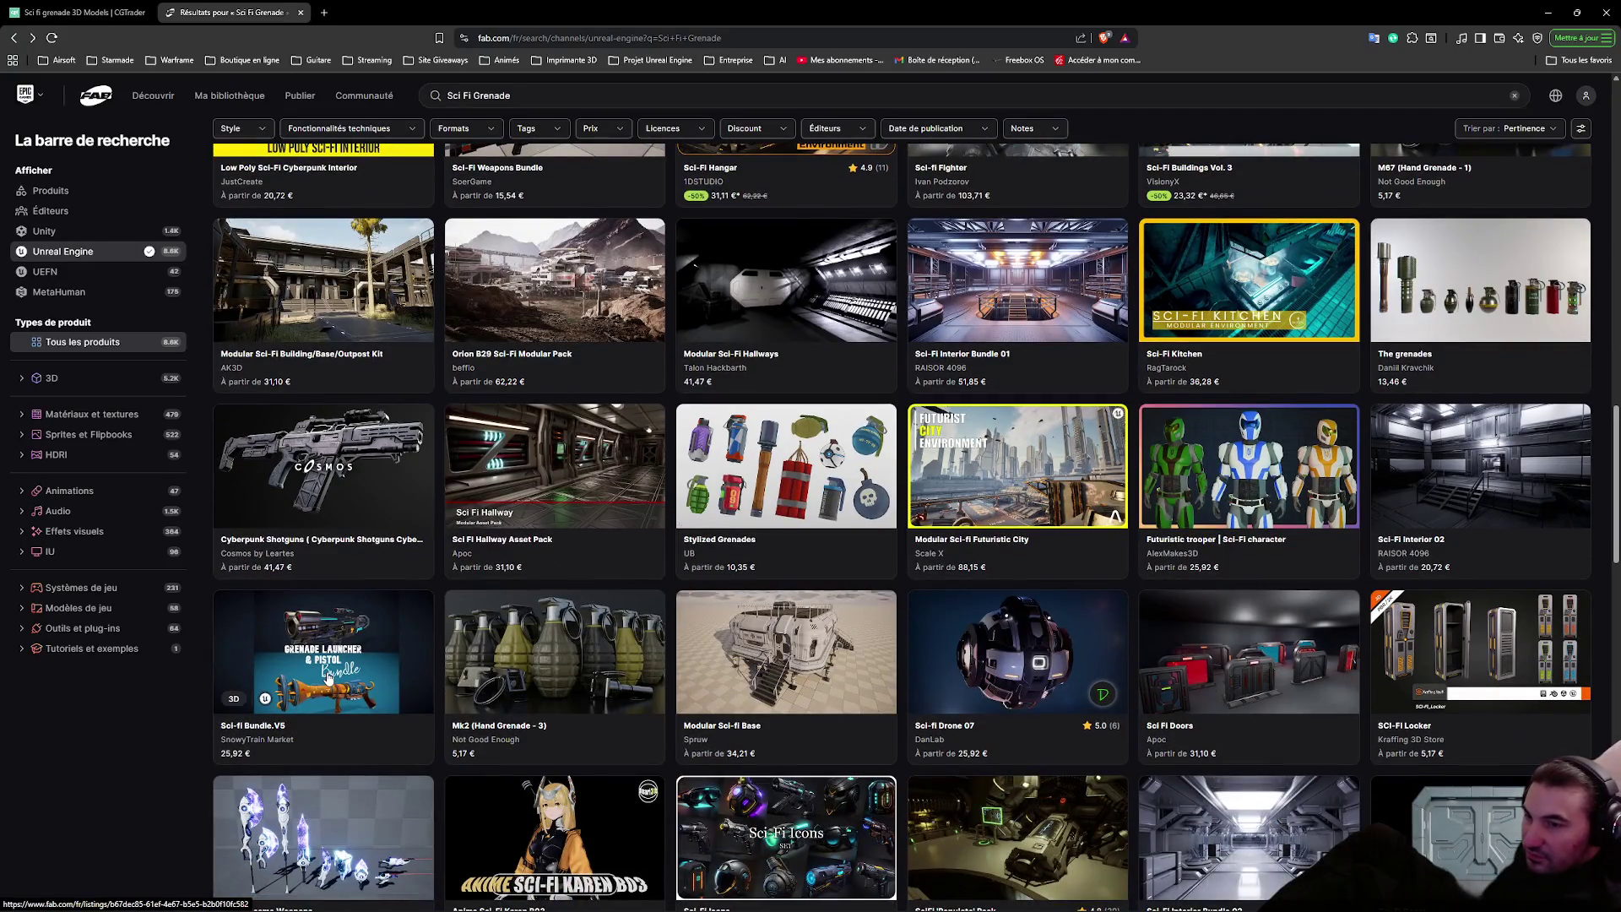
scroll(312, 697, down, 6)
scroll(277, 797, down, 2)
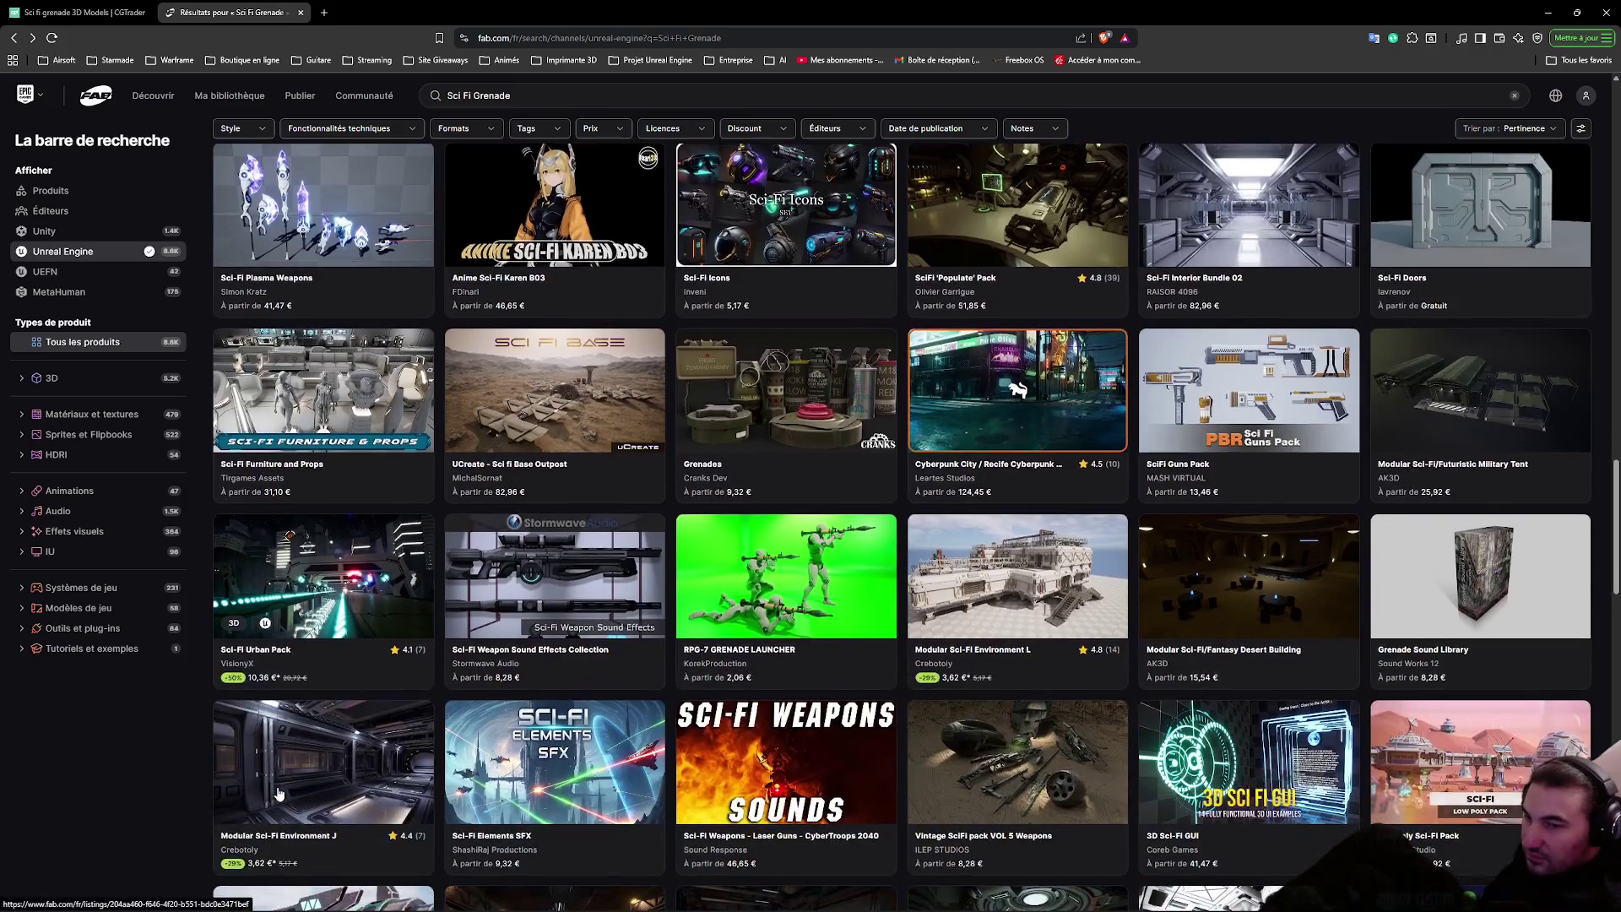
scroll(277, 798, down, 7)
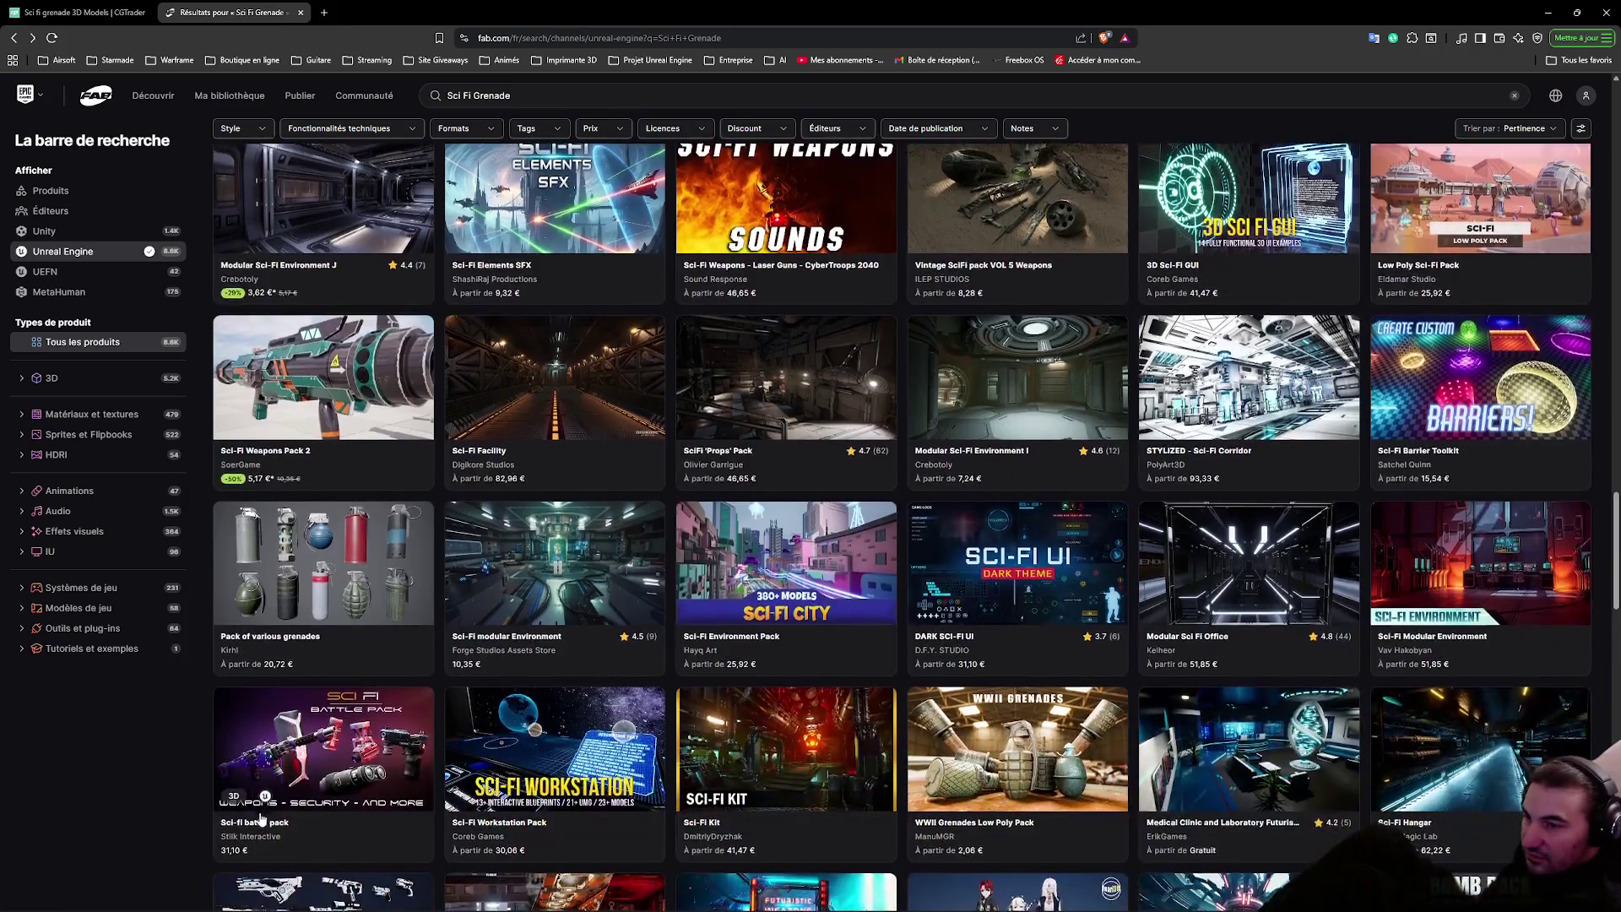
scroll(257, 826, down, 4)
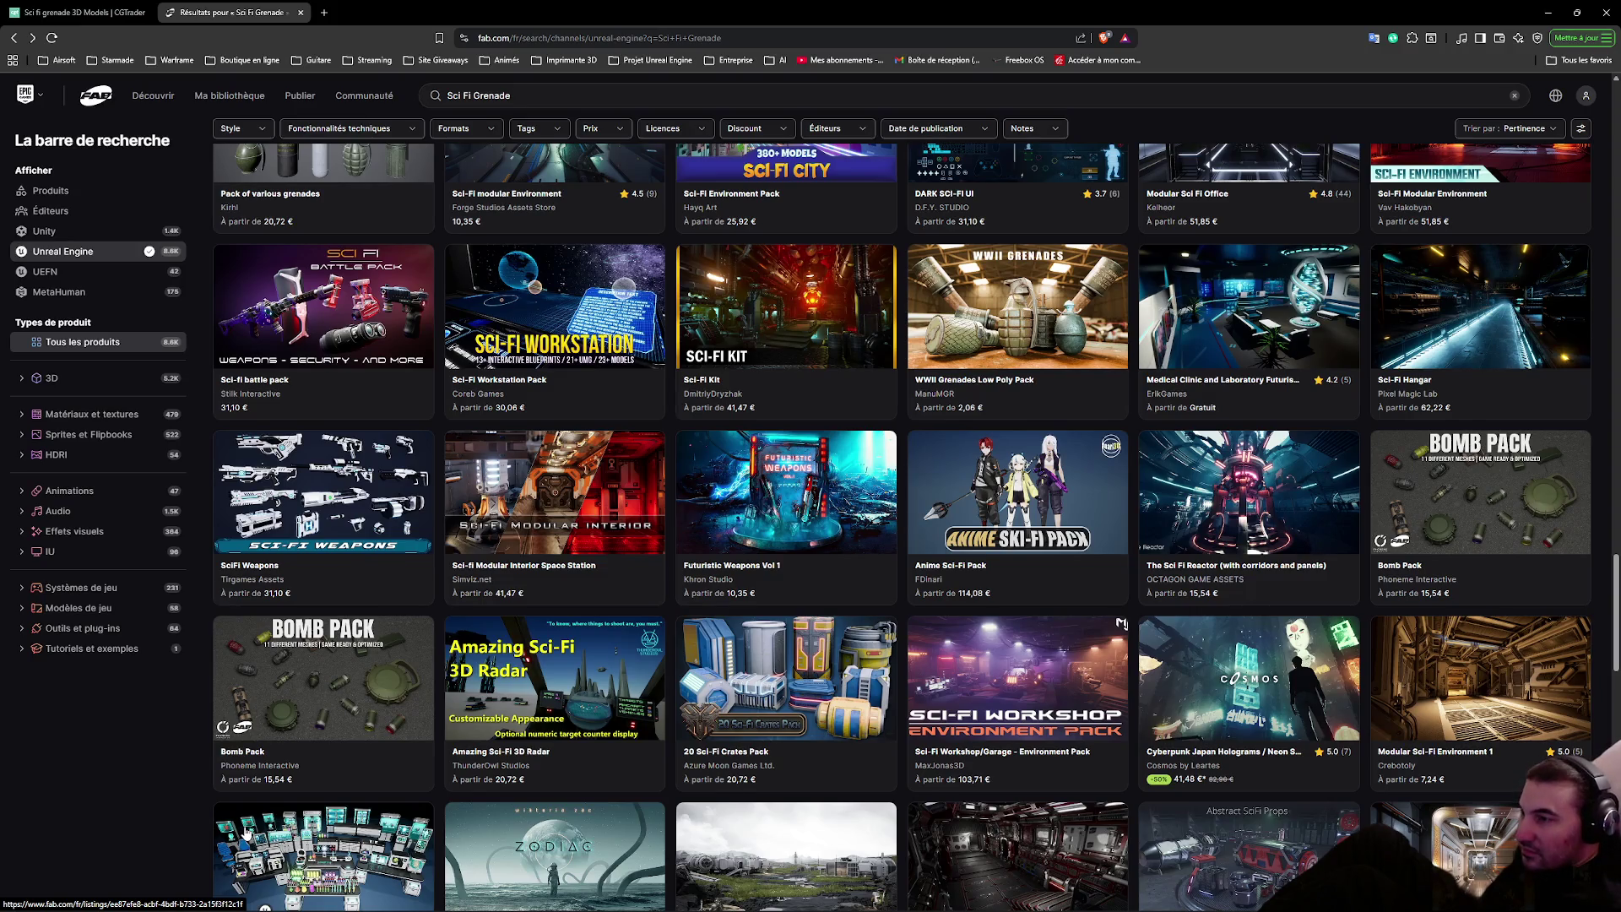
scroll(245, 831, down, 8)
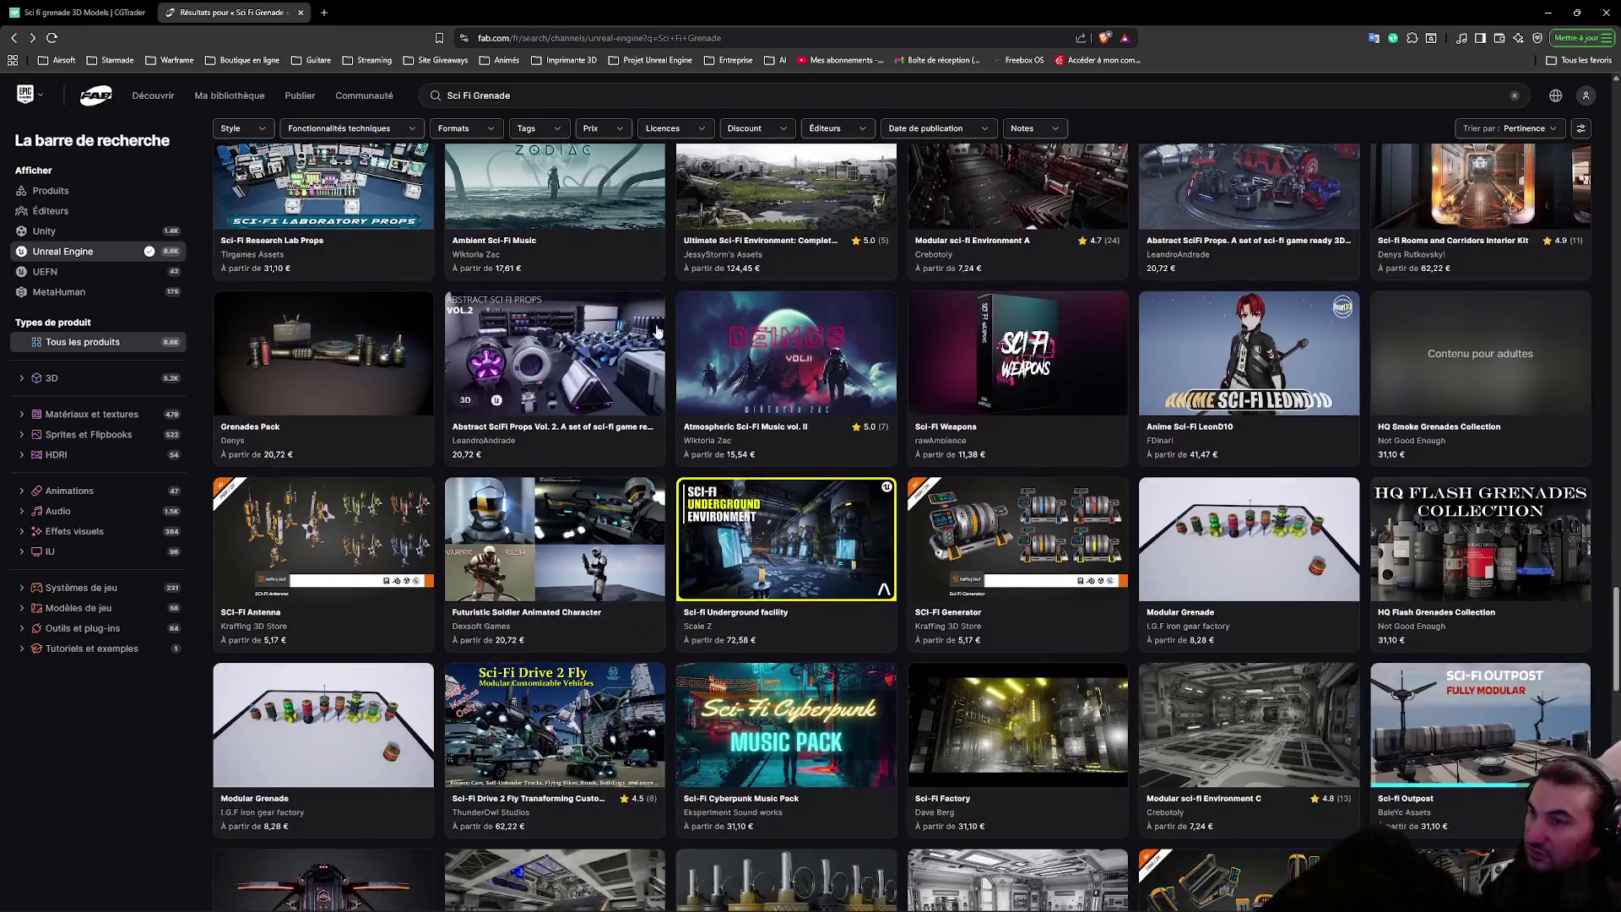
scroll(558, 447, down, 5)
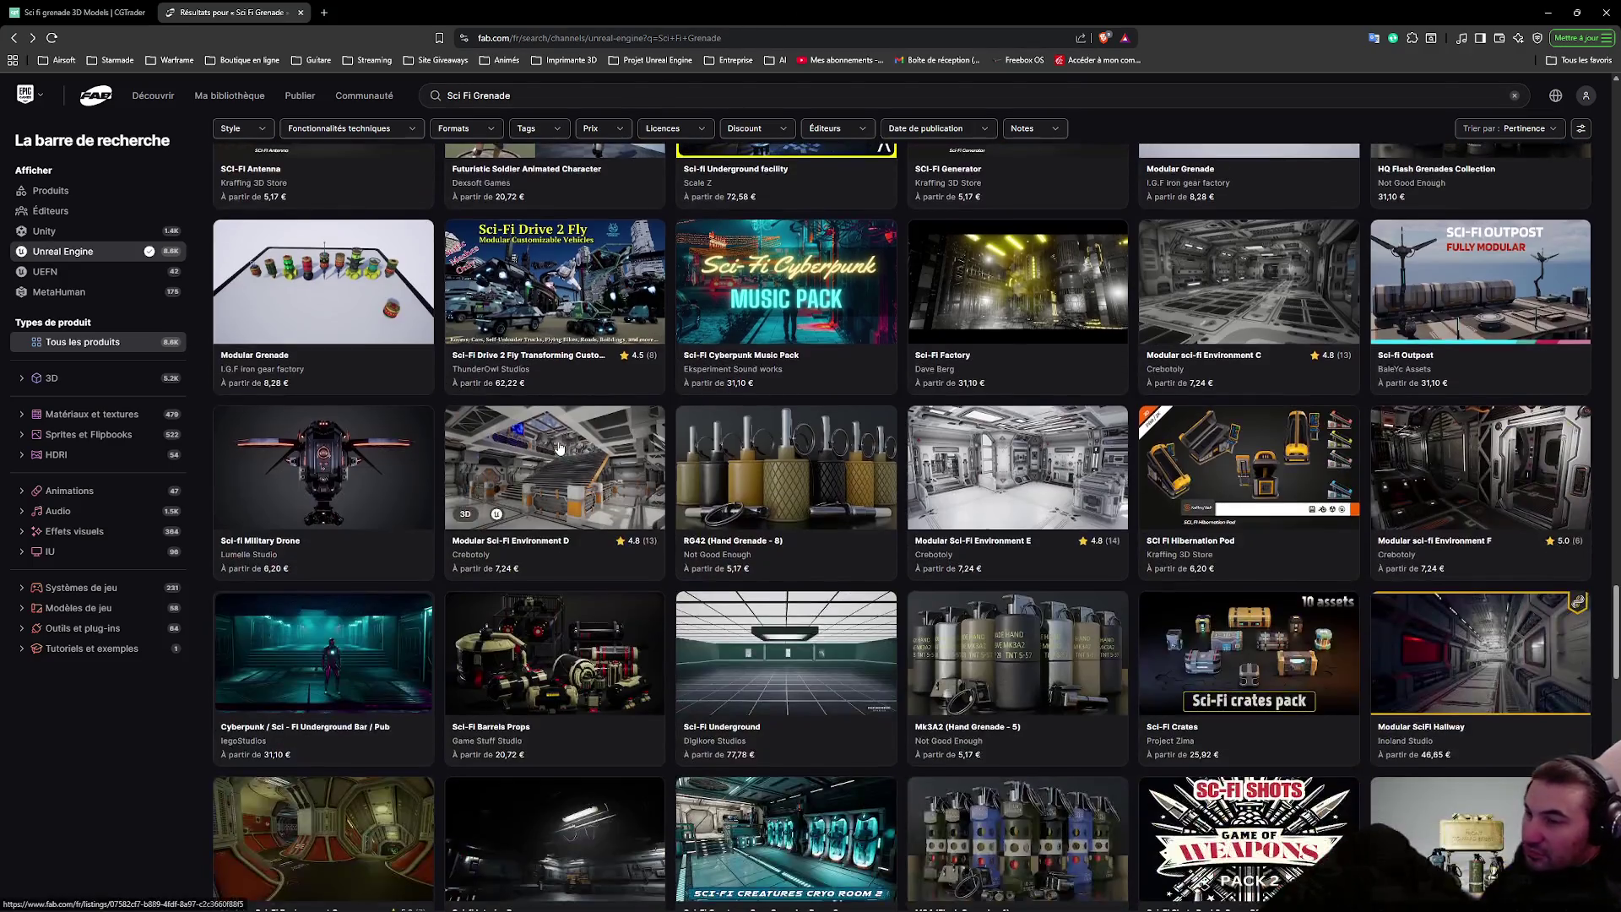
key(alt+Left)
key(alt+Left)
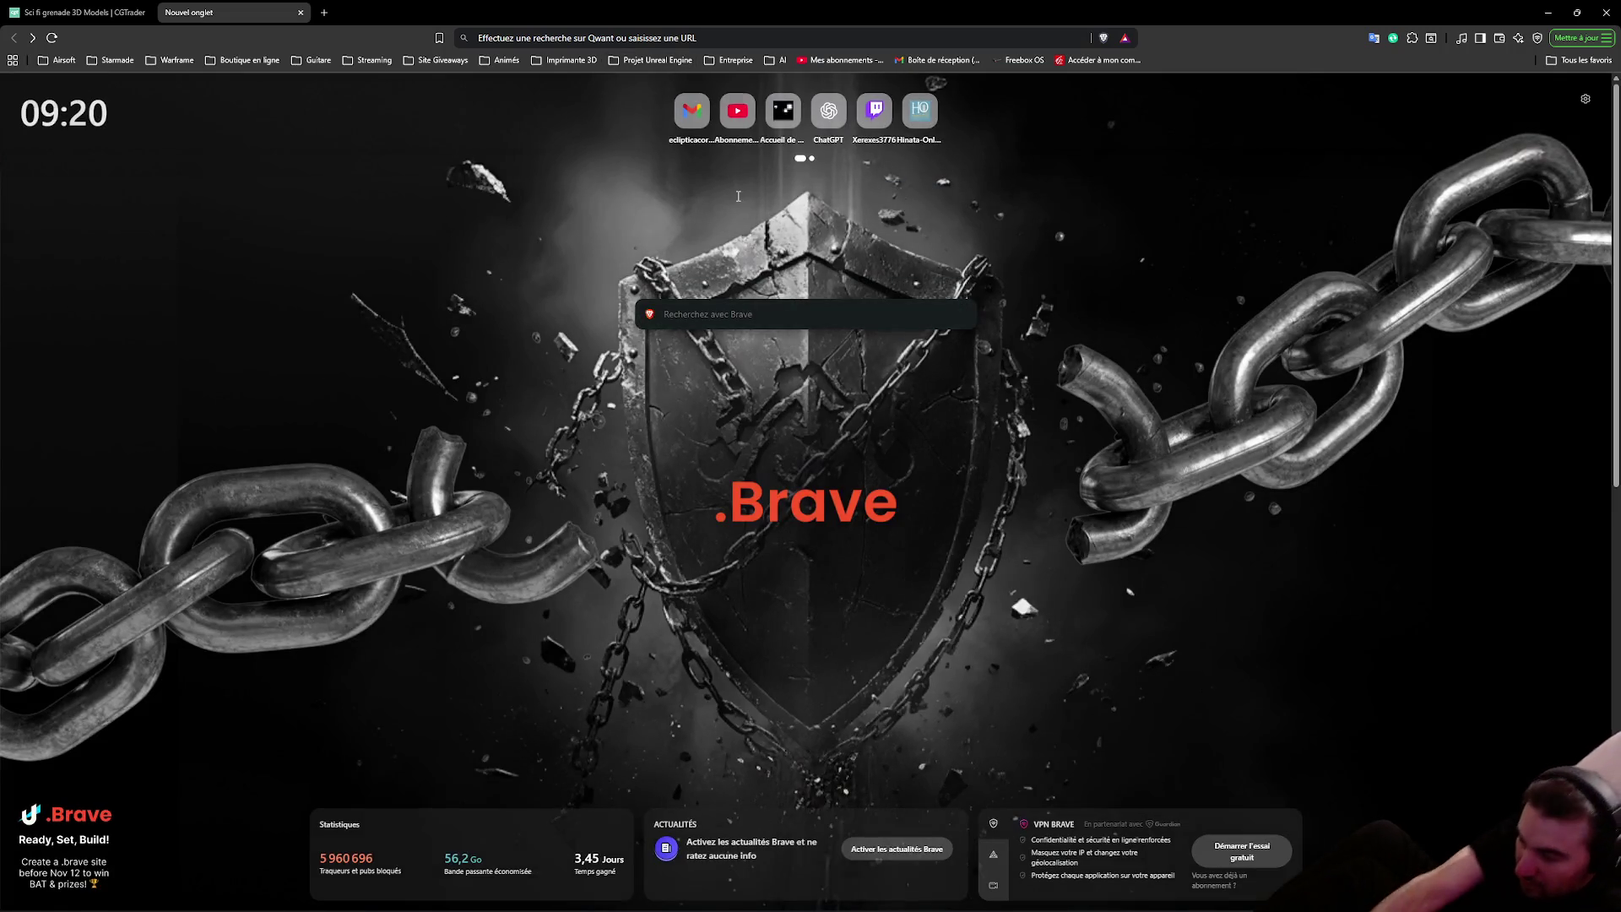
Decline Brave News and search the web for 'Sci Fi Grenade mesh', scrolling the results
scroll(738, 198, down, 5)
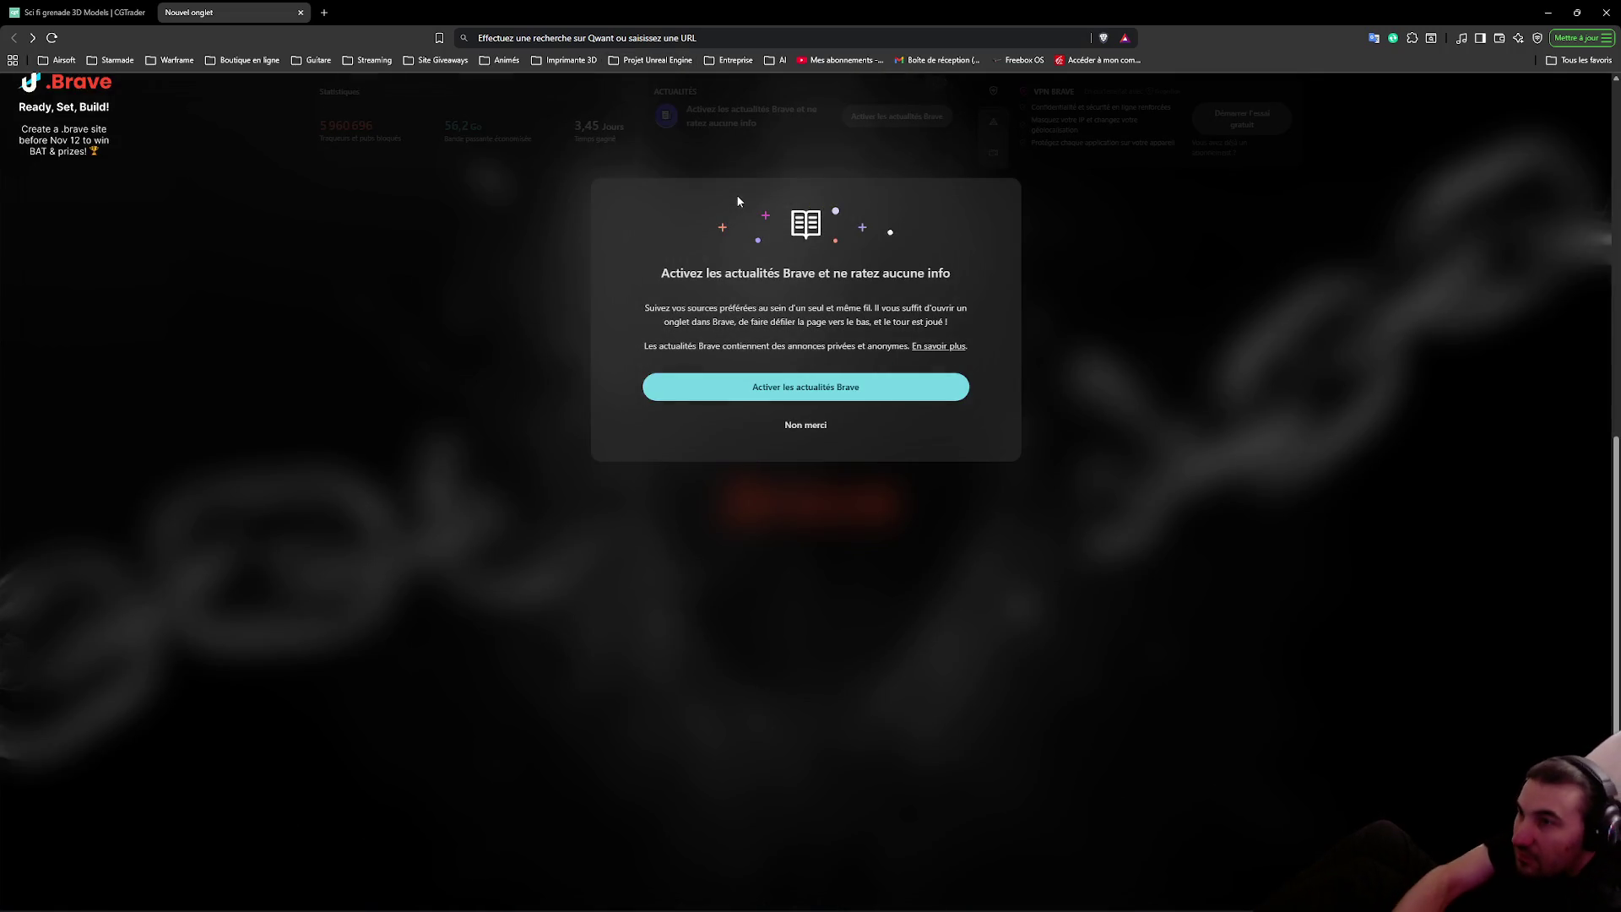
click(808, 425)
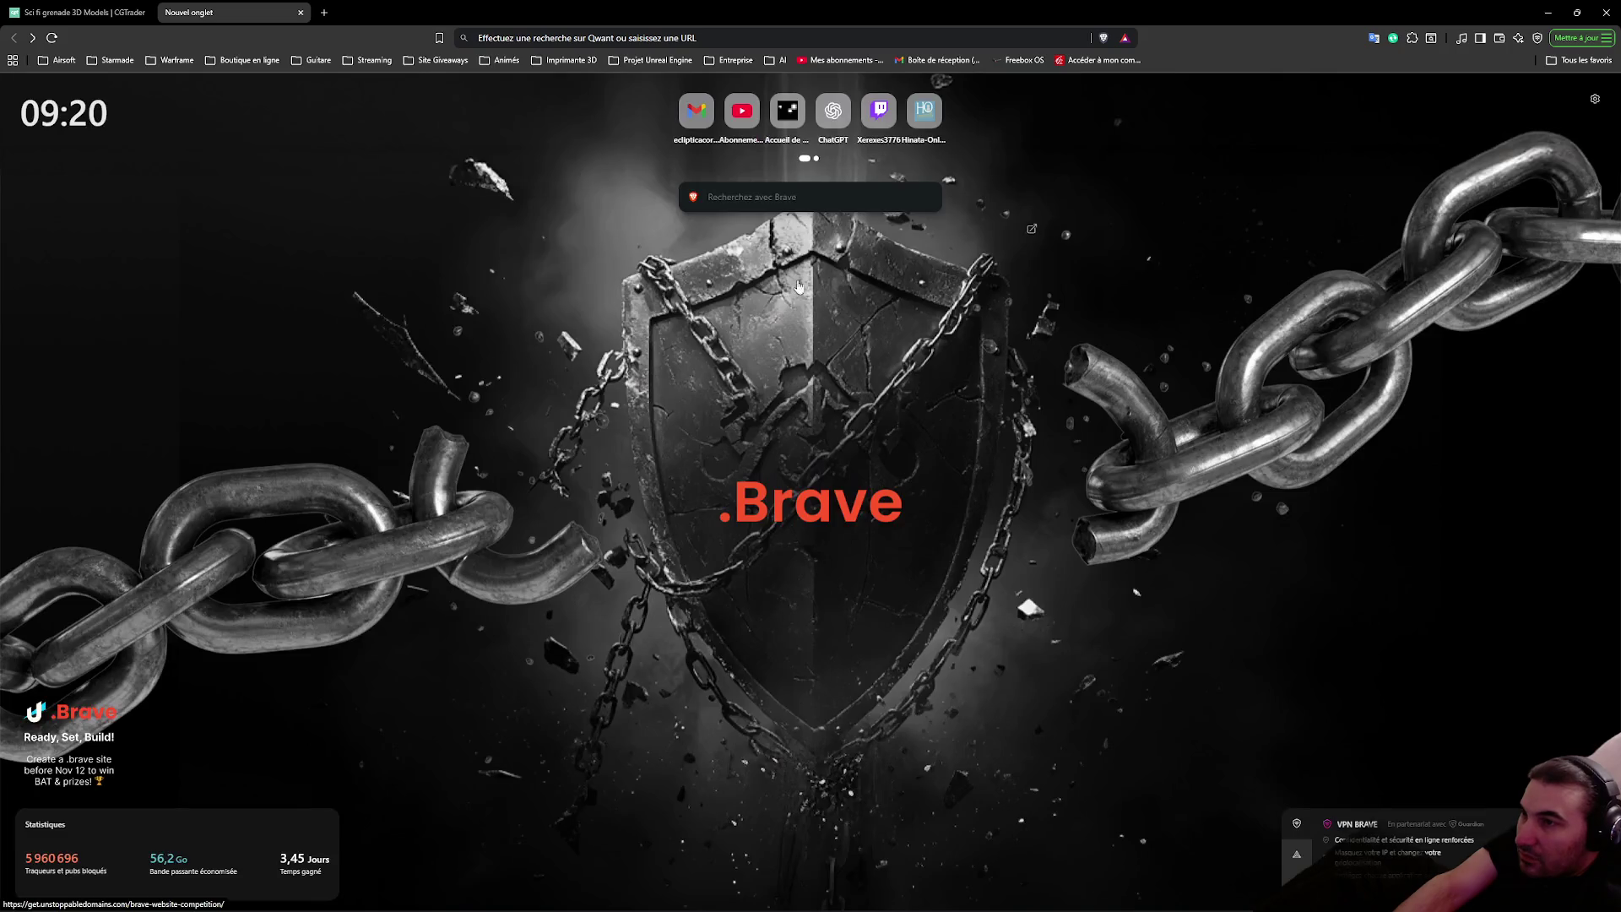
click(743, 195)
text(Sci Fi Grenade )
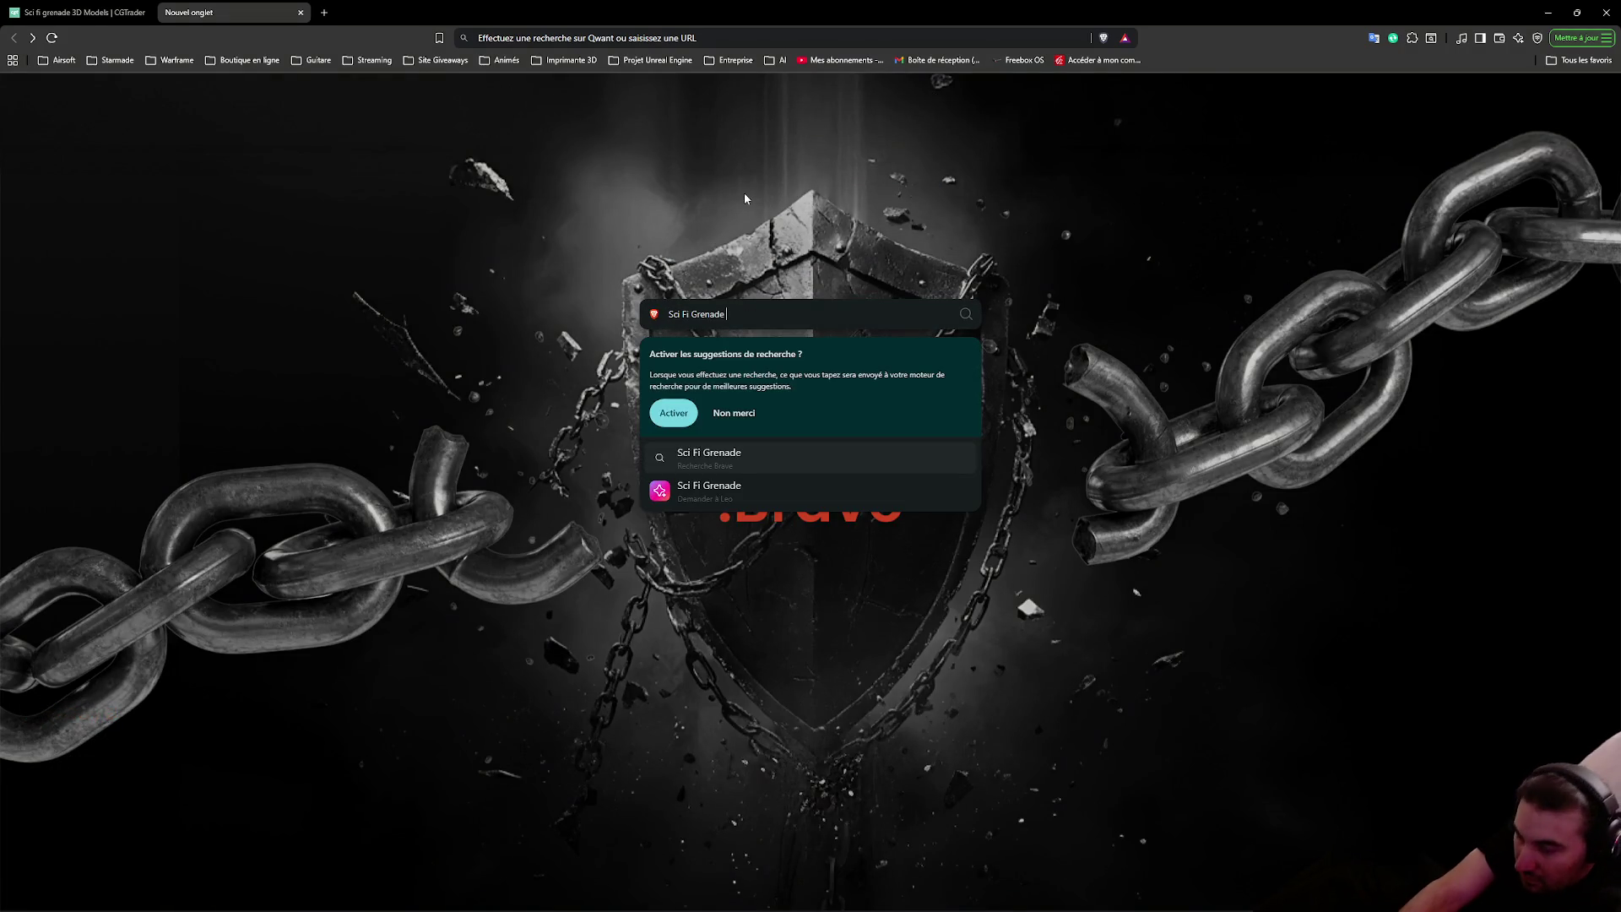
text(mesh)
key(Return)
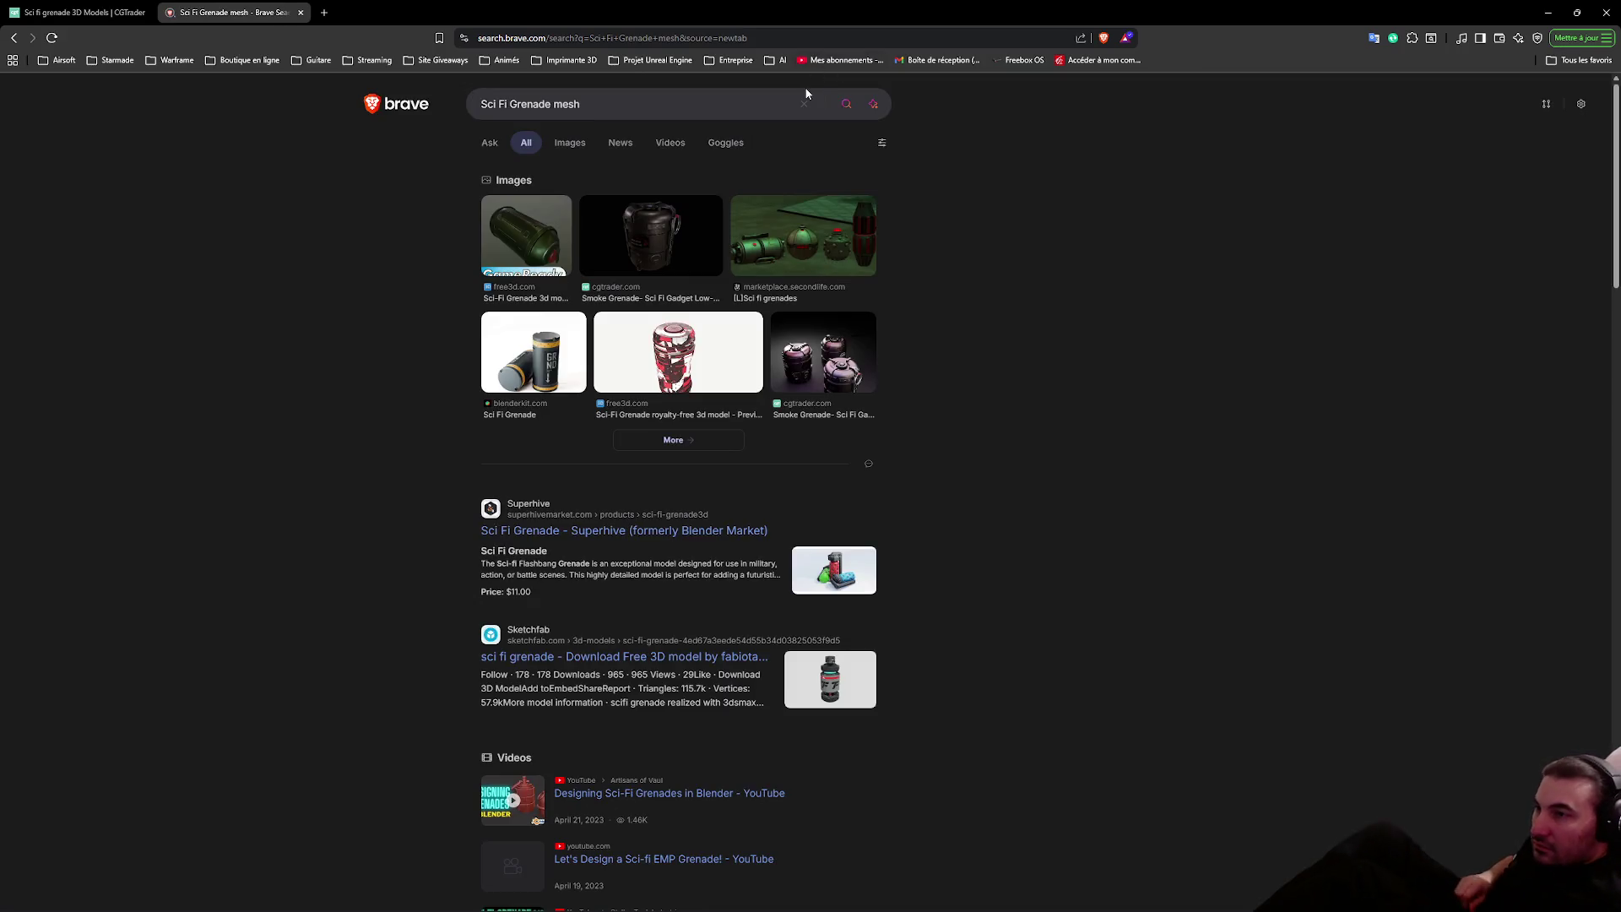
scroll(815, 227, down, 1)
scroll(815, 227, down, 2)
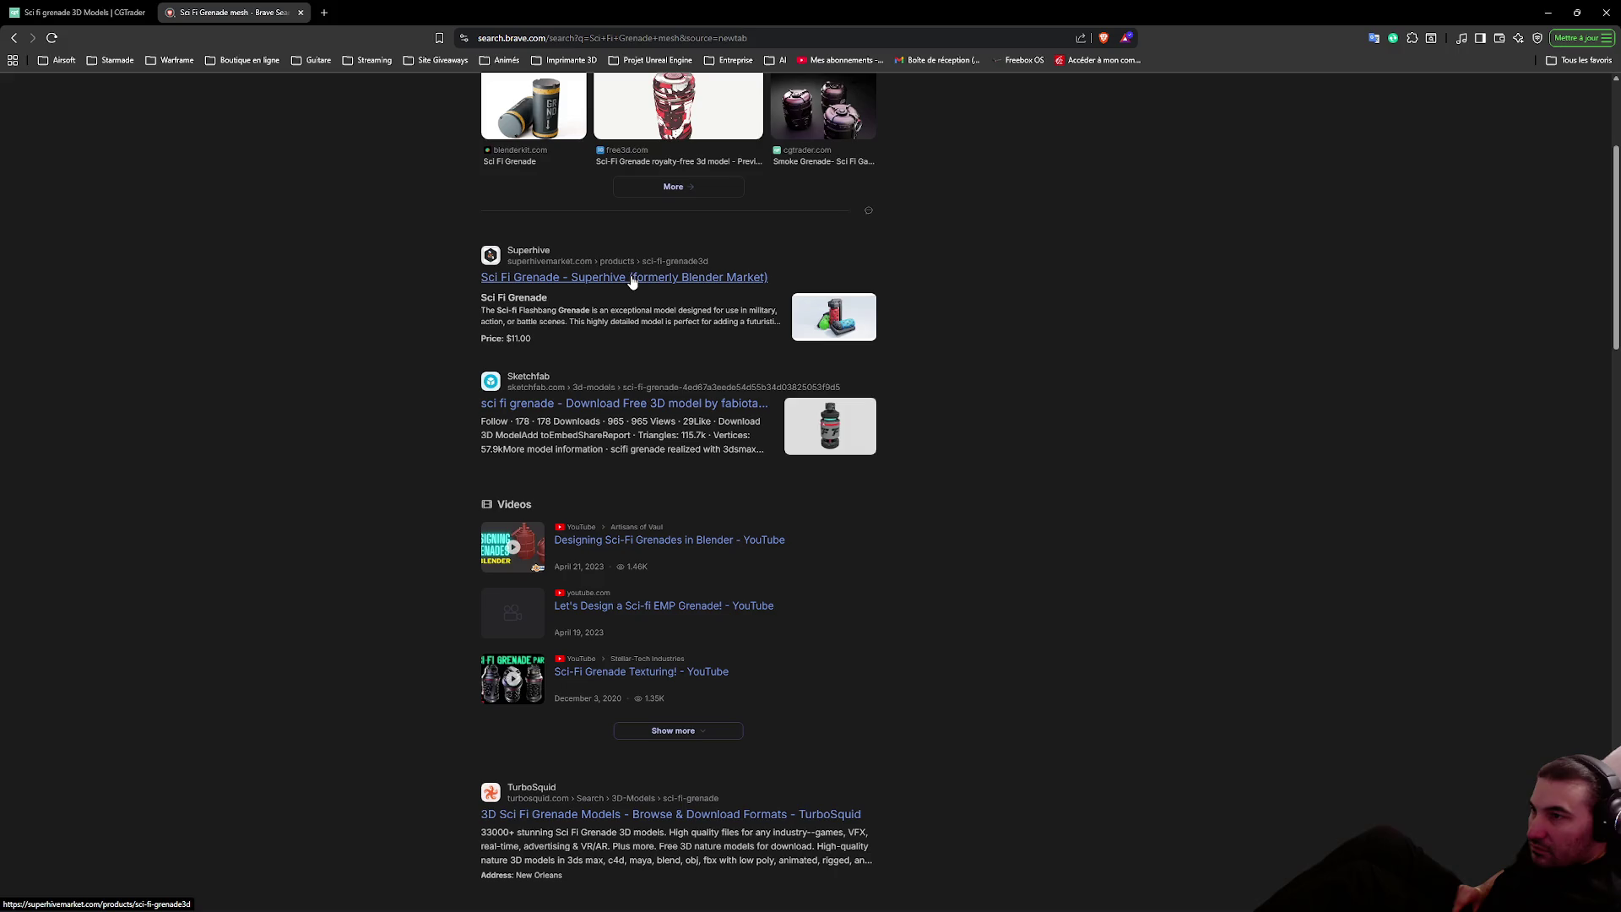
Inspect the Sketchfab grenade, search Sketchfab for 'Sci Fi Grenade' and view the first SciFi grenade model
click(598, 396)
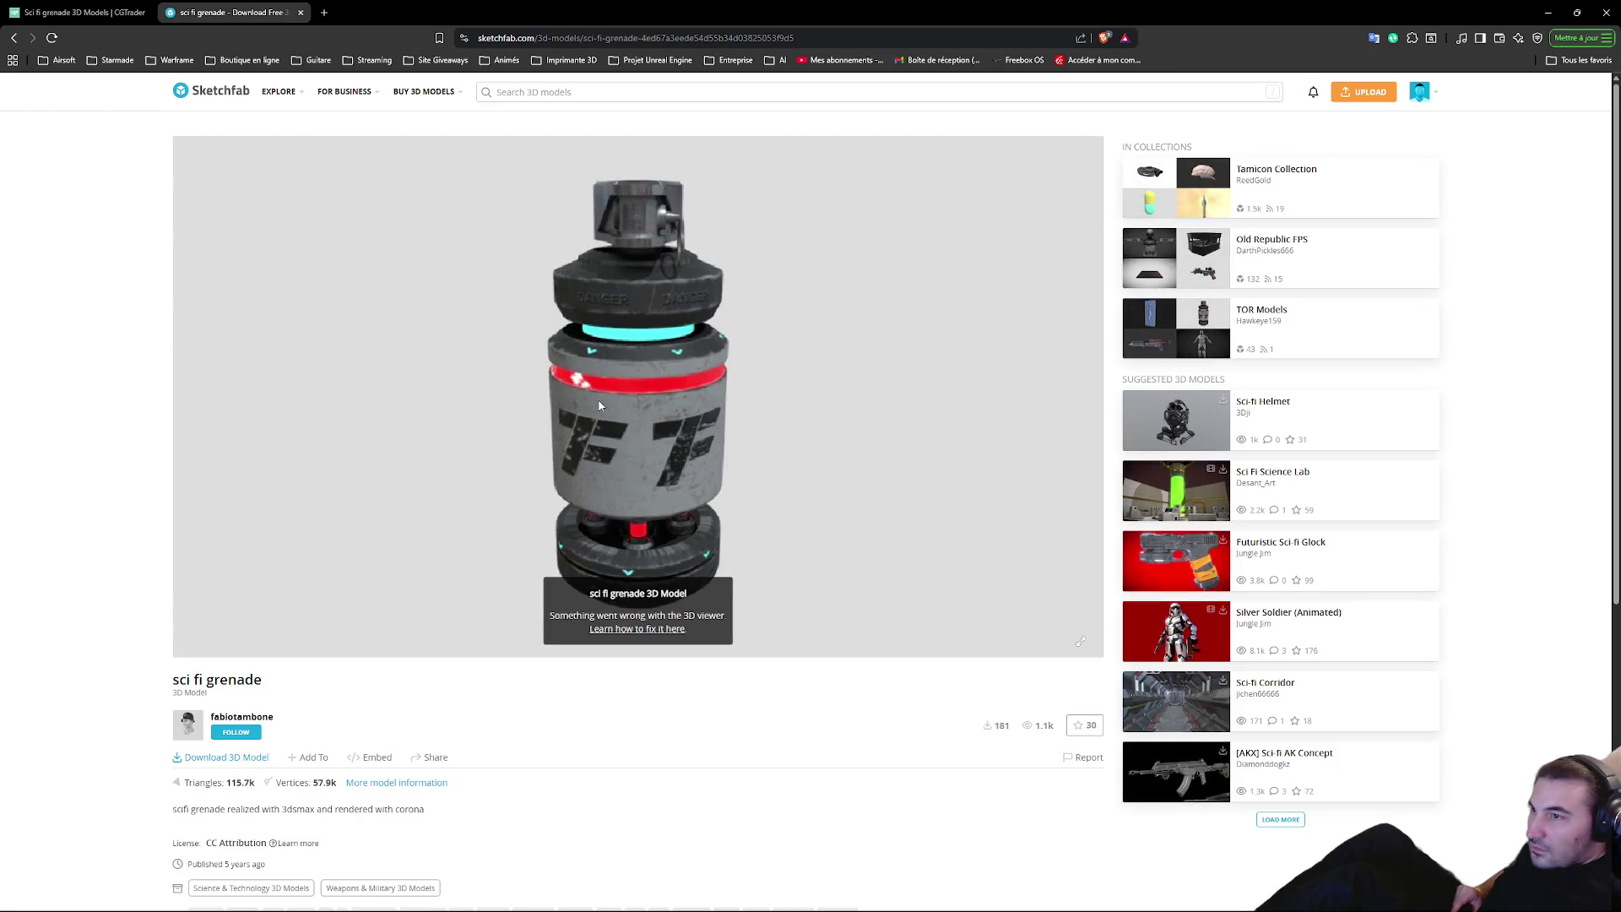
drag(599, 406, 737, 415)
click(567, 92)
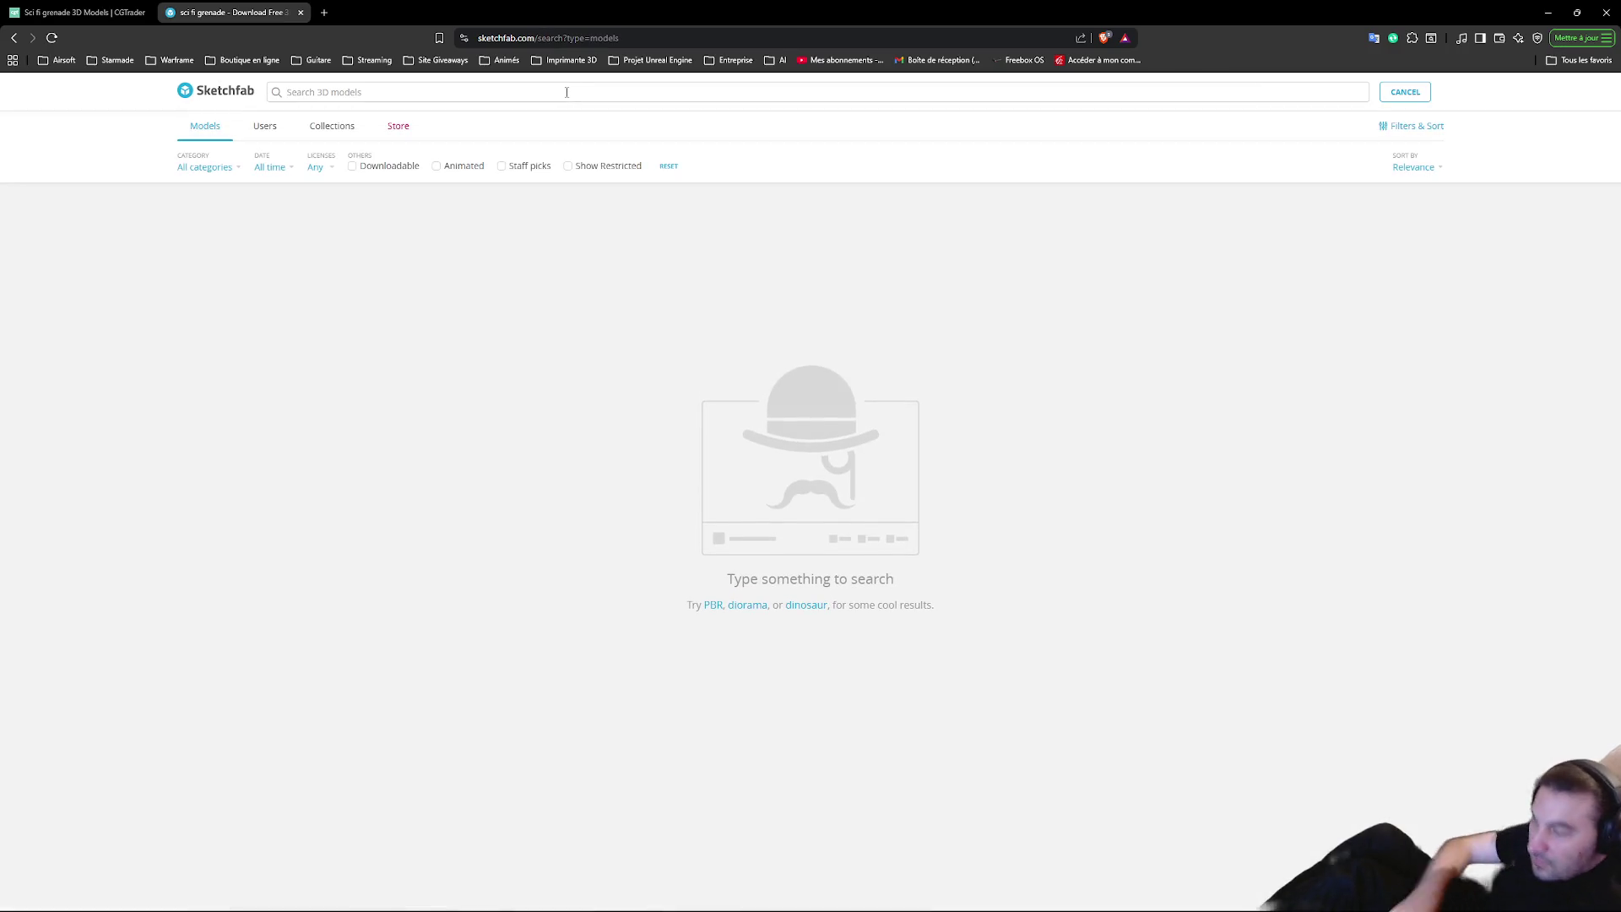
text(Sci Fi Grenade)
key(Return)
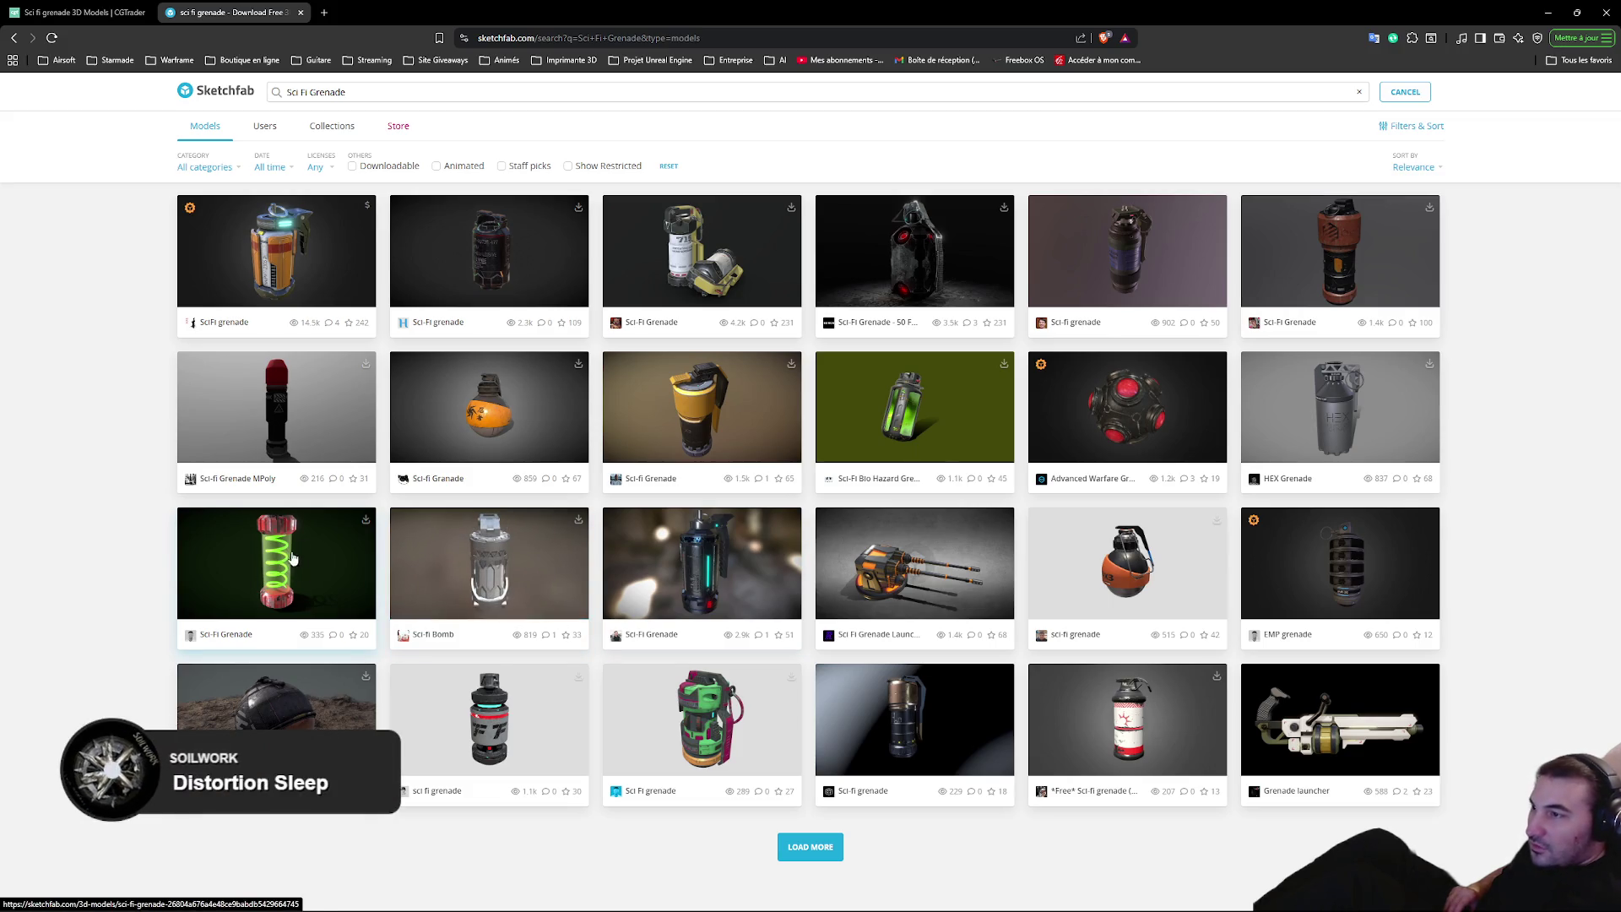
click(265, 265)
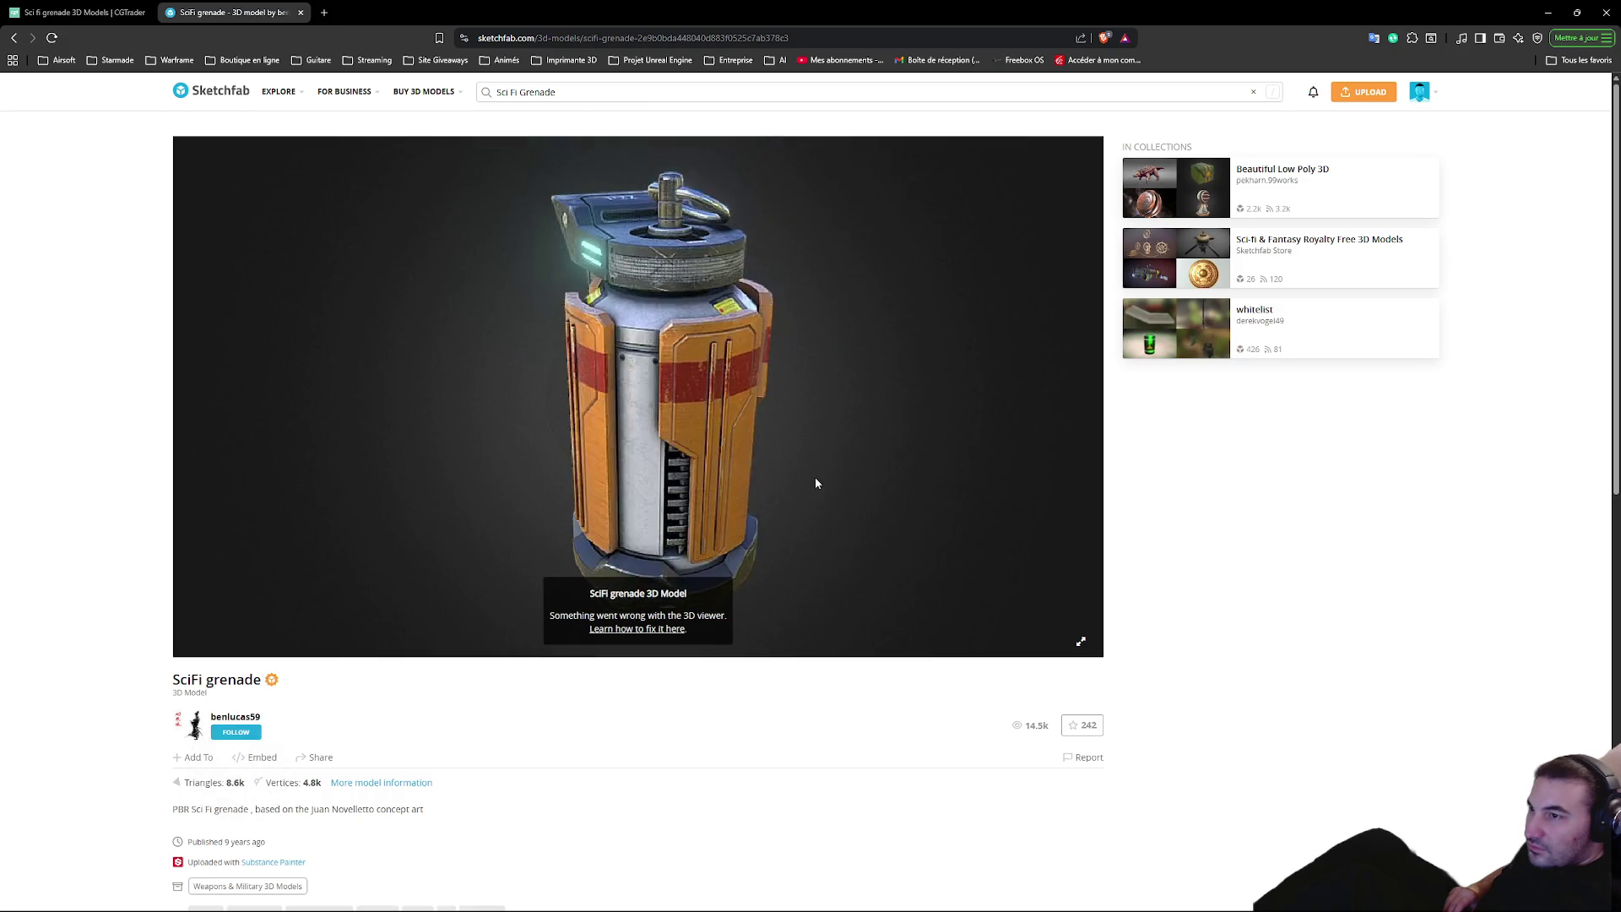
click(302, 14)
Return to page 1 of CGTrader's Sci Fi Grenade results
scroll(805, 686, down, 10)
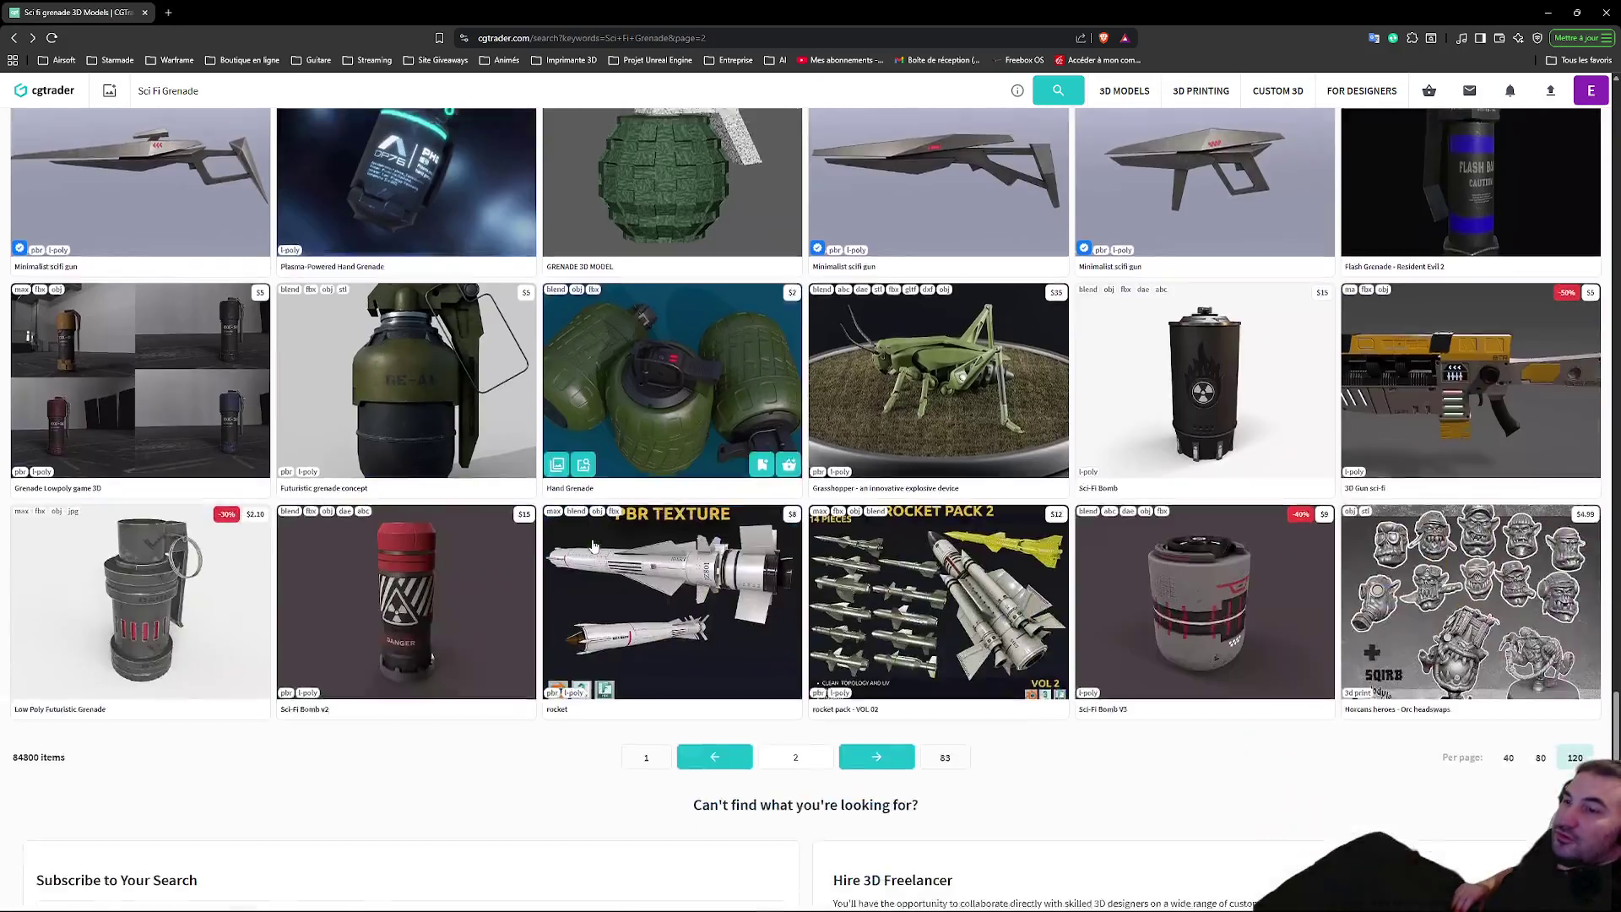
scroll(805, 685, up, 4)
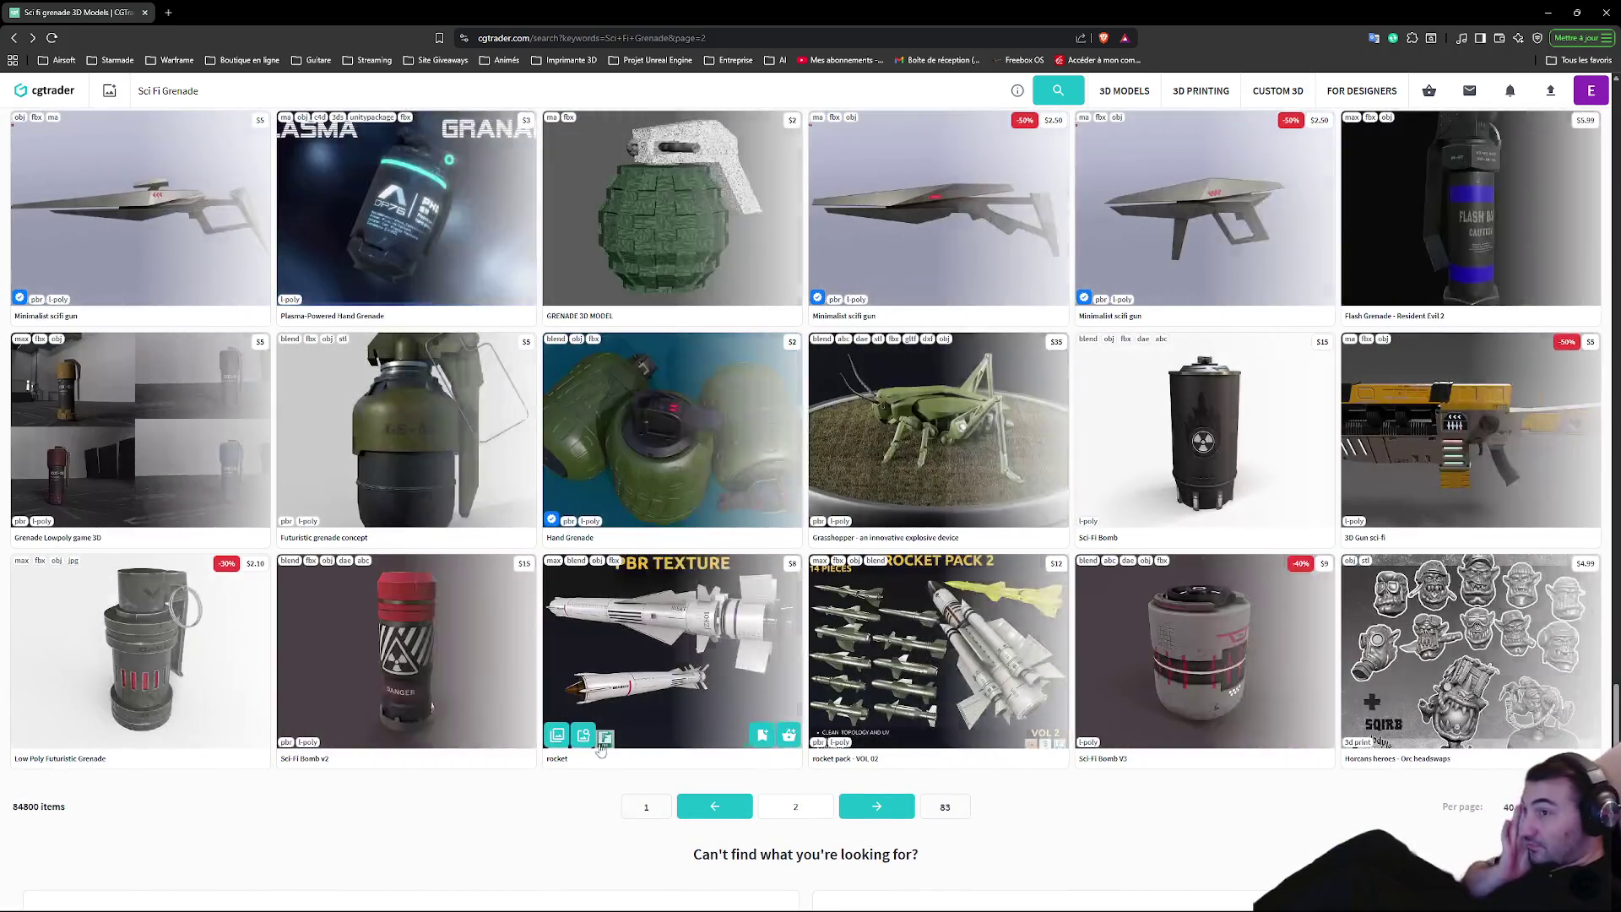
click(646, 807)
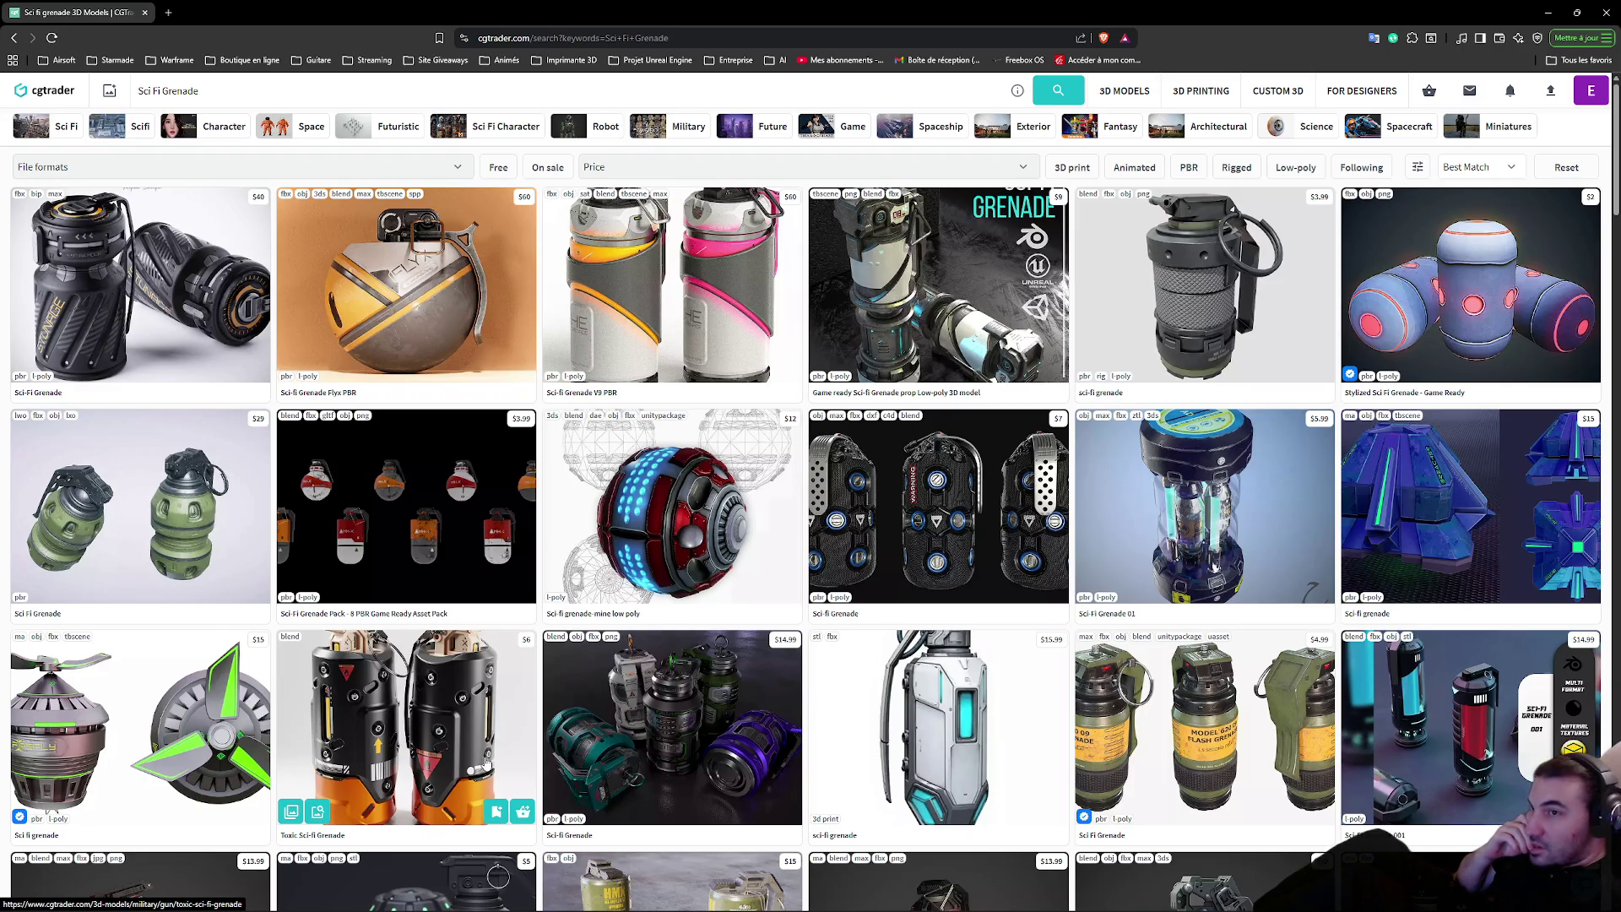
key(ctrl+t)
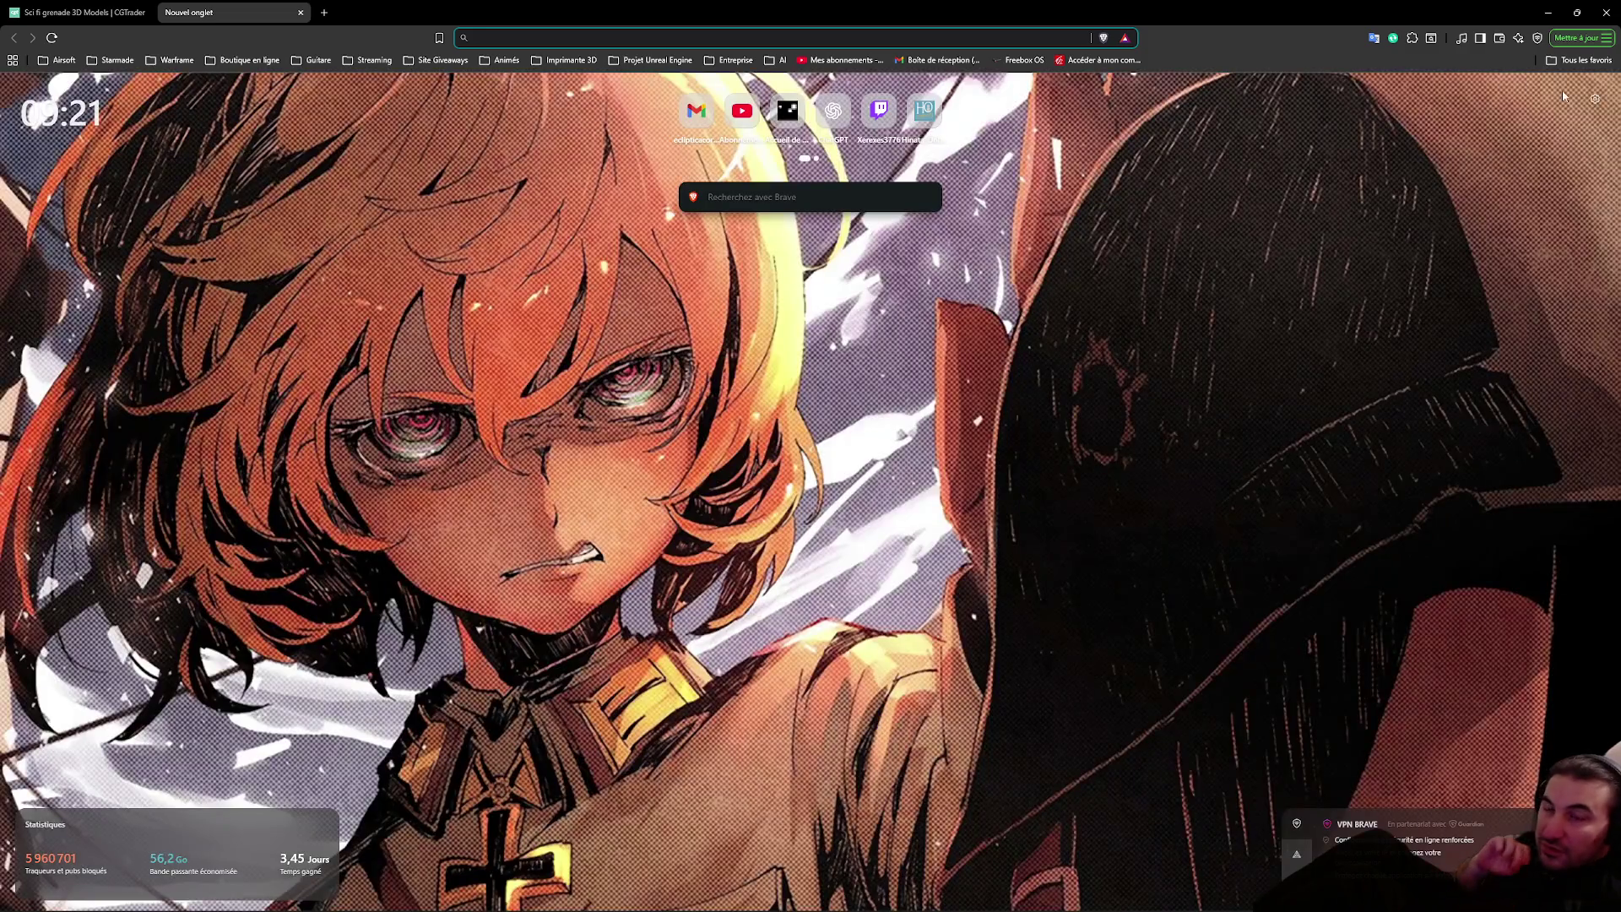
Reopen the closed Sketchfab 'SciFi grenade' page from Brave's history
click(1581, 60)
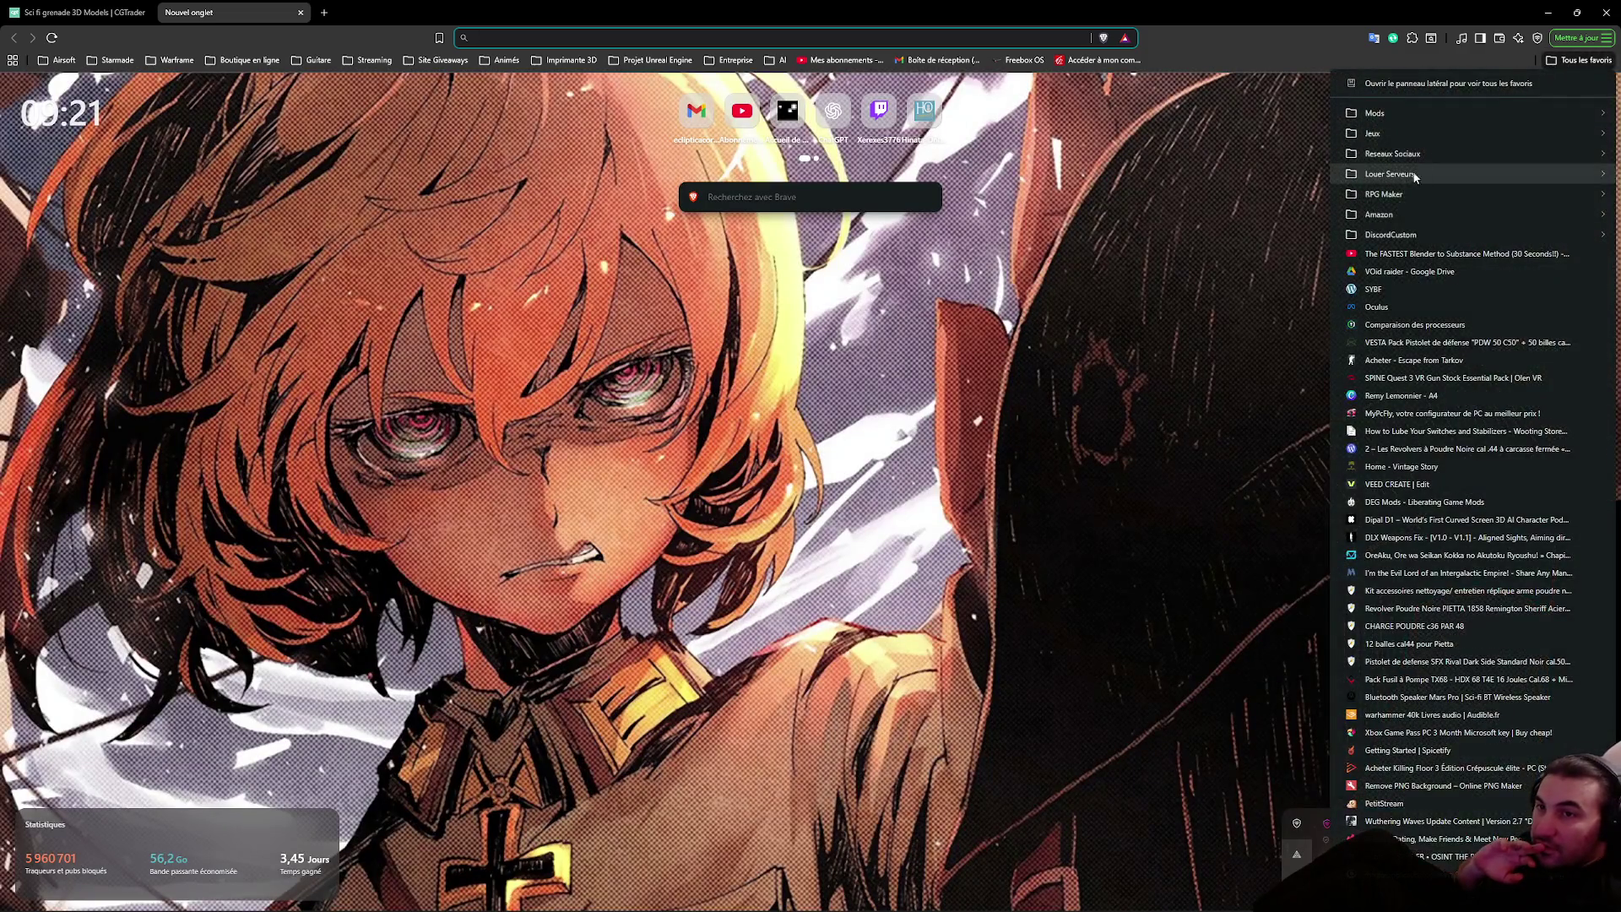
mouse_move(1579, 214)
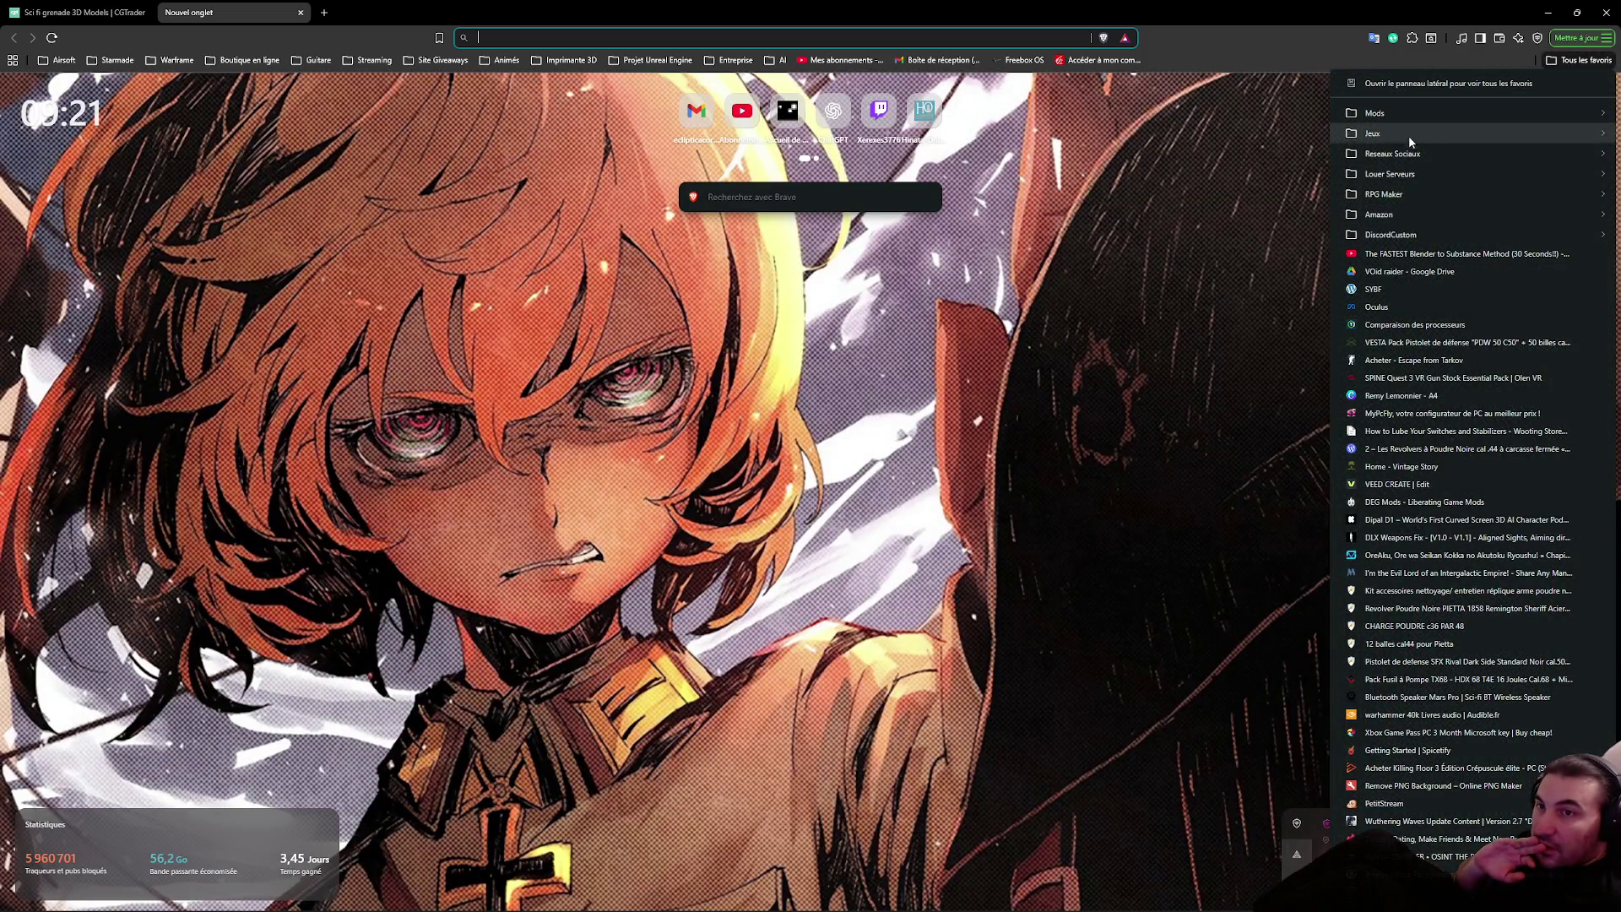
mouse_move(1393, 153)
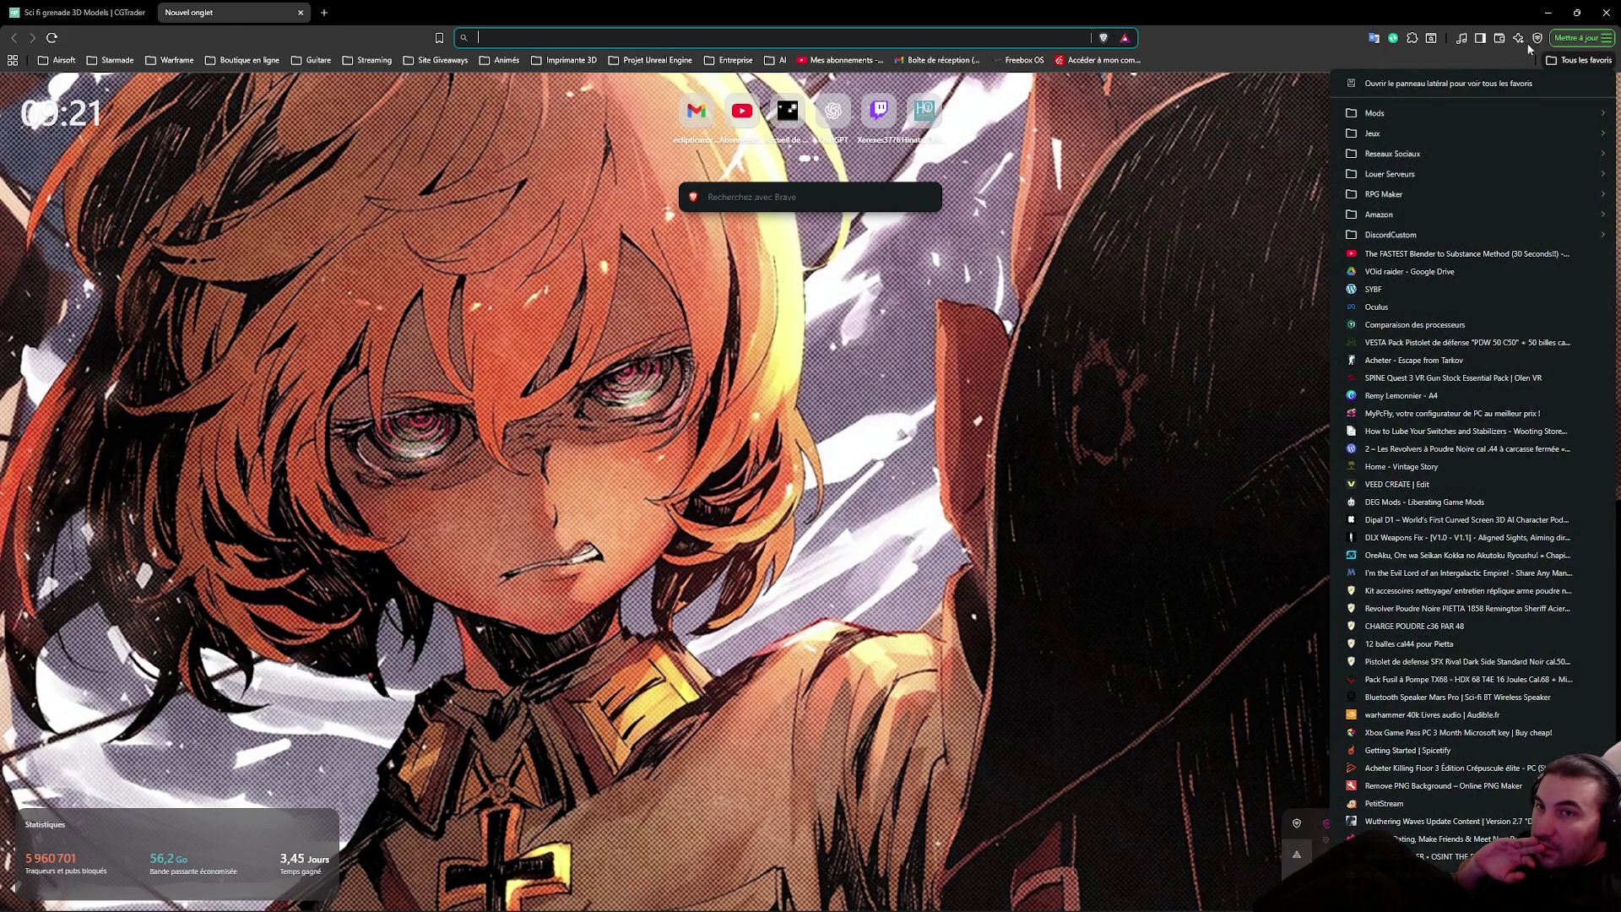
click(1581, 37)
mouse_move(1419, 269)
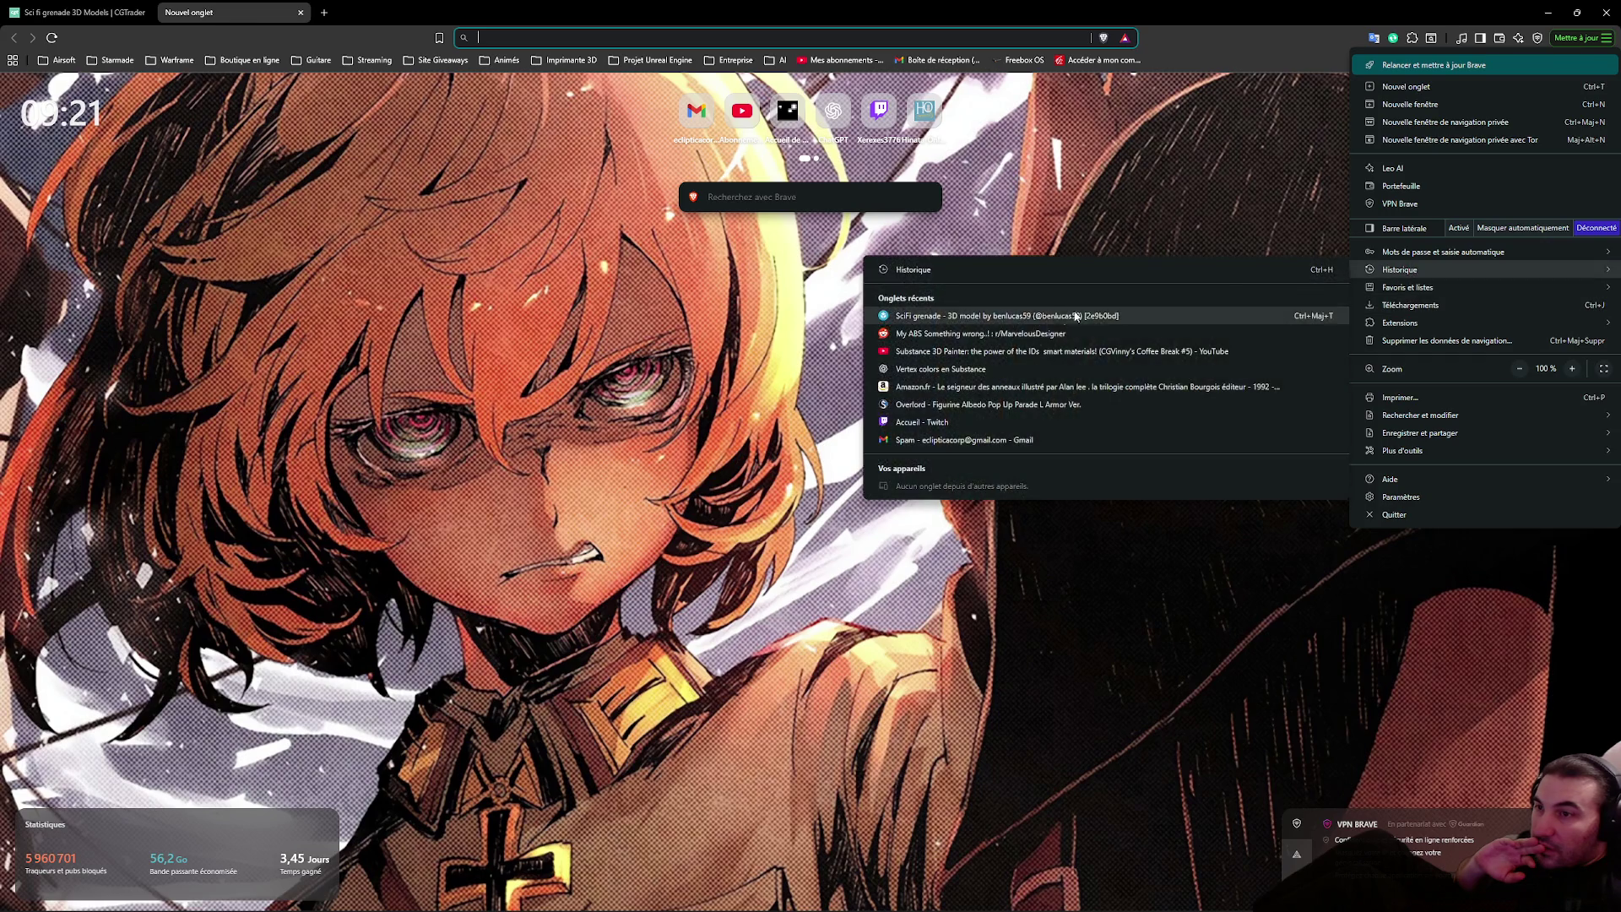
click(980, 320)
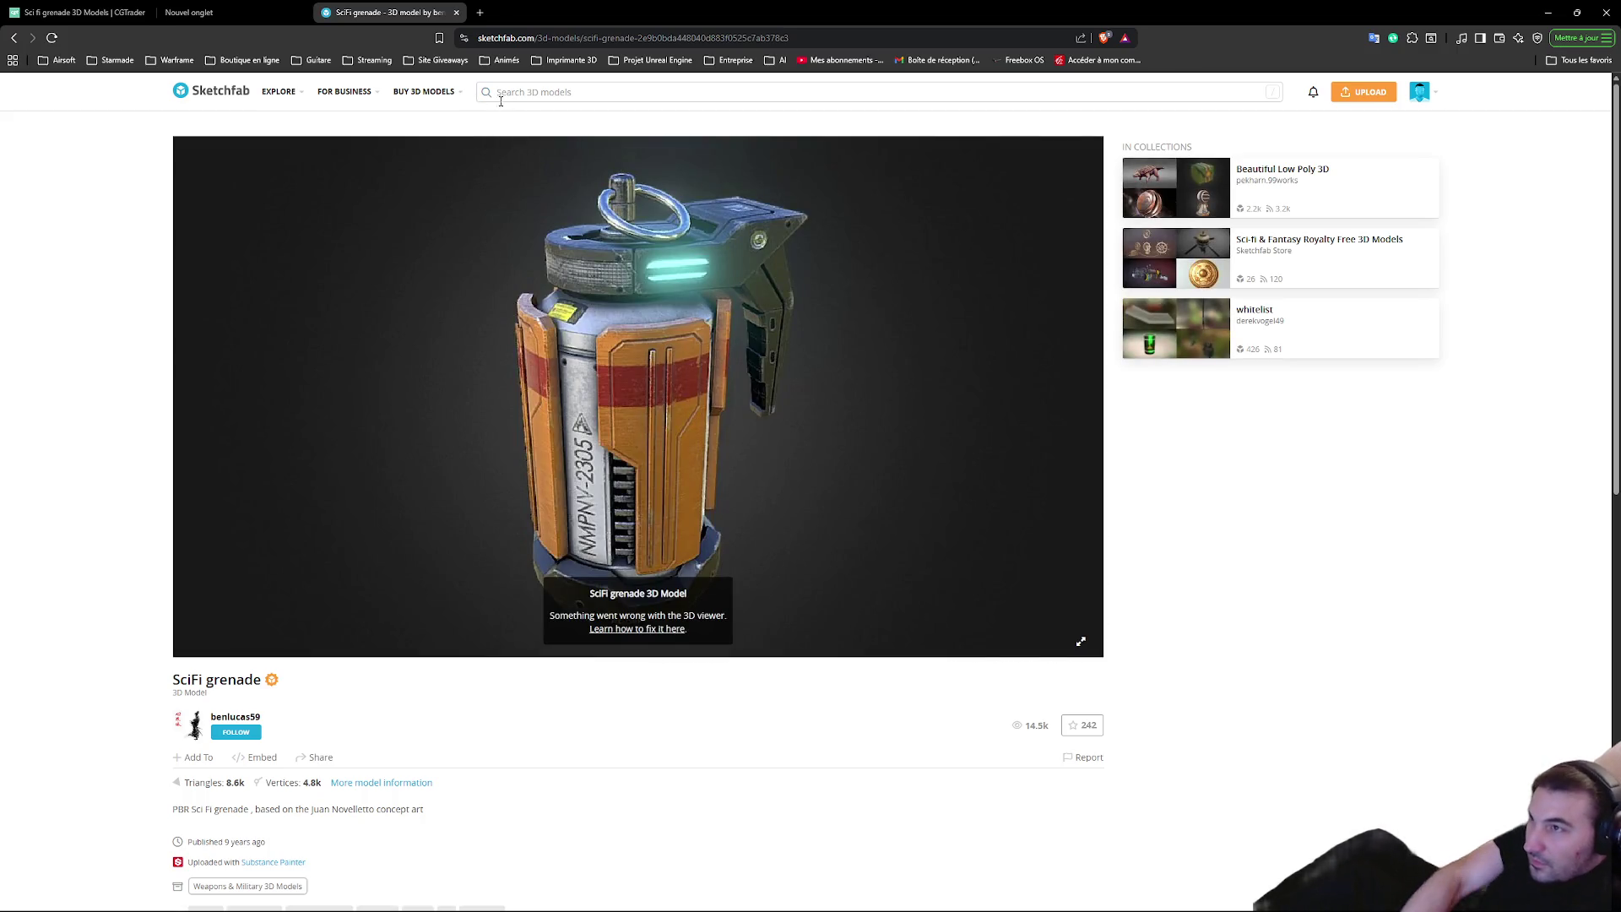
Search Sketchfab for 'Sci Fi Grenade' and view the spring Sci-Fi Grenade model
click(525, 93)
text(Sci Fi Grenade)
key(Return)
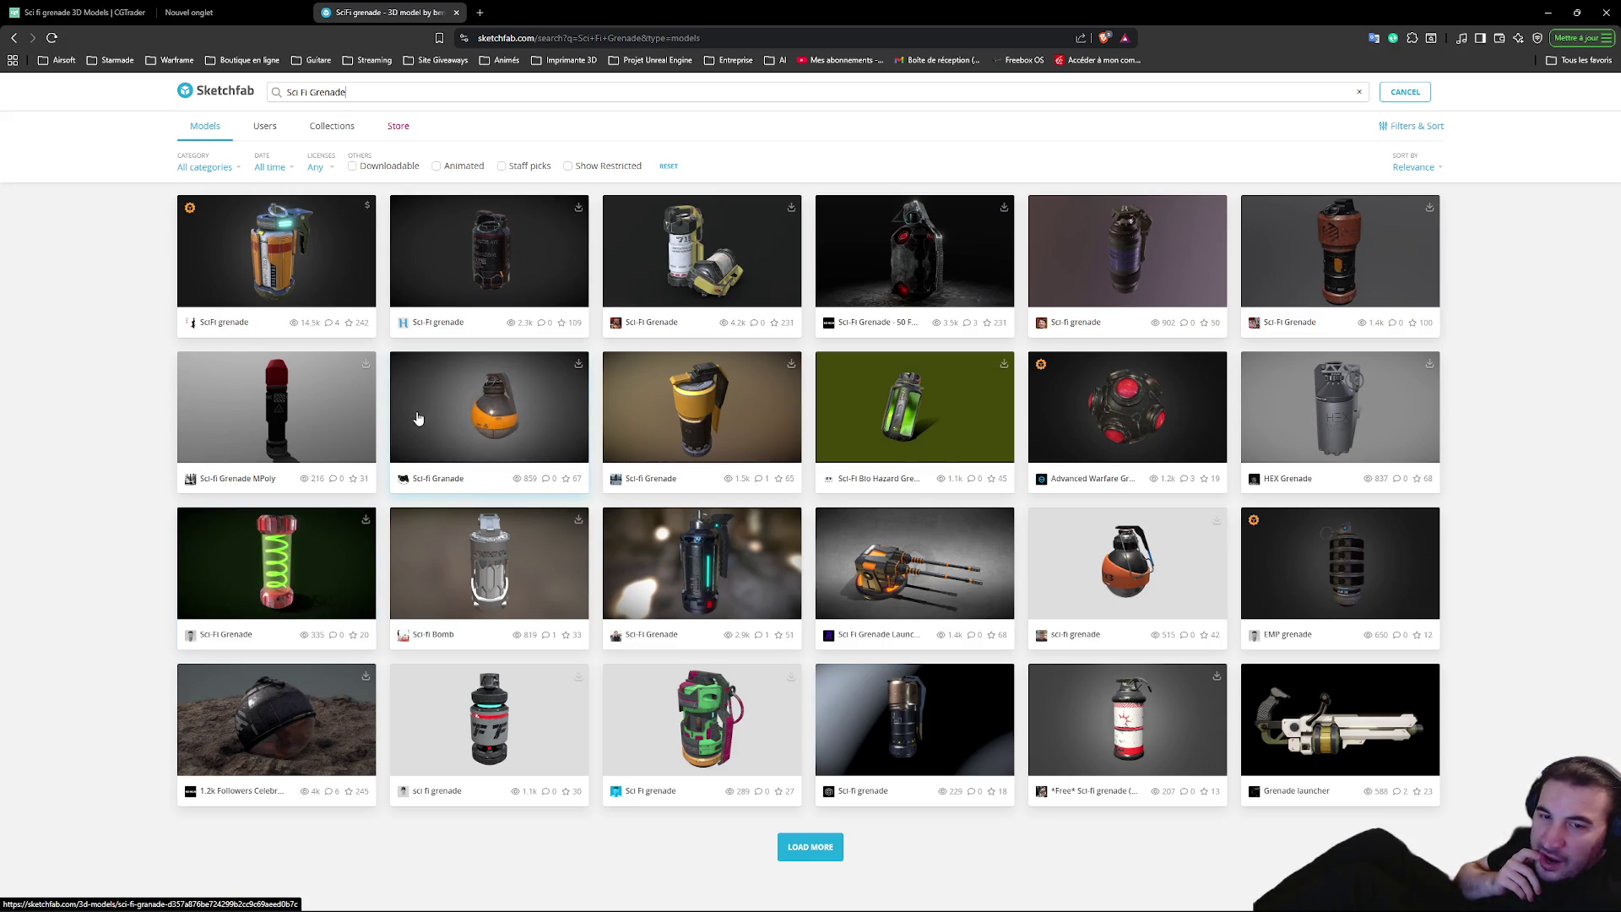
click(361, 550)
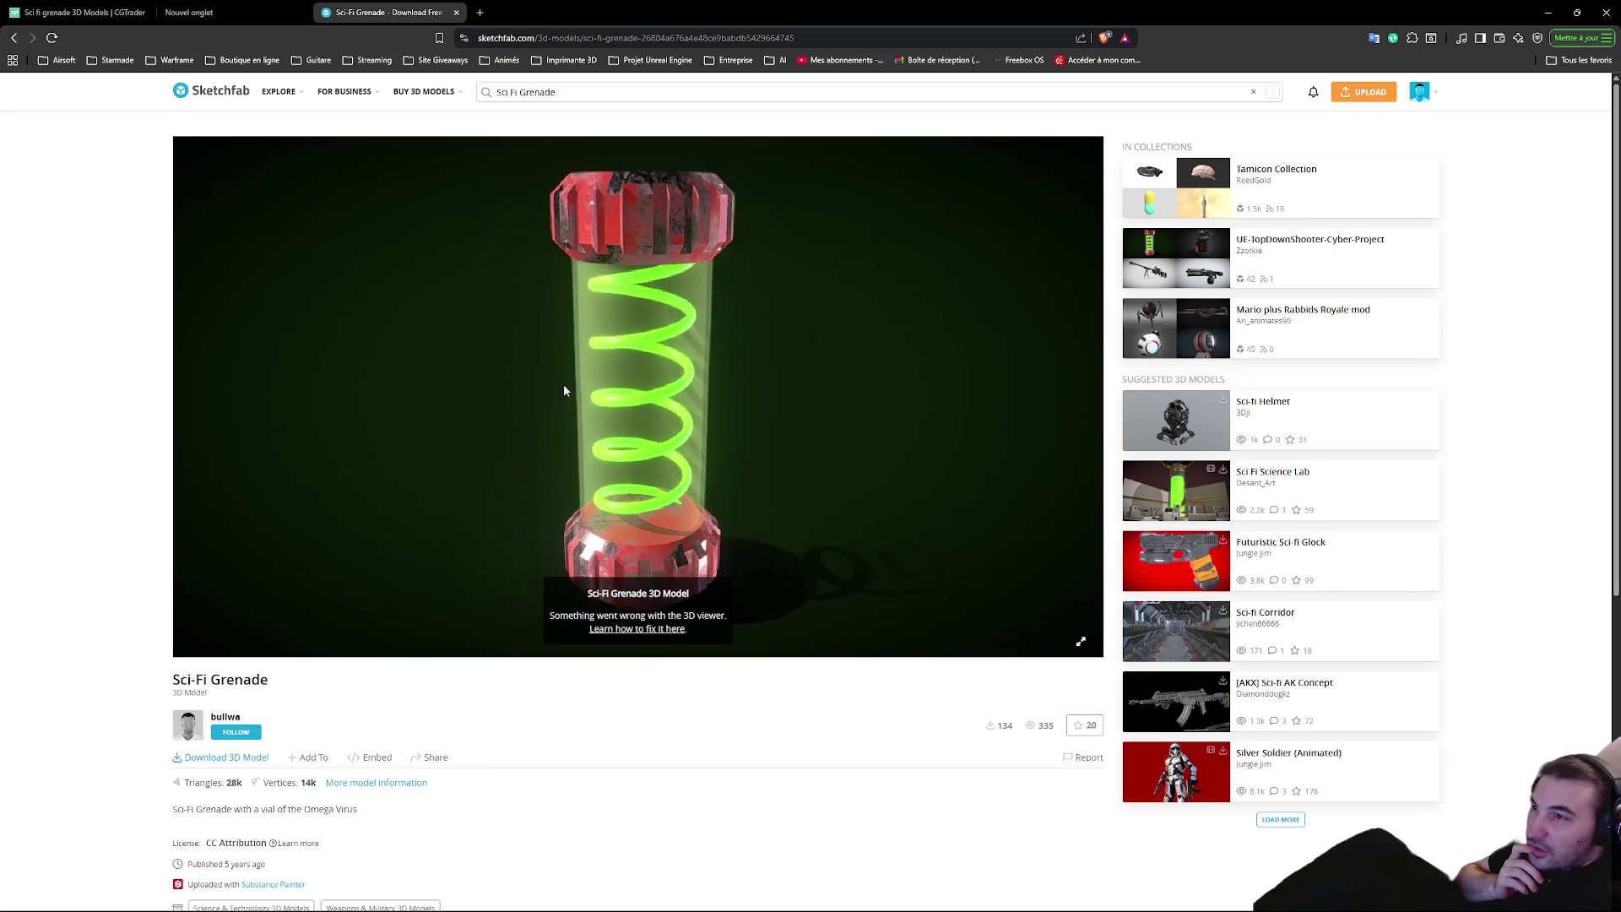
click(14, 38)
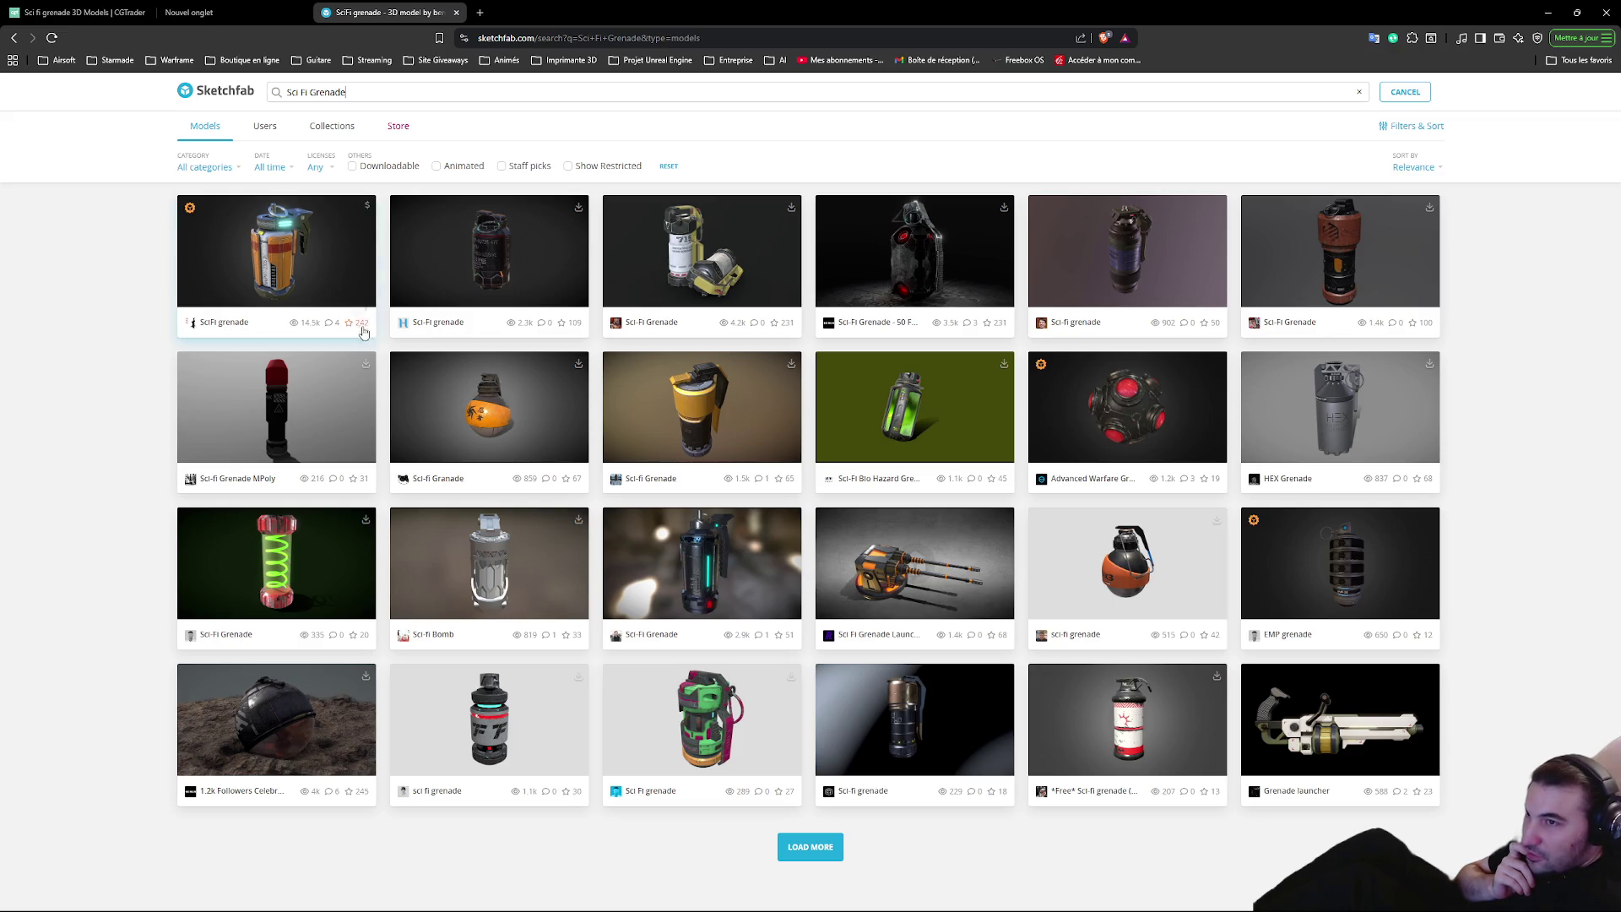
Orbit the blue-bodied and cyan-glowing sci-fi grenade models to see their sides and lever
click(1094, 263)
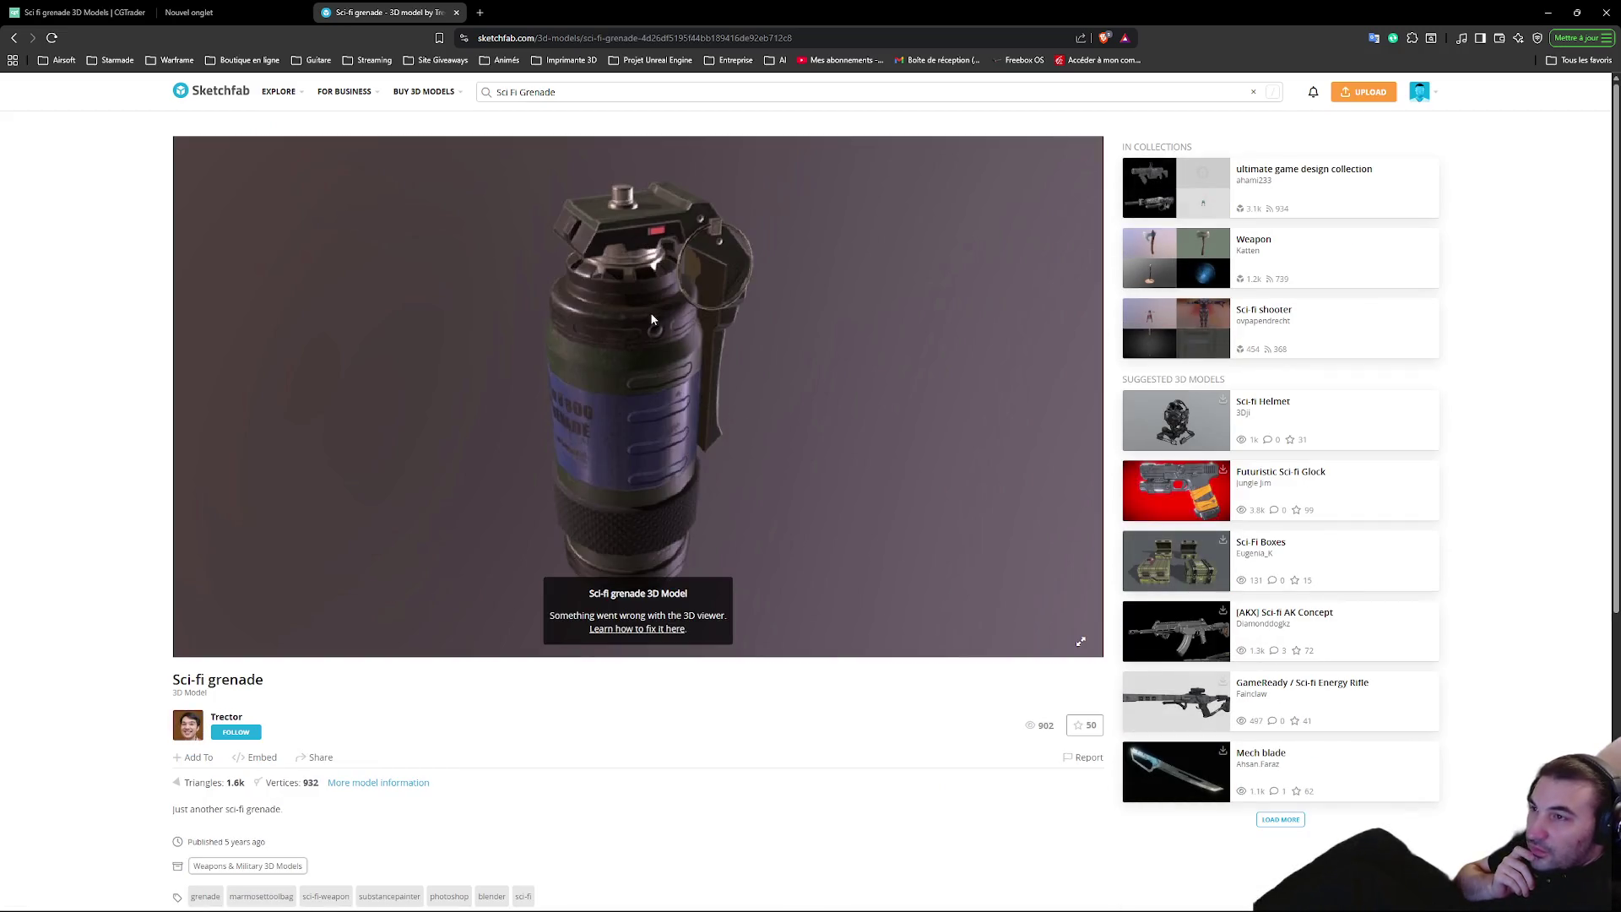
mouse_move(651, 319)
mouse_down()
mouse_move(749, 332)
mouse_move(648, 398)
mouse_move(600, 380)
mouse_up()
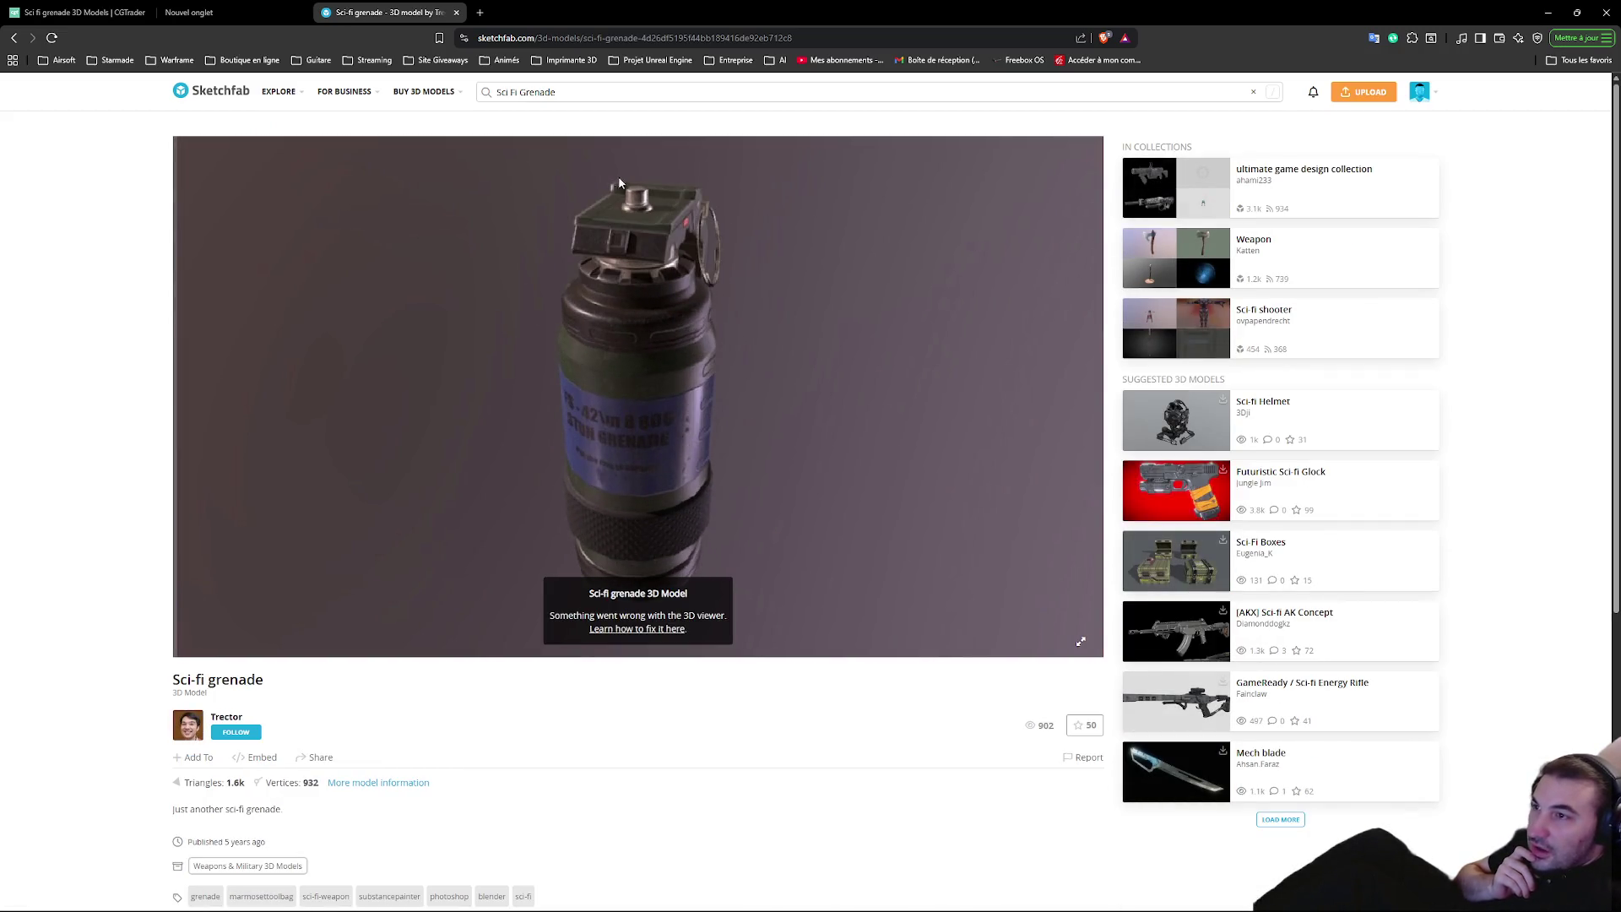
mouse_move(618, 182)
mouse_down()
mouse_move(635, 256)
mouse_move(723, 247)
mouse_up()
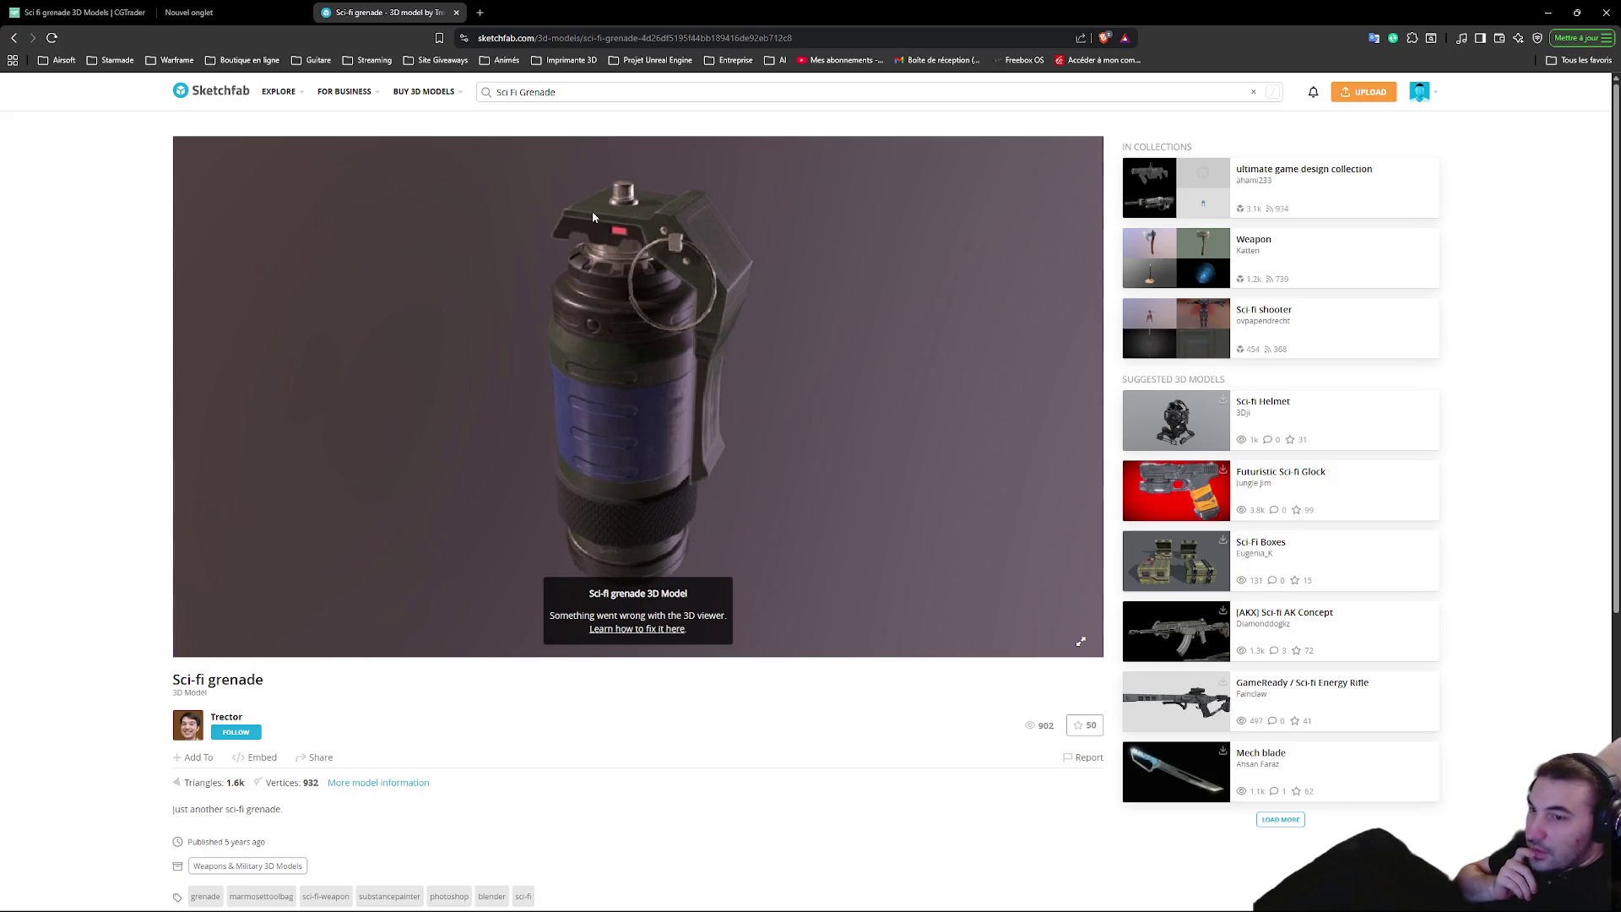
click(9, 39)
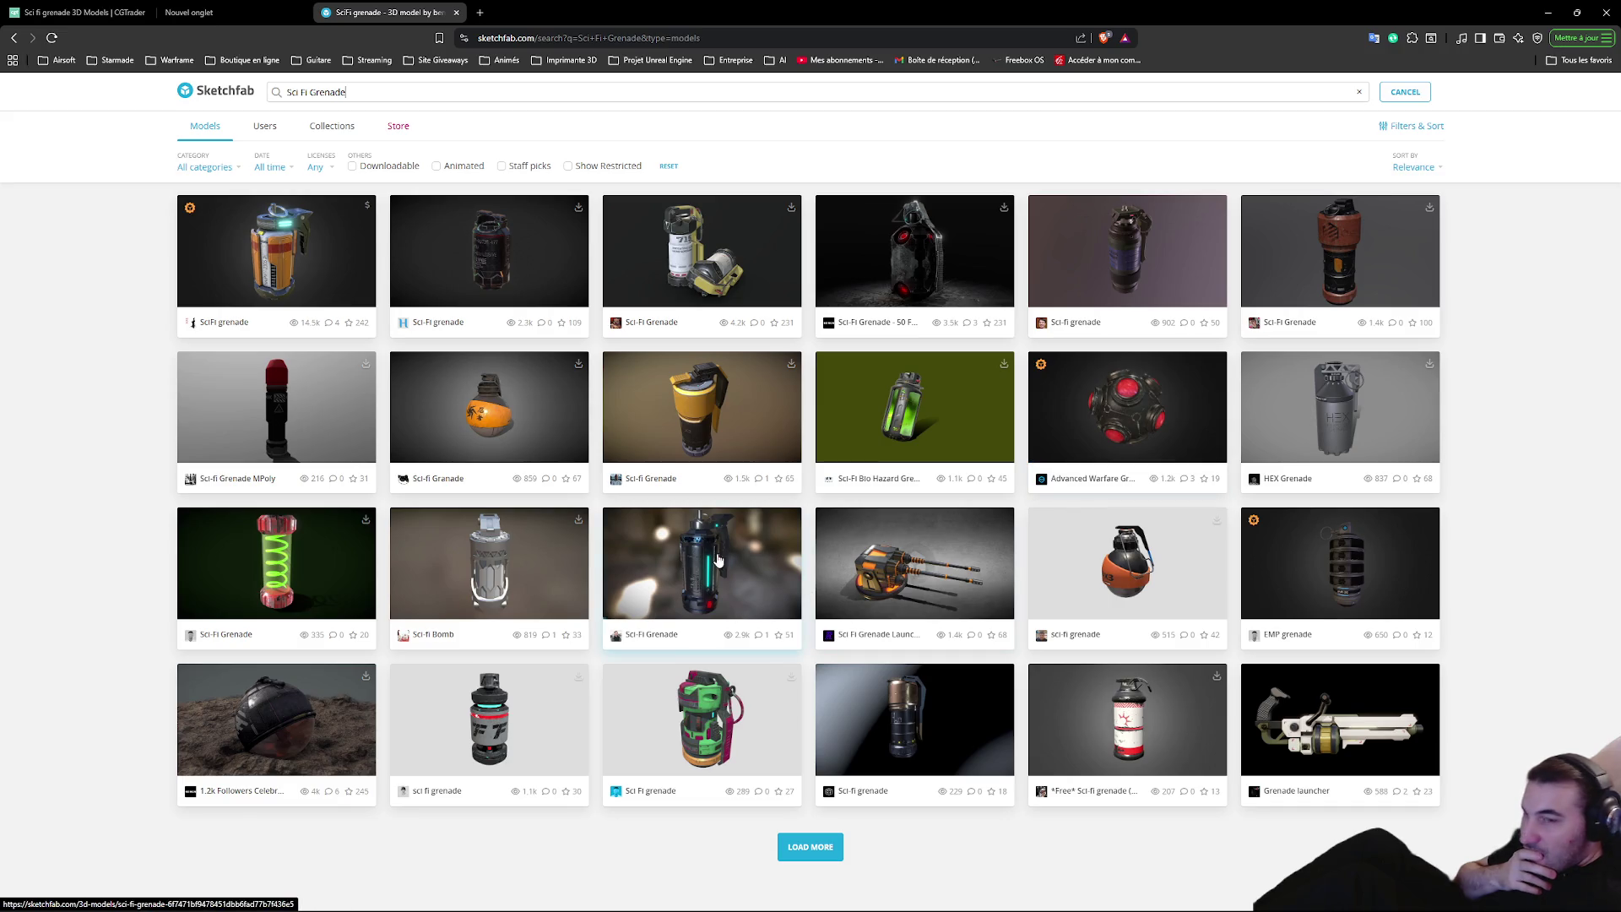
click(682, 556)
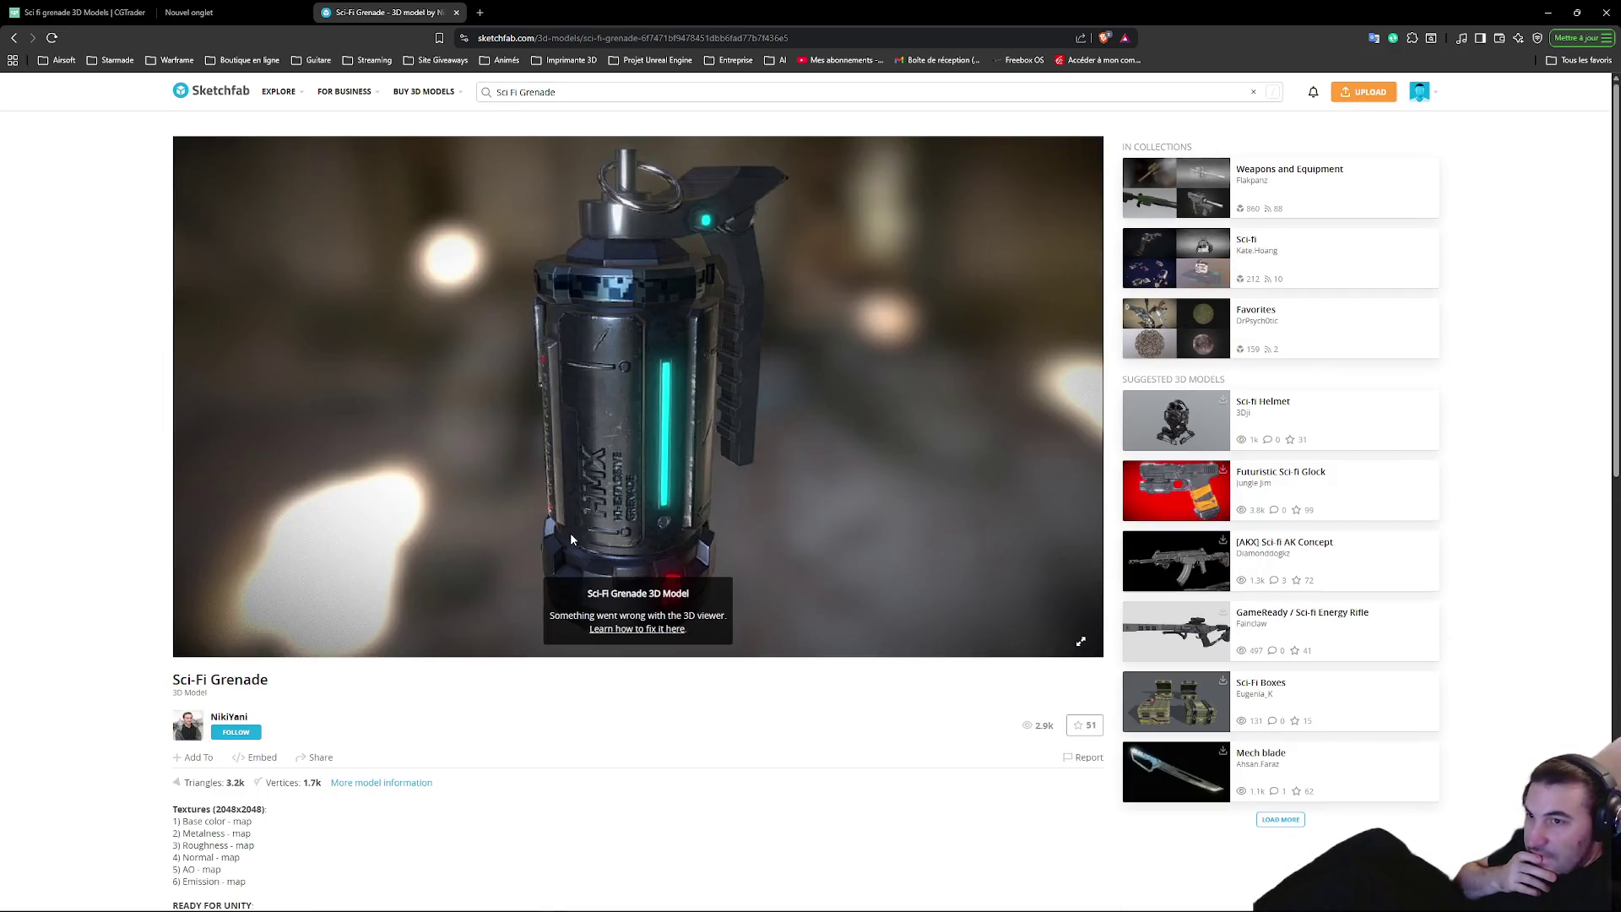
drag(565, 384, 686, 273)
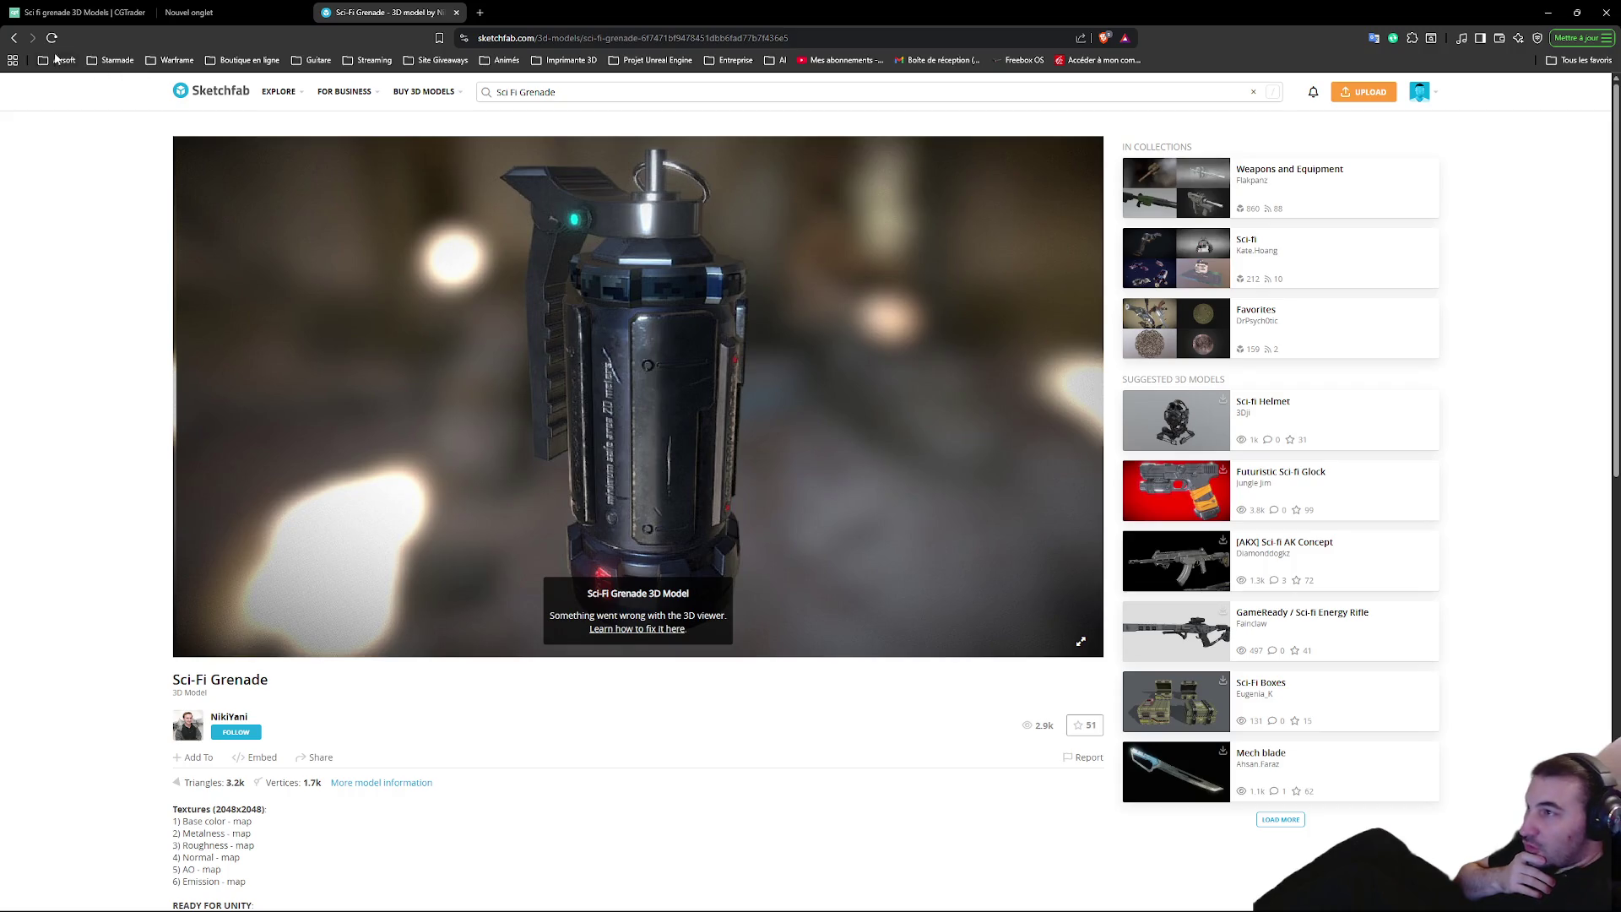
click(14, 38)
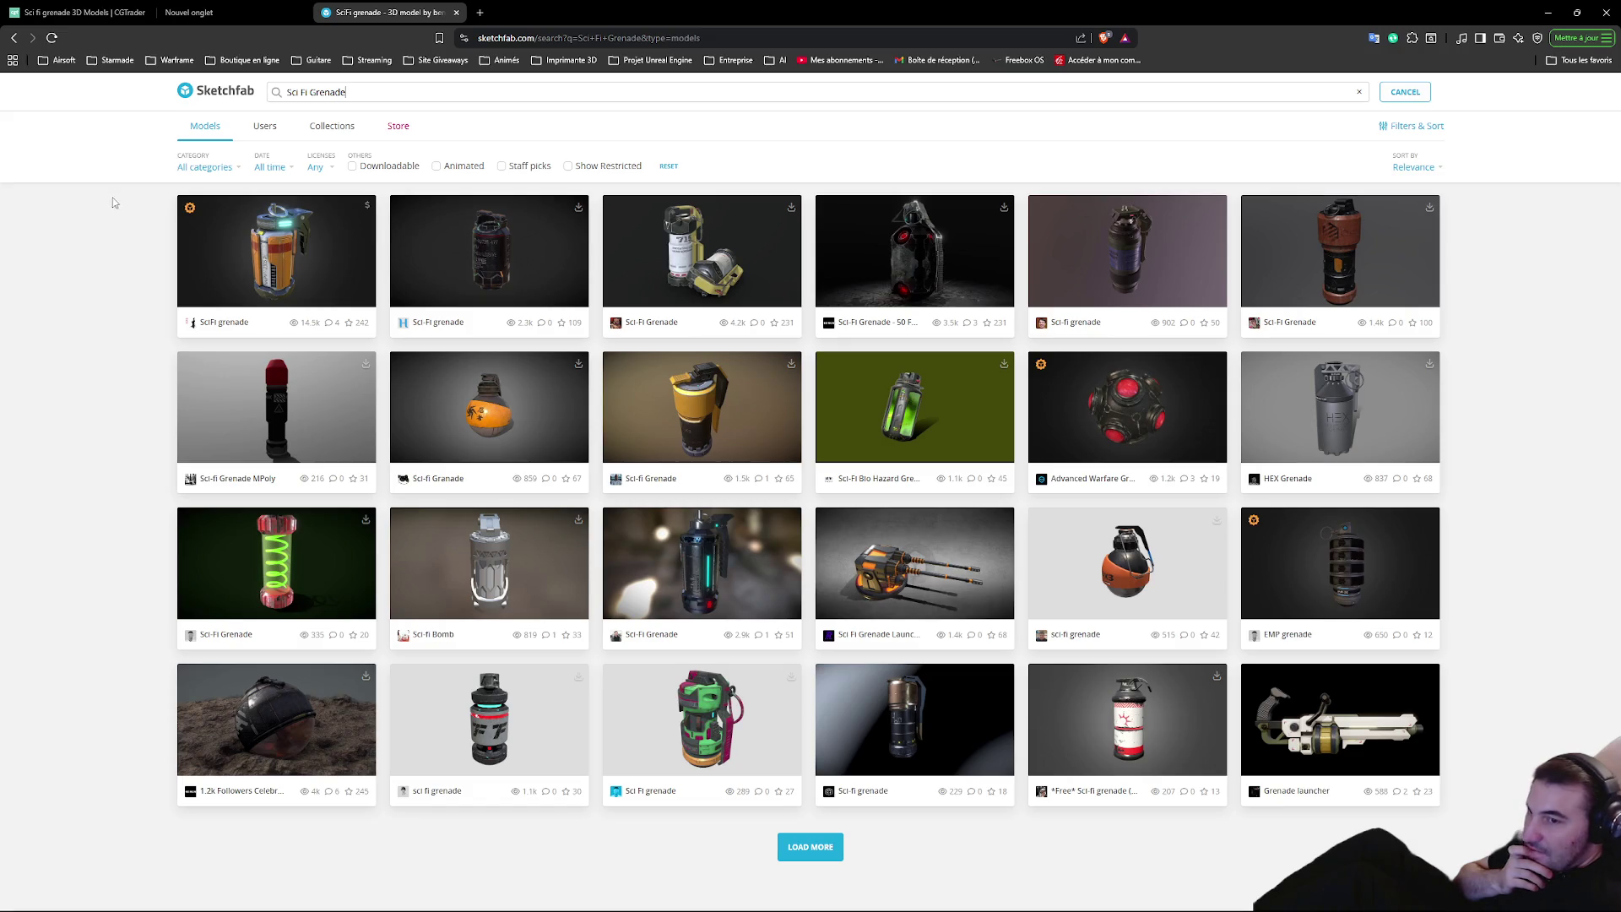
View the copper-topped 1.6k-triangle Sci-fi grenade, then close the extra and Sketchfab tabs
click(919, 743)
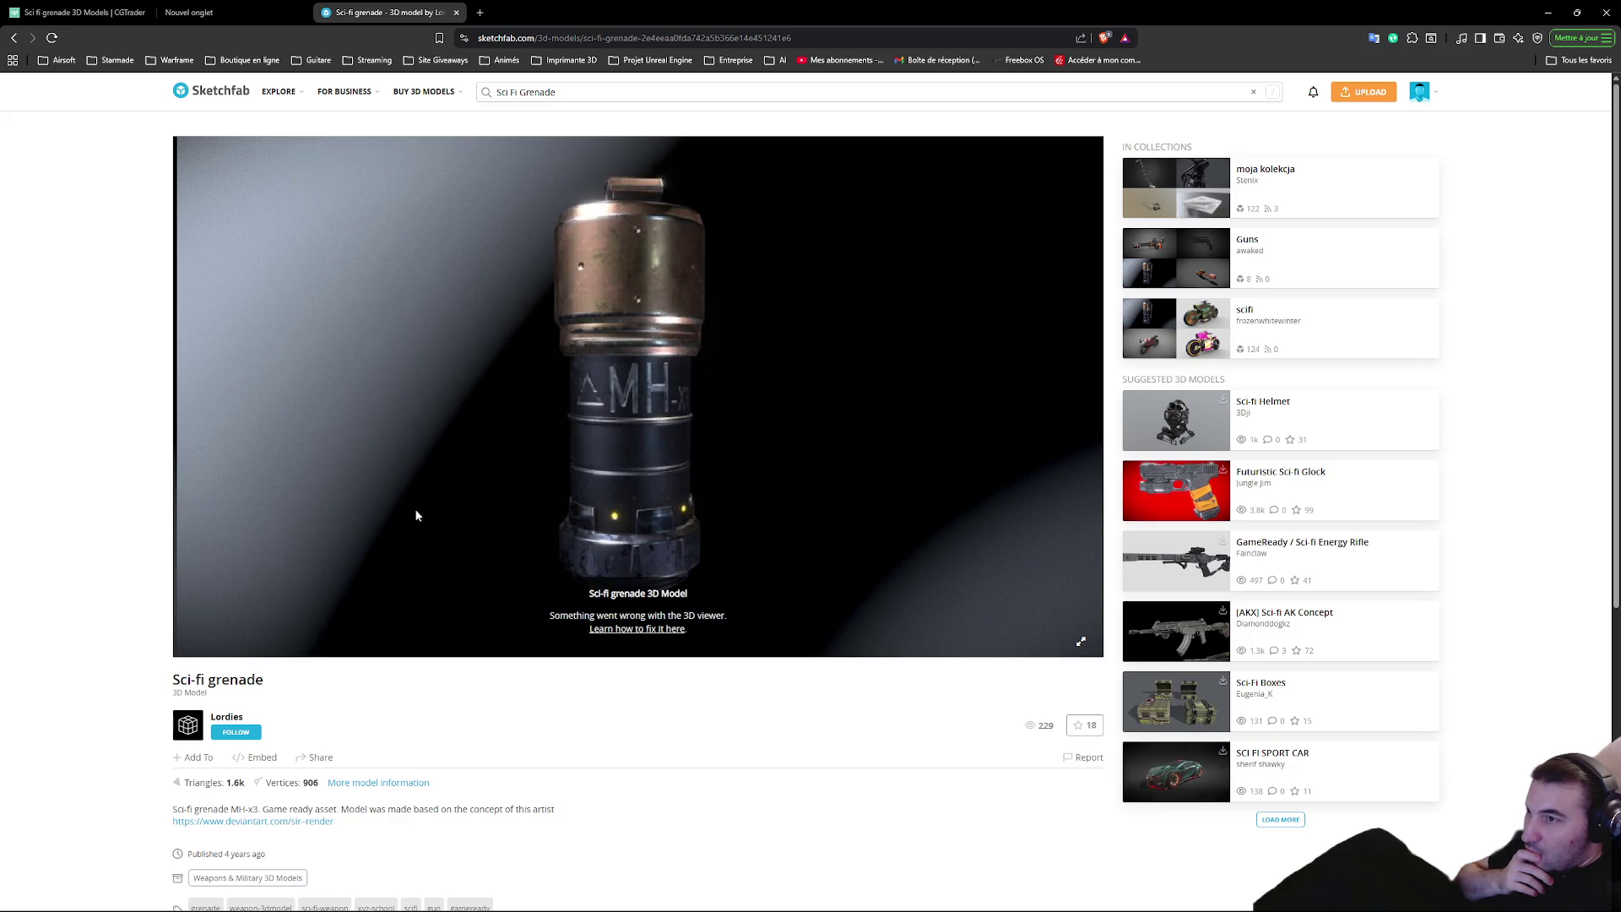
scroll(210, 672, down, 2)
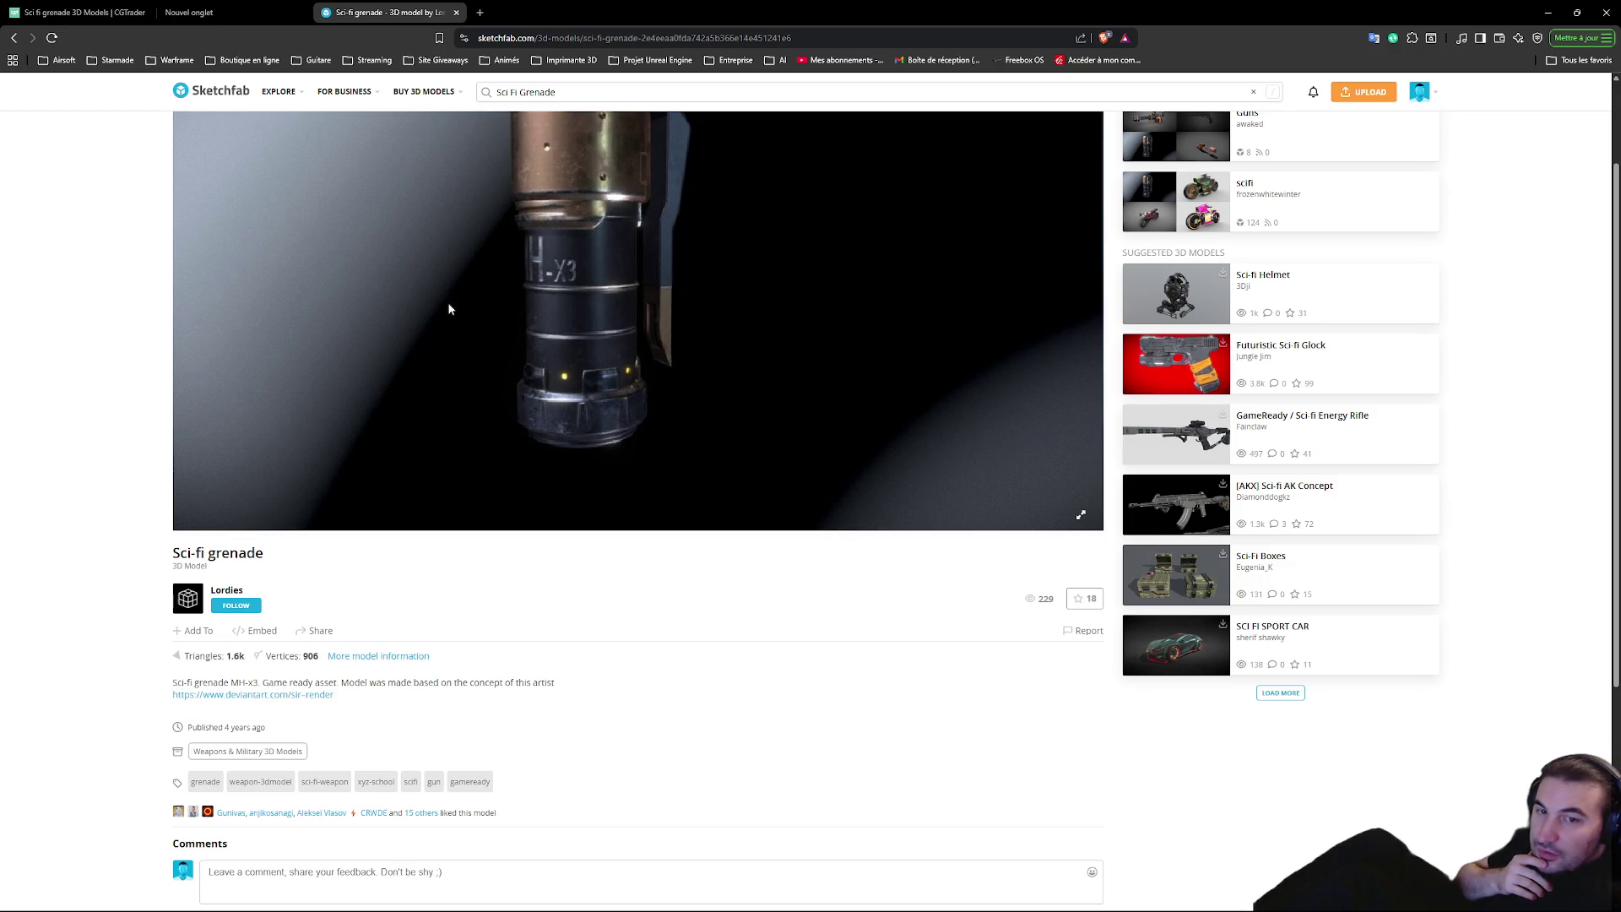
click(309, 17)
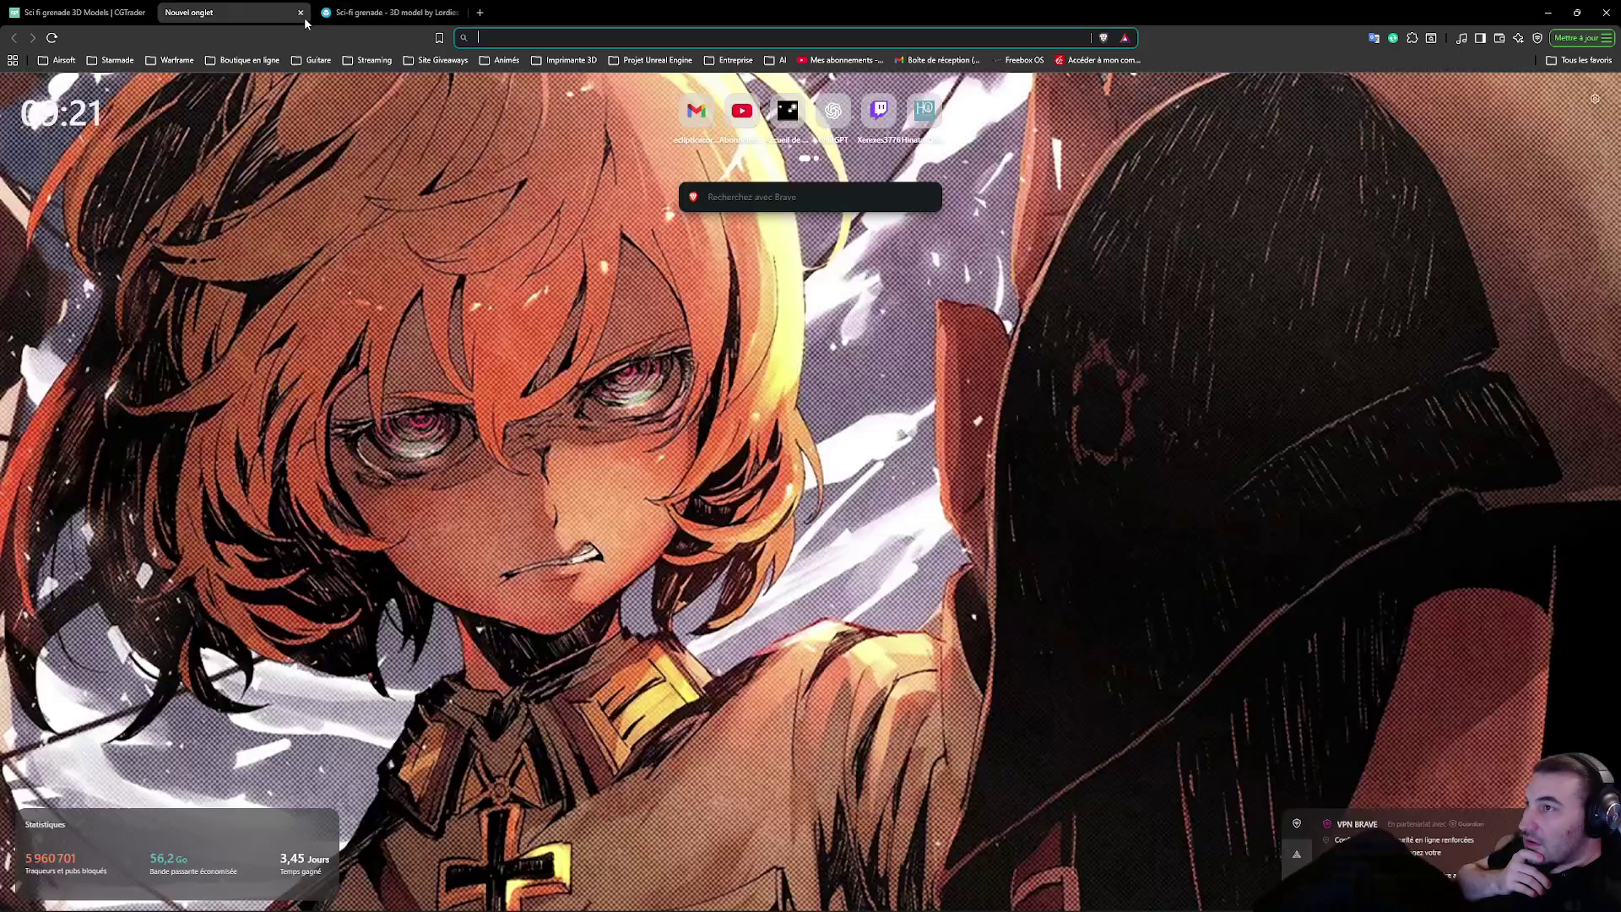
click(306, 12)
click(306, 12)
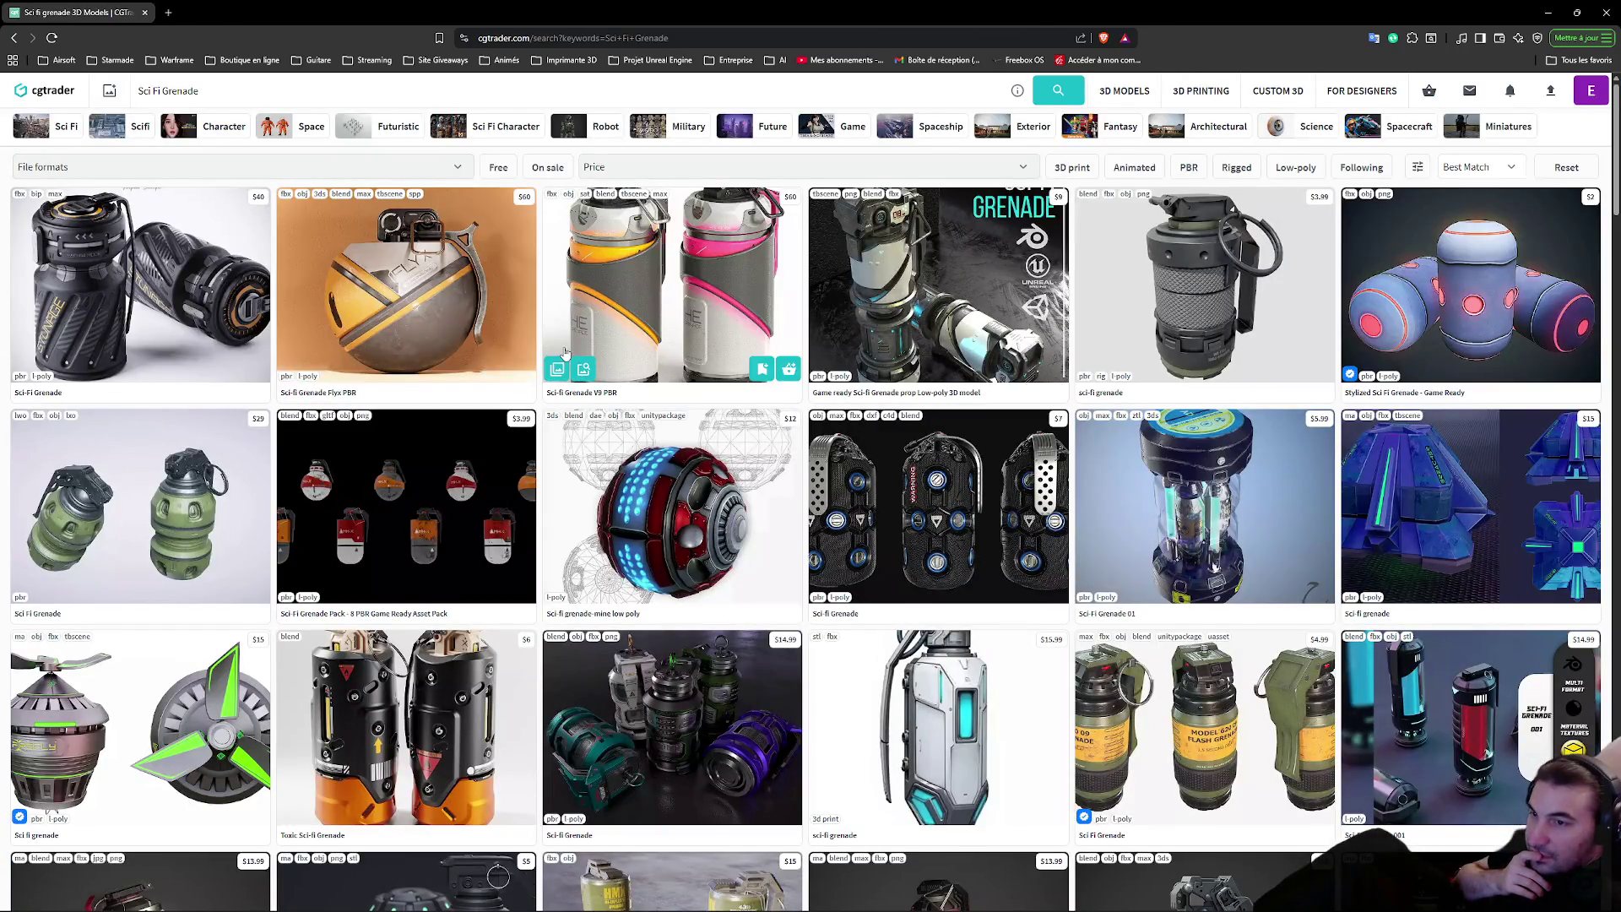
scroll(575, 336, down, 2)
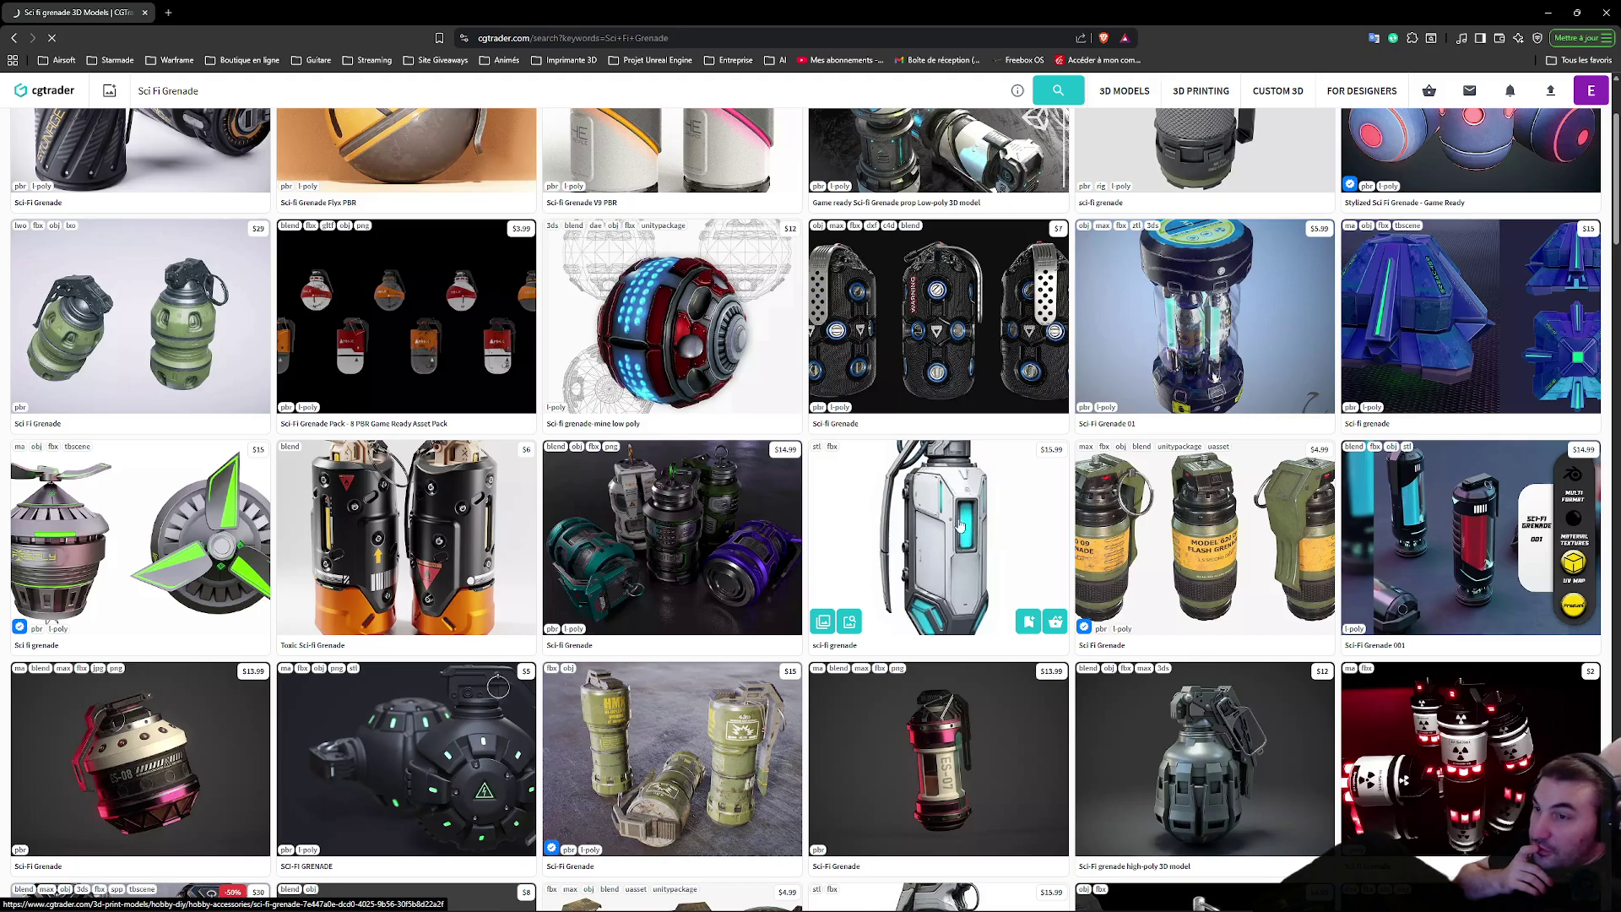
key(alt+Left)
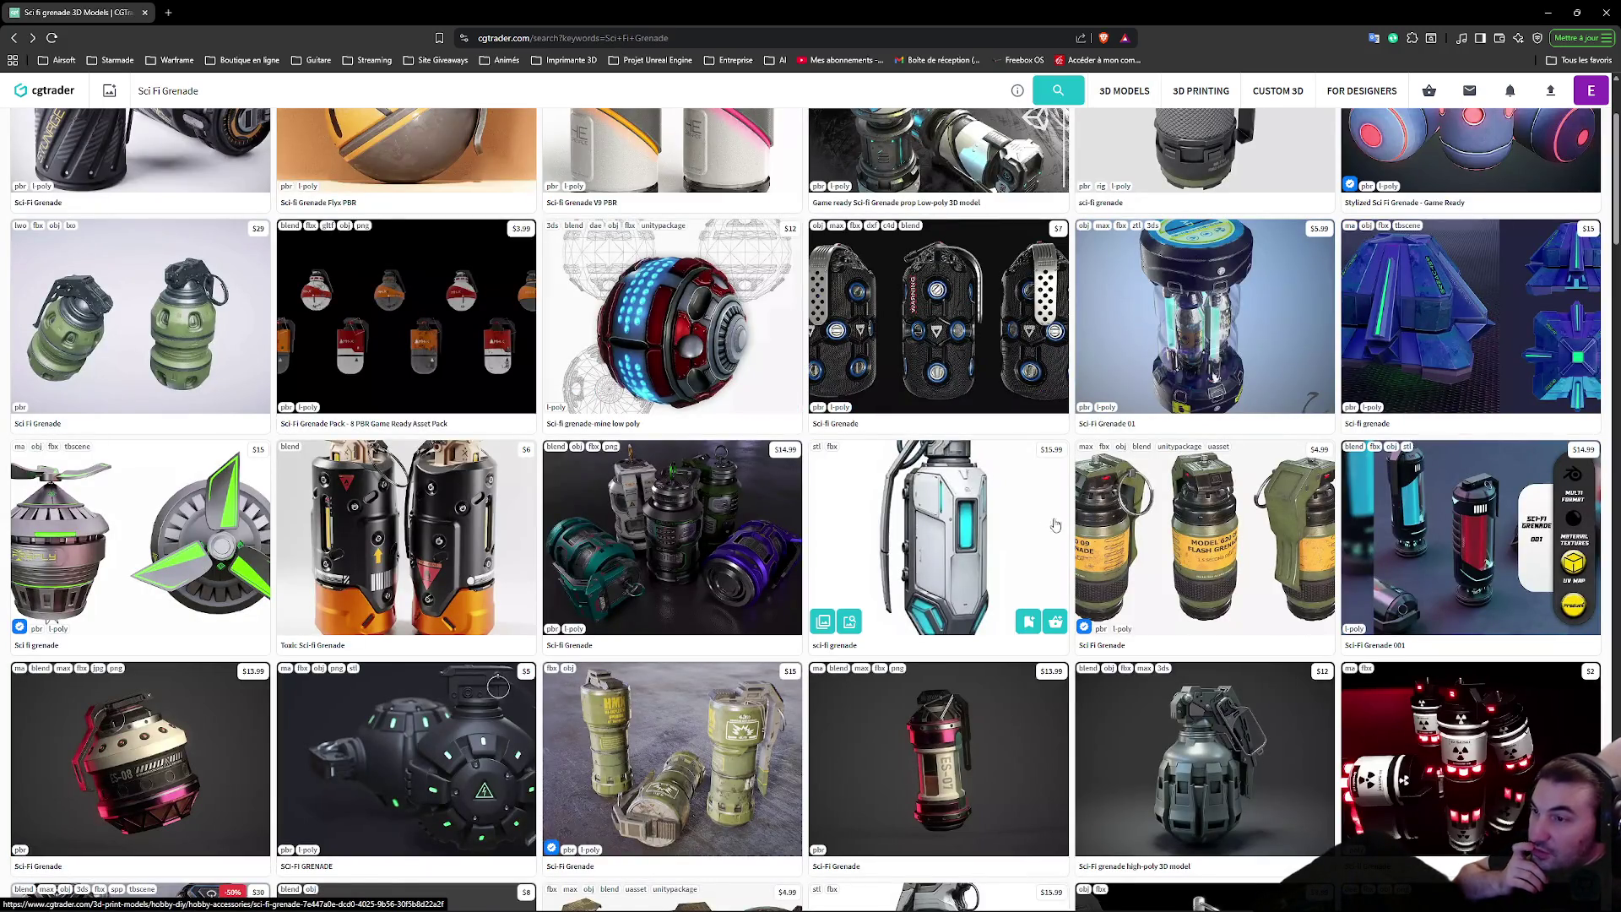
scroll(684, 579, down, 2)
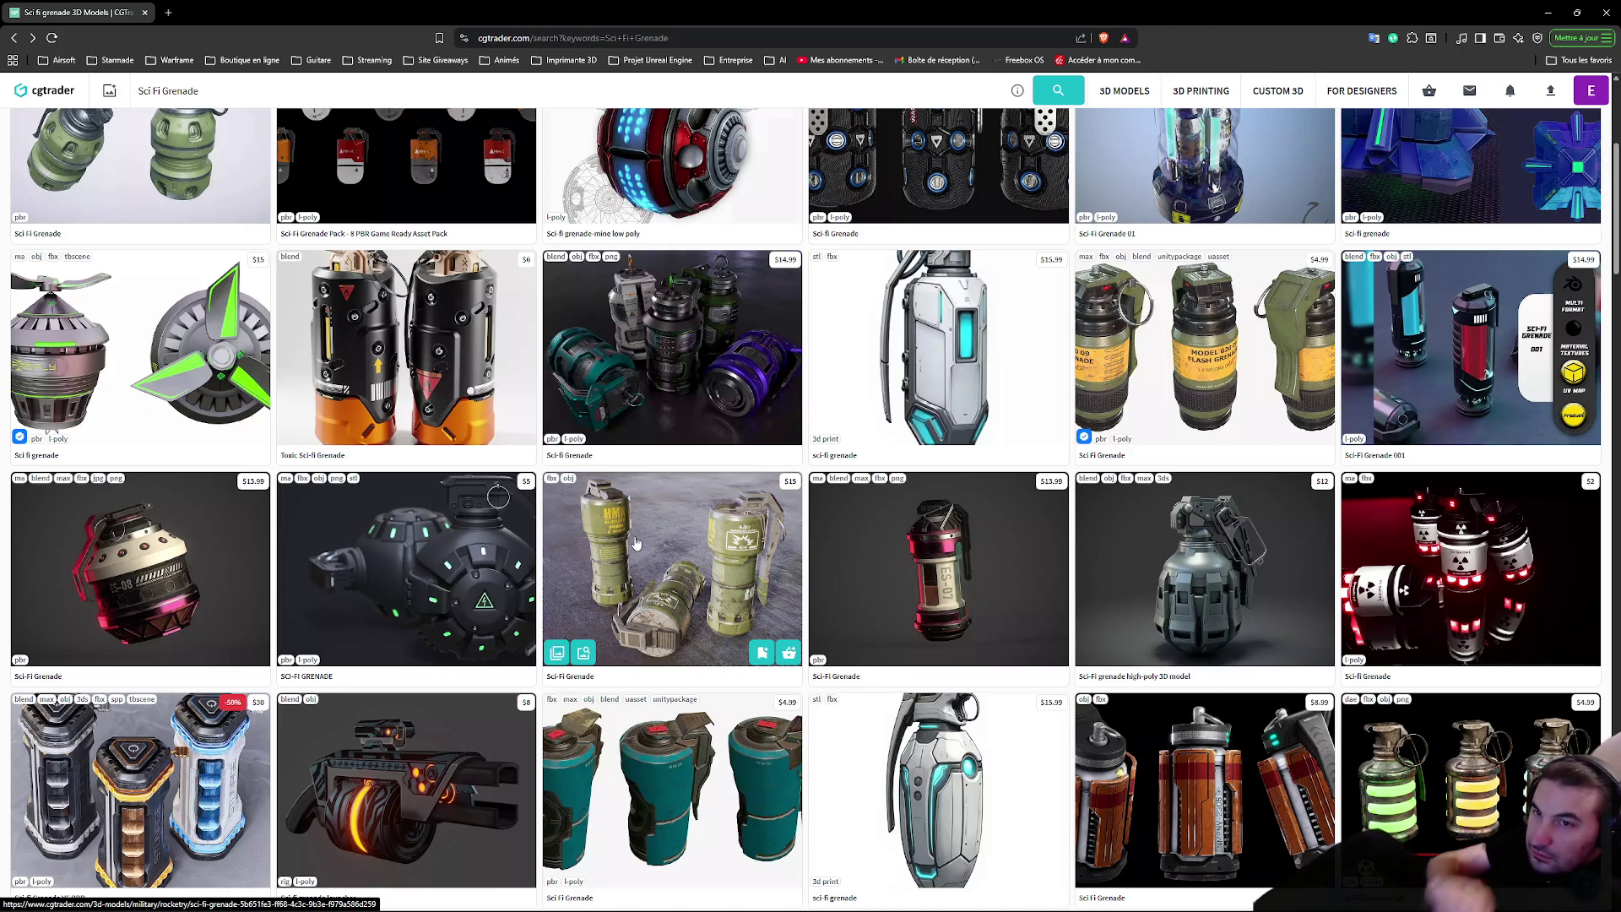
scroll(629, 547, up, 4)
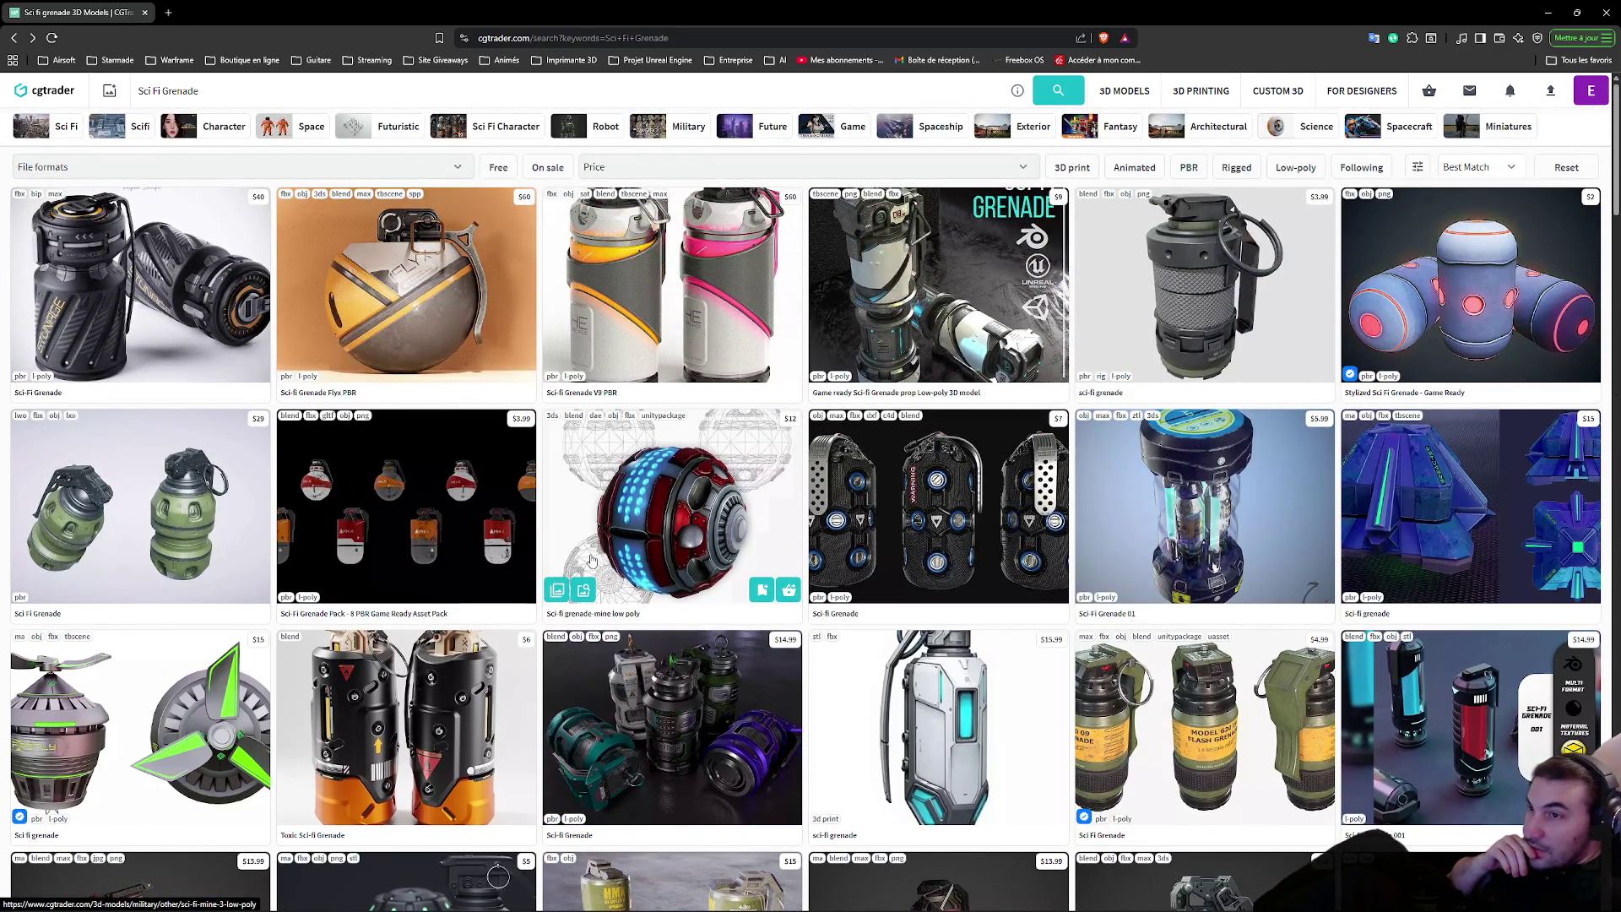
scroll(589, 560, down, 3)
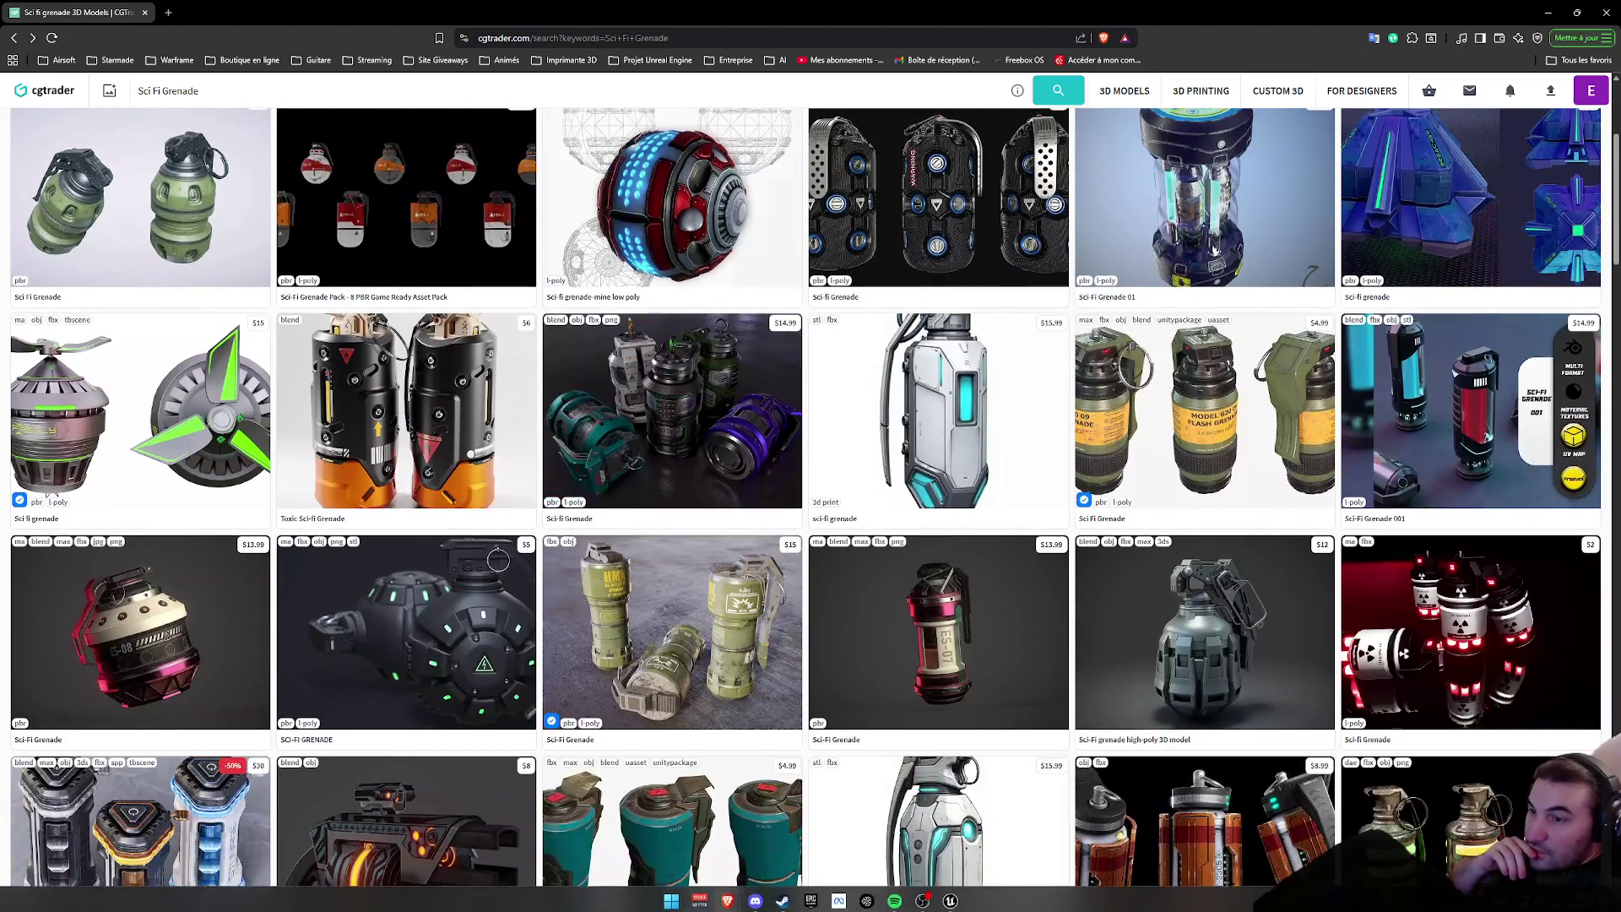
mouse_move(808, 898)
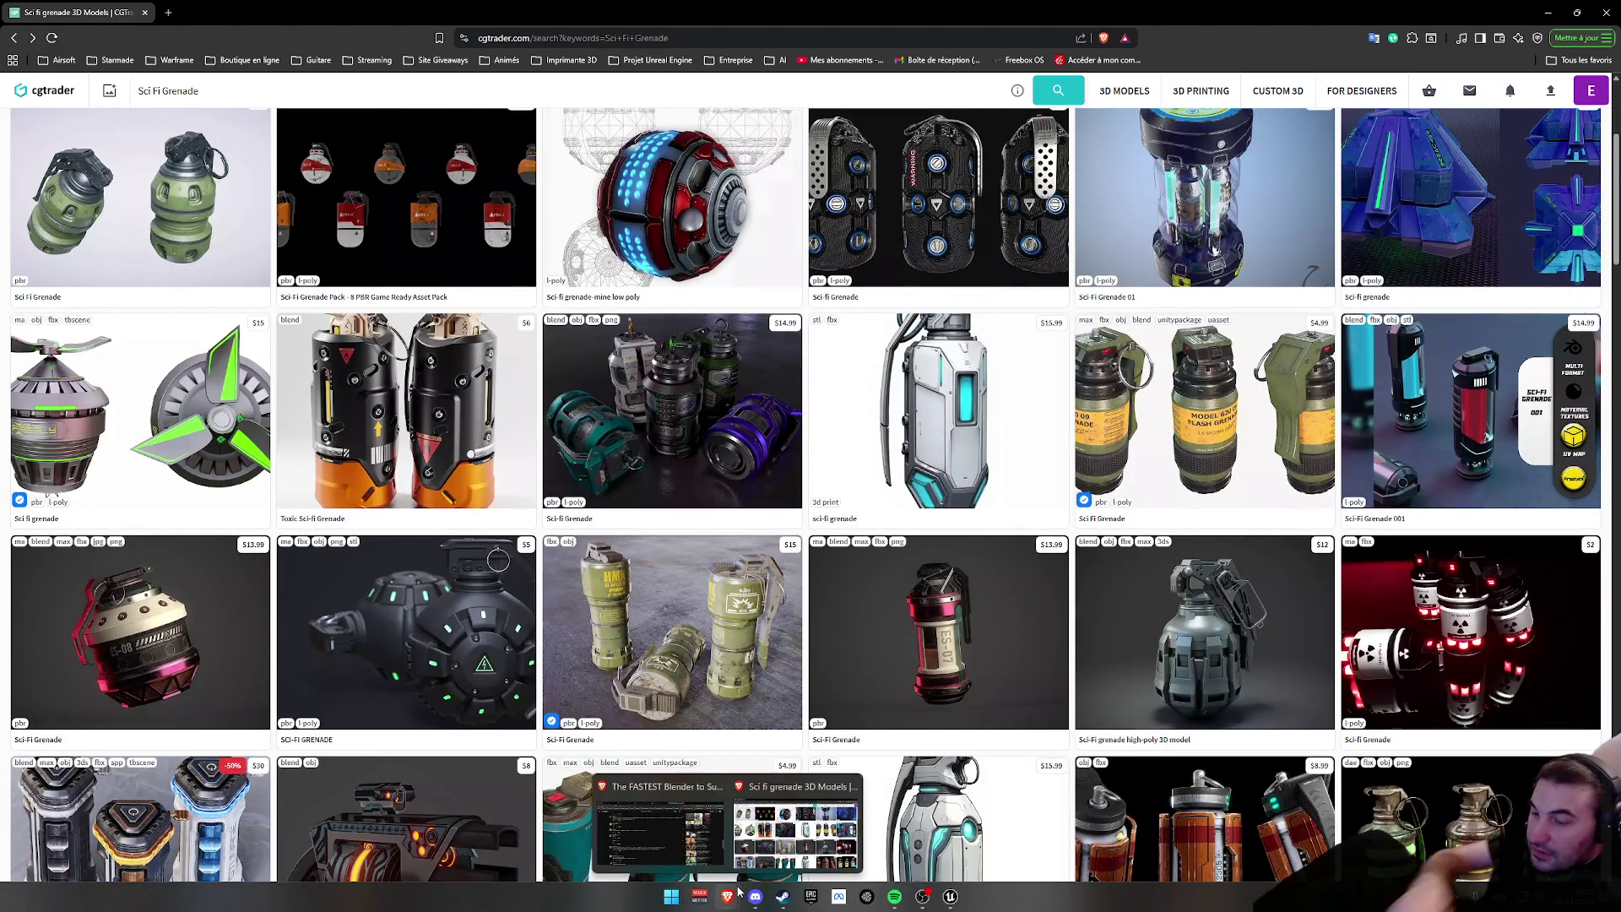
mouse_move(733, 883)
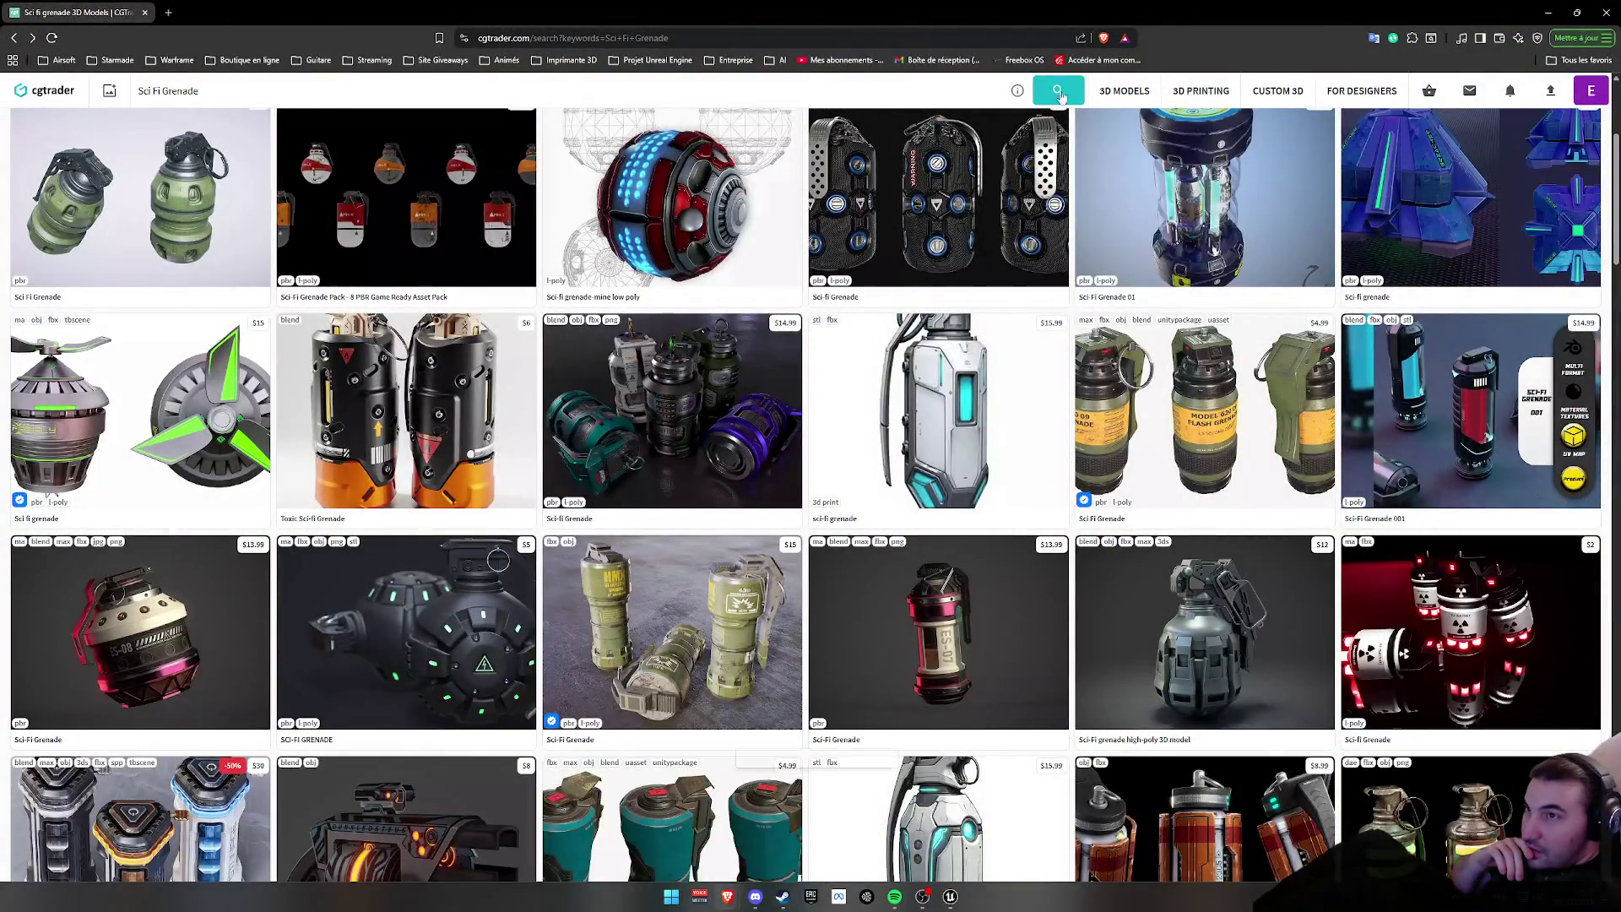
From Fab's grenade library results, add Scifi Grenade via 'Ajouter au projet' and close Fab
click(1604, 13)
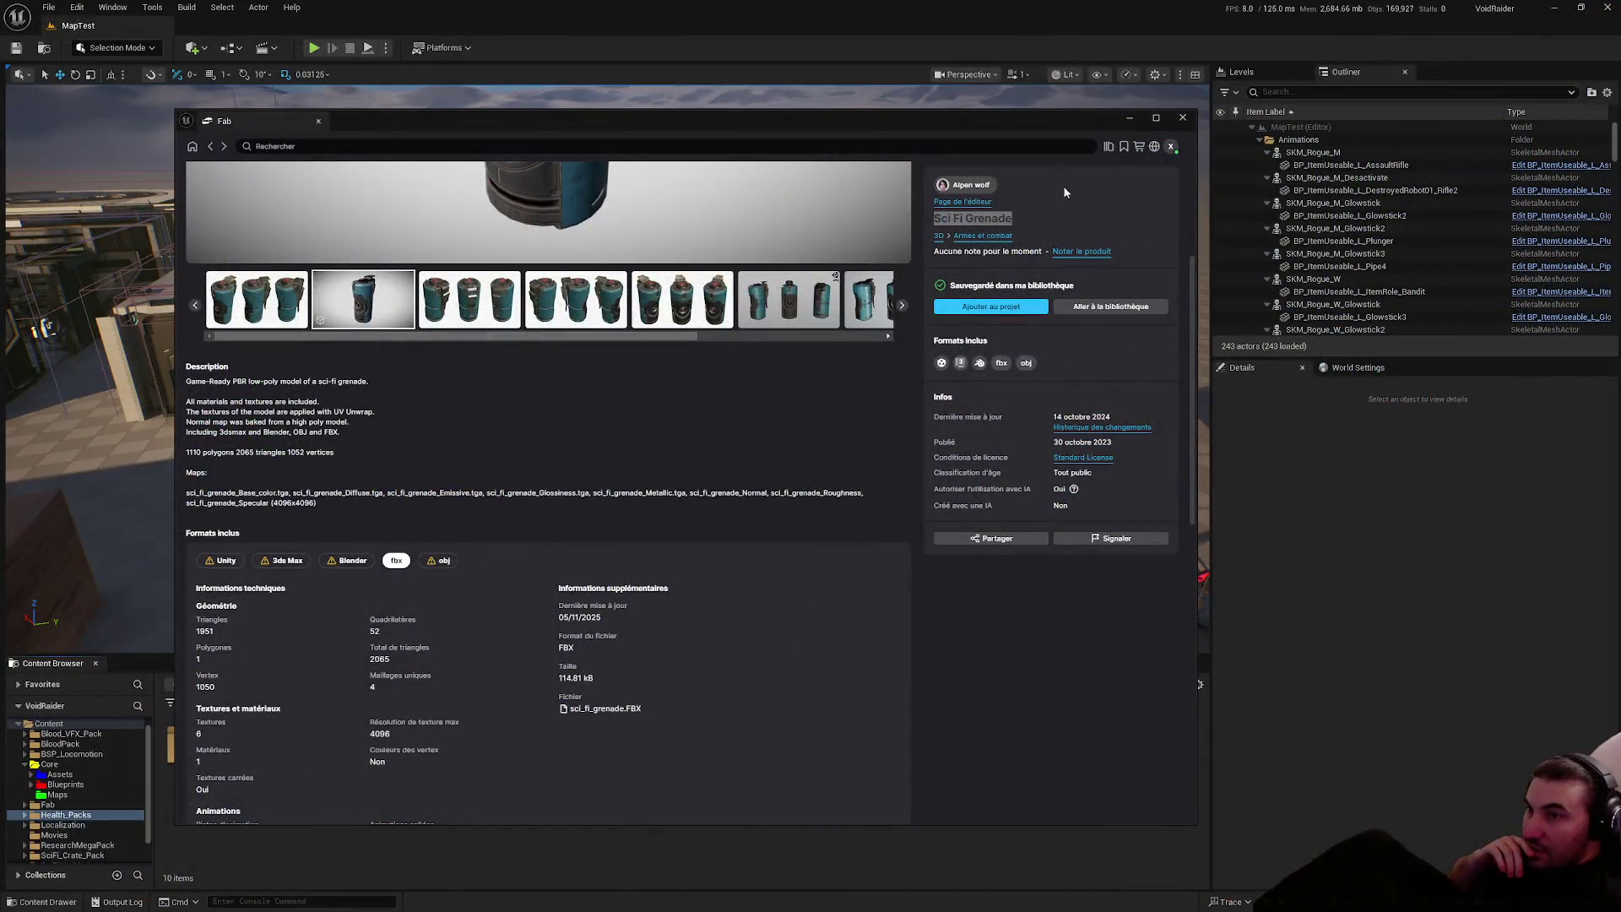
scroll(558, 270, up, 1)
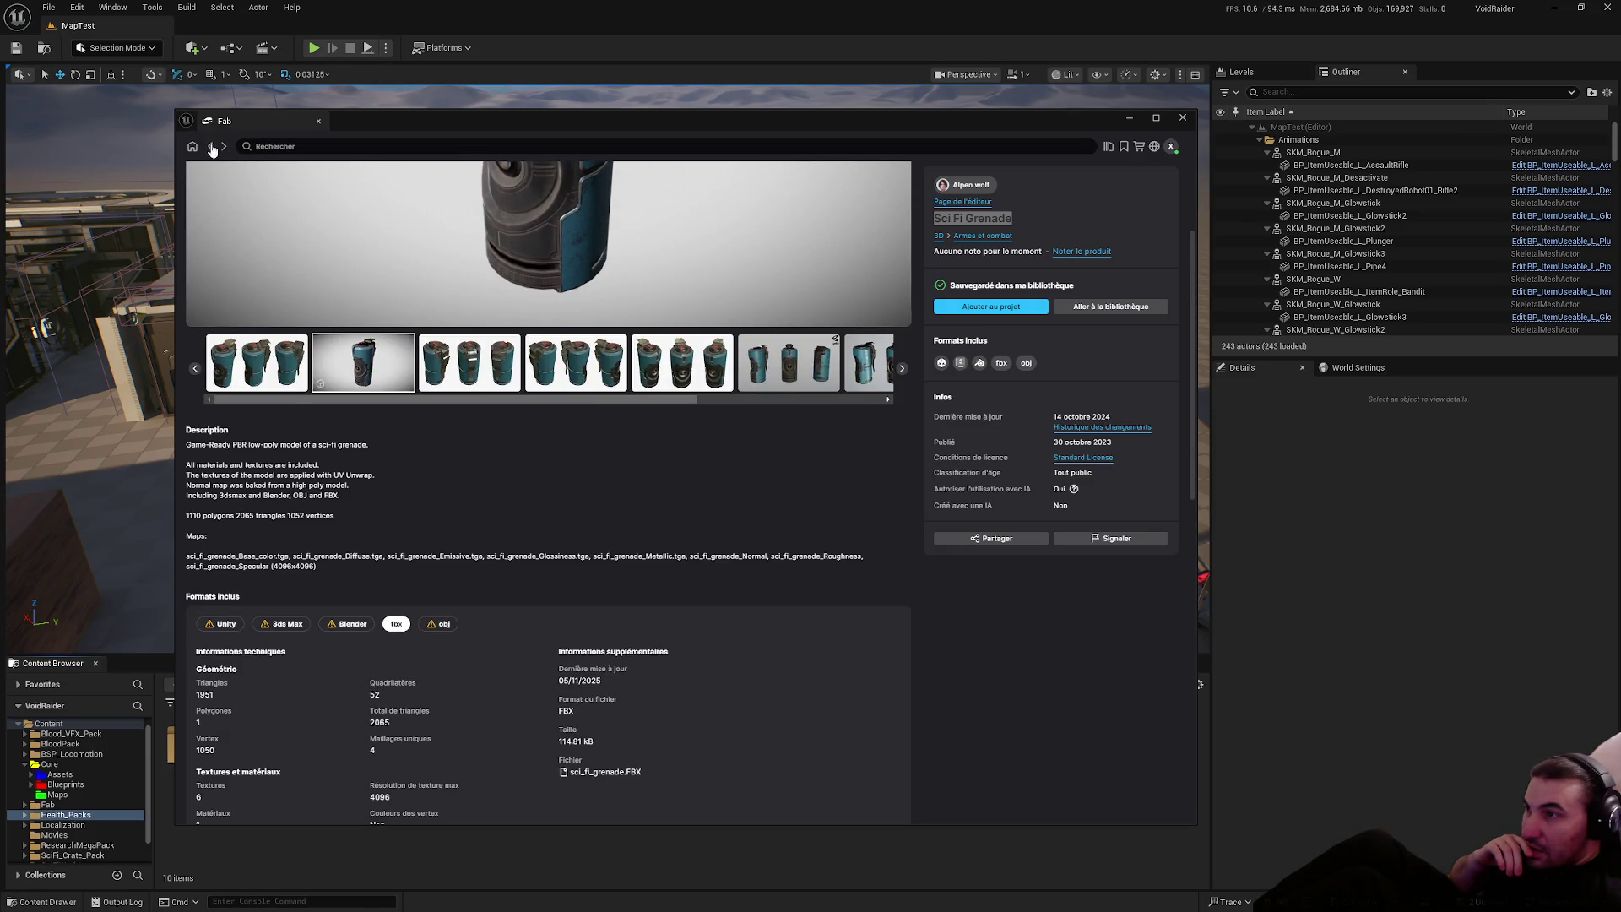
click(212, 147)
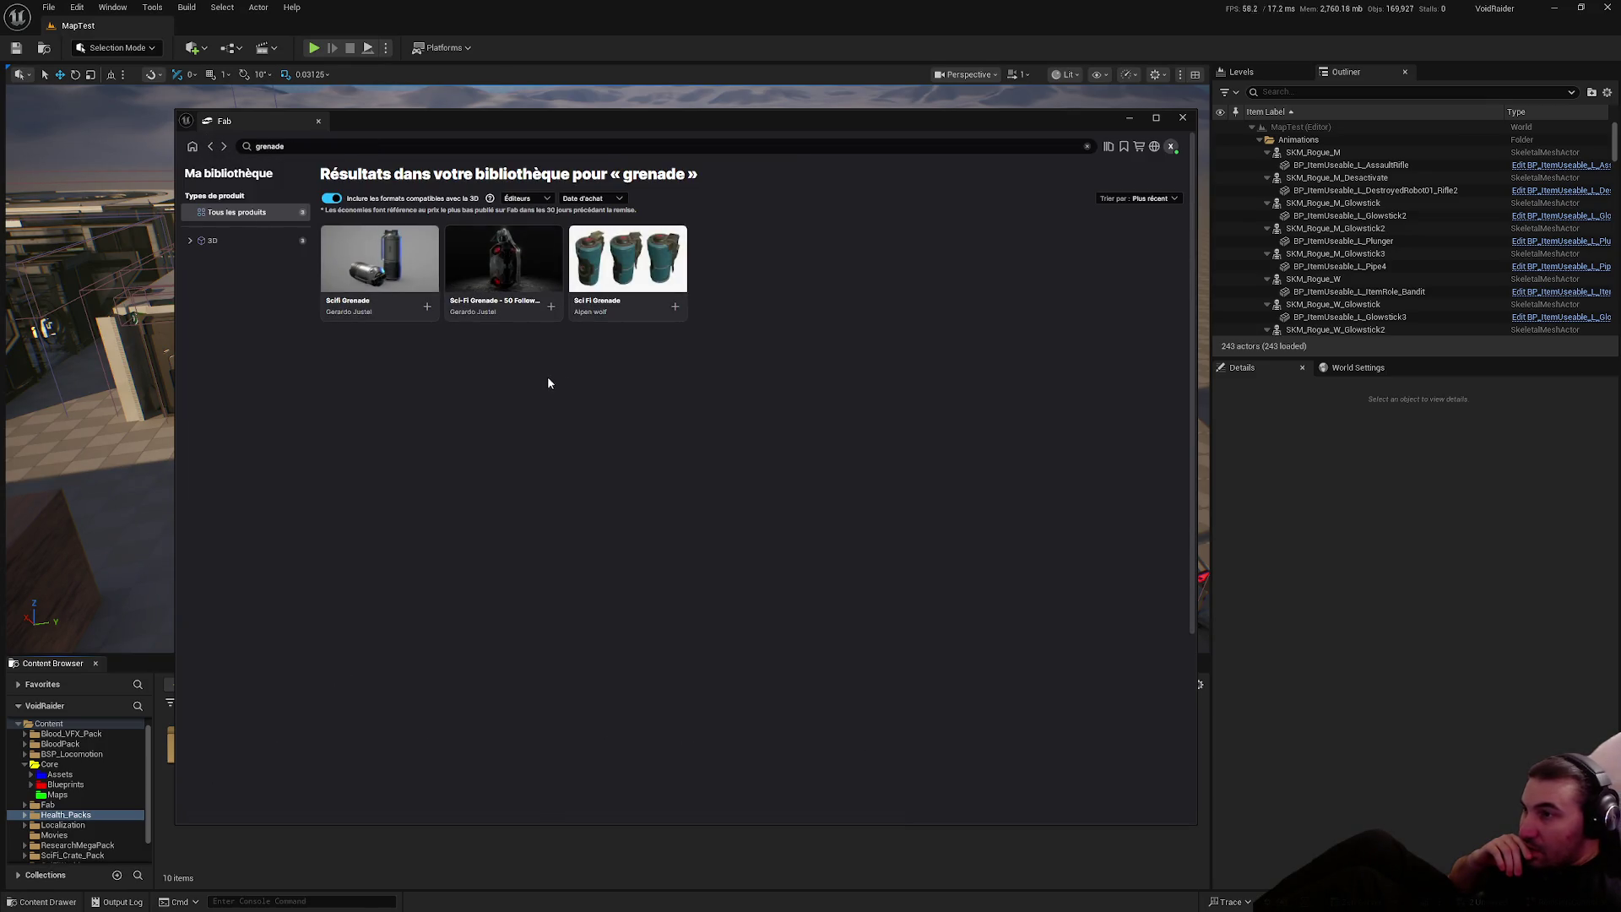
click(358, 255)
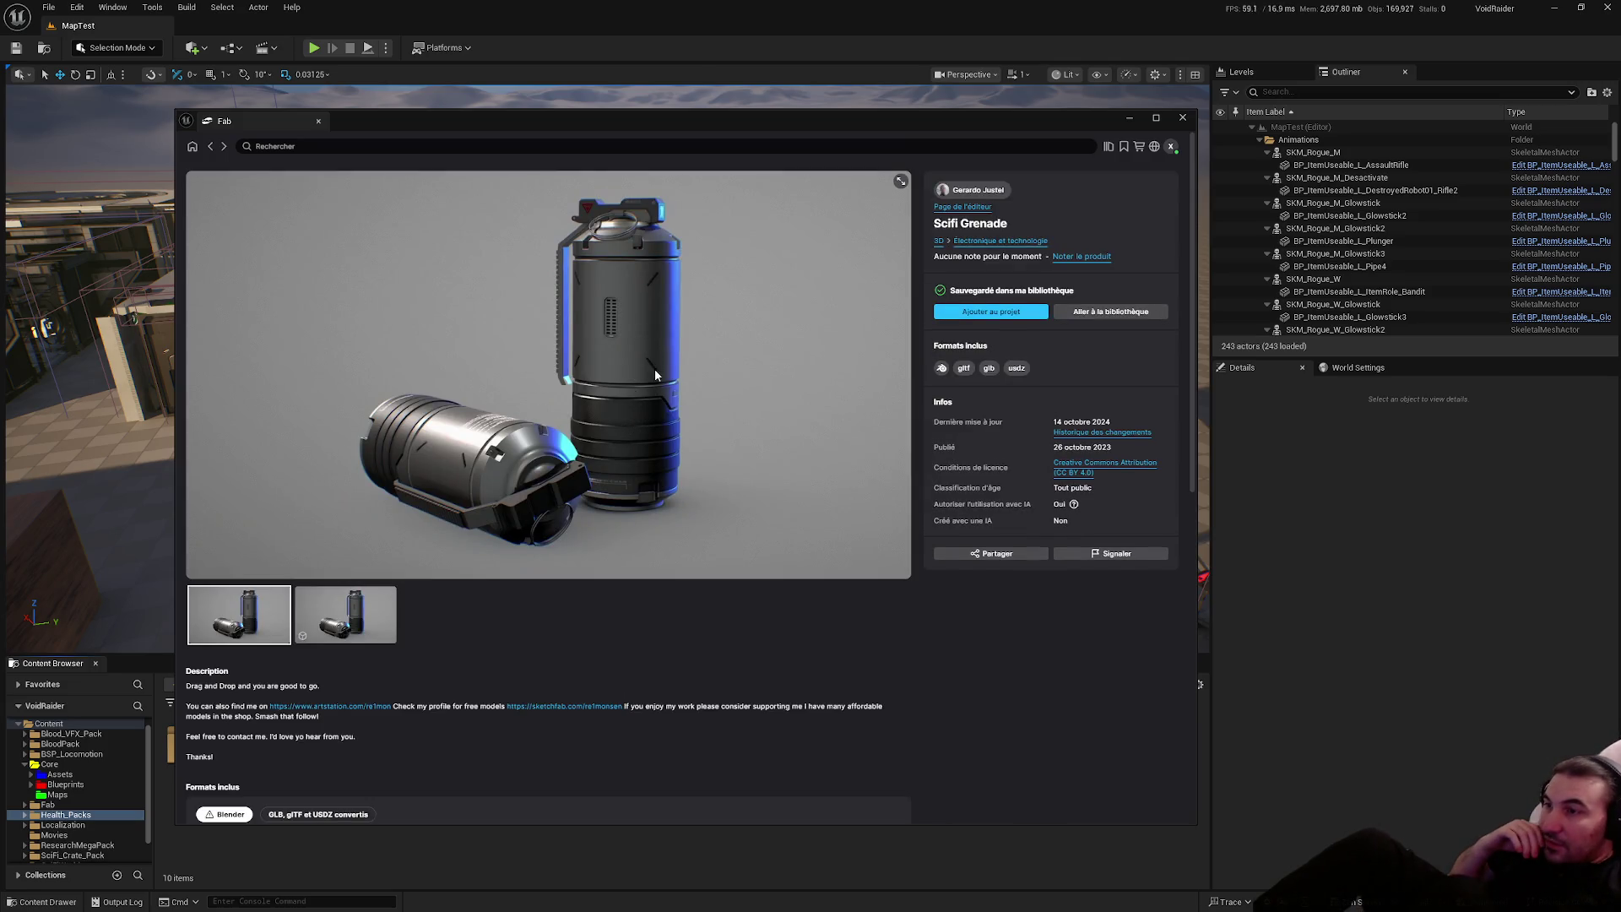
click(1004, 314)
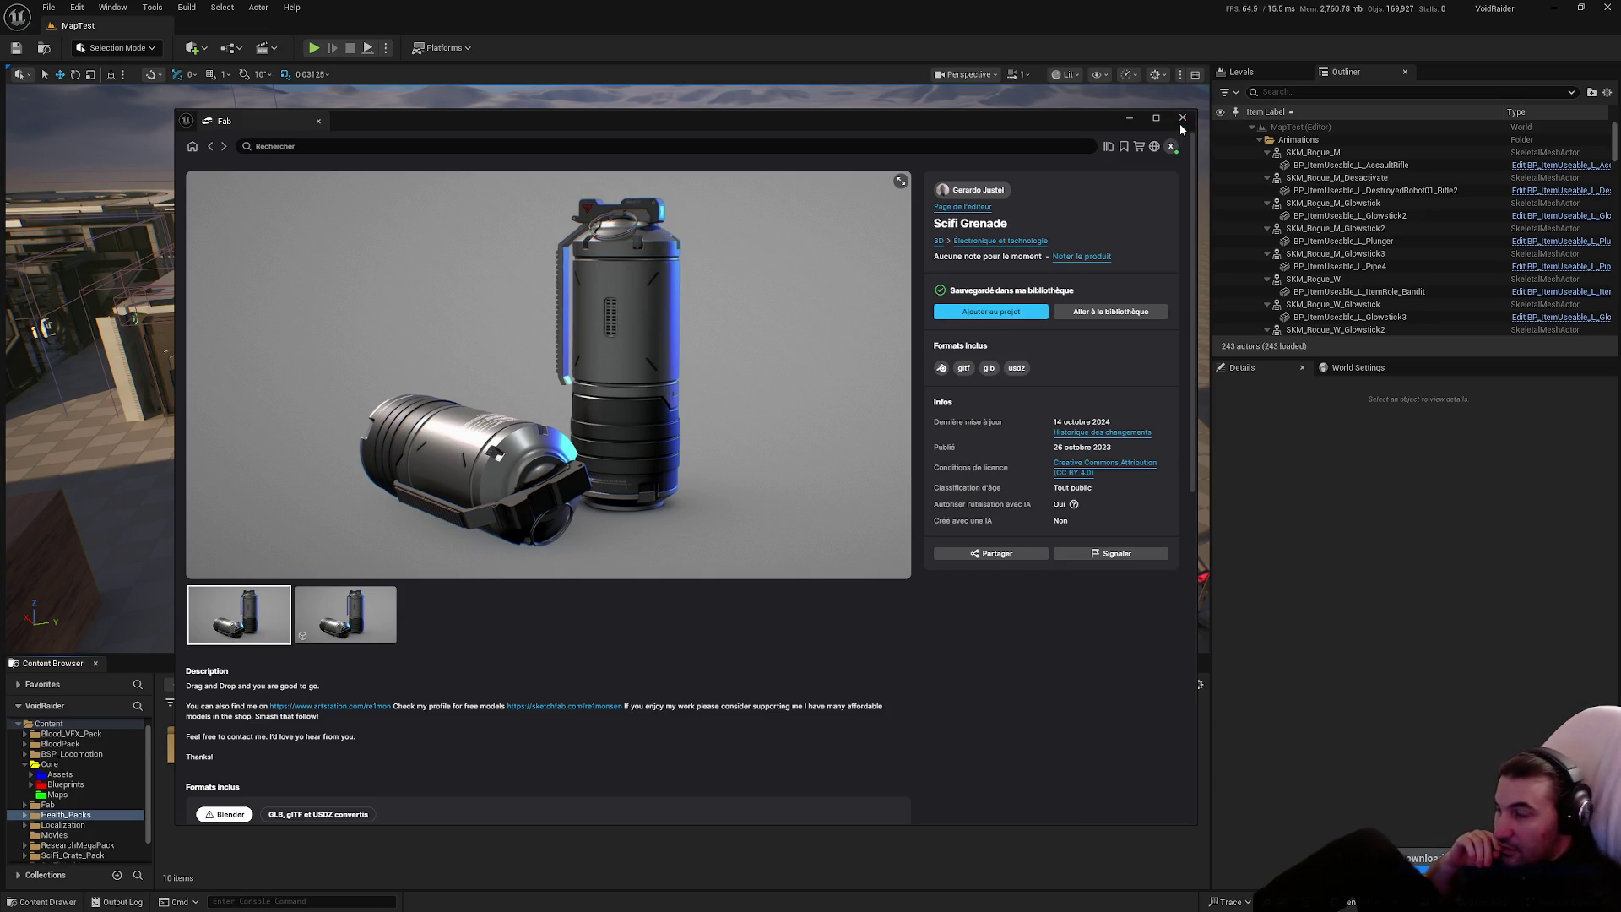
click(1182, 118)
click(47, 805)
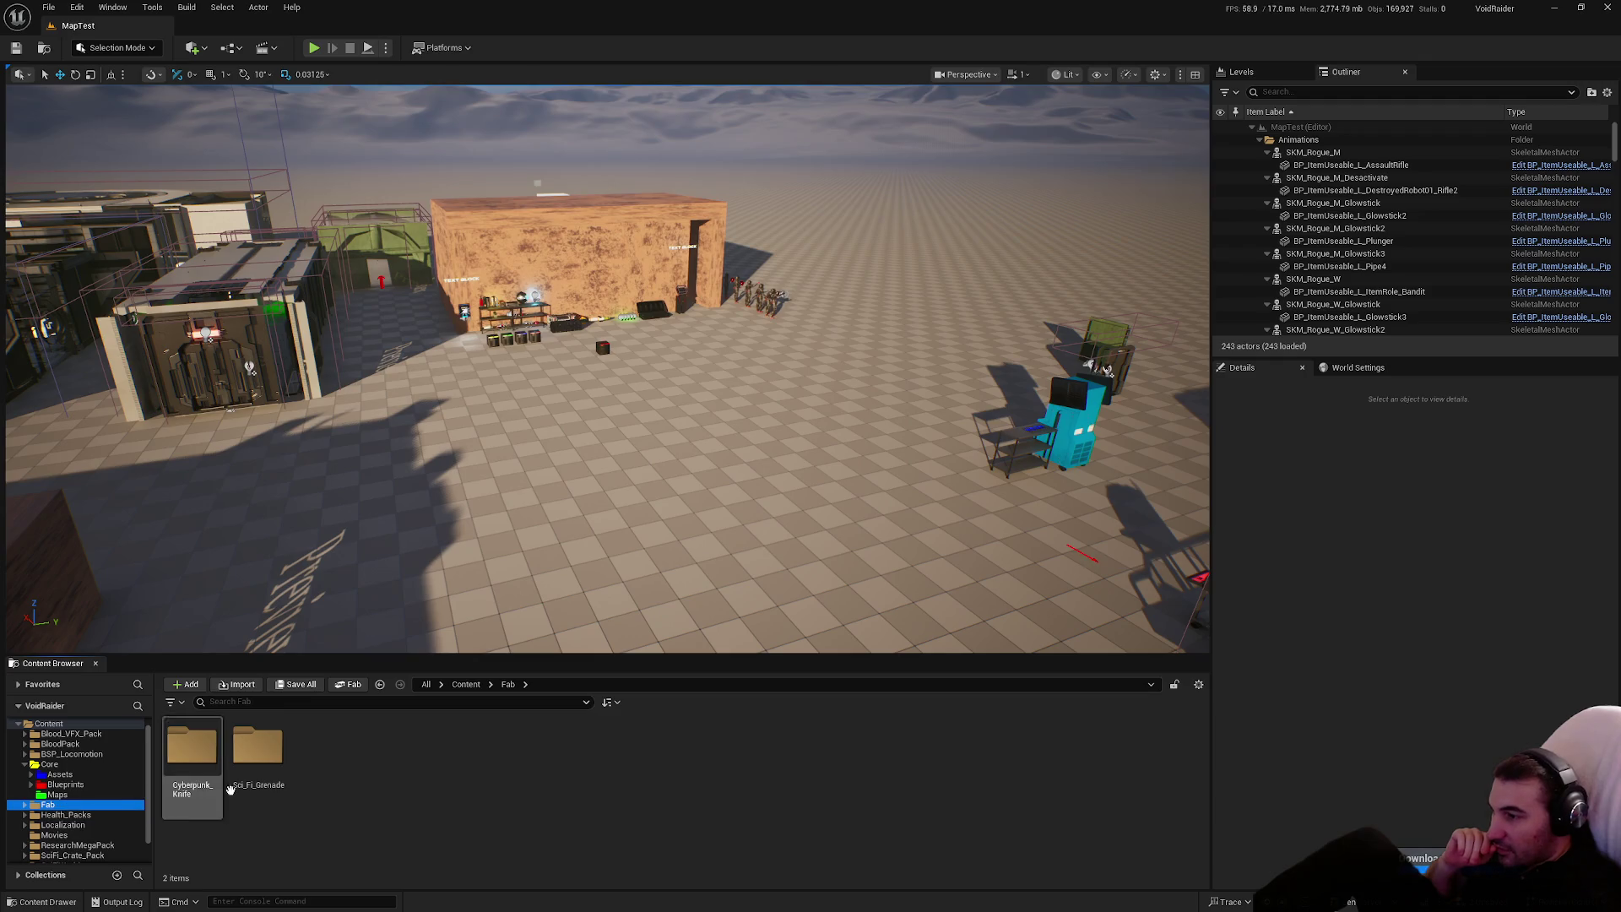
Open the scifi_grenade mesh from Scifi_Grenade/StaticMeshes in its editor, then close it
click(253, 760)
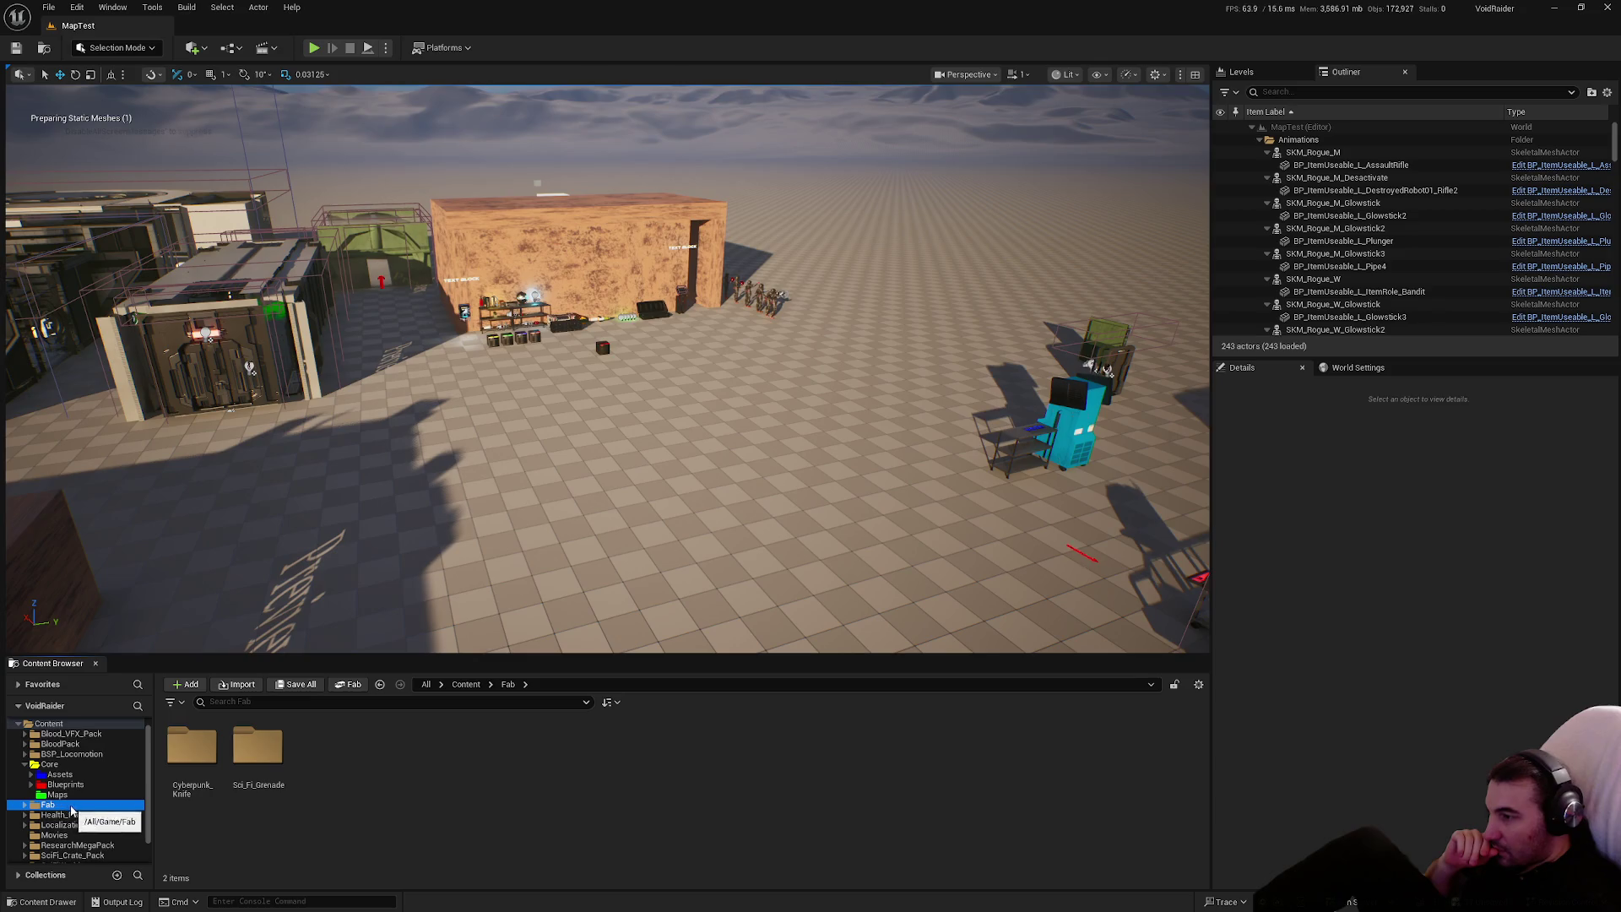
scroll(101, 836, down, 1)
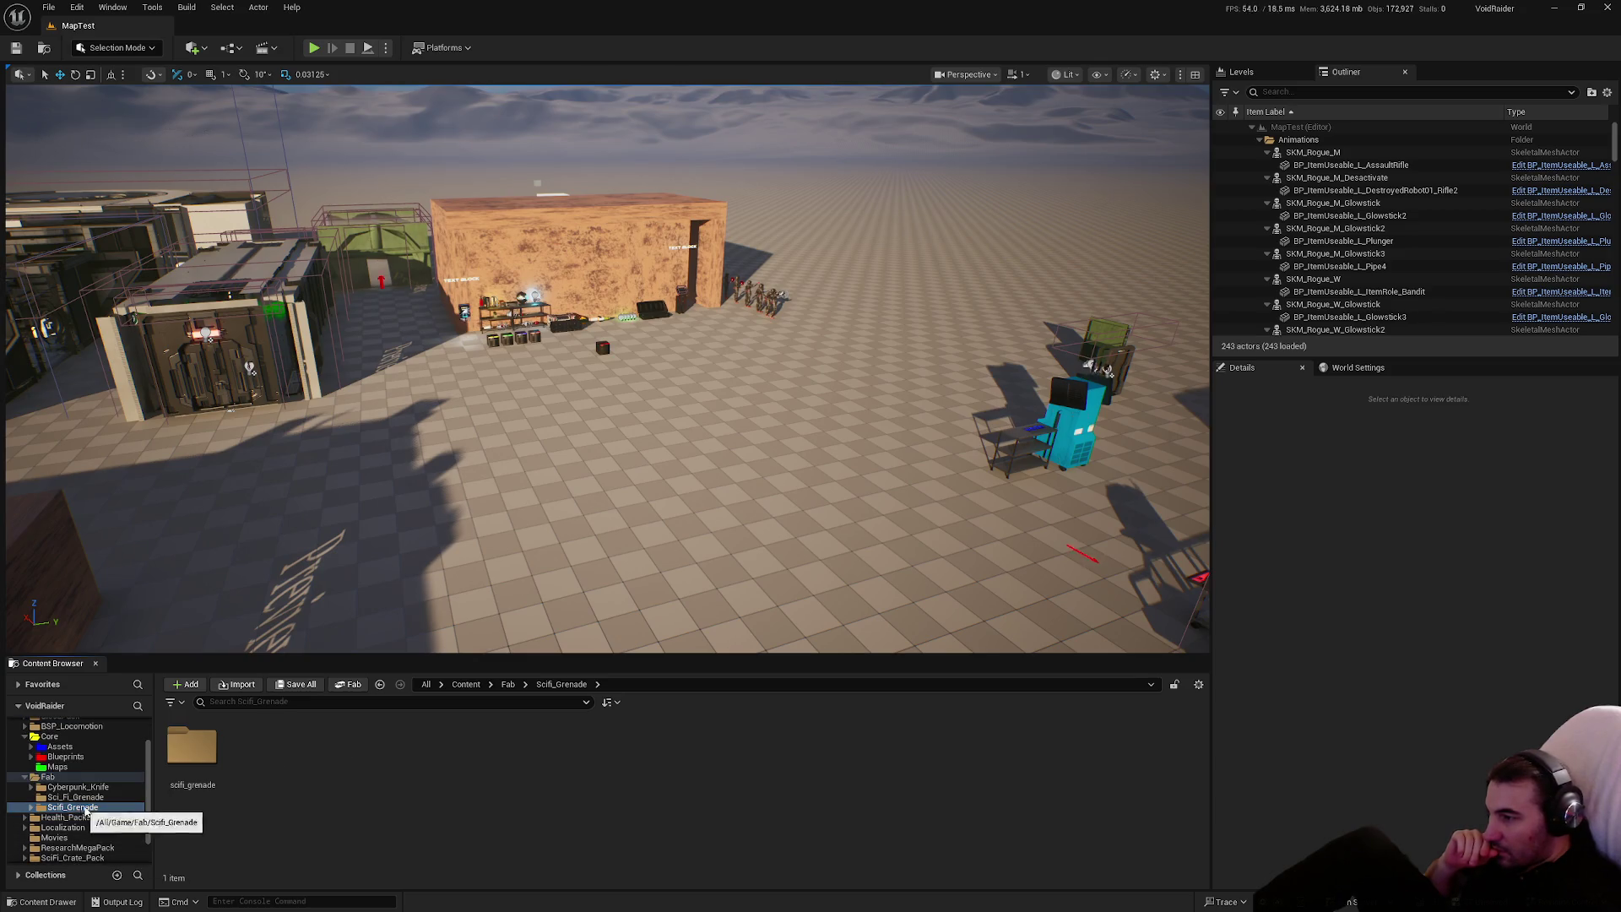
double_click(203, 749)
double_click(257, 745)
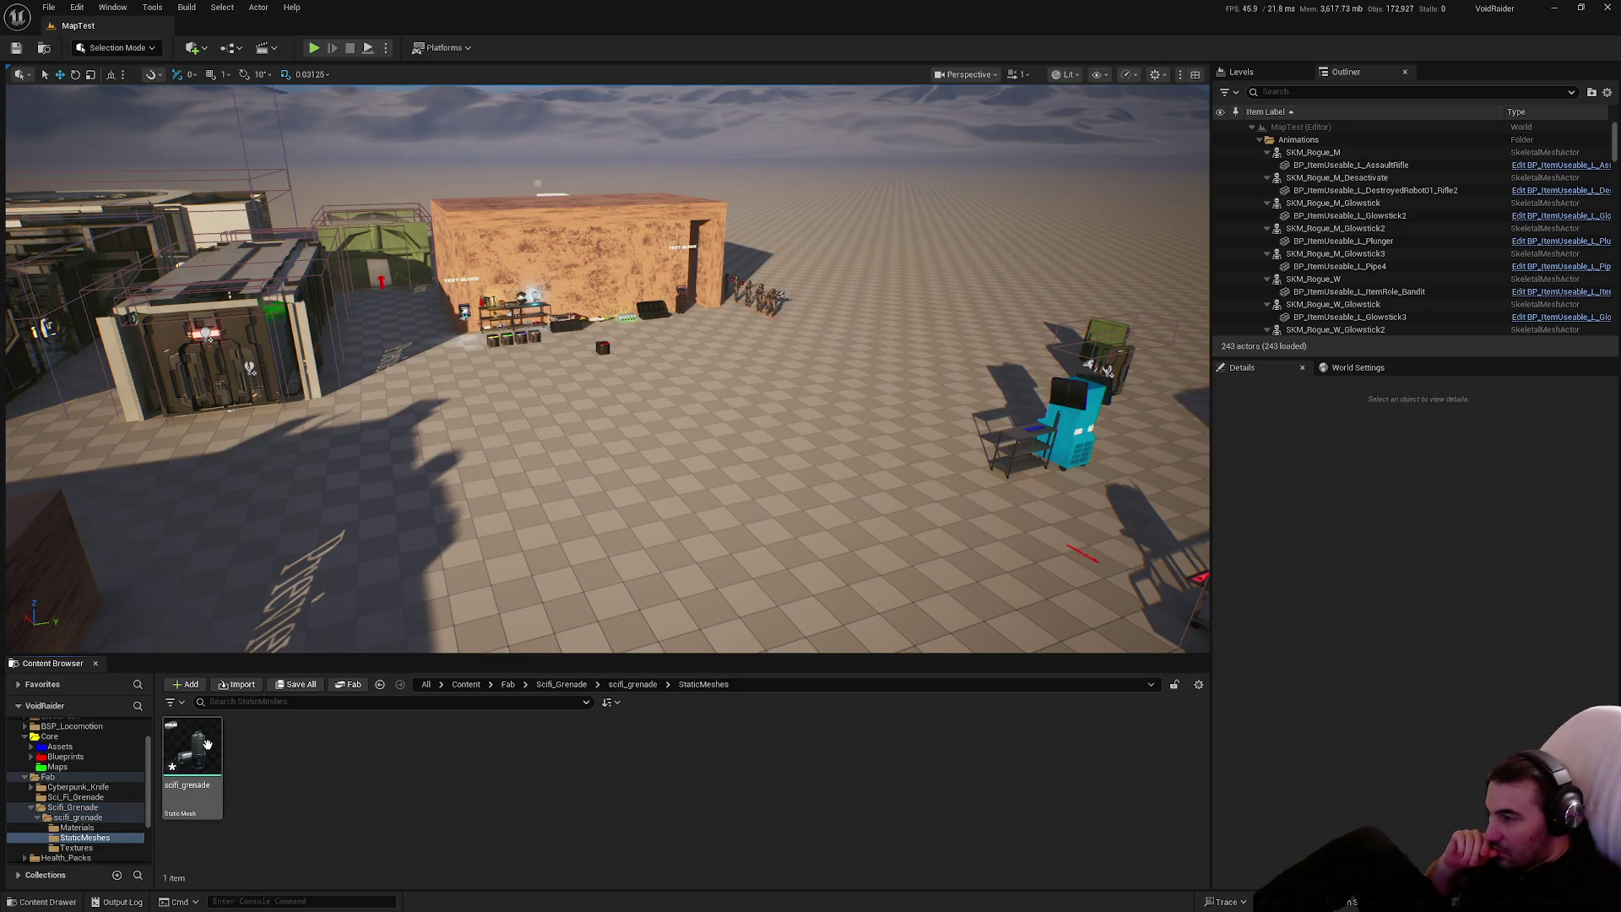
double_click(192, 744)
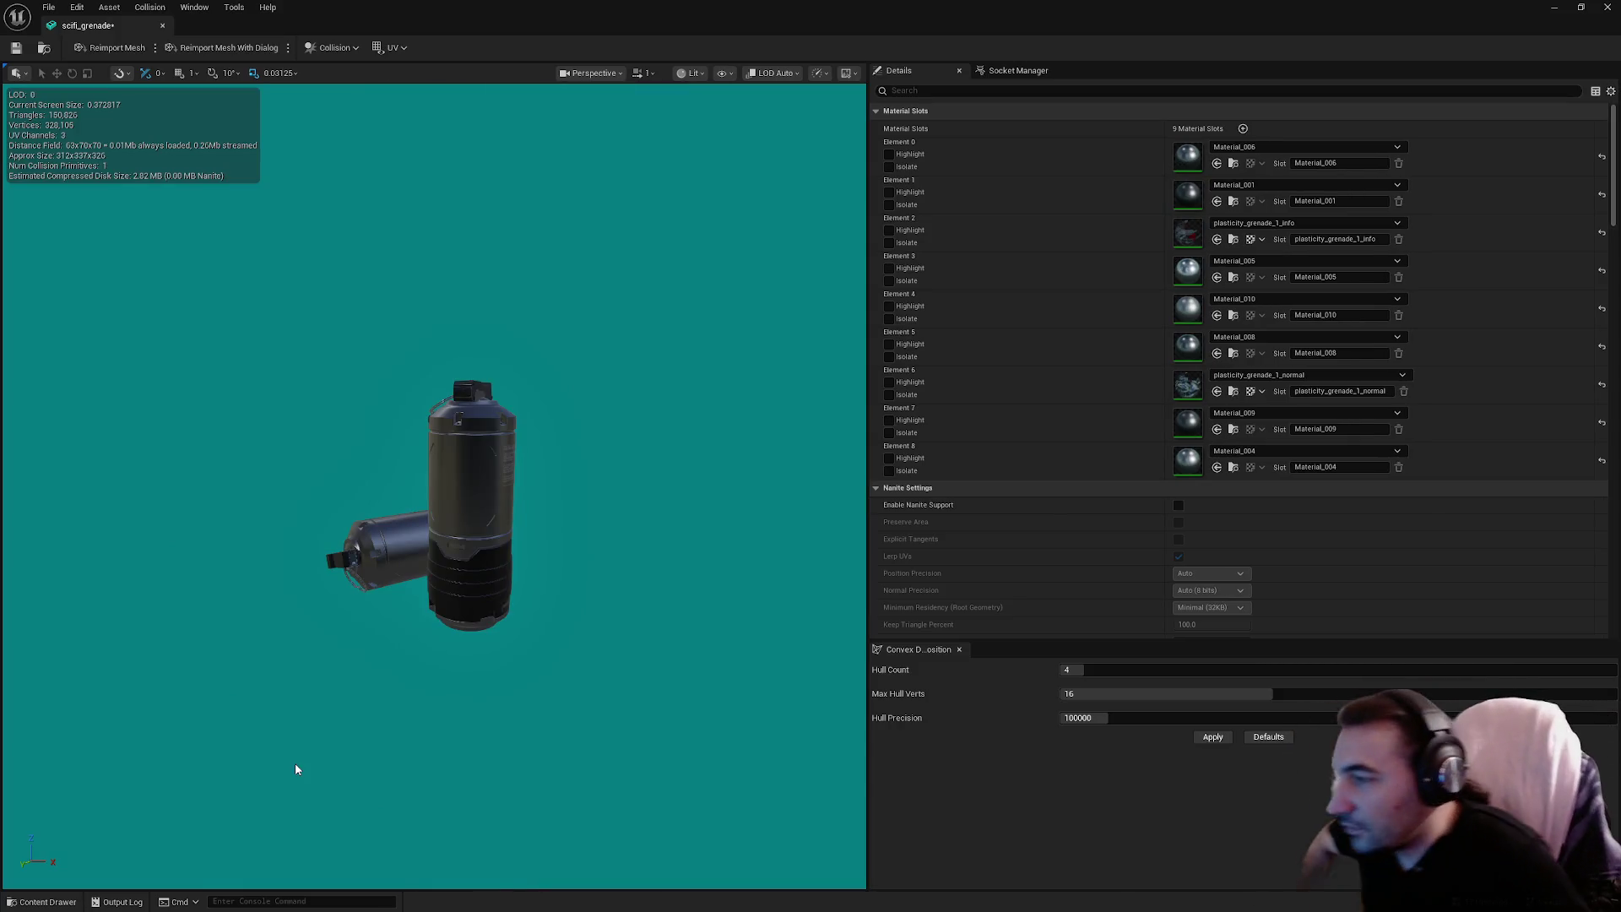
click(1606, 10)
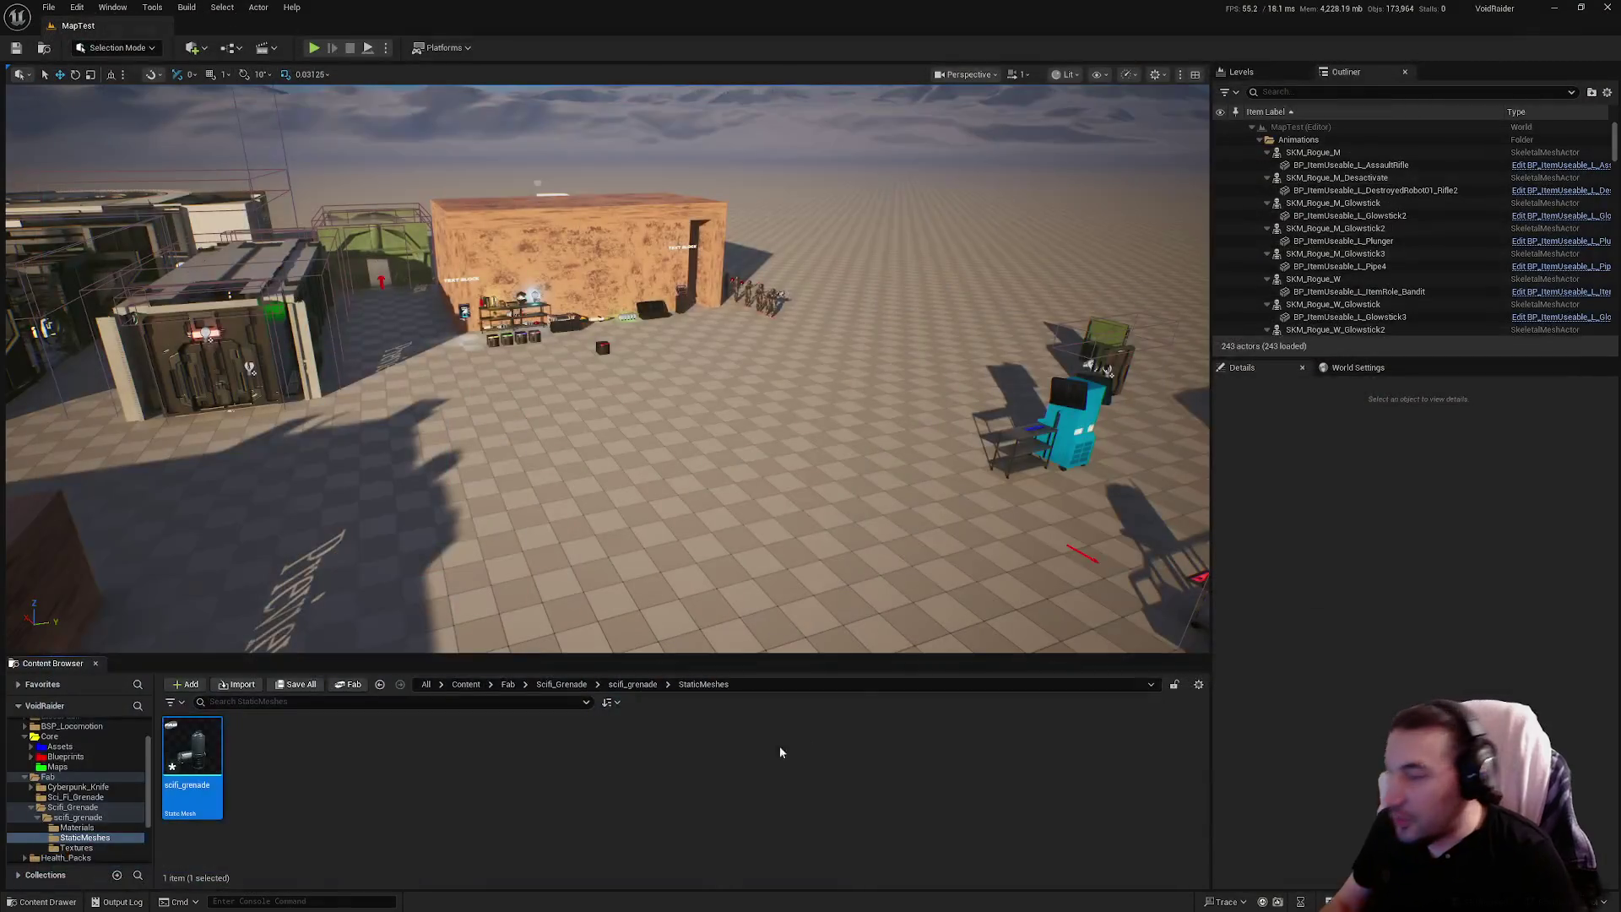
Test-place scifi_grenade in the level, delete it, and bring up the asset's context menu
mouse_move(179, 764)
mouse_down()
mouse_move(622, 541)
mouse_move(711, 471)
mouse_up()
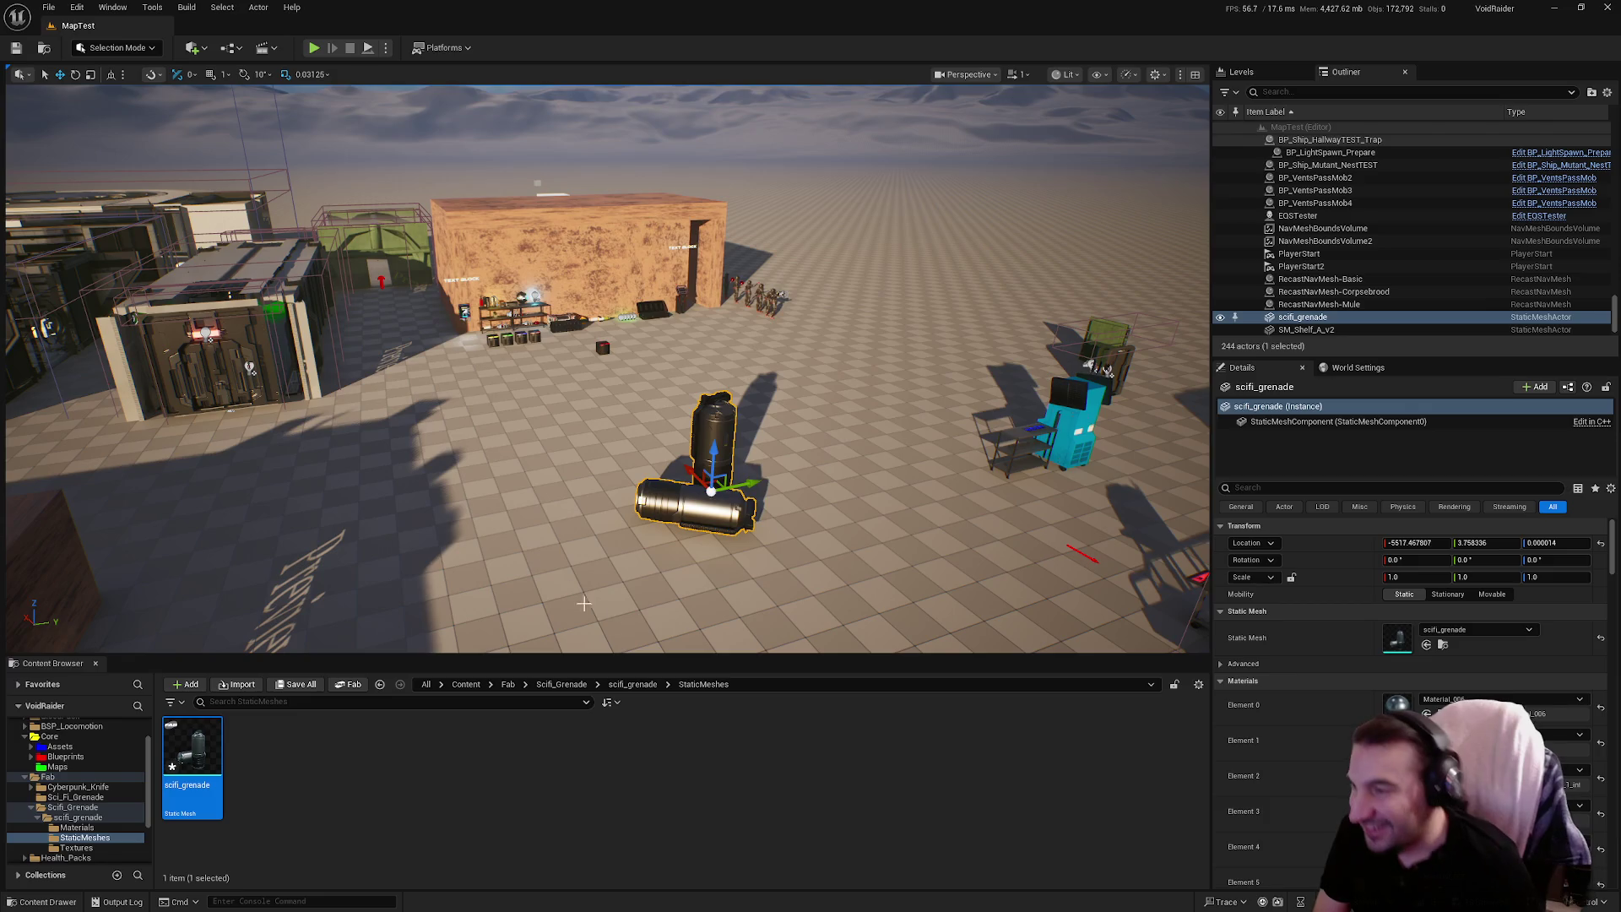
key(Delete)
right_click(744, 570)
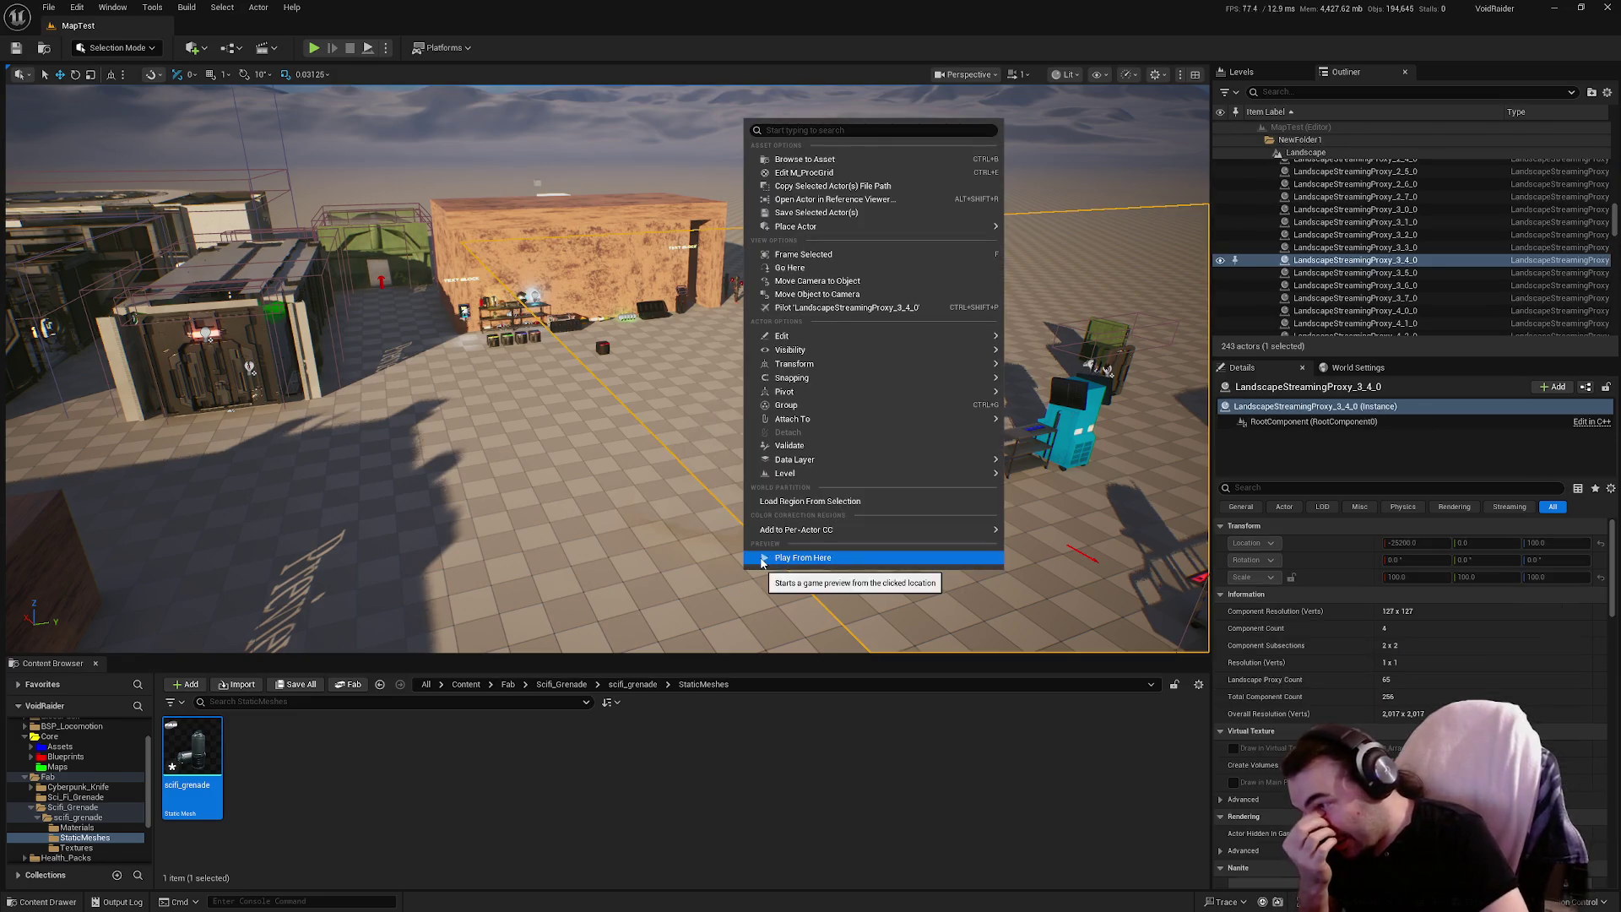
right_click(180, 764)
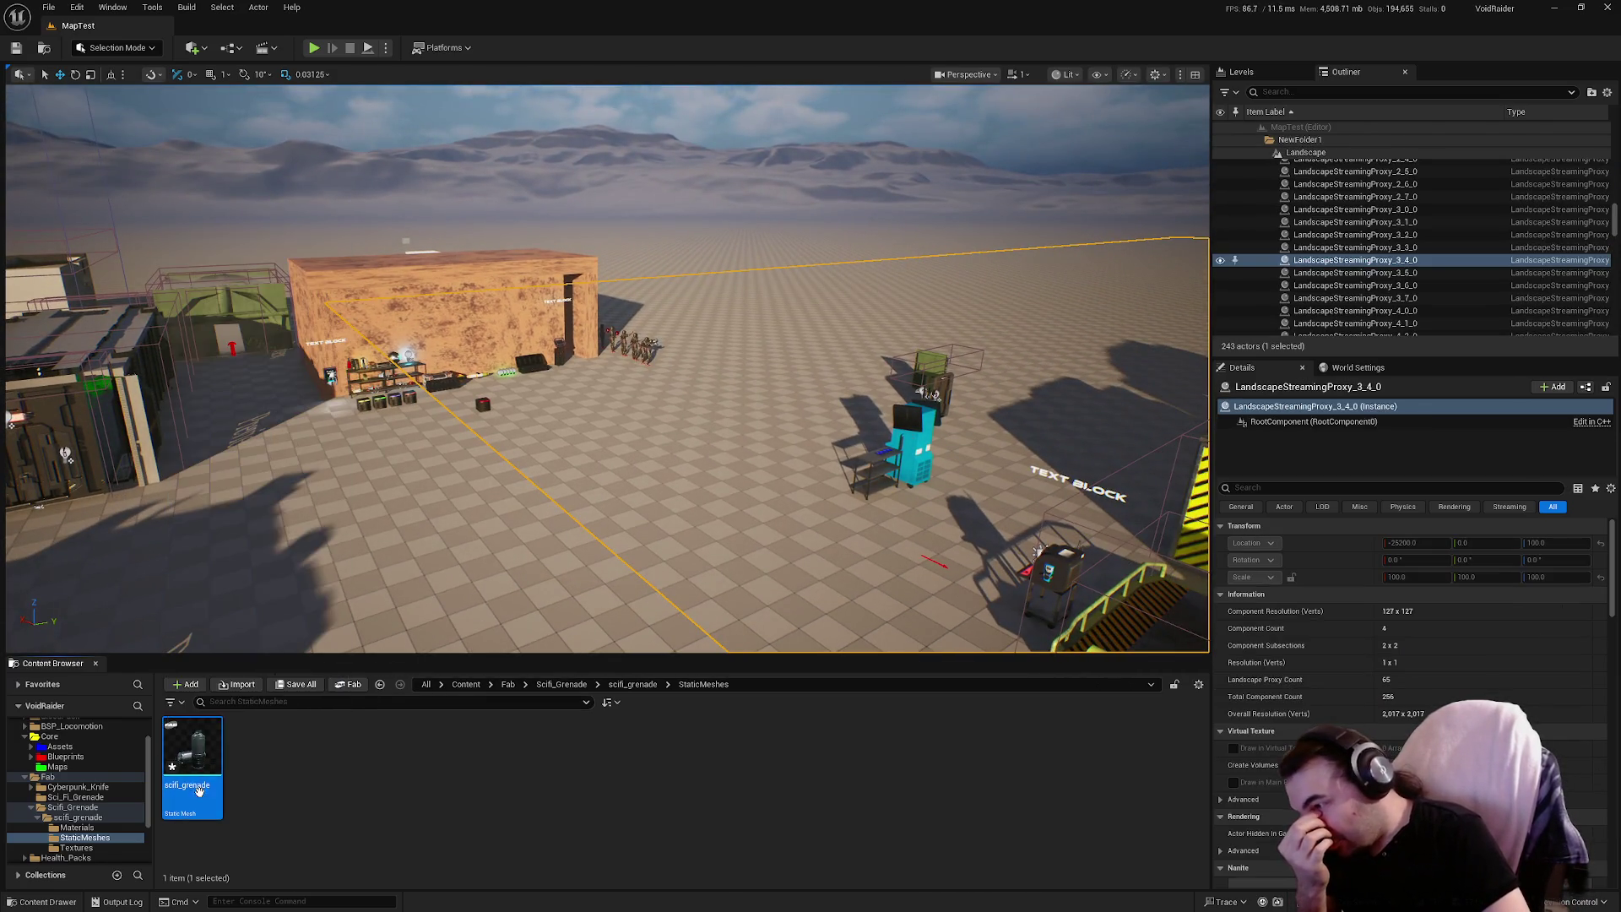
right_click(207, 765)
Export scifi_grenade as an FBX to the Bureau desktop, then minimise Unreal Engine
mouse_move(341, 529)
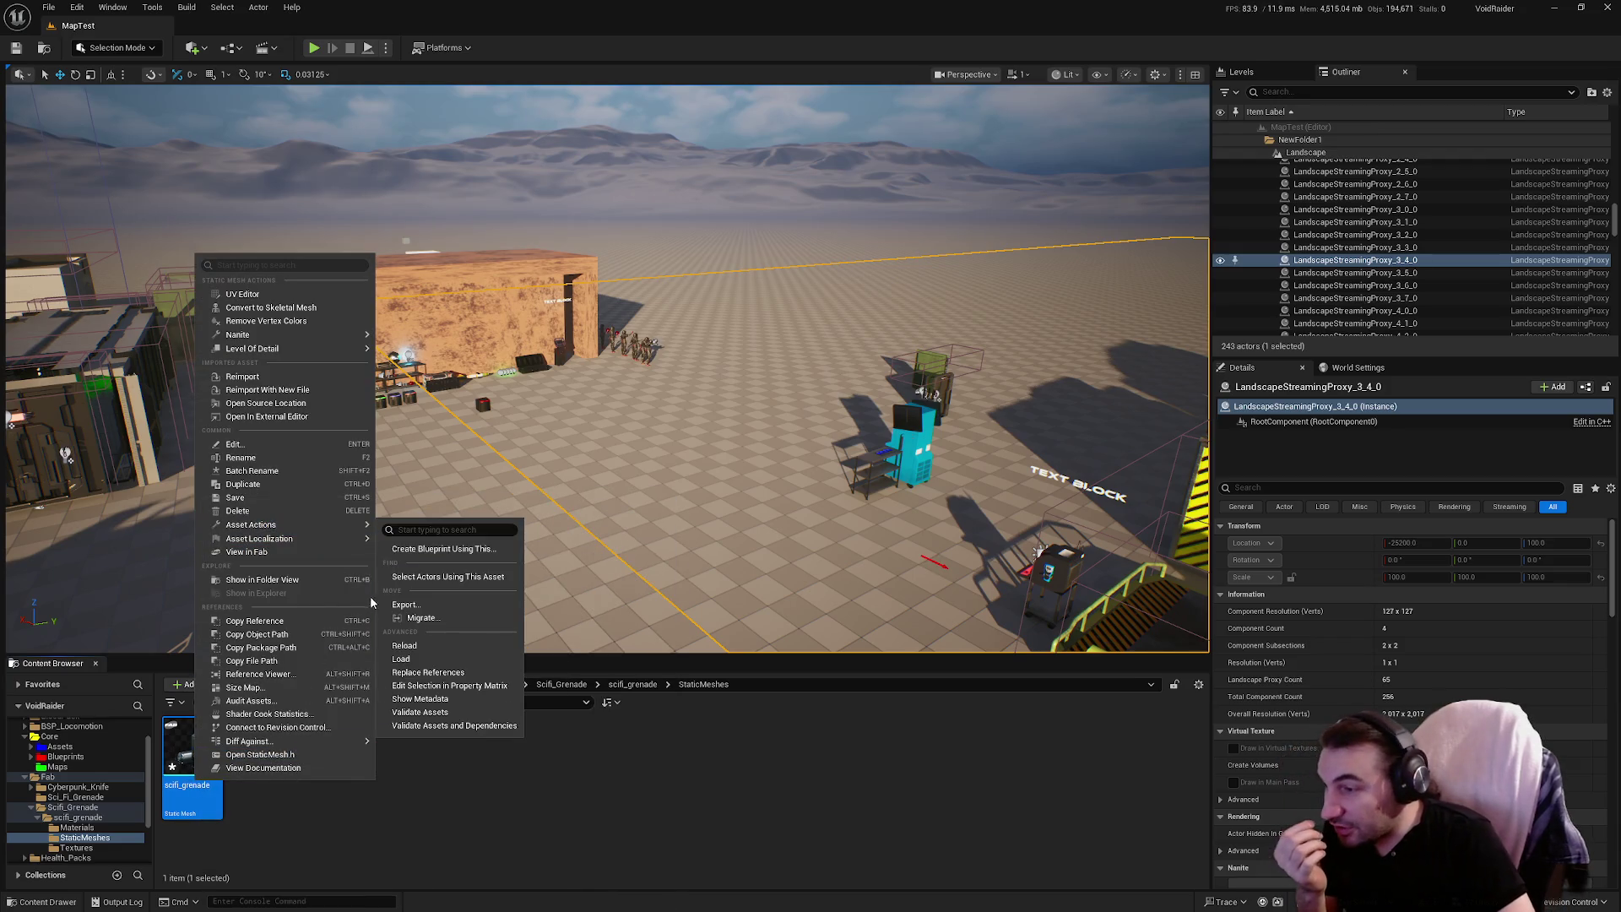
click(405, 605)
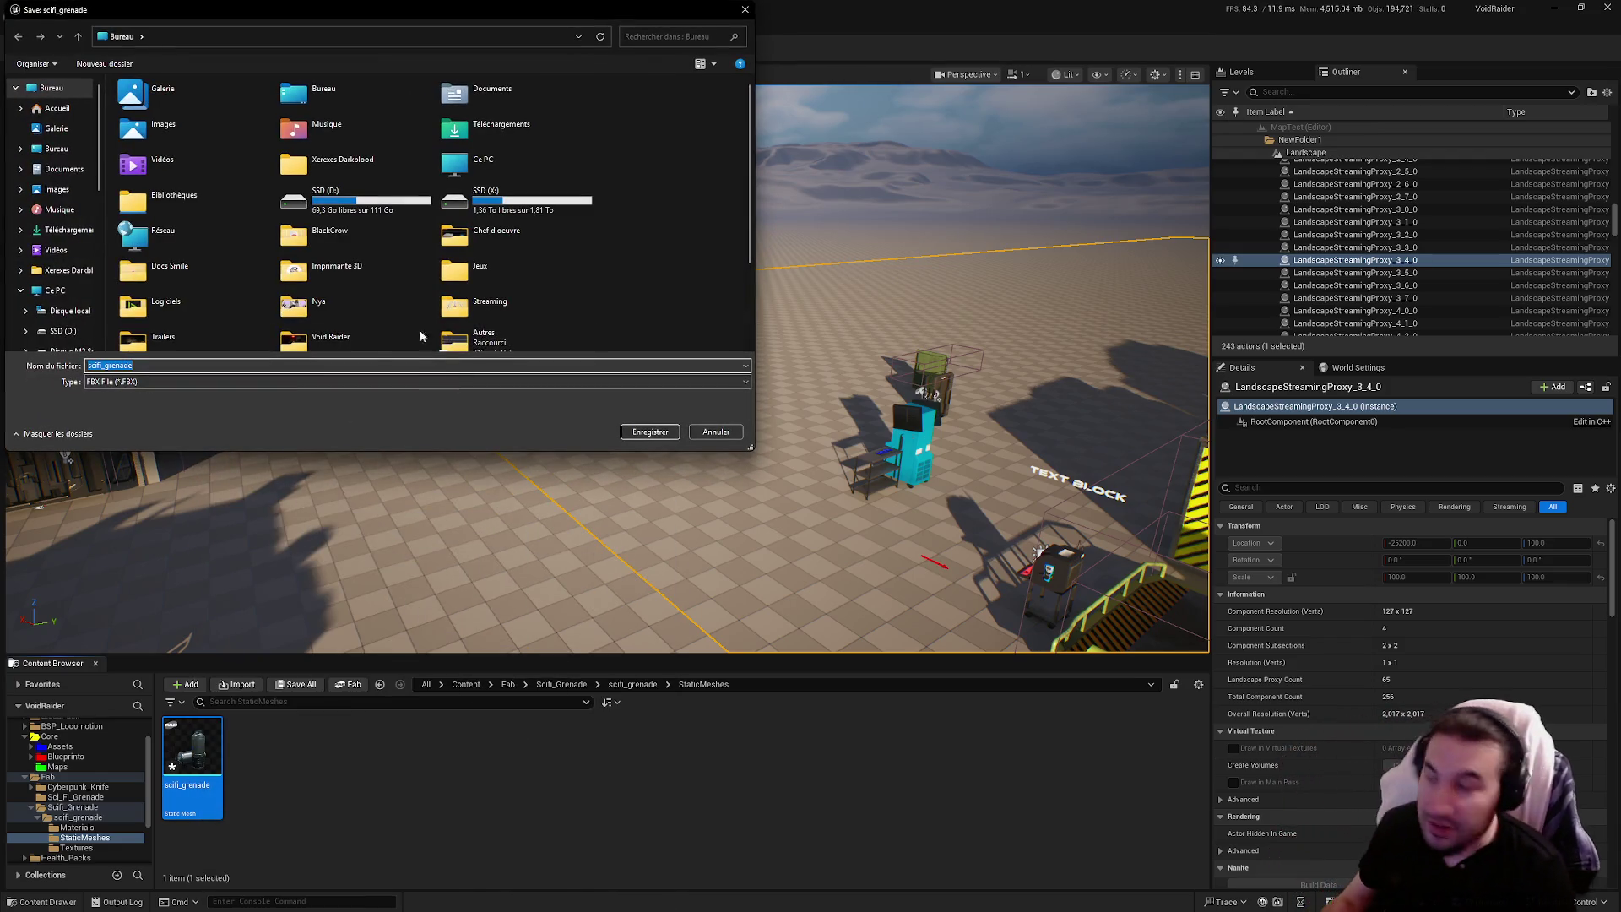
click(634, 436)
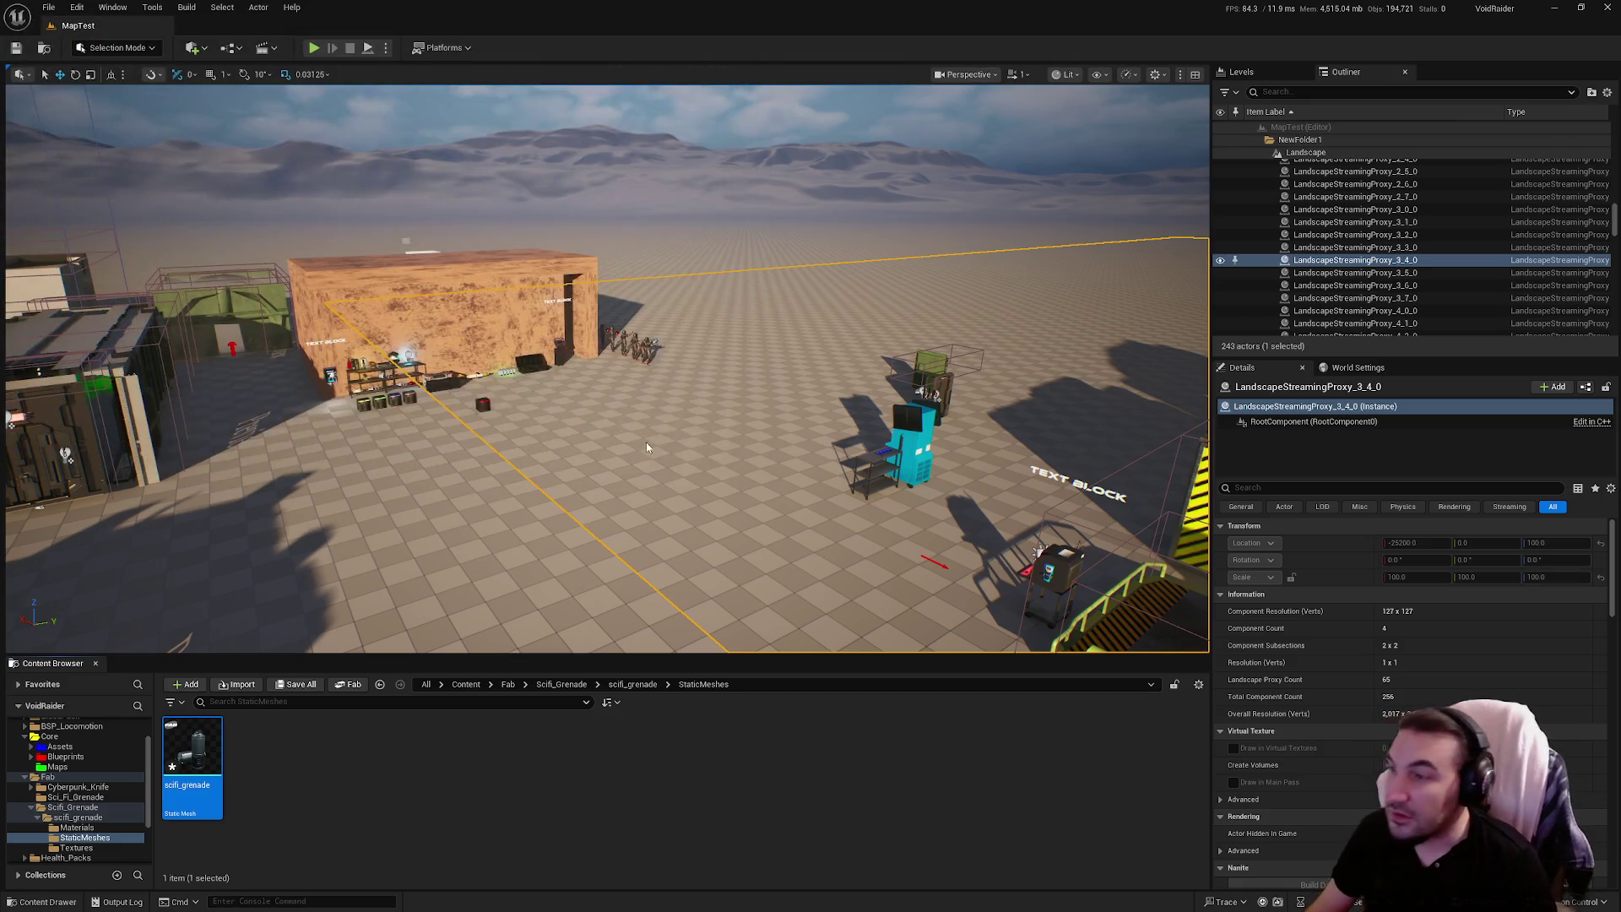
click(906, 599)
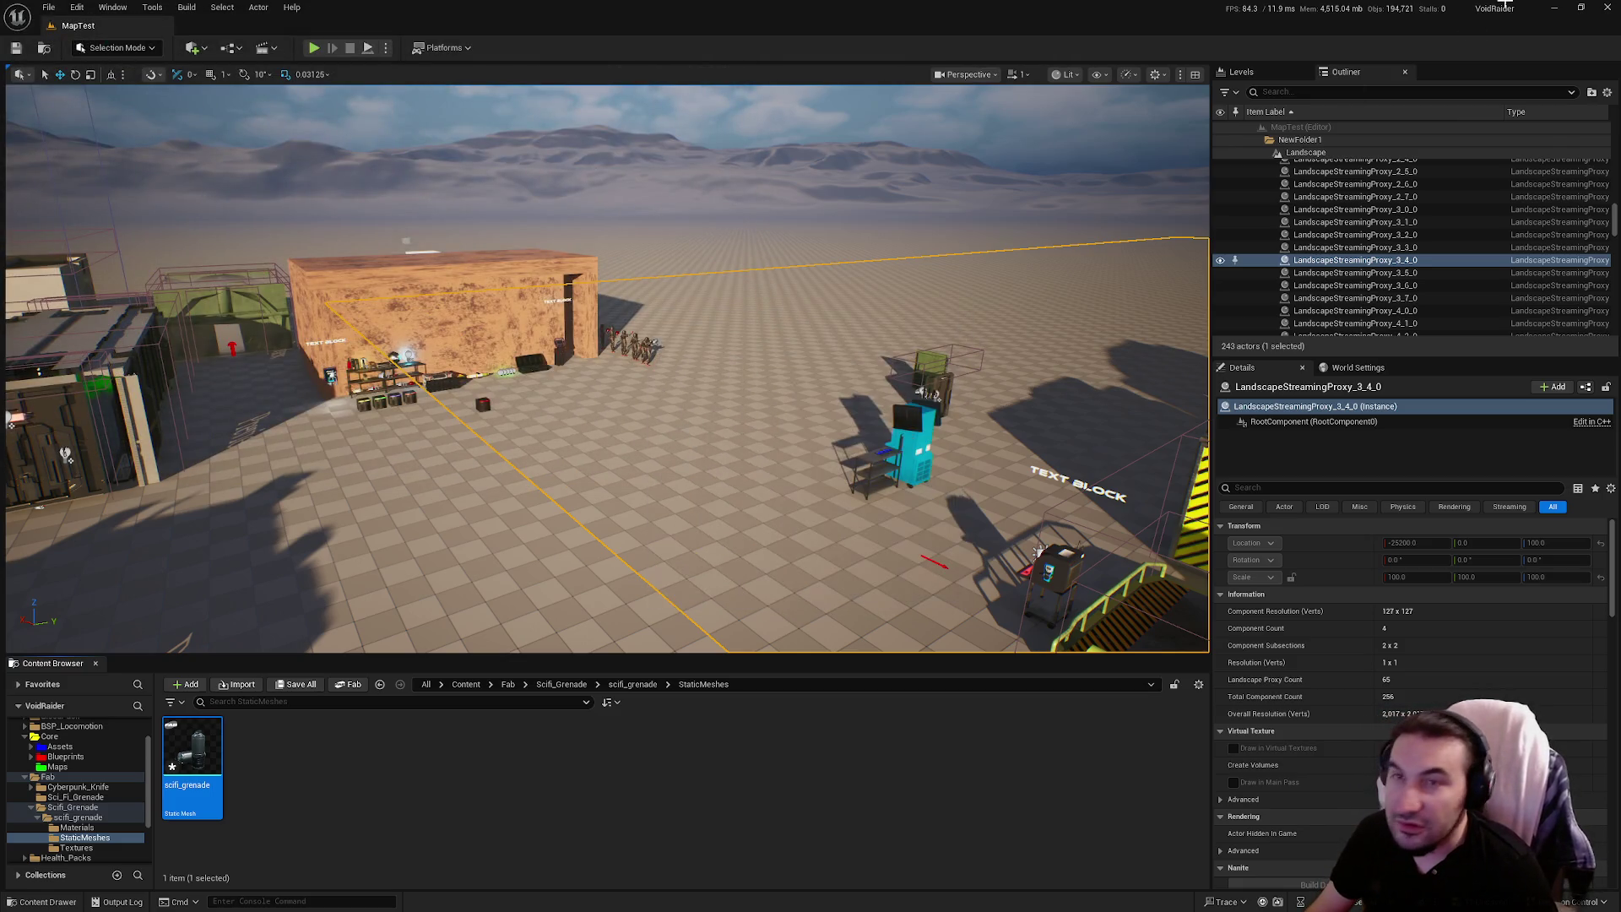
click(1554, 14)
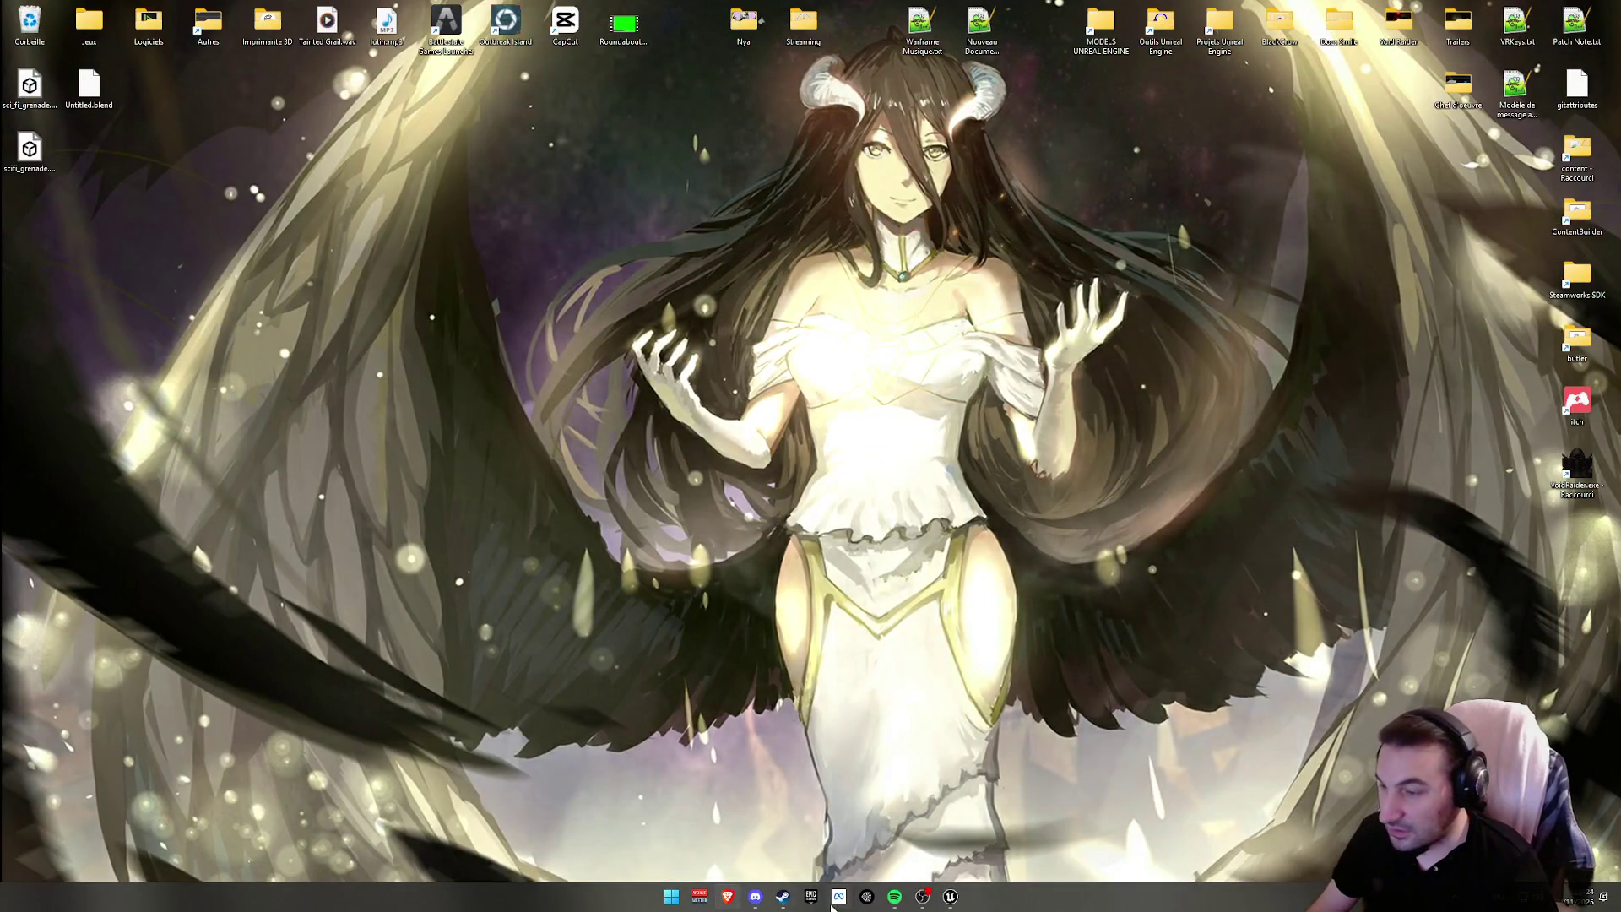
Launch Blender from Steam and delete the default camera, cube and light
click(791, 904)
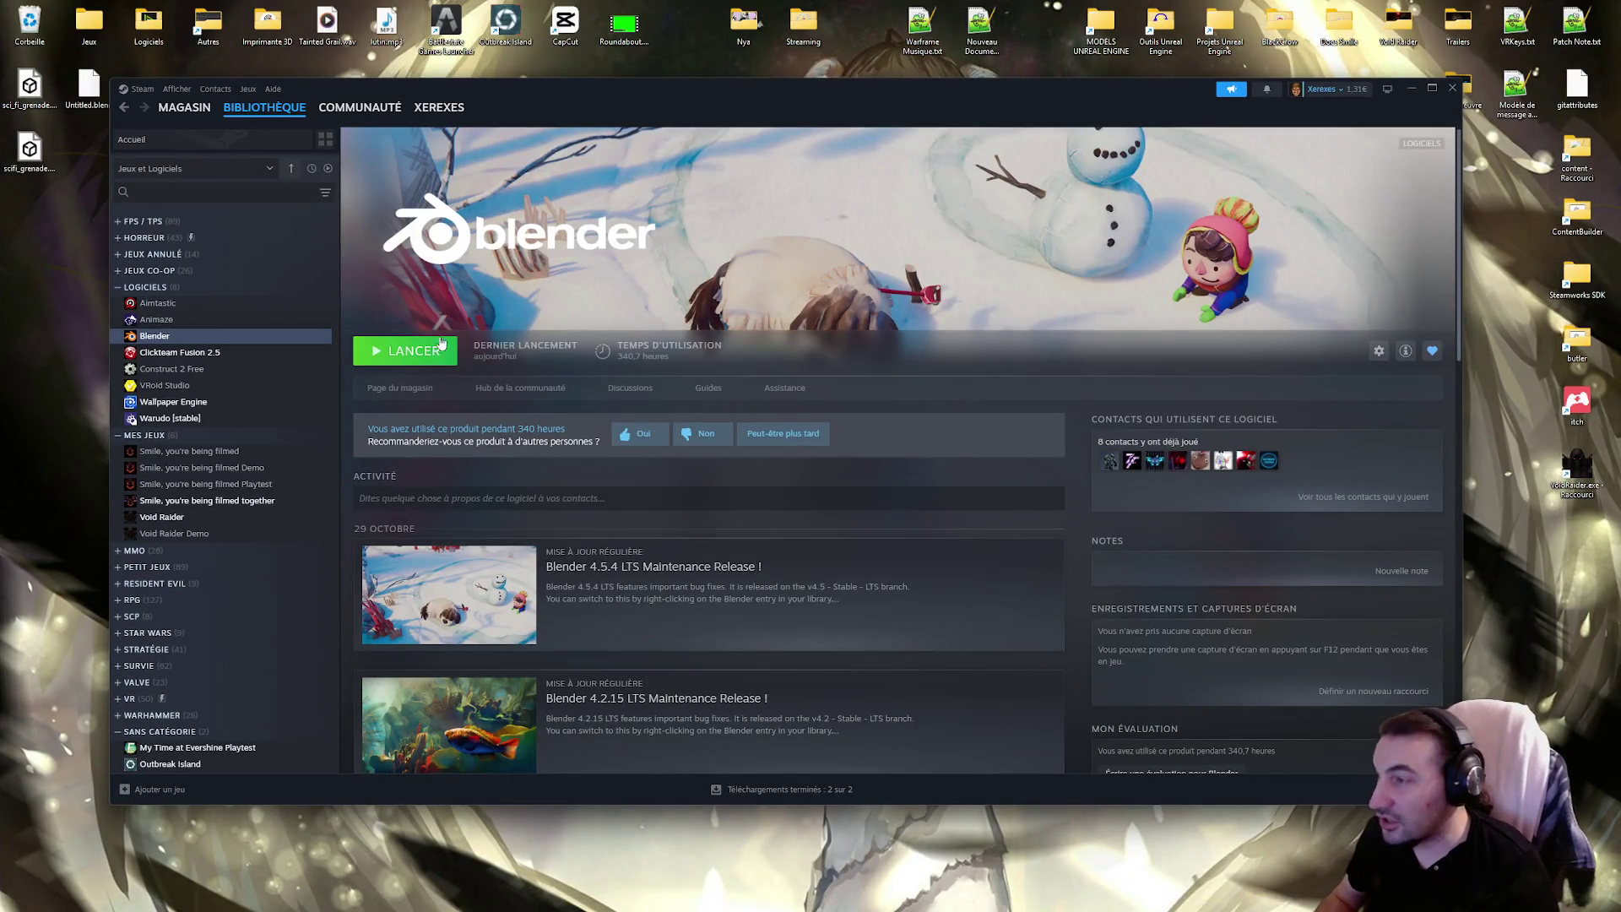
click(405, 351)
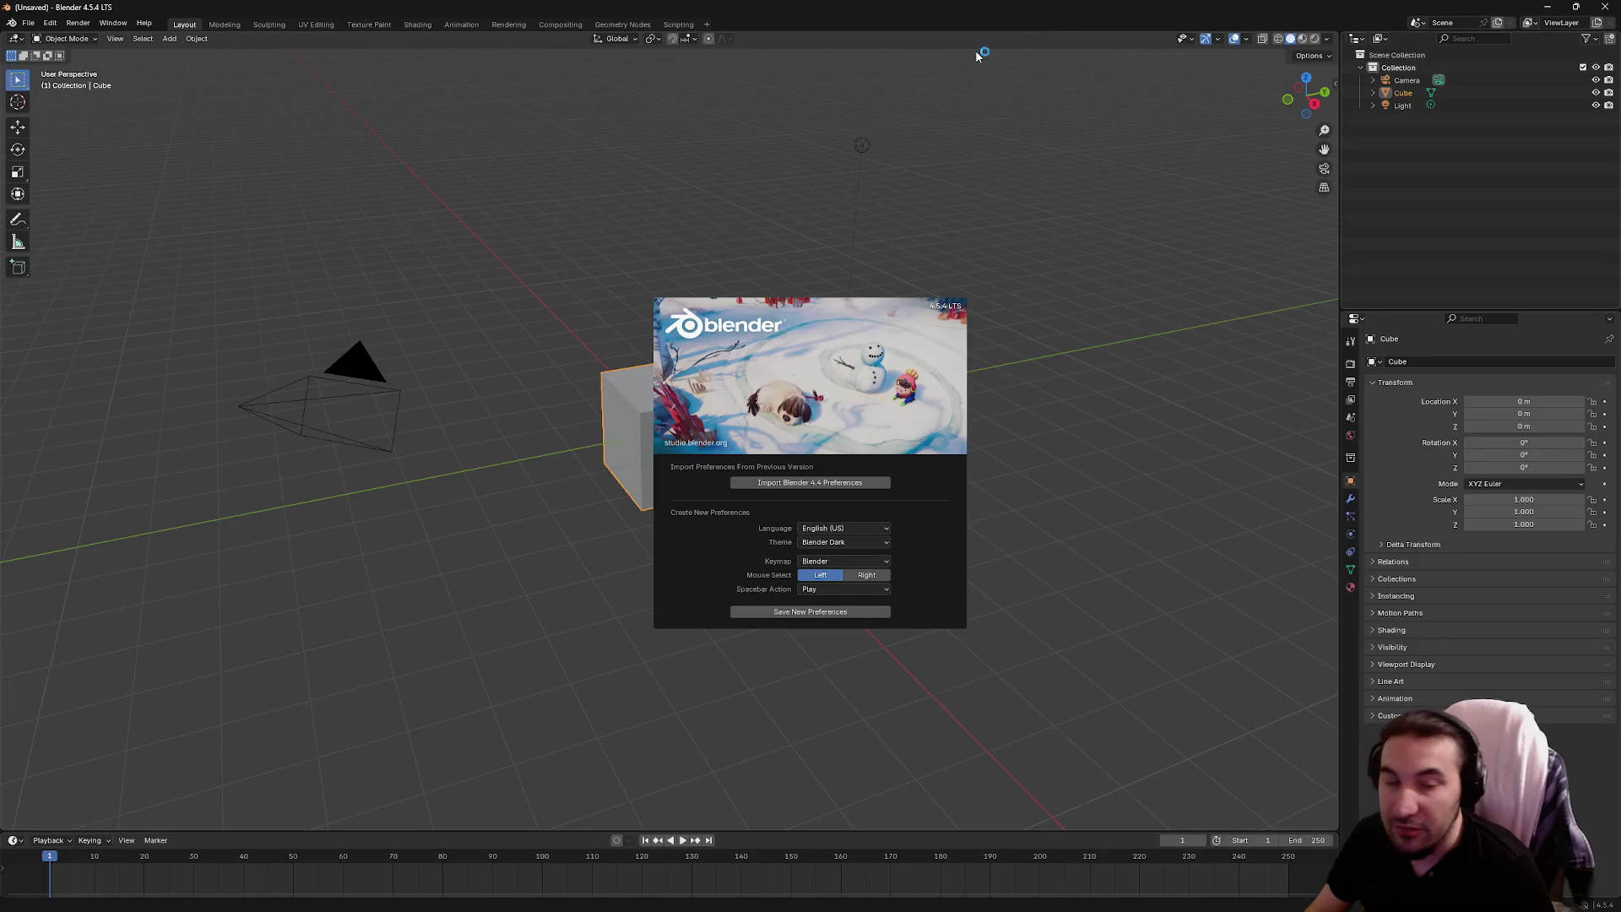
click(579, 209)
scroll(579, 210, down, 2)
drag(377, 230, 861, 615)
key(Delete)
Import the scifi_grenade FBX and delete its UCX_scifi_grenade collision mesh
drag(63, 133, 777, 345)
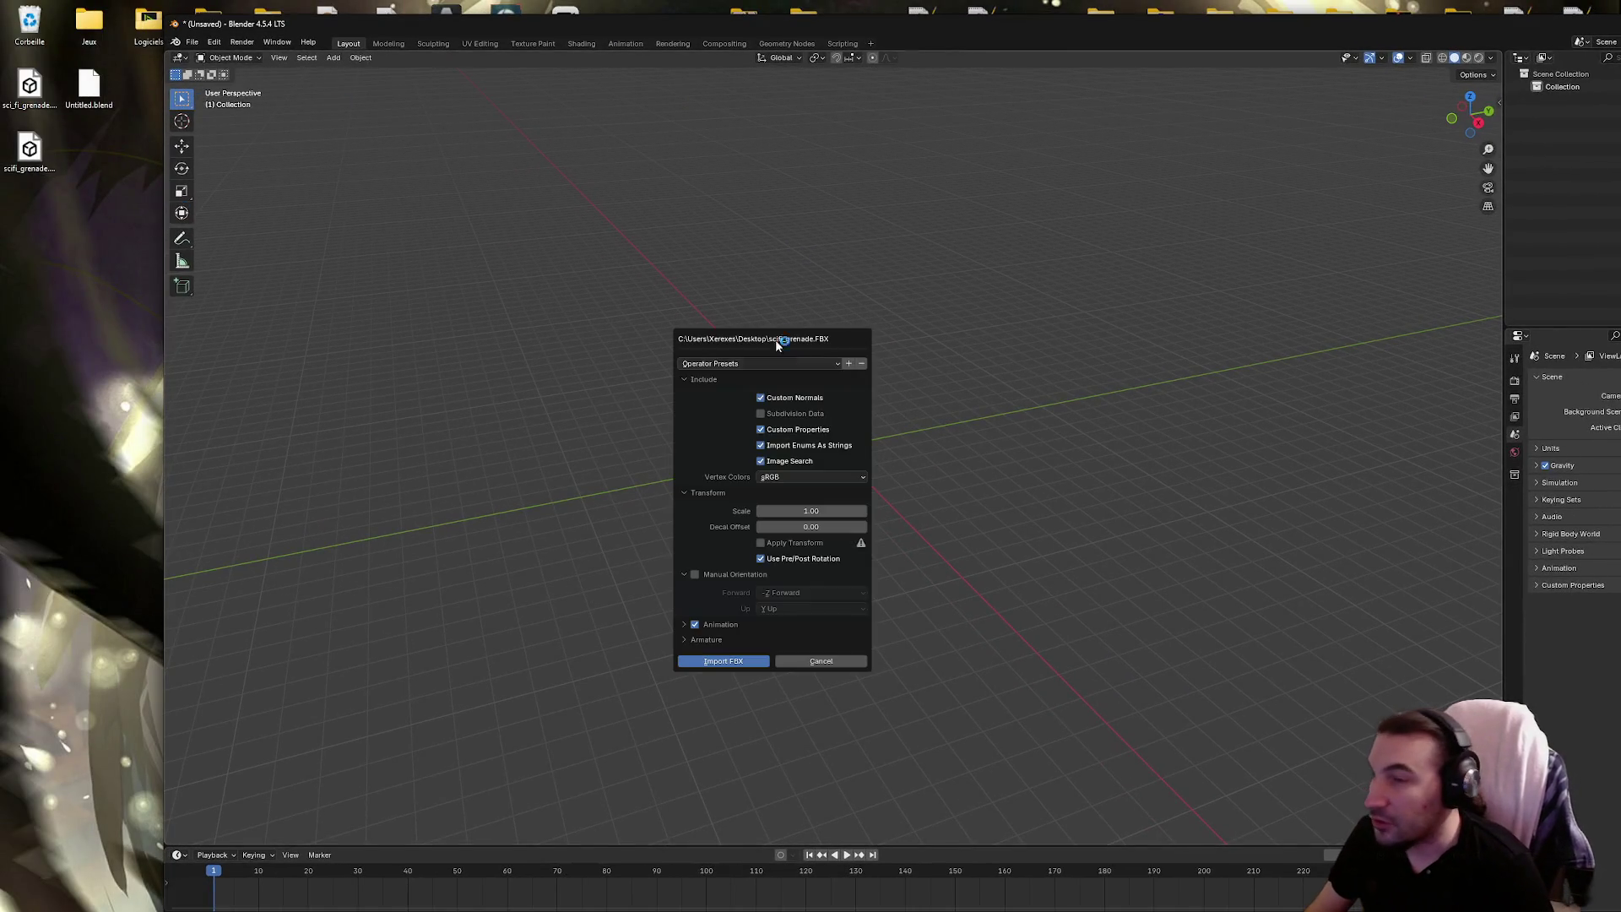
click(726, 662)
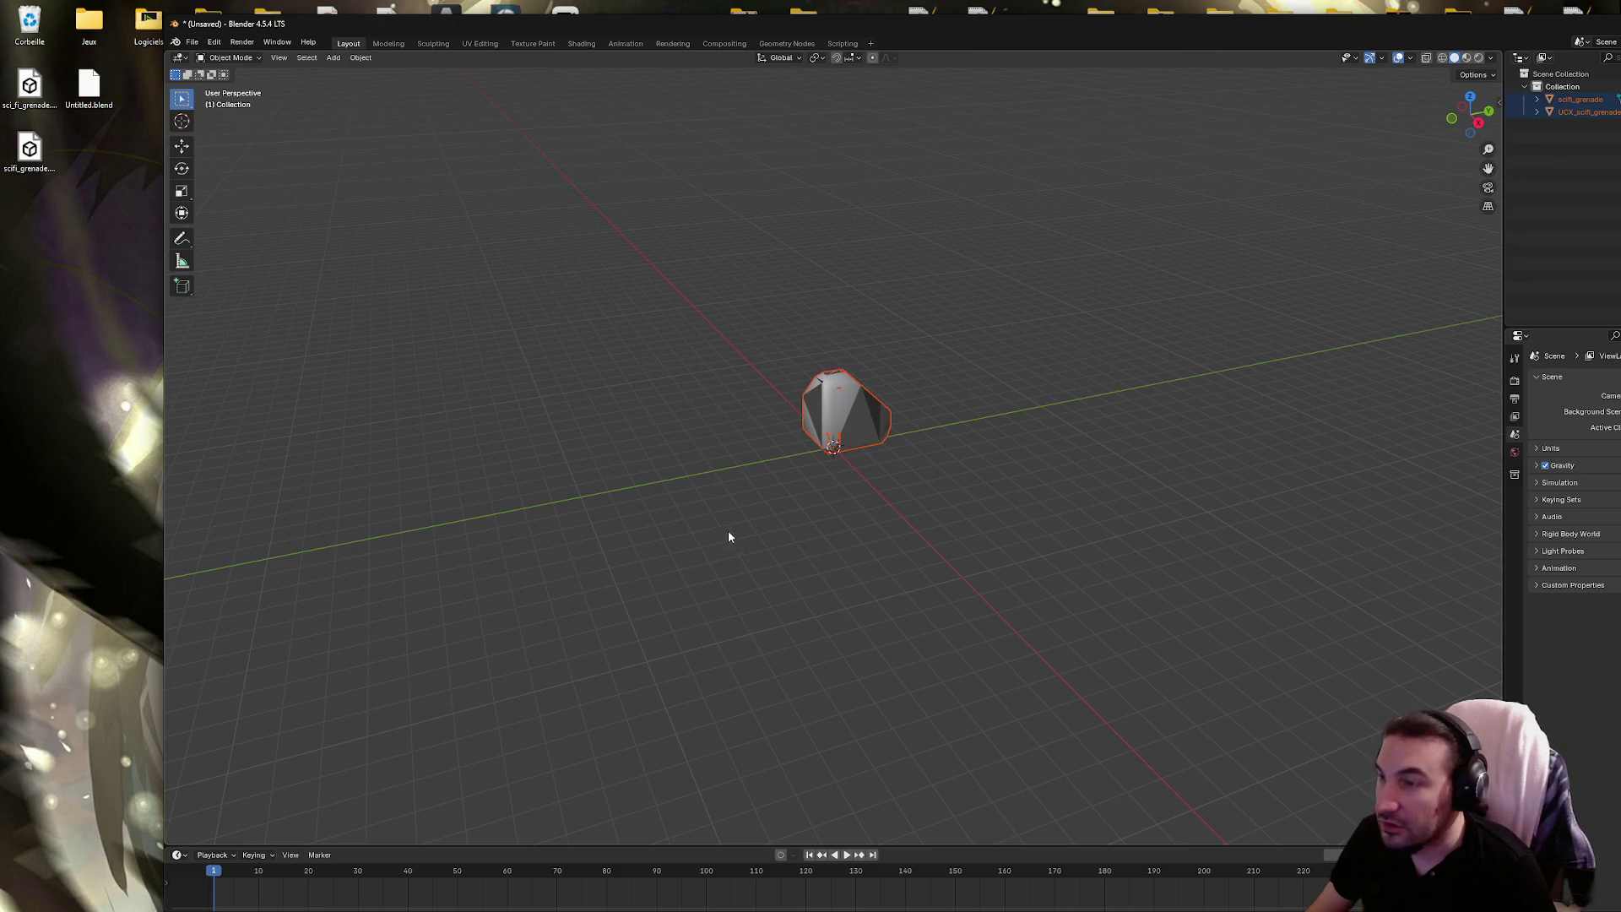
double_click(1025, 24)
click(1415, 92)
key(Delete)
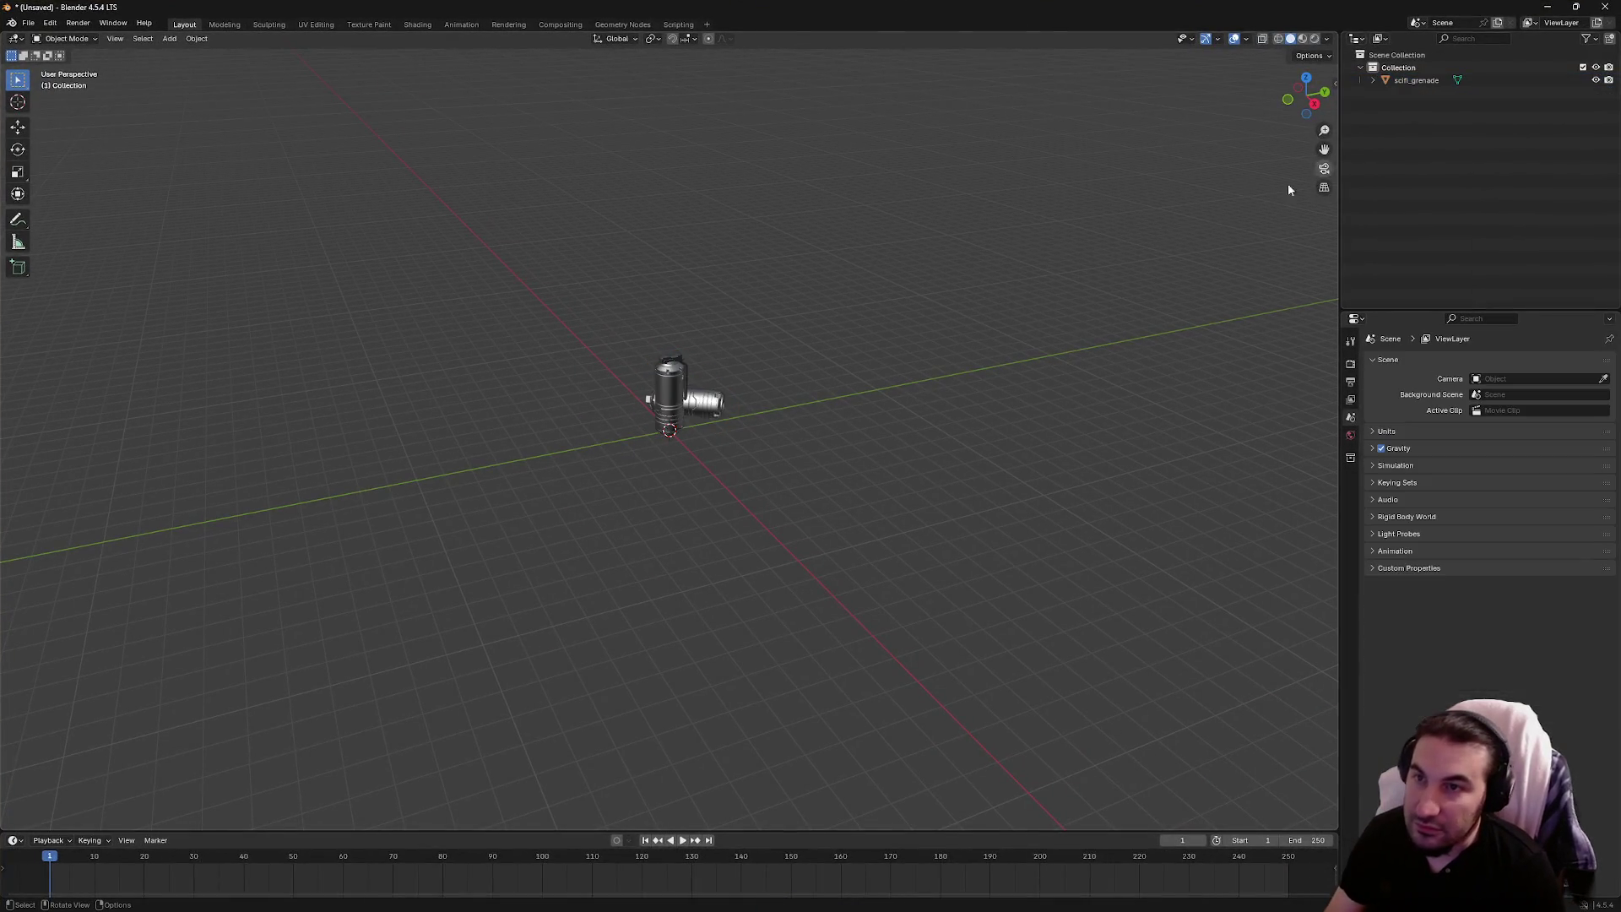
Select the scifi_grenade object and enter Edit Mode in the Modeling workspace
scroll(704, 305, up, 5)
mouse_move(707, 292)
mouse_down()
mouse_move(843, 478)
mouse_move(515, 424)
mouse_up()
click(516, 424)
click(224, 24)
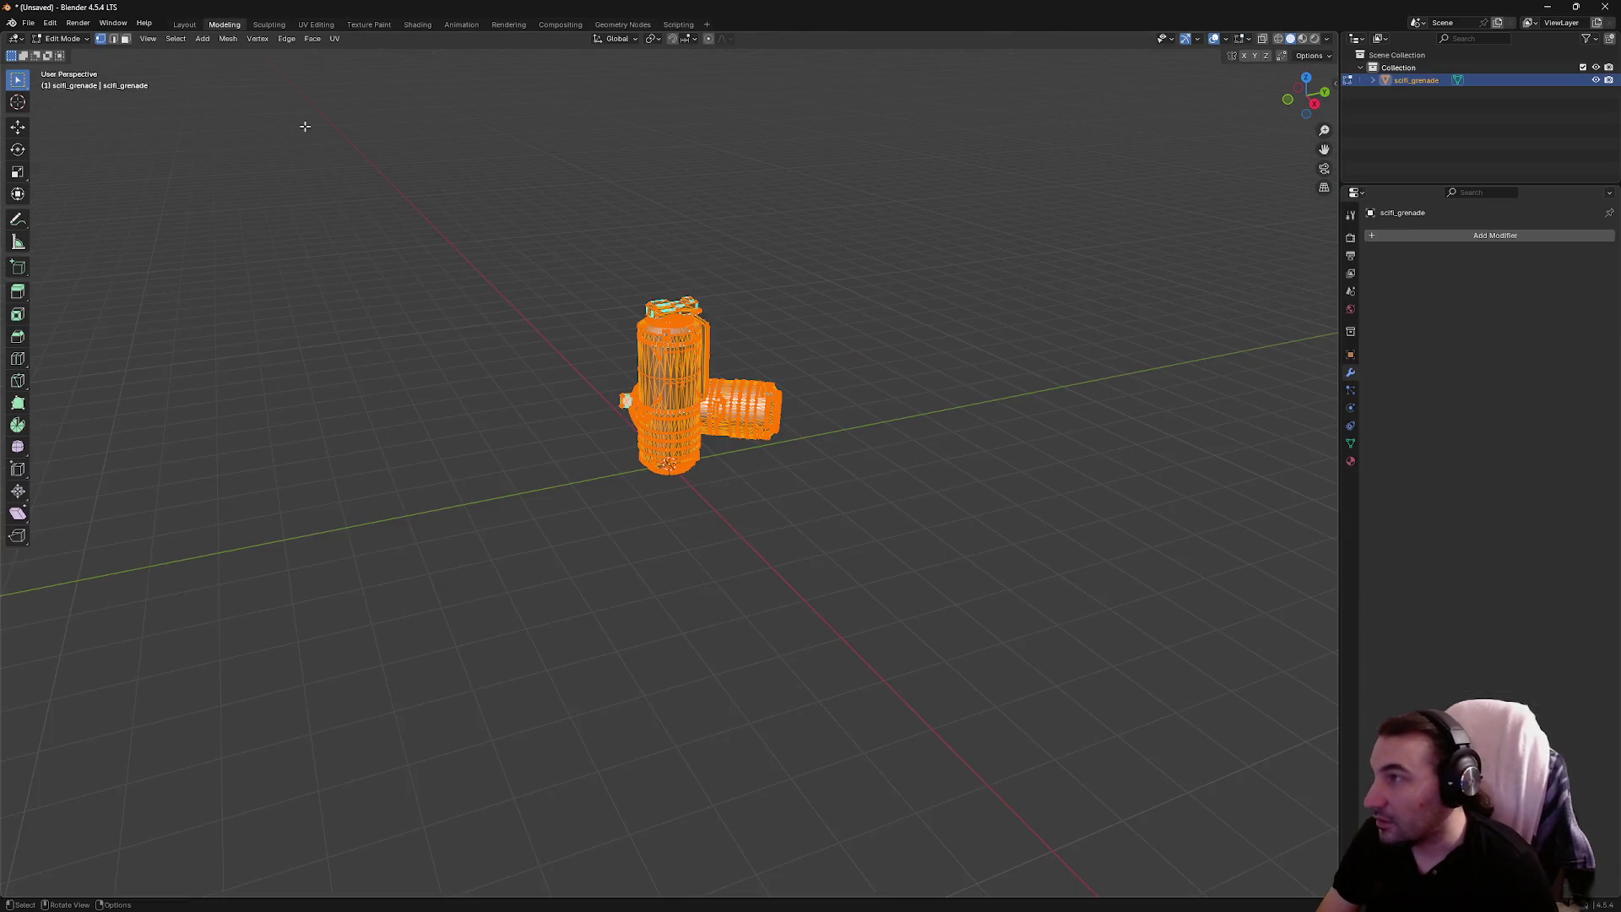
Turn on X-ray and delete the vertices of the lying canister
mouse_move(304, 127)
mouse_down()
mouse_move(453, 245)
mouse_move(507, 318)
mouse_move(449, 305)
mouse_up()
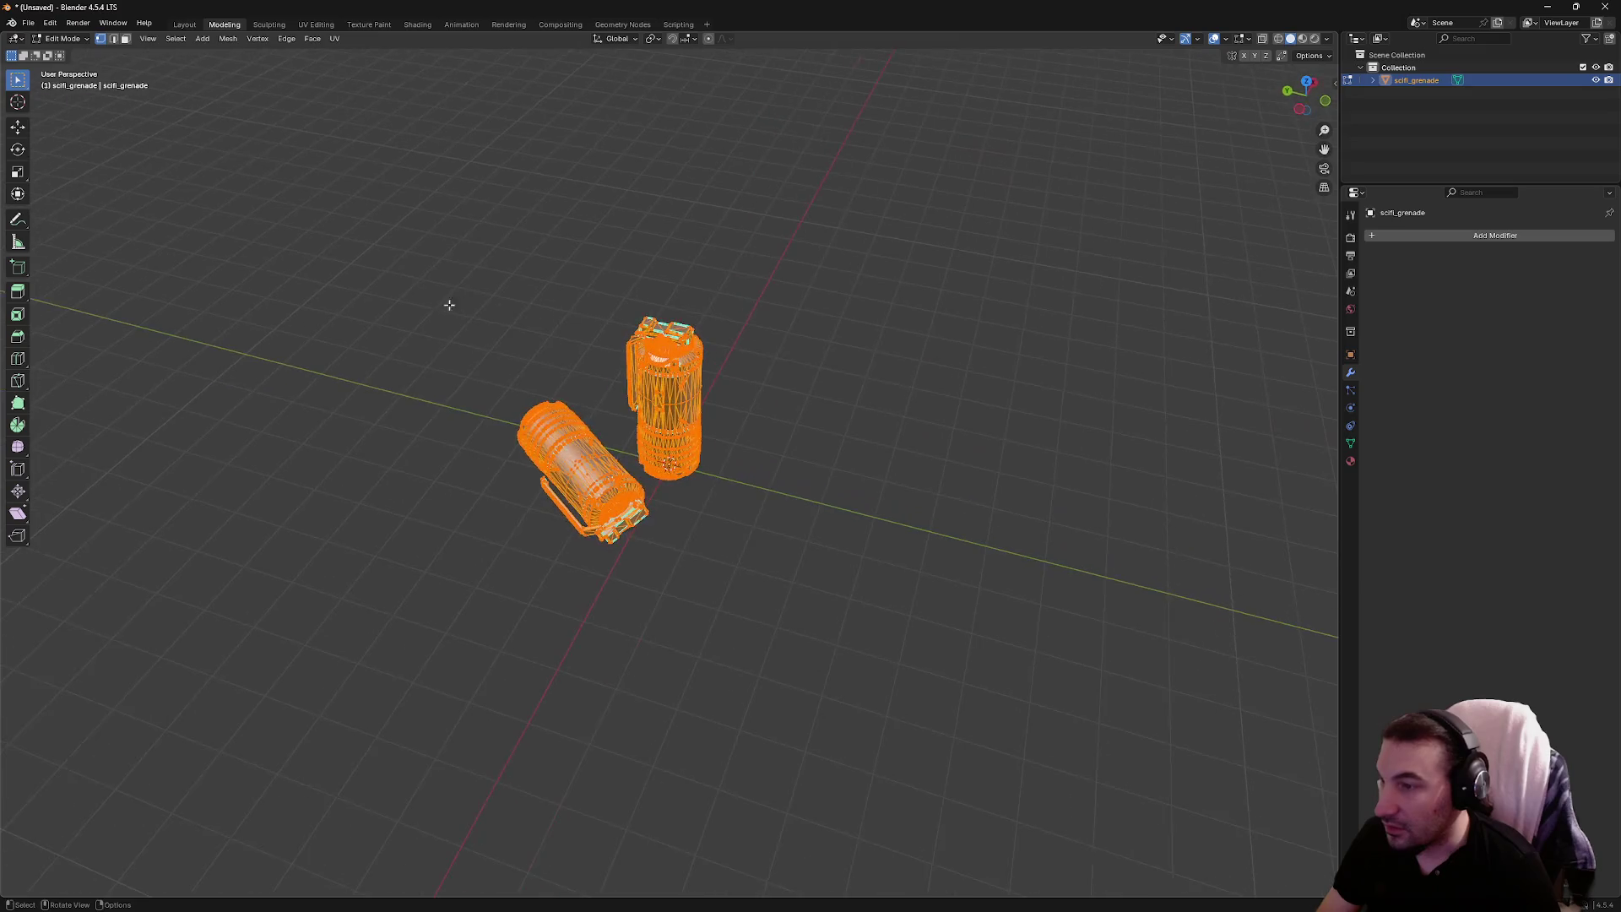
click(1326, 101)
drag(861, 203, 833, 254)
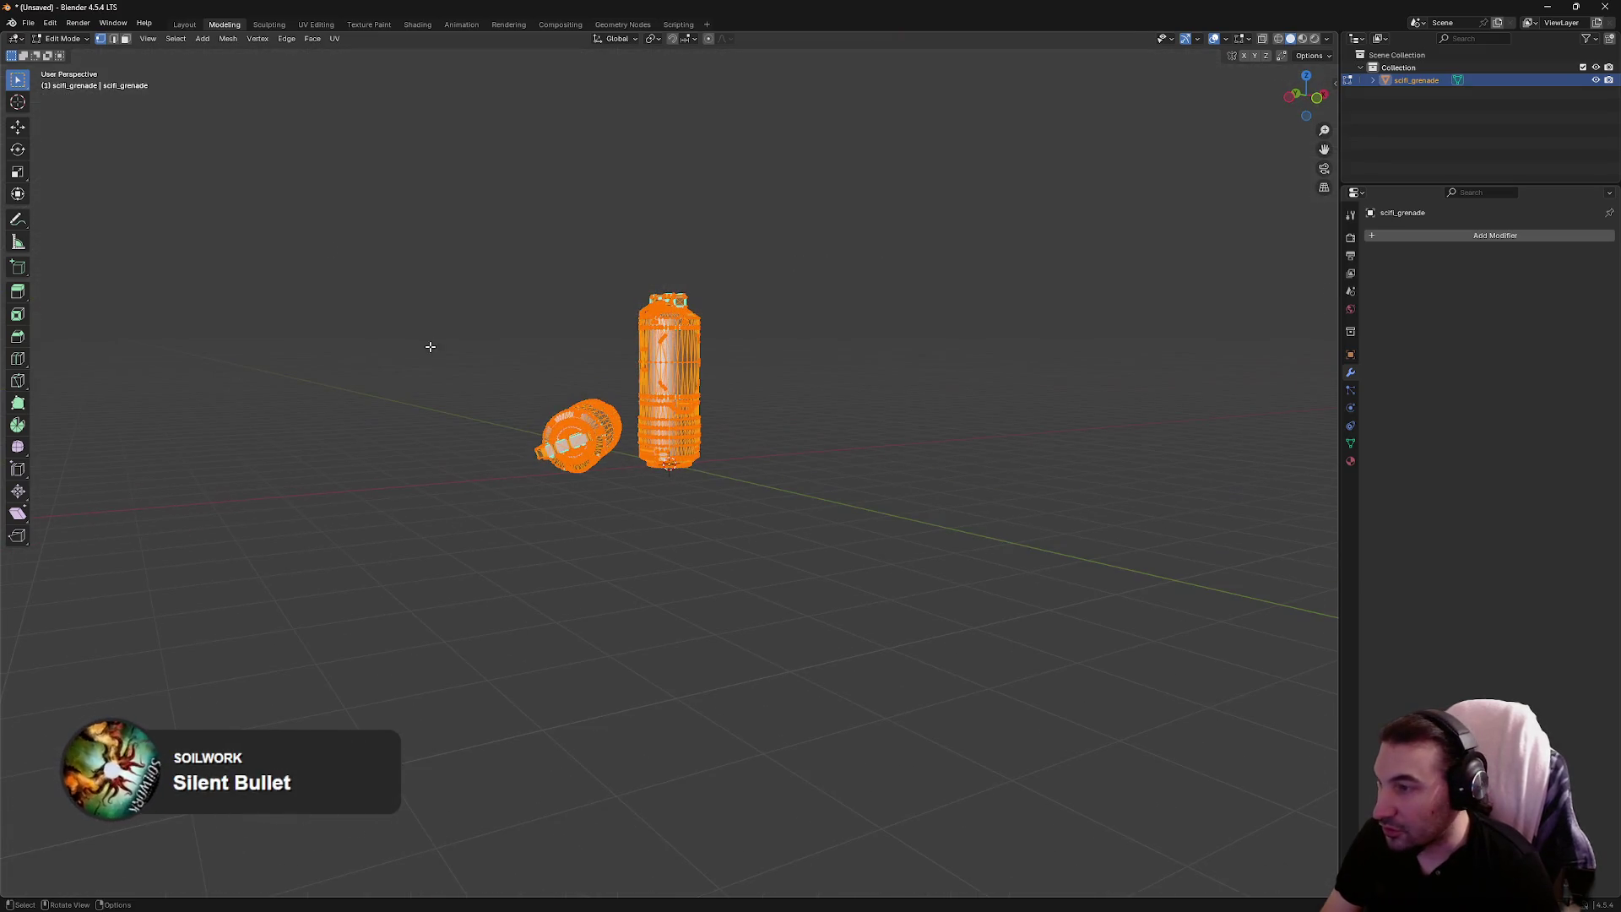
key(alt+z)
mouse_move(506, 329)
mouse_down()
mouse_move(518, 313)
mouse_move(543, 448)
mouse_move(622, 500)
mouse_up()
key(x)
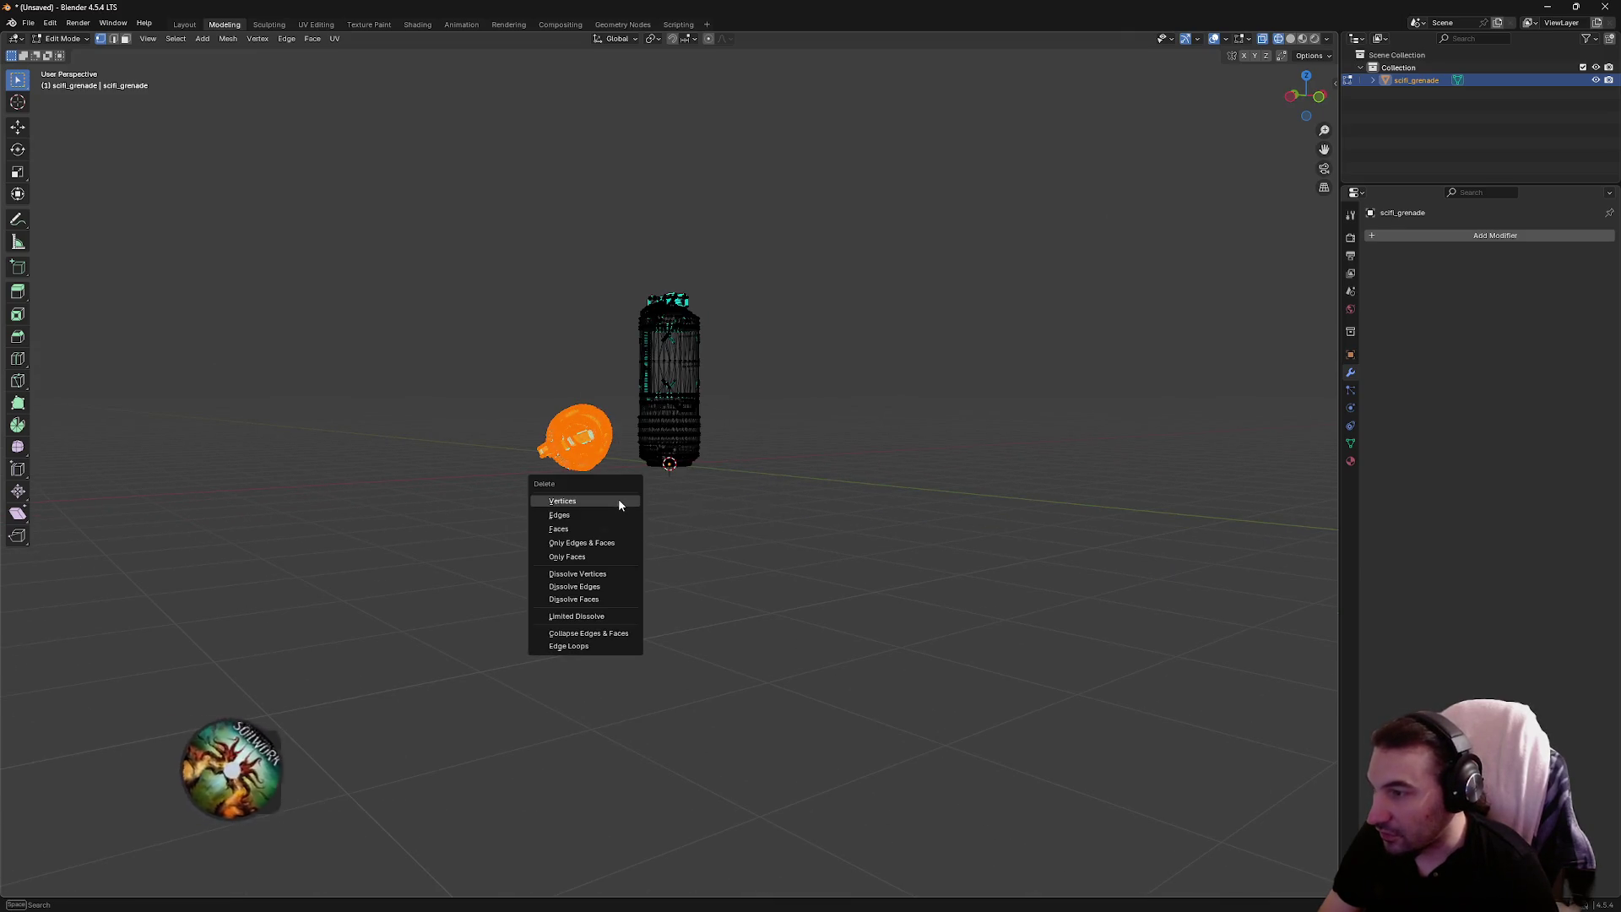
click(618, 502)
Look over the remaining mesh and clear the current selection
mouse_move(774, 358)
mouse_down()
mouse_move(674, 359)
mouse_move(684, 346)
mouse_up()
scroll(695, 323, up, 5)
shift+scroll(910, 347, up, 3)
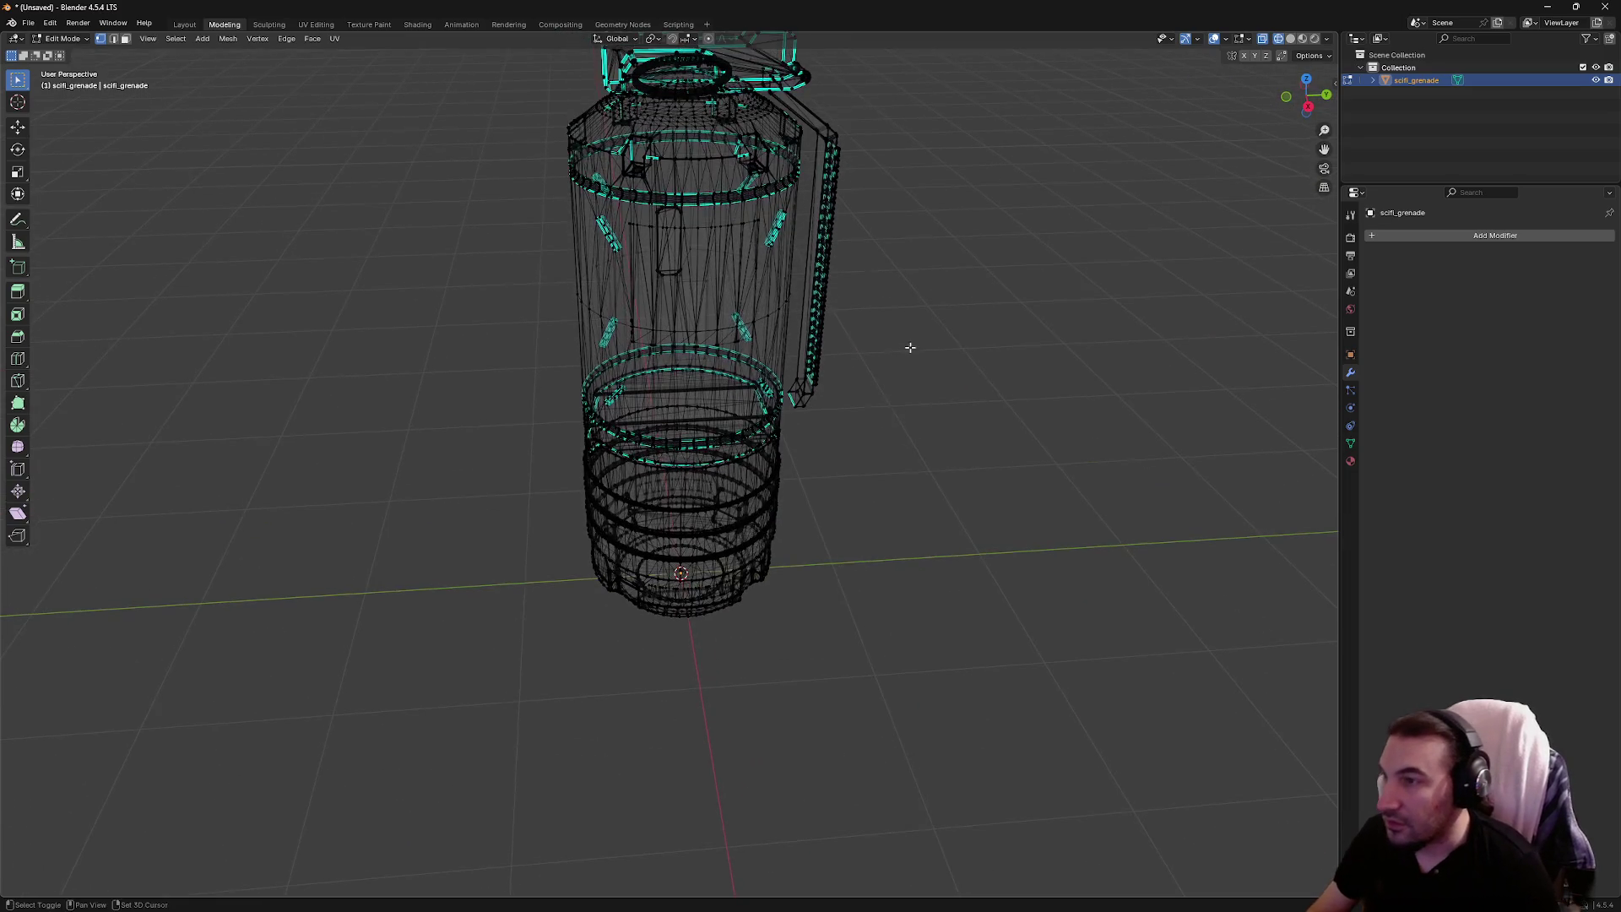
drag(667, 551, 977, 329)
scroll(978, 314, down, 4)
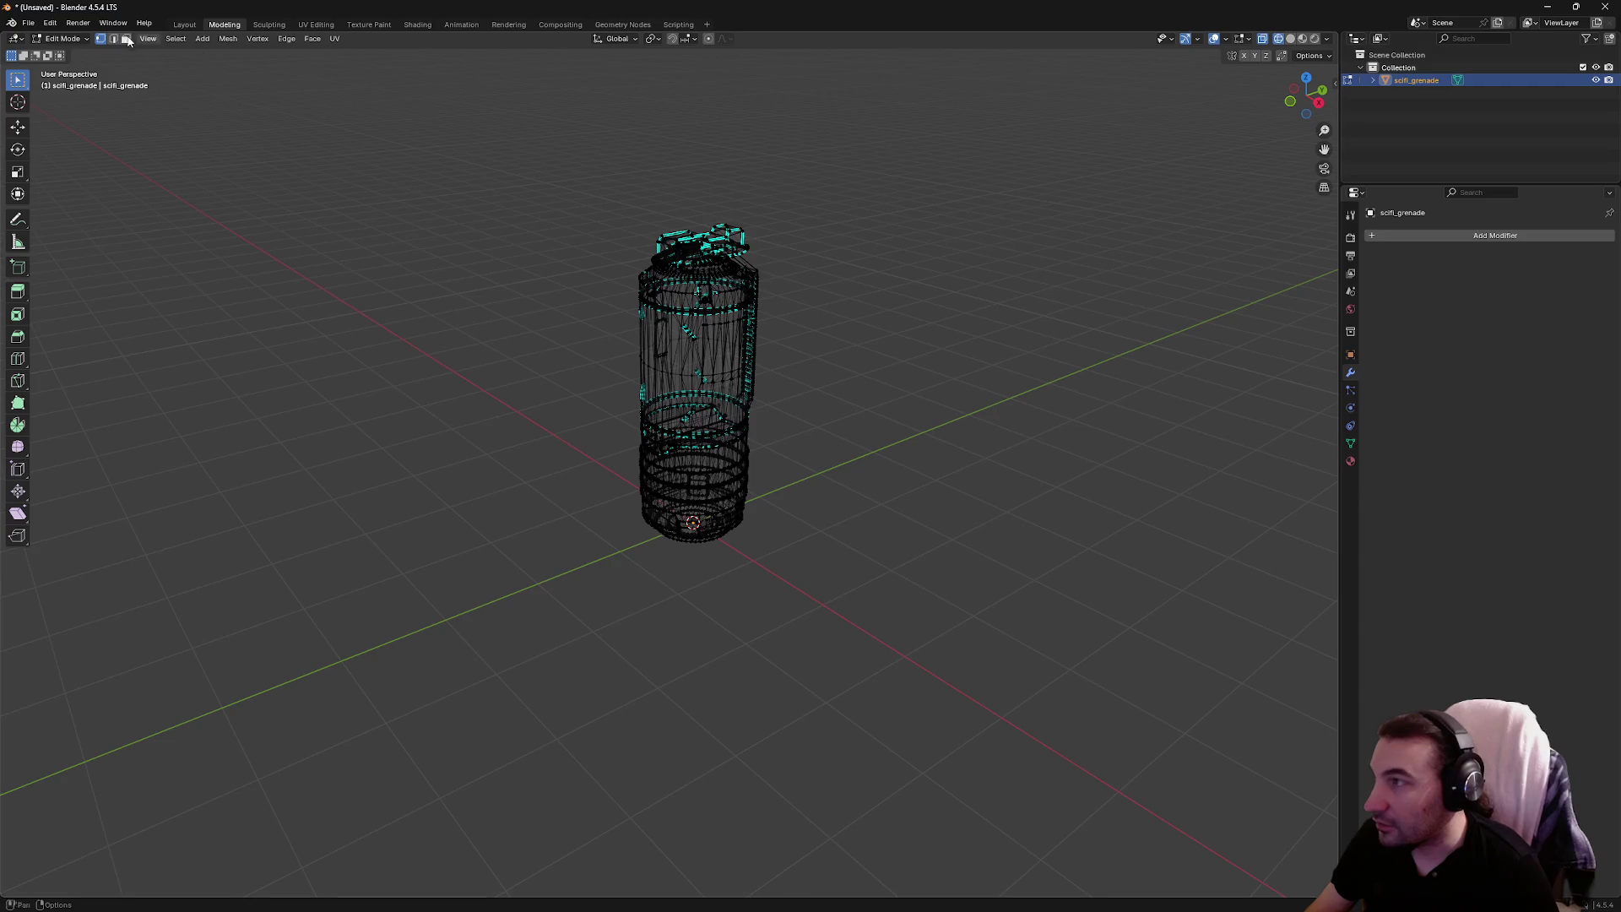
click(186, 24)
click(225, 25)
key(a)
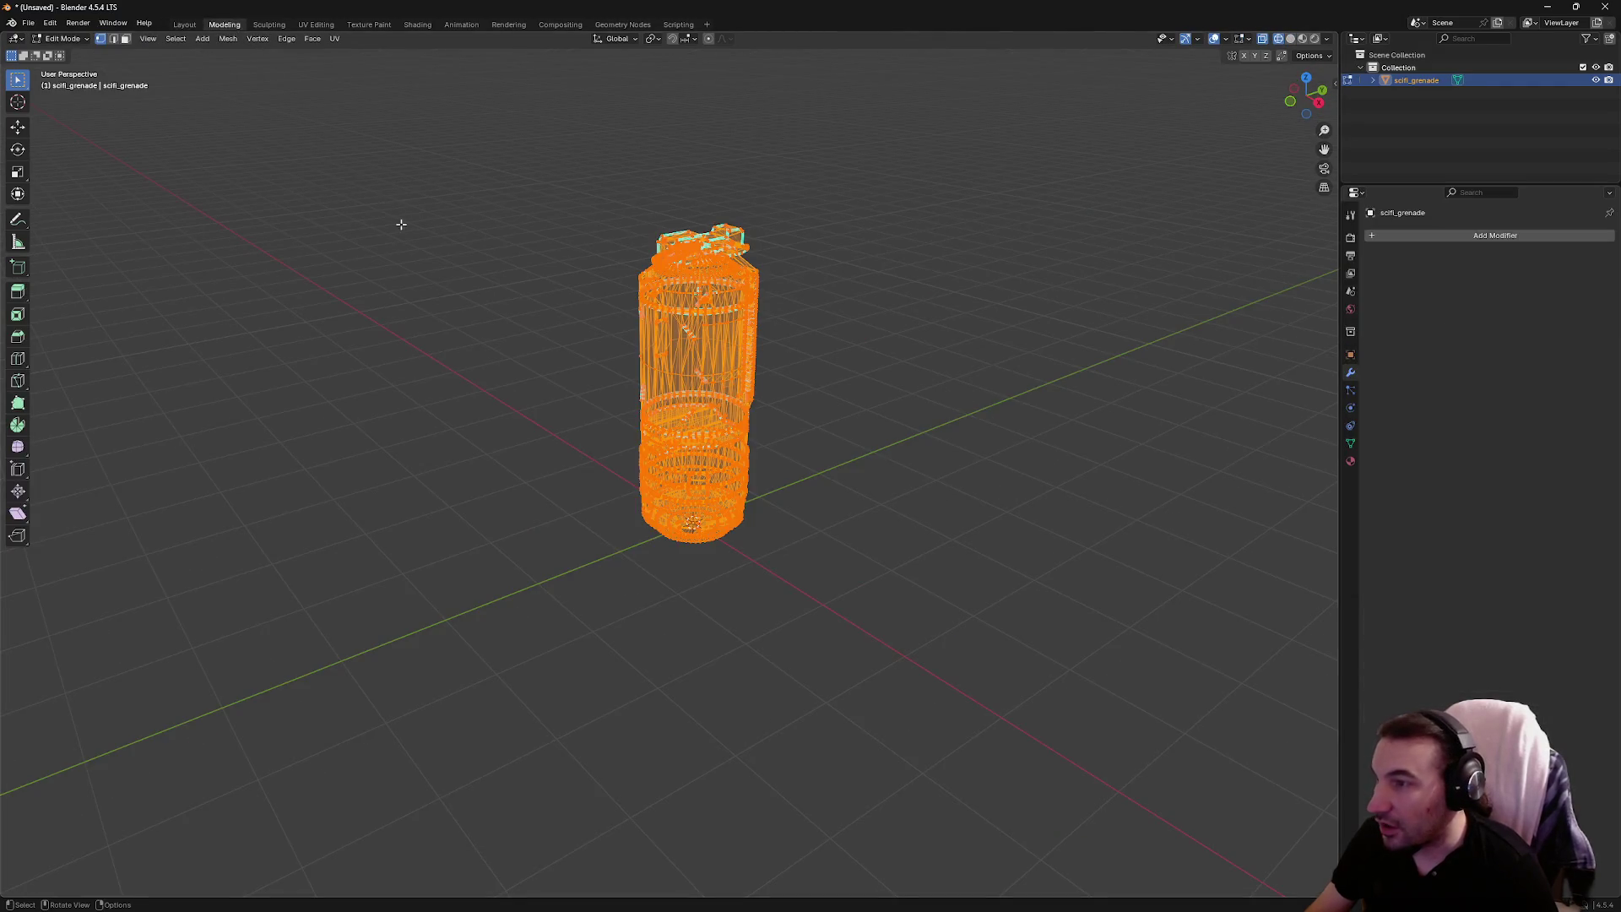
key(alt+a)
Select the whole pull ring with L and delete its vertices
scroll(444, 300, up, 5)
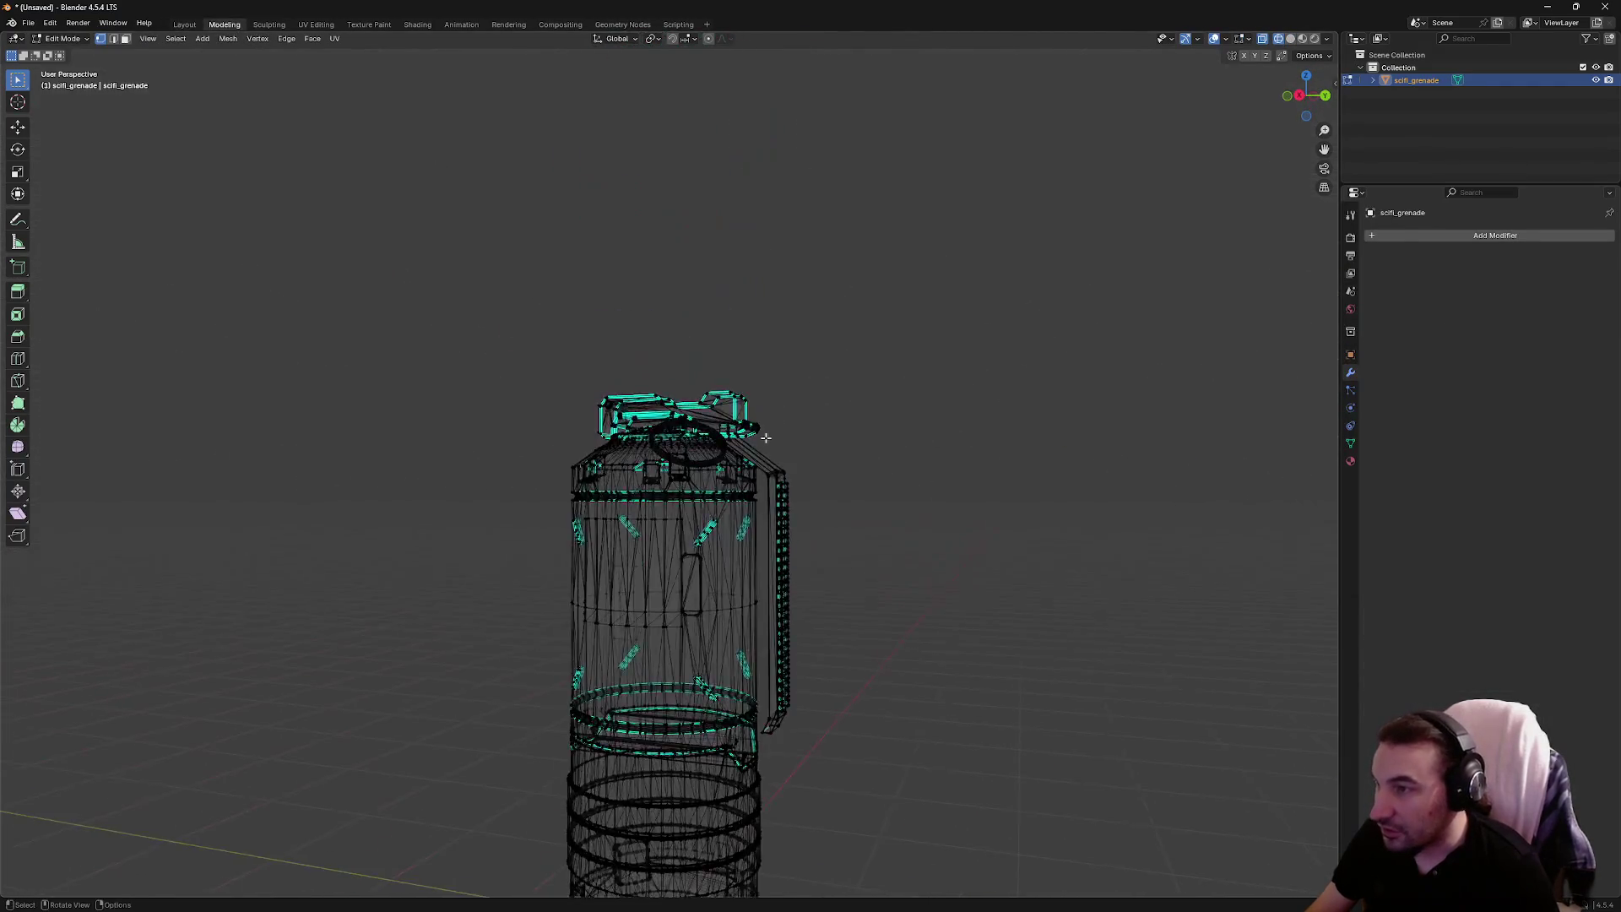
scroll(975, 325, up, 3)
mouse_move(976, 325)
mouse_down()
mouse_move(890, 351)
mouse_move(832, 396)
mouse_up()
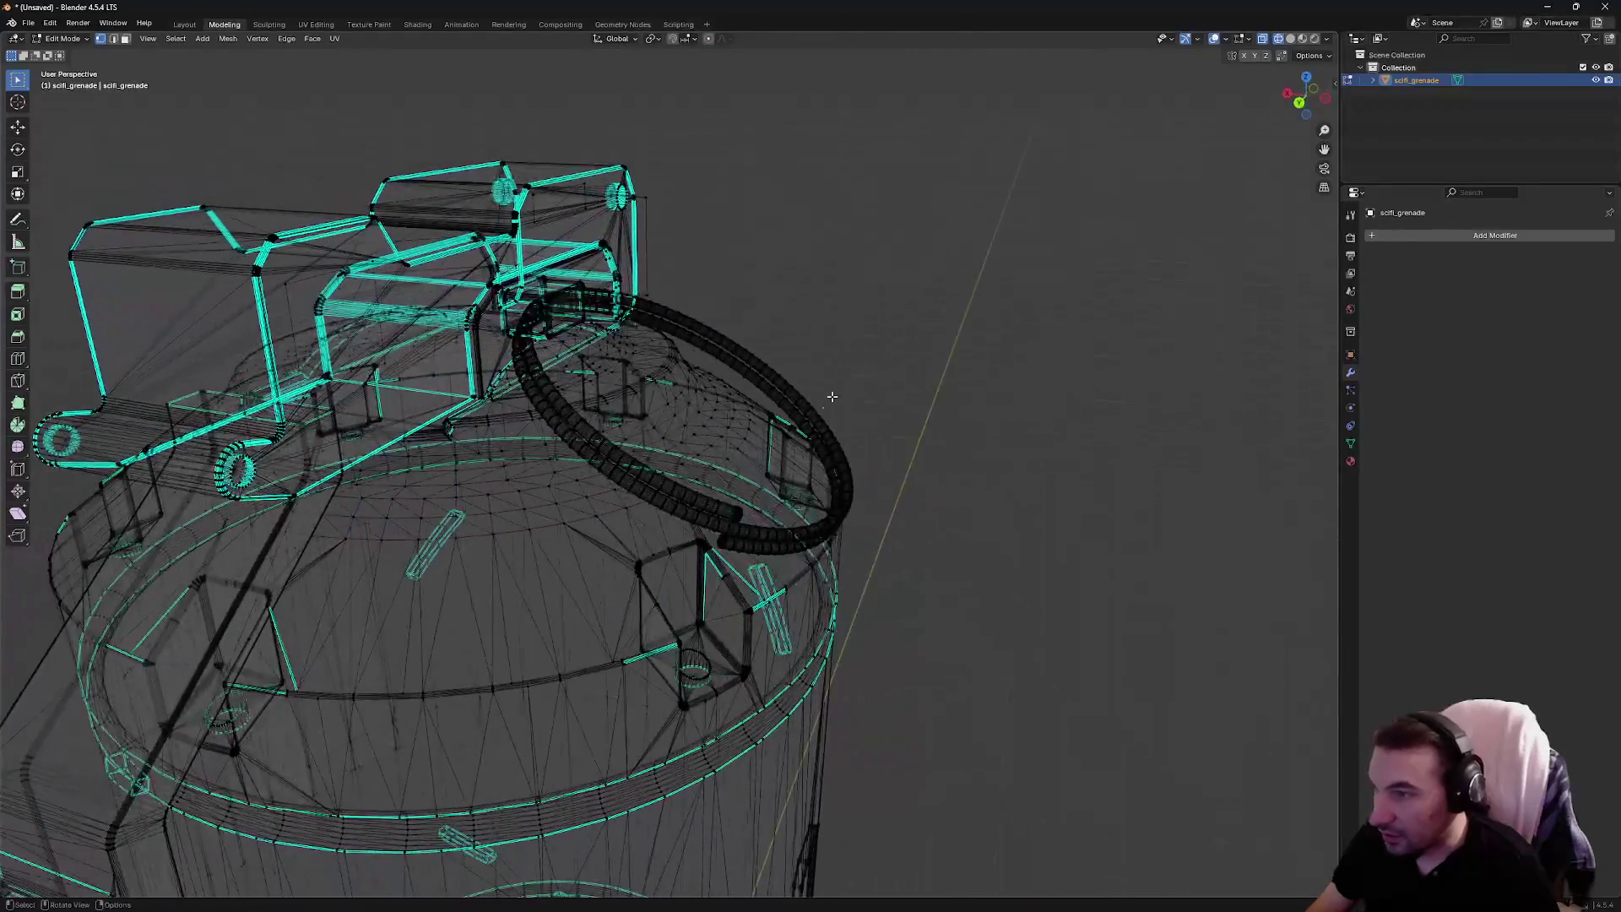
key(l)
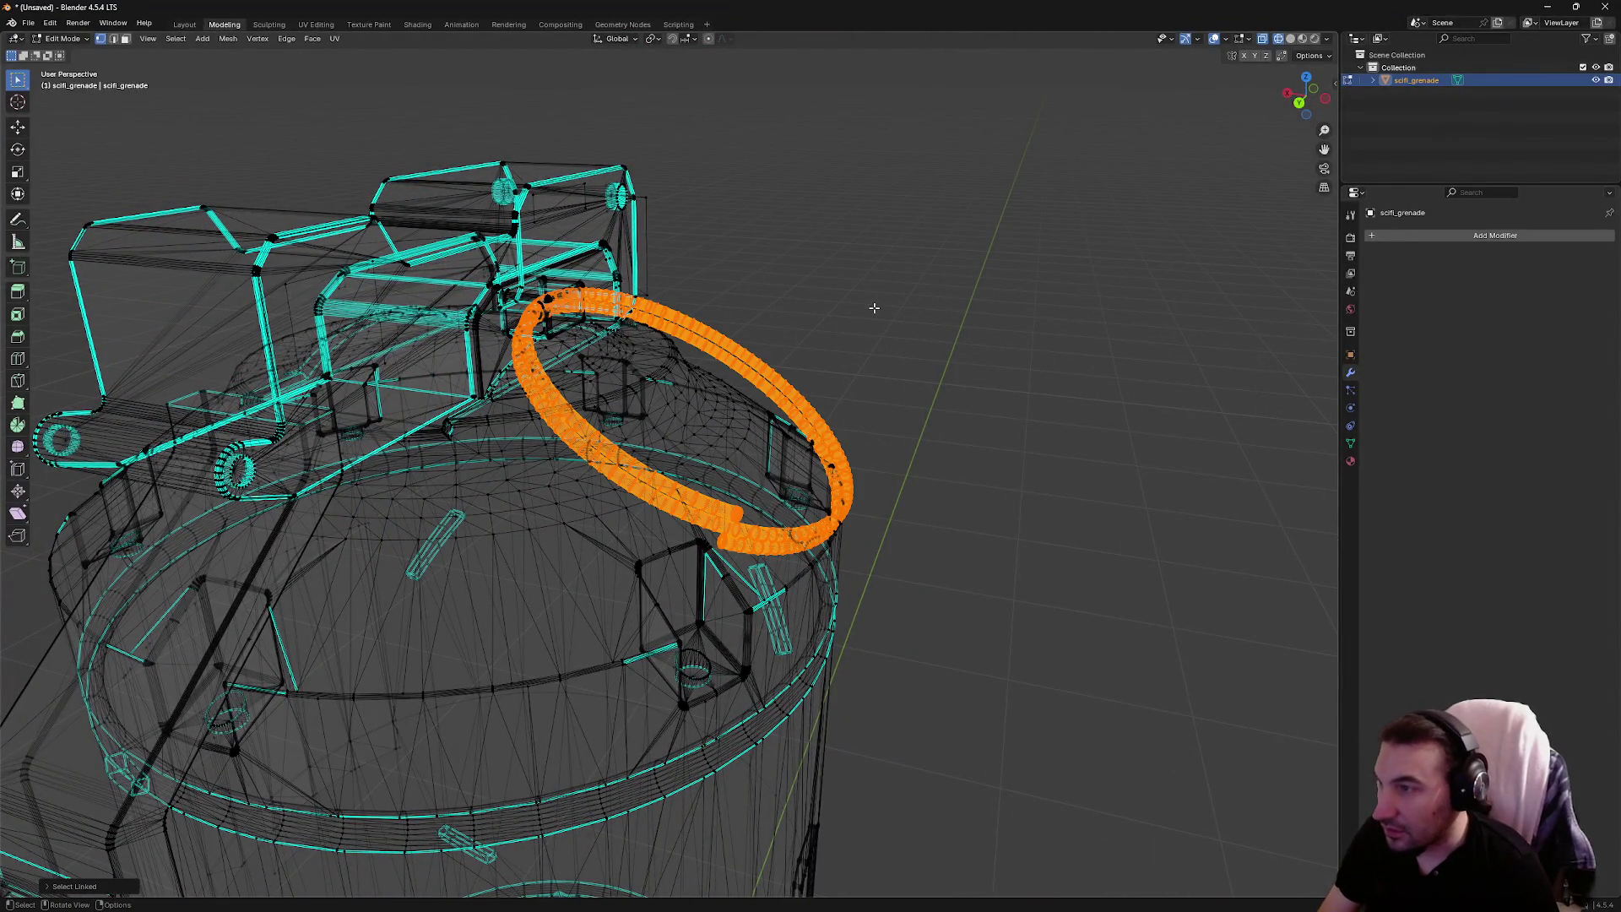
key(x)
click(875, 311)
Delete the small piece beside the lever
drag(868, 301, 927, 255)
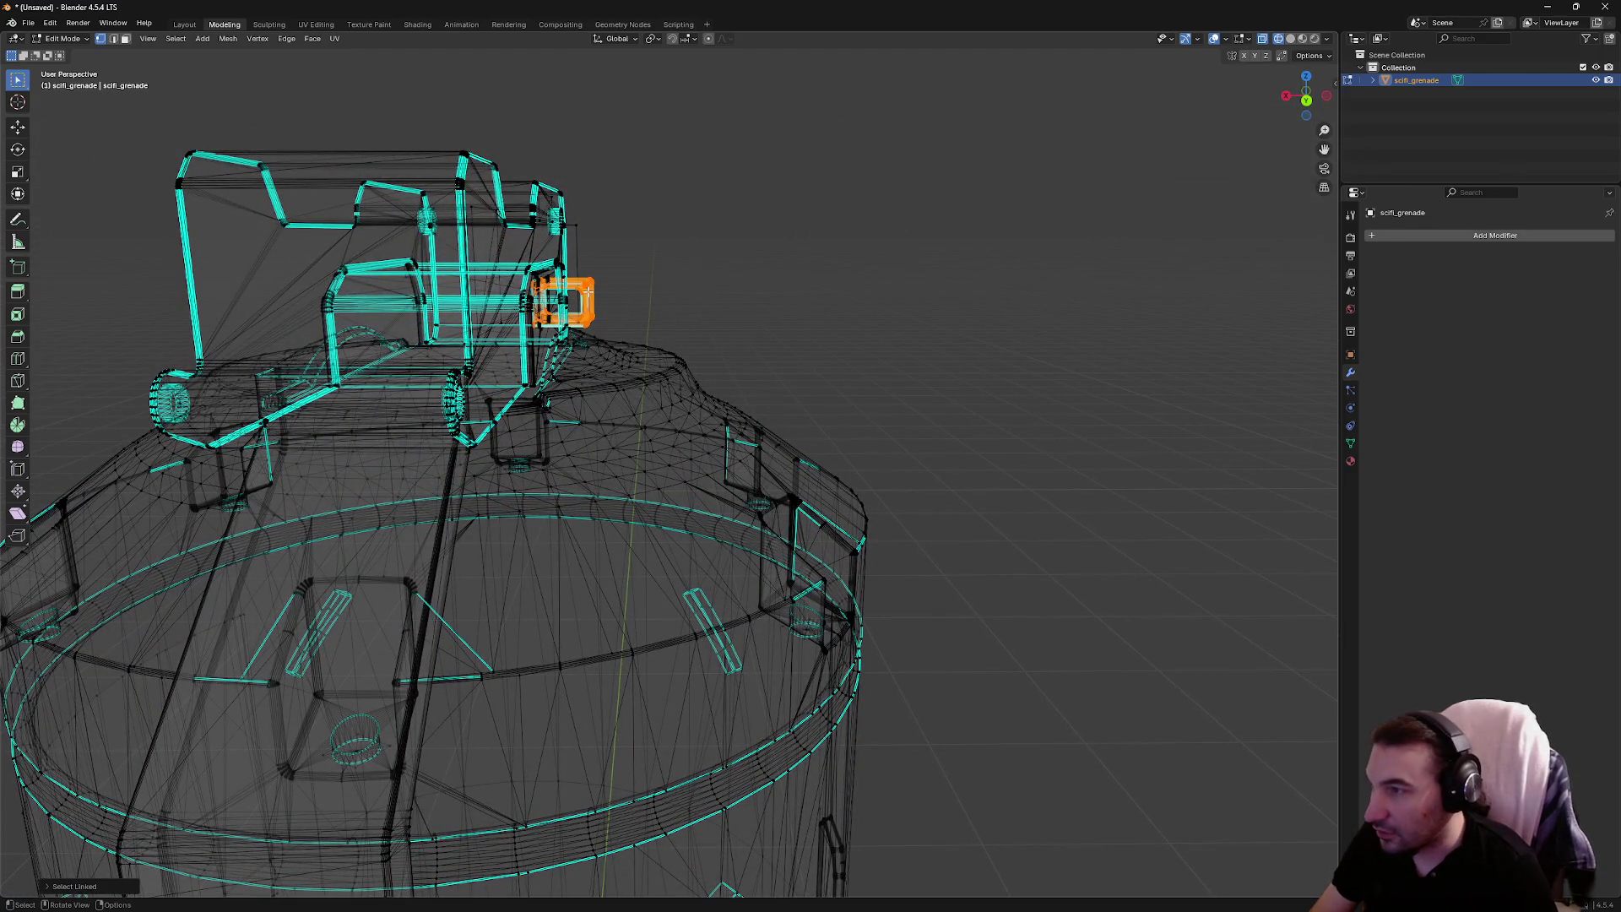
mouse_move(588, 292)
mouse_down()
mouse_move(873, 246)
mouse_move(437, 54)
mouse_up()
key(x)
click(832, 262)
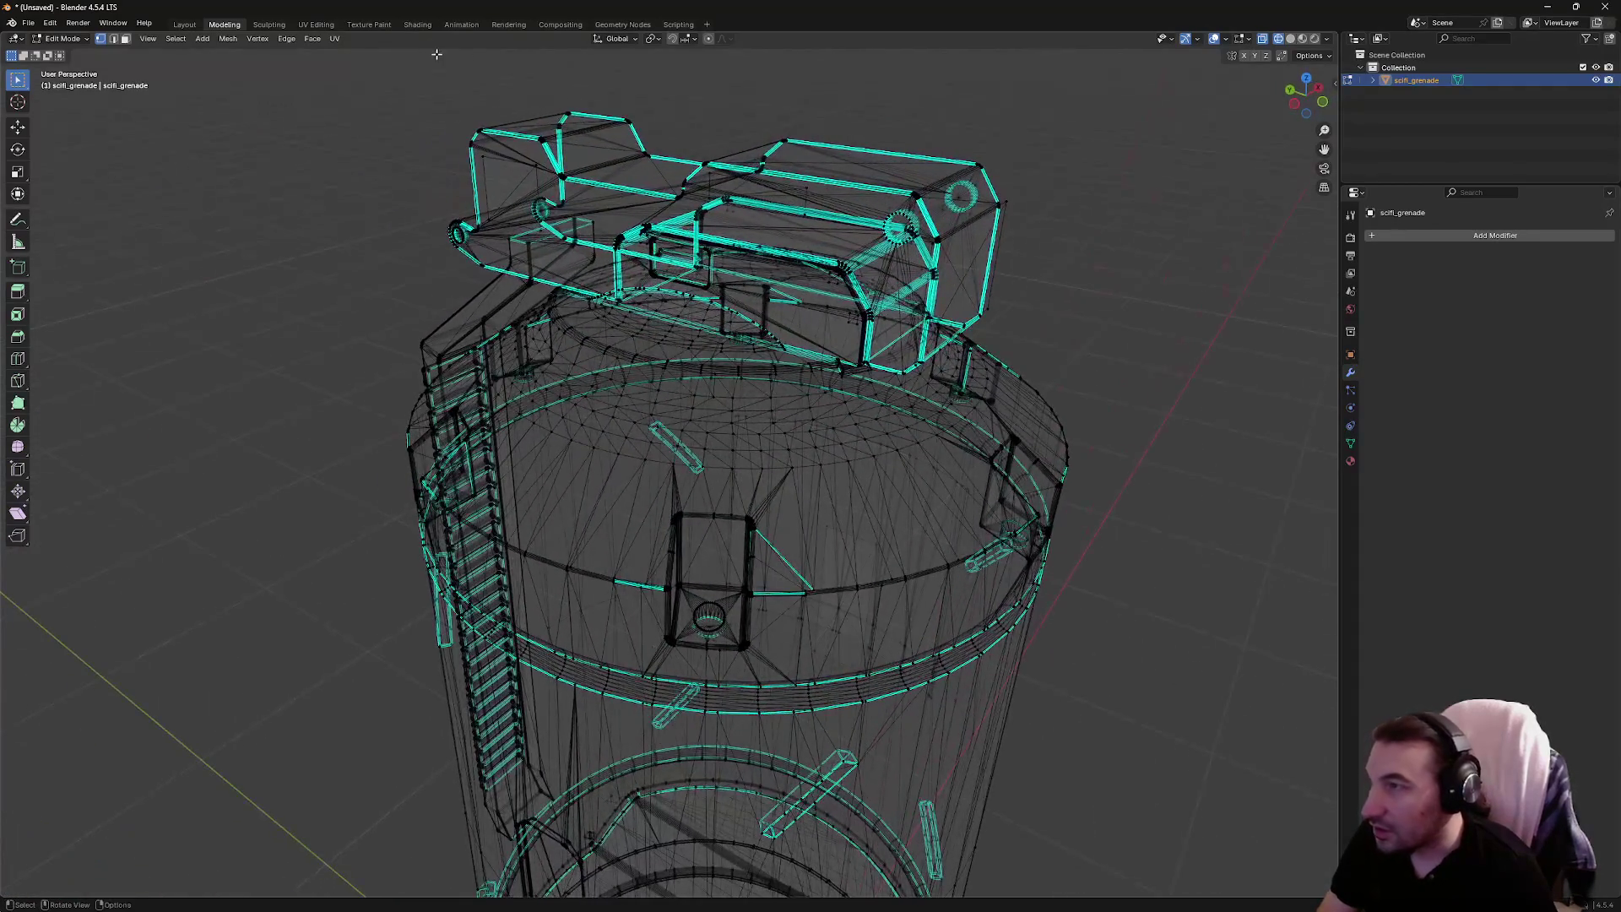
Check the single standing grenade in solid shading and return to Object Mode
click(1290, 38)
mouse_move(996, 203)
mouse_down()
mouse_move(586, 277)
mouse_move(799, 288)
mouse_move(853, 254)
mouse_move(795, 313)
mouse_move(706, 333)
mouse_move(540, 278)
mouse_move(352, 245)
mouse_move(301, 308)
mouse_move(155, 282)
mouse_move(146, 210)
mouse_up()
scroll(146, 211, up, 3)
drag(545, 229, 362, 279)
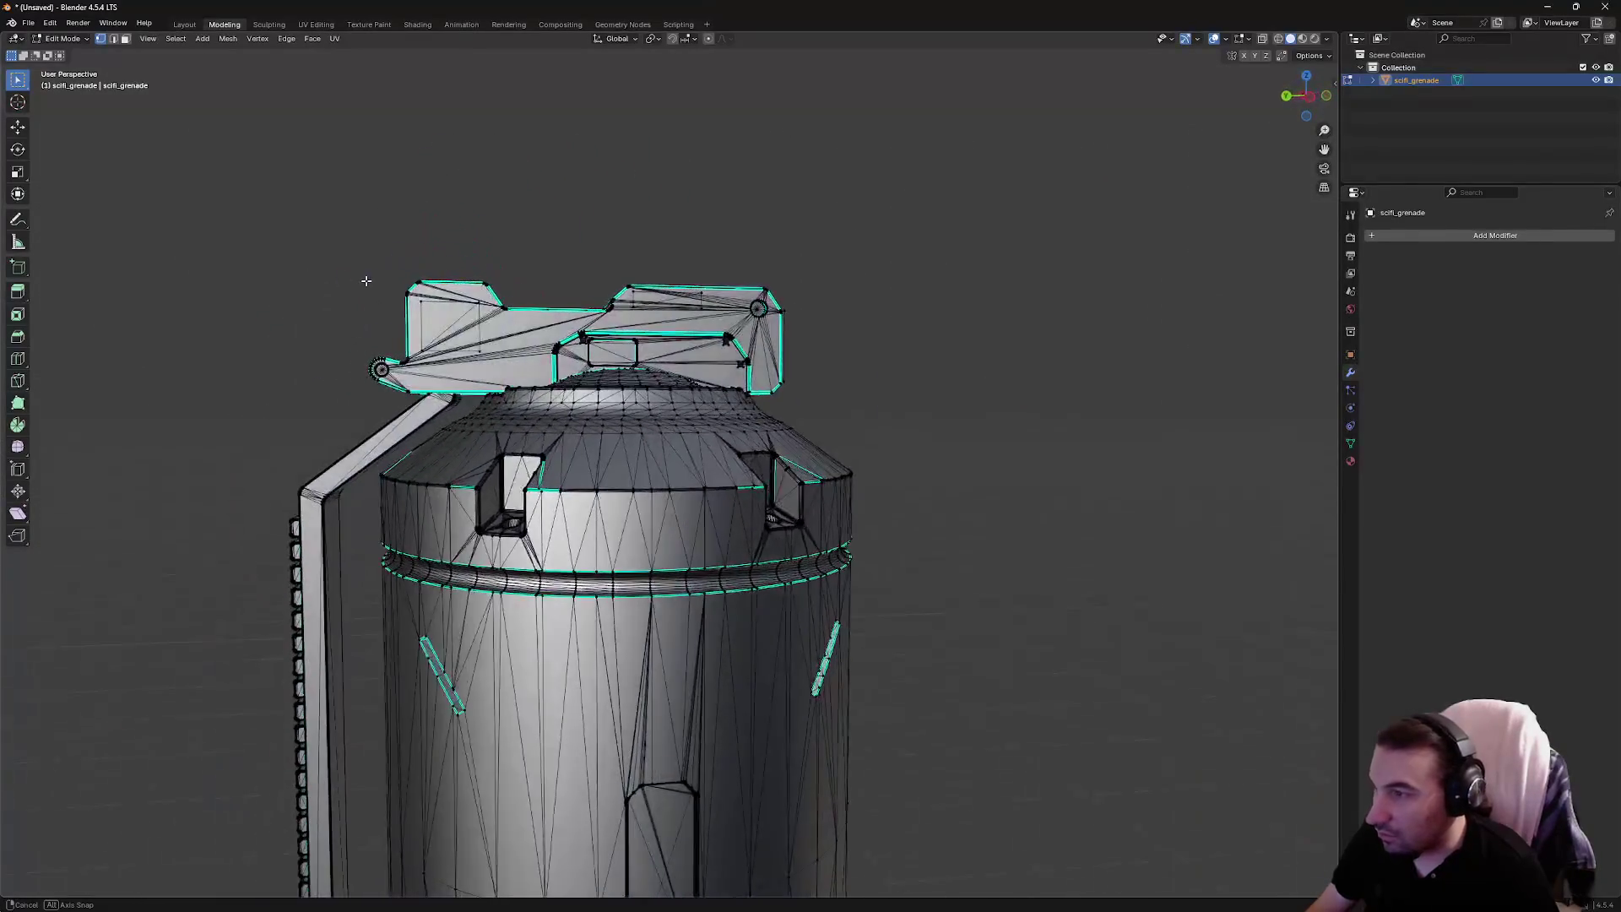
scroll(369, 300, down, 5)
mouse_move(540, 489)
mouse_down()
mouse_move(774, 554)
mouse_move(991, 569)
mouse_up()
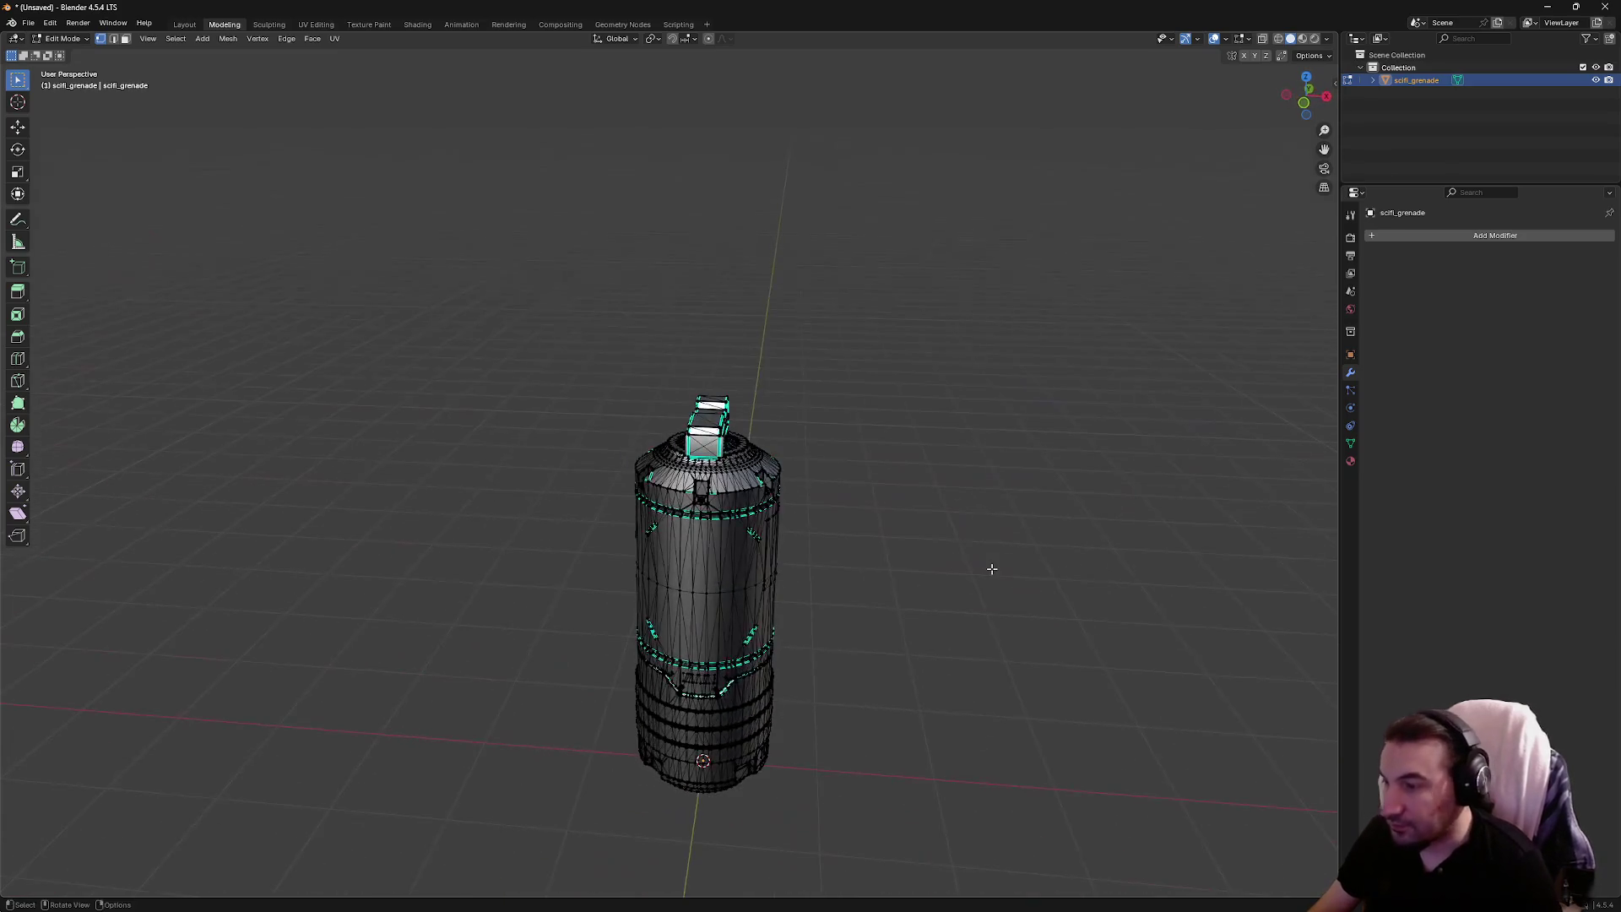
click(29, 25)
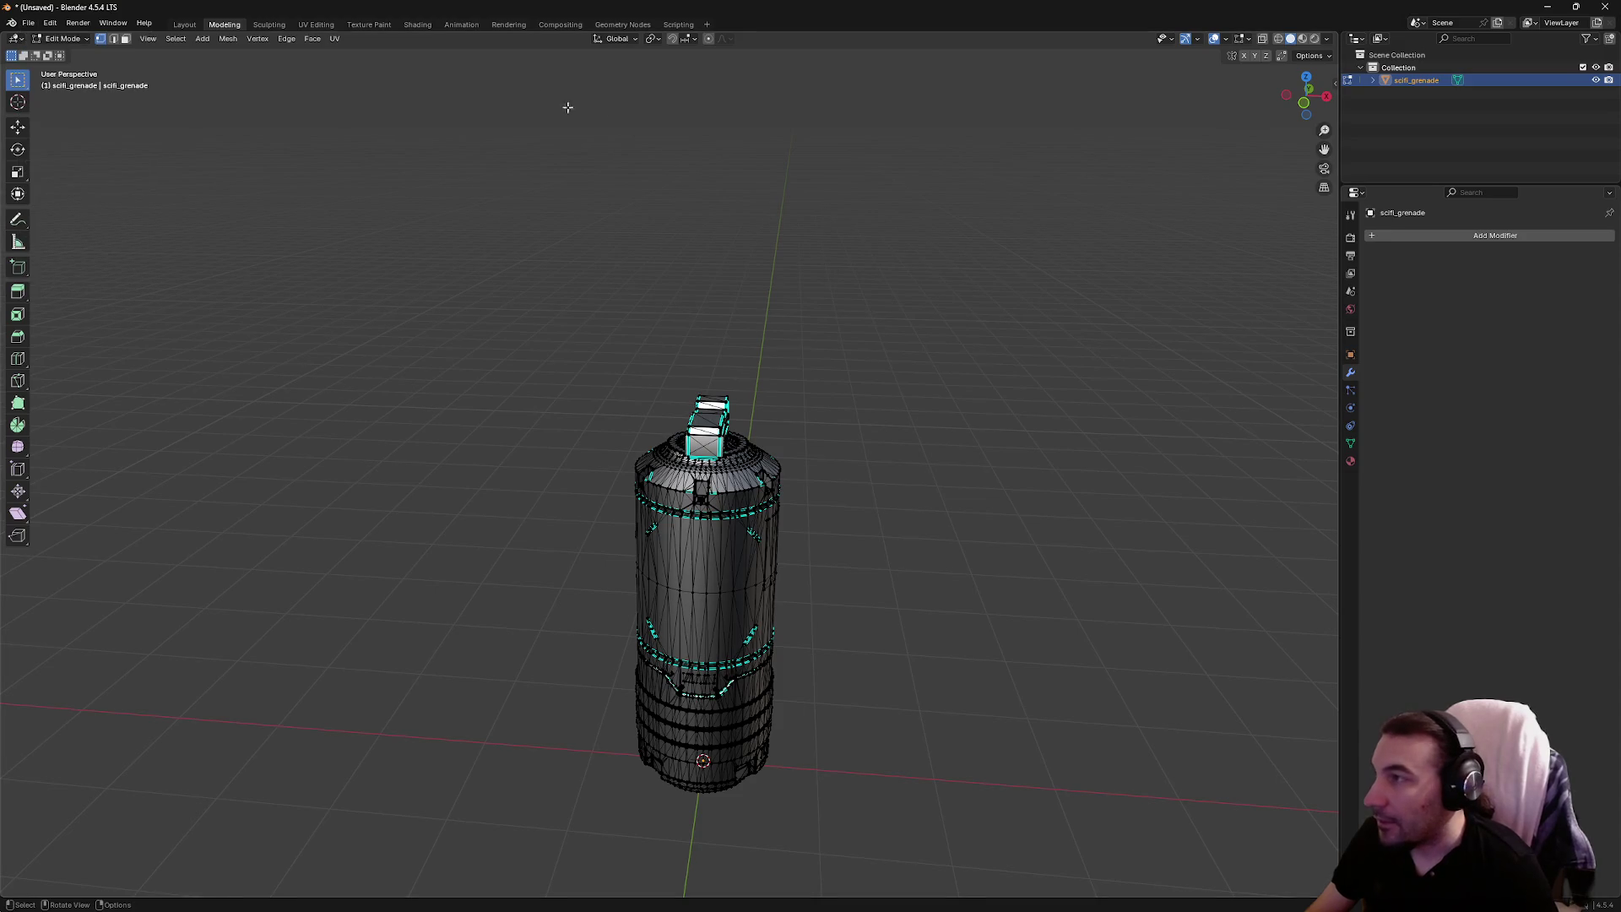
key(Tab)
key(ctrl+Page_Up)
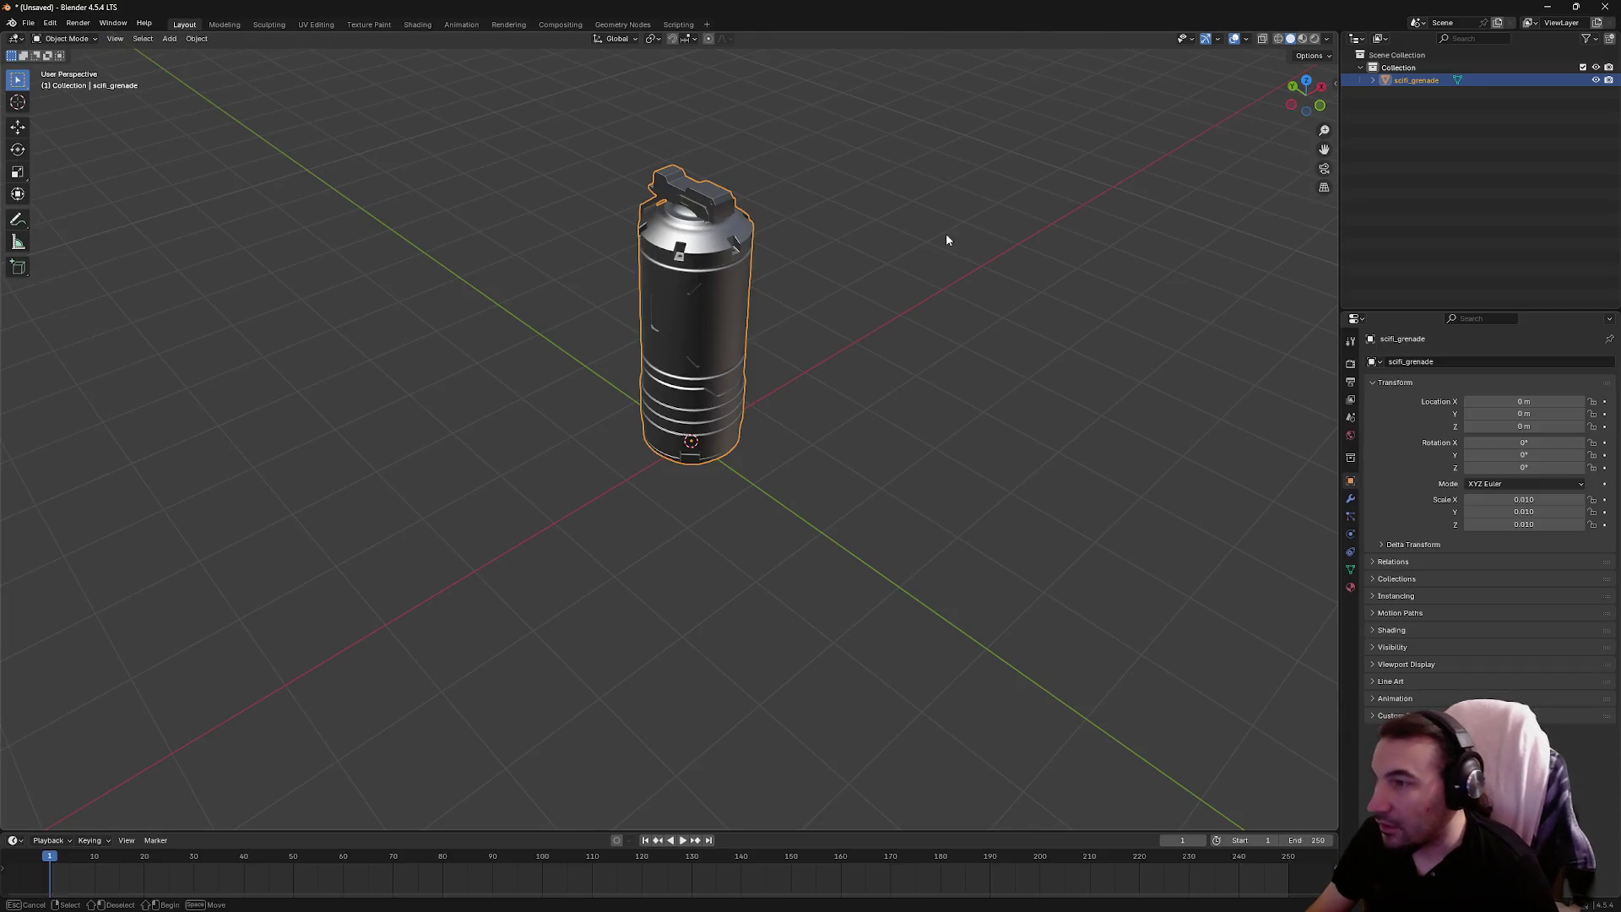
Apply the grenade's rotation and scale via Object > Apply
scroll(732, 300, up, 3)
mouse_move(971, 362)
mouse_down()
mouse_move(929, 479)
mouse_move(914, 461)
mouse_move(927, 435)
mouse_up()
scroll(898, 463, down, 3)
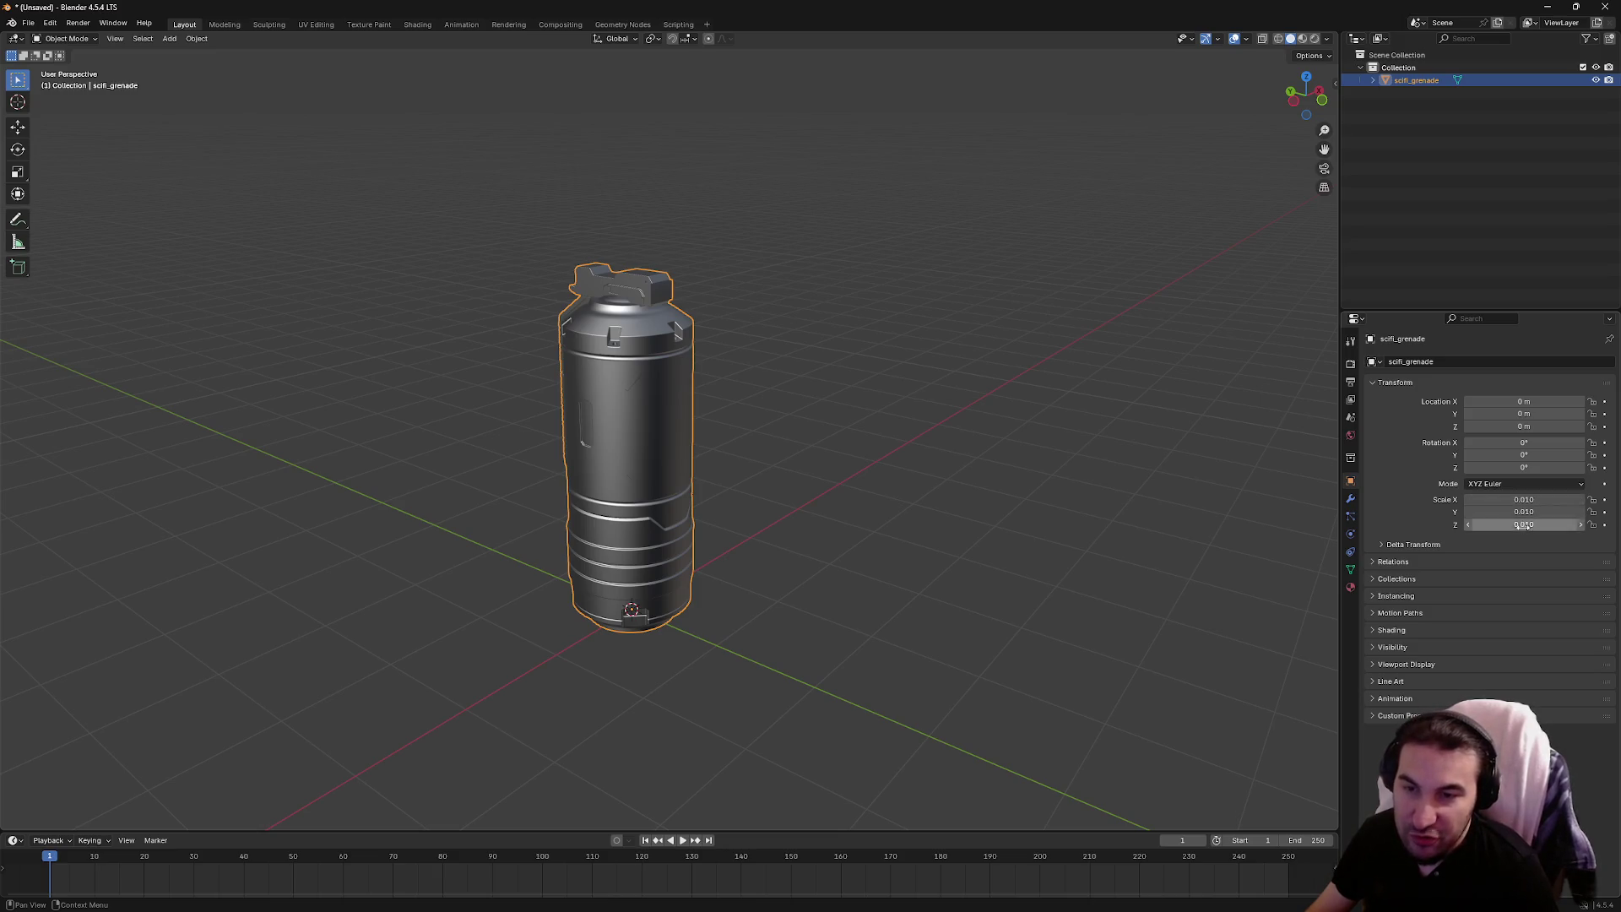
click(197, 39)
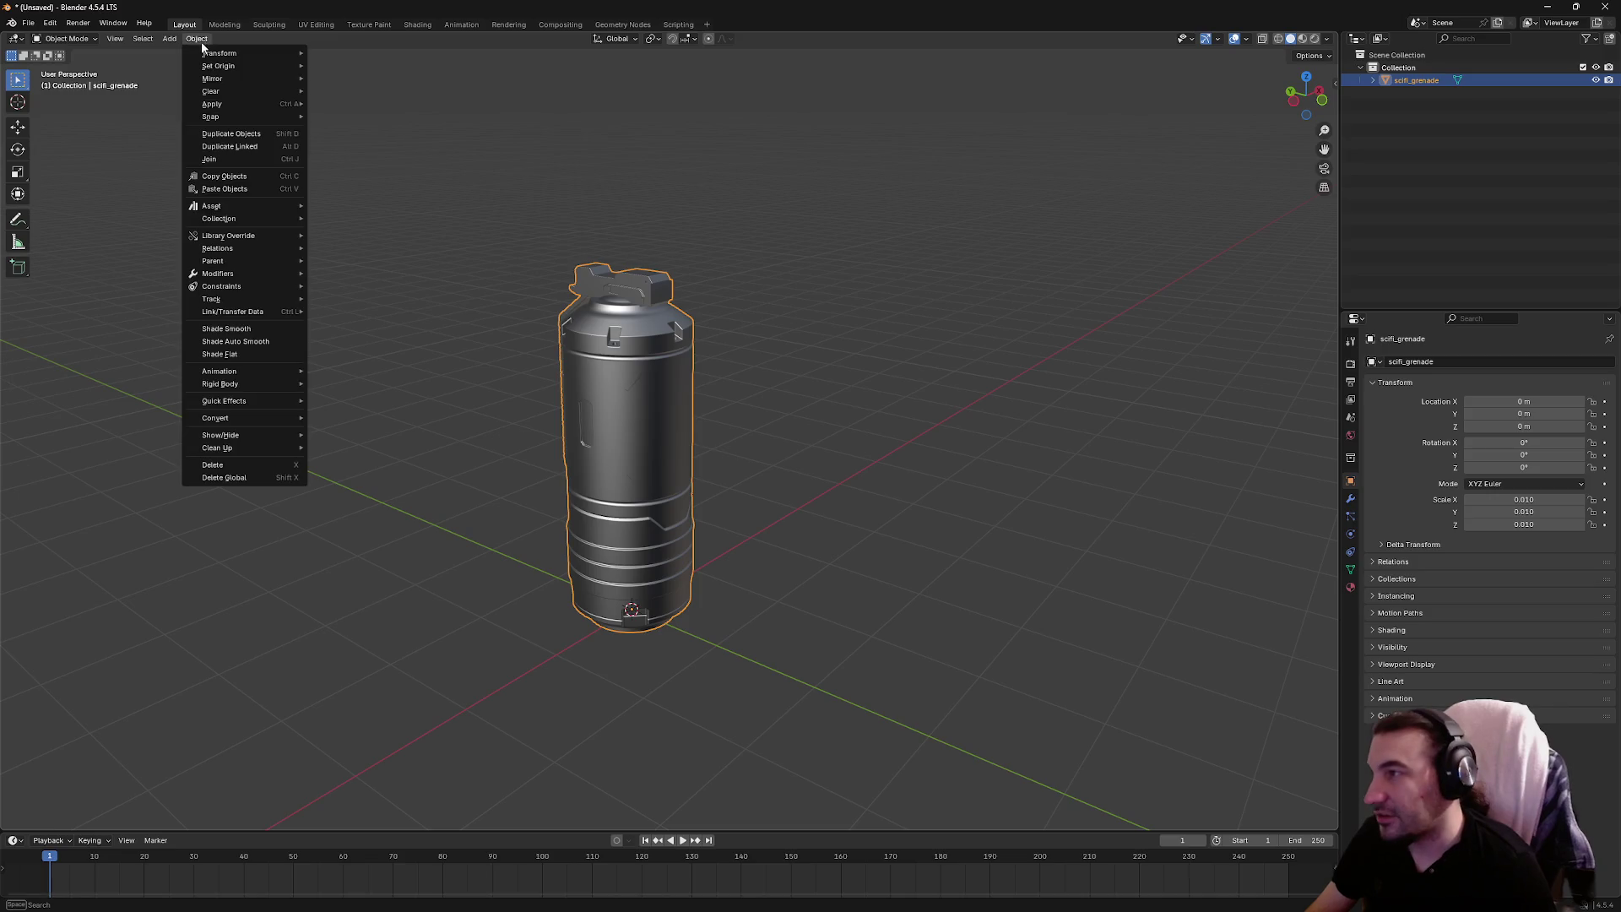
mouse_move(265, 105)
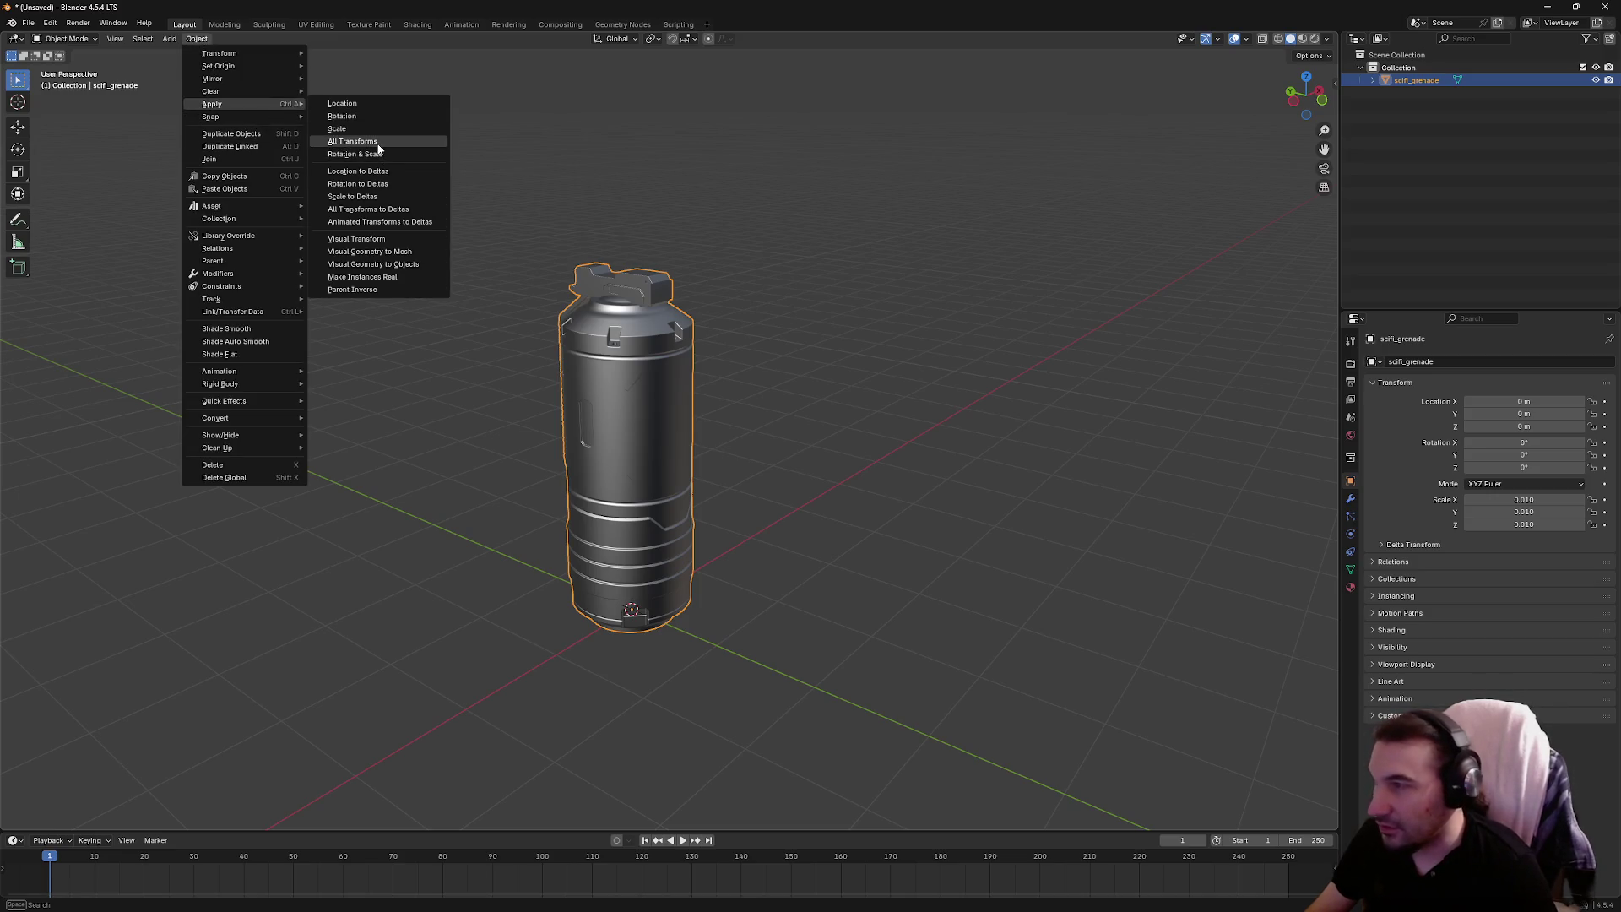
click(378, 145)
Set the grenade's Scale X, Y and Z to 0.500 and deselect it
click(1553, 500)
text(0.1)
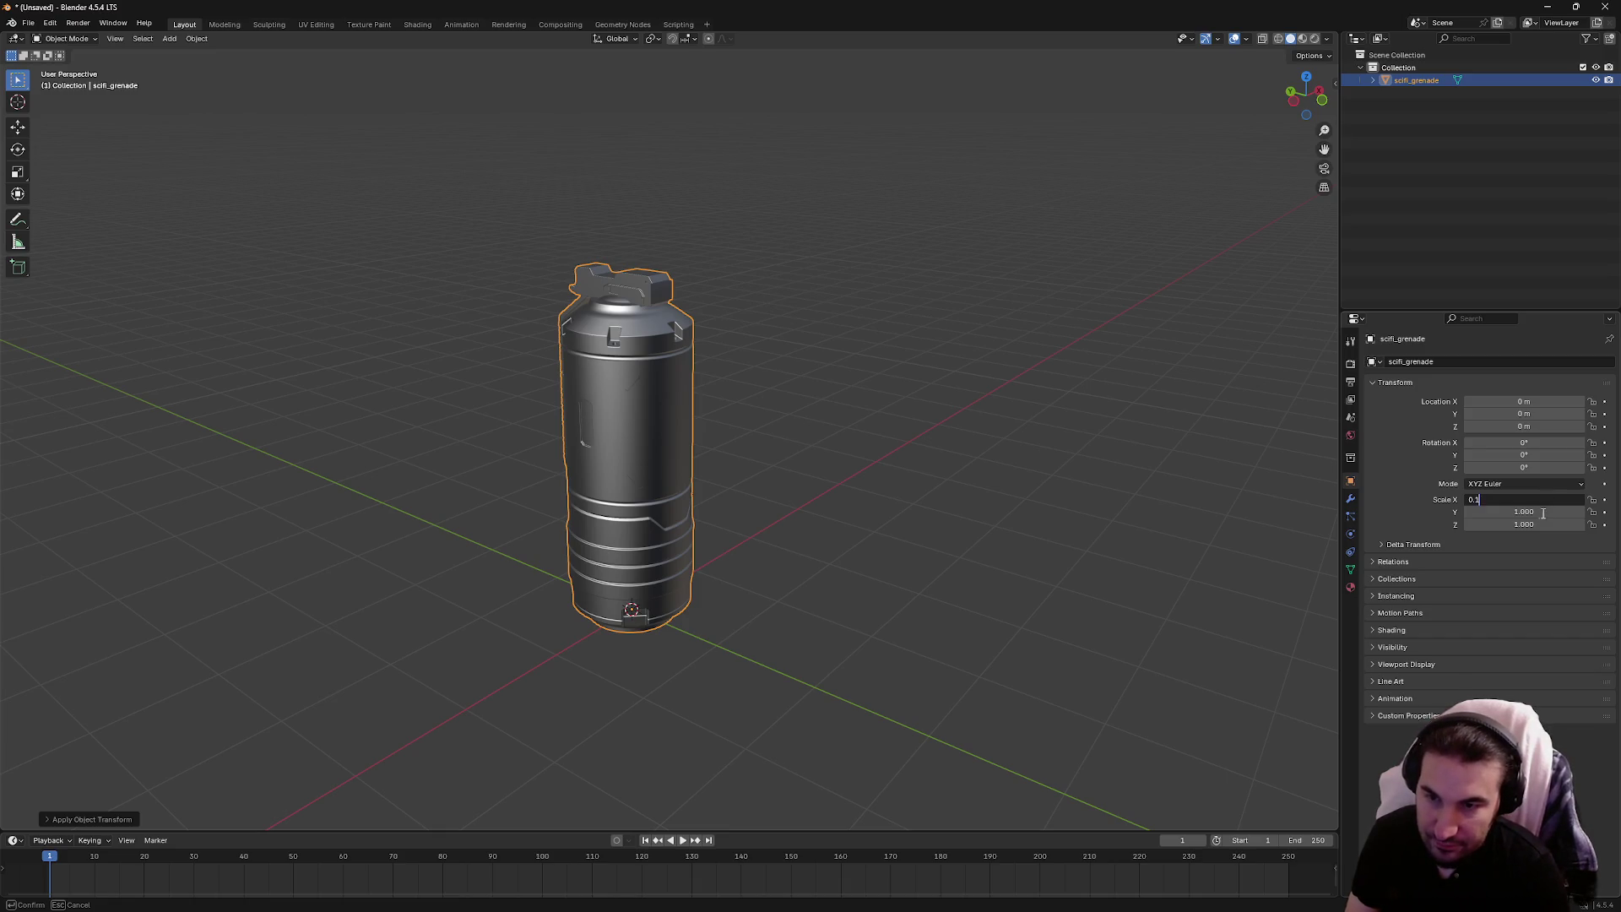
click(1539, 512)
text(0.11)
key(Return)
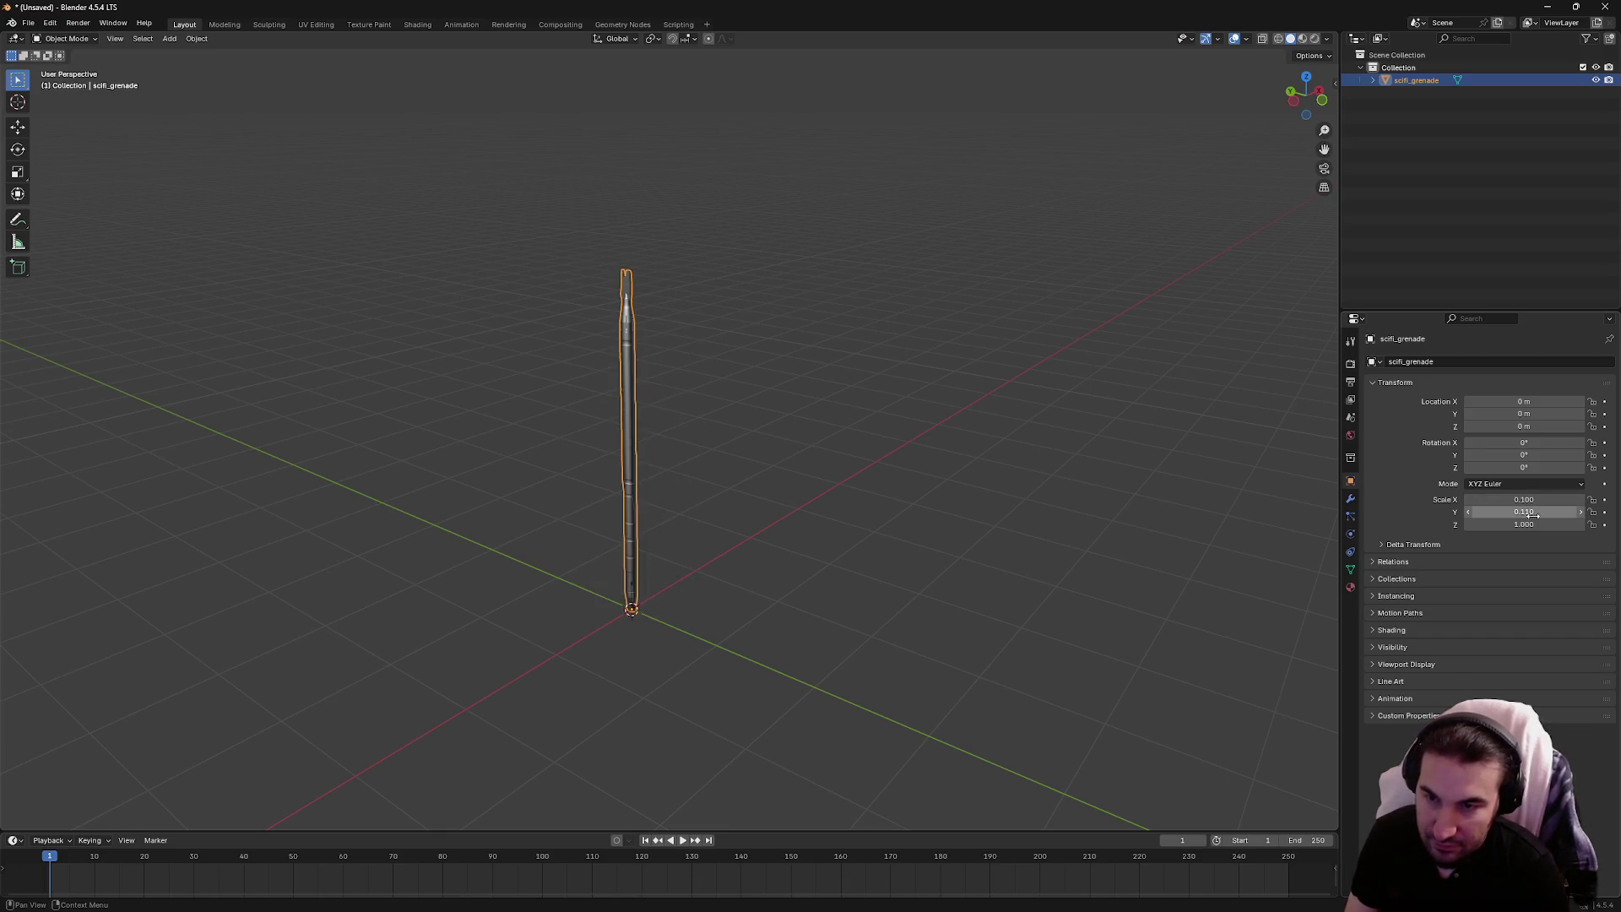
click(1534, 512)
text(0)
key(Return)
click(1534, 524)
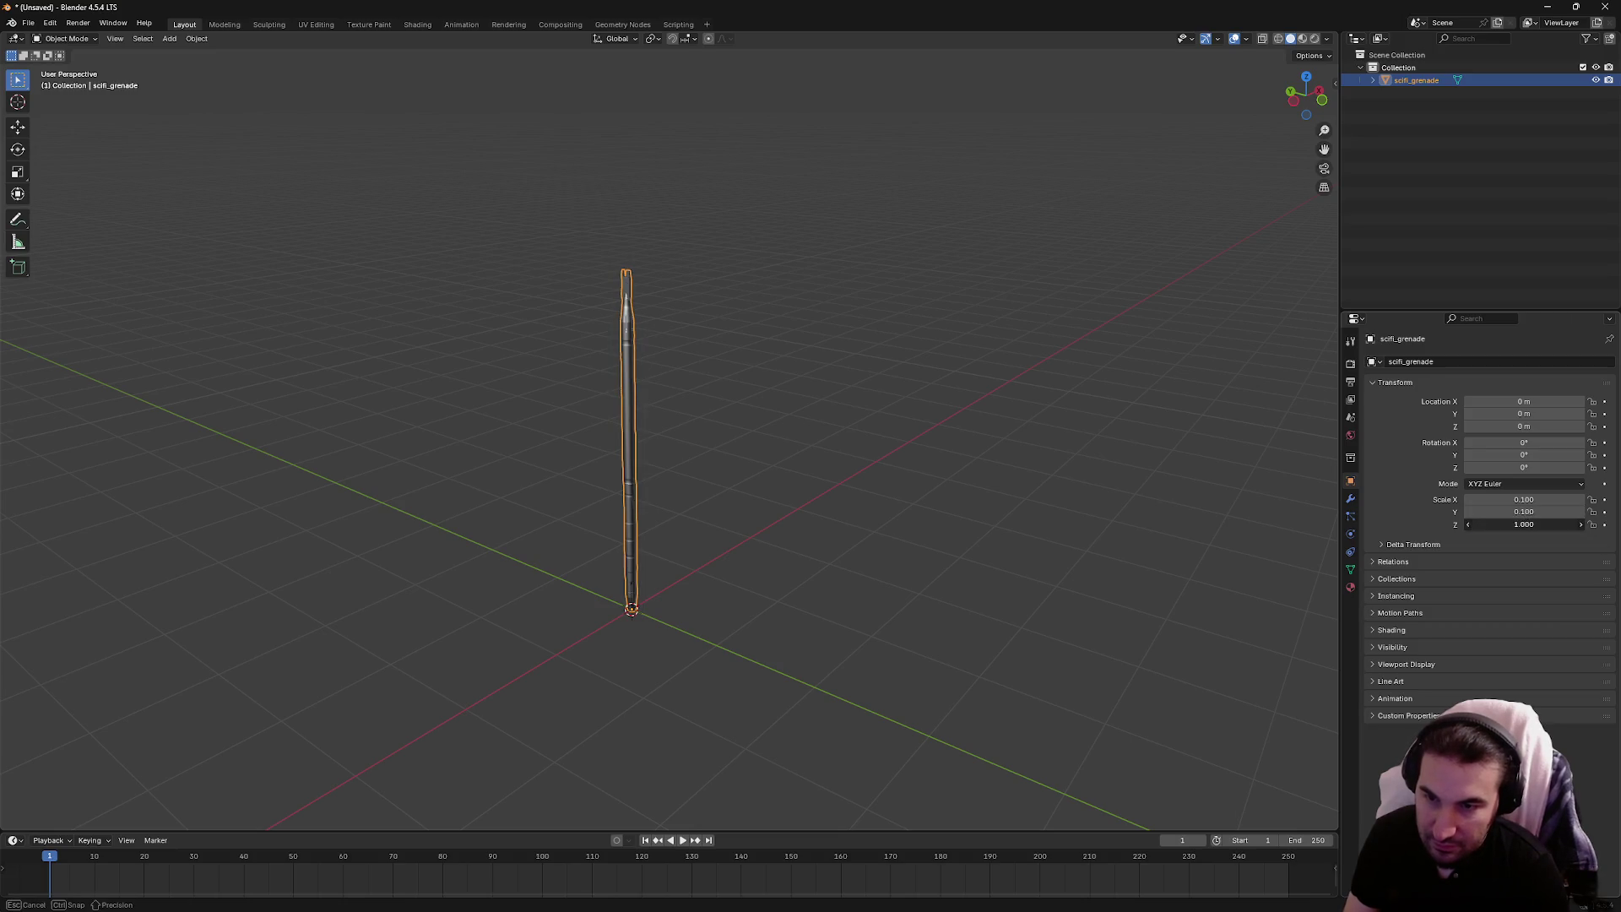
text(0.1)
key(Return)
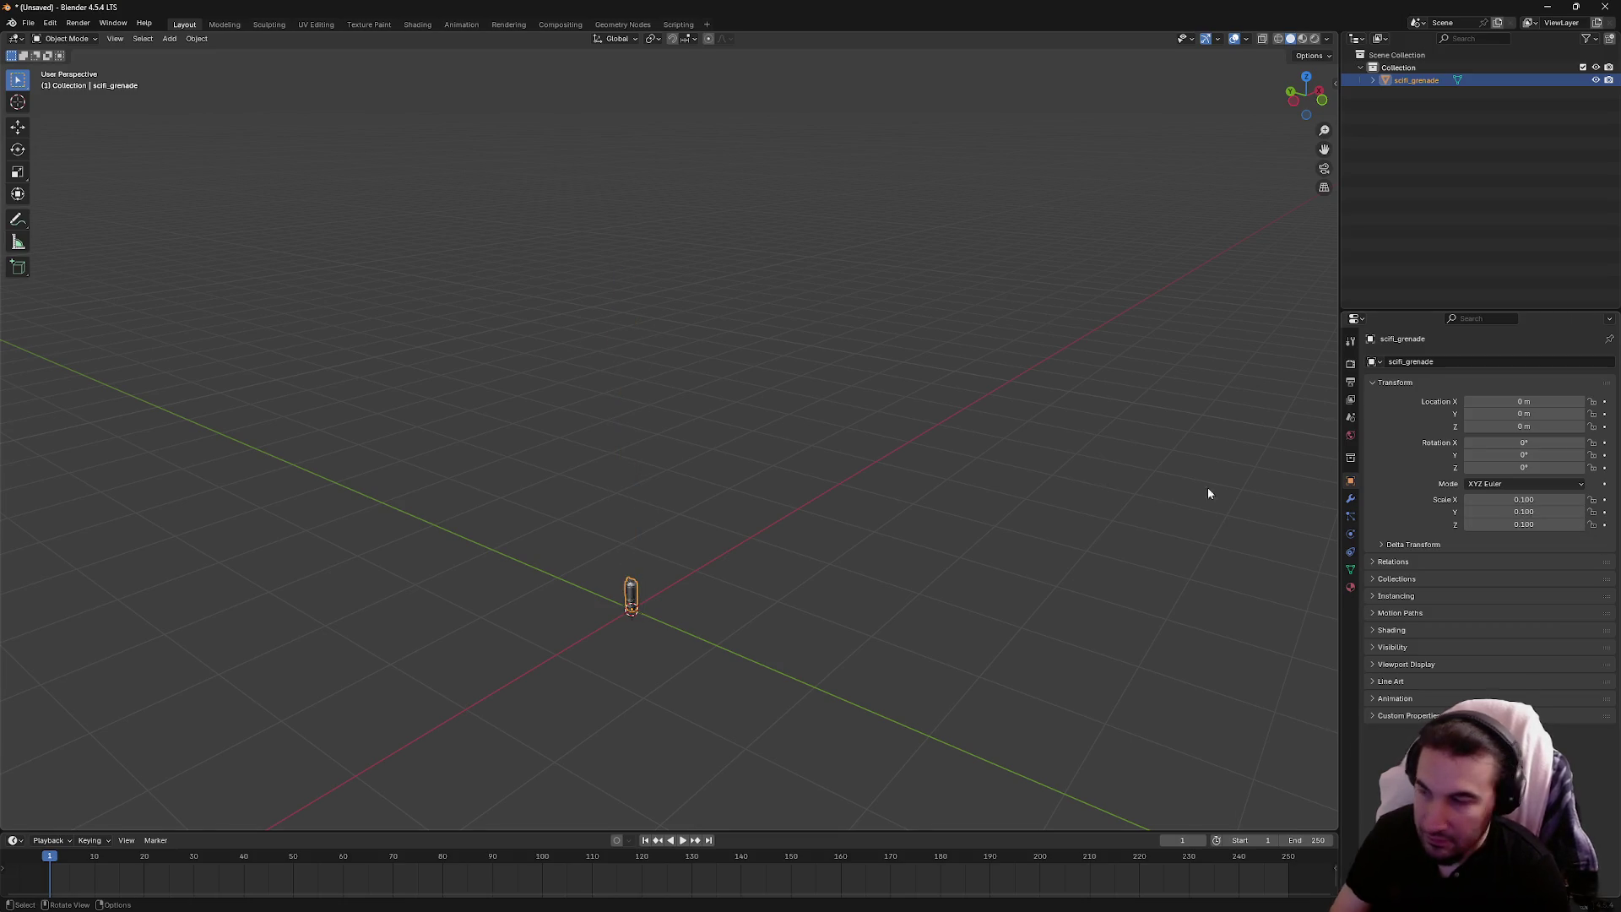
scroll(692, 604, up, 5)
click(833, 305)
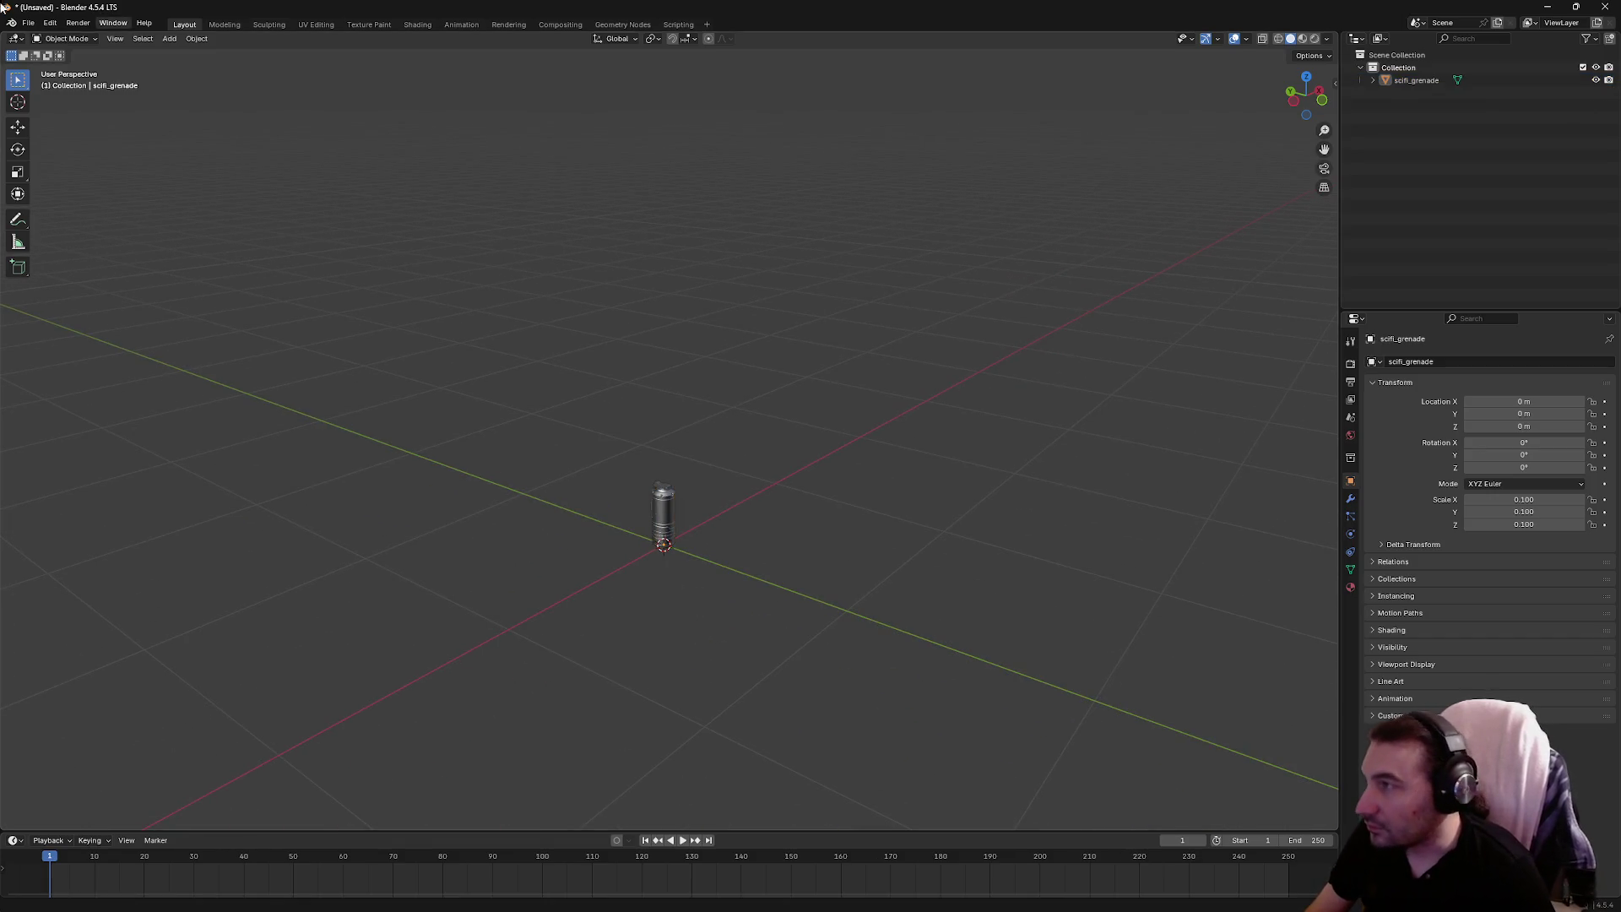
Apply all transforms to the grenade
click(28, 22)
click(196, 38)
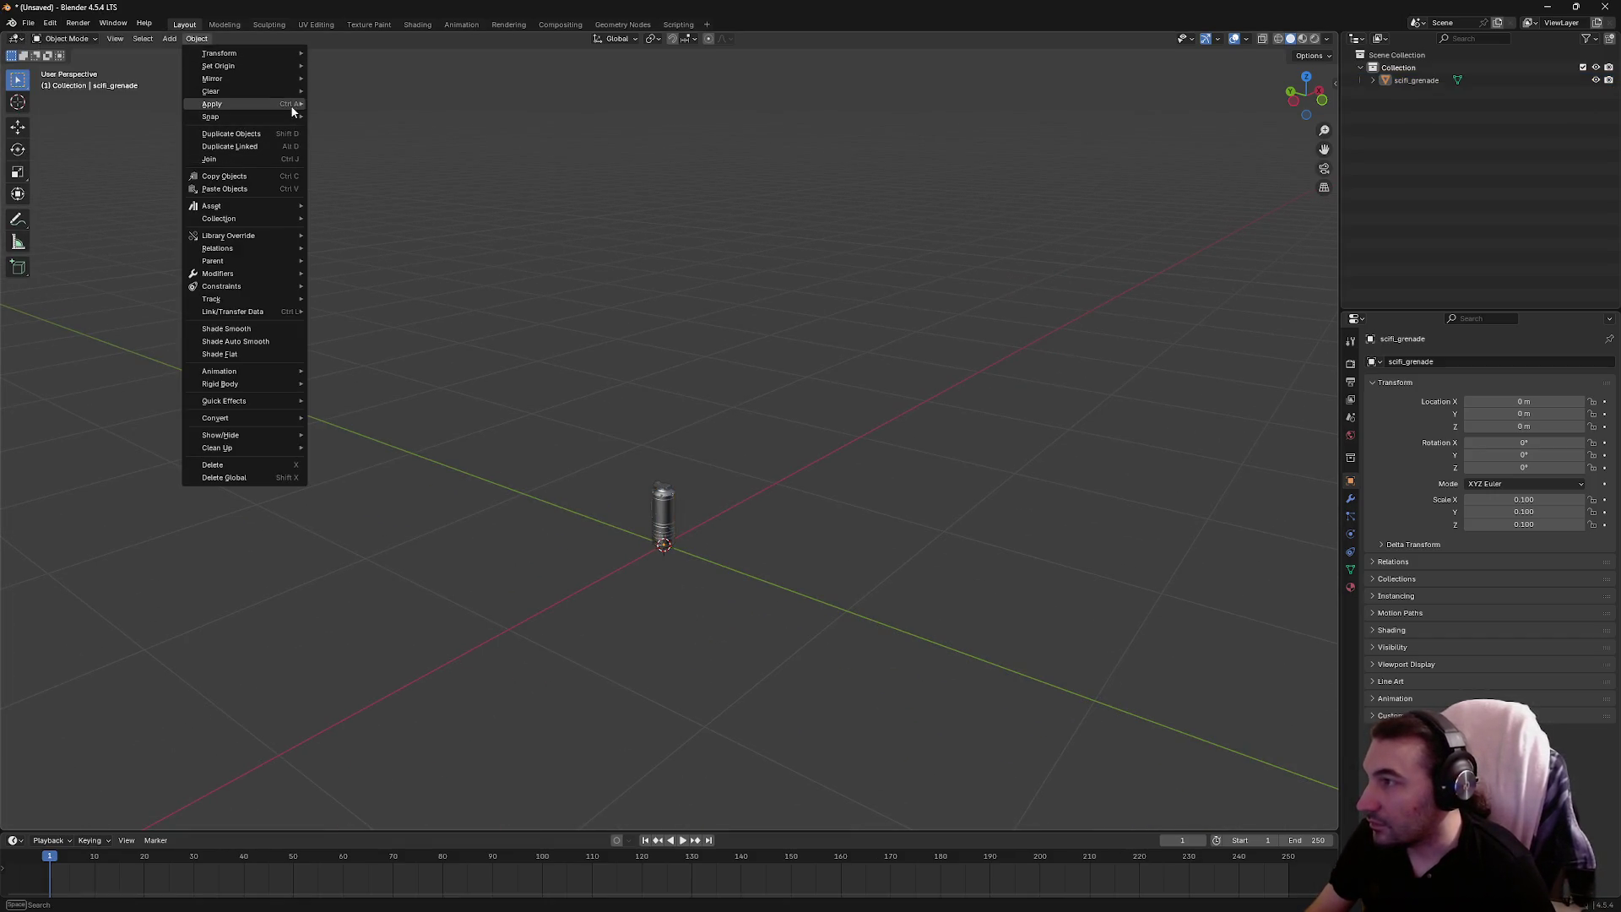
mouse_move(293, 106)
click(353, 141)
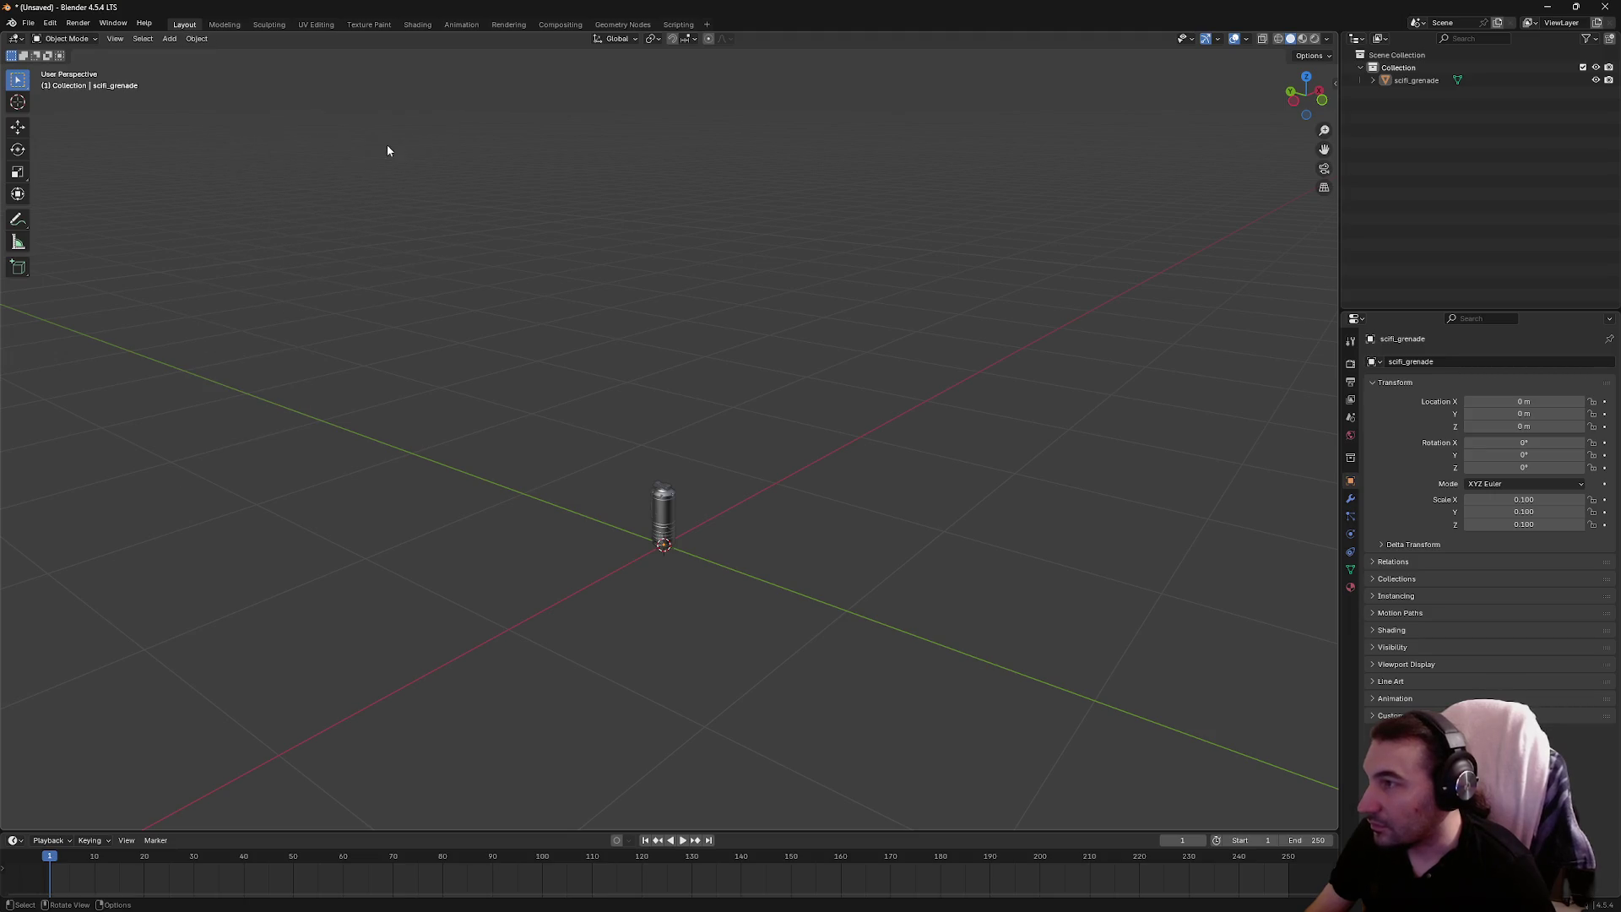
Export as FBX over scifi_grenade.FBX on the Desktop, then minimize Blender
click(28, 22)
mouse_move(83, 215)
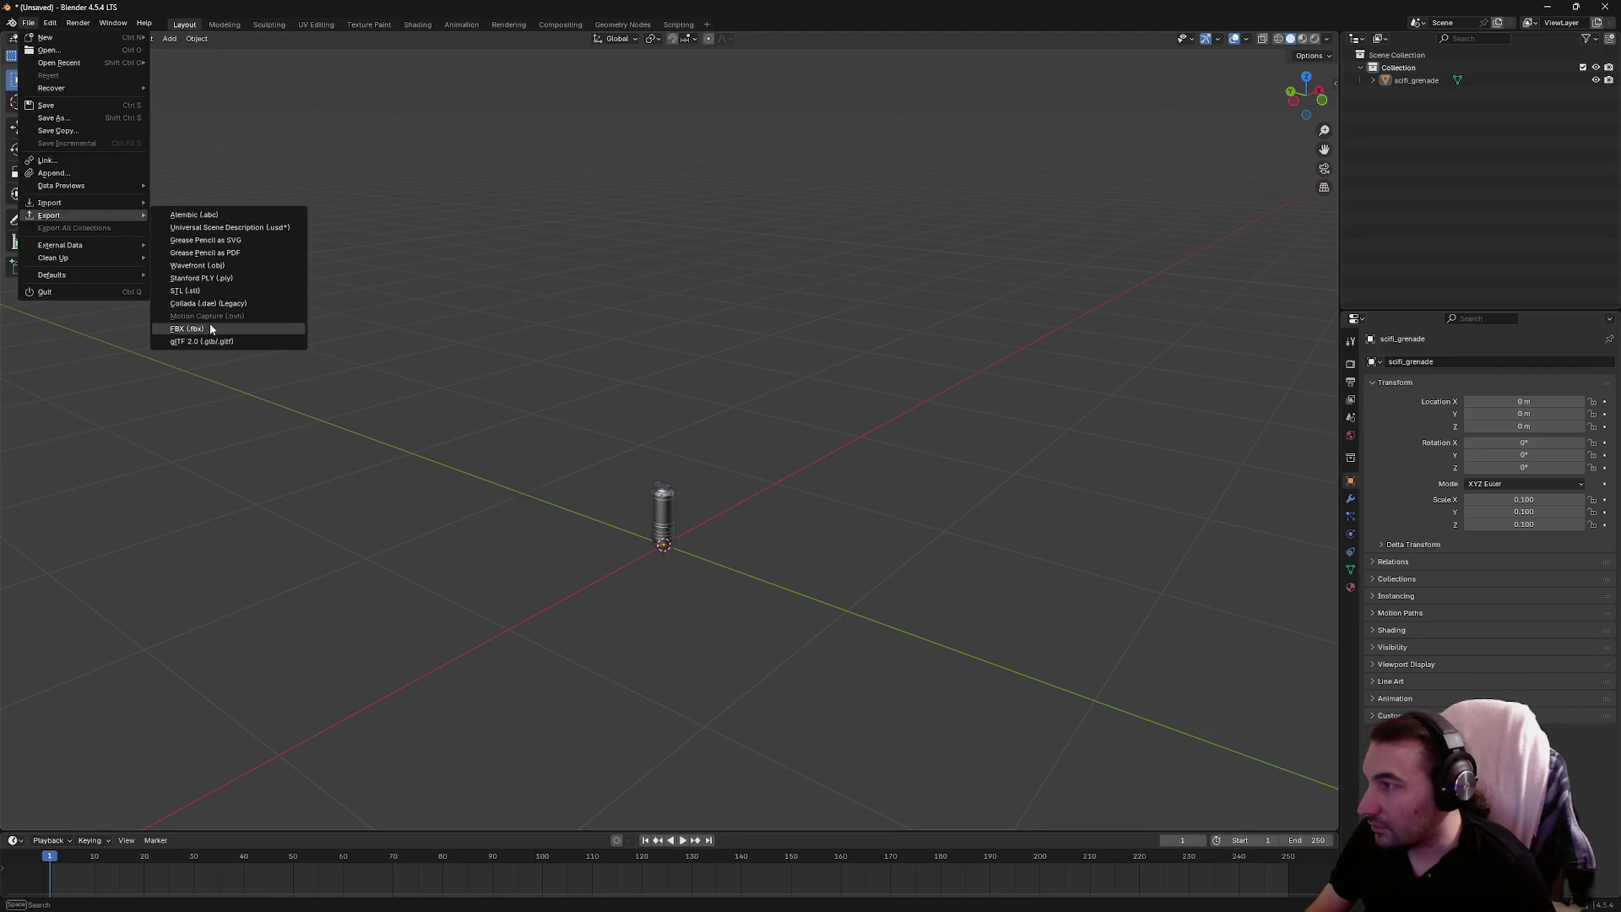
click(209, 322)
click(541, 358)
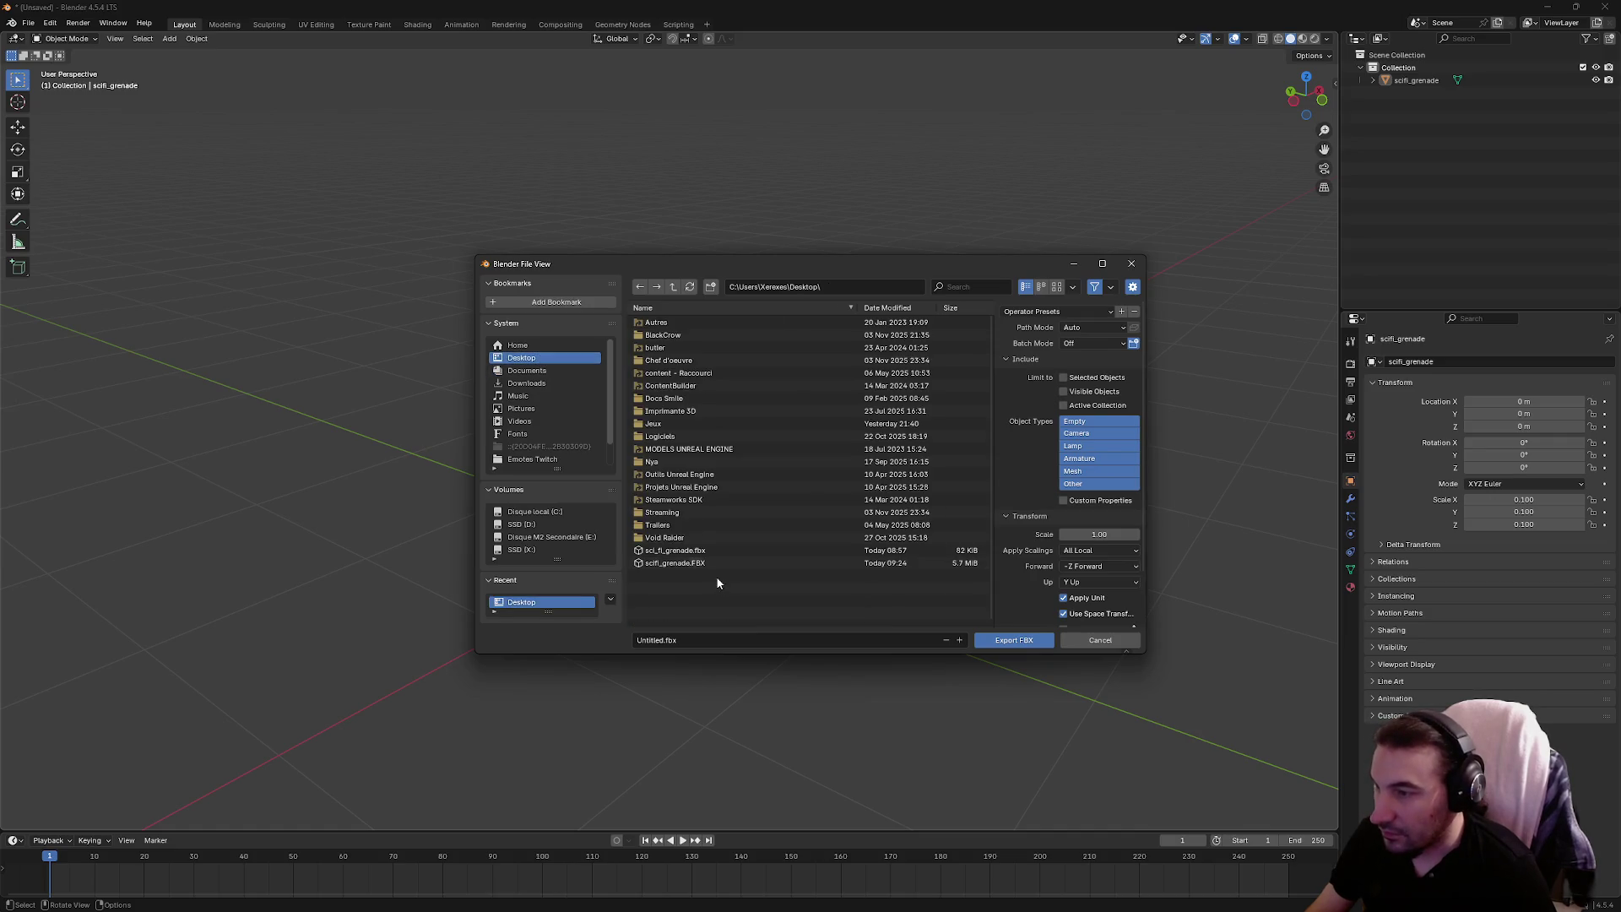
click(692, 562)
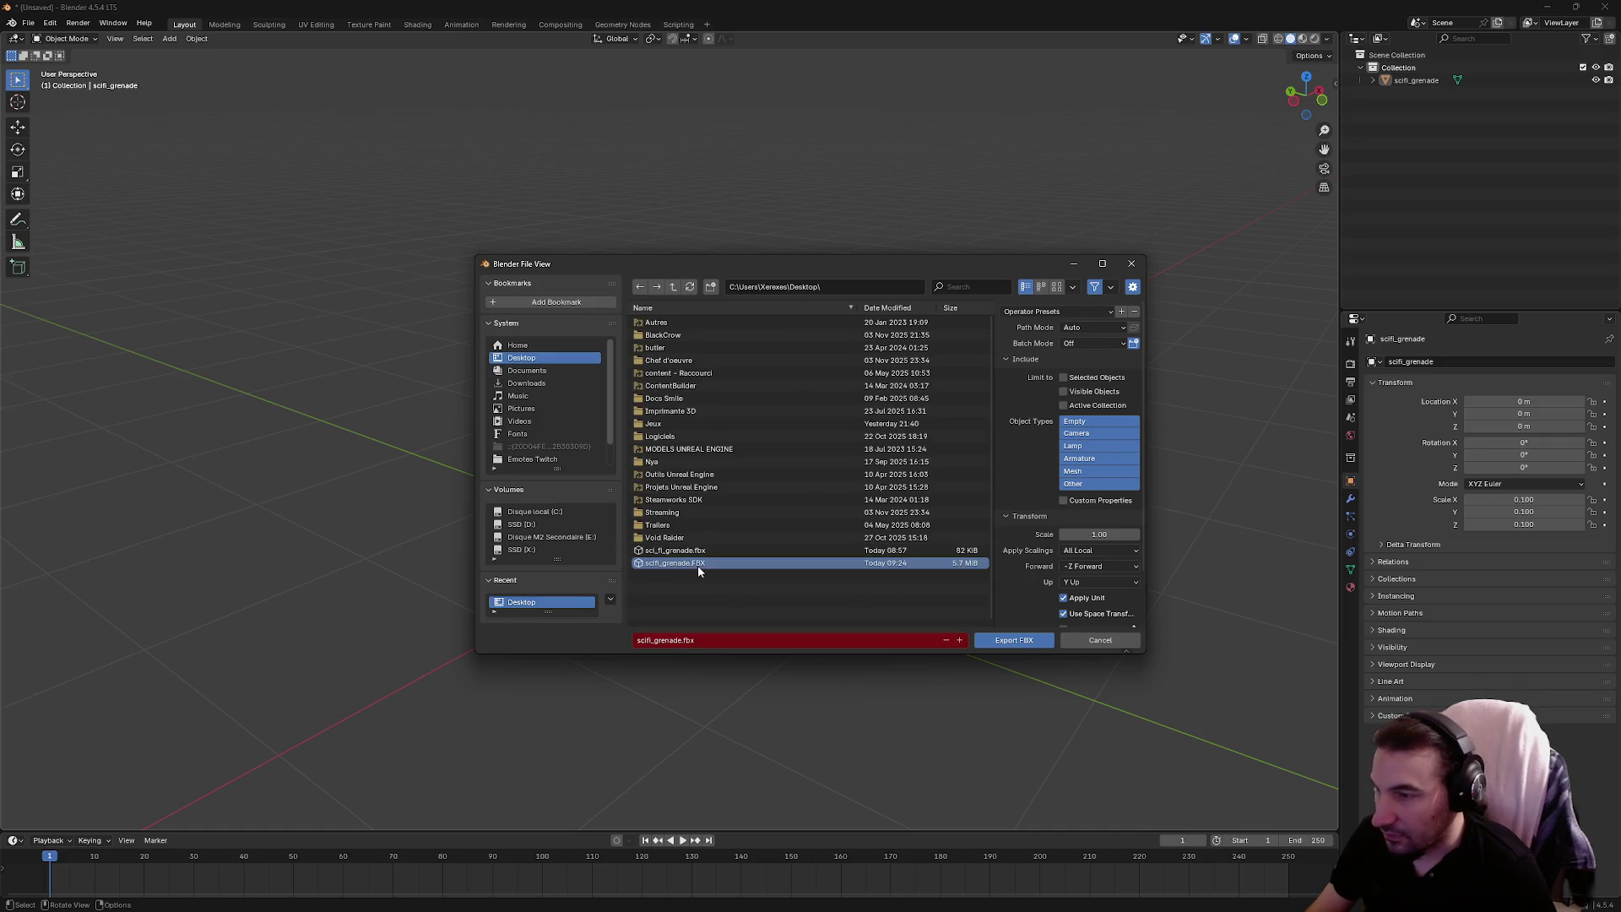
click(1003, 648)
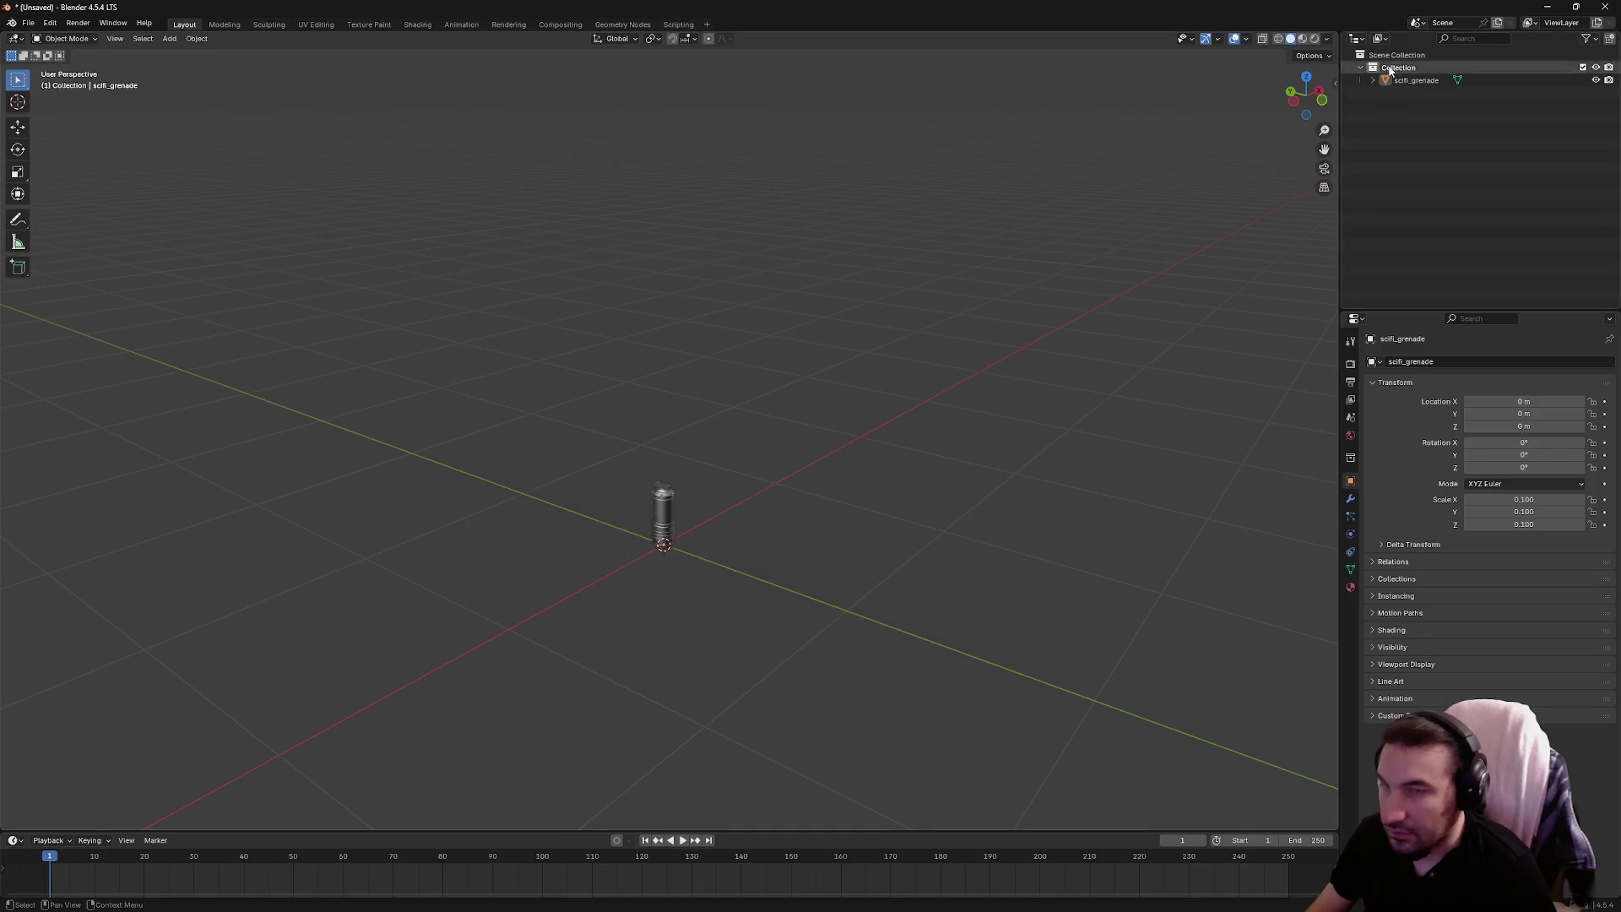
mouse_move(1435, 8)
mouse_down()
mouse_move(1503, 30)
mouse_move(1356, 32)
mouse_up()
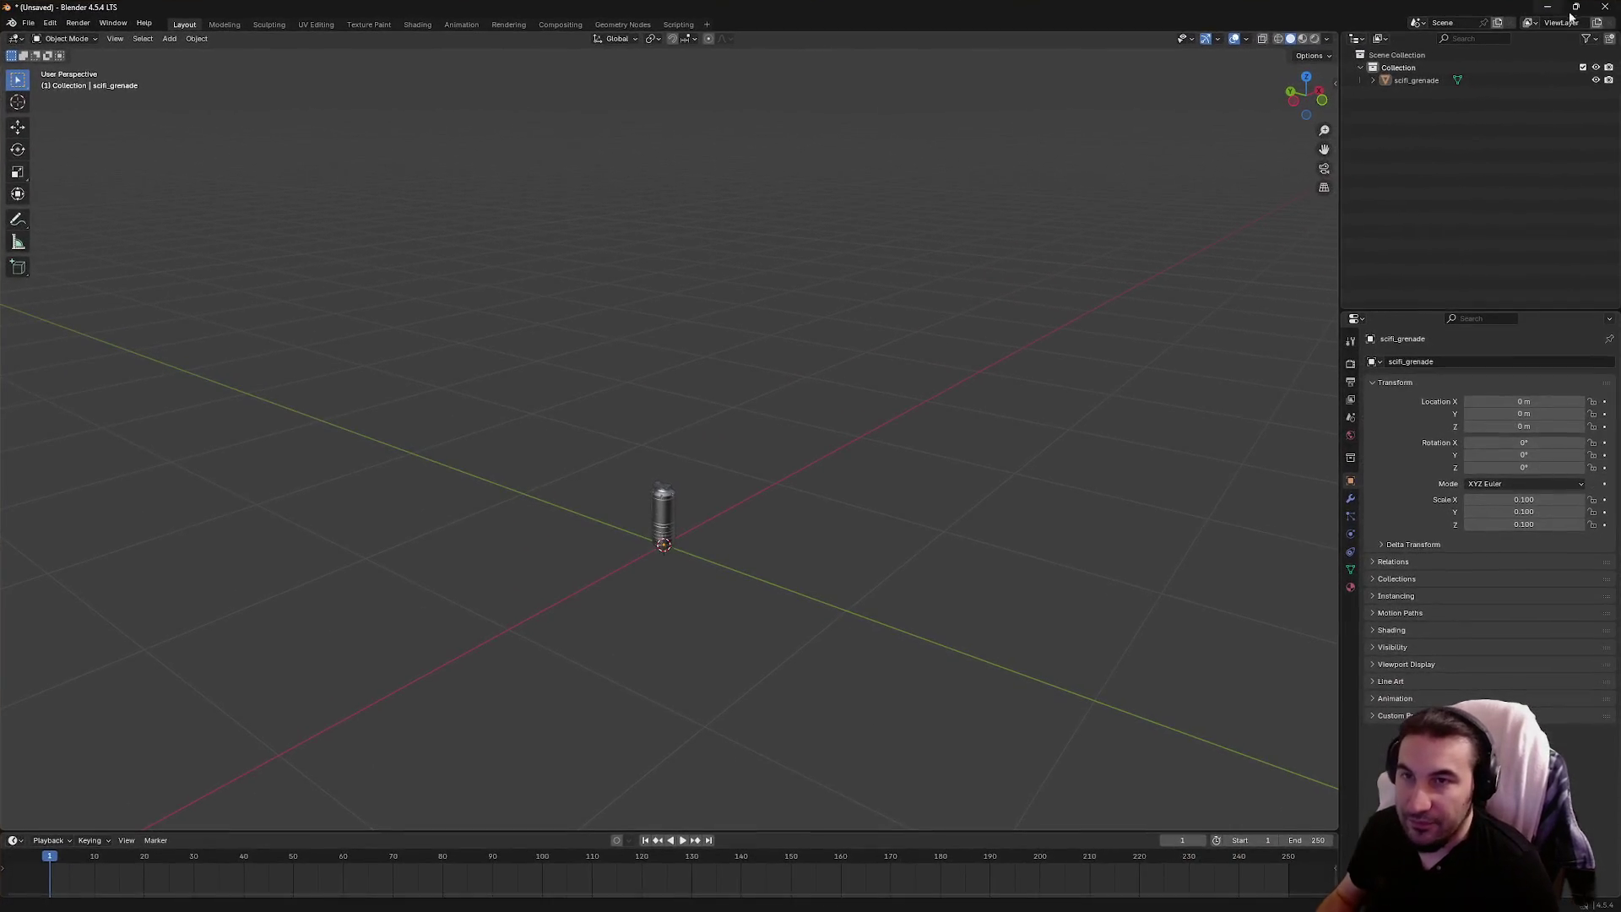
click(1535, 17)
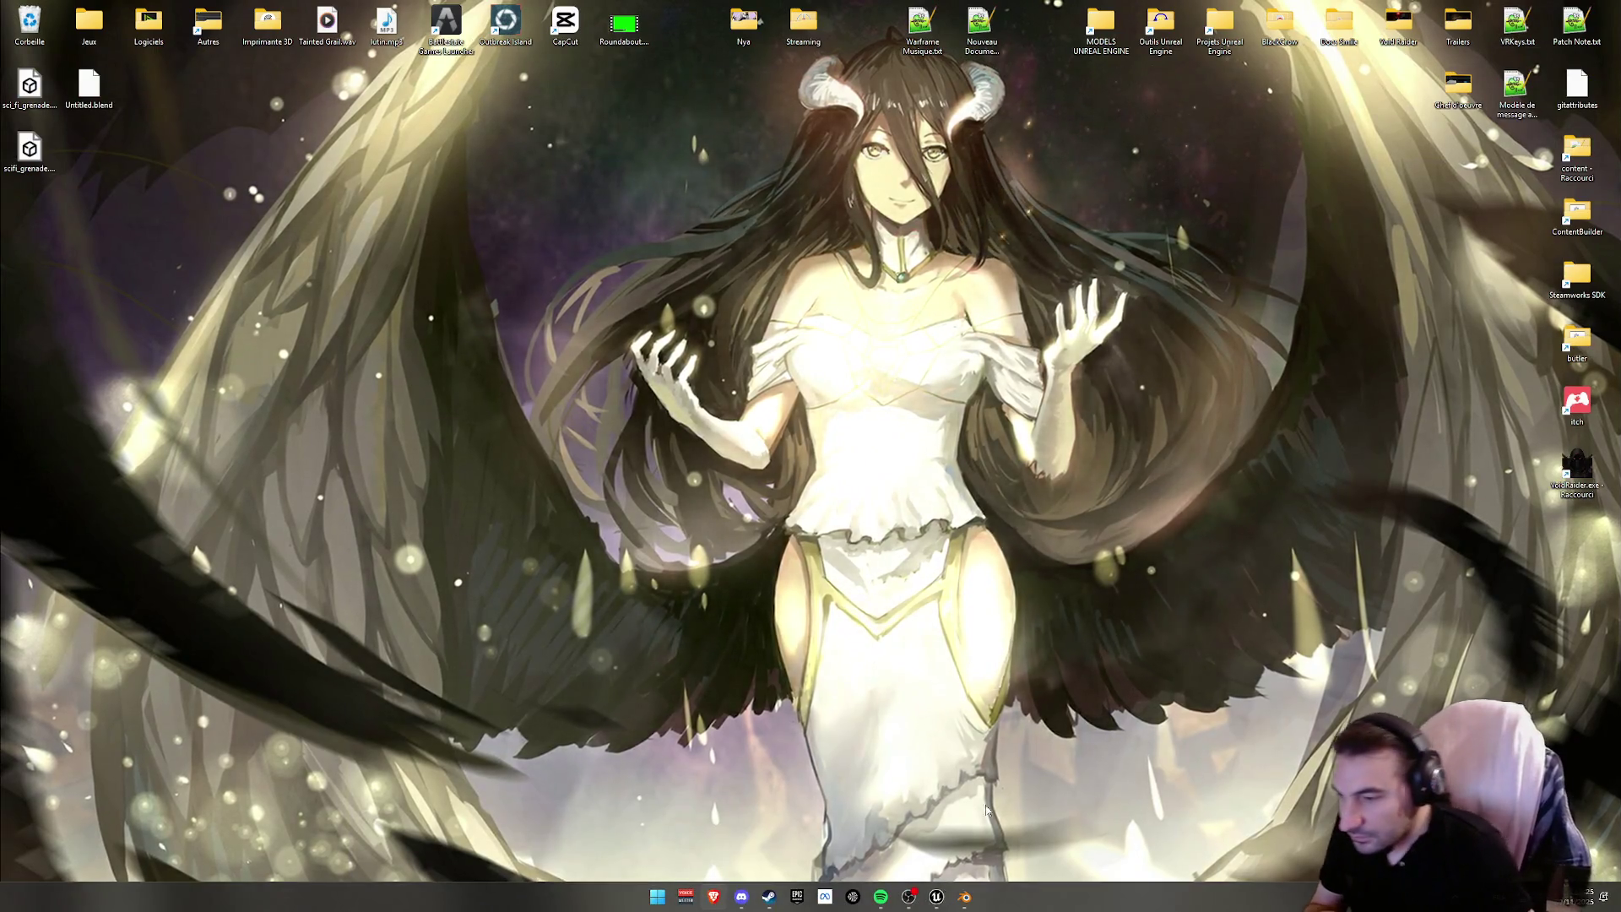
Bring up Unreal and delete the two old grenade files from the desktop
click(937, 896)
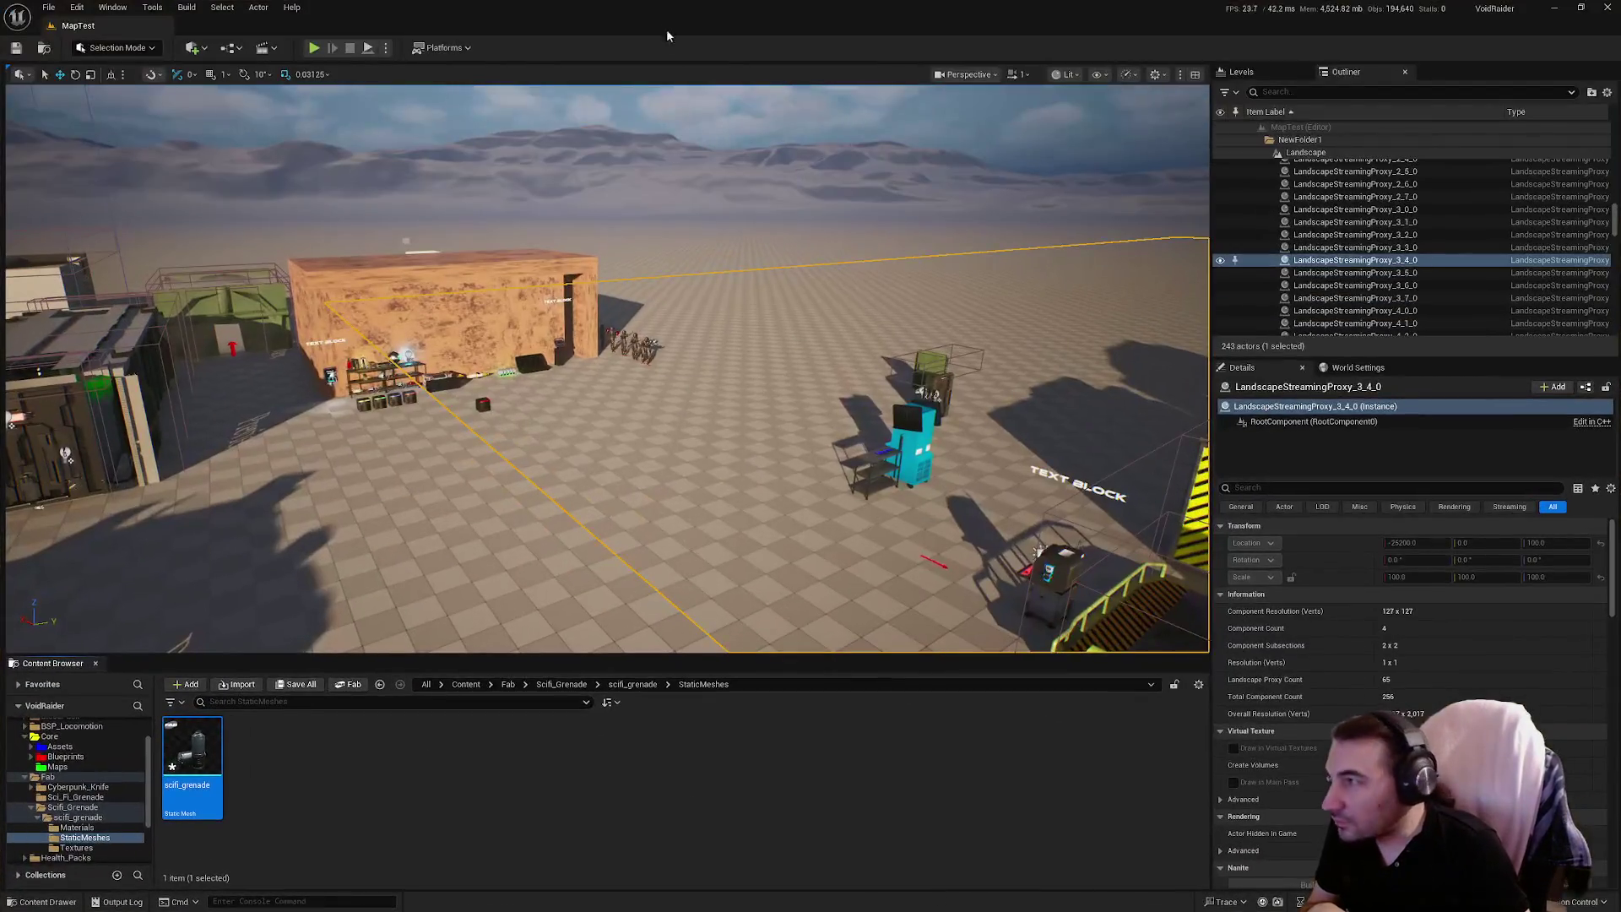
drag(642, 14, 823, 71)
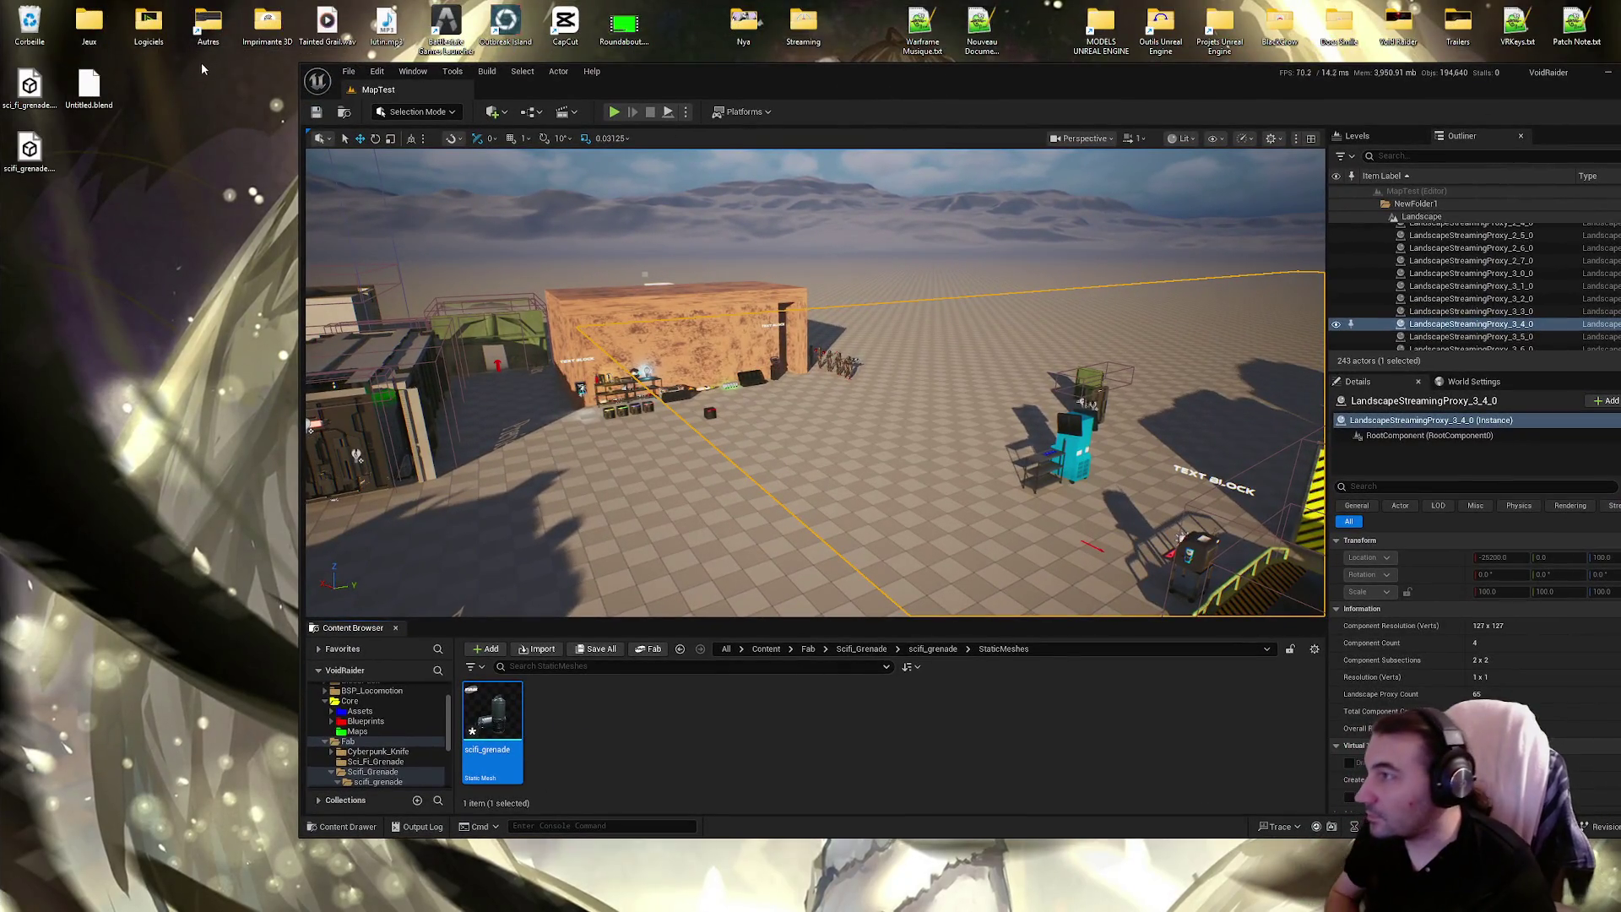
drag(156, 88, 38, 98)
key(Delete)
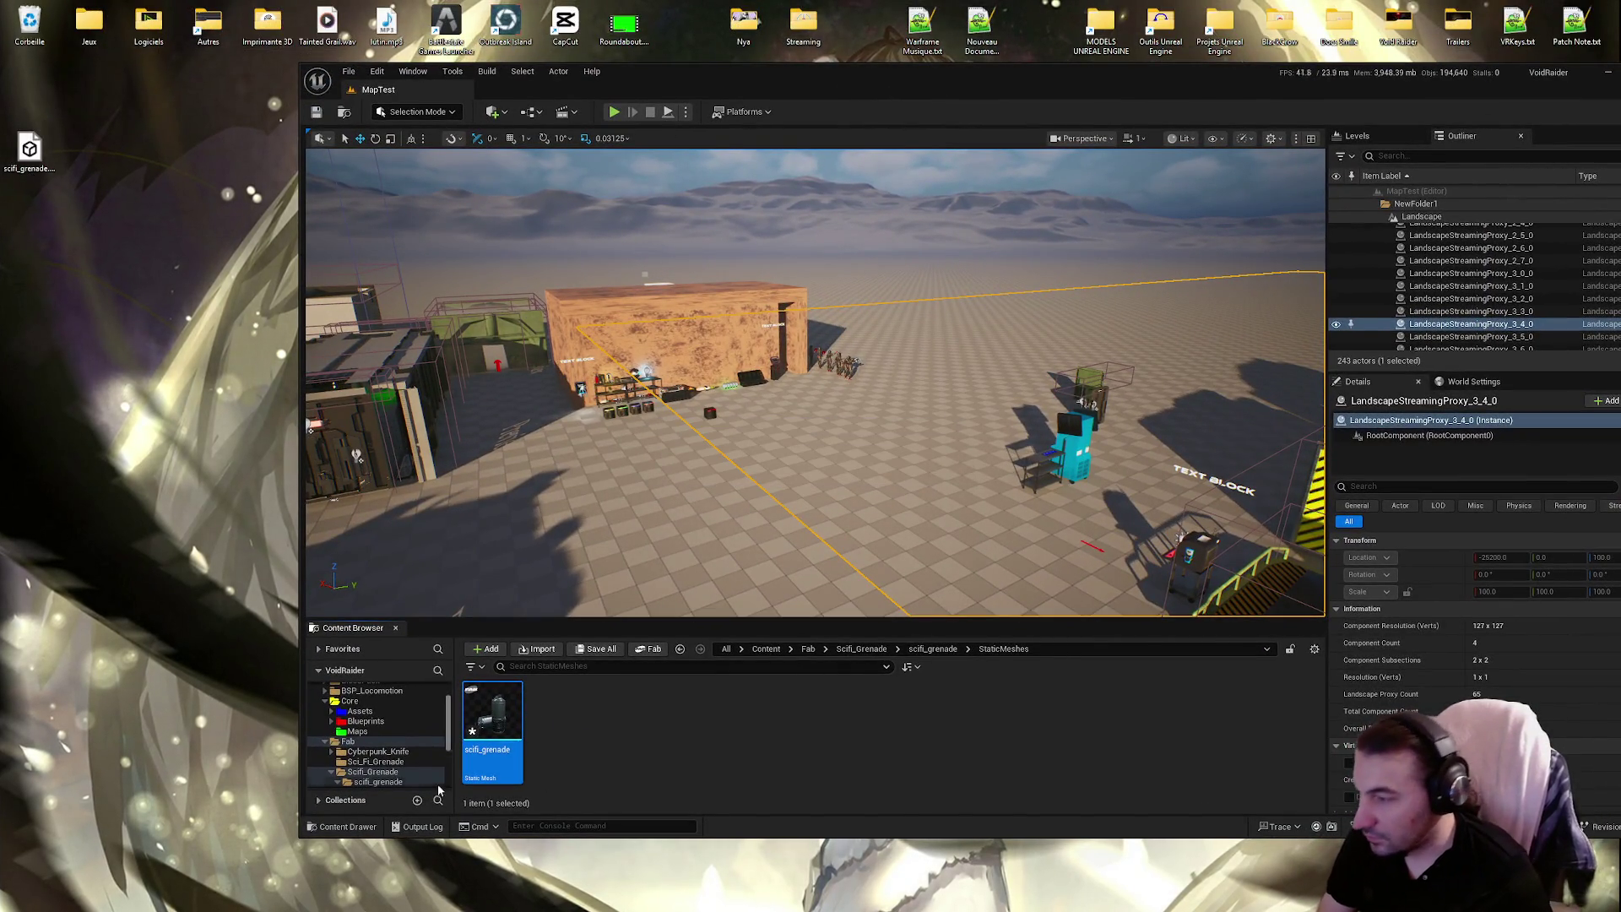
Import the grenade FBX into the Content/Fab folder
click(340, 742)
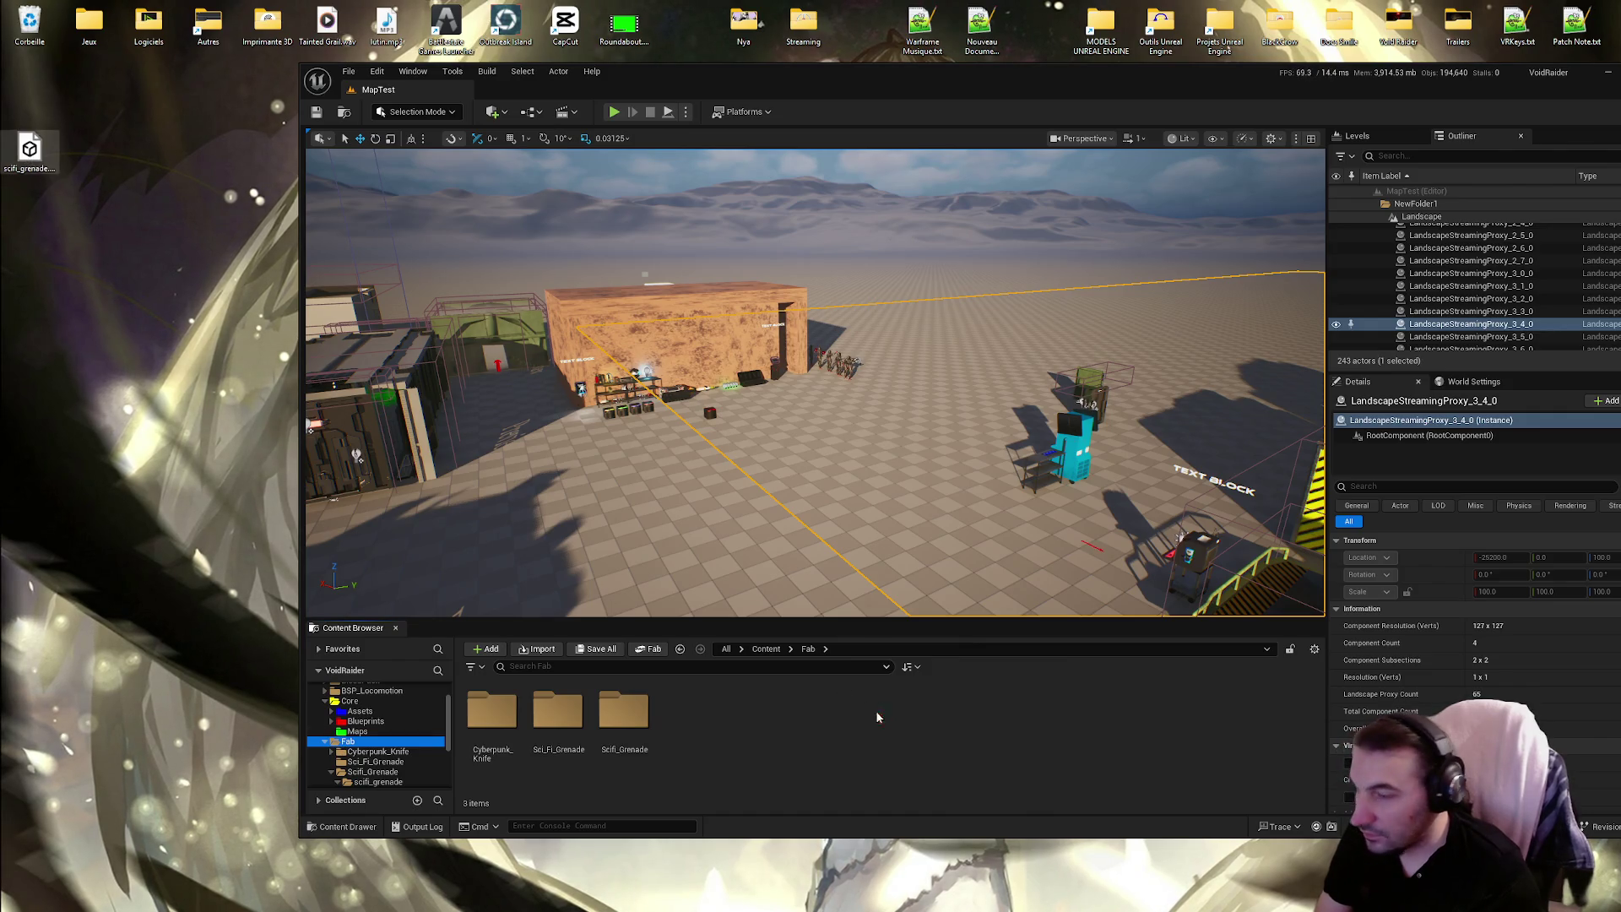
click(962, 655)
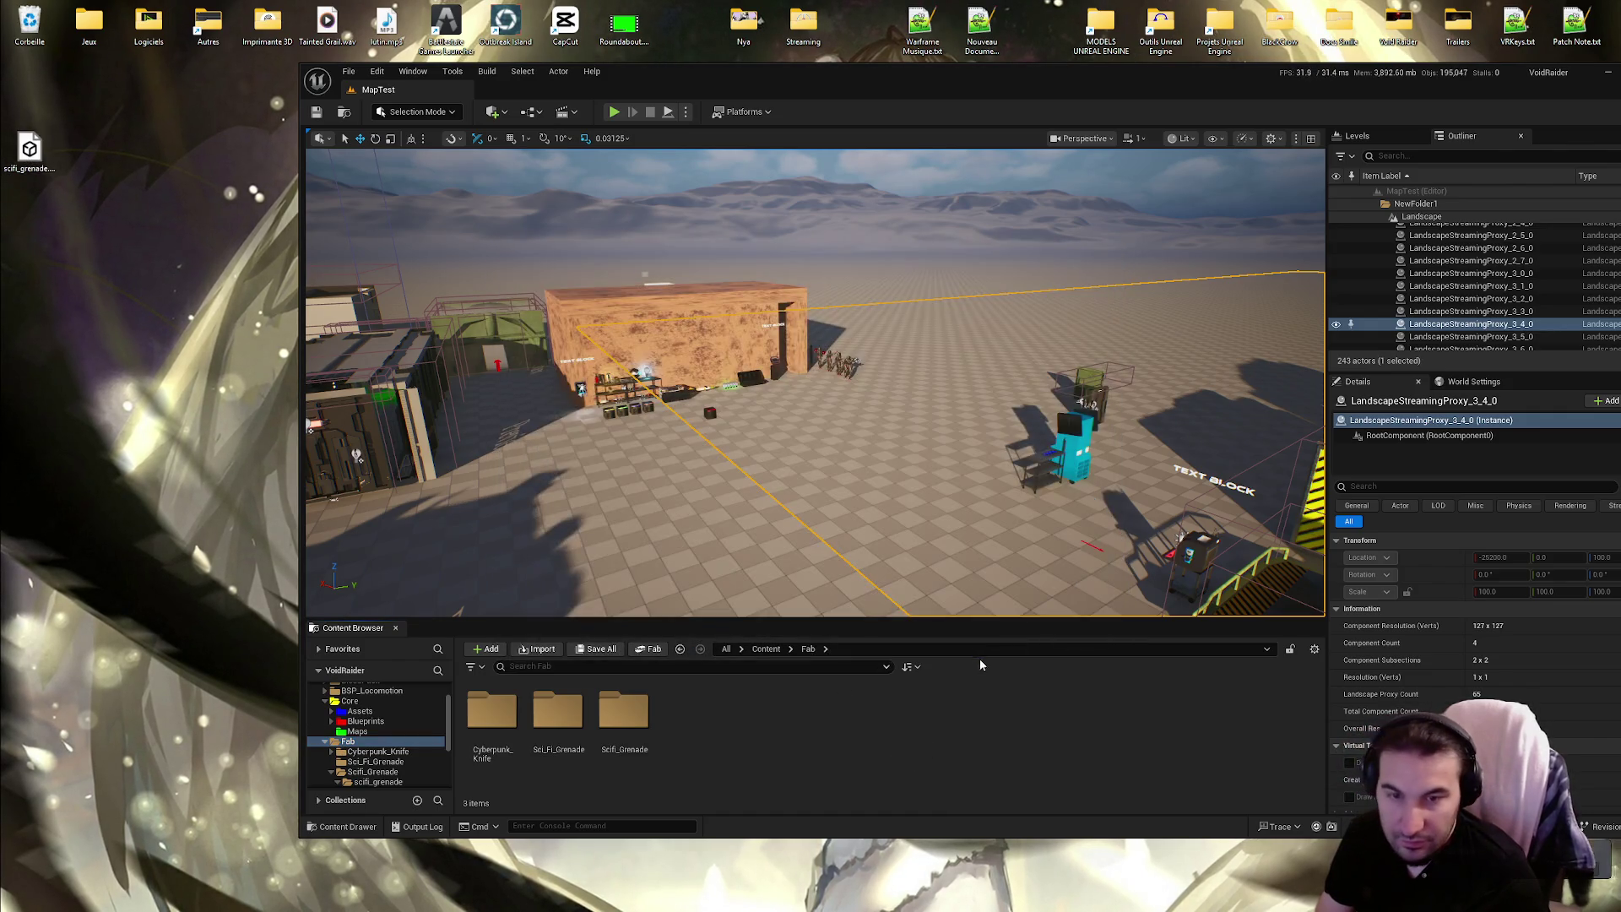
drag(1204, 95, 1076, 87)
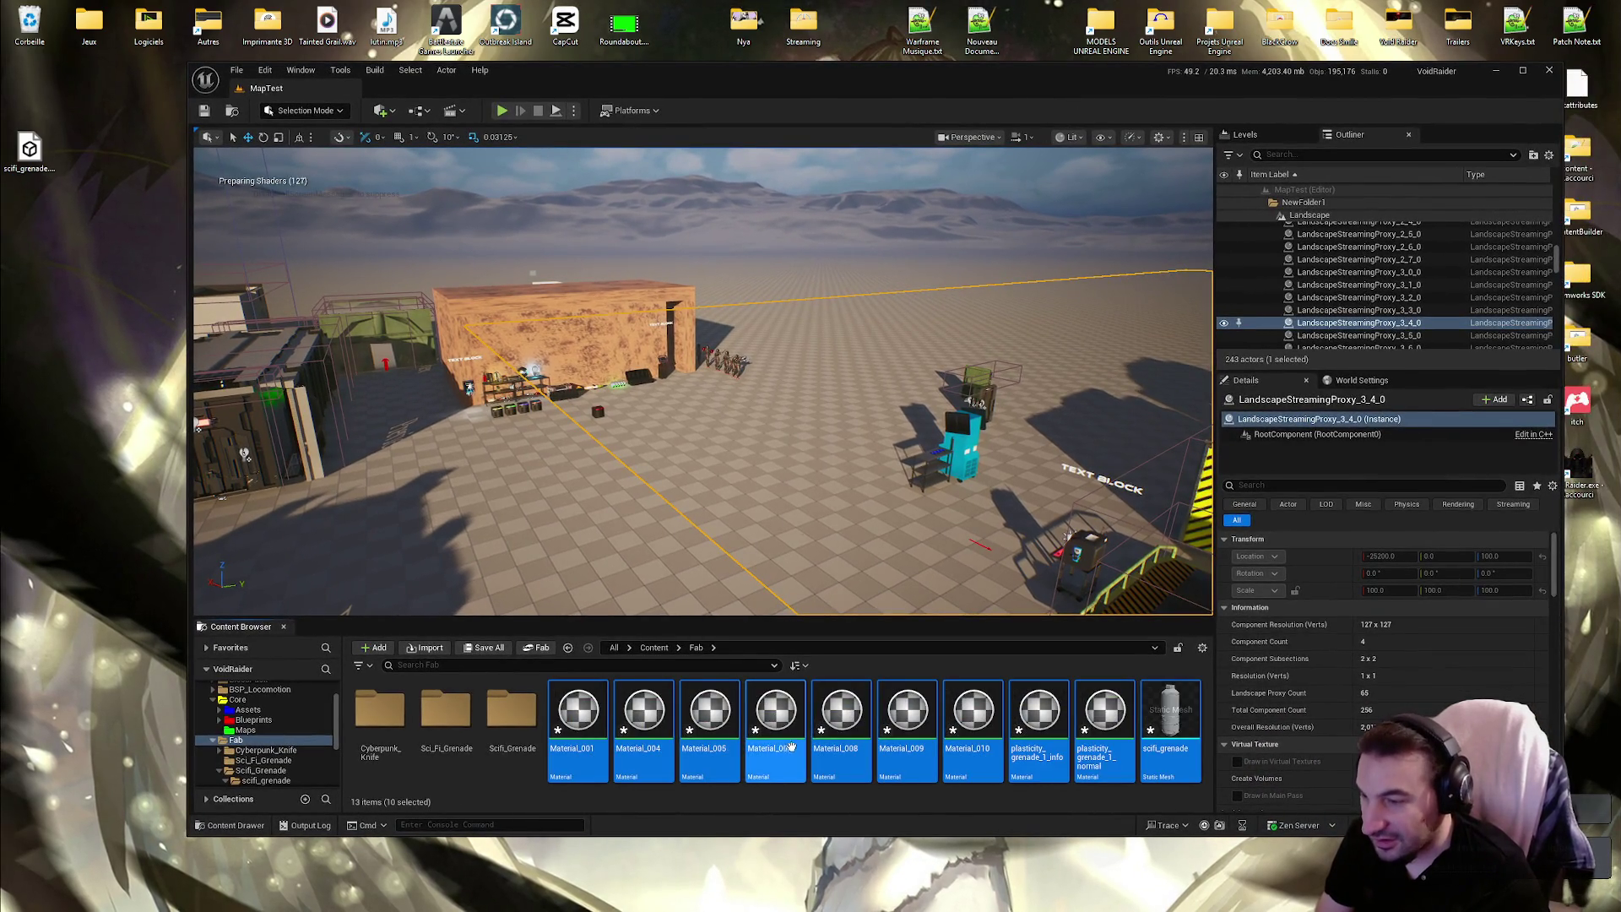
Save the new grenade mesh and materials with Save All > Save Selected
click(775, 717)
click(1038, 713)
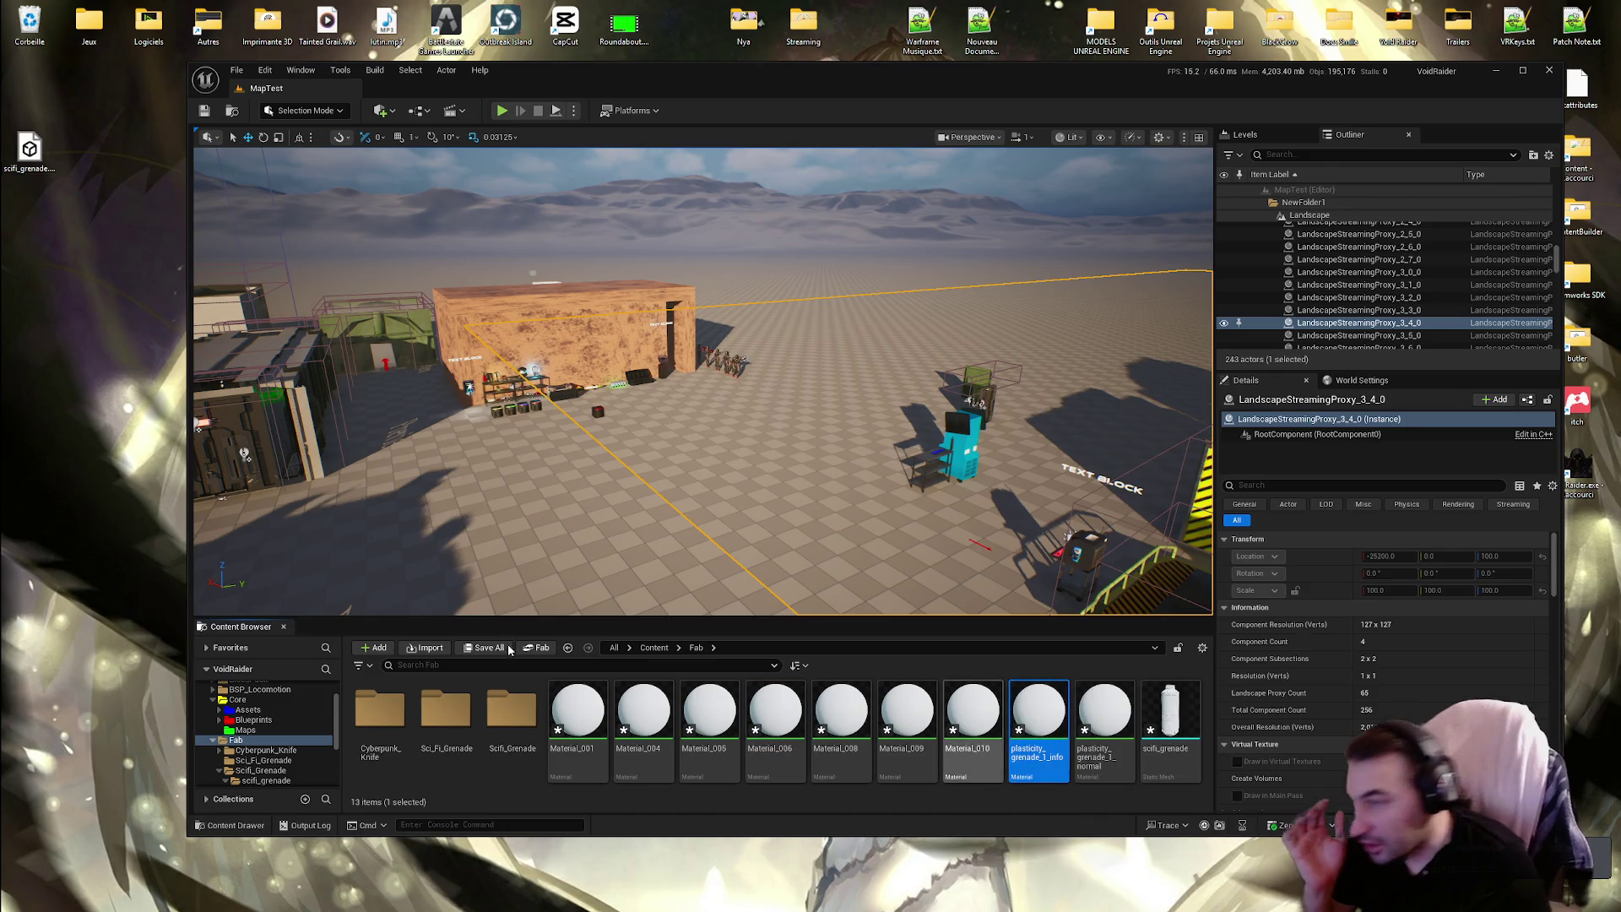
click(490, 648)
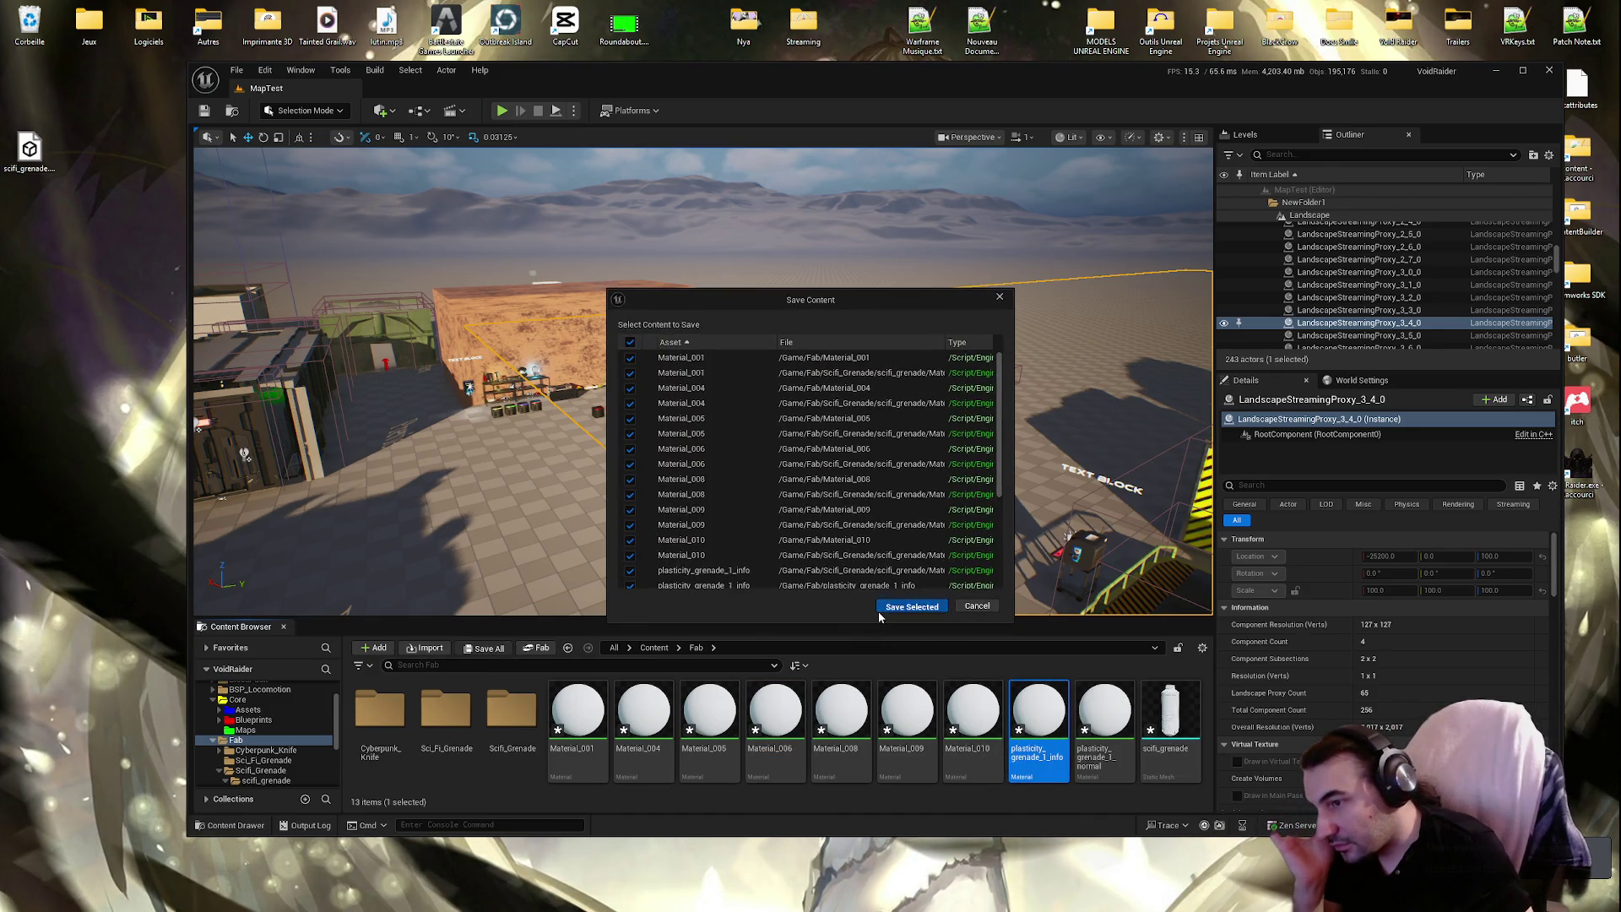
click(882, 606)
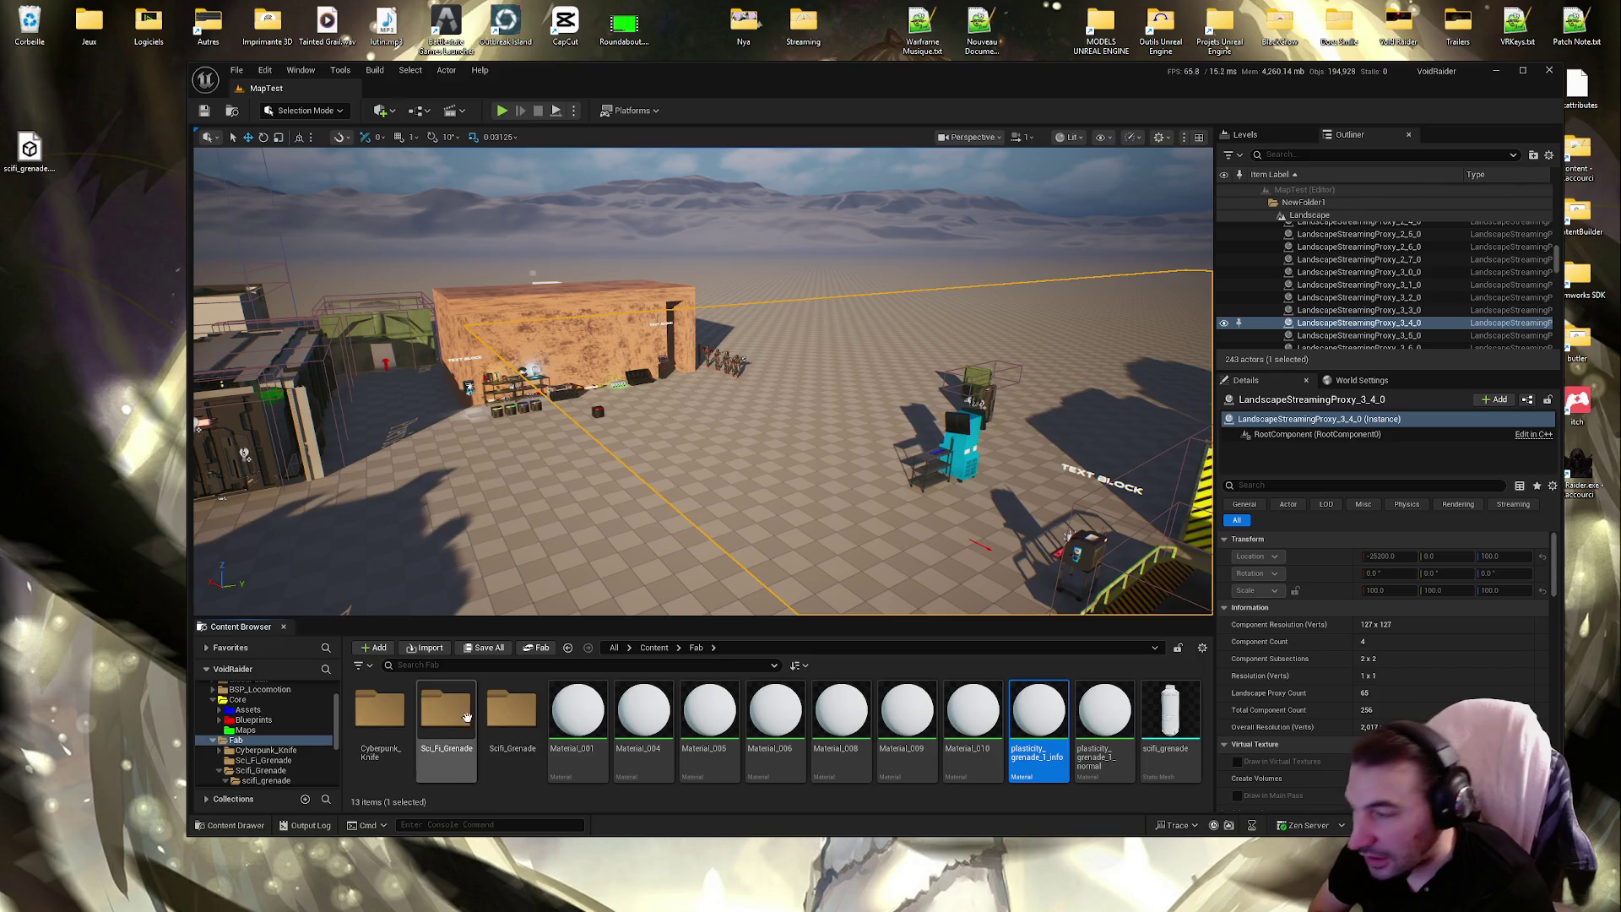
click(515, 716)
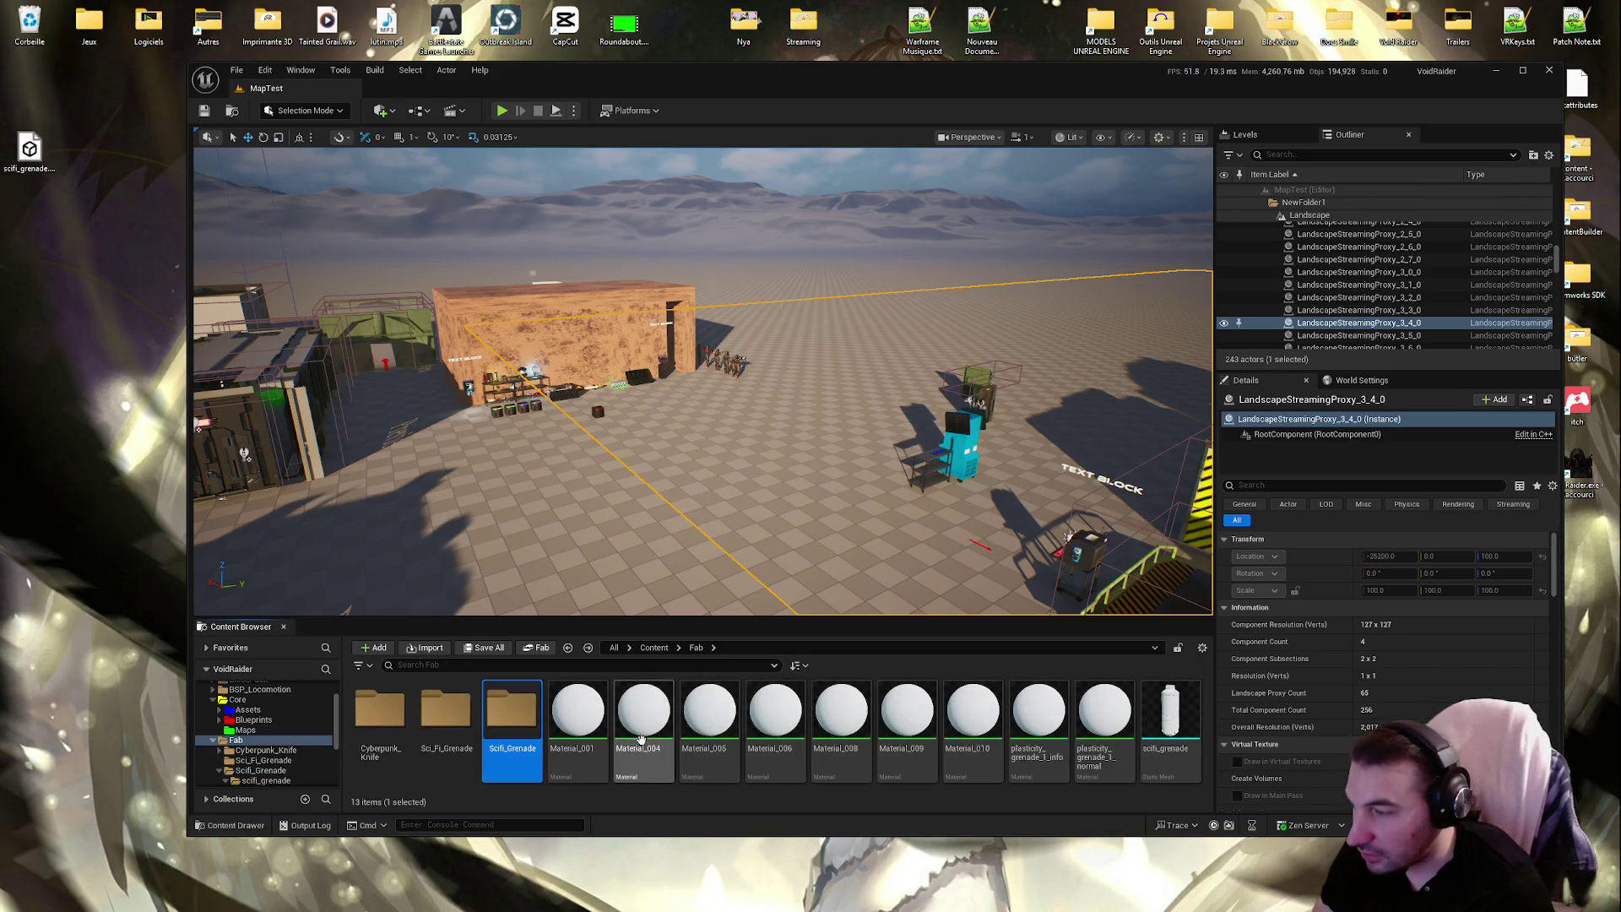
Browse Scifi_Grenade's Textures and Materials folders, then return to Content/Fab
mouse_move(648, 745)
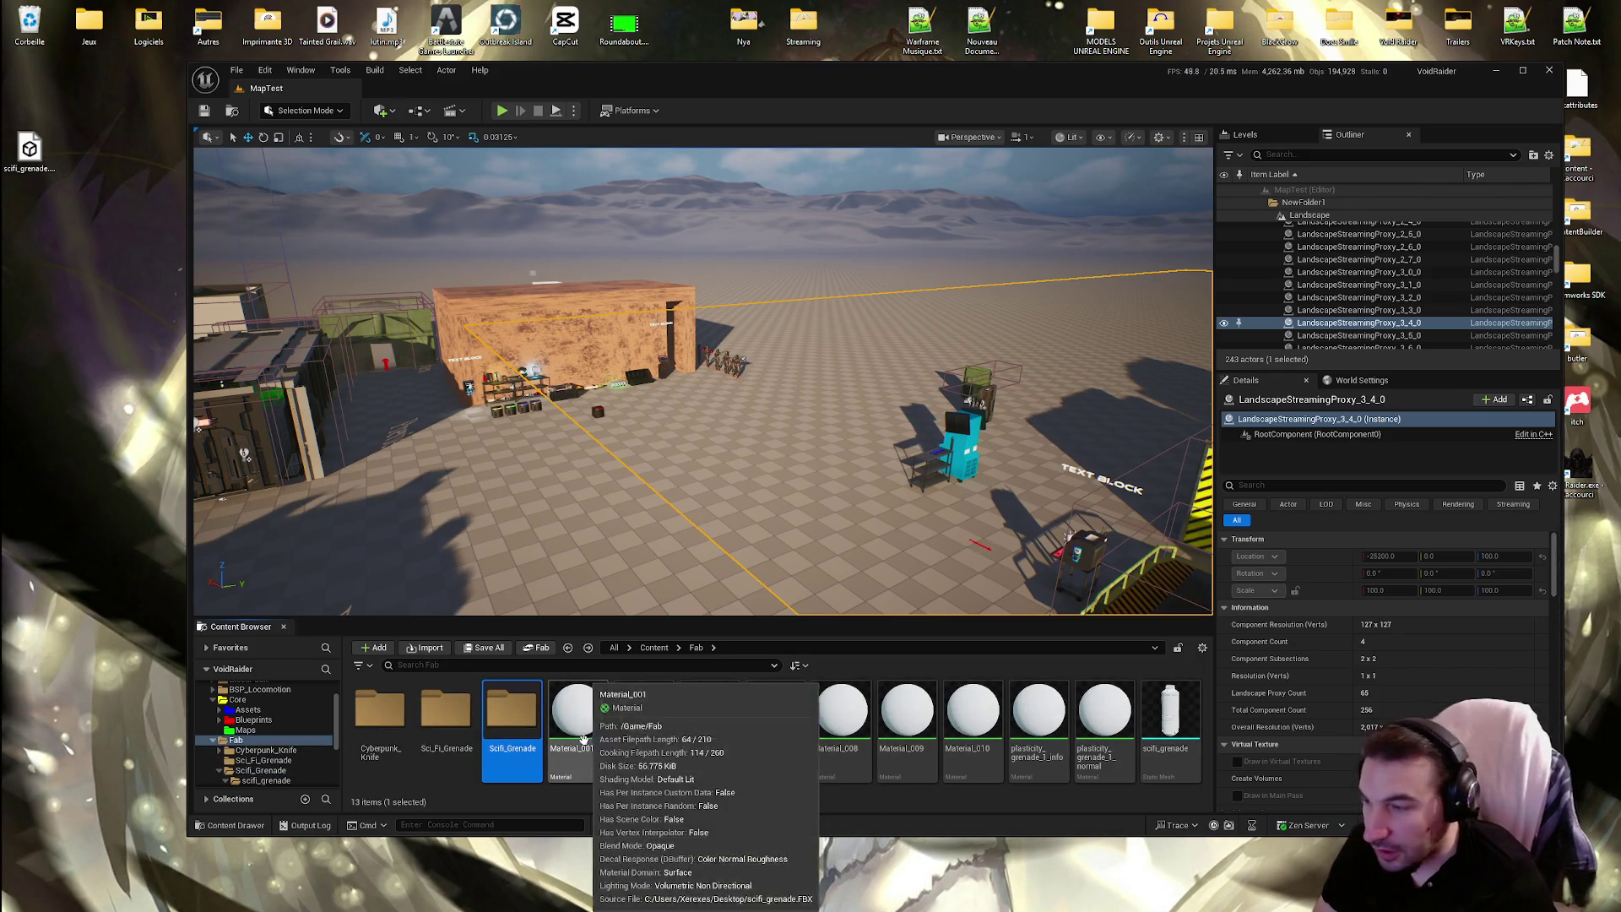
key(Return)
key(Right)
key(Return)
key(Right)
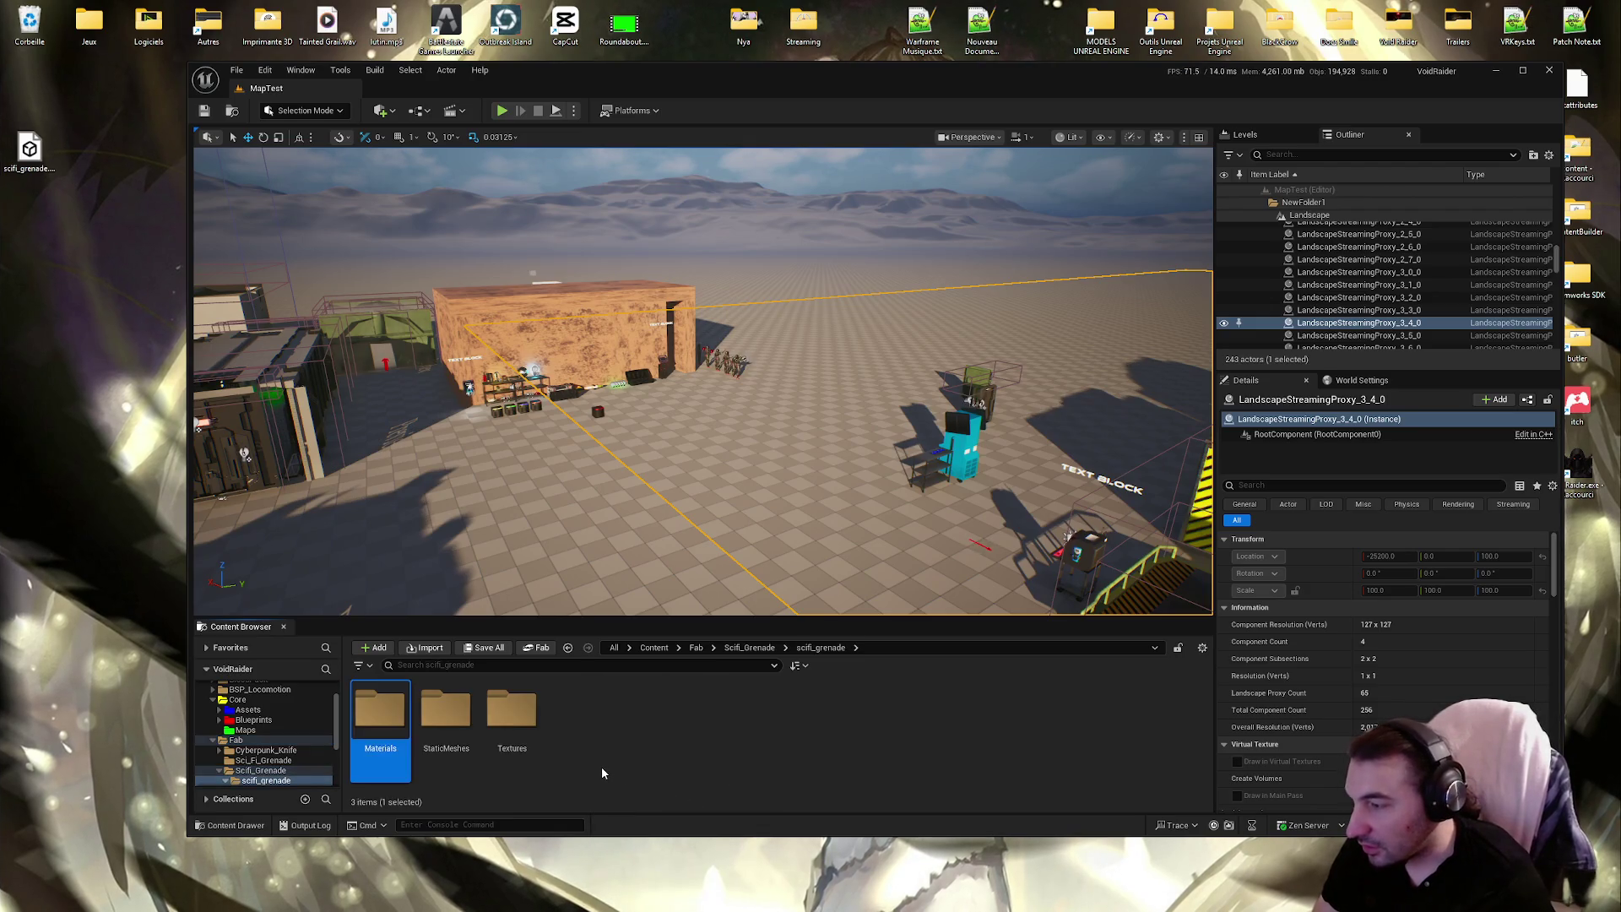
key(Right)
key(Right)
key(Return)
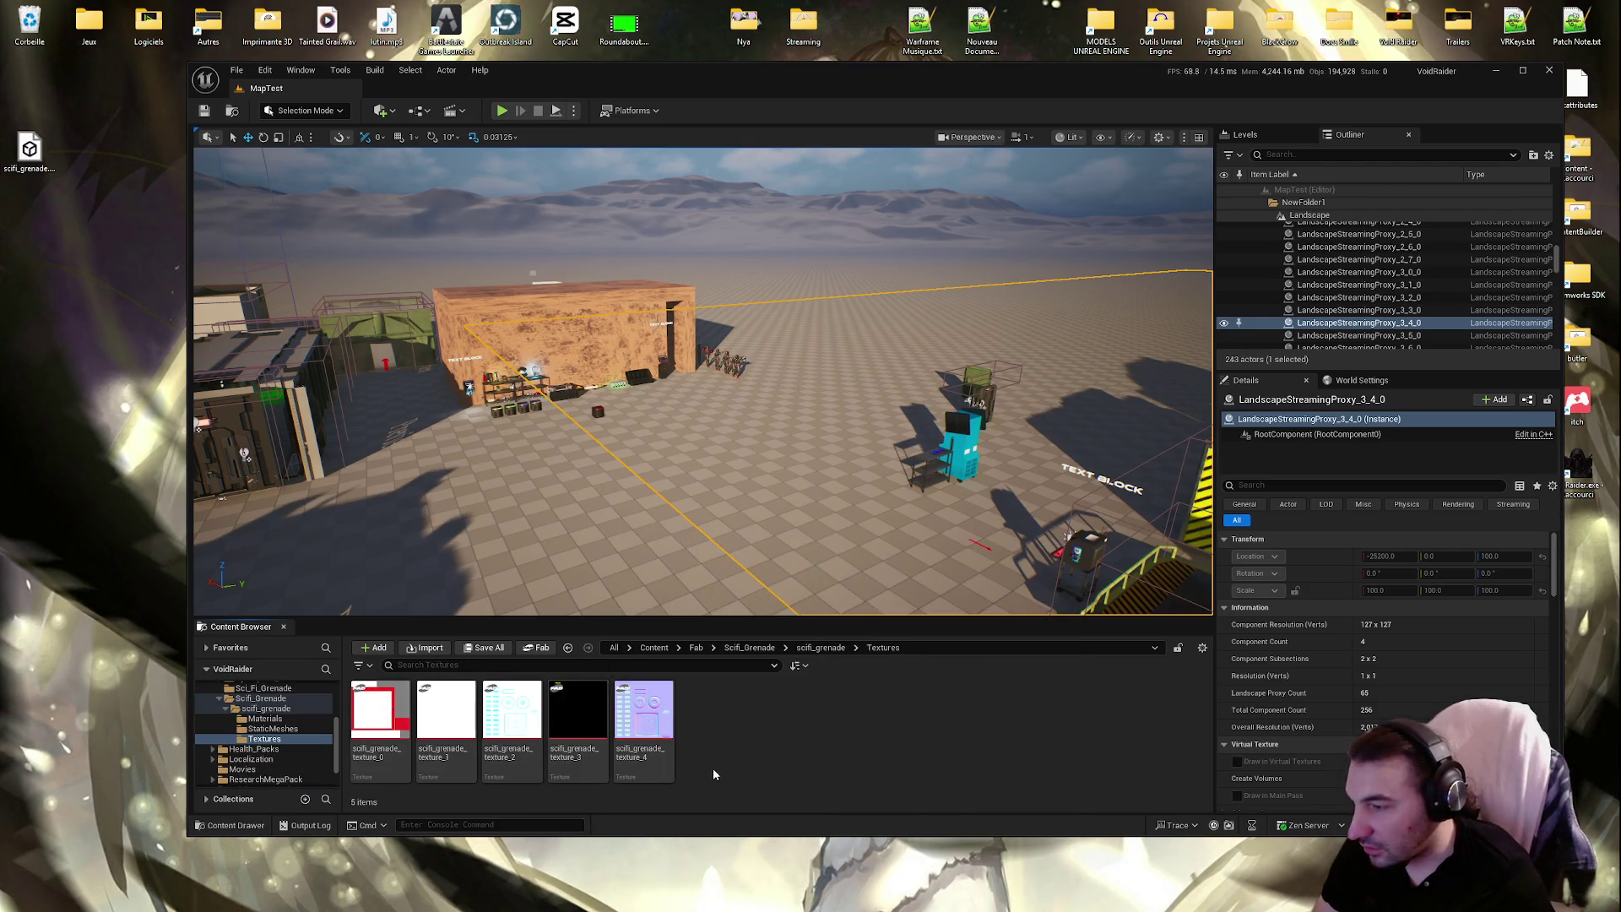
key(Up)
key(Up)
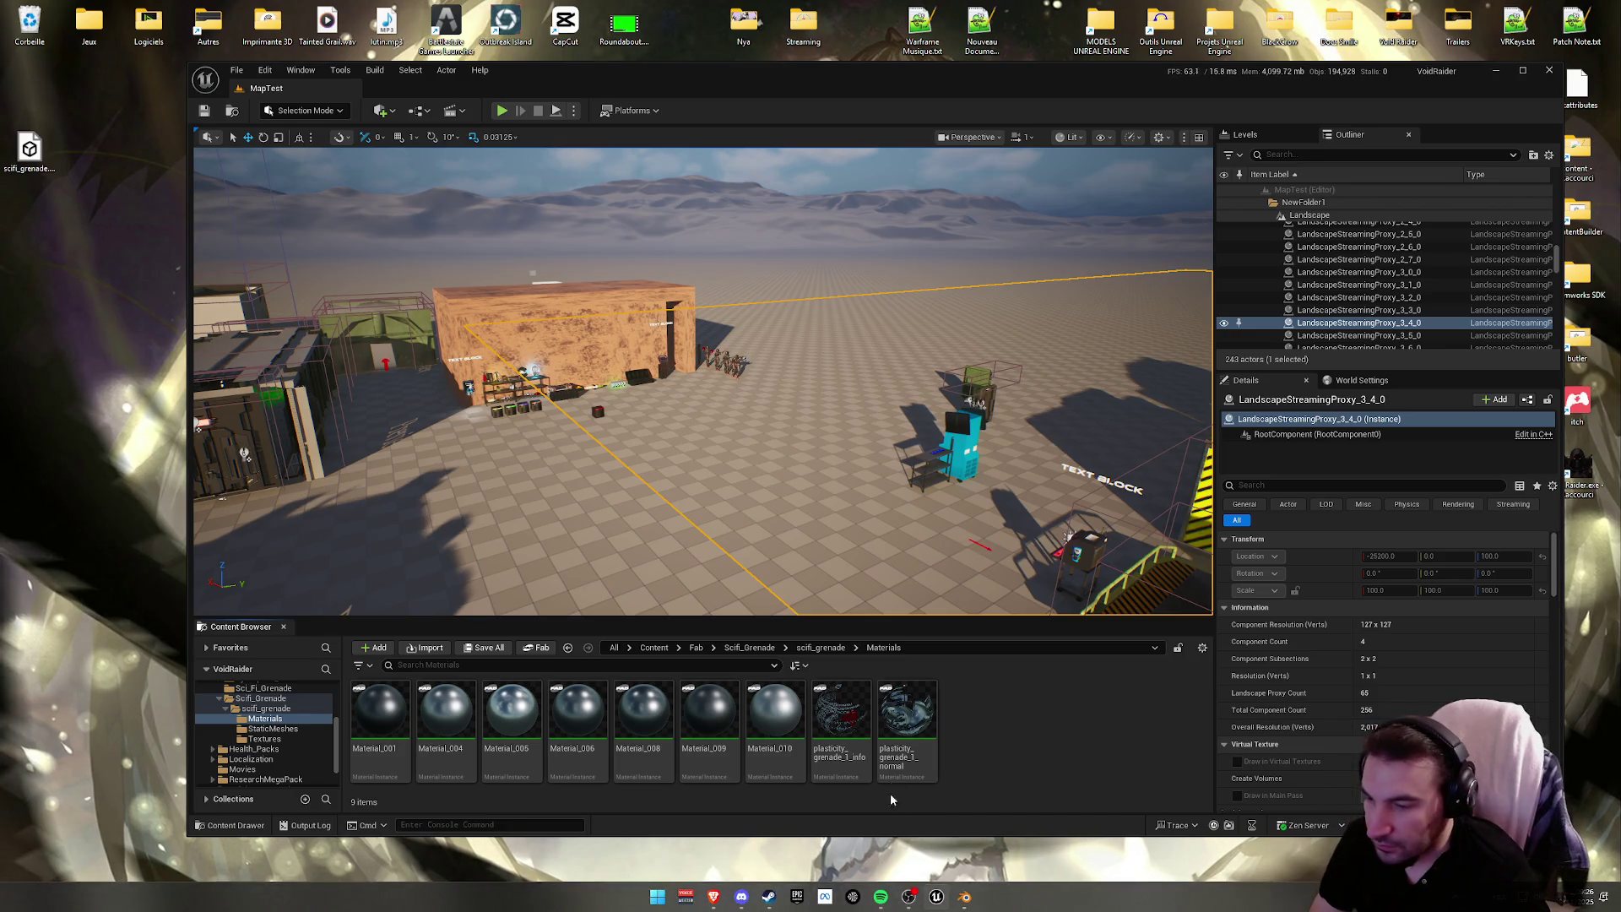
key(alt+Left)
key(alt+Left)
key(alt+Left)
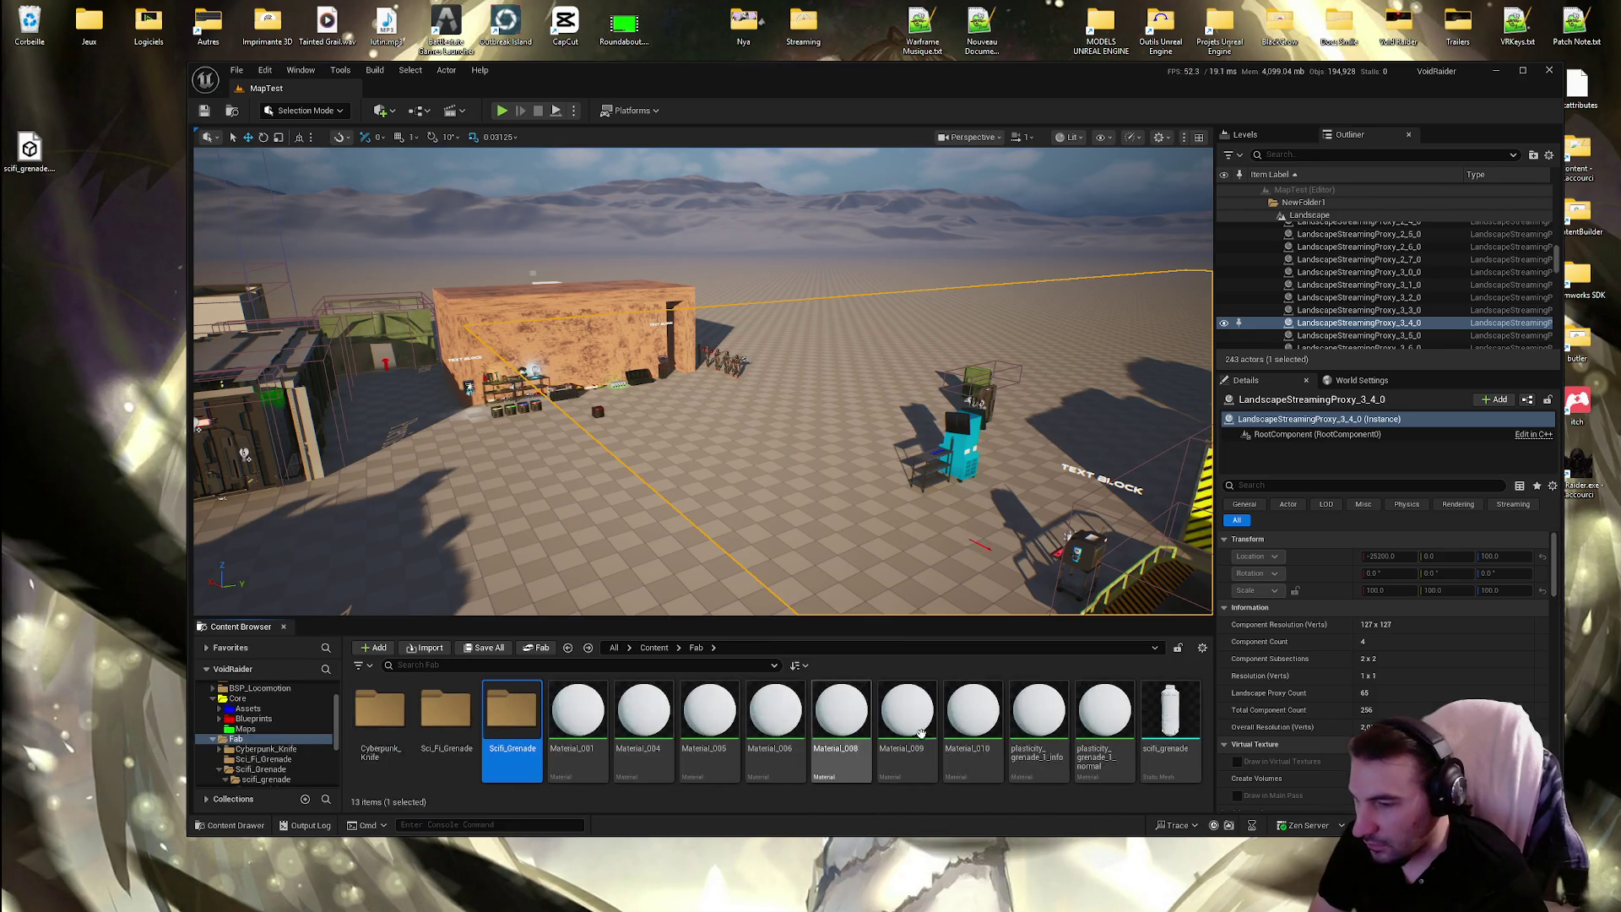
drag(1171, 713, 709, 490)
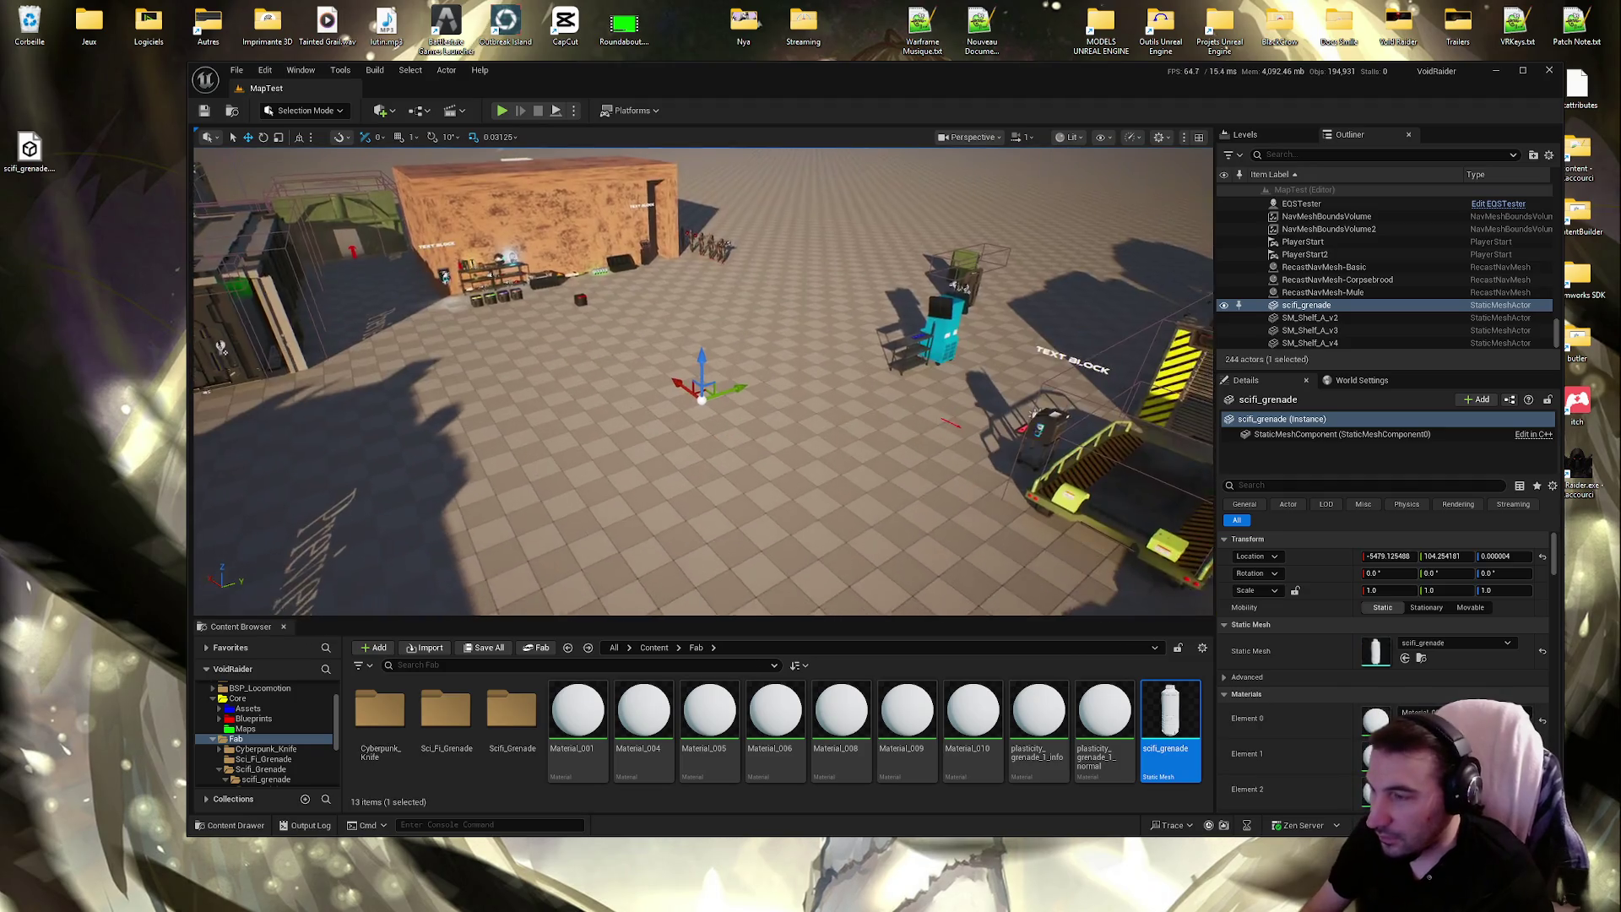
key(f)
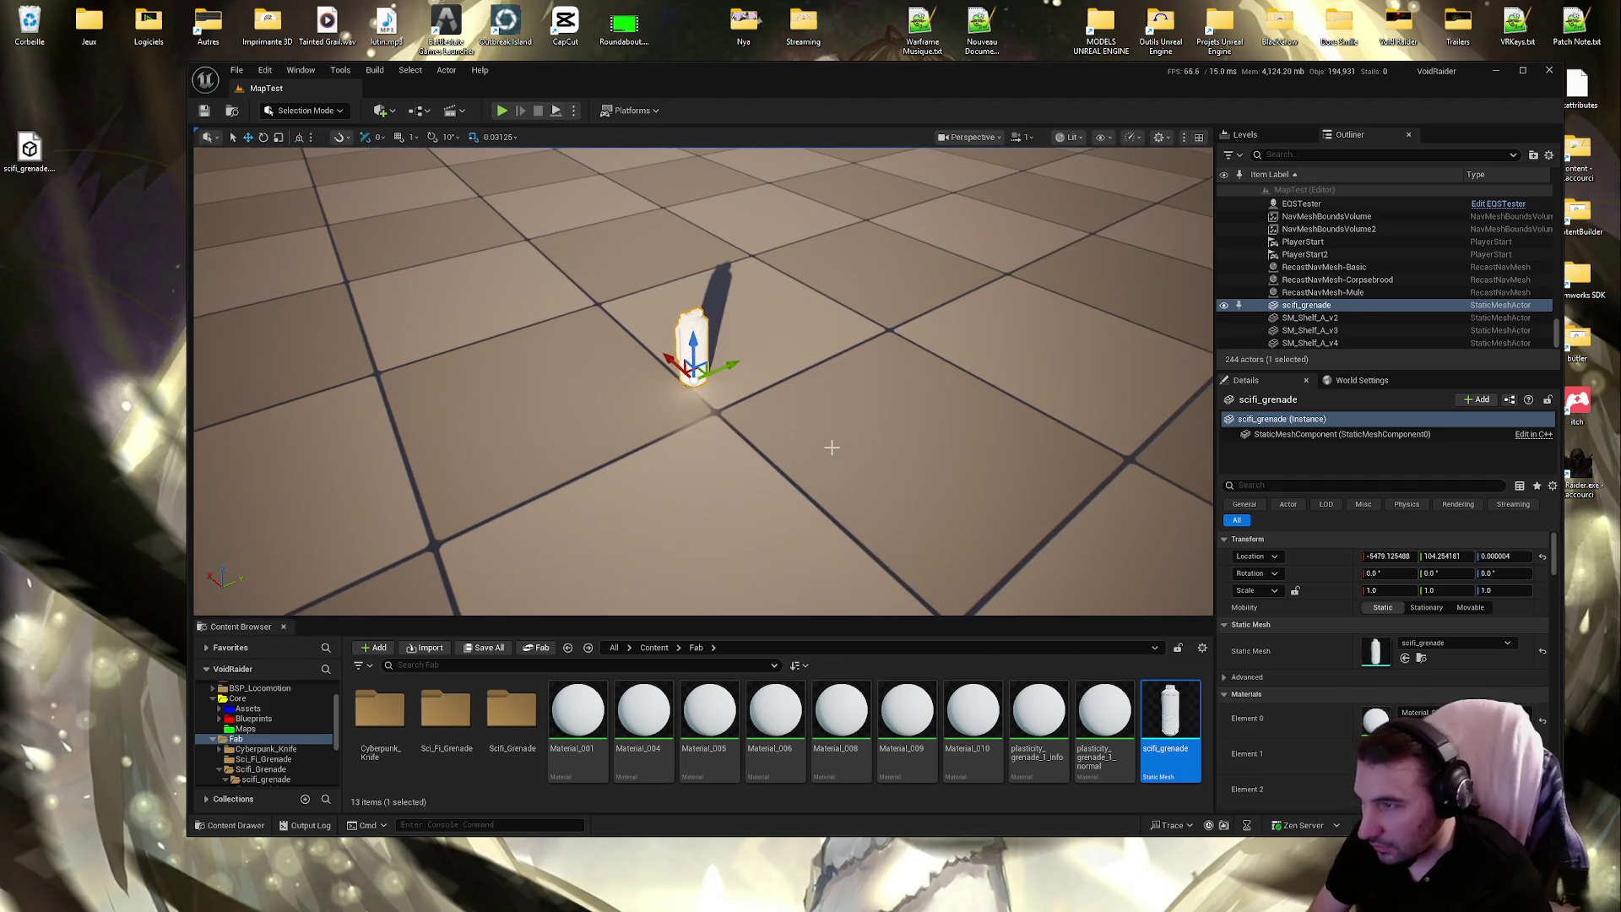
key(Delete)
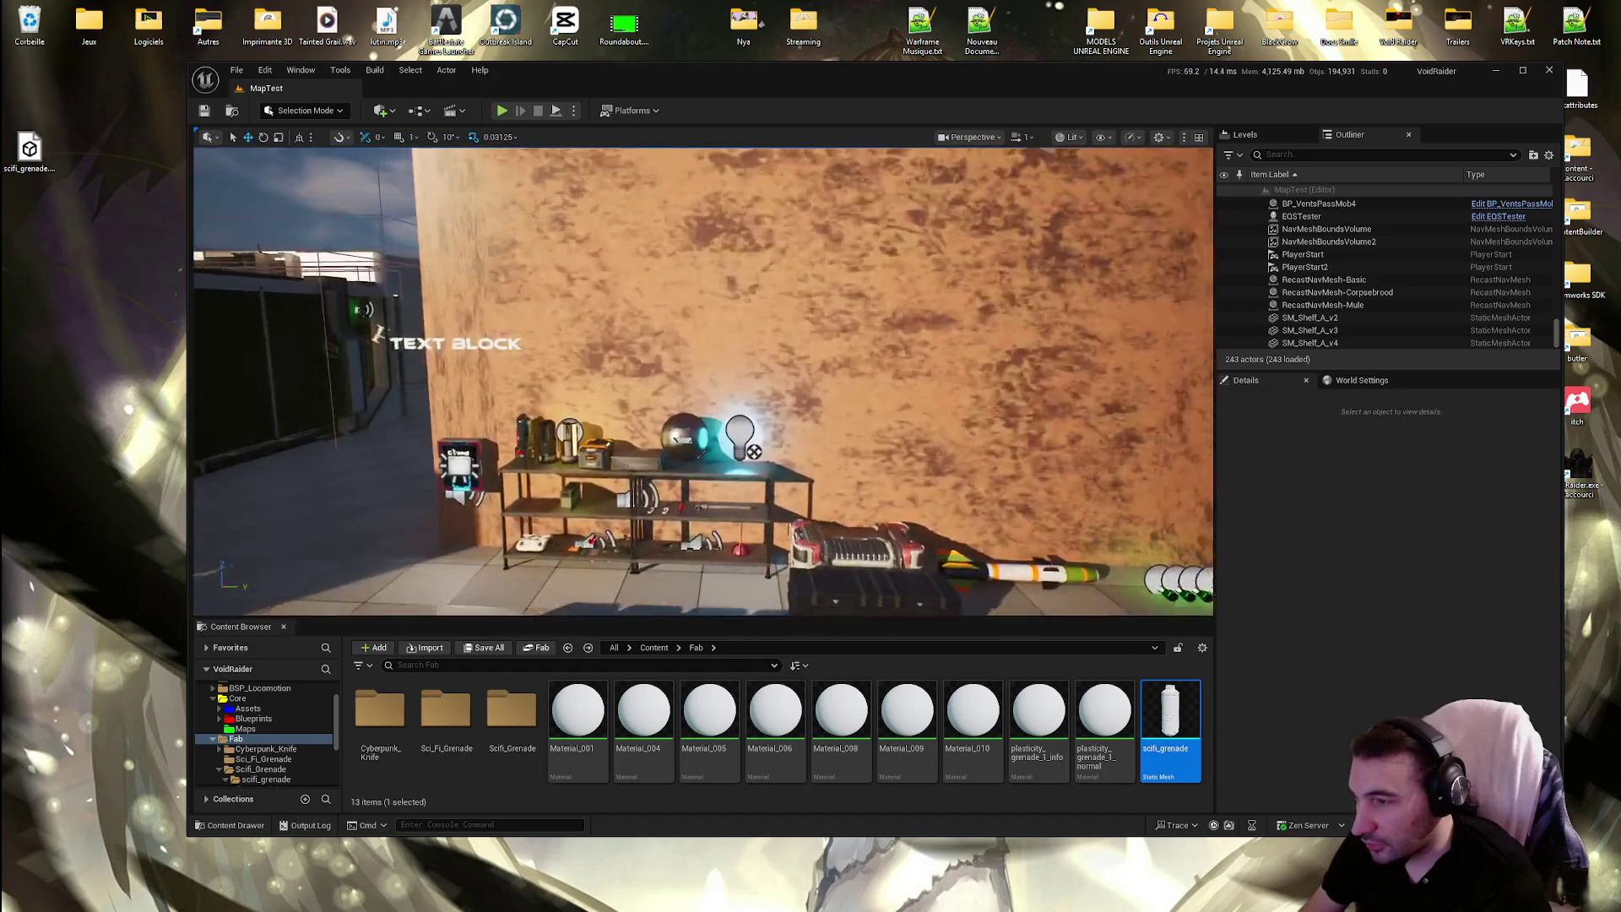
key(w)
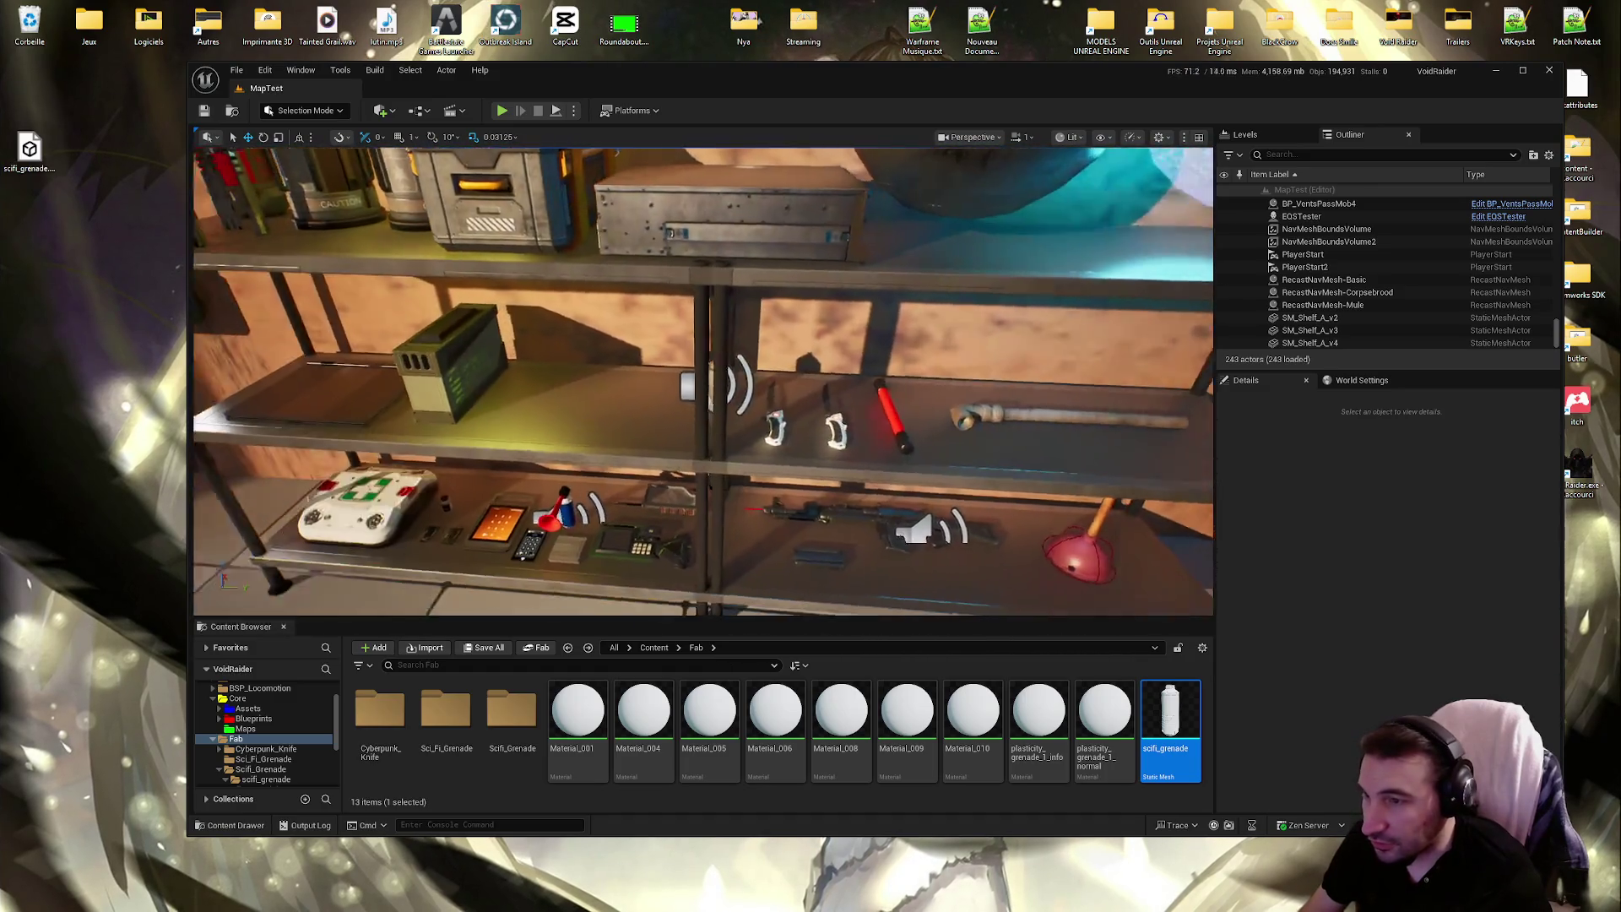
mouse_move(1171, 726)
mouse_down()
mouse_move(793, 392)
mouse_move(756, 390)
mouse_up()
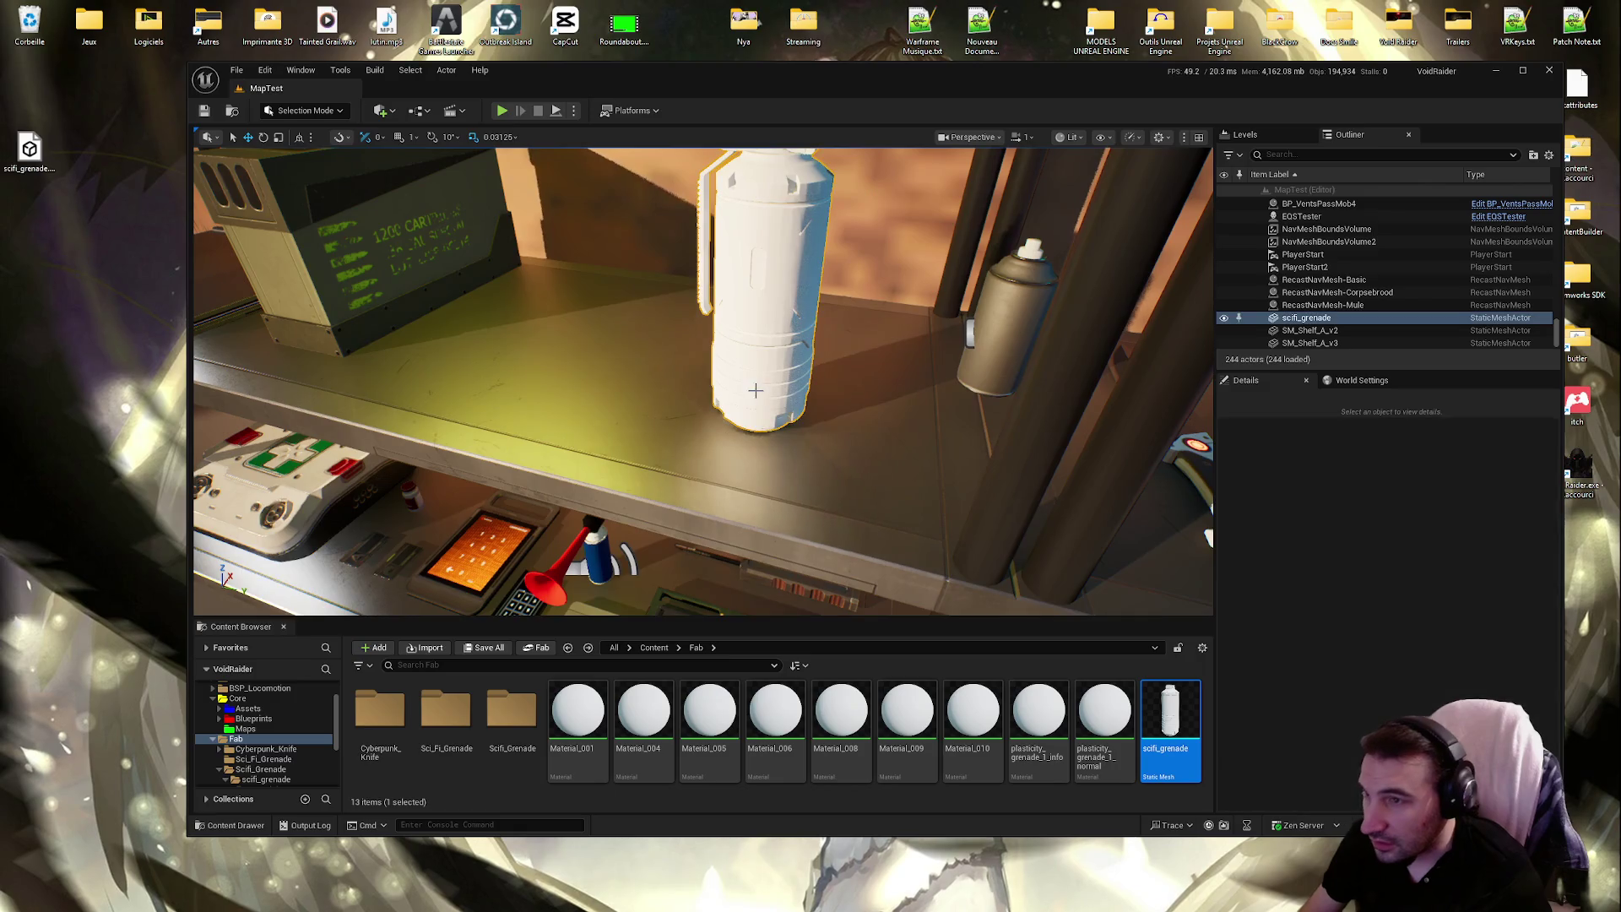
key(Delete)
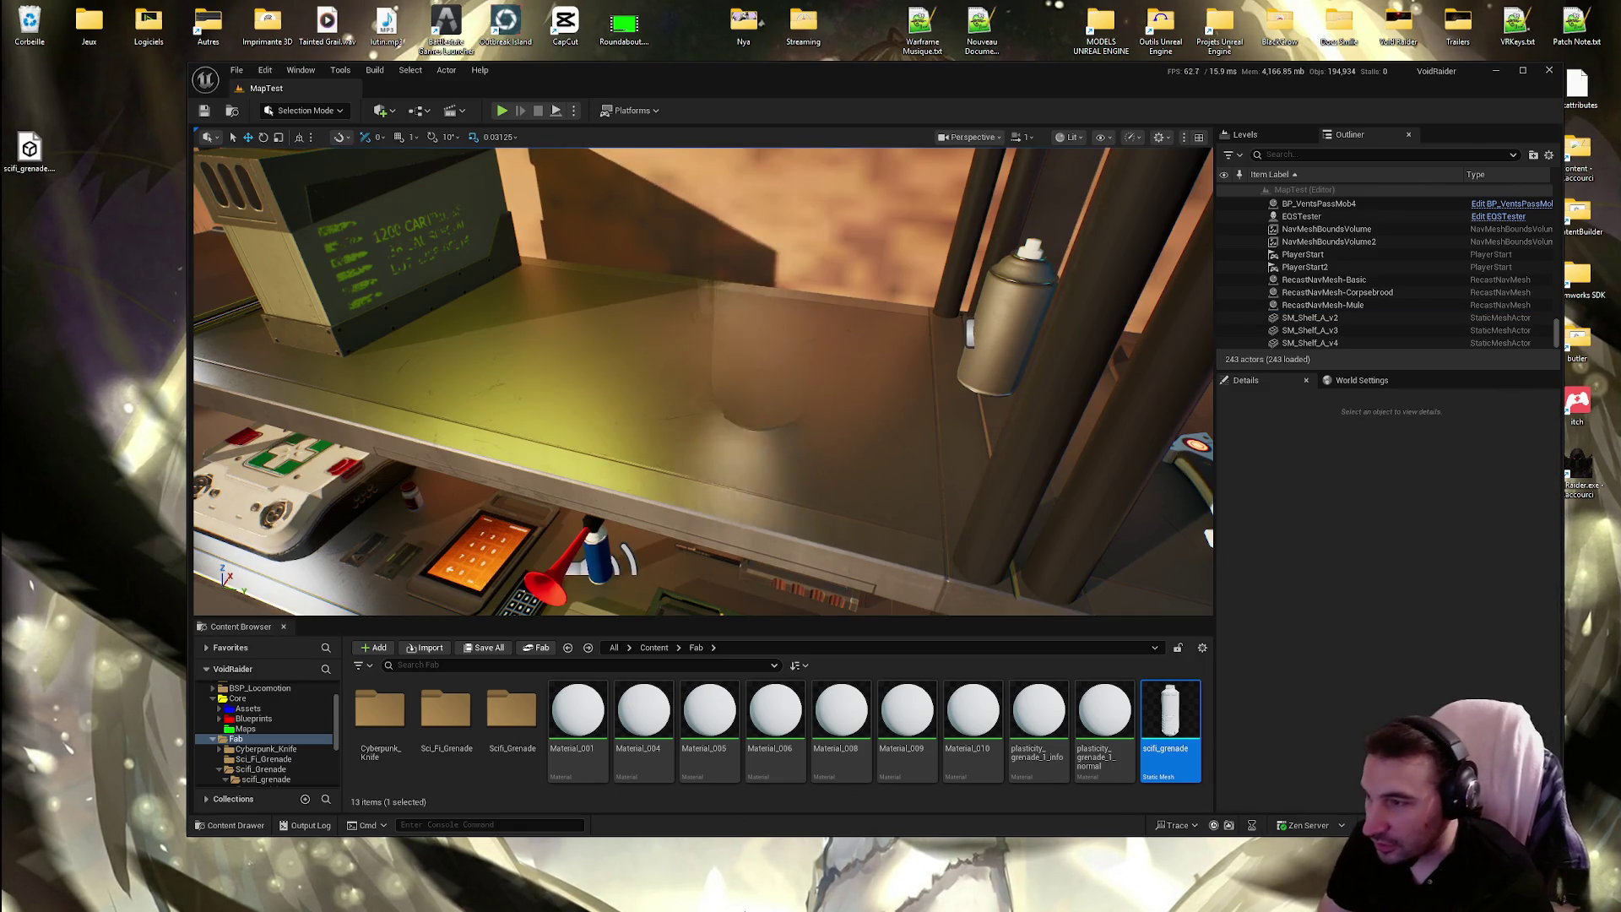
click(964, 896)
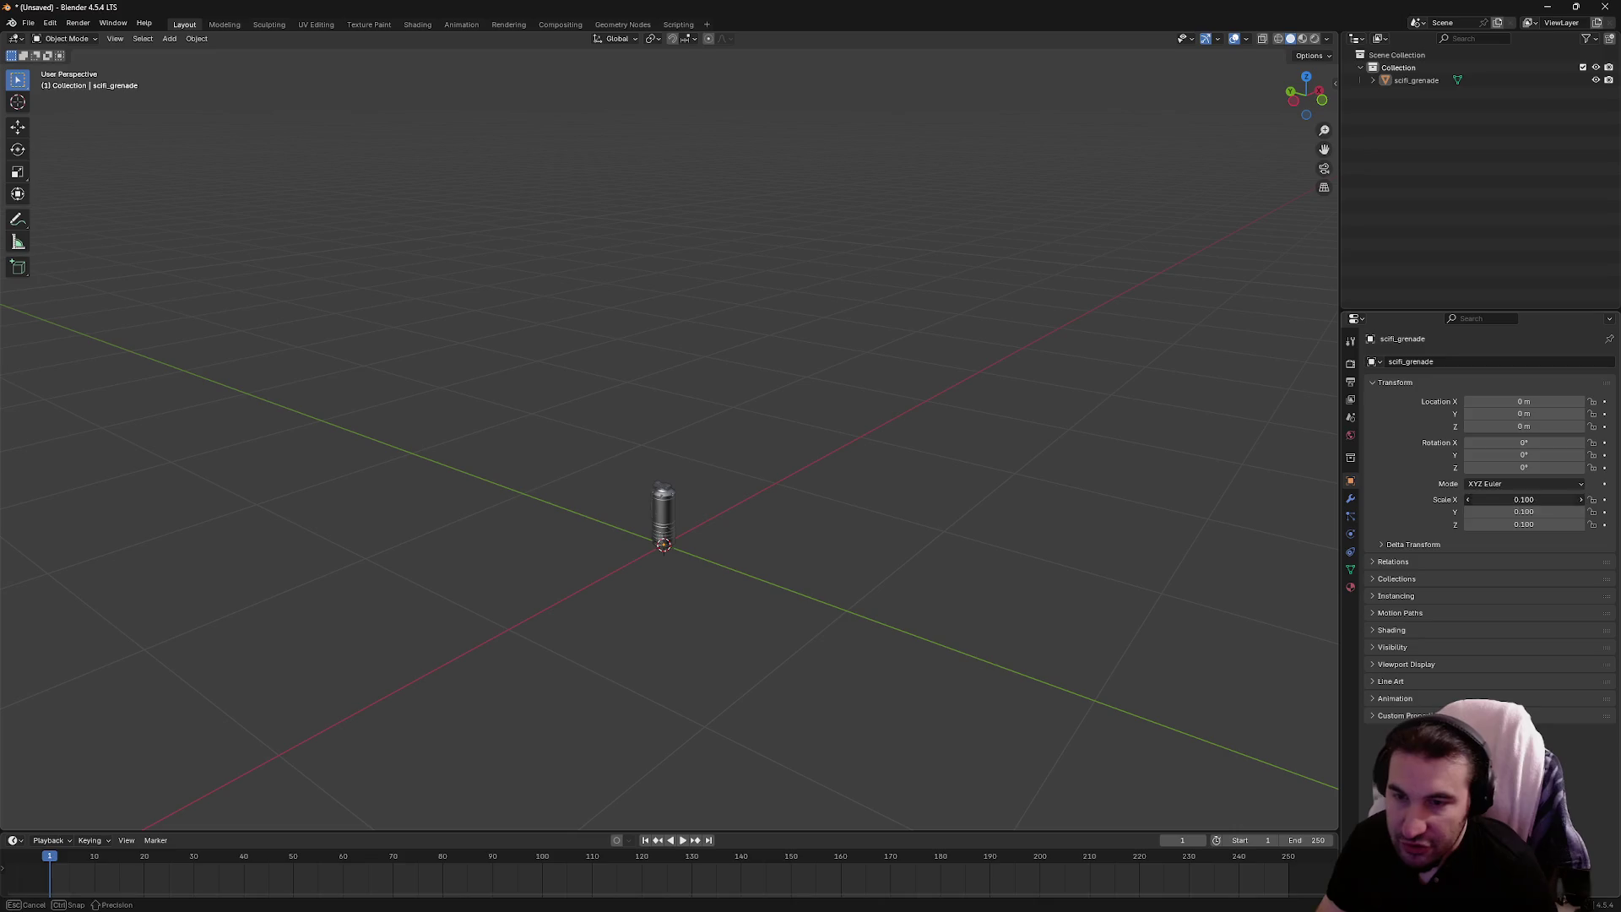
Enter 0.035 for the grenade's Scale X, Y and Z
click(1524, 499)
text(0.035)
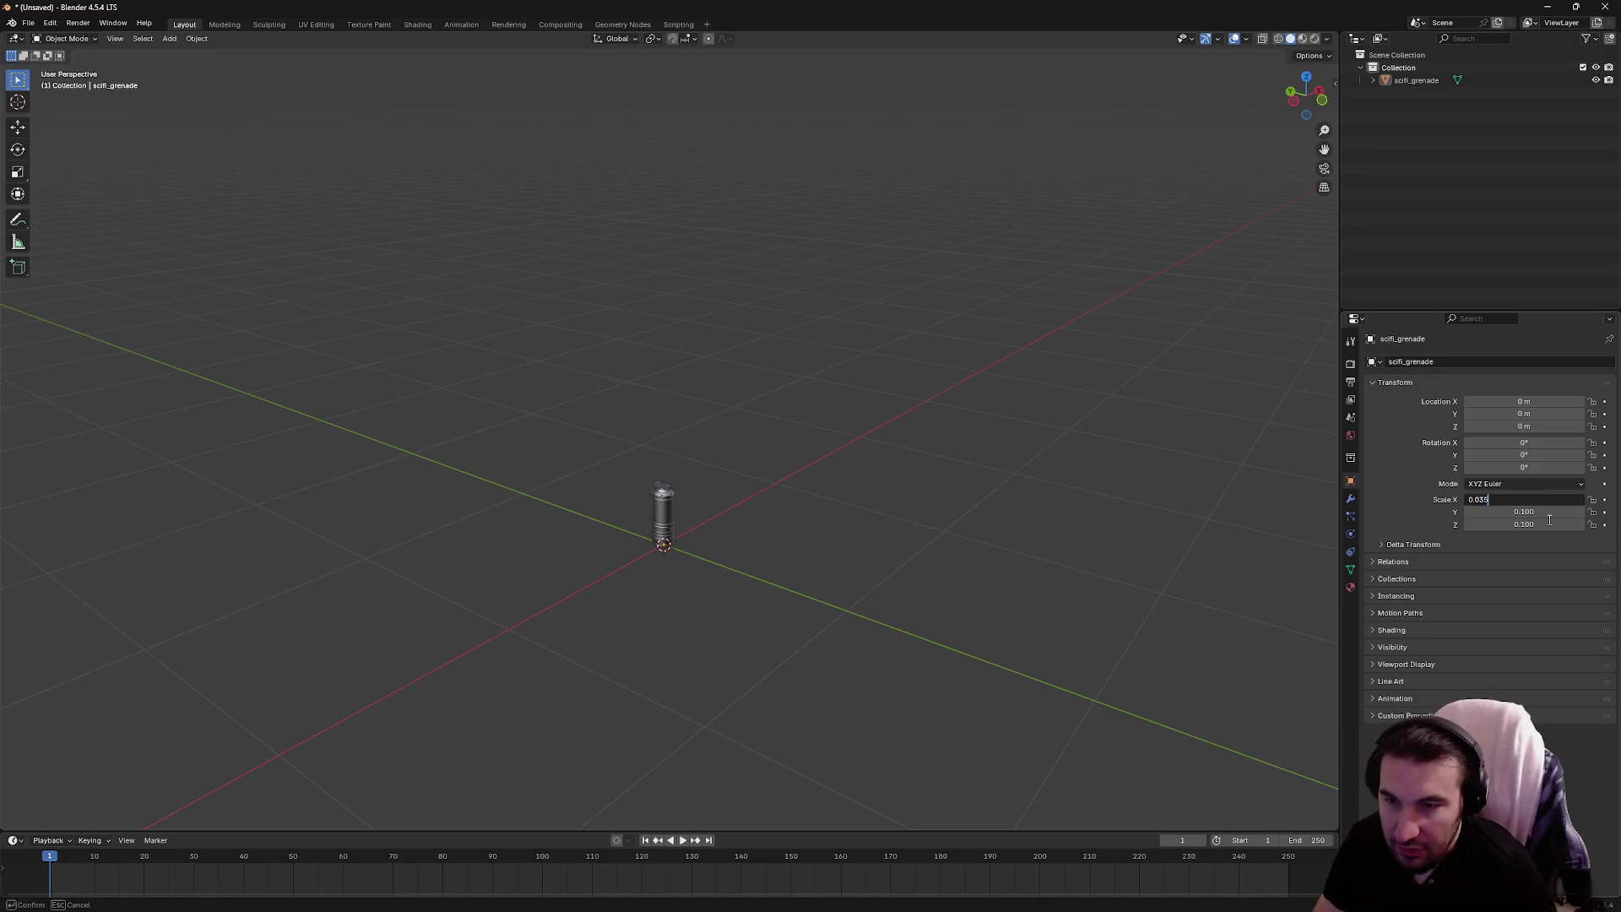
click(1549, 515)
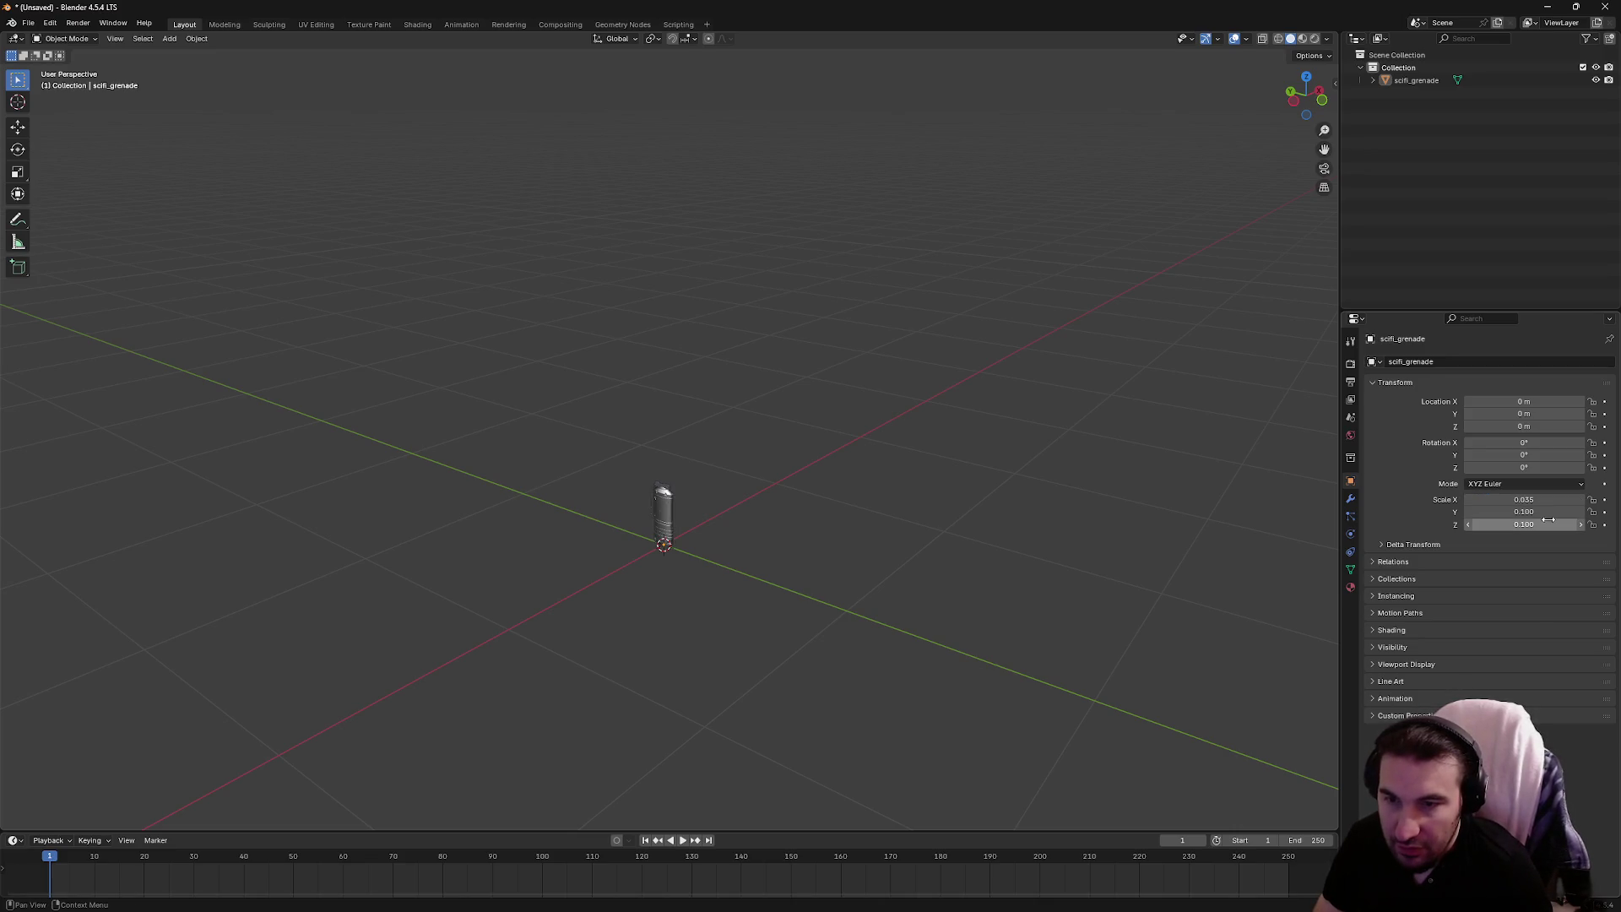
text(0.1)
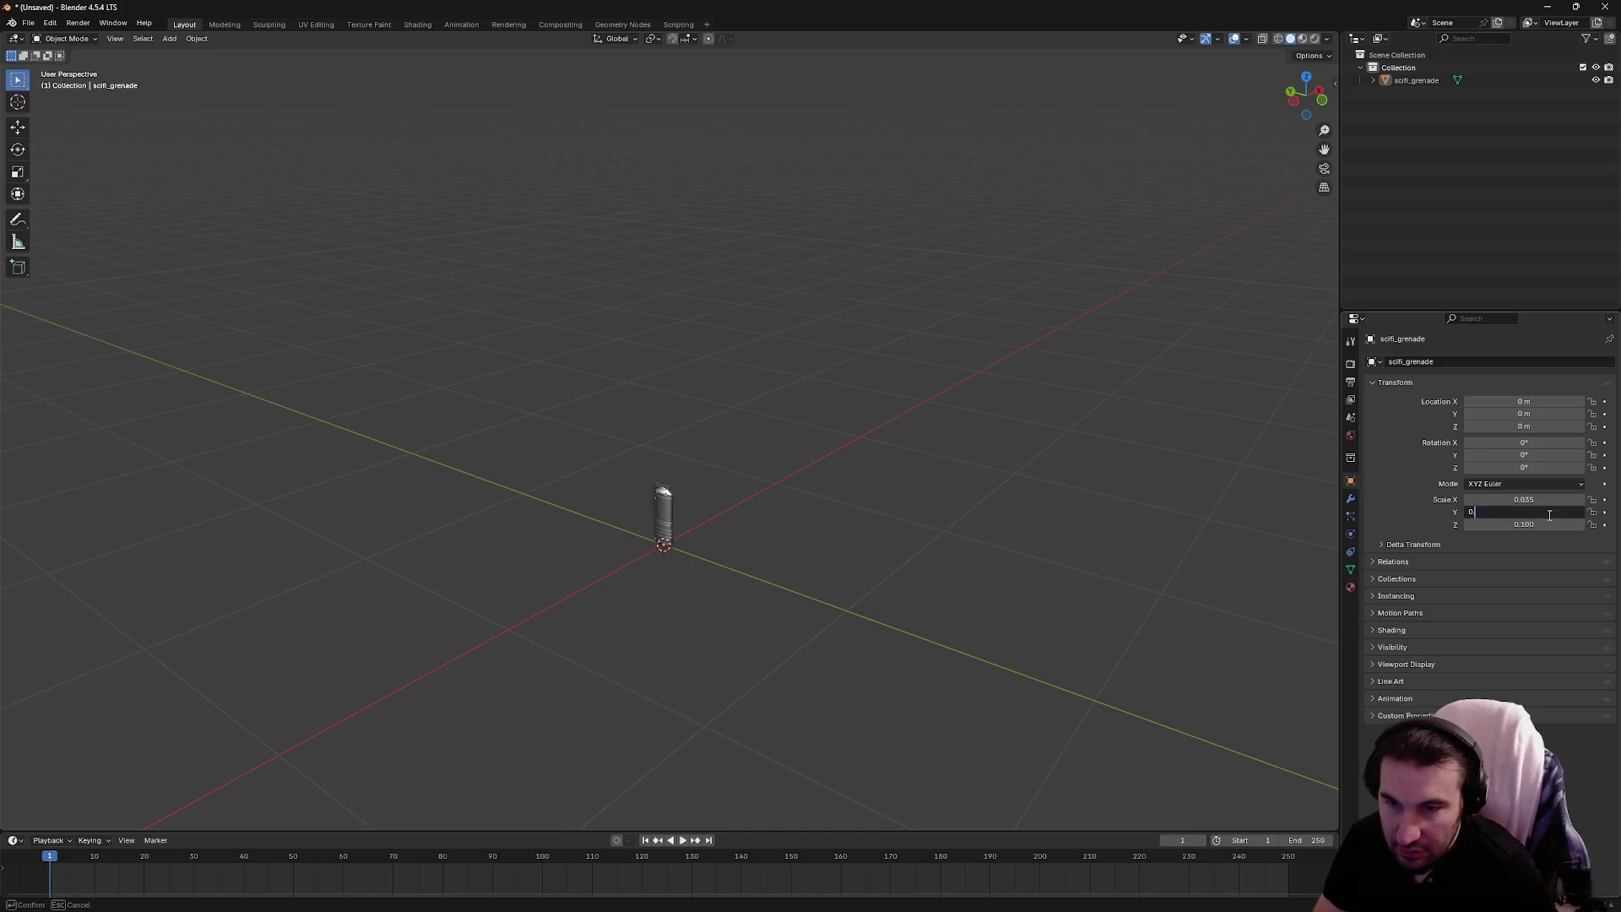
text(.035)
key(Return)
click(1541, 525)
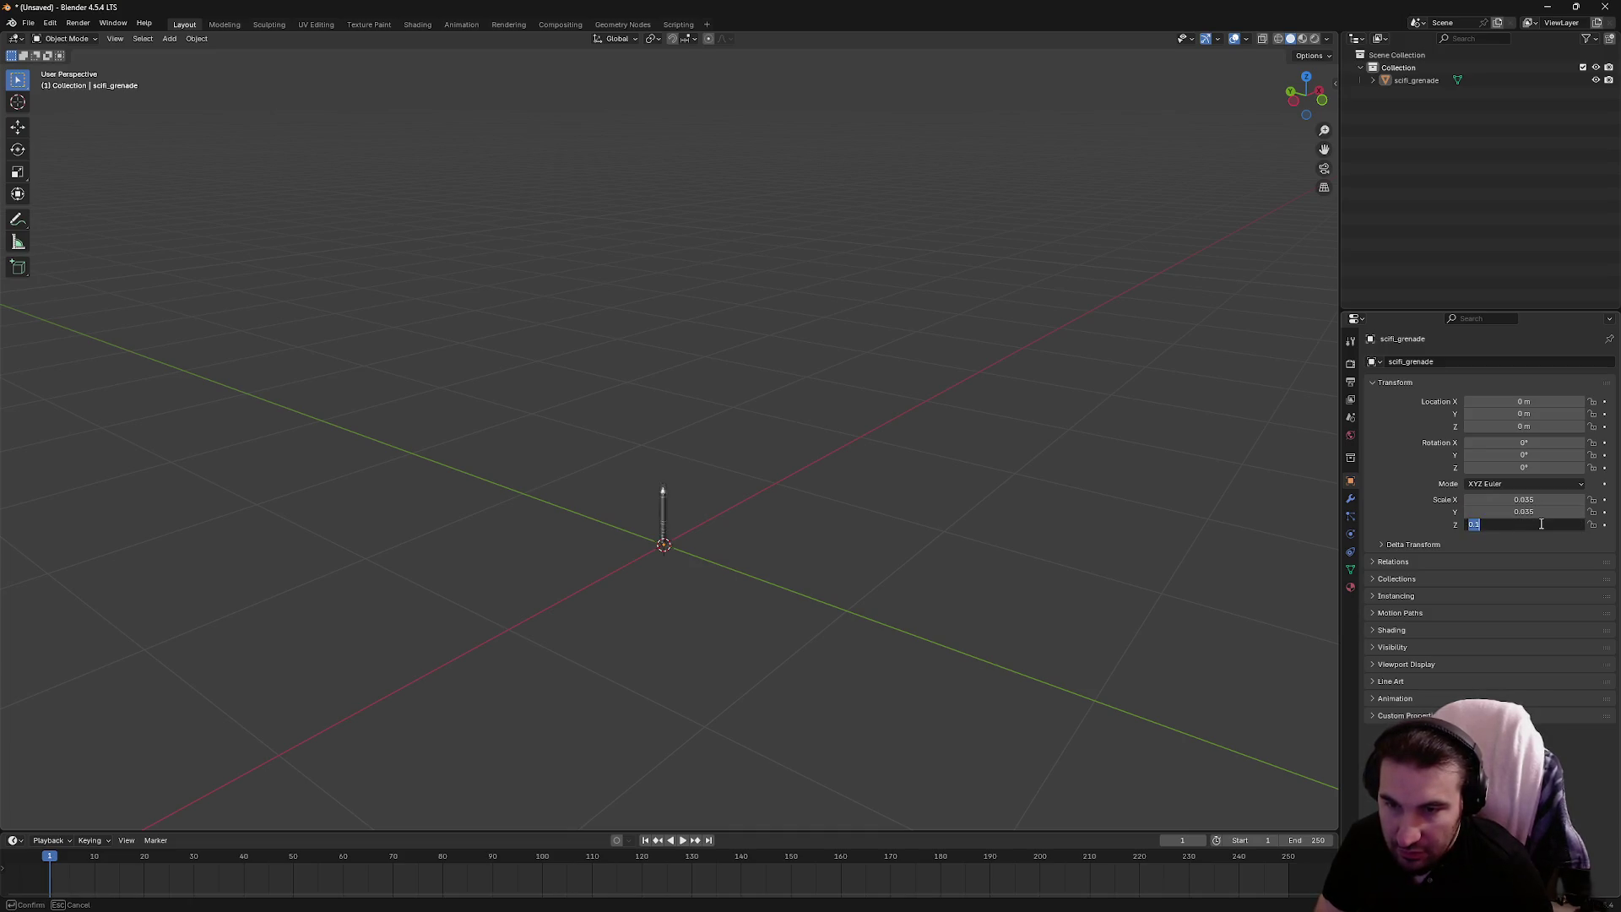
text(0.035)
key(Return)
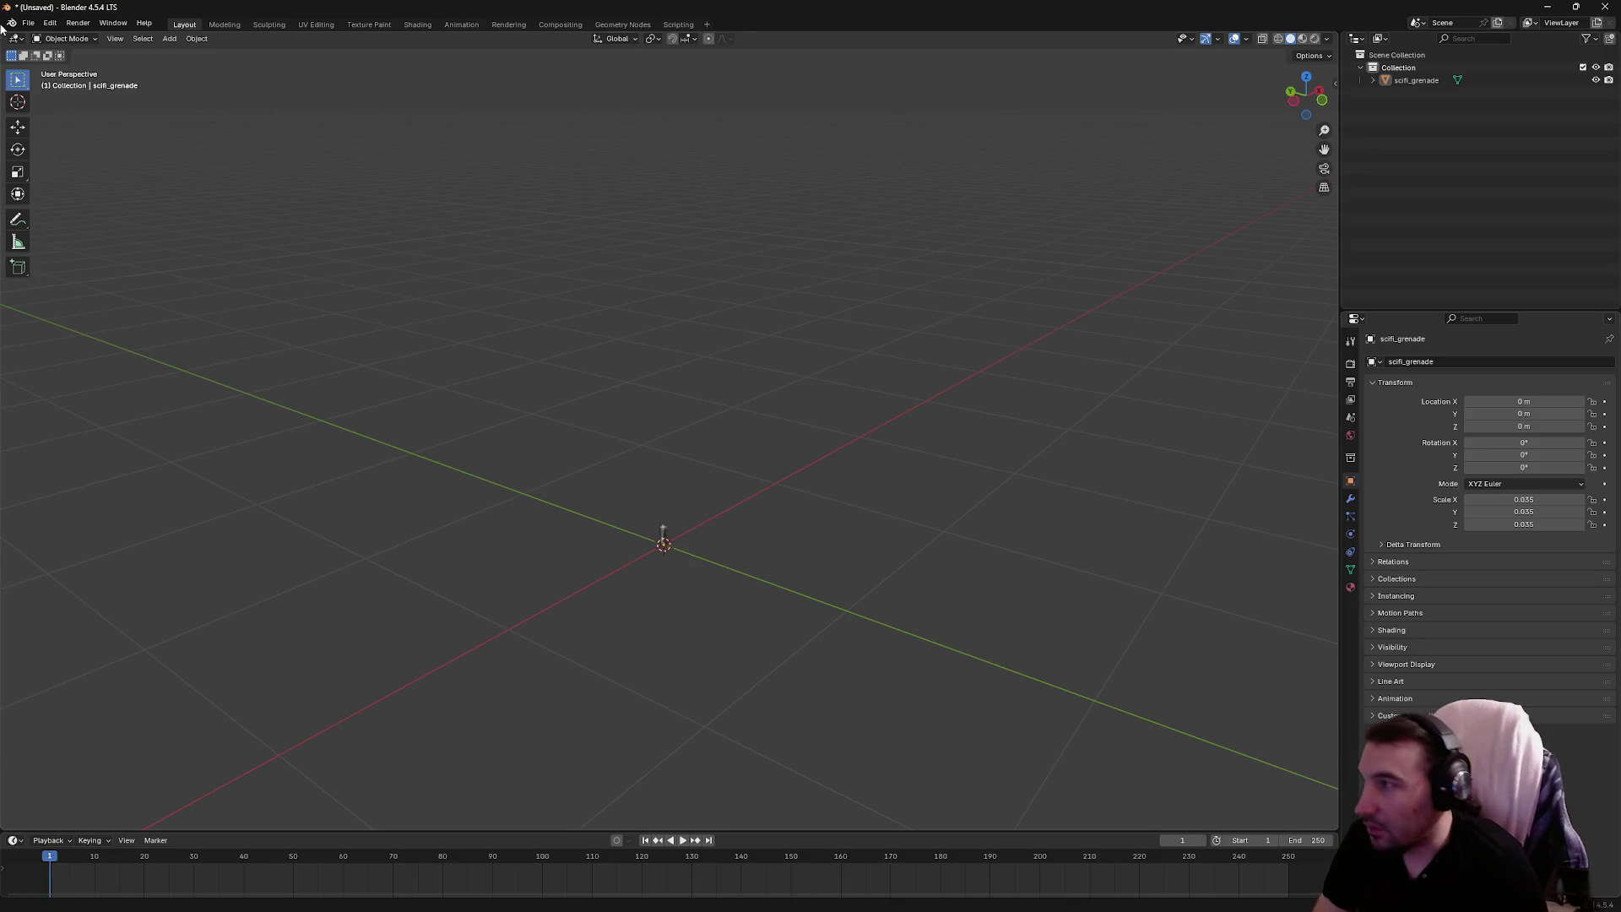
Open Object > Apply, cancel without applying, and switch to UV Editing
click(196, 38)
click(197, 38)
click(196, 38)
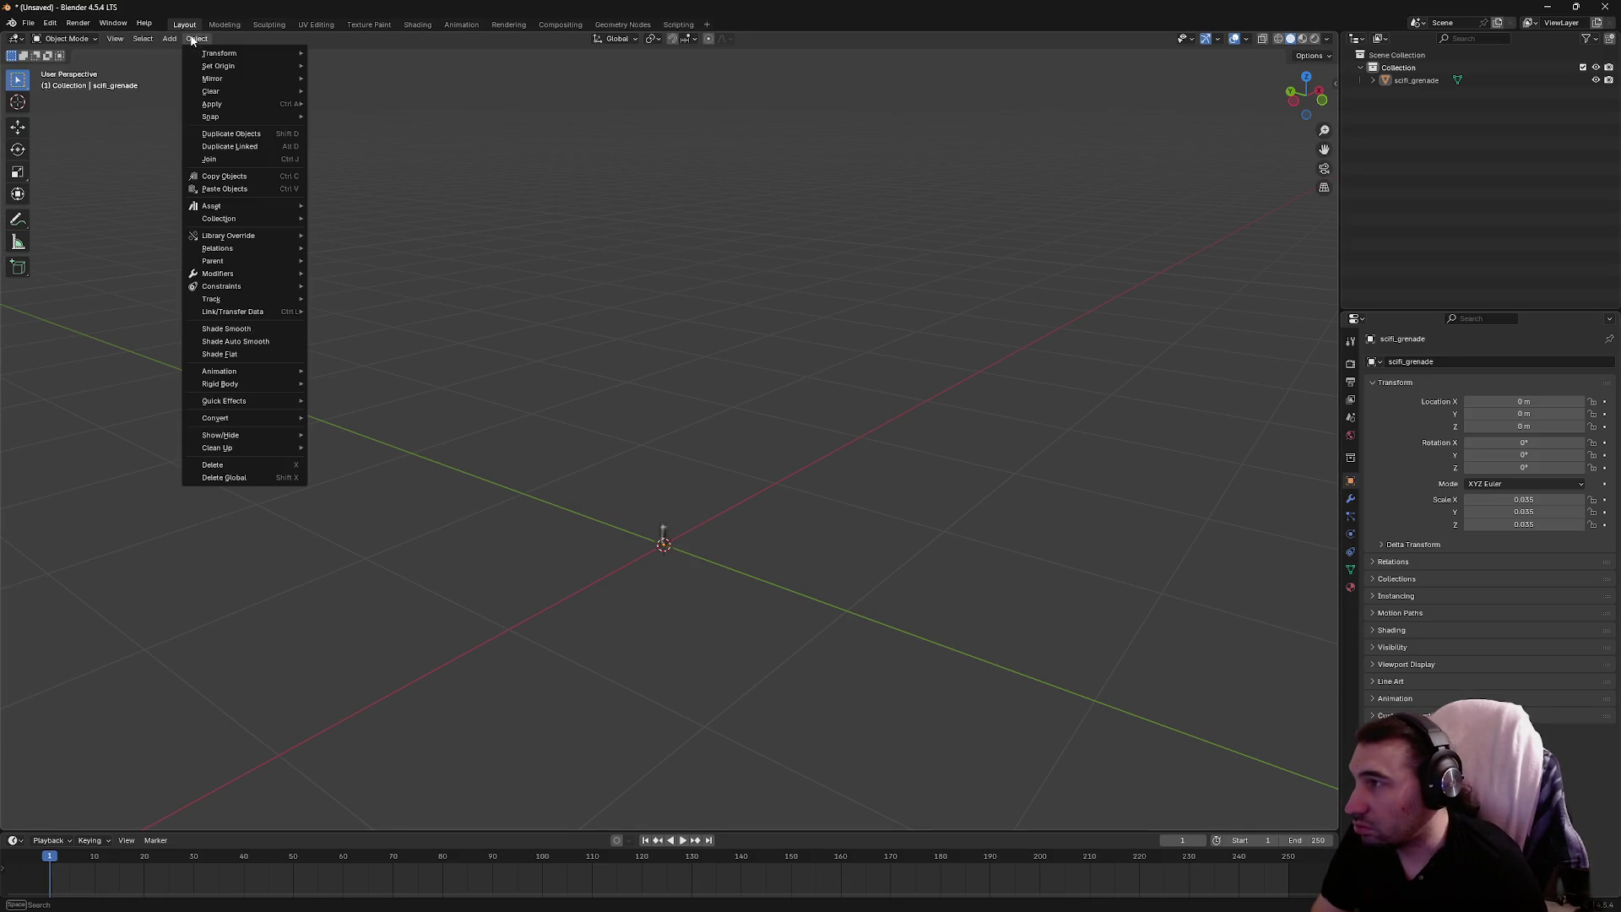
mouse_move(295, 104)
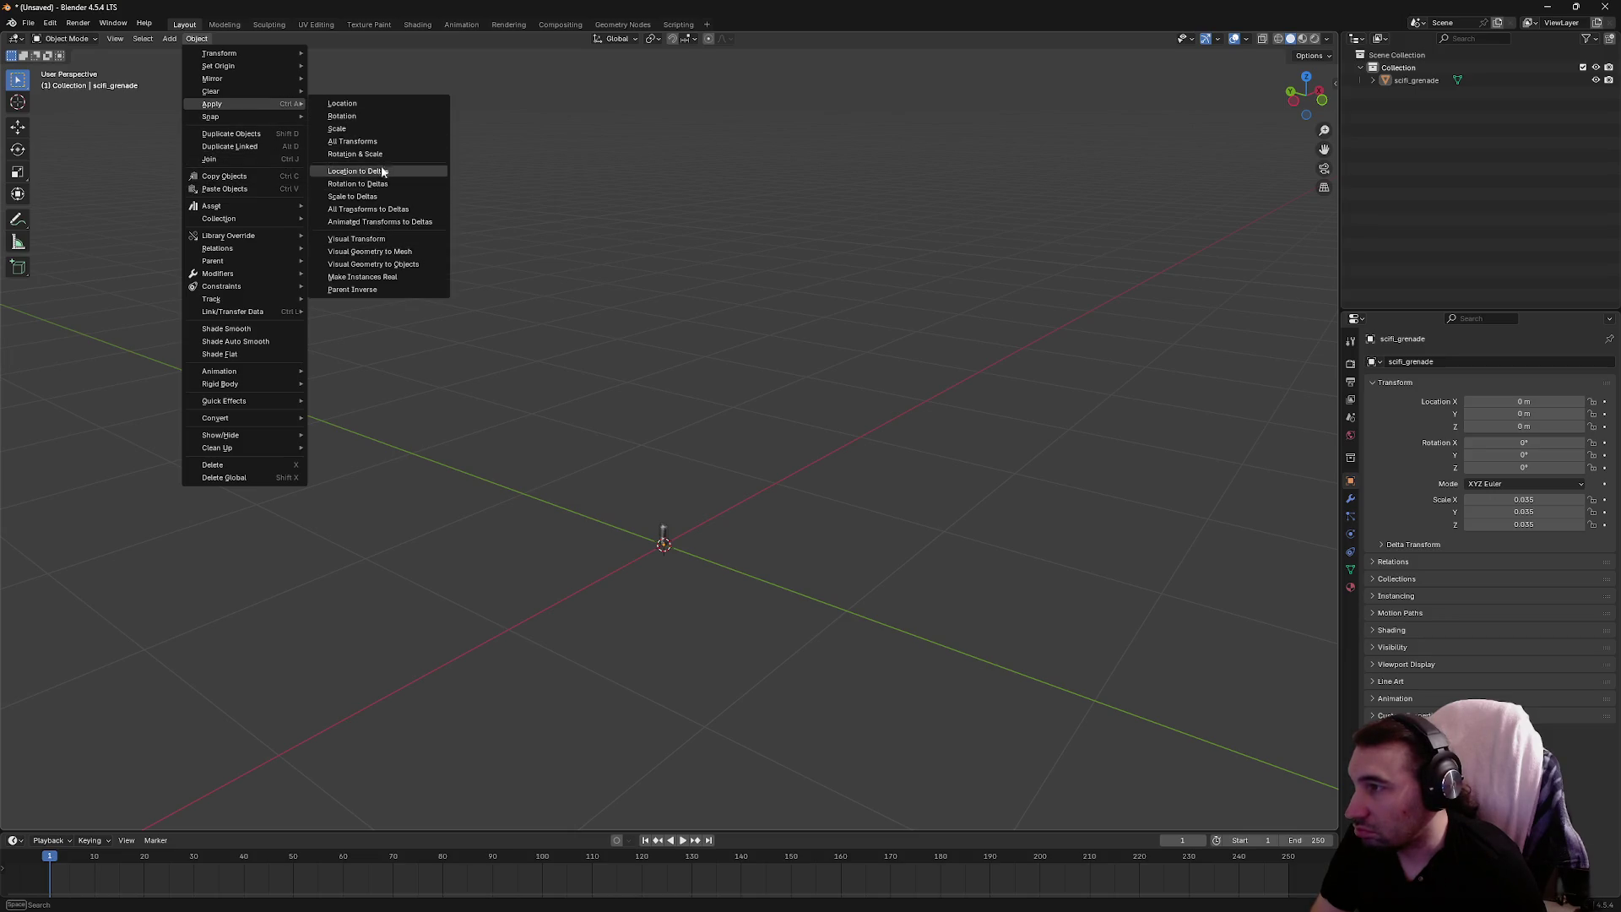
key(Escape)
click(316, 25)
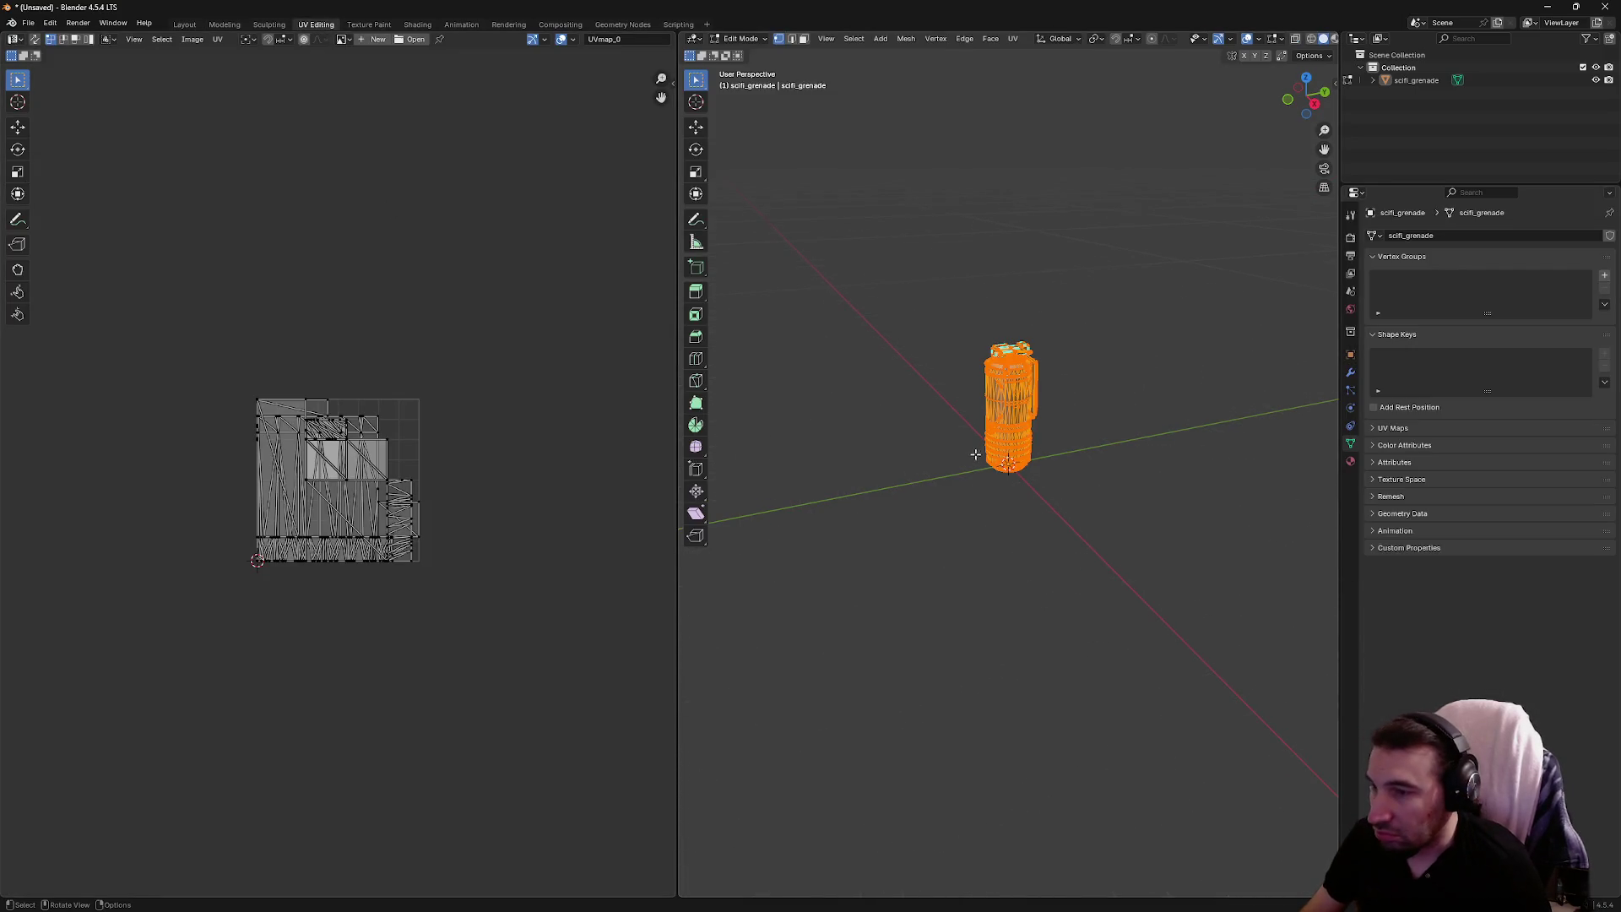
scroll(308, 507, up, 5)
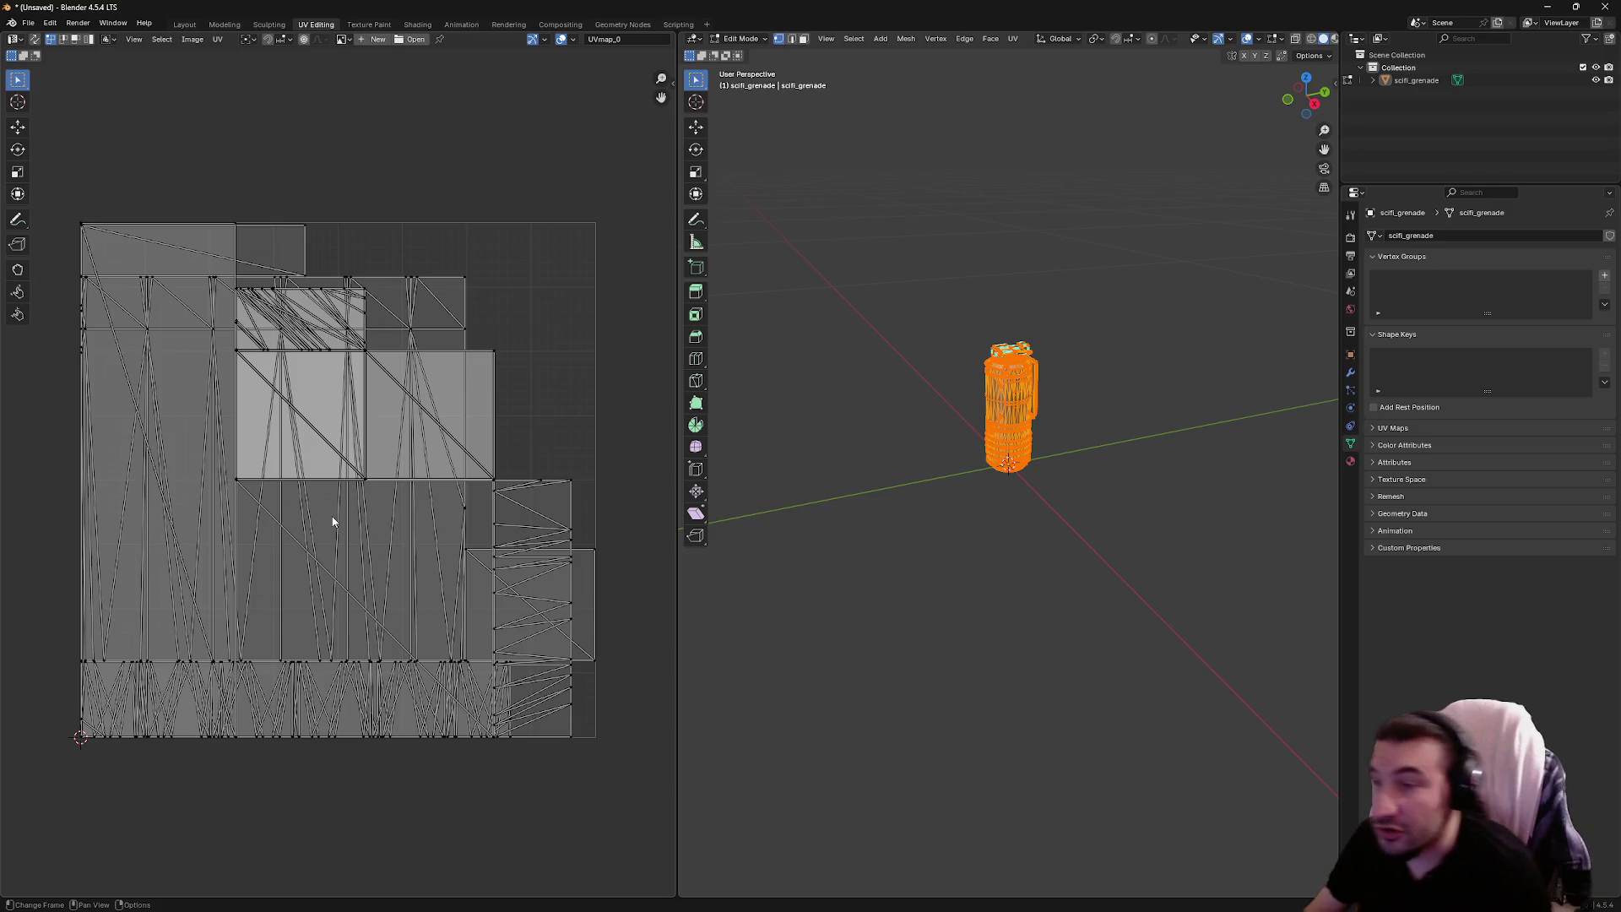
click(1028, 607)
scroll(943, 548, up, 1)
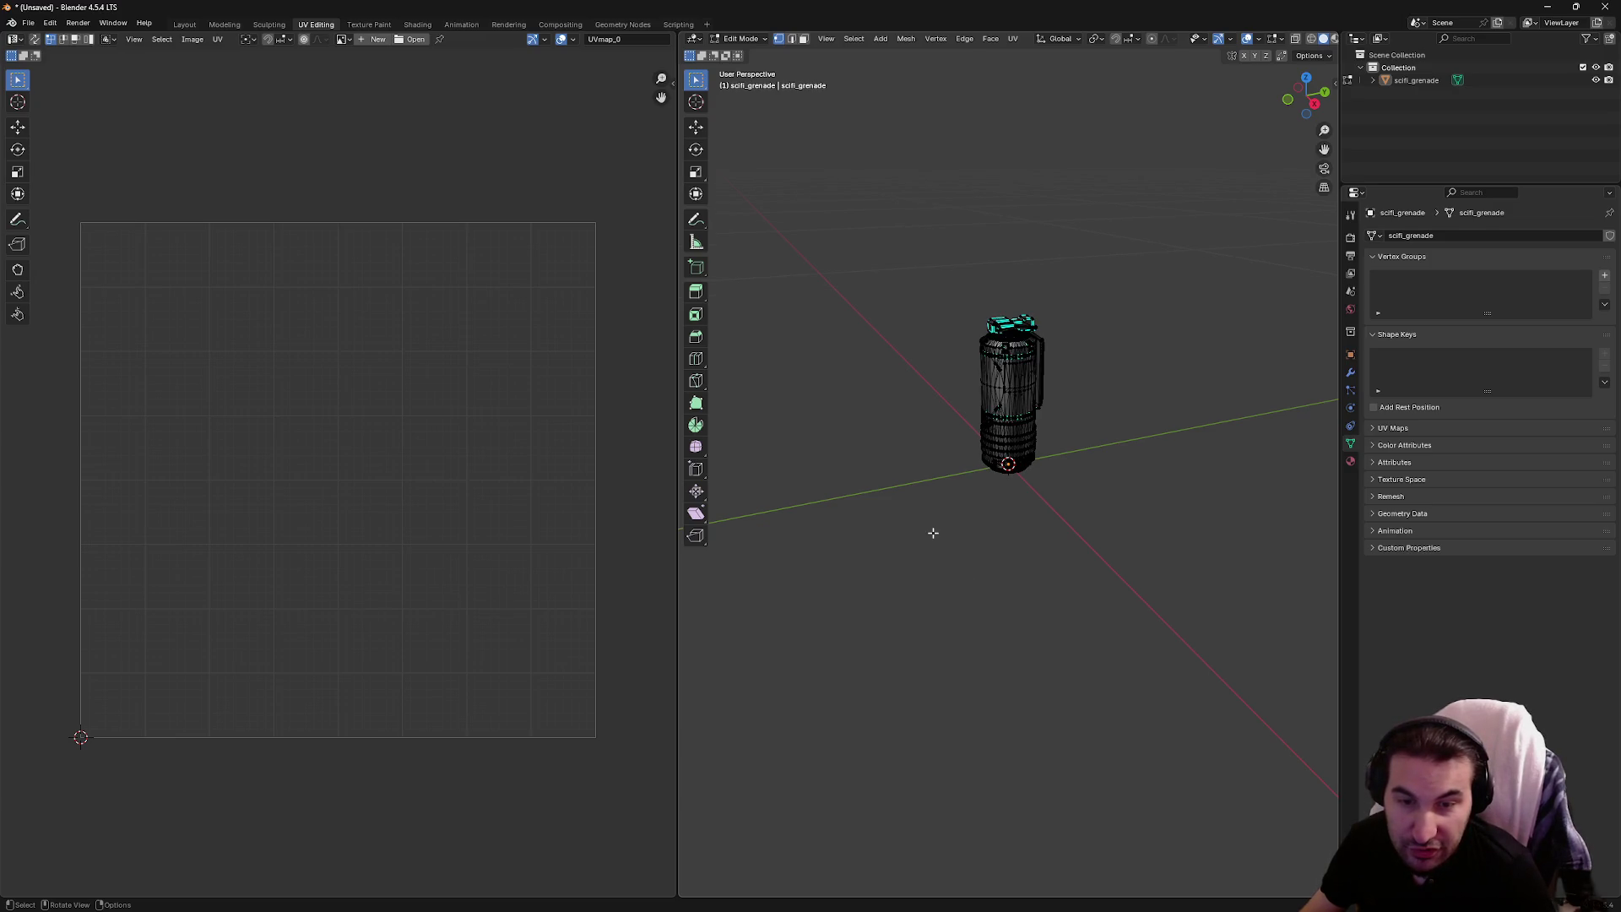
key(a)
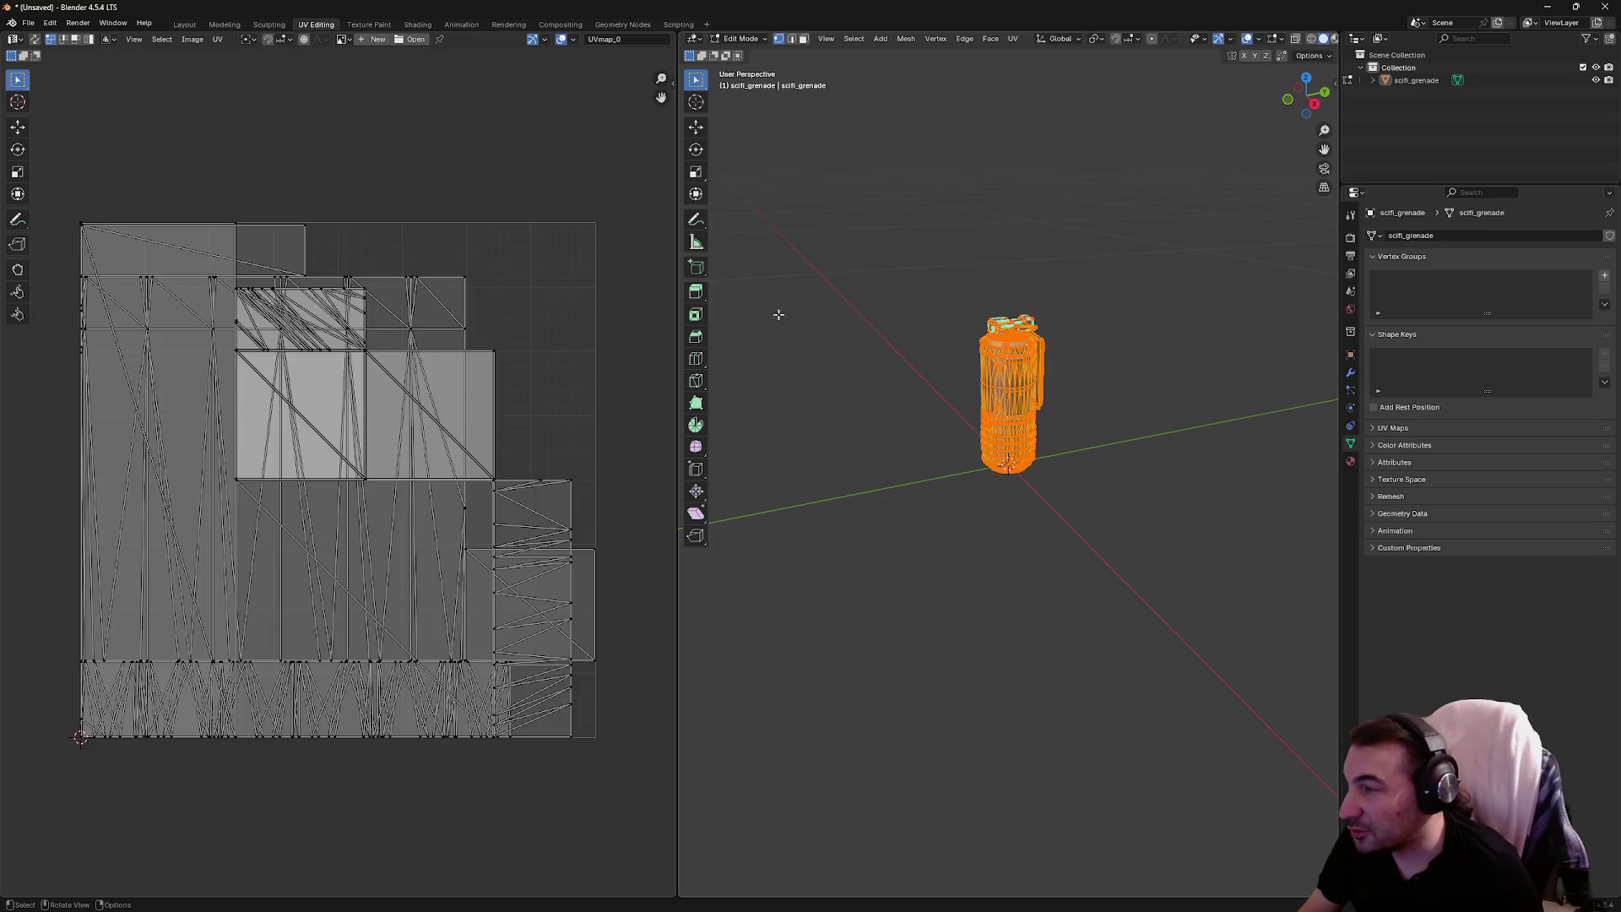
click(30, 22)
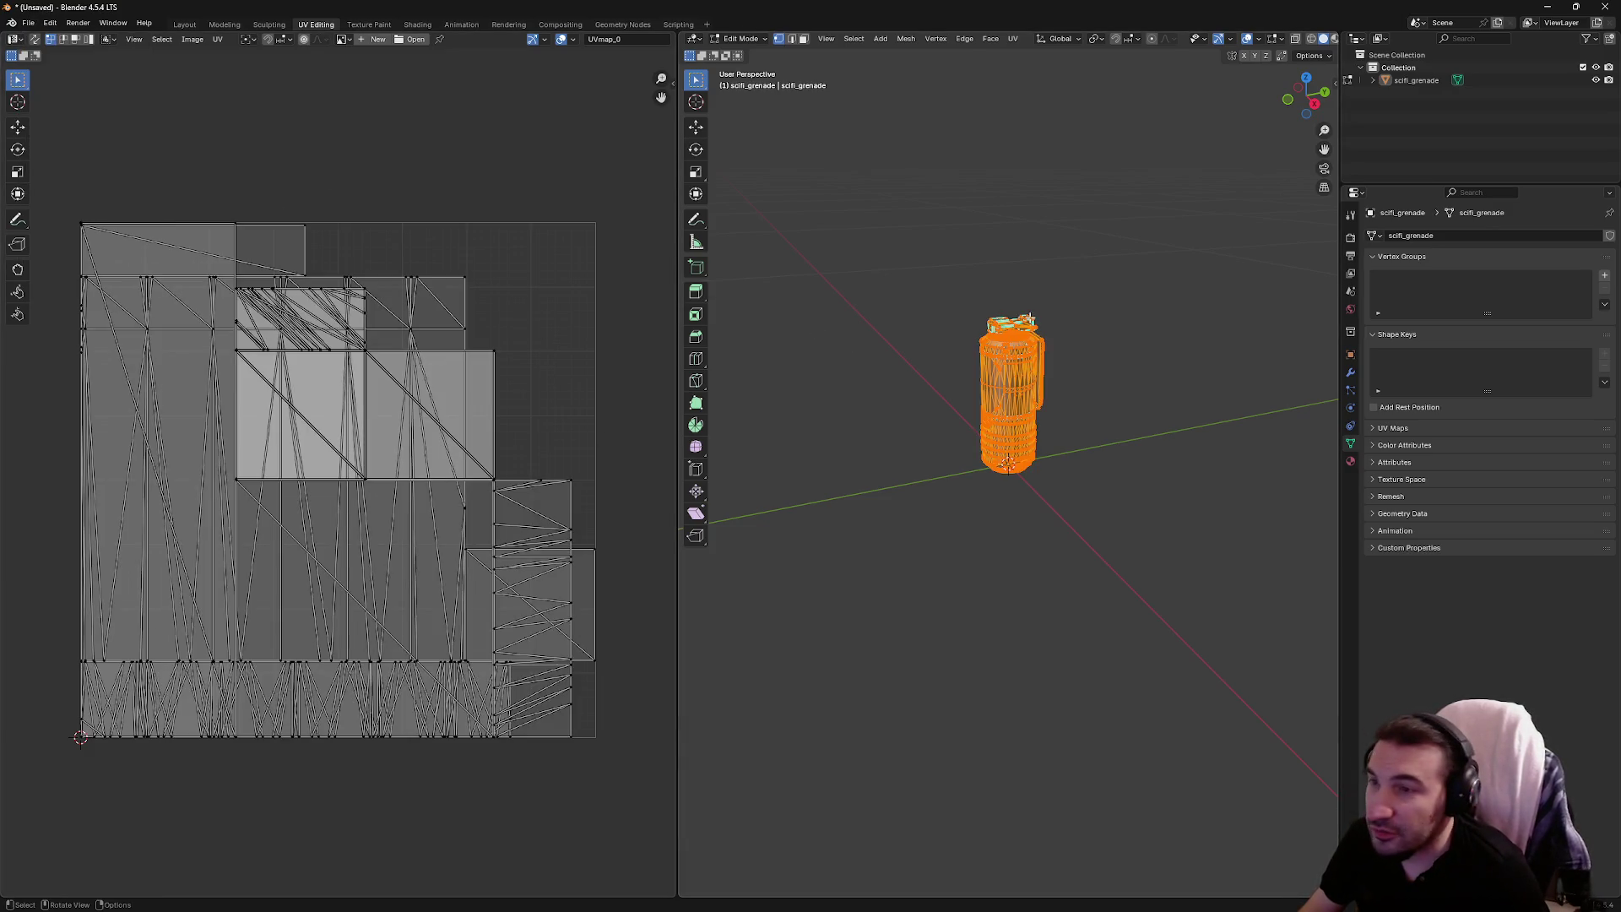
scroll(1030, 318, up, 5)
click(1013, 39)
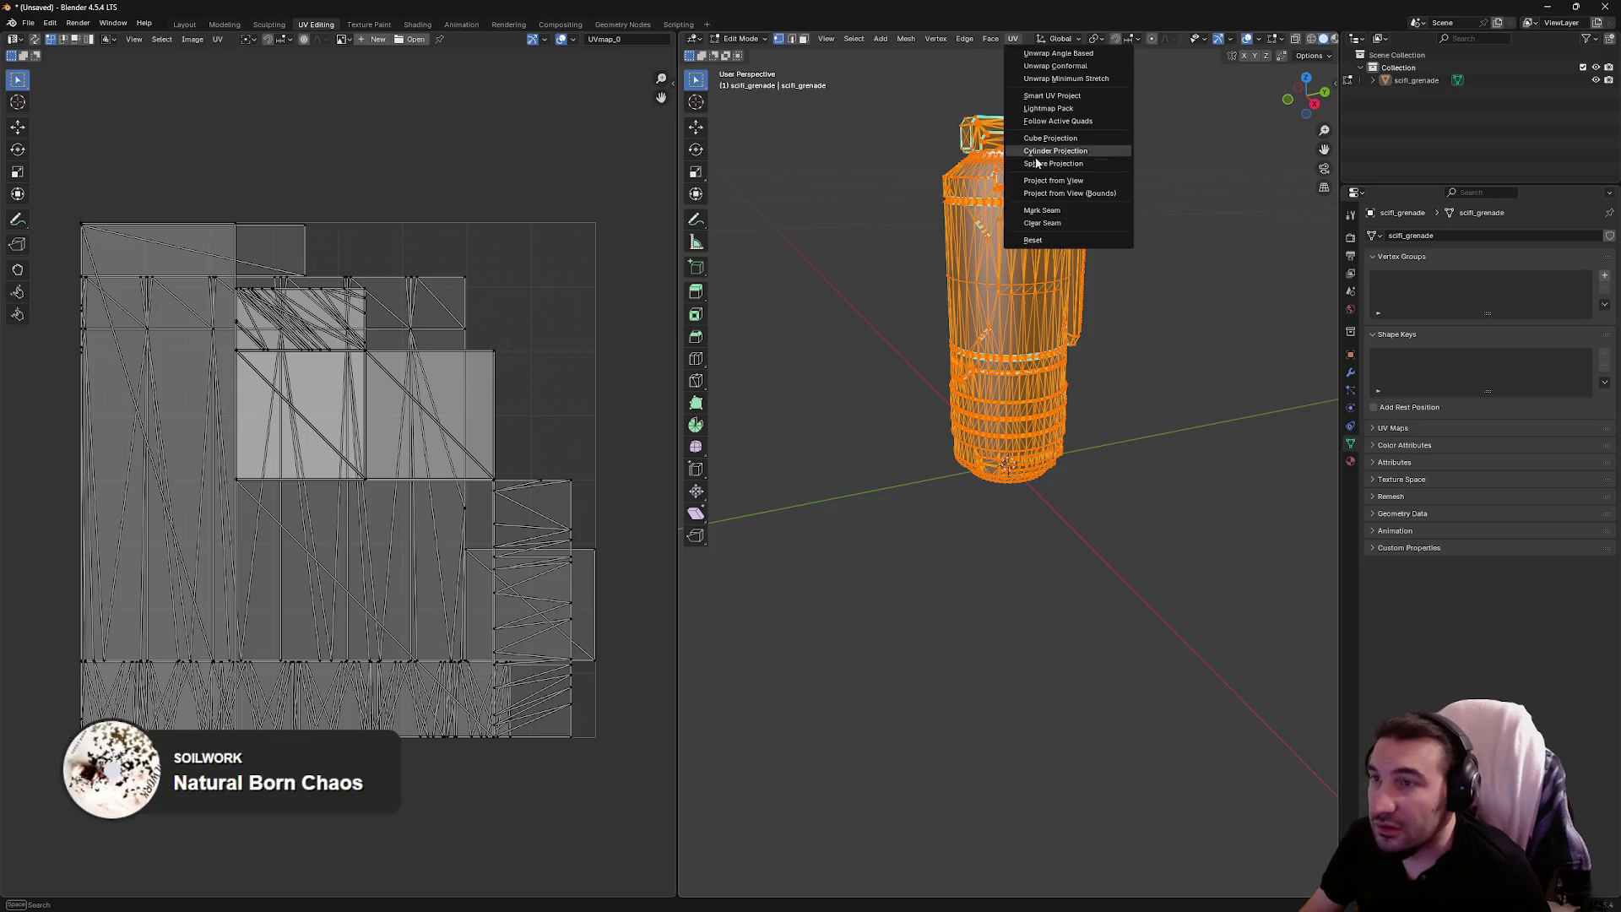
click(1350, 461)
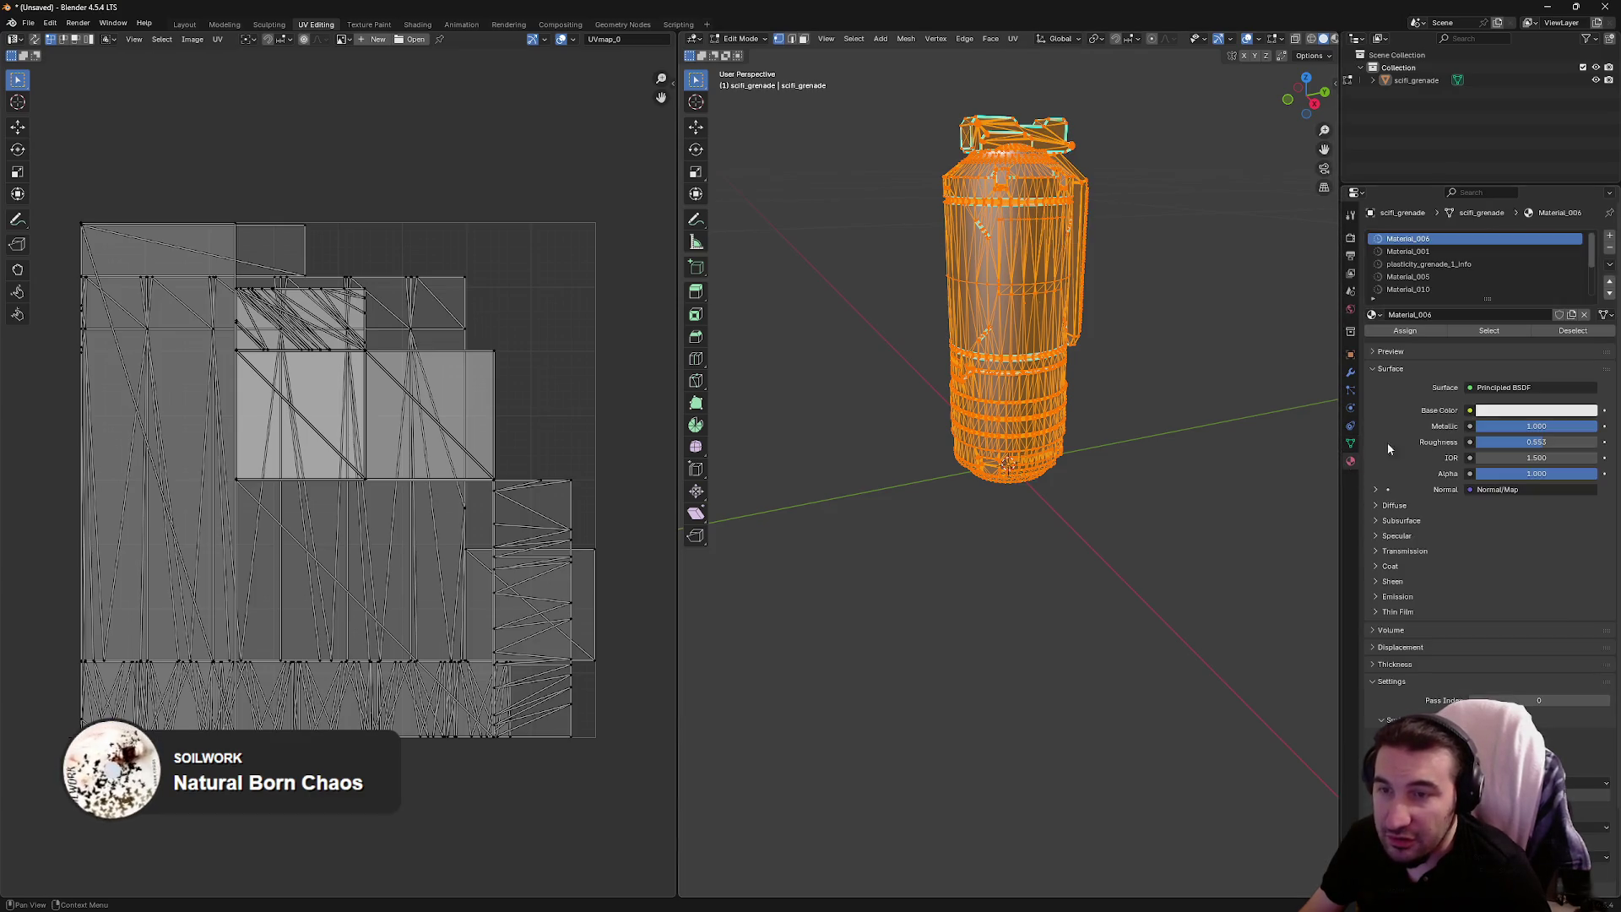
scroll(1440, 276, down, 4)
click(1442, 289)
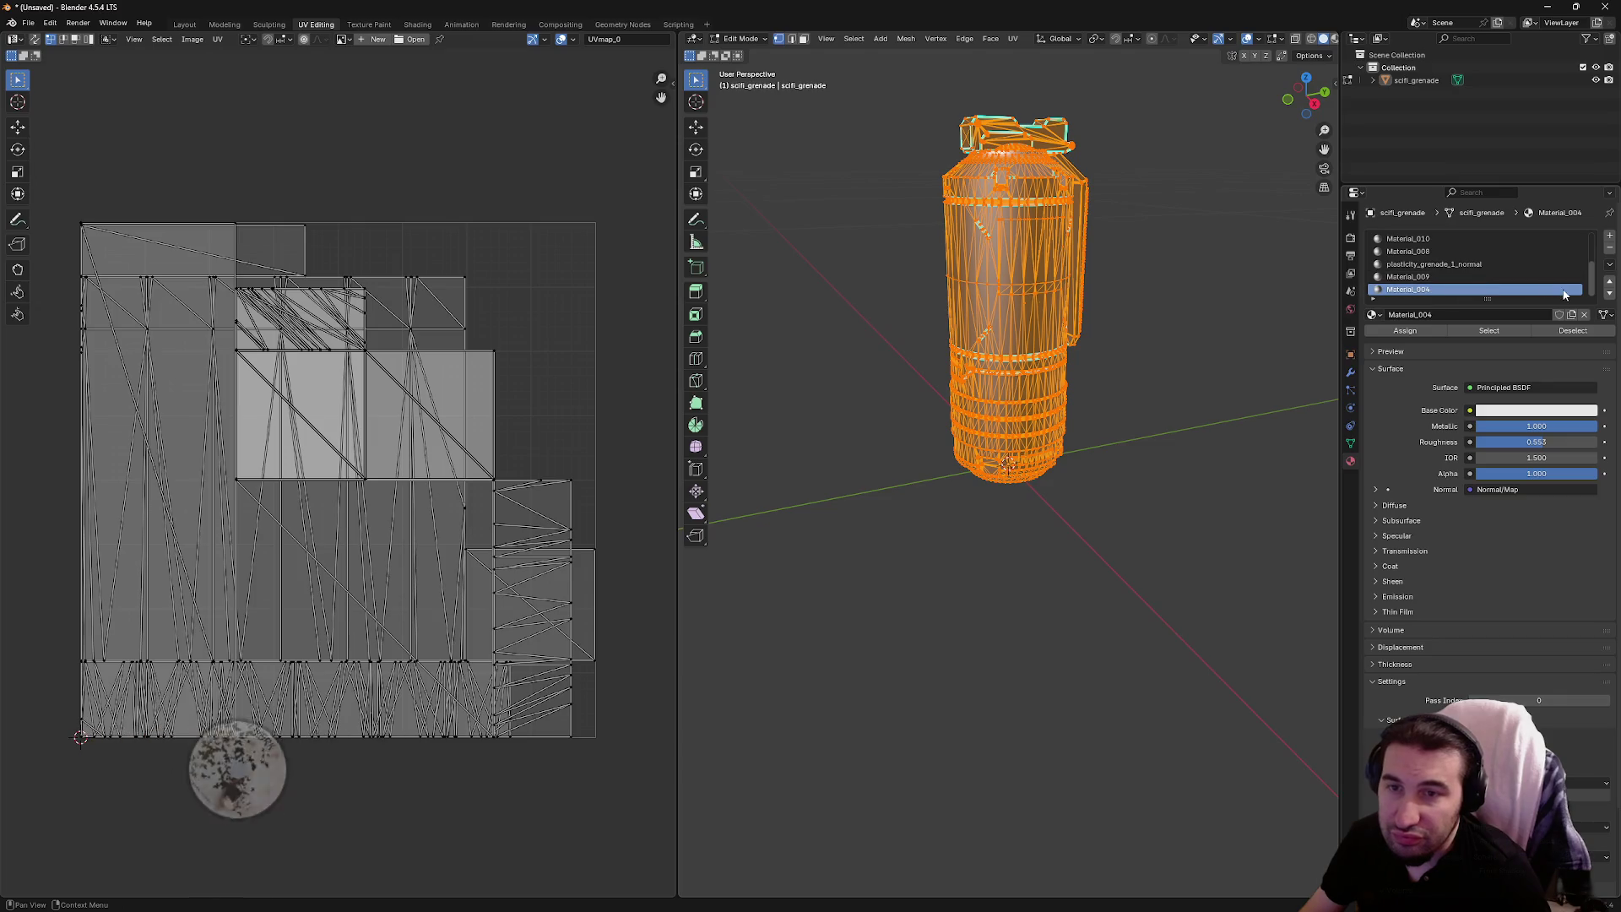
click(1609, 248)
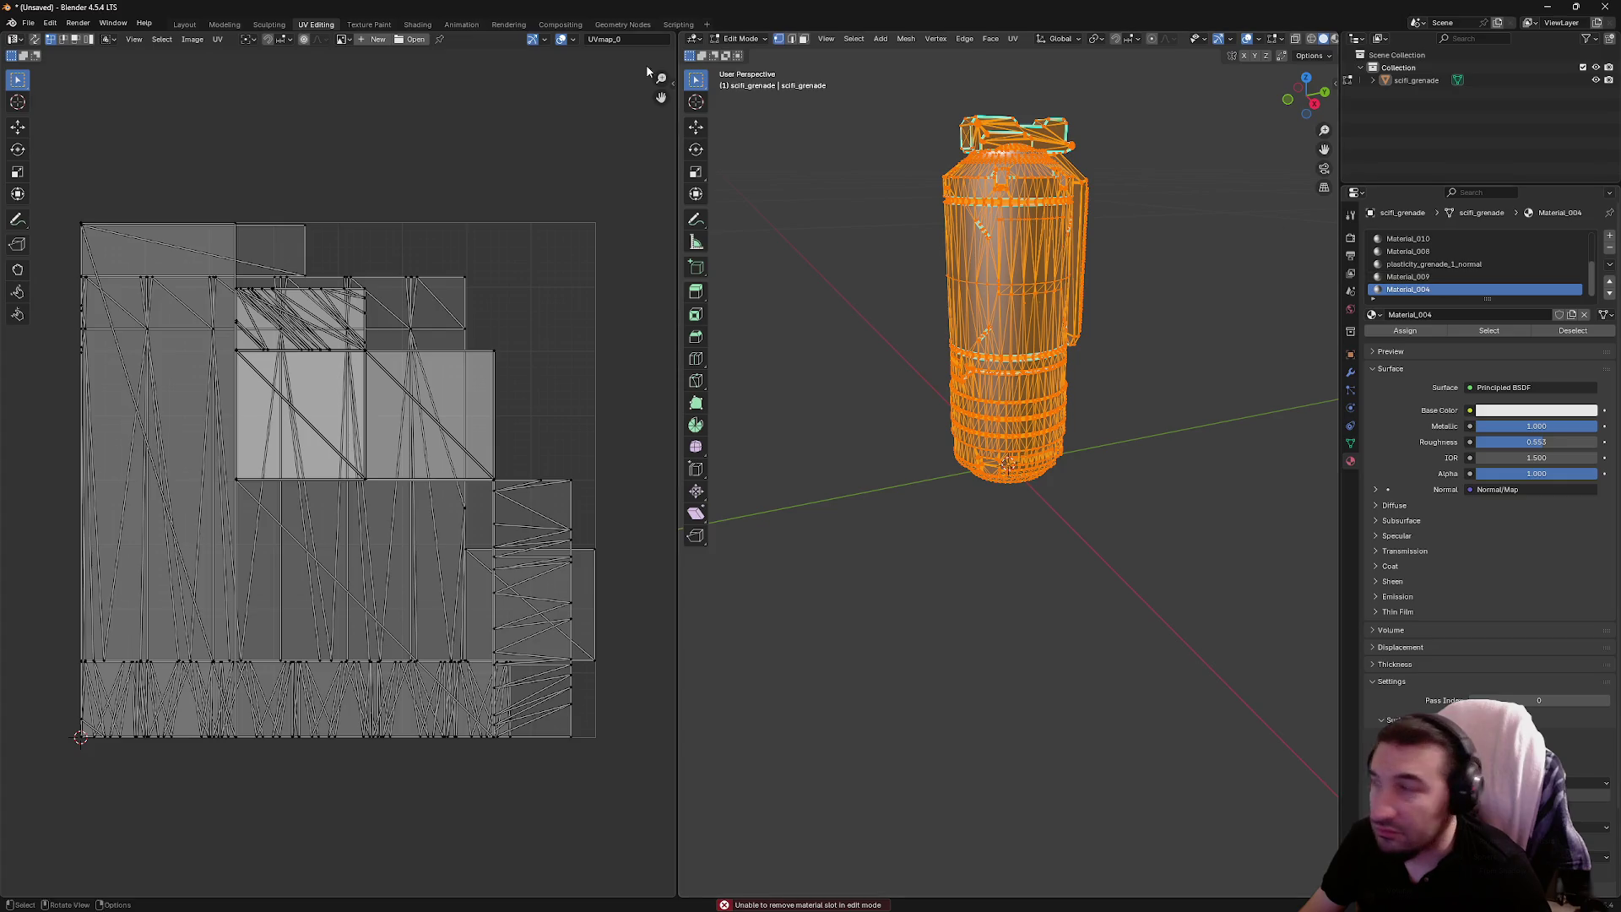
click(185, 24)
scroll(1013, 458, up, 2)
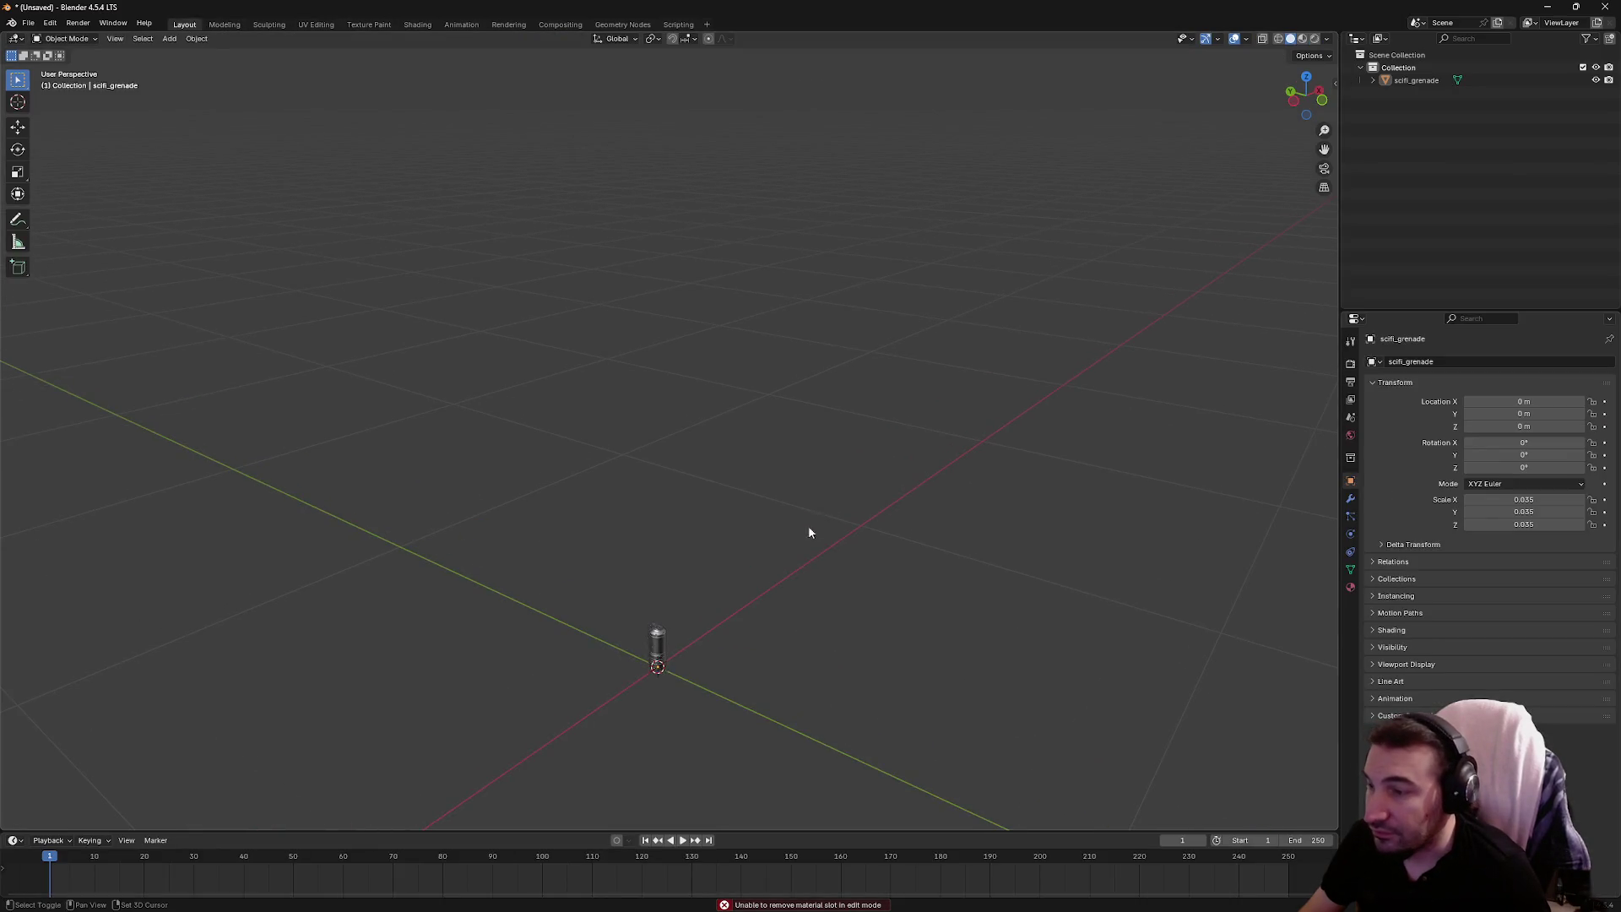
Remove the five unused material slots and rename Material_006 to M_Grenade
key(a)
scroll(663, 409, down, 3)
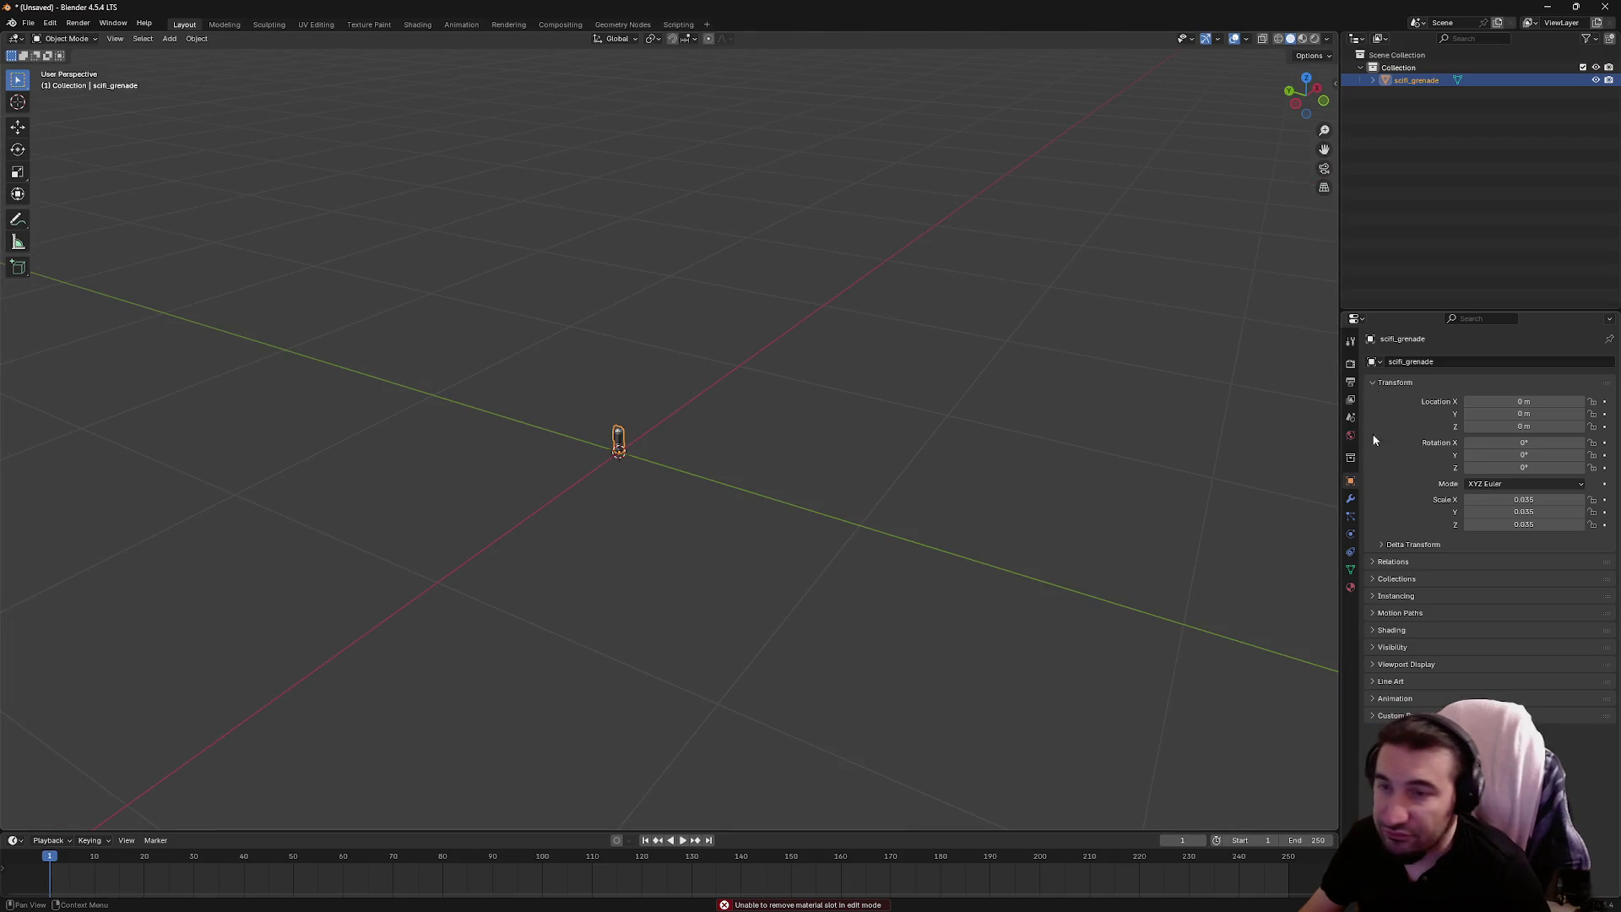
click(1350, 586)
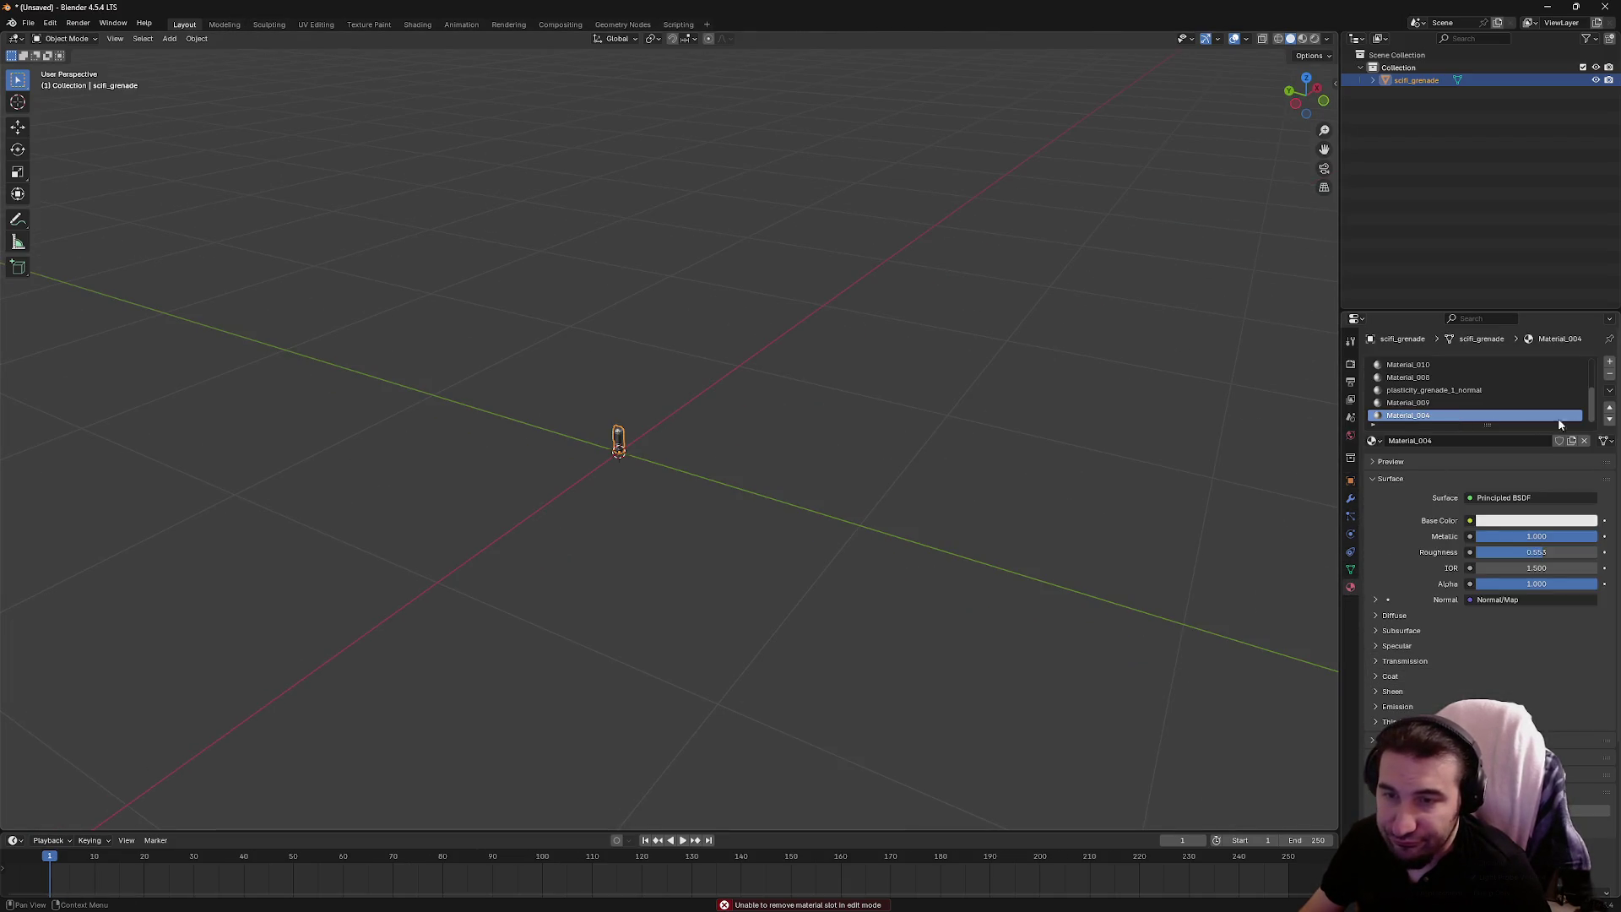
click(1610, 375)
click(1610, 375)
click(1610, 375)
click(1610, 375)
click(1611, 375)
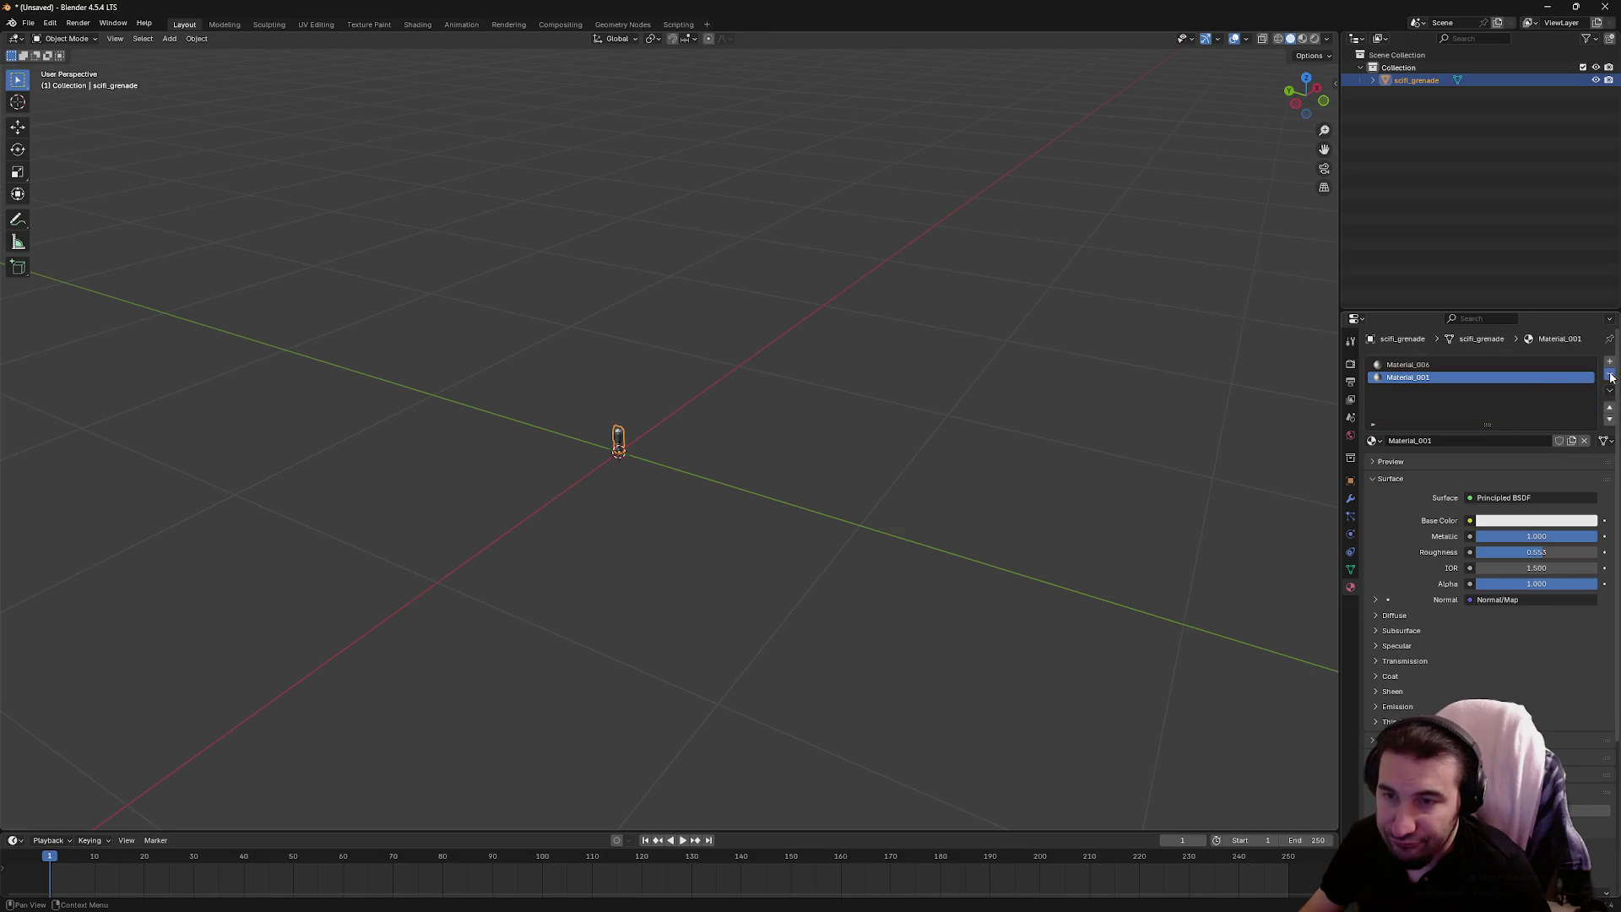
click(1610, 375)
double_click(1420, 364)
text(M_Grenade)
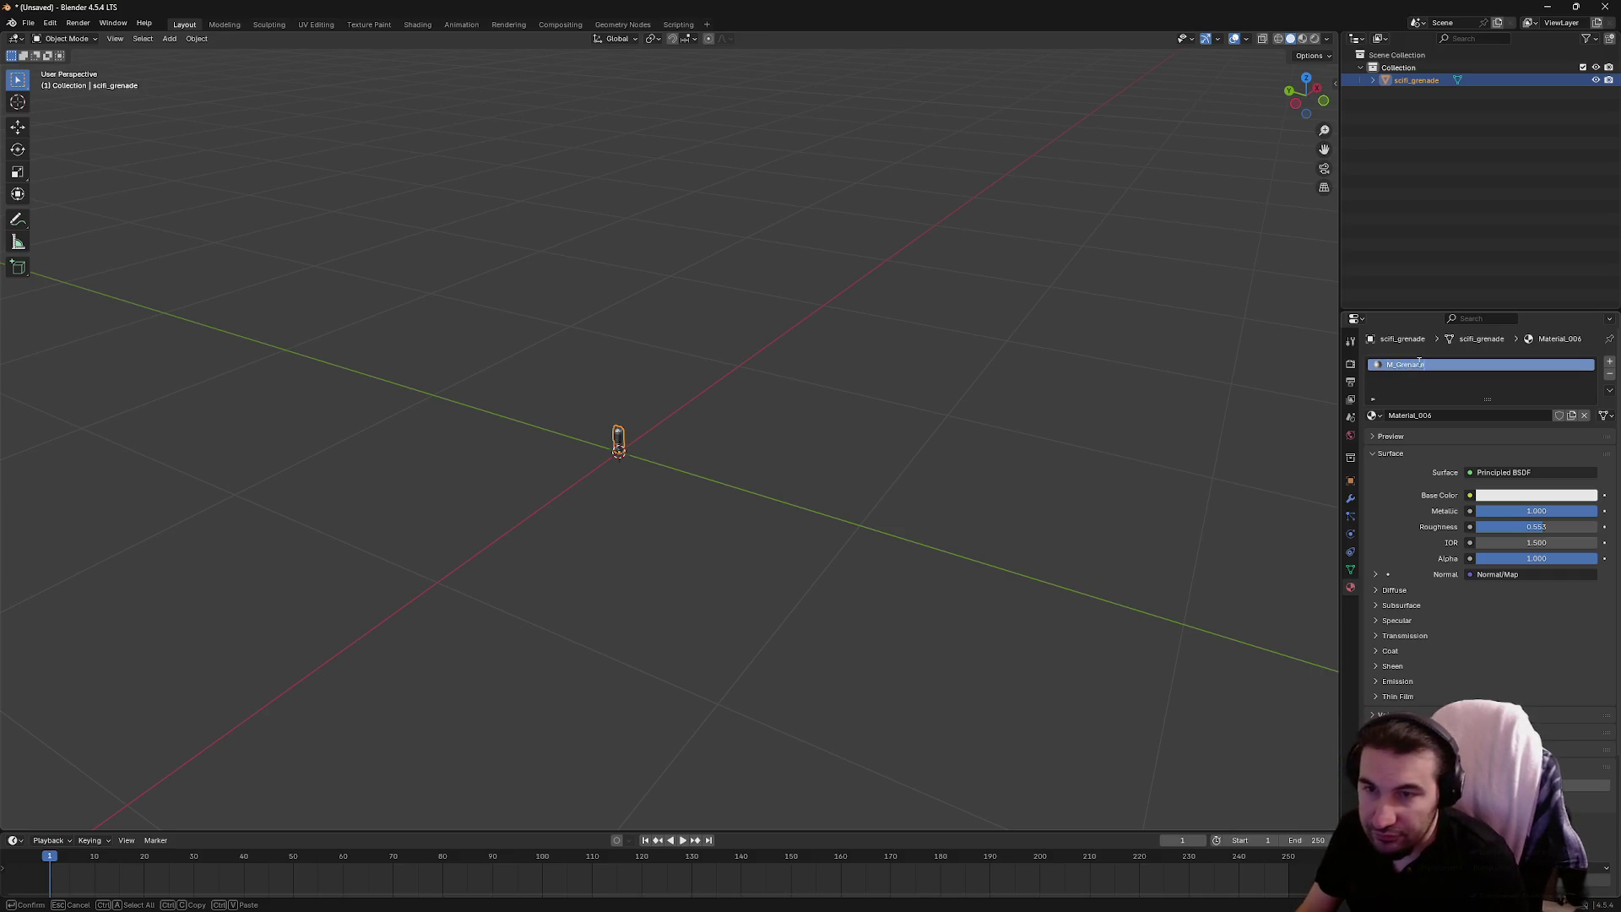
key(Return)
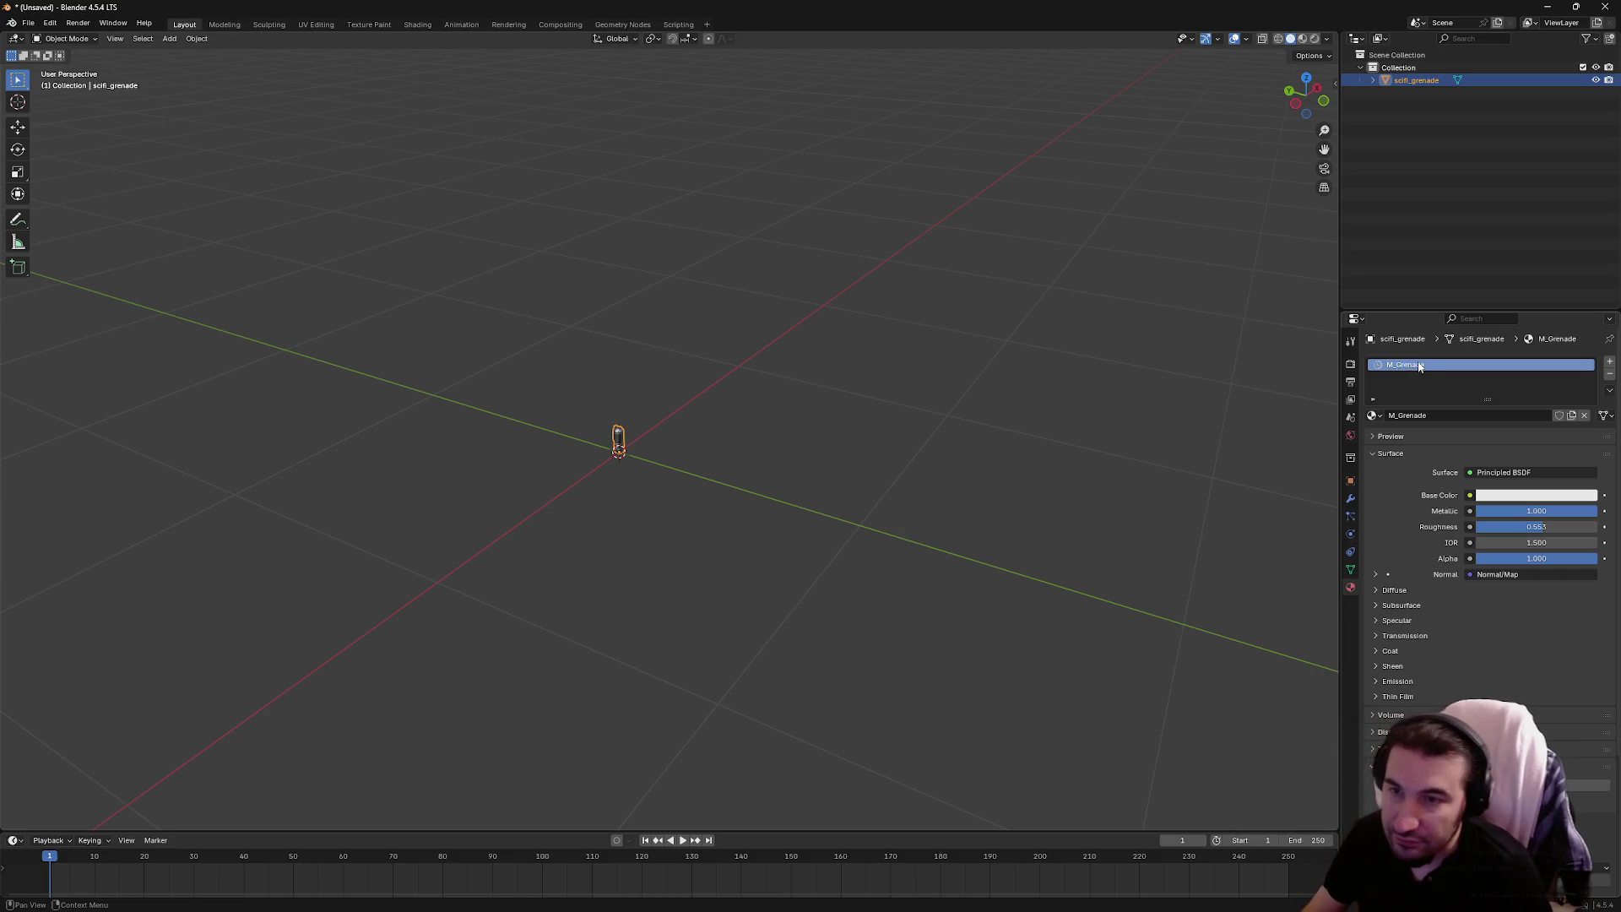
Rename the scifi_grenade object to SM_Grenade in the Outliner
key(F2)
key(Escape)
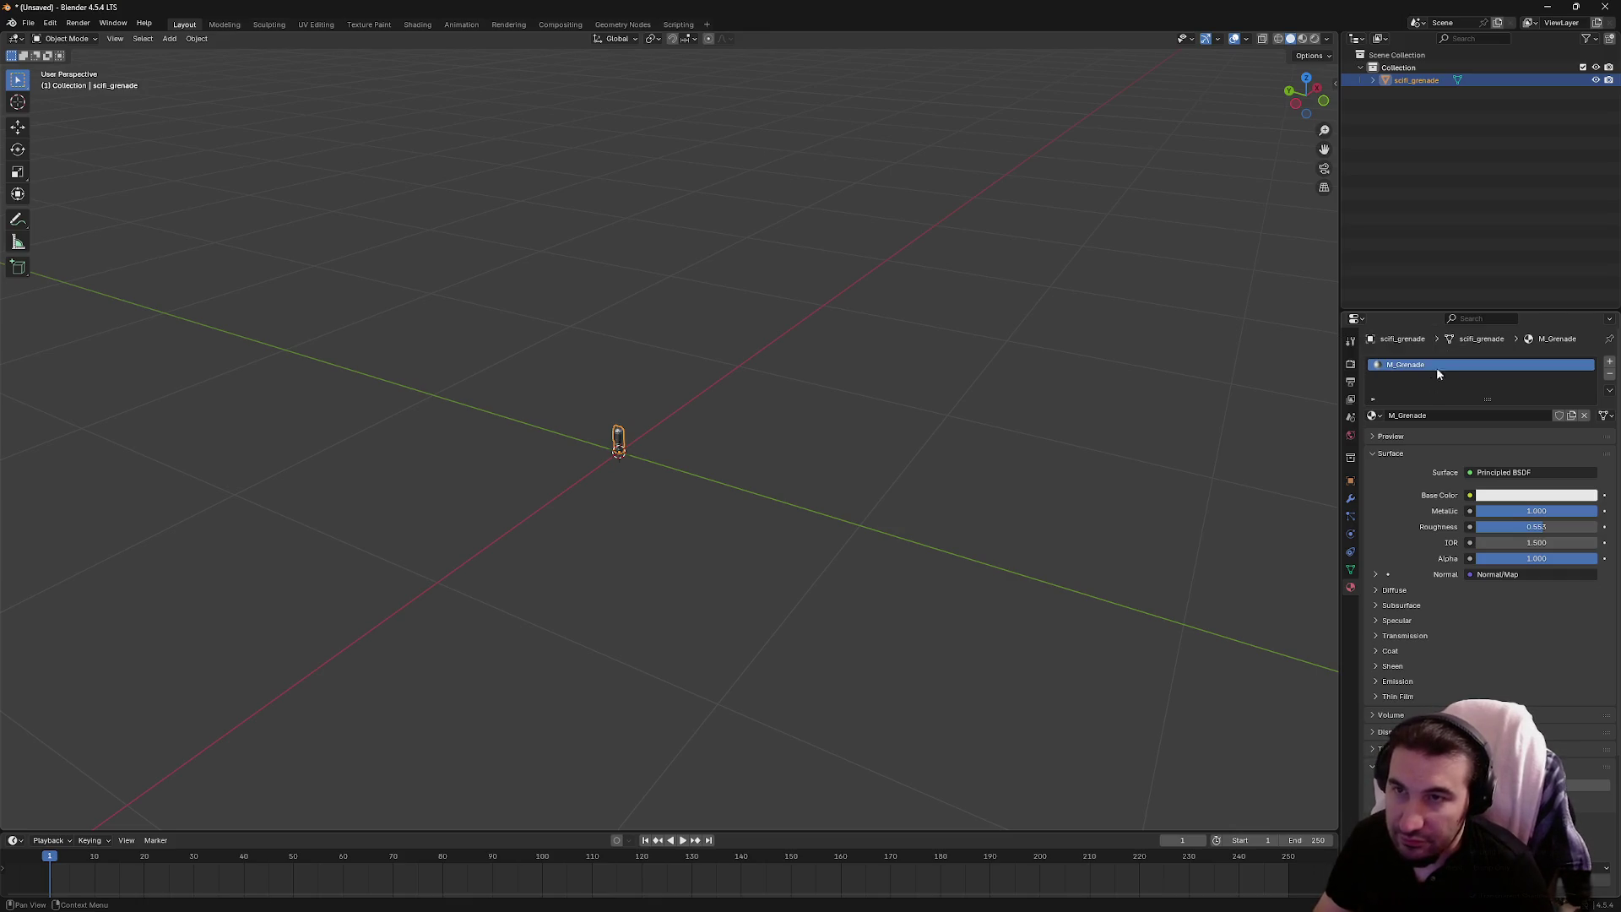
double_click(1416, 81)
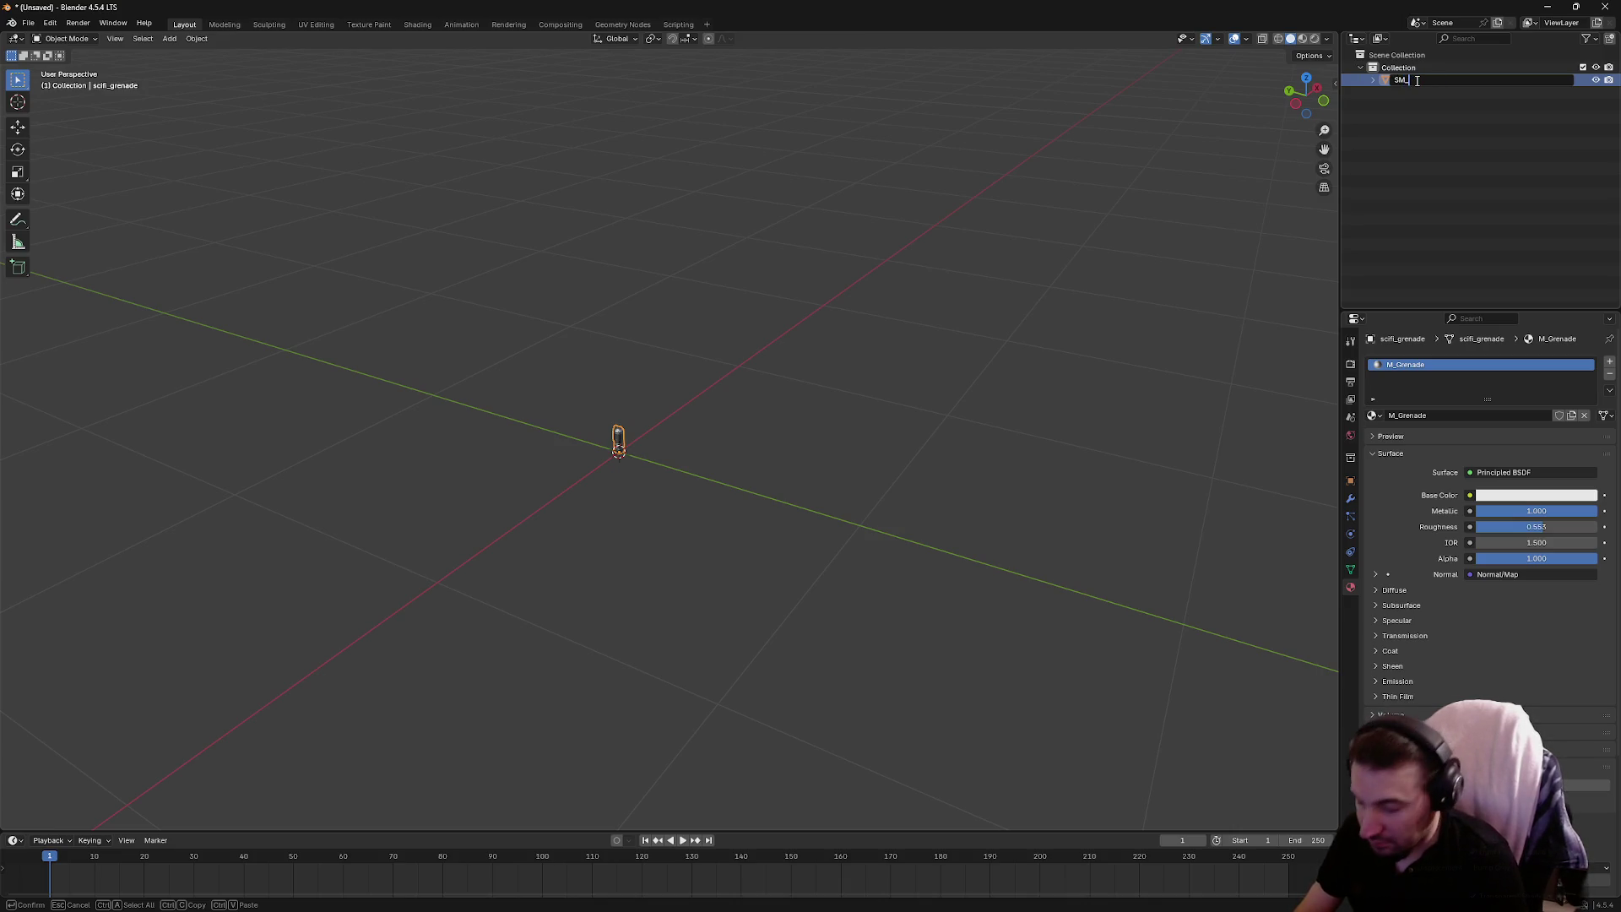
text(Grenade)
key(Return)
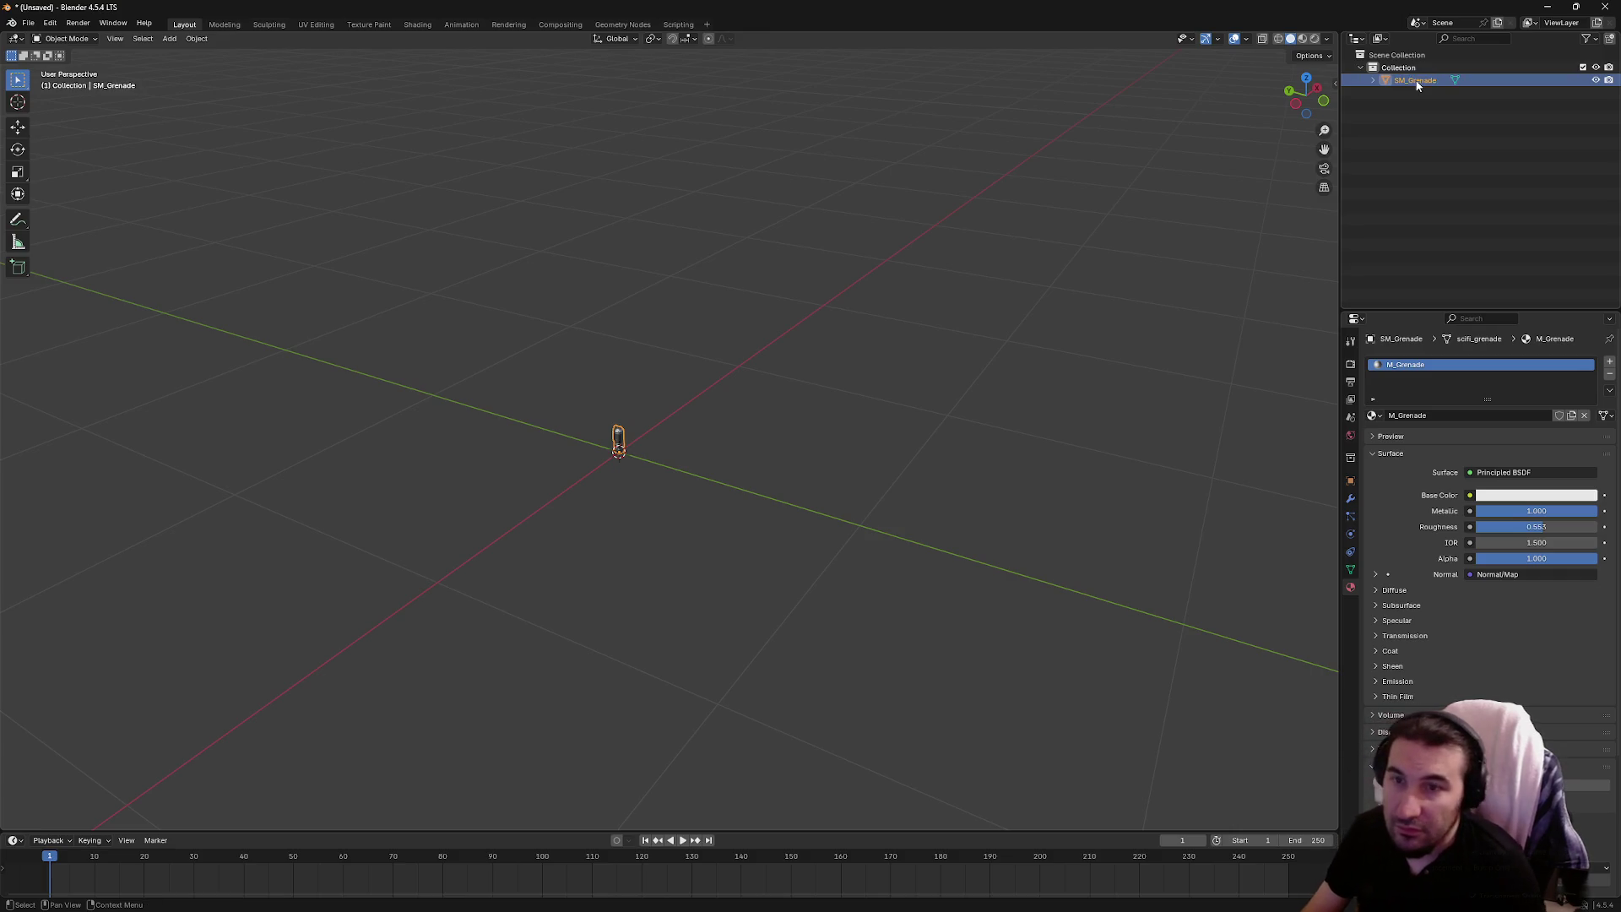
click(1371, 257)
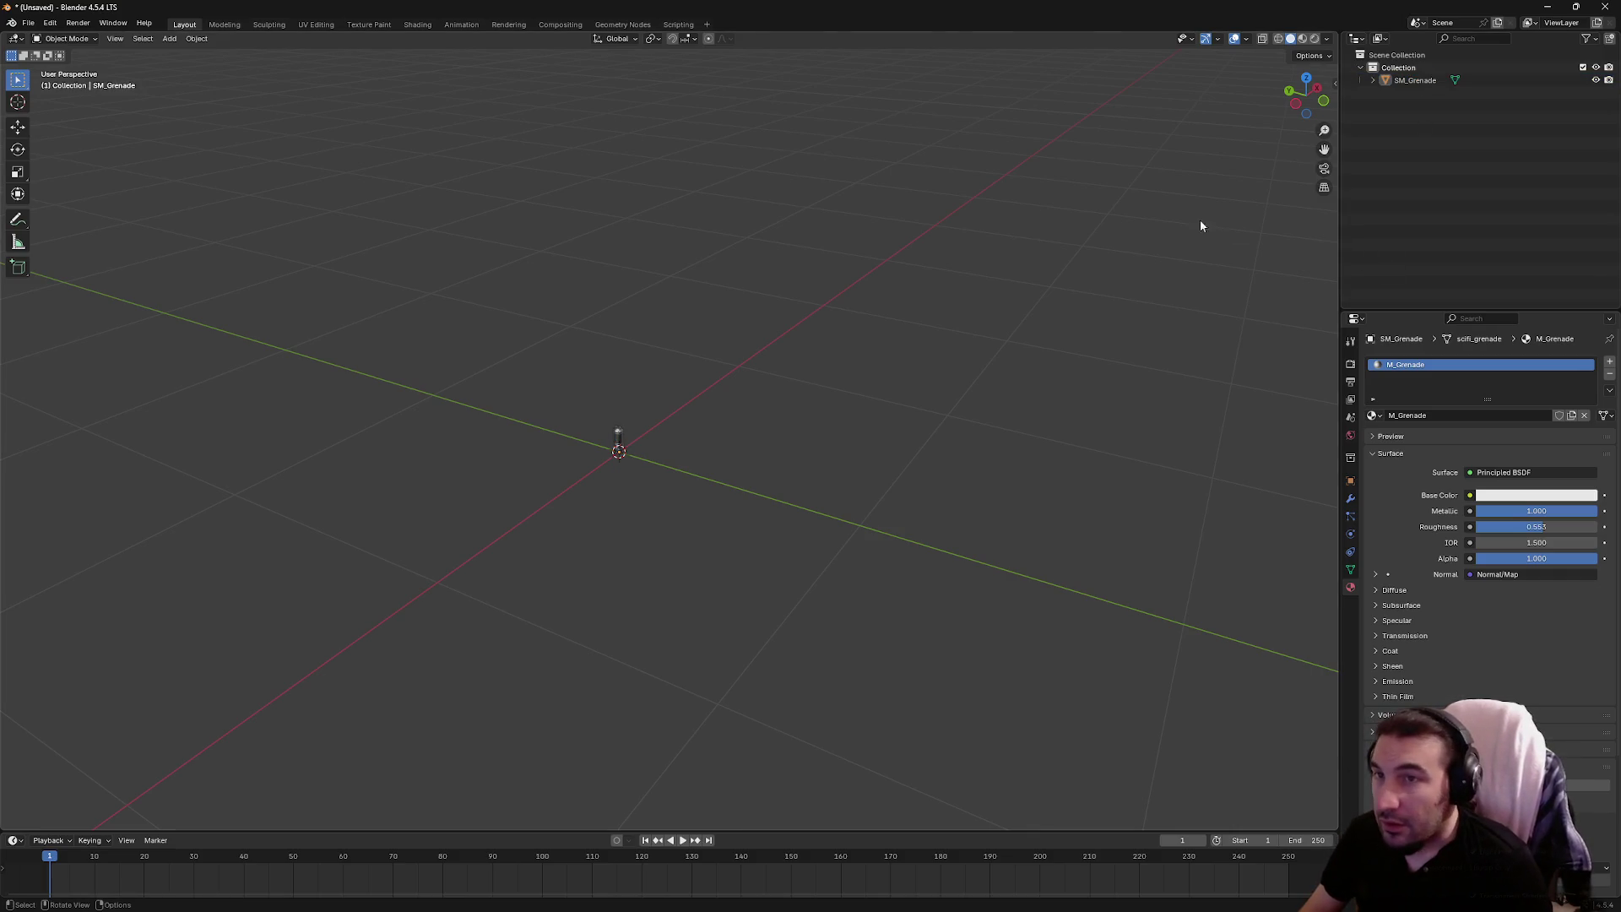
Export the grenade as FBX, keeping scifi_grenade.fbx on the Desktop
click(29, 25)
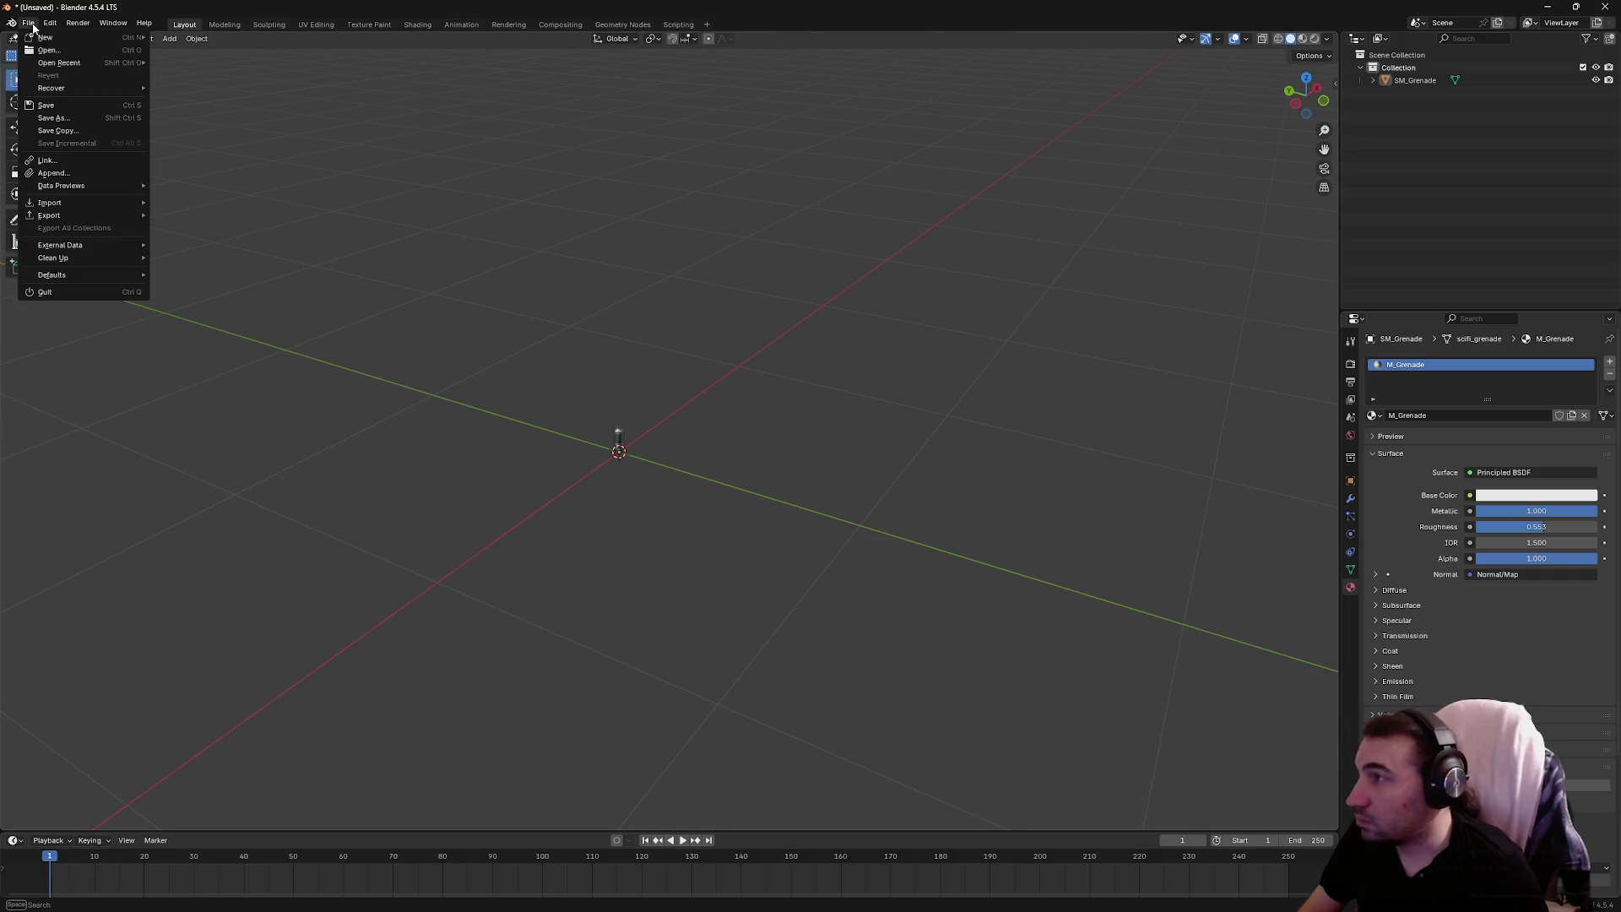
mouse_move(108, 217)
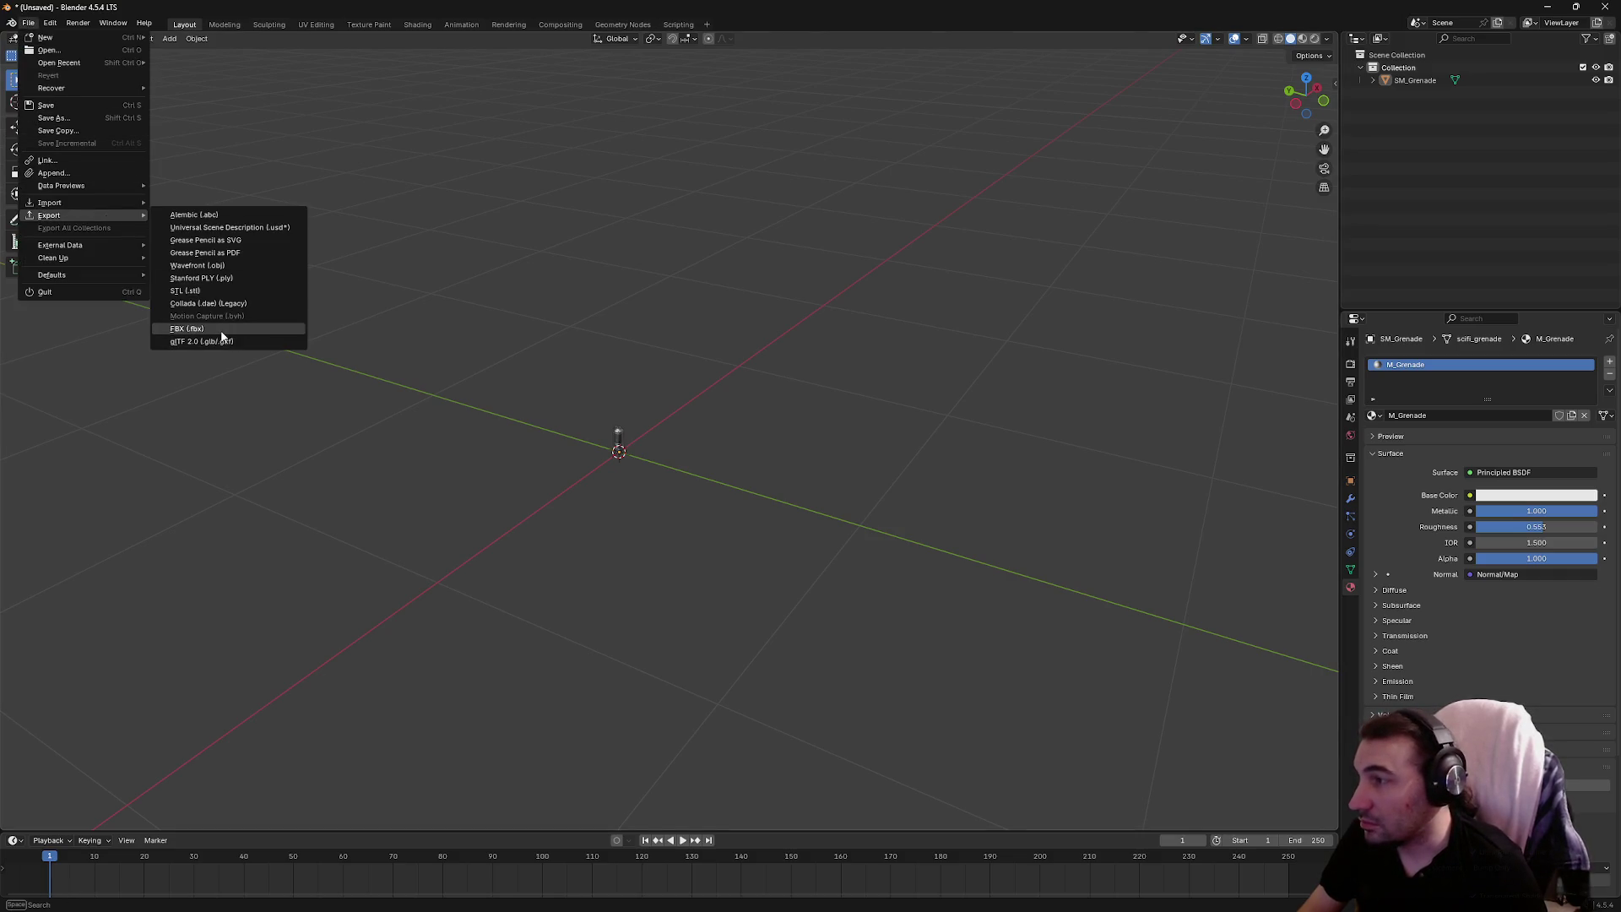
click(225, 329)
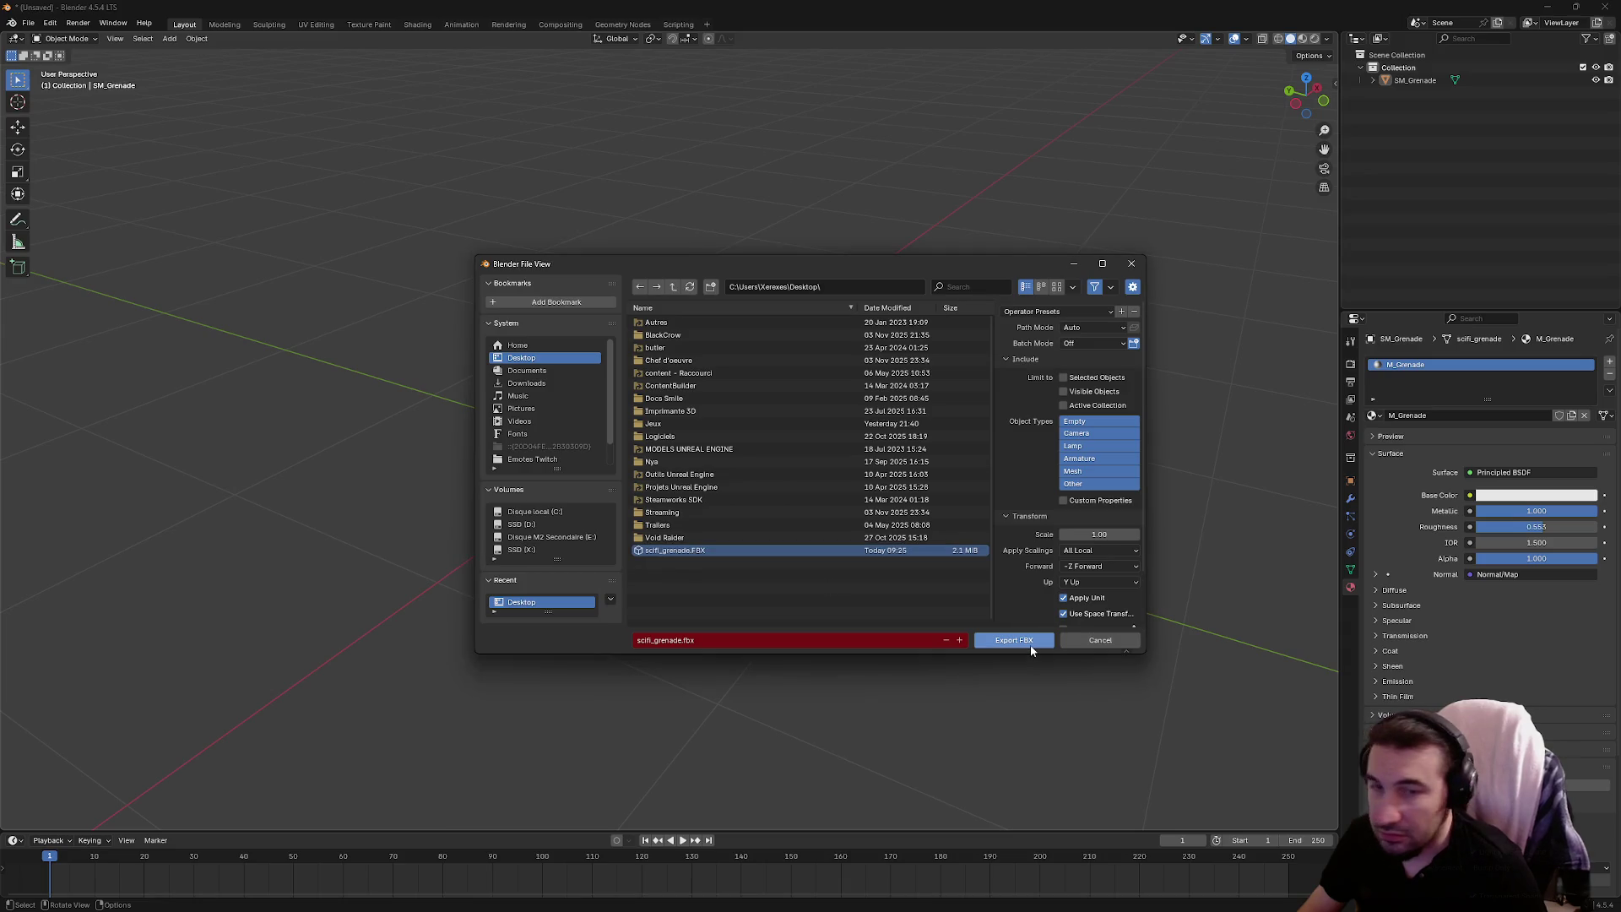
click(1030, 645)
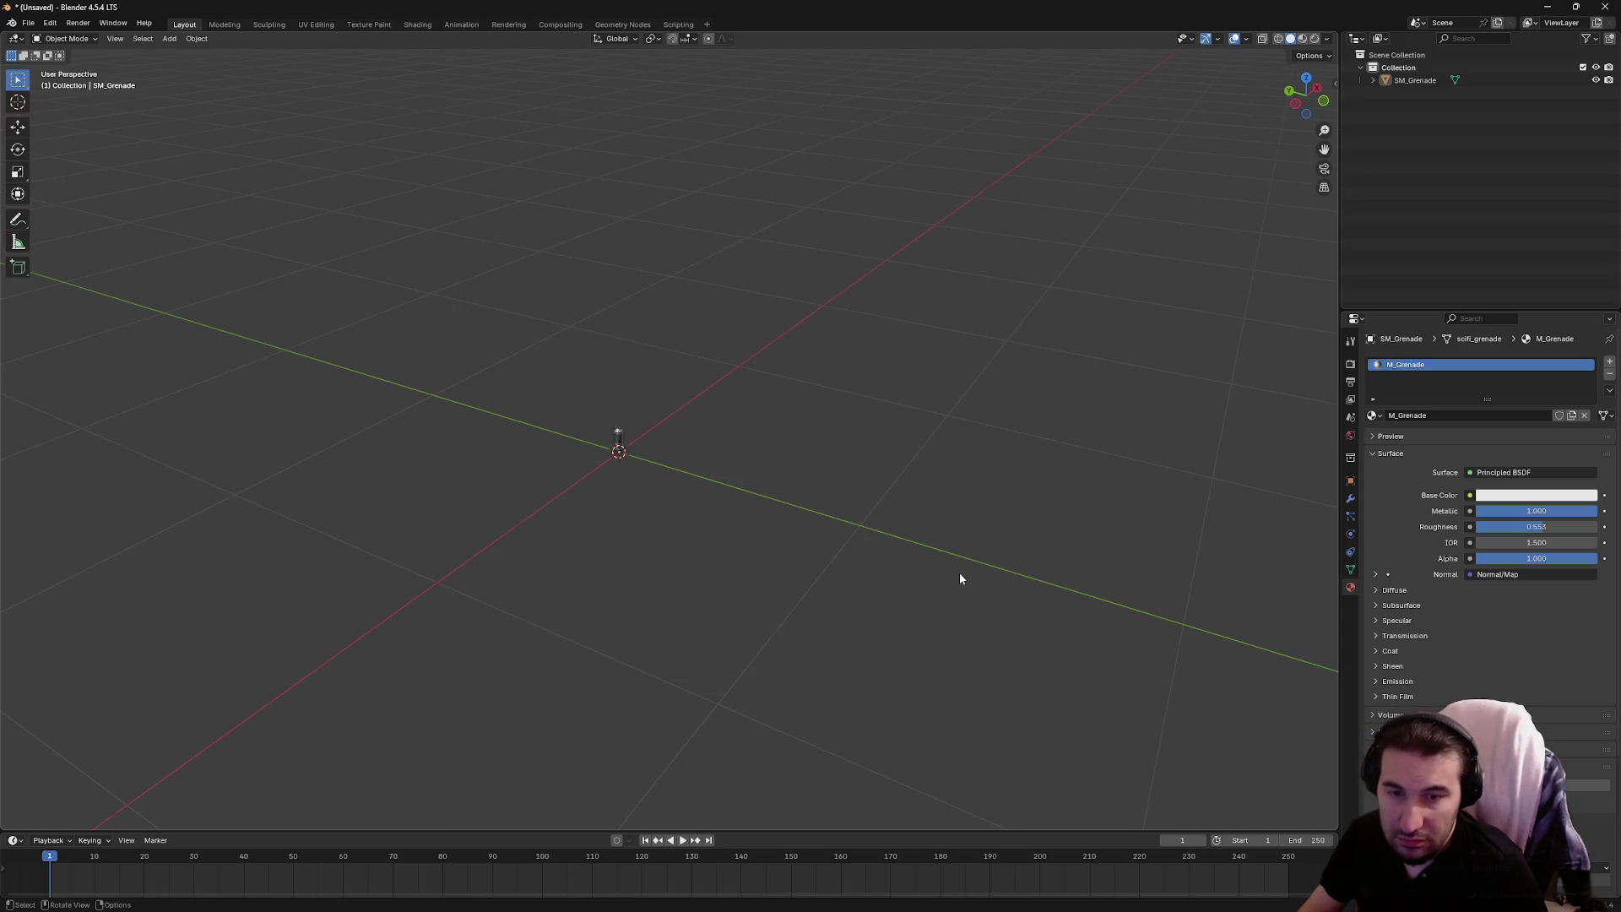
Switch over to the Unreal Editor window
key(super)
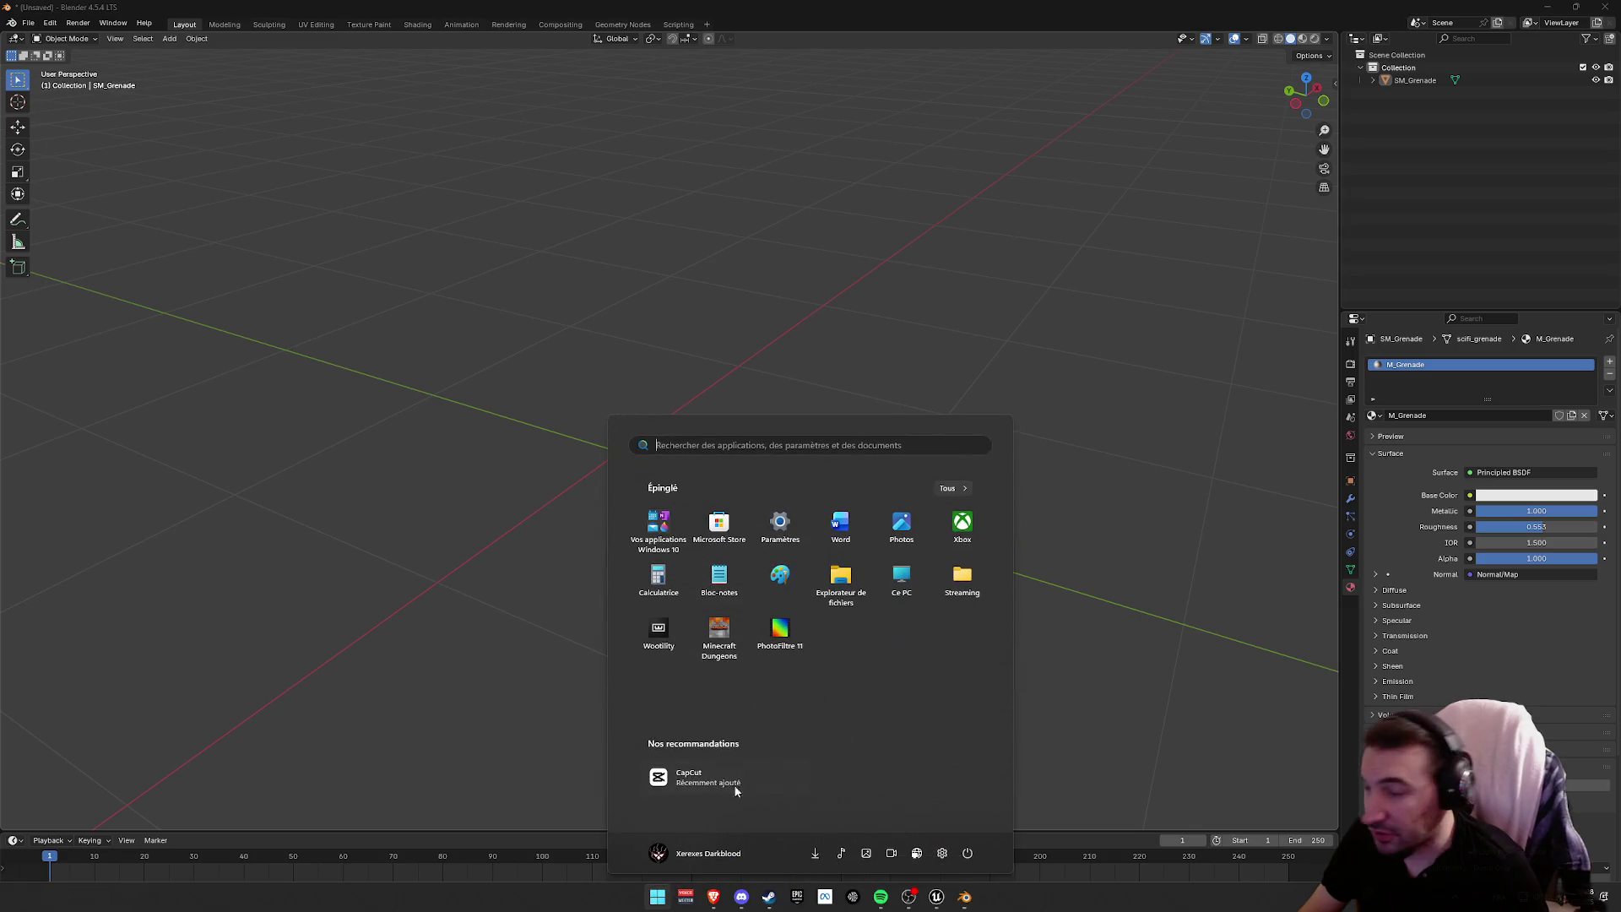
click(965, 897)
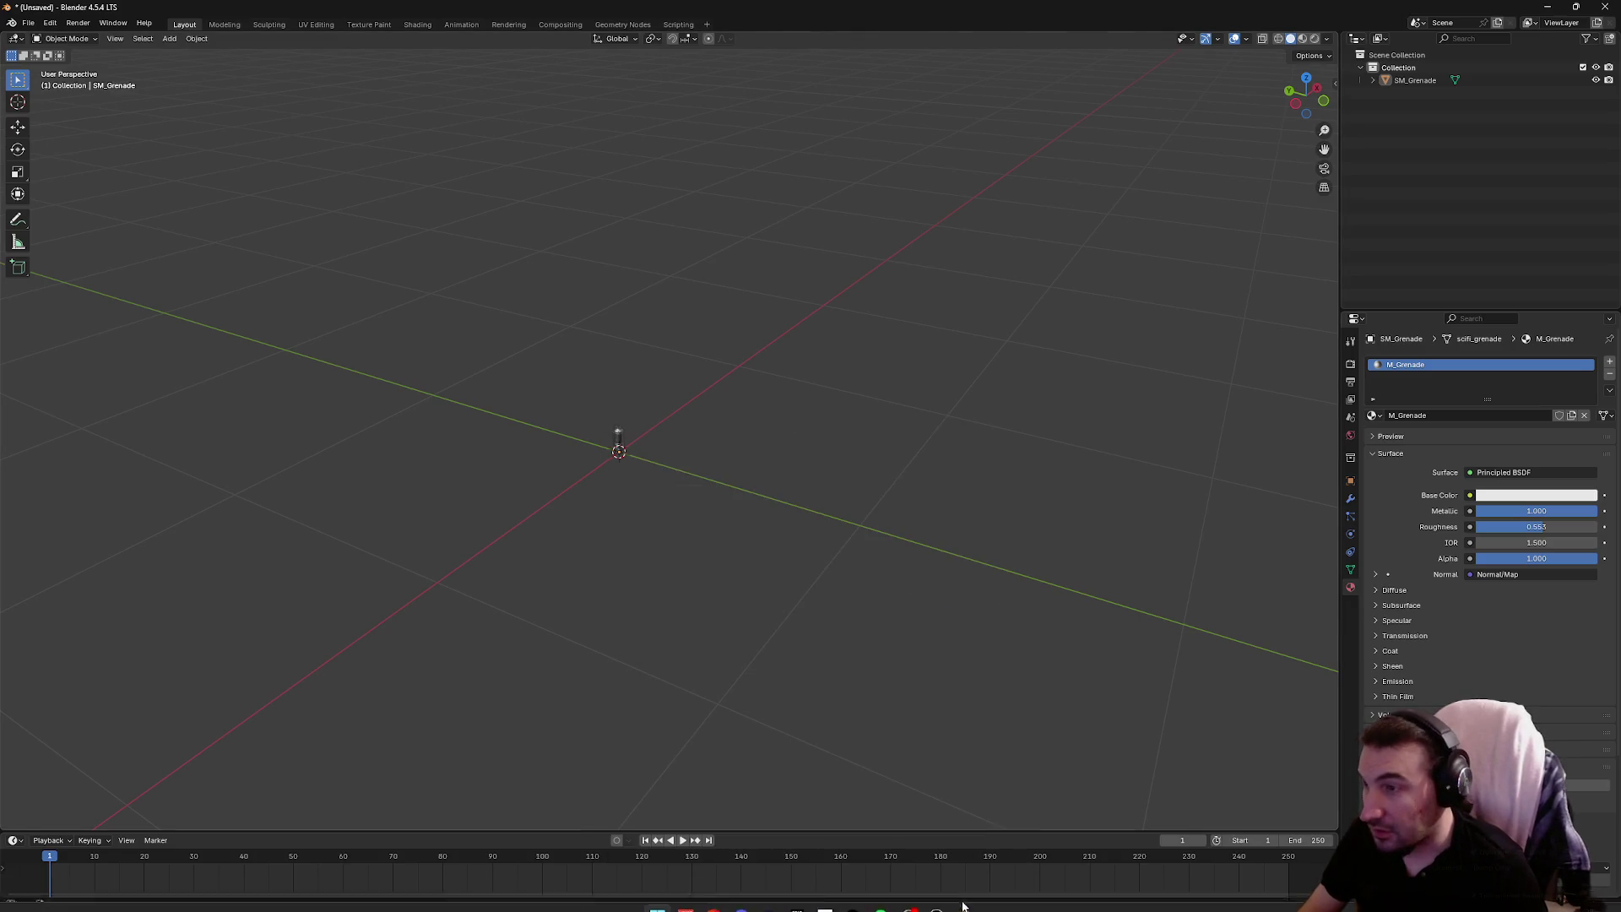
key(super)
click(935, 897)
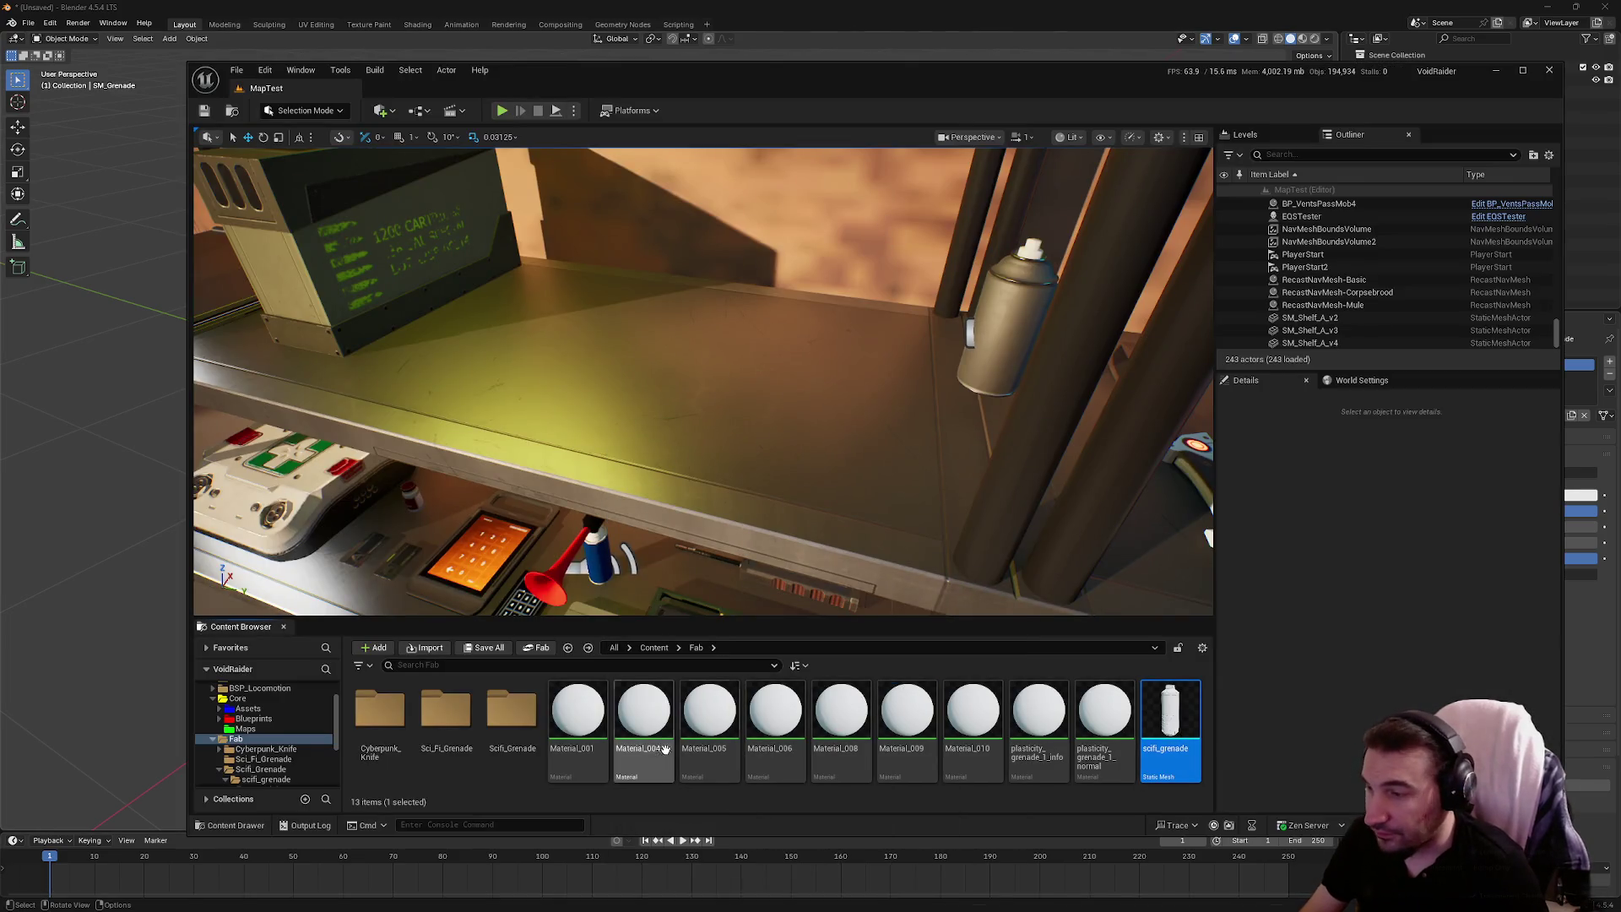
Inspect the plasticity_grenade_1_normal material and frame the shelf in the level
click(577, 714)
shift+click(1086, 749)
double_click(1087, 749)
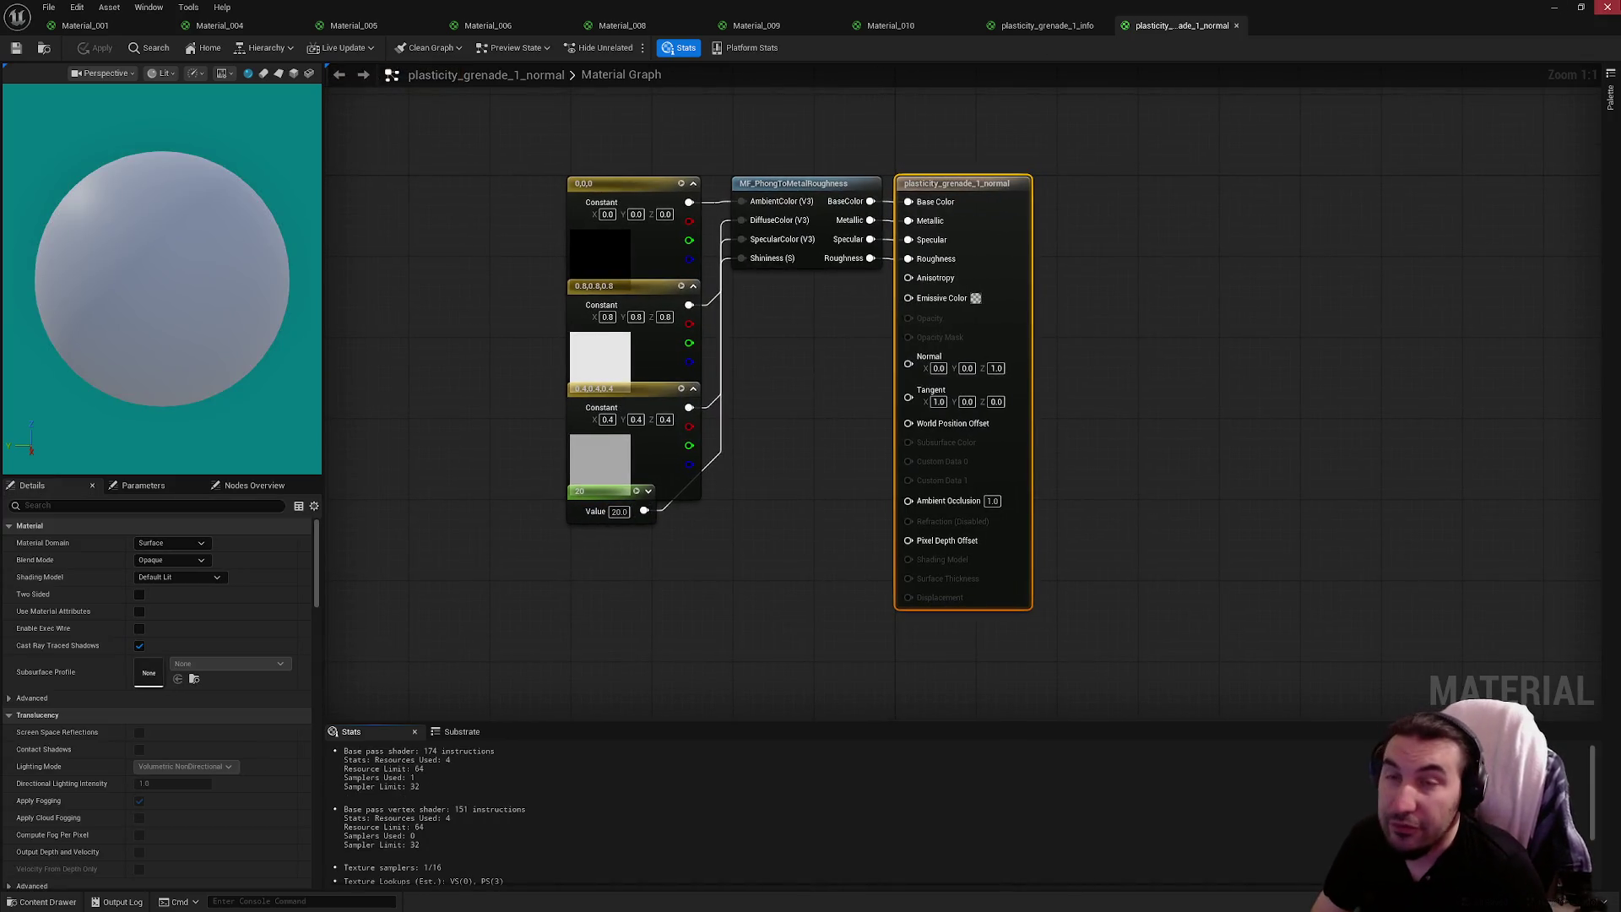
click(1607, 7)
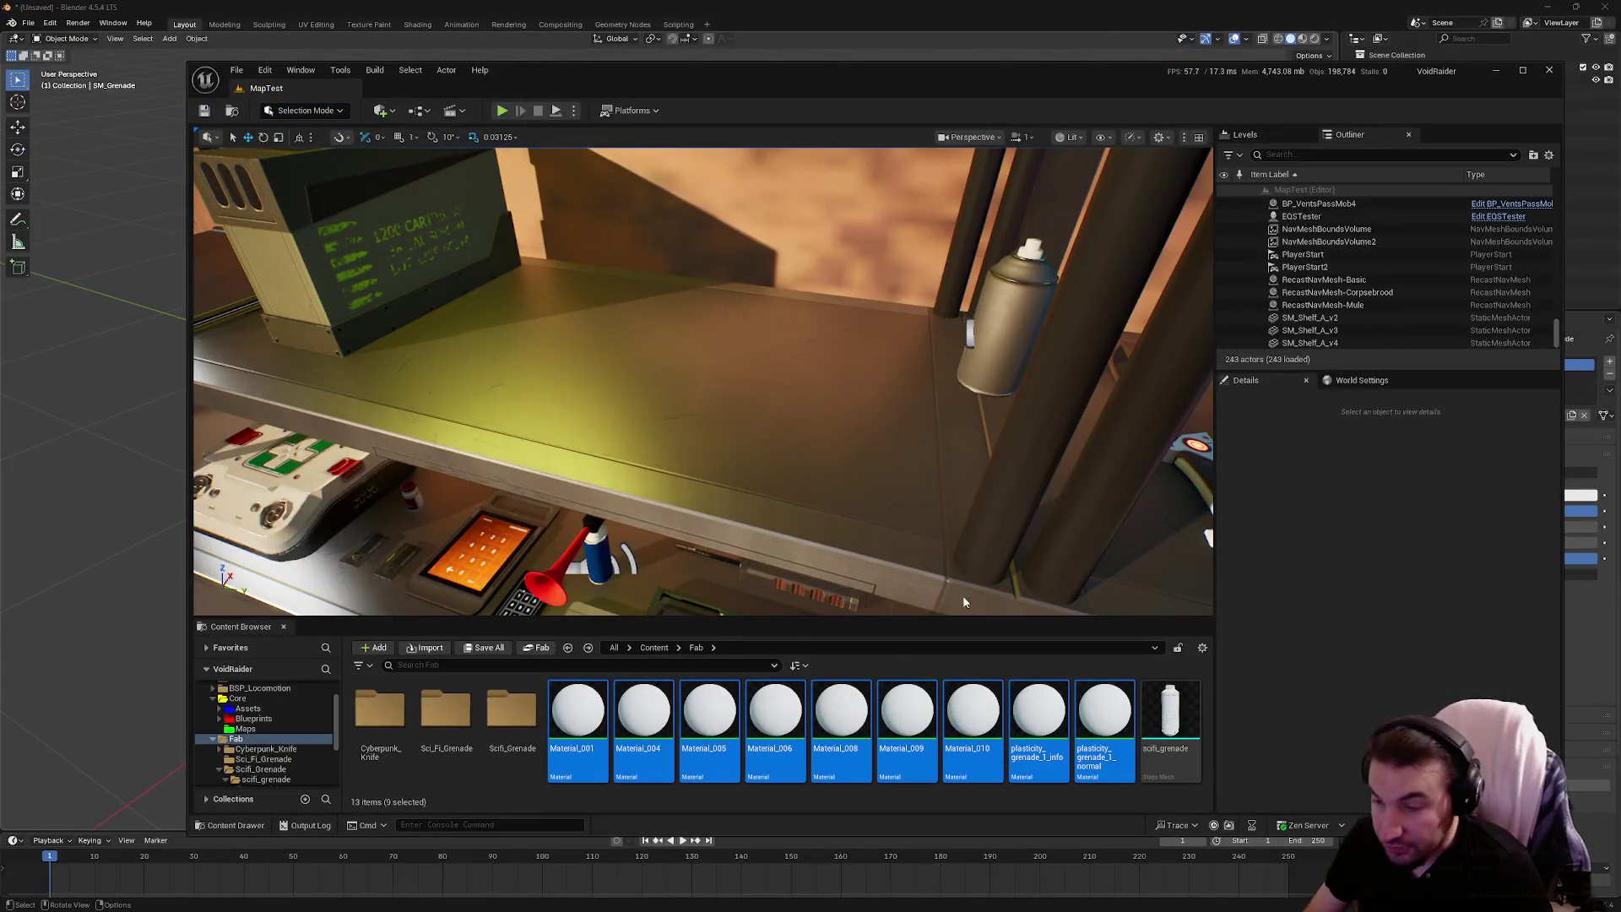
click(885, 514)
key(f)
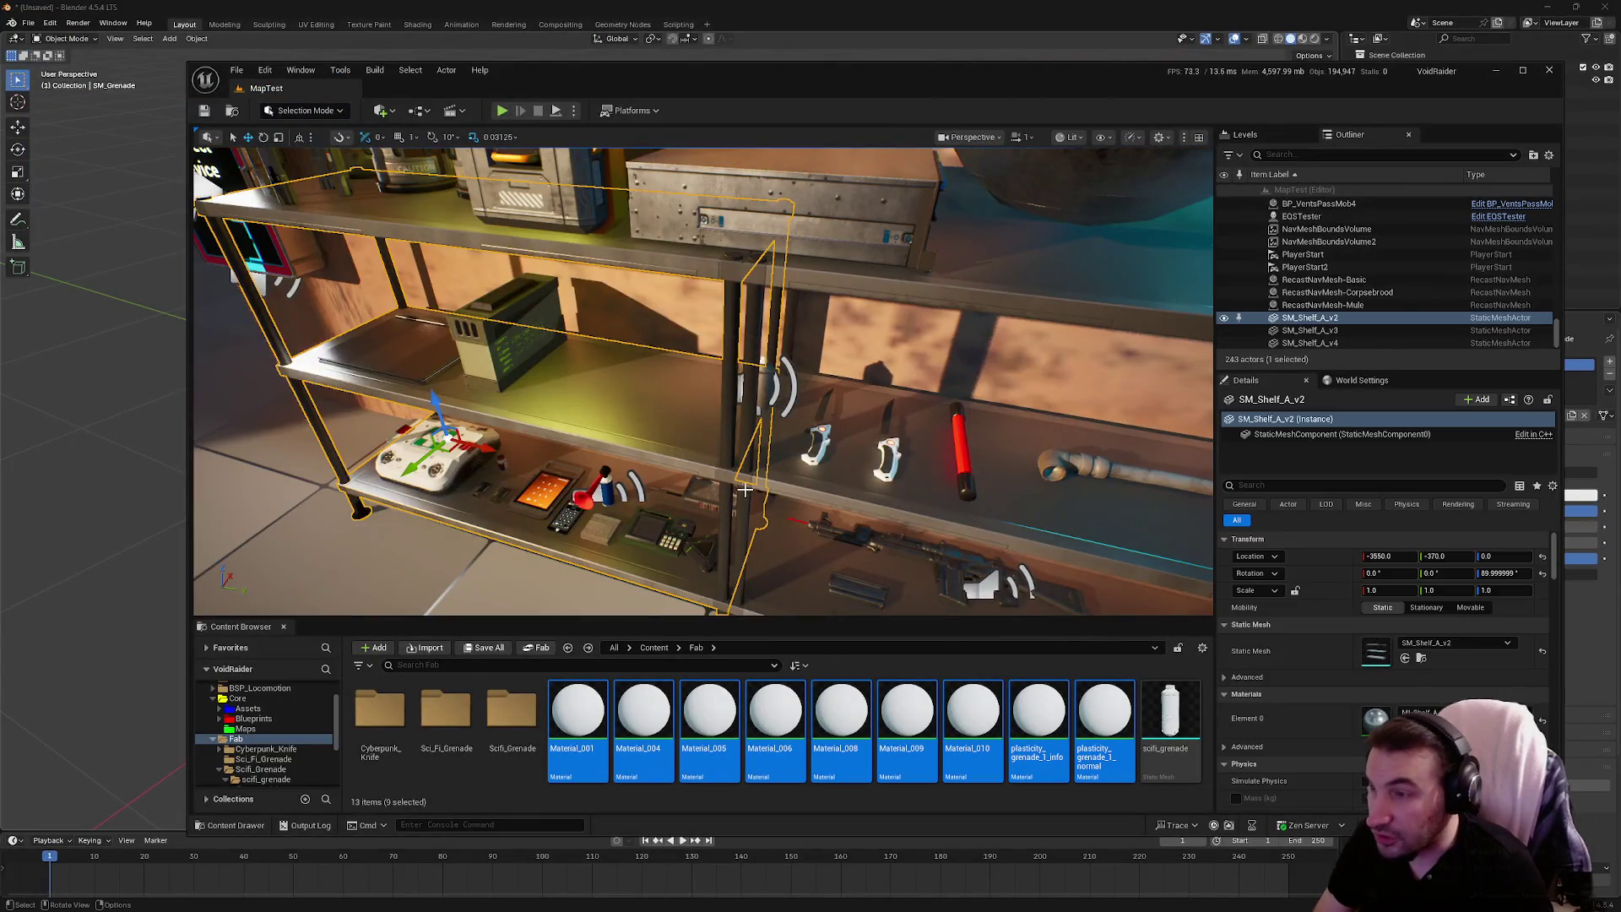
drag(764, 389, 616, 390)
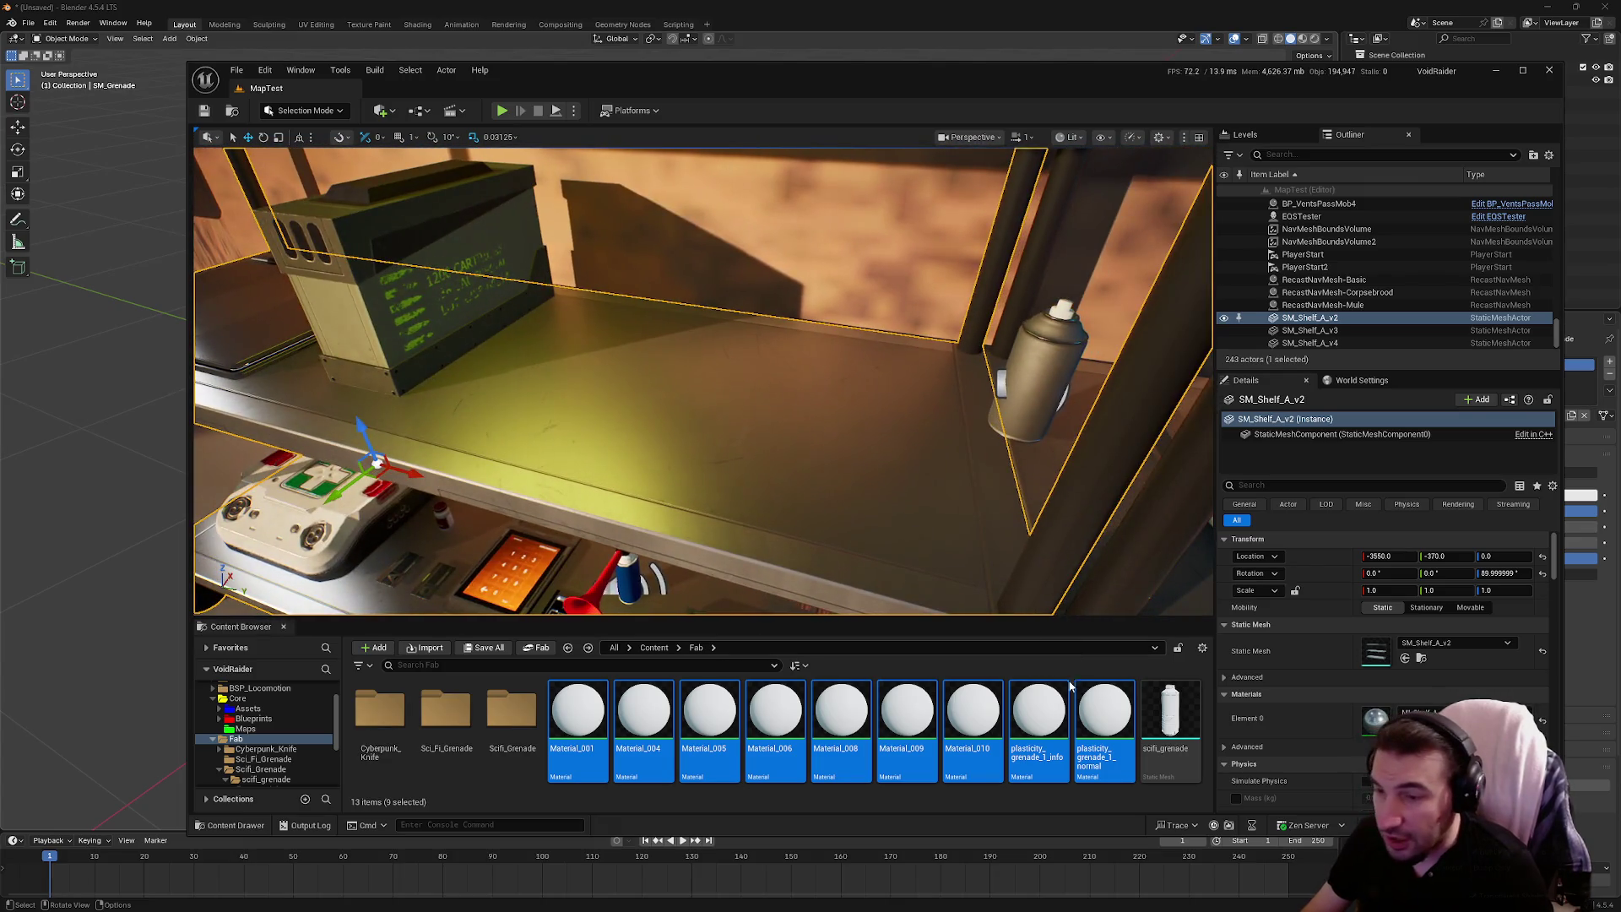
Select Material_001 through plasticity_grenade_1_normal and force-delete them
click(1095, 717)
shift+click(578, 714)
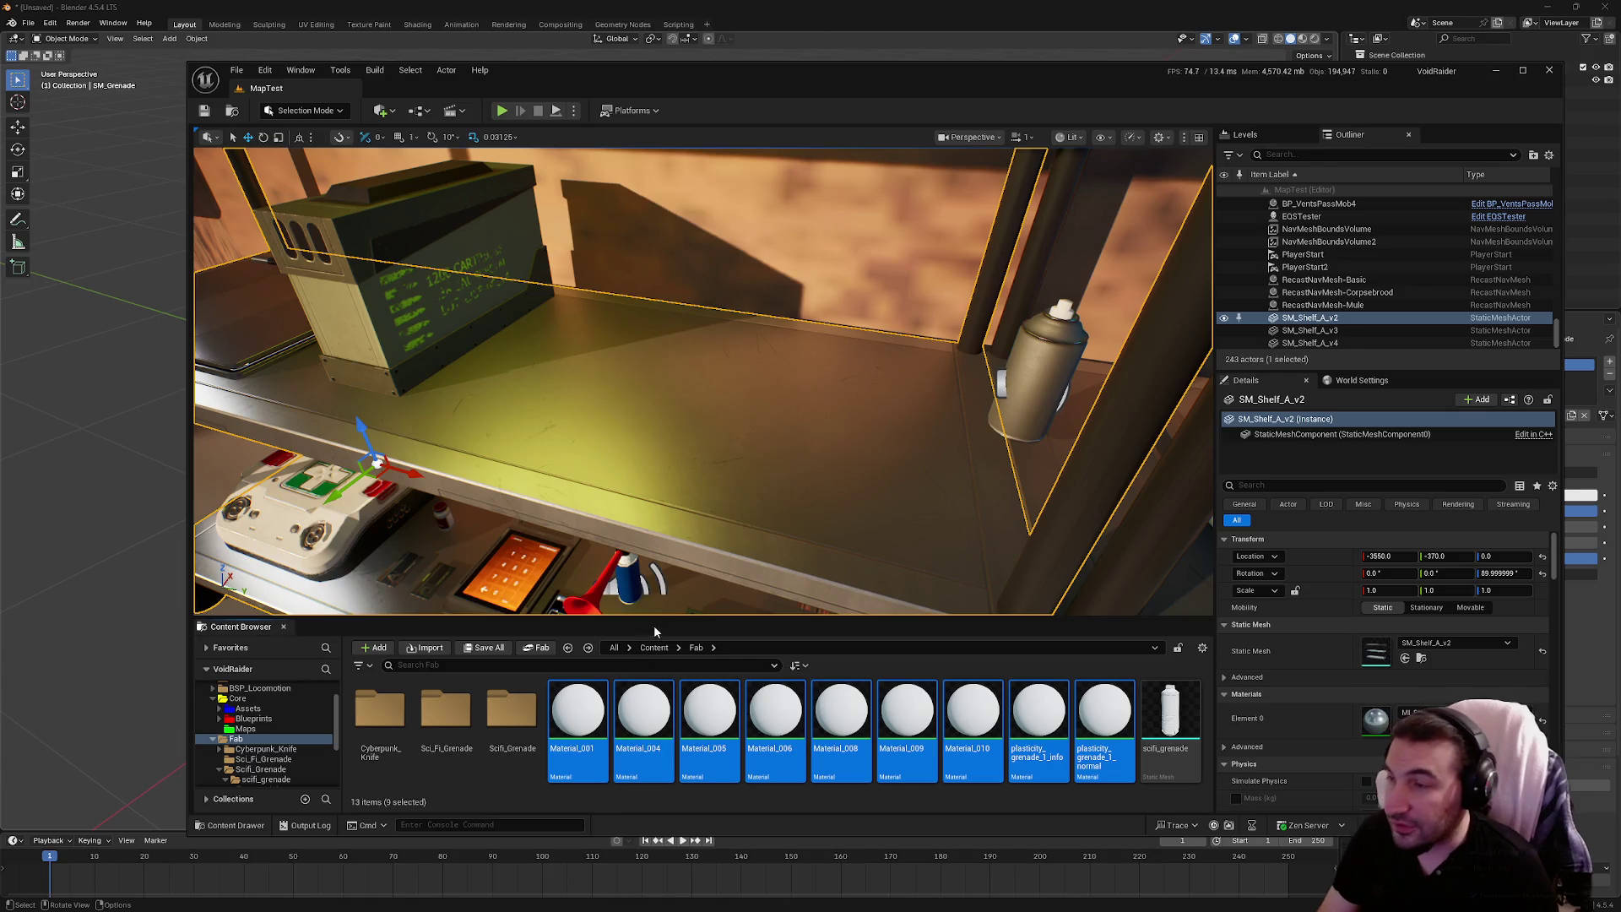
key(Delete)
click(769, 671)
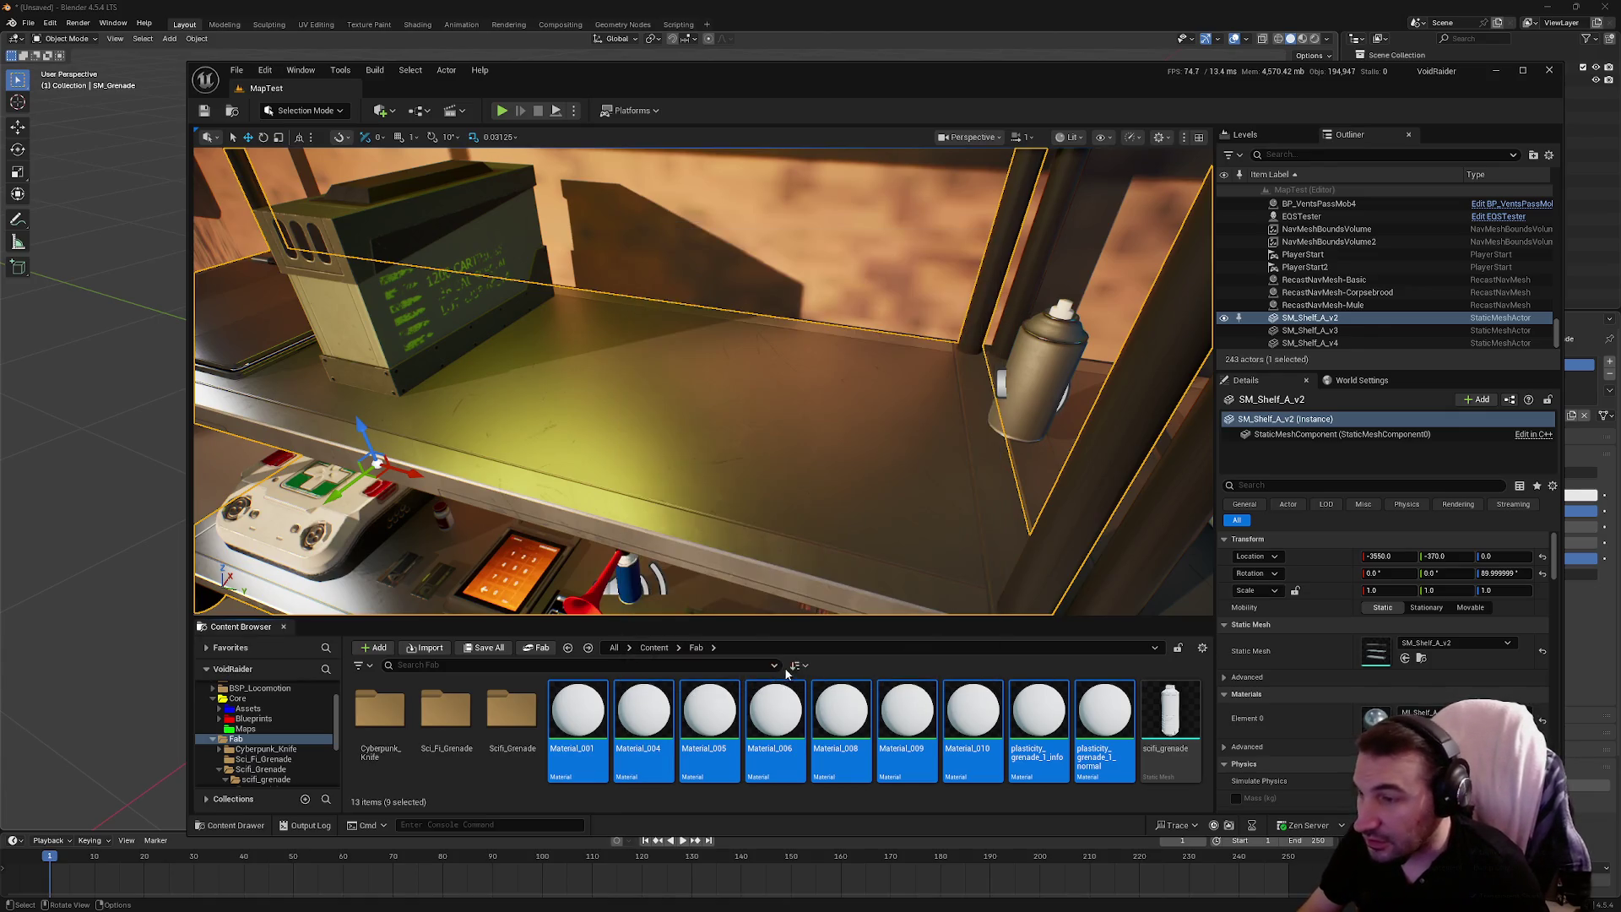
Test-place the current scifi_grenade mesh on the shelf, then undo the placement
click(597, 720)
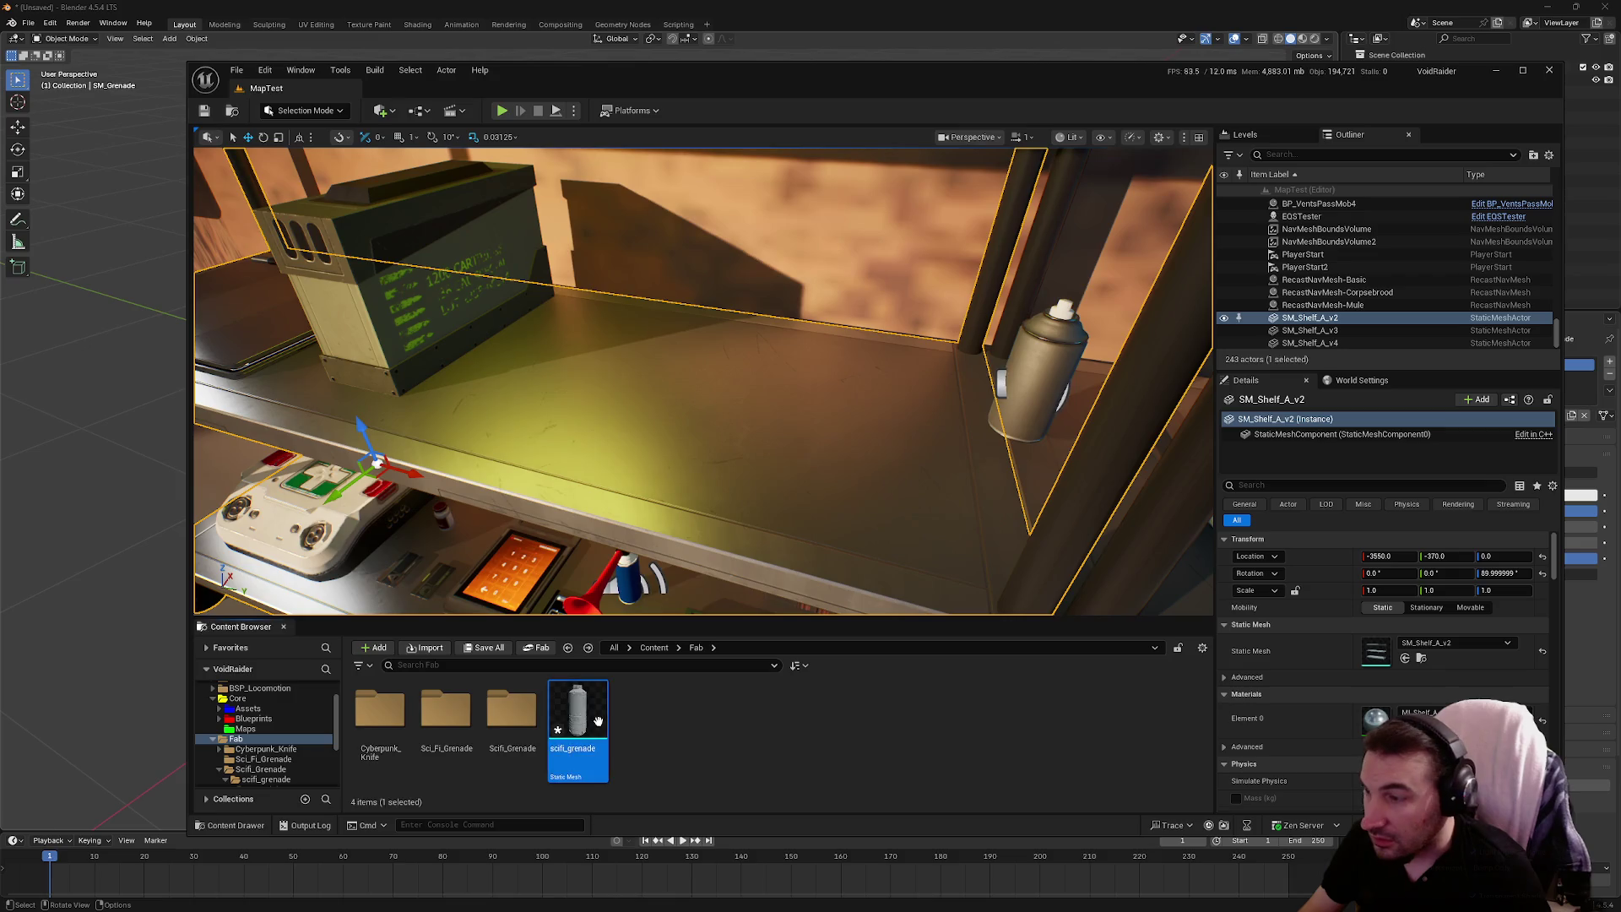
mouse_move(591, 728)
mouse_down()
mouse_move(717, 422)
mouse_move(681, 416)
mouse_up()
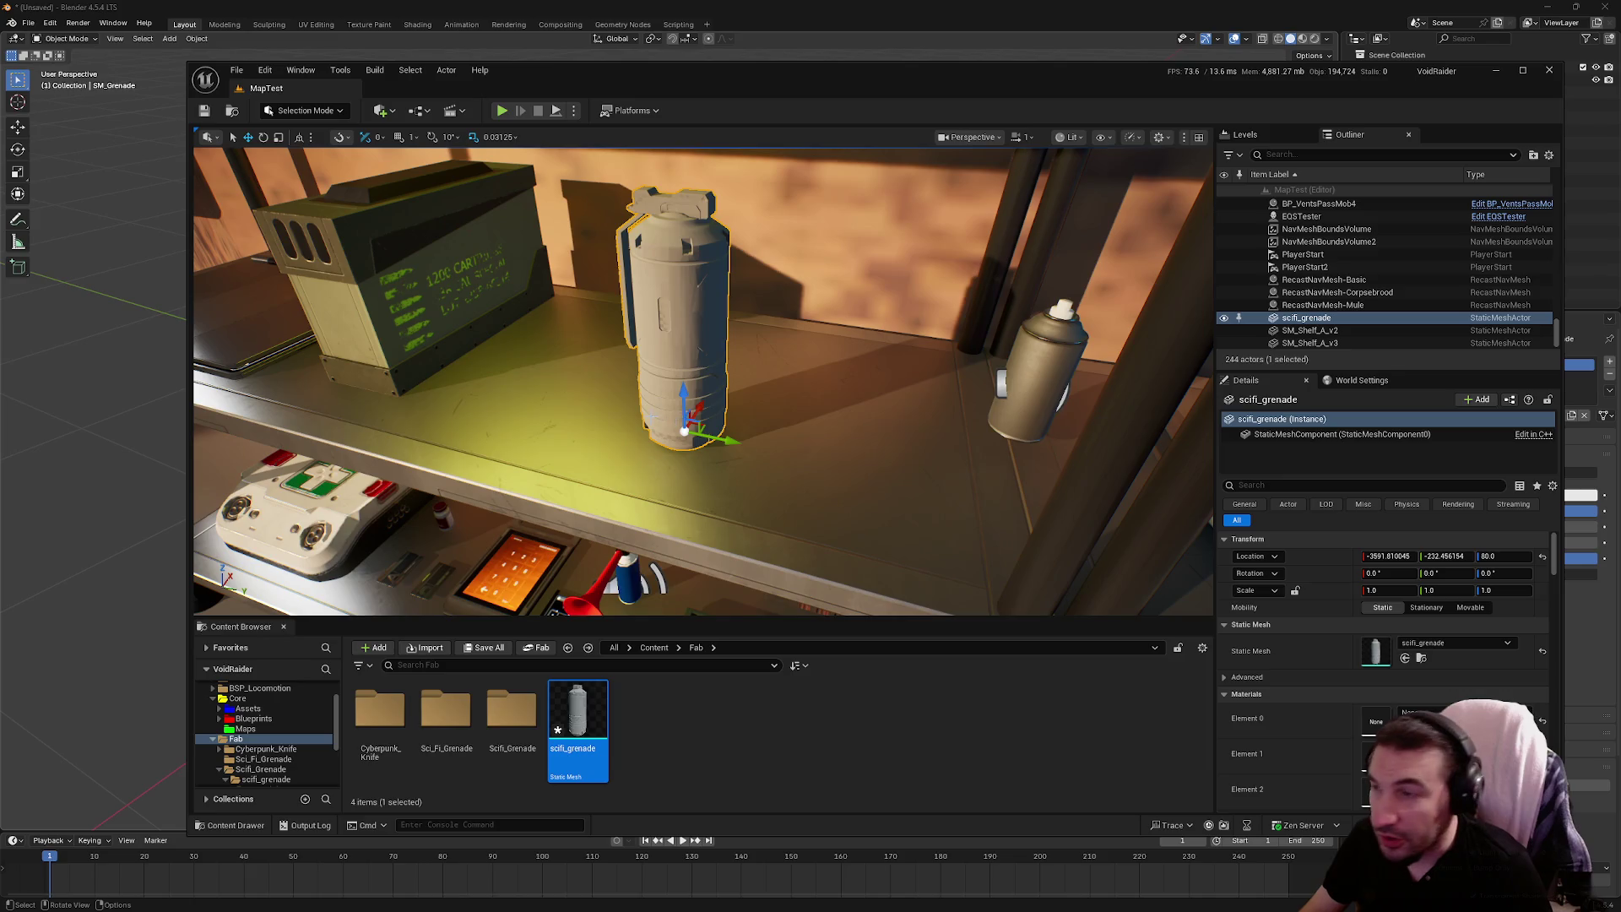
click(708, 724)
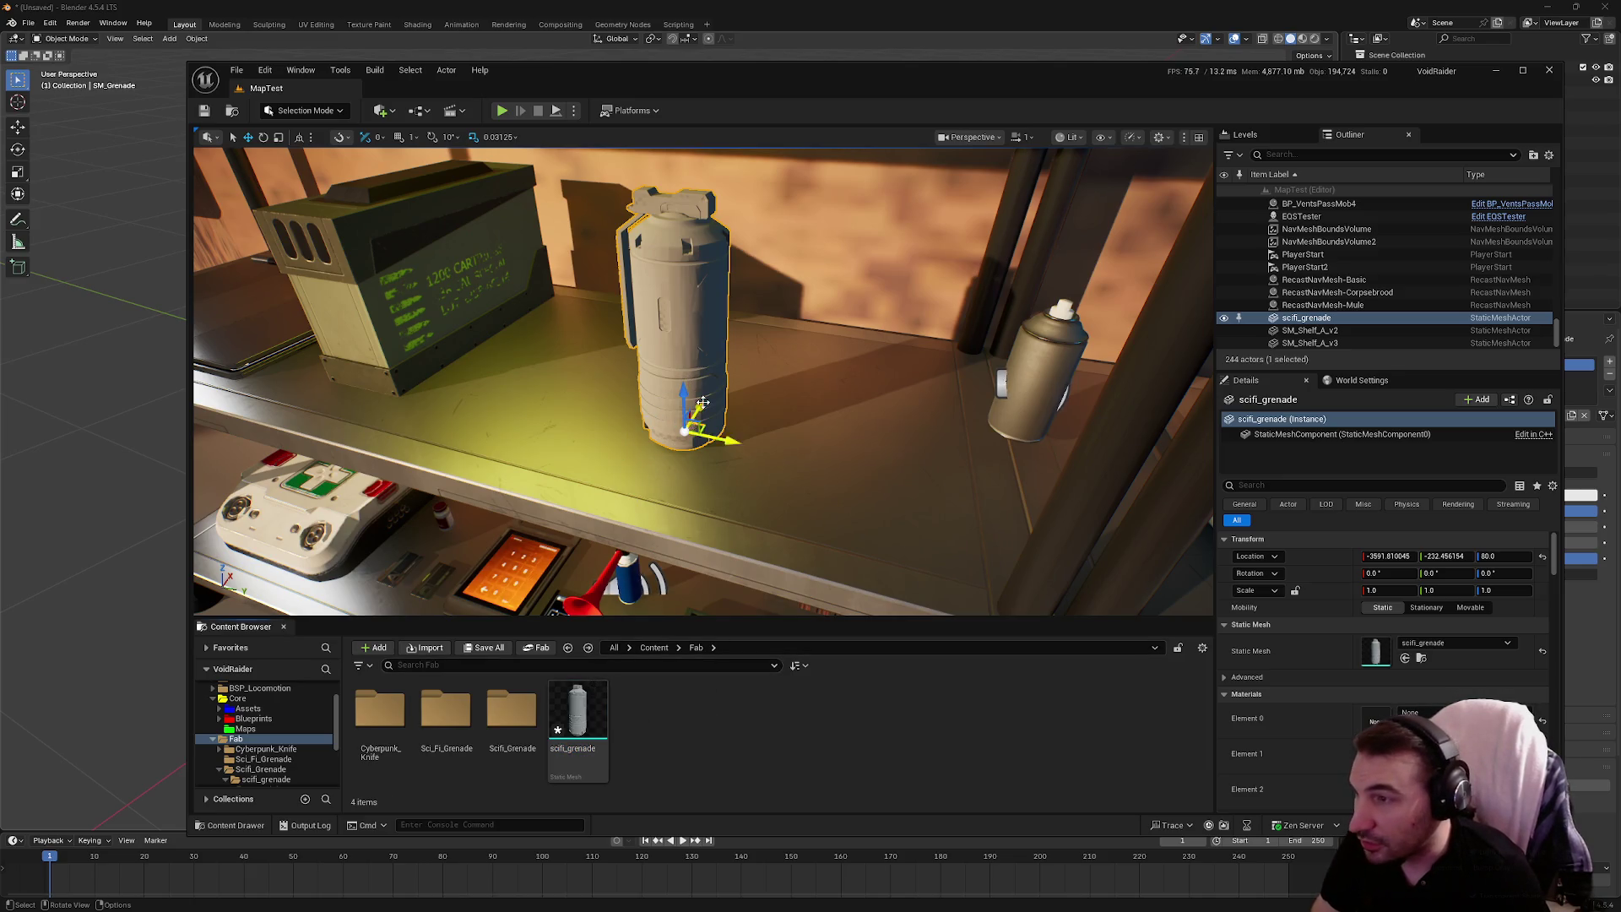
key(ctrl+z)
Reimport the scifi_grenade mesh from the newly exported scifi_grenade.FBX
right_click(576, 728)
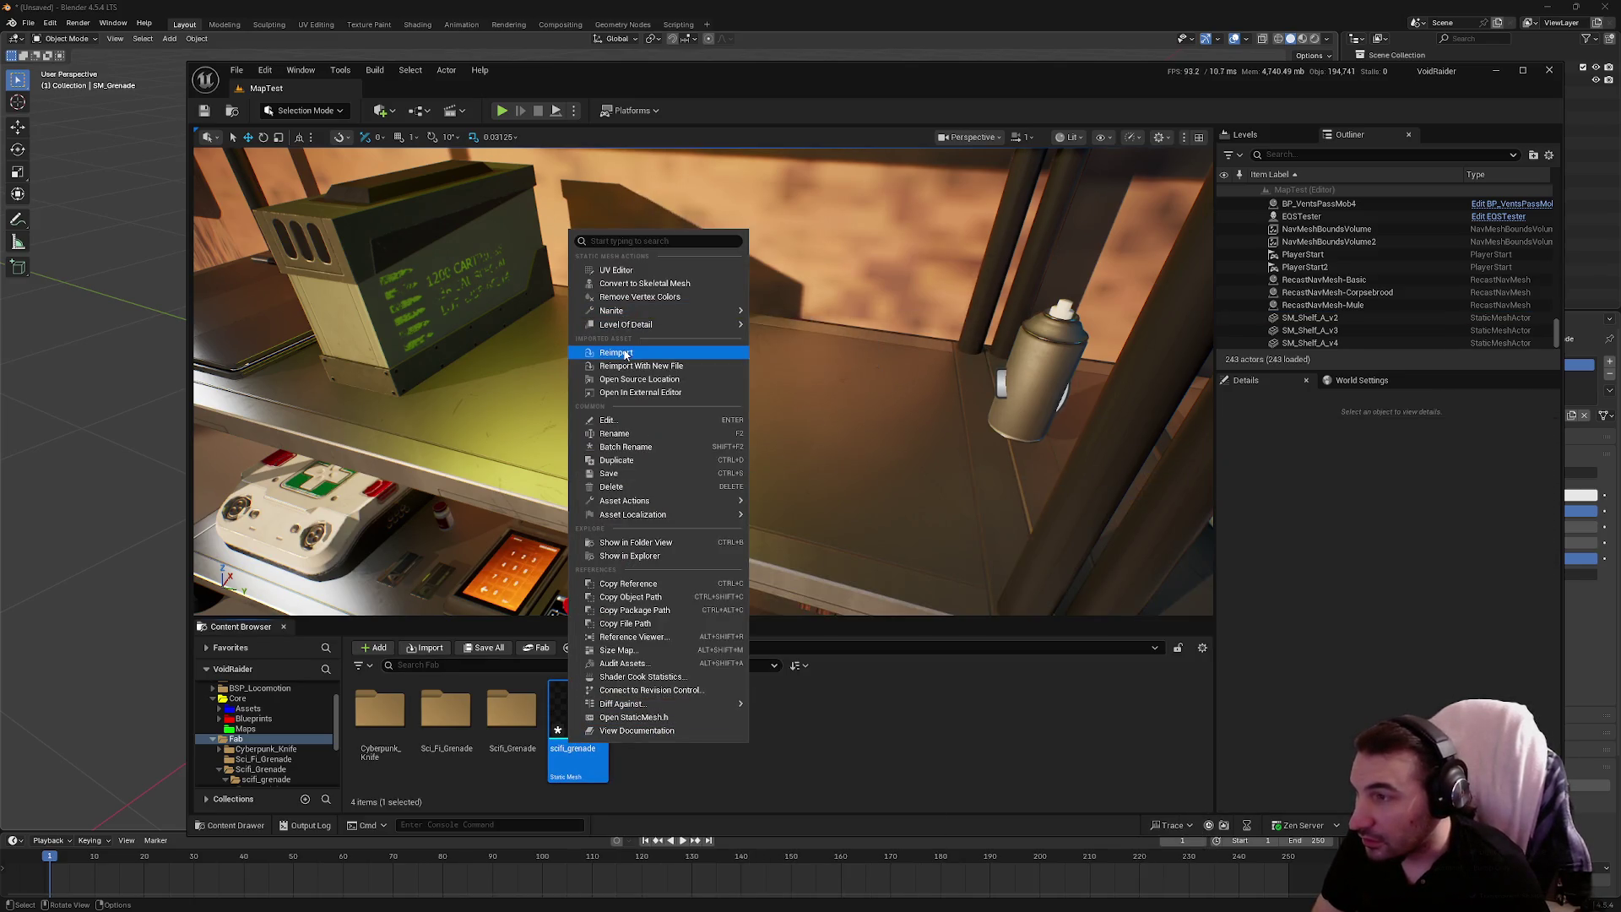
click(629, 352)
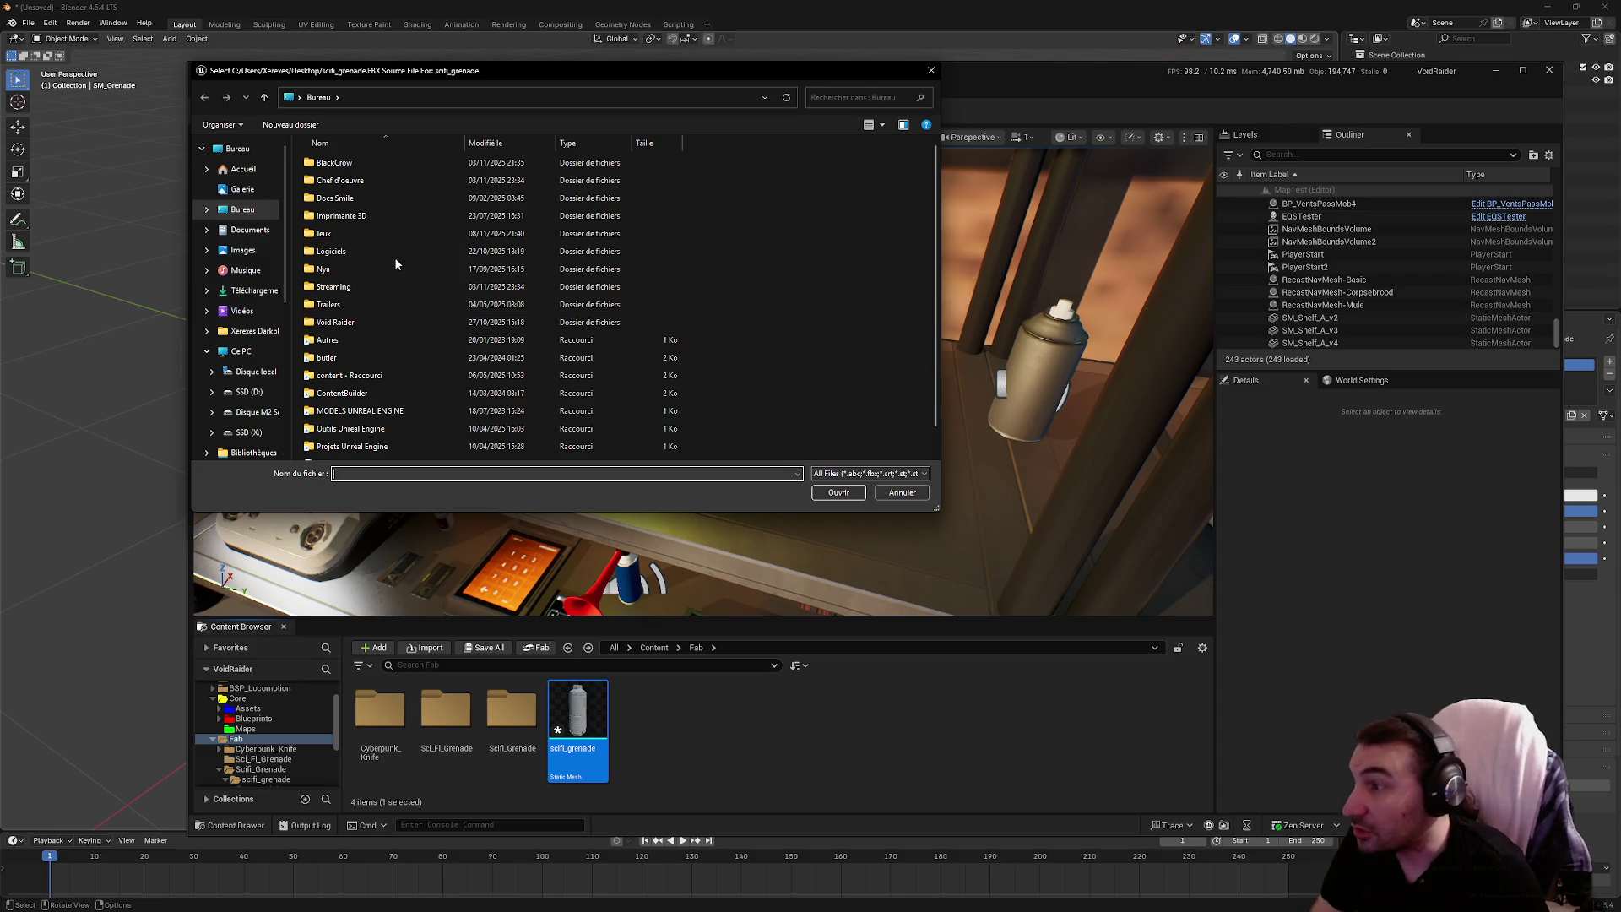
scroll(397, 262, down, 1)
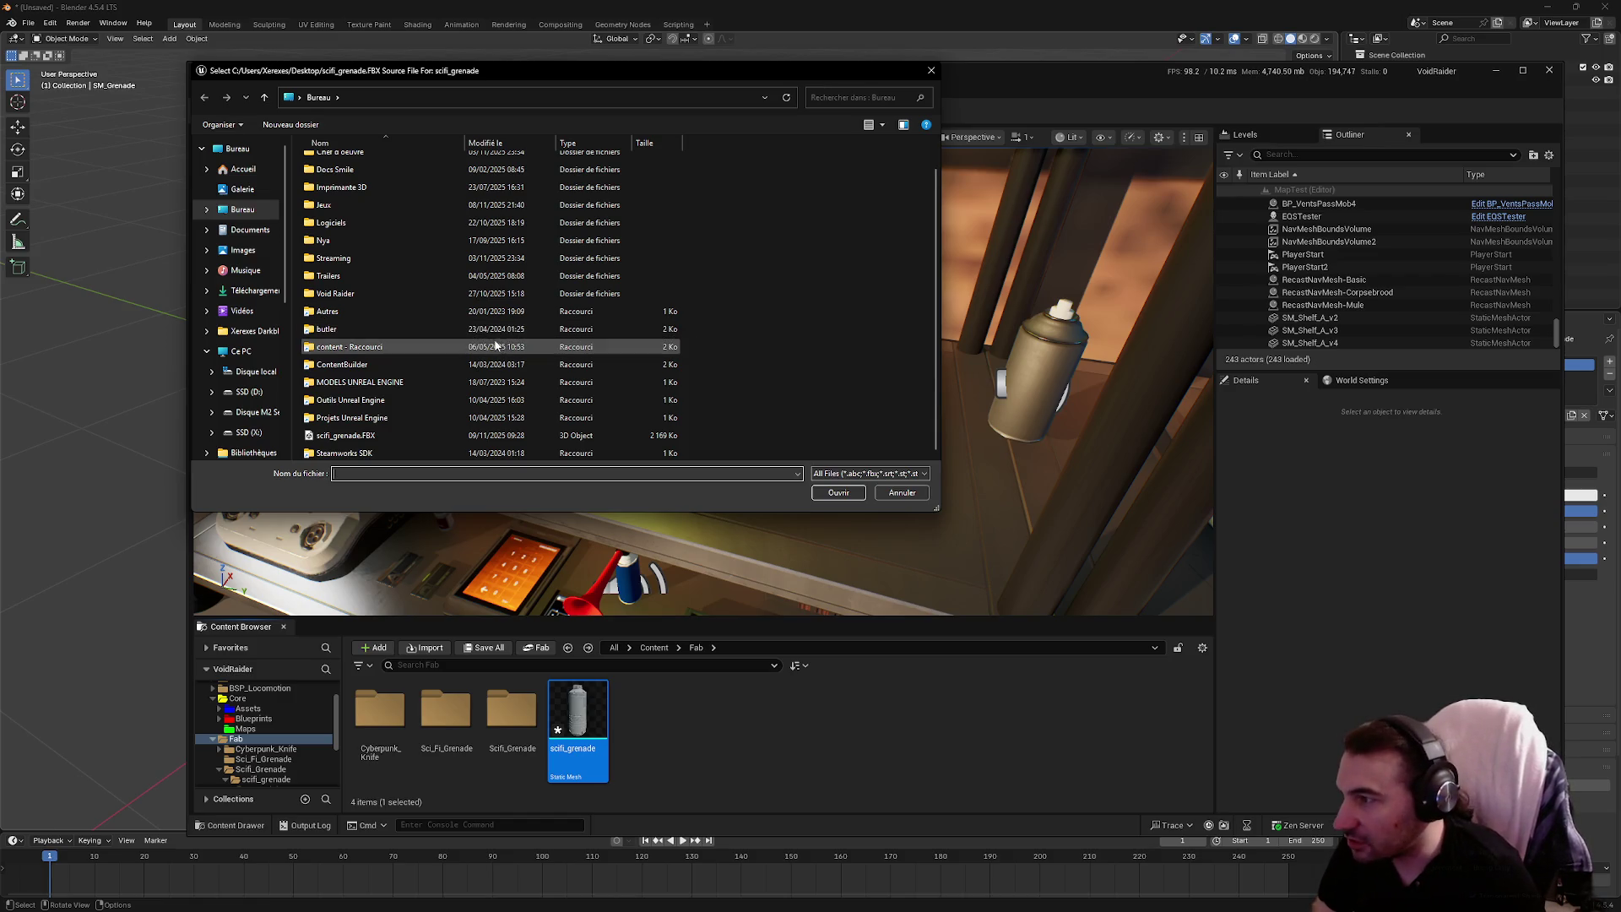
double_click(376, 434)
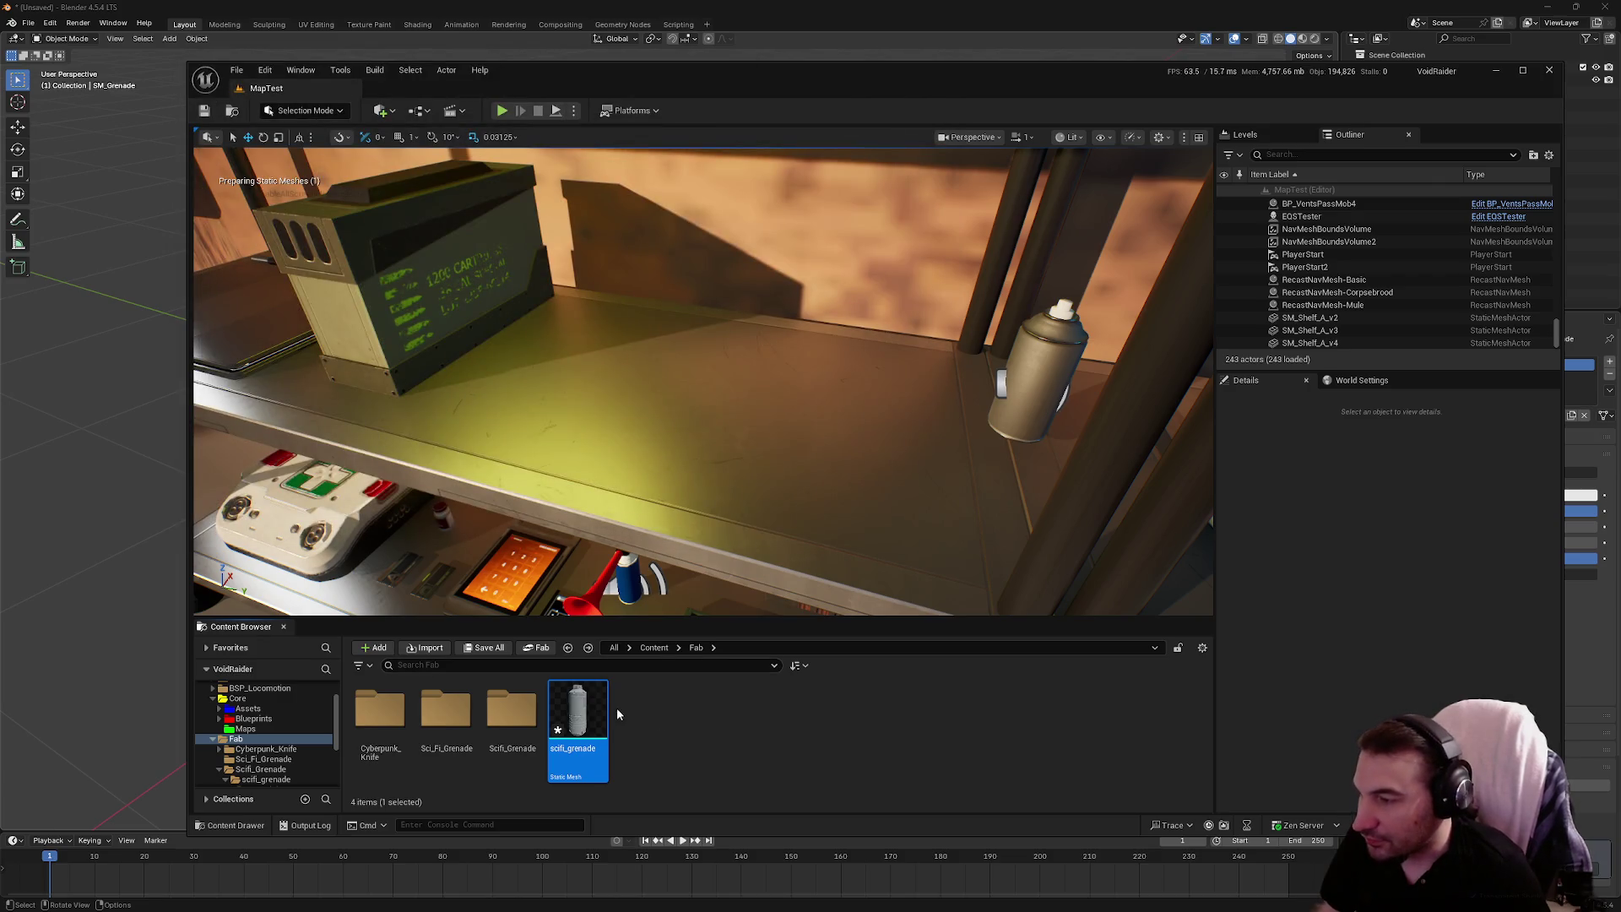
Test the updated grenade on the shelf, delete it, and save the scifi_grenade asset
mouse_move(591, 709)
mouse_down()
mouse_move(629, 688)
mouse_move(717, 415)
mouse_up()
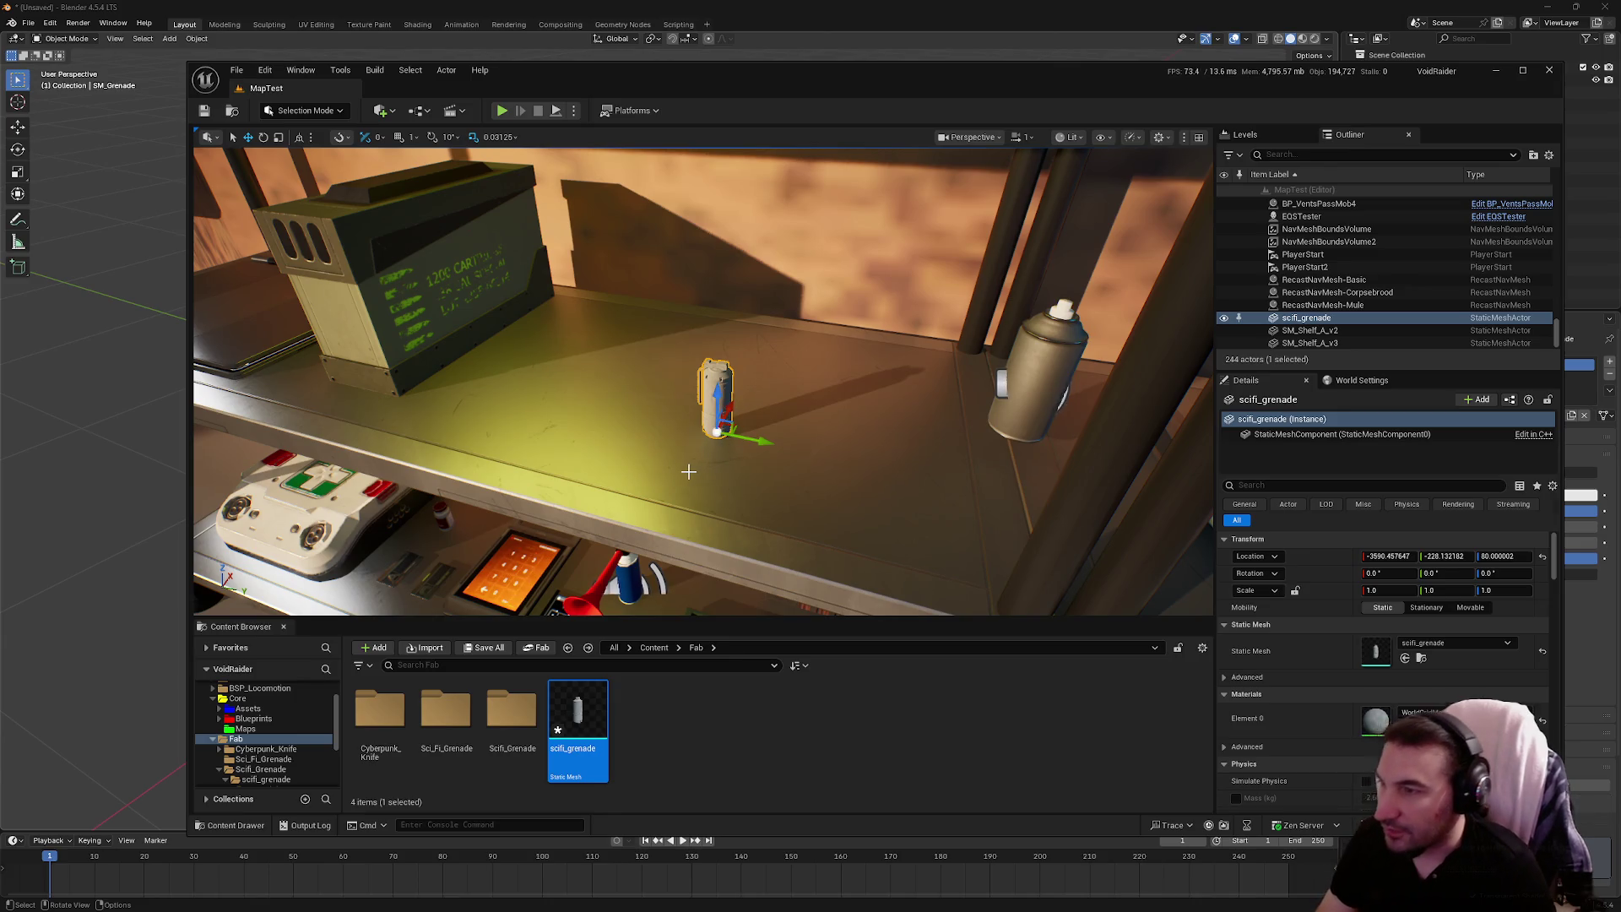
key(Delete)
click(484, 647)
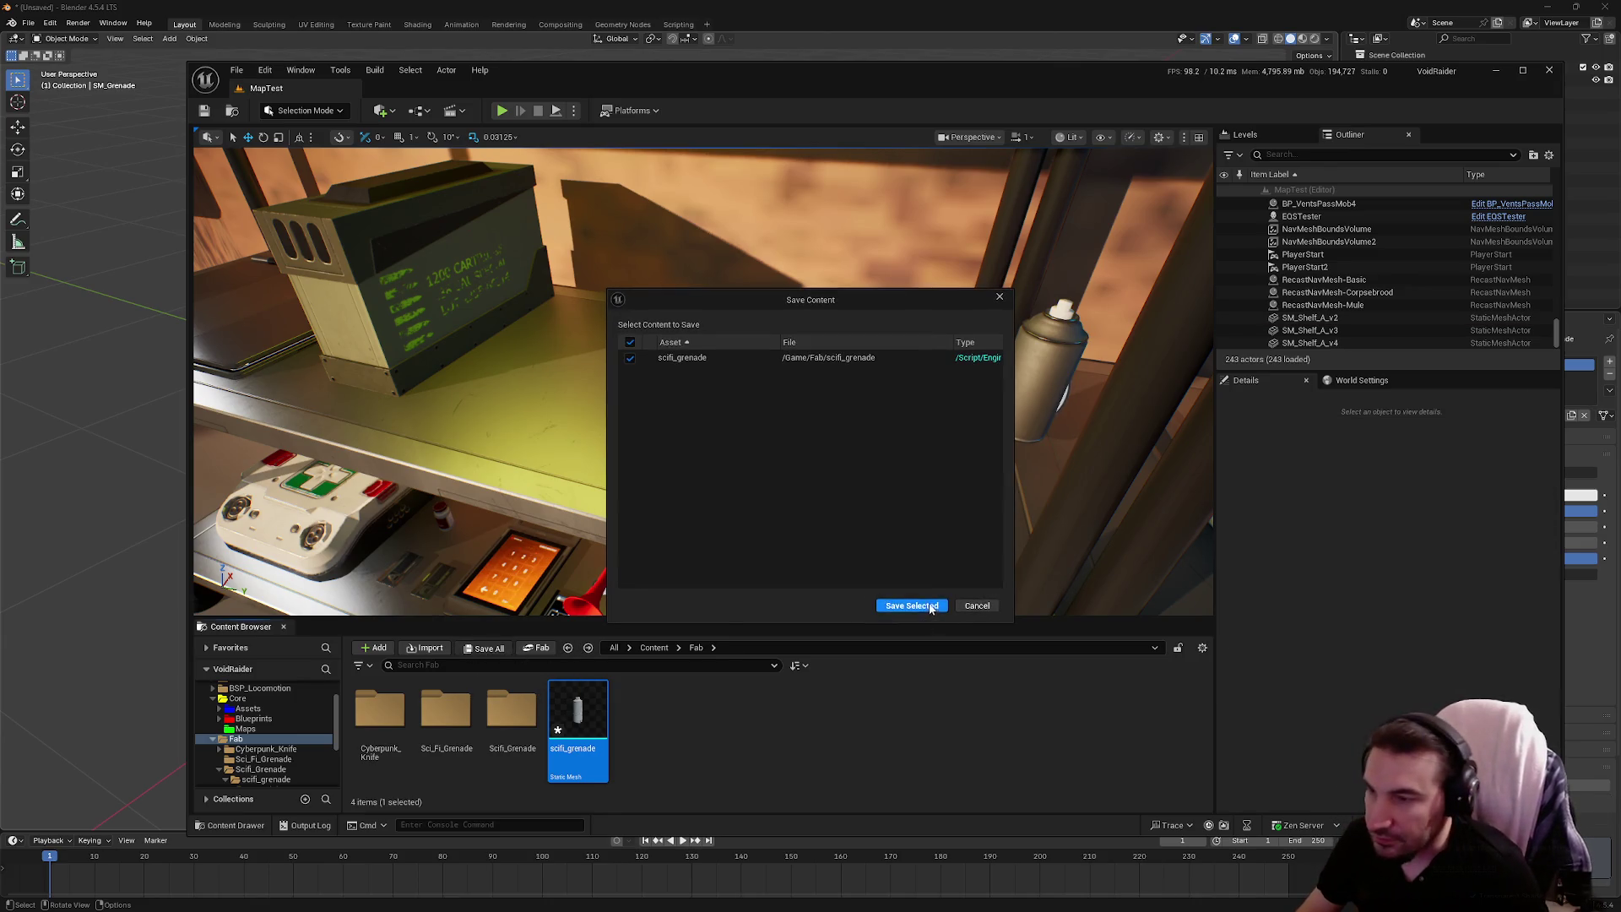
click(931, 606)
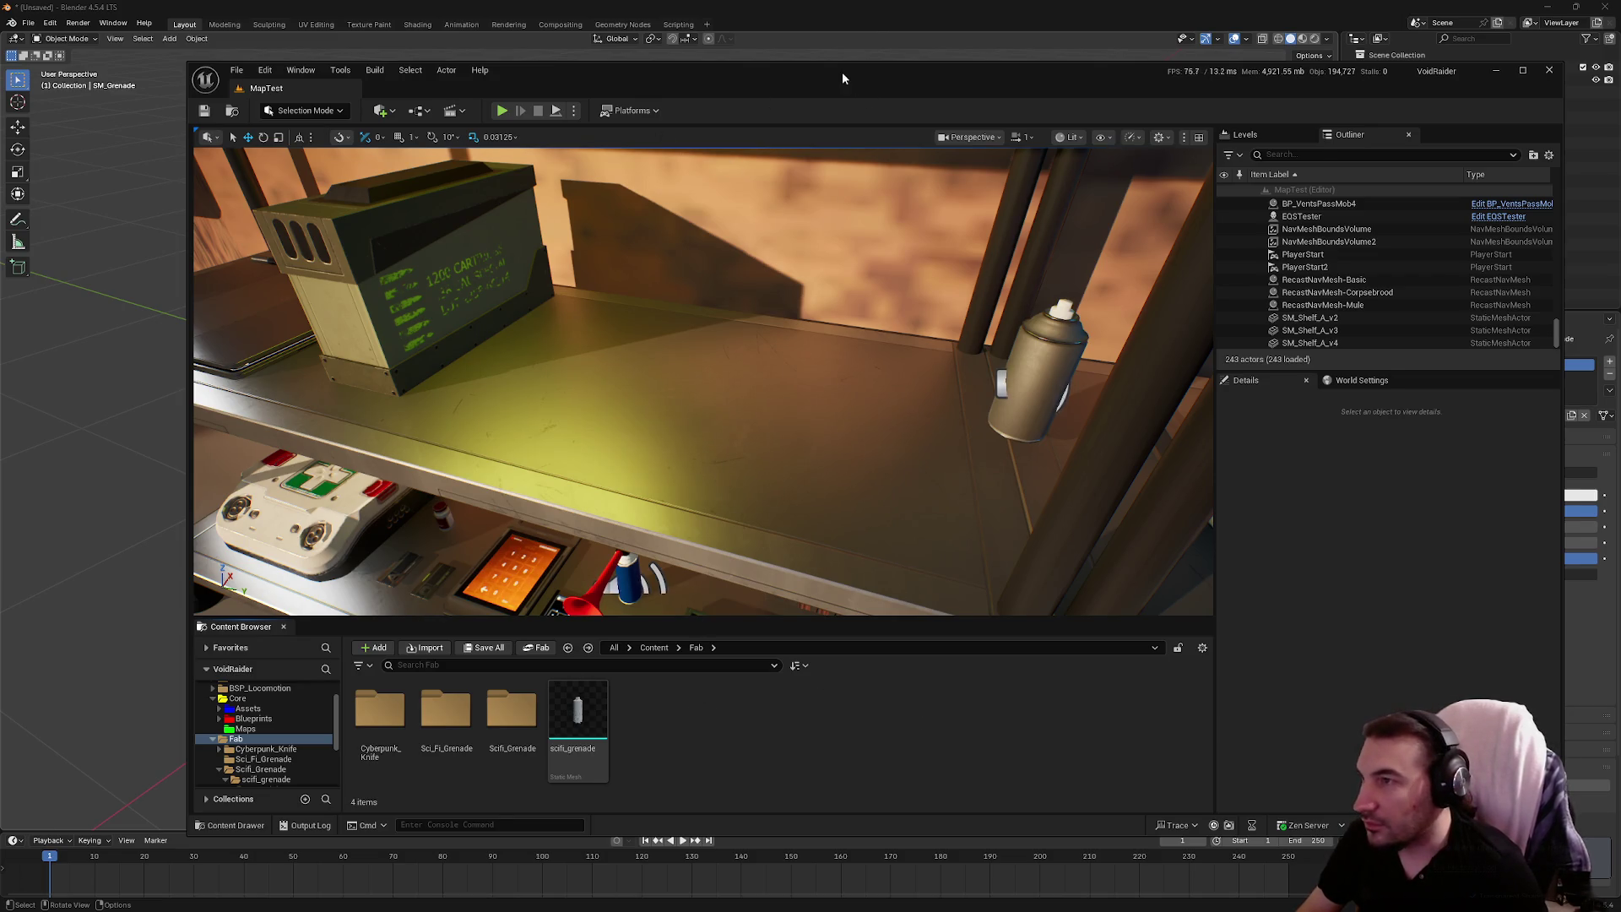
drag(842, 73, 748, 79)
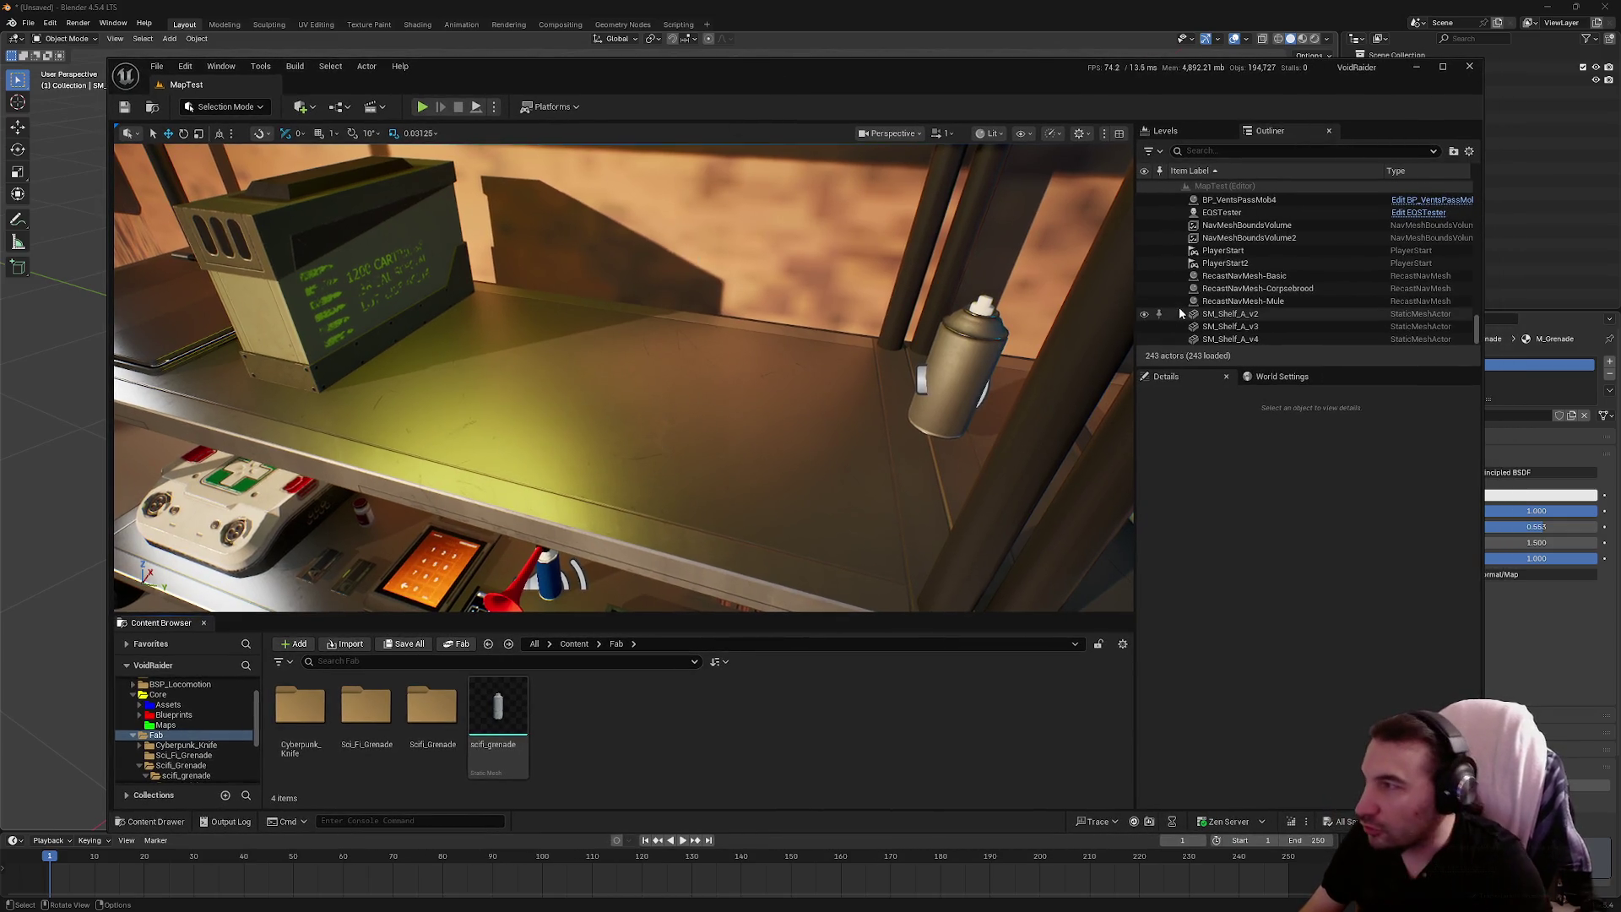
Back in Blender, select the SM_Grenade mesh and enter the UV Editing workspace
key(alt+Tab)
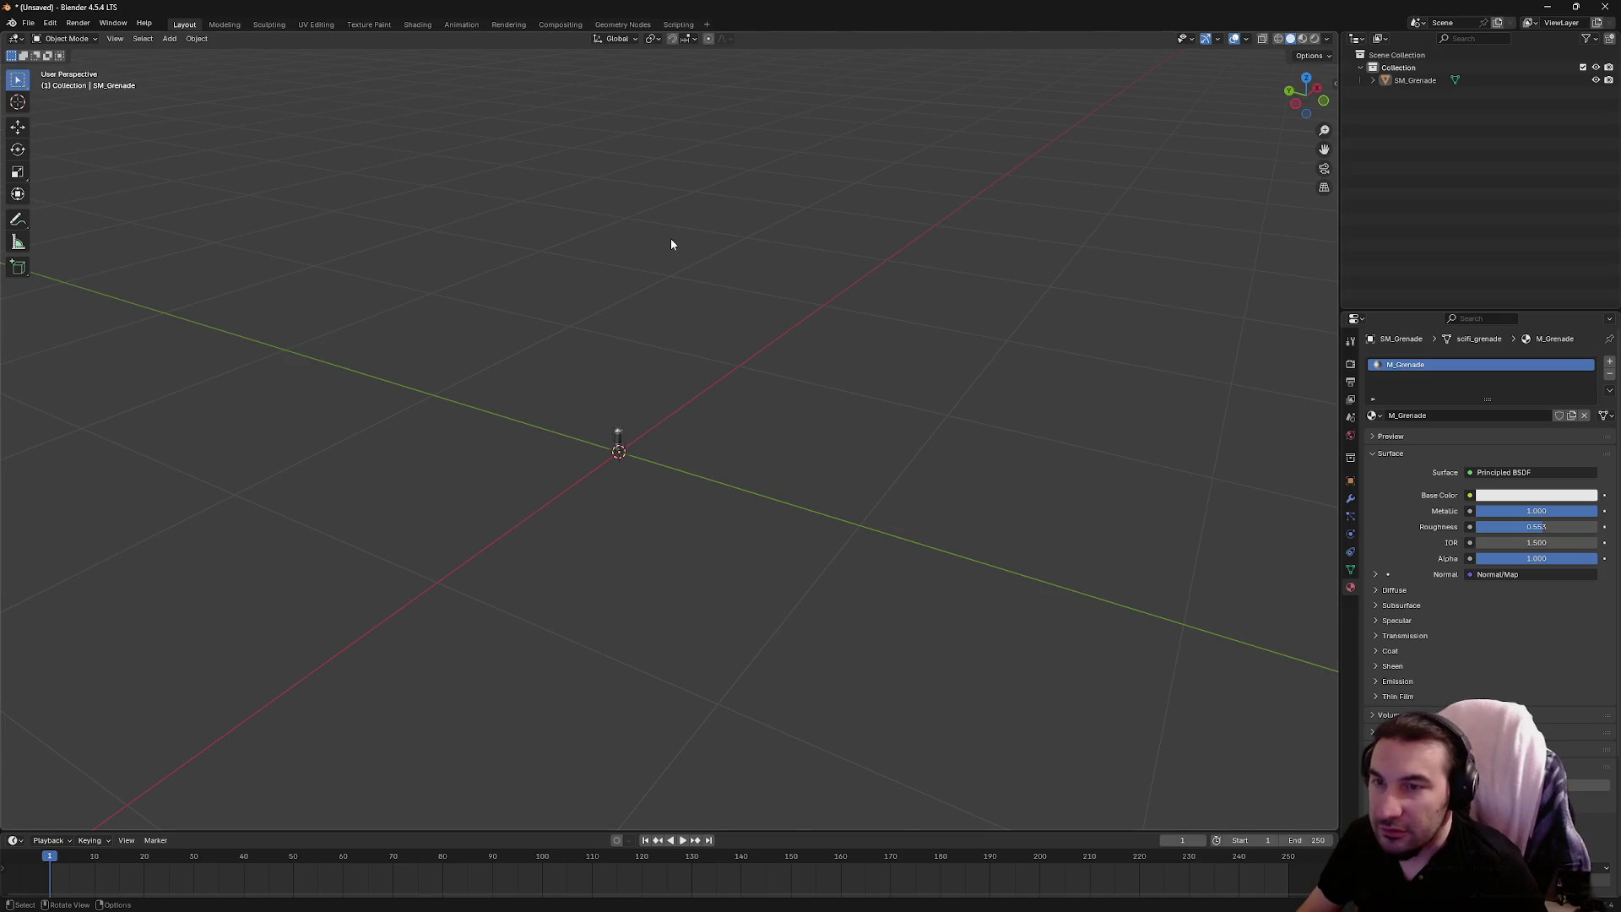
drag(671, 244, 673, 248)
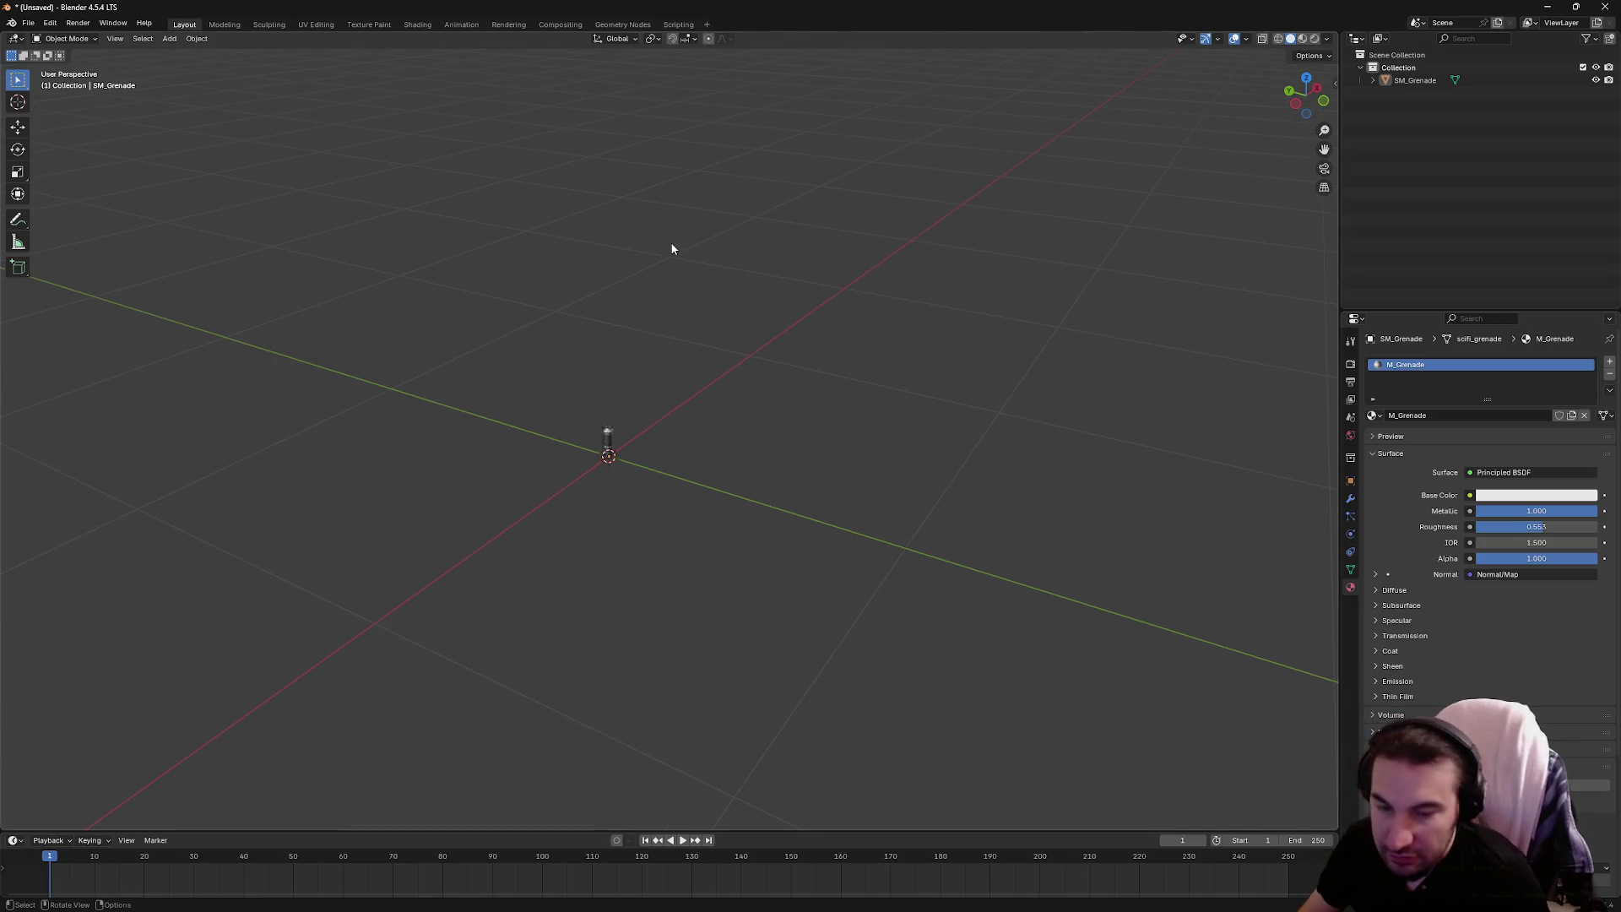
scroll(642, 321, up, 2)
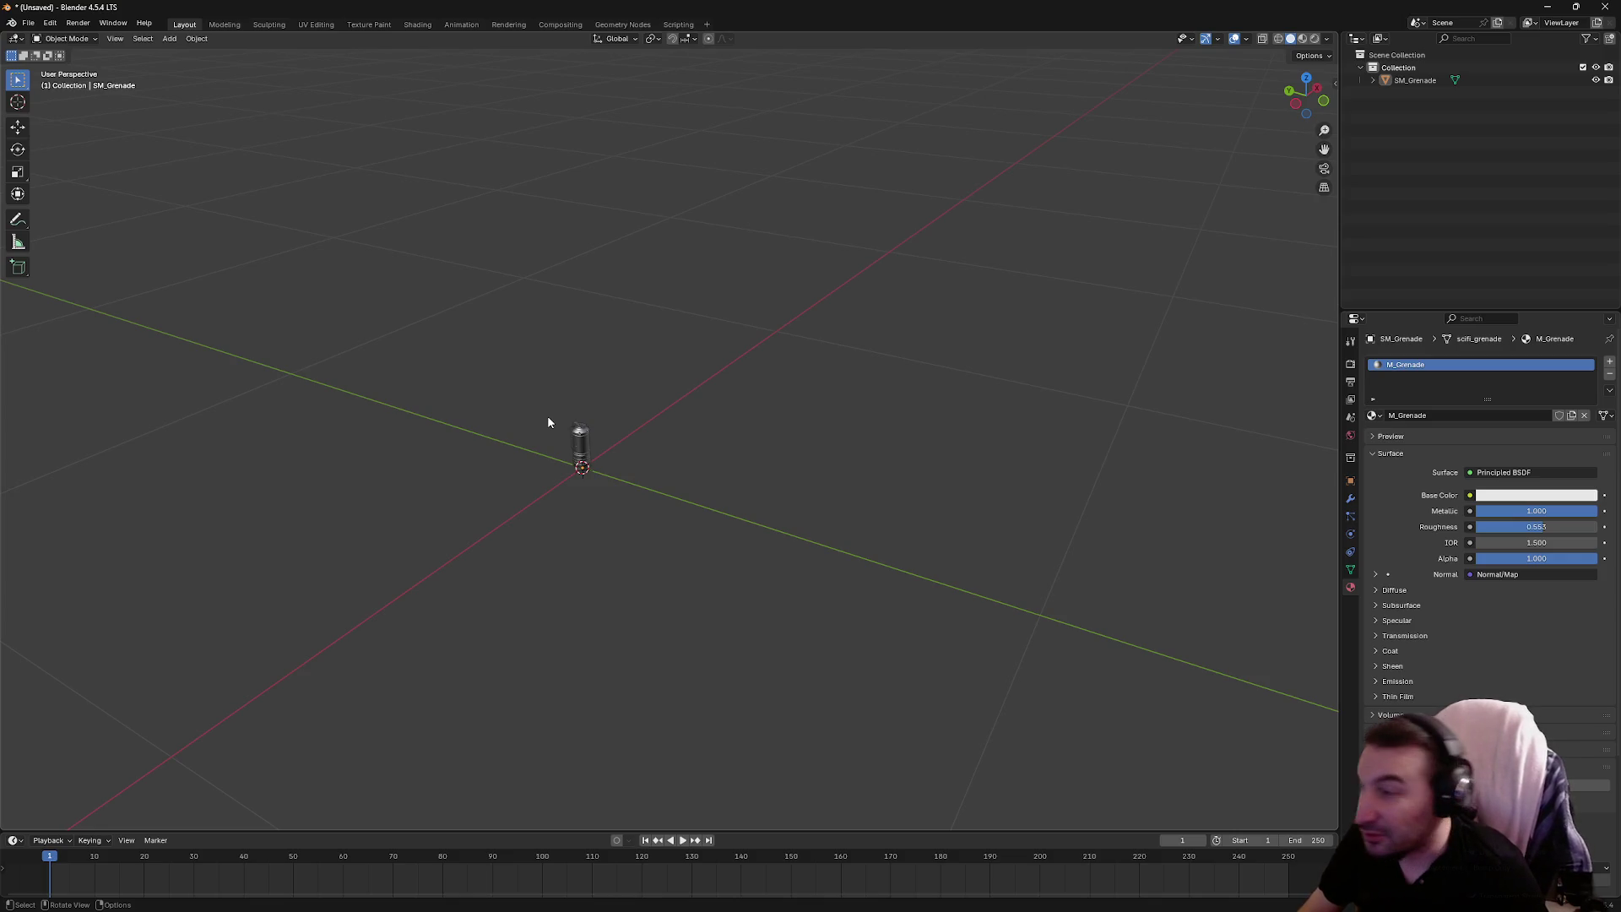
drag(551, 423, 765, 203)
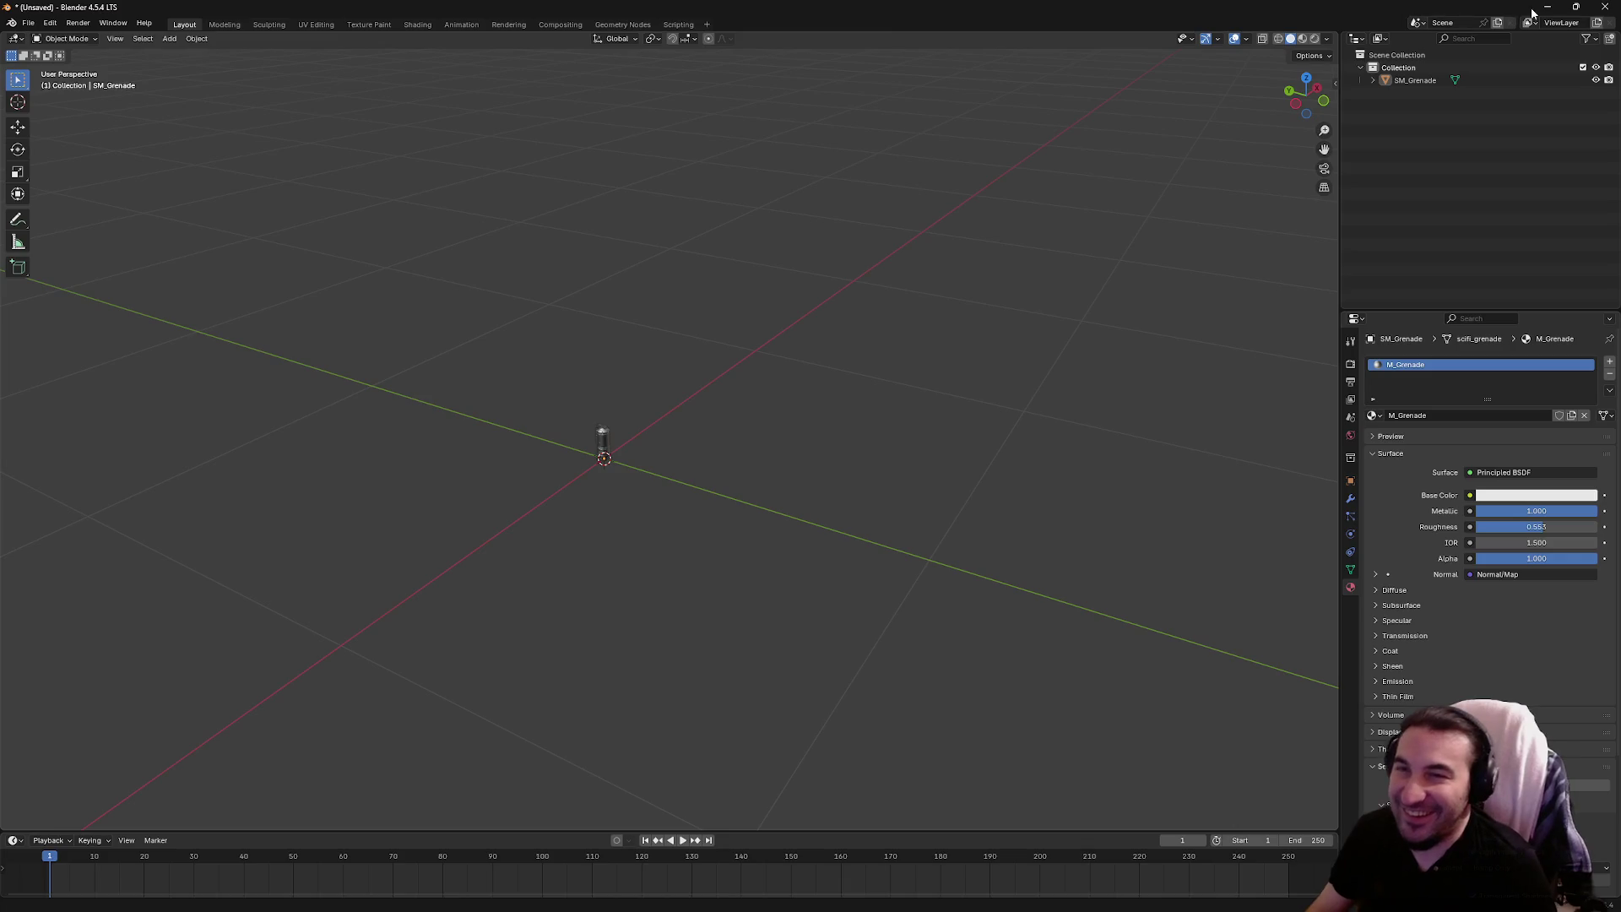
drag(687, 319, 743, 337)
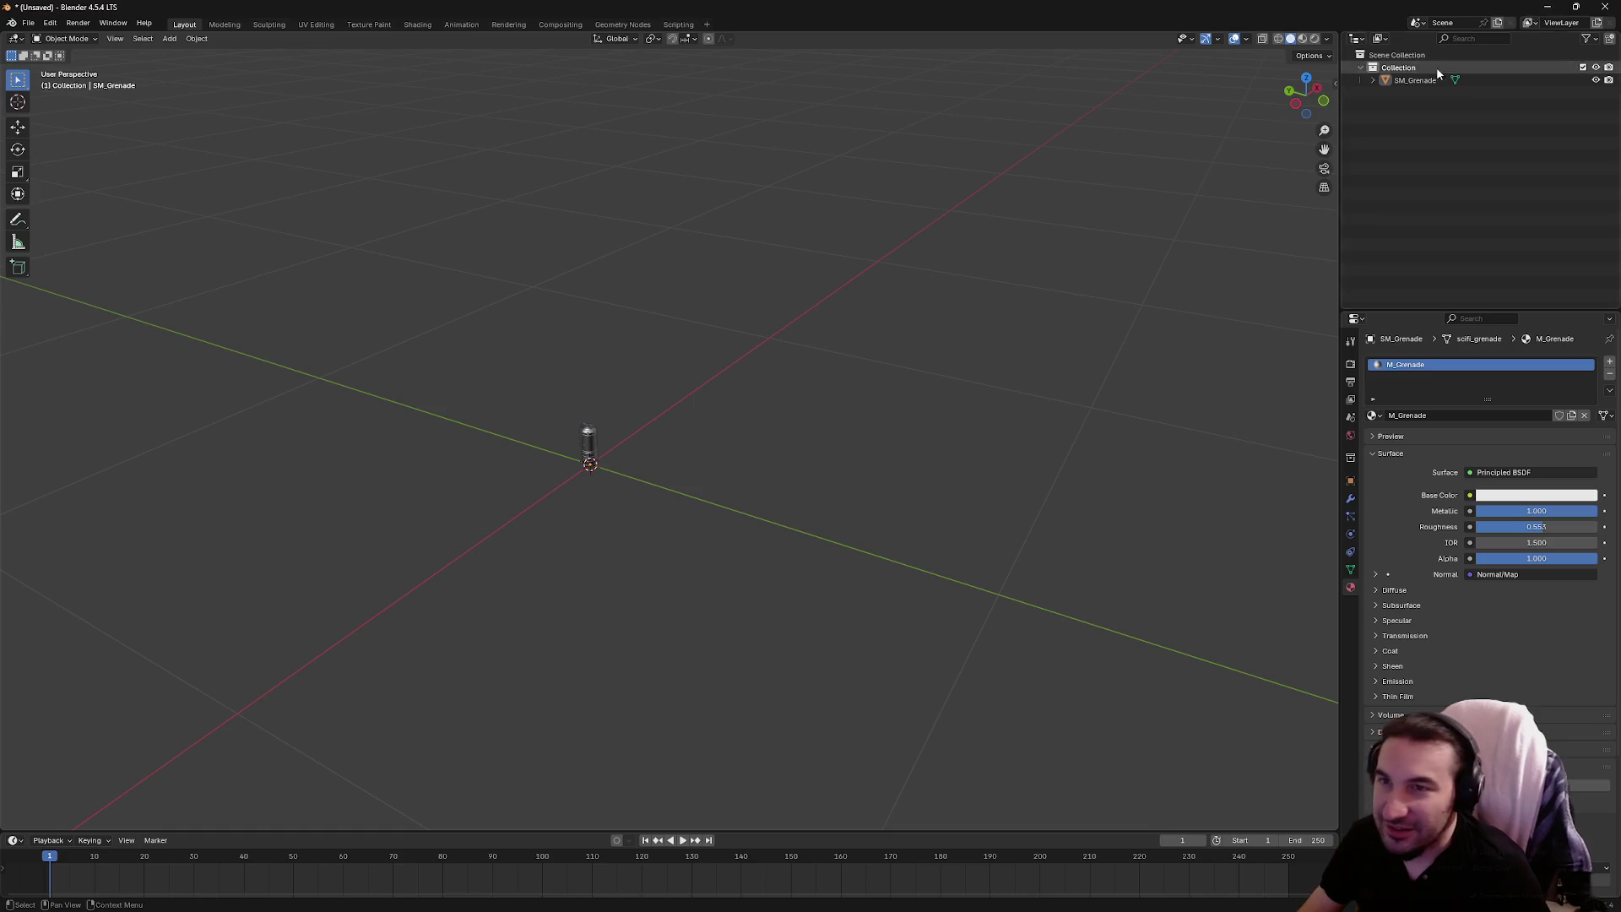
key(a)
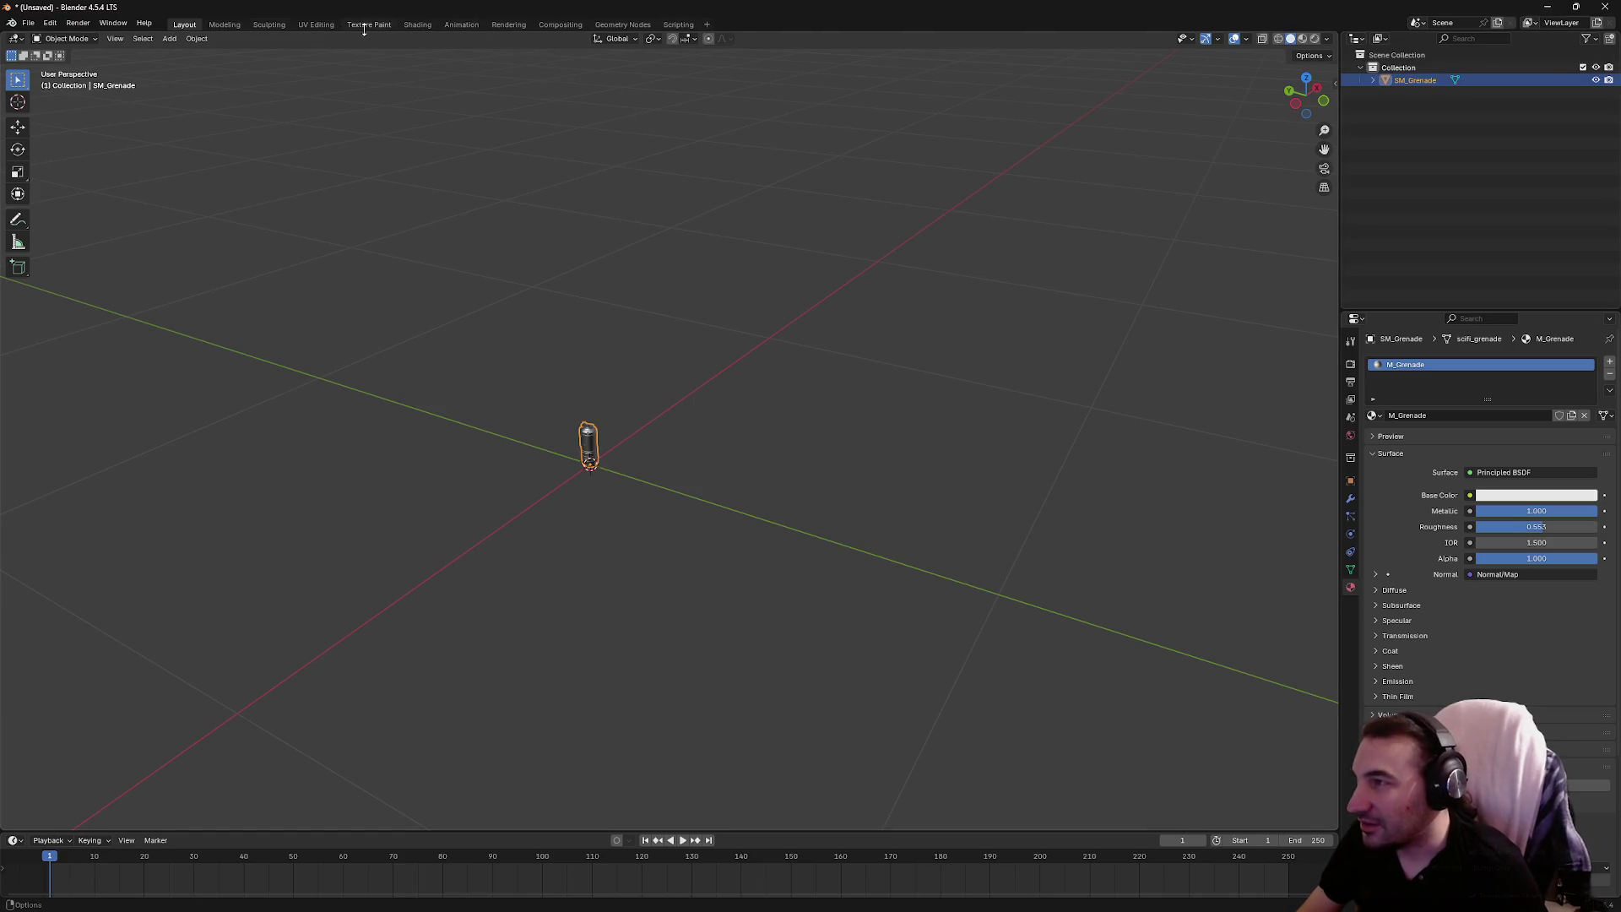
click(316, 23)
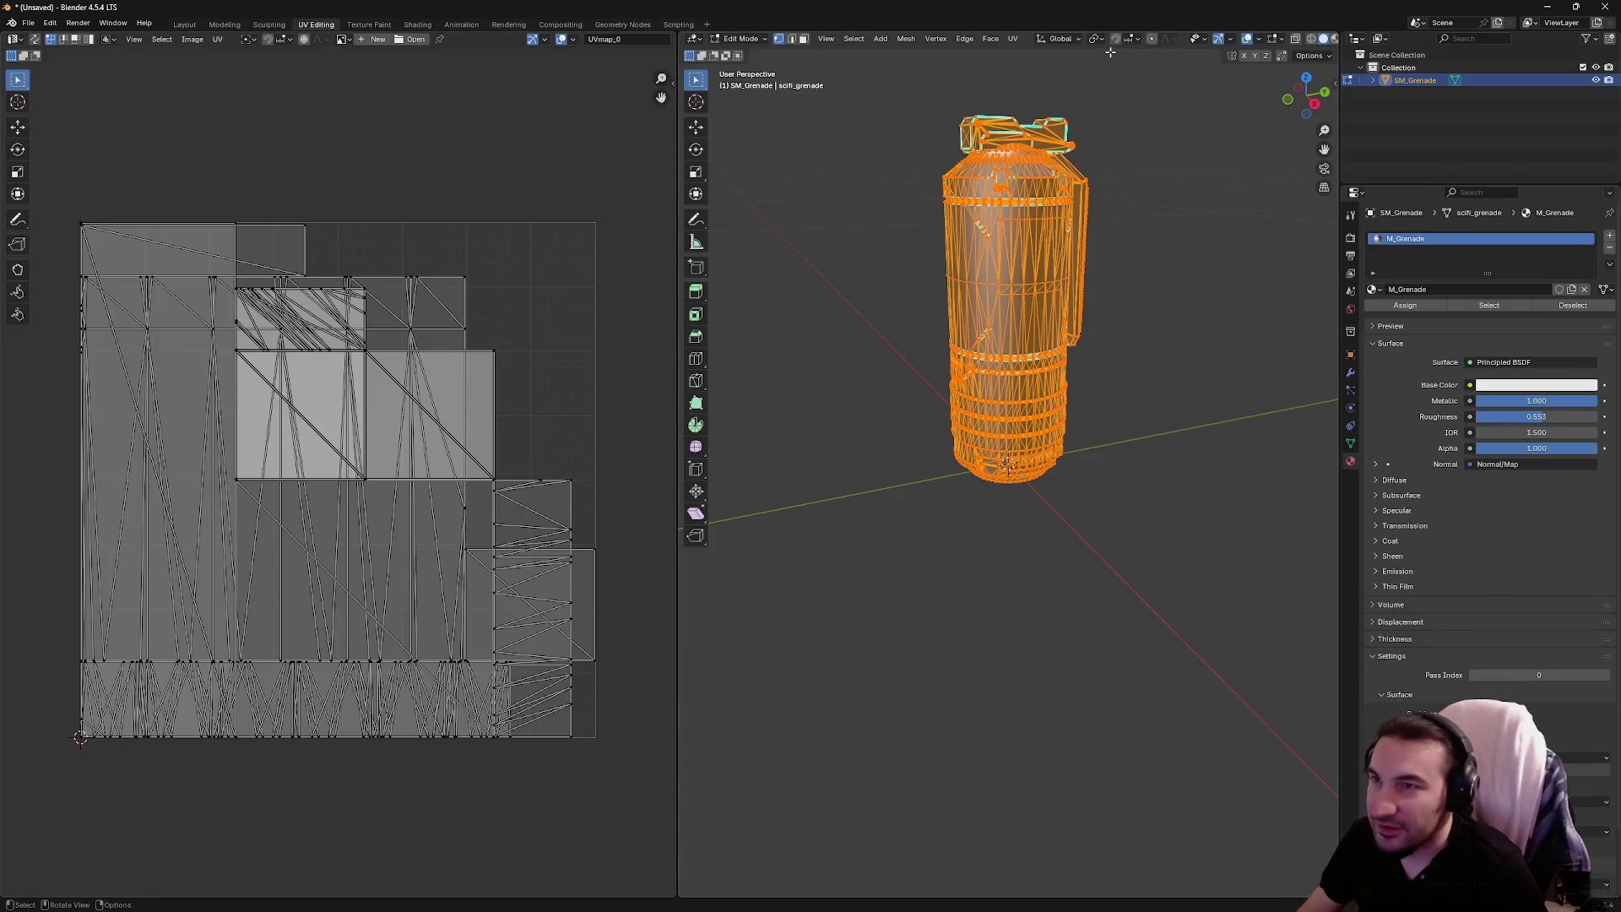
Unwrap the grenade with Smart UV Project using the default settings
click(1012, 39)
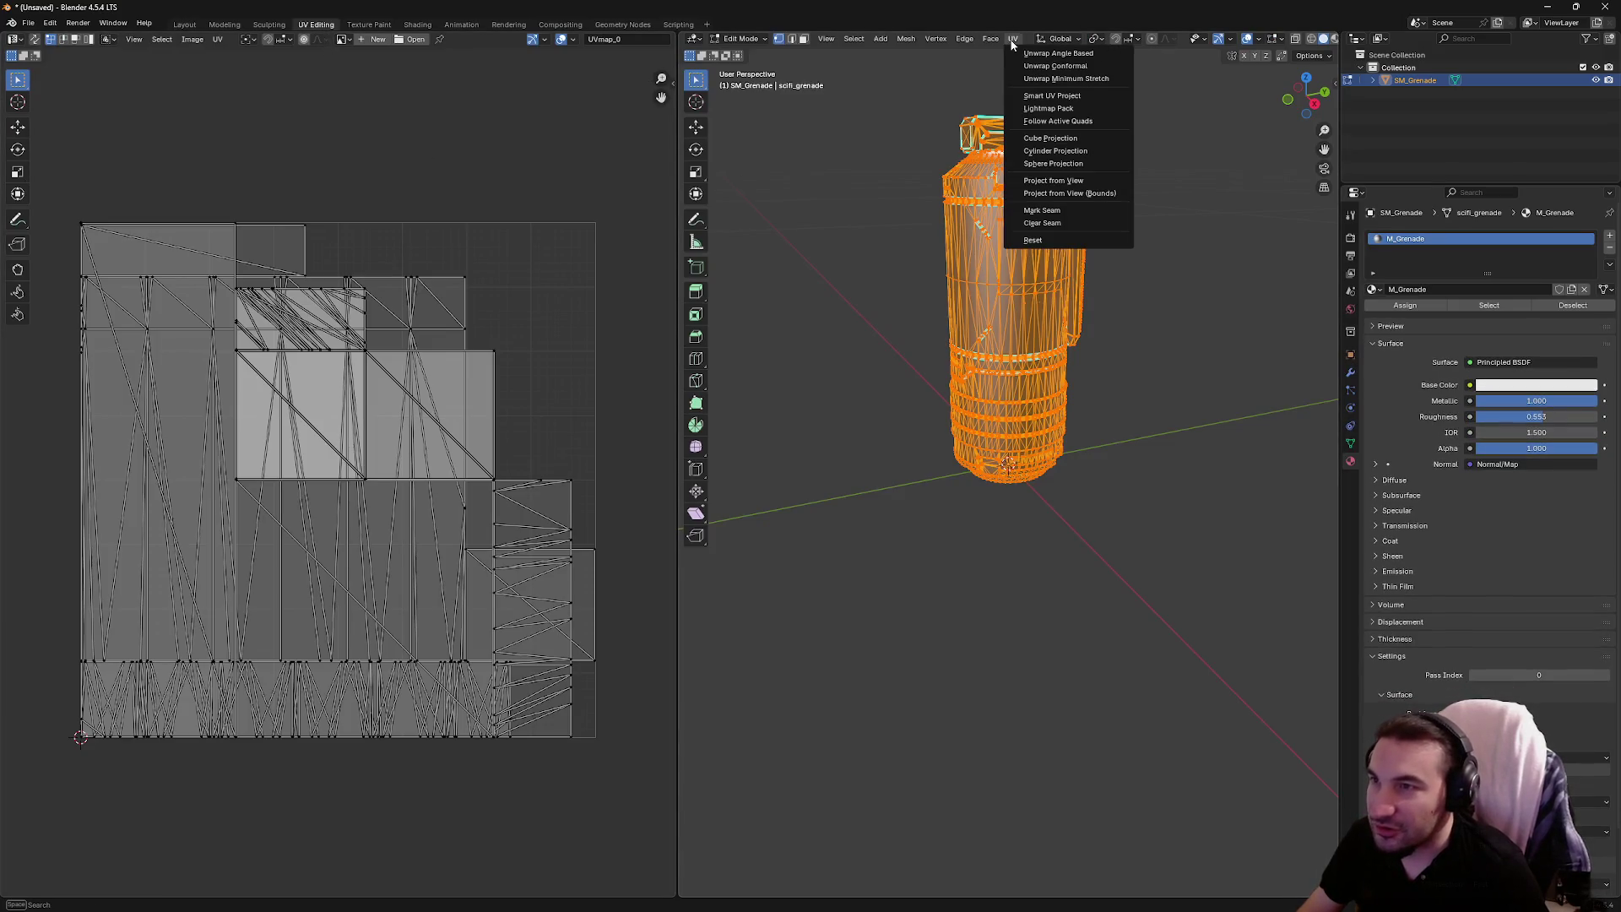
click(1039, 96)
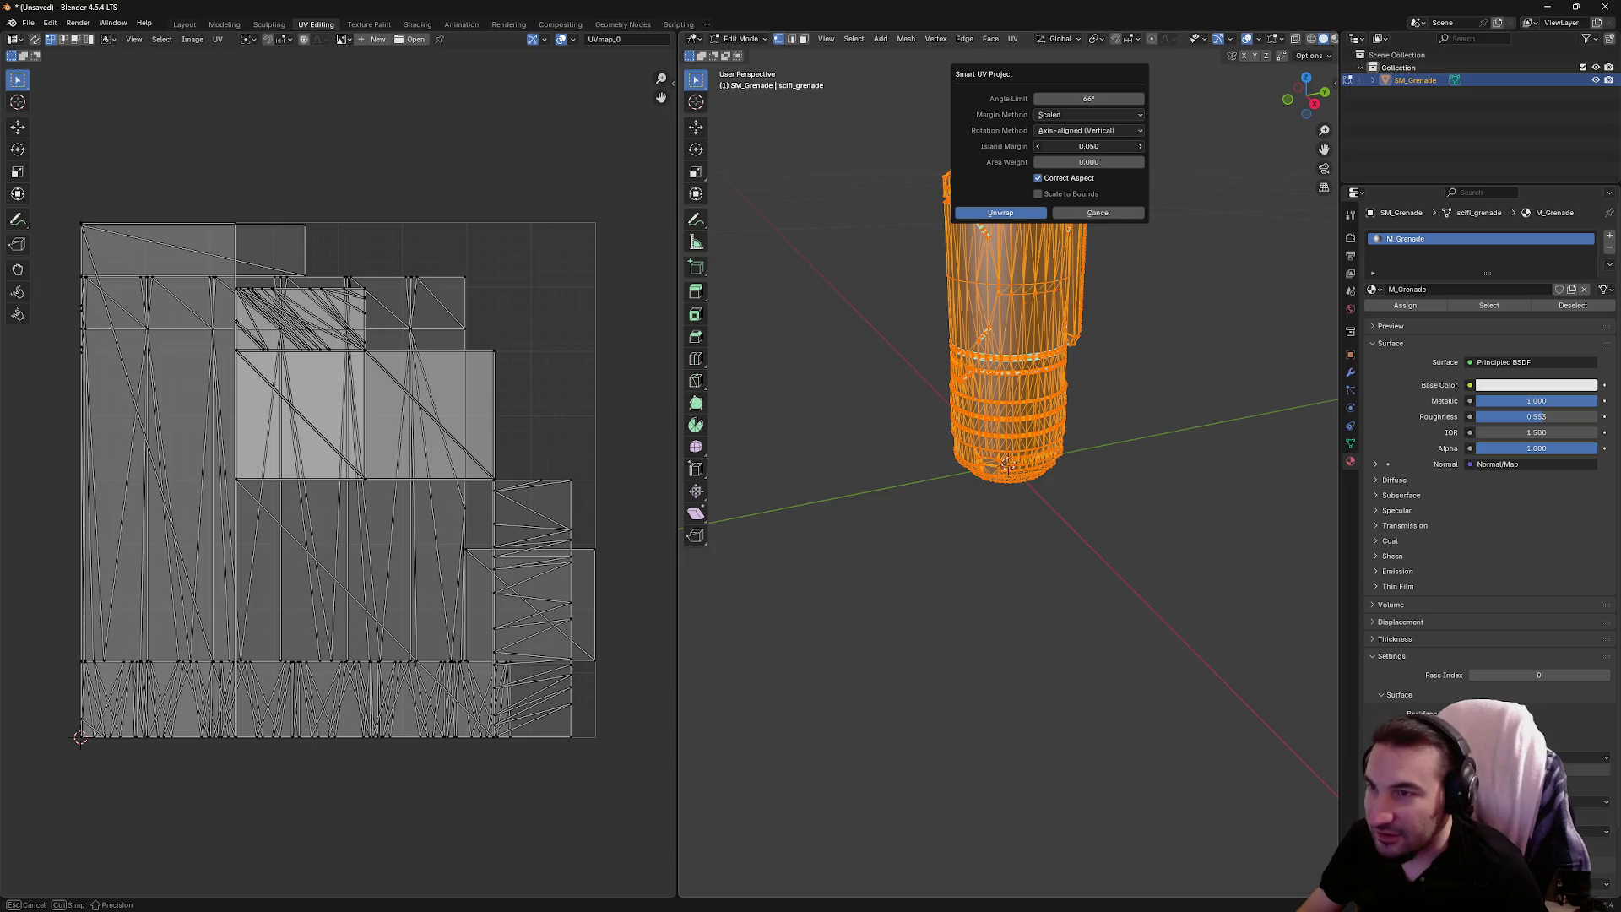
click(1031, 213)
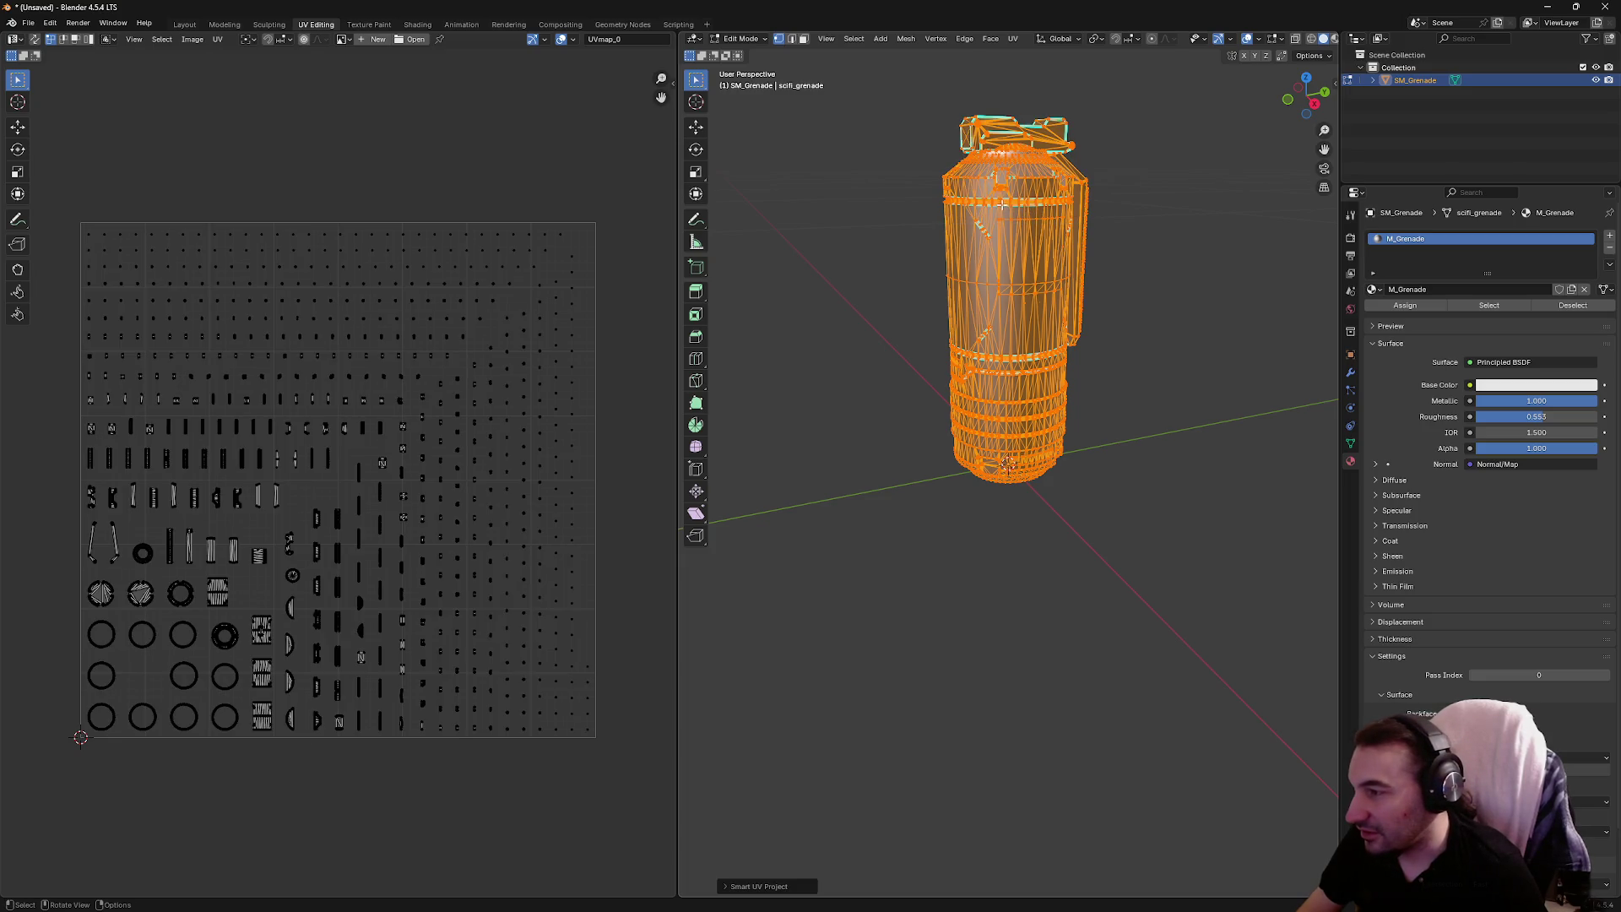
scroll(256, 576, up, 6)
scroll(276, 574, down, 3)
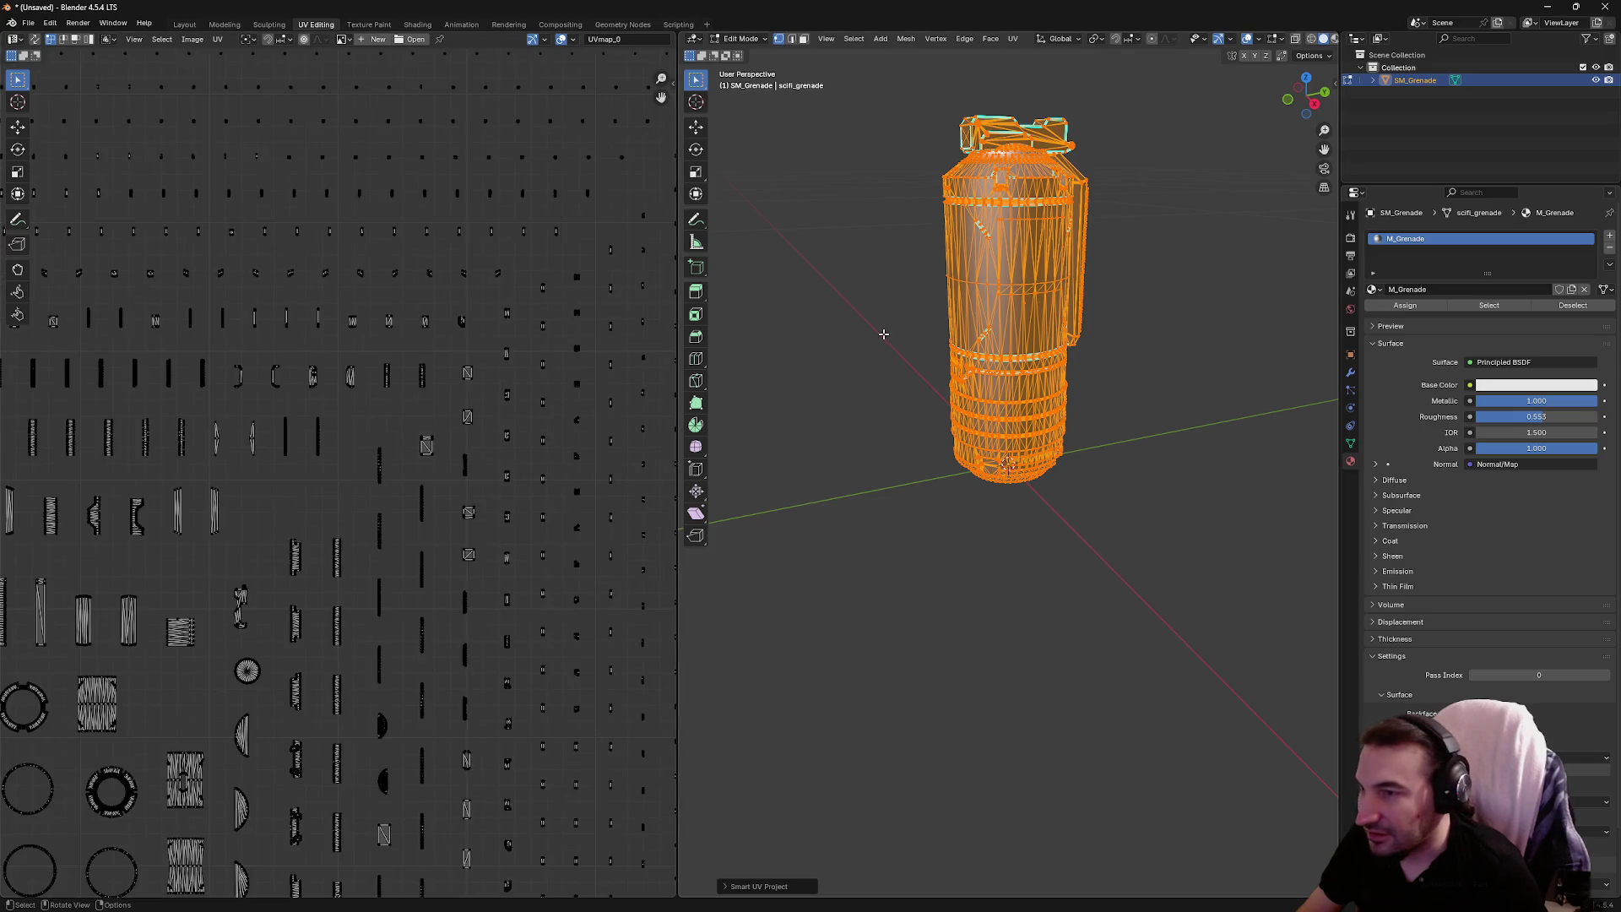
Select the grenade body's linked geometry to inspect its UV islands
mouse_move(883, 334)
mouse_down()
mouse_move(846, 318)
mouse_move(992, 254)
mouse_up()
key(alt+a)
key(a)
key(alt+a)
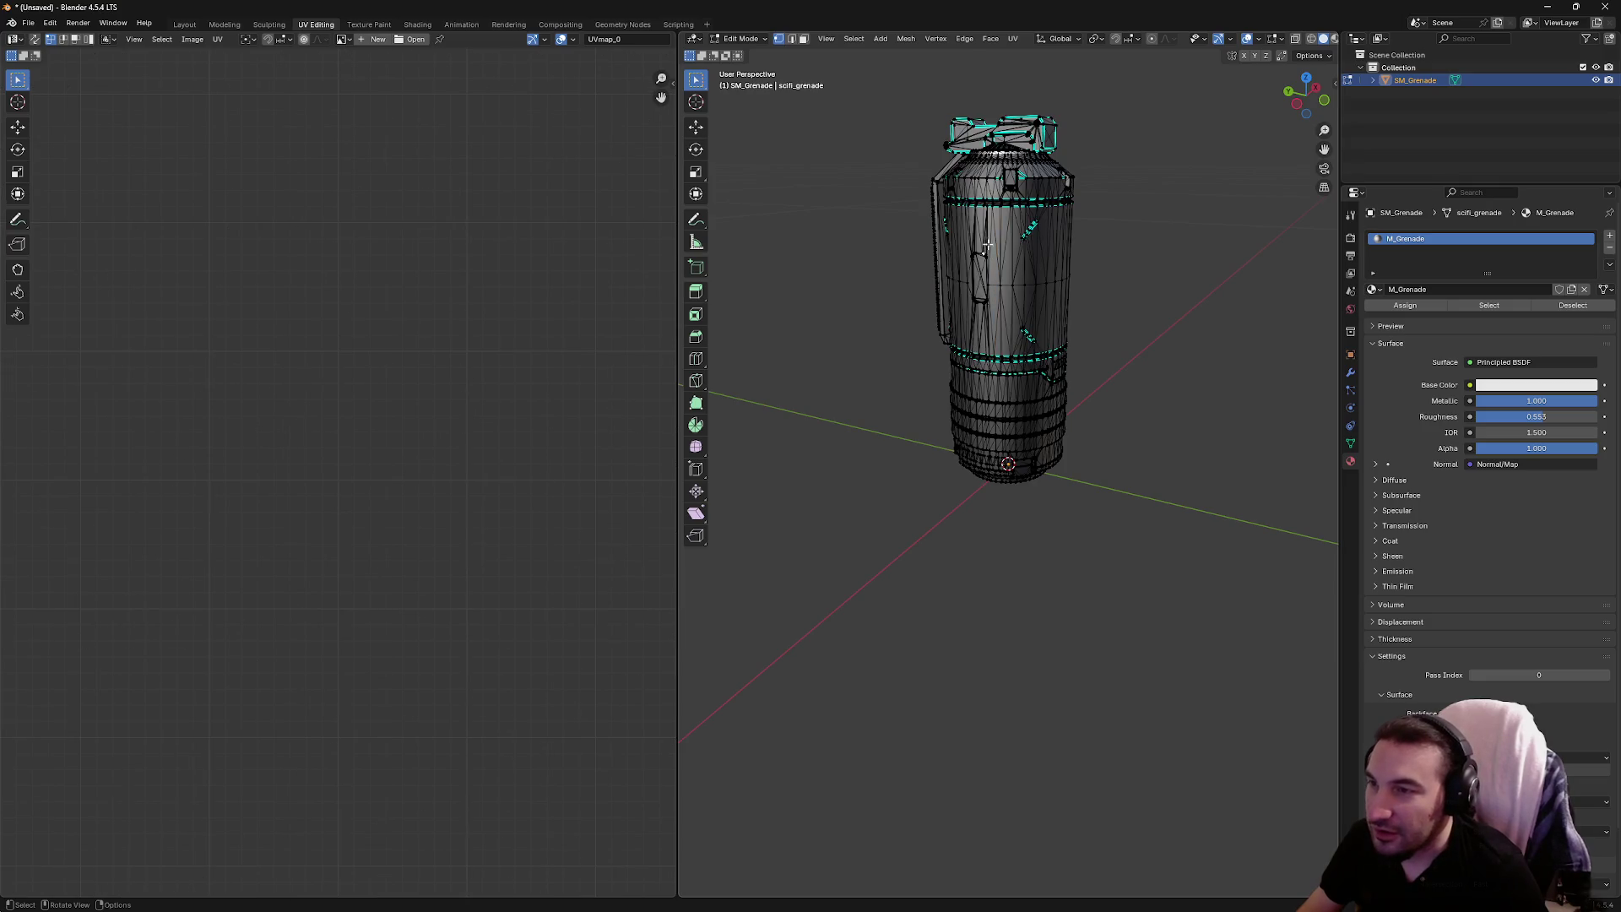
key(l)
key(l)
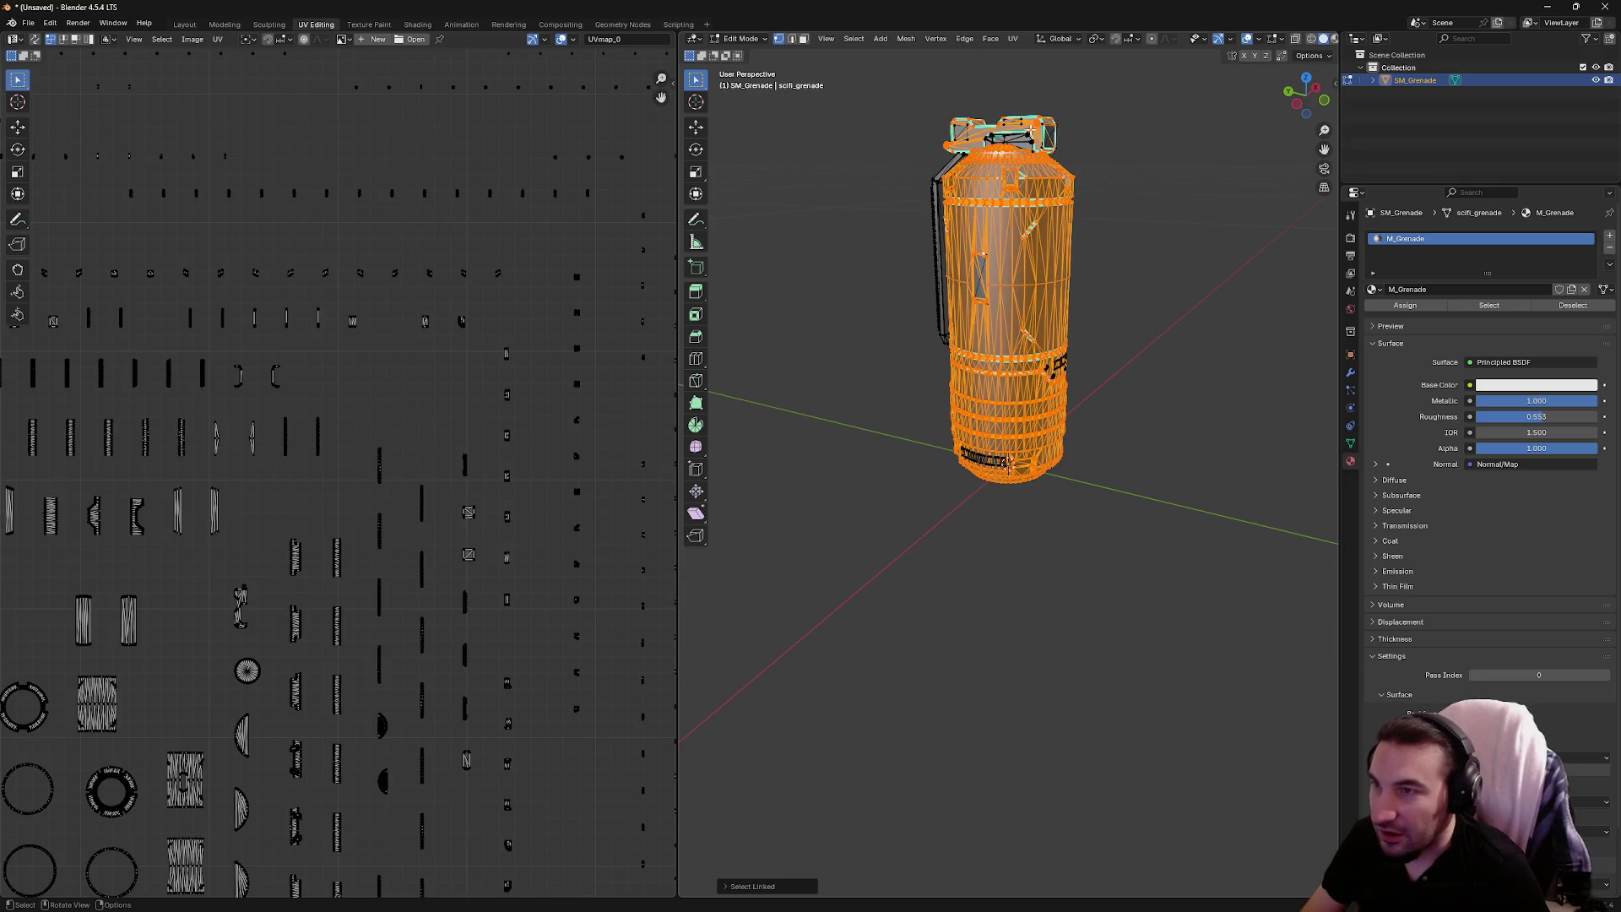
key(alt+a)
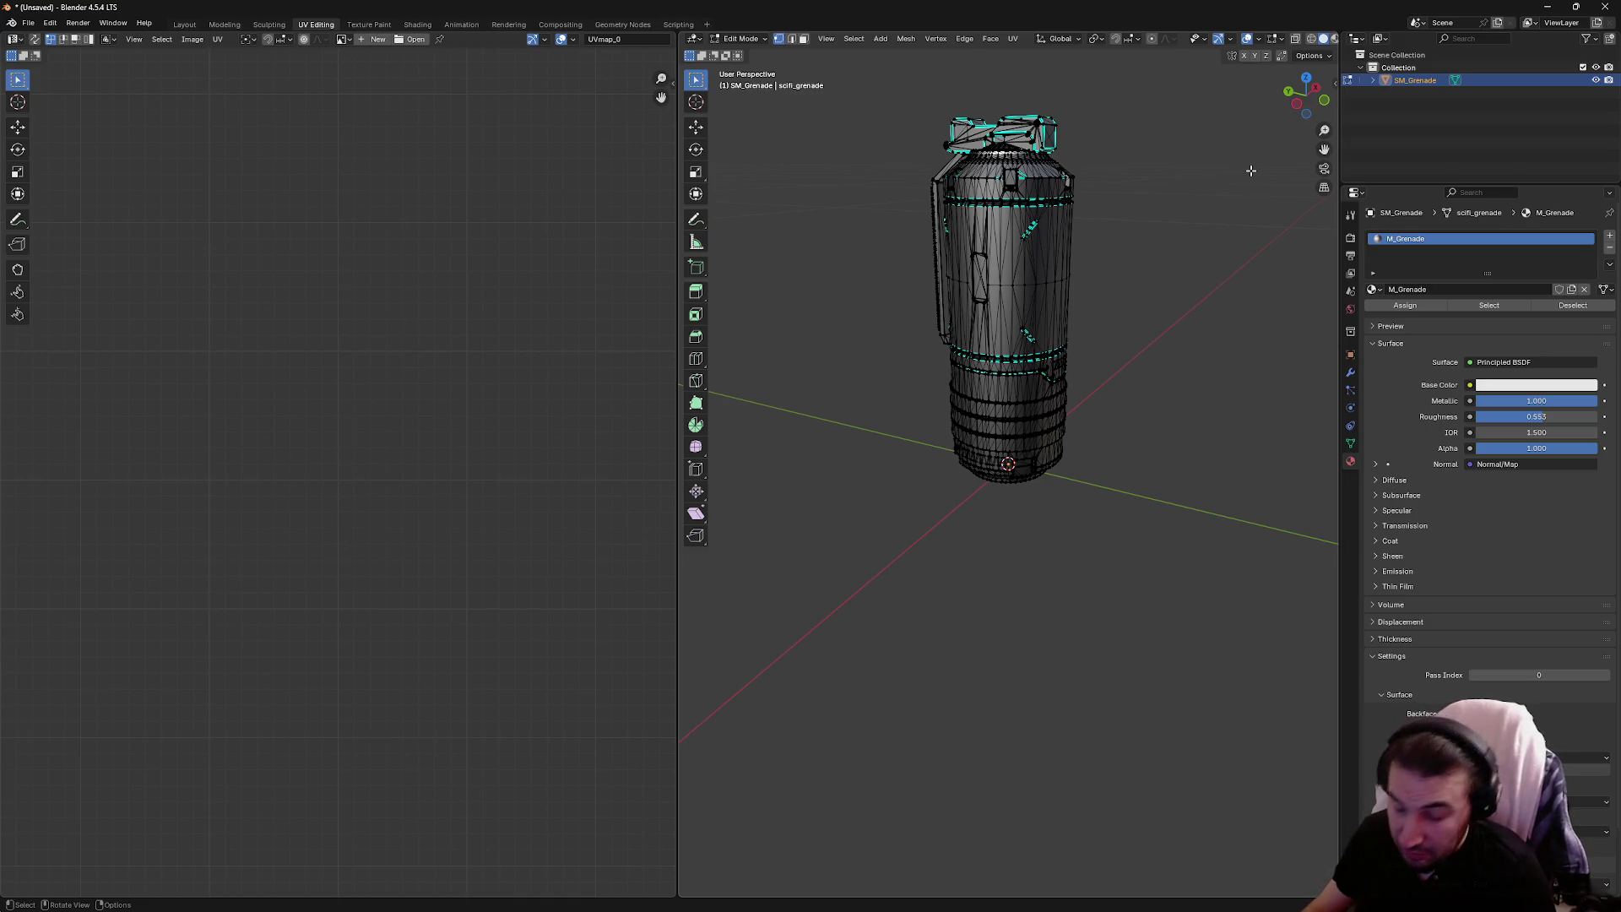
key(l)
key(alt+z)
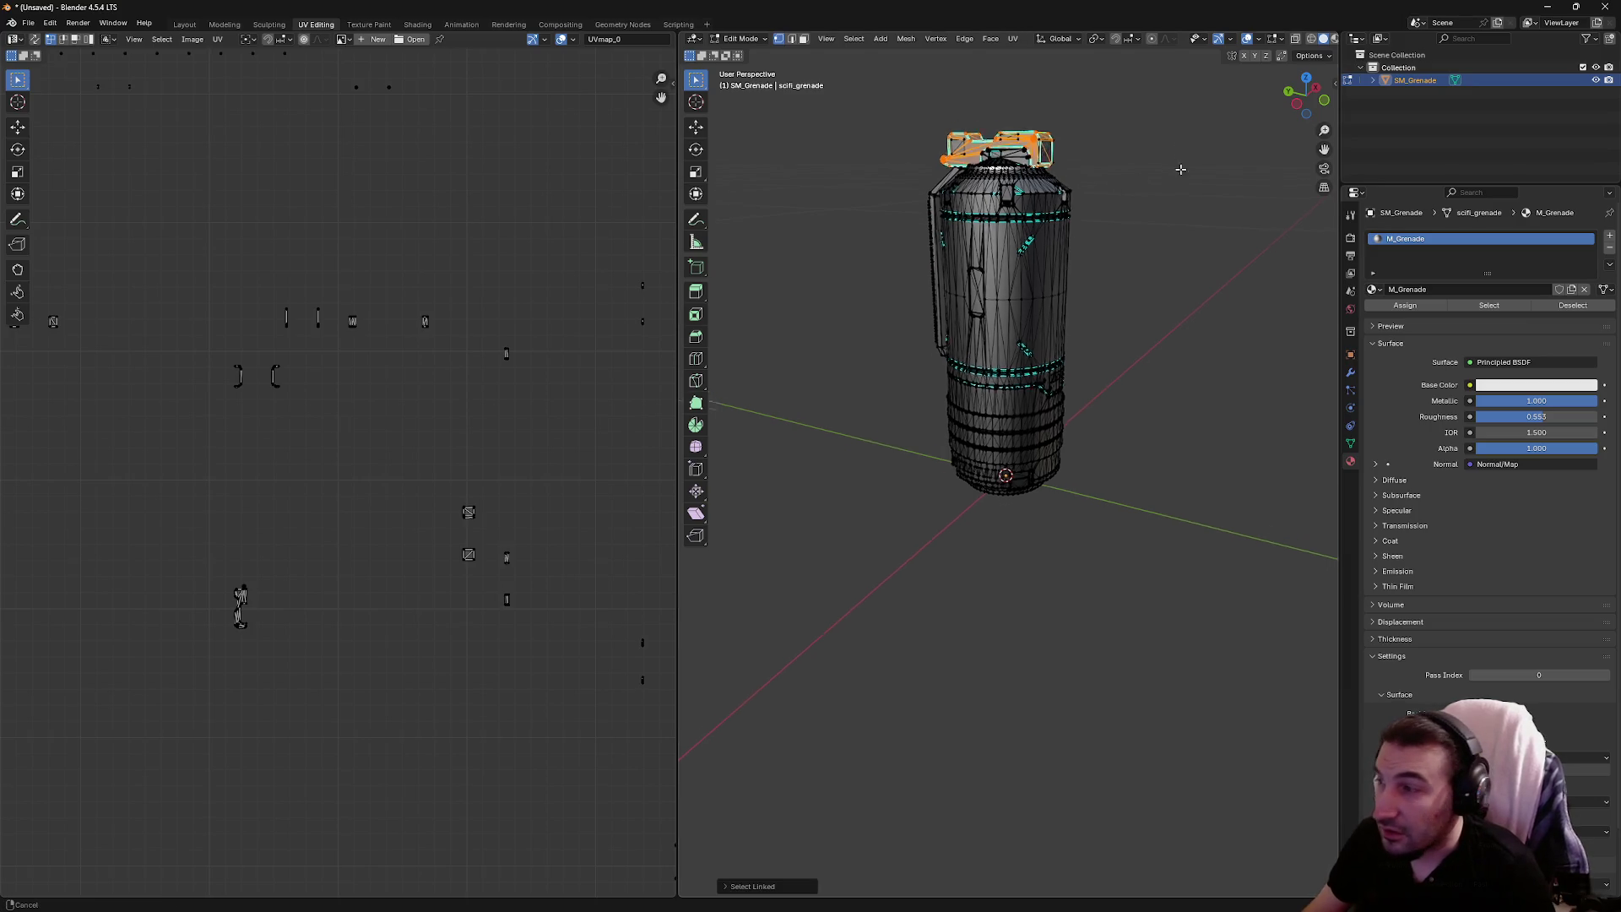
scroll(1050, 452, up, 6)
drag(1018, 467, 1057, 458)
scroll(1013, 385, down, 5)
drag(1068, 387, 971, 461)
scroll(971, 462, up, 2)
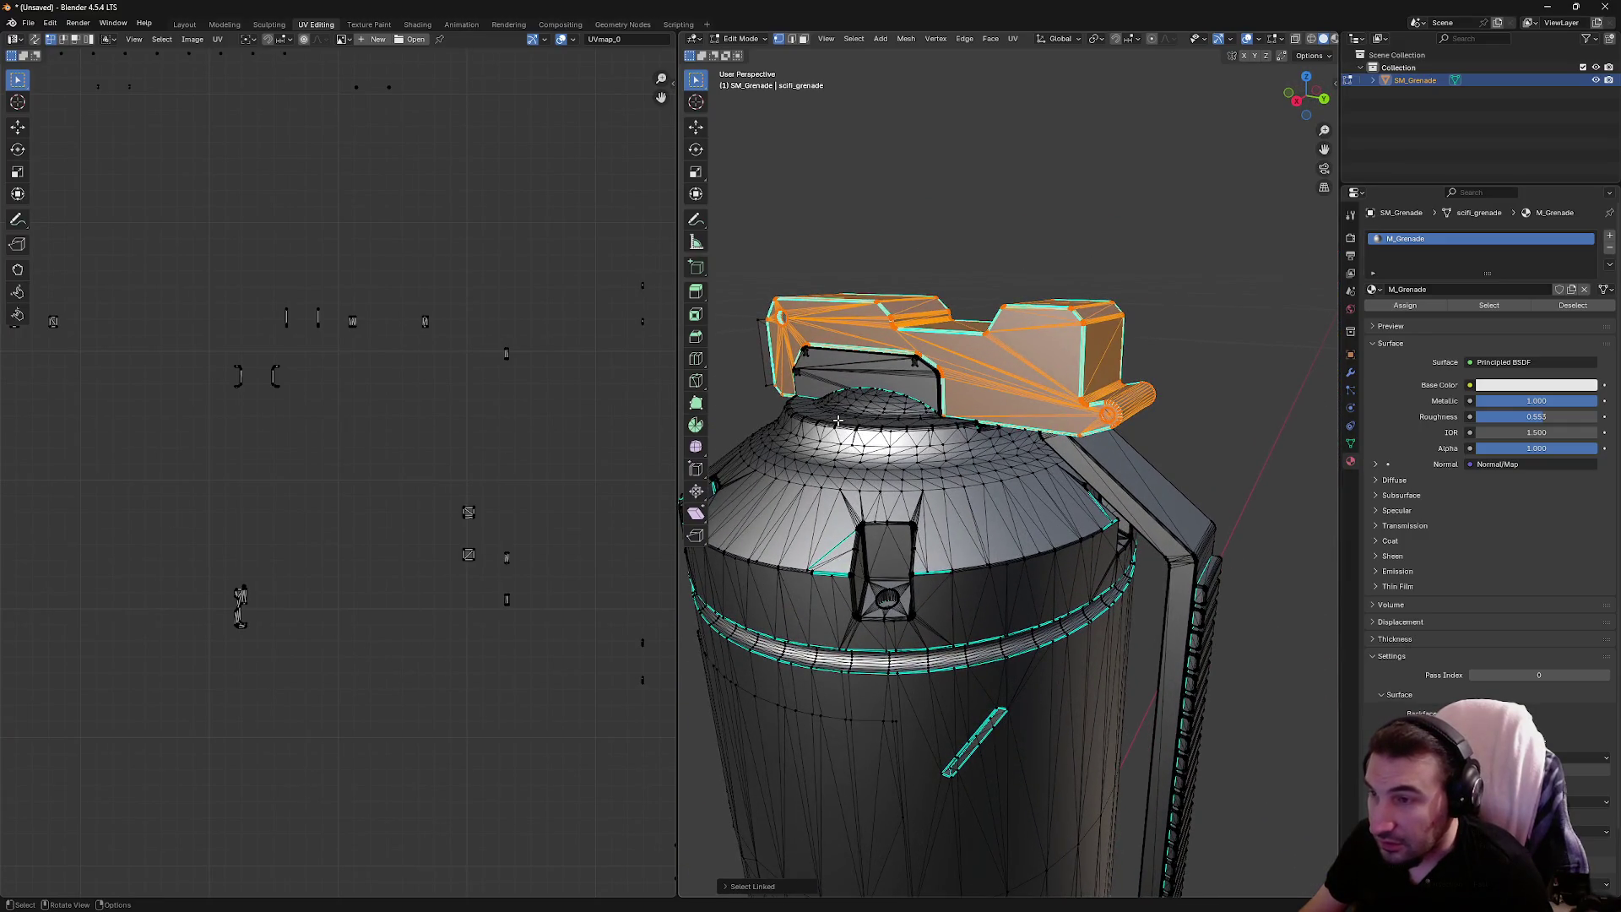
scroll(837, 420, down, 3)
scroll(829, 426, up, 5)
mouse_move(829, 425)
mouse_down()
mouse_move(926, 423)
mouse_move(926, 438)
mouse_move(980, 449)
mouse_up()
key(alt+a)
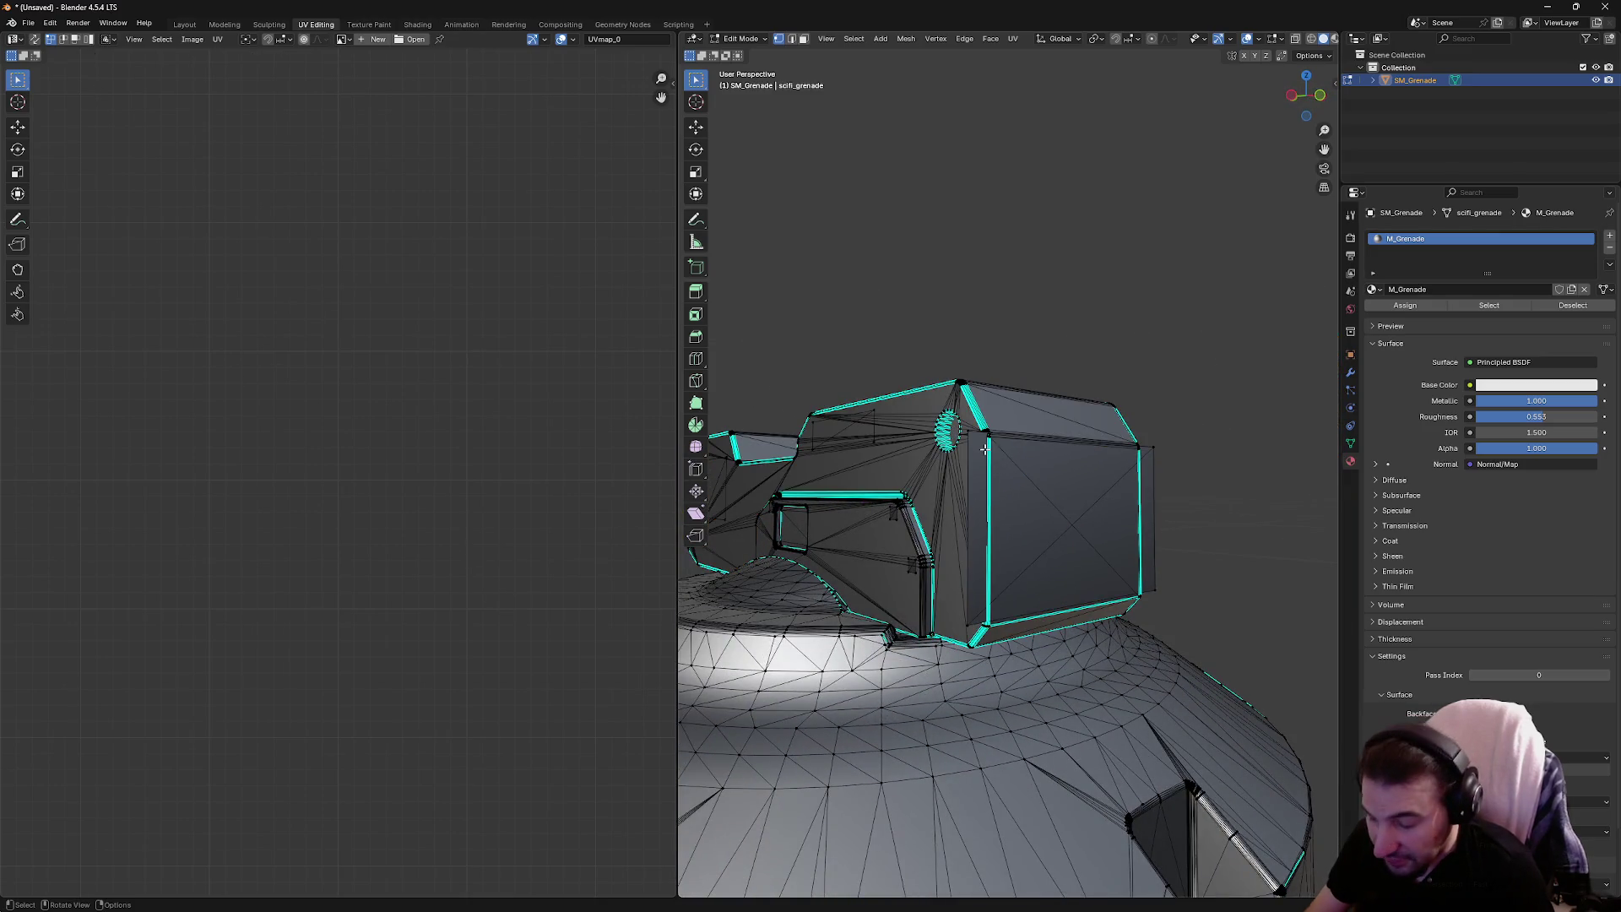
key(l)
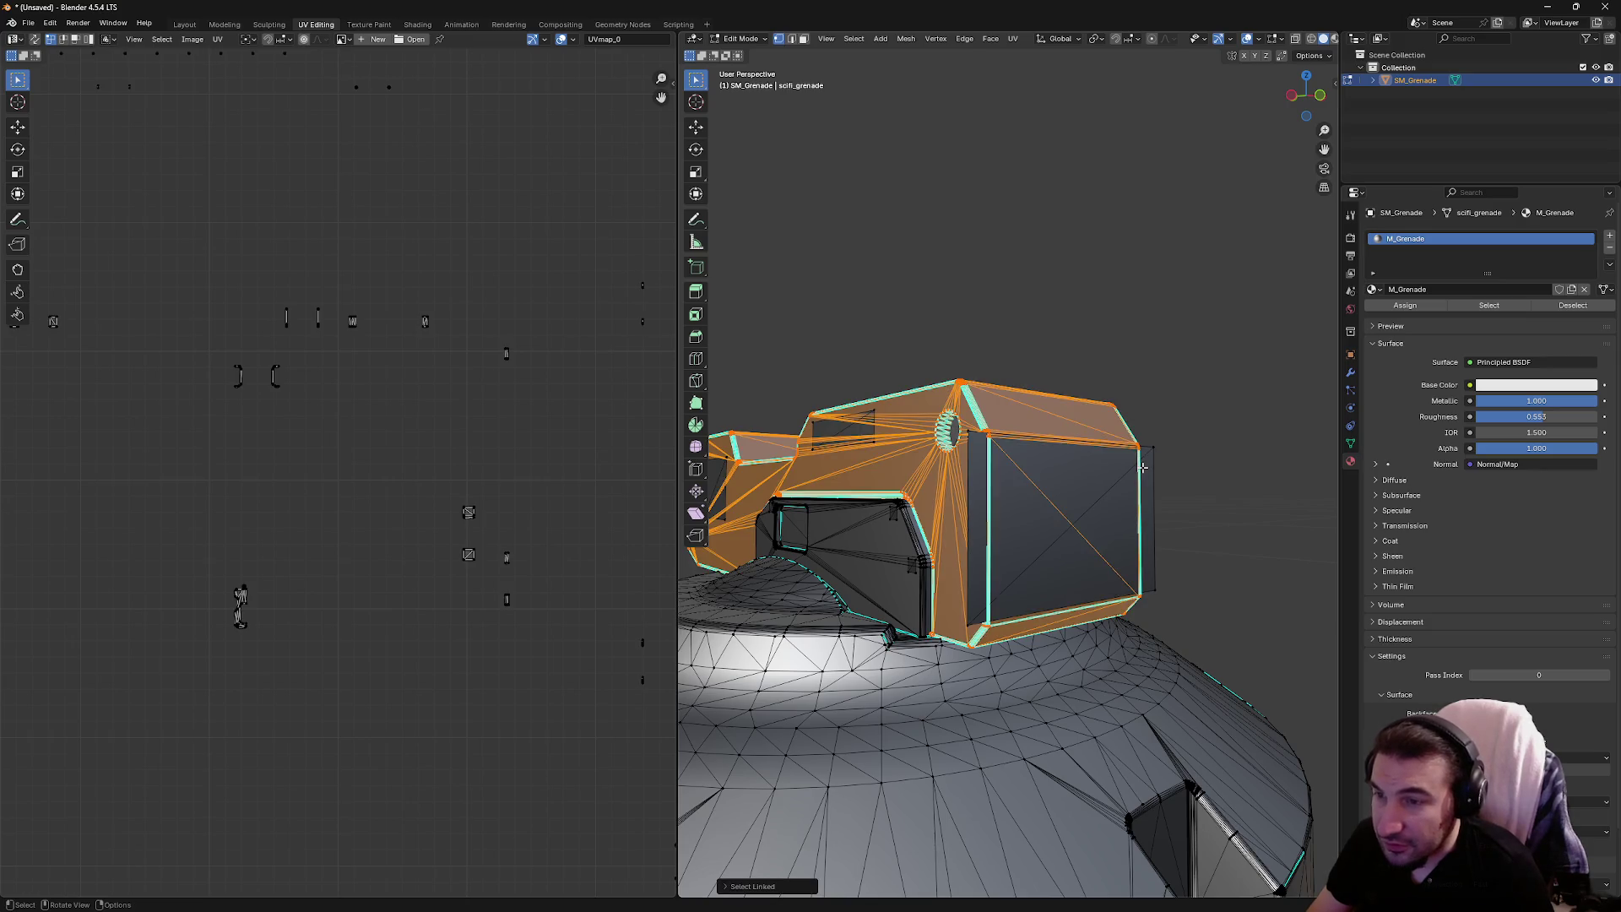
key(alt+a)
mouse_move(1205, 459)
mouse_down()
mouse_move(1249, 553)
mouse_move(1230, 518)
mouse_move(1078, 485)
mouse_up()
scroll(1072, 490, down, 2)
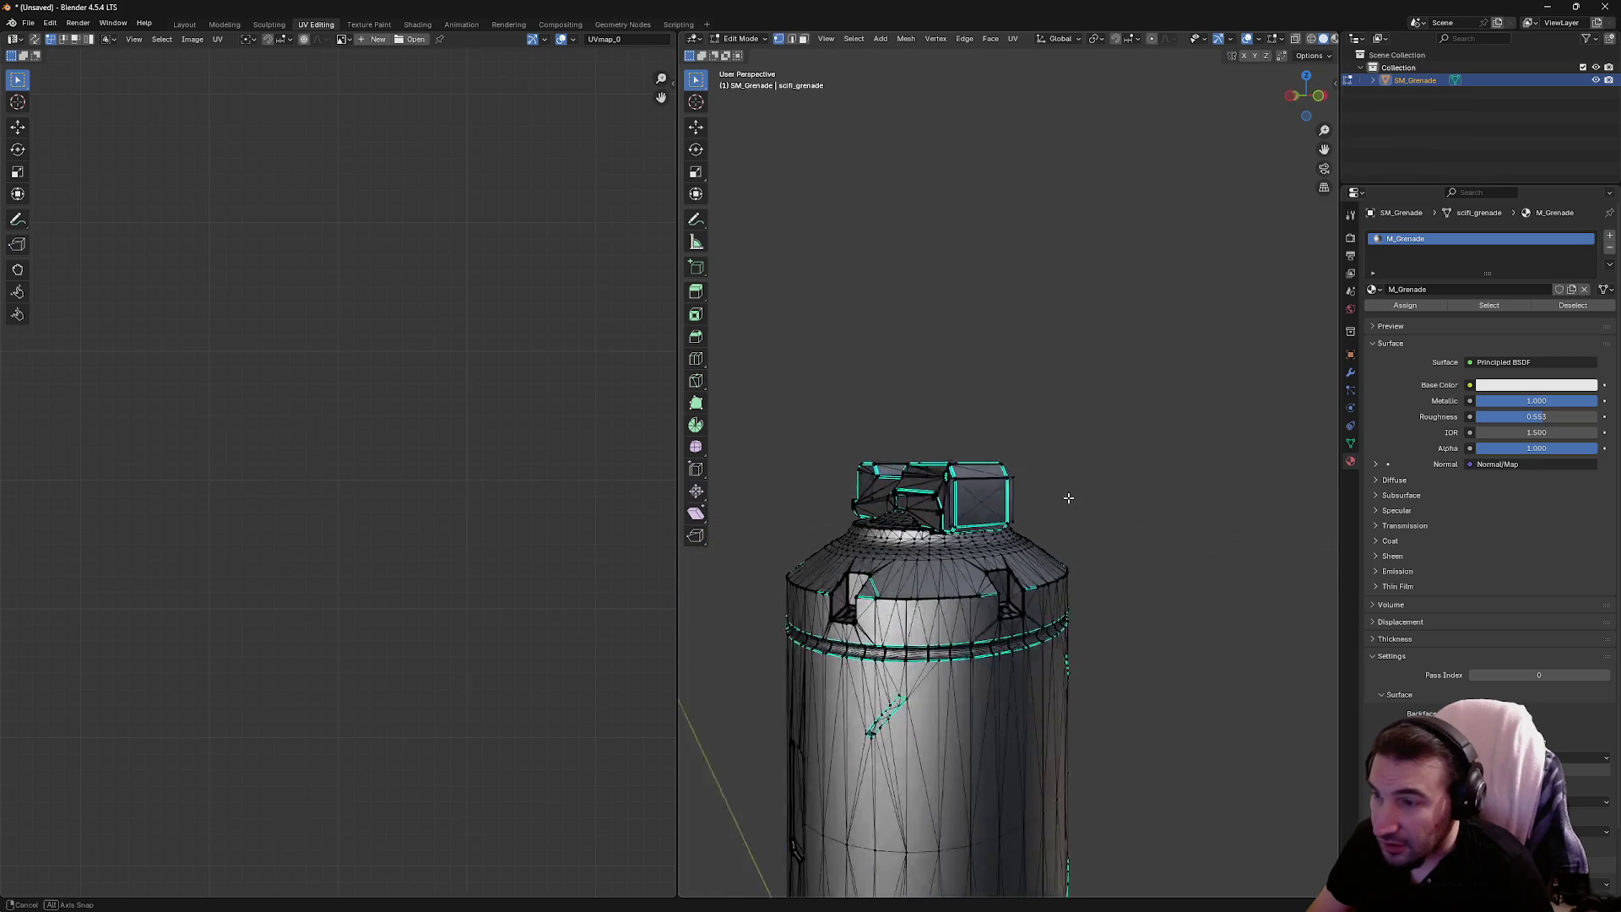
key(l)
scroll(406, 456, down, 5)
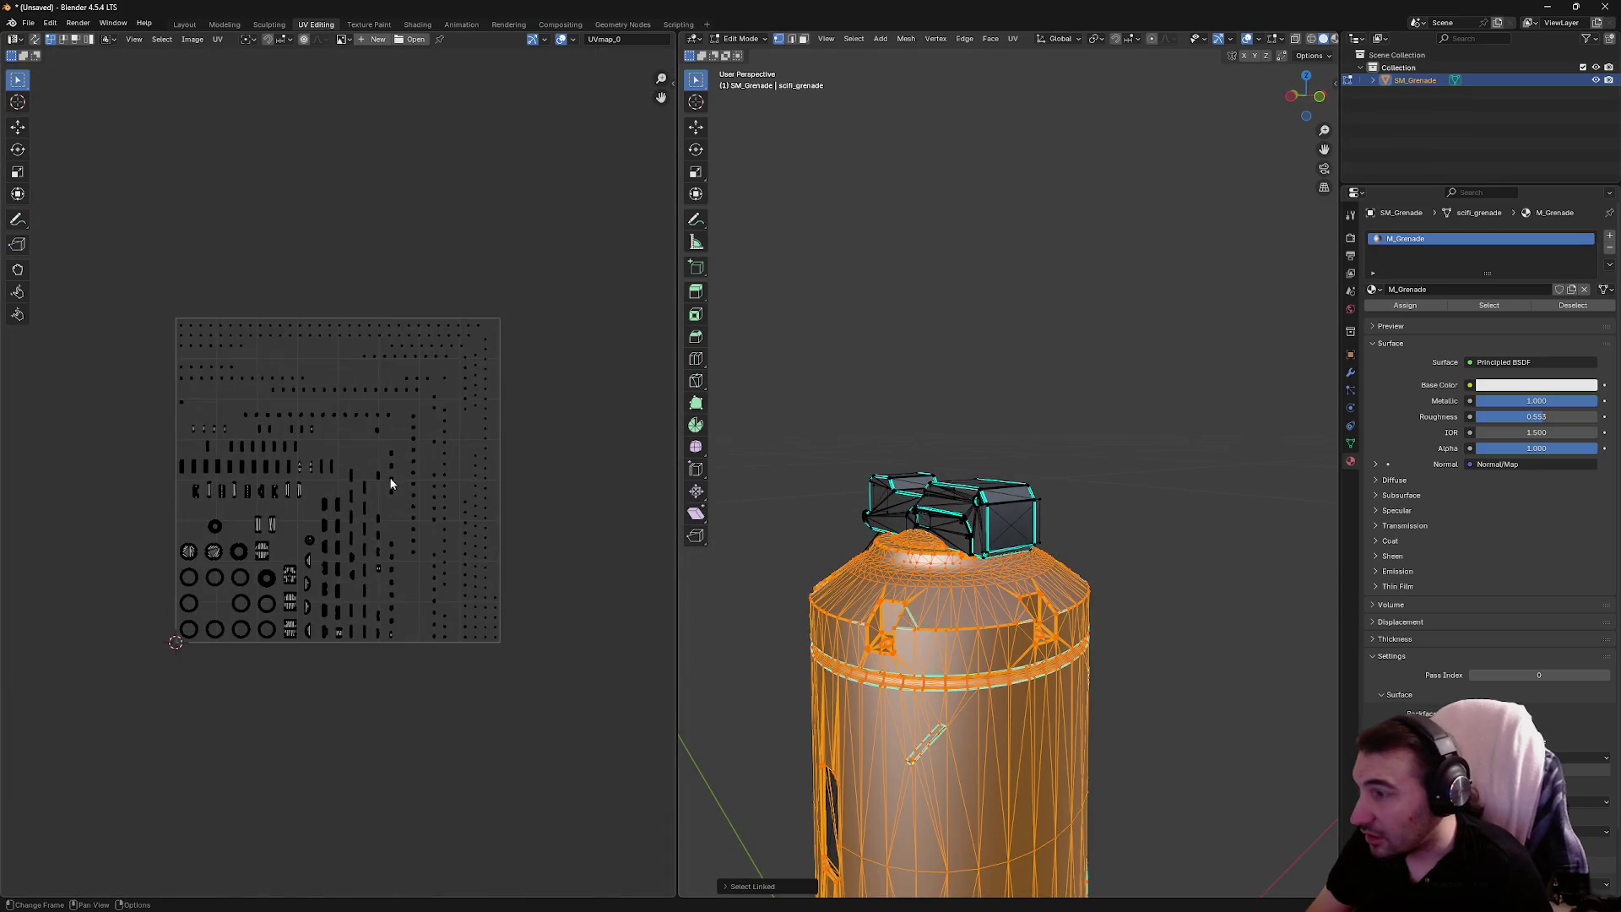
scroll(388, 473, up, 5)
mouse_move(1223, 362)
mouse_down()
mouse_move(1278, 358)
mouse_move(900, 426)
mouse_move(1114, 365)
mouse_move(1089, 448)
mouse_up()
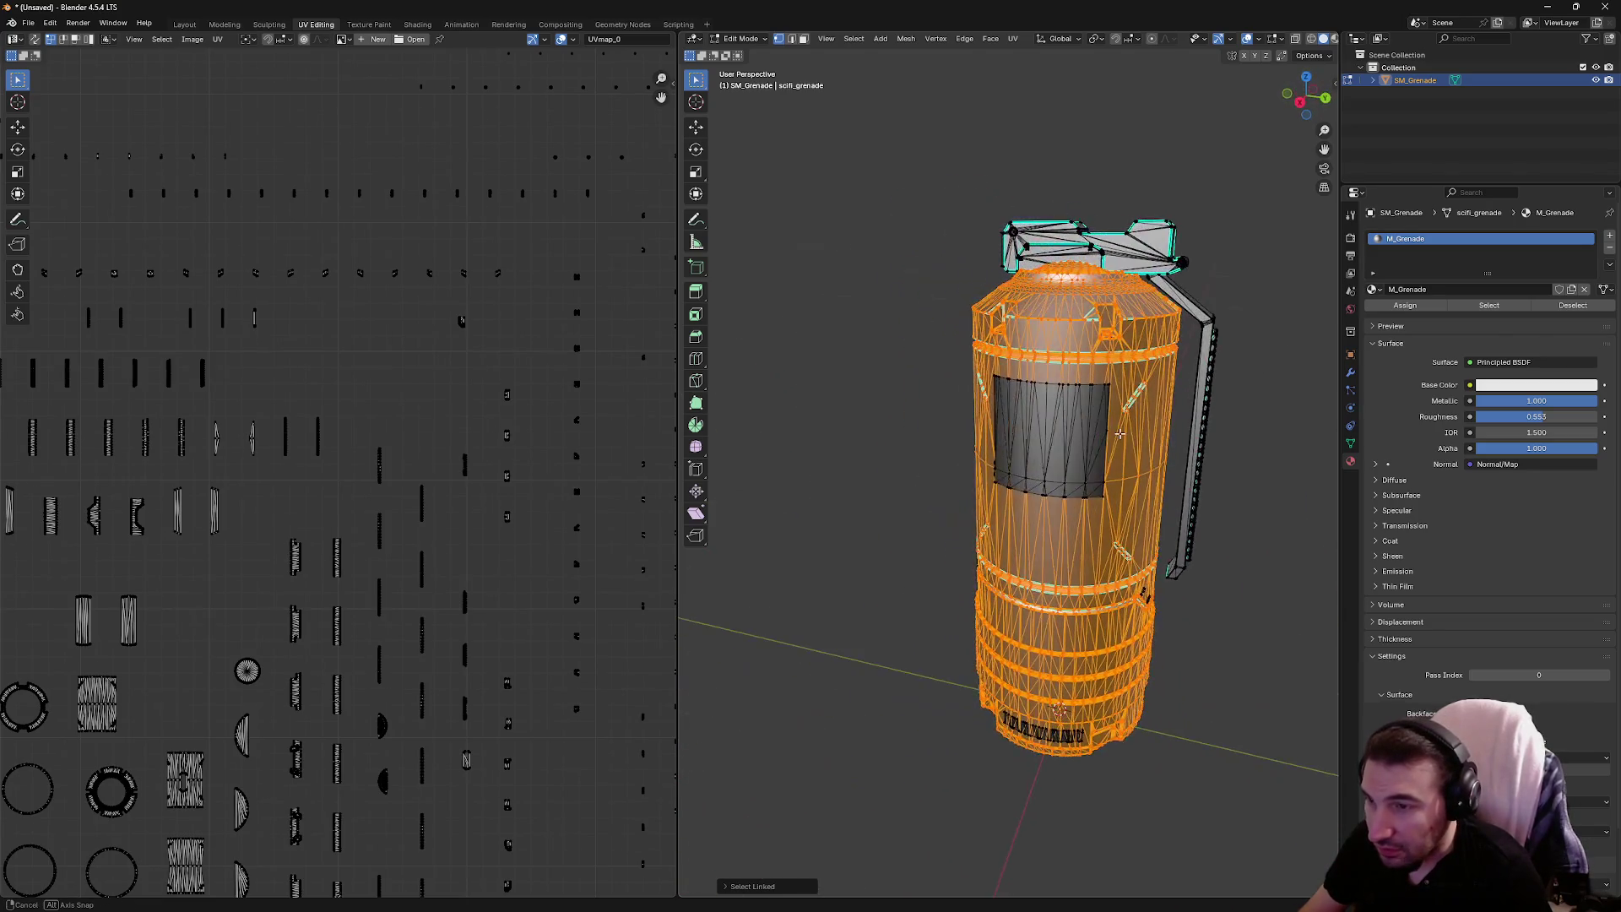
click(1054, 437)
key(ctrl+l)
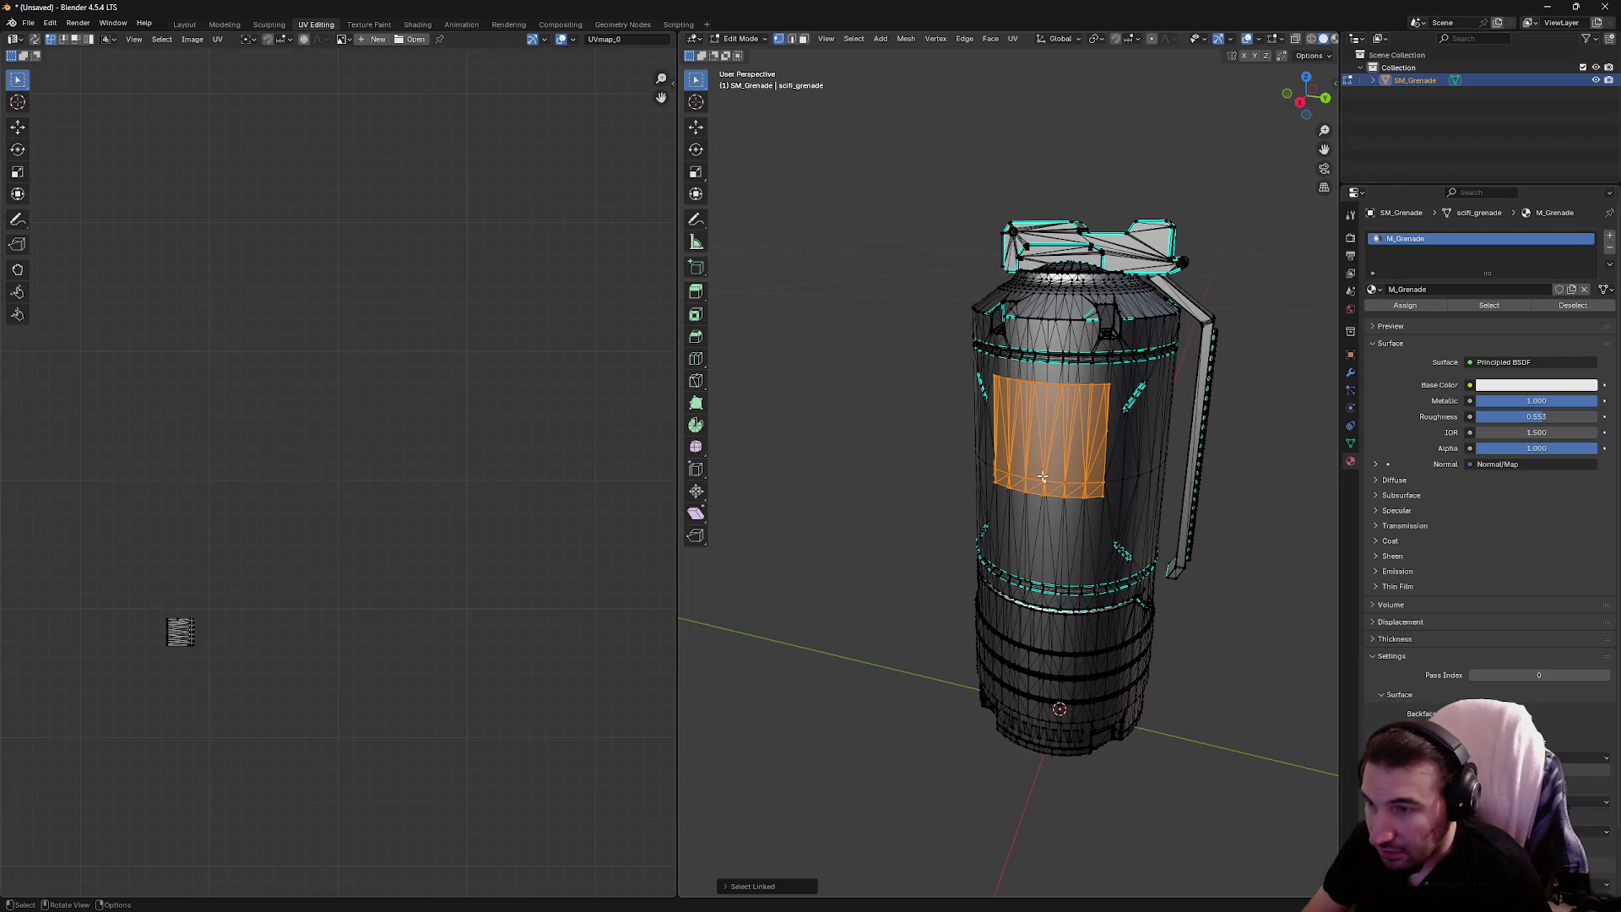
right_click(1002, 432)
click(1001, 431)
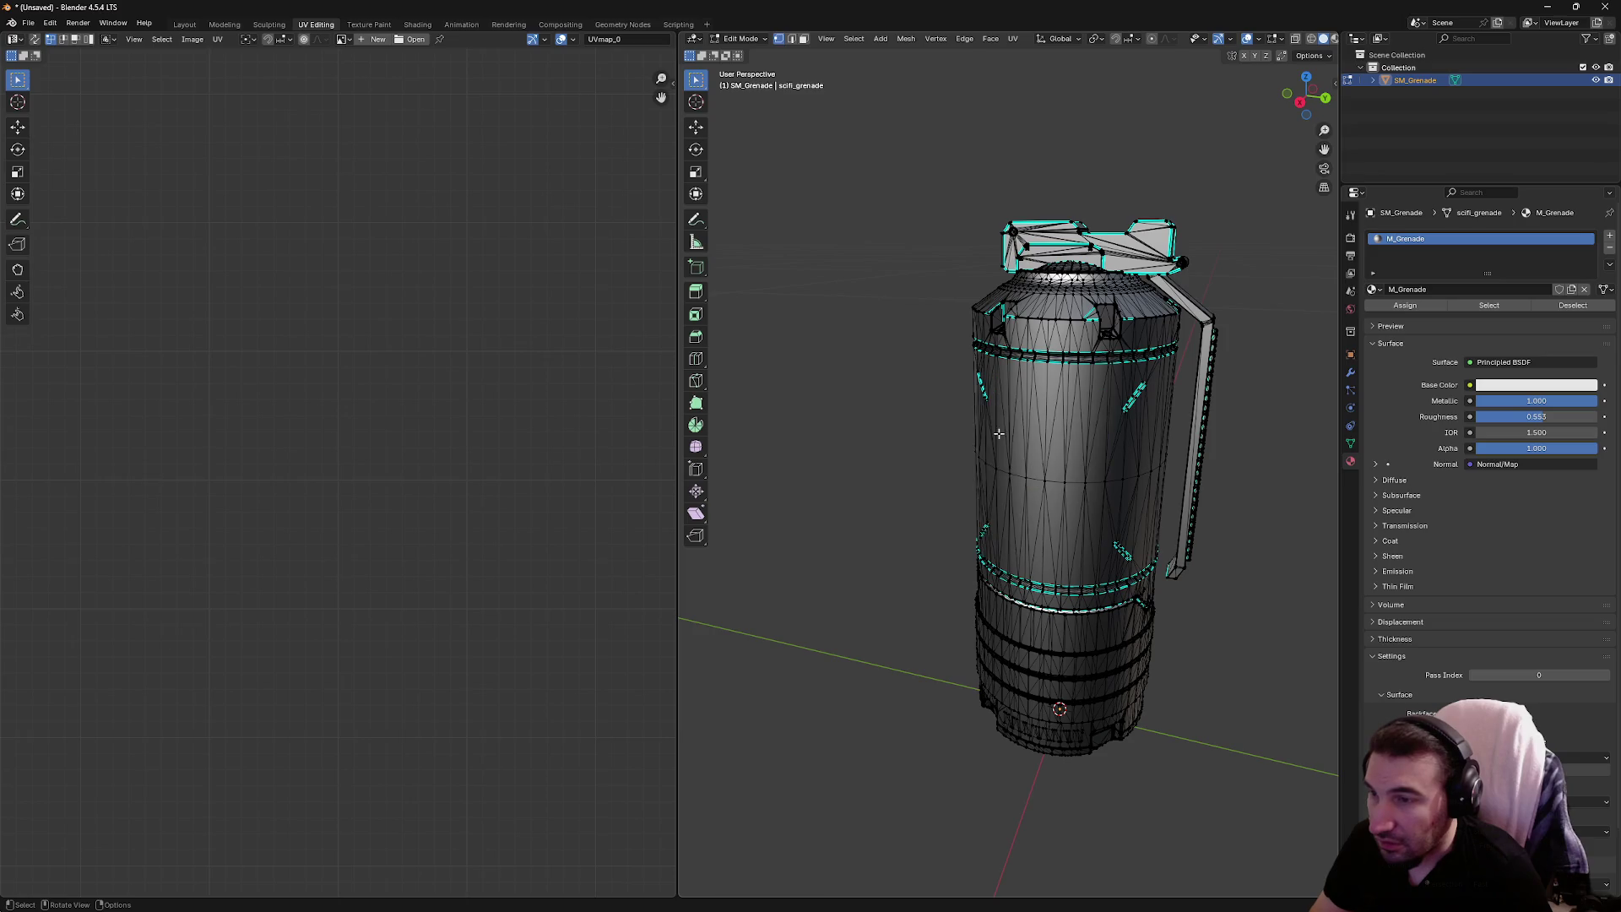
drag(1000, 431, 1201, 424)
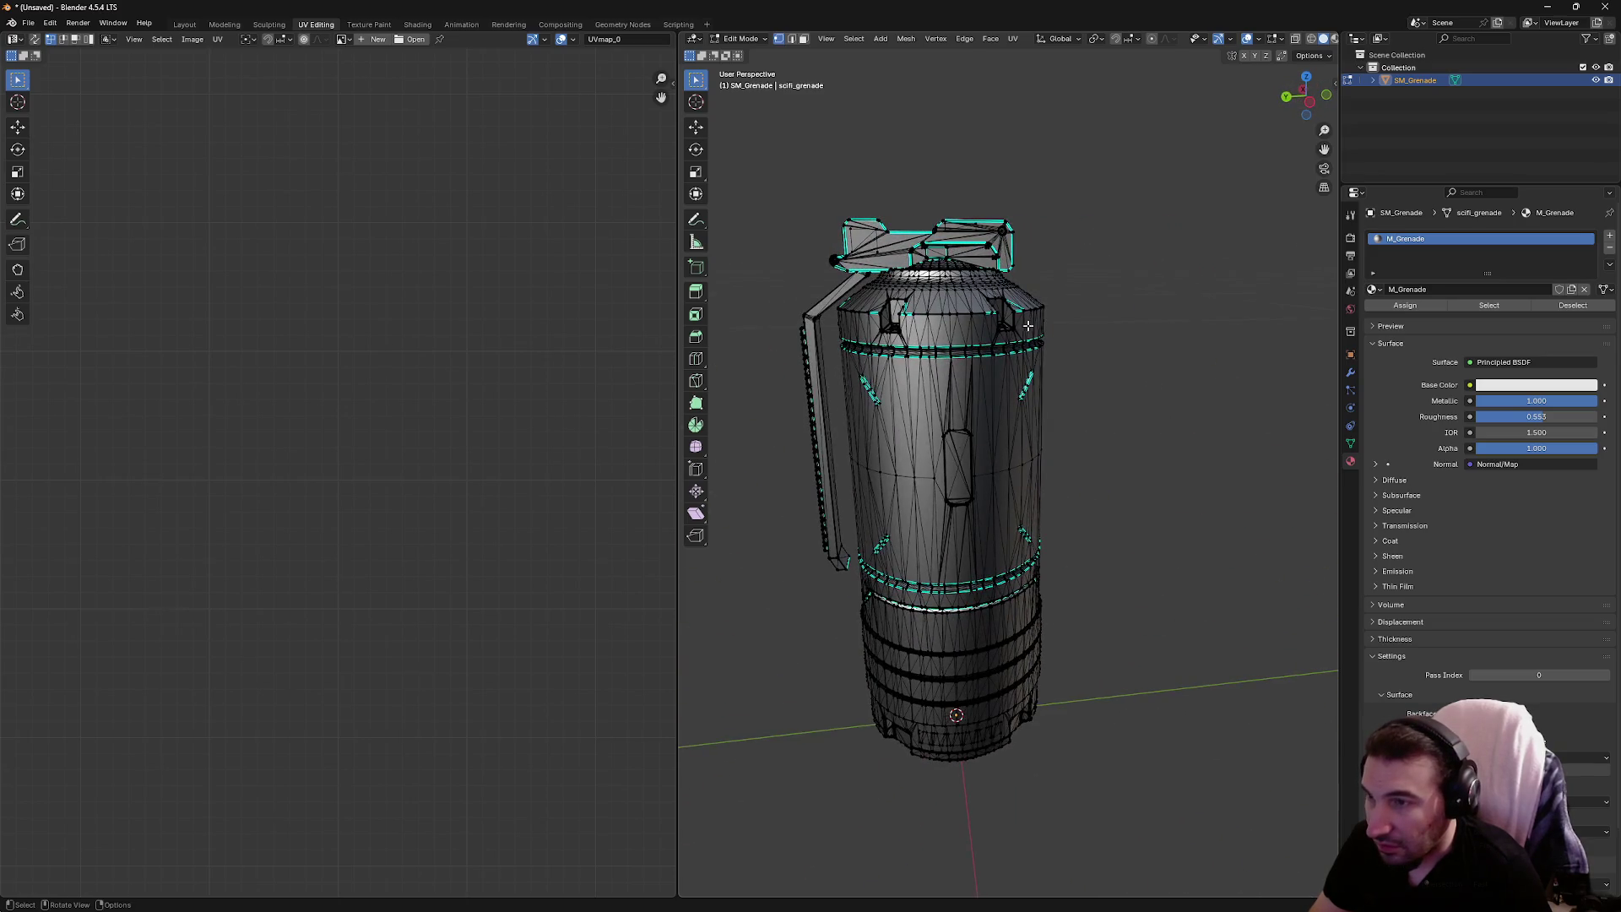
mouse_move(1029, 325)
mouse_down()
mouse_move(1013, 200)
mouse_move(1072, 127)
mouse_move(976, 629)
mouse_move(996, 225)
mouse_up()
click(1000, 268)
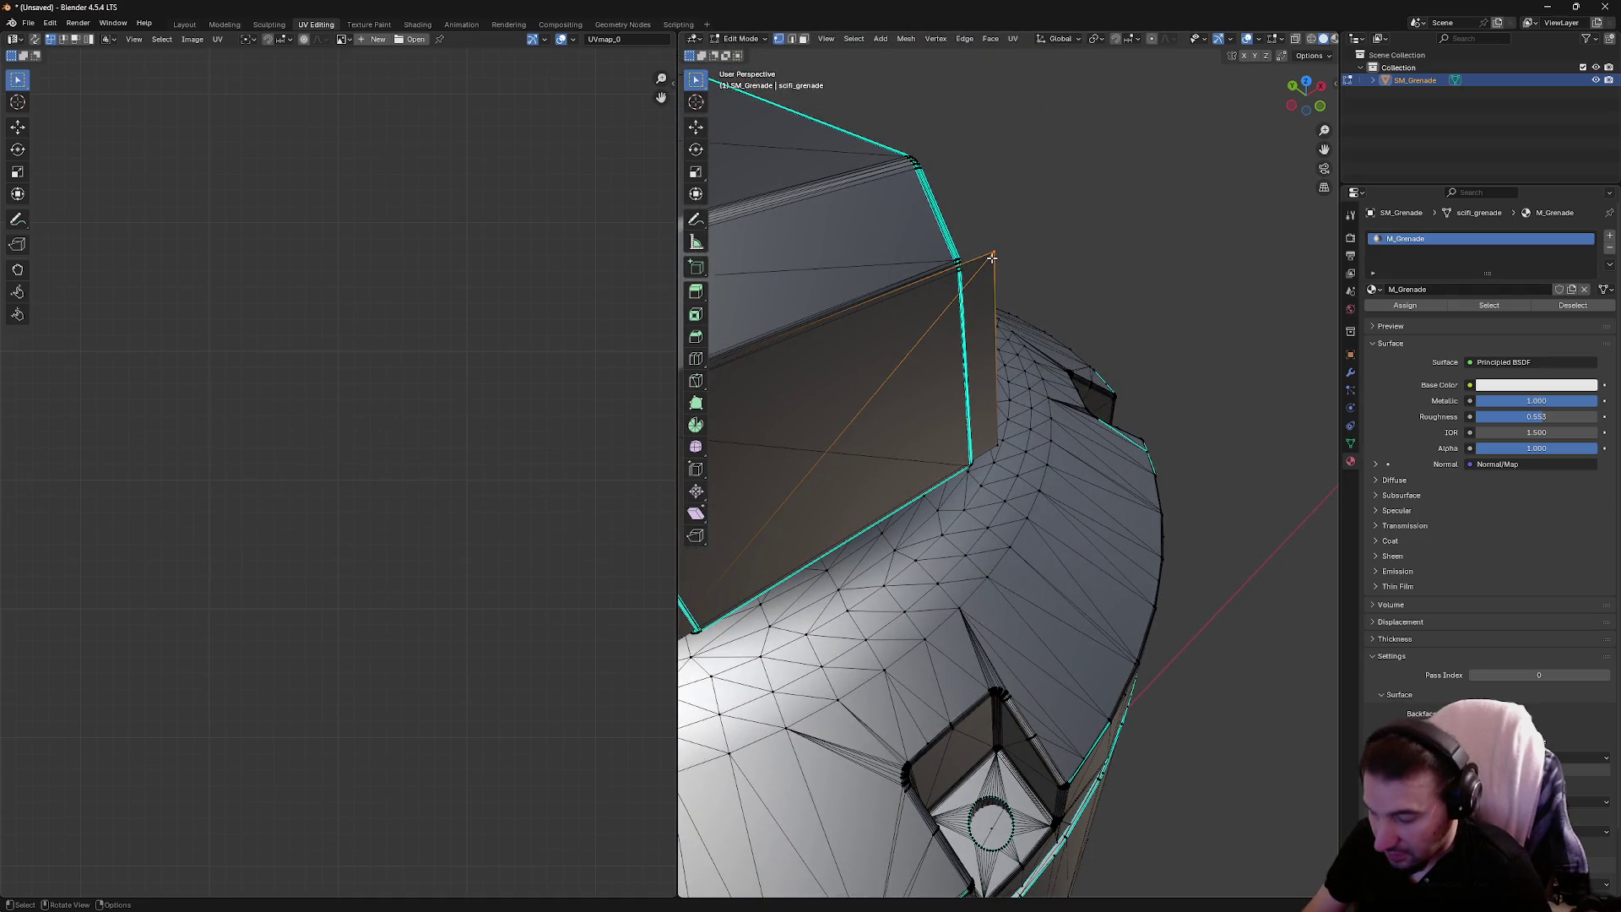
key(ctrl+l)
key(u)
click(971, 254)
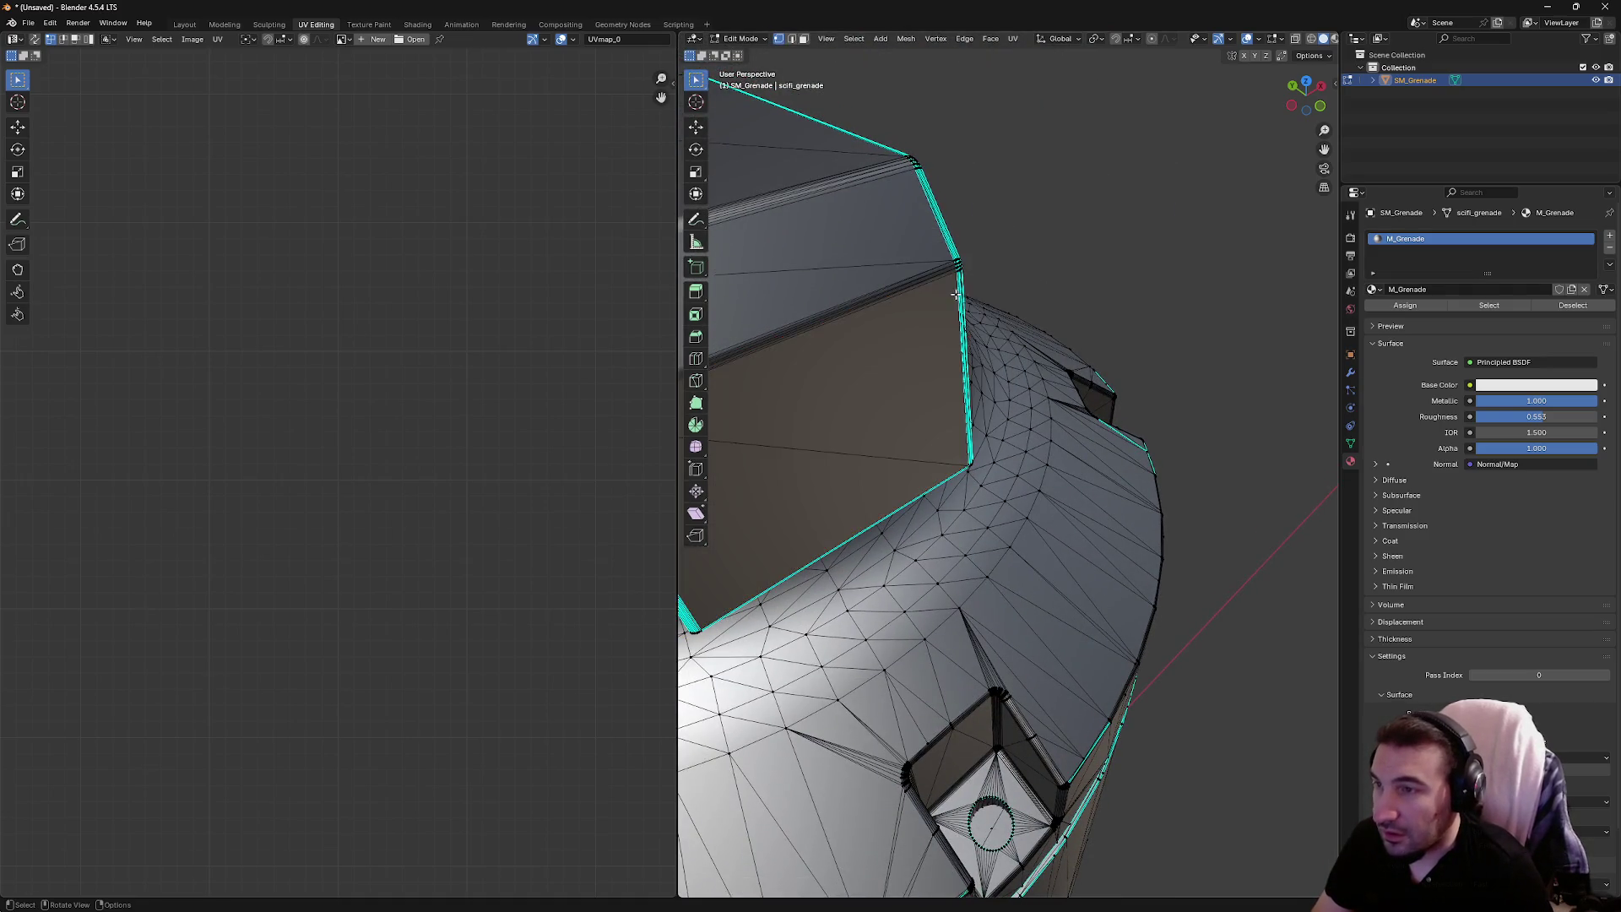
mouse_move(971, 253)
mouse_down()
mouse_move(958, 297)
mouse_move(1089, 267)
mouse_up()
key(u)
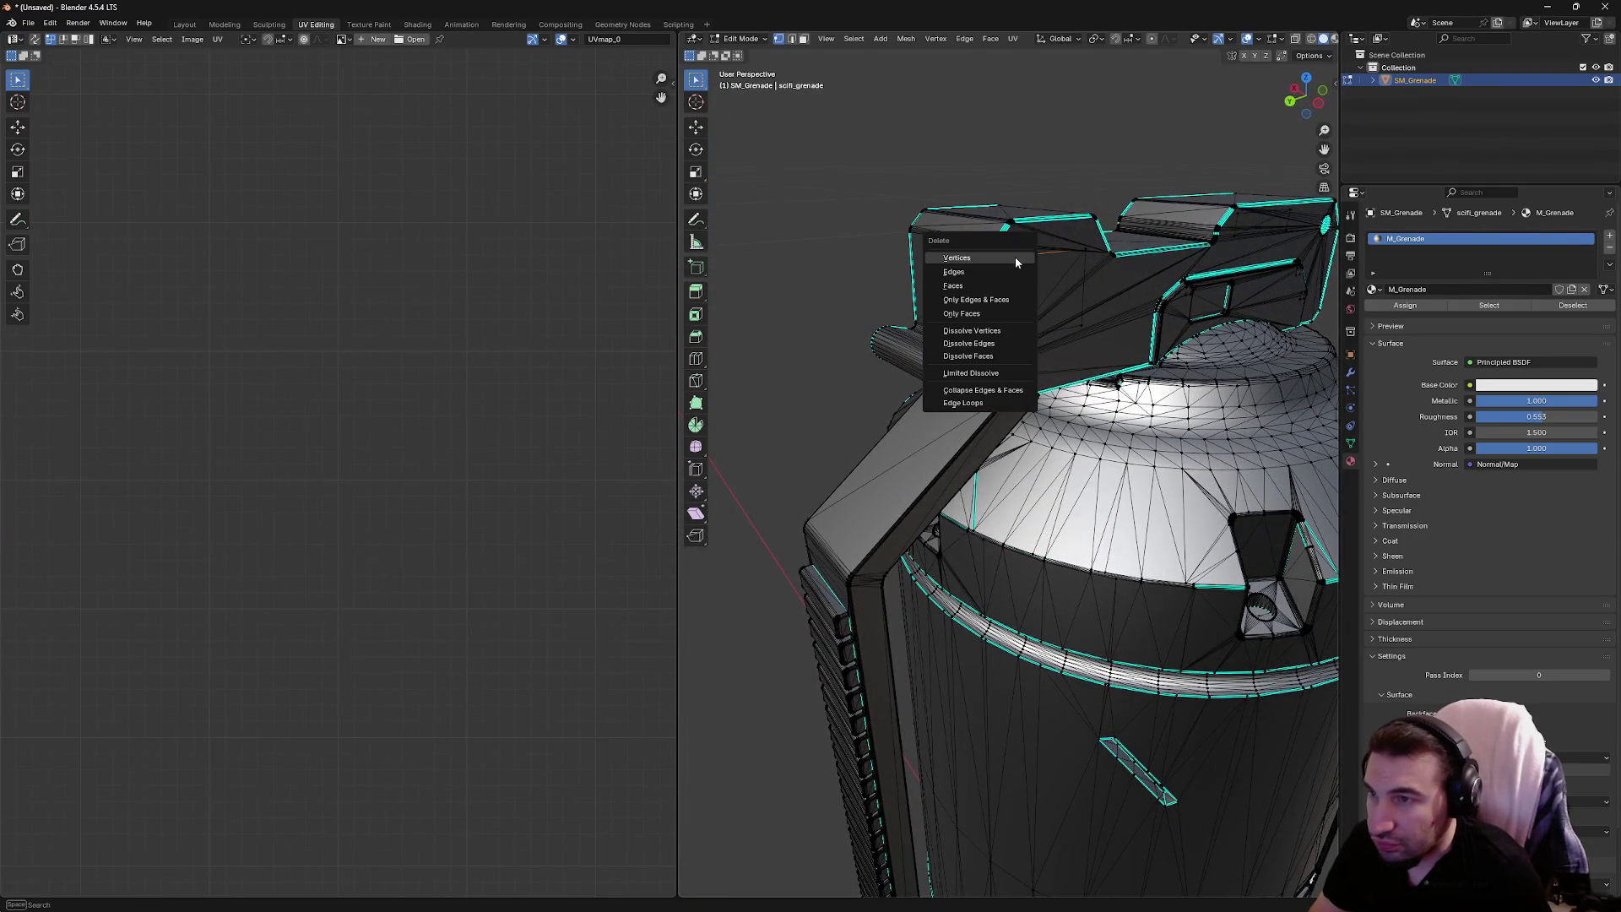
key(Escape)
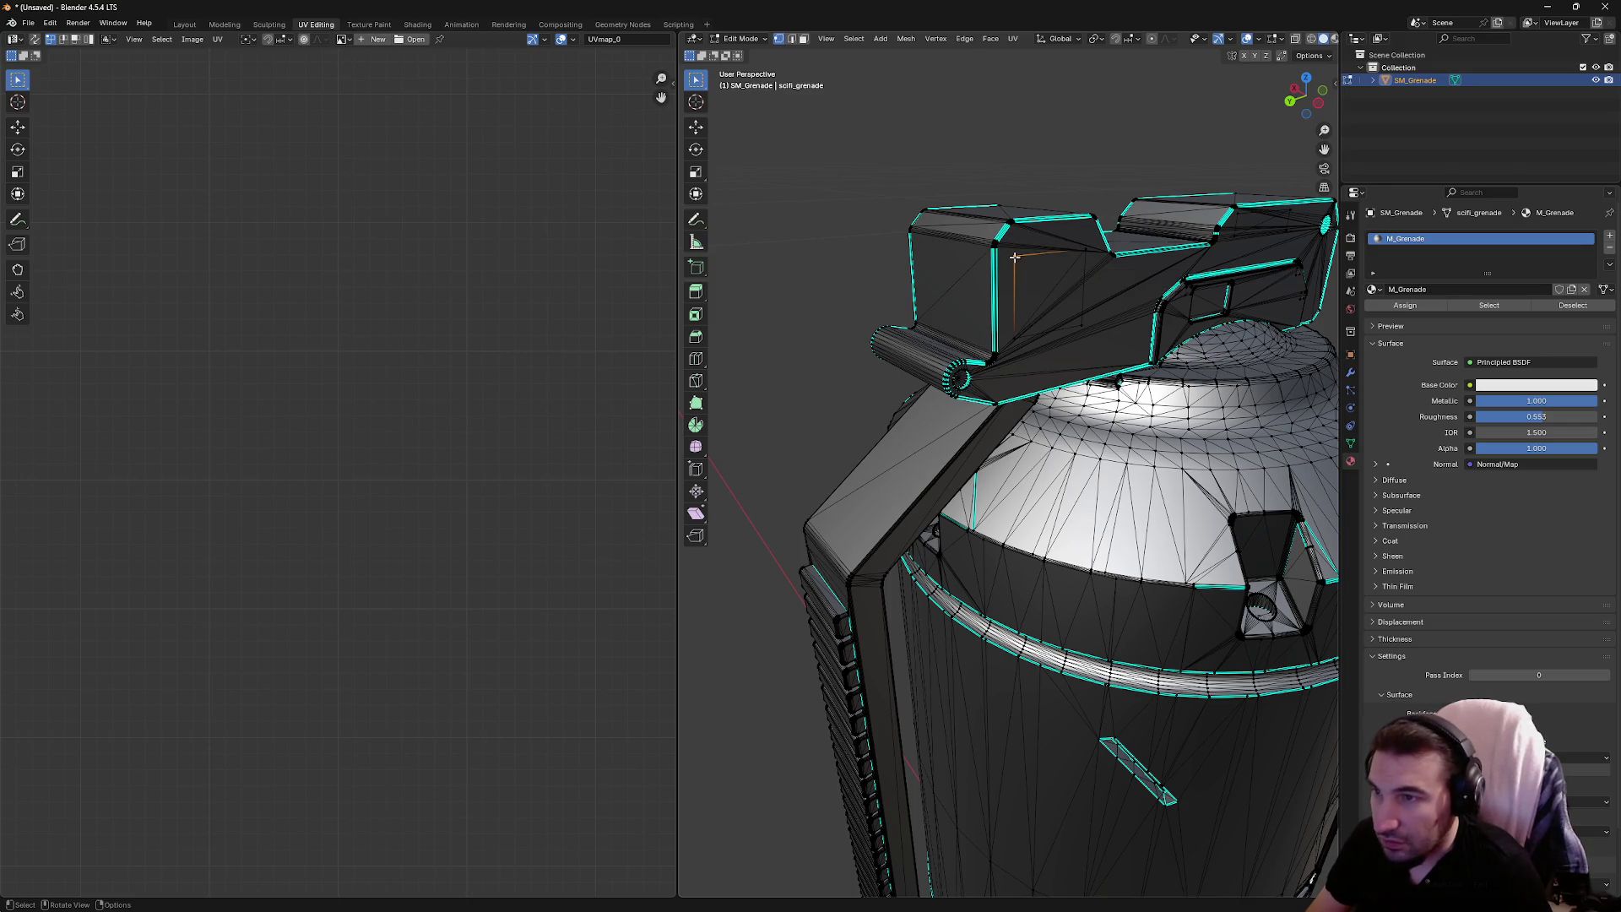
click(1014, 256)
key(u)
click(1026, 272)
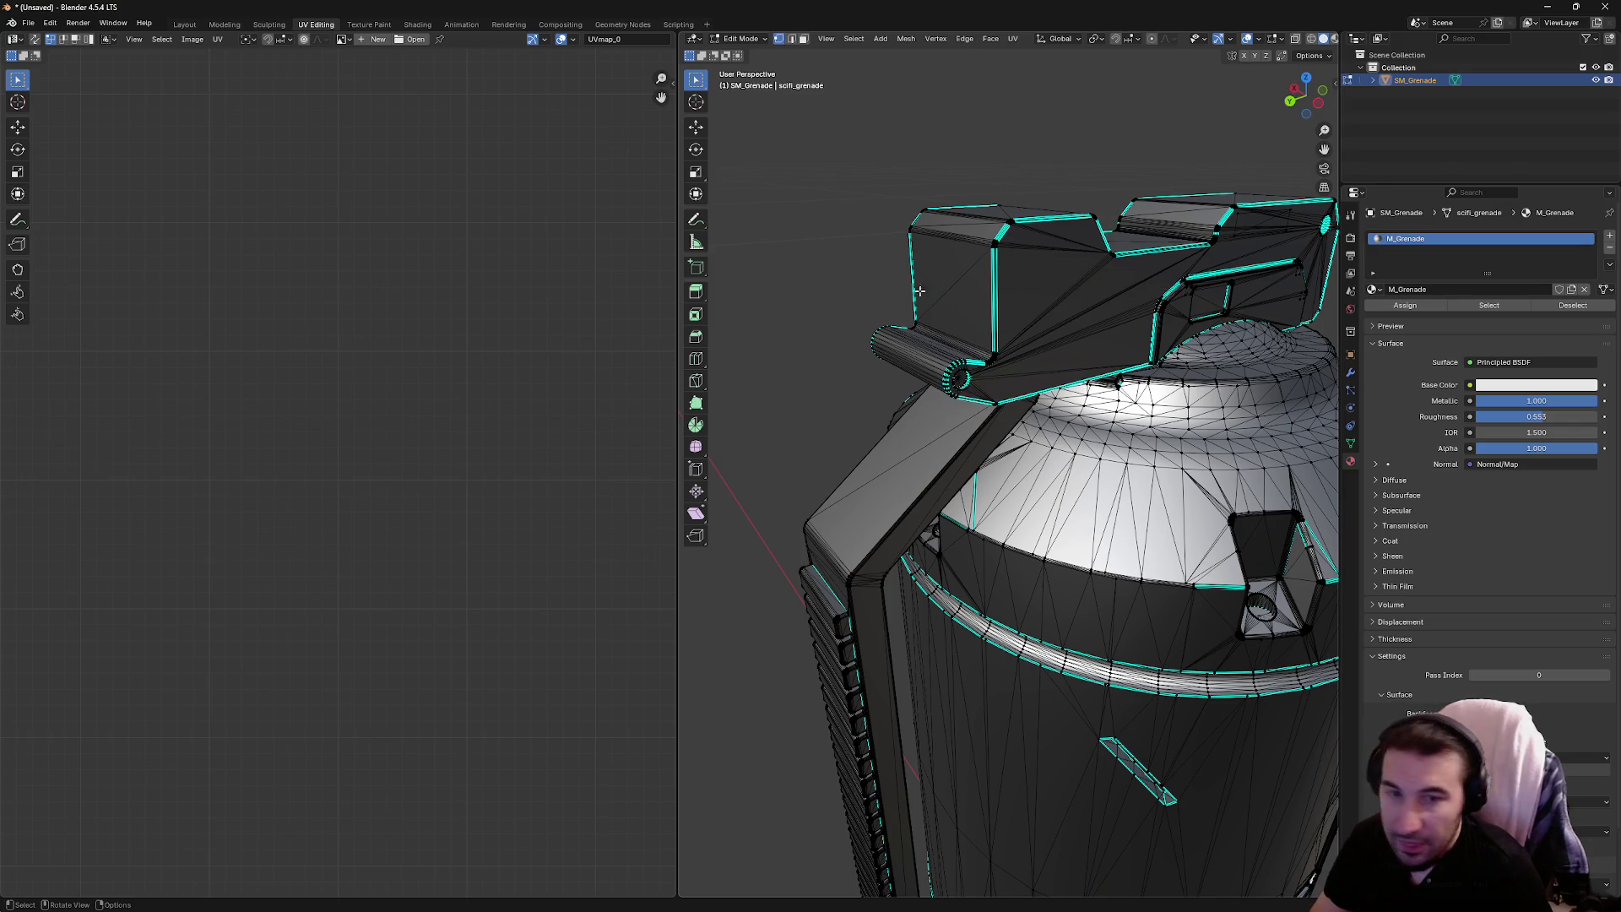
mouse_move(807, 271)
mouse_down()
mouse_move(887, 257)
mouse_move(909, 365)
mouse_move(946, 342)
mouse_move(923, 352)
mouse_move(985, 453)
mouse_move(1167, 432)
mouse_move(1251, 469)
mouse_move(956, 428)
mouse_move(1125, 304)
mouse_move(1122, 385)
mouse_up()
scroll(937, 347, up, 5)
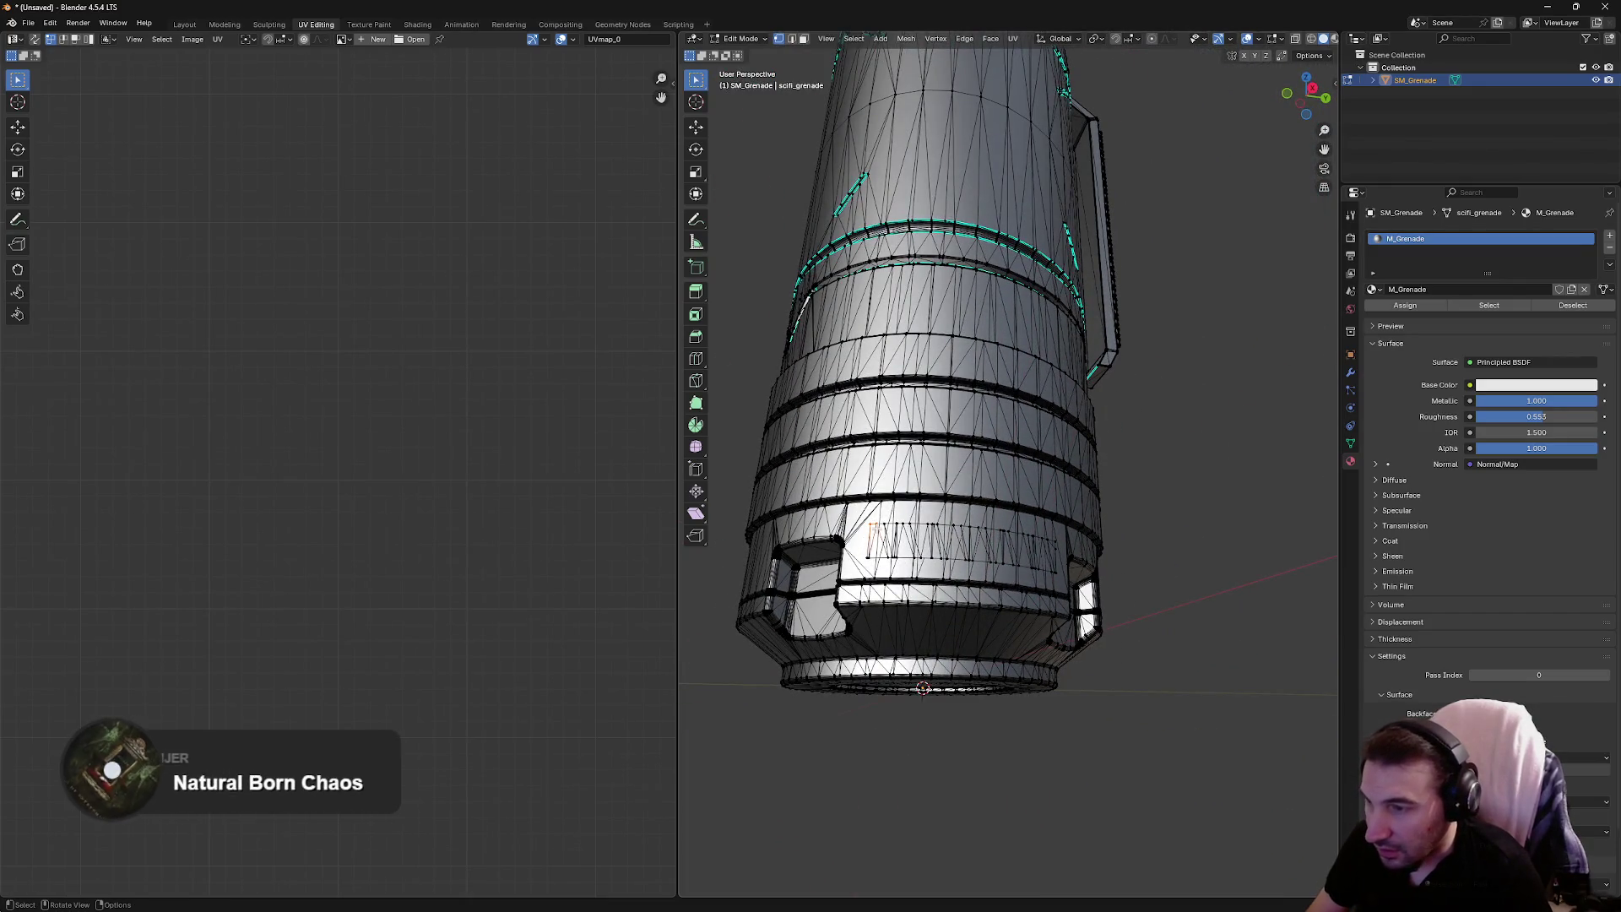
Delete two connected strips of stray faces near the grenade's base and side
key(l)
key(x)
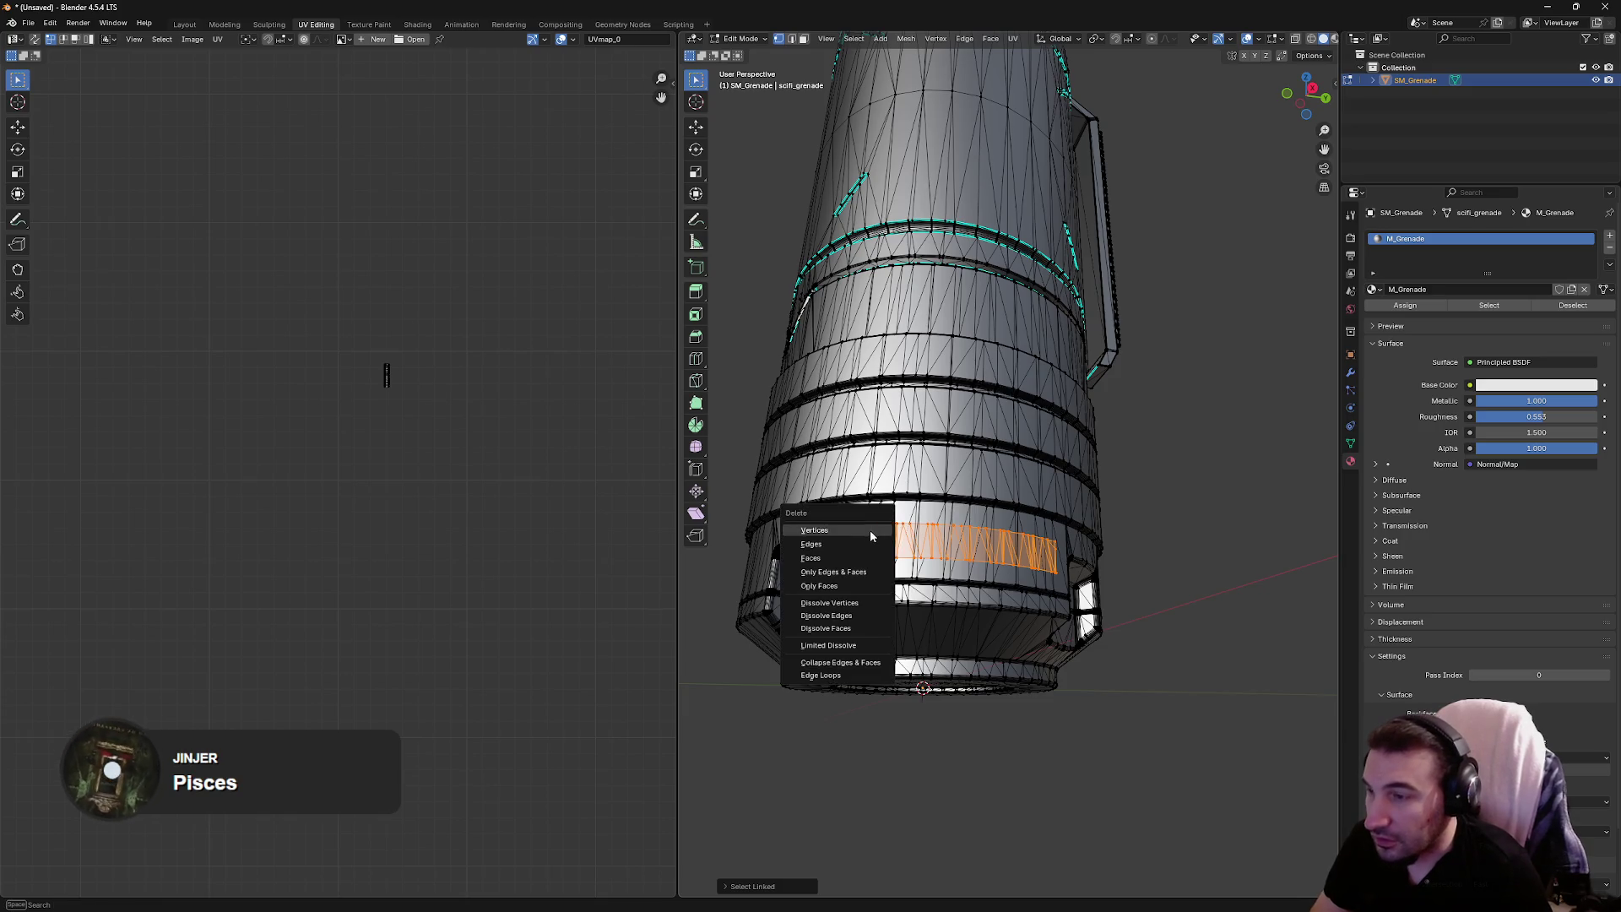
click(870, 529)
mouse_move(869, 530)
mouse_down()
mouse_move(946, 465)
mouse_move(993, 487)
mouse_up()
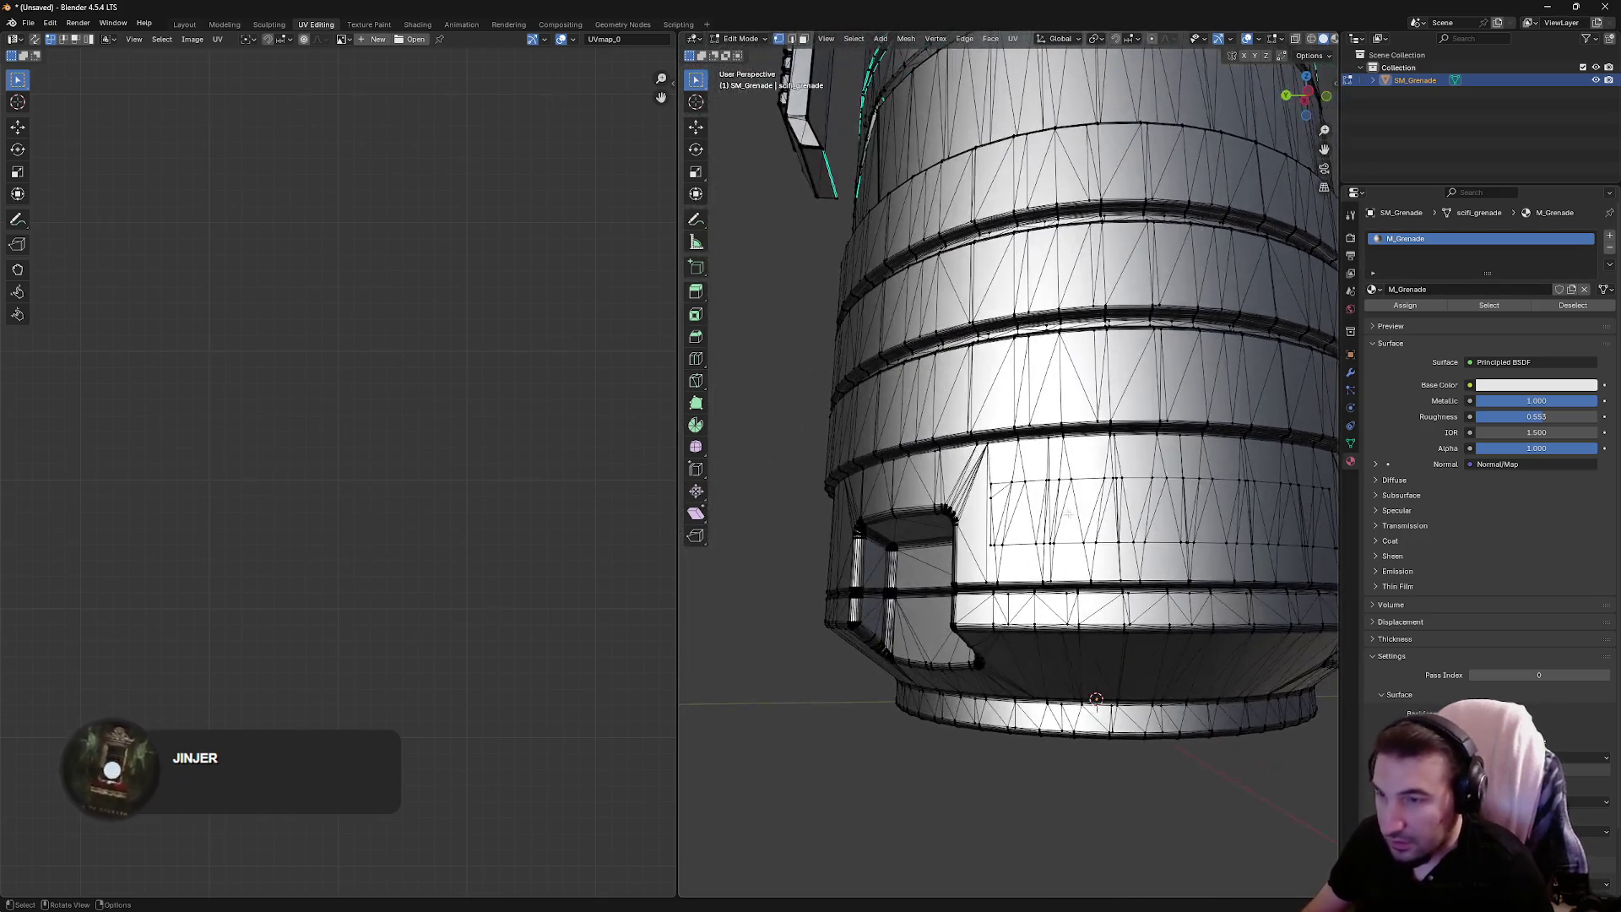
key(l)
key(x)
click(993, 485)
Delete the small stray loose piece beside the notched band
scroll(992, 439, down, 2)
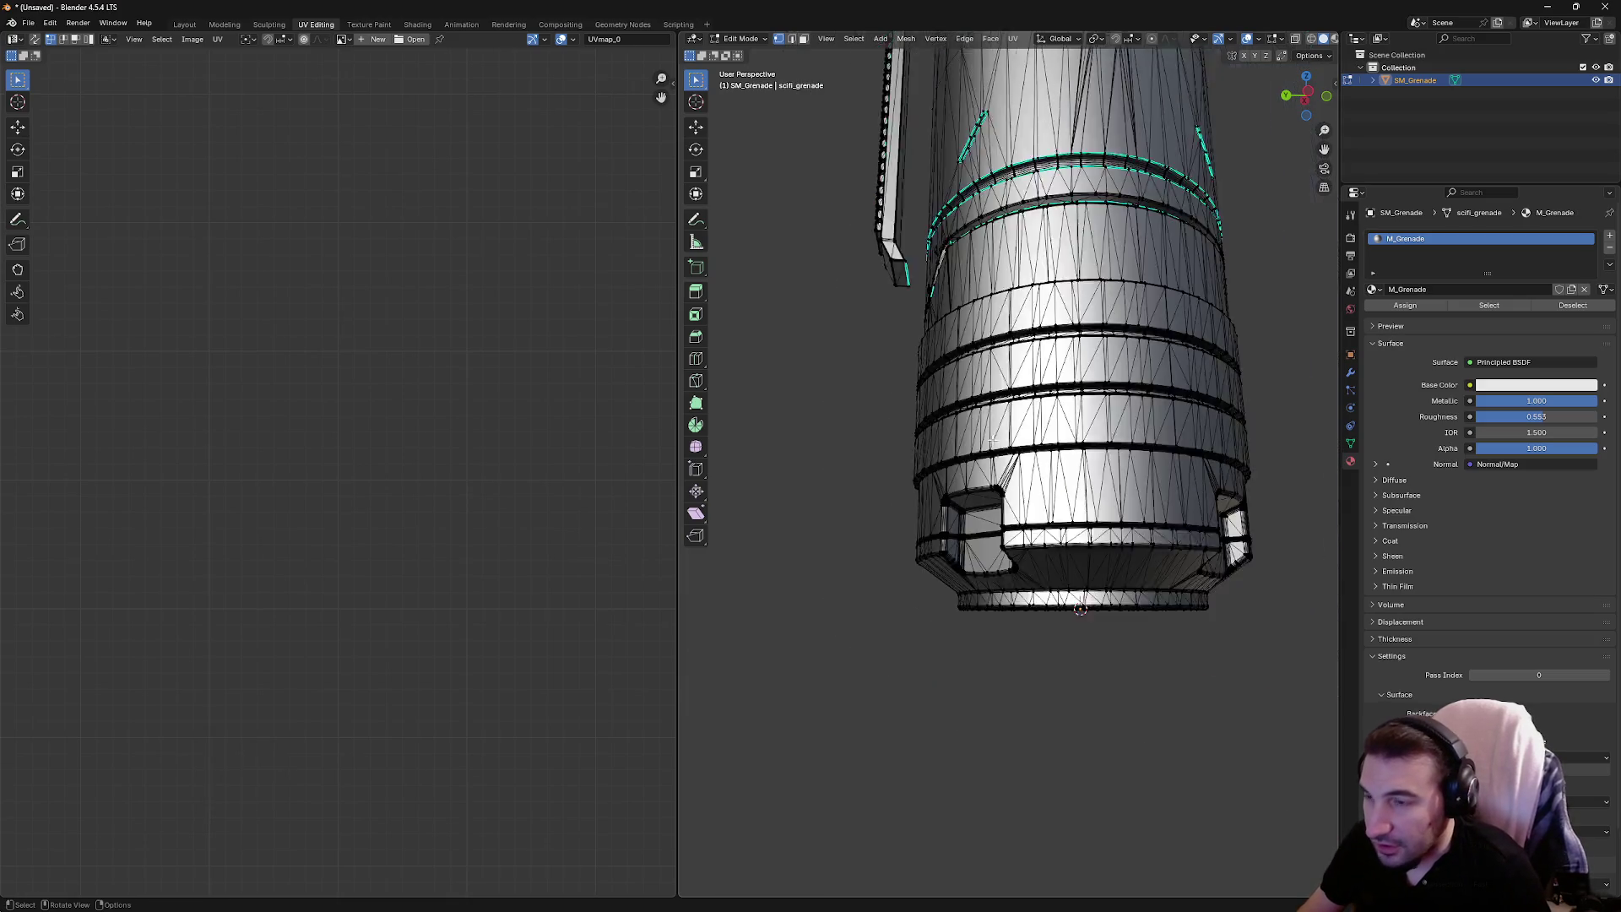
scroll(991, 441, down, 3)
drag(992, 442, 989, 513)
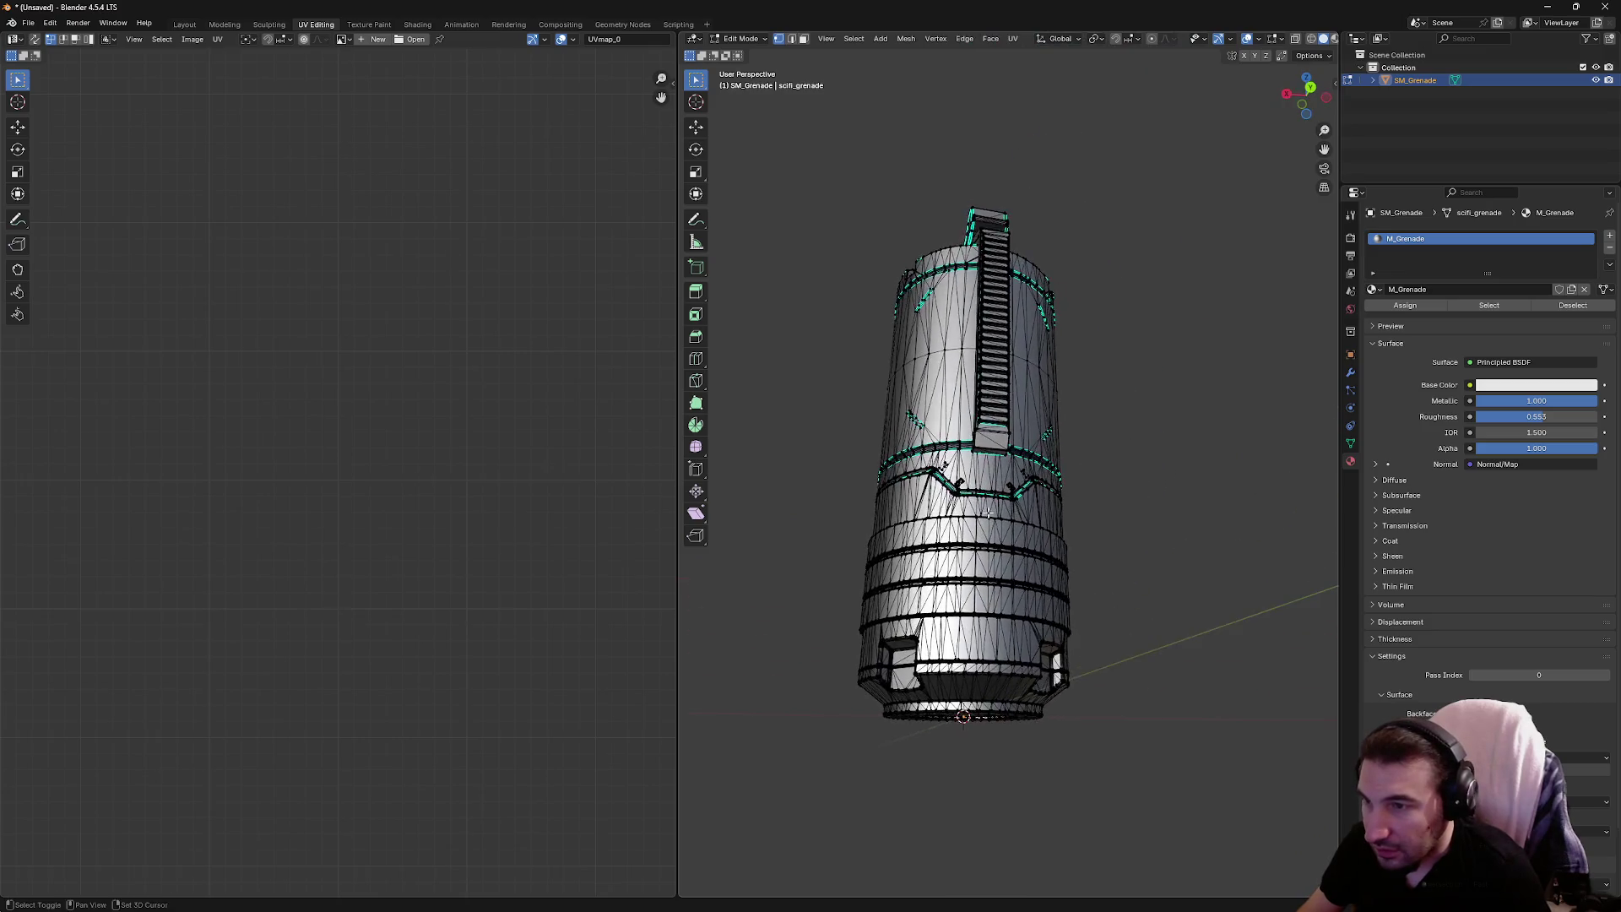
scroll(988, 513, up, 5)
click(876, 517)
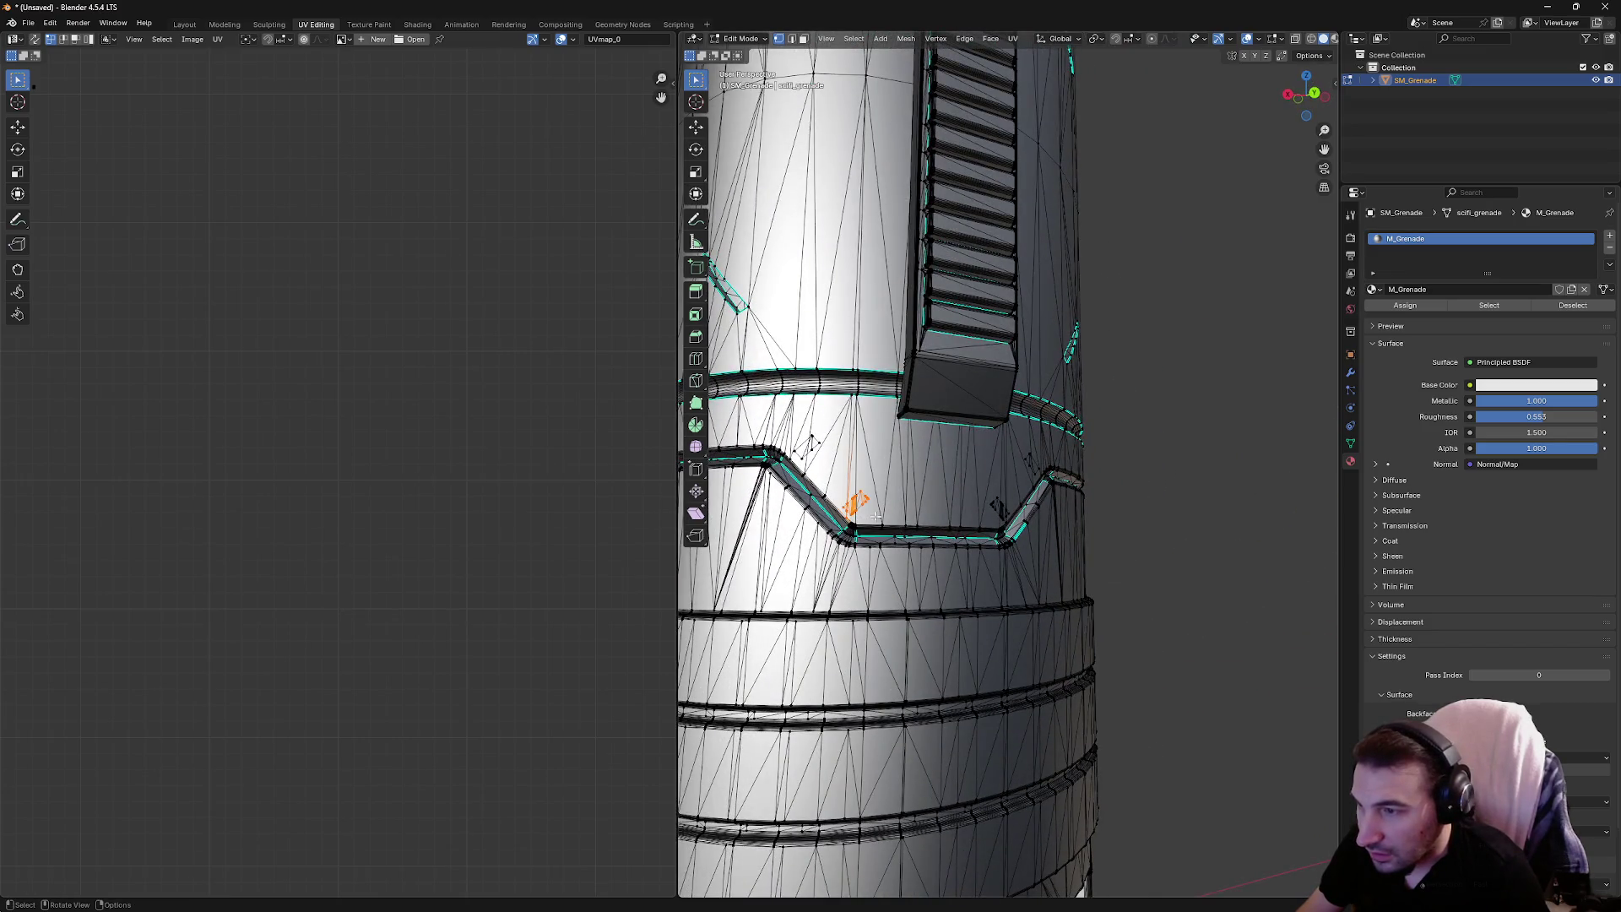
key(l)
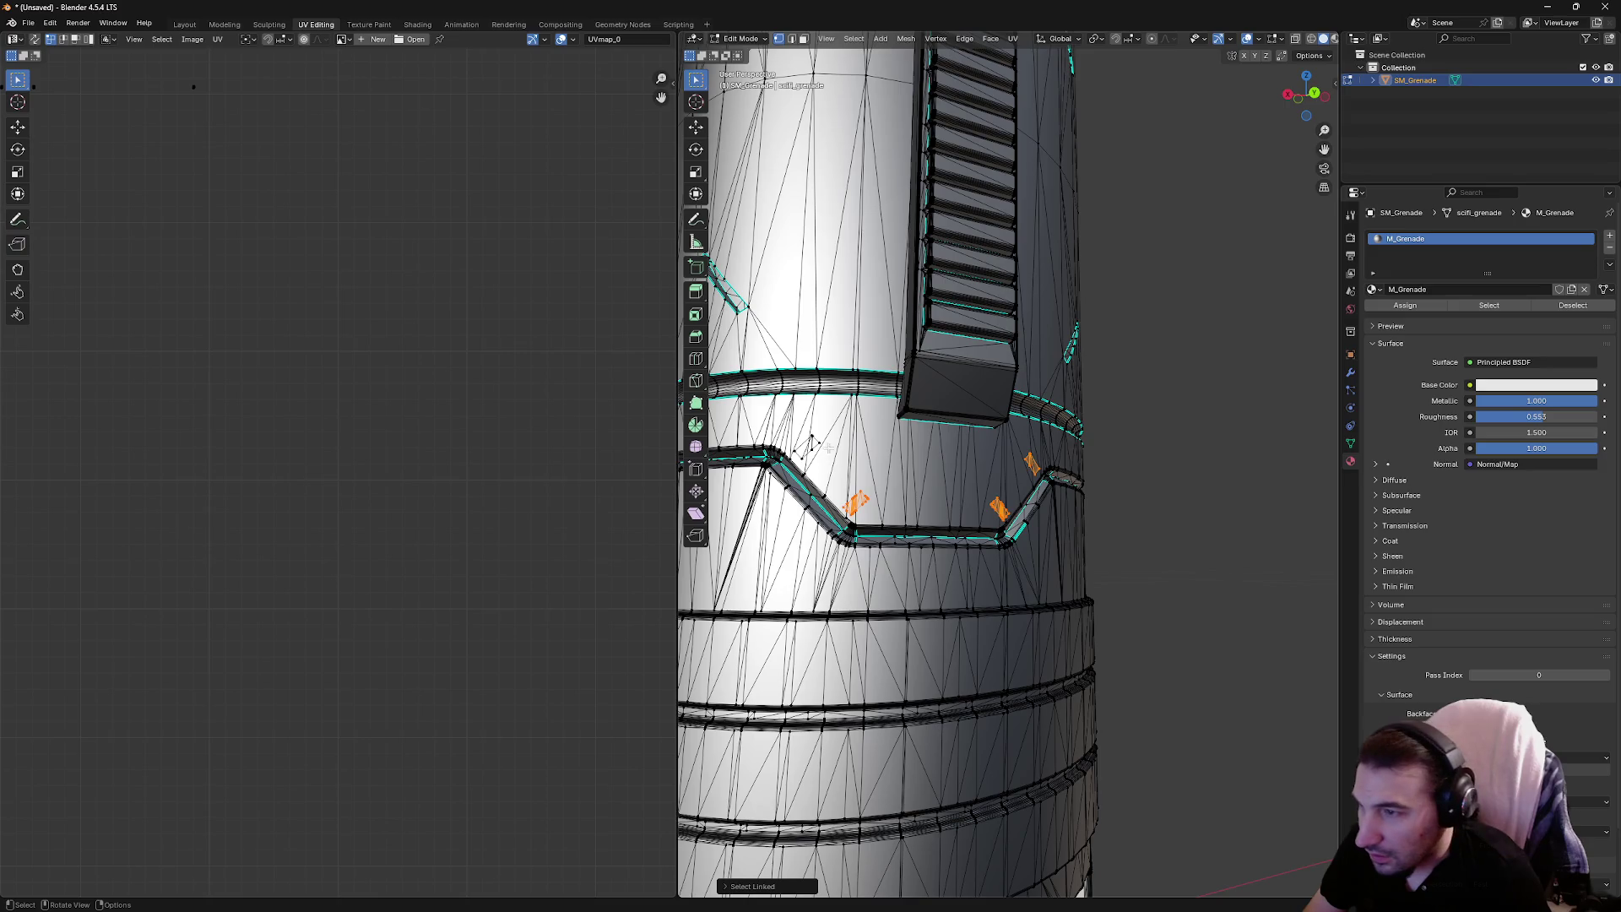
scroll(810, 445, down, 5)
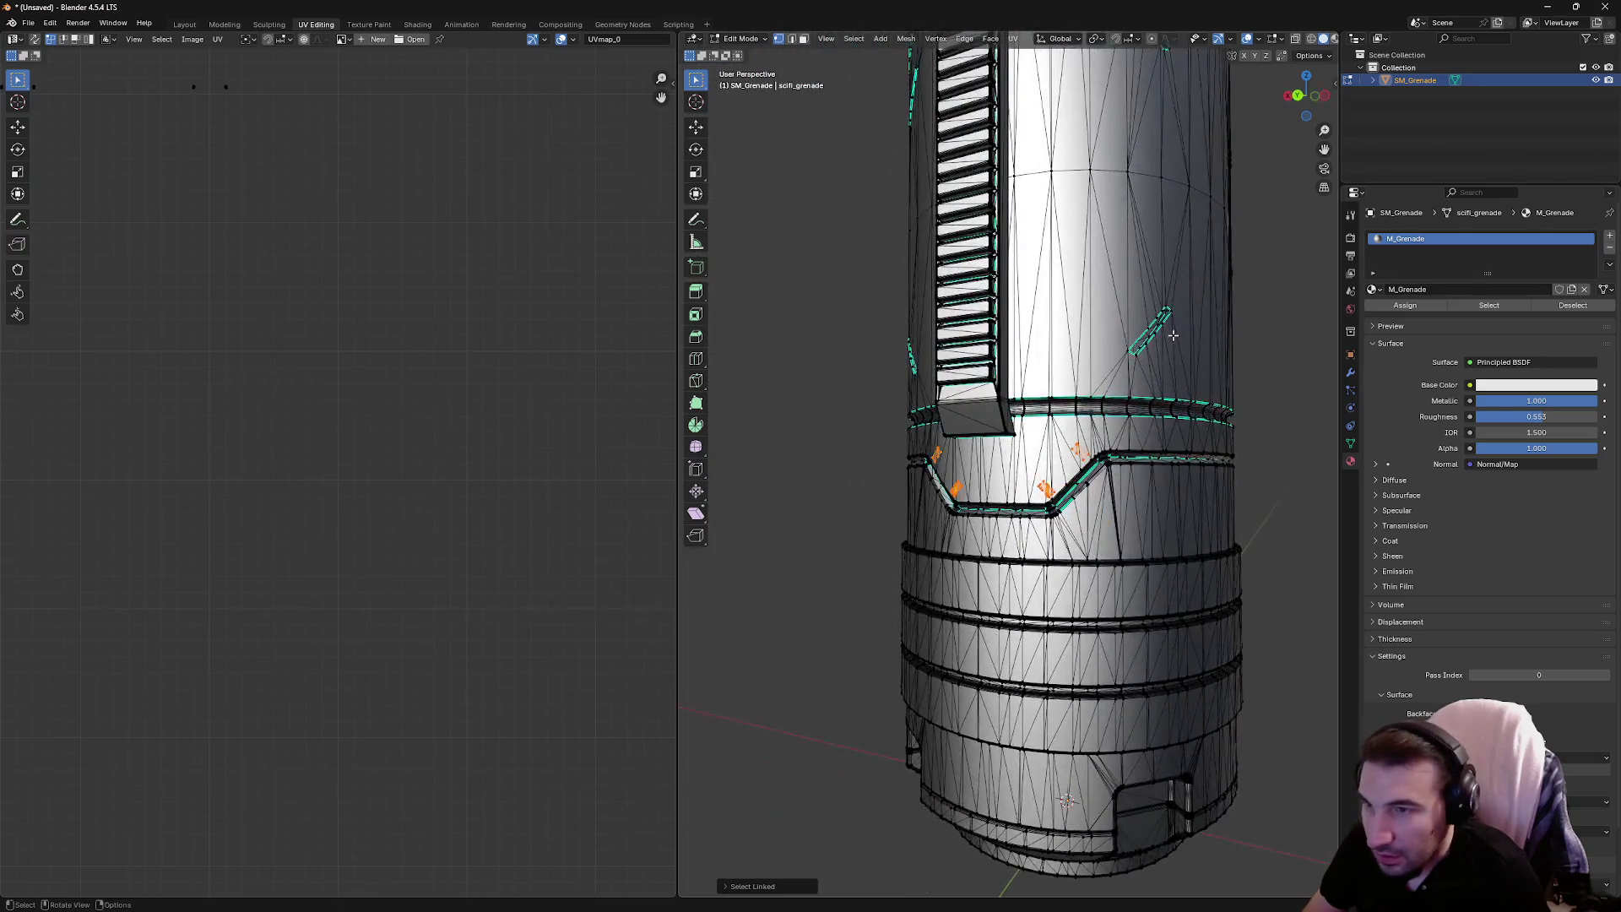
key(x)
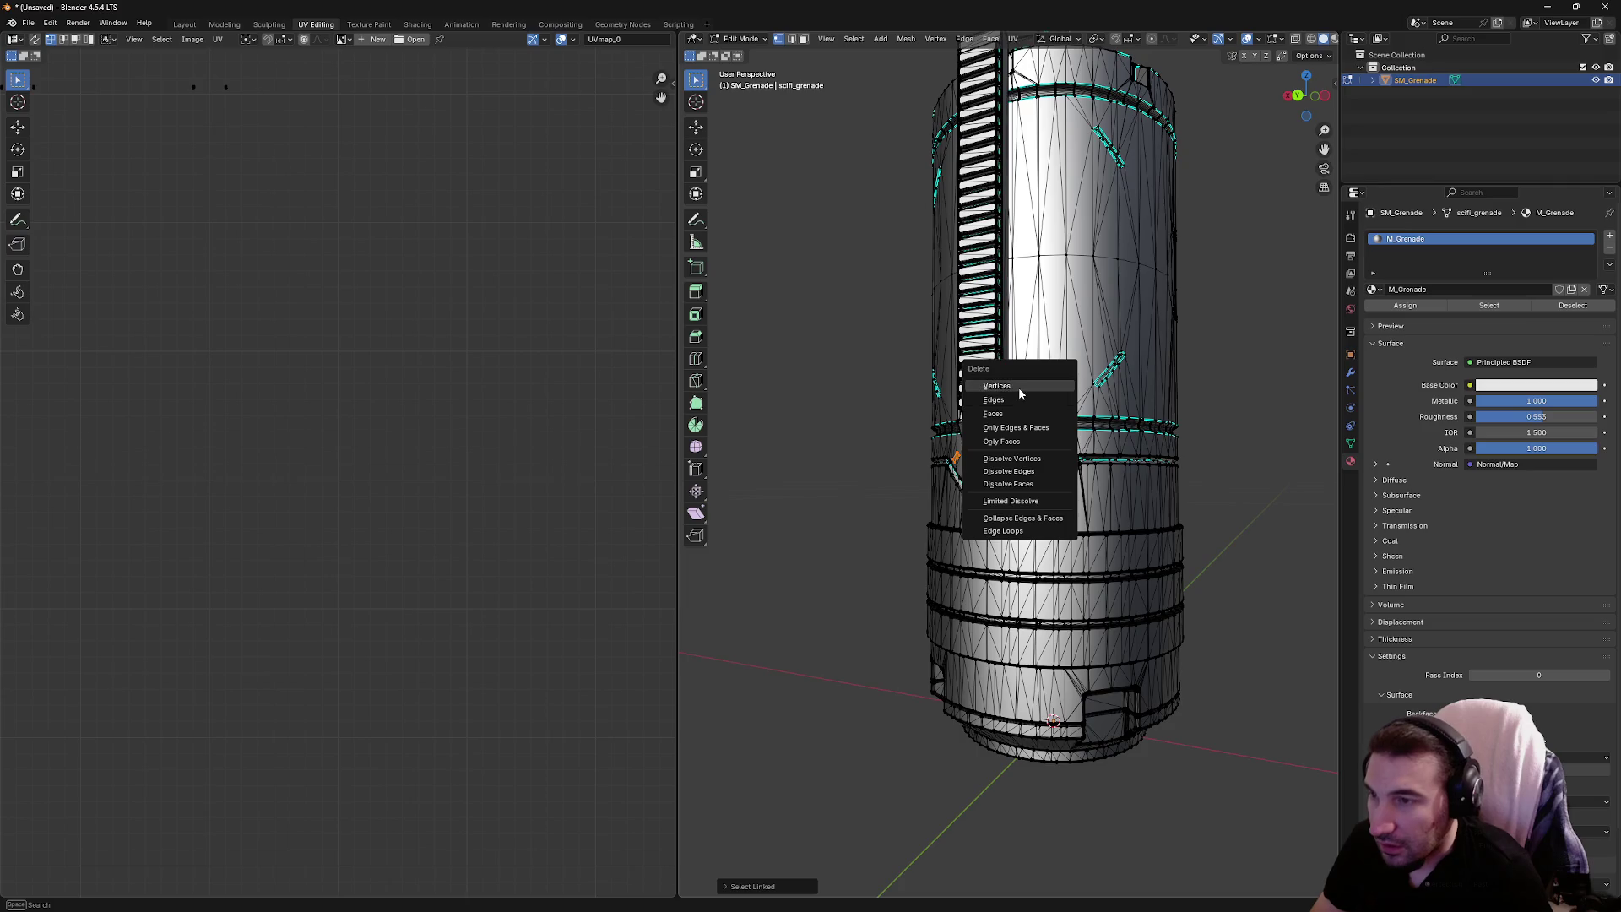
click(1018, 386)
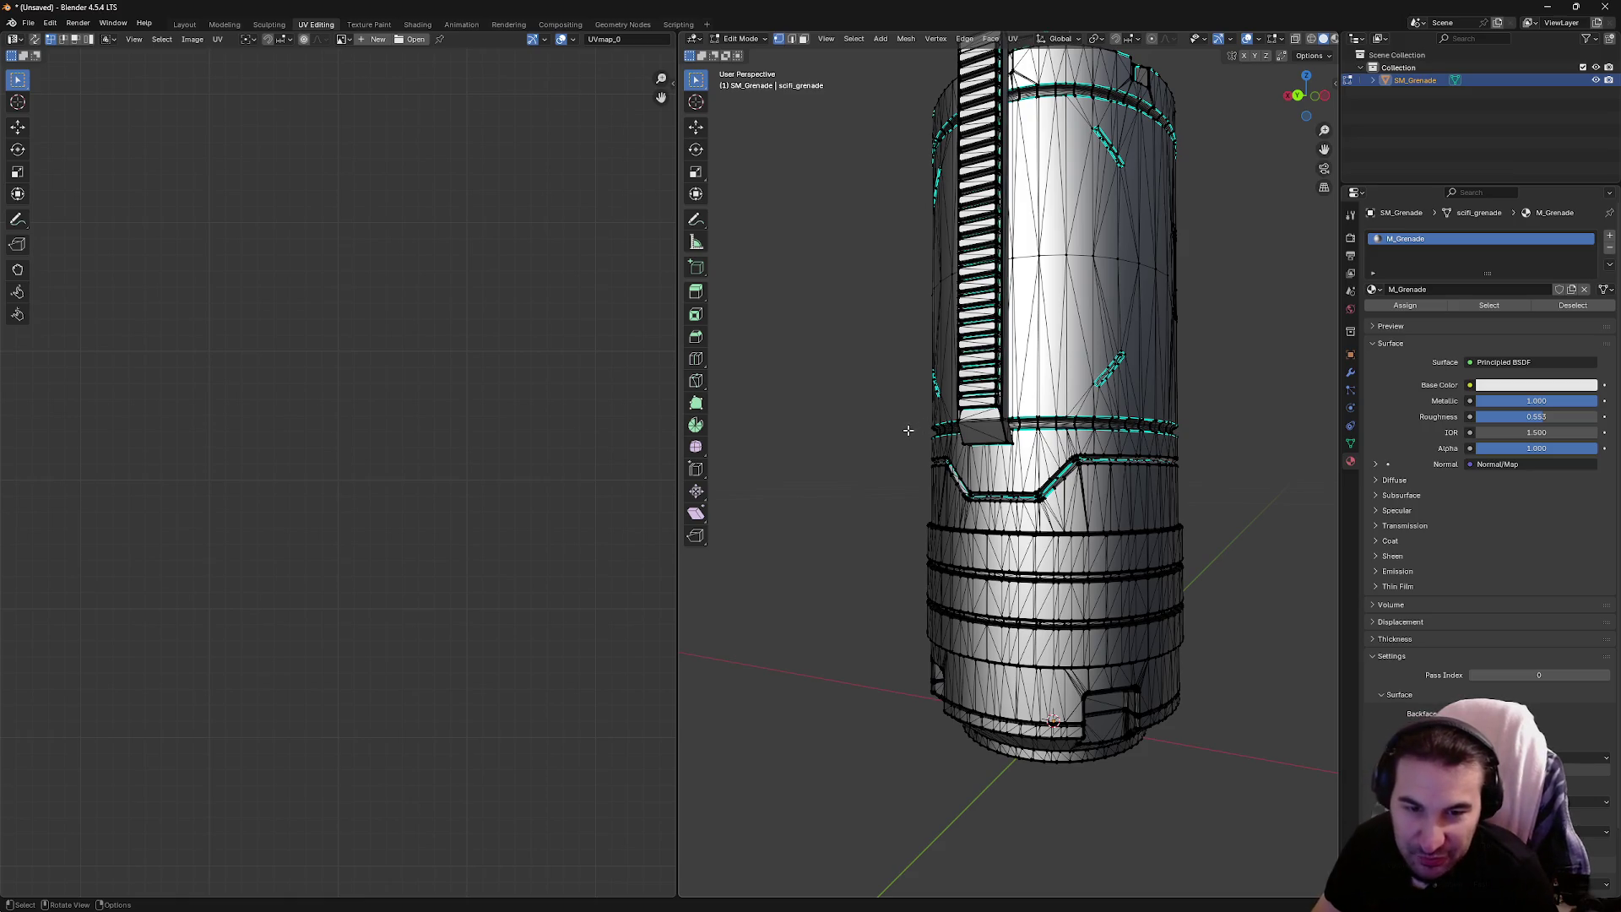
Select the linked rectangular panel faces and inspect the grenade's lower section
mouse_move(883, 442)
mouse_down()
mouse_move(901, 496)
mouse_move(895, 444)
mouse_move(929, 472)
mouse_move(963, 622)
mouse_move(1118, 529)
mouse_move(1013, 492)
mouse_move(1050, 453)
mouse_move(1024, 459)
mouse_move(1146, 541)
mouse_move(1068, 507)
mouse_up()
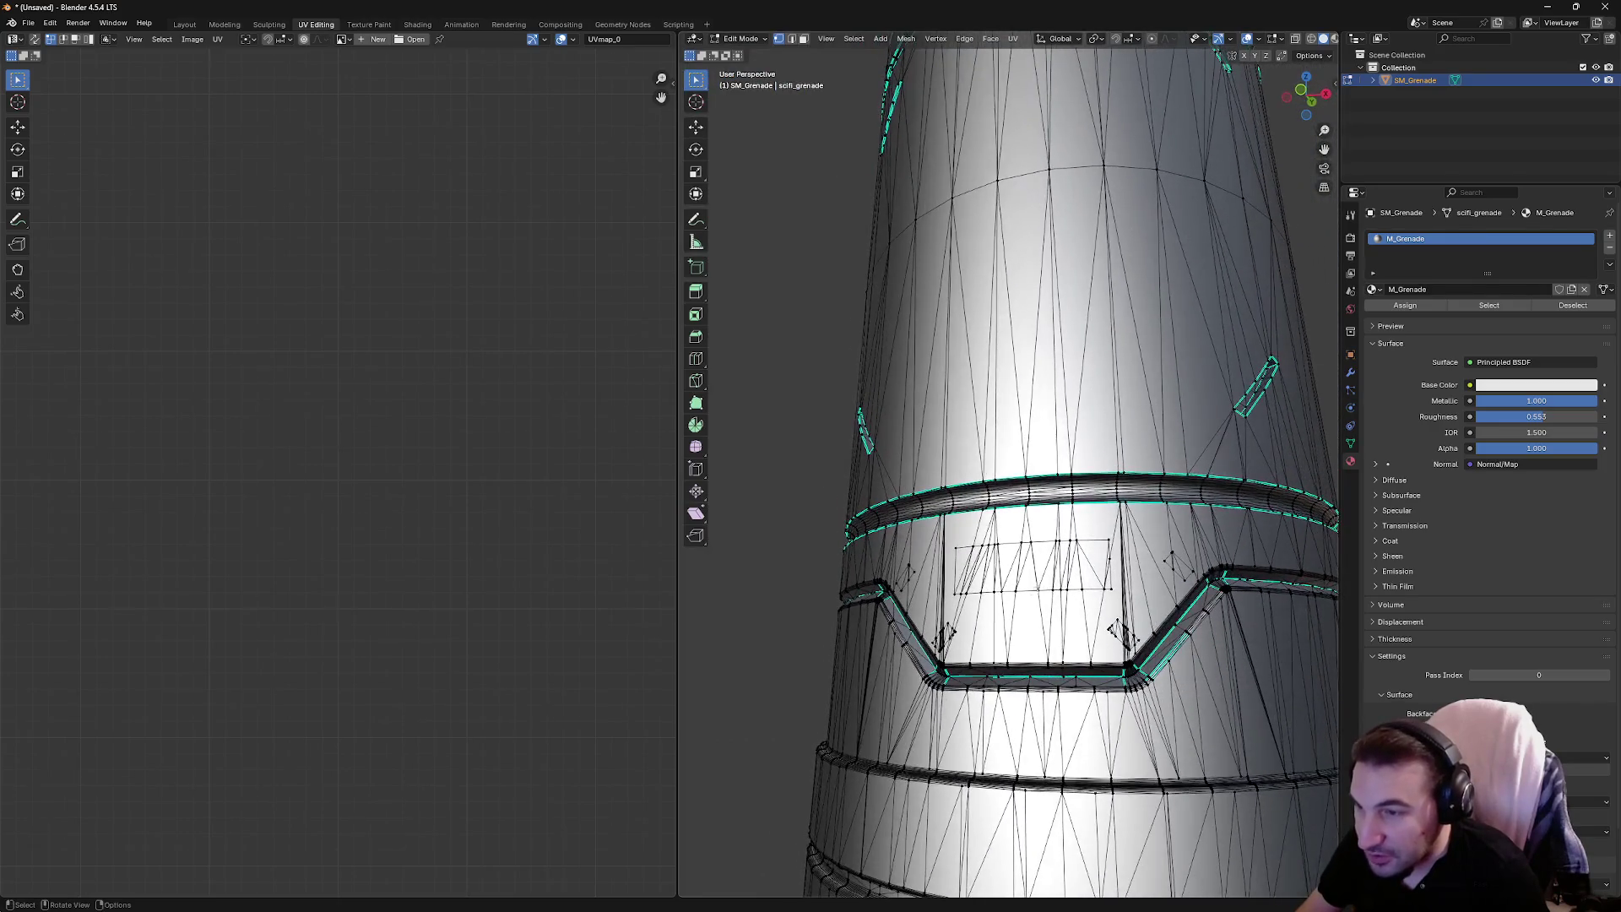
key(l)
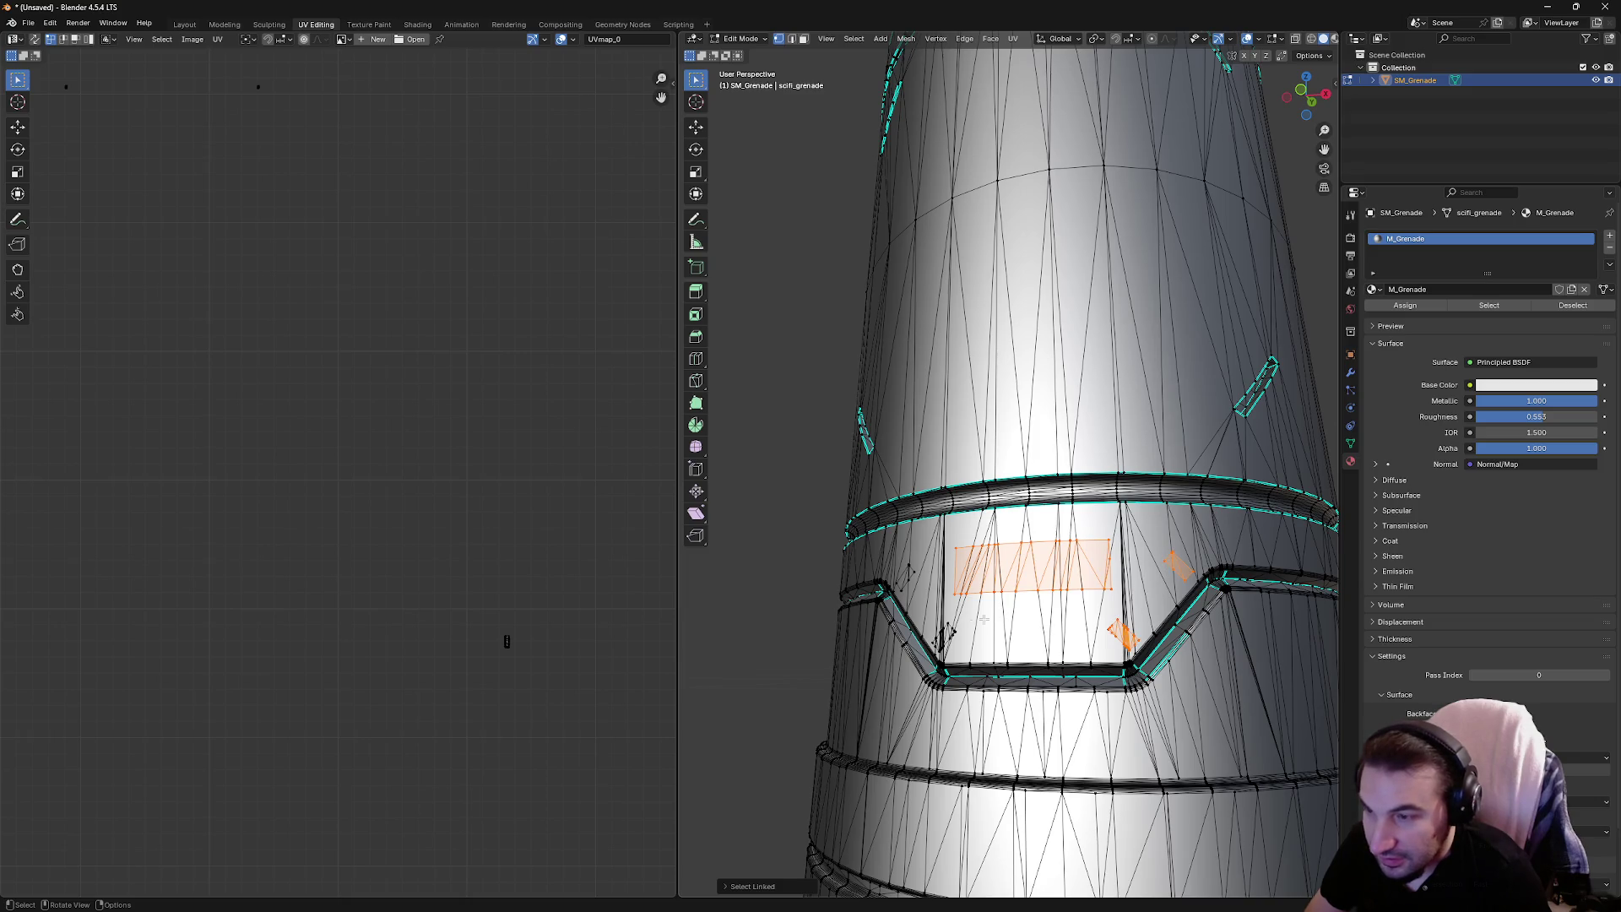
right_click(913, 572)
scroll(1013, 472, down, 8)
mouse_move(1148, 423)
mouse_down()
mouse_move(1181, 405)
mouse_move(1060, 422)
mouse_up()
scroll(941, 616, up, 5)
scroll(1044, 308, down, 3)
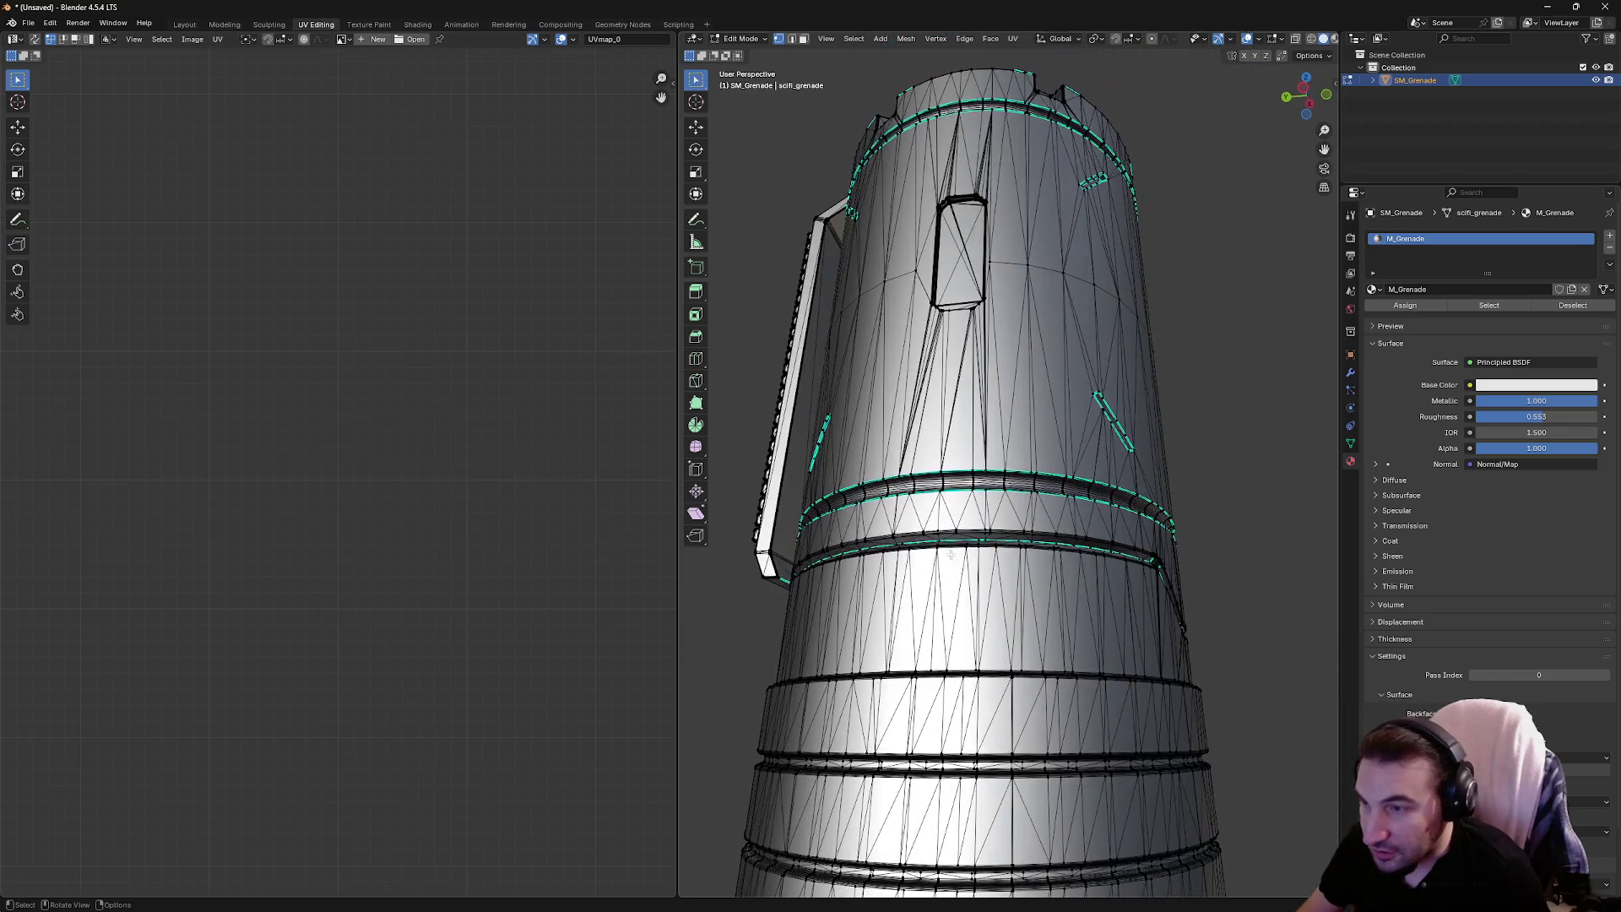
mouse_move(1044, 308)
mouse_down()
mouse_move(963, 623)
mouse_move(1044, 331)
mouse_move(912, 411)
mouse_move(1028, 417)
mouse_up()
scroll(1047, 325, down, 3)
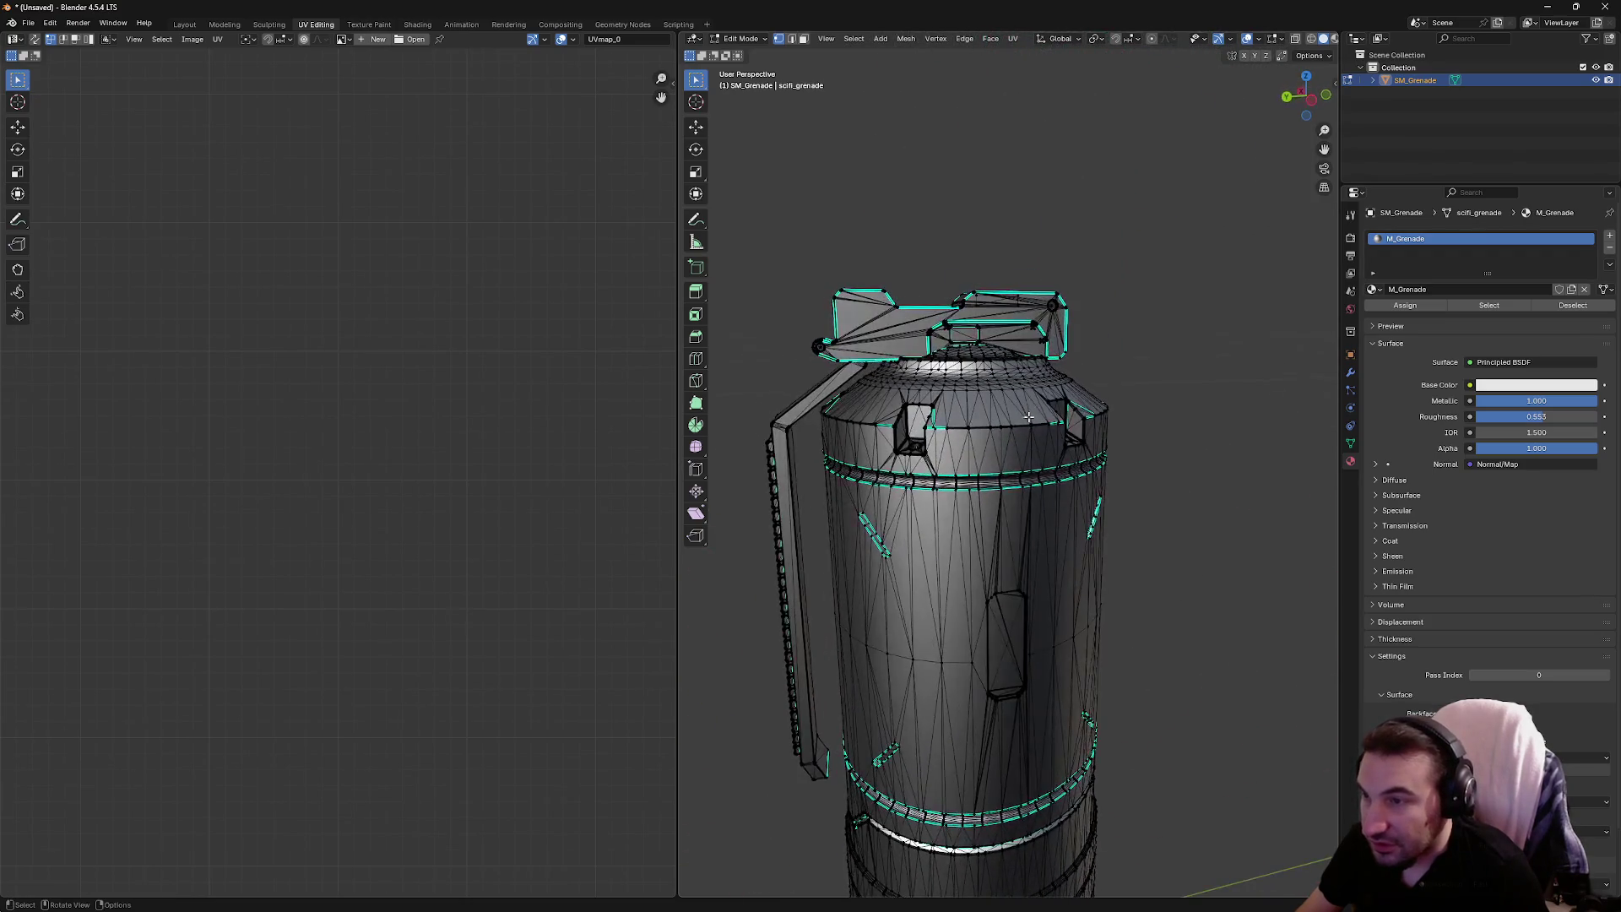
Smart UV Project the whole grenade with an adjusted island margin and frame the UVs
key(a)
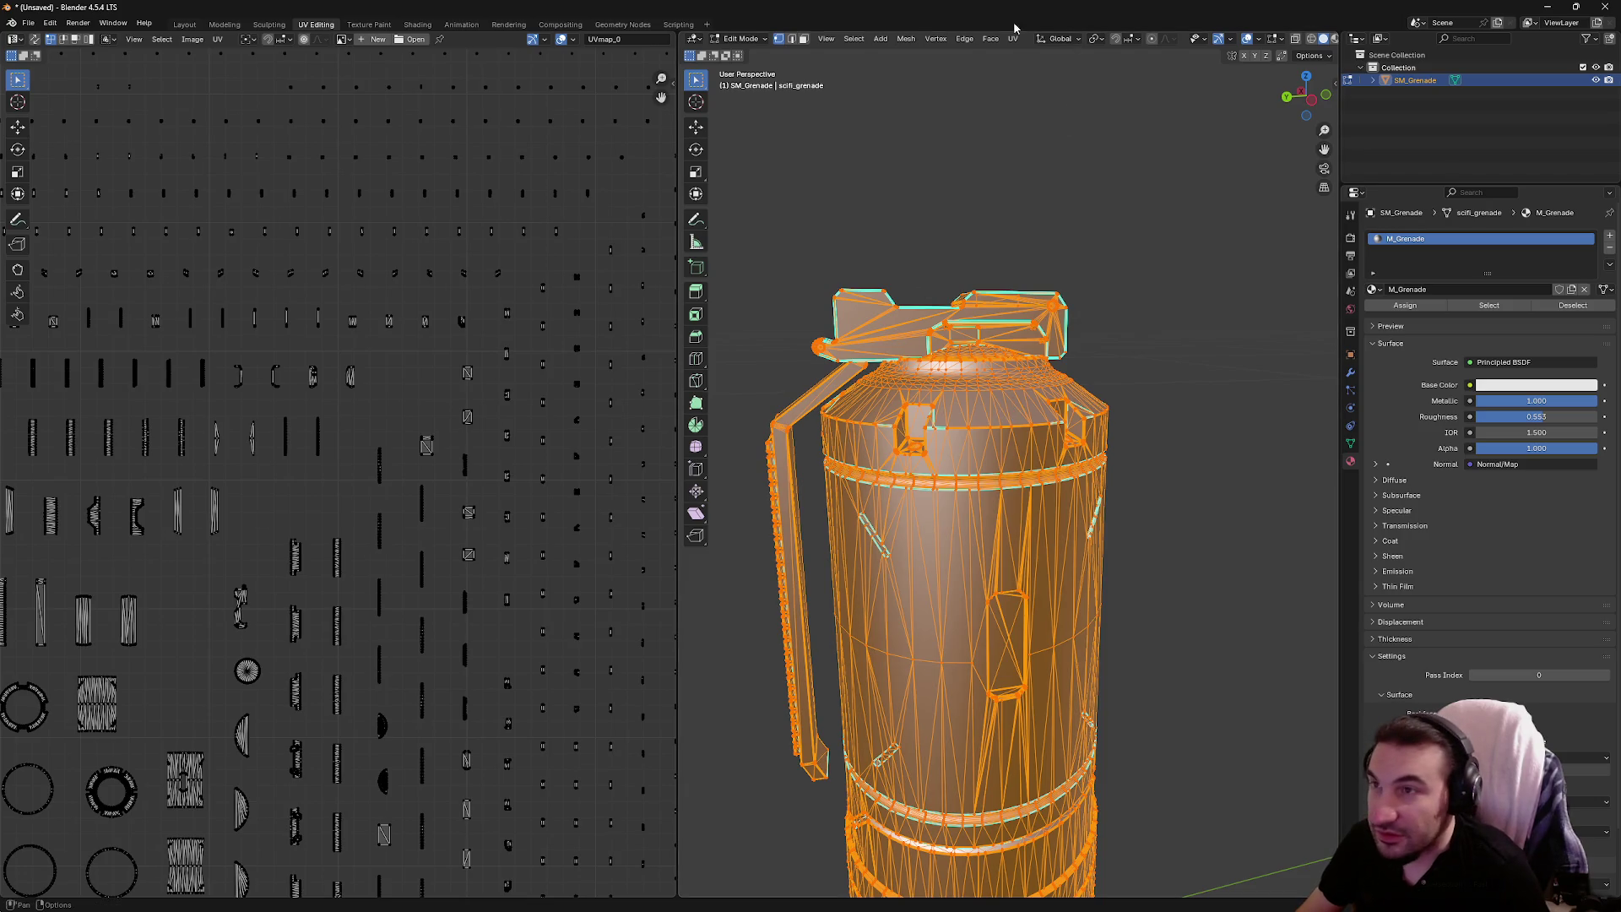
click(1012, 38)
click(1055, 105)
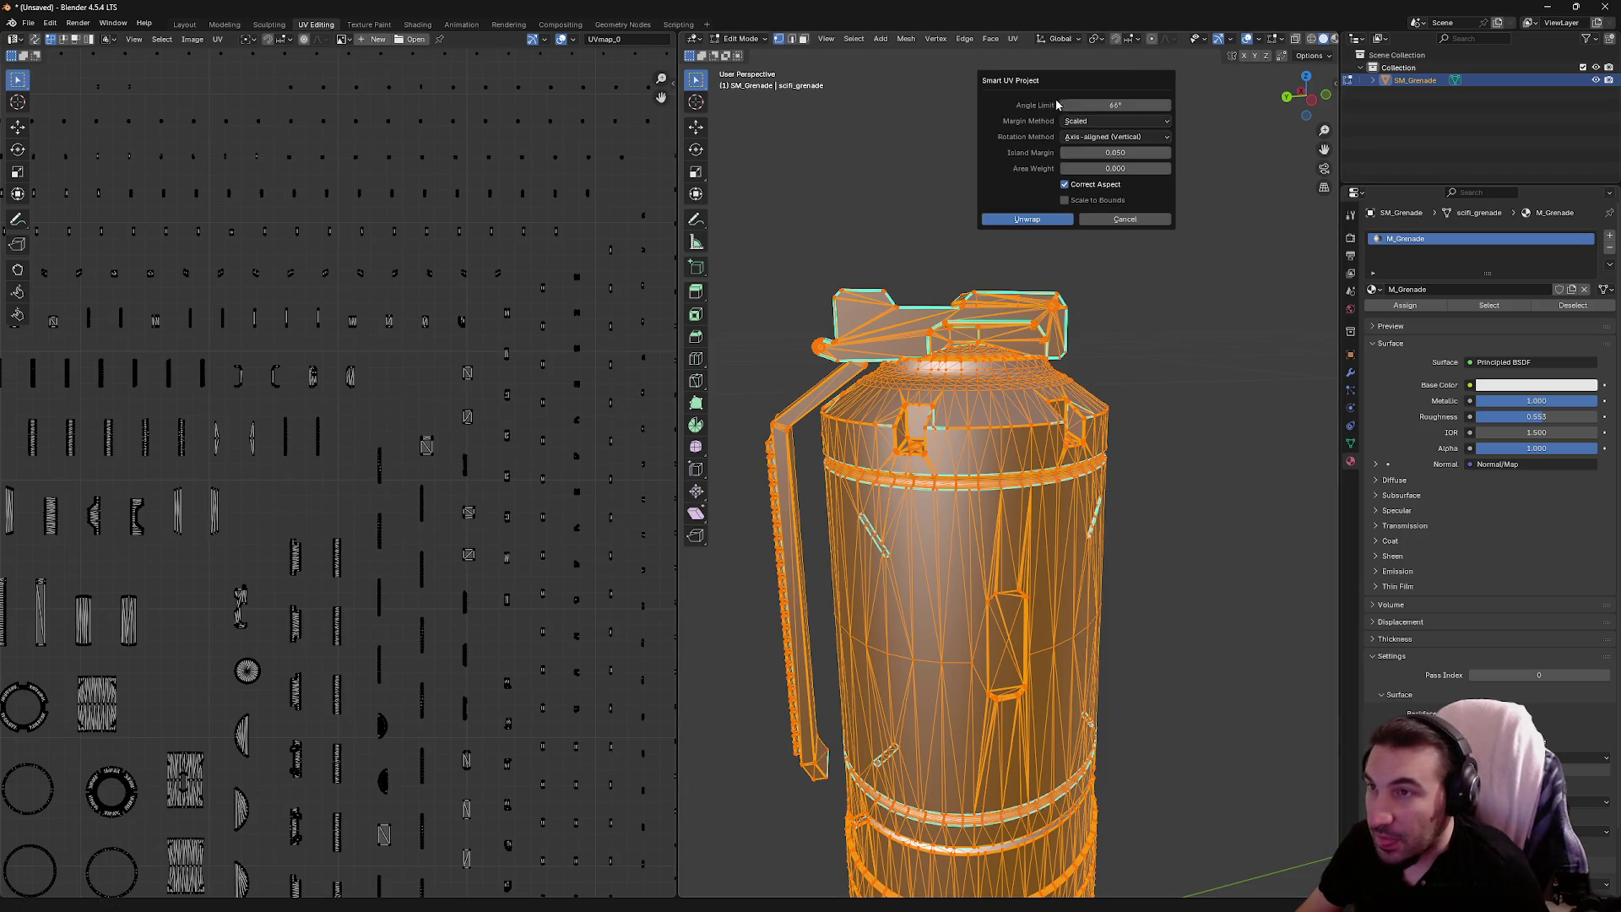
drag(1115, 153, 1114, 152)
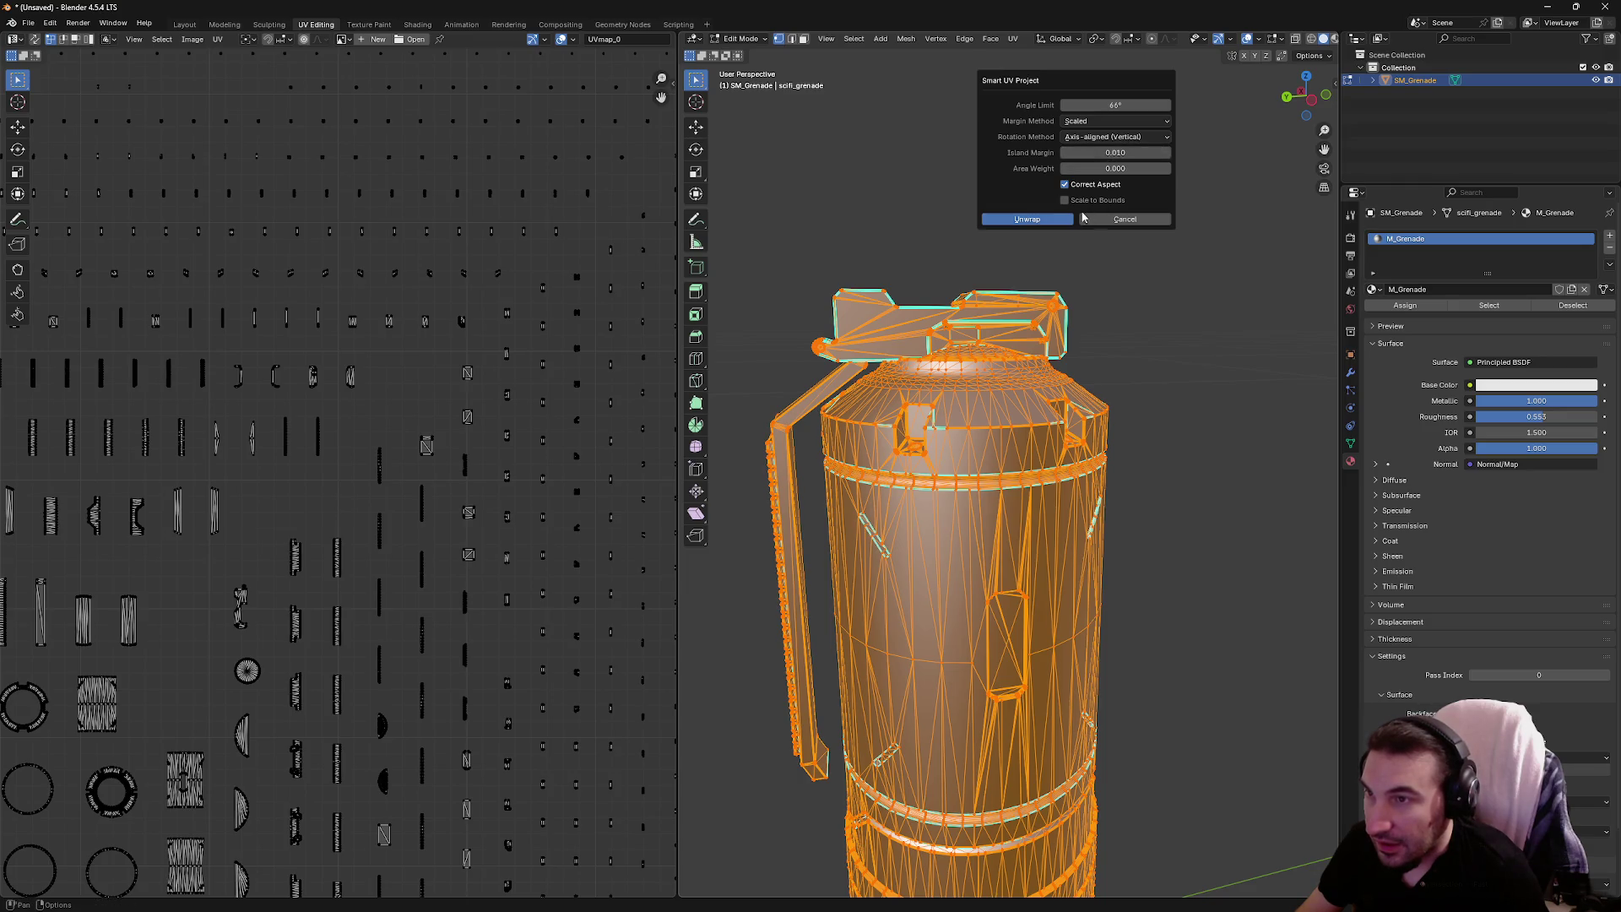
click(1027, 219)
key(Home)
scroll(461, 380, up, 2)
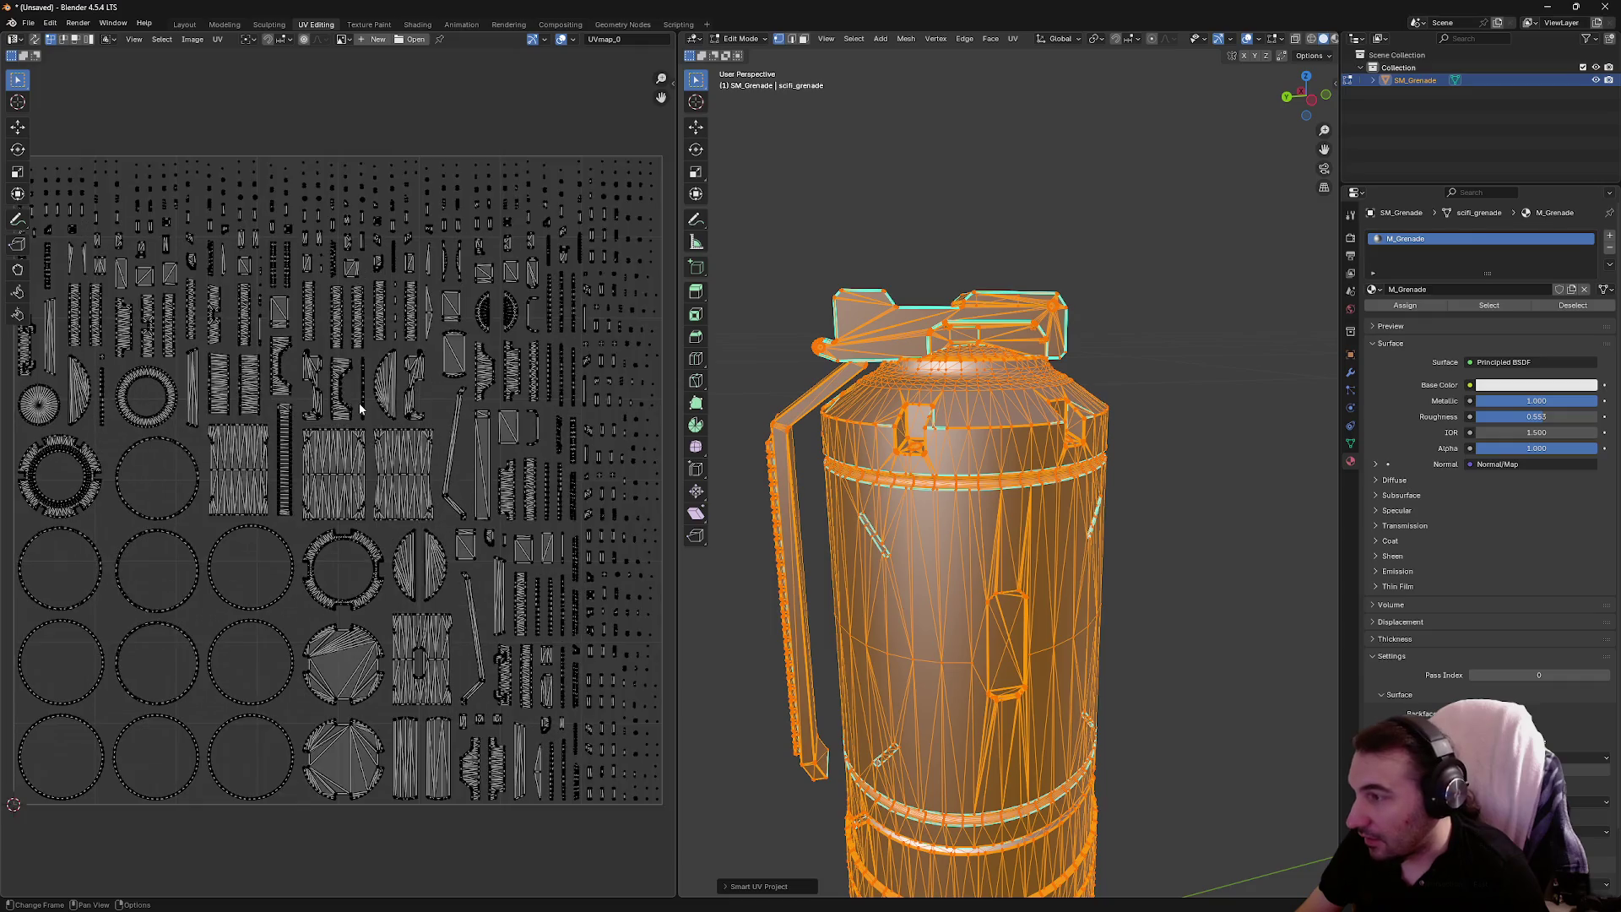
scroll(359, 409, down, 1)
scroll(173, 230, up, 1)
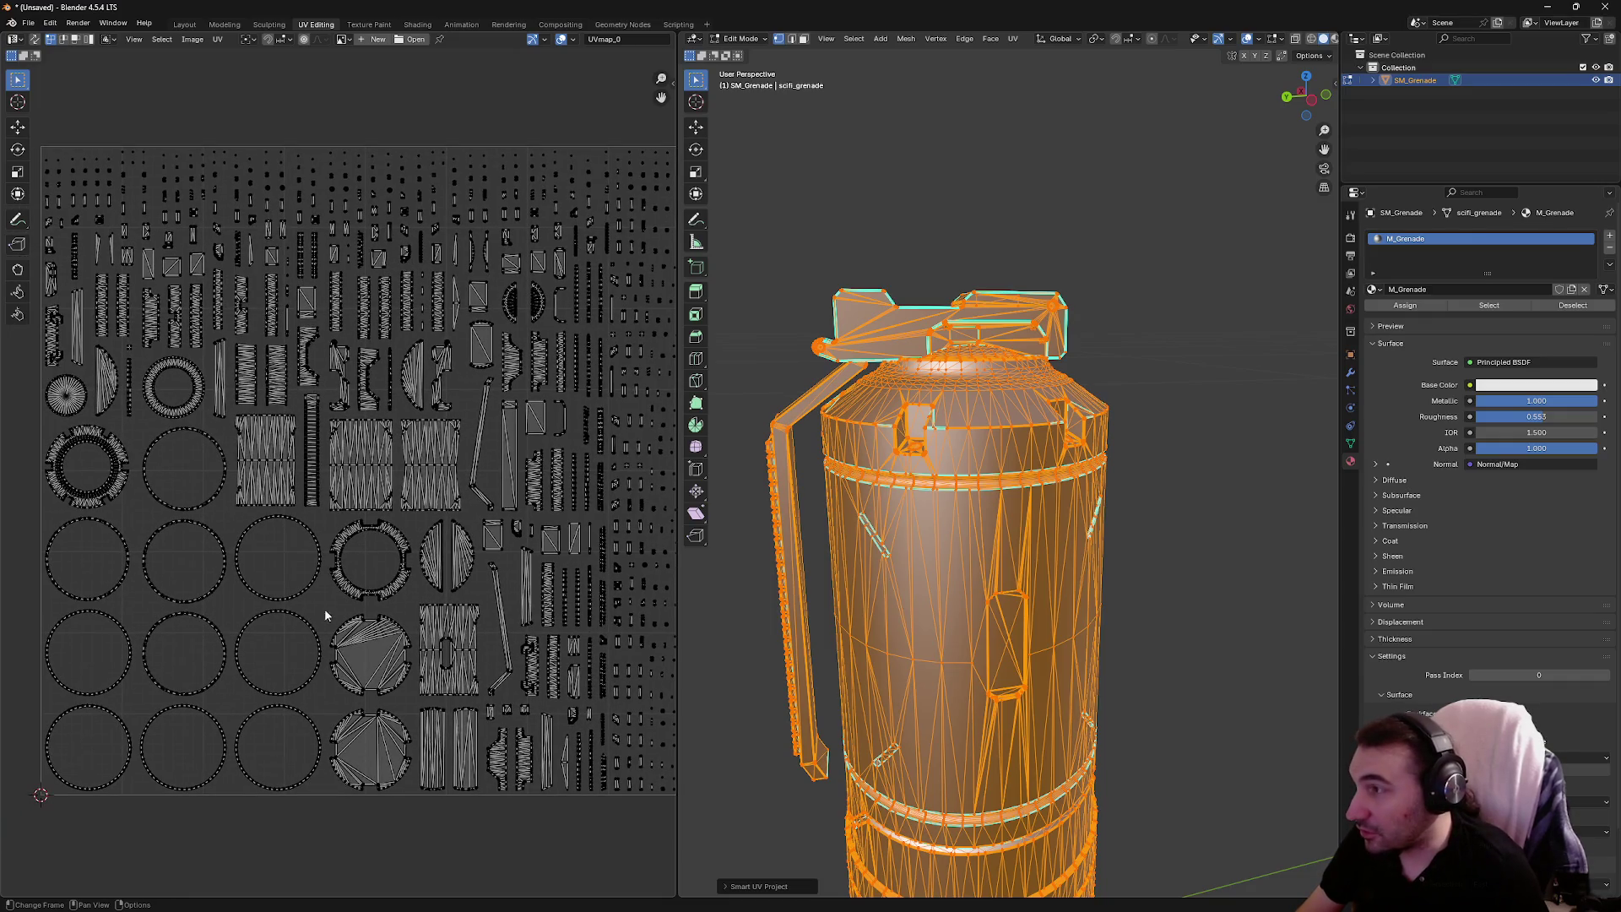
Toggle the mesh selection and view the grenade from below and the side to check its UVs
click(844, 156)
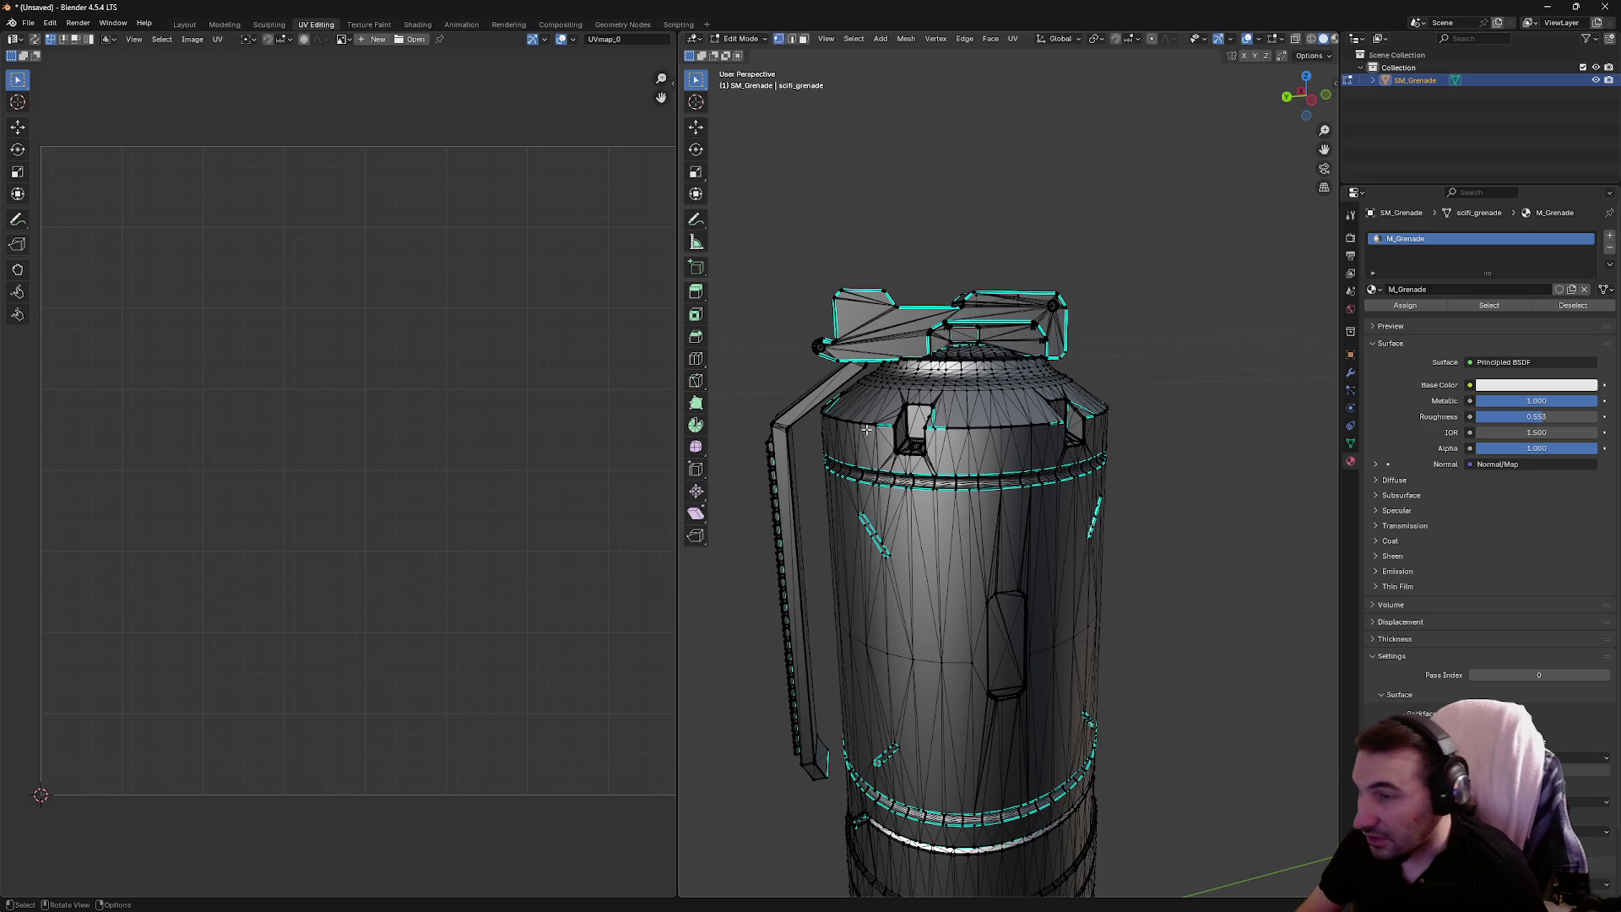
key(a)
click(830, 299)
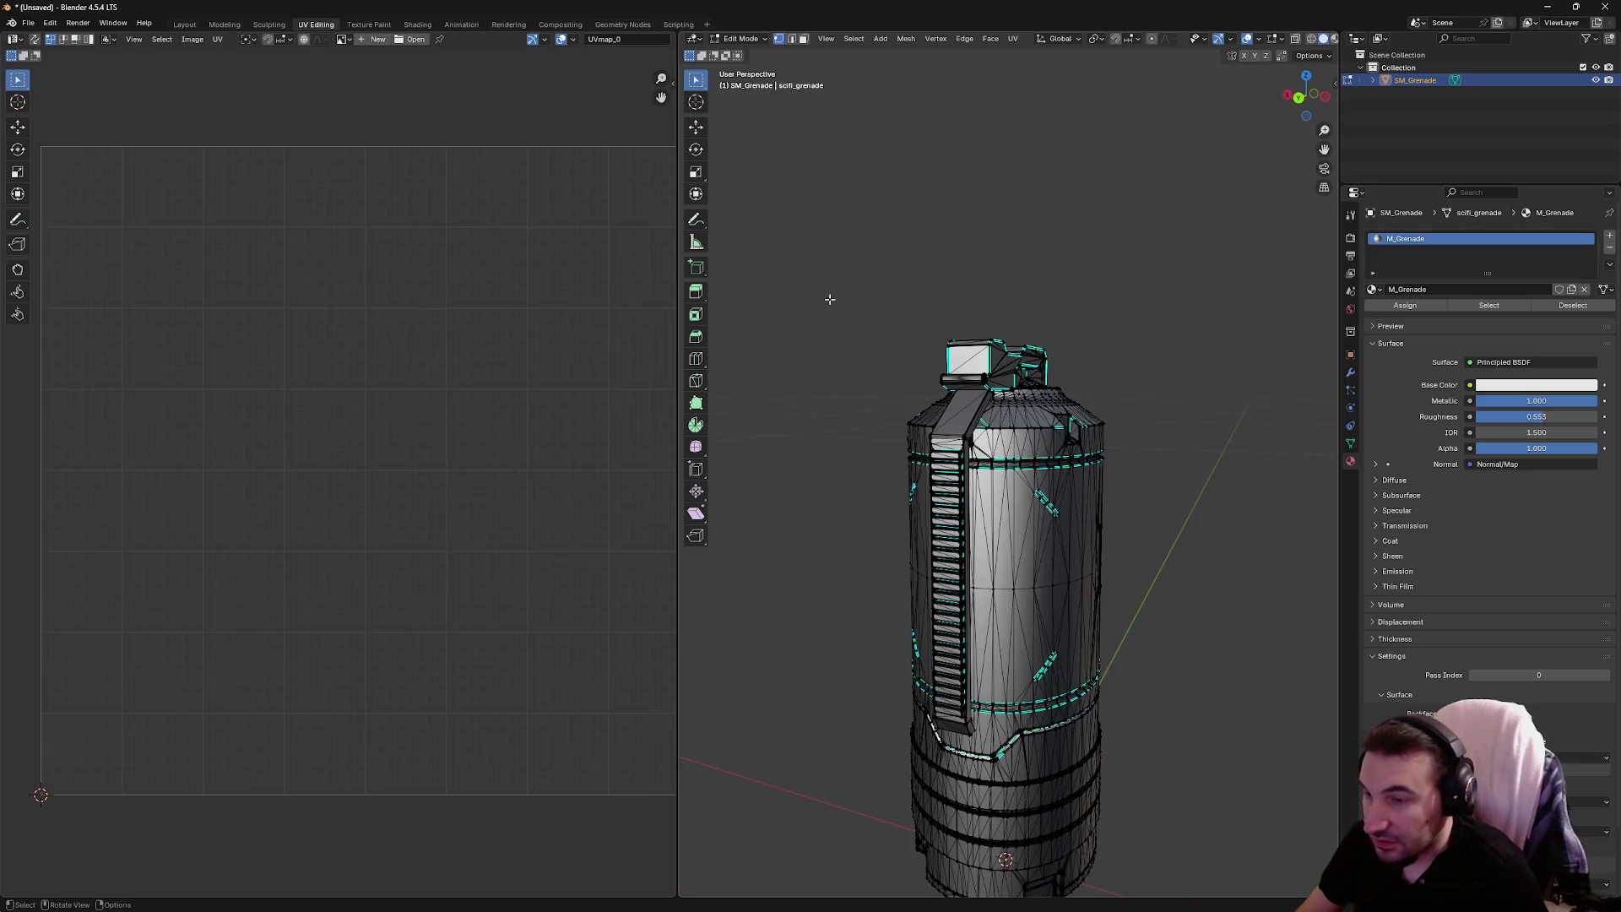
mouse_move(830, 299)
mouse_down()
mouse_move(999, 311)
mouse_move(1017, 253)
mouse_move(1053, 291)
mouse_move(1089, 293)
mouse_move(1091, 433)
mouse_move(994, 550)
mouse_up()
scroll(992, 558, up, 3)
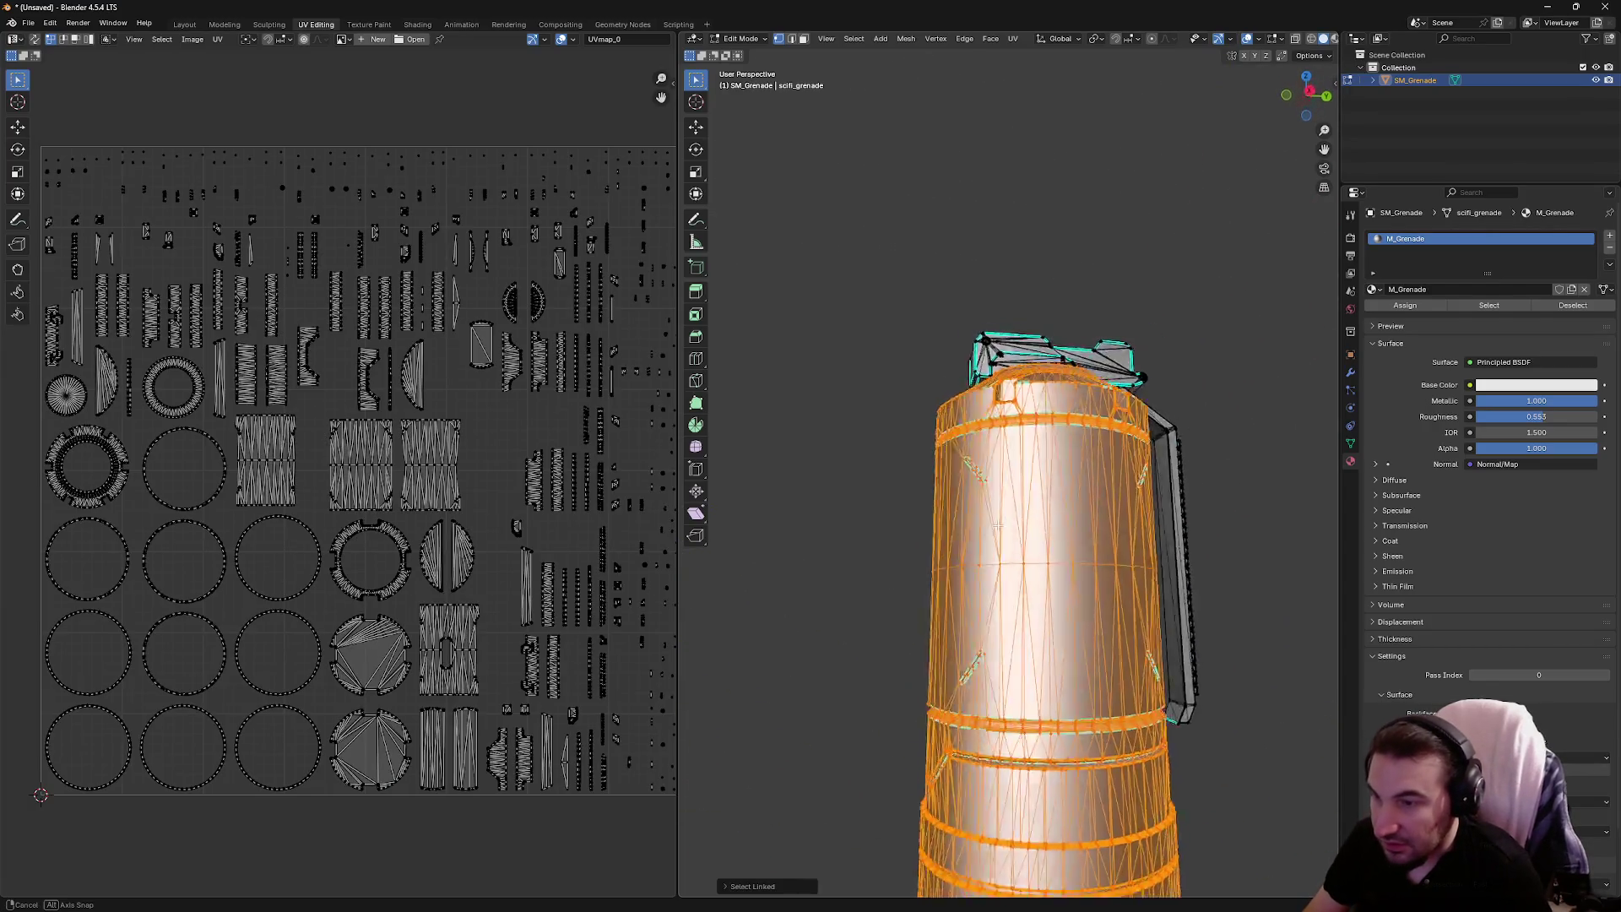
scroll(992, 558, down, 3)
mouse_move(895, 622)
mouse_down()
mouse_move(1088, 625)
mouse_move(1183, 675)
mouse_move(1228, 655)
mouse_move(1145, 657)
mouse_up()
scroll(992, 550, up, 4)
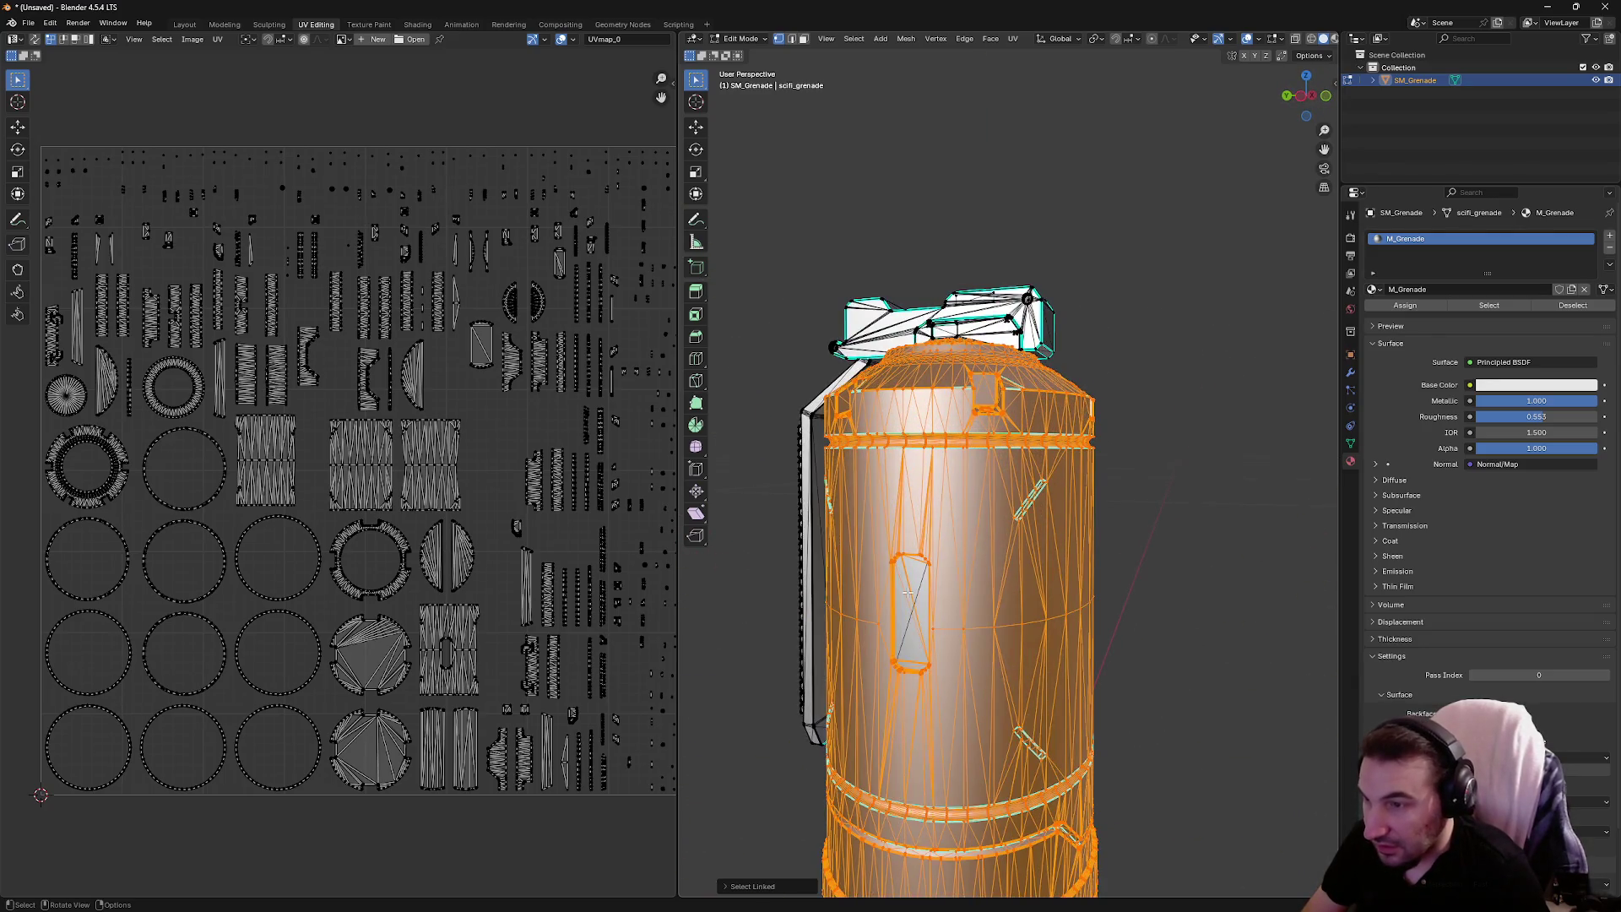
drag(983, 605, 955, 511)
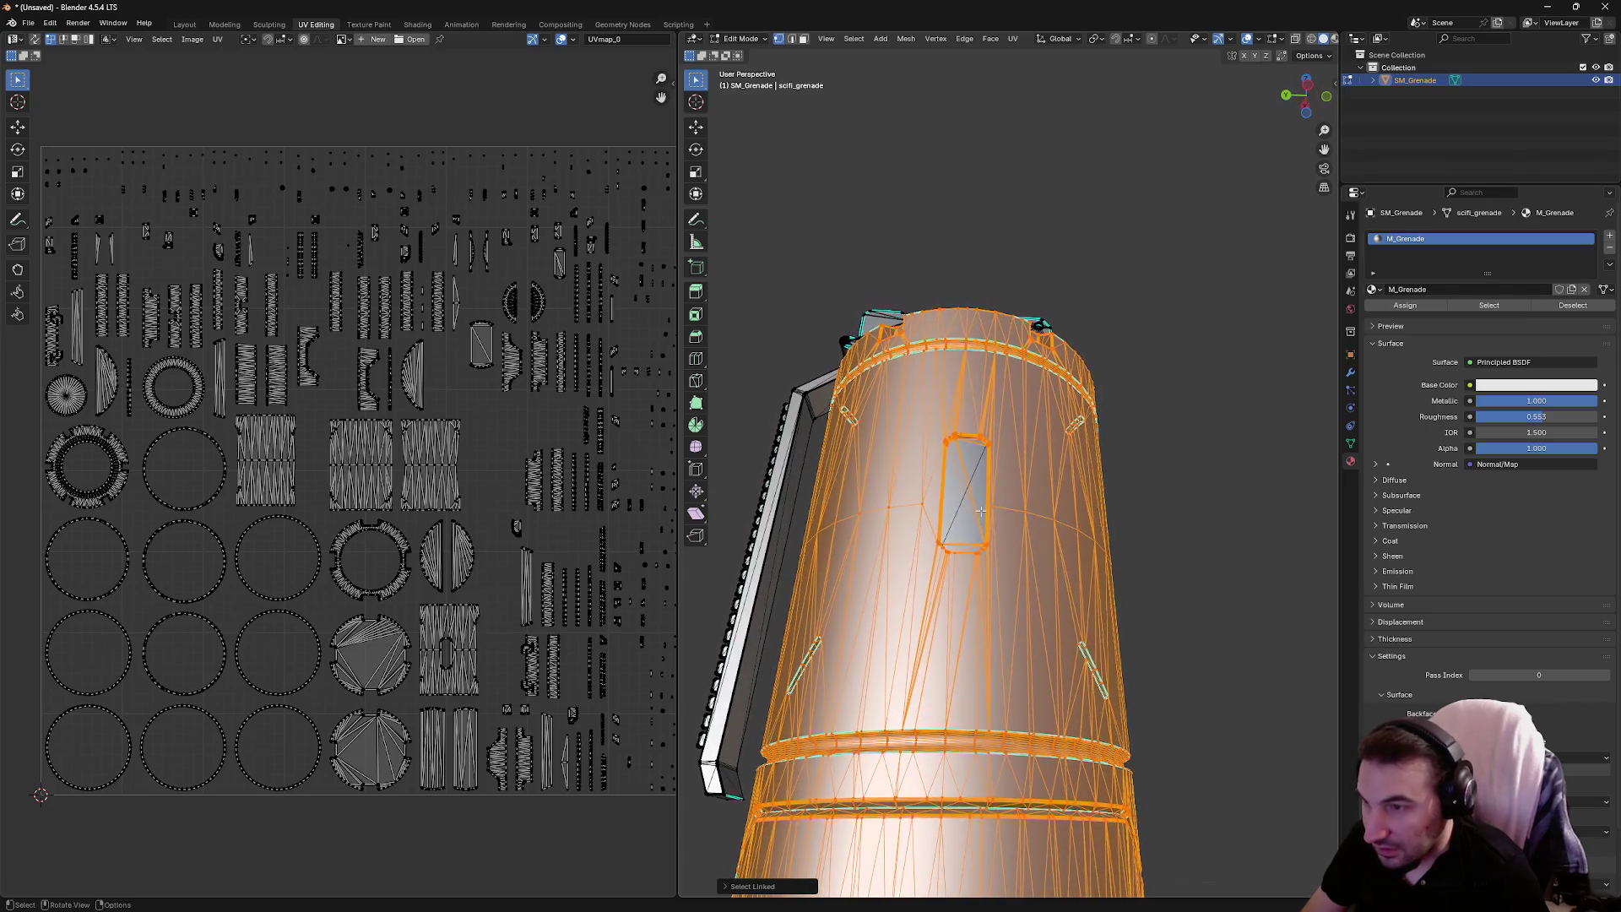
Check a linked mesh piece's UVs, then return to the Layout workspace
key(alt+a)
key(l)
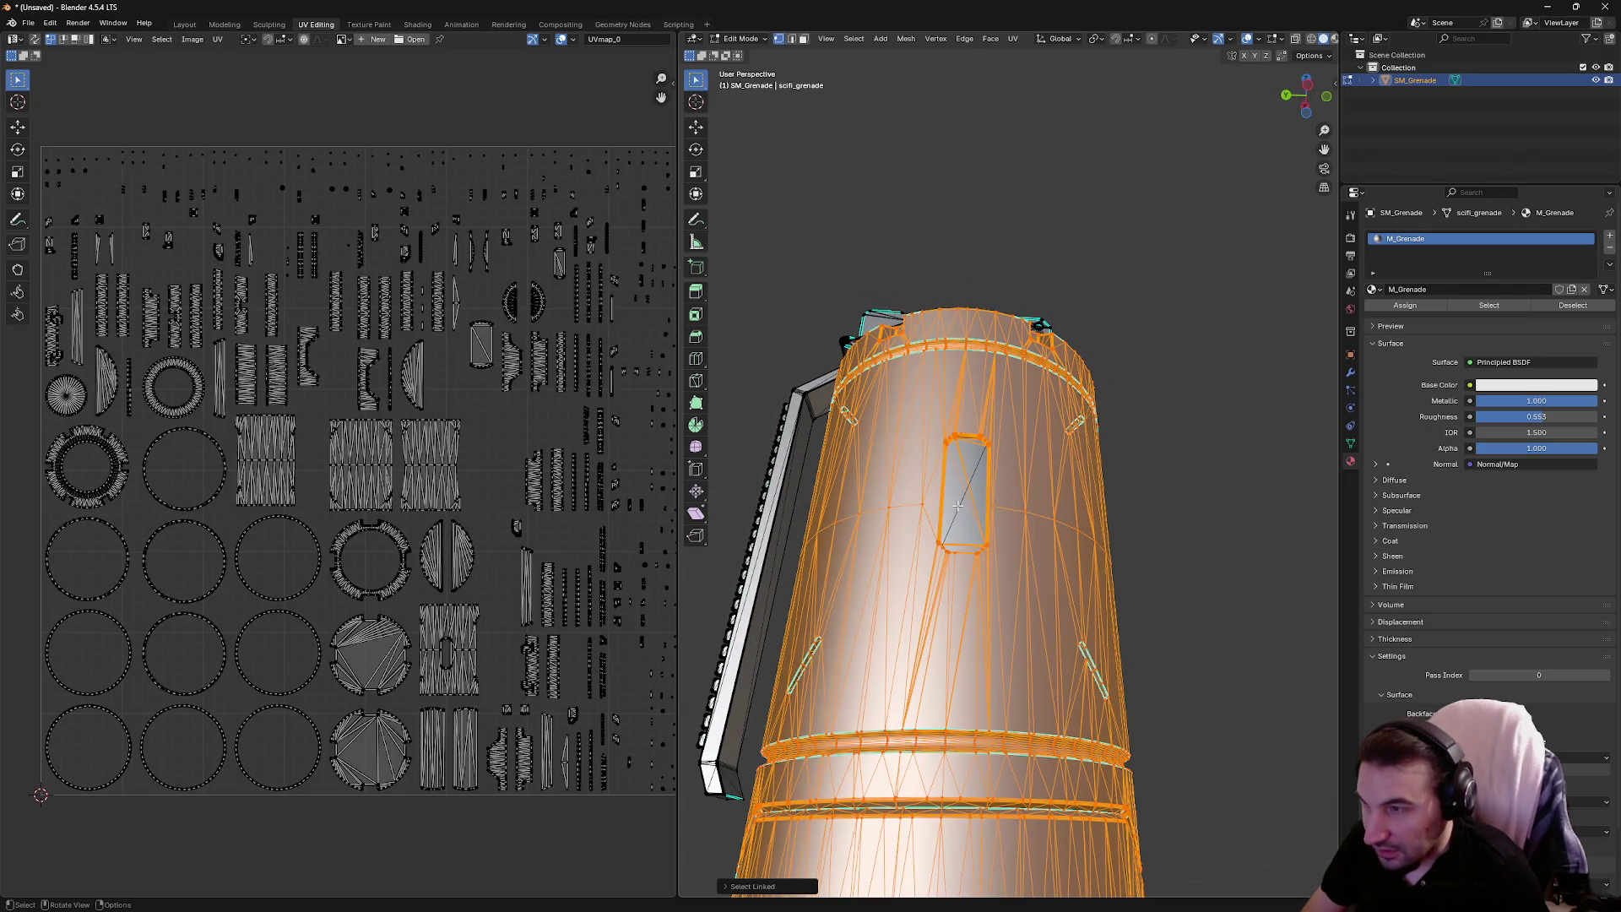
key(alt+a)
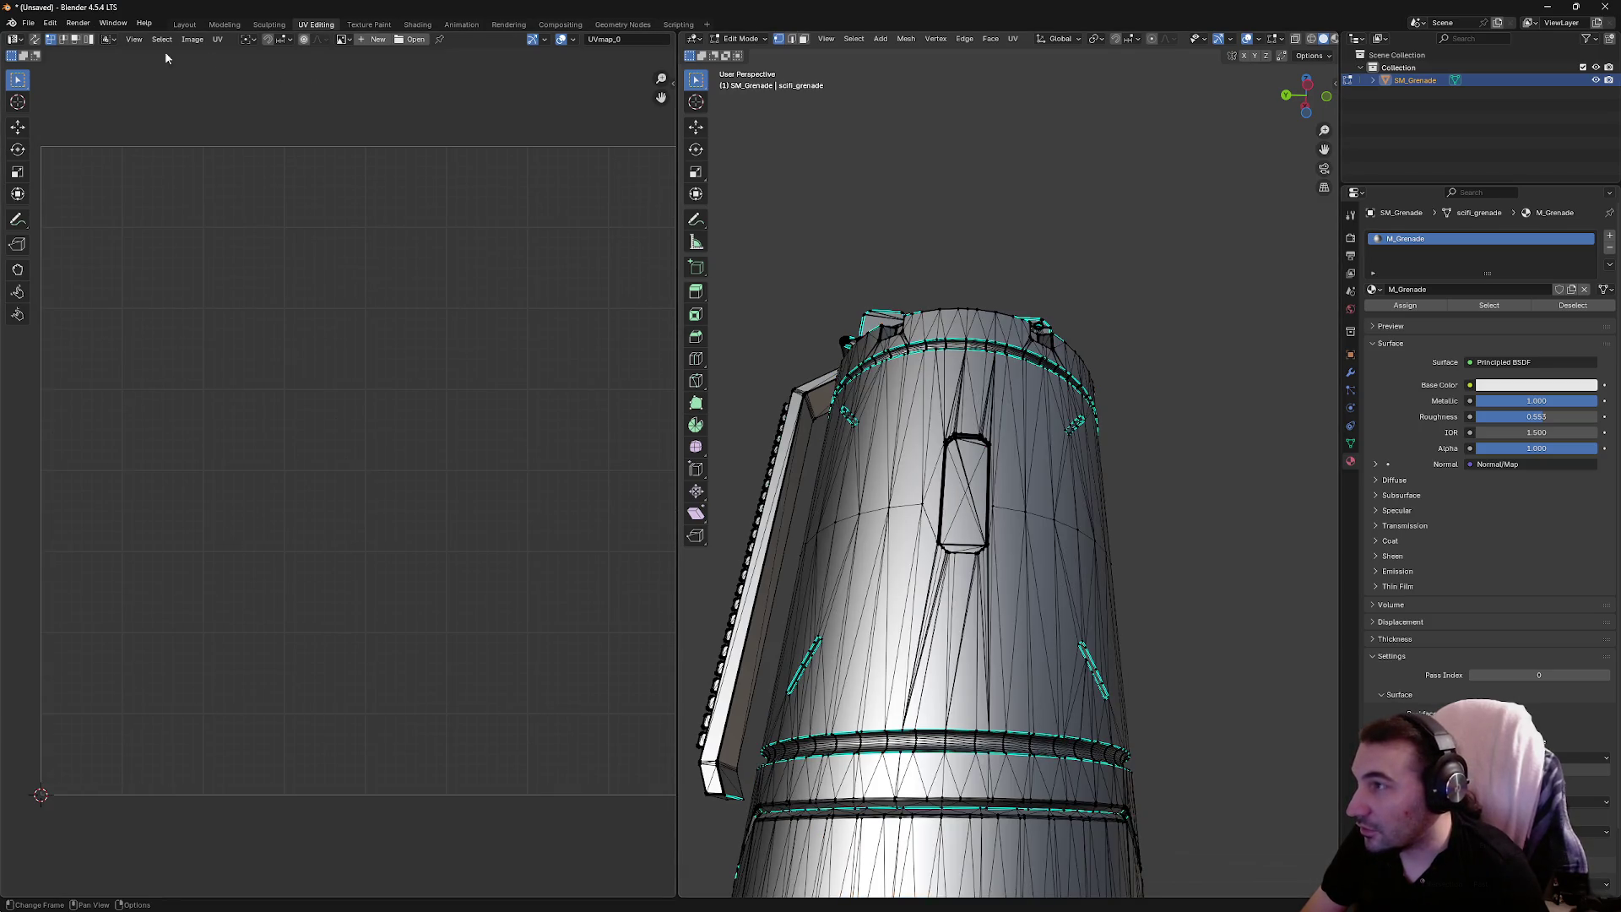
mouse_move(814, 210)
mouse_down()
mouse_move(839, 174)
mouse_move(844, 203)
mouse_up()
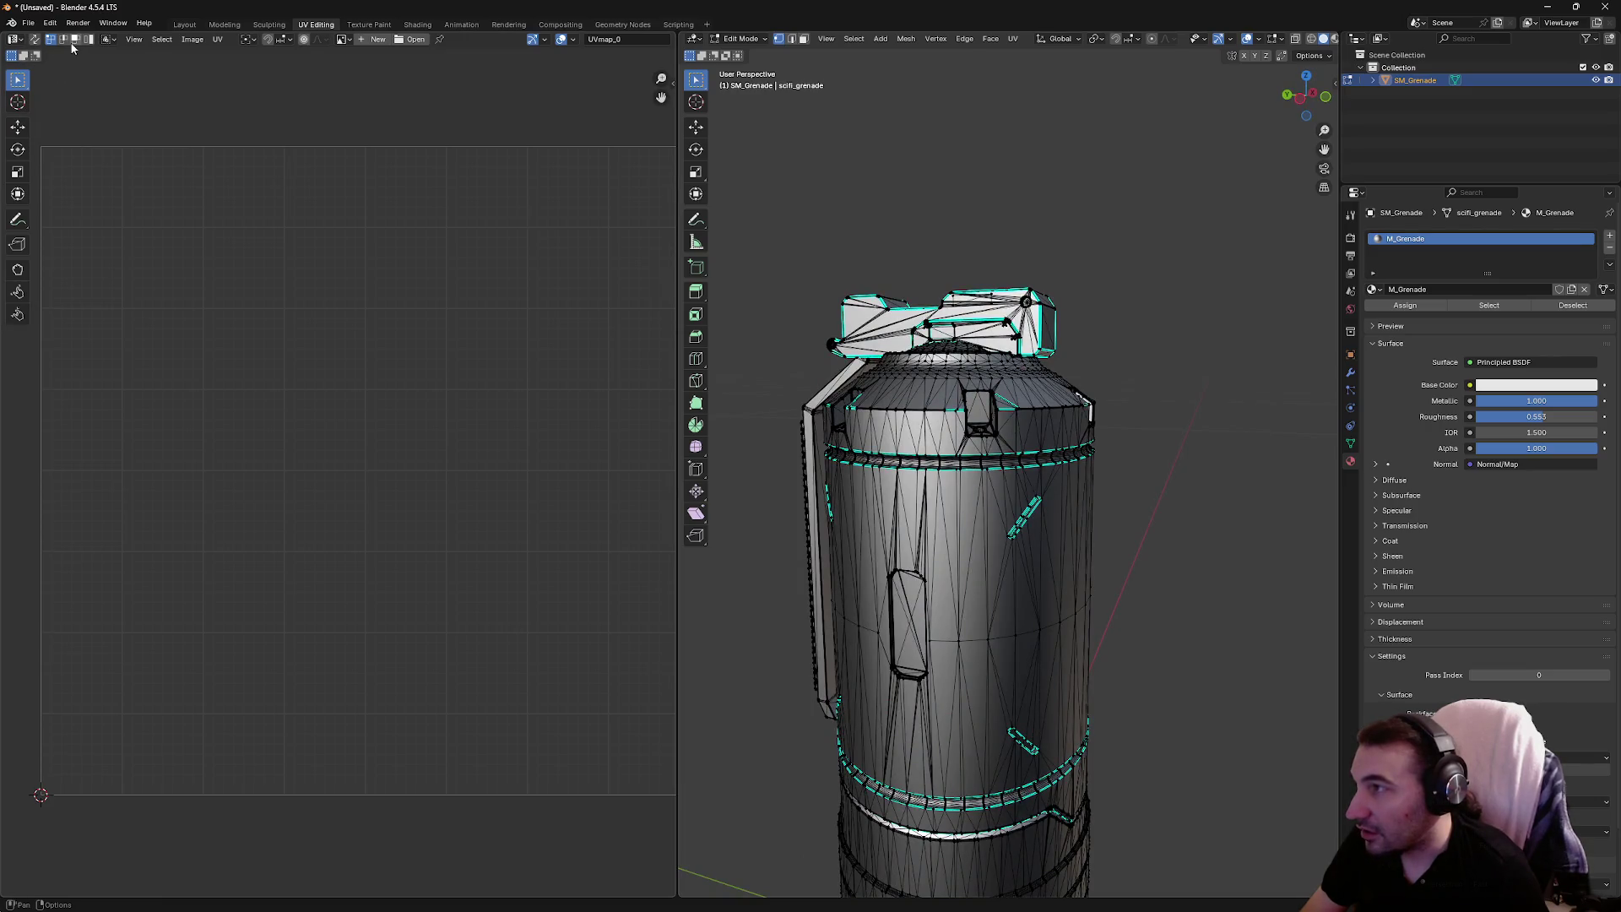
click(184, 24)
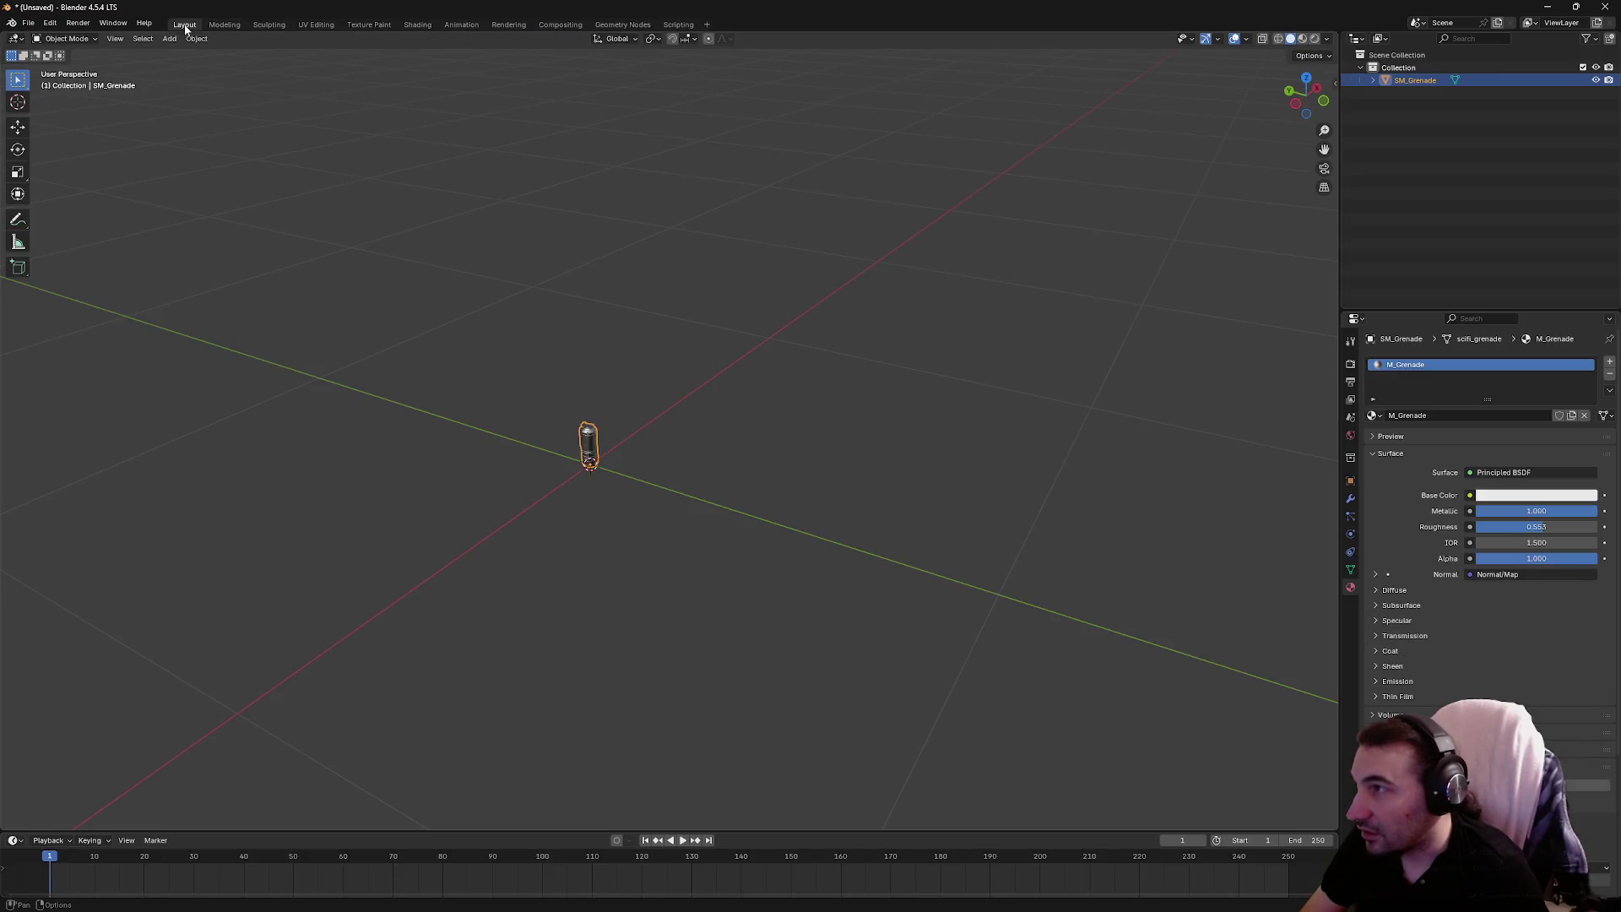
Put SM_Grenade in Vertex Paint mode in the Modeling workspace with face-selection masking on
mouse_move(465, 419)
mouse_down()
mouse_move(501, 354)
mouse_move(760, 304)
mouse_move(709, 340)
mouse_move(731, 427)
mouse_move(648, 575)
mouse_move(693, 507)
mouse_move(704, 383)
mouse_move(697, 473)
mouse_up()
click(225, 24)
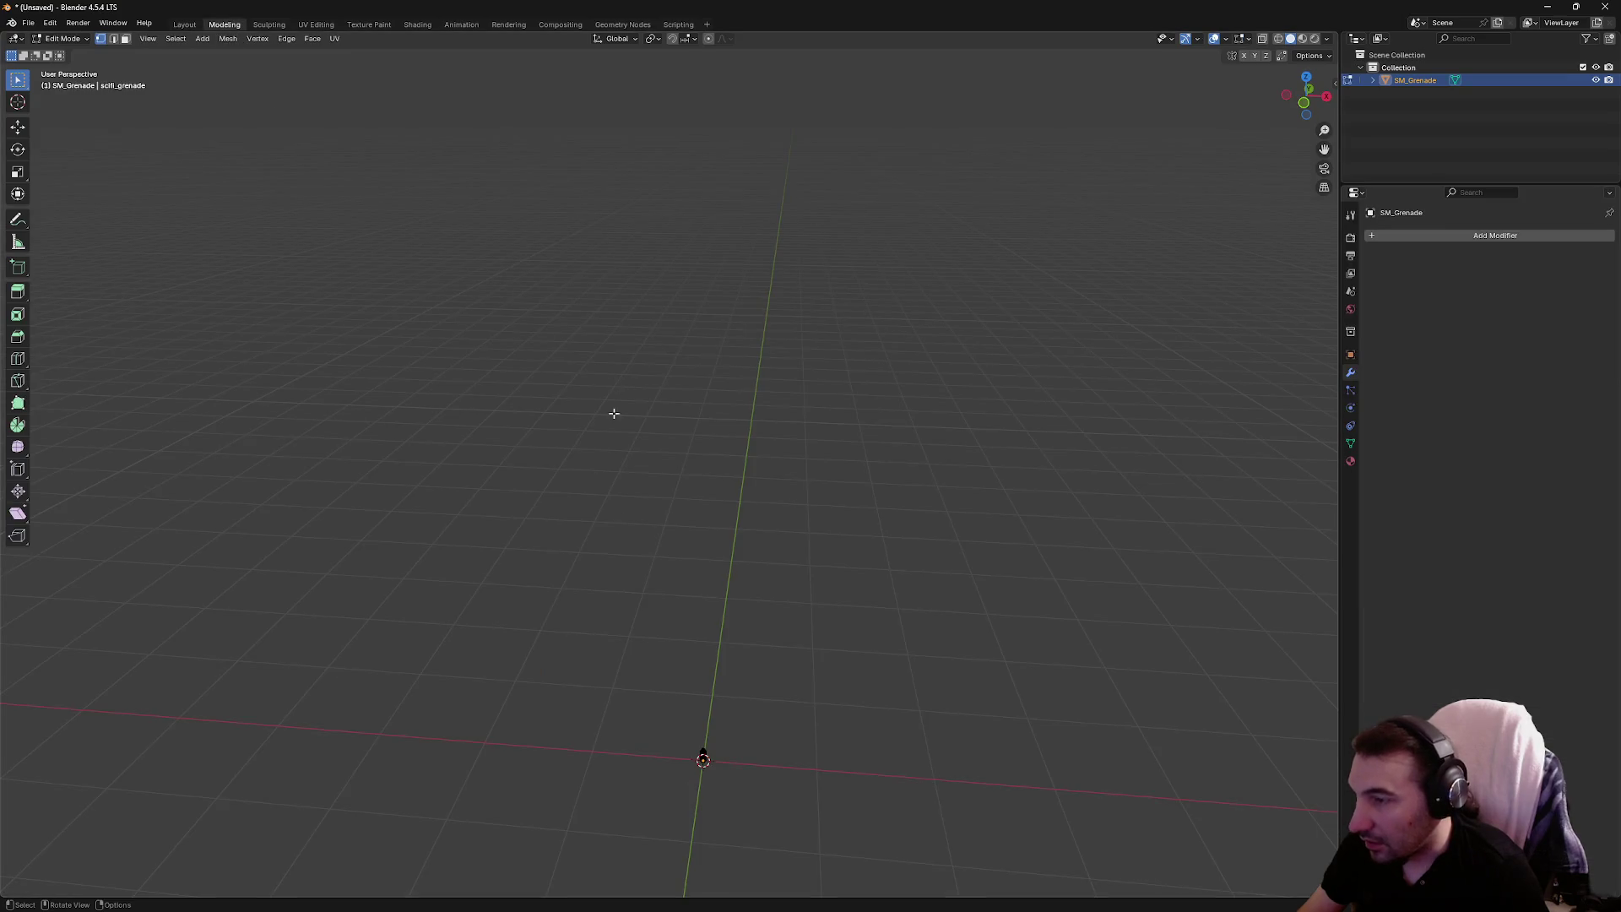
mouse_move(613, 413)
mouse_down()
mouse_move(710, 441)
mouse_move(698, 325)
mouse_move(723, 365)
mouse_move(1031, 370)
mouse_move(1006, 354)
mouse_move(796, 438)
mouse_move(624, 481)
mouse_move(631, 469)
mouse_up()
mouse_move(698, 423)
mouse_down()
mouse_move(849, 384)
mouse_move(987, 409)
mouse_move(837, 409)
mouse_up()
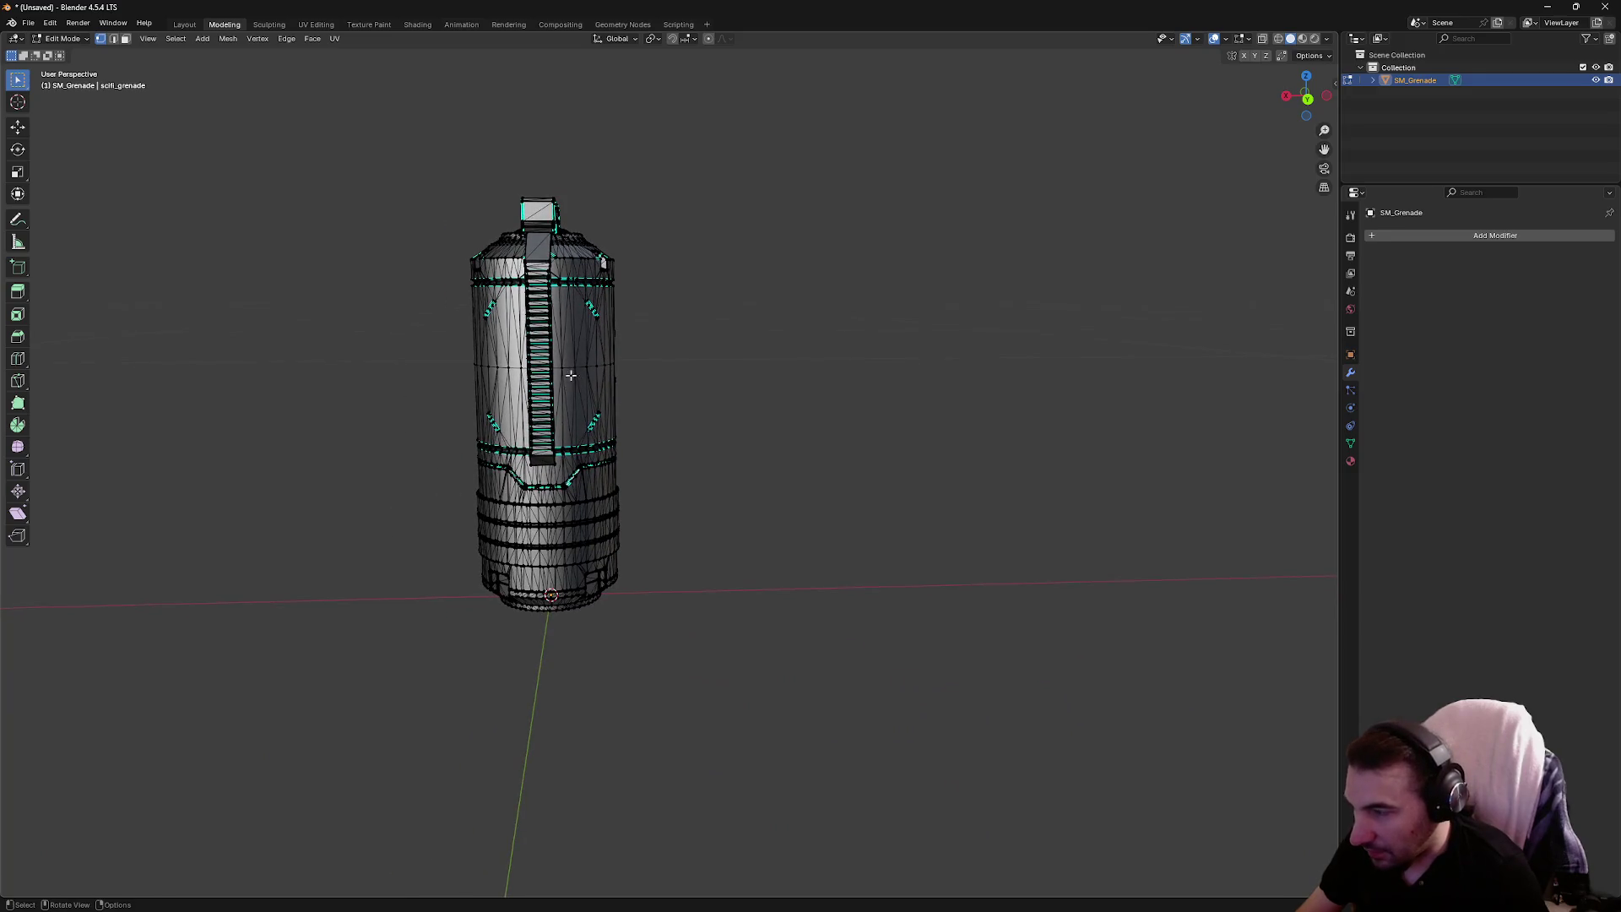
click(61, 39)
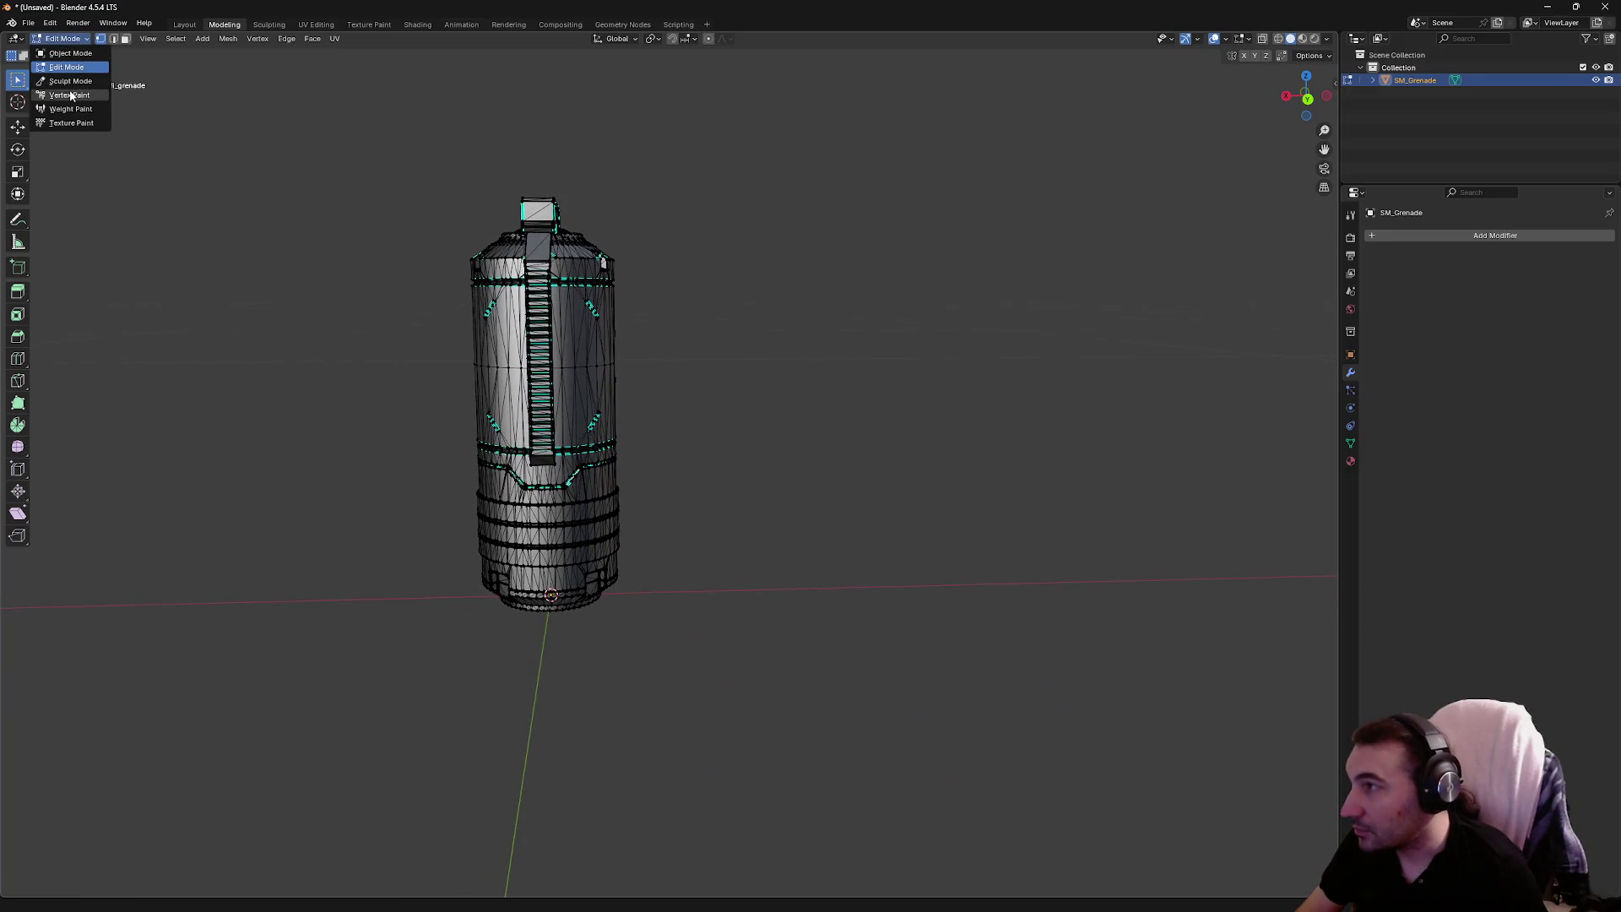
click(71, 95)
mouse_move(650, 345)
mouse_down()
mouse_move(912, 319)
mouse_move(758, 353)
mouse_move(771, 351)
mouse_move(682, 314)
mouse_up()
click(105, 39)
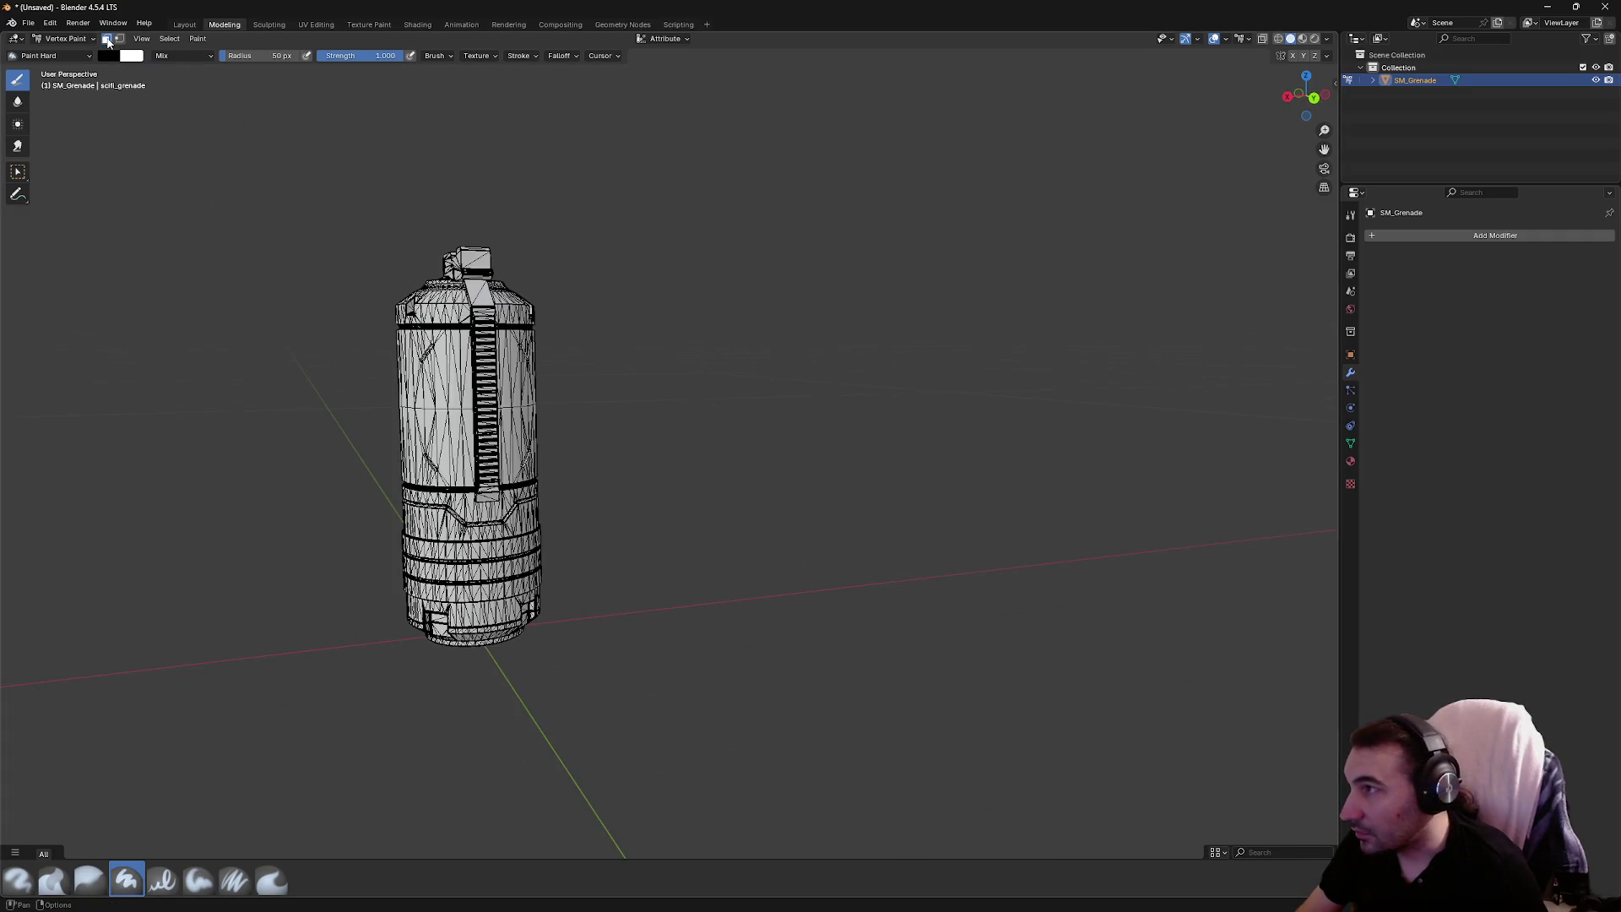
Switch to face selection and clear the grenade's selected faces
click(17, 171)
drag(706, 318, 750, 386)
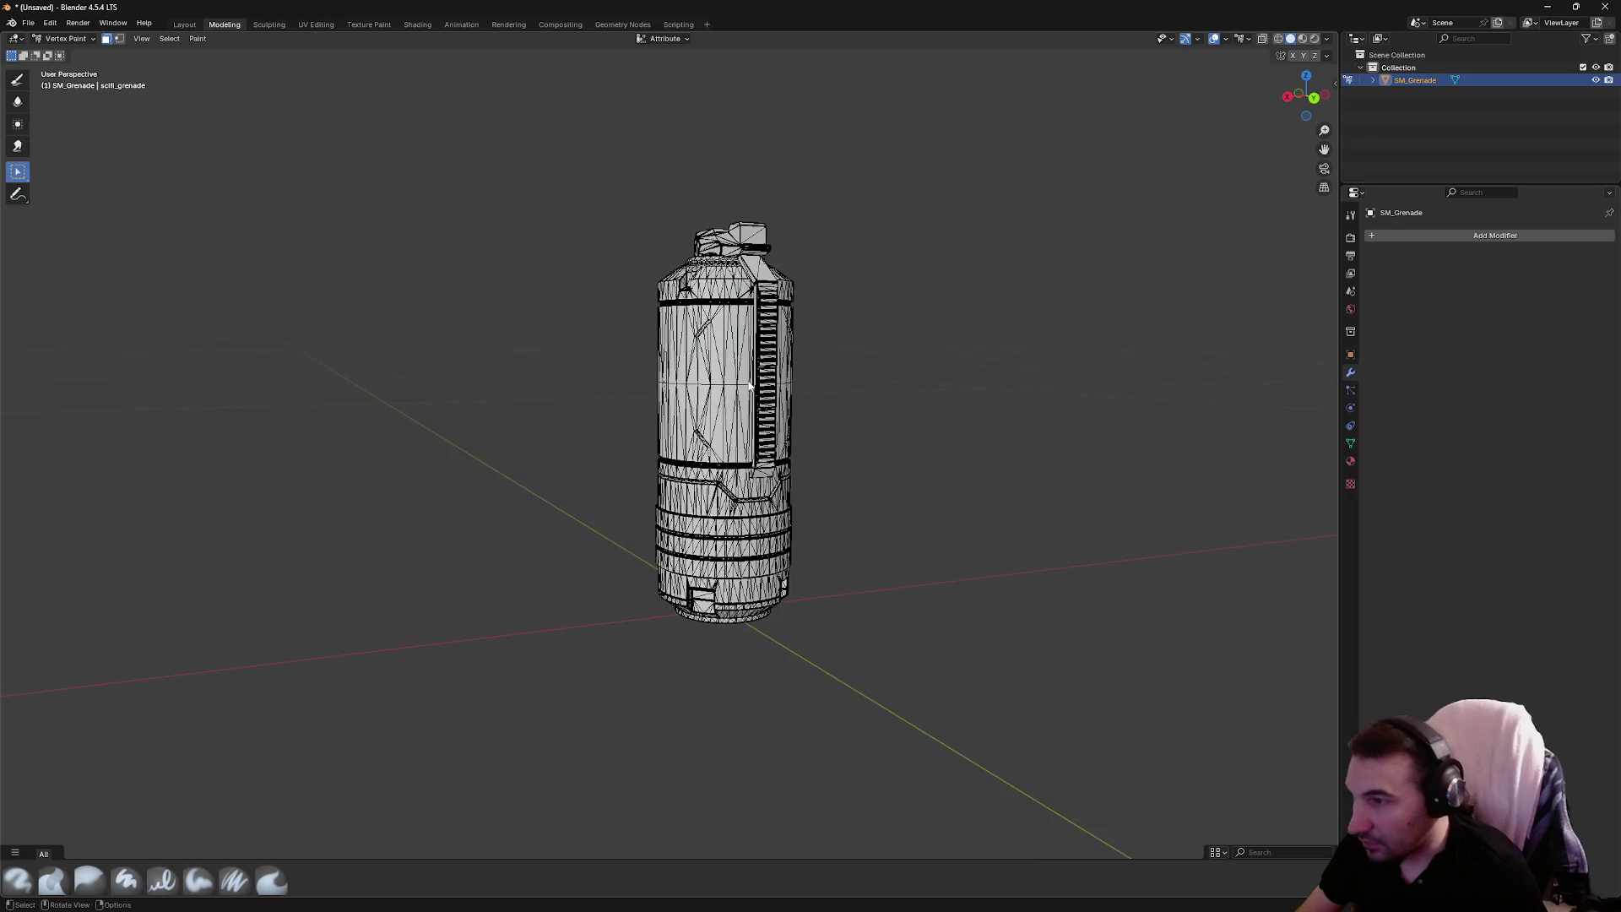
click(715, 382)
scroll(710, 383, up, 5)
scroll(708, 383, down, 5)
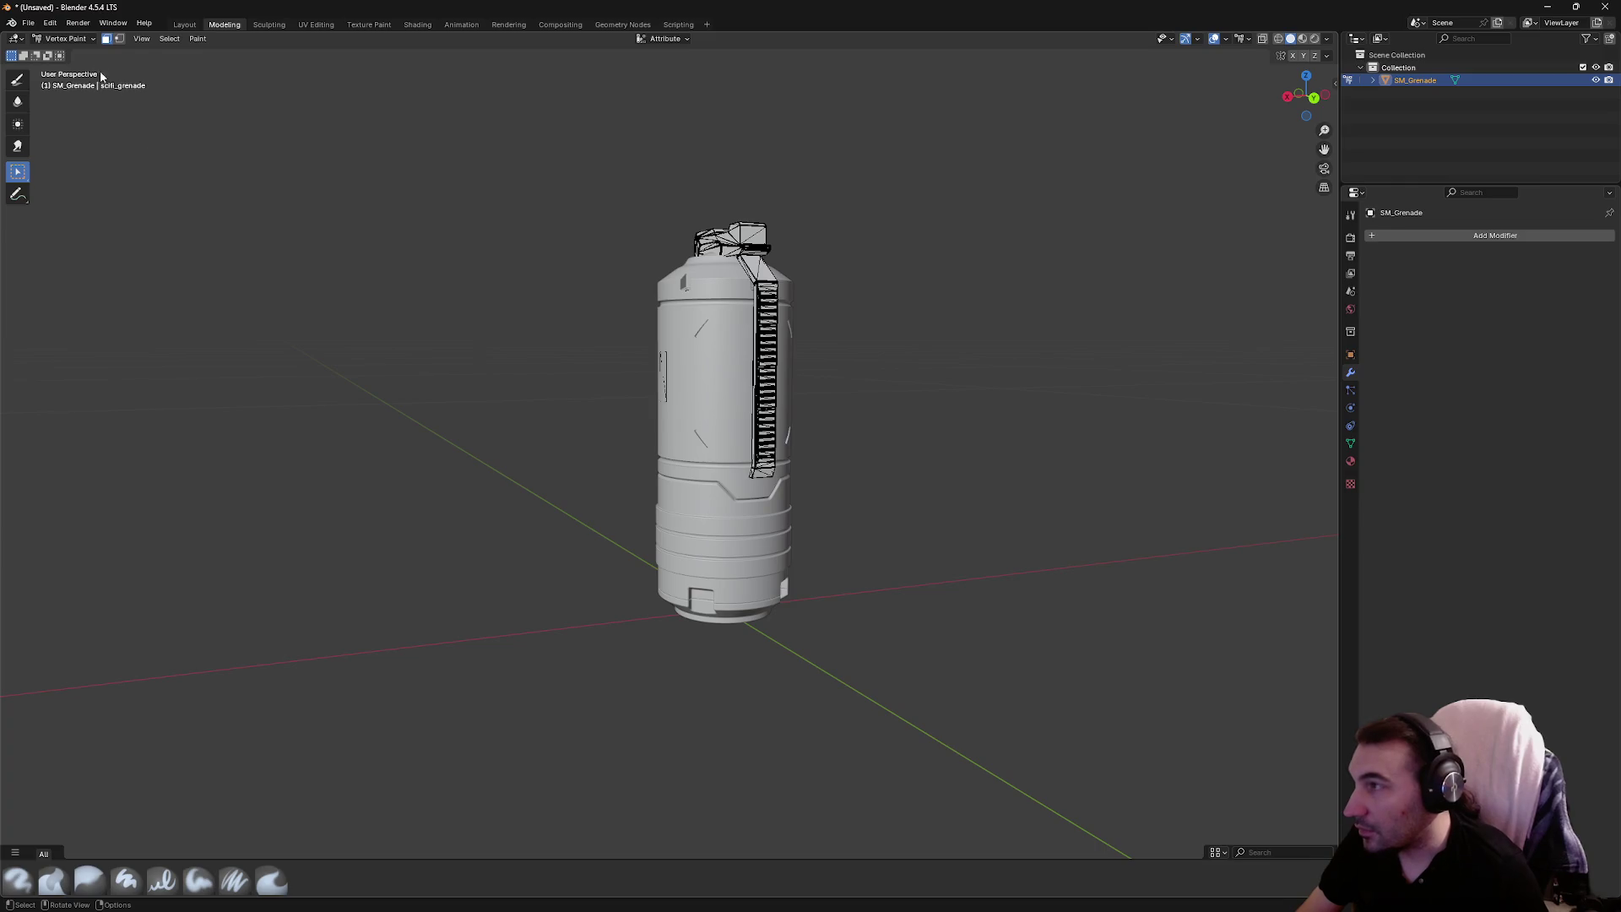
Paint the grenade body bright blue with a 500 px brush radius
click(18, 84)
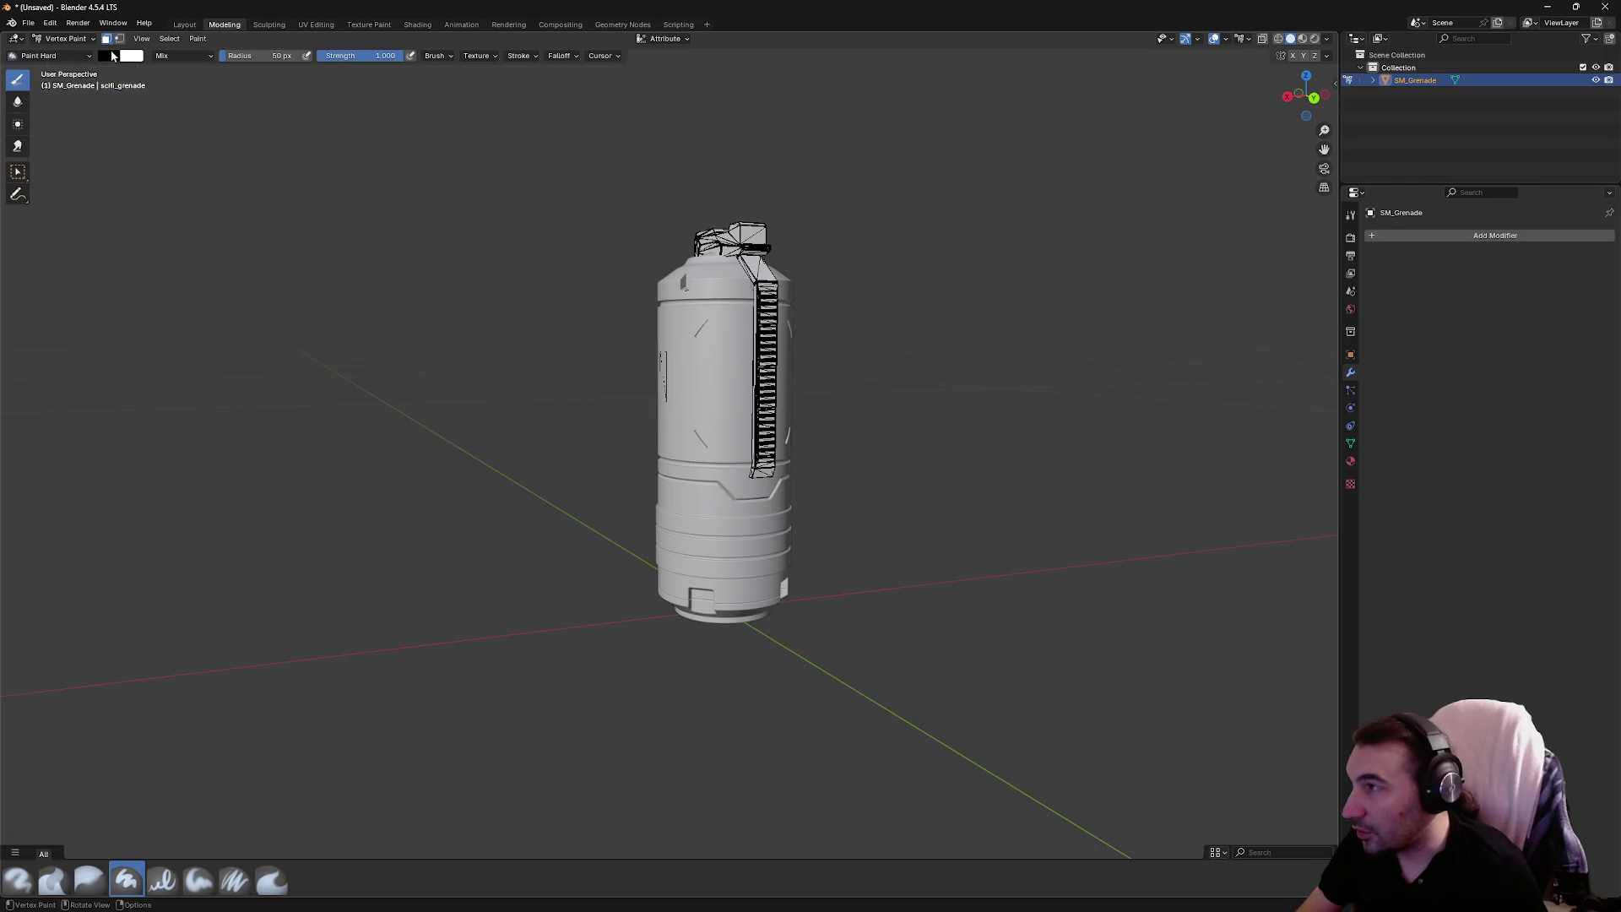
click(109, 56)
drag(206, 111, 212, 71)
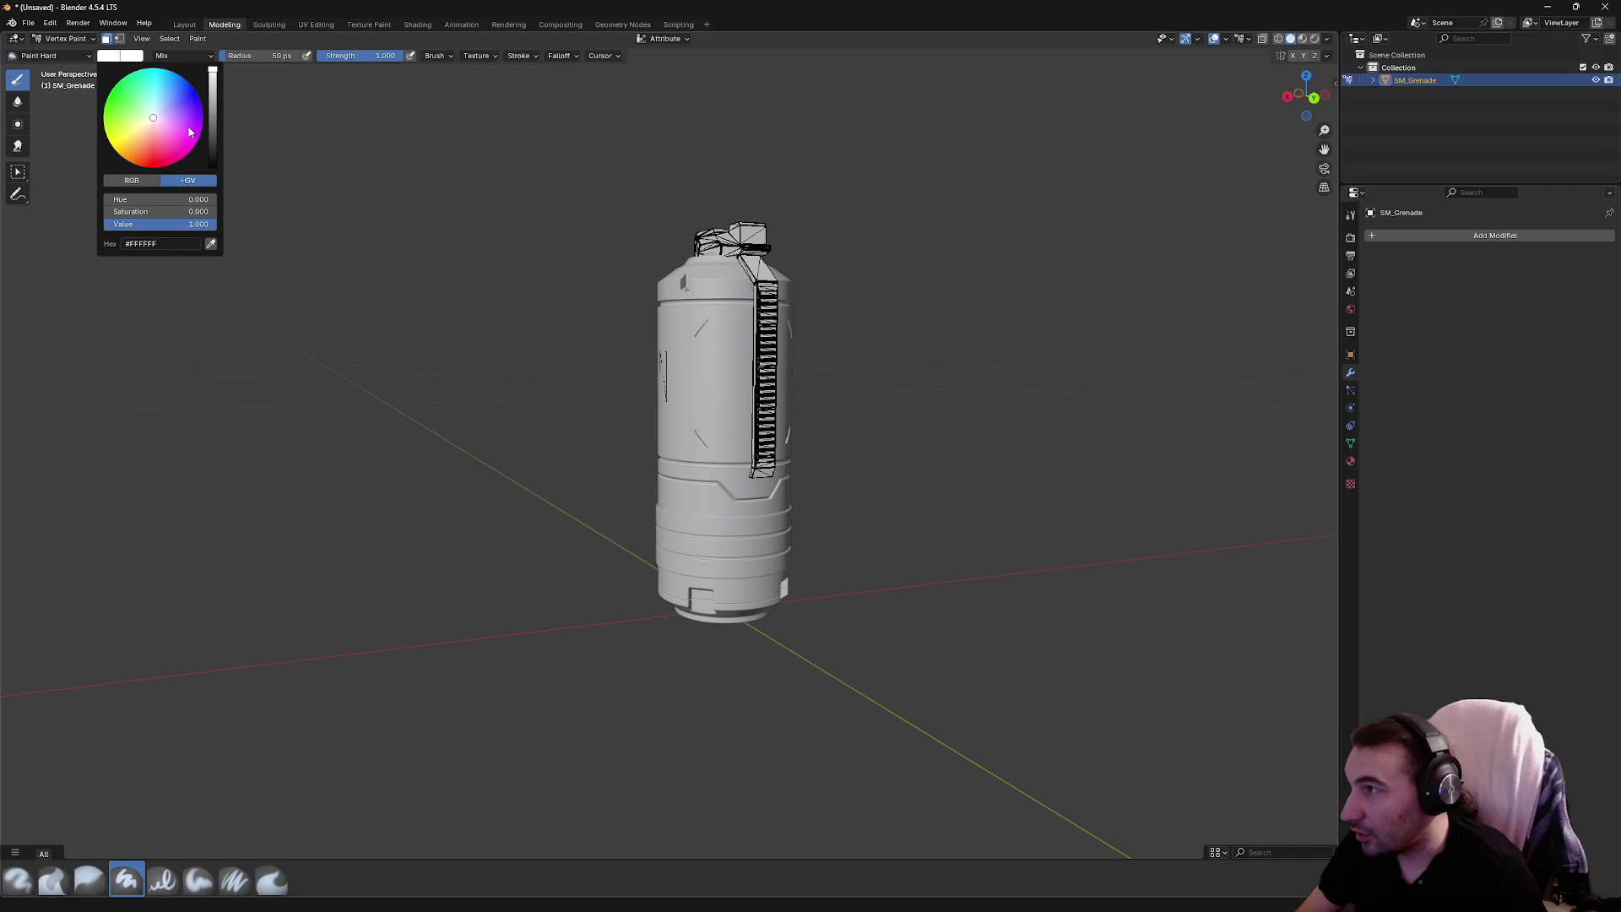
click(194, 93)
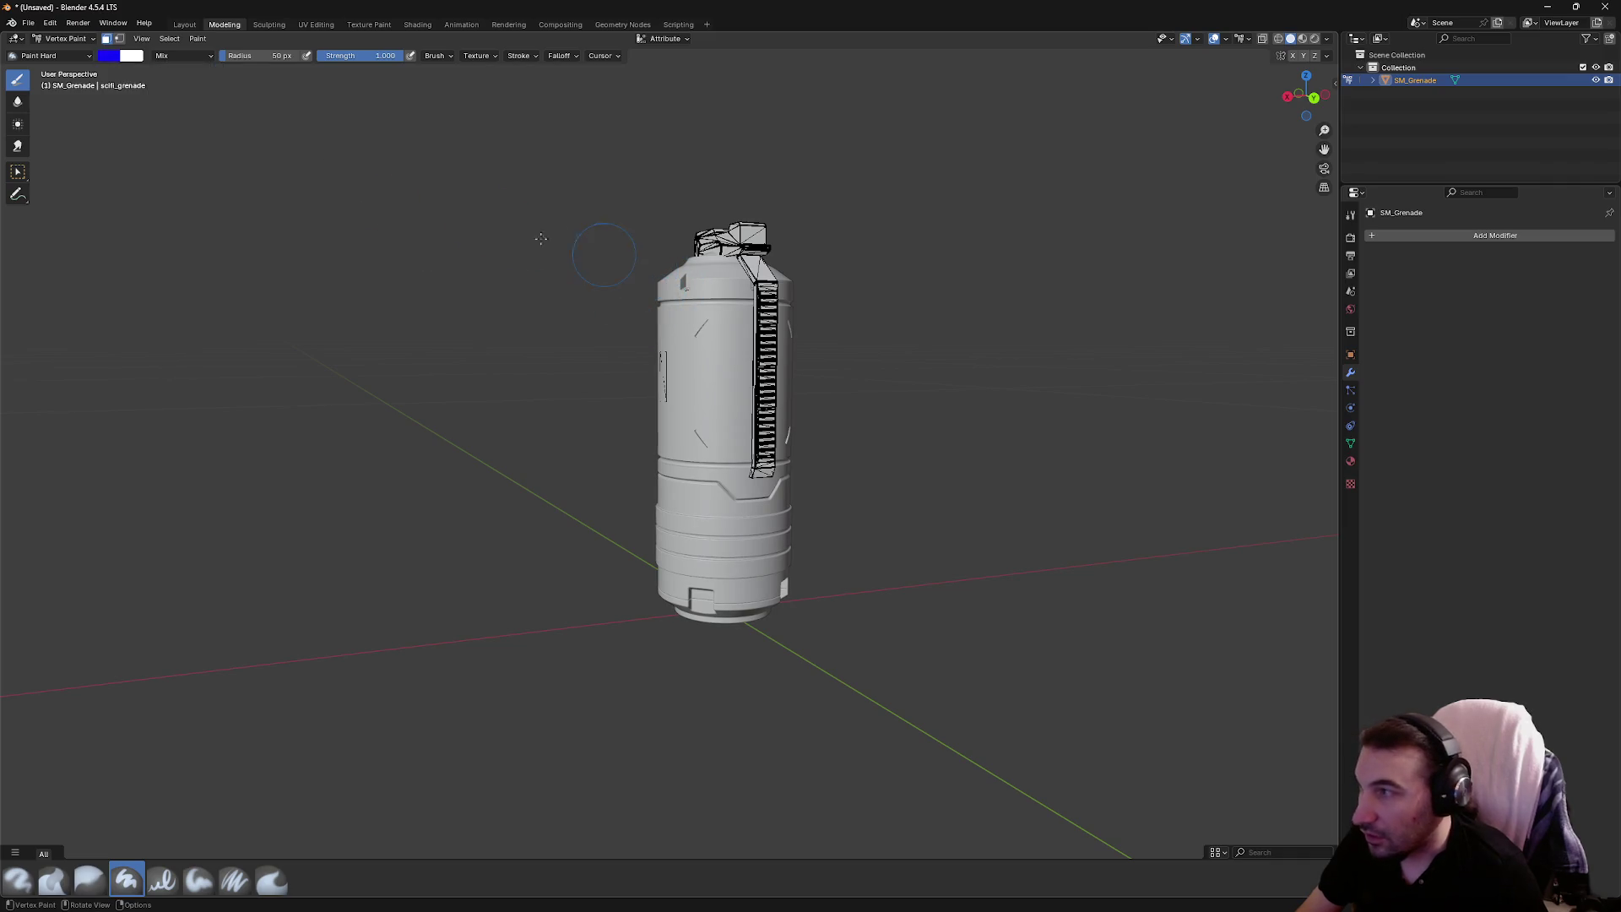
click(262, 56)
text(500)
key(Return)
click(822, 479)
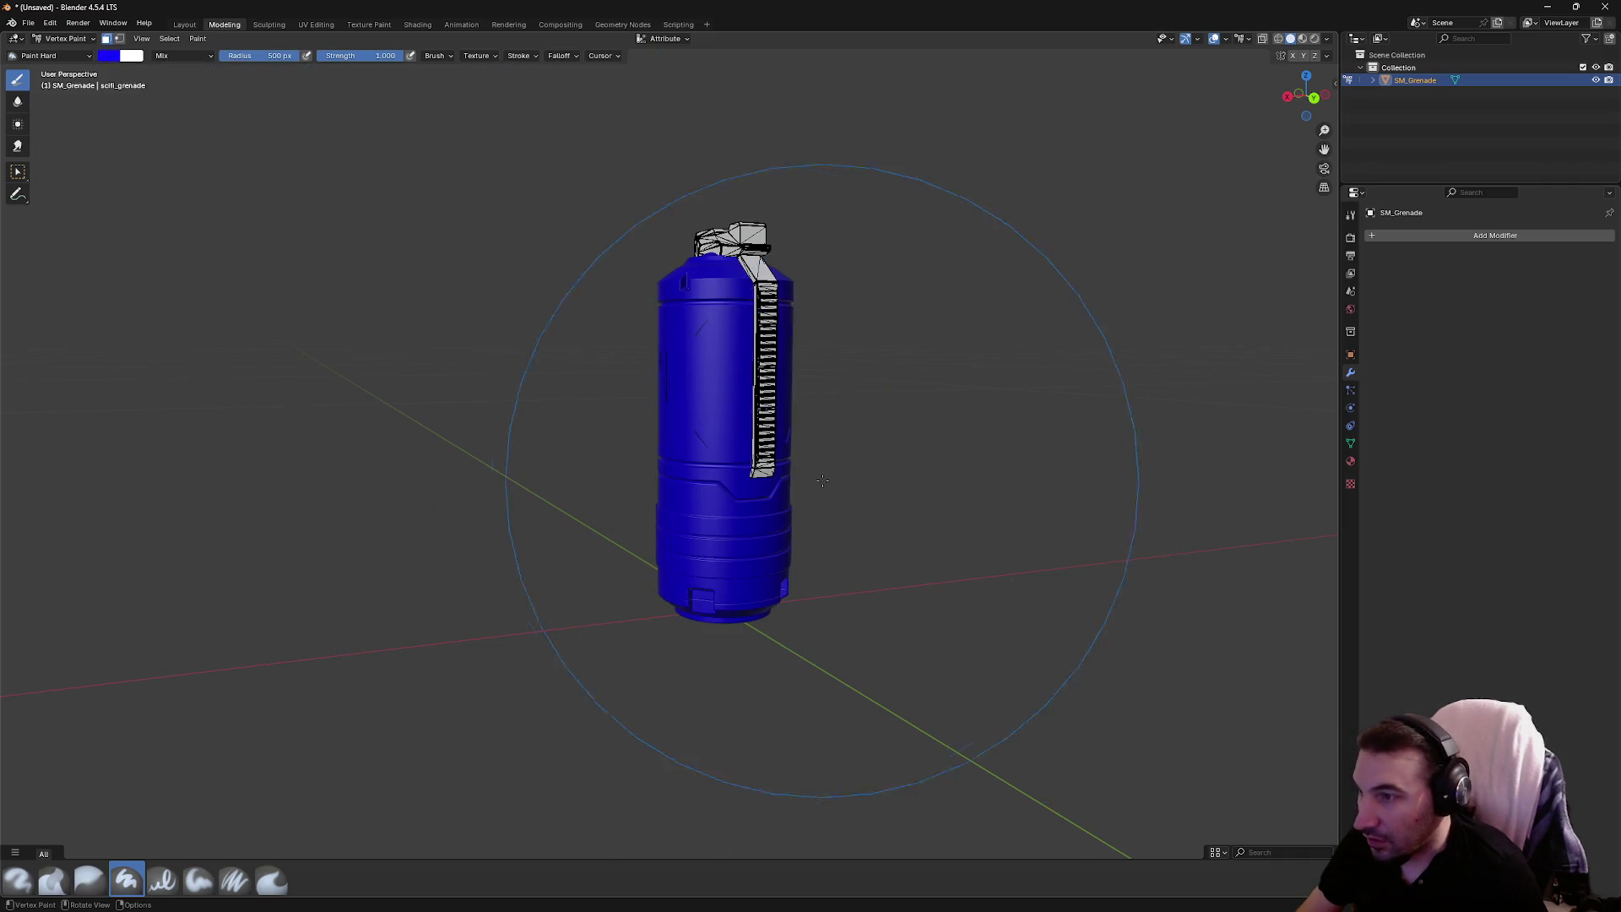
Inspect the blue paint from several sides, then select all faces with Select Box
mouse_move(822, 479)
mouse_down()
mouse_move(396, 426)
mouse_move(555, 412)
mouse_up()
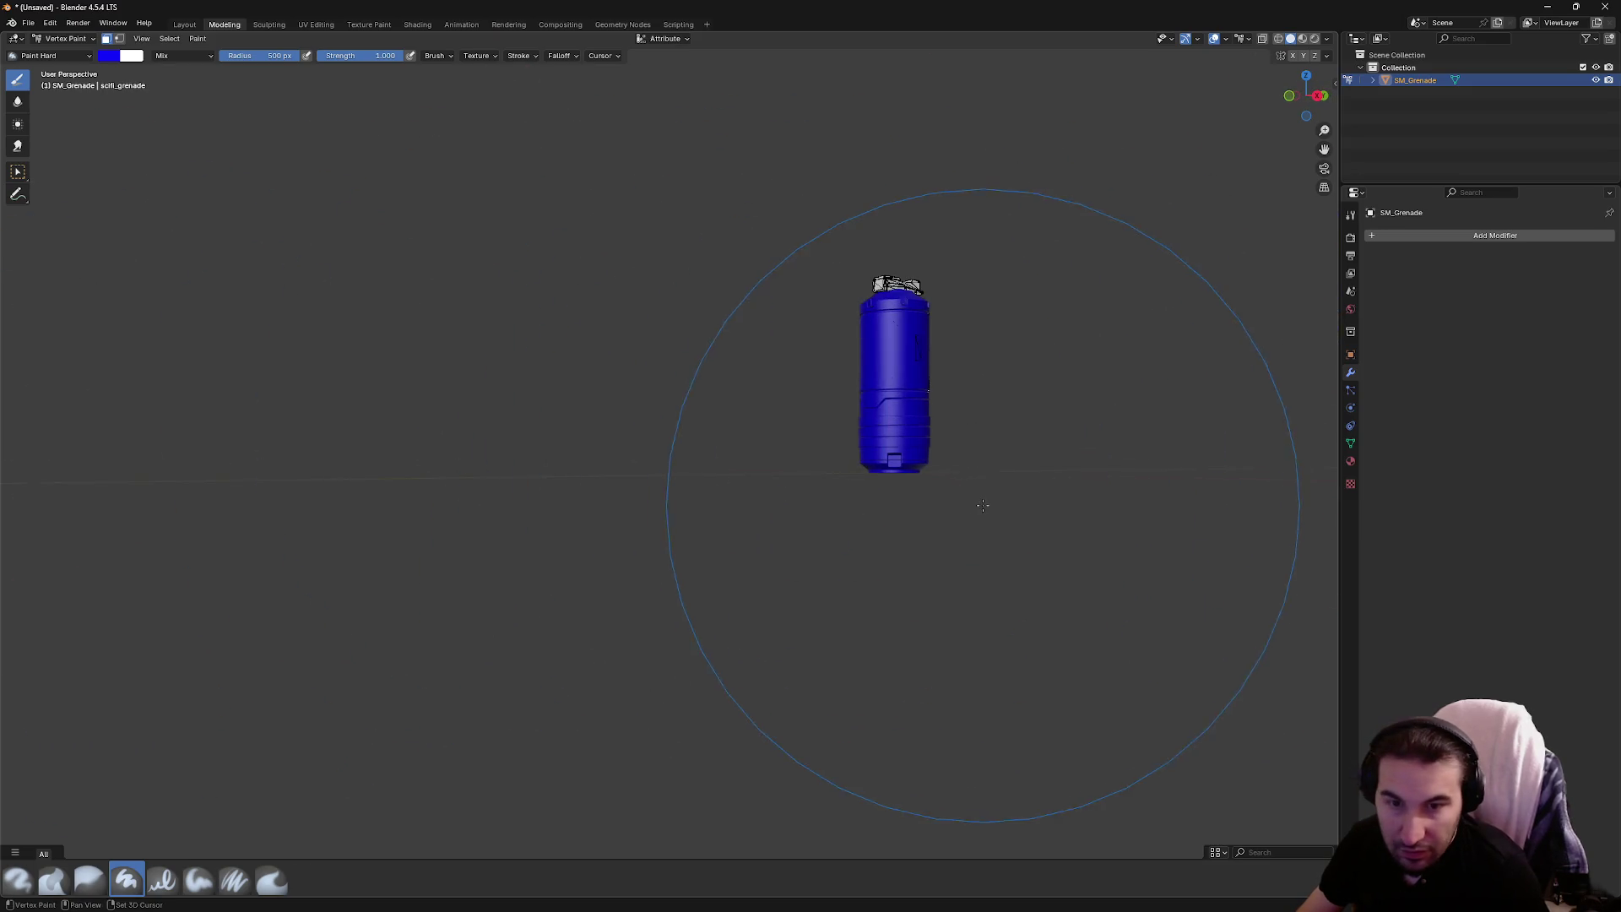
mouse_move(977, 507)
mouse_down()
mouse_move(397, 511)
mouse_move(844, 511)
mouse_move(470, 506)
mouse_move(703, 456)
mouse_move(707, 498)
mouse_move(760, 523)
mouse_up()
scroll(883, 589, up, 4)
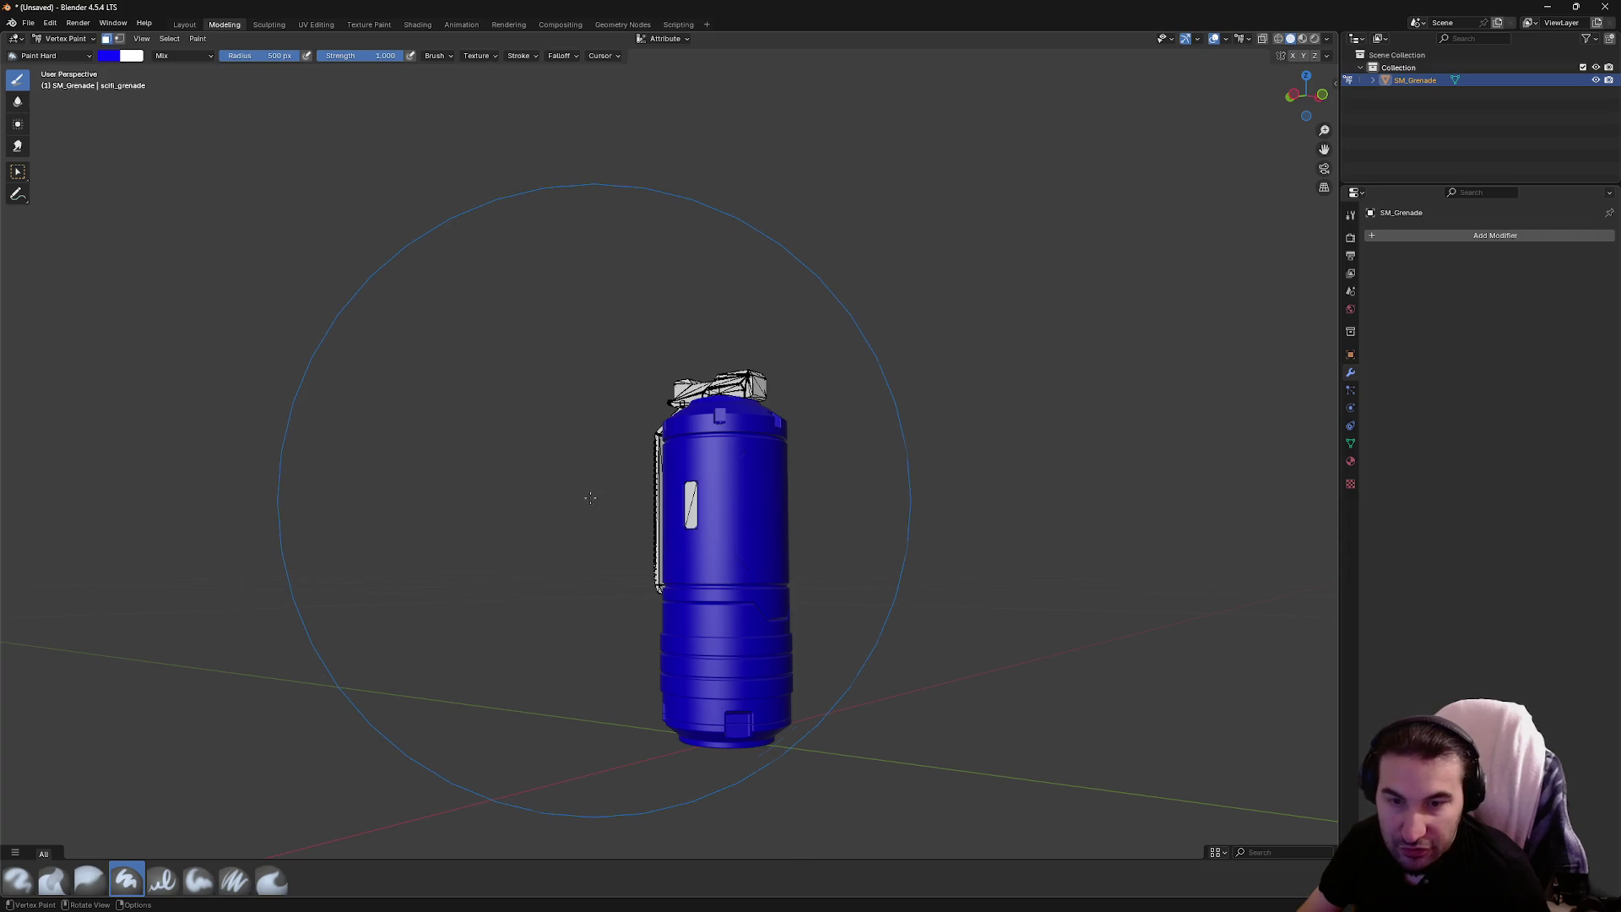
mouse_move(594, 500)
mouse_down()
mouse_move(590, 355)
mouse_move(669, 434)
mouse_move(785, 456)
mouse_move(726, 471)
mouse_move(844, 469)
mouse_move(777, 460)
mouse_move(815, 455)
mouse_up()
scroll(816, 456, up, 4)
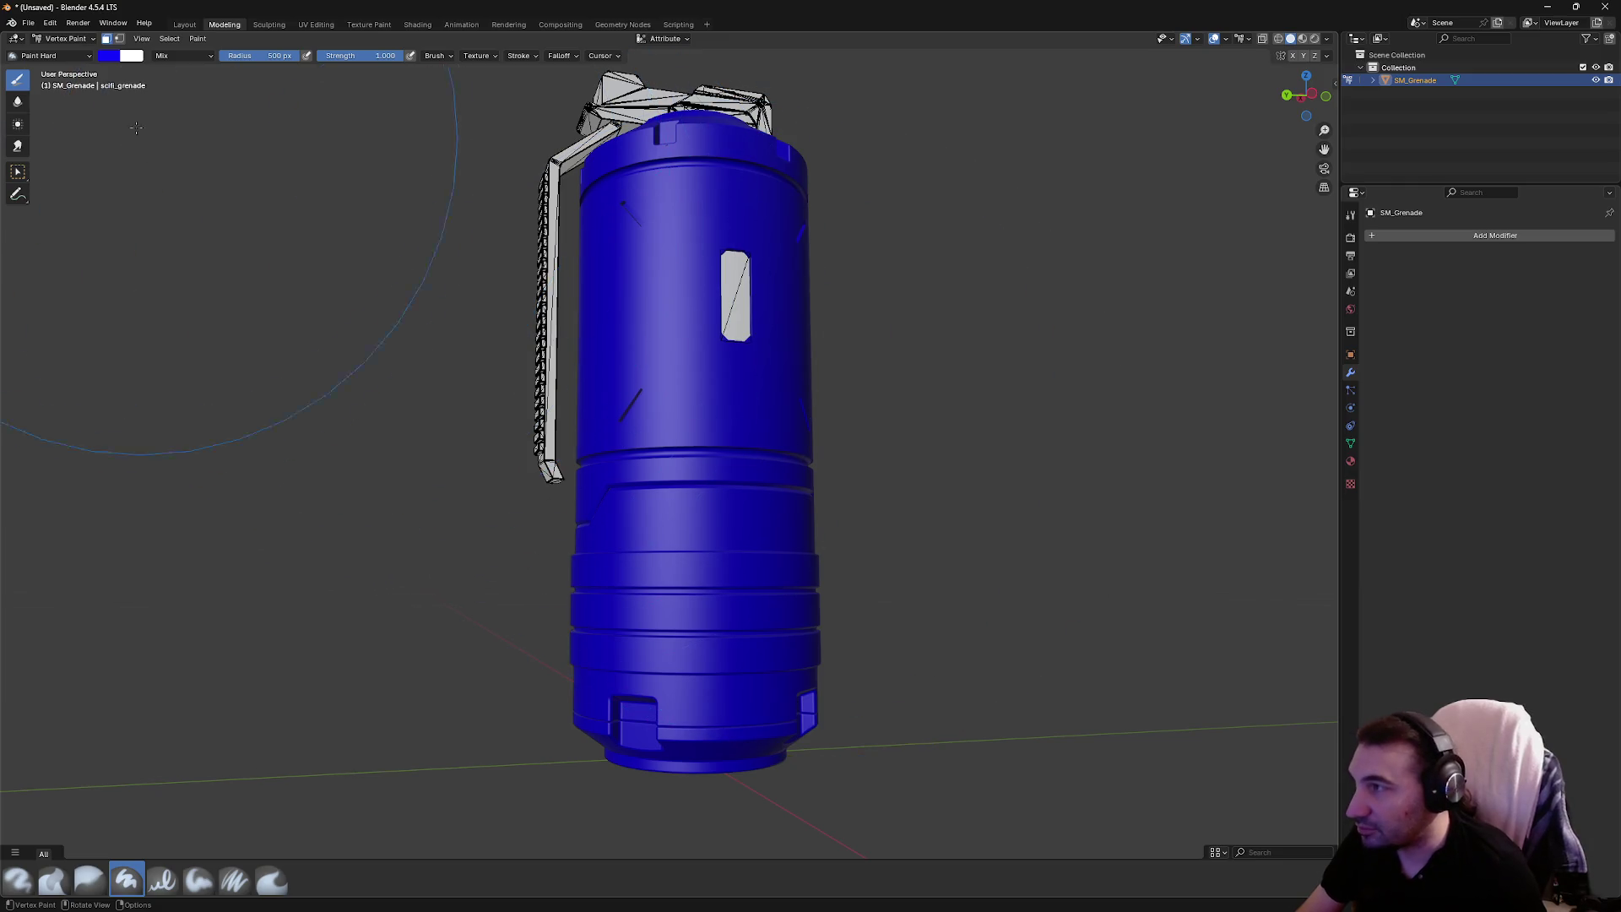
click(18, 171)
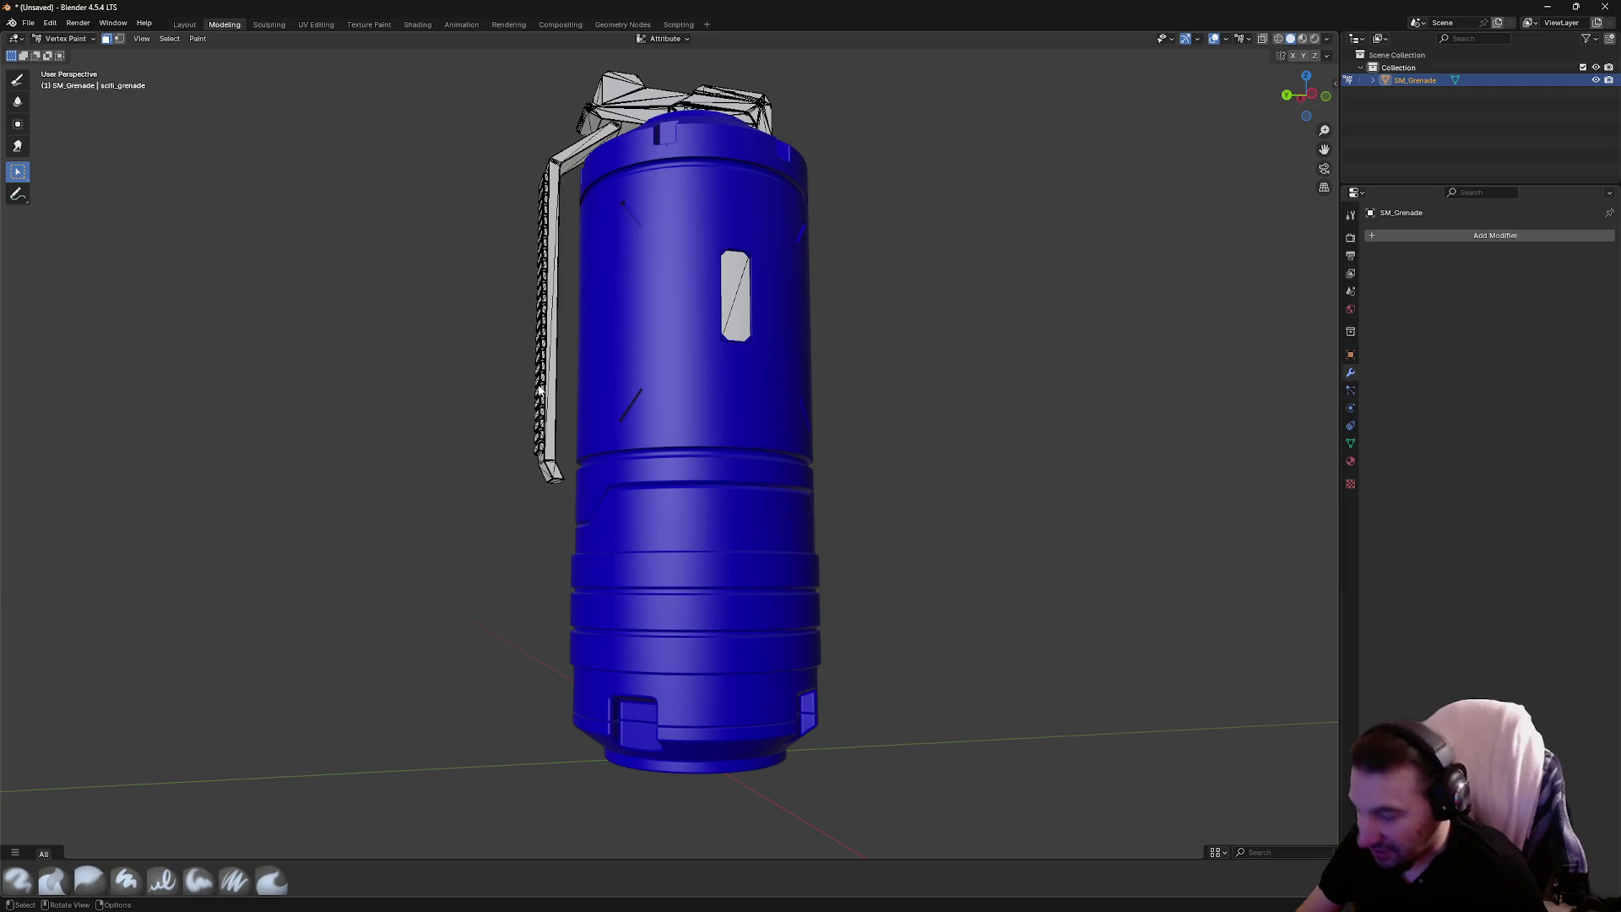
key(a)
scroll(589, 295, up, 3)
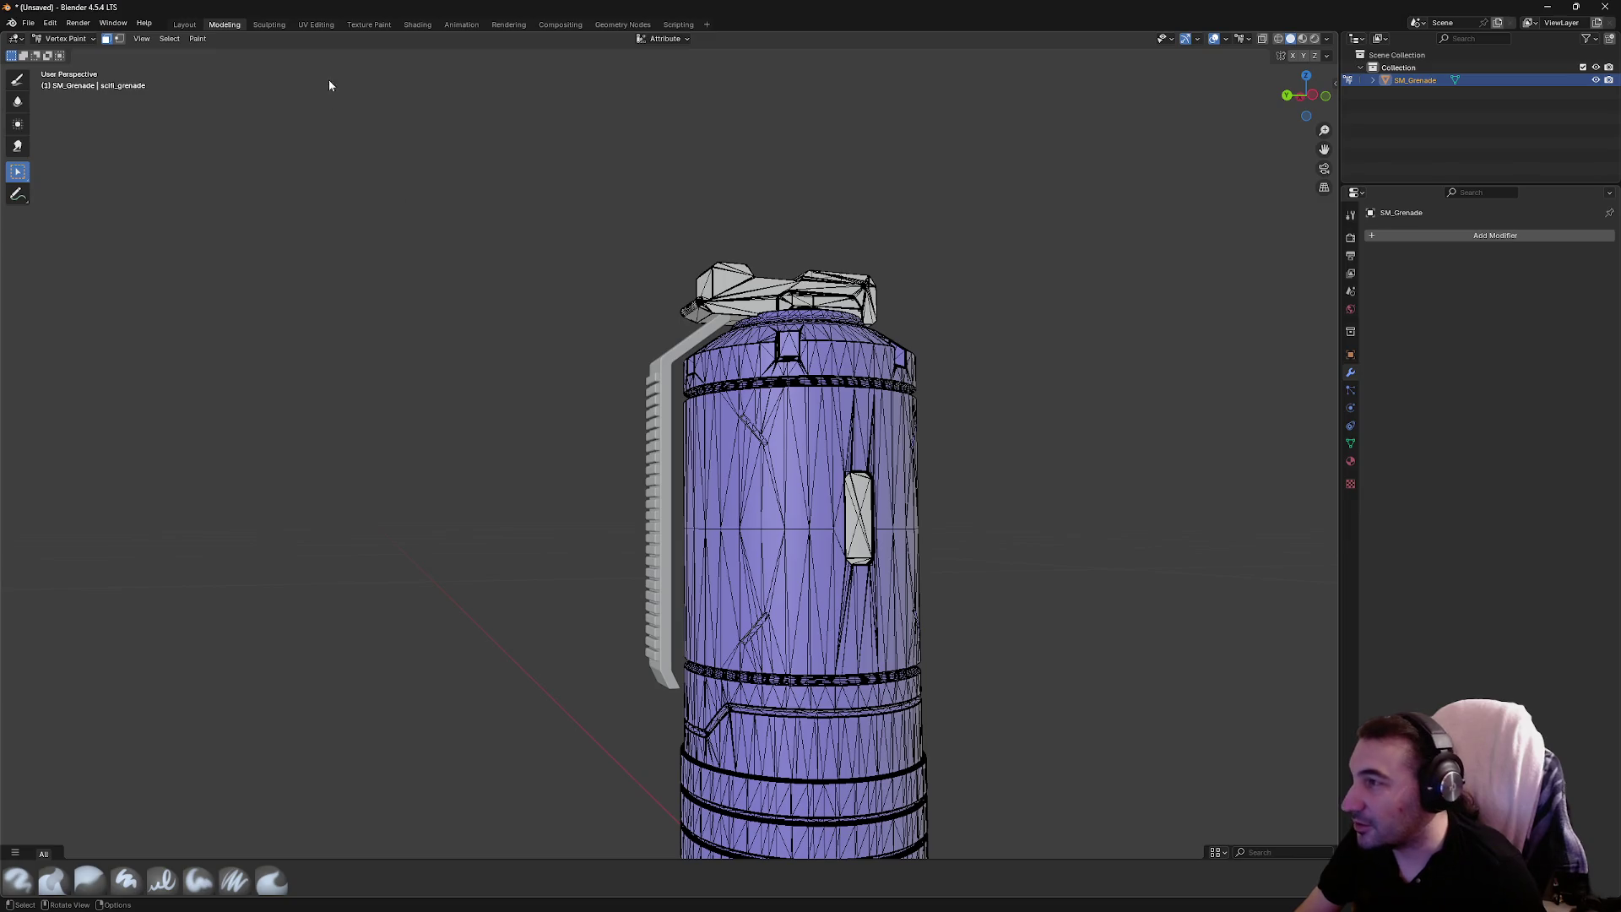
Paint the side handle yellow and check it from several angles
click(18, 87)
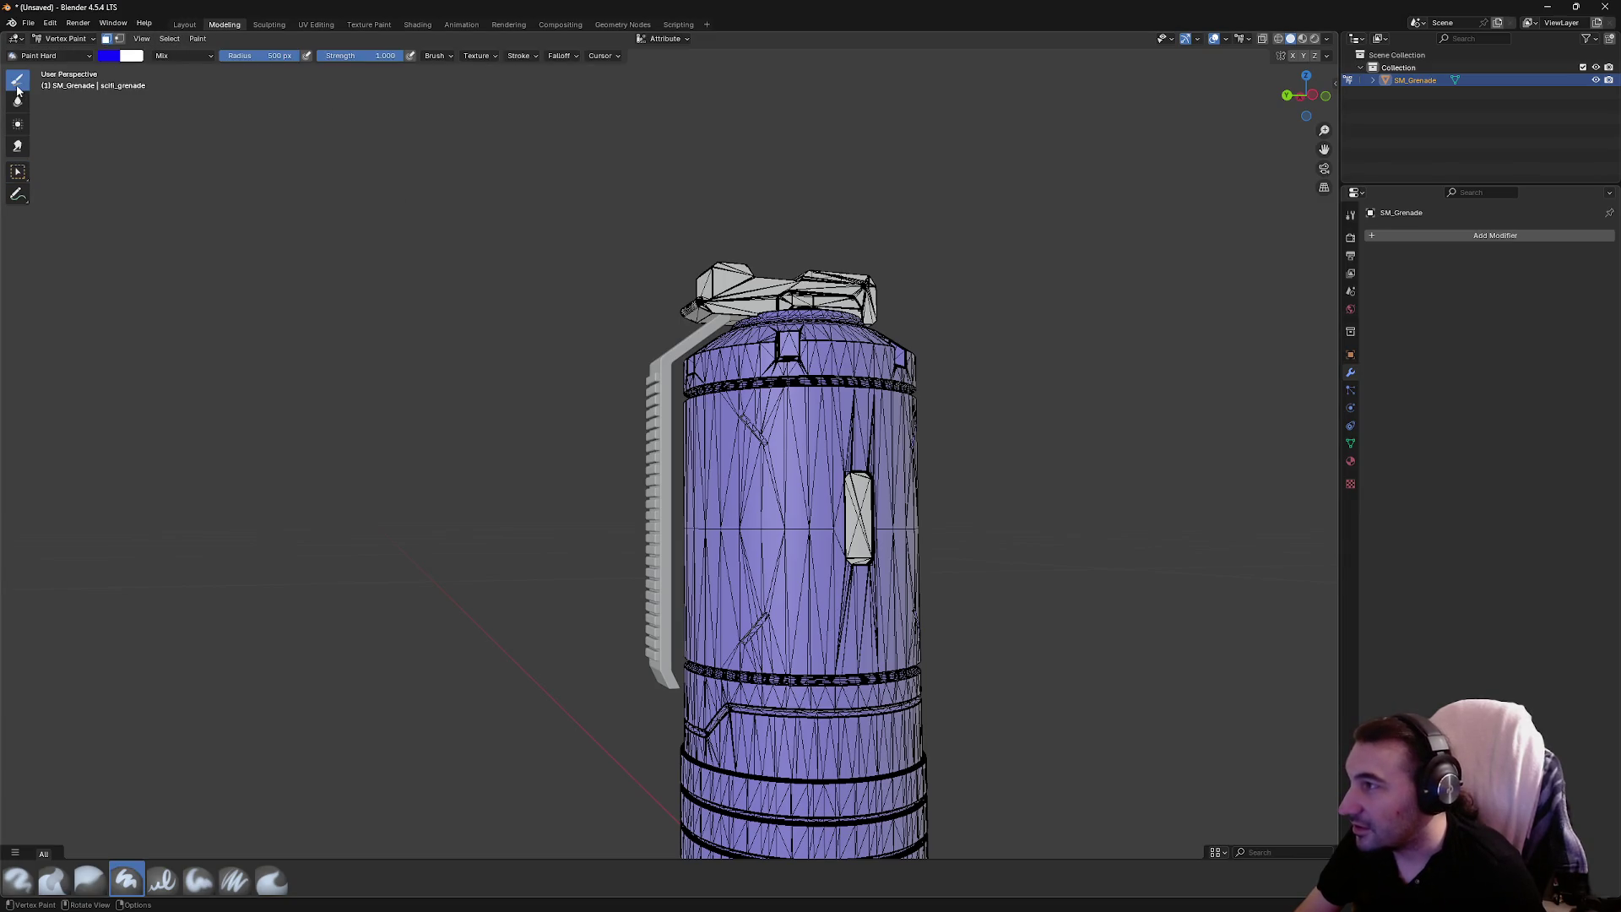
click(110, 56)
click(115, 147)
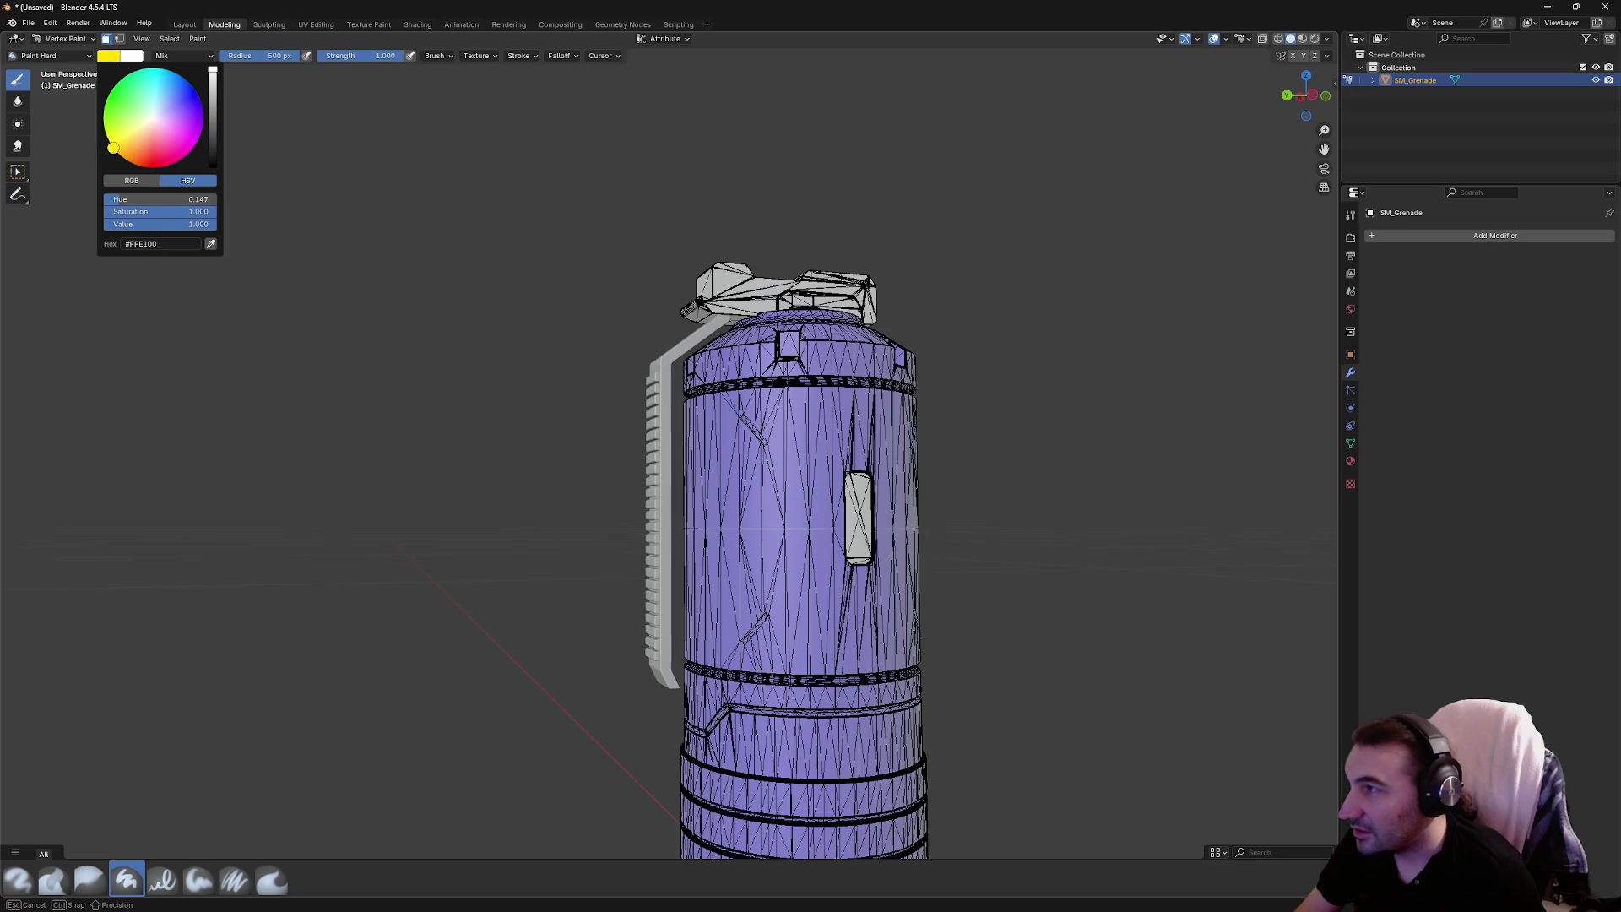
click(663, 540)
mouse_move(821, 462)
mouse_down()
mouse_move(760, 473)
mouse_move(929, 472)
mouse_move(390, 481)
mouse_up()
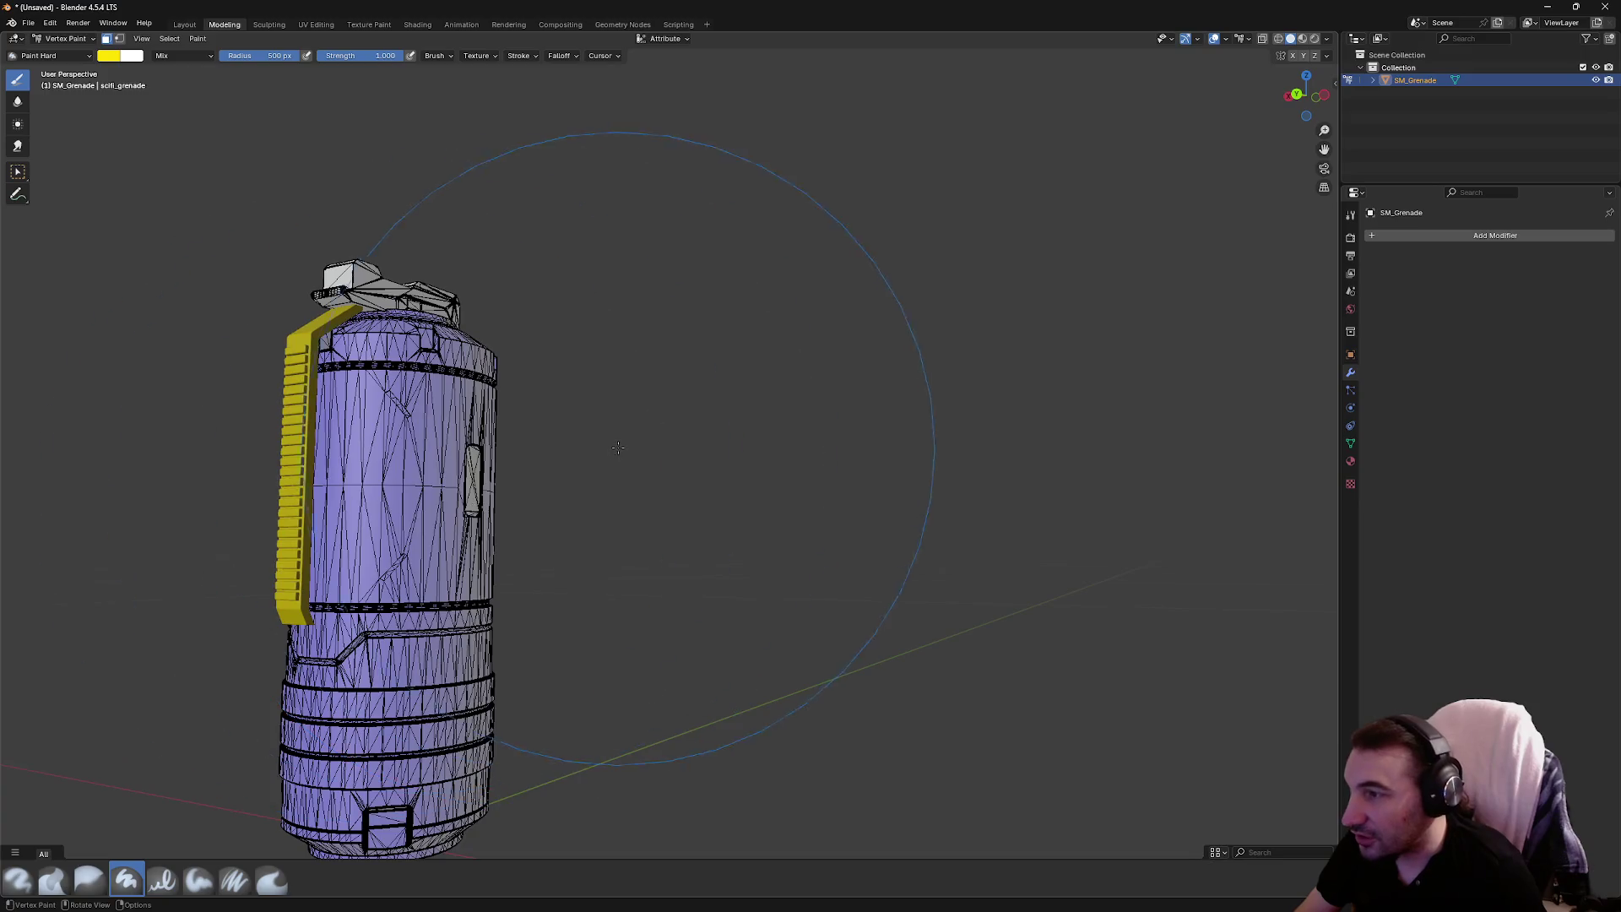
mouse_move(618, 447)
mouse_down()
mouse_move(771, 465)
mouse_move(507, 475)
mouse_move(713, 481)
mouse_up()
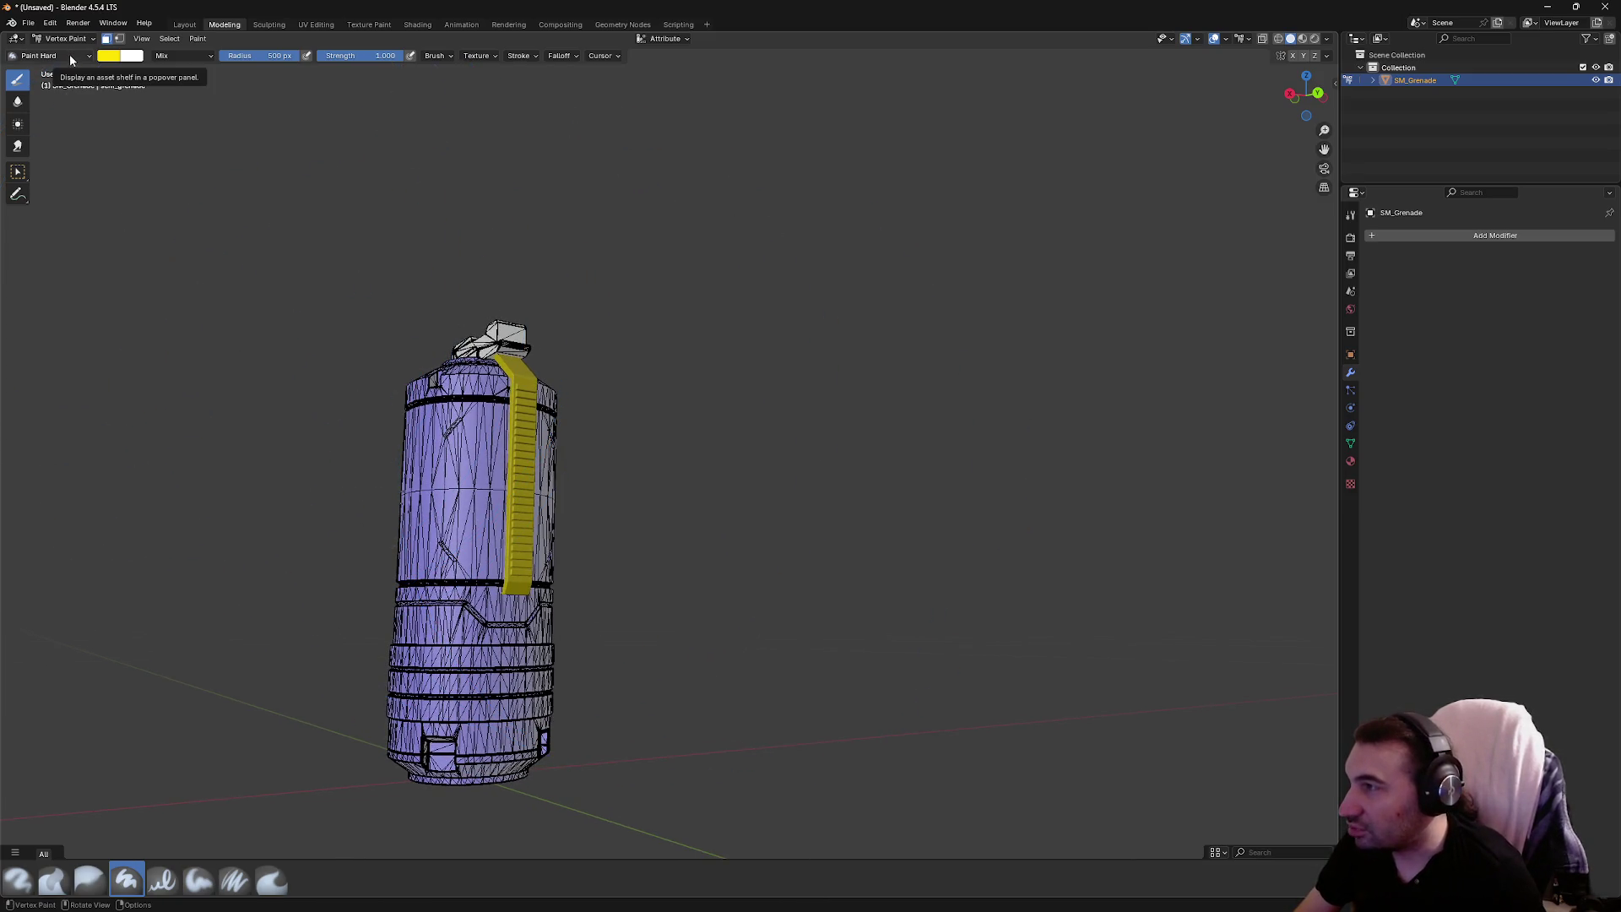
mouse_move(591, 380)
mouse_down()
mouse_move(896, 450)
mouse_move(767, 395)
mouse_up()
scroll(766, 394, up, 4)
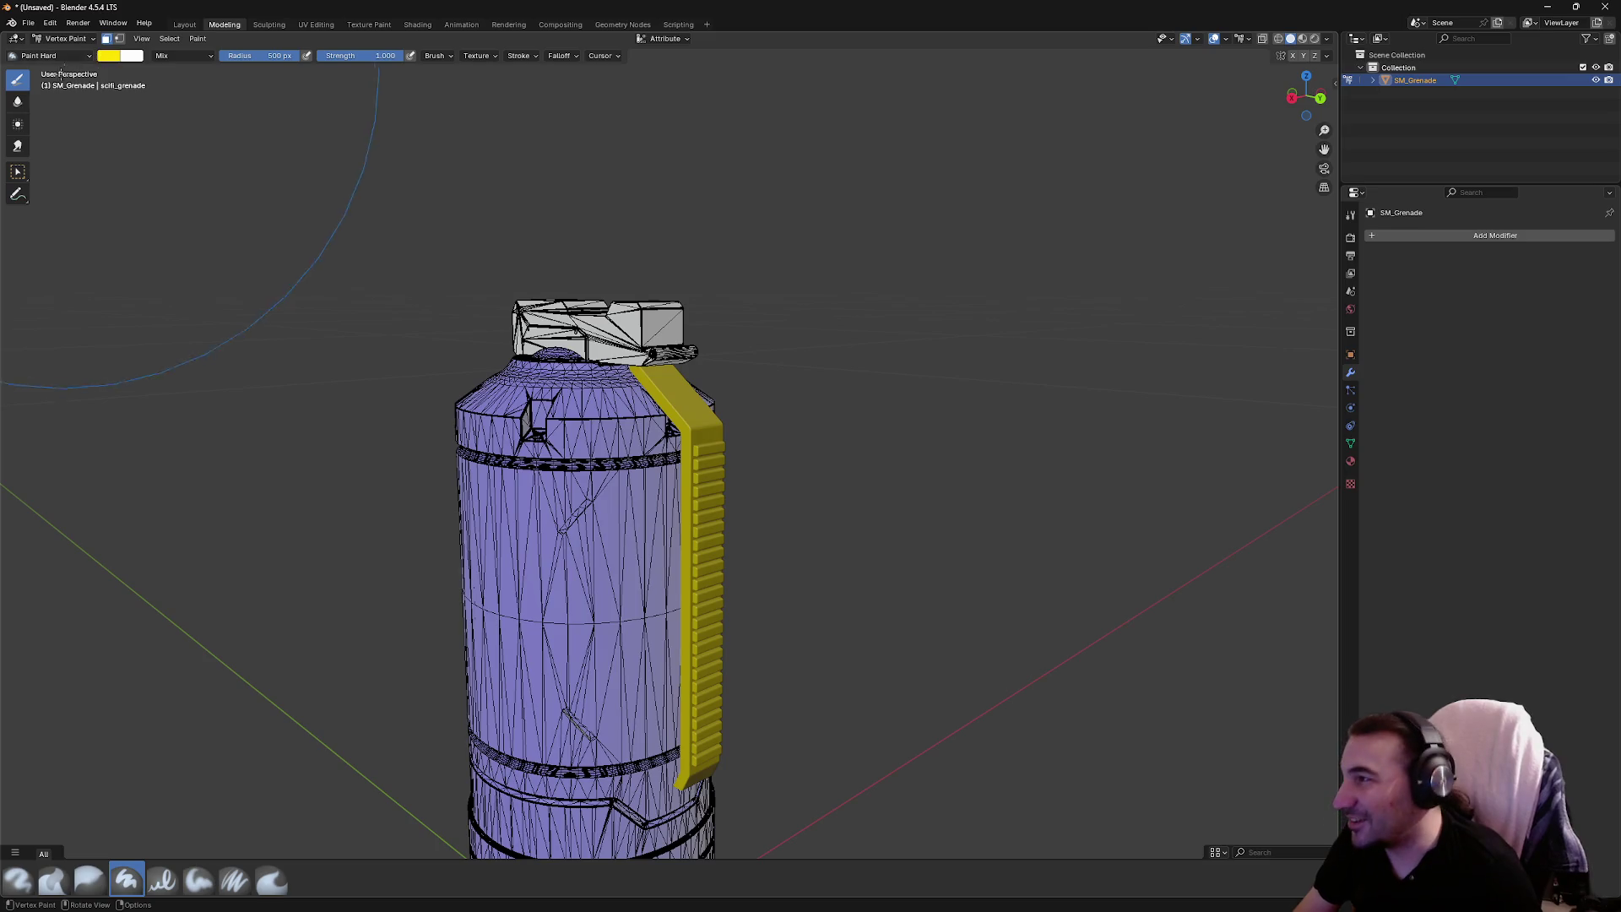
Change the paint colour to green, select the top cap faces, and enter Edit Mode
click(111, 58)
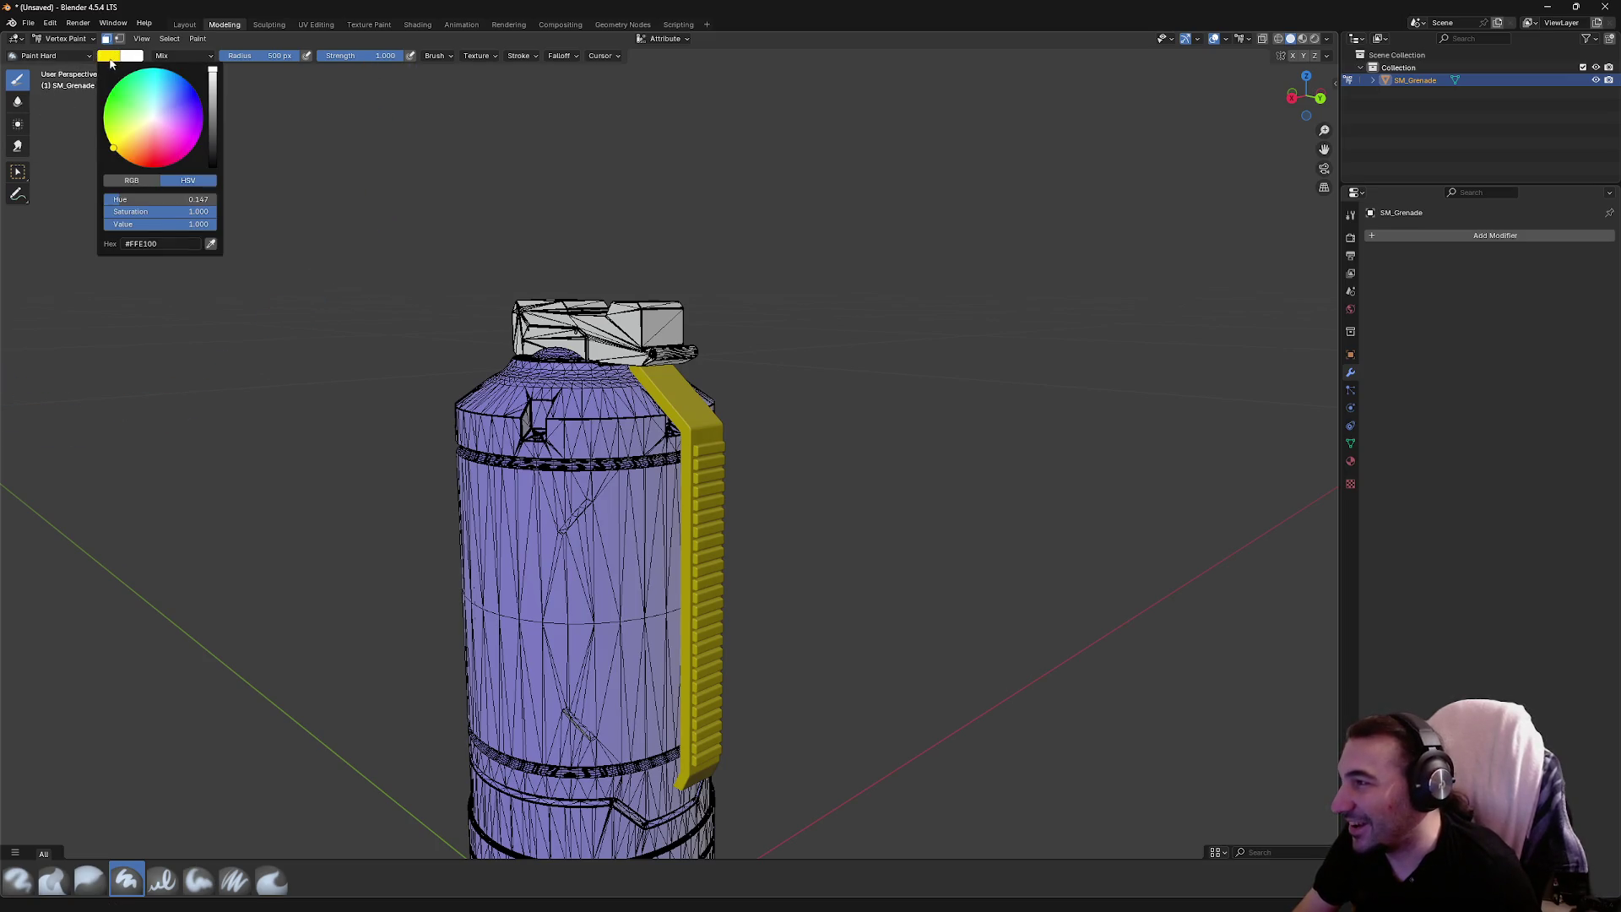
click(104, 130)
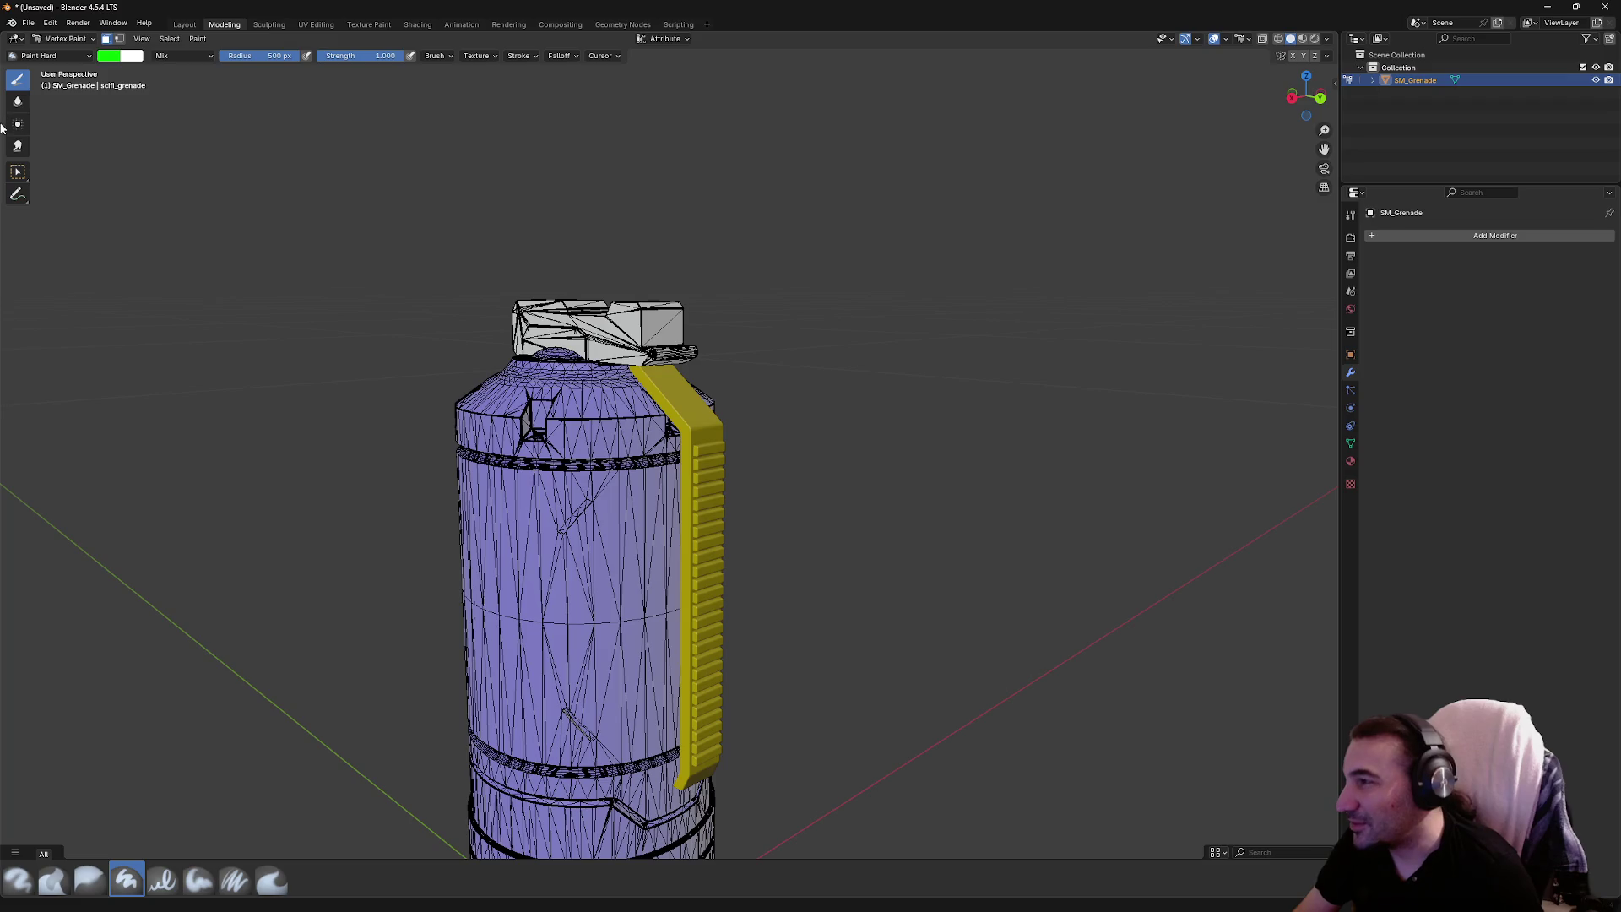
click(14, 177)
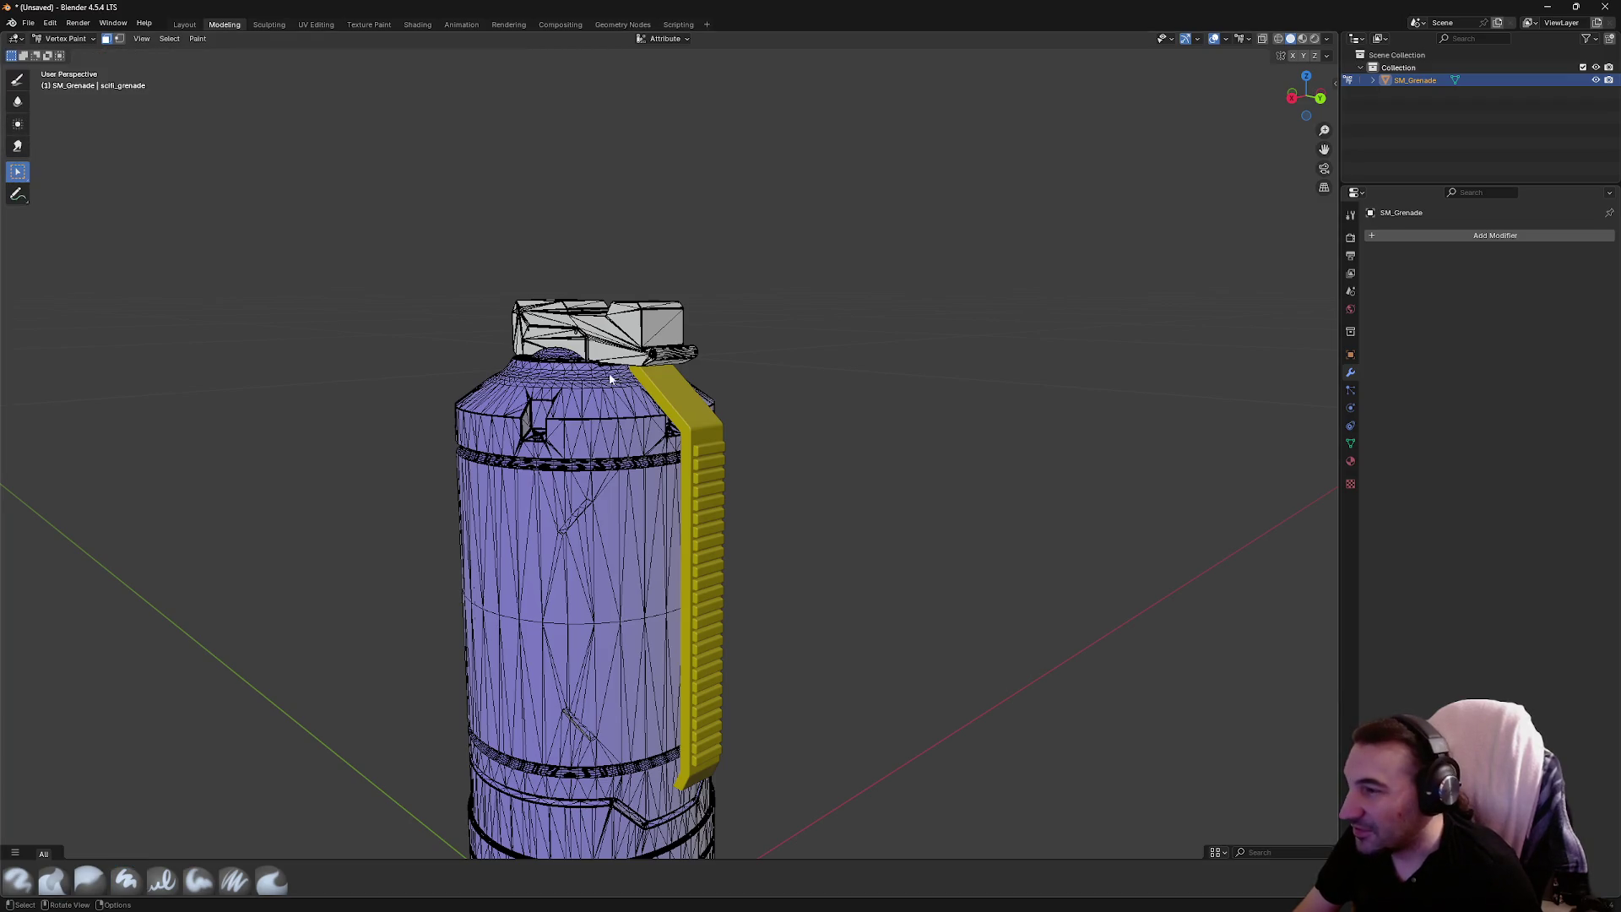
click(664, 330)
key(l)
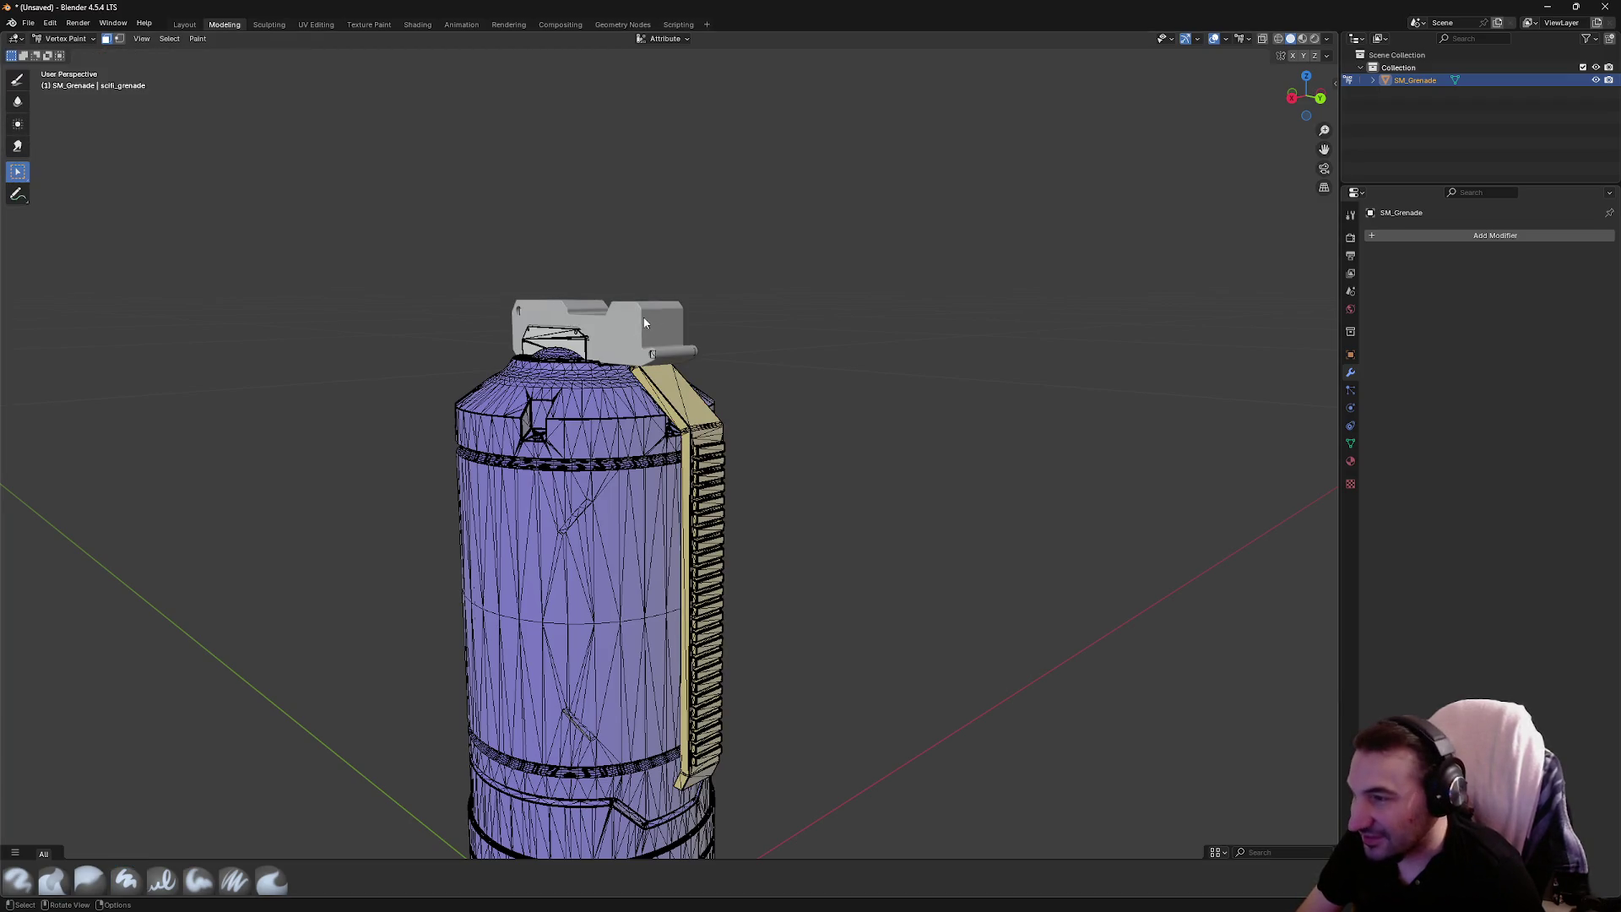
scroll(699, 381, up, 5)
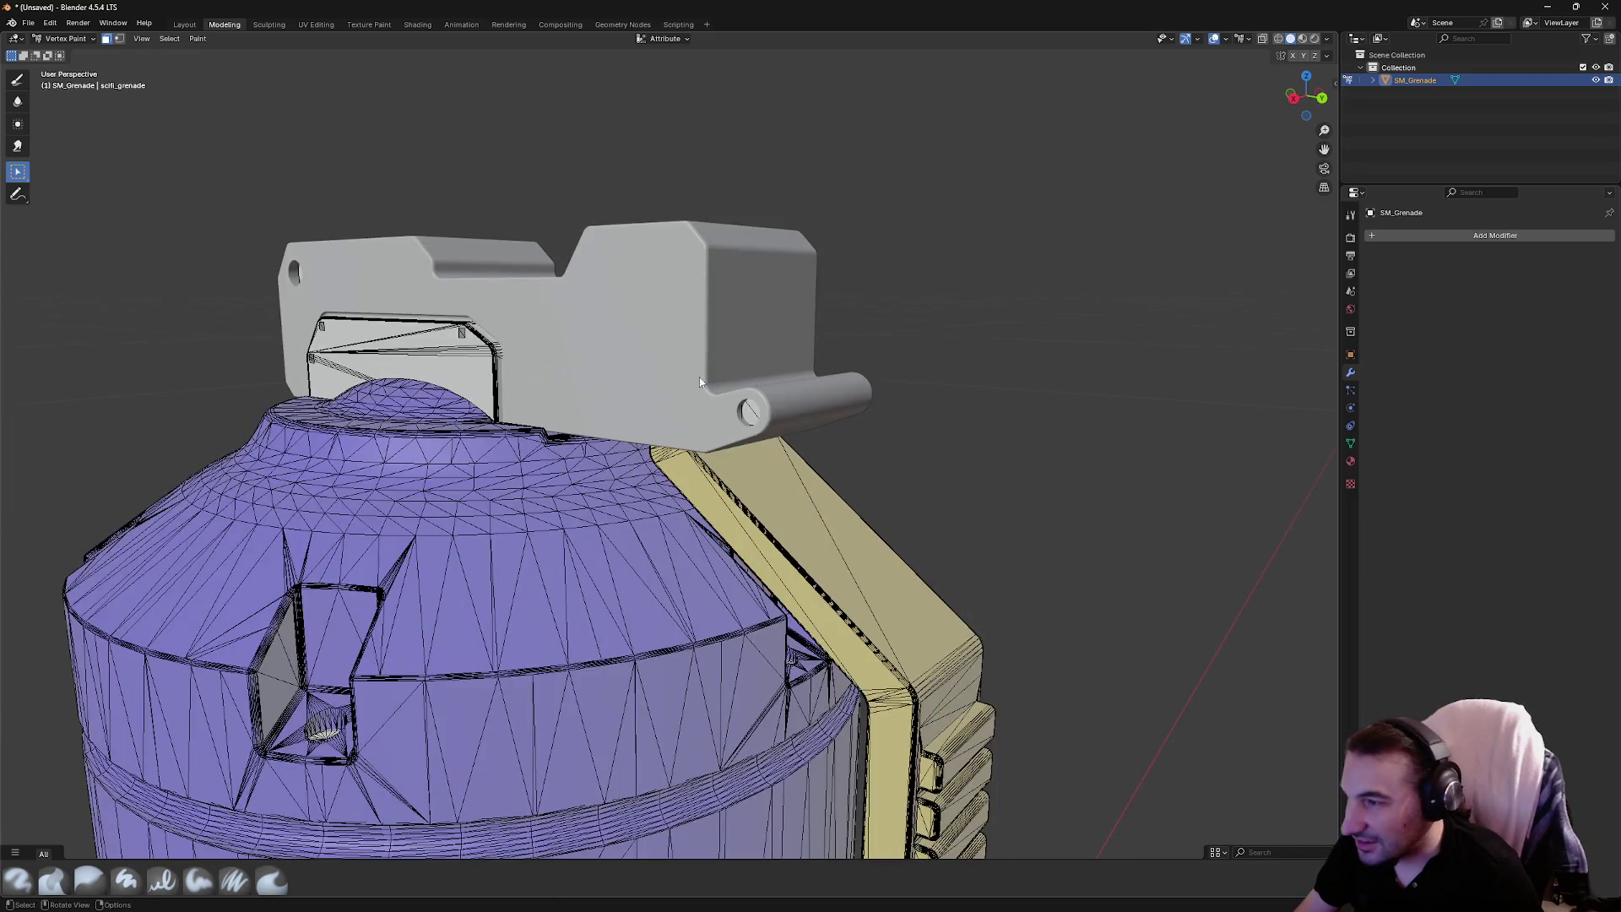
drag(575, 377, 904, 377)
key(Tab)
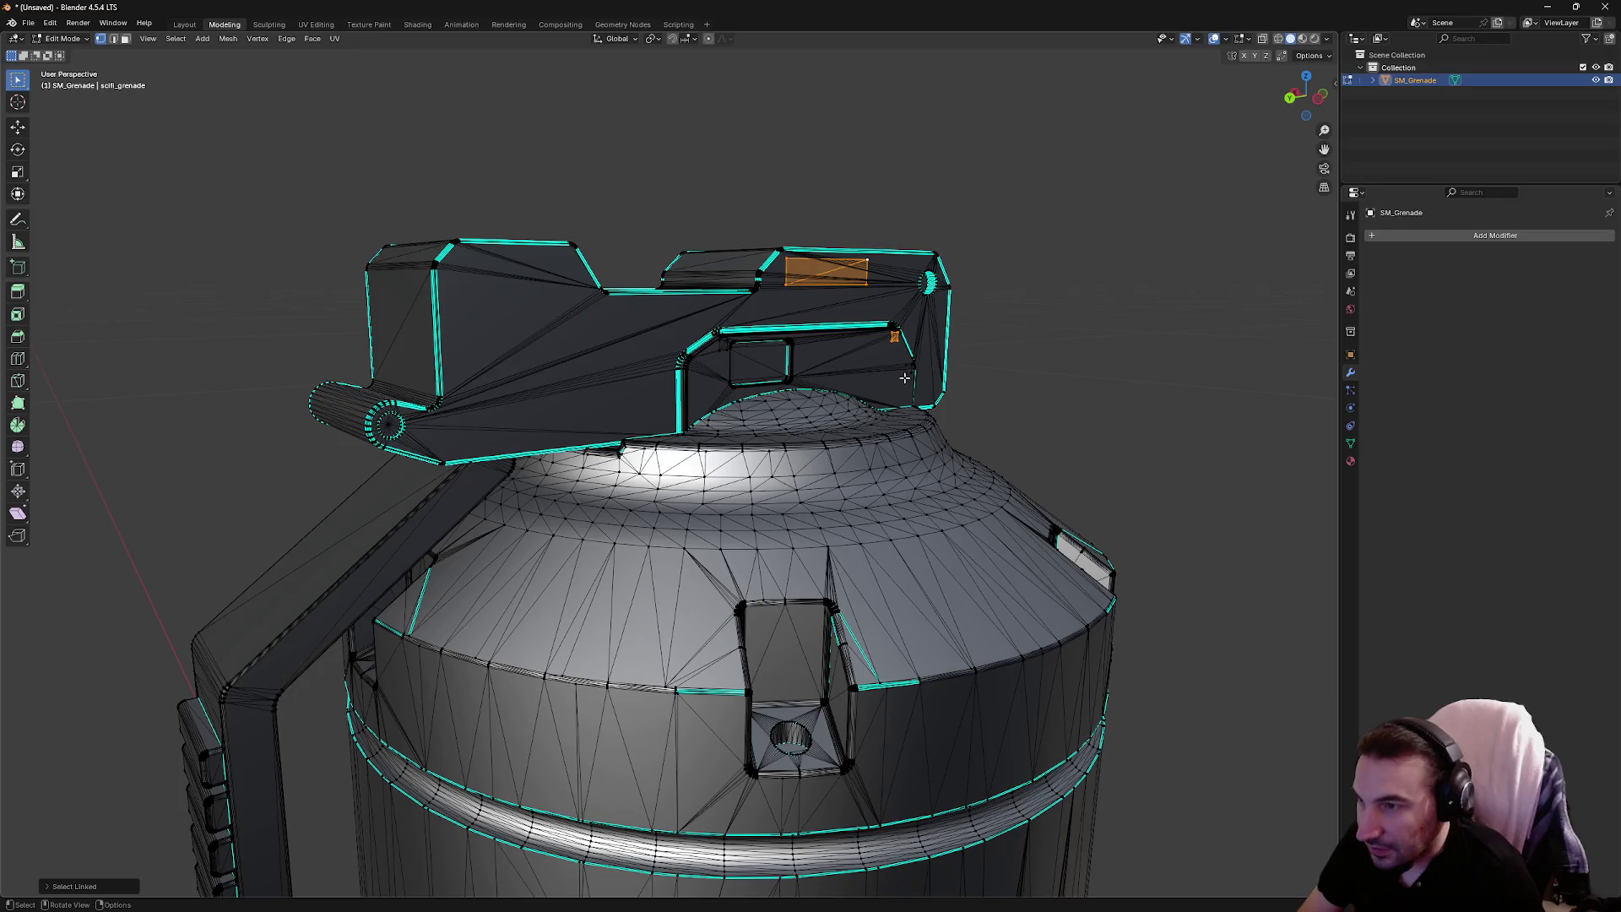
Clear the selection and delete the small linked square faces
right_click(728, 363)
click(722, 361)
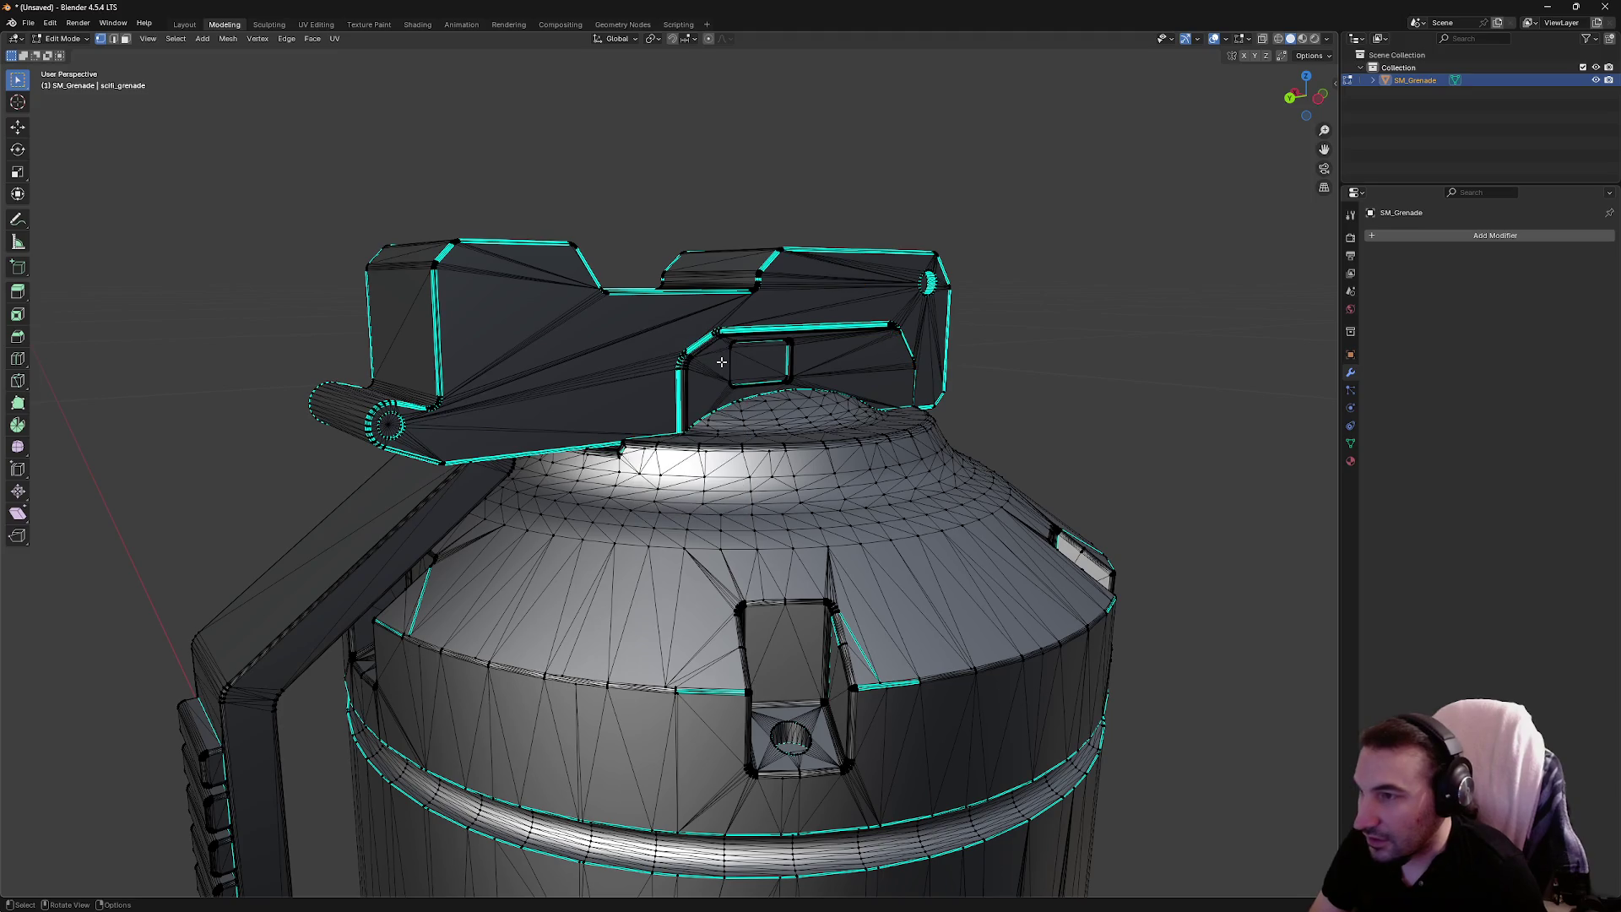
mouse_move(717, 343)
mouse_down()
mouse_move(1075, 382)
mouse_move(630, 347)
mouse_move(738, 366)
mouse_move(492, 409)
mouse_move(775, 403)
mouse_move(716, 411)
mouse_up()
scroll(716, 412, up, 5)
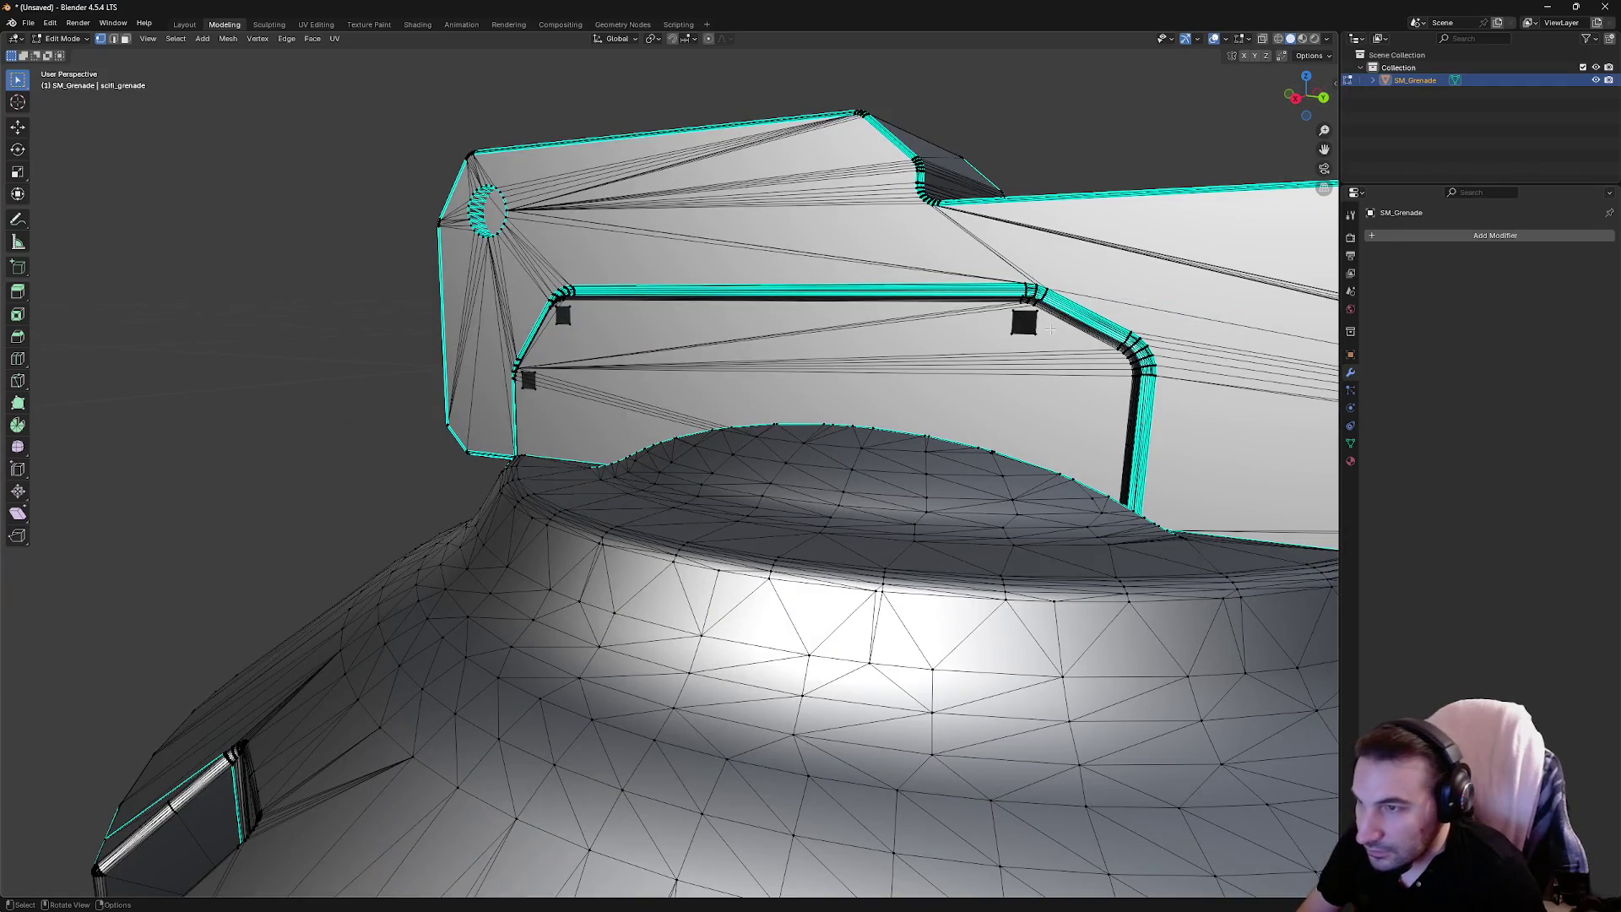
key(l)
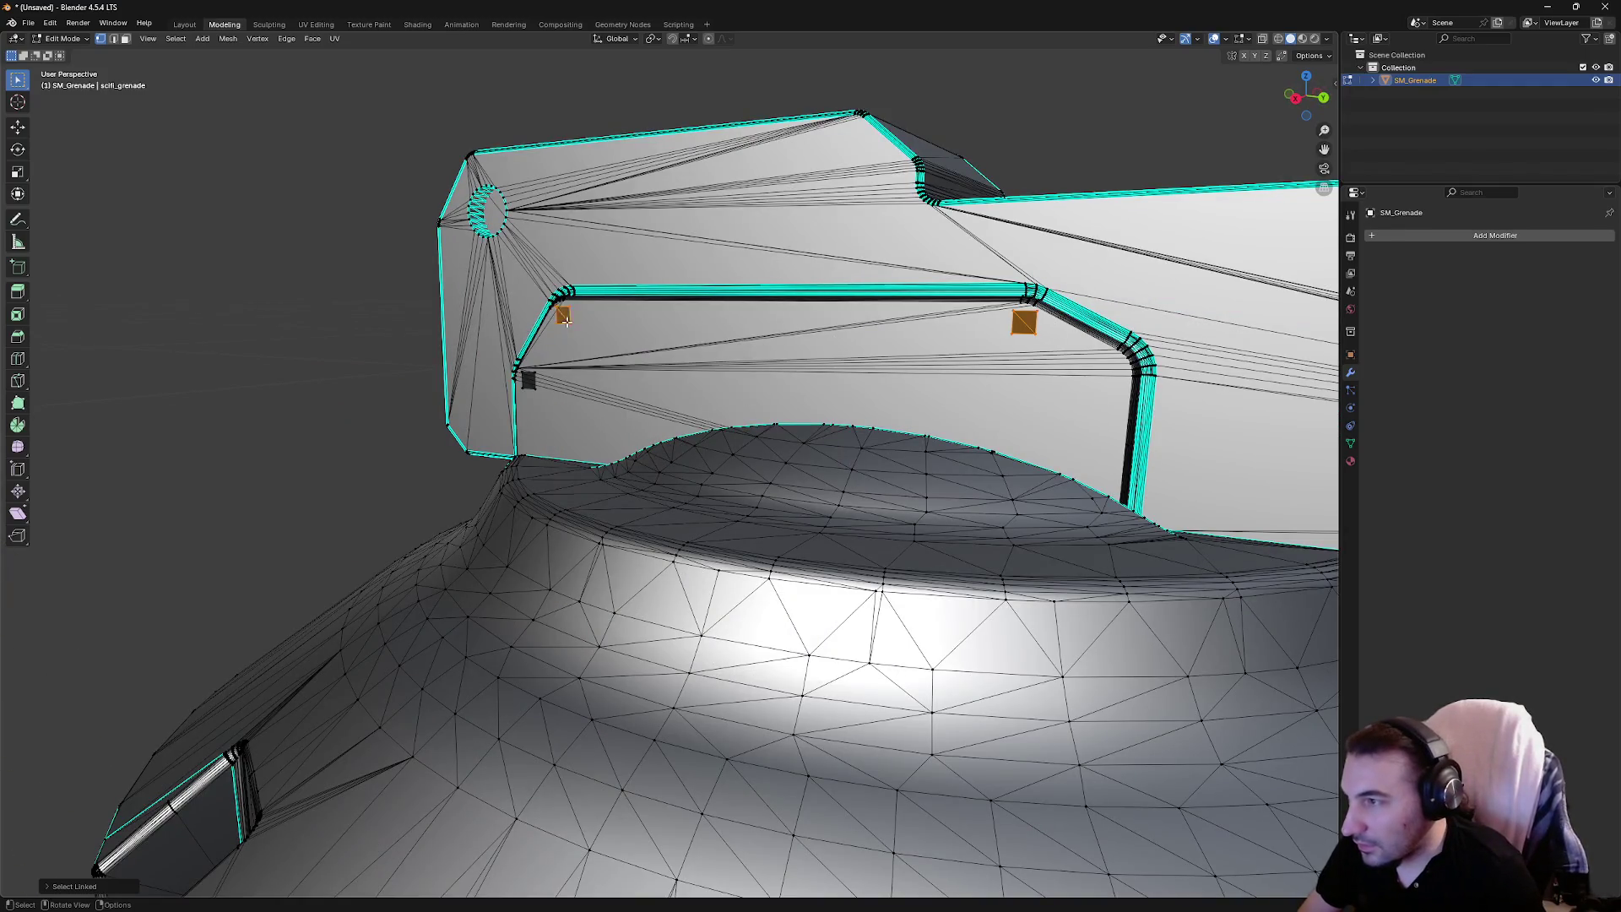
key(x)
click(535, 387)
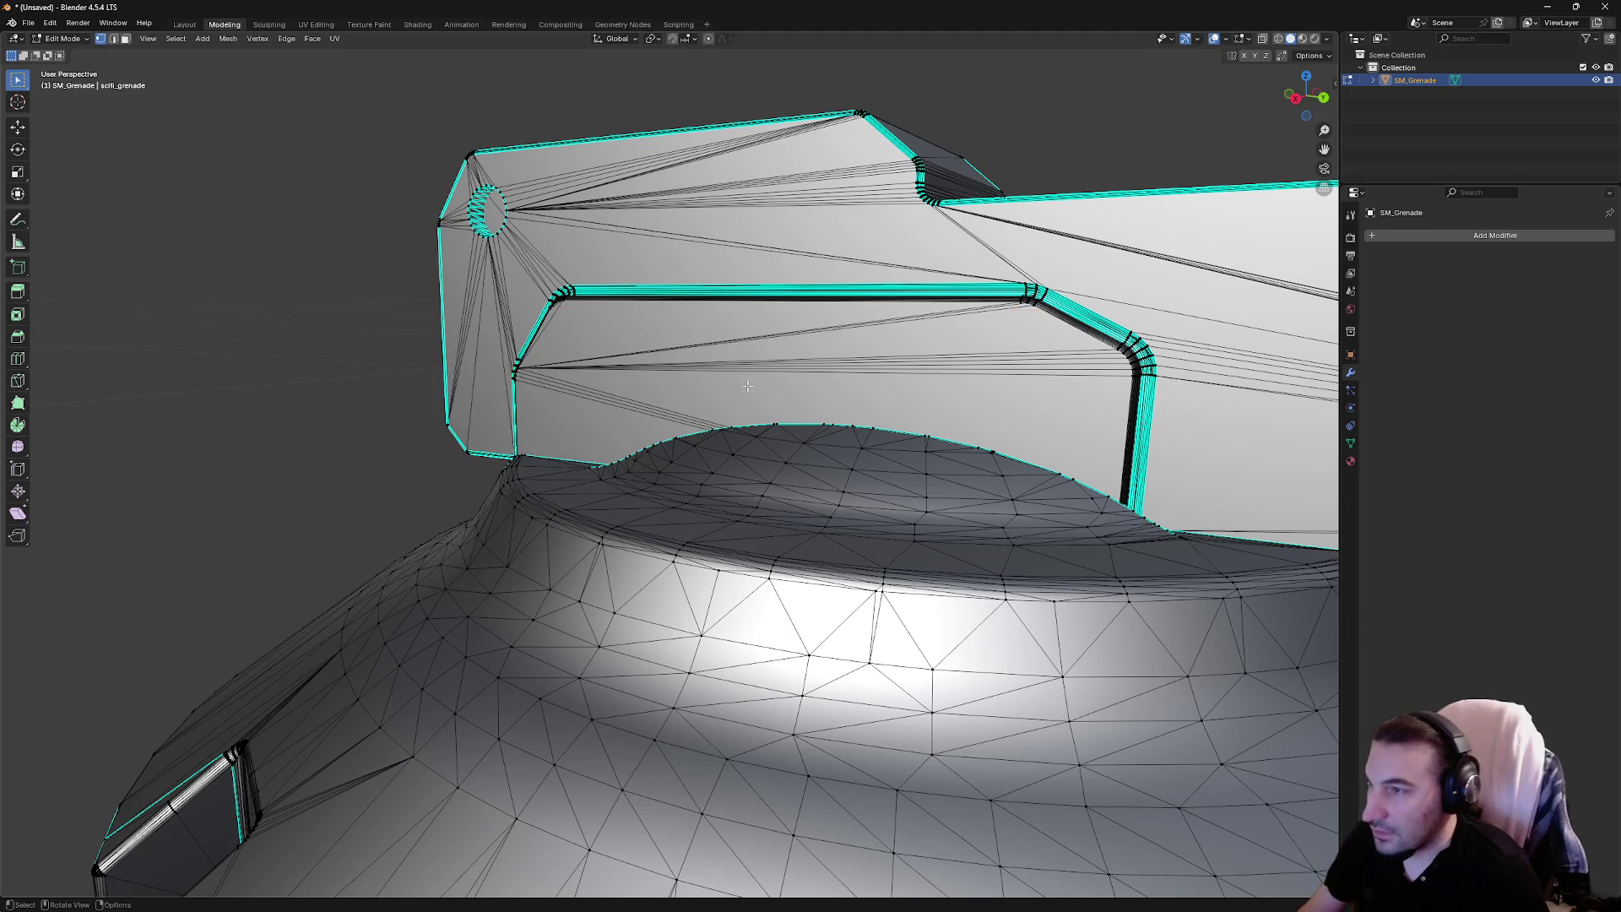
Reframe the view on the grenade top and open the interaction mode list
mouse_move(535, 386)
mouse_down()
mouse_move(886, 372)
mouse_move(676, 398)
mouse_move(546, 437)
mouse_move(929, 430)
mouse_move(489, 439)
mouse_up()
scroll(940, 359, up, 6)
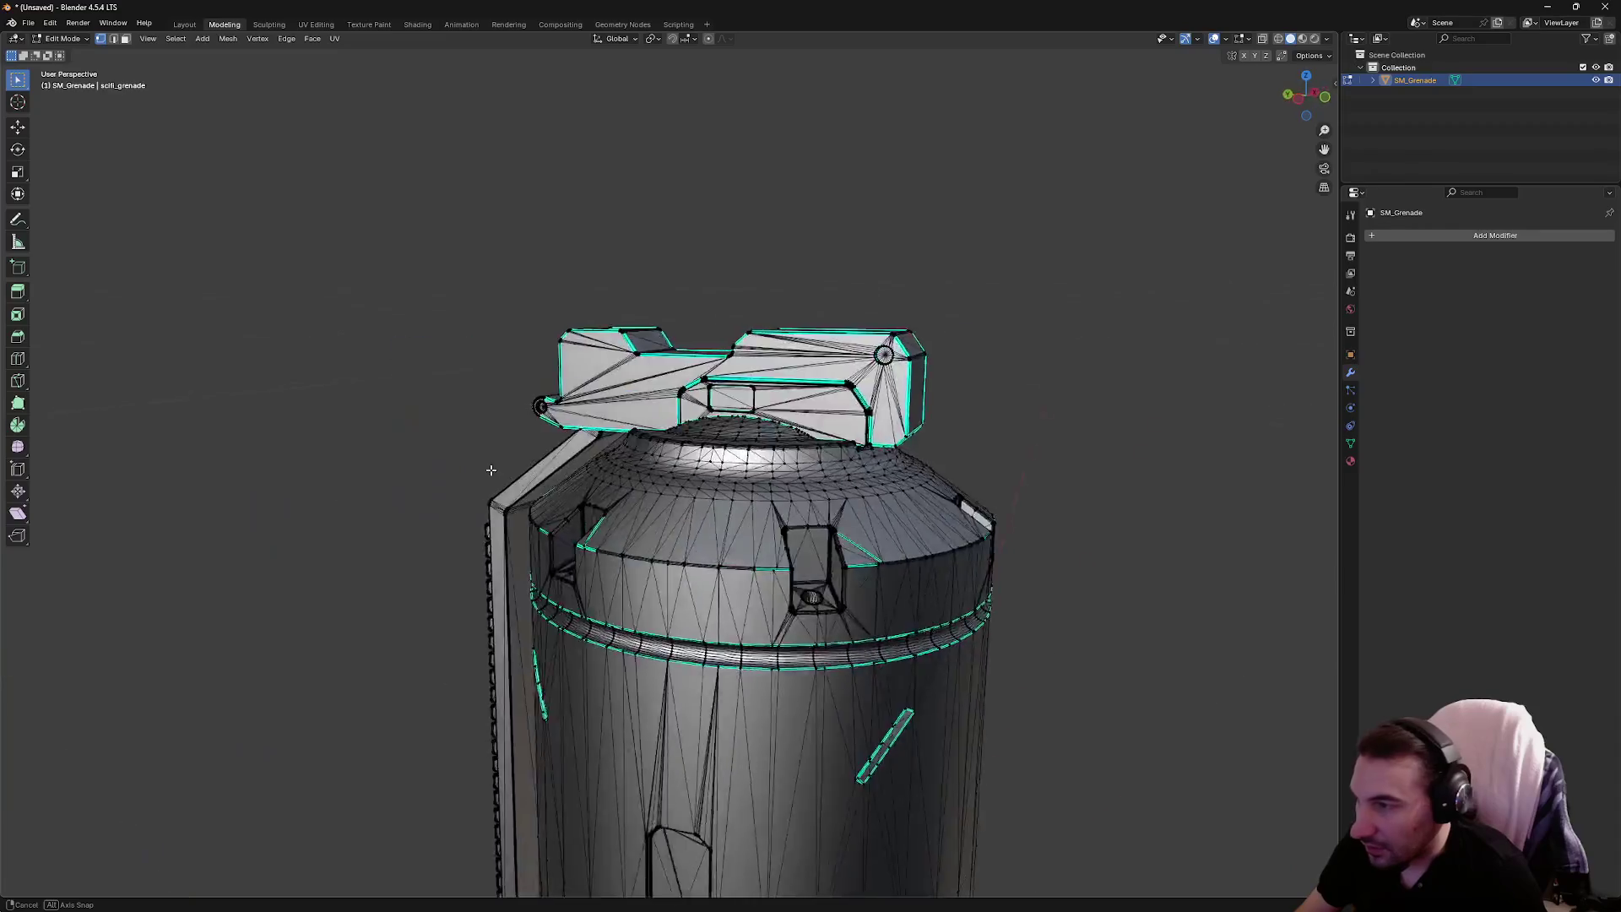
scroll(940, 358, down, 8)
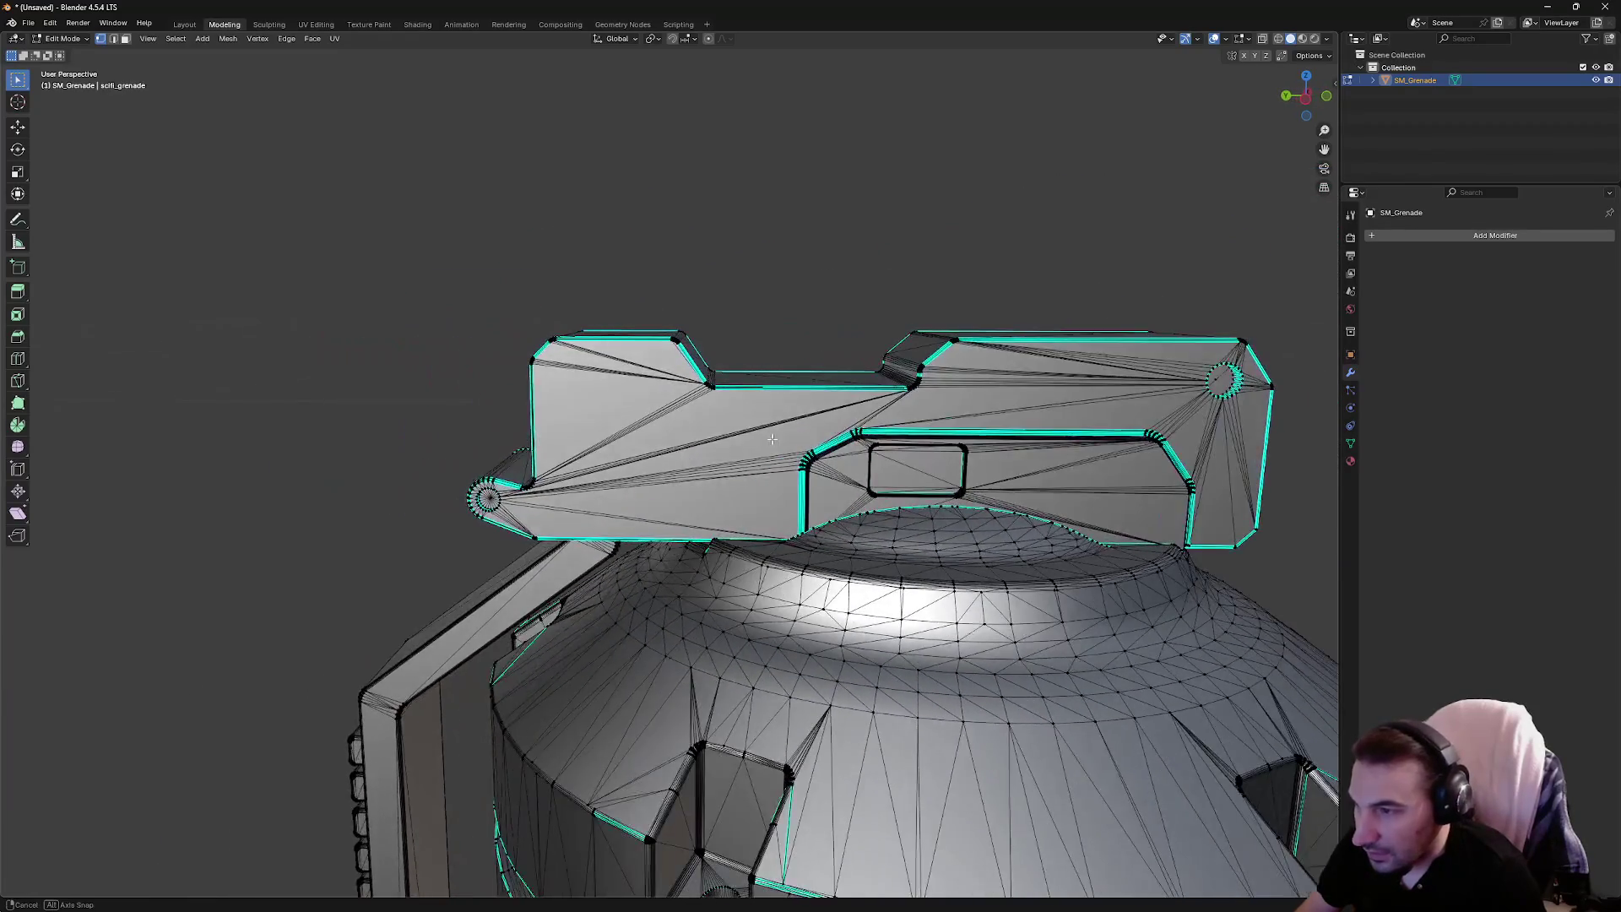
mouse_move(711, 421)
mouse_down()
mouse_move(810, 405)
mouse_move(541, 355)
mouse_up()
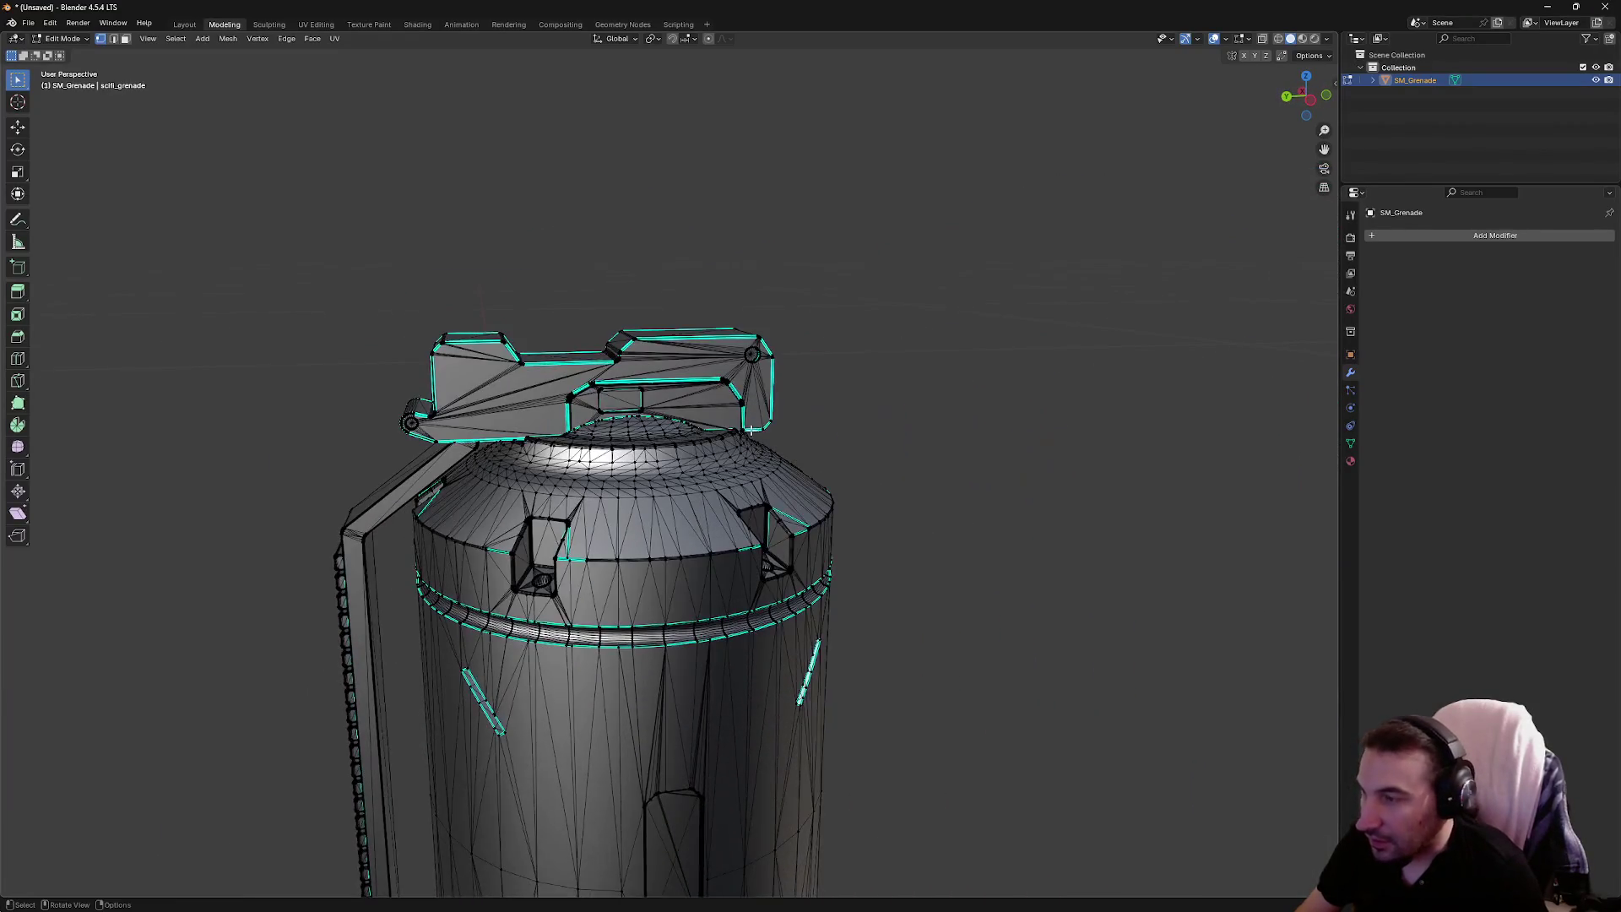
click(82, 39)
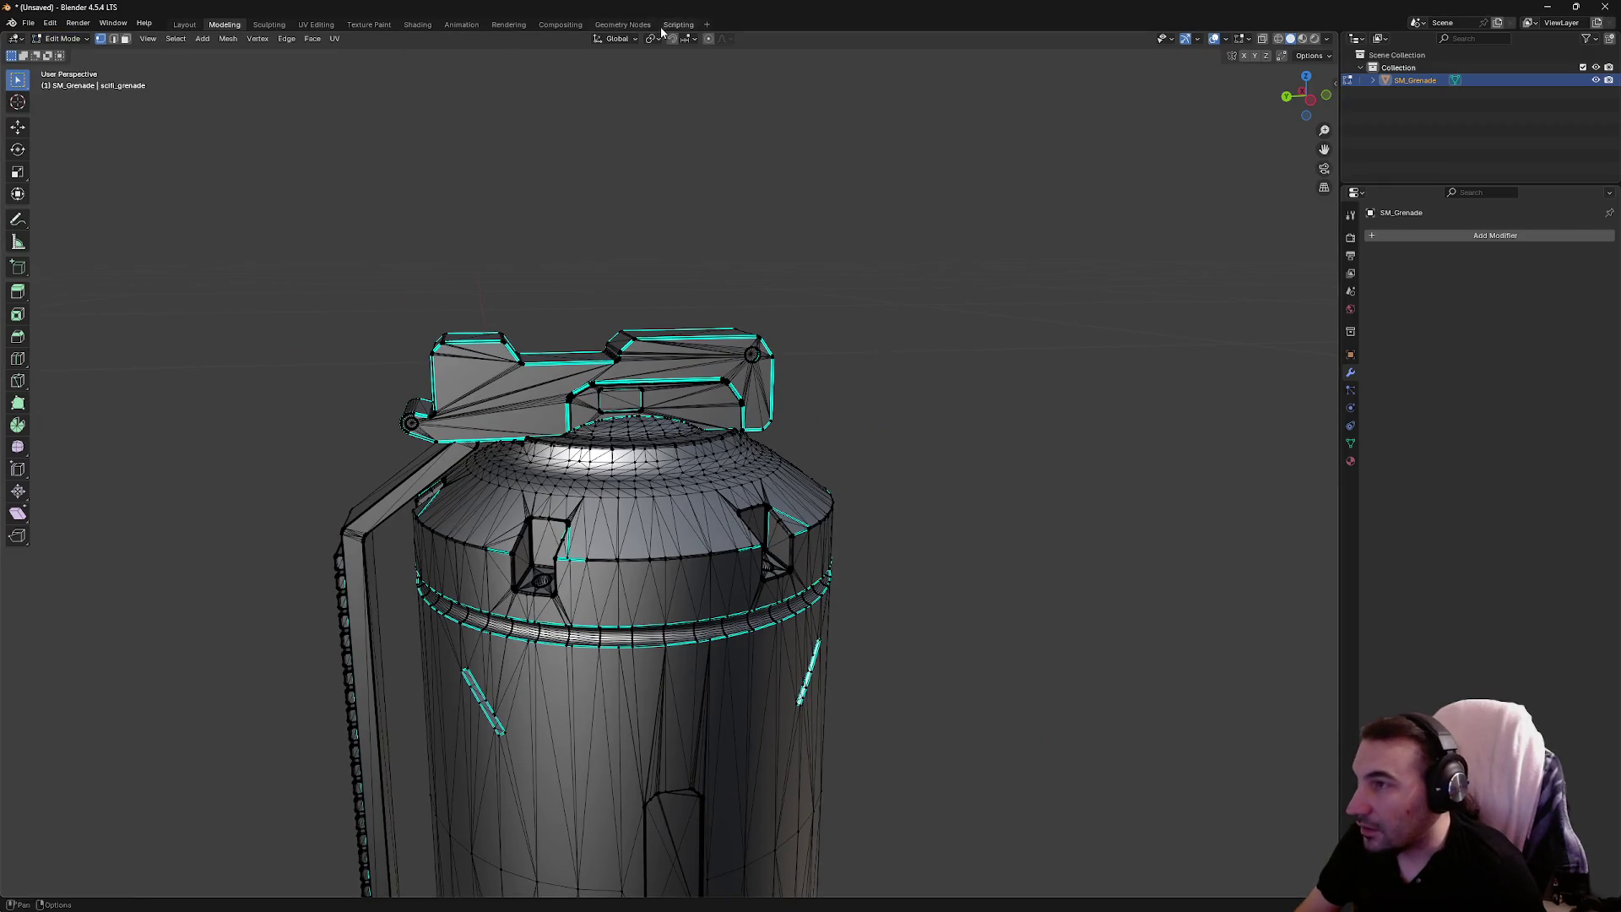
click(67, 40)
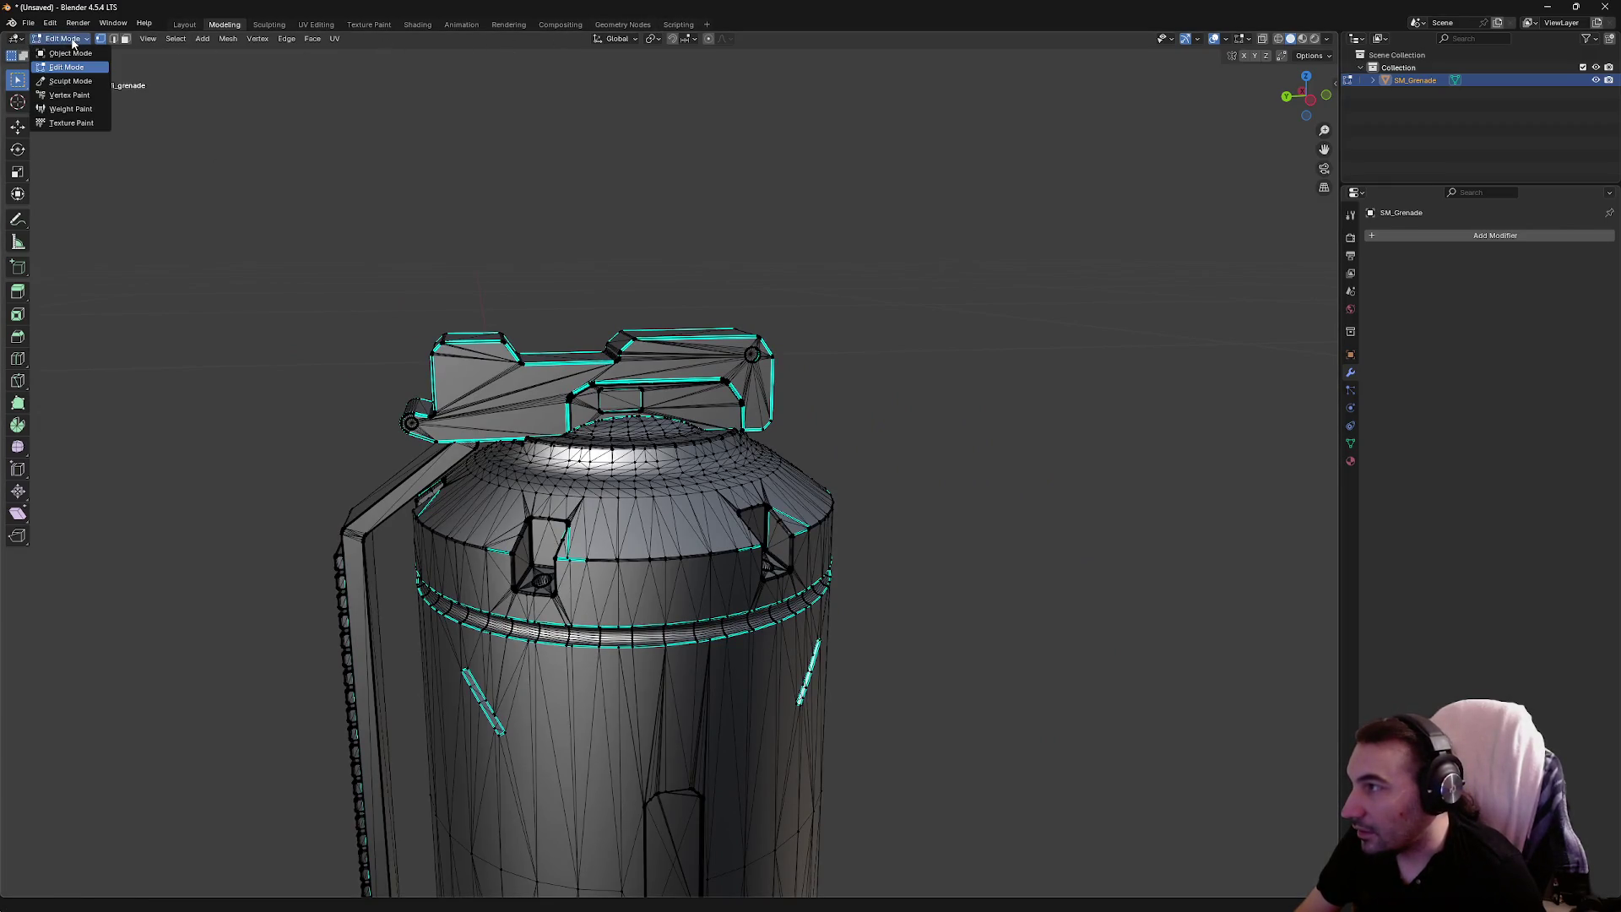
Put SM_Grenade in Vertex Paint mode and enable the Select Box tool
click(69, 94)
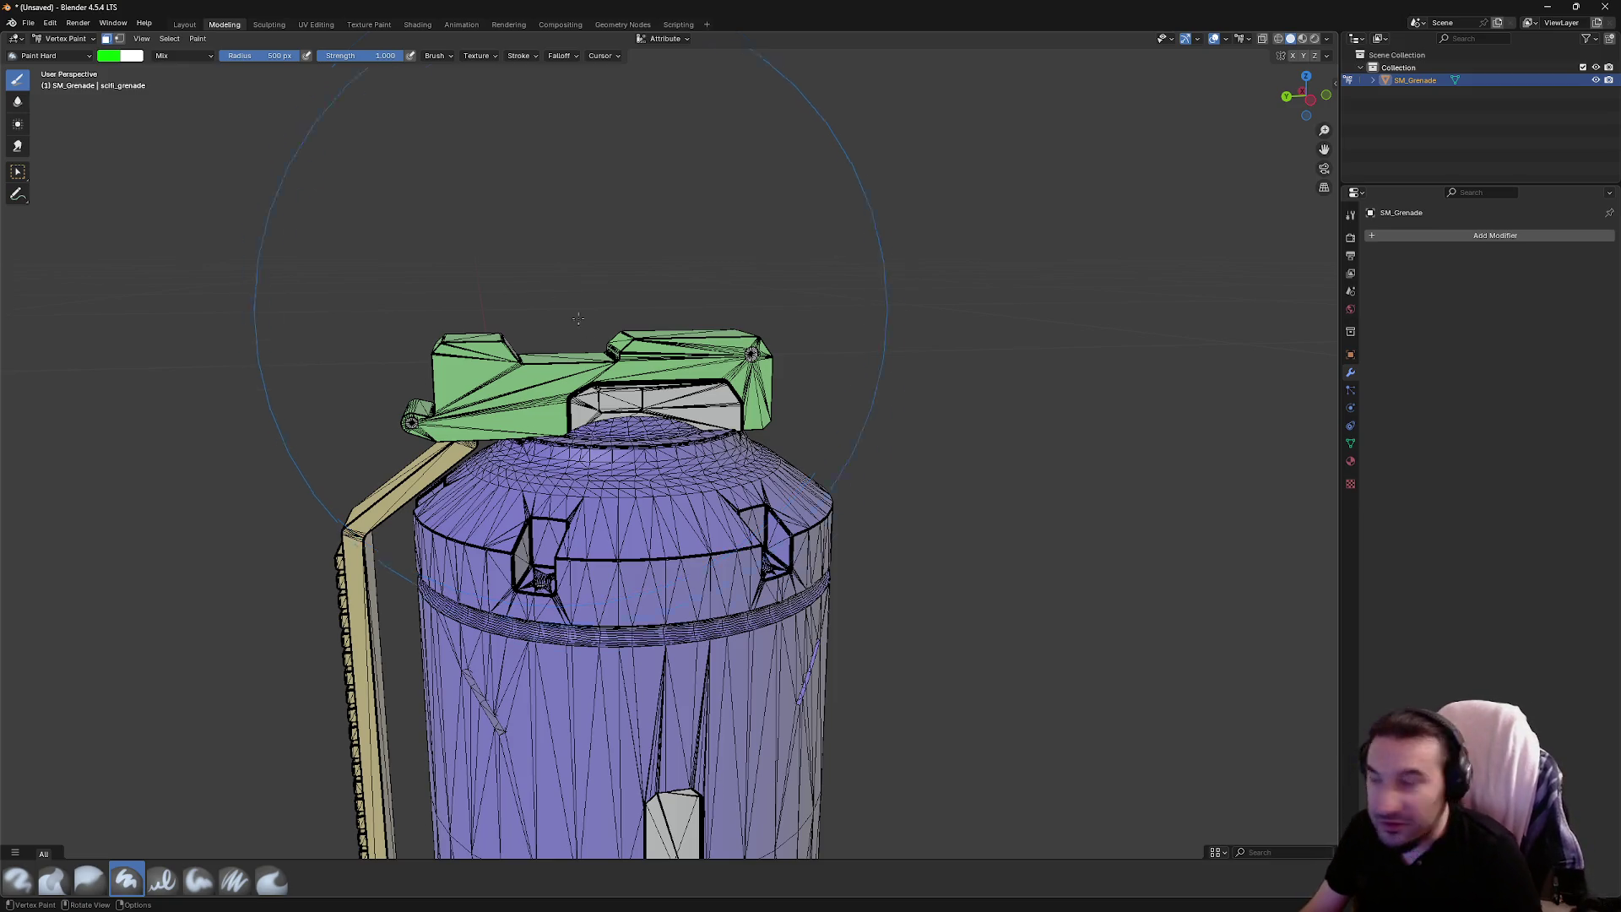
scroll(579, 318, up, 2)
click(18, 171)
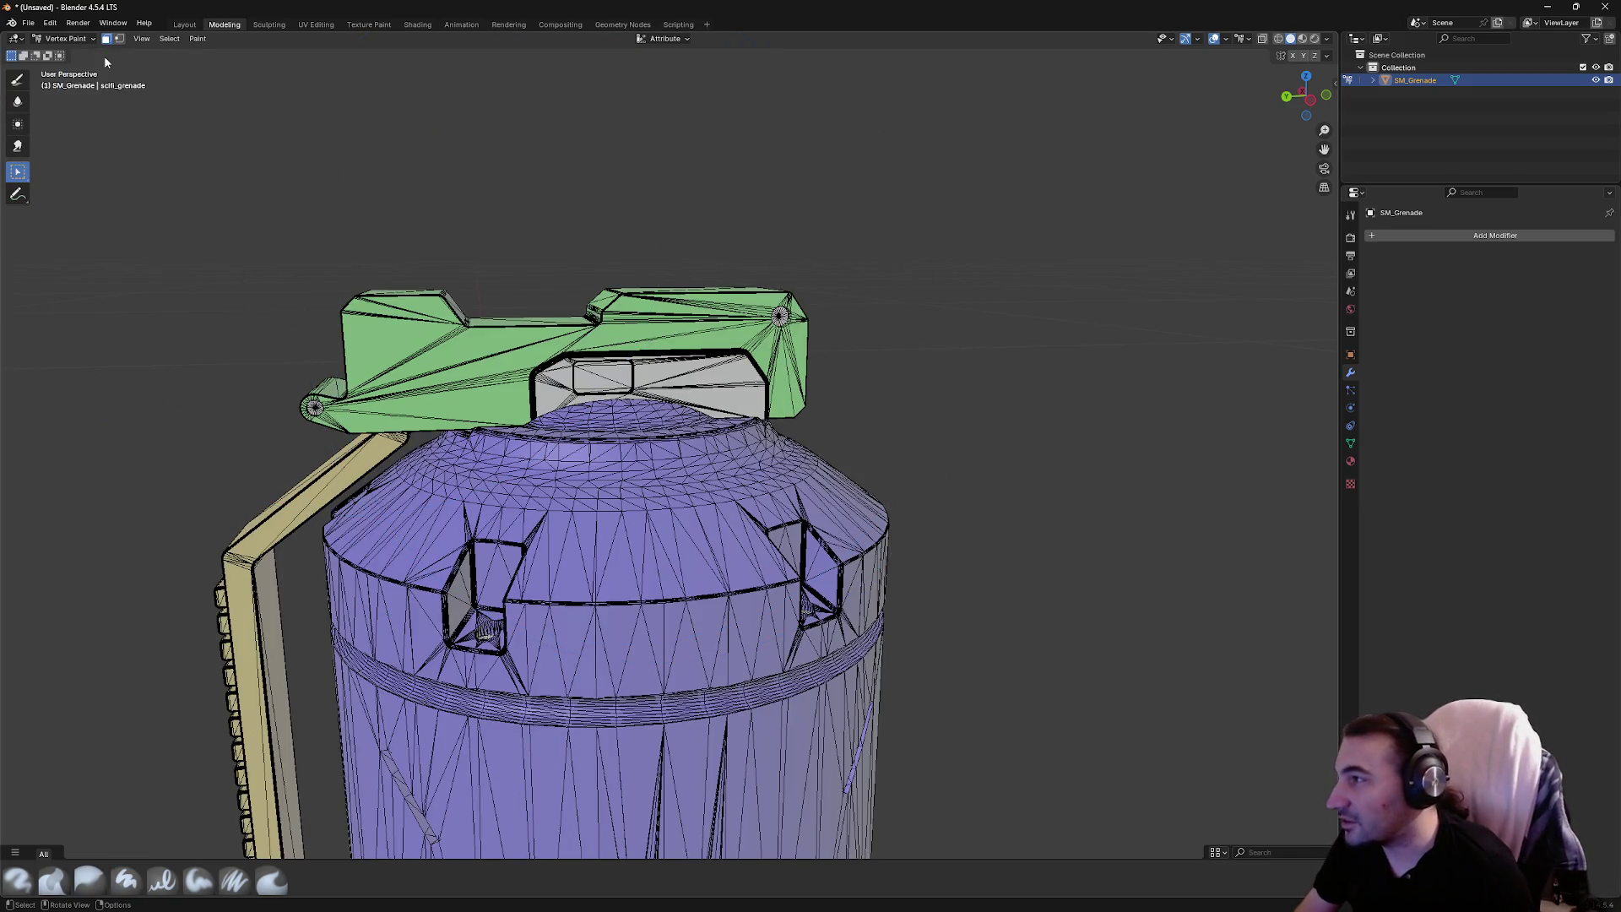
scroll(682, 341, up, 4)
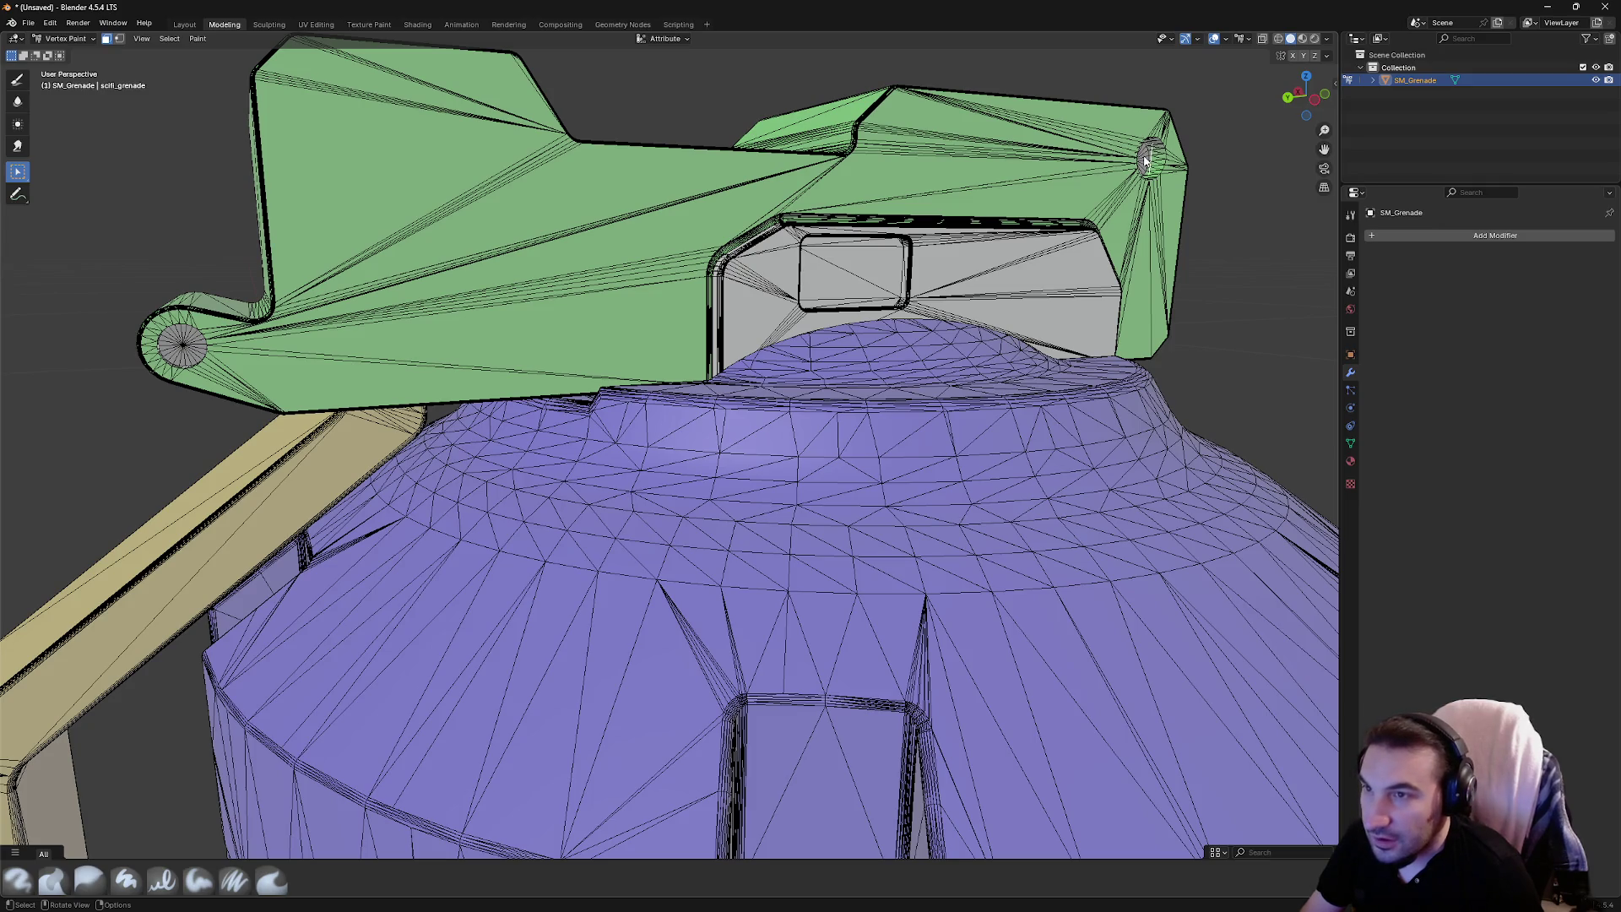
Orbit and zoom around the grenade's green top to find the unpainted grey block
scroll(884, 246, down, 3)
mouse_move(884, 247)
mouse_down()
mouse_move(736, 296)
mouse_move(916, 300)
mouse_move(250, 468)
mouse_up()
scroll(916, 300, down, 2)
scroll(251, 468, up, 5)
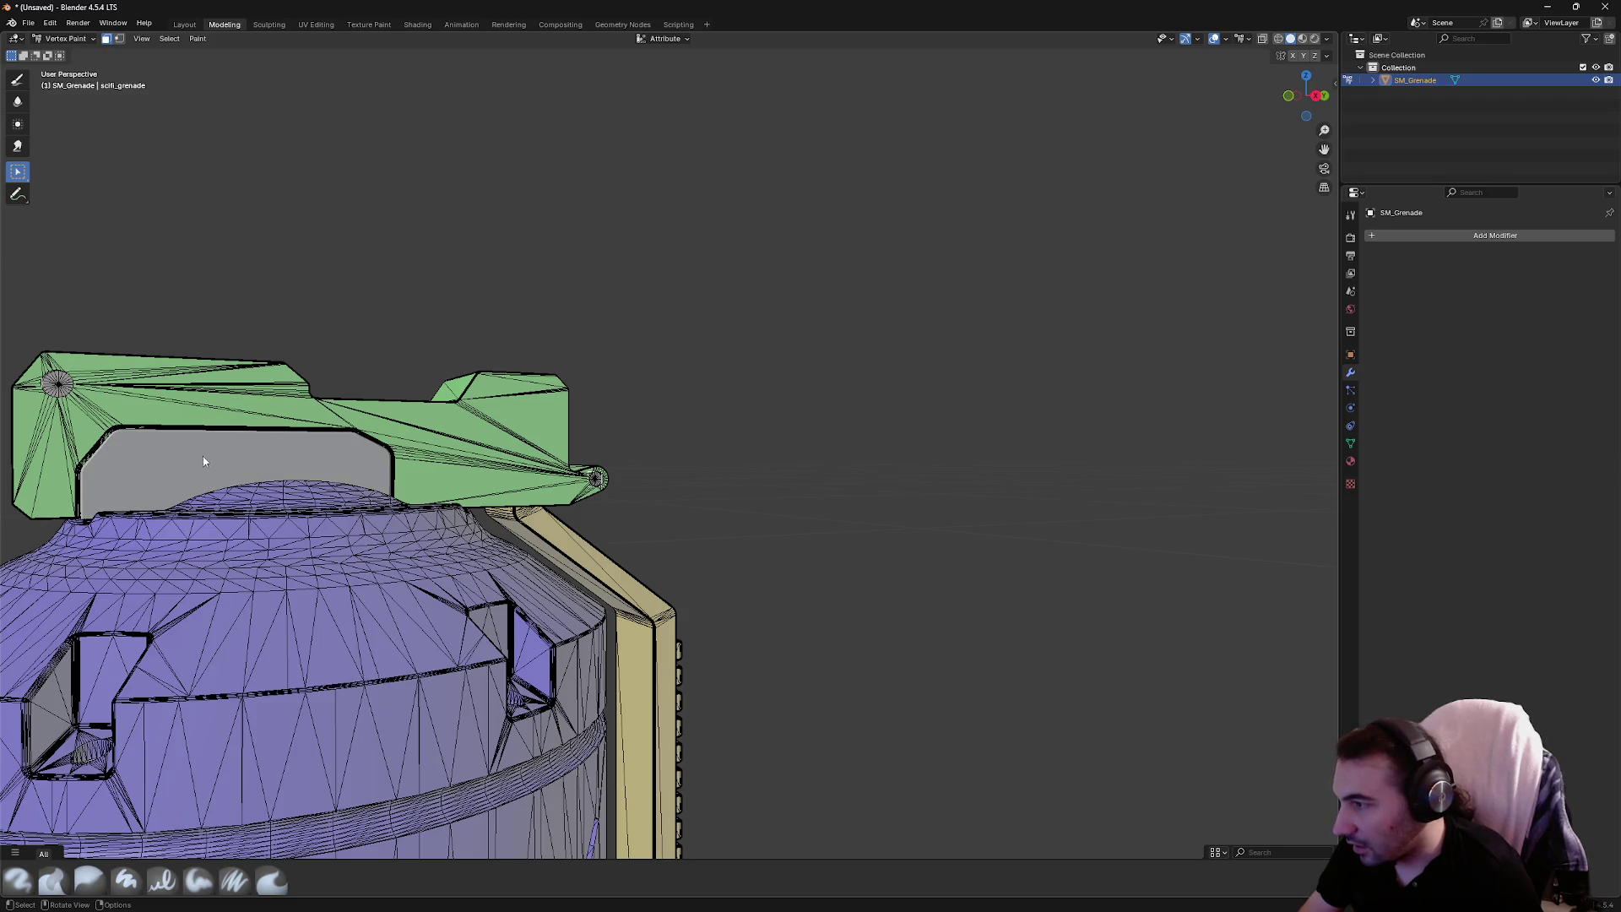
mouse_move(206, 460)
mouse_down()
mouse_move(496, 489)
mouse_move(1023, 494)
mouse_move(1096, 475)
mouse_move(1185, 408)
mouse_move(887, 517)
mouse_up()
scroll(884, 520, up, 5)
scroll(884, 520, down, 8)
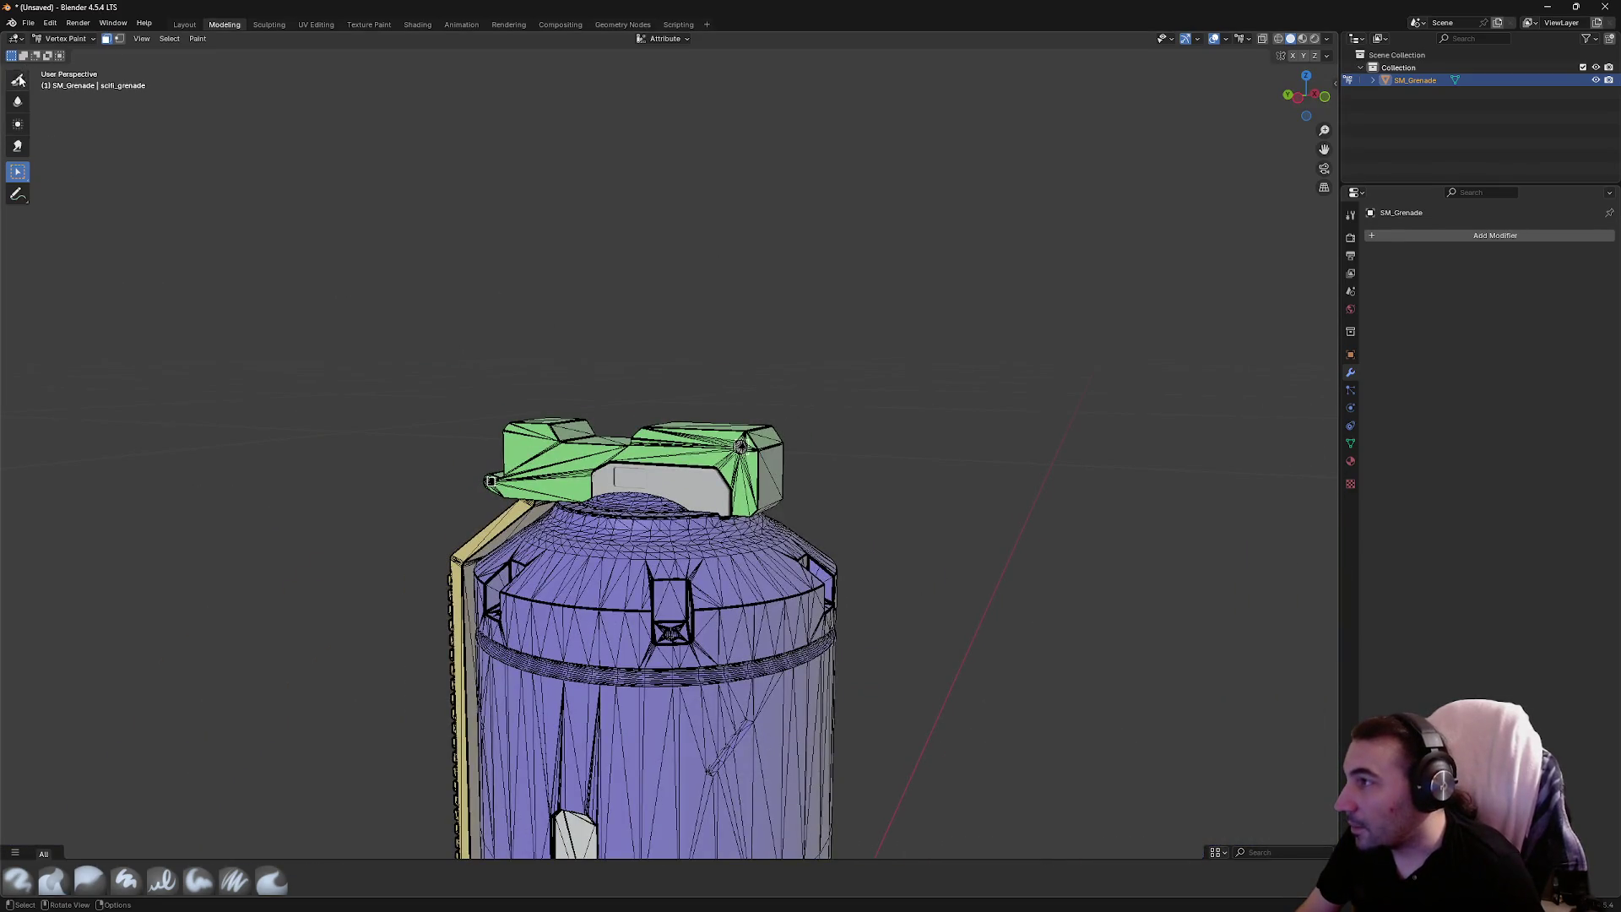
Set the brush colour to hex 00FFFF and paint the grey top block cyan
key(1)
click(110, 55)
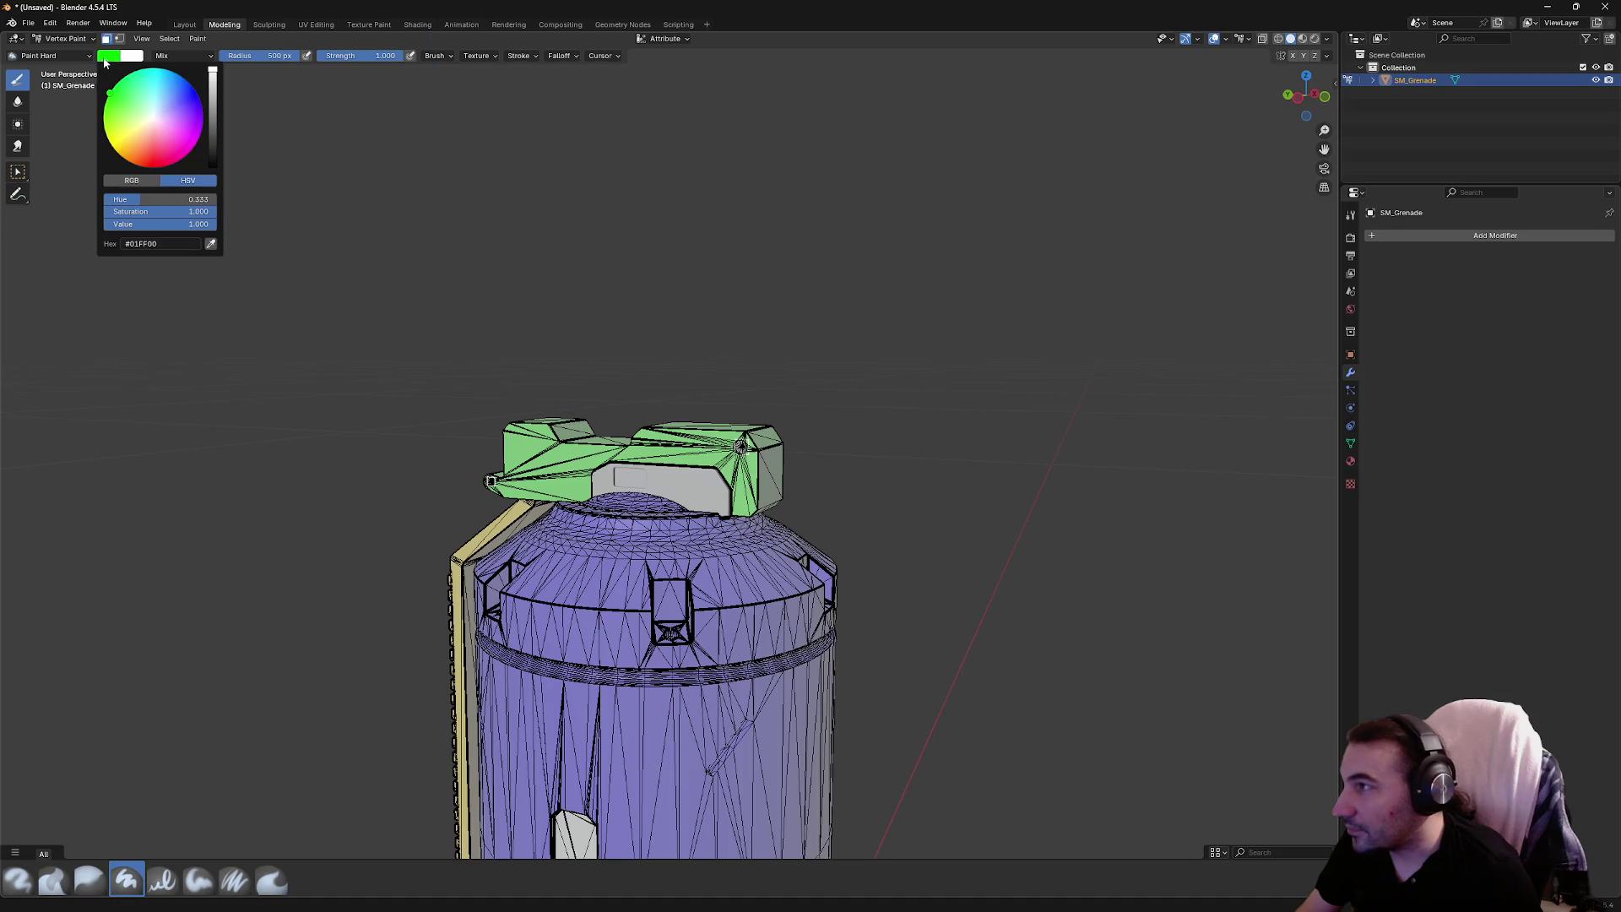
double_click(192, 211)
text(00FFFF)
key(Return)
click(586, 437)
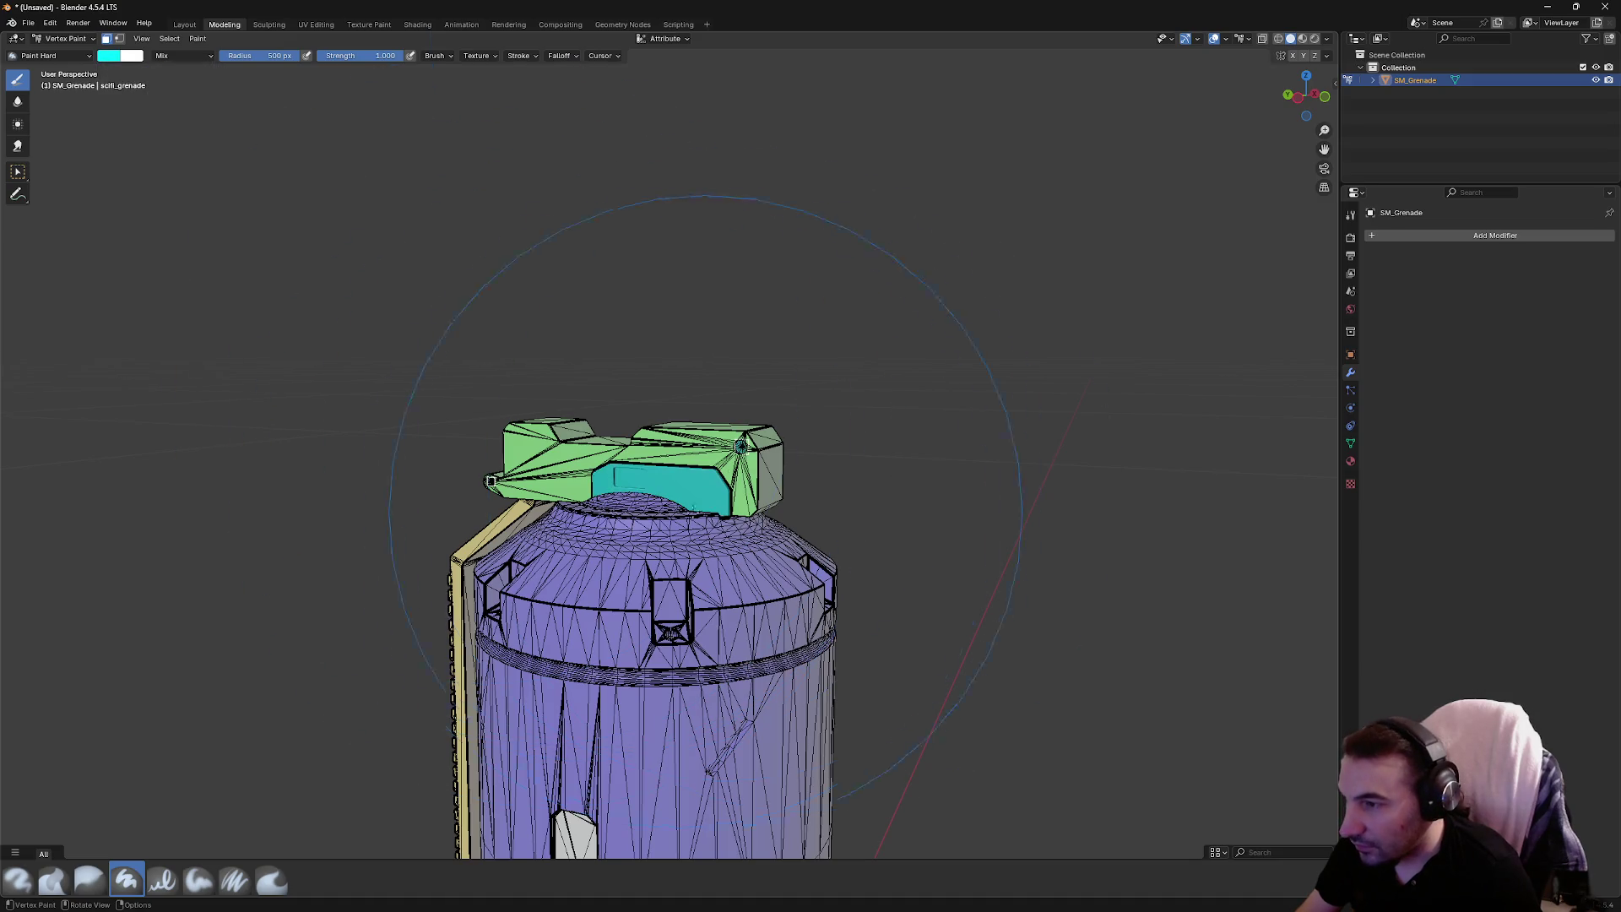
Select the rectangular panel on the grenade's side
drag(633, 439, 756, 509)
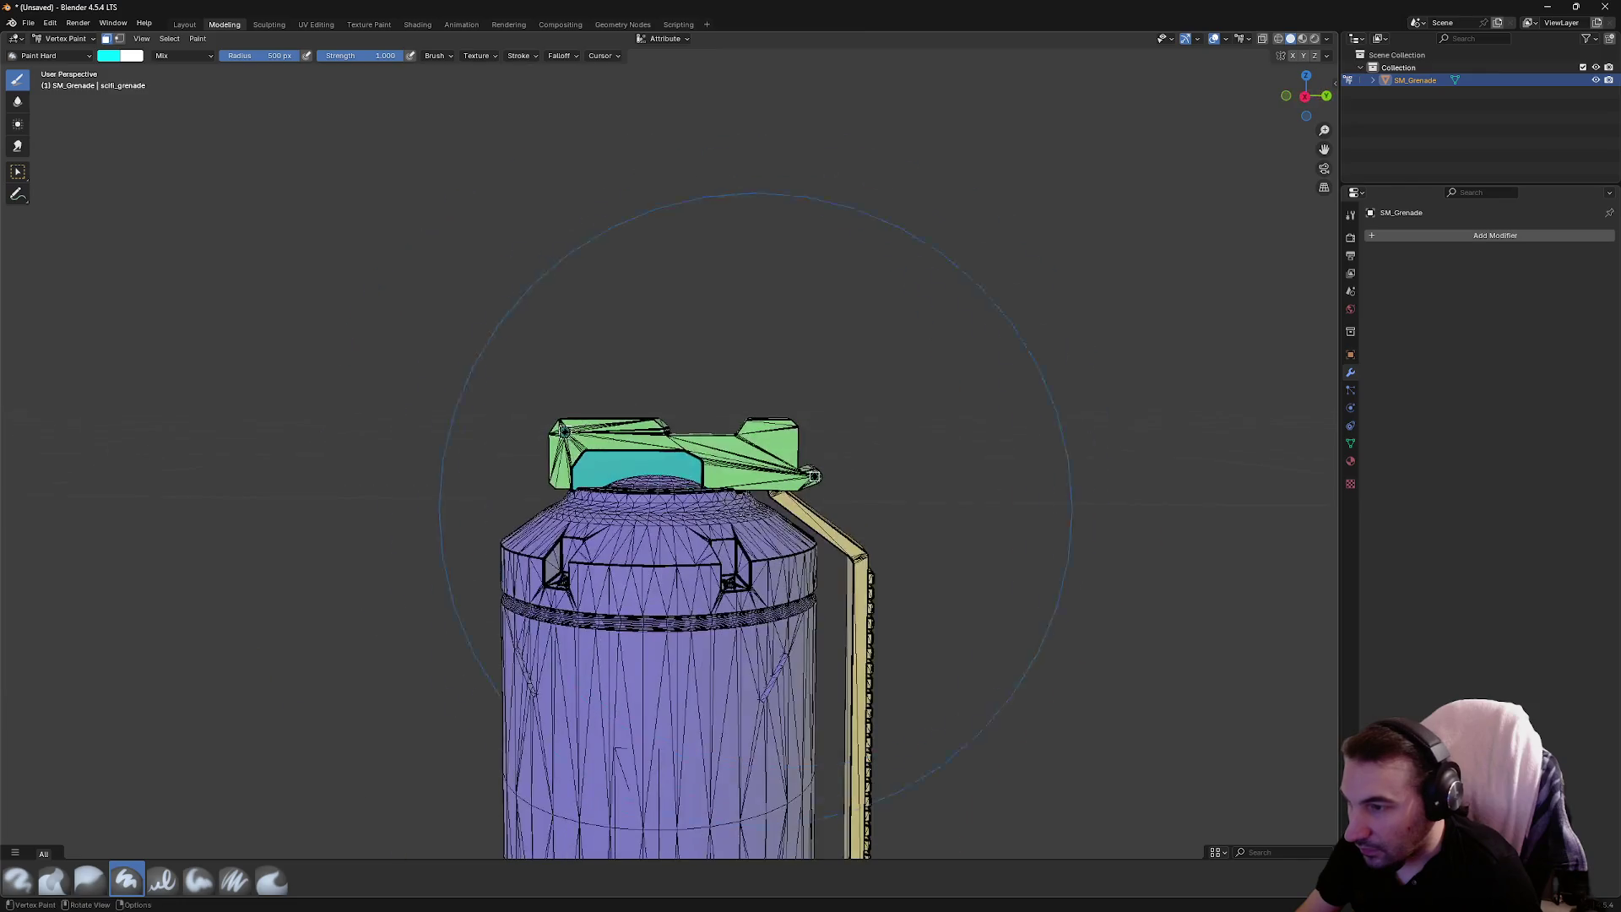
drag(476, 500, 582, 506)
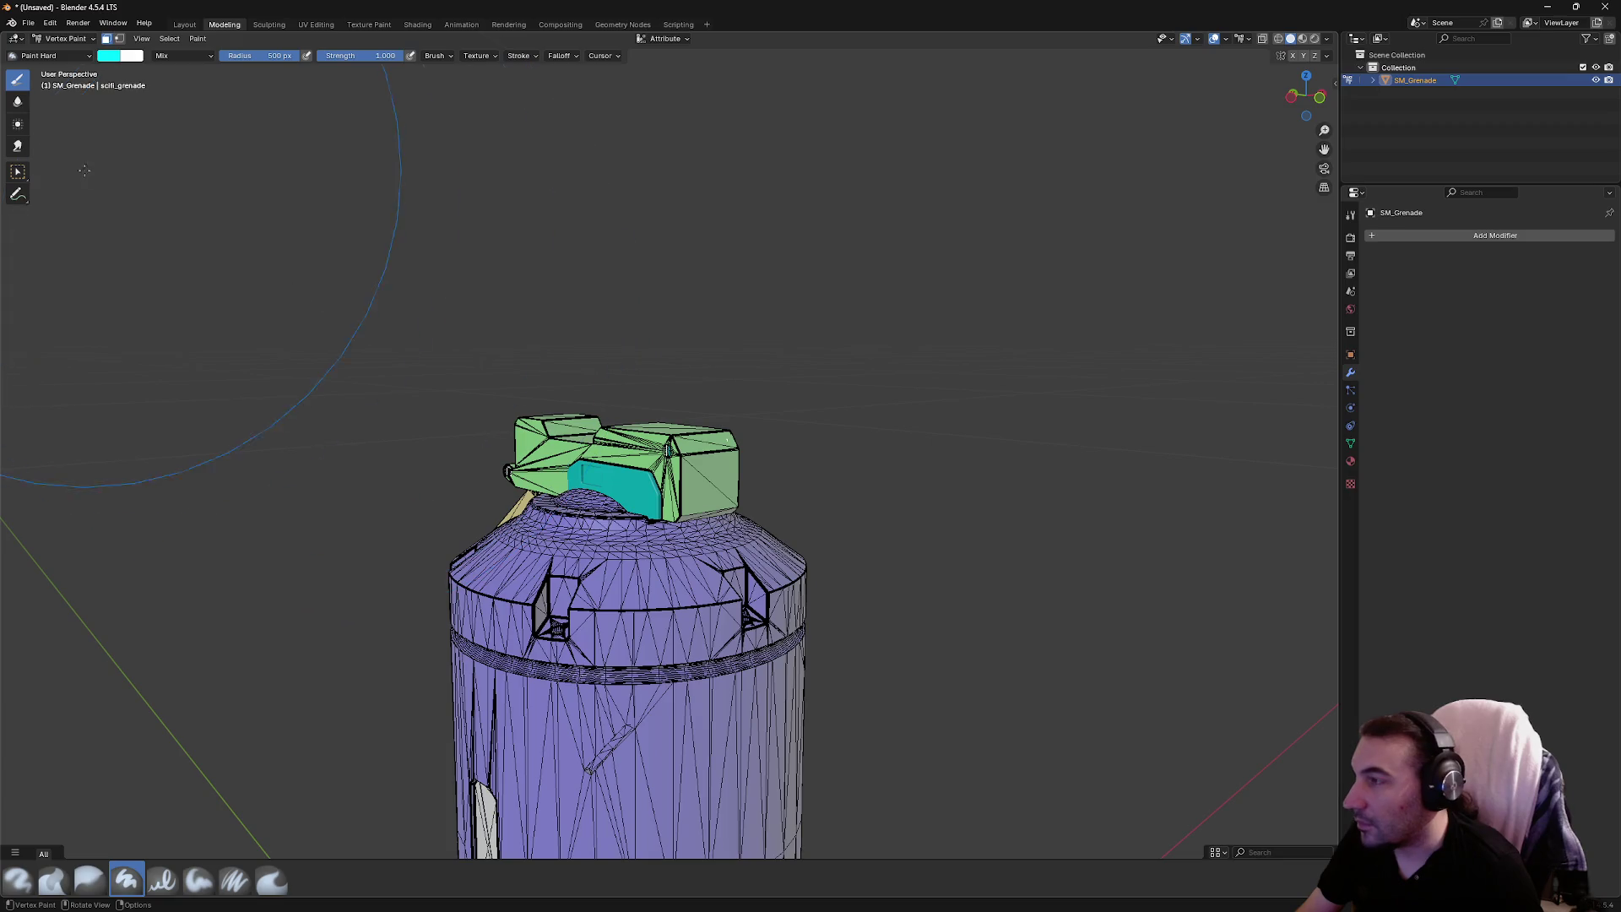
click(18, 172)
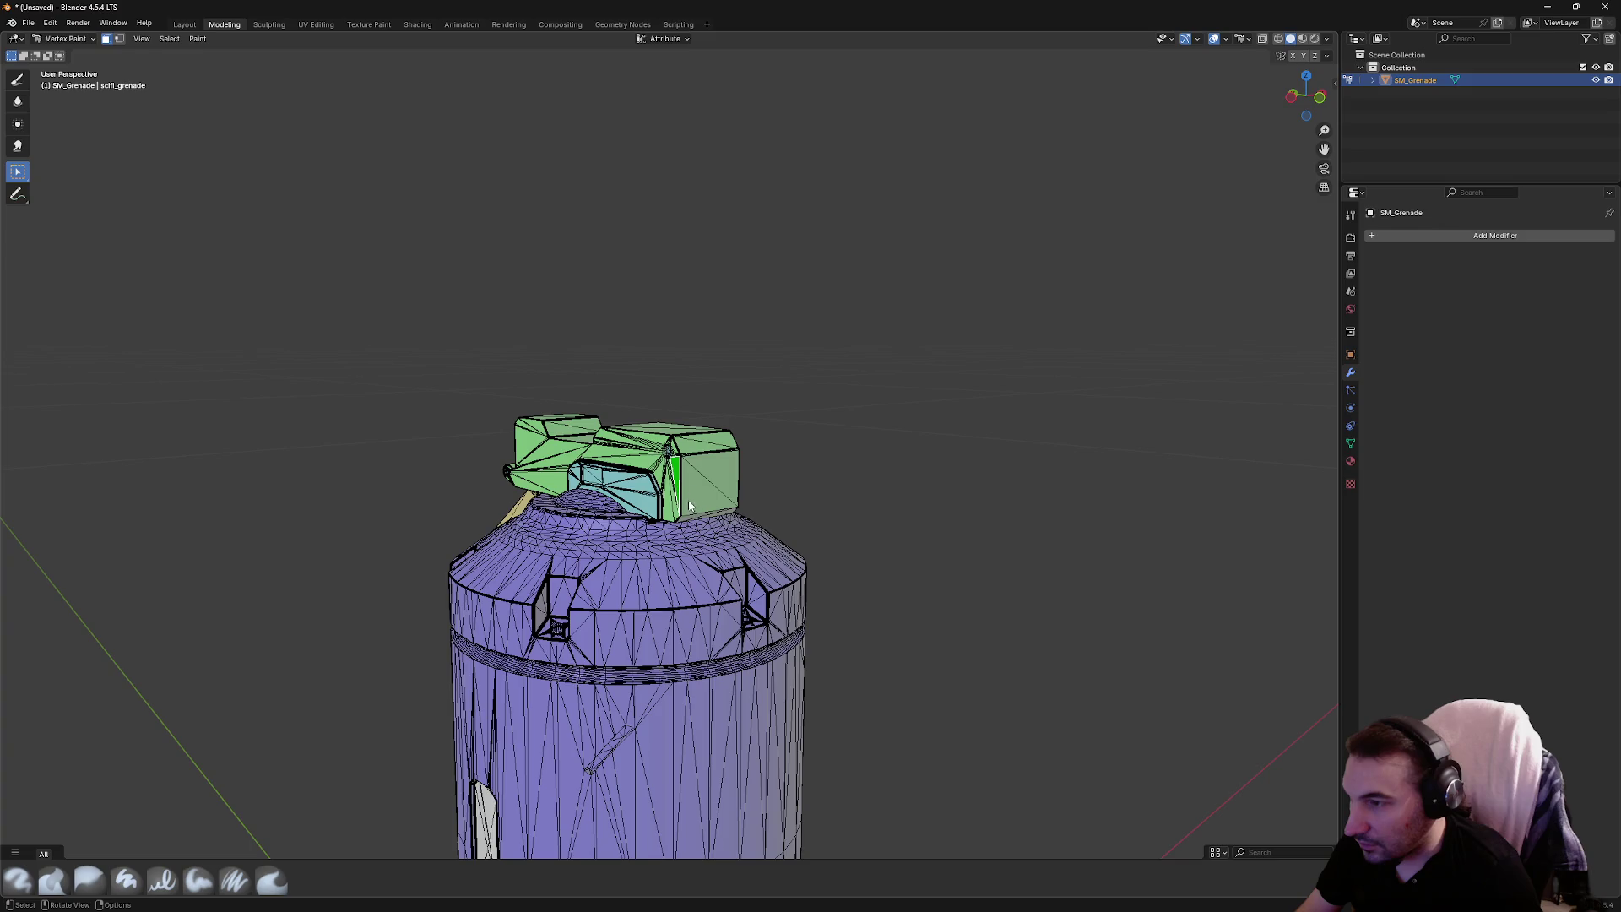
mouse_move(688, 500)
mouse_down()
mouse_move(792, 293)
mouse_move(737, 435)
mouse_up()
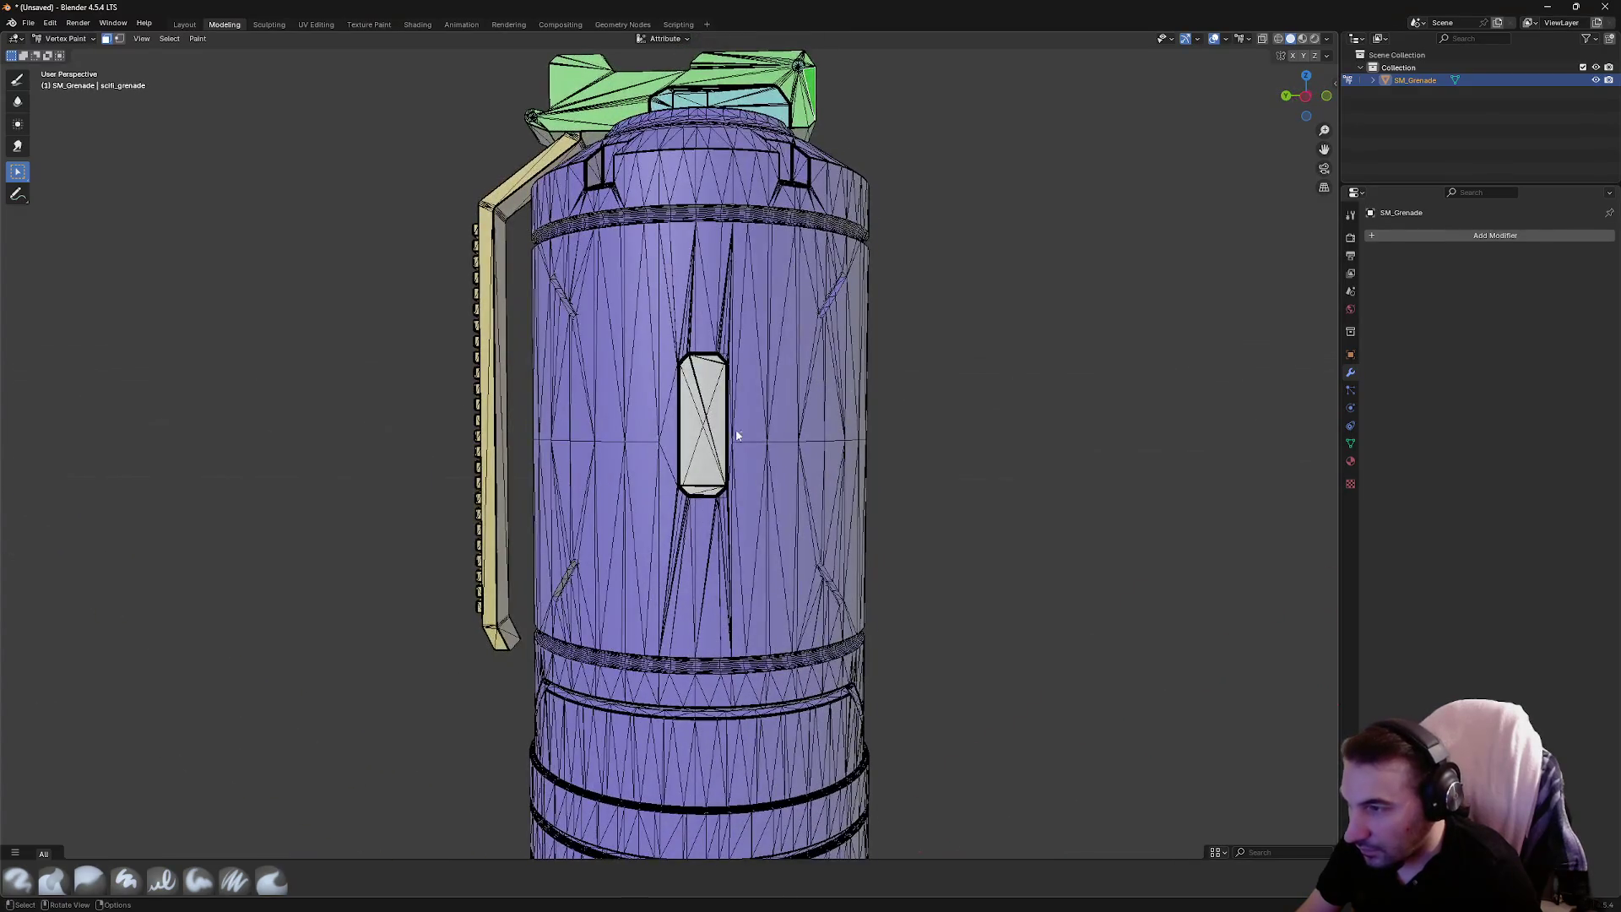
click(699, 418)
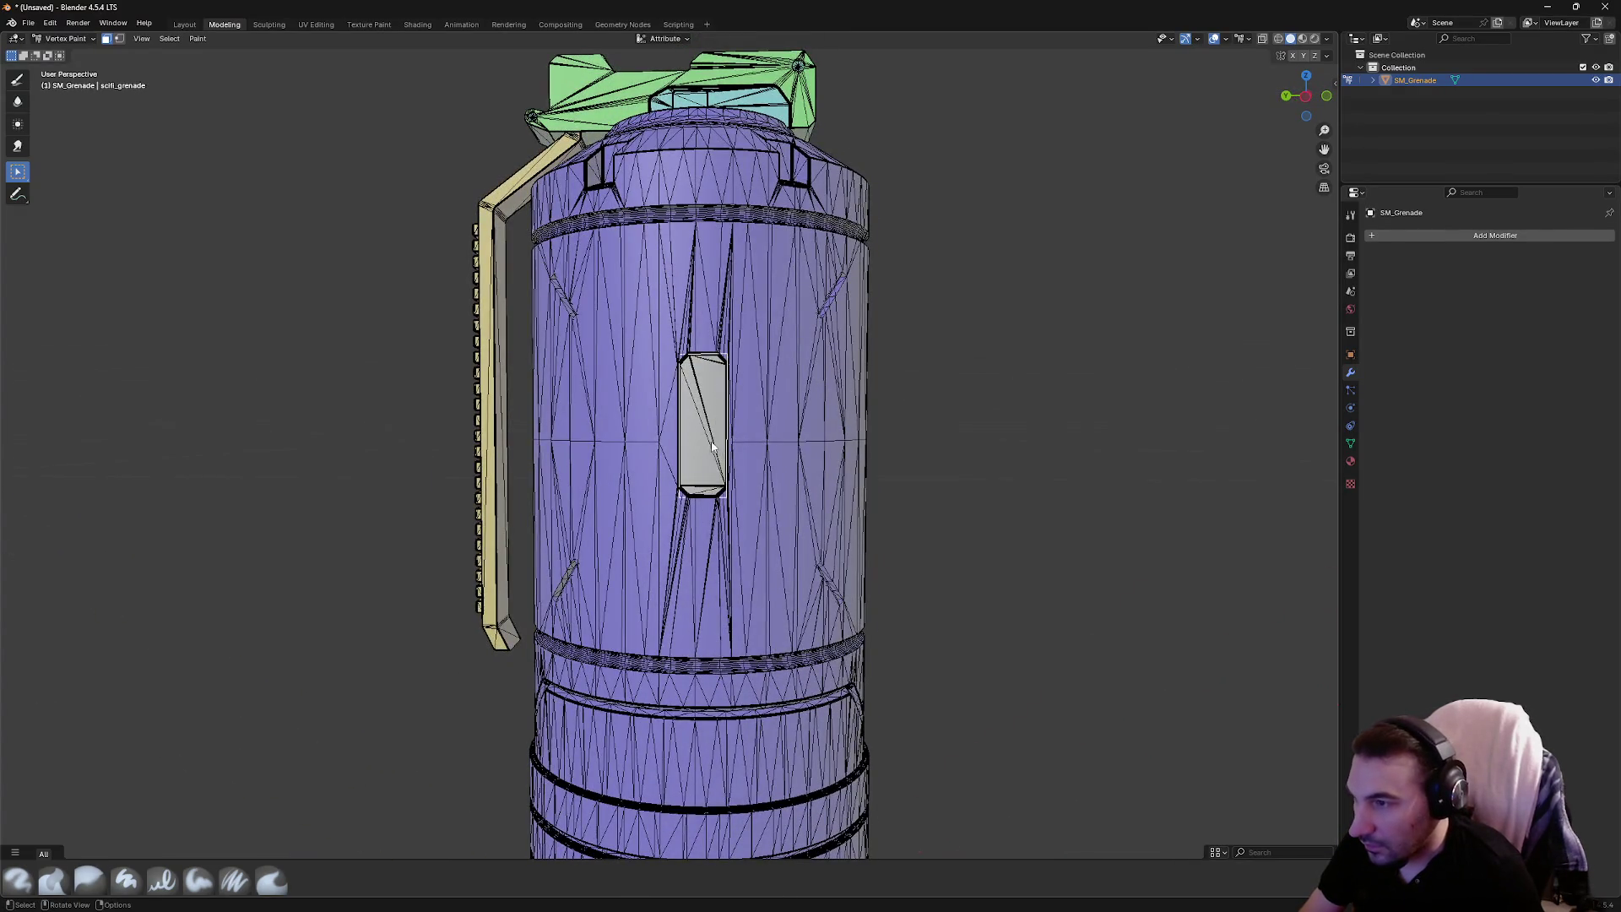
mouse_move(711, 448)
mouse_down()
mouse_move(999, 445)
mouse_move(1086, 423)
mouse_move(946, 370)
mouse_move(876, 413)
mouse_move(753, 337)
mouse_move(717, 275)
mouse_move(645, 290)
mouse_move(623, 253)
mouse_move(308, 409)
mouse_move(134, 423)
mouse_move(228, 420)
mouse_up()
Paint the selected side panel a deep purple, then return to the Layout workspace
scroll(681, 292, up, 4)
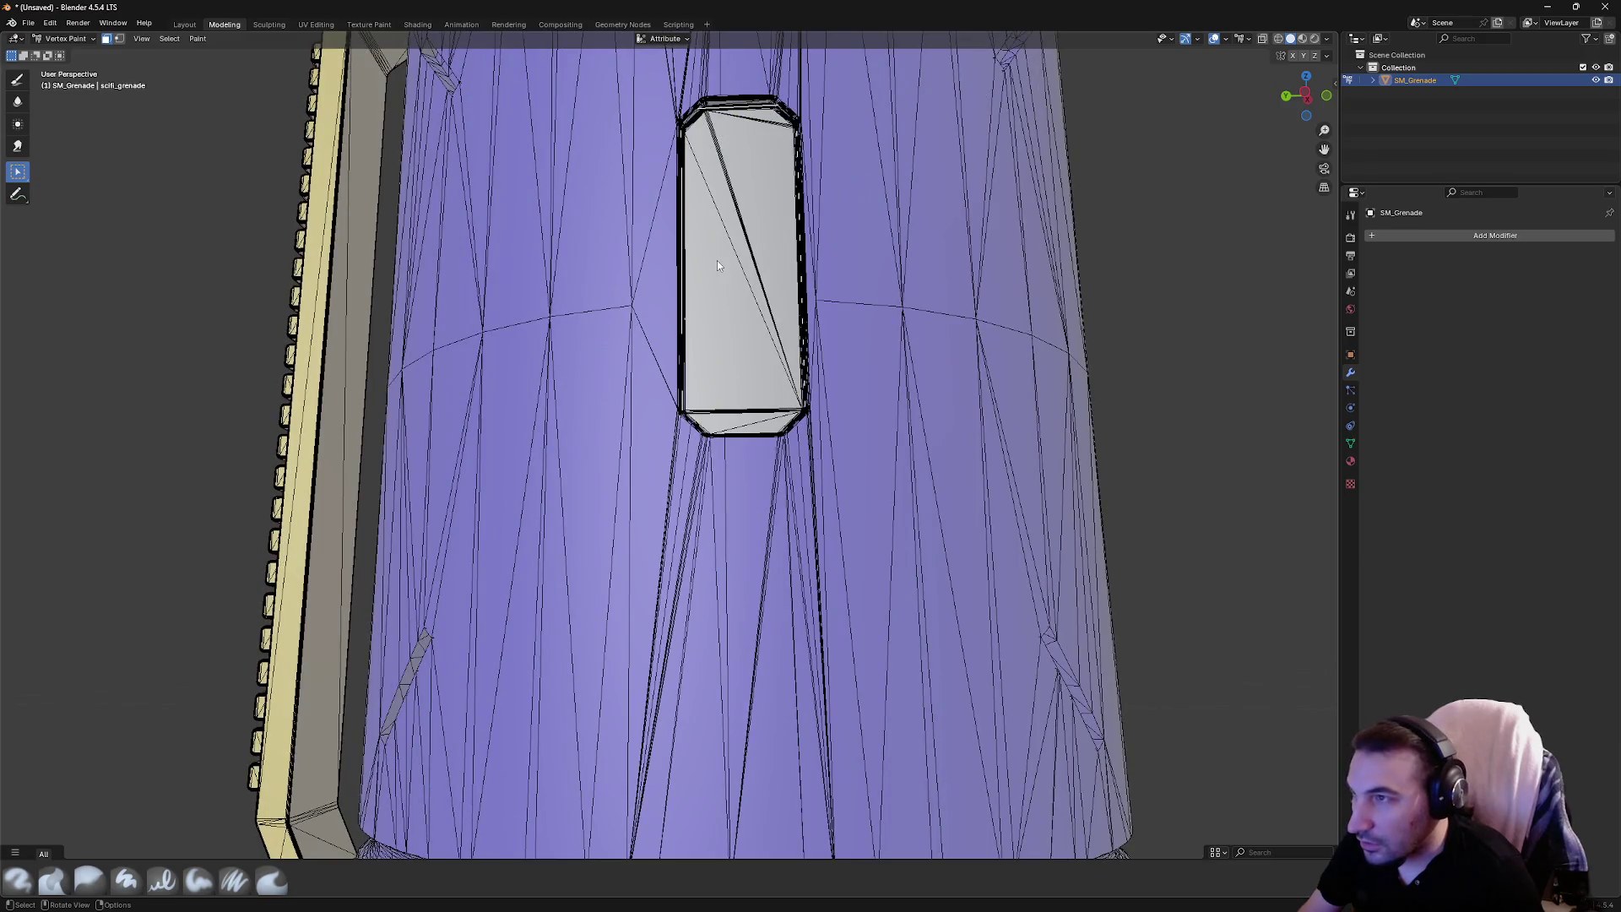
scroll(675, 279, up, 3)
scroll(618, 298, down, 3)
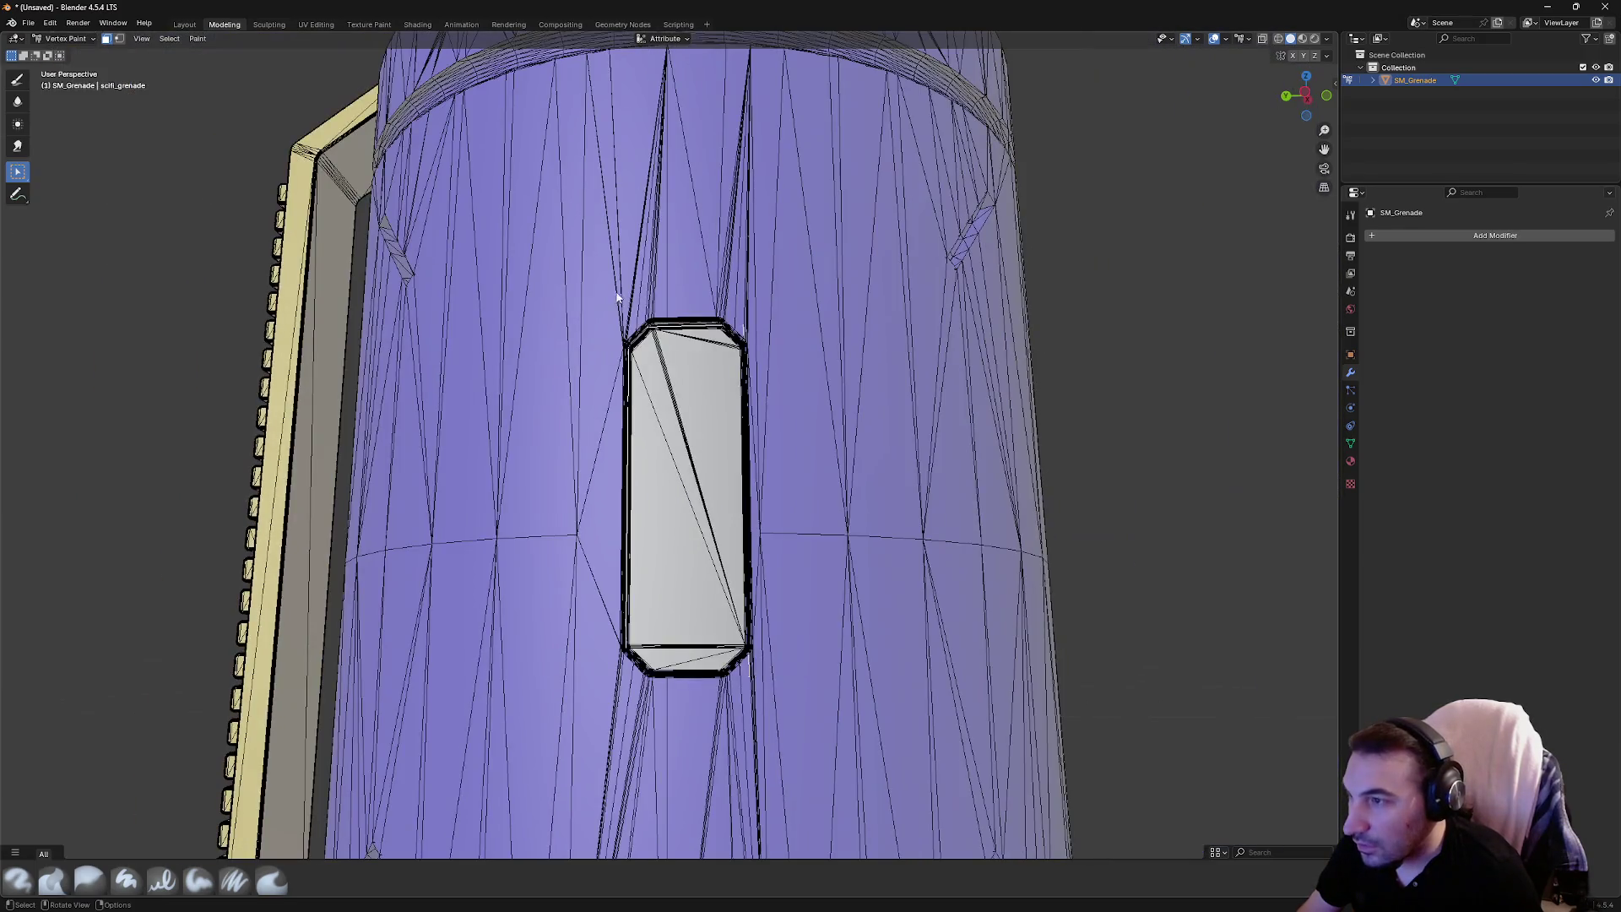
scroll(617, 298, up, 3)
scroll(657, 356, down, 4)
mouse_move(652, 342)
mouse_down()
mouse_move(662, 290)
mouse_move(692, 278)
mouse_move(662, 373)
mouse_move(648, 354)
mouse_move(703, 380)
mouse_move(540, 371)
mouse_up()
scroll(713, 275, up, 3)
scroll(704, 255, down, 3)
scroll(559, 378, down, 4)
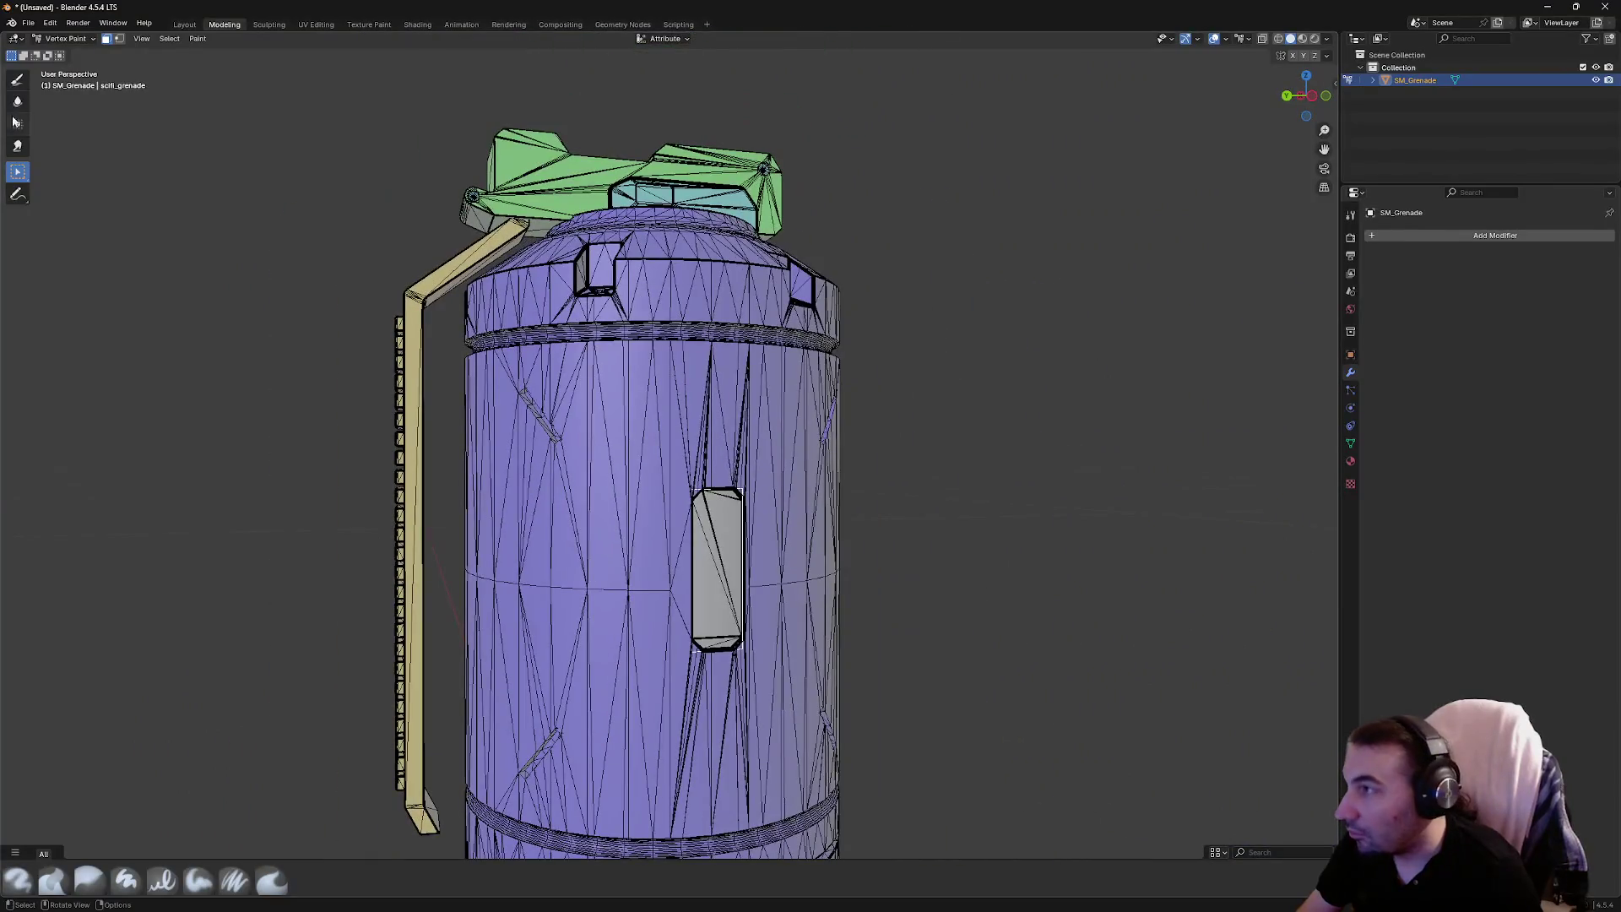
click(14, 82)
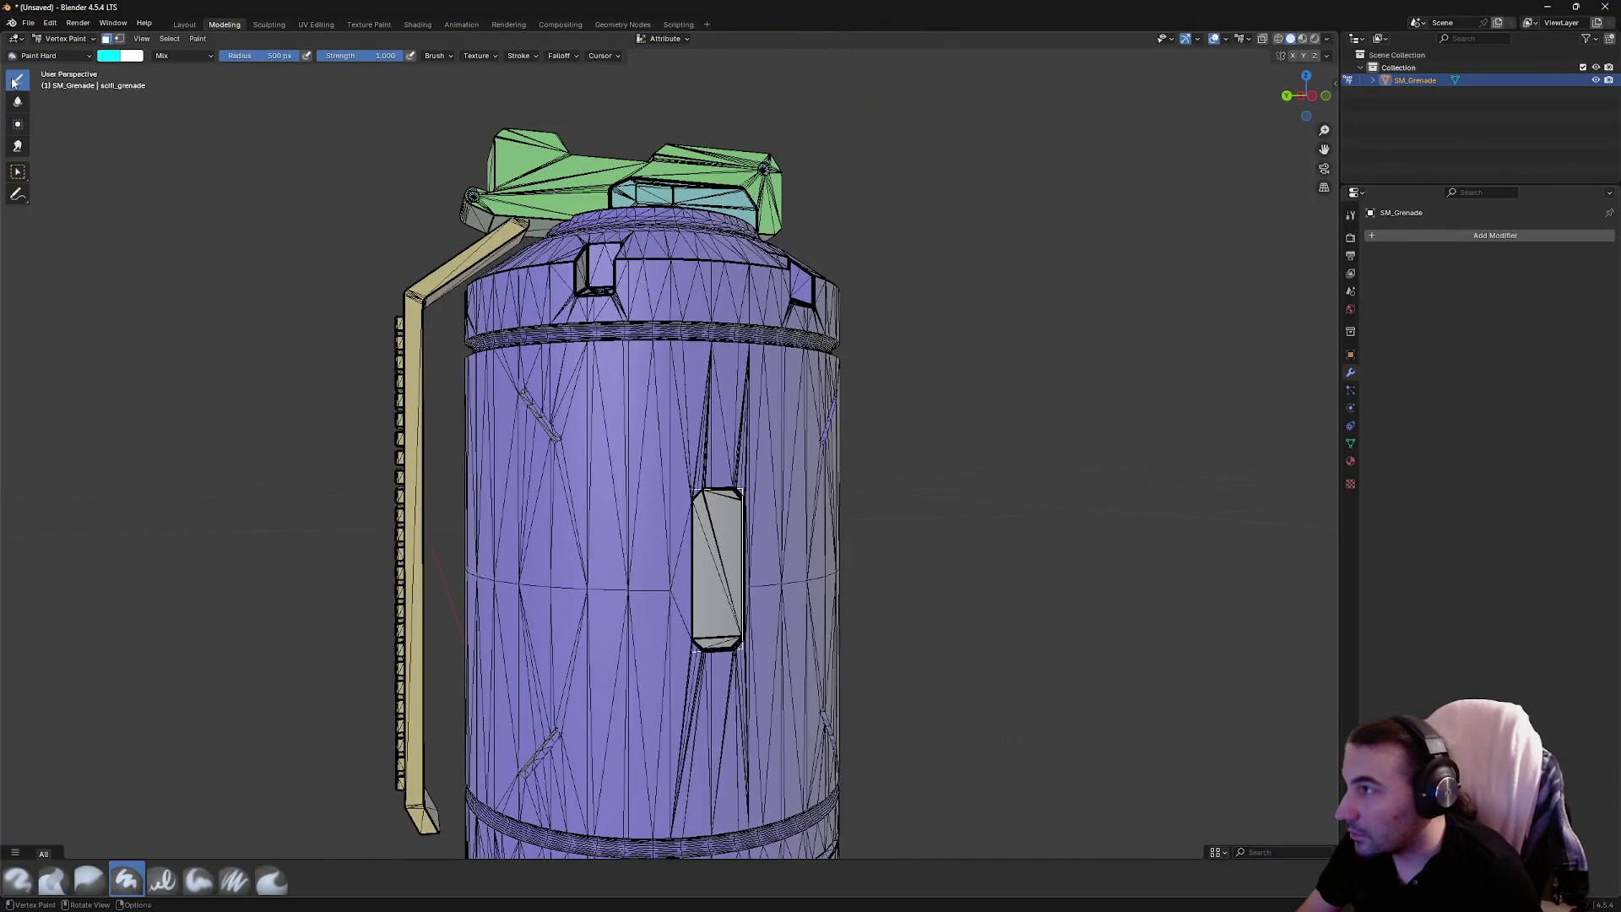
click(114, 57)
drag(194, 212, 218, 211)
click(667, 583)
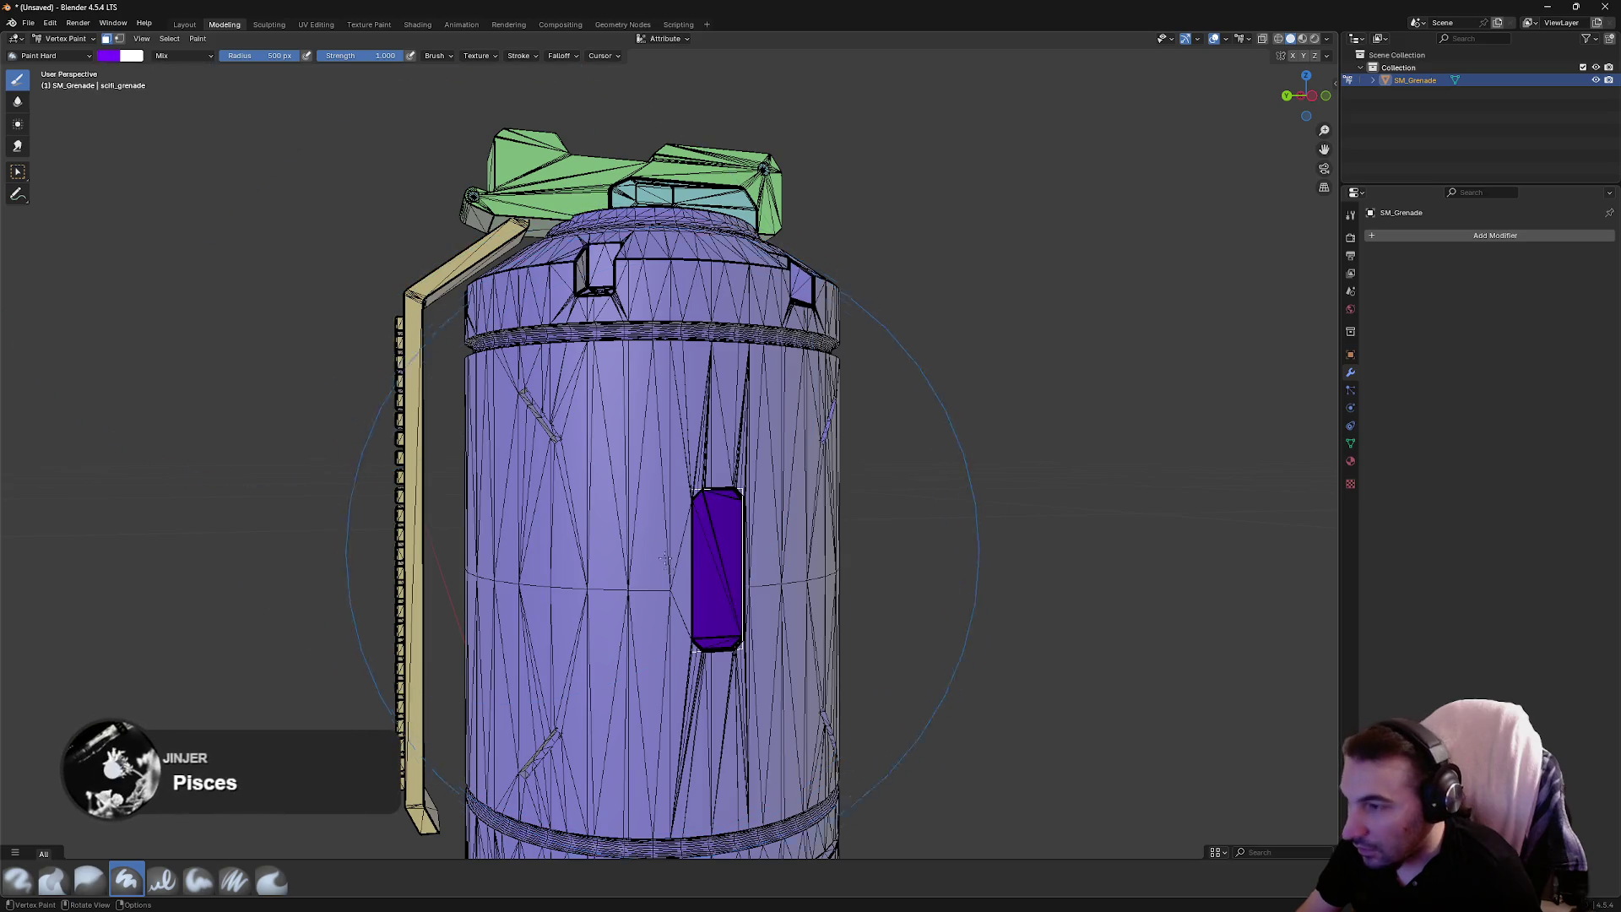
click(184, 25)
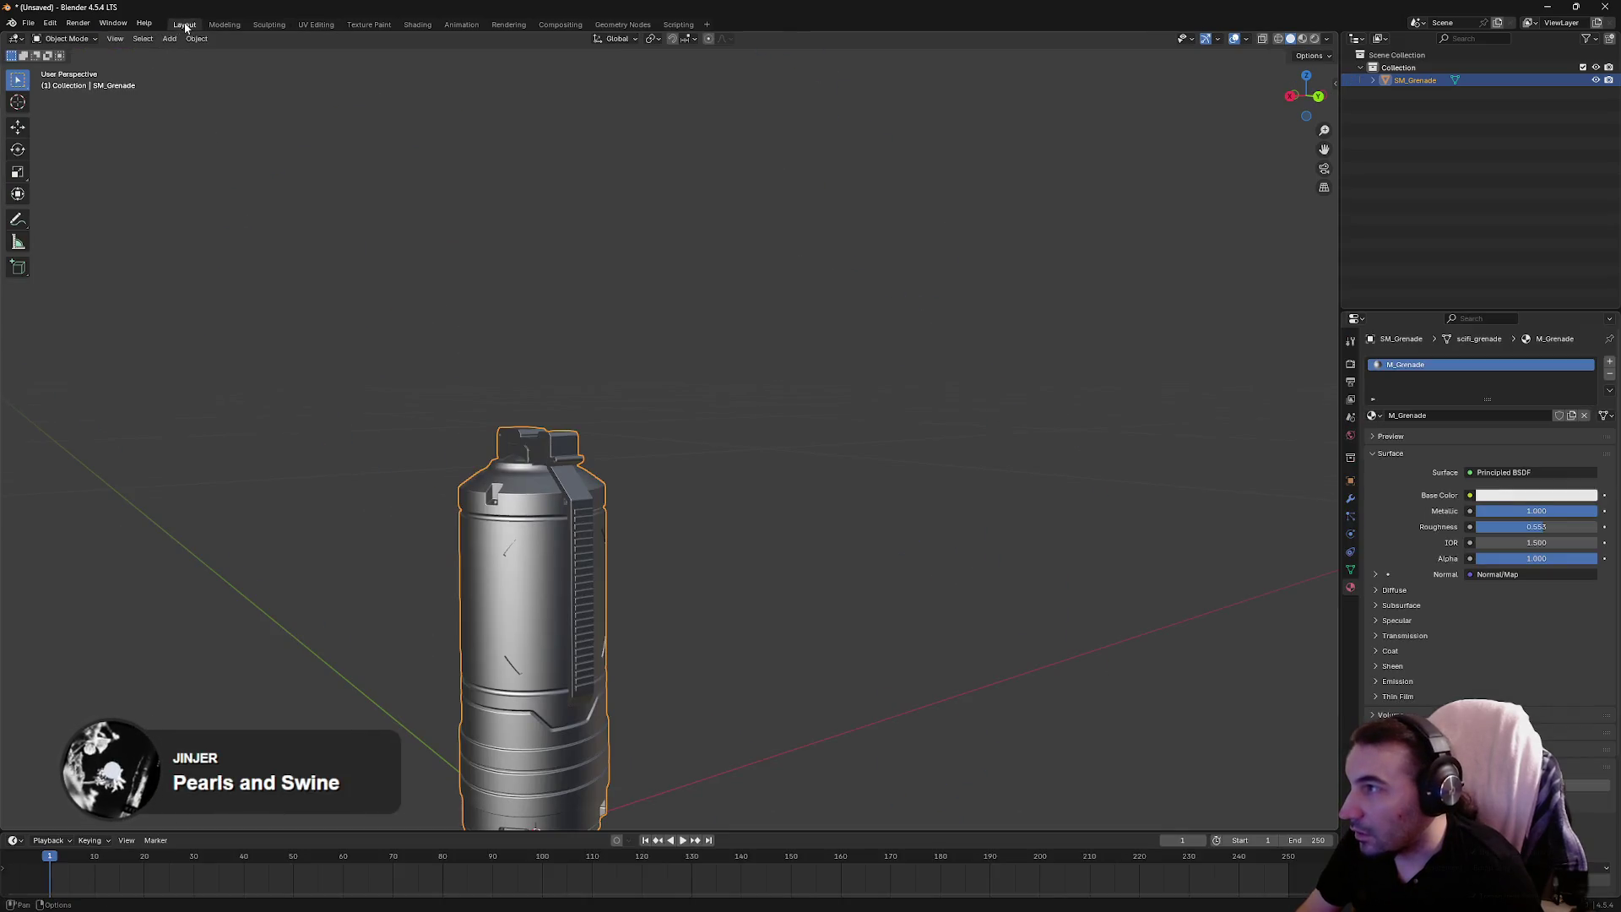
Export the grenade as FBX, overwriting scifi_grenade.FBX in the Desktop folder
click(222, 24)
drag(929, 427, 1056, 499)
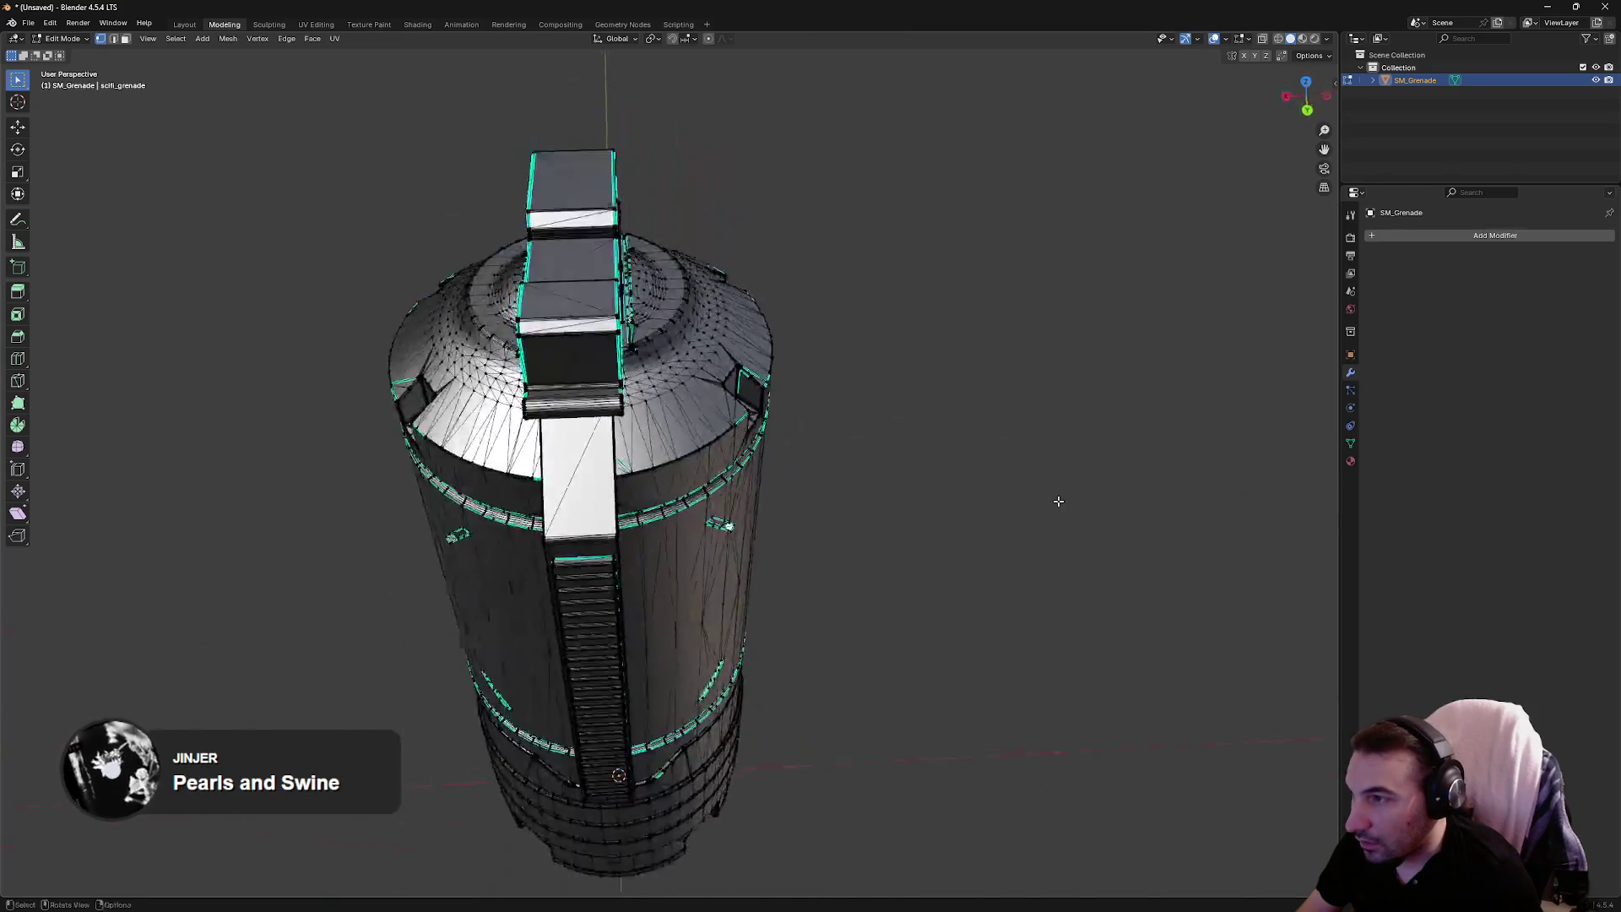
scroll(1057, 499, down, 4)
click(28, 22)
mouse_move(82, 221)
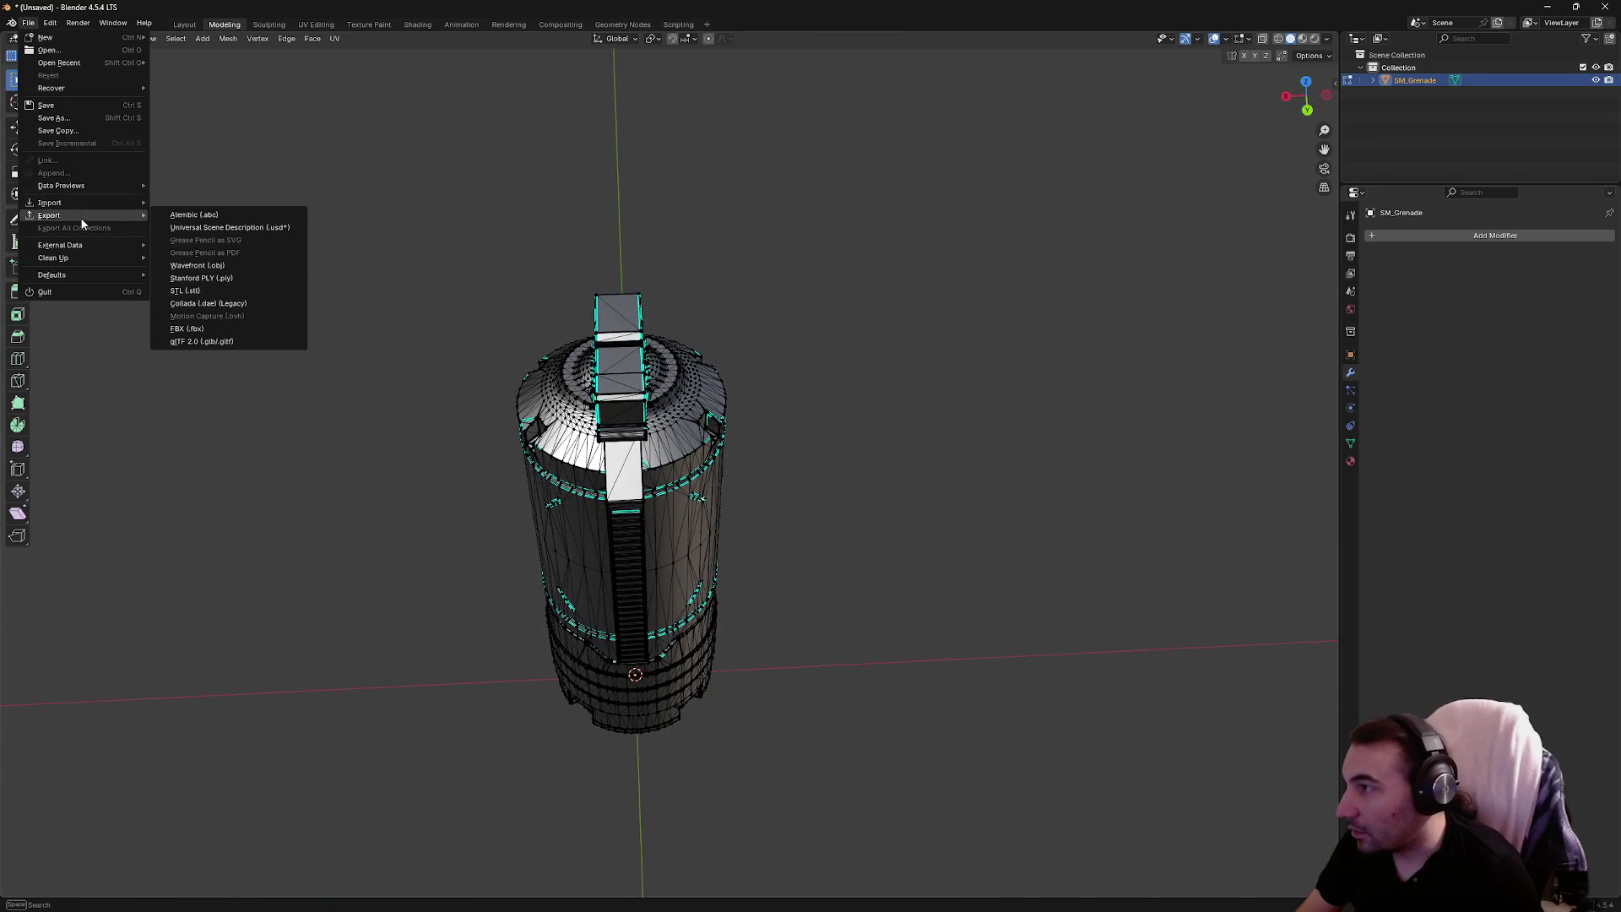
click(217, 331)
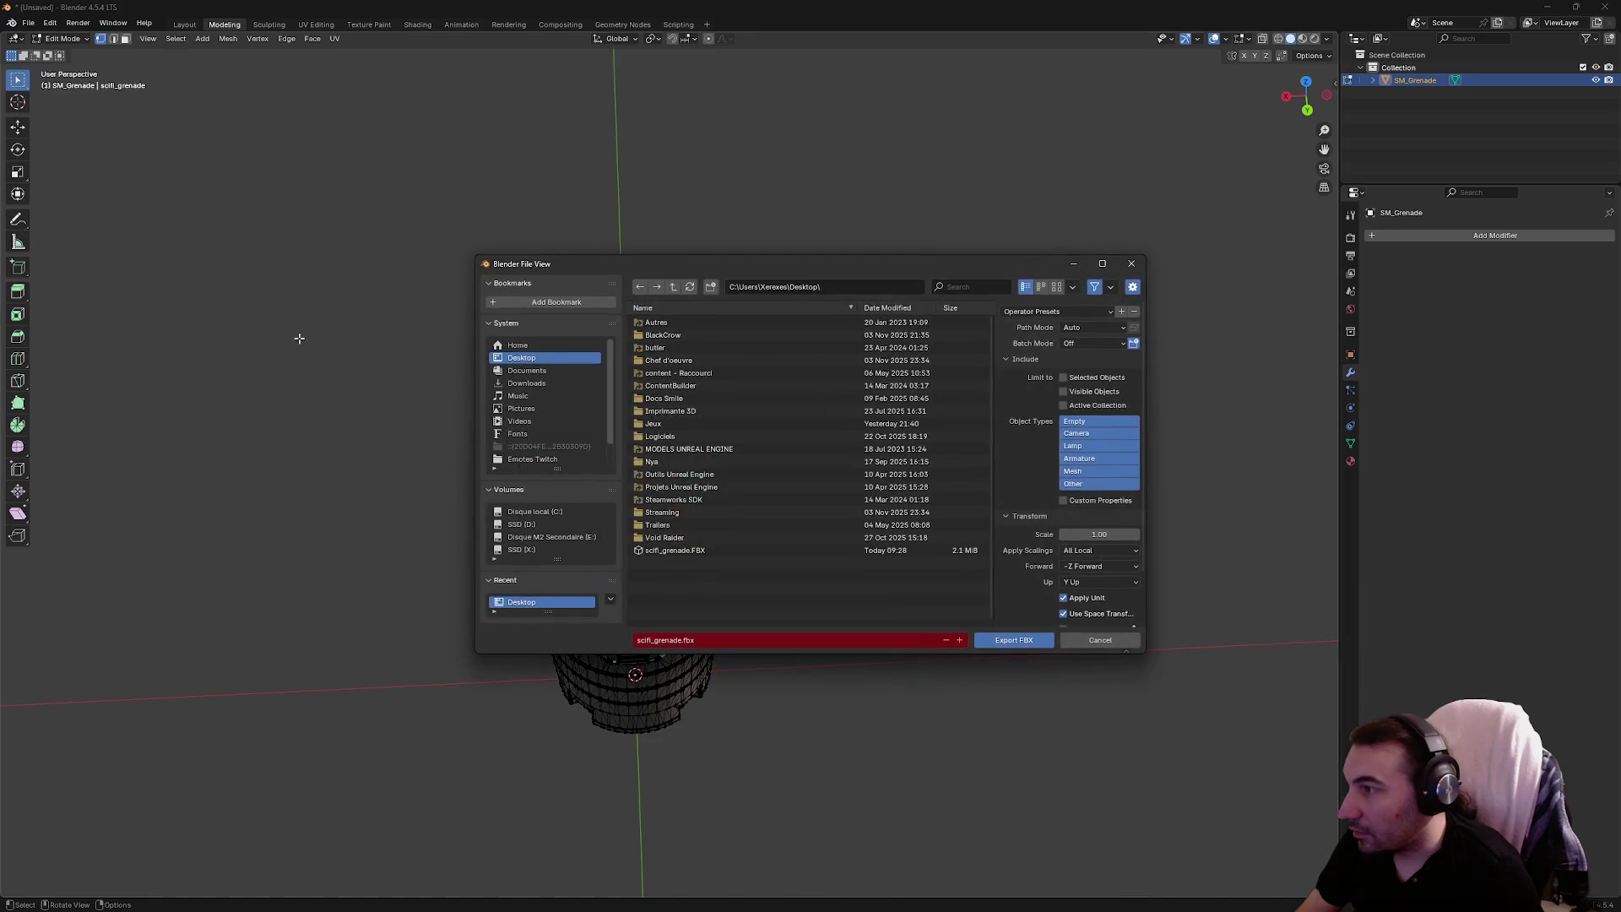
click(675, 550)
click(1010, 640)
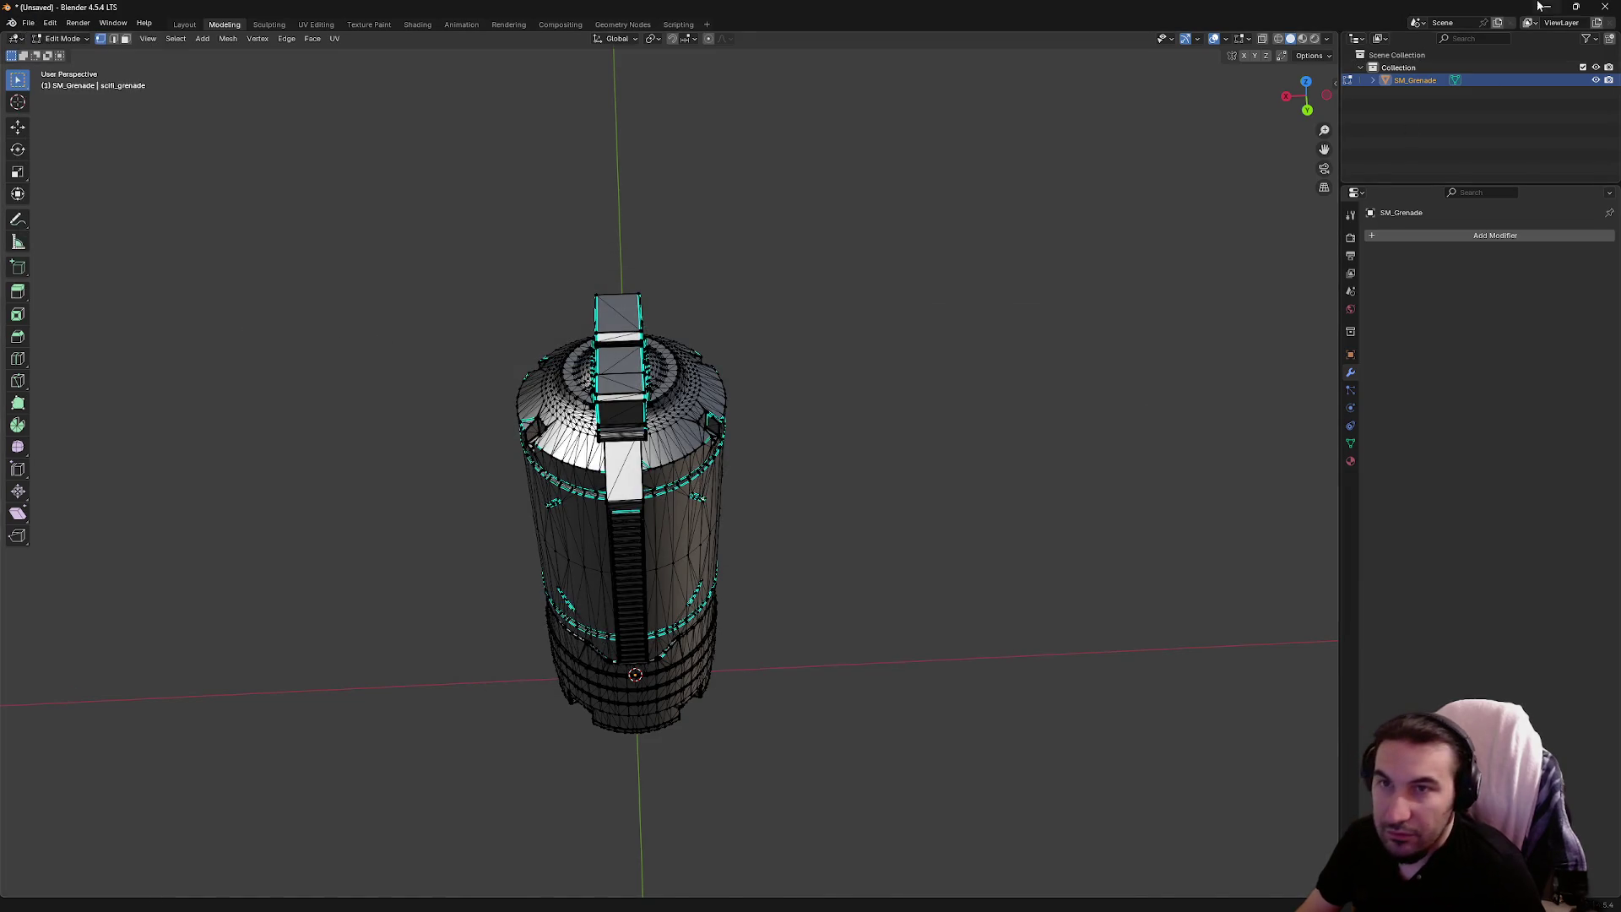
click(1545, 6)
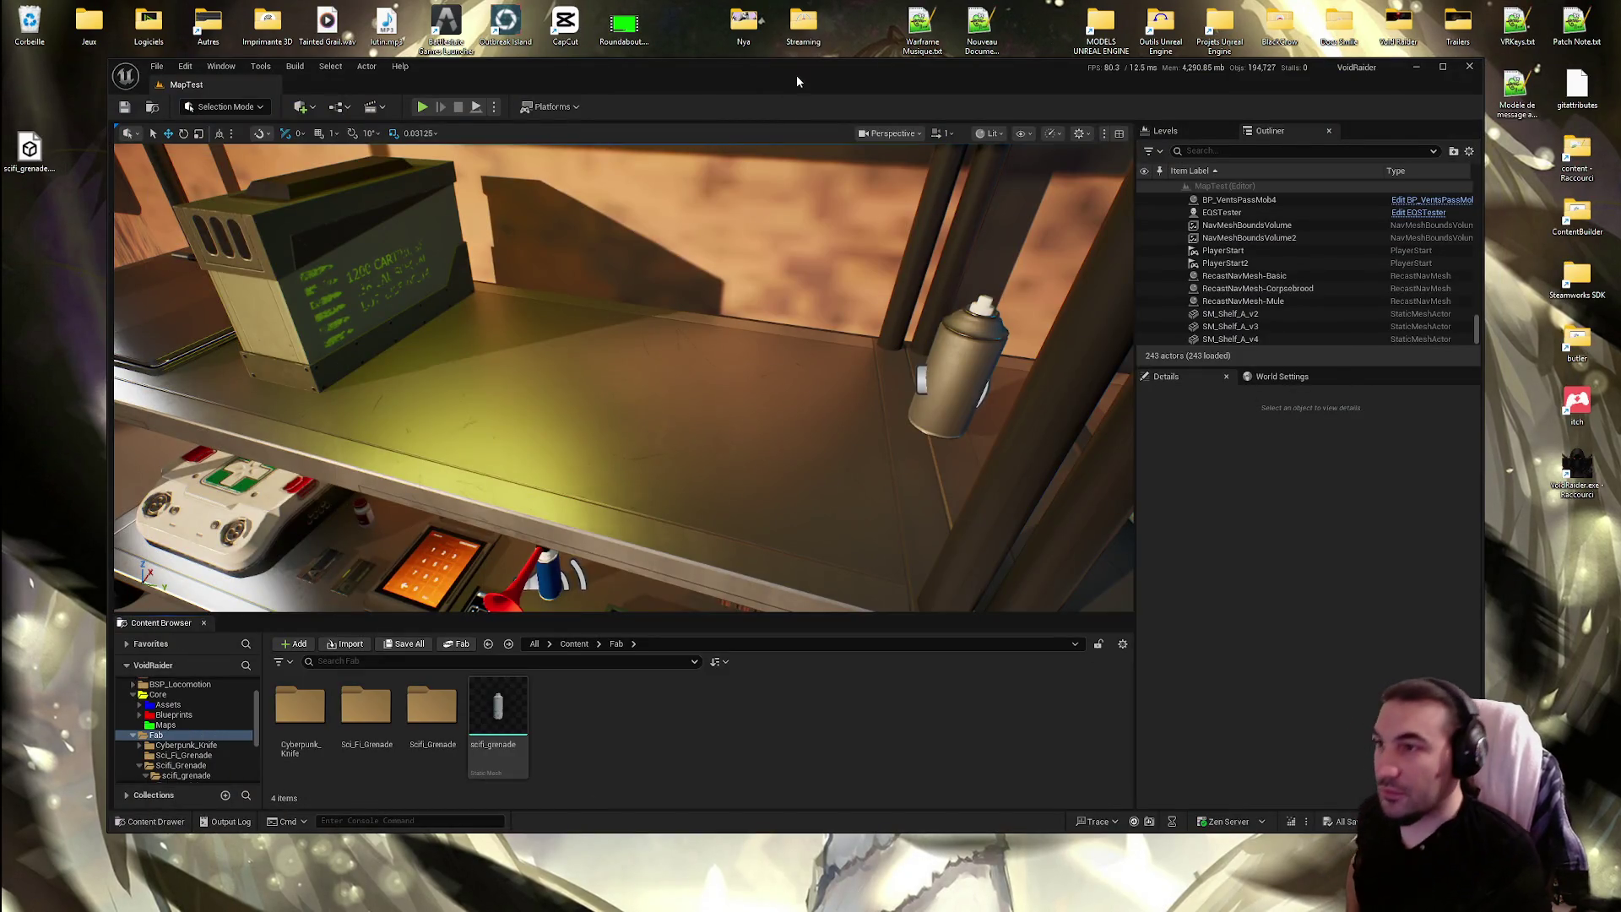
drag(797, 81, 878, 114)
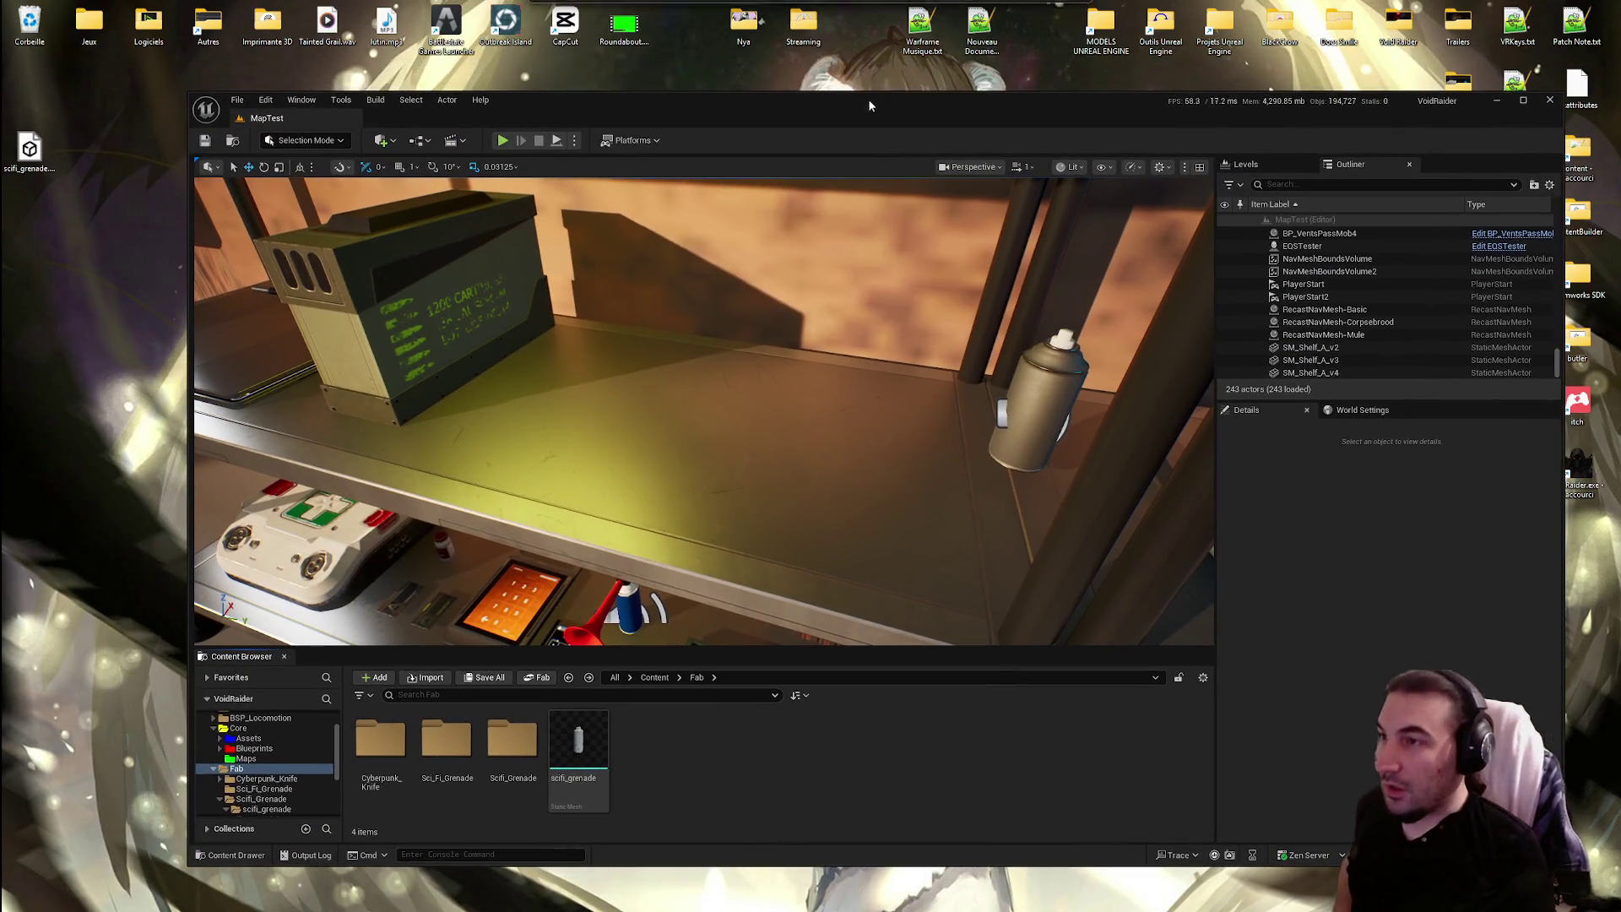
double_click(1160, 25)
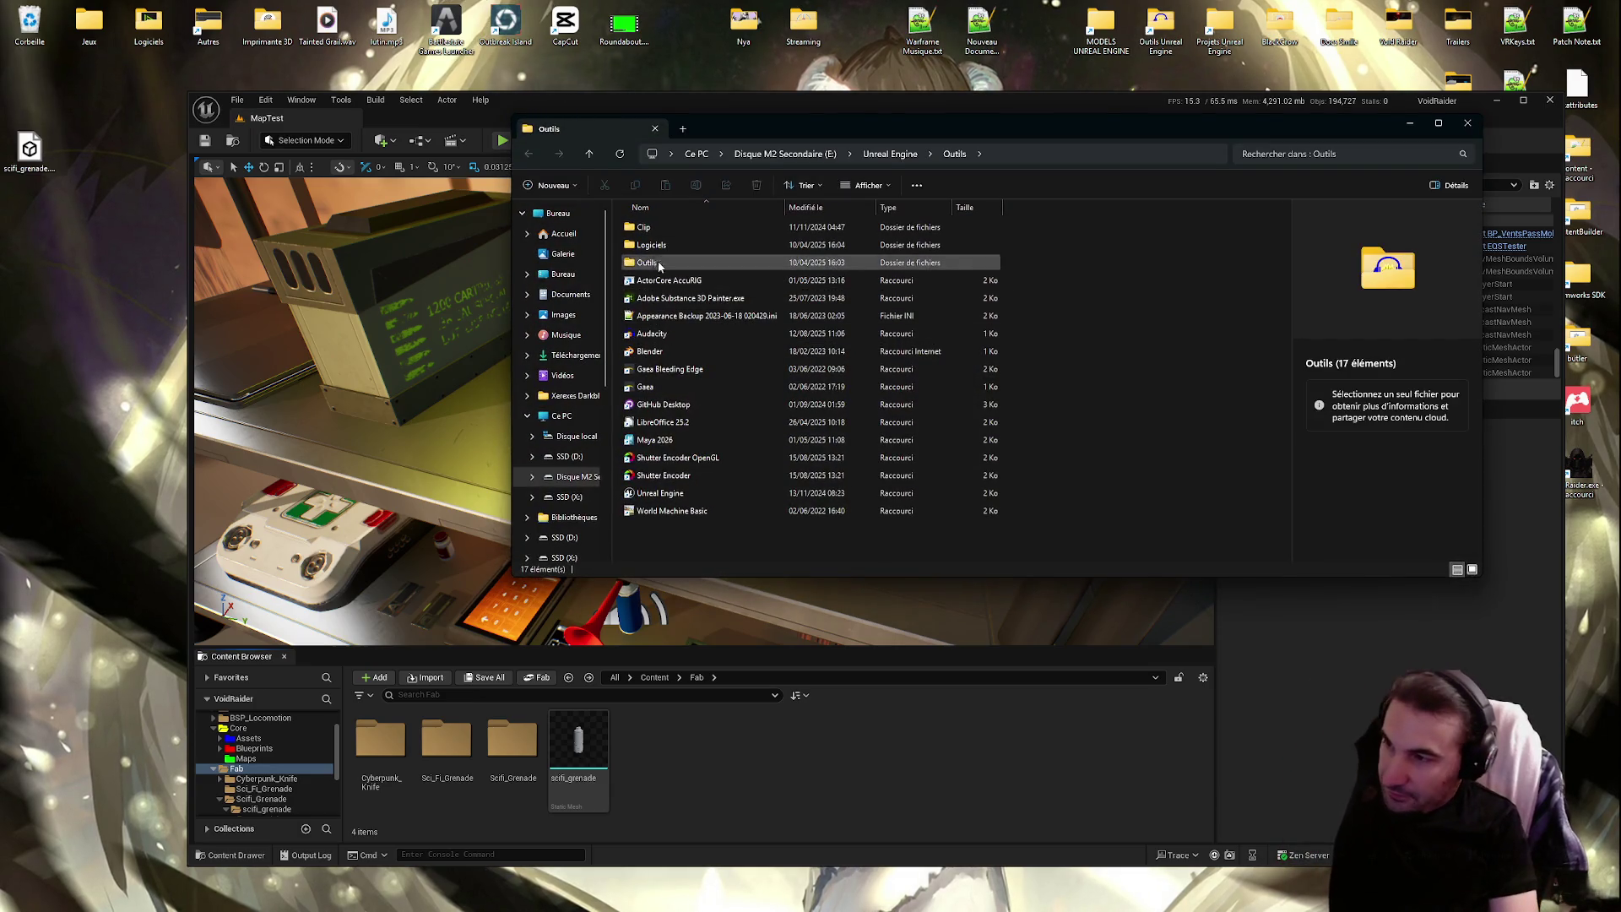
click(667, 298)
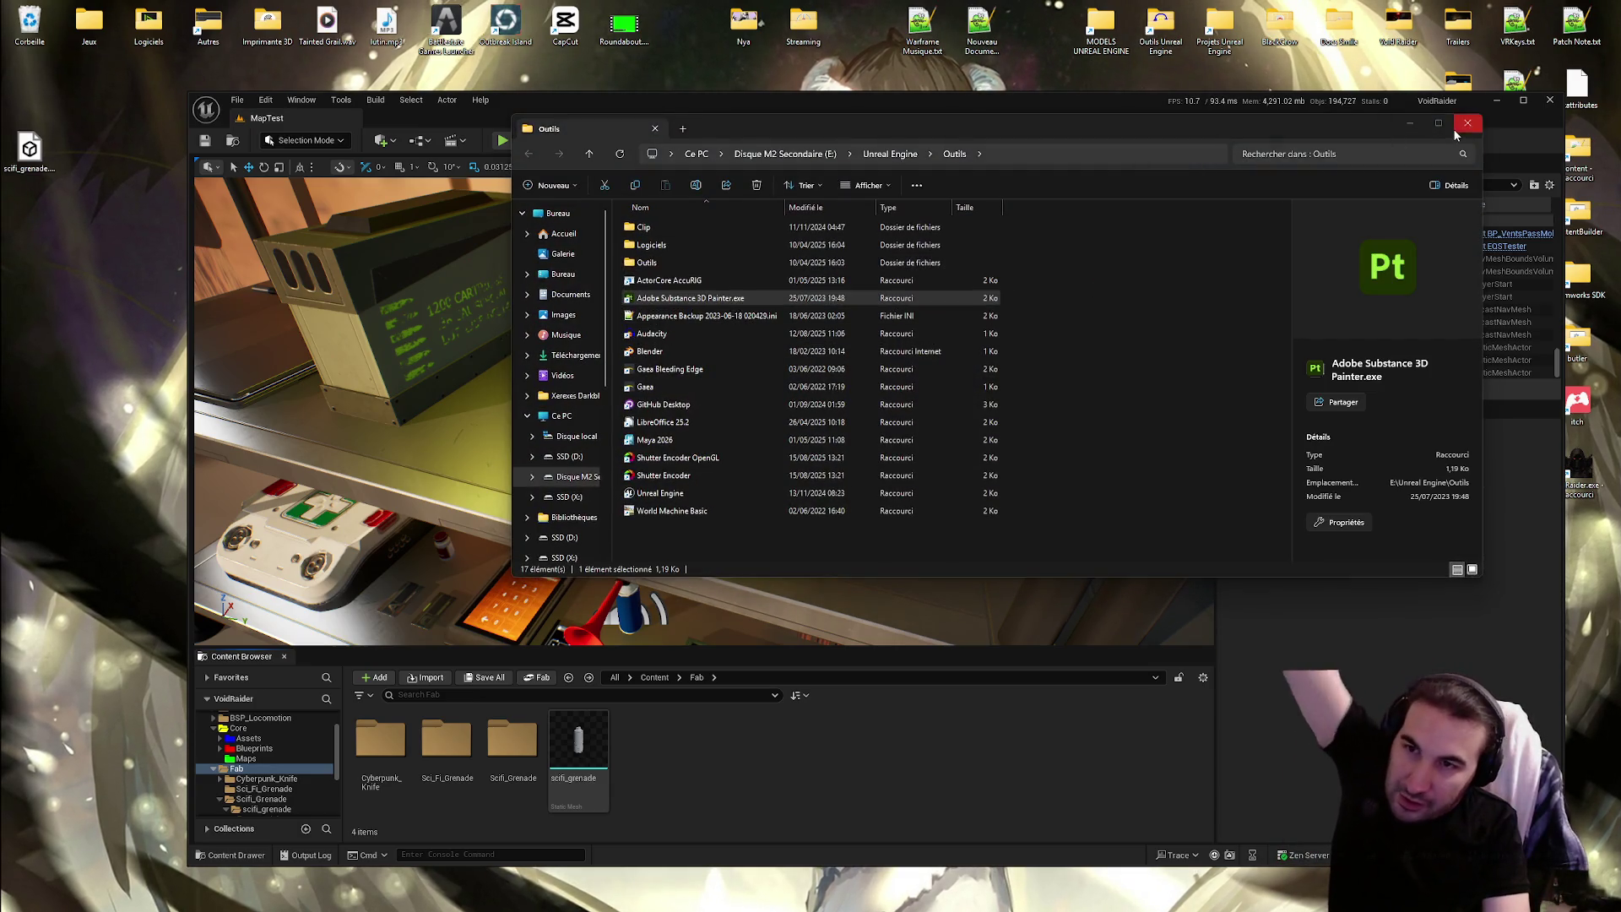
click(1467, 123)
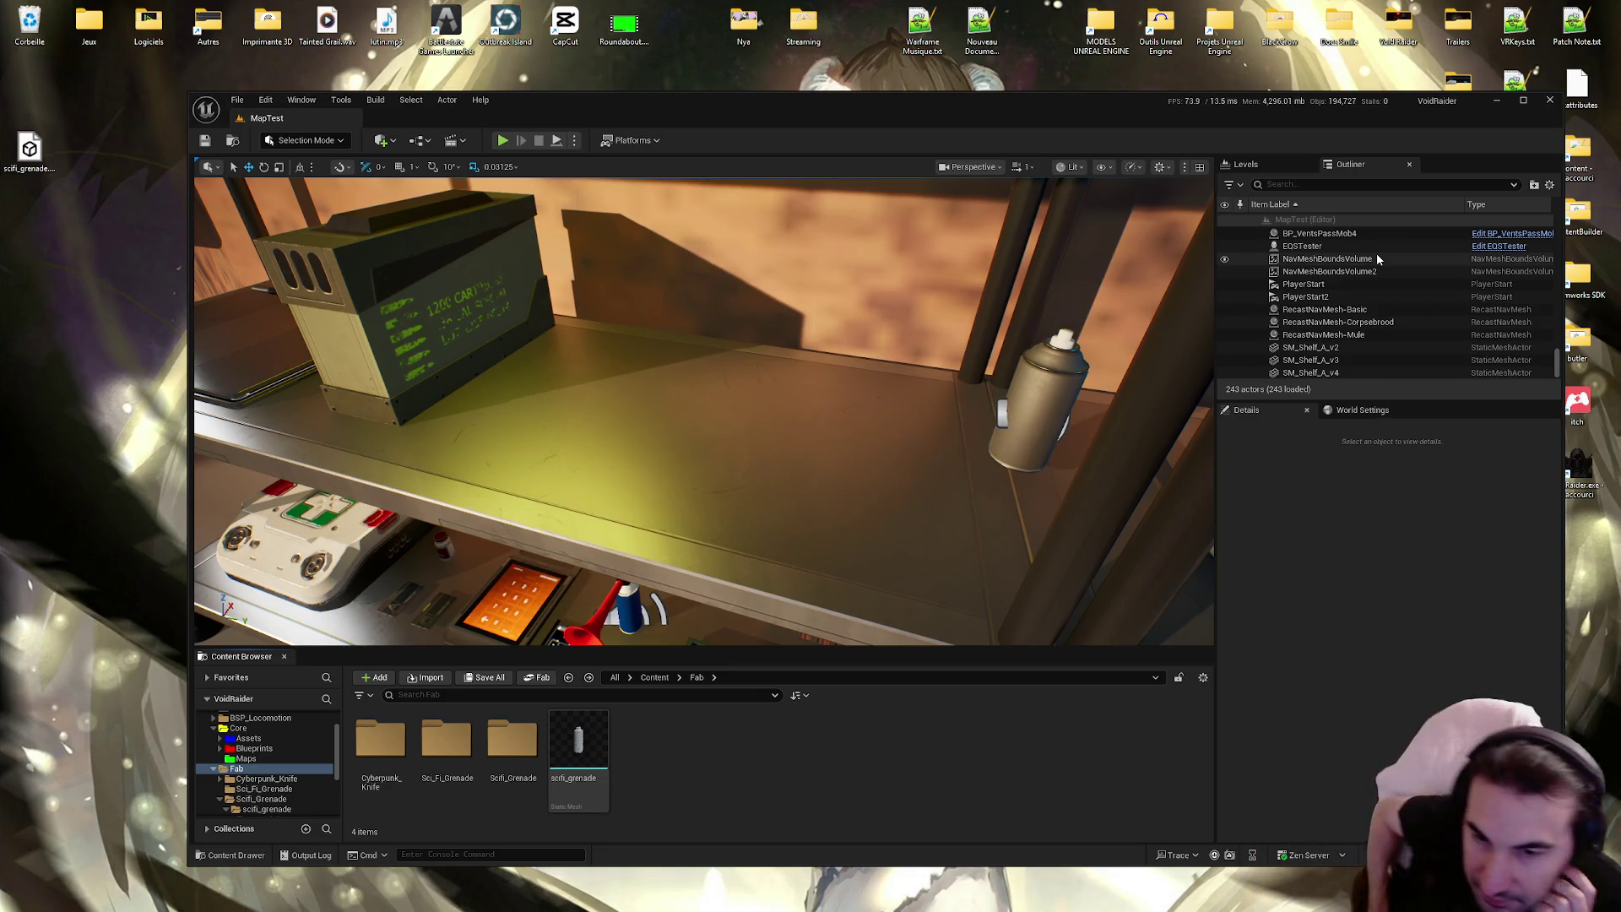
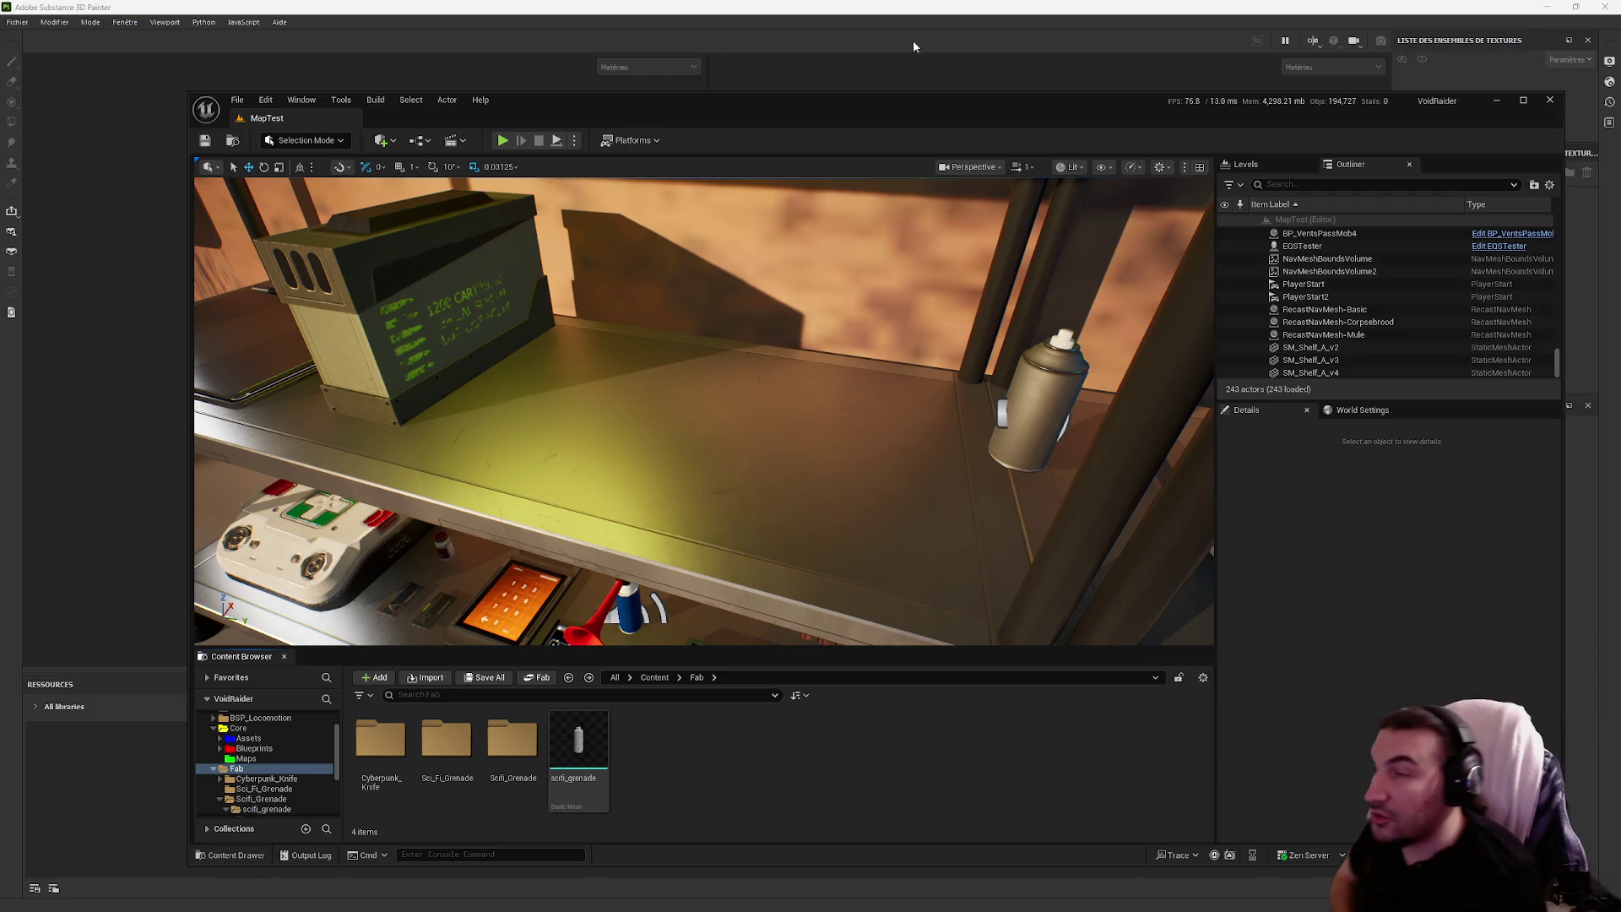
Create a new Unreal Engine 4 template project at 4096 resolution from the grenade FBX
click(870, 5)
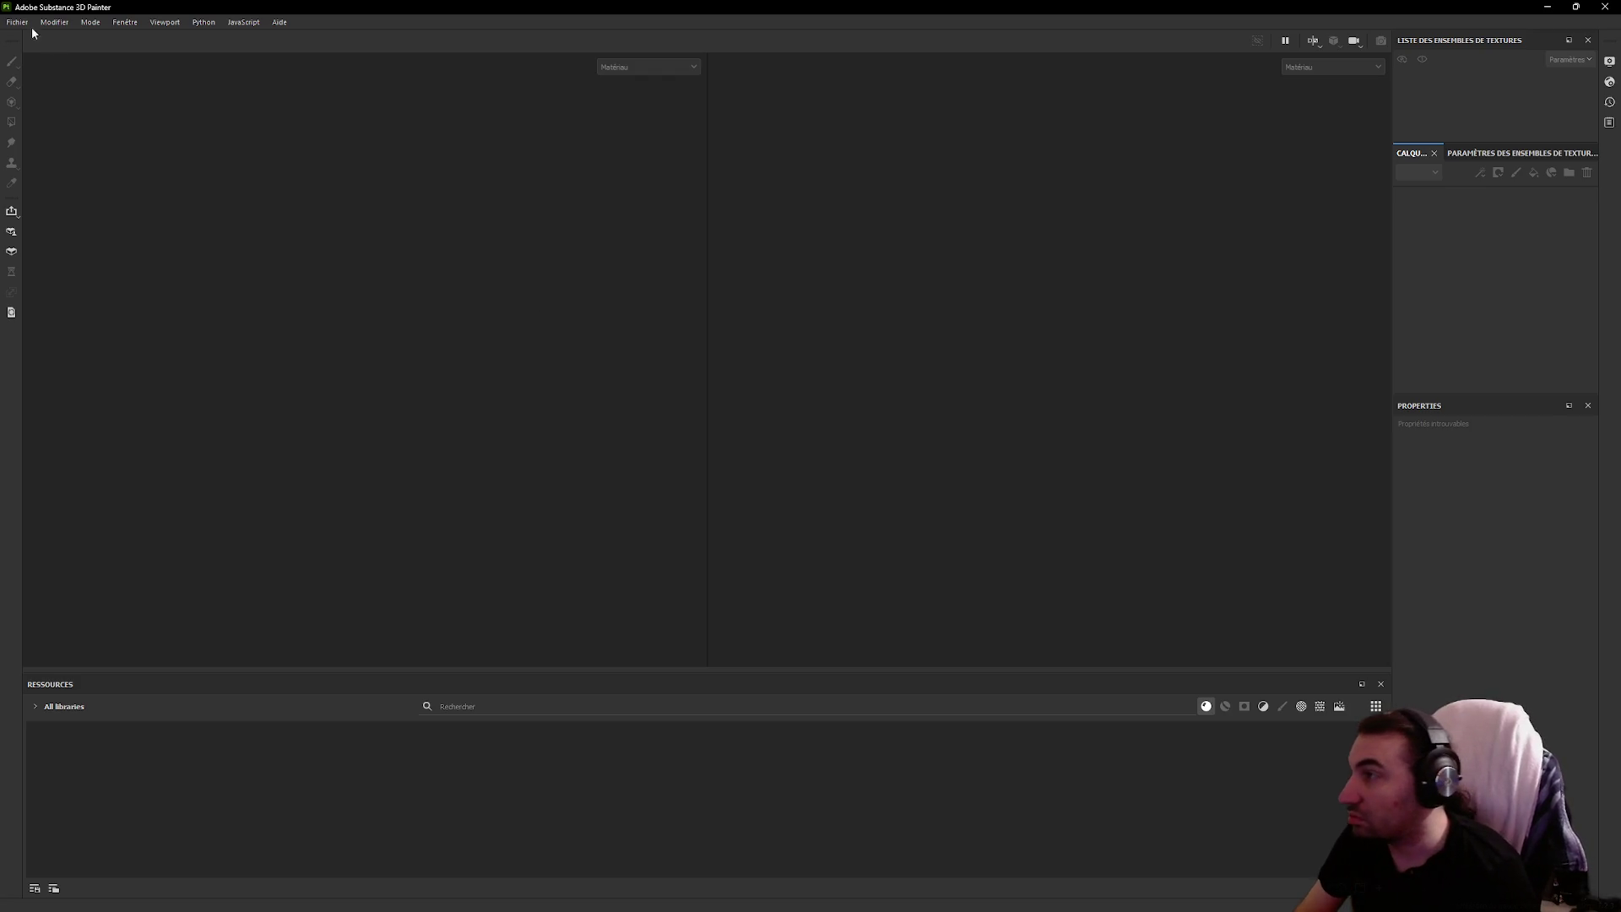
double_click(228, 8)
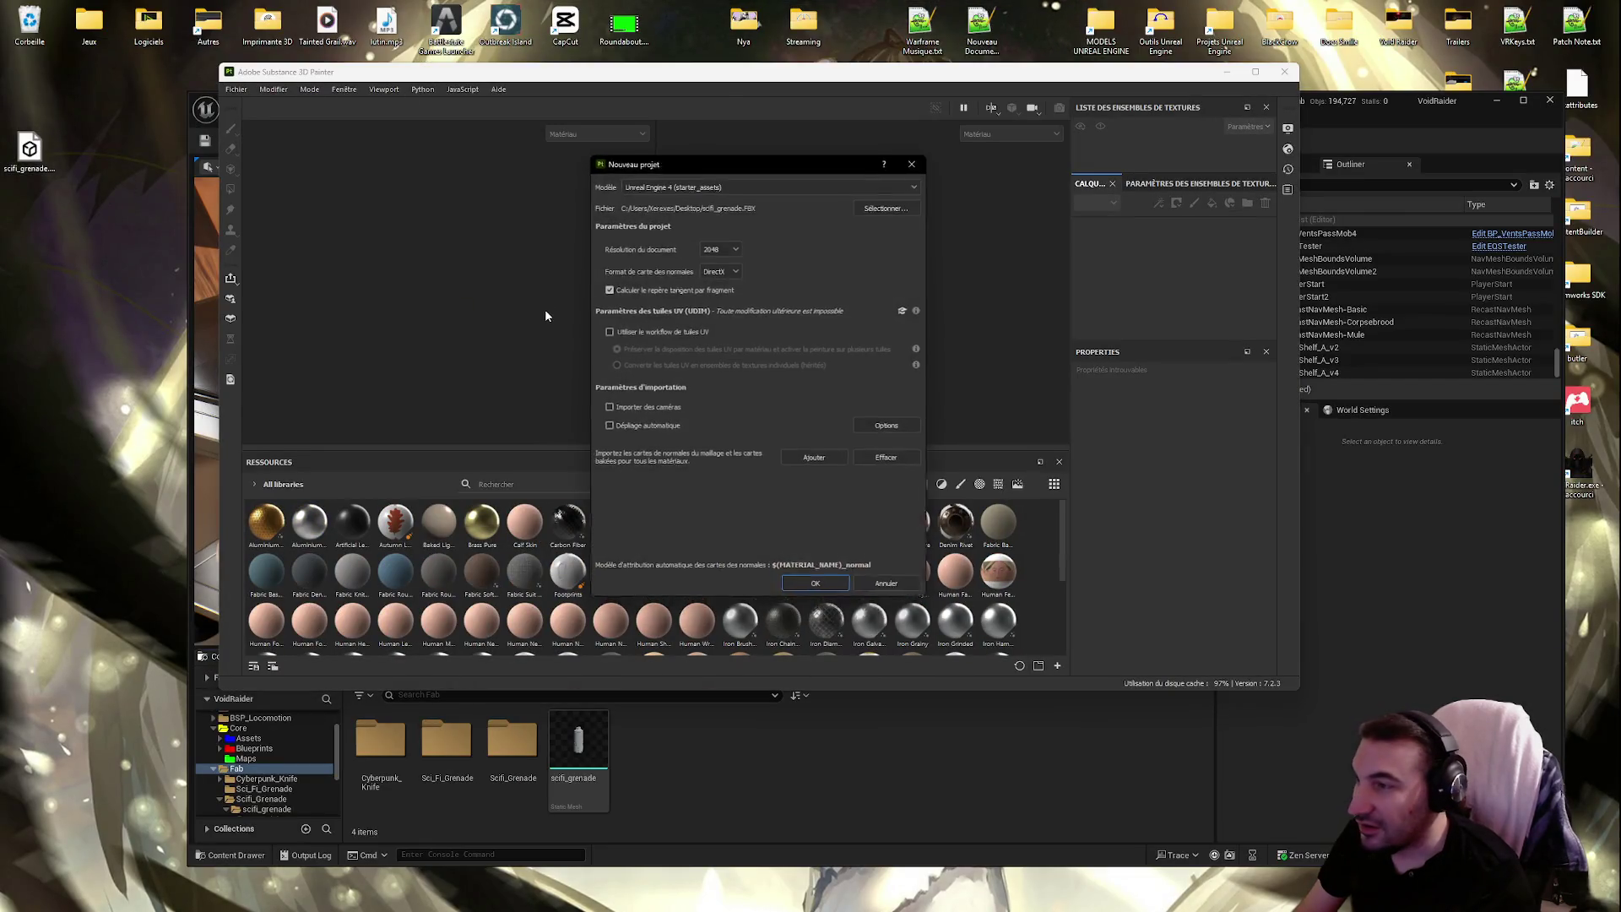
click(719, 246)
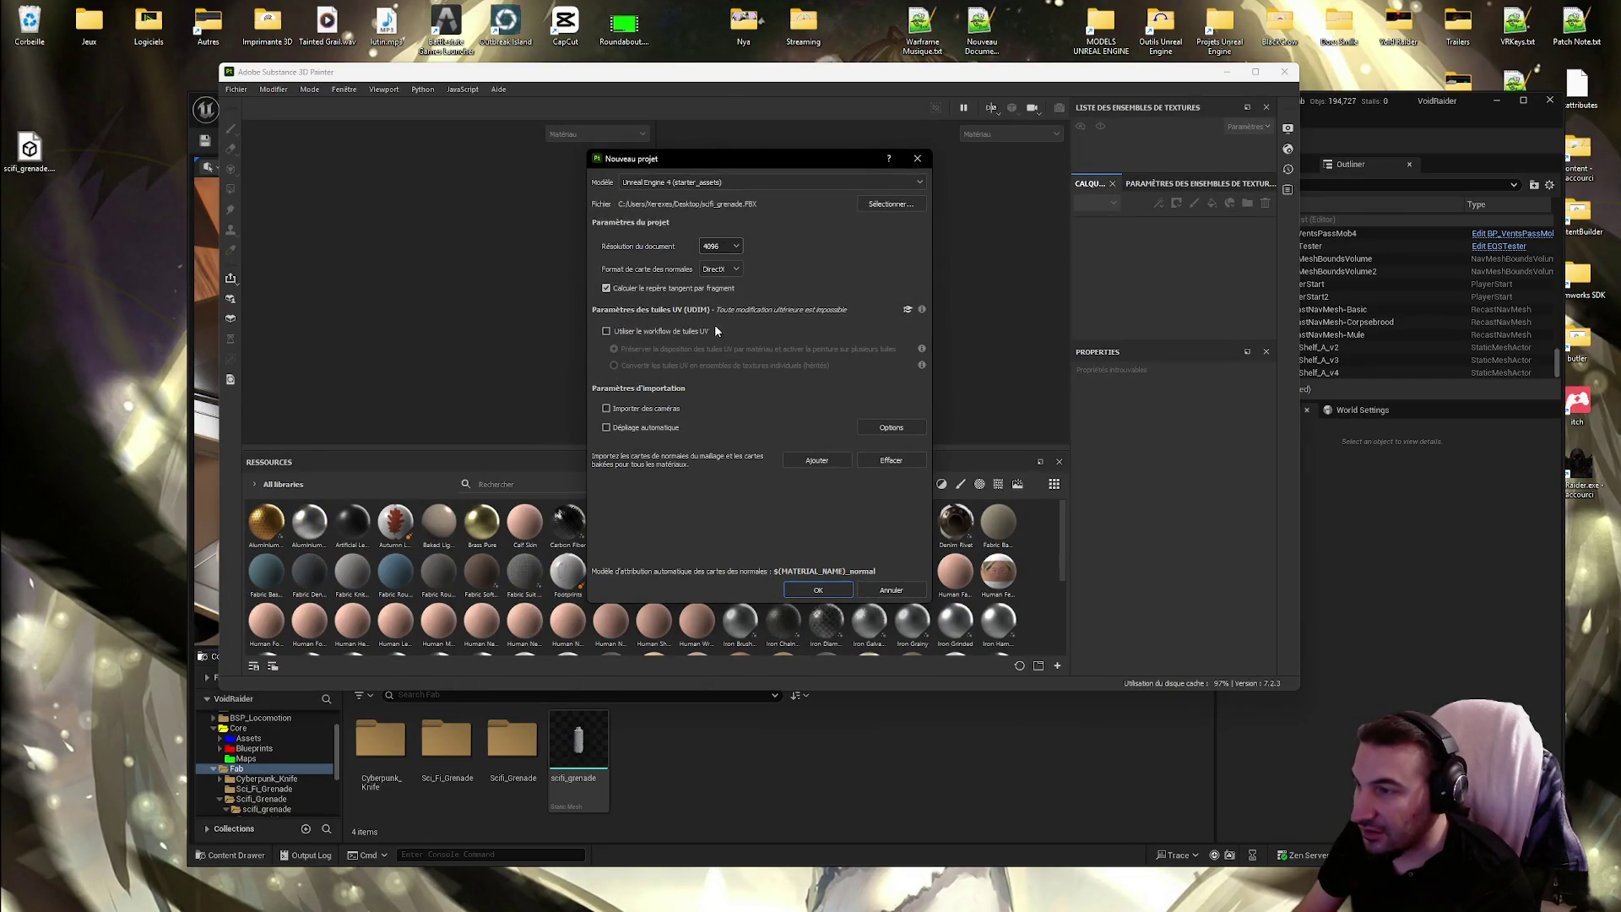
click(888, 211)
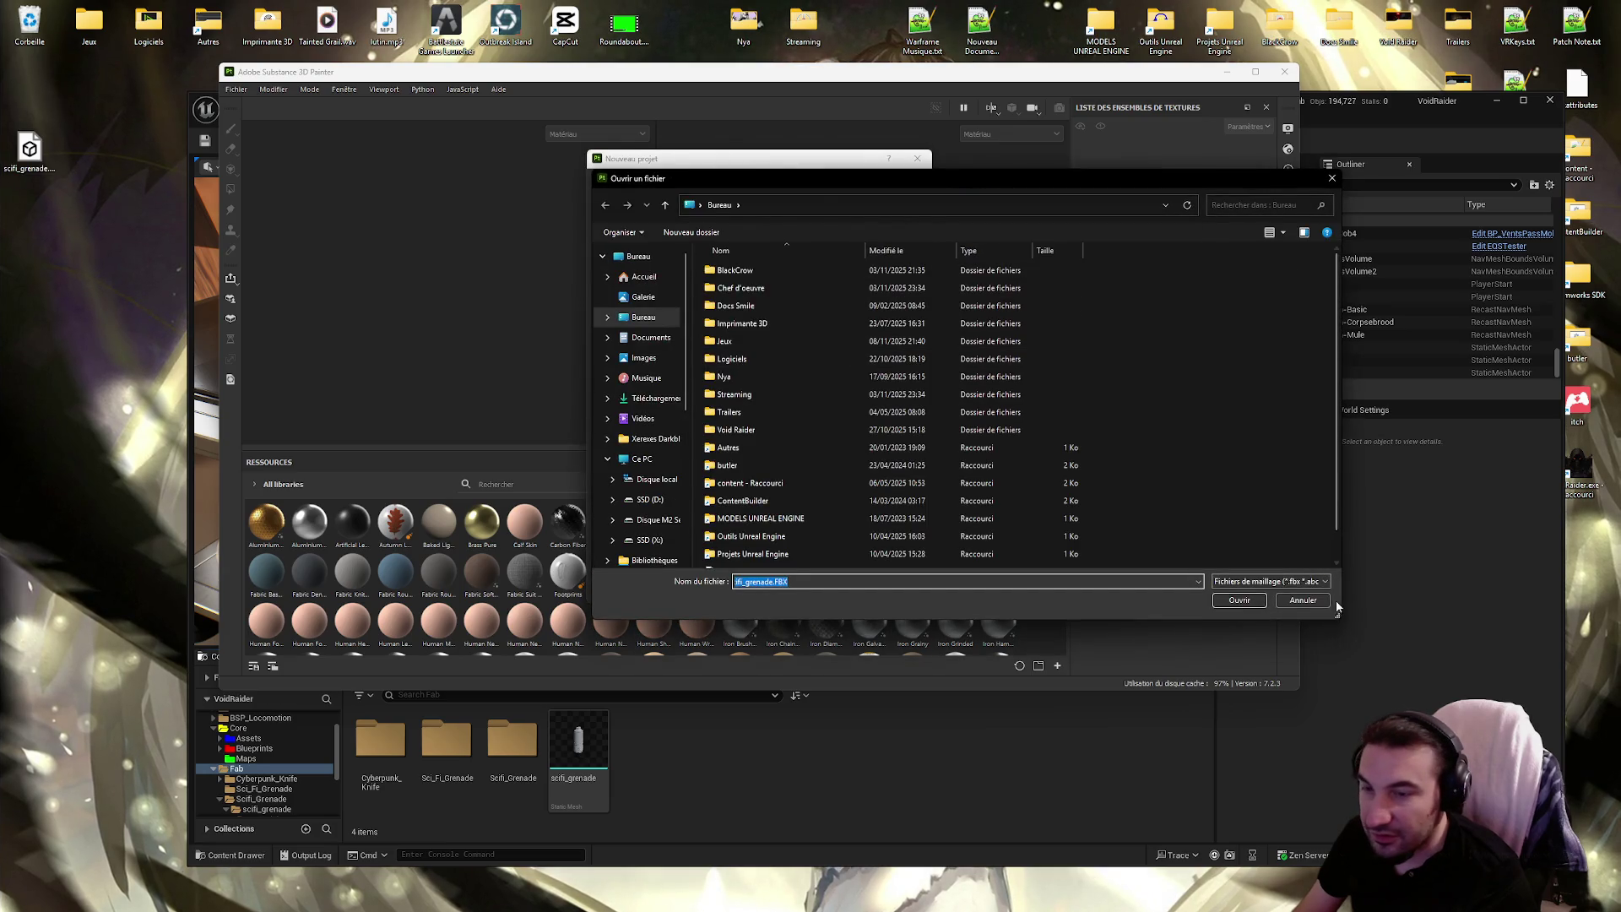
click(818, 589)
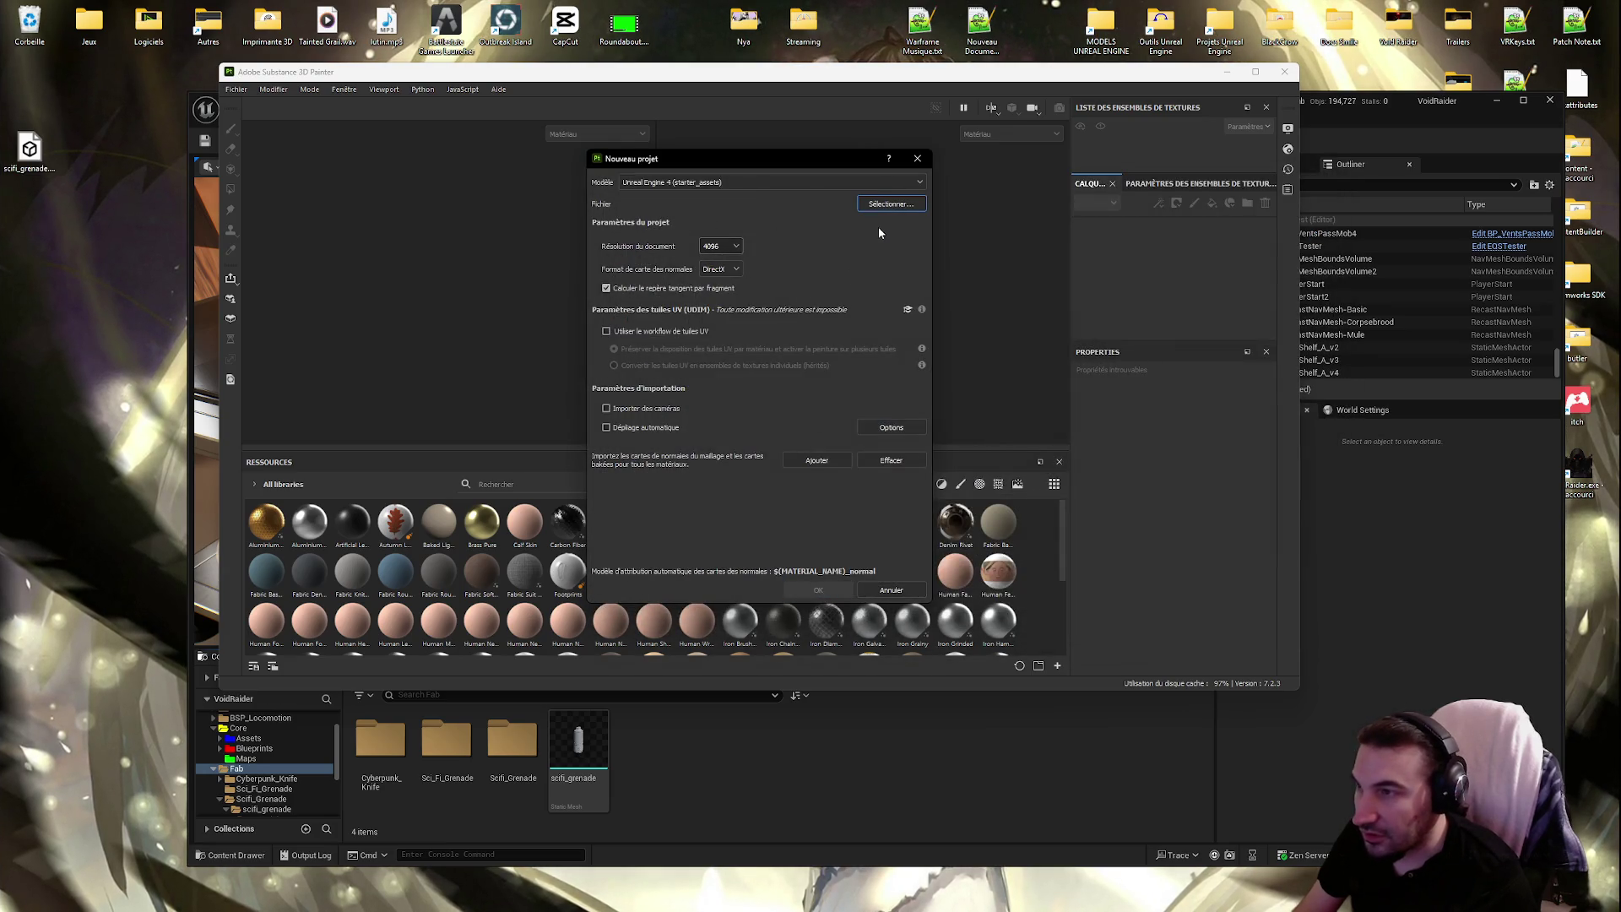
click(885, 204)
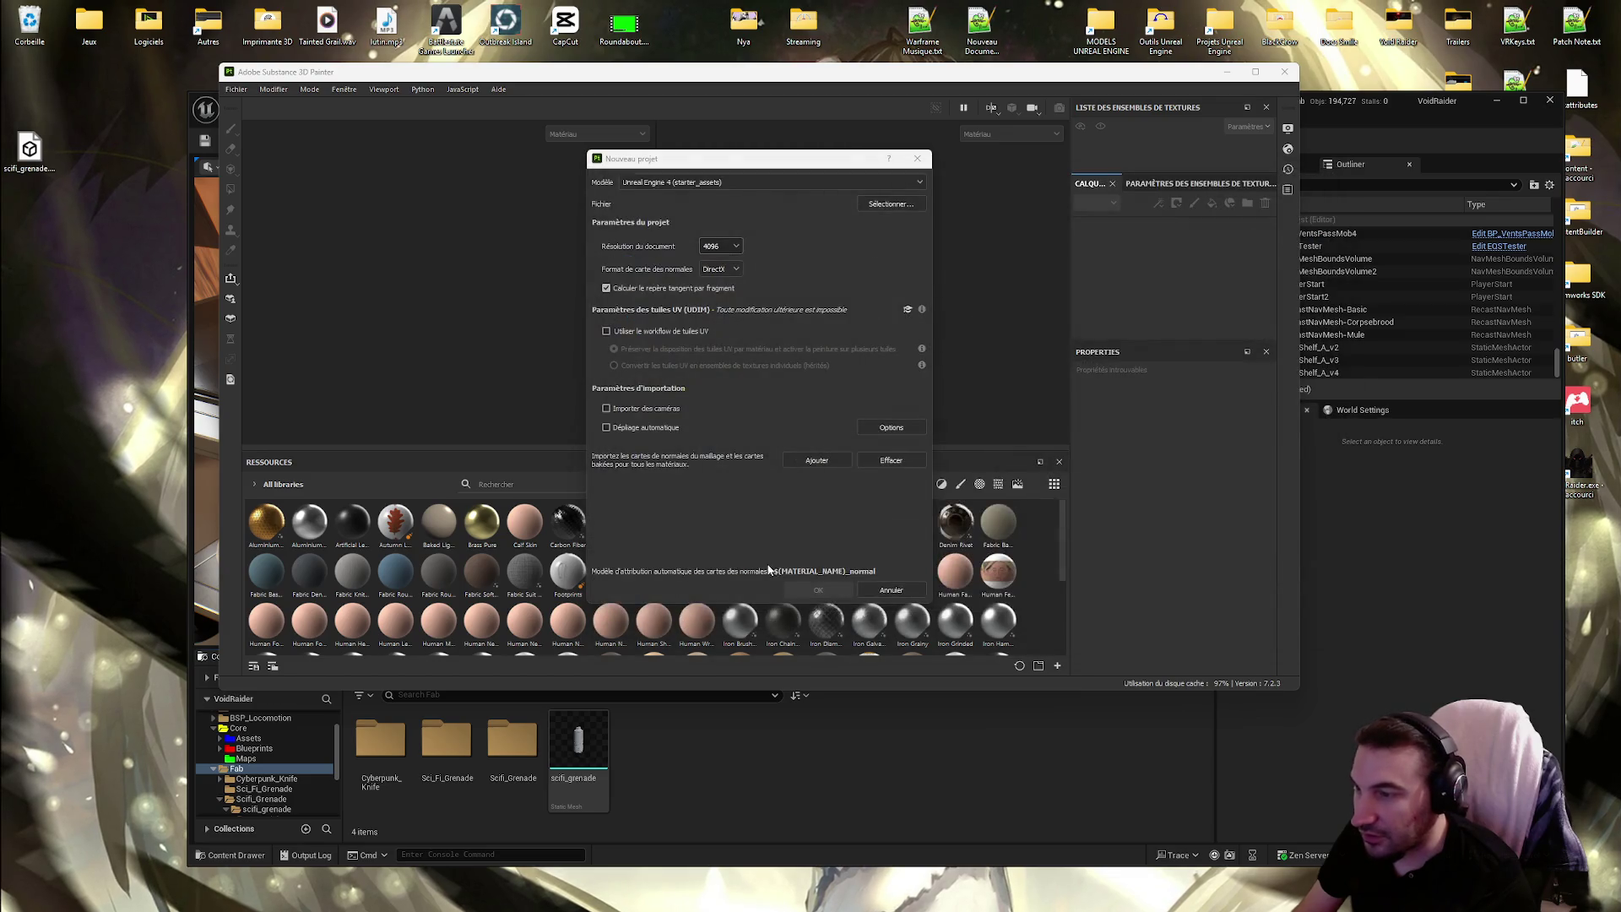
key(Return)
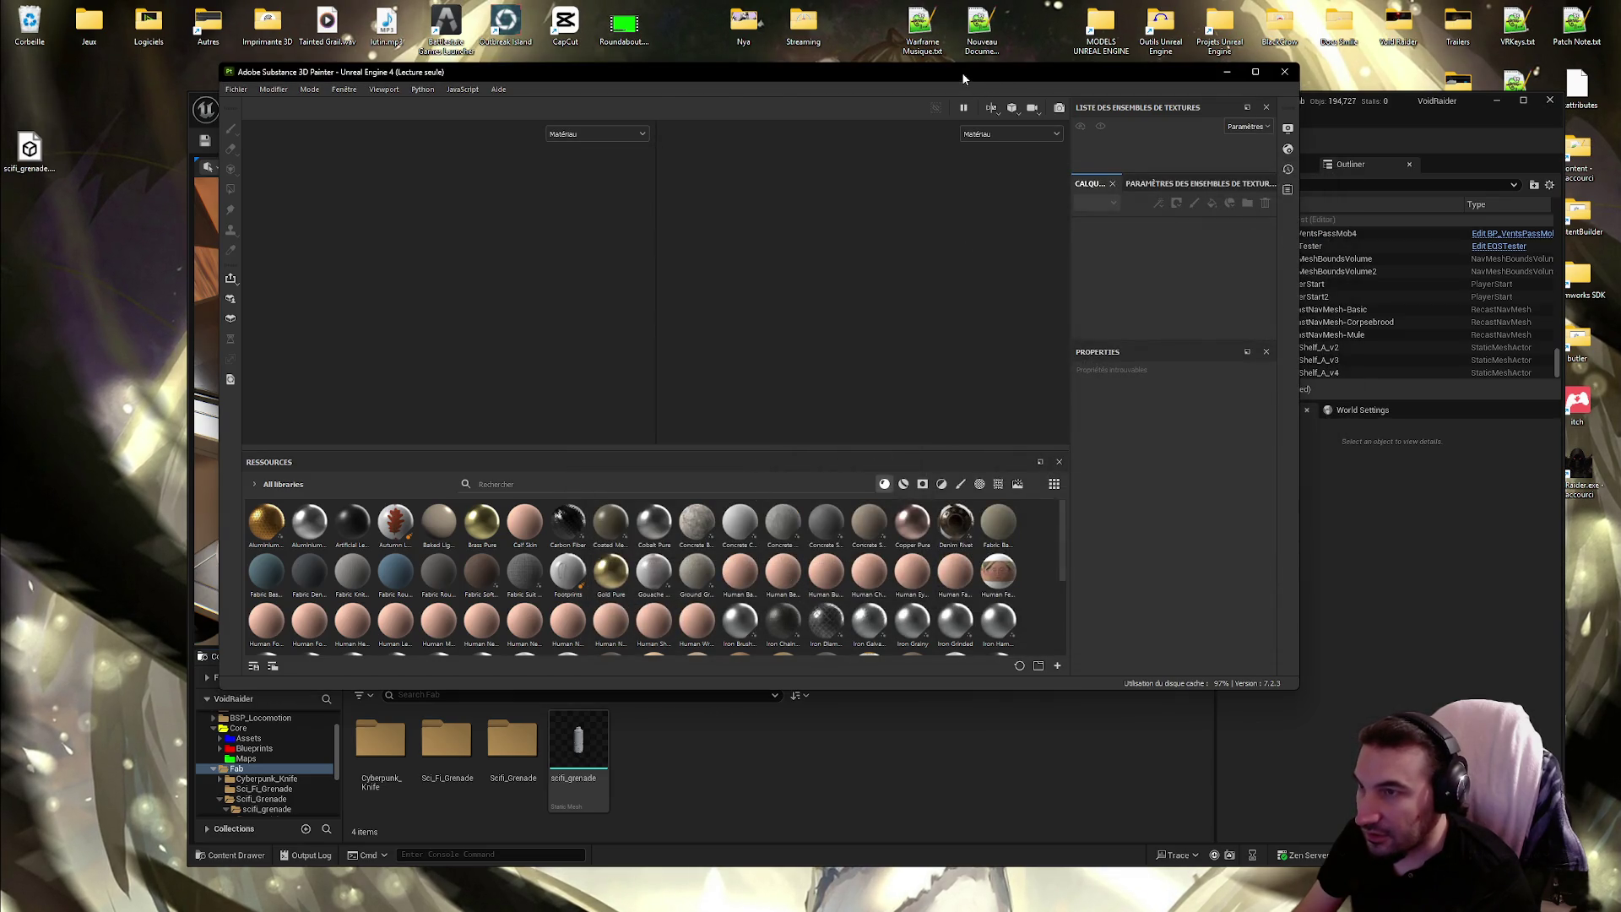
double_click(949, 73)
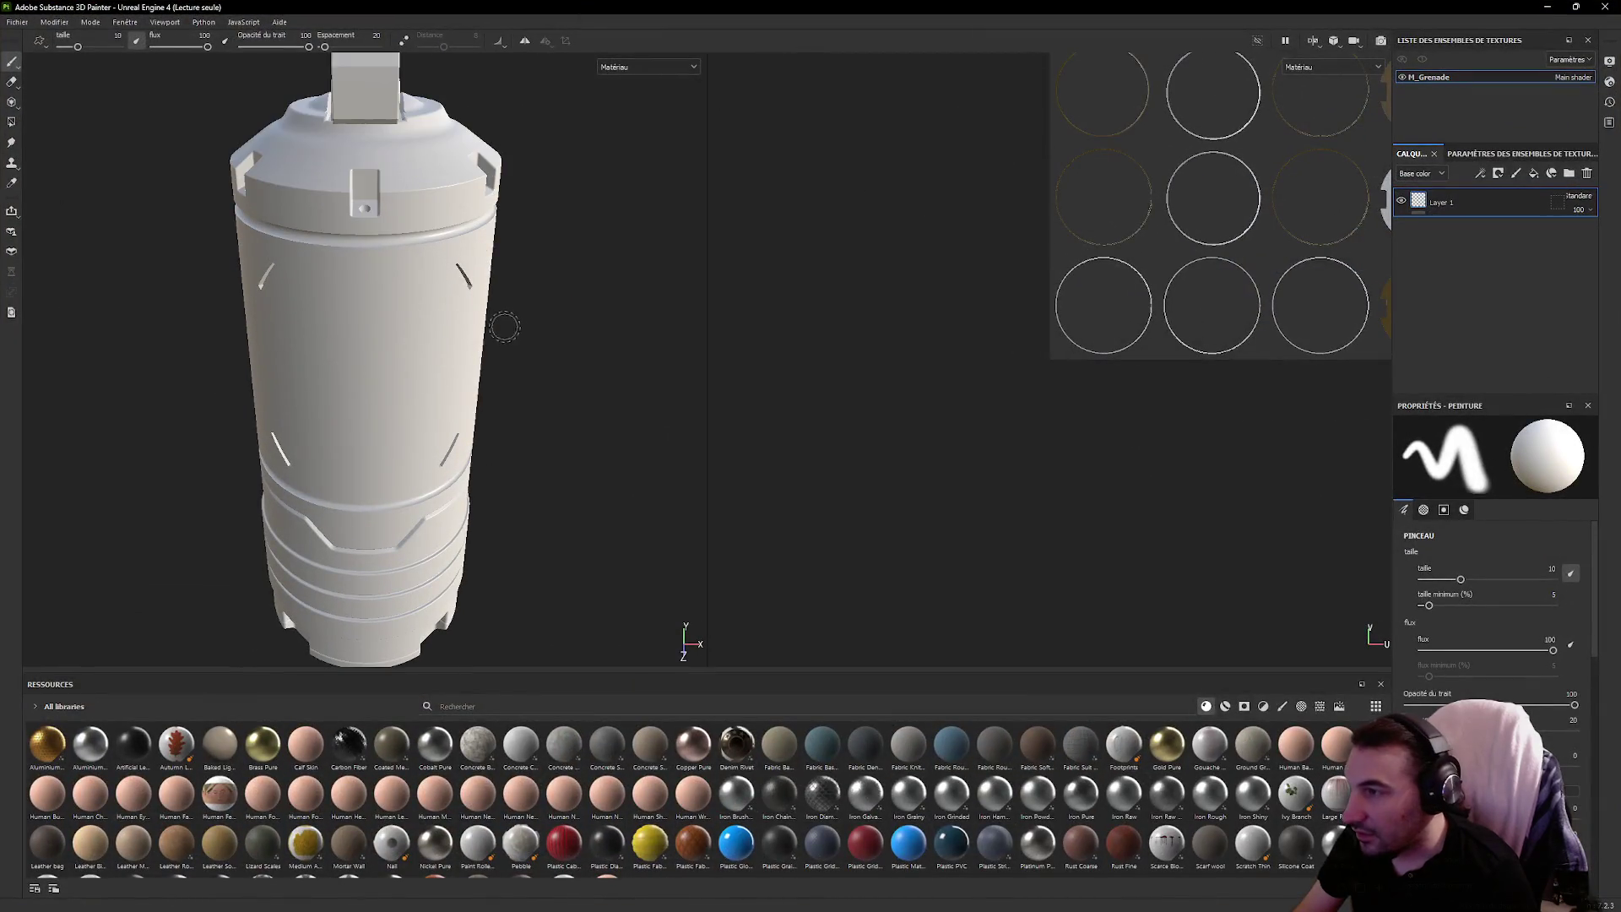
Orbit around the grenade mesh, then show the M_Grenade Texture Set Settings
scroll(549, 346, down, 2)
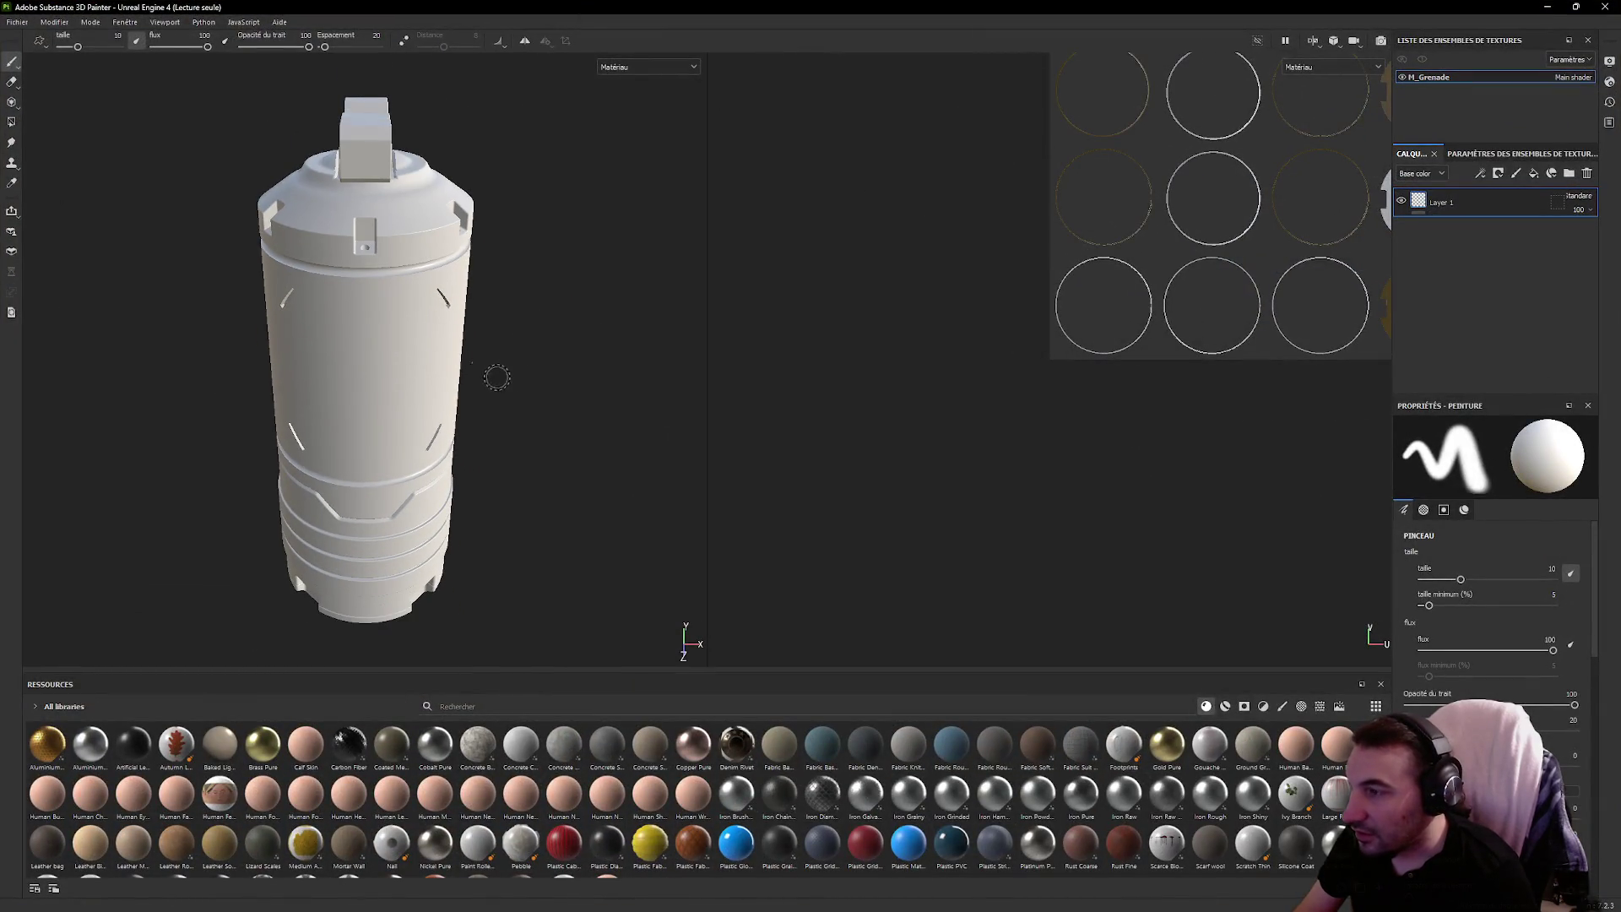
mouse_move(496, 377)
alt+mouse_down()
mouse_move(622, 307)
mouse_move(536, 347)
mouse_move(814, 347)
mouse_move(789, 252)
mouse_move(366, 352)
alt+mouse_up()
mouse_move(457, 288)
alt+mouse_down()
mouse_move(721, 318)
mouse_move(869, 311)
mouse_move(742, 366)
mouse_move(519, 330)
mouse_move(214, 315)
mouse_move(372, 297)
mouse_move(568, 340)
mouse_move(542, 365)
alt+mouse_up()
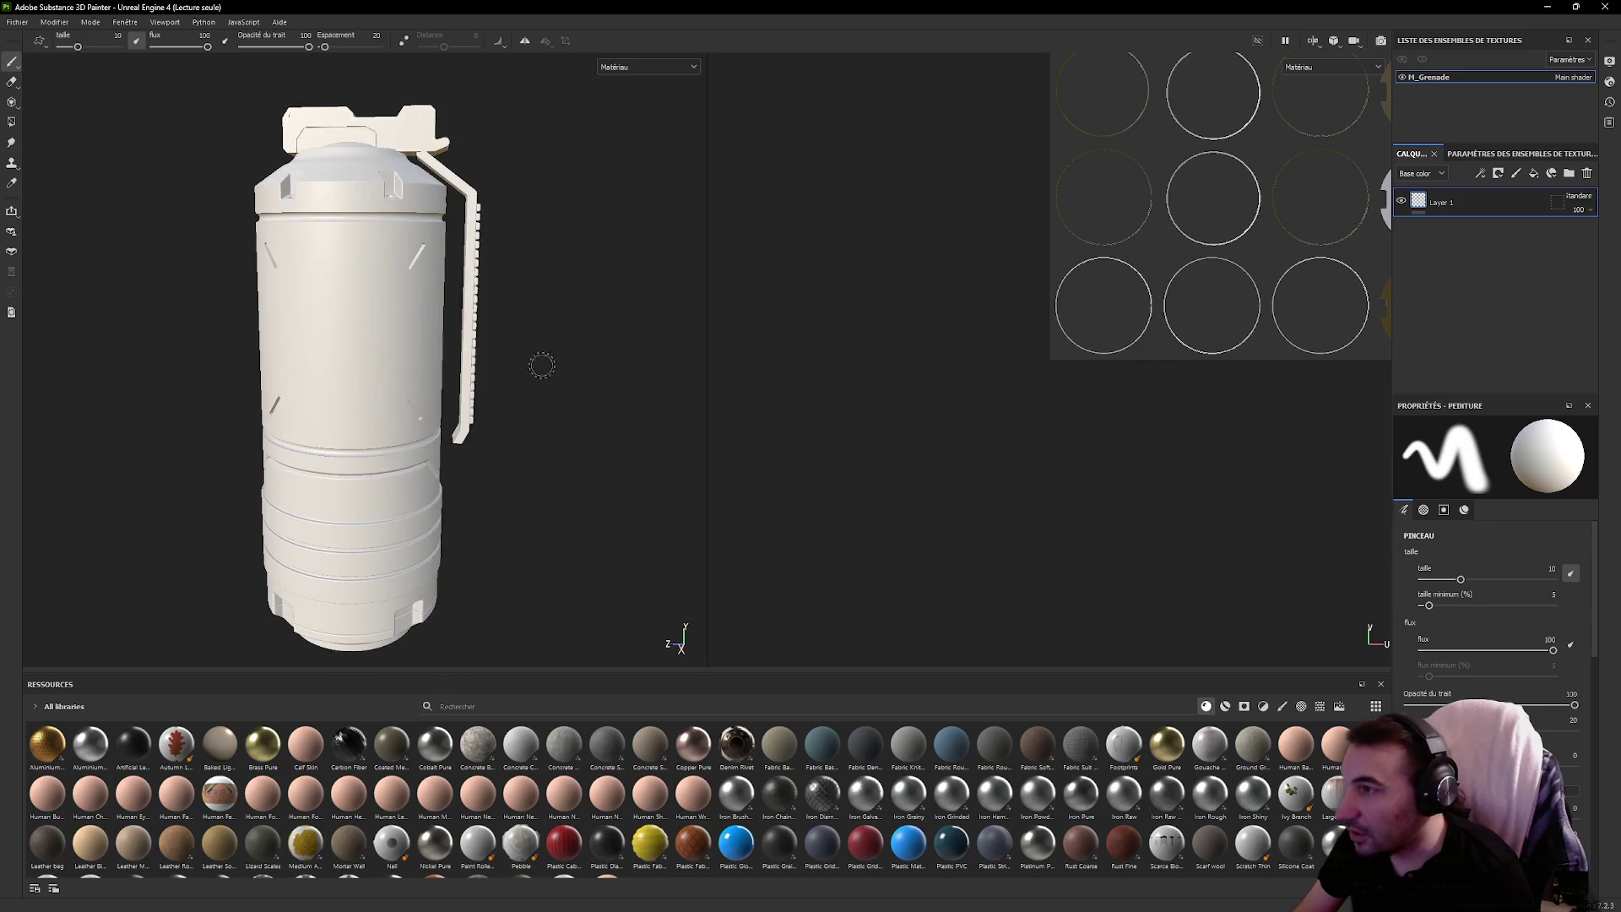
mouse_move(443, 361)
alt+mouse_down()
mouse_move(723, 428)
mouse_move(1173, 434)
mouse_move(514, 442)
mouse_move(474, 579)
alt+mouse_up()
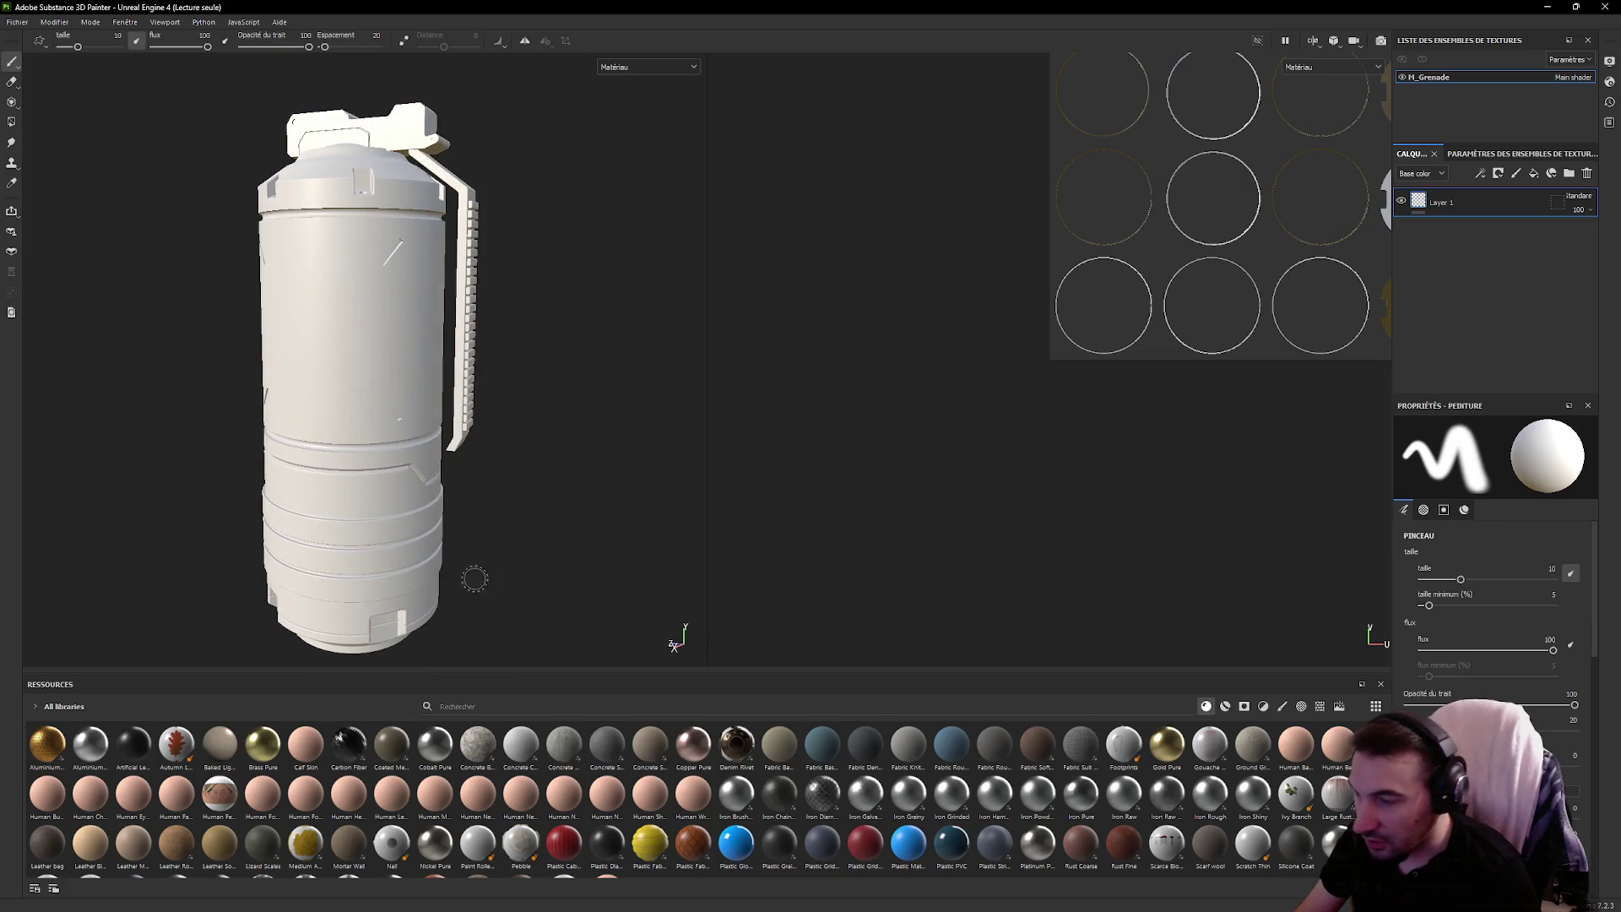
click(1511, 154)
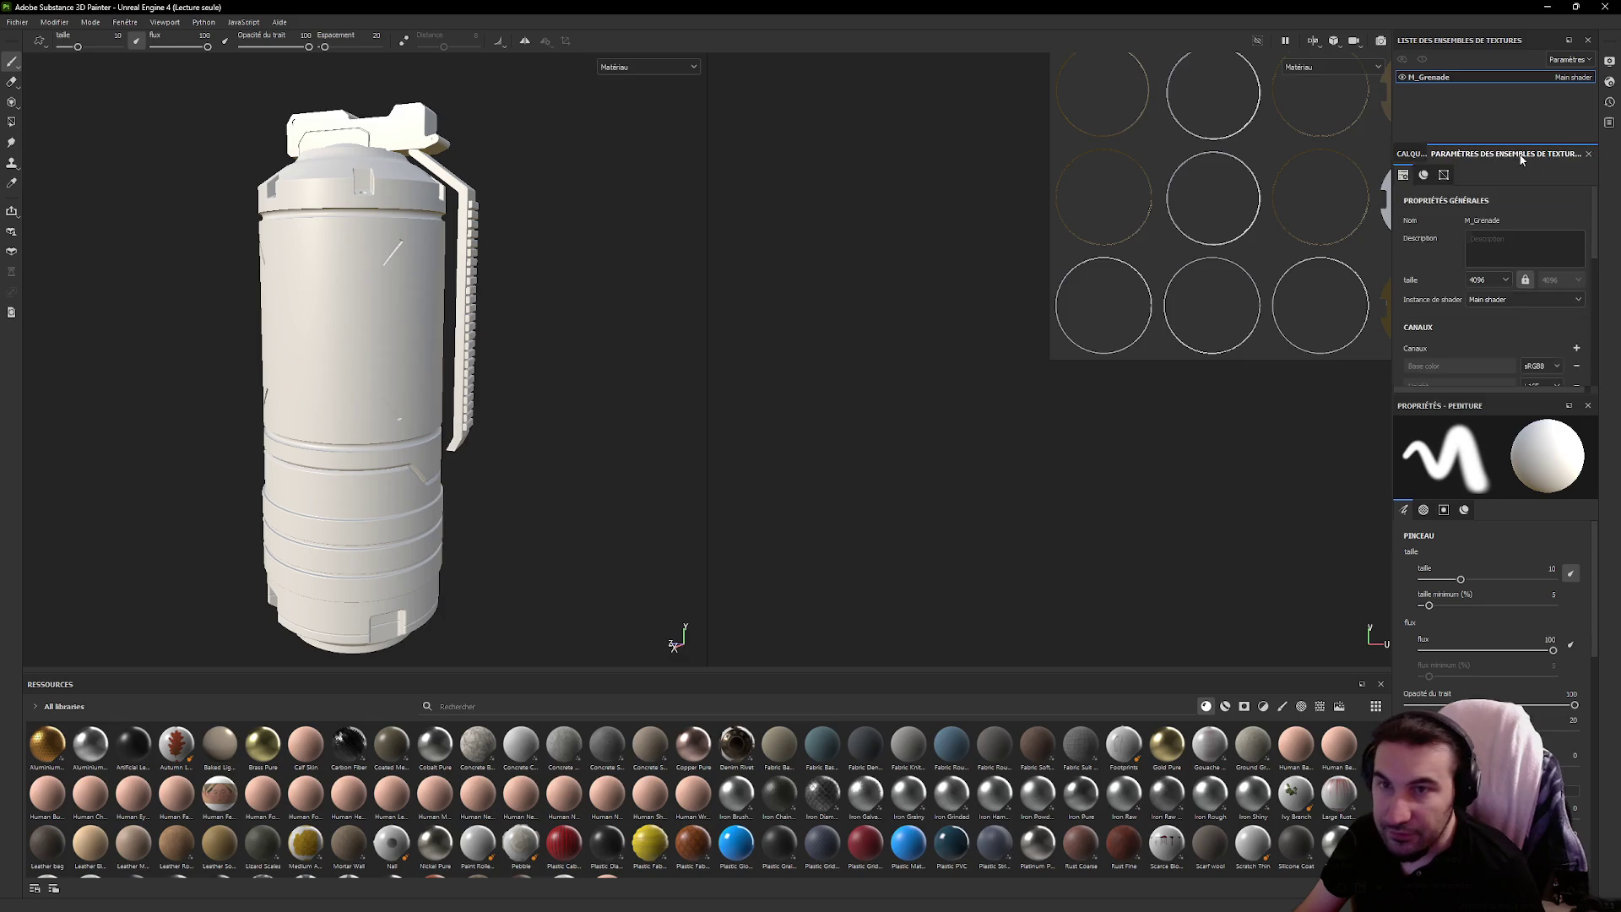
Bake the mesh maps at 4096 output size, with the ID map taken from Vertex Color
click(1540, 271)
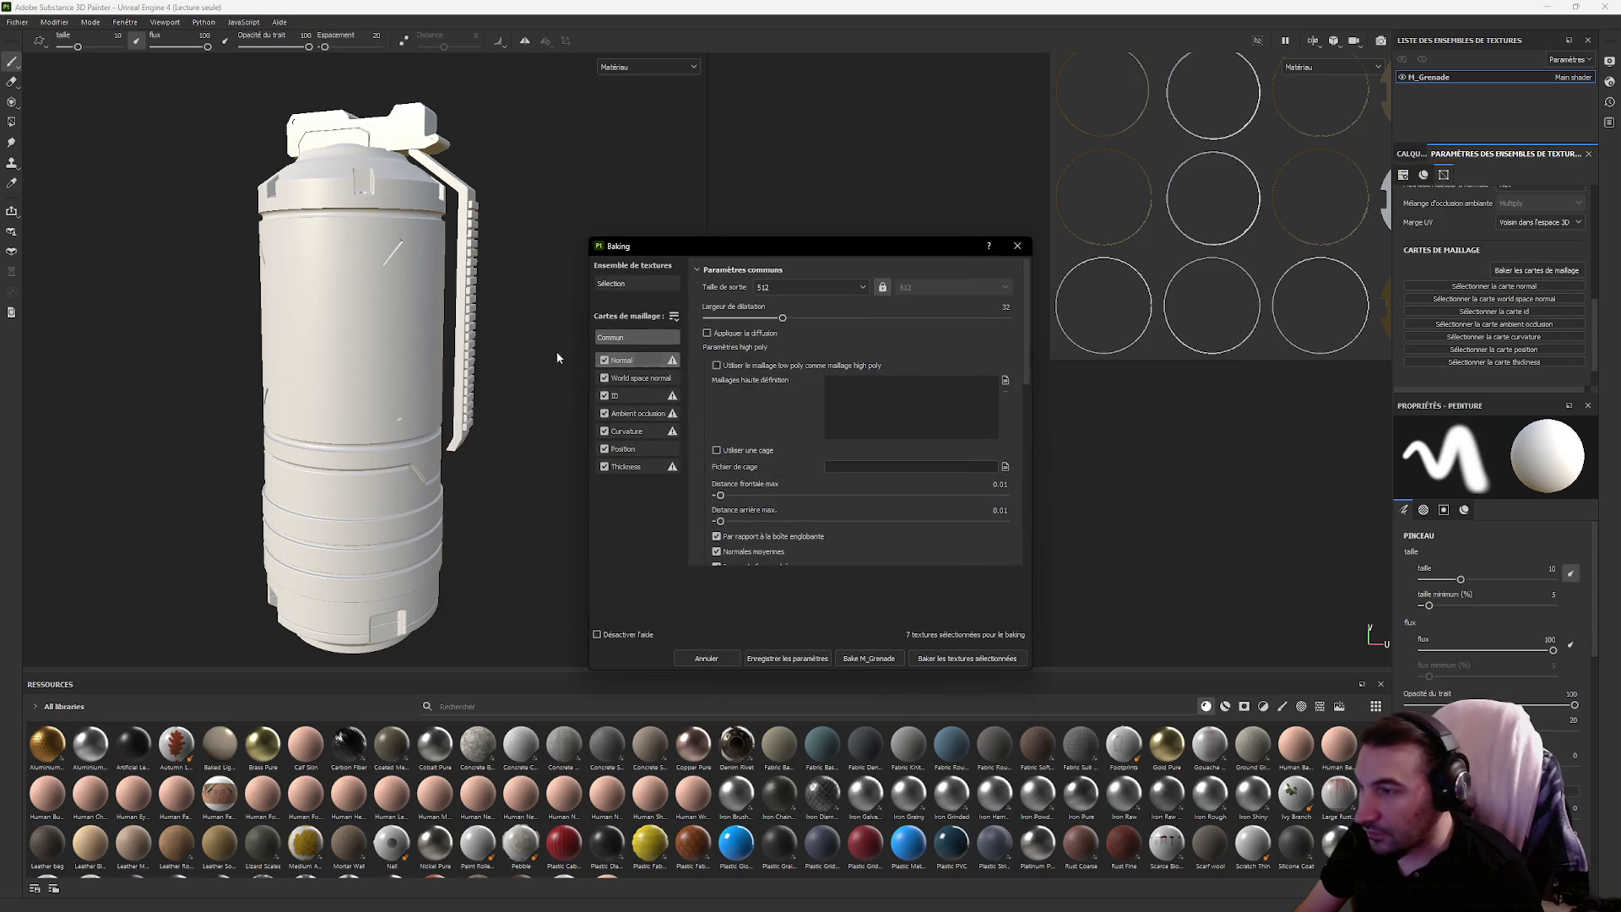
click(829, 287)
click(794, 393)
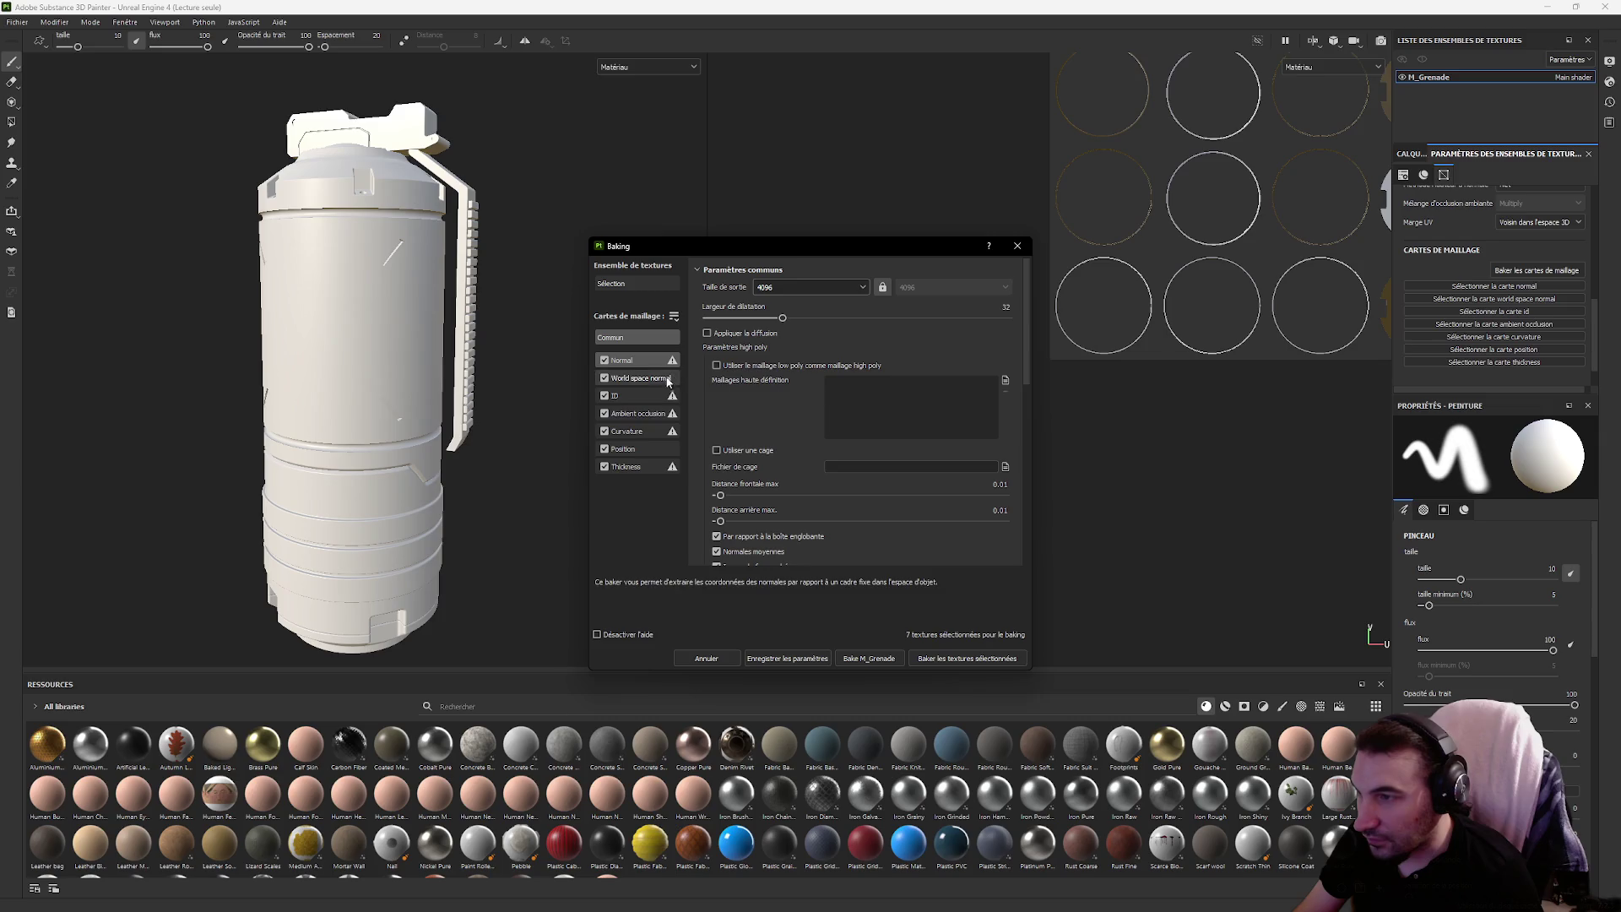
click(637, 395)
click(834, 292)
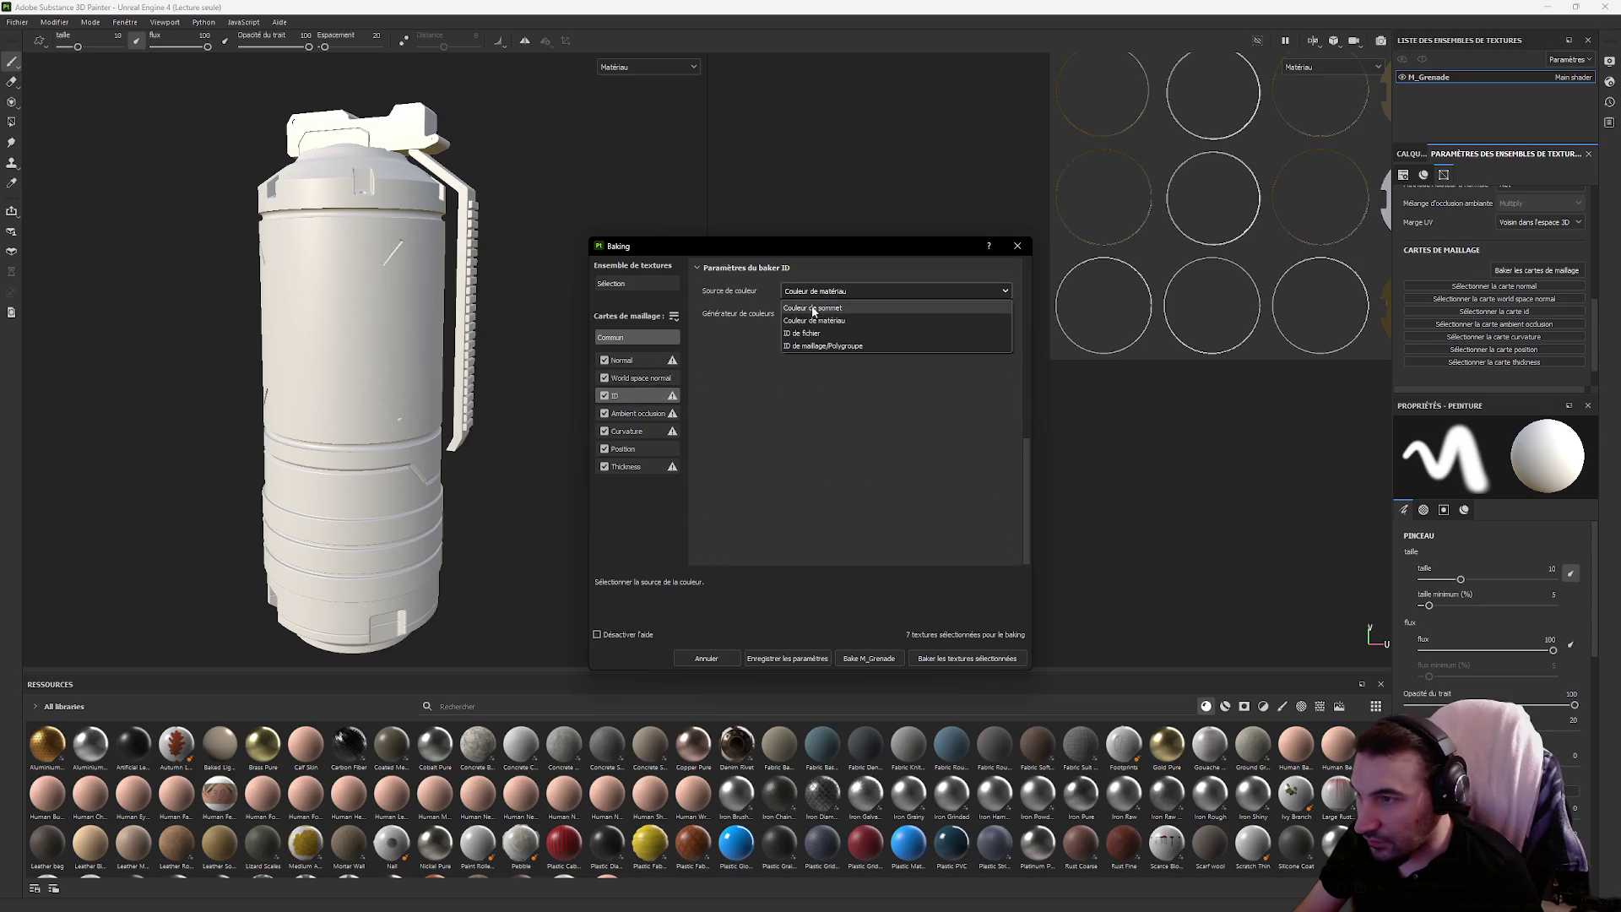
click(815, 295)
click(943, 658)
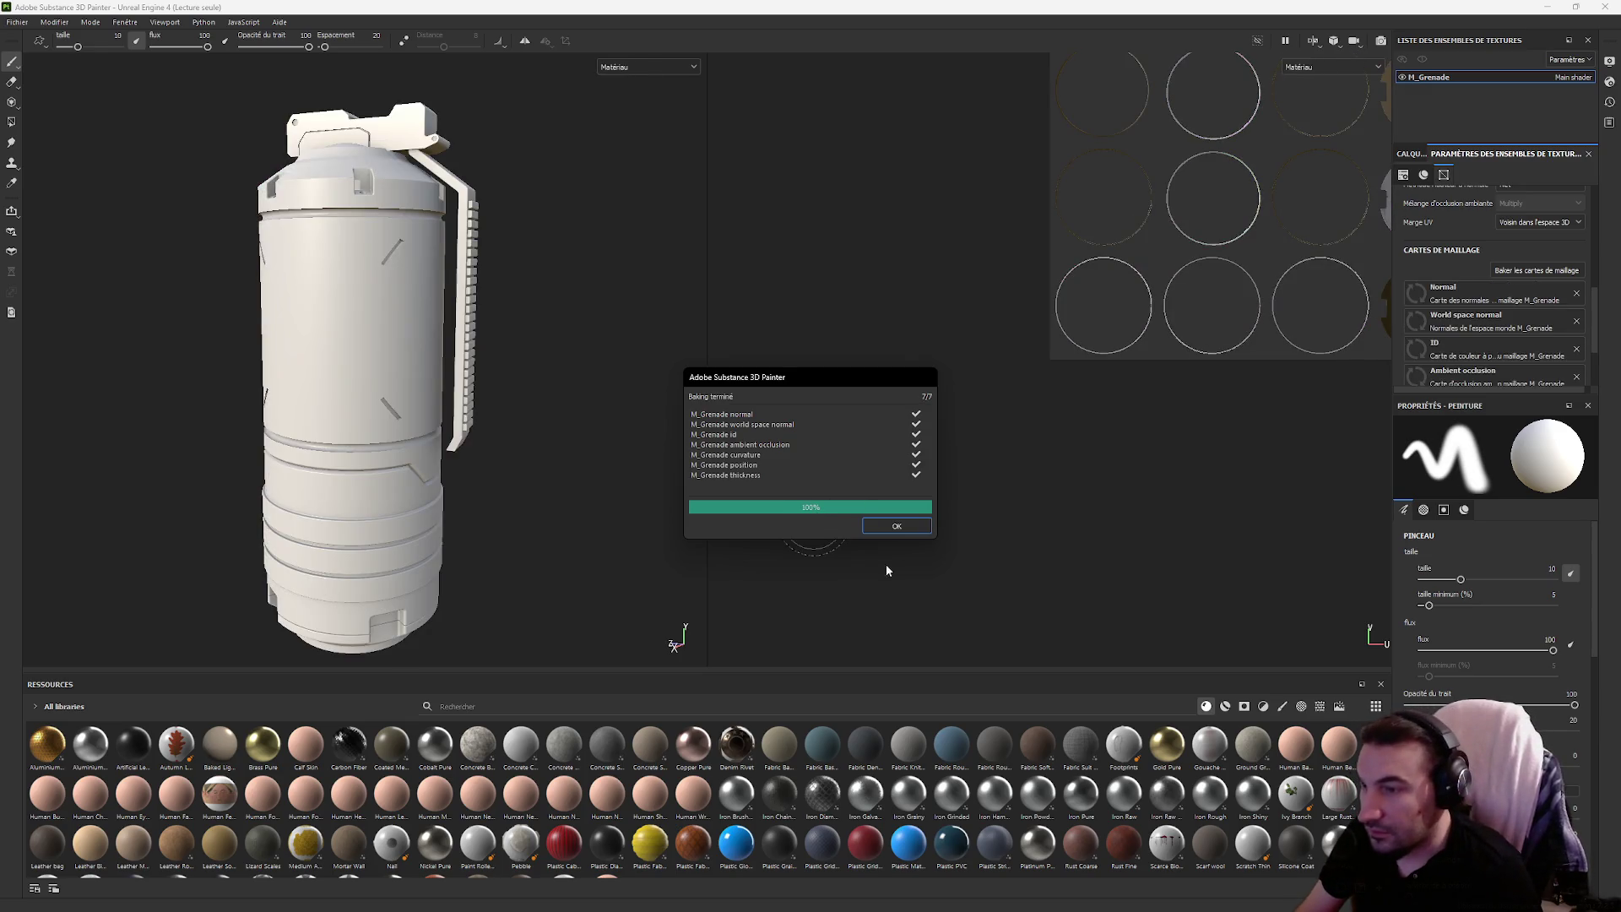
Apply the Plastic Glossy Scuffed material to the baked grenade
click(896, 528)
scroll(832, 785, down, 1)
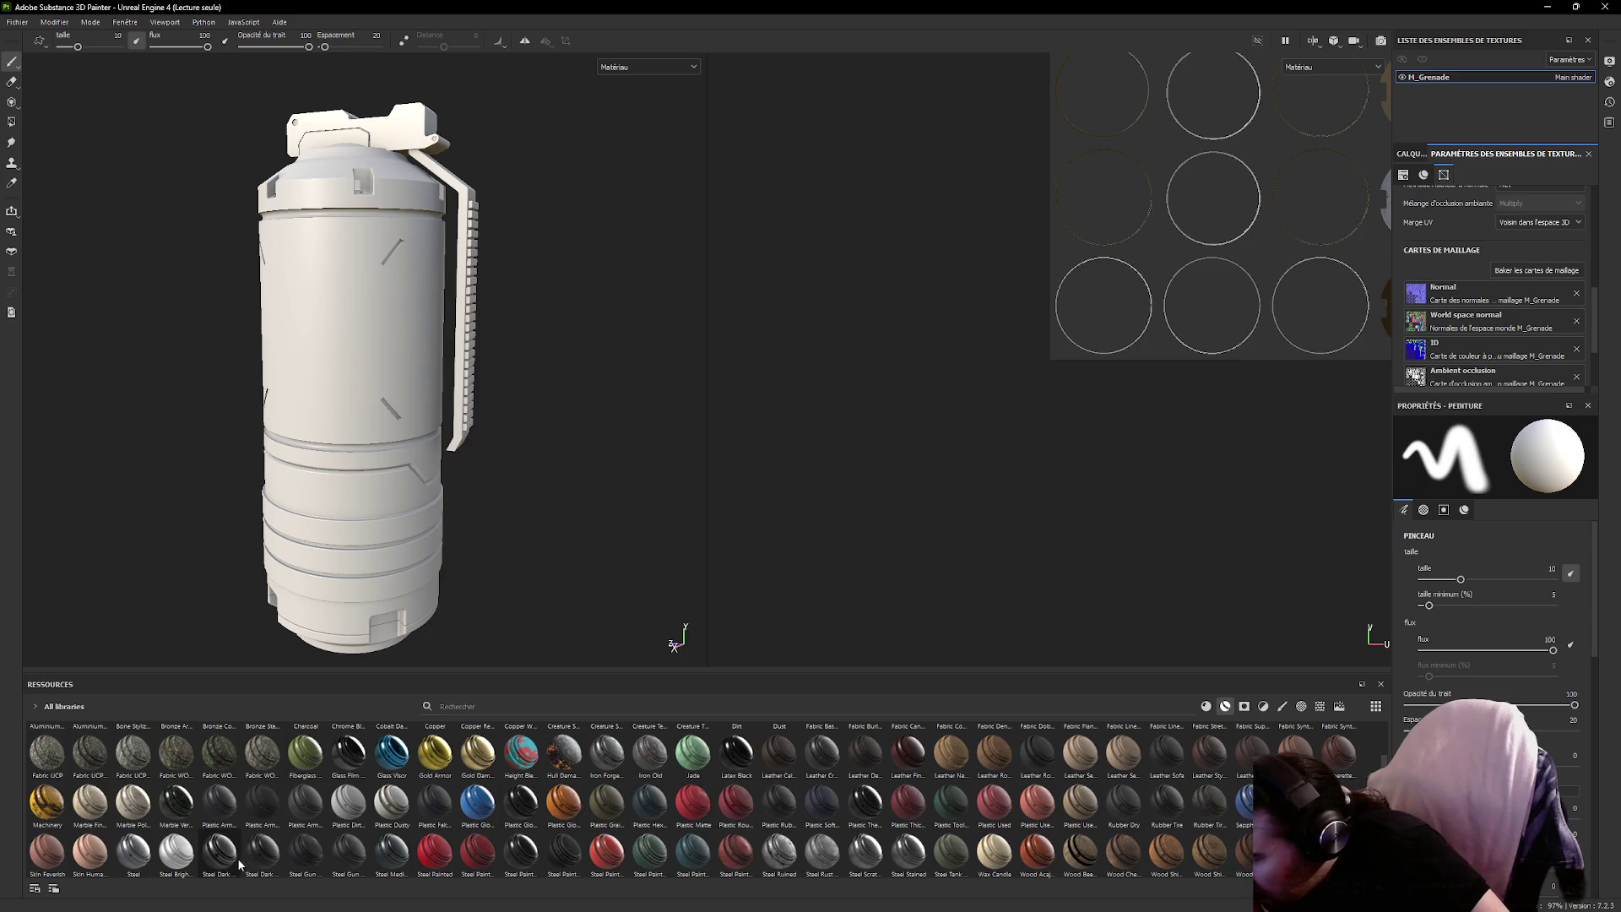
drag(521, 804, 291, 451)
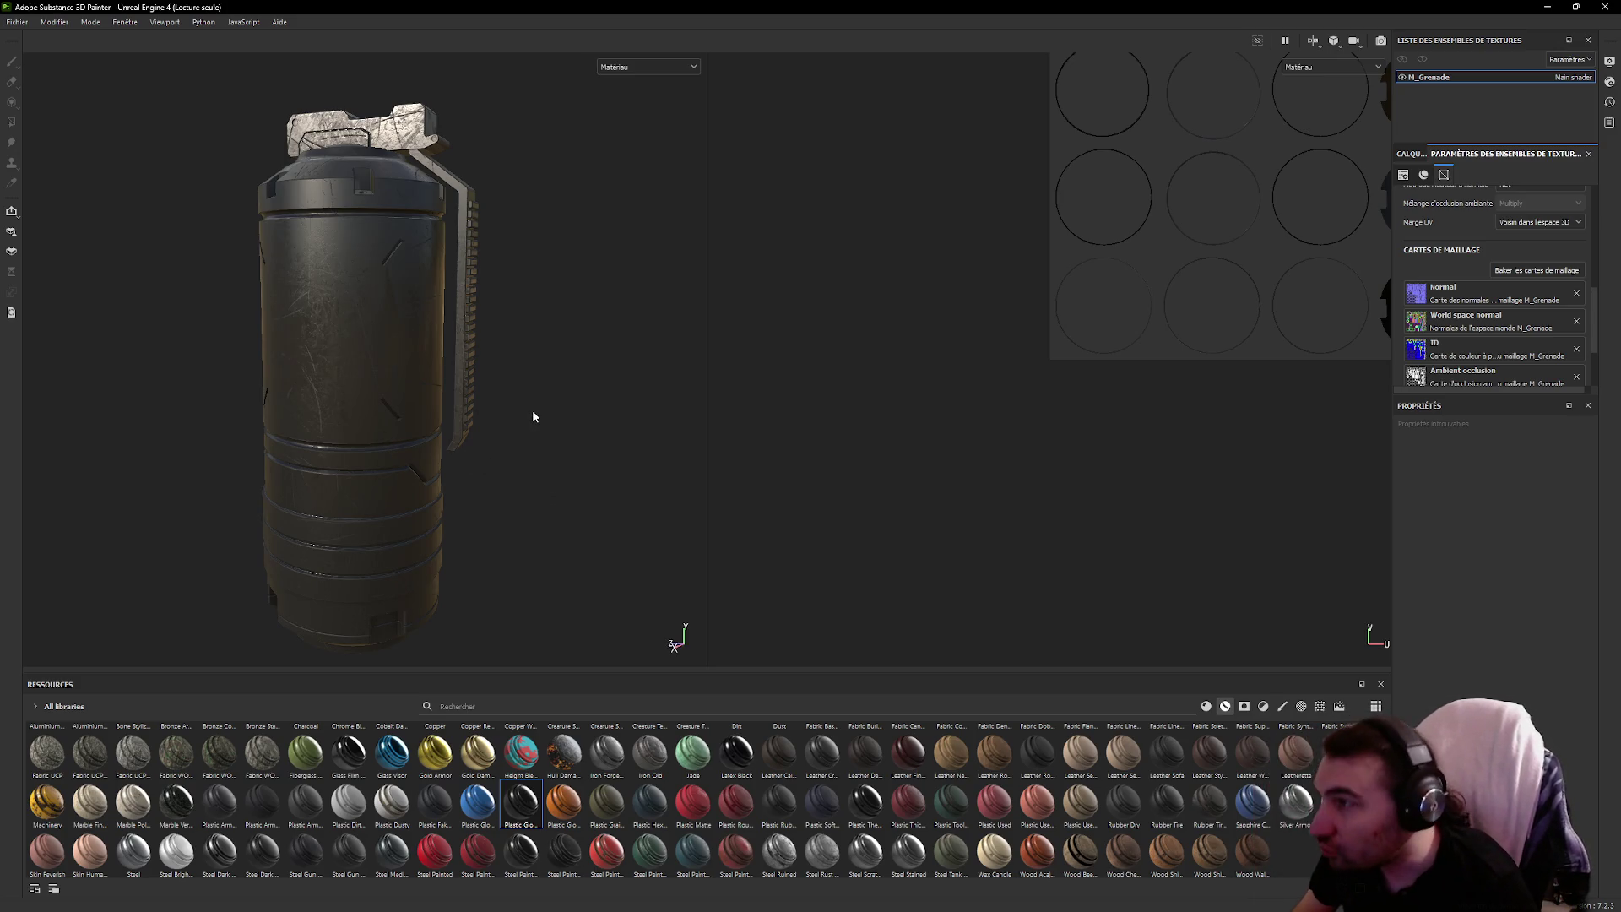
Mask the Plastic Glossy Scuffed layer with a Color Selection of the blue ID colour
drag(532, 416, 929, 425)
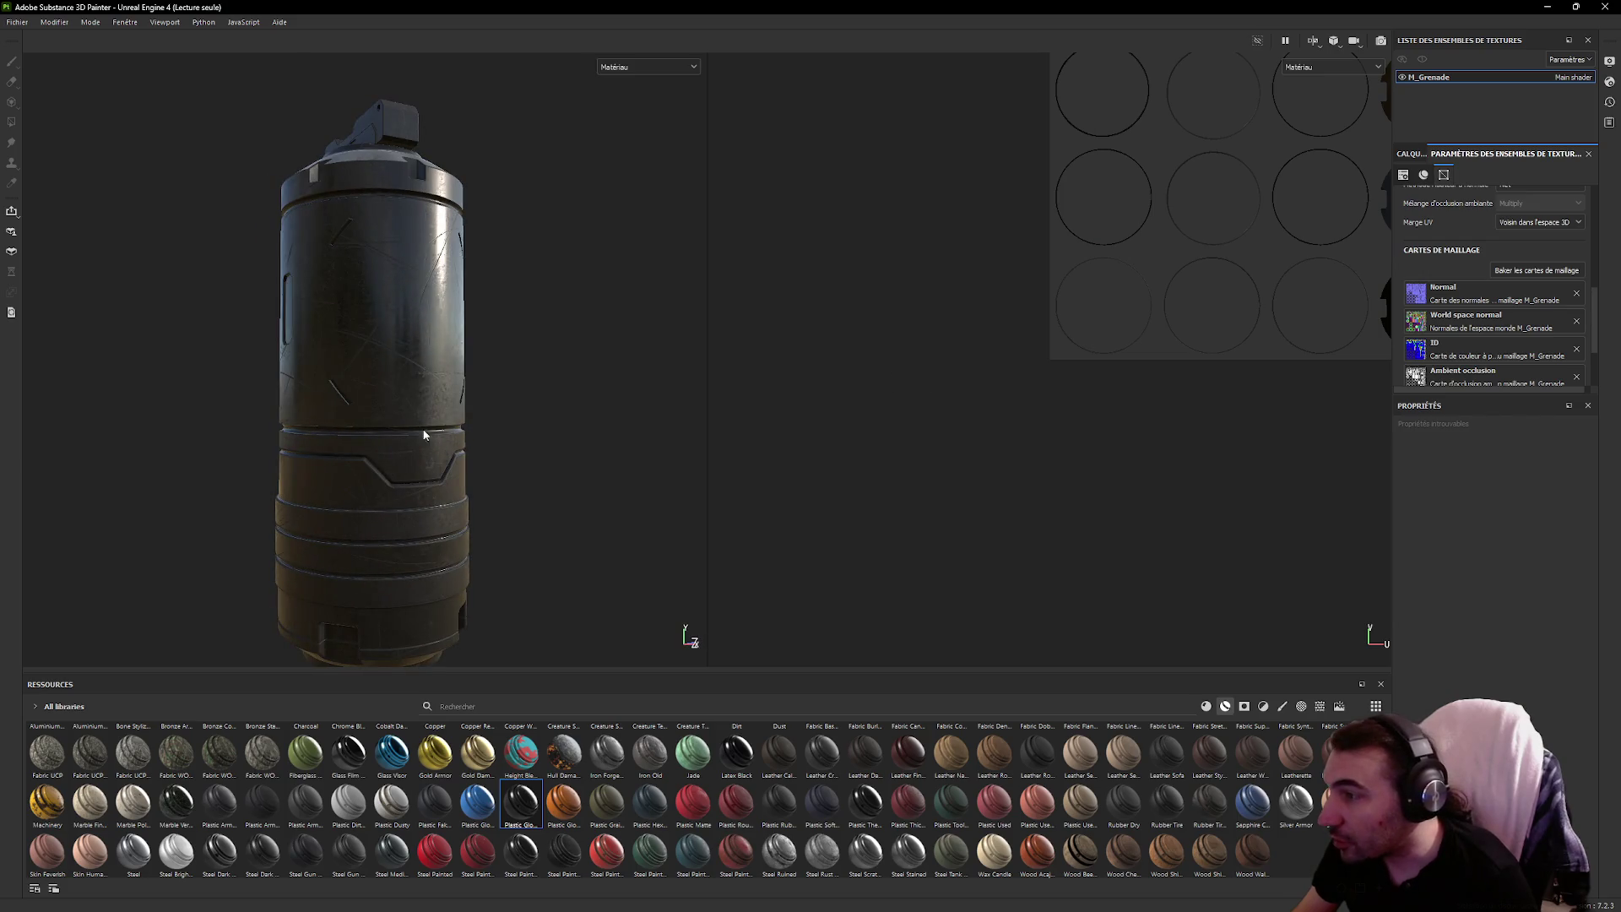
mouse_move(425, 435)
mouse_down()
mouse_move(713, 388)
mouse_move(873, 387)
mouse_move(713, 315)
mouse_move(680, 344)
mouse_move(695, 376)
mouse_move(749, 408)
mouse_move(803, 391)
mouse_move(809, 328)
mouse_move(879, 297)
mouse_move(759, 377)
mouse_move(749, 461)
mouse_up()
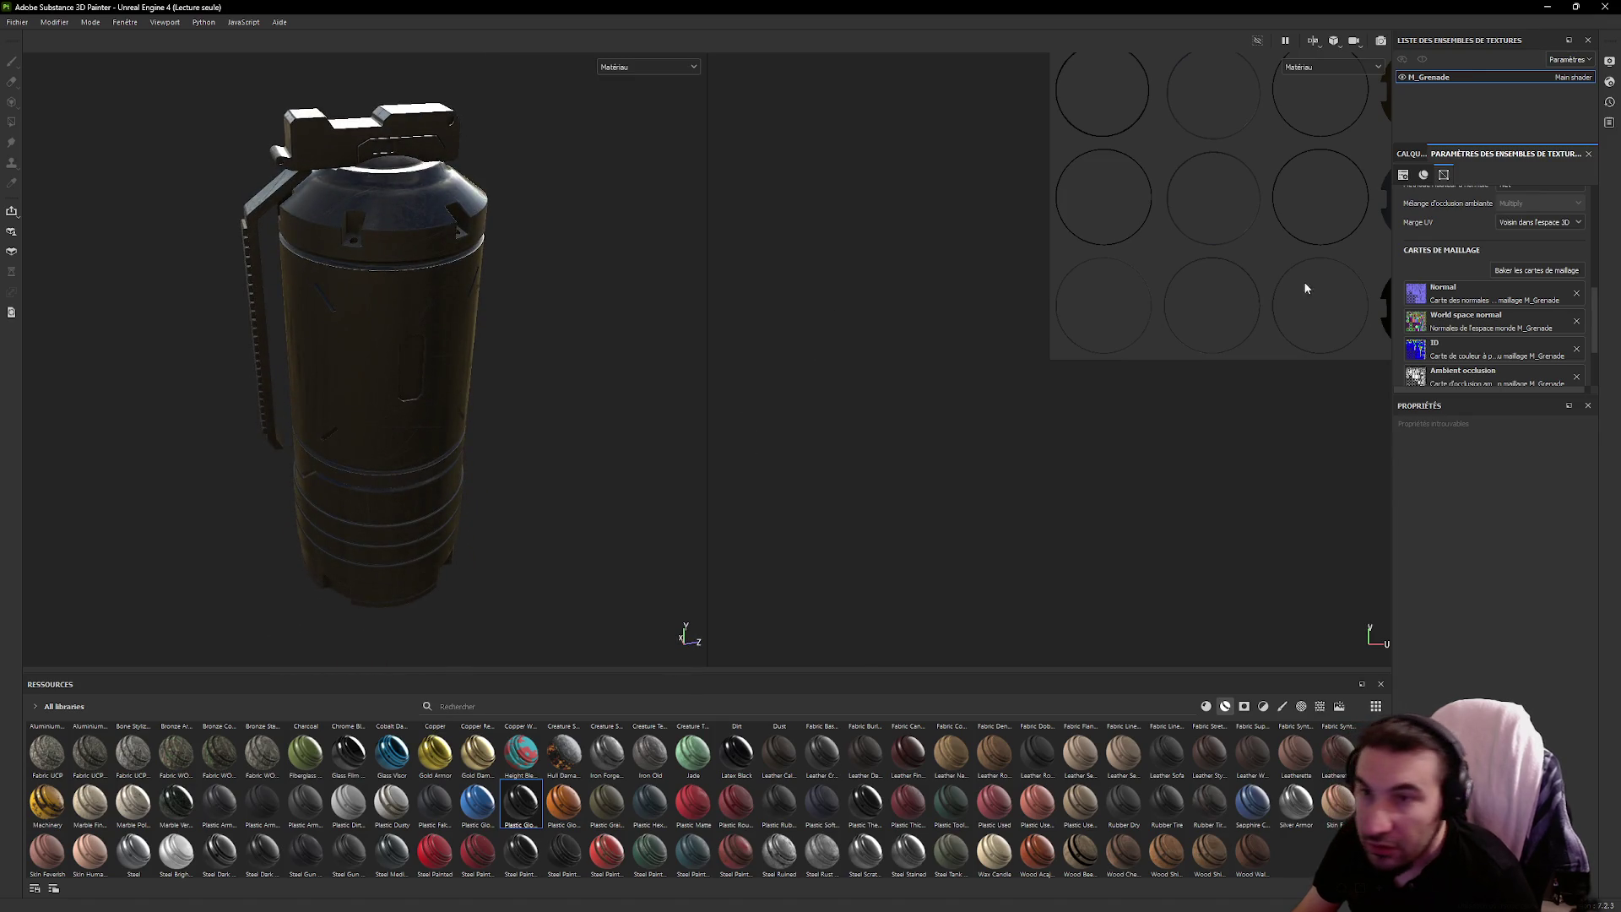
click(1409, 154)
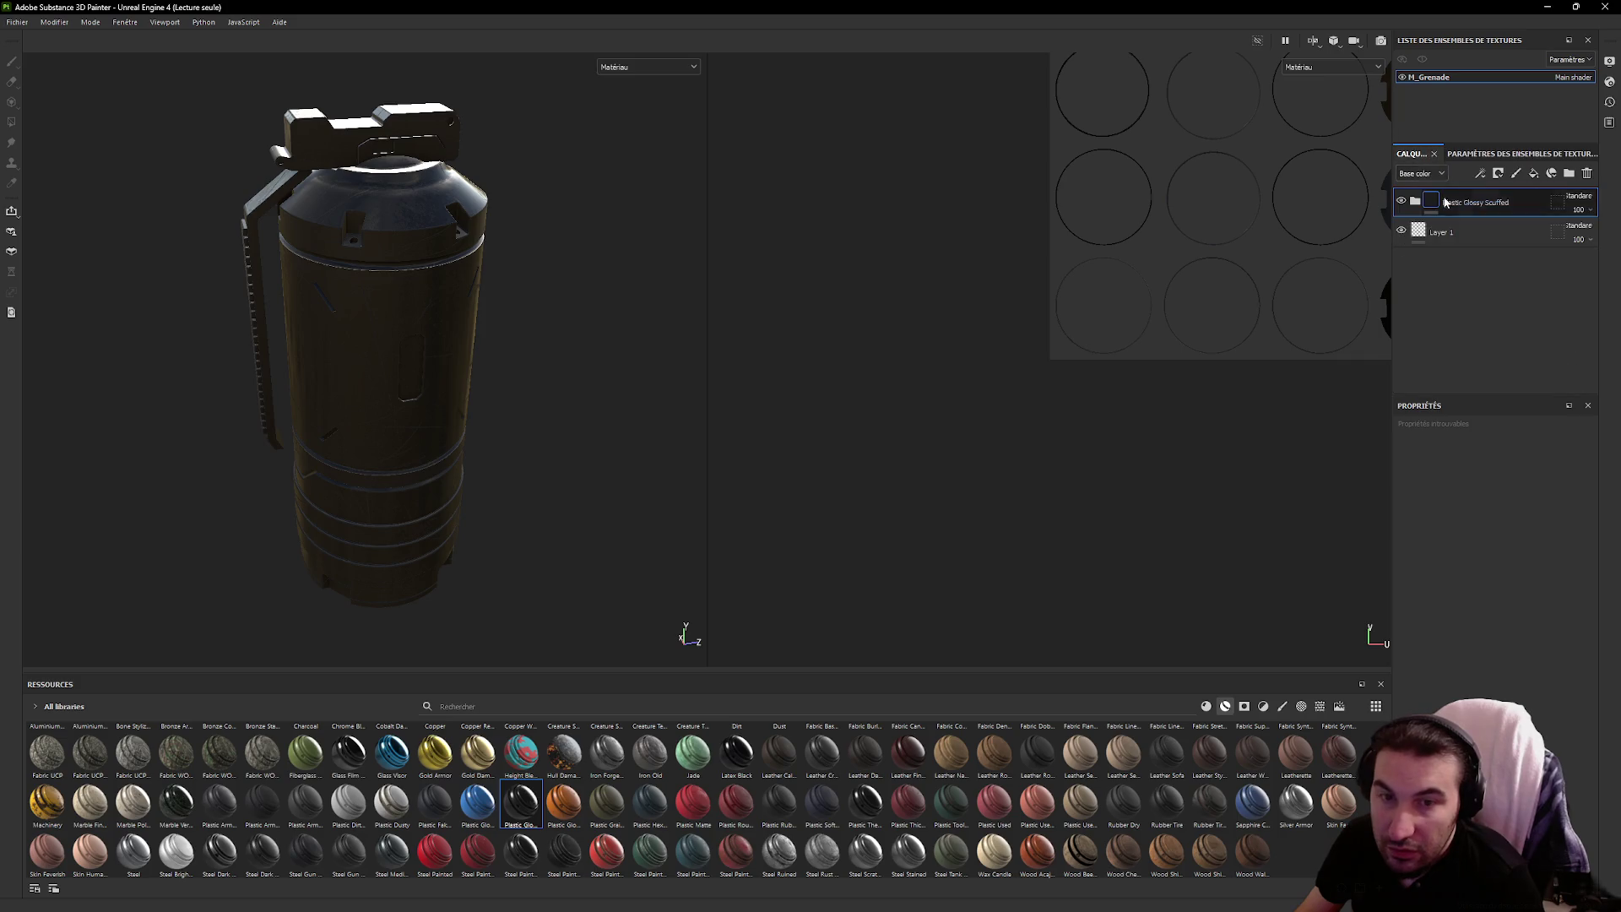
click(1506, 174)
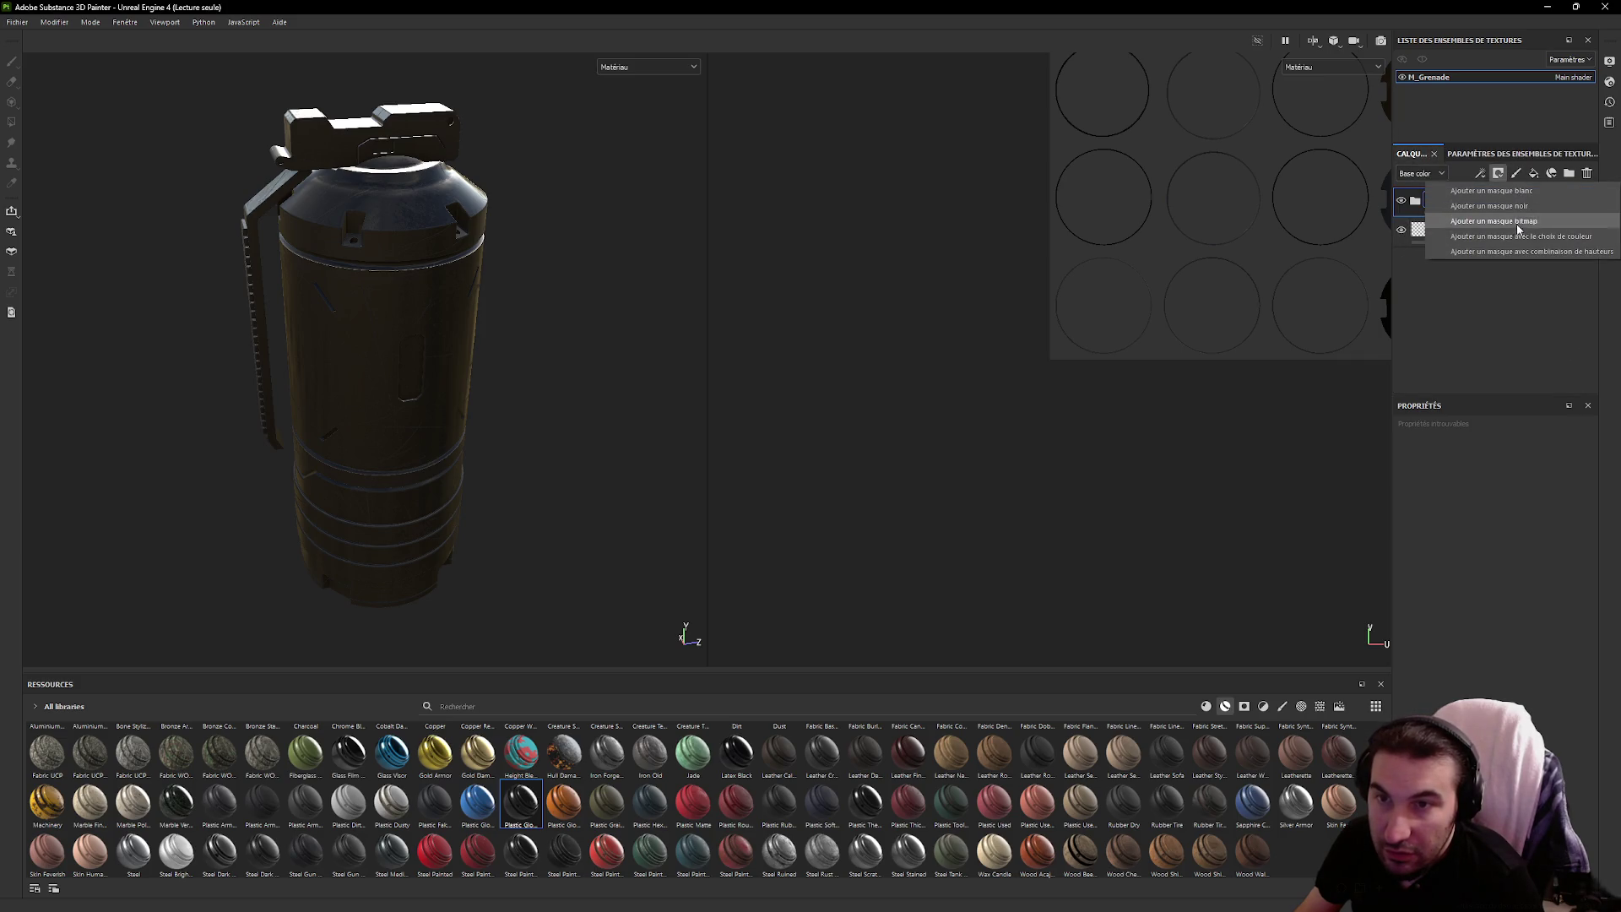
click(1508, 237)
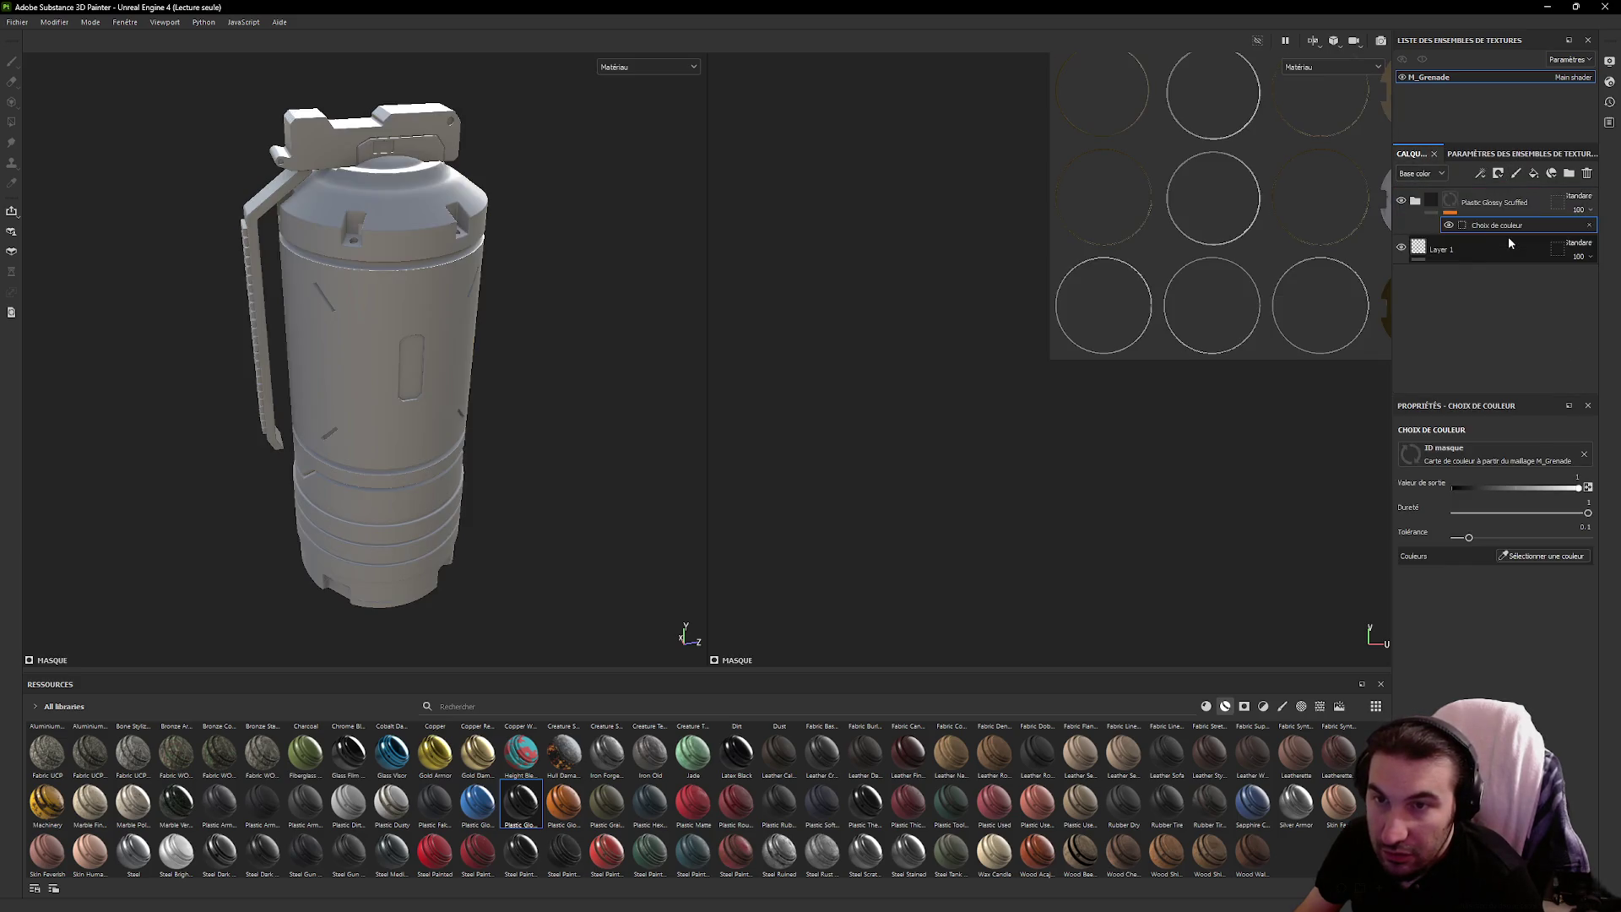
click(1542, 556)
click(352, 292)
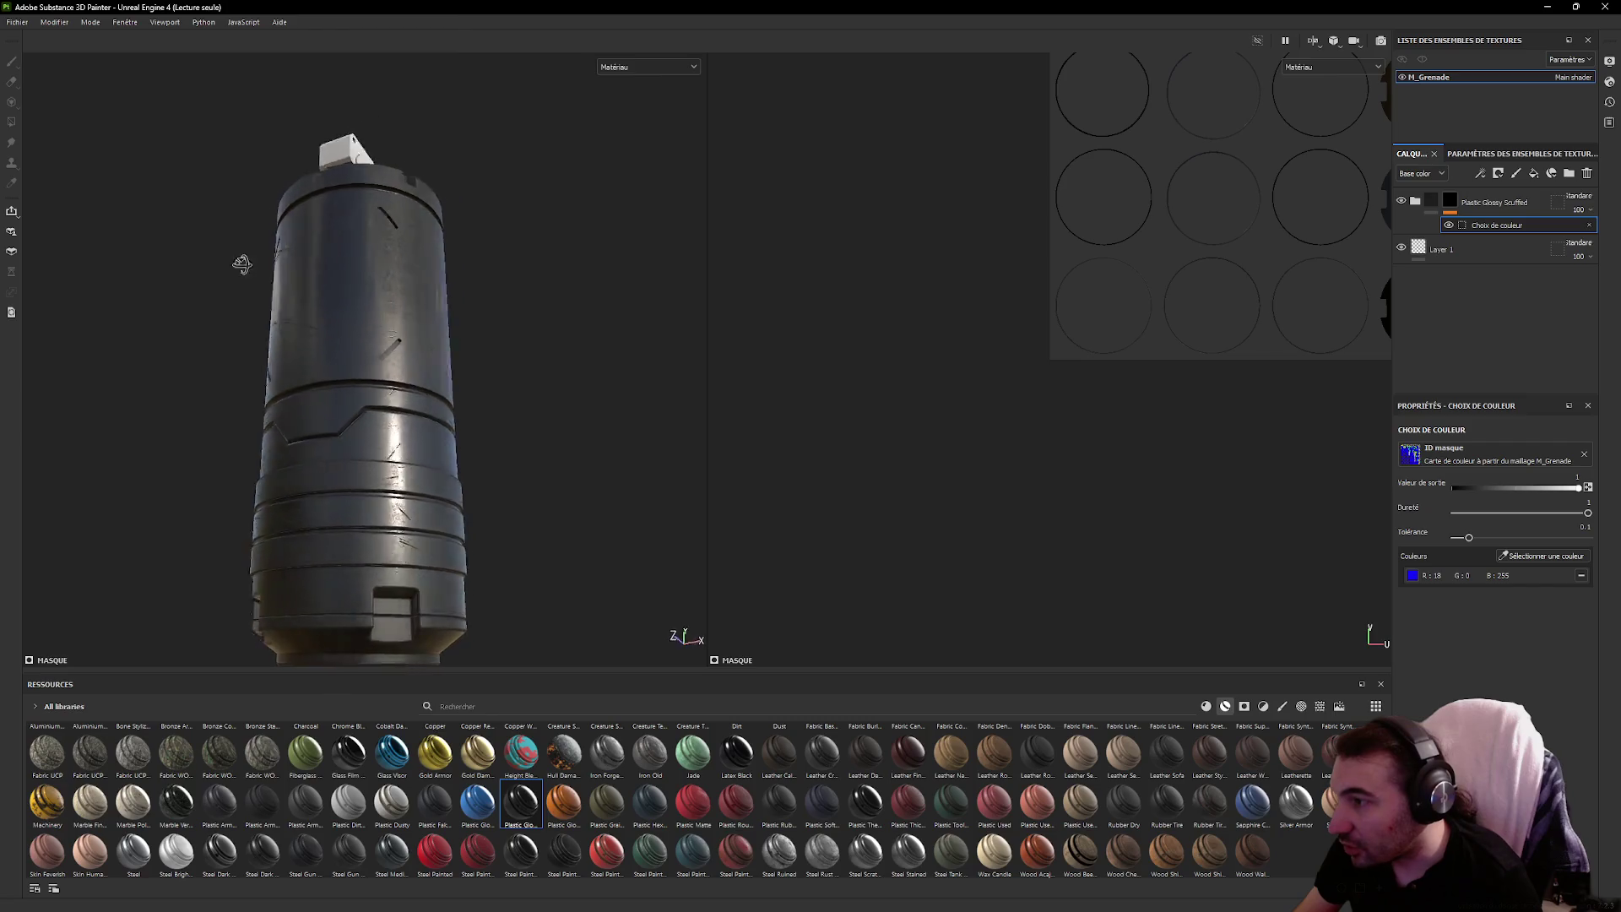
Inspect the masked plastic from several angles, then apply the Steel material to the grenade
mouse_move(242, 263)
mouse_down()
mouse_move(105, 322)
mouse_move(347, 347)
mouse_move(561, 332)
mouse_move(571, 376)
mouse_move(814, 342)
mouse_move(361, 431)
mouse_up()
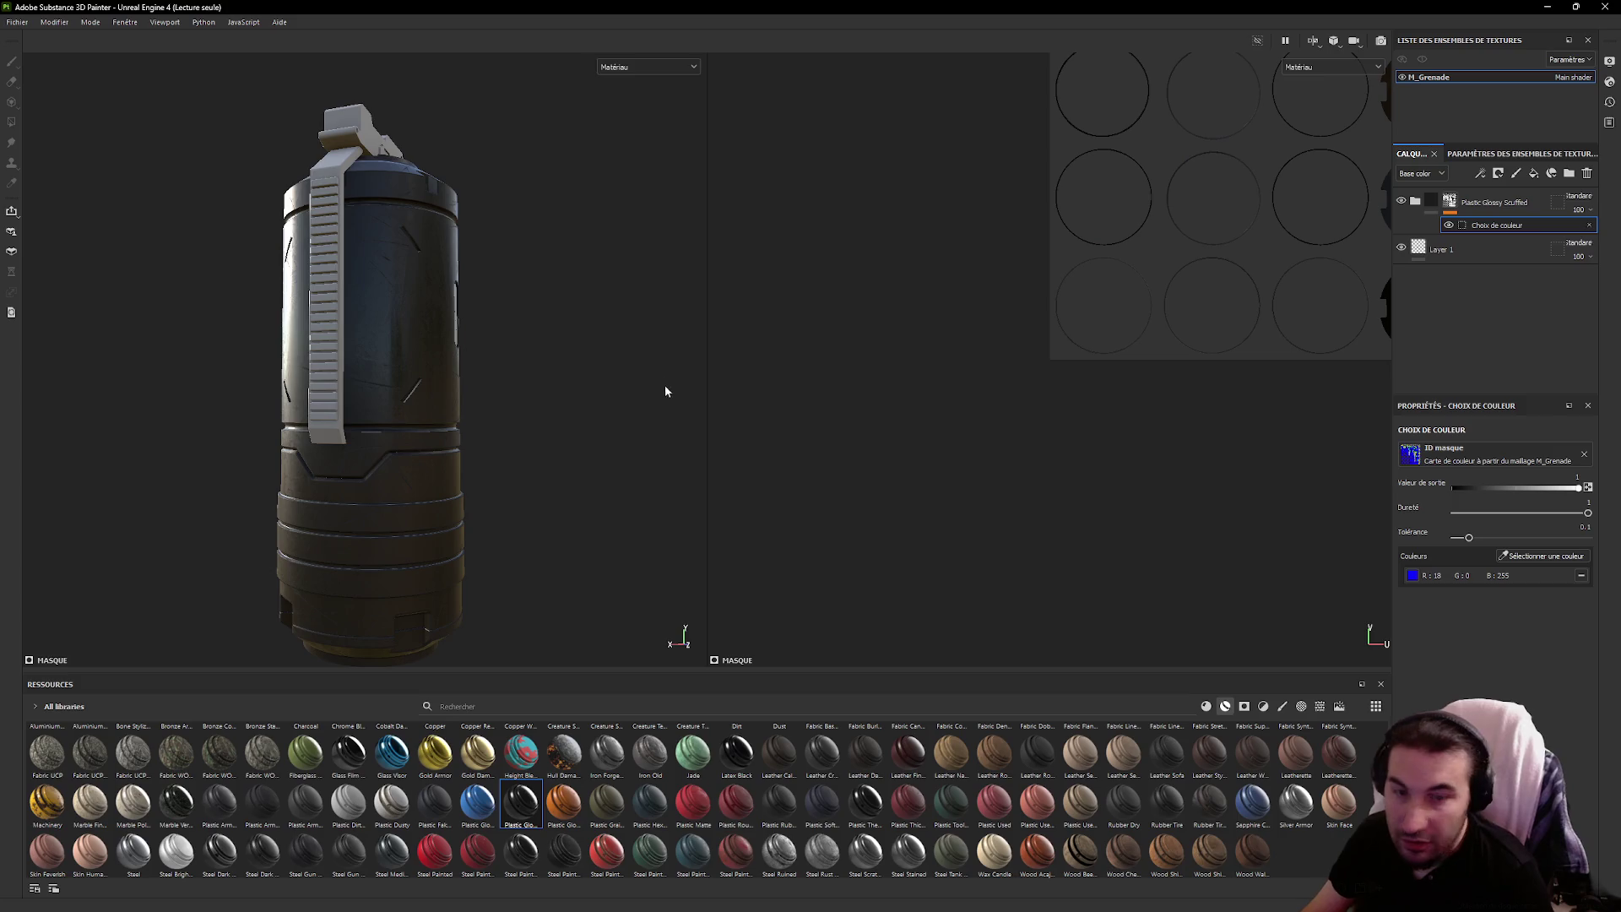
drag(665, 391, 417, 424)
mouse_move(512, 392)
mouse_down()
mouse_move(456, 420)
mouse_move(250, 344)
mouse_move(170, 278)
mouse_move(73, 264)
mouse_move(34, 338)
mouse_move(36, 388)
mouse_move(178, 449)
mouse_move(473, 523)
mouse_up()
drag(560, 360, 646, 316)
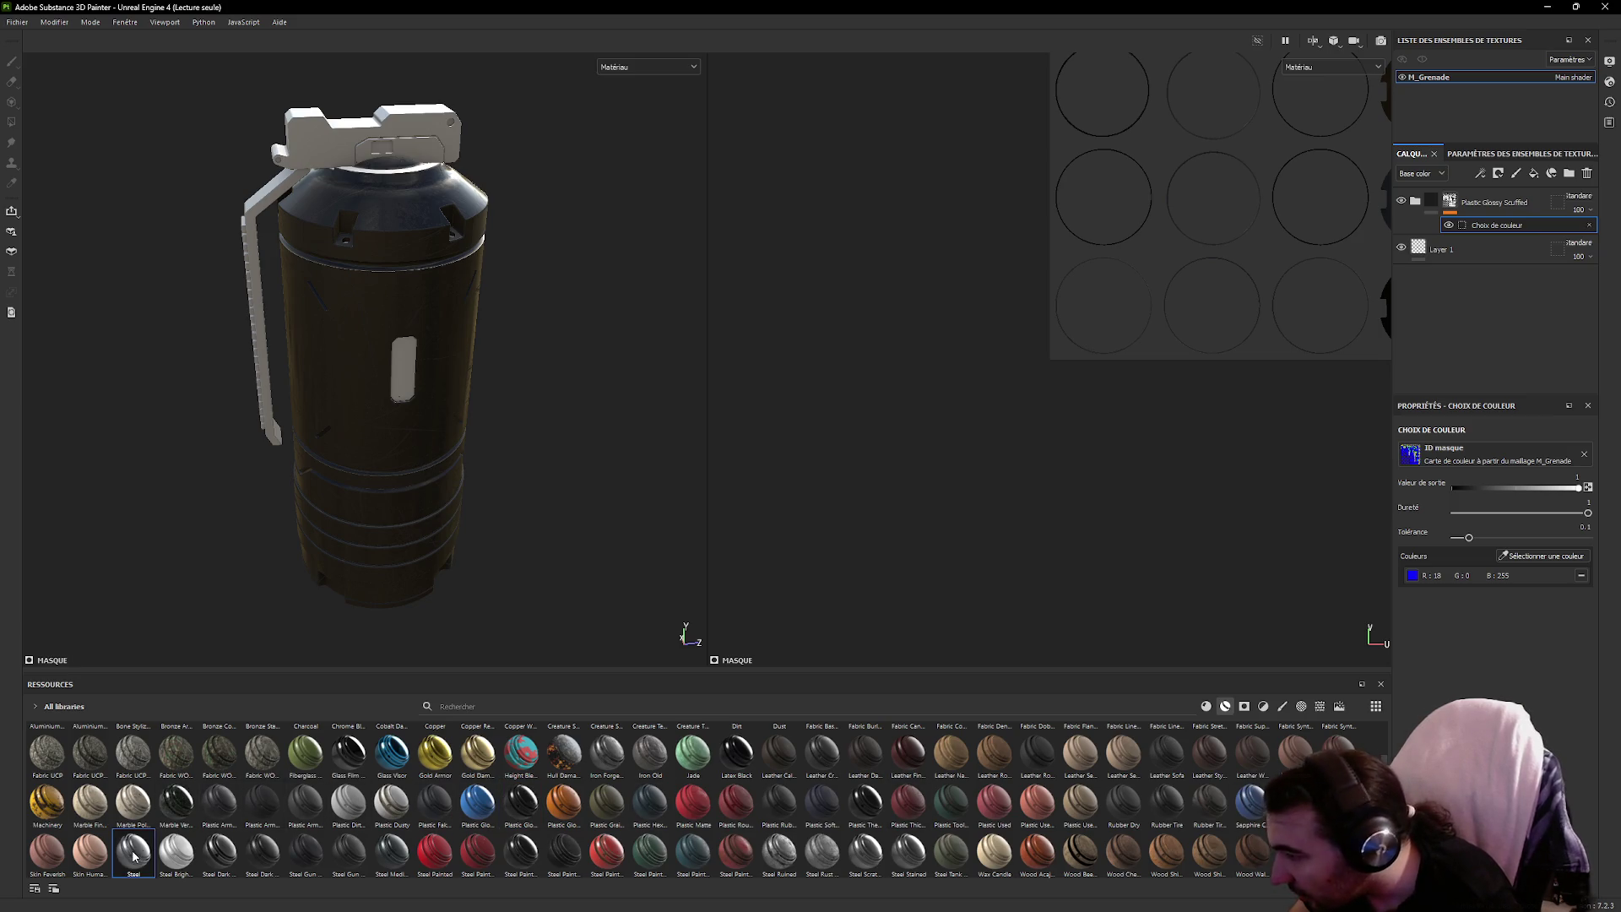
mouse_move(132, 856)
mouse_down()
mouse_move(345, 150)
mouse_move(307, 139)
mouse_up()
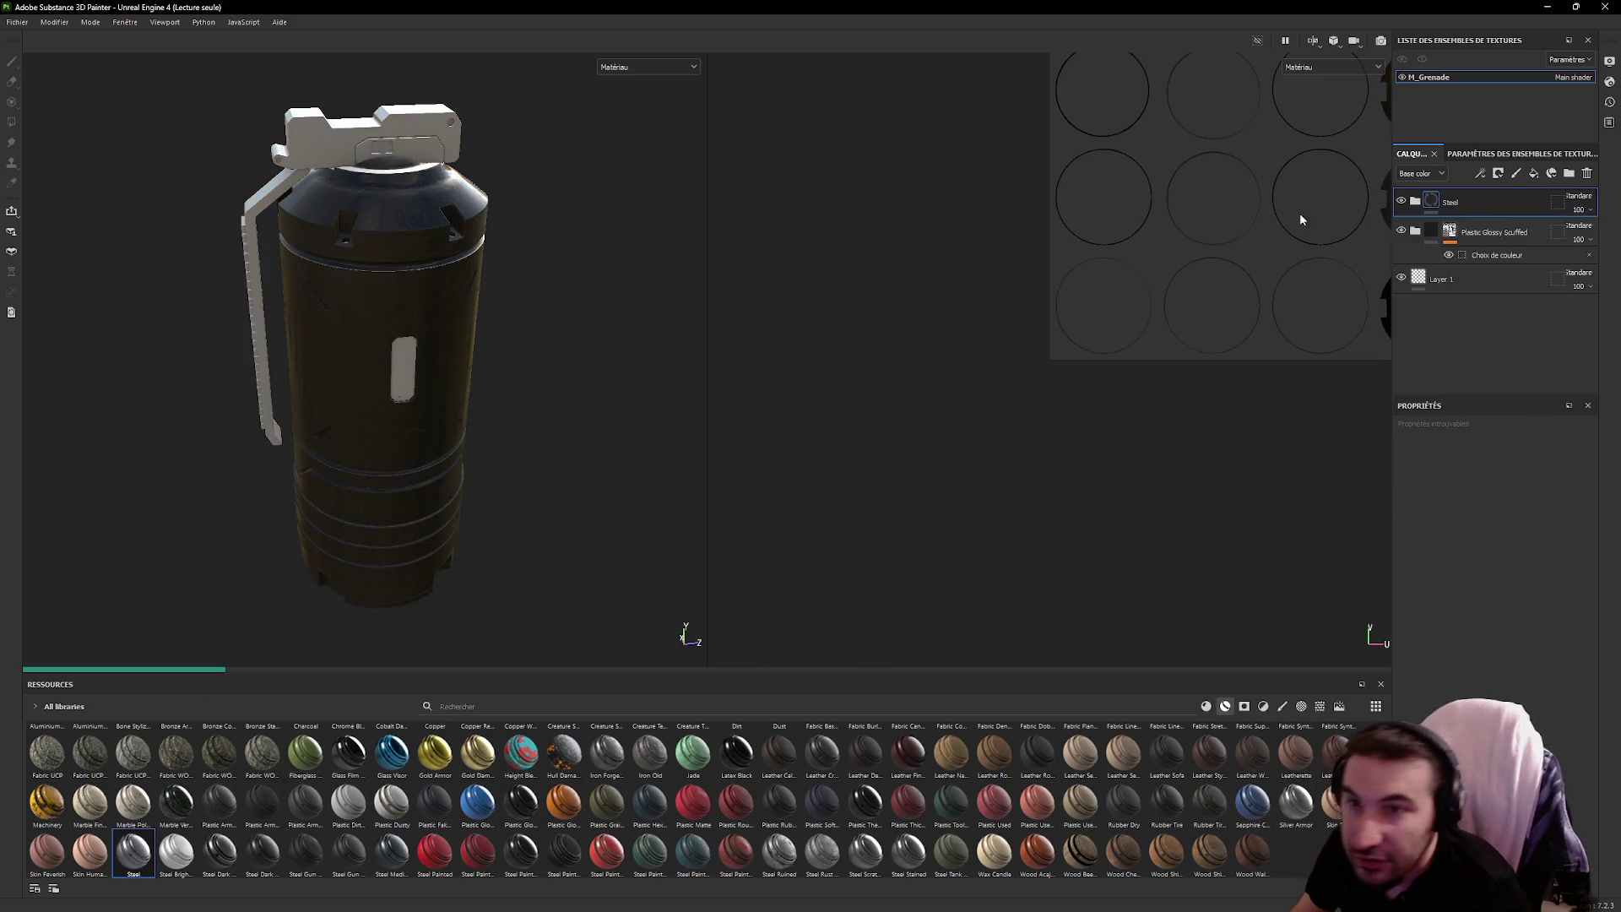
click(1498, 173)
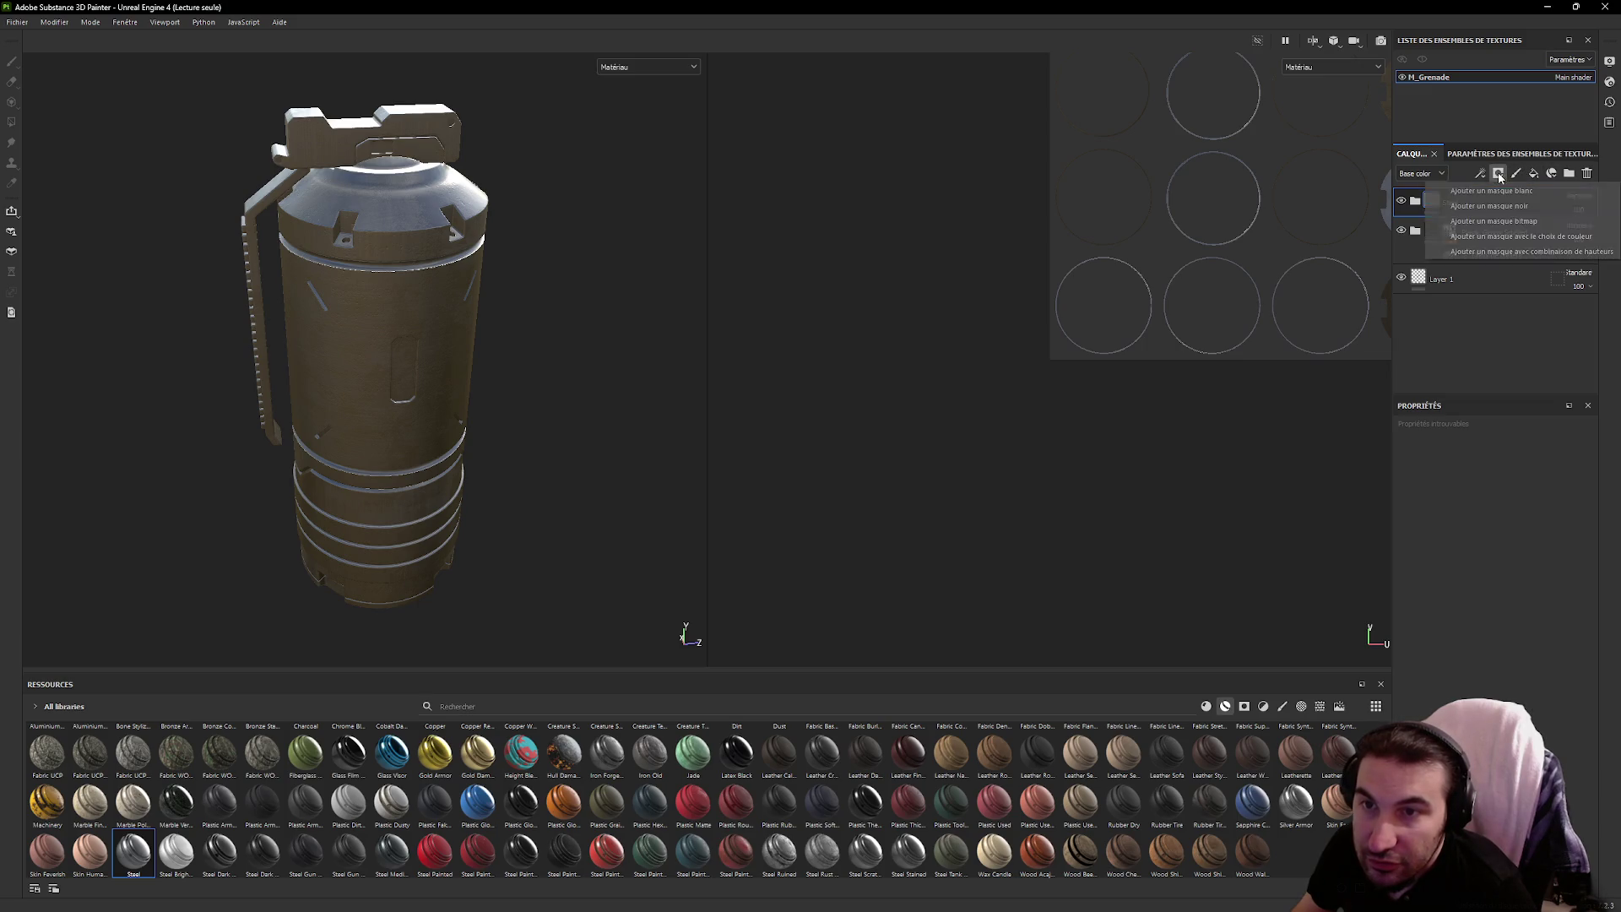
click(1511, 242)
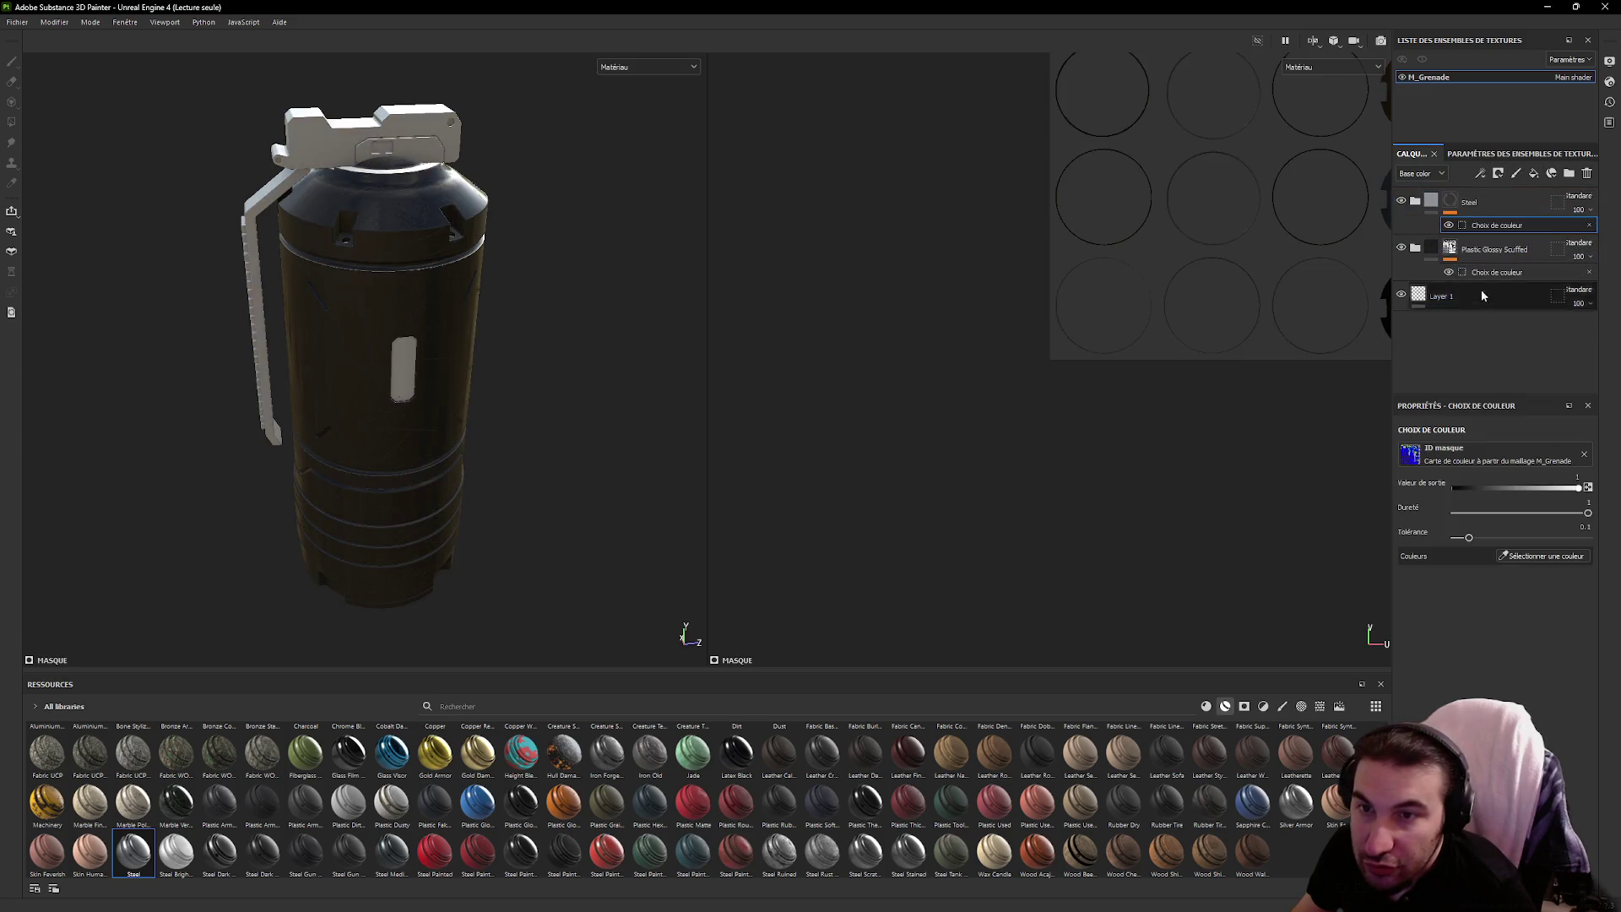
click(1520, 555)
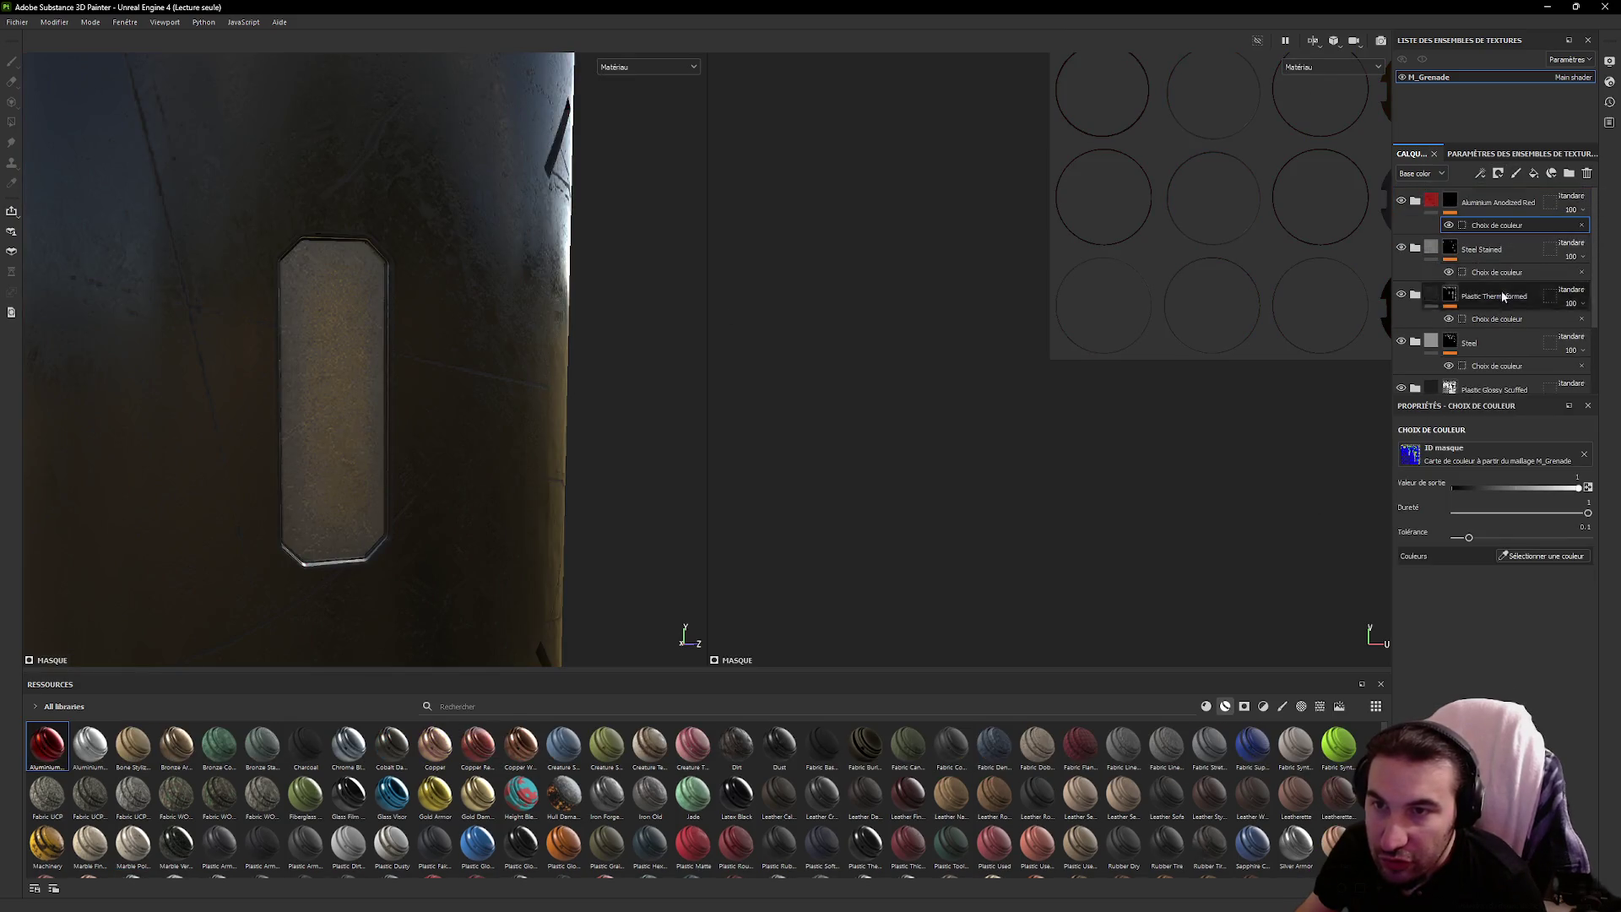
click(1537, 556)
click(351, 423)
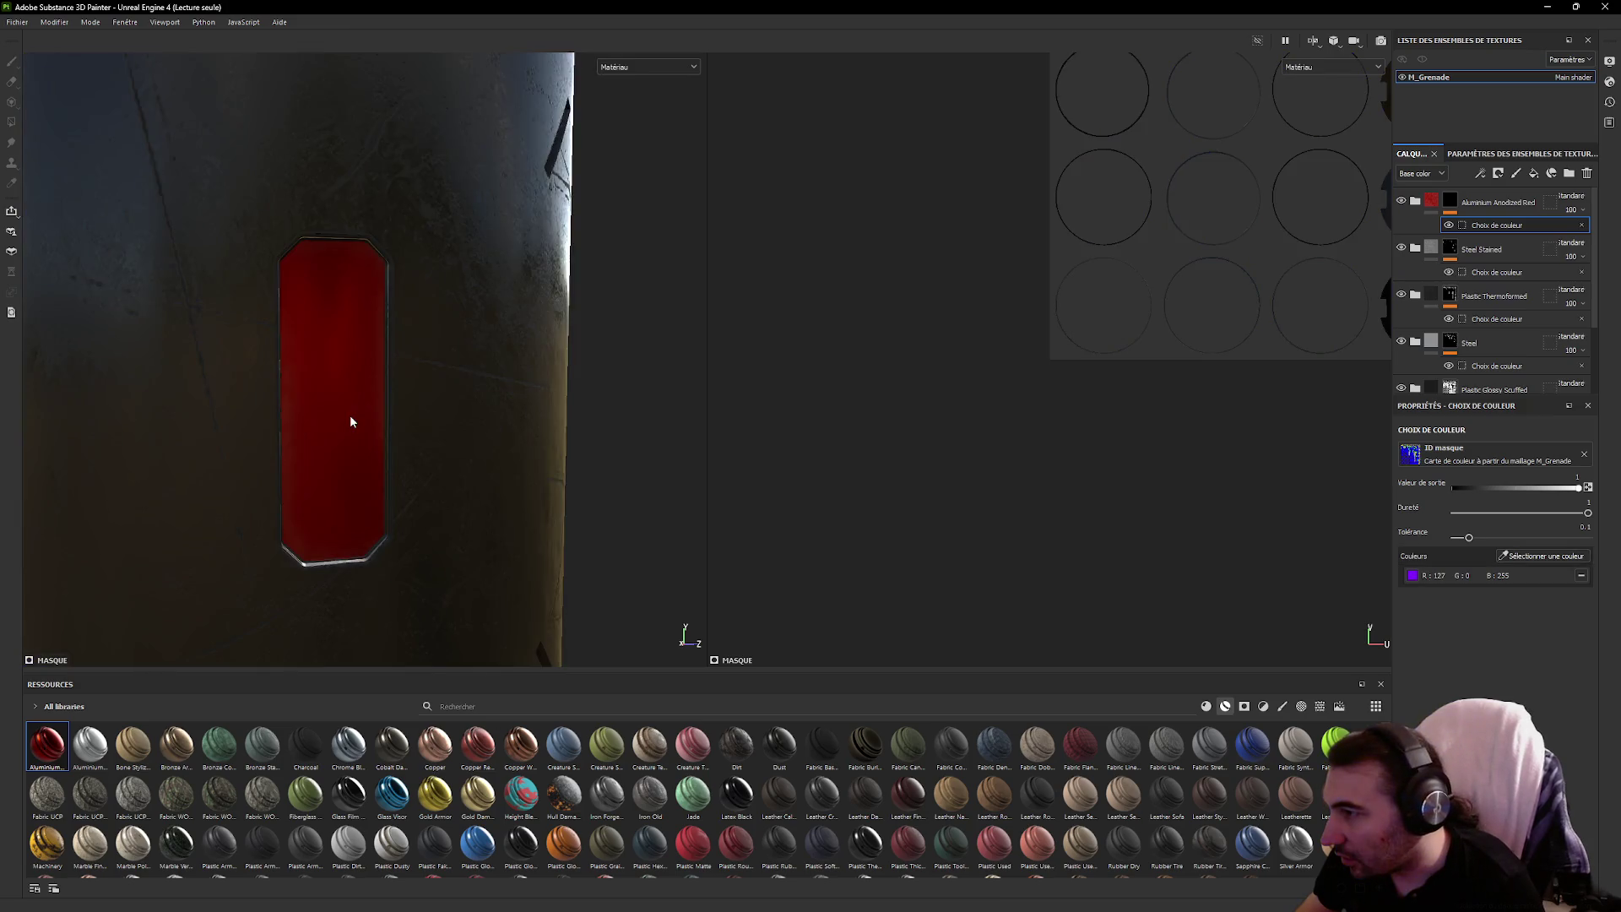
scroll(371, 402, down, 5)
mouse_move(580, 415)
mouse_down()
mouse_move(467, 434)
mouse_move(1169, 402)
mouse_move(647, 434)
mouse_move(250, 366)
mouse_move(242, 409)
mouse_move(544, 395)
mouse_move(471, 416)
mouse_move(434, 391)
mouse_move(458, 425)
mouse_up()
scroll(436, 398, up, 8)
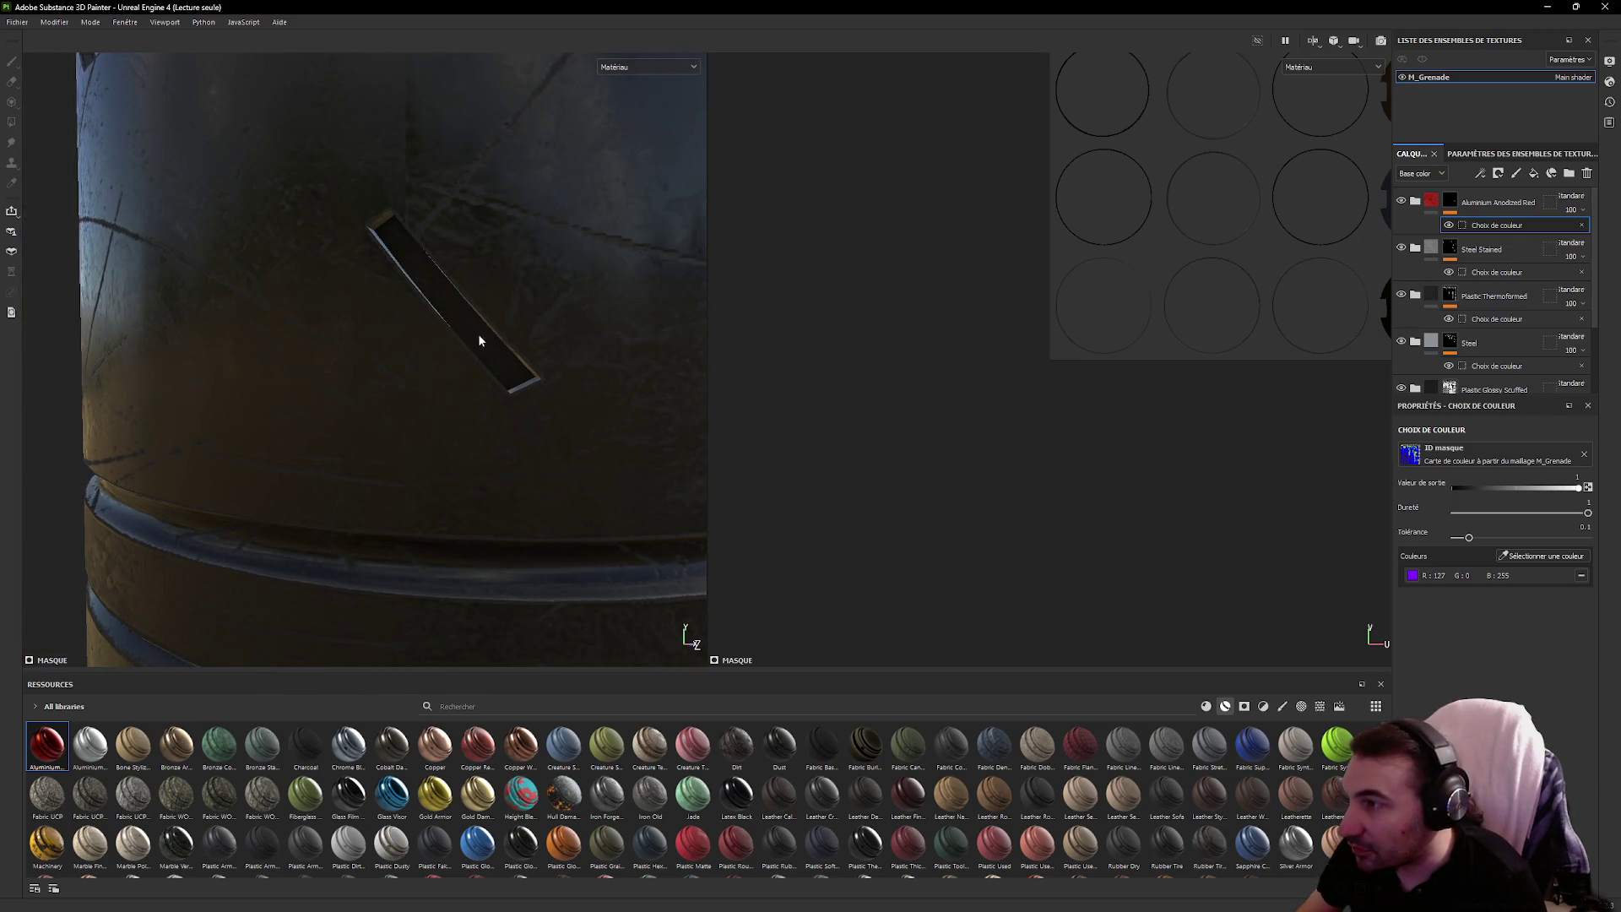
scroll(415, 253, down, 5)
drag(499, 347, 492, 362)
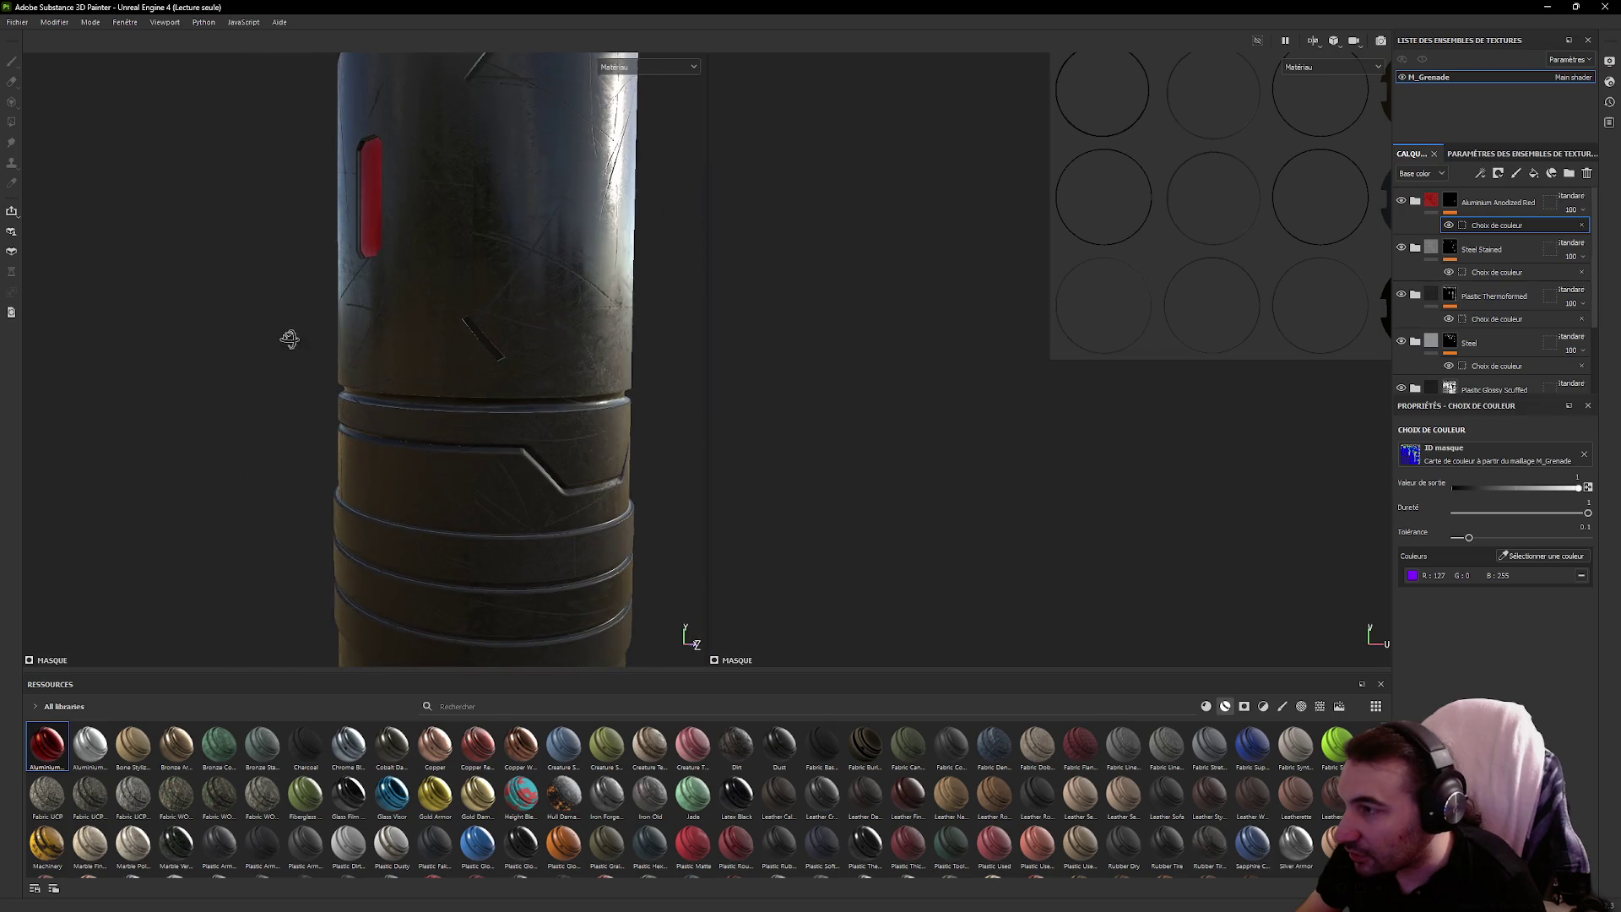
mouse_move(290, 337)
mouse_down()
mouse_move(492, 372)
mouse_move(383, 253)
mouse_move(489, 261)
mouse_move(572, 319)
mouse_move(616, 289)
mouse_move(546, 322)
mouse_move(505, 411)
mouse_move(670, 372)
mouse_move(332, 372)
mouse_move(471, 334)
mouse_move(311, 452)
mouse_move(231, 456)
mouse_move(701, 377)
mouse_move(507, 411)
mouse_move(435, 456)
mouse_move(428, 440)
mouse_up()
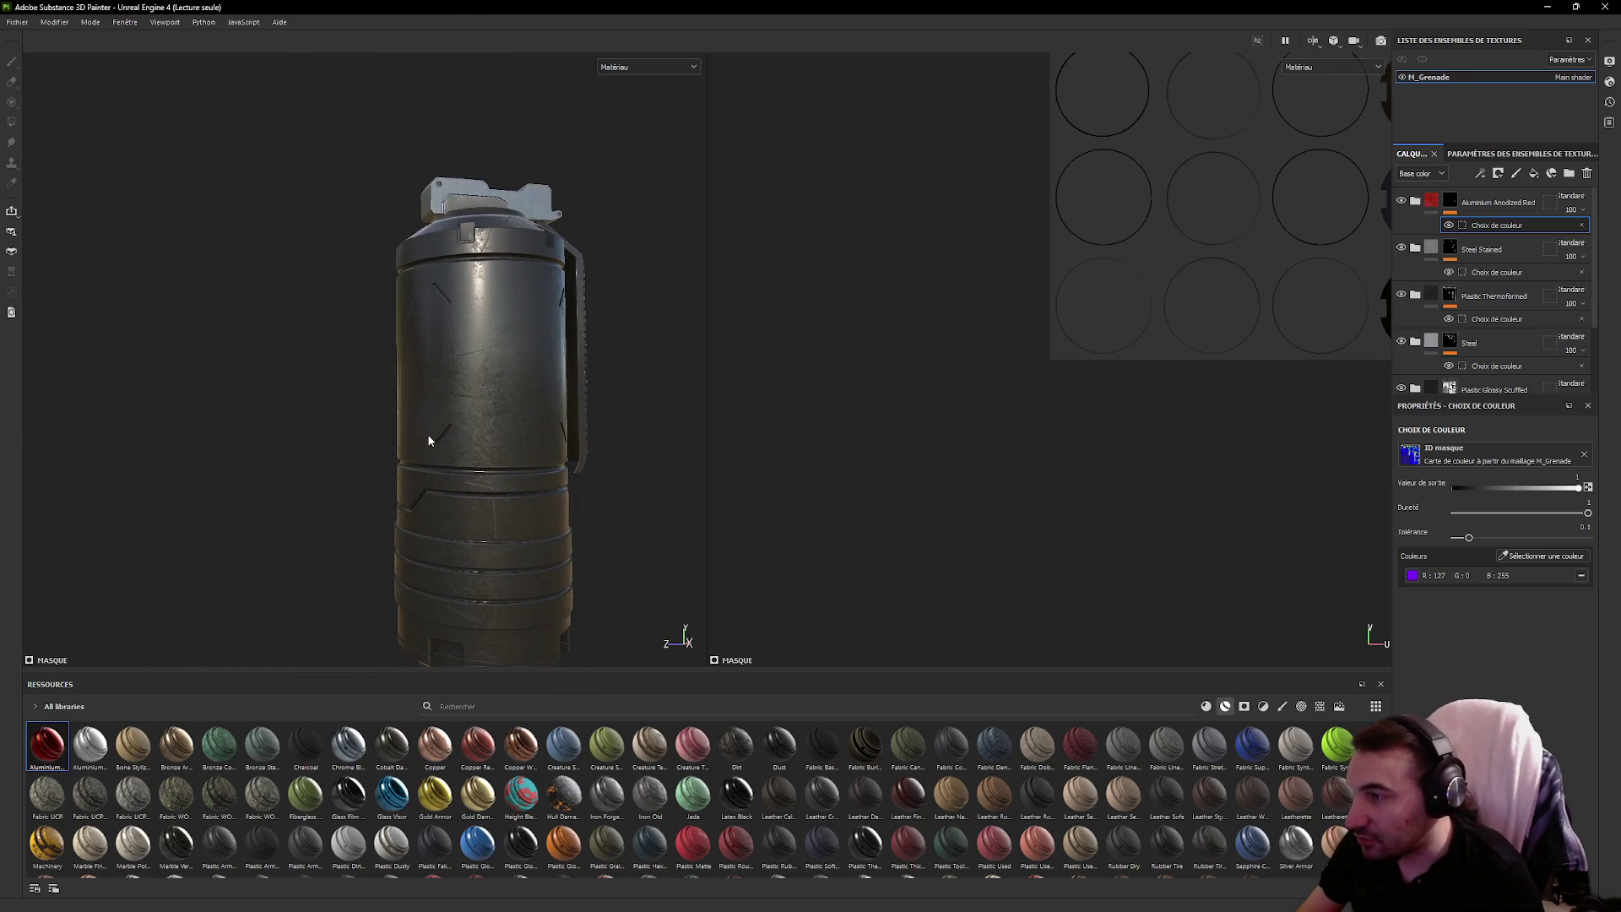
mouse_move(548, 466)
mouse_down()
mouse_move(460, 496)
mouse_move(515, 414)
mouse_move(536, 318)
mouse_move(423, 263)
mouse_move(373, 470)
mouse_move(985, 481)
mouse_move(943, 496)
mouse_up()
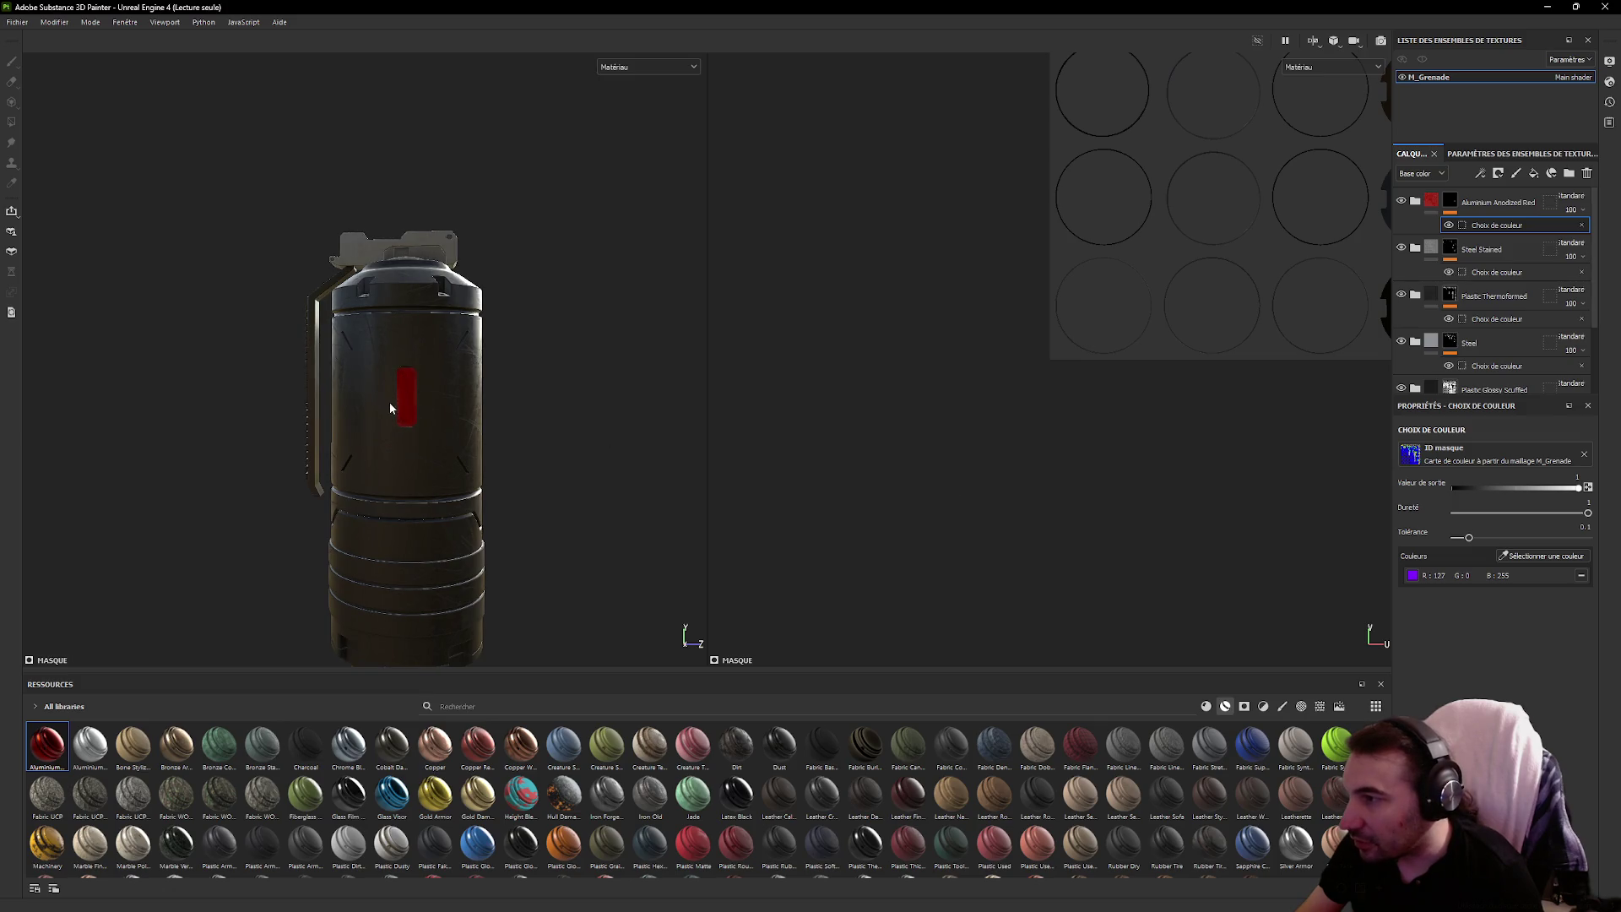
scroll(453, 427, up, 5)
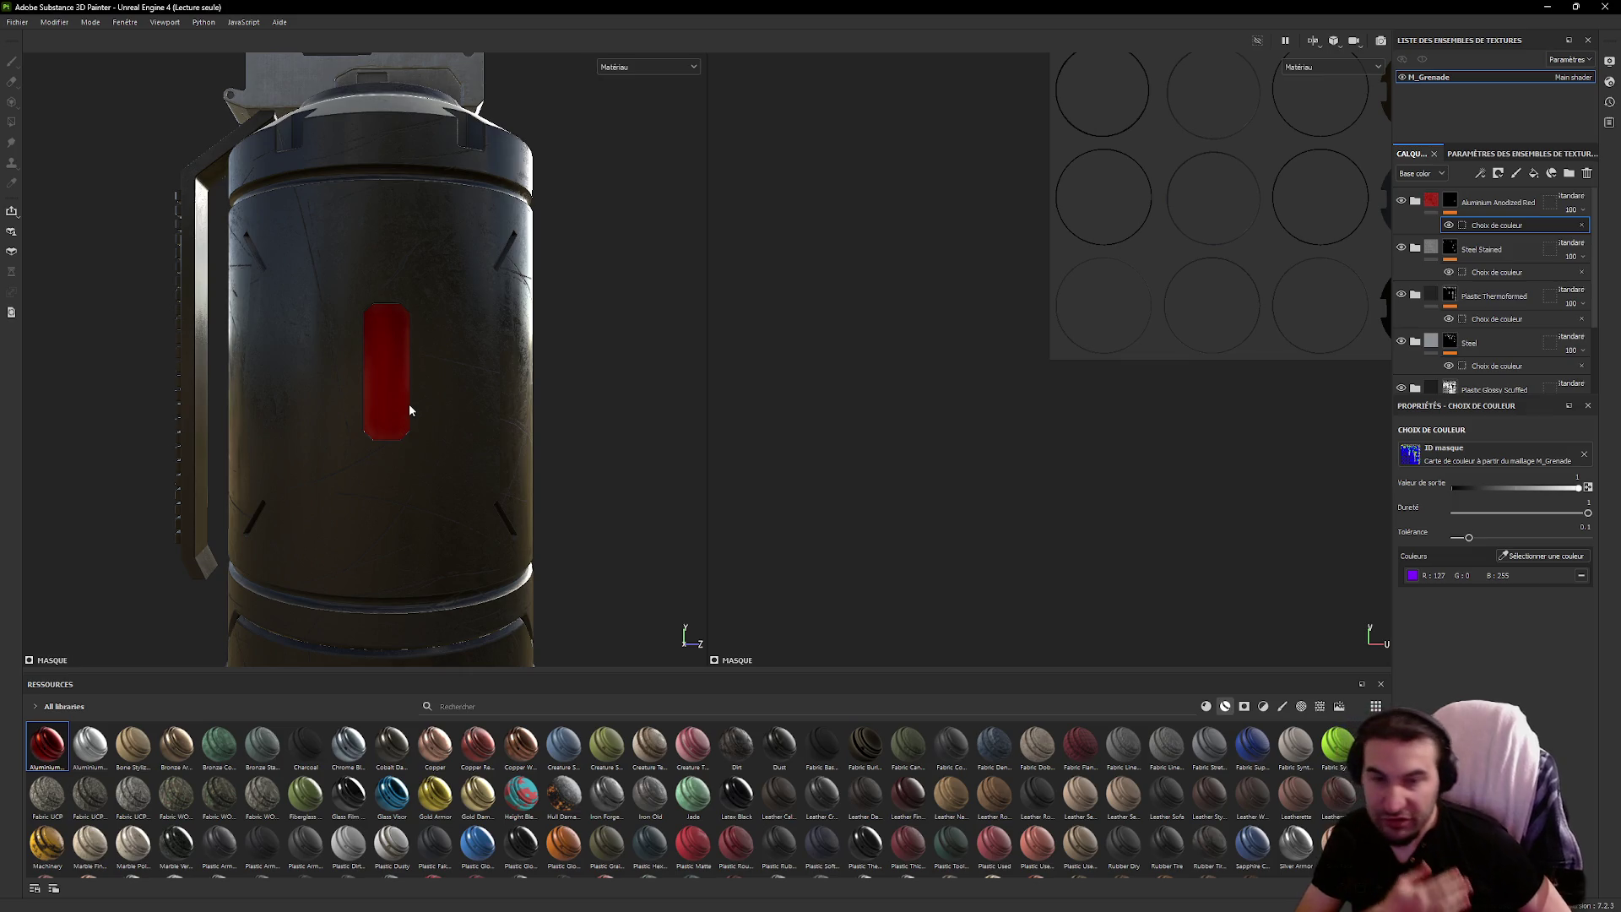
scroll(324, 307, down, 3)
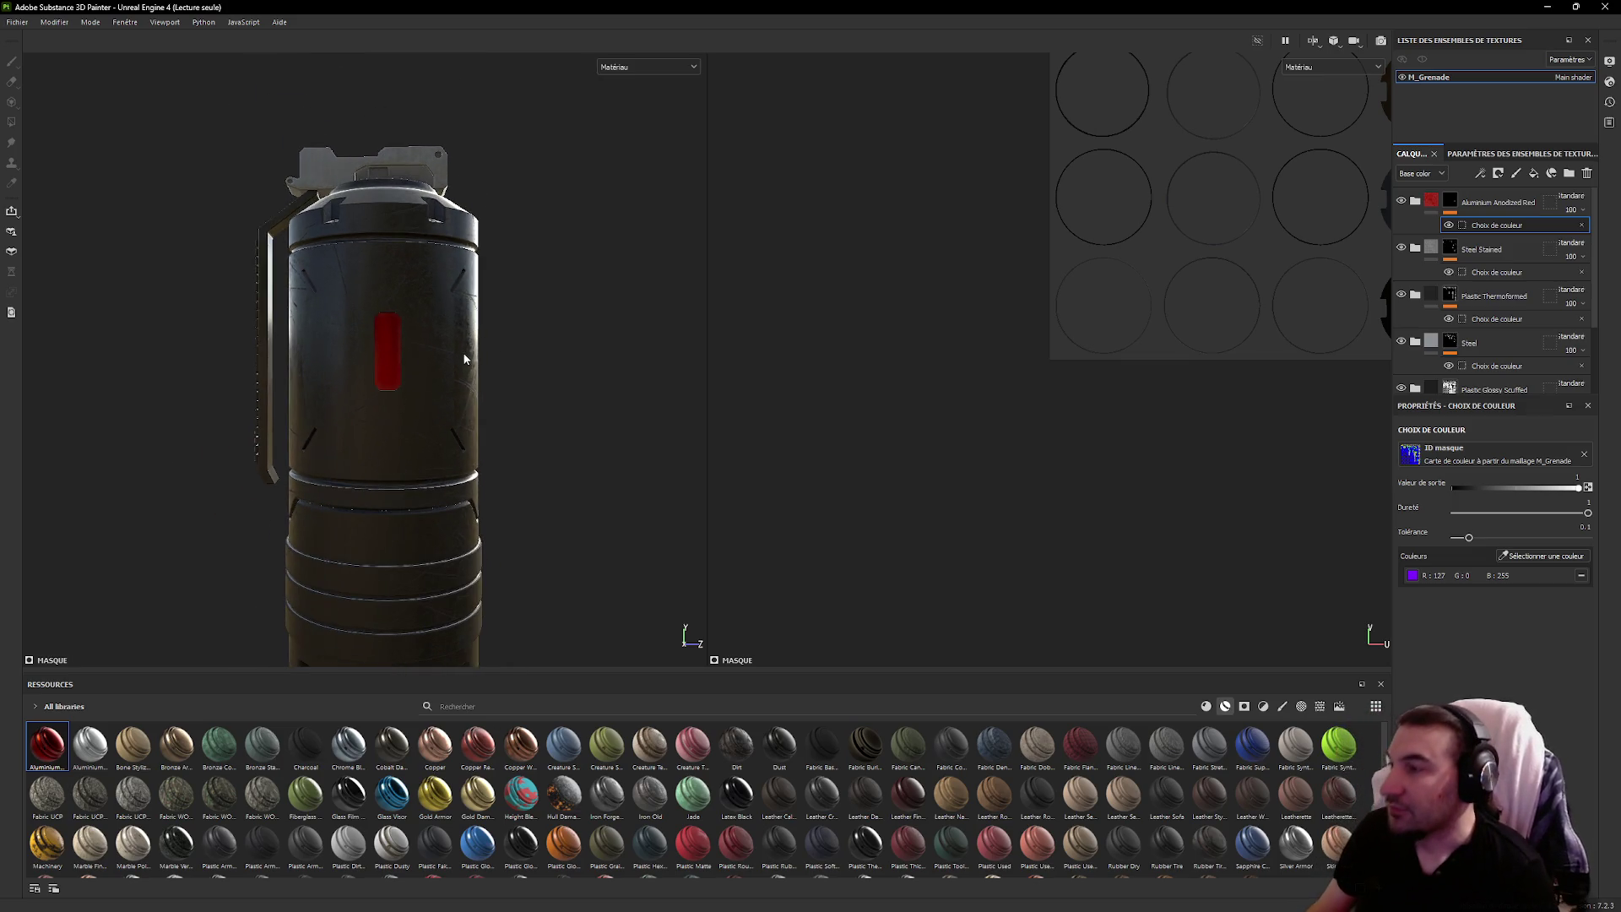
mouse_move(460, 355)
mouse_down()
mouse_move(535, 304)
mouse_move(662, 344)
mouse_move(550, 287)
mouse_move(590, 315)
mouse_move(499, 291)
mouse_move(541, 270)
mouse_up()
scroll(649, 254, up, 3)
mouse_move(650, 253)
mouse_down()
mouse_move(329, 239)
mouse_move(302, 256)
mouse_move(423, 402)
mouse_move(304, 333)
mouse_move(626, 441)
mouse_move(483, 456)
mouse_up()
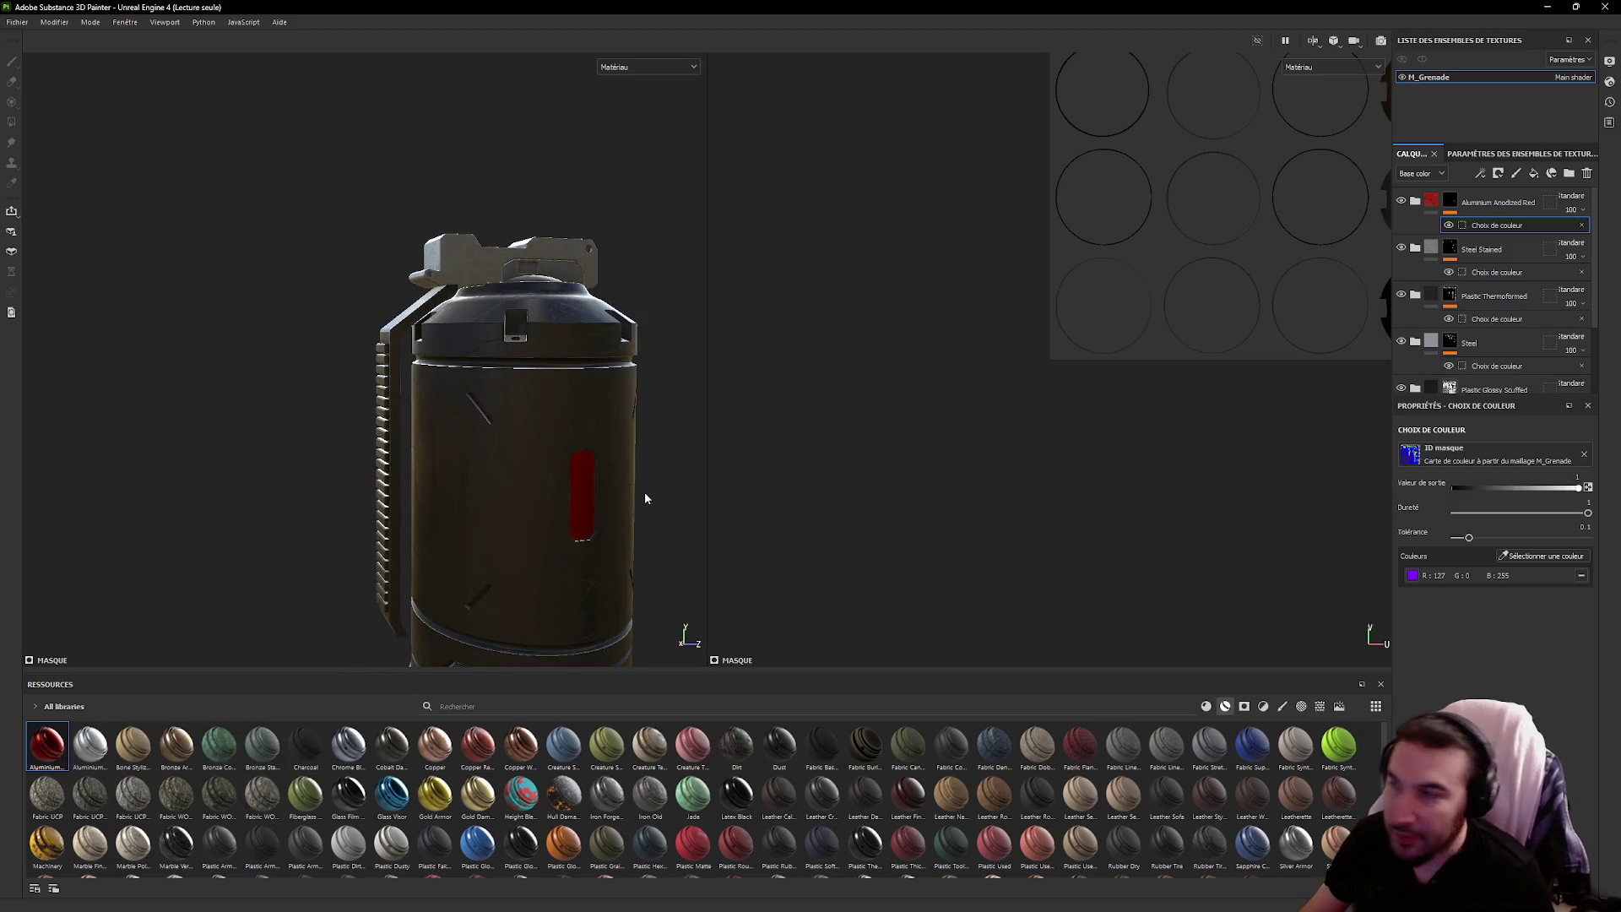
drag(645, 499, 767, 460)
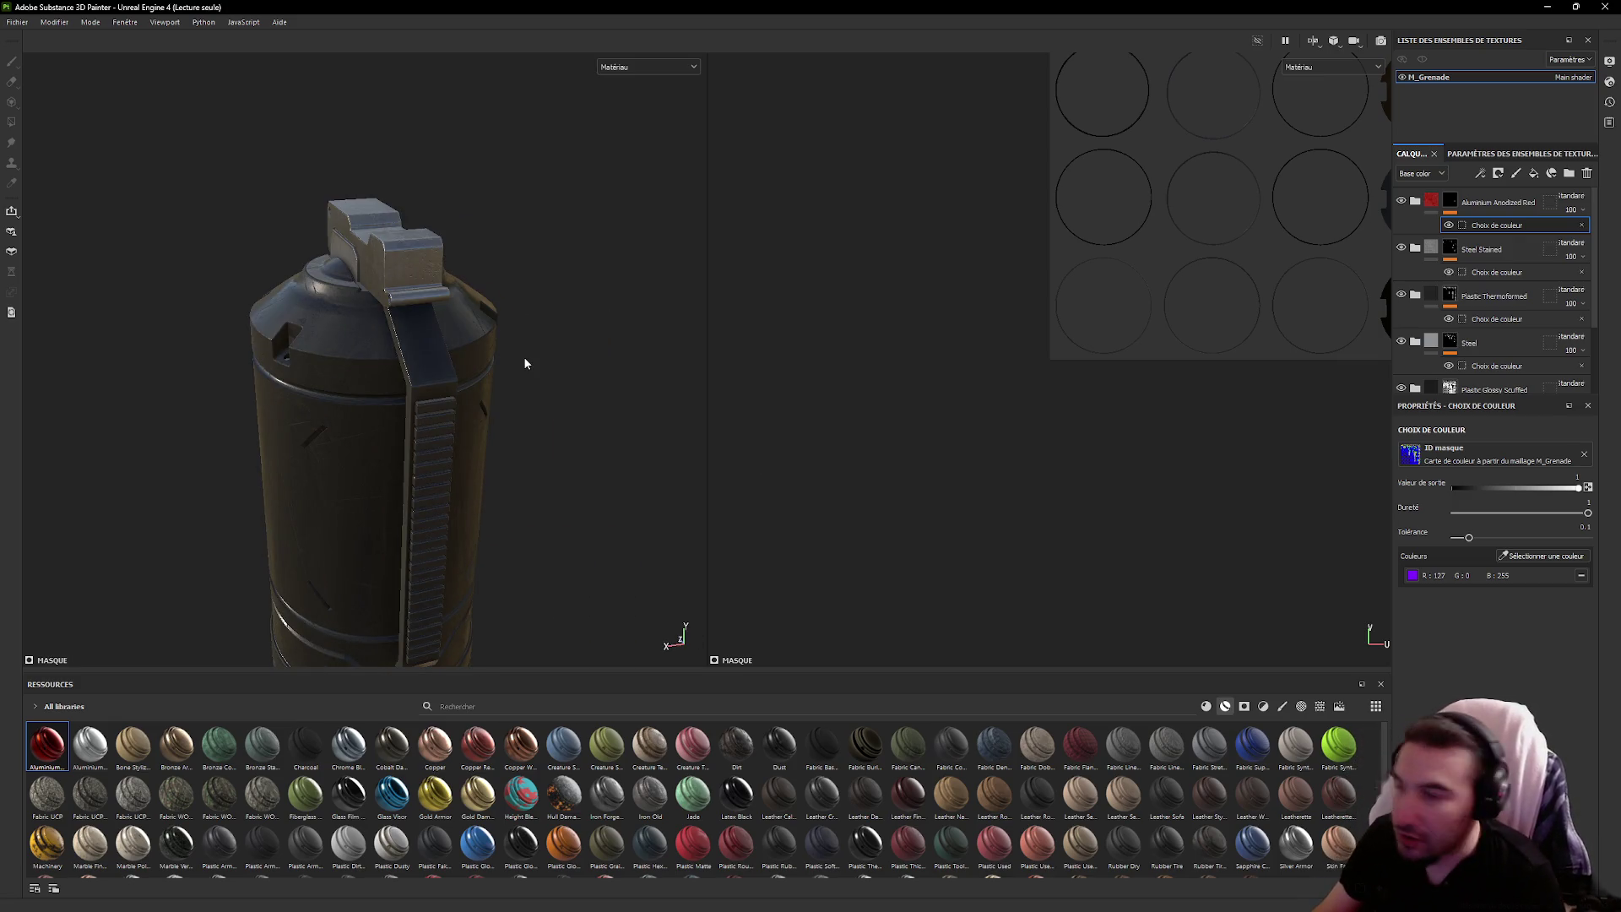
drag(539, 334, 619, 315)
scroll(607, 337, down, 4)
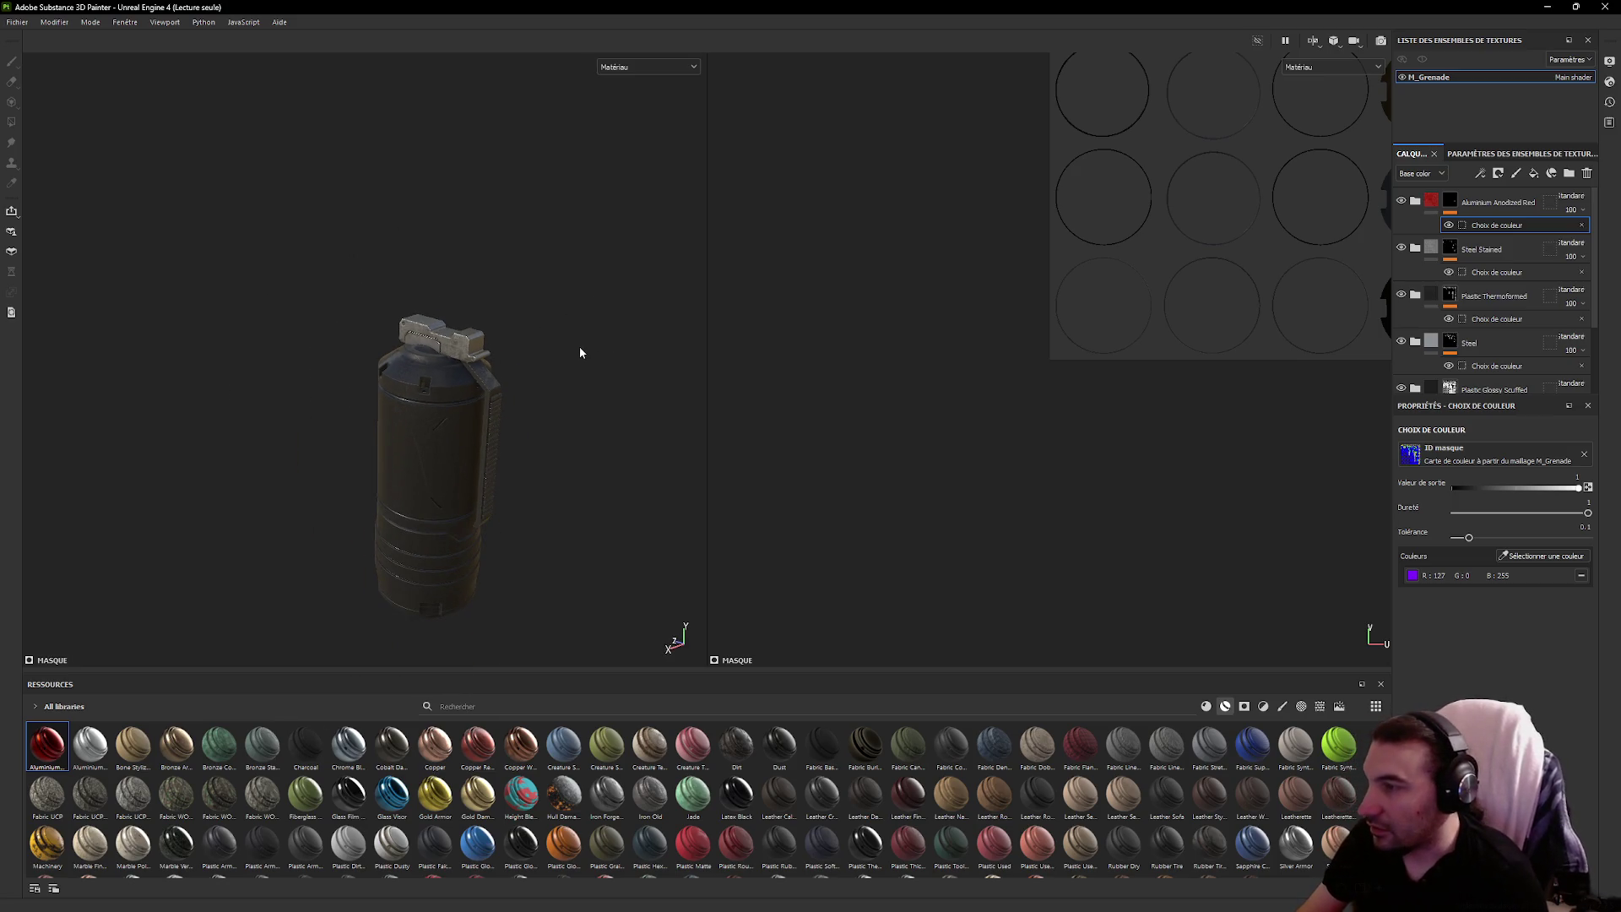
scroll(547, 352, down, 1)
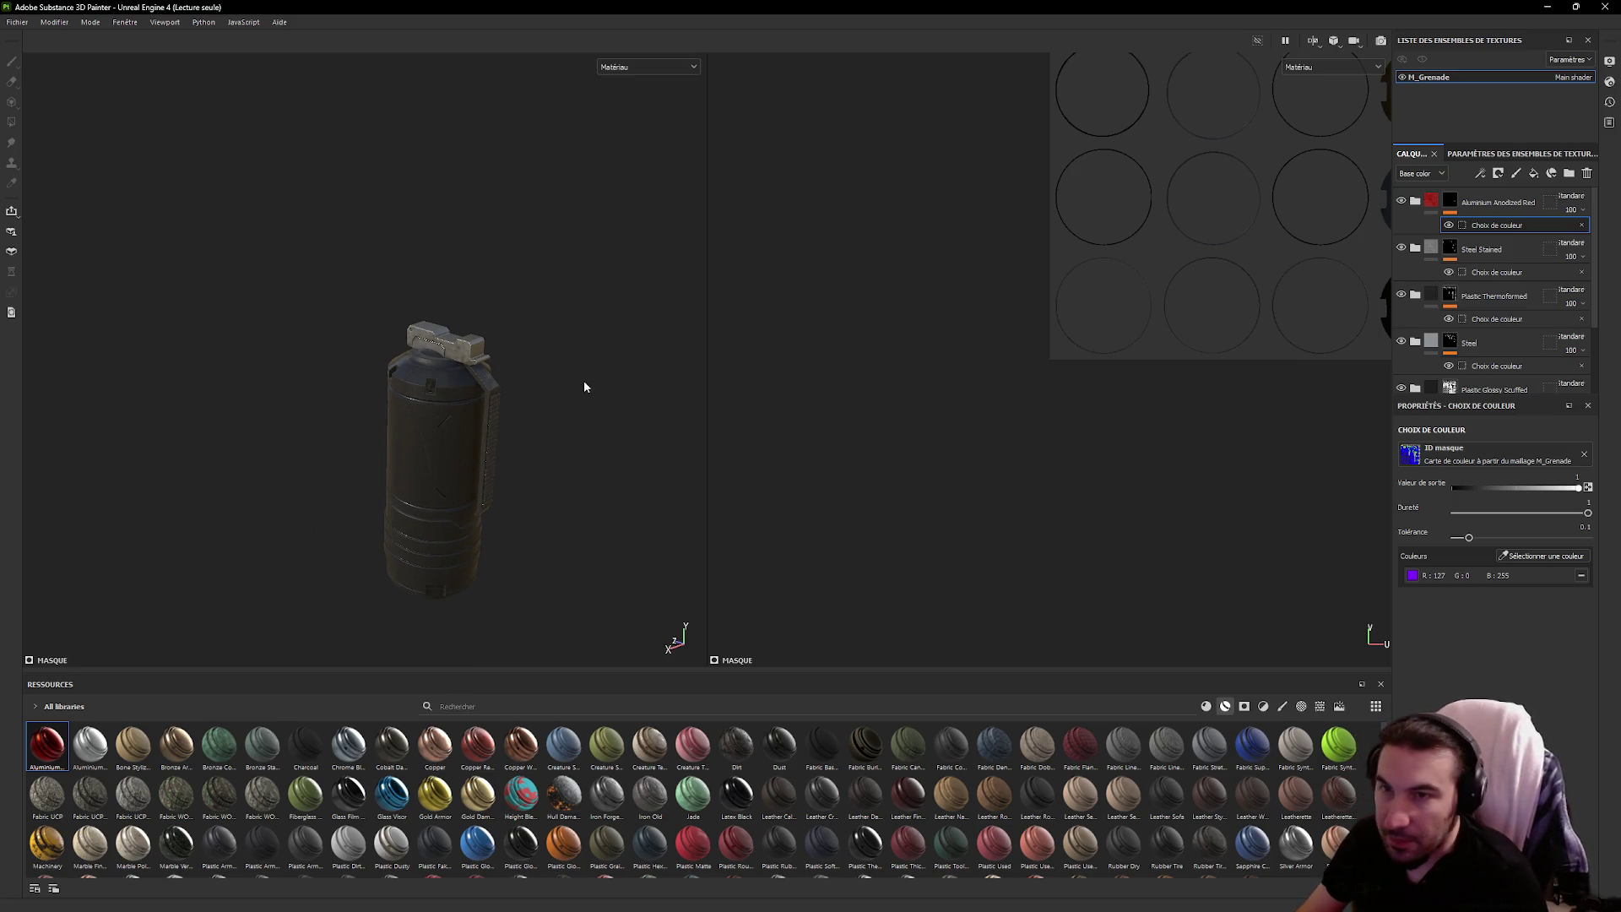
scroll(585, 389, up, 2)
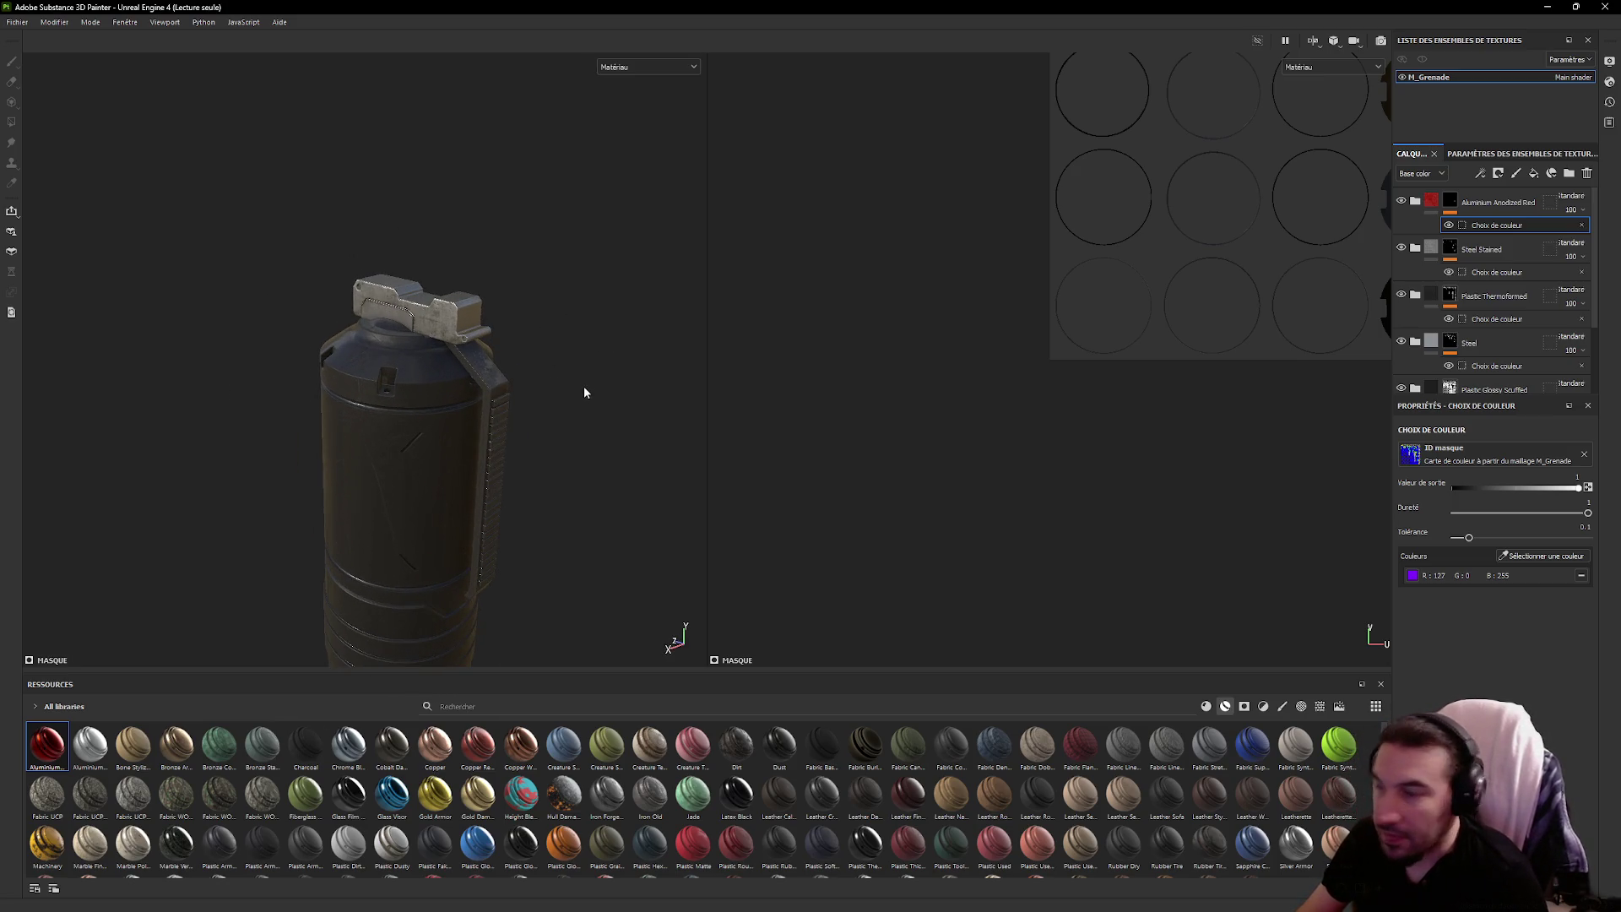
click(16, 22)
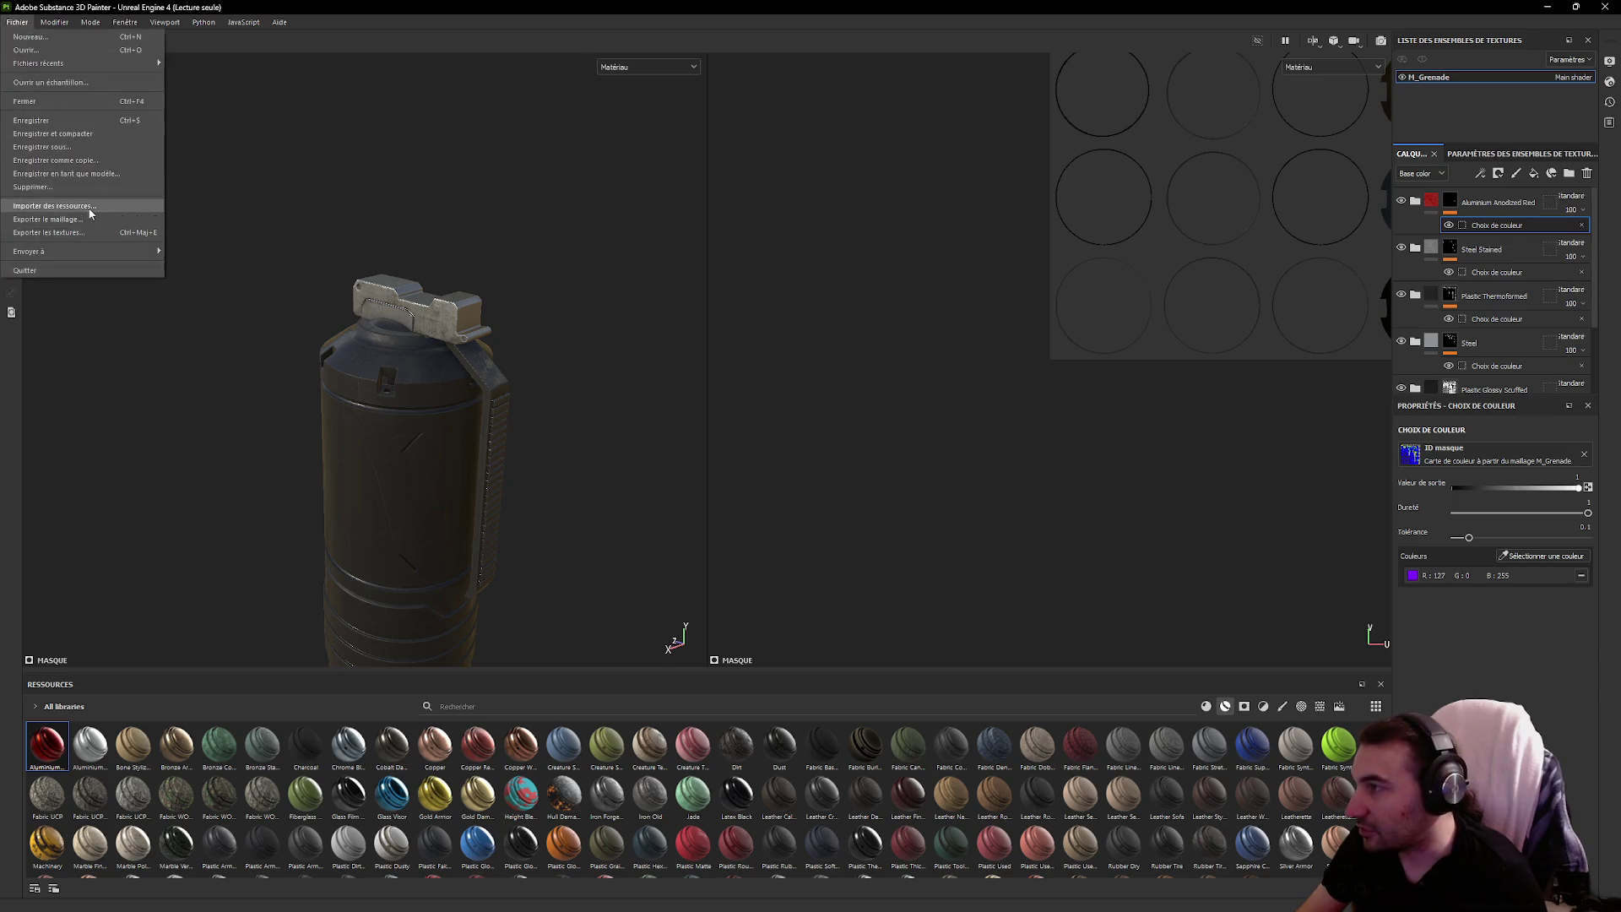
Set the texture export output directory to a newly created Desktop folder
click(91, 232)
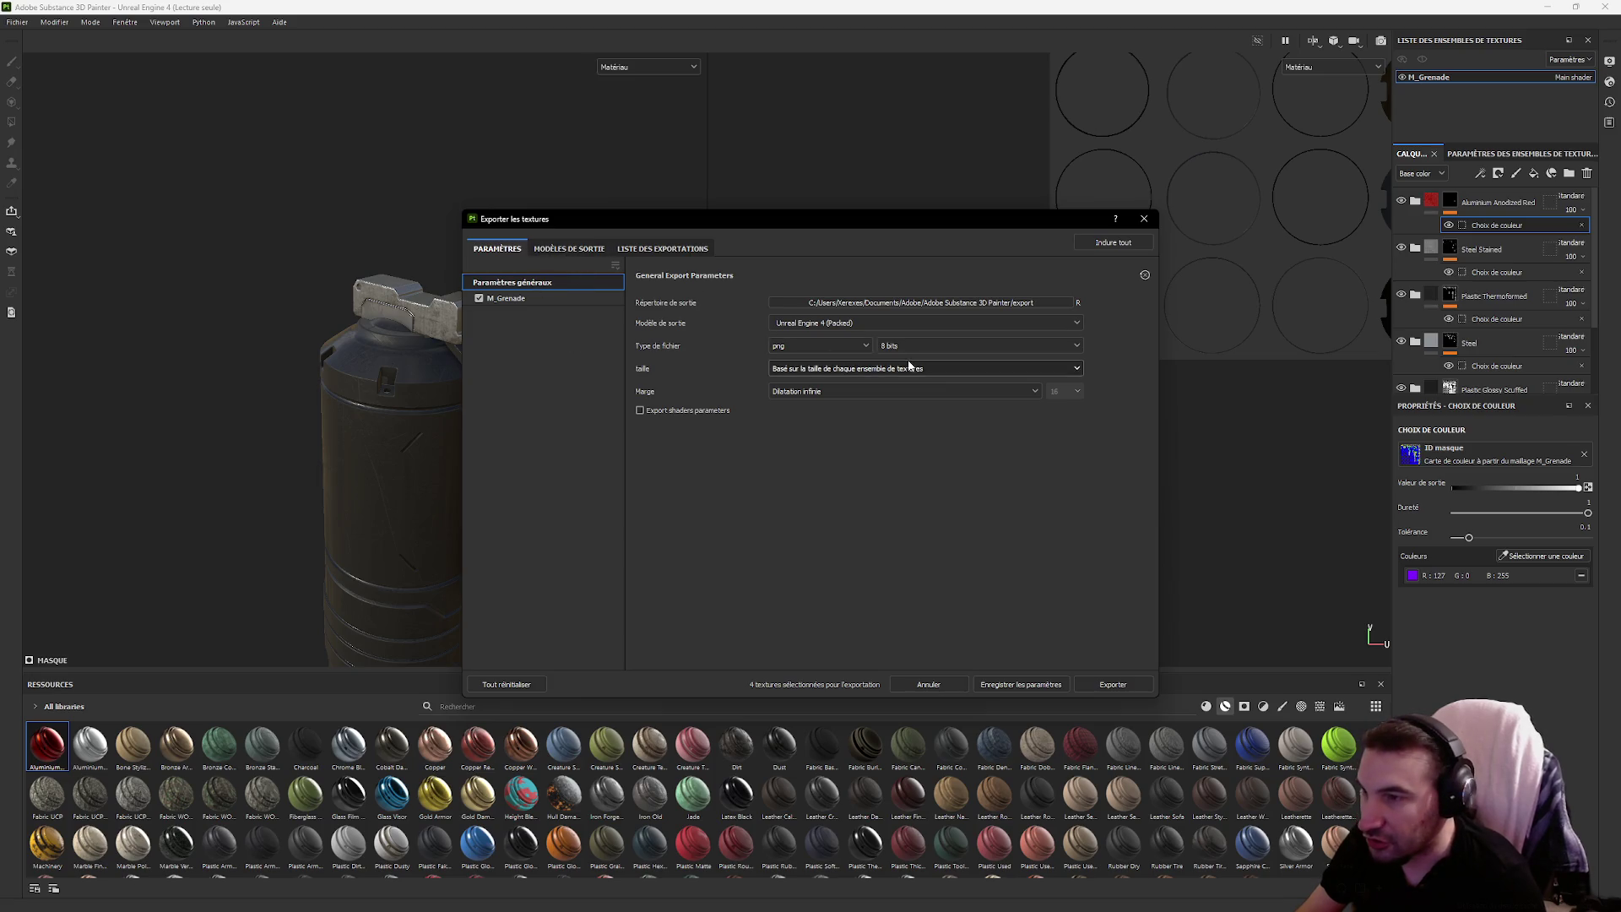
click(1037, 304)
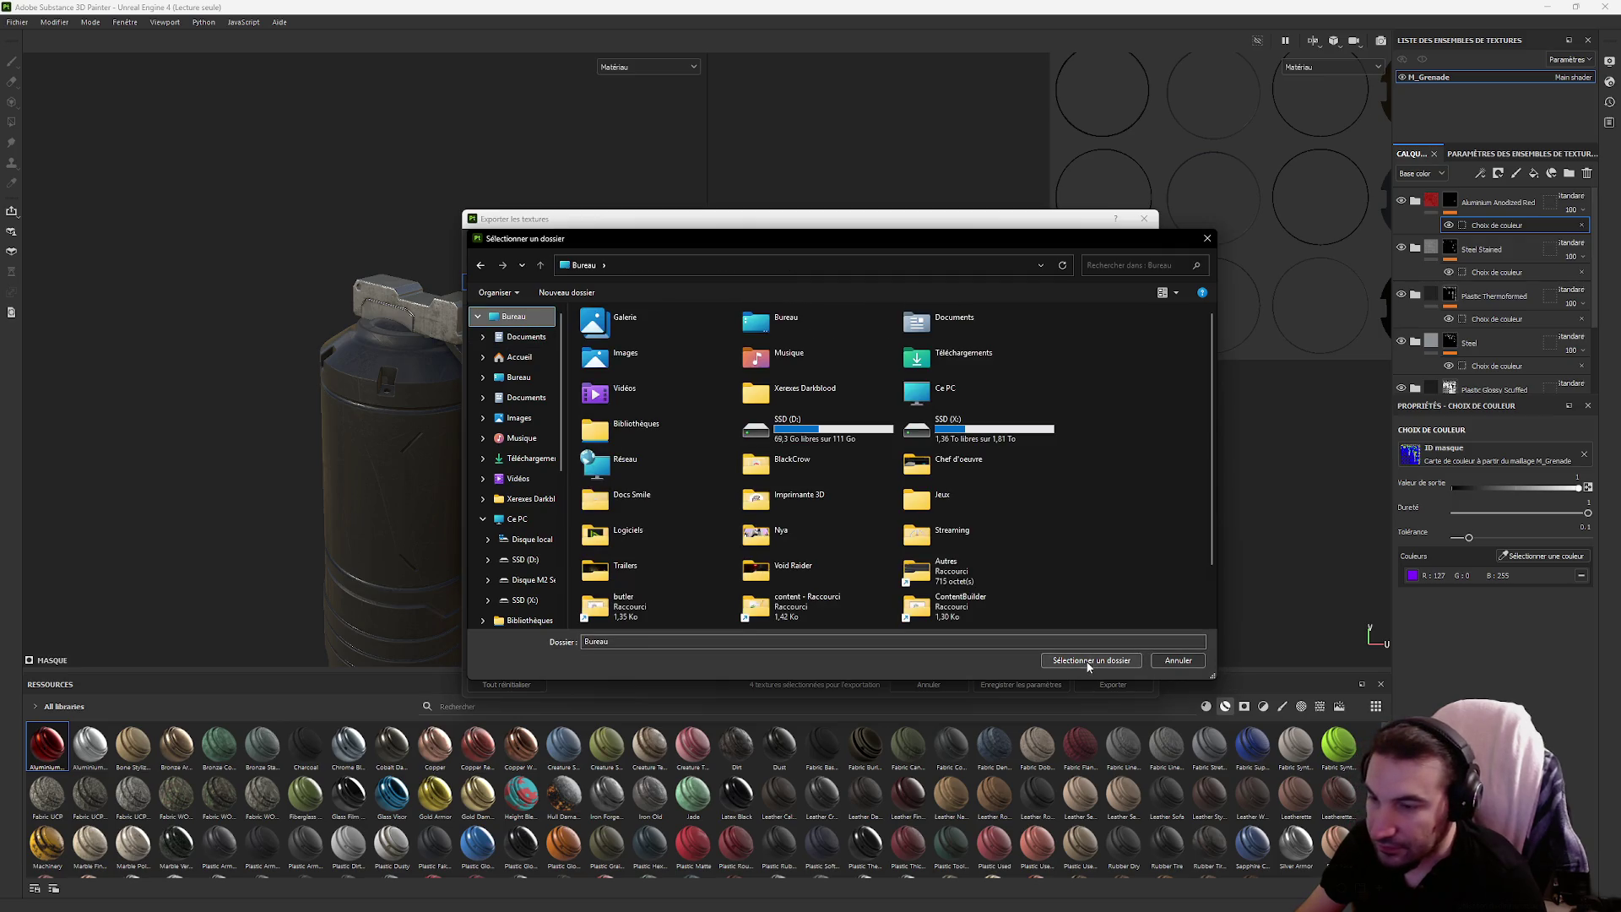
right_click(1115, 610)
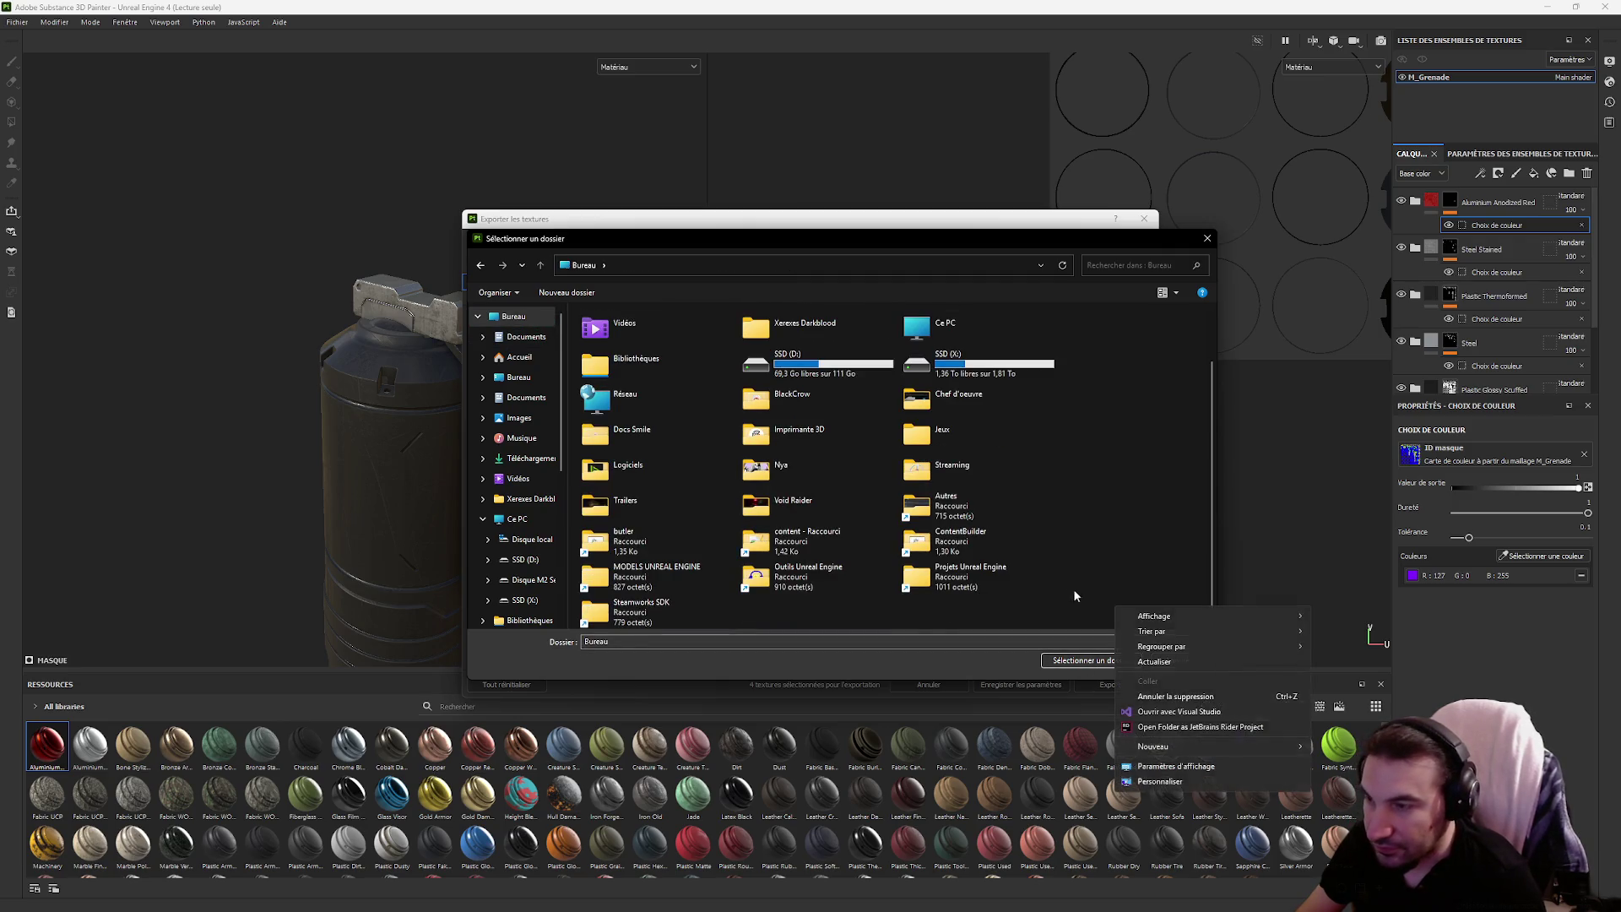
key(Escape)
click(1068, 659)
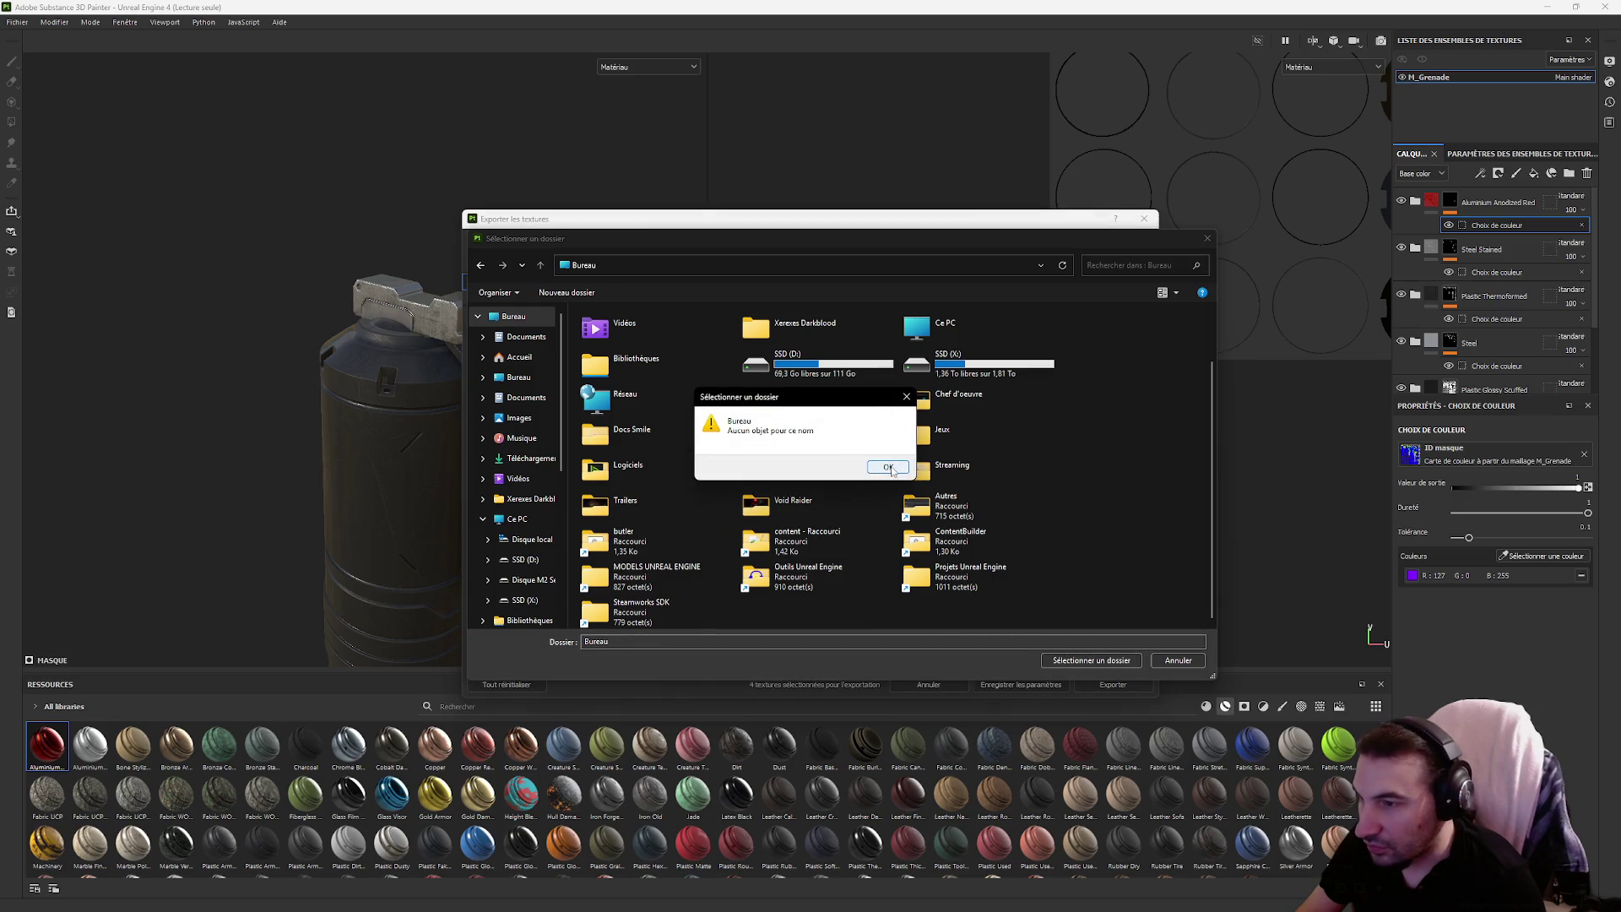
click(888, 467)
right_click(952, 623)
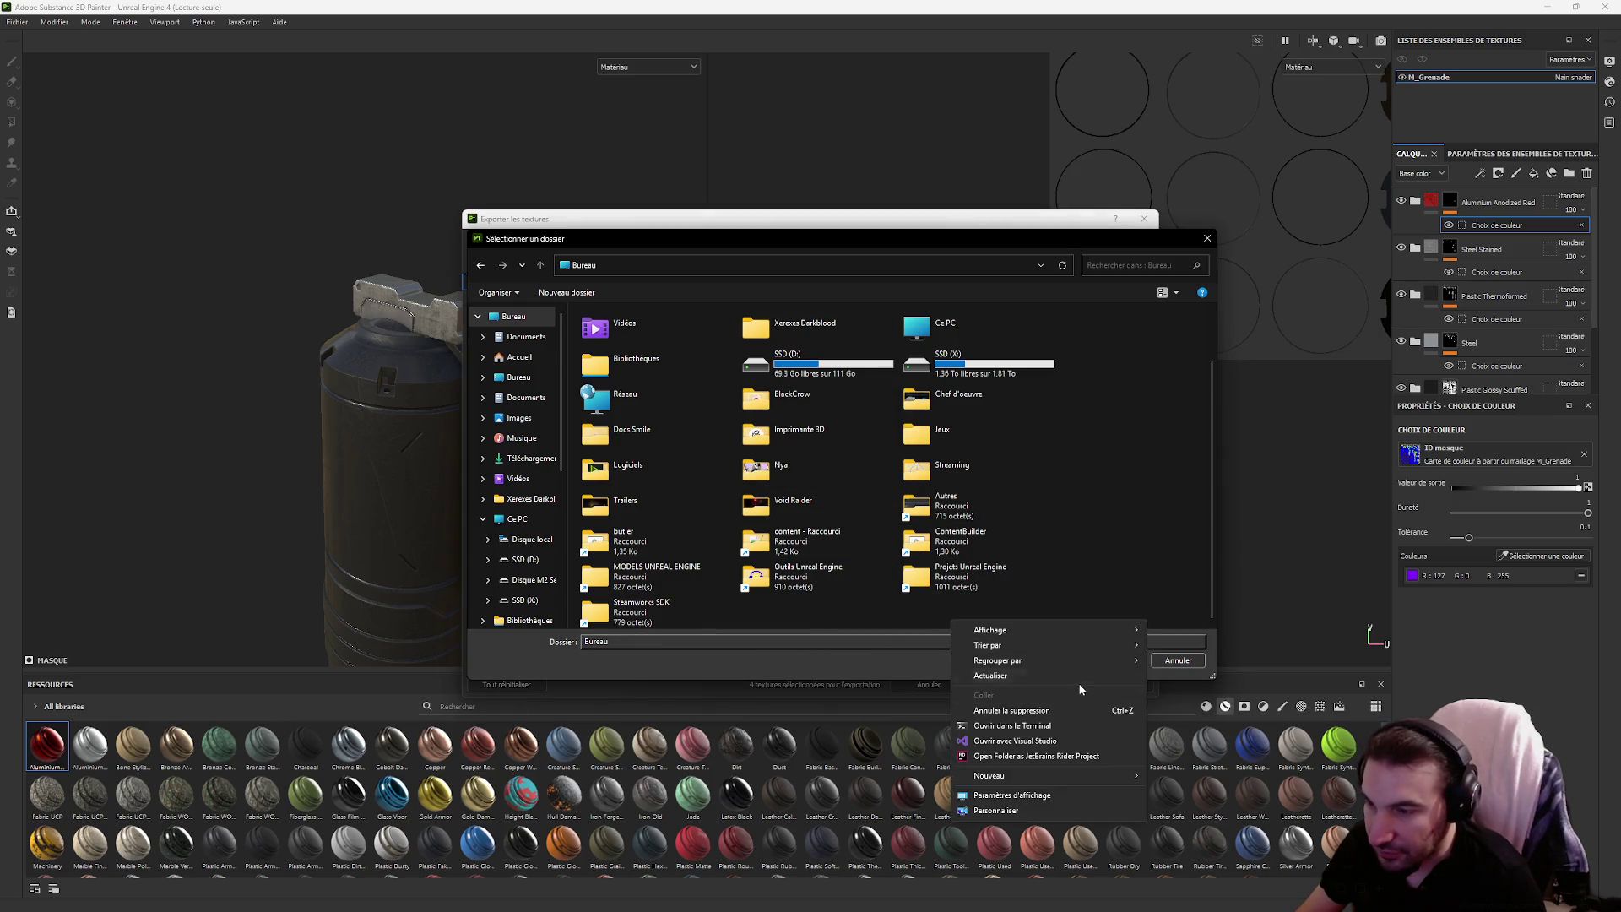
mouse_move(1055, 775)
click(1189, 573)
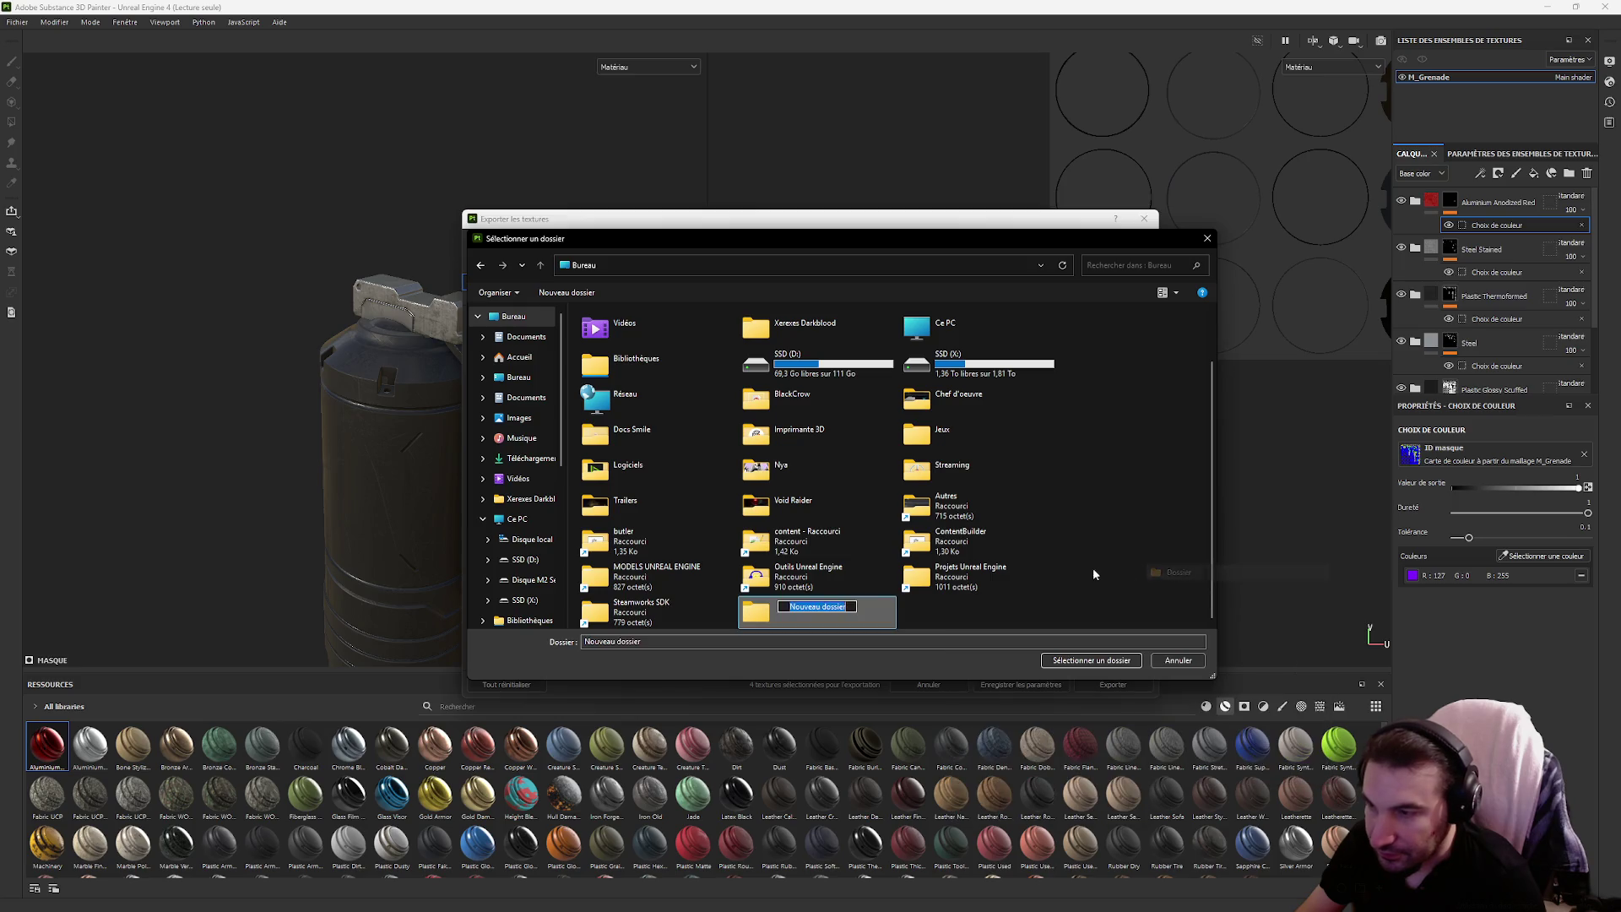
click(844, 614)
click(1089, 660)
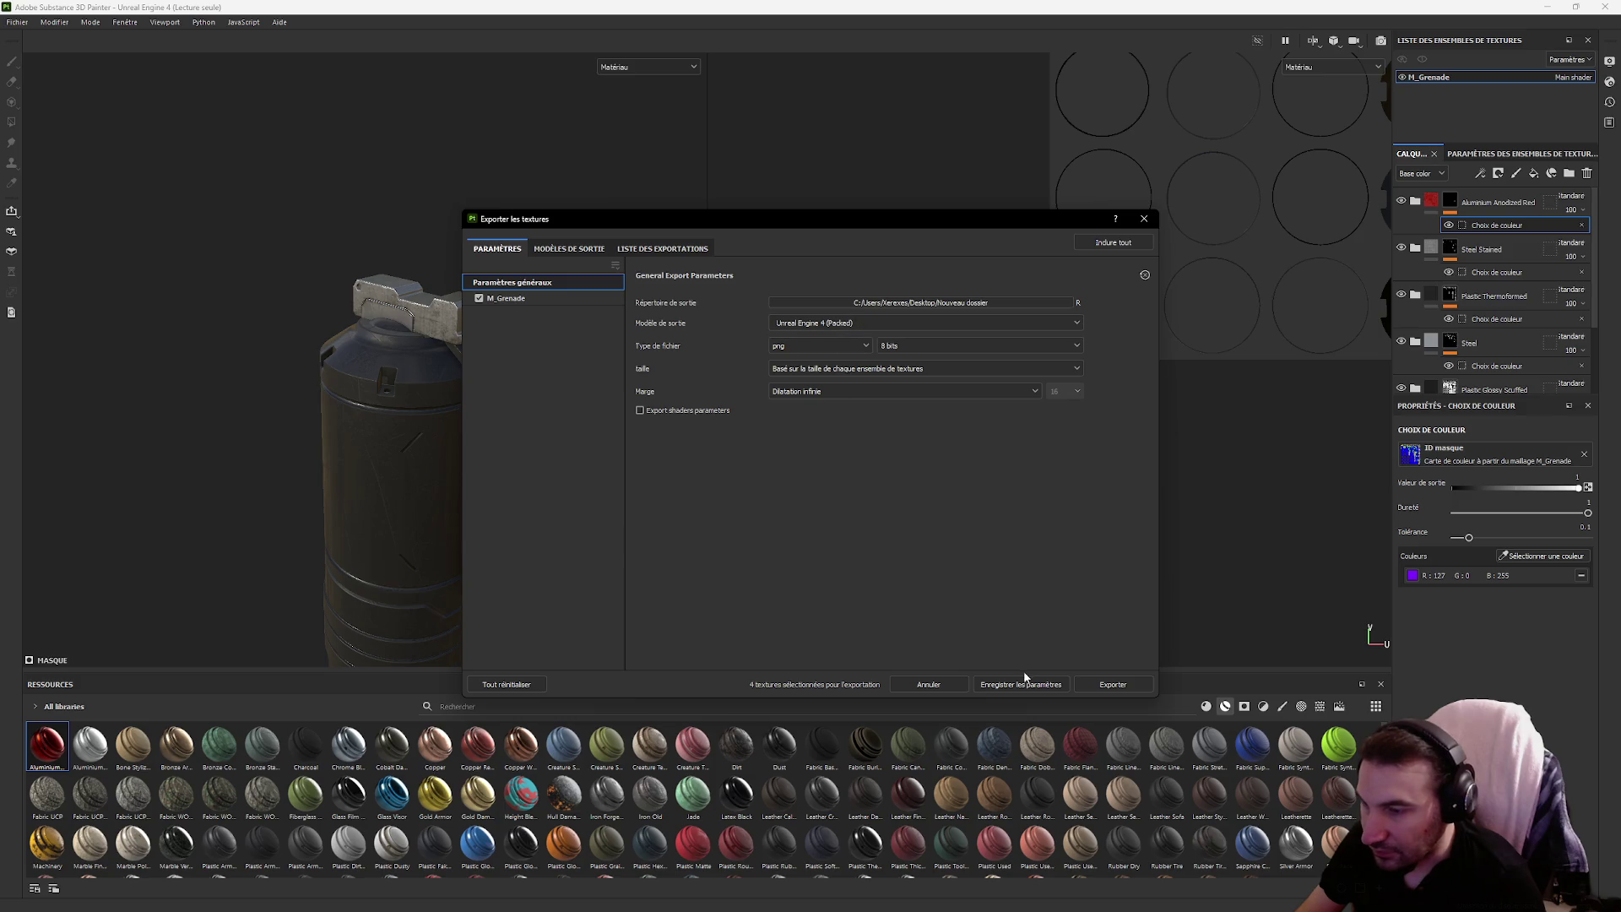
Export the grenade textures and close the export window
click(1083, 684)
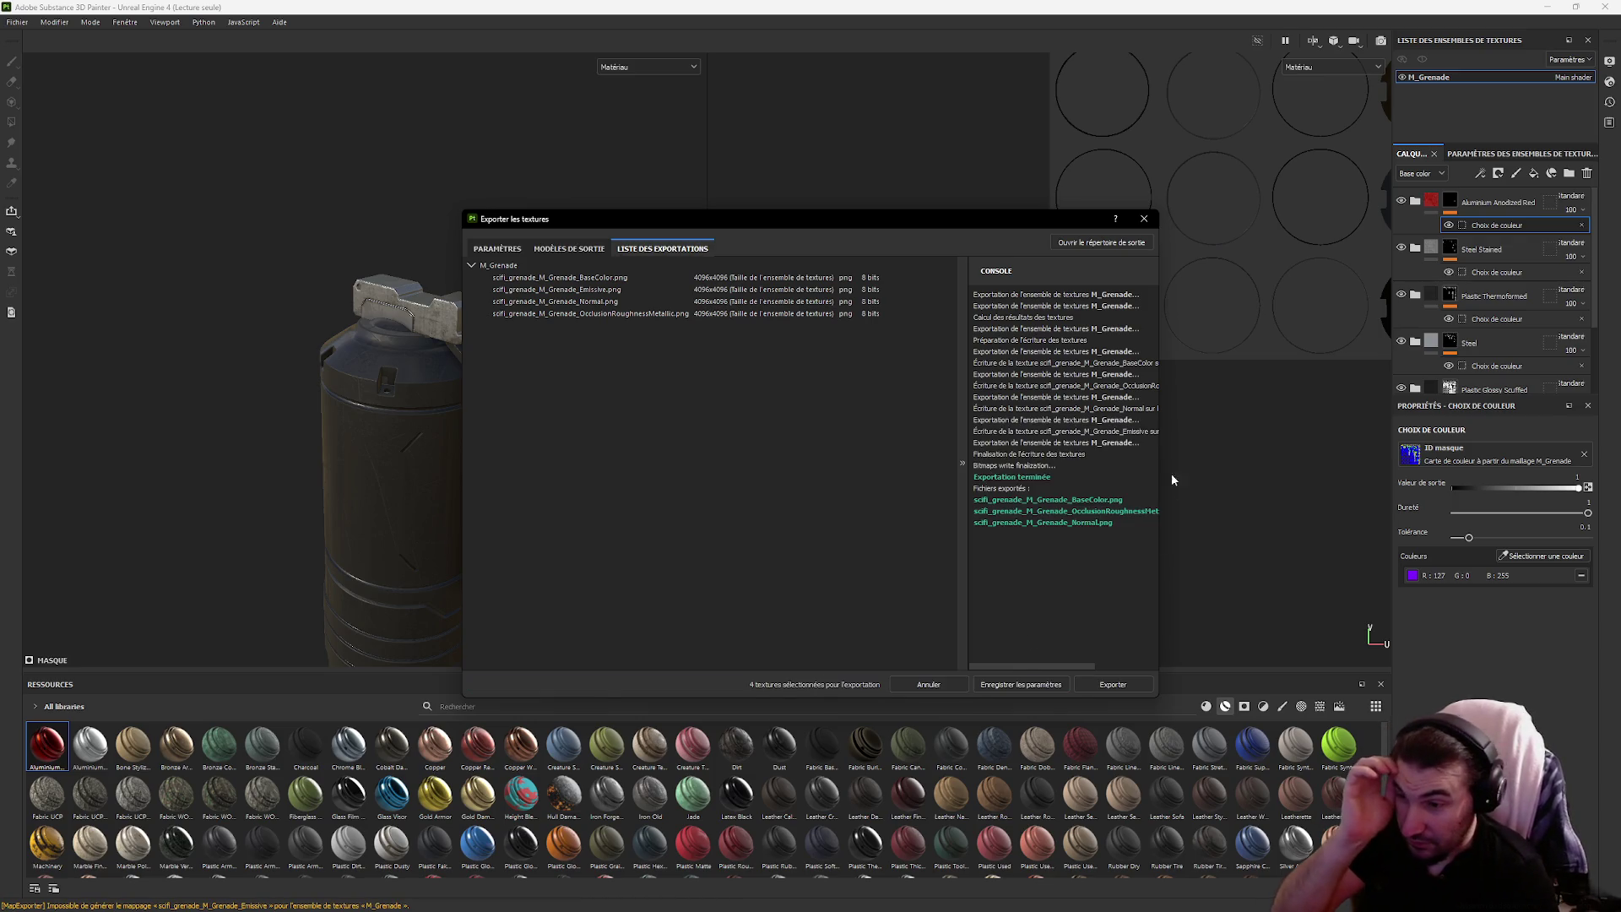
click(1144, 219)
click(1576, 6)
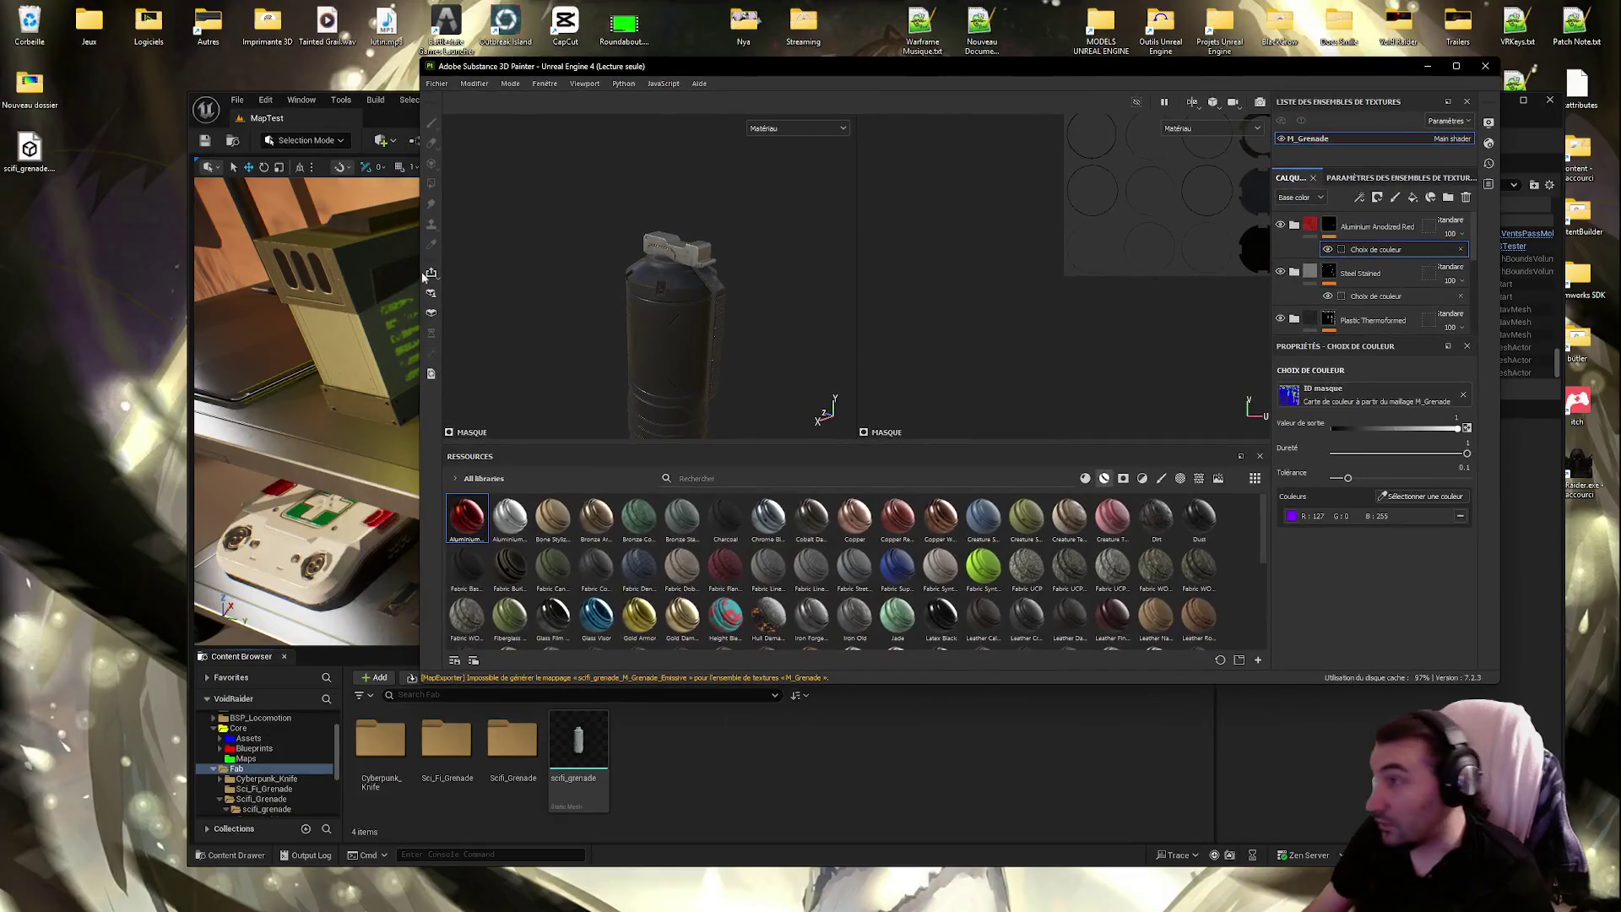
Open the exported textures folder and quit Substance Painter without saving
double_click(37, 89)
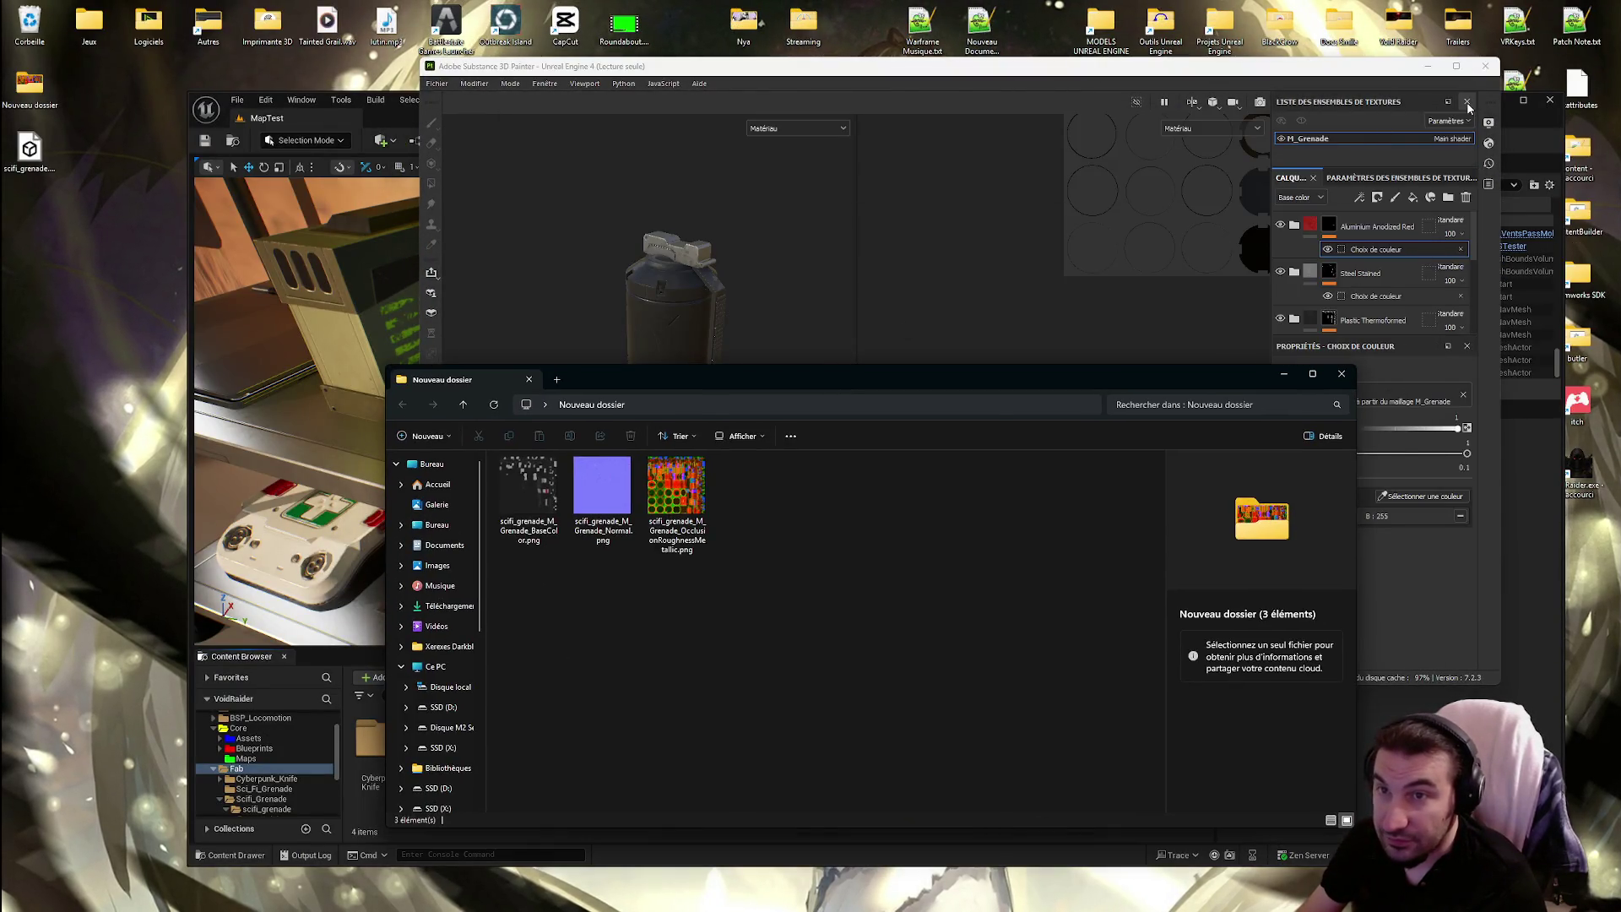
click(1466, 101)
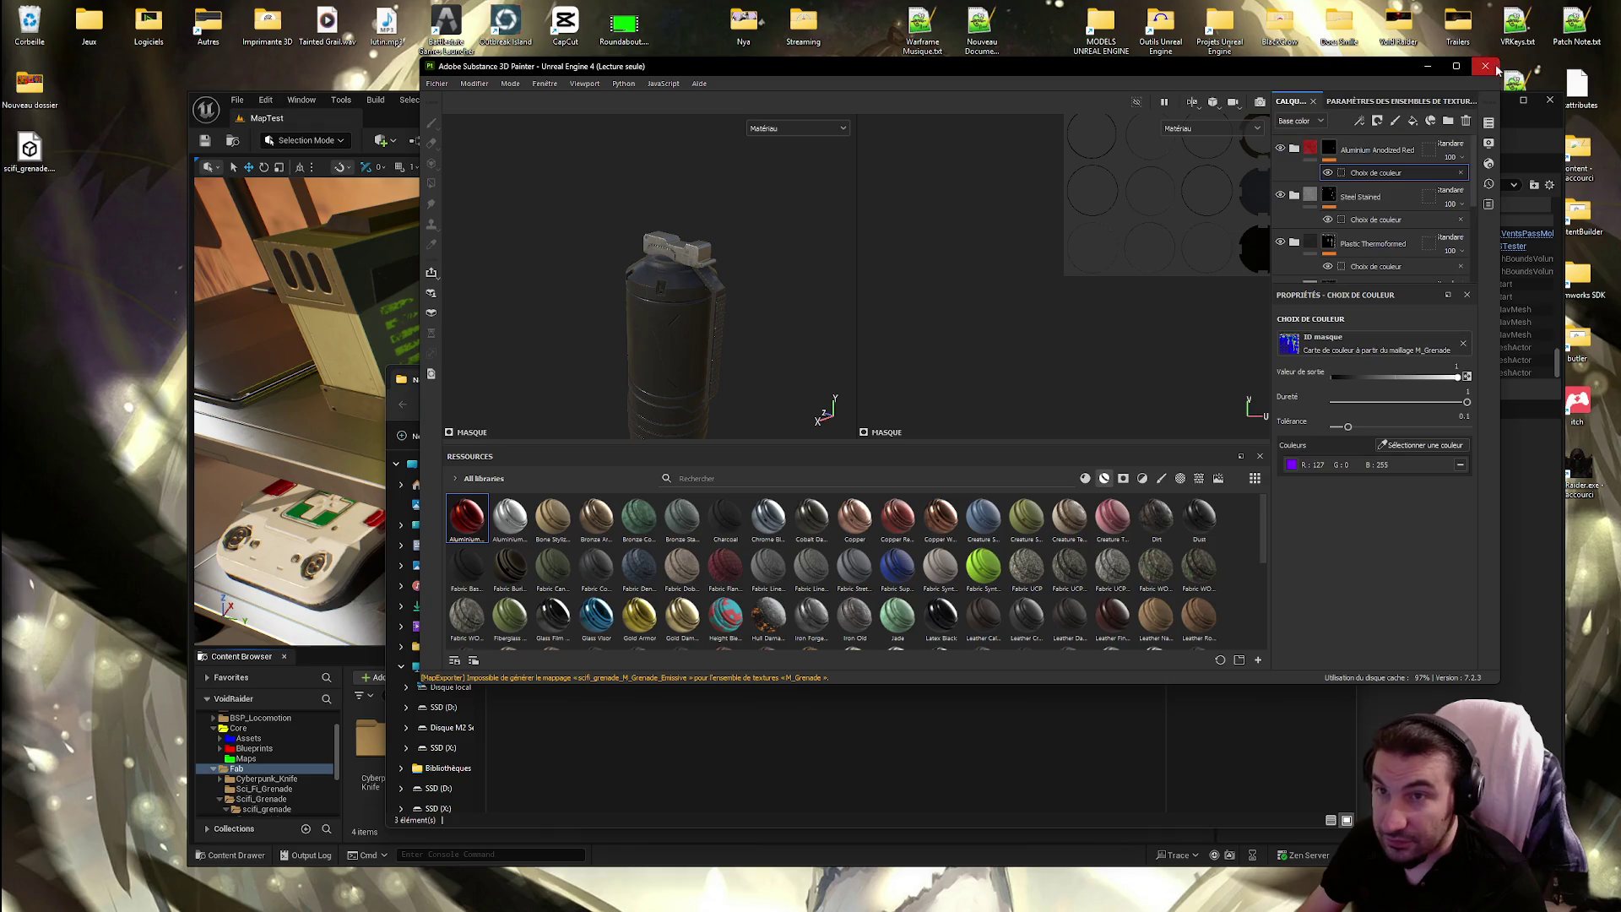
click(1485, 66)
click(947, 398)
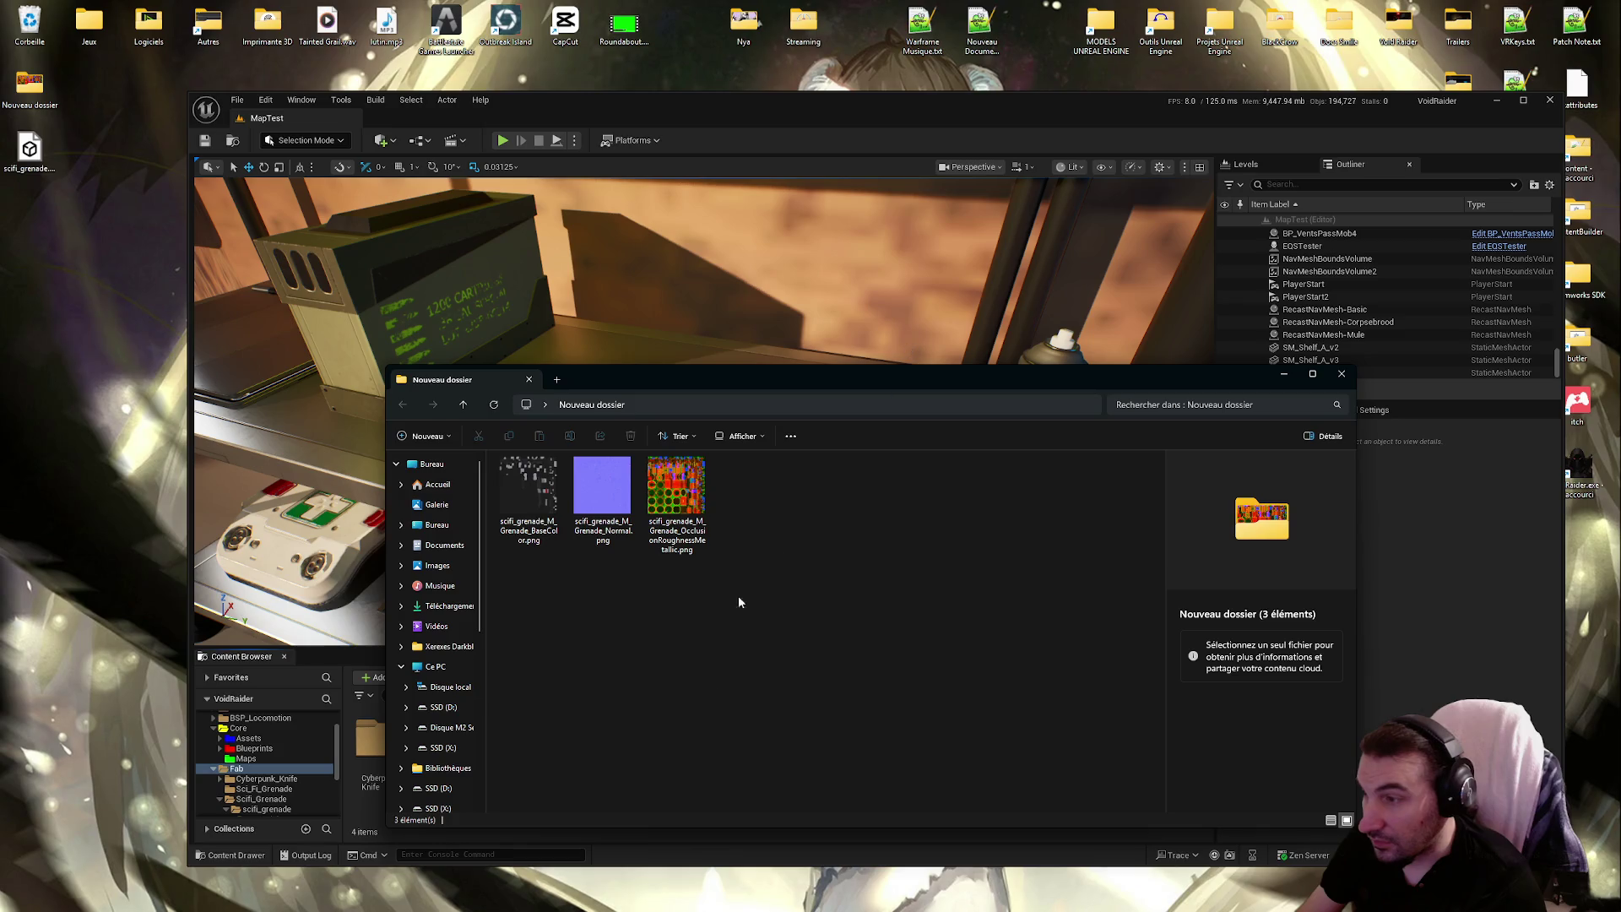
Import the three exported PNGs into Unreal's Fab folder and select the BaseColor texture
drag(747, 671, 495, 453)
drag(691, 378, 1072, 364)
drag(688, 801, 688, 800)
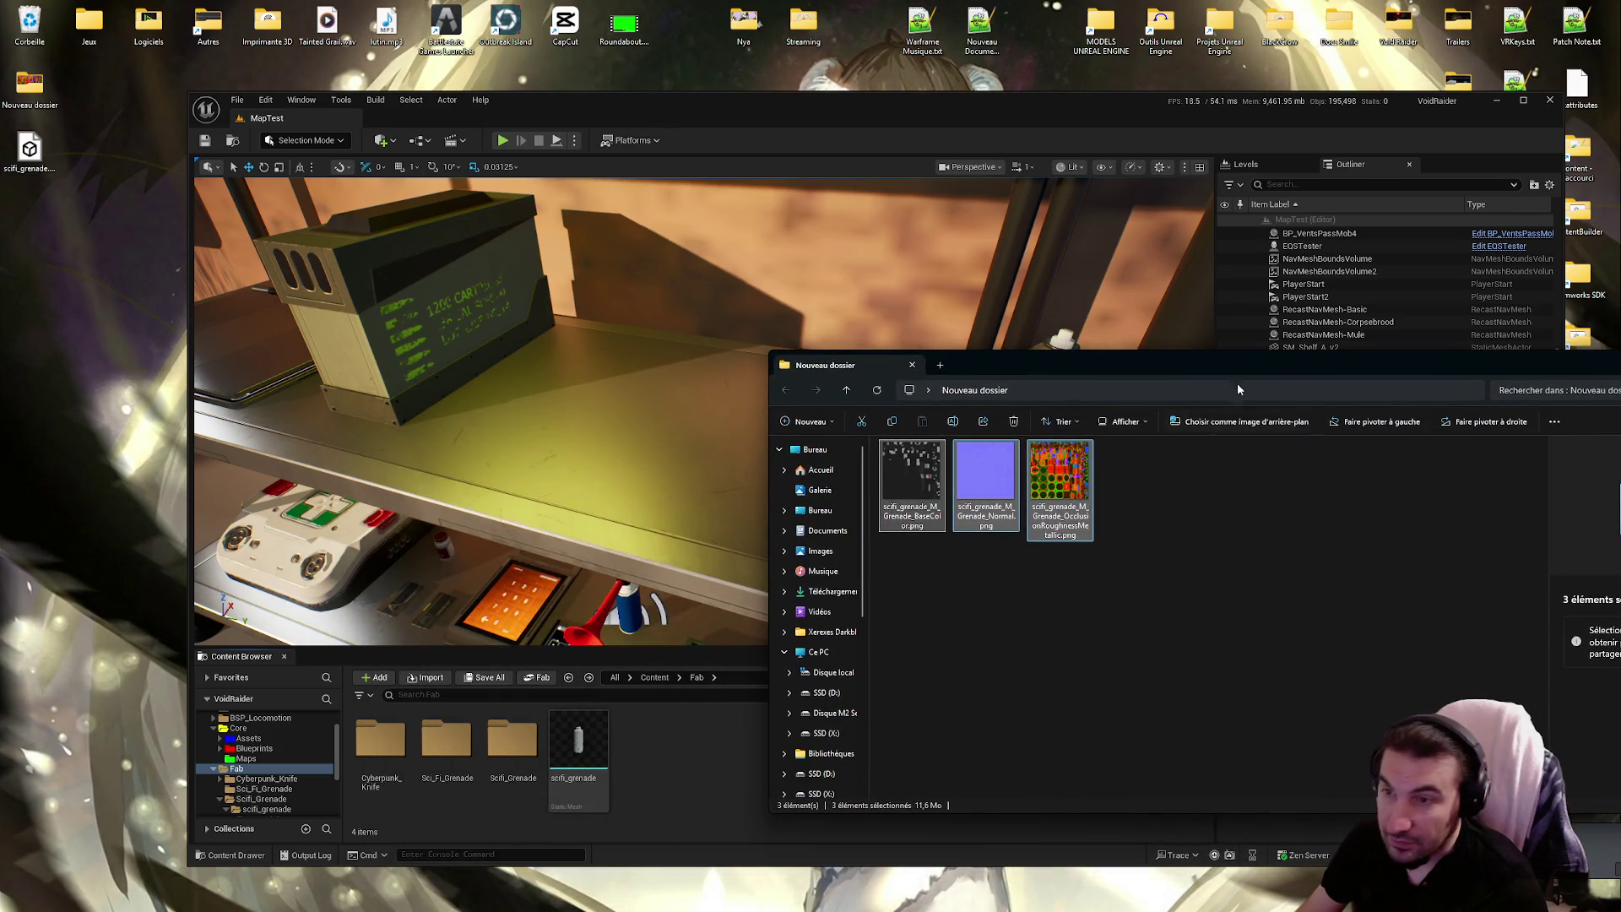
drag(1223, 369, 654, 379)
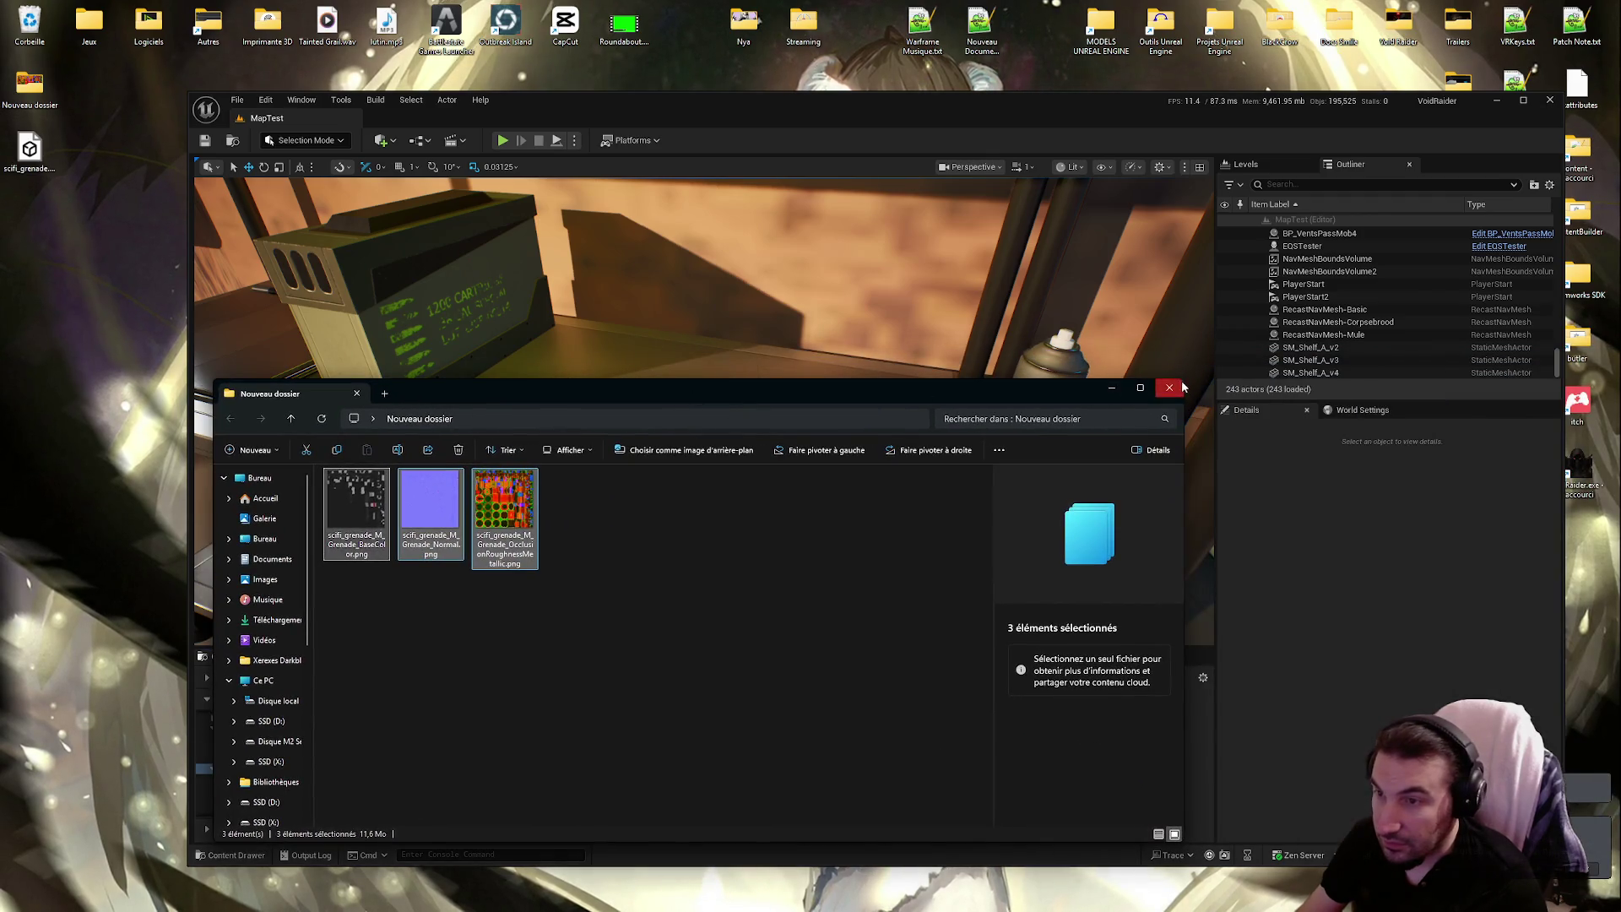
click(634, 777)
click(635, 777)
click(635, 777)
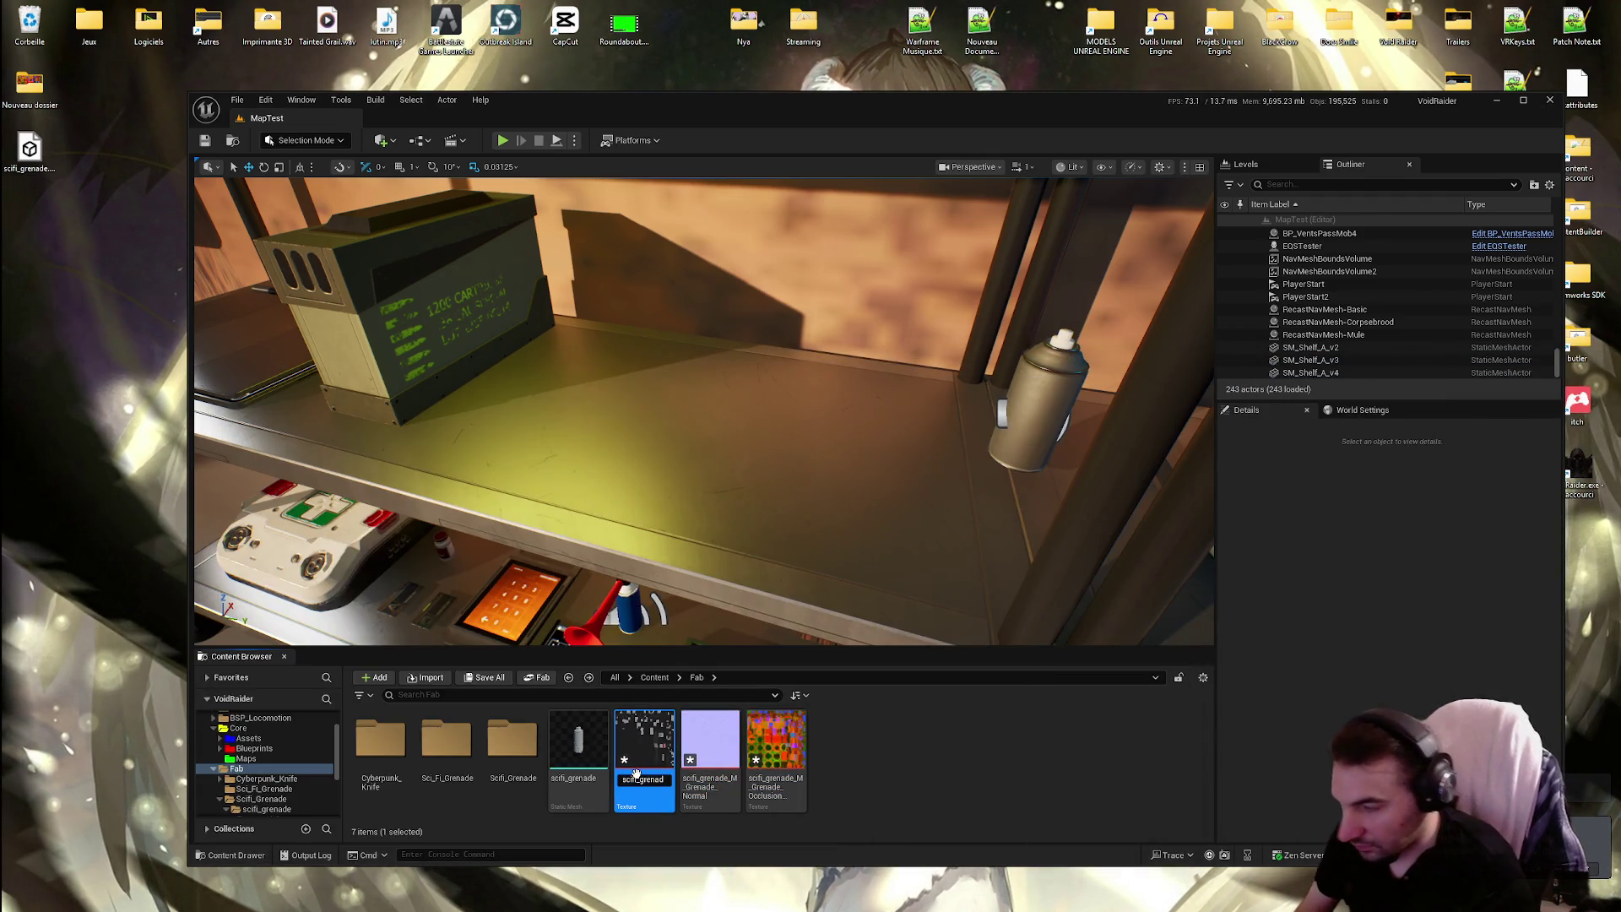
Rename the textures, naming the normal map T_Grenade_Normal and the packed map T_Grenade_AORM
key(Home)
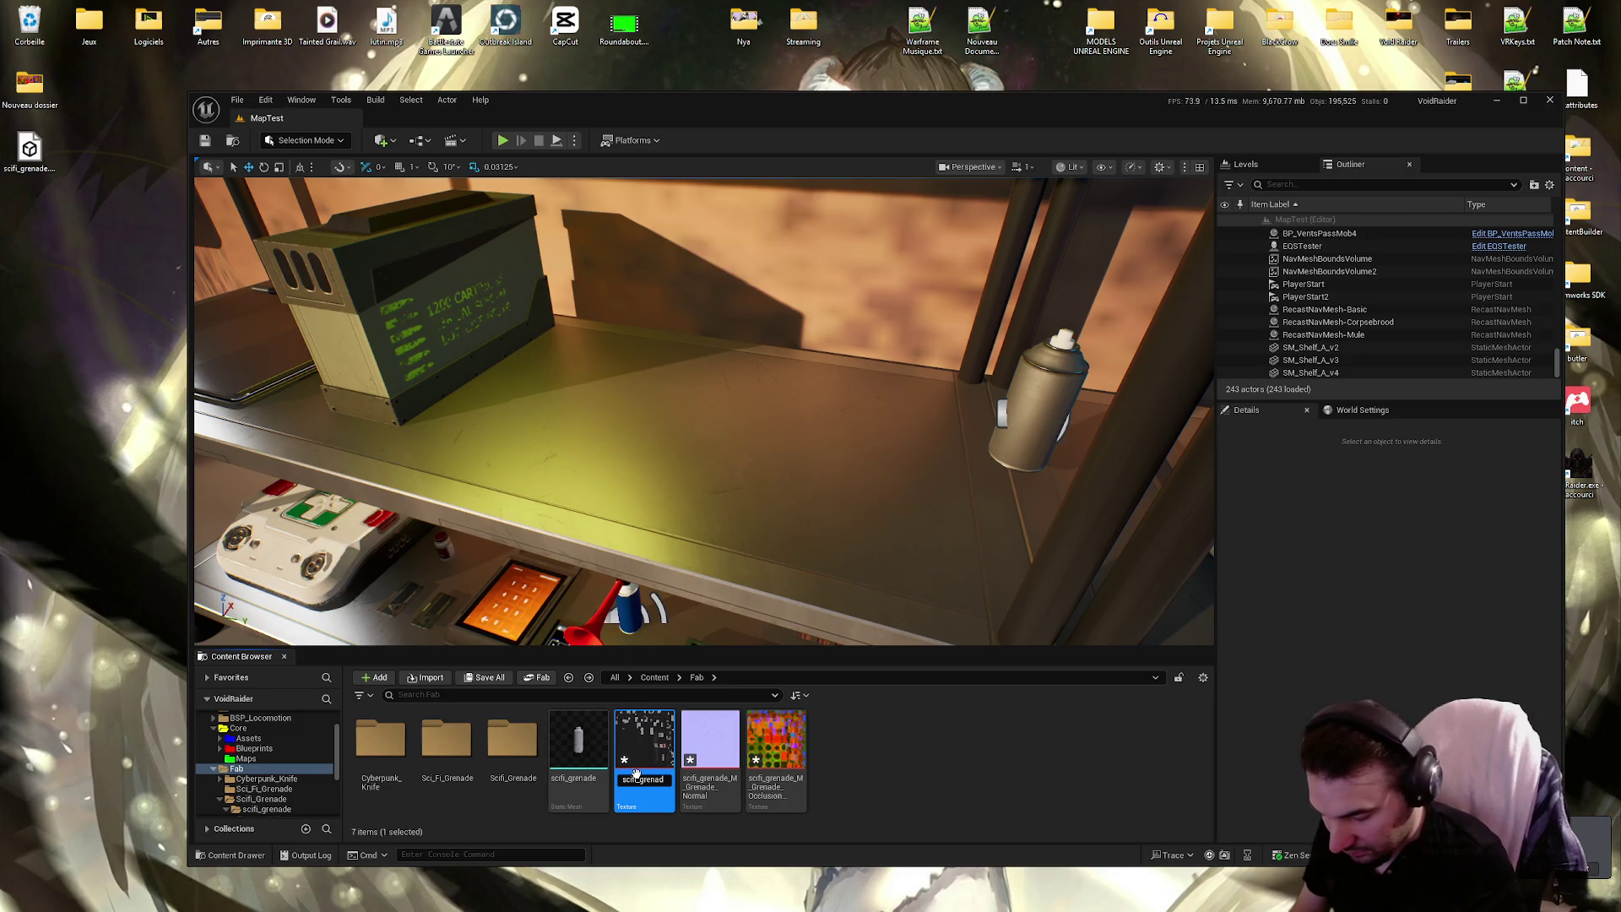
text(T_)
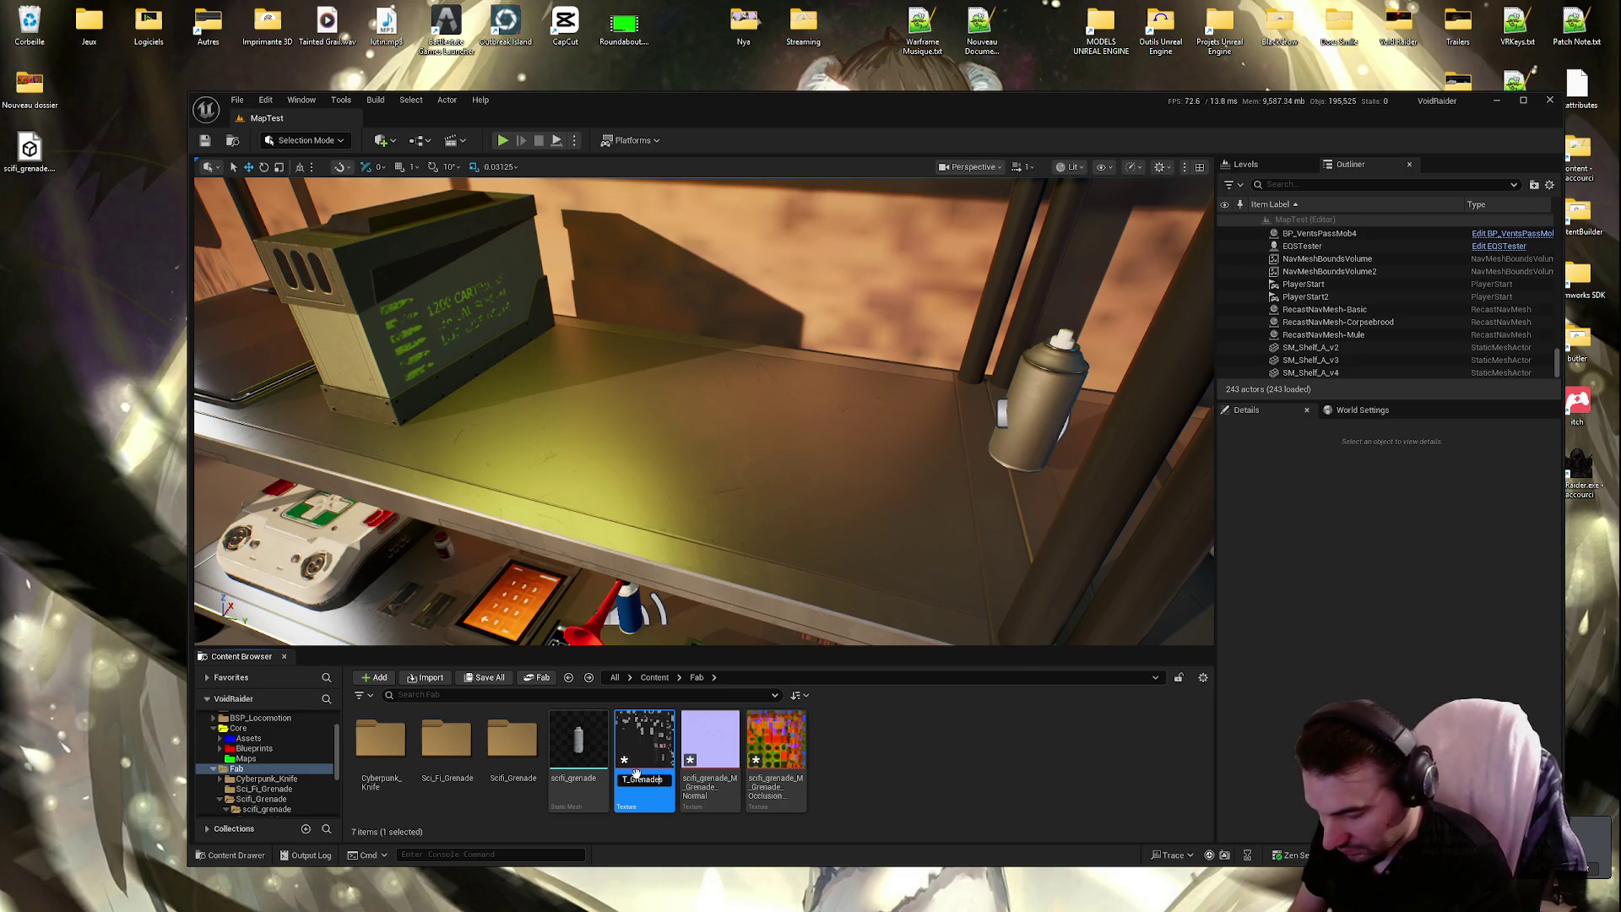
text(_BaseCol)
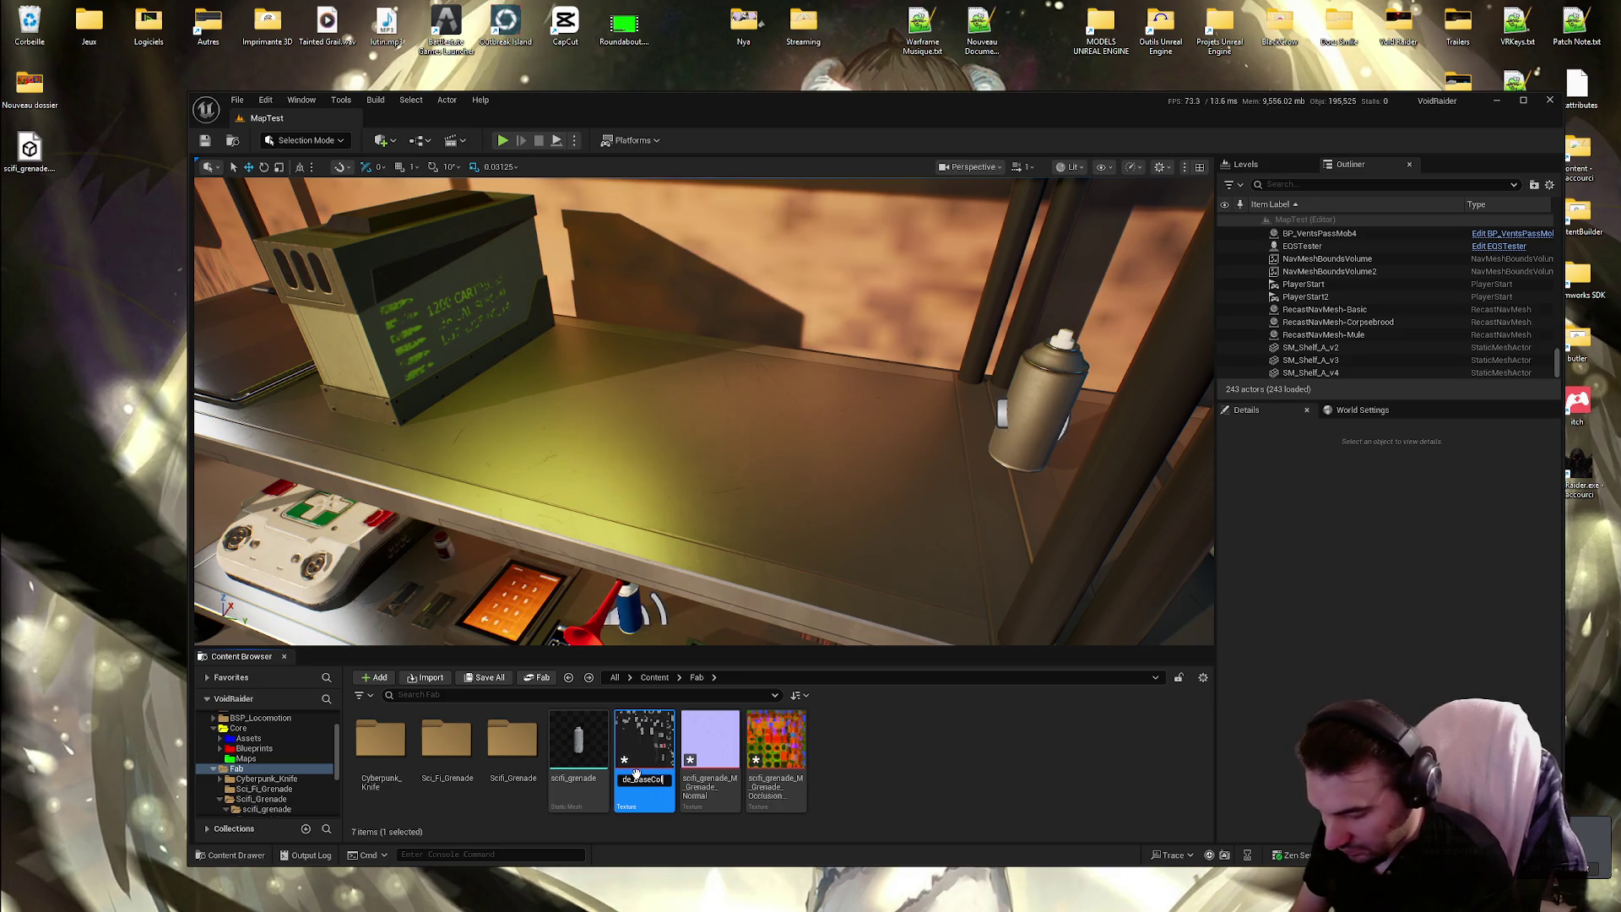
text(or)
key(Return)
click(665, 781)
click(667, 781)
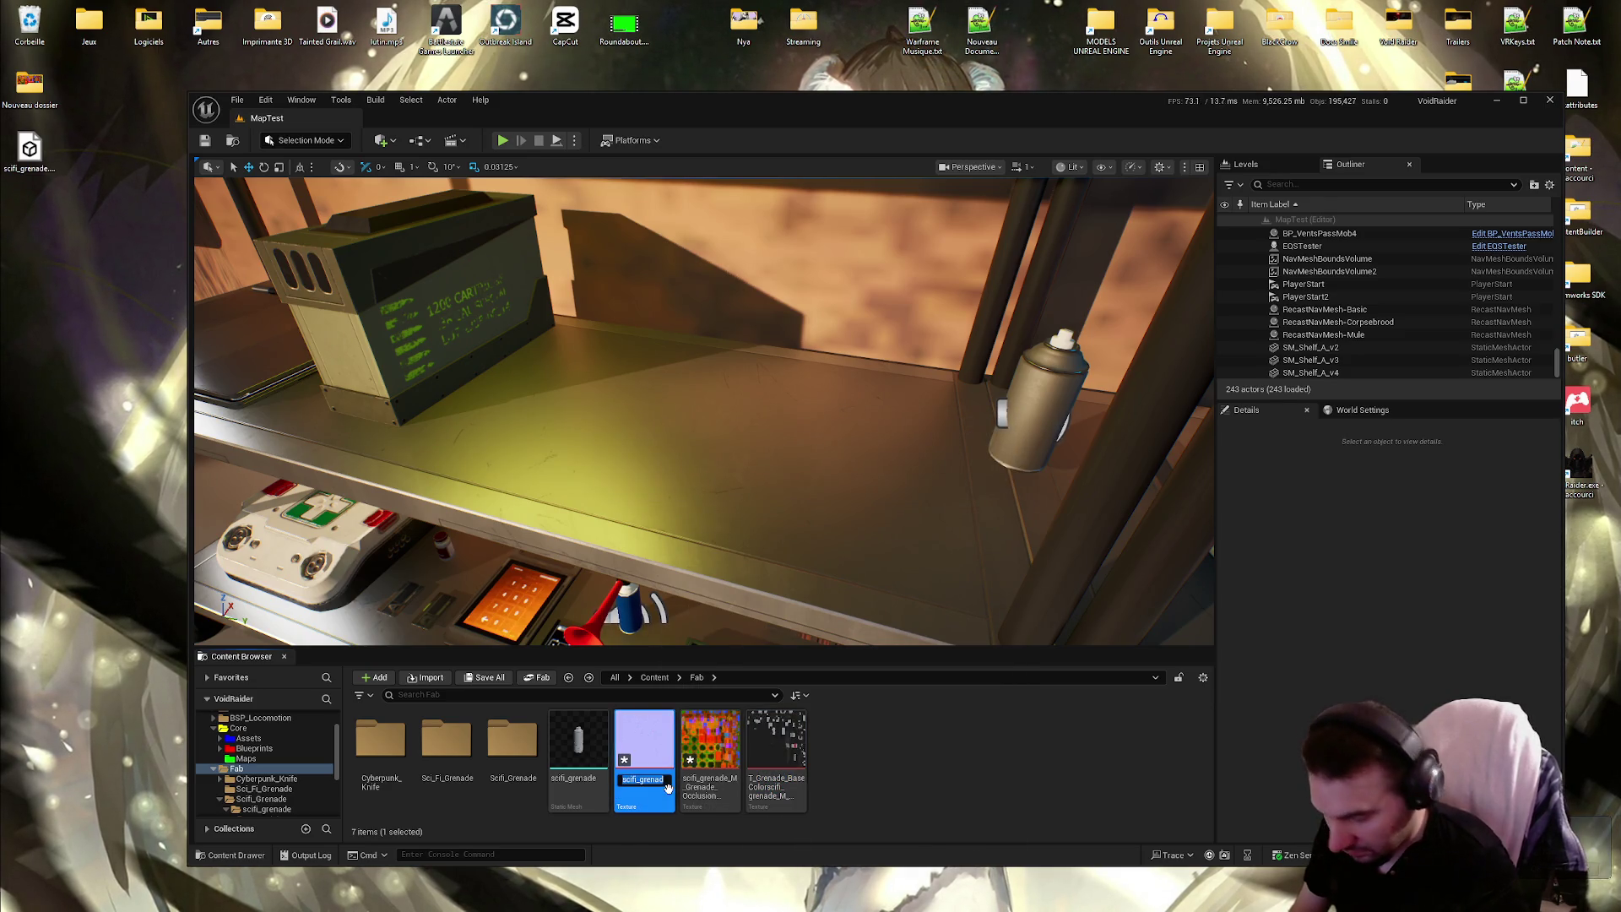
text(T_Gren)
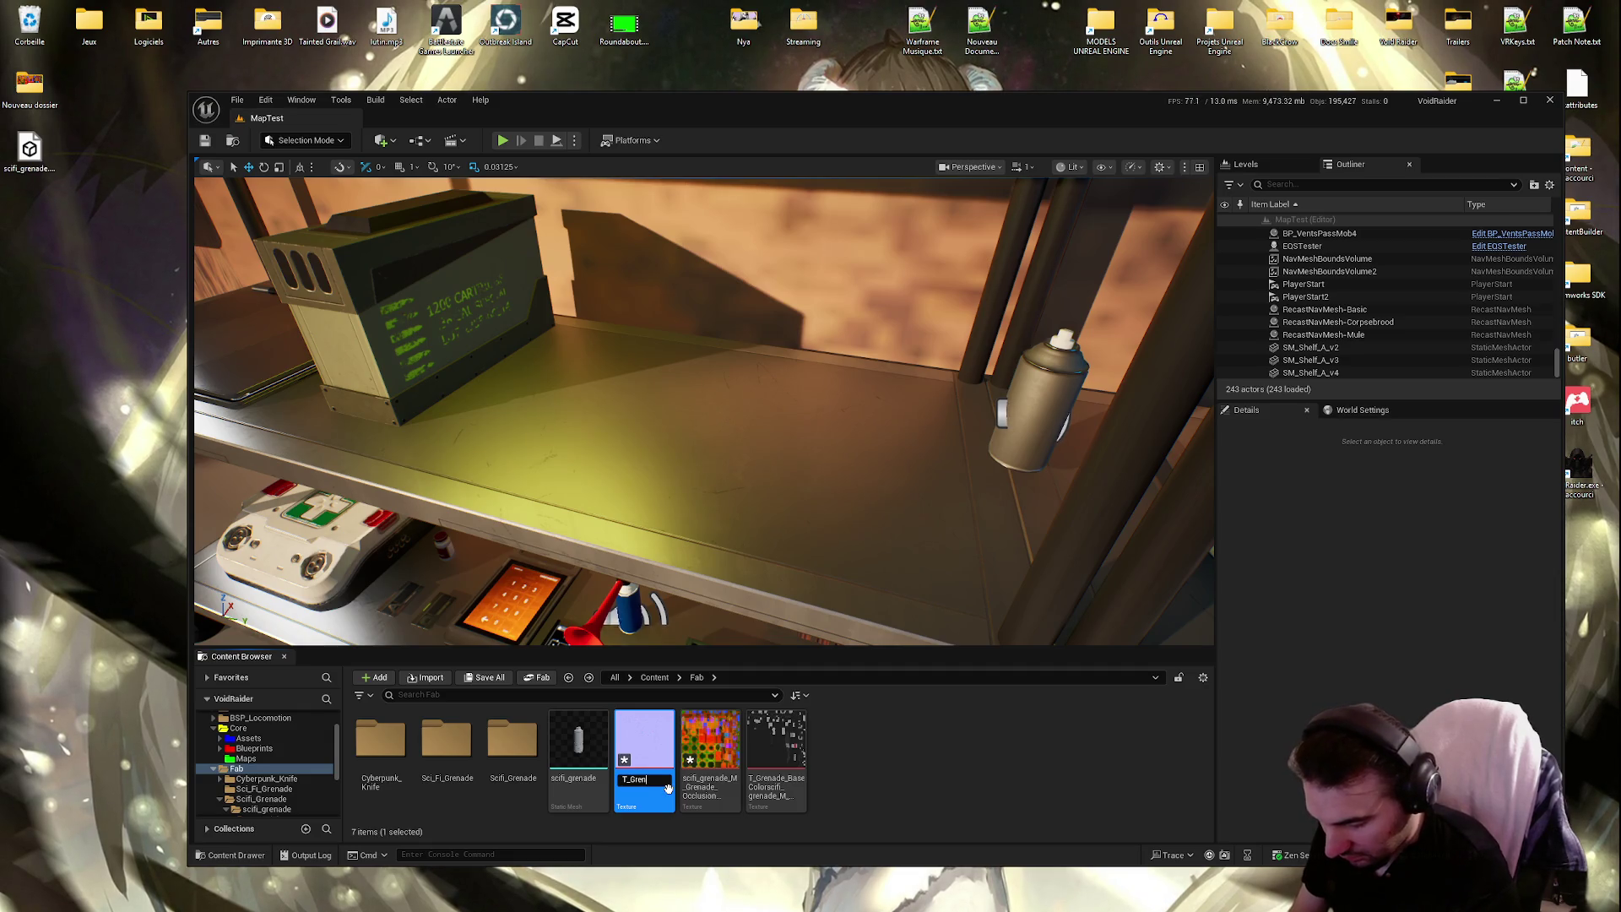
text(ade_Normal)
key(Return)
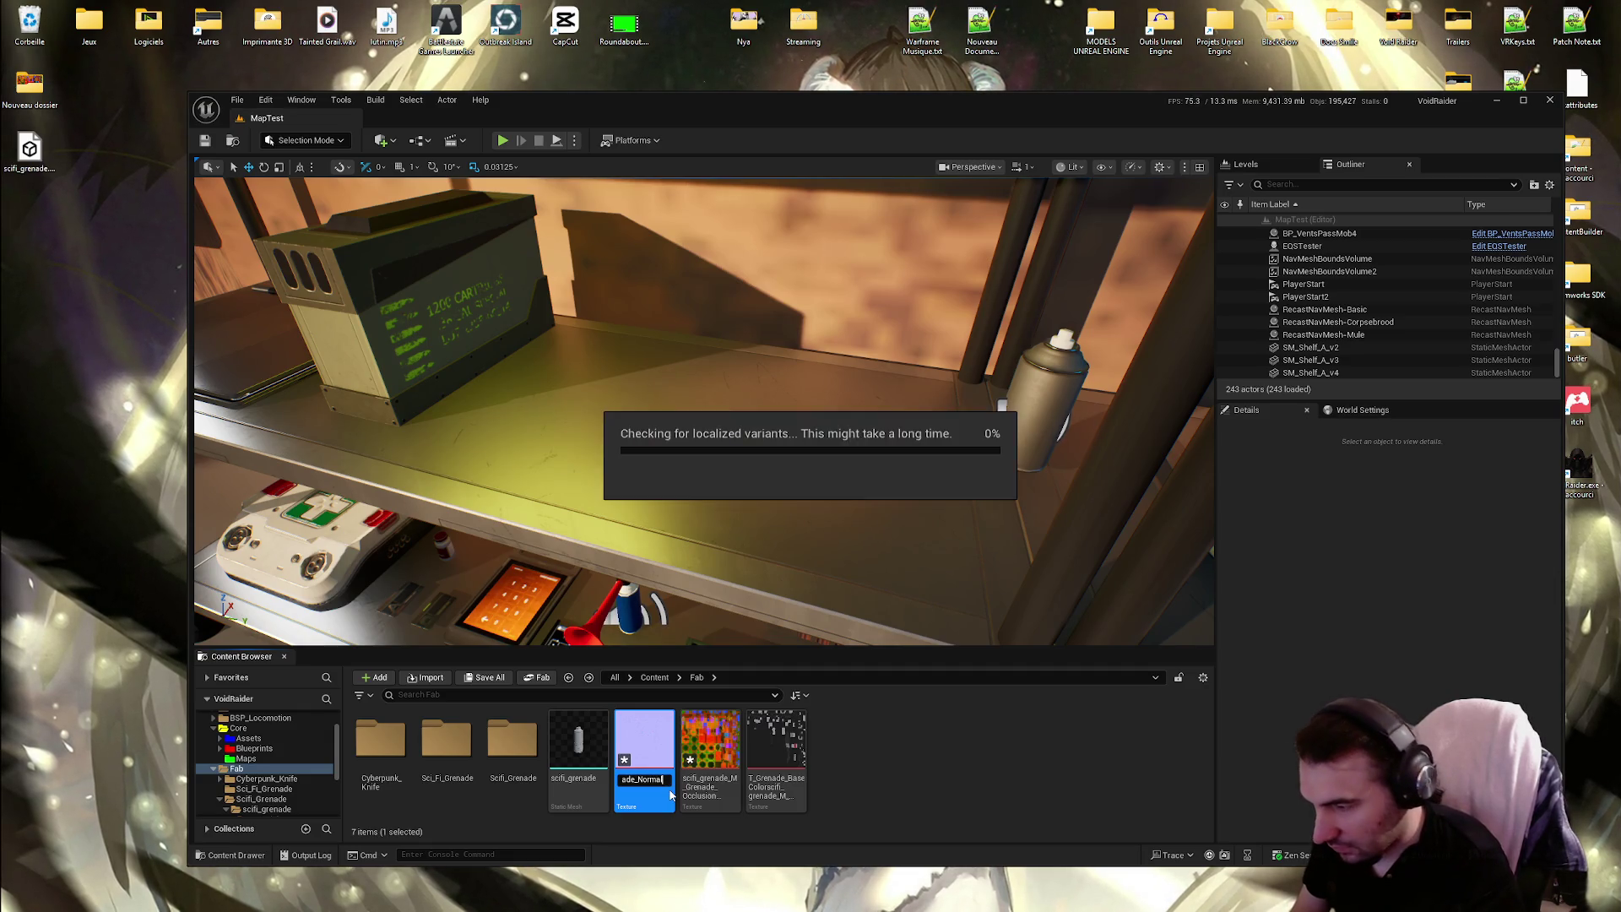
click(667, 788)
click(668, 788)
text(T_G)
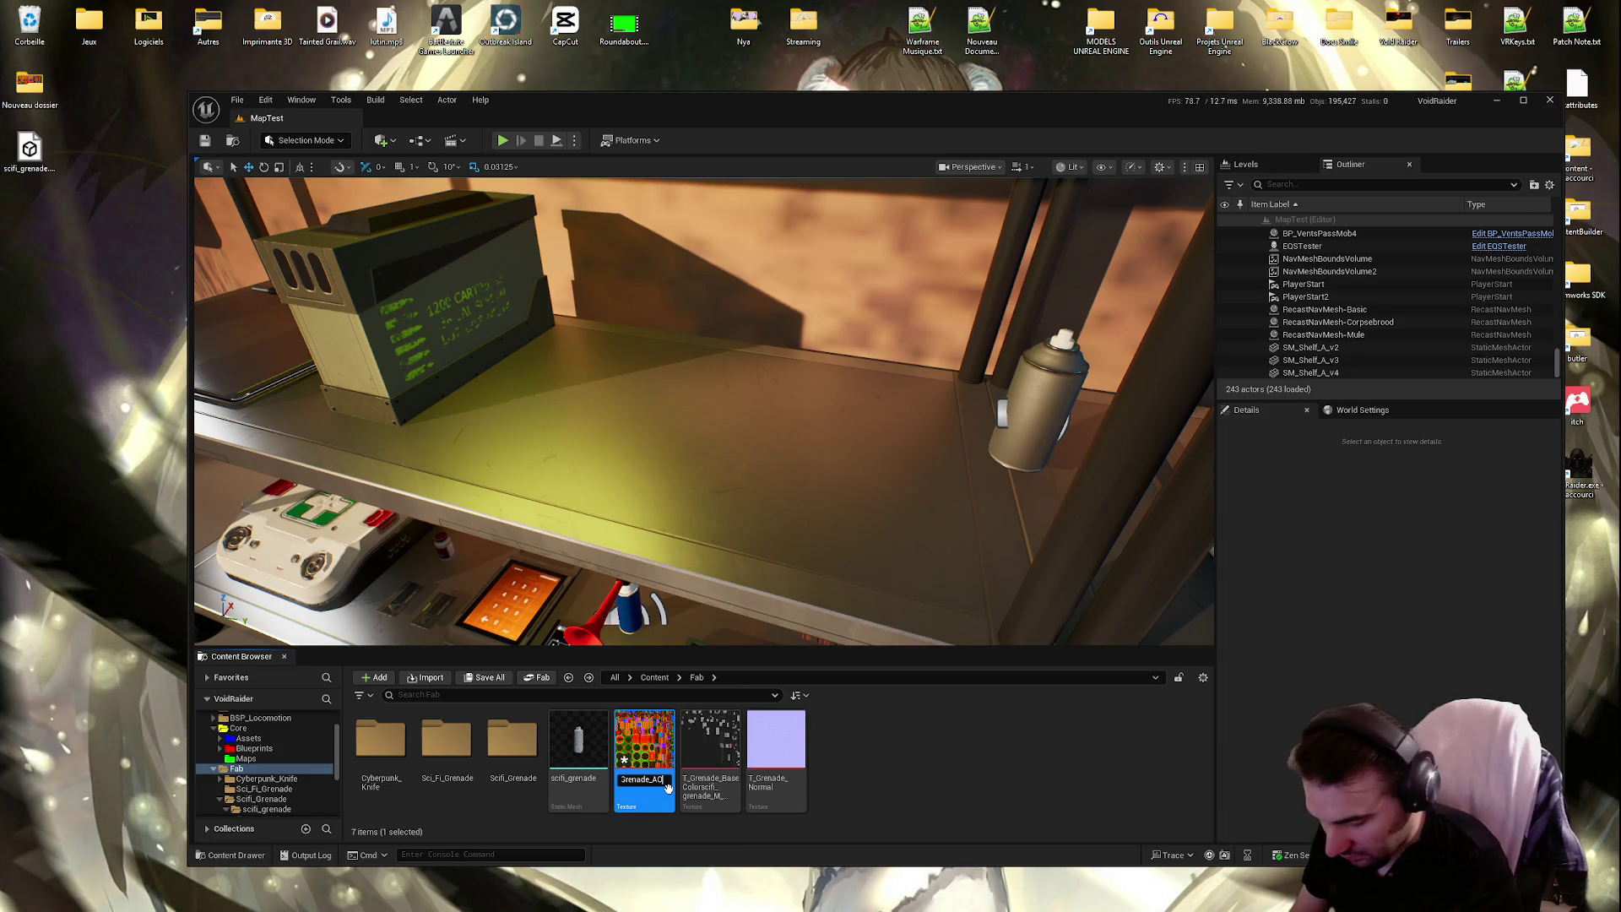
key(Return)
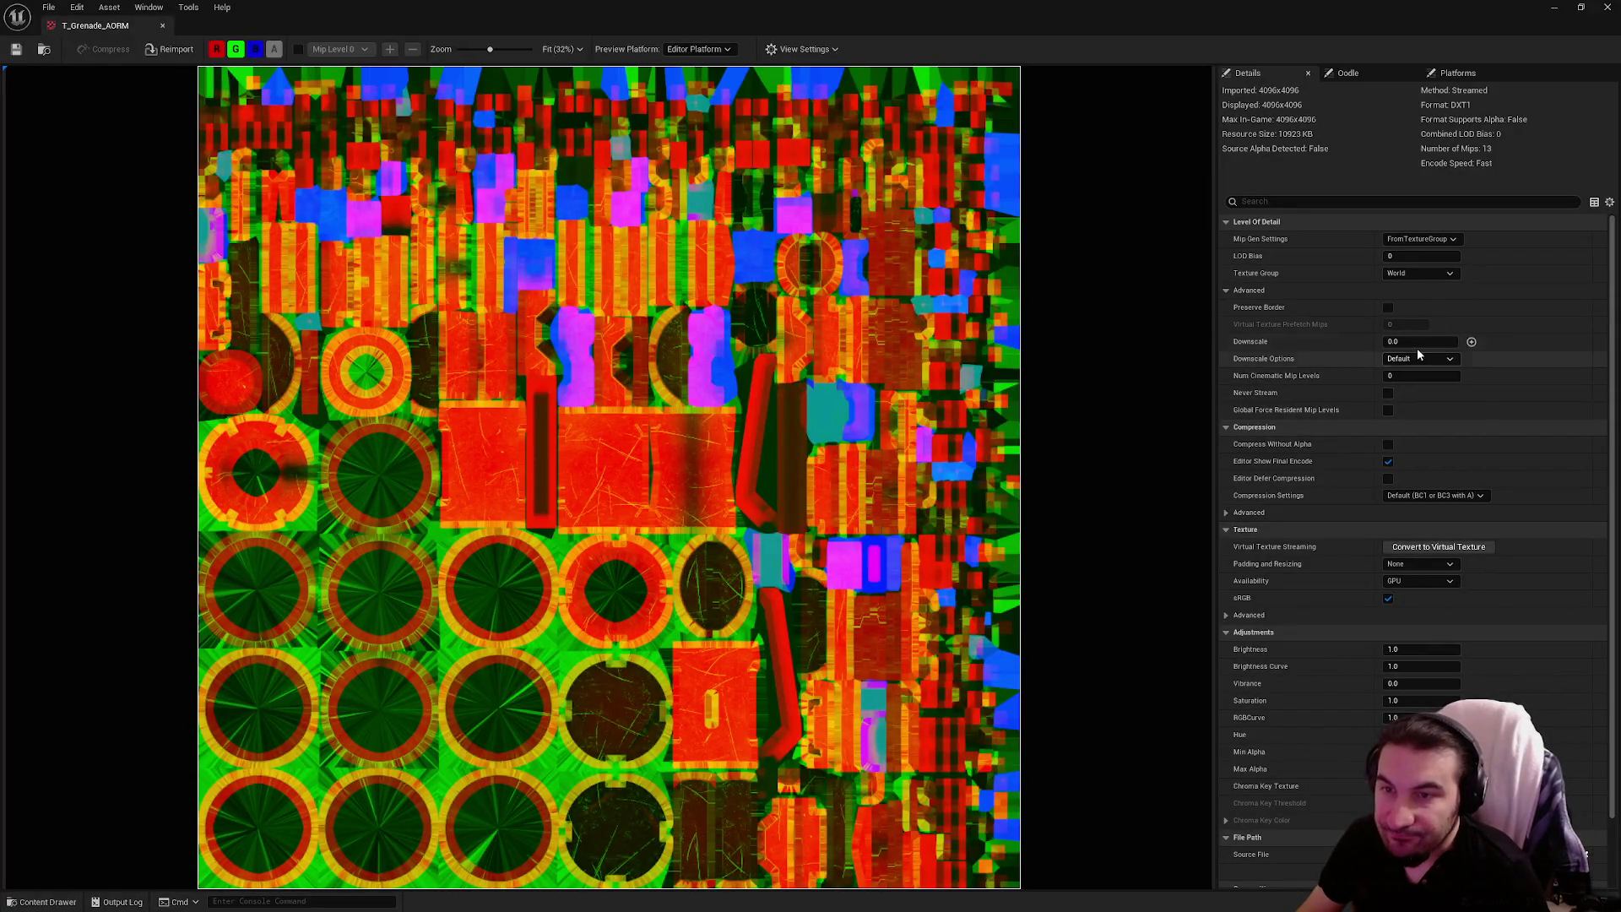
Set T_Grenade_AORM compression to Masks (no sRGB) and save the texture
click(1427, 496)
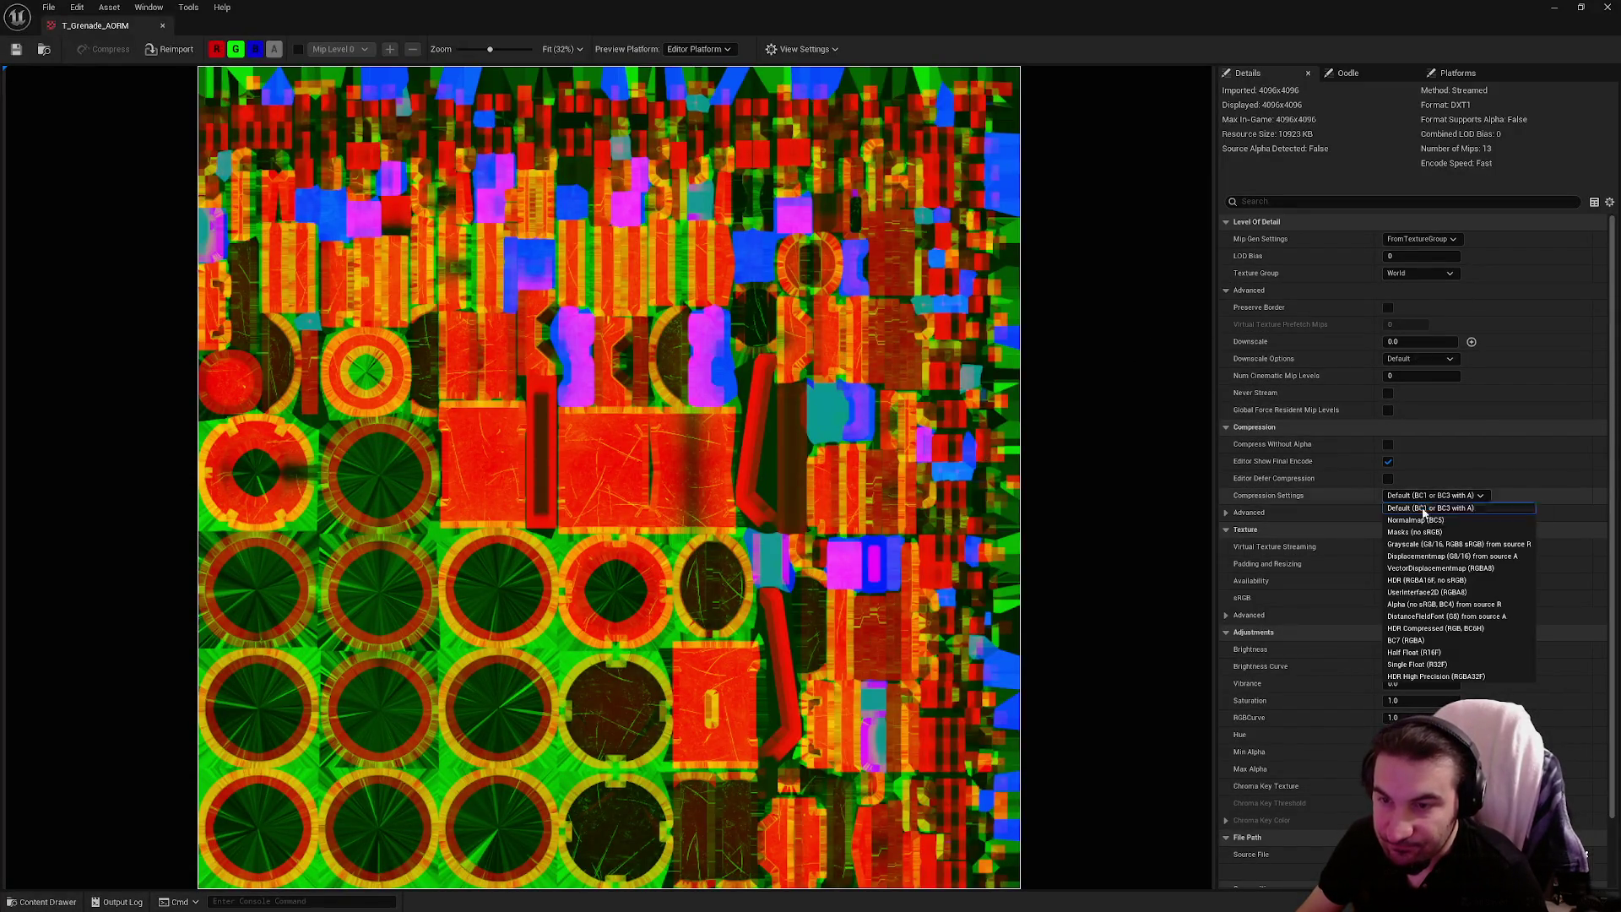
click(1427, 532)
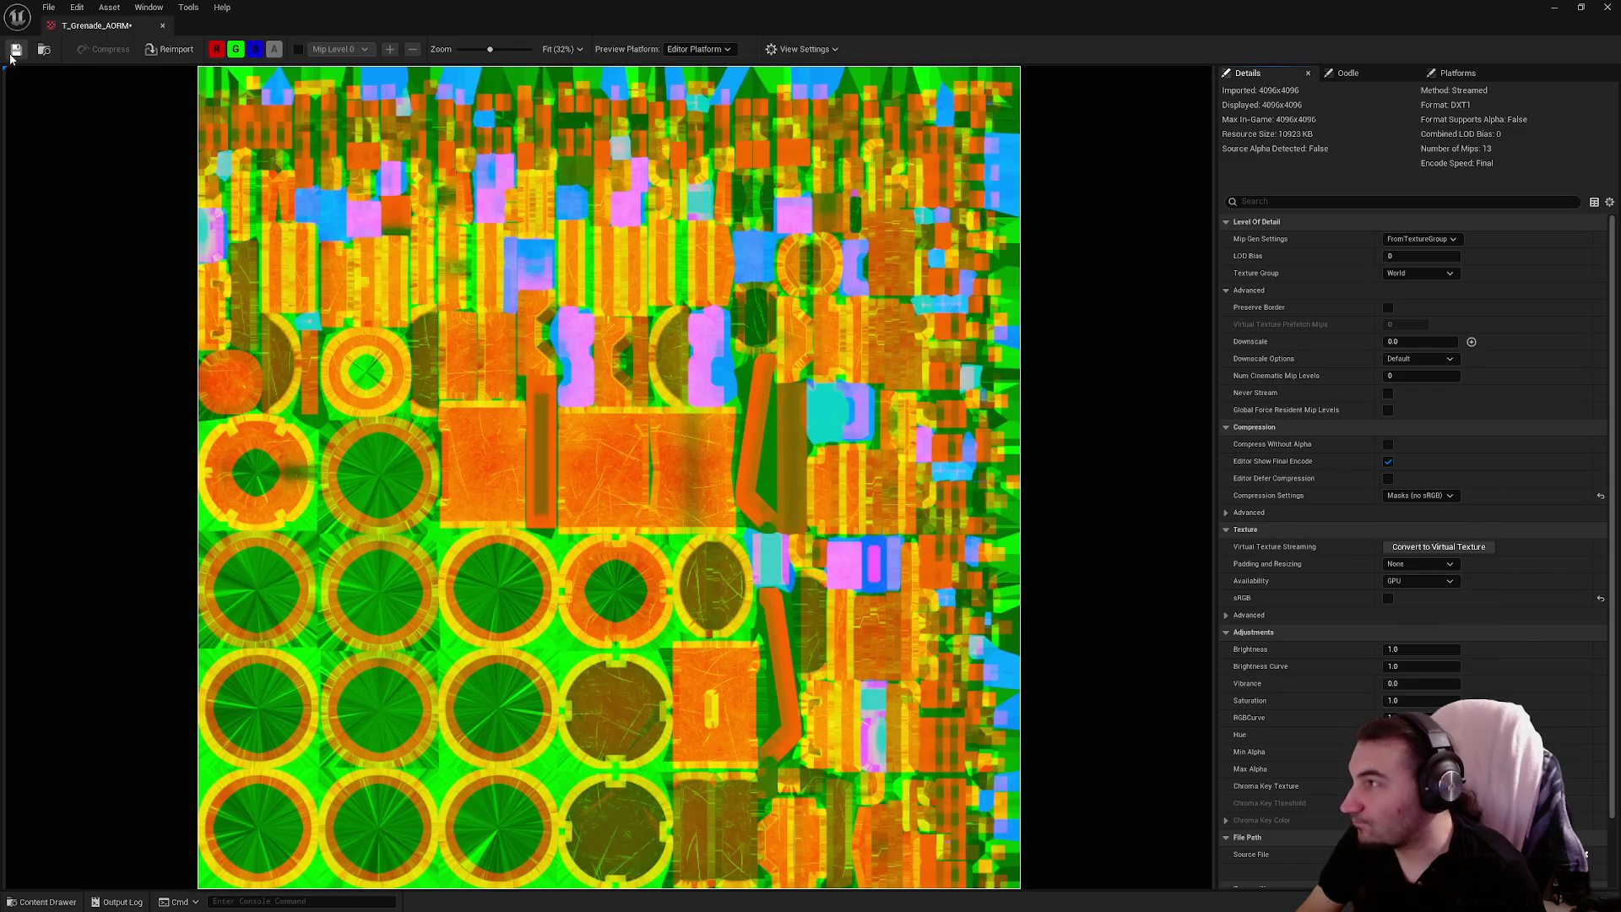
click(1608, 7)
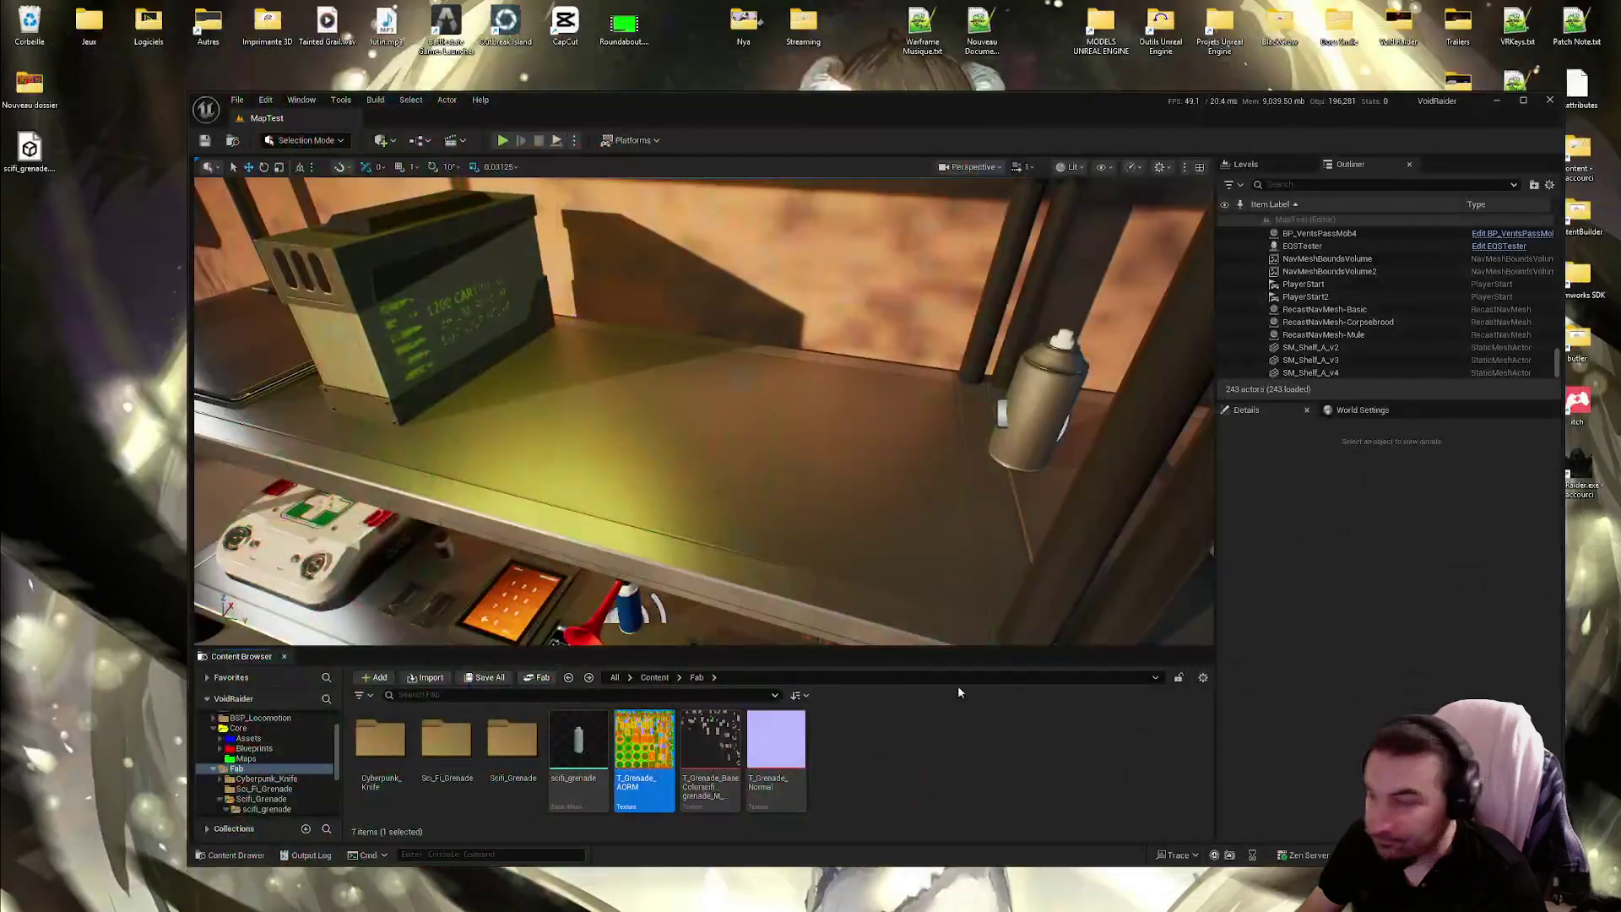
Rename the scifi_grenade mesh to SM_Grenade
right_click(942, 768)
click(569, 760)
key(F2)
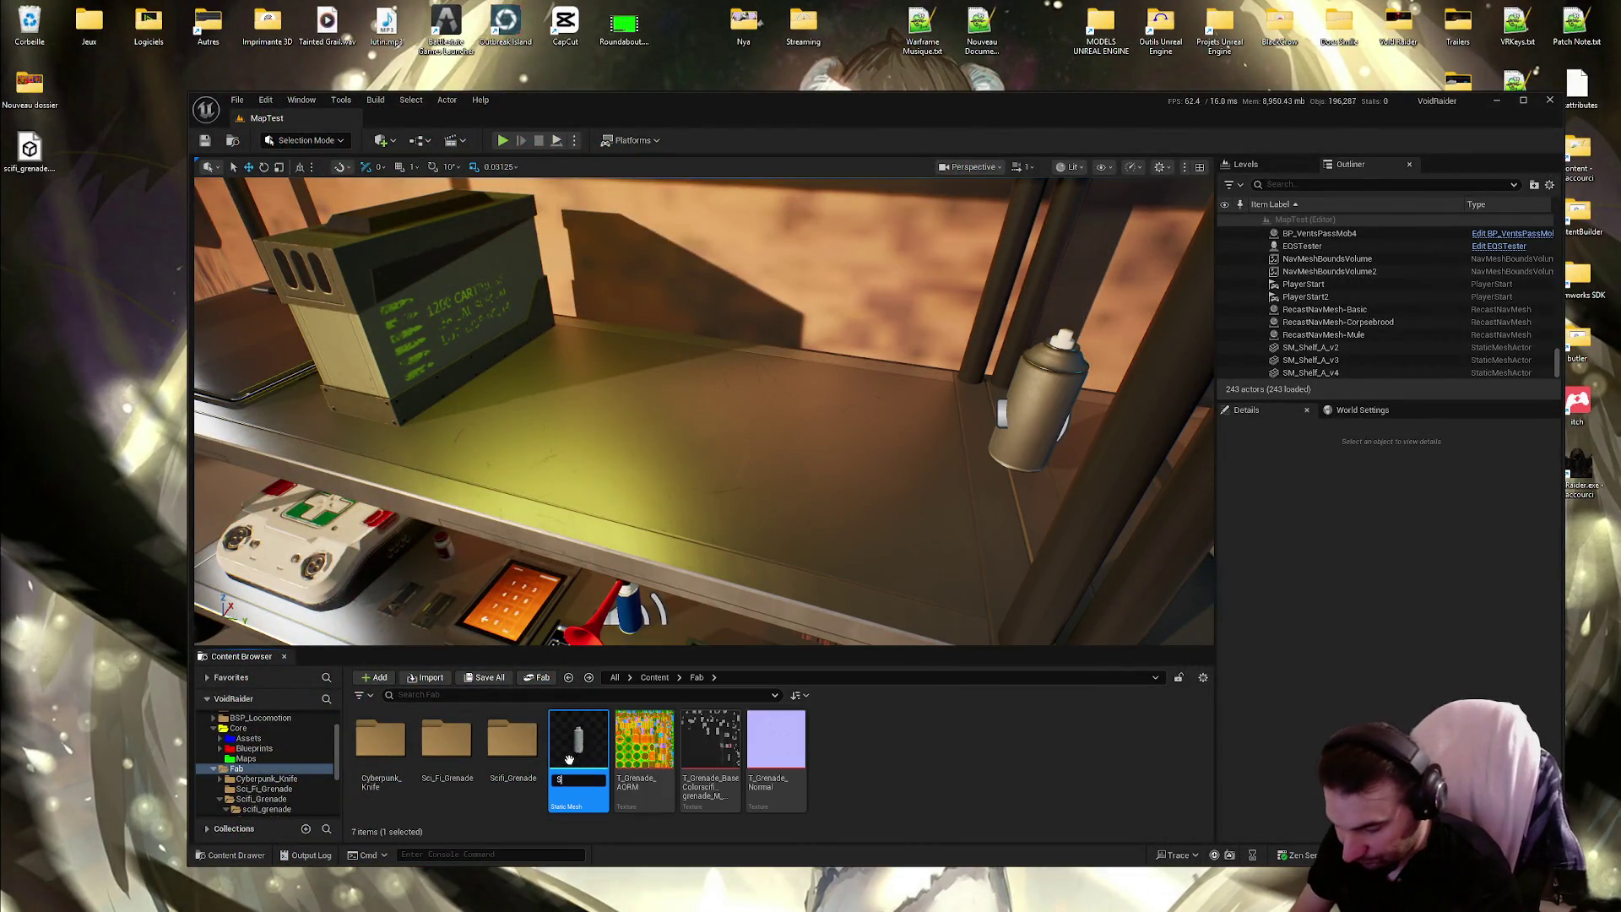
text(SM_Grenade)
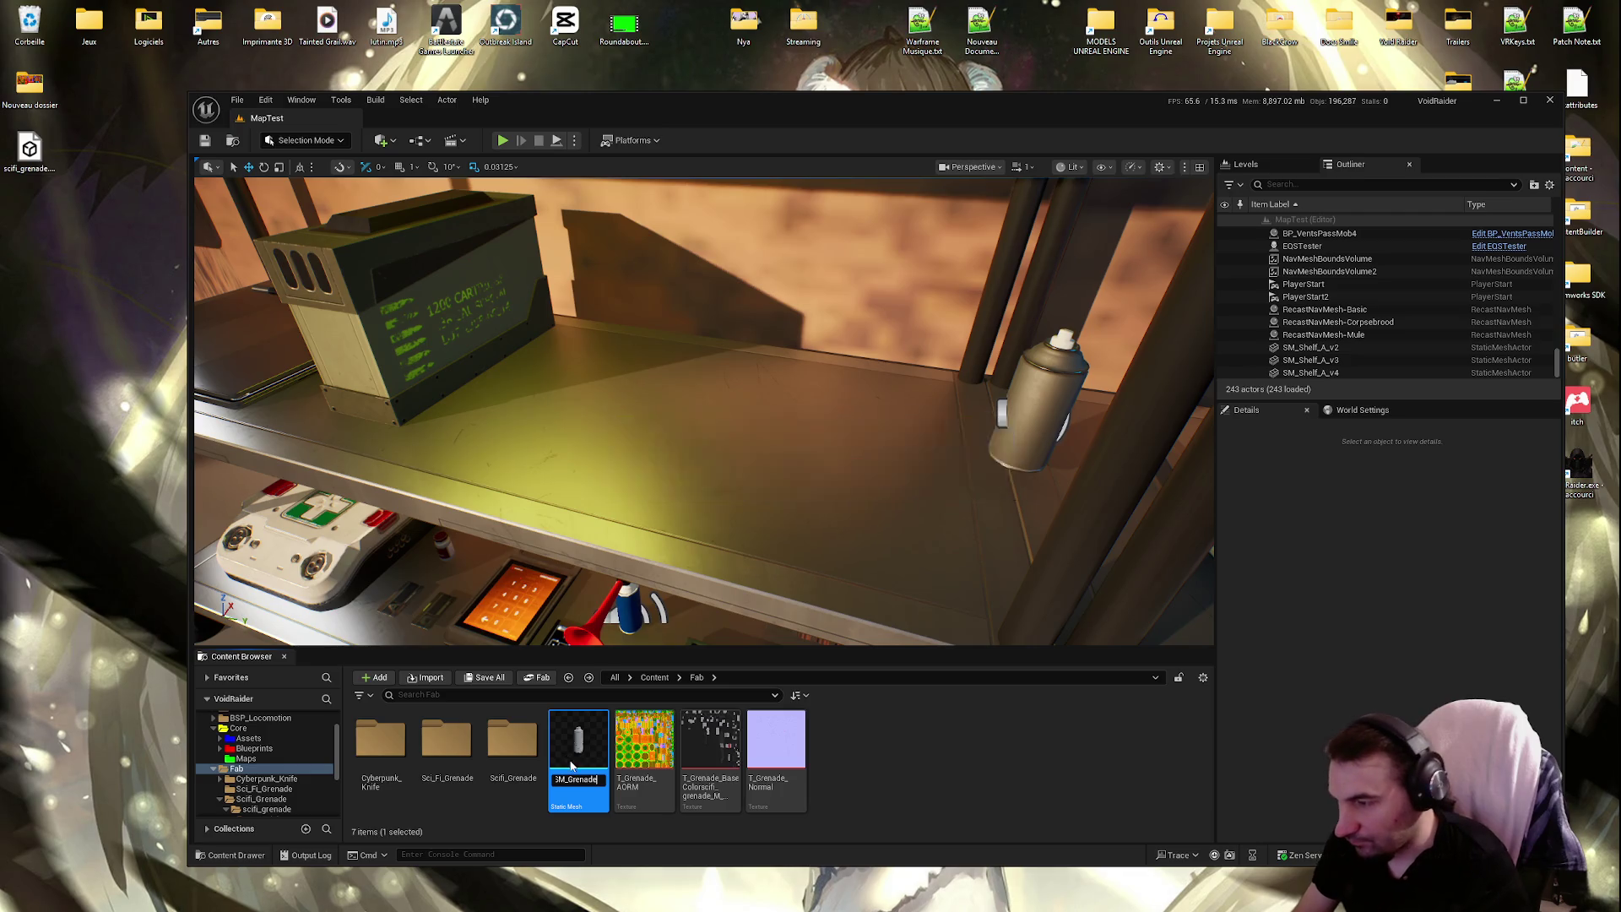
key(Return)
Create a new material instance named MI_Grenade
right_click(874, 773)
mouse_move(976, 665)
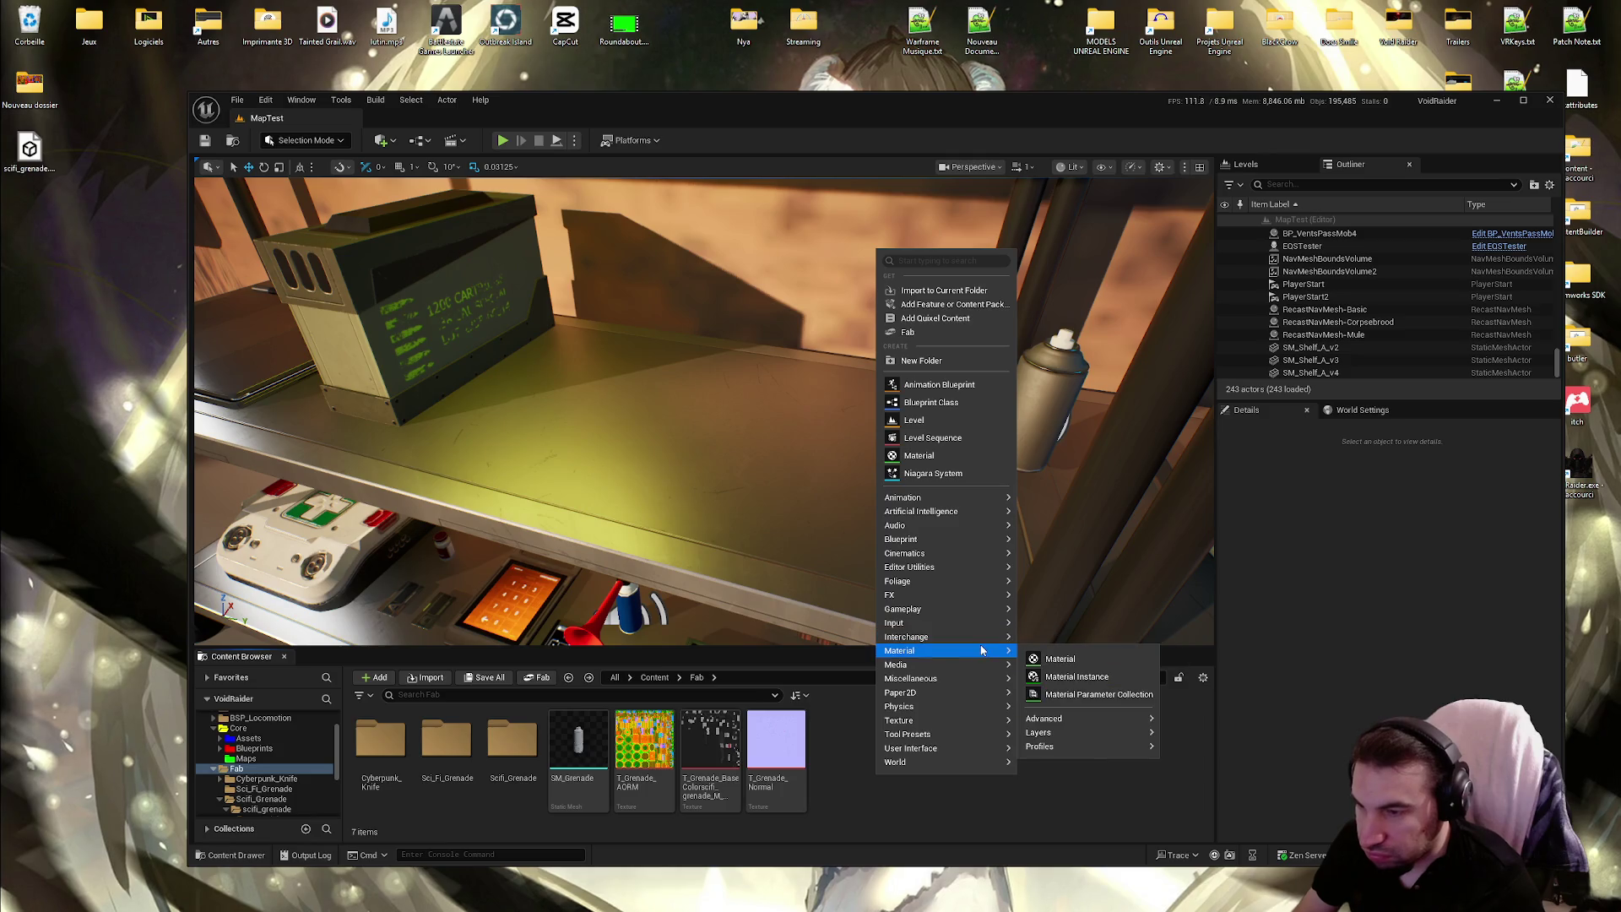
click(1077, 676)
text(MI_Gren)
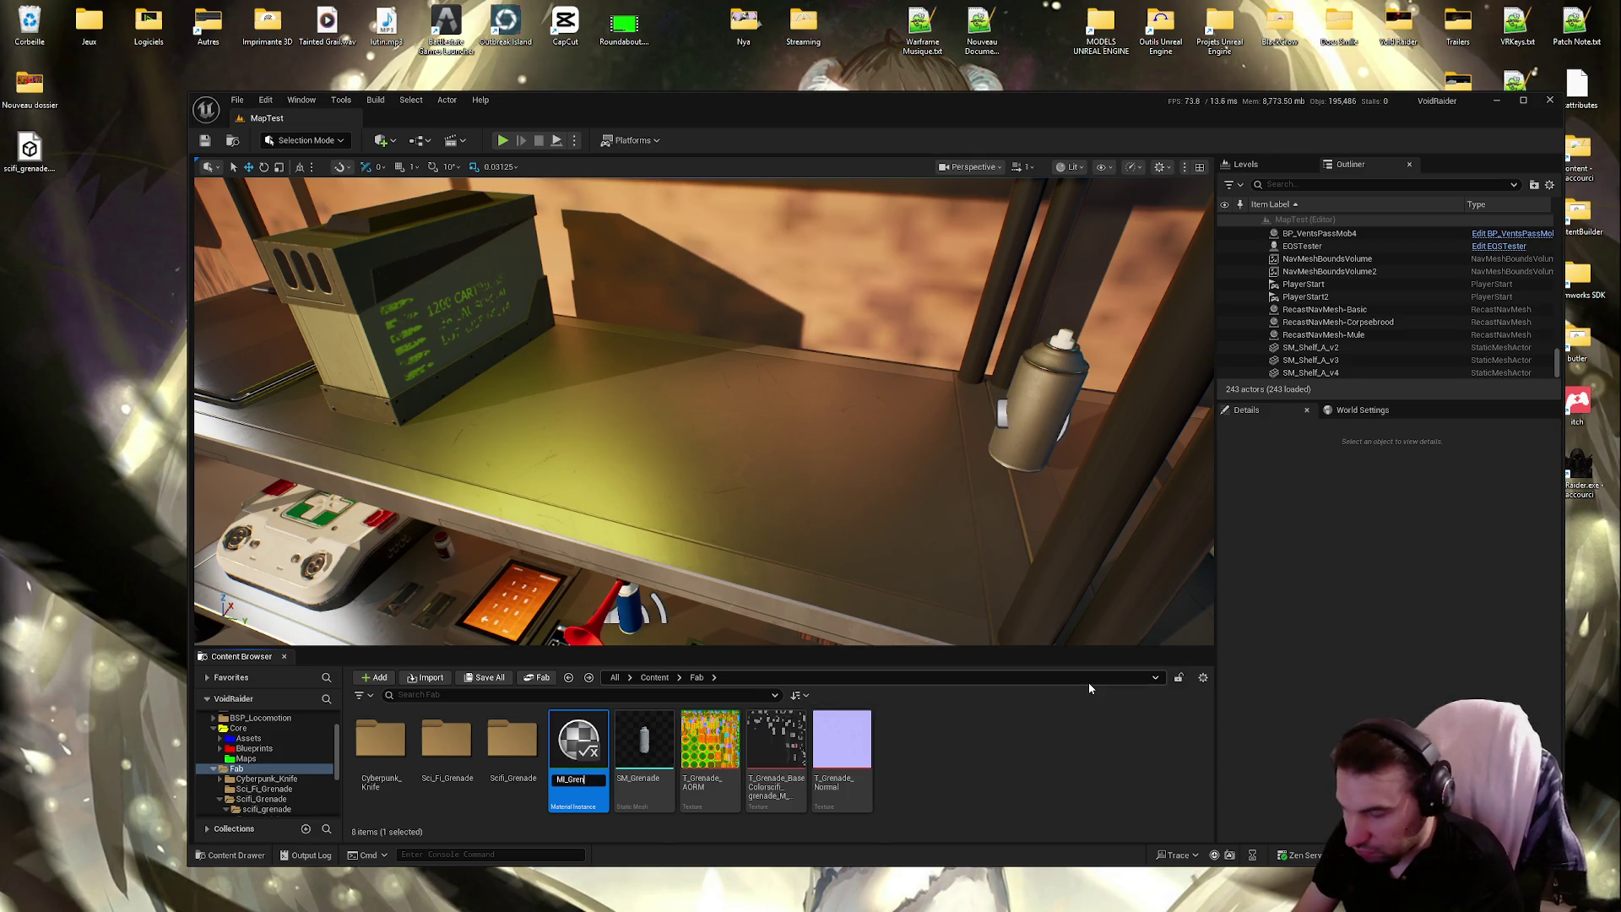
key(Return)
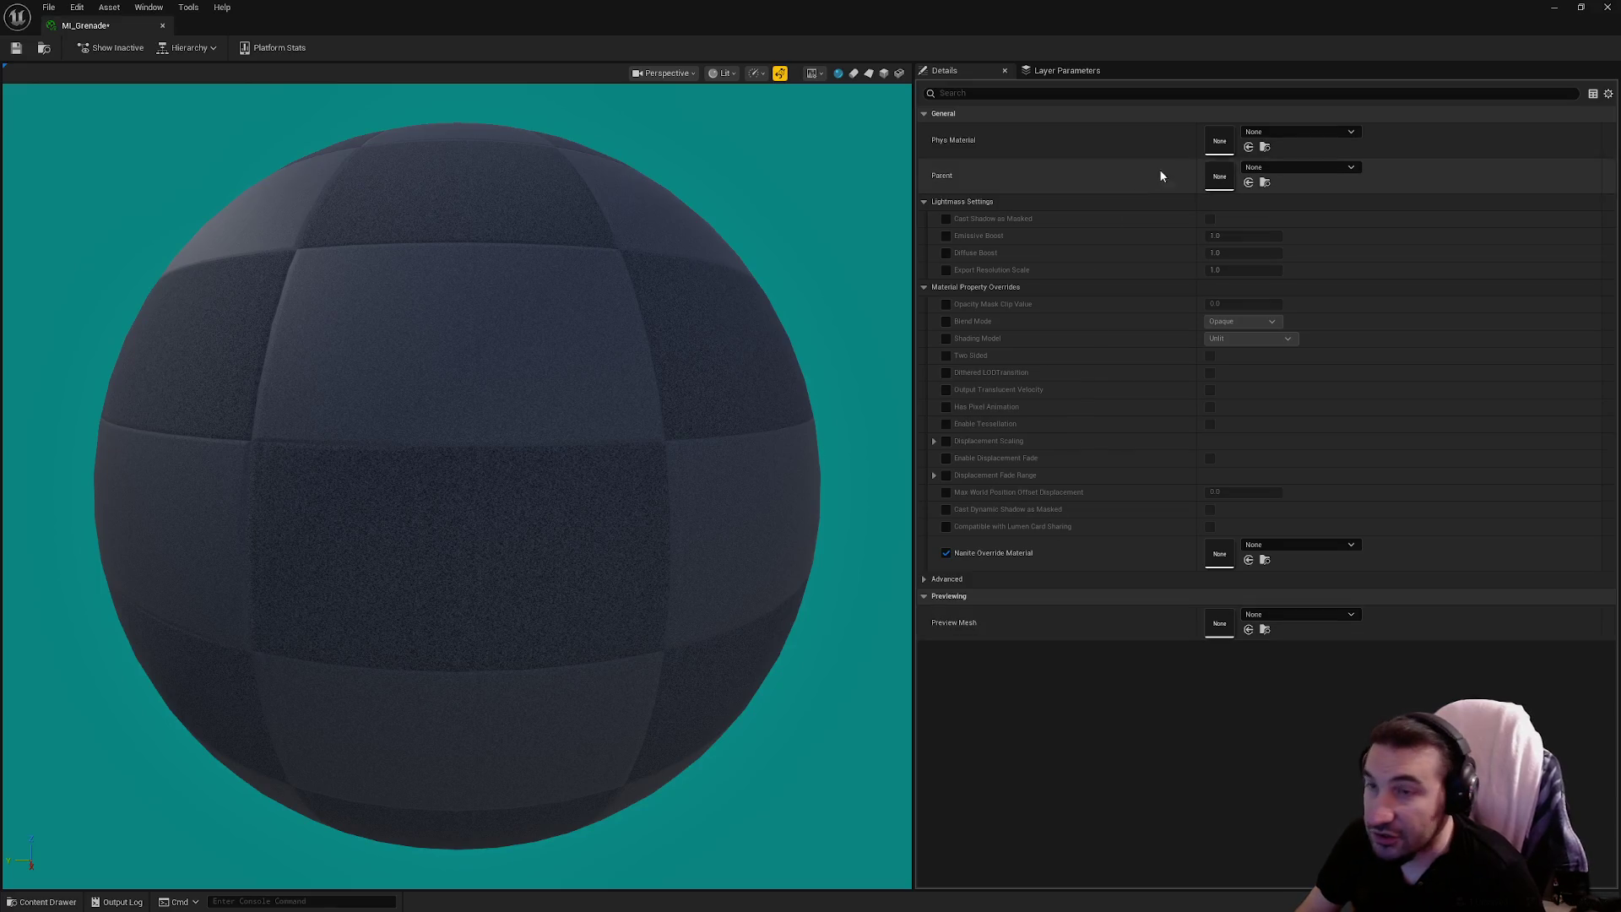
Parent MI_Grenade to M_MasterMaterial and enable Use AORM, Base Color and Normal
click(1266, 167)
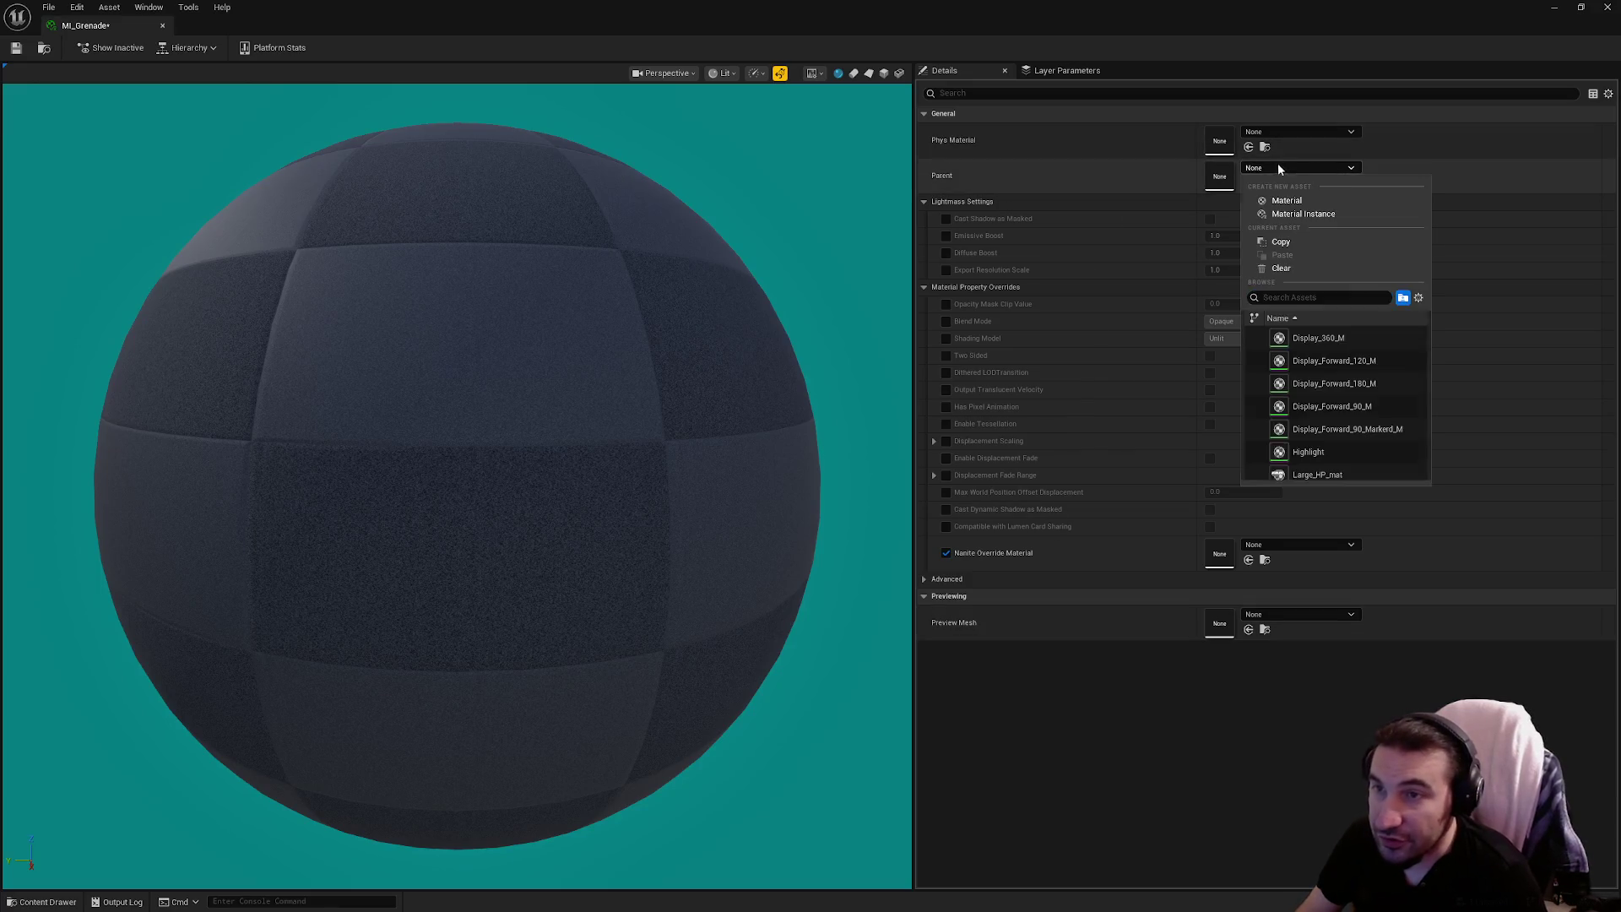
text(m_master)
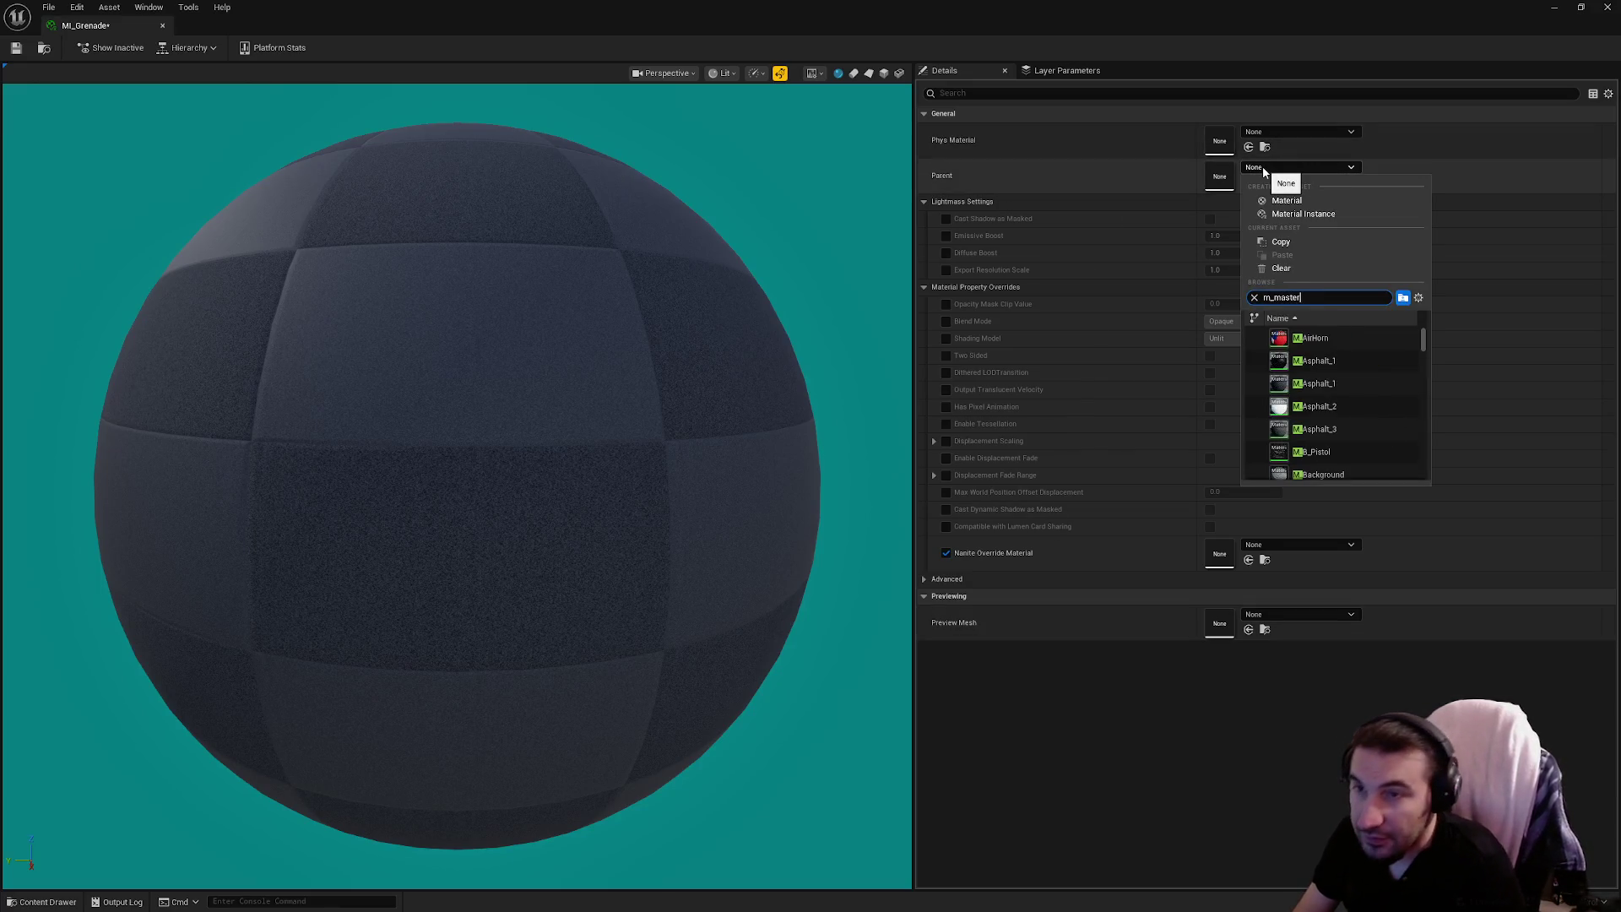
click(1335, 460)
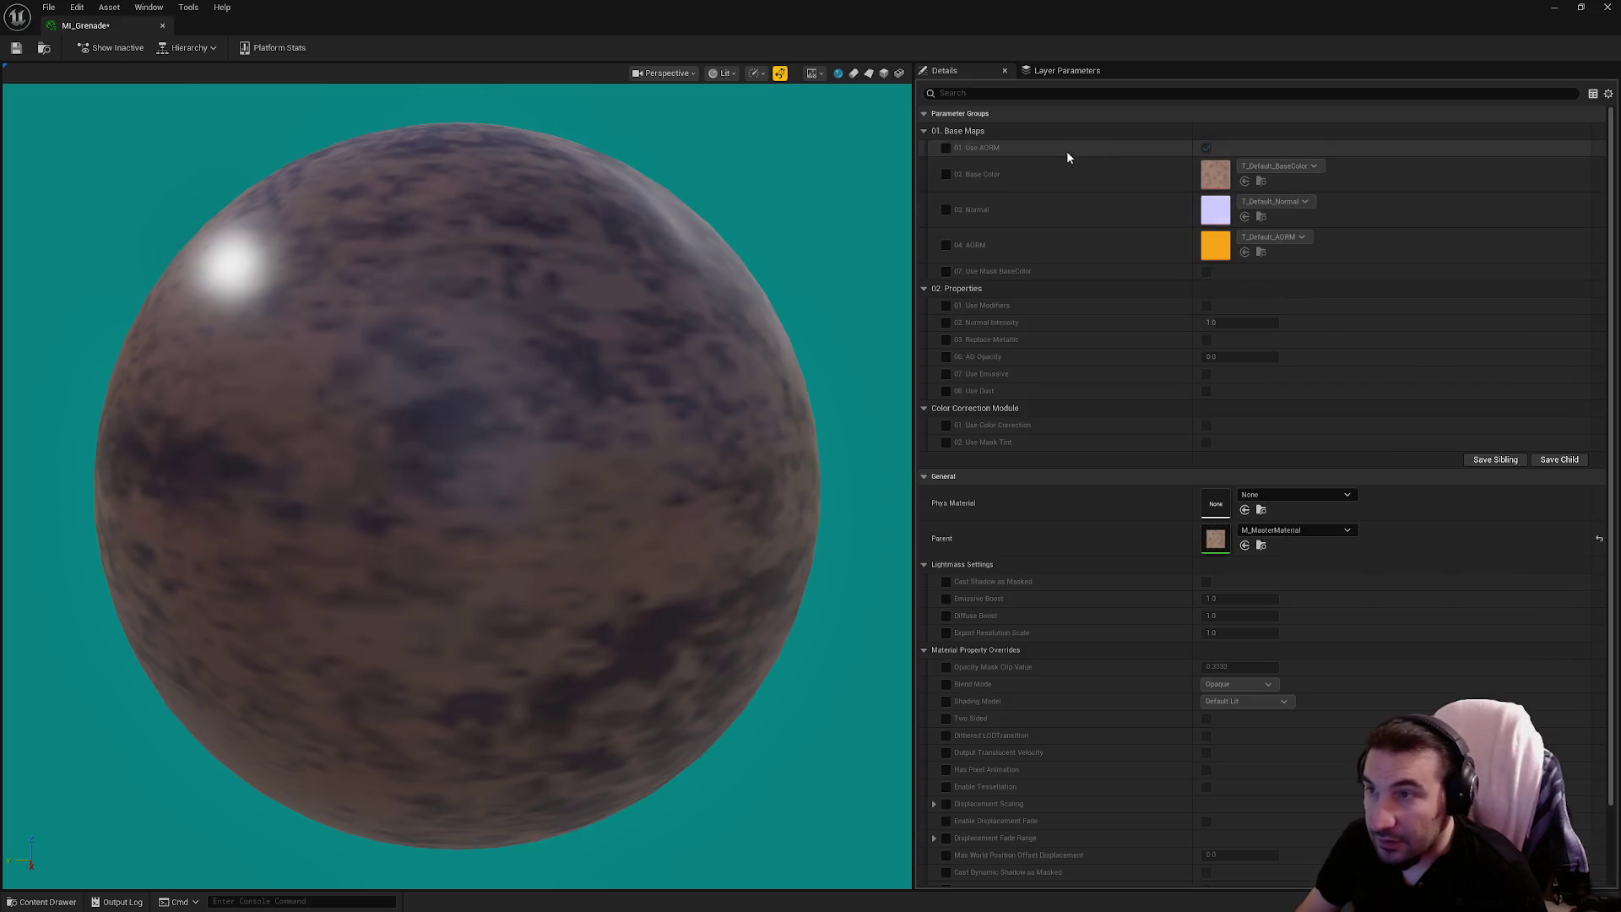
click(945, 148)
click(946, 174)
click(945, 209)
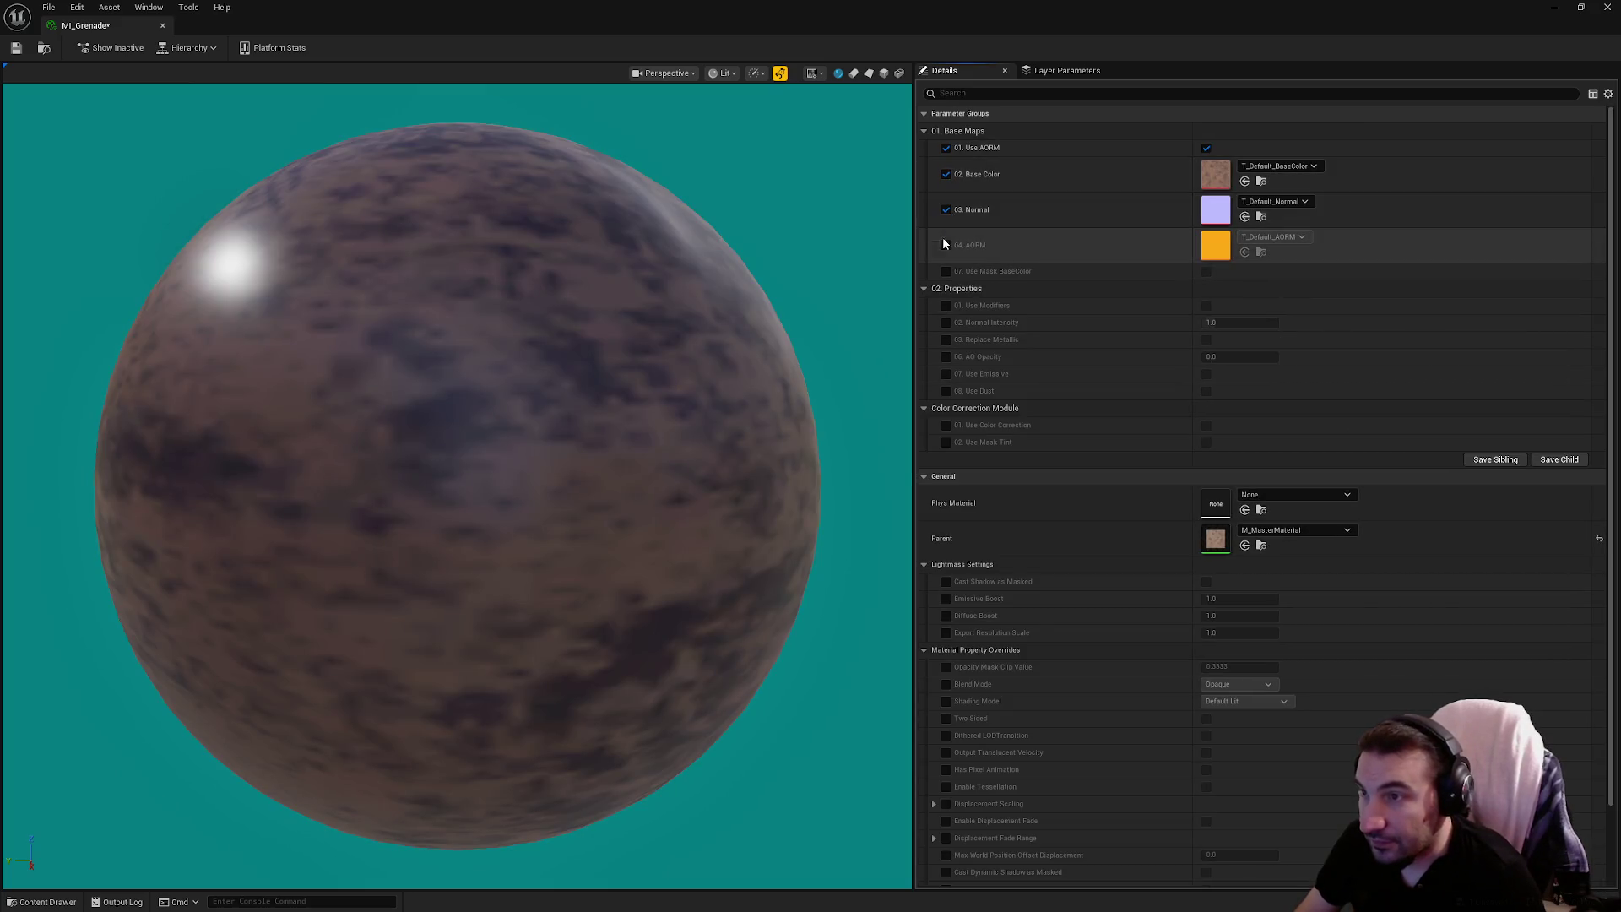
click(1555, 7)
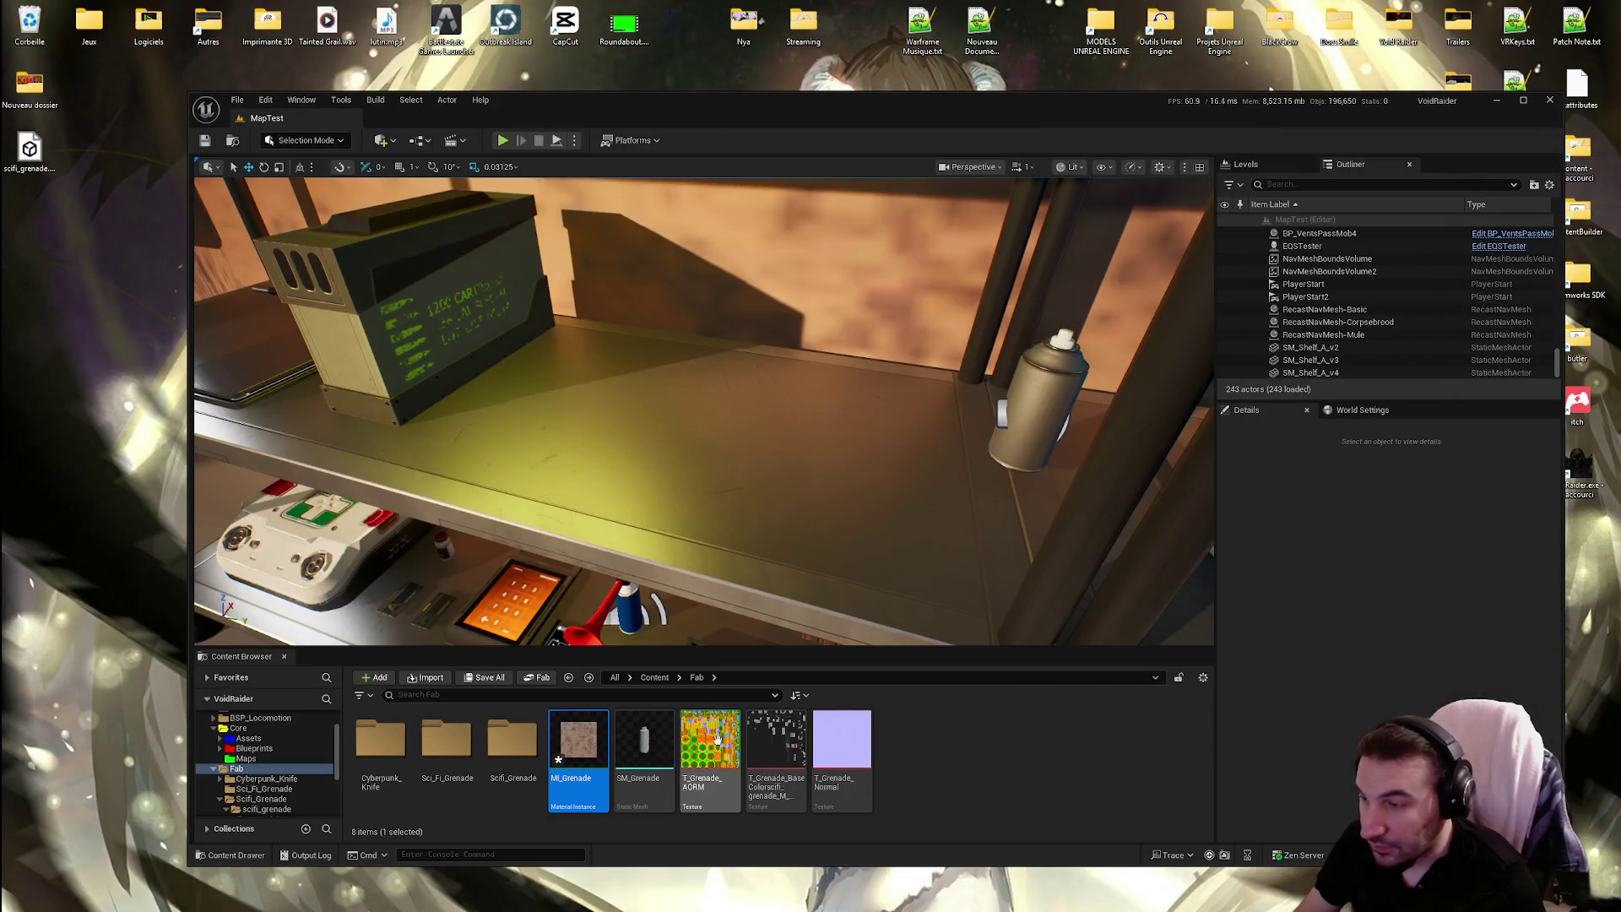
Correct the base colour texture's name to T_Grenade_BaseColor
click(716, 740)
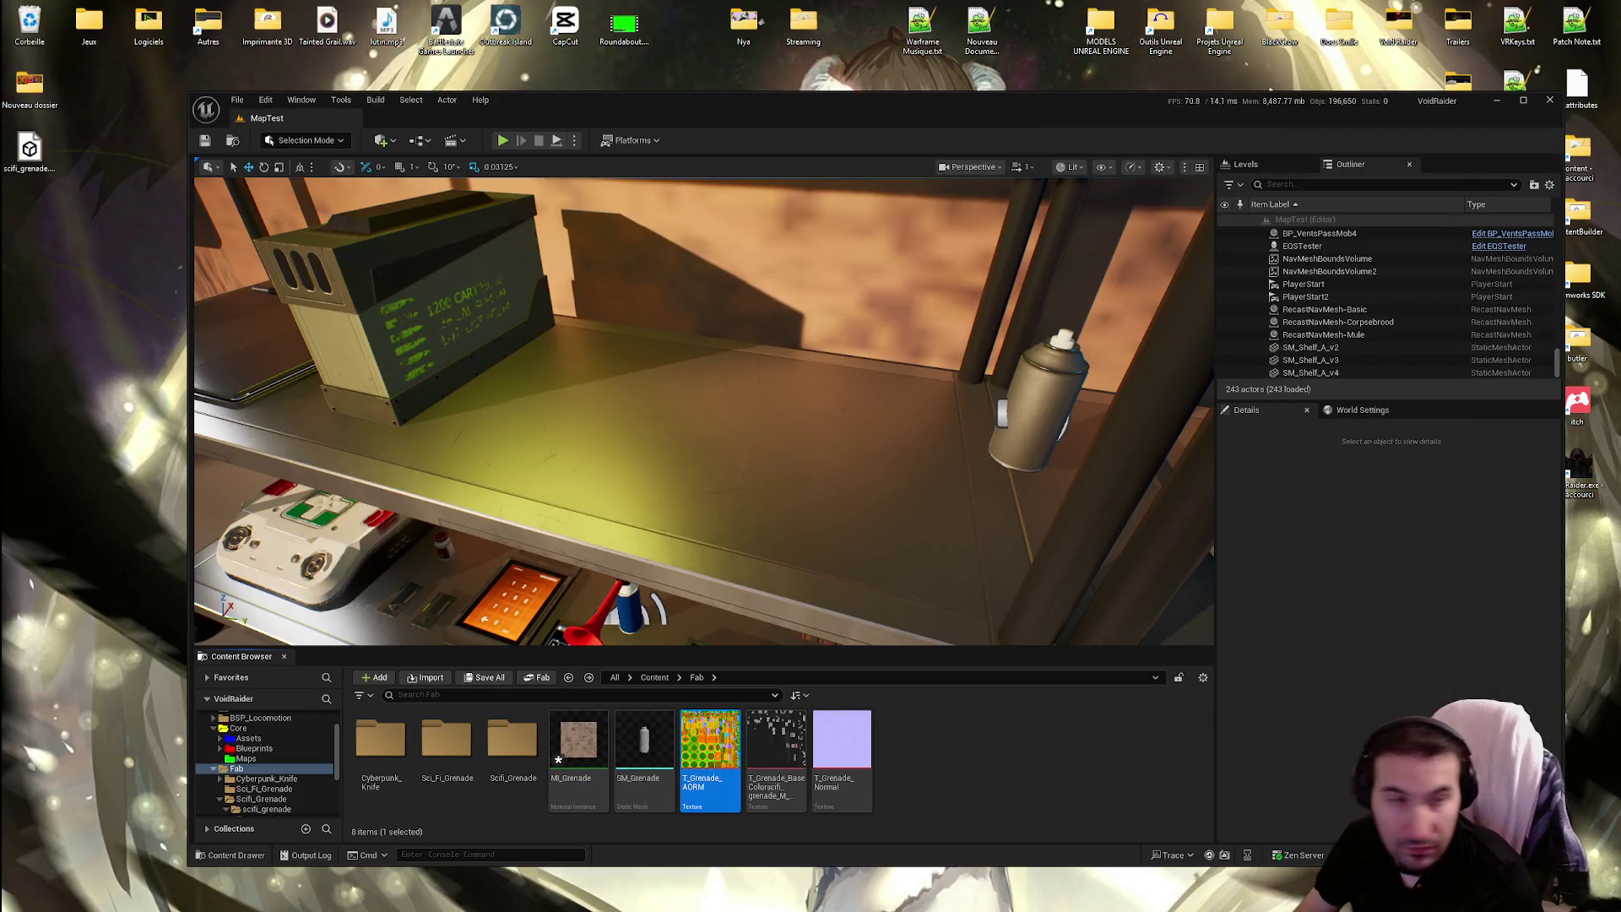
click(750, 760)
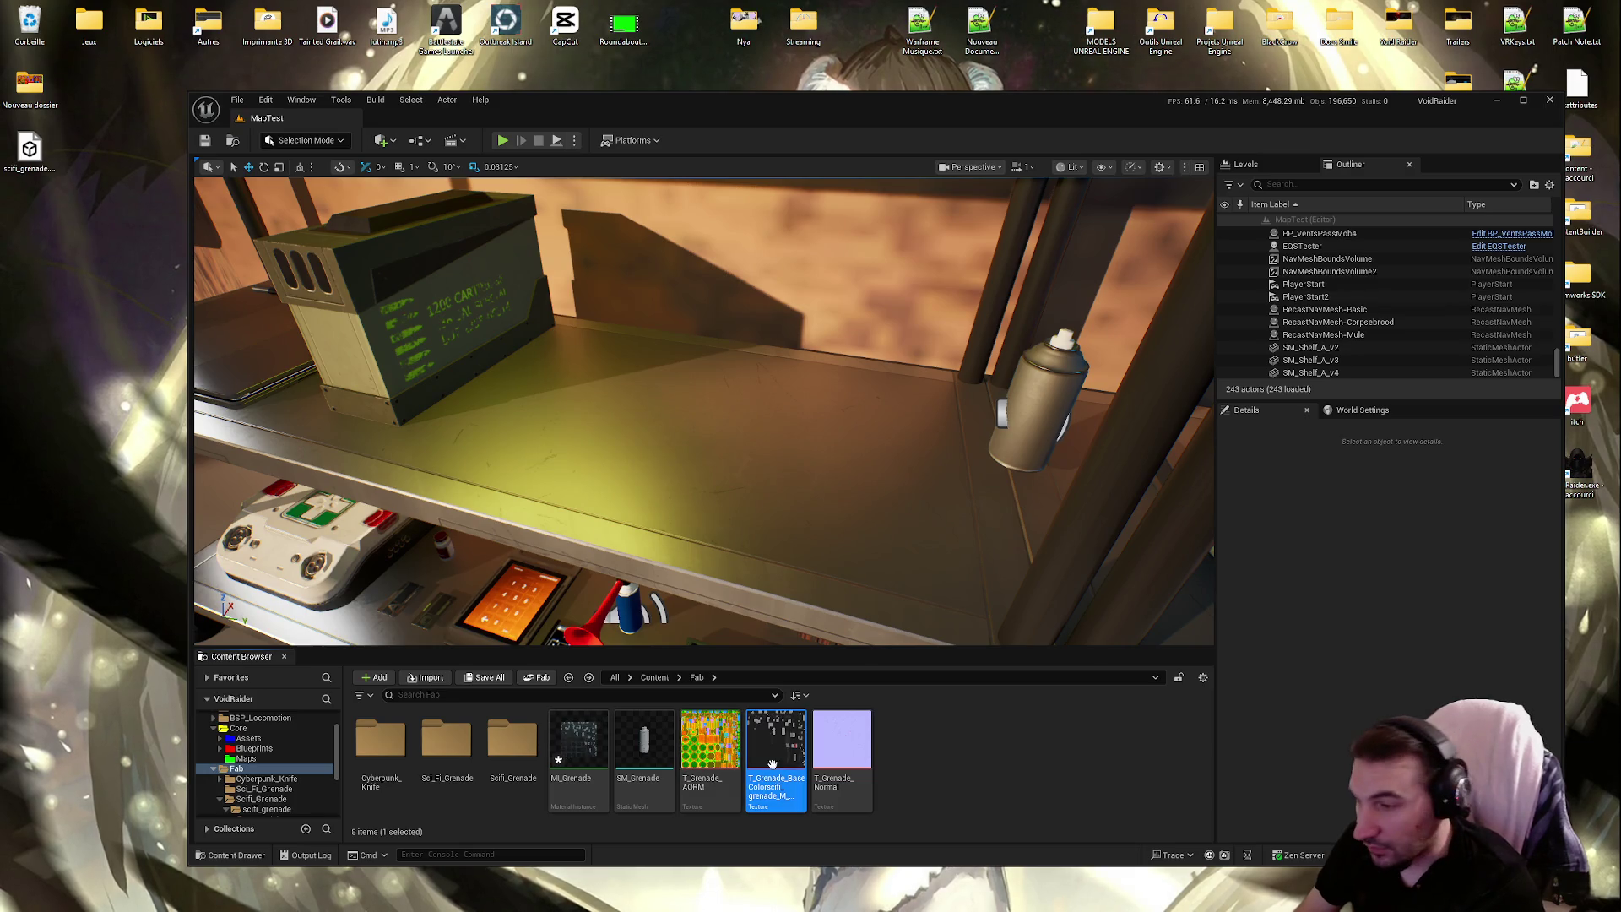
mouse_move(847, 754)
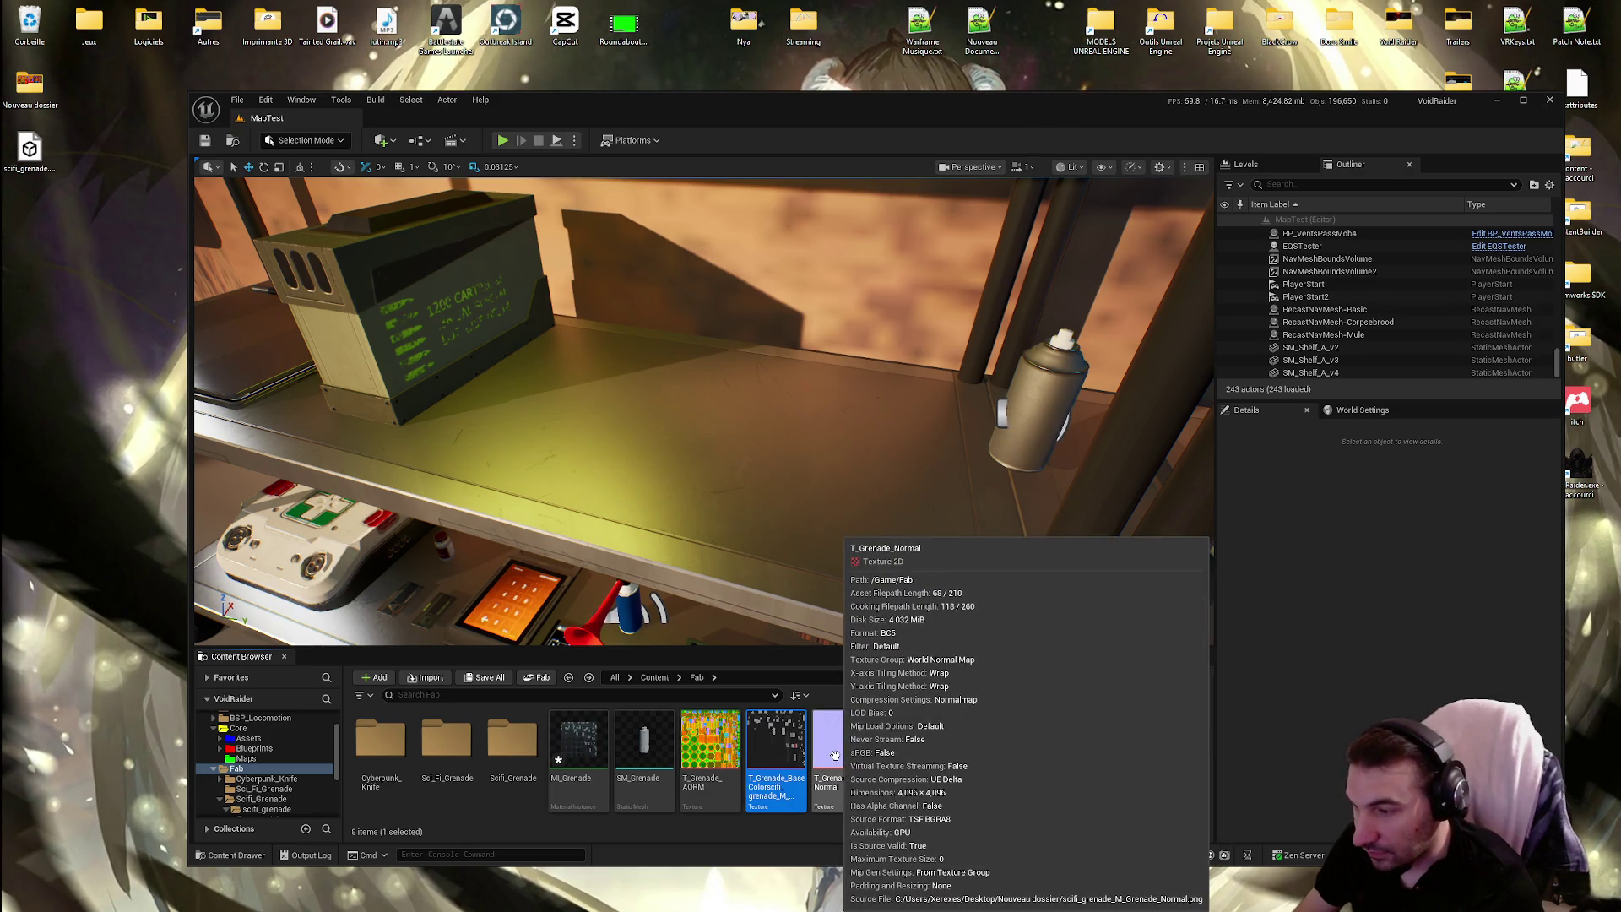
drag(847, 754, 1098, 764)
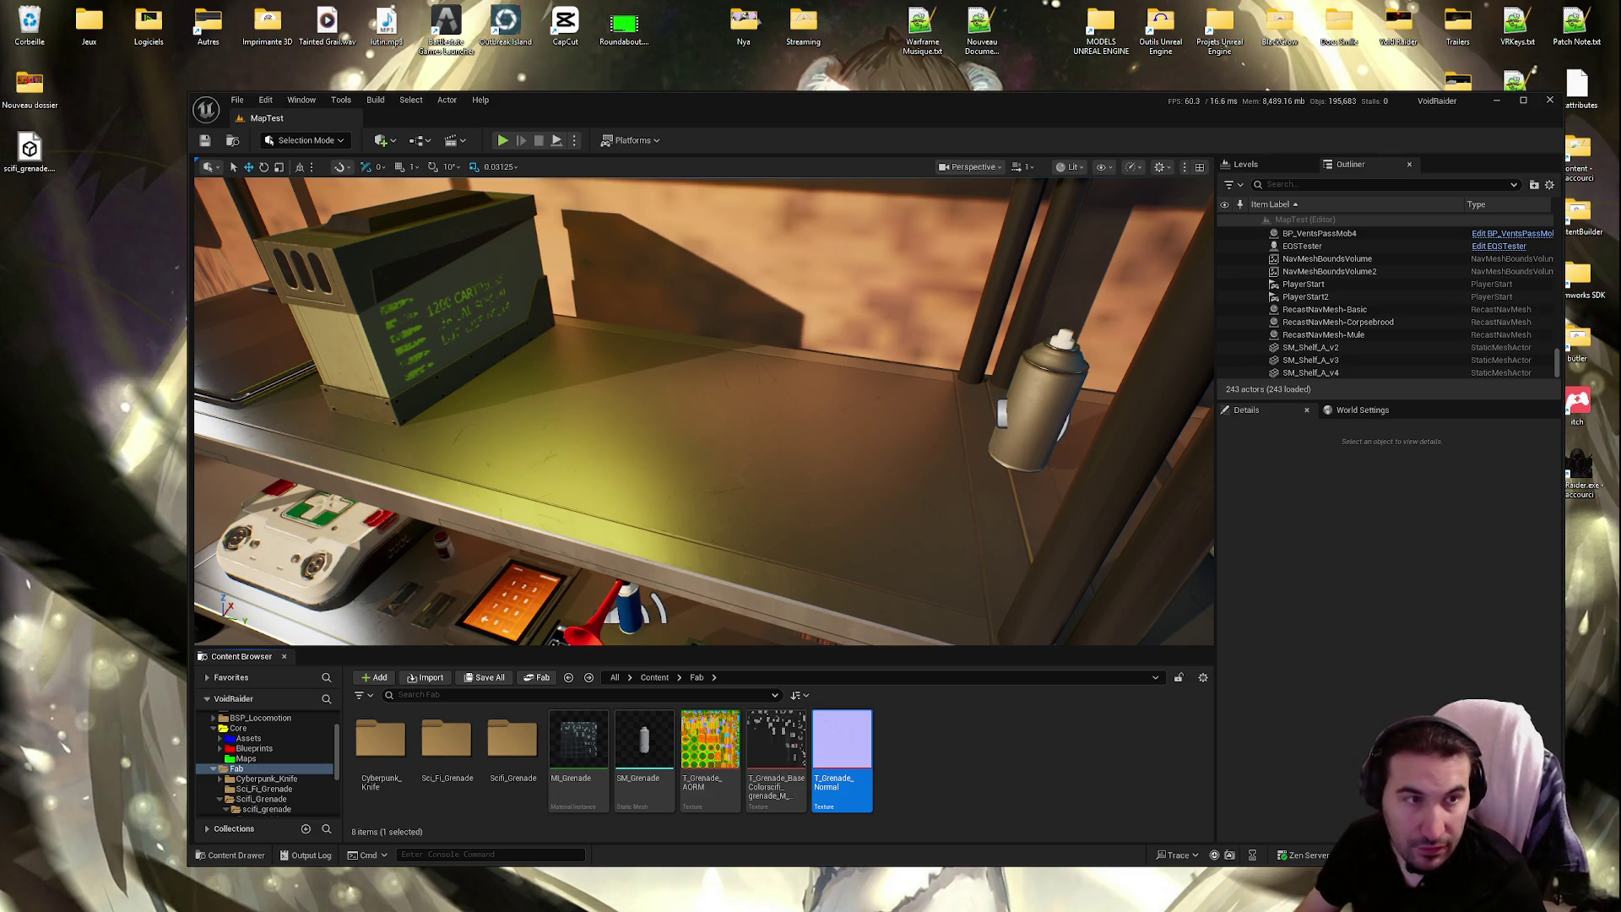
key(Left)
key(F2)
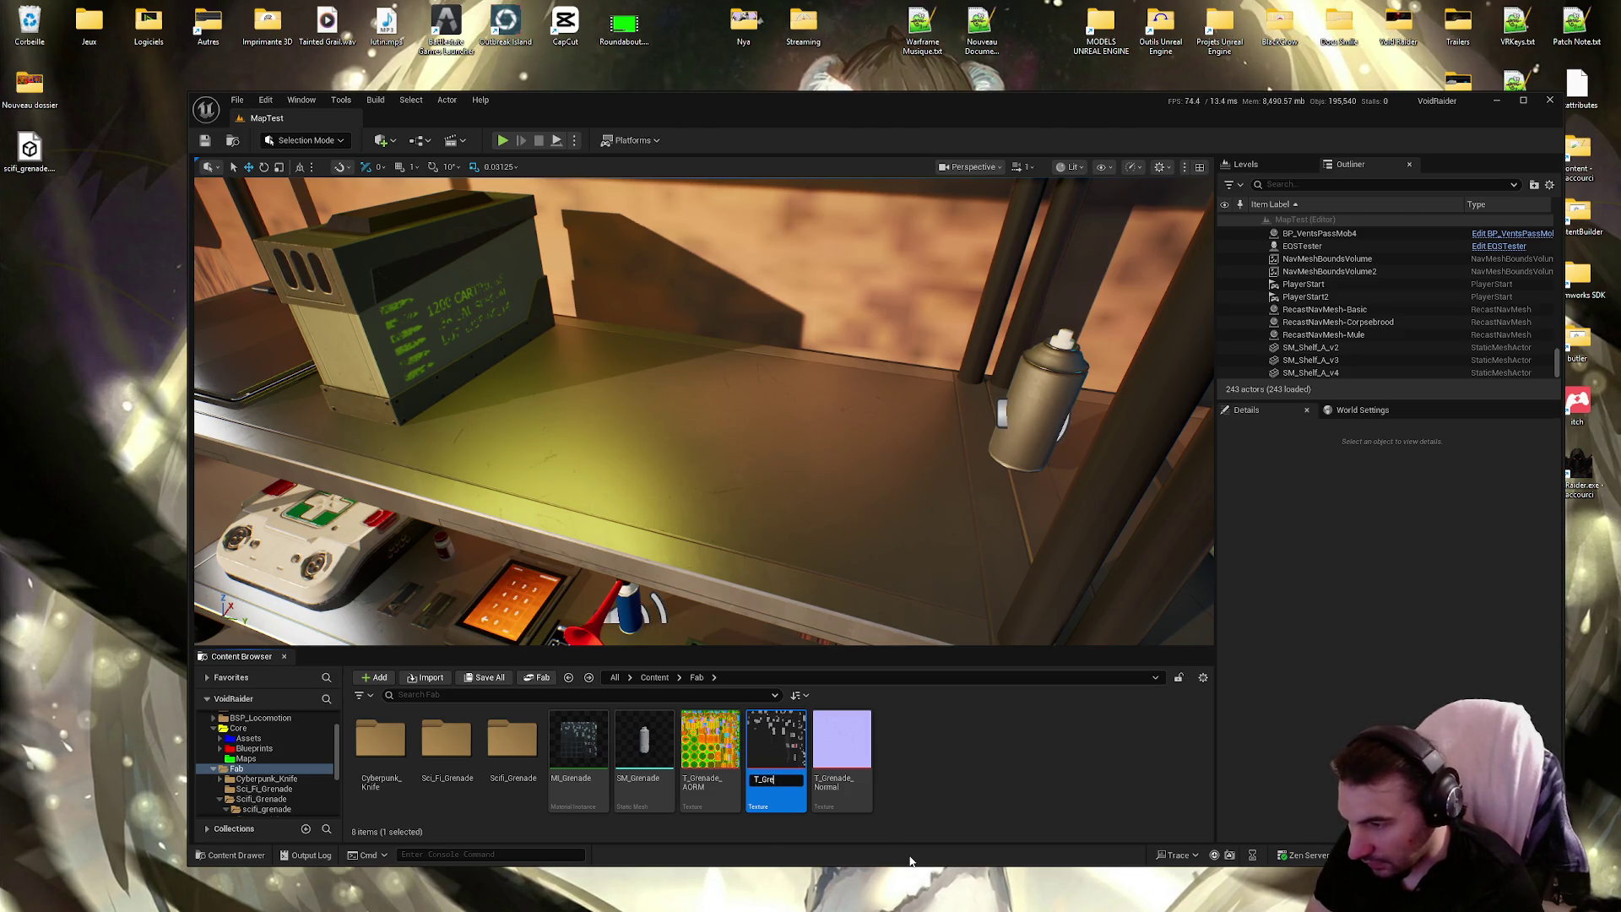
key(BackSpace)
key(BackSpace)
key(BackSpace)
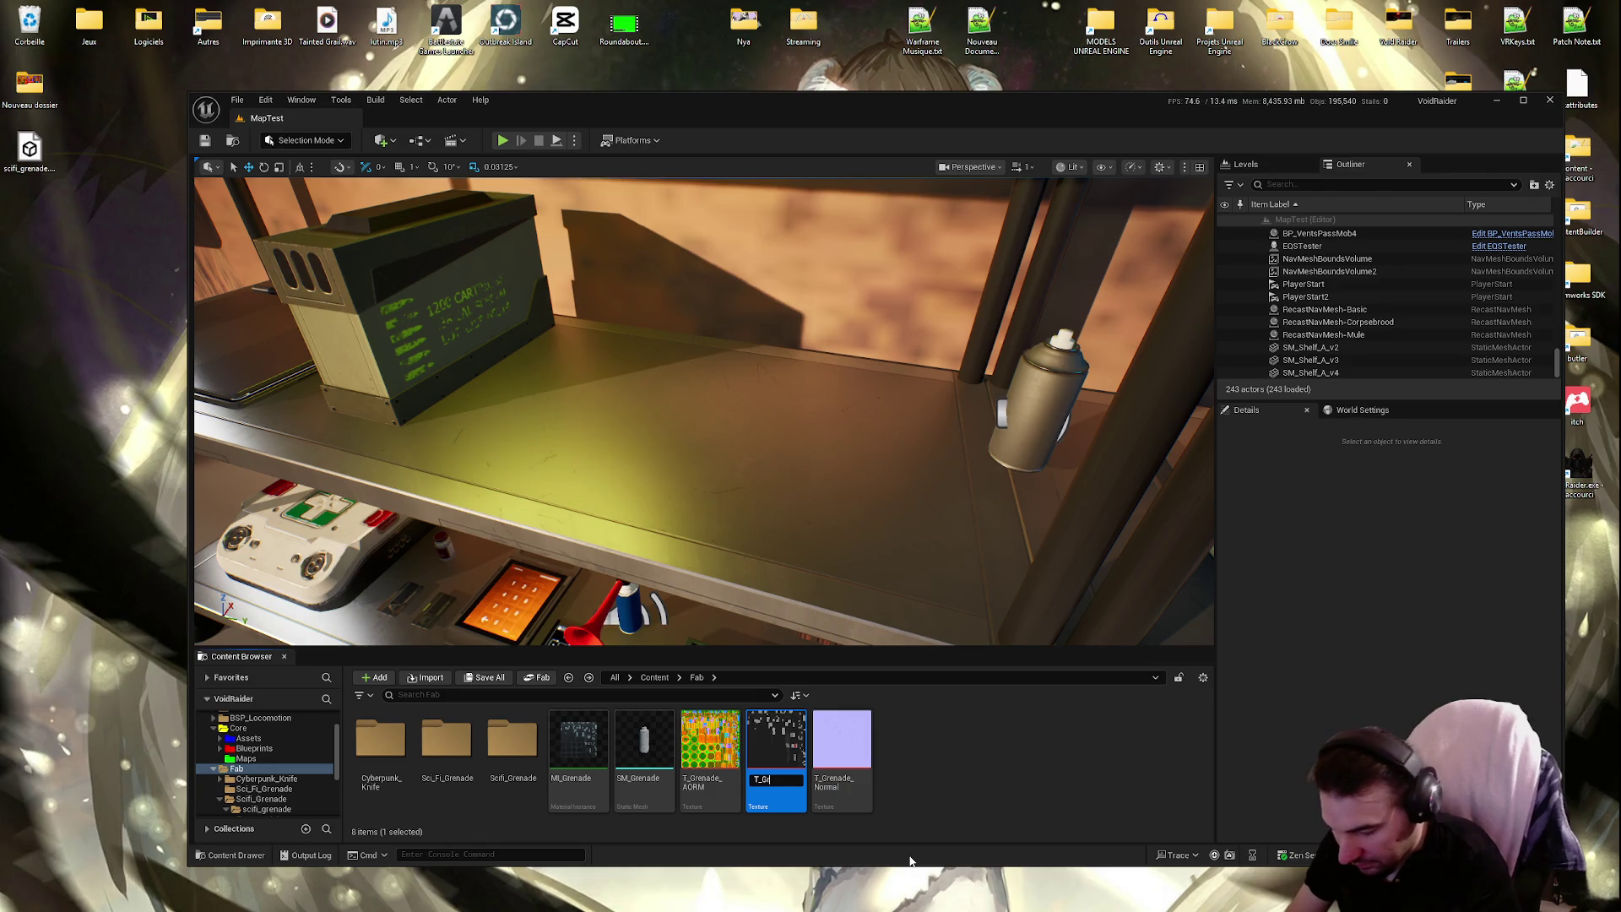
text(de_B)
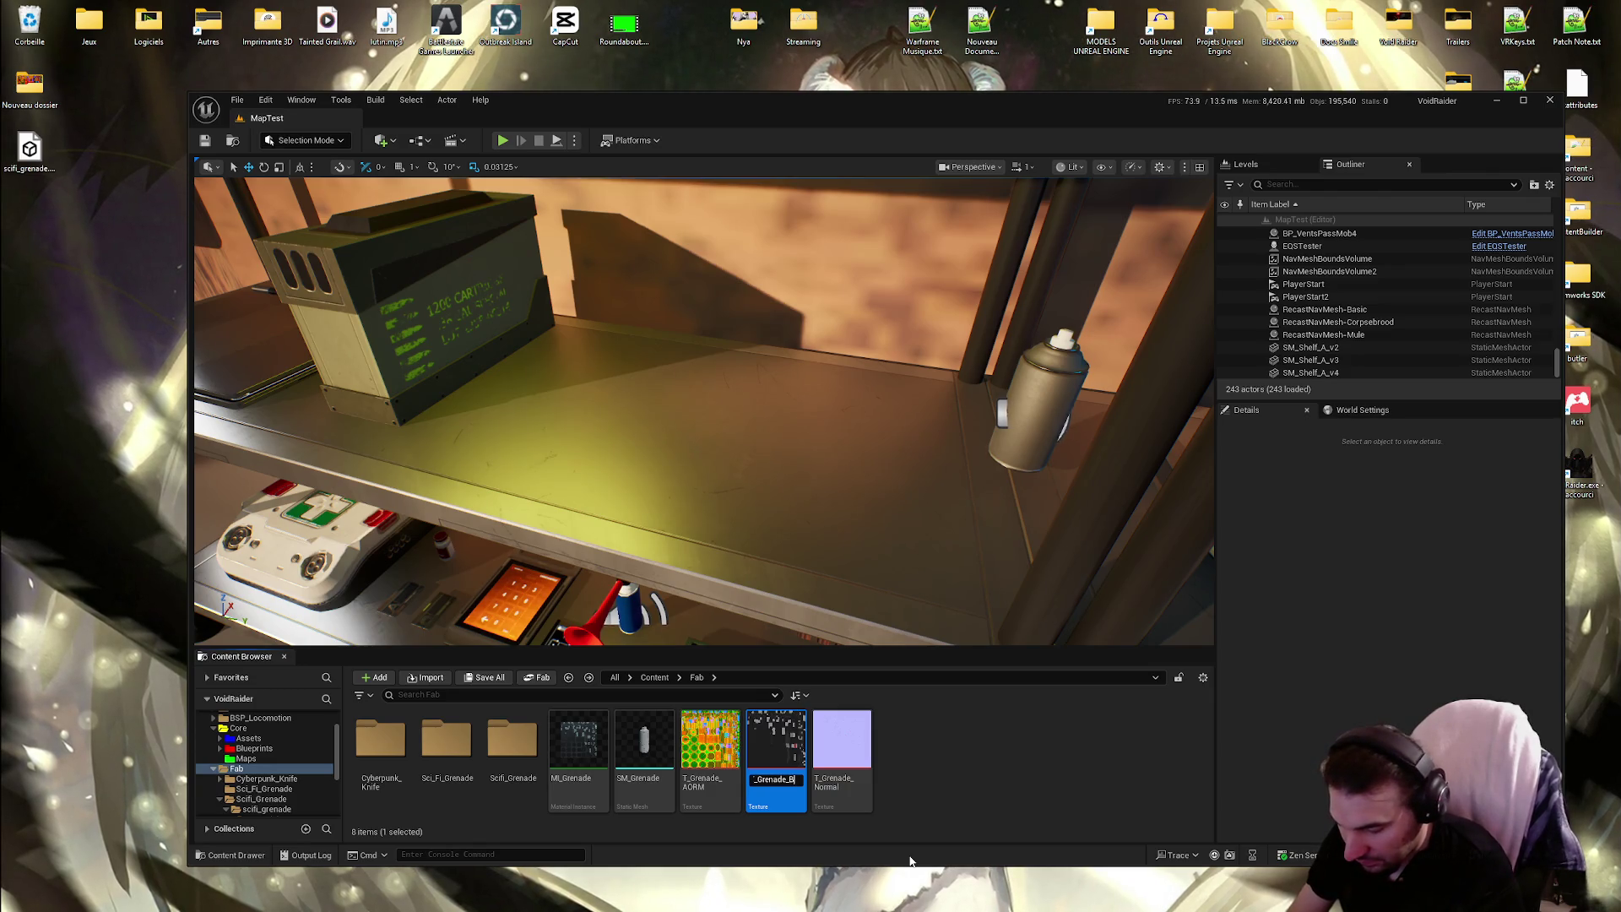
text(aseColor)
key(Return)
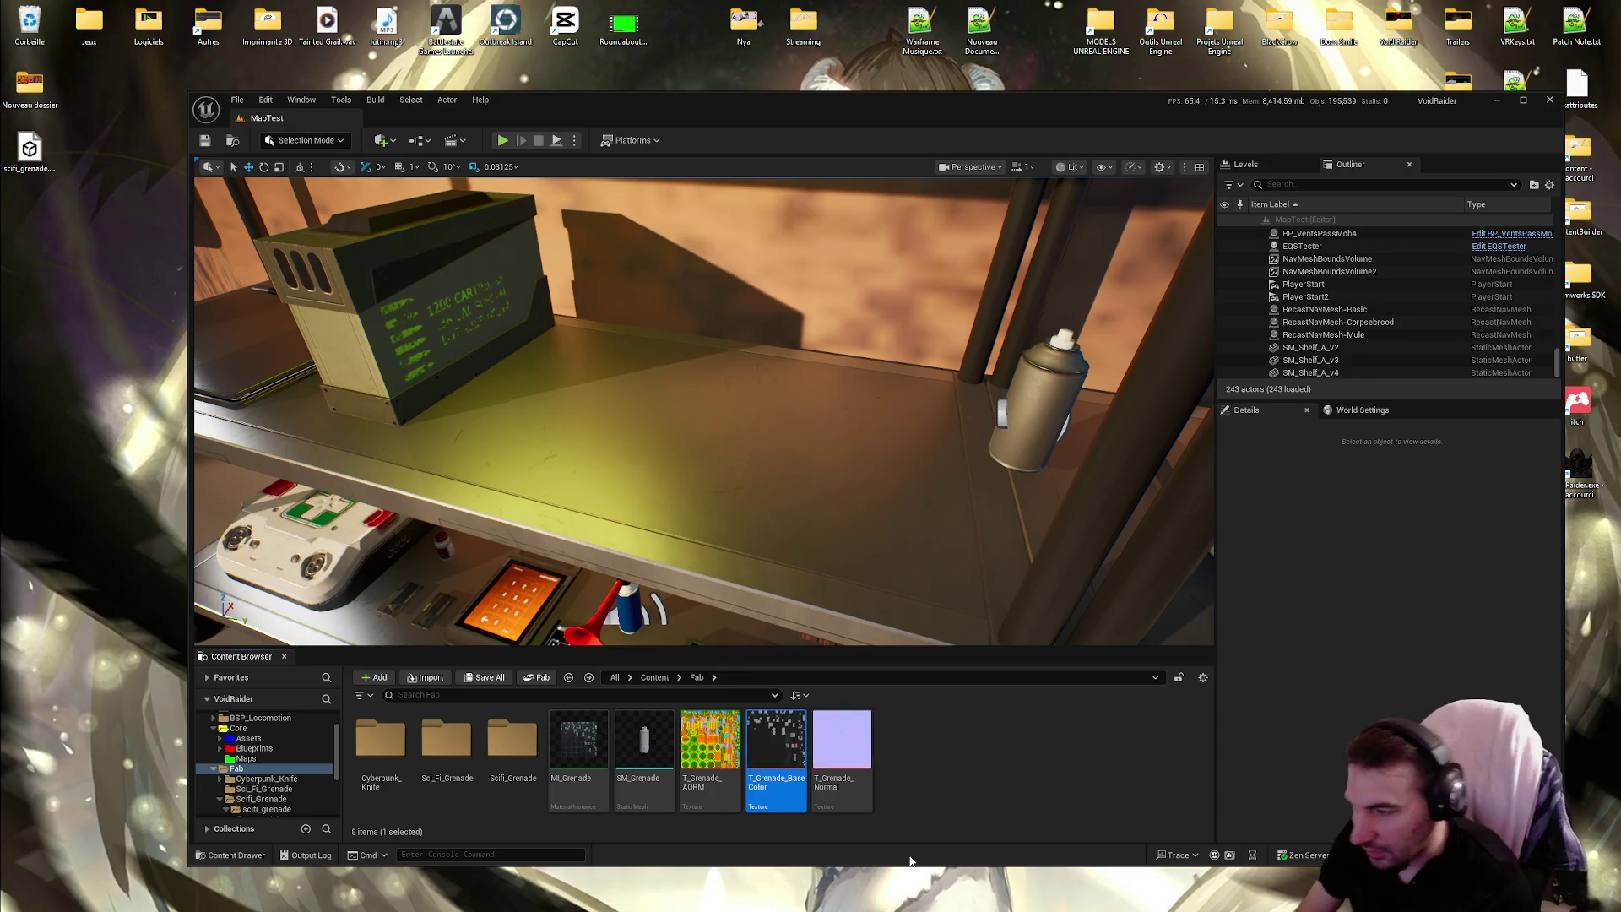
Open SM_Grenade in the Static Mesh editor
click(925, 811)
click(655, 750)
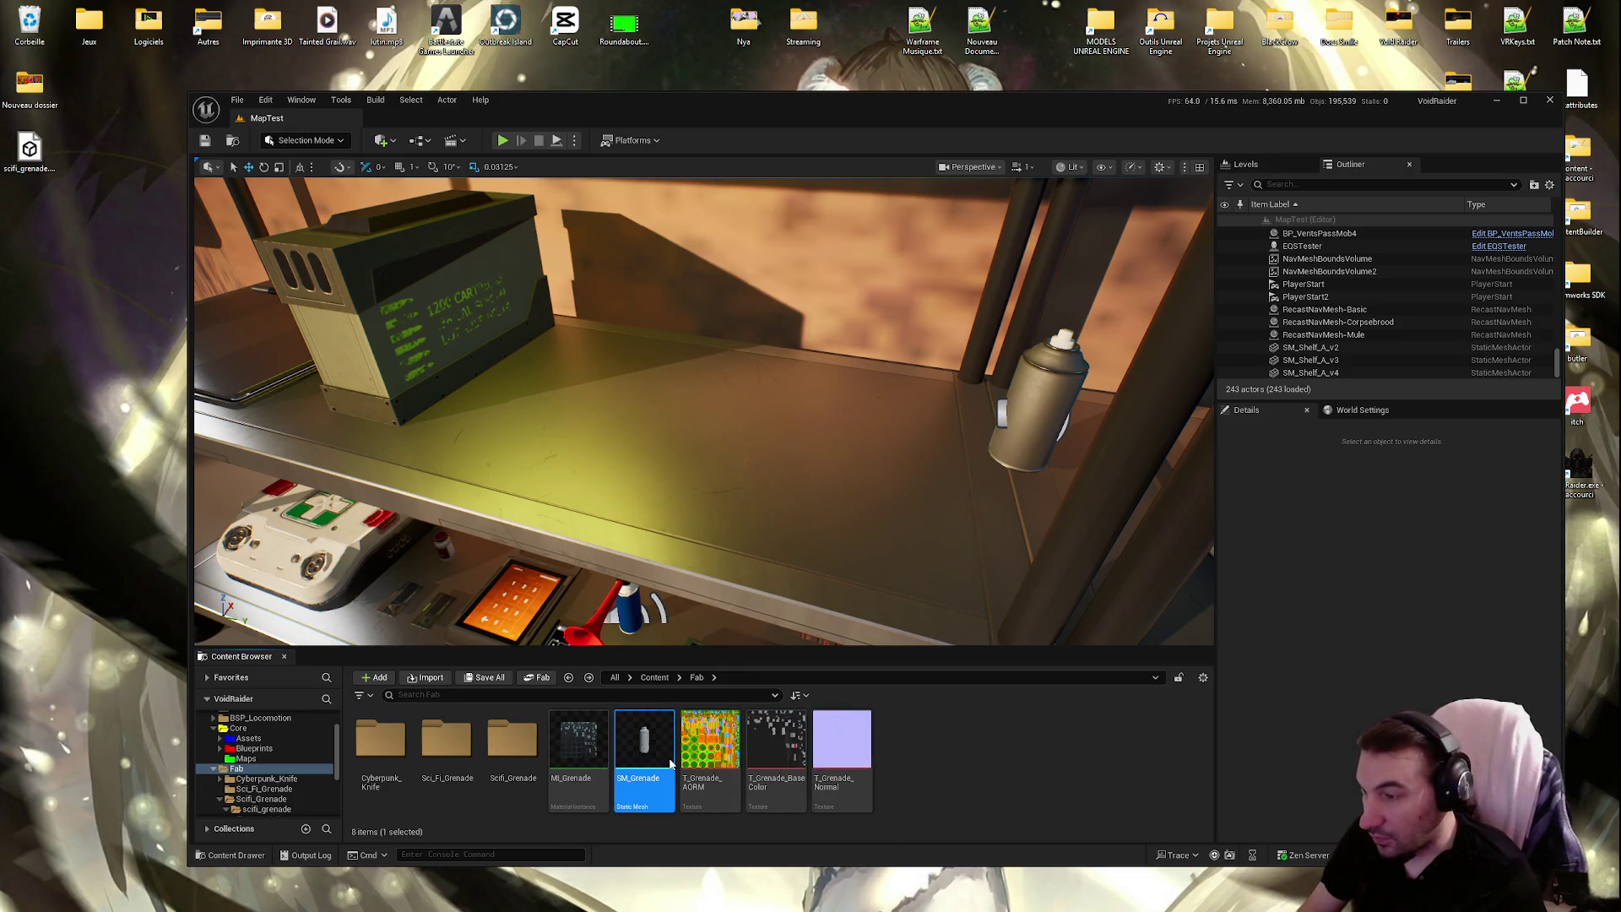
double_click(658, 749)
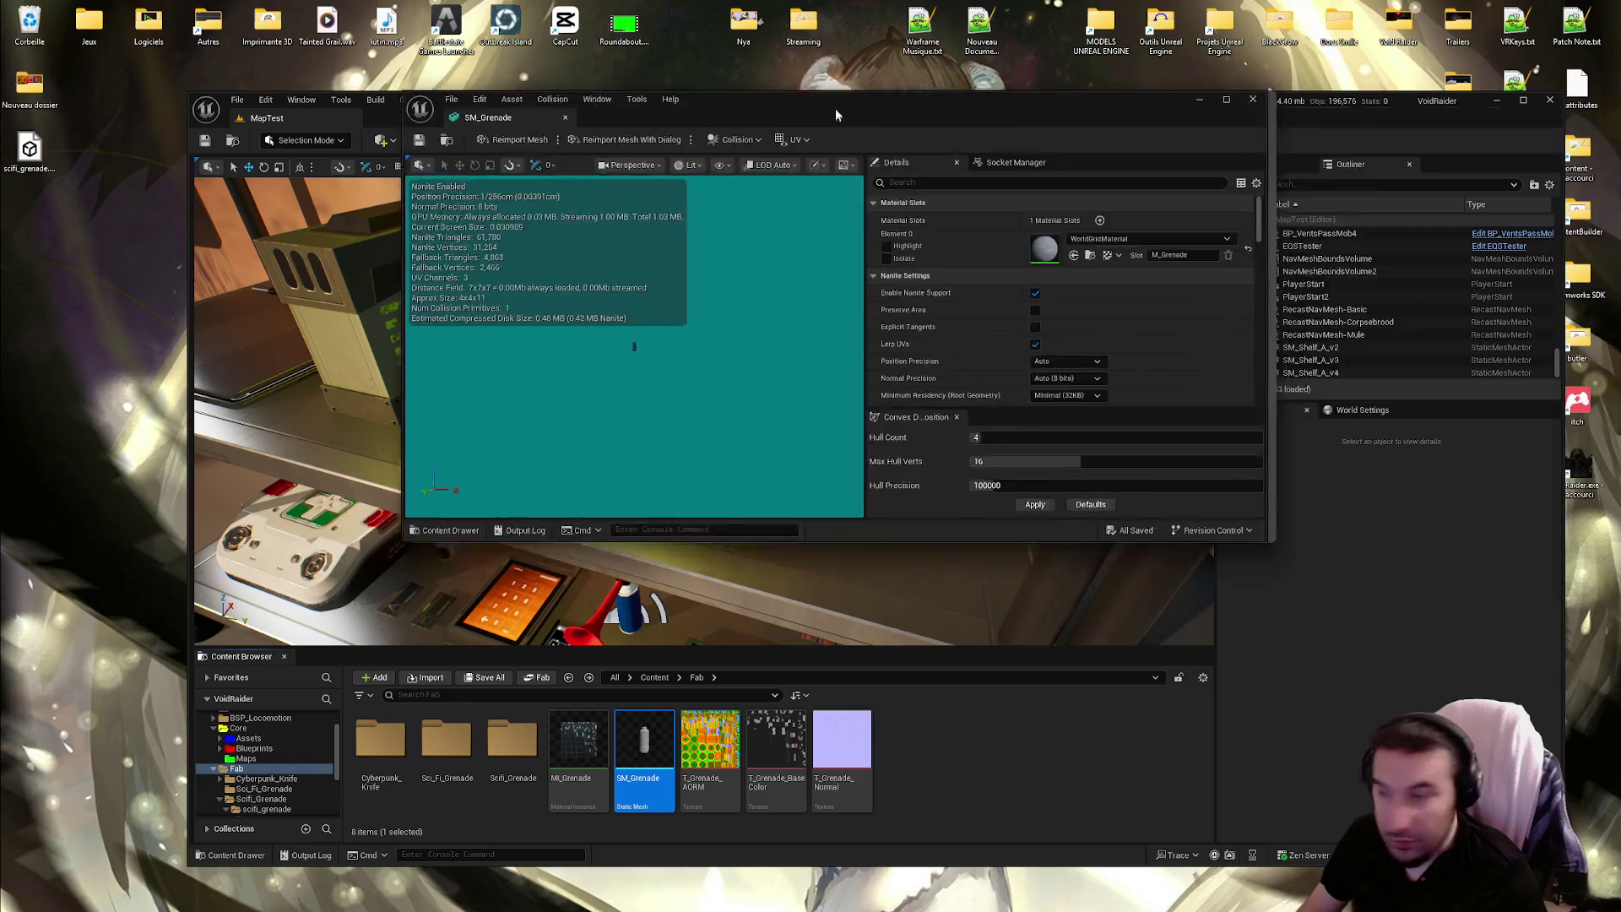
Assign MI_Grenade to the mesh's material slot and apply Nanite support turned off
mouse_move(564, 764)
mouse_down()
mouse_move(1148, 278)
mouse_move(1182, 224)
mouse_move(1165, 218)
mouse_up()
mouse_move(1137, 82)
mouse_down()
mouse_move(1102, 79)
mouse_move(1098, 2)
mouse_up()
click(1177, 252)
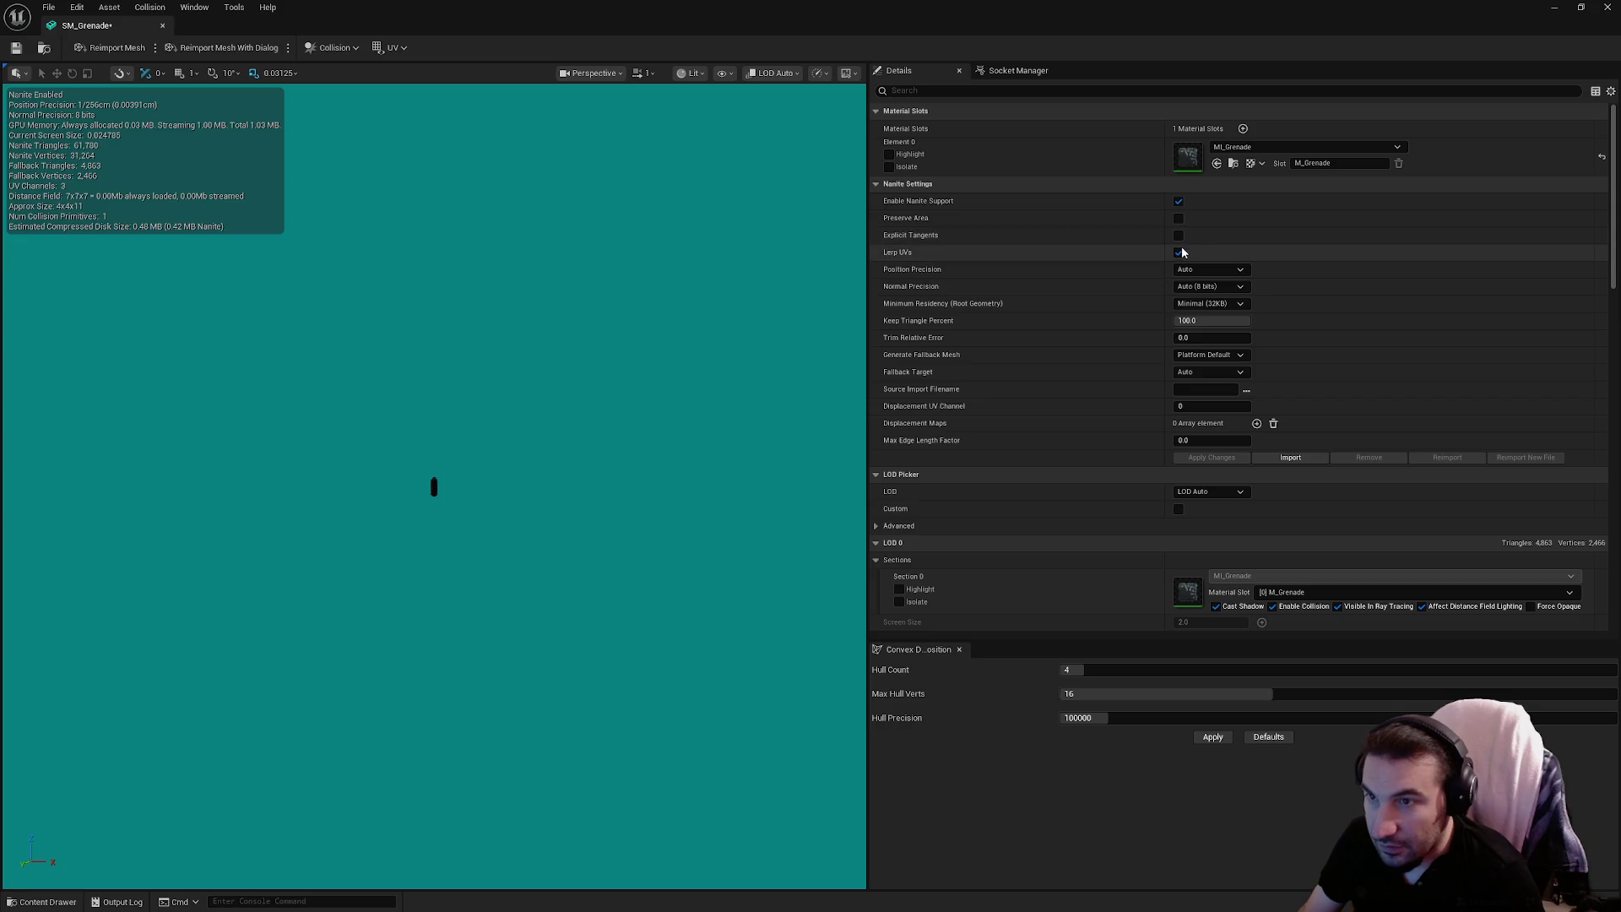
click(1178, 201)
click(1229, 457)
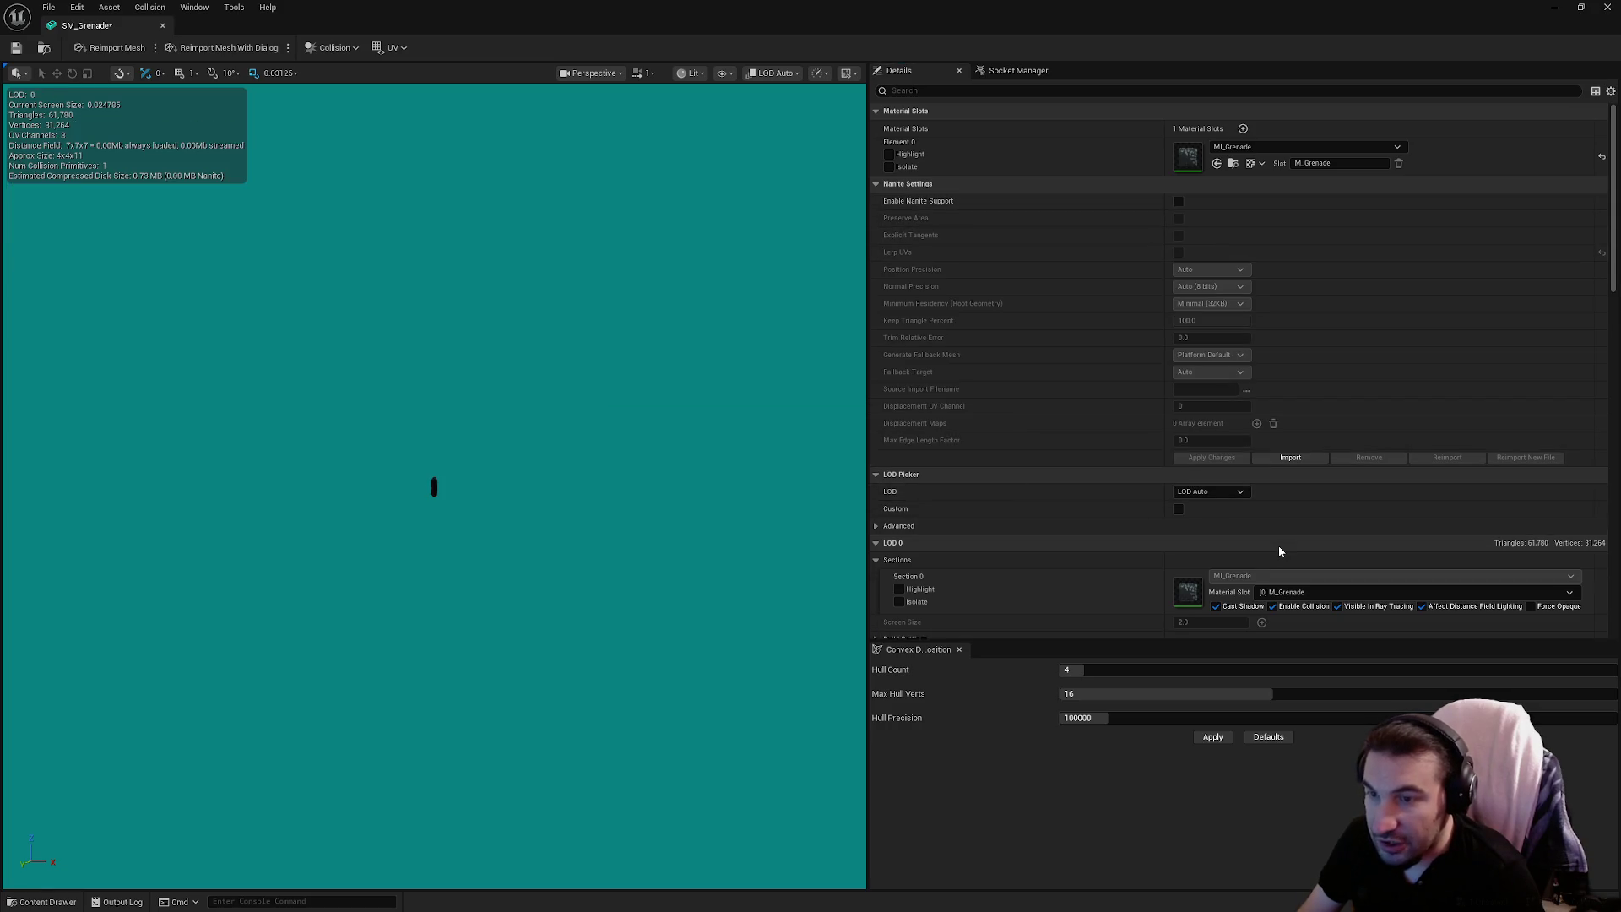
Set SM_Grenade's LOD Group to SmallProp and confirm the change
scroll(1279, 546, down, 3)
scroll(1299, 485, down, 5)
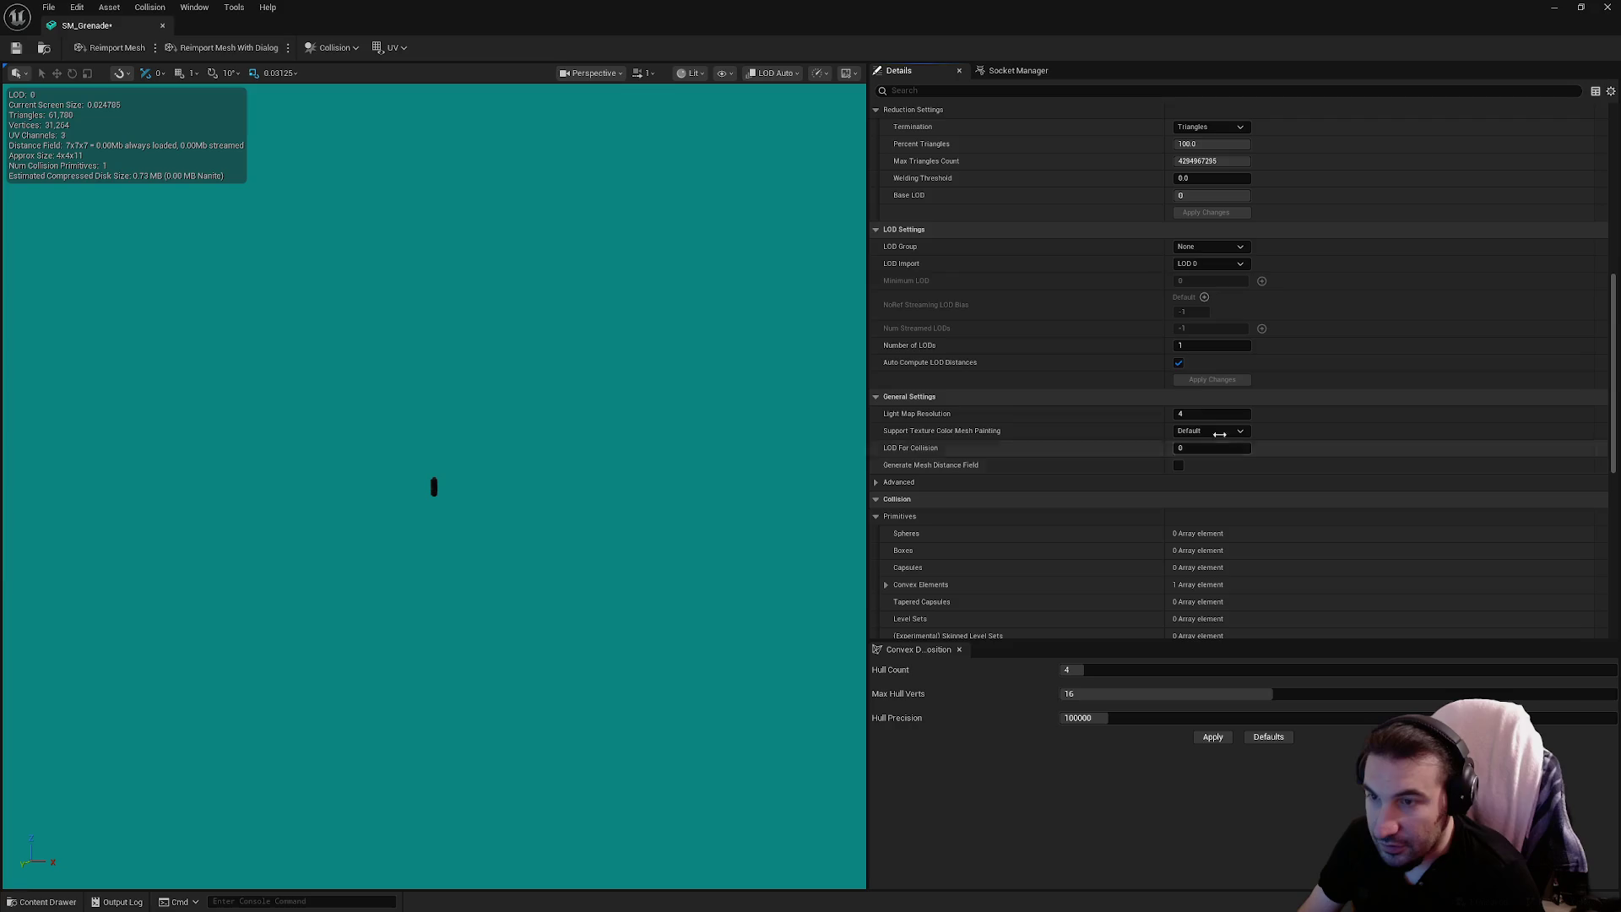
click(1209, 247)
click(1216, 336)
click(953, 483)
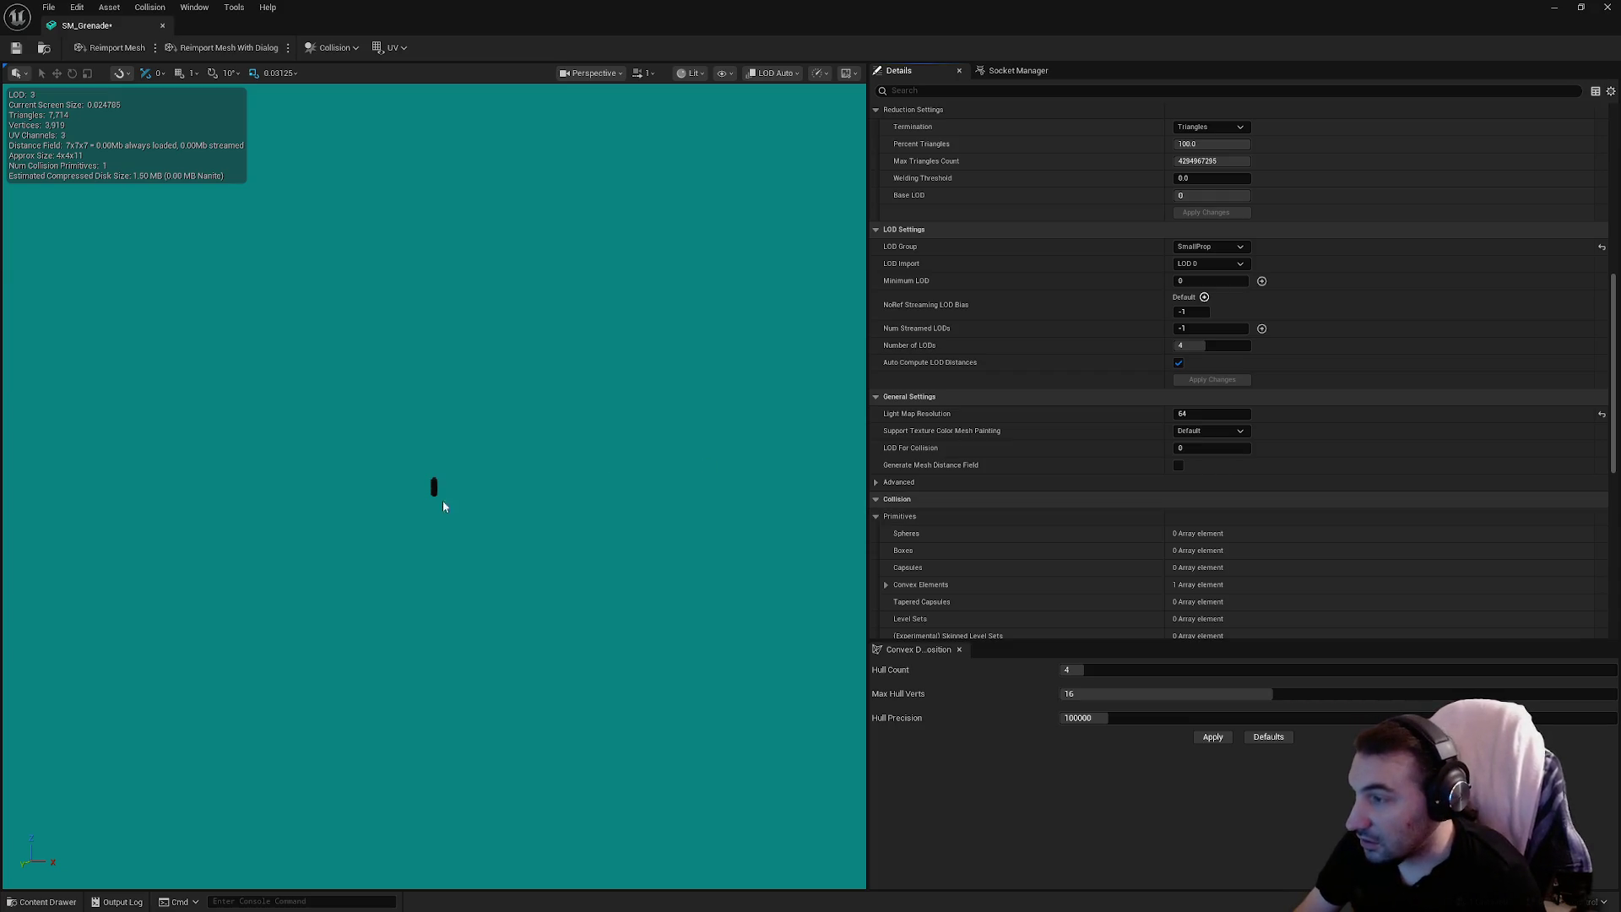
scroll(441, 503, up, 5)
scroll(1304, 336, down, 6)
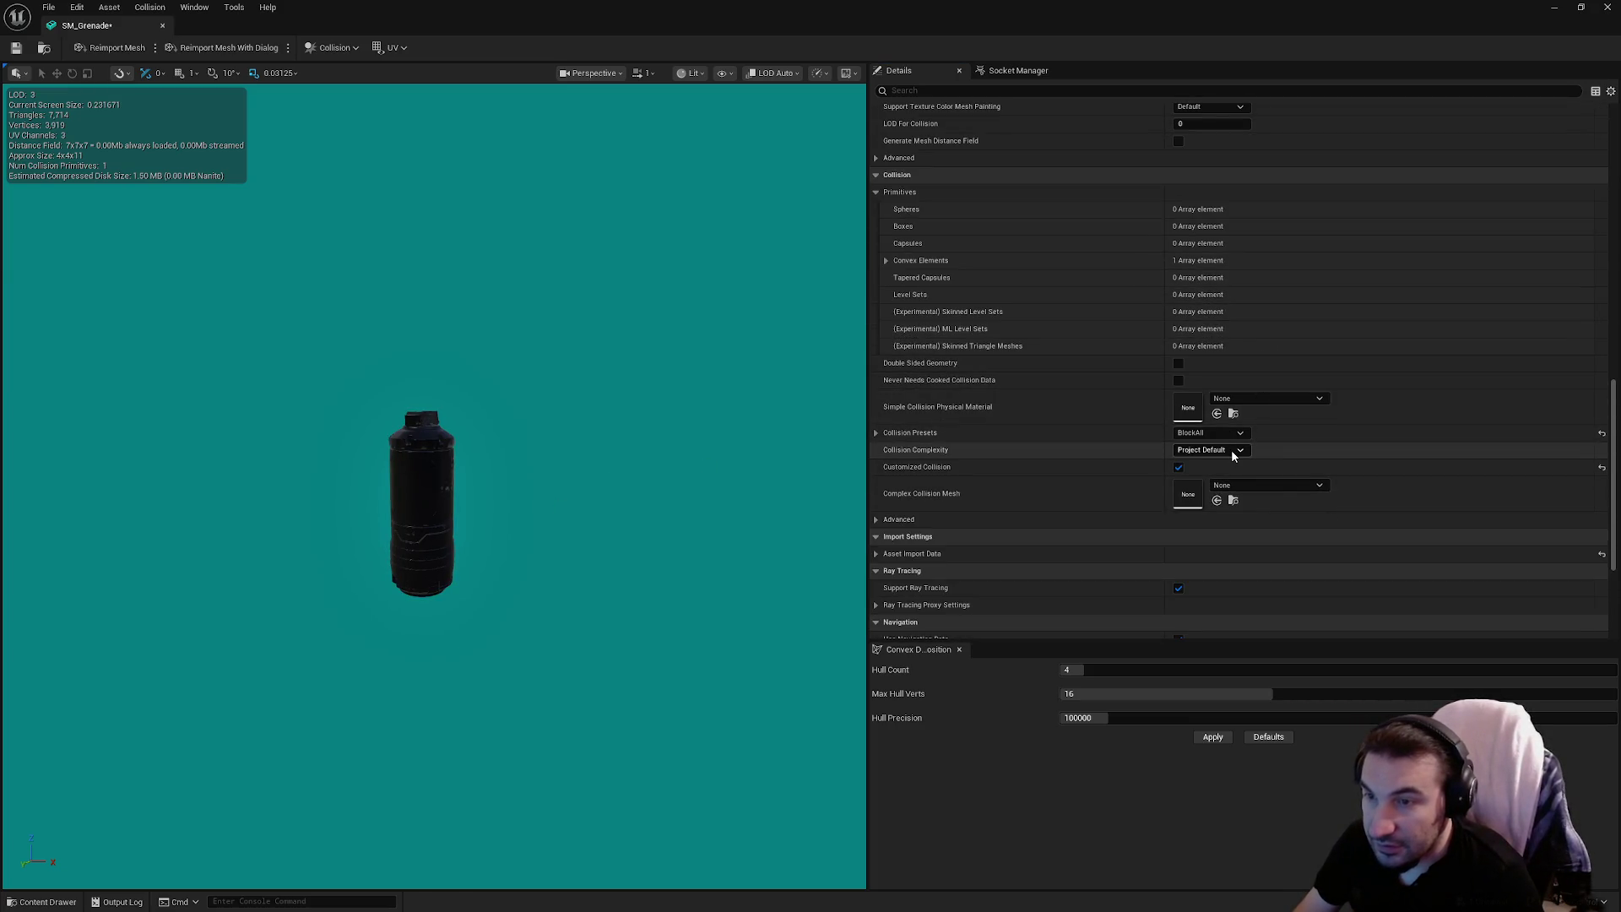
Set SM_Grenade to Use Simple Collision As Complex, save it, and replace its collision with a capsule
click(1232, 449)
click(1237, 487)
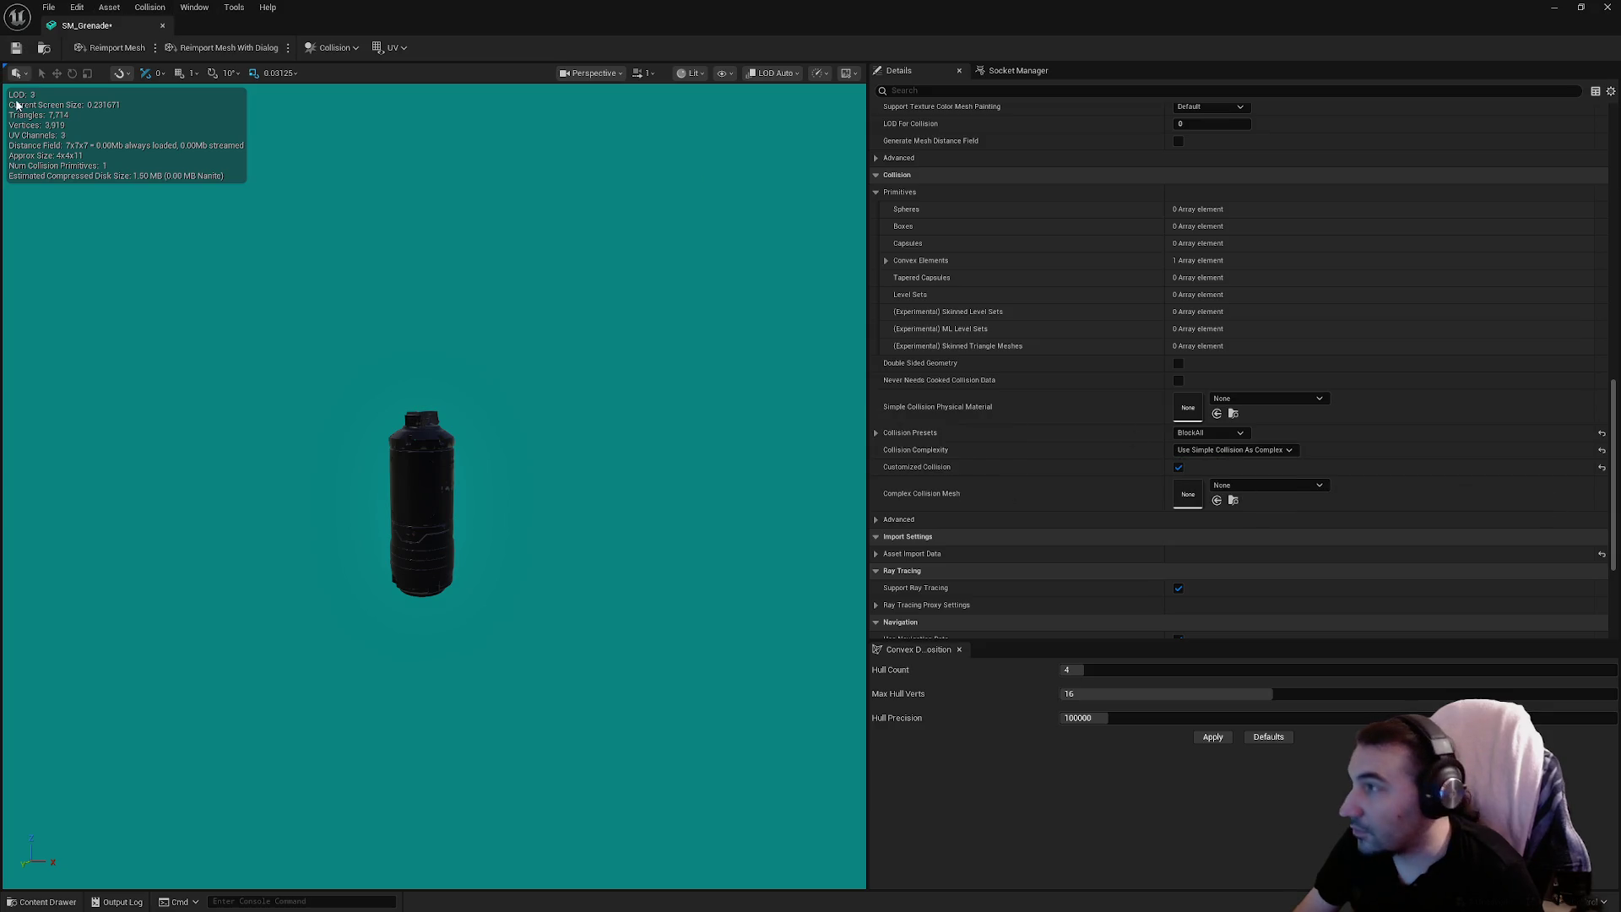
click(16, 47)
click(333, 47)
click(384, 209)
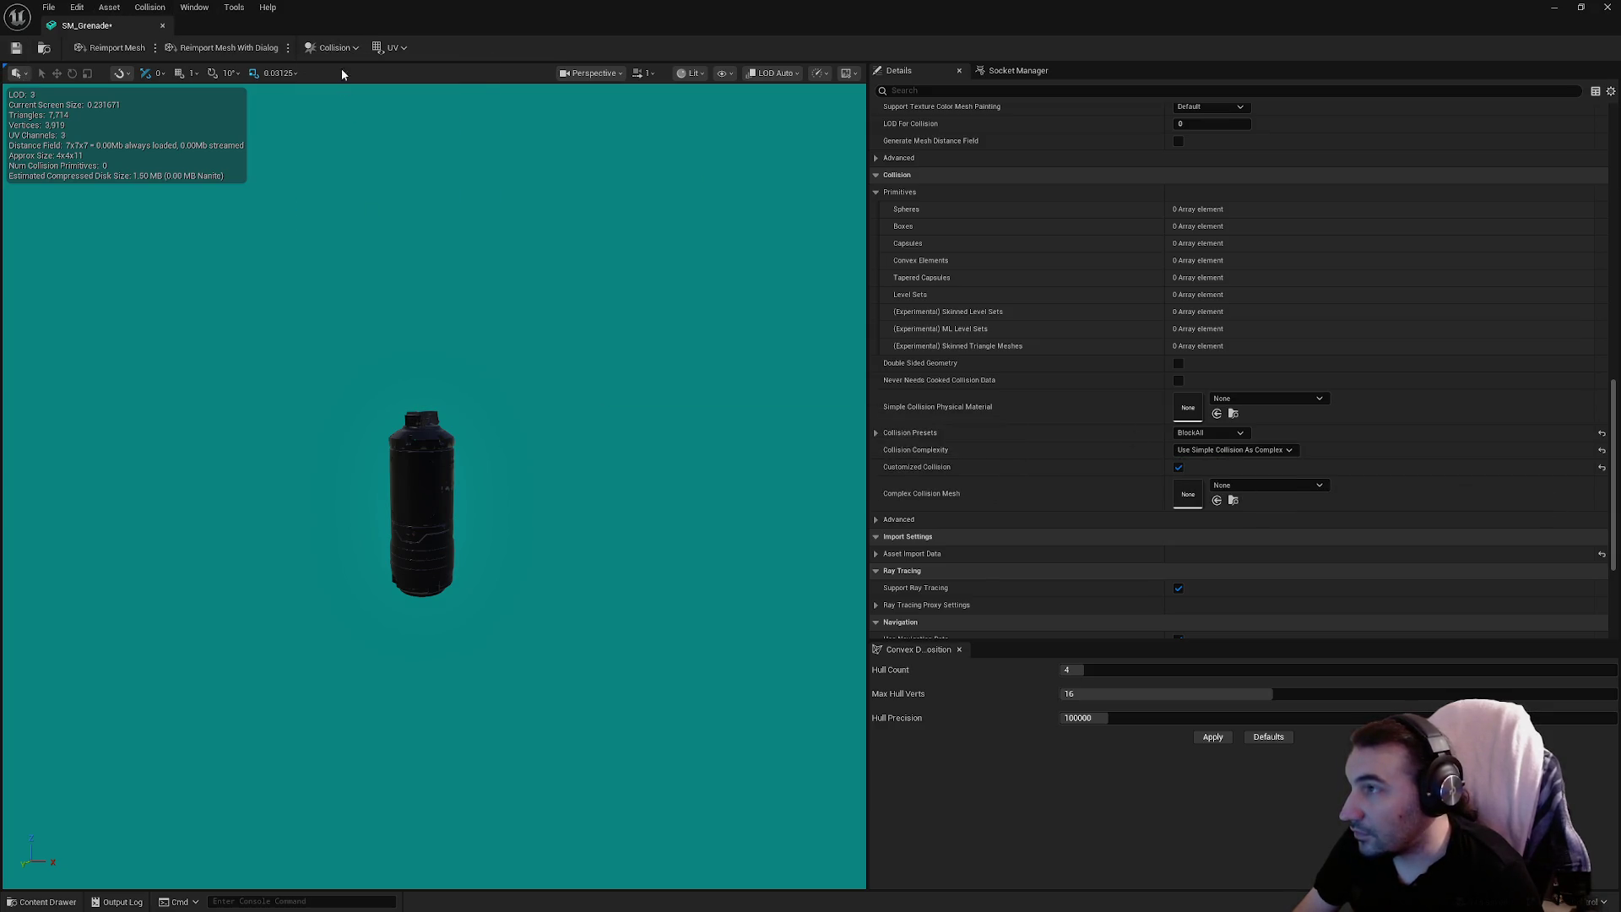
click(332, 48)
click(357, 118)
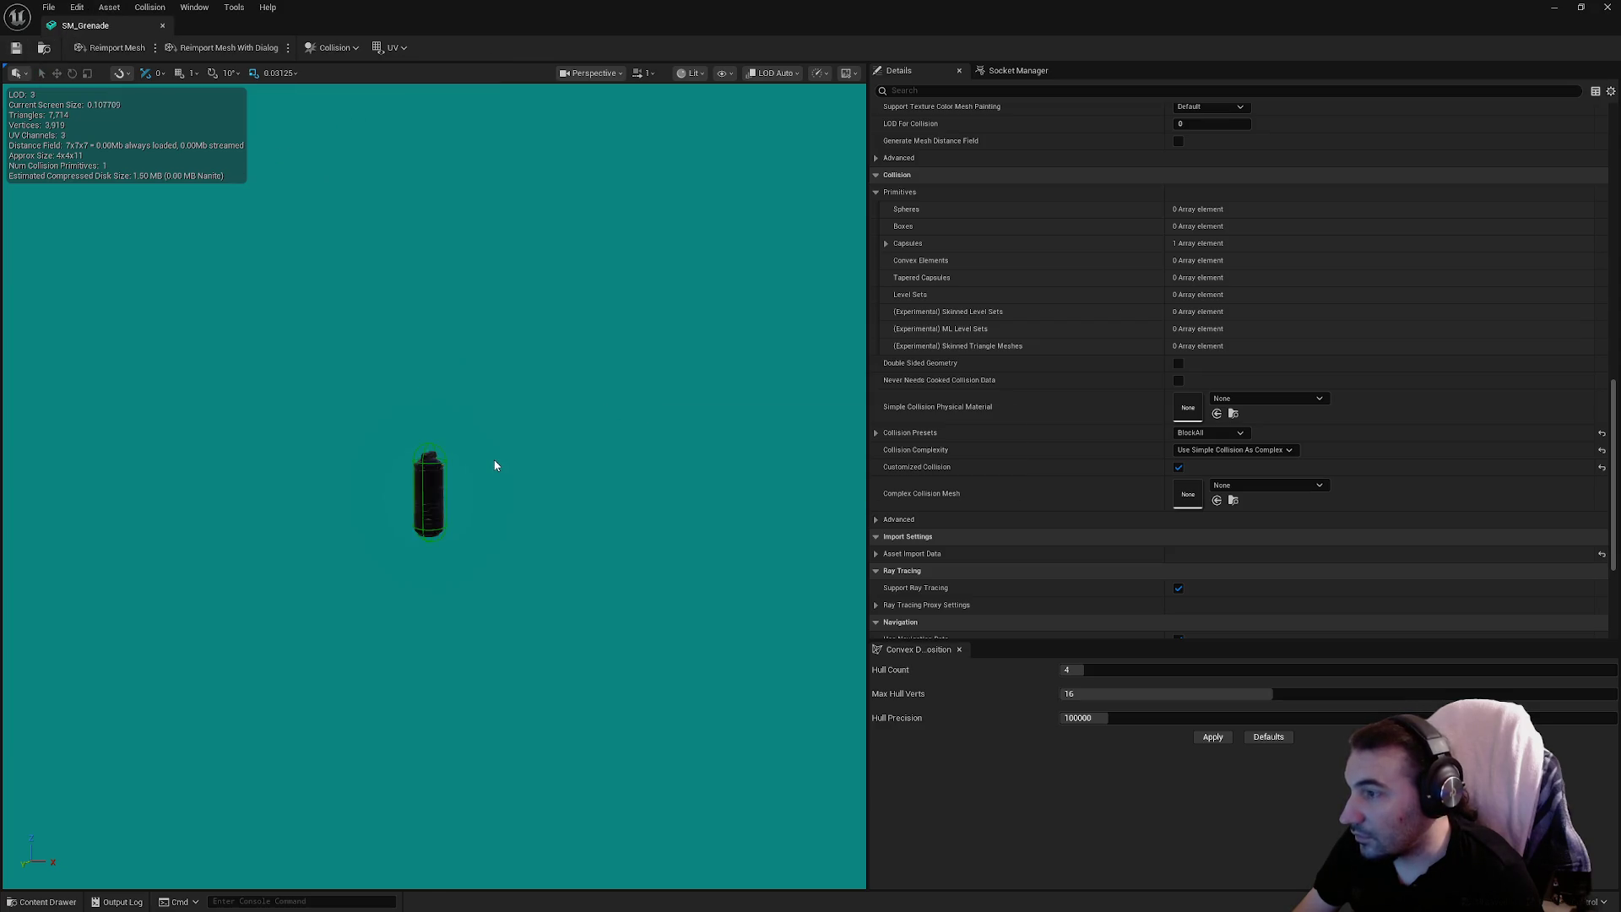
Lower the viewport camera speed and orbit and zoom around the grenade's side window and rail
drag(497, 459, 496, 460)
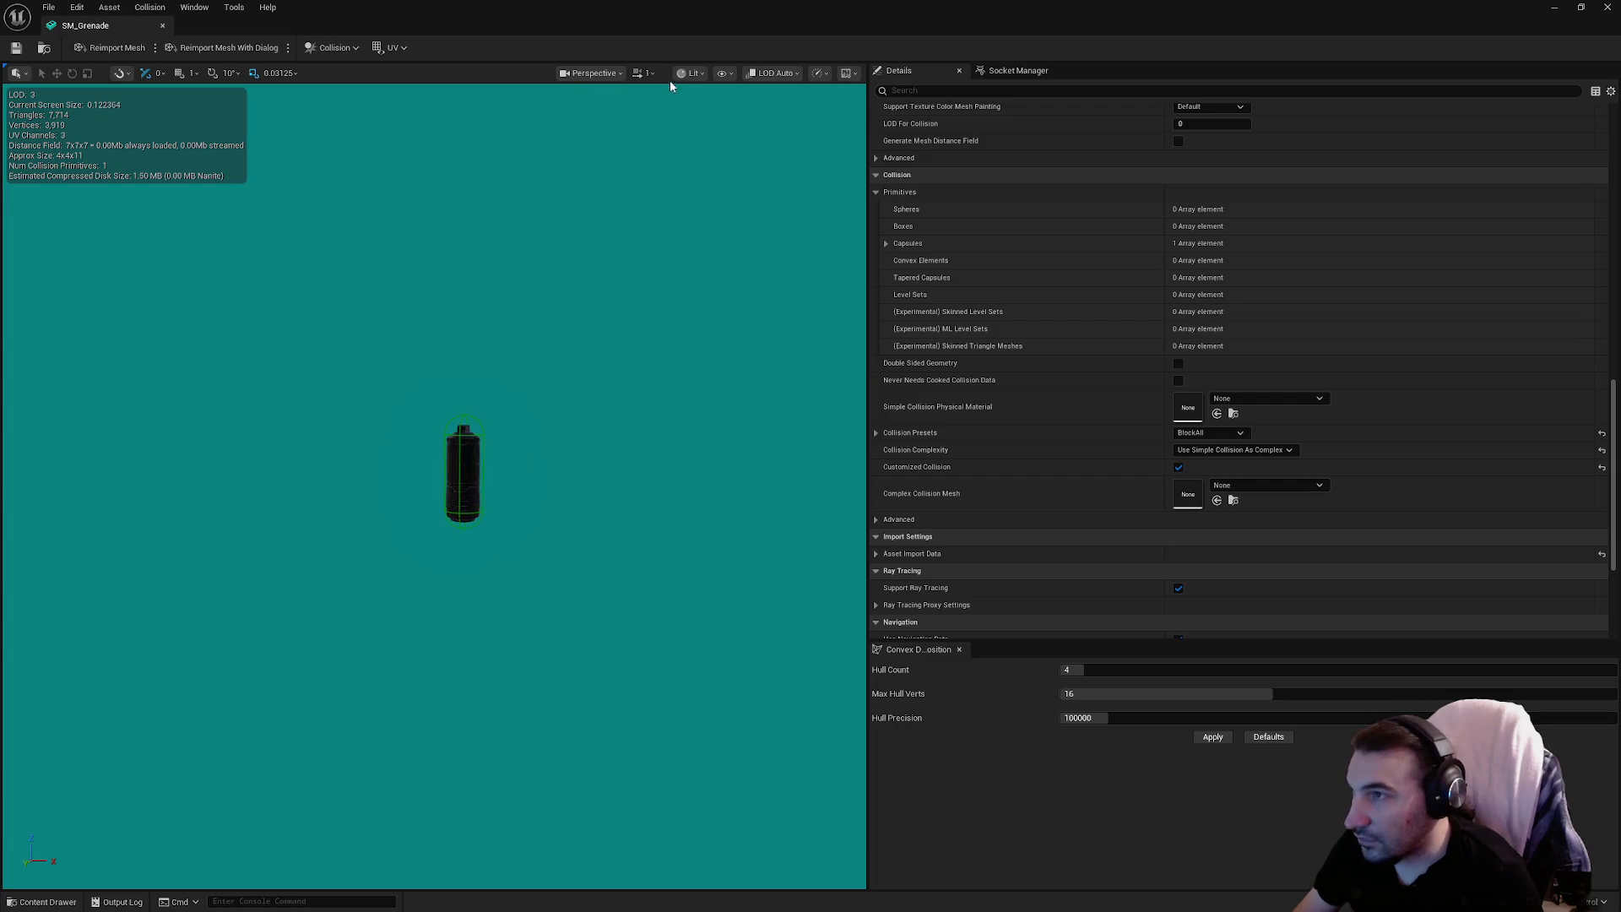
click(644, 73)
drag(627, 494, 627, 495)
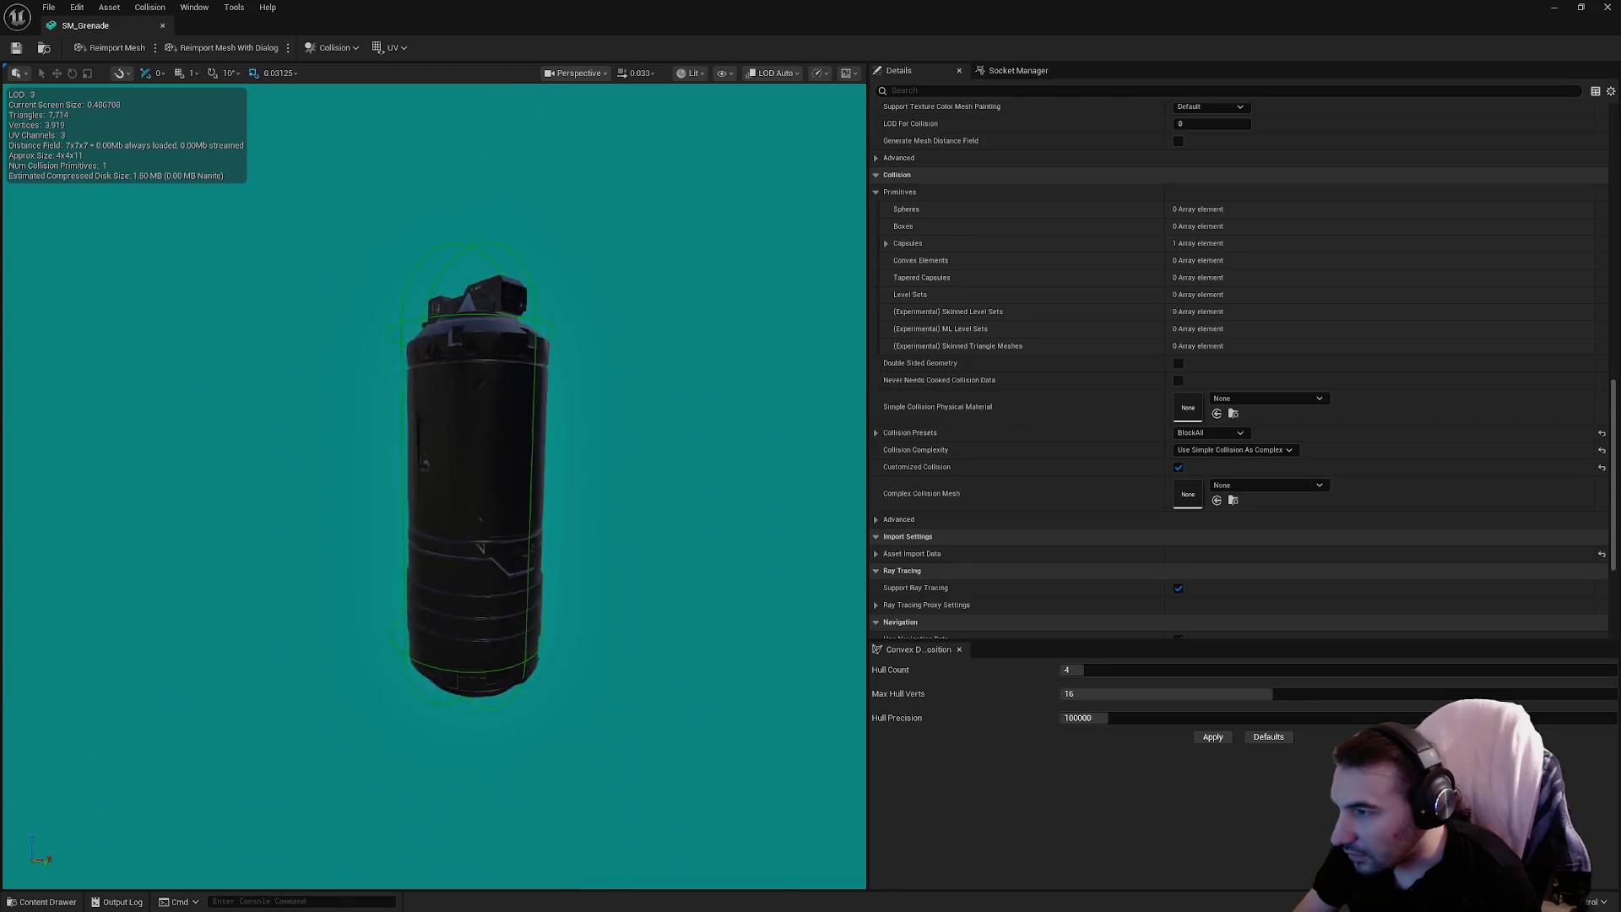
drag(577, 370, 577, 370)
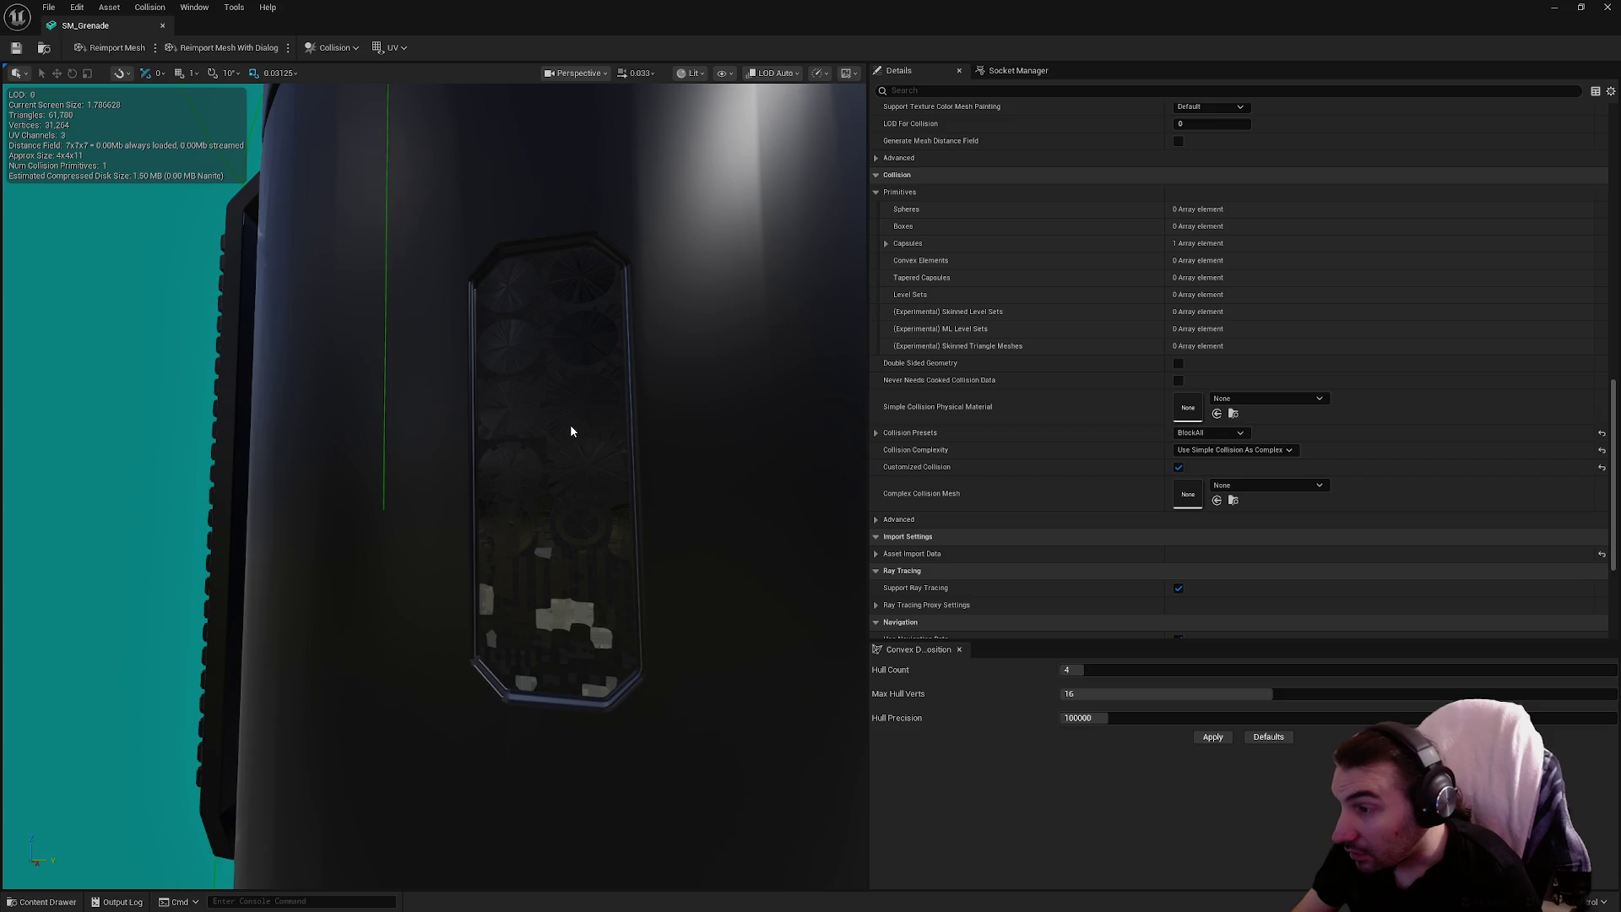
drag(571, 431, 571, 430)
drag(315, 408, 315, 408)
drag(343, 234, 343, 234)
drag(130, 281, 129, 281)
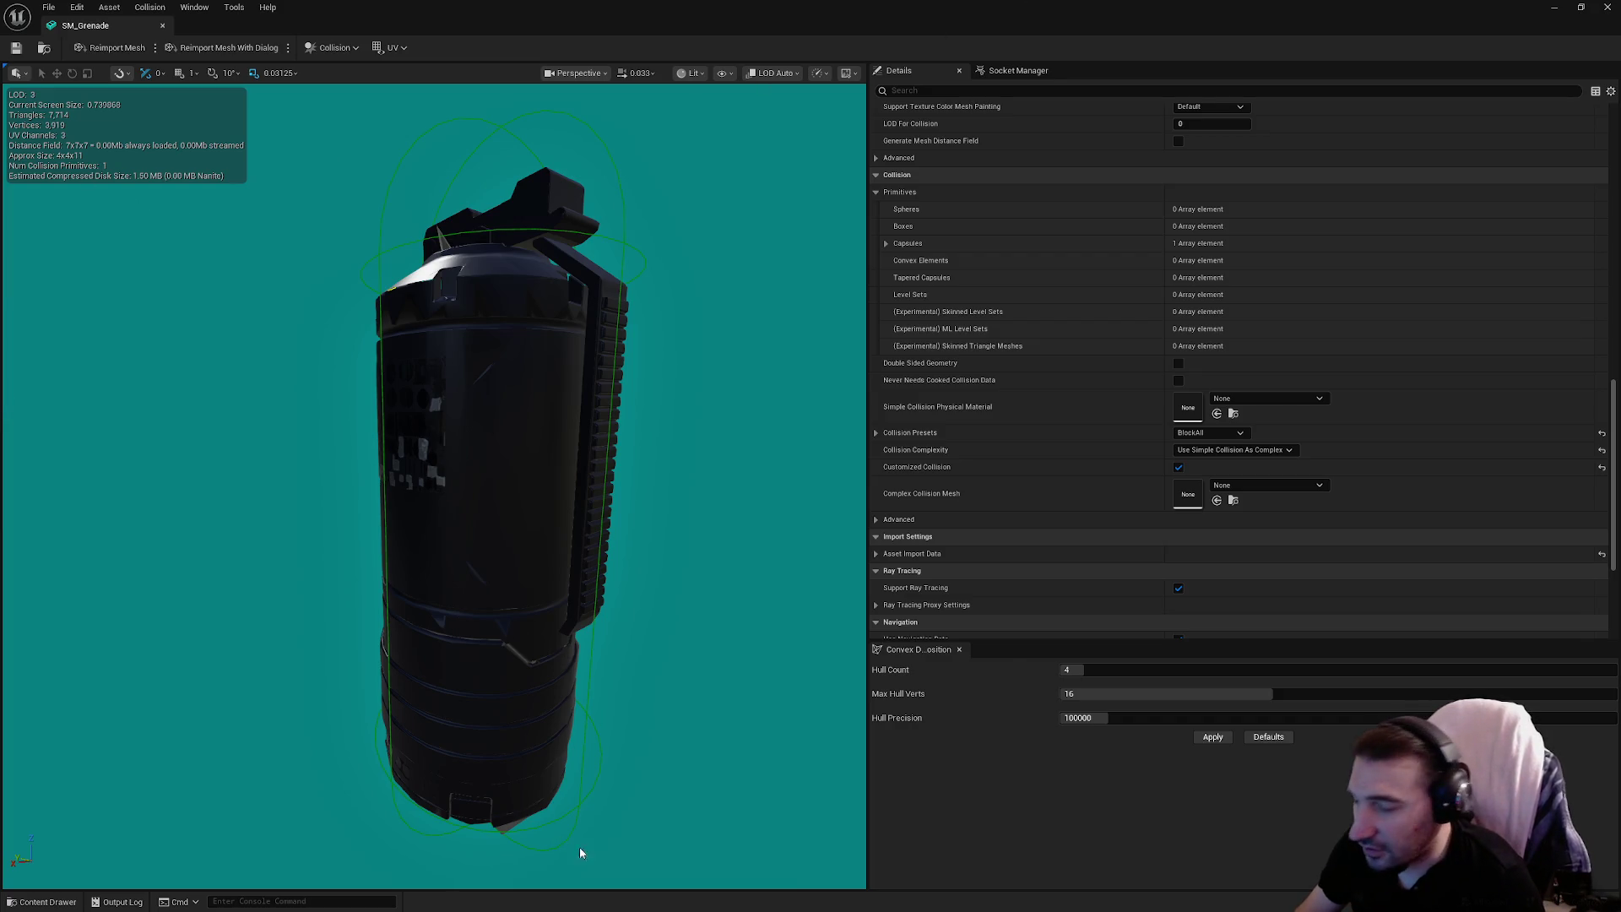
Switch to the Blender window from the taskbar
key(super)
click(965, 897)
key(super)
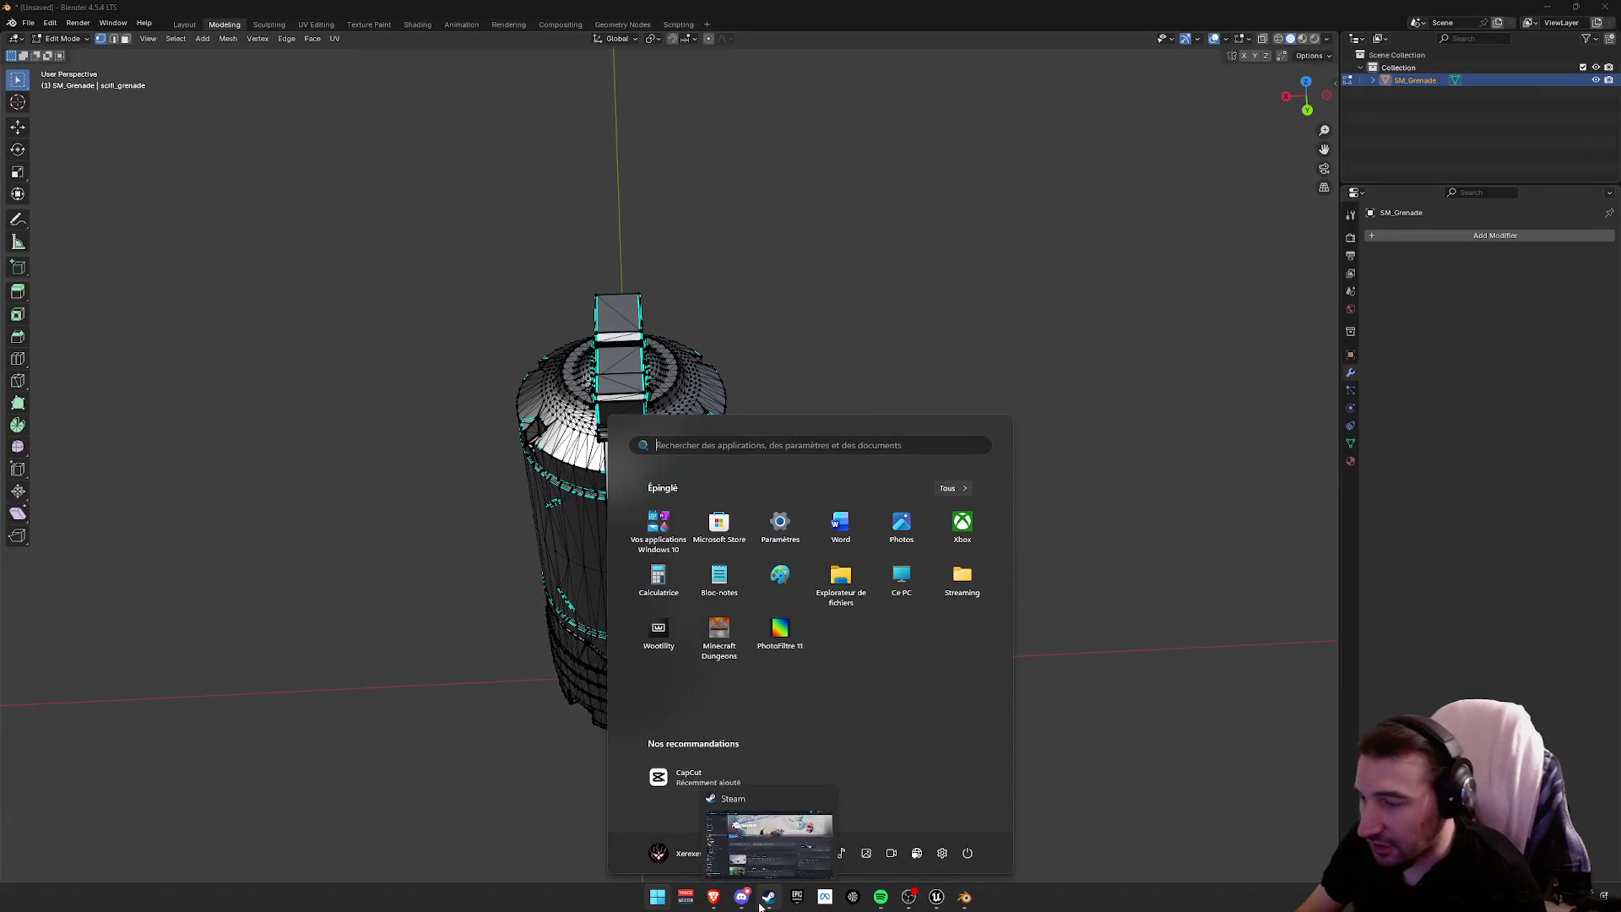
Bring Blender forward and orbit and zoom to a side view of the grenade
key(super)
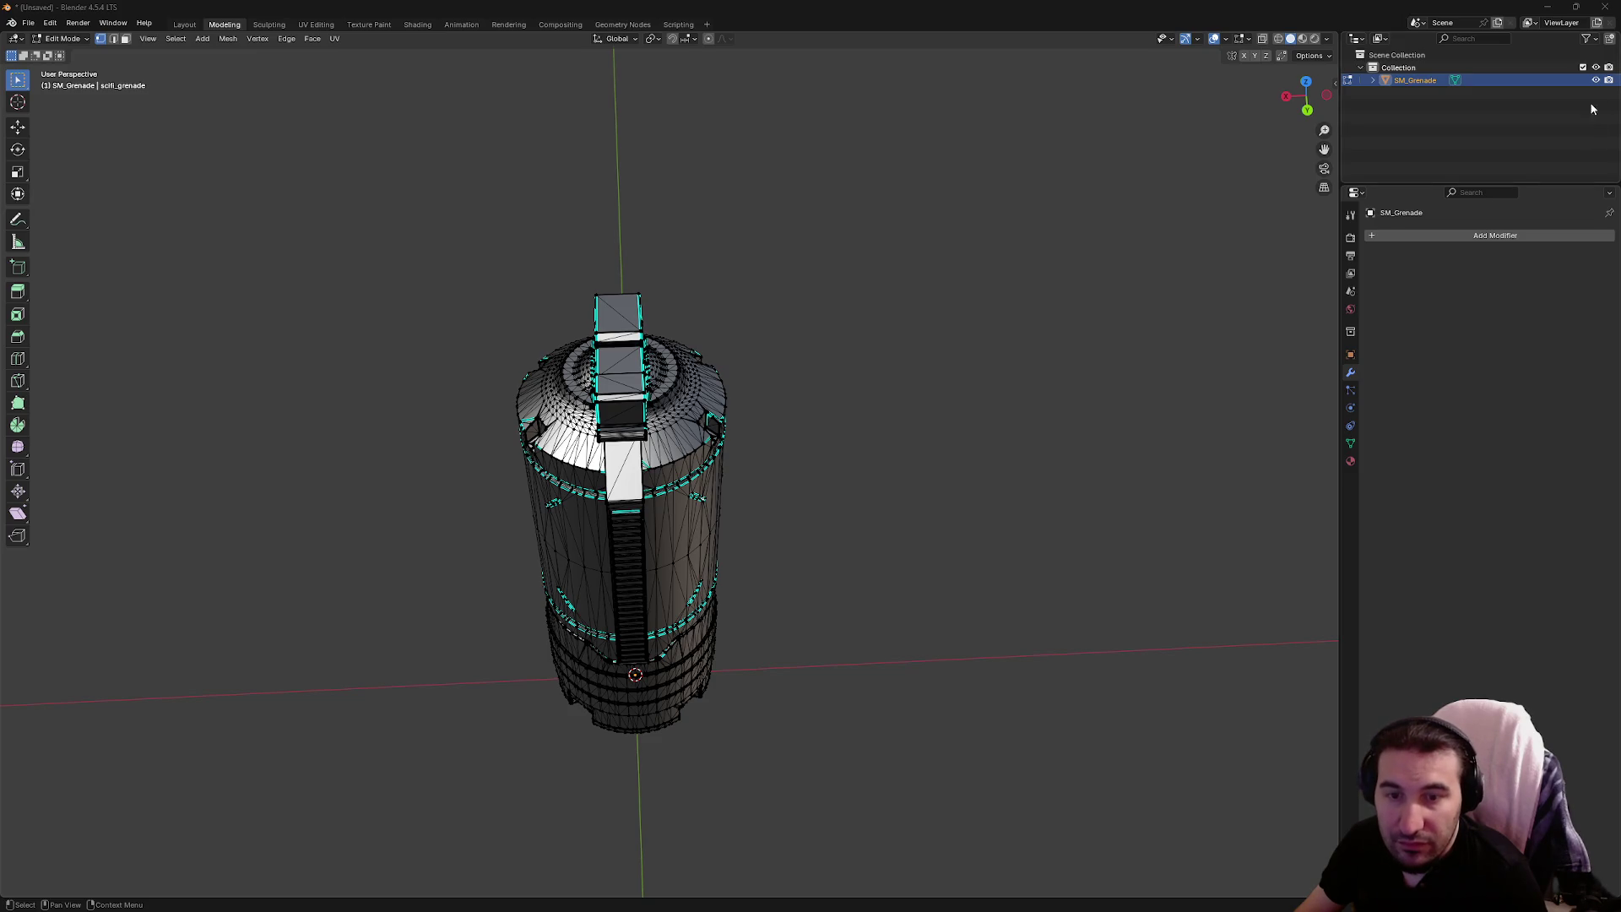
key(super)
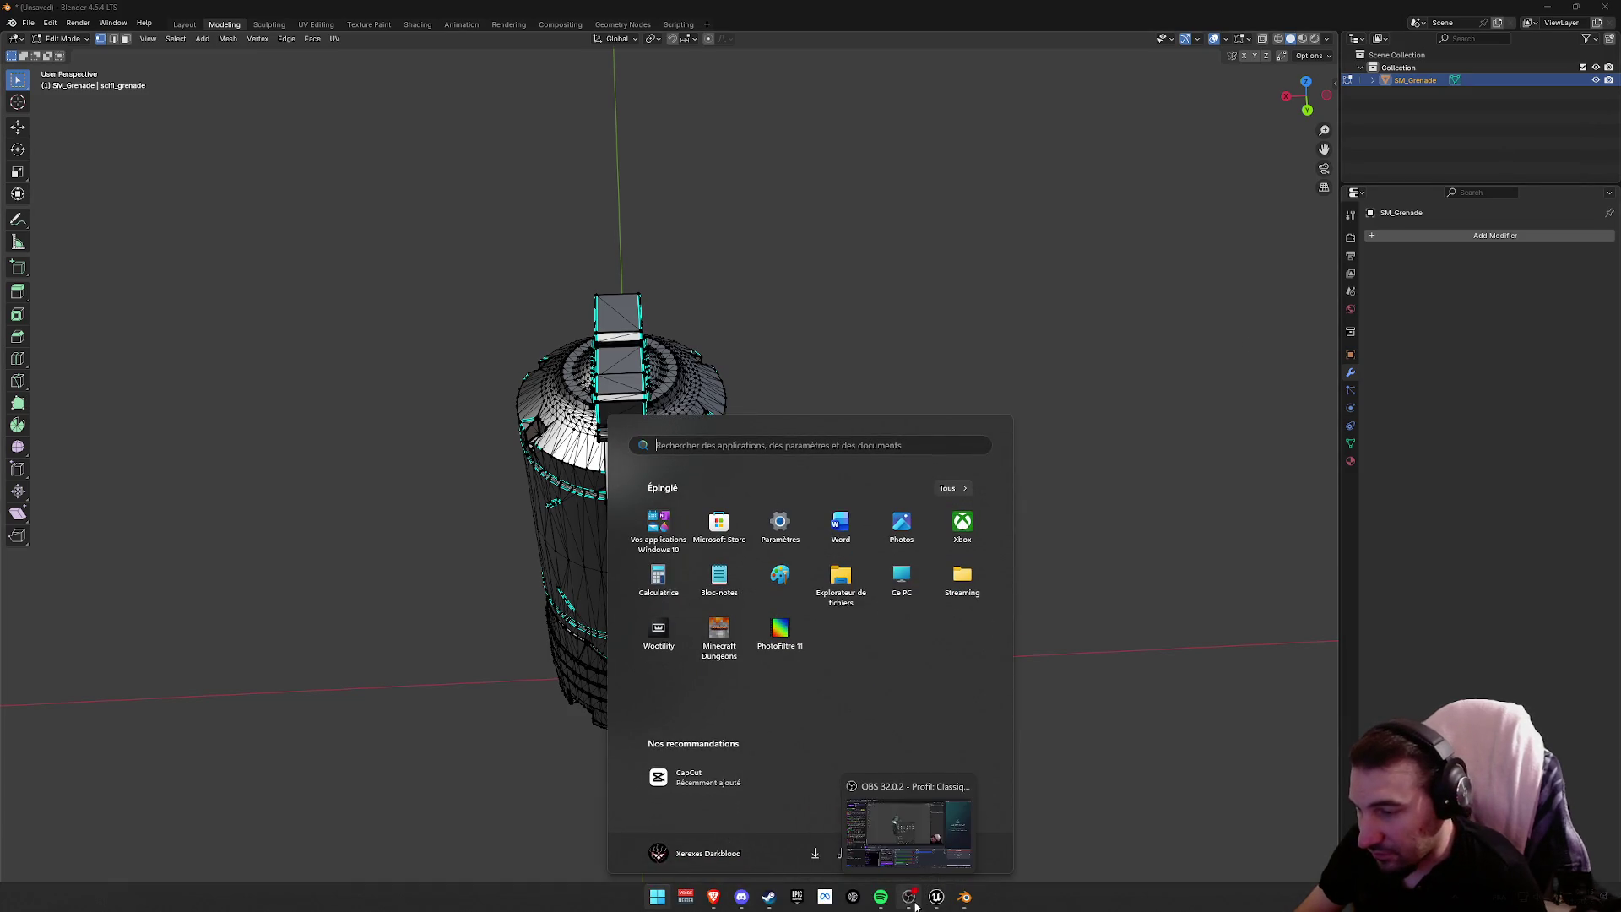
click(968, 889)
key(super)
key(Escape)
mouse_move(840, 507)
mouse_down()
mouse_move(904, 452)
mouse_move(1029, 419)
mouse_up()
scroll(1028, 419, up, 3)
mouse_move(768, 481)
mouse_down()
mouse_move(1118, 470)
mouse_move(666, 583)
mouse_up()
scroll(666, 582, up, 2)
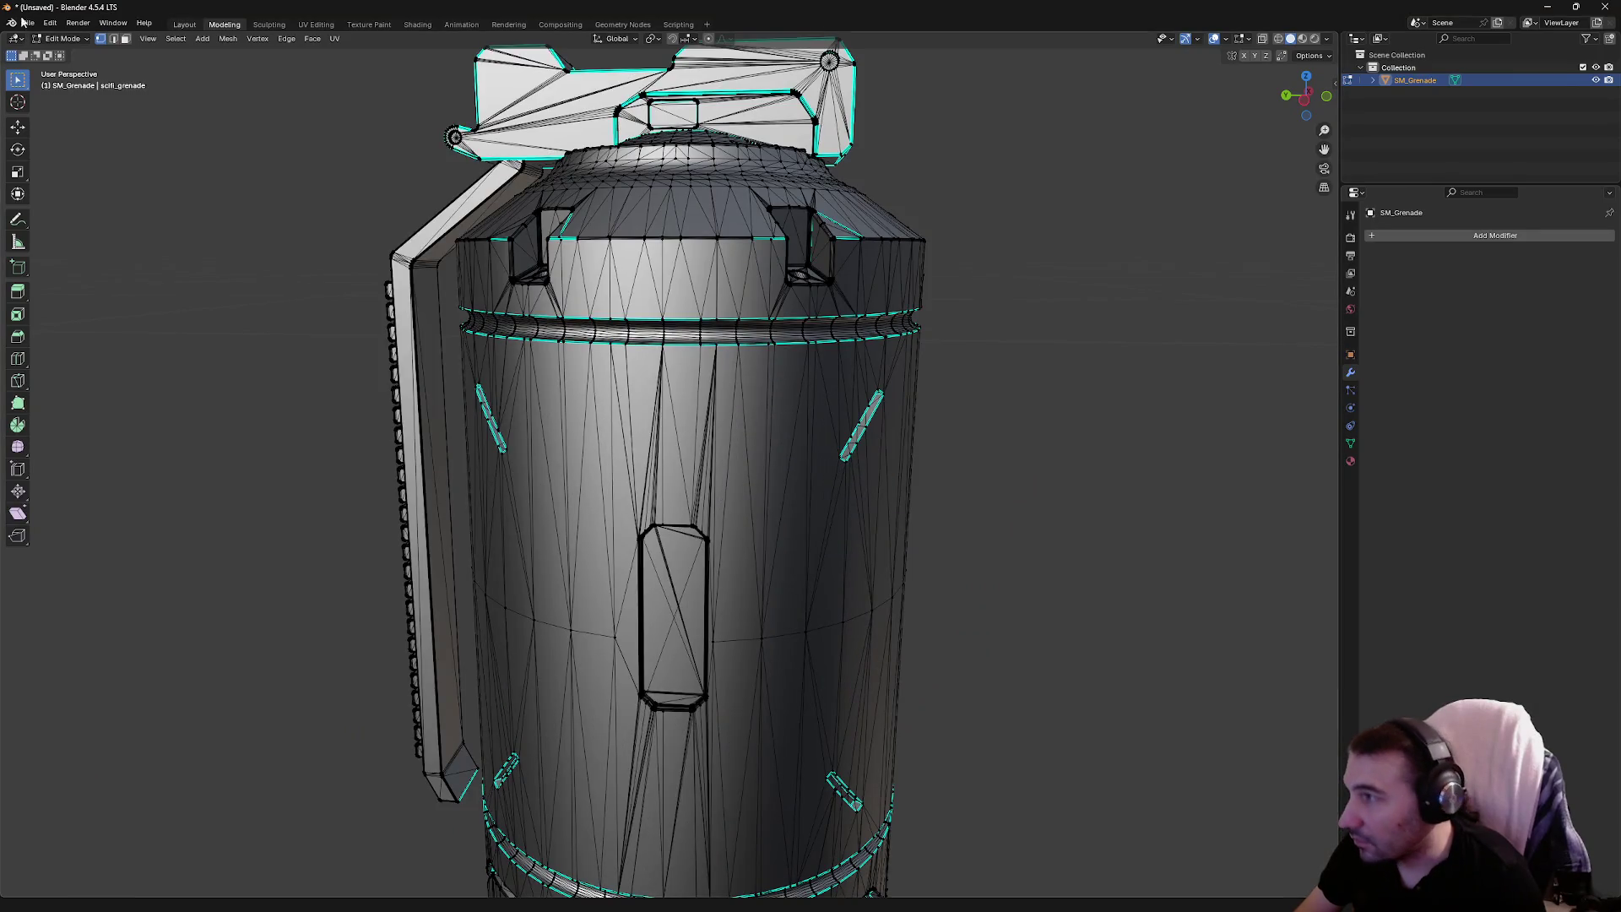
In Face select mode, delete the loose face island, then check and deselect the cylinder body
click(124, 38)
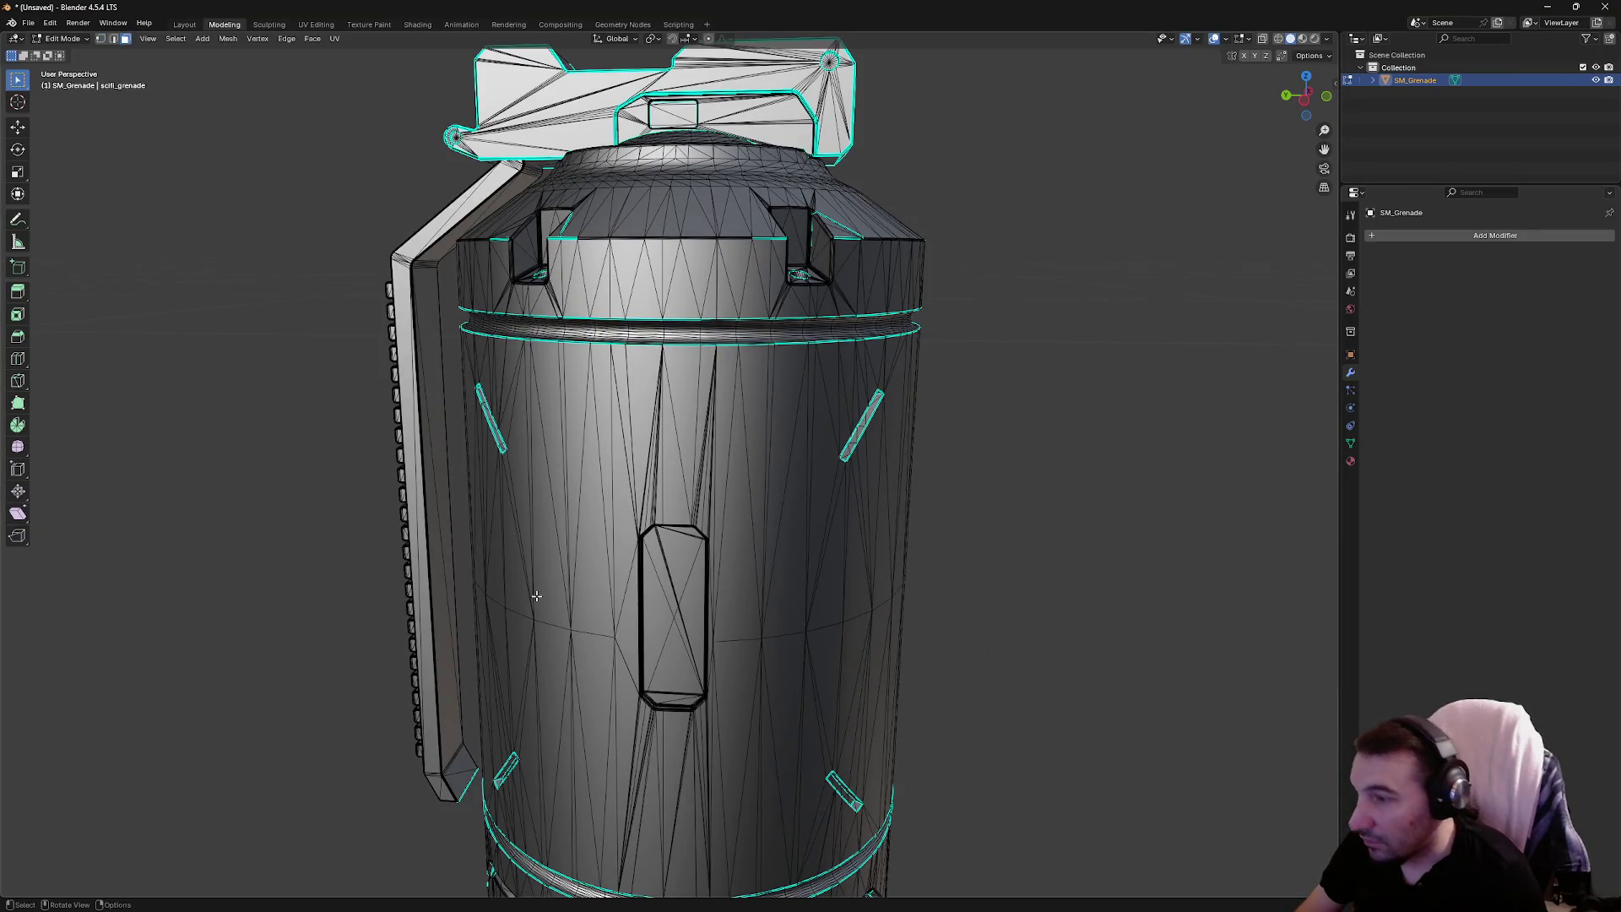
key(l)
key(x)
click(643, 616)
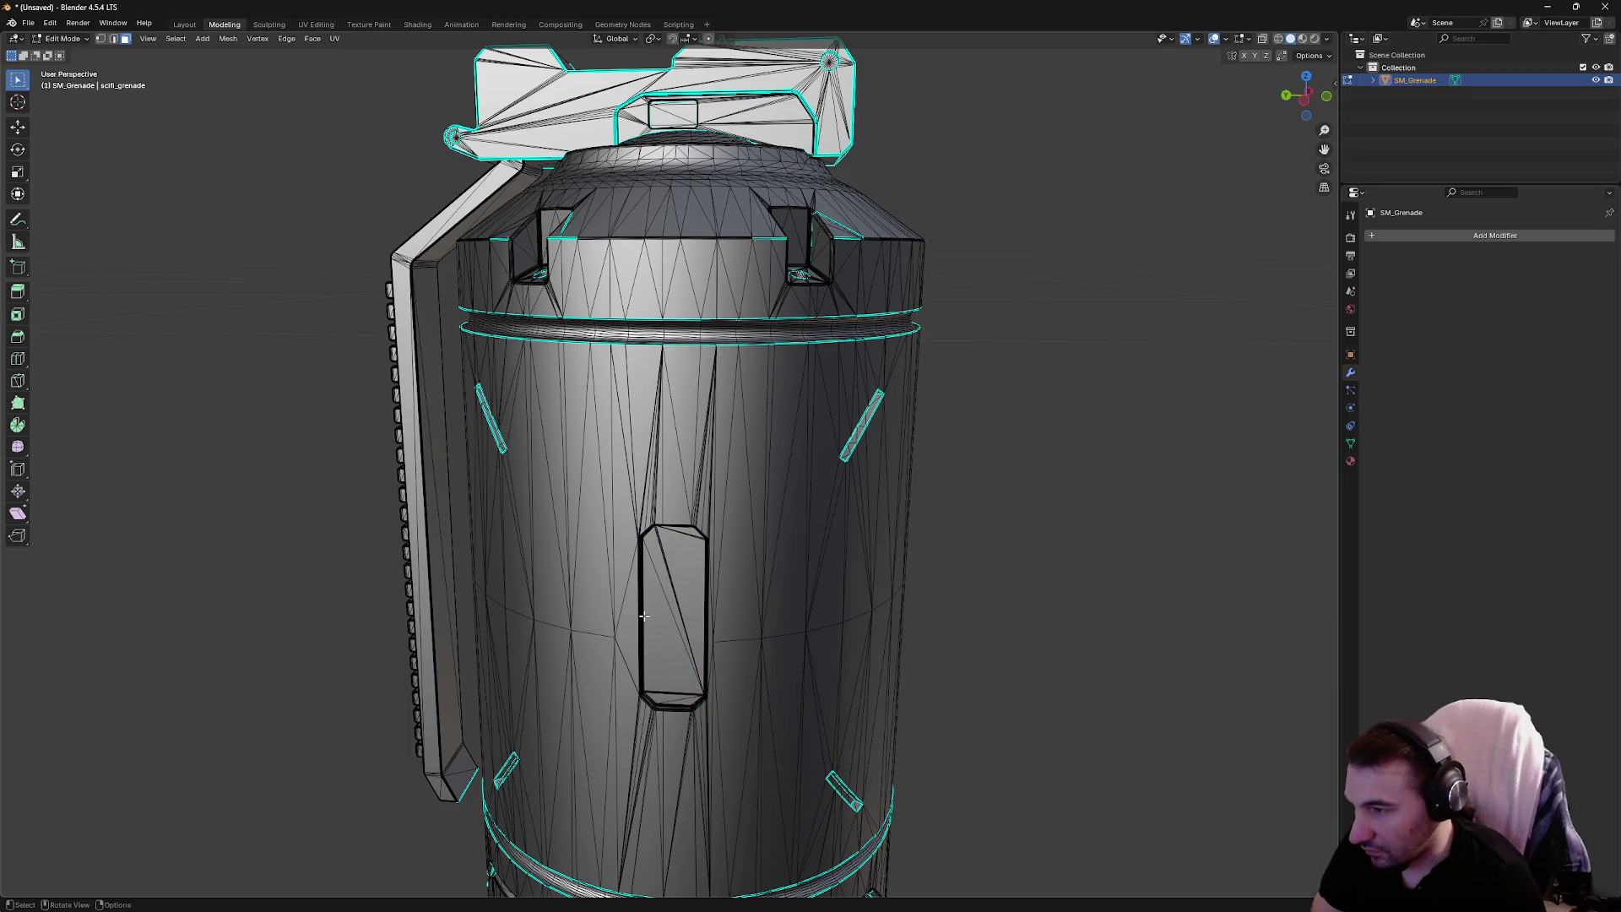
key(l)
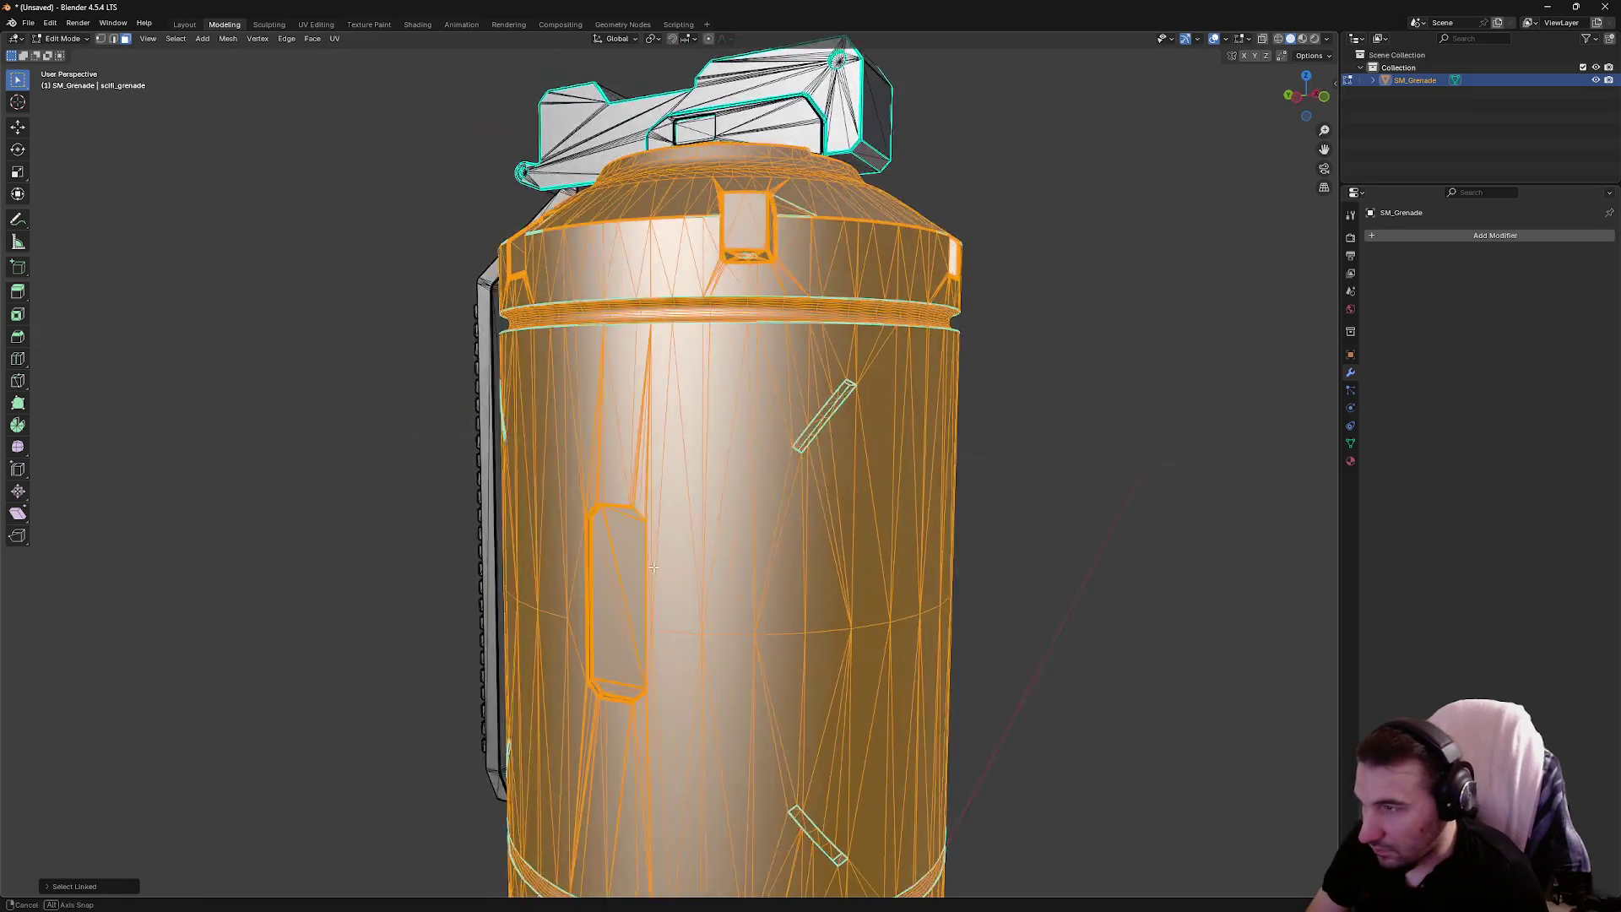
key(alt+a)
Orbit to the handle and inspect a thin triangular face there
mouse_move(979, 493)
mouse_down()
mouse_move(842, 492)
mouse_move(771, 437)
mouse_move(591, 456)
mouse_move(662, 499)
mouse_move(828, 490)
mouse_move(788, 495)
mouse_move(861, 544)
mouse_move(1021, 535)
mouse_move(987, 594)
mouse_move(1007, 478)
mouse_up()
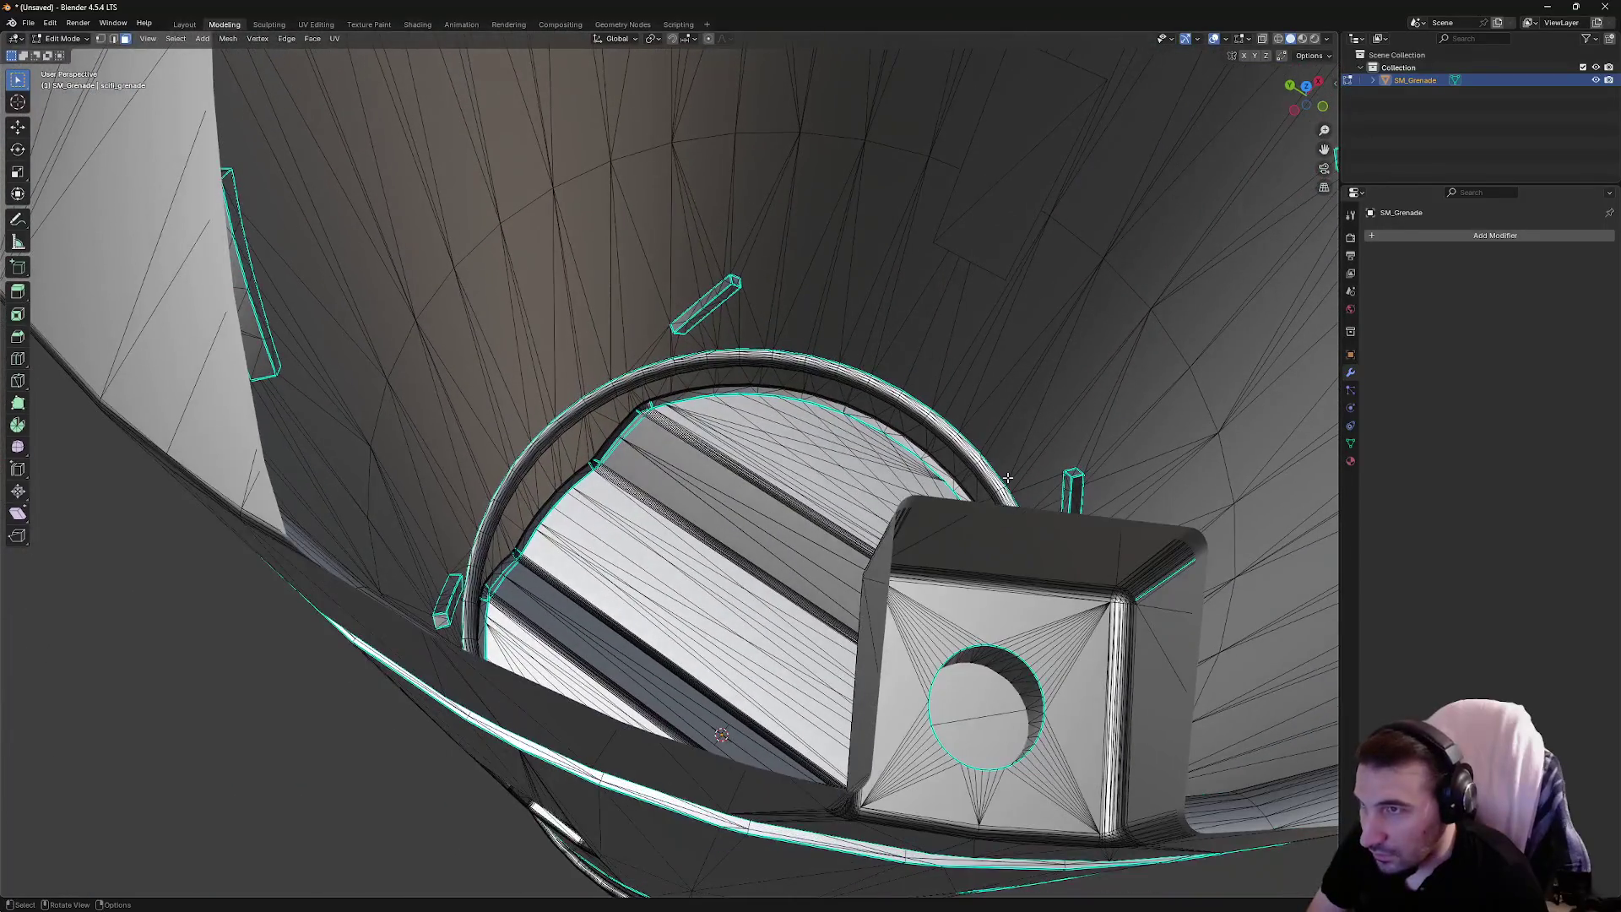
click(1106, 82)
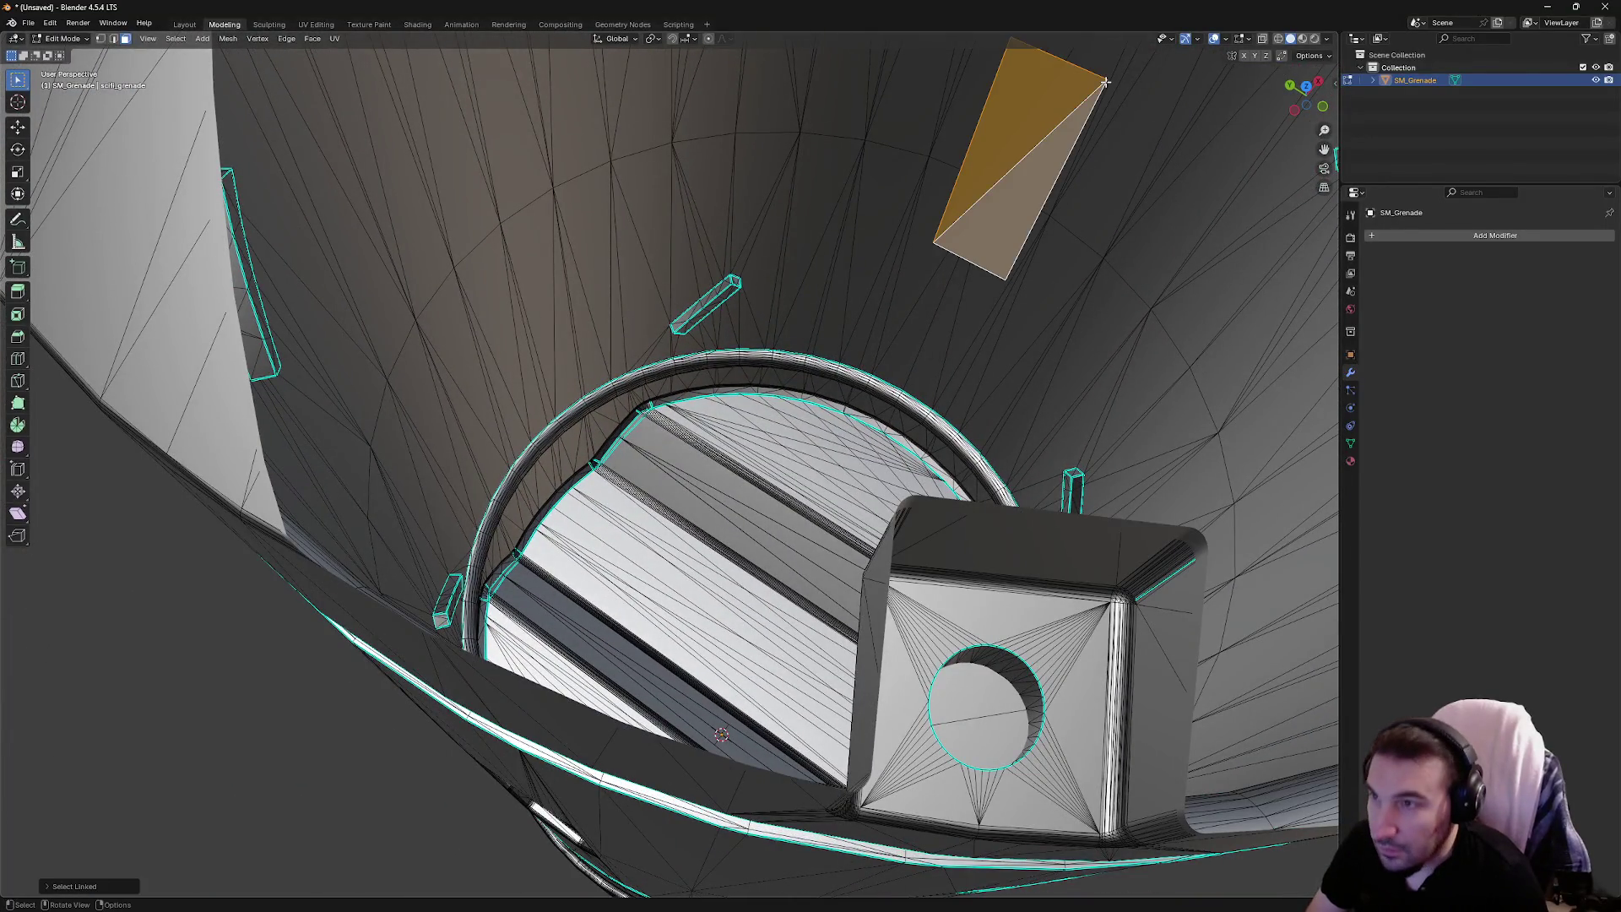
right_click(1106, 82)
click(1105, 85)
Orbit to the side handle and select the small face at the slot's end
mouse_move(1103, 152)
mouse_down()
mouse_move(869, 144)
mouse_move(811, 181)
mouse_move(460, 192)
mouse_move(500, 179)
mouse_up()
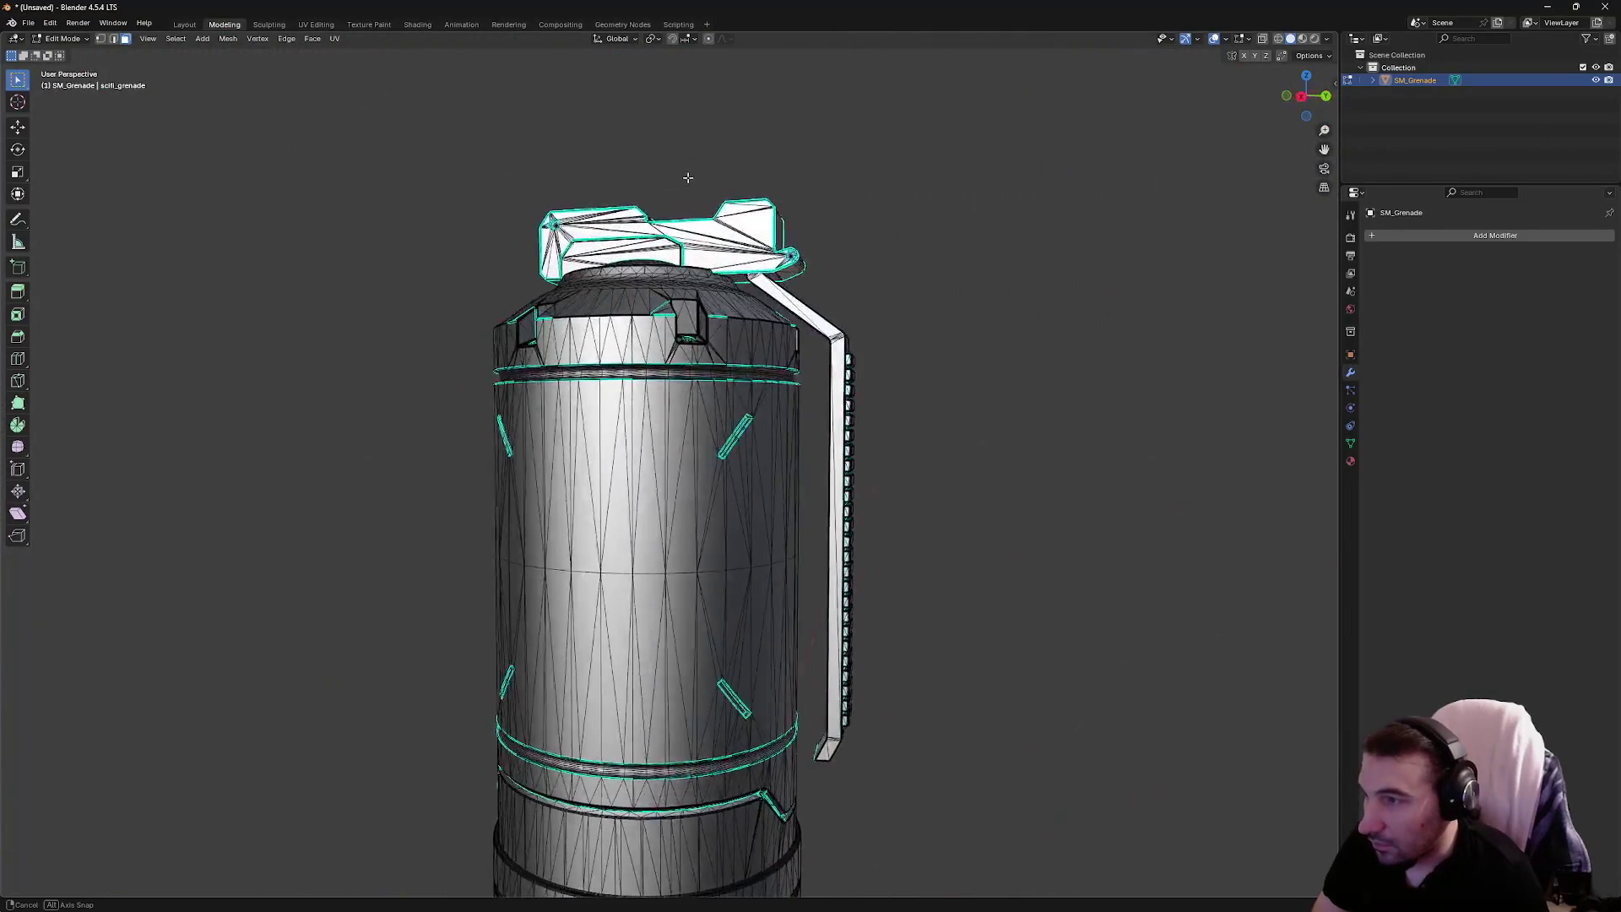
drag(689, 177, 789, 172)
mouse_move(706, 430)
mouse_down()
mouse_move(853, 397)
mouse_move(874, 492)
mouse_move(817, 473)
mouse_up()
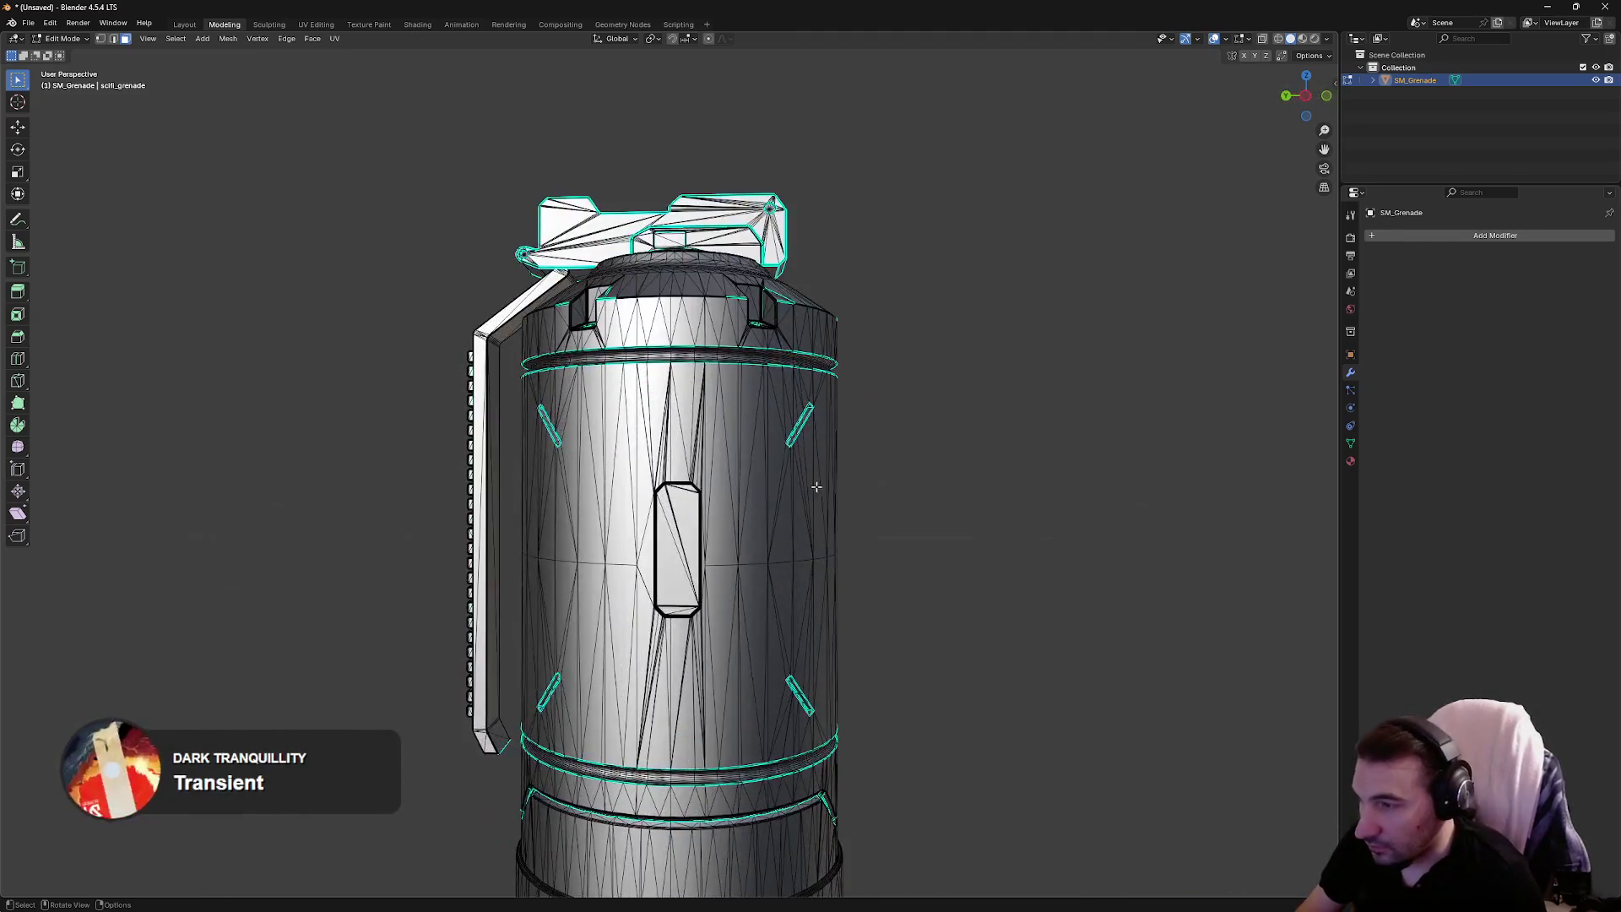
scroll(887, 418, up, 8)
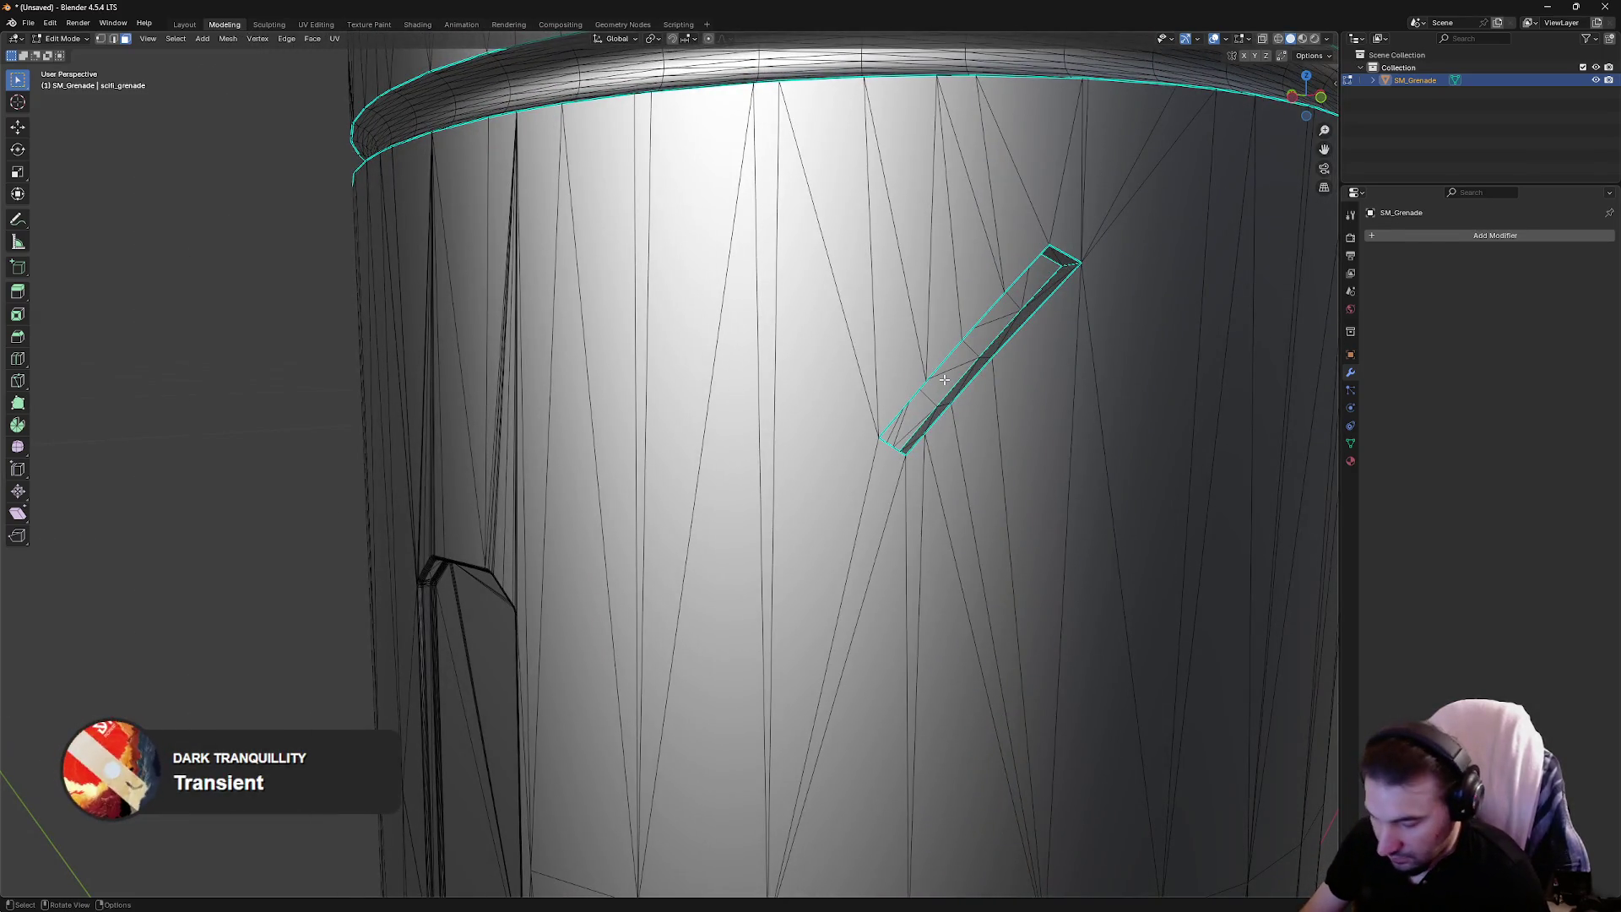
click(936, 411)
scroll(936, 411, down, 10)
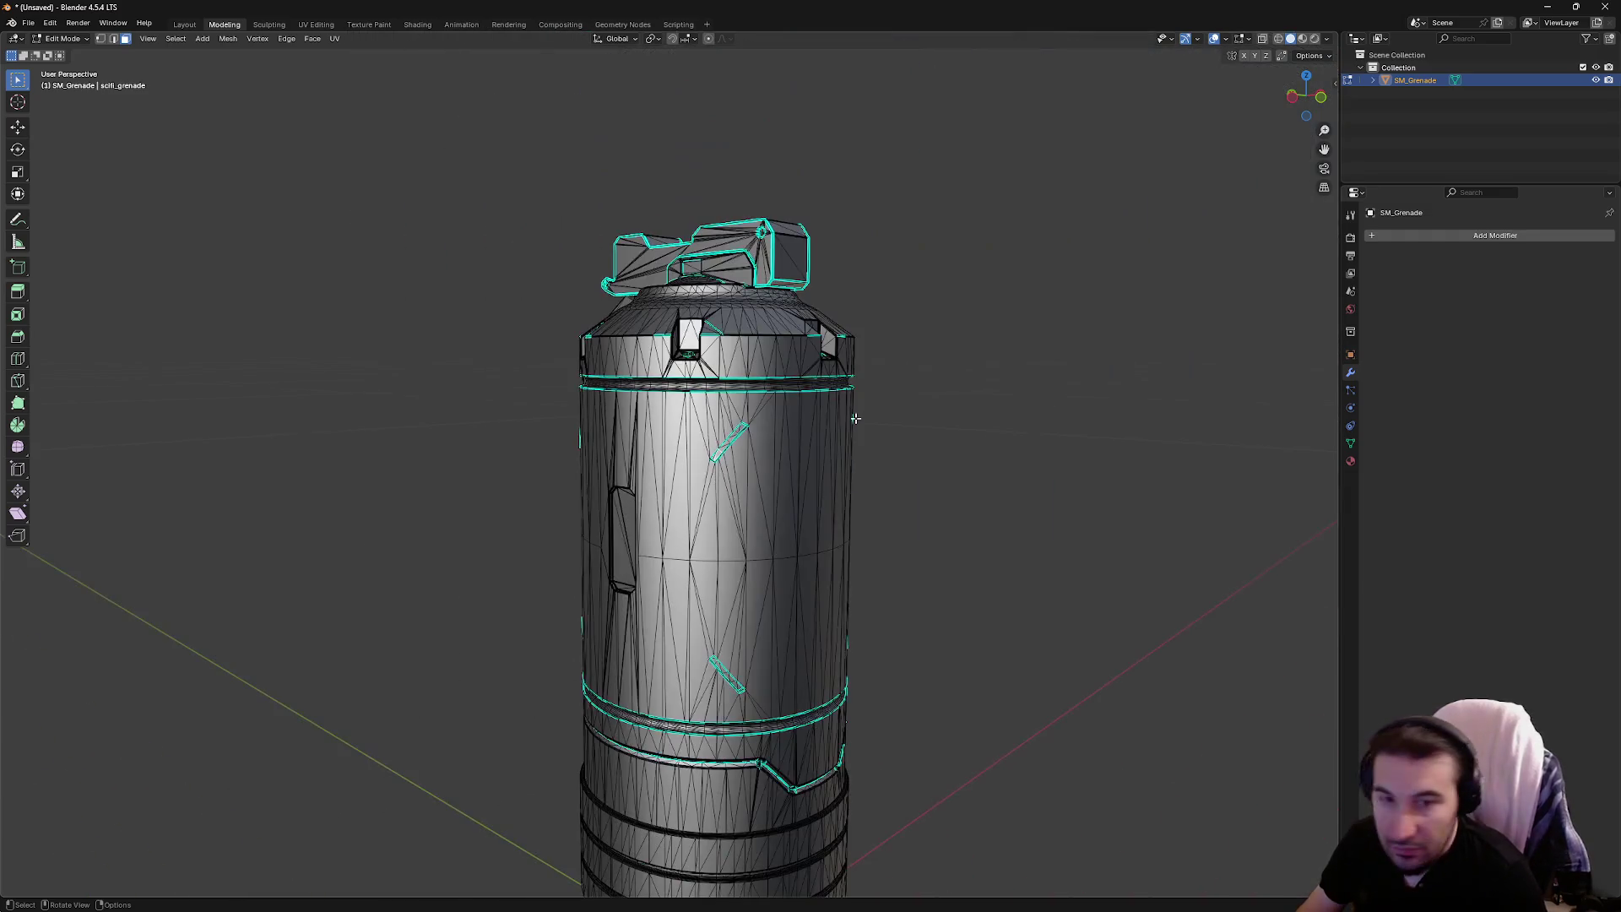
key(super)
mouse_move(962, 903)
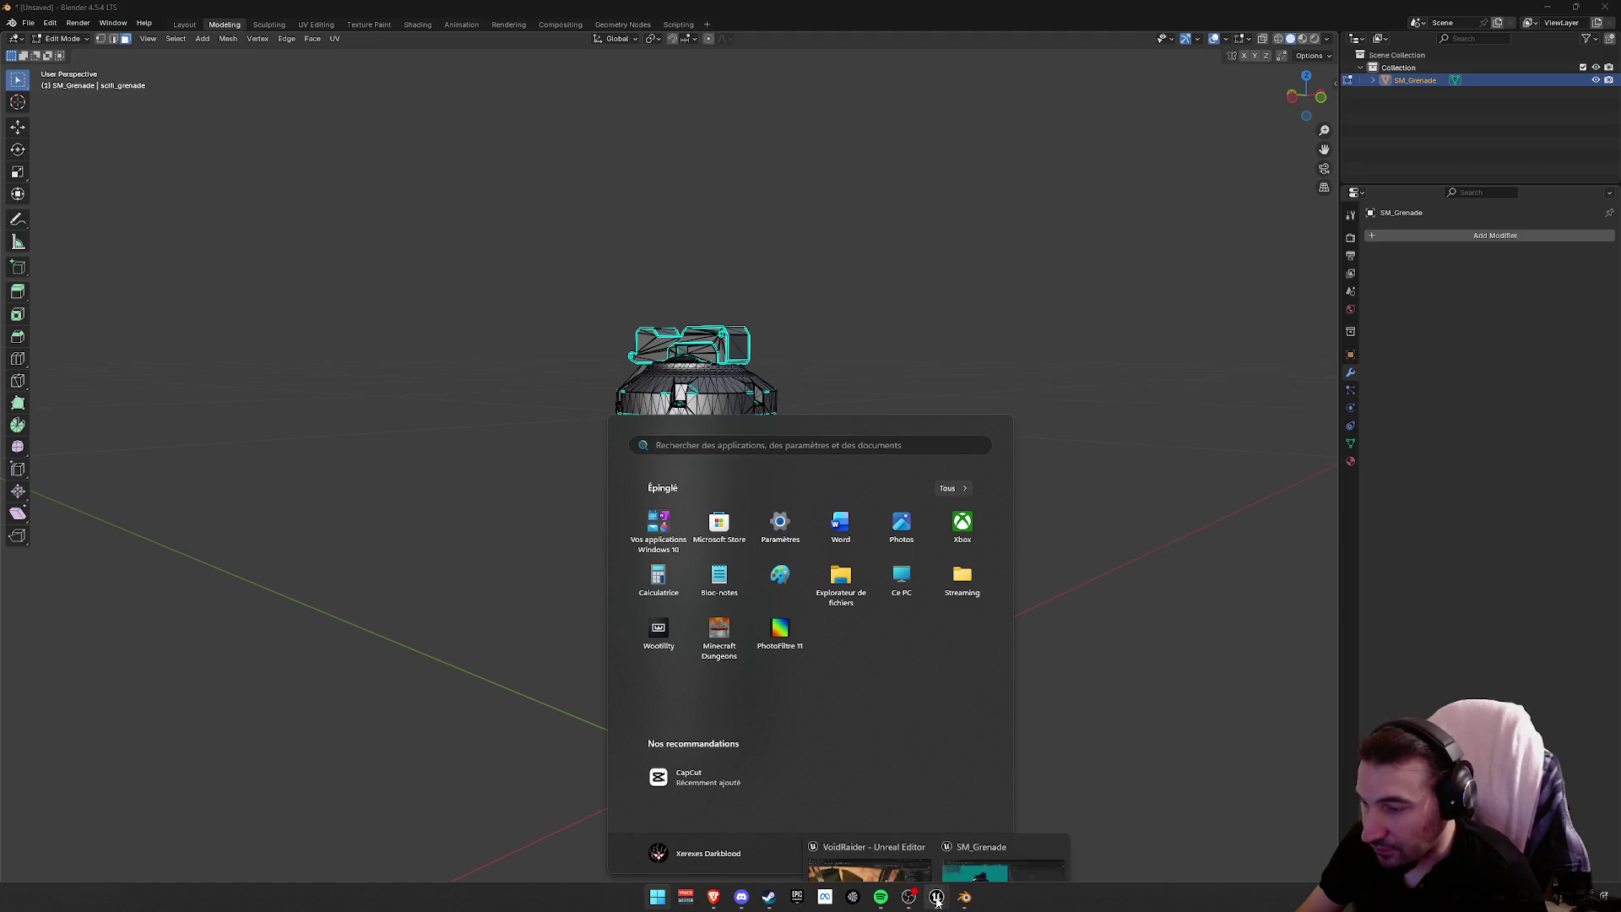
Orbit the SM_Grenade viewport in Unreal, minimise its editor, and return to Blender
click(1003, 828)
mouse_move(618, 499)
mouse_down()
mouse_move(574, 506)
mouse_move(583, 473)
mouse_move(583, 506)
mouse_move(532, 490)
mouse_move(356, 230)
mouse_move(385, 245)
mouse_move(402, 330)
mouse_up()
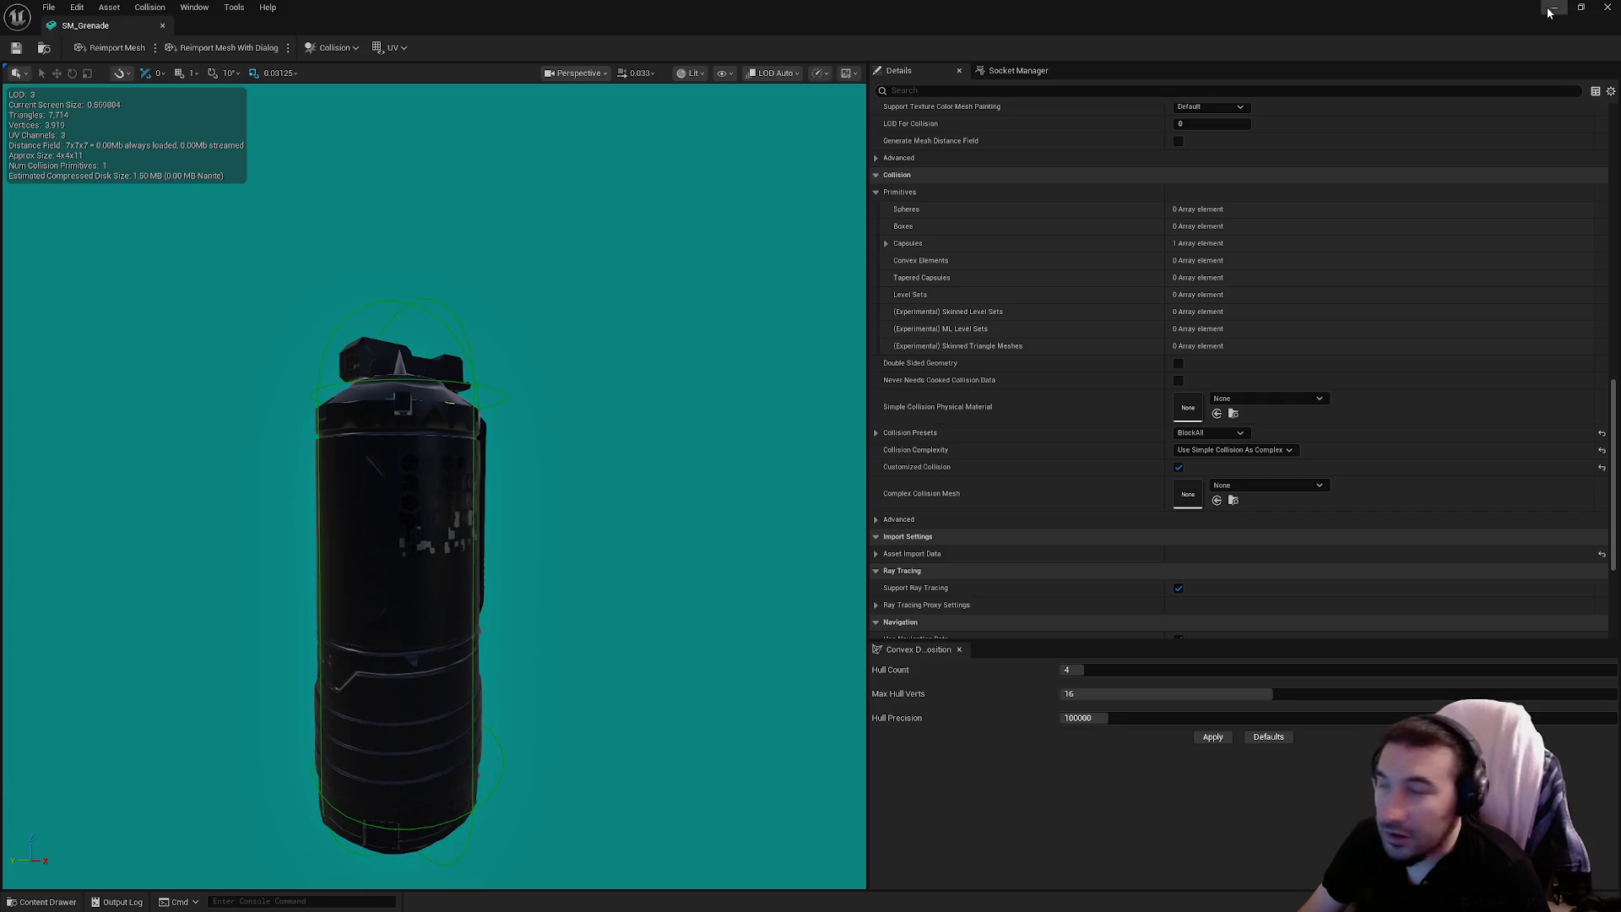
click(1552, 11)
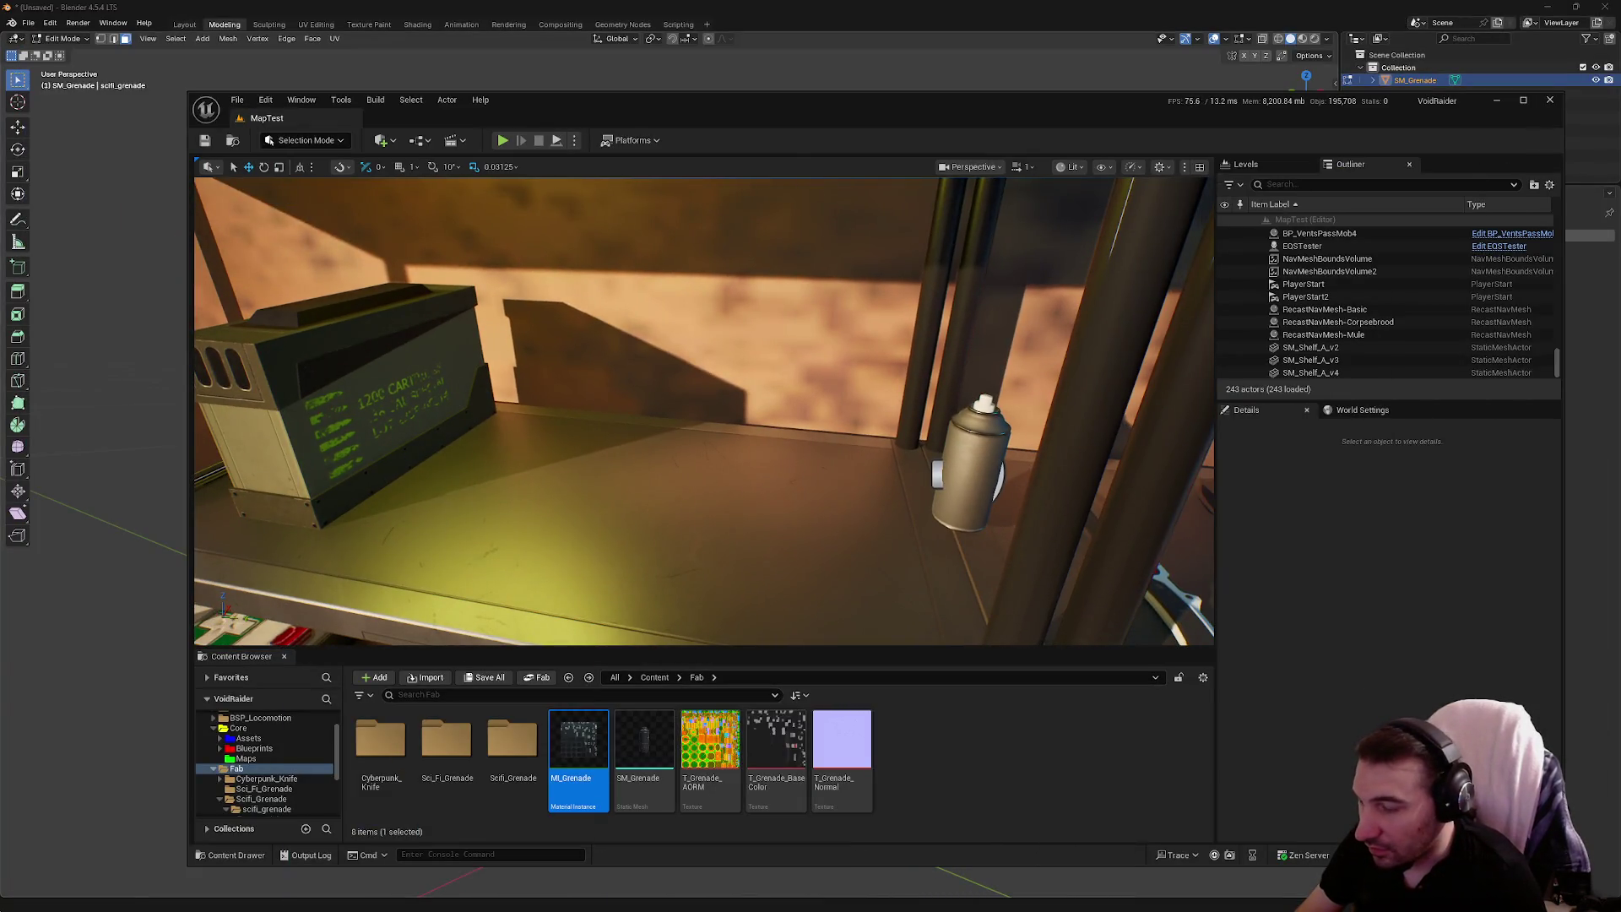
click(963, 896)
Orbit close to the grenade's upper rim and switch SM_Grenade to Vertex Paint mode
right_click(829, 443)
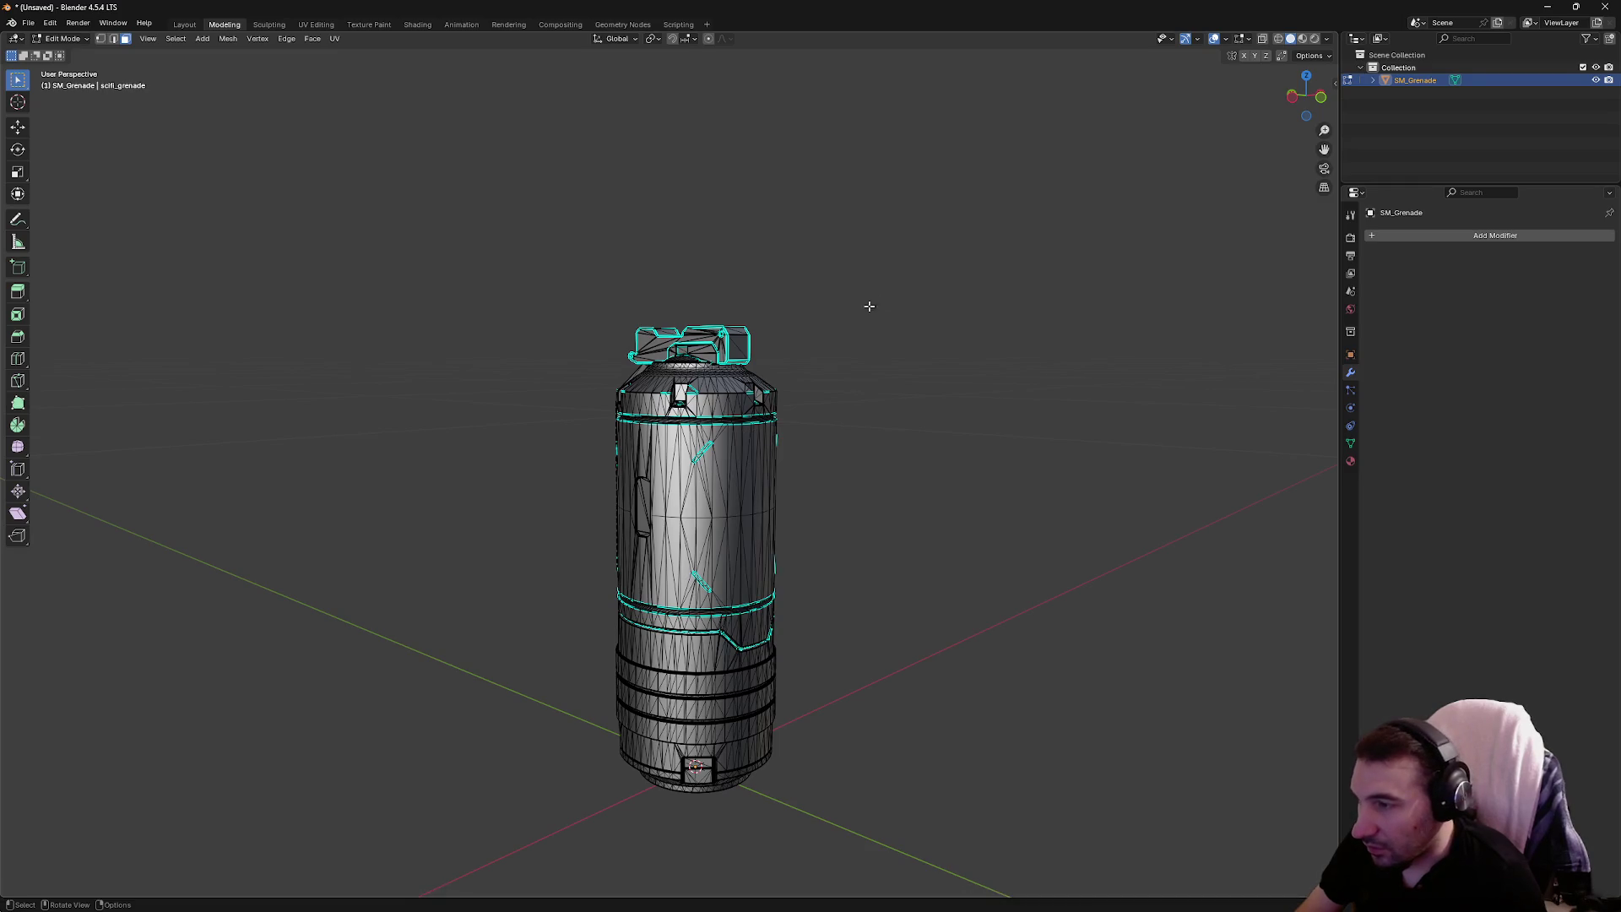
scroll(870, 307, up, 6)
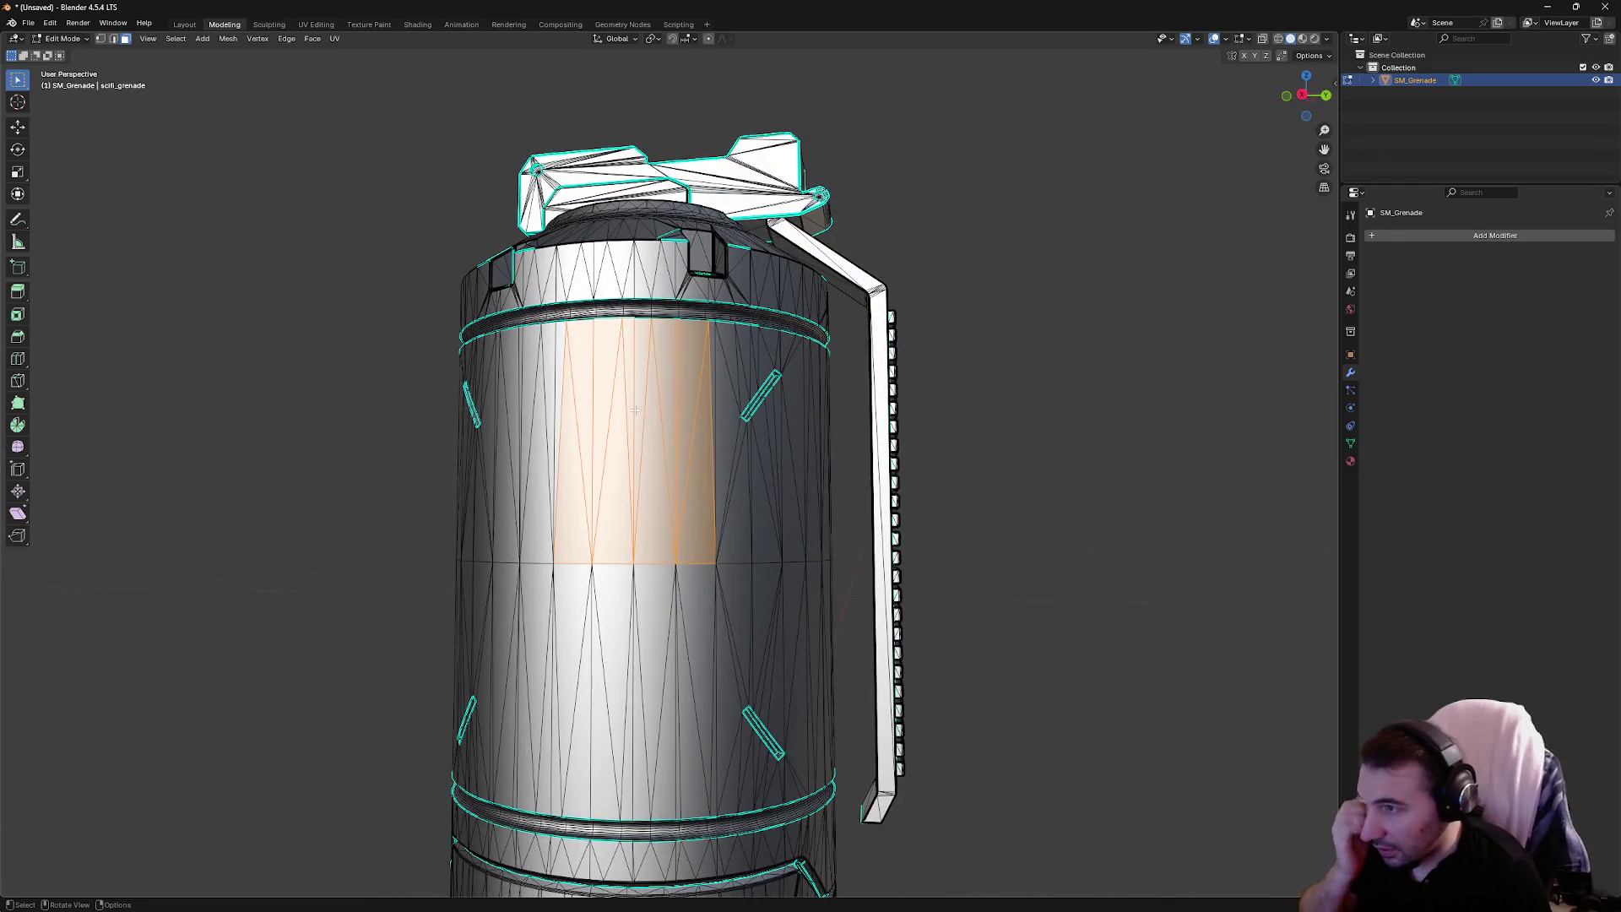
scroll(594, 468, down, 3)
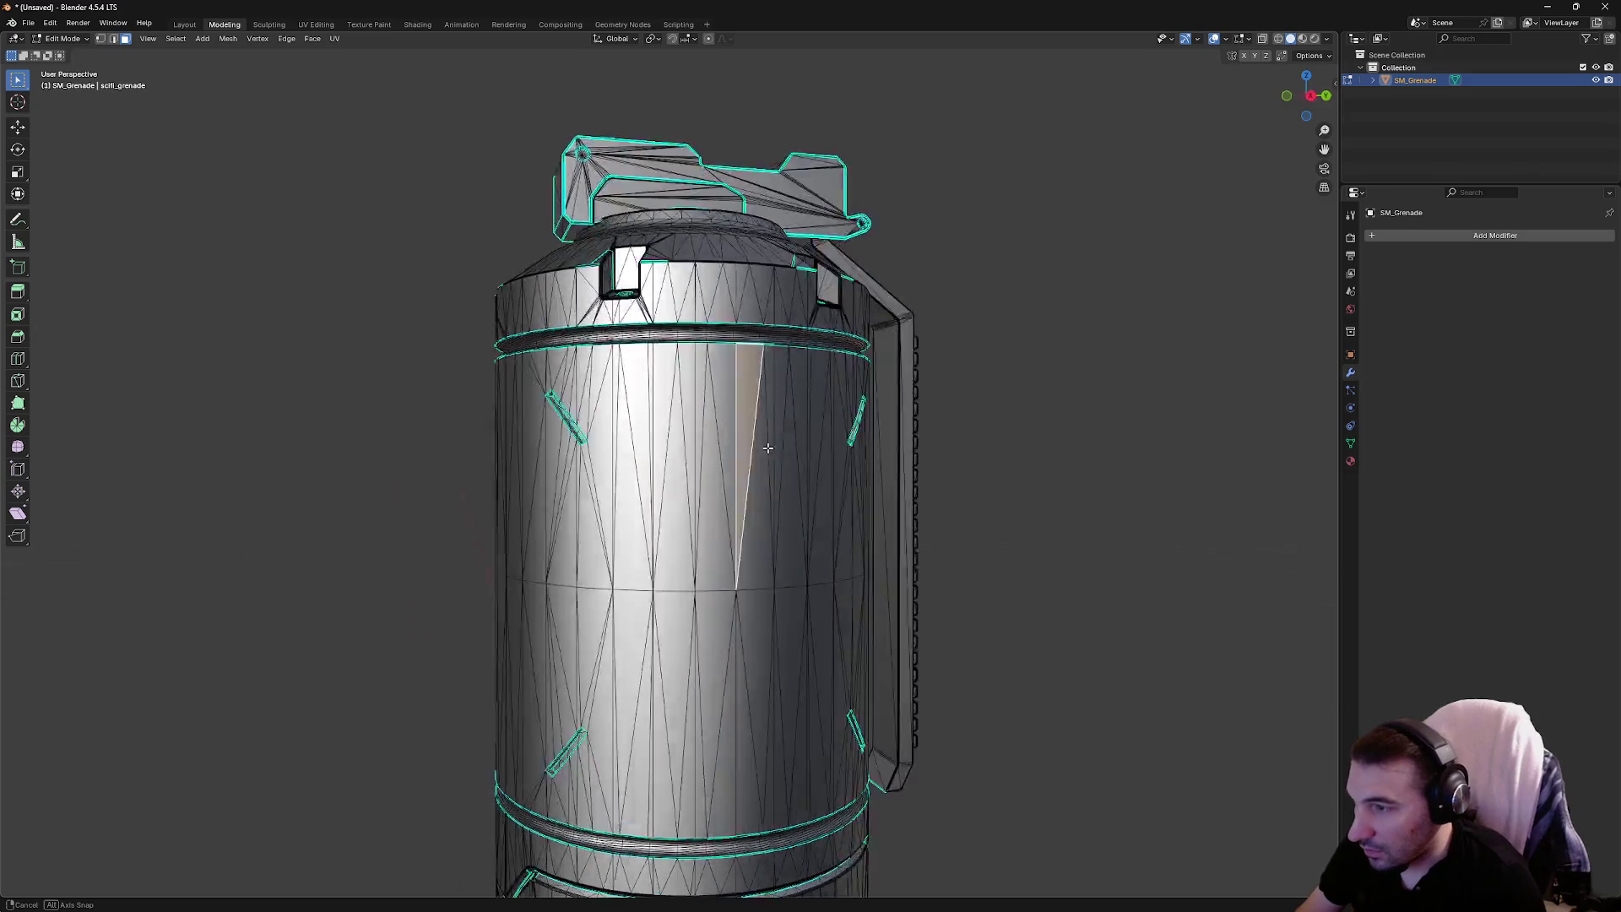
drag(760, 448, 844, 473)
scroll(844, 473, up, 8)
mouse_move(952, 504)
mouse_down()
mouse_move(1039, 480)
mouse_move(869, 503)
mouse_move(662, 568)
mouse_move(735, 543)
mouse_move(718, 506)
mouse_up()
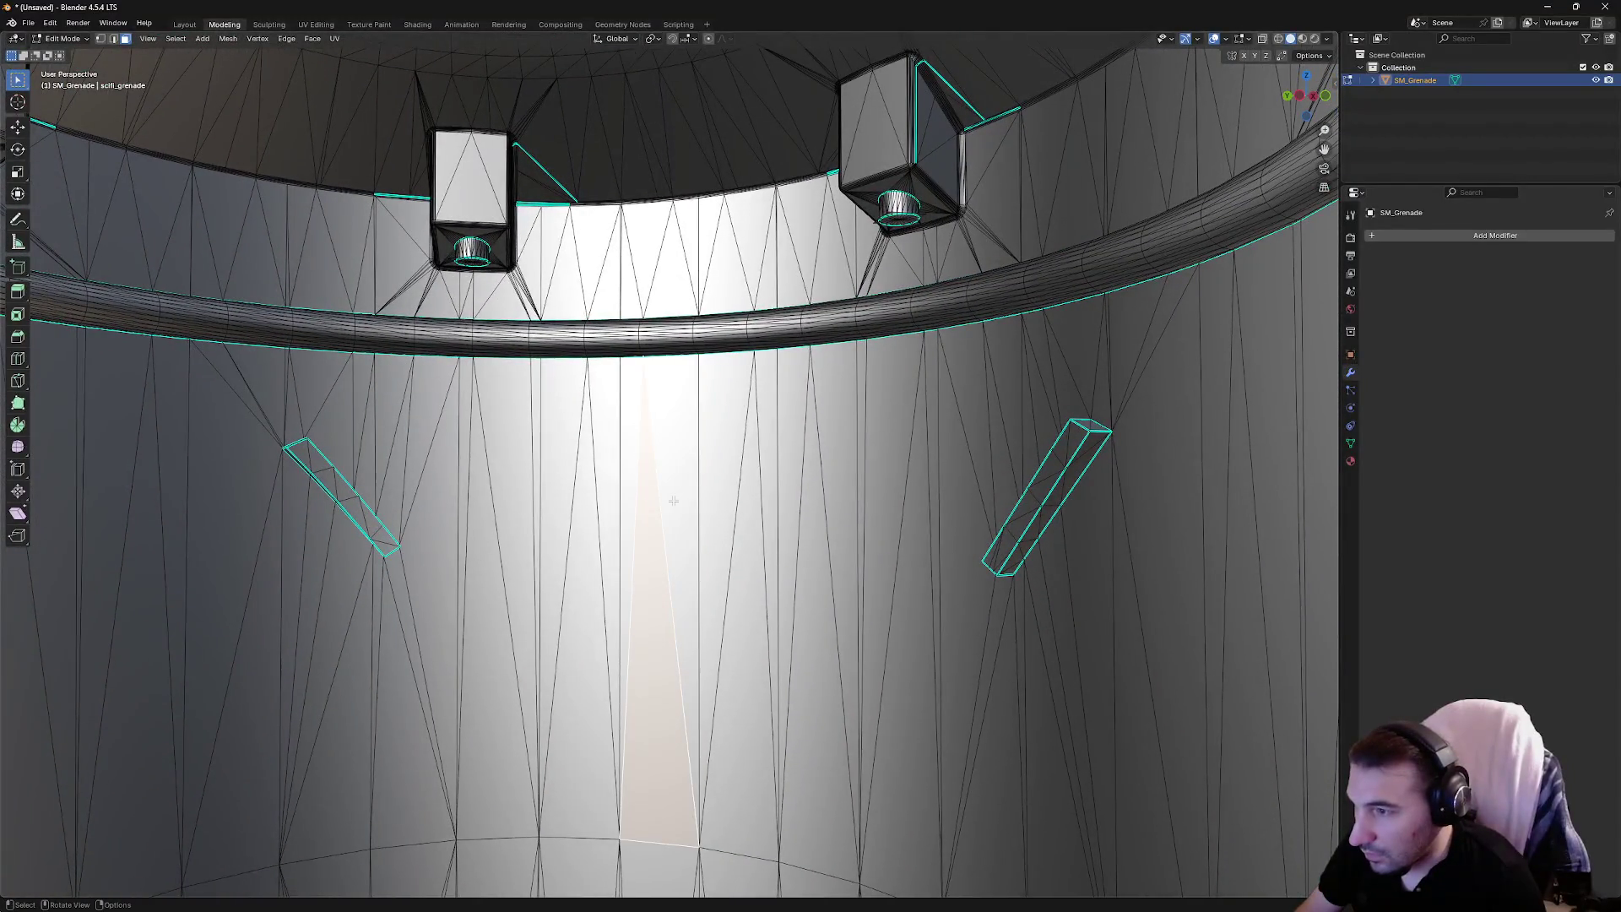
scroll(496, 460, down, 8)
scroll(496, 460, down, 2)
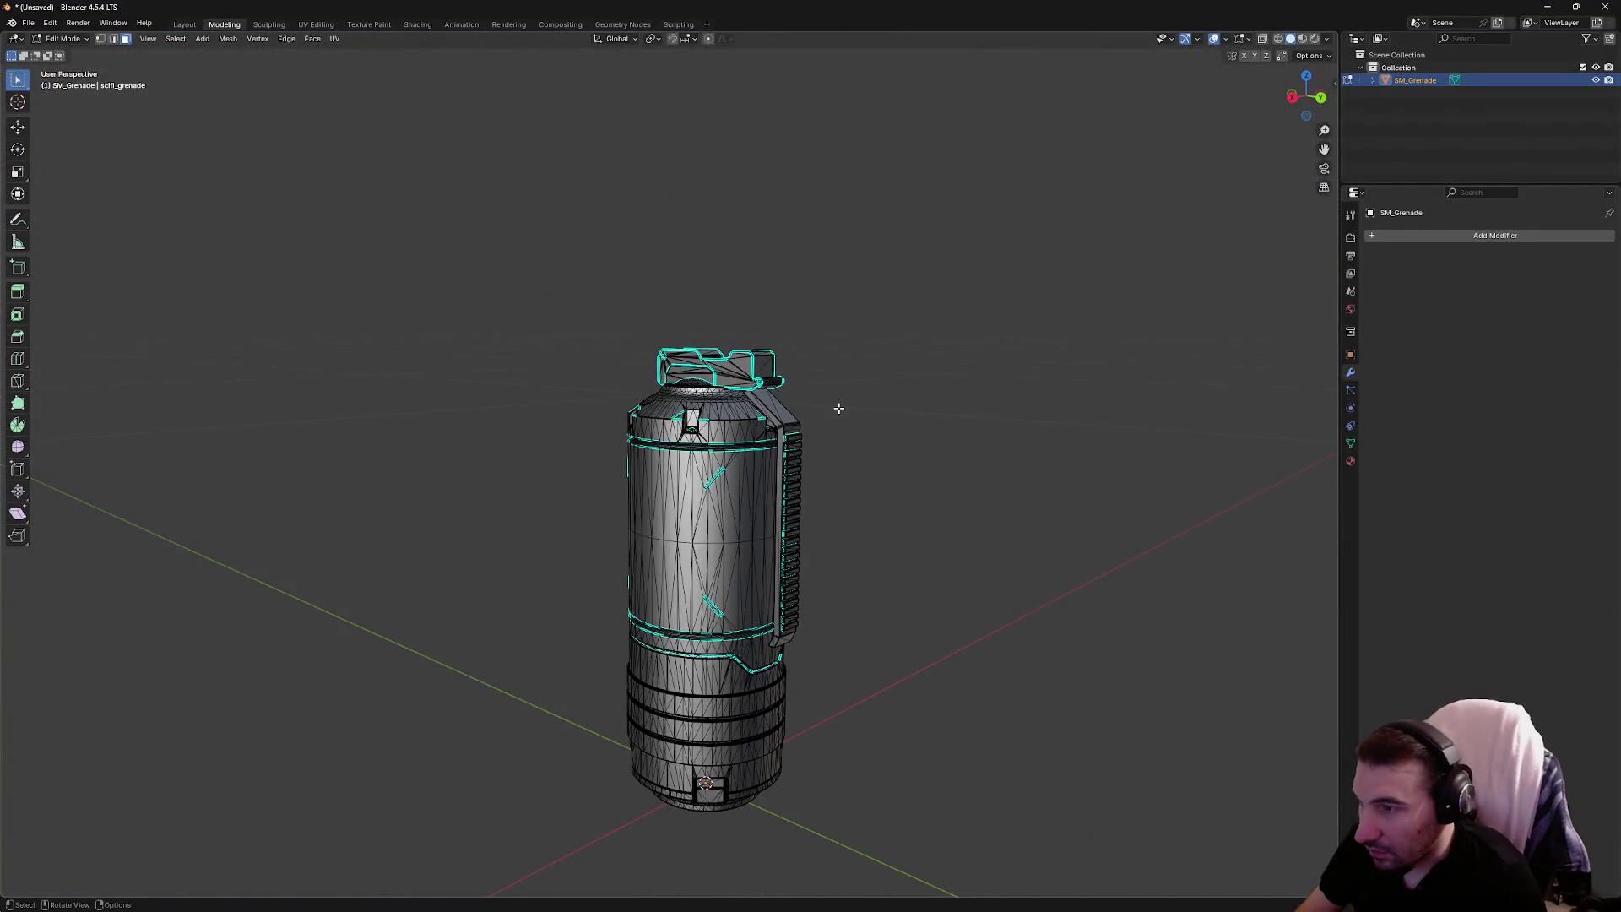
scroll(738, 426, up, 4)
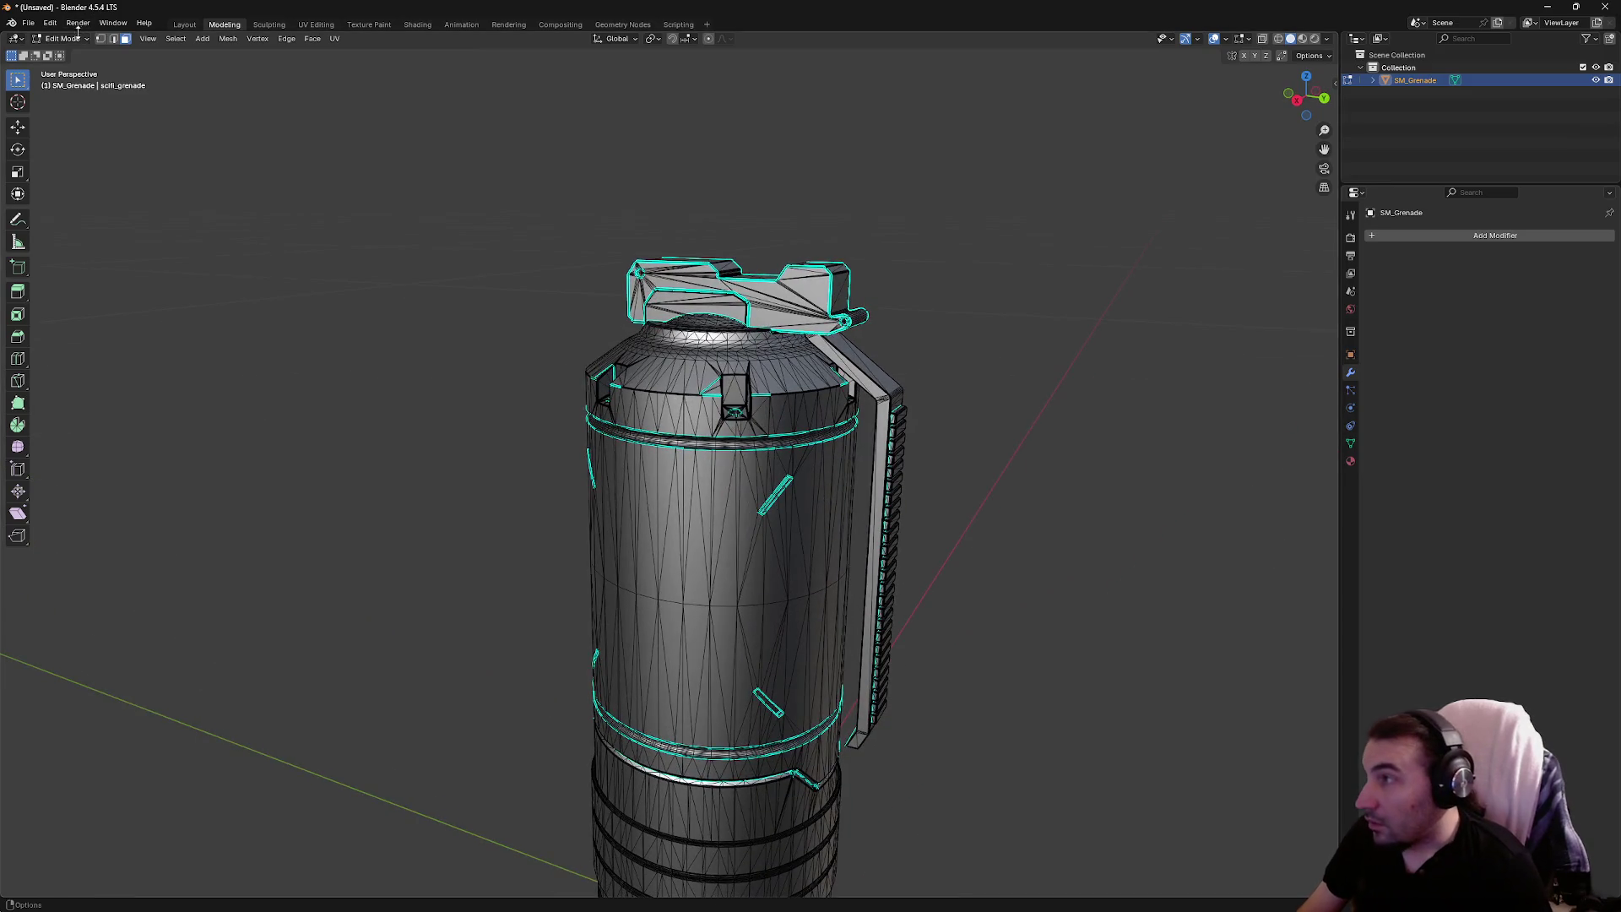
click(67, 38)
click(68, 95)
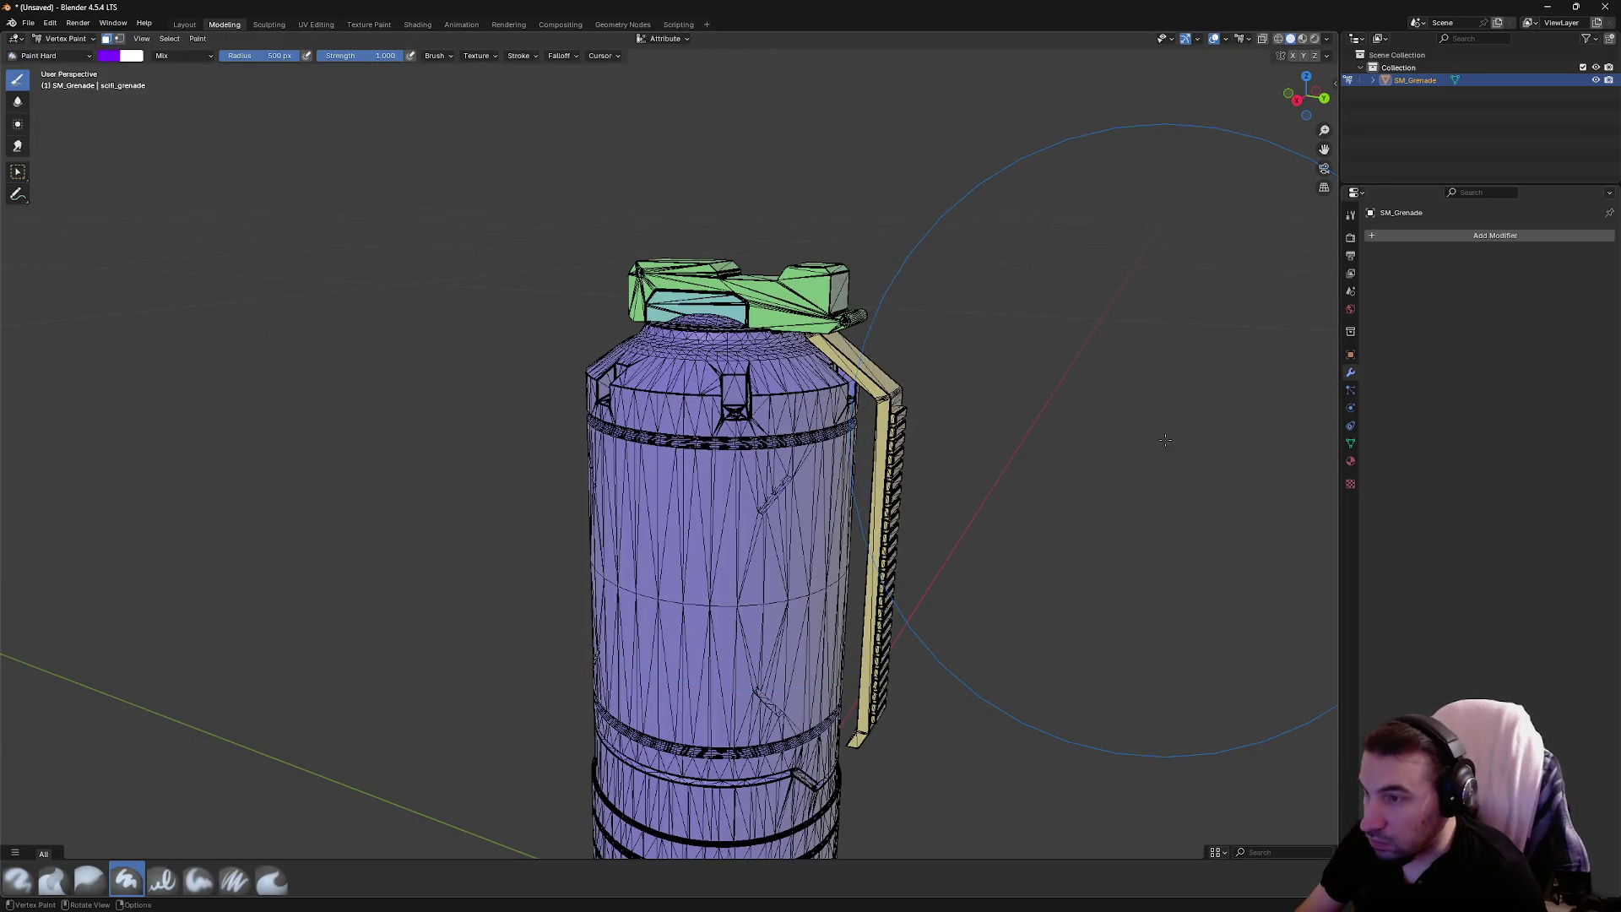
Orbit over the grenade's top and lever, then move from Layout to the Modeling workspace
mouse_move(1165, 440)
mouse_down()
mouse_move(843, 361)
mouse_move(893, 354)
mouse_move(839, 366)
mouse_move(896, 435)
mouse_move(724, 540)
mouse_up()
click(14, 173)
scroll(845, 464, up, 3)
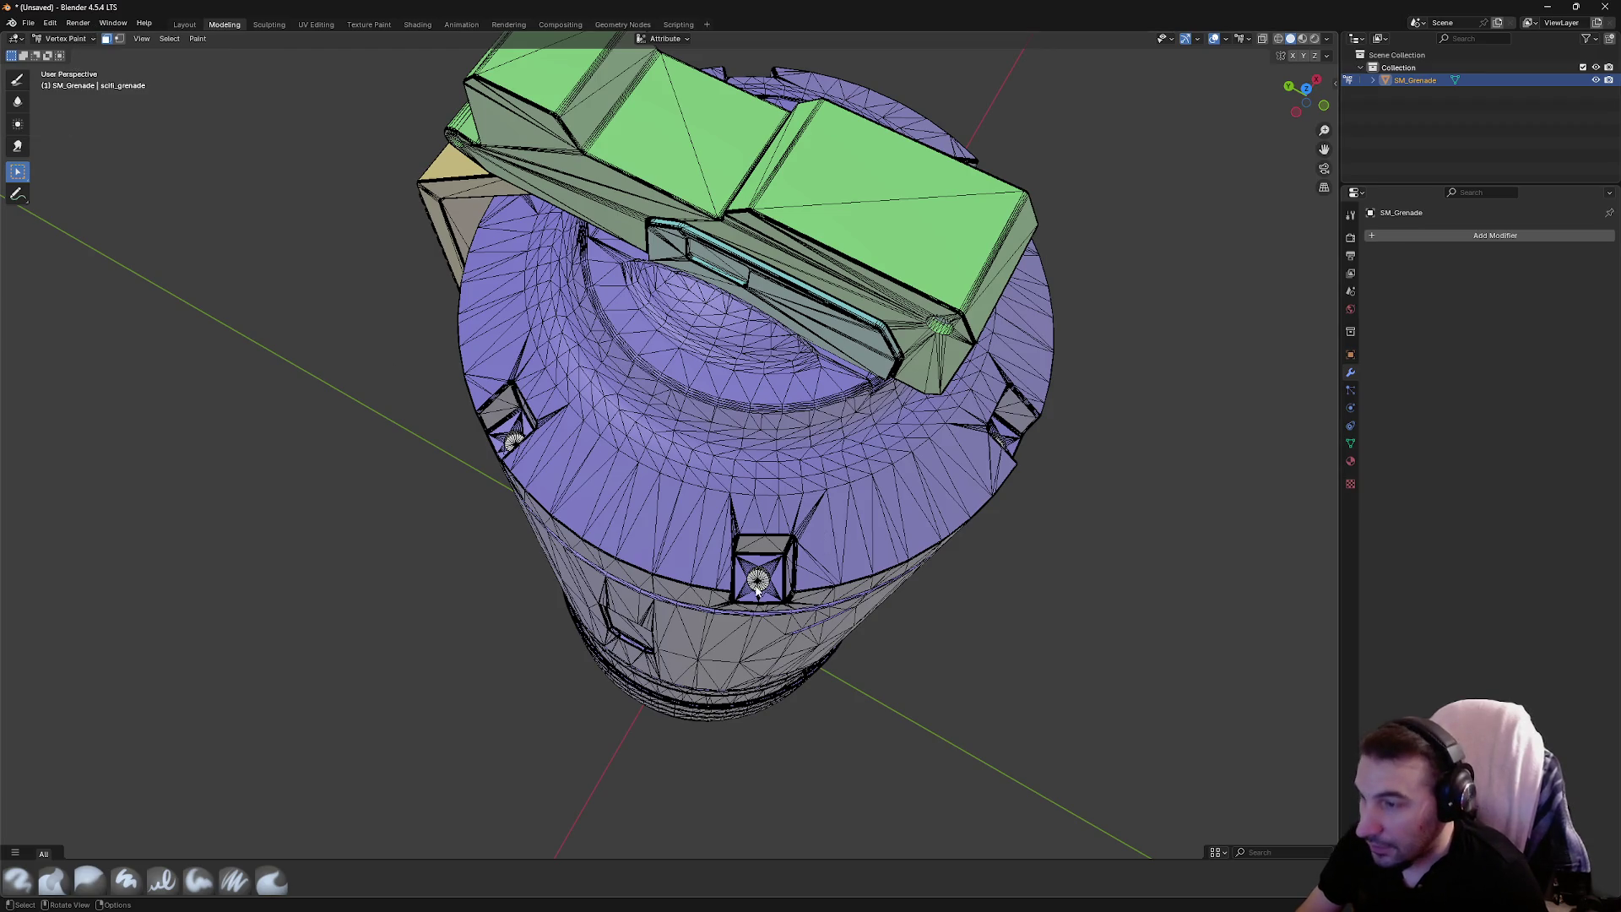
mouse_move(808, 553)
mouse_down()
mouse_move(851, 689)
mouse_move(935, 694)
mouse_up()
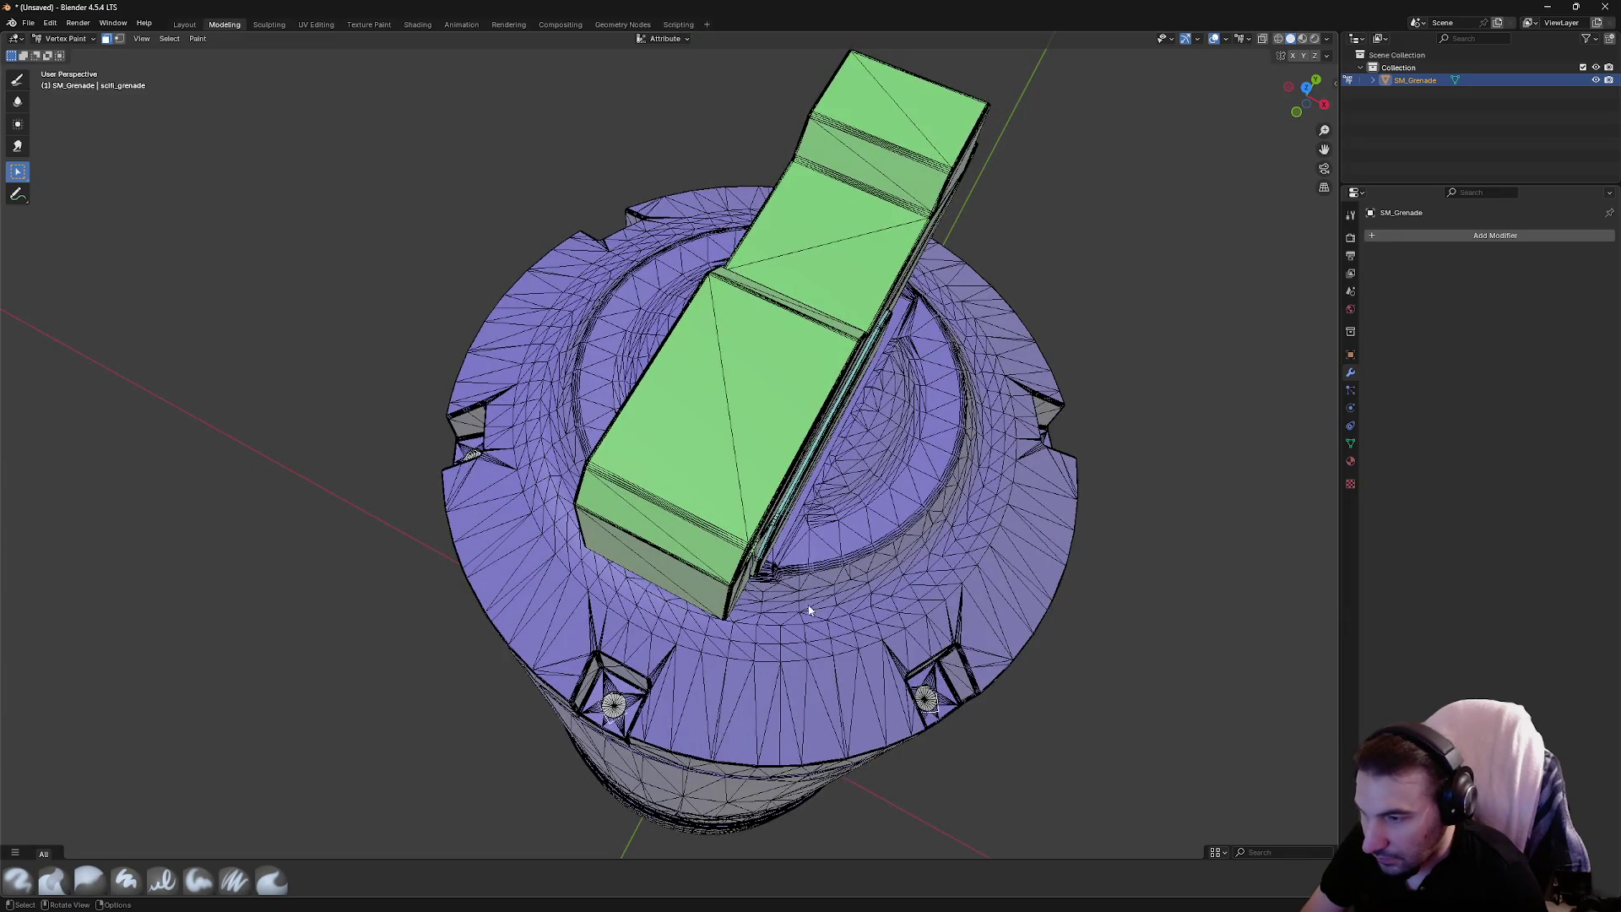
drag(809, 609, 523, 473)
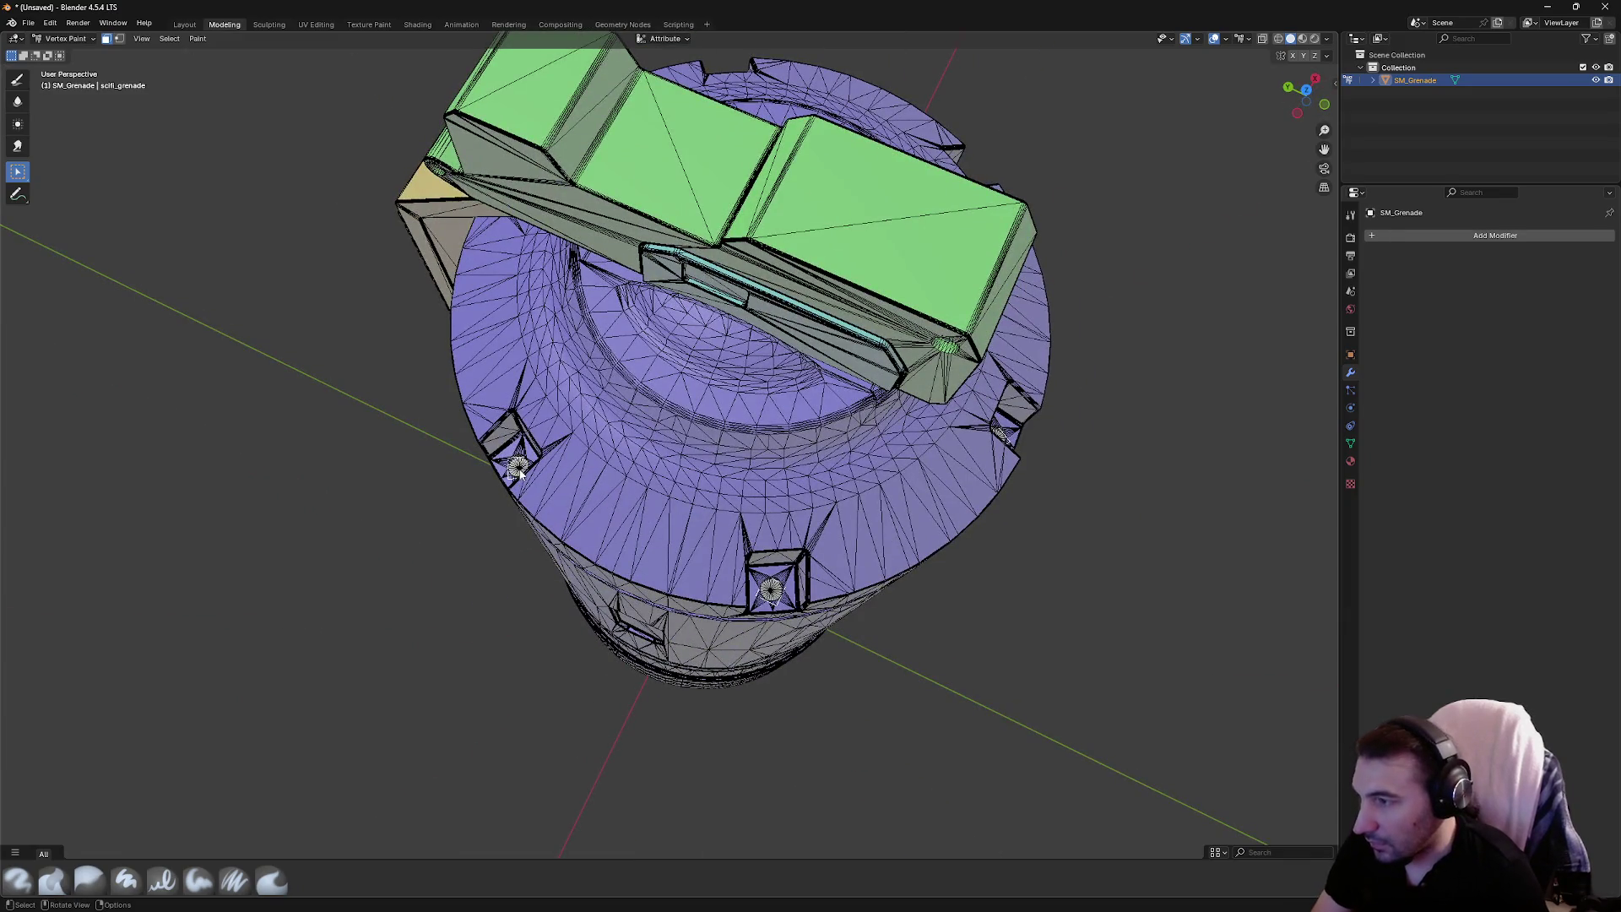
click(173, 25)
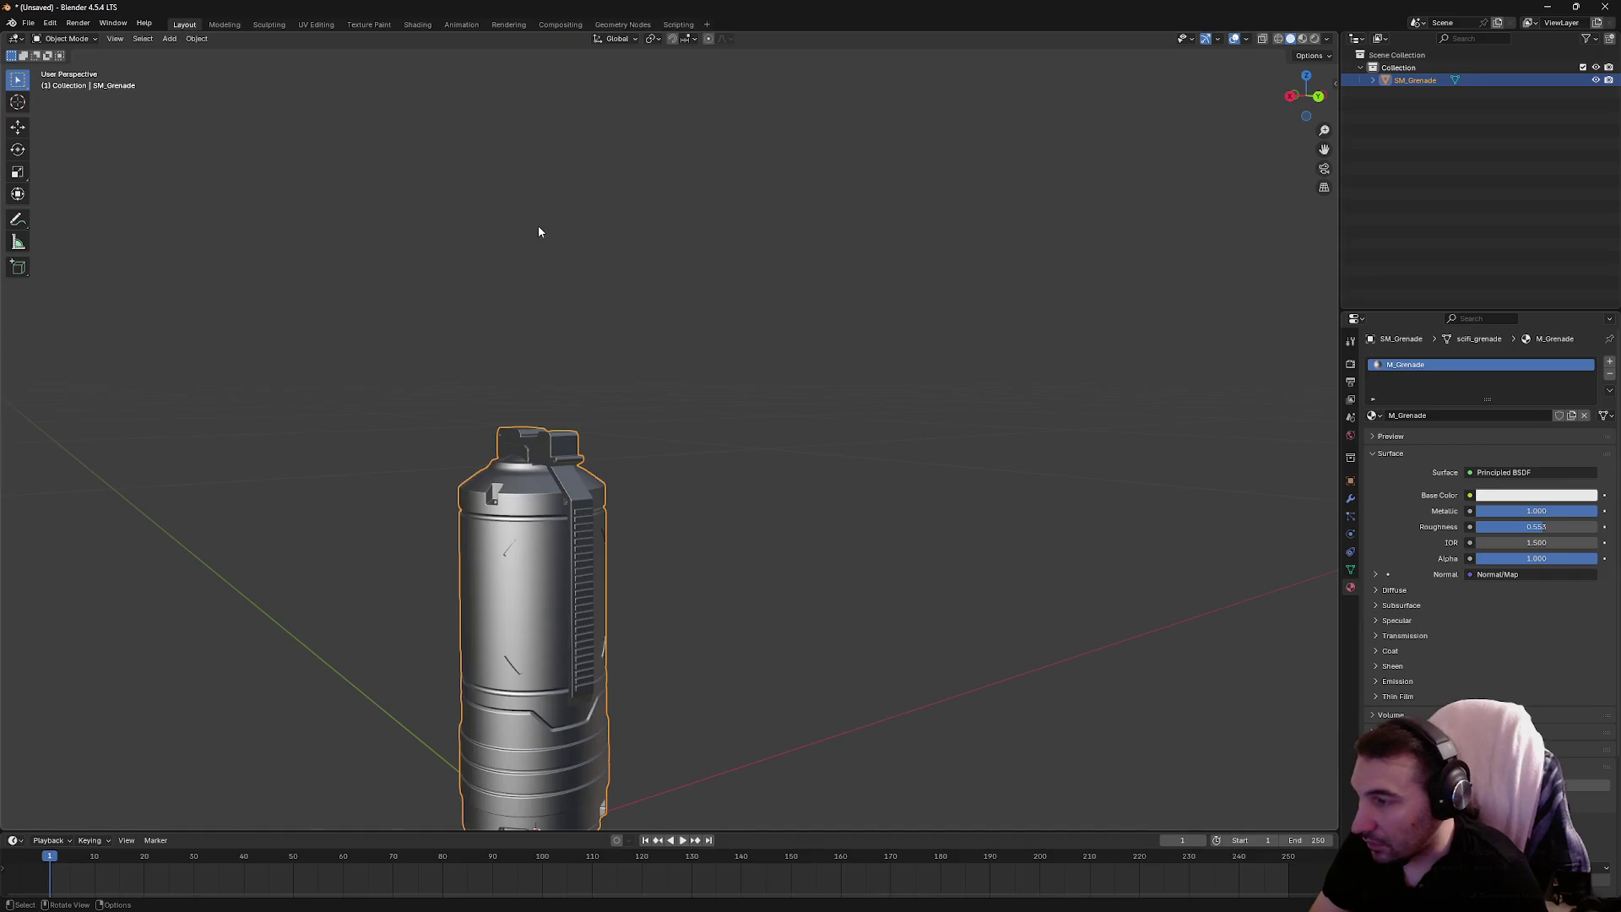
scroll(539, 231, down, 6)
mouse_move(553, 243)
mouse_down()
mouse_move(539, 353)
mouse_move(590, 590)
mouse_move(535, 798)
mouse_move(408, 763)
mouse_move(397, 456)
mouse_move(698, 438)
mouse_move(743, 413)
mouse_up()
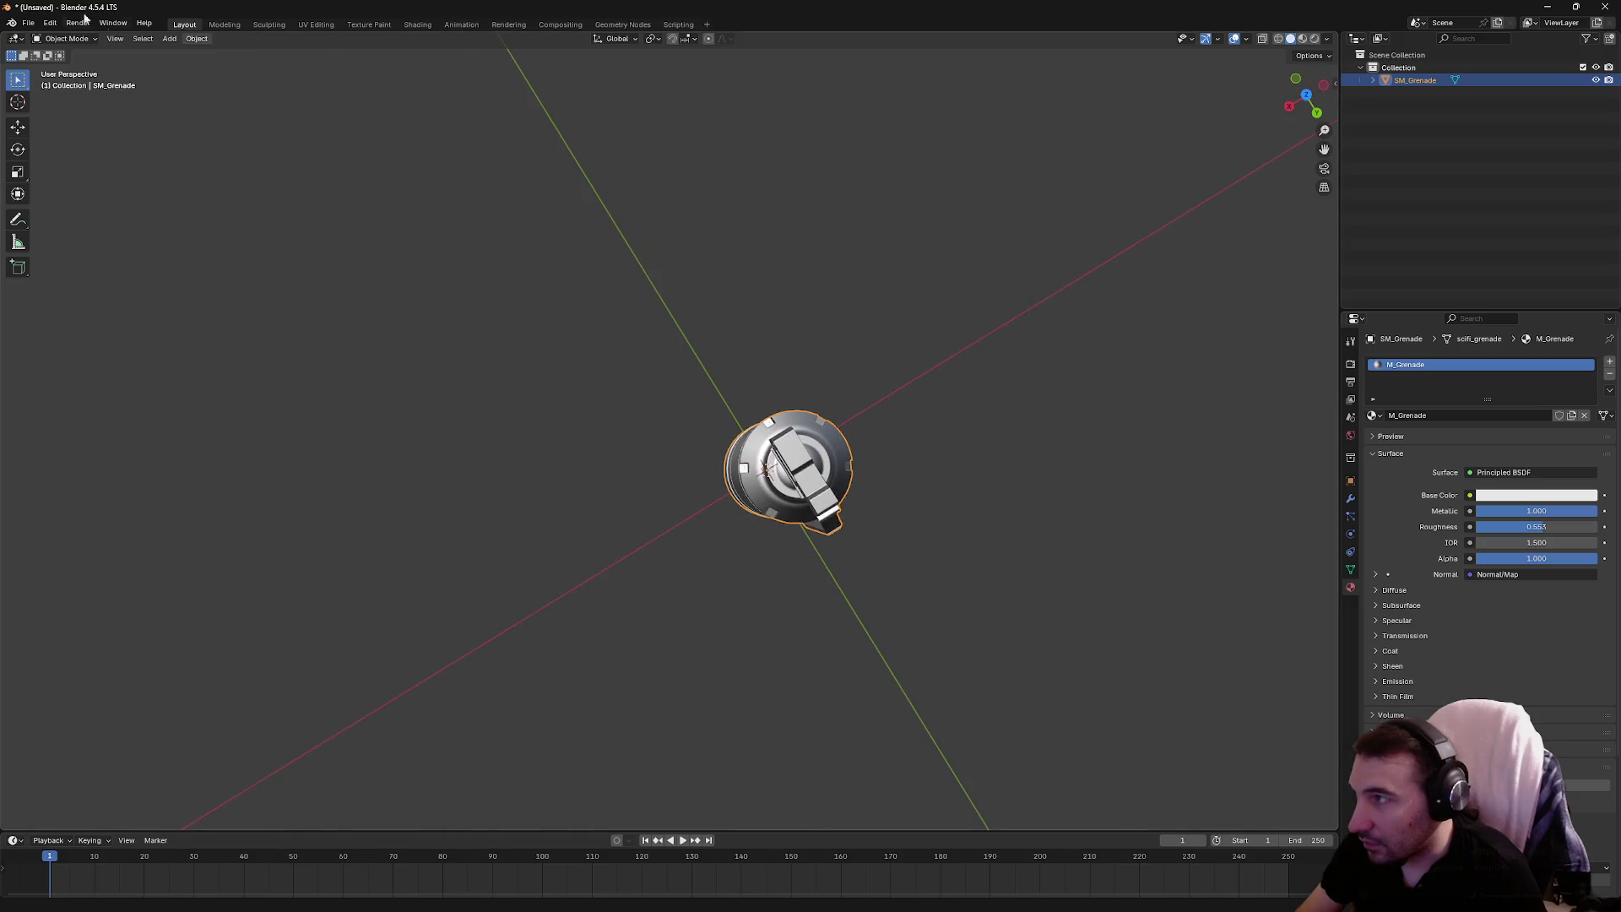
click(230, 27)
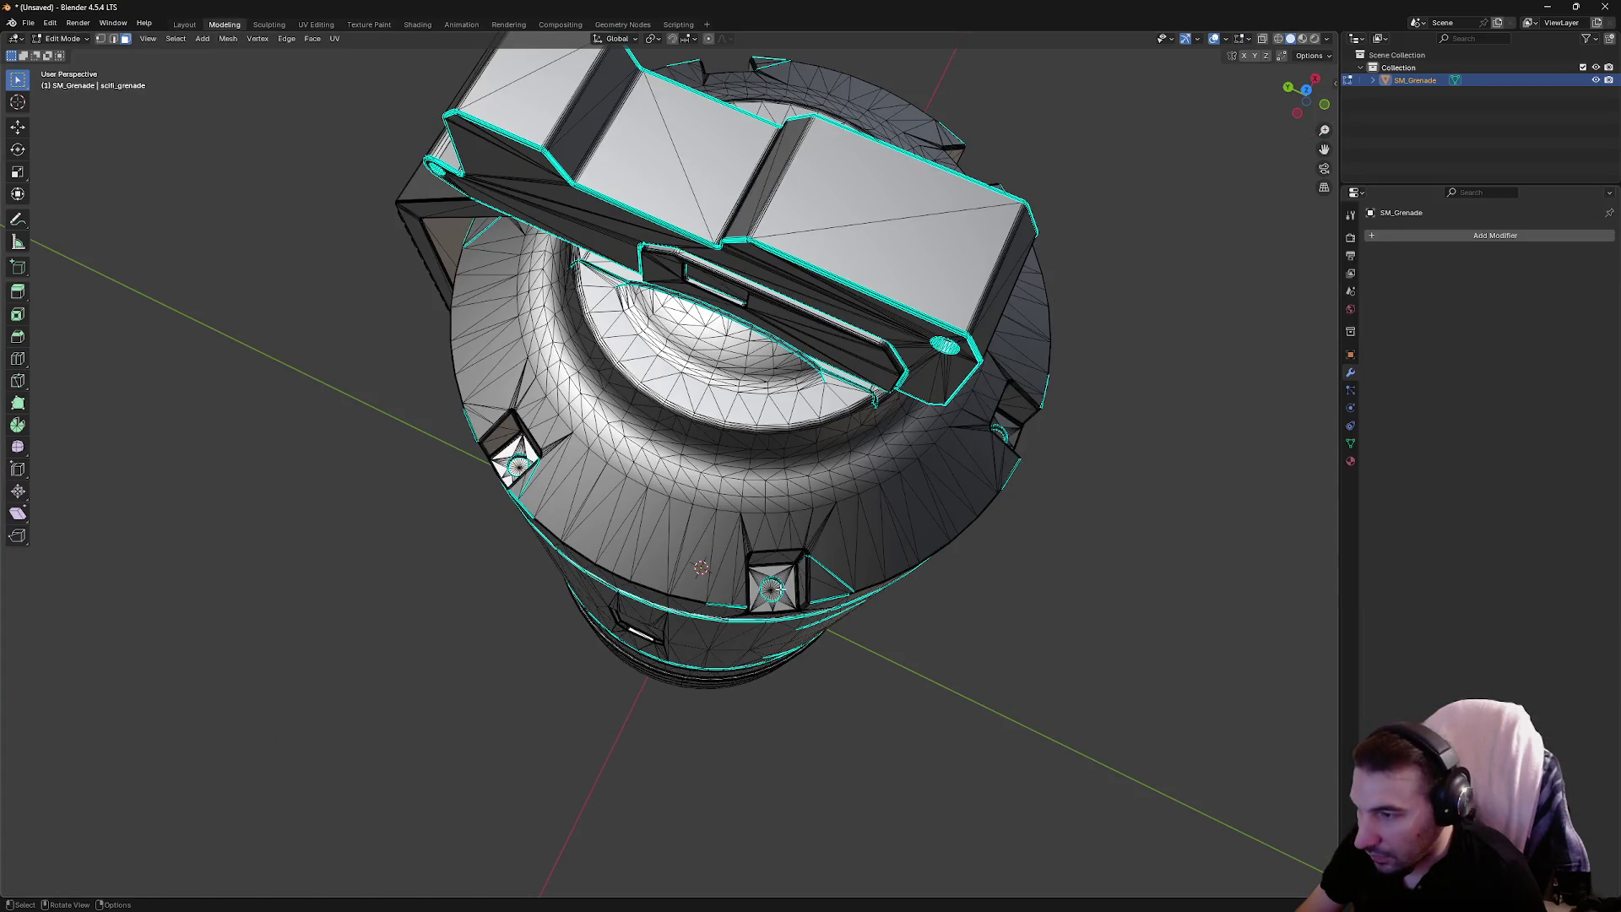
Delete the selected socket geometry and orbit to look down on the grenade top
right_click(797, 603)
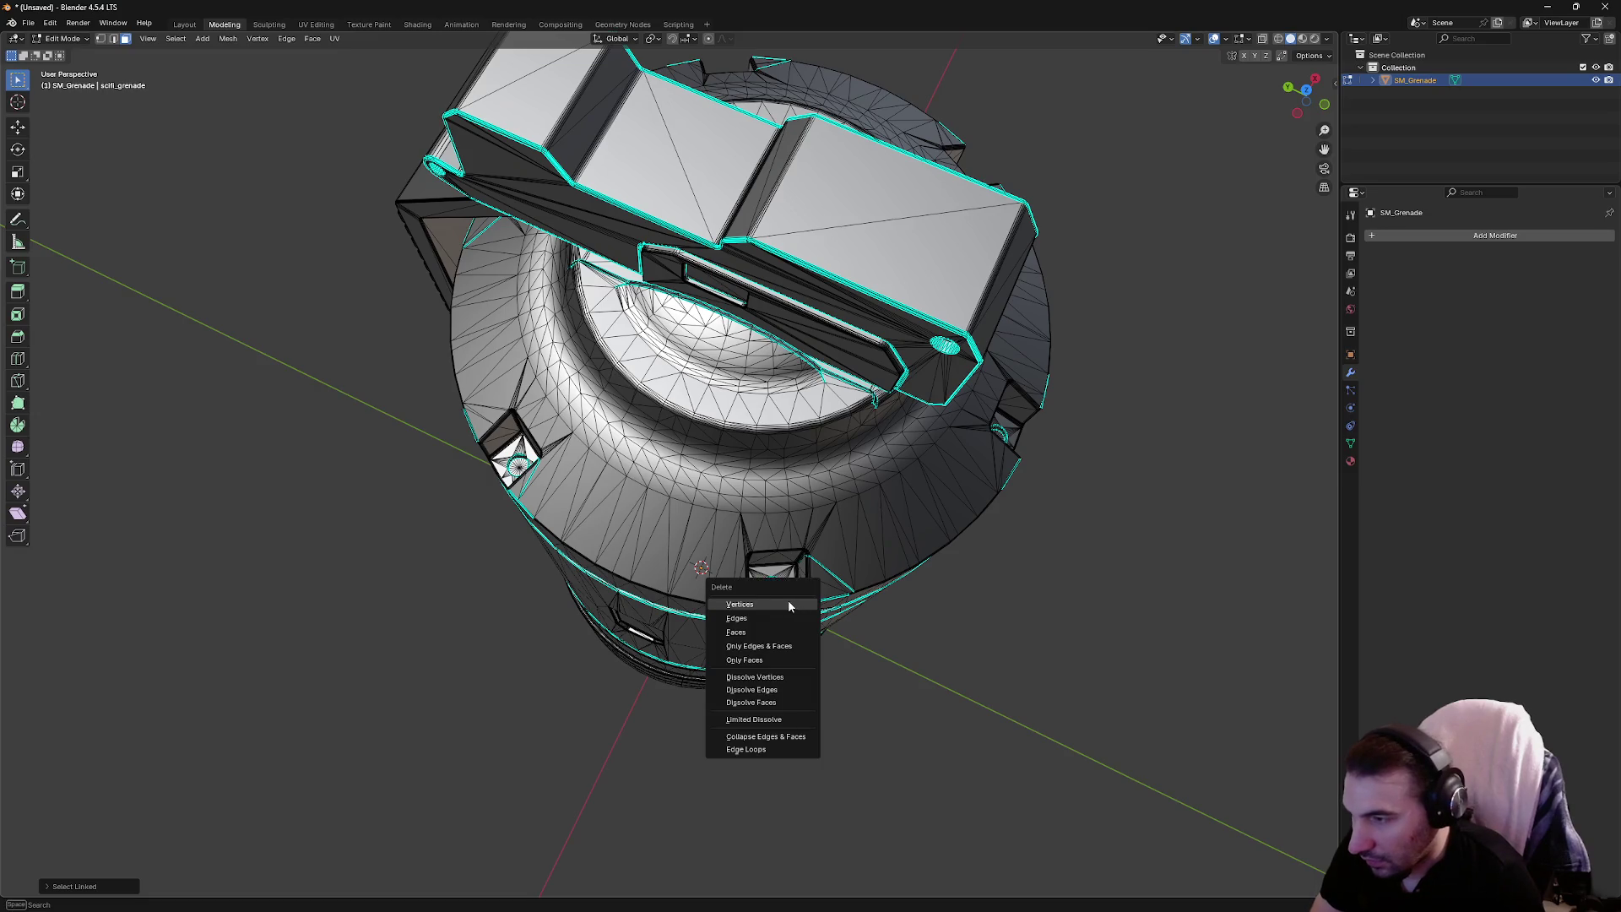
click(788, 602)
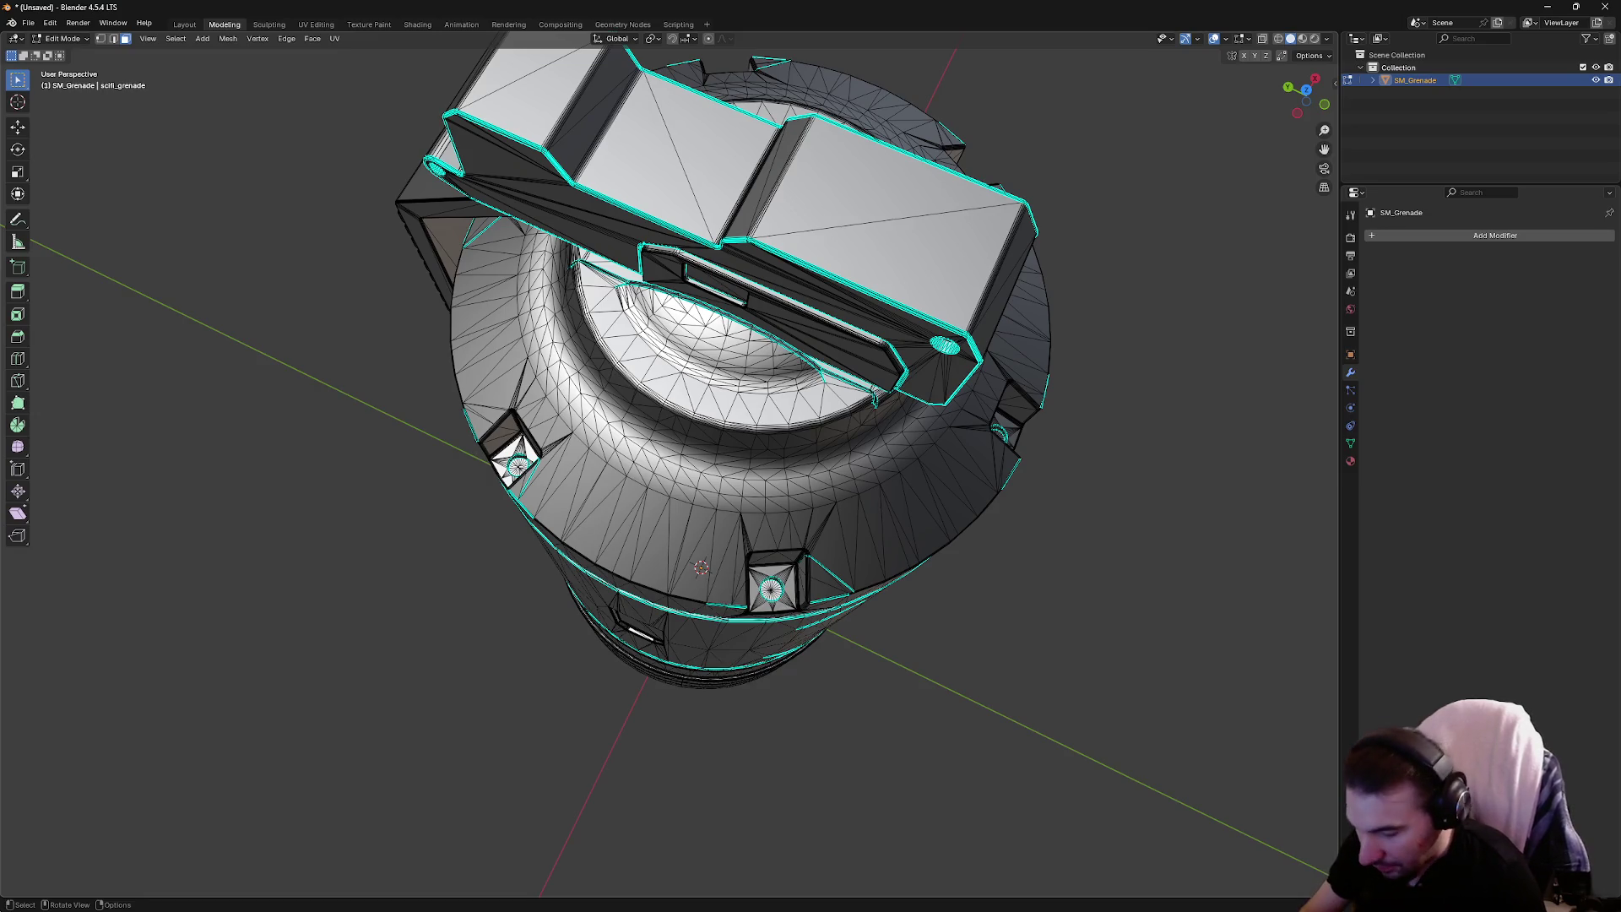
drag(827, 497, 736, 495)
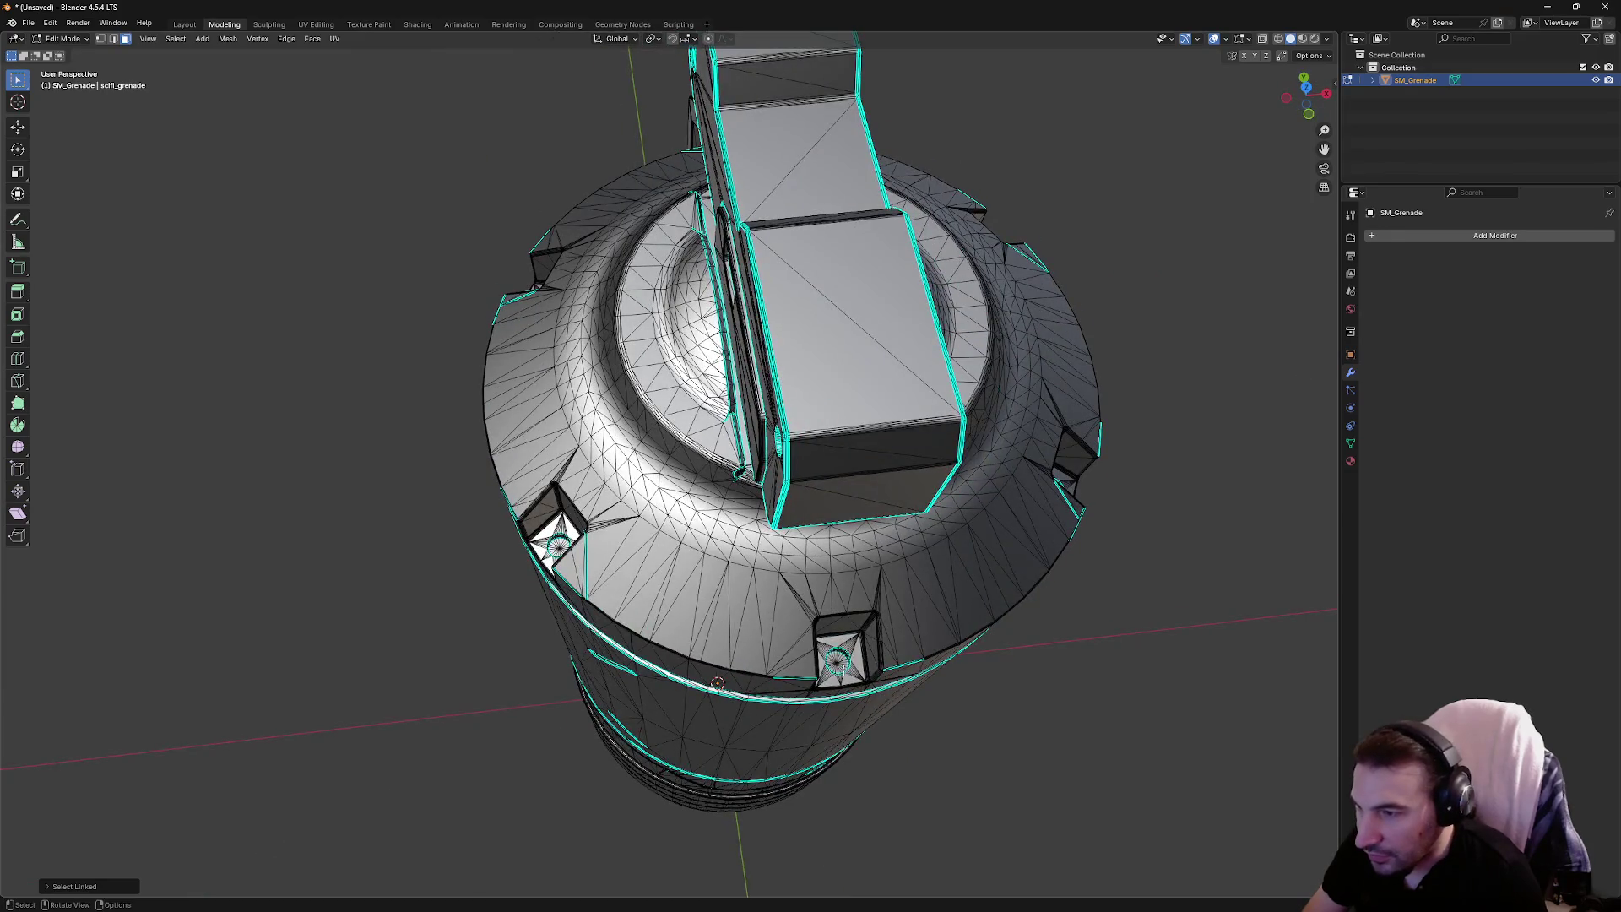
mouse_move(840, 666)
mouse_down()
mouse_move(856, 700)
mouse_move(792, 658)
mouse_up()
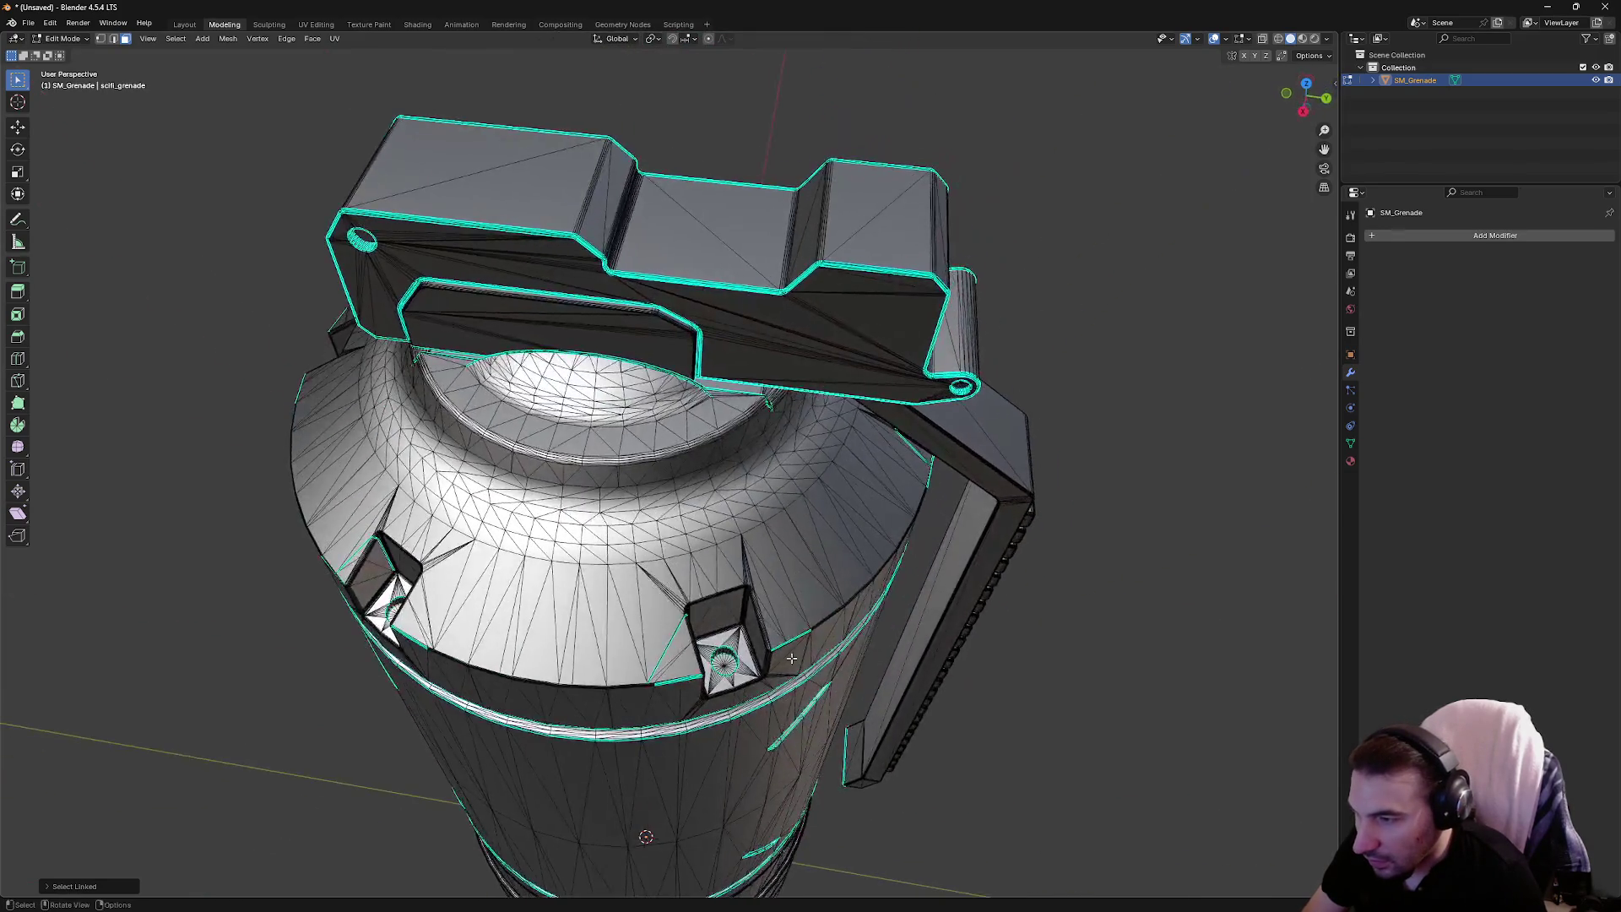
mouse_move(891, 591)
mouse_down()
mouse_move(819, 599)
mouse_move(795, 481)
mouse_move(897, 466)
mouse_move(819, 619)
mouse_up()
Check the connected body piece with select-linked from top and side views, clearing each selection
right_click(801, 486)
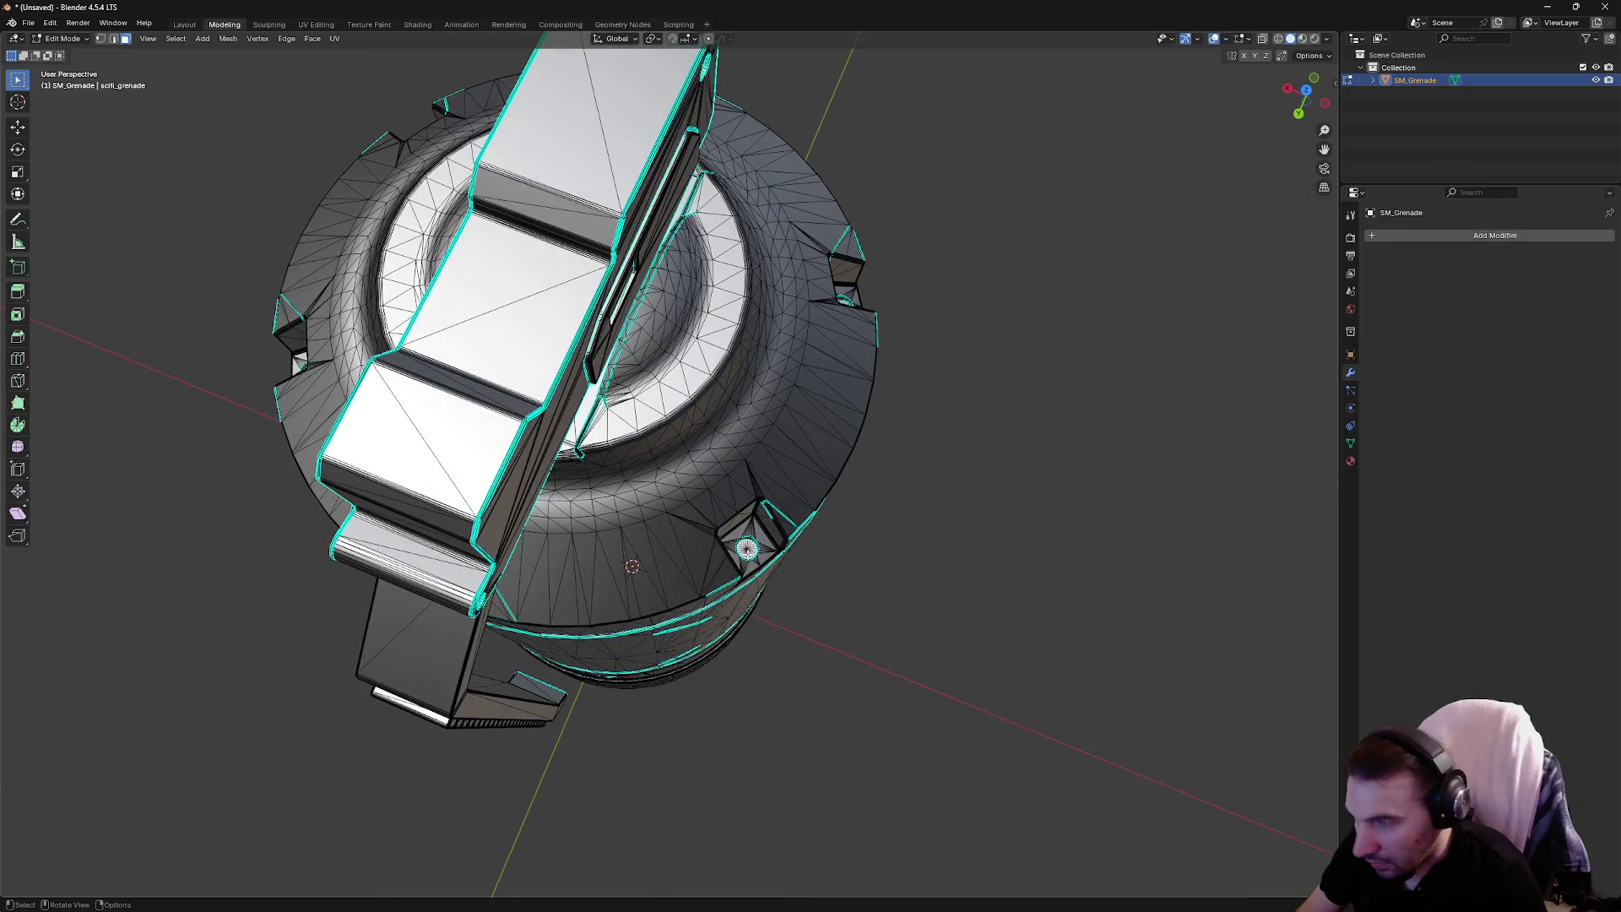
key(l)
key(alt+a)
mouse_move(811, 557)
mouse_down()
mouse_move(870, 498)
mouse_move(737, 374)
mouse_move(581, 410)
mouse_up()
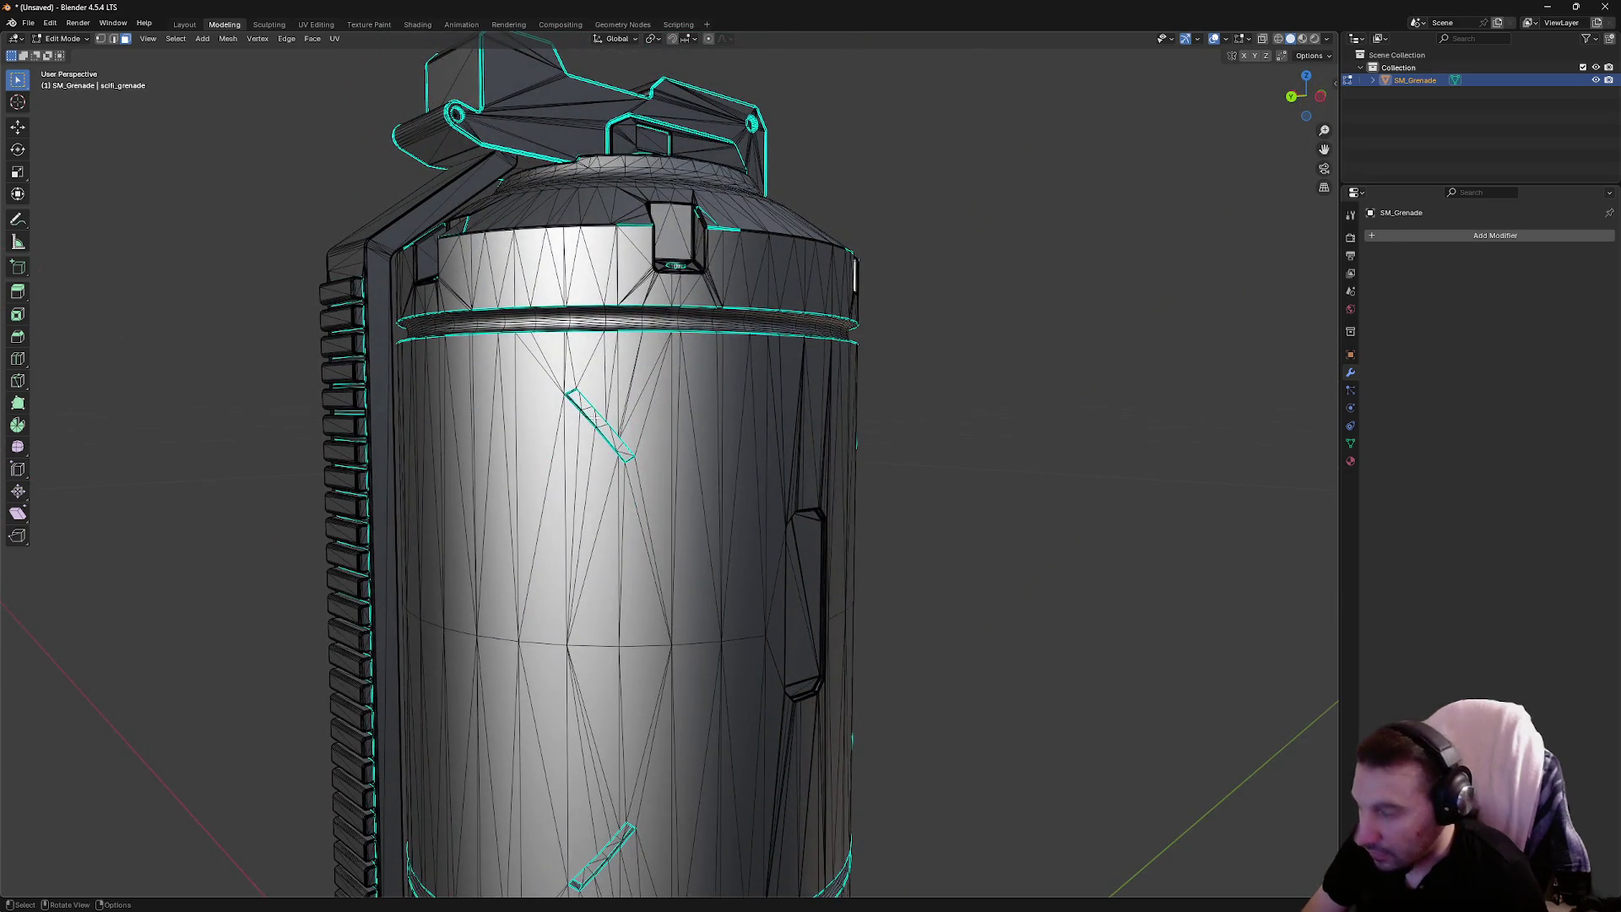
key(l)
key(alt+a)
mouse_move(935, 316)
mouse_down()
mouse_move(1006, 355)
mouse_move(797, 412)
mouse_up()
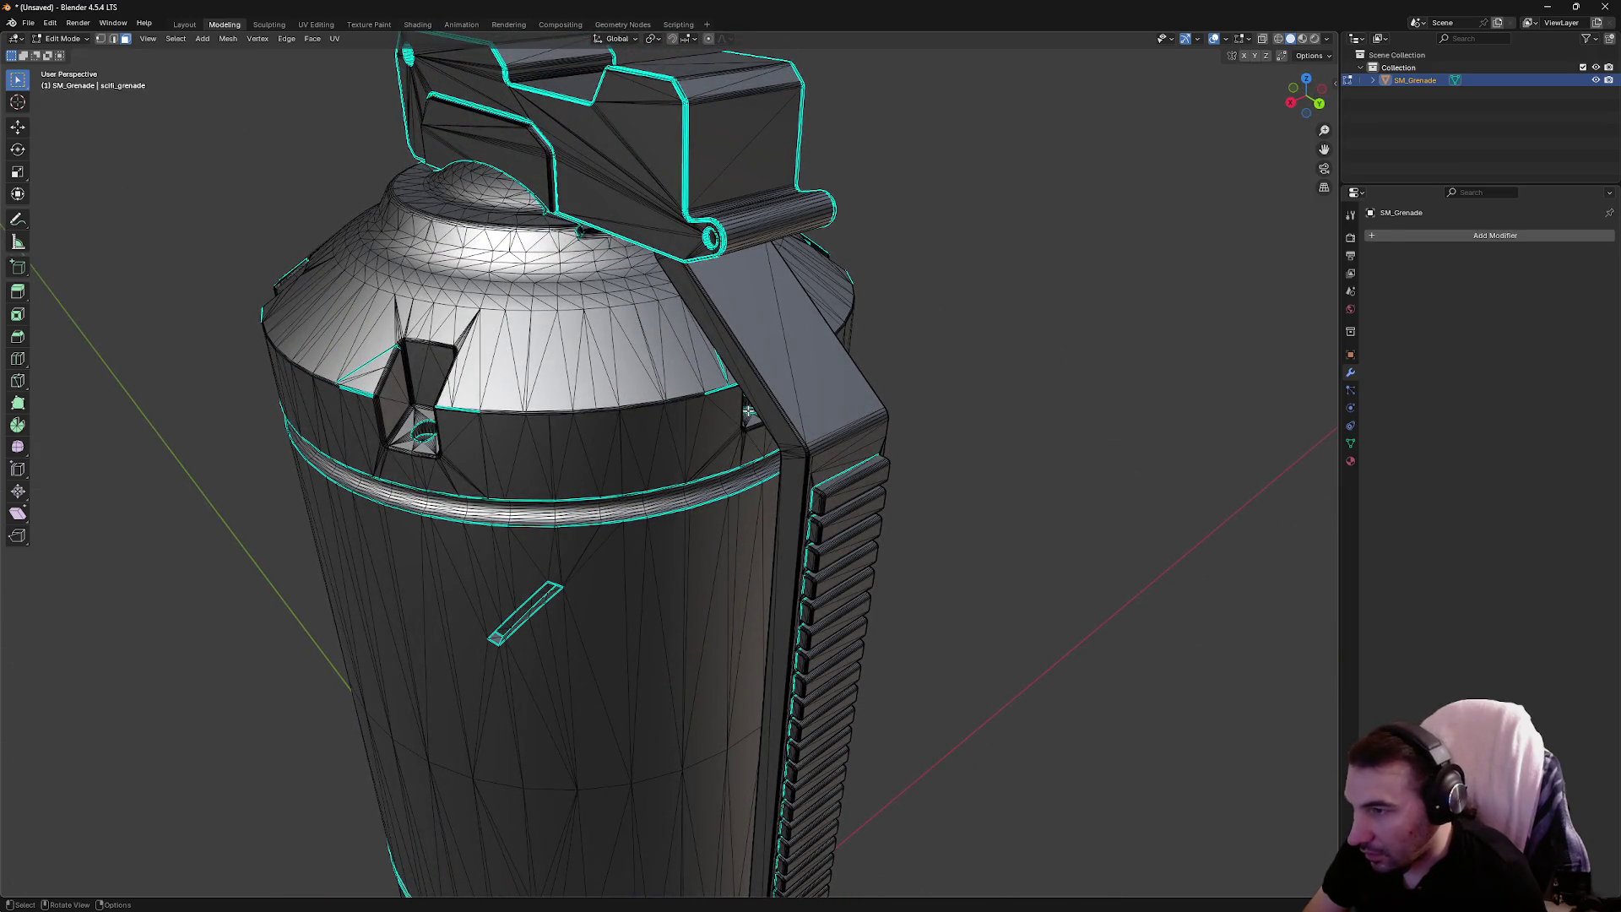
Inspect the grenade straight down from the top, selecting and clearing the whole mesh
key(shift+g)
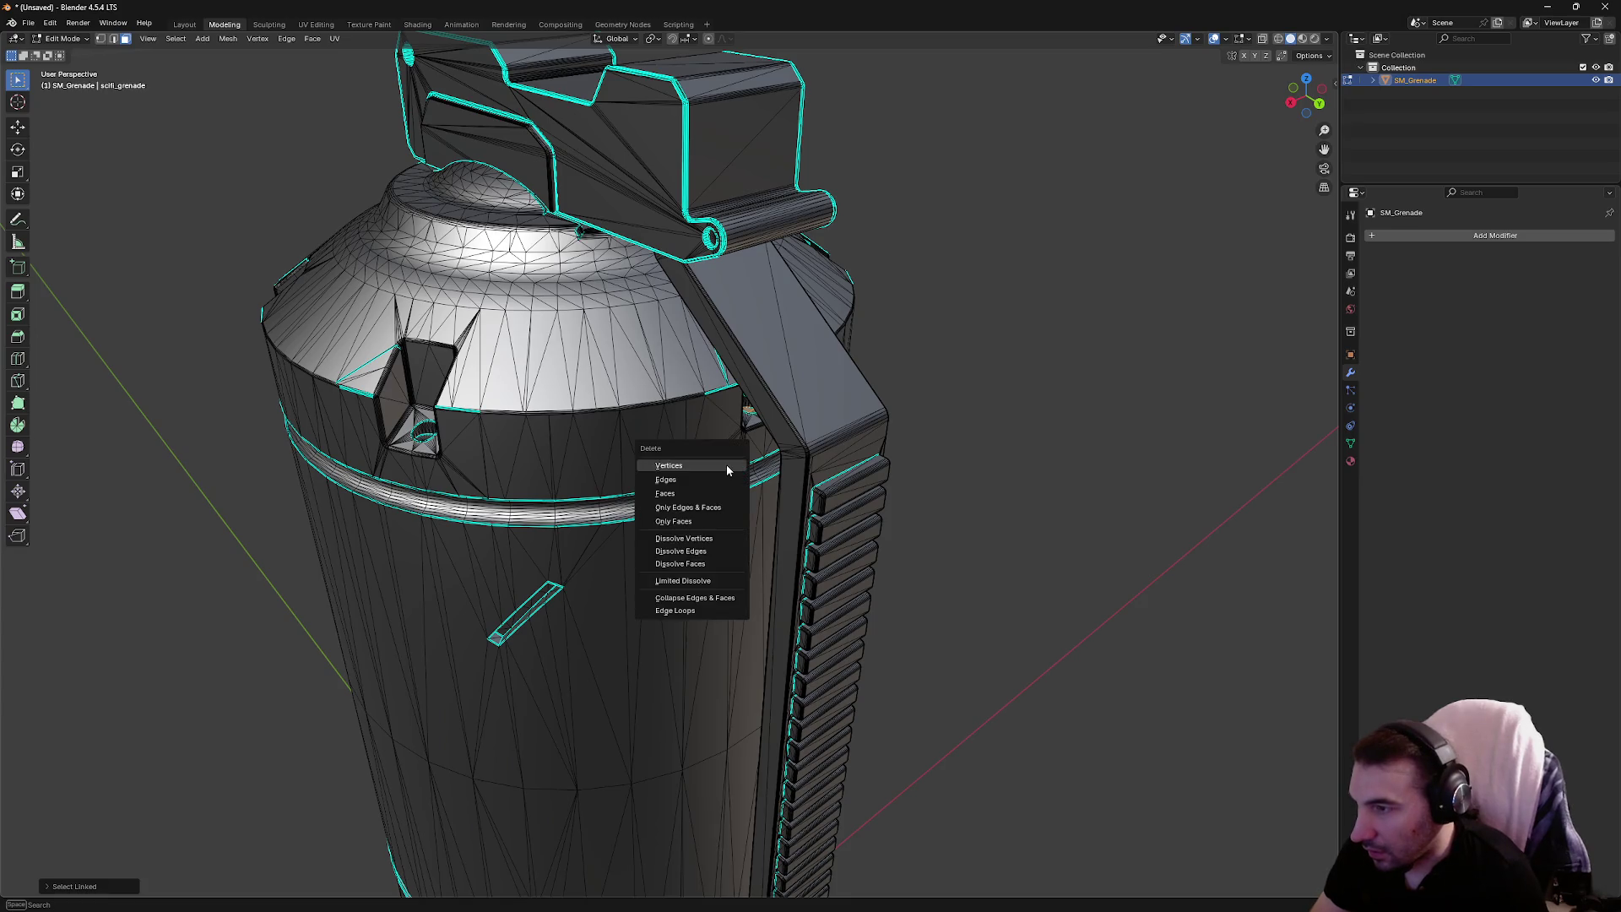
key(Escape)
drag(729, 466, 700, 642)
drag(701, 803, 701, 519)
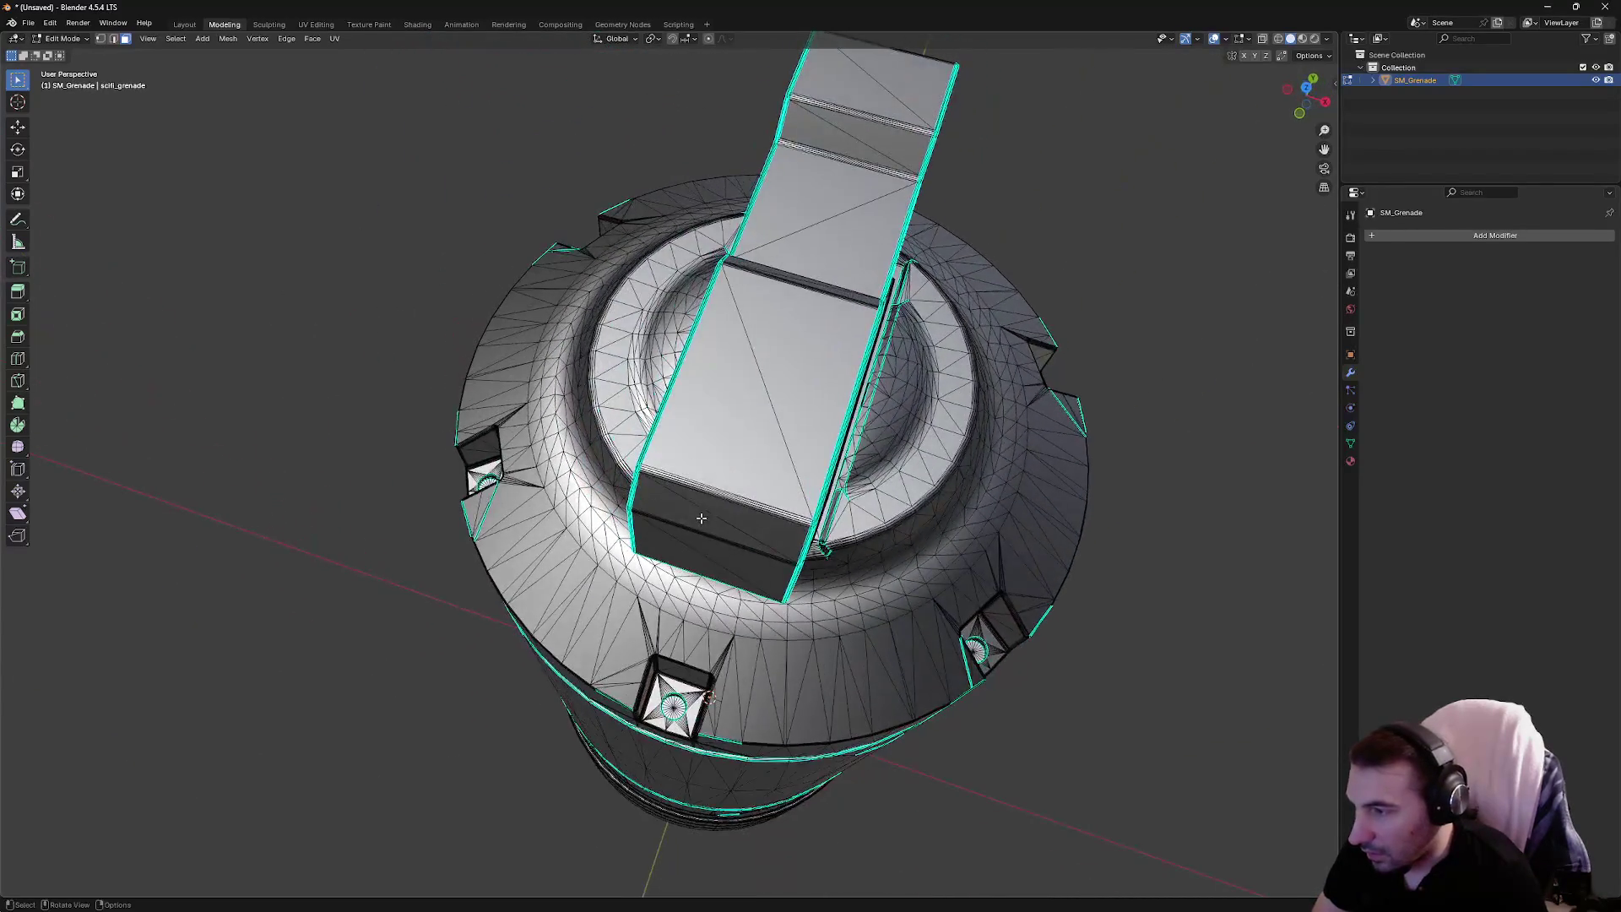
key(a)
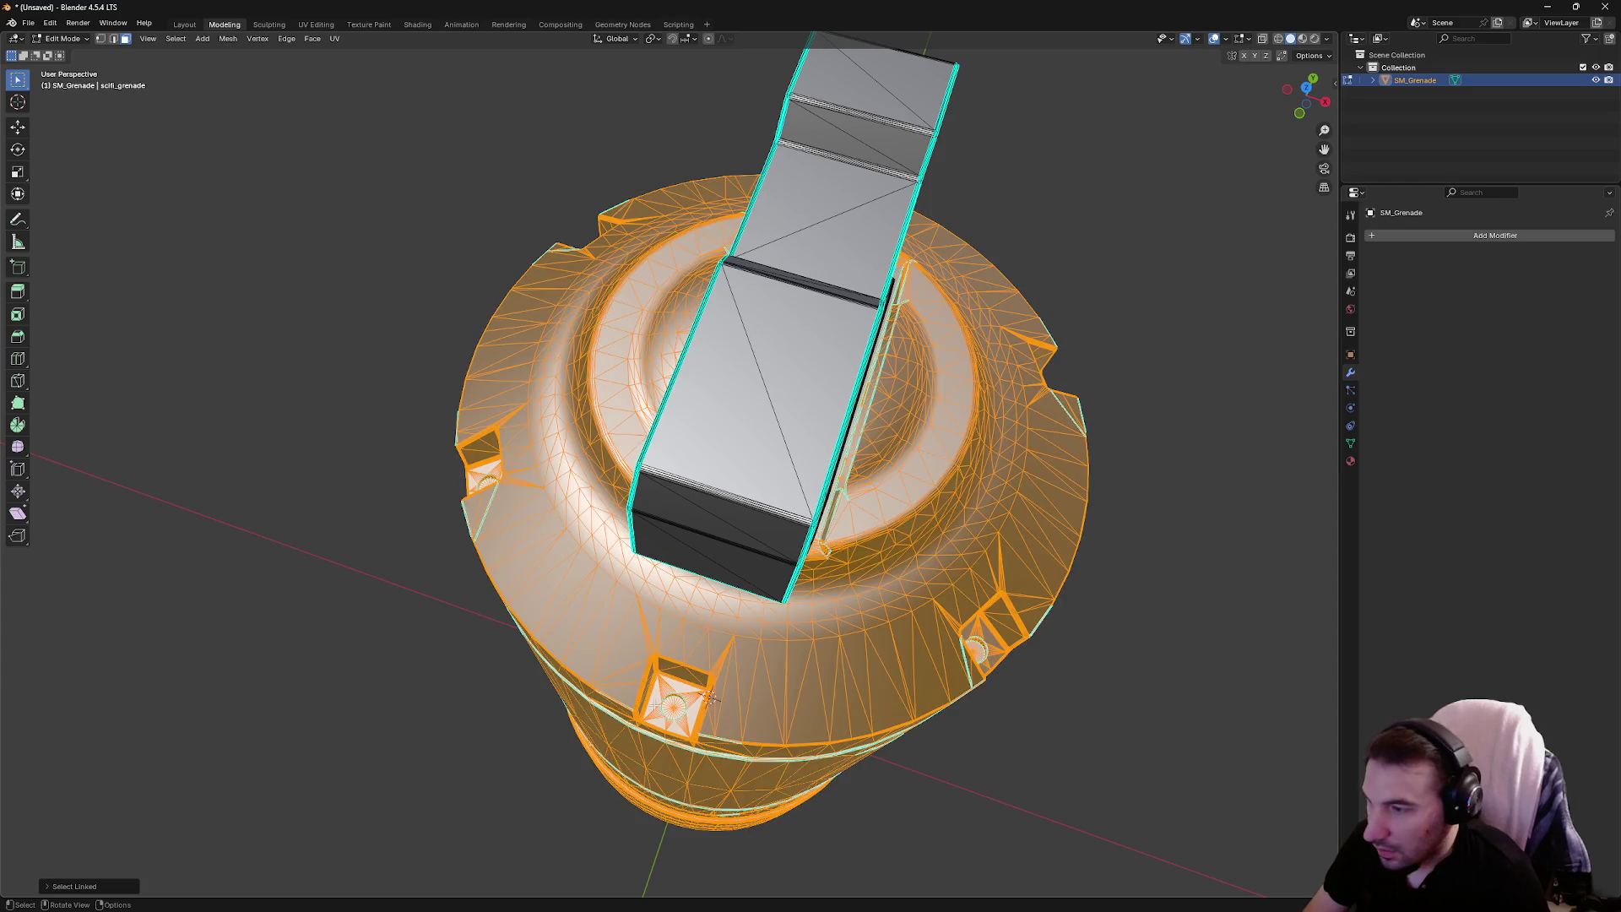
key(alt+a)
key(a)
key(alt+a)
Select the top lever as one linked piece from two angles, undoing each selection
drag(710, 697, 795, 449)
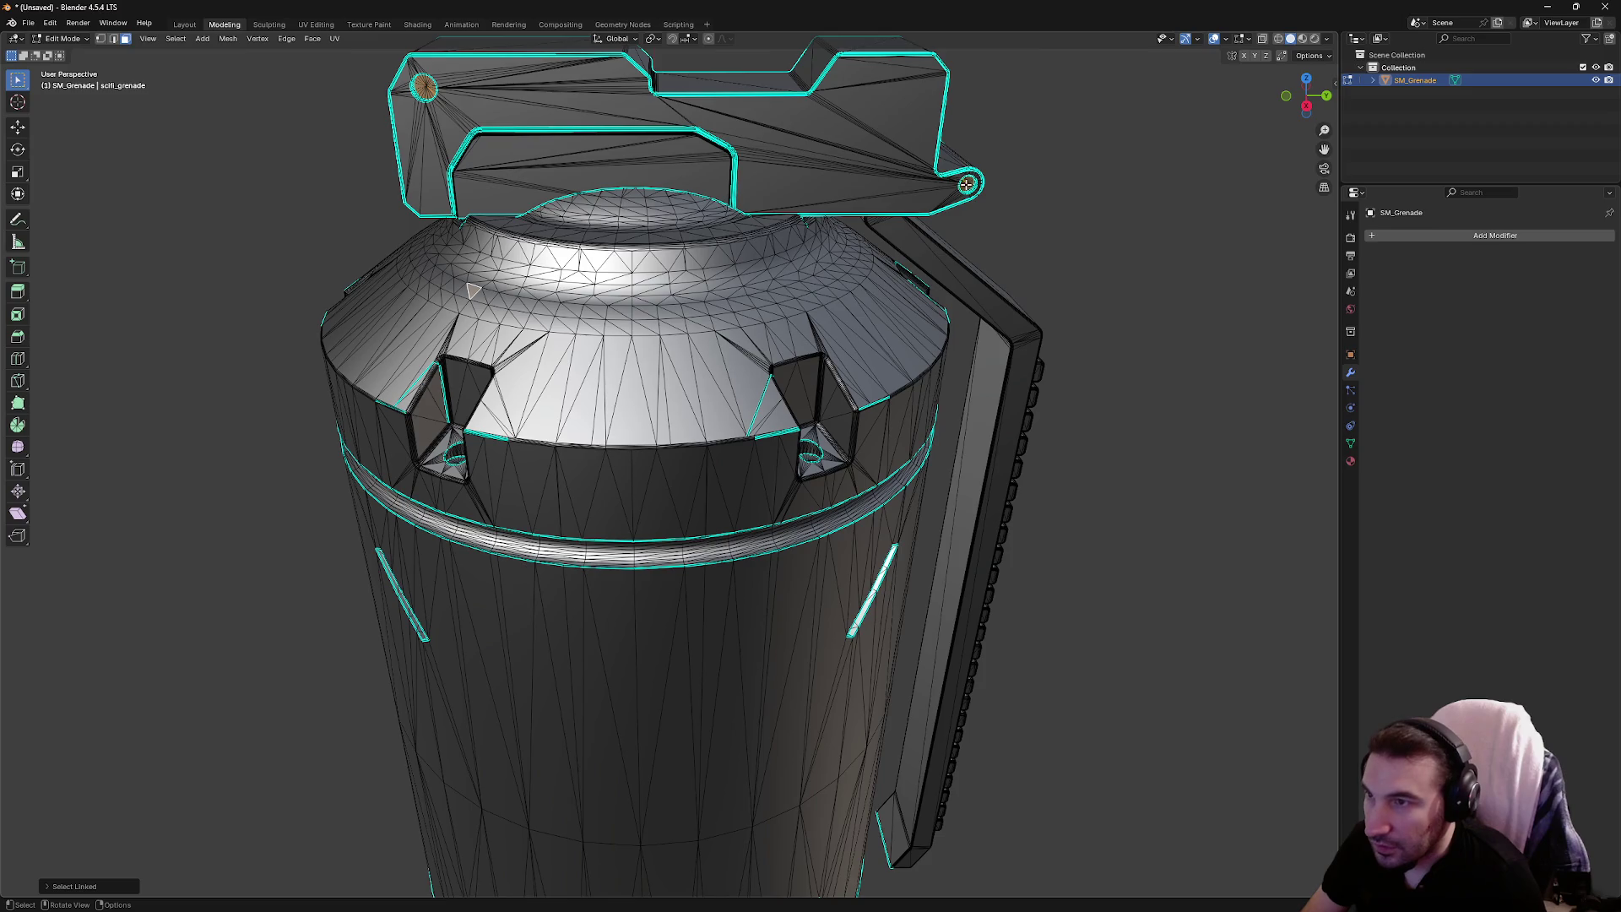
mouse_move(473, 291)
mouse_down()
mouse_move(905, 271)
mouse_move(429, 135)
mouse_move(883, 63)
mouse_move(712, 124)
mouse_up()
key(l)
key(ctrl+z)
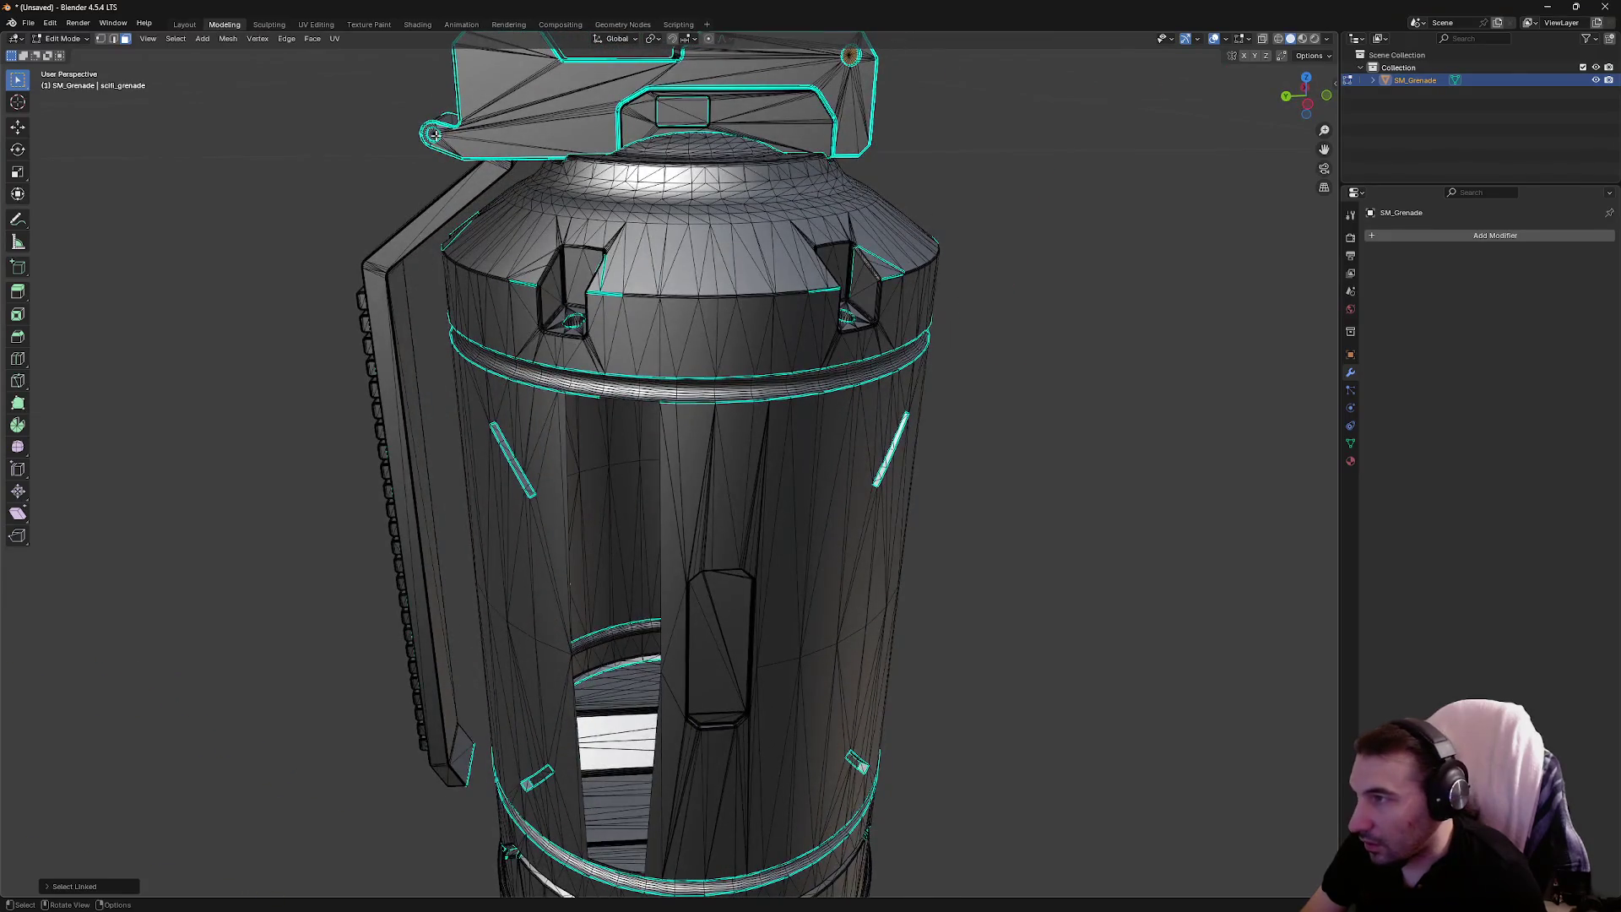
mouse_move(400, 199)
mouse_down()
mouse_move(849, 176)
mouse_move(507, 57)
mouse_up()
key(l)
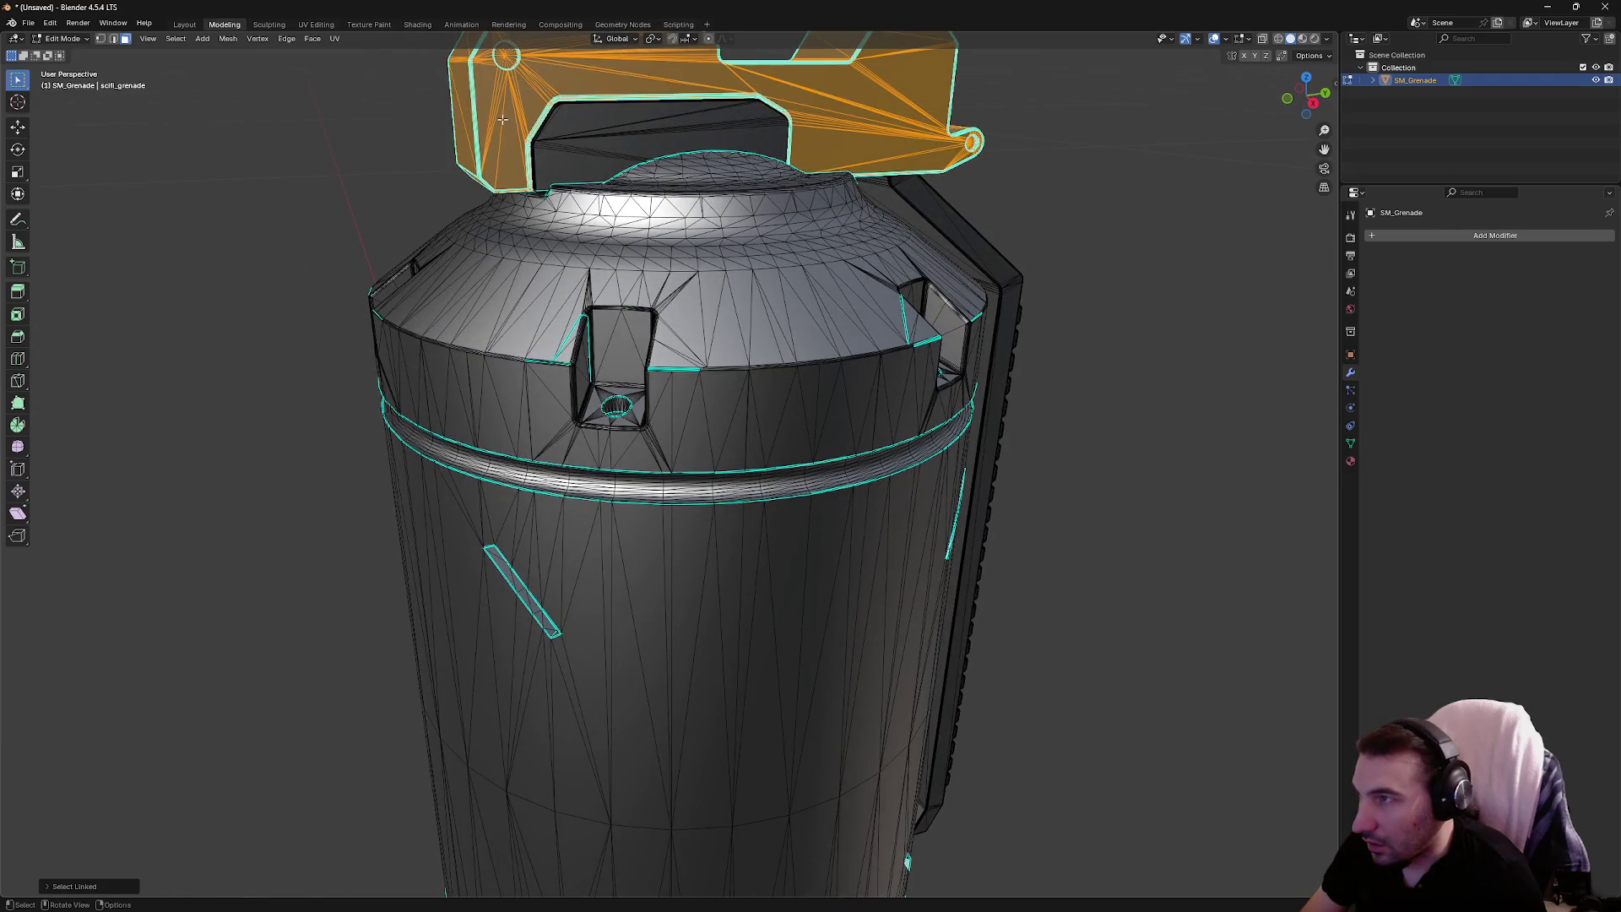
key(ctrl+z)
mouse_move(1034, 157)
mouse_down()
mouse_move(977, 159)
mouse_move(988, 254)
mouse_move(938, 419)
mouse_up()
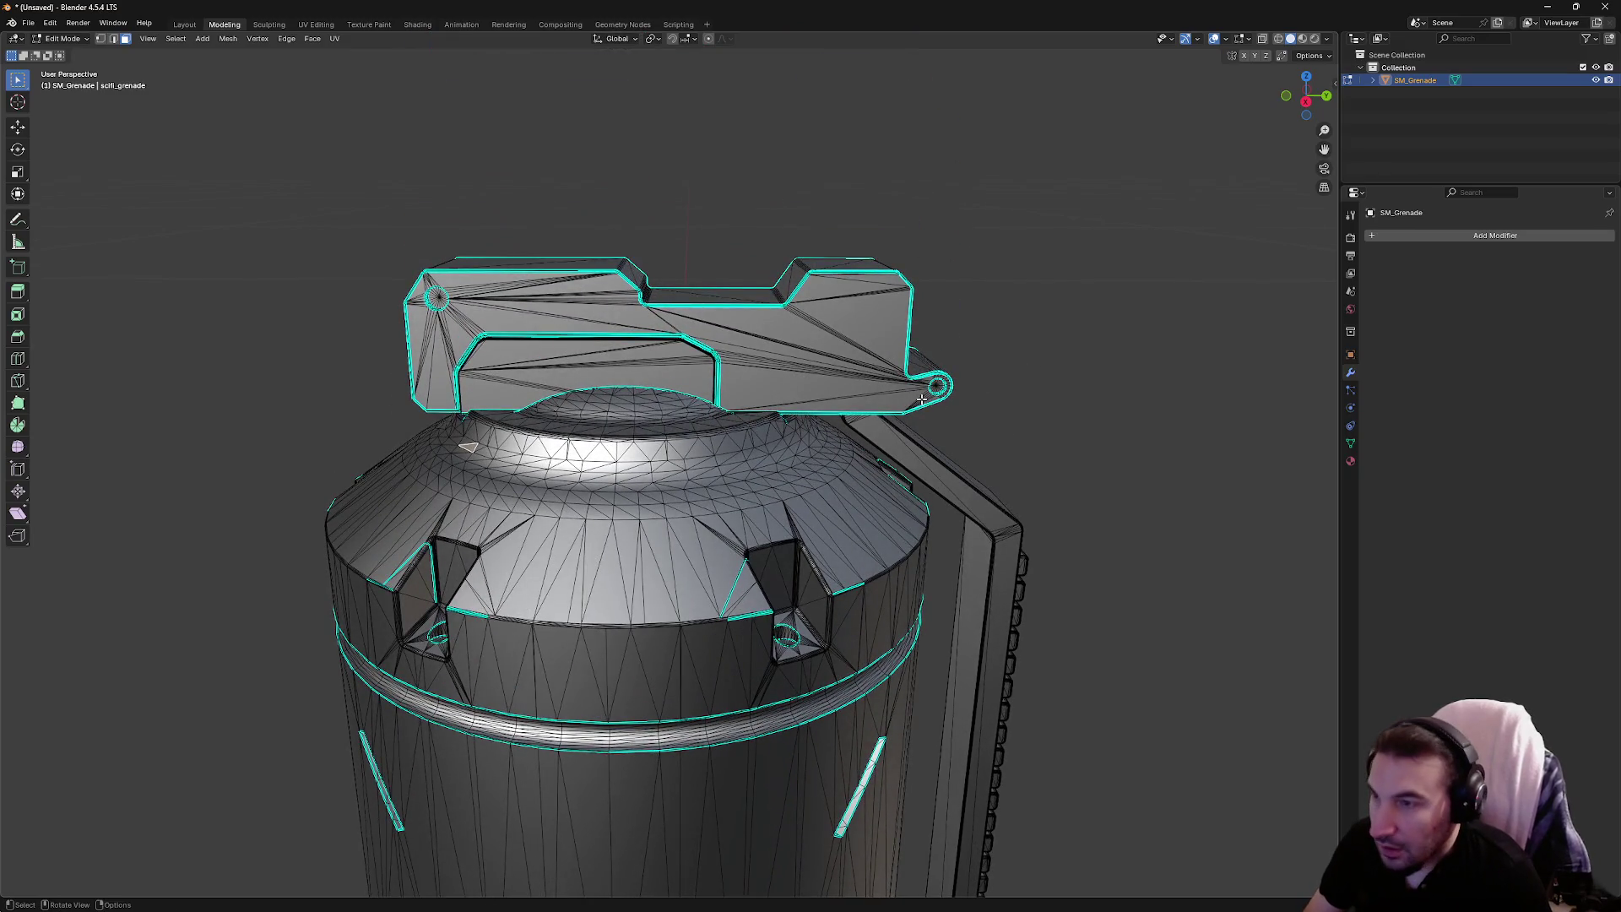
Bring up delete options on a remaining piece and the lever, cancelling both, while orbiting
right_click(468, 447)
key(Escape)
mouse_move(469, 448)
mouse_down()
mouse_move(589, 291)
mouse_move(570, 319)
mouse_up()
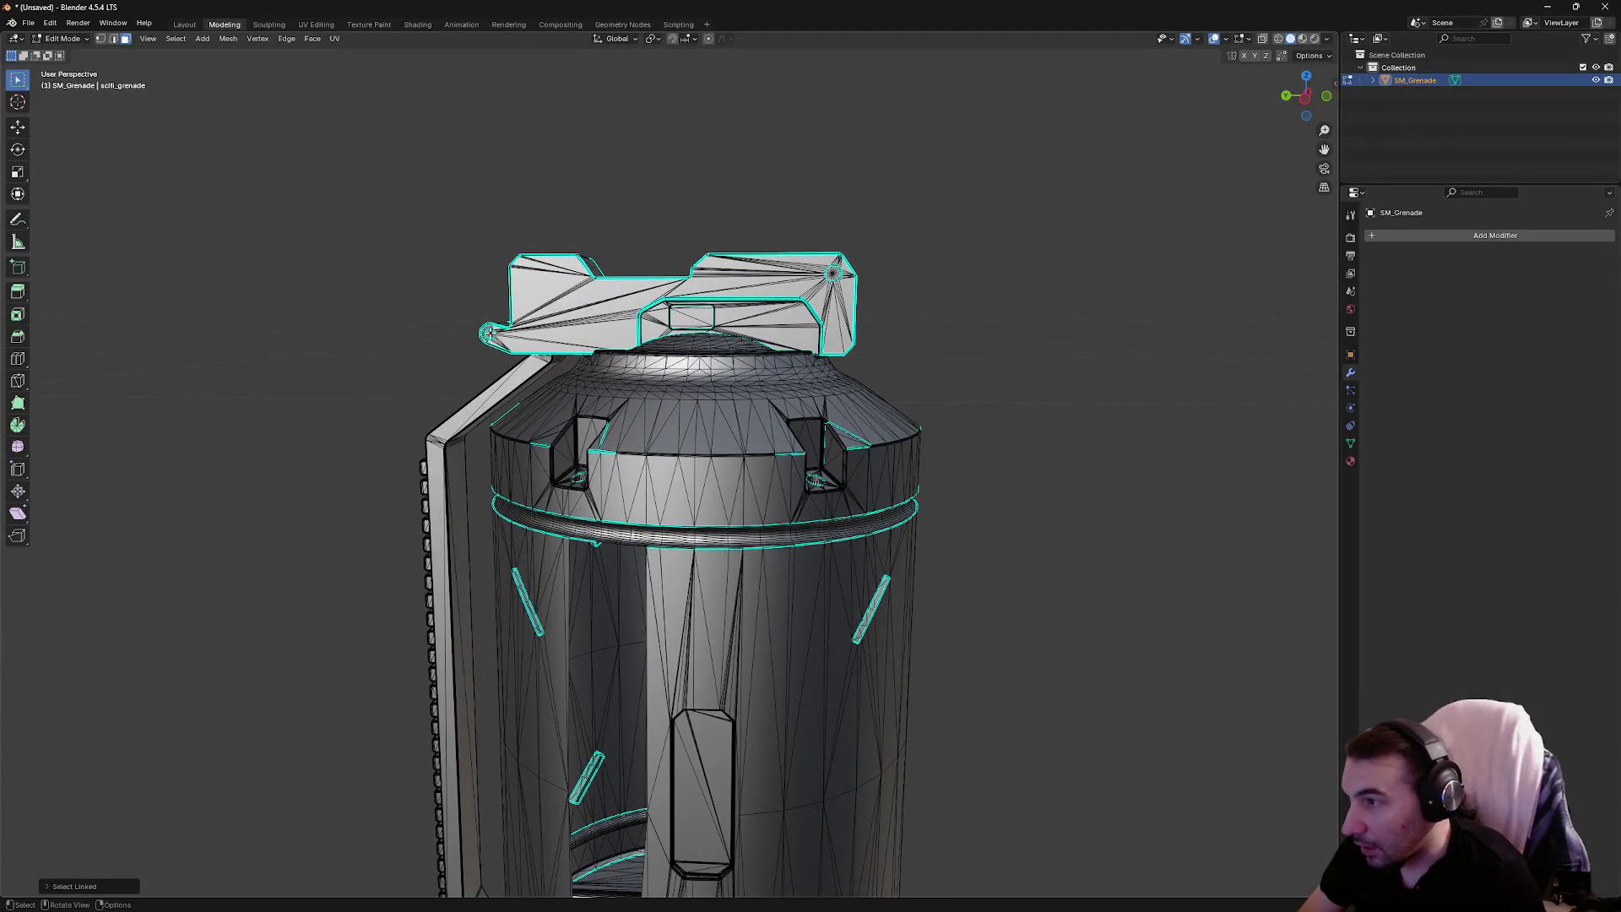
right_click(831, 272)
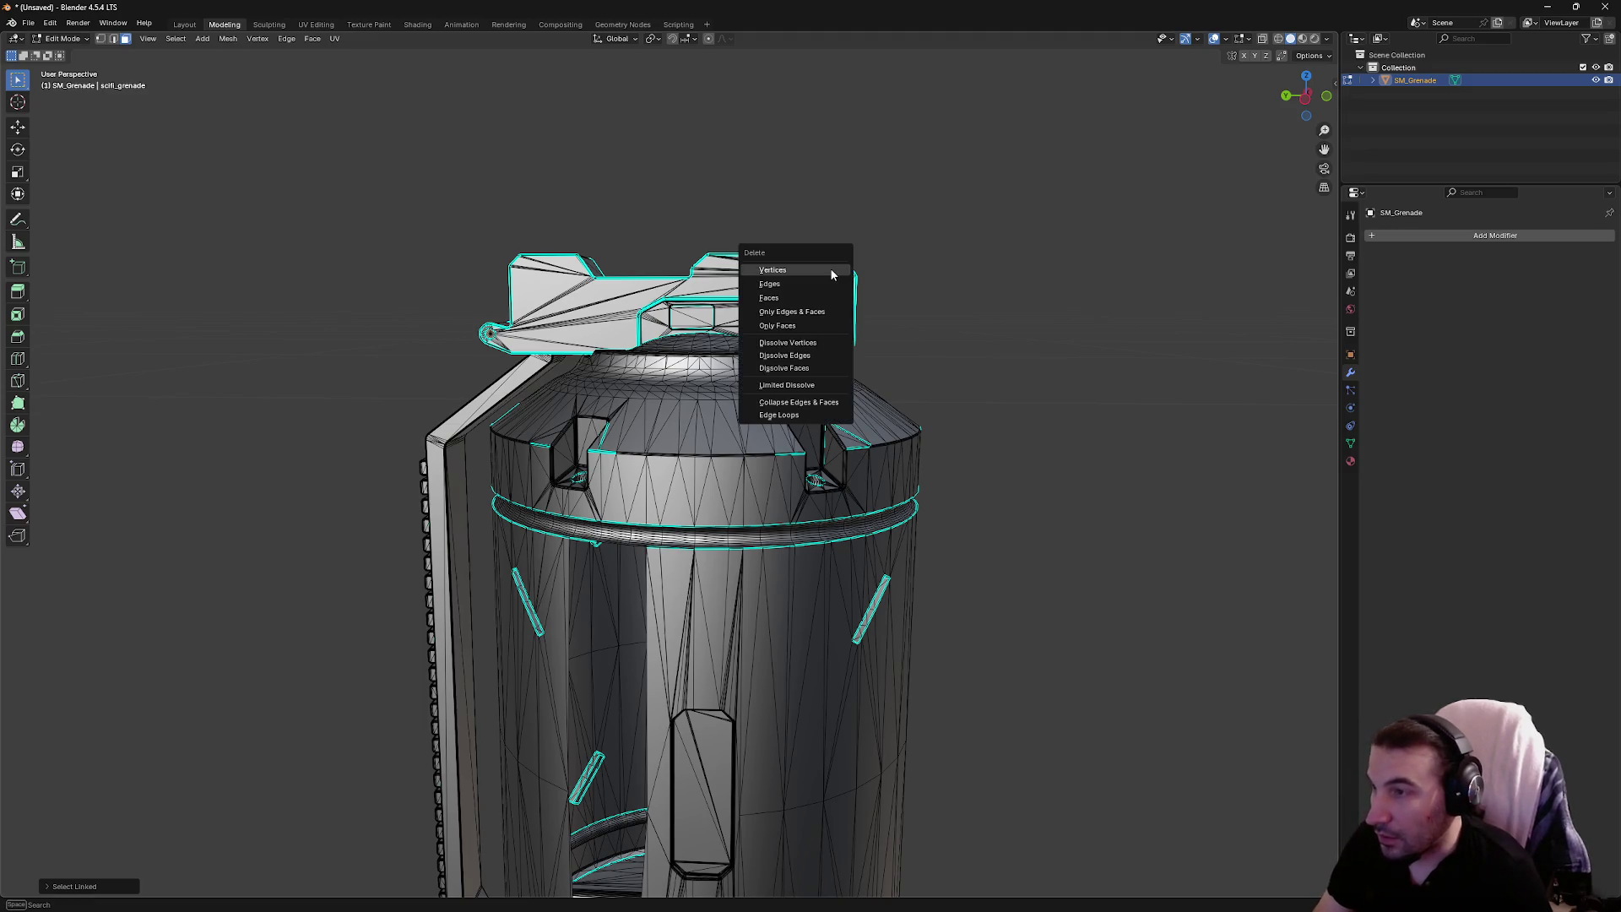
key(Escape)
drag(629, 363, 650, 437)
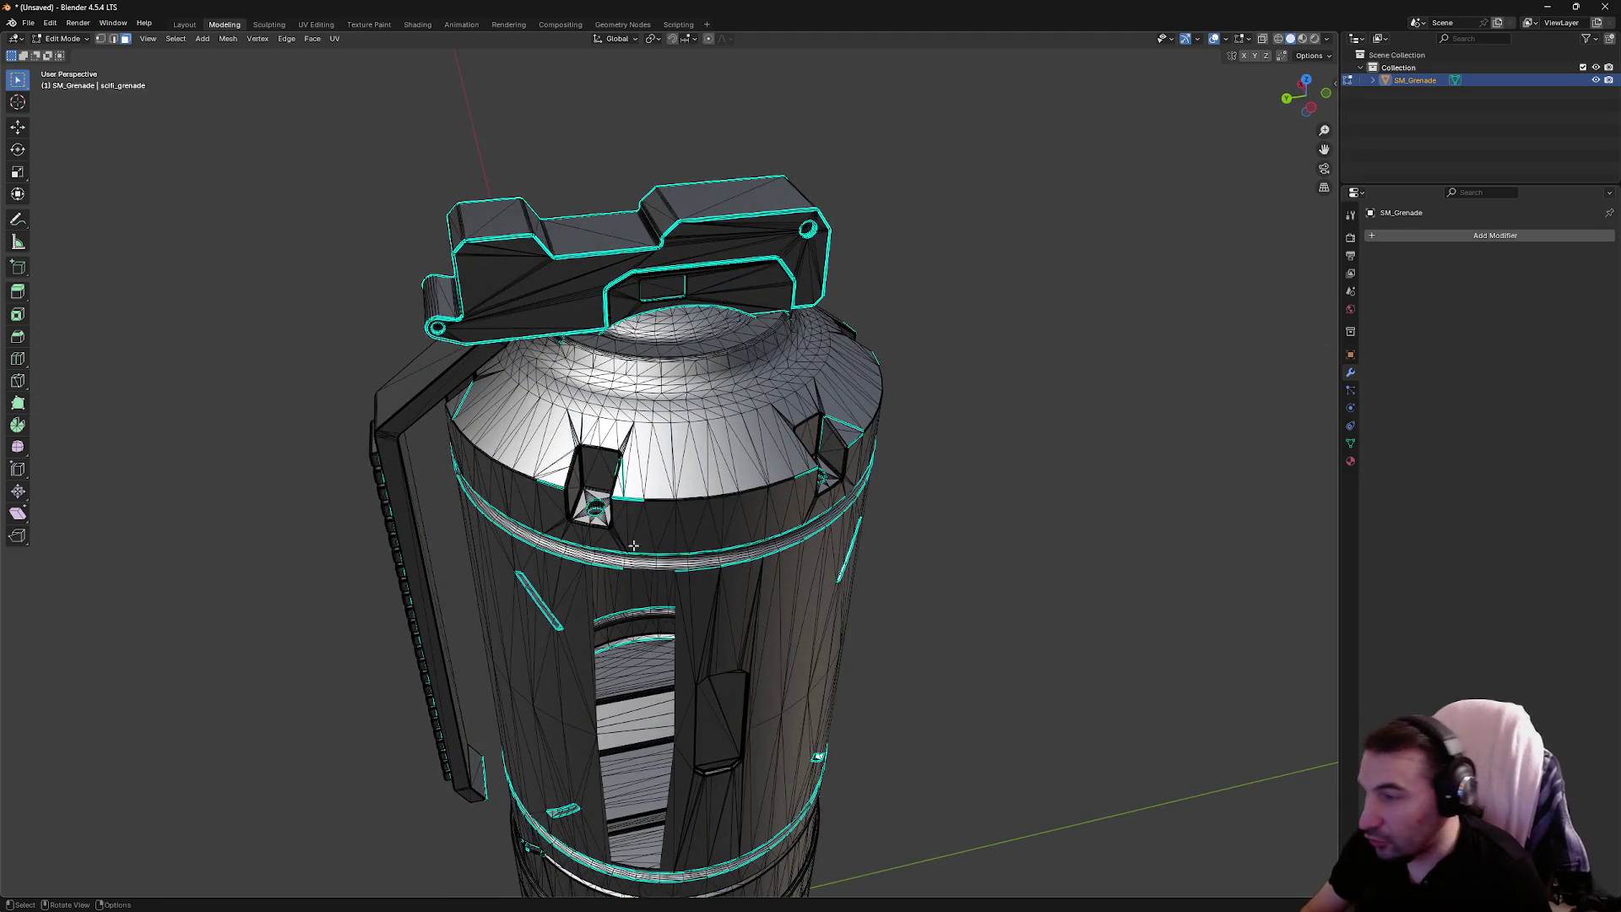
Undo the recent lever and body selections while orbiting around the grenade's handle side
scroll(633, 545, down, 3)
drag(633, 545, 800, 636)
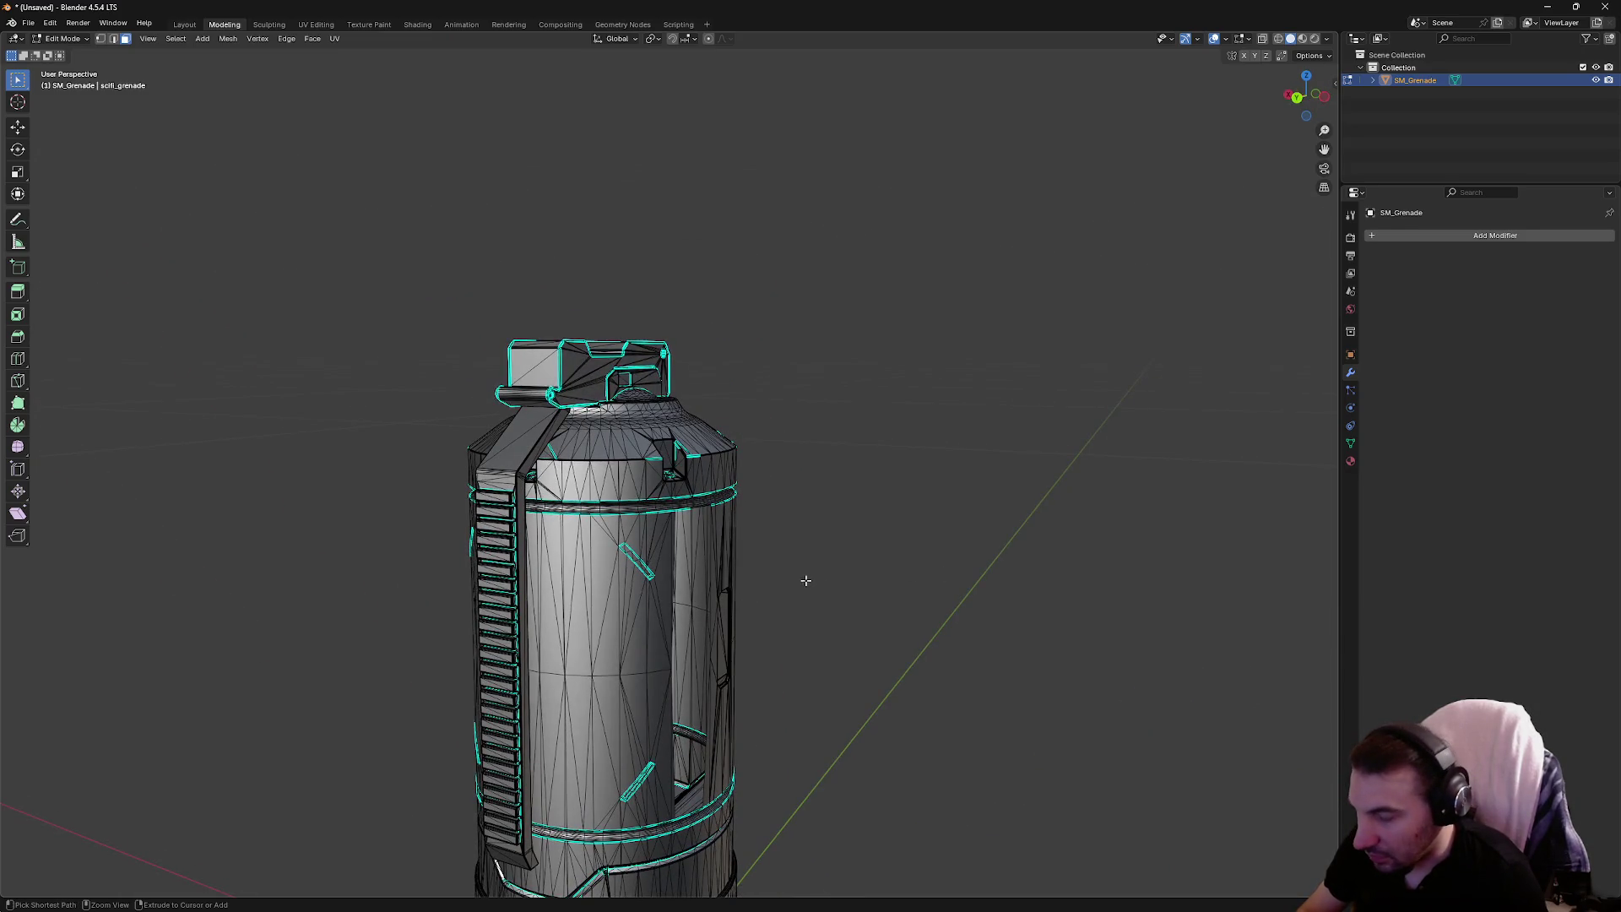
drag(826, 582, 742, 551)
key(ctrl+z)
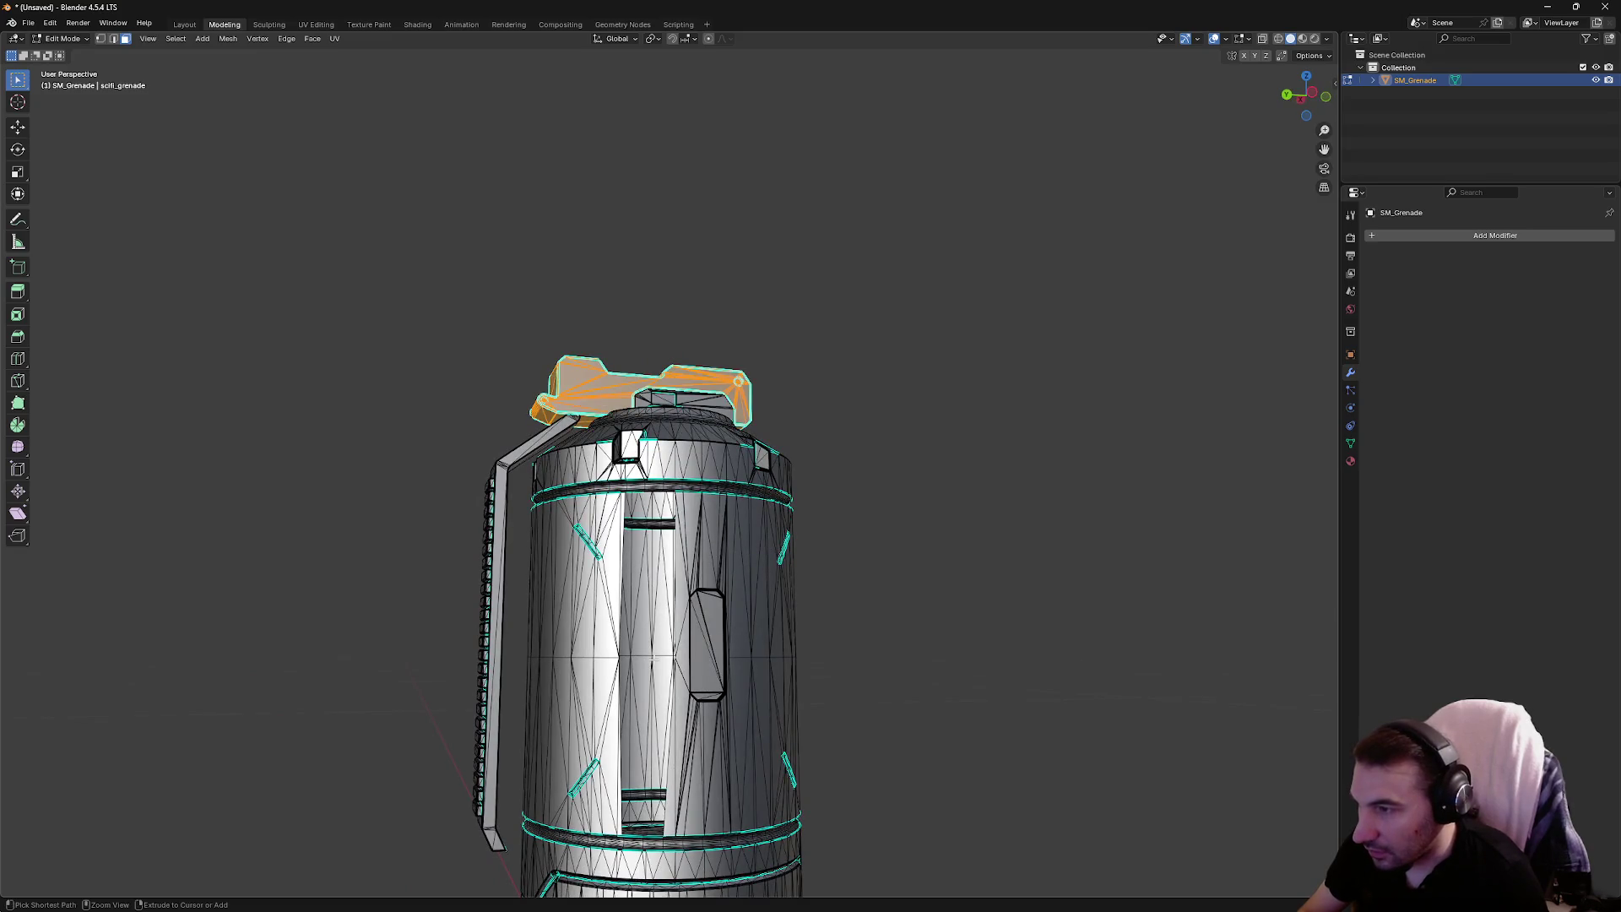
key(ctrl+z)
key(ctrl+z)
key(ctrl+z)
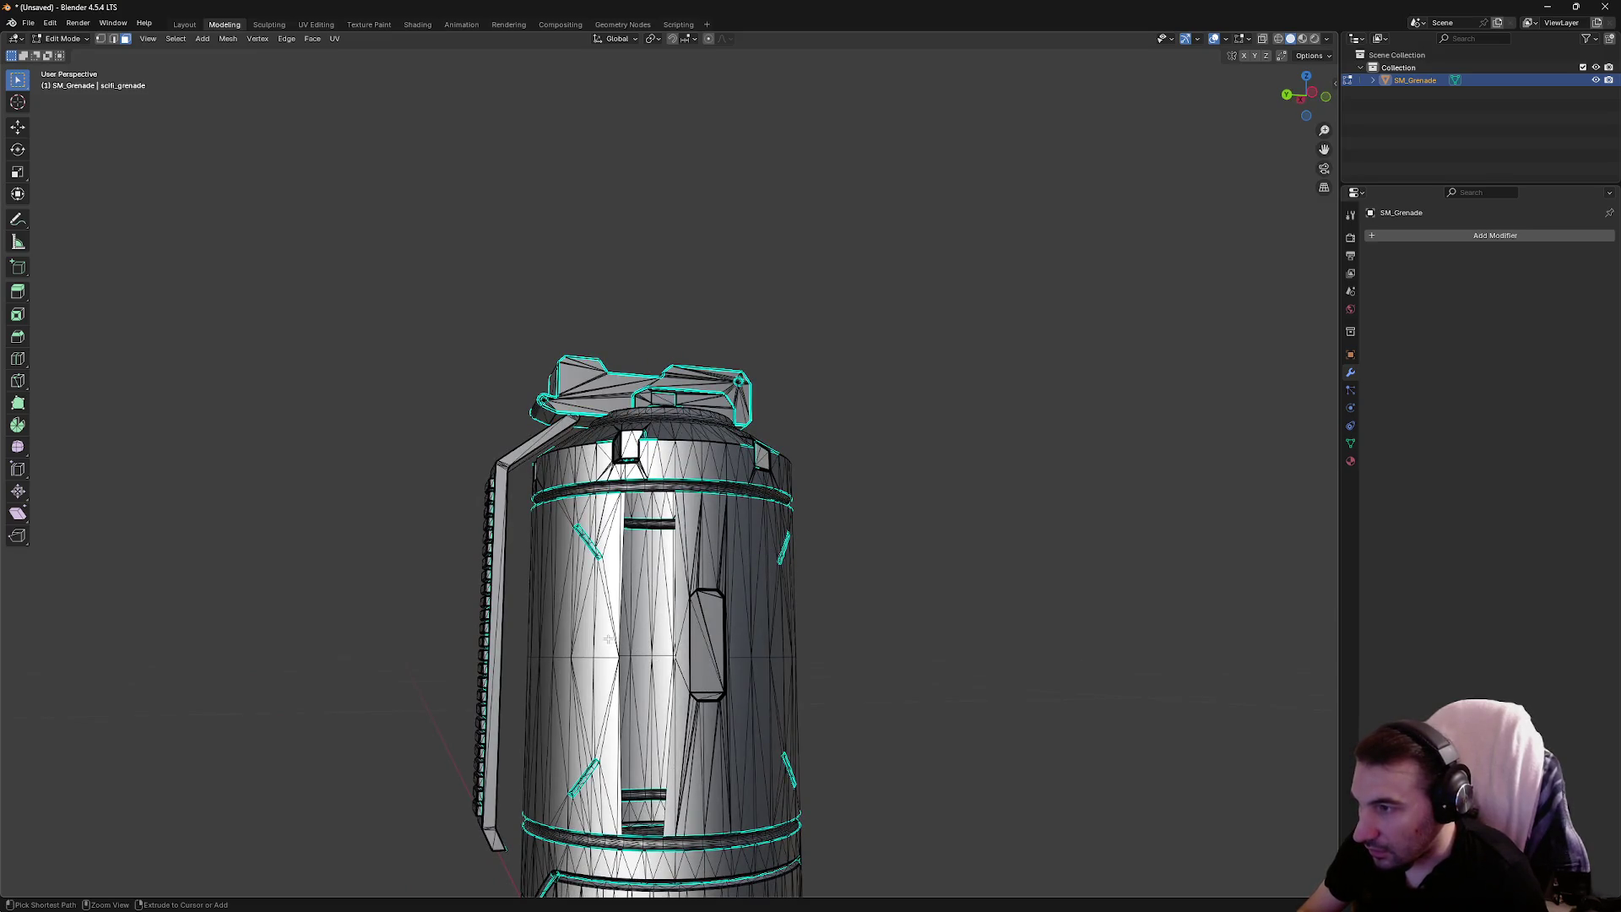
key(ctrl+z)
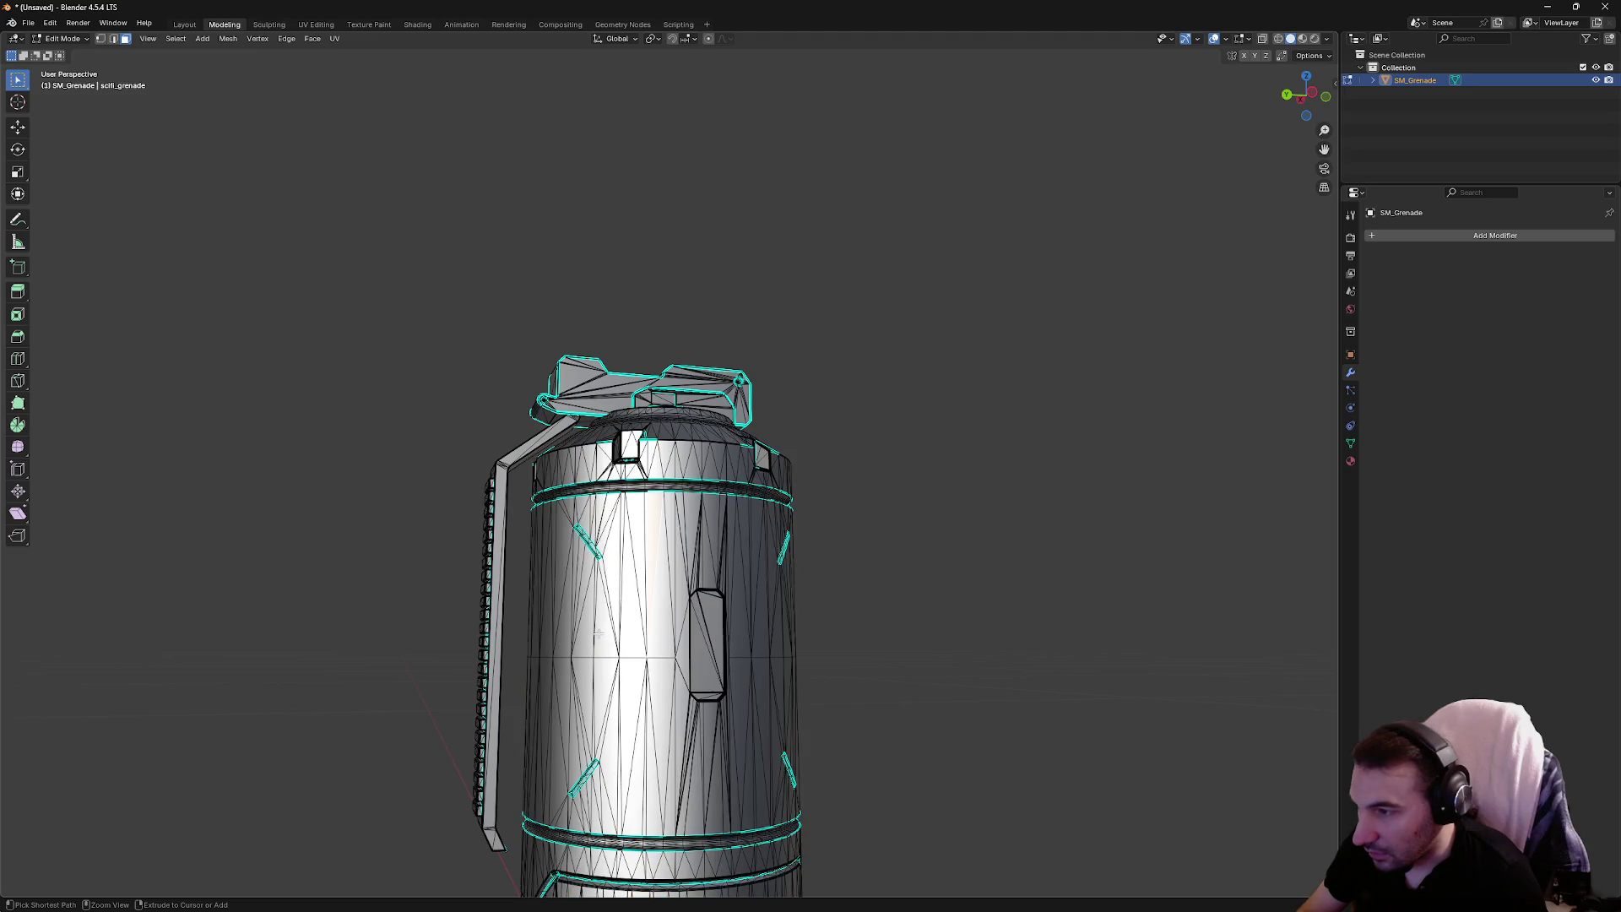
drag(880, 521, 1027, 543)
scroll(1028, 543, up, 10)
mouse_move(800, 644)
mouse_down()
mouse_move(812, 652)
mouse_move(854, 464)
mouse_move(915, 529)
mouse_move(1026, 479)
mouse_move(770, 572)
mouse_move(740, 479)
mouse_move(641, 562)
mouse_up()
scroll(1025, 480, down, 10)
scroll(629, 571, up, 8)
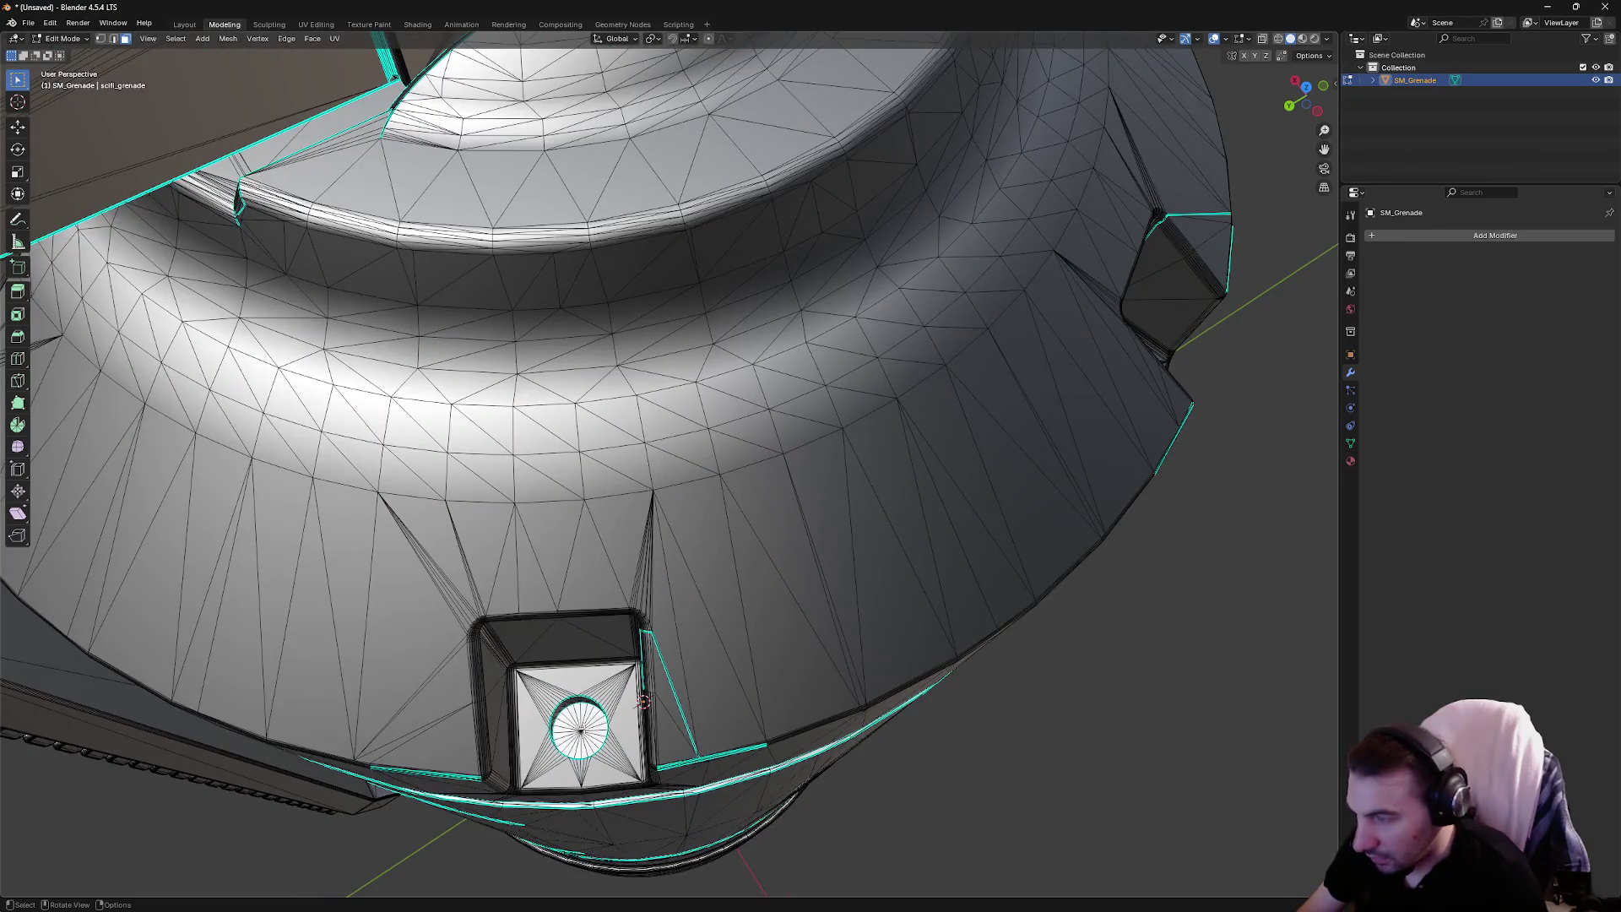
Try connected-mesh selections around the square socket hole and body, clearing each one
key(ctrl+l)
key(ctrl+z)
drag(643, 701, 690, 728)
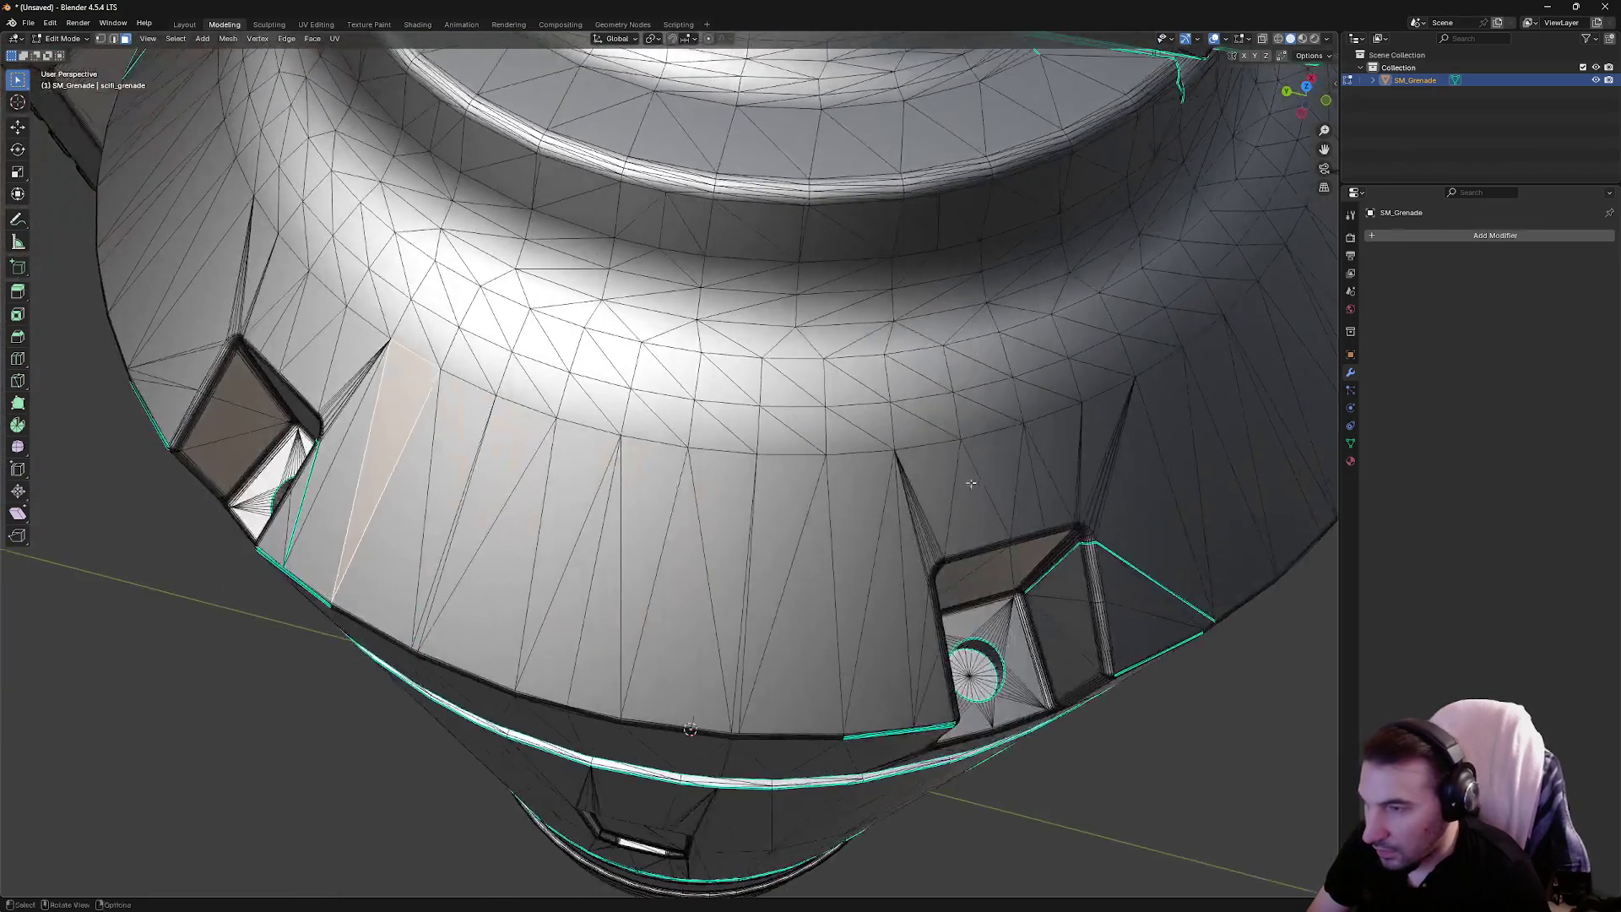
key(ctrl+l)
drag(975, 664, 937, 582)
key(alt+a)
scroll(914, 507, up, 3)
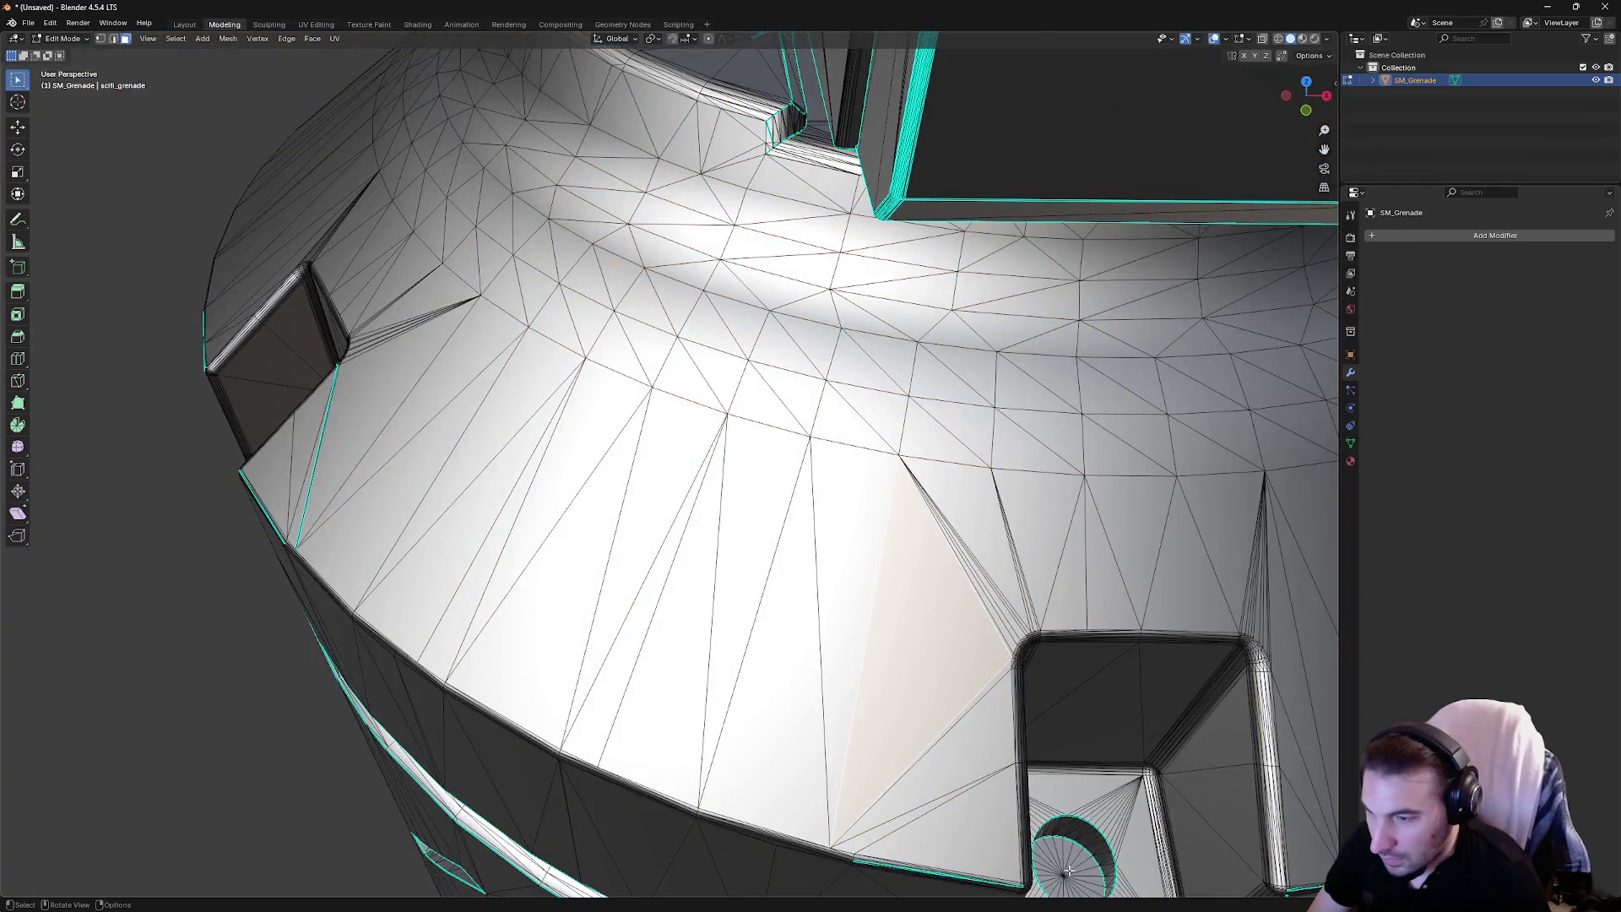
scroll(1068, 869, down, 10)
key(ctrl+z)
key(alt+a)
drag(893, 741, 714, 662)
scroll(690, 809, up, 4)
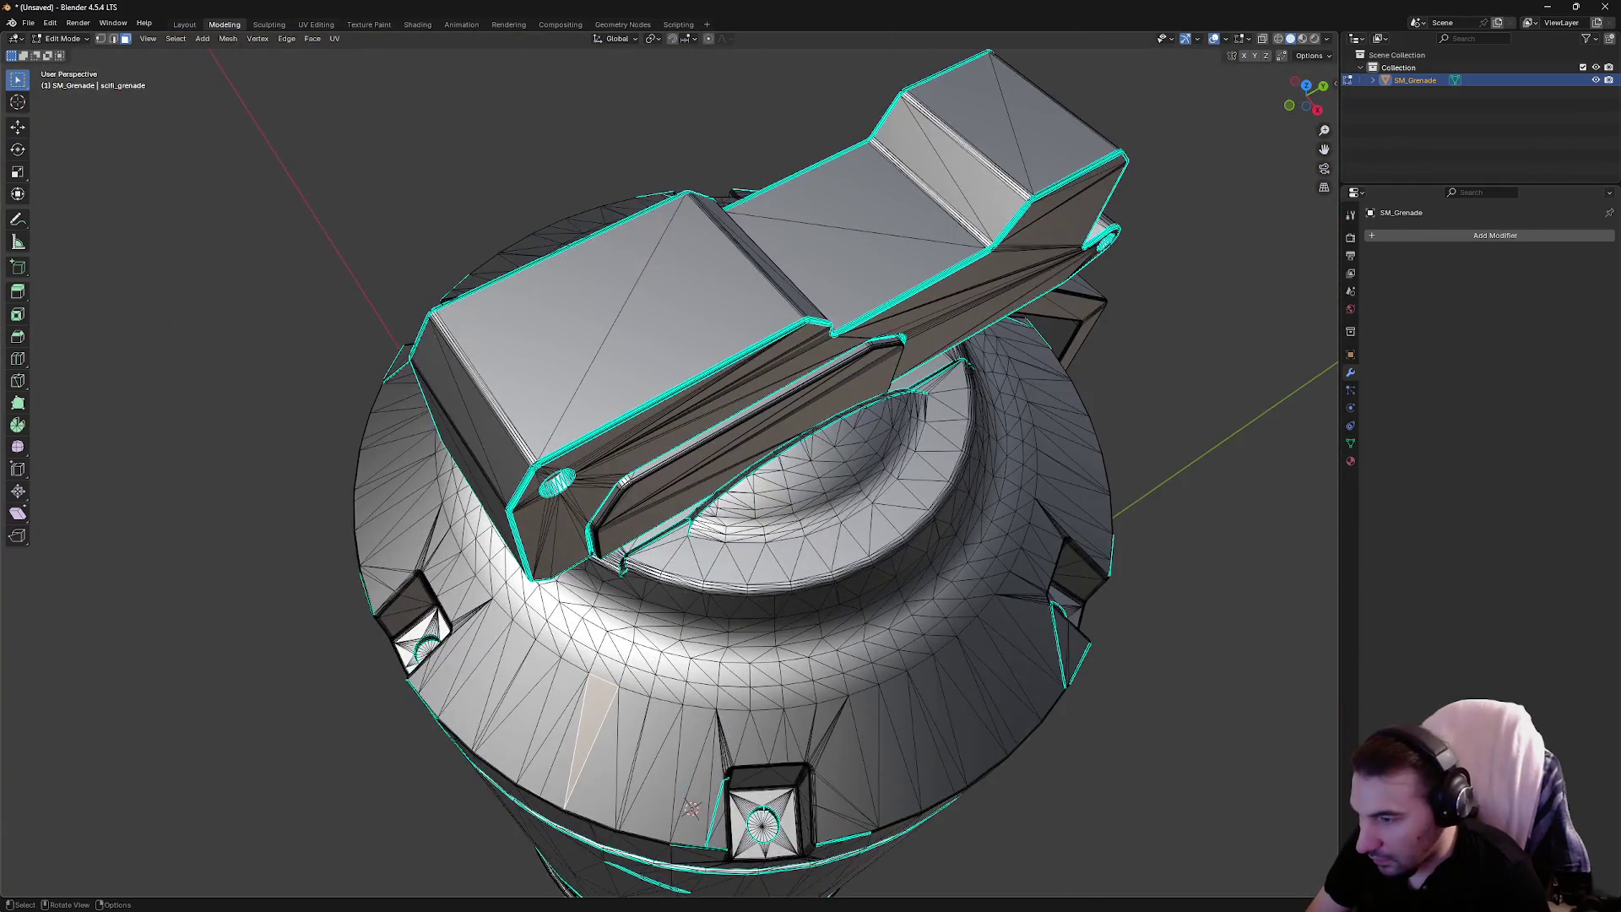
key(ctrl+l)
key(ctrl+z)
scroll(890, 738, up, 3)
mouse_move(691, 808)
mouse_down()
mouse_move(890, 738)
mouse_move(739, 504)
mouse_up()
key(ctrl+l)
key(ctrl+z)
scroll(739, 505, down, 4)
scroll(739, 504, up, 3)
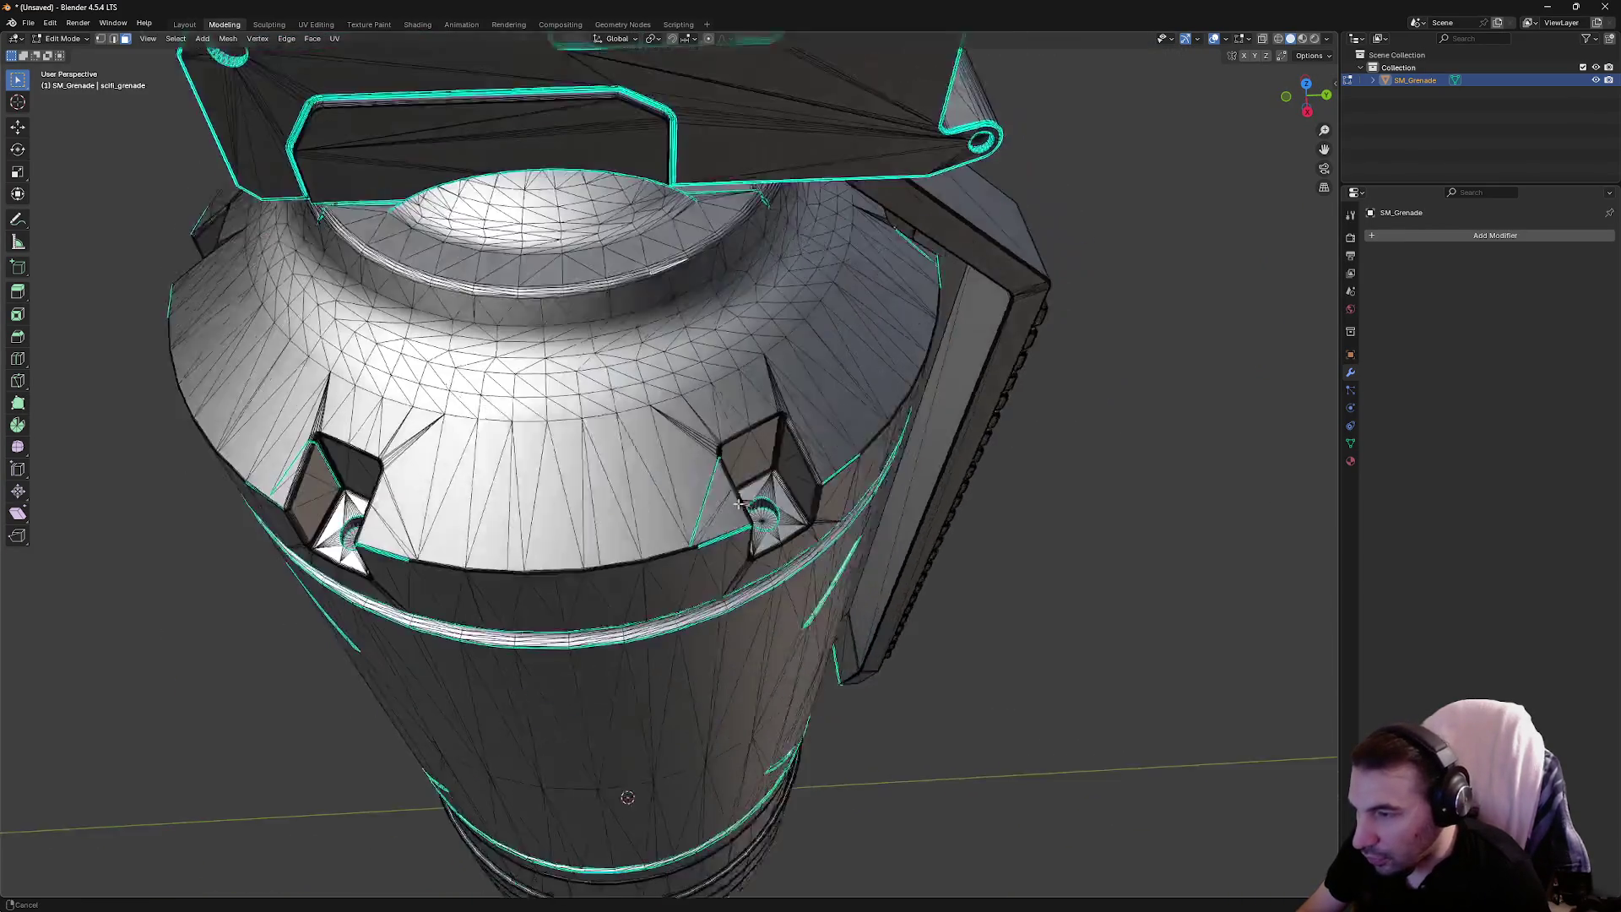
scroll(739, 504, down, 4)
scroll(432, 438, up, 5)
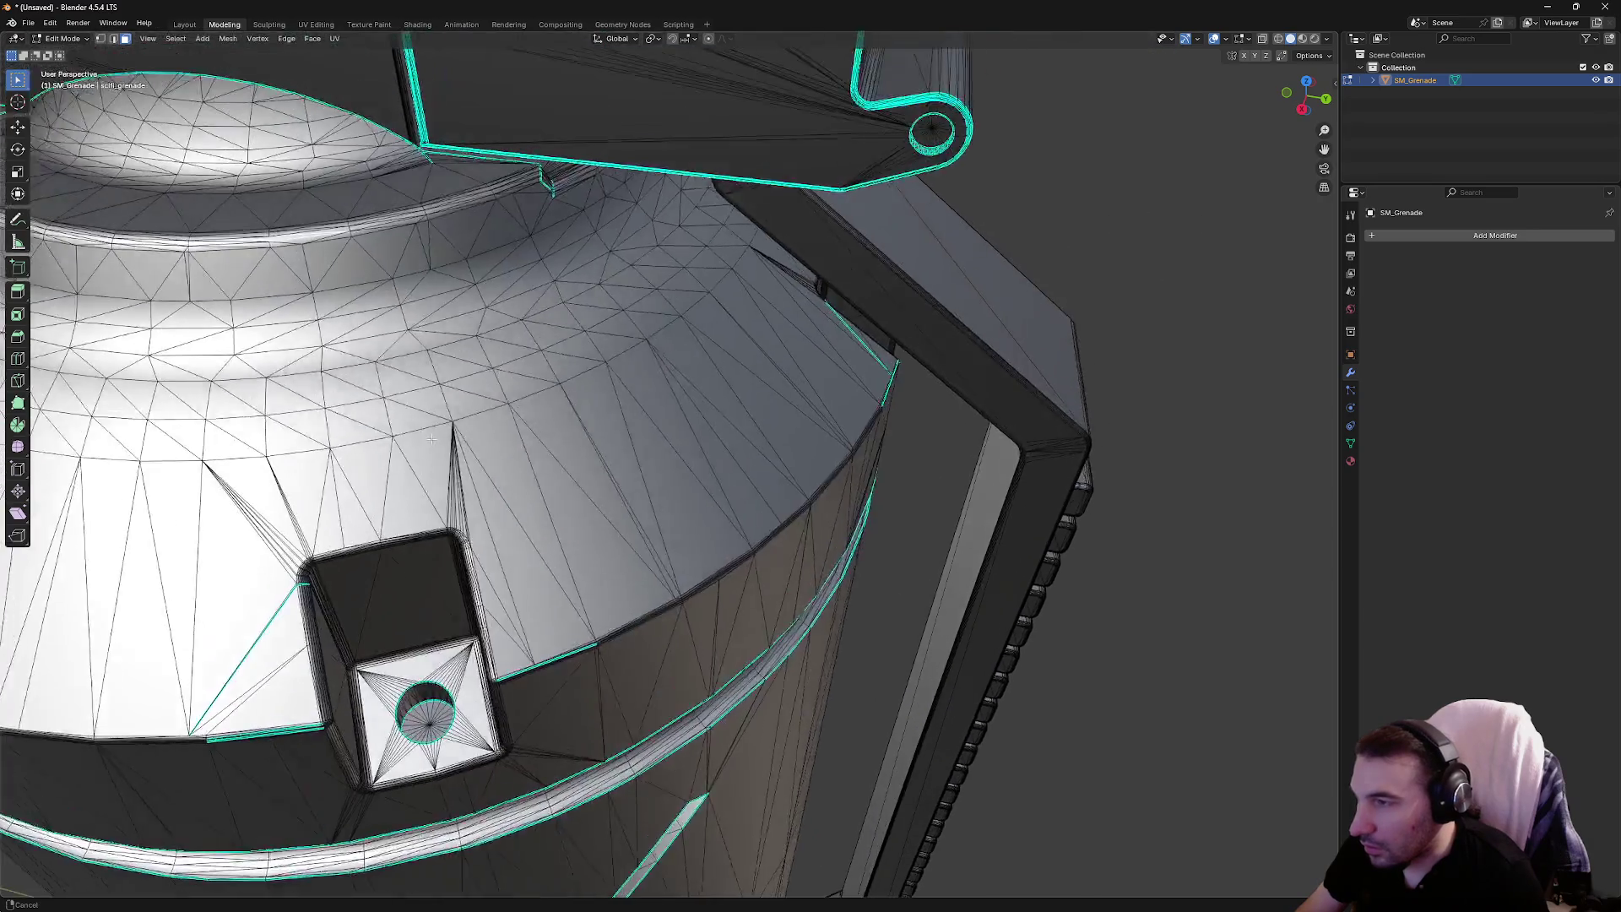
Select the hole in the top clip, check its edge options, then bring up the interaction modes
drag(431, 438, 832, 334)
mouse_move(726, 328)
mouse_down()
mouse_move(714, 288)
mouse_move(741, 370)
mouse_up()
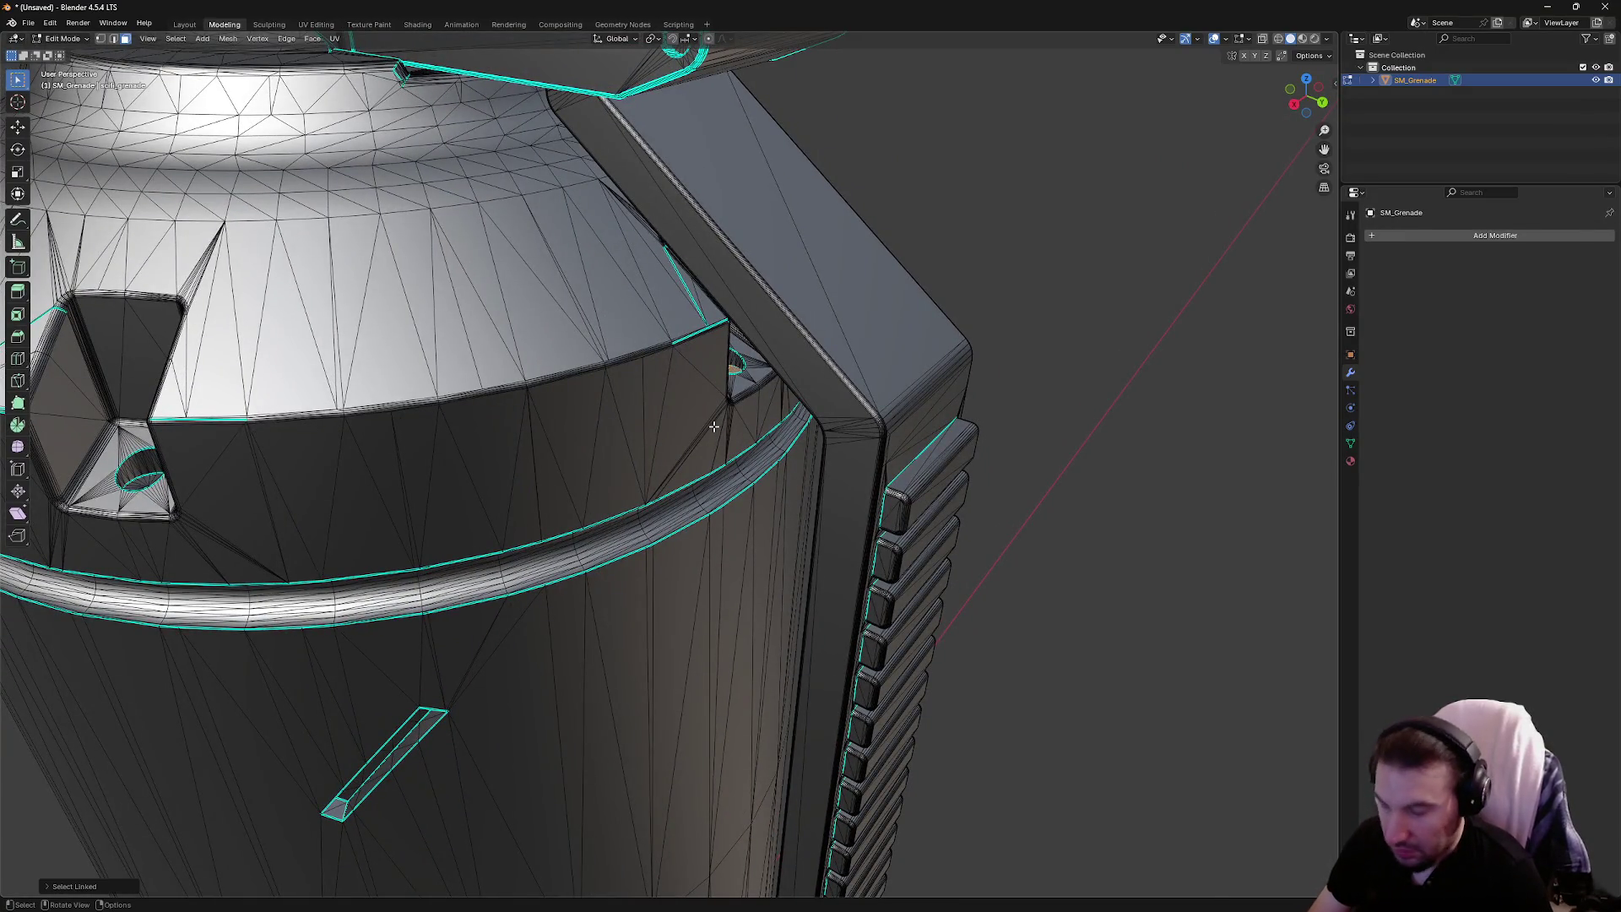
mouse_move(714, 431)
mouse_down()
mouse_move(937, 300)
mouse_move(759, 291)
mouse_move(611, 416)
mouse_move(447, 376)
mouse_up()
scroll(448, 376, up, 4)
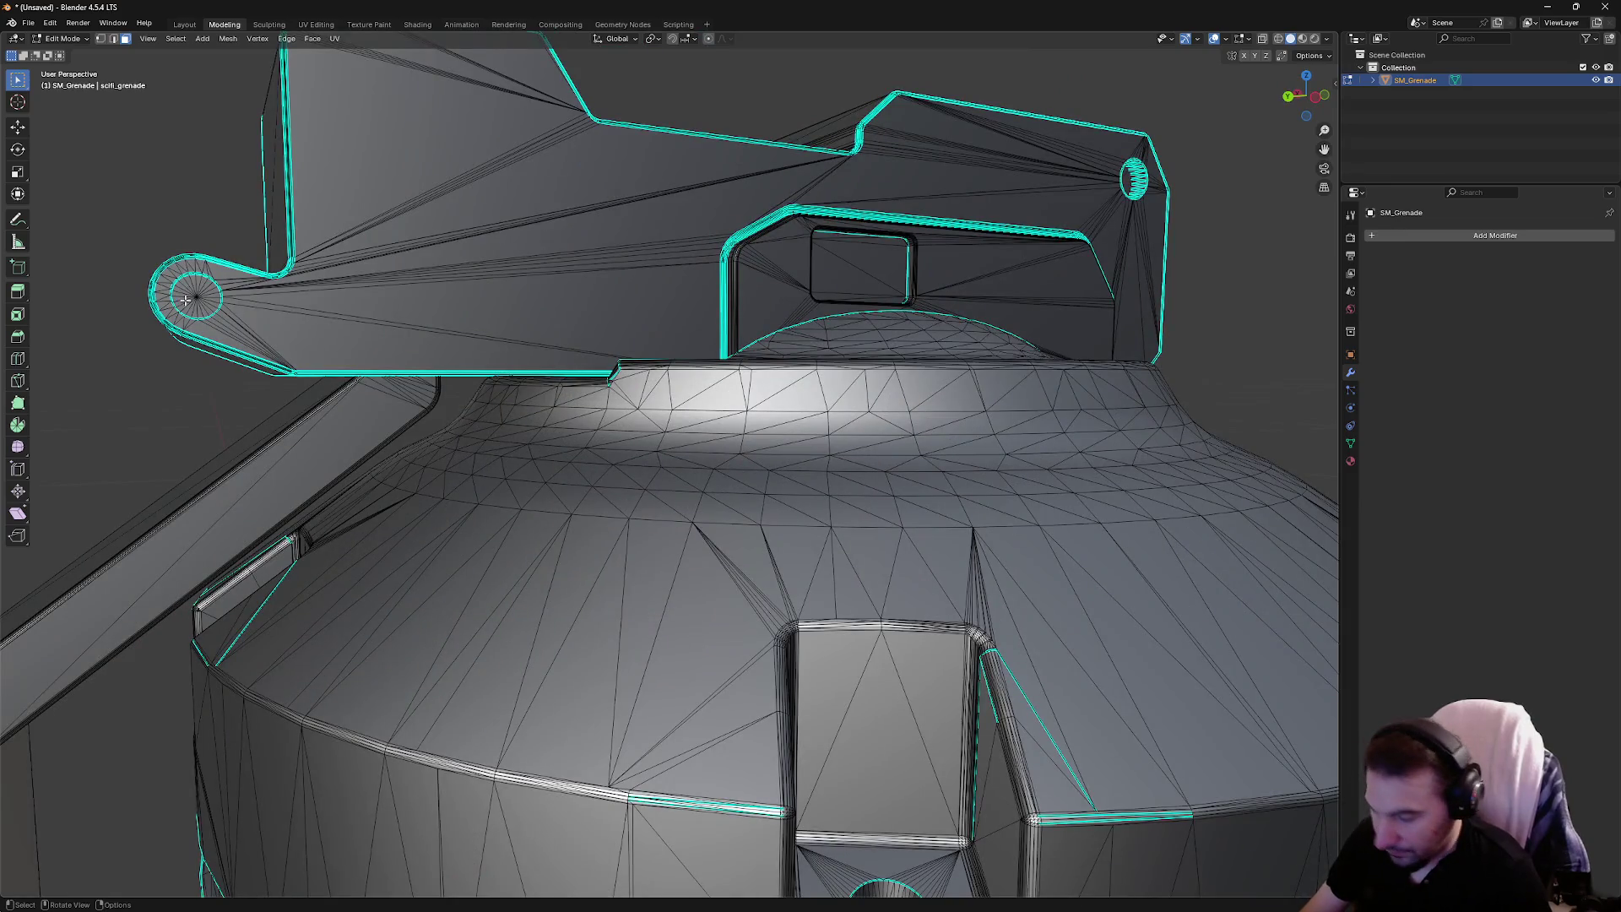
key(l)
drag(191, 298, 1112, 279)
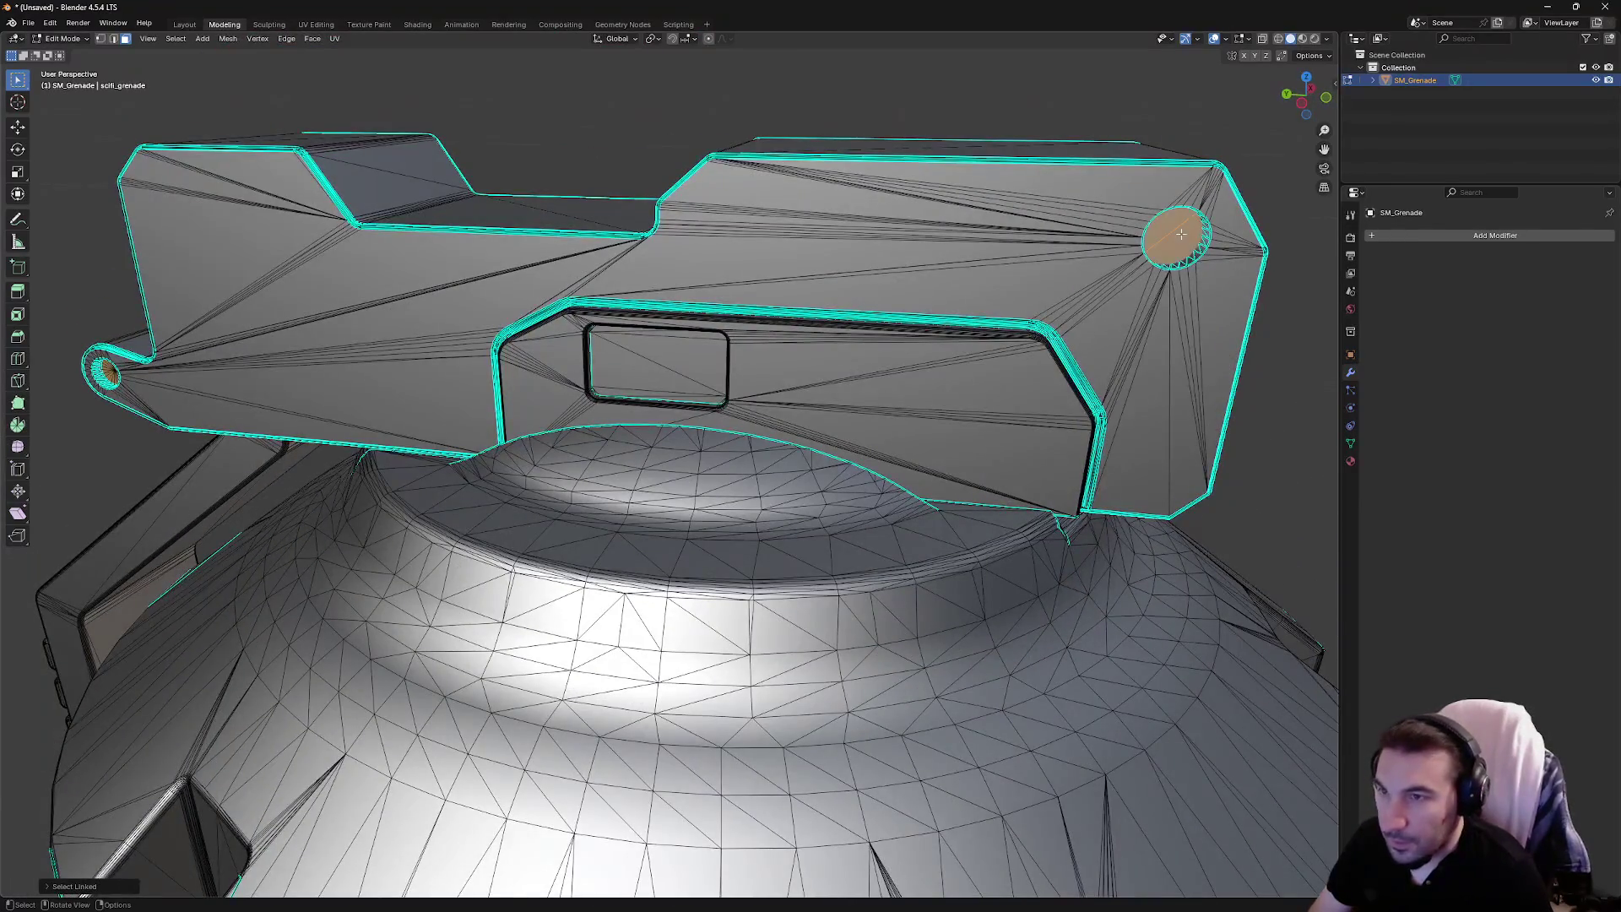
mouse_move(1180, 234)
mouse_down()
mouse_move(633, 333)
mouse_move(1131, 371)
mouse_move(1078, 323)
mouse_move(242, 213)
mouse_up()
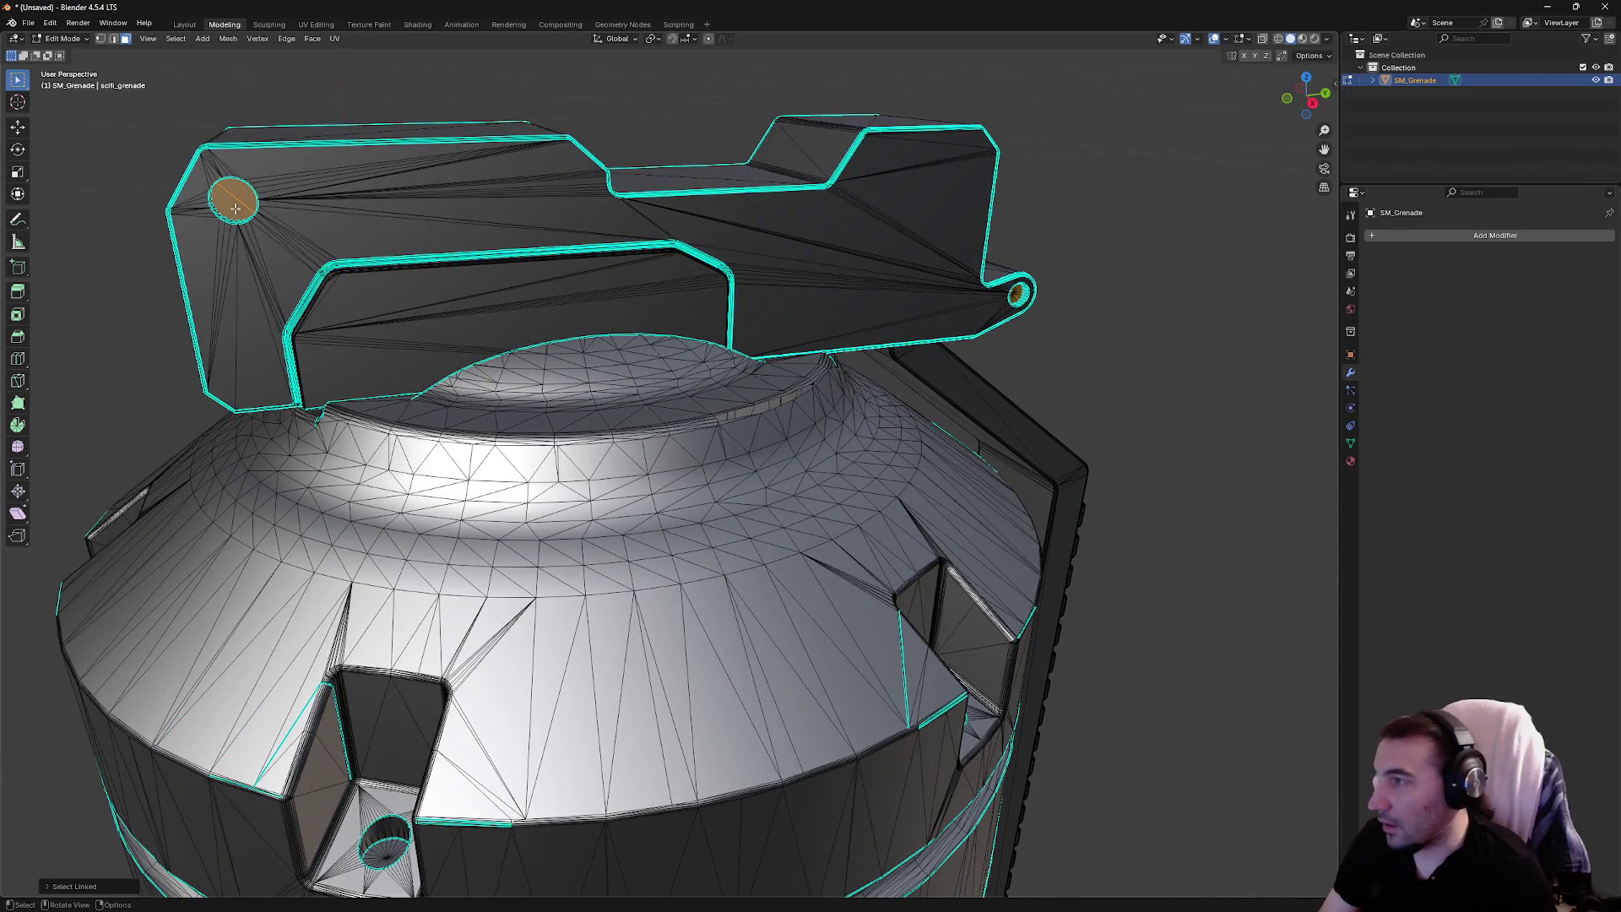
right_click(235, 209)
scroll(506, 422, down, 6)
drag(658, 397, 781, 382)
click(67, 39)
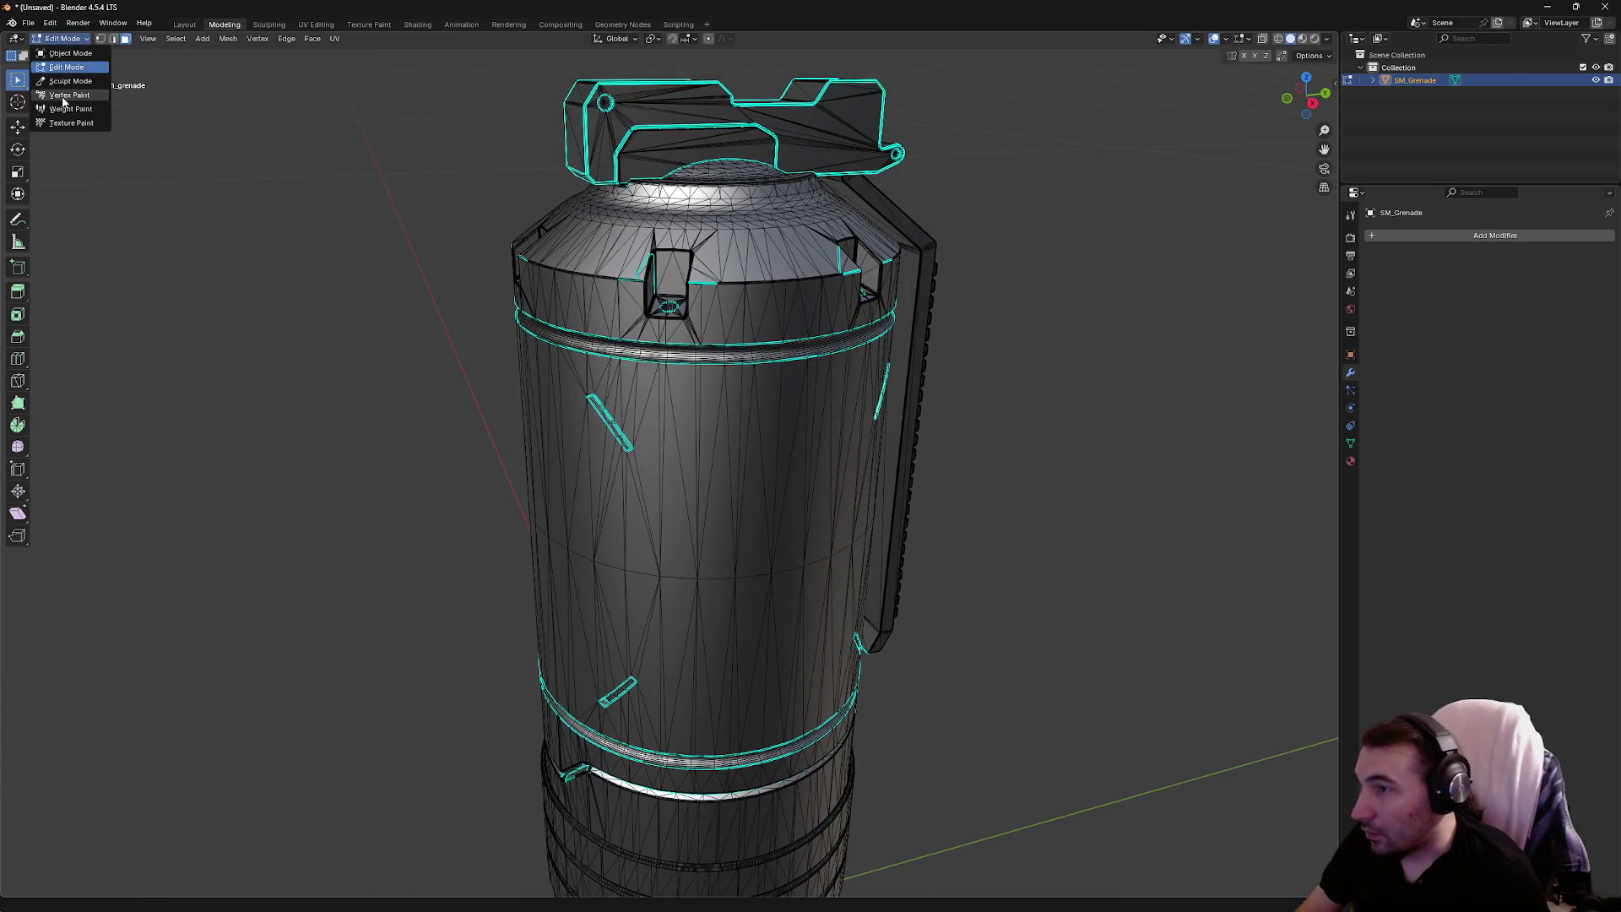
Preview vertex colours in Vertex Paint, then return via Layout and Modeling to Edit Mode with Edge select
click(67, 95)
drag(641, 507, 810, 528)
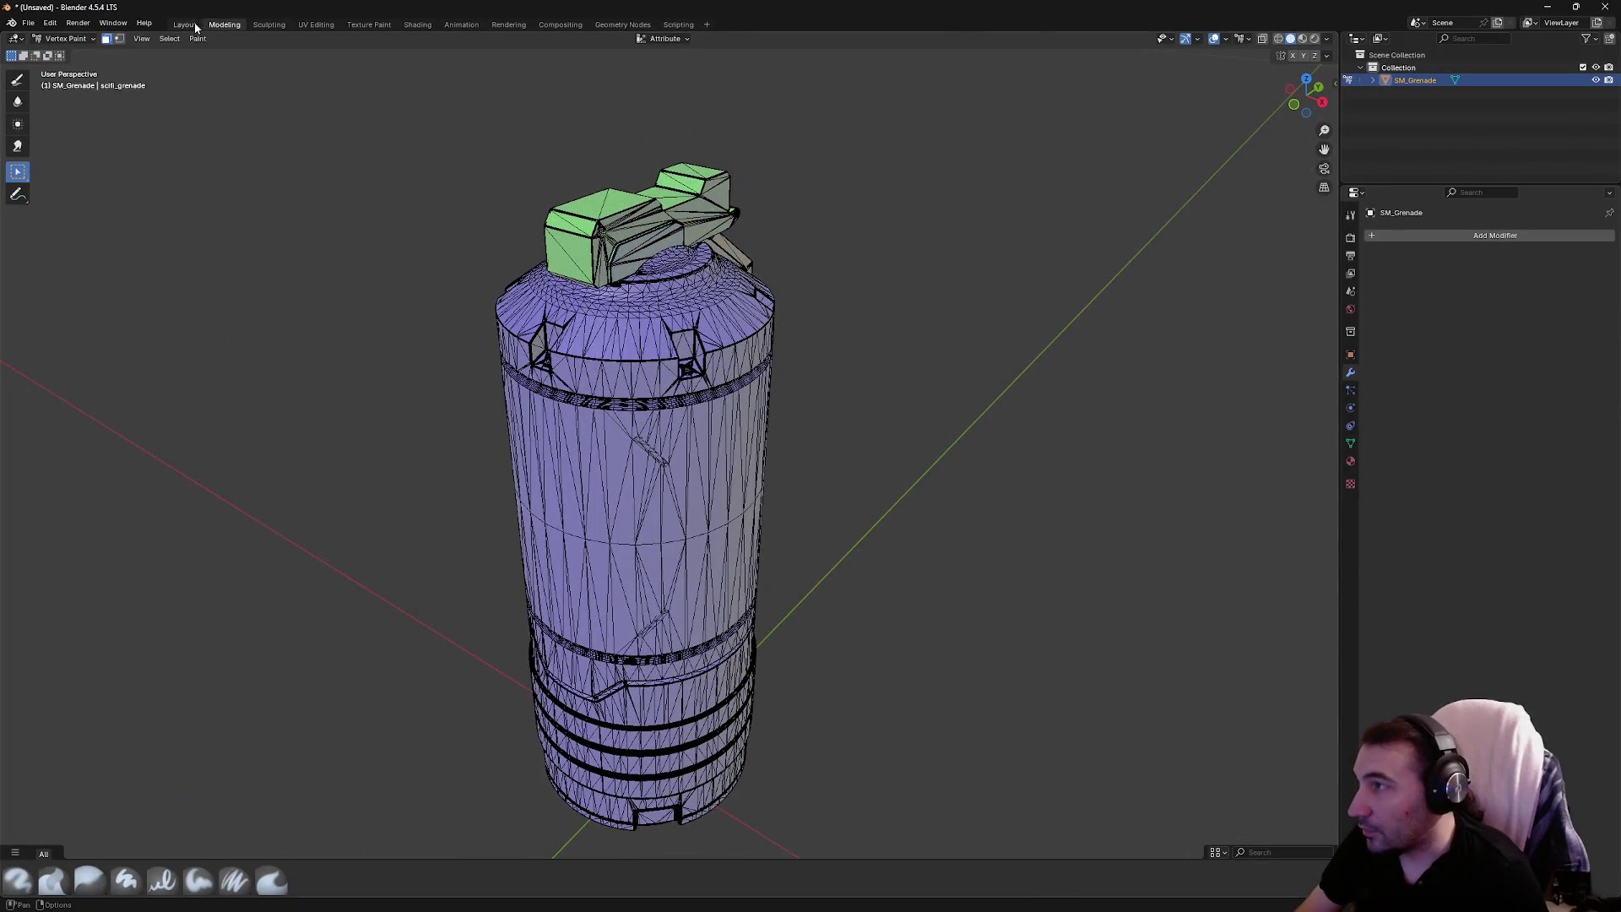
click(186, 24)
click(224, 25)
click(113, 38)
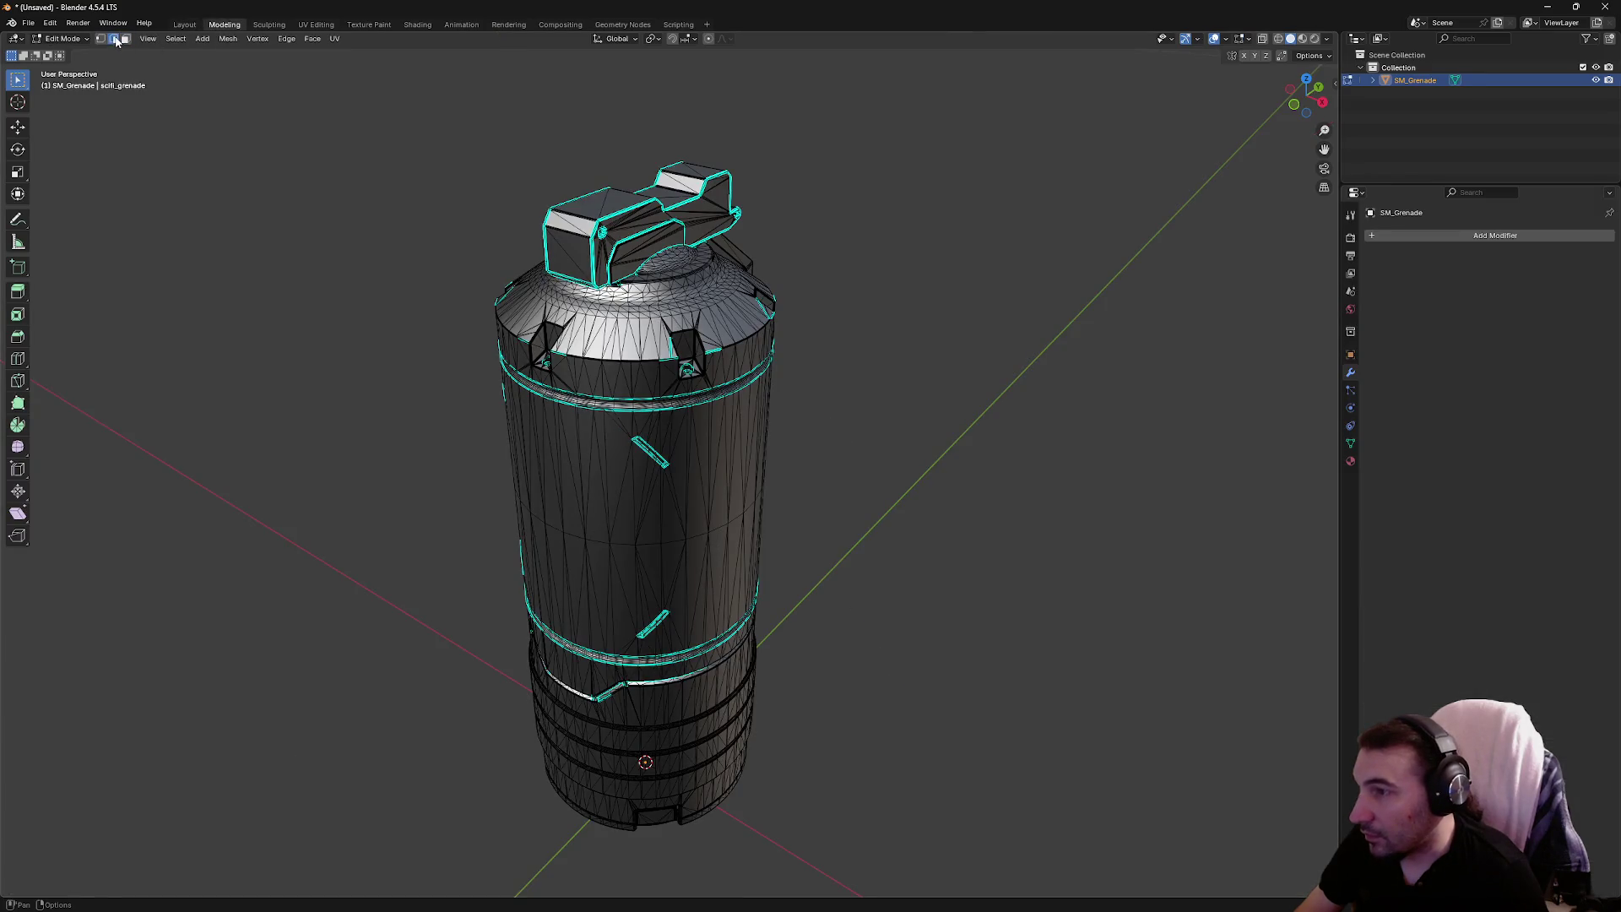
scroll(688, 405, up, 8)
drag(542, 215, 479, 364)
Mark the selected socket edges and the short vertical edge at the hole corner as sharp
right_click(456, 389)
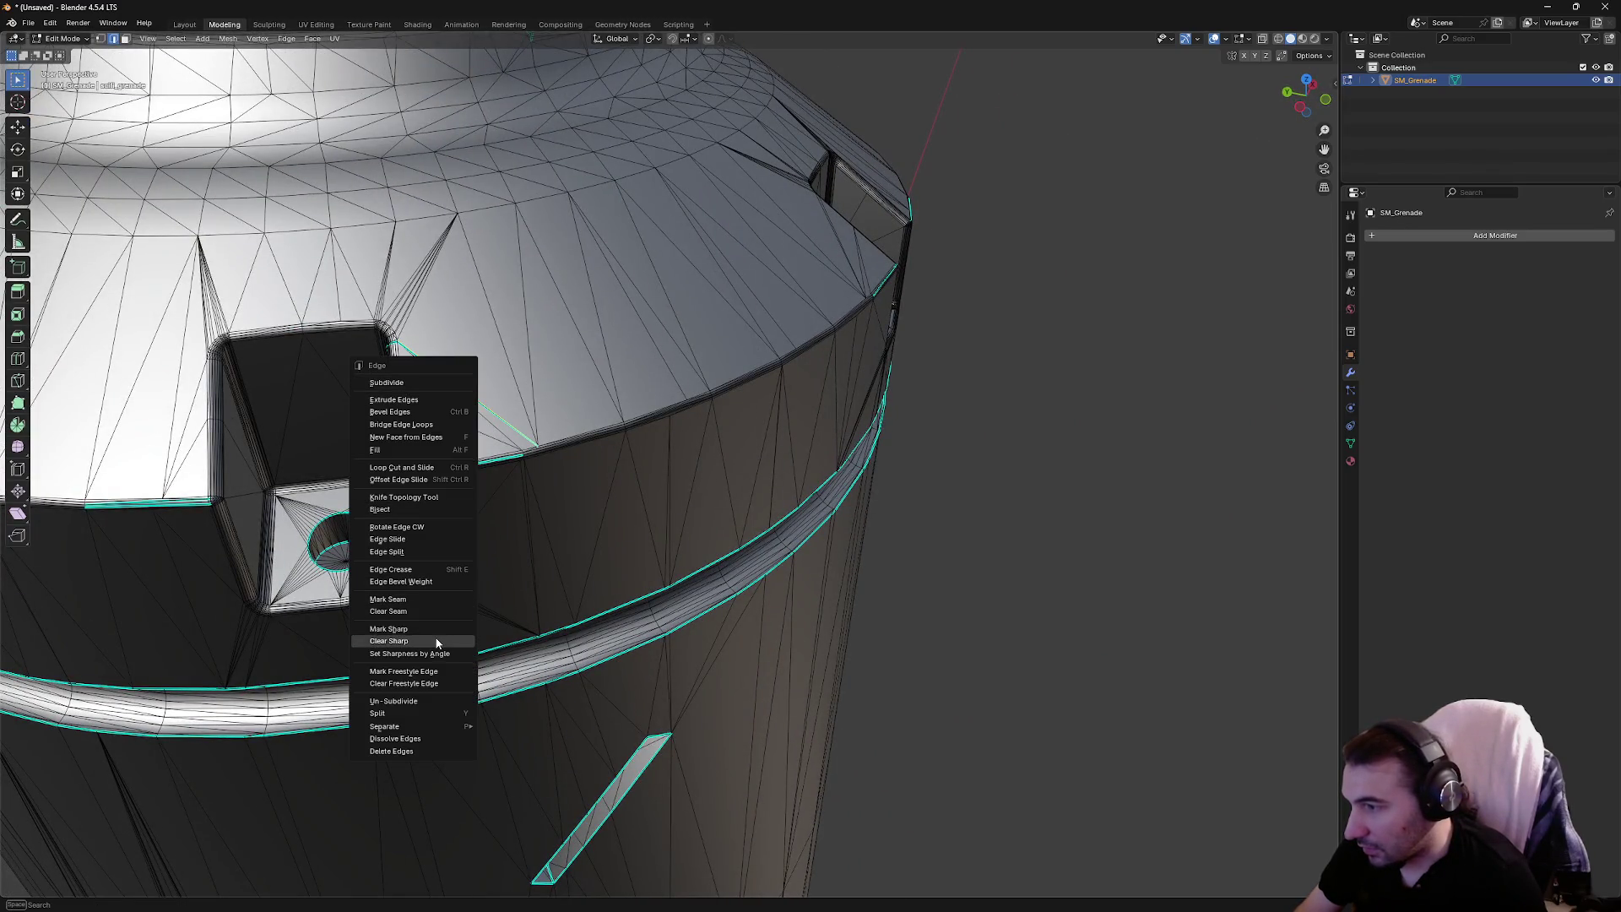
click(396, 629)
right_click(434, 391)
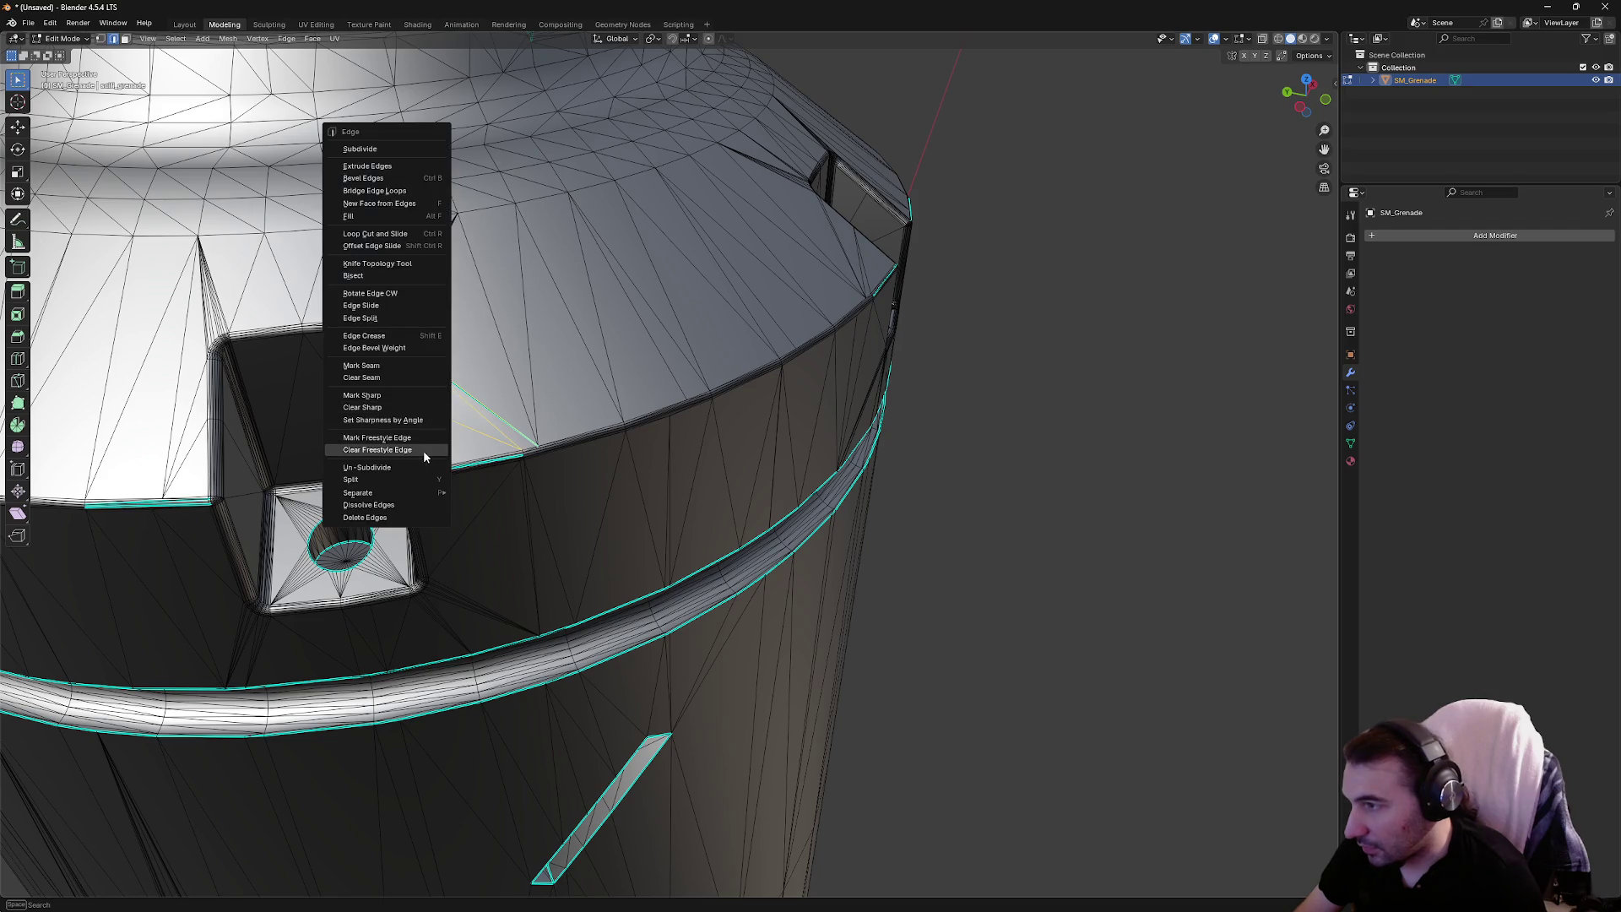
key(Escape)
drag(361, 337, 406, 396)
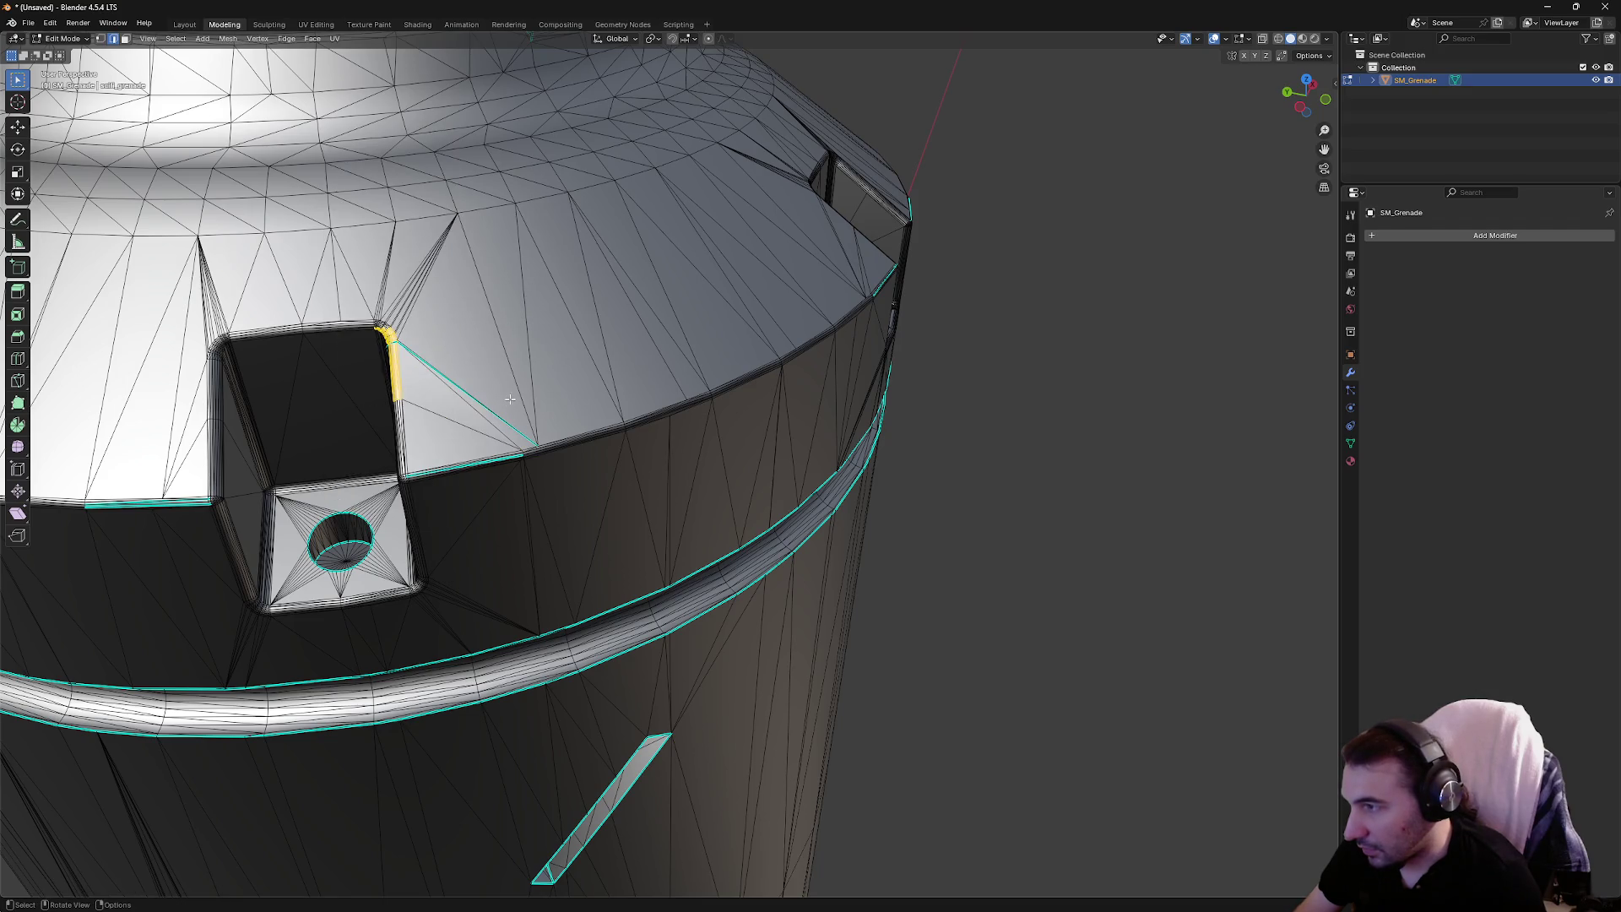
right_click(427, 364)
click(463, 373)
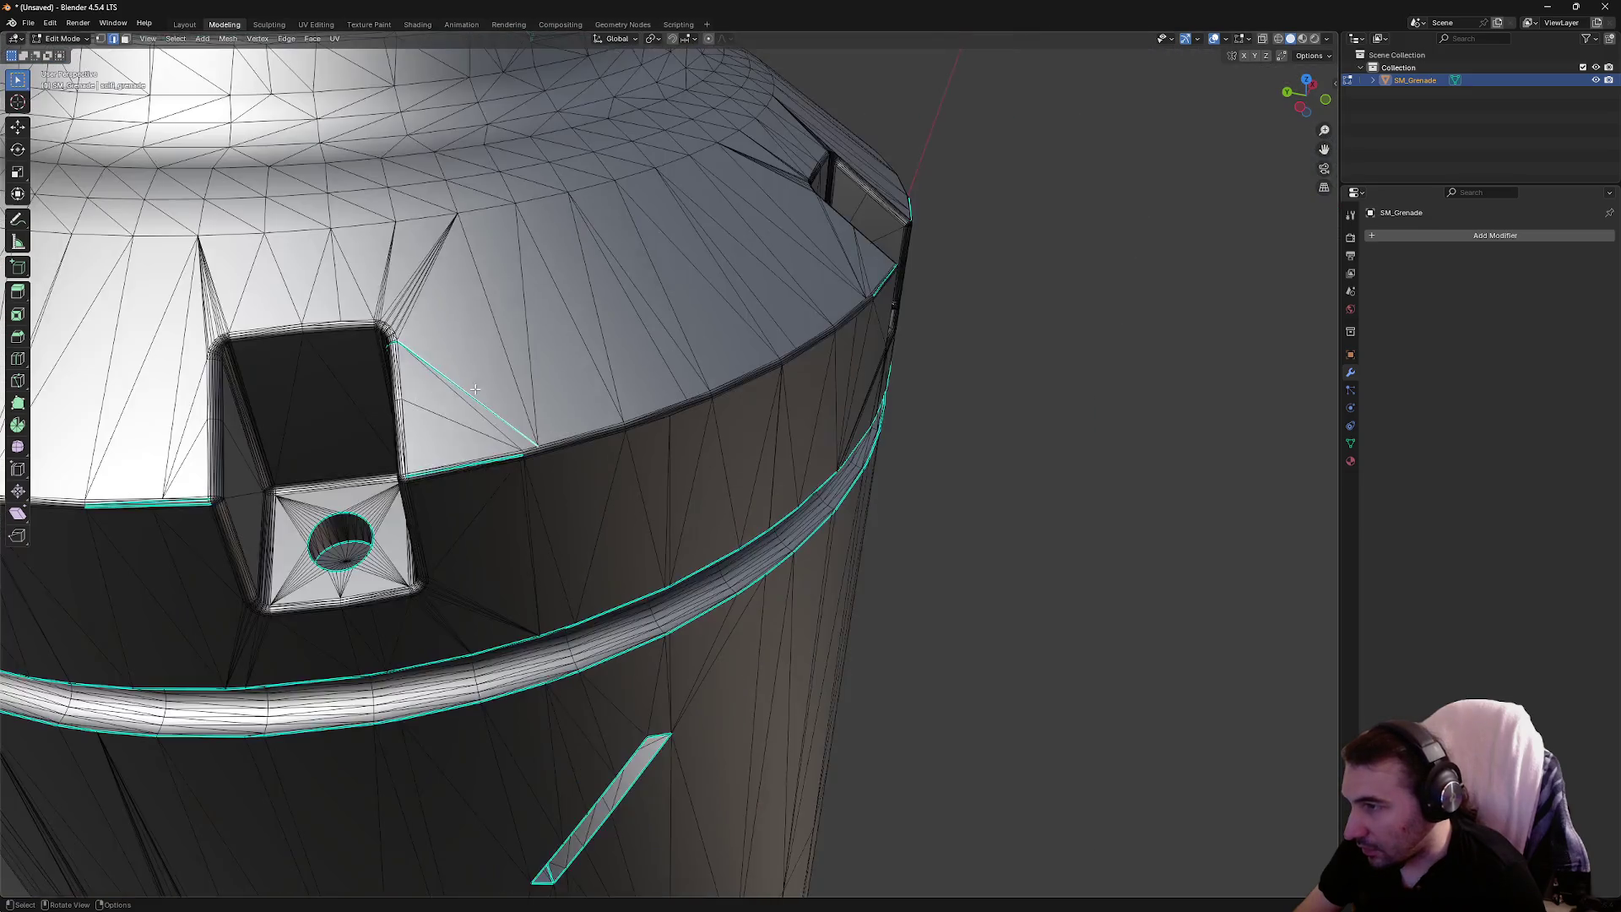
right_click(464, 372)
key(Escape)
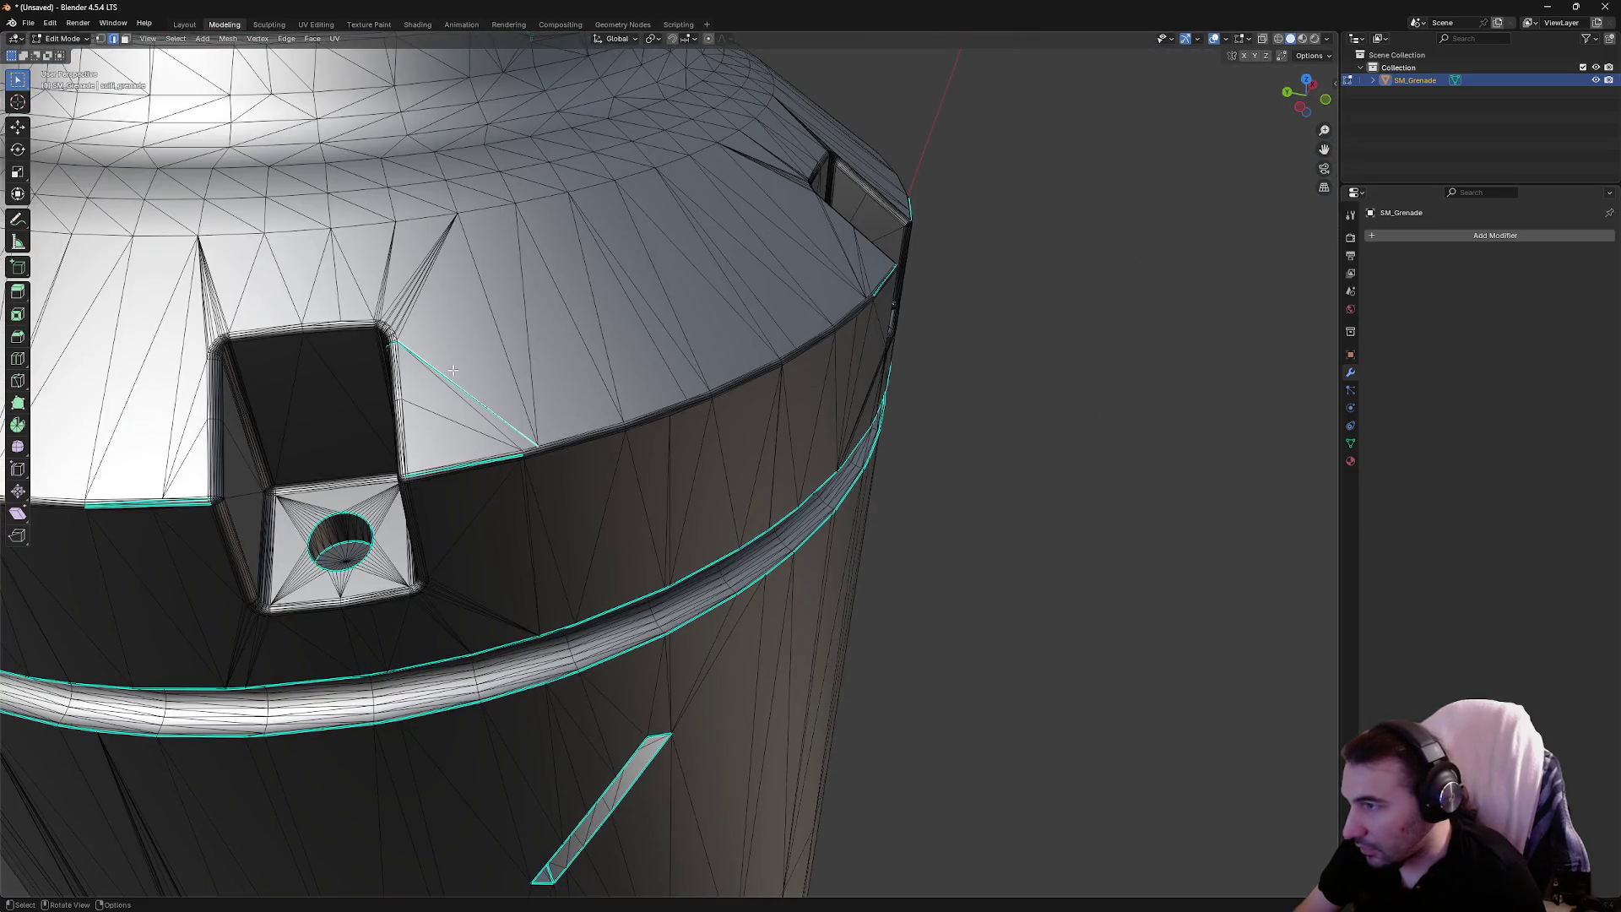
right_click(427, 371)
click(429, 388)
Select the diagonal edge beside the recess and mark it sharp
scroll(447, 350, up, 3)
right_click(436, 342)
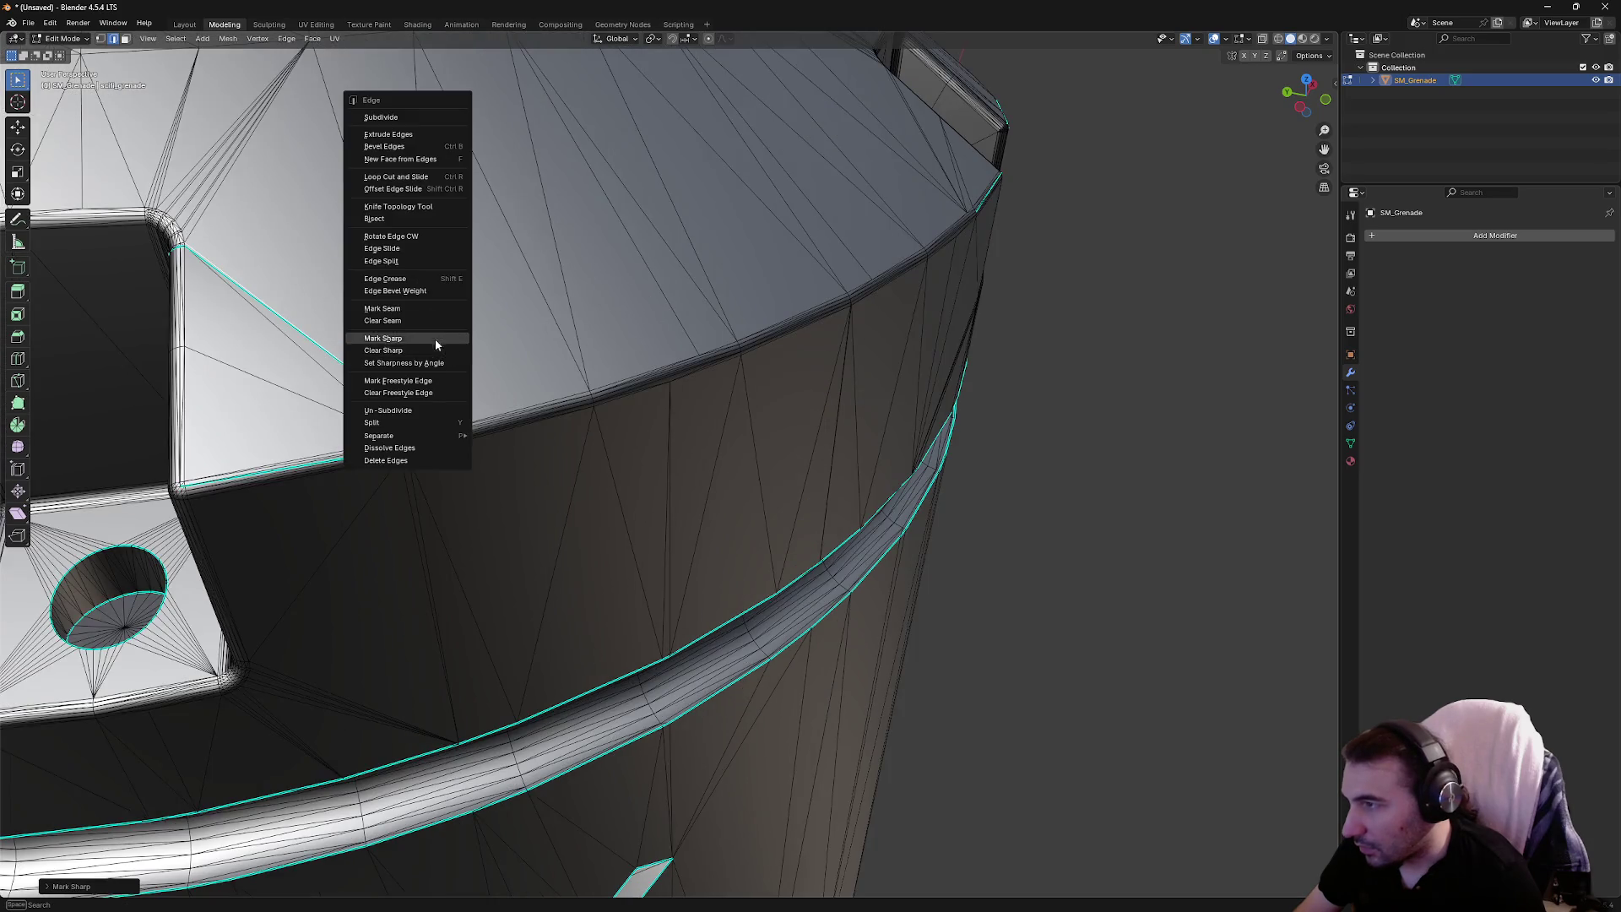
click(503, 363)
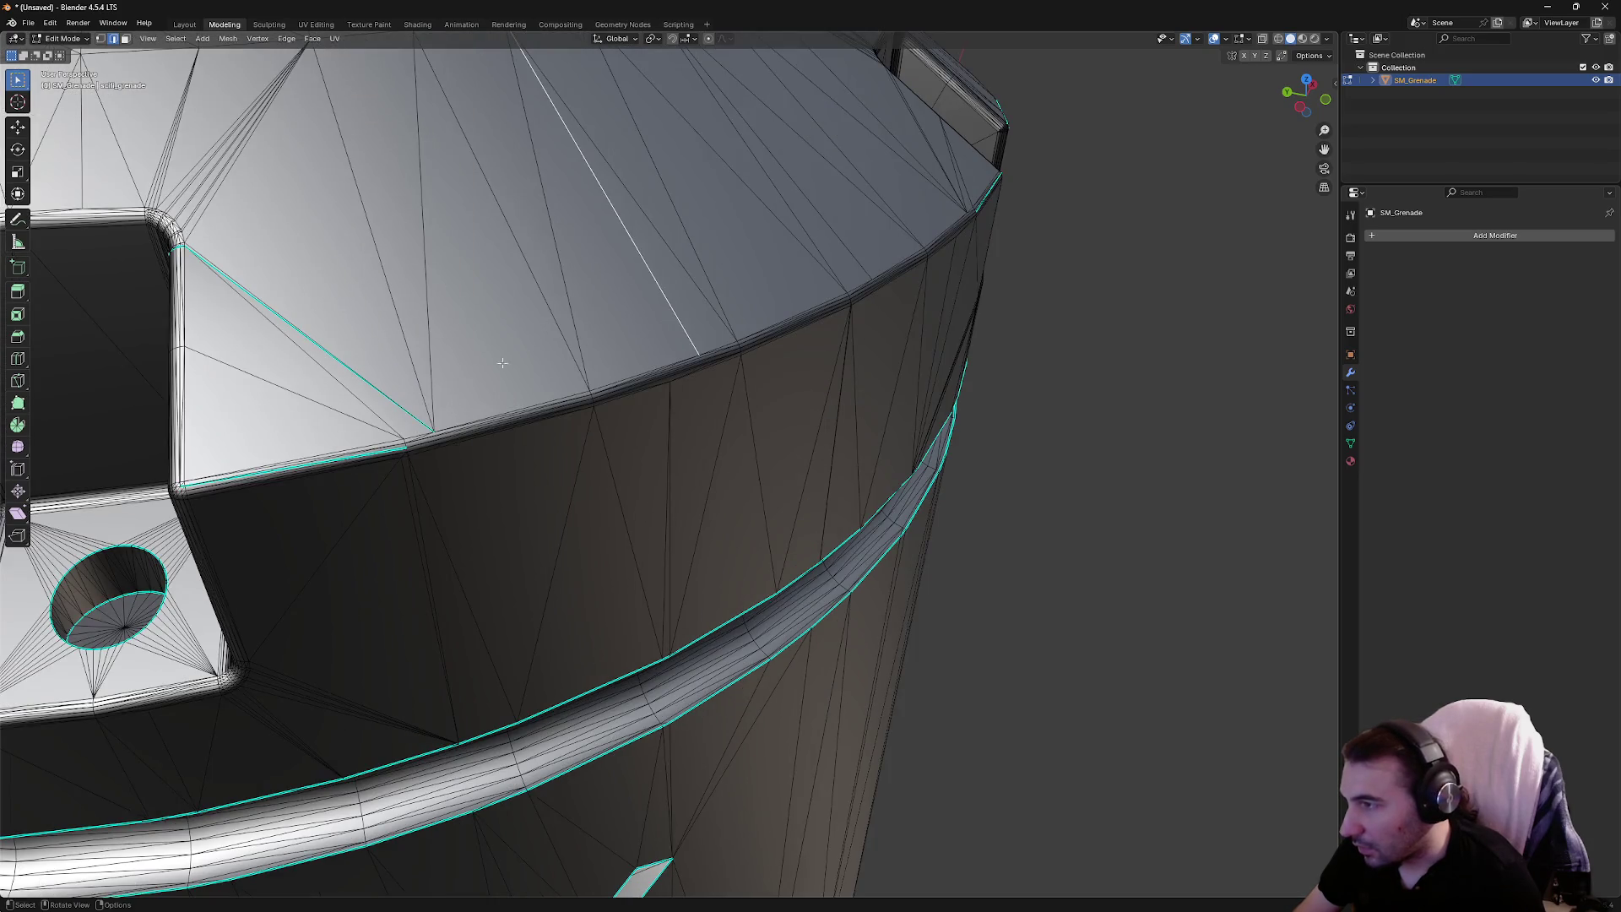
drag(454, 440, 449, 435)
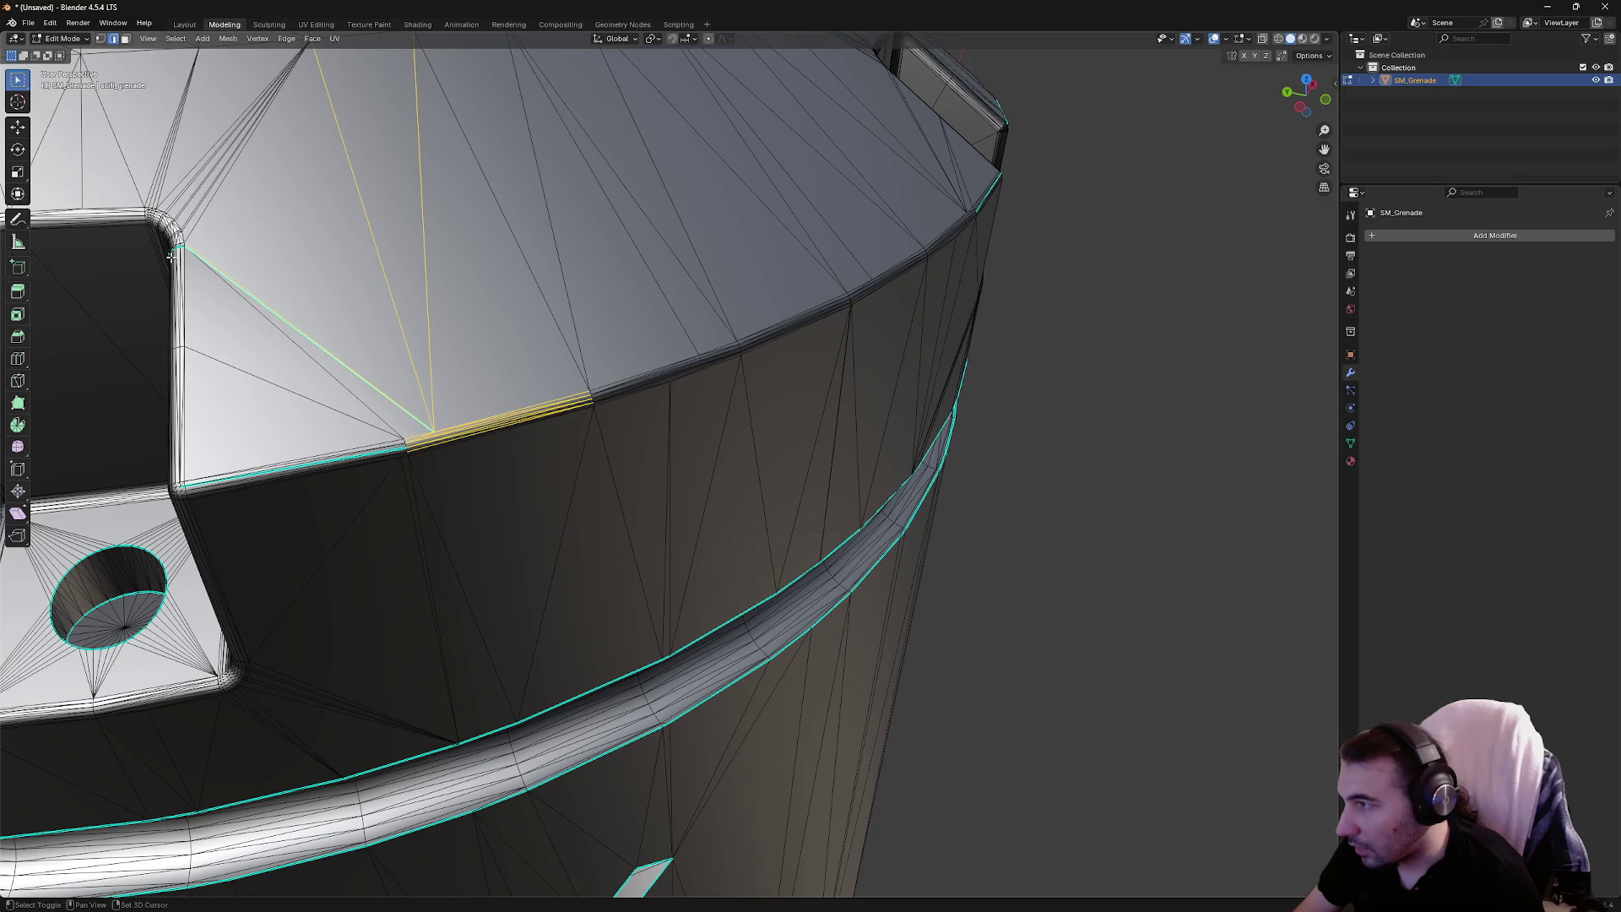
drag(237, 279, 237, 280)
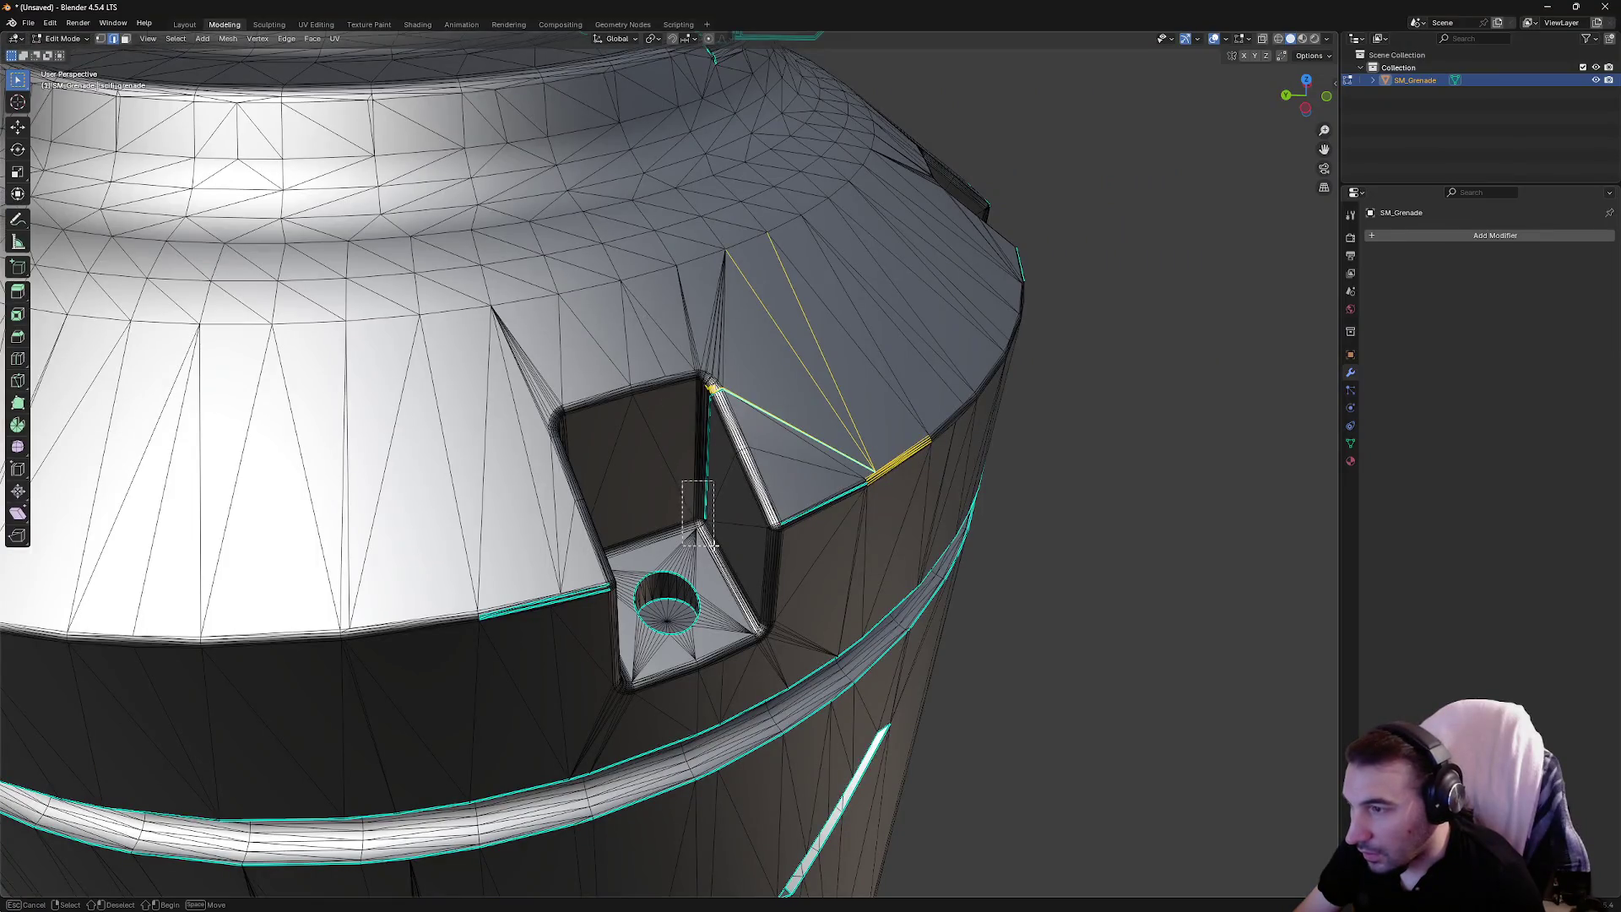
drag(714, 545, 714, 545)
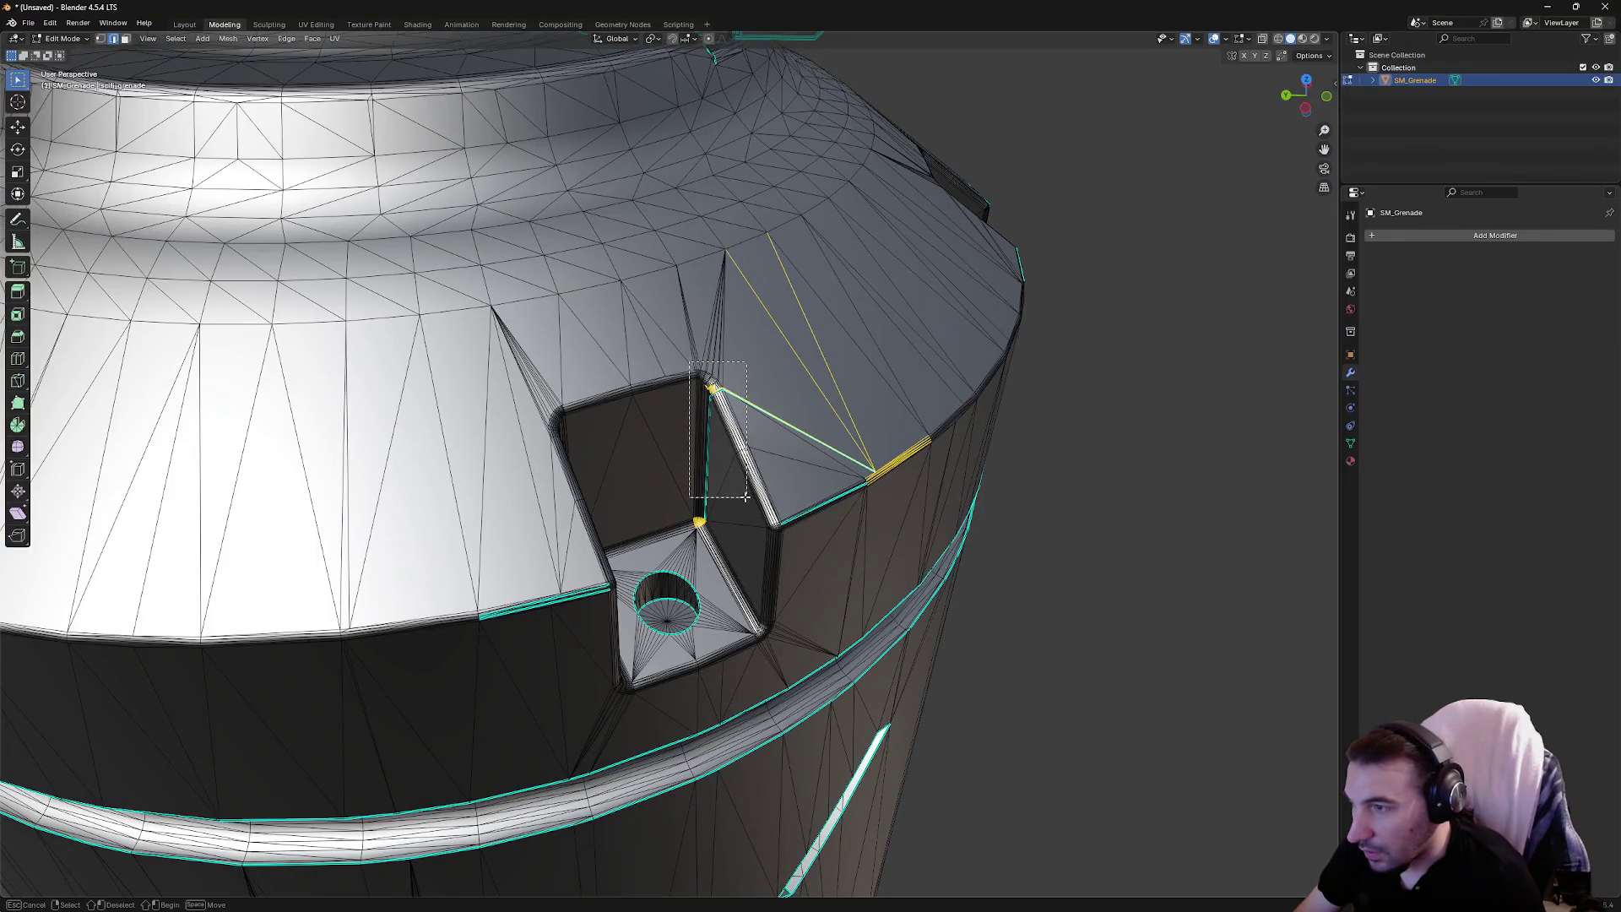
click(708, 454)
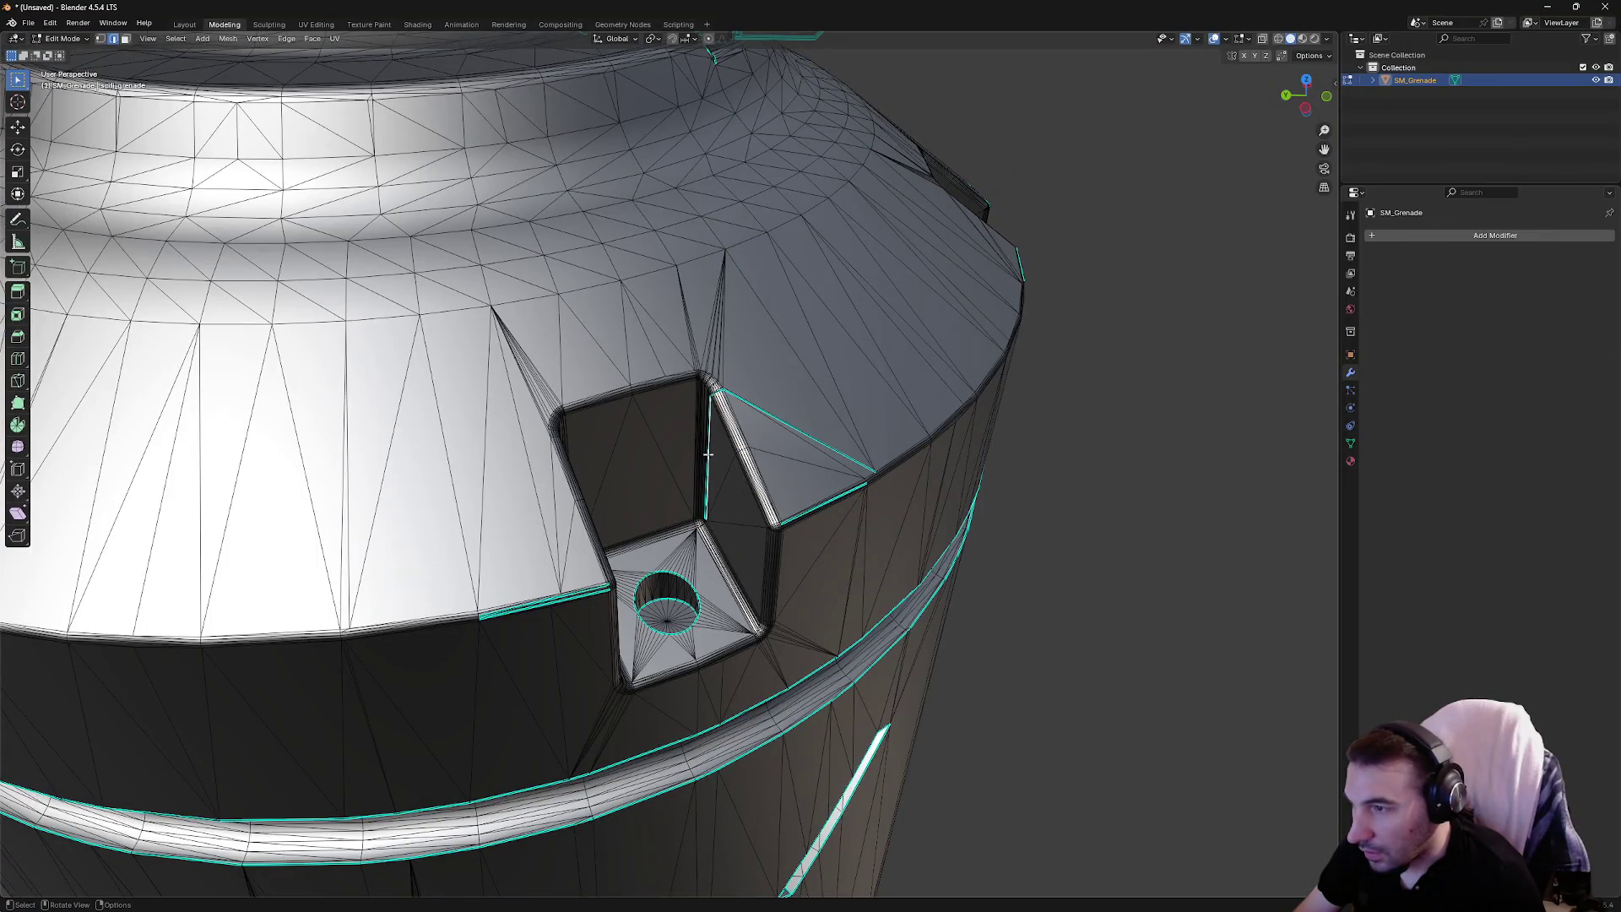
right_click(761, 415)
click(763, 409)
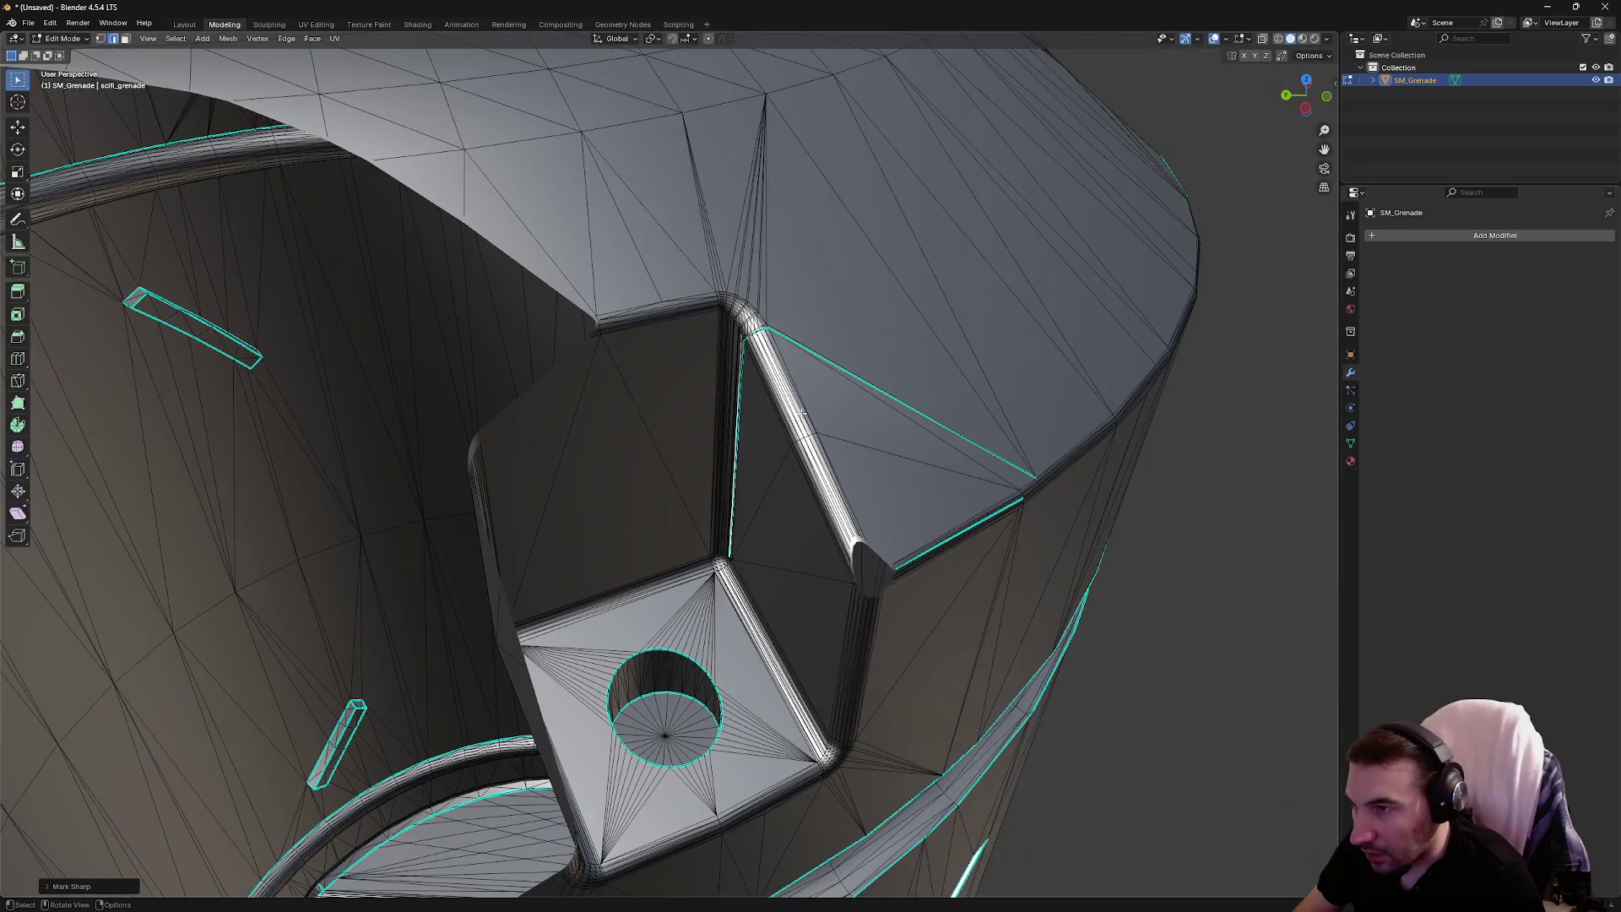
Mark the edge beside the recess corner as sharp
scroll(804, 411, down, 3)
scroll(667, 467, up, 4)
click(664, 461)
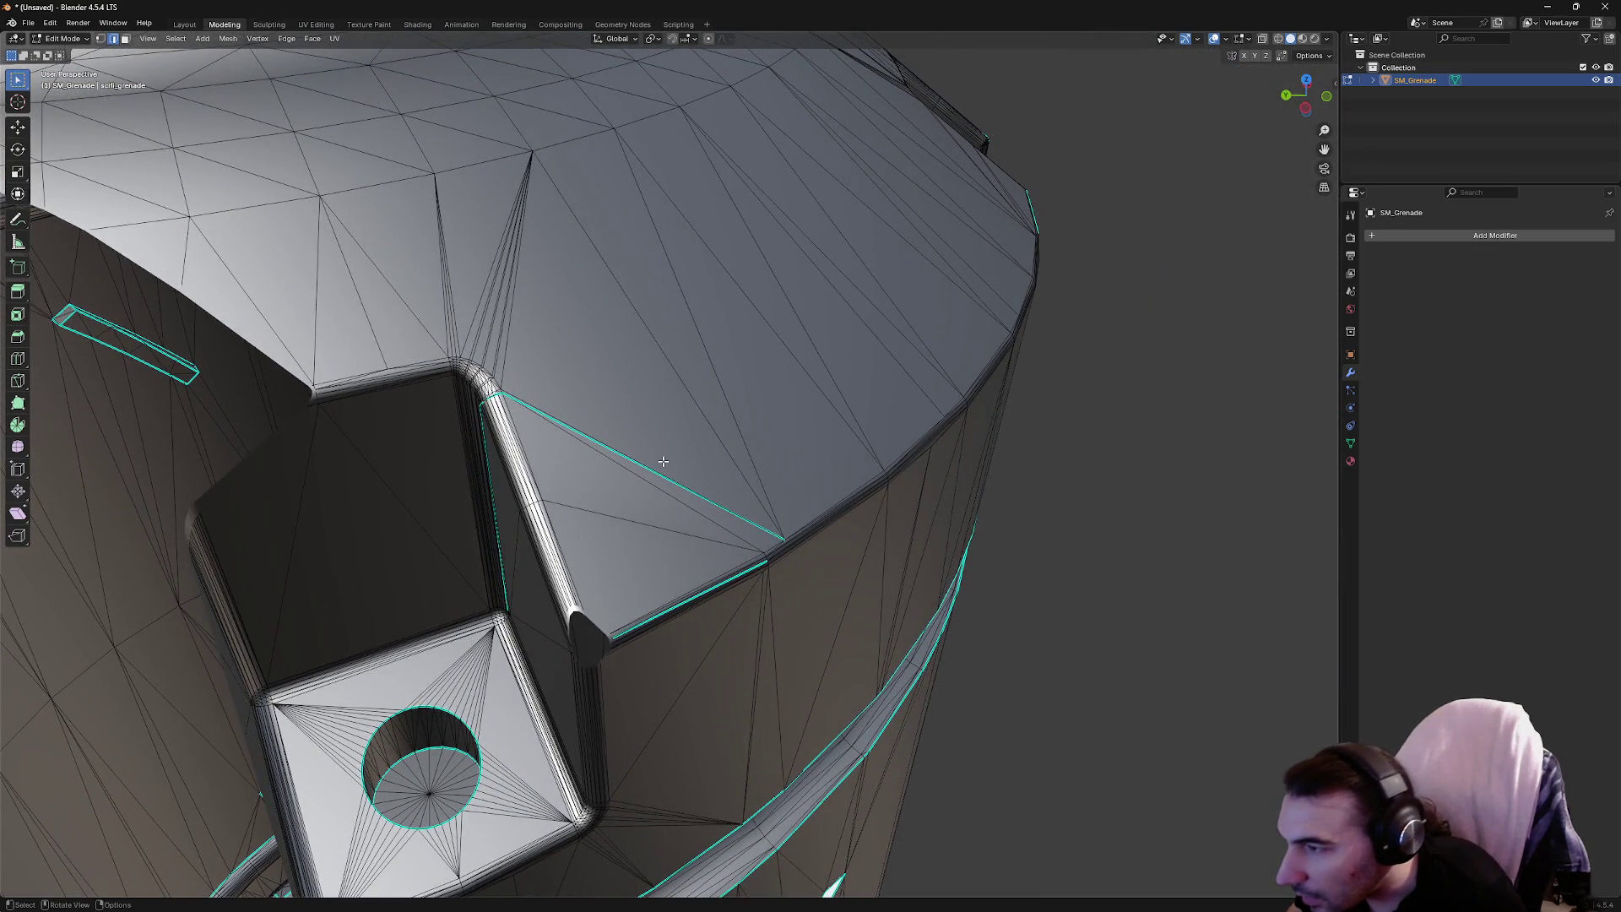
click(656, 478)
right_click(661, 478)
click(660, 478)
right_click(646, 455)
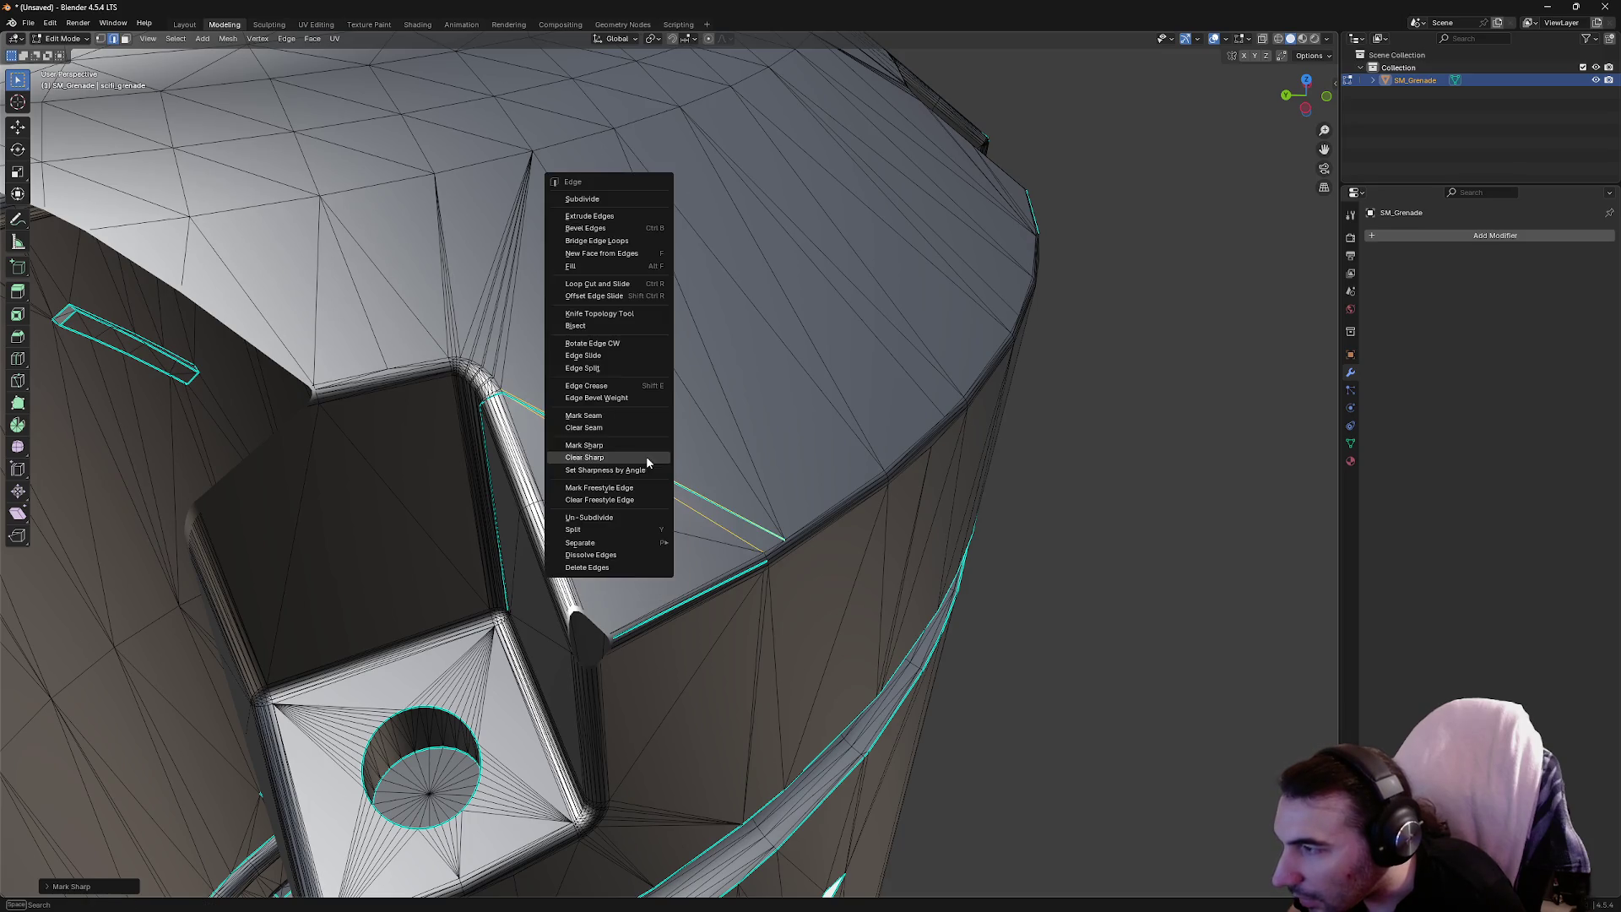
click(619, 428)
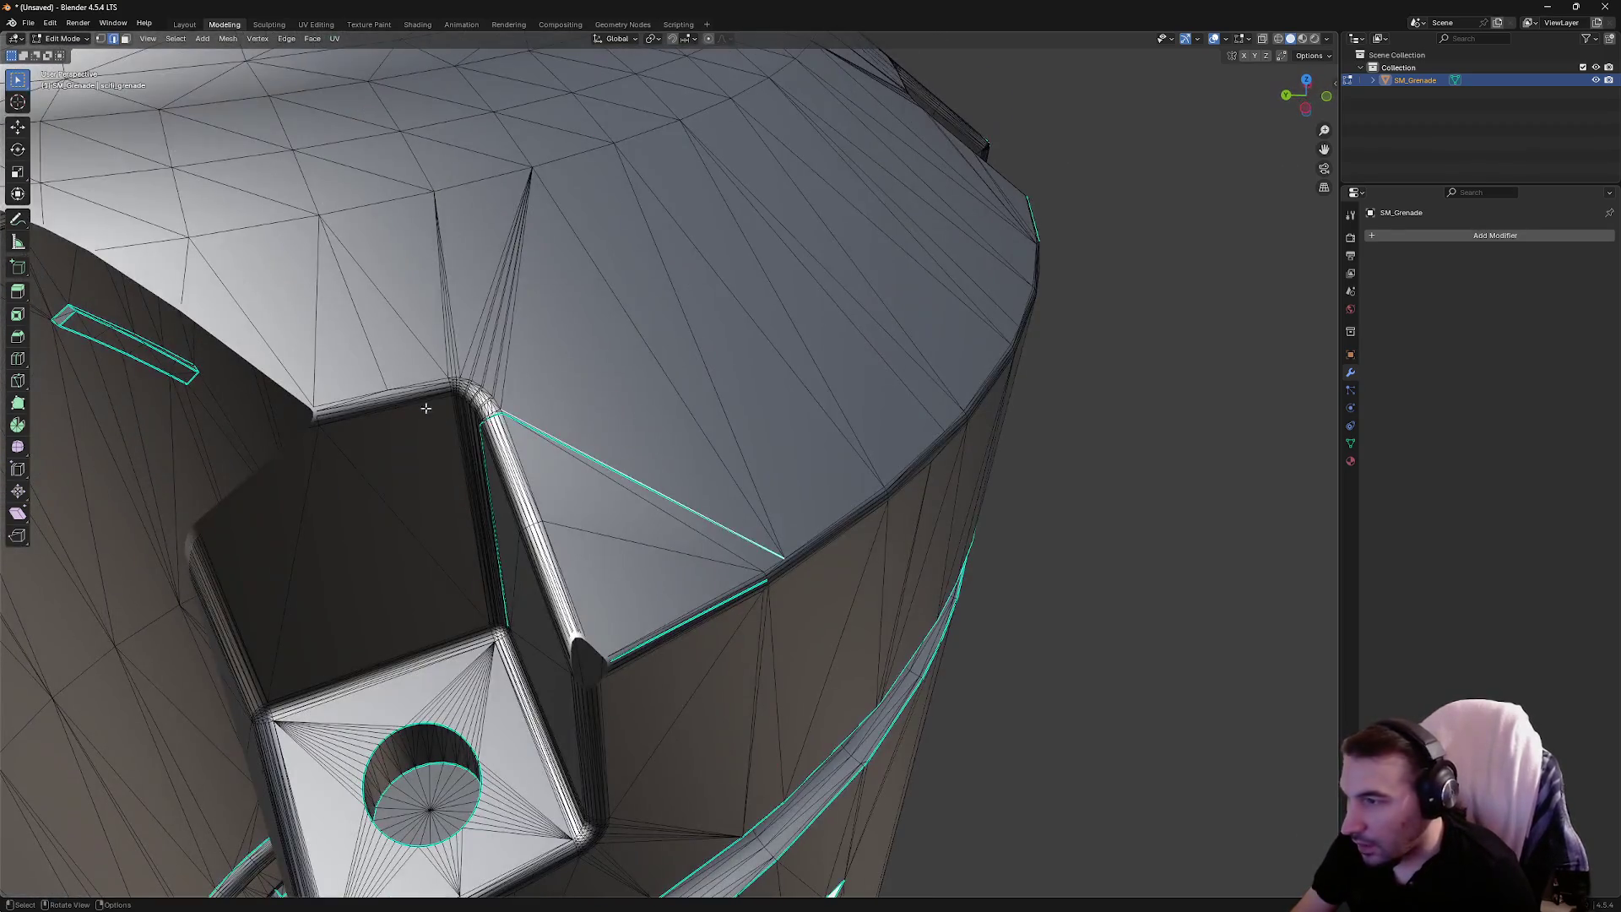
Box-select the rounded bevel strip and clear its sharp marking
mouse_move(401, 377)
mouse_down()
mouse_move(742, 669)
mouse_move(818, 680)
mouse_up()
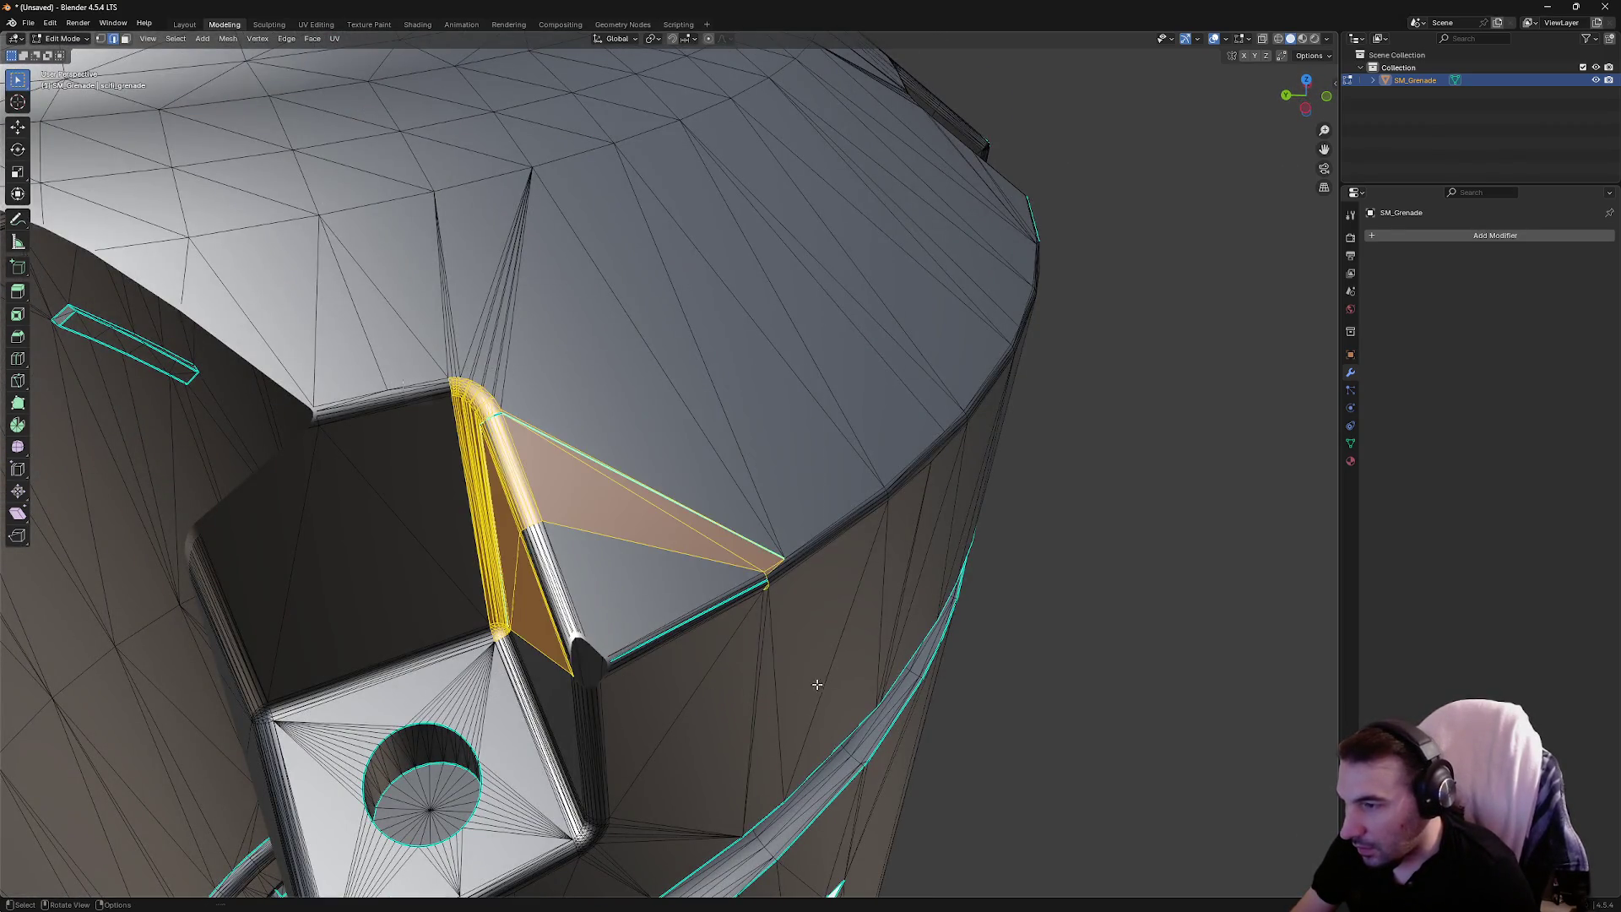
right_click(808, 659)
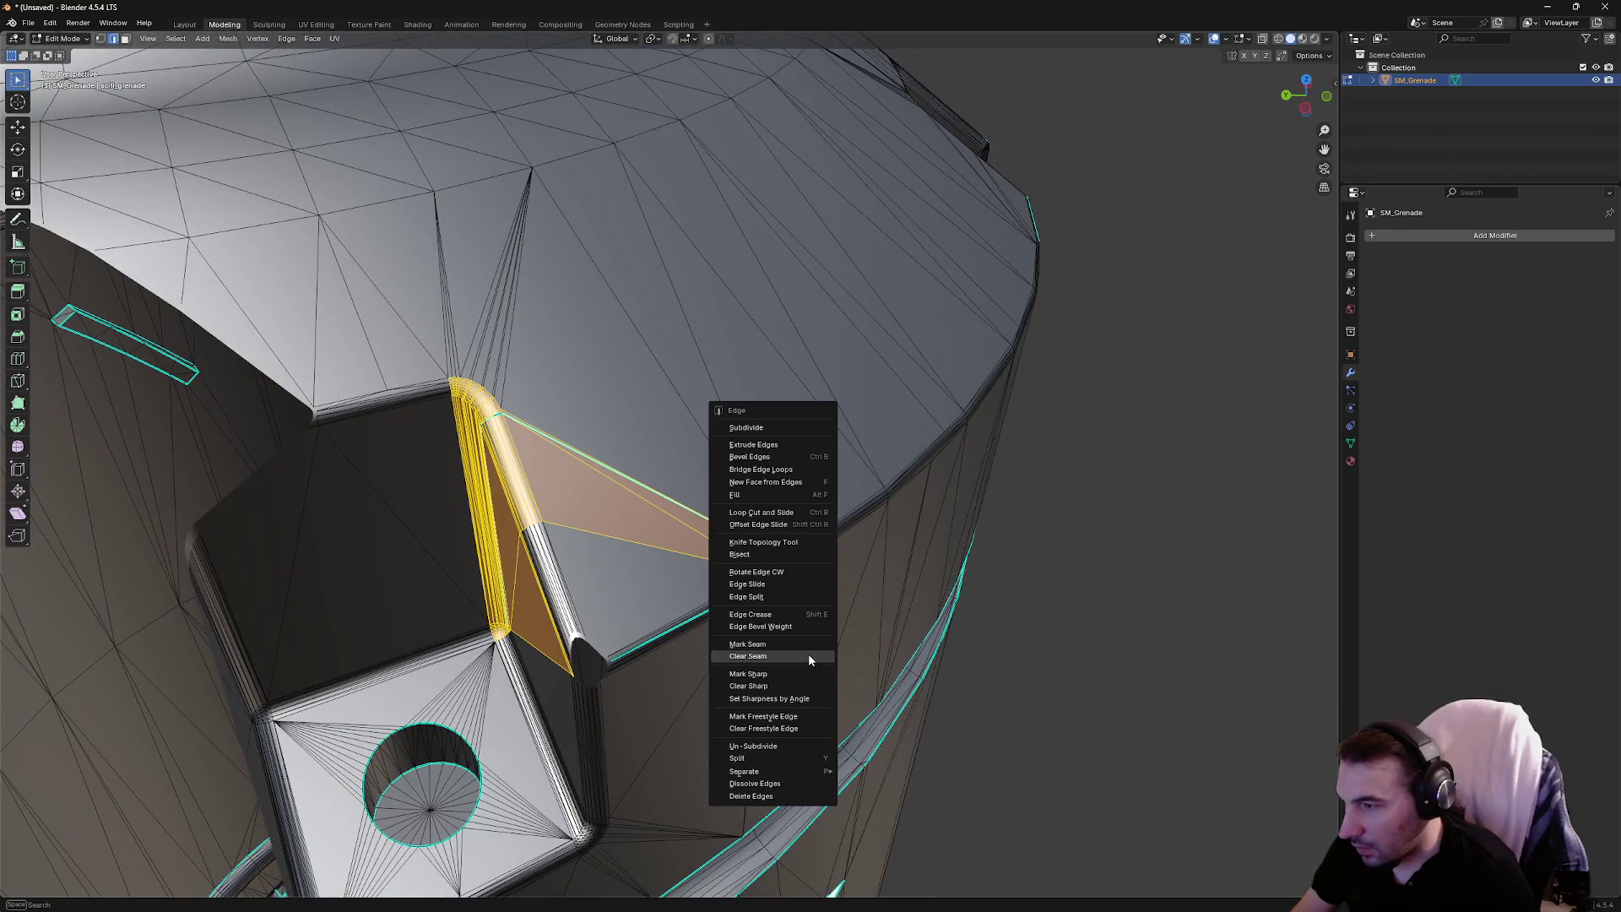
click(769, 692)
key(alt+a)
Switch to vertex select and box-select the vertices around the recess corner
drag(410, 343, 633, 510)
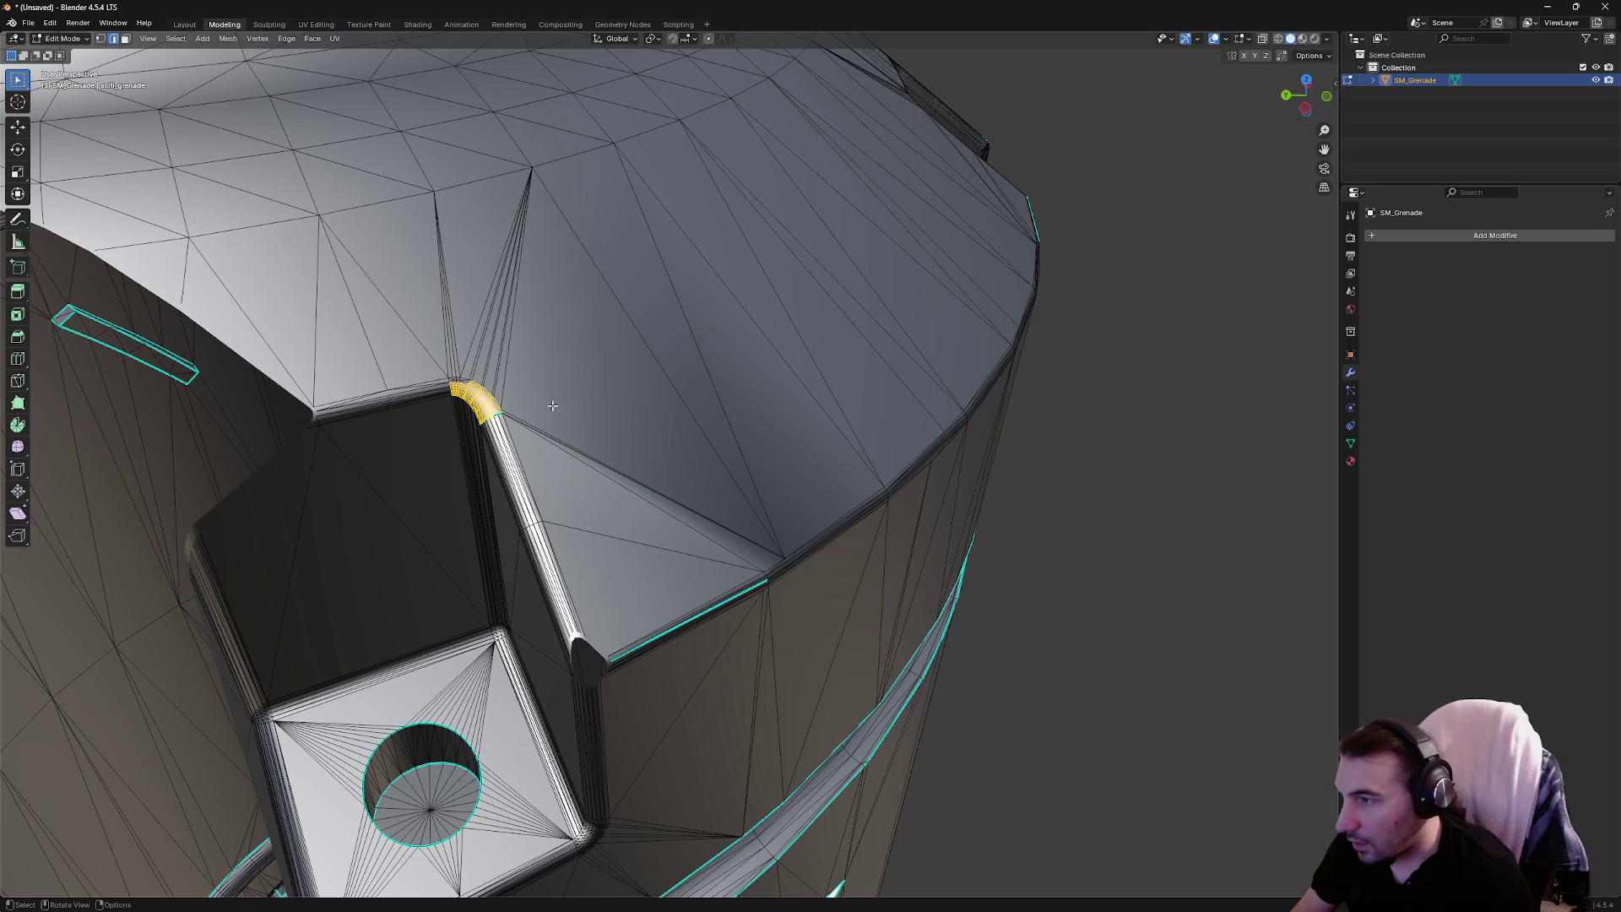
drag(490, 436, 490, 434)
click(99, 39)
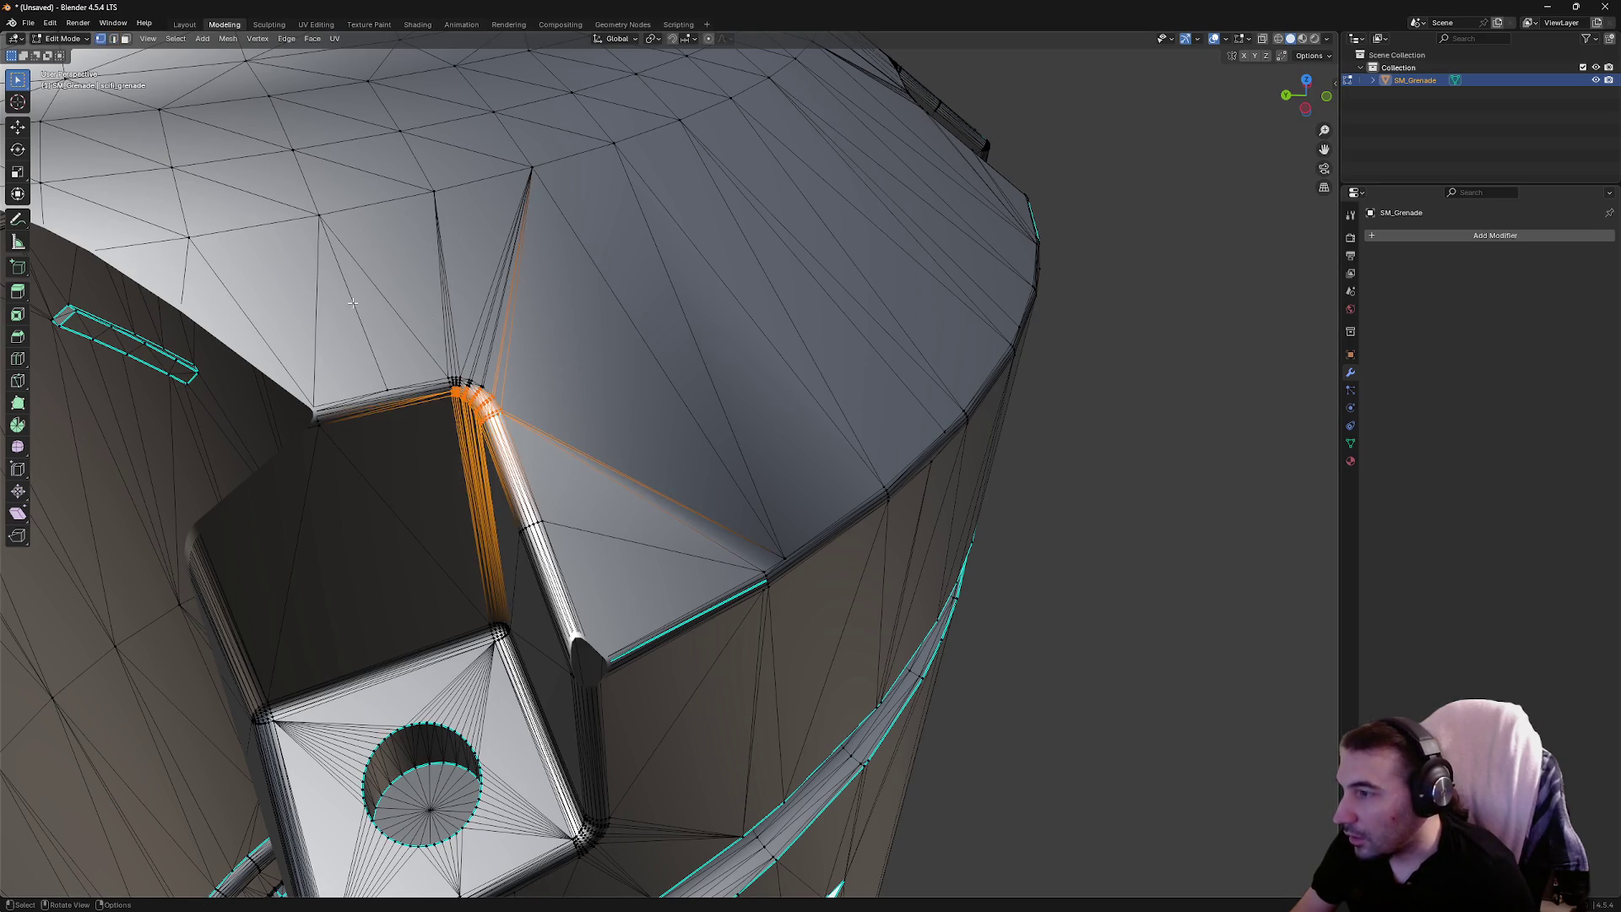
mouse_move(354, 302)
mouse_down()
mouse_move(786, 571)
mouse_move(816, 690)
mouse_up()
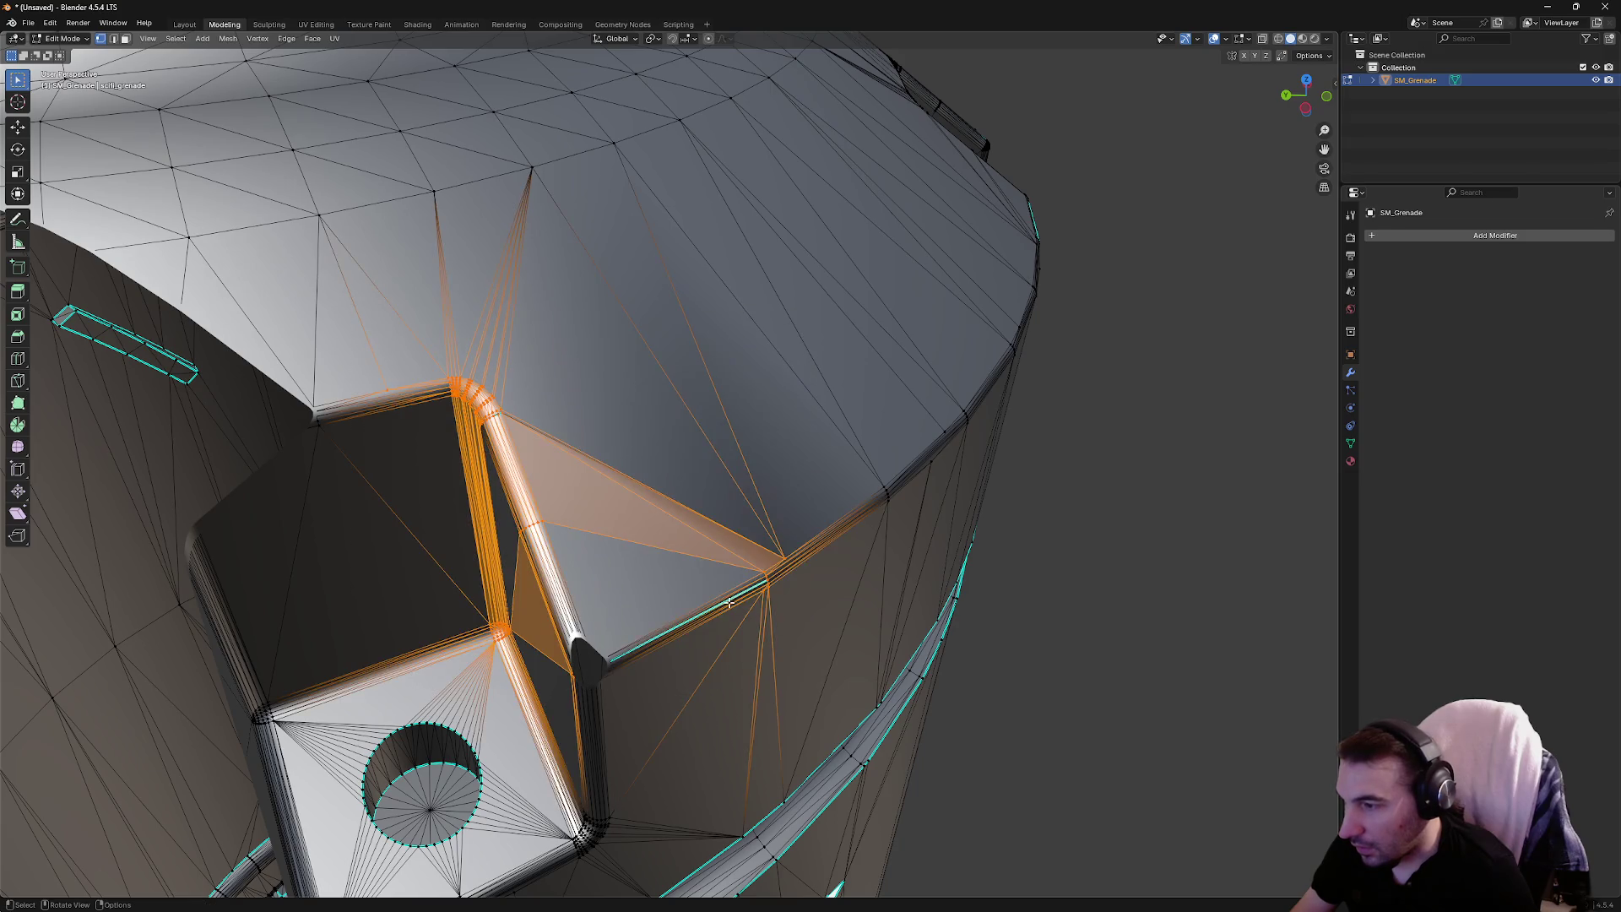
drag(525, 523, 806, 755)
scroll(642, 481, down, 5)
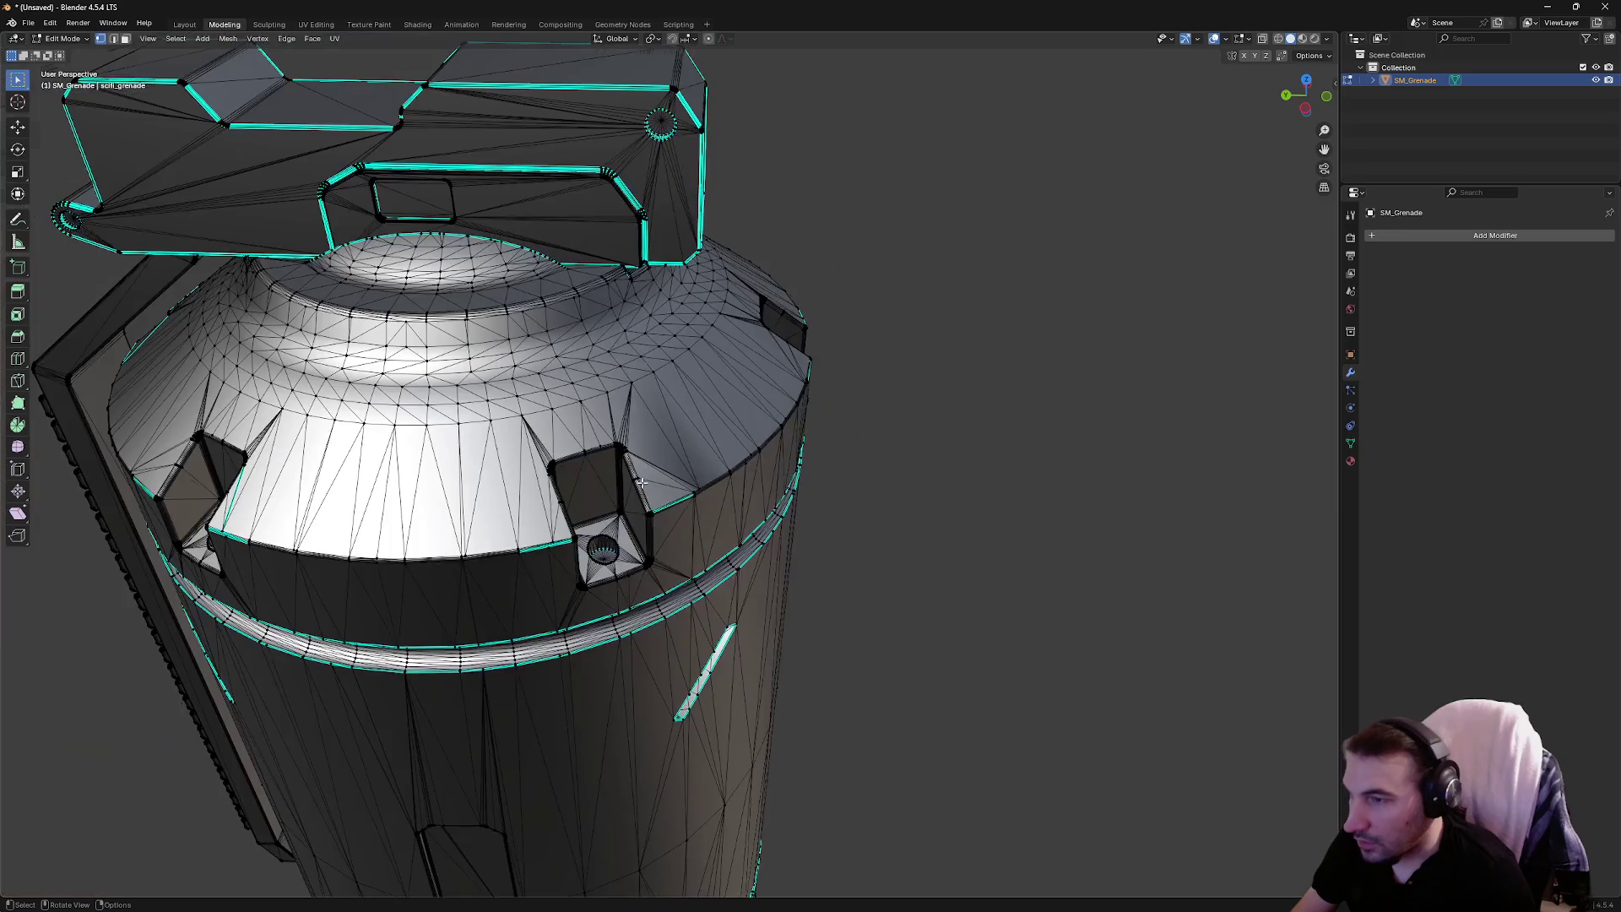
key(a)
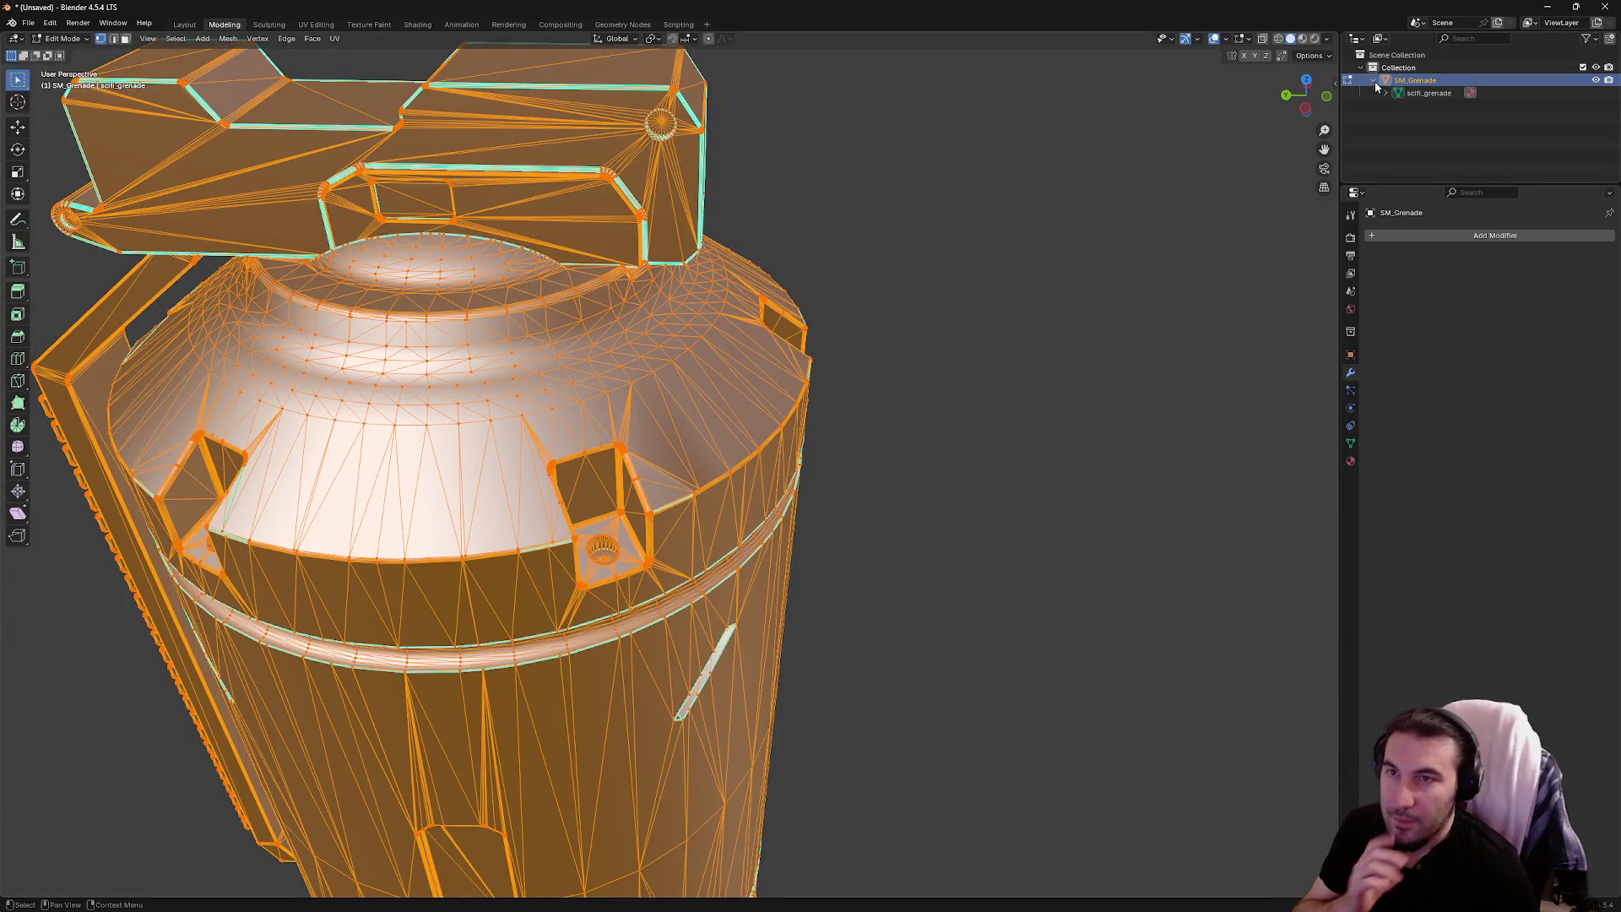
key(alt+a)
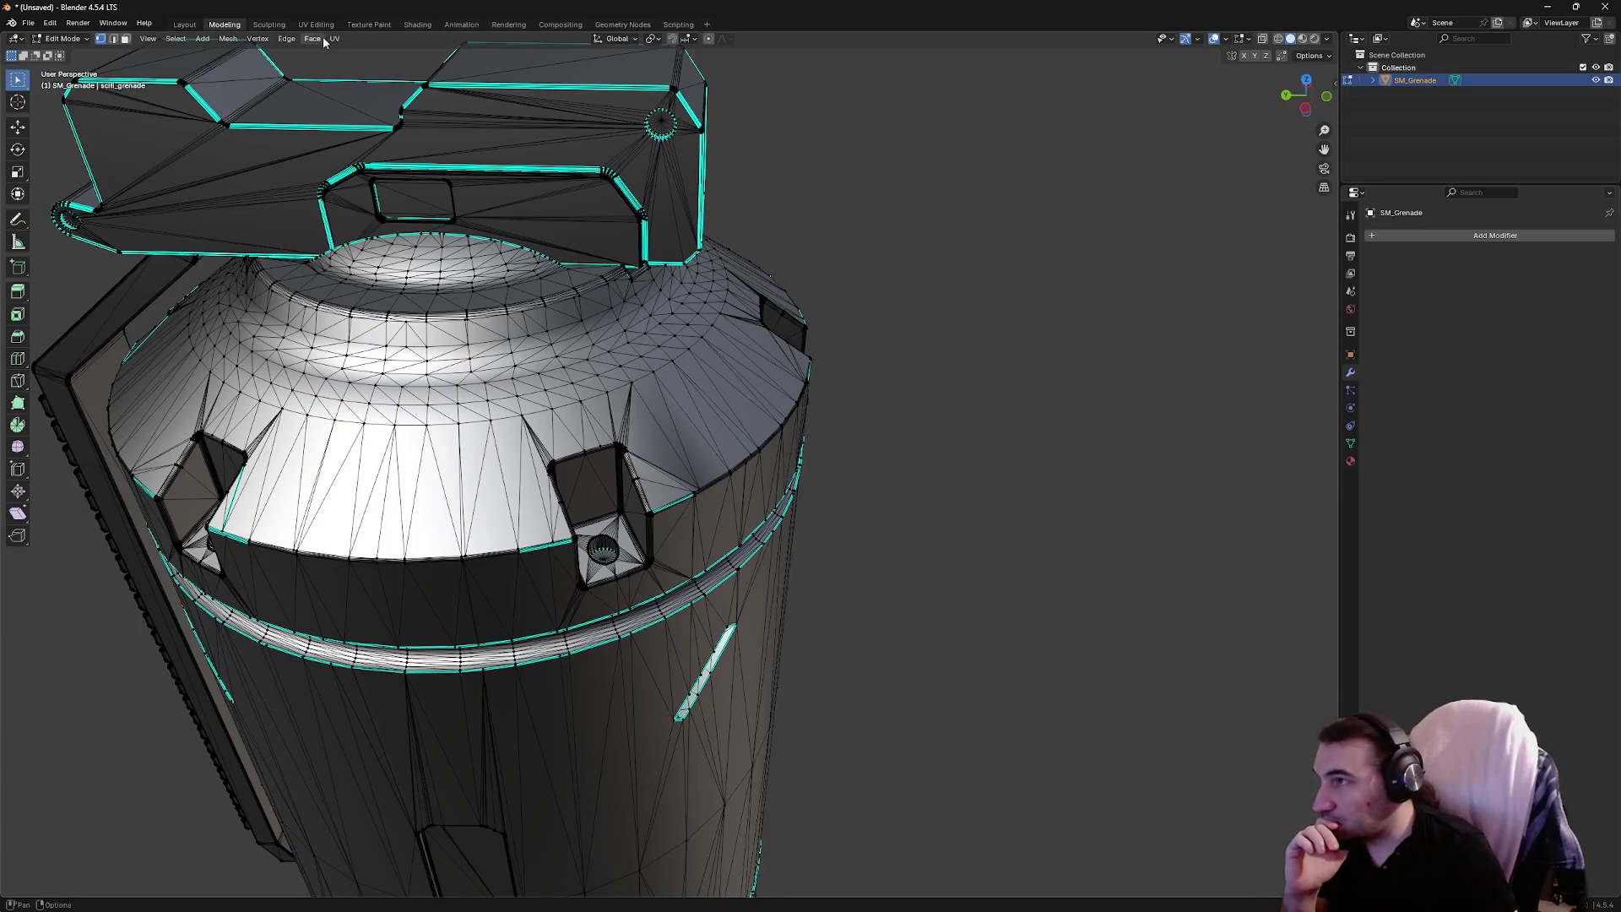
click(258, 39)
key(a)
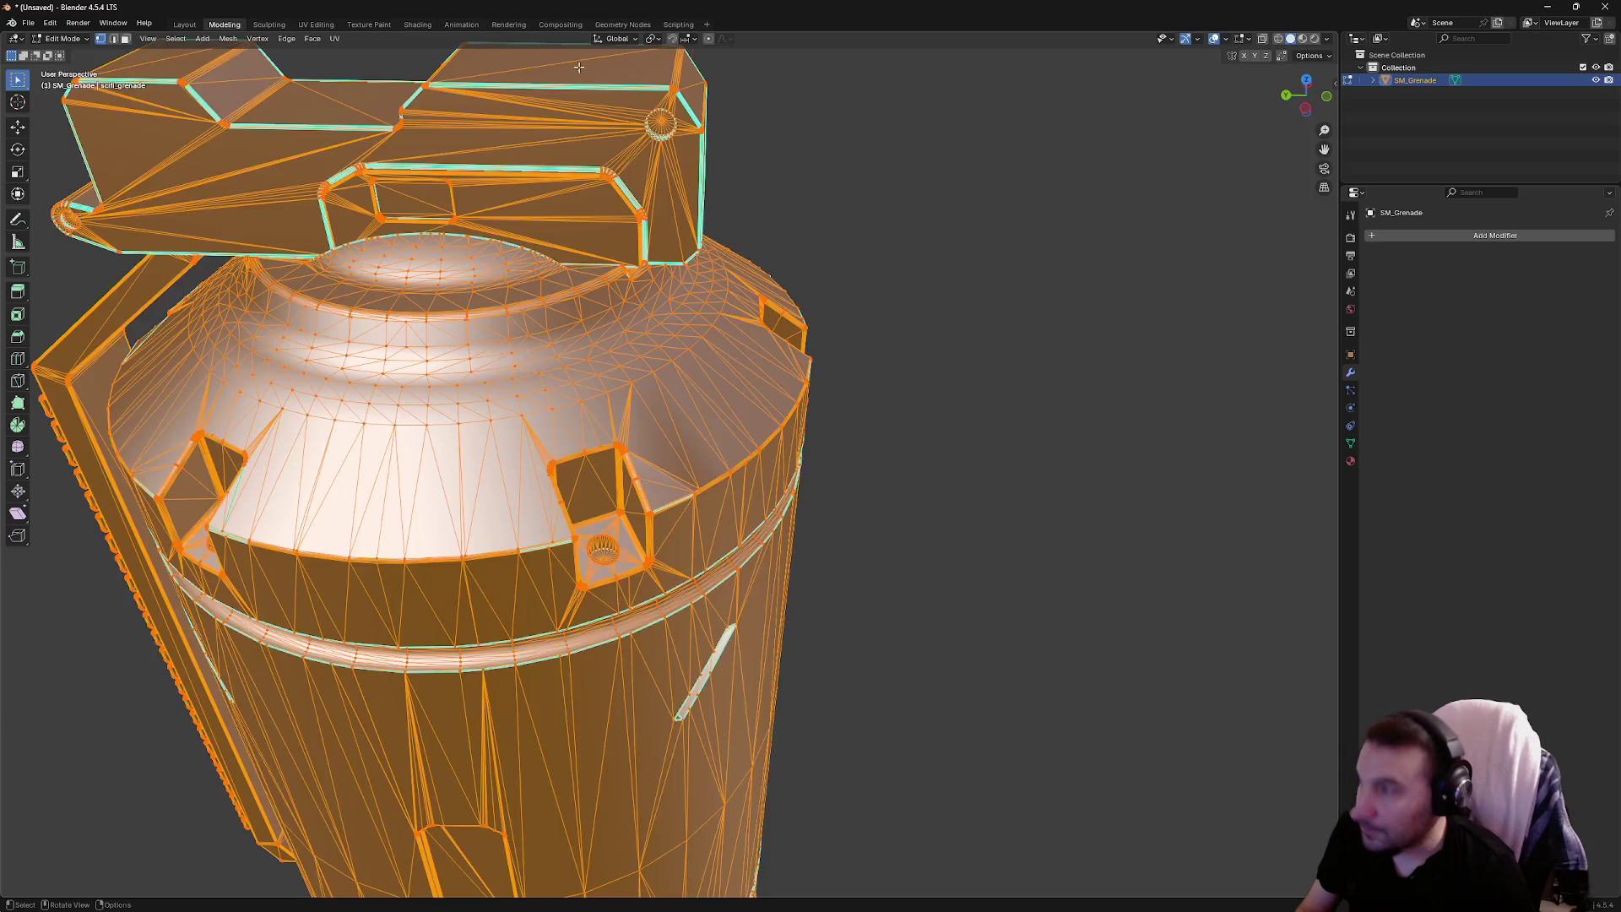
click(257, 39)
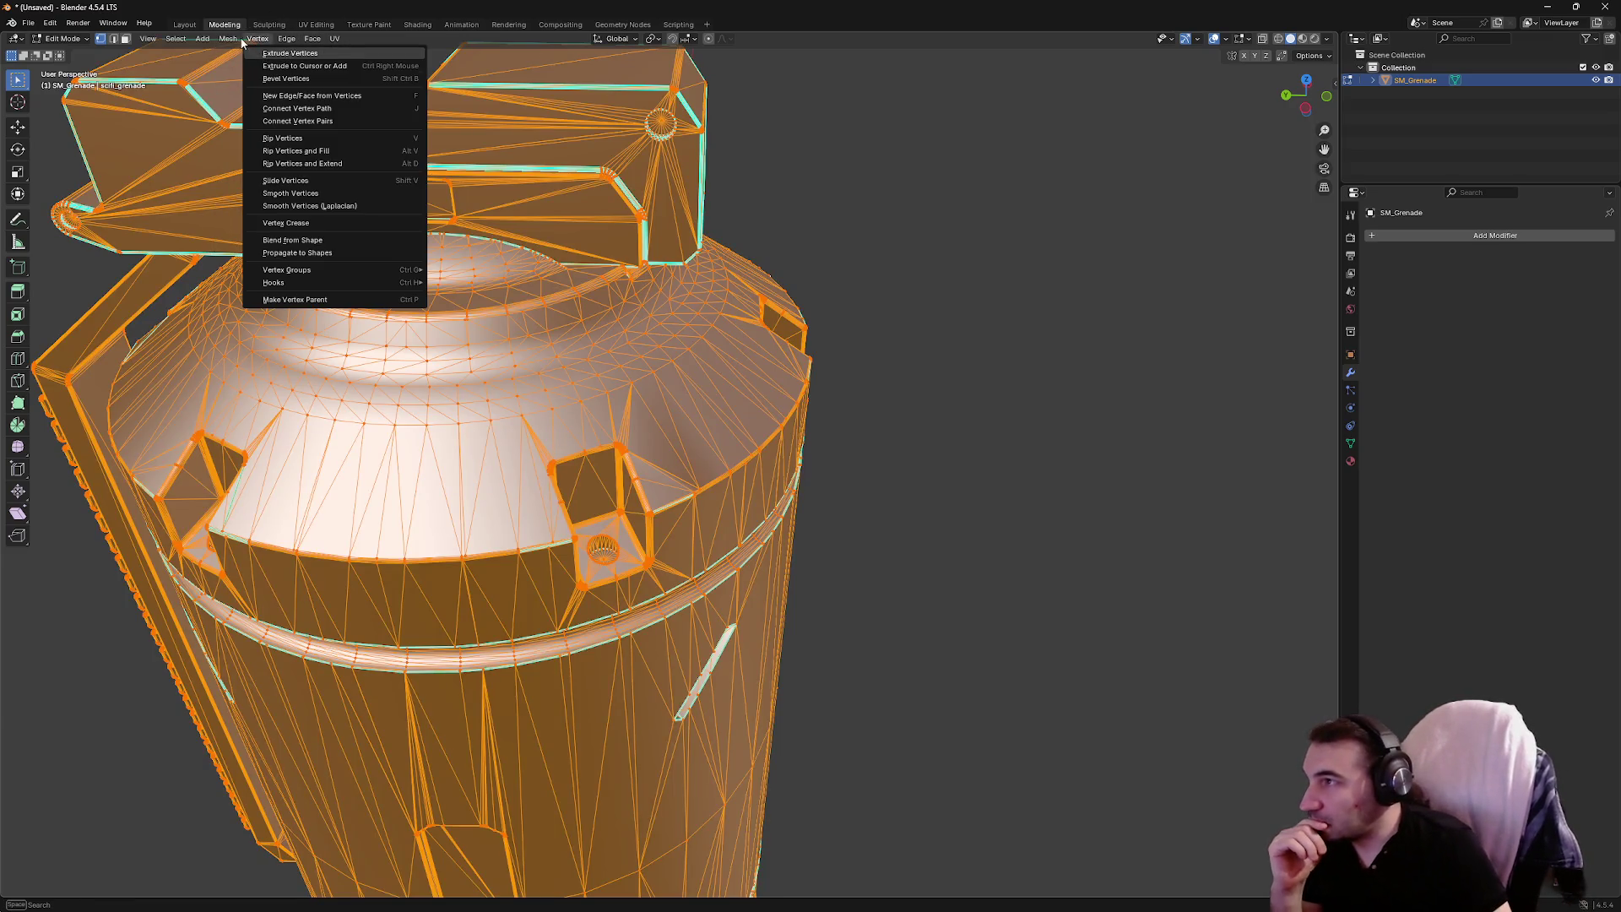
click(228, 39)
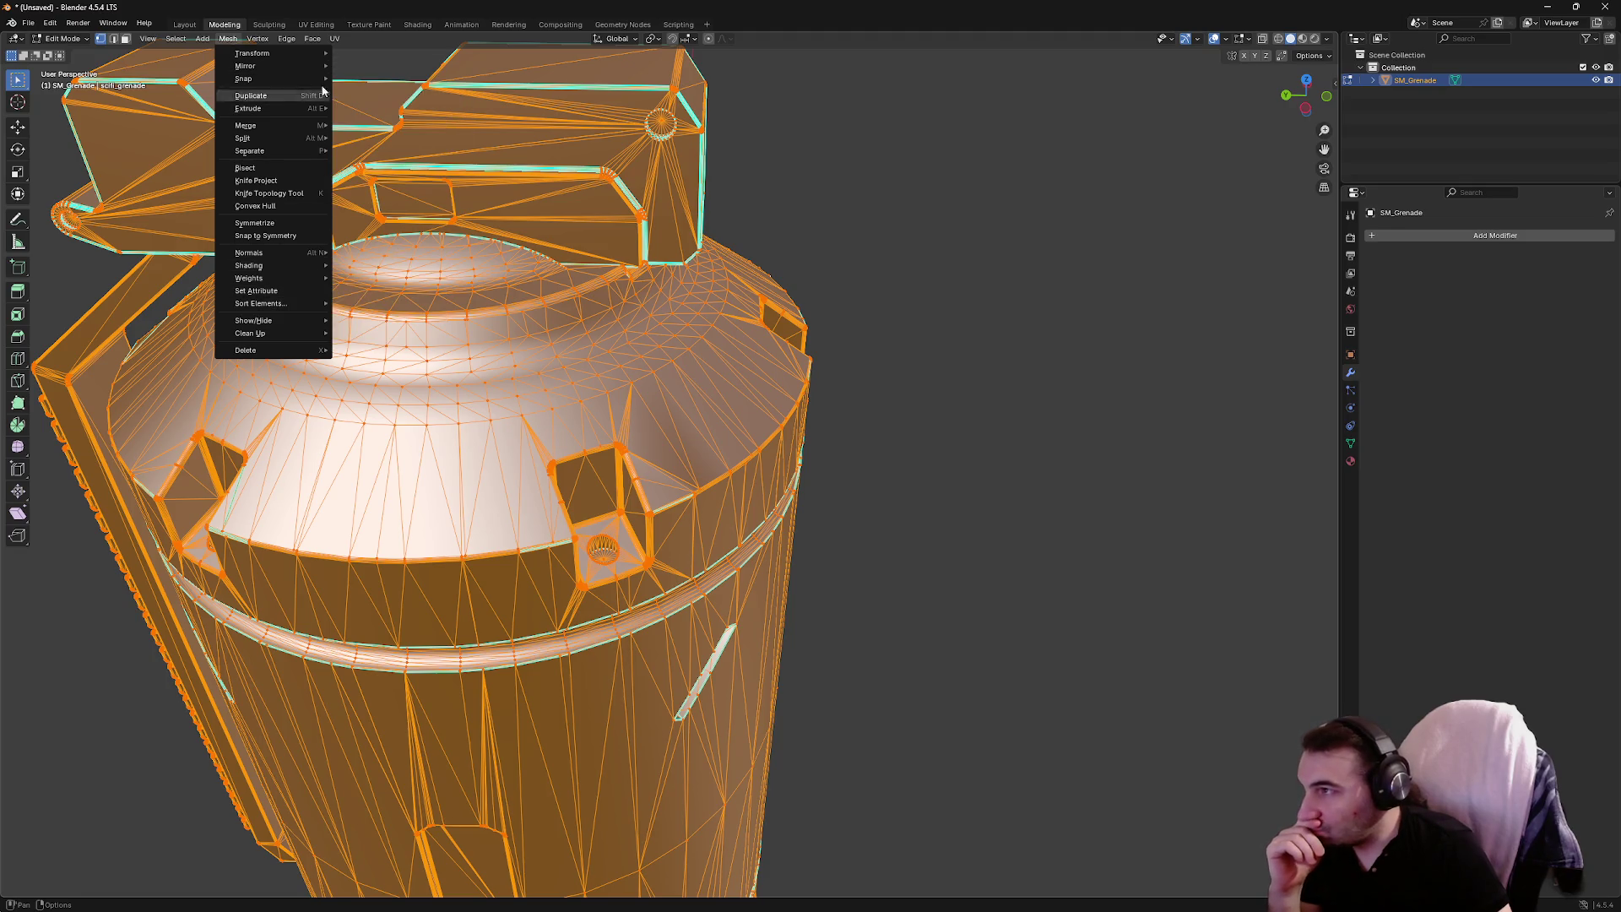
mouse_move(325, 39)
mouse_move(228, 39)
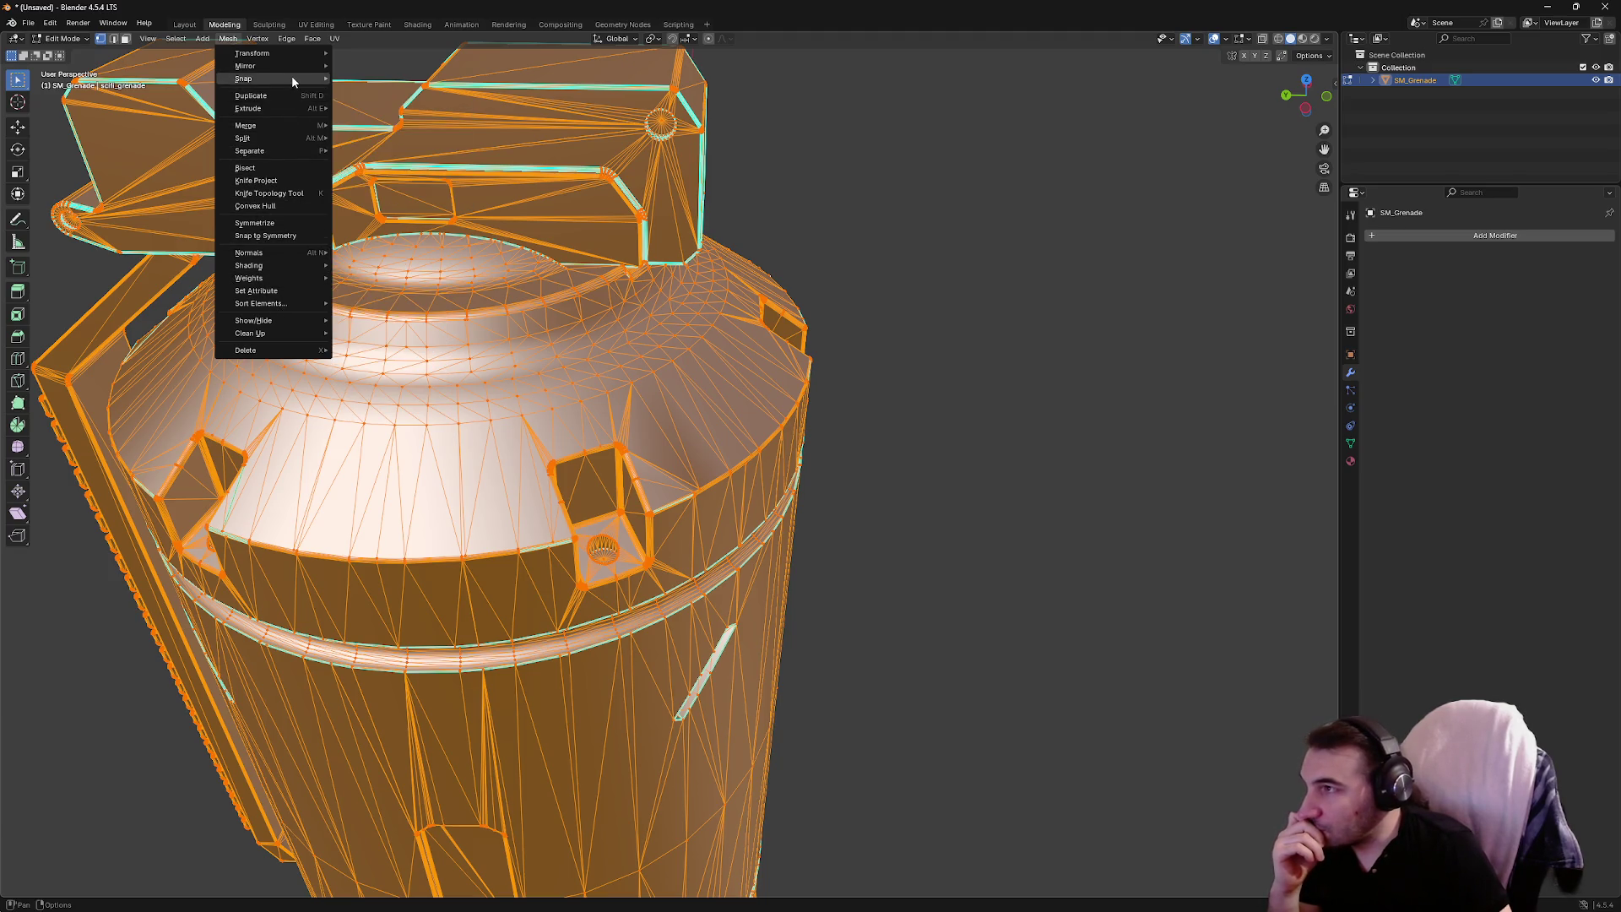
mouse_move(293, 80)
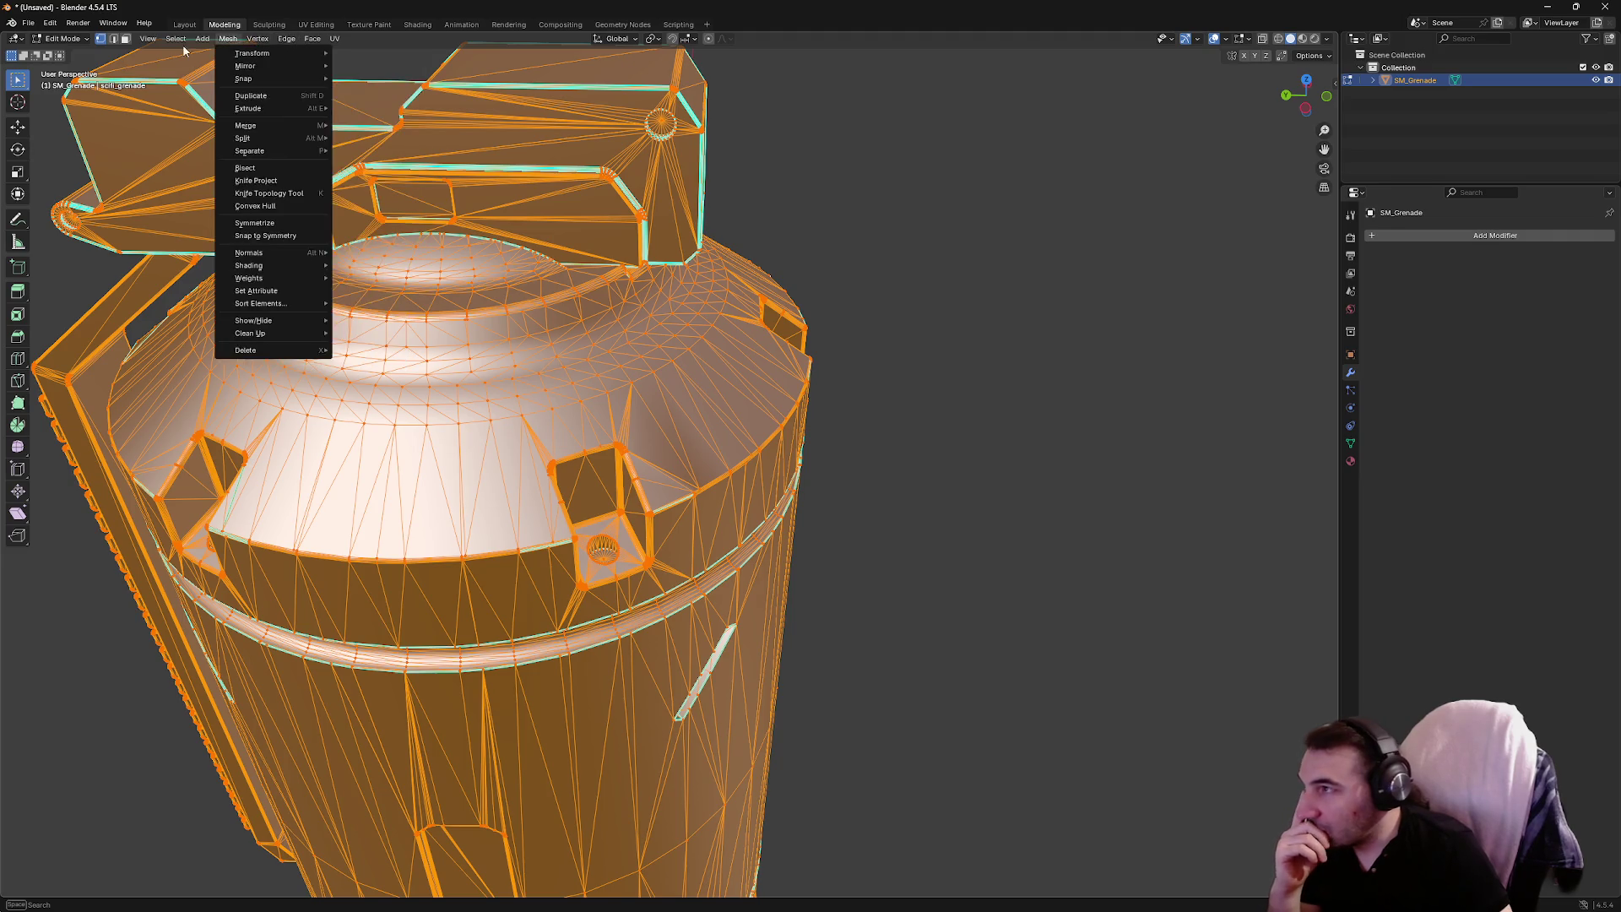
mouse_move(176, 42)
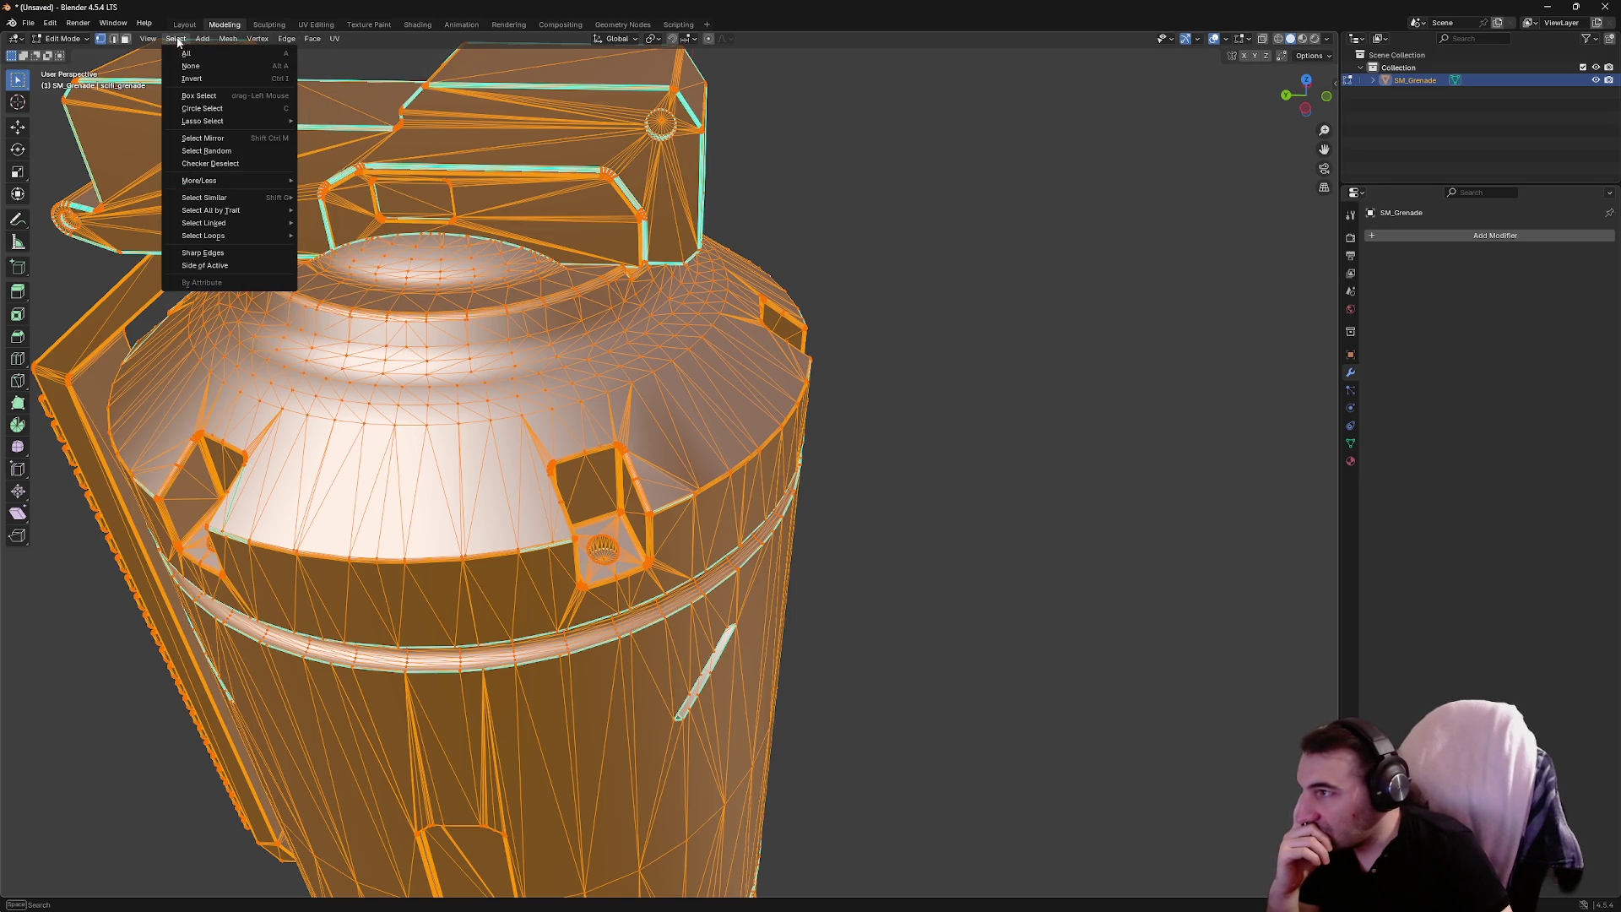
click(288, 38)
click(259, 39)
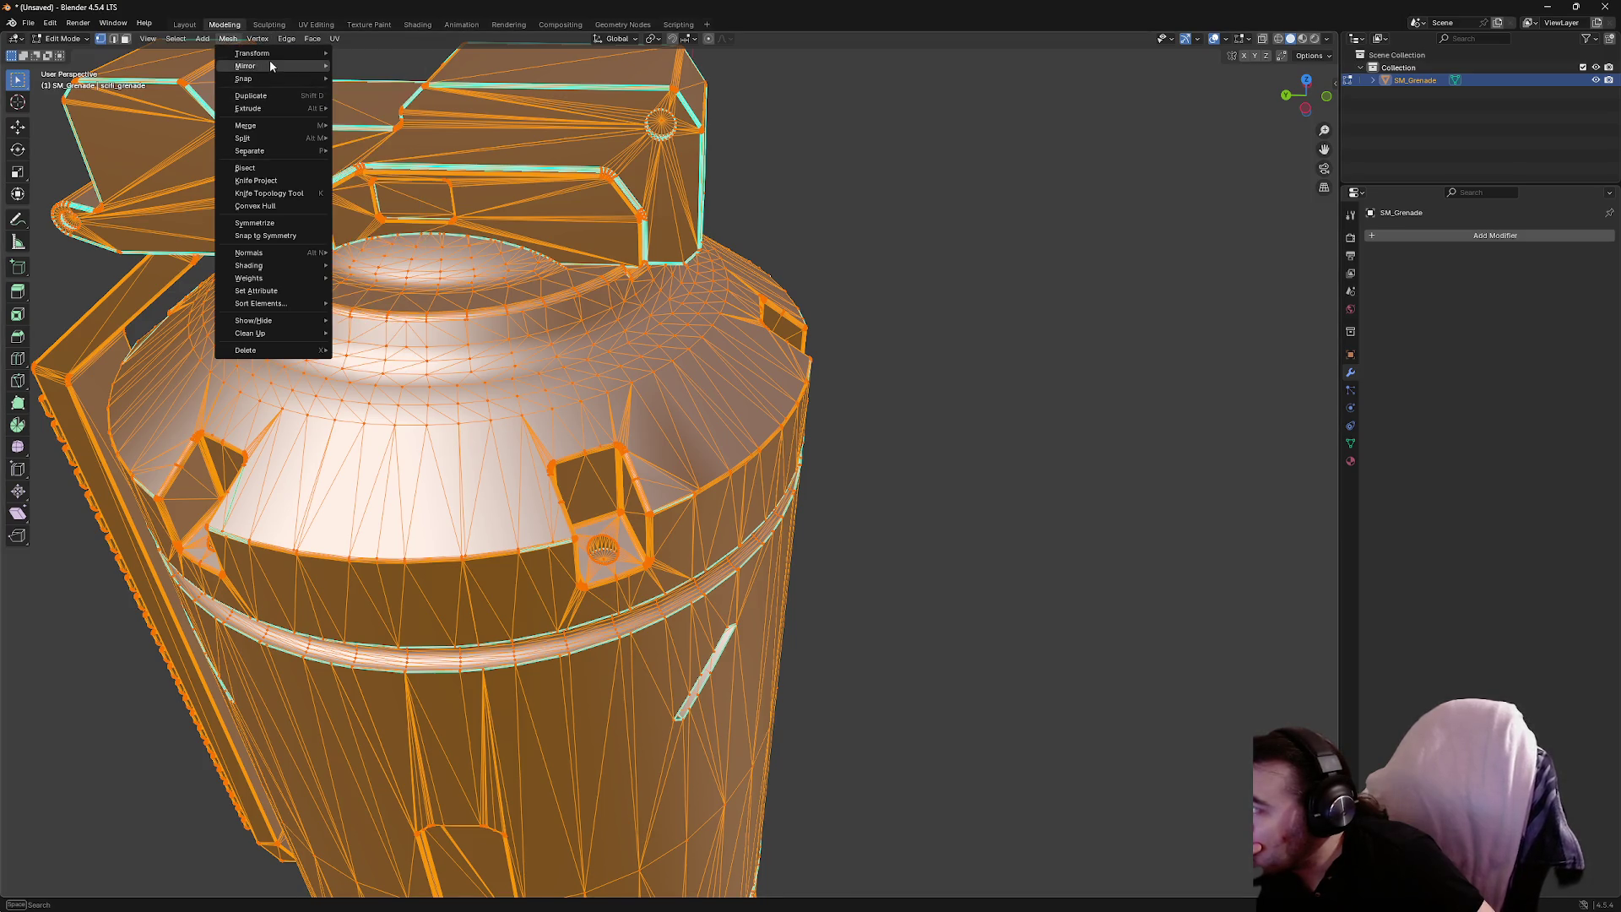
mouse_move(271, 60)
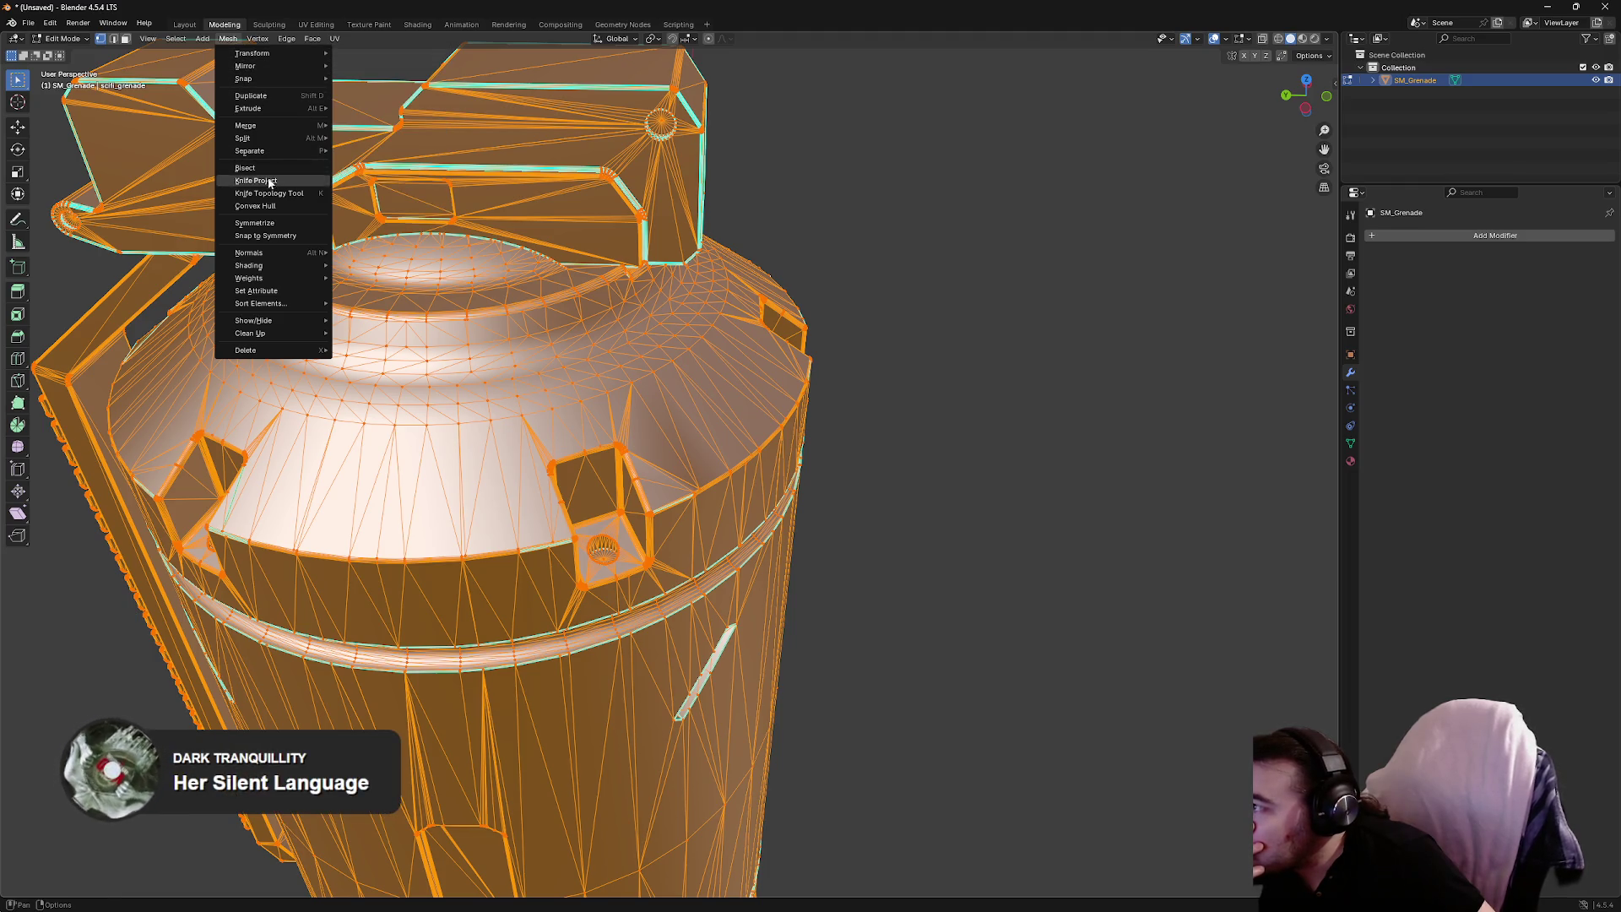
mouse_move(272, 148)
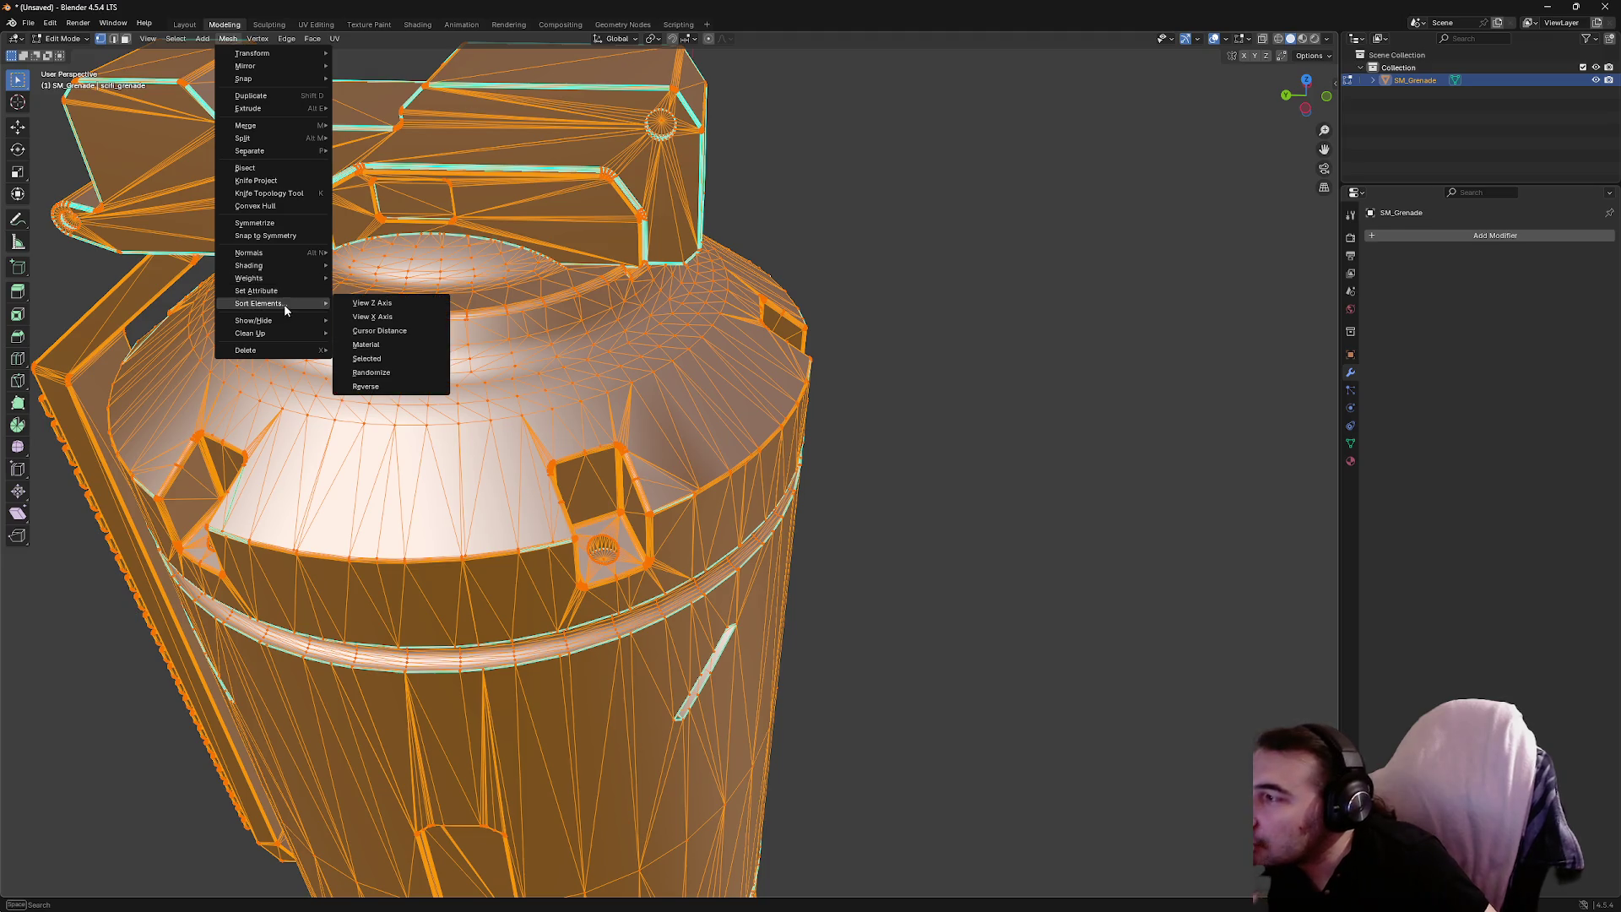
click(185, 25)
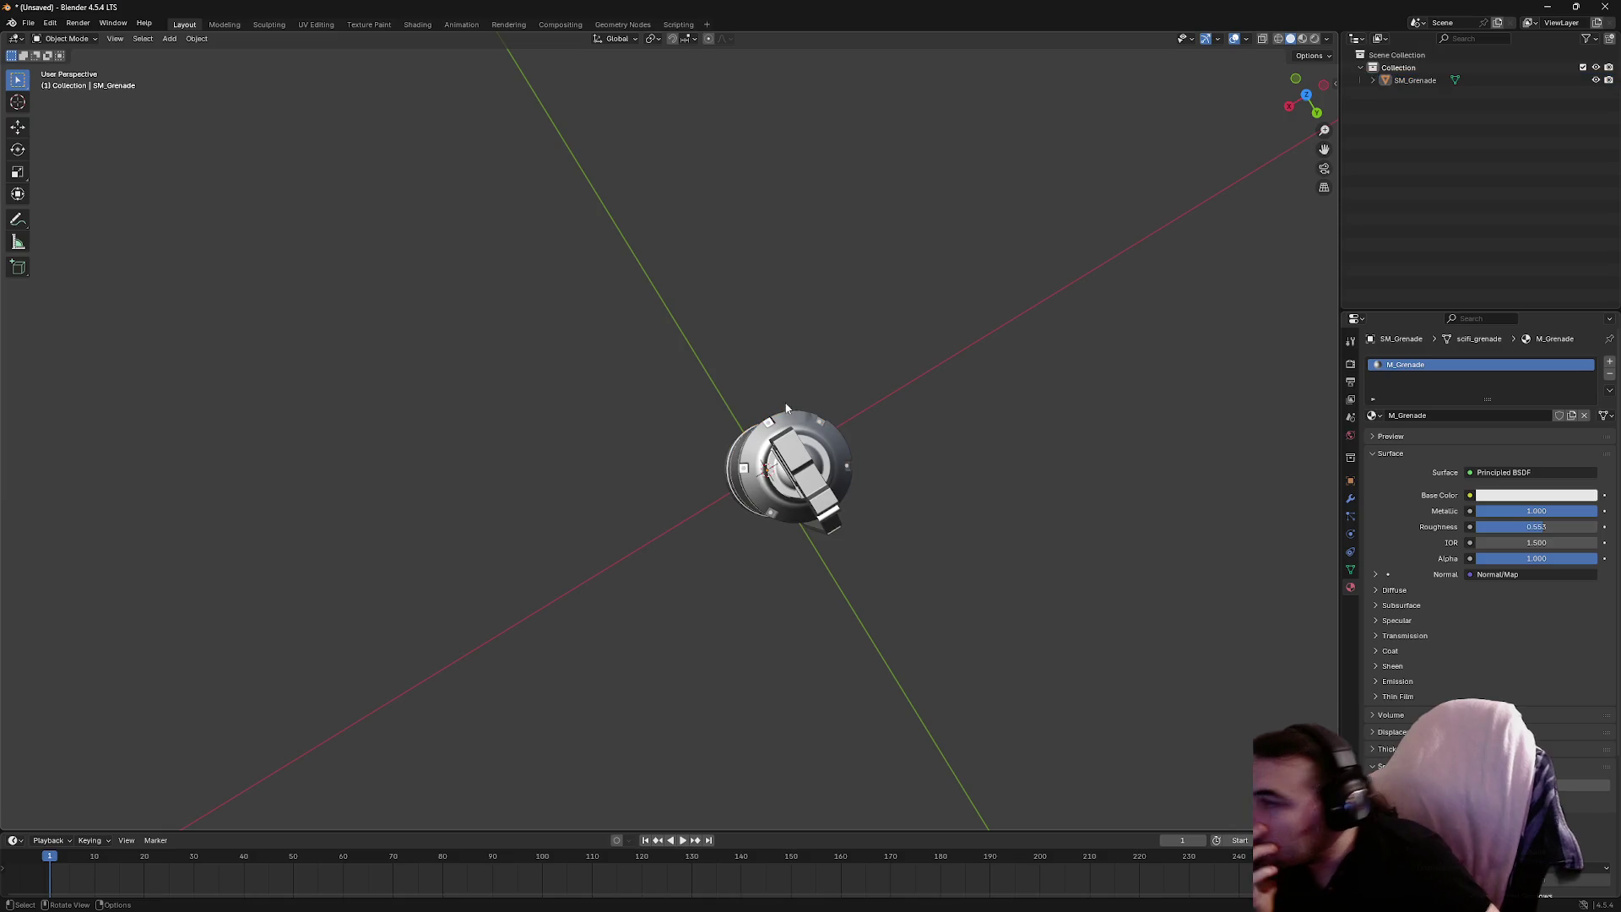
click(726, 220)
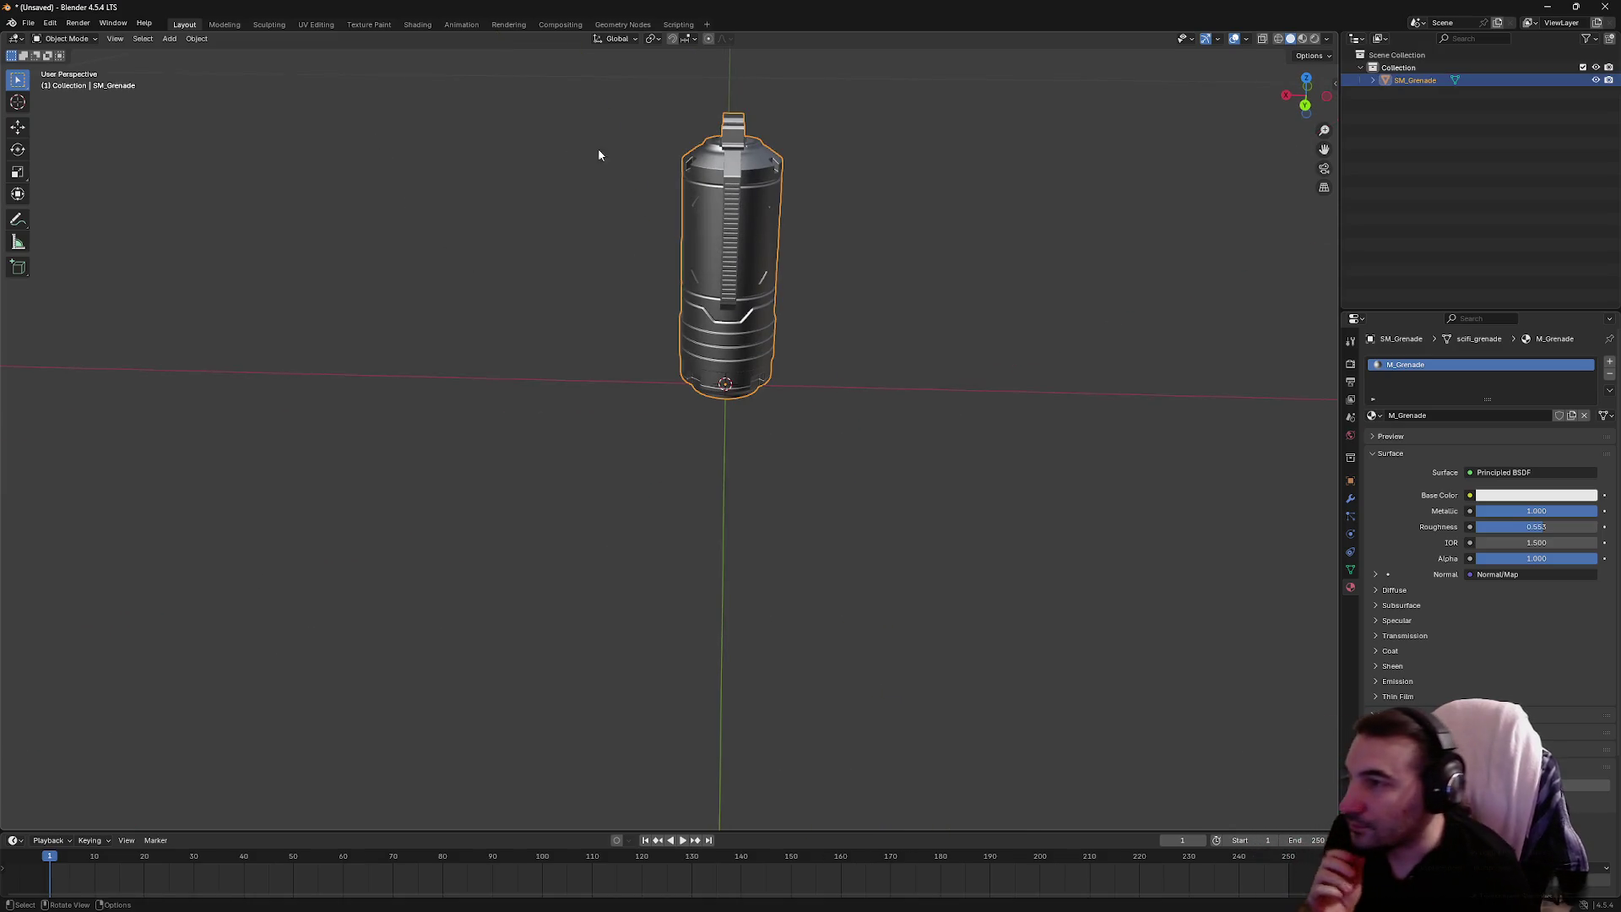
click(197, 38)
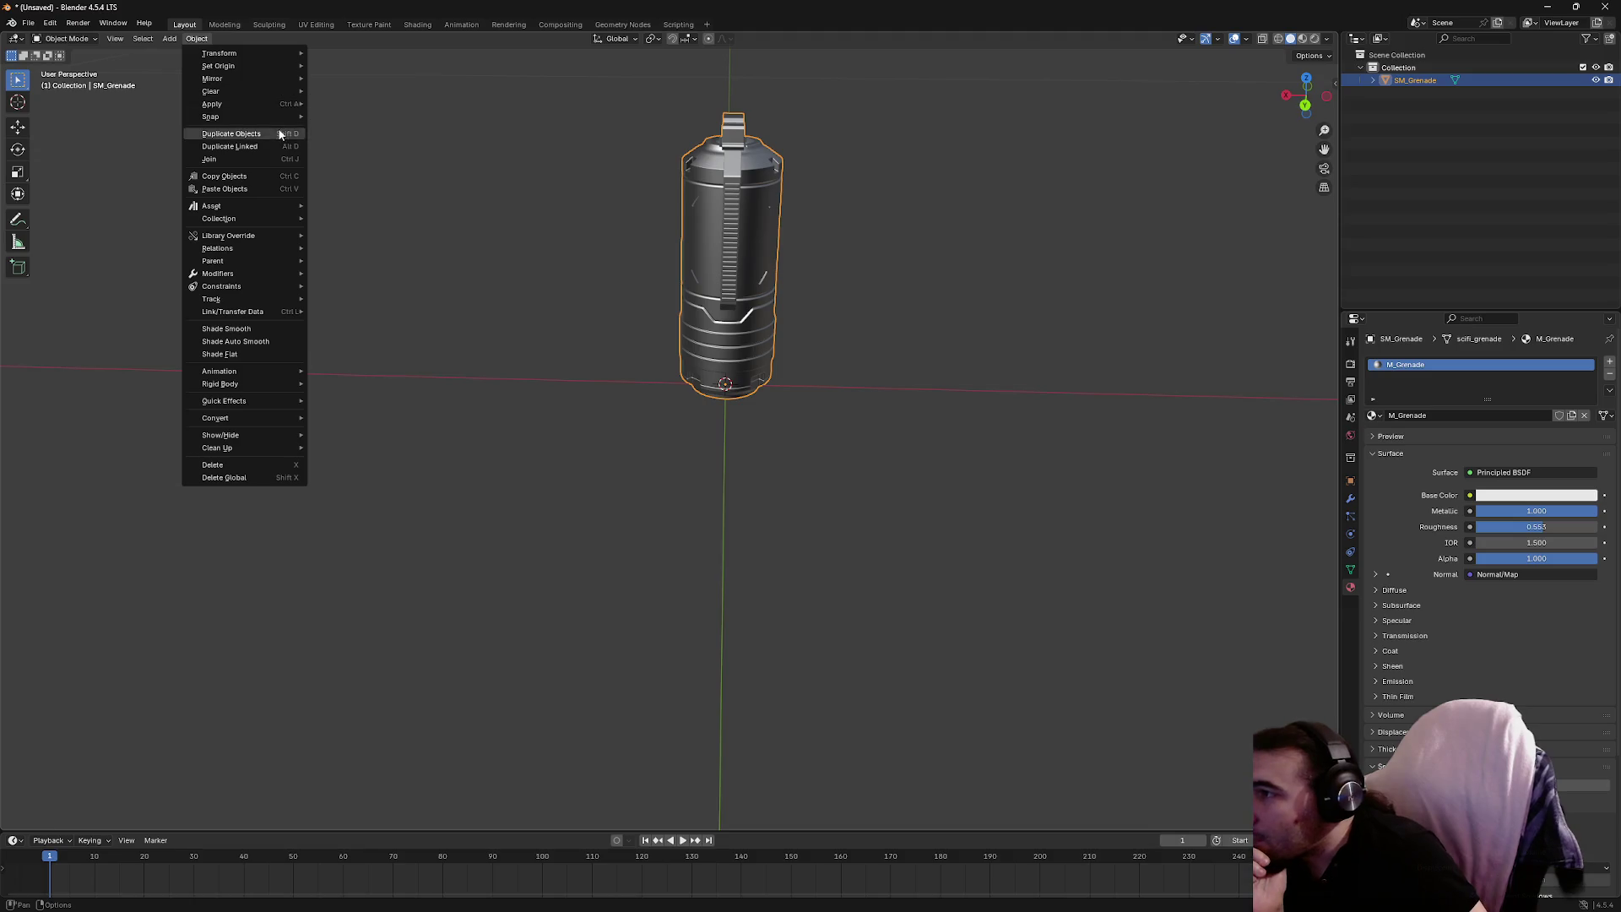
click(224, 25)
right_click(438, 263)
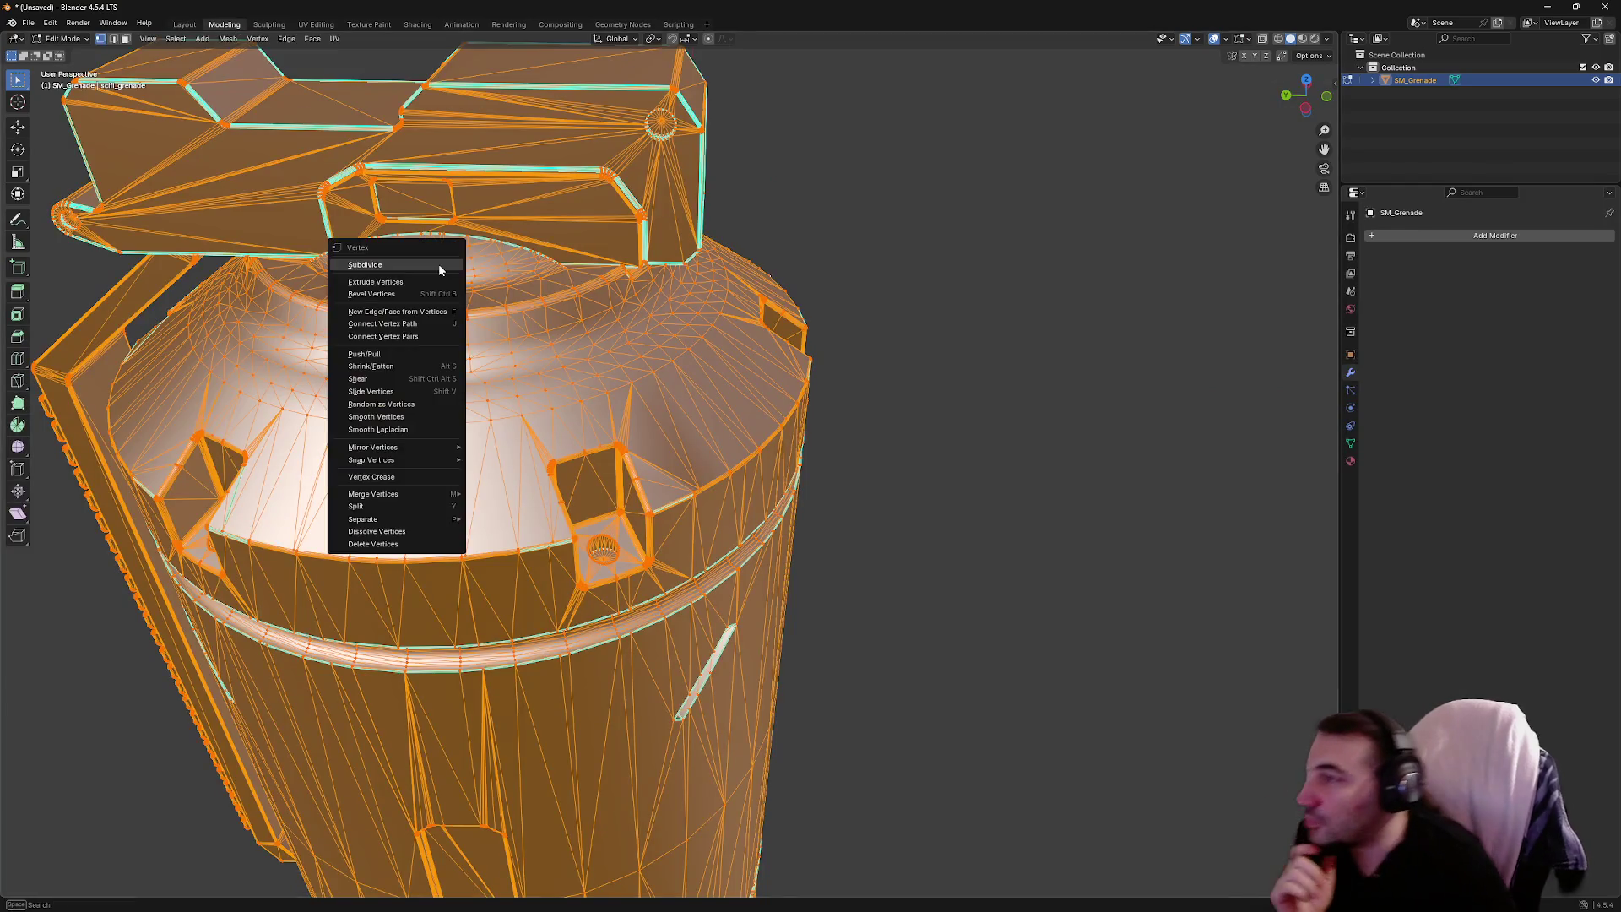
click(228, 38)
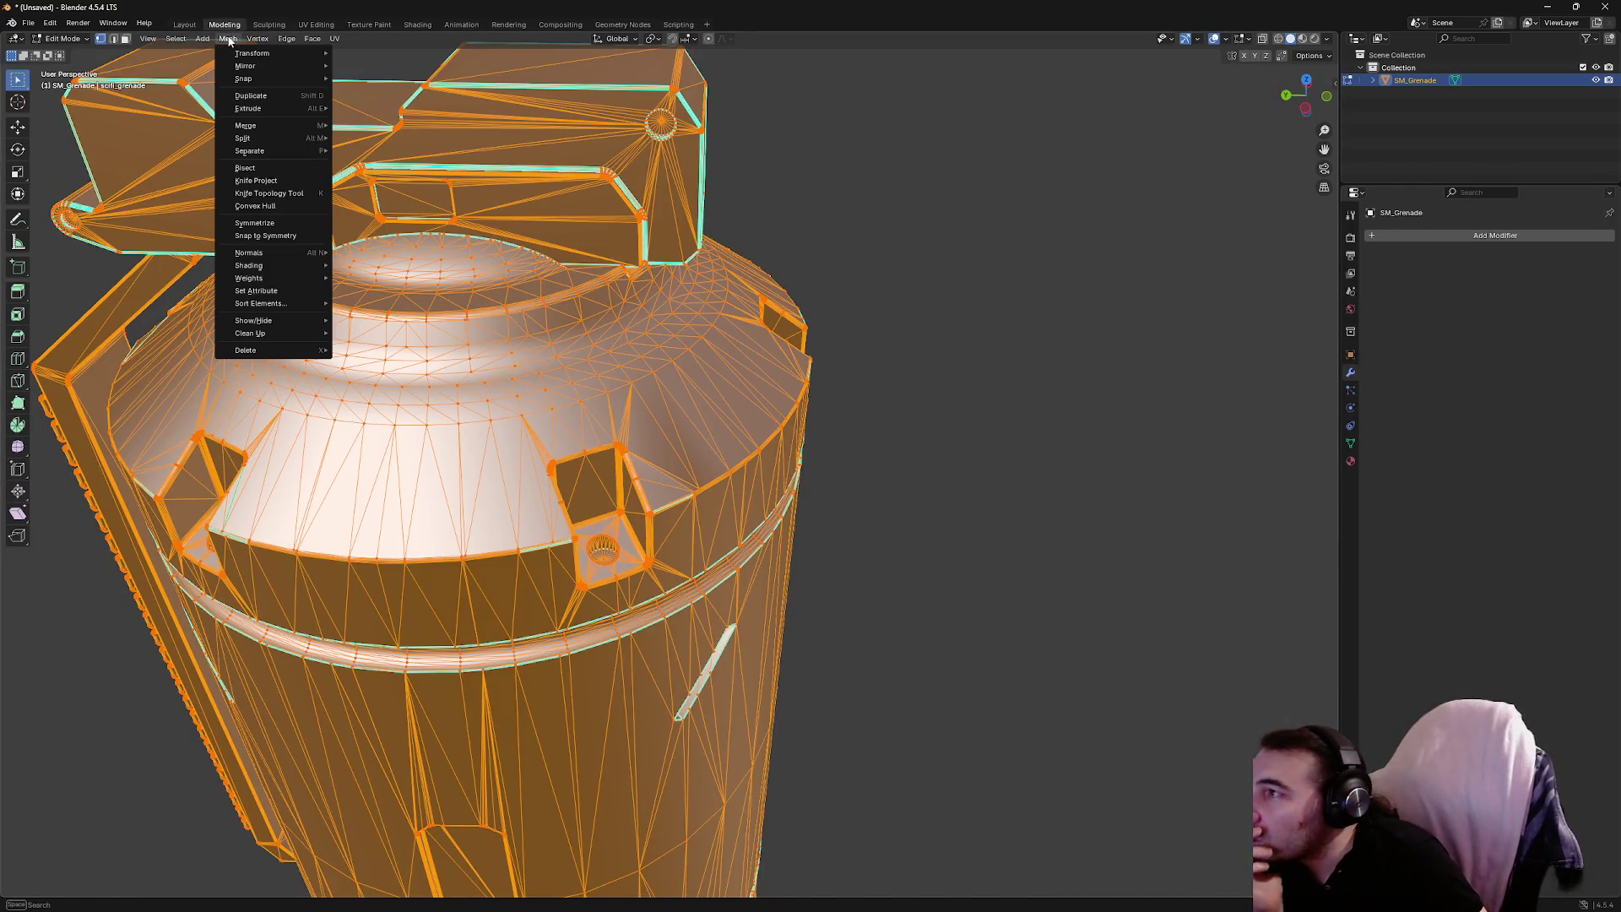
right_click(254, 56)
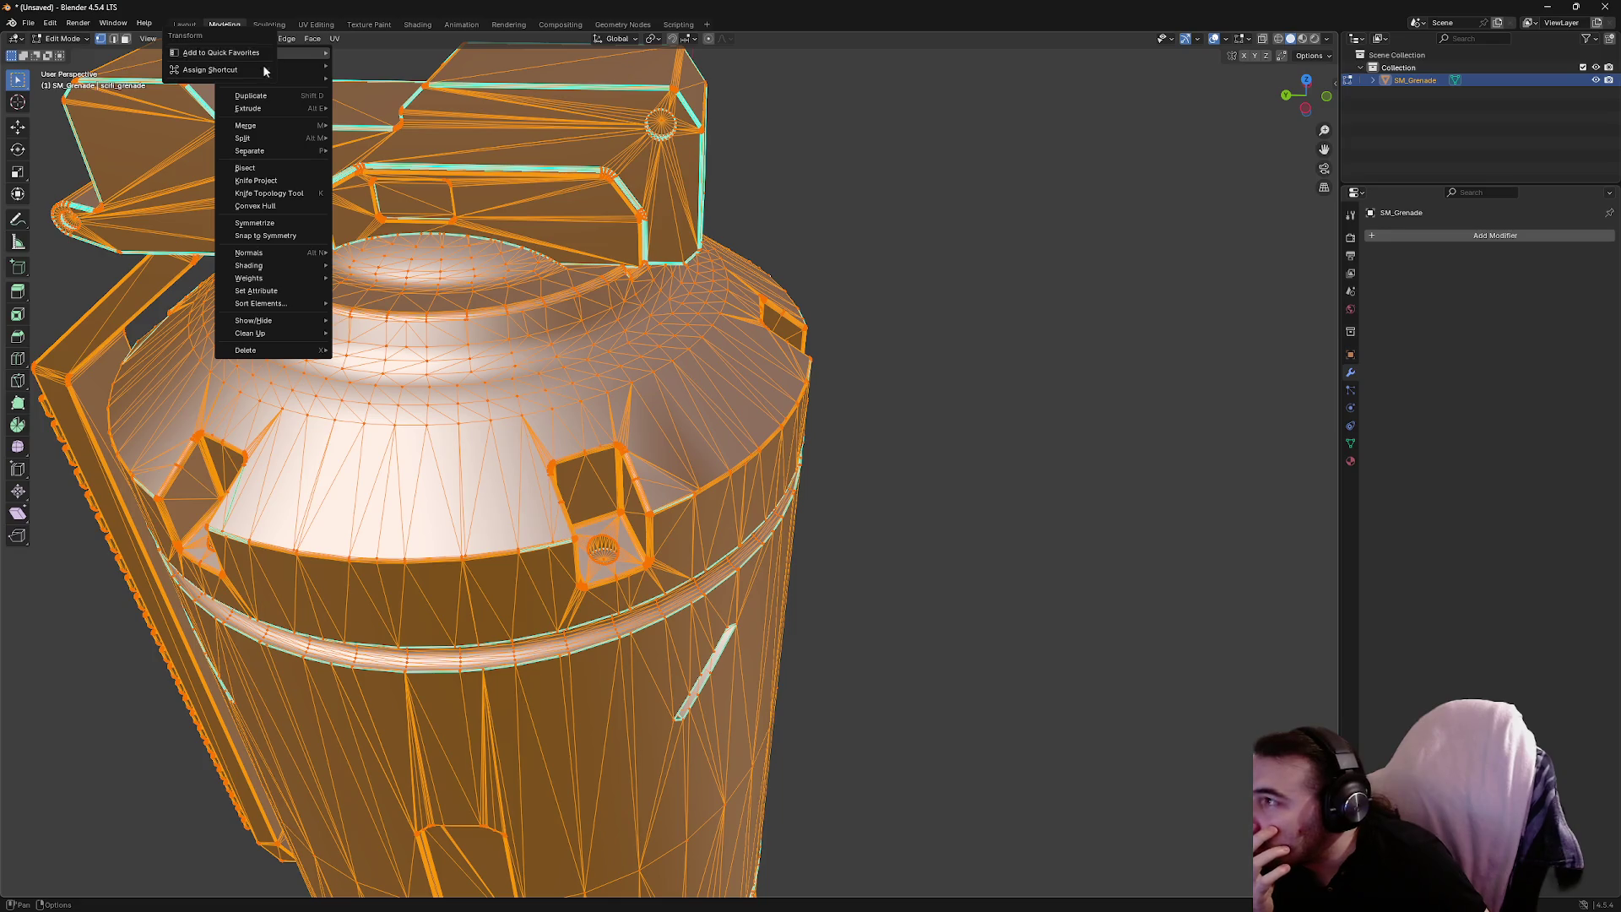
key(Escape)
click(203, 39)
mouse_move(223, 41)
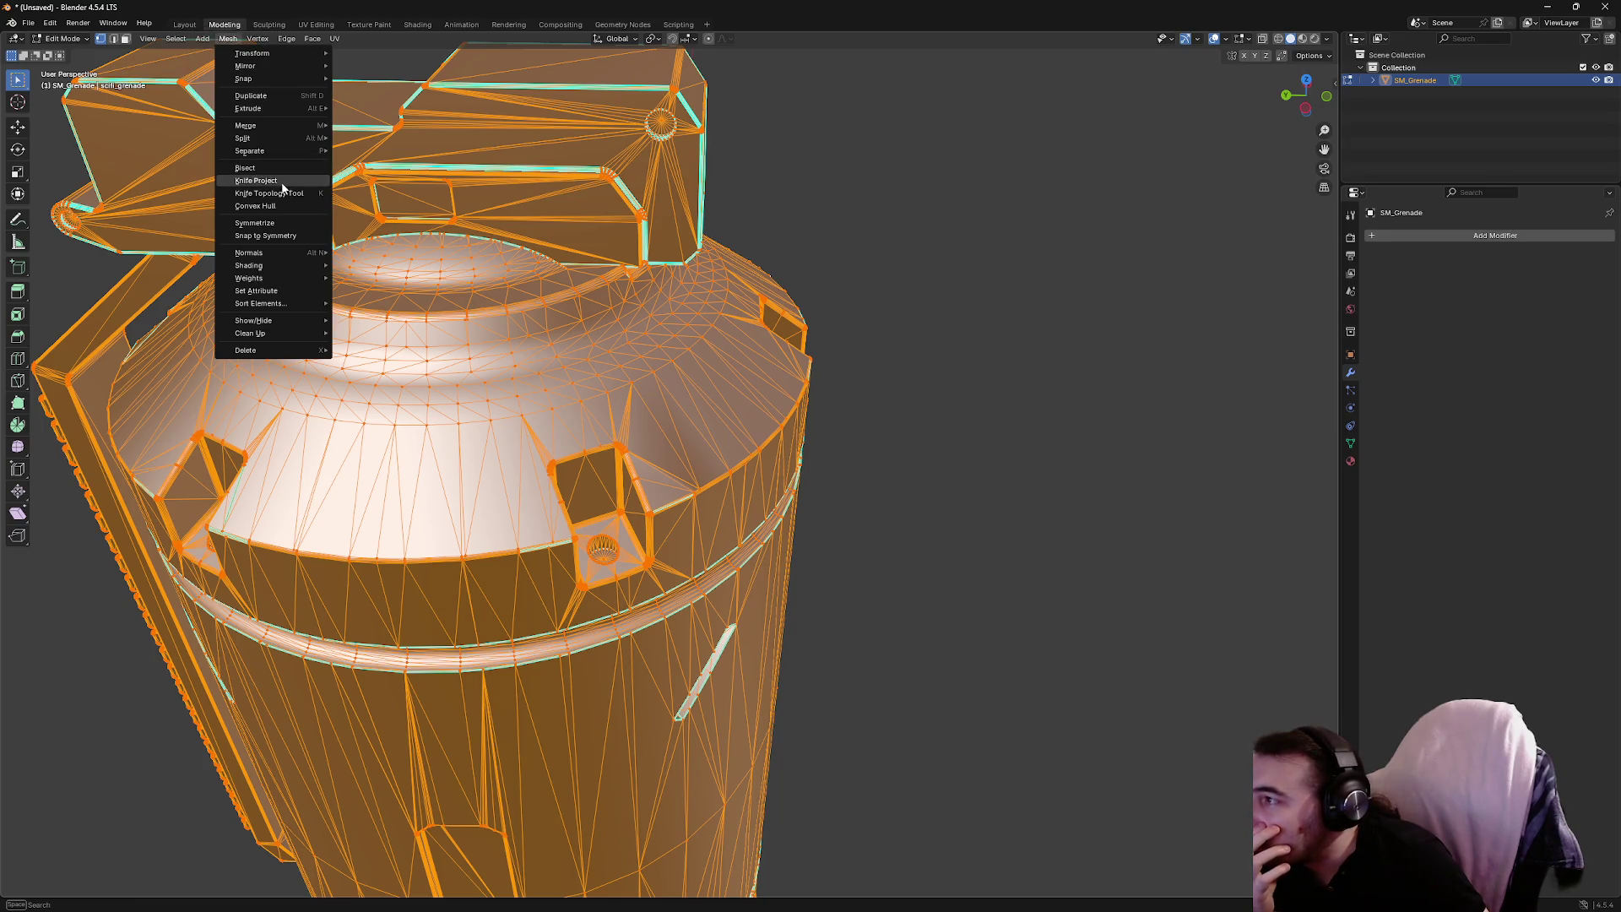
key(alt+a)
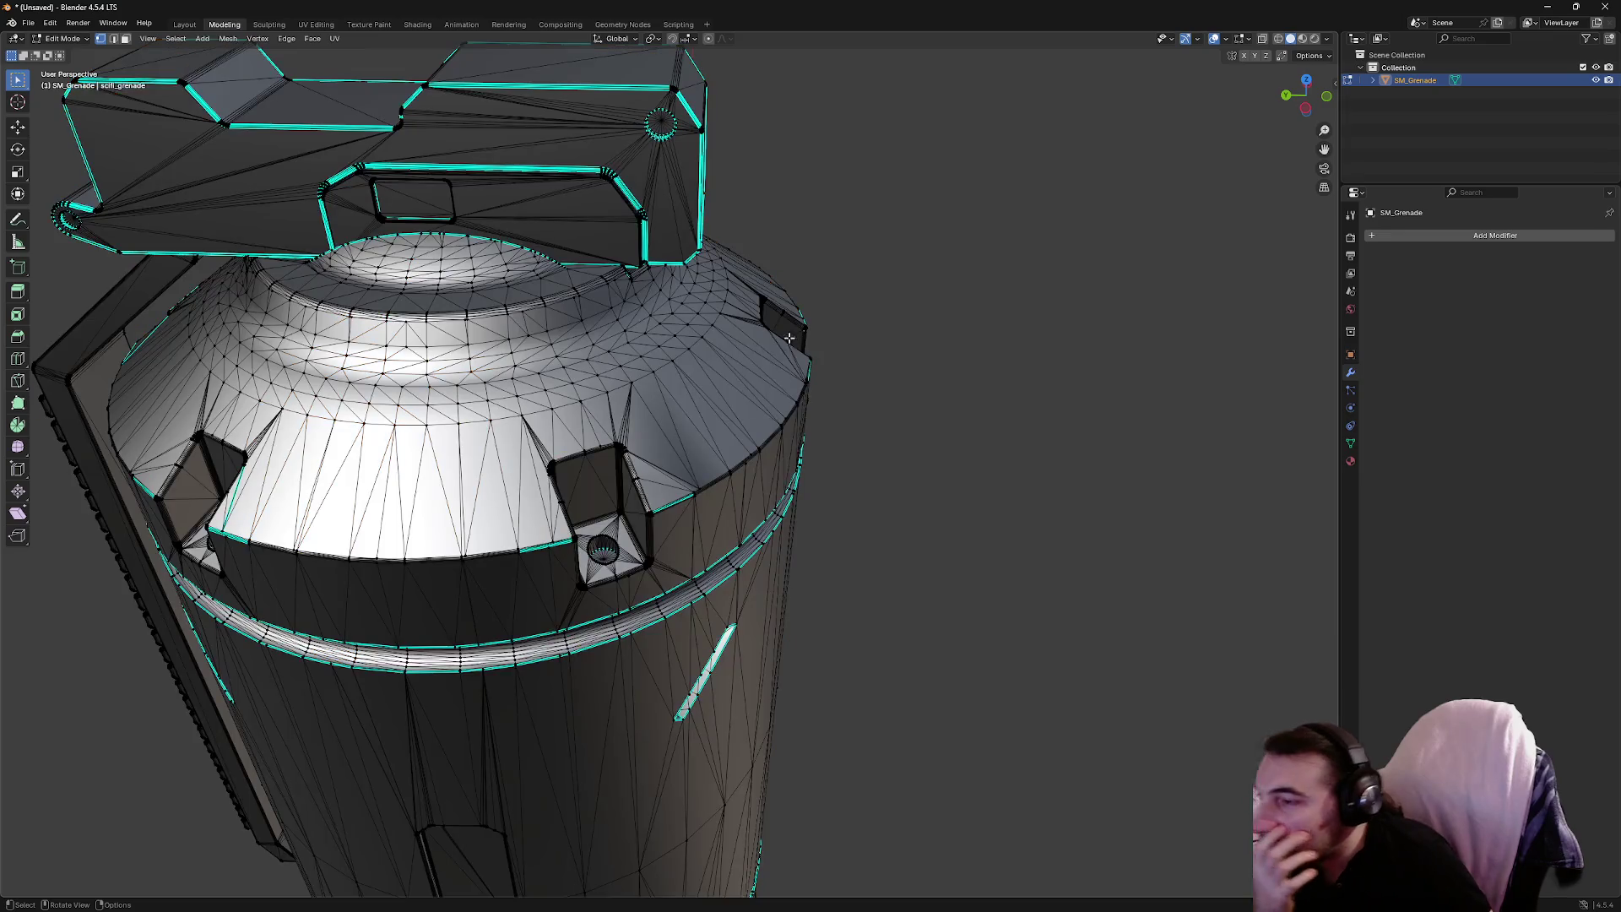
Merge the corner vertices beside the socket
scroll(693, 422, up, 6)
scroll(703, 551, down, 2)
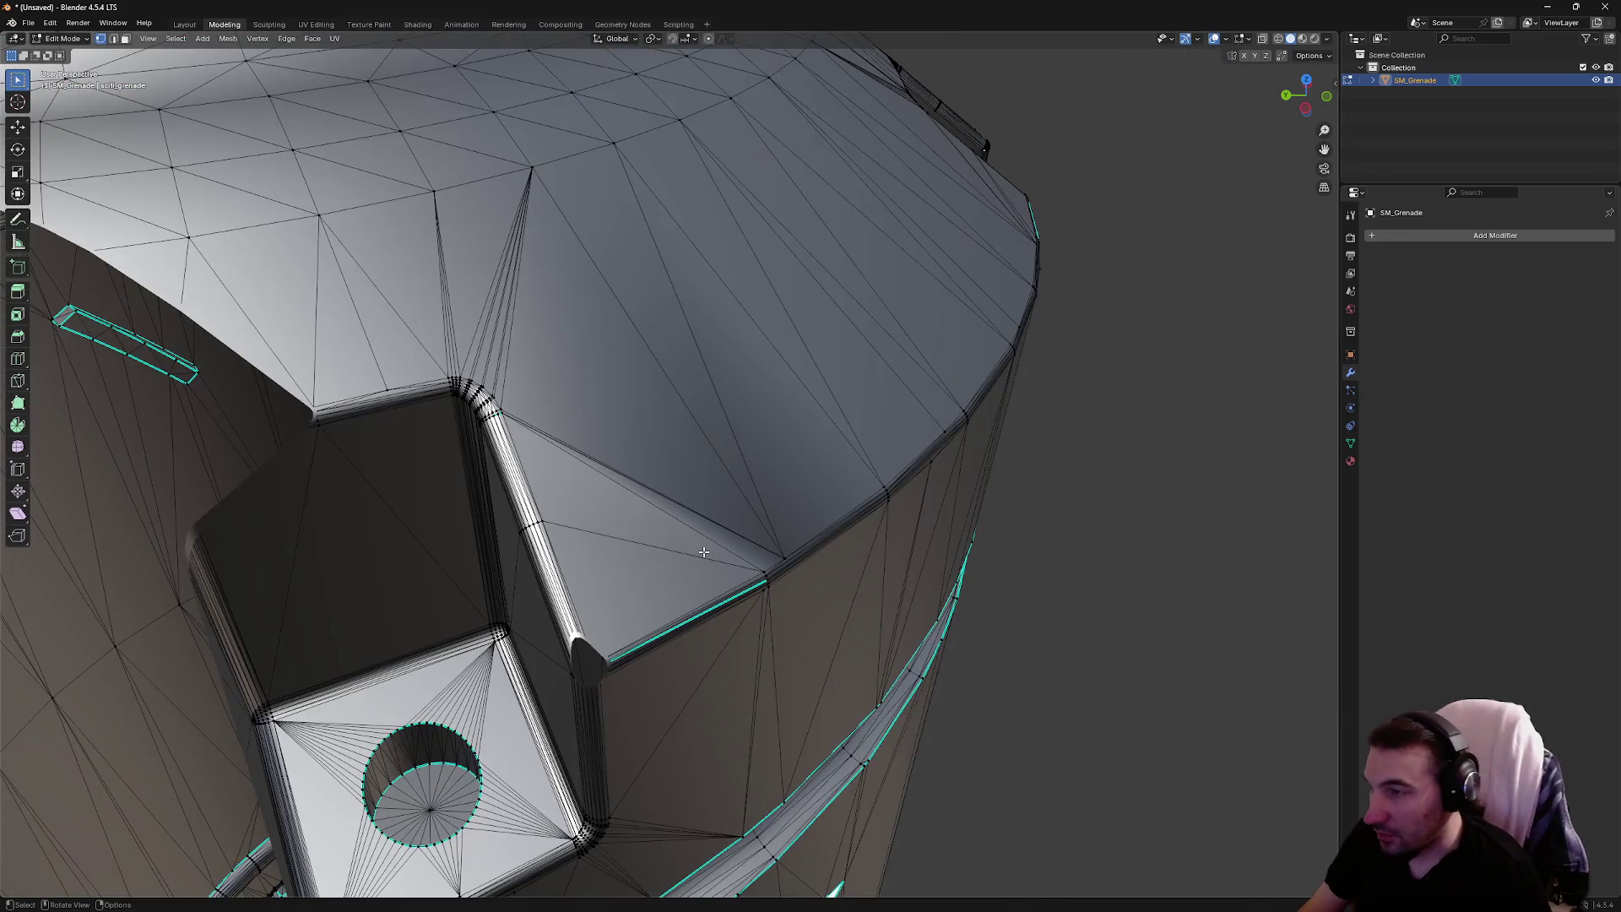
mouse_move(704, 551)
mouse_down()
mouse_move(687, 517)
mouse_move(833, 535)
mouse_move(878, 473)
mouse_move(689, 445)
mouse_move(622, 459)
mouse_move(501, 350)
mouse_up()
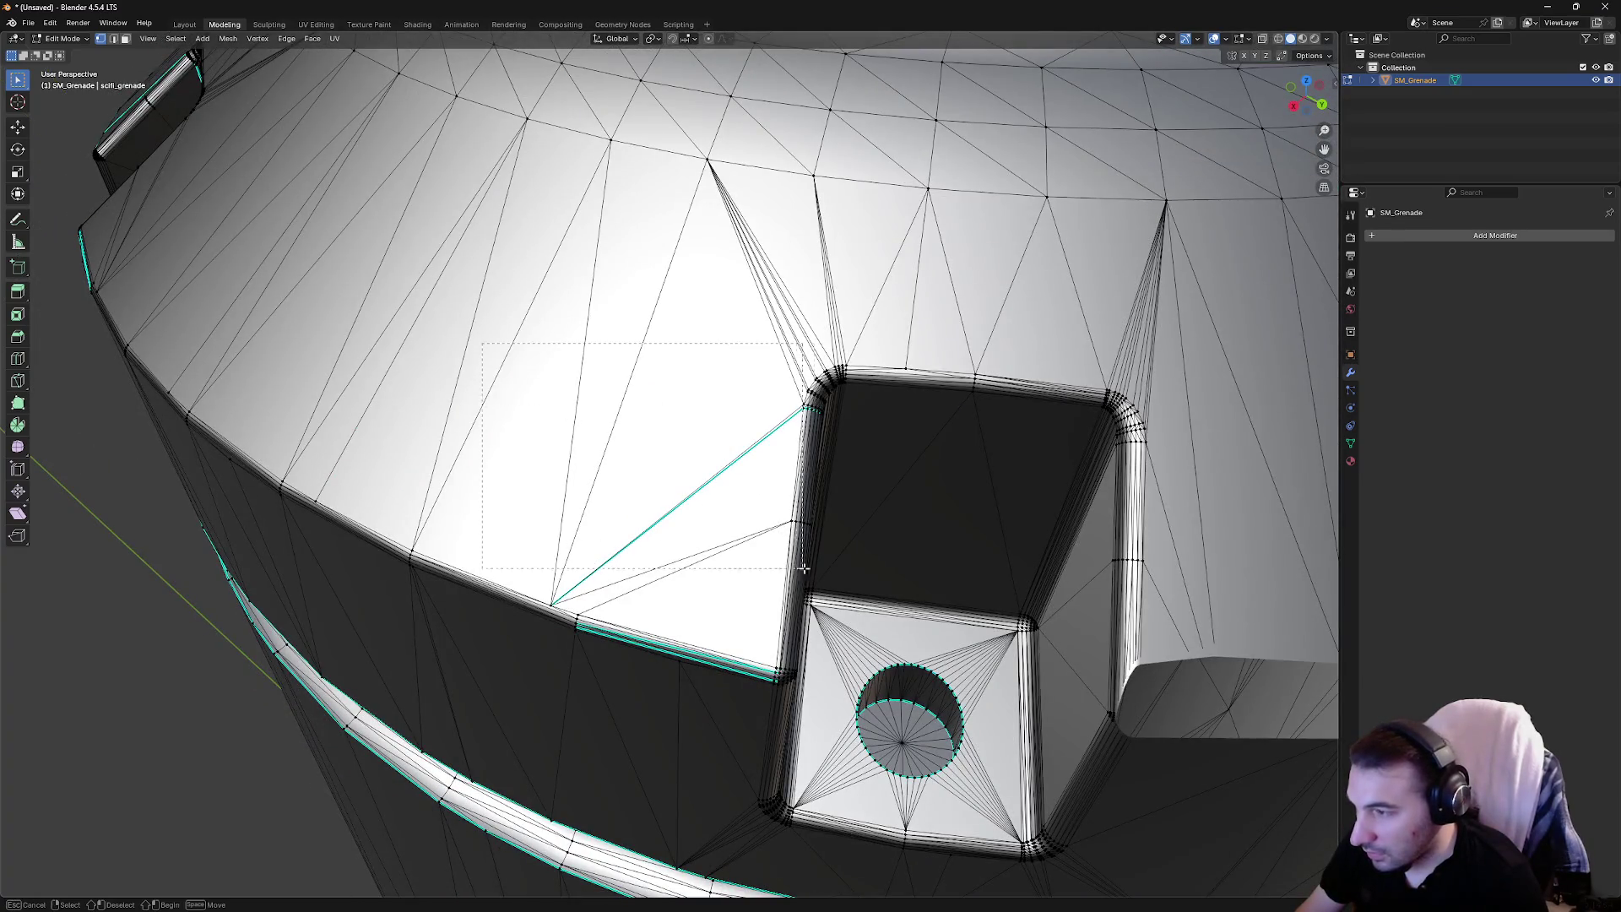
drag(802, 569, 802, 719)
right_click(772, 626)
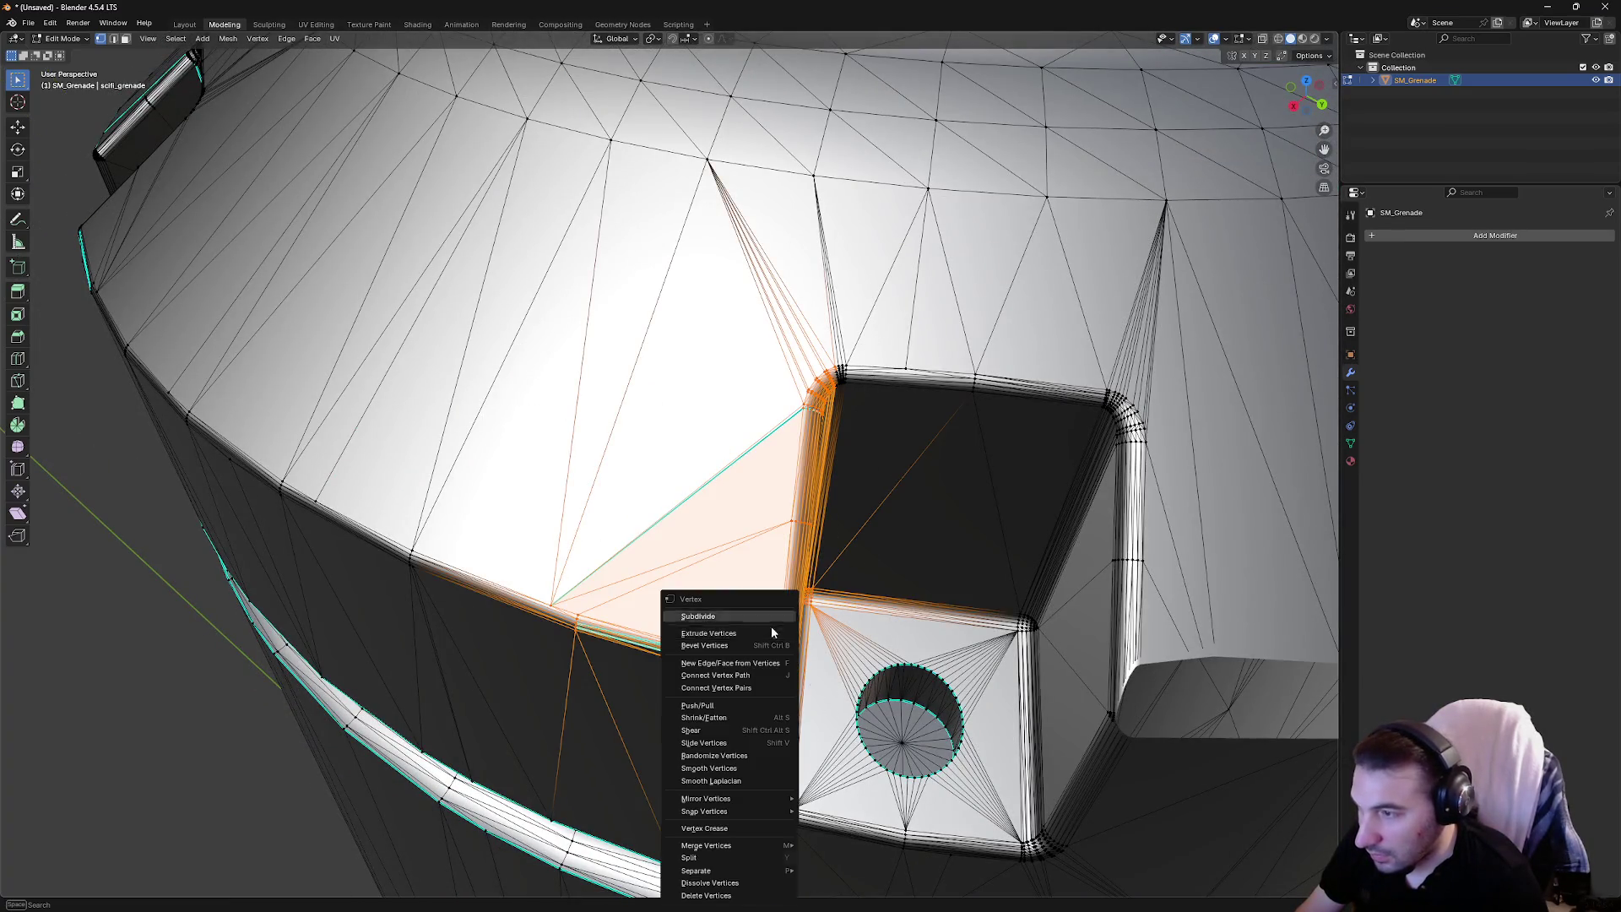
mouse_move(728, 843)
click(845, 811)
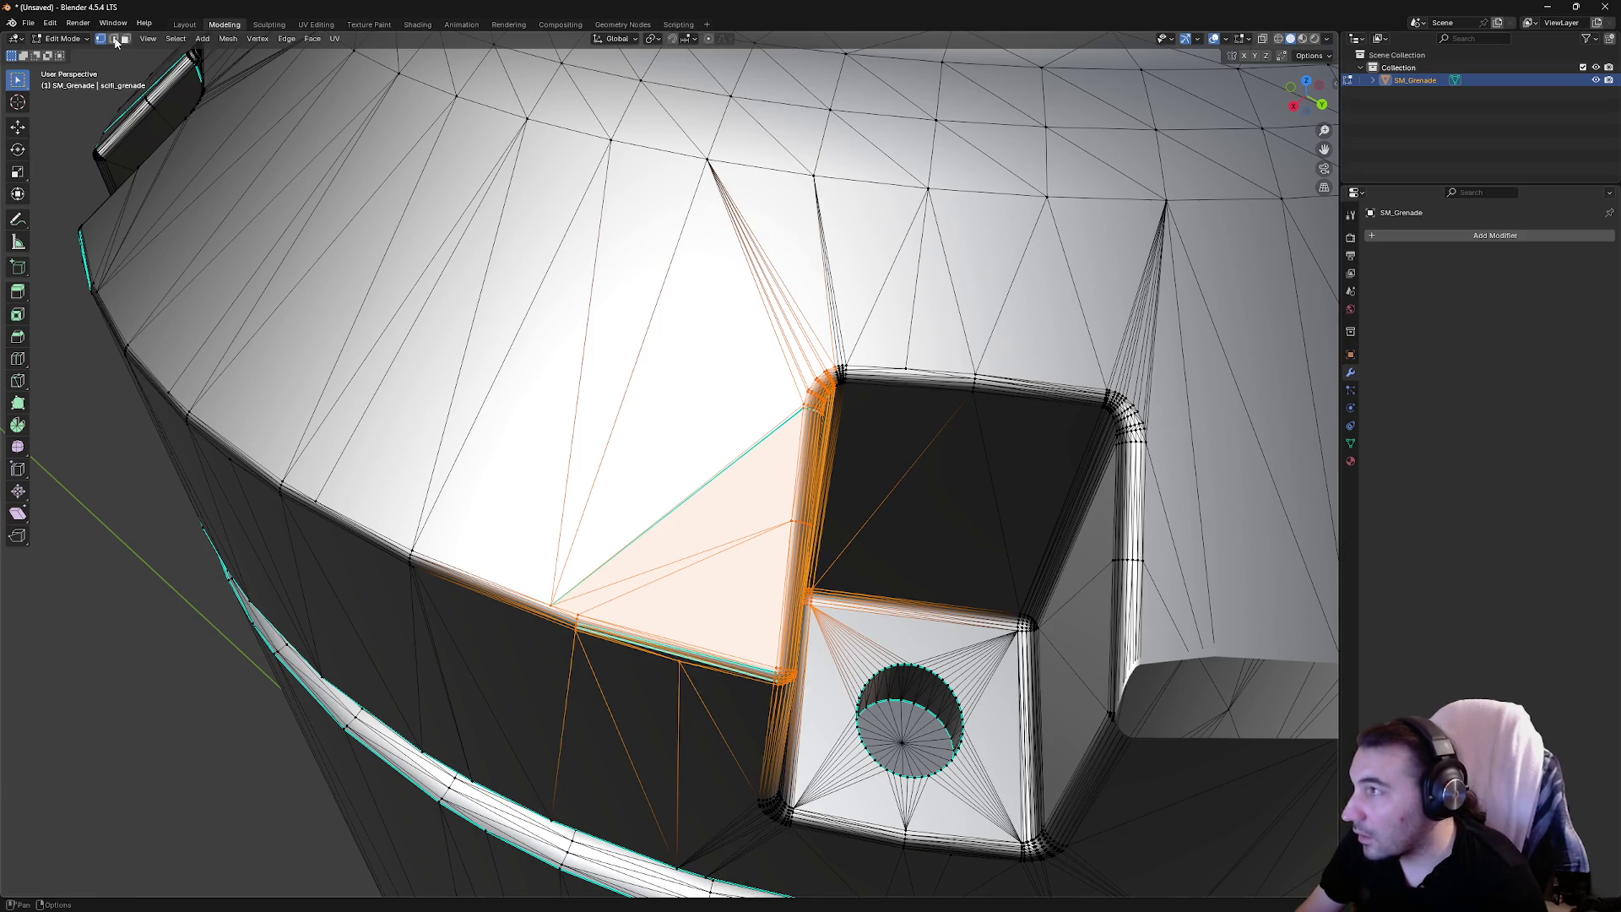
In edge select, mark the corner triangle's edges as sharp
click(113, 38)
right_click(704, 530)
click(704, 529)
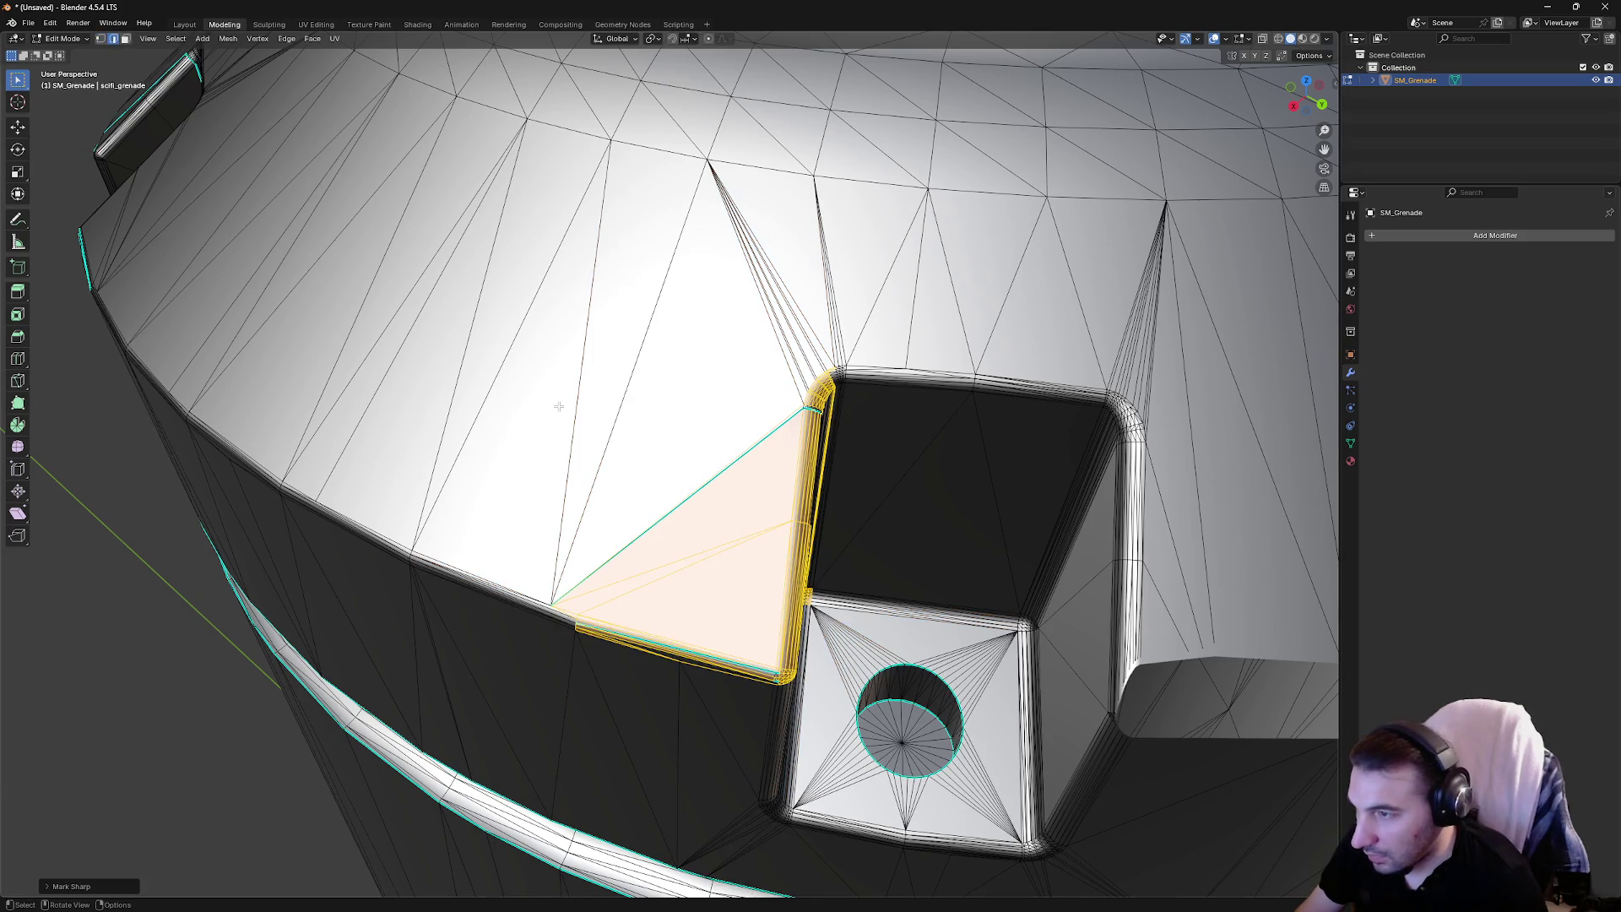
mouse_move(483, 456)
mouse_down()
mouse_move(806, 709)
mouse_move(813, 688)
mouse_up()
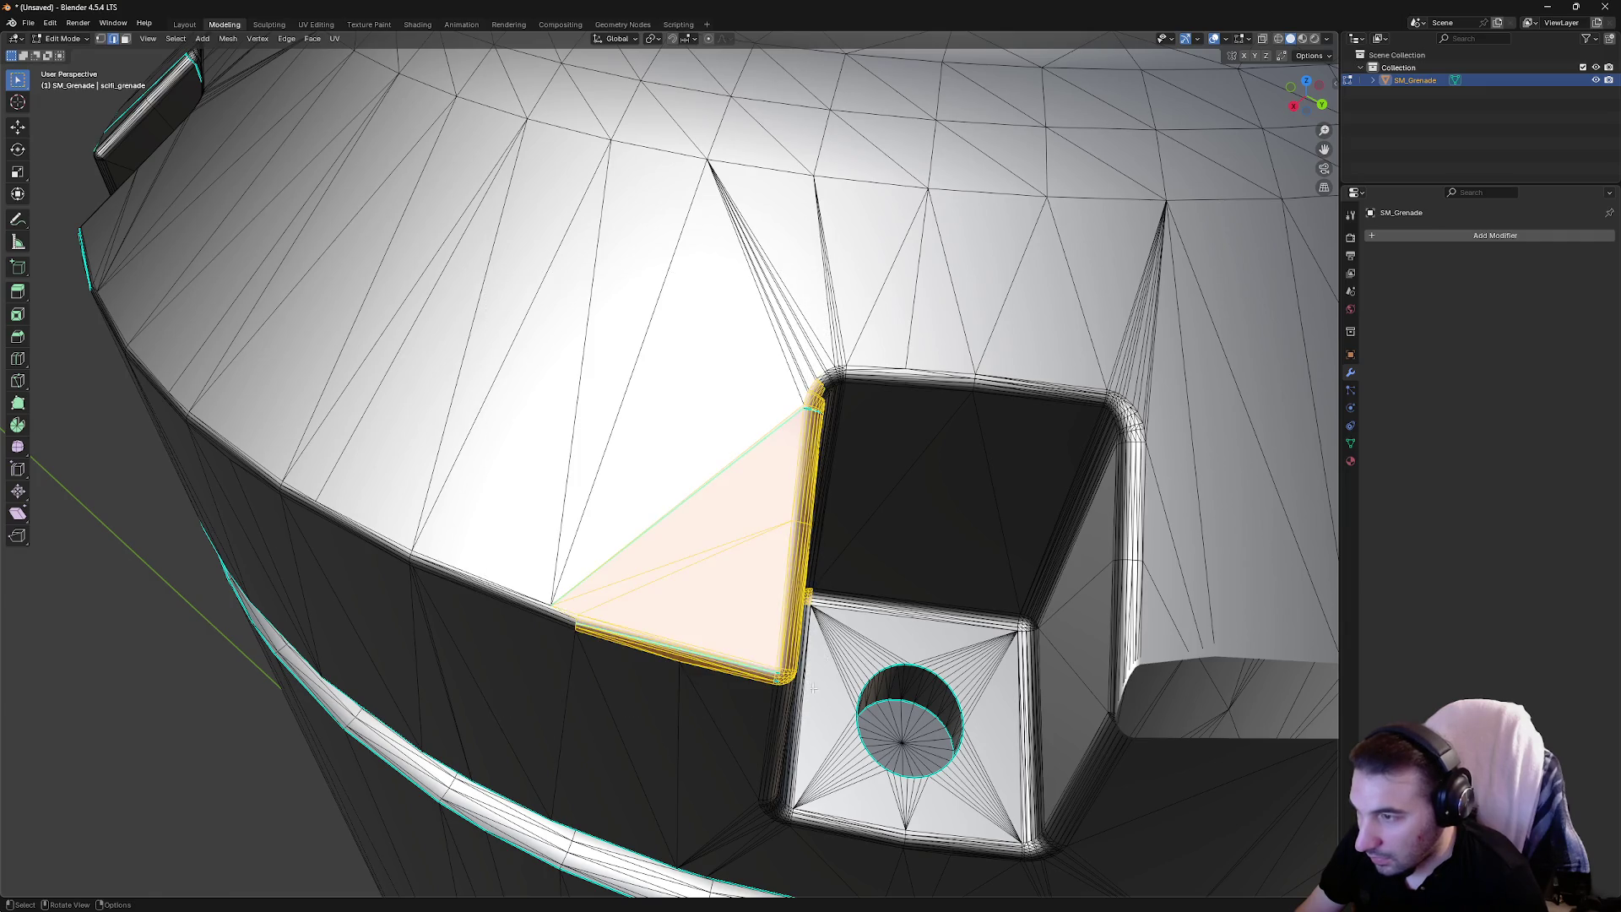
right_click(753, 635)
click(753, 637)
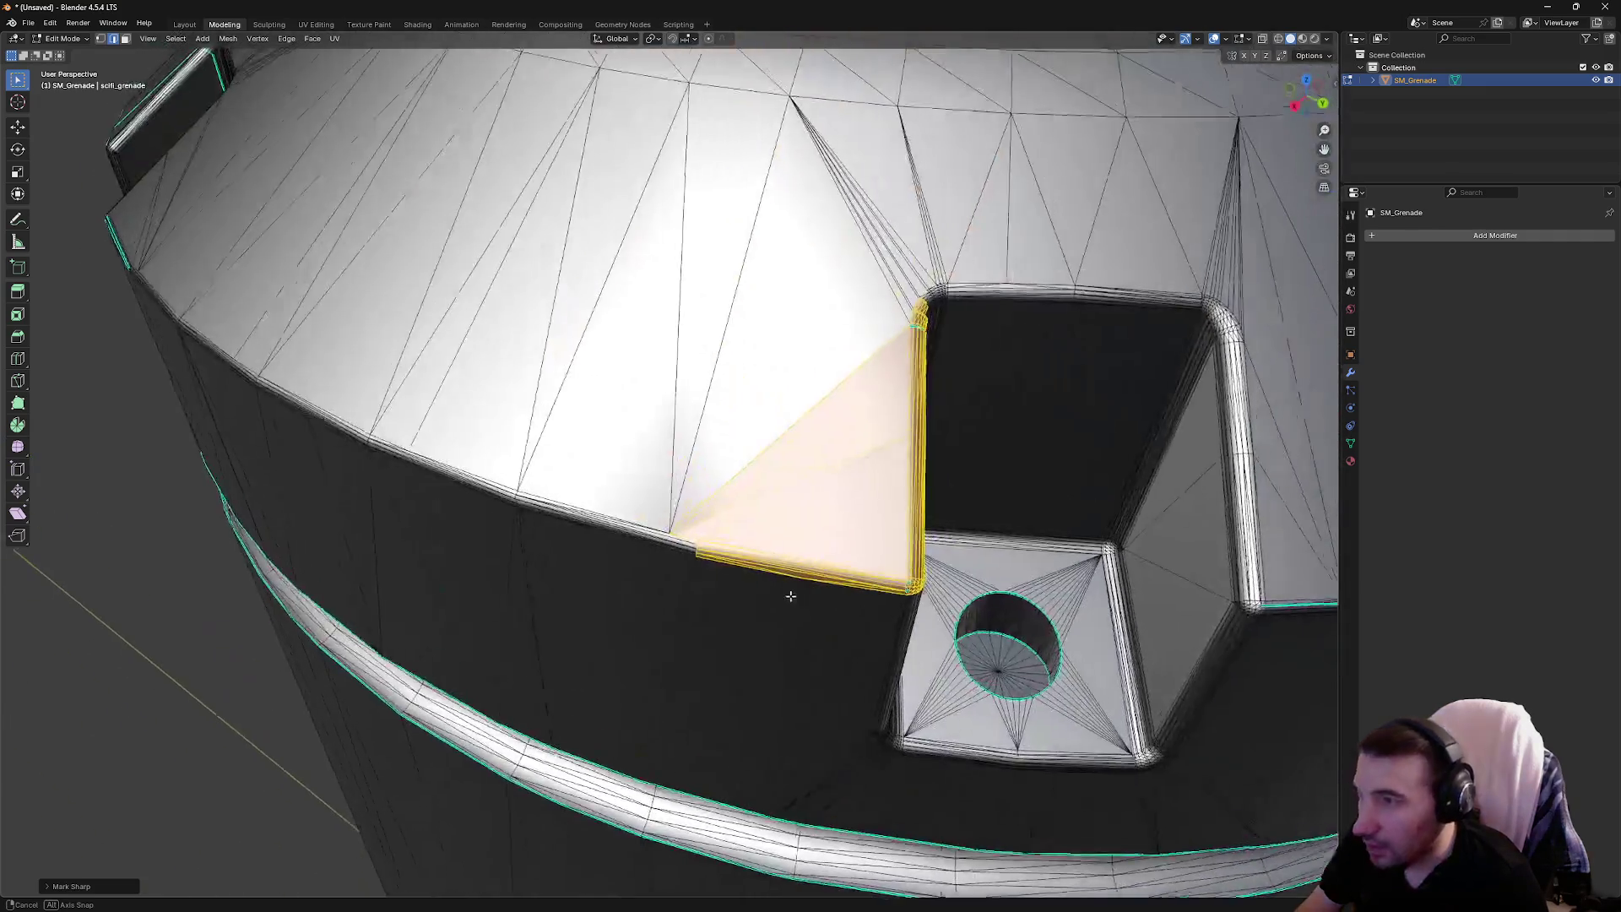
Clear the sharp marking from the inner corner edges
click(787, 629)
mouse_move(727, 529)
mouse_down()
mouse_move(907, 628)
mouse_move(919, 591)
mouse_move(917, 605)
mouse_up()
right_click(921, 579)
click(865, 579)
right_click(917, 605)
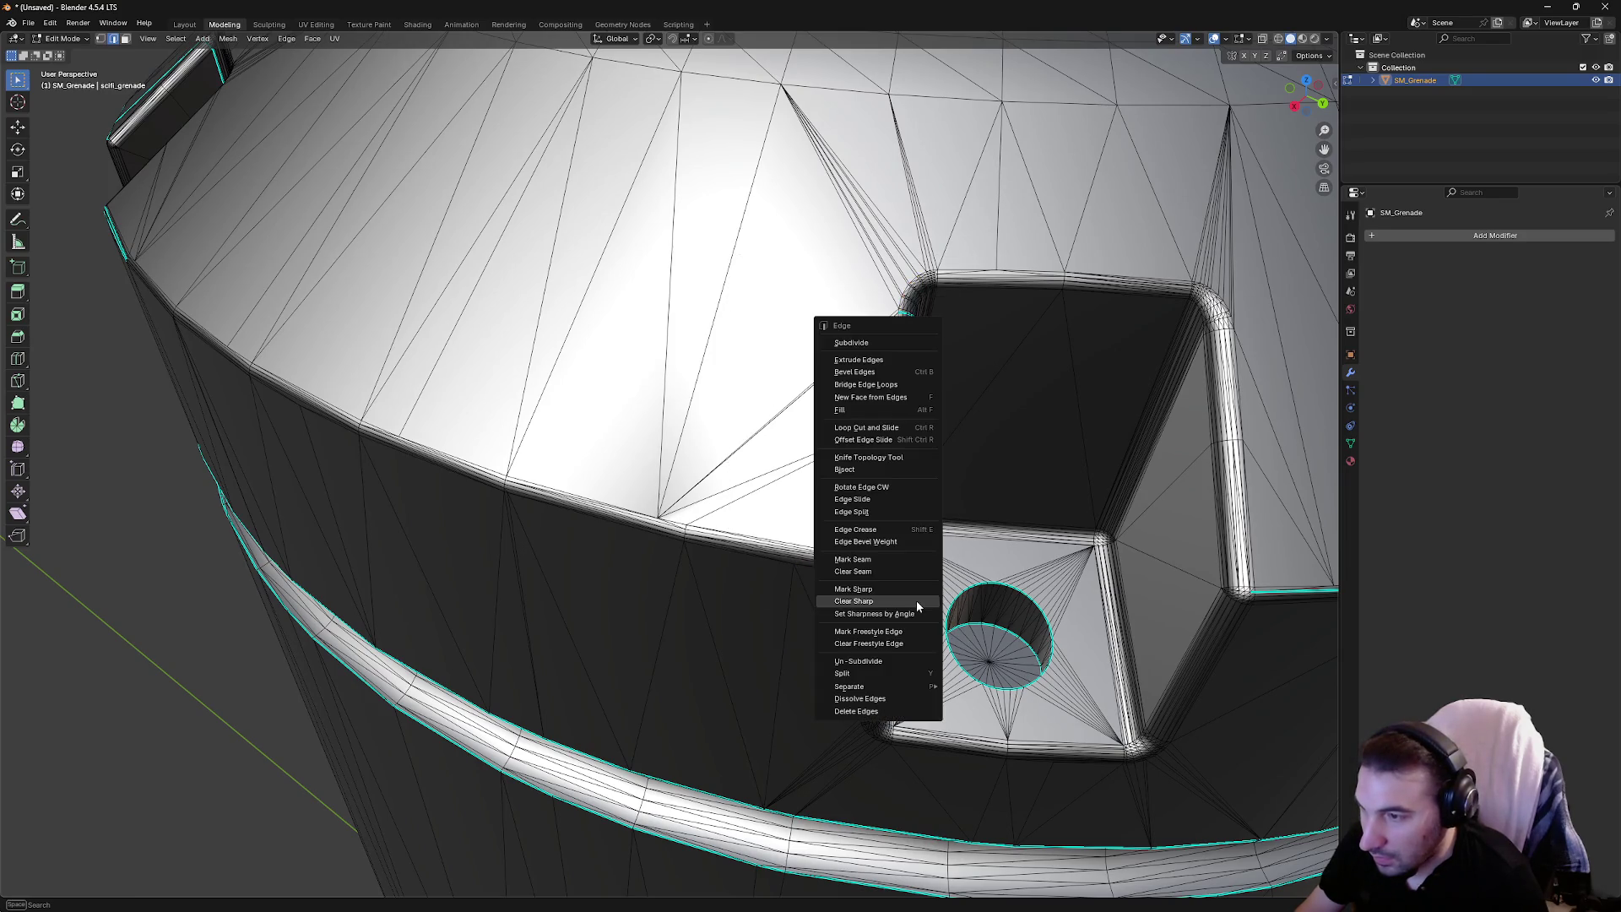
click(898, 599)
Switch to wireframe view and clear sharp from the upper corner edges
click(1279, 39)
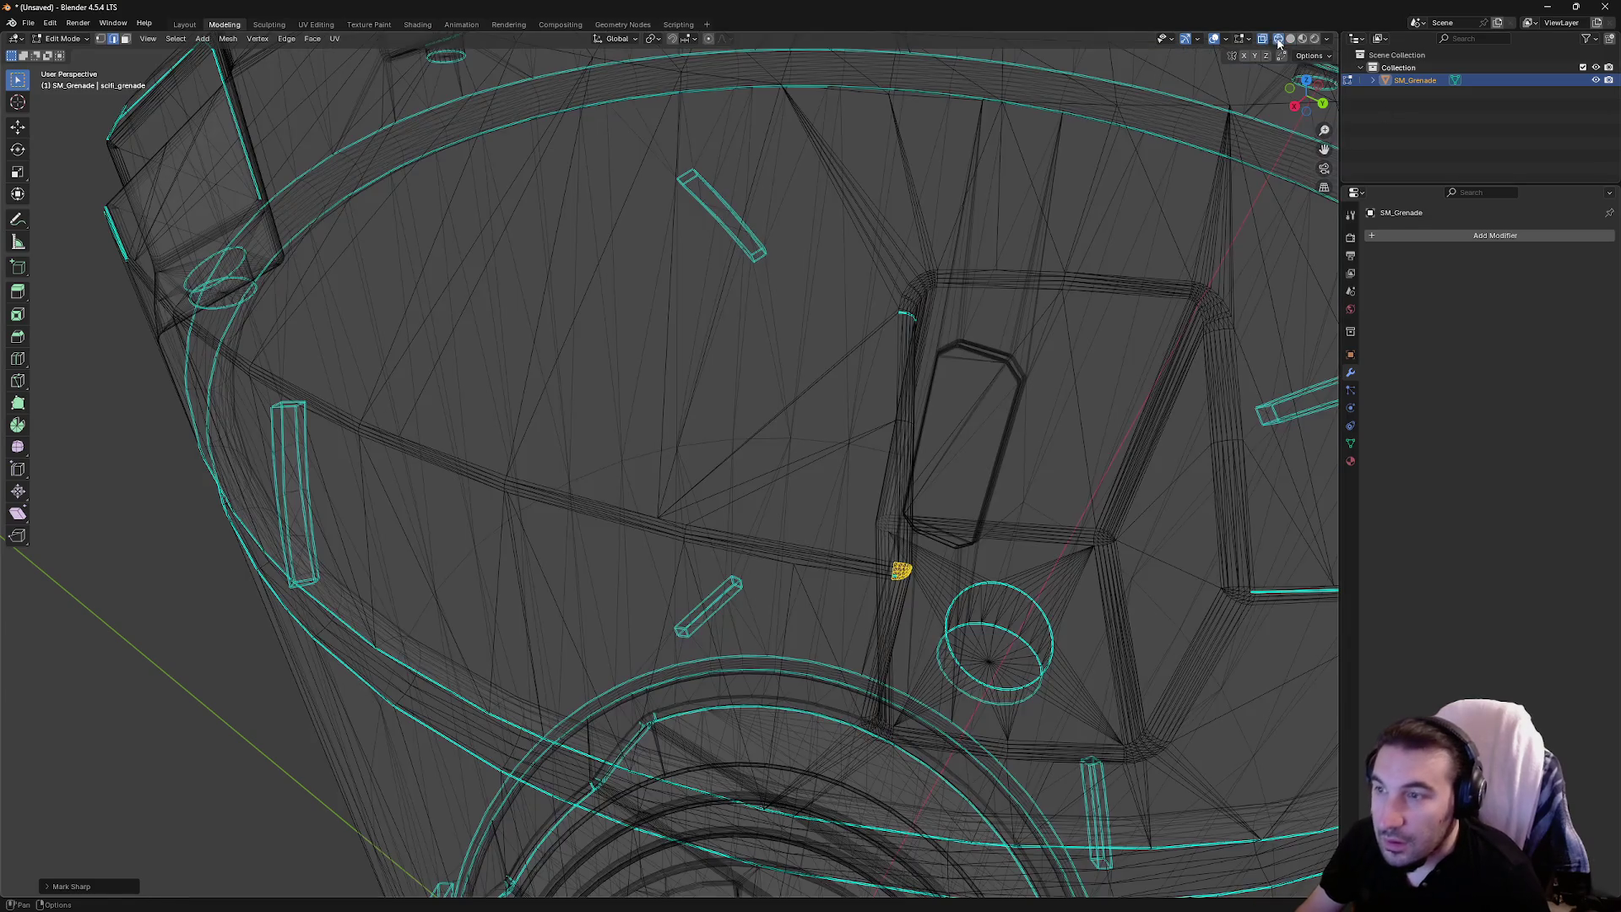
drag(838, 287, 933, 321)
right_click(903, 596)
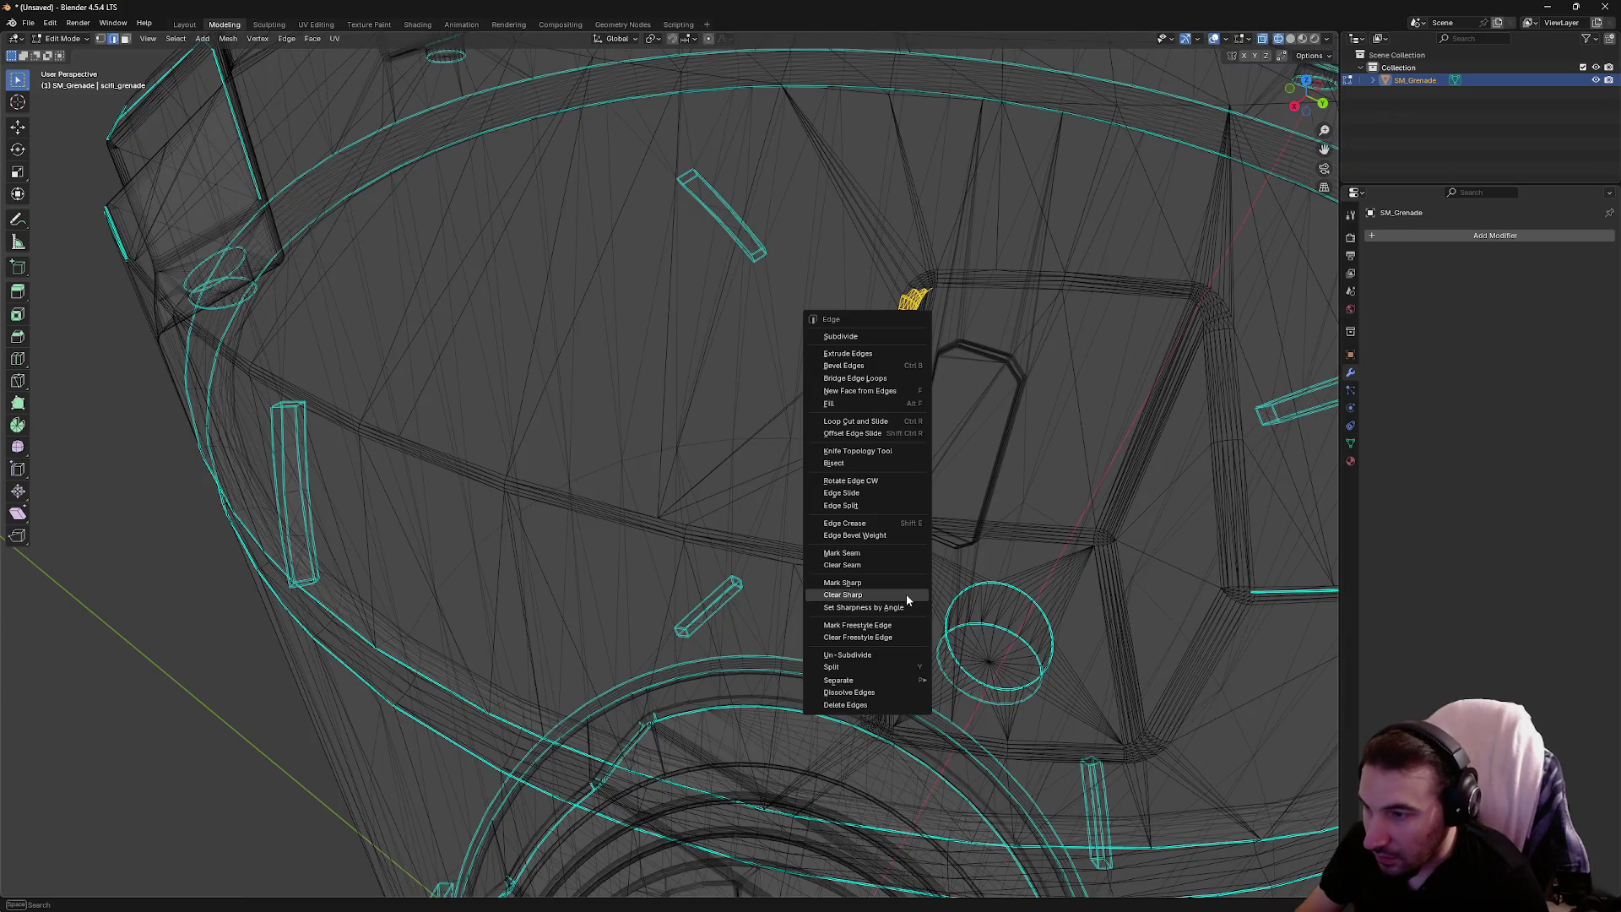
click(903, 596)
click(884, 388)
mouse_move(884, 388)
mouse_down()
mouse_move(971, 439)
mouse_move(912, 410)
mouse_move(854, 416)
mouse_up()
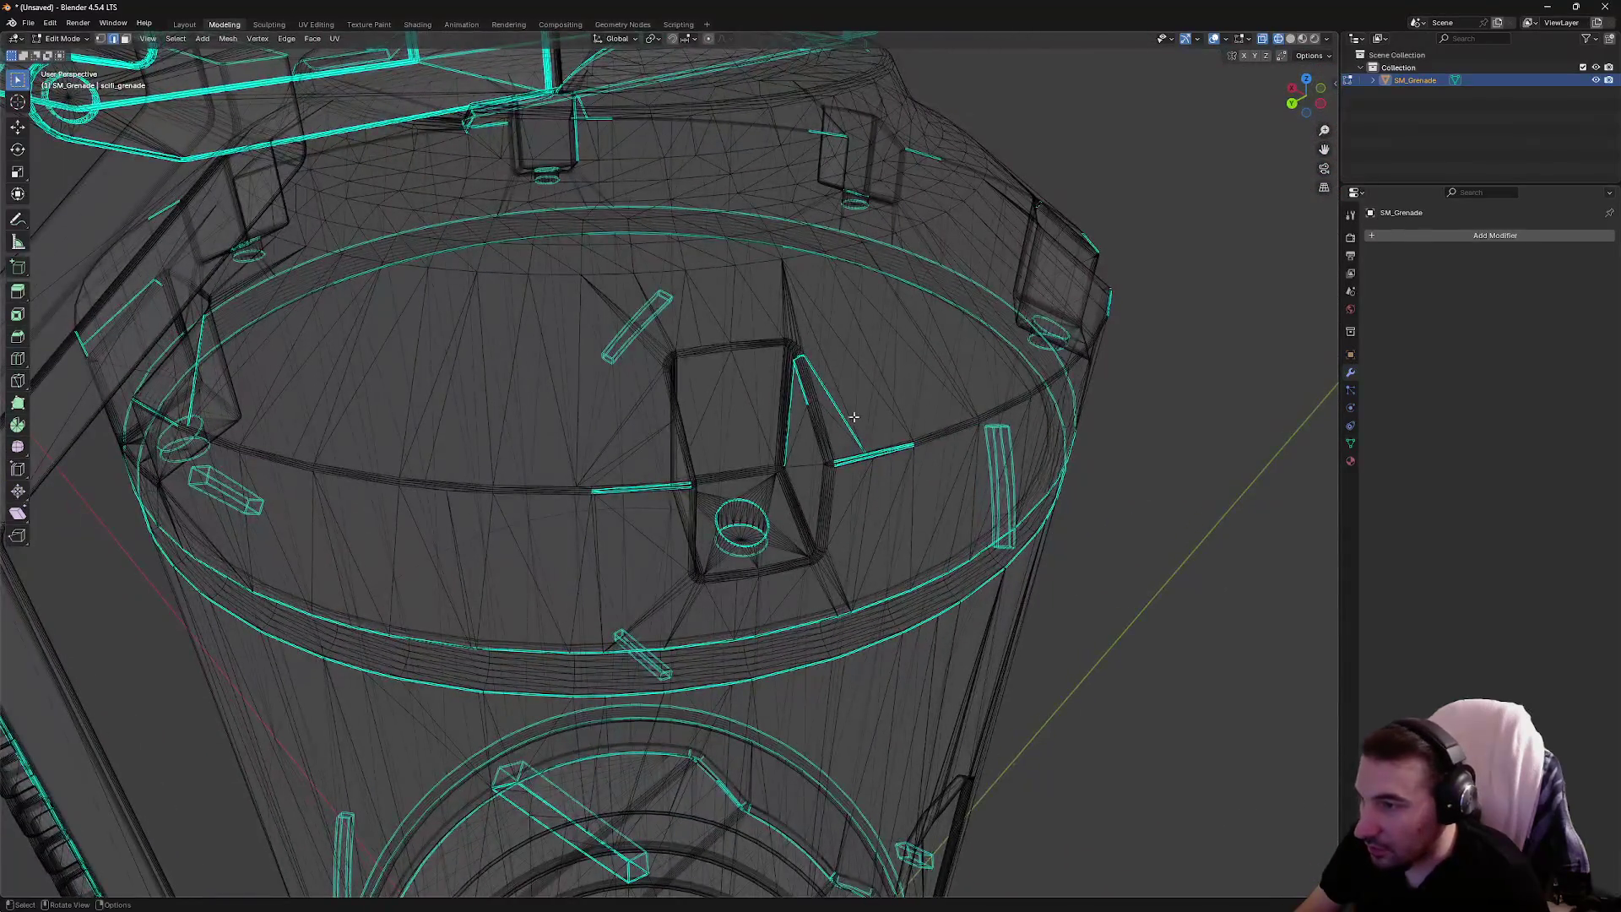
scroll(854, 416, up, 2)
Delete the stray bar and triangle beside the socket
drag(490, 432, 669, 533)
drag(719, 541, 719, 541)
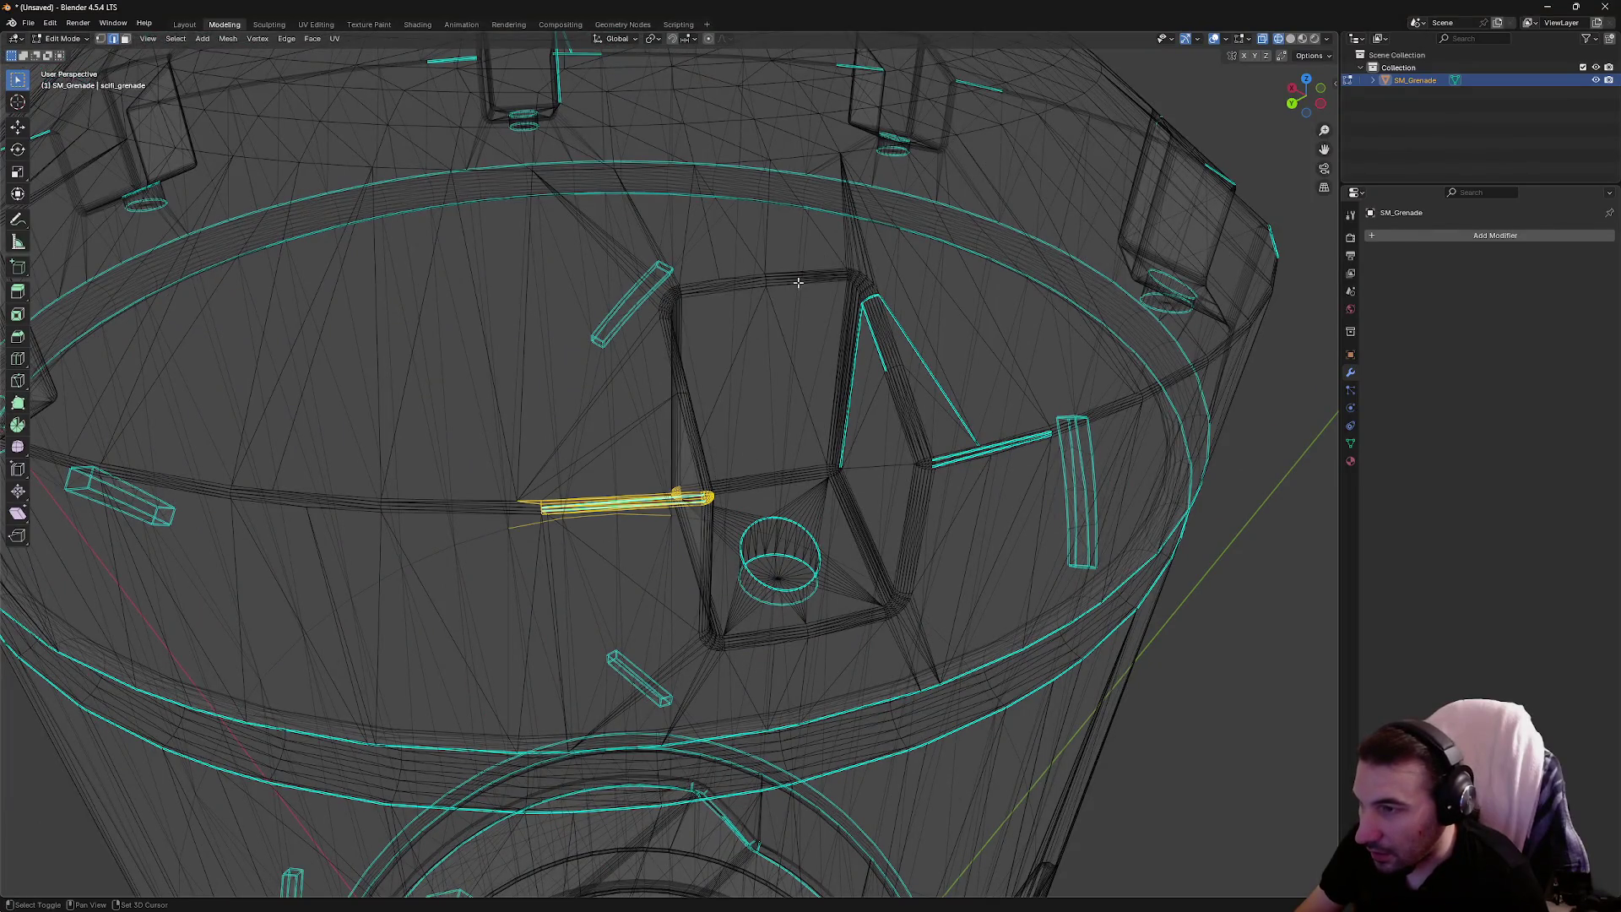
drag(775, 271, 977, 484)
mouse_move(856, 251)
mouse_down()
mouse_move(1013, 452)
mouse_move(1067, 478)
mouse_move(986, 481)
mouse_up()
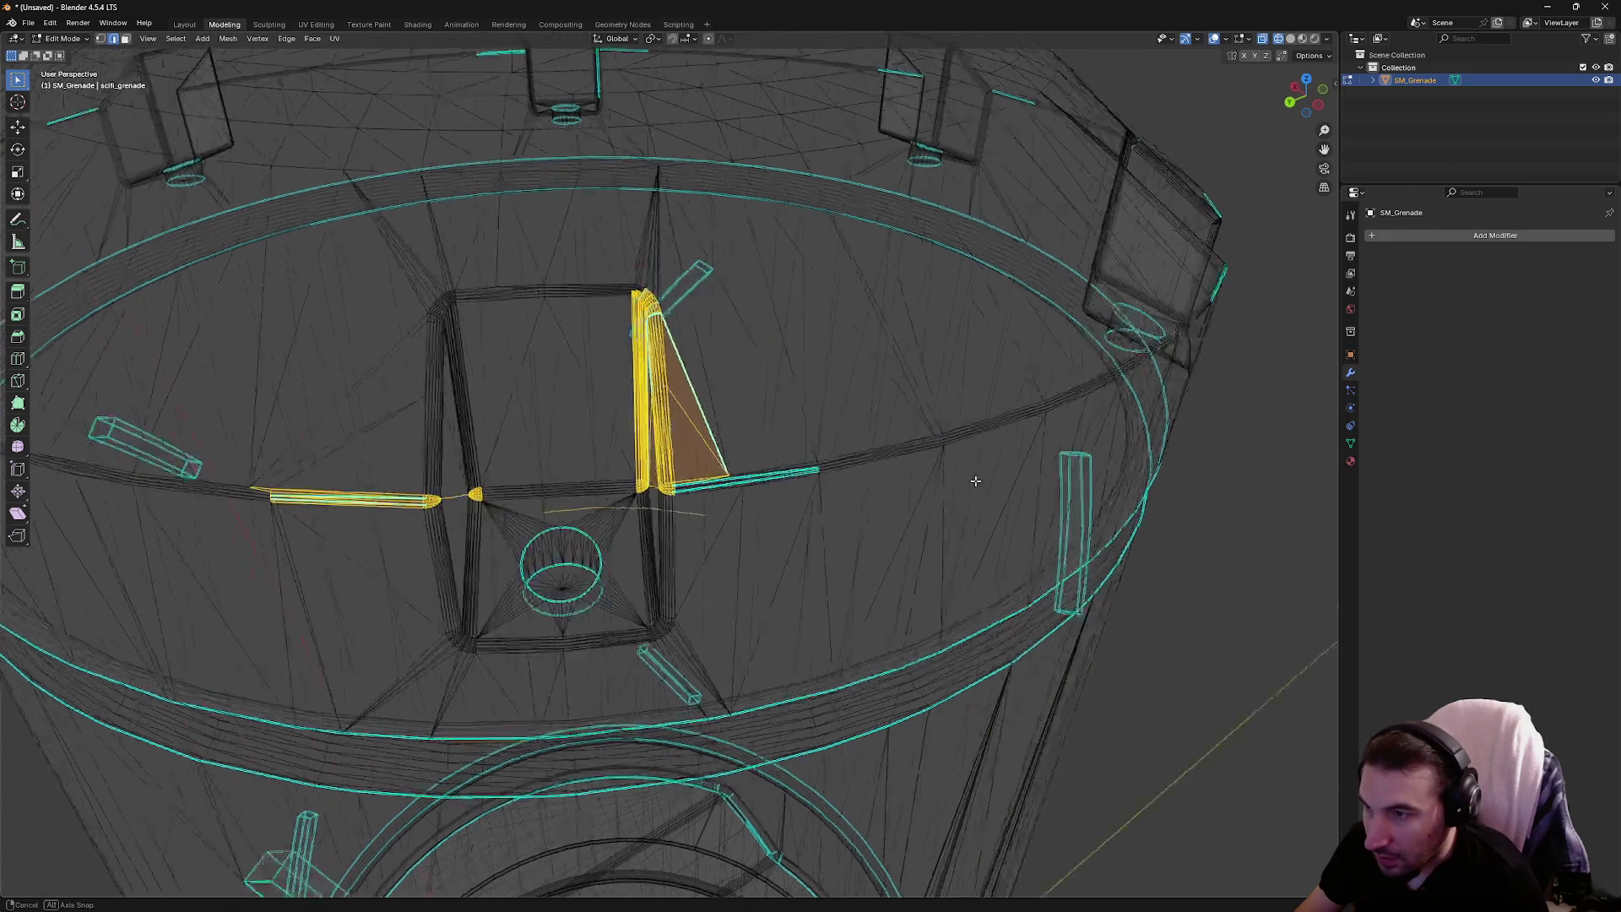
key(b)
drag(718, 498, 914, 562)
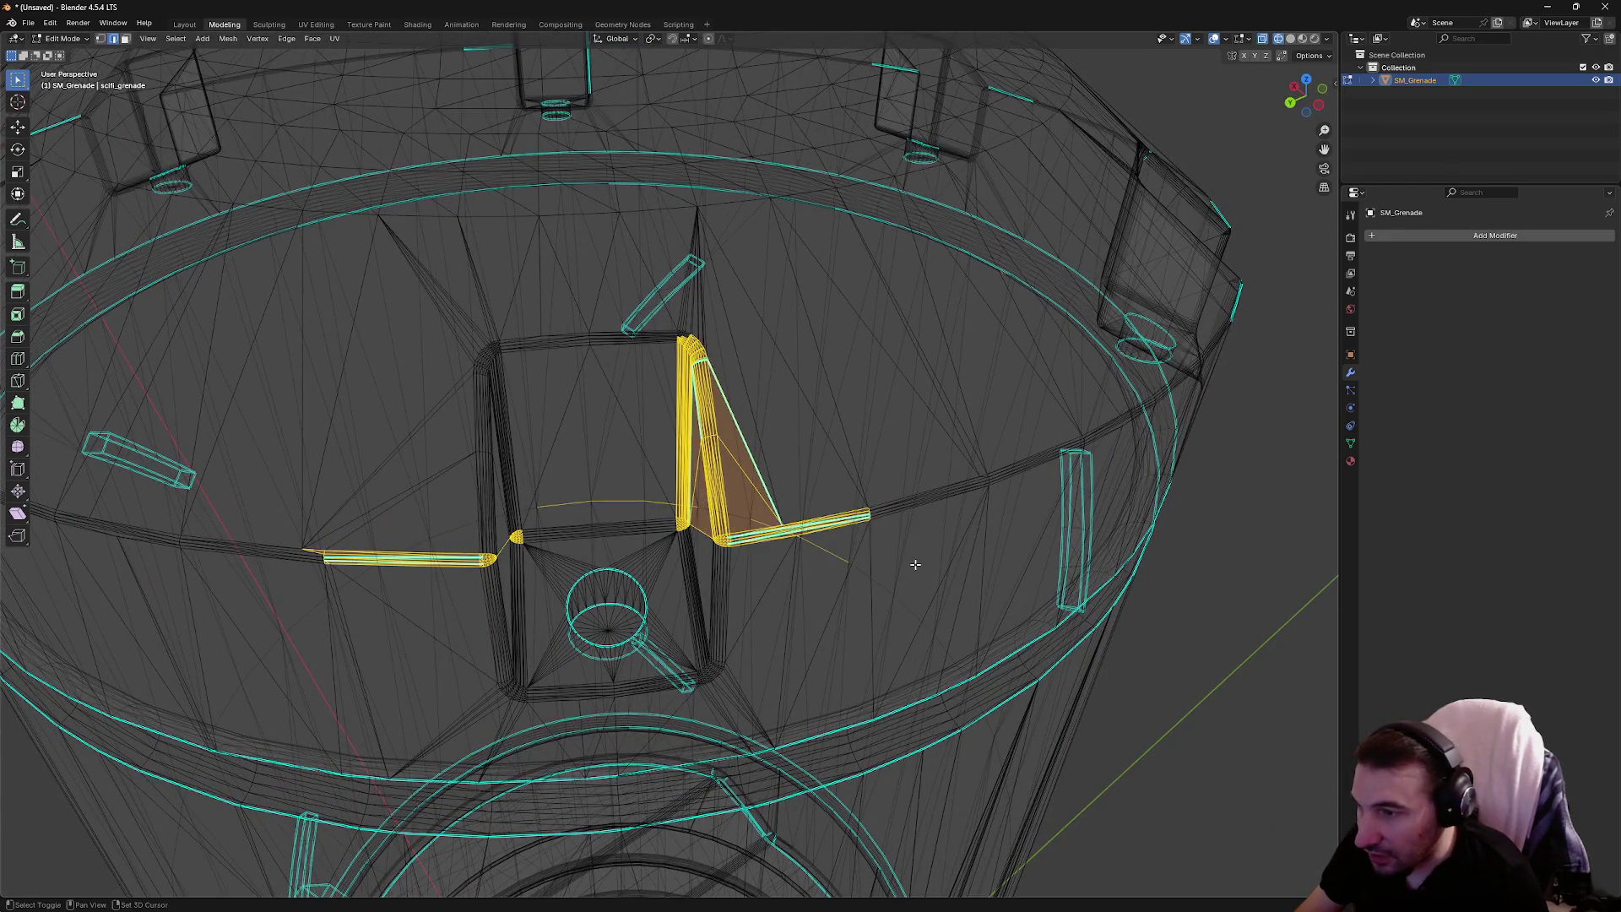
key(x)
click(914, 562)
Mark the left edge beside the socket sharp and clear sharp from the right edge
mouse_move(1001, 495)
mouse_down()
mouse_move(955, 478)
mouse_move(411, 467)
mouse_up()
drag(233, 432, 439, 509)
right_click(435, 511)
click(433, 513)
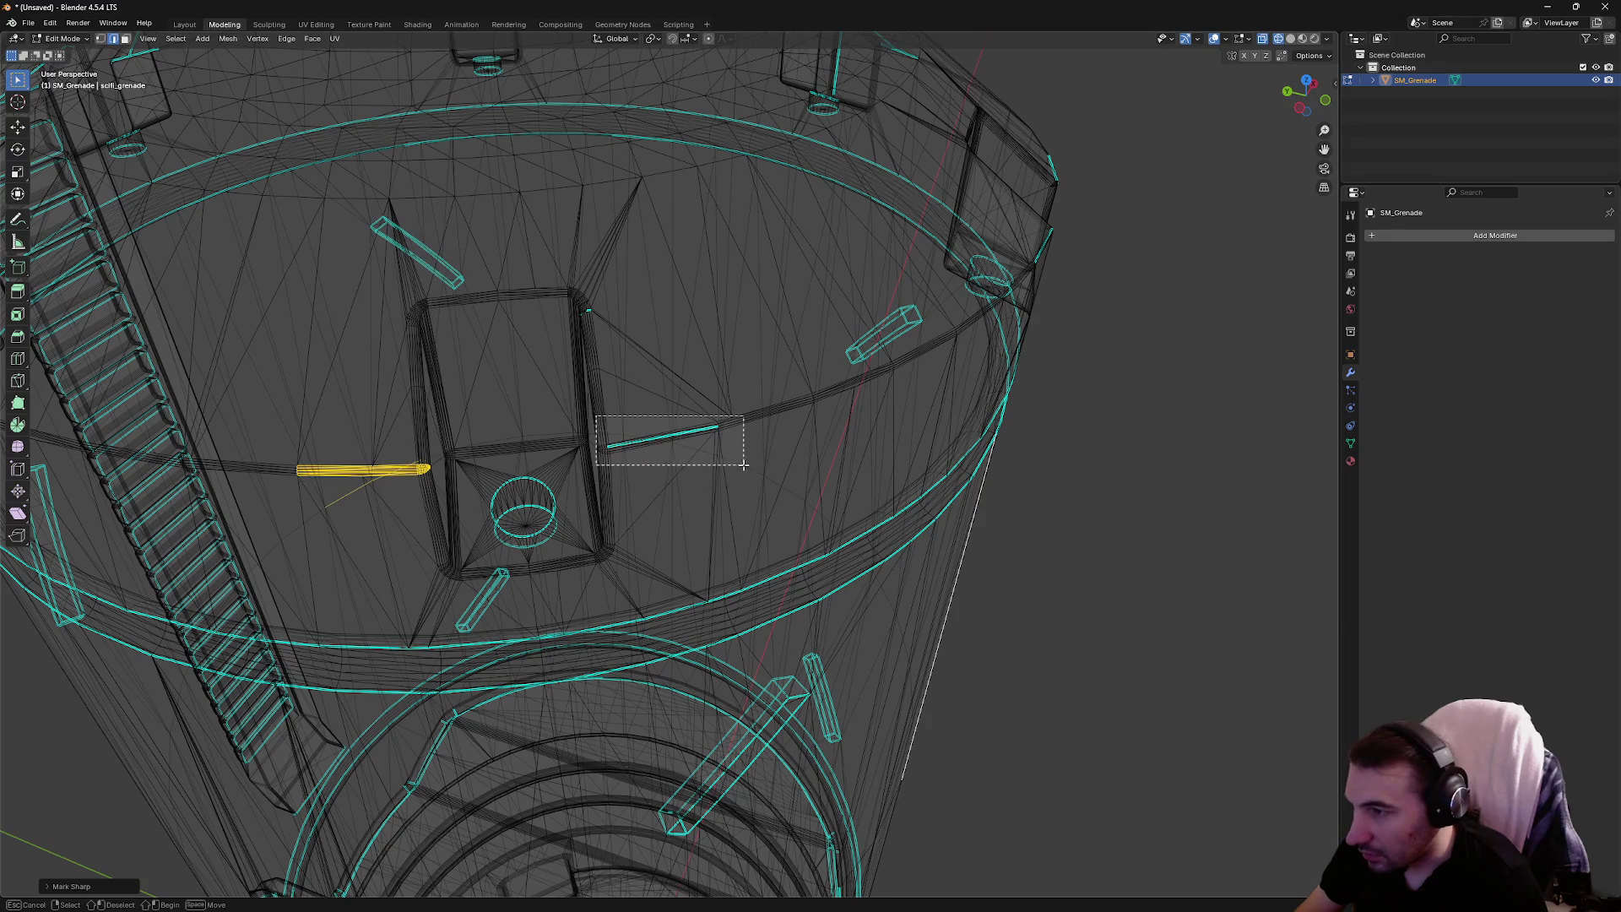
click(701, 432)
right_click(701, 432)
click(700, 438)
right_click(640, 337)
click(641, 348)
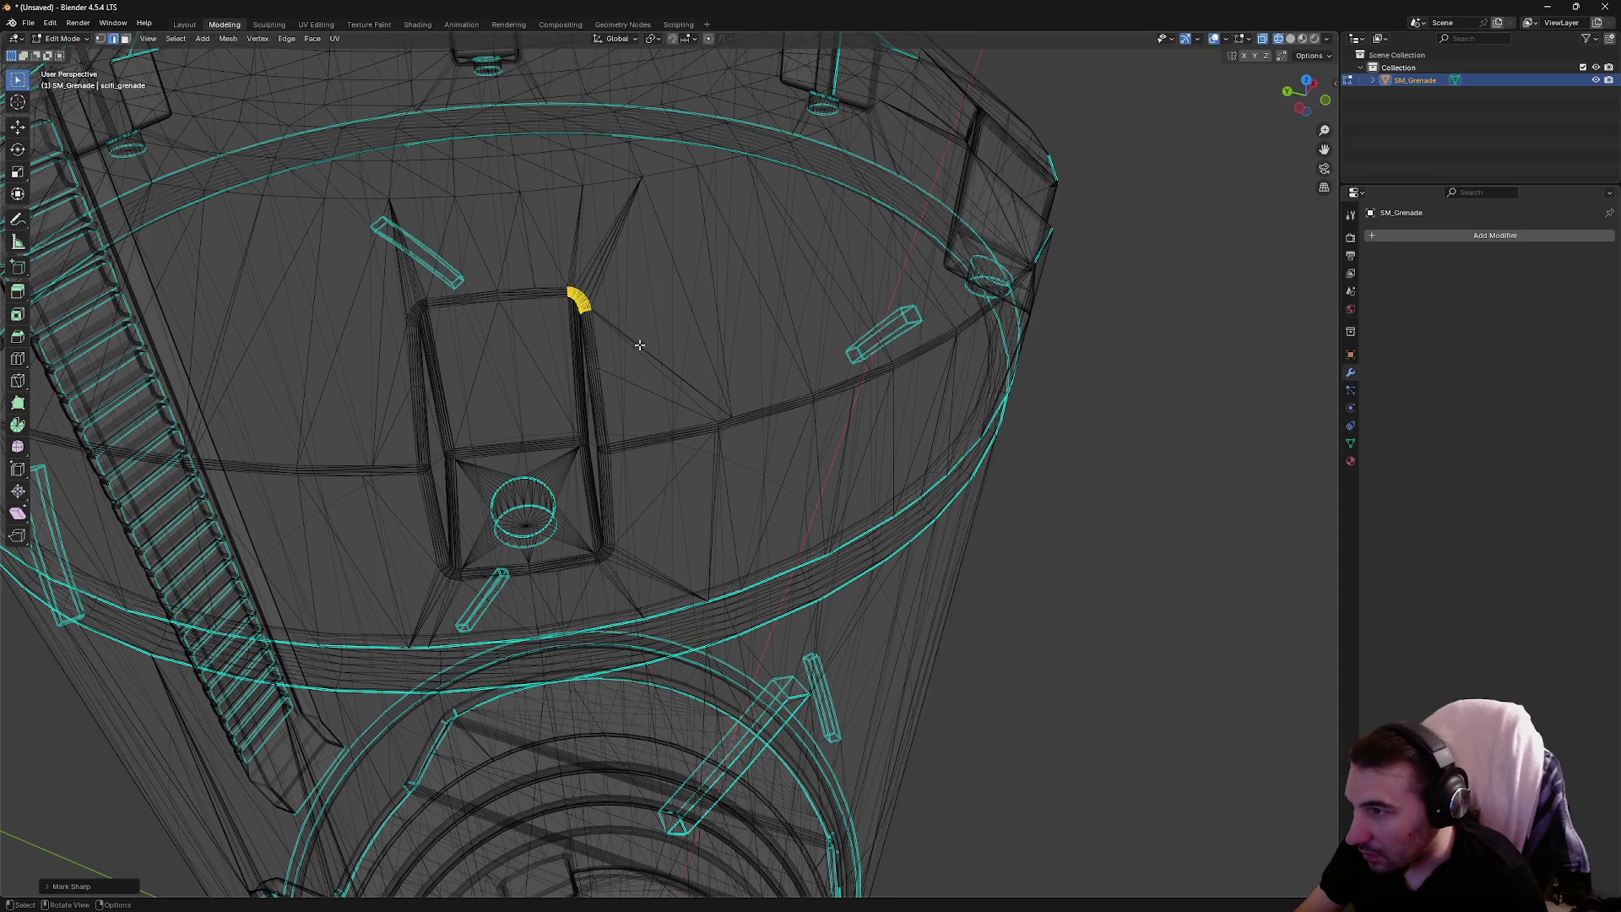
mouse_move(772, 351)
mouse_down()
mouse_move(786, 366)
mouse_move(699, 378)
mouse_move(1044, 464)
mouse_move(943, 414)
mouse_move(964, 431)
mouse_move(593, 398)
mouse_move(713, 408)
mouse_move(641, 403)
mouse_up()
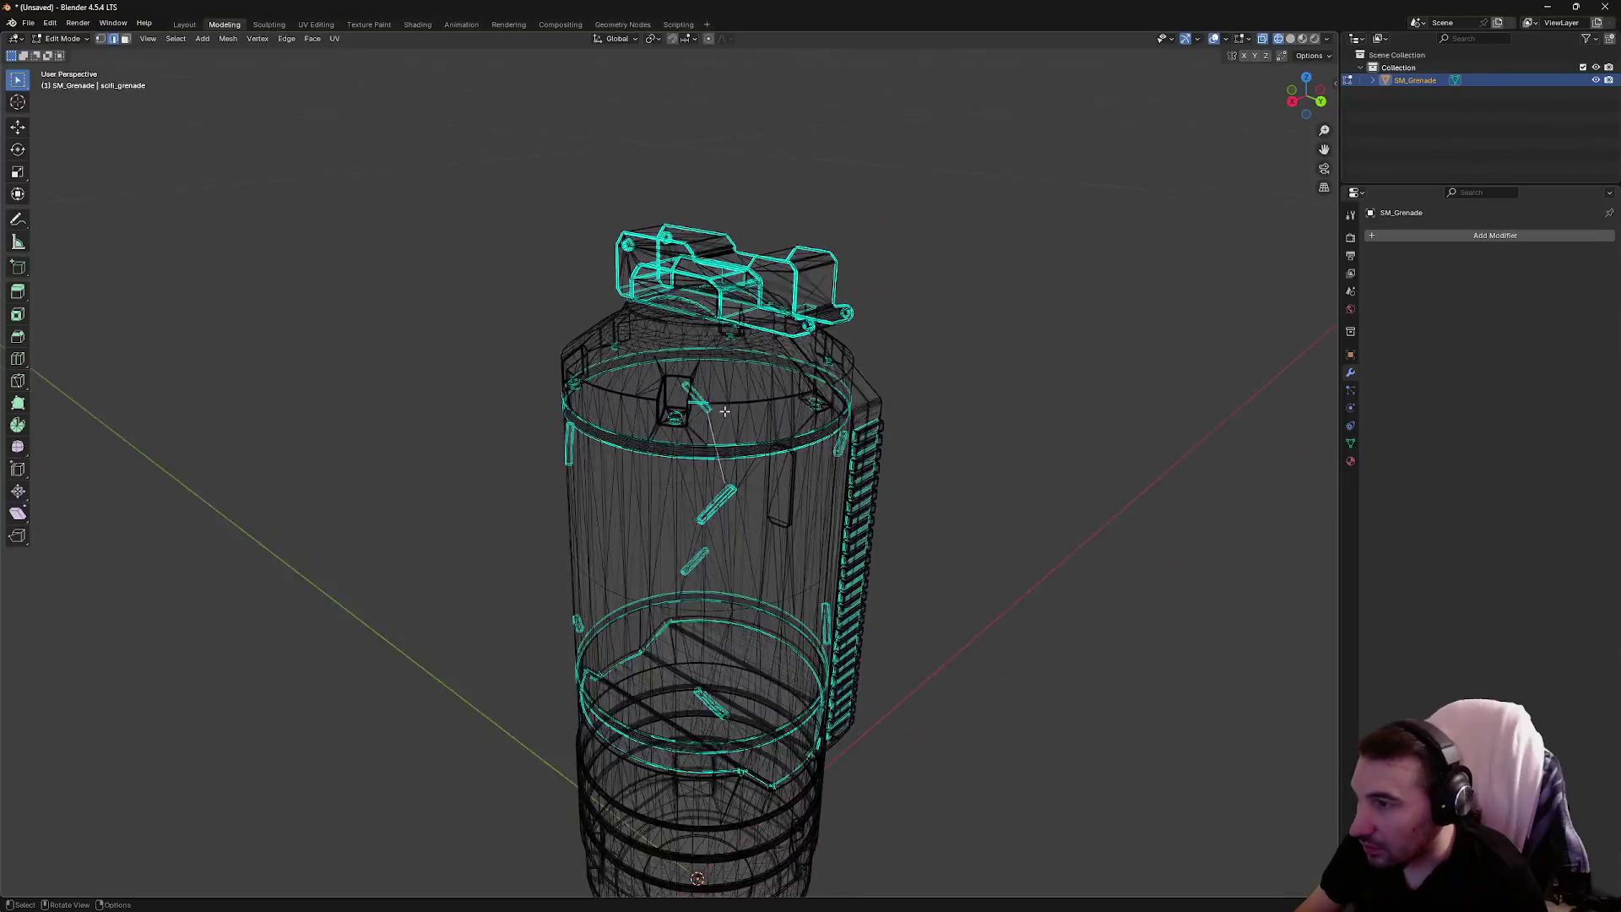
Give the whole grenade mesh flat shading, then deselect everything
key(a)
key(ctrl+e)
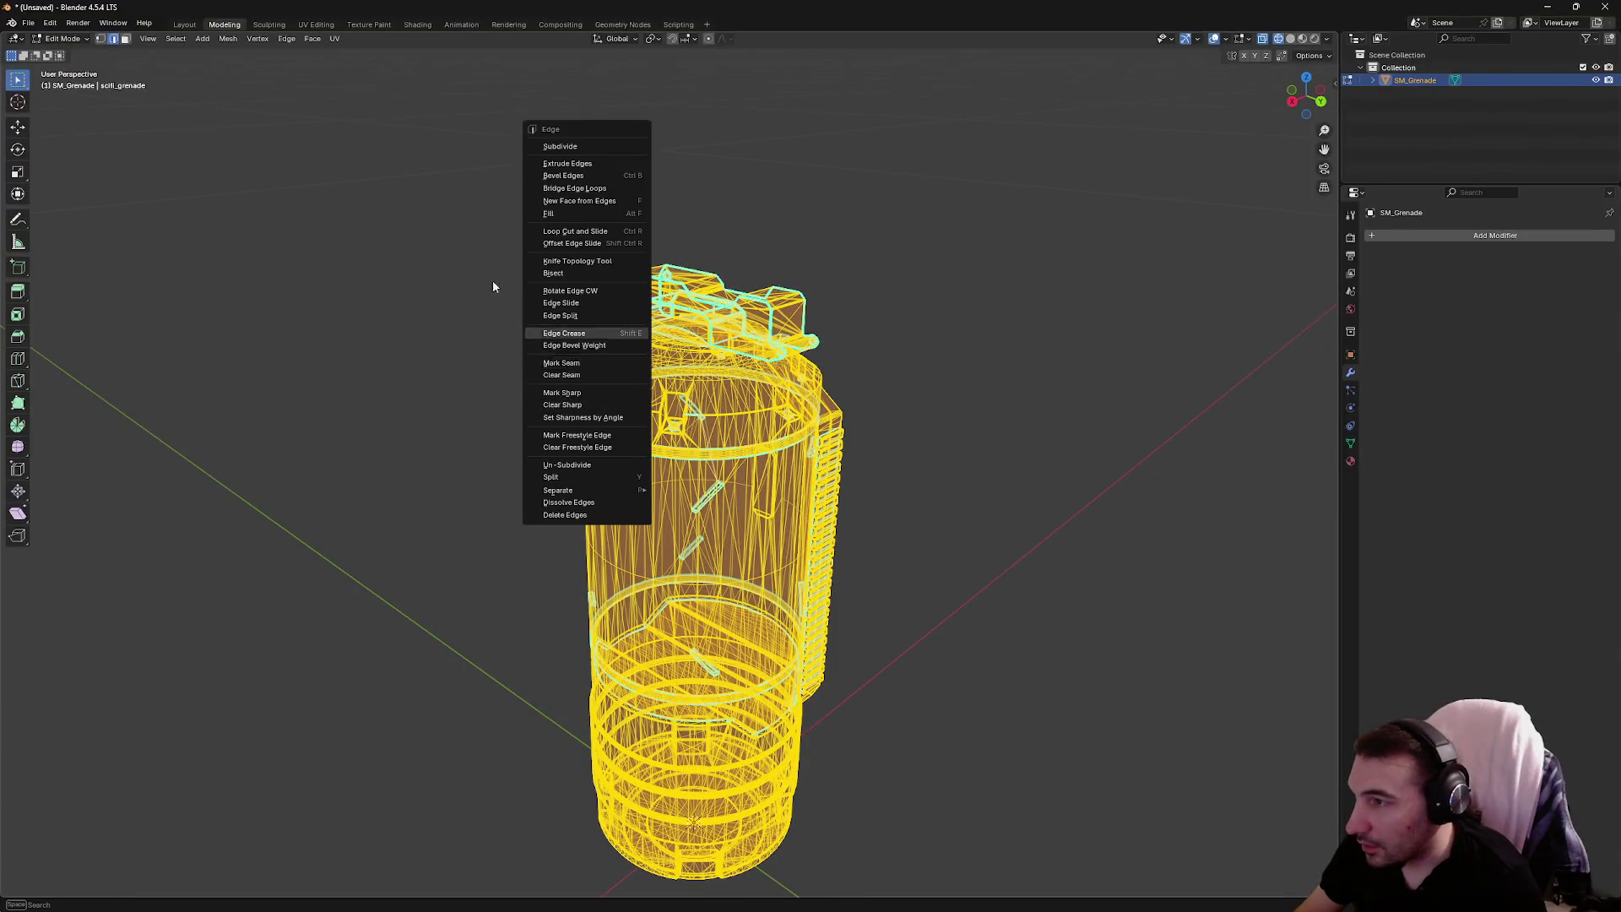
key(3)
key(ctrl+f)
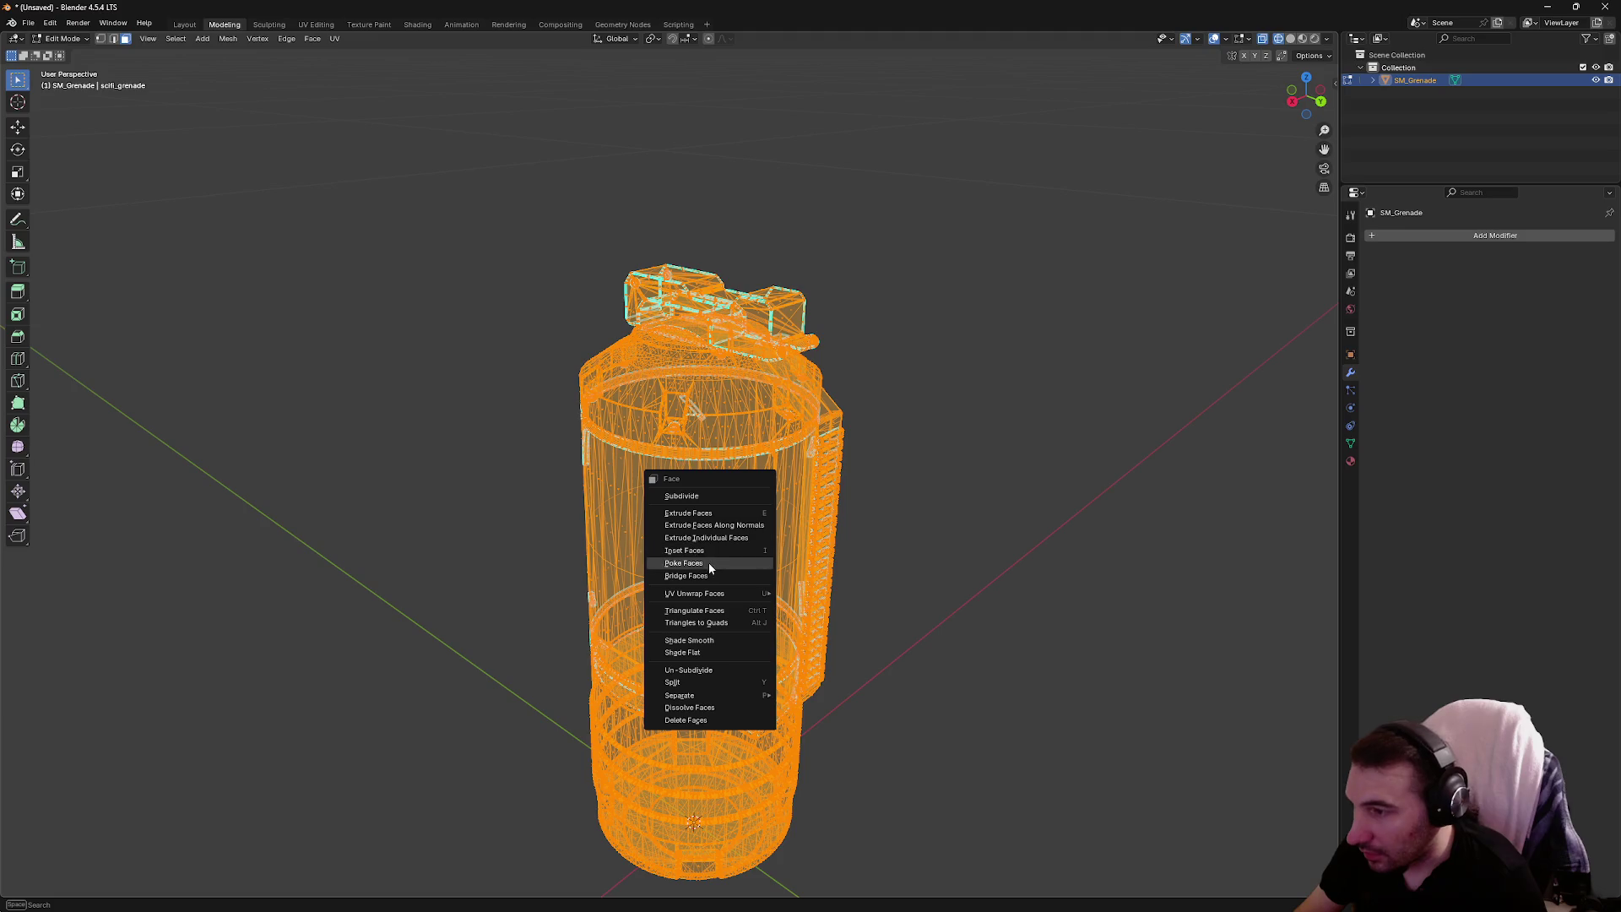
click(719, 651)
click(917, 539)
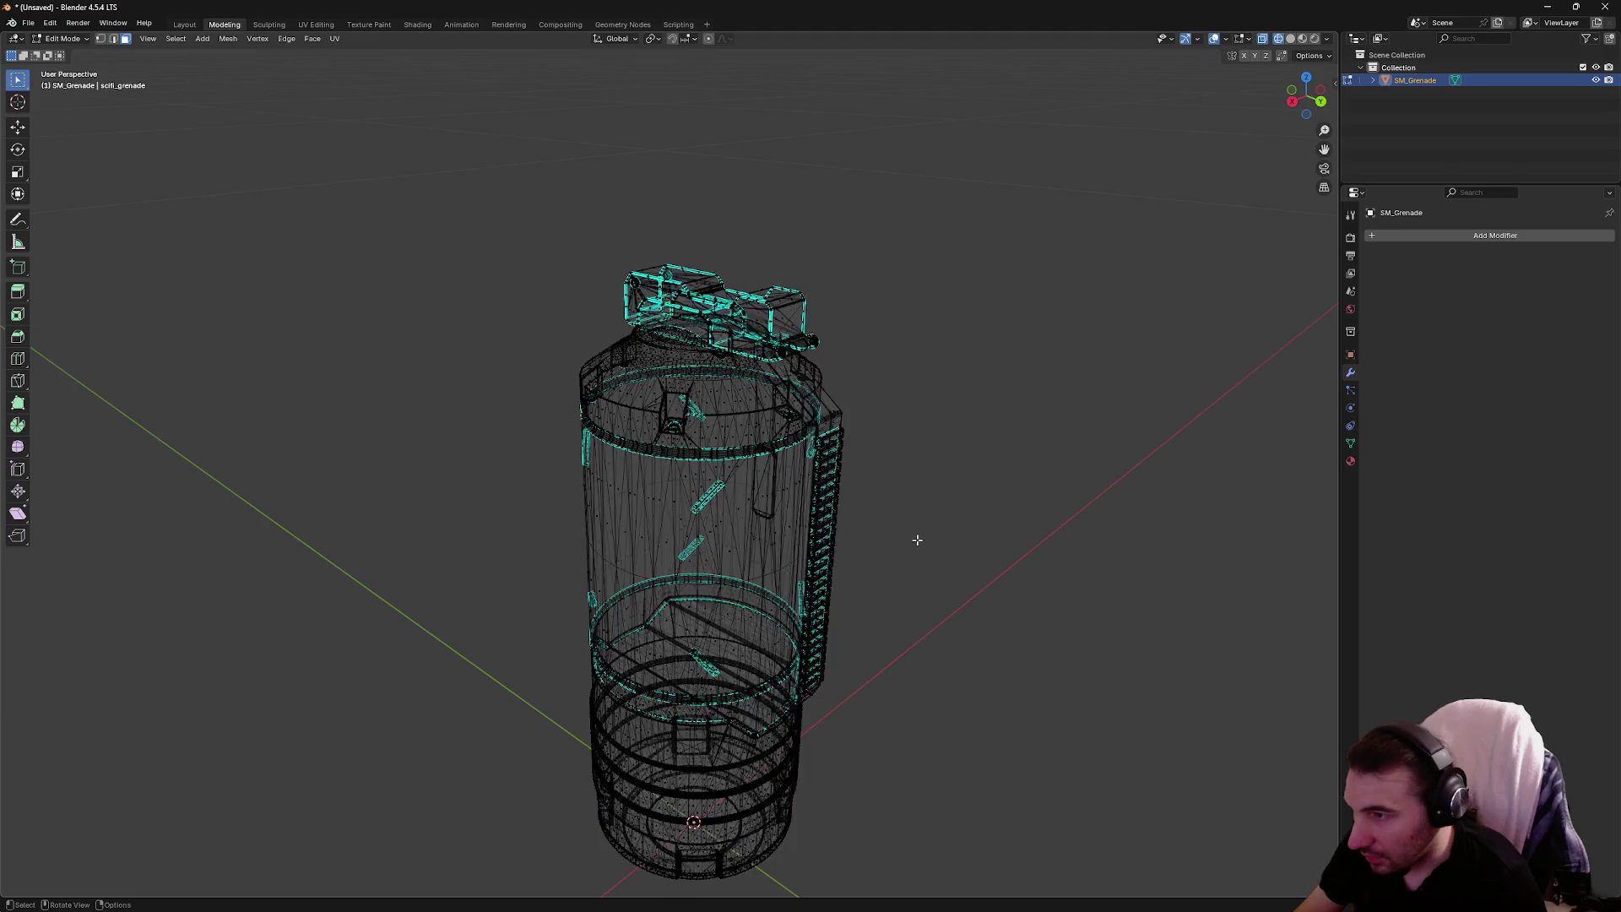
Return to the Layout workspace and put the grenade into Vertex Paint mode
key(ctrl+Page_Up)
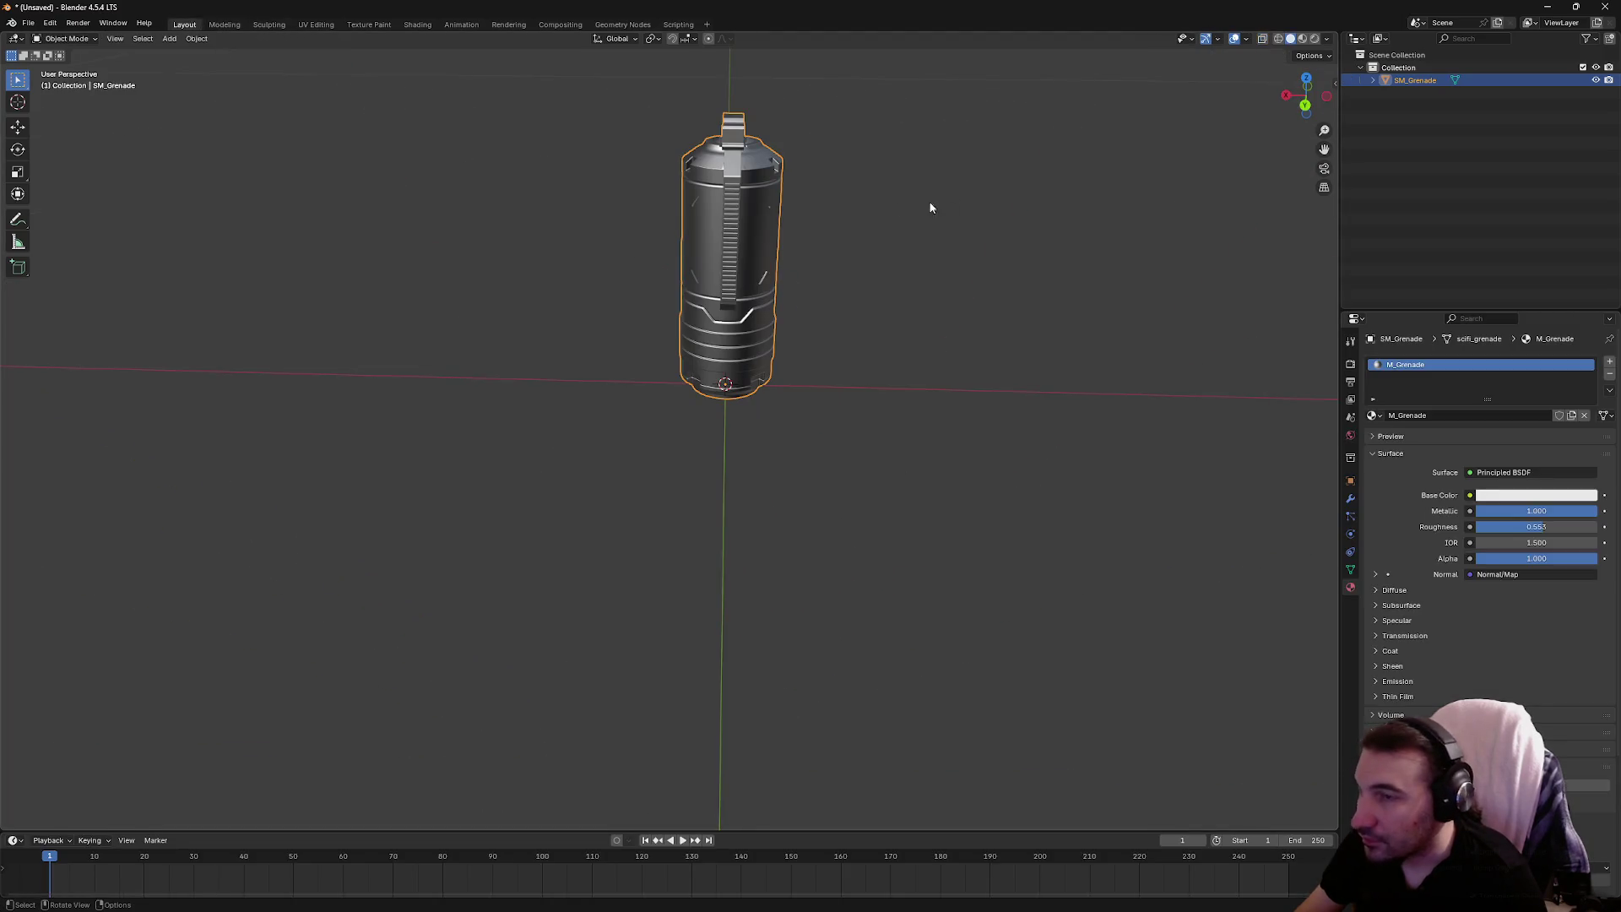
mouse_move(931, 208)
mouse_down()
mouse_move(814, 431)
mouse_move(912, 408)
mouse_move(784, 413)
mouse_up()
scroll(824, 414, up, 8)
scroll(324, 65, down, 8)
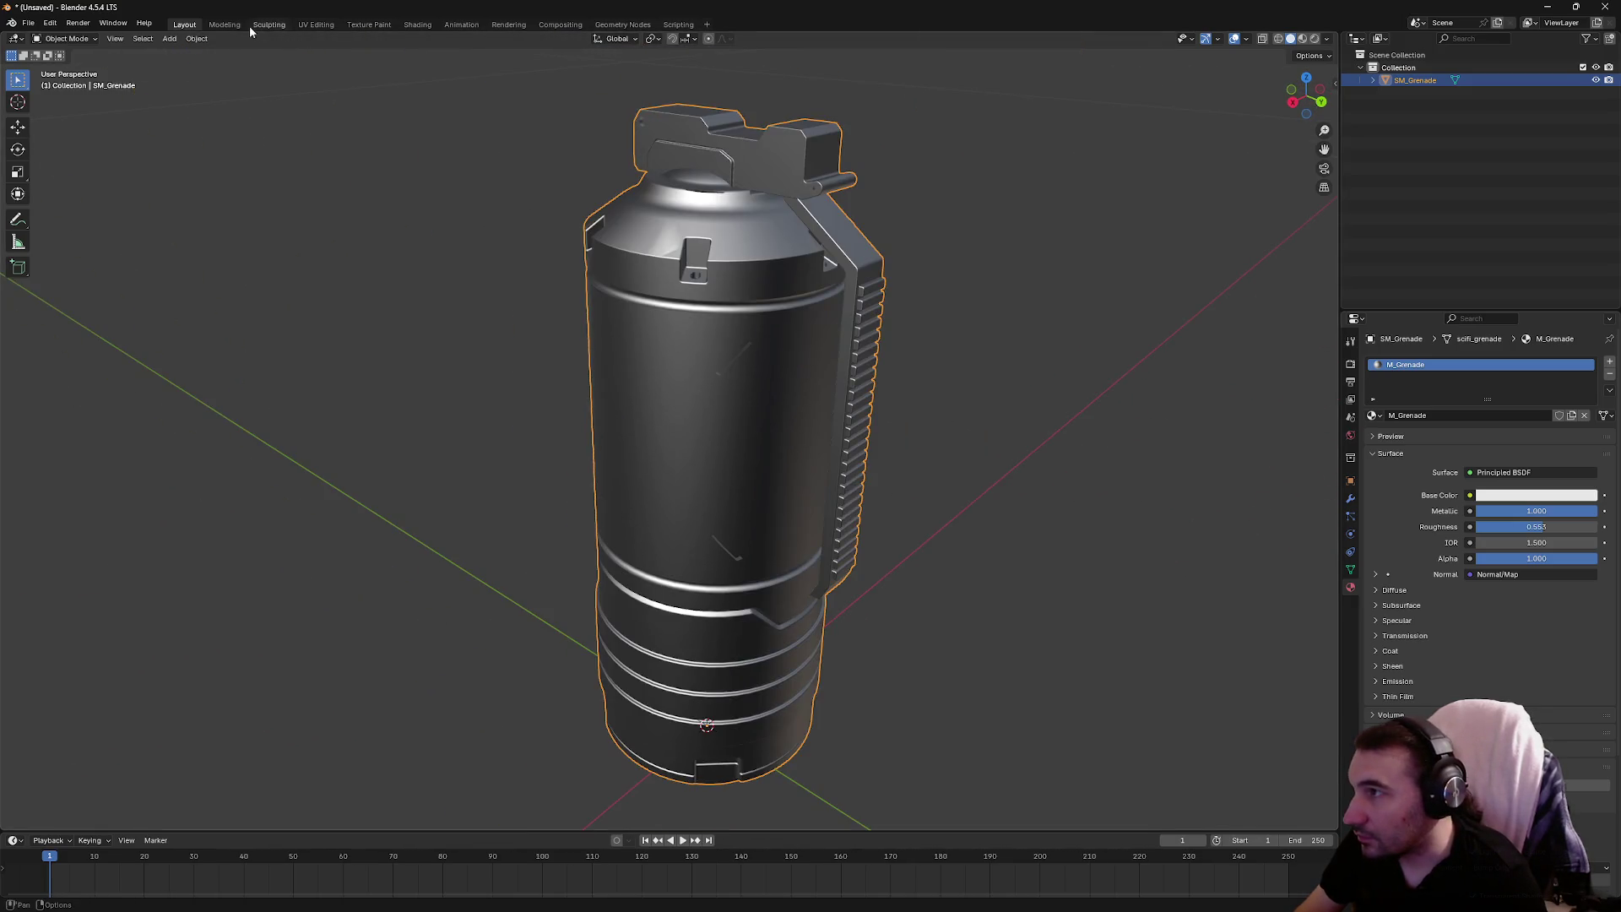
click(74, 38)
click(64, 98)
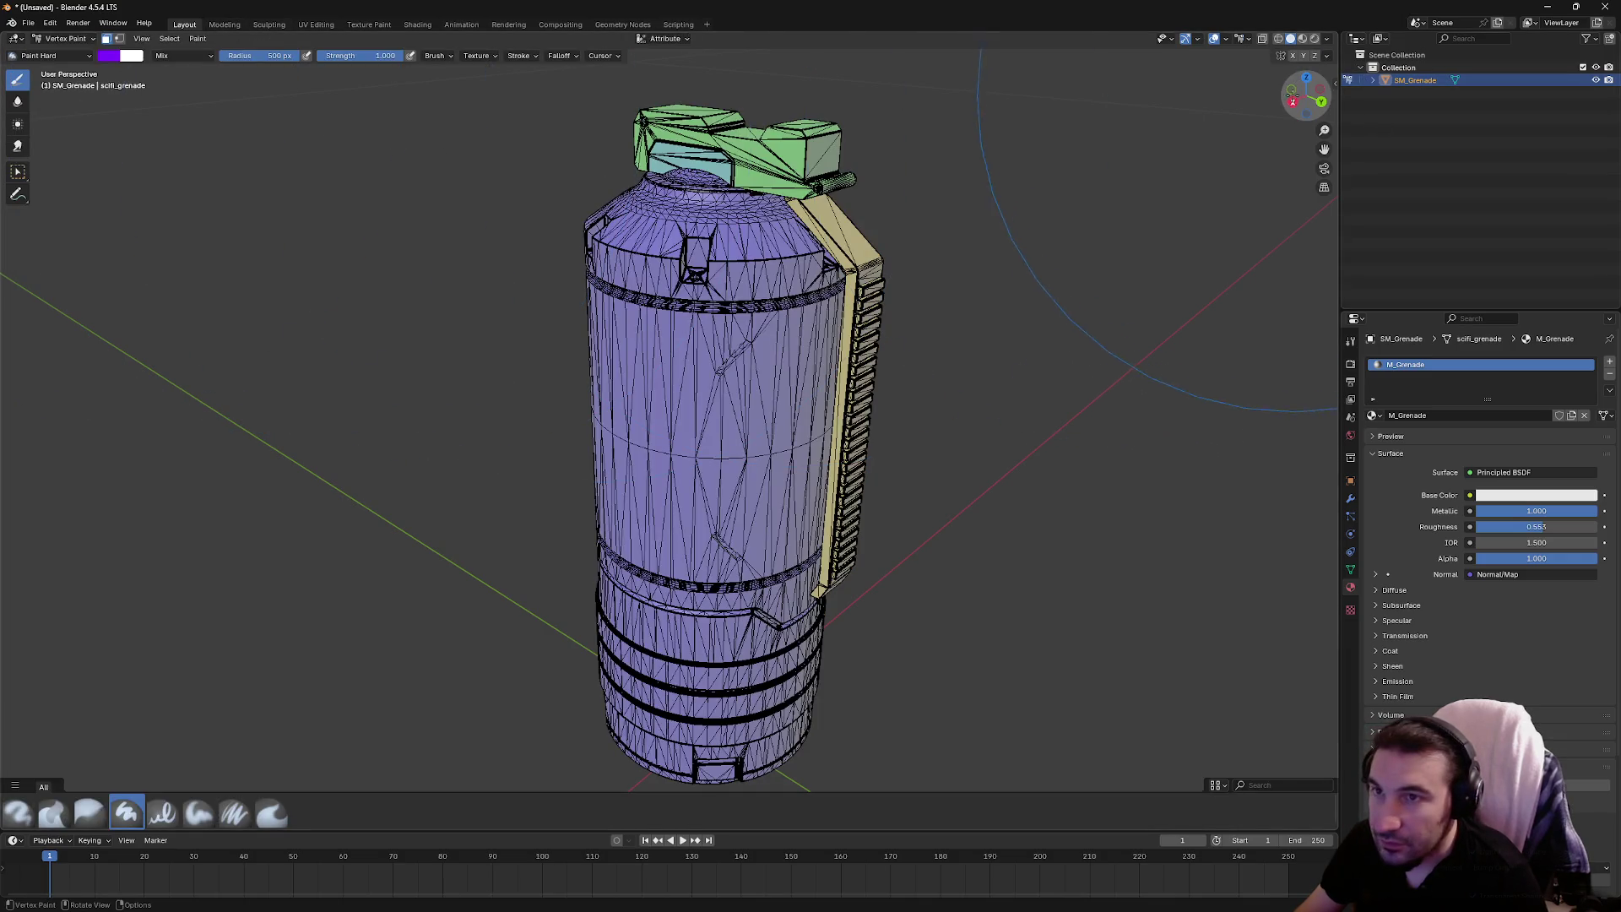
View the grenade from the right side and enable face-selection masking
key(KP_3)
scroll(102, 74, up, 4)
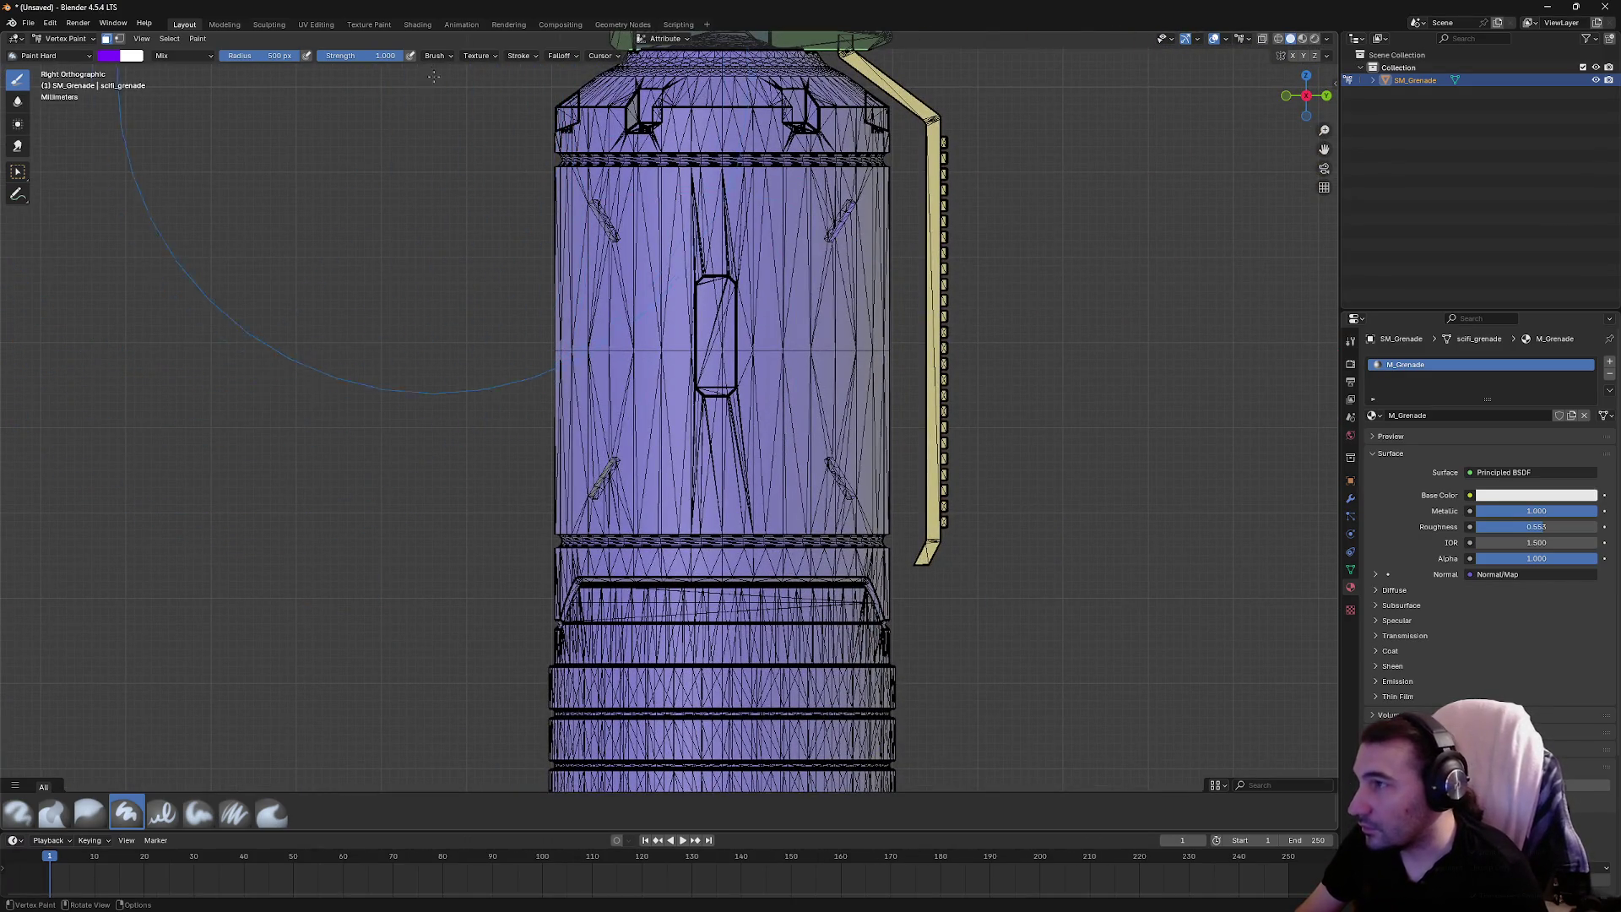
click(18, 172)
scroll(481, 442, up, 6)
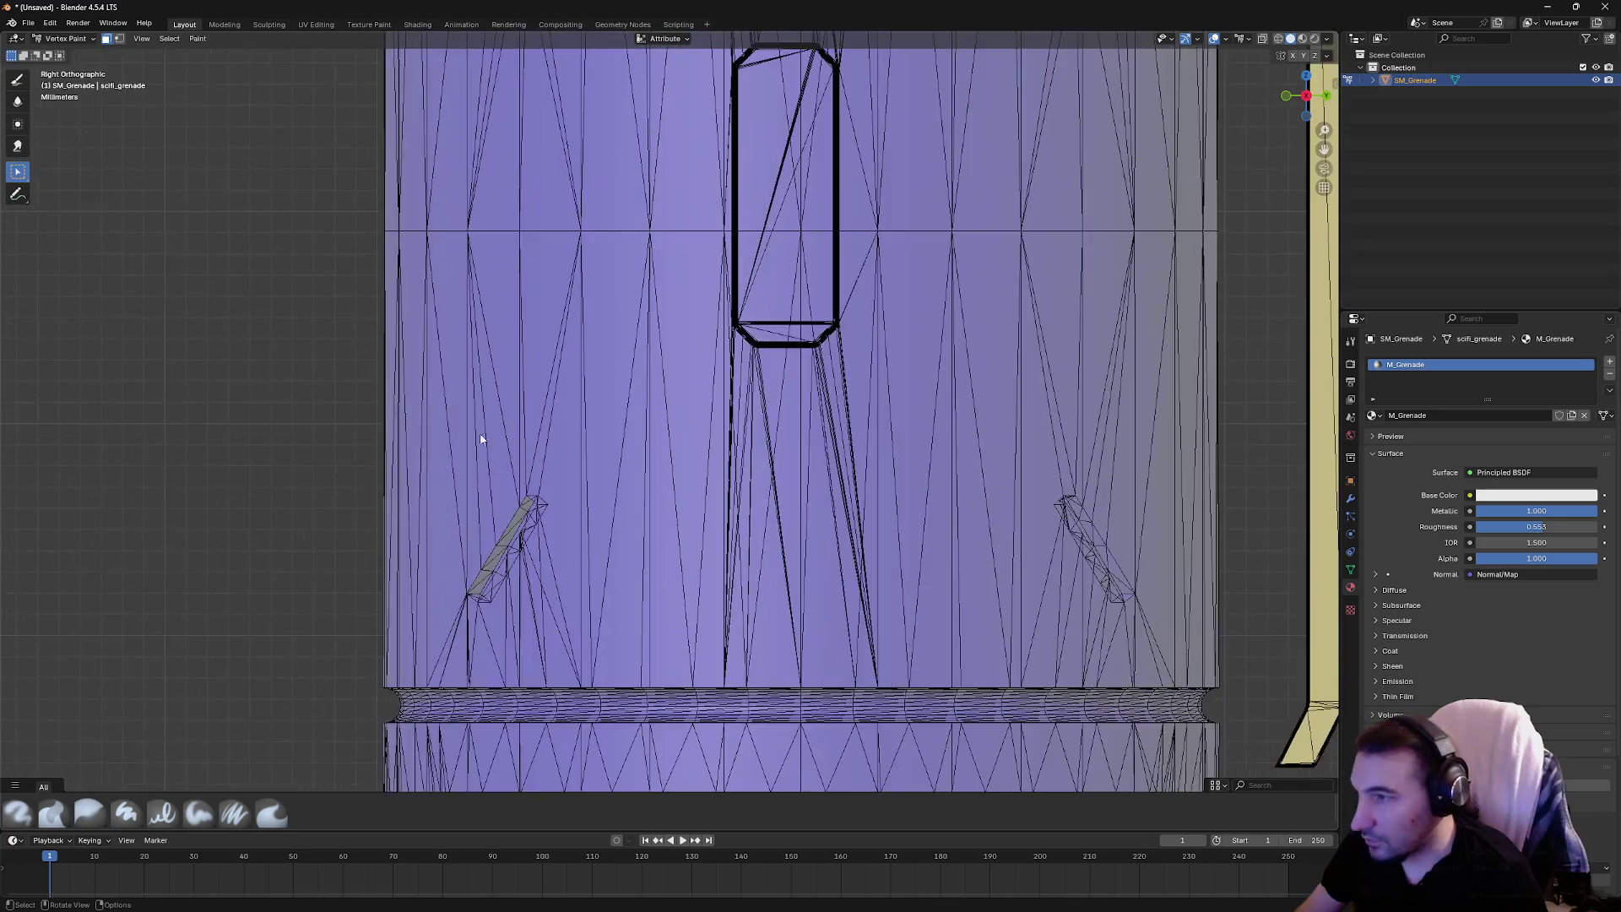
scroll(562, 449, down, 5)
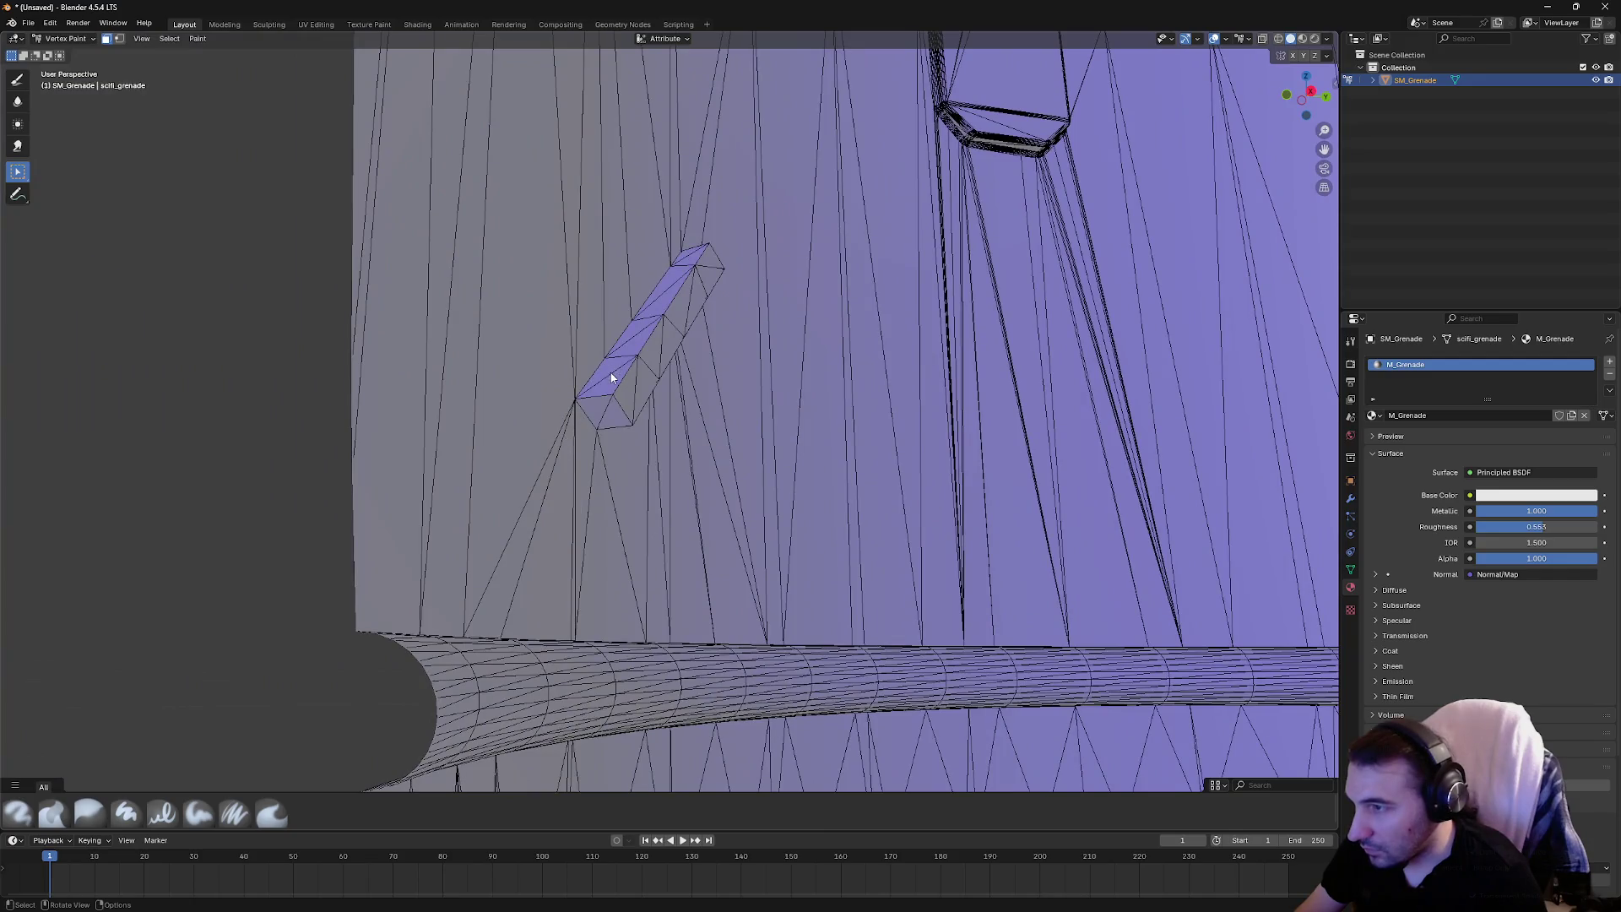
mouse_move(612, 377)
mouse_down()
mouse_move(1134, 391)
mouse_move(1051, 431)
mouse_move(507, 409)
mouse_move(673, 411)
mouse_up()
scroll(535, 423, up, 5)
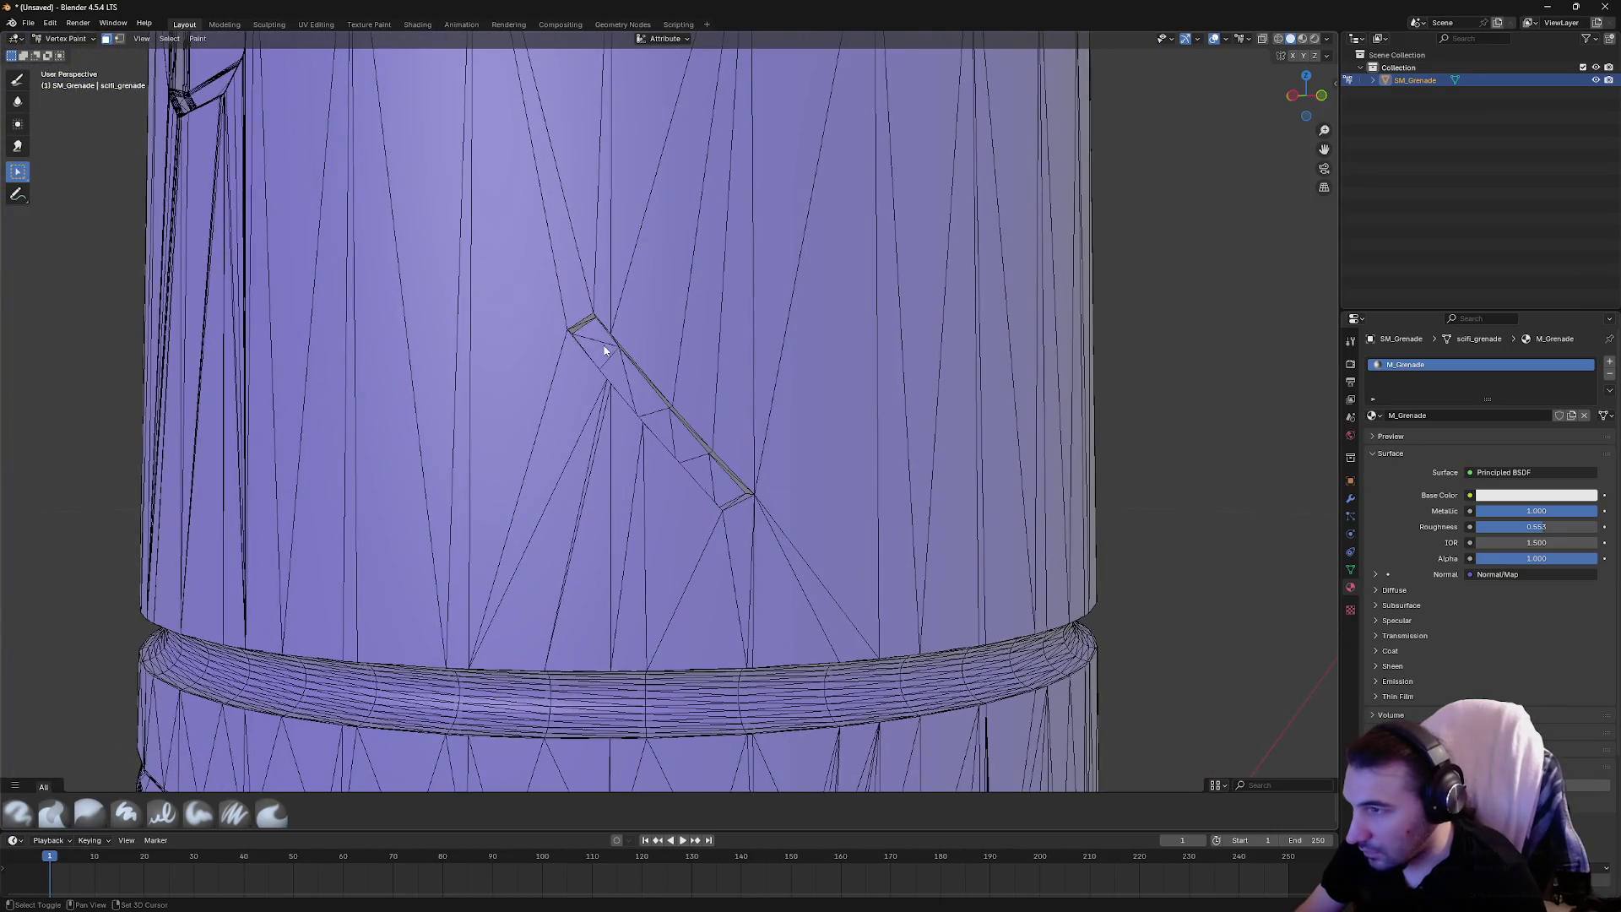
Select the triangles along the diagonal slot strip on the purple body
shift+click(638, 387)
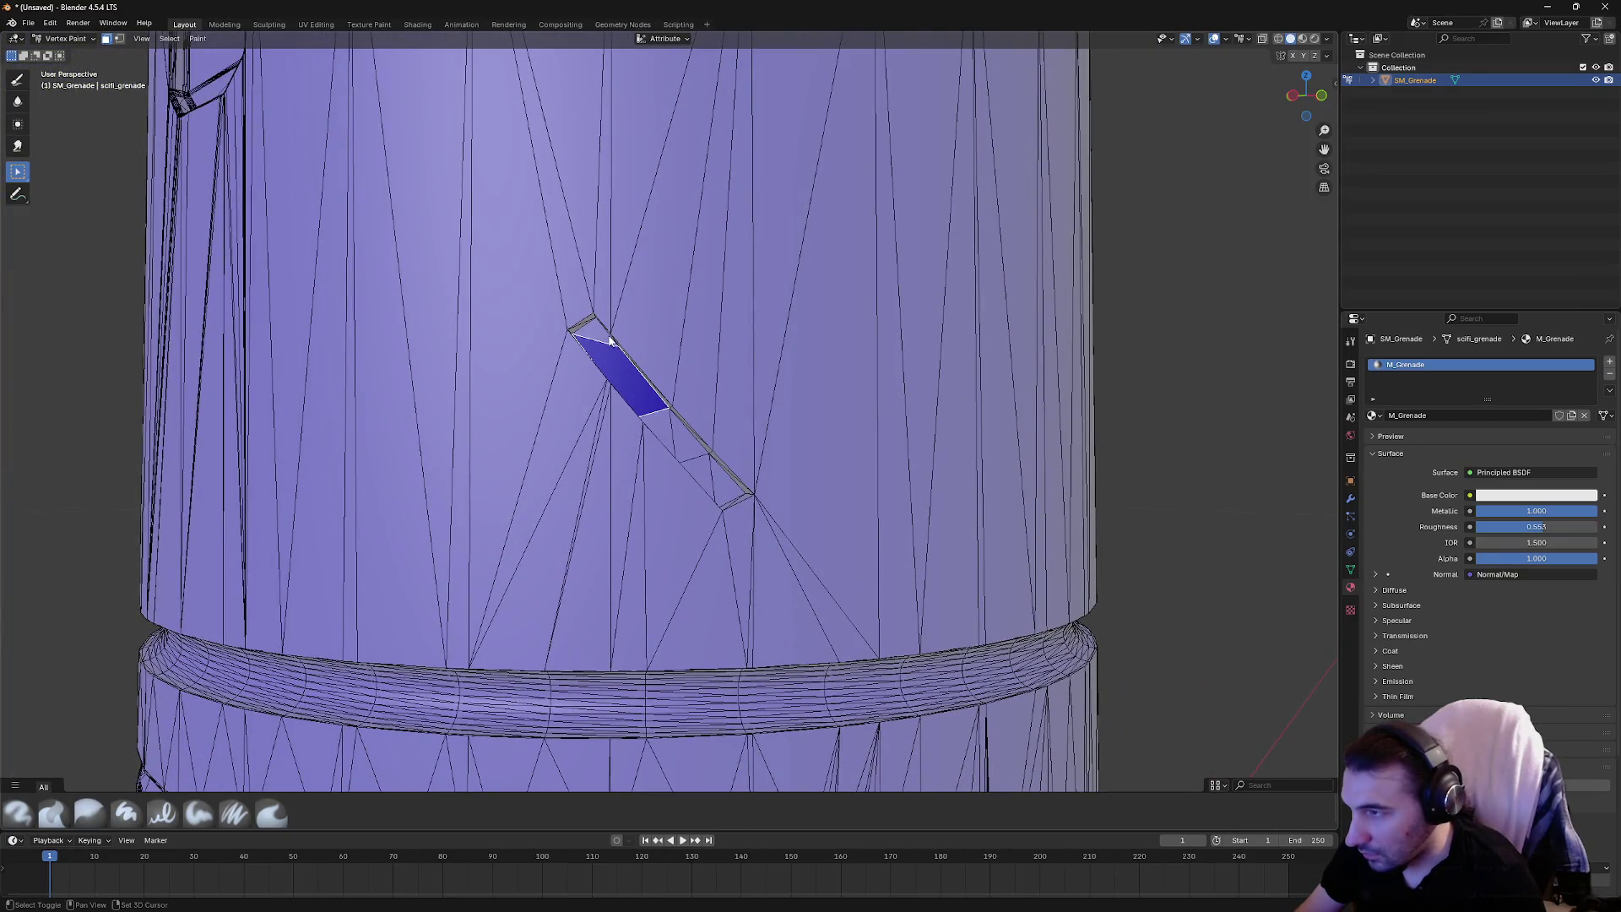
shift+click(666, 432)
shift+click(694, 450)
shift+click(721, 486)
scroll(709, 464, down, 3)
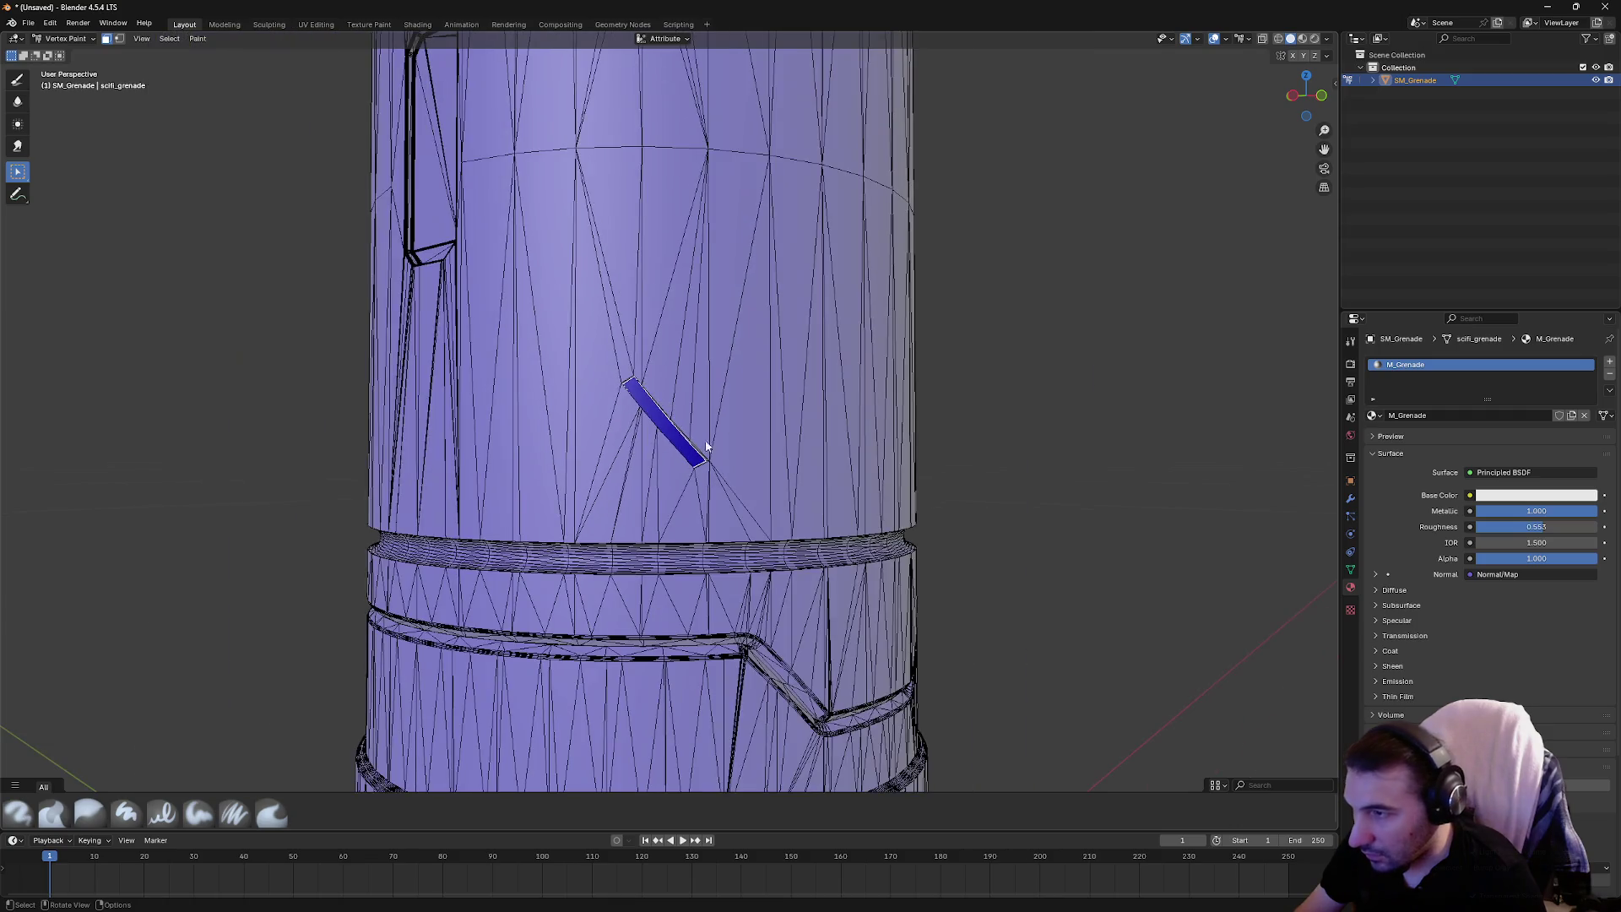
mouse_move(698, 441)
mouse_down()
mouse_move(658, 333)
mouse_move(661, 695)
mouse_up()
scroll(587, 469, up, 3)
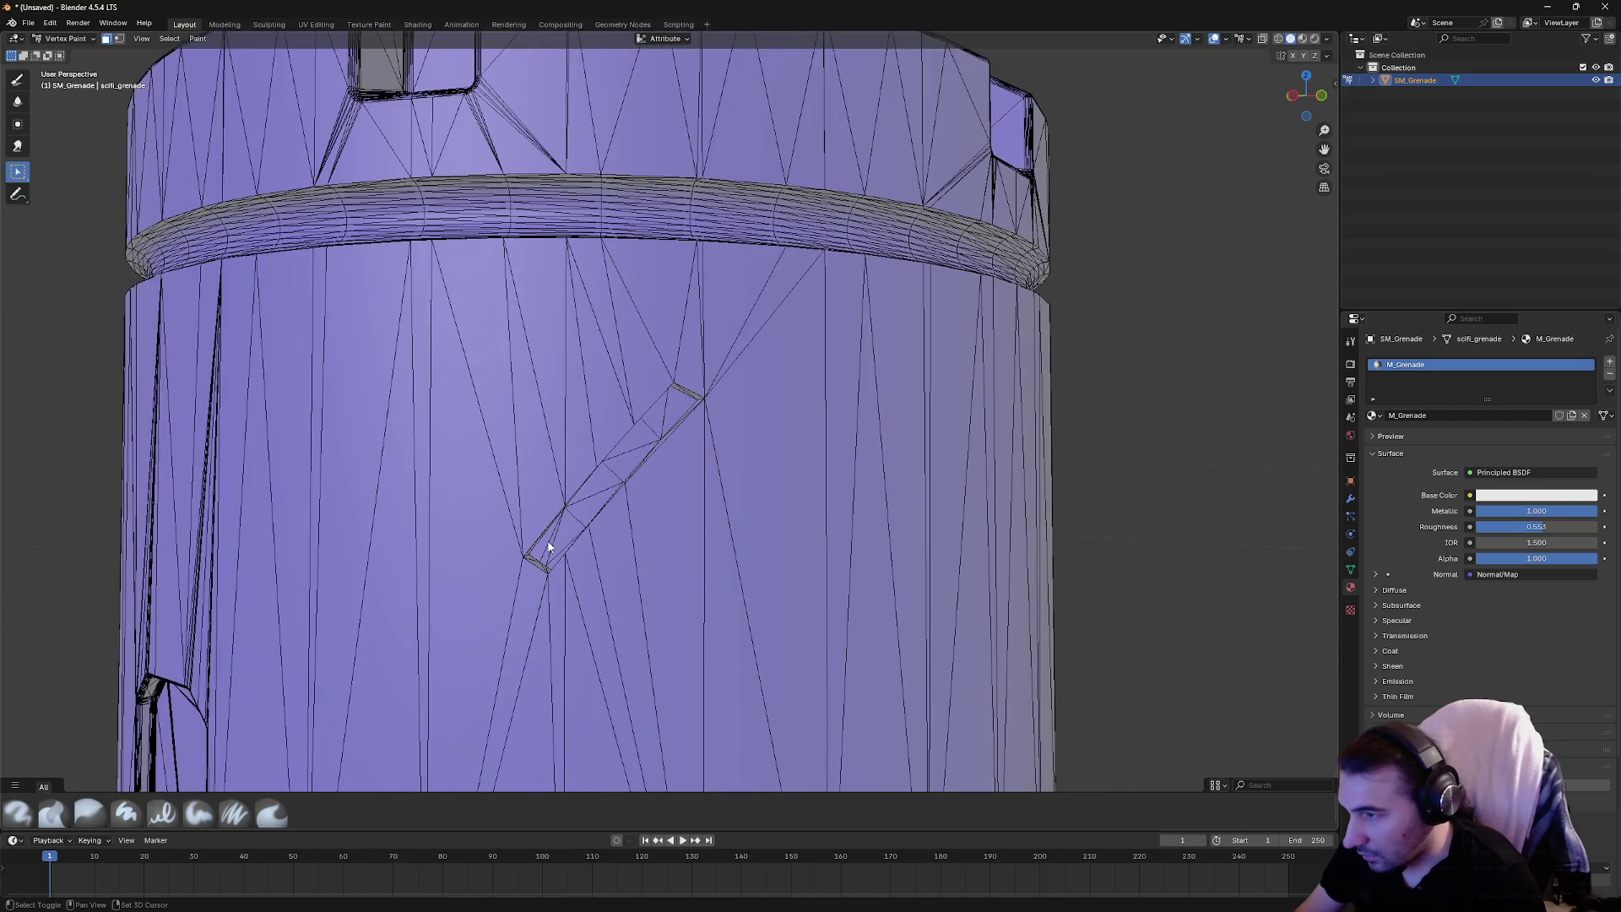
shift+click(593, 500)
shift+click(610, 491)
shift+click(661, 409)
shift+click(681, 398)
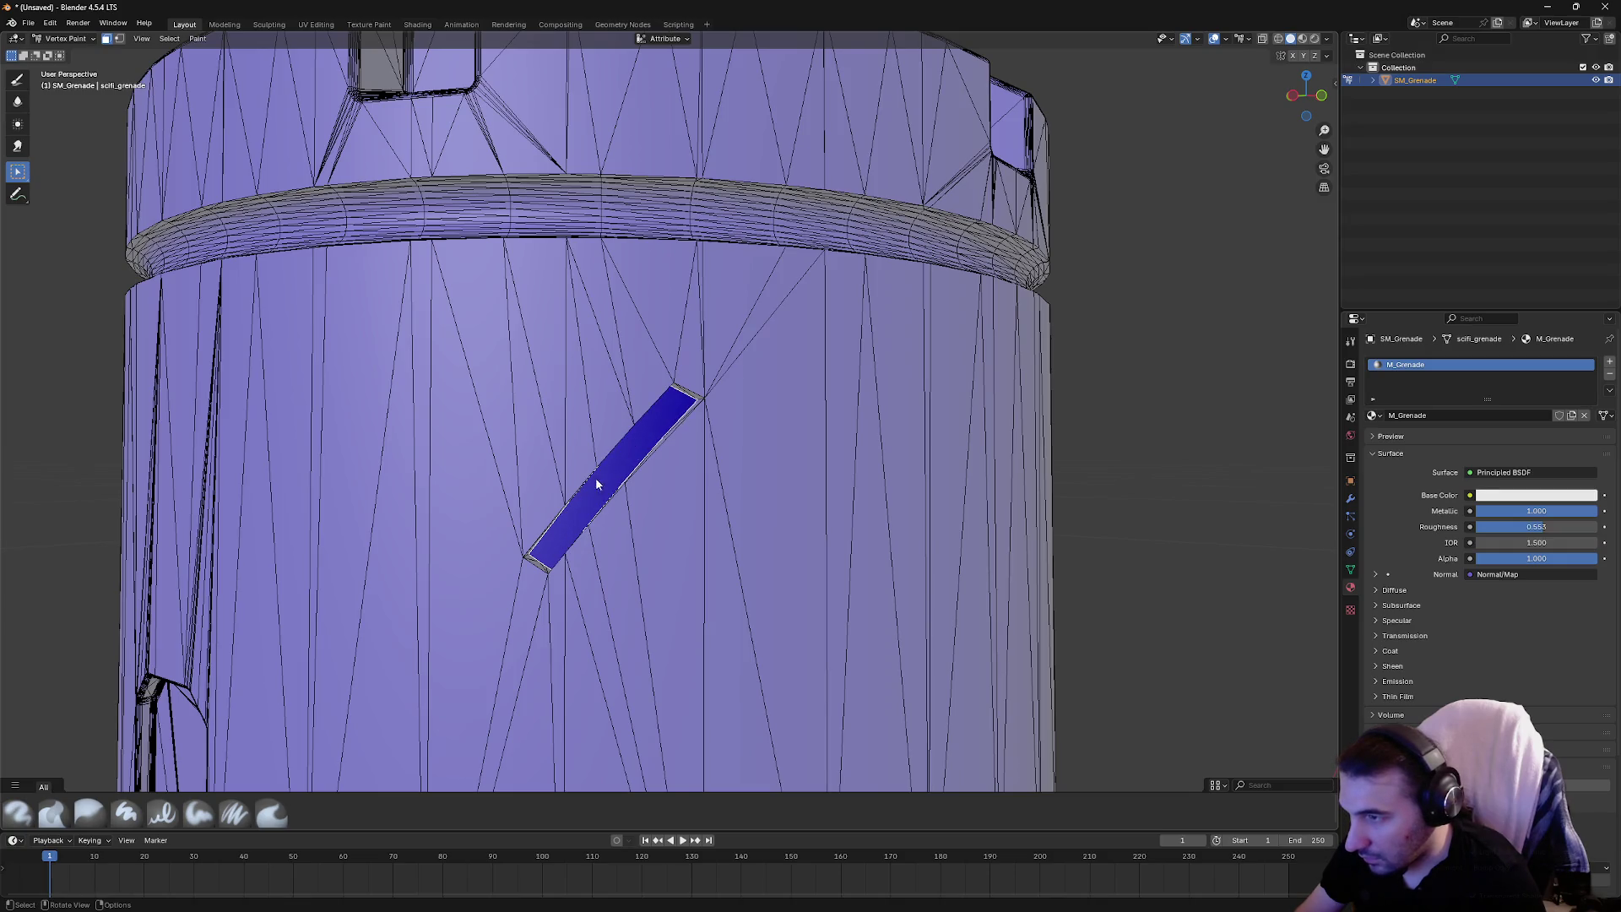
scroll(582, 485, down, 3)
mouse_move(568, 488)
mouse_down()
mouse_move(619, 482)
mouse_move(692, 524)
mouse_move(589, 459)
mouse_move(670, 372)
mouse_up()
scroll(621, 357, up, 2)
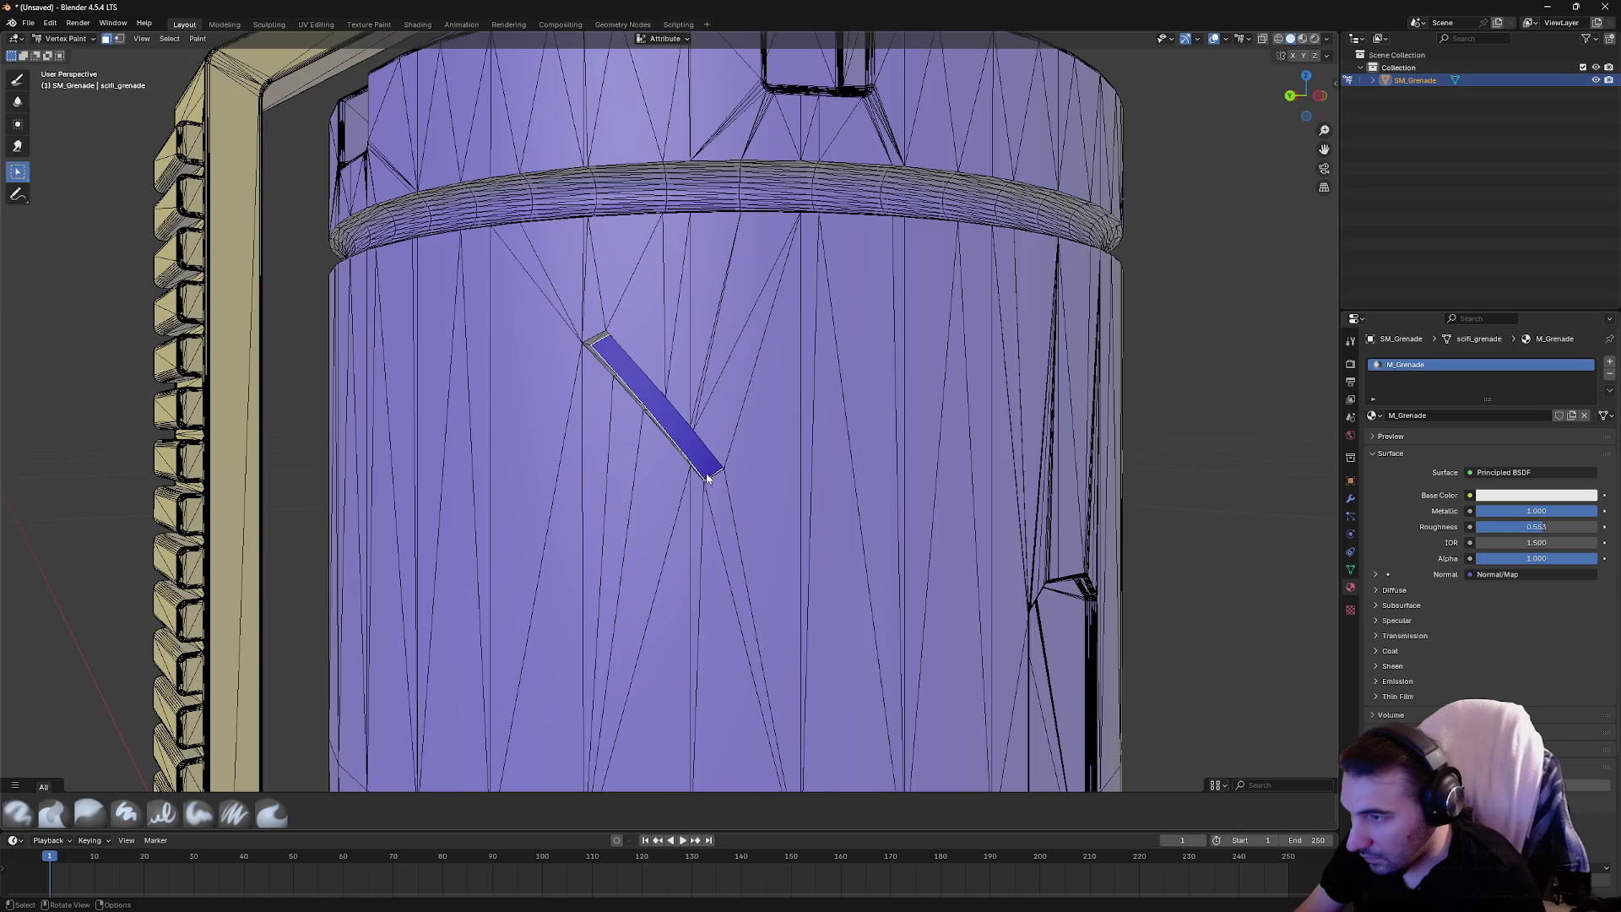
scroll(706, 471, down, 4)
drag(735, 623, 724, 296)
scroll(602, 474, up, 4)
scroll(602, 473, up, 2)
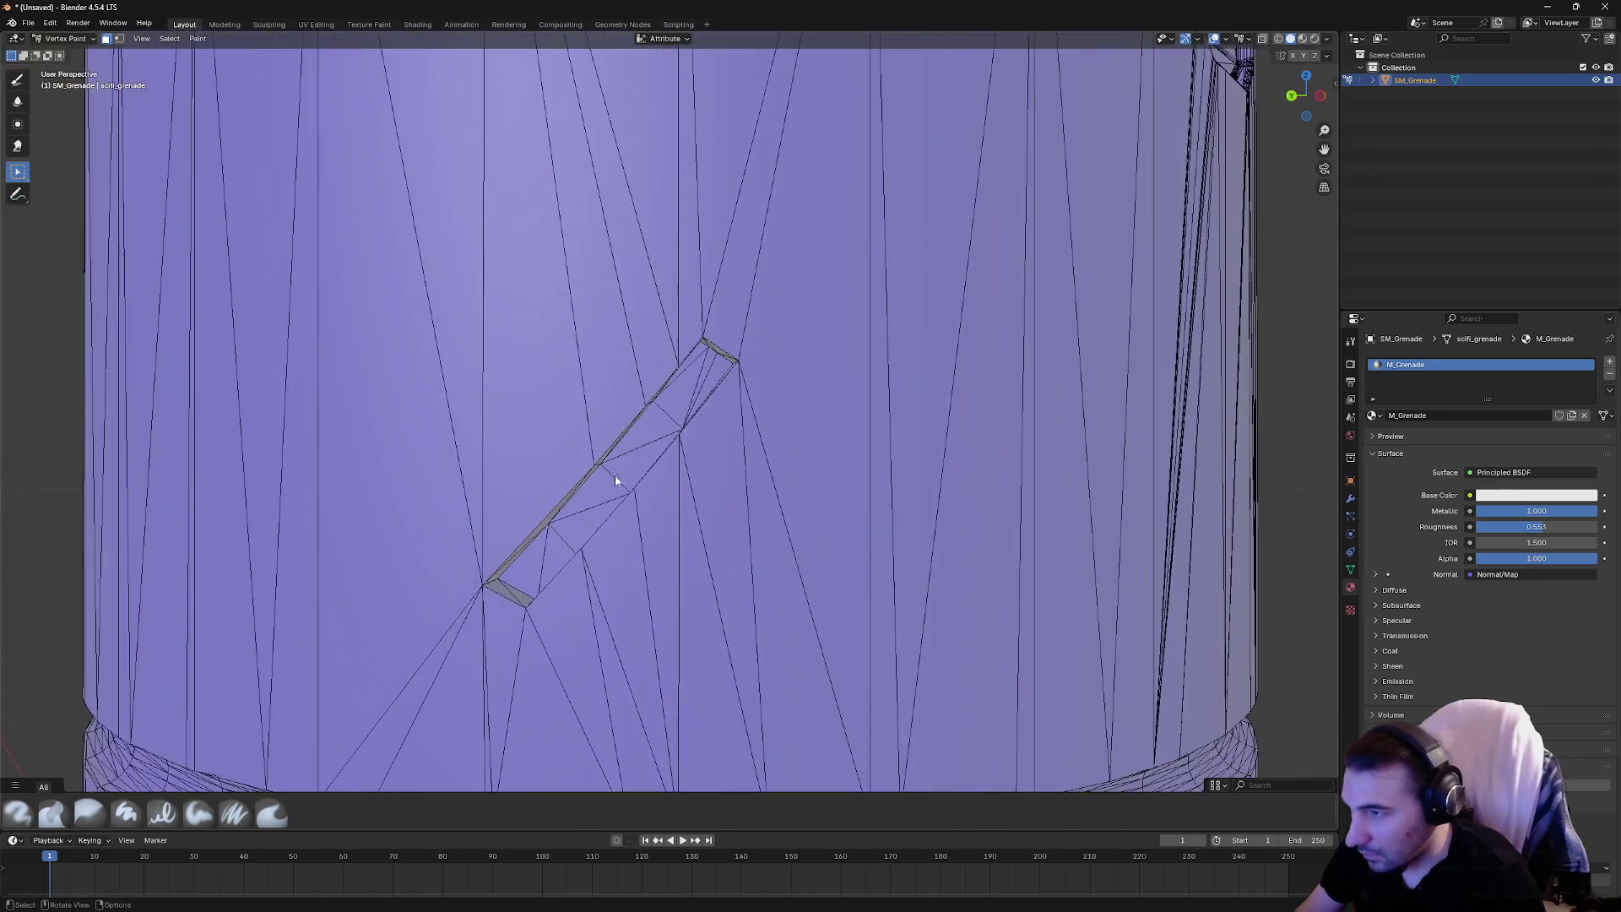
Paint the selected diagonal strip dark blue with the Draw brush
mouse_move(696, 385)
mouse_down()
mouse_move(579, 533)
mouse_move(524, 570)
mouse_up()
scroll(713, 420, down, 8)
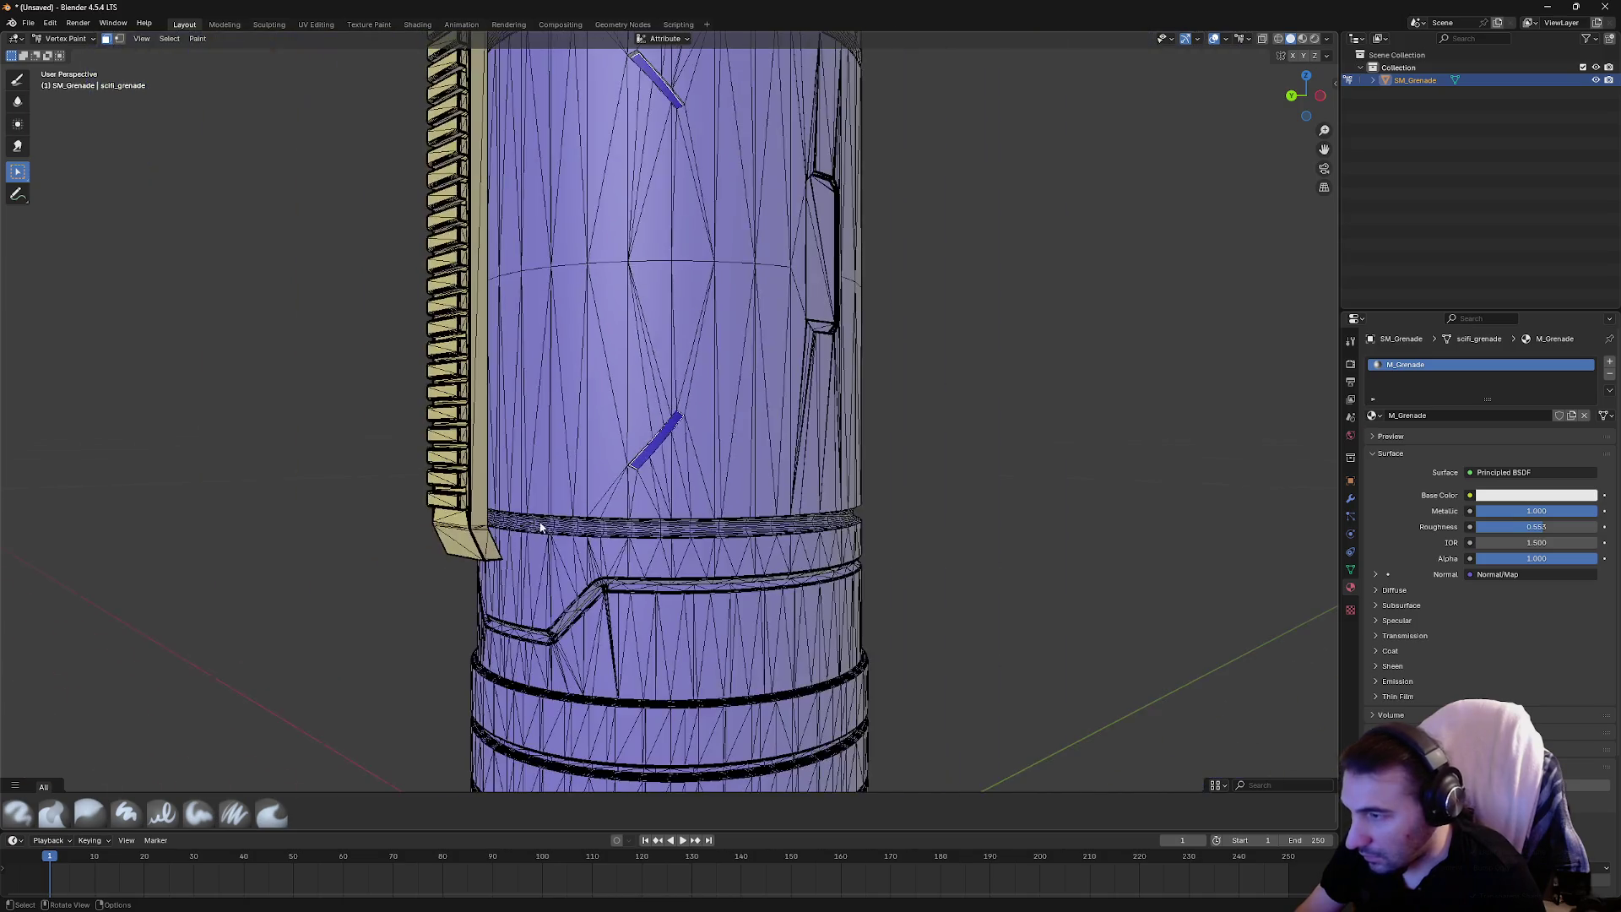
mouse_move(714, 419)
mouse_down()
mouse_move(864, 416)
mouse_move(633, 409)
mouse_up()
scroll(633, 409, up, 8)
scroll(650, 515, down, 5)
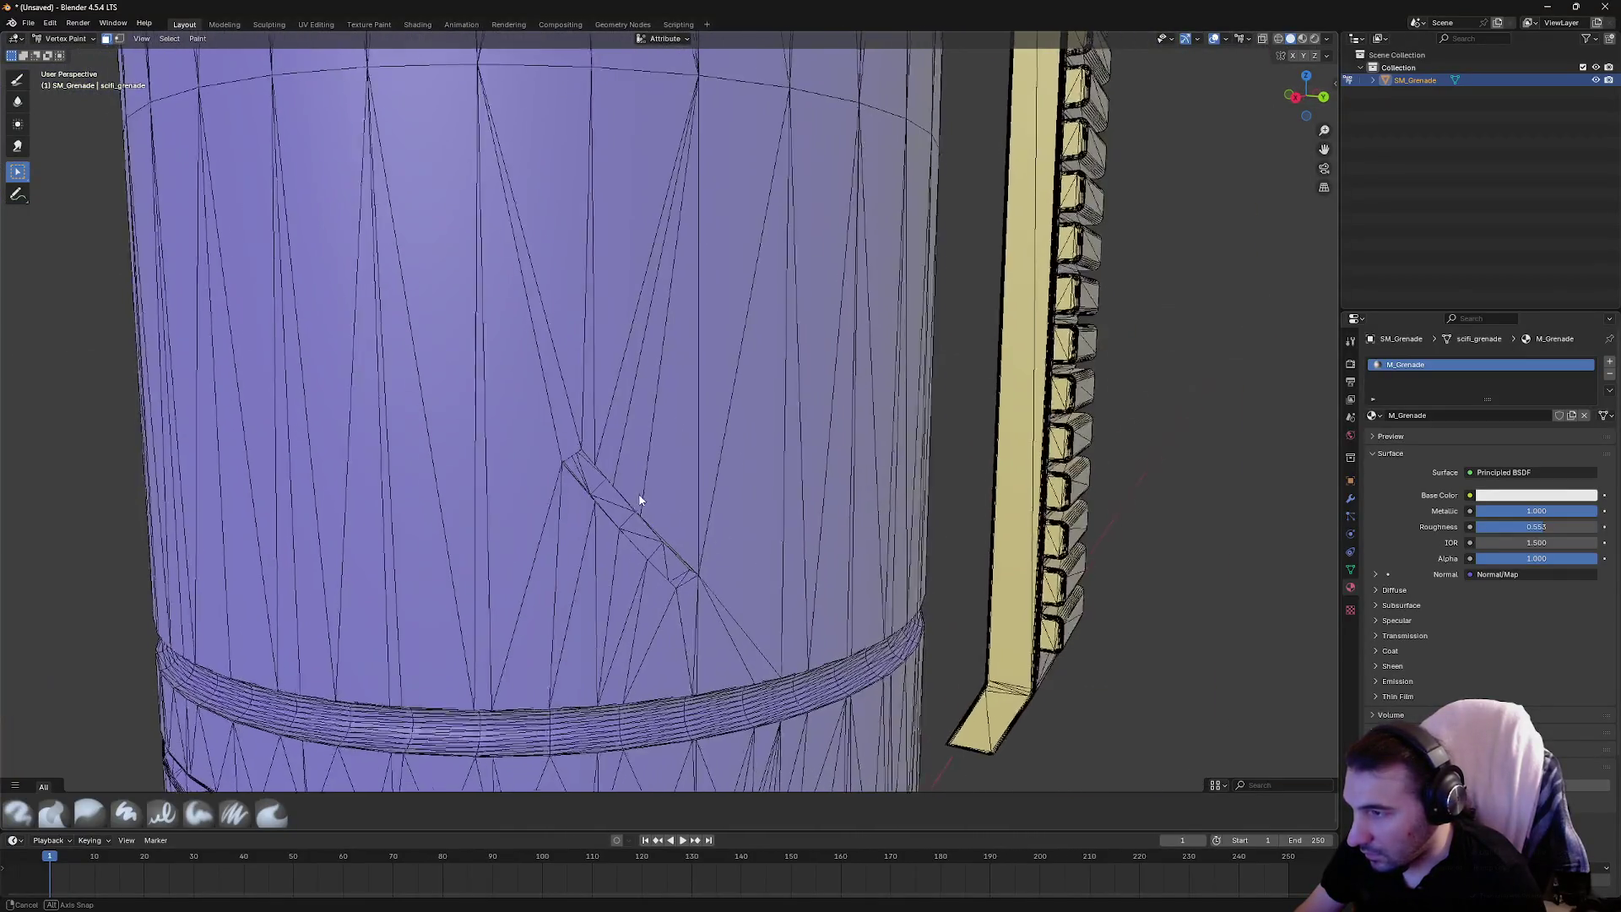
scroll(644, 463, up, 3)
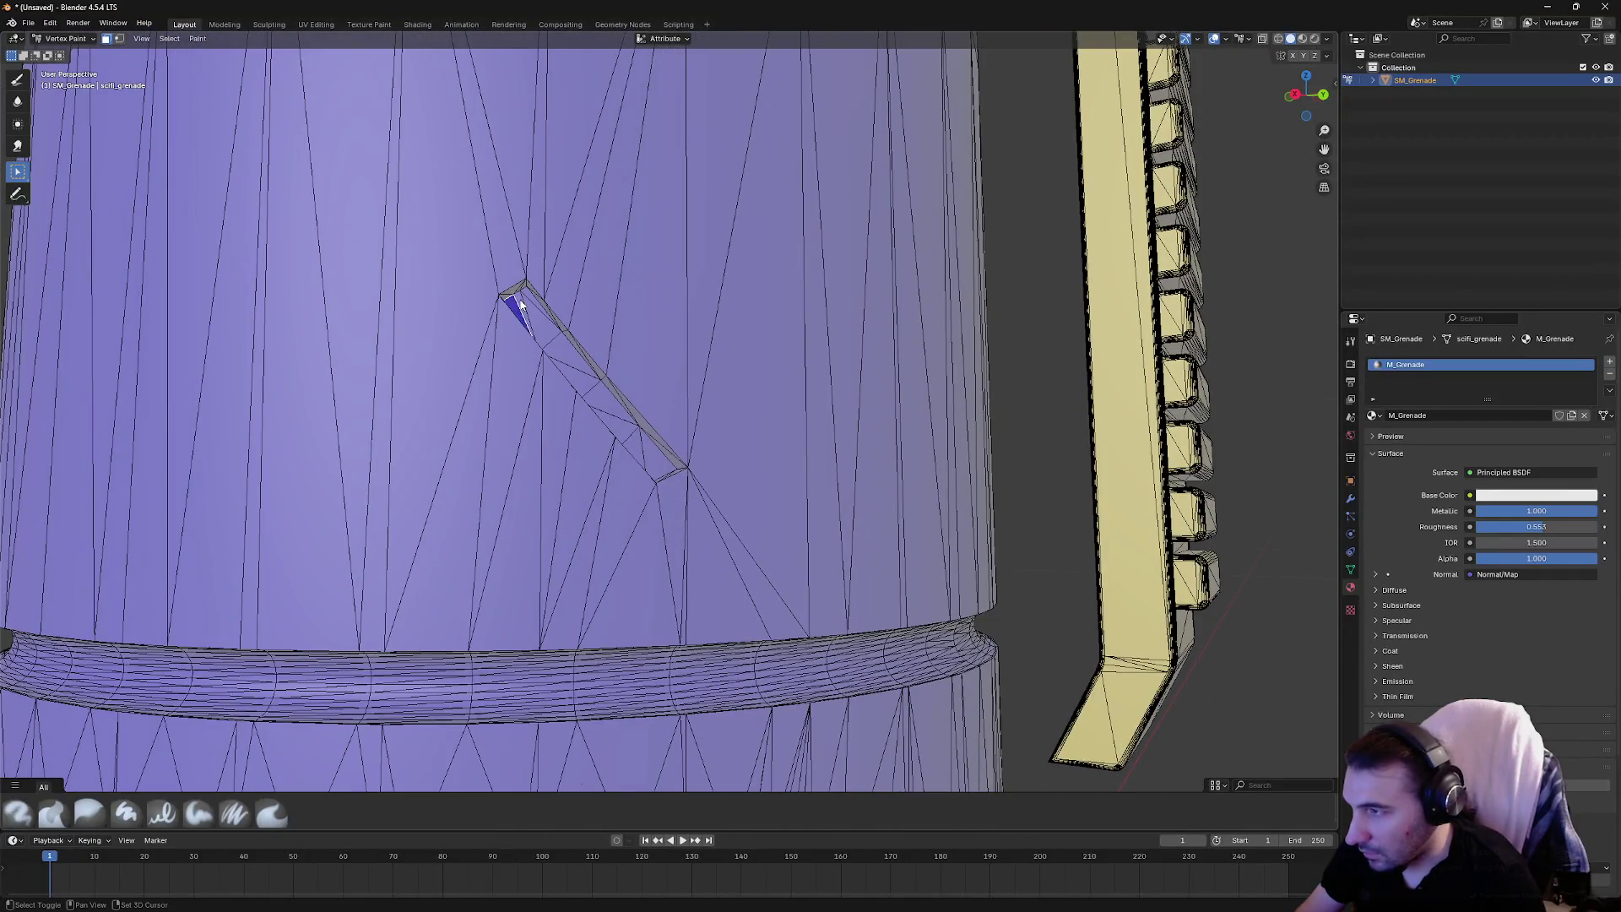
Paint the next narrow strip dark blue along its length
drag(578, 361, 667, 473)
scroll(632, 354, down, 4)
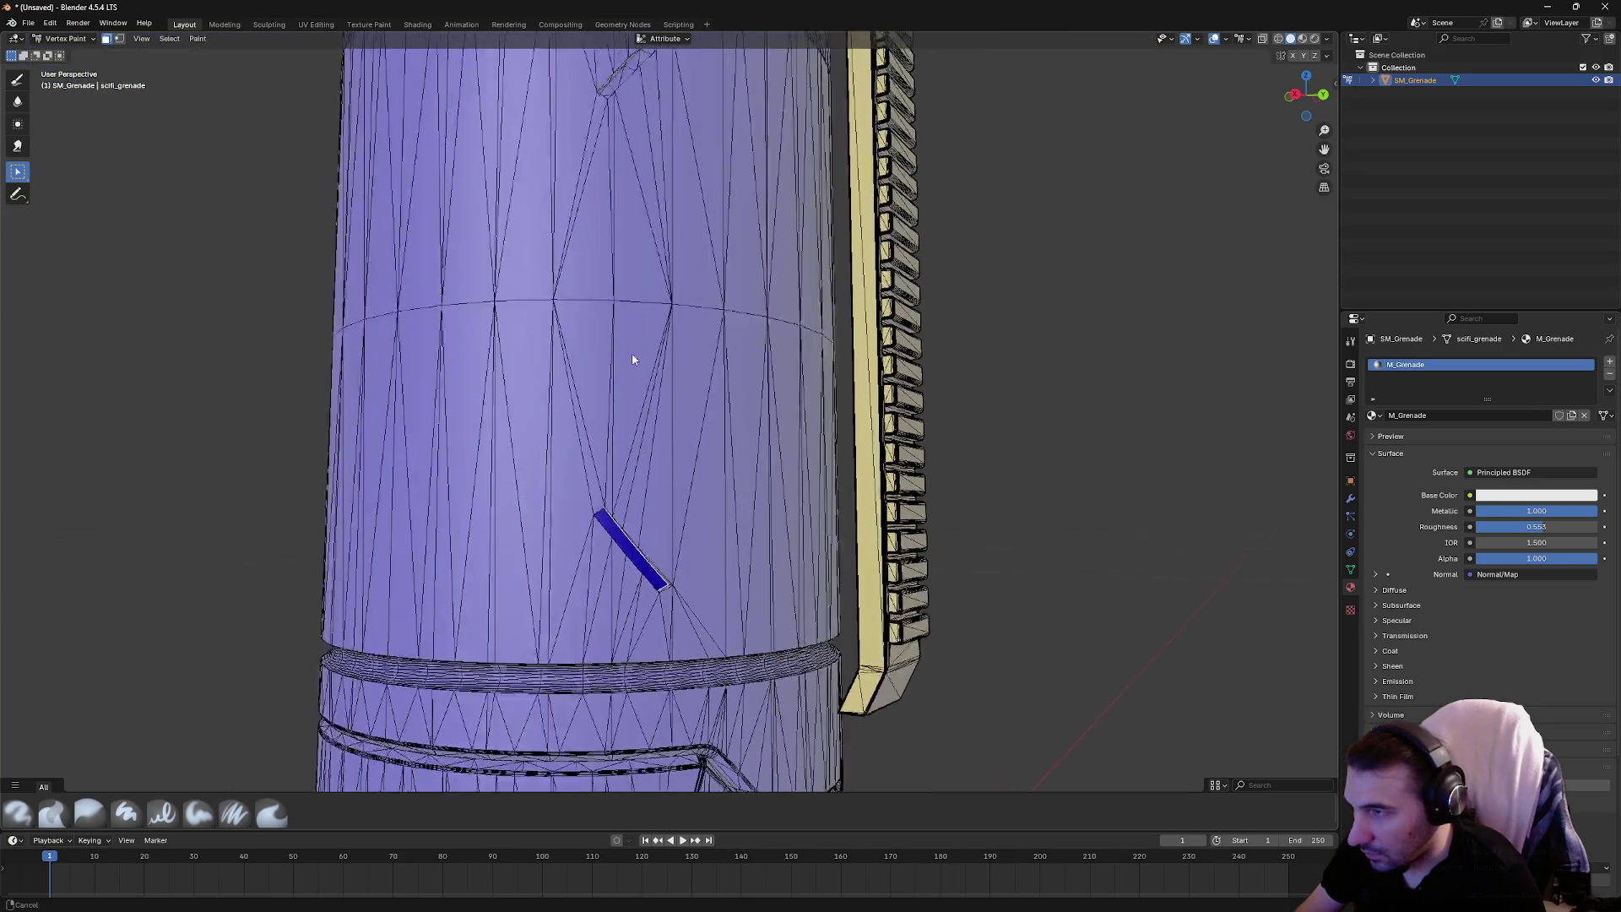
drag(633, 354, 640, 533)
scroll(633, 533, up, 4)
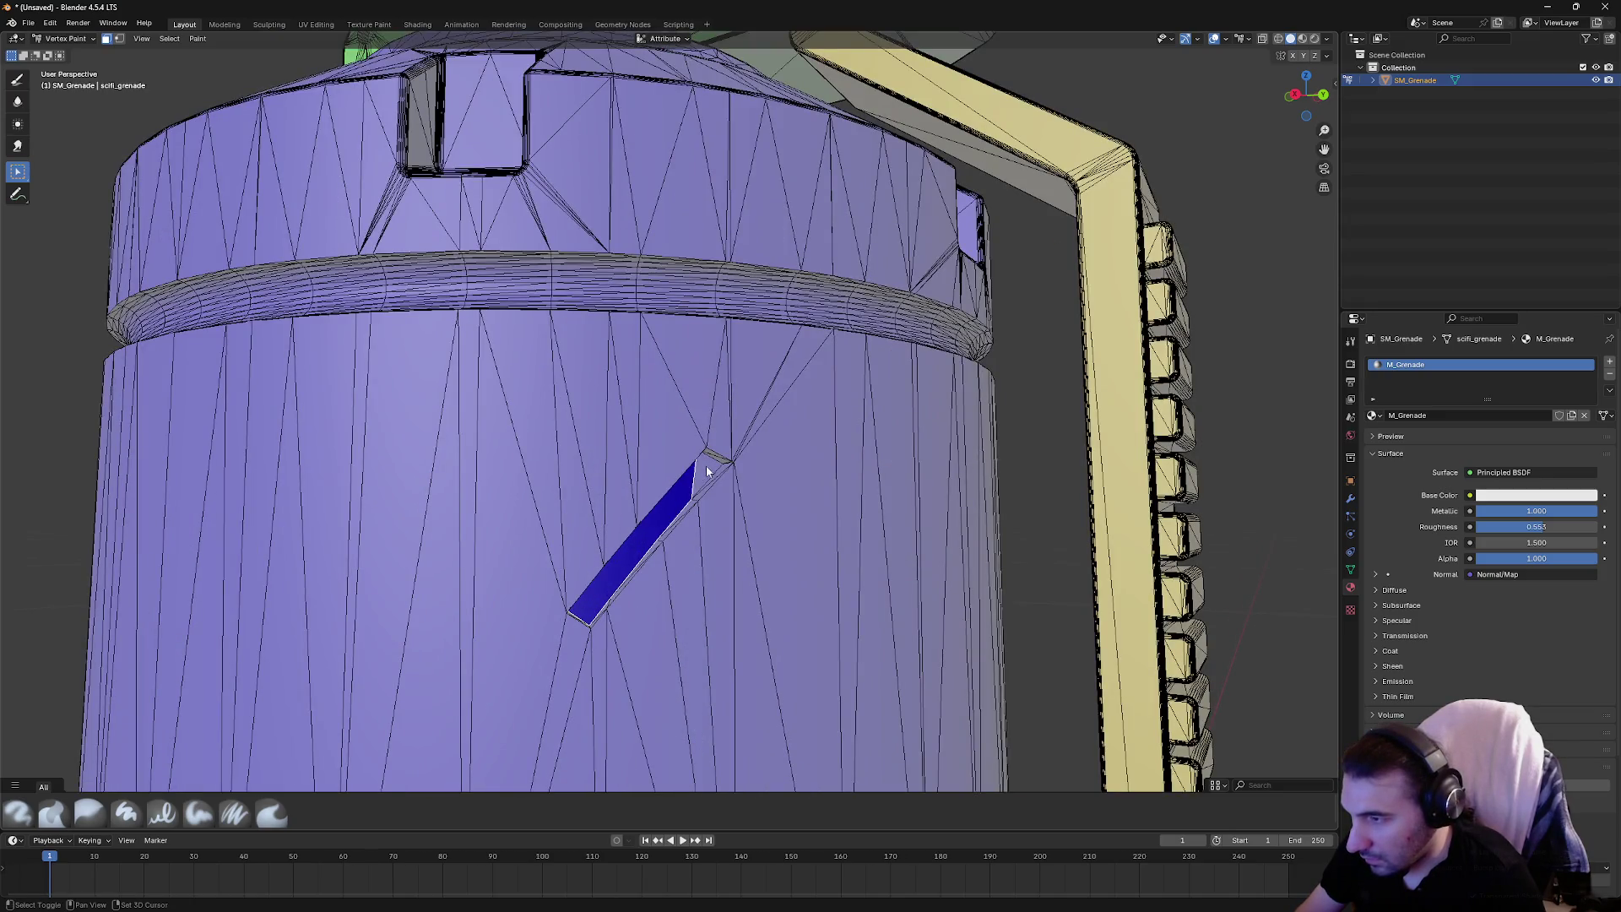
scroll(675, 468, down, 4)
mouse_move(651, 463)
mouse_down()
mouse_move(590, 518)
mouse_move(651, 470)
mouse_move(572, 495)
mouse_up()
scroll(651, 470, up, 4)
Paint another unpainted strip blue from its top triangle to its lower end
click(572, 498)
mouse_move(606, 555)
mouse_down()
mouse_move(705, 650)
mouse_move(680, 289)
mouse_move(655, 446)
mouse_up()
scroll(702, 671, down, 4)
scroll(680, 289, up, 4)
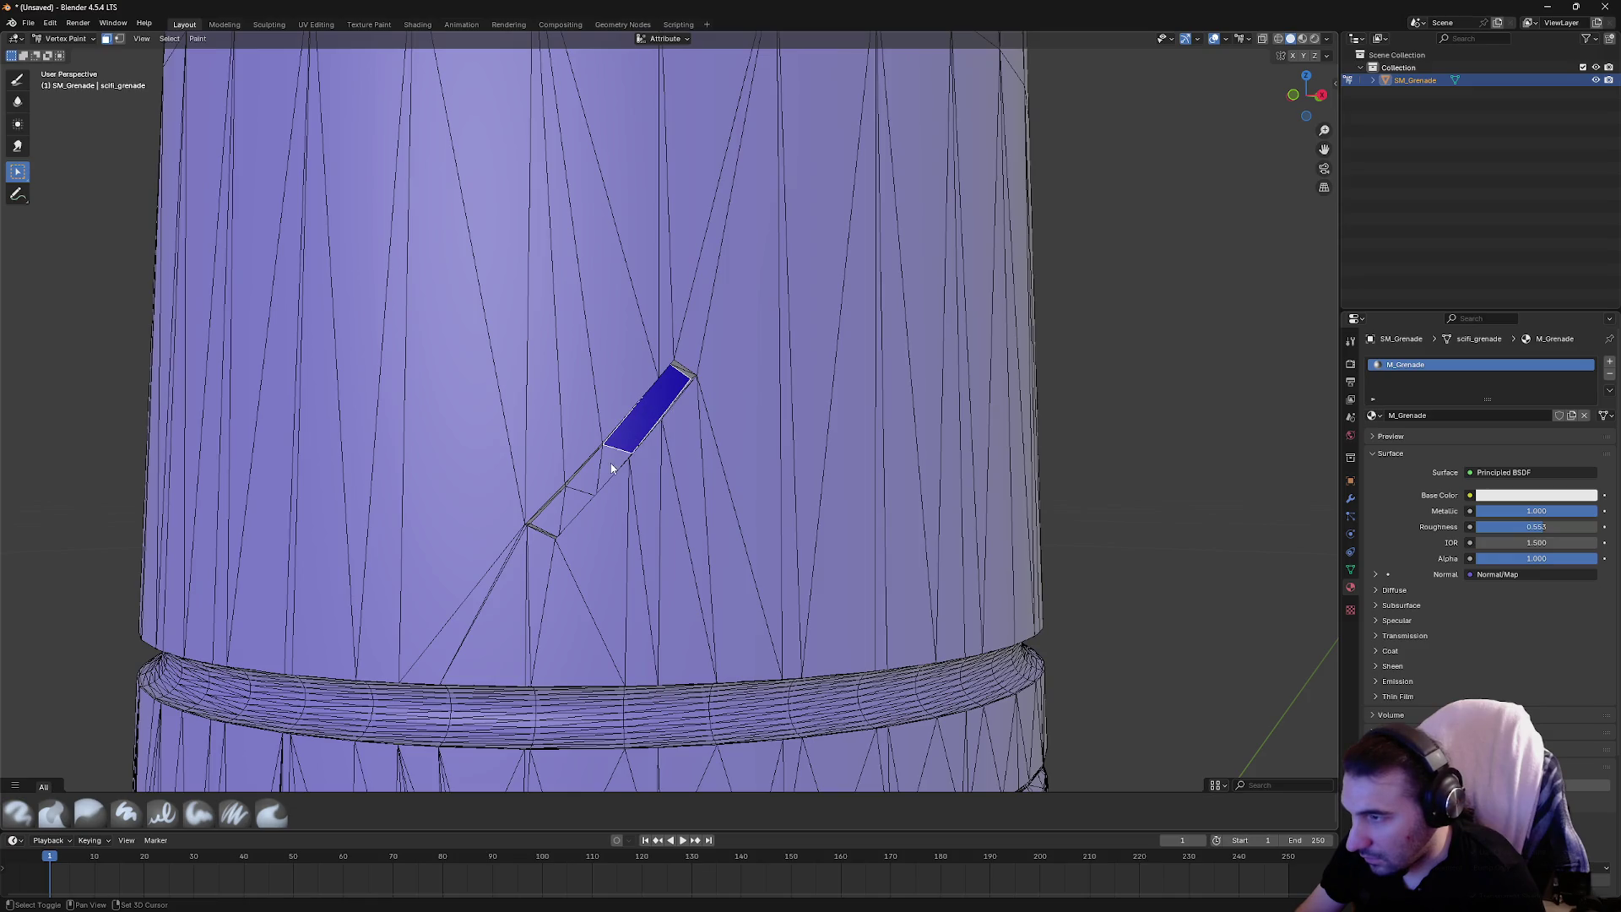
click(557, 504)
scroll(568, 460, down, 4)
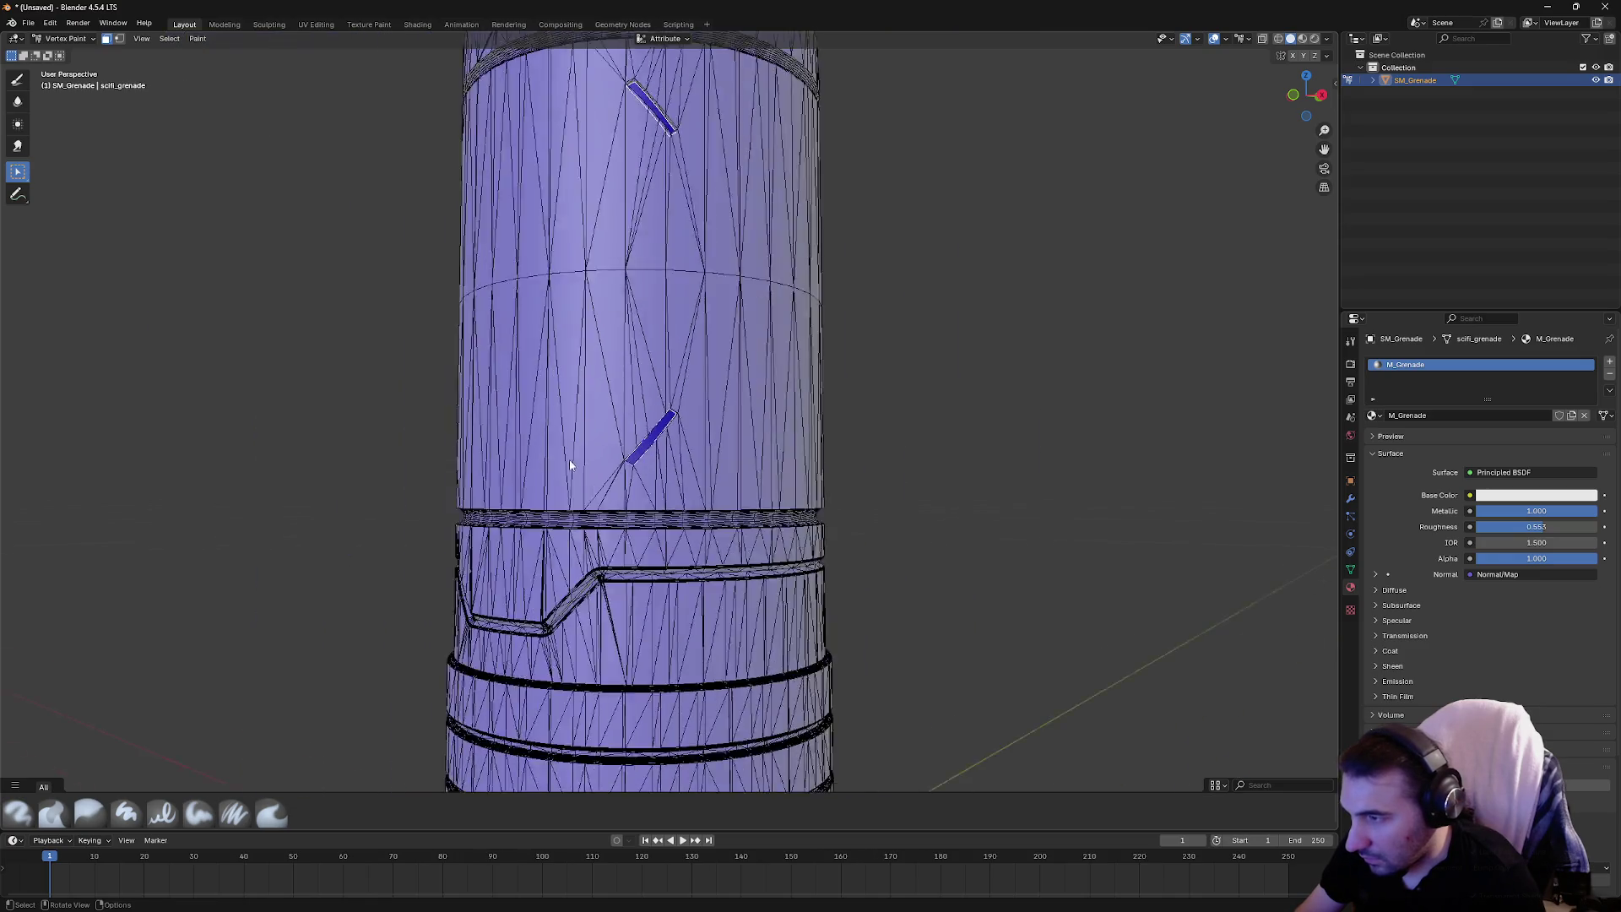
mouse_move(568, 459)
mouse_down()
mouse_move(532, 406)
mouse_move(695, 453)
mouse_move(853, 358)
mouse_move(752, 373)
mouse_move(697, 460)
mouse_move(1016, 471)
mouse_move(1038, 483)
mouse_move(1052, 597)
mouse_up()
scroll(590, 528, up, 5)
mouse_move(589, 582)
mouse_down()
mouse_move(655, 423)
mouse_move(639, 389)
mouse_move(620, 395)
mouse_up()
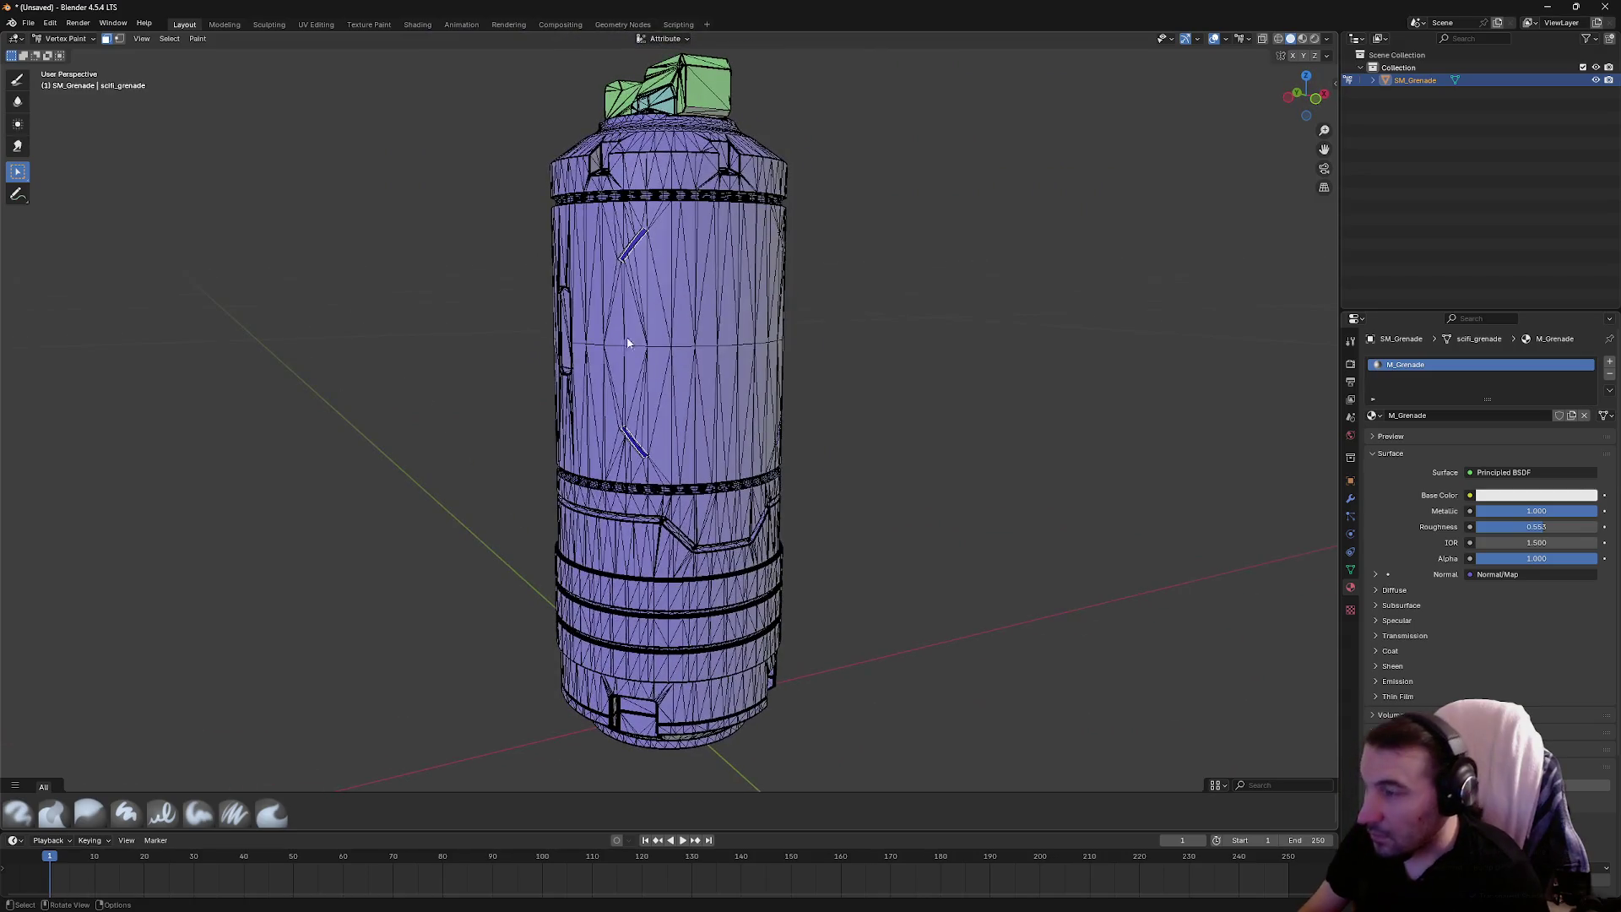
Switch back to brush painting and change the paint colour to red
click(17, 79)
click(115, 55)
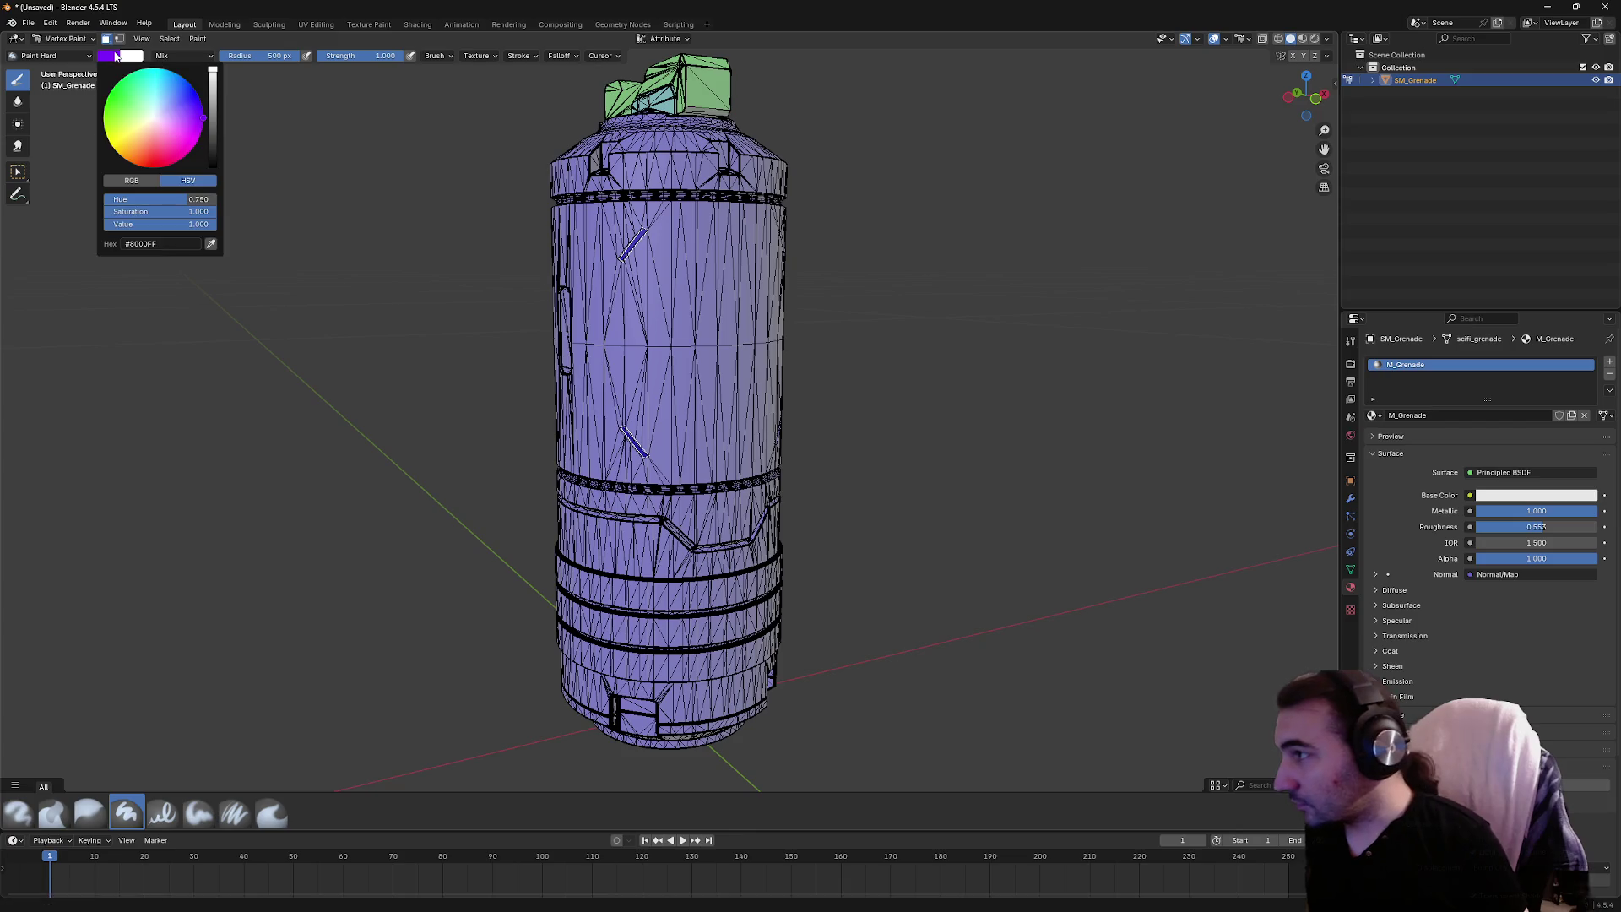
click(184, 164)
mouse_move(759, 352)
mouse_down()
mouse_move(743, 363)
mouse_move(760, 396)
mouse_move(671, 408)
mouse_move(637, 329)
mouse_up()
scroll(637, 329, down, 4)
Export the grenade as FBX over scifi_grenade.fbx and minimise Blender
click(28, 23)
mouse_move(75, 218)
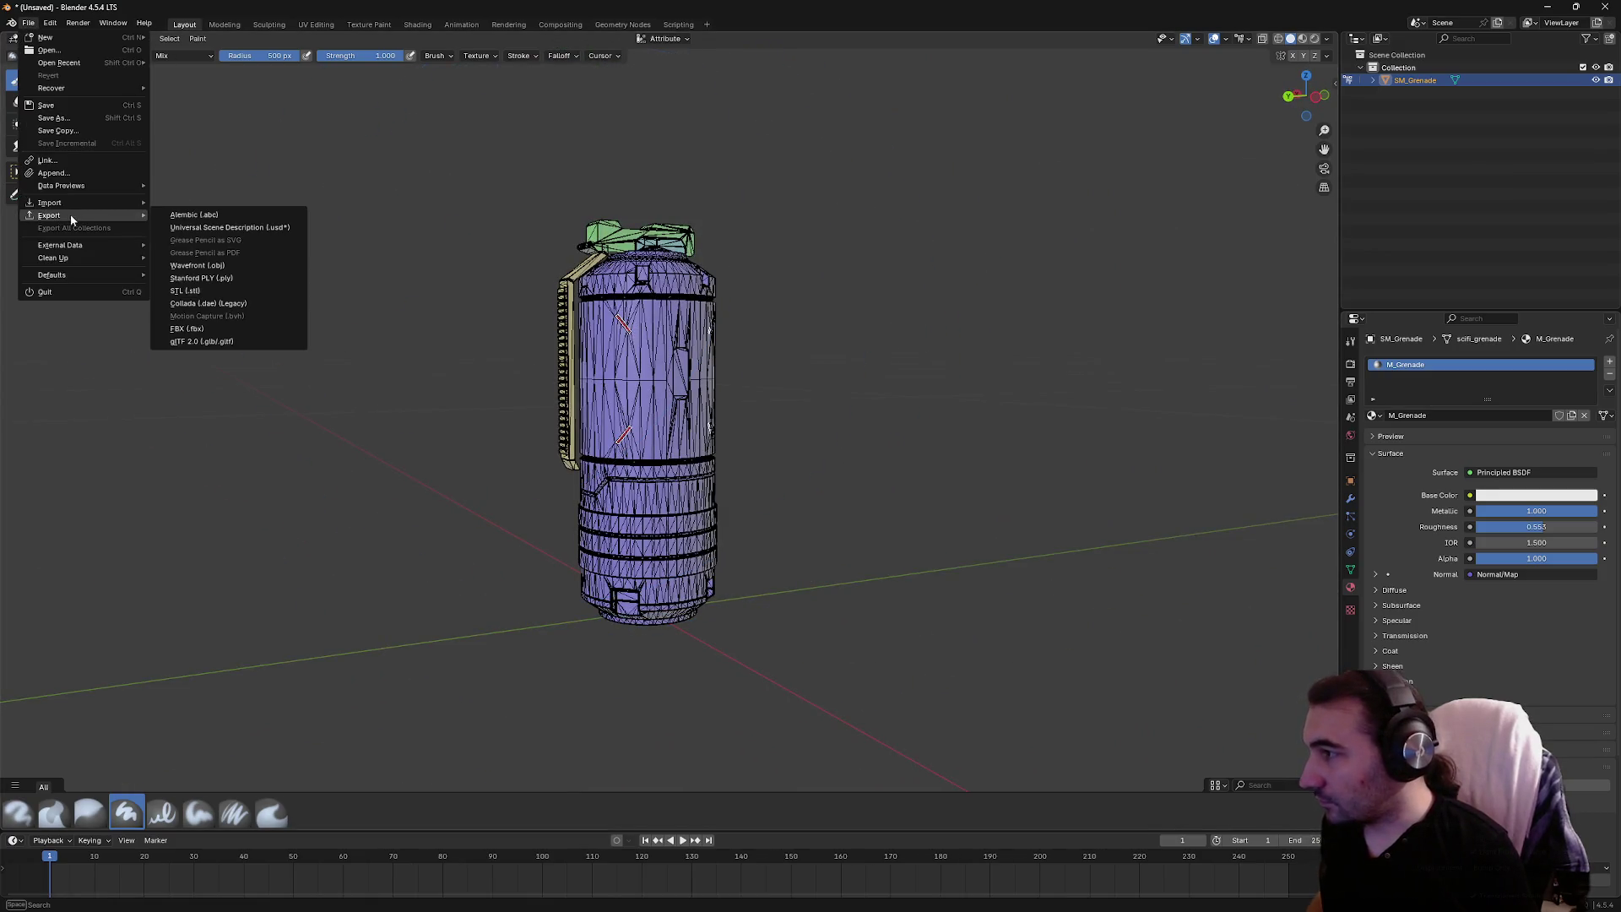
click(236, 329)
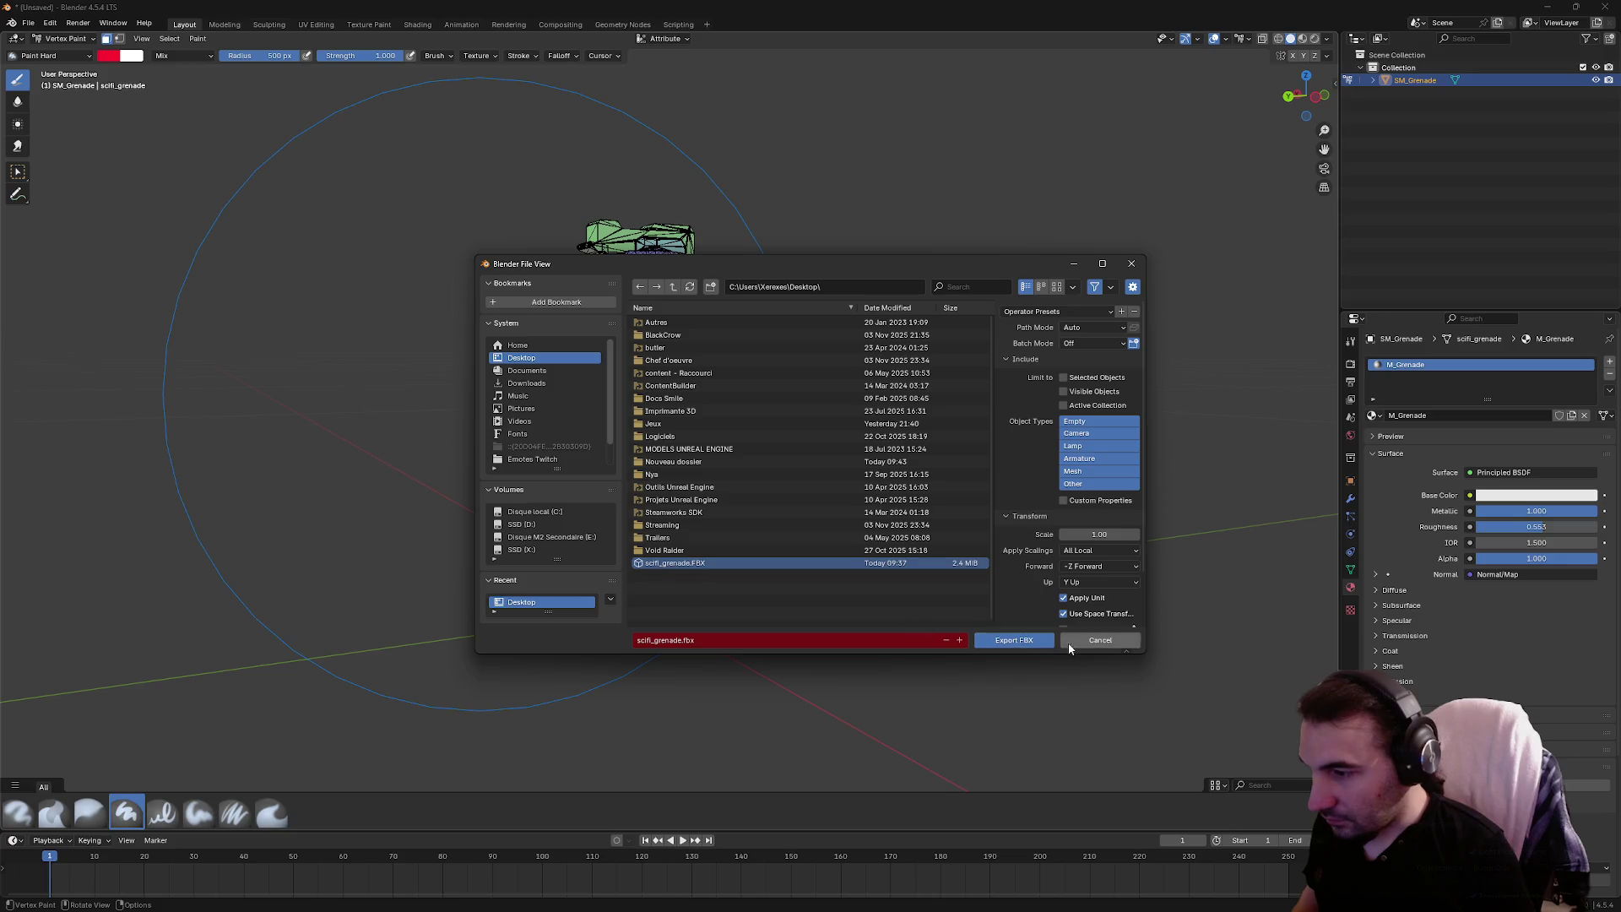
click(1013, 640)
click(1547, 7)
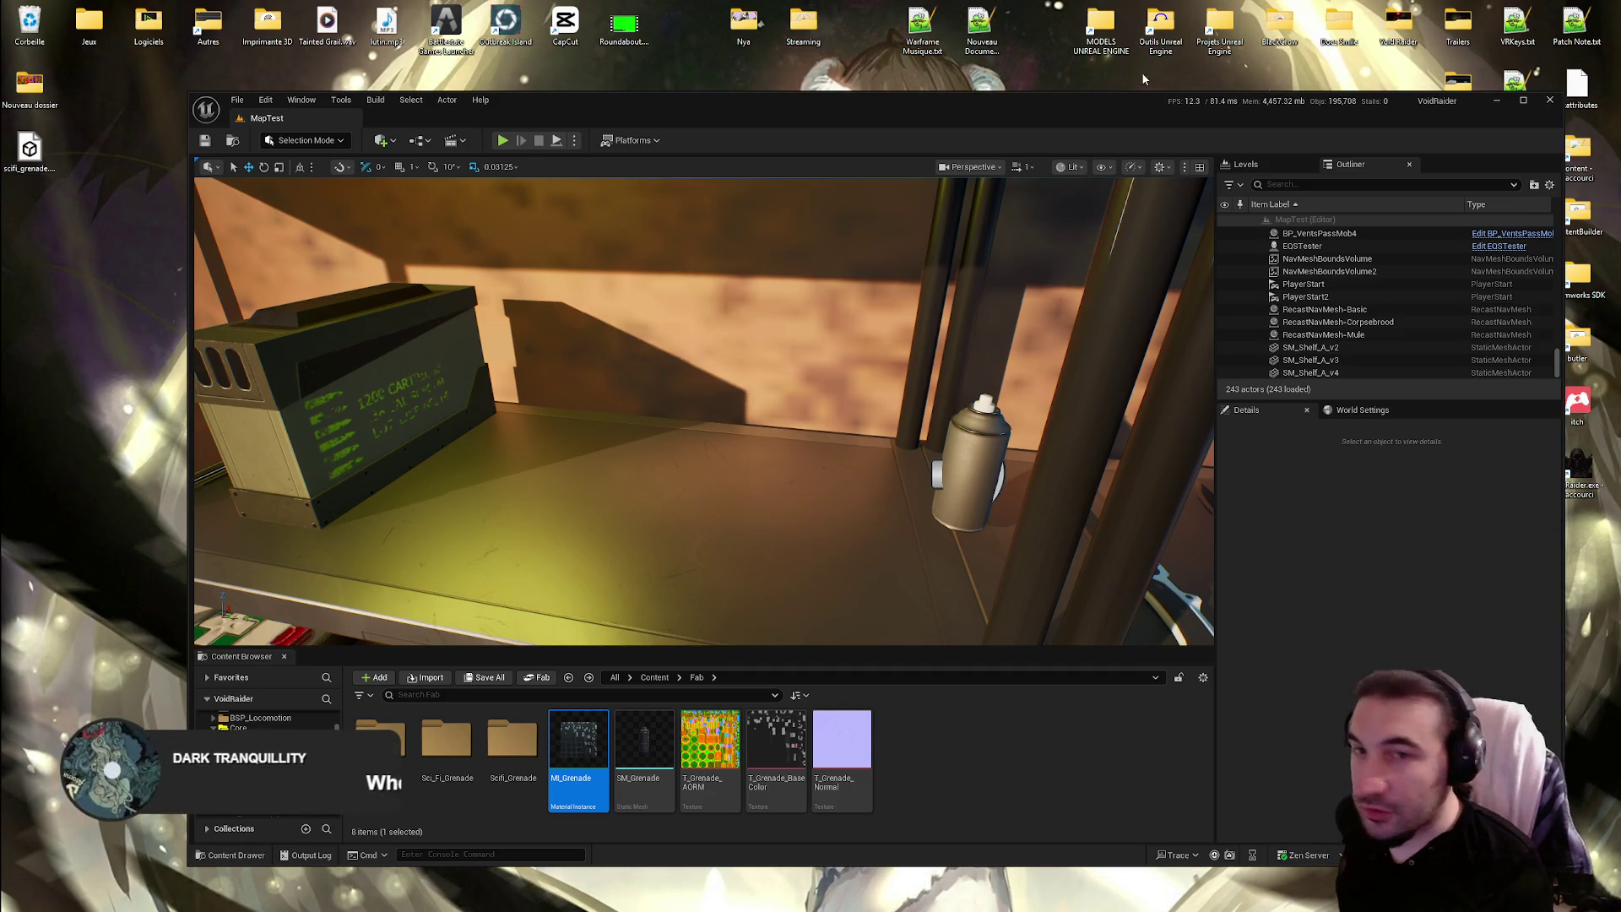
Choose Delete on the old grenade assets, then open the Outils tools folder
mouse_move(709, 903)
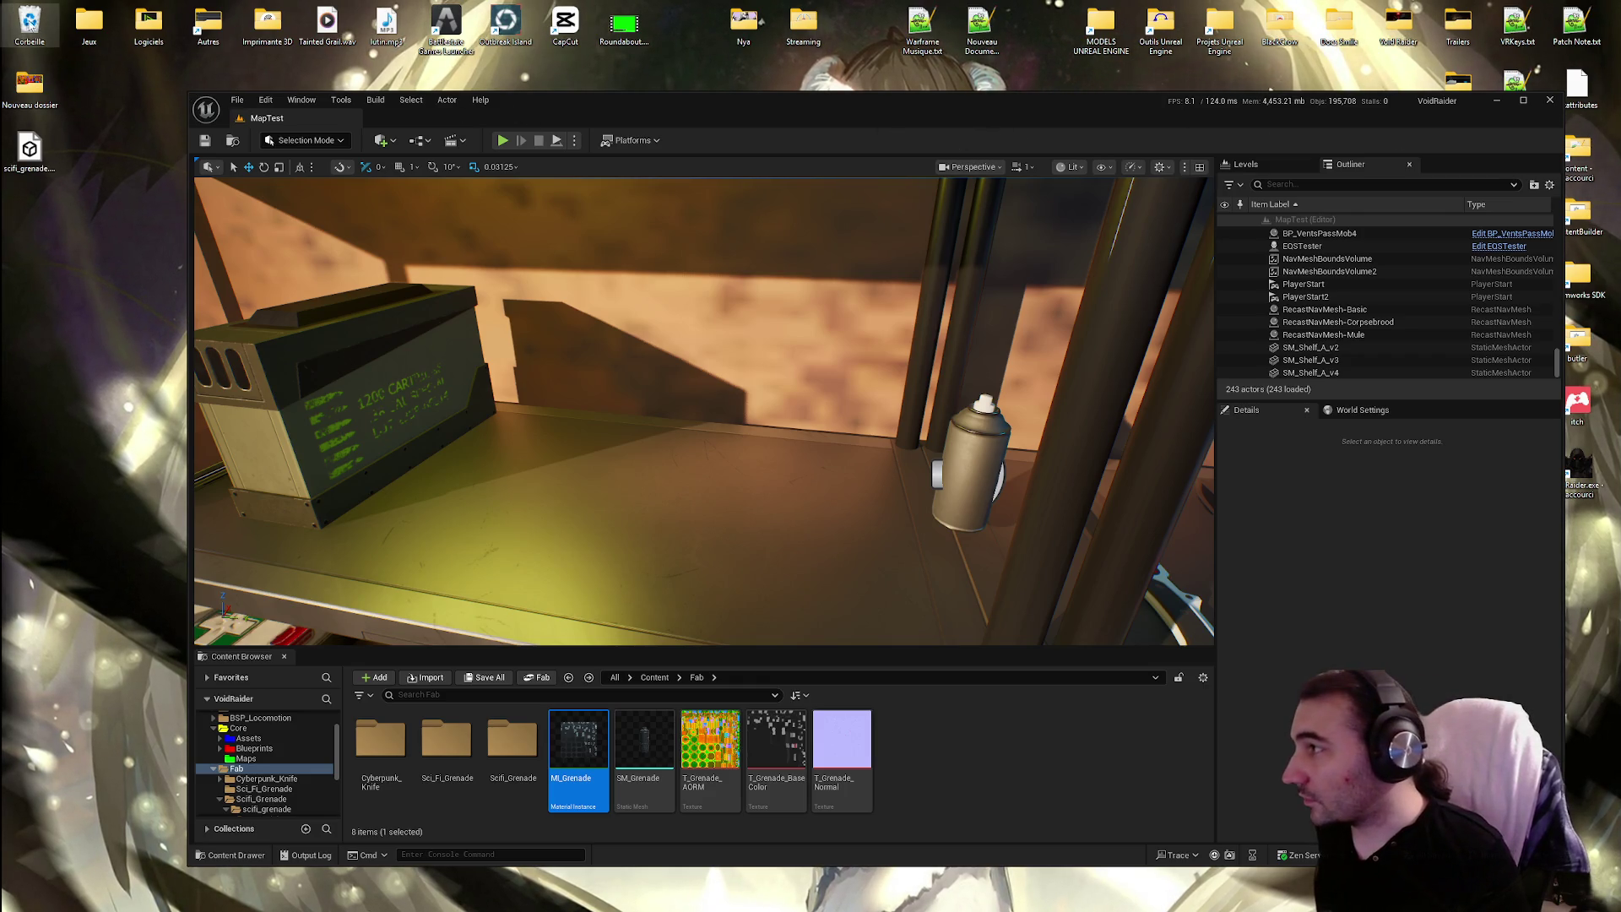
right_click(24, 19)
click(83, 99)
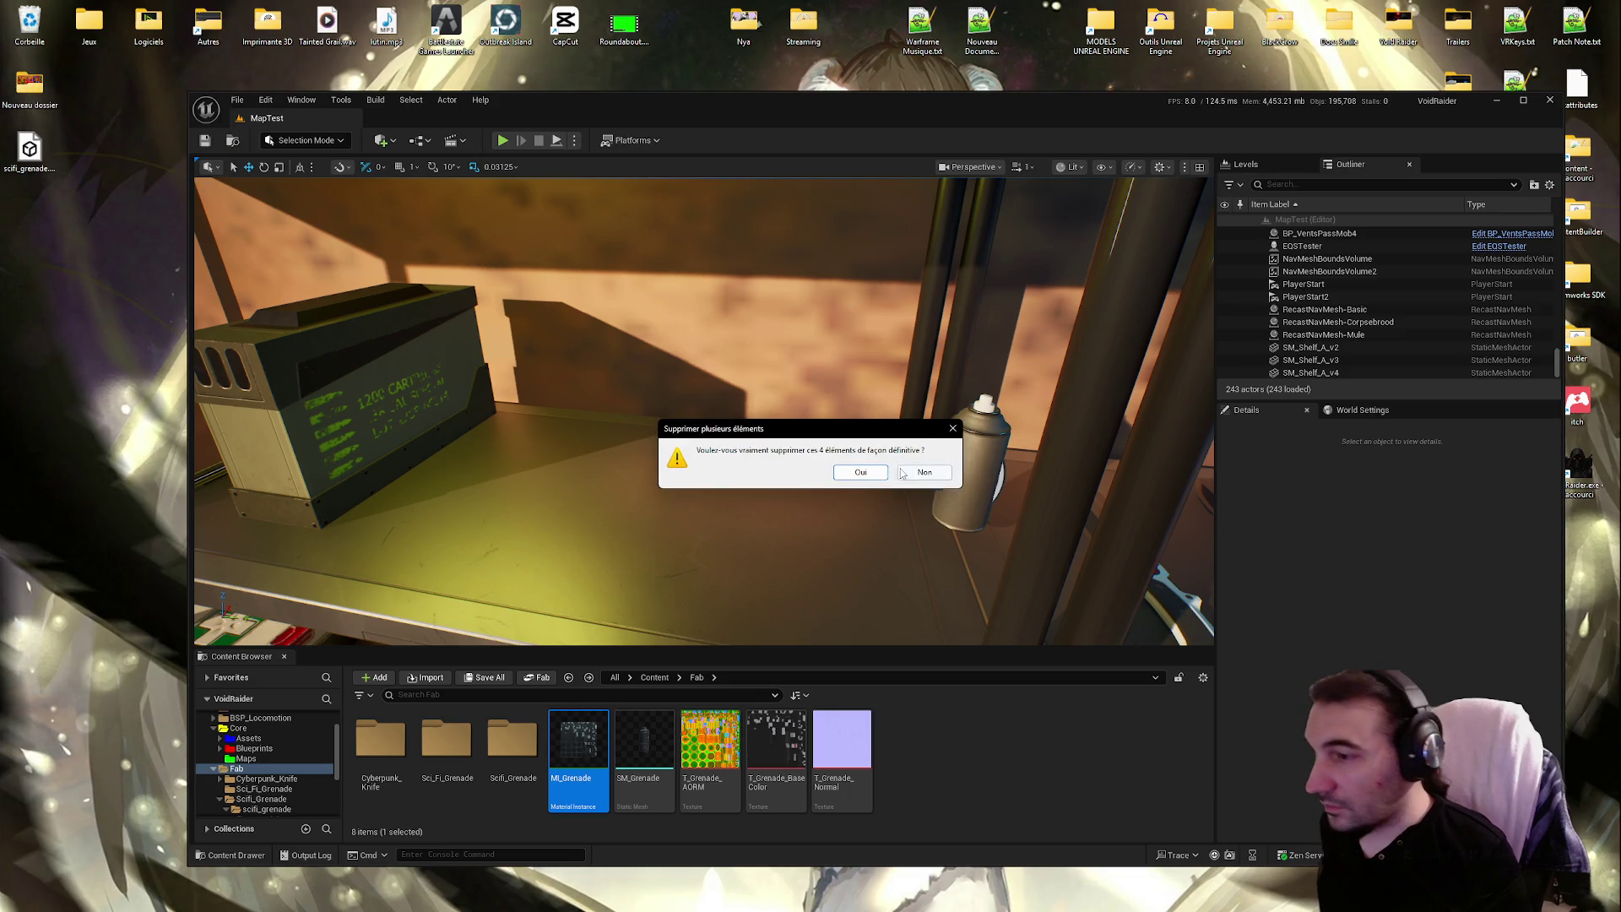
double_click(1159, 32)
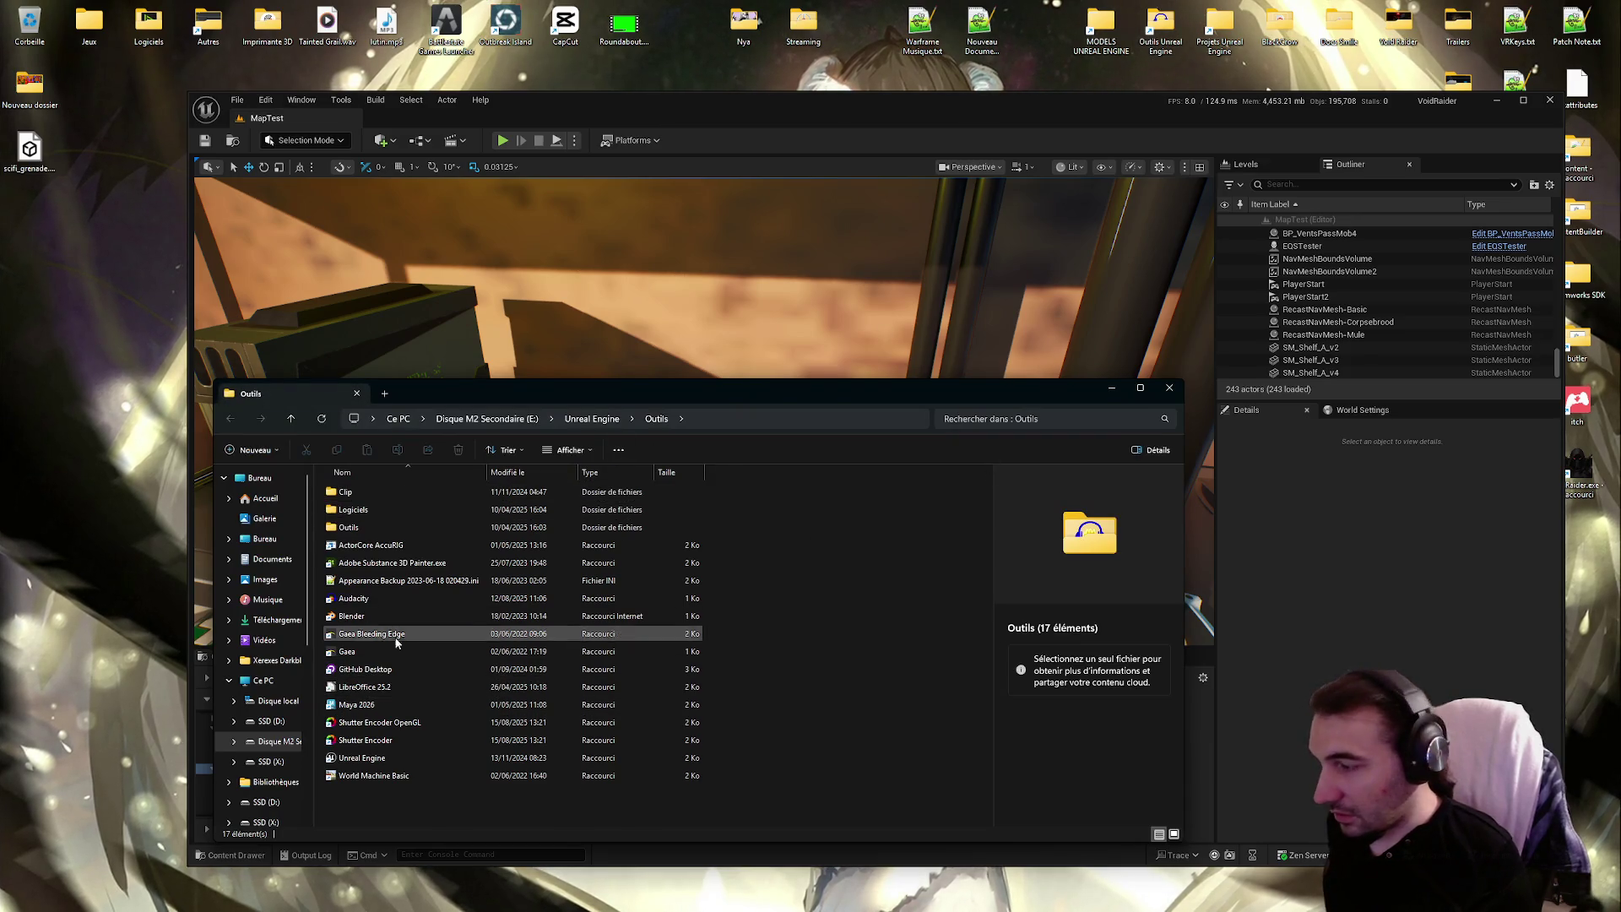
Launch Adobe Substance 3D Painter from the Outils folder
double_click(412, 564)
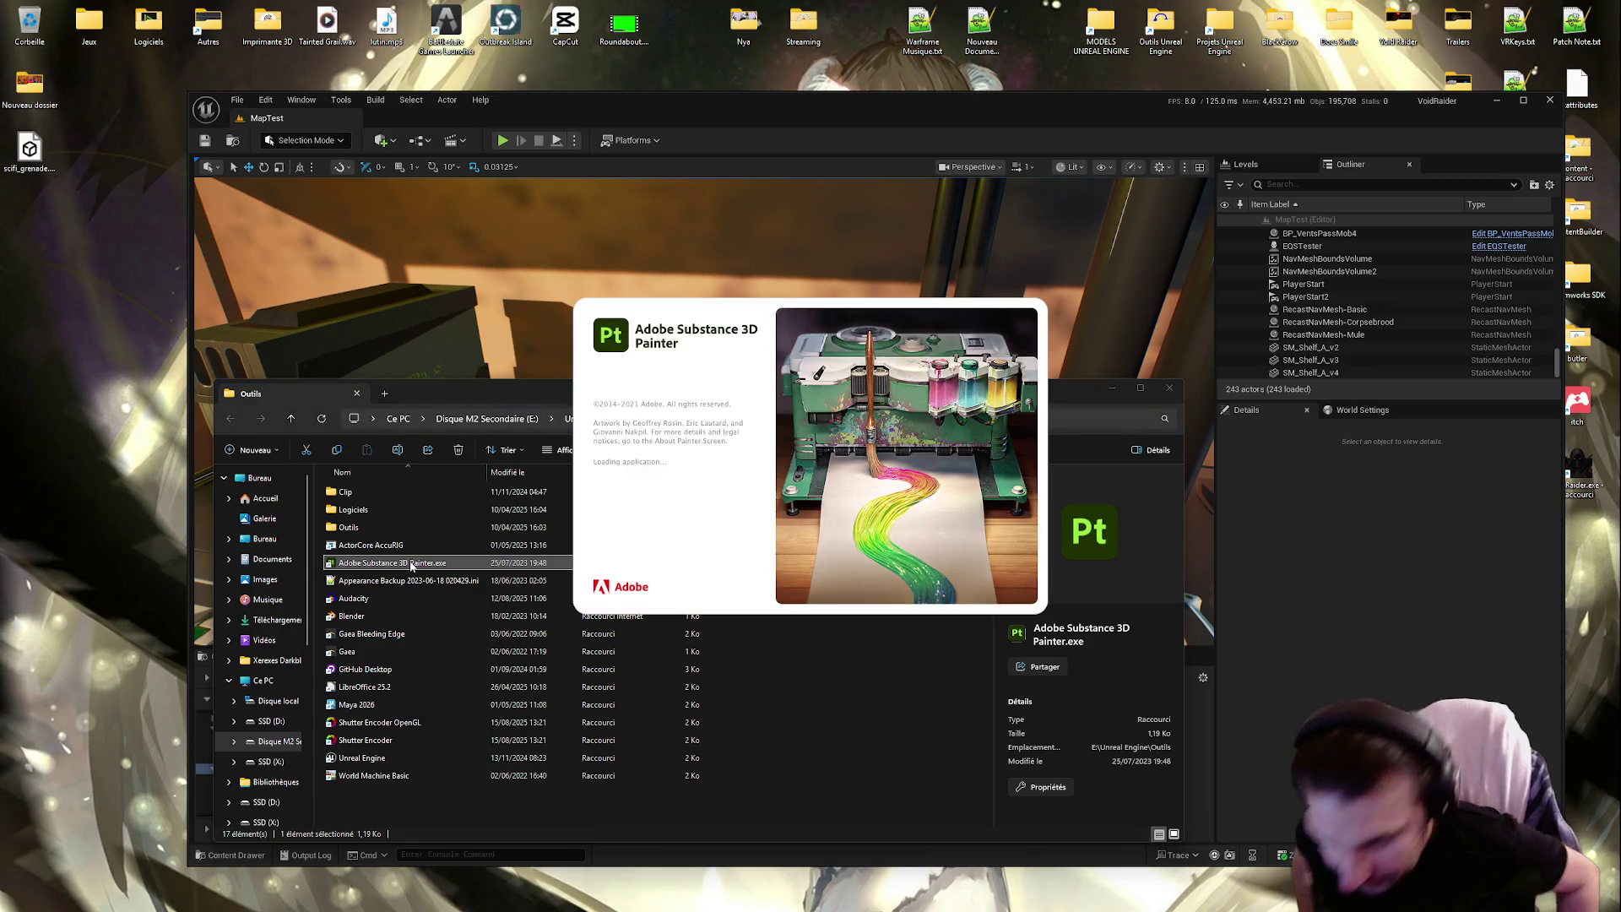
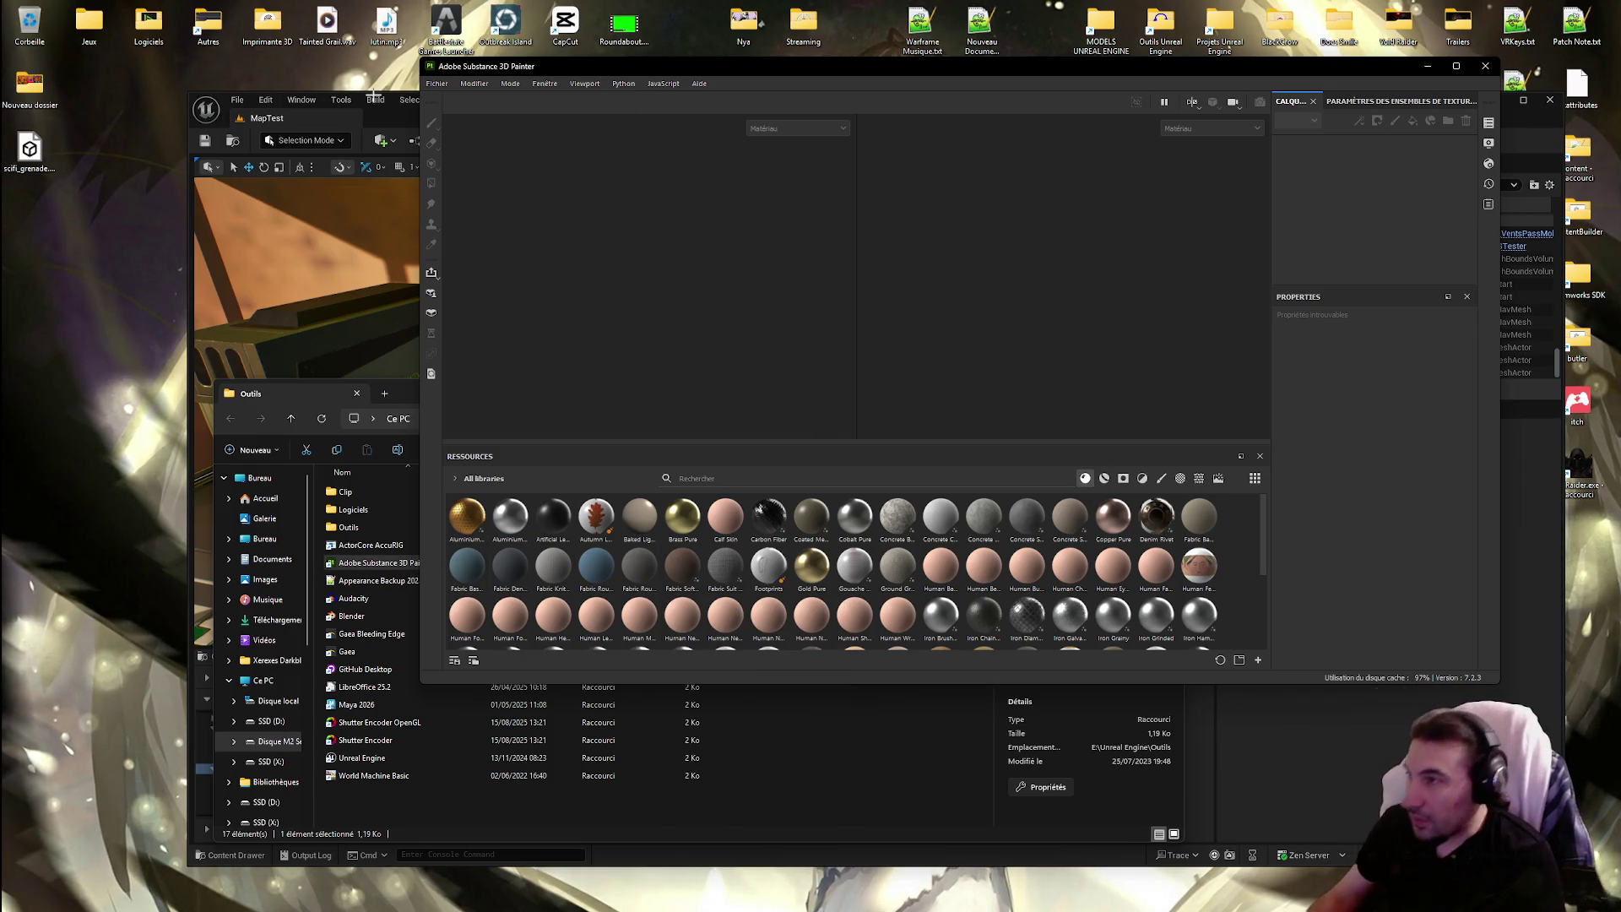
Create a new Unreal Engine 4 template project at 4096 document resolution with the grenade mesh
click(354, 274)
click(743, 260)
key(ctrl+n)
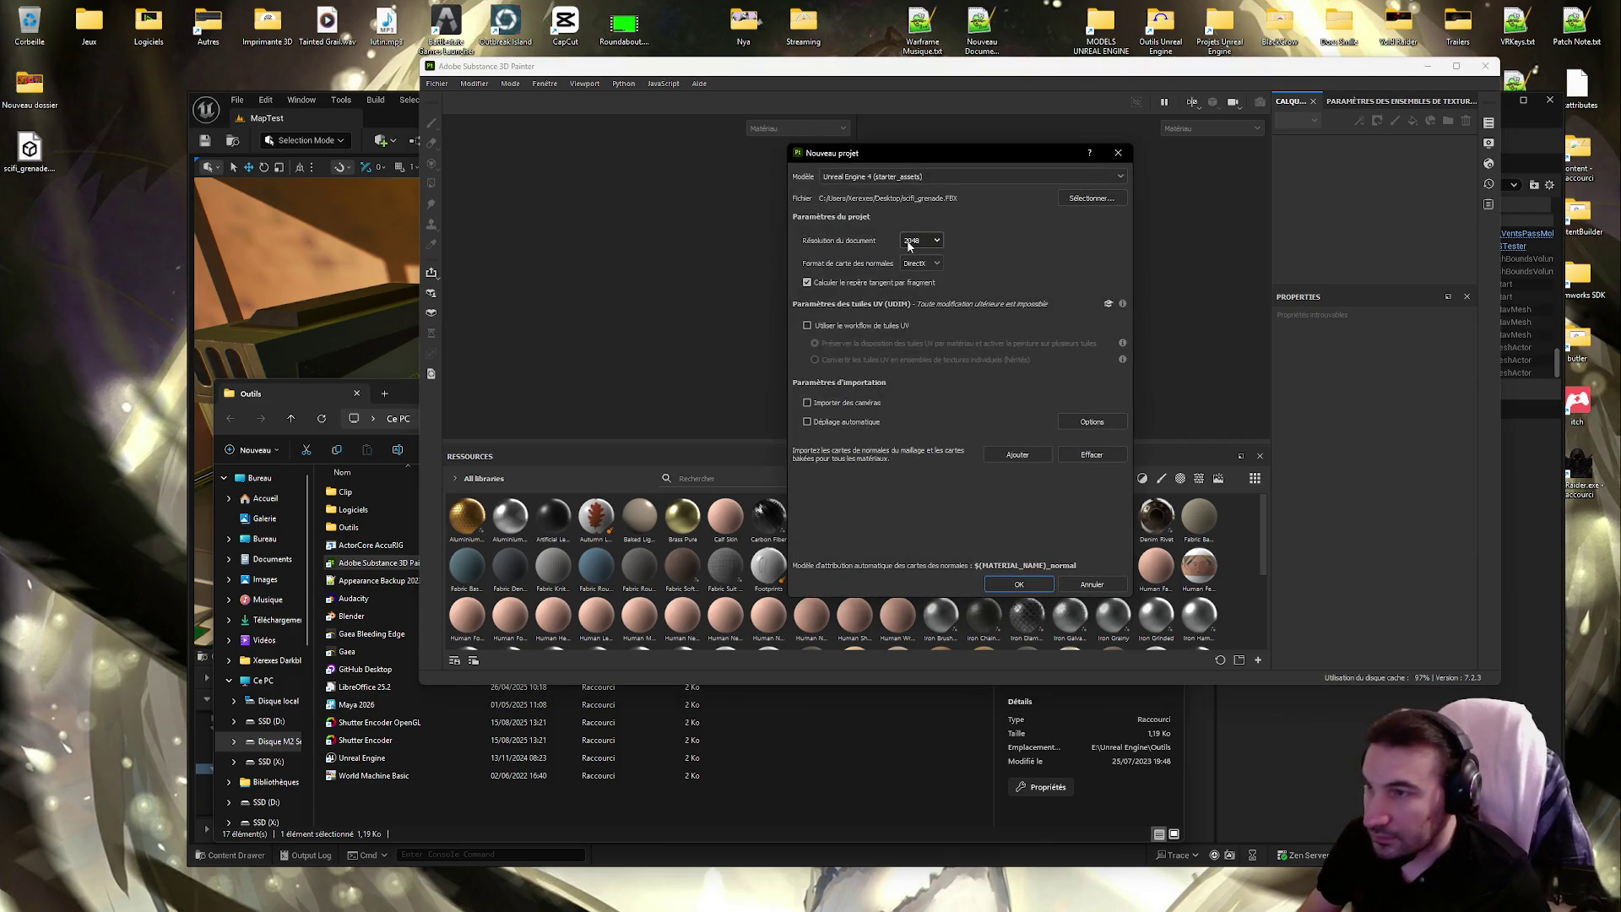
click(920, 240)
click(928, 320)
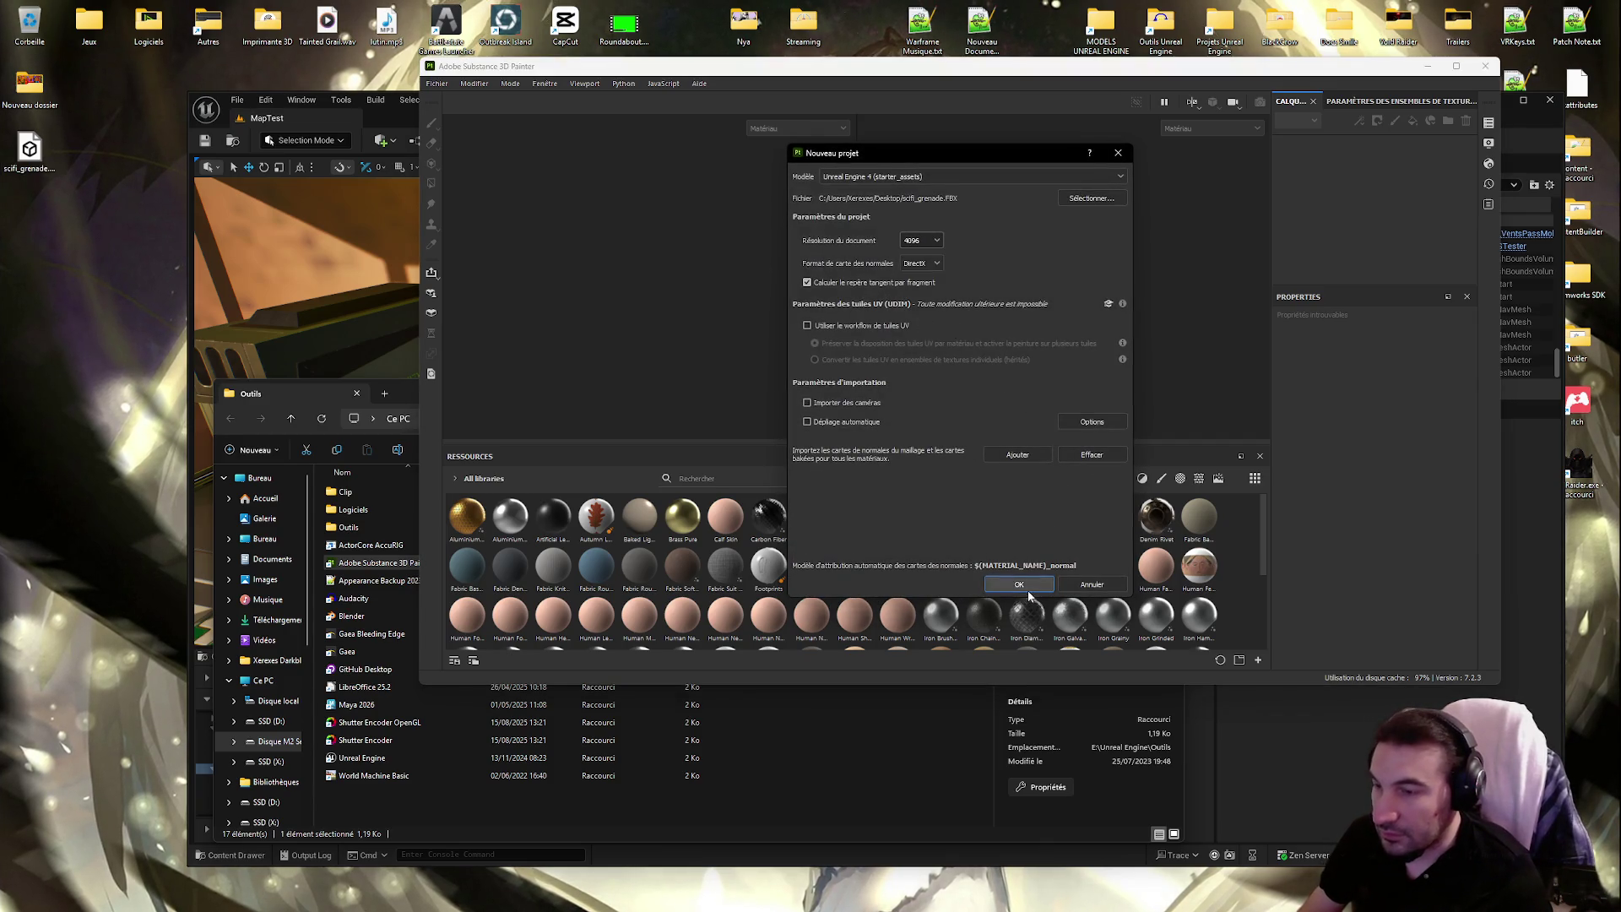
click(1013, 583)
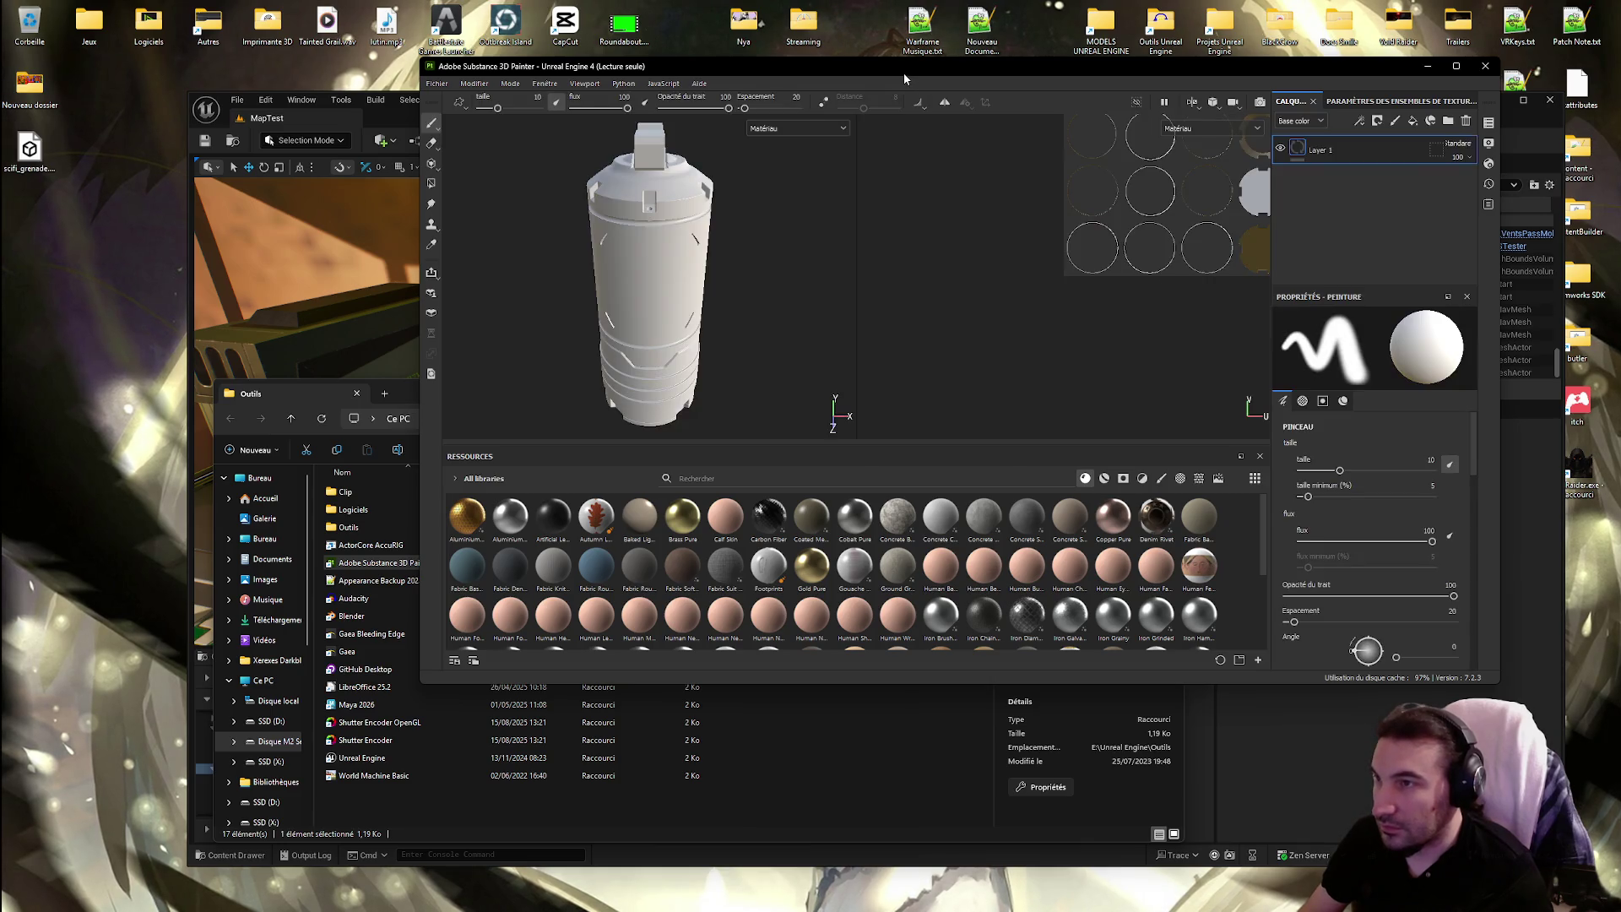
Maximize the Painter window and orbit the grenade to view its top cap
double_click(905, 69)
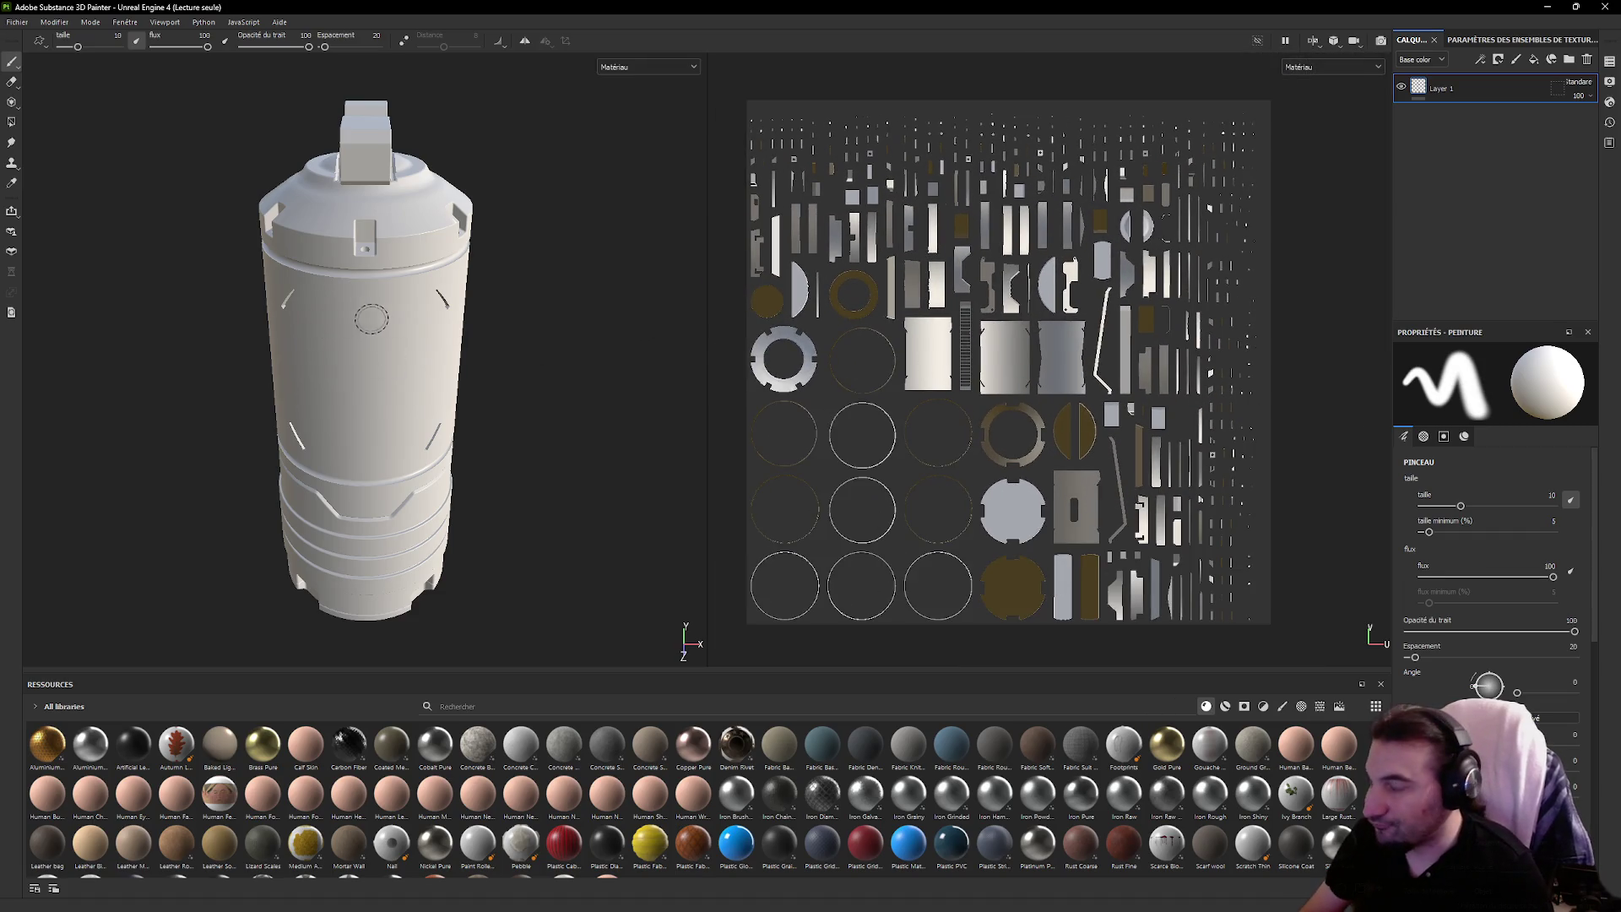
scroll(384, 326, up, 2)
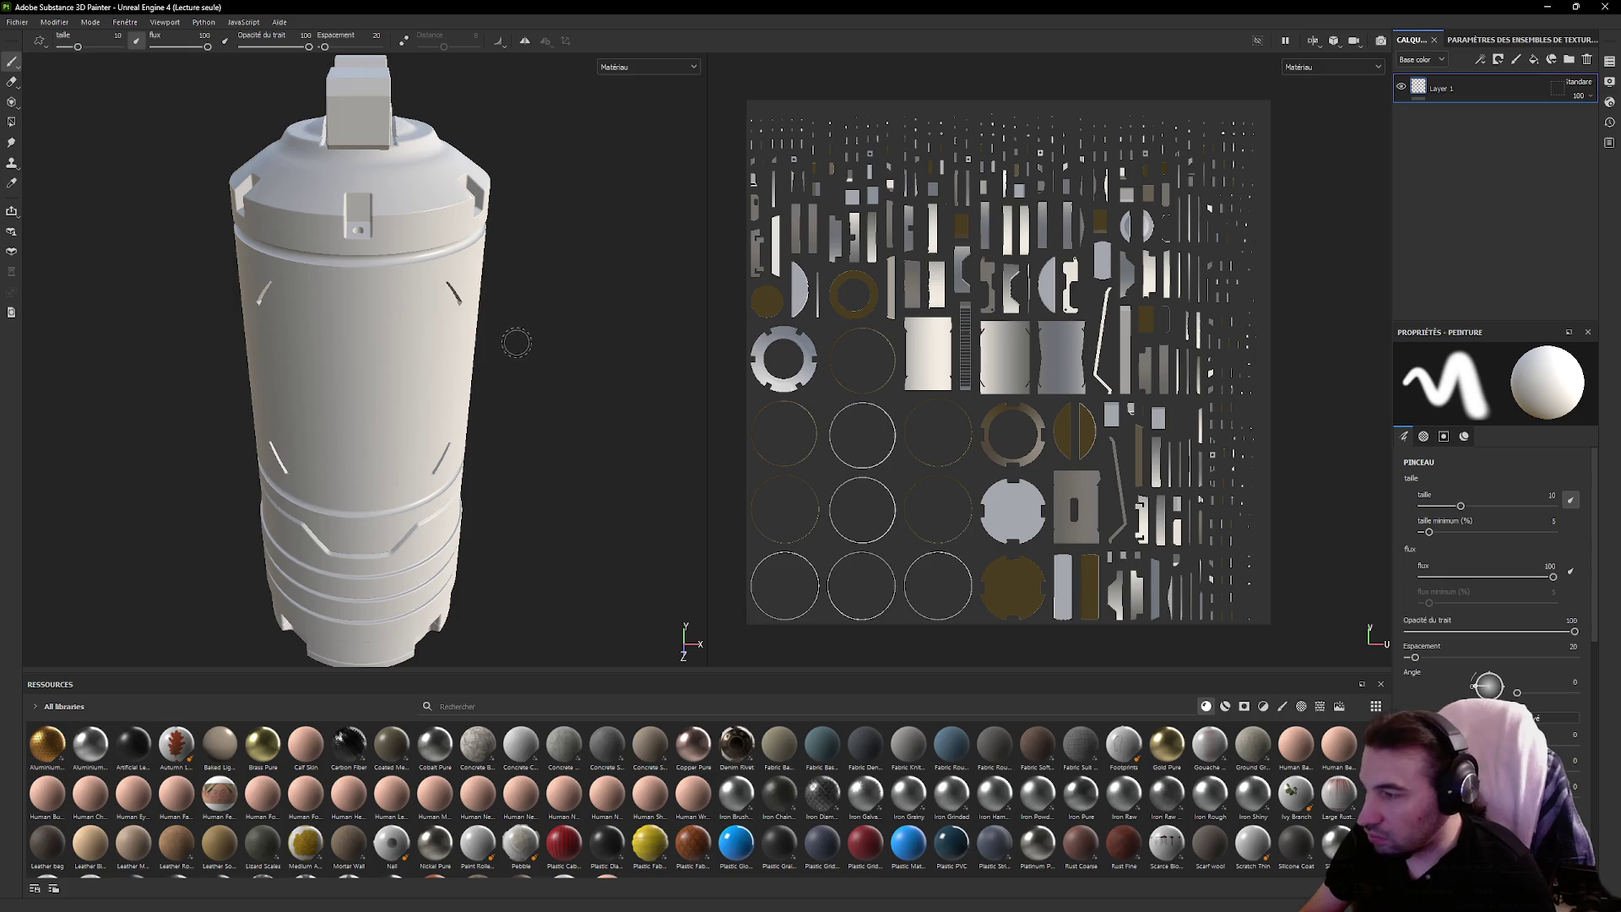
mouse_move(517, 342)
alt+mouse_down()
mouse_move(611, 340)
mouse_move(583, 245)
alt+mouse_up()
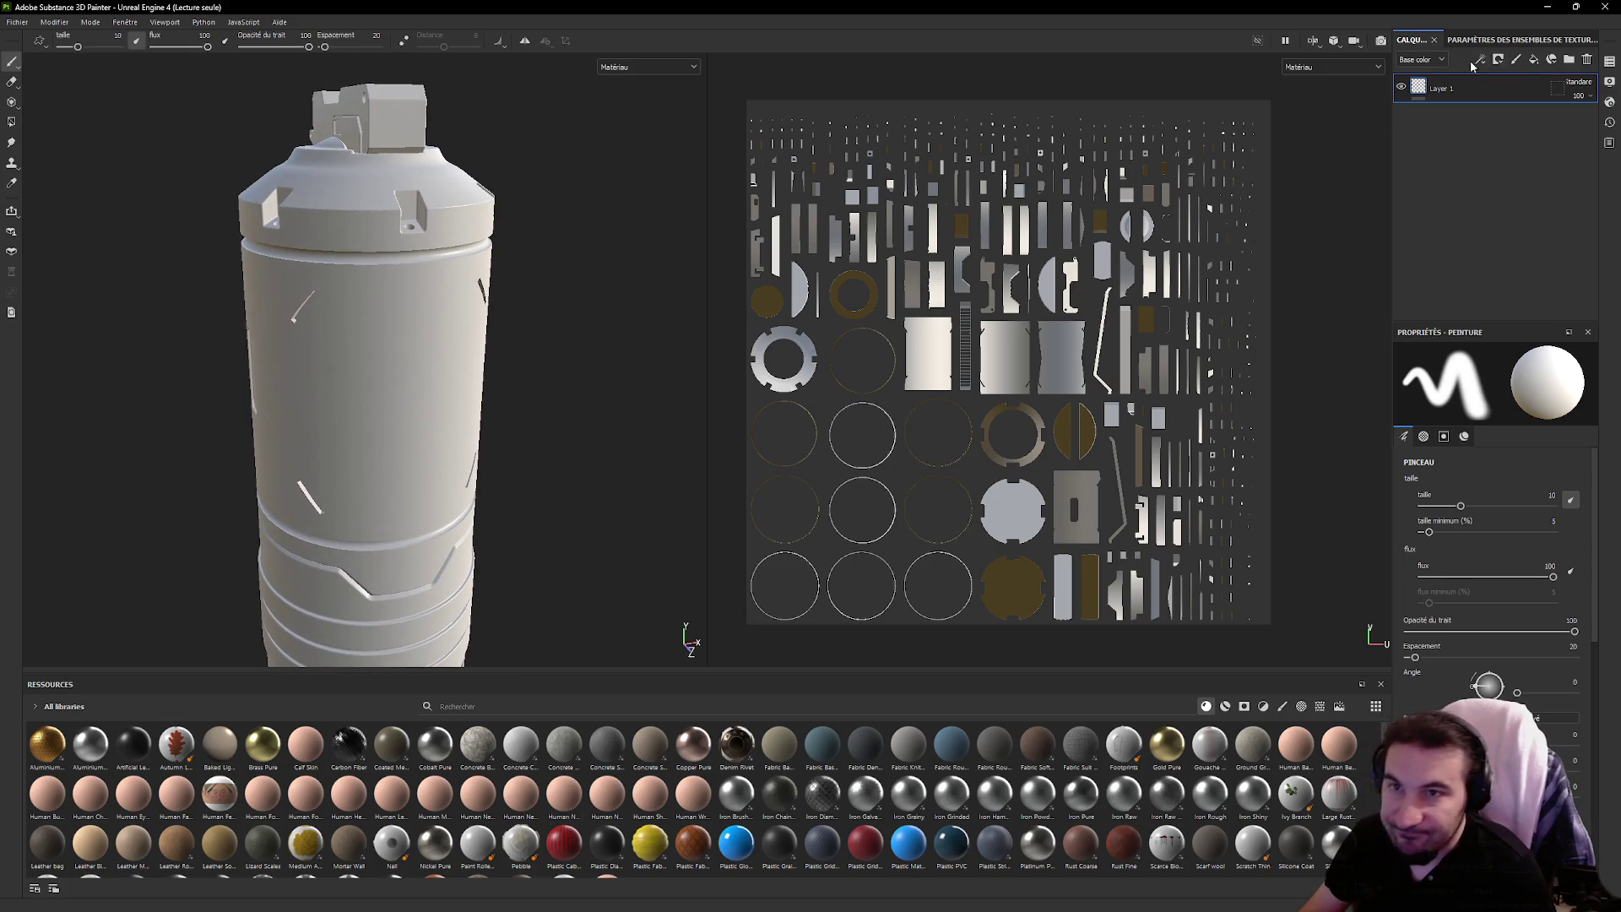
Bake the grenade's seven mesh maps after setting output size and the ID colour source
click(1520, 39)
click(1529, 123)
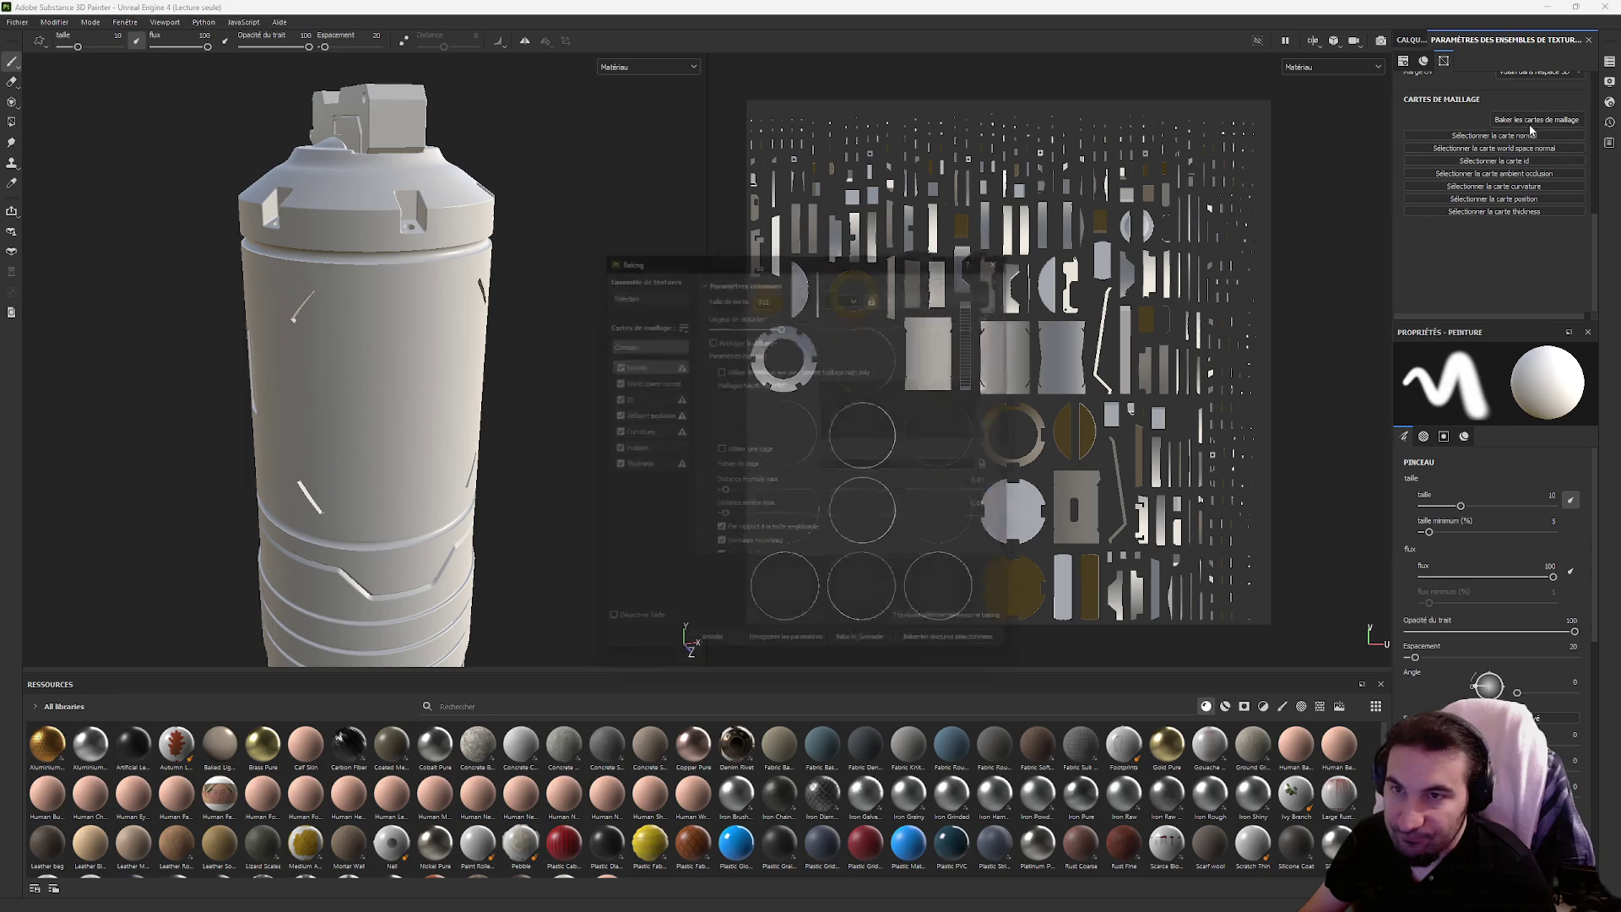
click(810, 287)
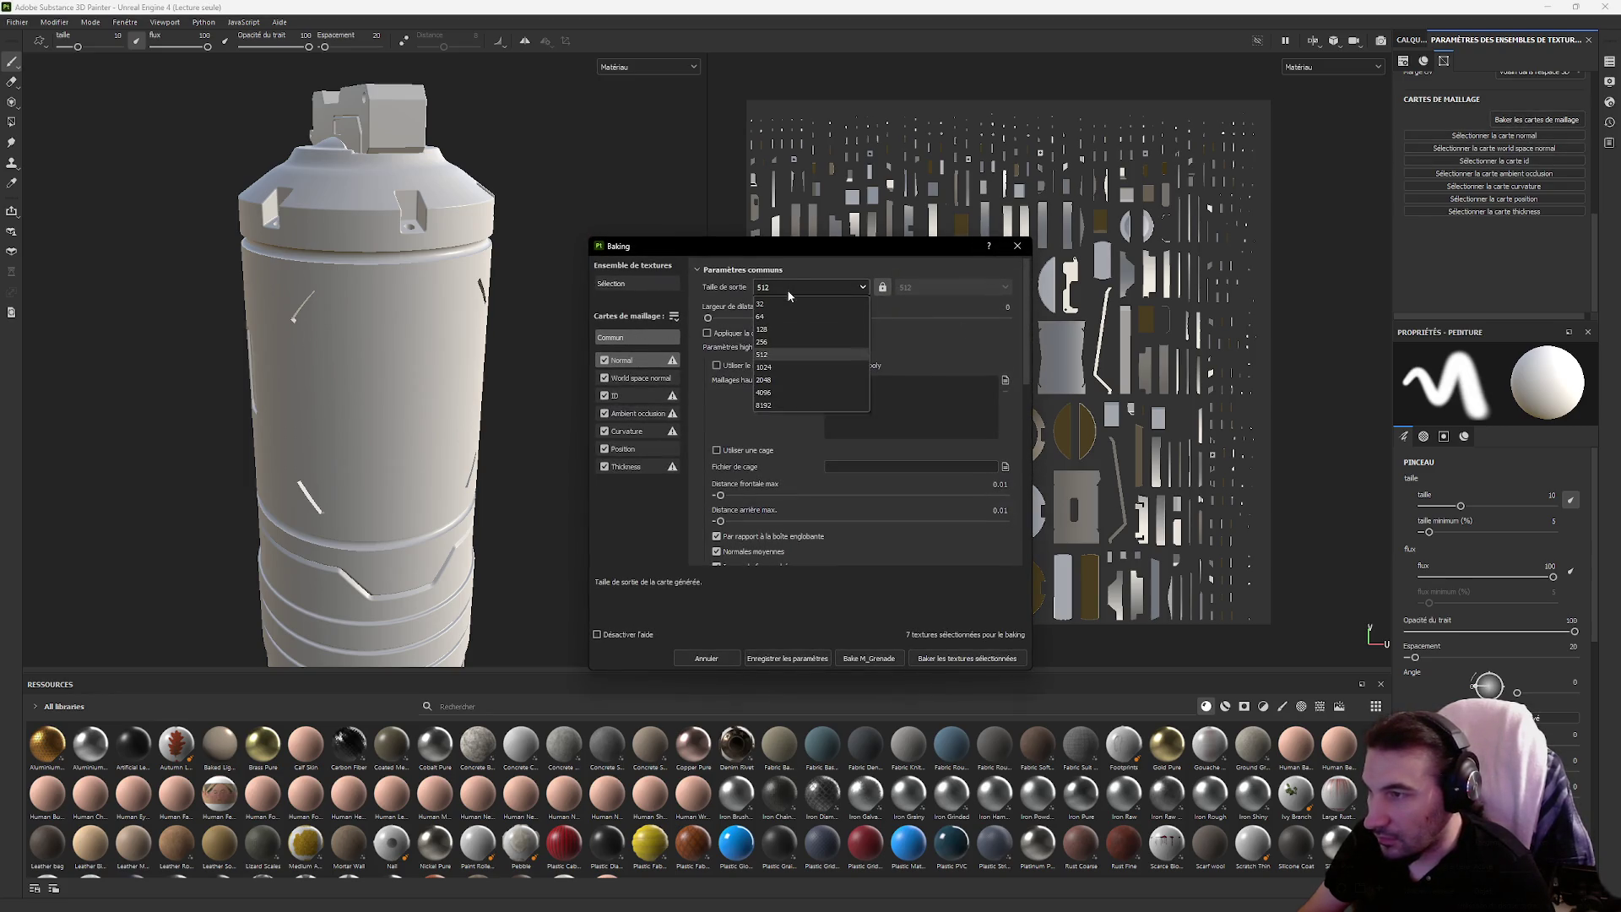
click(785, 403)
scroll(731, 392, down, 3)
scroll(731, 392, down, 3)
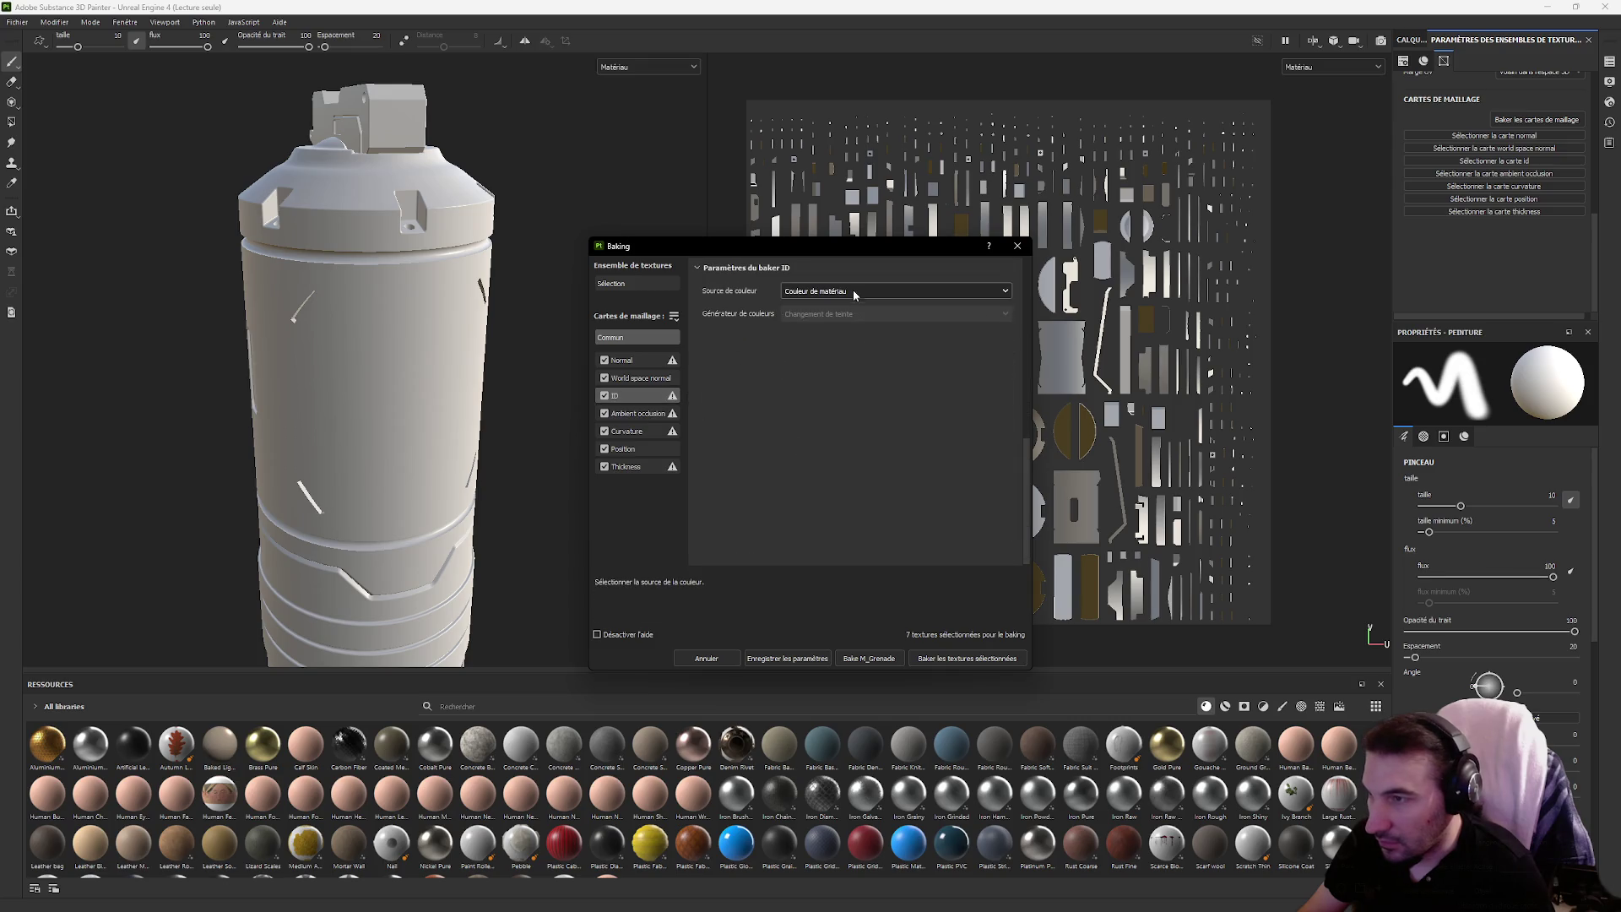
click(895, 291)
click(838, 319)
click(968, 658)
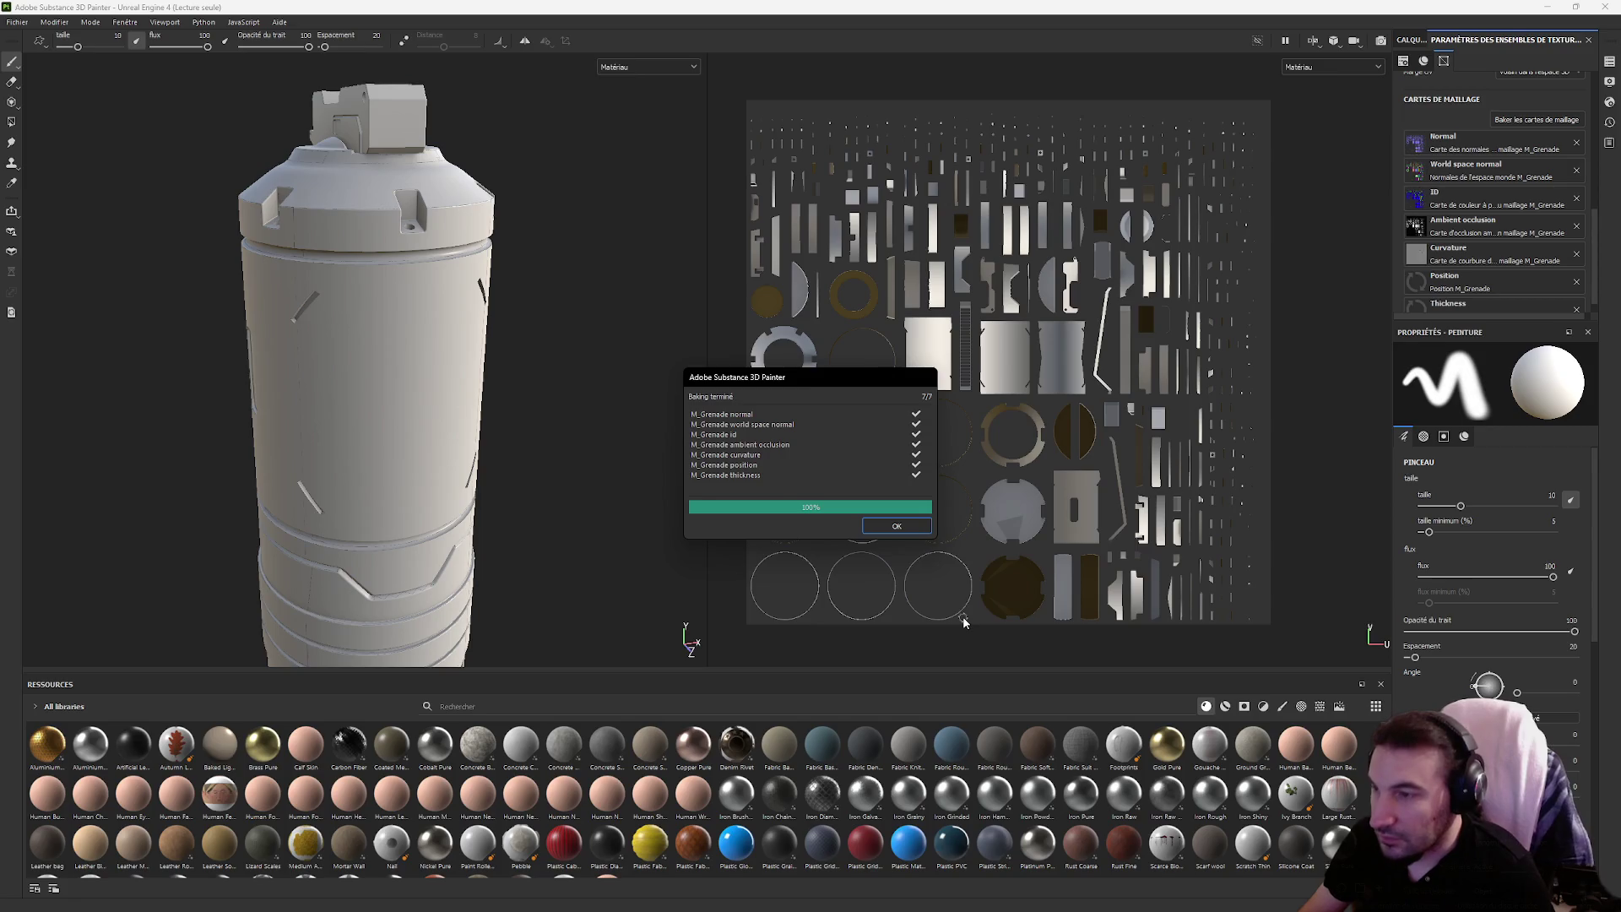
click(899, 529)
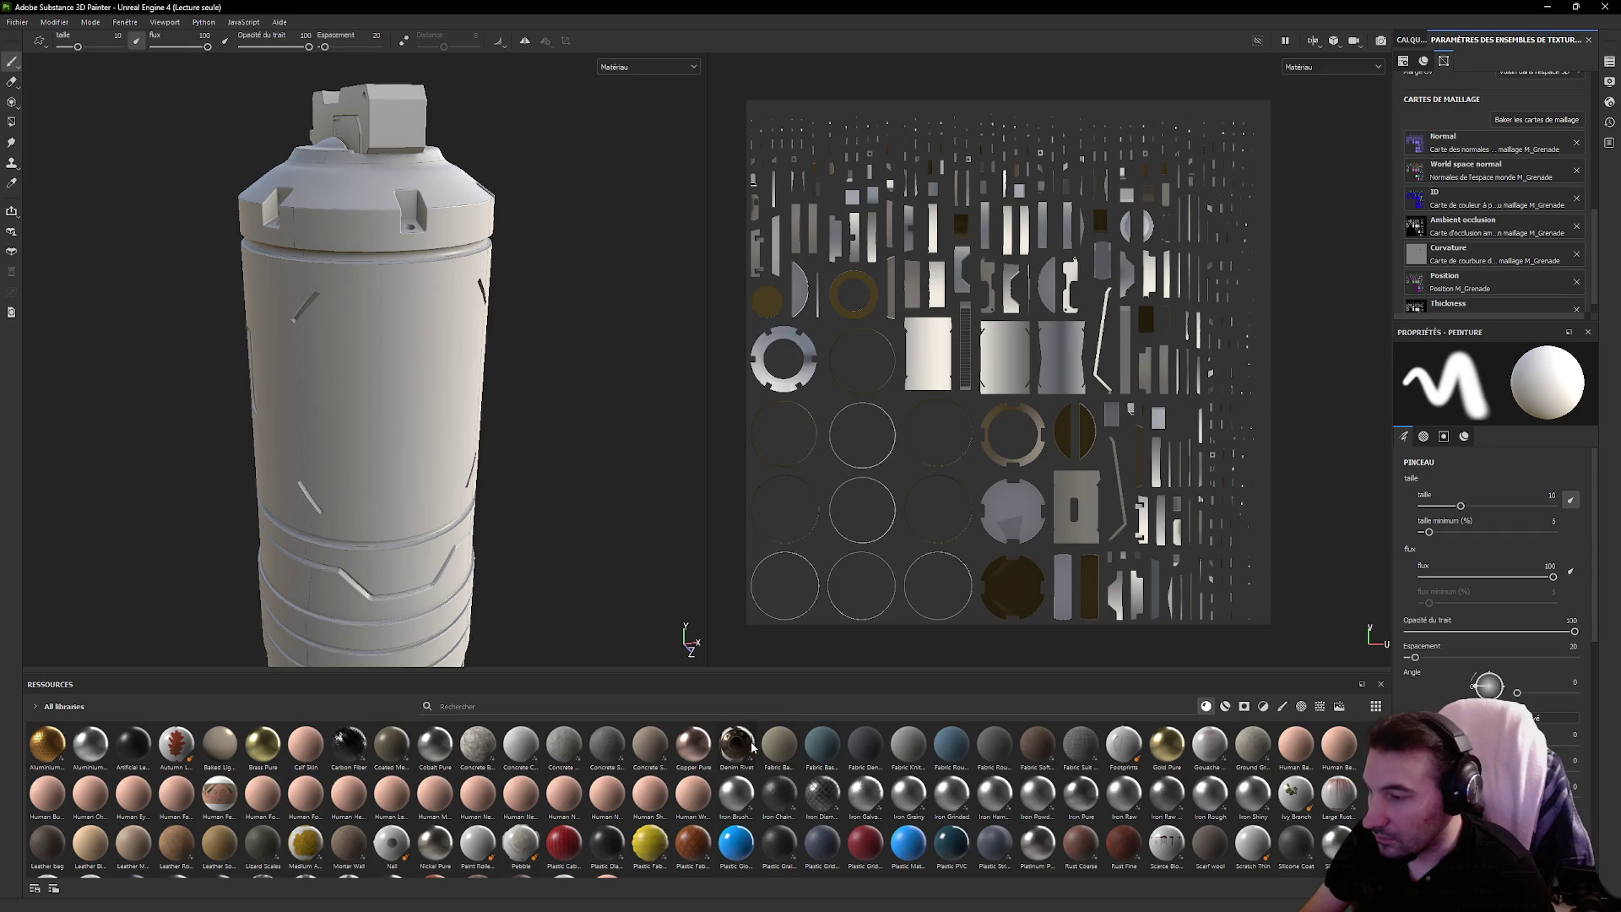
scroll(810, 802, down, 1)
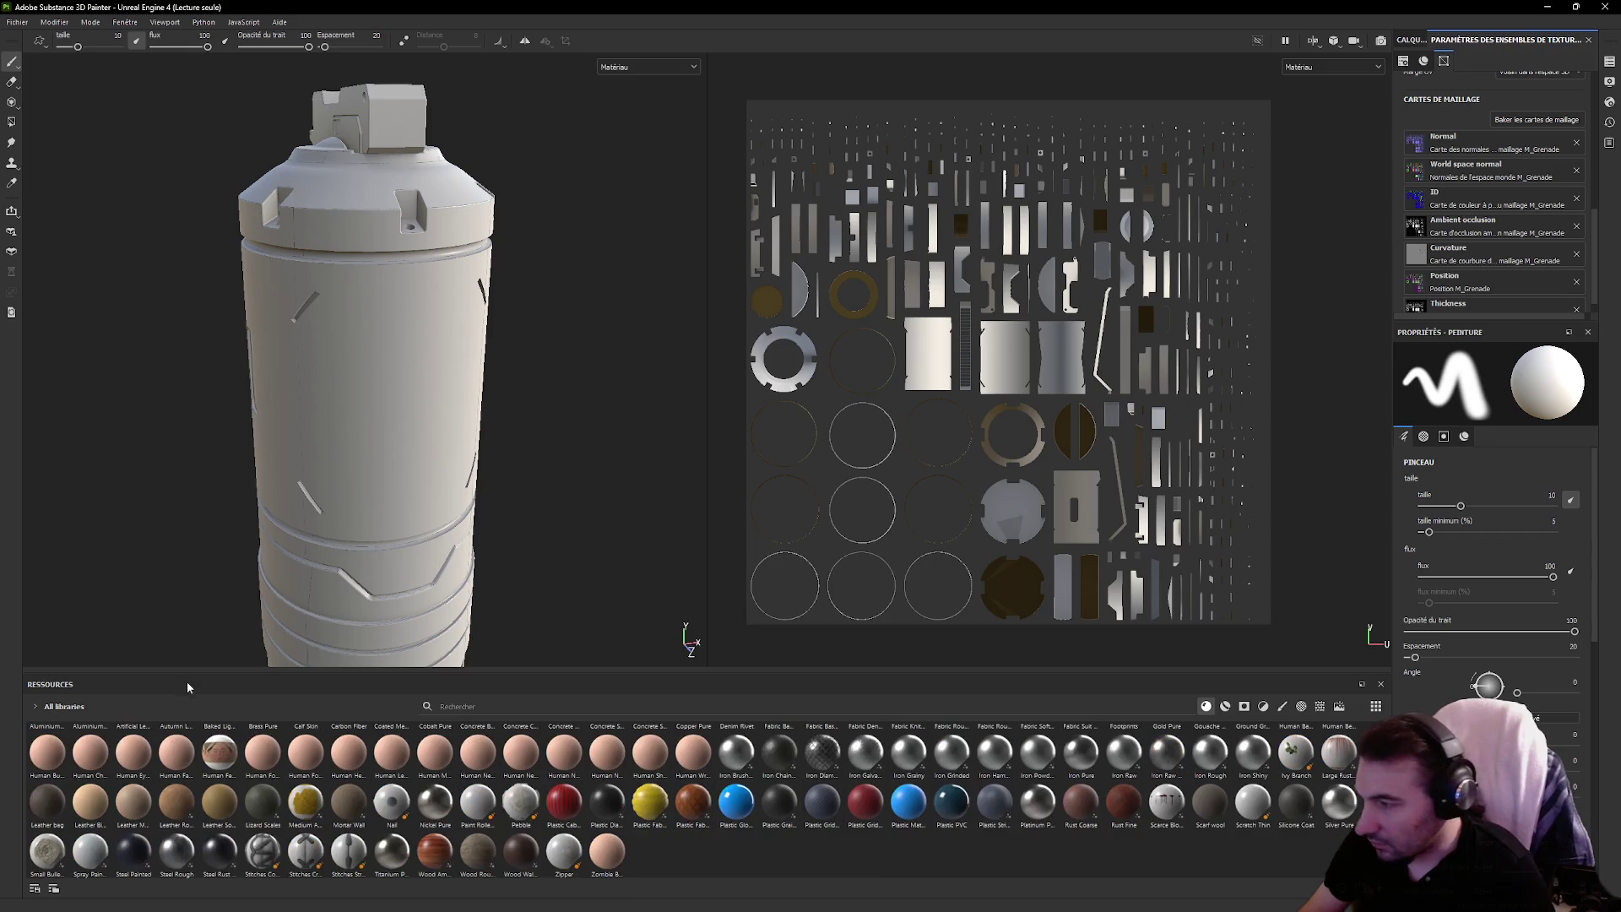
Apply Plastic Glossy Scuffed and mask it by colour selection to the blue body
click(1226, 709)
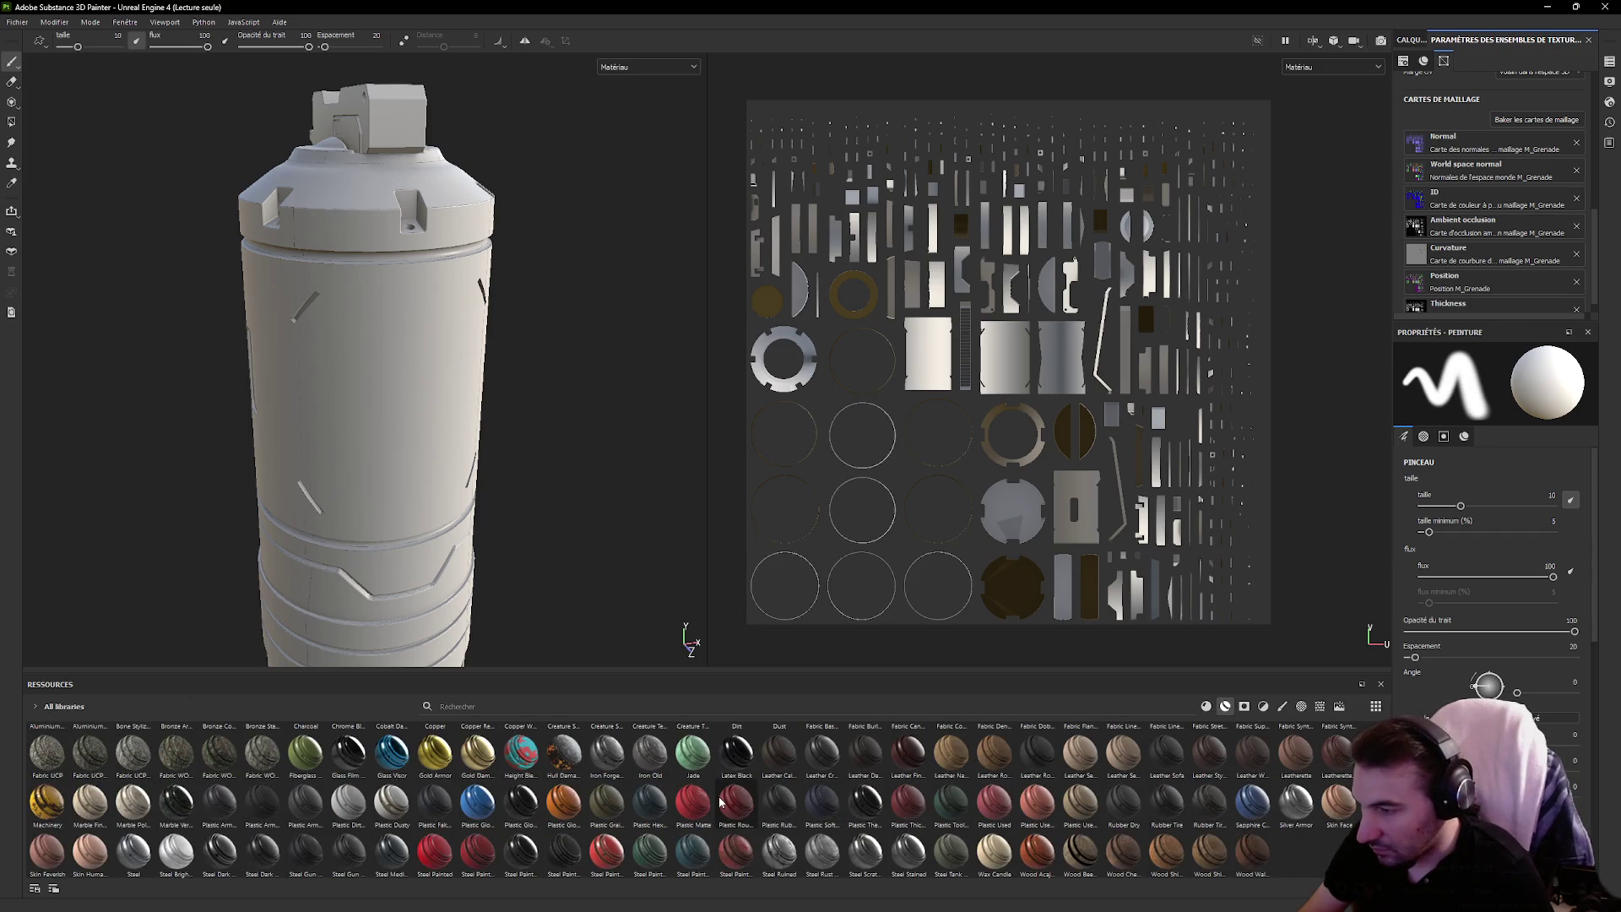
drag(521, 800, 399, 430)
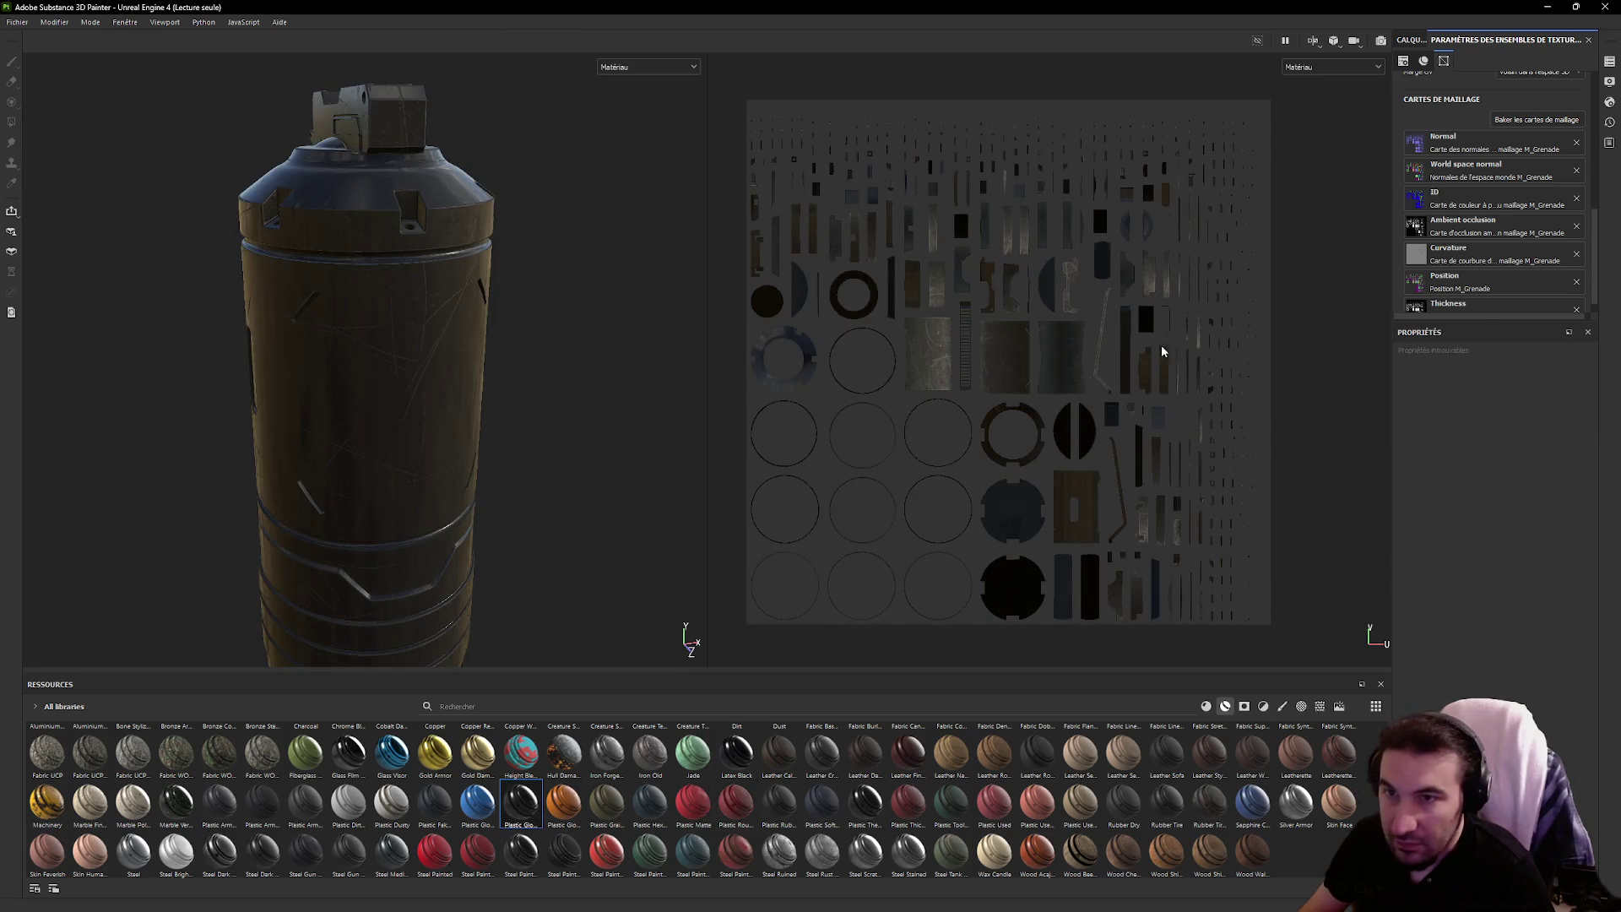
click(1410, 40)
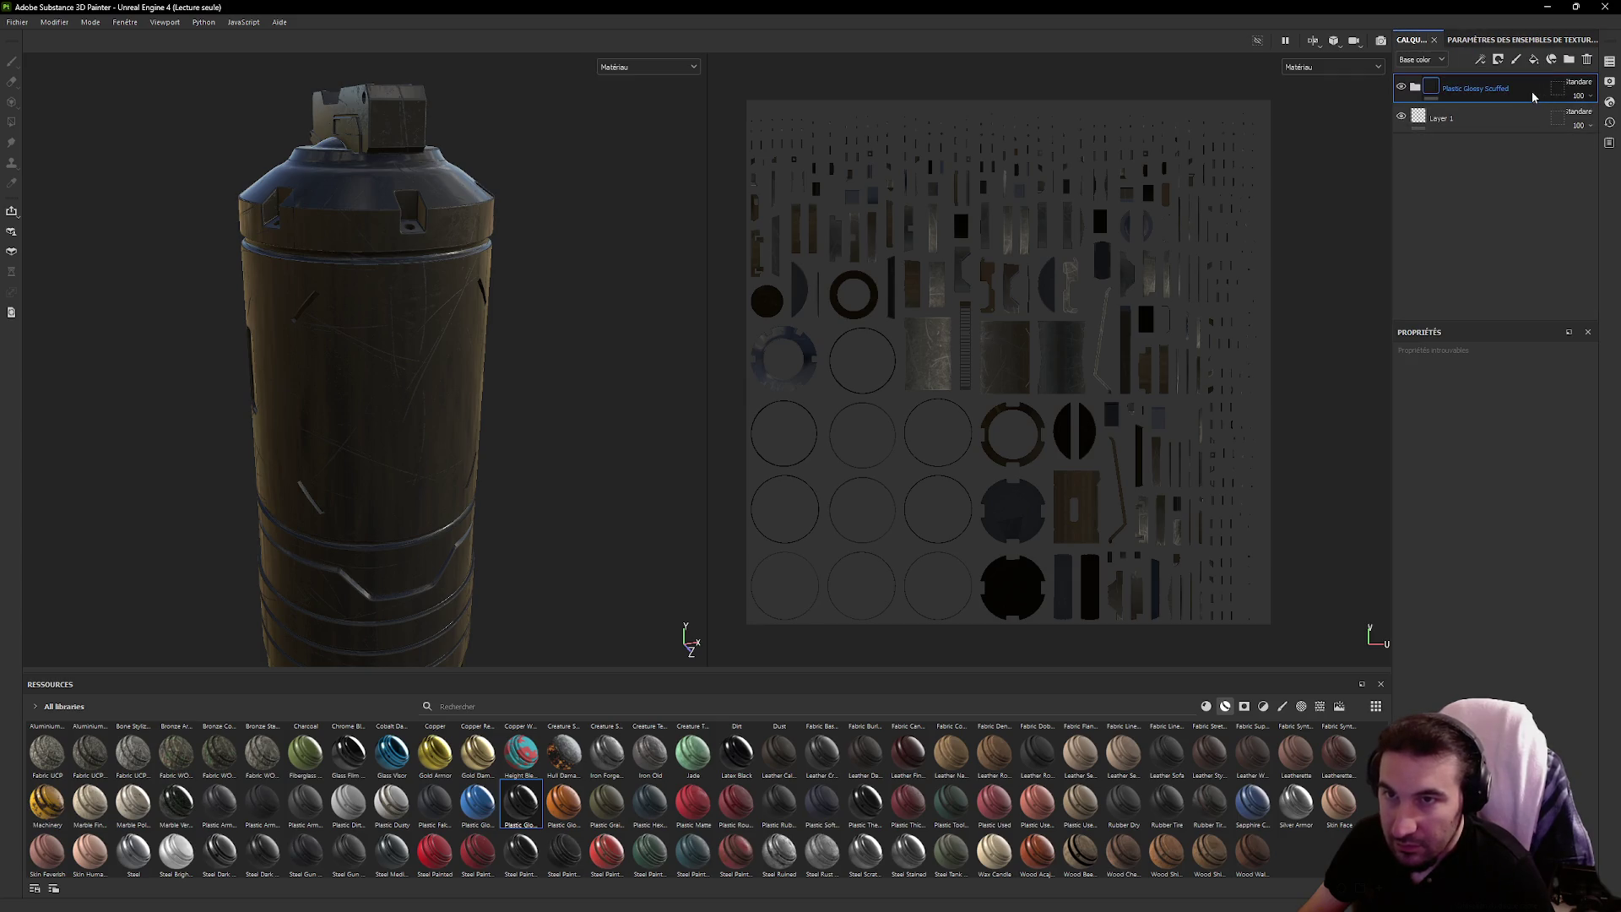
click(1514, 61)
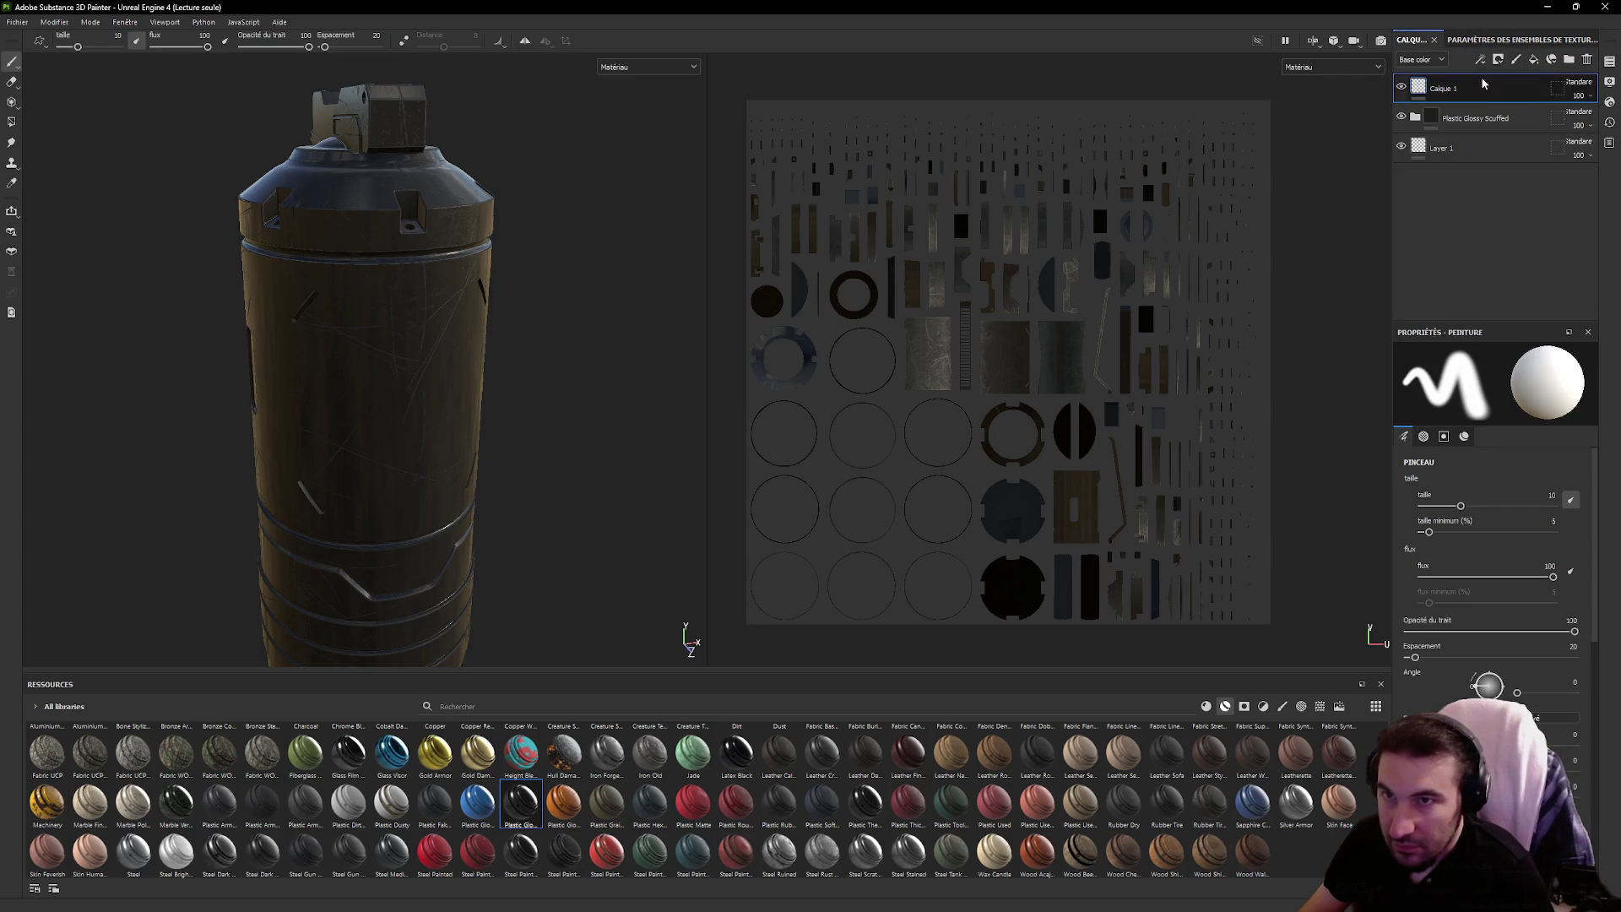
key(ctrl+z)
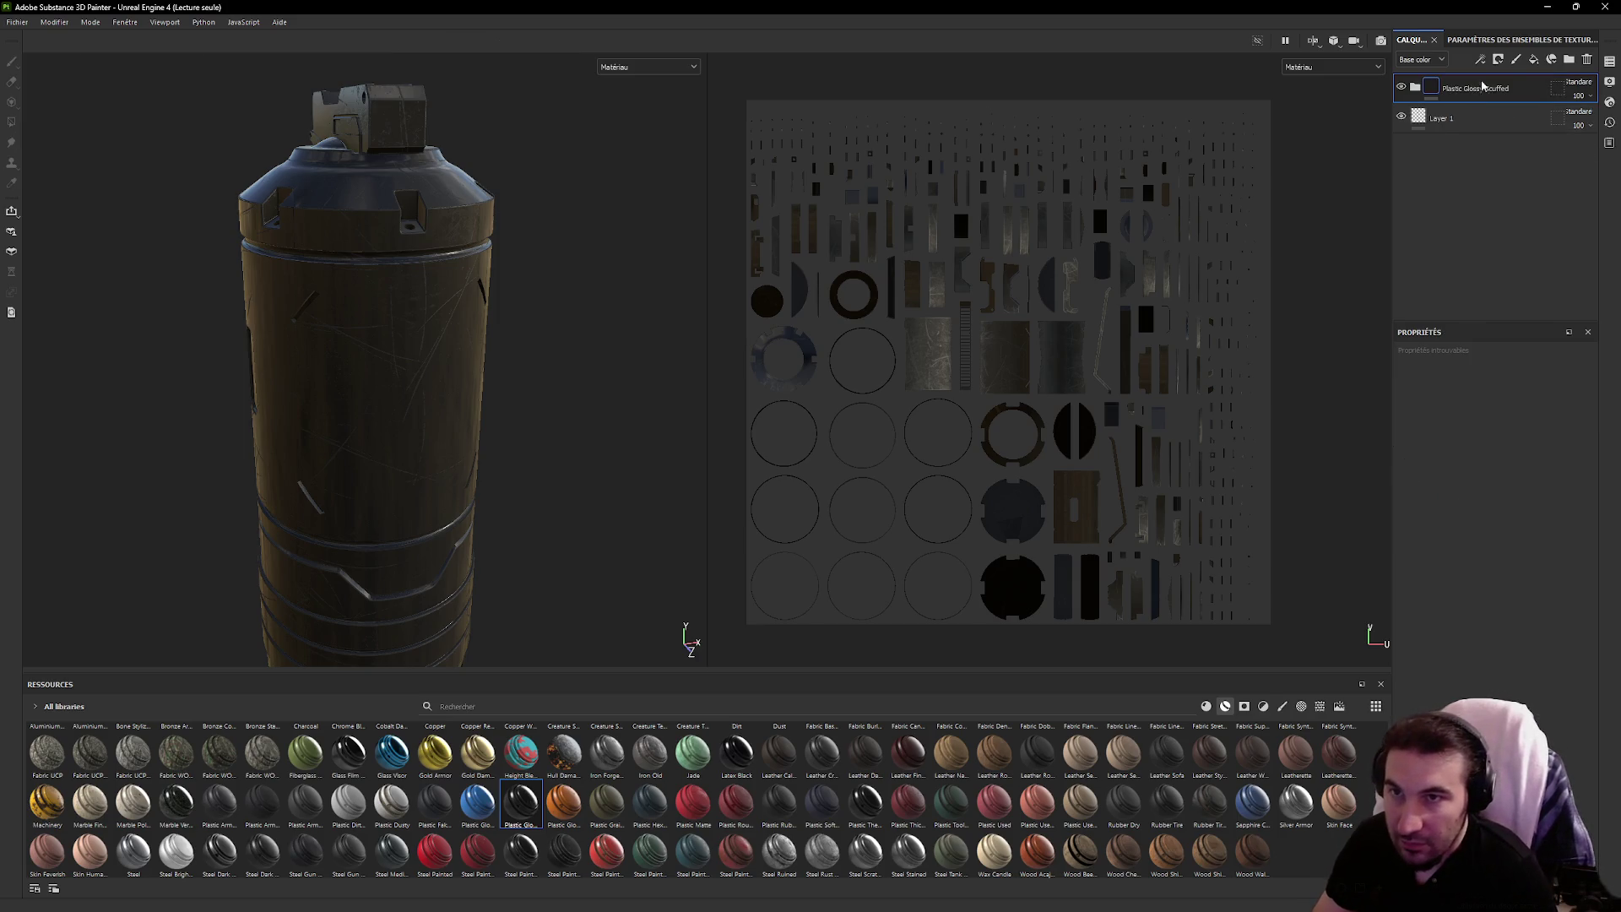
click(1498, 60)
click(1508, 122)
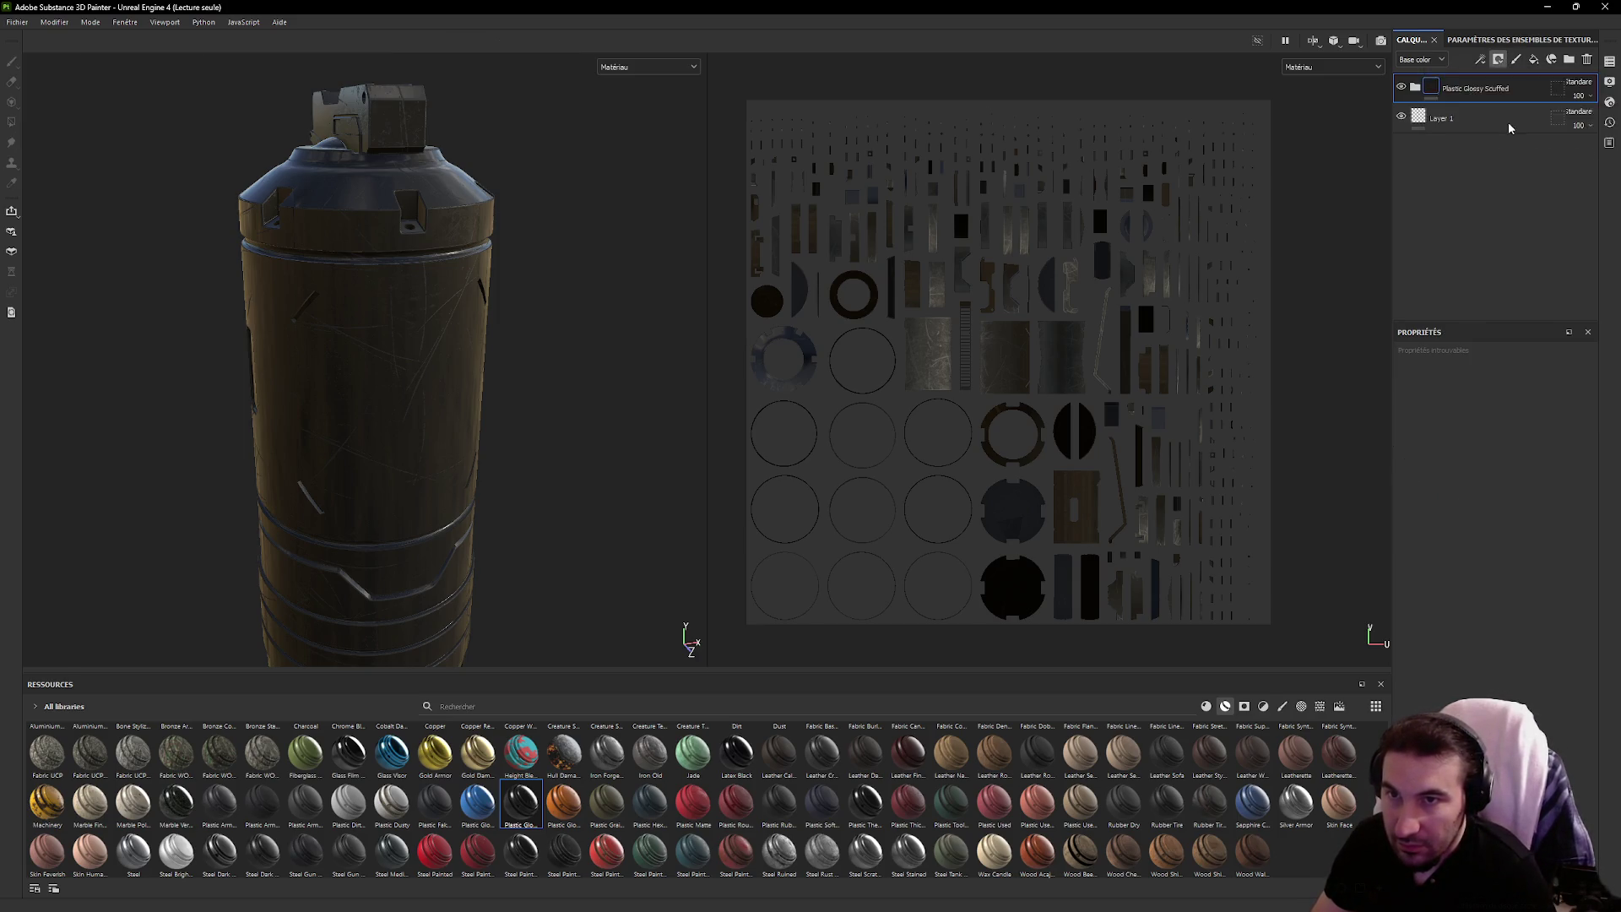
click(1543, 482)
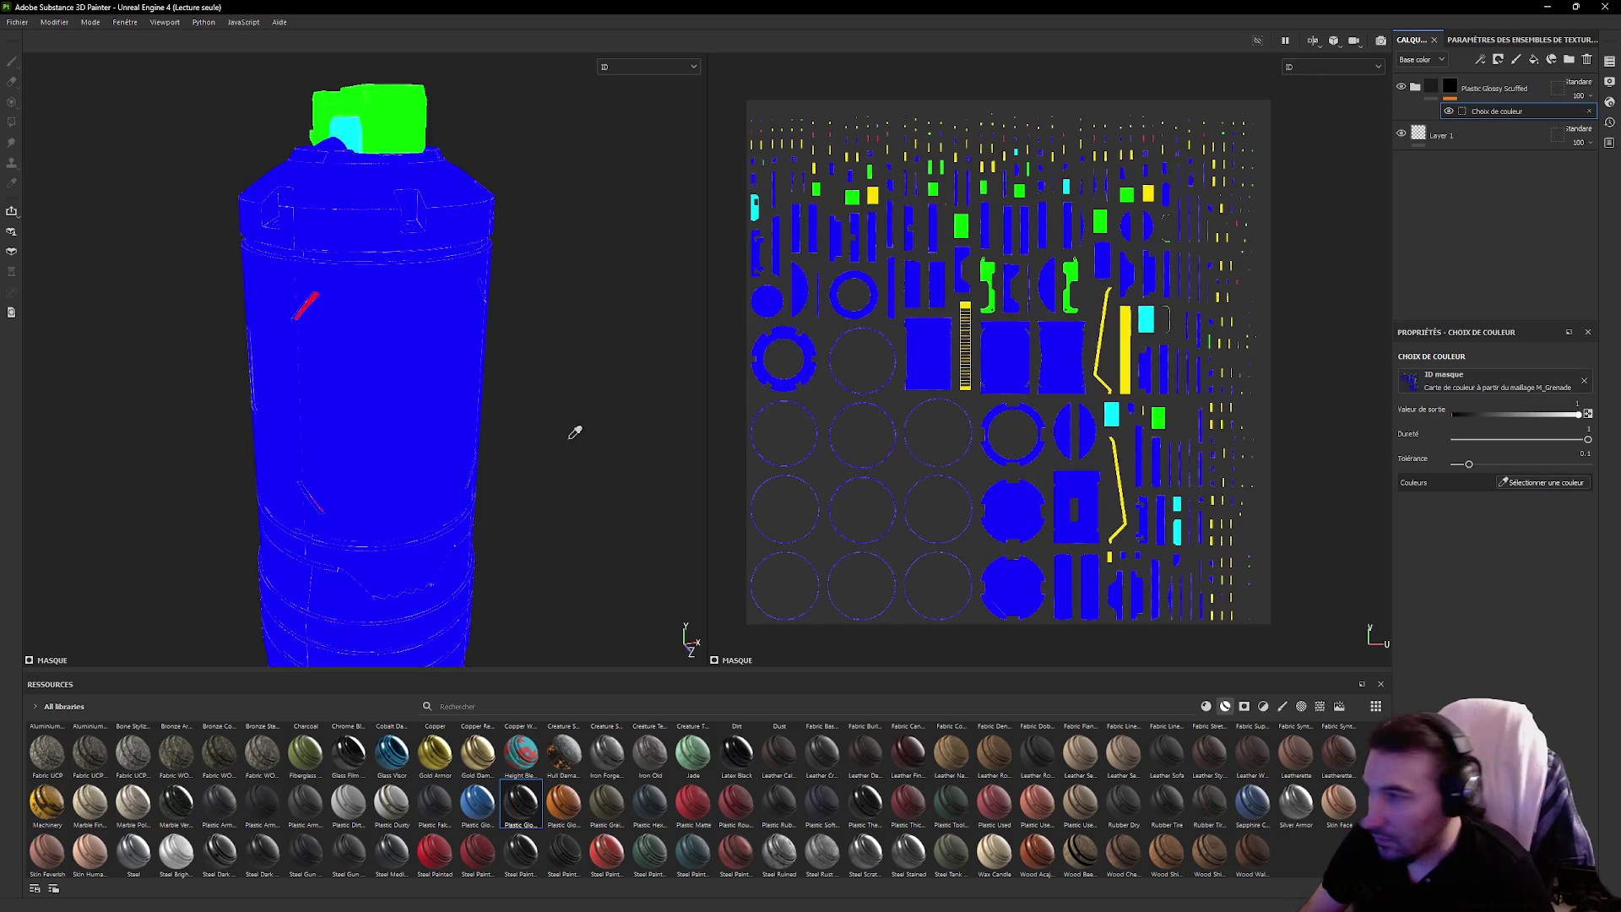
click(396, 385)
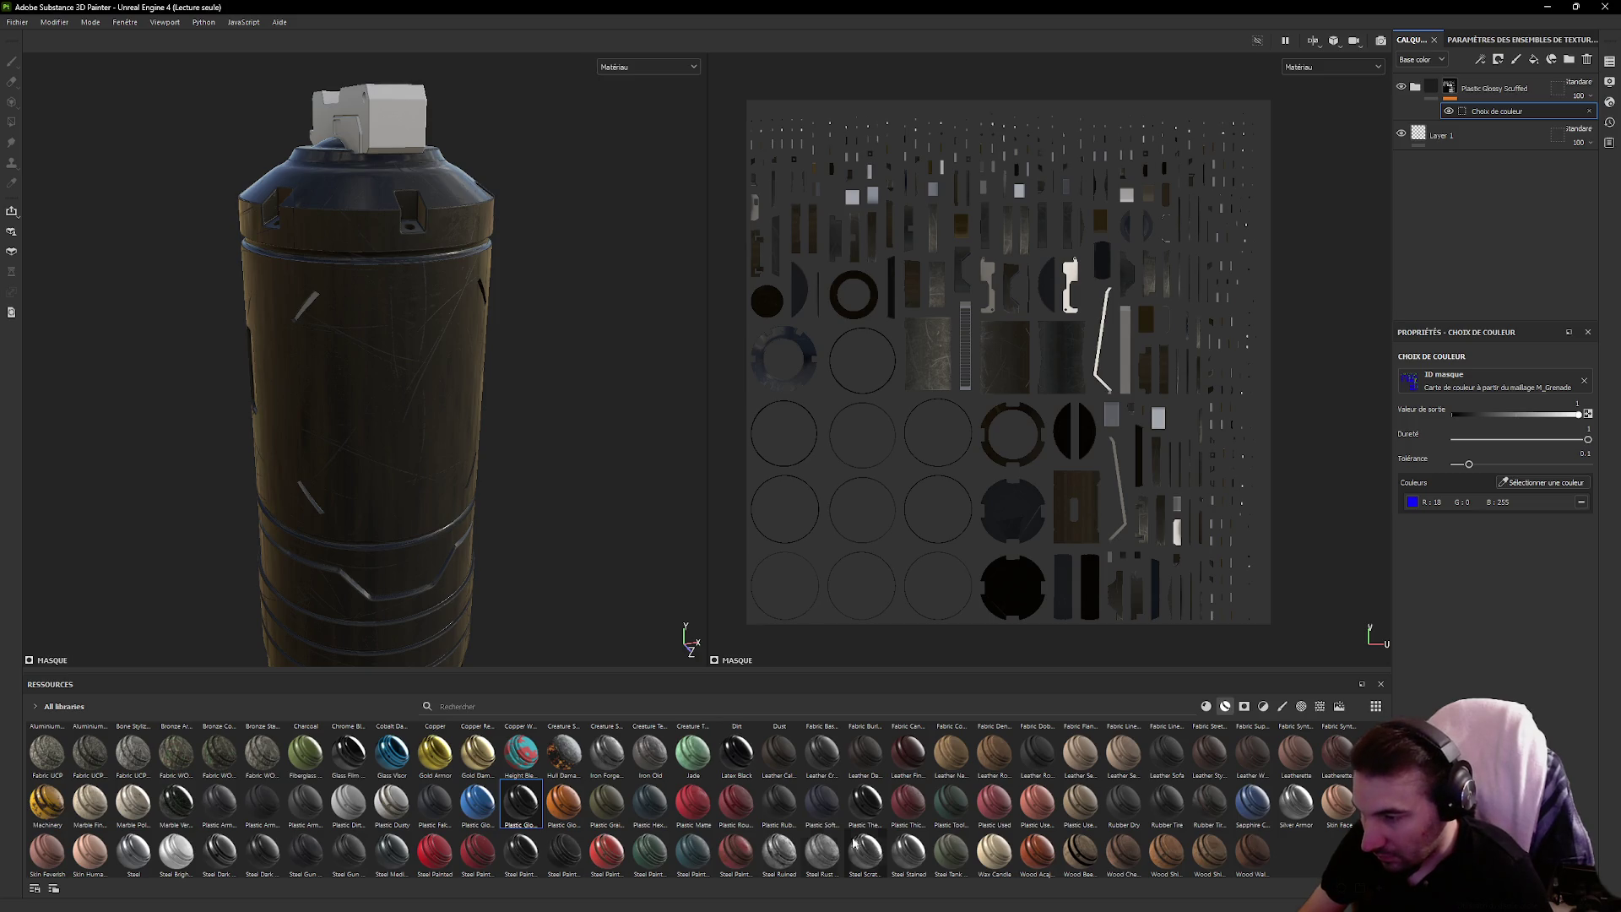
Mask Steel Scratched to the green top piece, then add a Steel material layer
mouse_move(855, 843)
mouse_down()
mouse_move(809, 735)
mouse_move(434, 383)
mouse_up()
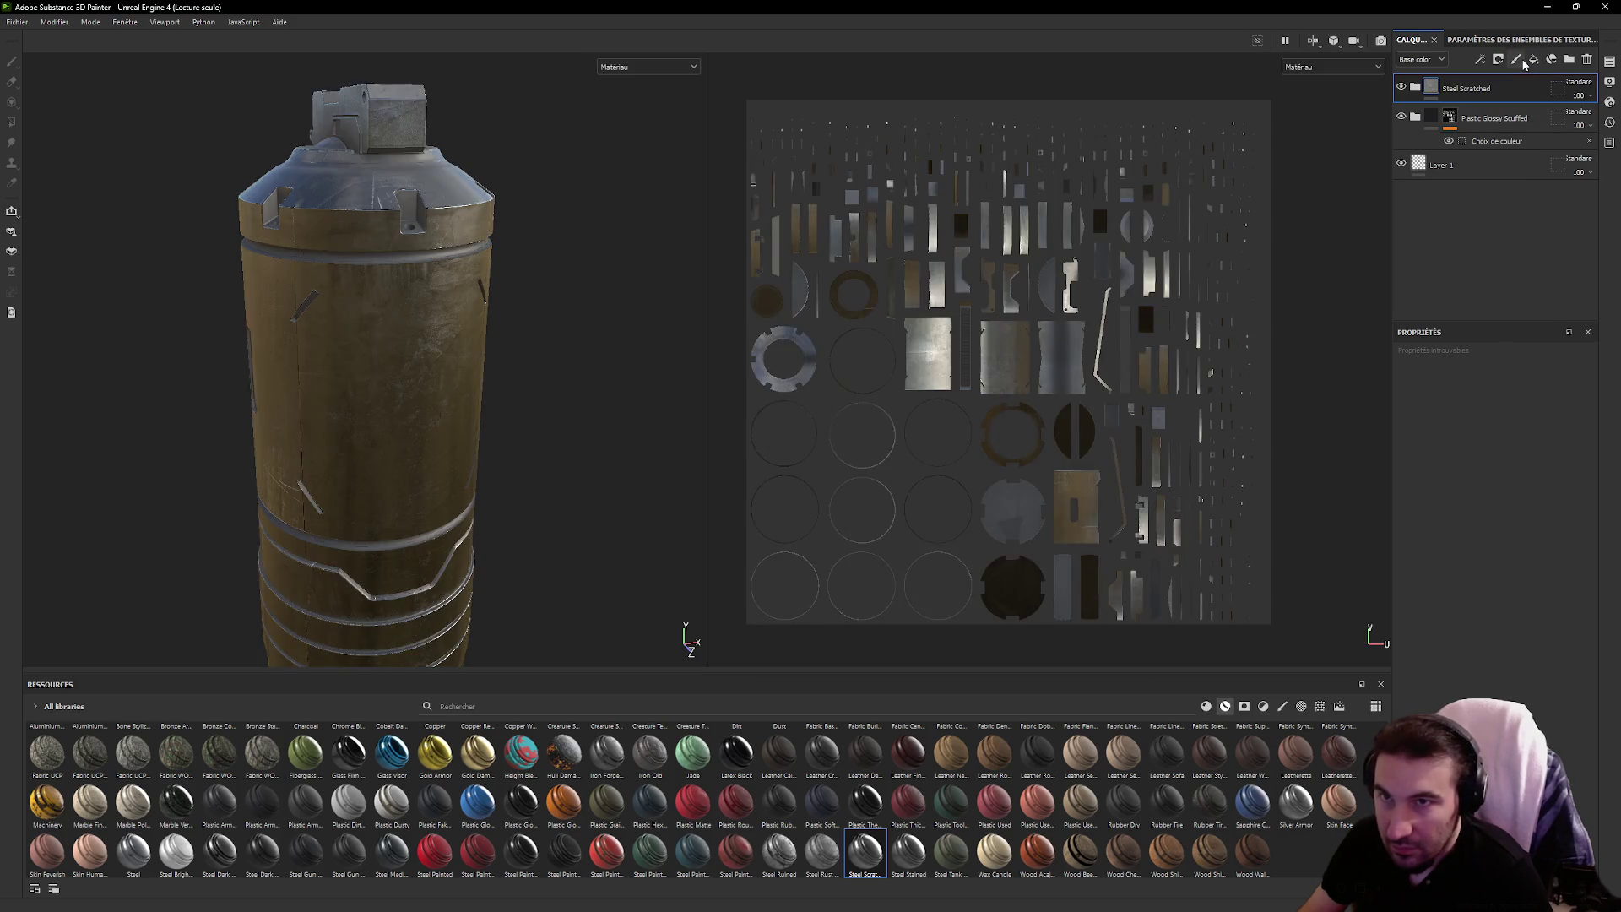
click(1510, 66)
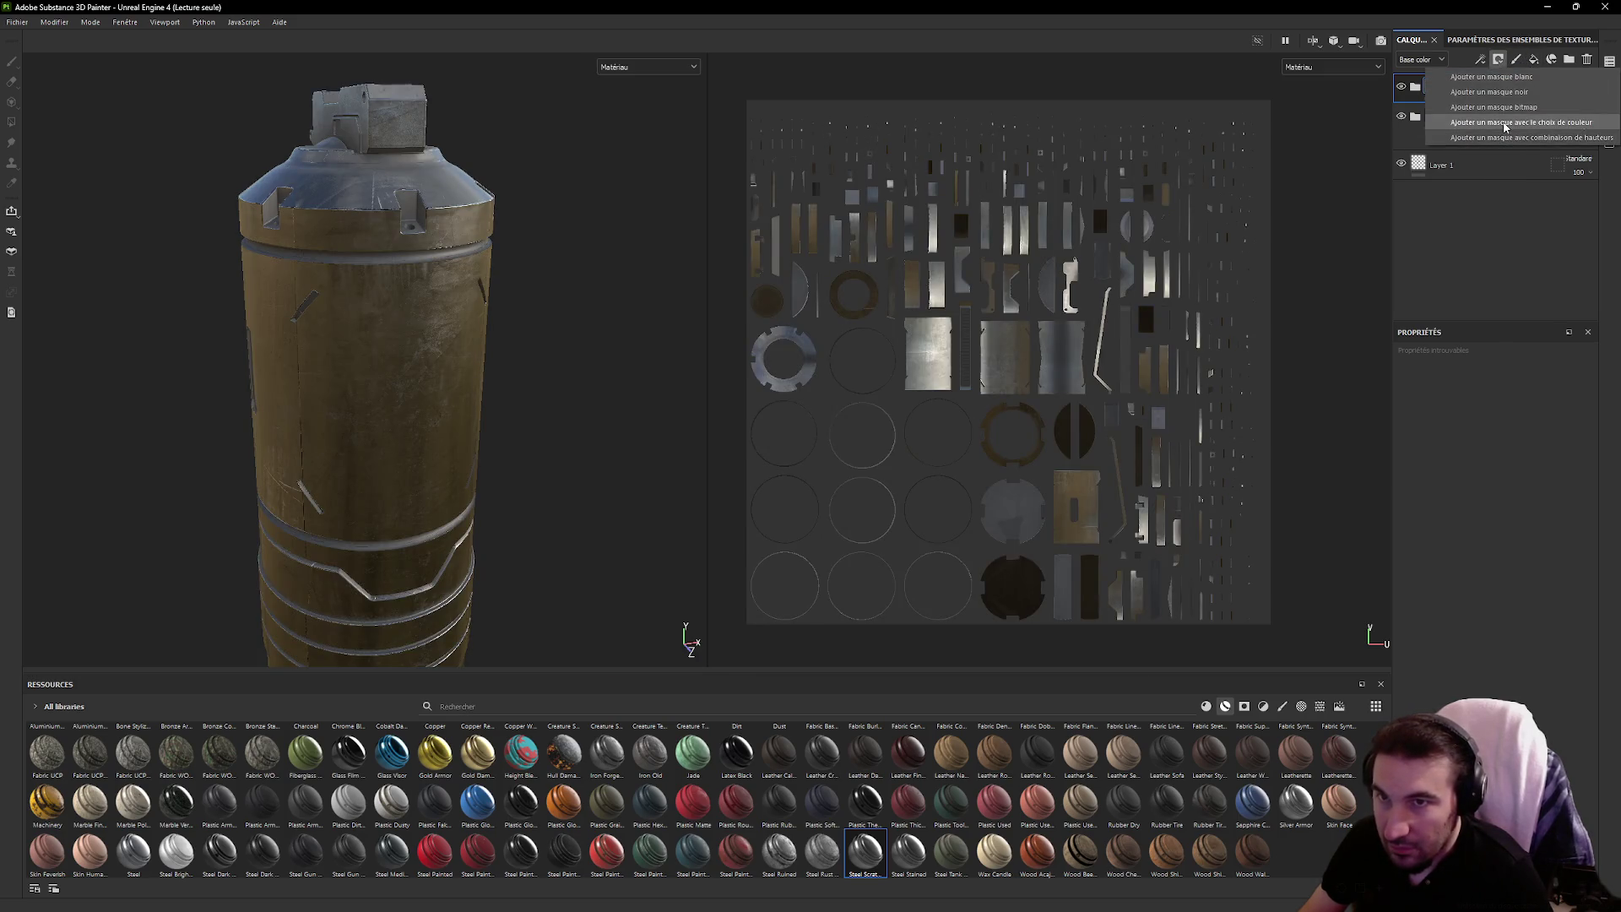
click(1511, 135)
click(1518, 485)
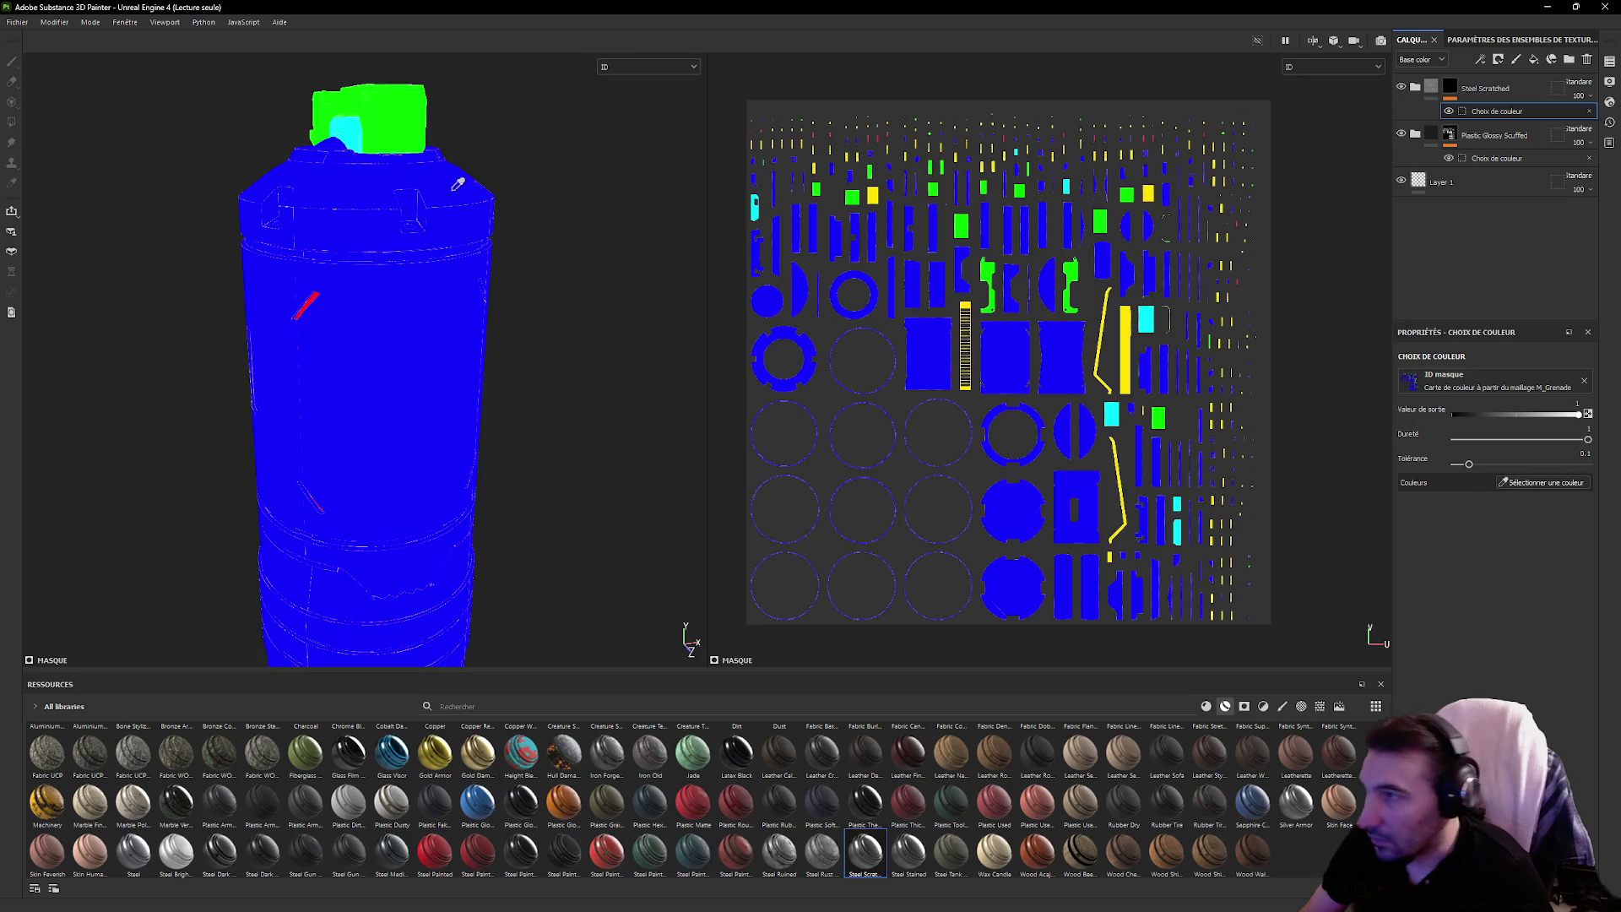
click(411, 109)
mouse_move(576, 291)
mouse_down()
mouse_move(551, 199)
mouse_move(600, 337)
mouse_move(565, 300)
mouse_up()
mouse_move(553, 239)
mouse_down()
mouse_move(560, 202)
mouse_move(574, 272)
mouse_move(565, 232)
mouse_move(608, 308)
mouse_move(662, 318)
mouse_move(549, 313)
mouse_move(518, 163)
mouse_move(543, 264)
mouse_move(607, 243)
mouse_move(642, 279)
mouse_move(590, 234)
mouse_up()
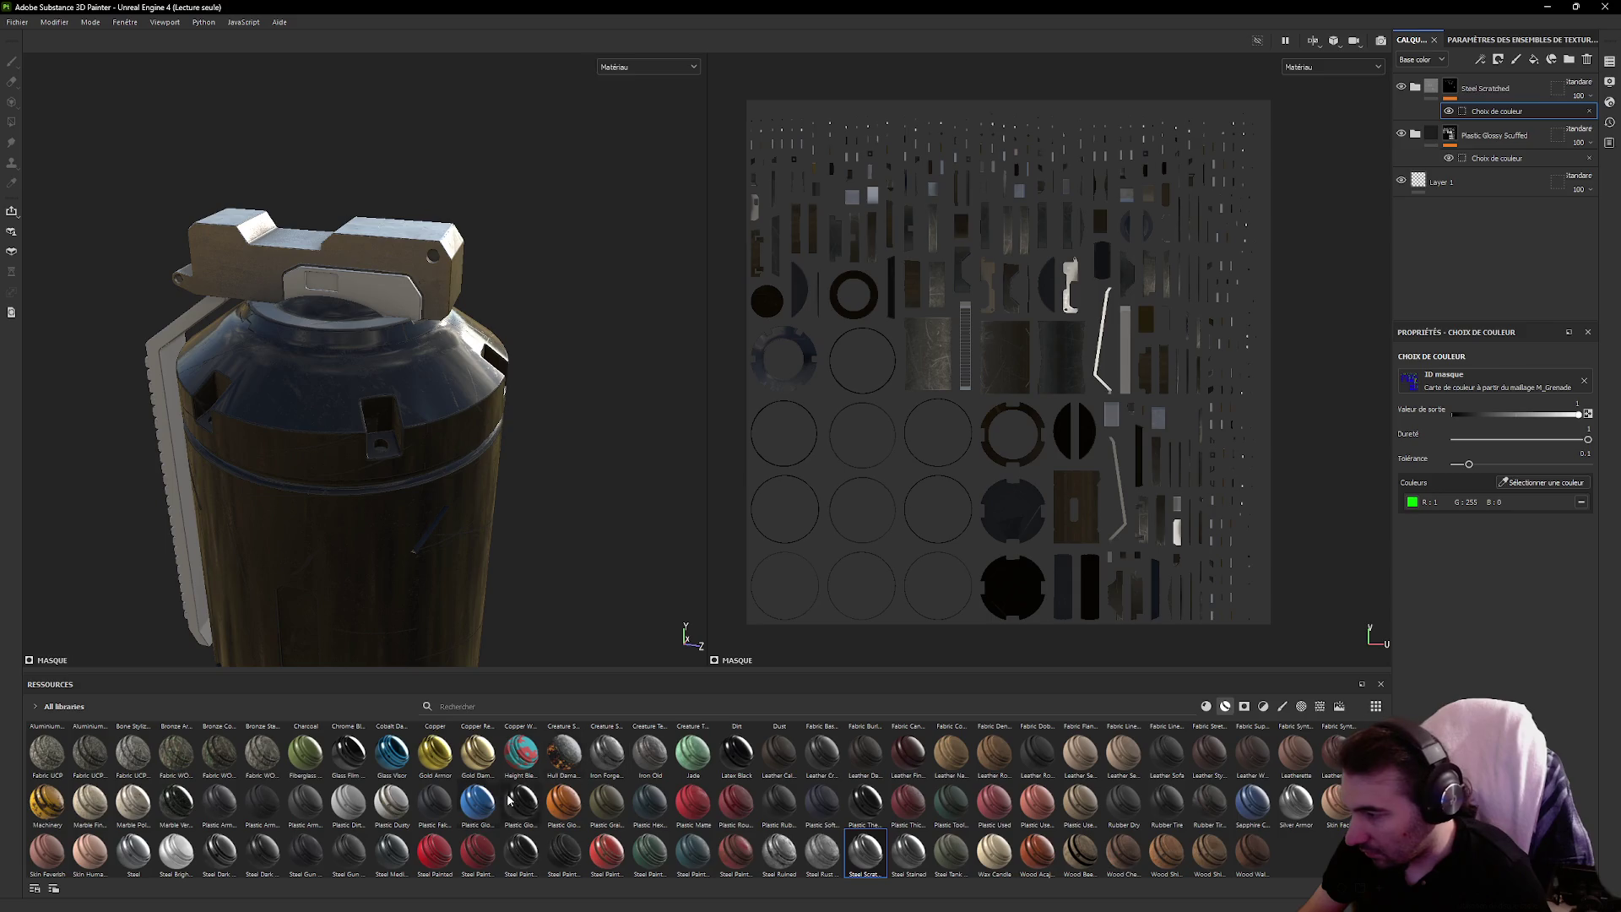
mouse_move(134, 860)
mouse_down()
mouse_move(211, 844)
mouse_move(373, 333)
mouse_up()
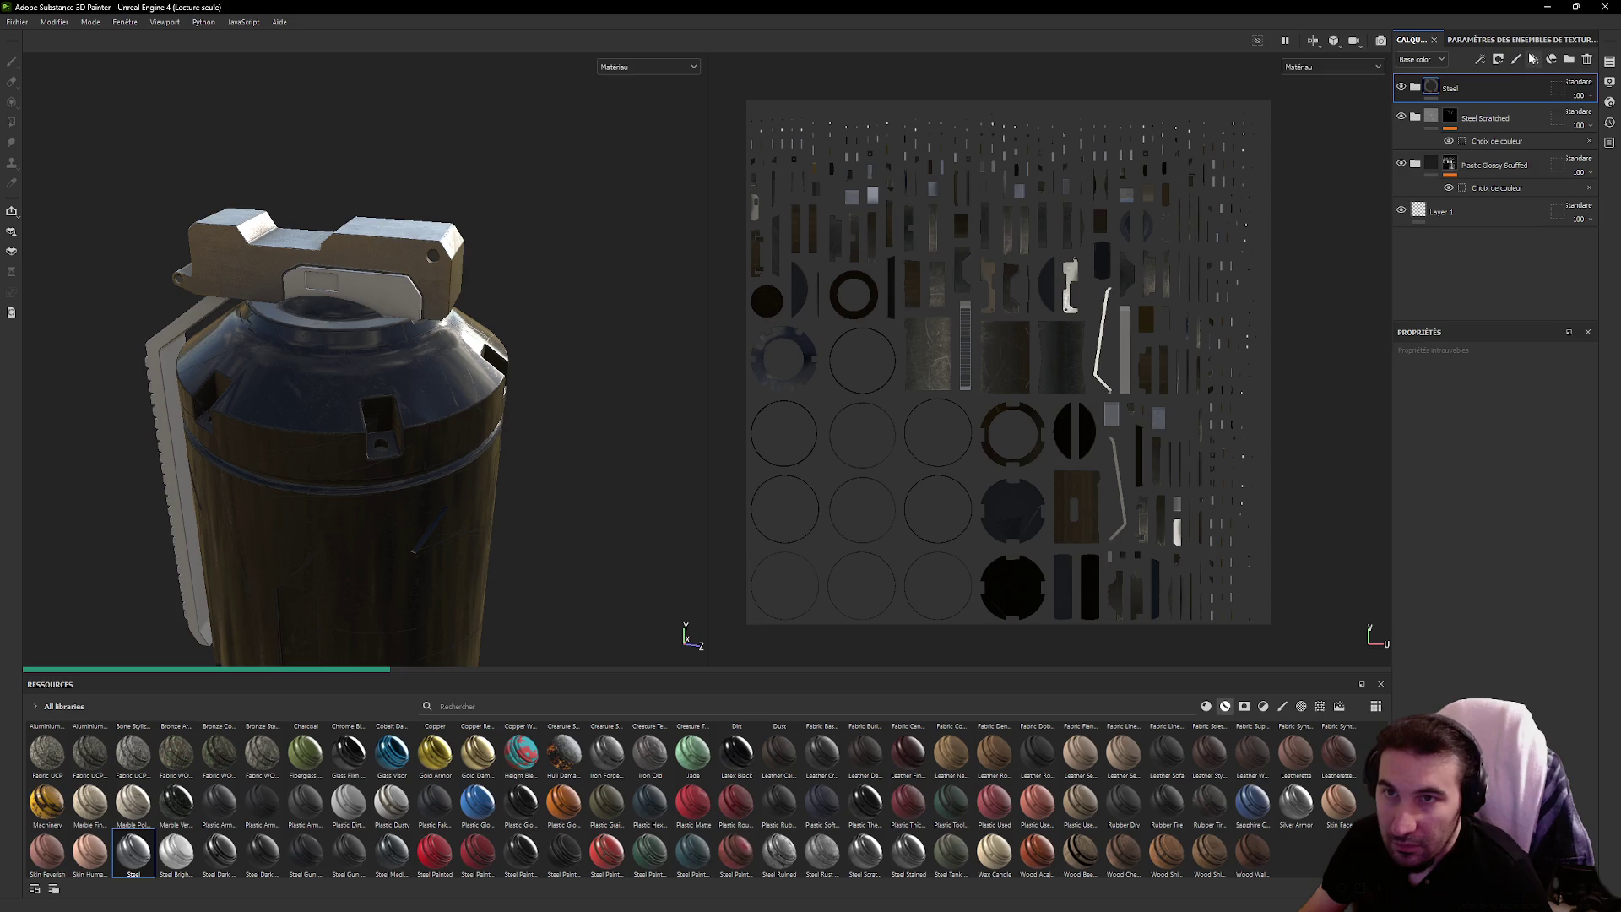
click(1502, 64)
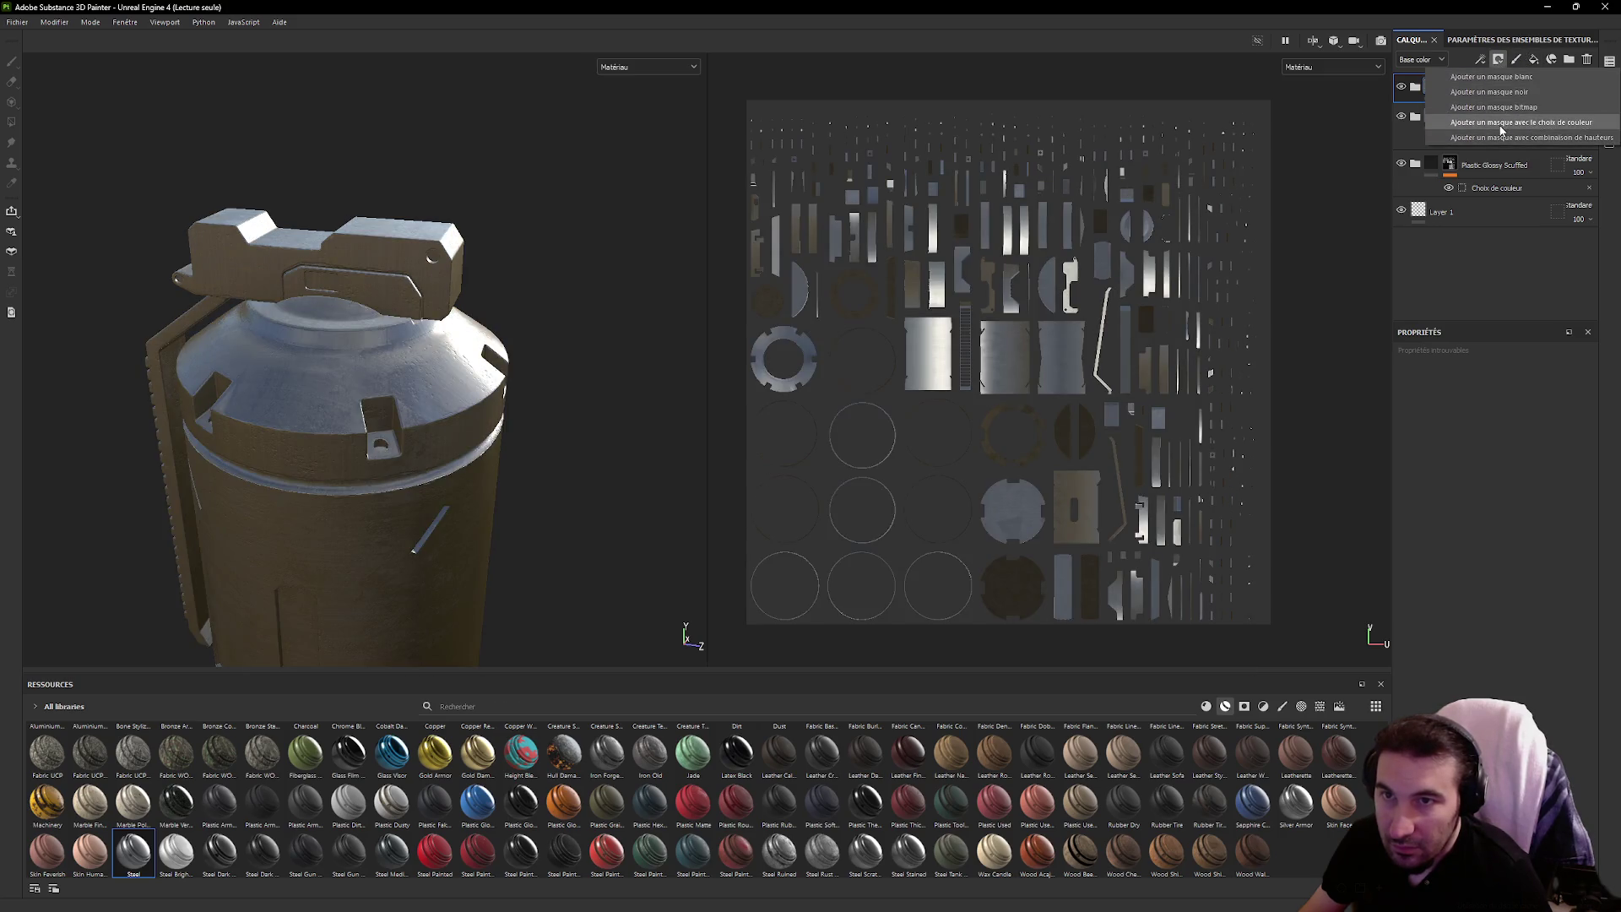
Mask the Steel layer by colour selection to the cyan top area
click(1501, 132)
click(1507, 482)
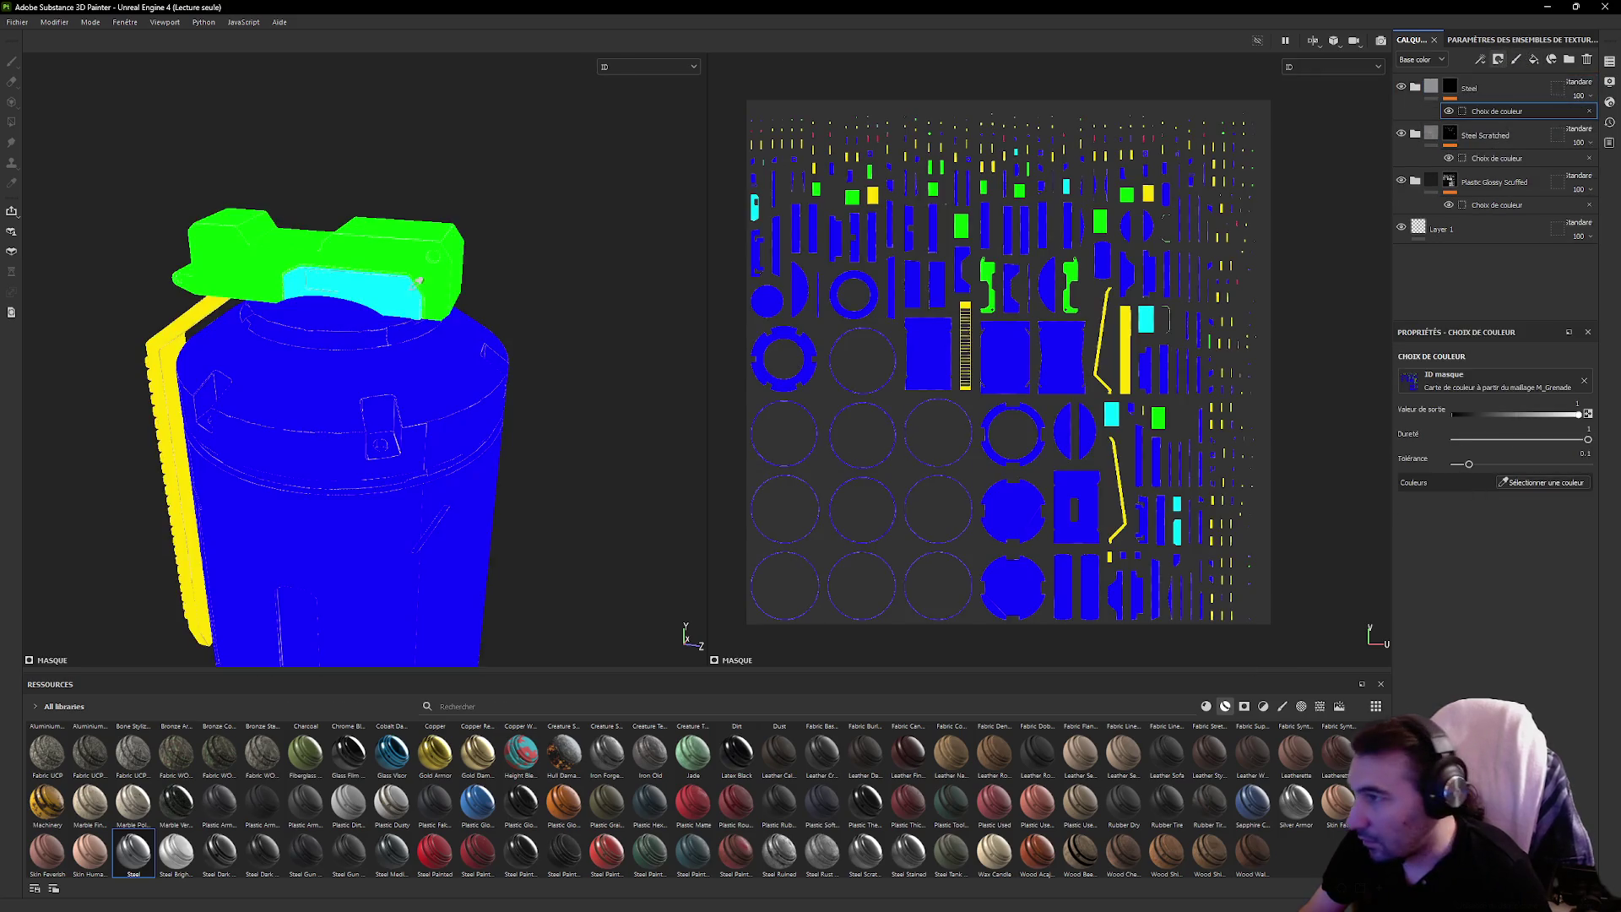
click(393, 306)
mouse_move(522, 317)
mouse_down()
mouse_move(583, 279)
mouse_move(701, 264)
mouse_move(622, 275)
mouse_up()
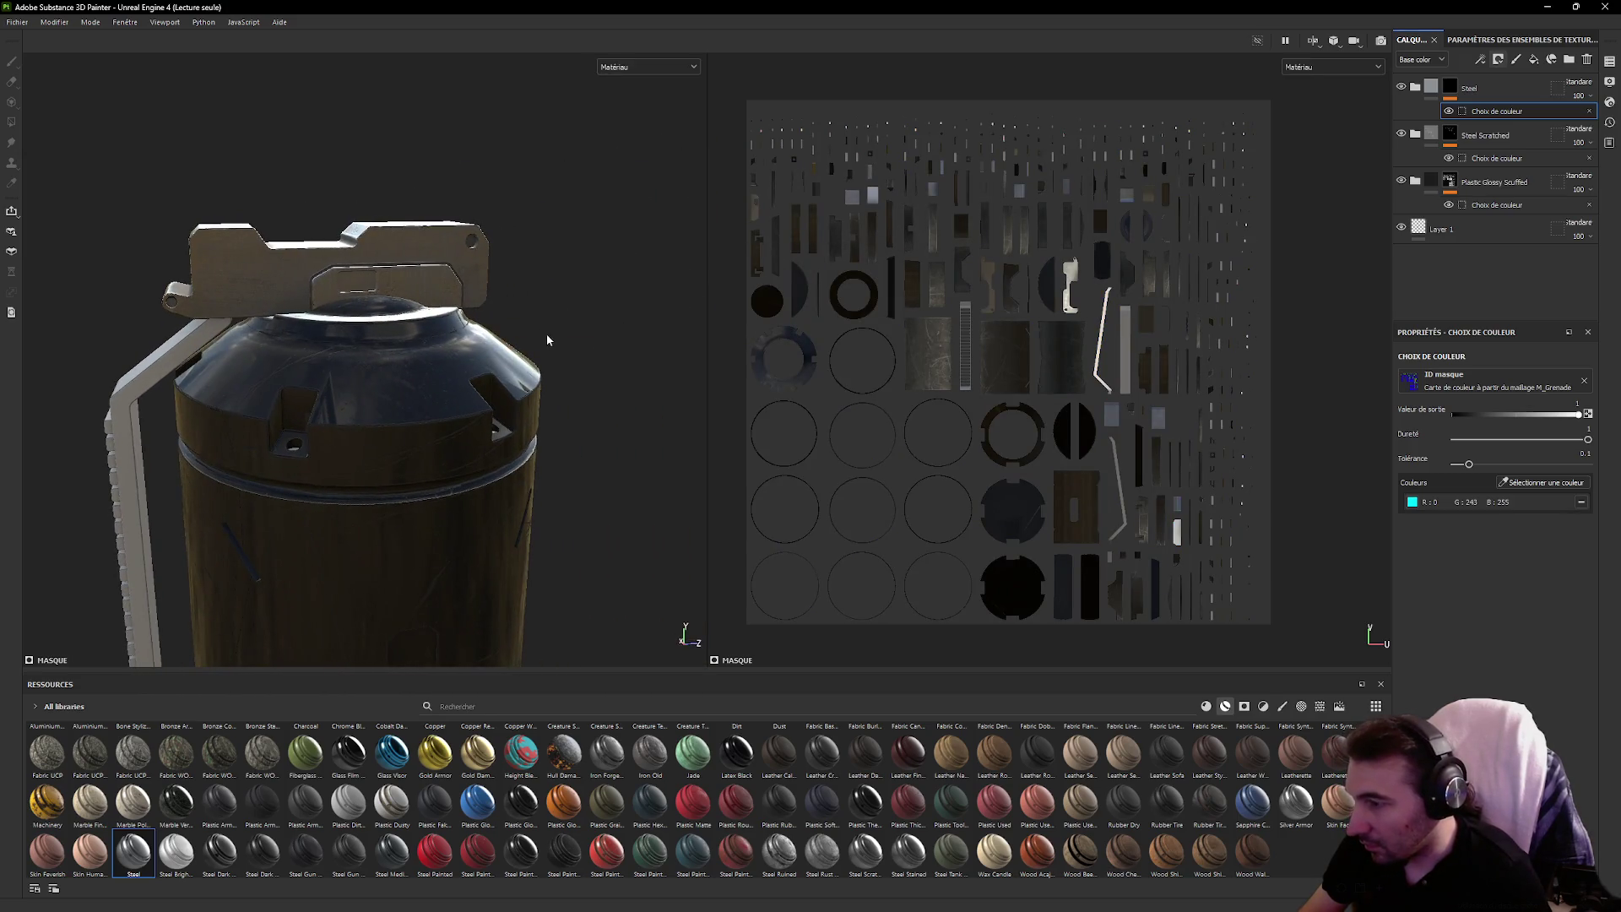
drag(546, 343, 660, 345)
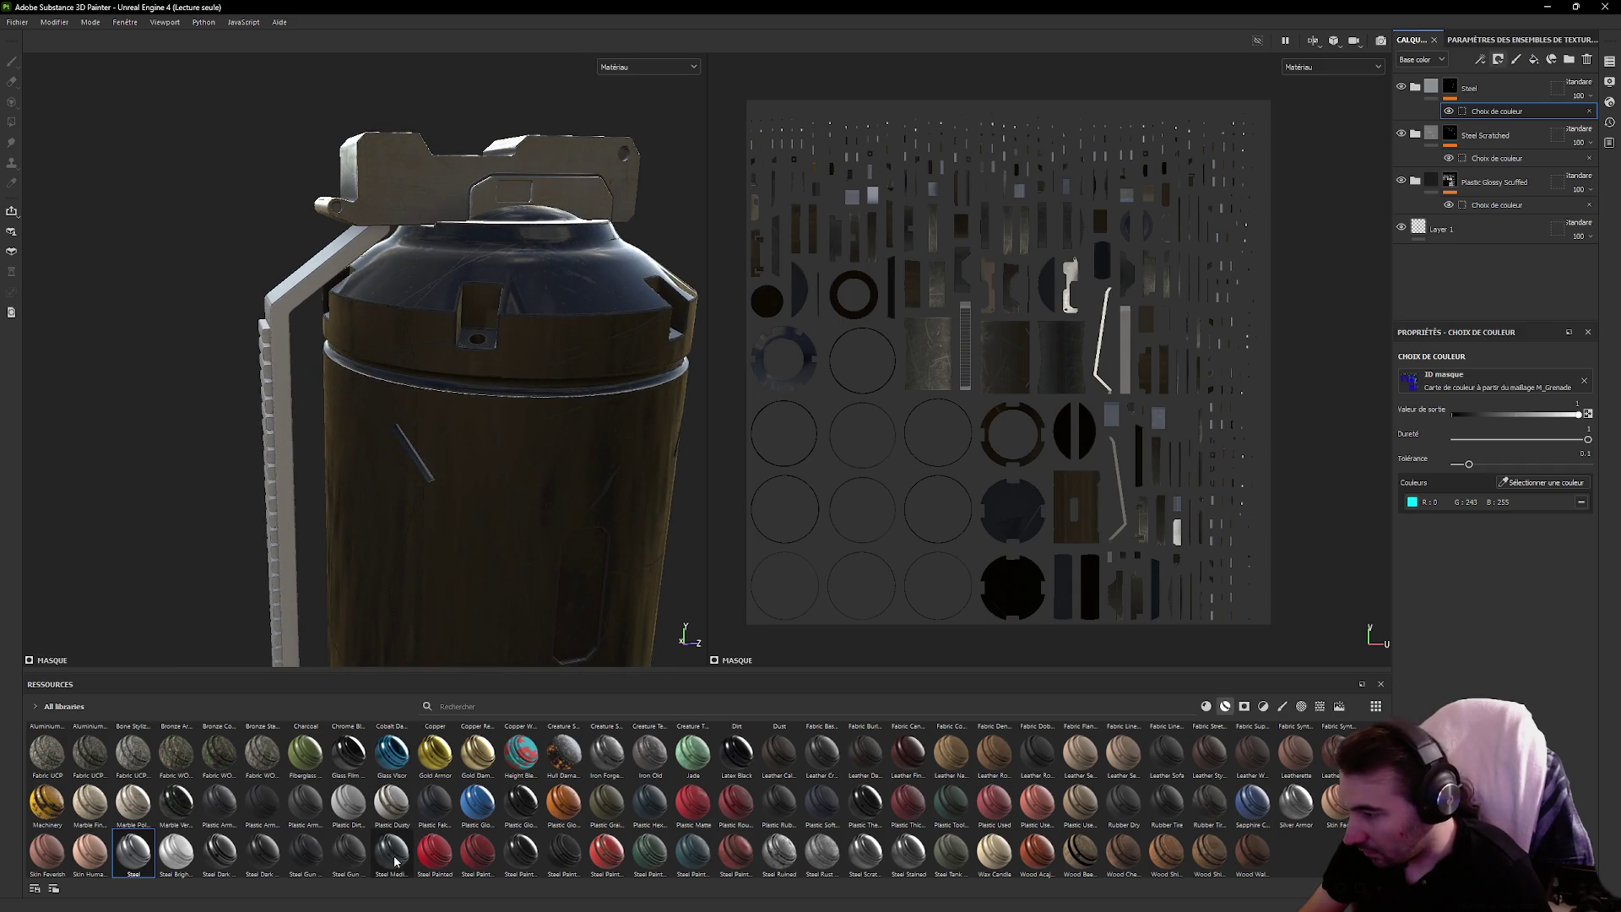
Add an Iron Forged Old layer masked to the yellow ID area
click(345, 853)
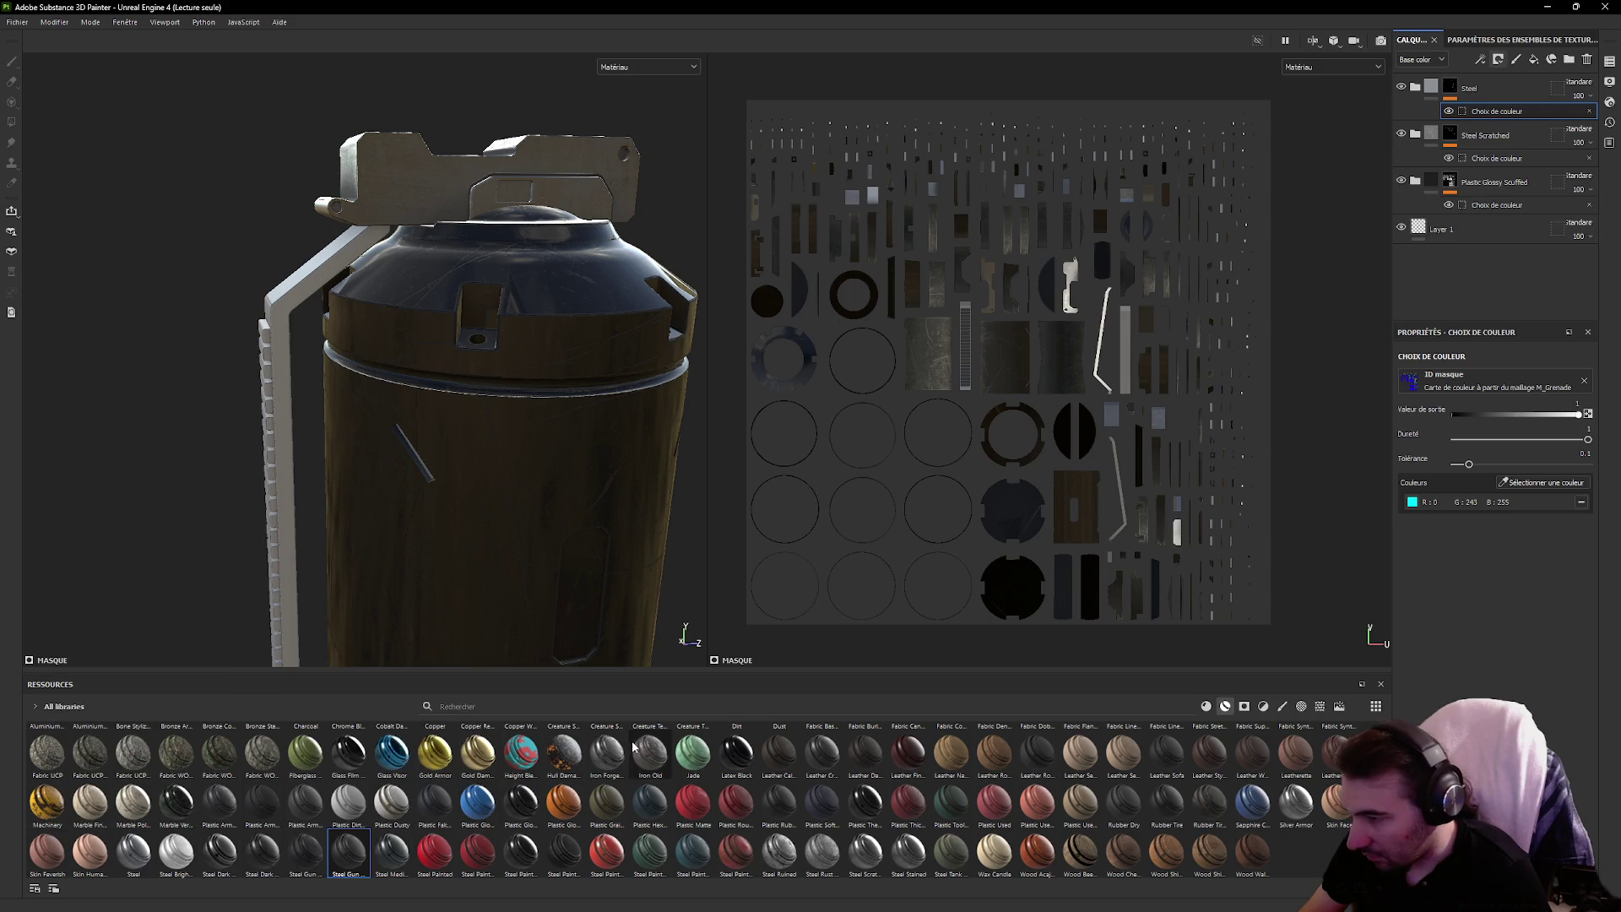
mouse_move(636, 774)
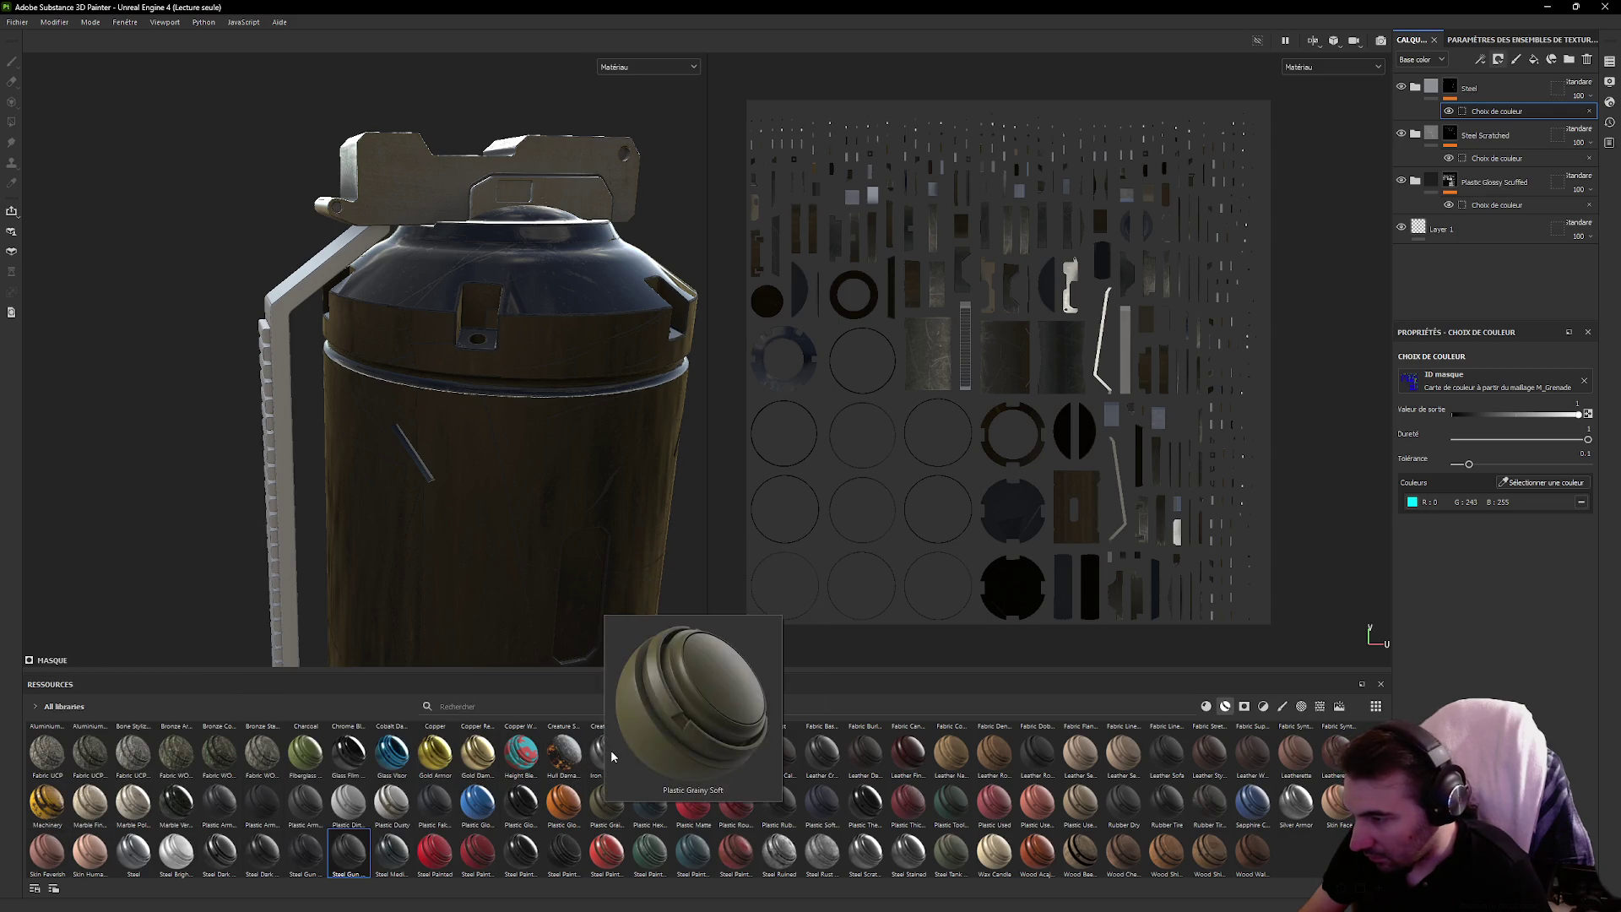
mouse_move(614, 756)
mouse_down()
mouse_move(338, 532)
mouse_move(279, 426)
mouse_move(336, 498)
mouse_move(346, 469)
mouse_up()
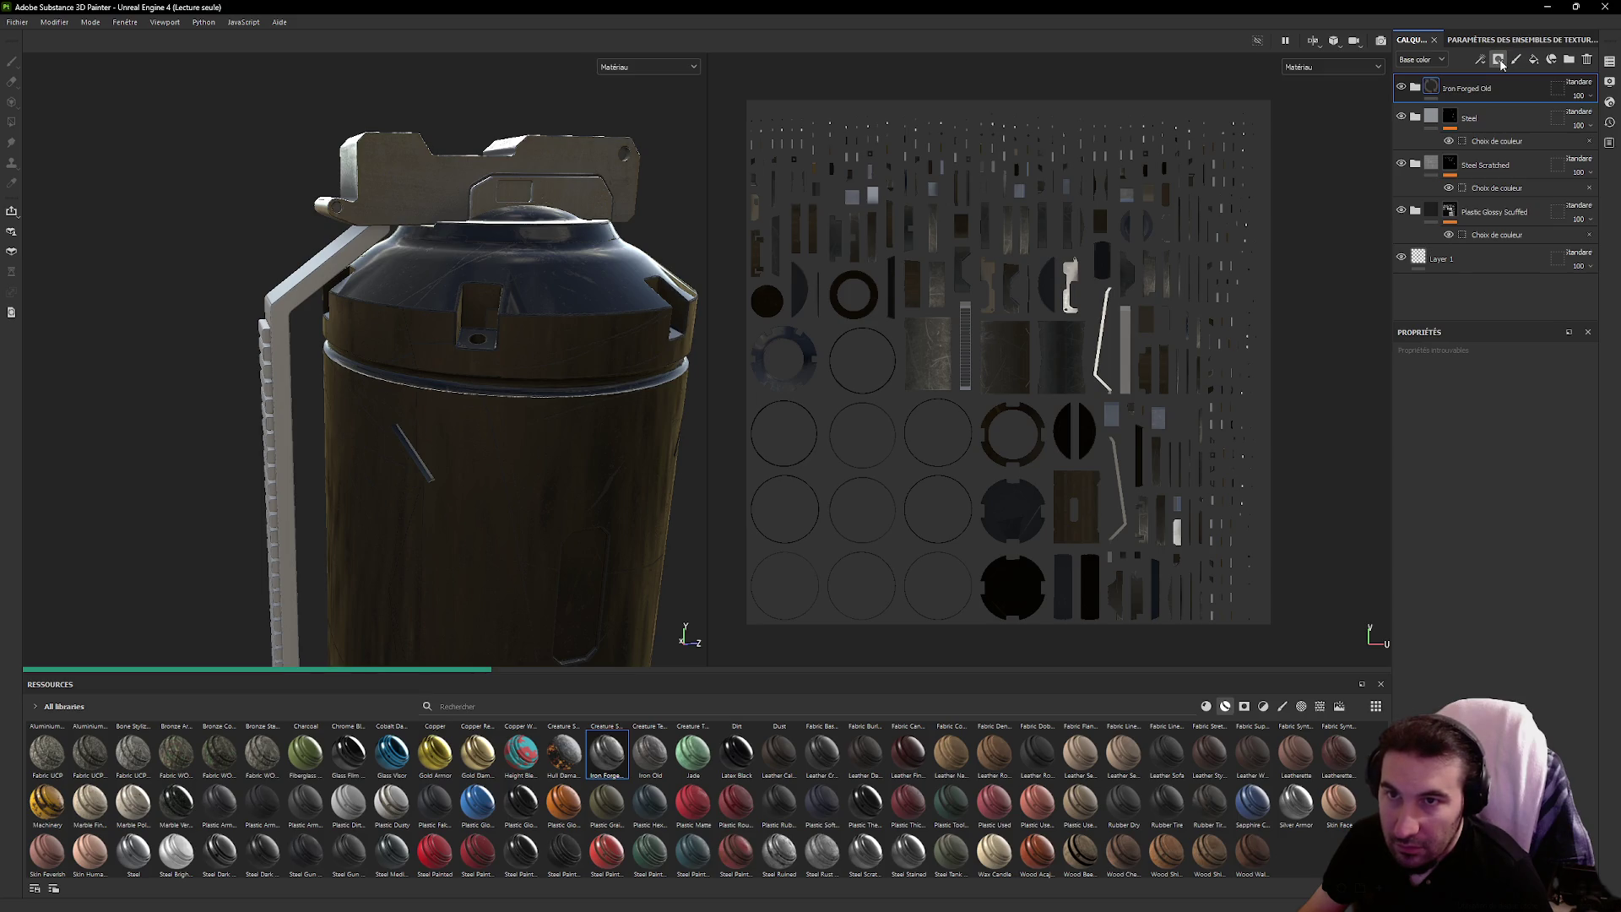
click(1498, 61)
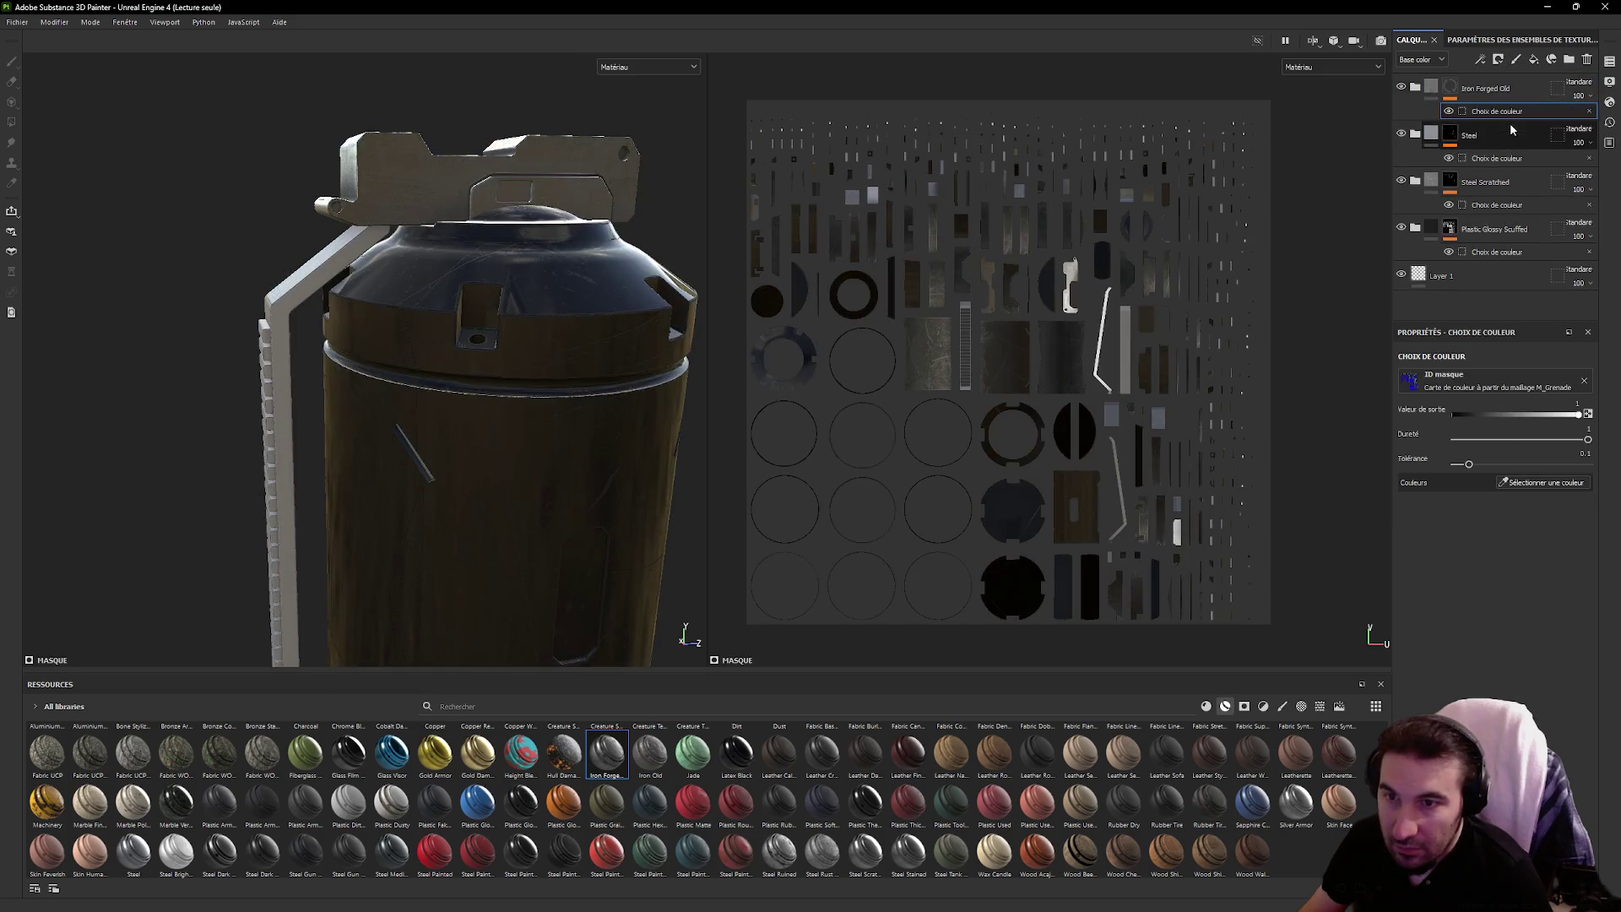
click(1543, 482)
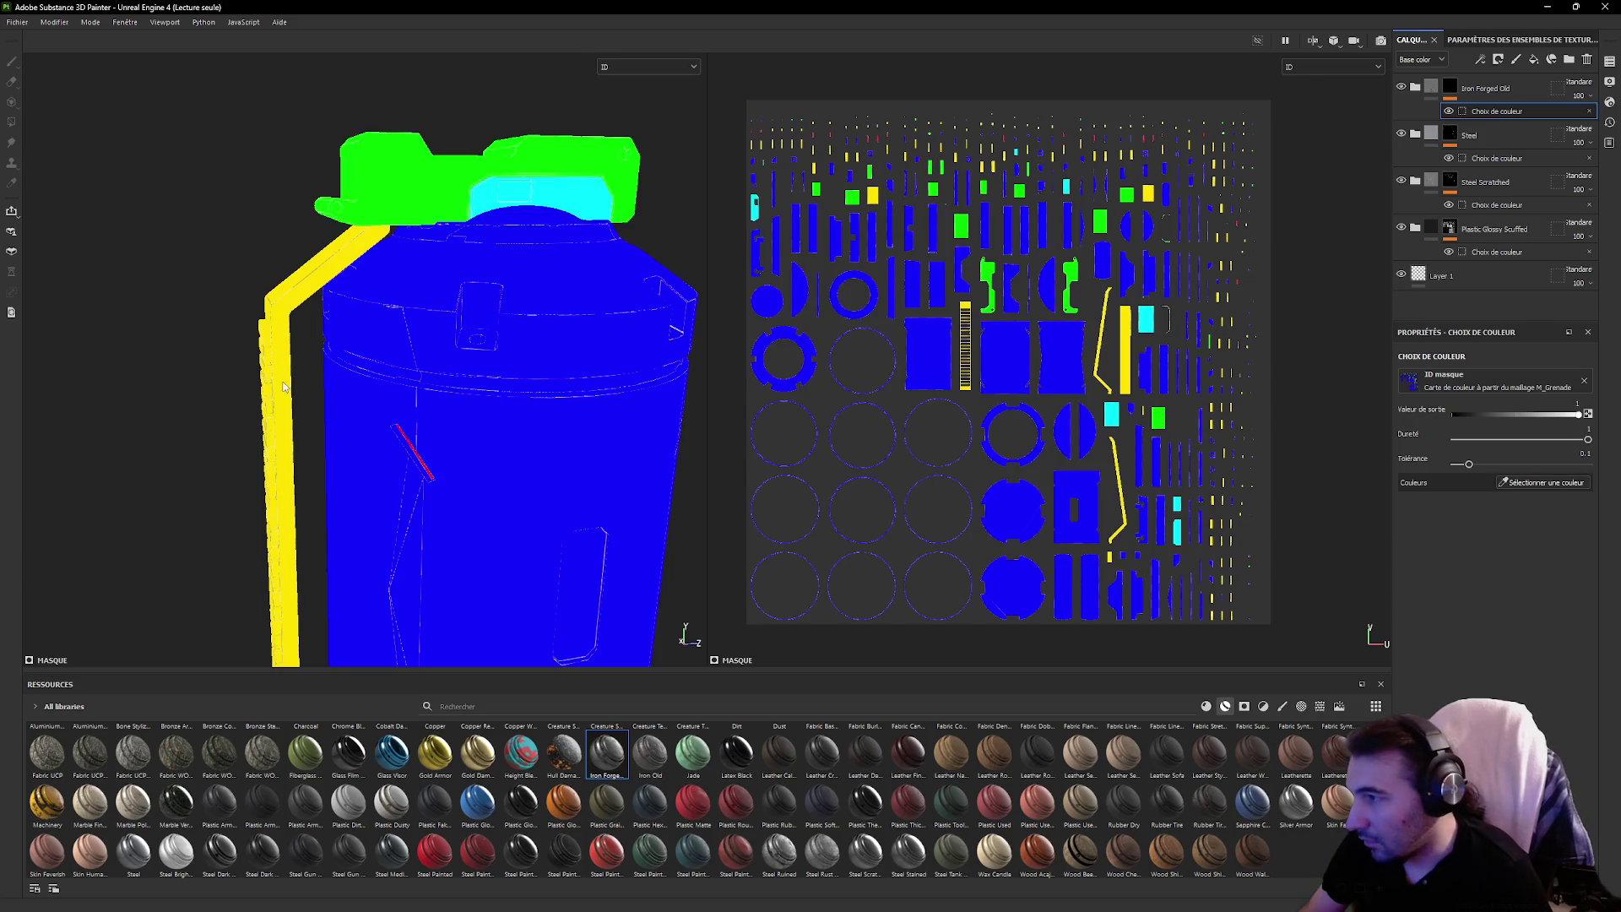
click(284, 388)
mouse_move(399, 450)
mouse_down()
mouse_move(670, 405)
mouse_move(579, 337)
mouse_move(469, 467)
mouse_move(579, 507)
mouse_move(376, 459)
mouse_move(568, 561)
mouse_move(459, 412)
mouse_move(499, 414)
mouse_move(667, 613)
mouse_up()
scroll(439, 389, up, 5)
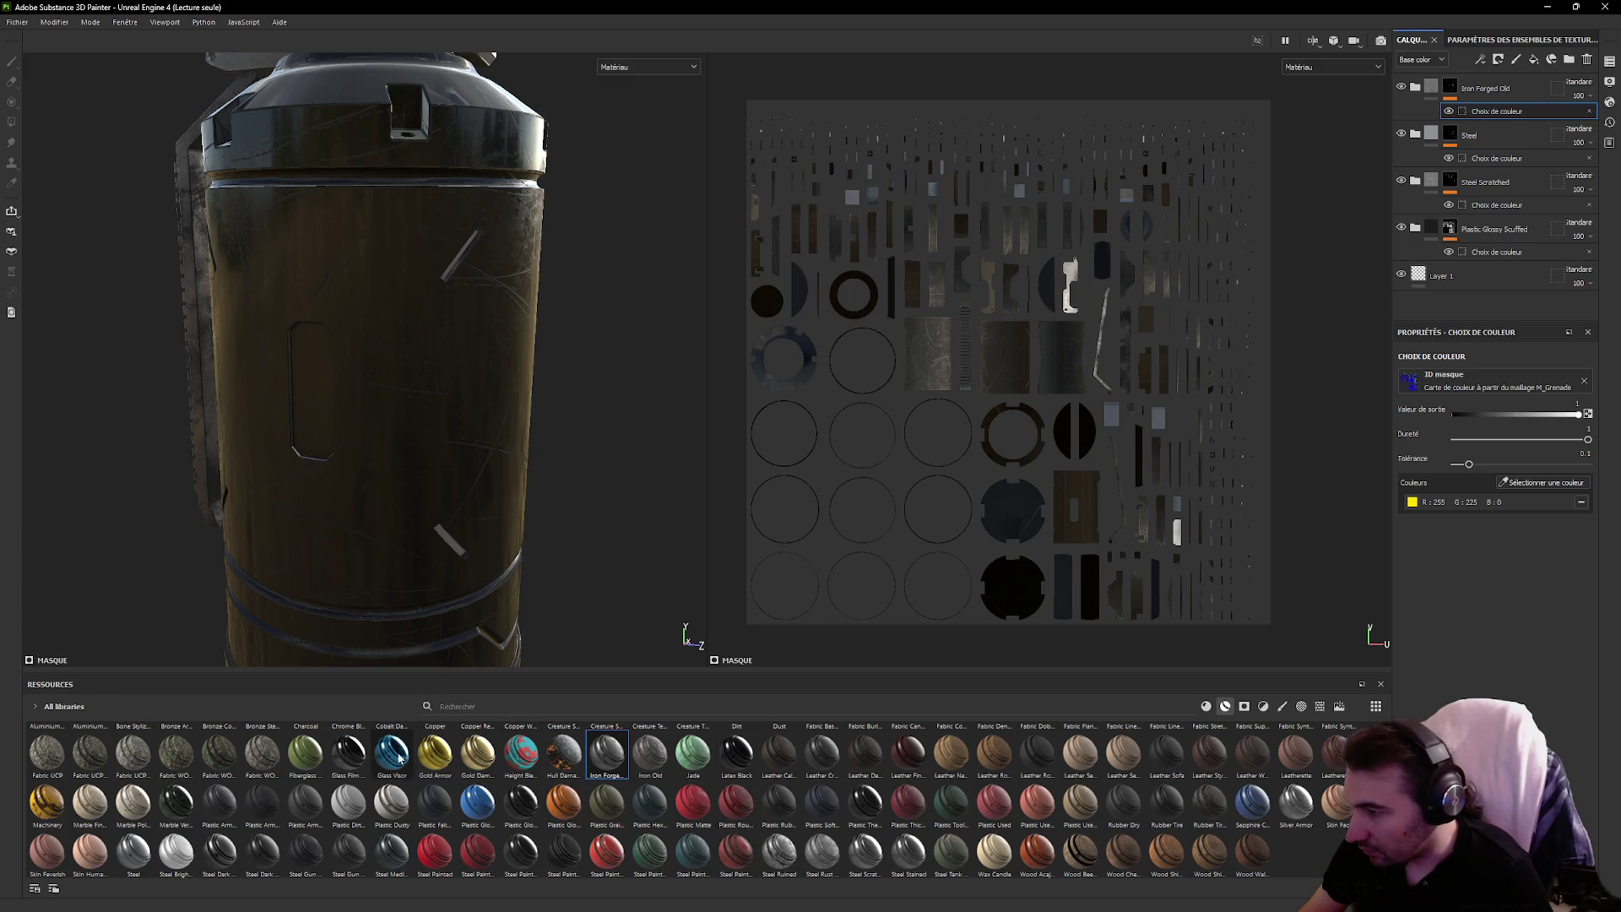
Add a Plastic Glossy Pure layer with base colour ff0000 and a colour-selection mask
click(1206, 706)
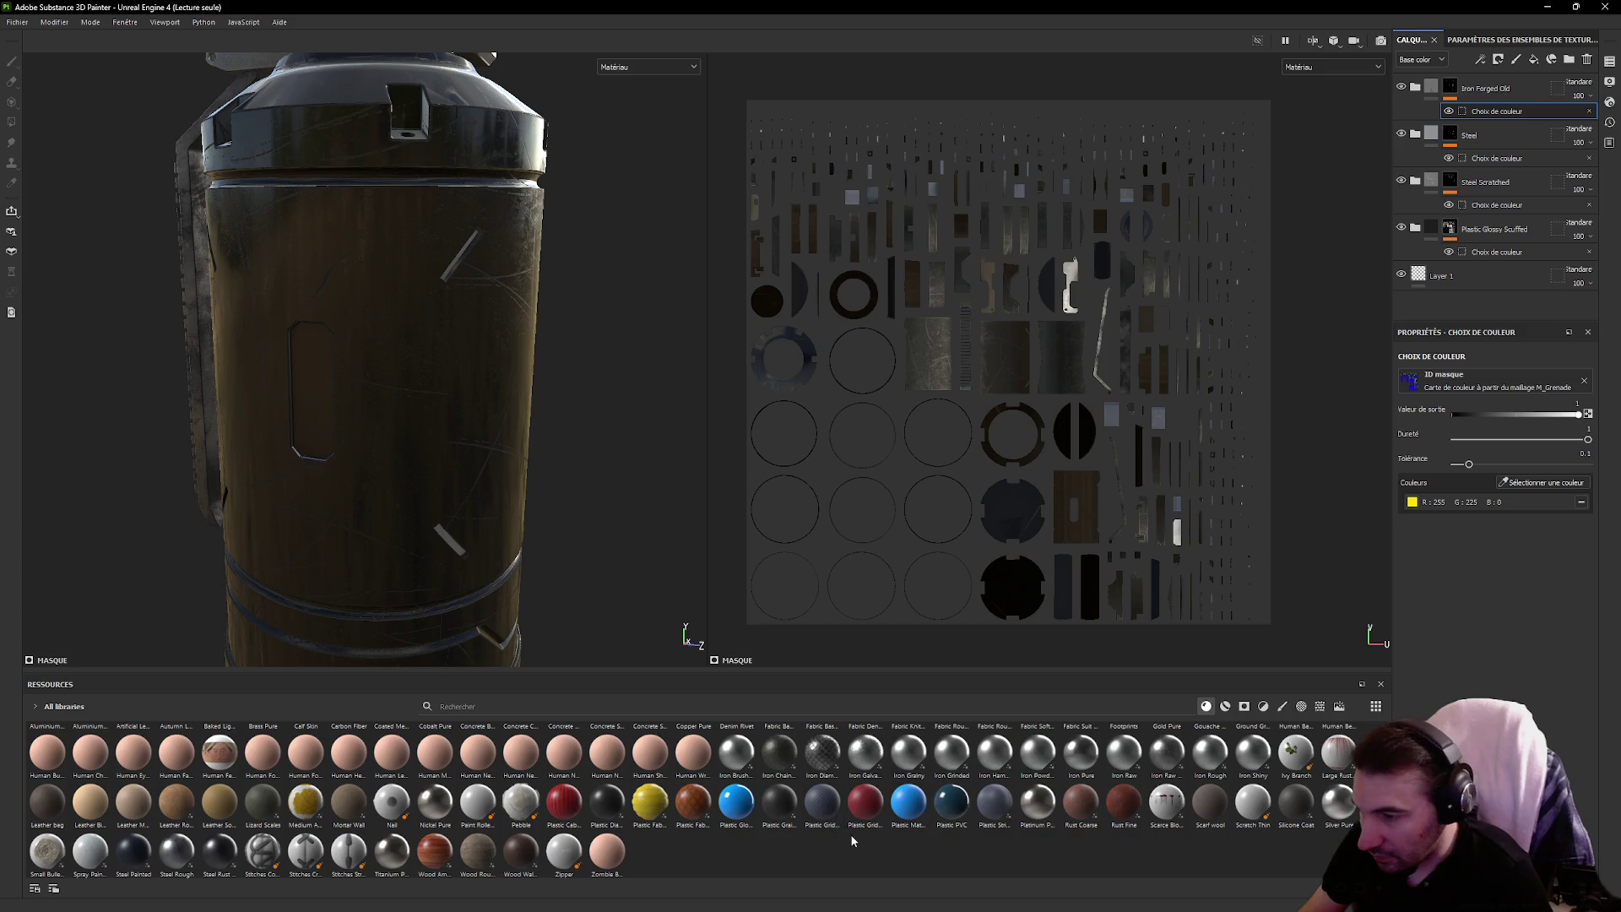
mouse_move(864, 801)
mouse_down()
mouse_move(583, 679)
mouse_move(477, 558)
mouse_move(872, 775)
mouse_move(865, 789)
mouse_up()
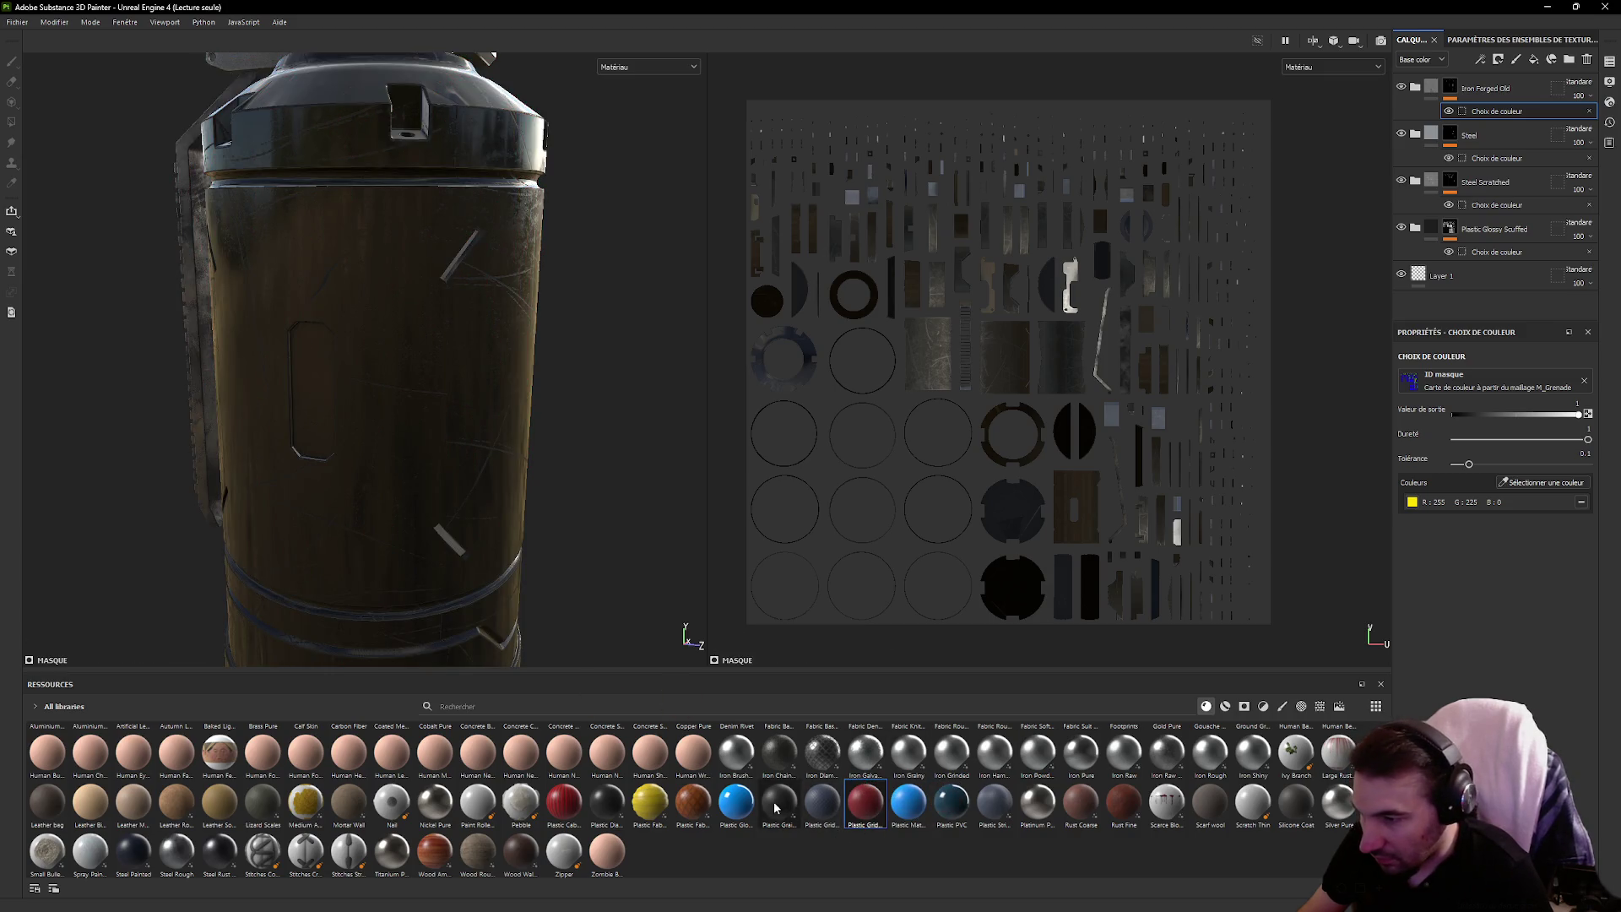
mouse_move(735, 801)
mouse_down()
mouse_move(650, 672)
mouse_move(457, 553)
mouse_up()
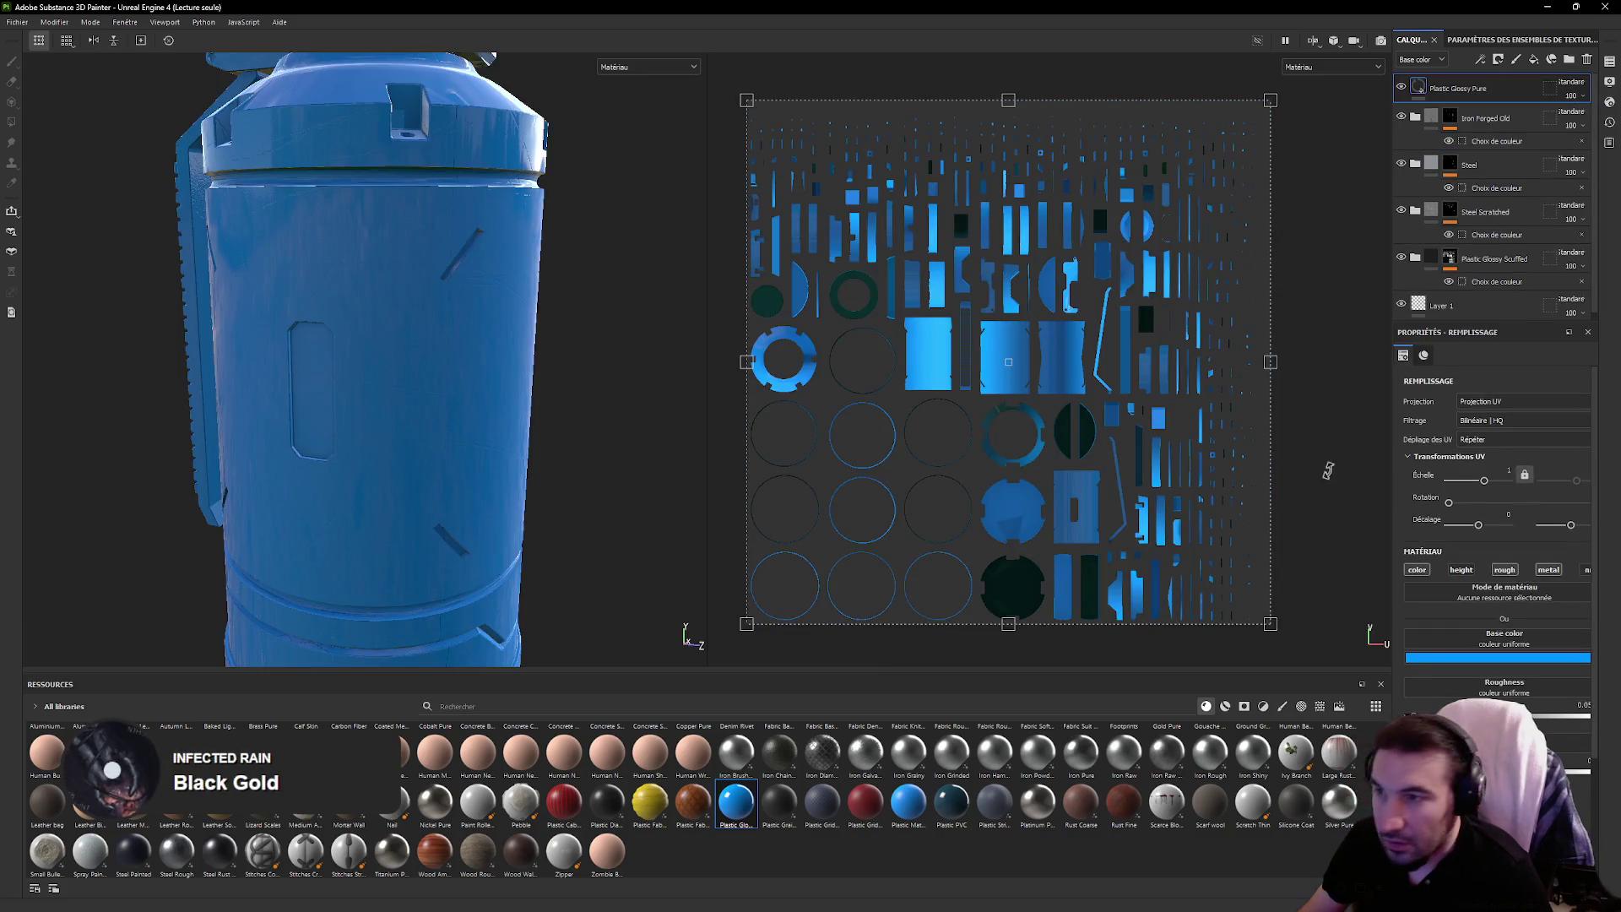
click(1498, 657)
click(1533, 688)
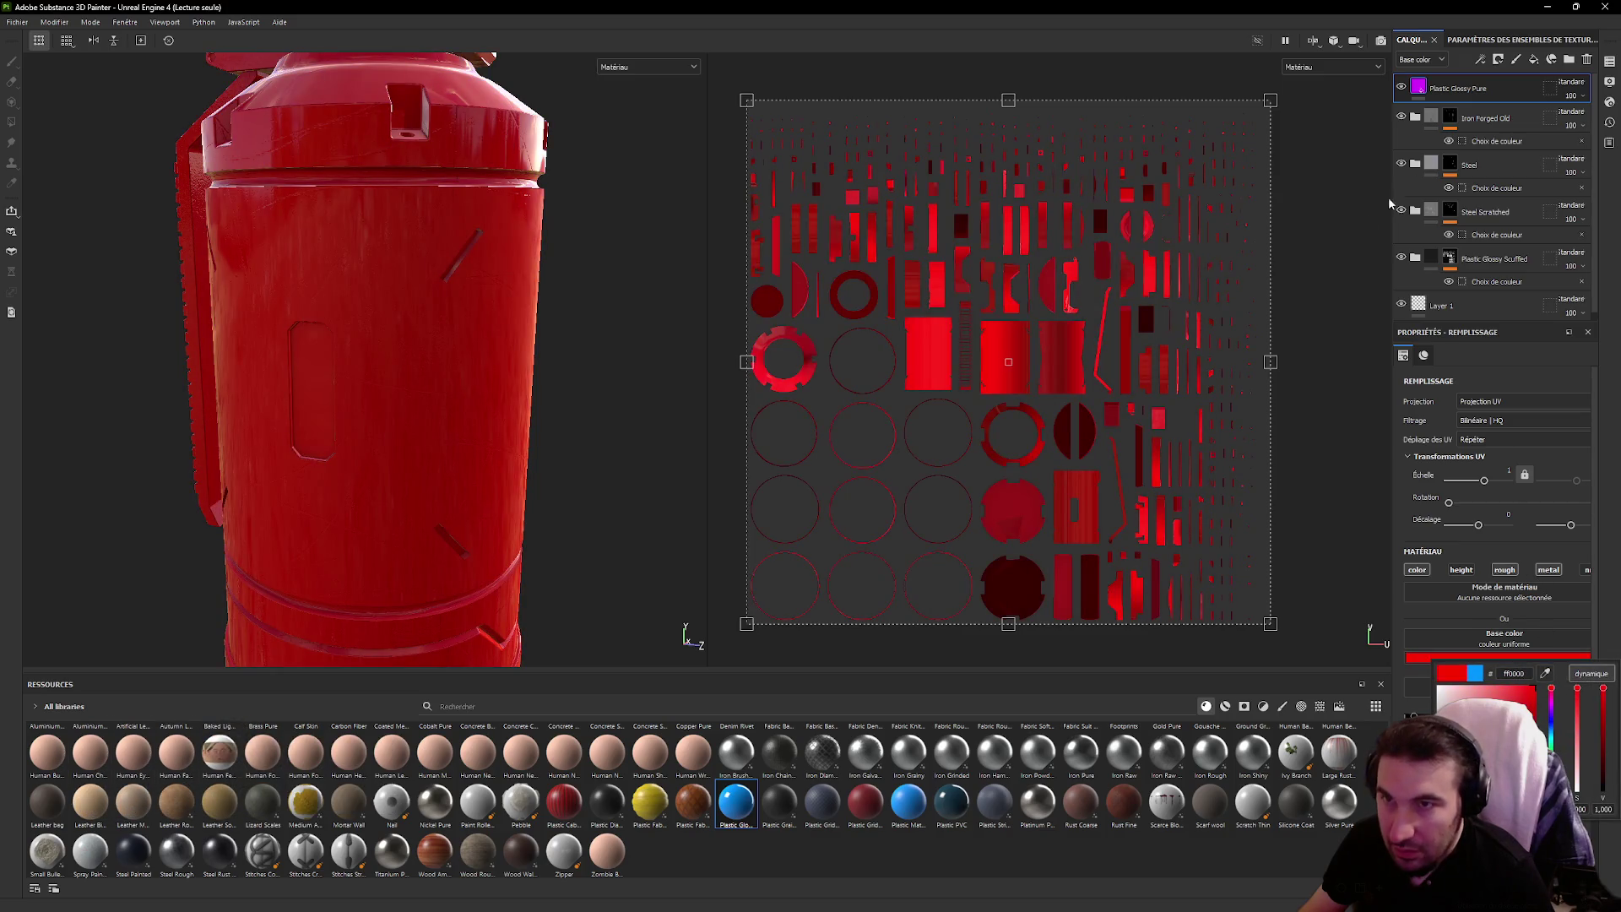
click(1500, 61)
click(1503, 125)
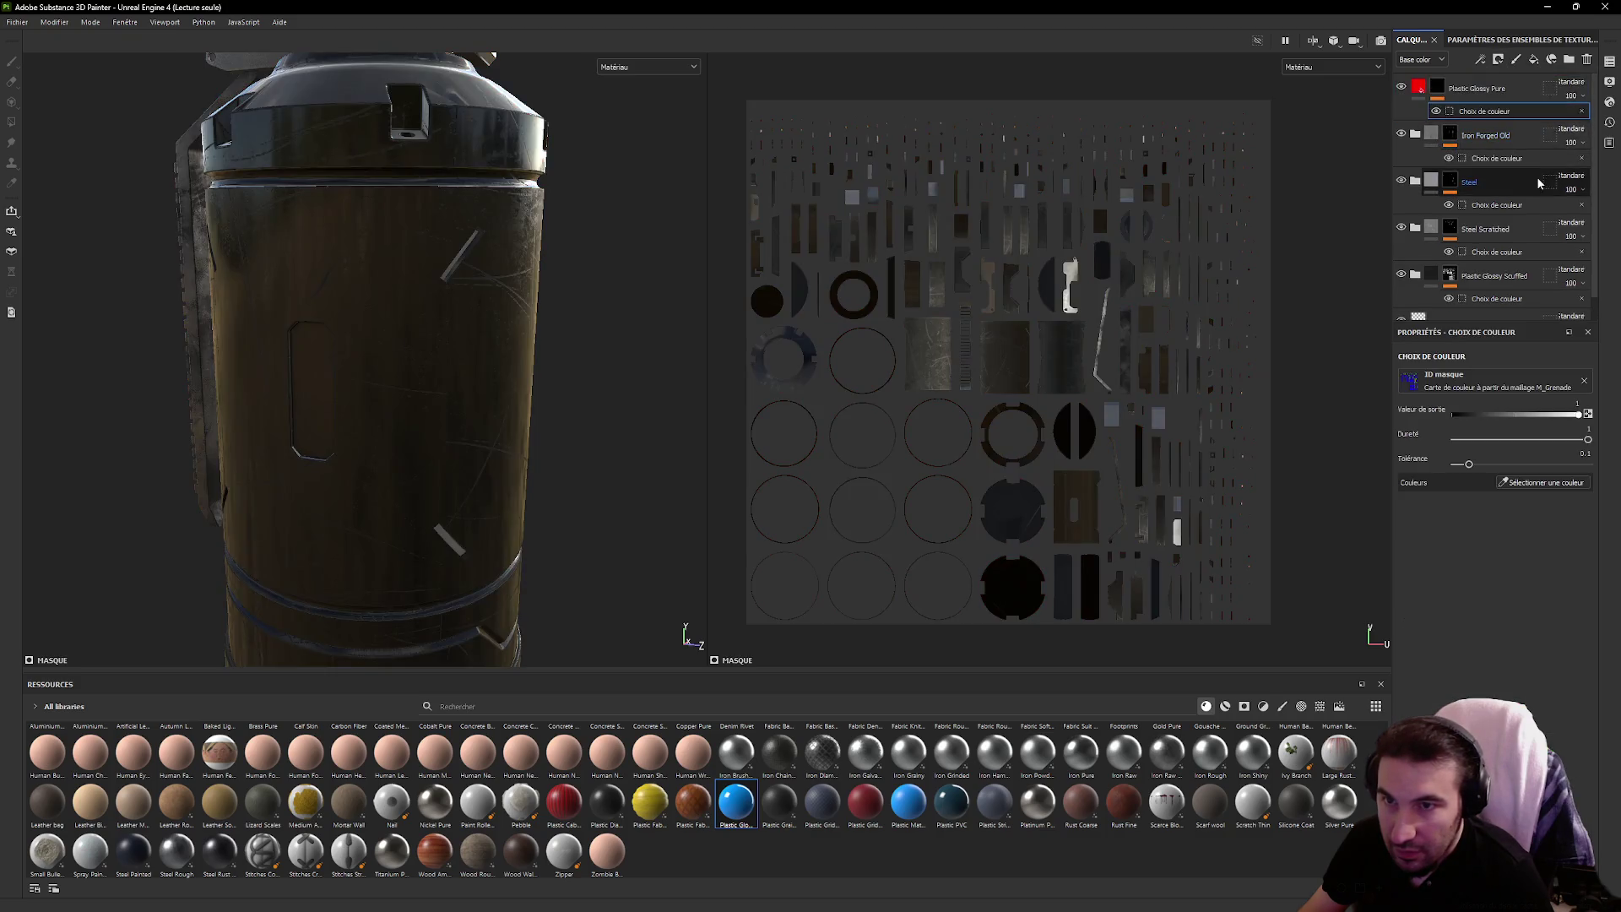
click(1537, 482)
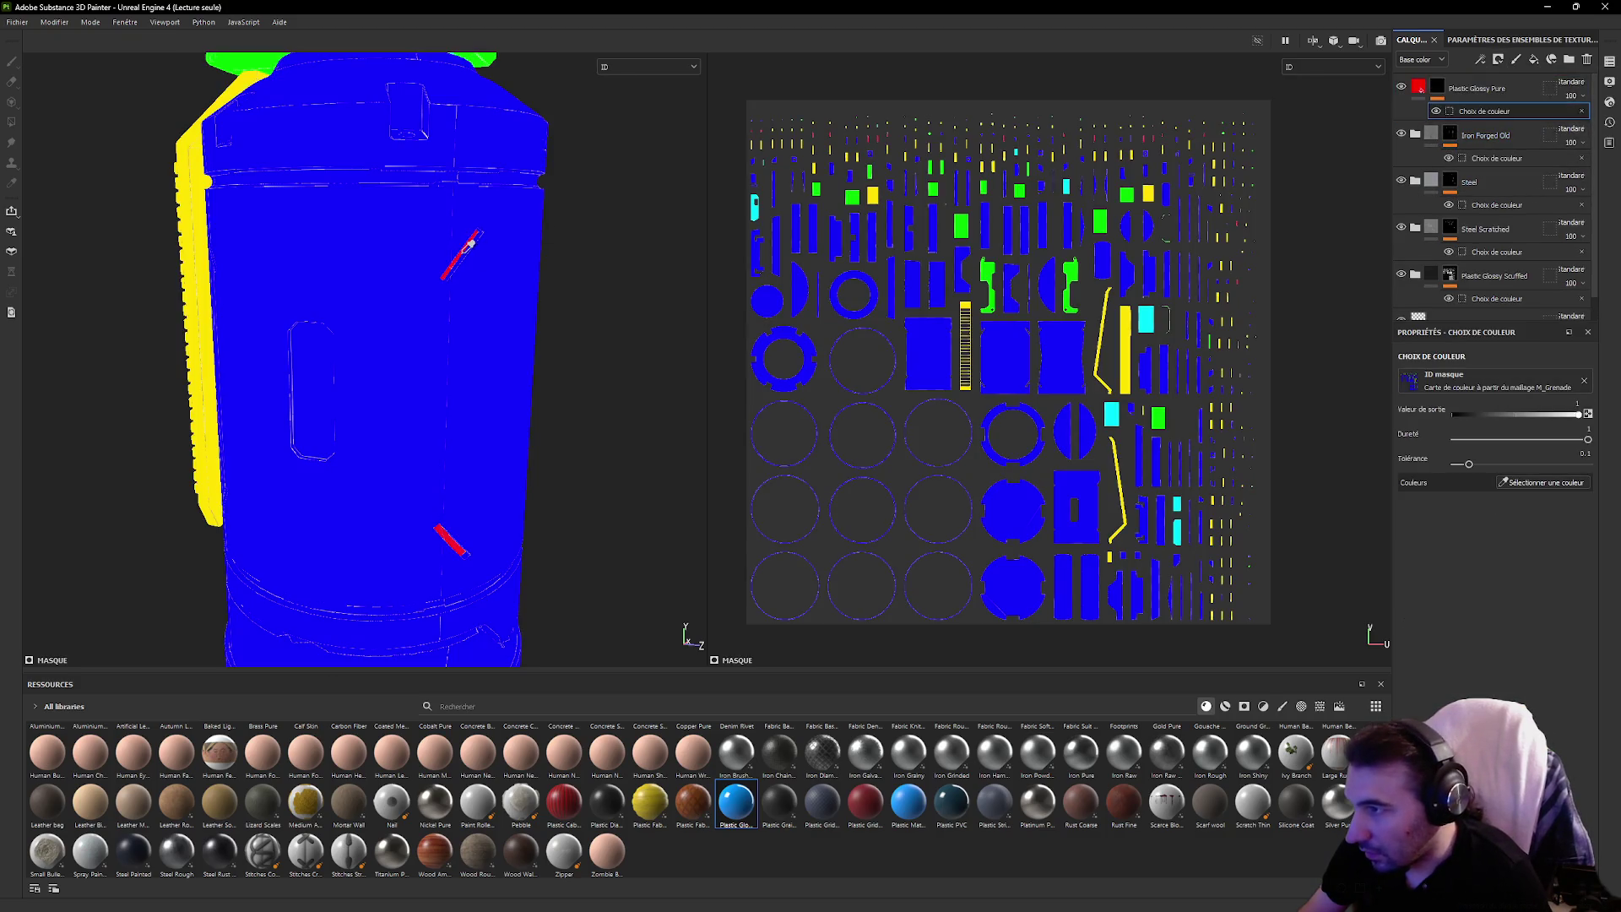
Restrict the red plastic mask to the red ID marks, removing the blue colour
click(461, 253)
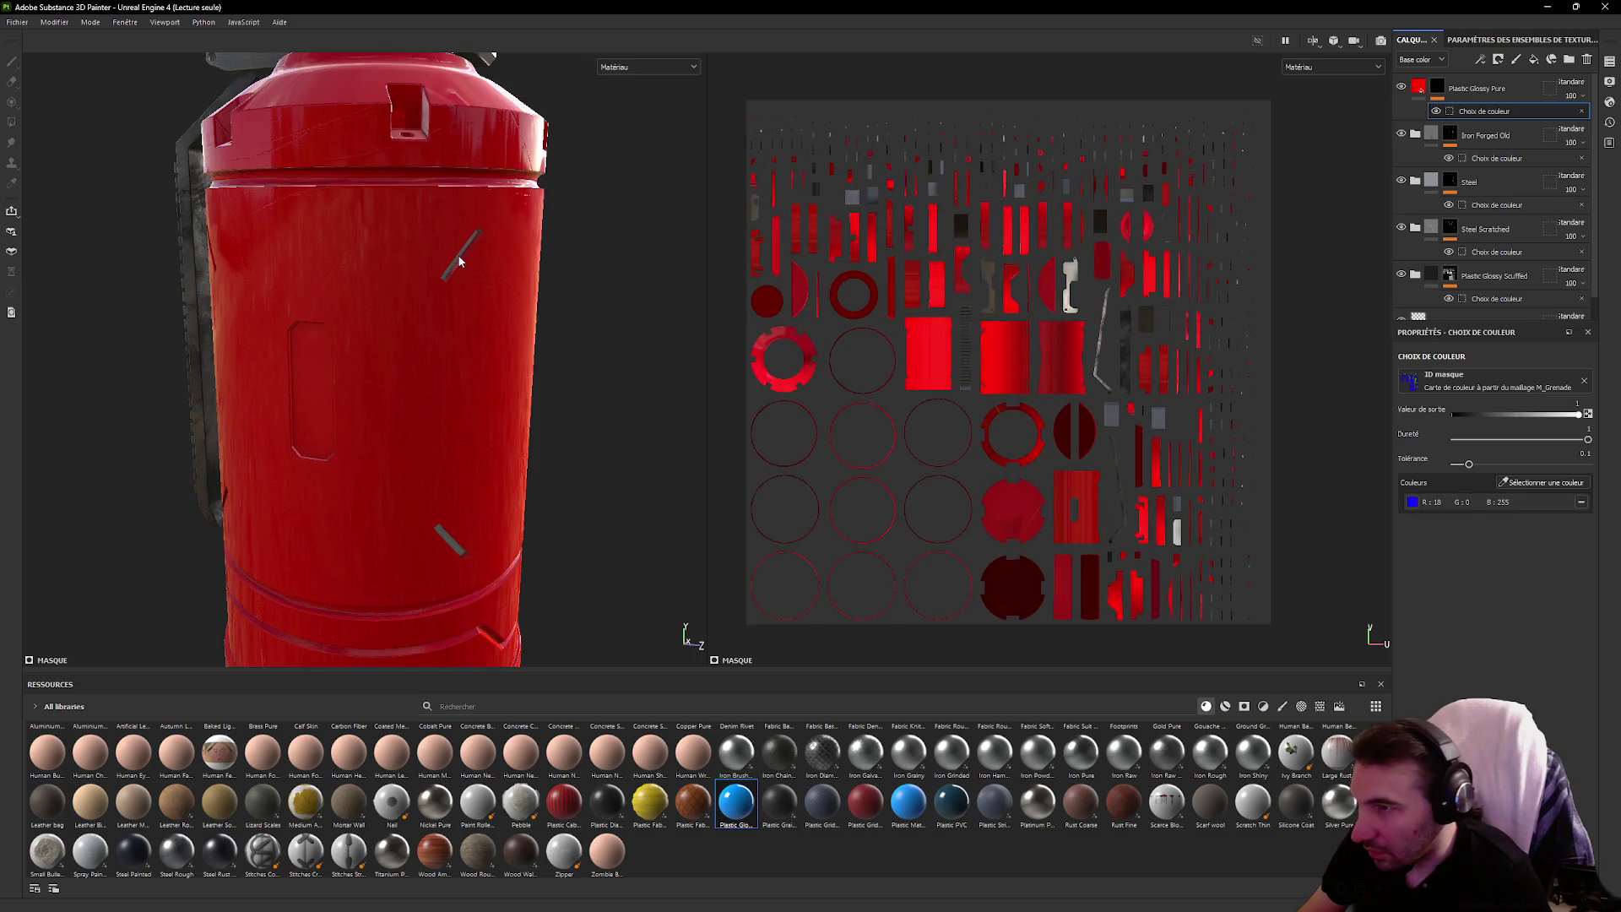
scroll(524, 275, up, 5)
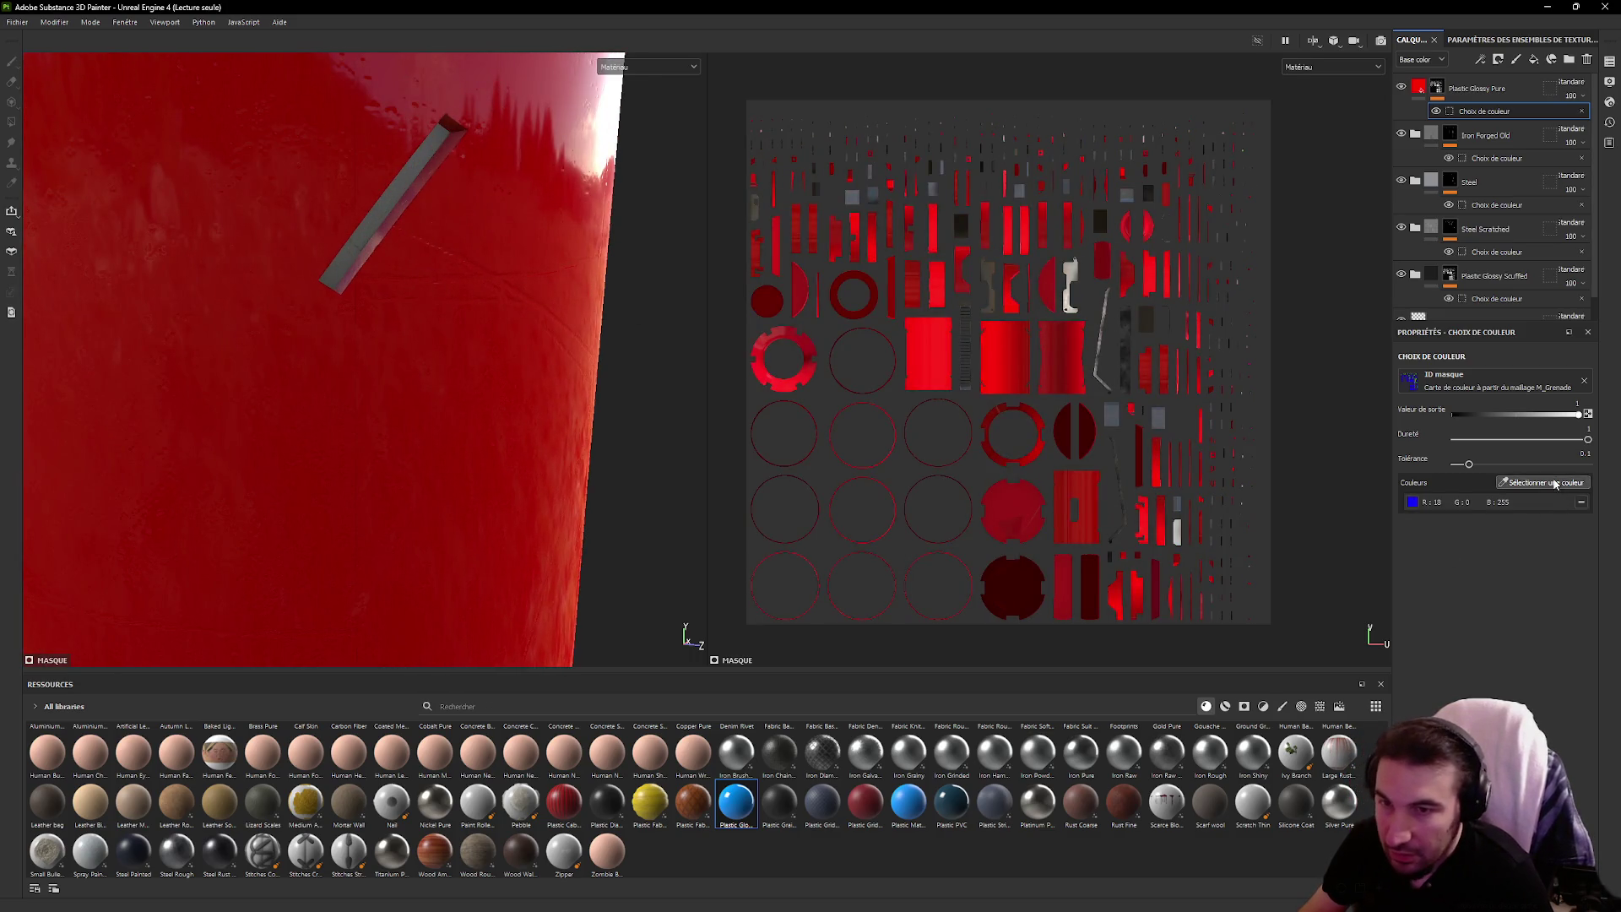
click(1543, 482)
click(392, 193)
scroll(453, 253, down, 5)
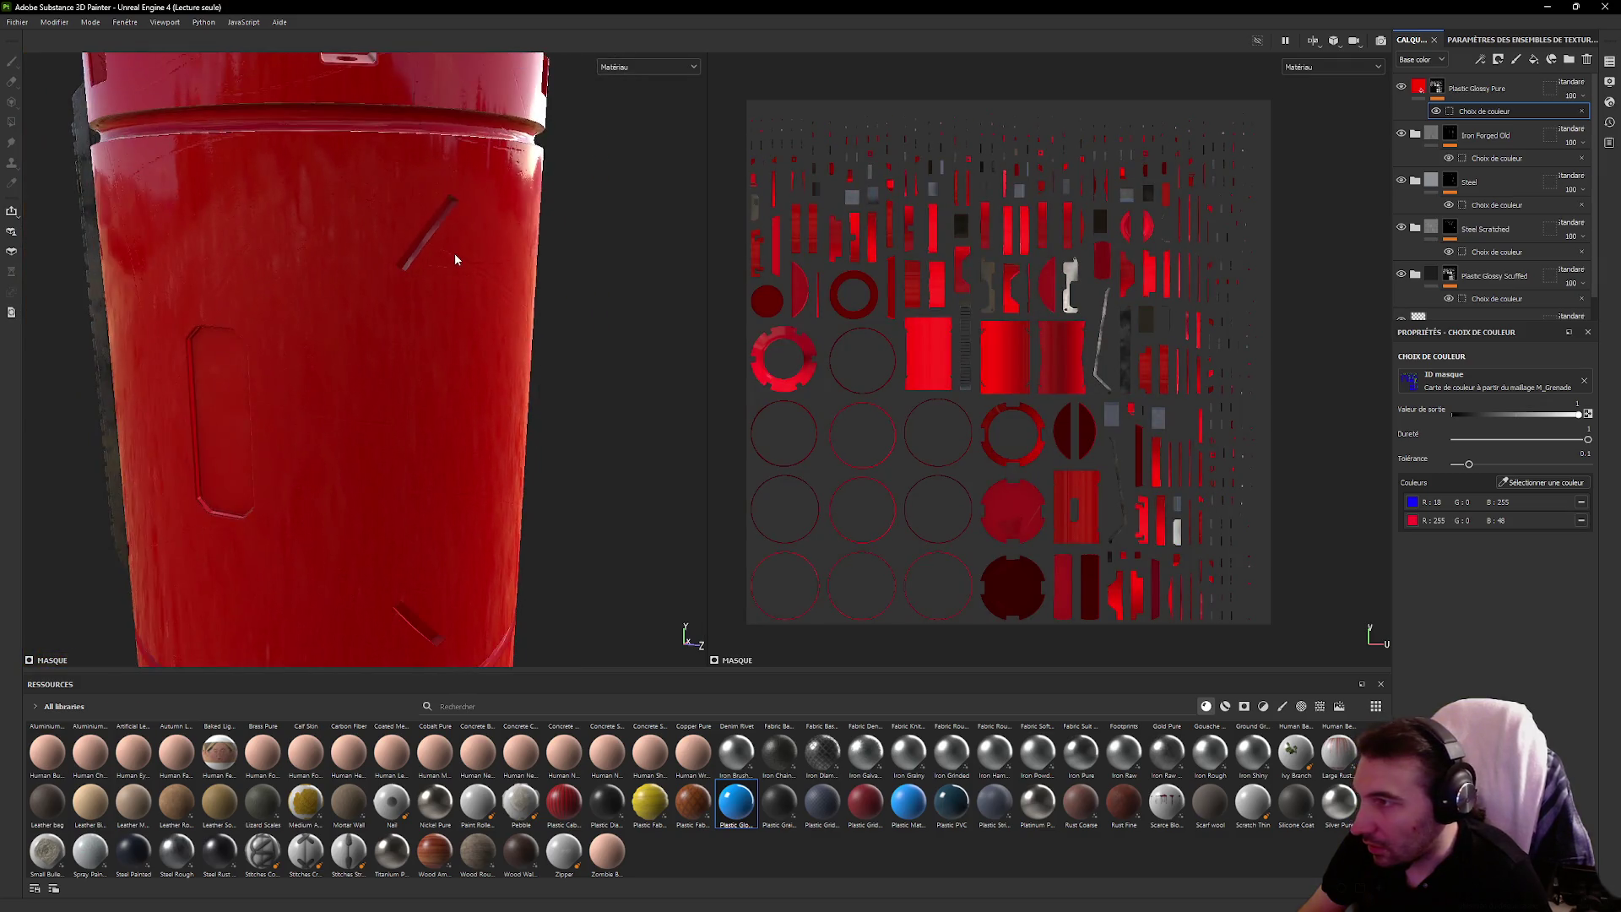
scroll(479, 266, up, 5)
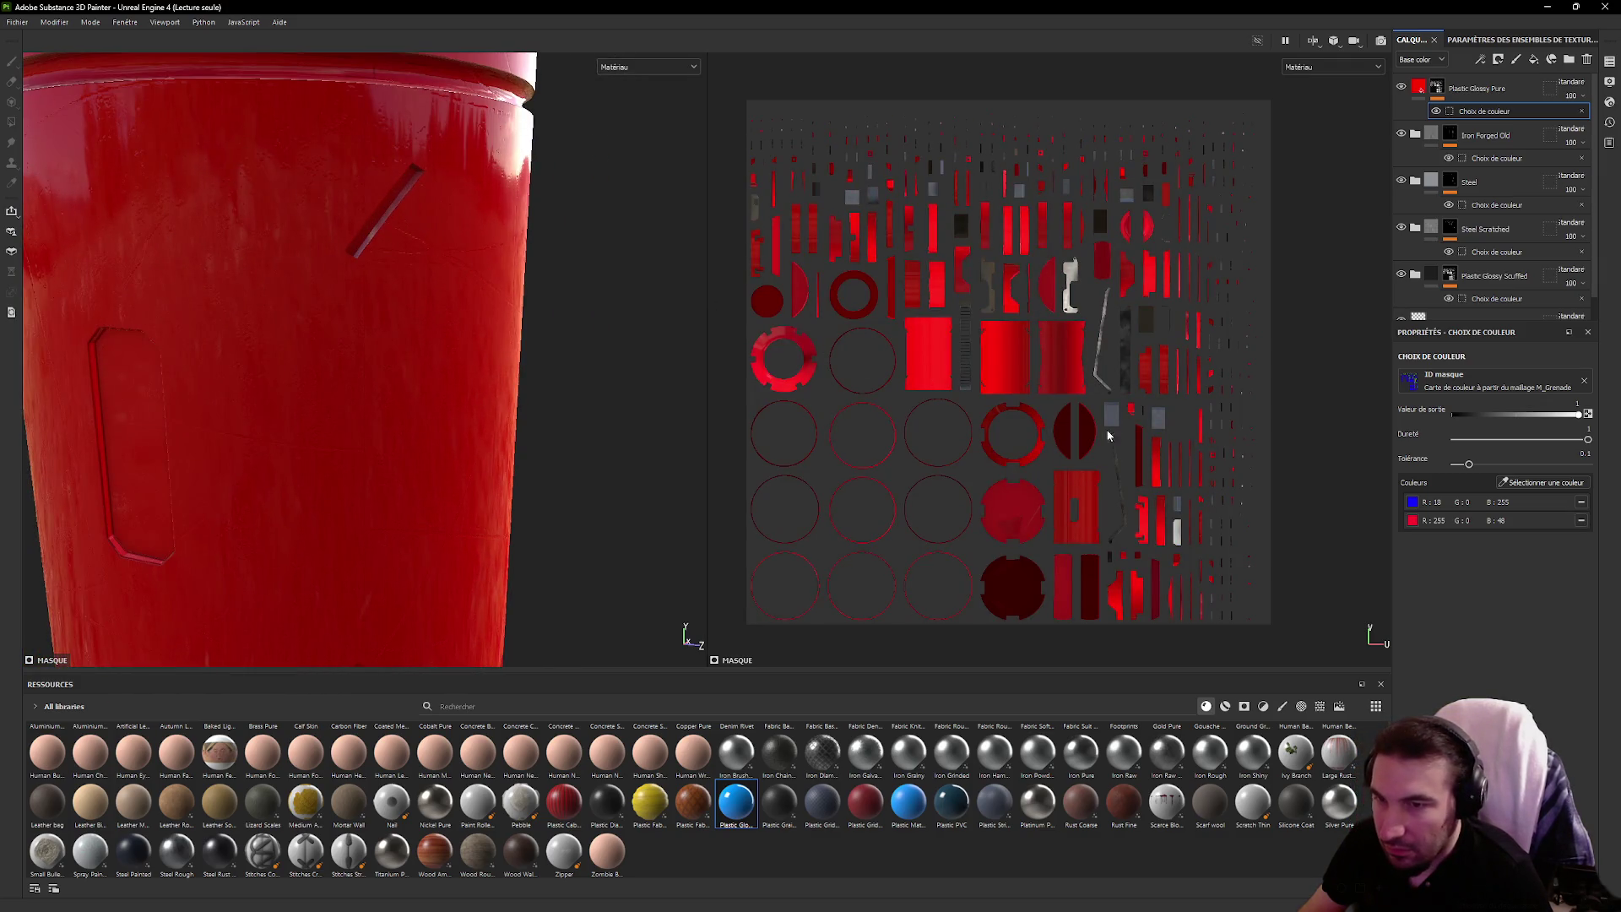
click(1581, 501)
scroll(506, 341, down, 5)
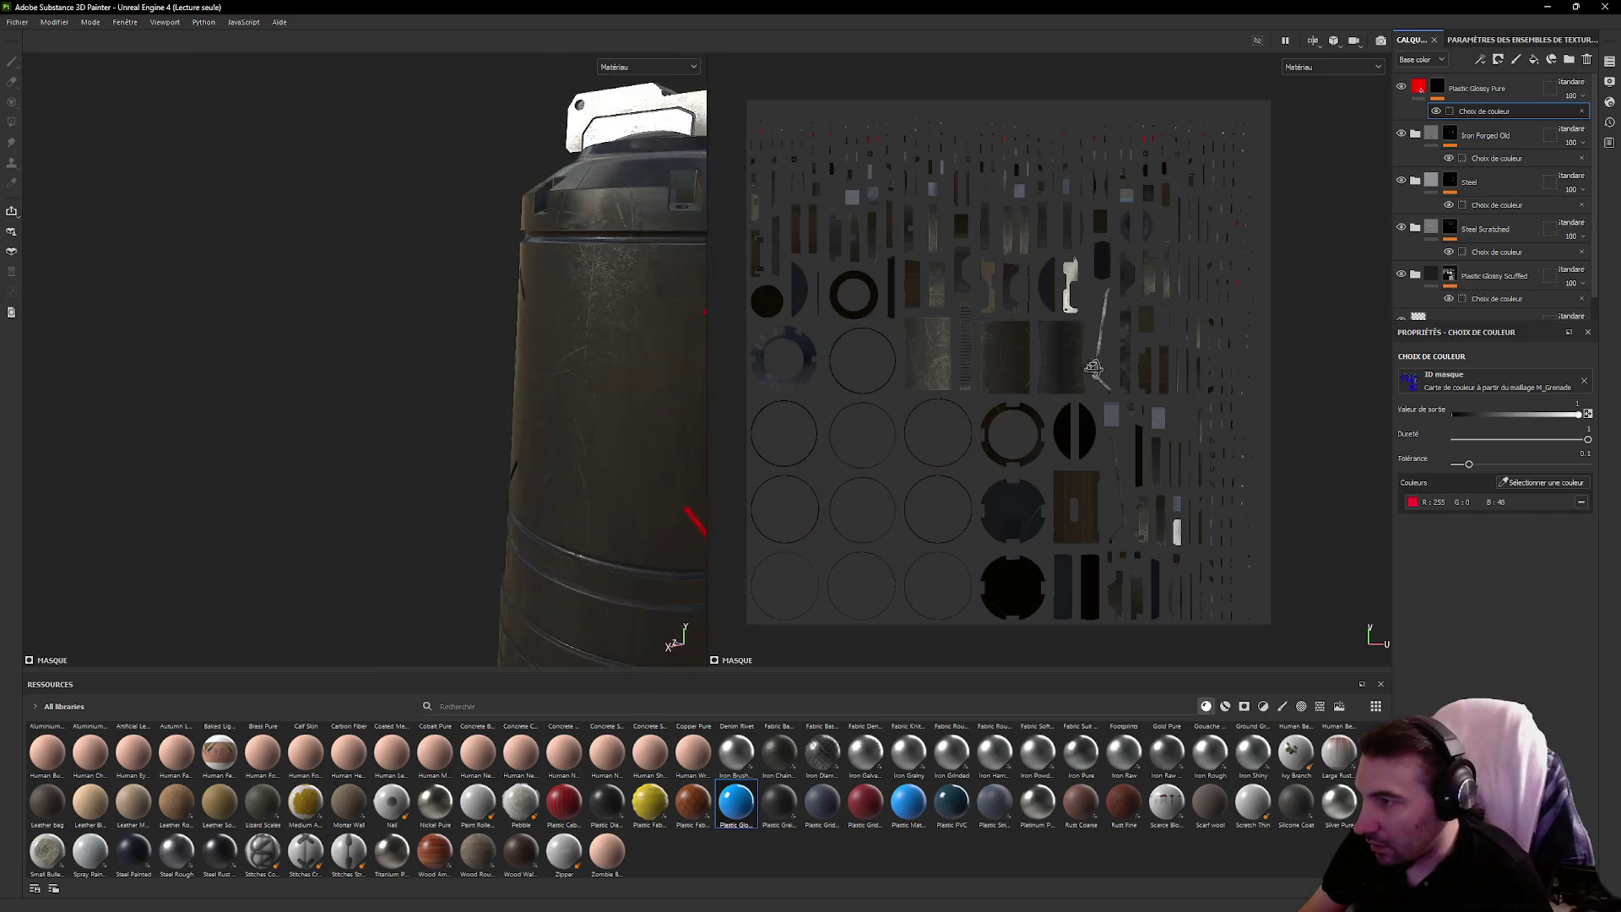
mouse_move(498, 368)
mouse_down()
mouse_move(235, 271)
mouse_move(236, 152)
mouse_move(144, 156)
mouse_move(405, 387)
mouse_move(543, 351)
mouse_move(266, 385)
mouse_move(353, 353)
mouse_up()
drag(580, 336, 411, 77)
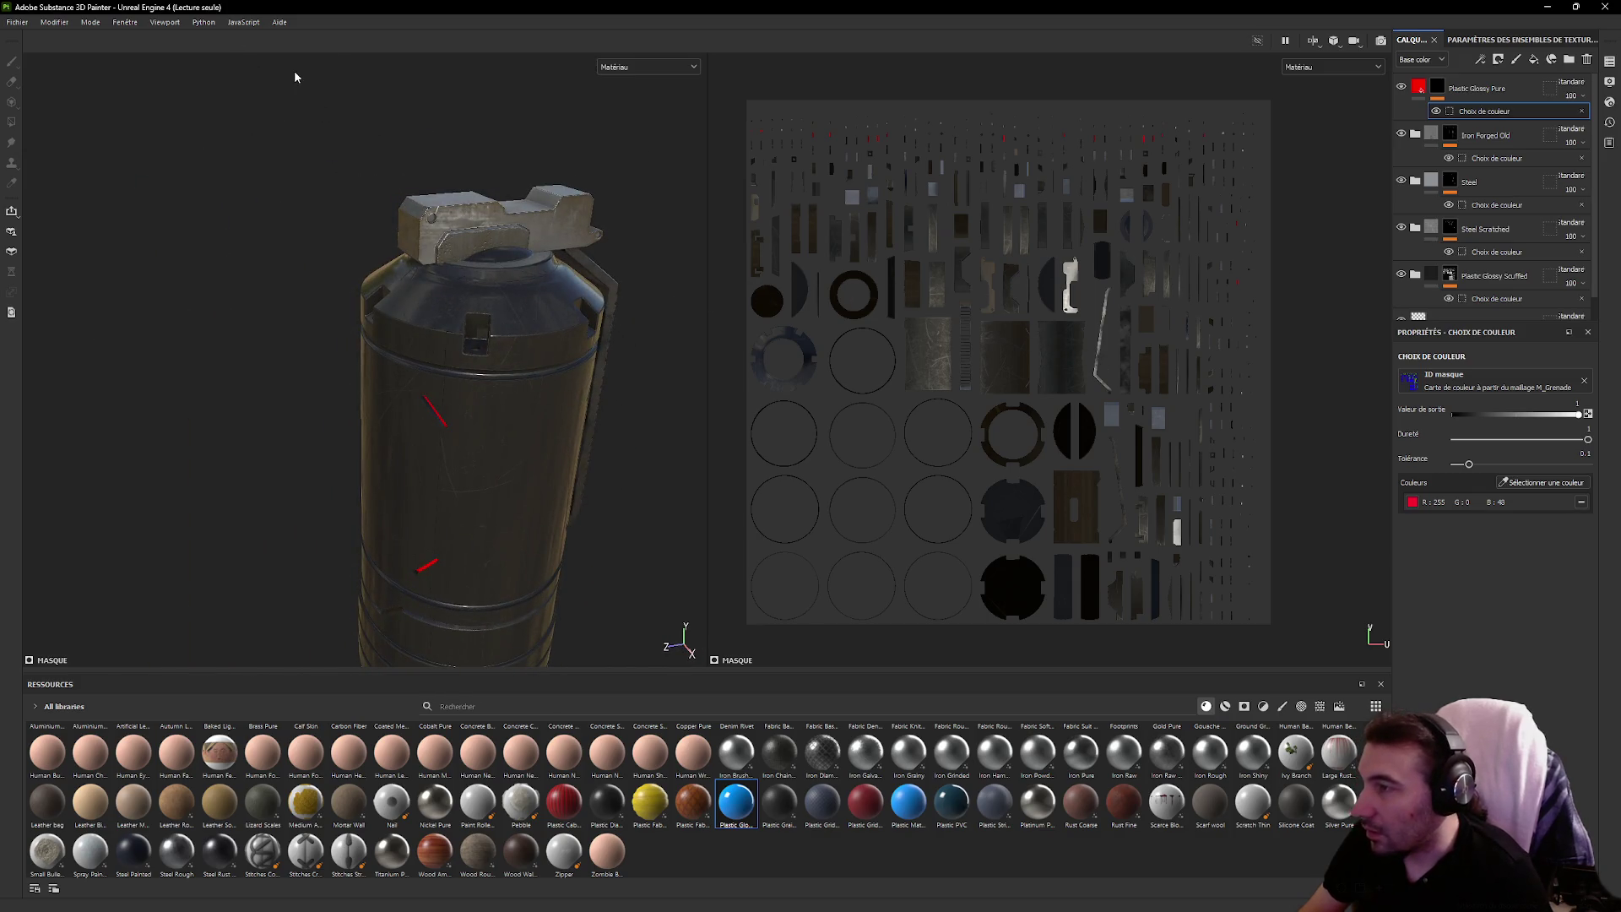
click(17, 22)
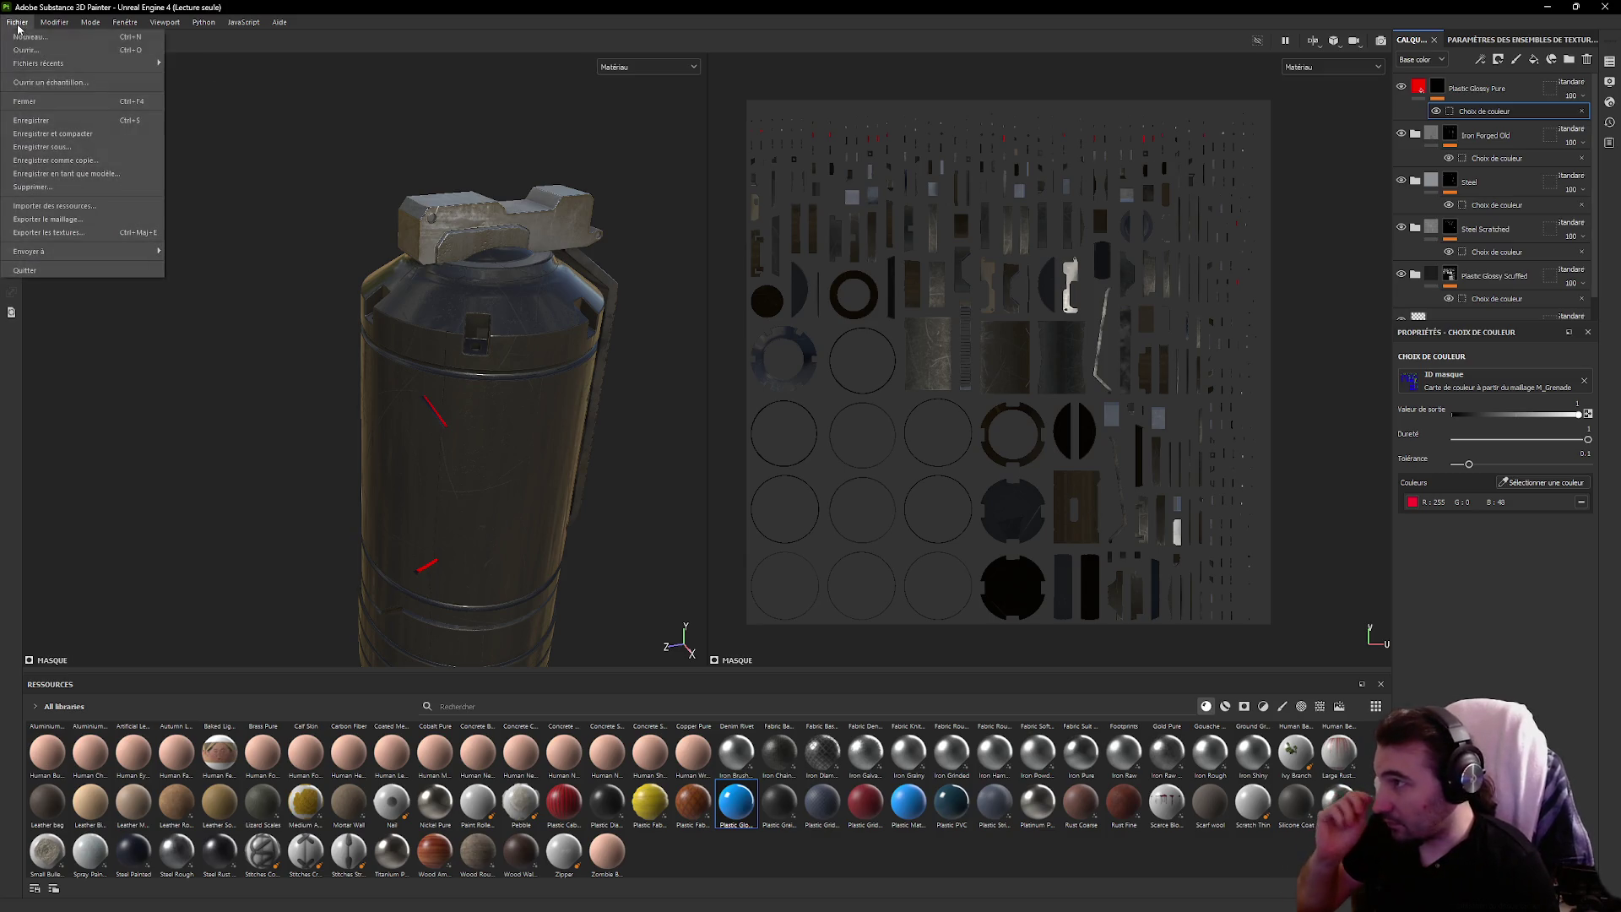
Set the texture export output folder to Desktop/Nouveau dossier
click(87, 236)
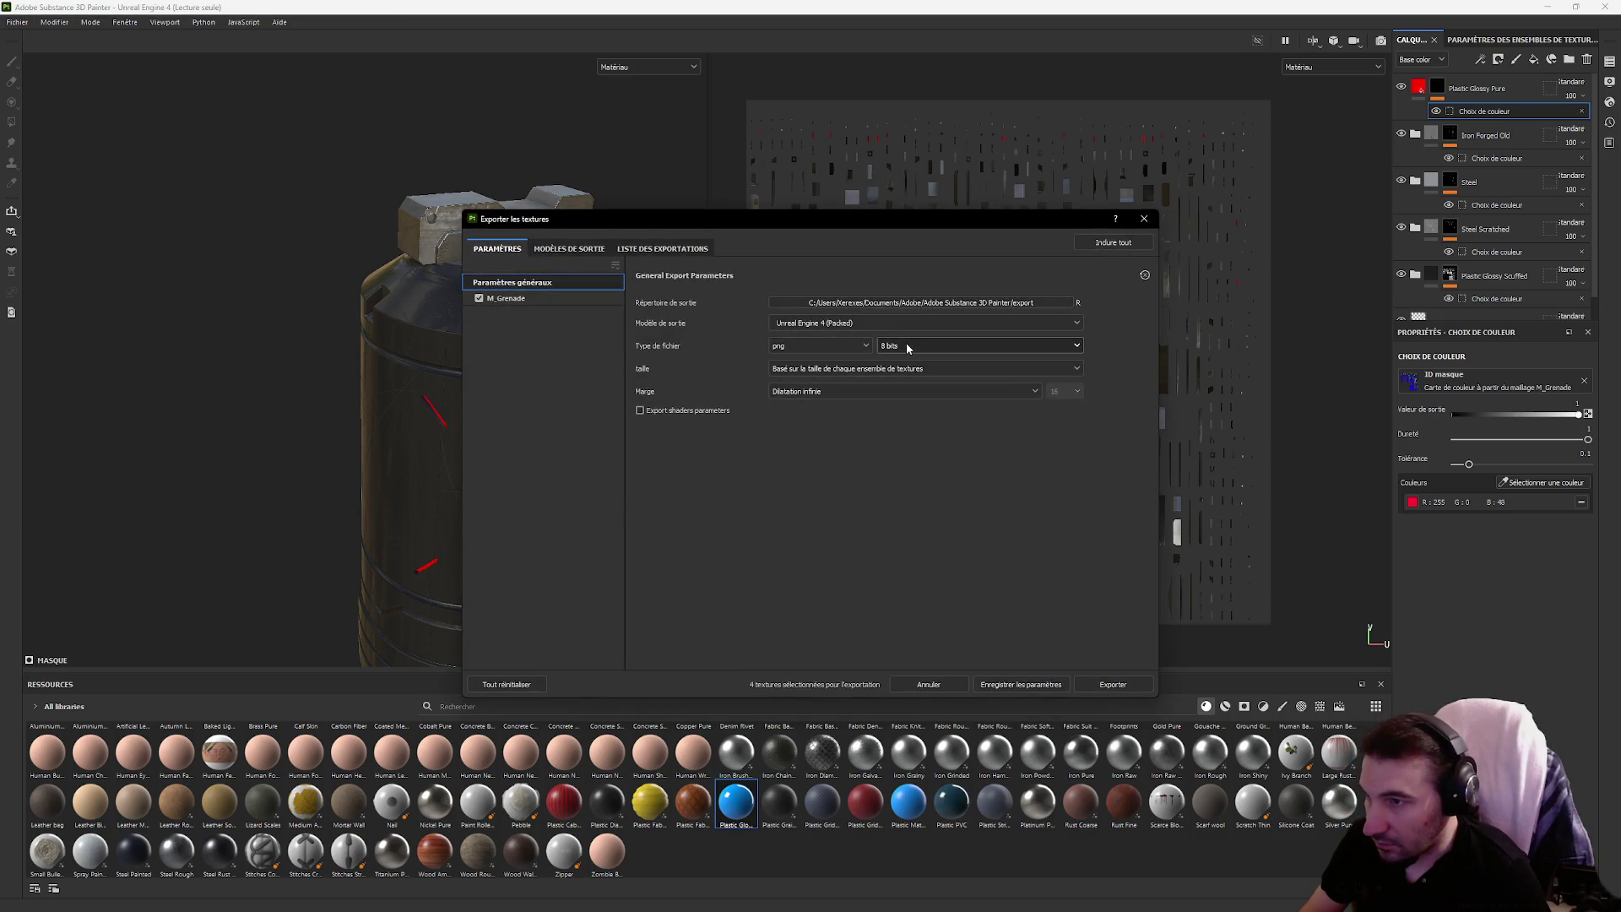
click(1025, 305)
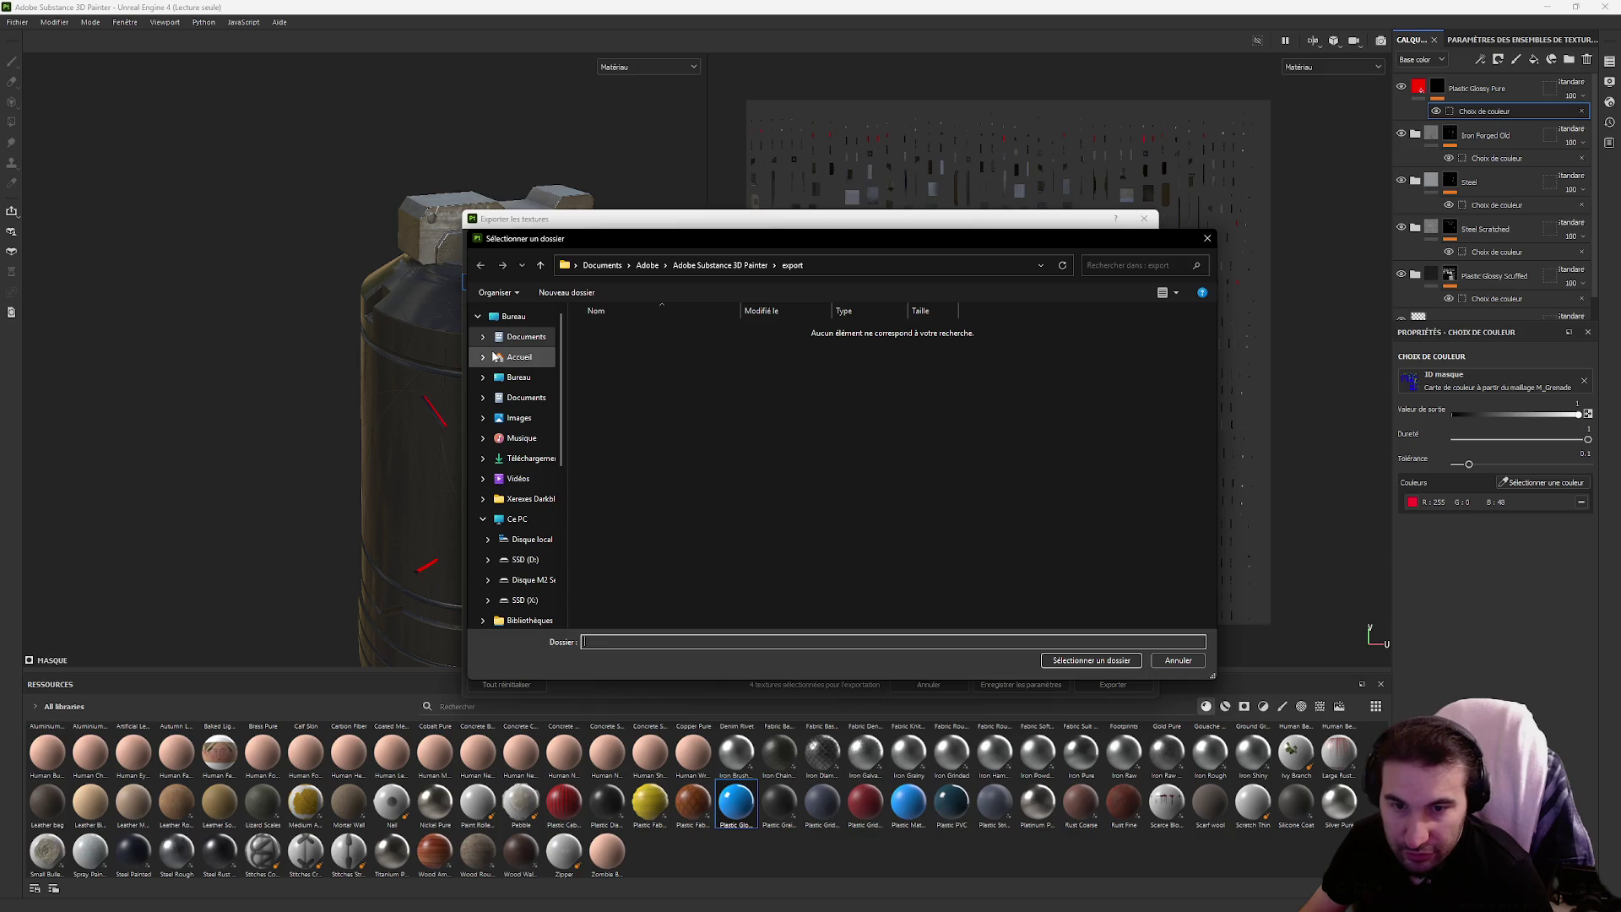
click(520, 319)
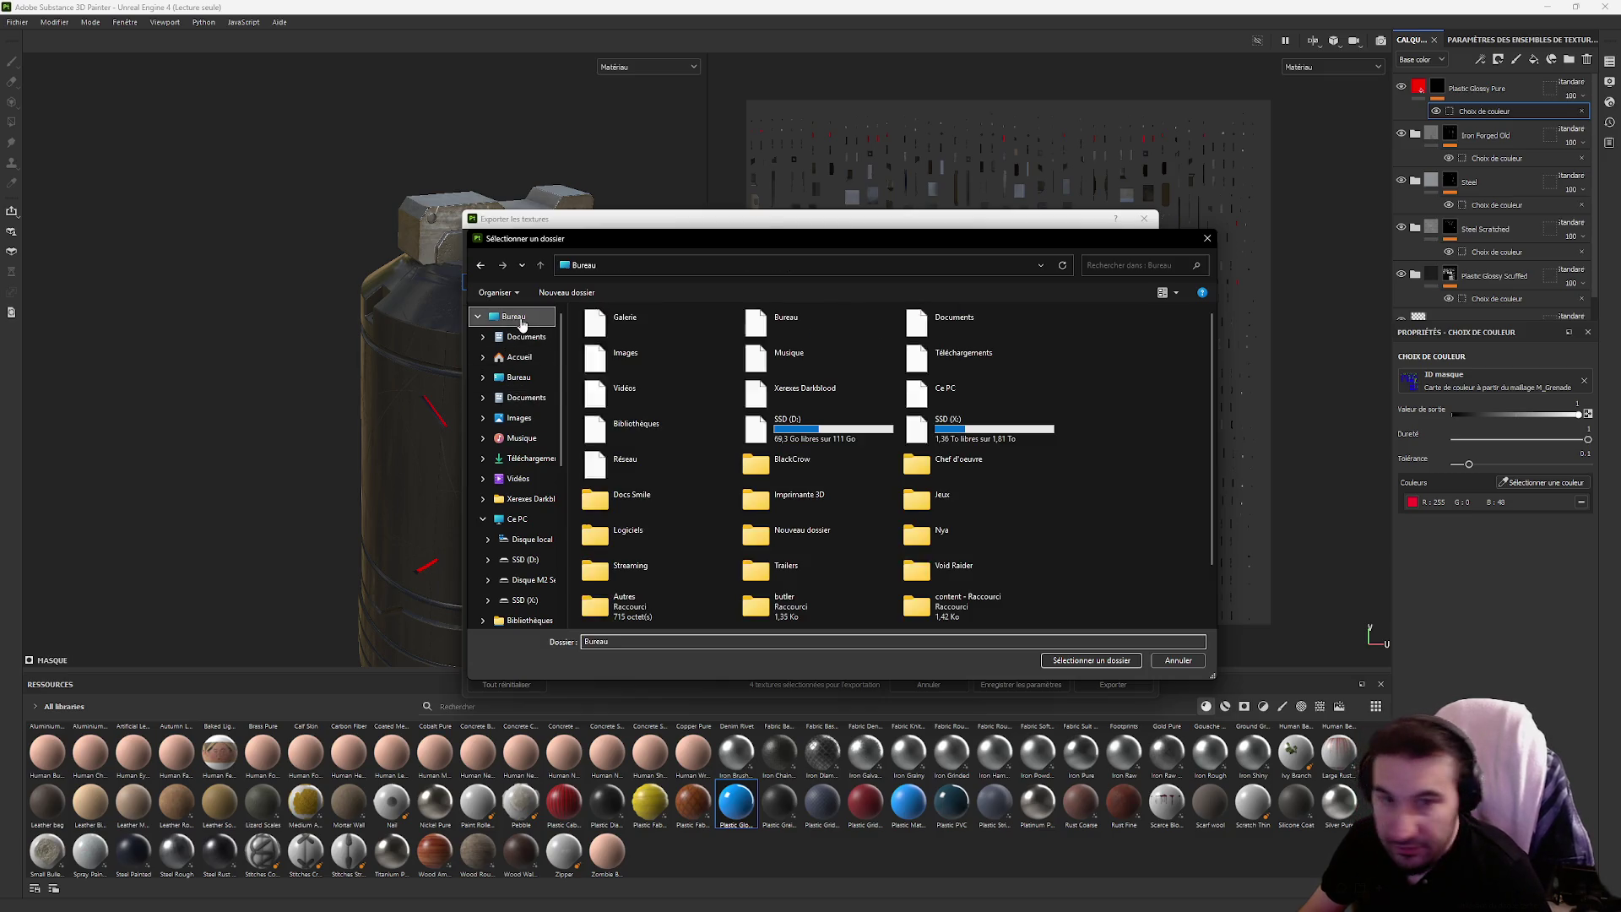
scroll(875, 474, down, 1)
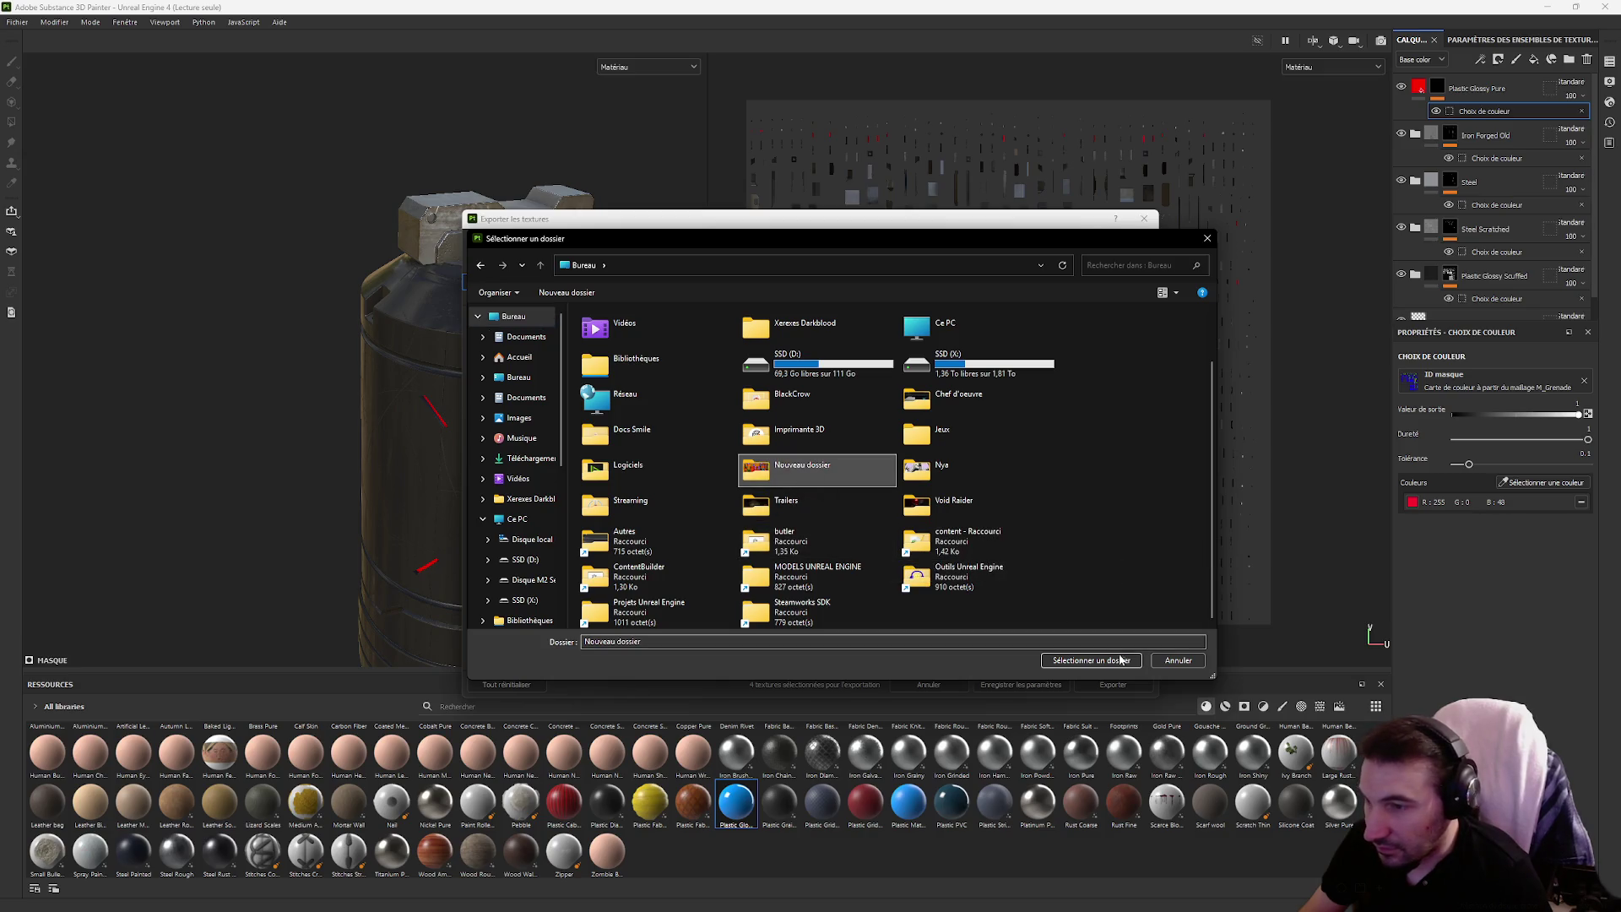
click(1091, 659)
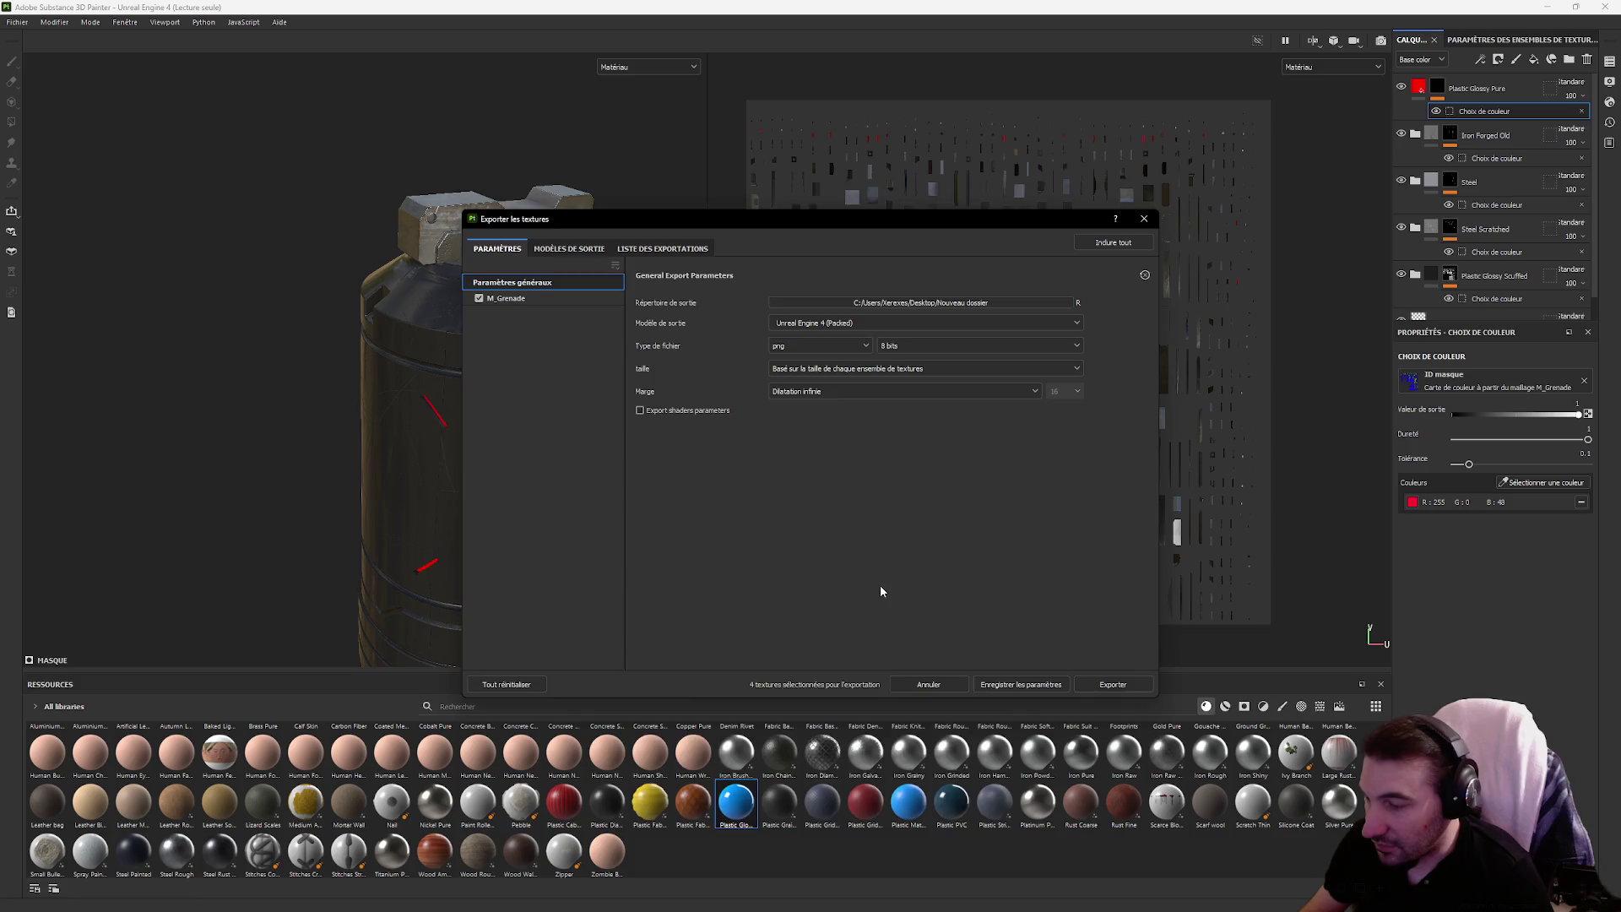
Delete the three previously exported PNGs from Nouveau dossier in File Explorer
key(super)
click(953, 881)
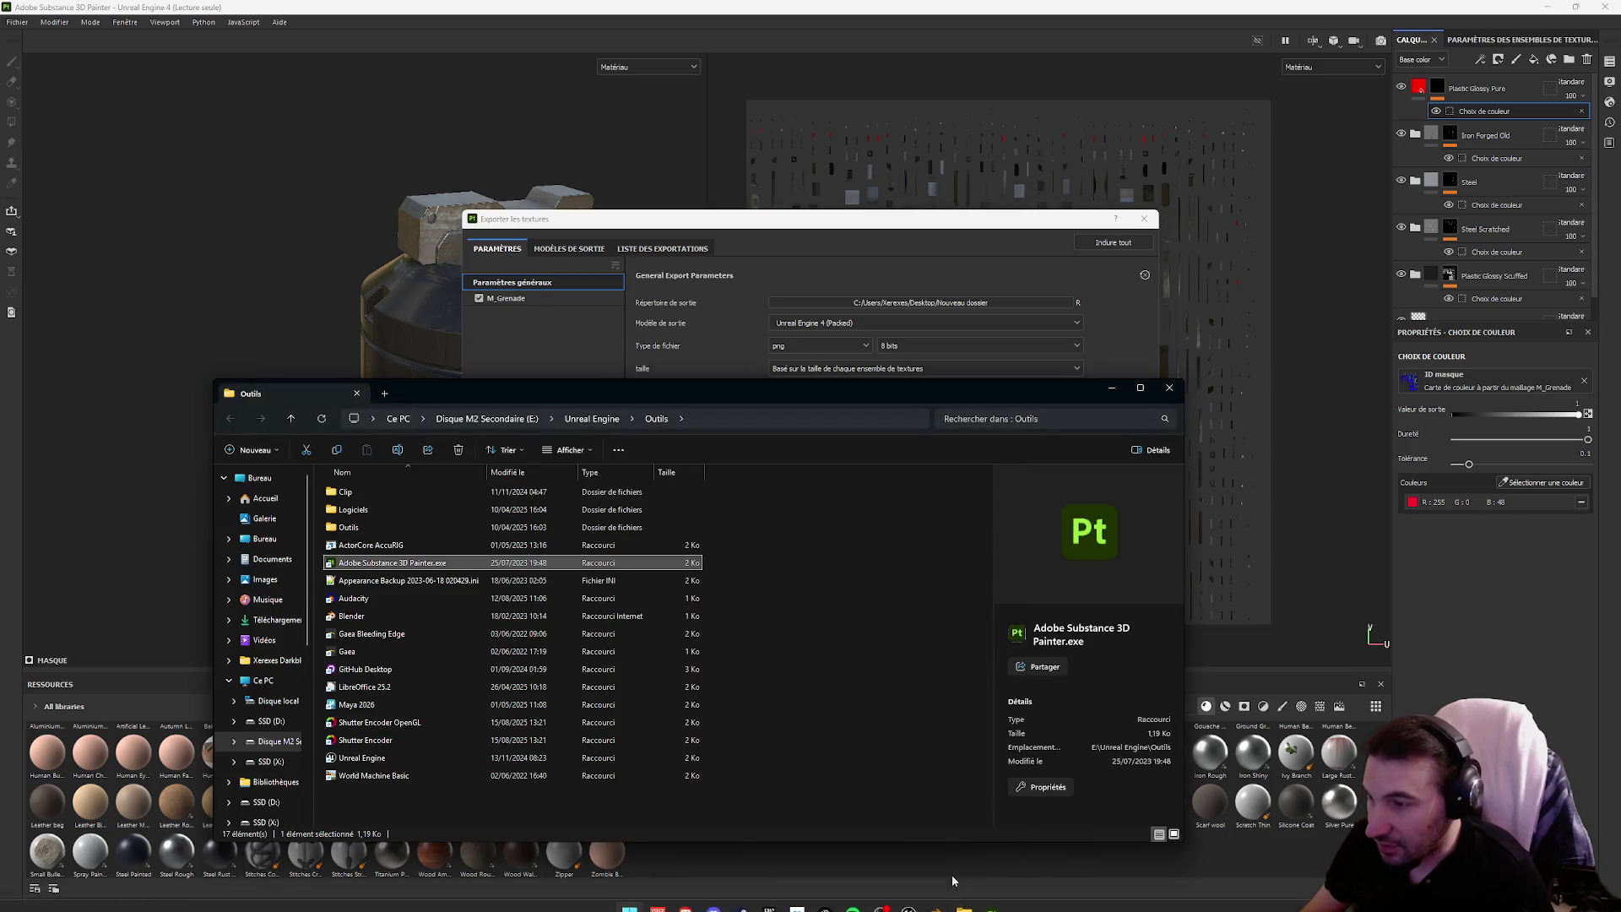
click(819, 636)
click(282, 479)
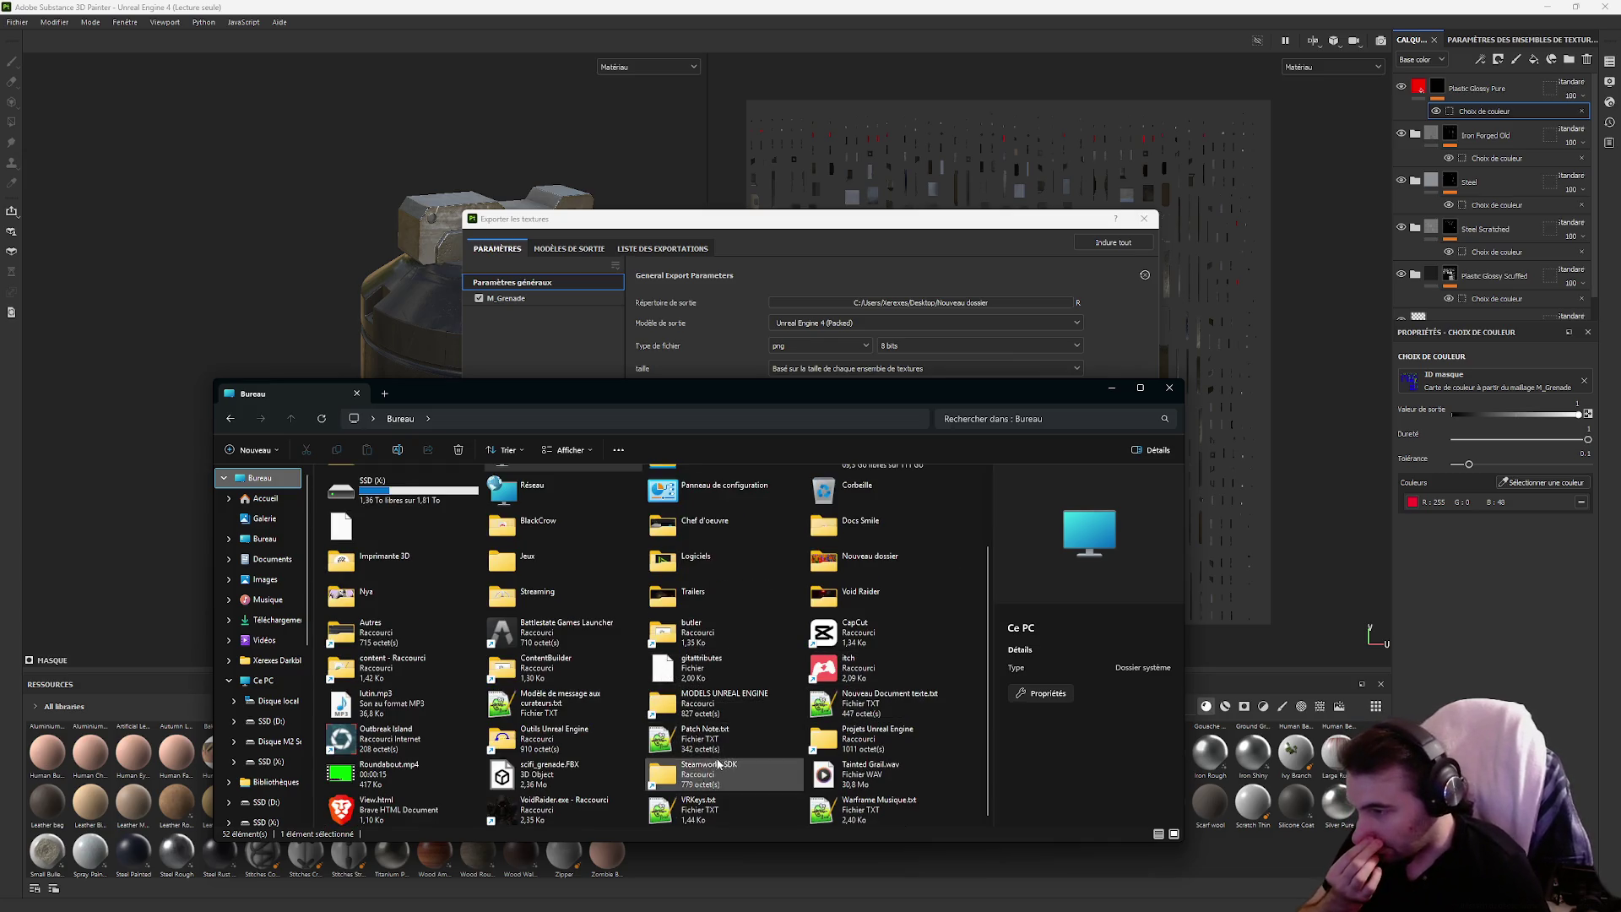
scroll(836, 709, up, 2)
double_click(861, 659)
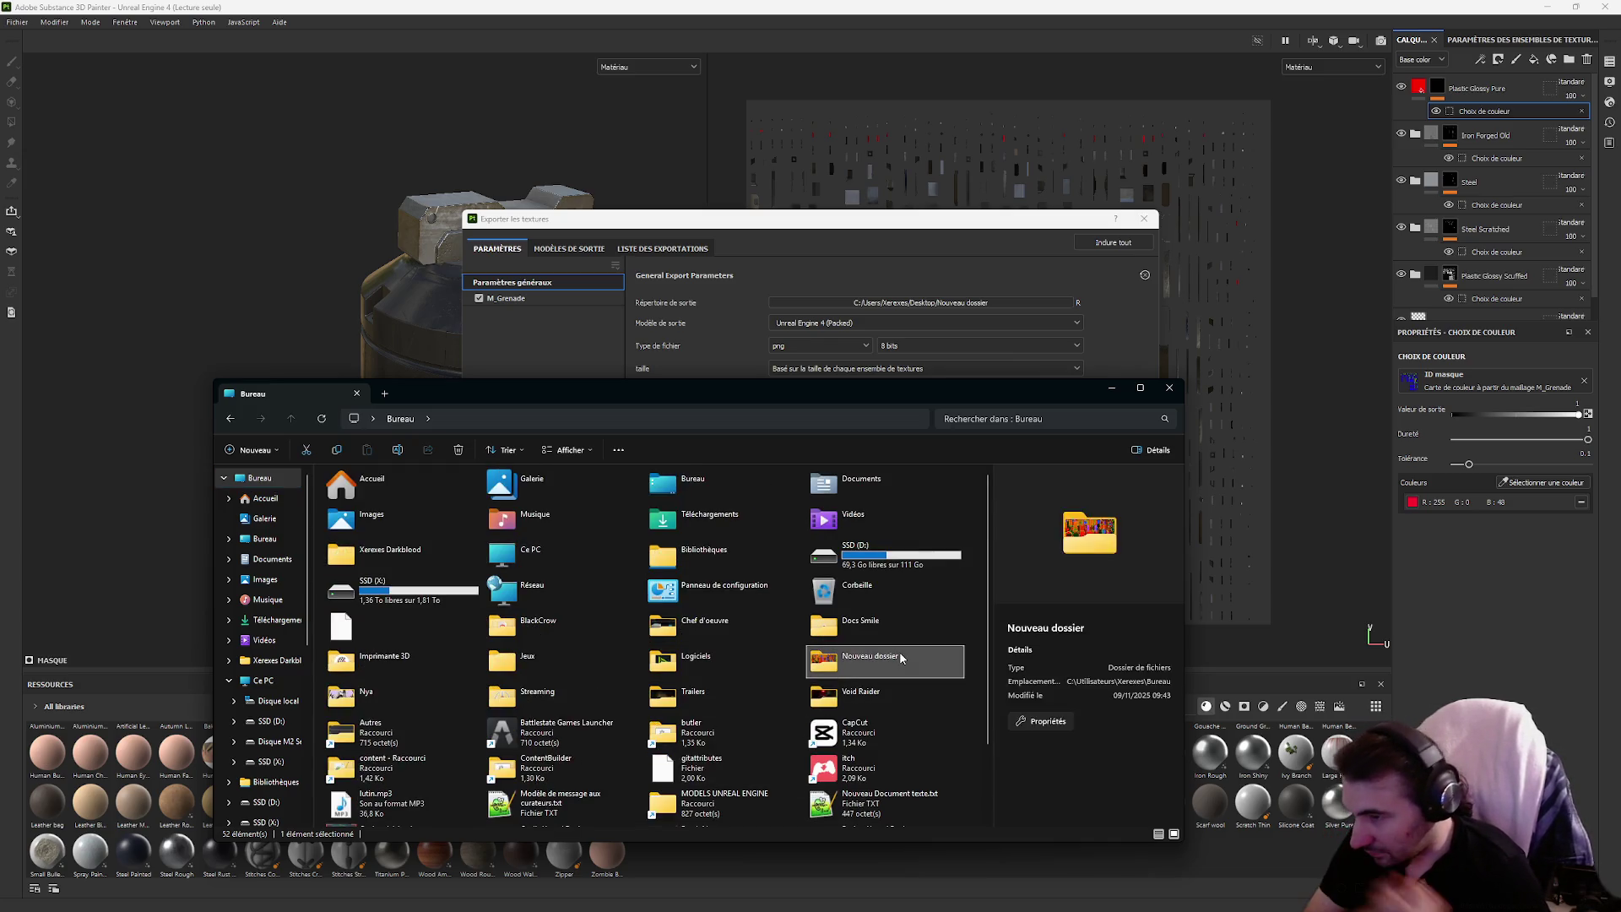
drag(667, 649, 358, 489)
key(Delete)
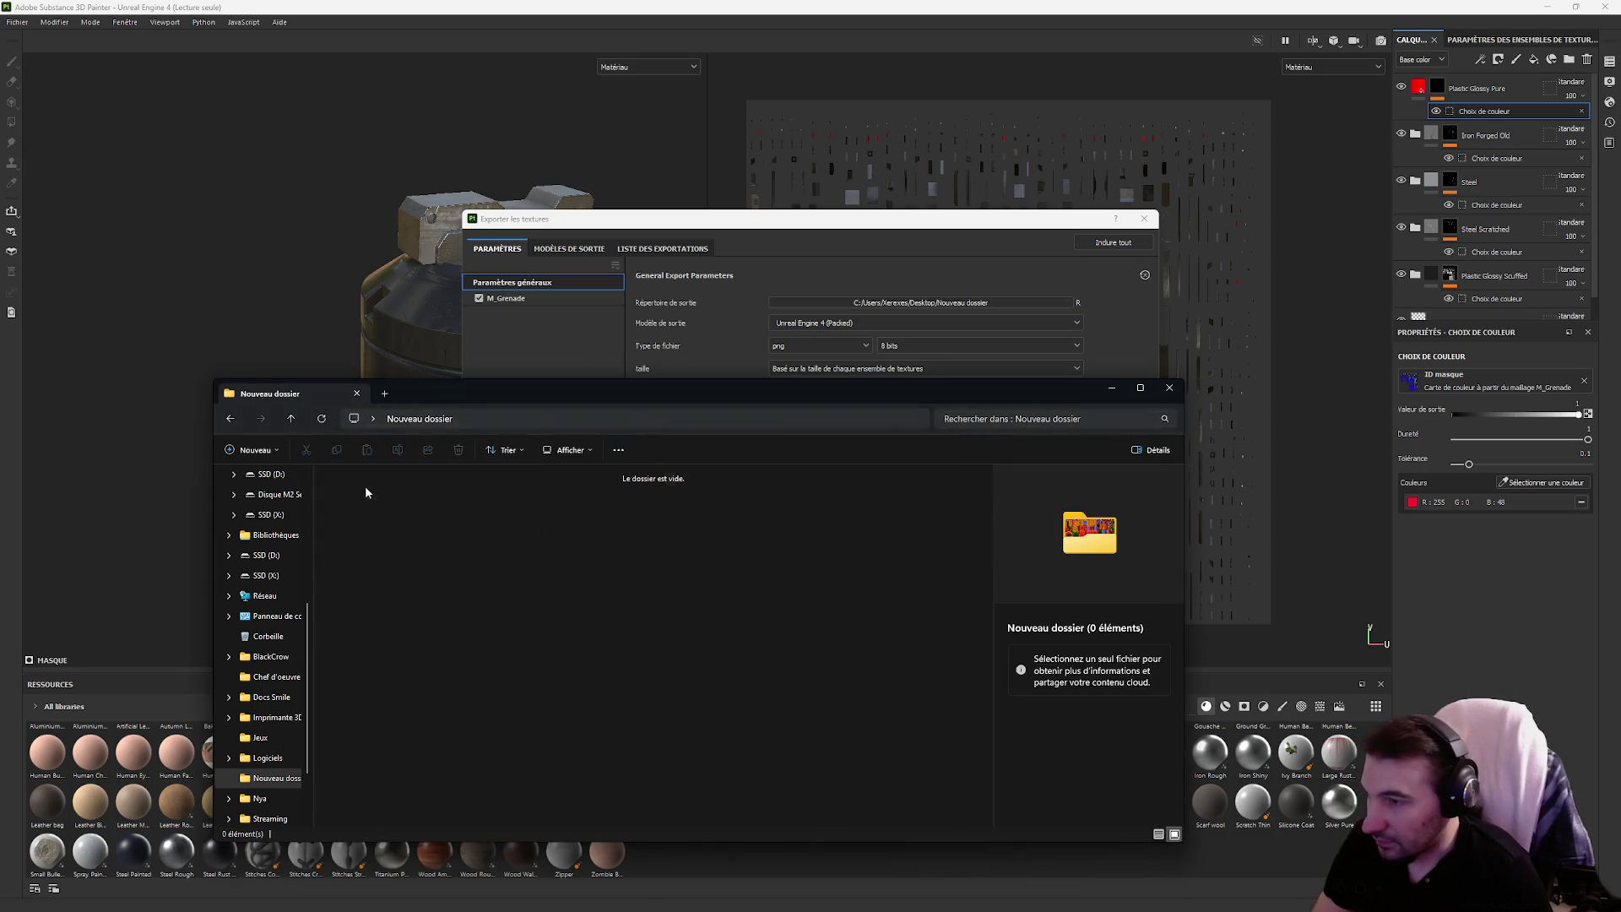
Export the textures and close the export settings
click(814, 253)
click(1089, 685)
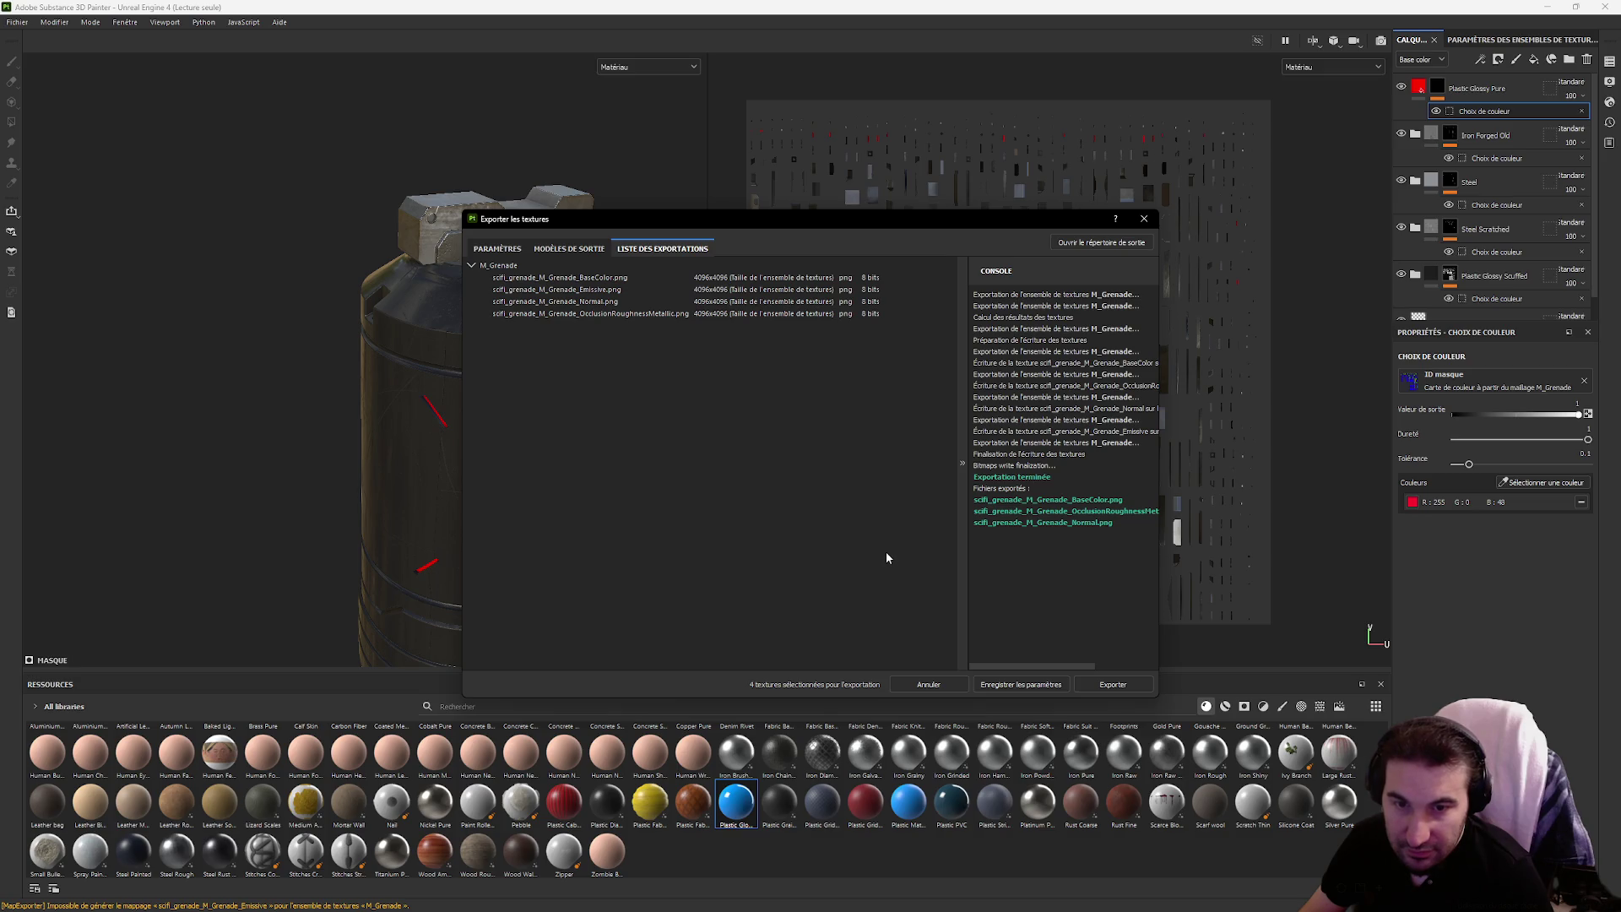
click(1144, 219)
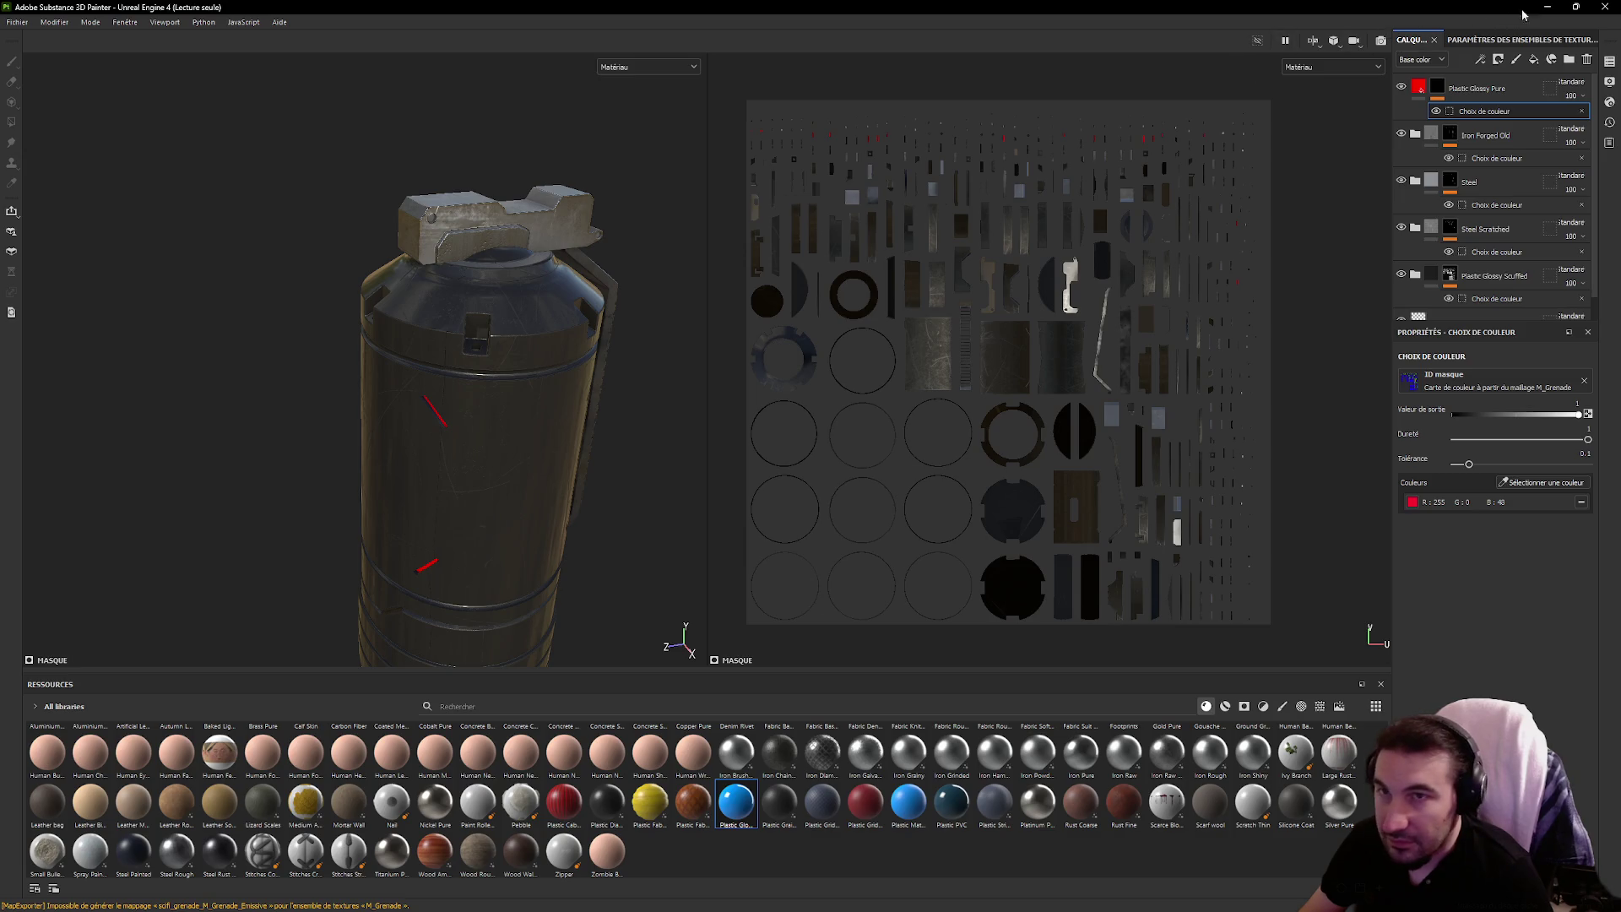
click(1549, 9)
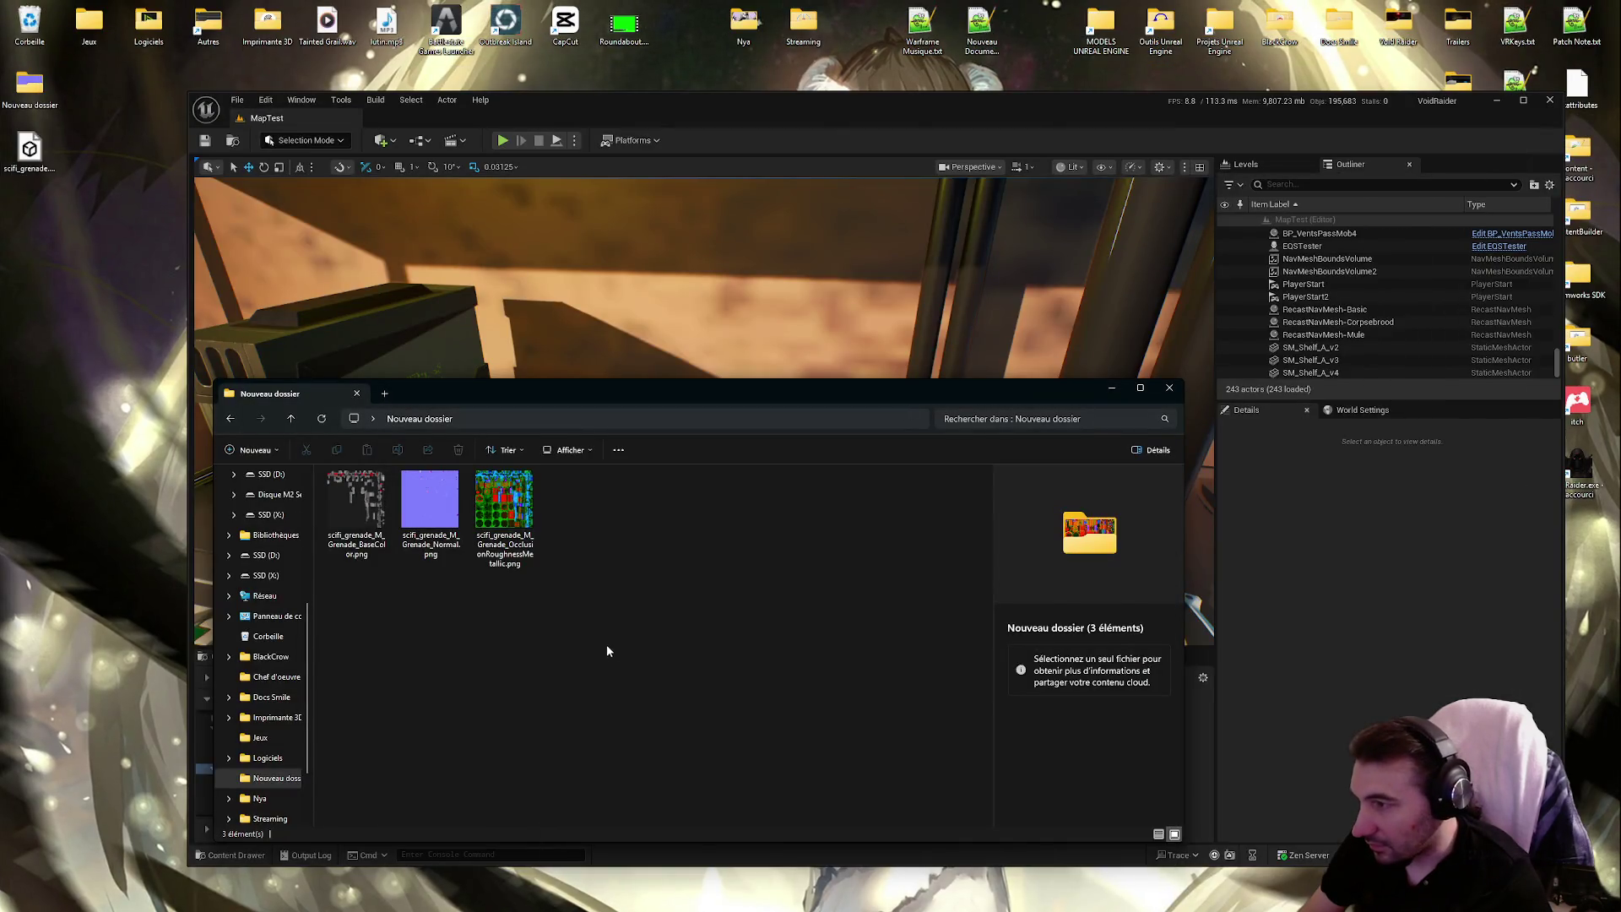
Rename the AORM PNG to T_Grenade_AORM using the Unreal asset's name
mouse_move(705, 387)
mouse_down()
mouse_move(1068, 819)
mouse_move(1068, 603)
mouse_move(815, 71)
mouse_move(808, 172)
mouse_move(806, 151)
mouse_up()
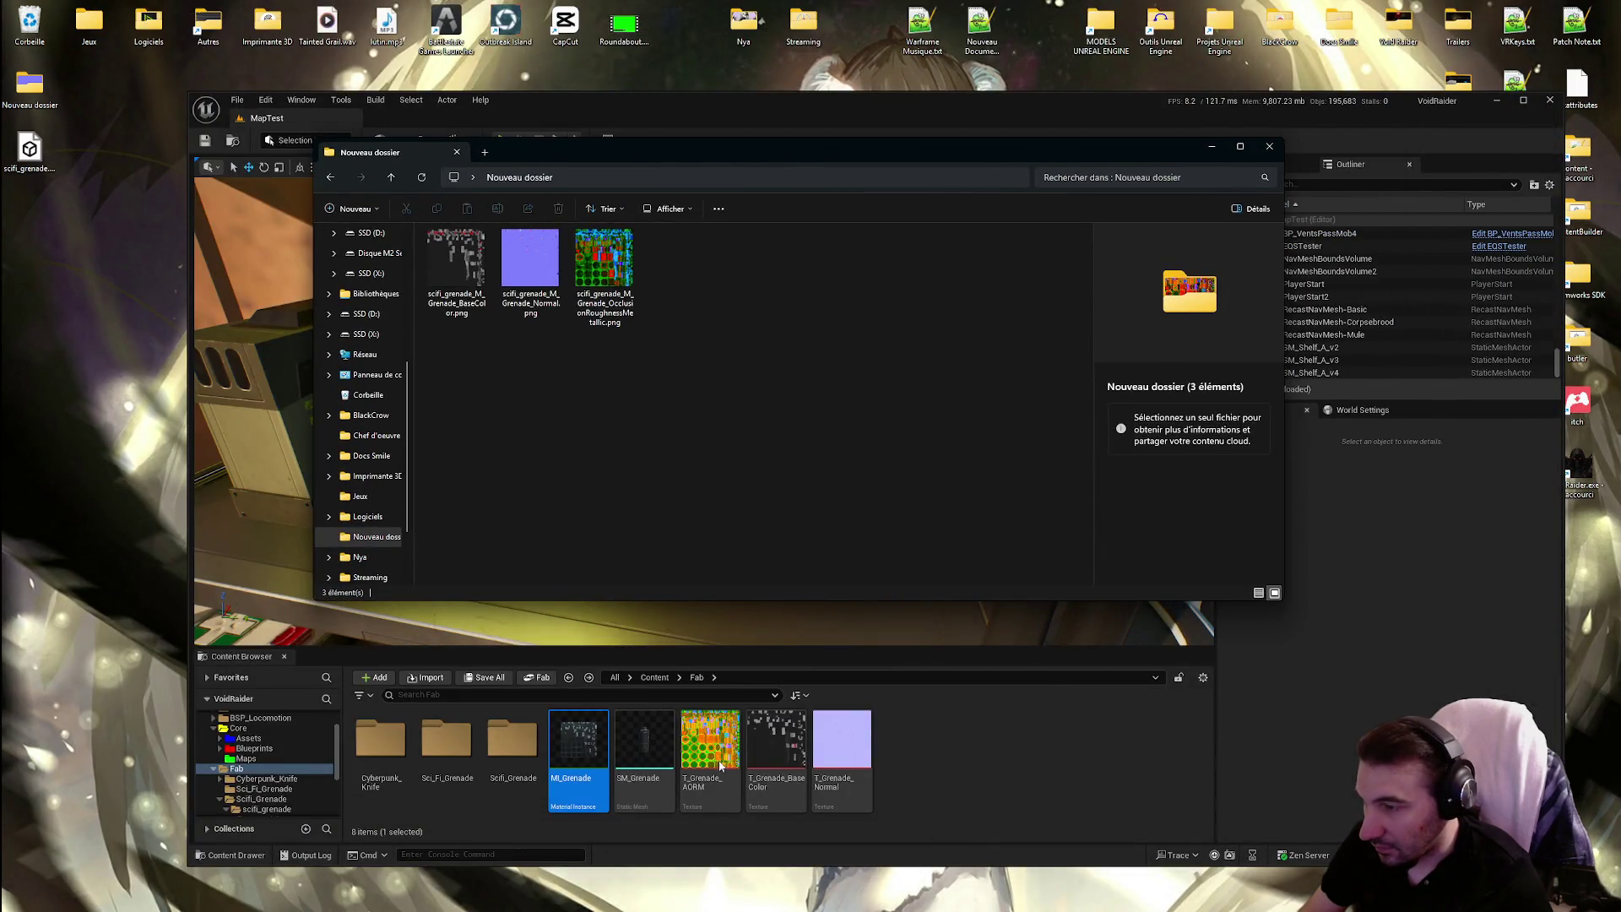
click(717, 765)
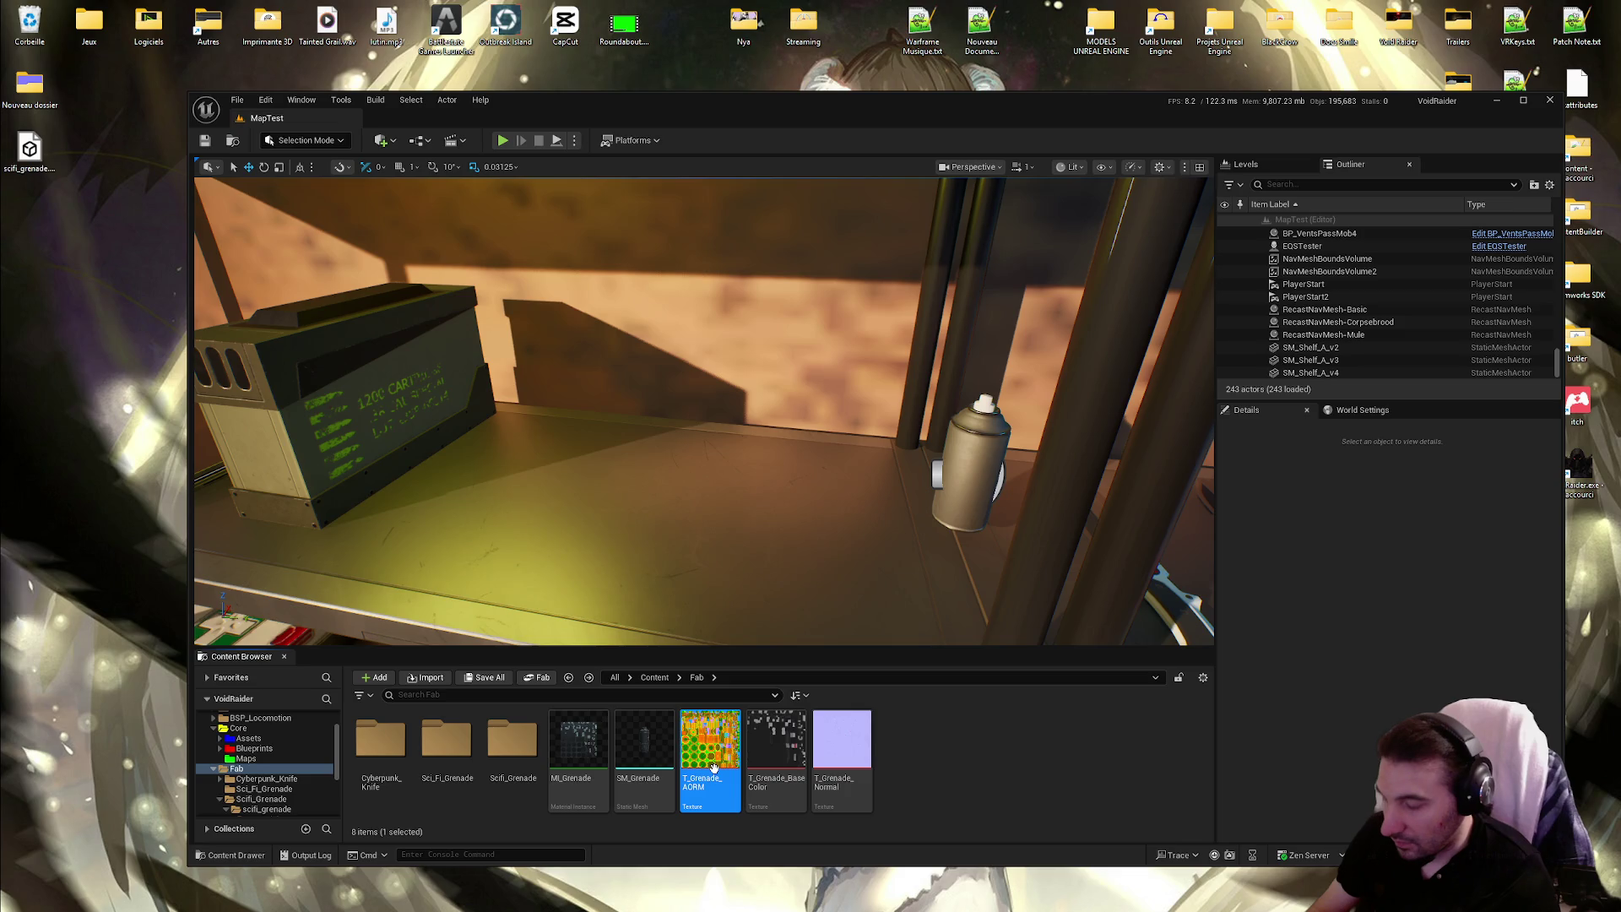
key(F2)
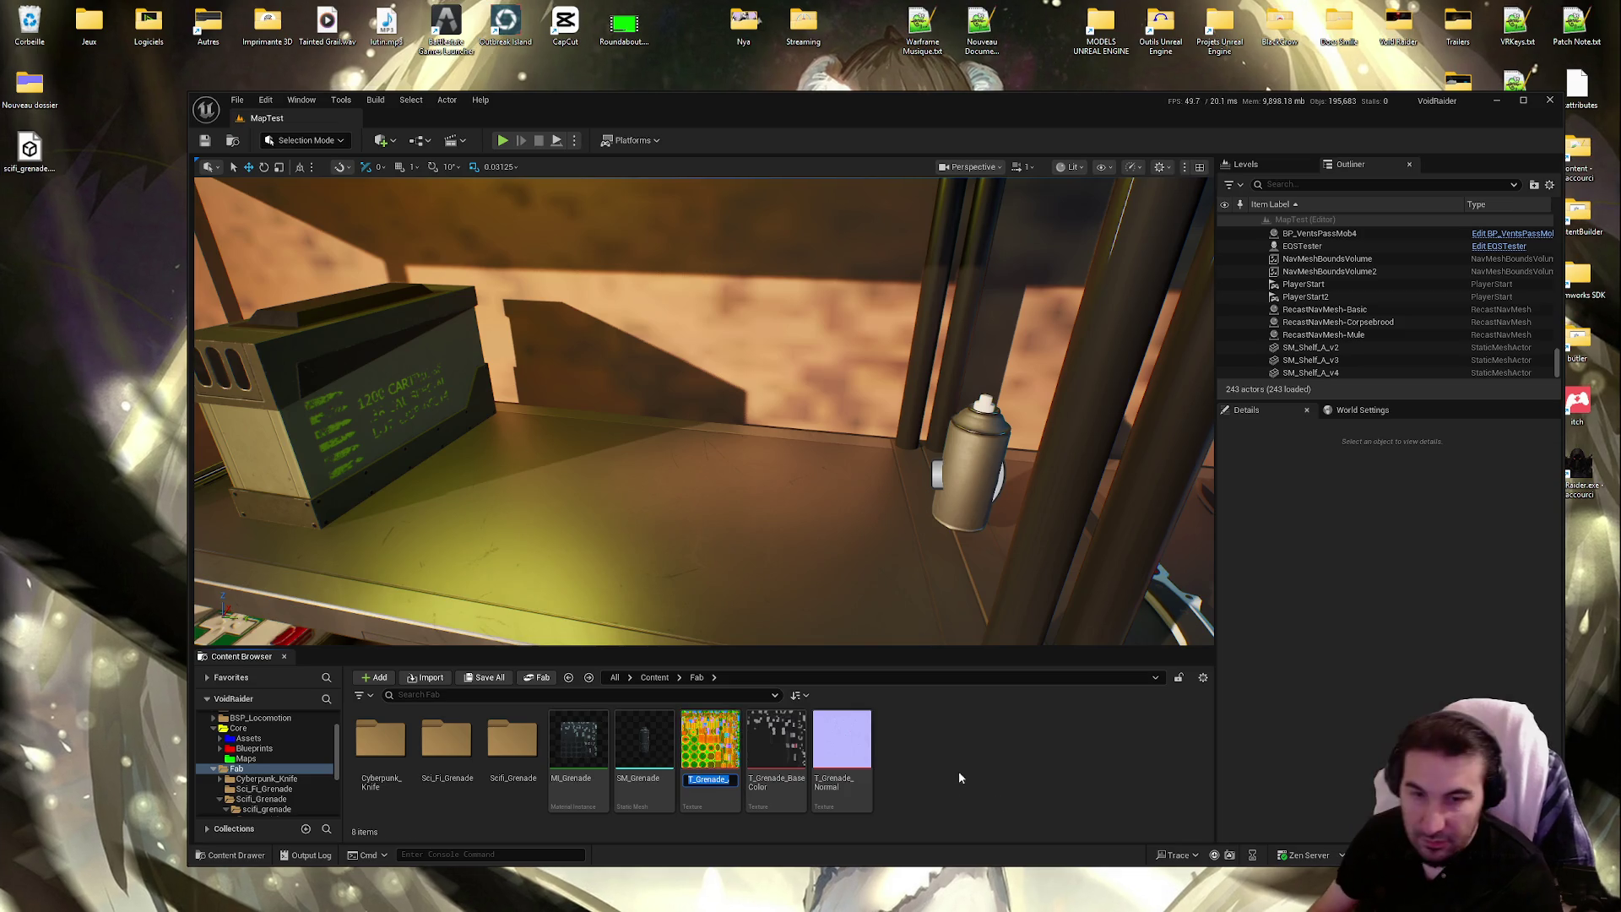
click(697, 770)
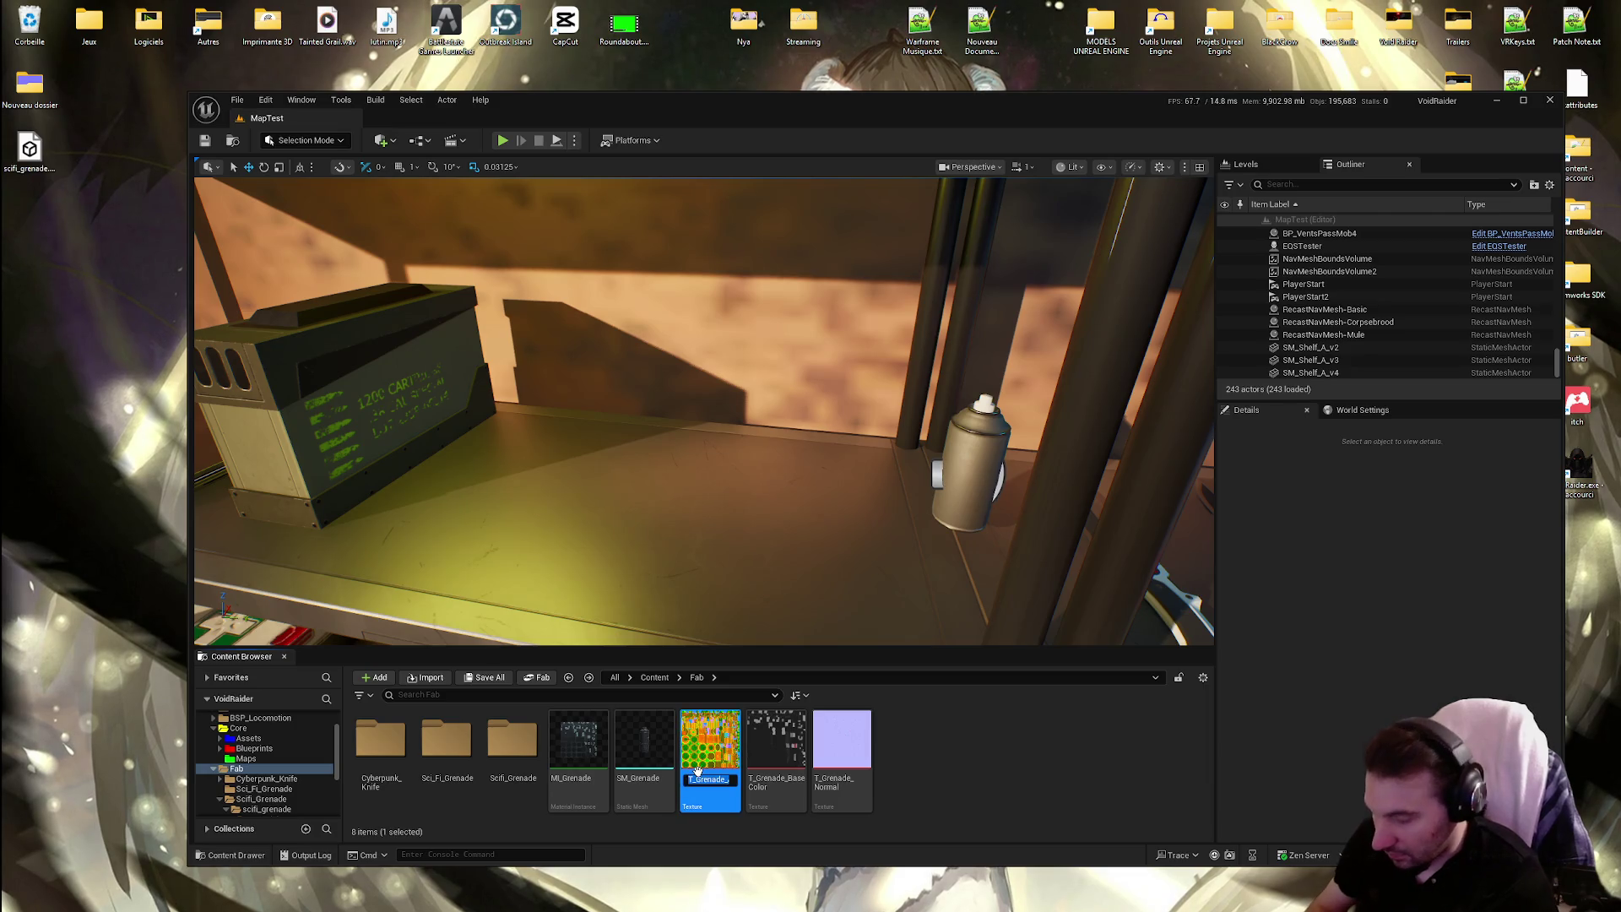
key(Escape)
key(alt+Tab)
key(F2)
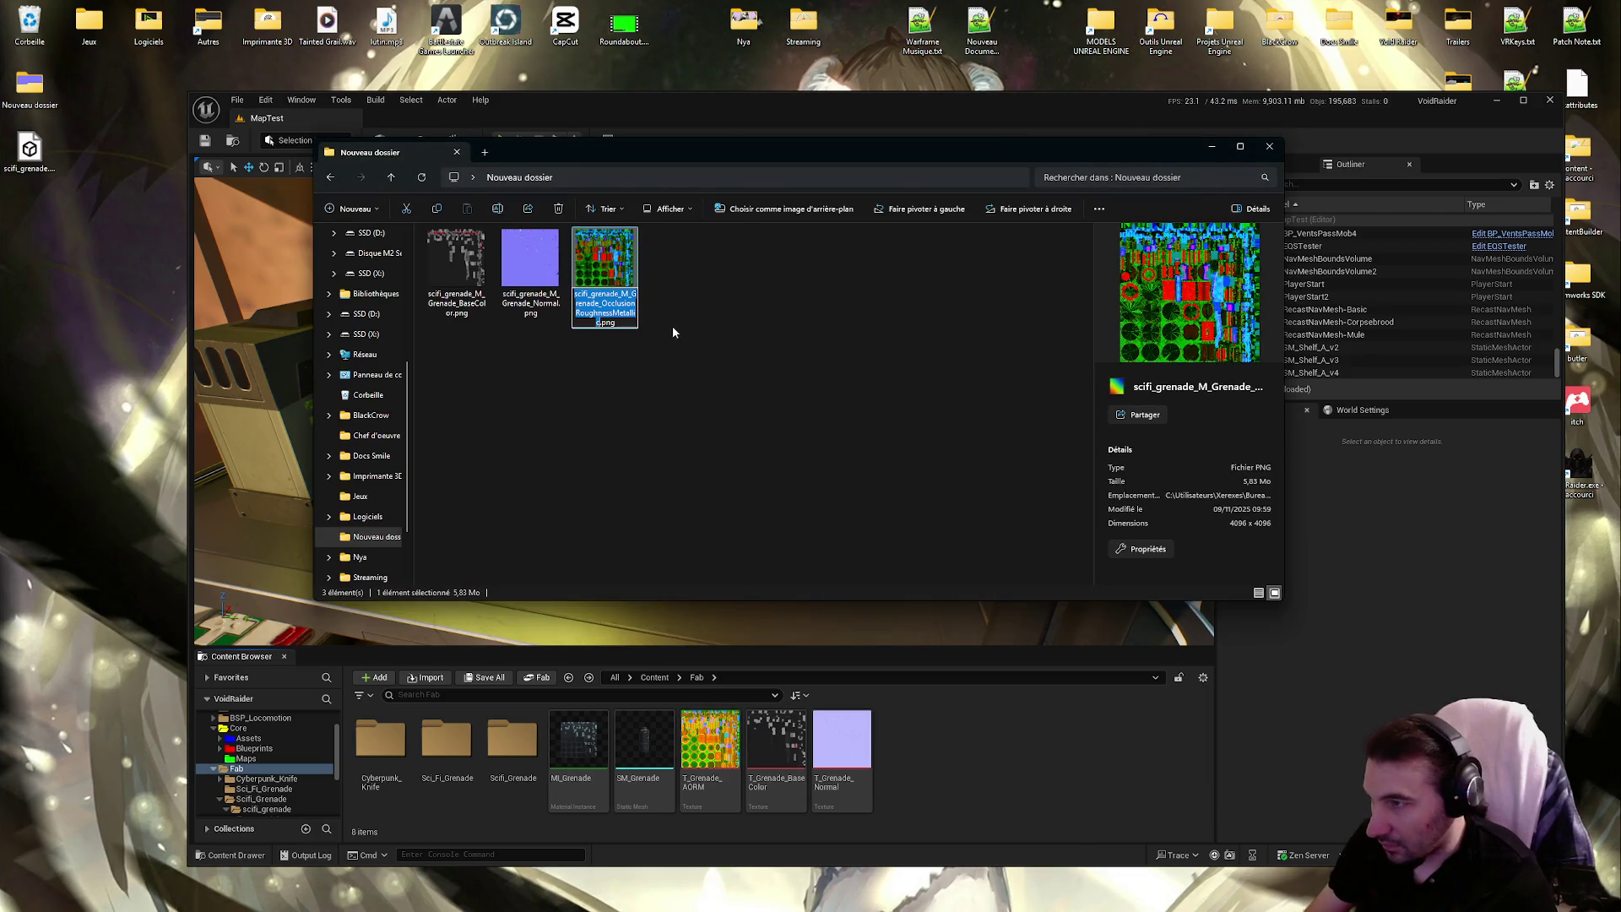
text(T_Grenade_AORM)
click(719, 385)
Rename the BaseColor PNG to T_Grenade_BaseColor
click(792, 754)
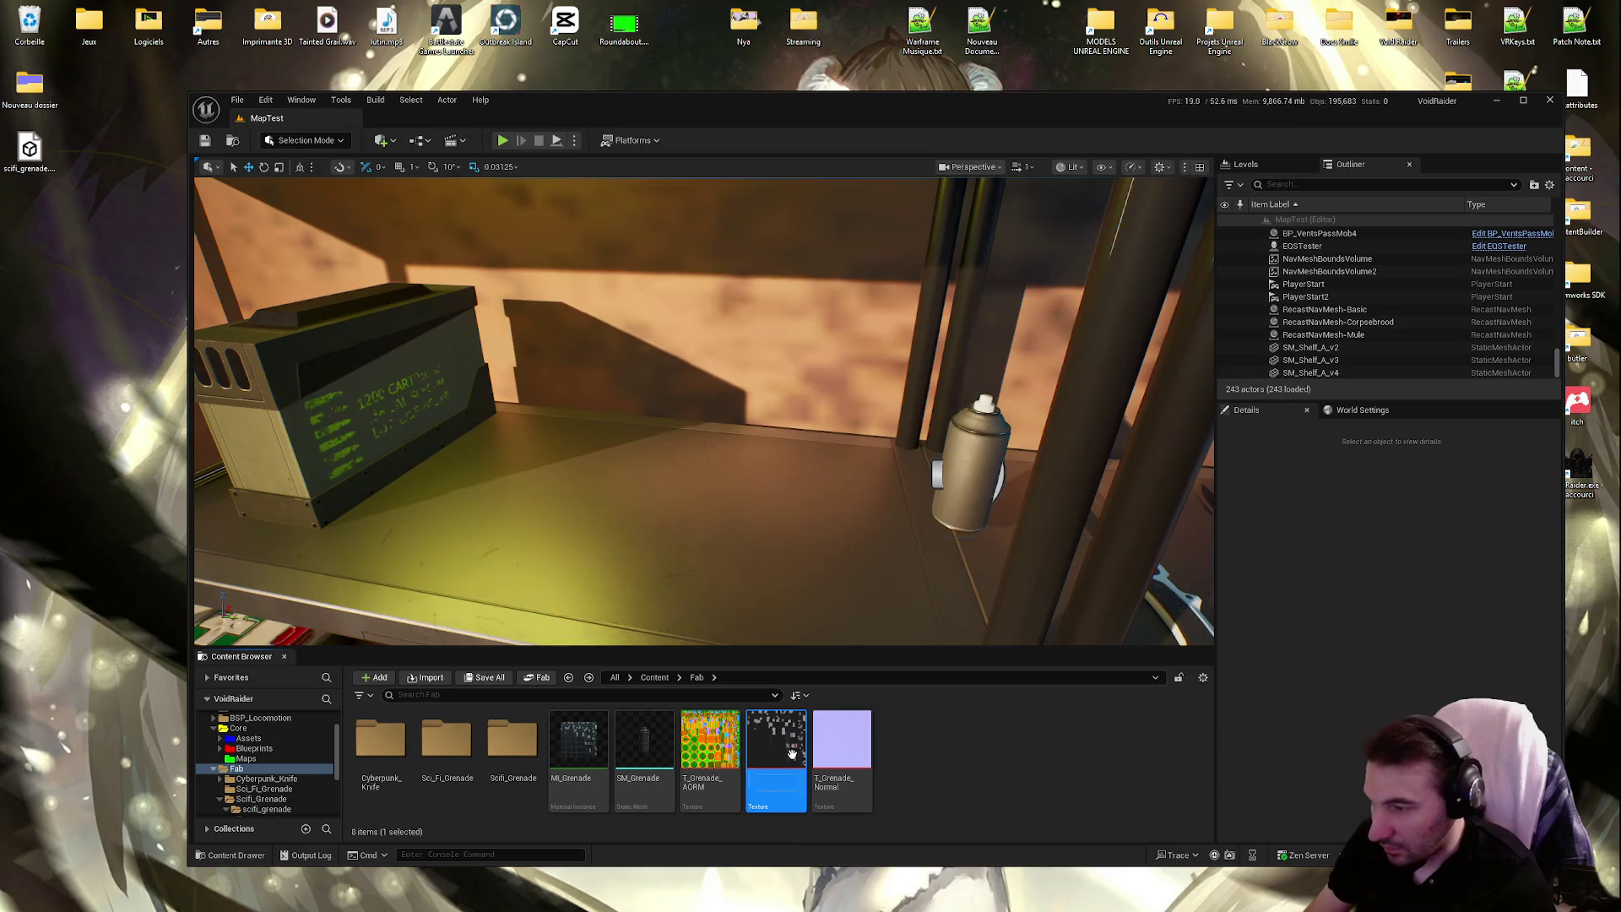
key(Escape)
key(alt+Tab)
click(450, 276)
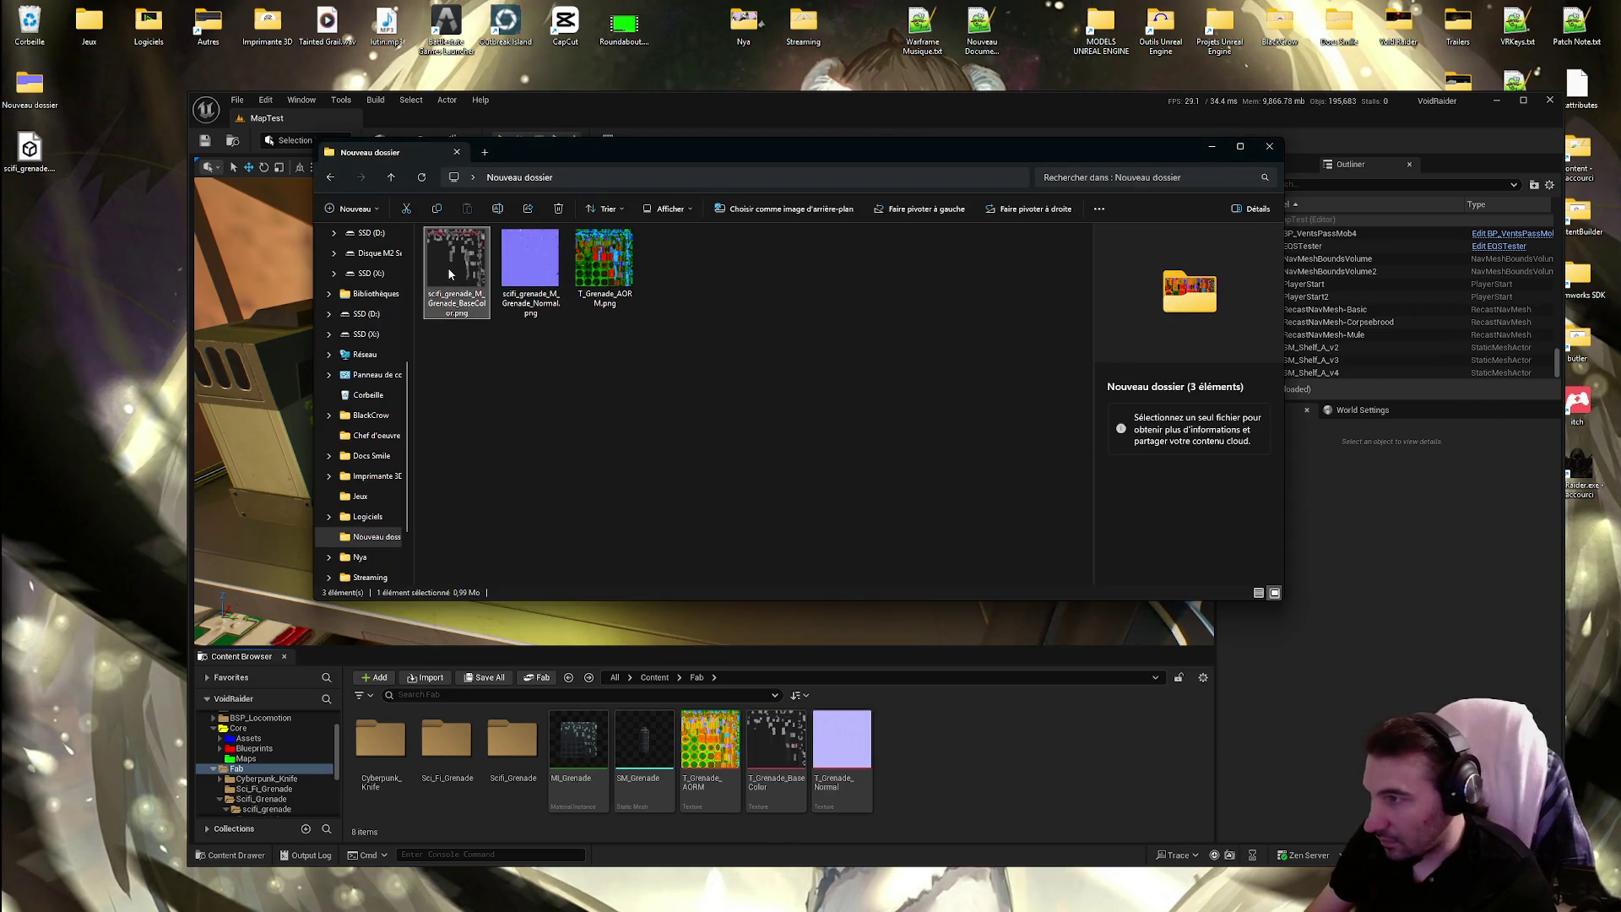
key(F2)
text(T_Grenade_BaseColor)
click(756, 409)
Rename the Normal PNG to T_Grenade_Normal
click(865, 764)
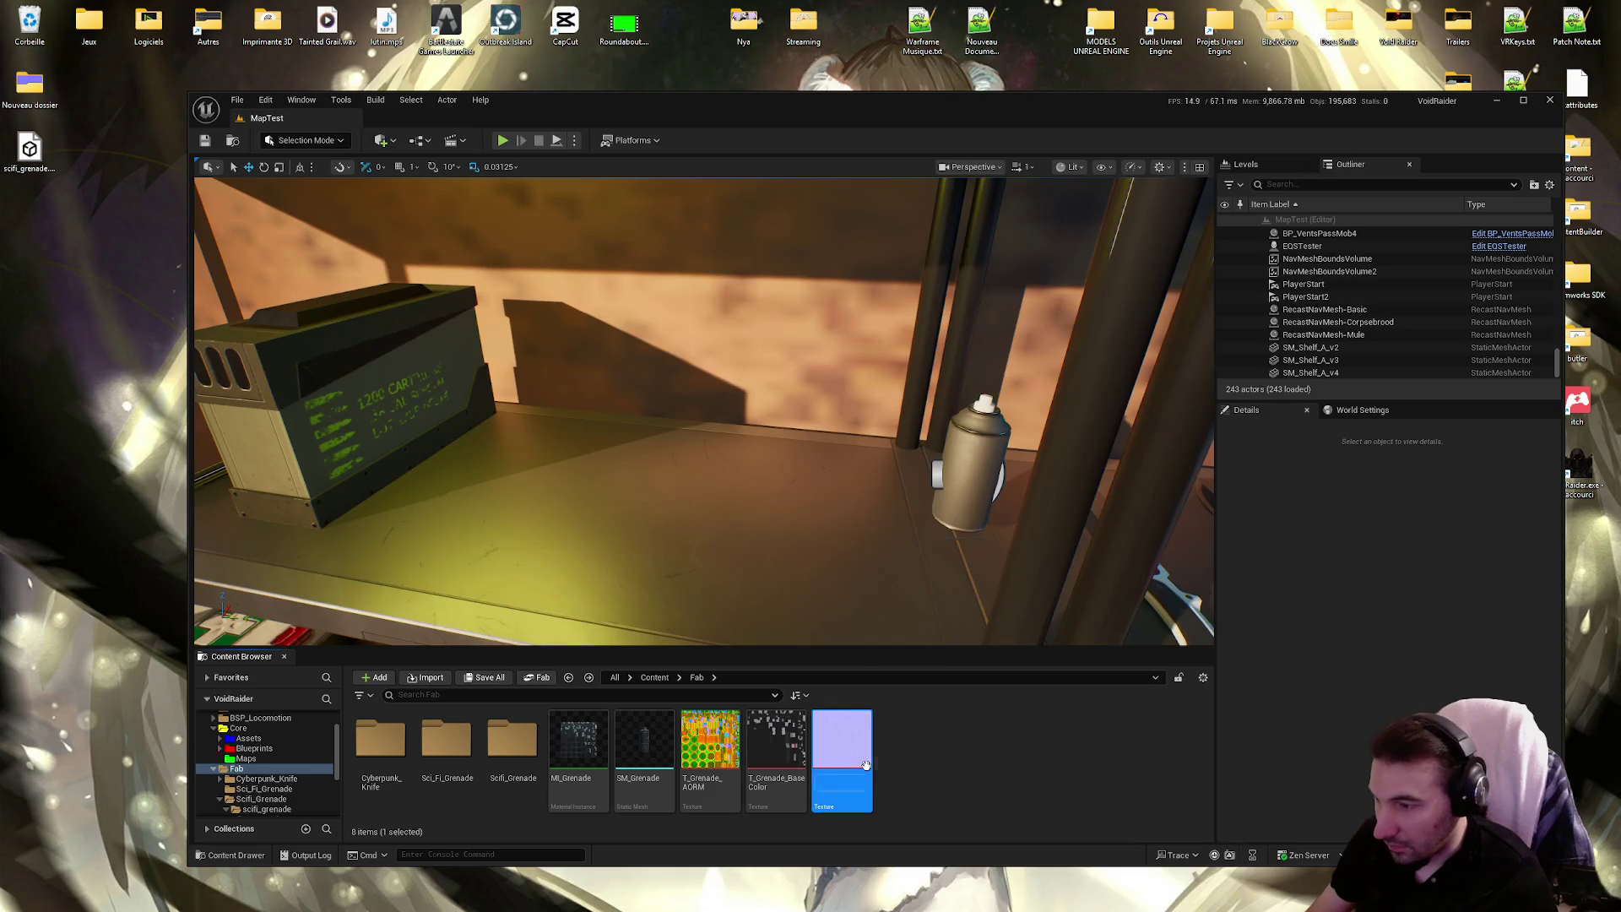
key(ctrl+c)
key(Escape)
key(alt+Tab)
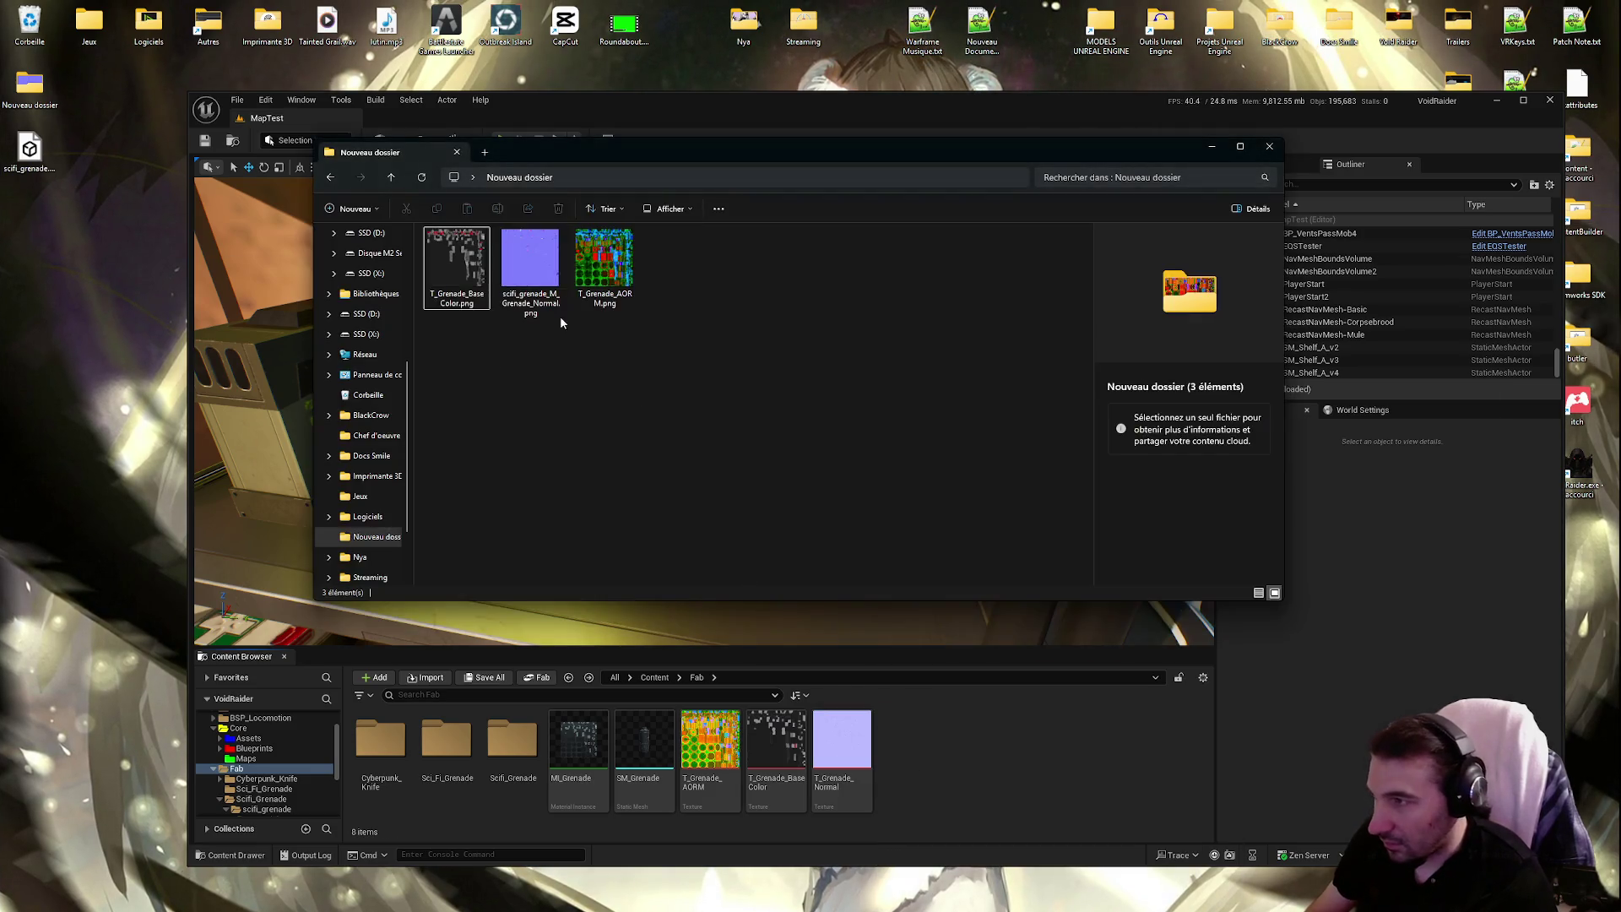
click(530, 262)
key(F2)
key(ctrl+v)
key(Return)
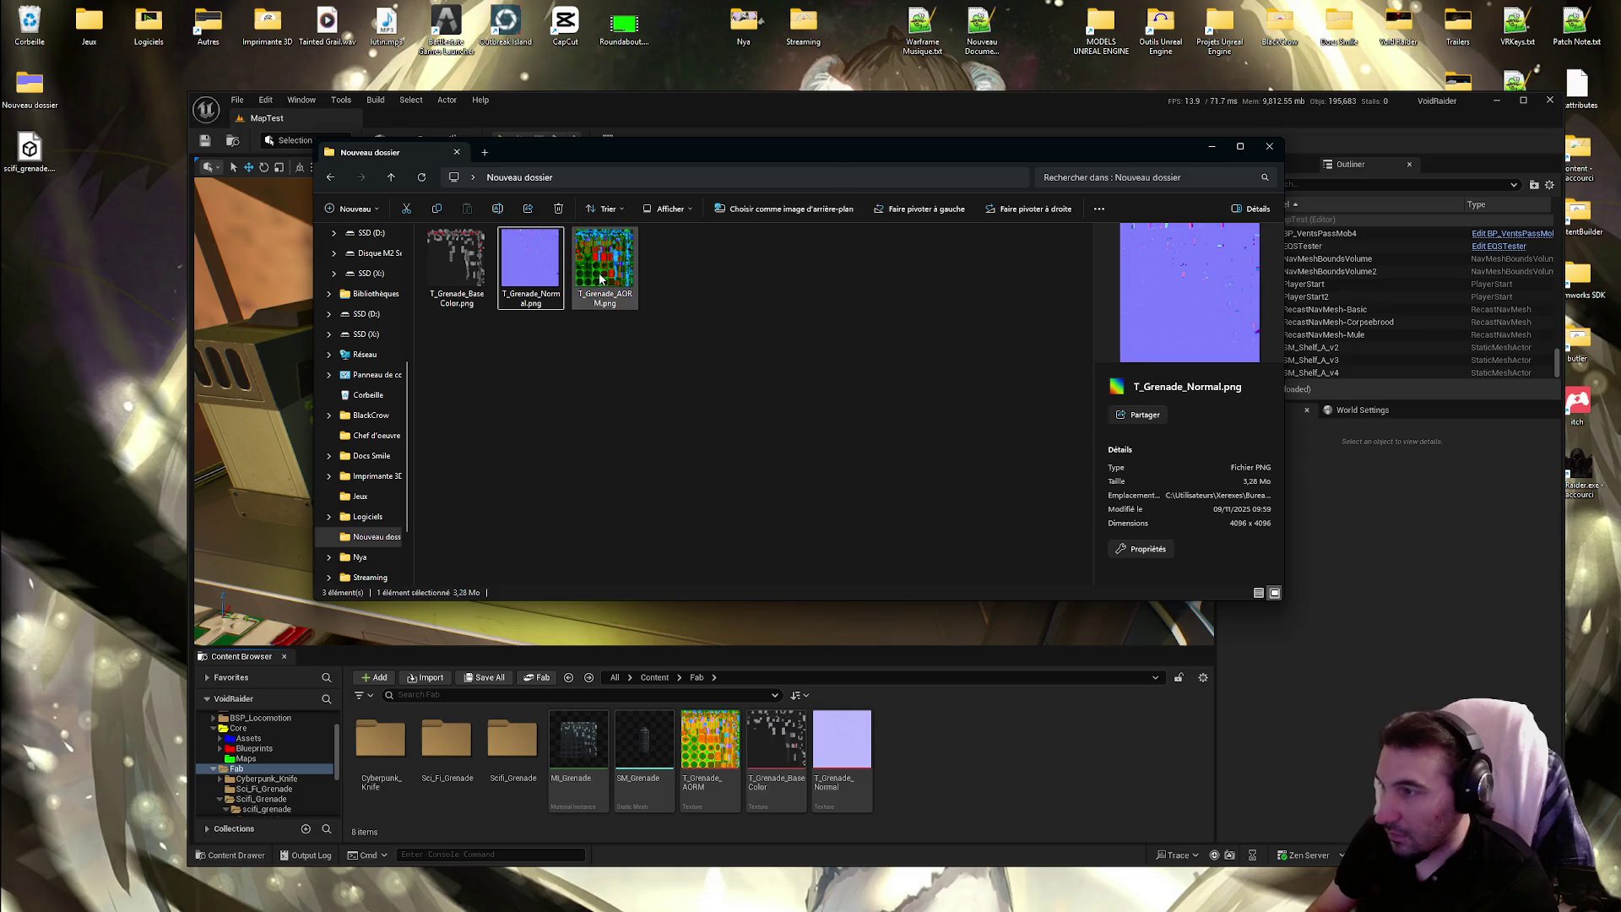
Reimport the three renamed textures into Unreal and save them
key(ctrl+a)
drag(621, 278, 987, 888)
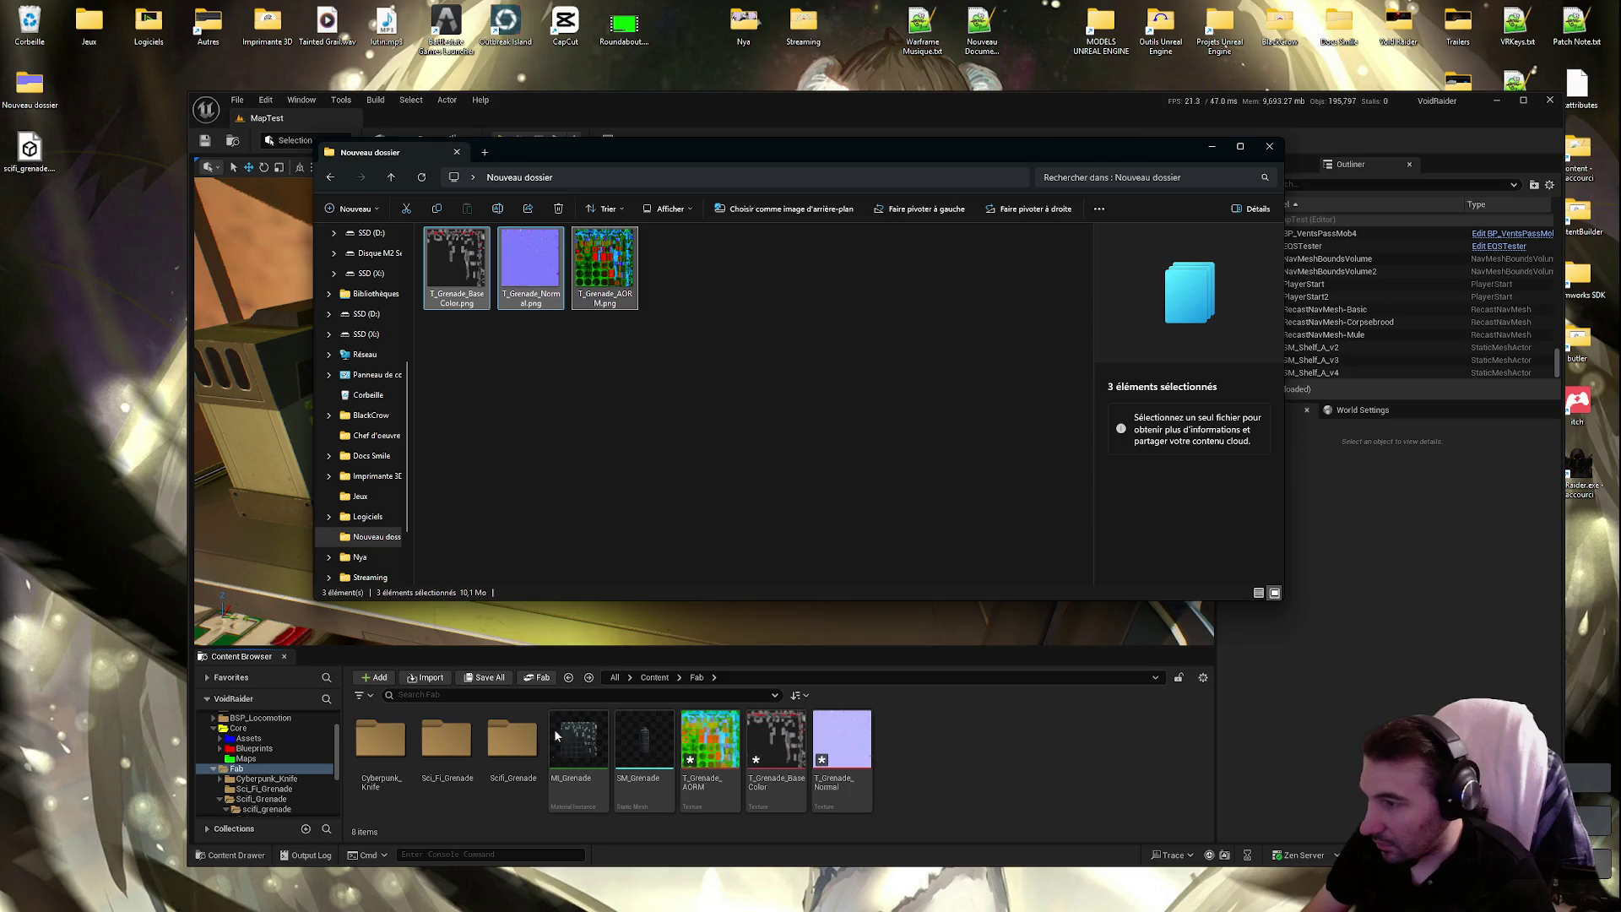
click(484, 678)
click(912, 607)
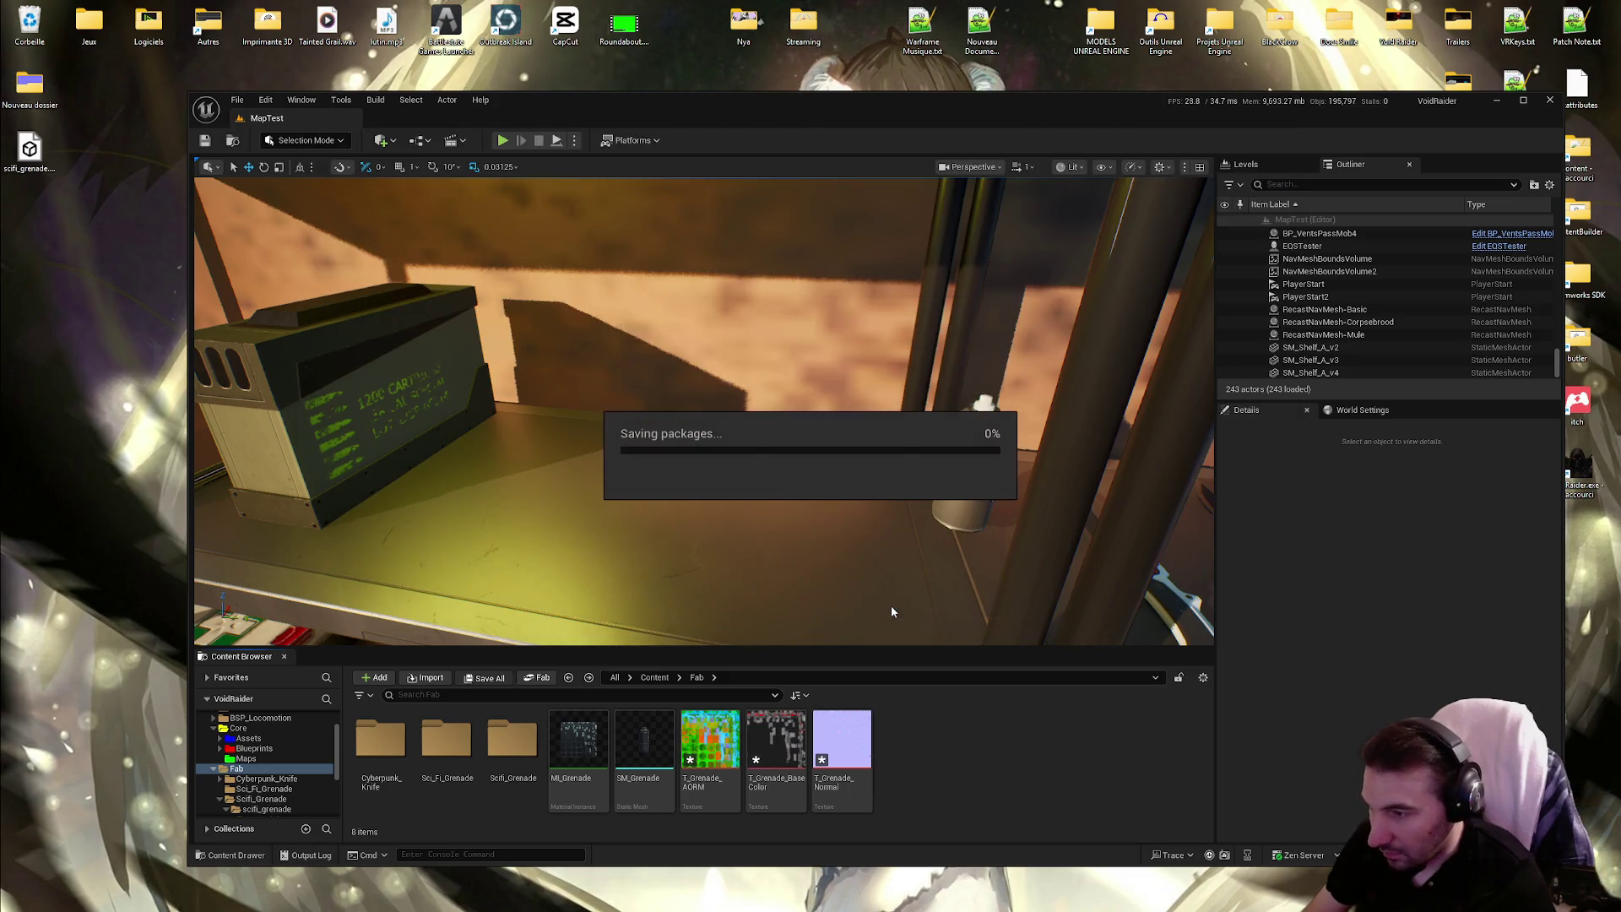
Rename the desktop grenade FBX to SM_Grenade.FBX, matching the static mesh asset name
click(640, 772)
key(F2)
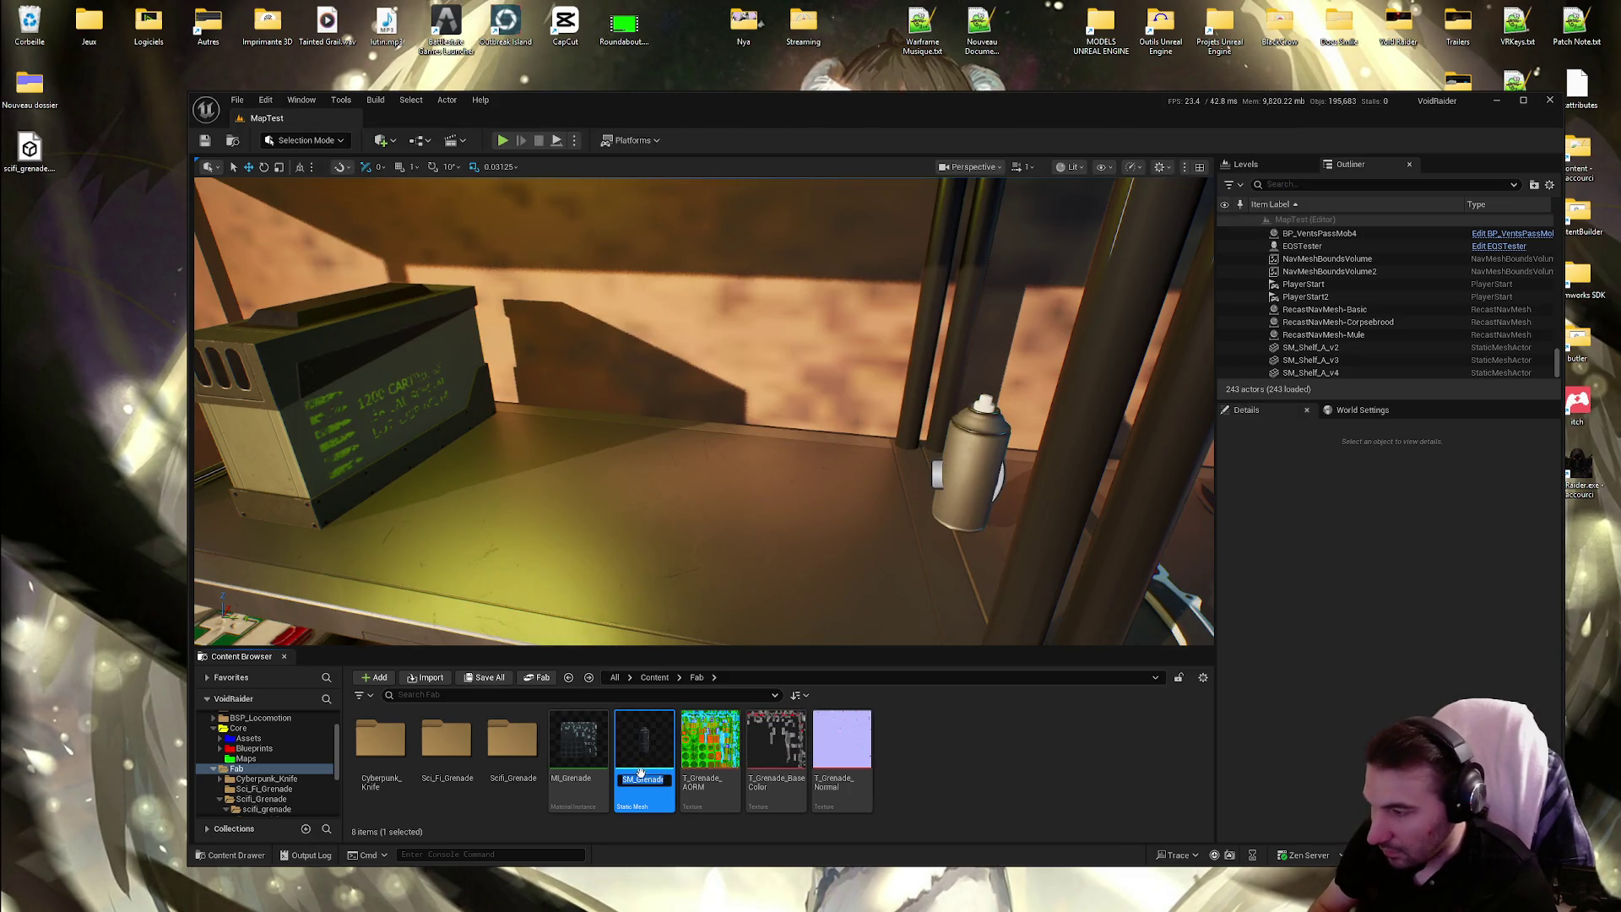
key(ctrl+c)
click(29, 148)
key(F2)
key(ctrl+v)
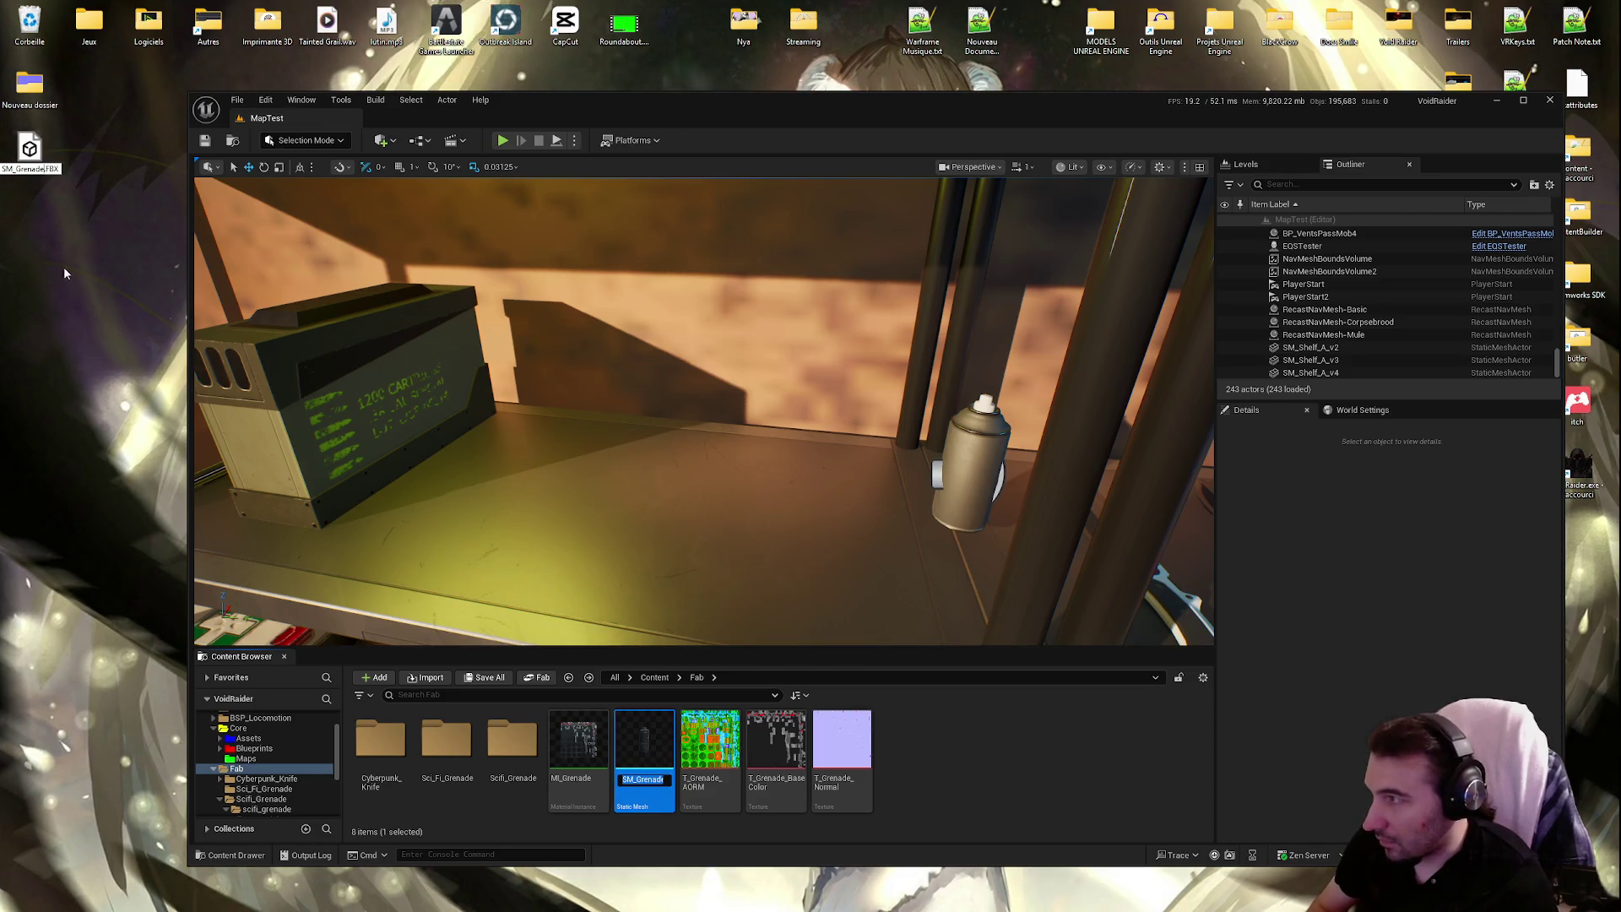
key(Return)
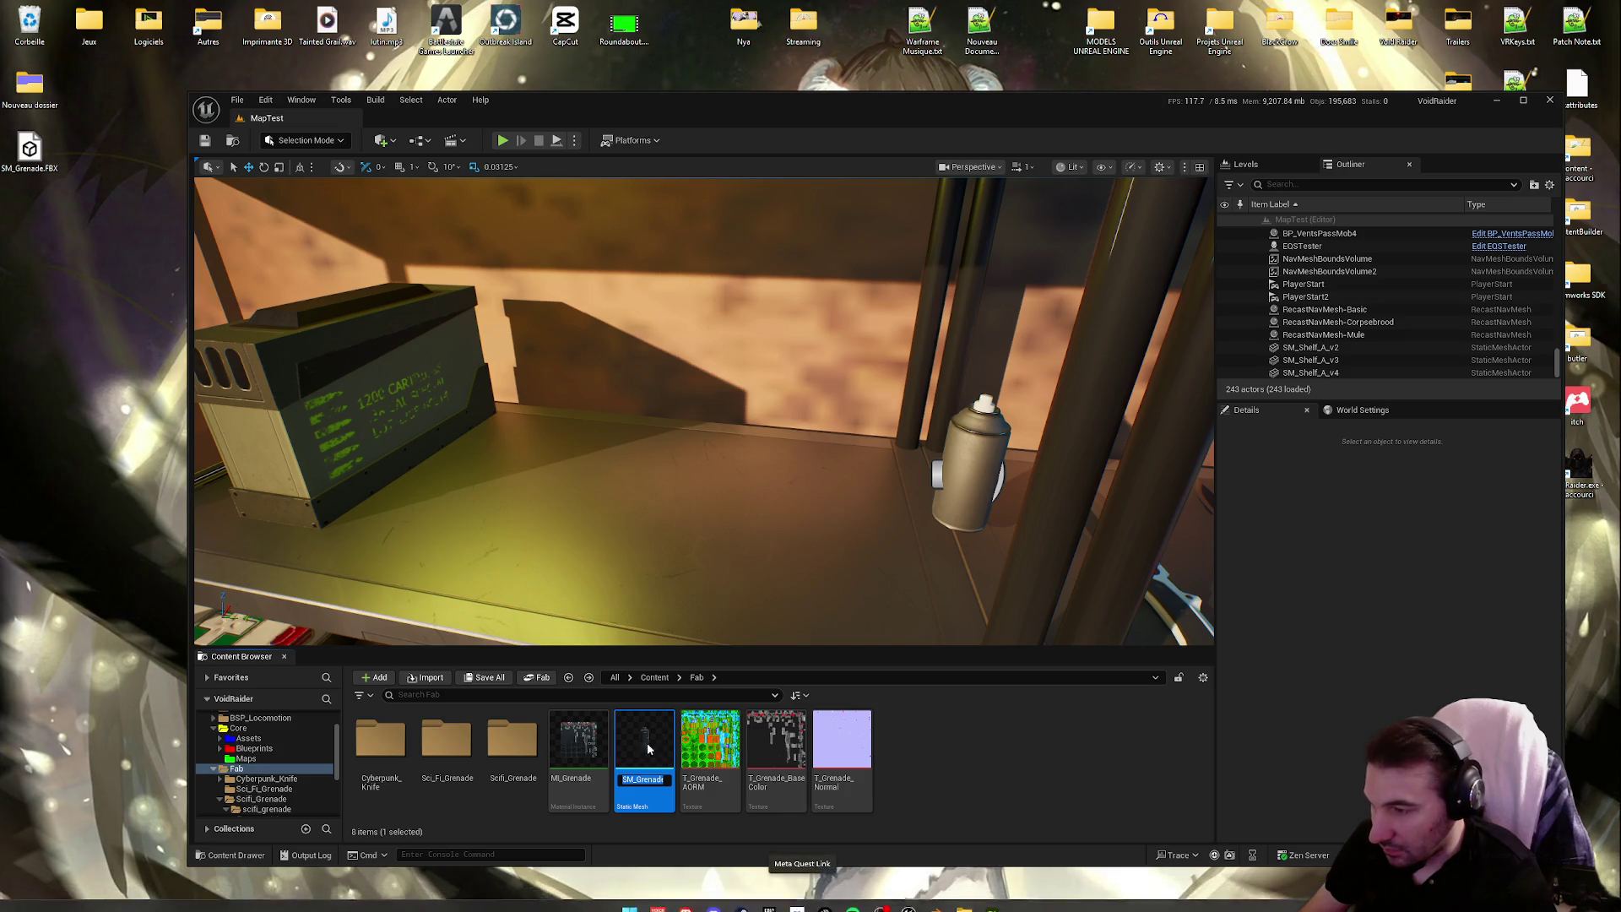
click(680, 232)
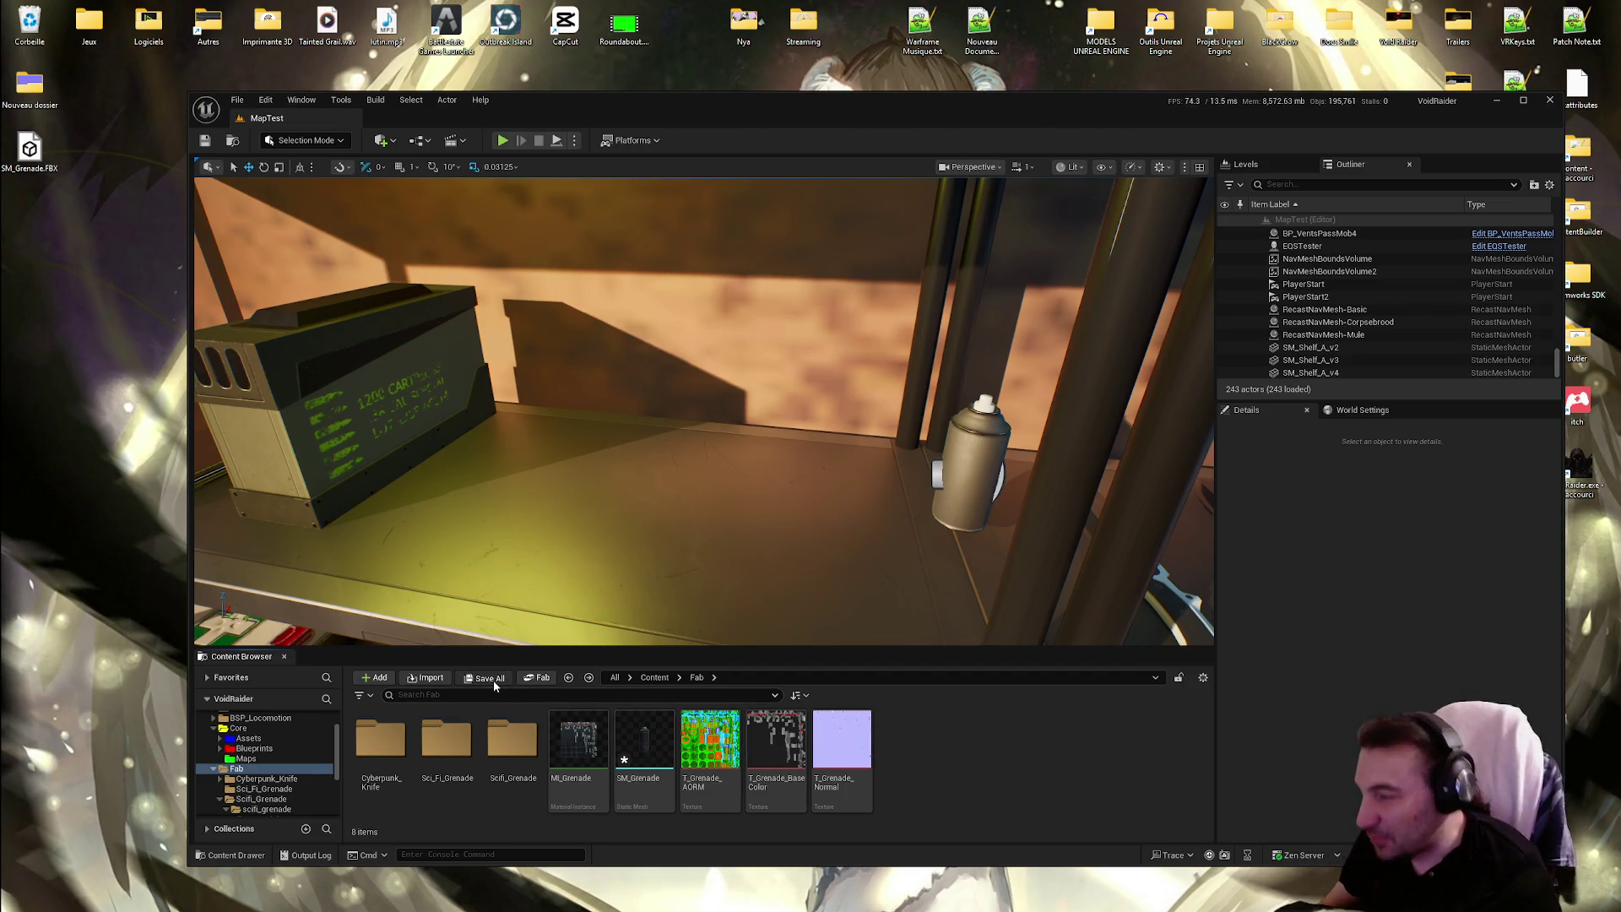
Save SM_Grenade, place it on the shelf in MapTest and frame it in view
click(483, 677)
click(908, 598)
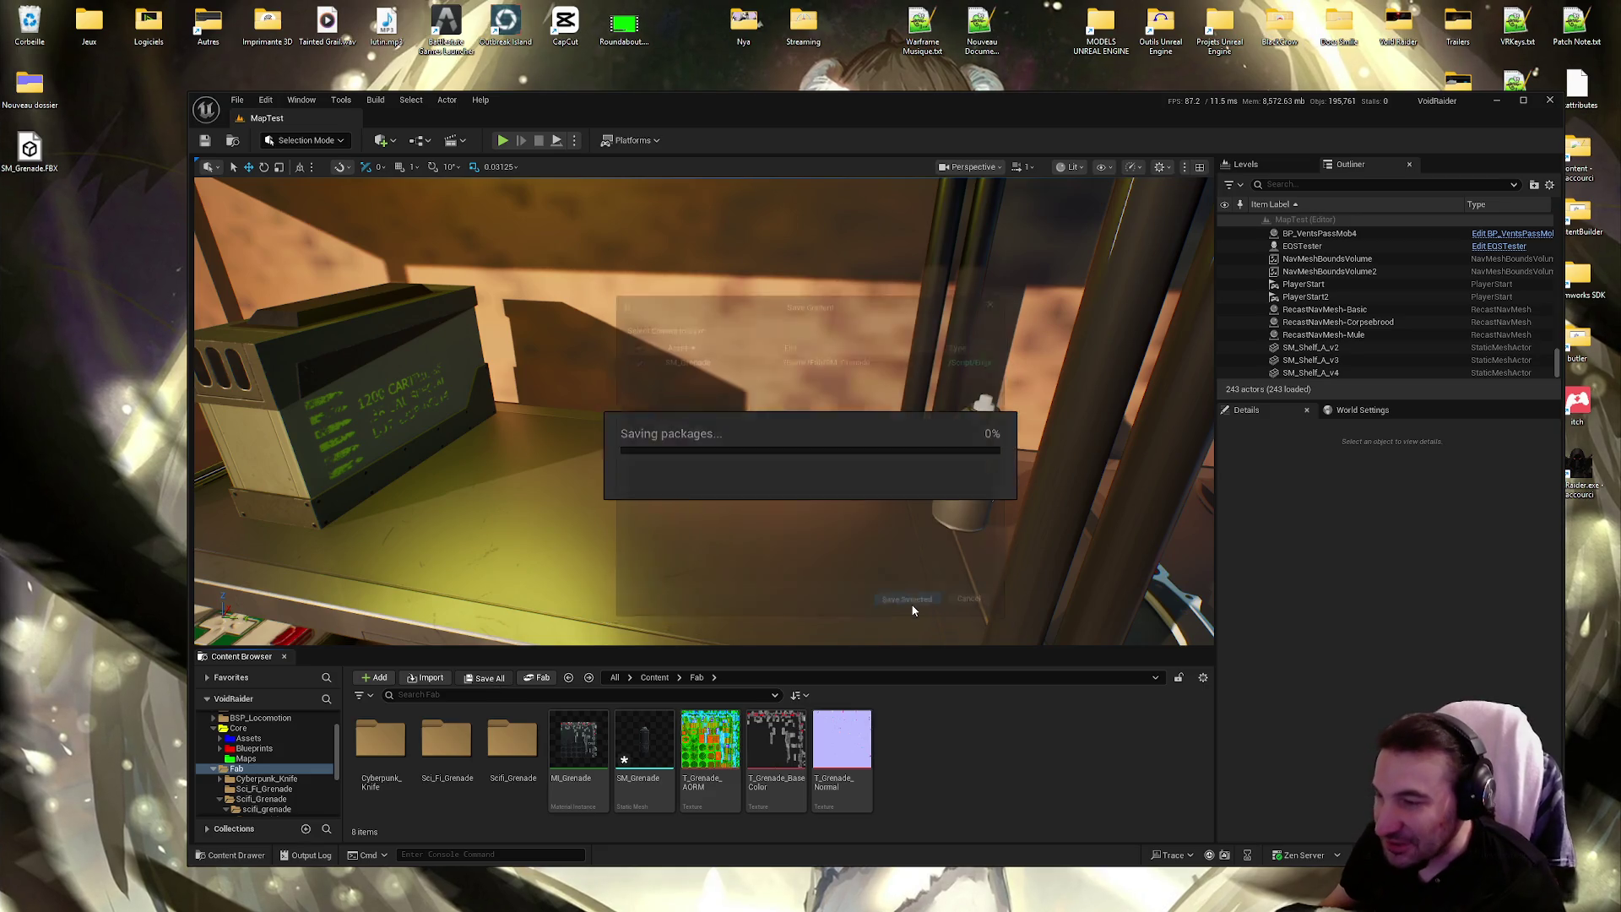
click(646, 747)
drag(649, 752, 675, 498)
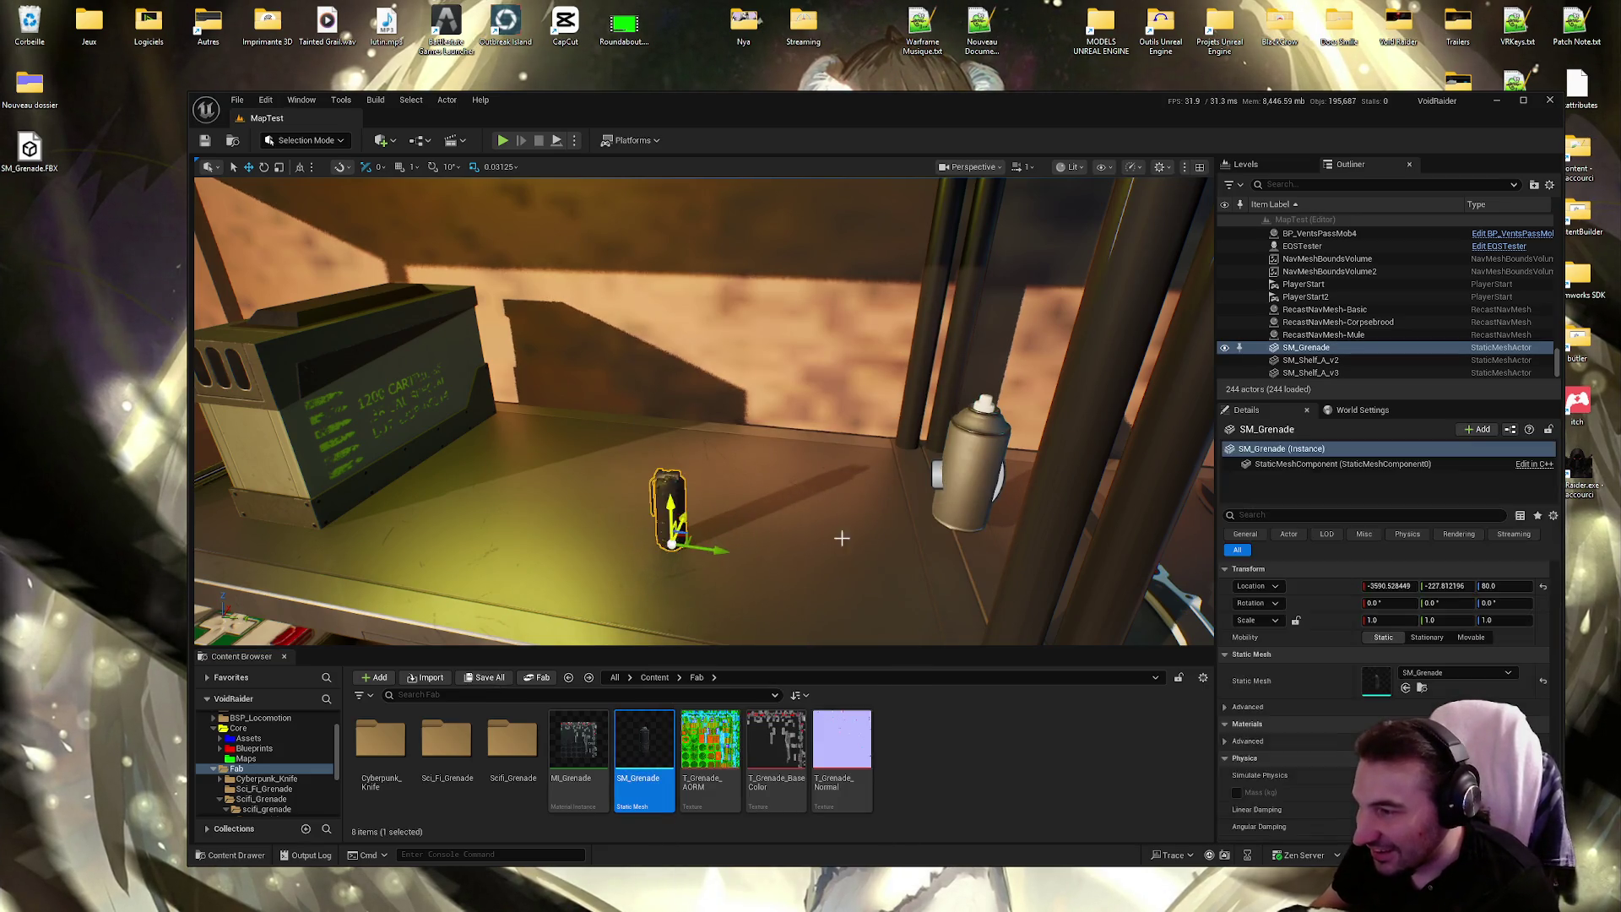
key(f)
scroll(704, 411, down, 5)
key(f)
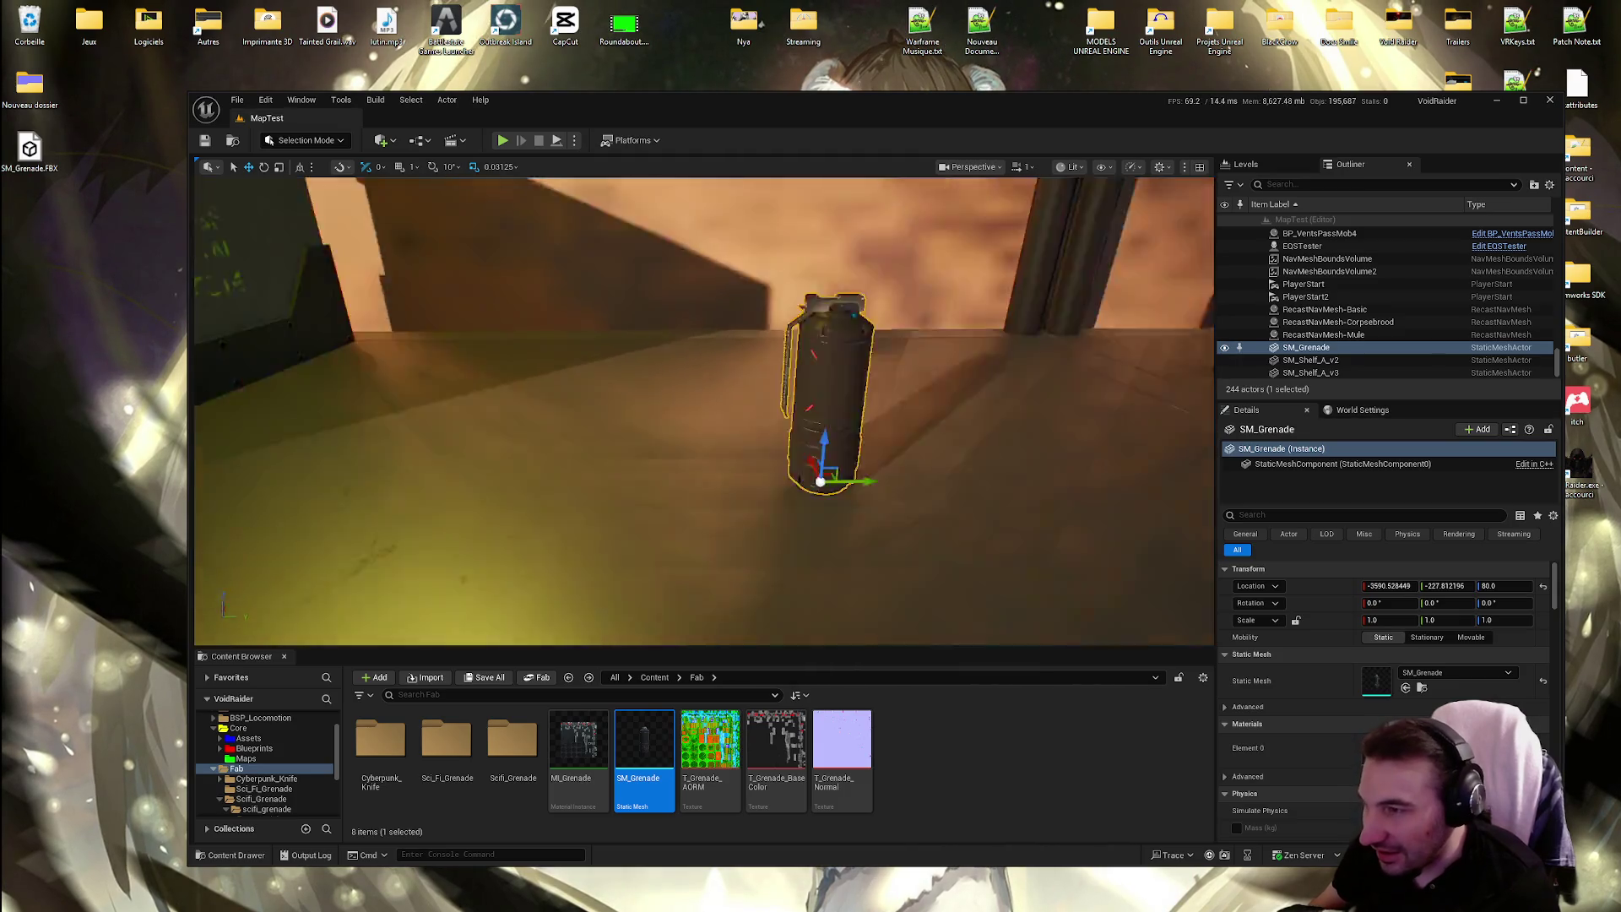
scroll(704, 411, down, 5)
click(1029, 167)
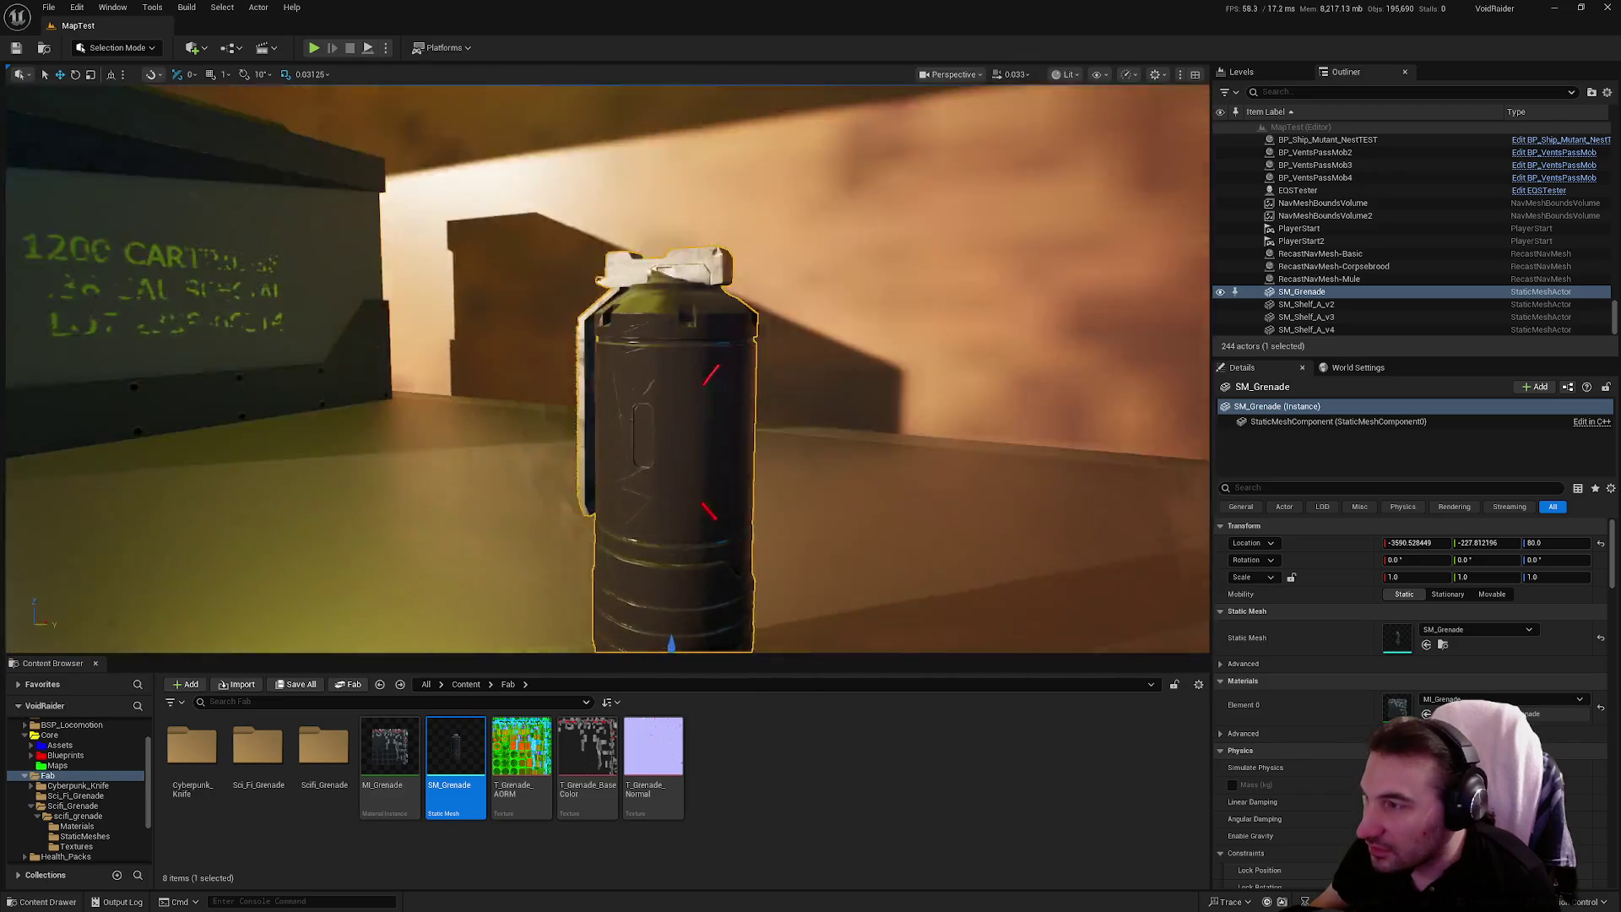
drag(815, 308, 815, 309)
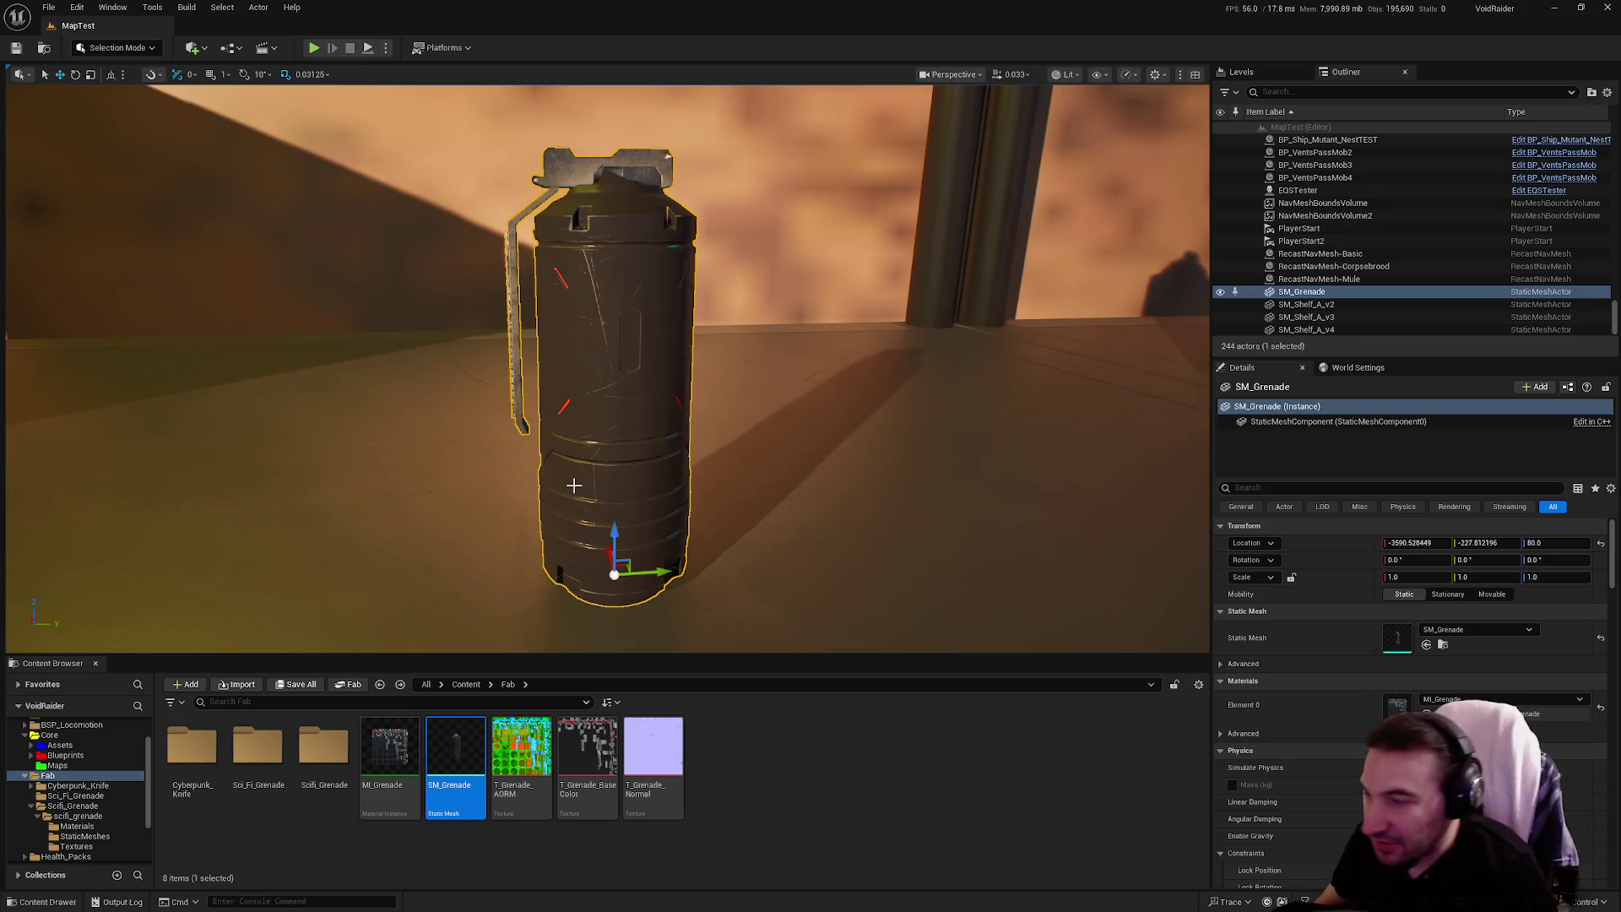
drag(811, 471, 811, 471)
Export T_Grenade_BaseColor through its Asset Actions menu
click(743, 839)
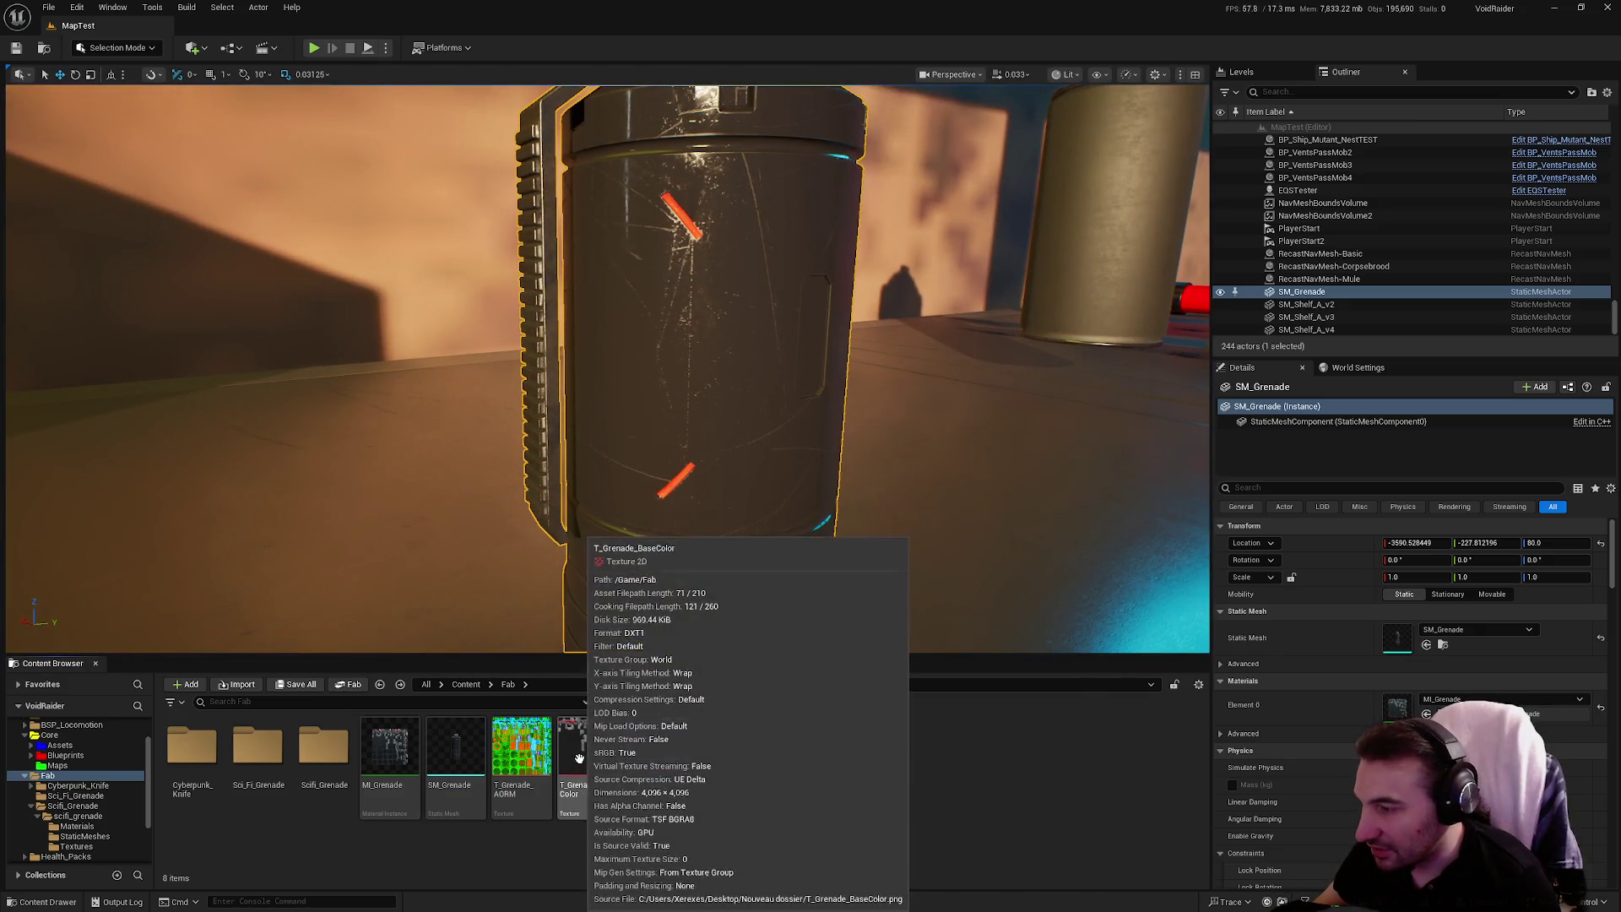
click(574, 785)
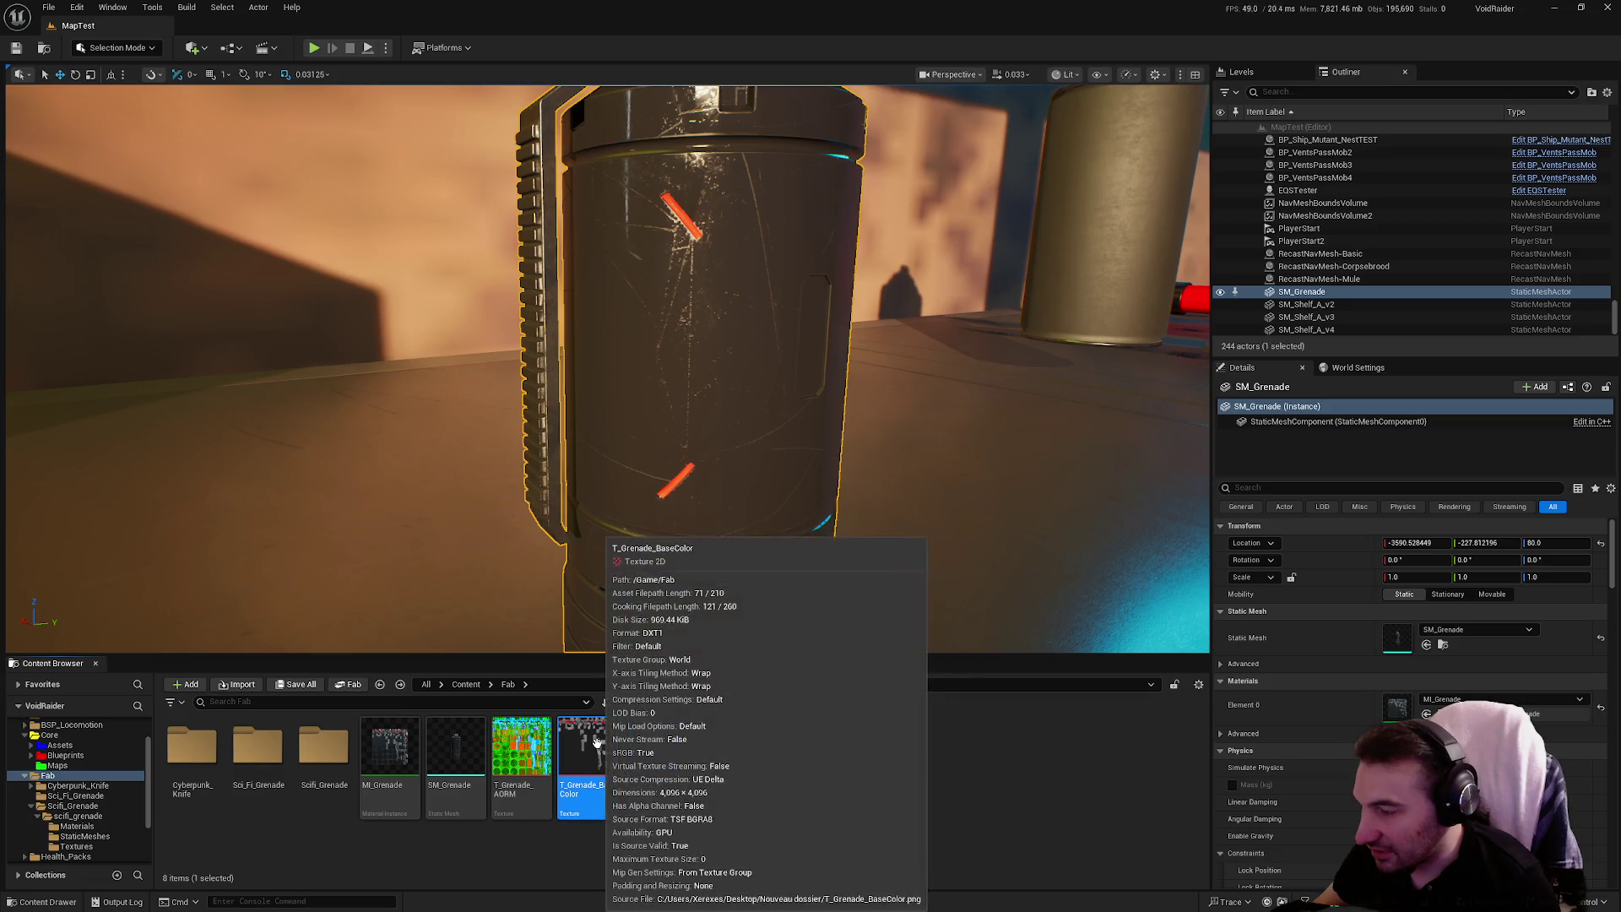
key(super+Down)
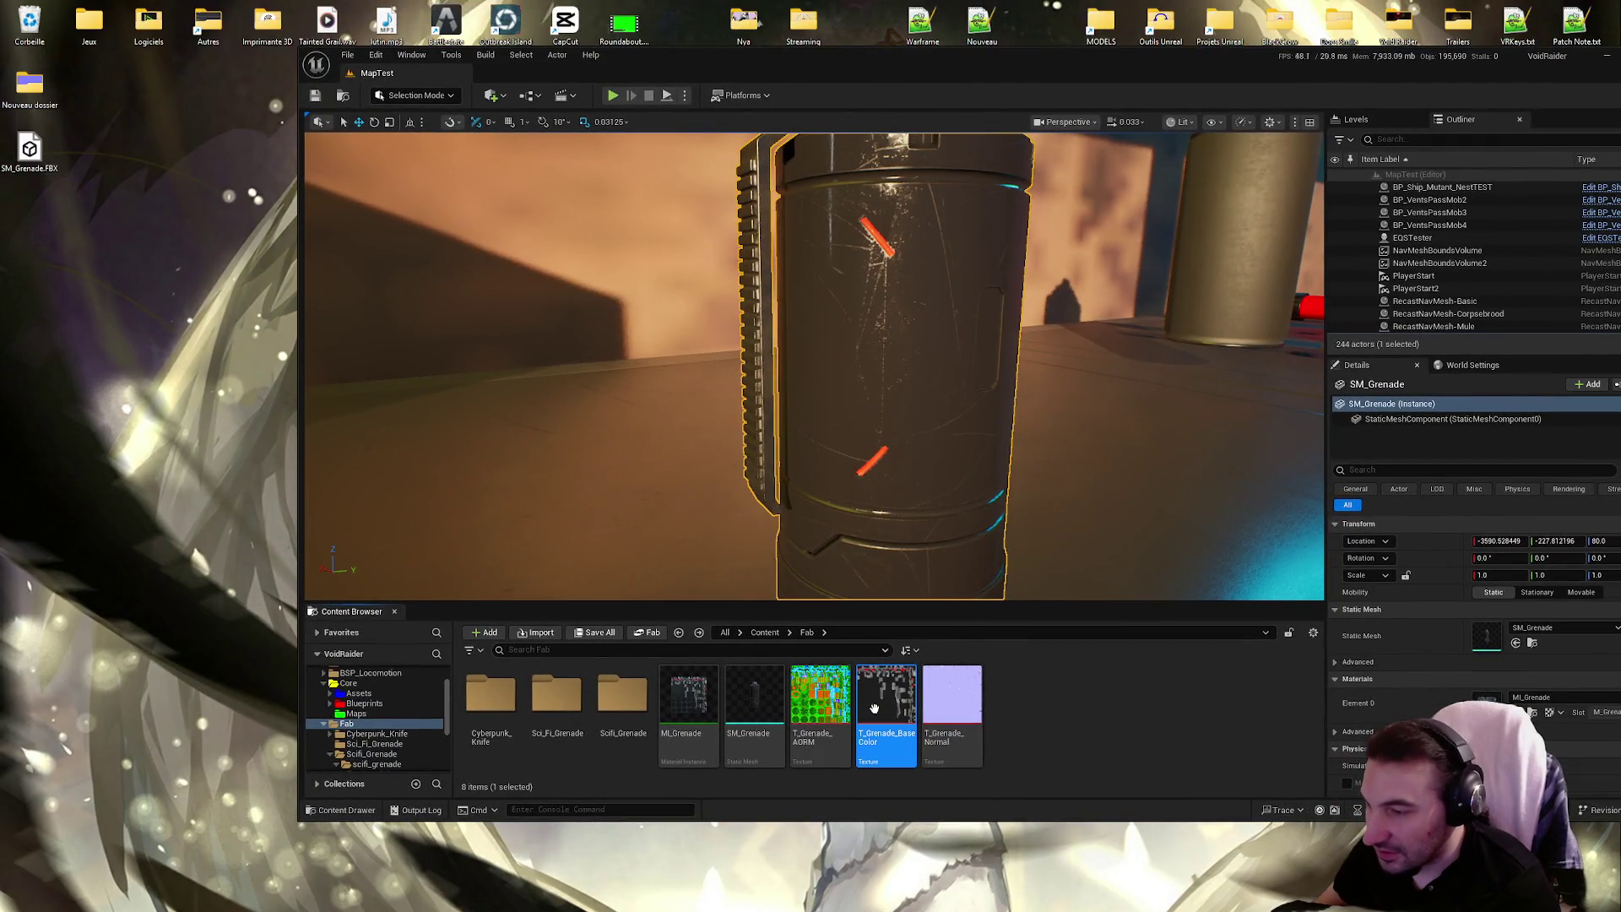
right_click(880, 707)
mouse_move(1014, 478)
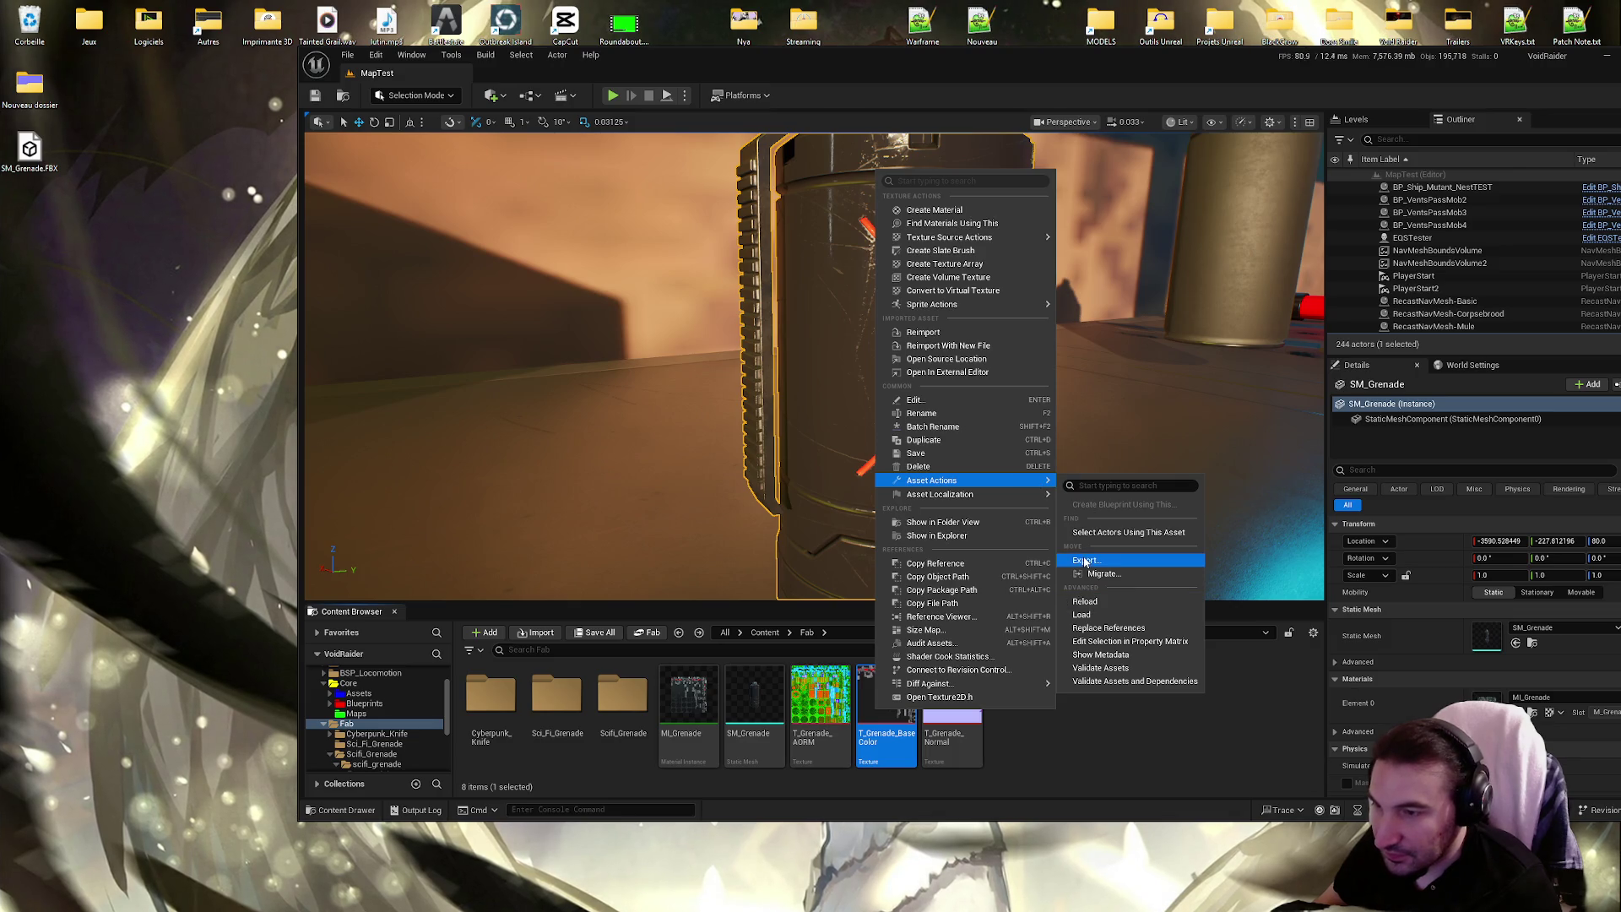
click(1087, 560)
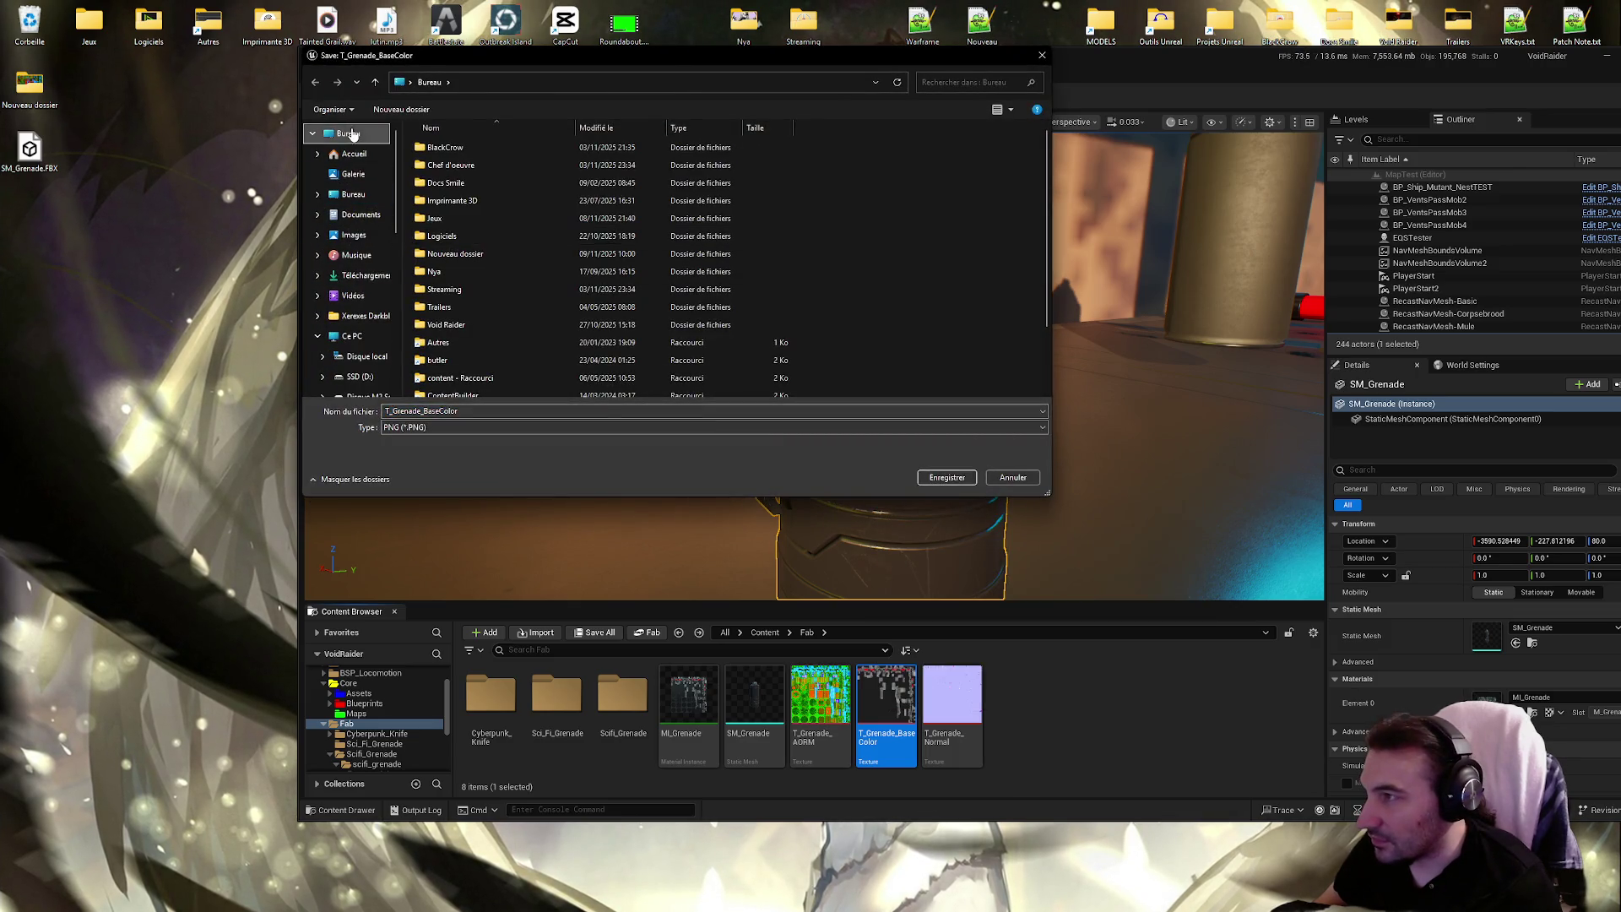
Save T_Grenade_BaseColor.png to the Bureau desktop and open it in PhotoFiltre 11
click(348, 133)
click(947, 477)
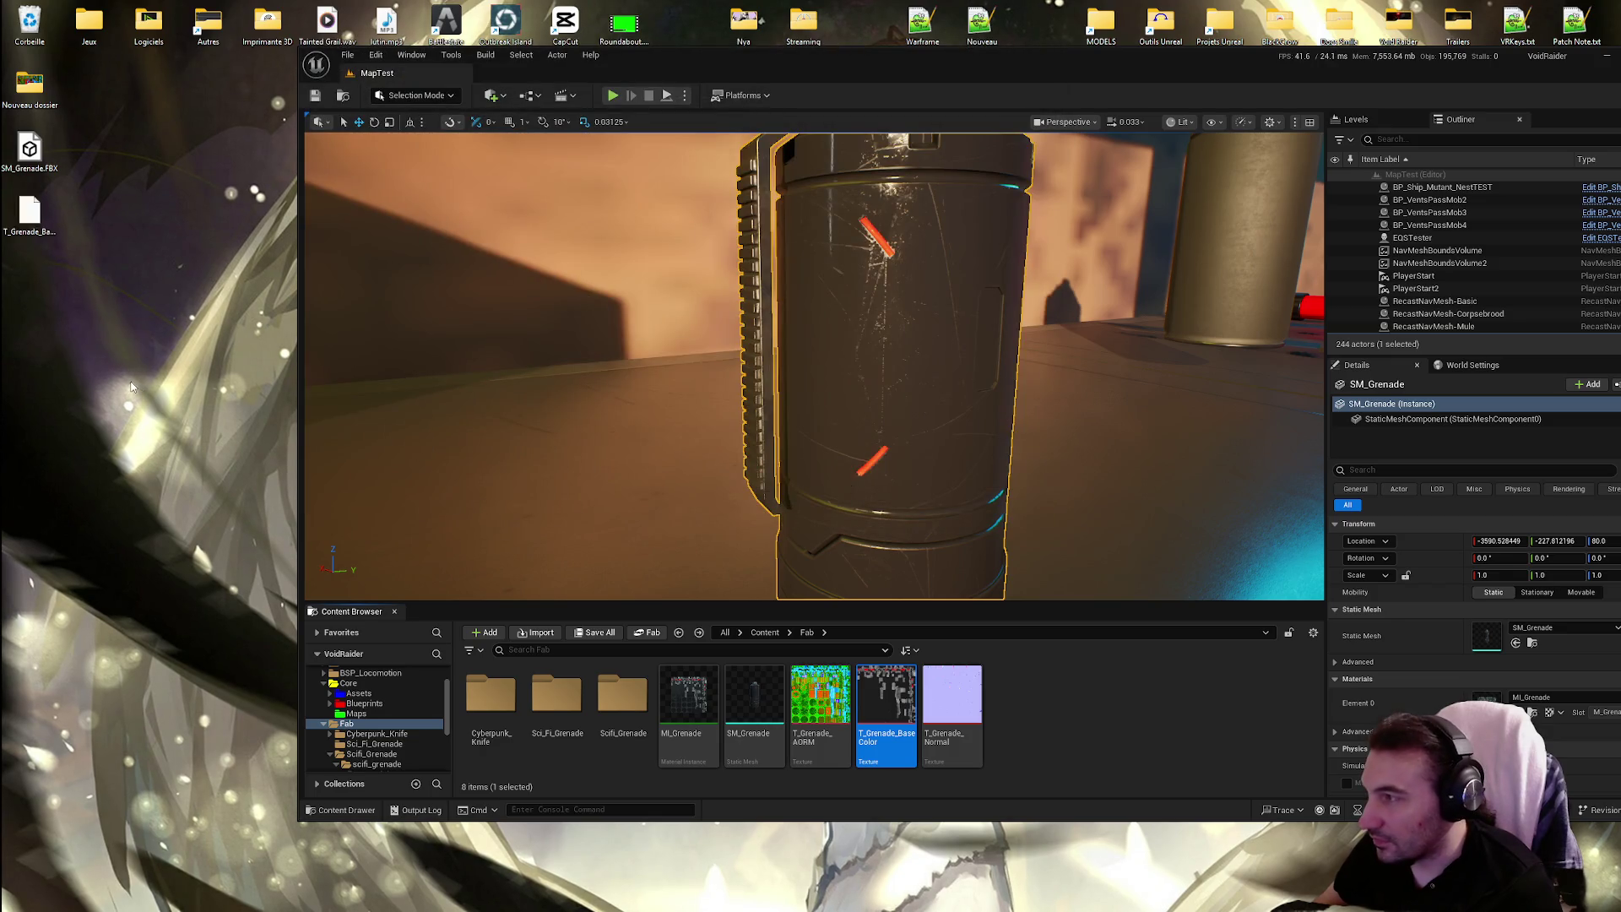
double_click(30, 211)
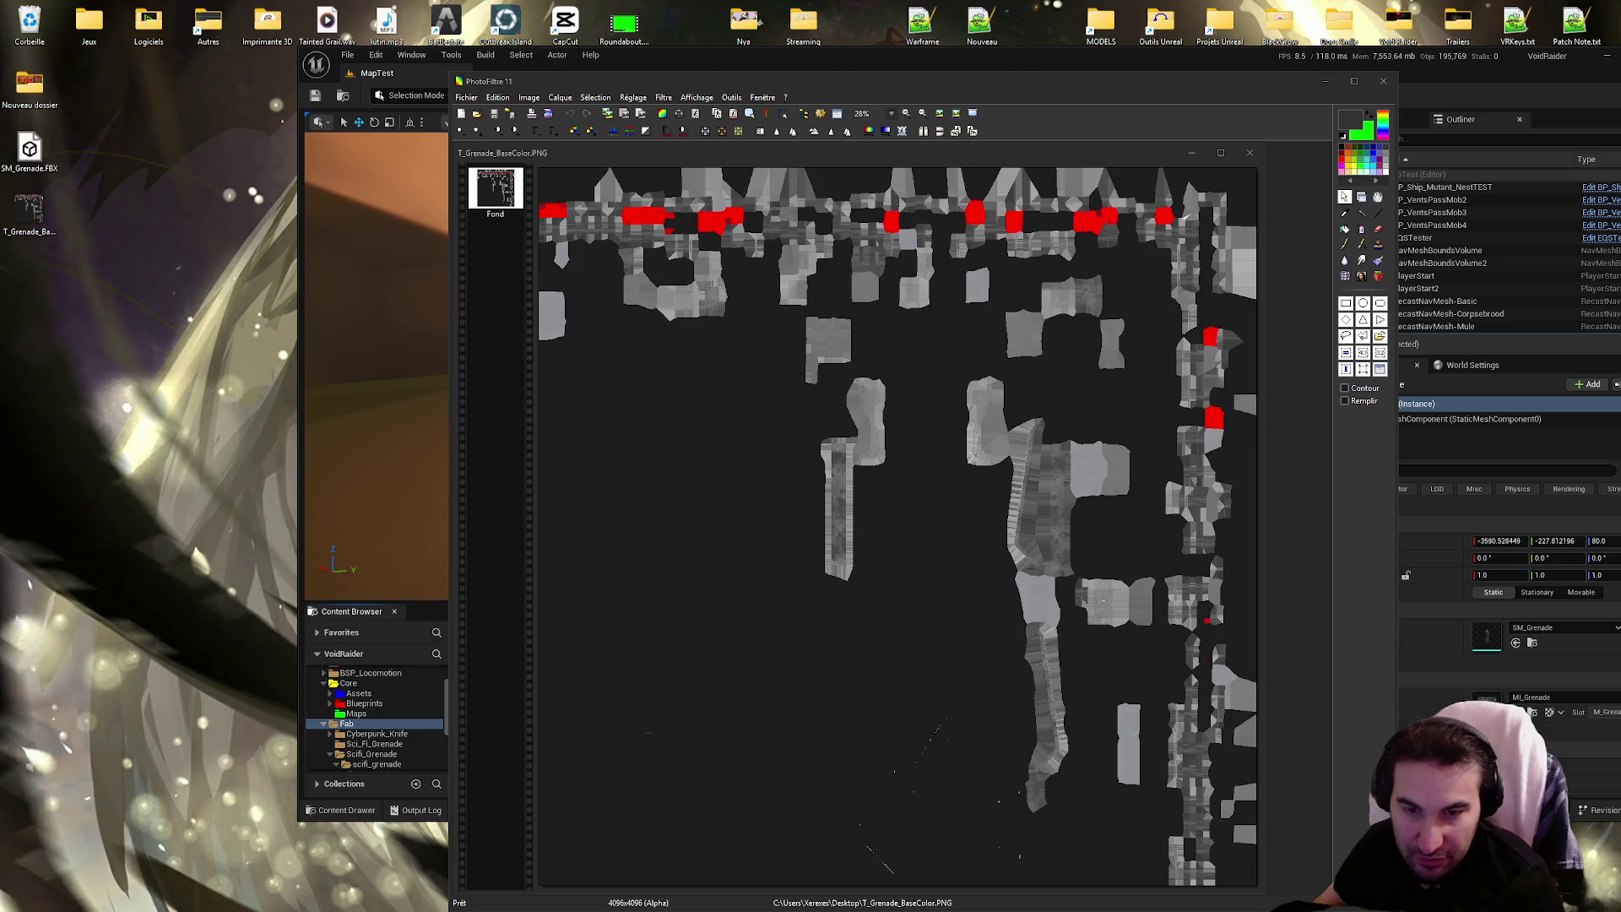
mouse_move(1055, 58)
mouse_down()
mouse_move(856, 28)
mouse_move(898, 28)
mouse_up()
Bring PhotoFiltre to the front and maximise the texture window
click(984, 355)
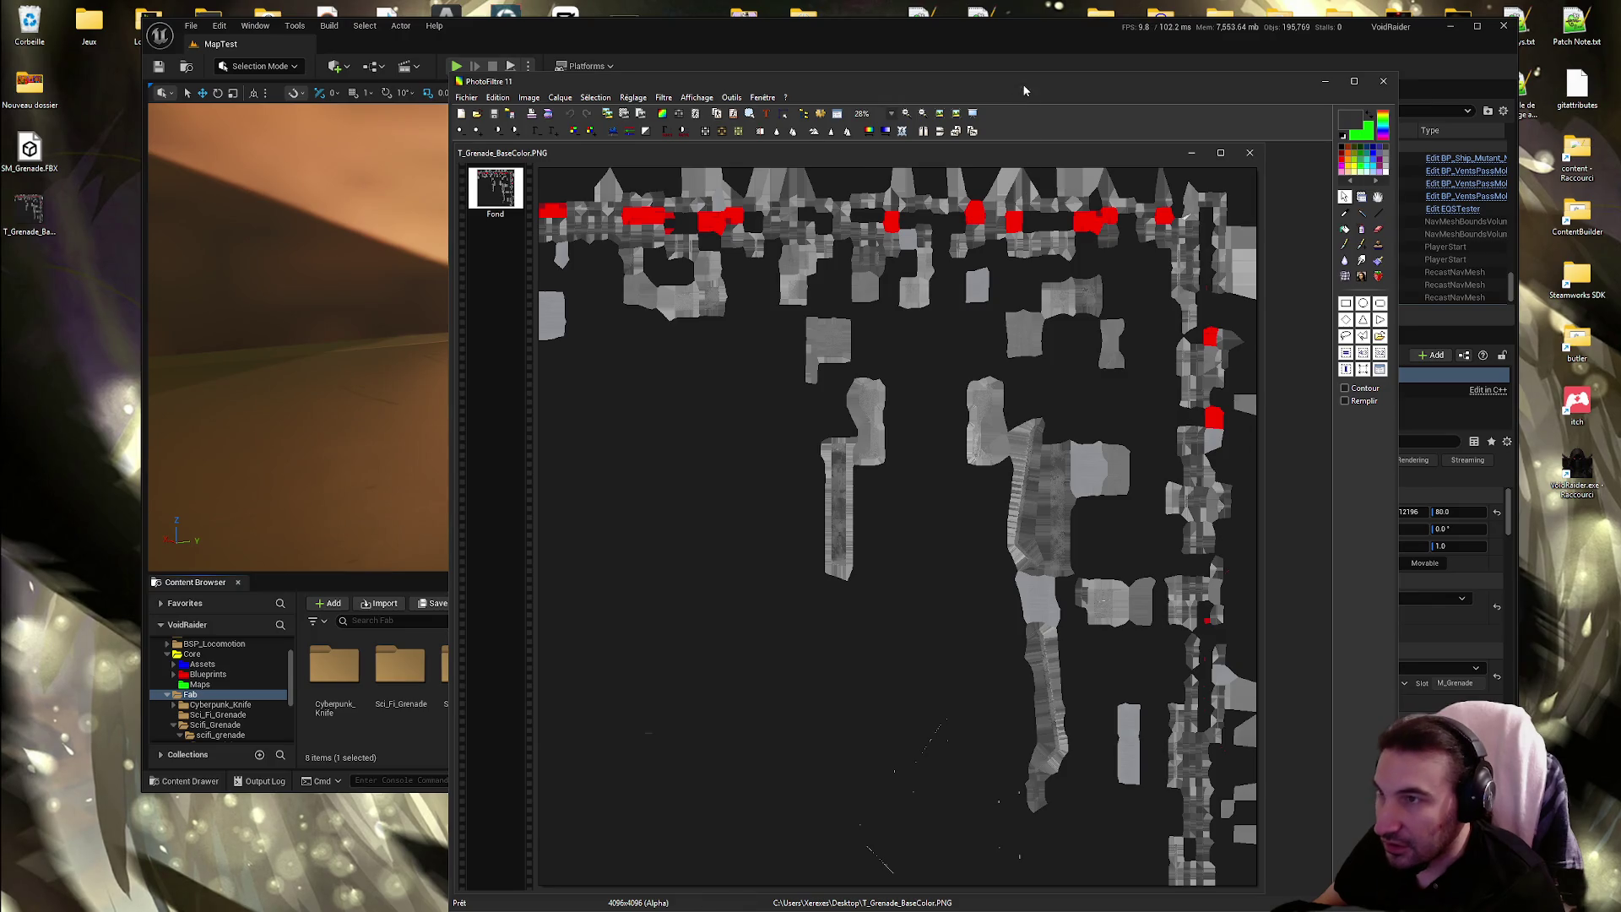
double_click(986, 79)
scroll(563, 175, up, 2)
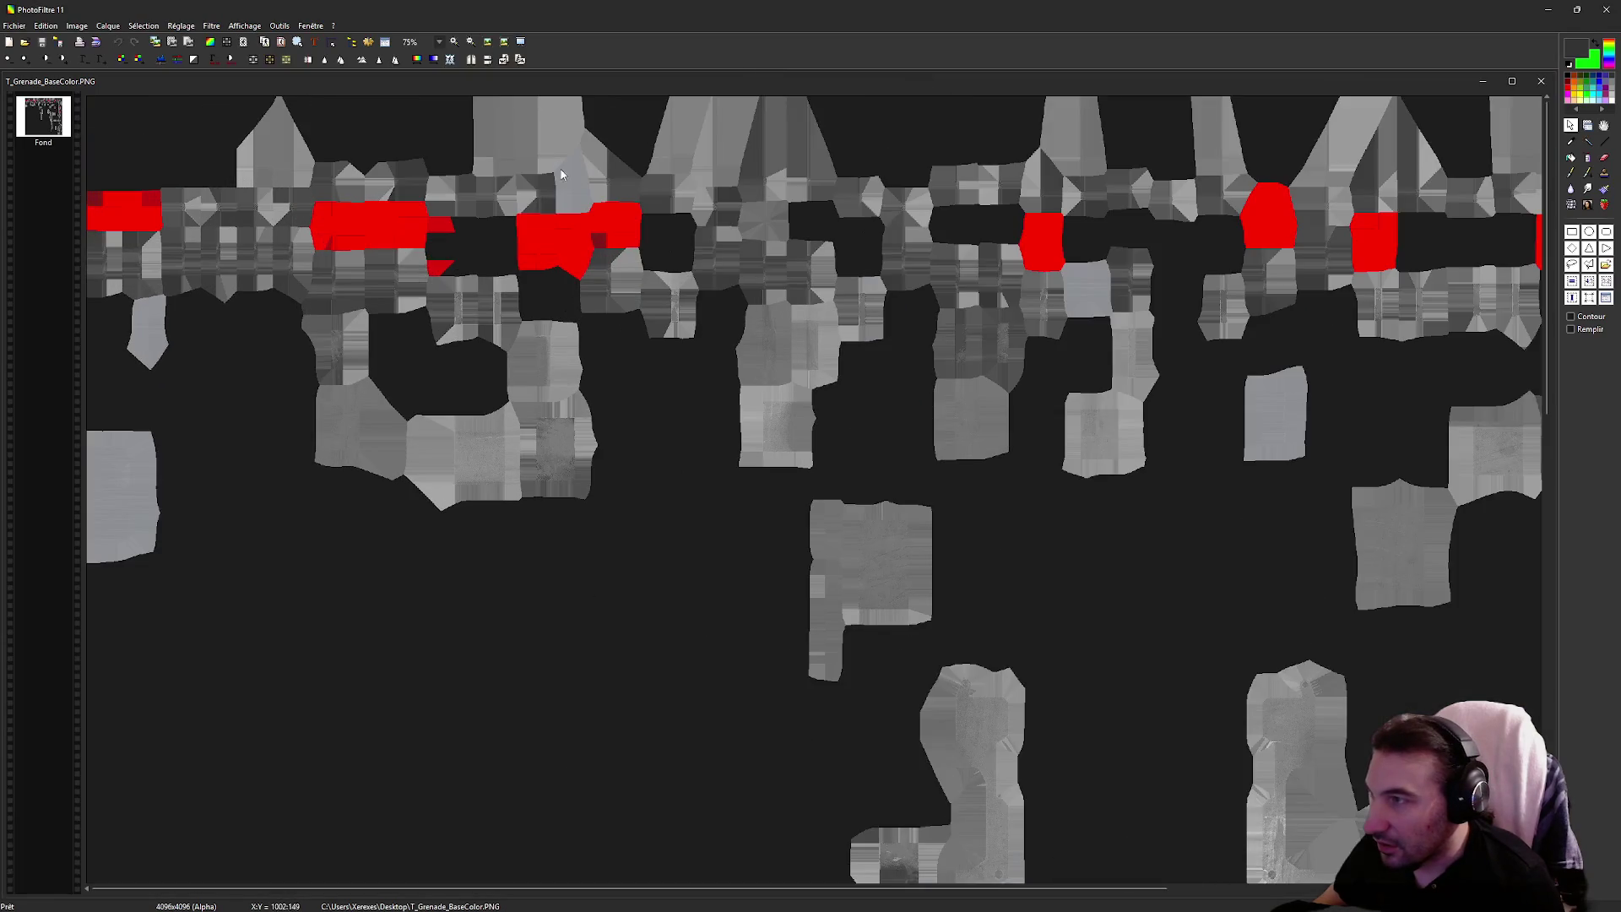
scroll(496, 228, down, 3)
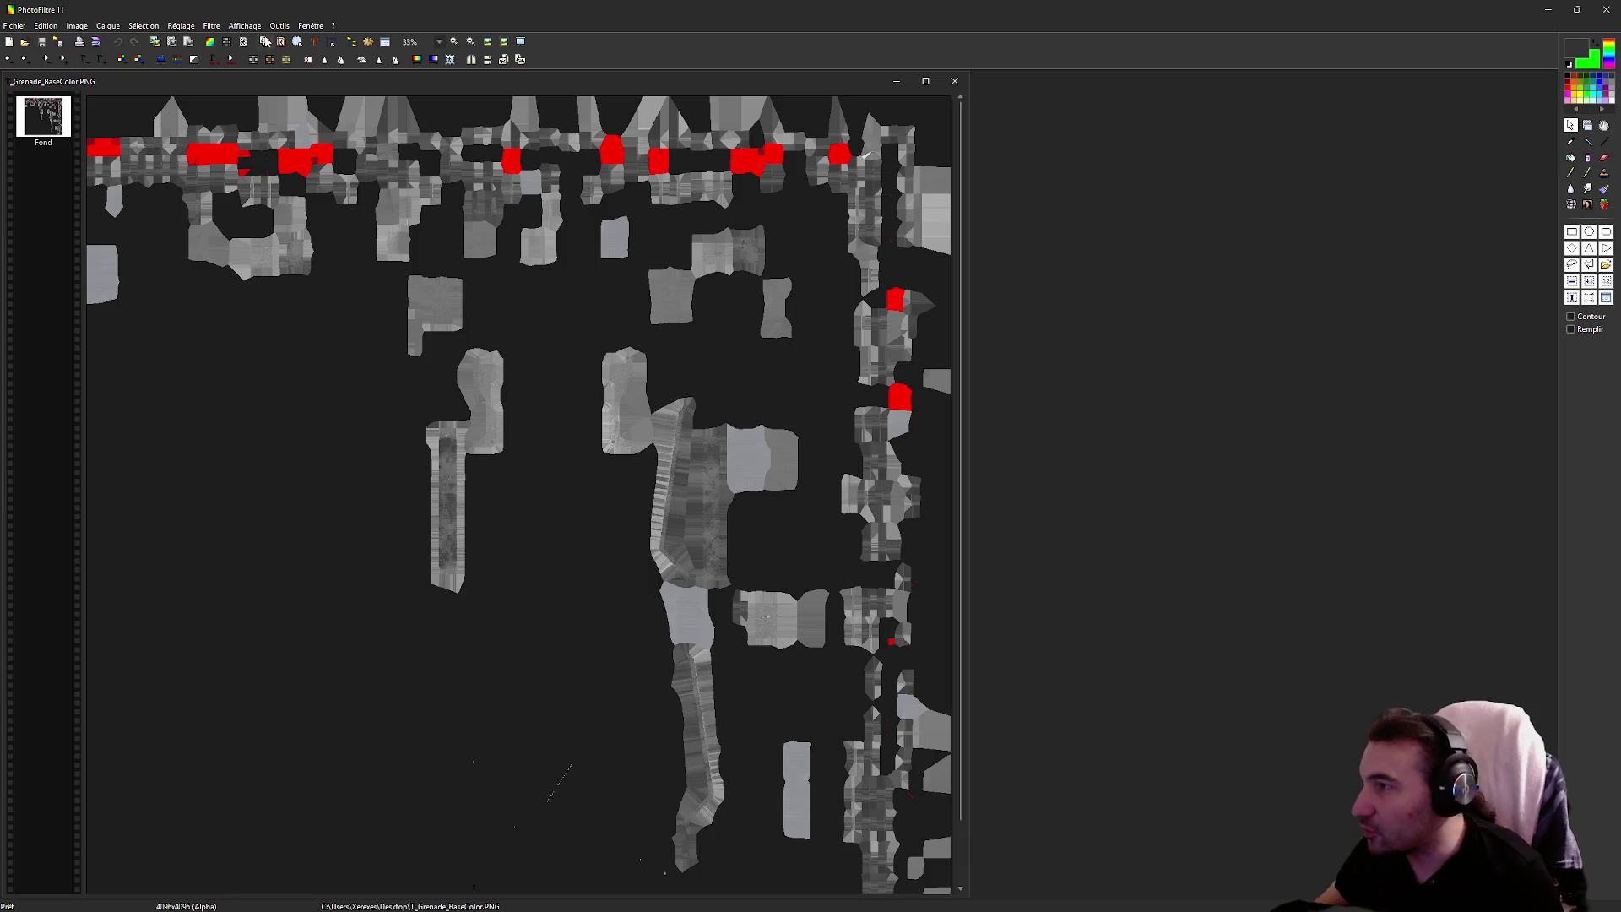
scroll(331, 179, up, 3)
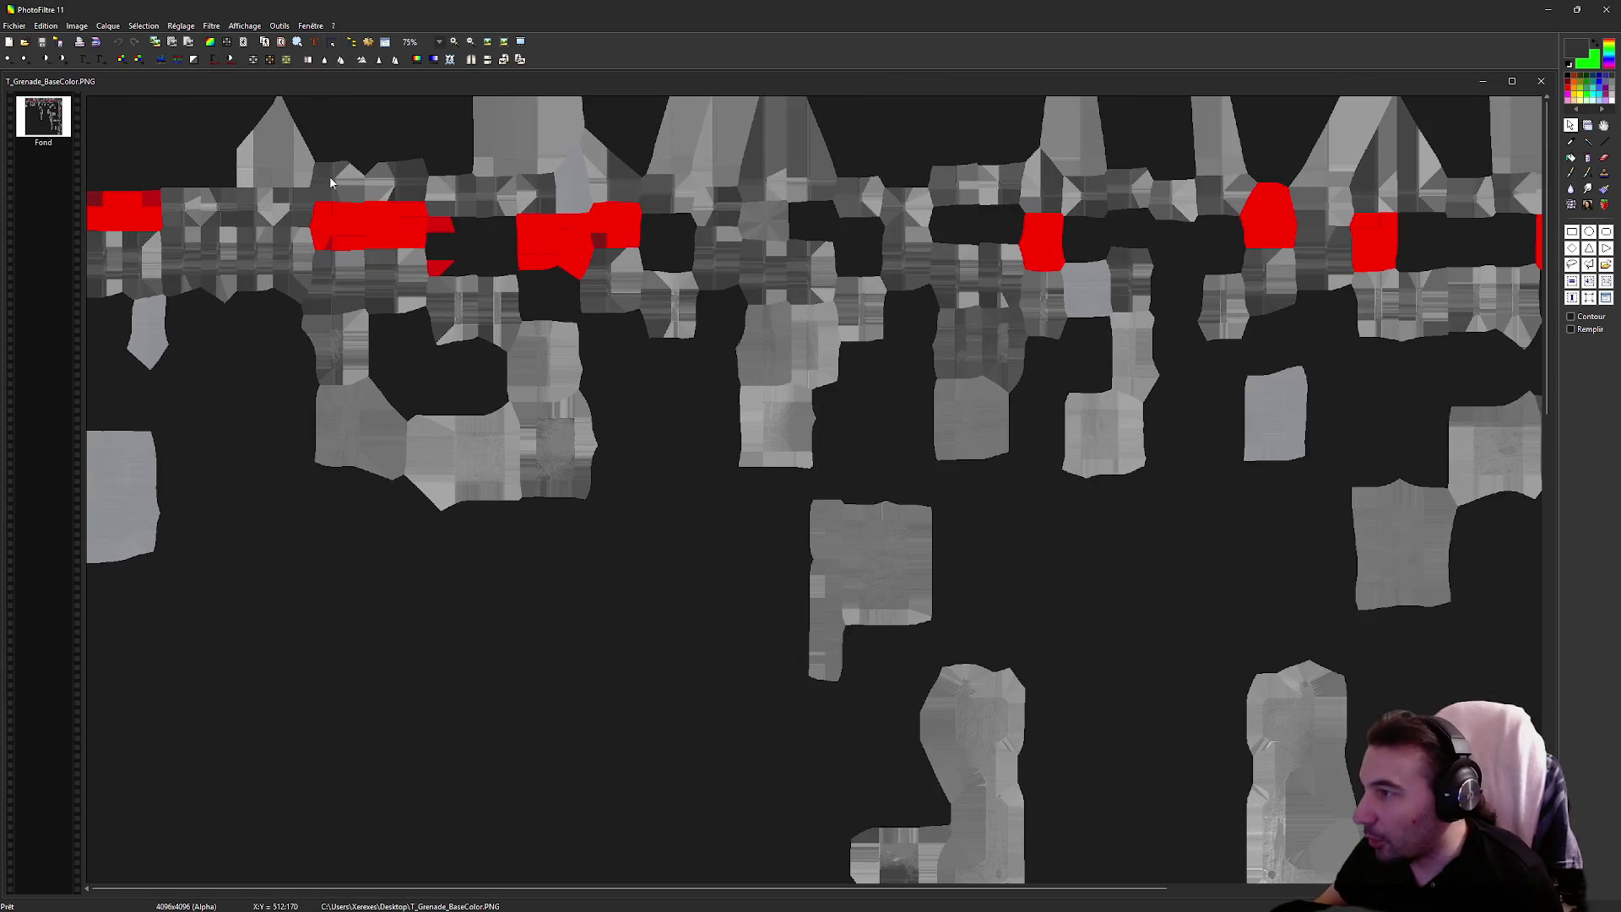
scroll(330, 182, down, 1)
scroll(325, 186, down, 1)
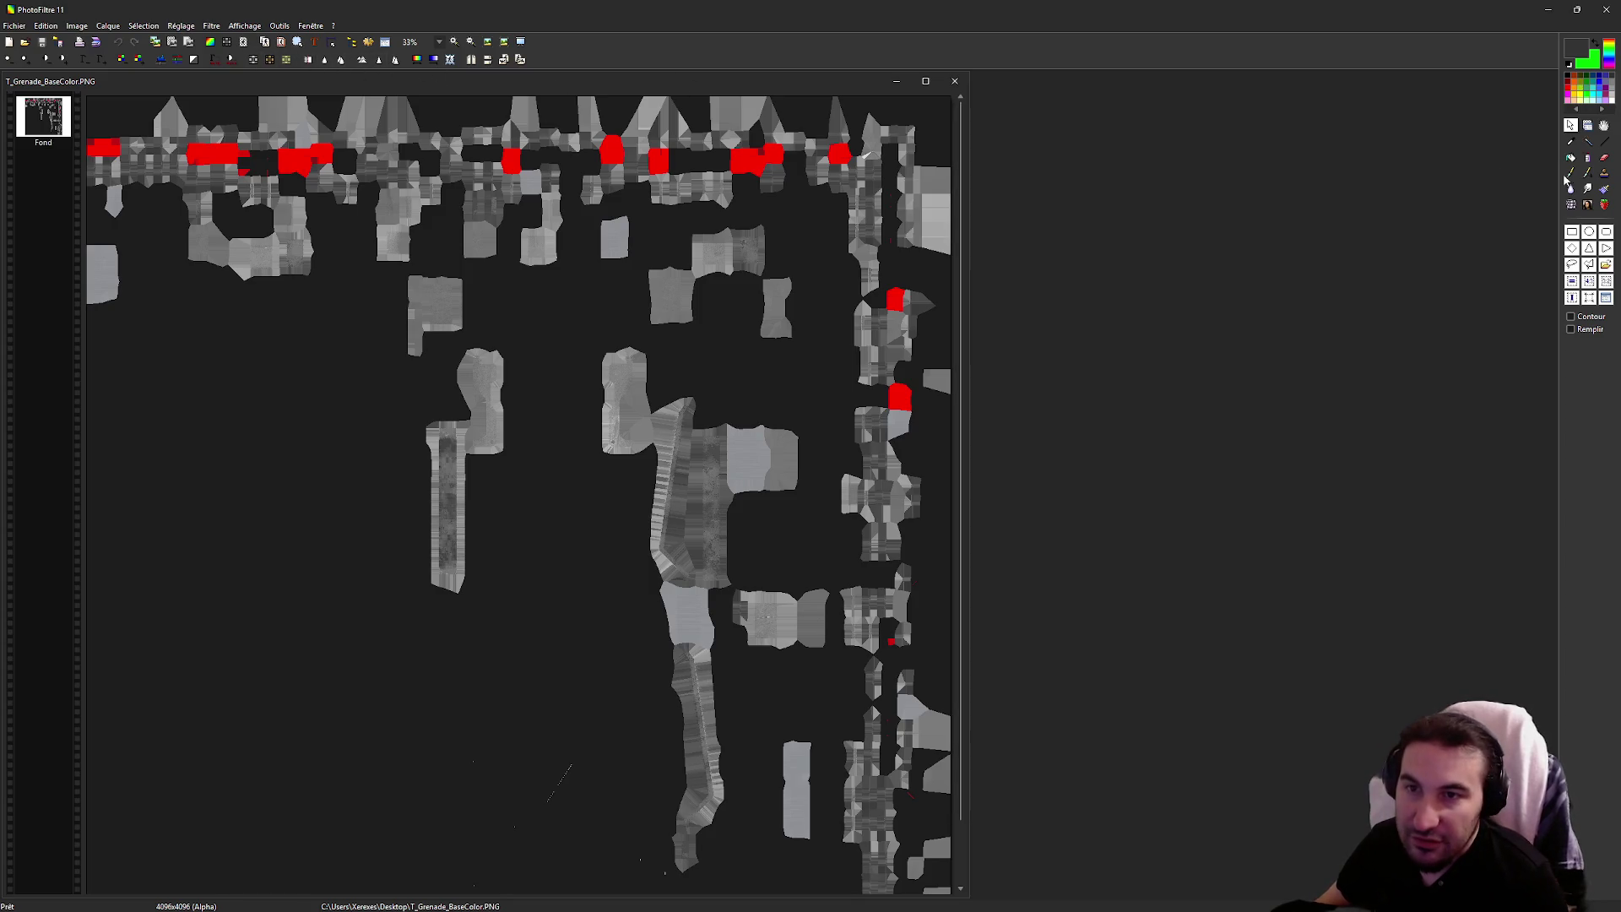
Magic Wand-select all red areas in Couleur mode at tolerance 100, copying them to Calque 1
click(1588, 141)
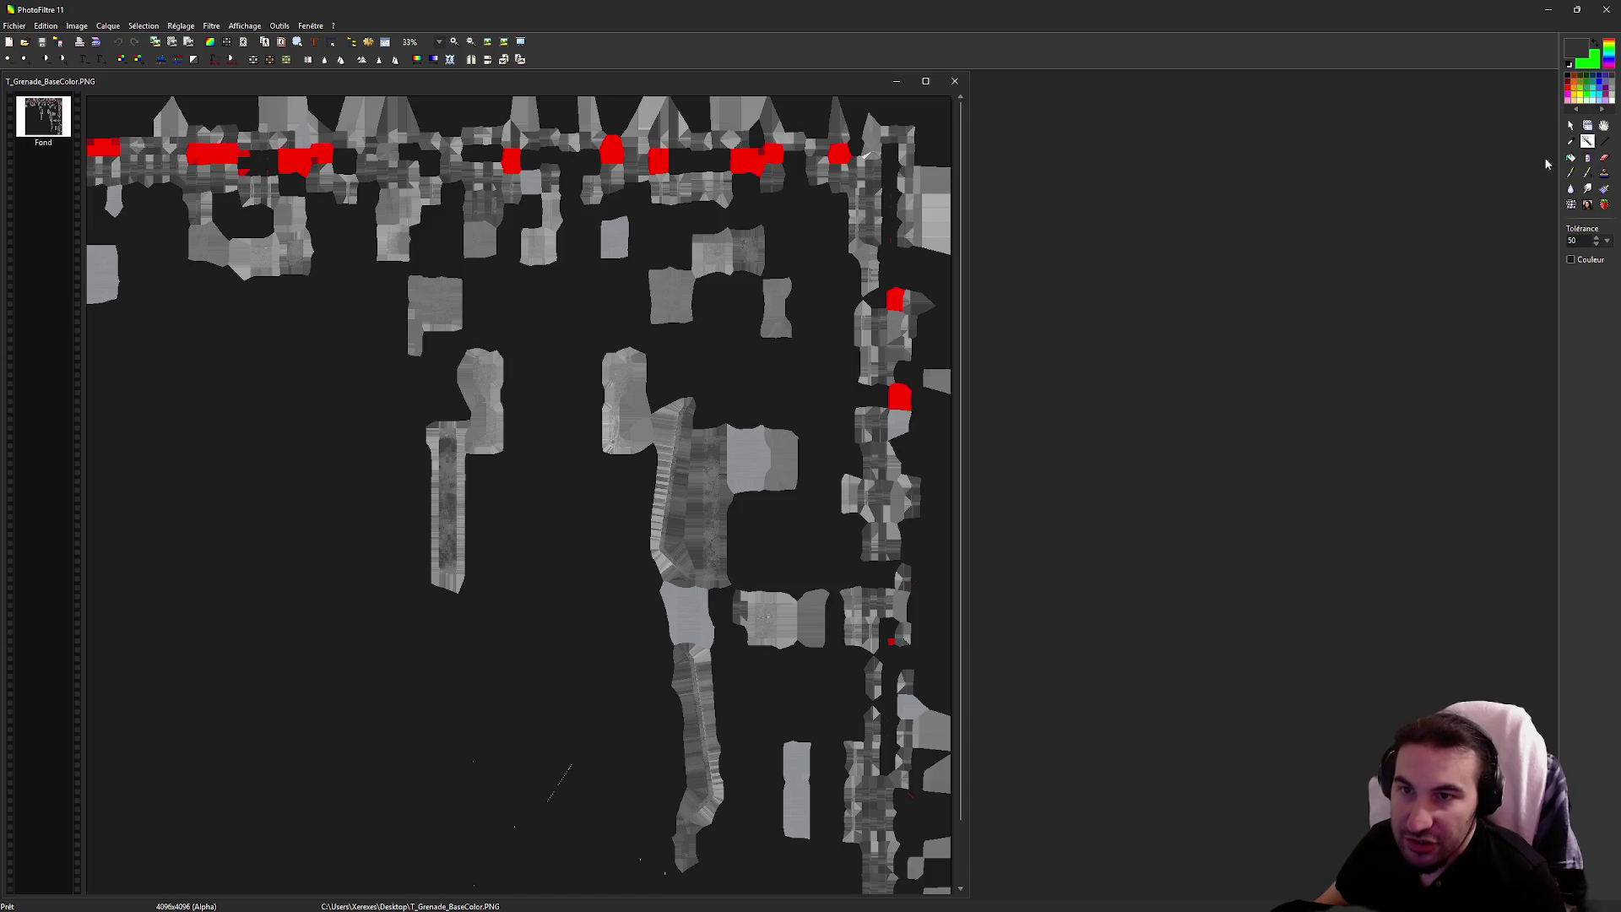
click(1571, 260)
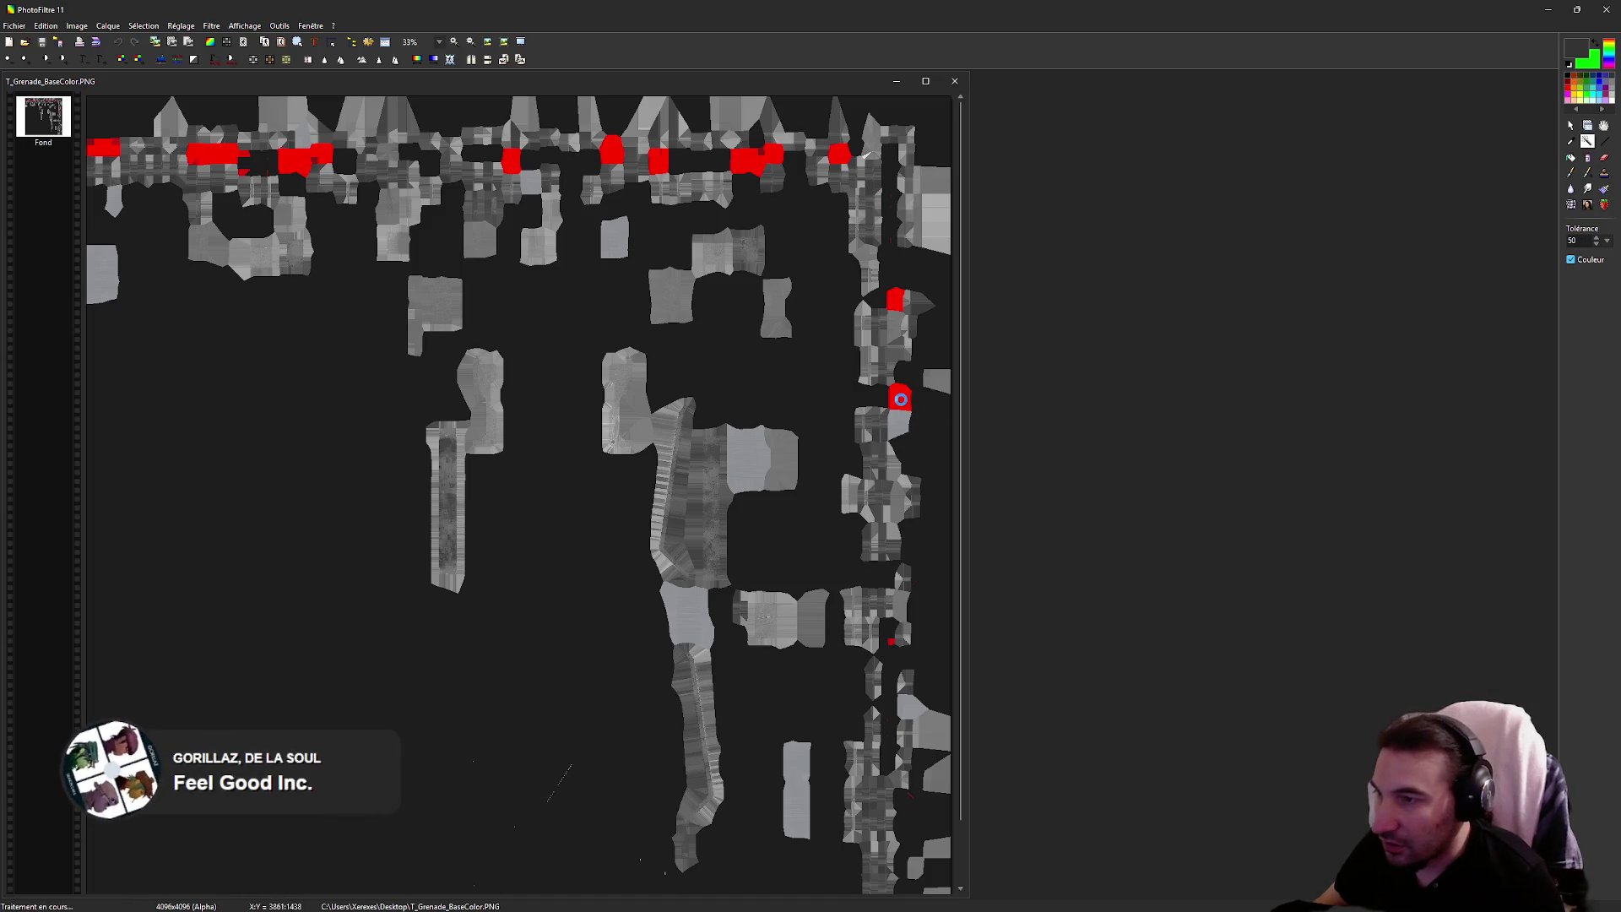
click(899, 406)
double_click(1575, 241)
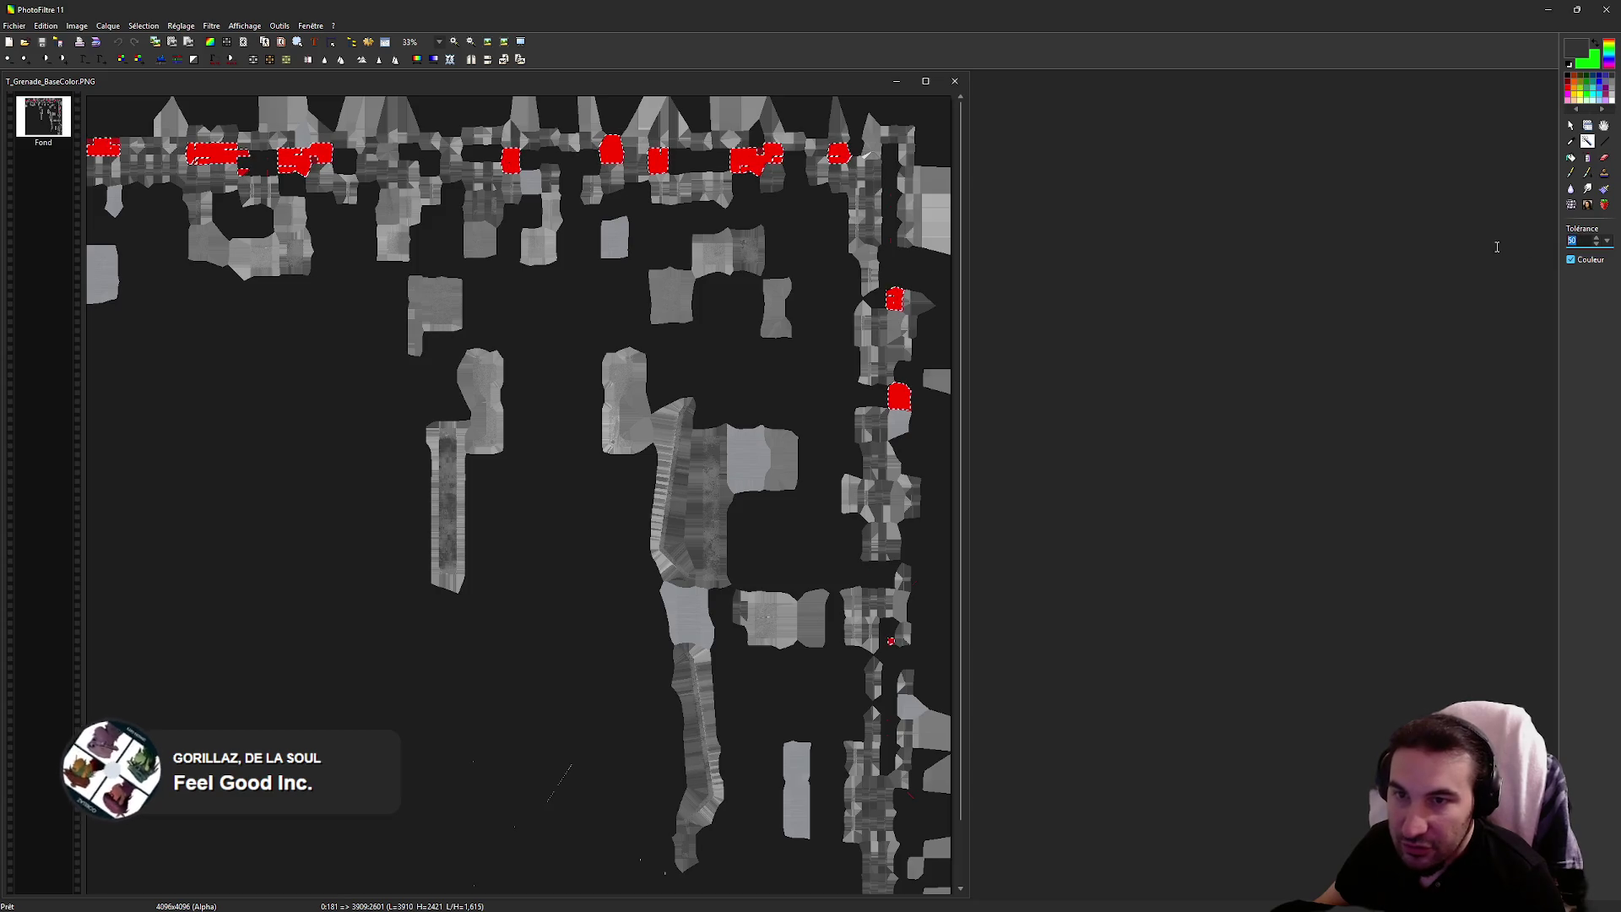
text(100)
click(935, 420)
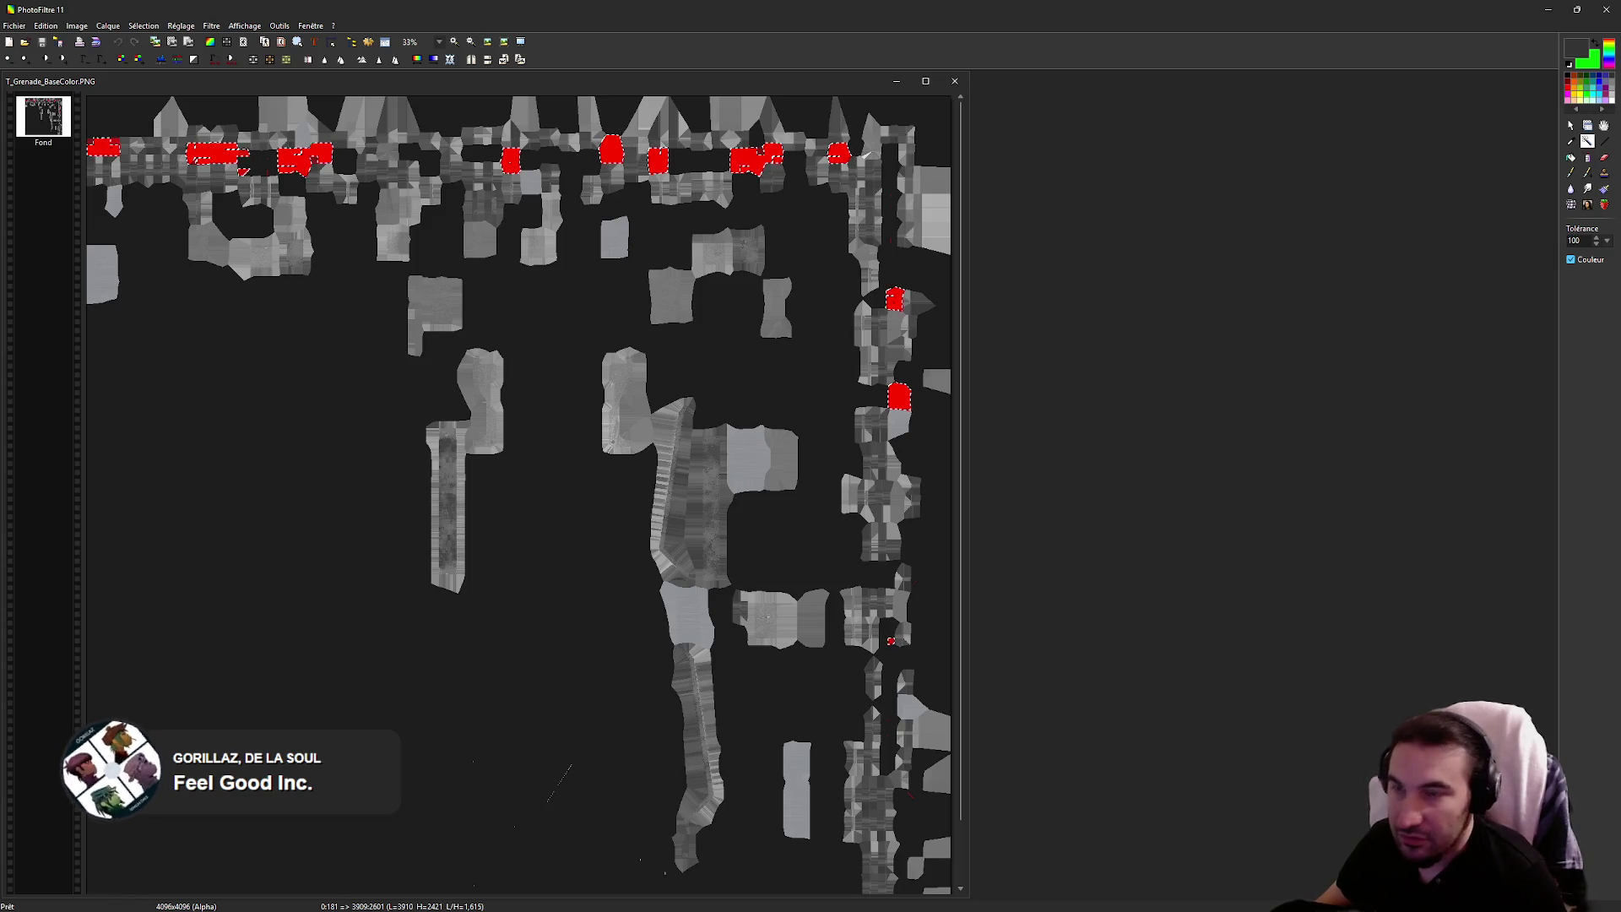
click(909, 400)
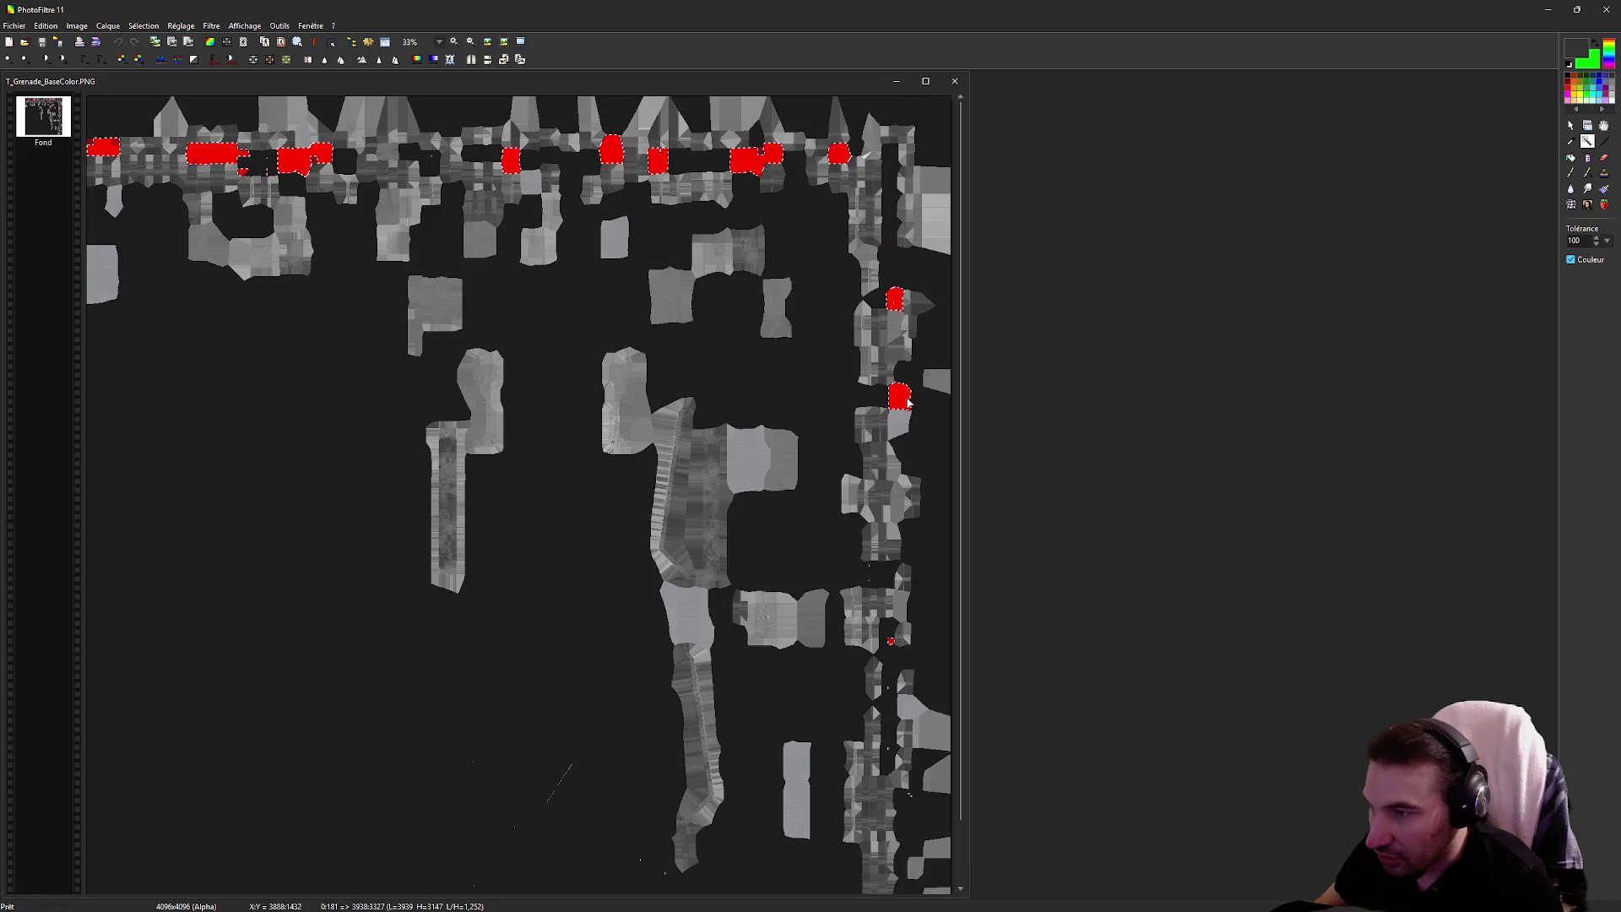
shift+click(907, 399)
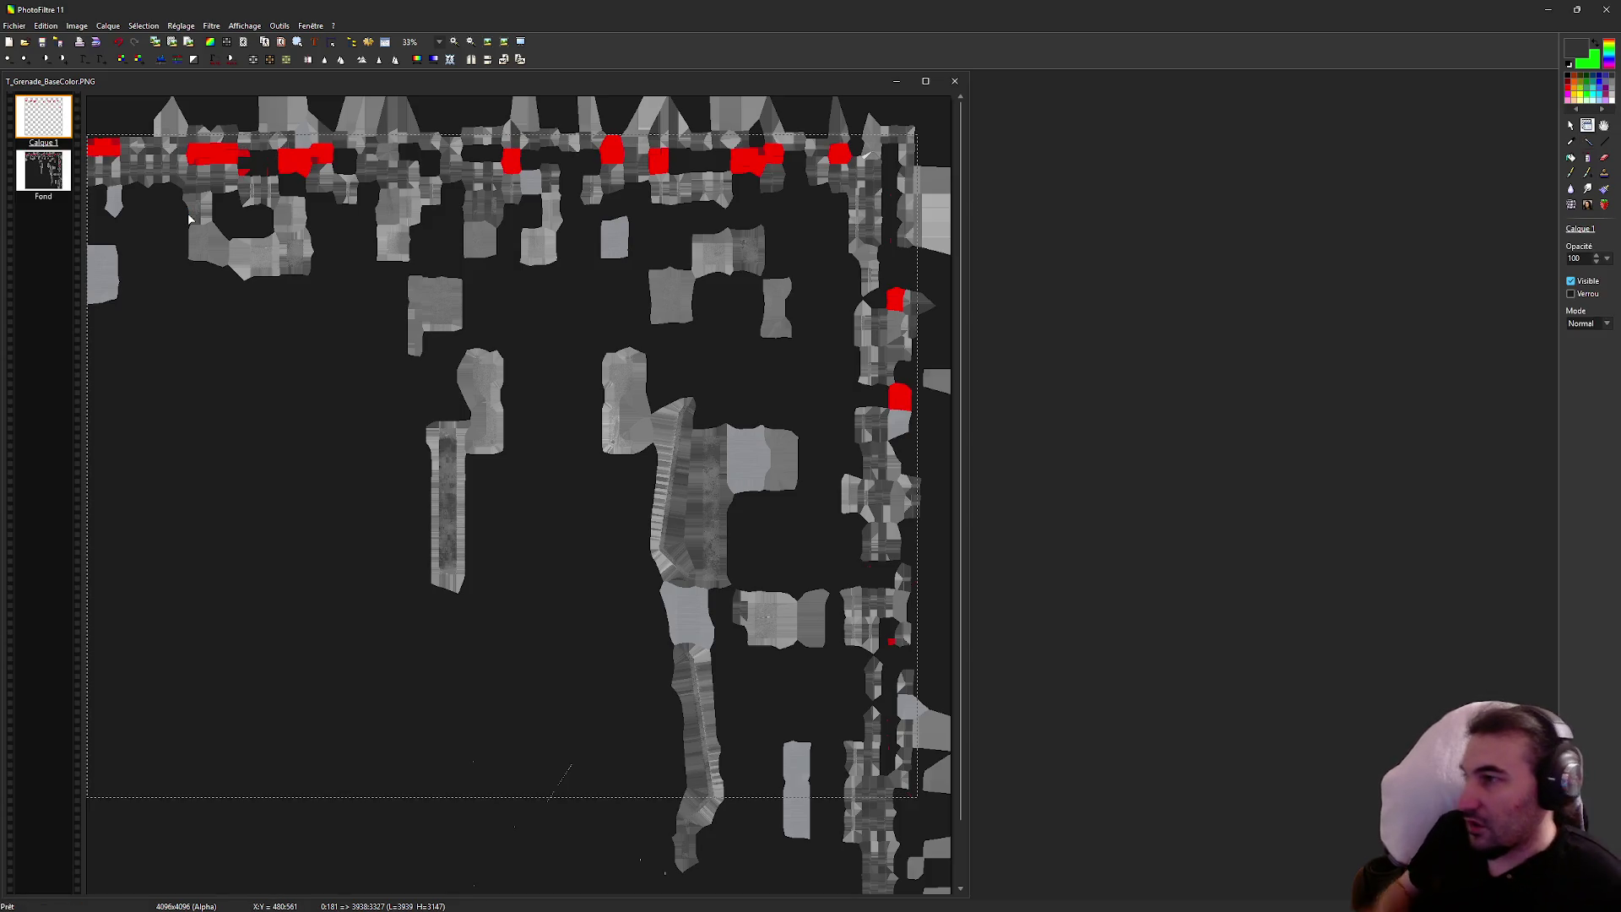
On the Fond layer, pick the left red patch, set tolerance to 50, then bring up Spotify
click(43, 178)
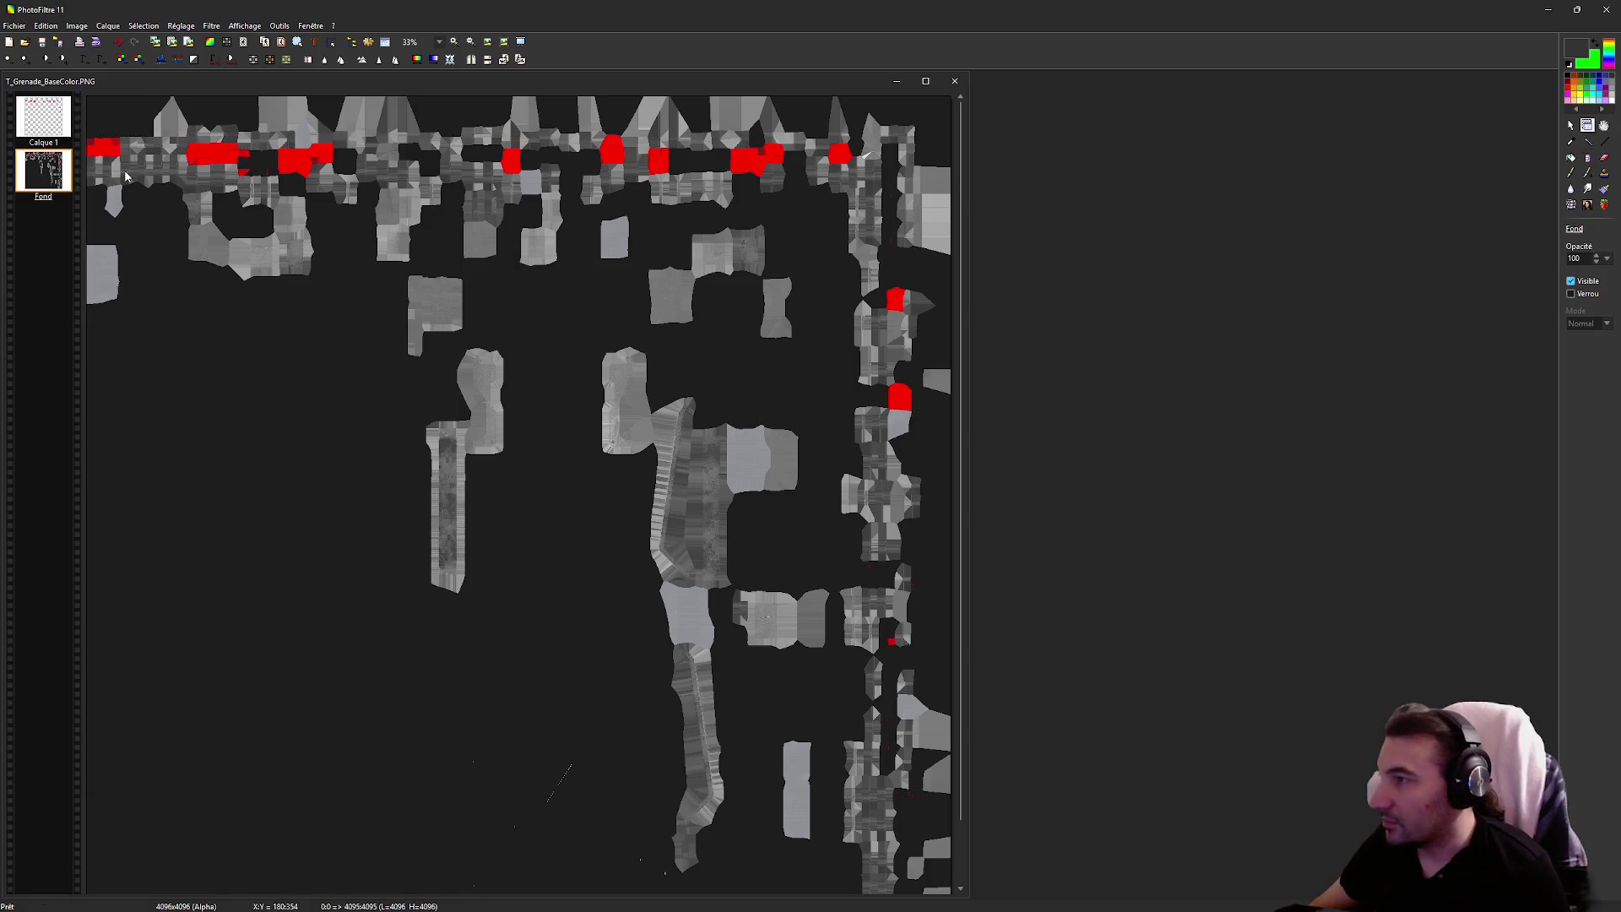
scroll(125, 176, up, 5)
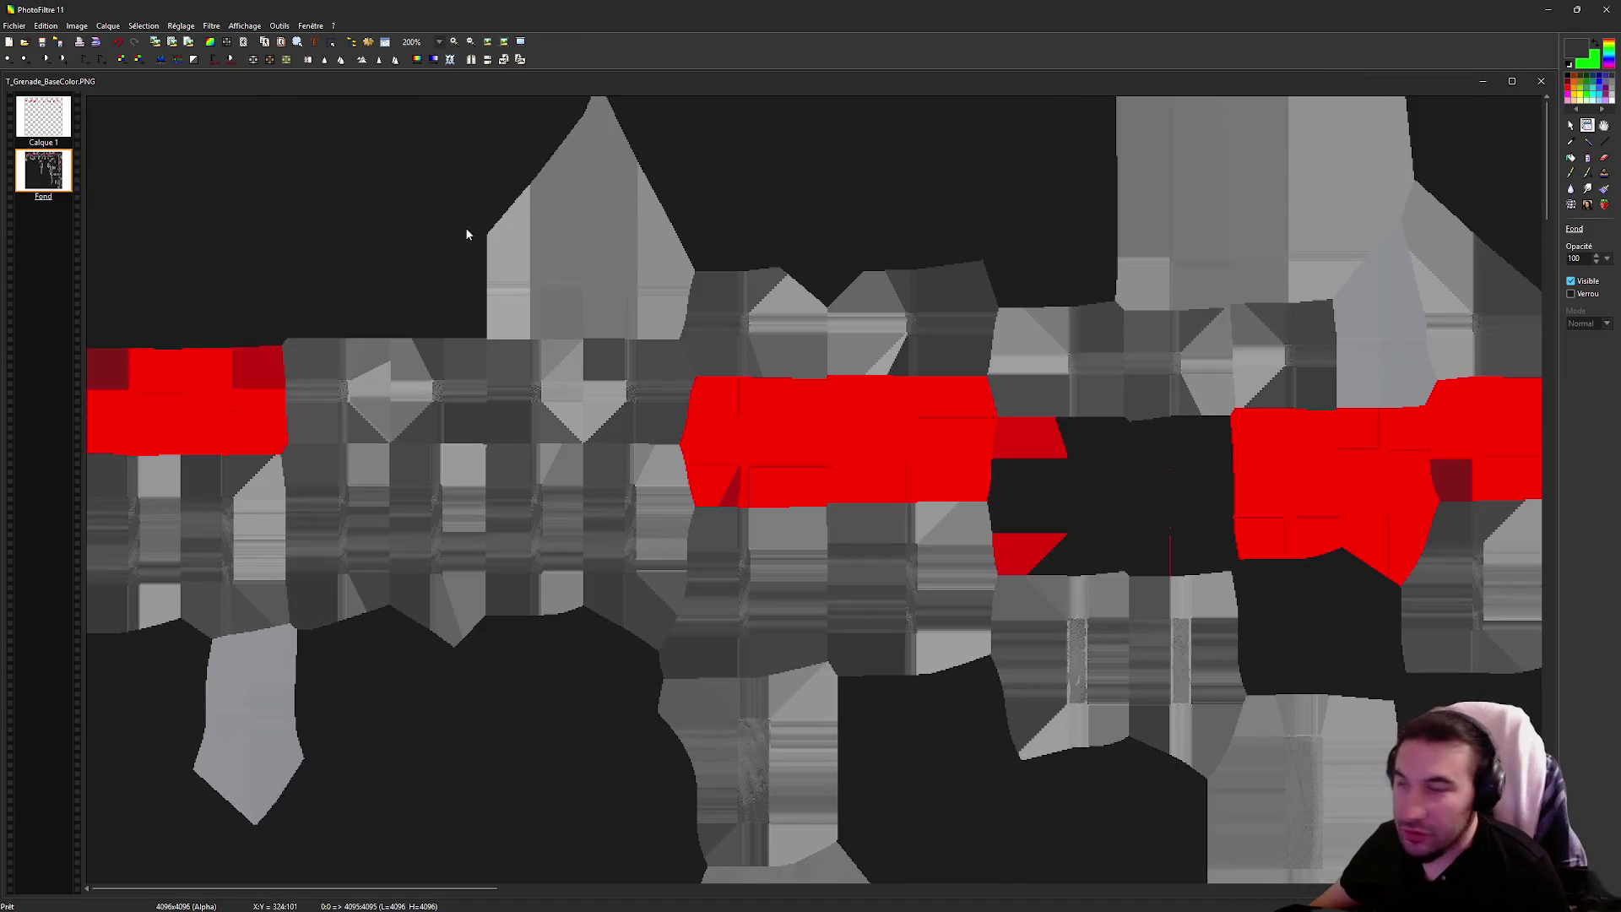
click(54, 135)
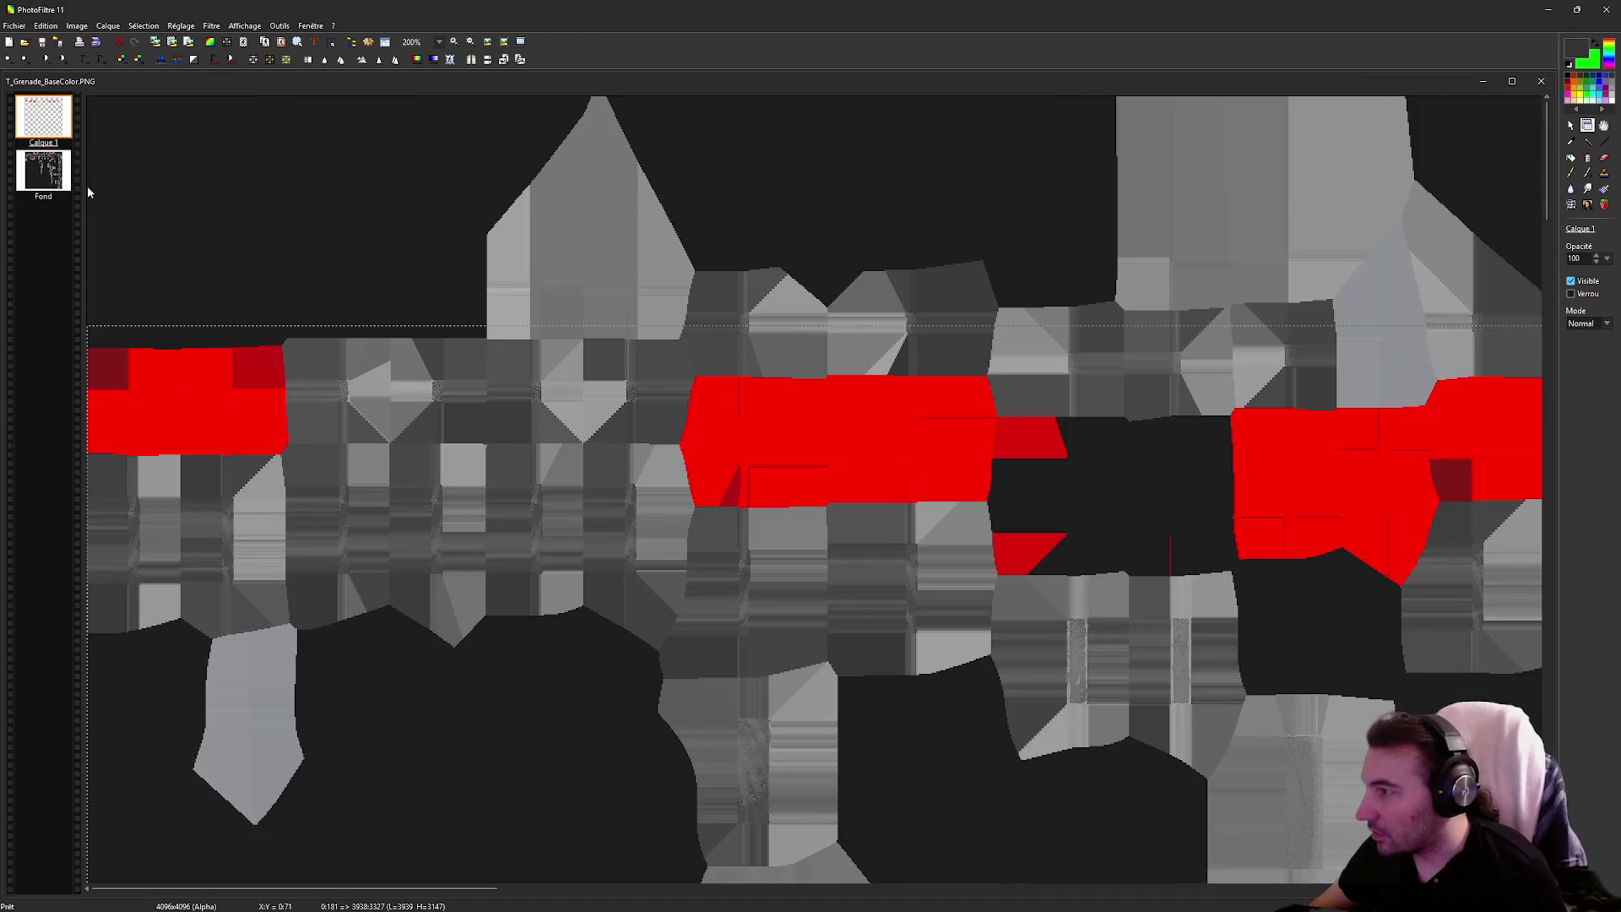
click(42, 173)
click(1587, 141)
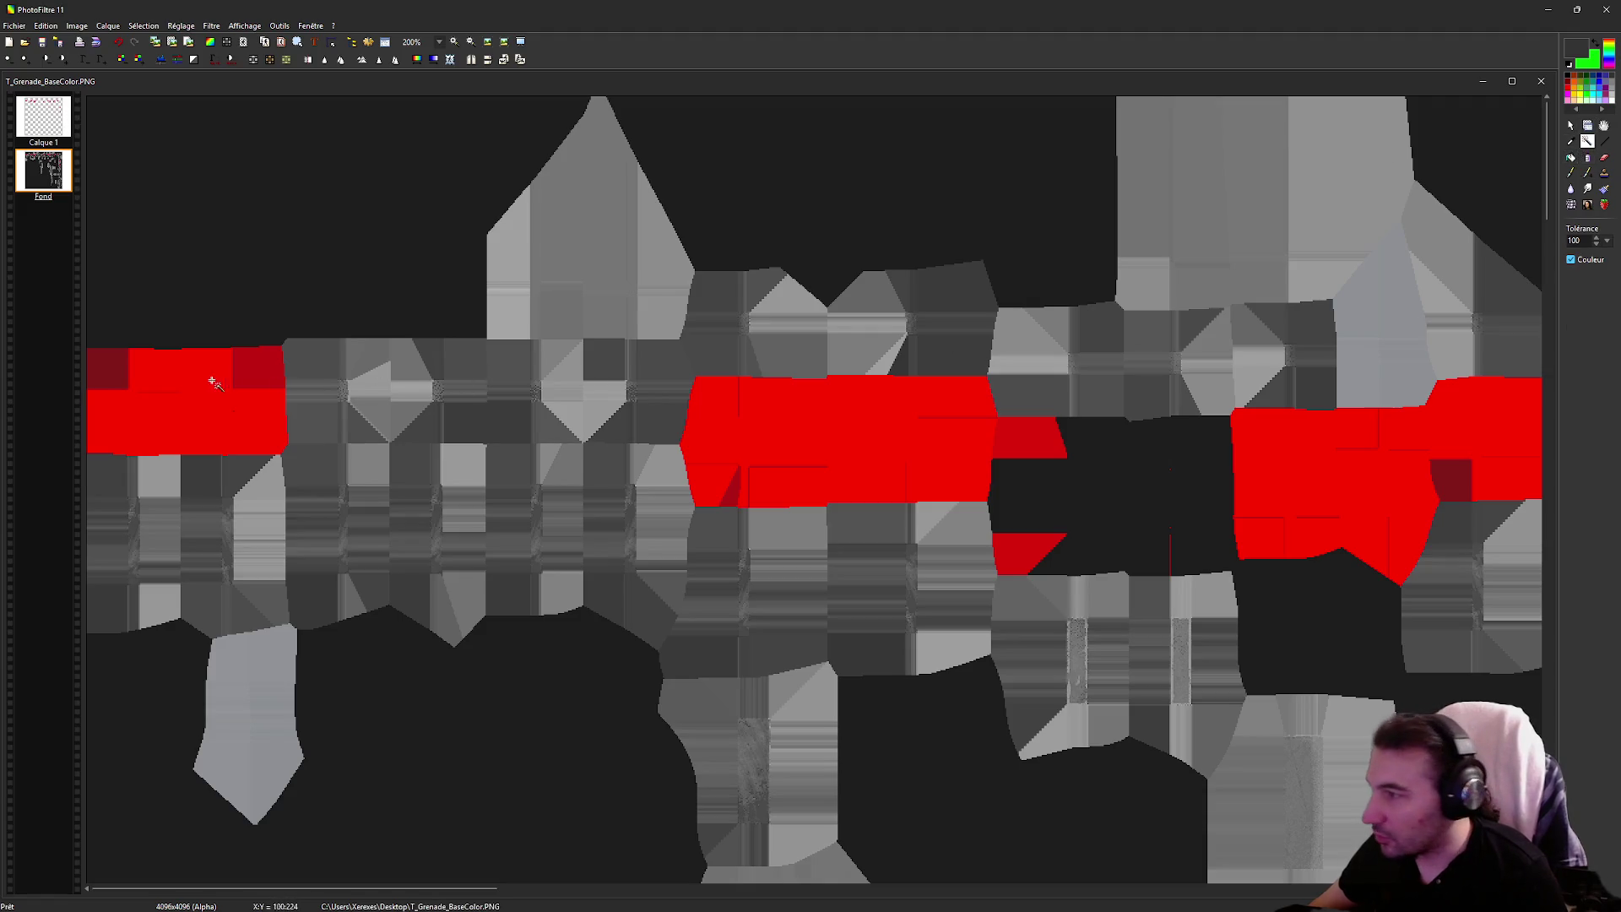
click(110, 378)
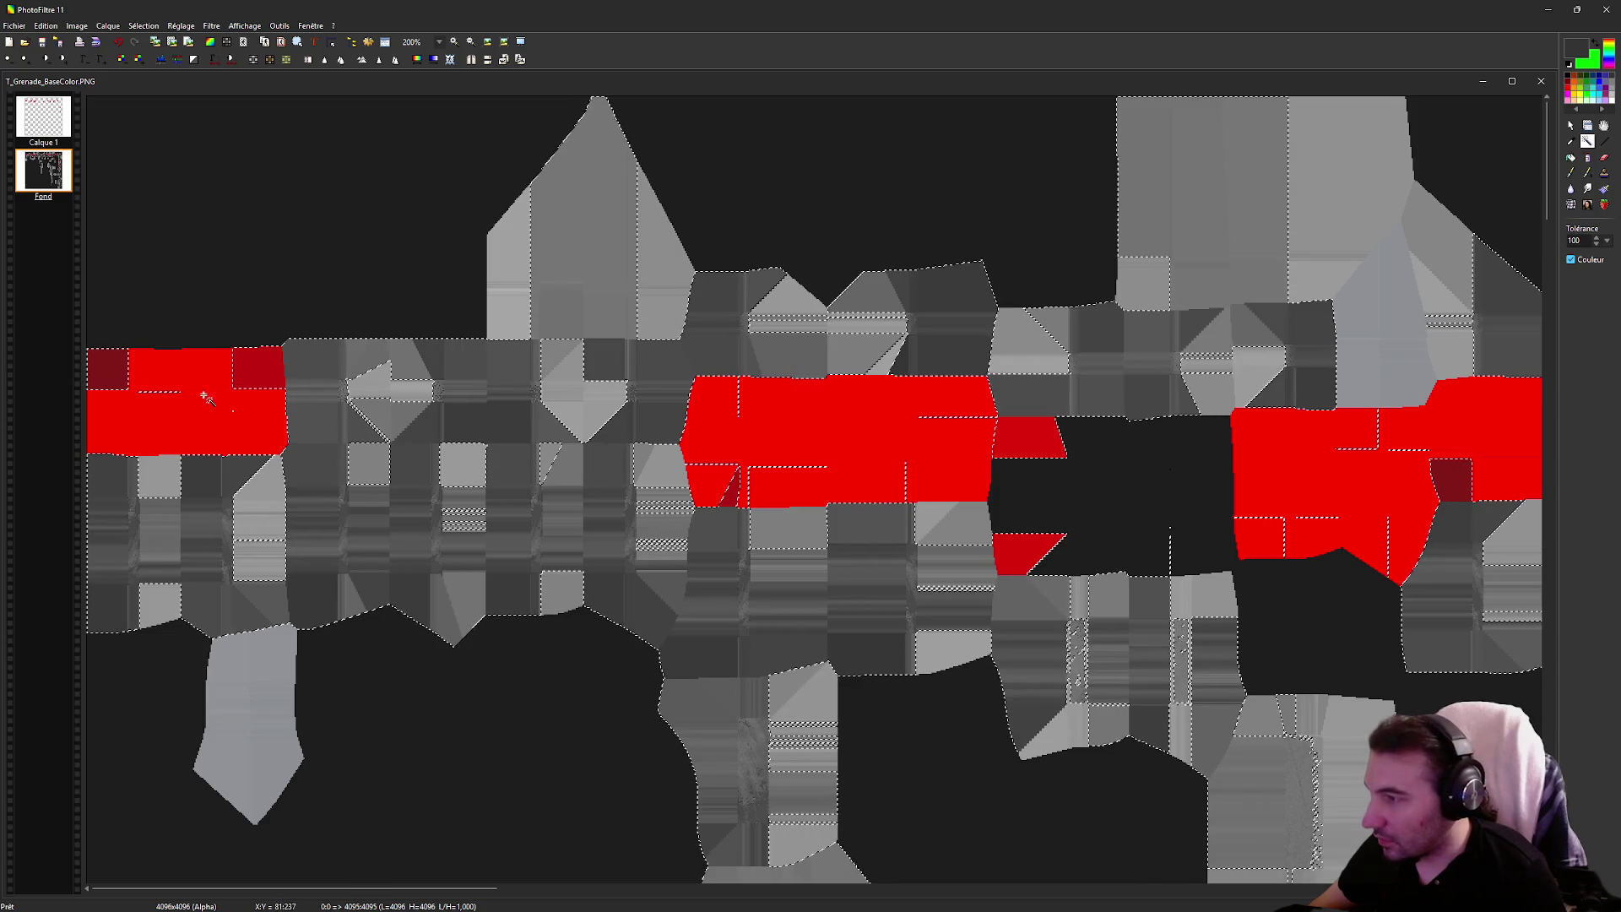
double_click(1575, 240)
text(50)
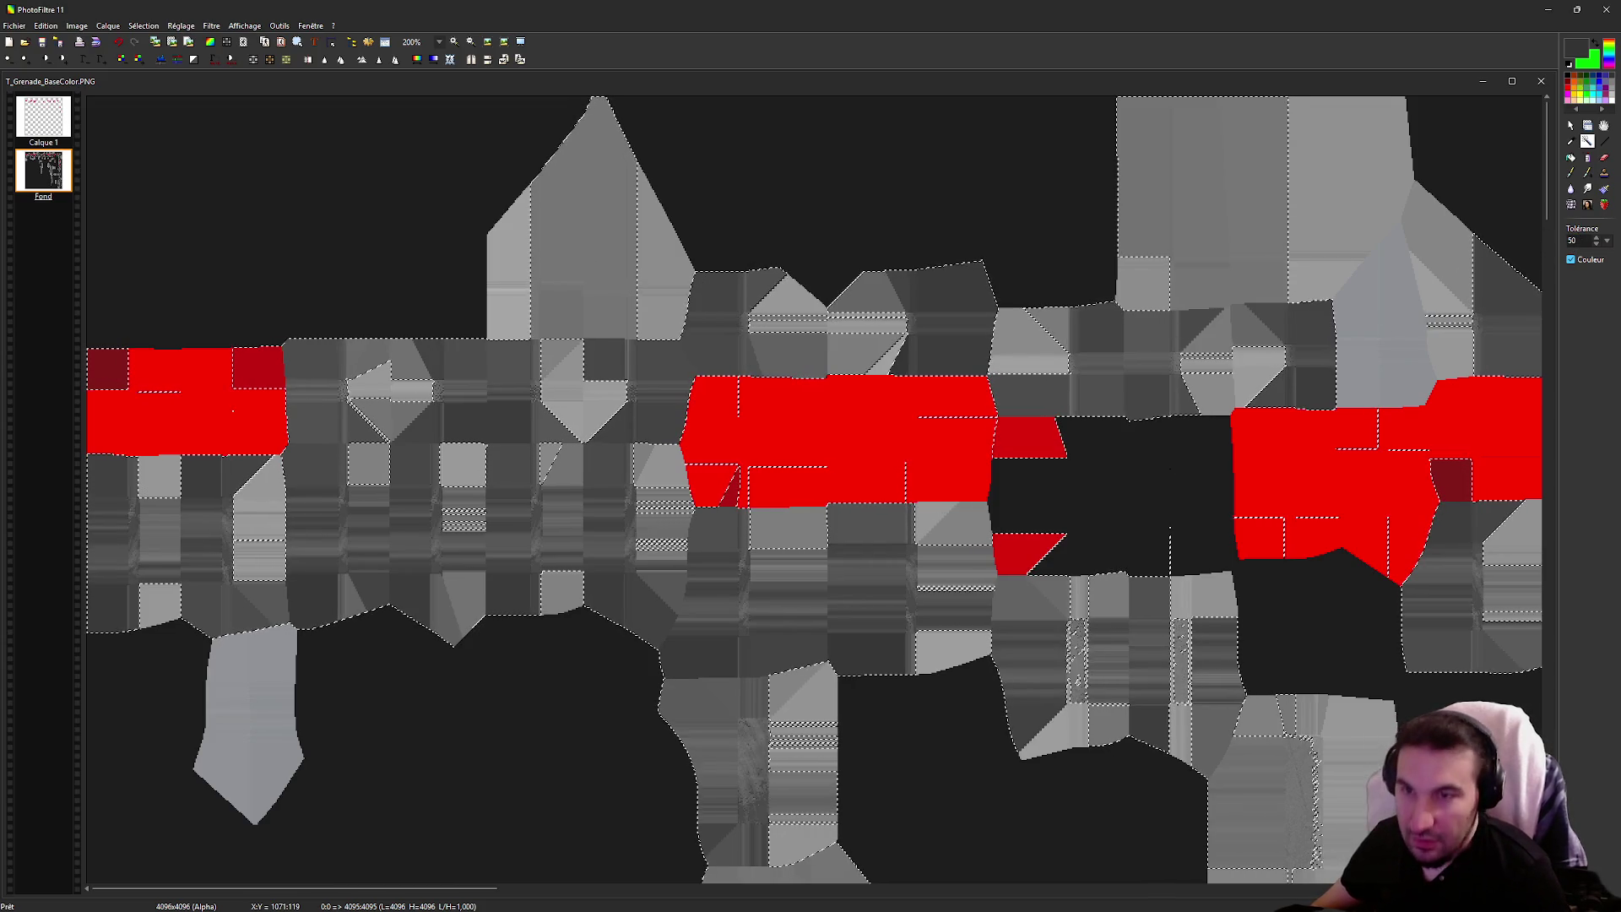
key(super)
click(839, 900)
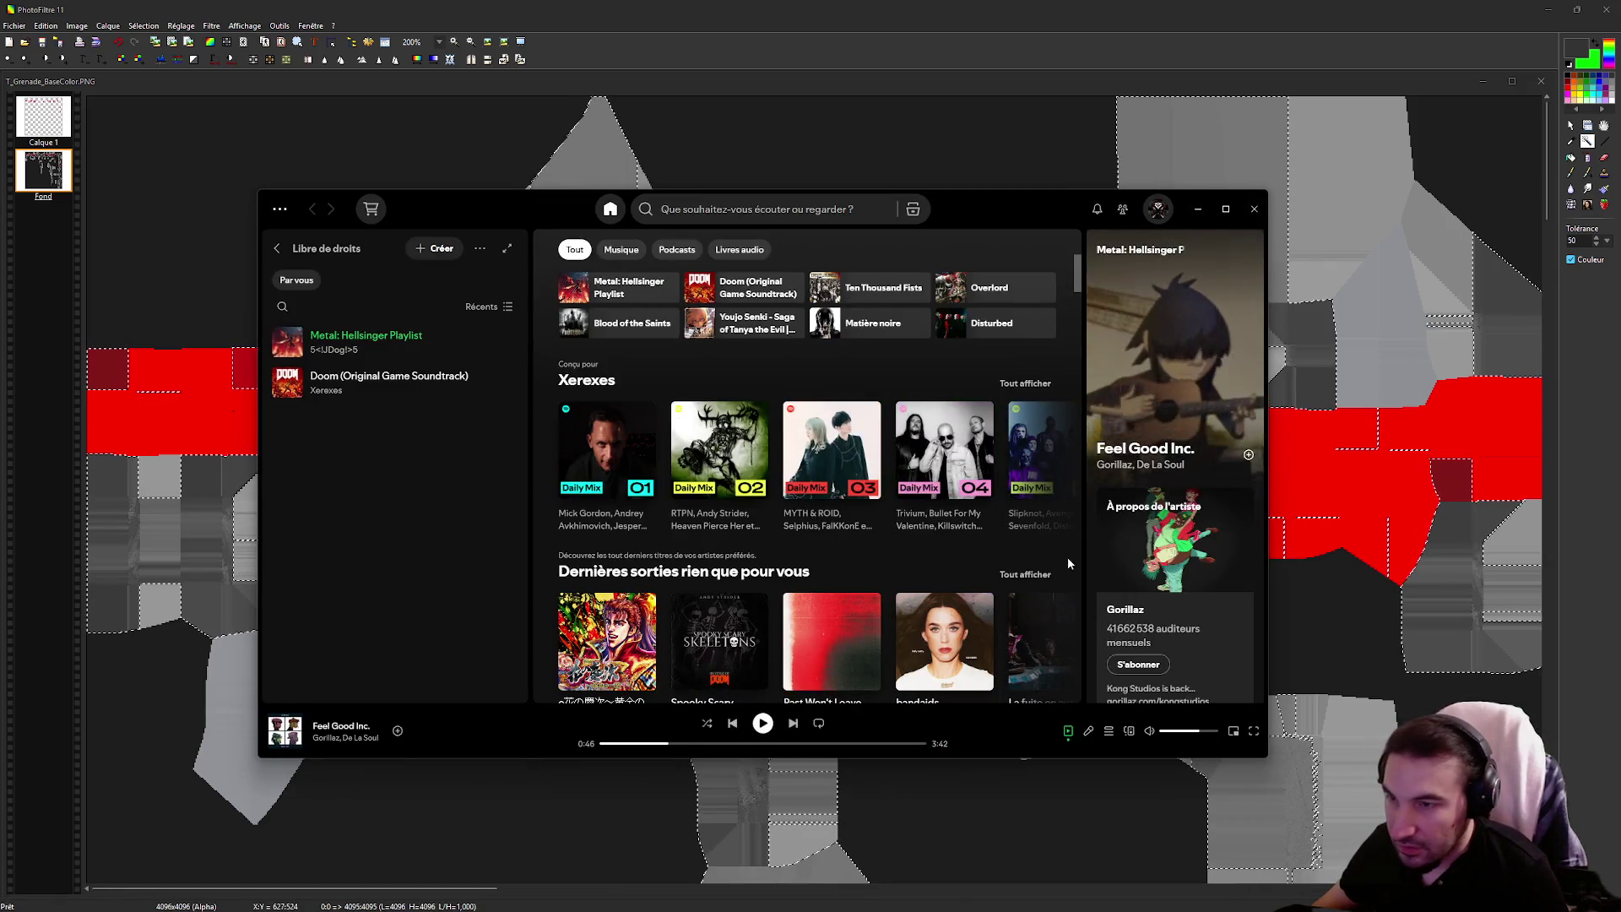
Play the Overlord playlist from Spotify's recent searches, then switch back to PhotoFiltre
scroll(1141, 547, down, 8)
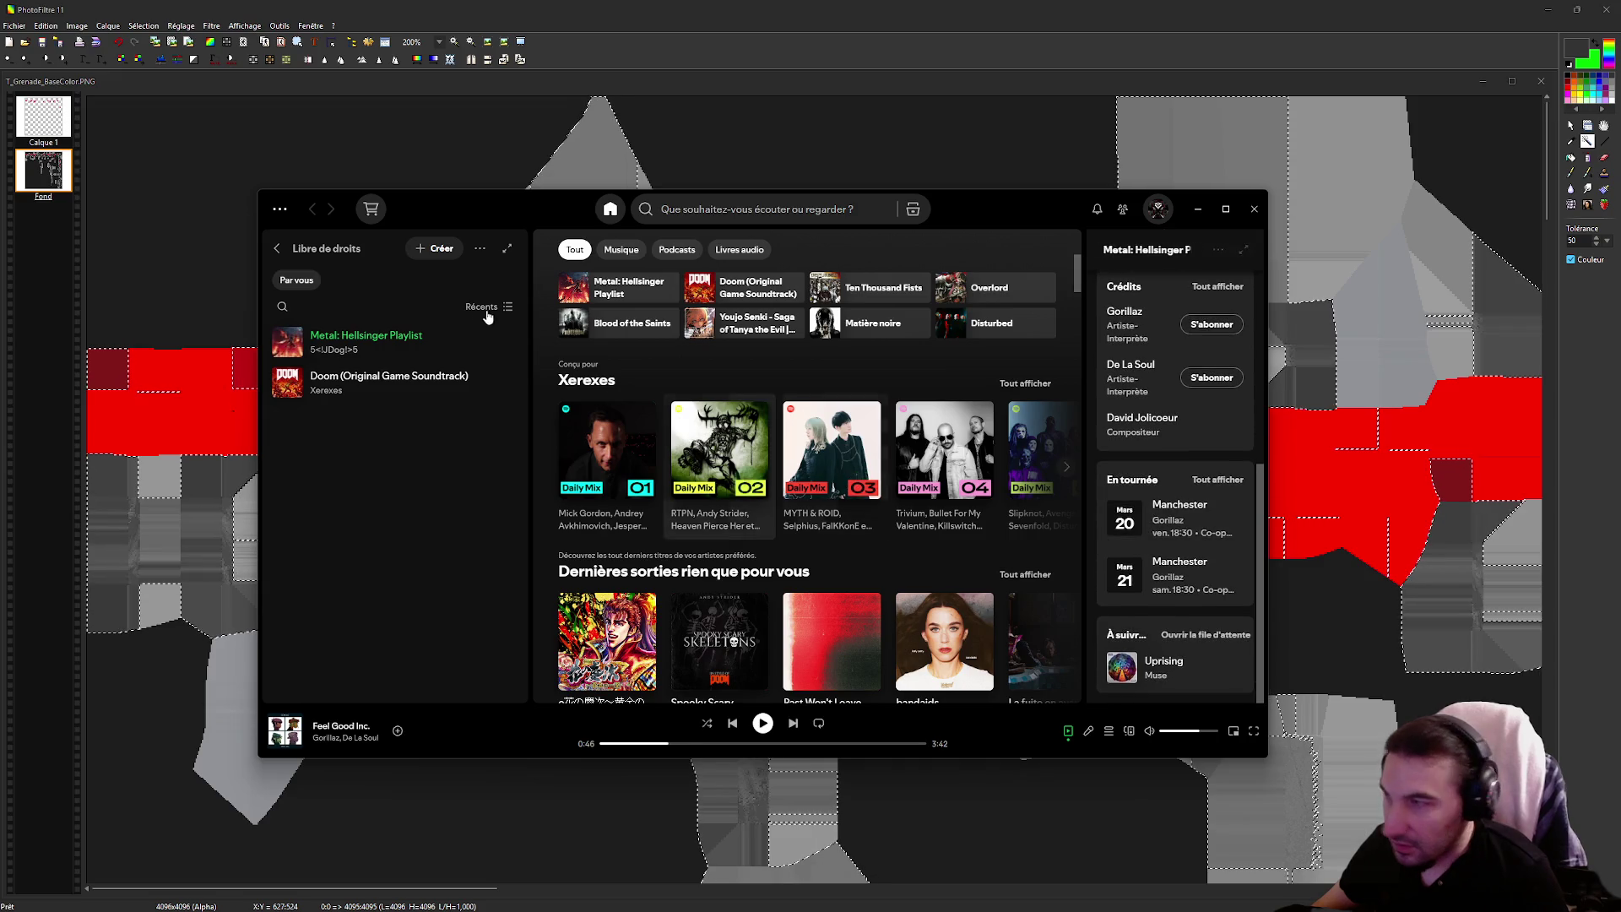
click(765, 211)
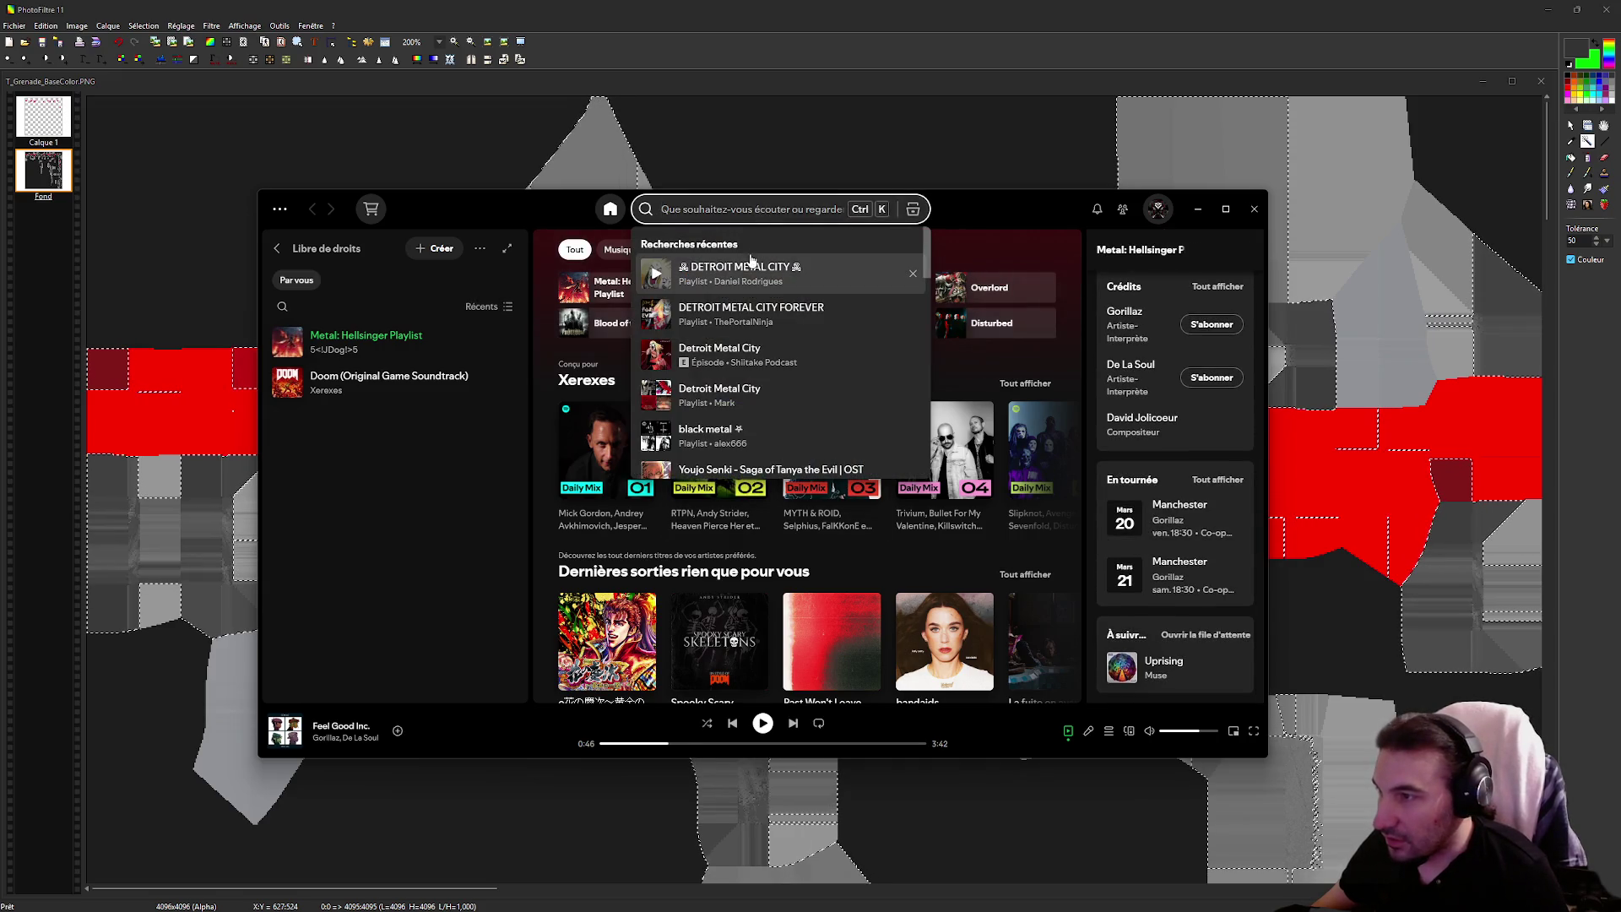
scroll(749, 296, down, 5)
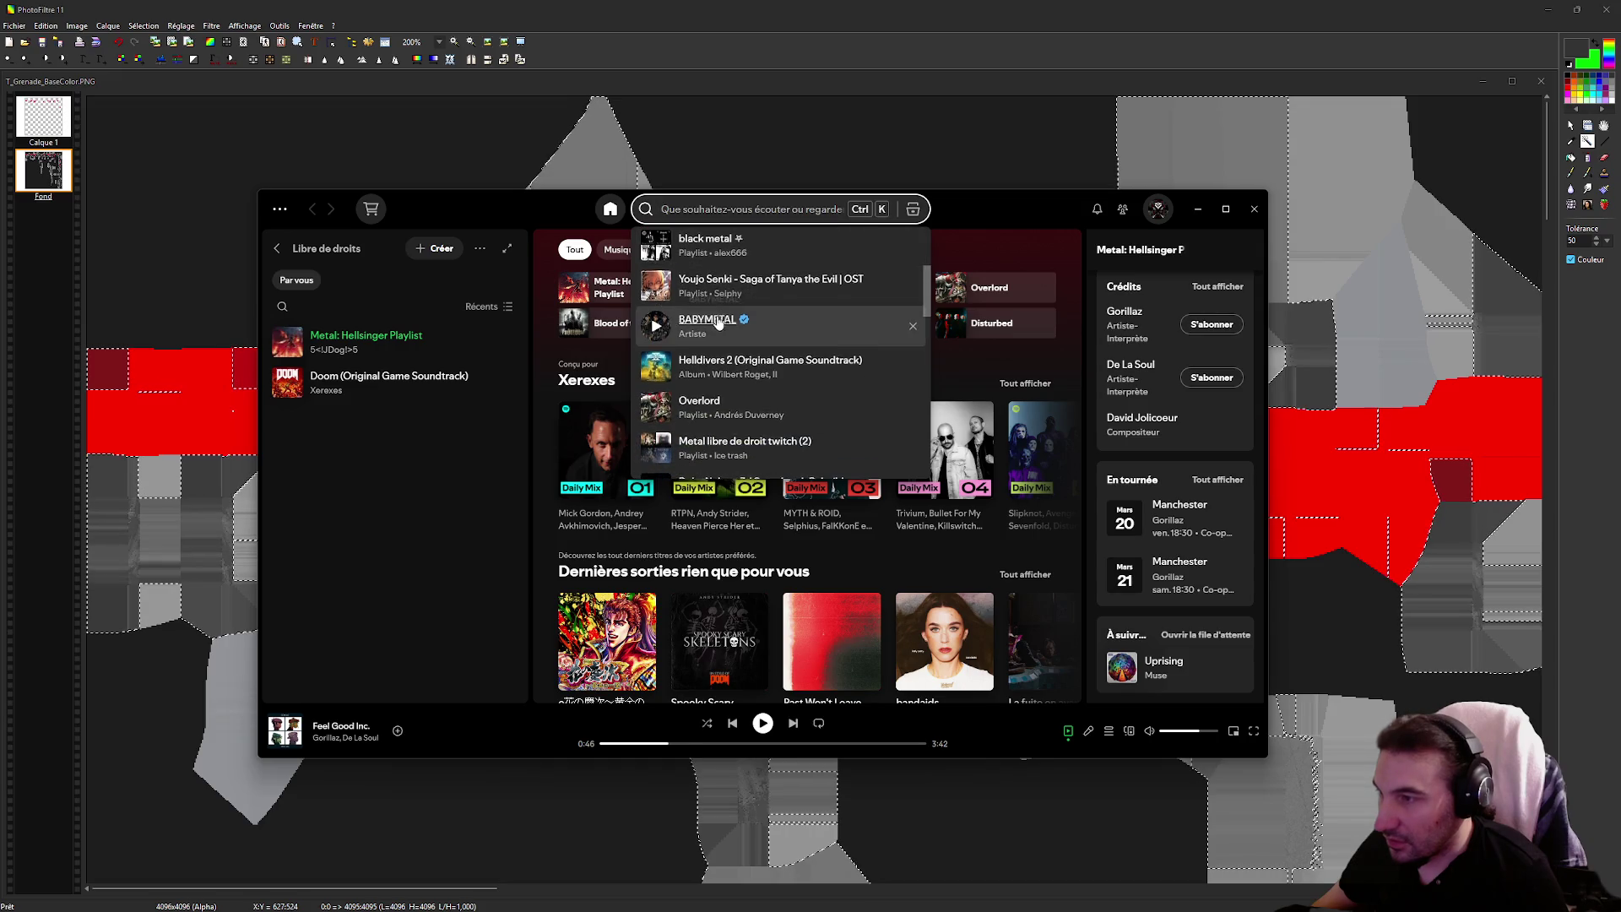
scroll(670, 359, down, 2)
click(656, 345)
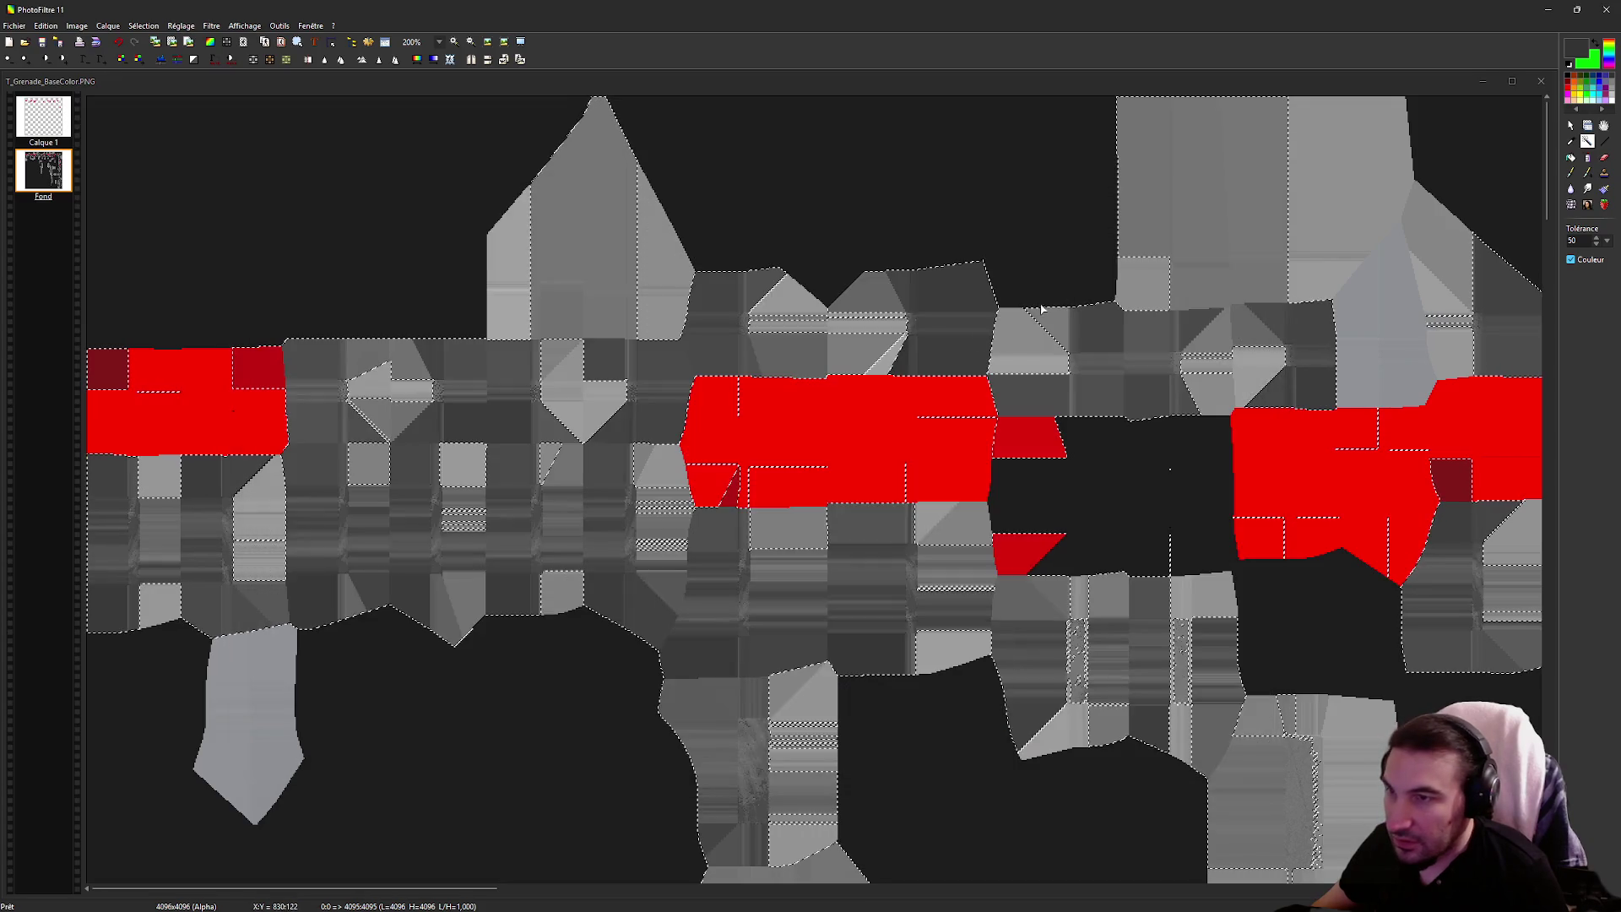
key(alt+Tab)
Pick the dark-red patch at tolerance 50 and copy it to a new layer, Calque 2
mouse_move(347, 402)
mouse_down()
mouse_move(591, 456)
mouse_move(824, 540)
mouse_up()
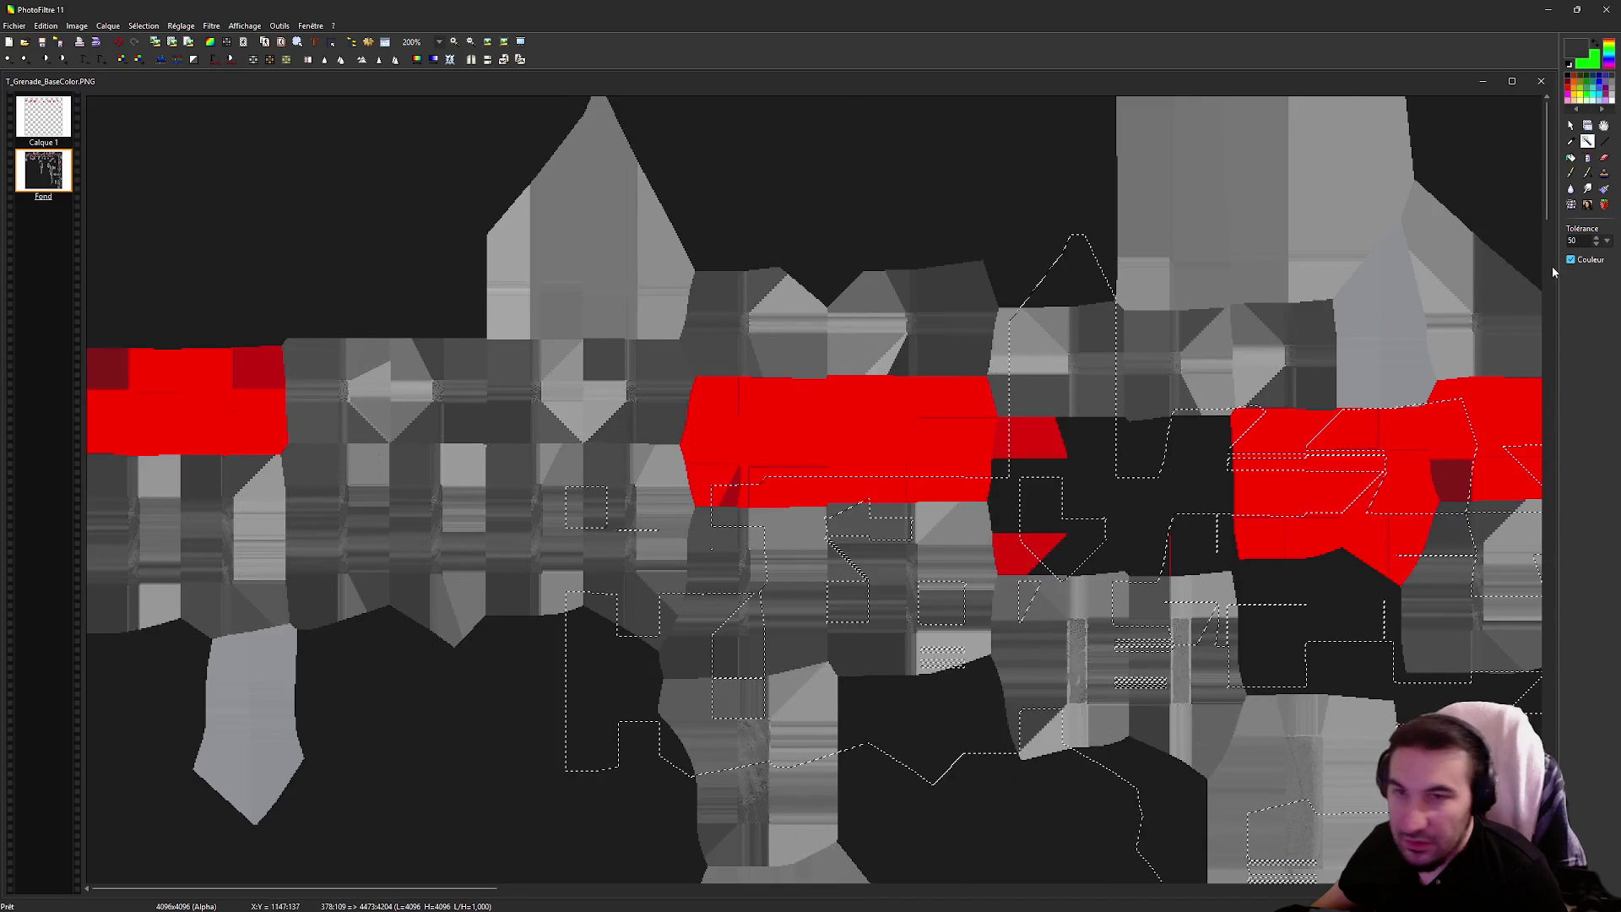
click(110, 384)
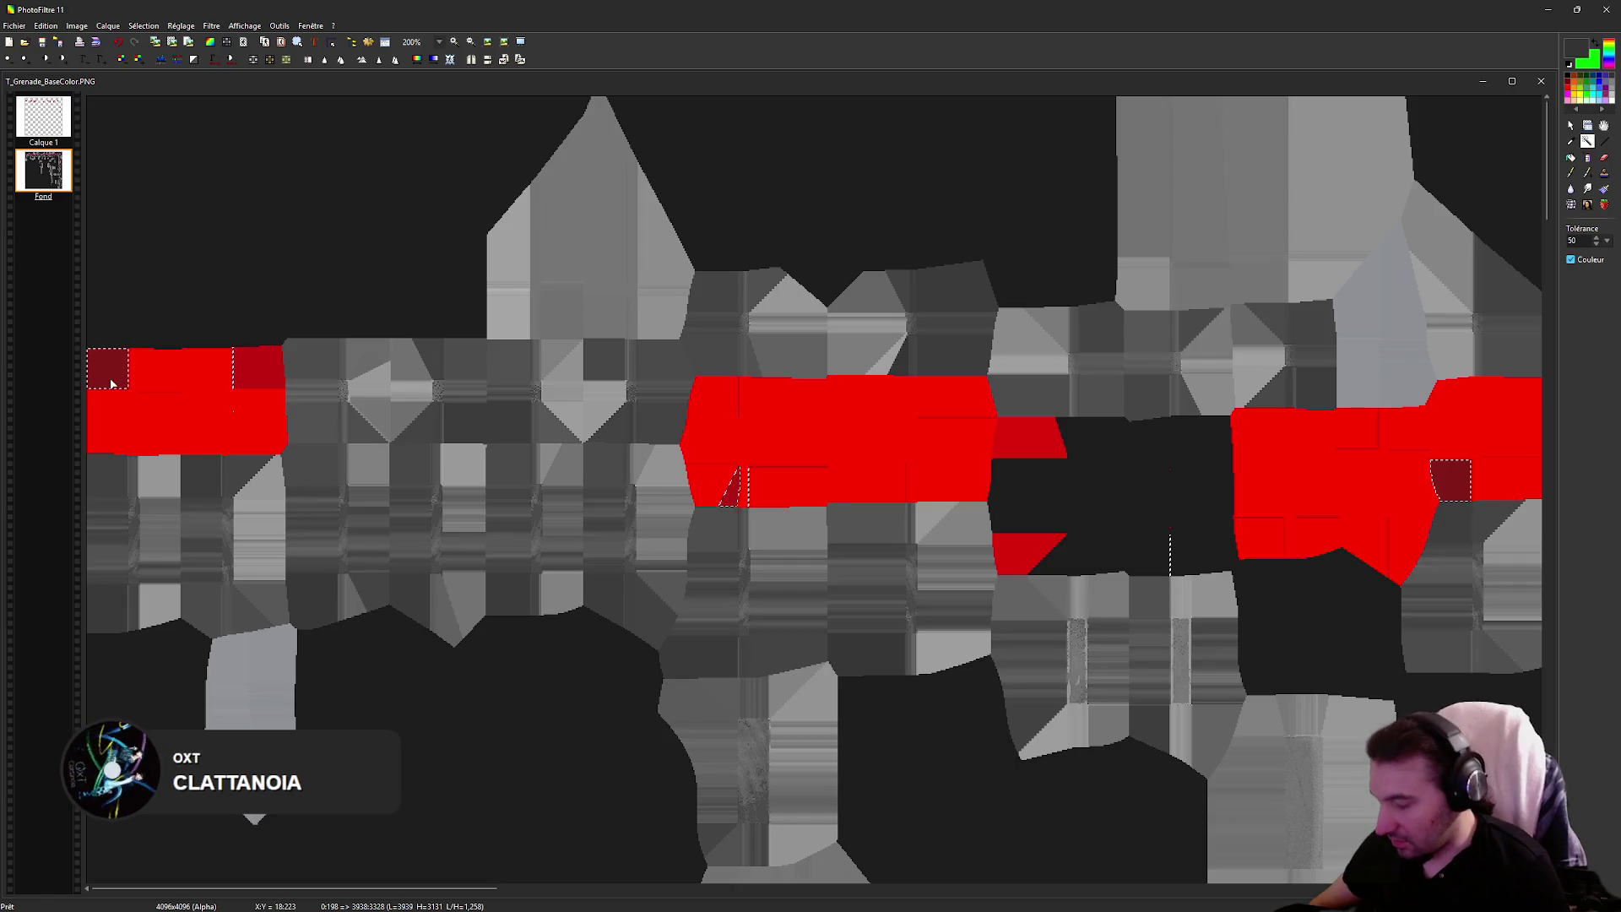
click(98, 378)
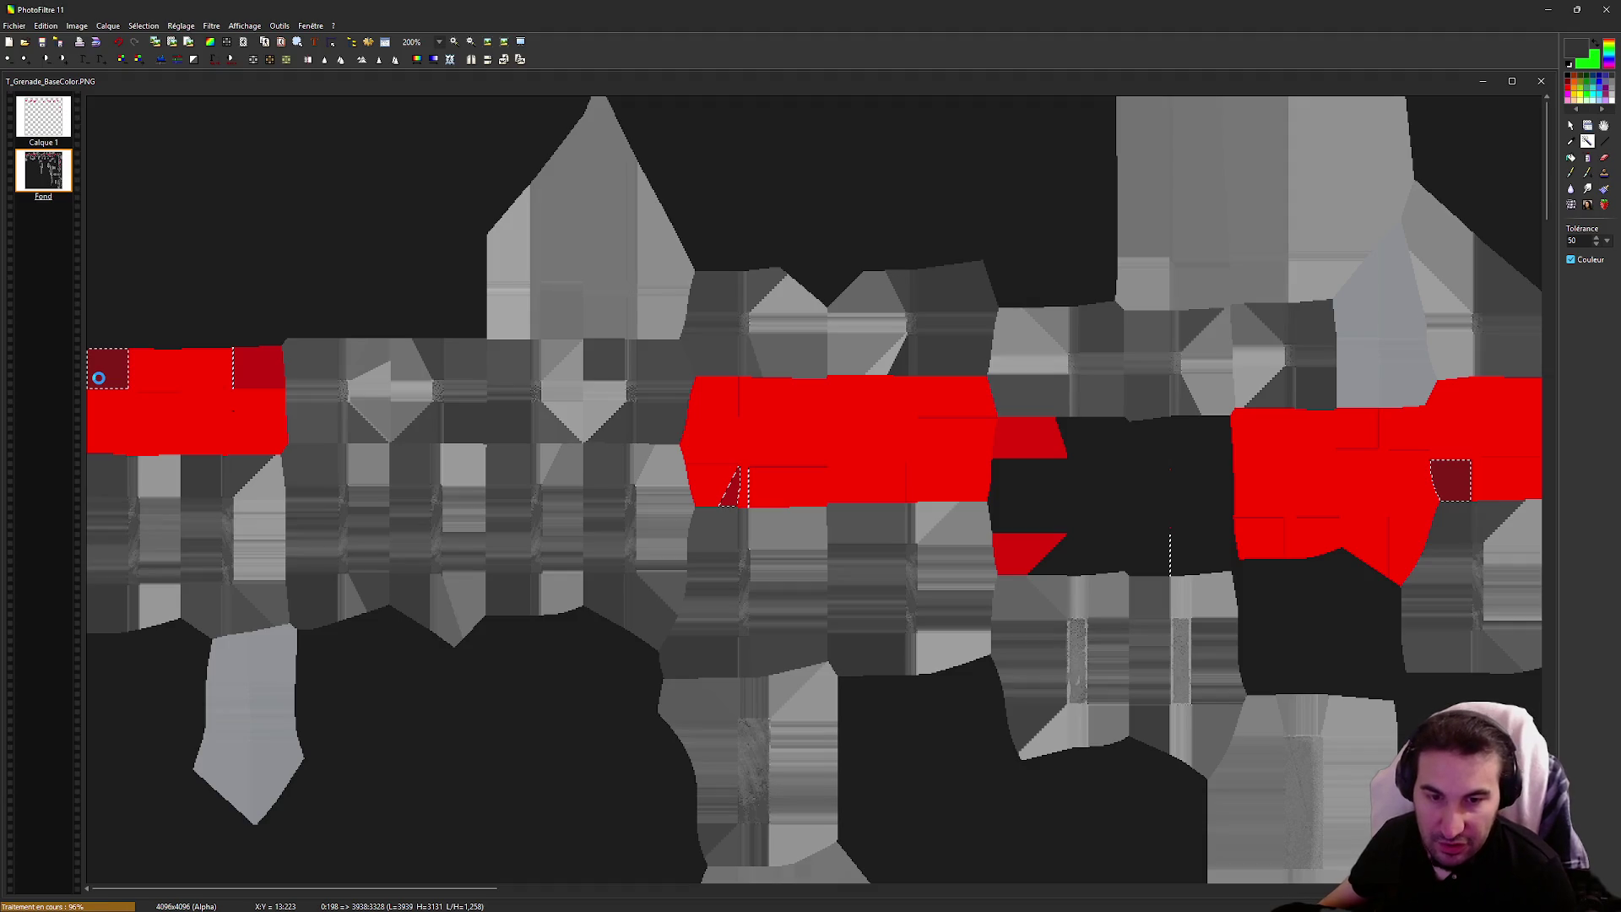
key(super)
Pause the Spotify track and hide Spotify to return to PhotoFiltre
mouse_move(680, 902)
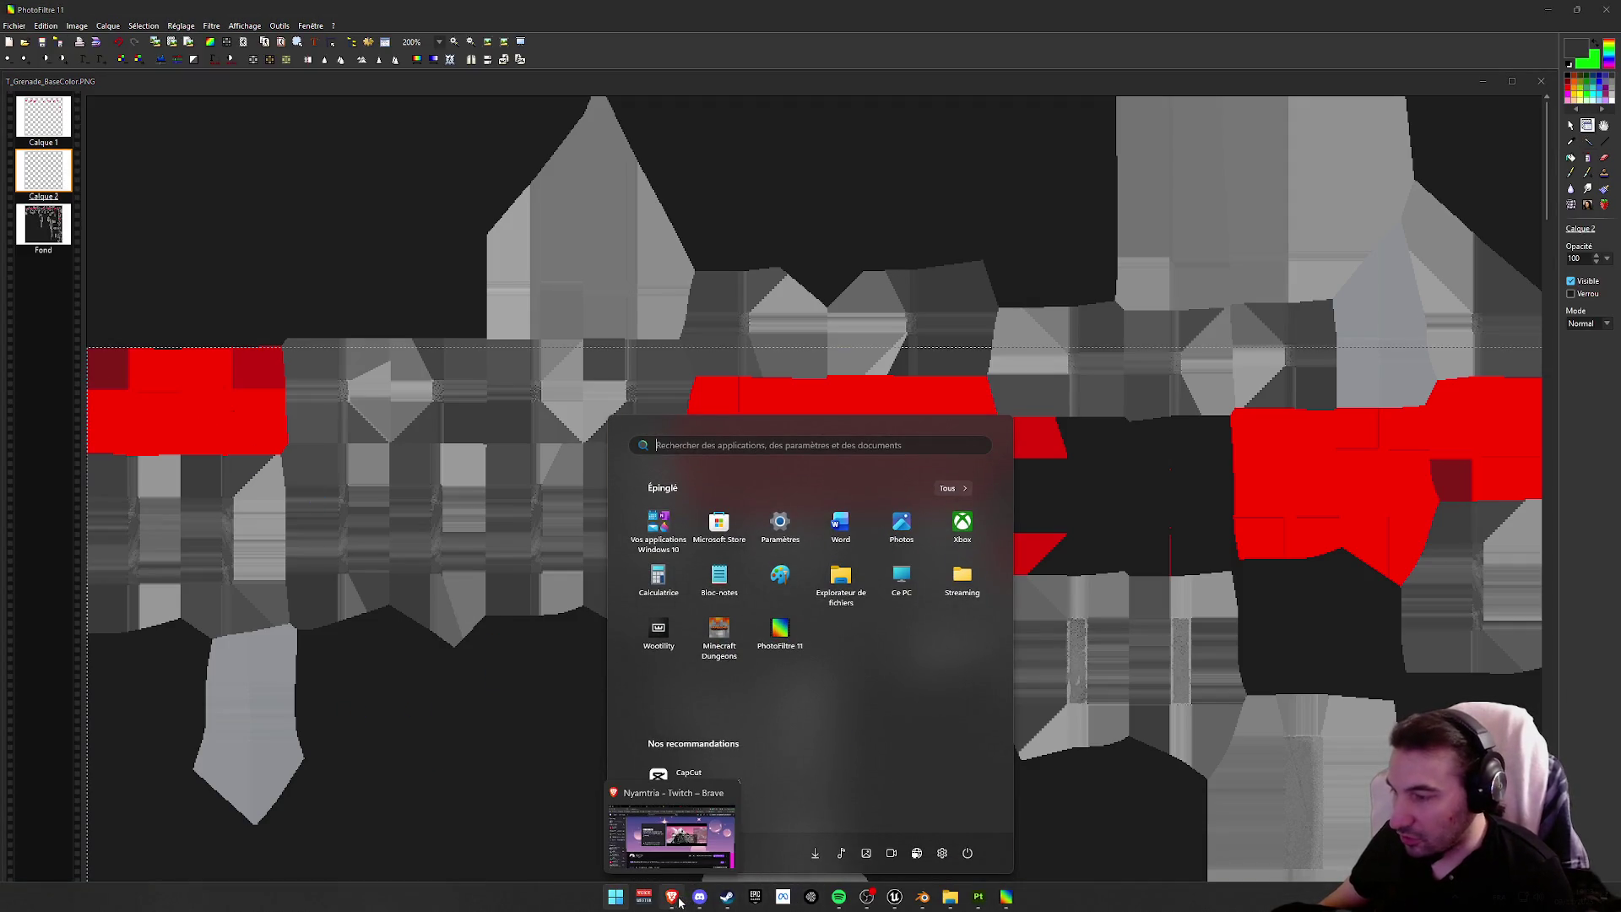
click(839, 896)
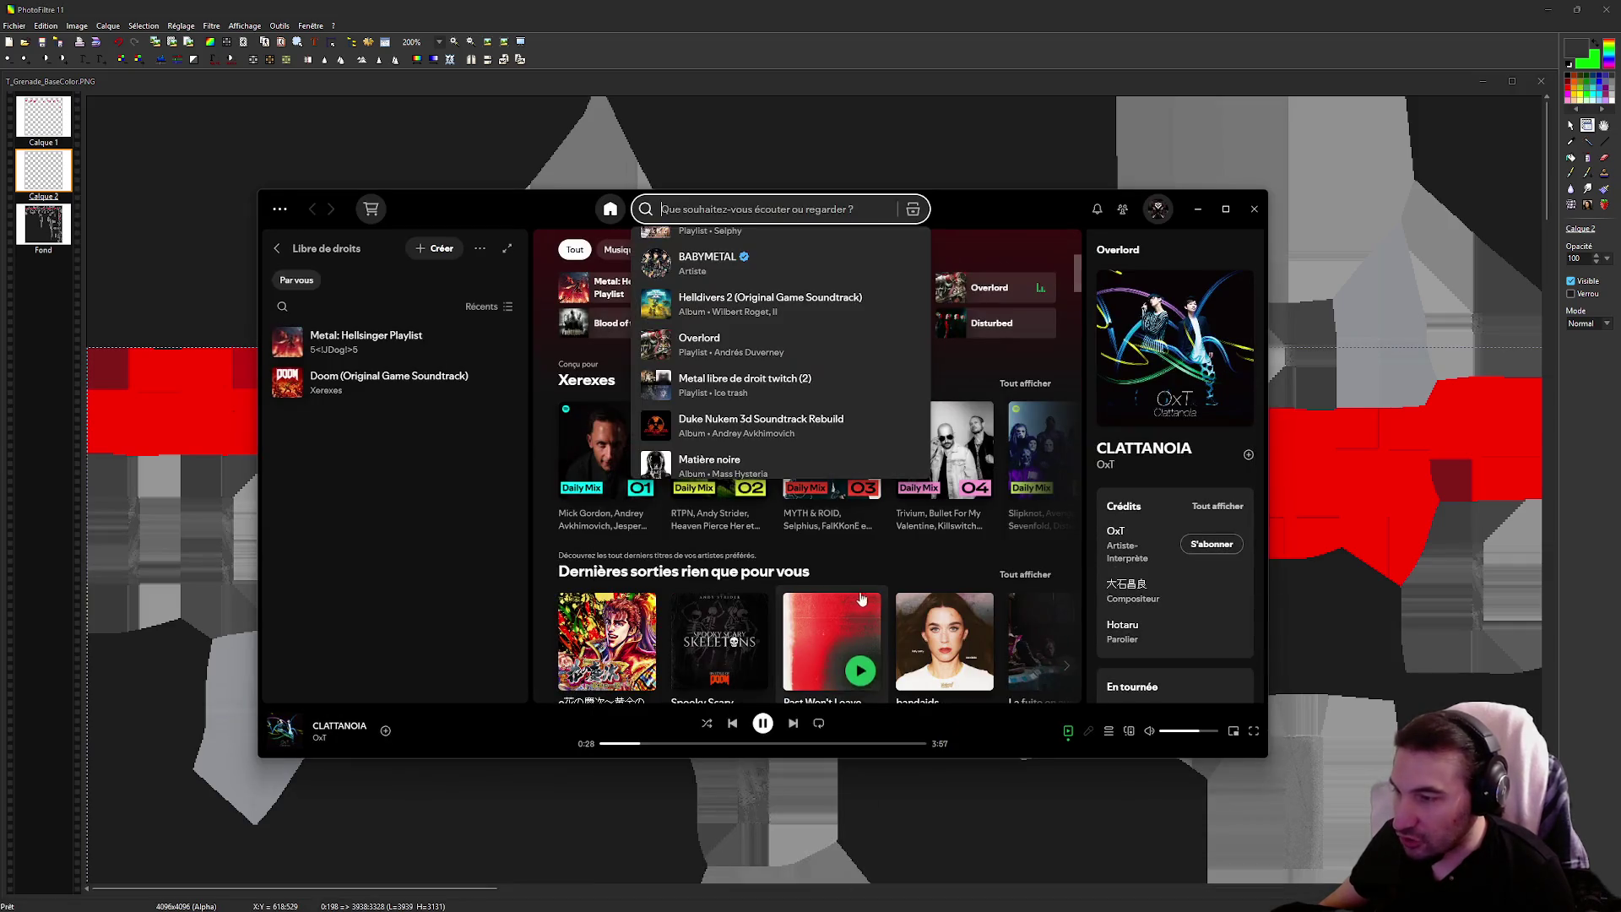
click(763, 722)
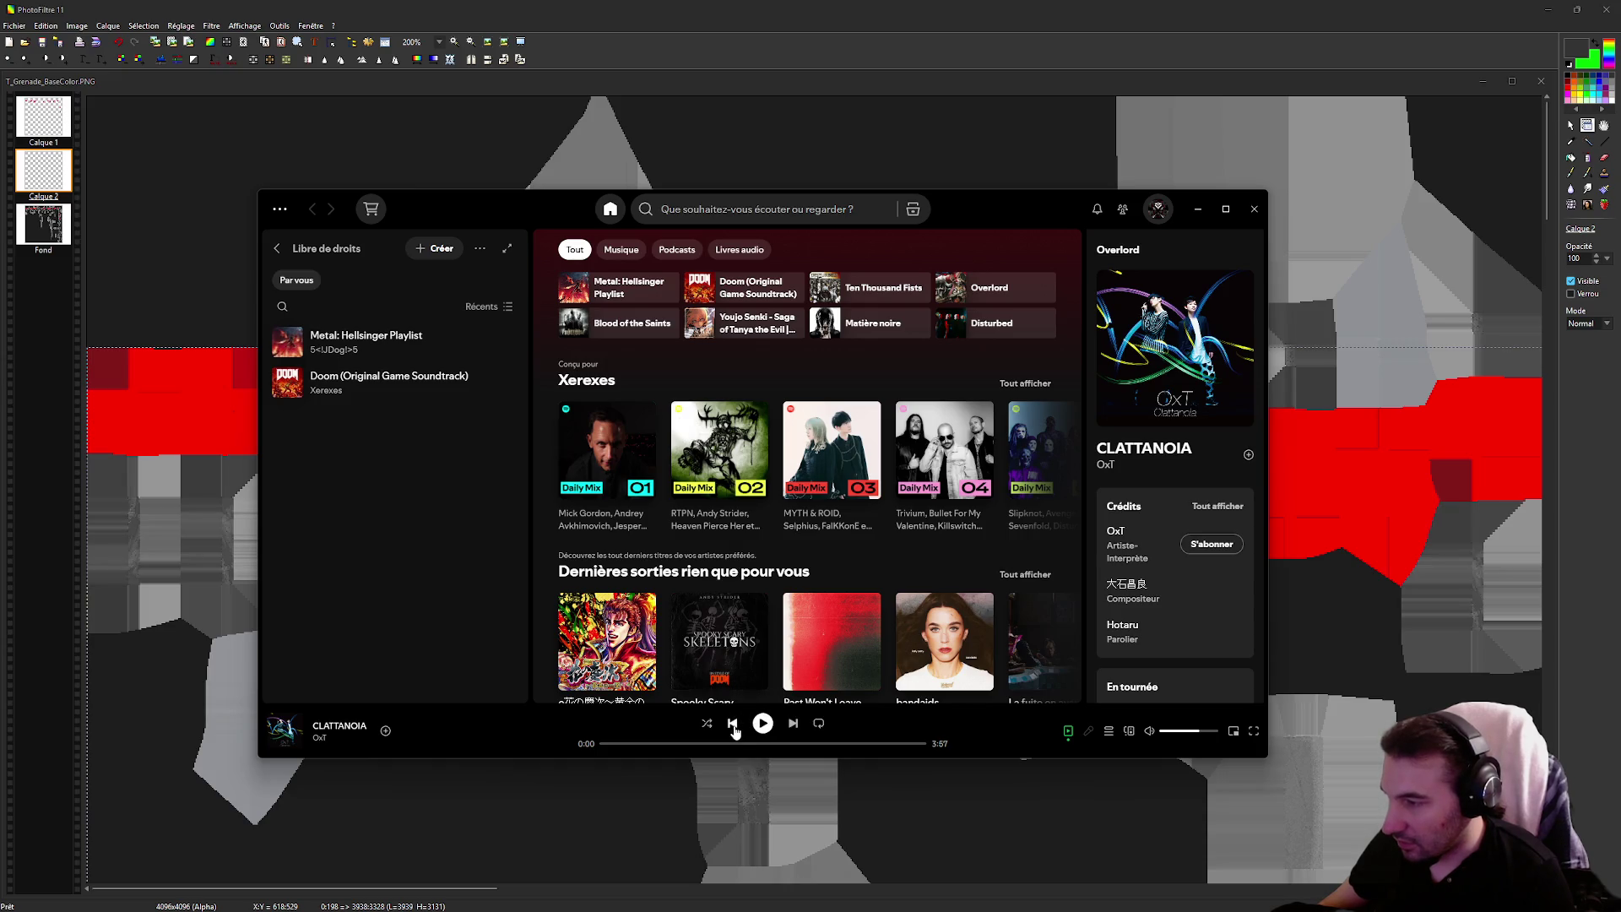
click(763, 726)
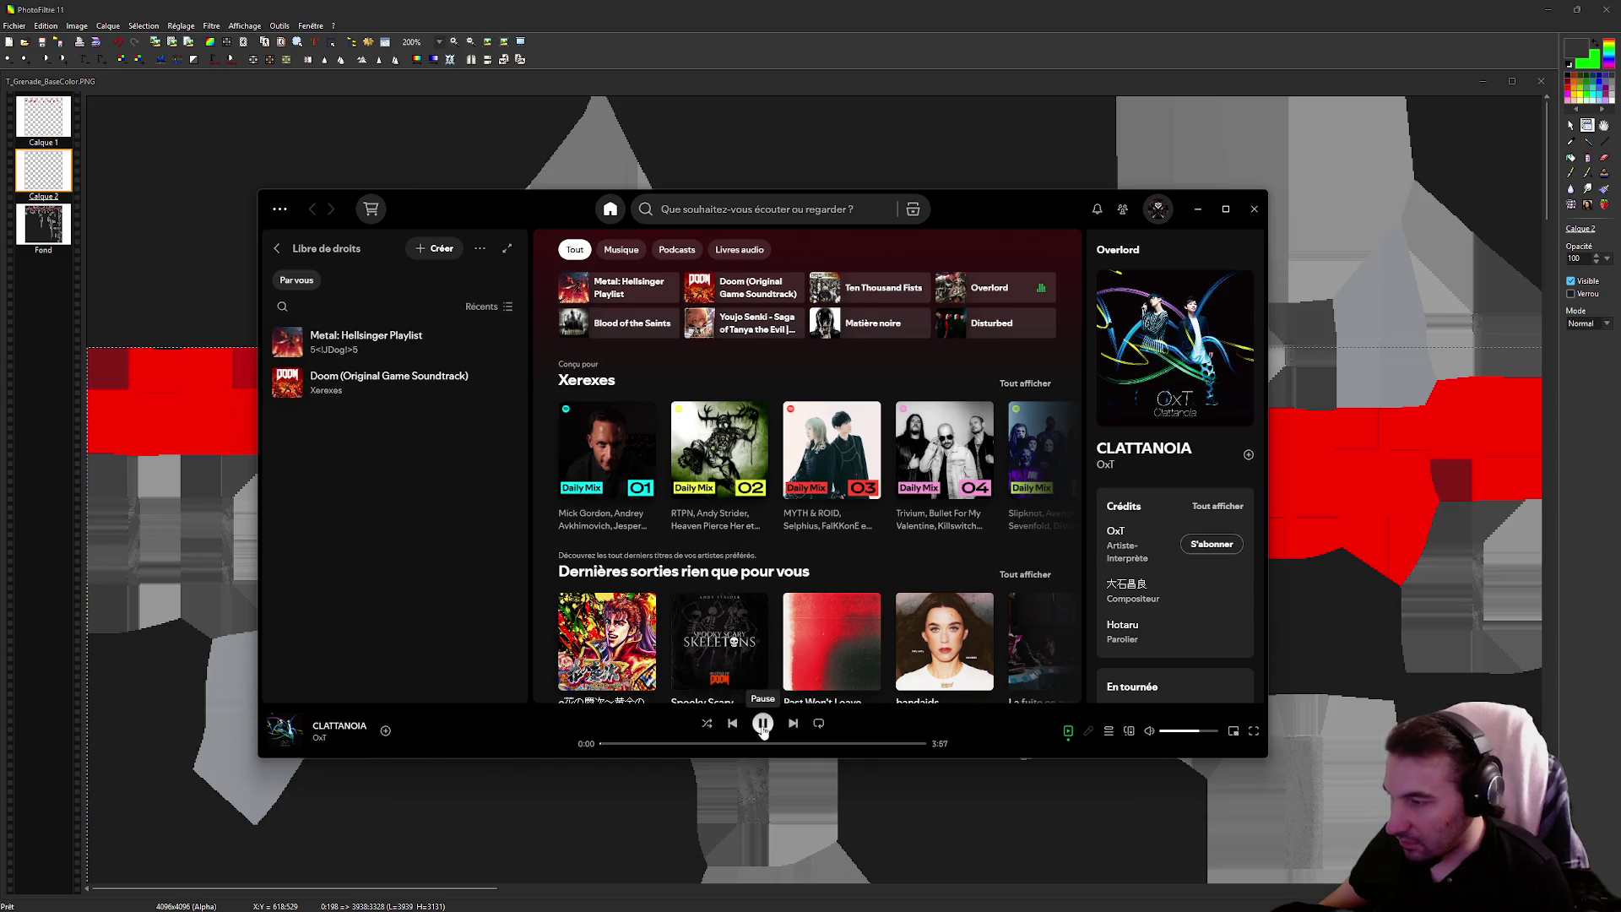
click(762, 725)
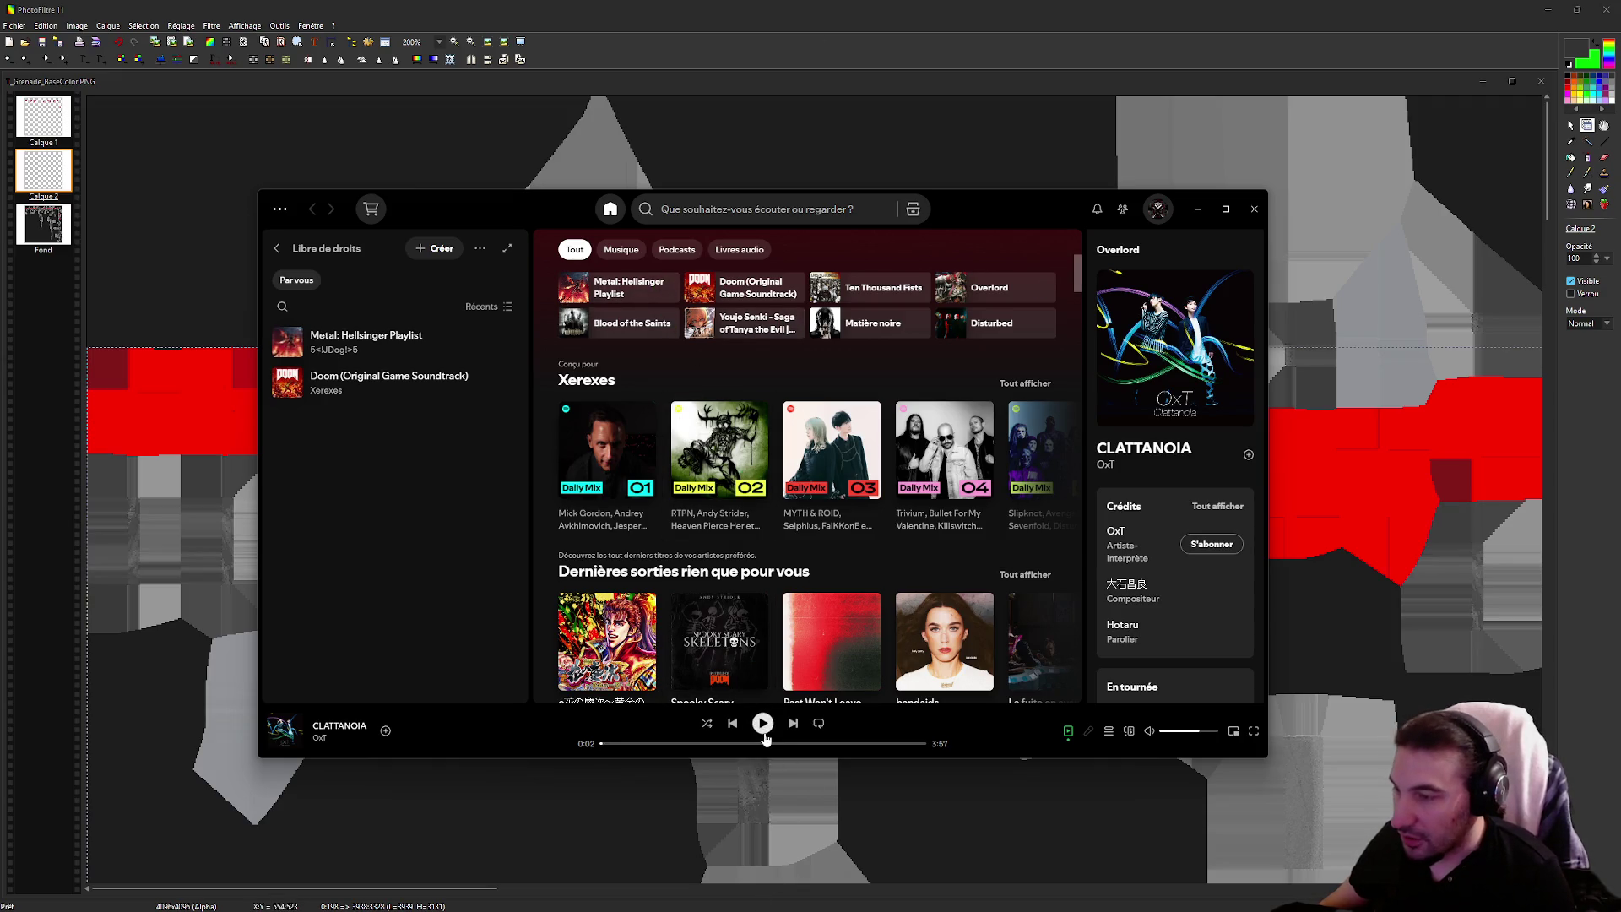
click(720, 45)
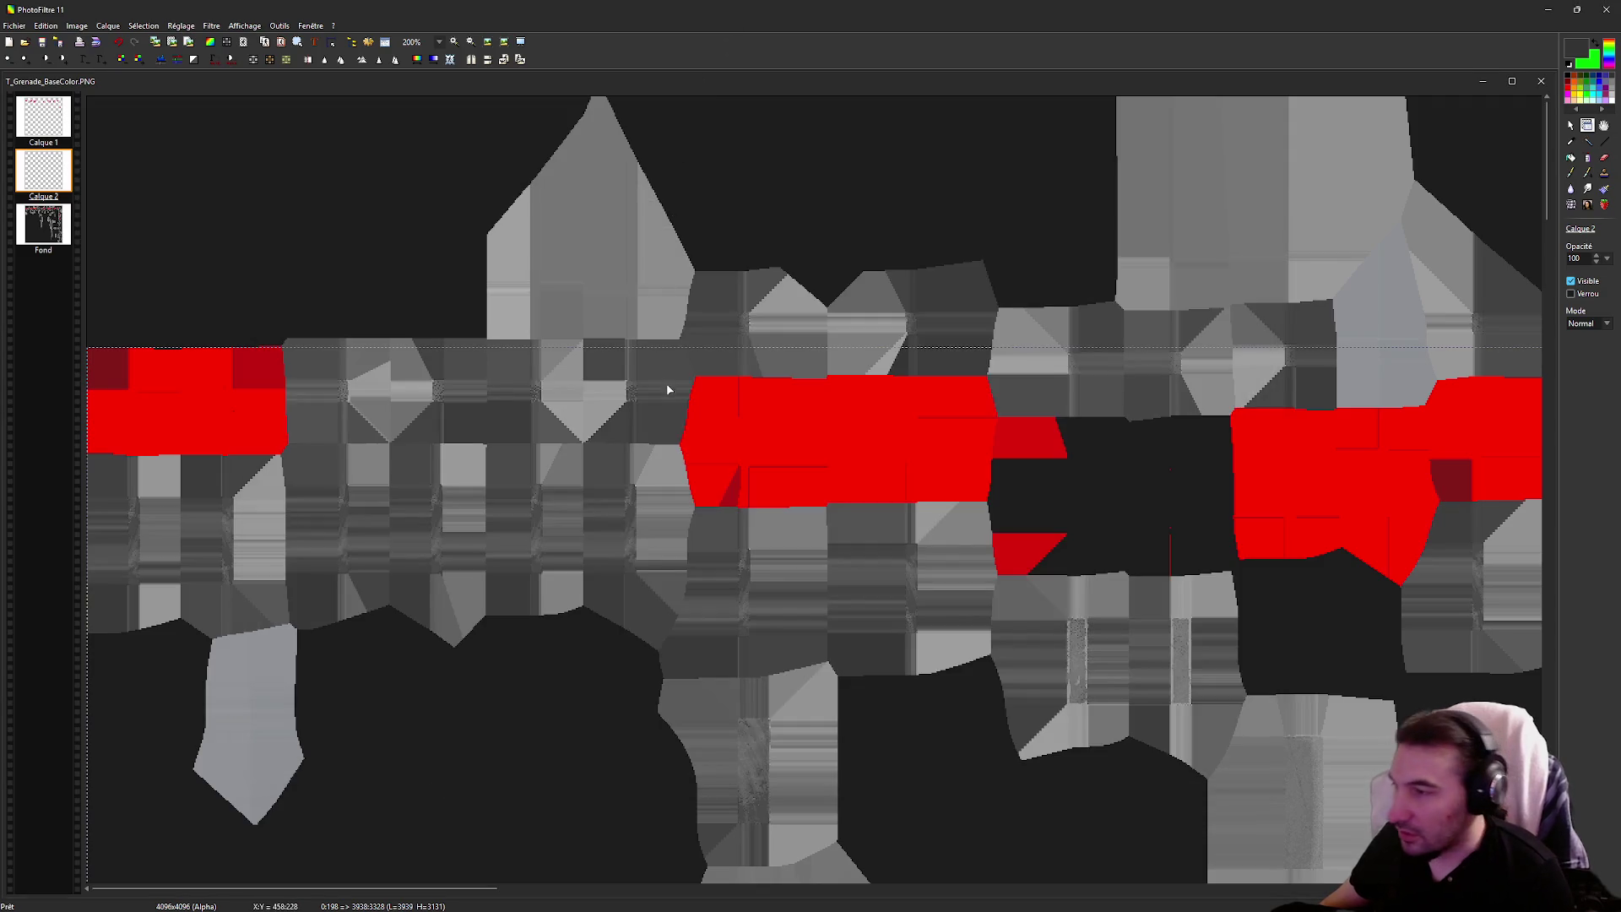
On the Fond layer, Magic Wand-select all red areas of the texture
click(50, 217)
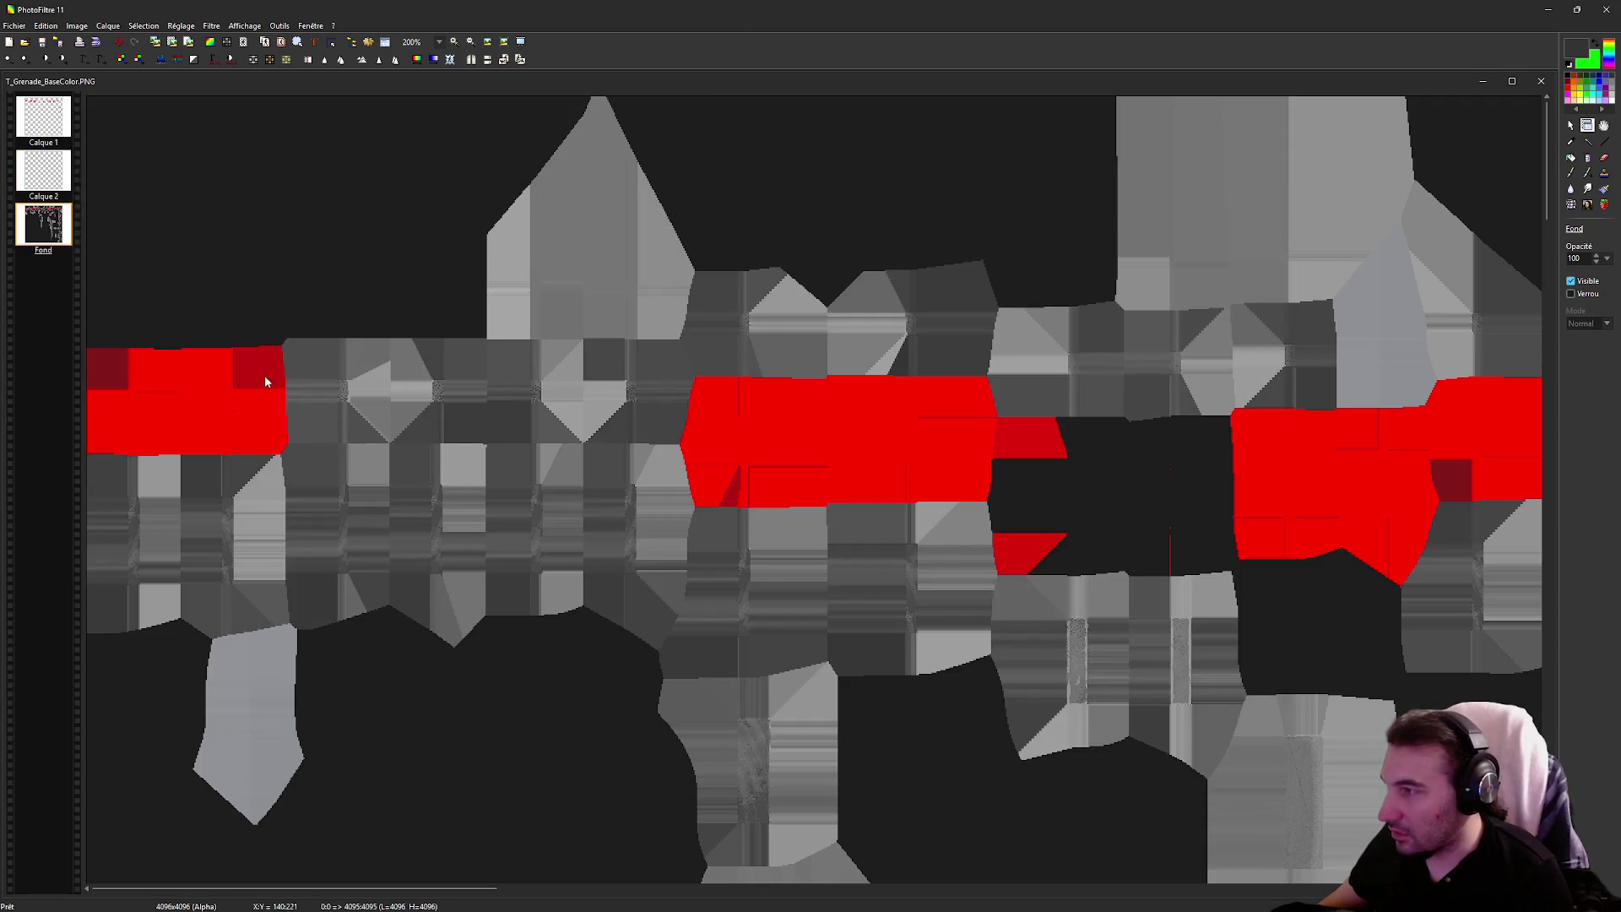
click(1587, 144)
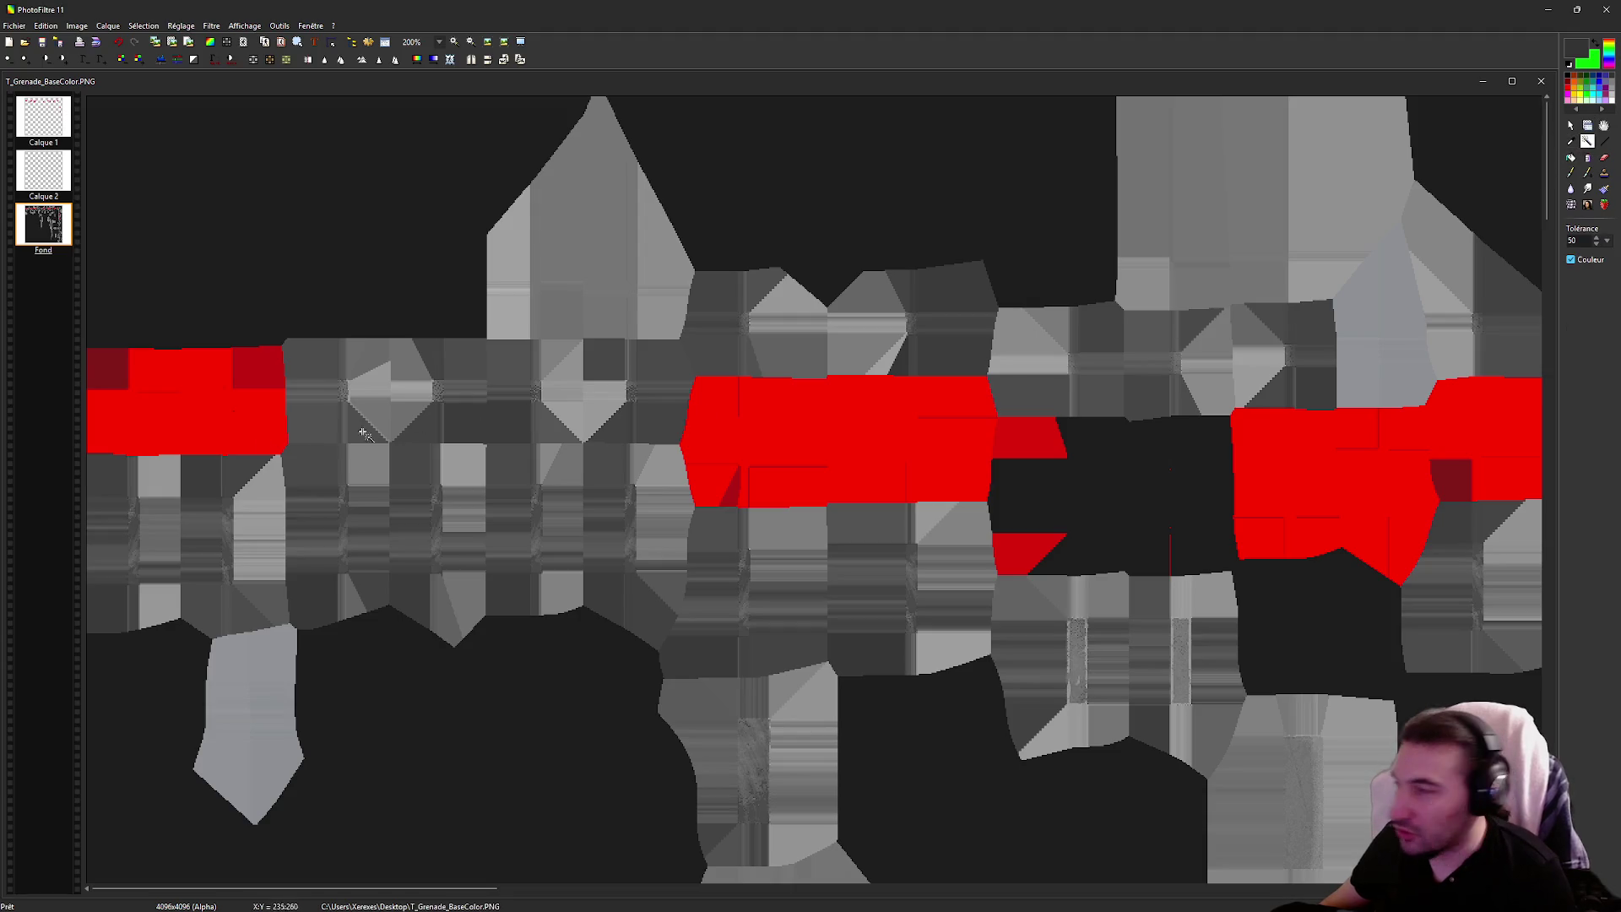
click(261, 375)
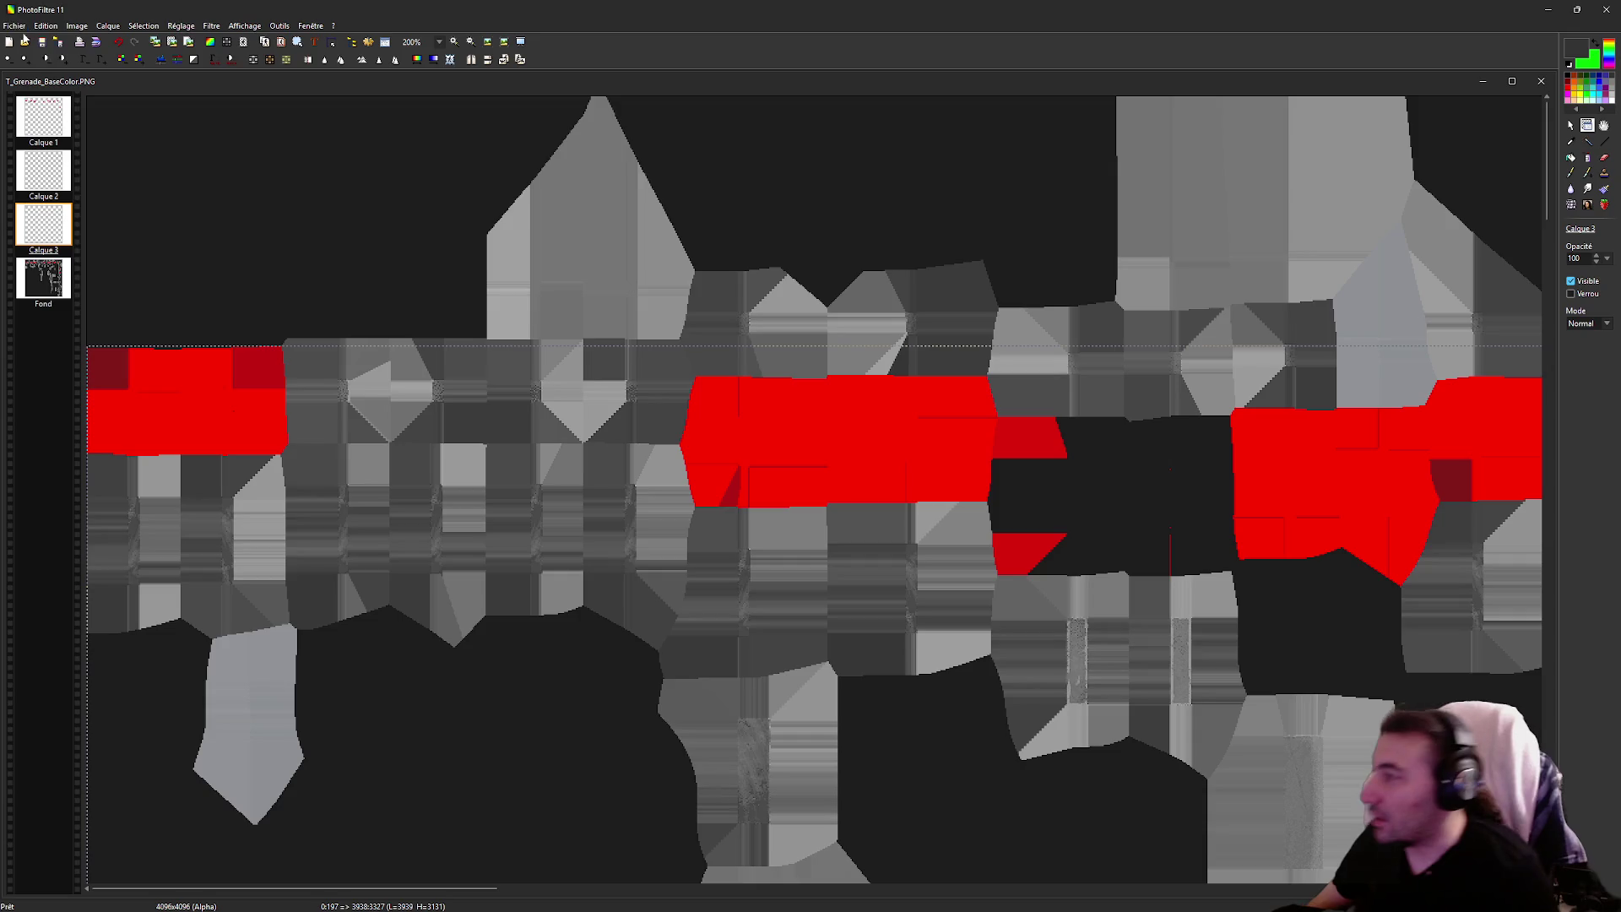
Delete the Calque 1 and Calque 2 layers
click(38, 121)
right_click(38, 120)
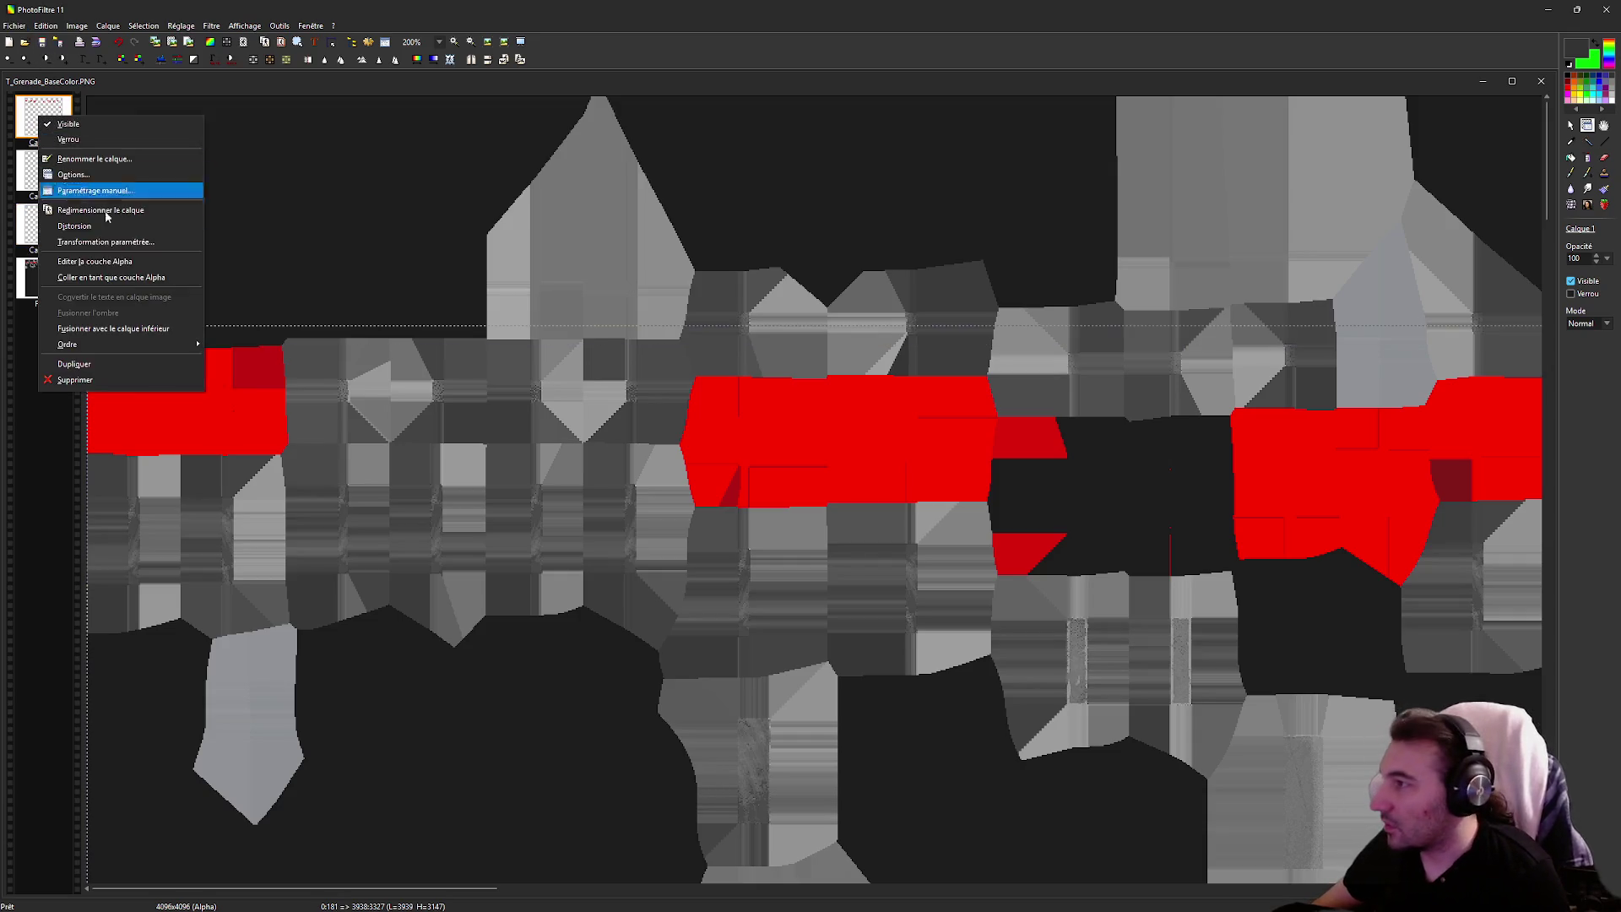
click(102, 328)
right_click(58, 117)
click(135, 330)
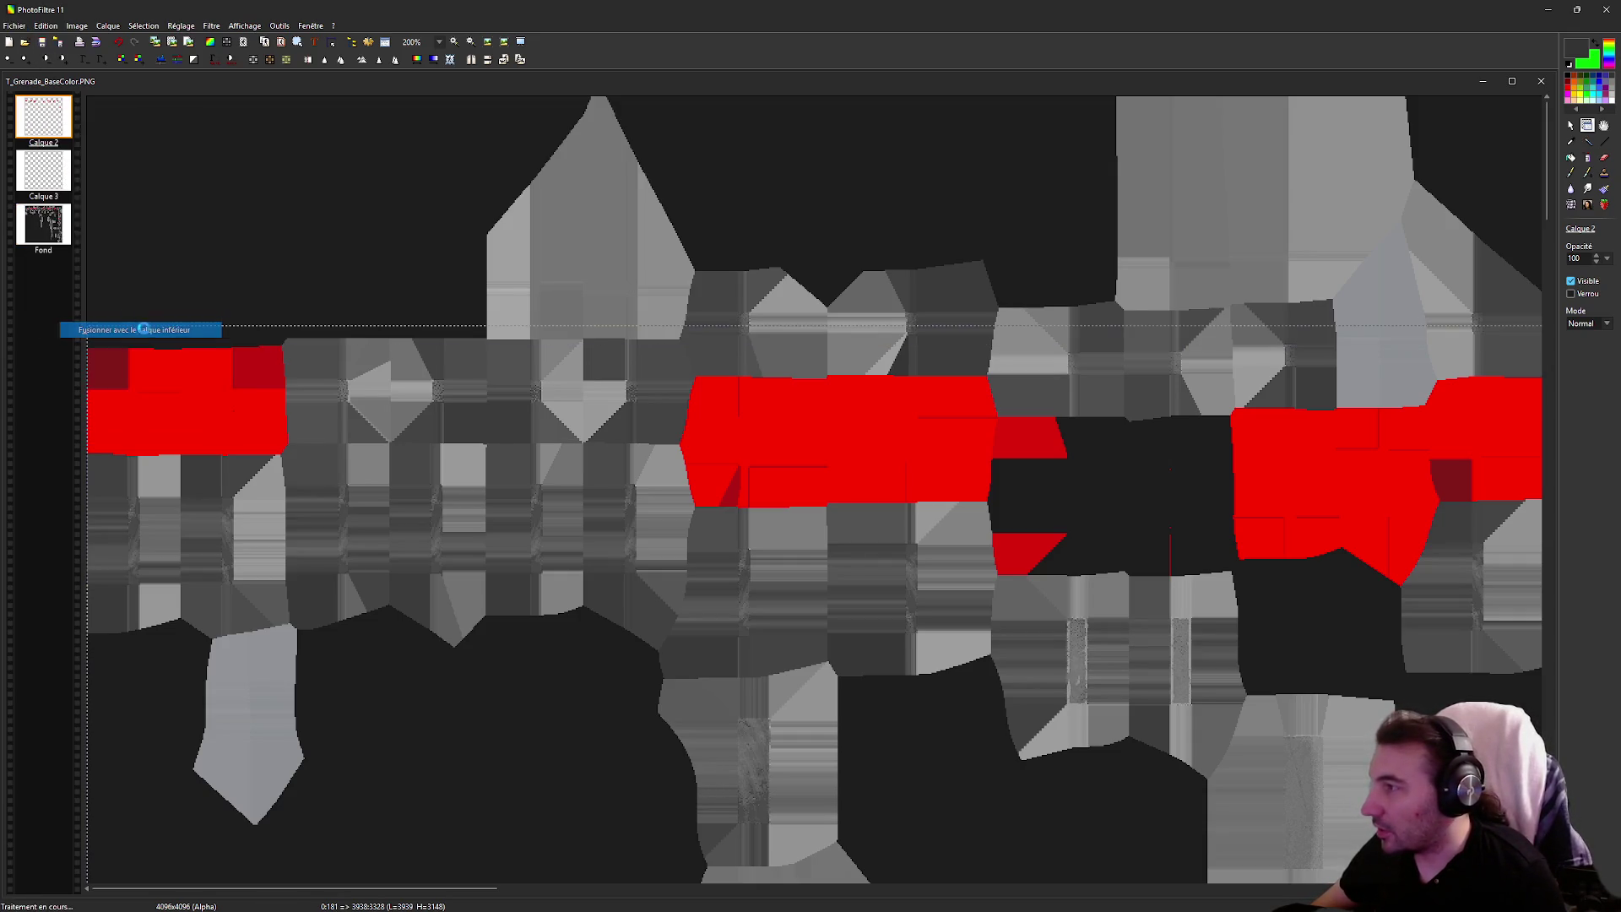
Clear the Fond layer and fill it entirely with black
click(43, 169)
click(1512, 81)
key(ctrl+b)
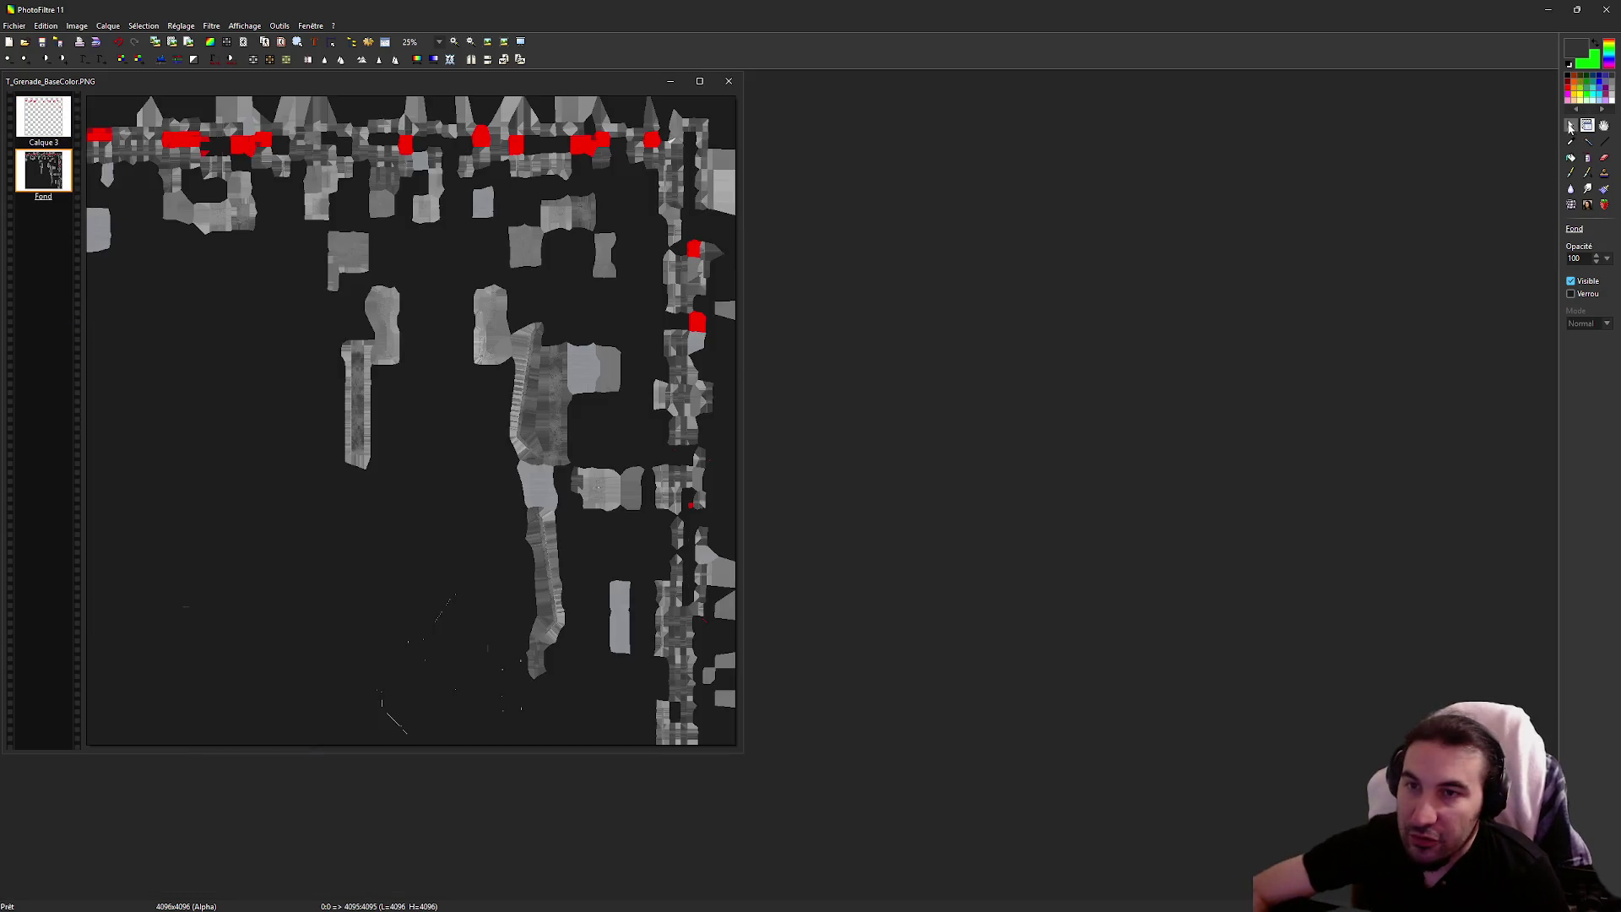
click(1571, 125)
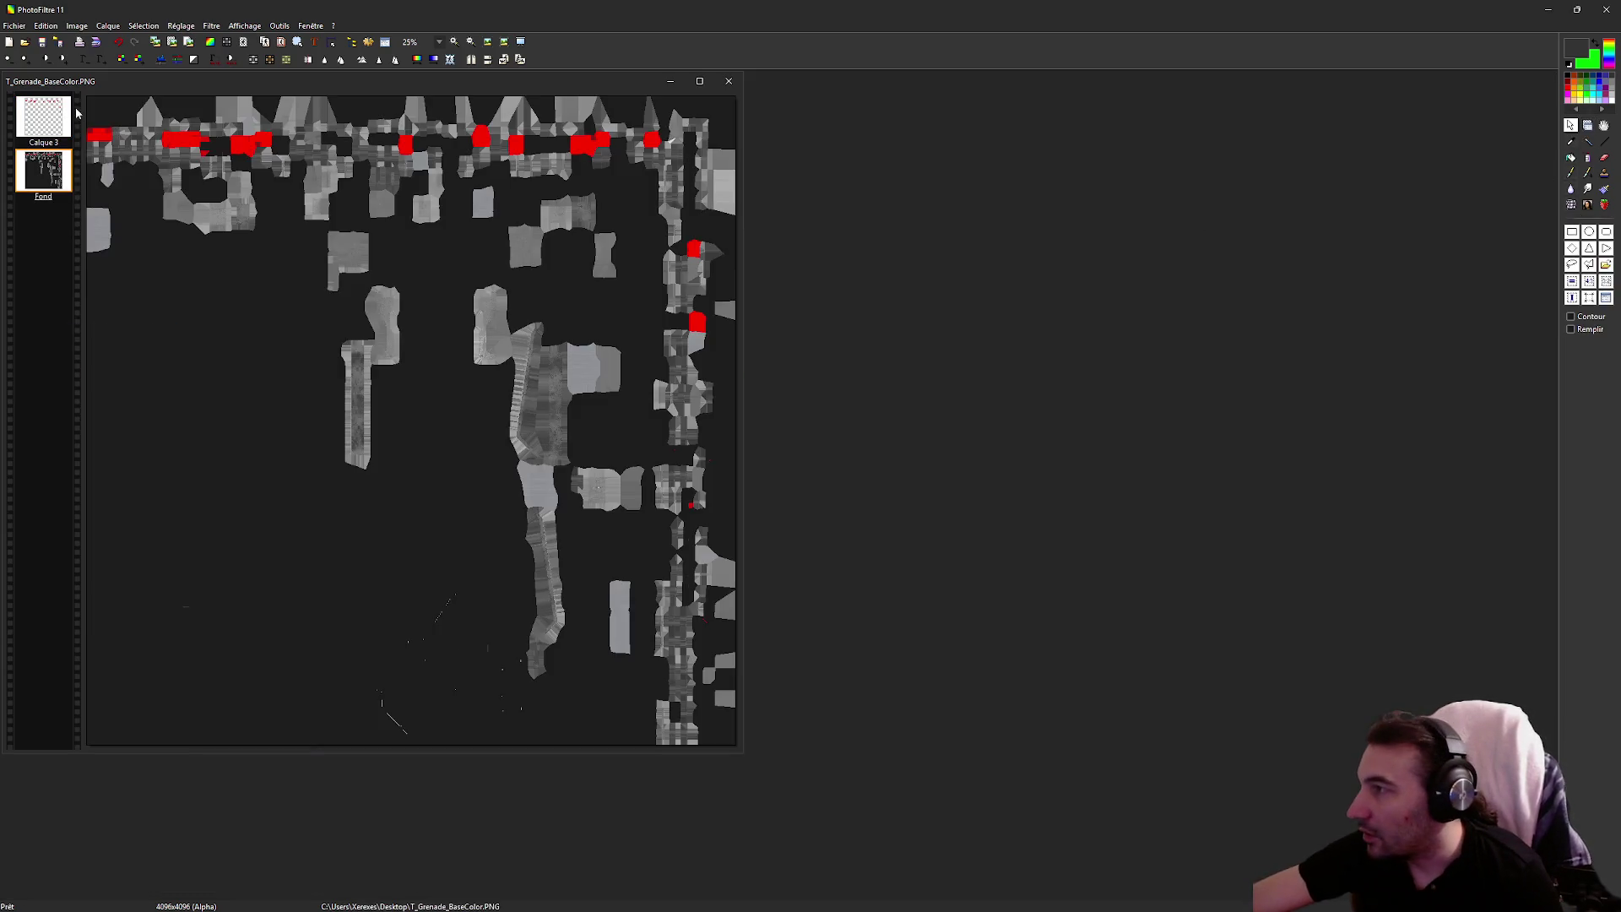
key(ctrl+a)
key(Delete)
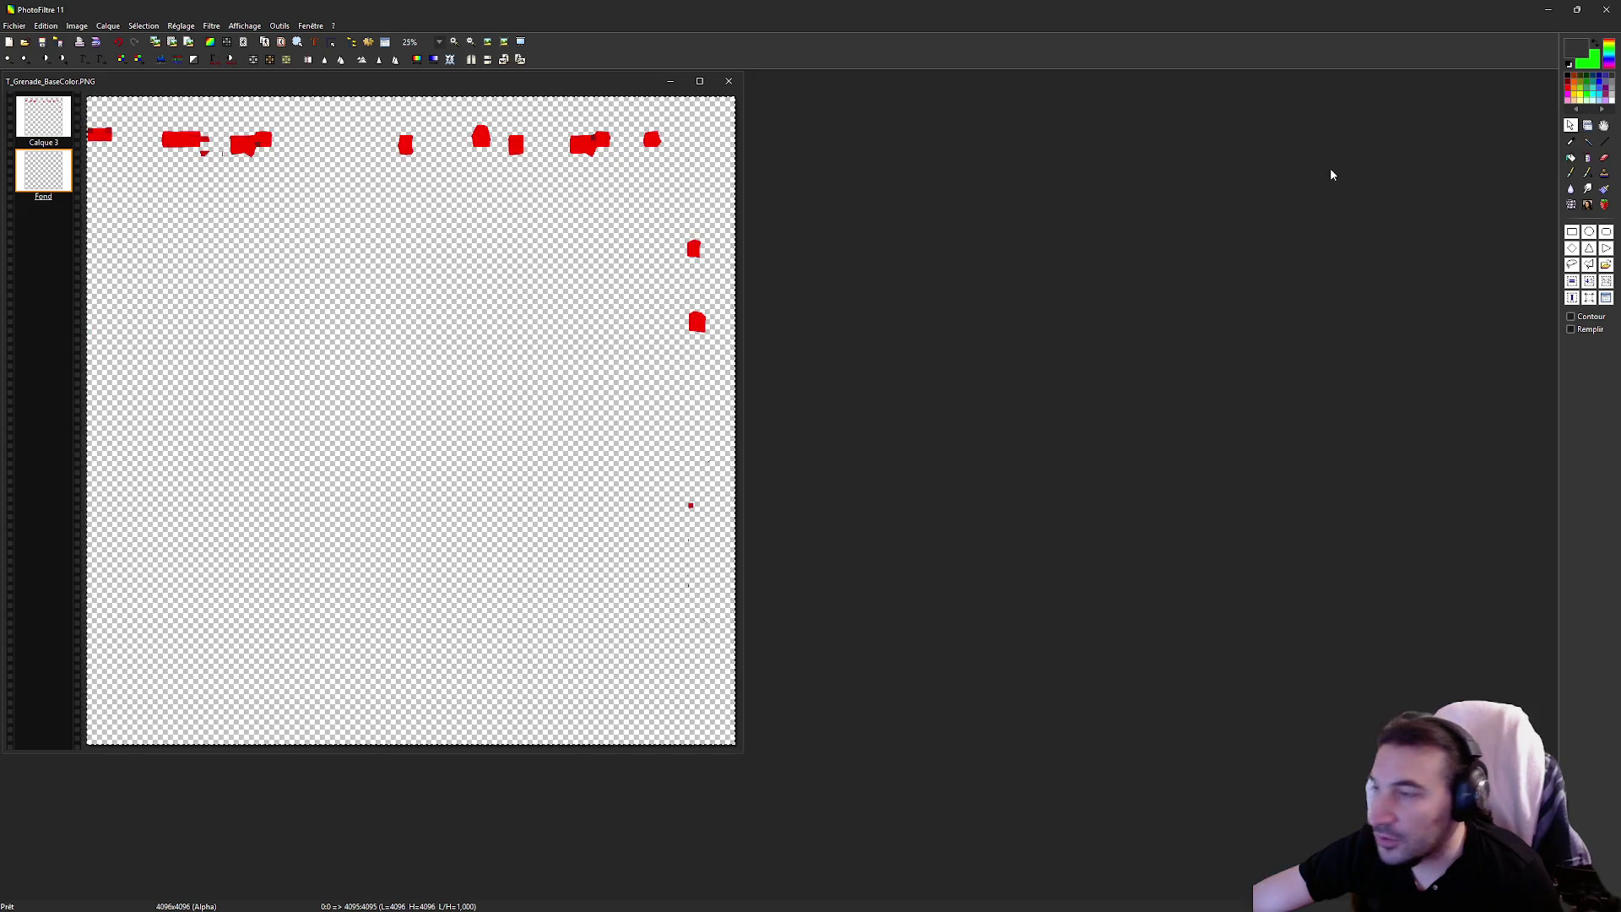
click(1571, 157)
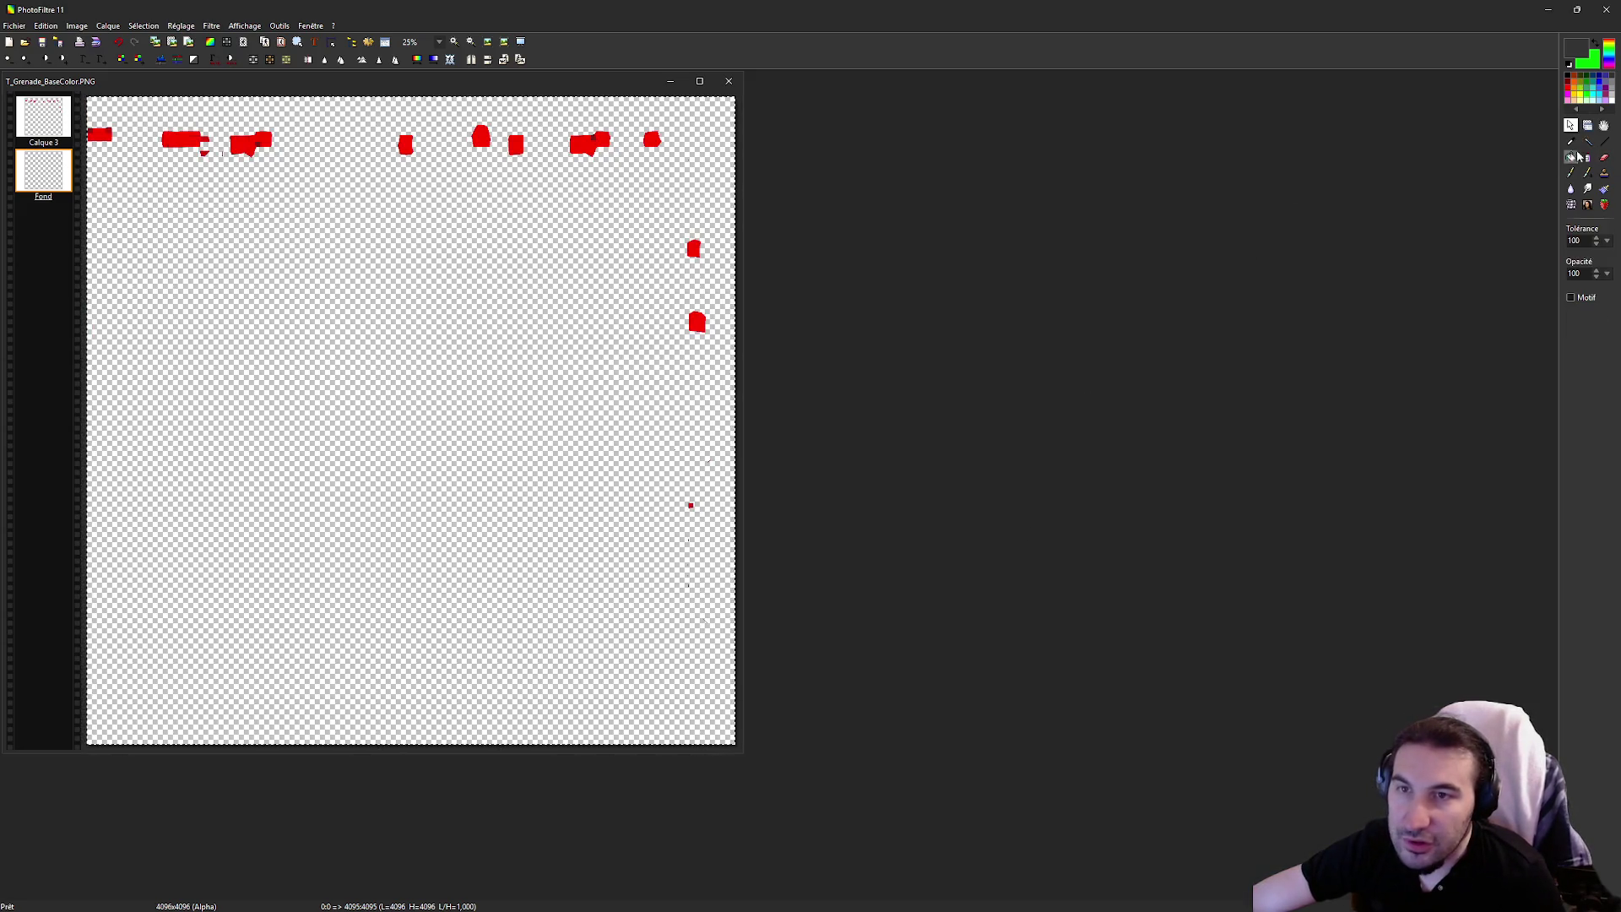
click(1570, 73)
click(524, 363)
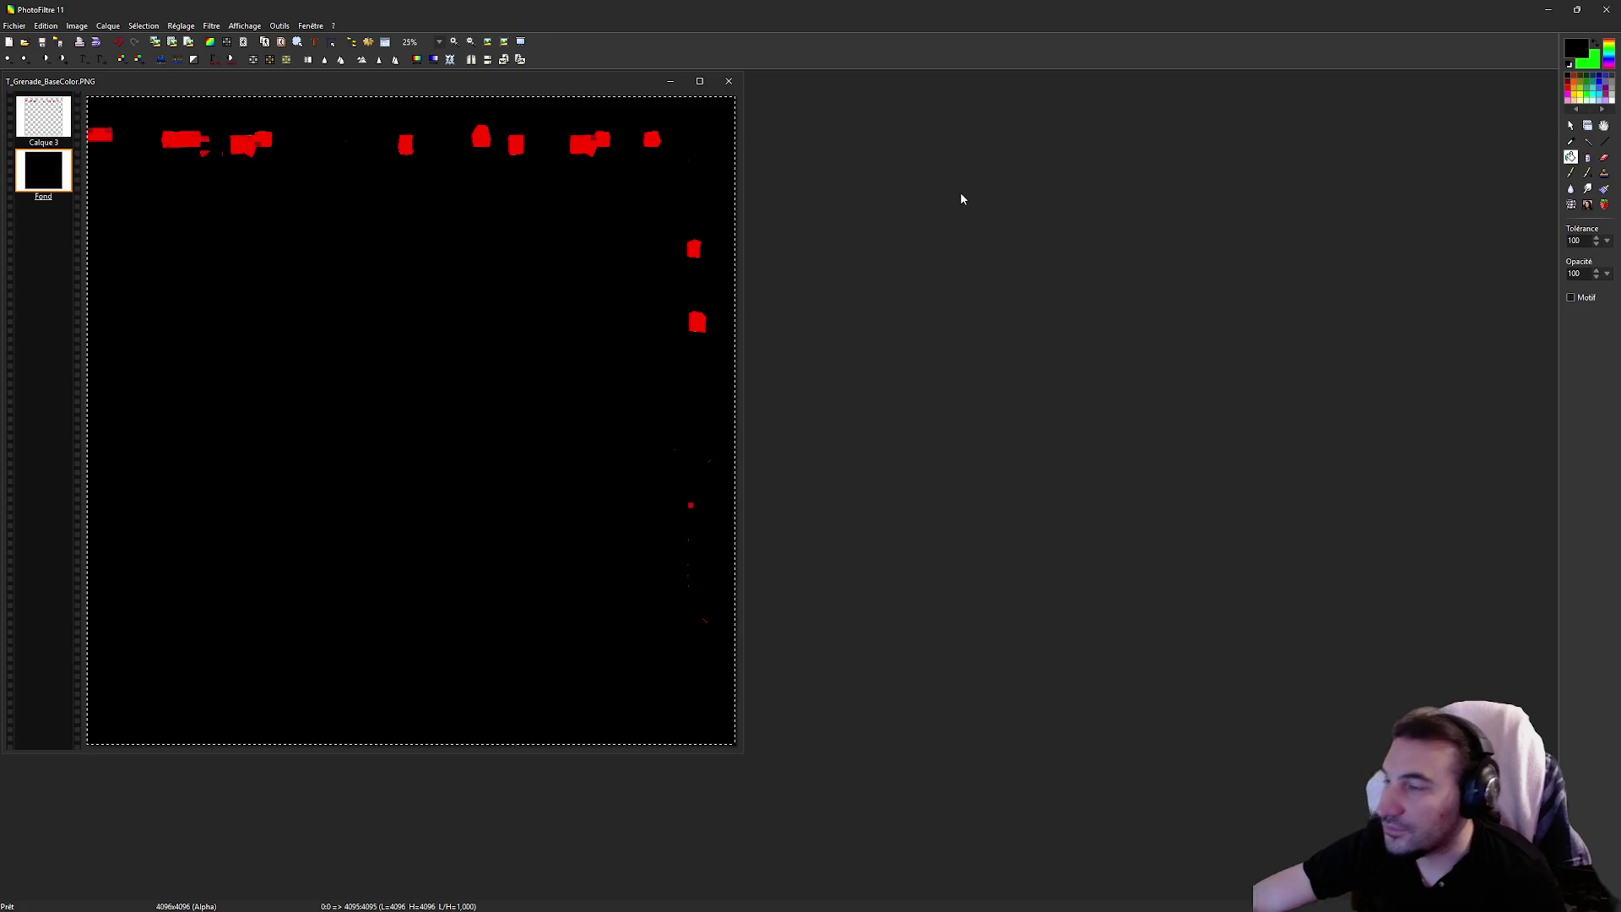
Turn Calque 3's red marks white using Niveaux de gris in Maximum mode
click(1570, 125)
click(43, 117)
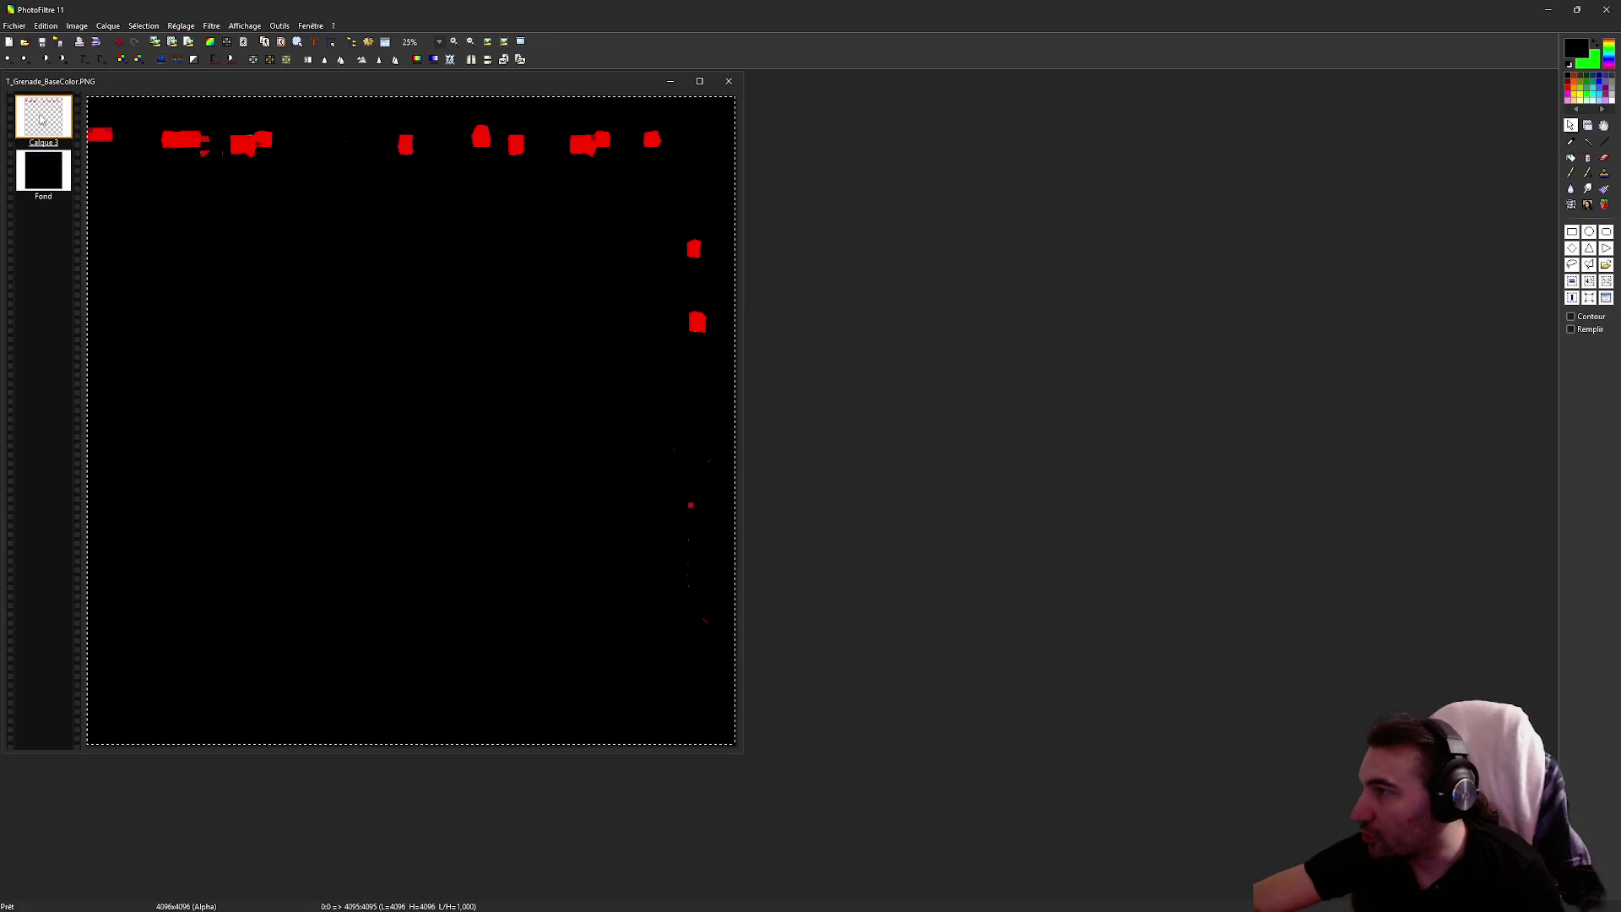
click(251, 59)
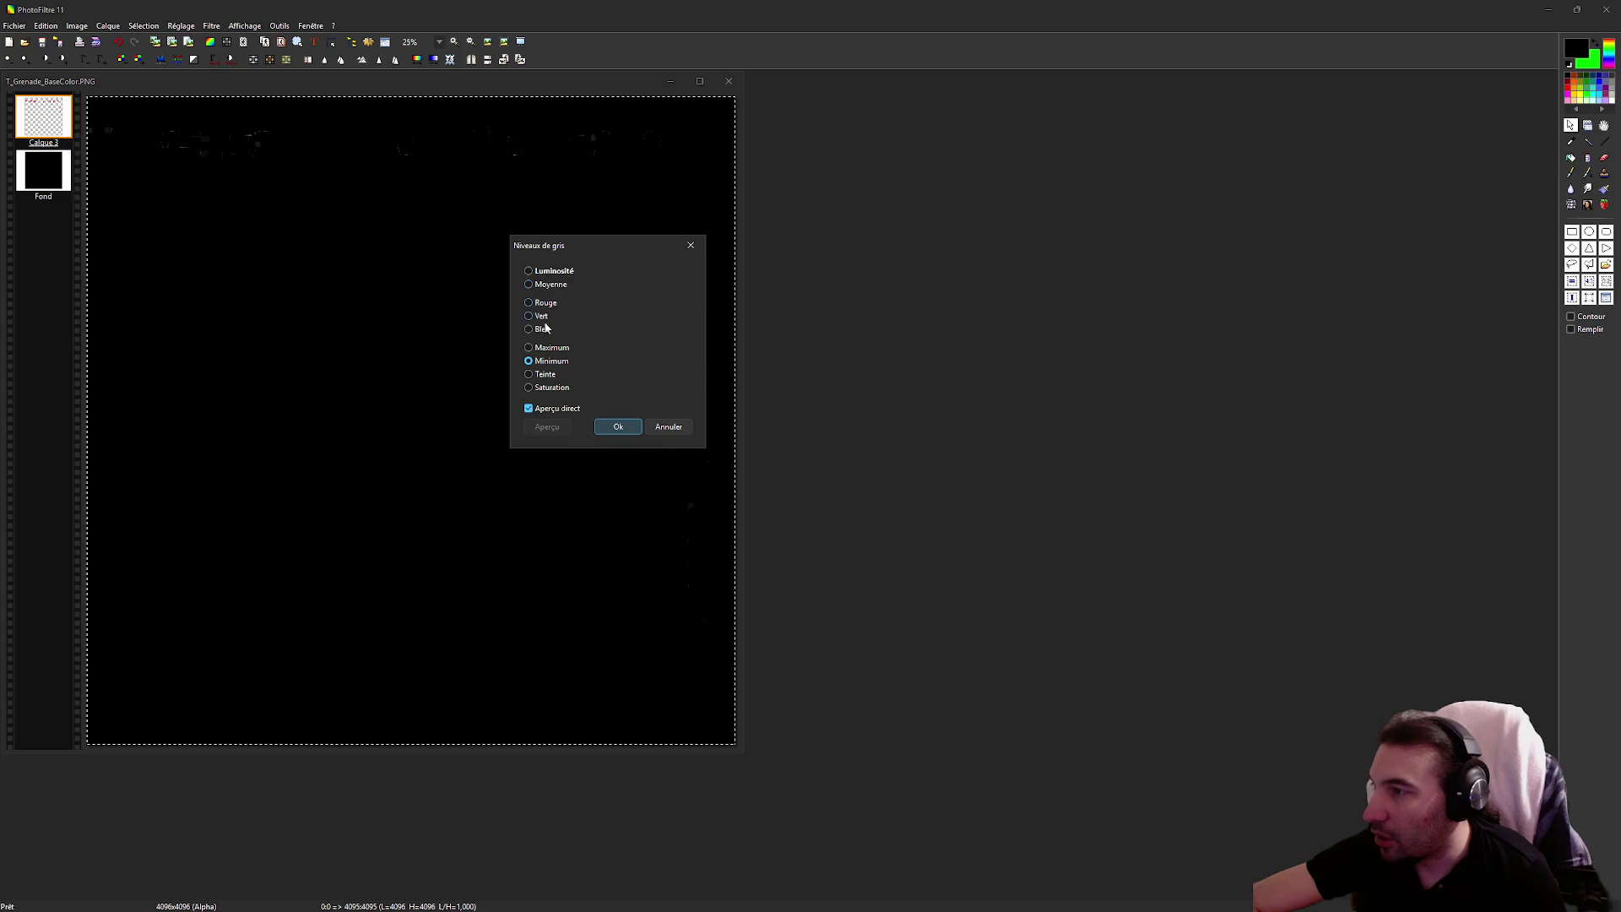
click(545, 356)
click(546, 349)
click(618, 427)
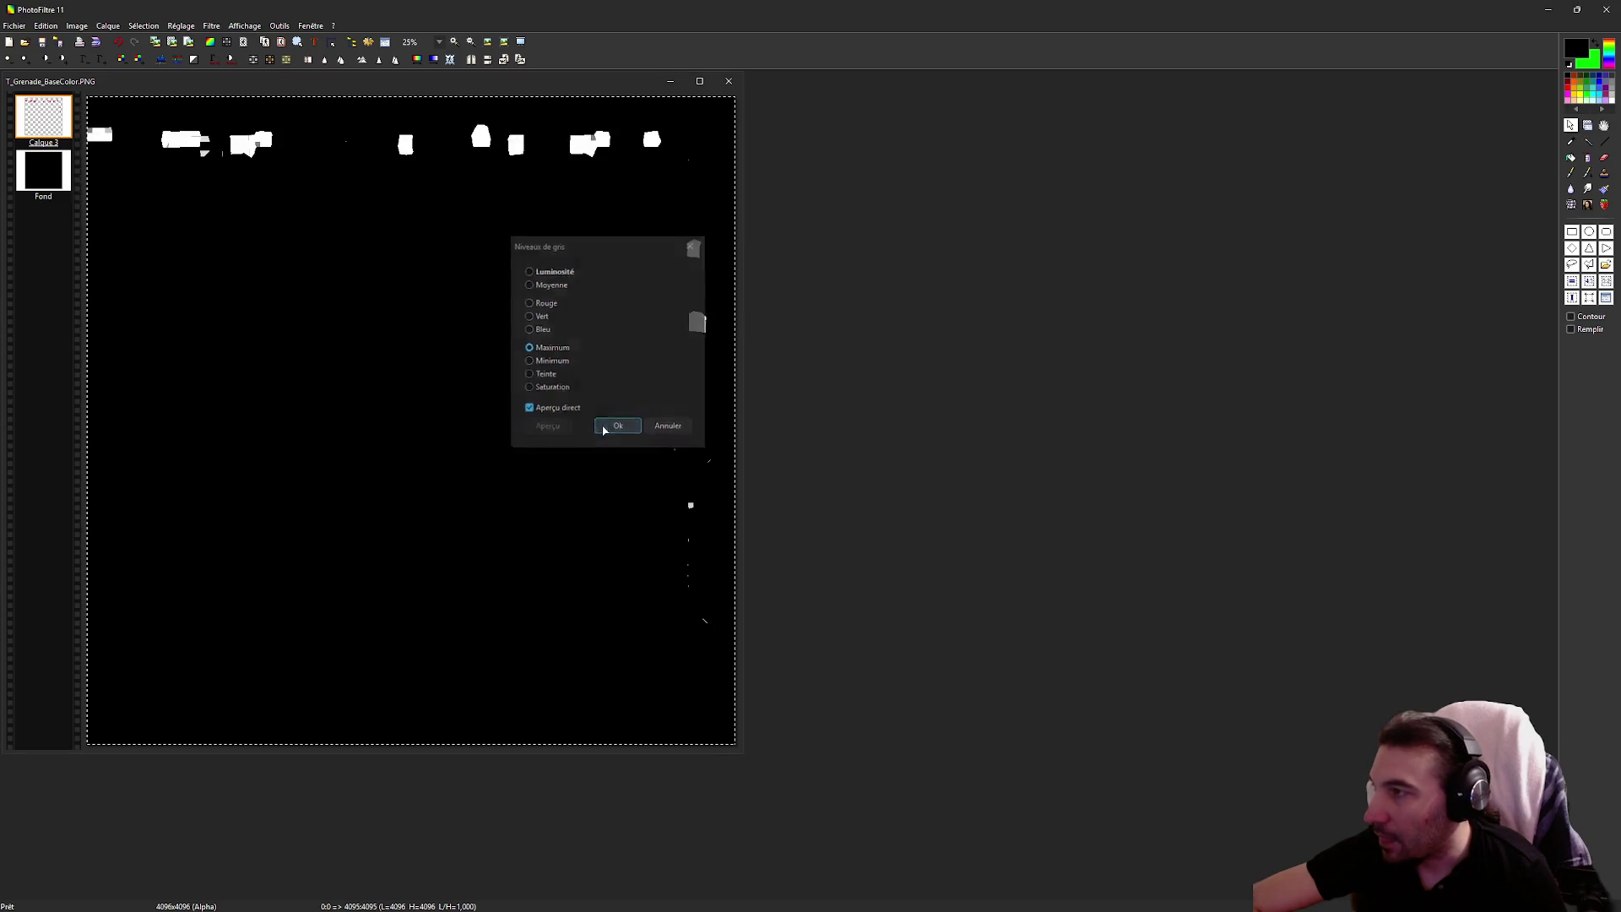
click(99, 60)
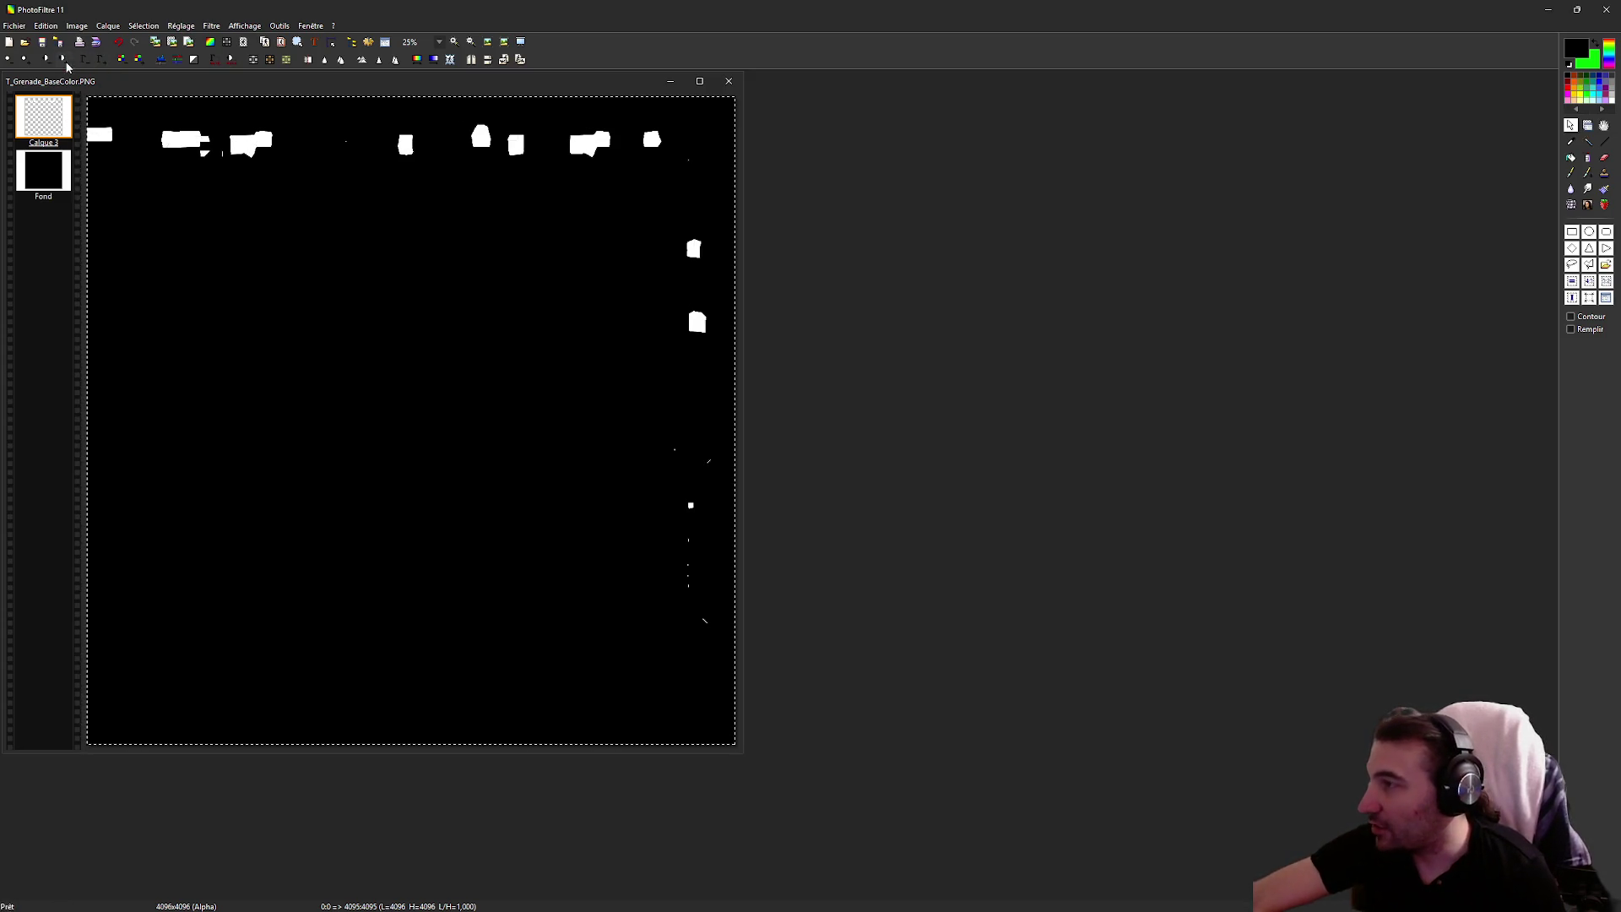
click(66, 59)
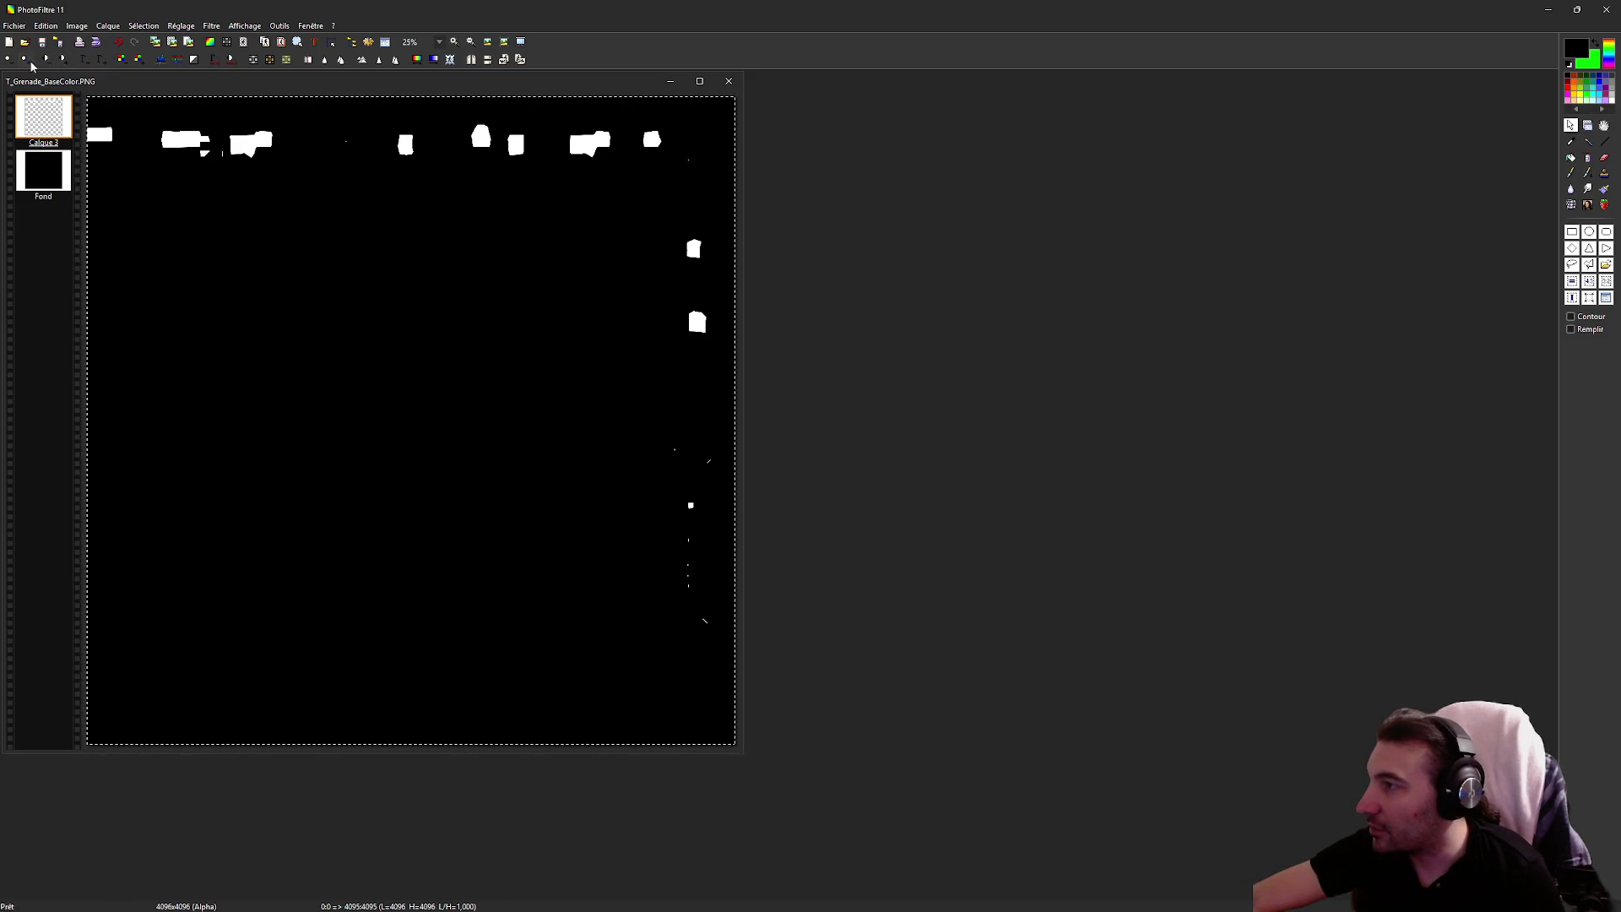
Merge Calque 3 onto the black Fond, save the texture, and close PhotoFiltre
right_click(50, 111)
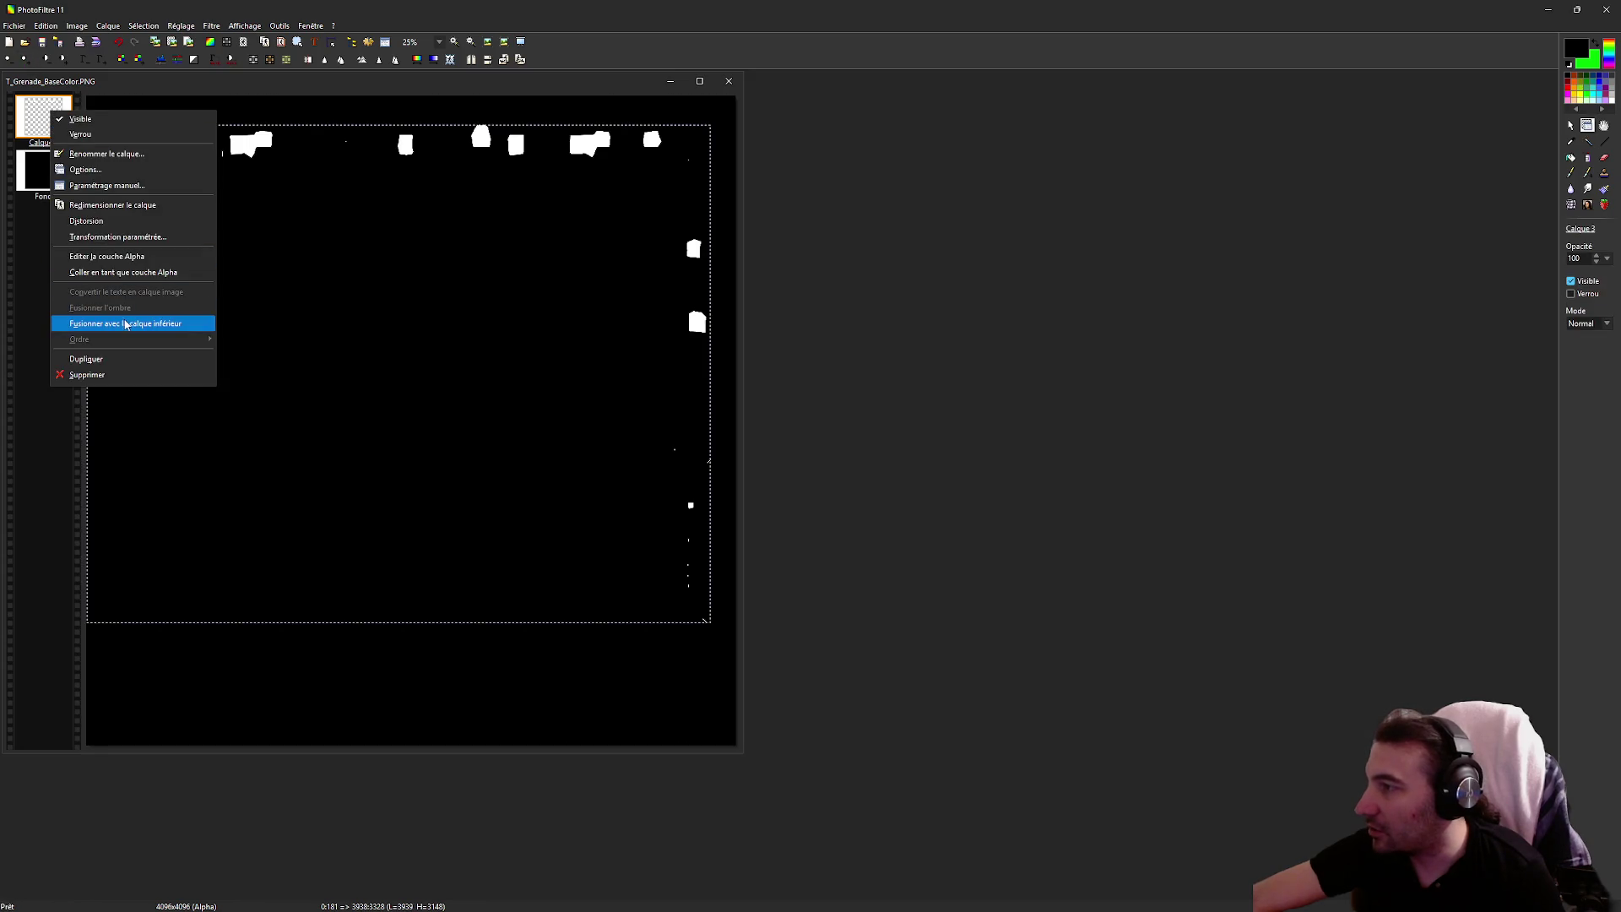
click(127, 324)
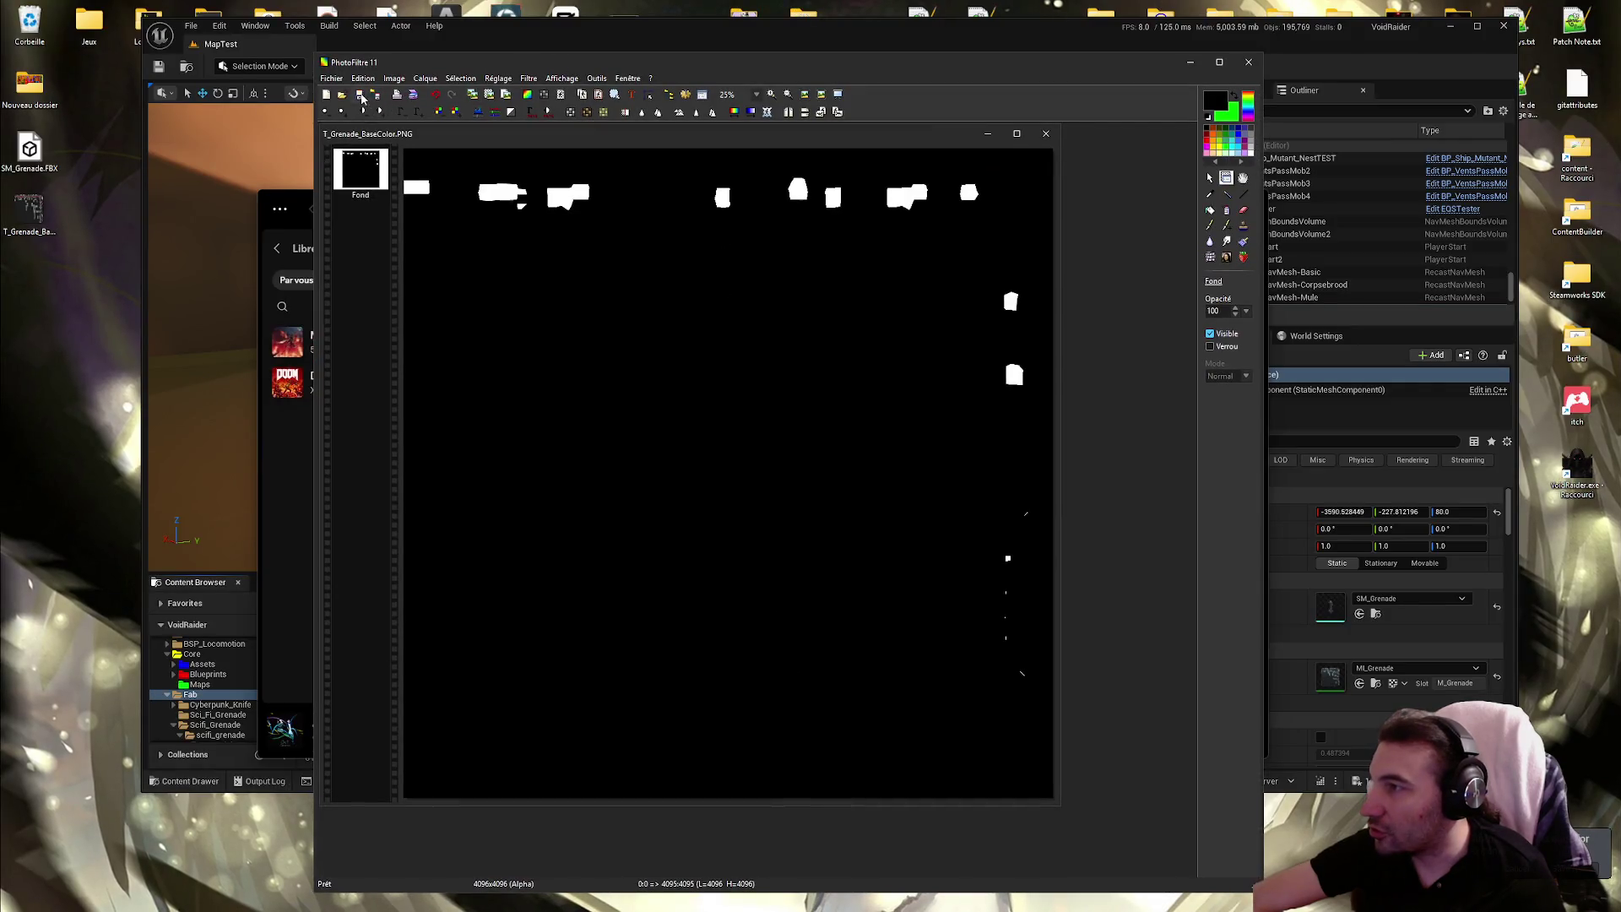
click(360, 95)
key(Return)
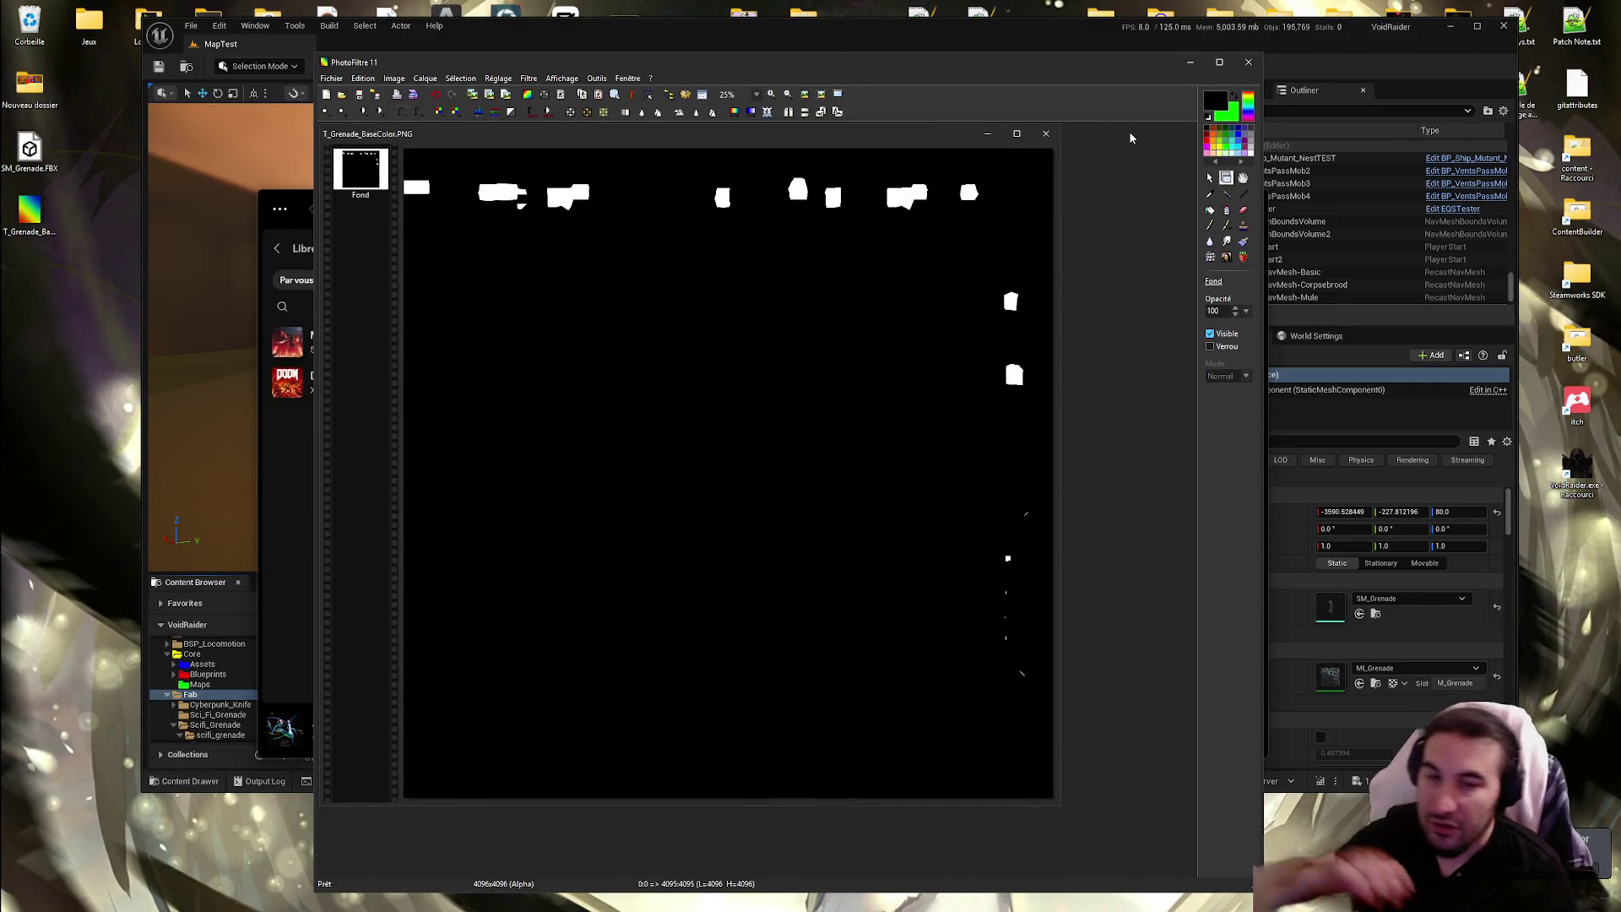
click(1249, 61)
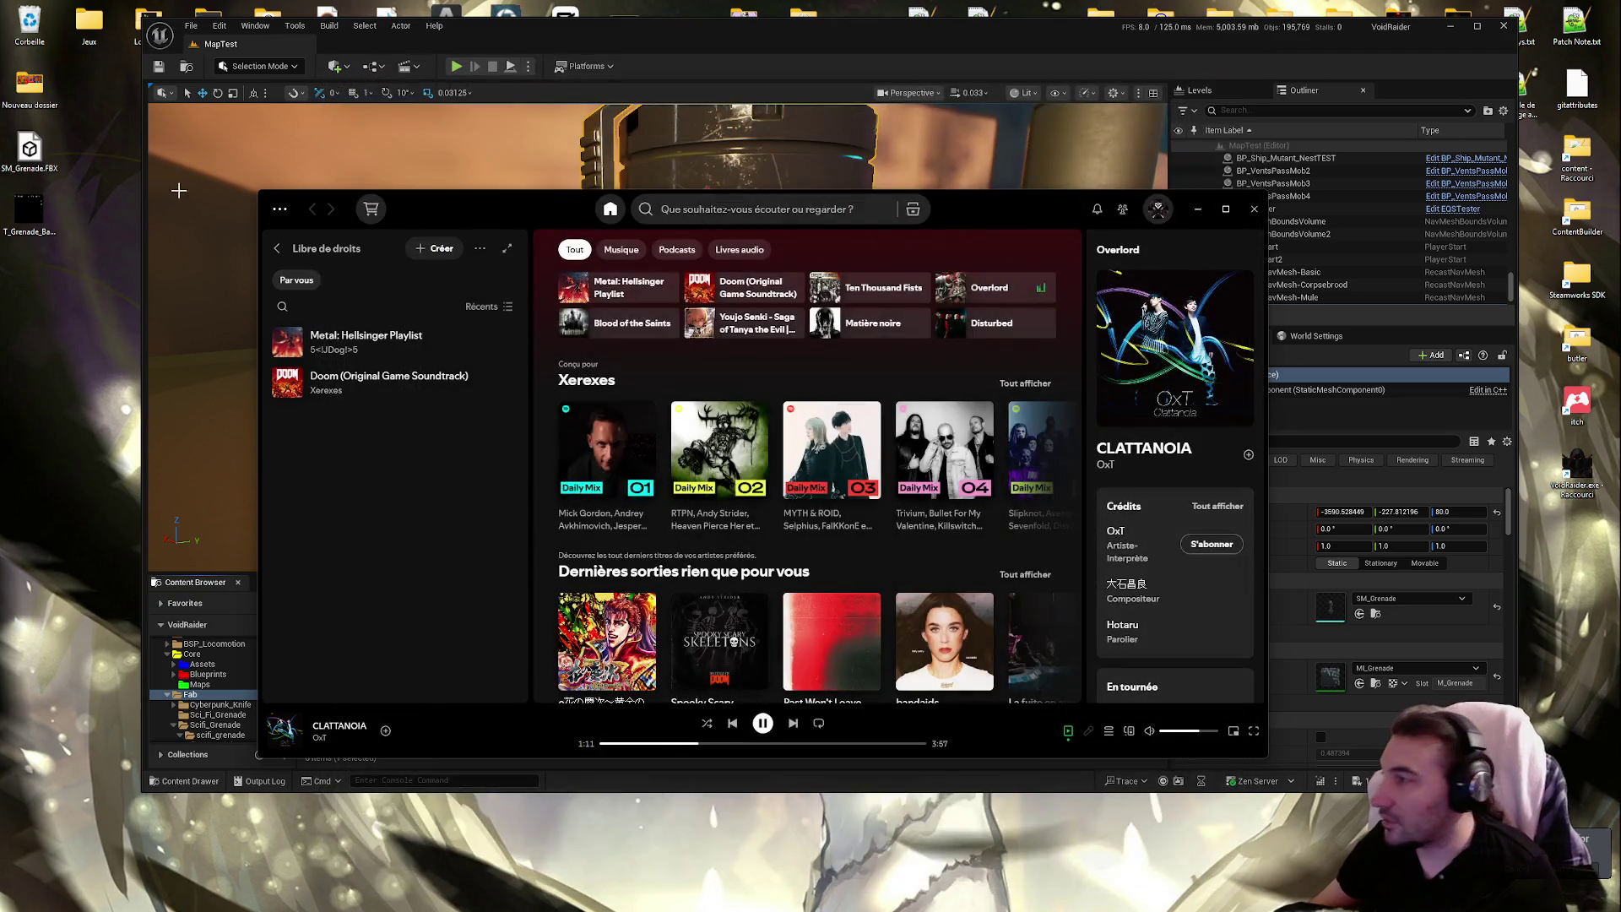
Rename the desktop PNG from T_Grenade_BaseColor to T_Grenade_Emissive
click(29, 242)
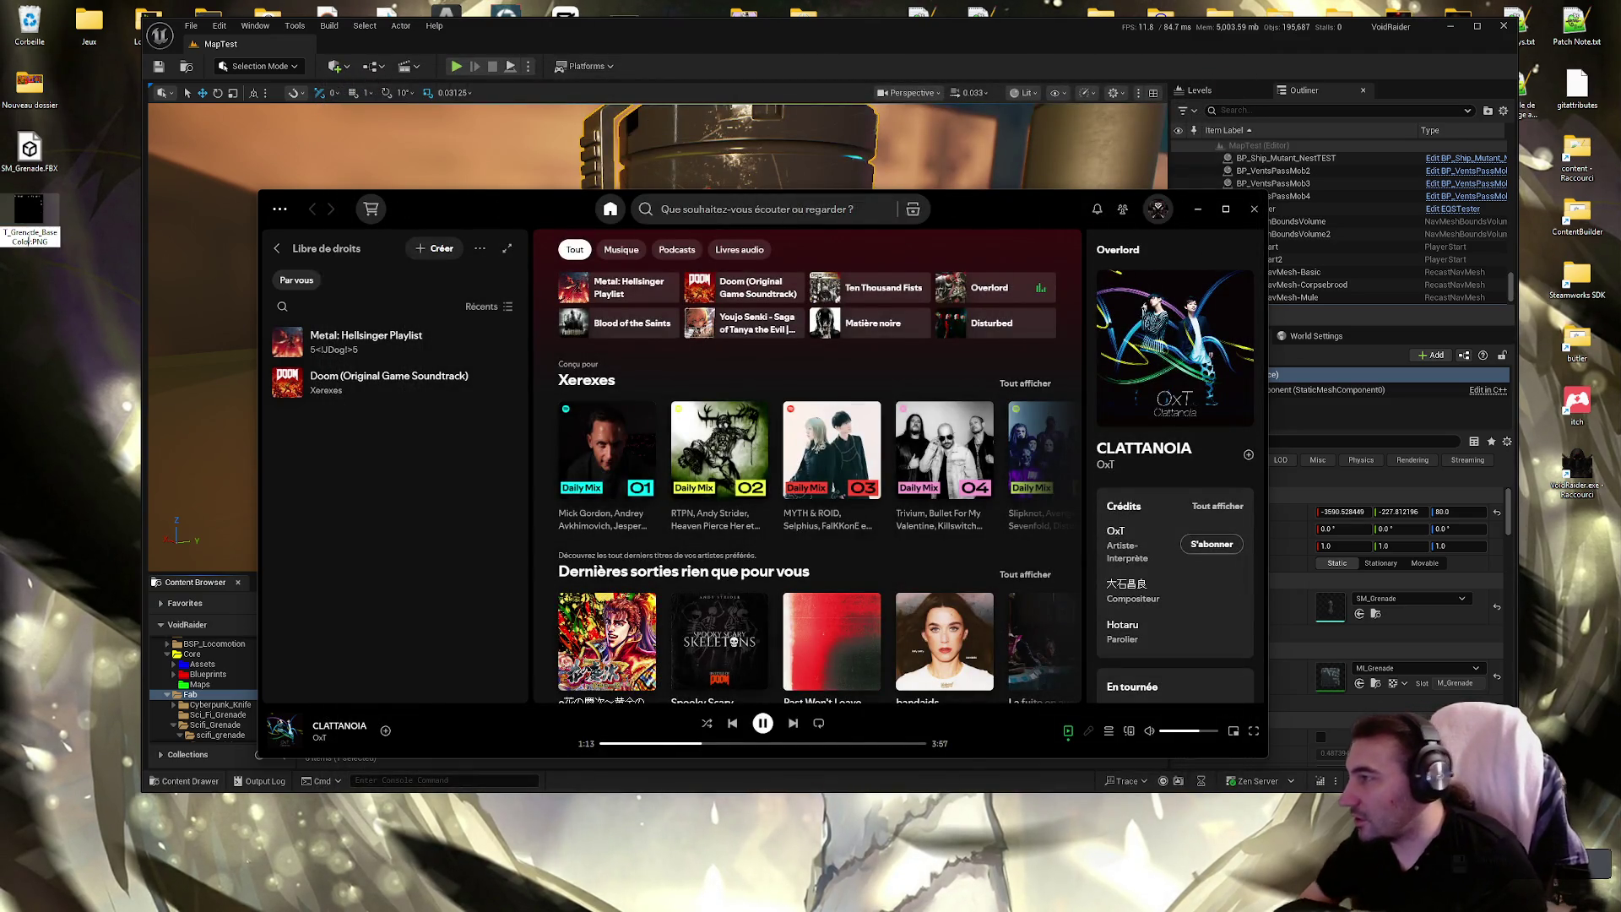
key(BackSpace)
key(BackSpace)
key(BackSpace)
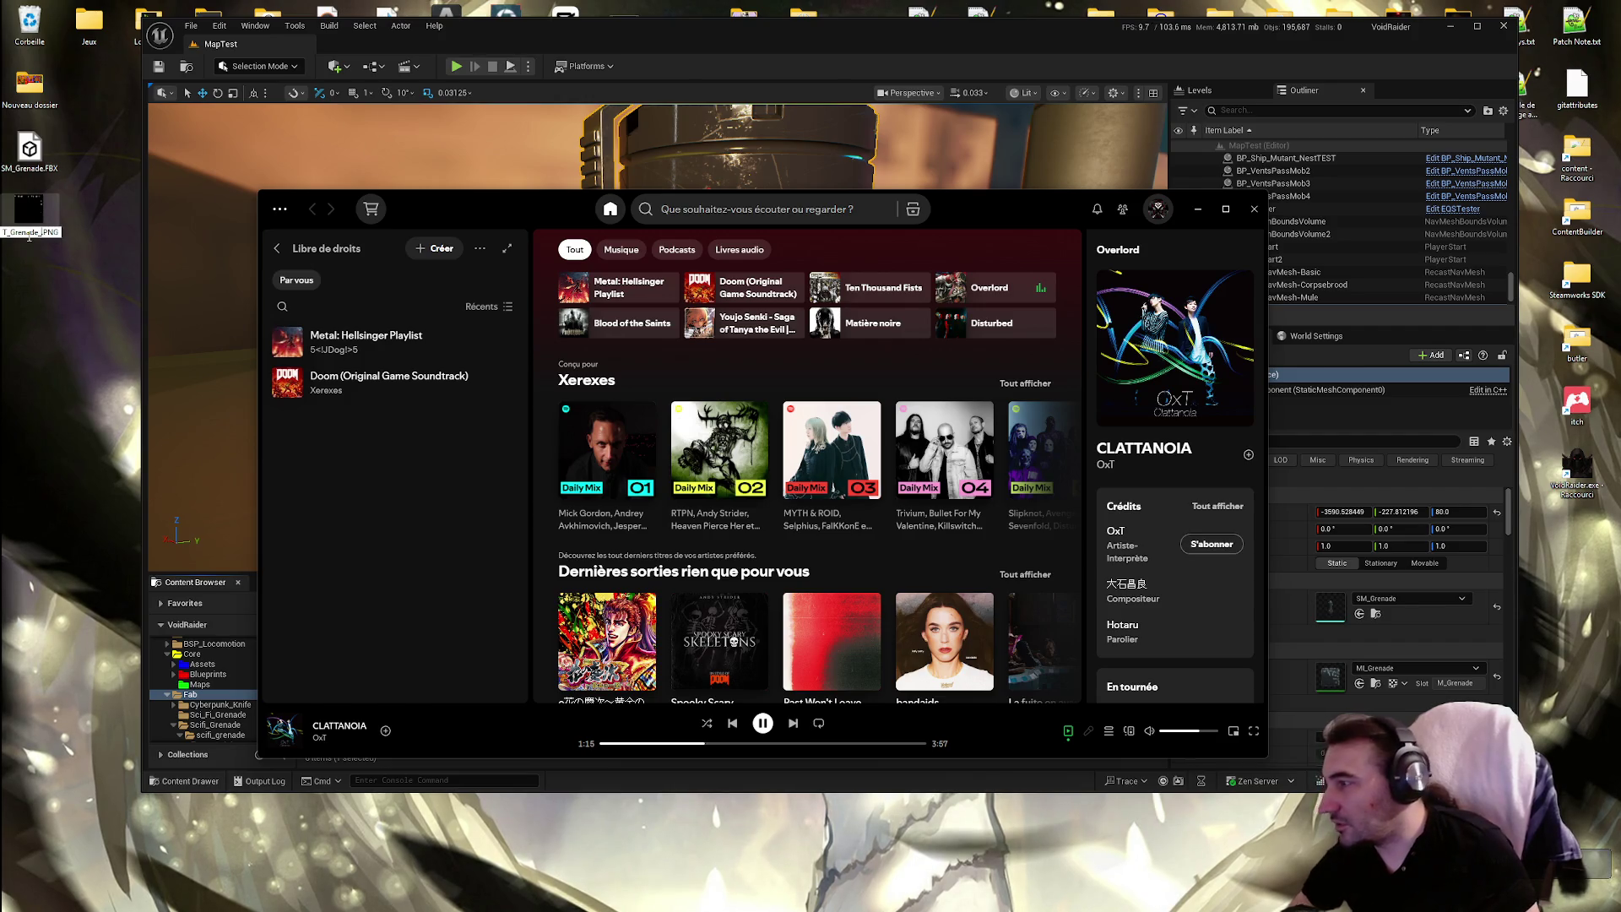
text(Emissive)
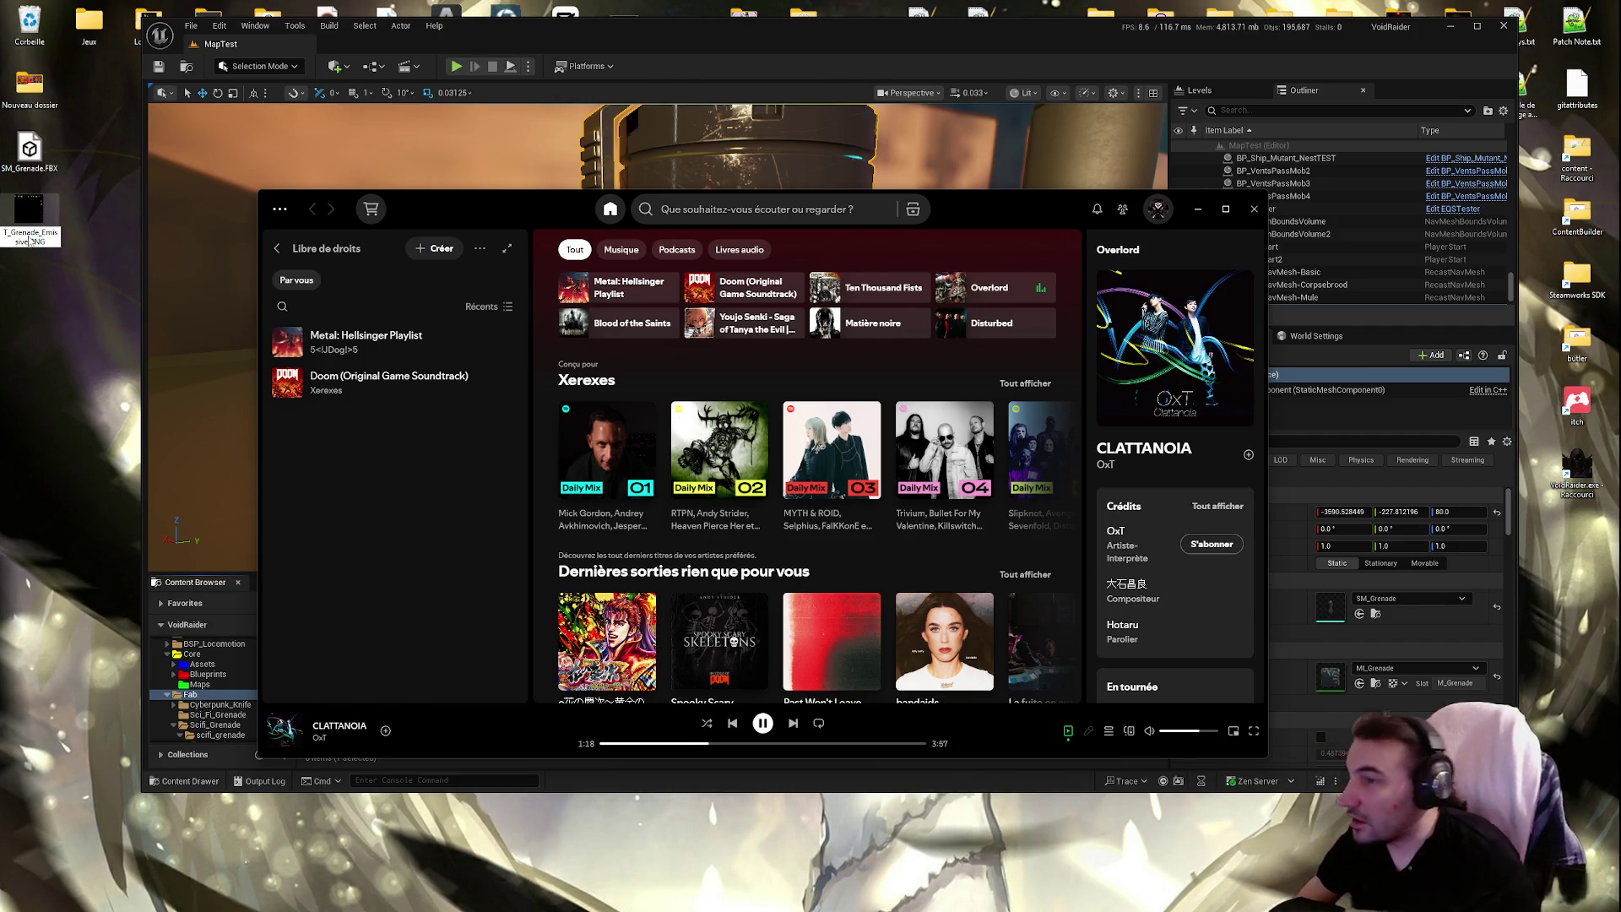
key(Return)
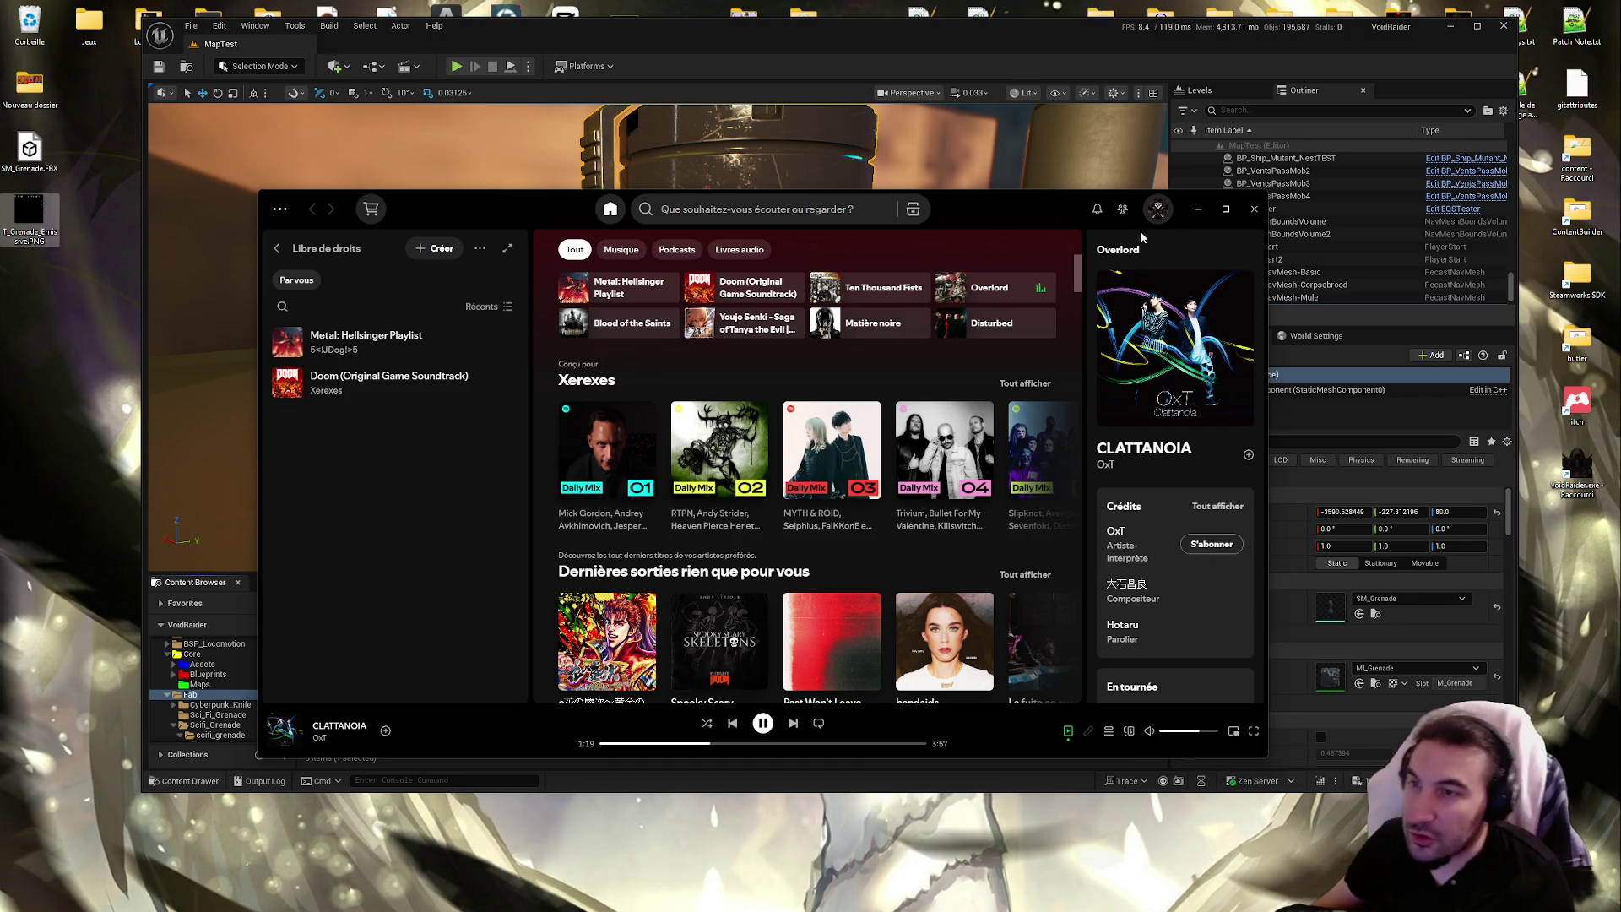
Minimise Spotify to reveal the Unreal Editor
click(1225, 208)
double_click(1250, 6)
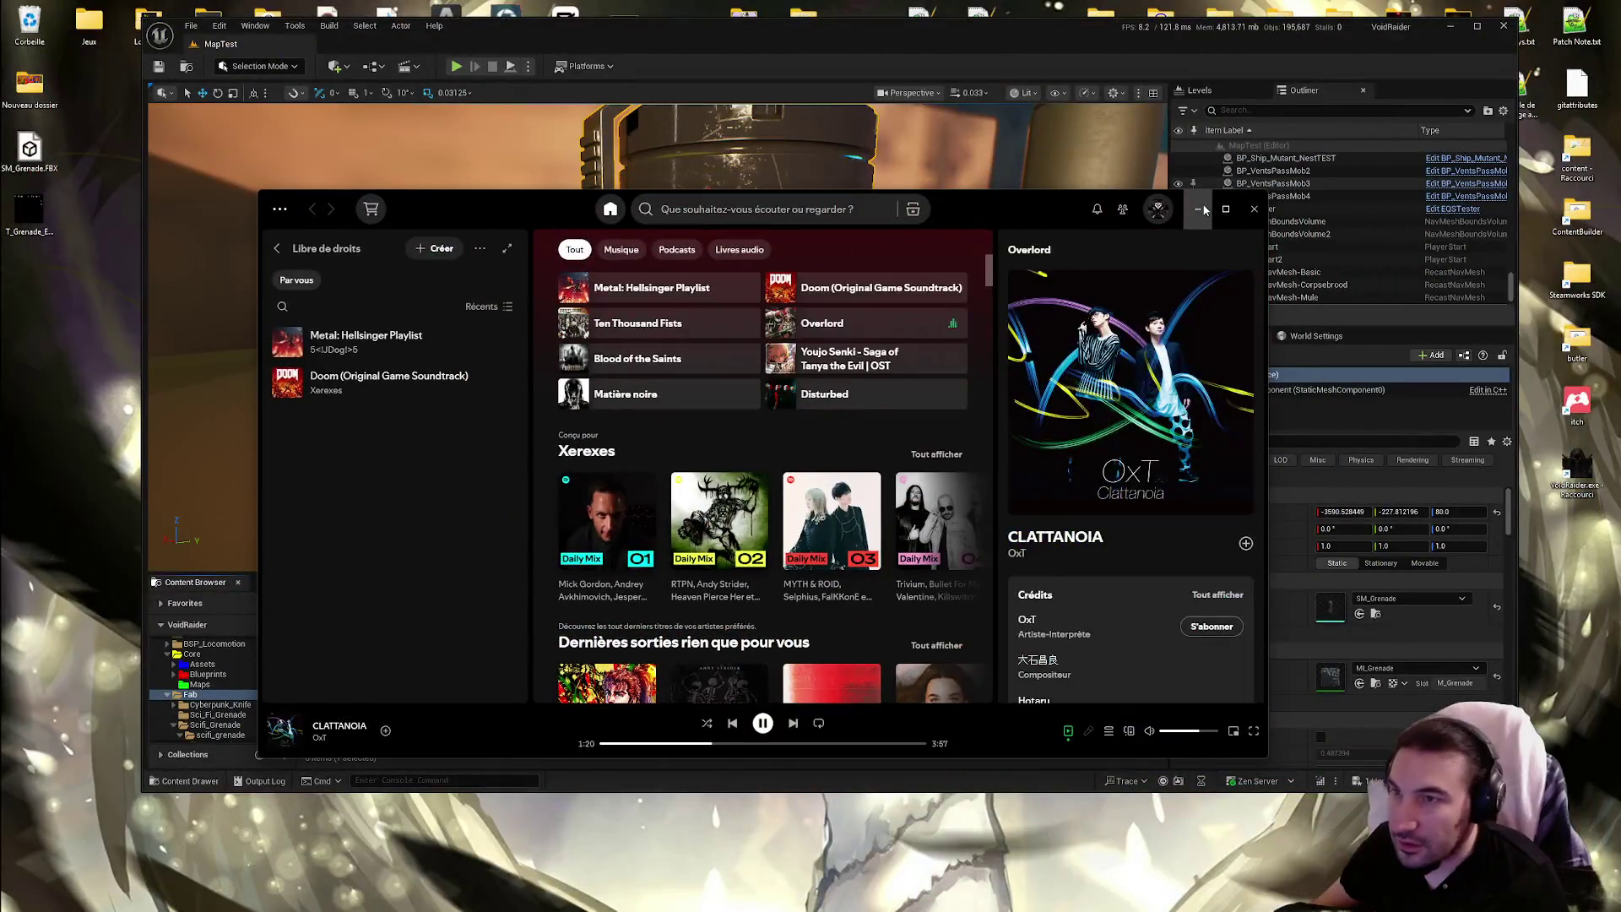
click(1203, 203)
Import the emissive texture into the Fab folder, save all assets, and open MI_Grenade
drag(34, 225, 894, 700)
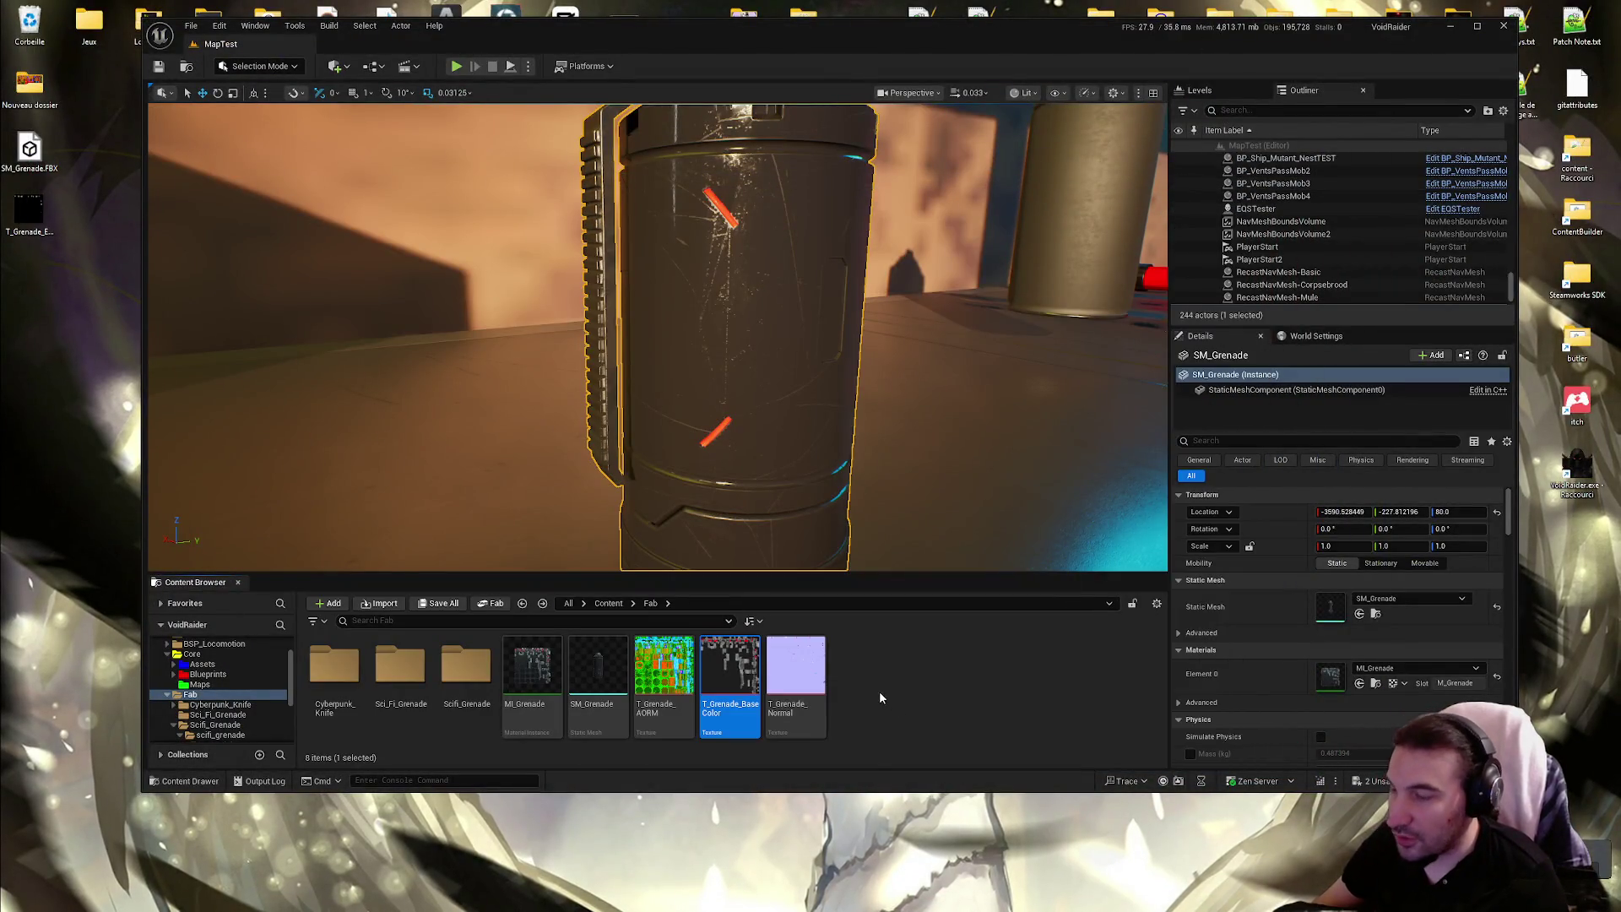
click(441, 603)
click(926, 601)
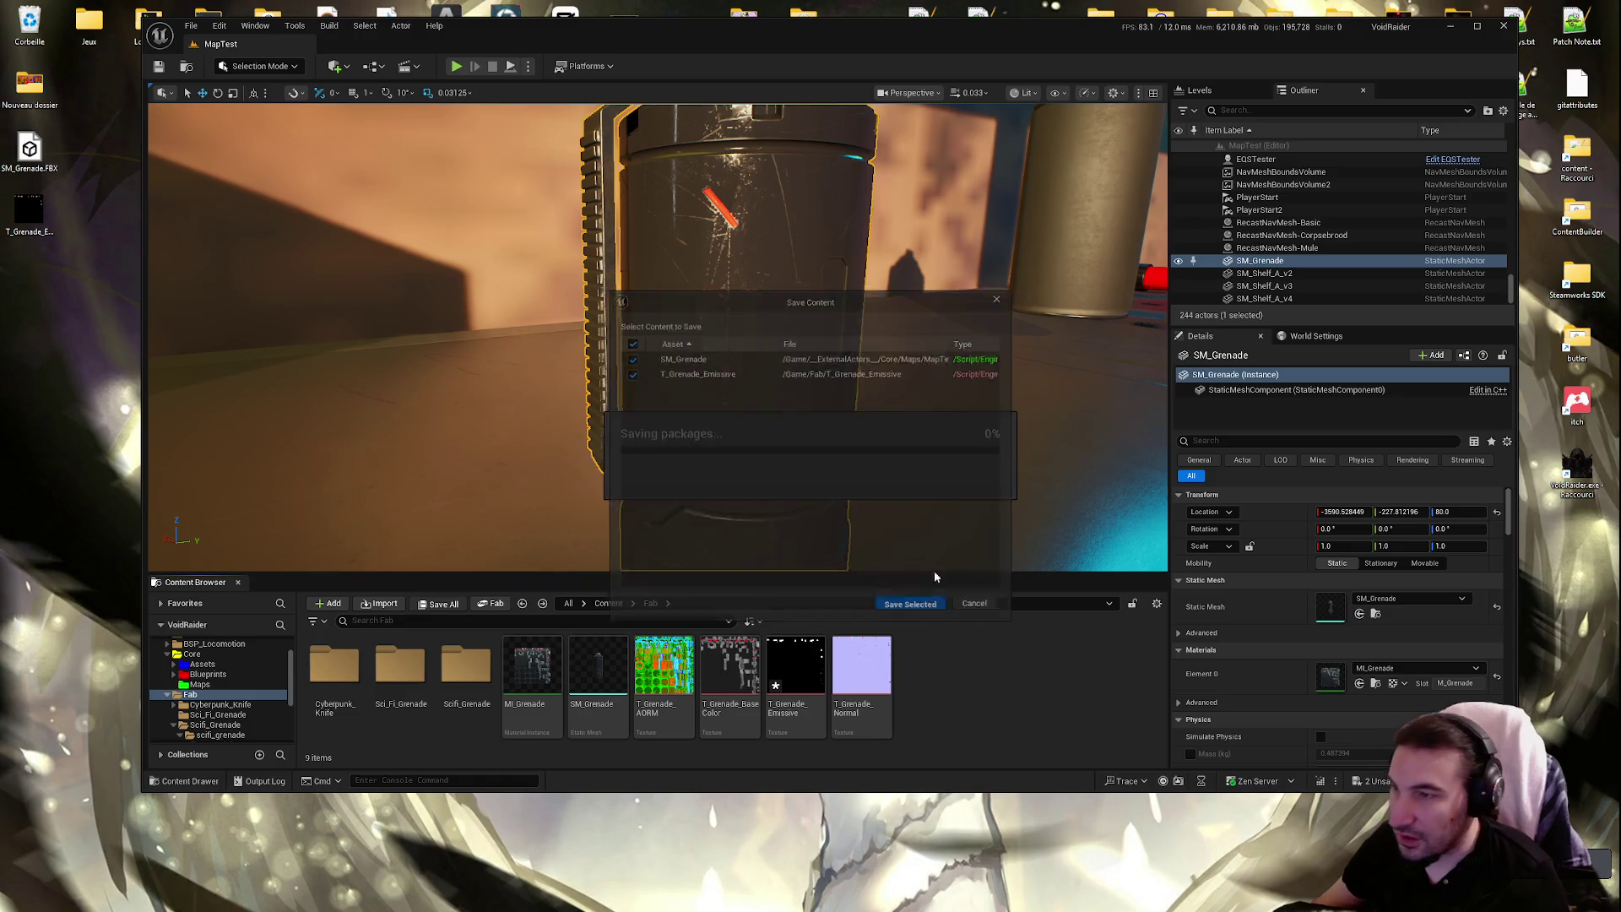
double_click(1066, 41)
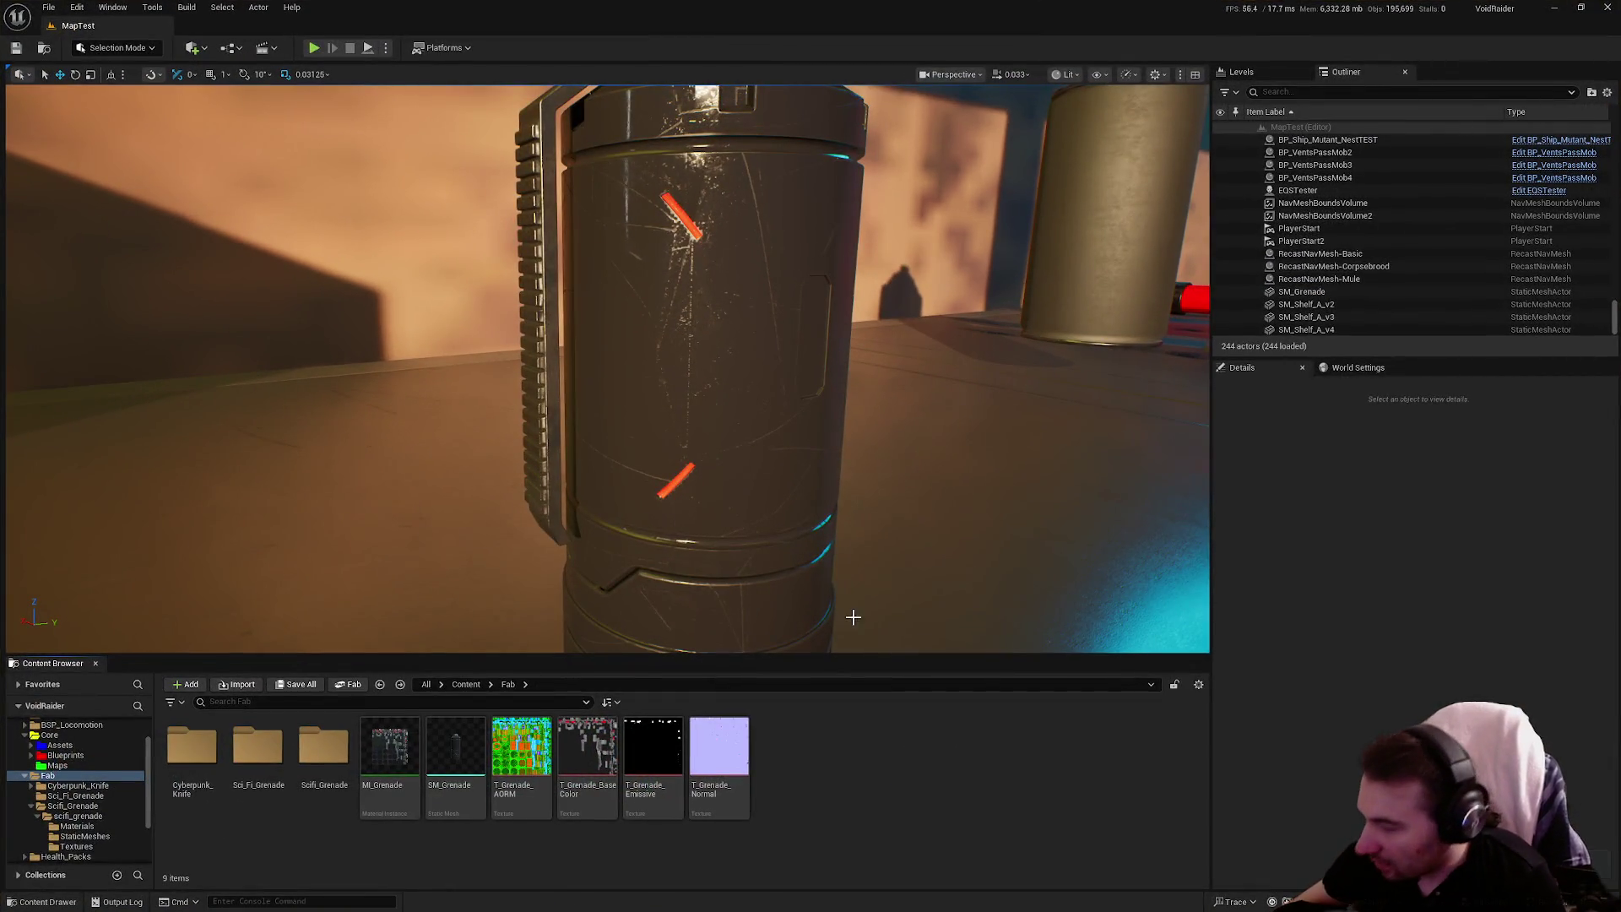
double_click(390, 747)
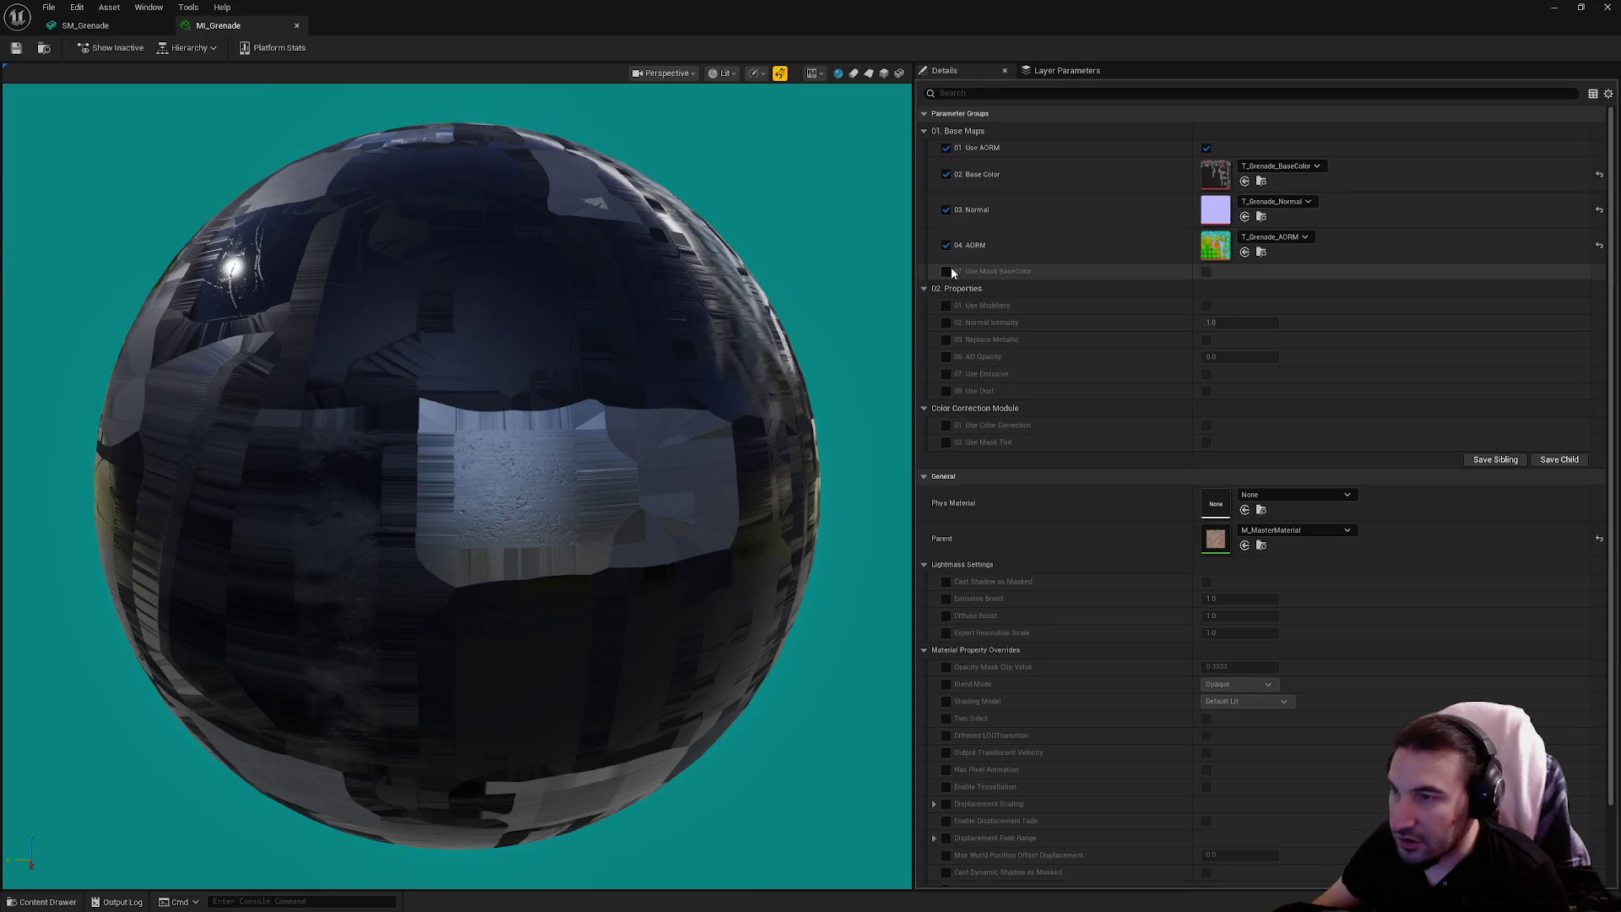
Override and enable the Use Emissive and UseEmissiveColor? parameters
click(946, 373)
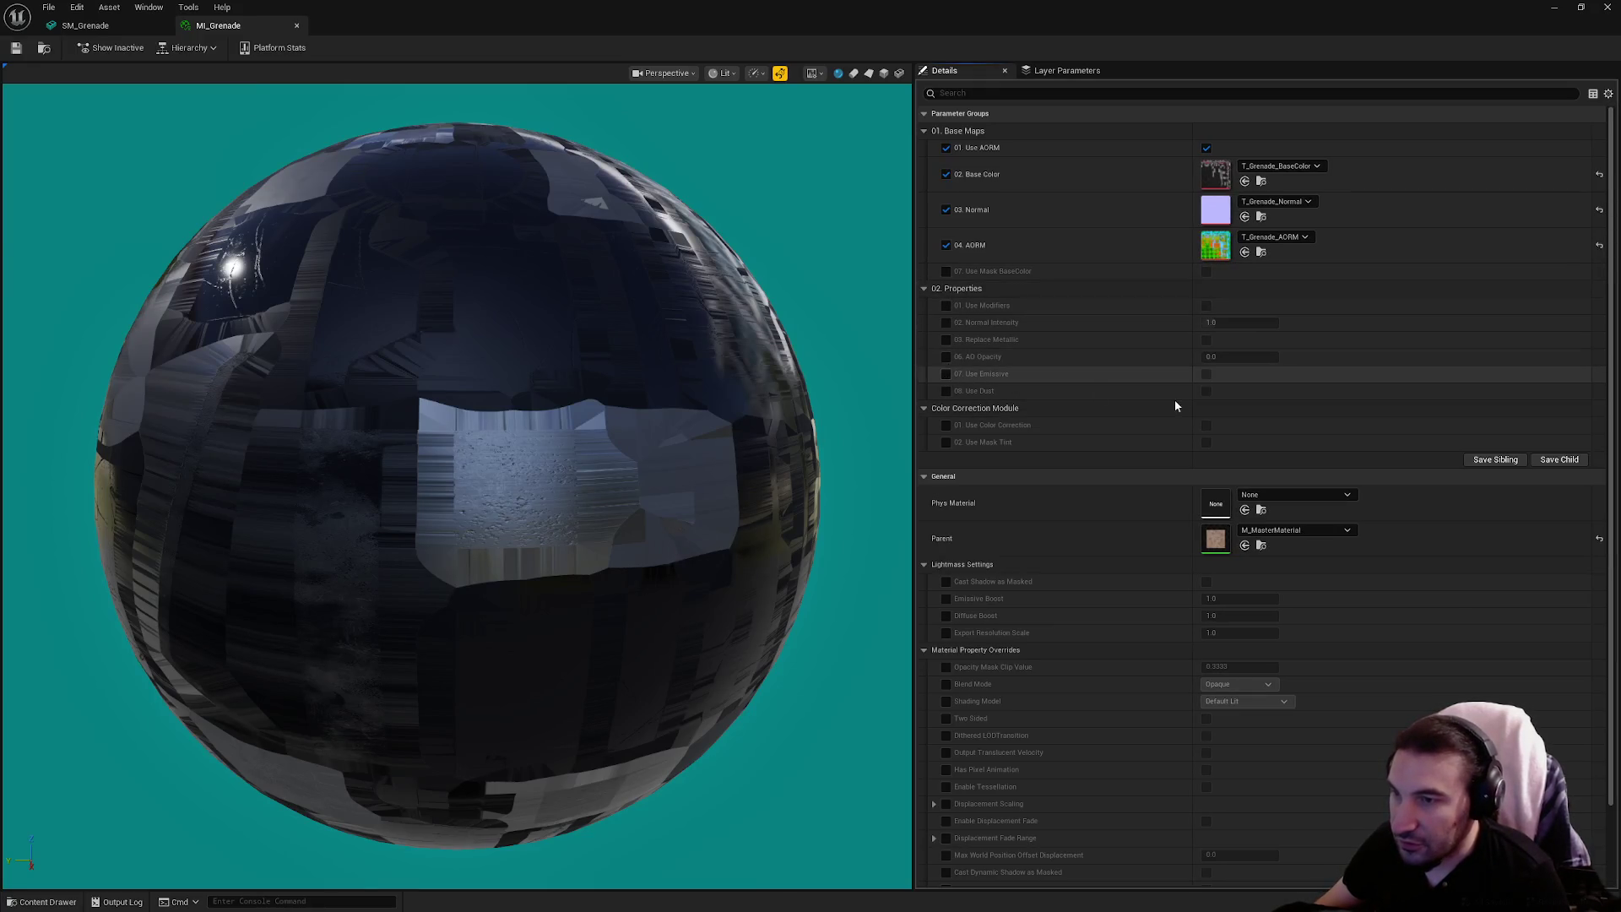
click(1208, 375)
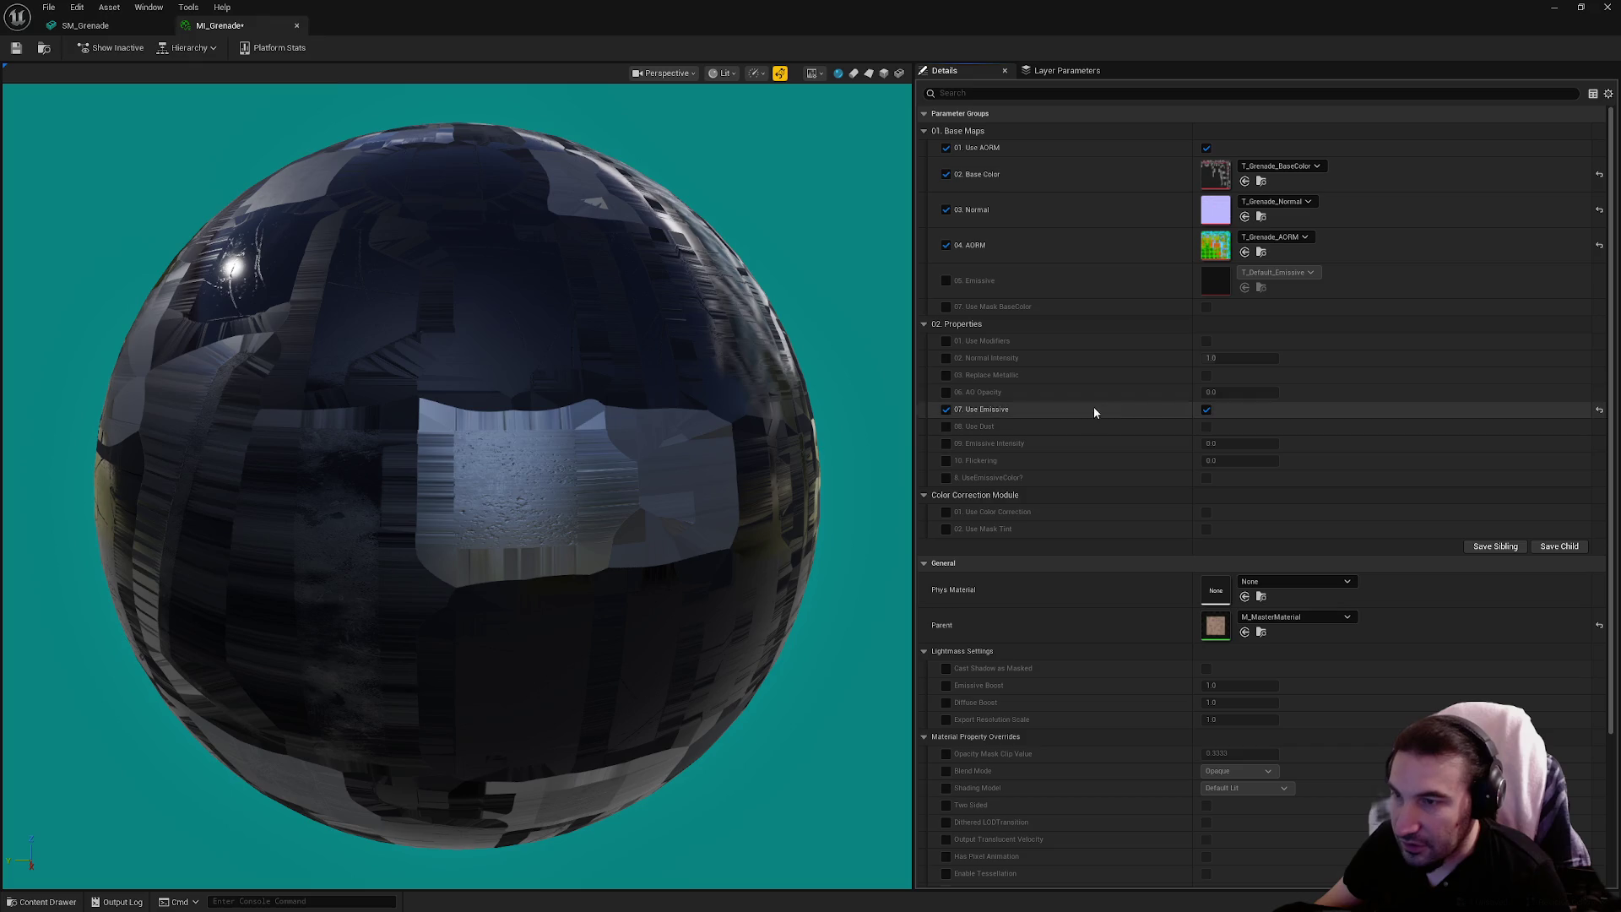
click(946, 478)
click(1205, 478)
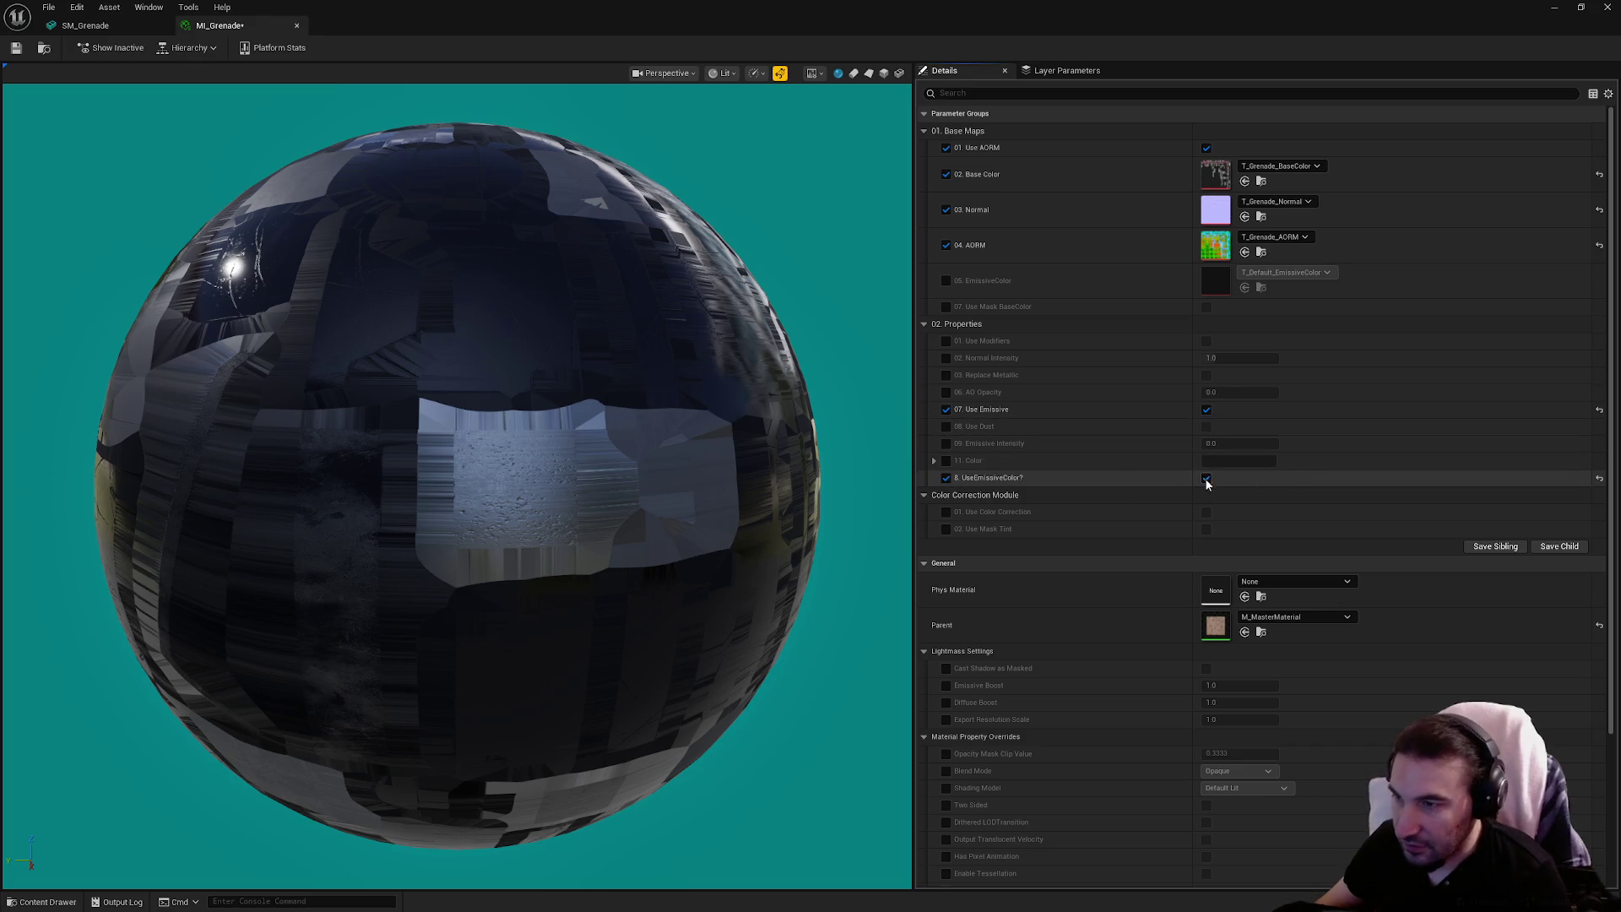
Set emissive intensity to 10, choose red as emissive colour, and enable the EmissiveColor texture parameter
click(946, 443)
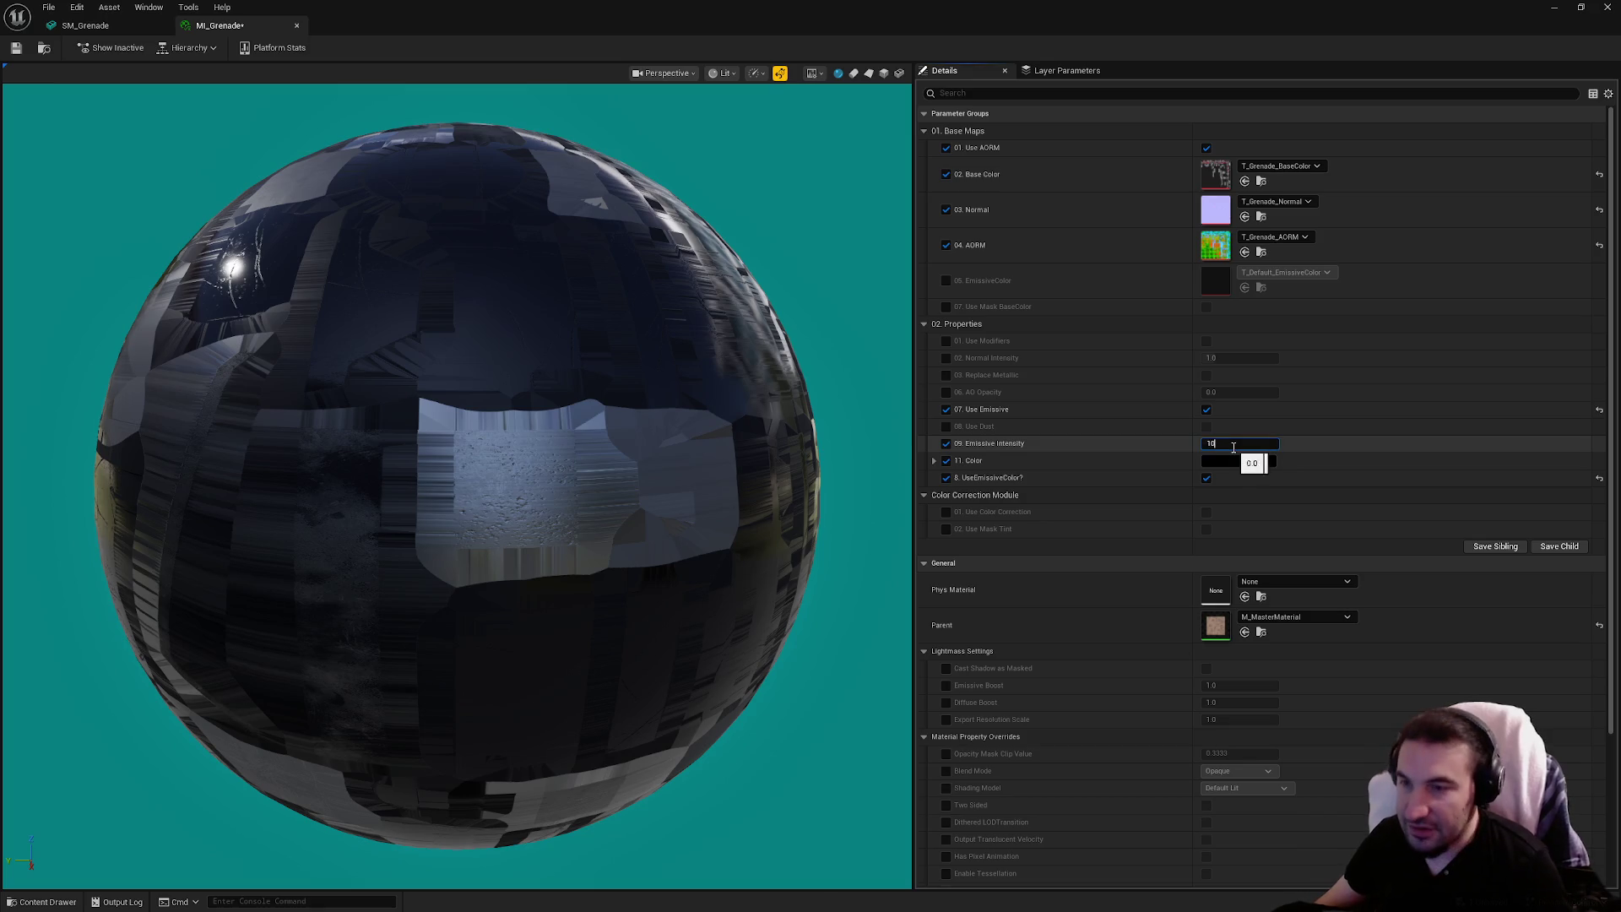
text(10)
click(1248, 461)
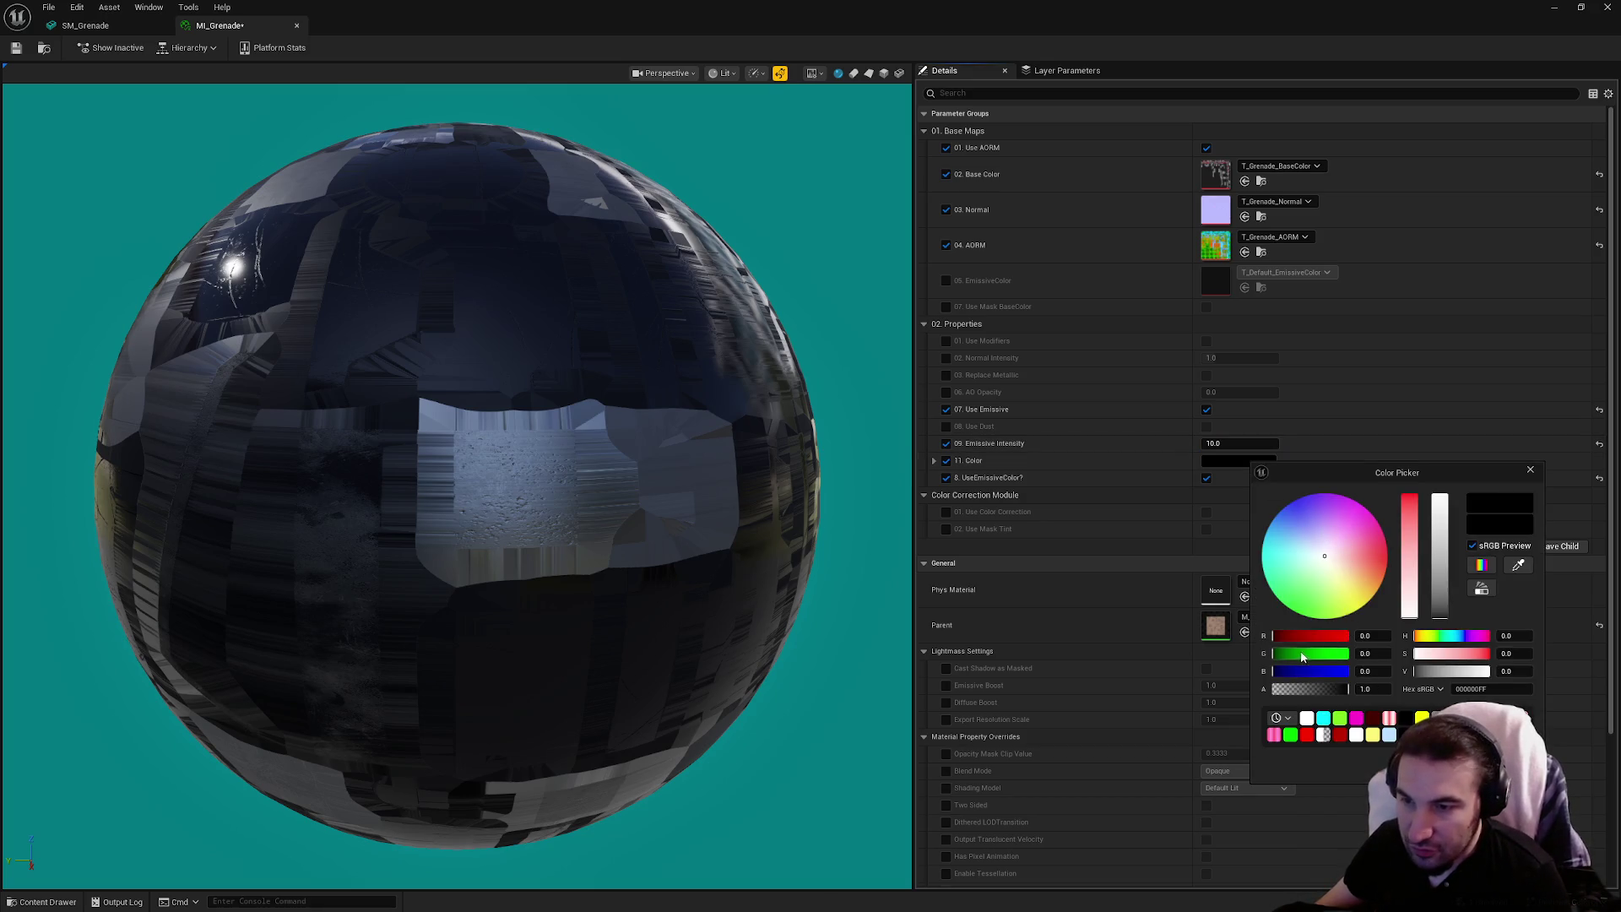
click(1436, 717)
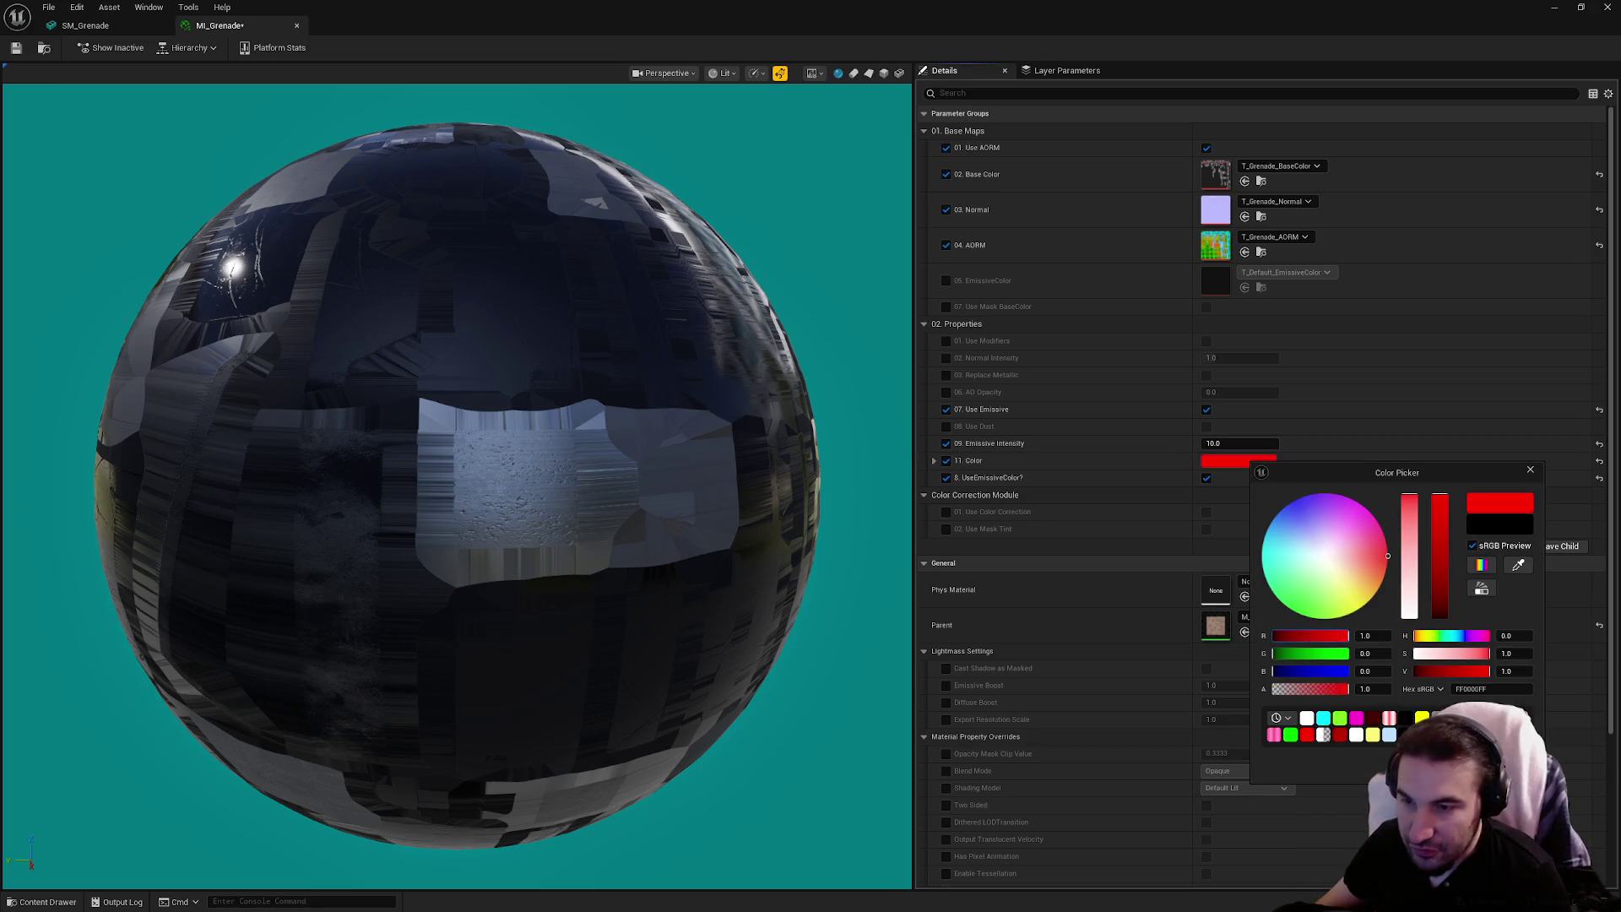
click(945, 280)
mouse_move(1056, 15)
mouse_down()
mouse_move(1061, 95)
mouse_move(1041, 62)
mouse_move(819, 76)
mouse_up()
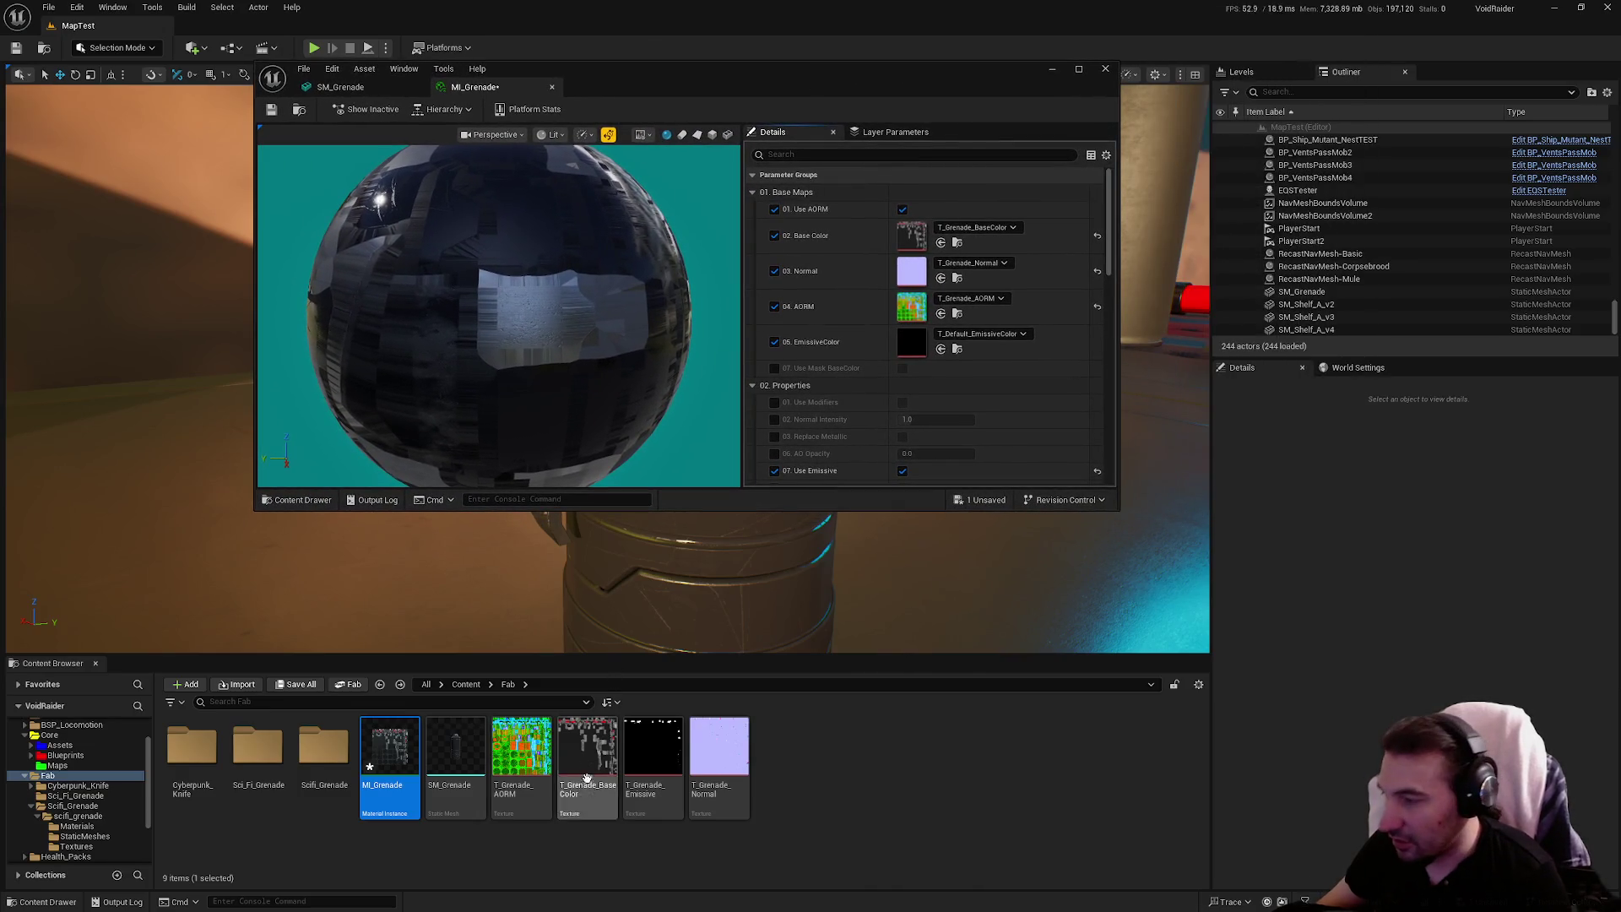
Assign T_Grenade_Emissive to the EmissiveColor slot, replacing T_Grenade_BaseColor, and save MI_Grenade
drag(589, 748, 911, 346)
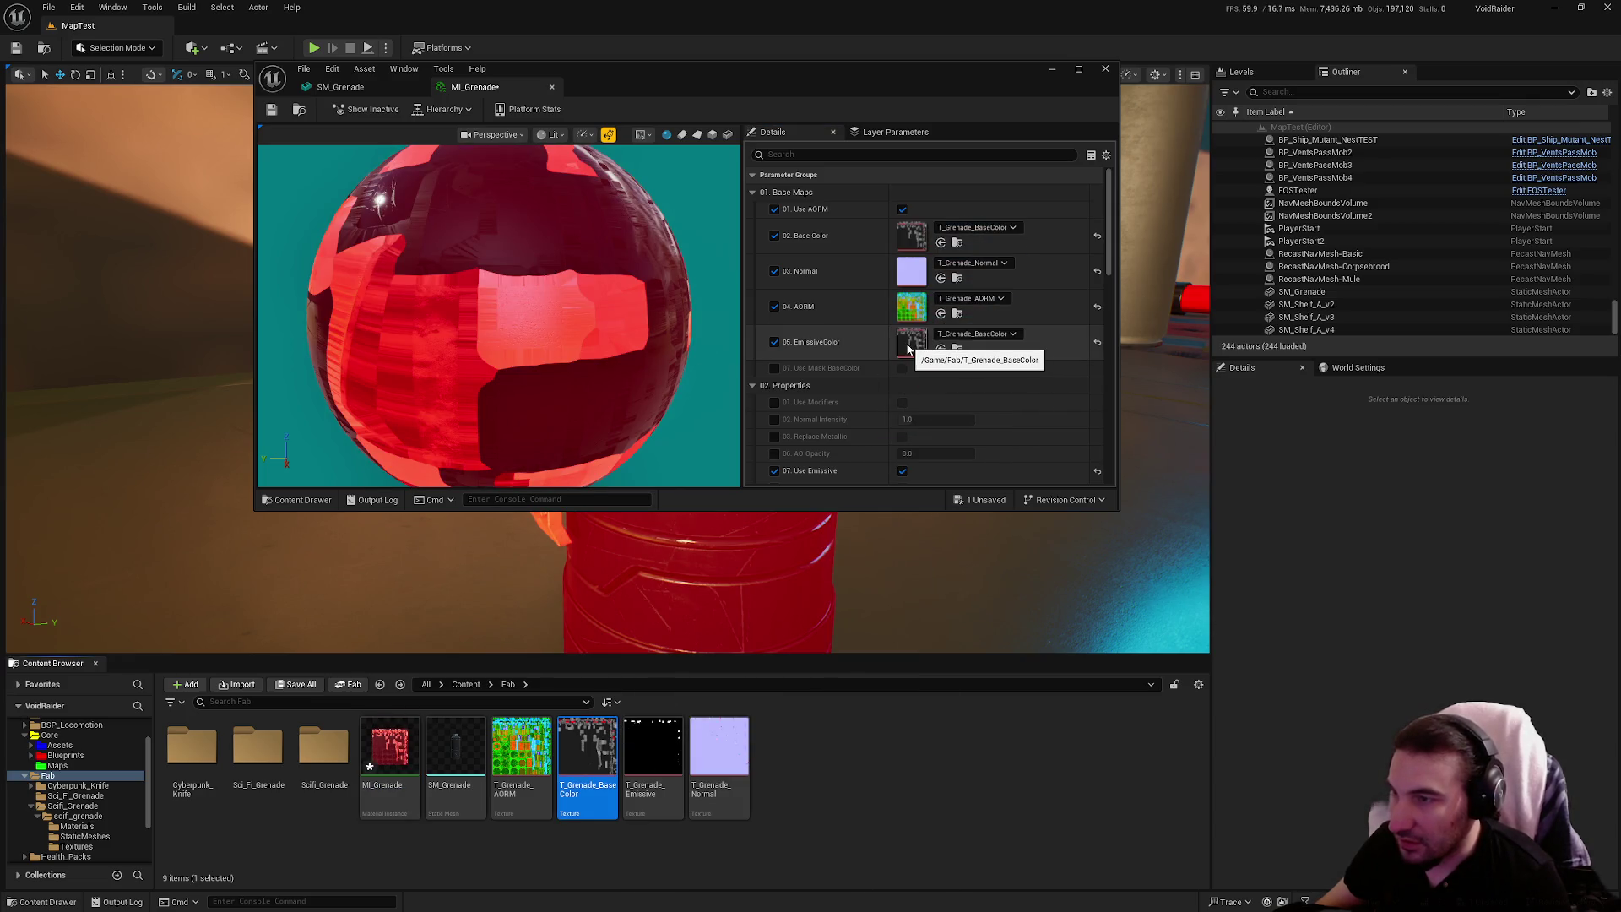
mouse_move(652, 748)
mouse_down()
mouse_move(908, 375)
mouse_move(911, 342)
mouse_up()
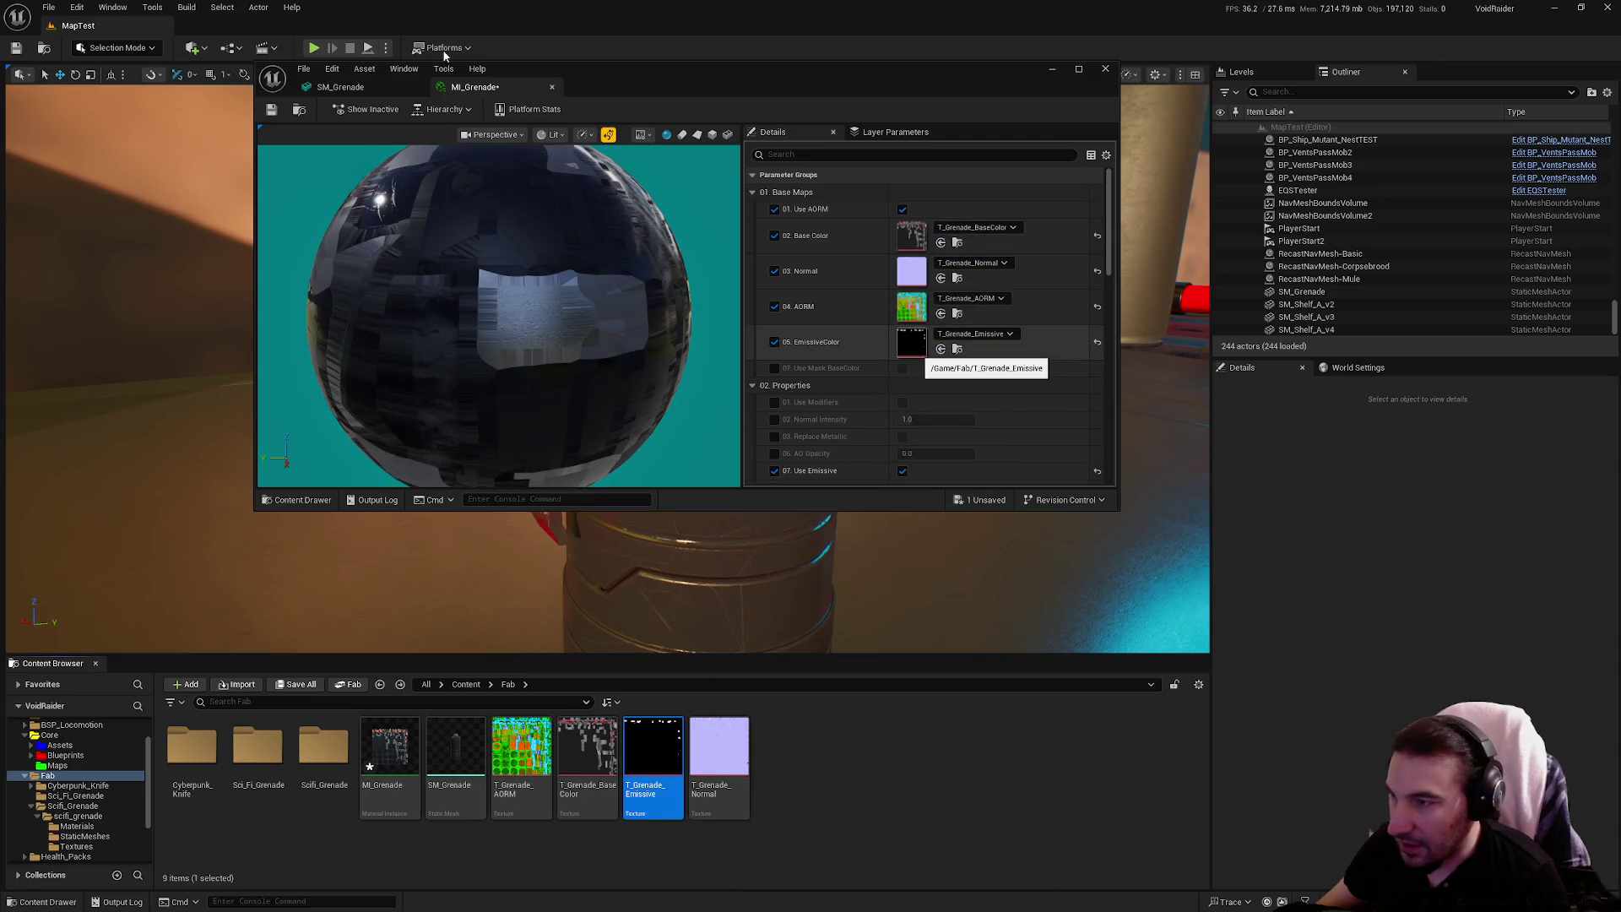
click(270, 111)
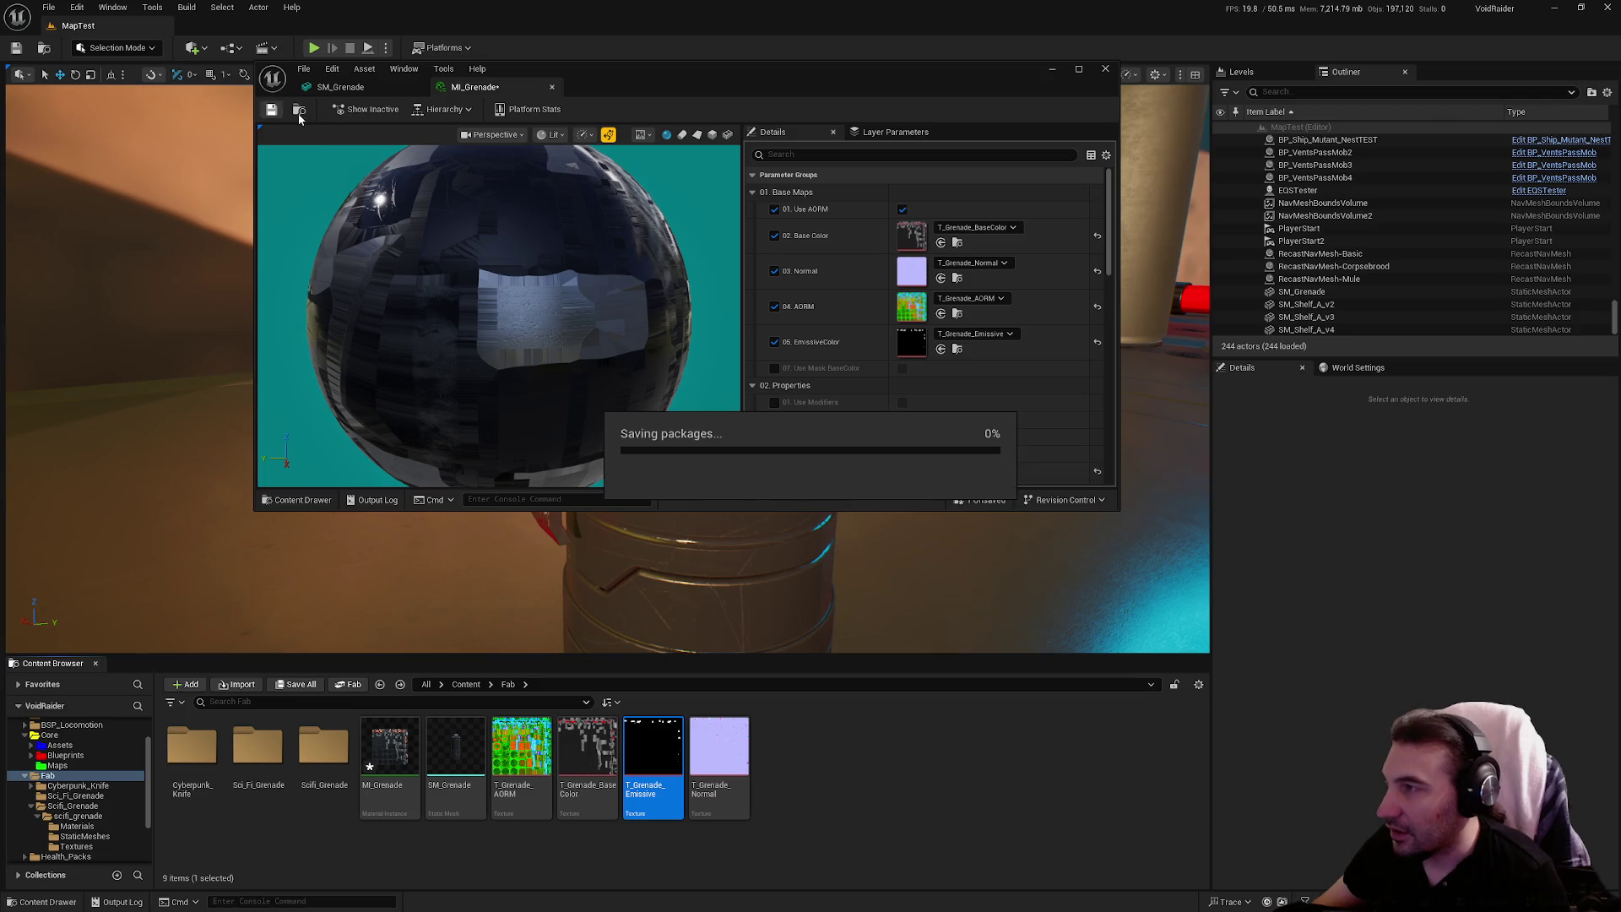
mouse_move(774, 92)
mouse_down()
mouse_move(714, 556)
mouse_move(771, 474)
mouse_move(771, 540)
mouse_move(796, 545)
mouse_up()
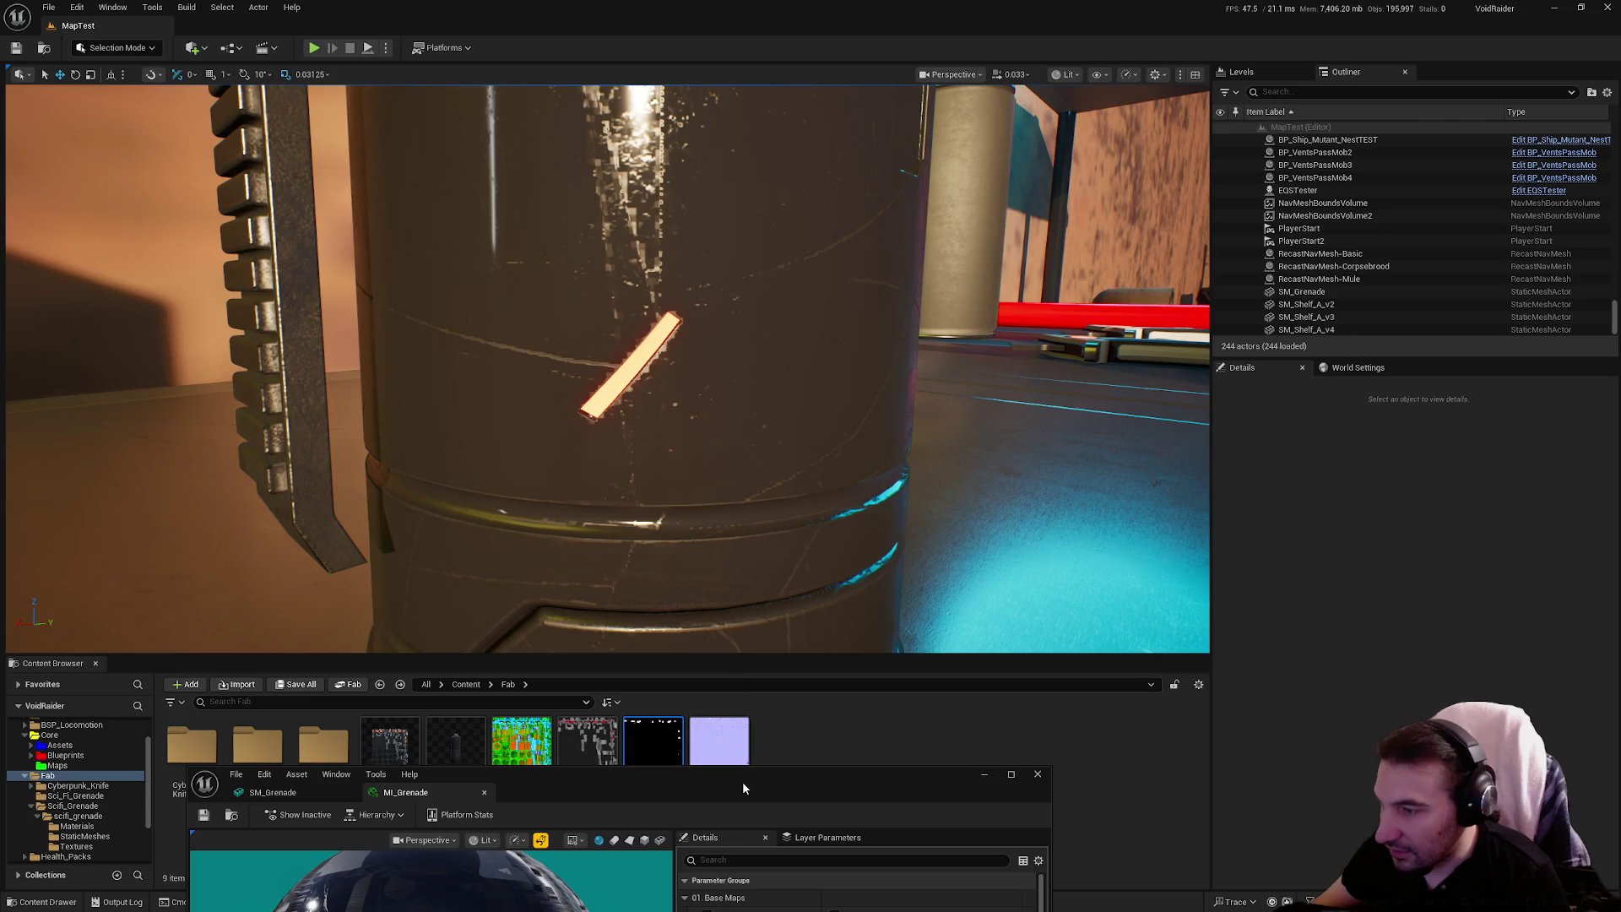
Try a light cyan emissive colour, then cancel it to keep red
mouse_move(743, 788)
mouse_down()
mouse_move(1482, 311)
mouse_move(1304, 311)
mouse_up()
scroll(1441, 557, down, 5)
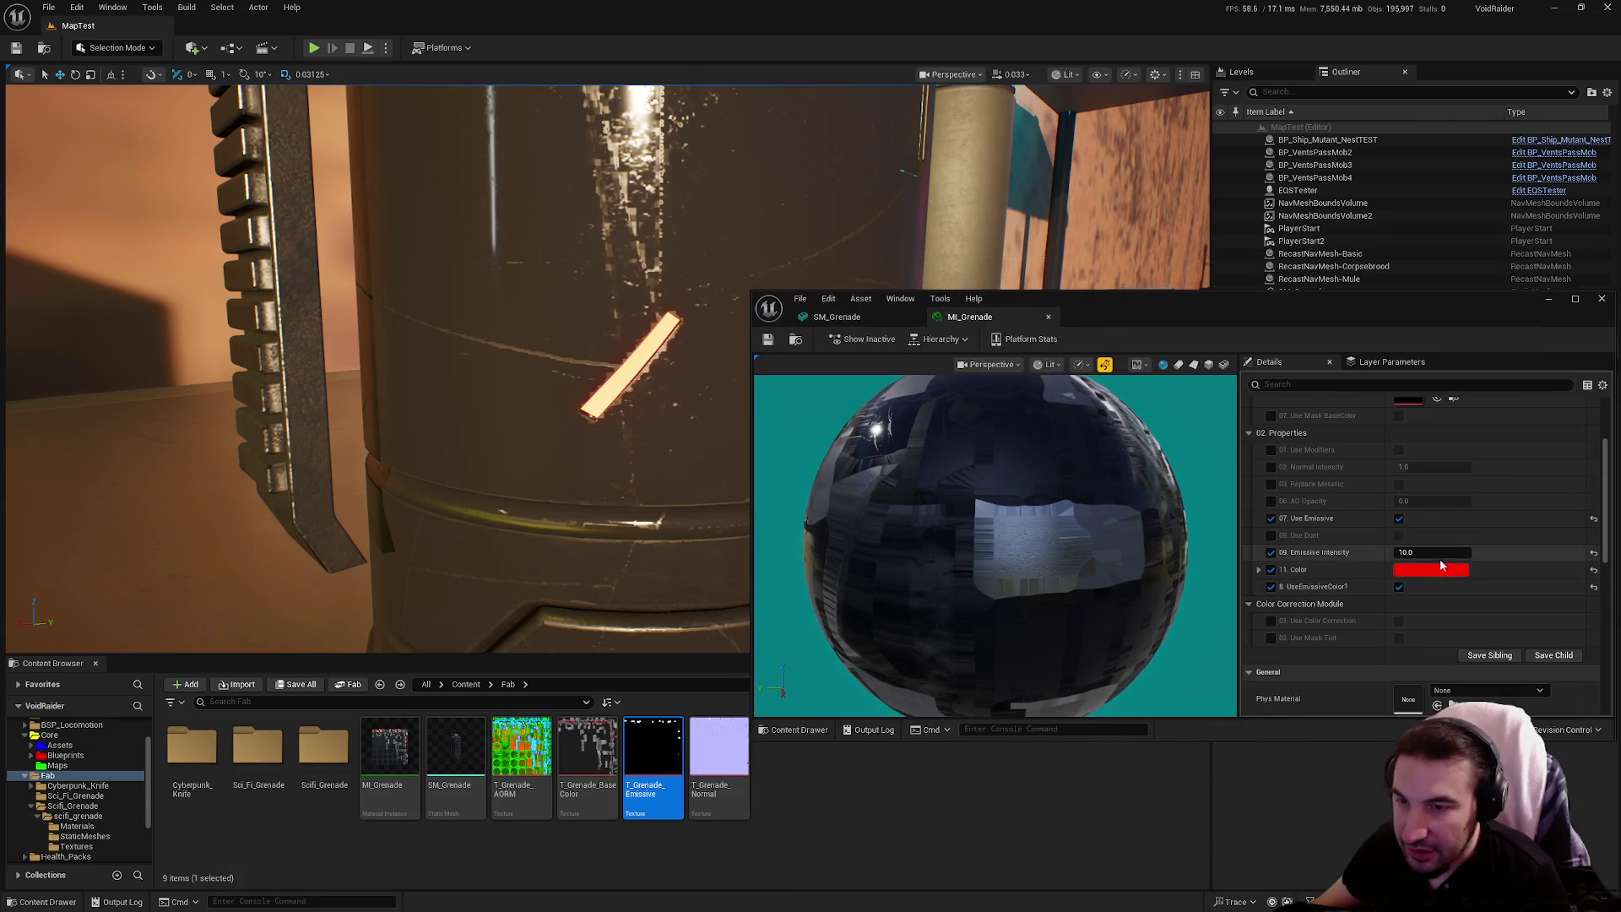
click(1441, 564)
mouse_move(1263, 667)
mouse_down()
mouse_move(1251, 631)
mouse_move(1154, 622)
mouse_move(1221, 699)
mouse_move(1251, 604)
mouse_move(1152, 617)
mouse_move(1171, 696)
mouse_move(1385, 749)
mouse_up()
key(Escape)
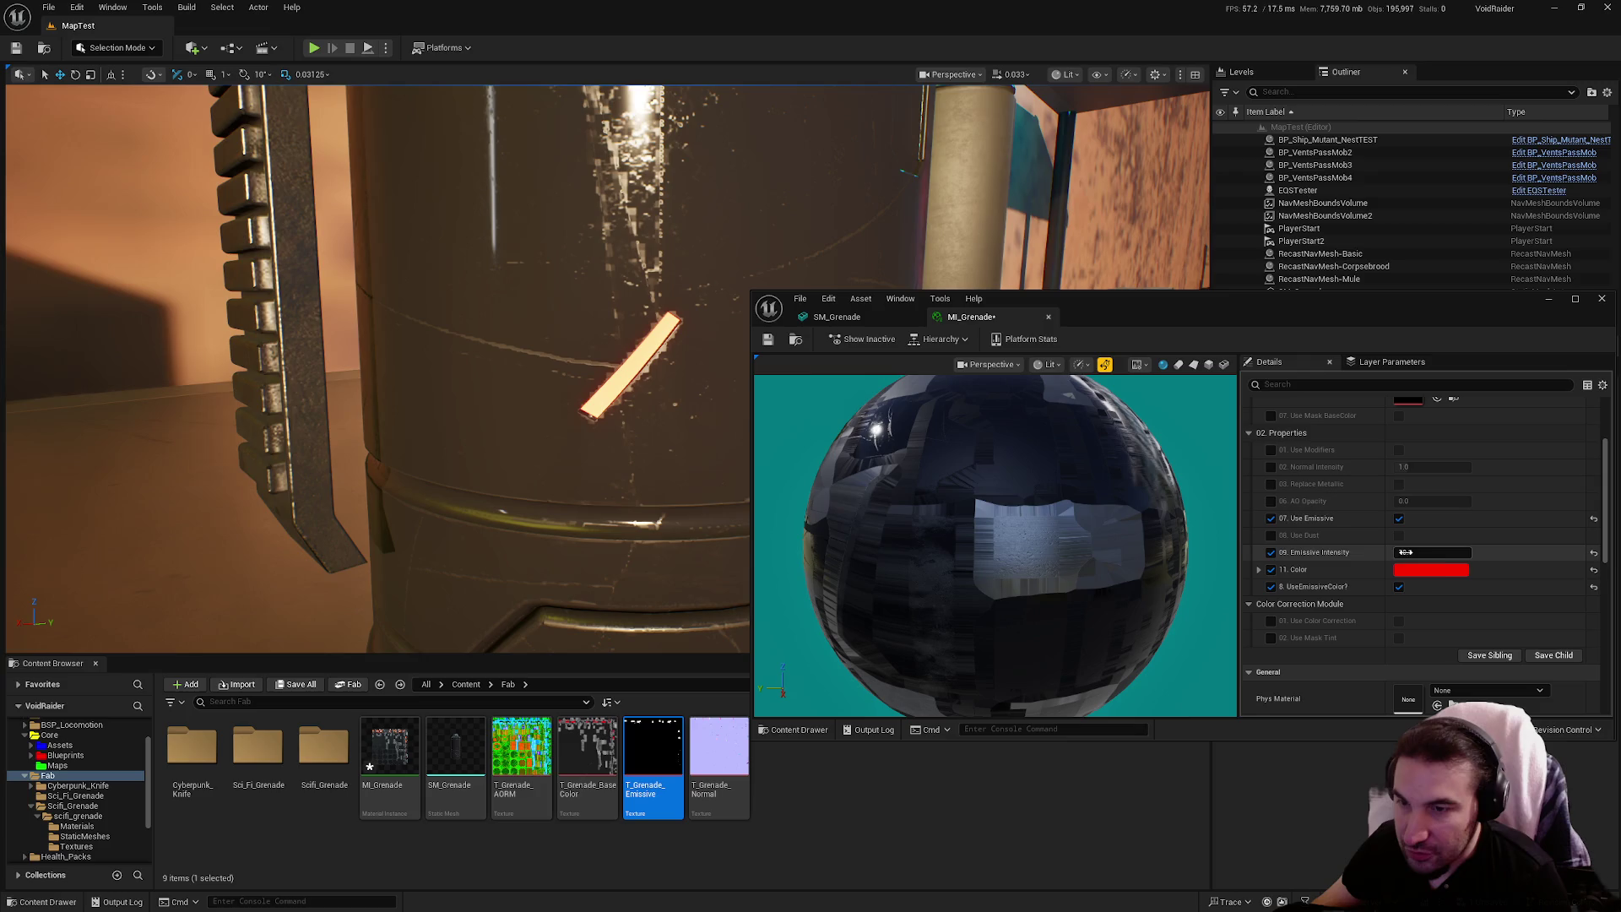
Raise the emissive intensity to 500, save MI_Grenade and close its editor
drag(1432, 553, 1473, 553)
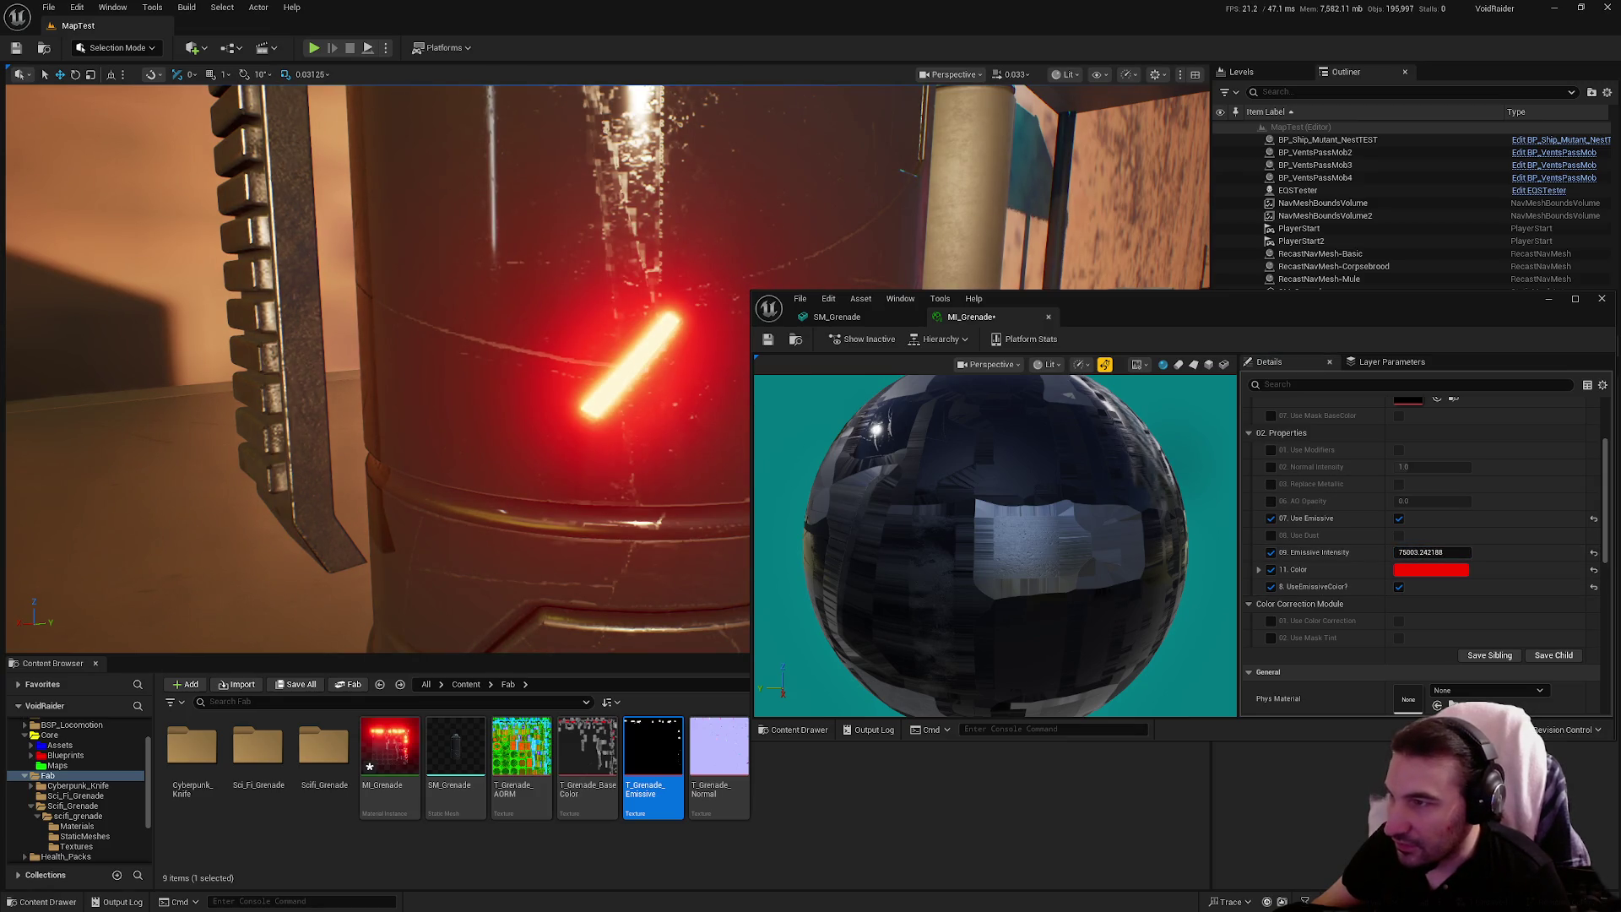
mouse_move(377, 369)
mouse_down()
mouse_move(363, 397)
mouse_move(388, 452)
mouse_up()
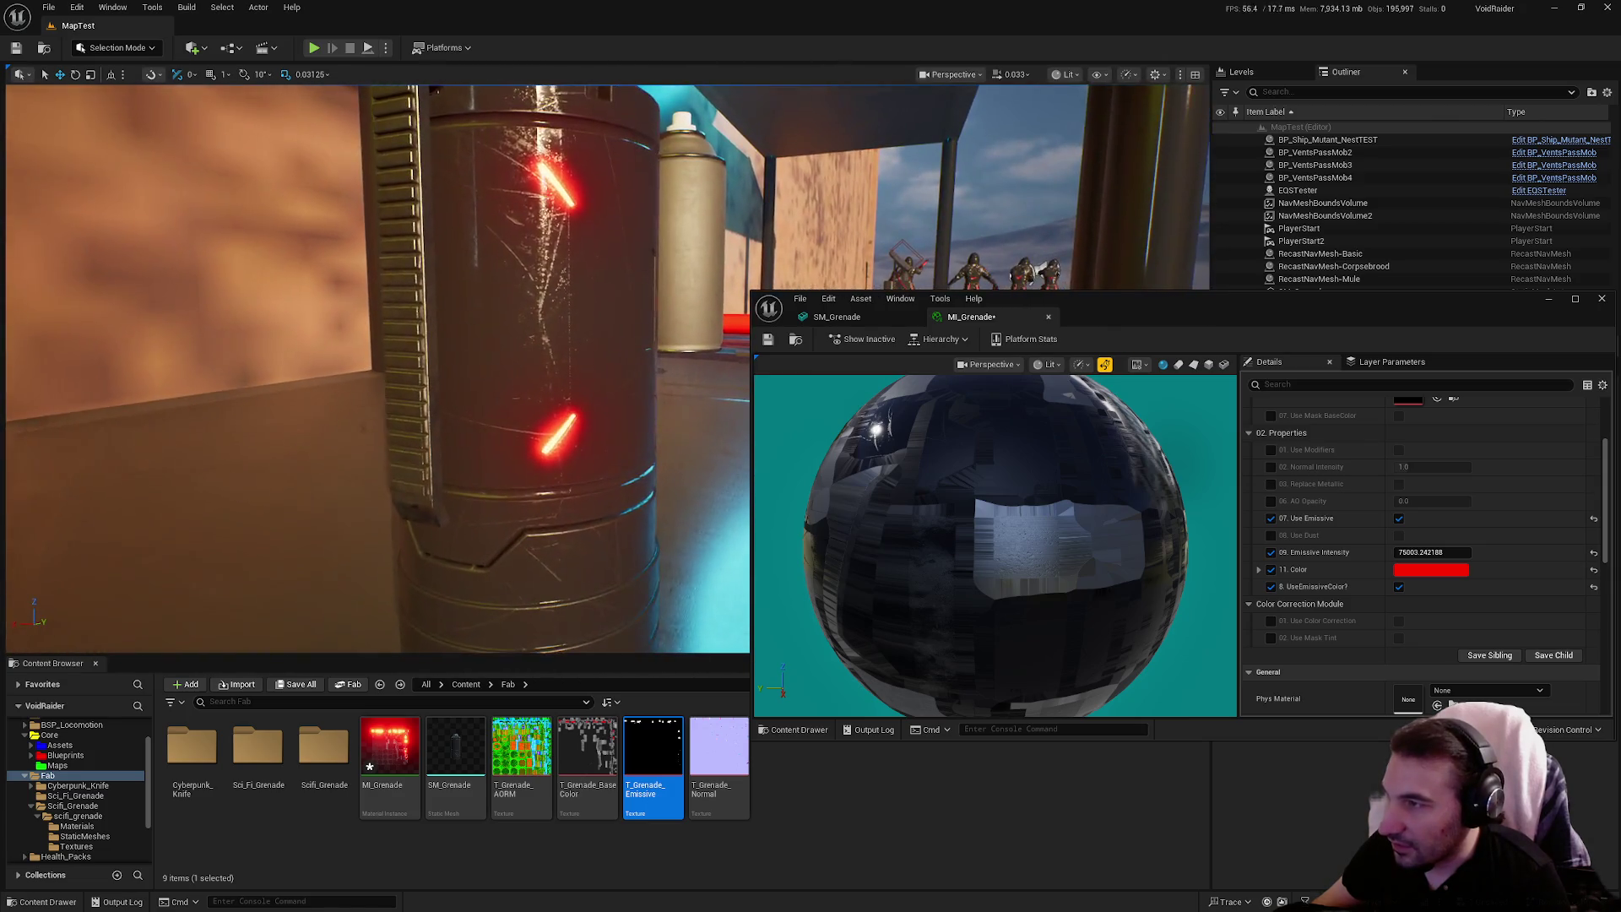
click(1433, 552)
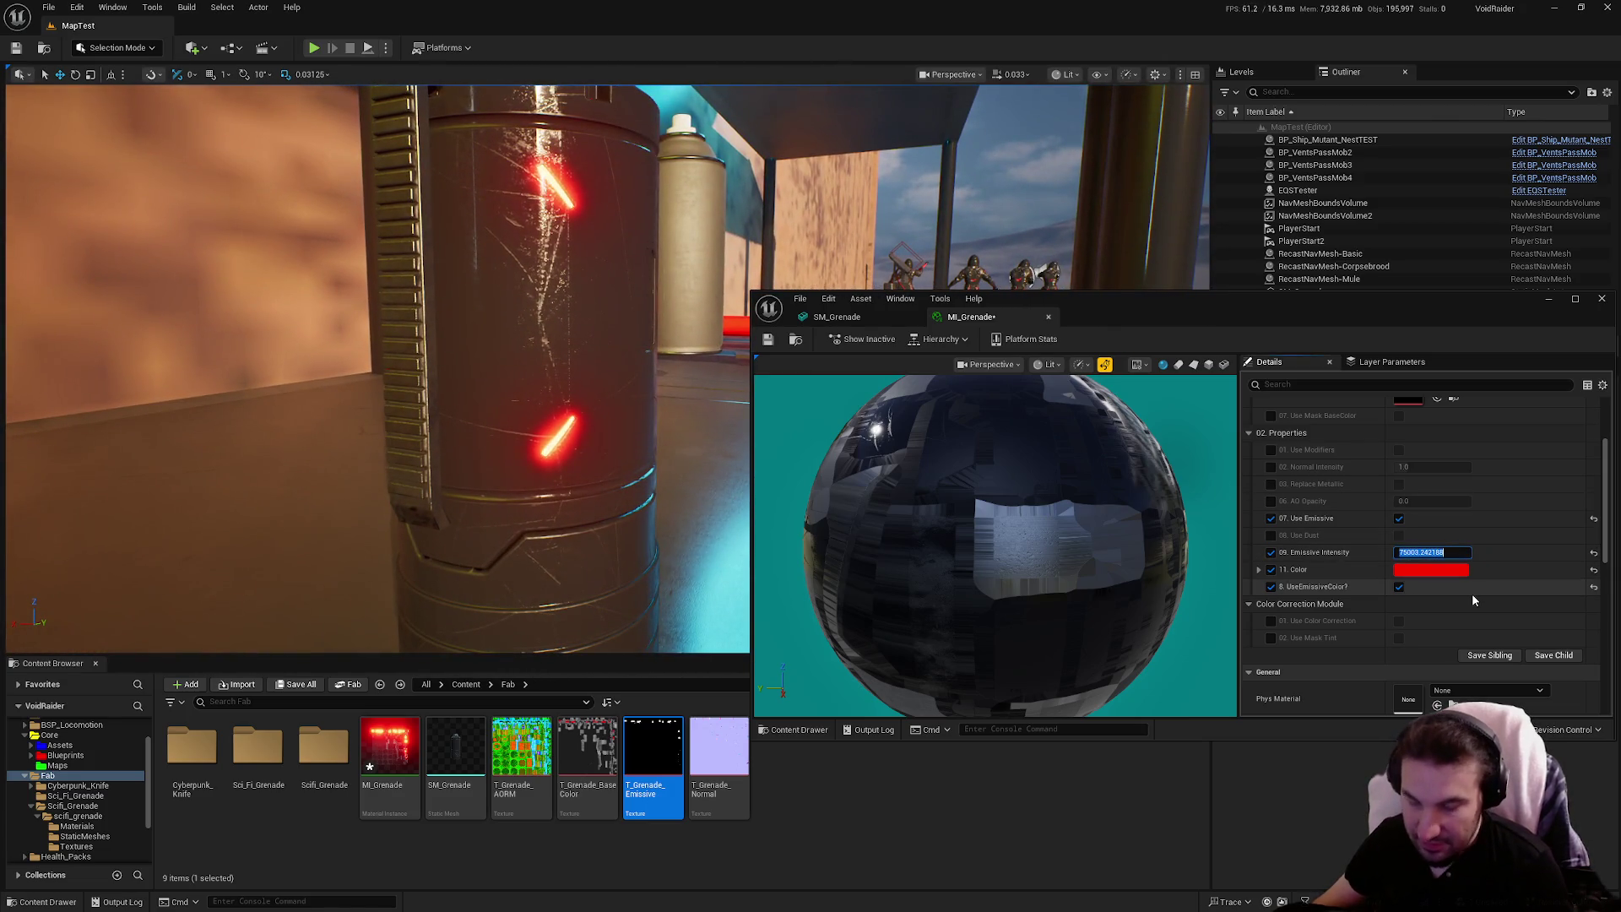
text(500)
key(Return)
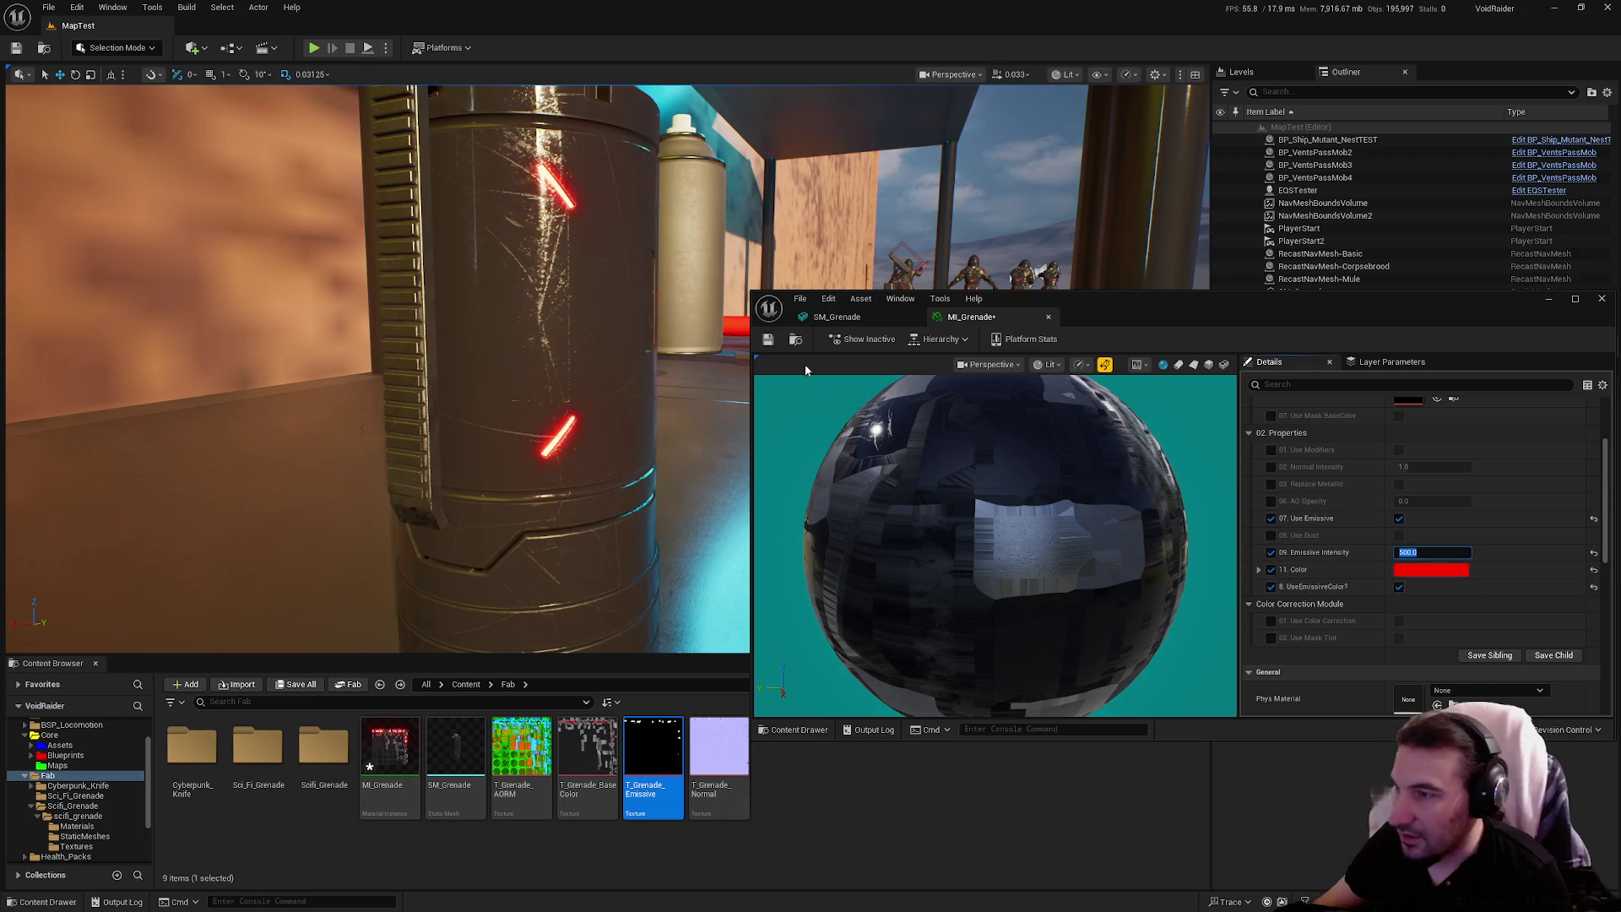
click(768, 342)
drag(1580, 321, 1243, 460)
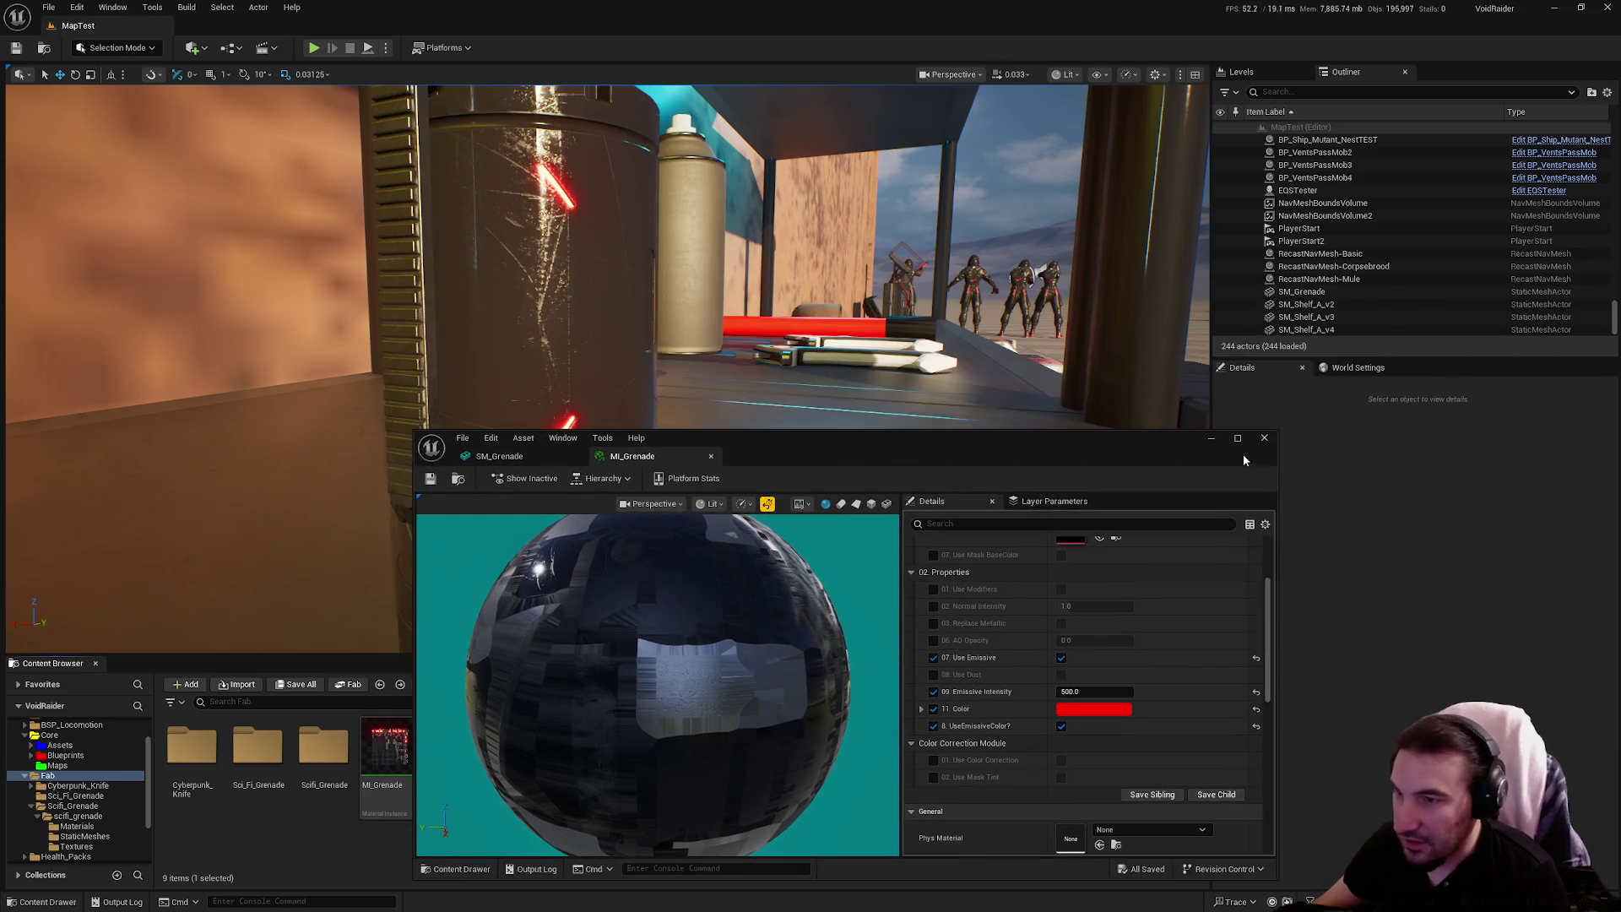
click(1264, 438)
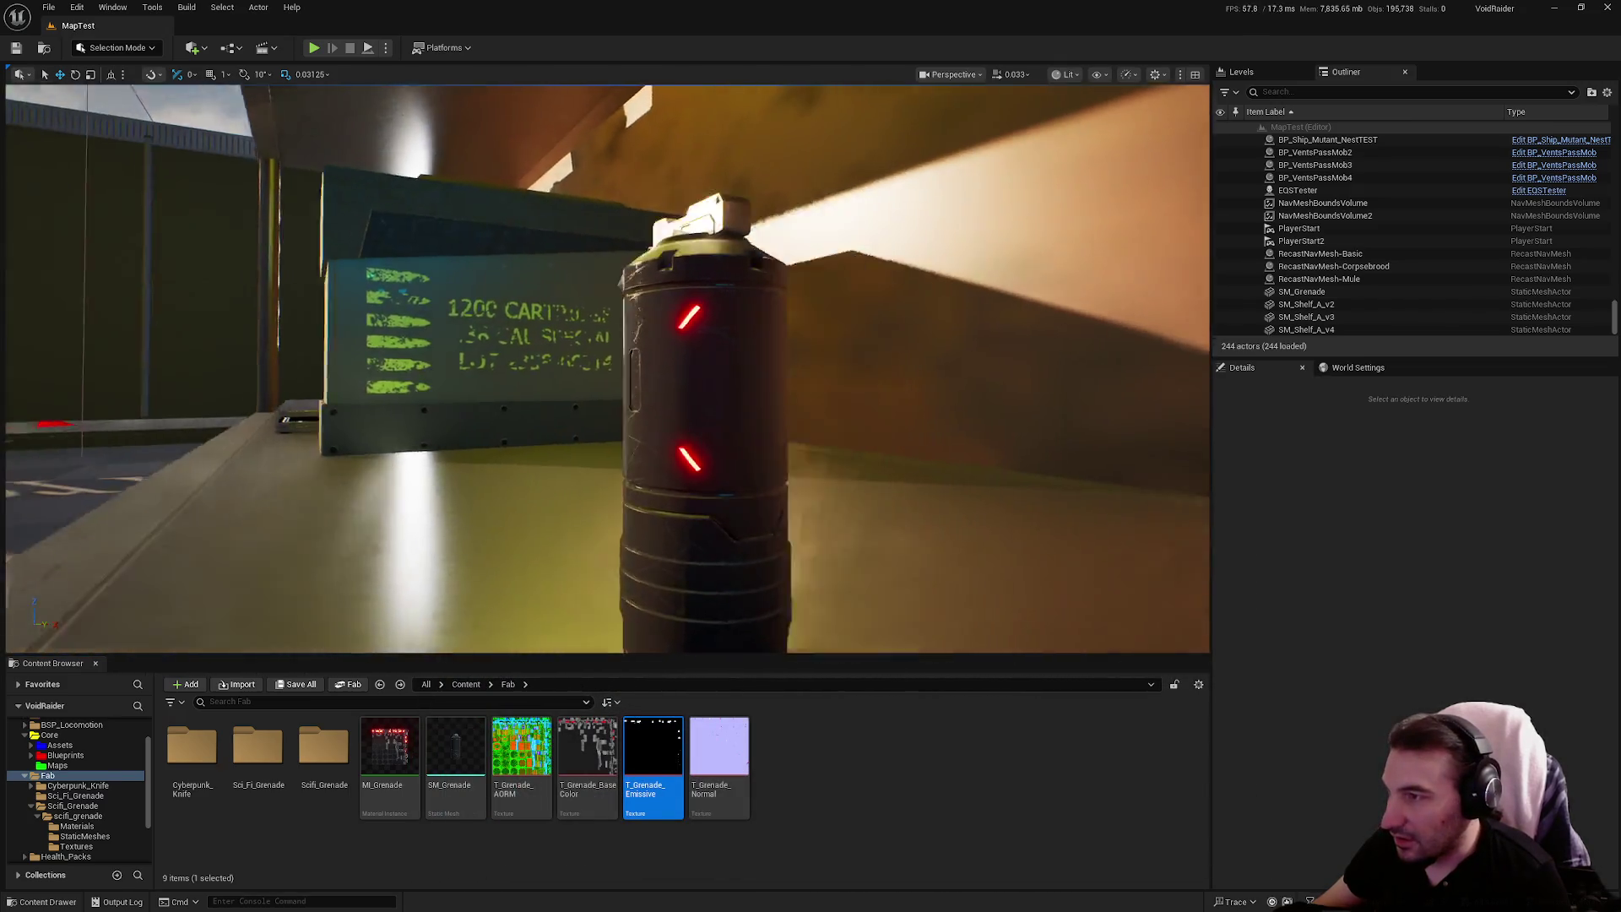
mouse_move(608, 371)
mouse_down()
mouse_move(388, 372)
mouse_move(796, 365)
mouse_up()
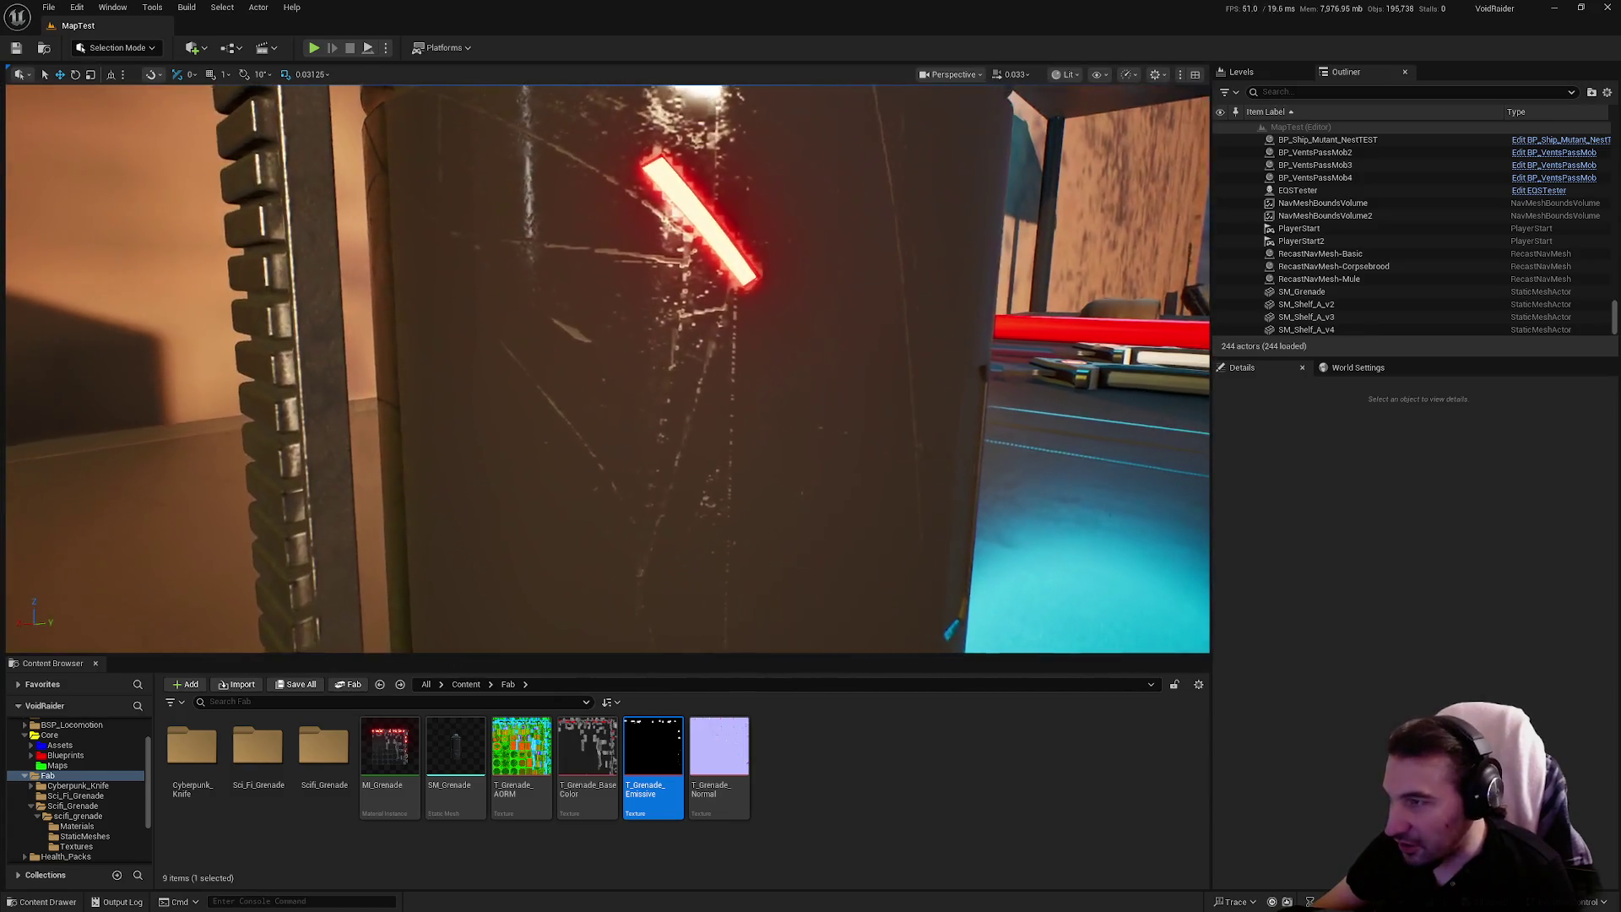
Delete the placed test grenade and the Sci_Fi_Grenade and Scifi_Grenade folders
drag(682, 379, 682, 379)
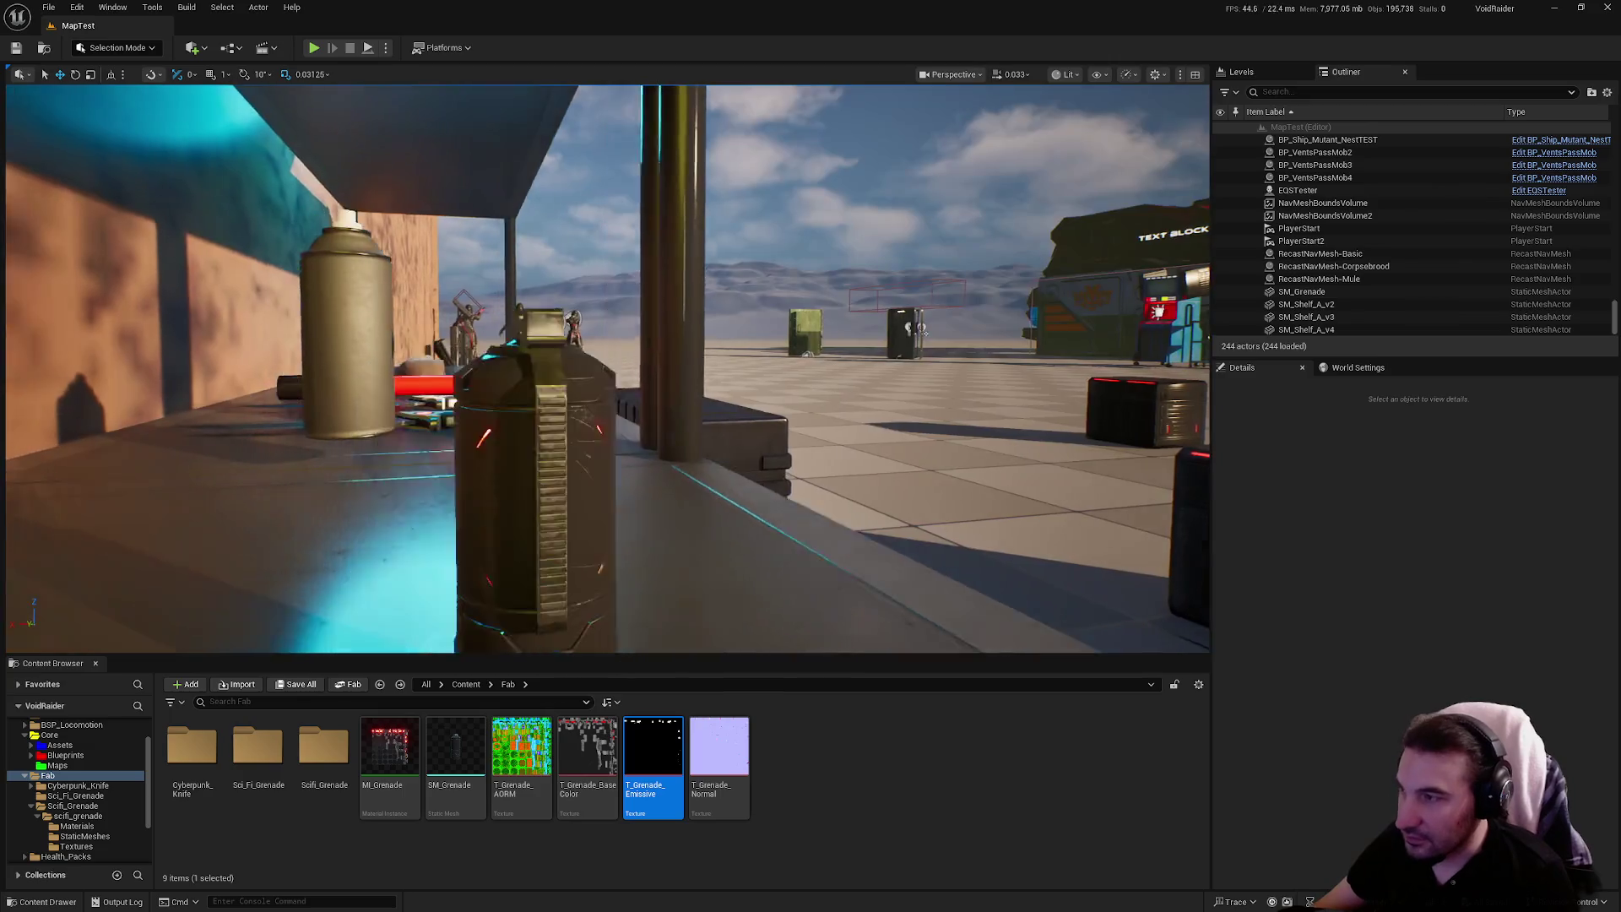
click(644, 457)
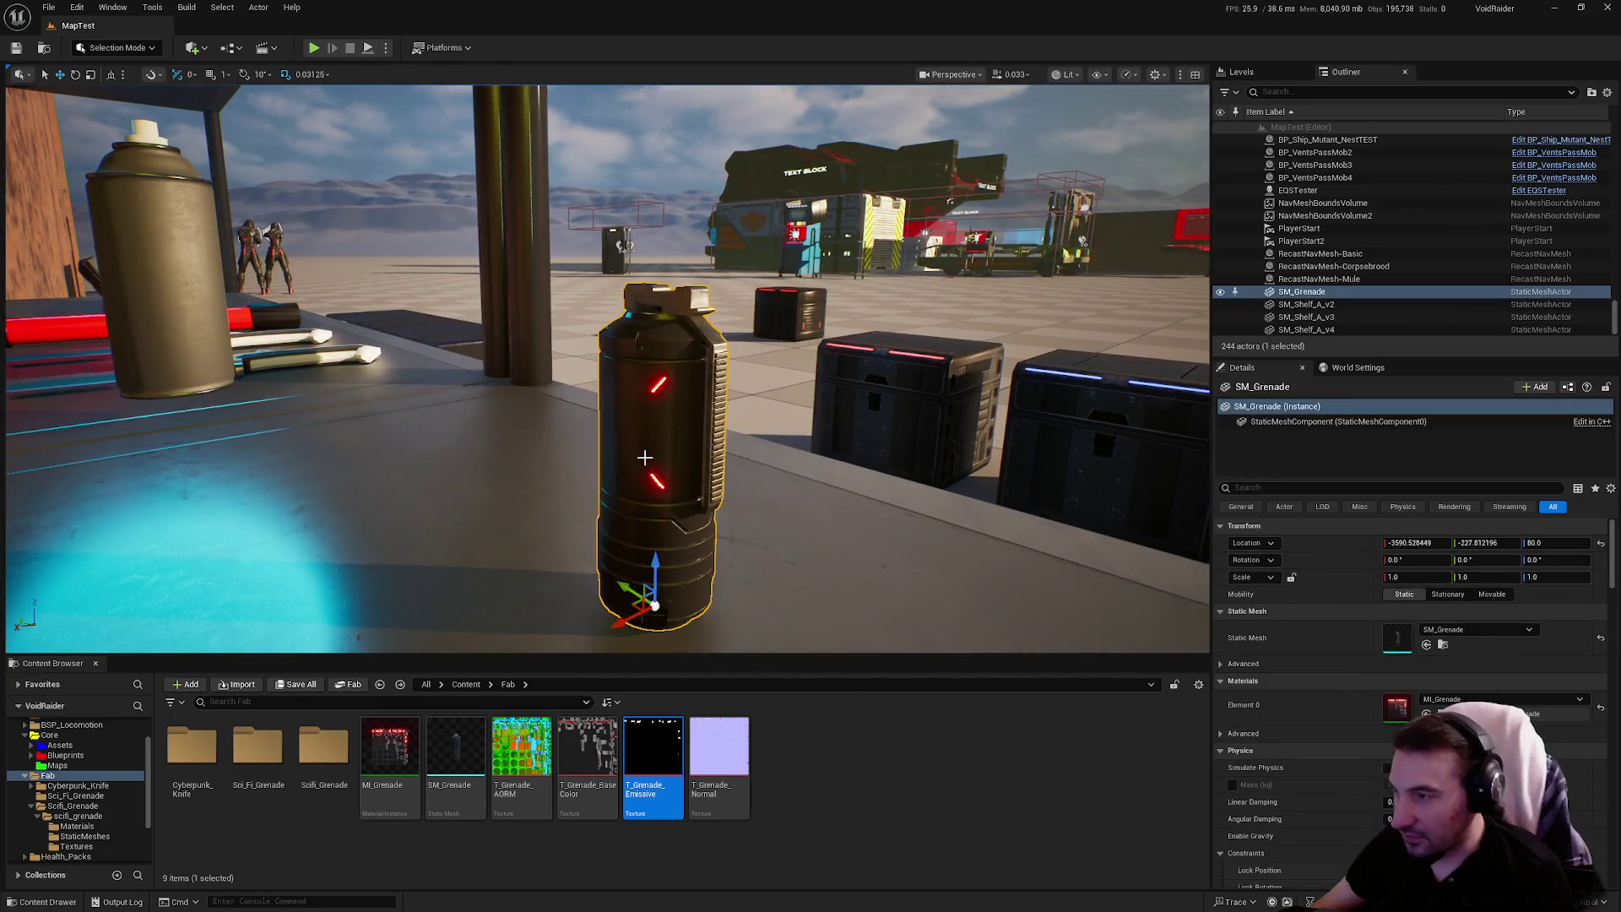
key(Delete)
click(337, 785)
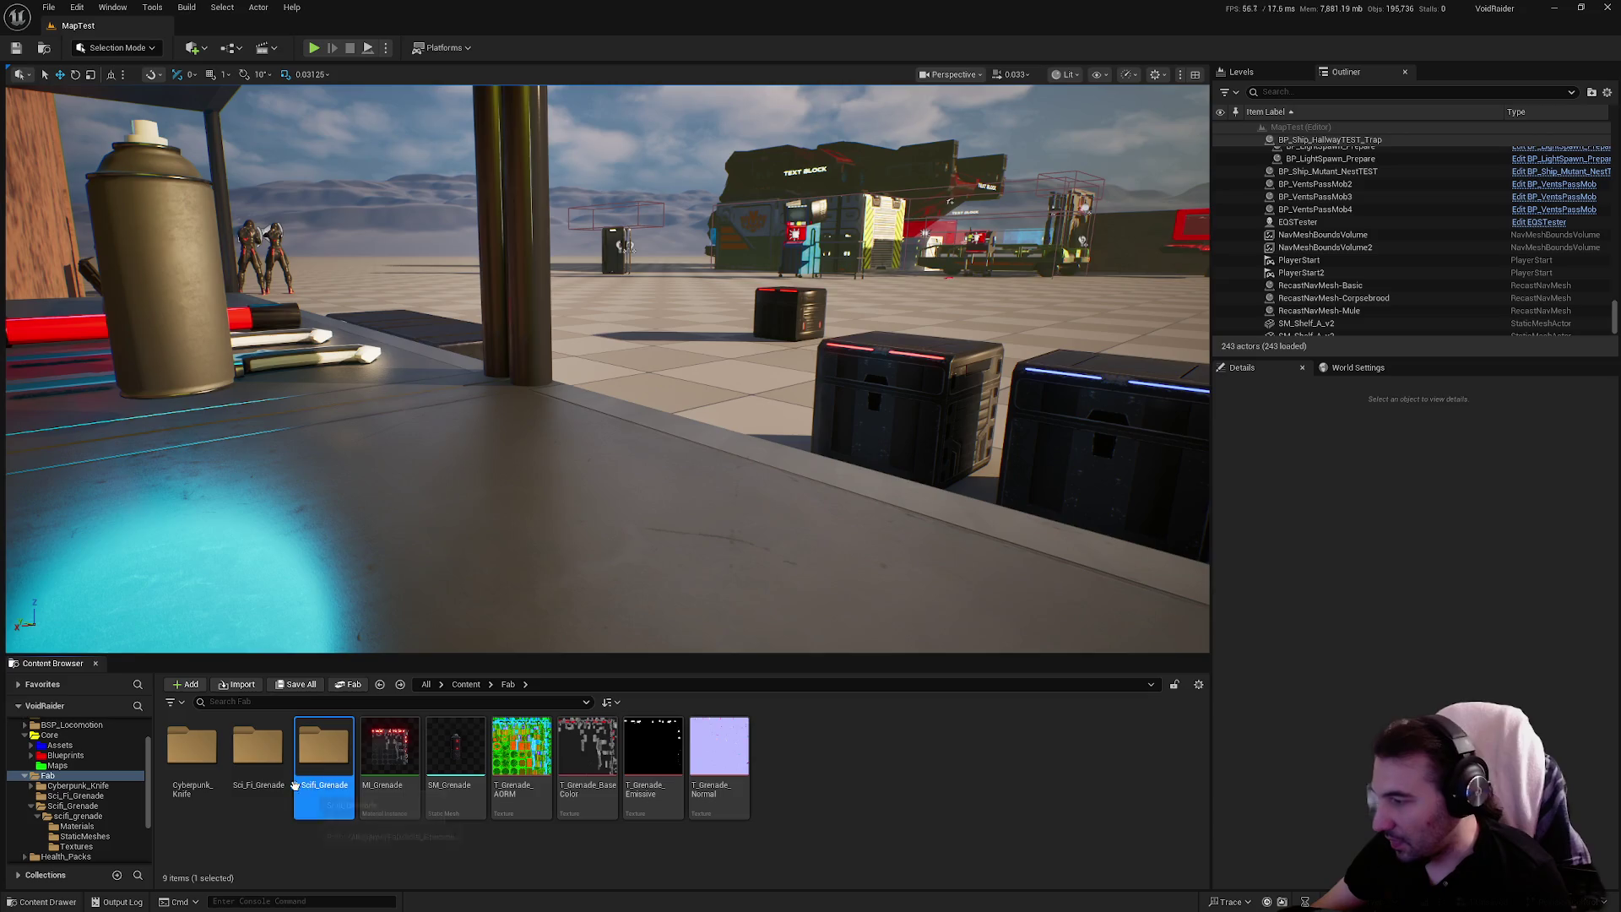
ctrl+click(251, 770)
key(Delete)
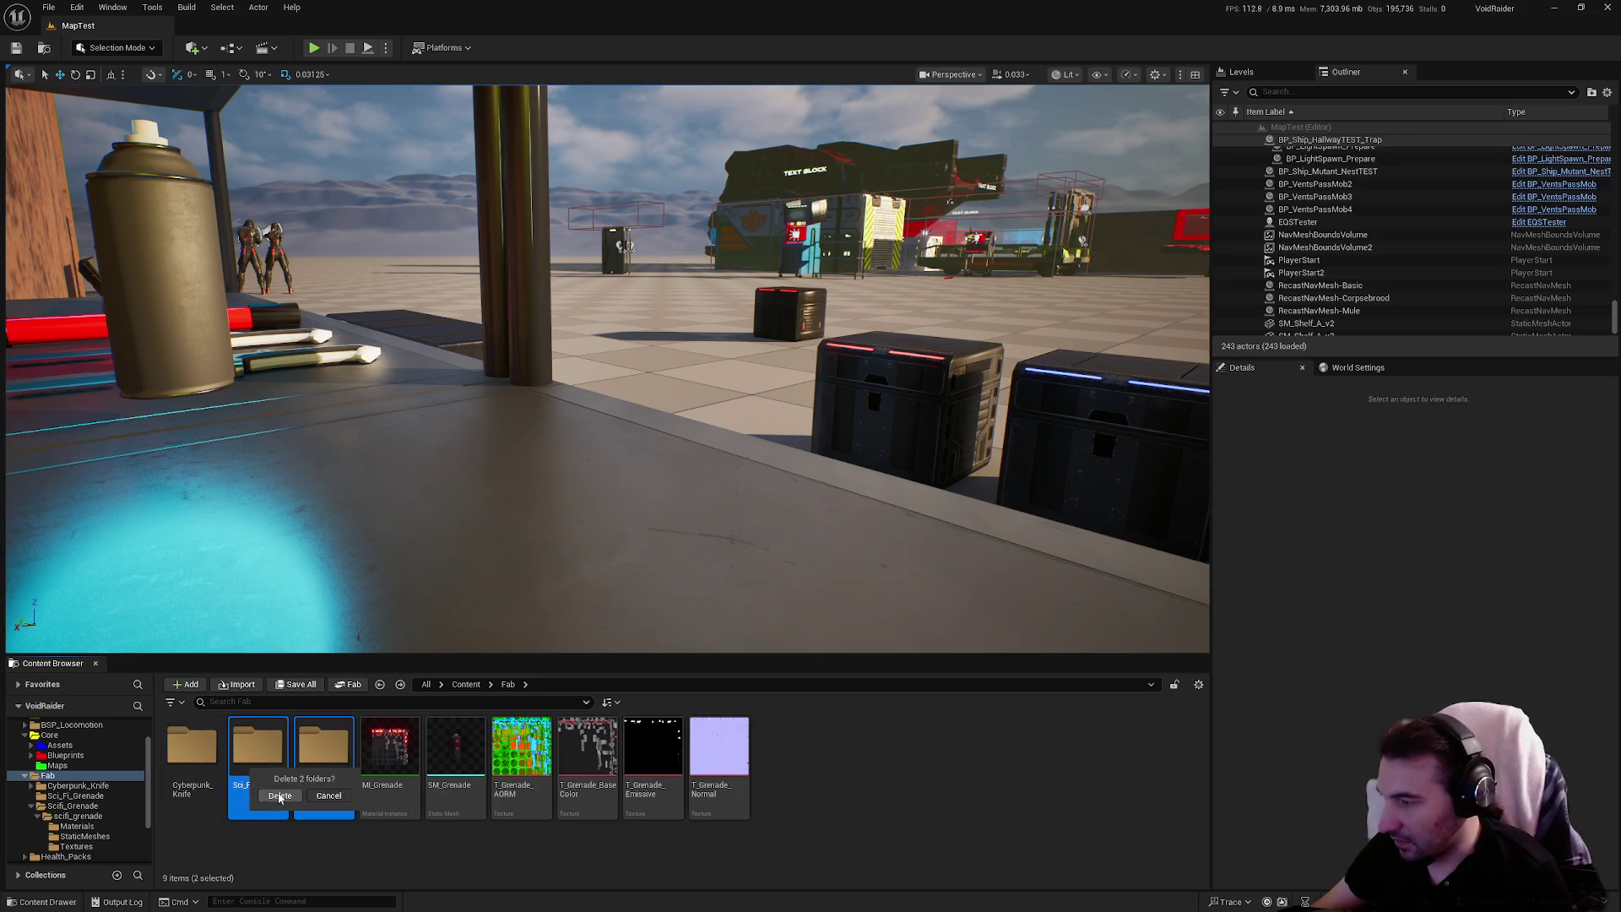
click(279, 796)
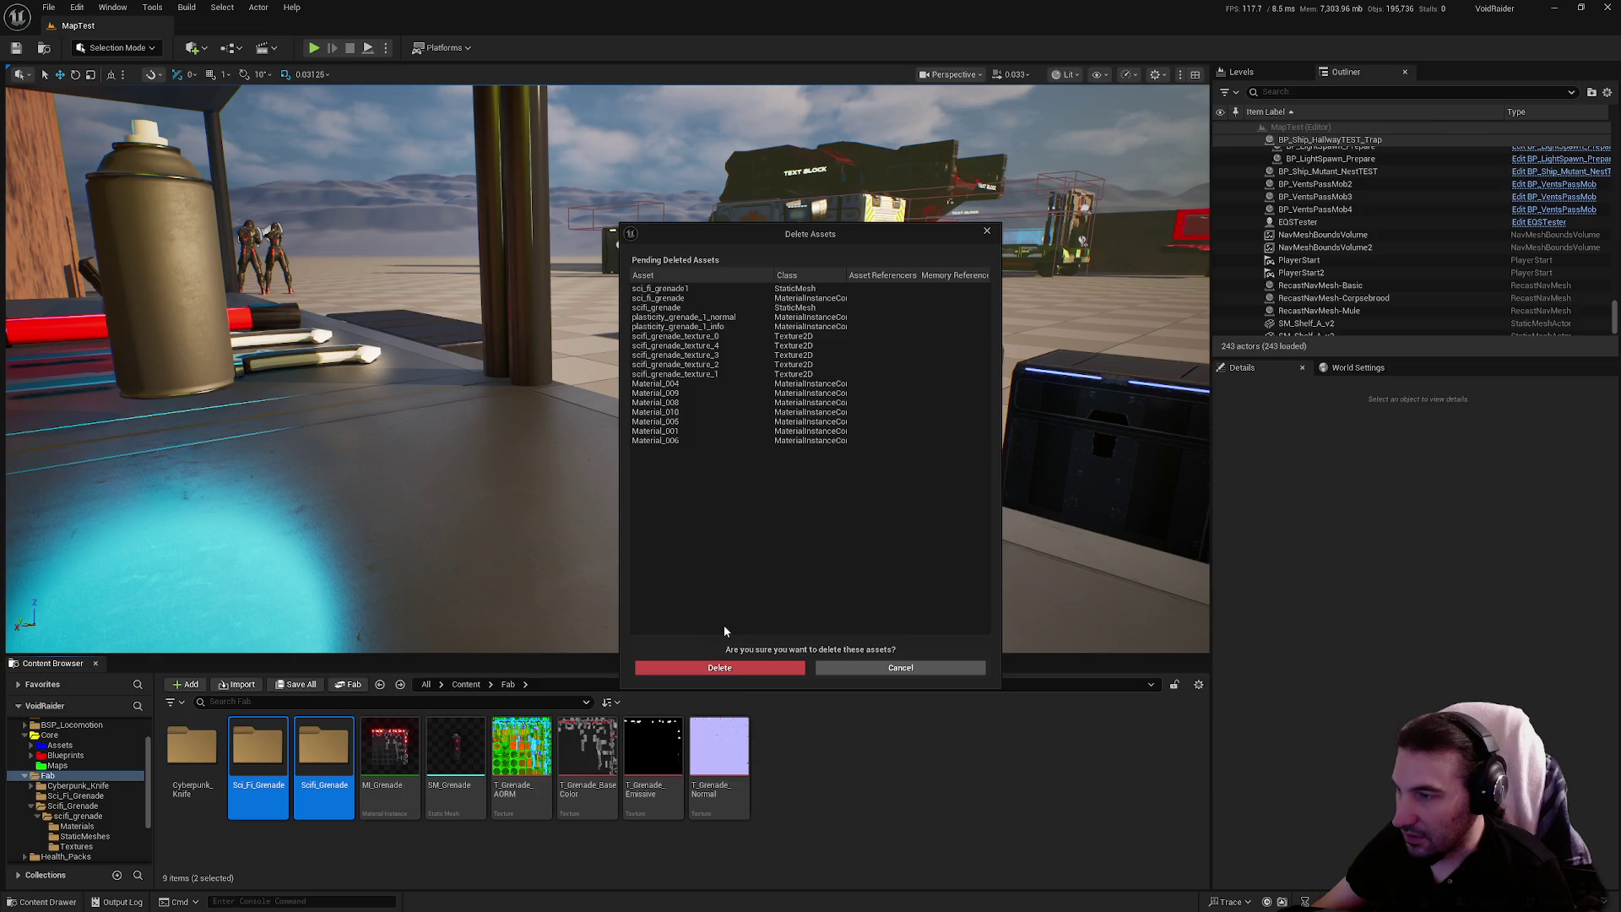
click(734, 669)
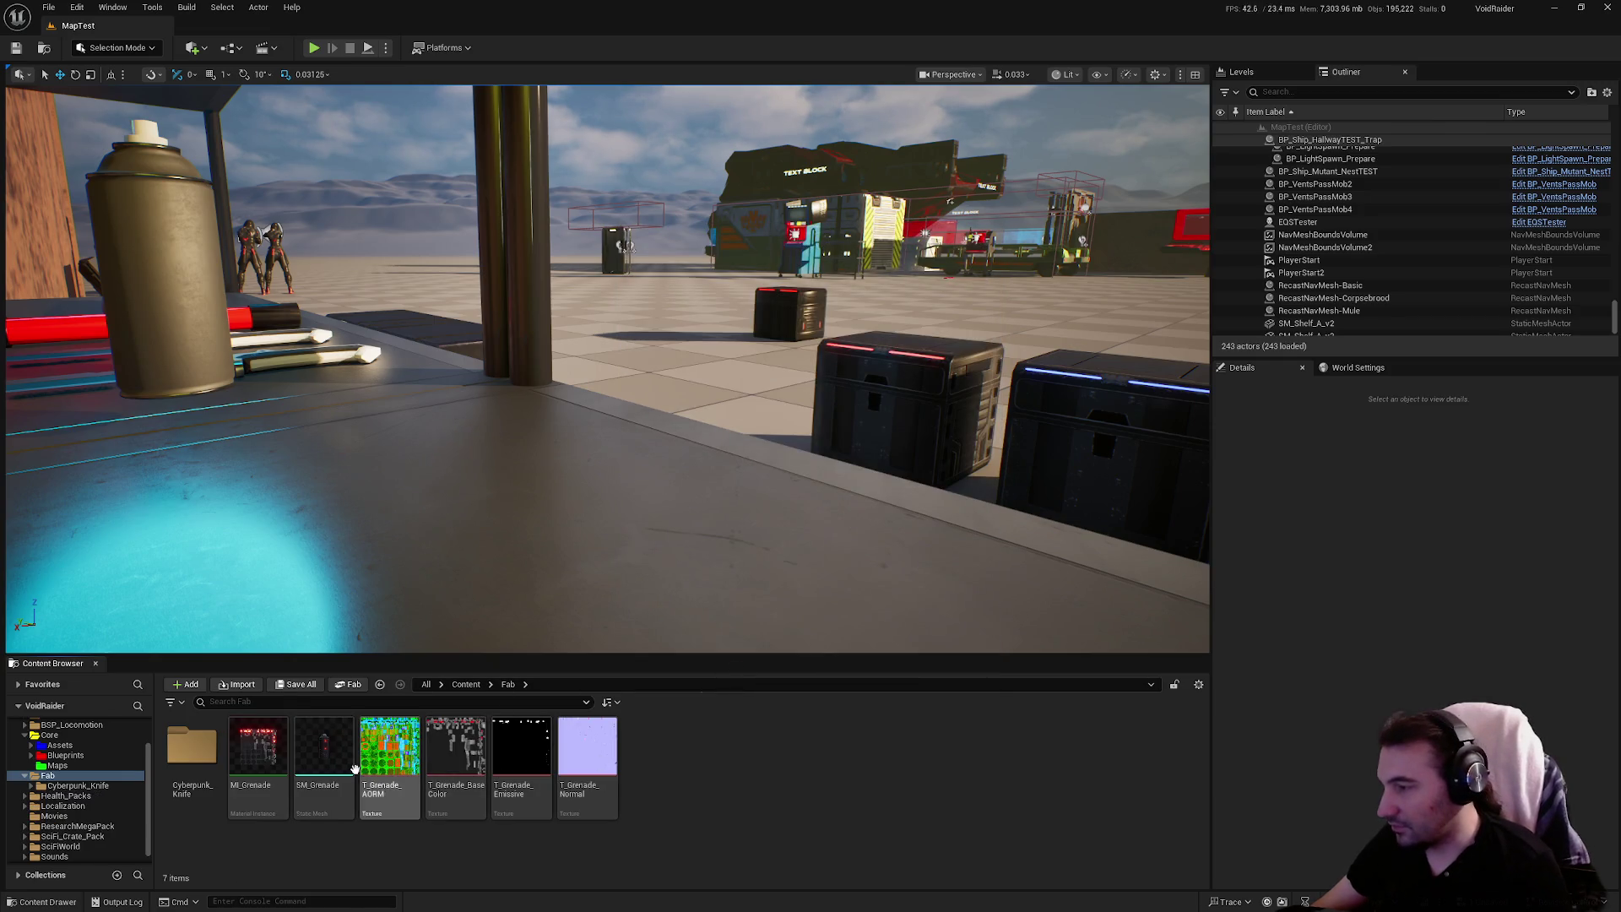
Move the six grenade assets into the Core/Assets/Interactables folder
click(587, 752)
shift+click(258, 751)
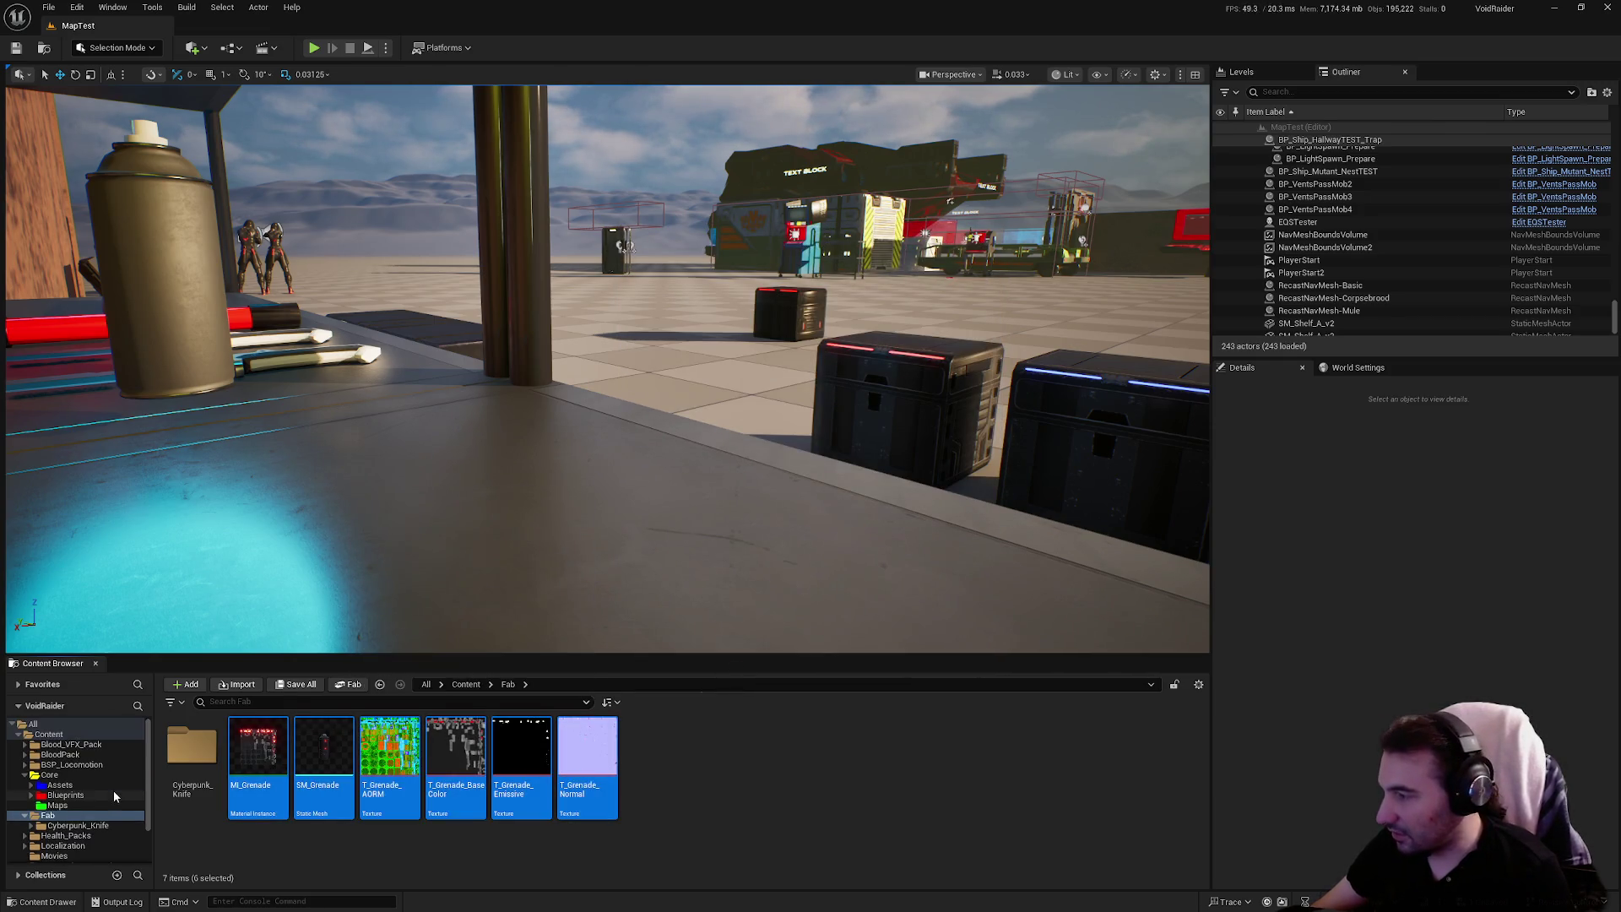
click(31, 785)
scroll(76, 794, down, 3)
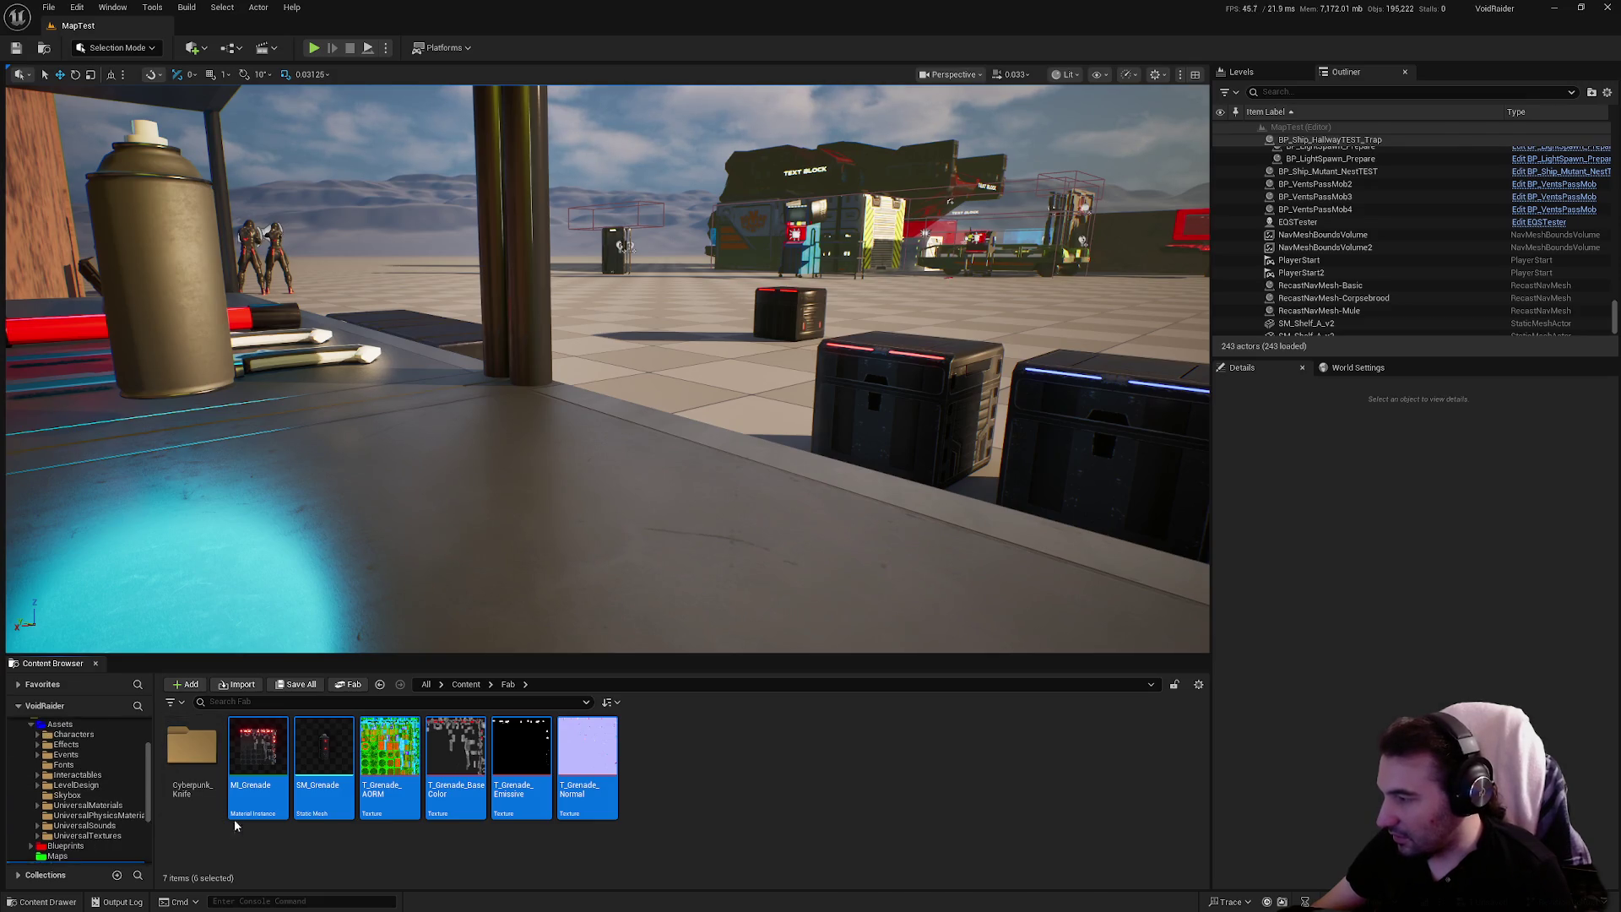
drag(318, 784, 94, 775)
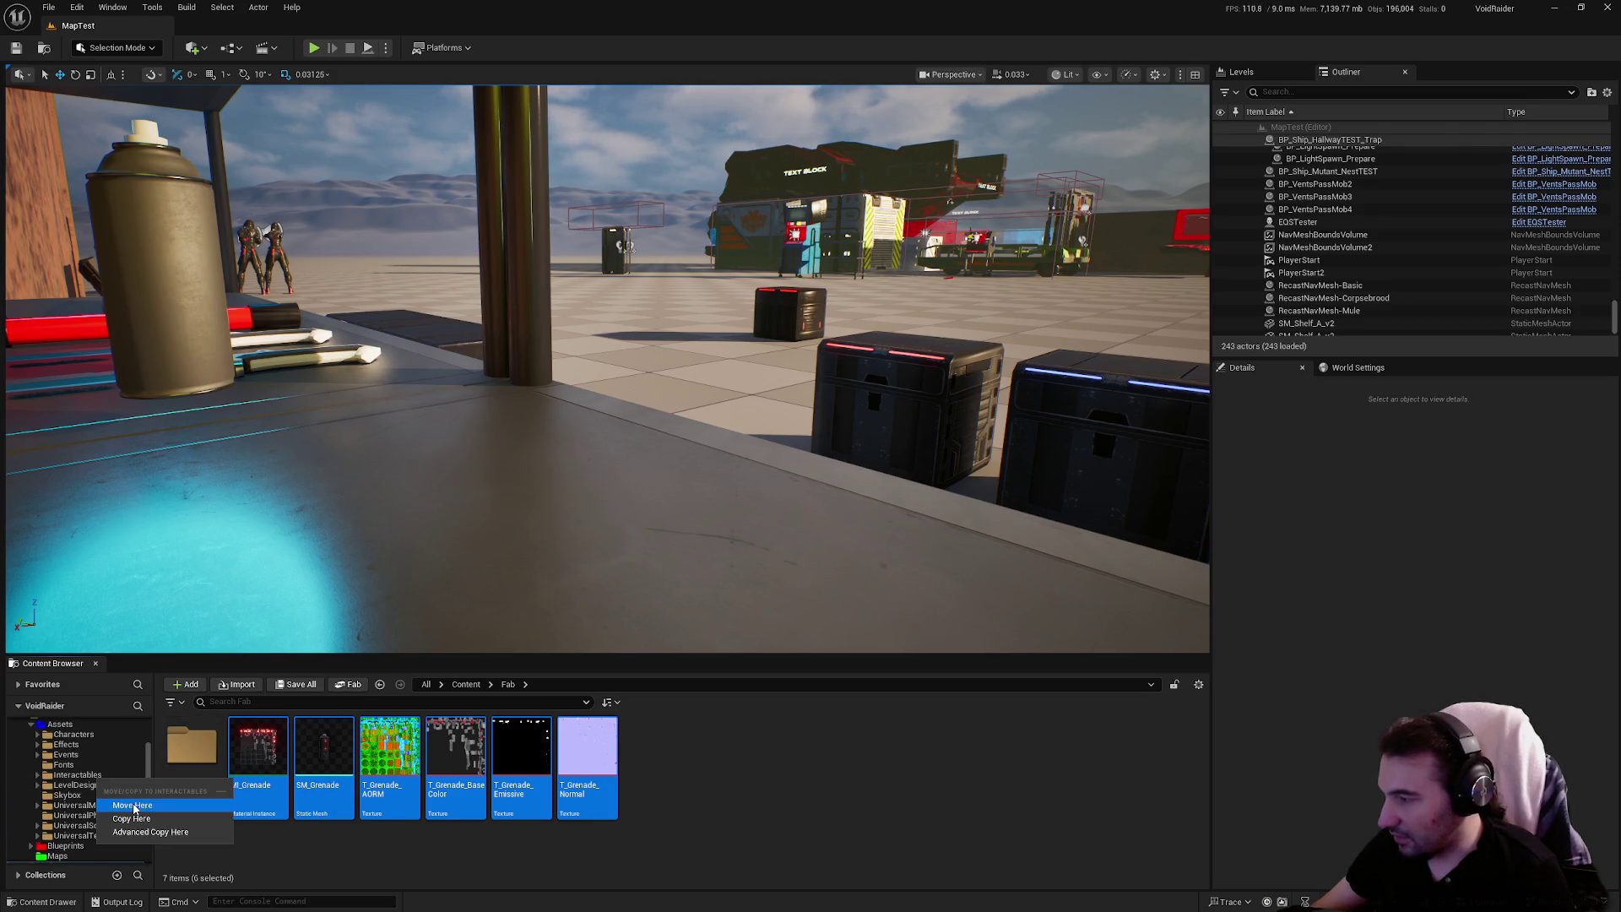
click(133, 809)
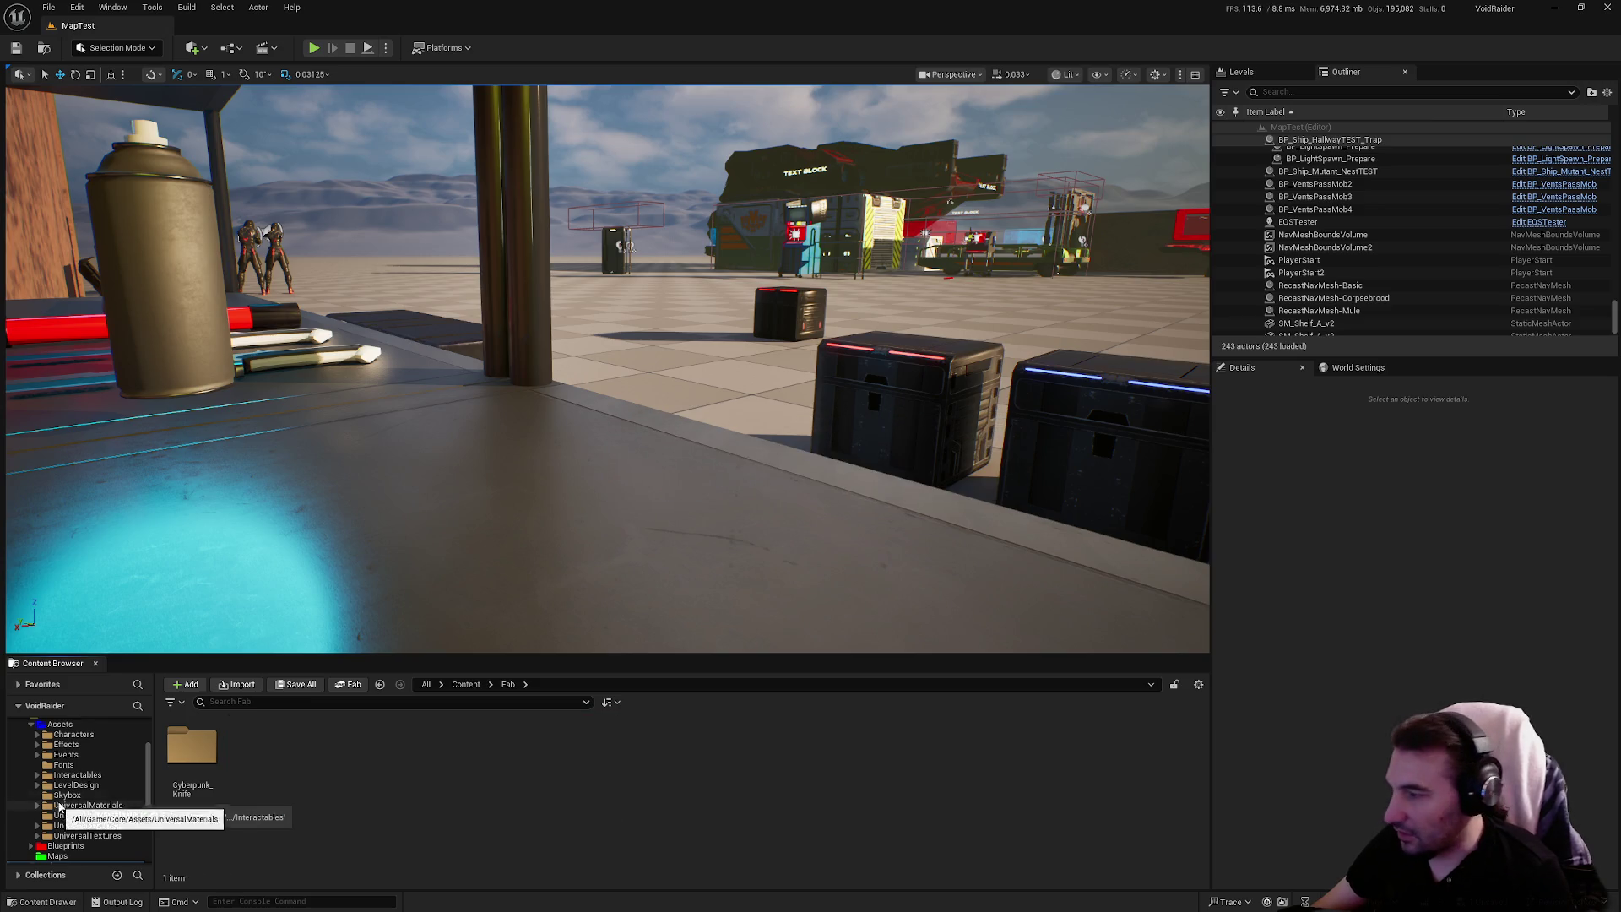
click(76, 774)
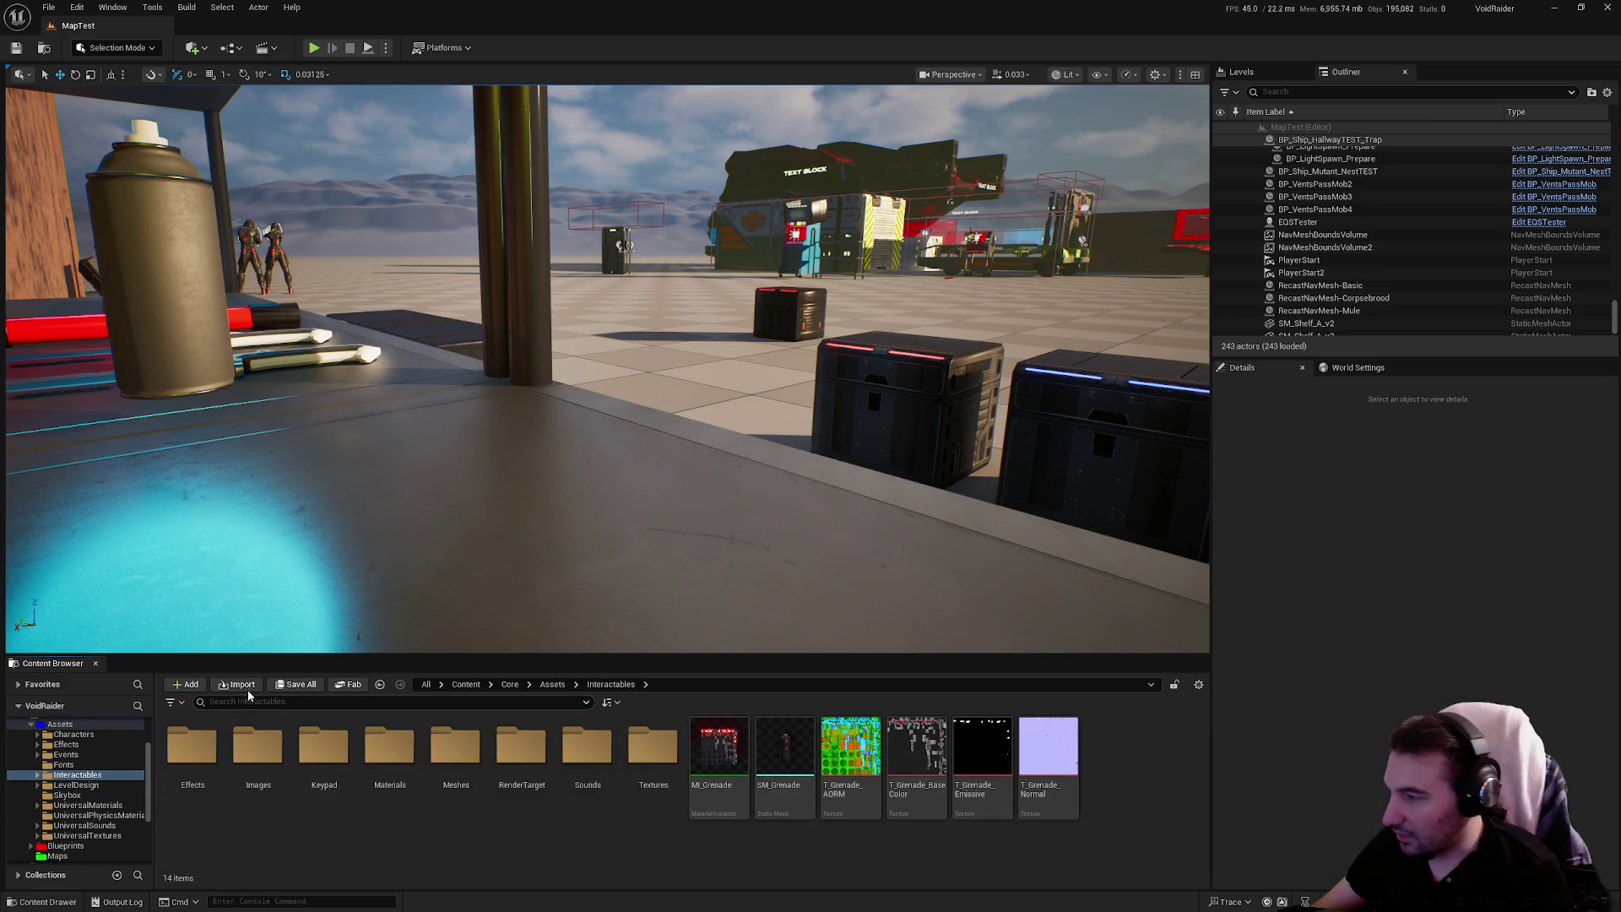
Save all the moved grenade content
click(297, 684)
click(897, 607)
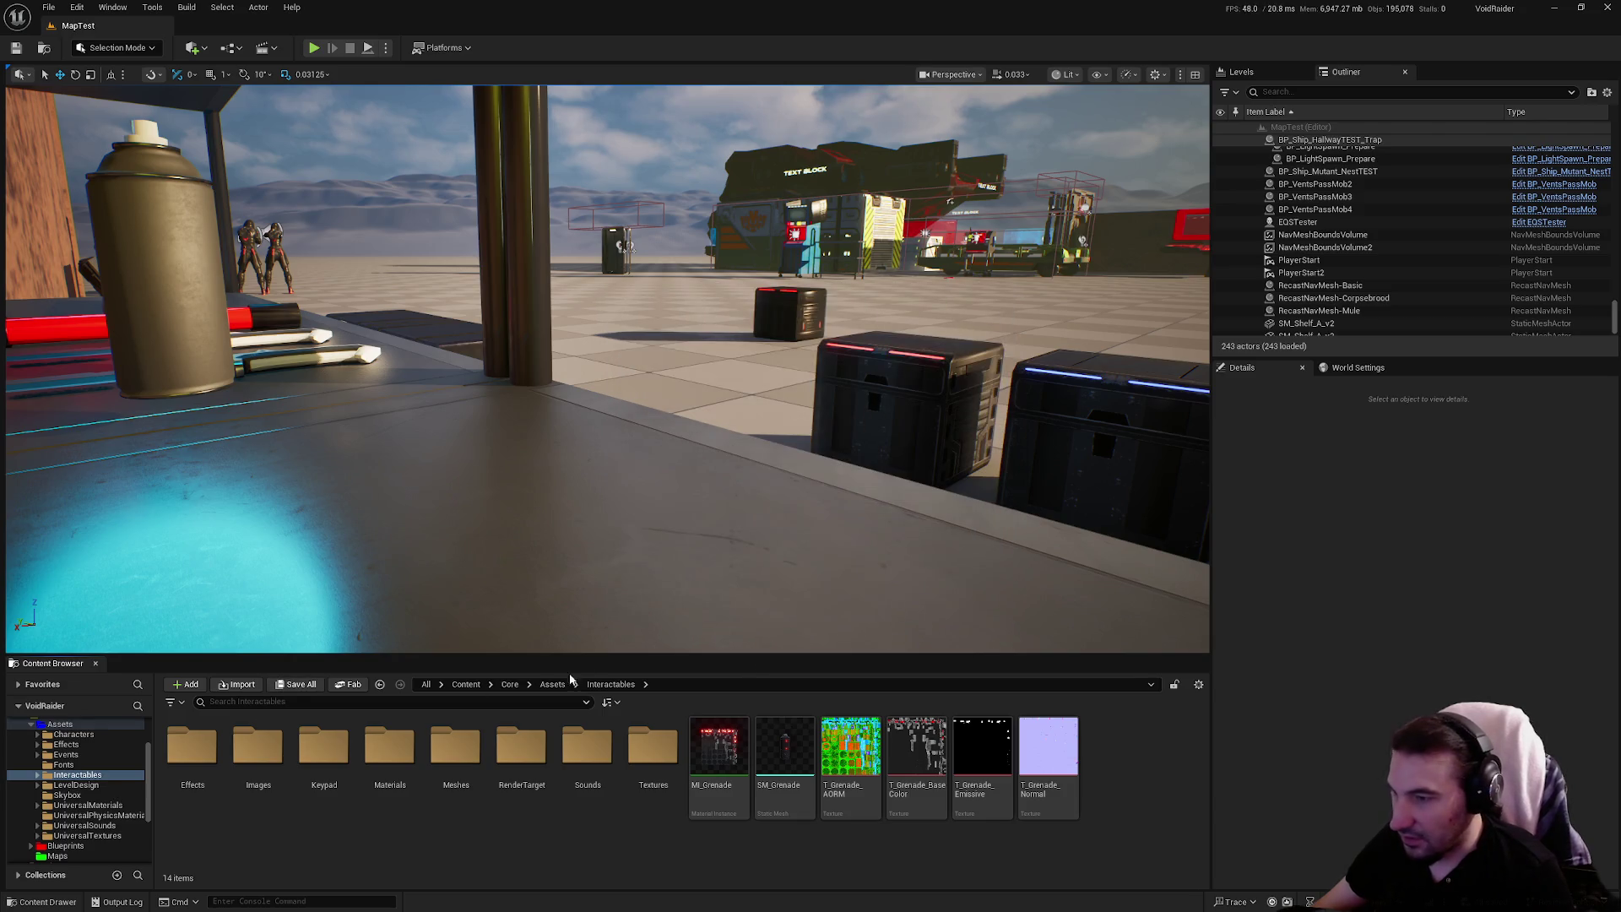
scroll(83, 834, down, 1)
click(67, 826)
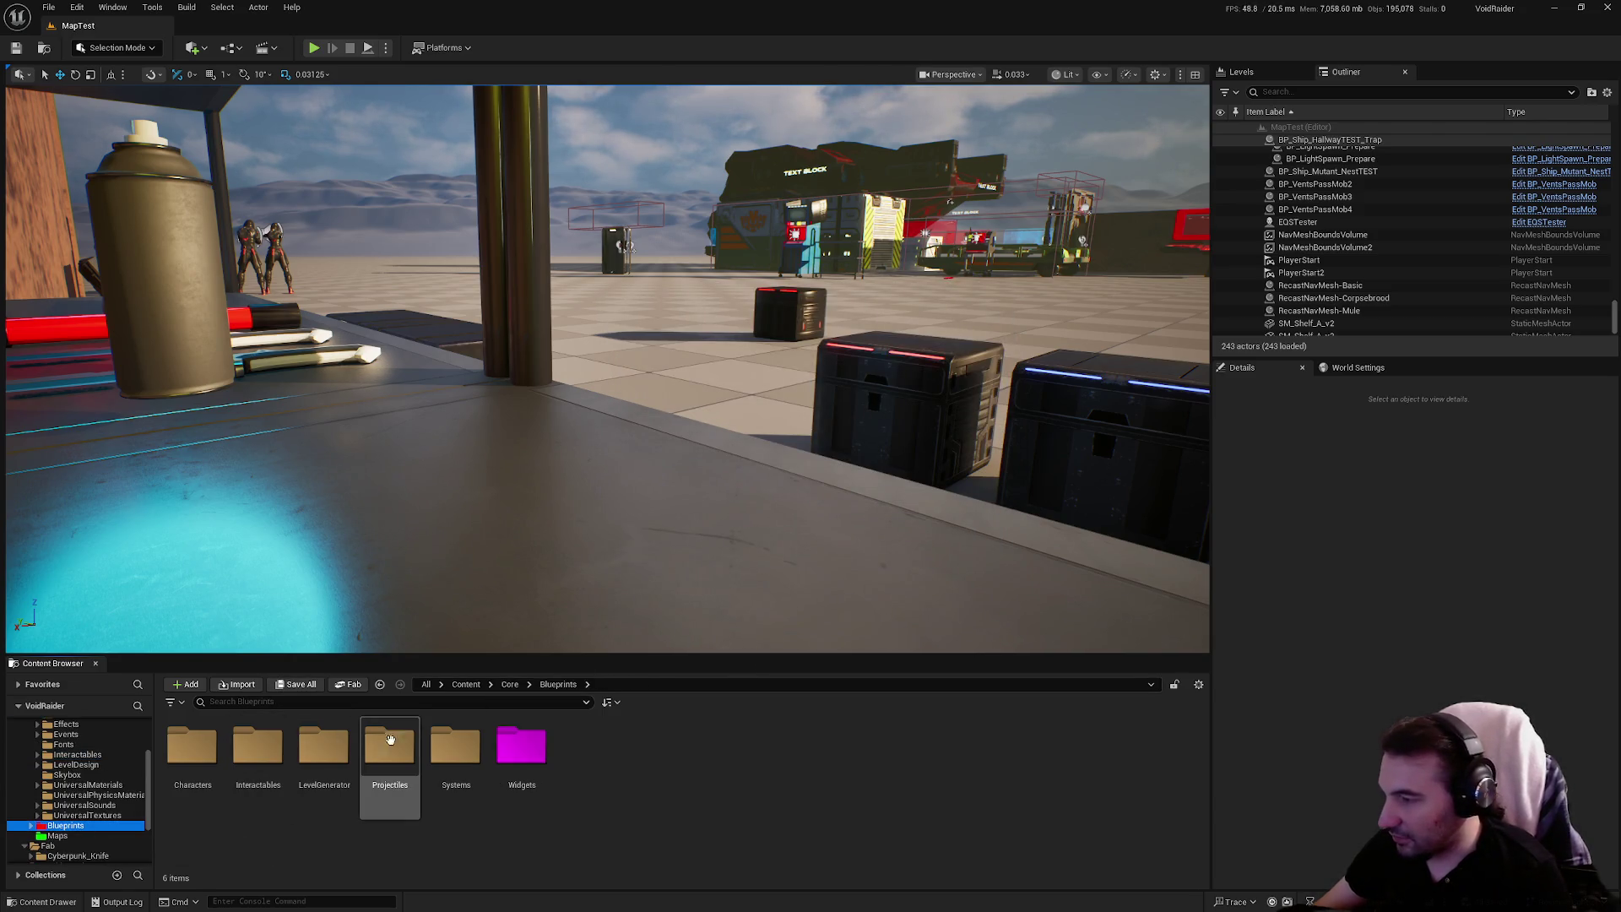
In Items/ItemsUseables/Weapons, duplicate the Plunger blueprint as BP_ItemUseable_L_Grenade
double_click(440, 780)
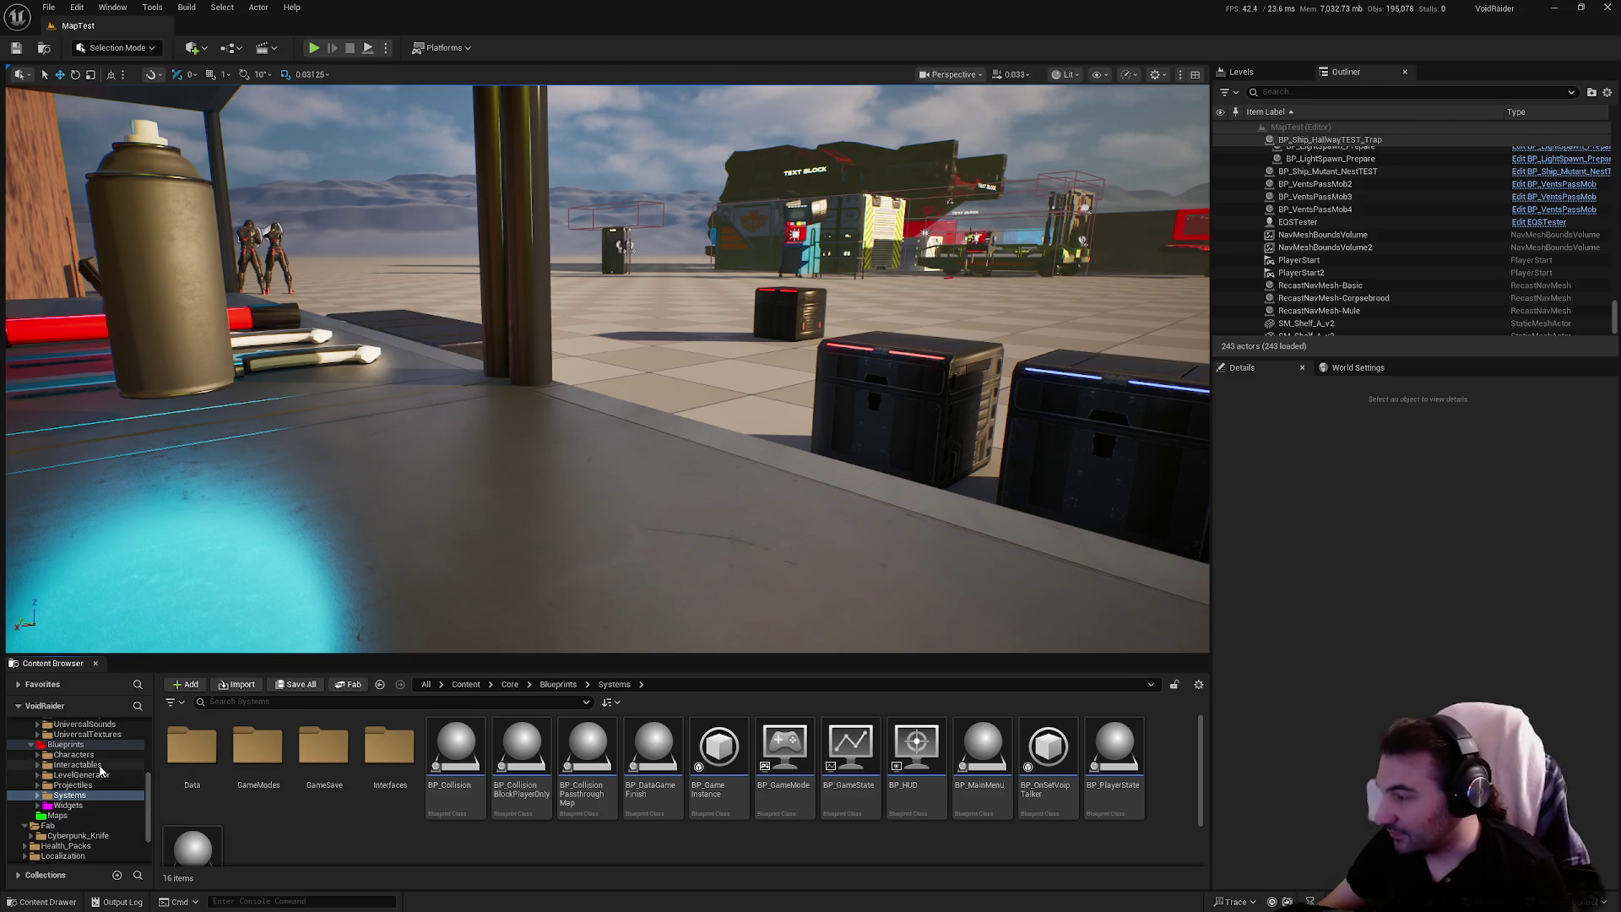
click(98, 767)
double_click(324, 748)
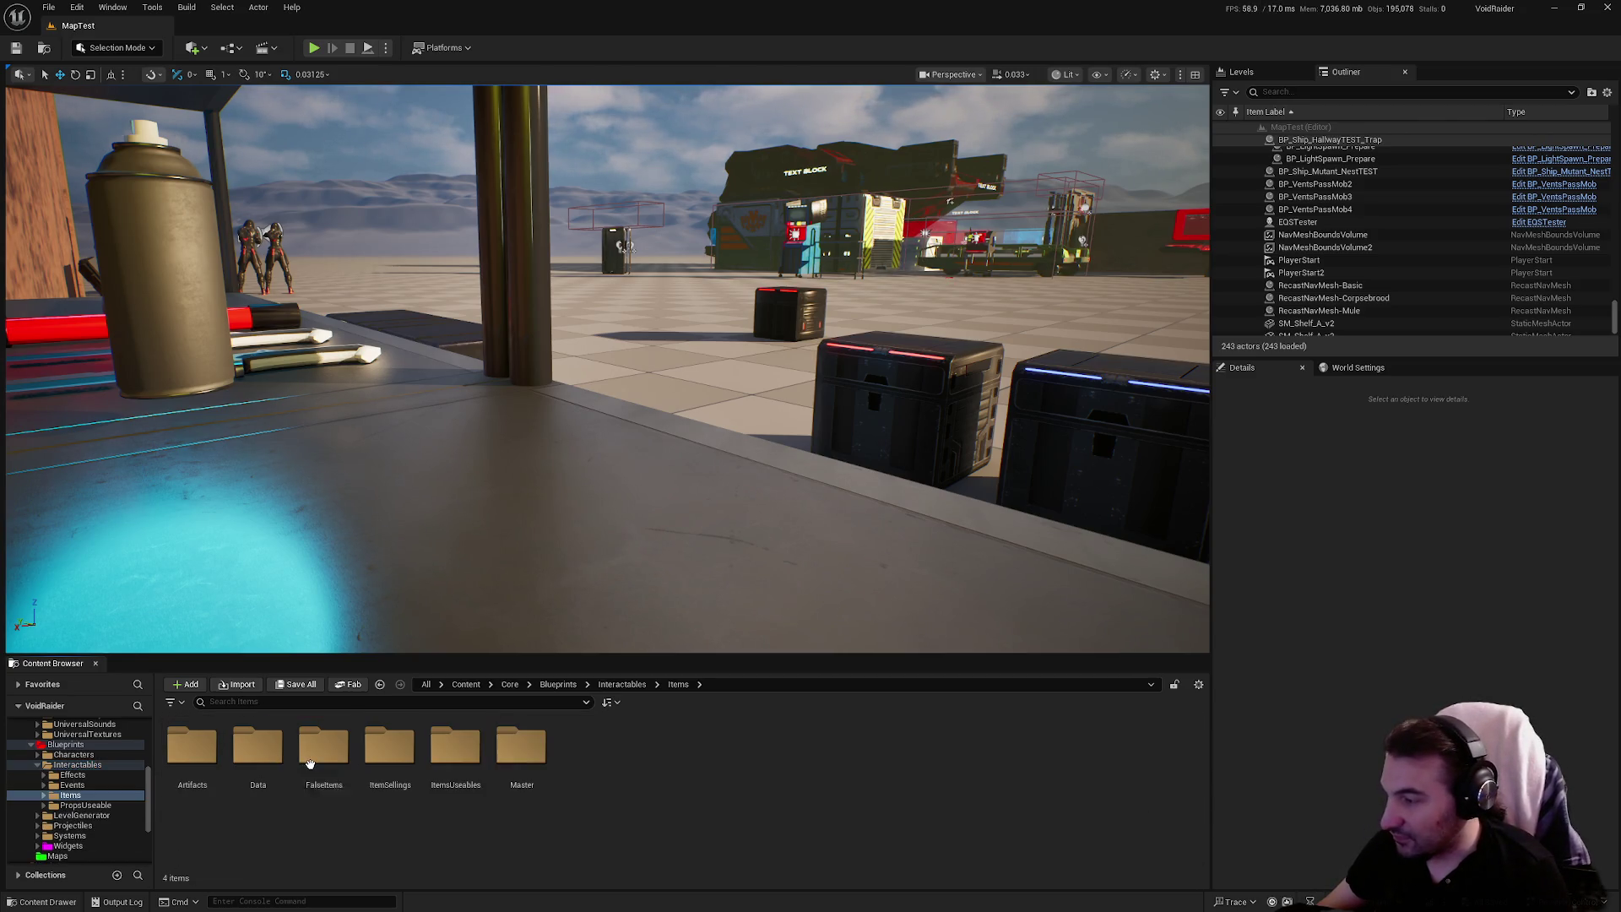
double_click(473, 775)
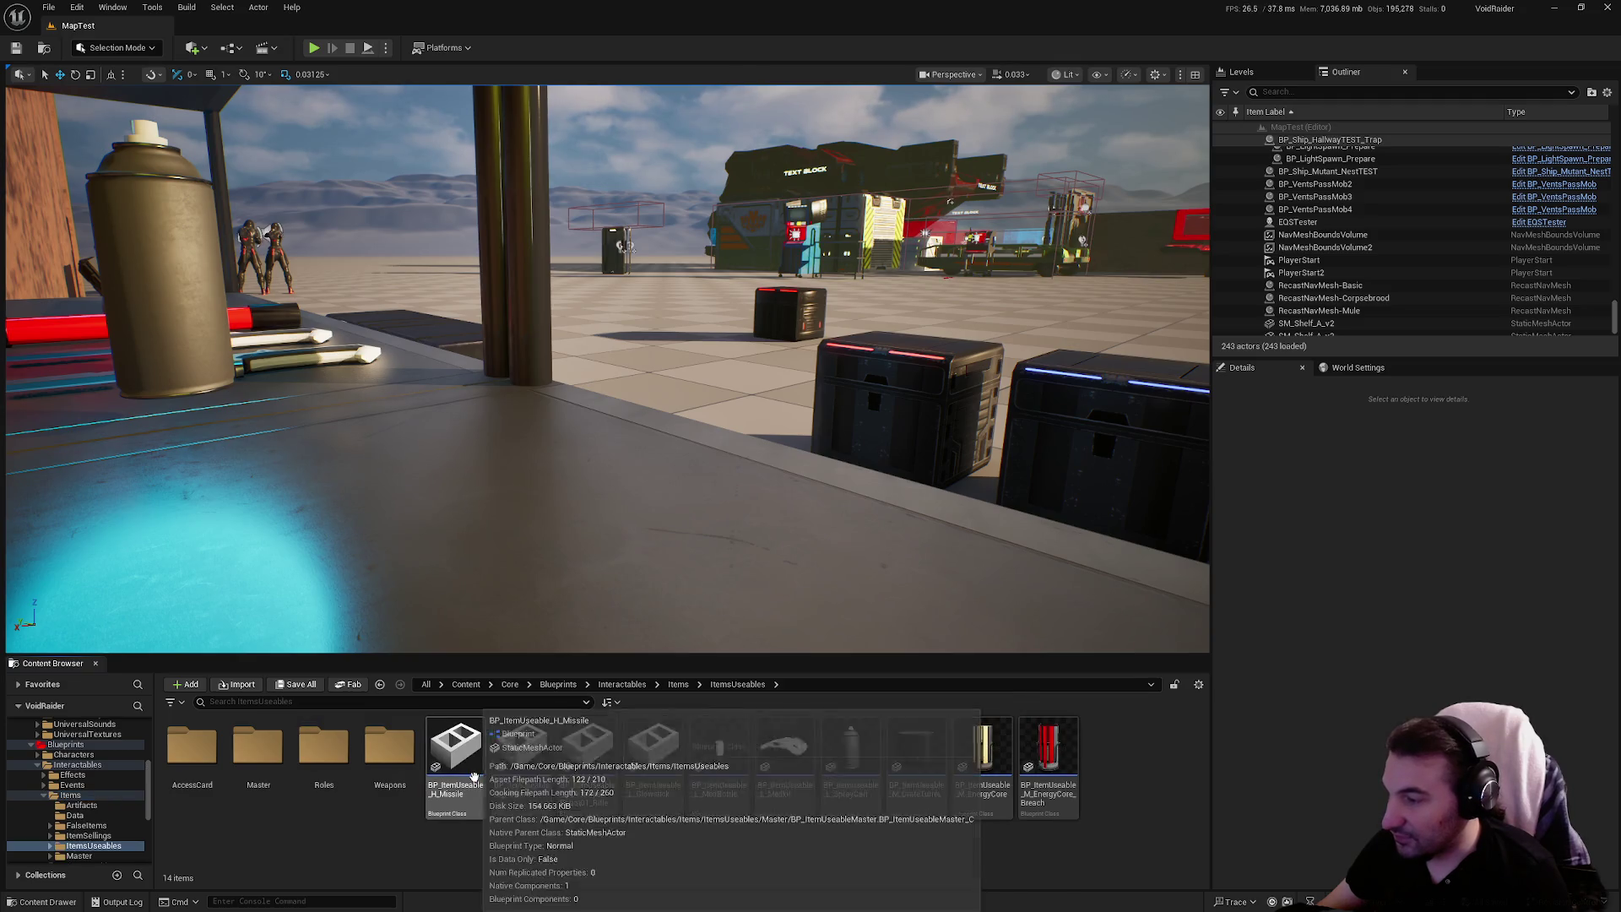
double_click(398, 747)
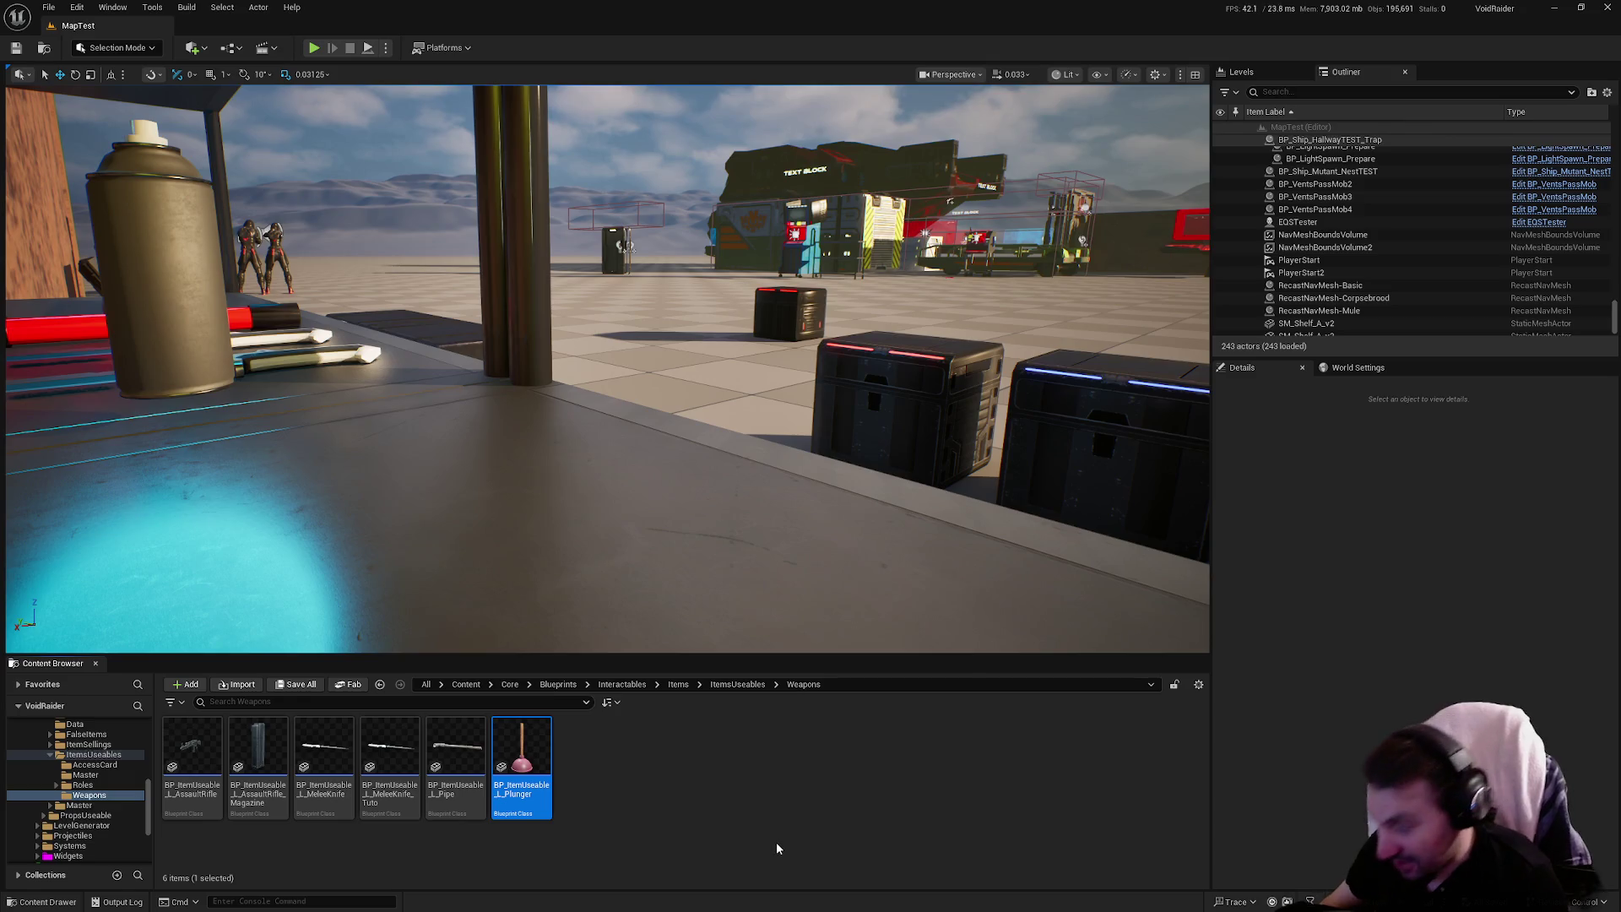
key(ctrl+d)
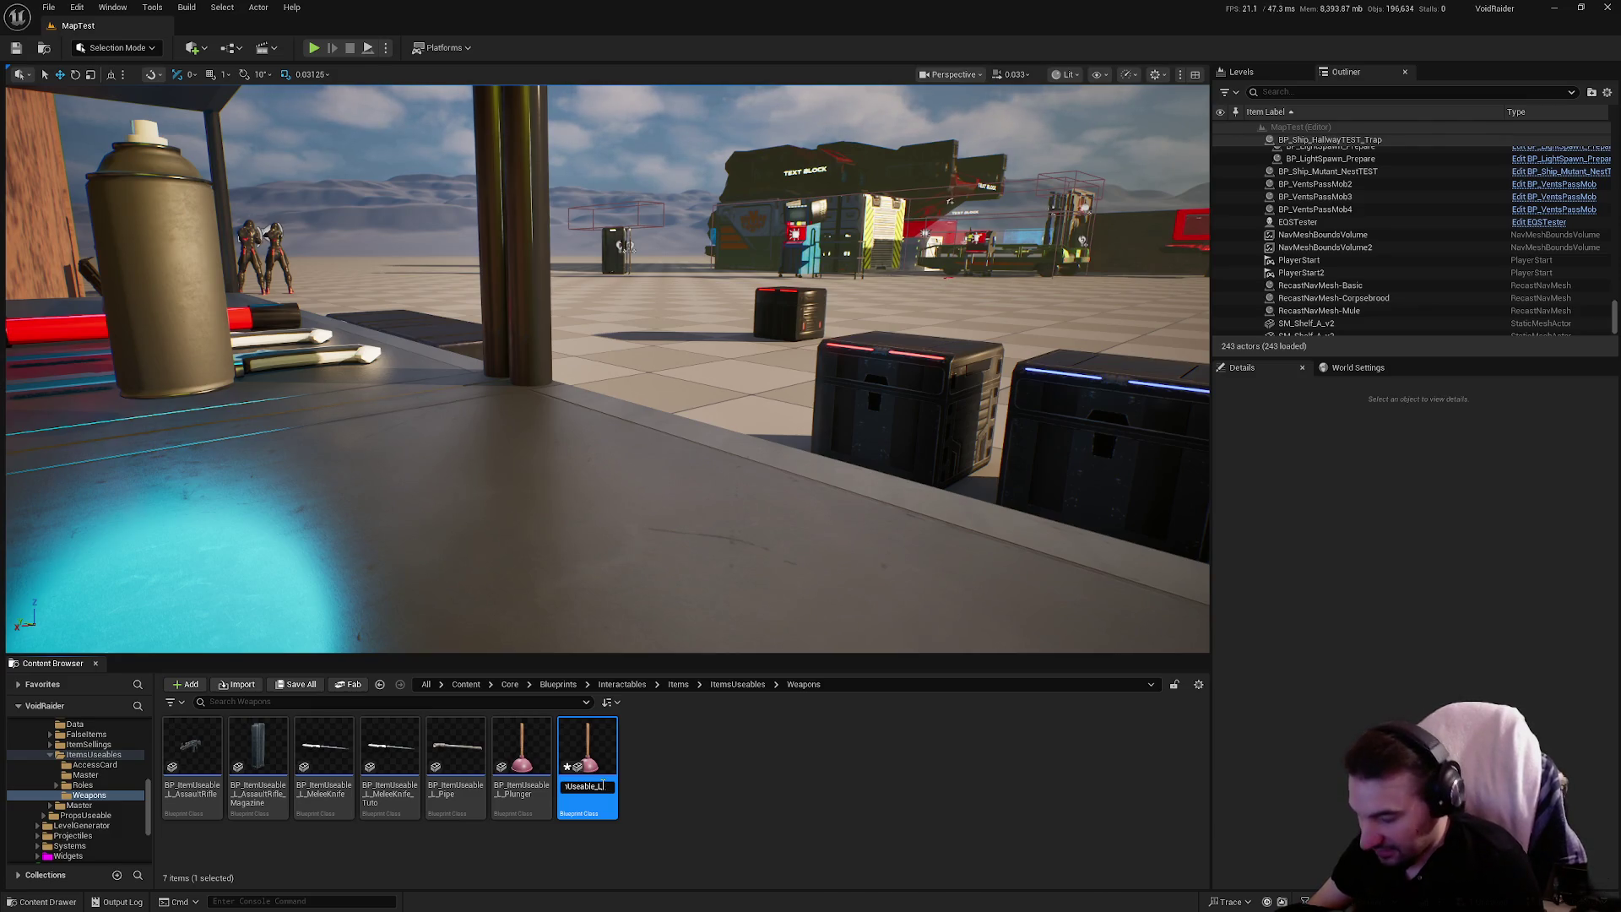
text(e_L_Grenade)
key(Return)
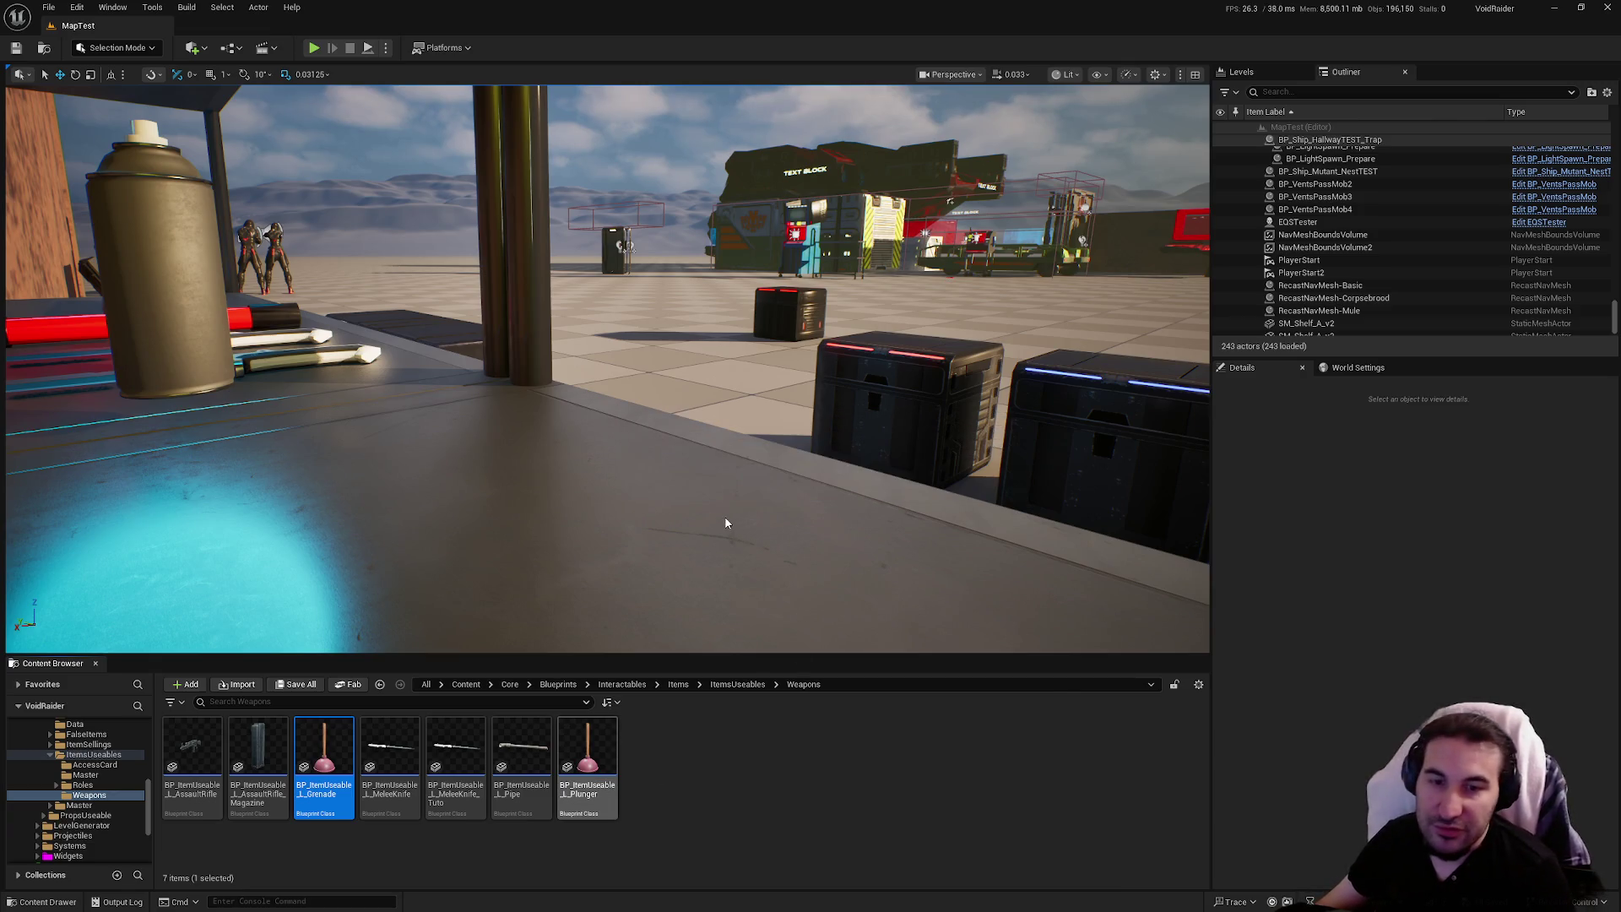
drag(907, 436, 873, 306)
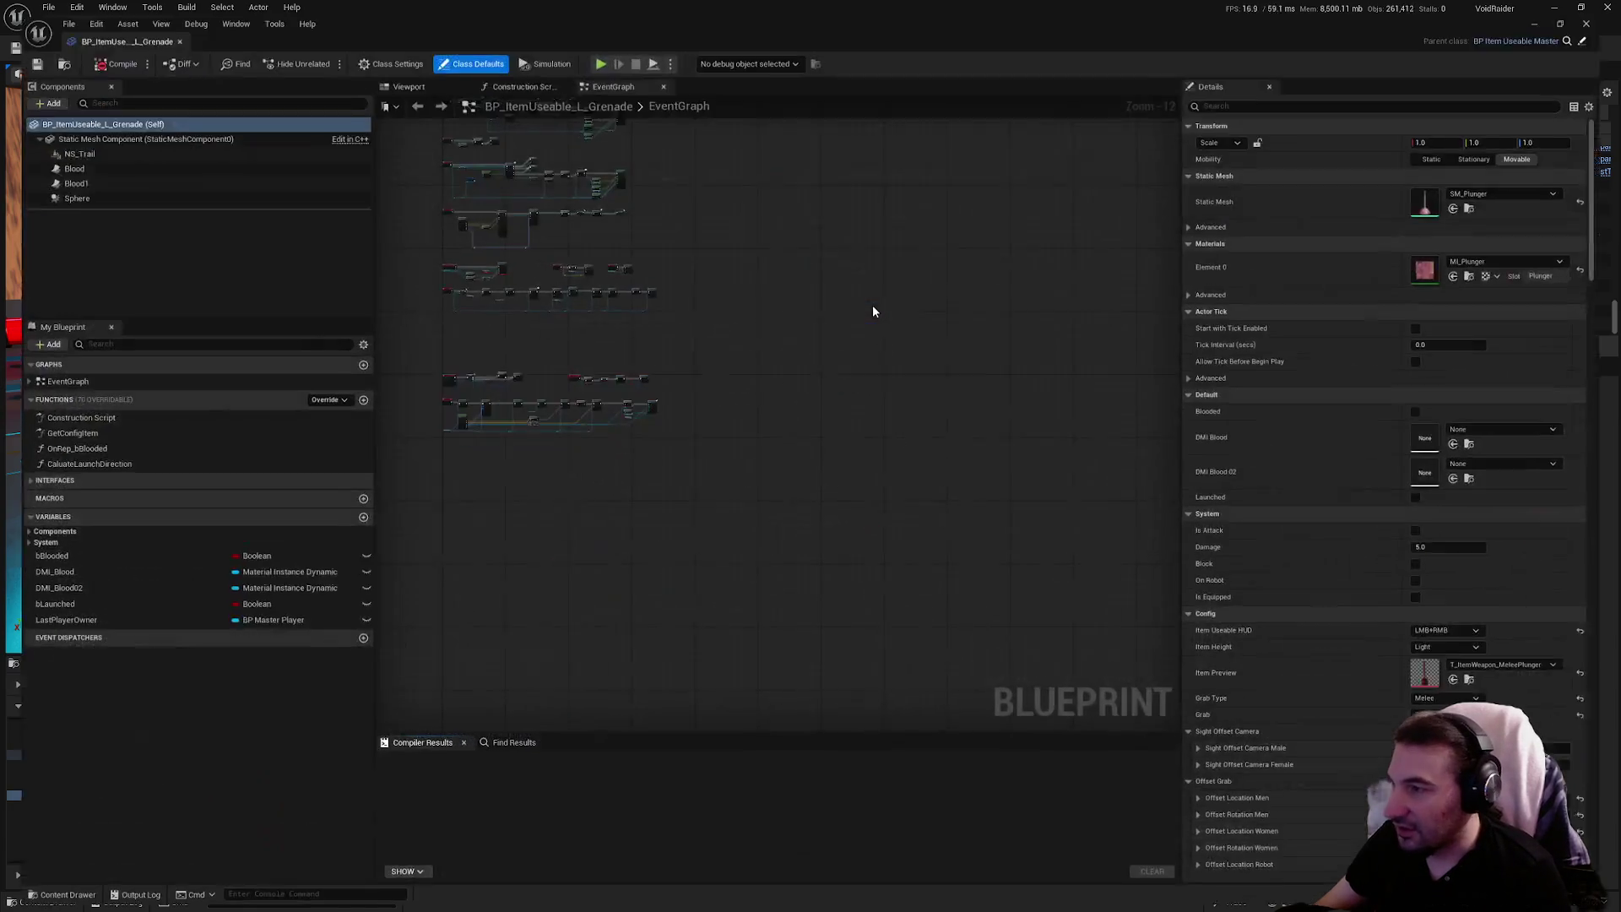
Delete BeginPlay and its blood decal material setup nodes
double_click(873, 306)
drag(743, 311, 936, 526)
scroll(691, 428, up, 4)
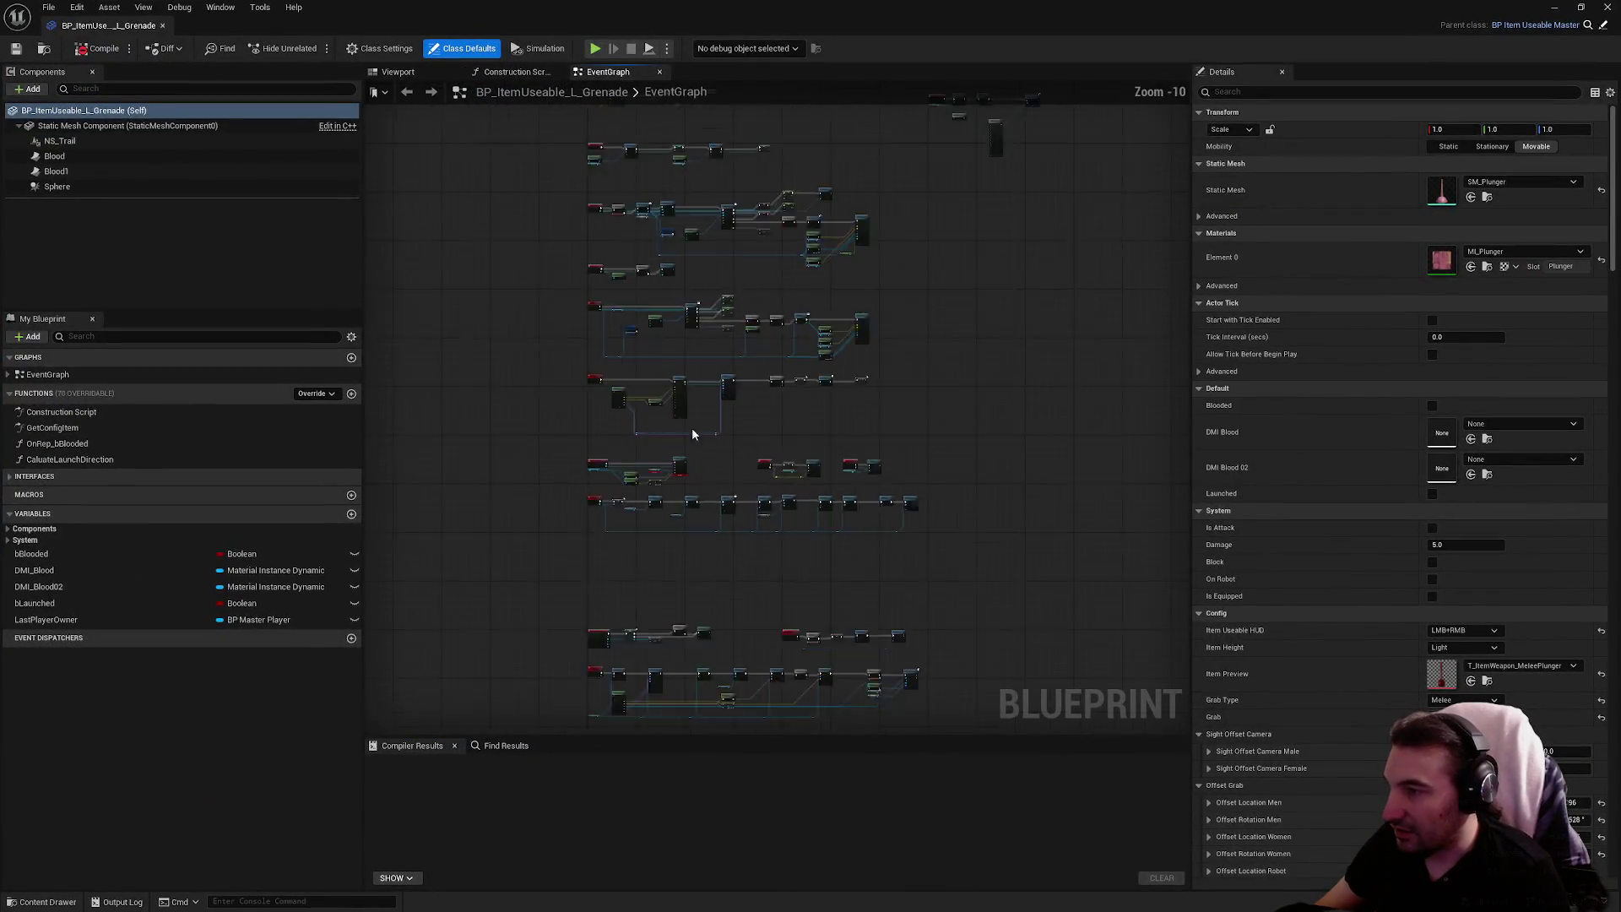
drag(674, 330, 590, 361)
scroll(591, 355, up, 7)
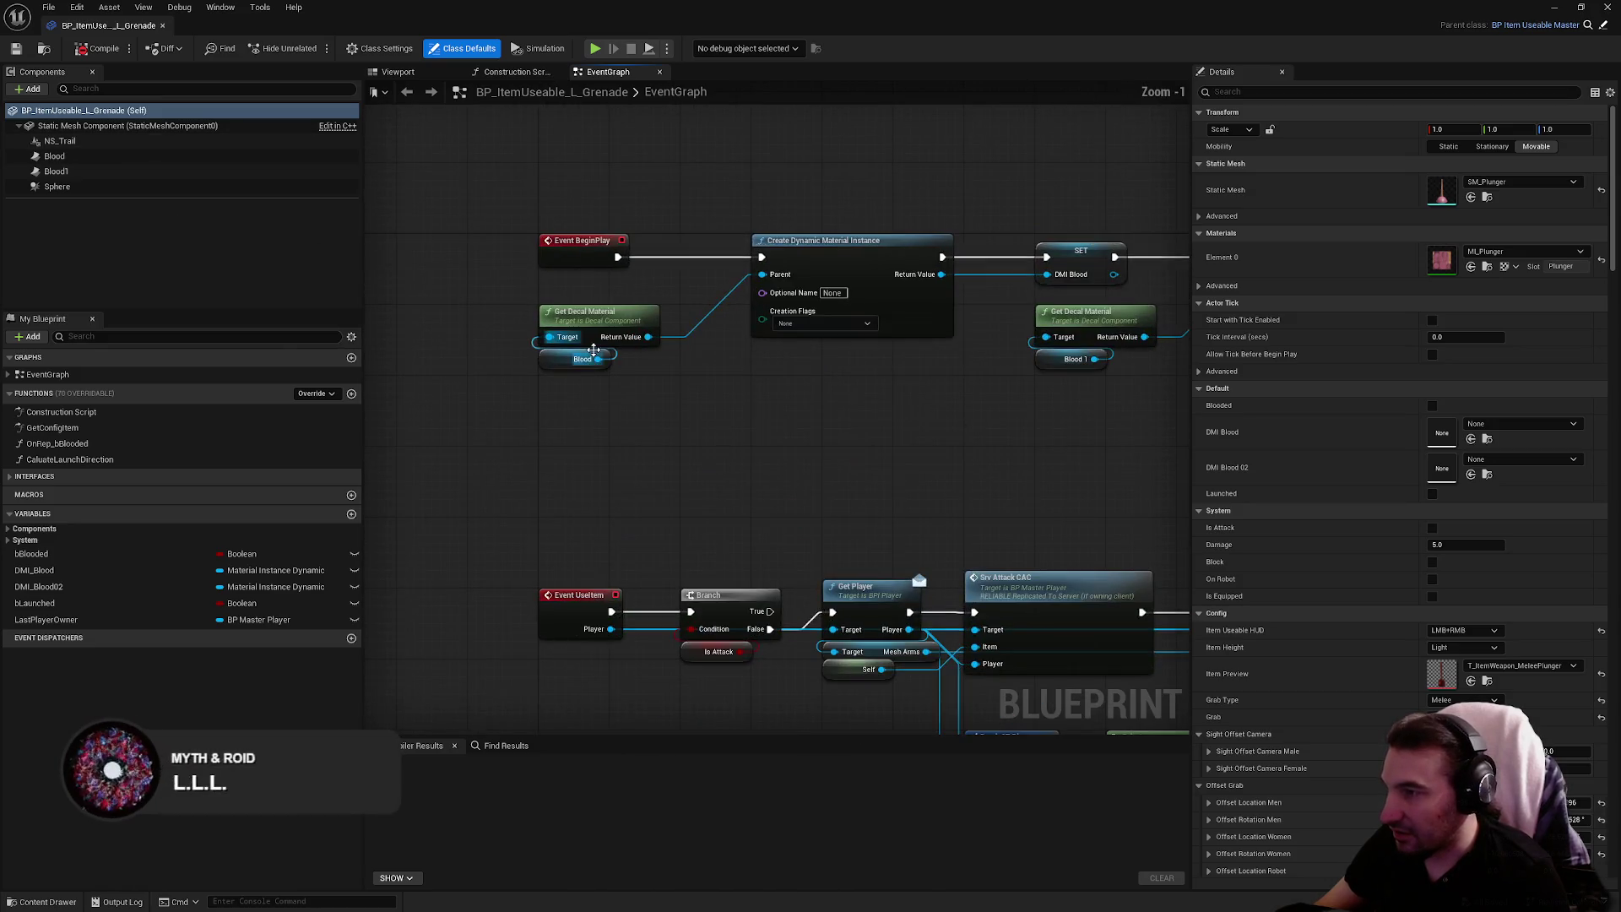
drag(919, 405, 722, 452)
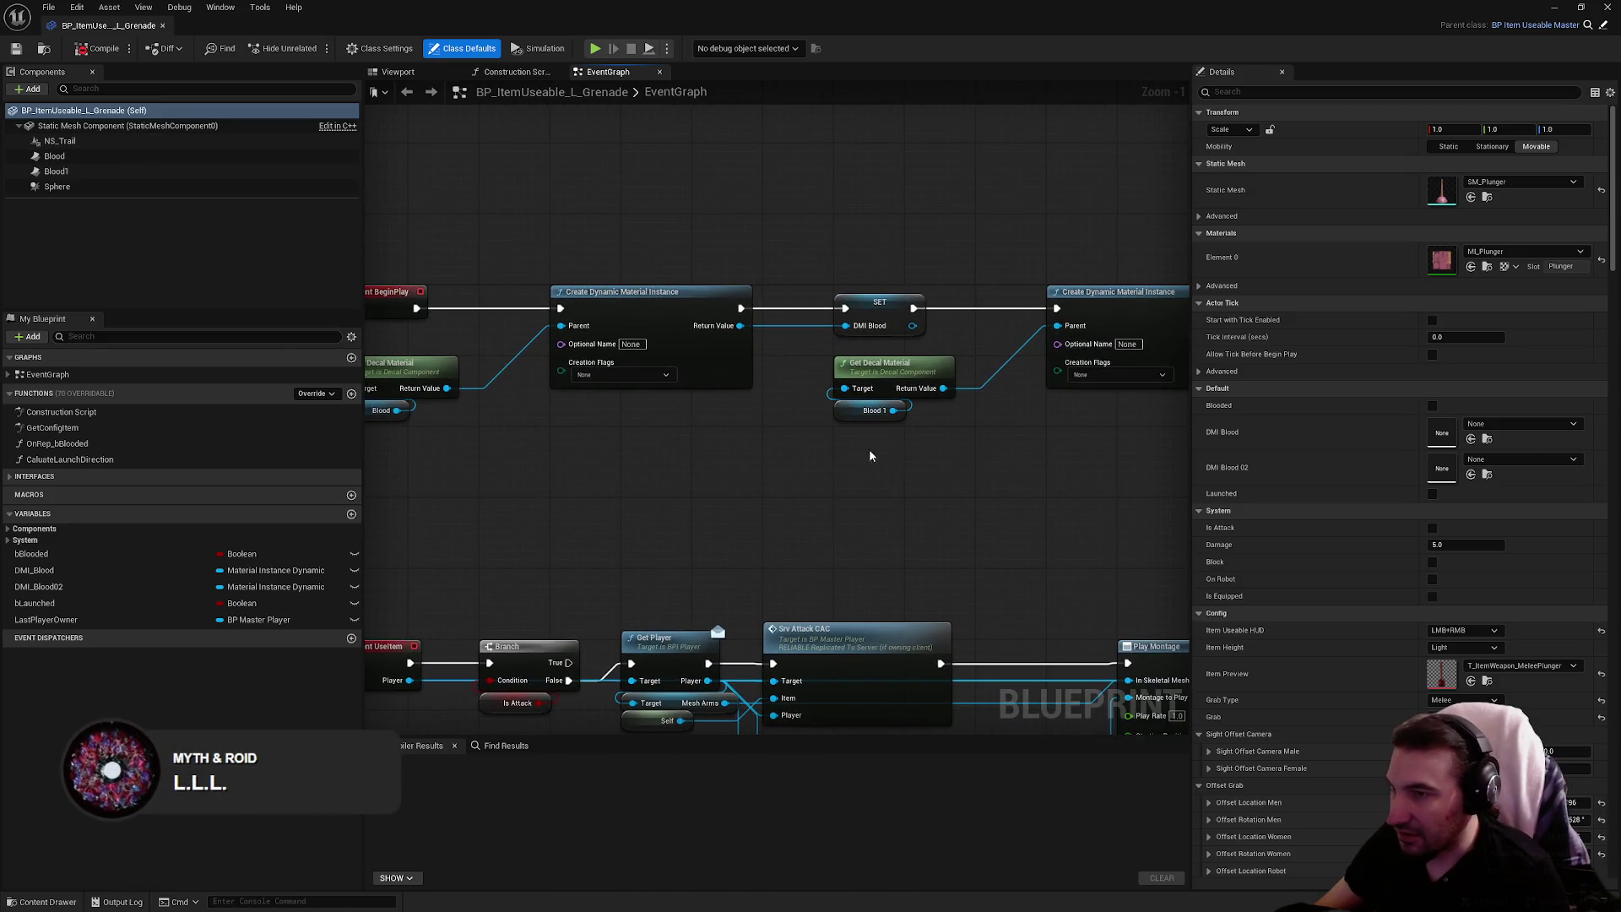
mouse_move(1076, 456)
mouse_down()
mouse_move(666, 282)
mouse_move(626, 247)
mouse_up()
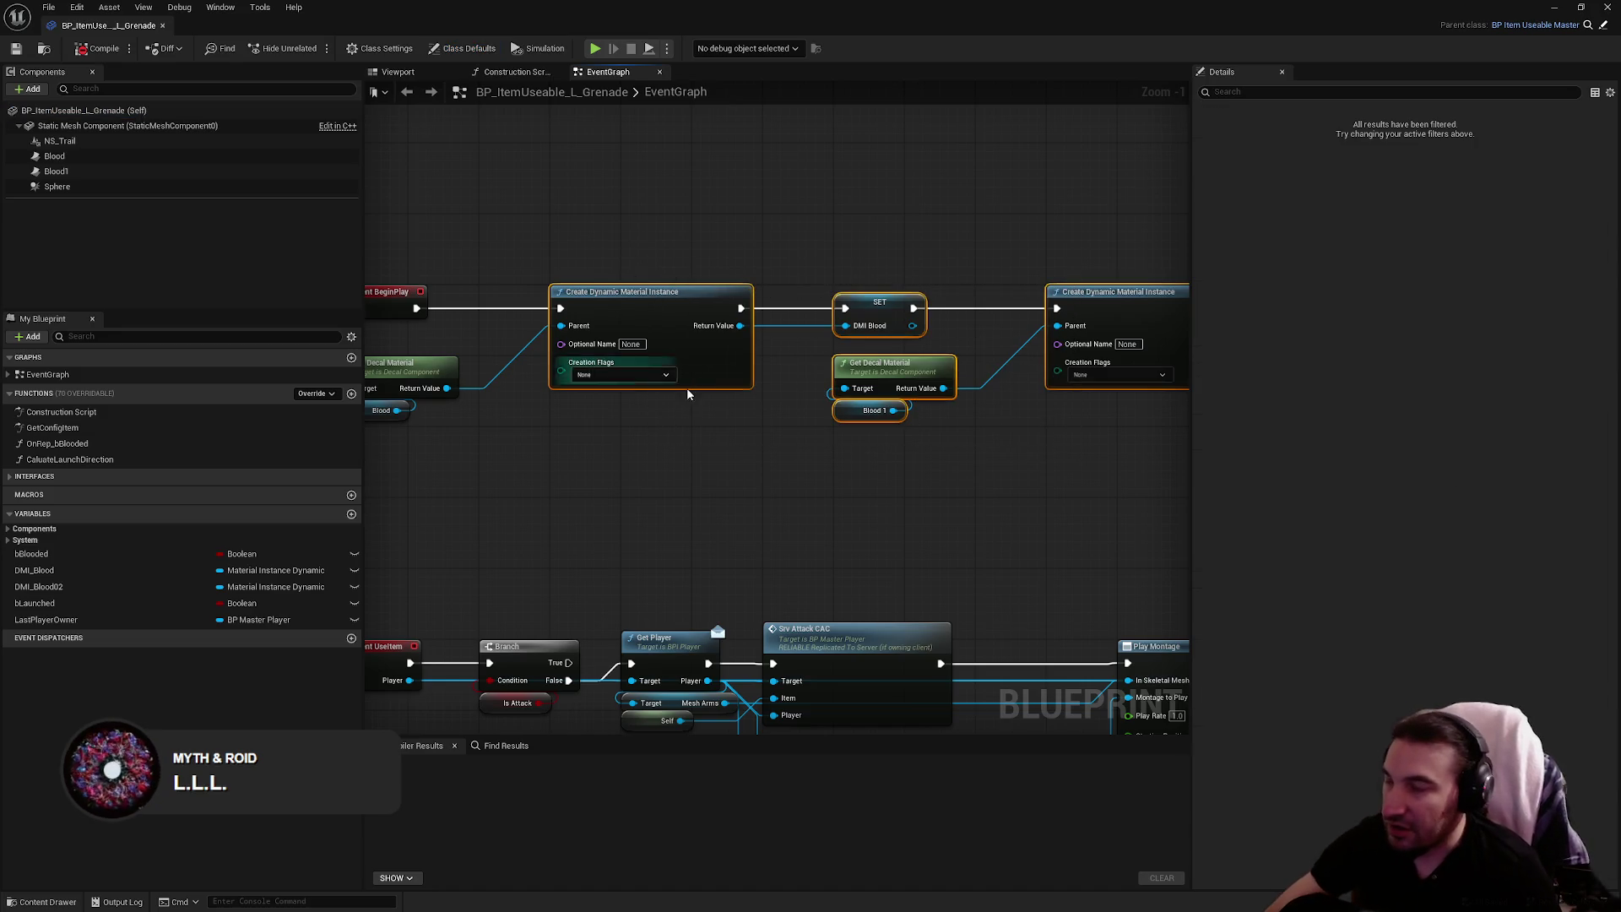
drag(659, 386, 772, 419)
key(Delete)
drag(454, 233, 567, 490)
key(Delete)
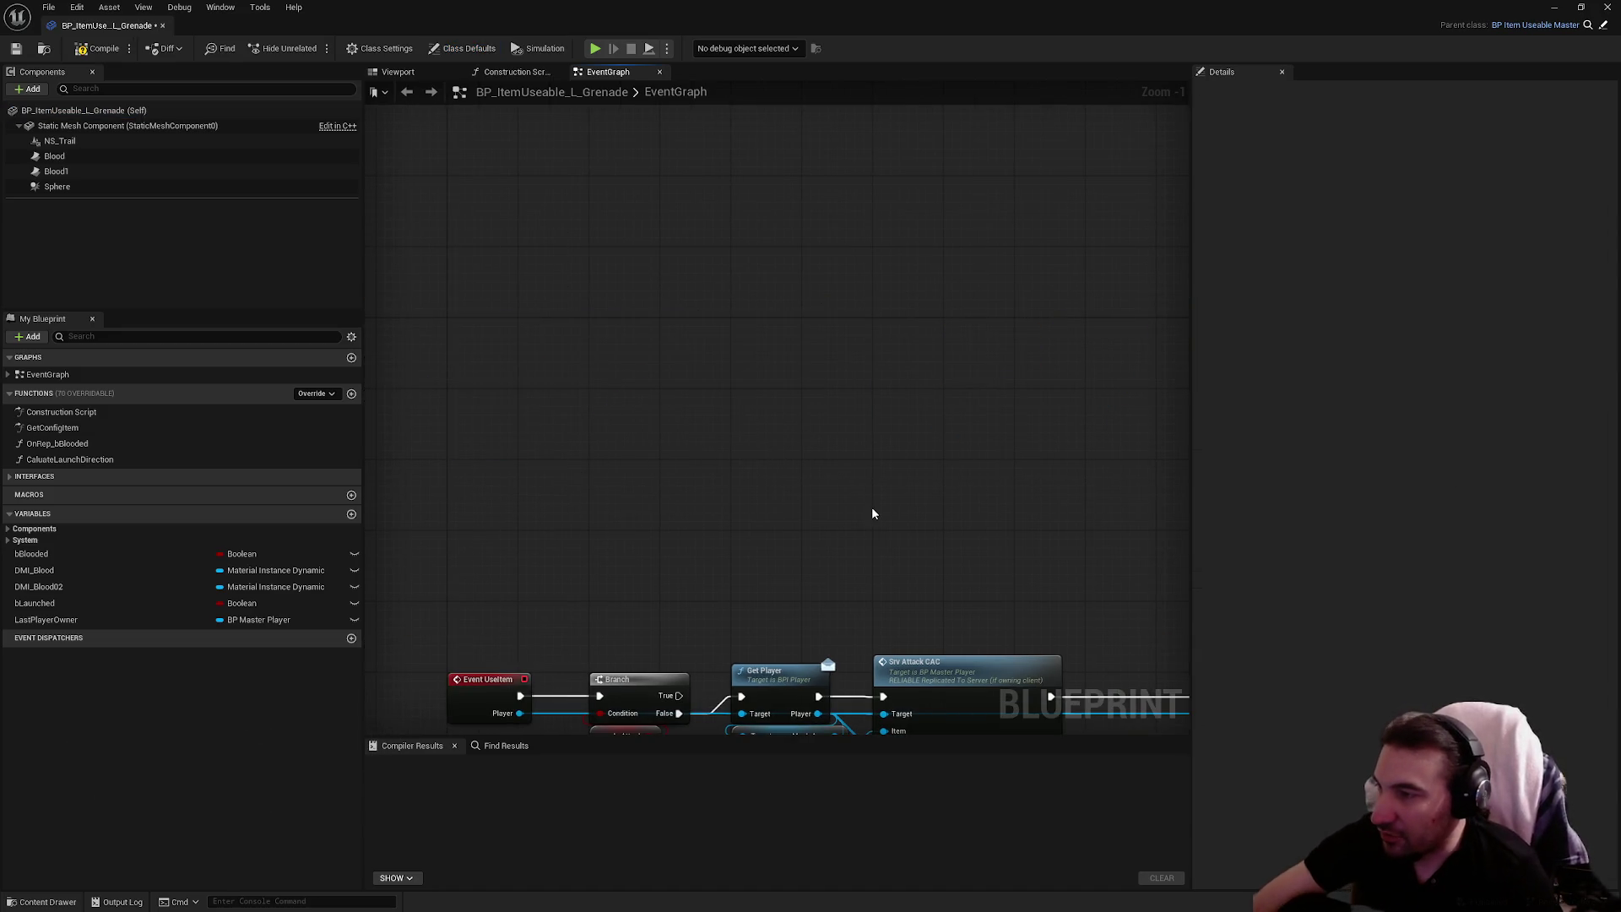
Delete the Play Montage, SET and Check Hit Attack chain after Event UseItem
scroll(559, 415, down, 4)
scroll(940, 434, up, 4)
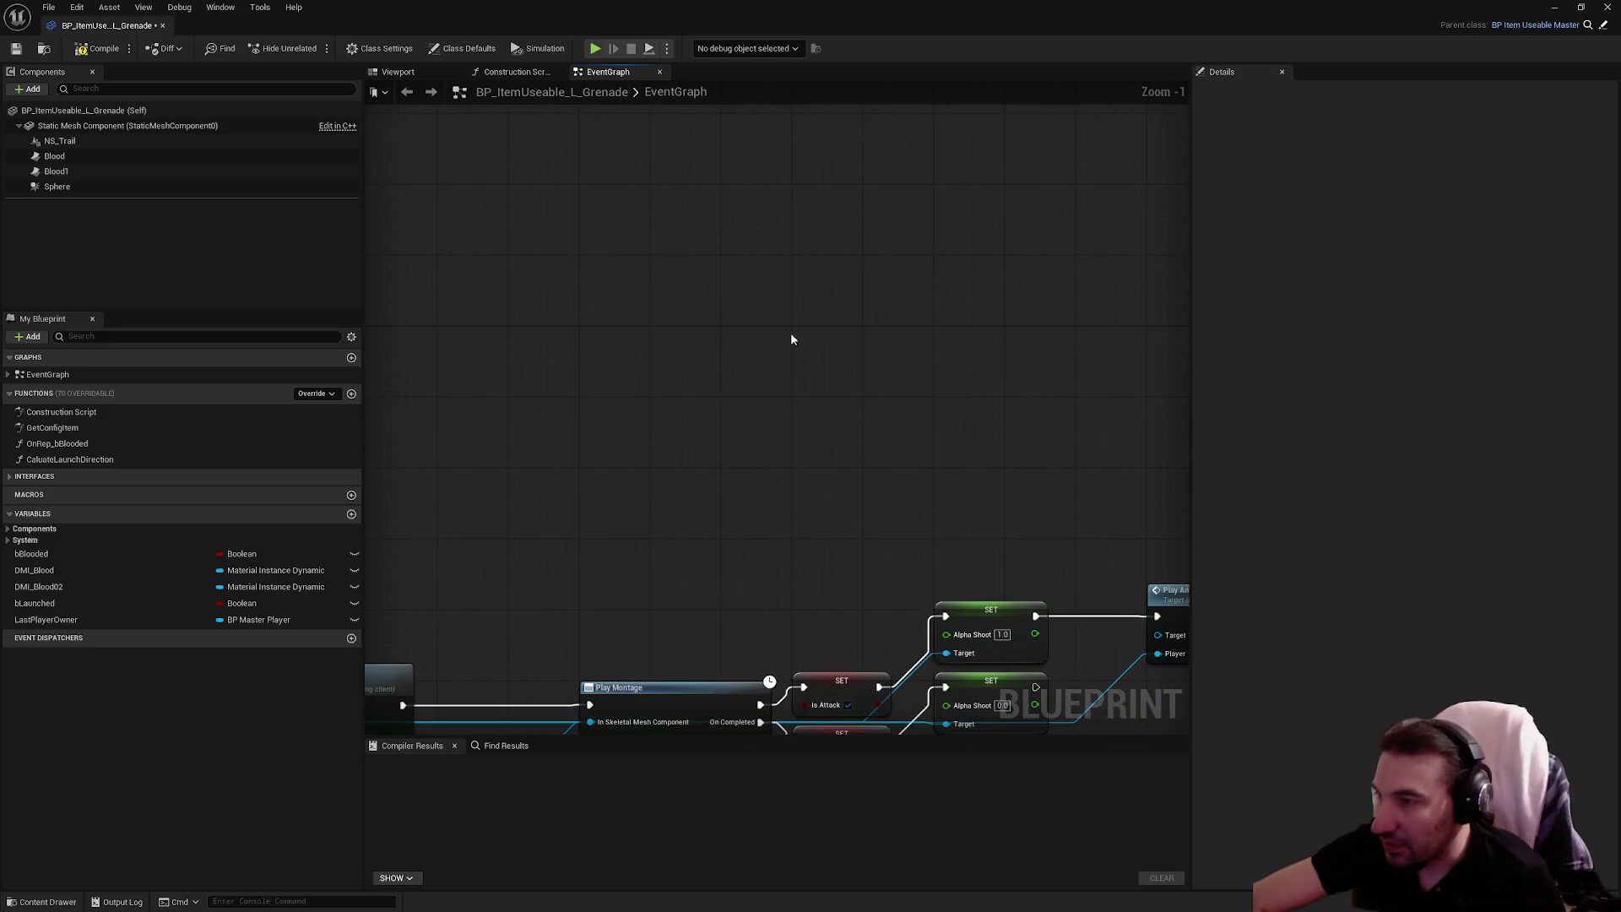
drag(790, 332, 843, 243)
scroll(874, 338, down, 3)
scroll(756, 408, up, 5)
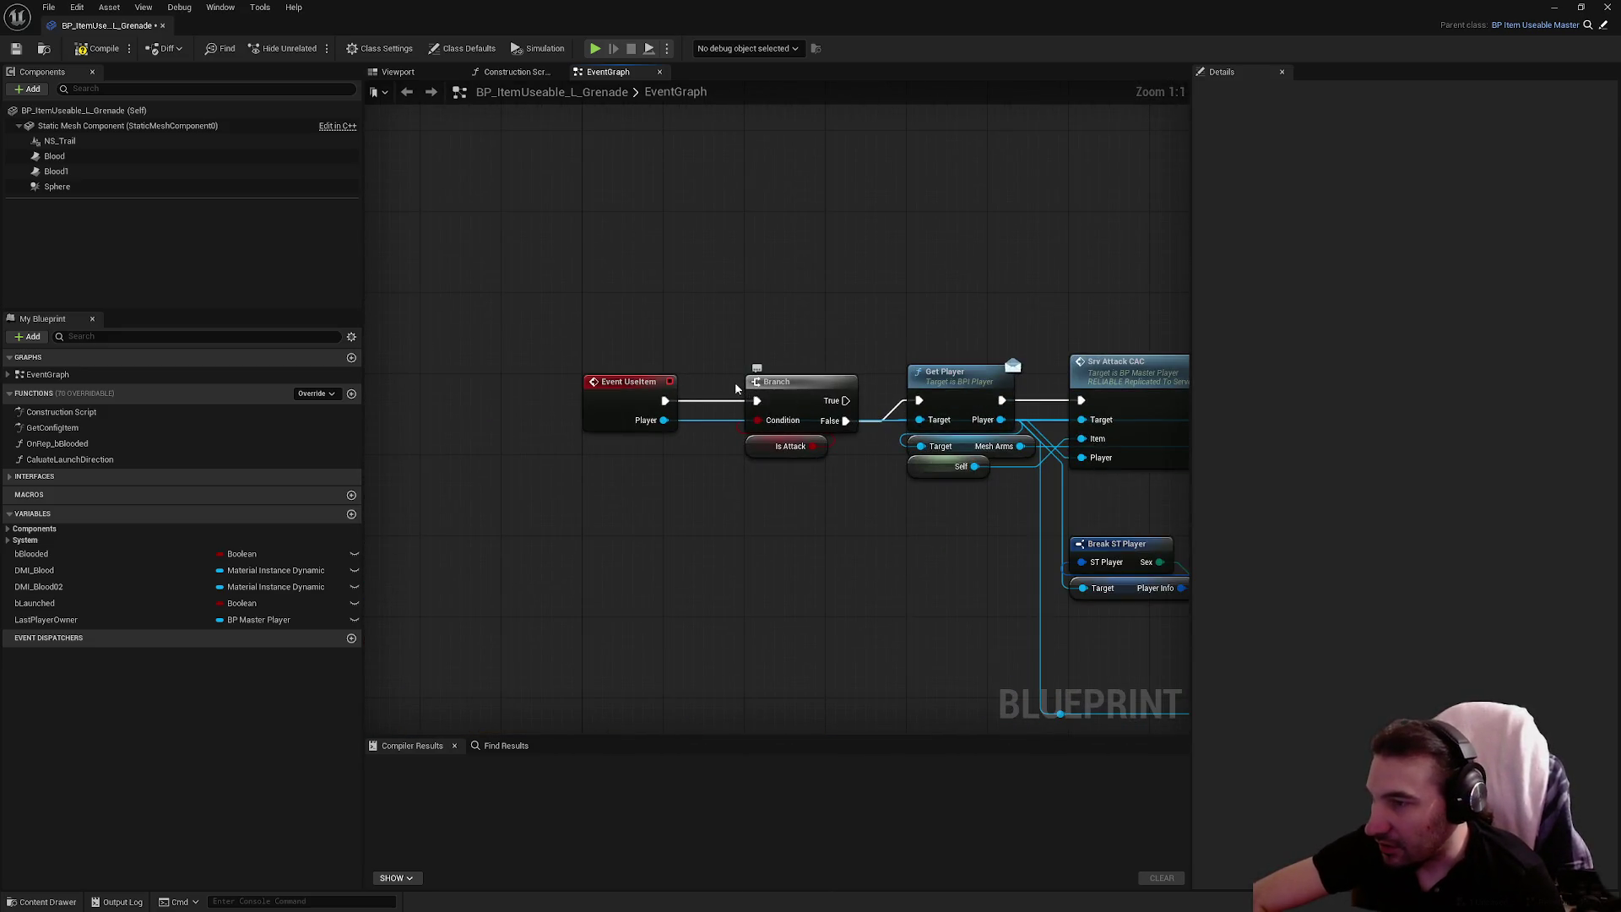
drag(736, 388, 697, 387)
scroll(869, 301, down, 2)
mouse_move(869, 301)
mouse_down()
mouse_move(631, 272)
mouse_move(769, 293)
mouse_up()
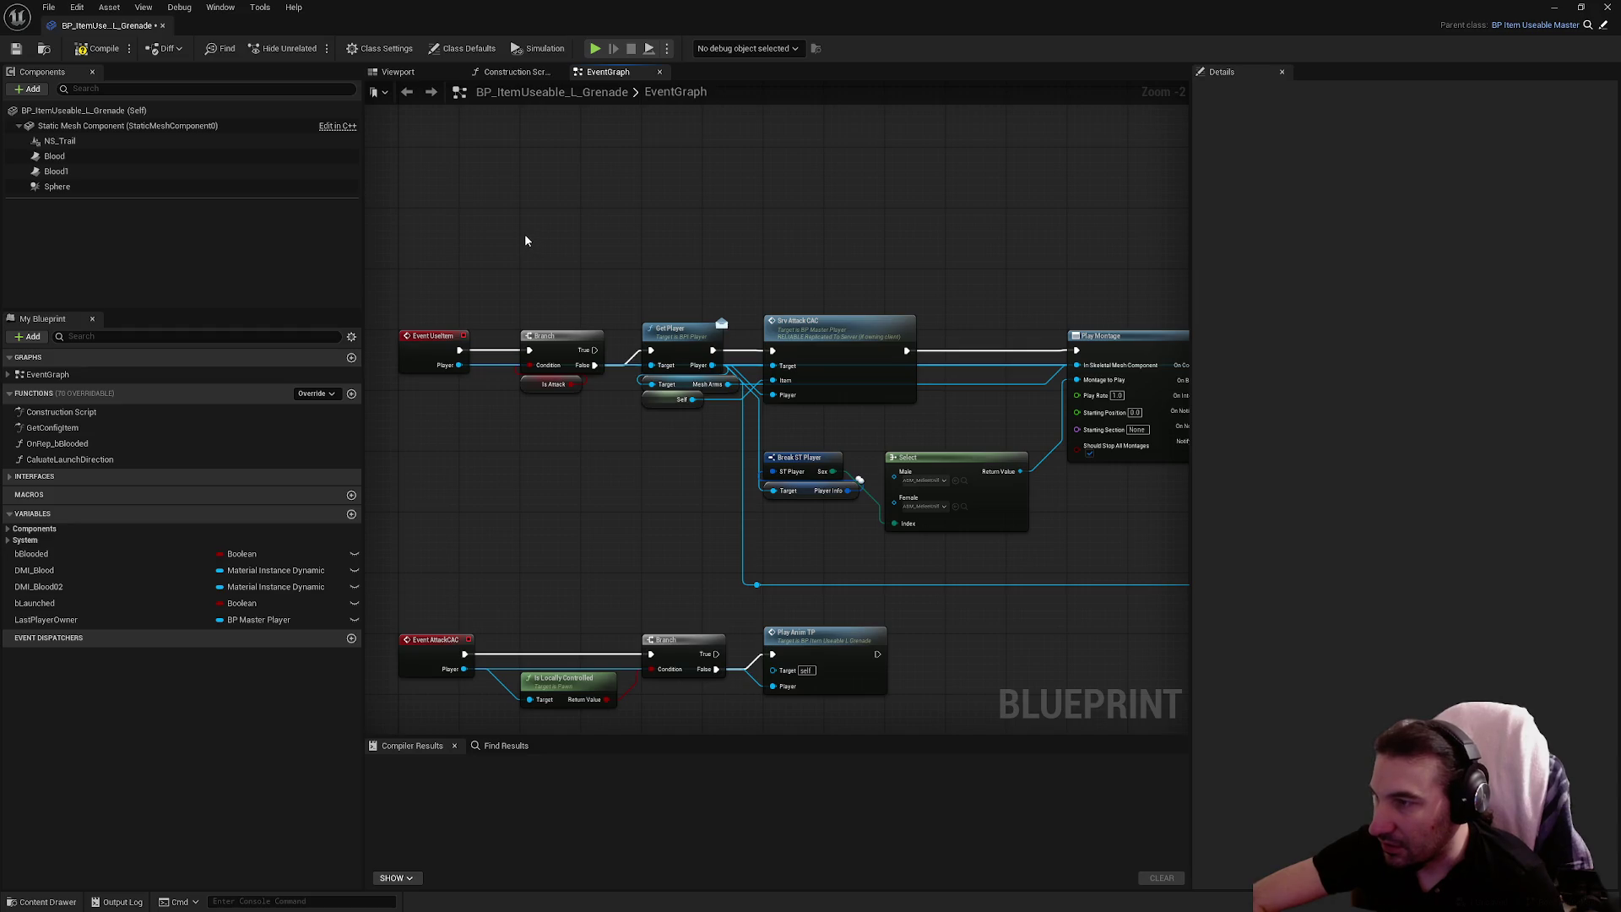
drag(941, 181, 448, 167)
mouse_move(1114, 399)
mouse_down()
mouse_move(952, 396)
mouse_move(538, 330)
mouse_move(792, 340)
mouse_up()
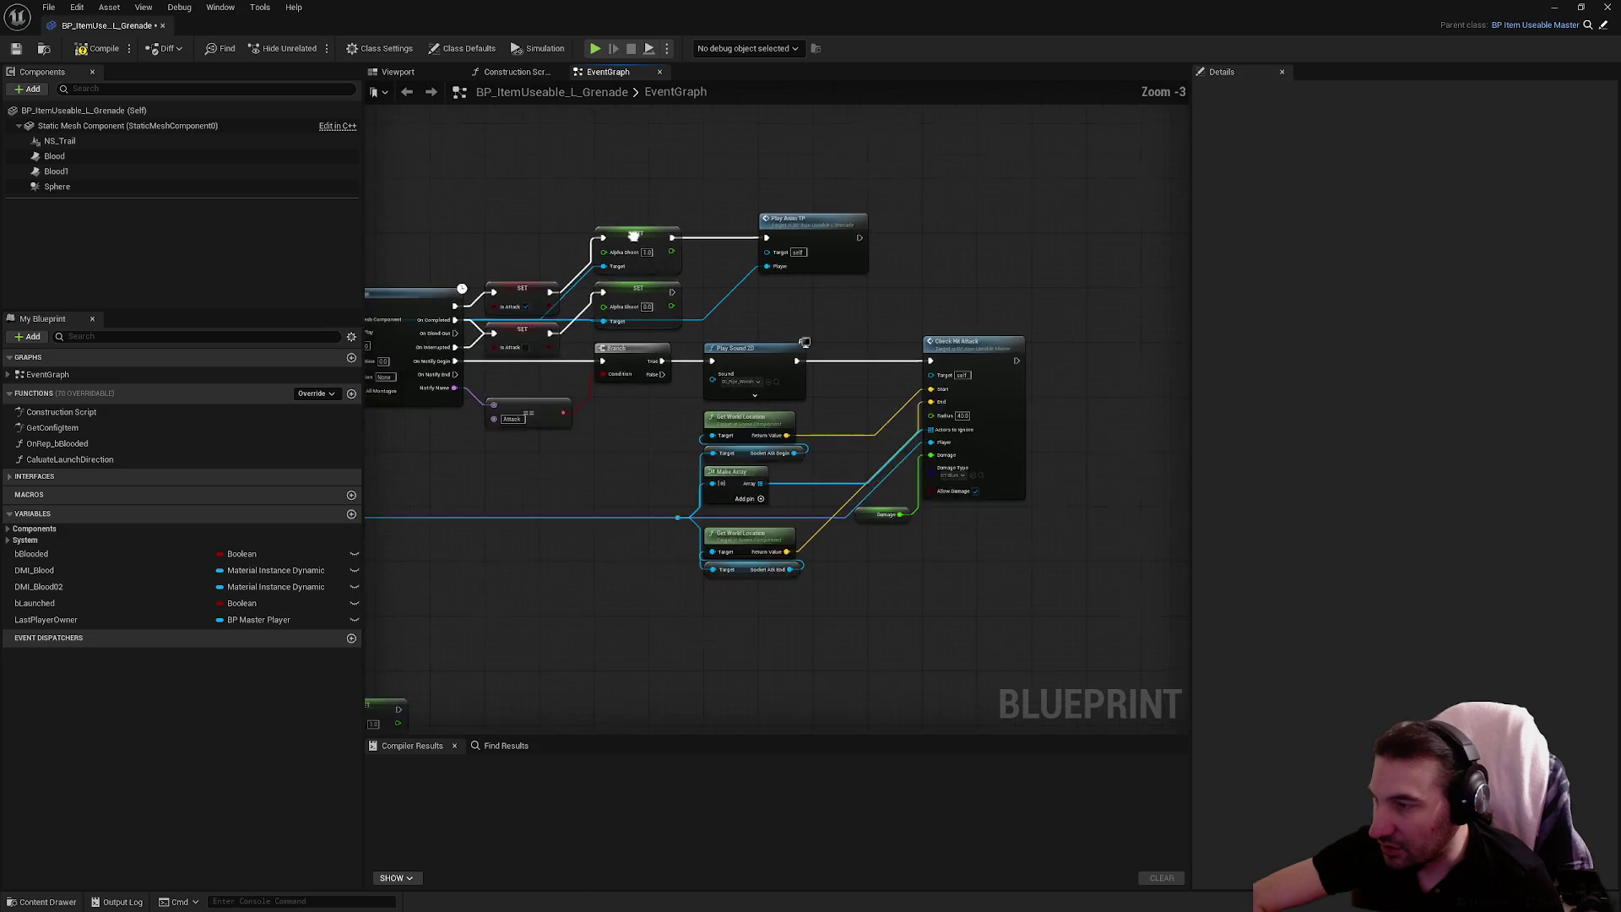
scroll(1014, 355, down, 2)
mouse_move(580, 195)
mouse_down()
mouse_move(1022, 504)
mouse_move(1074, 486)
mouse_up()
mouse_move(959, 496)
mouse_down()
mouse_move(868, 407)
mouse_move(595, 259)
mouse_up()
drag(843, 464, 840, 463)
key(Delete)
Delete the Event AttackCAC animation row
scroll(697, 405, up, 3)
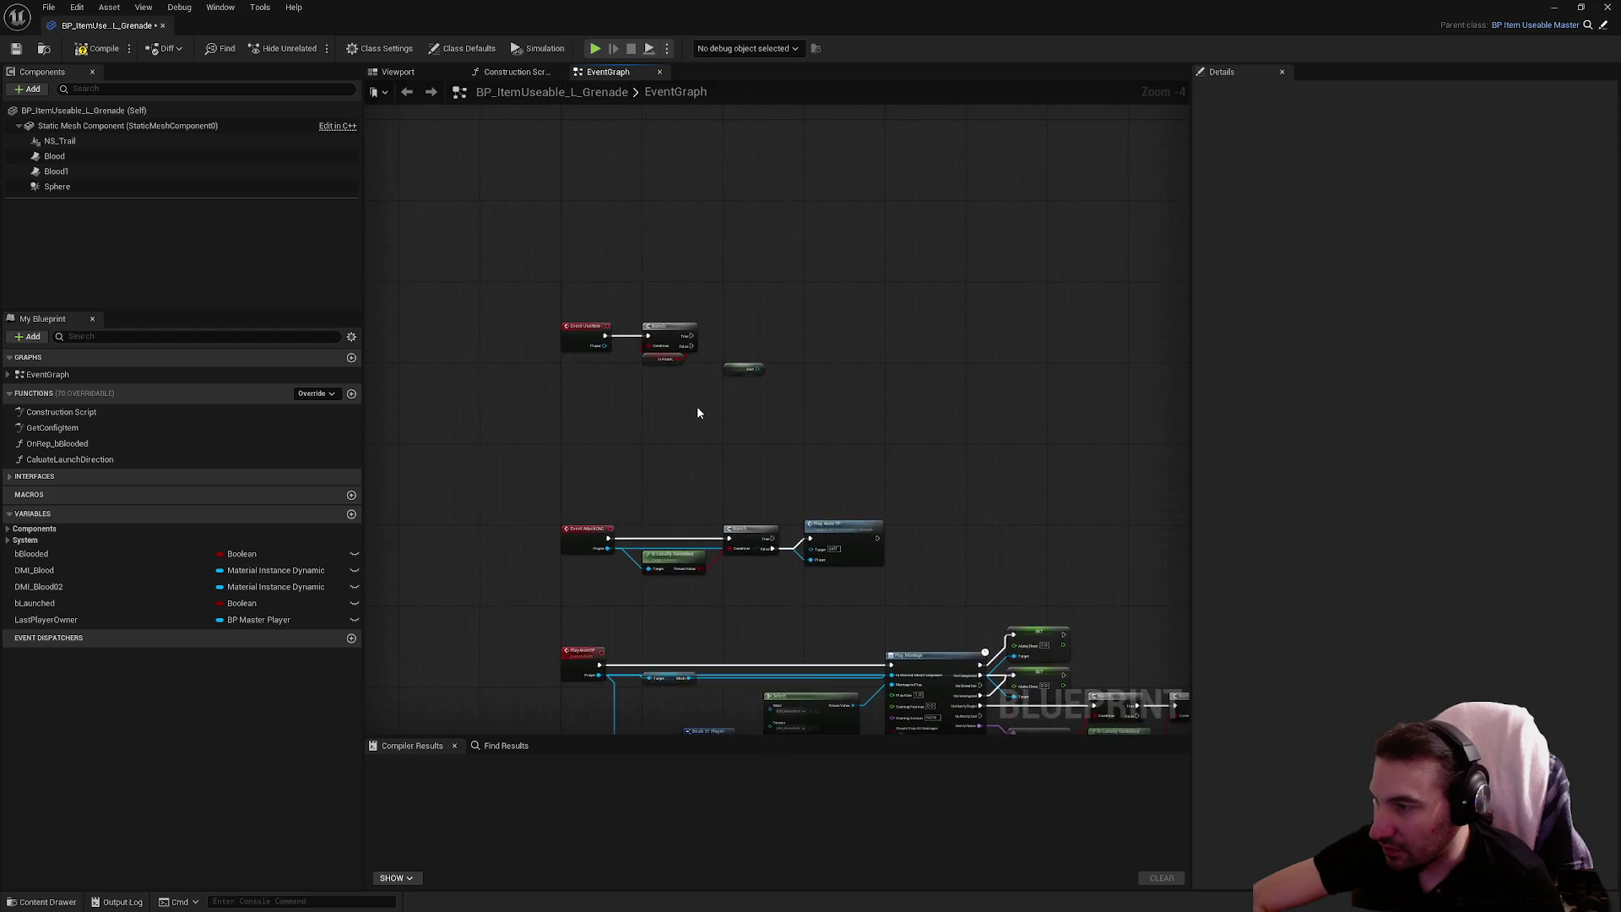
scroll(657, 312, down, 3)
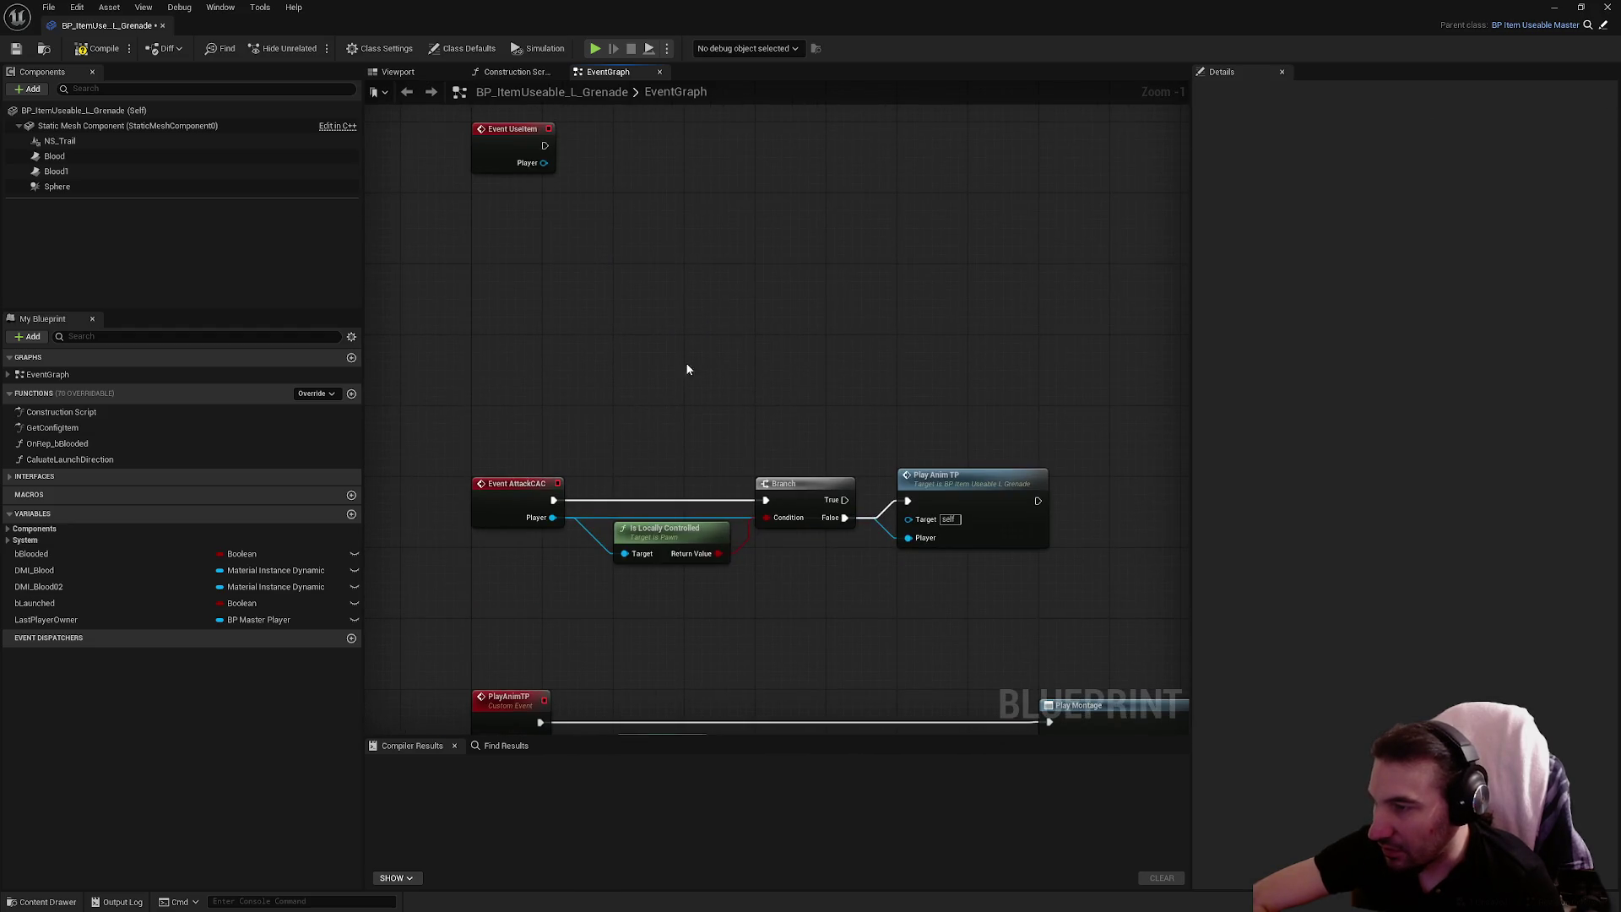
drag(476, 439, 987, 579)
key(Delete)
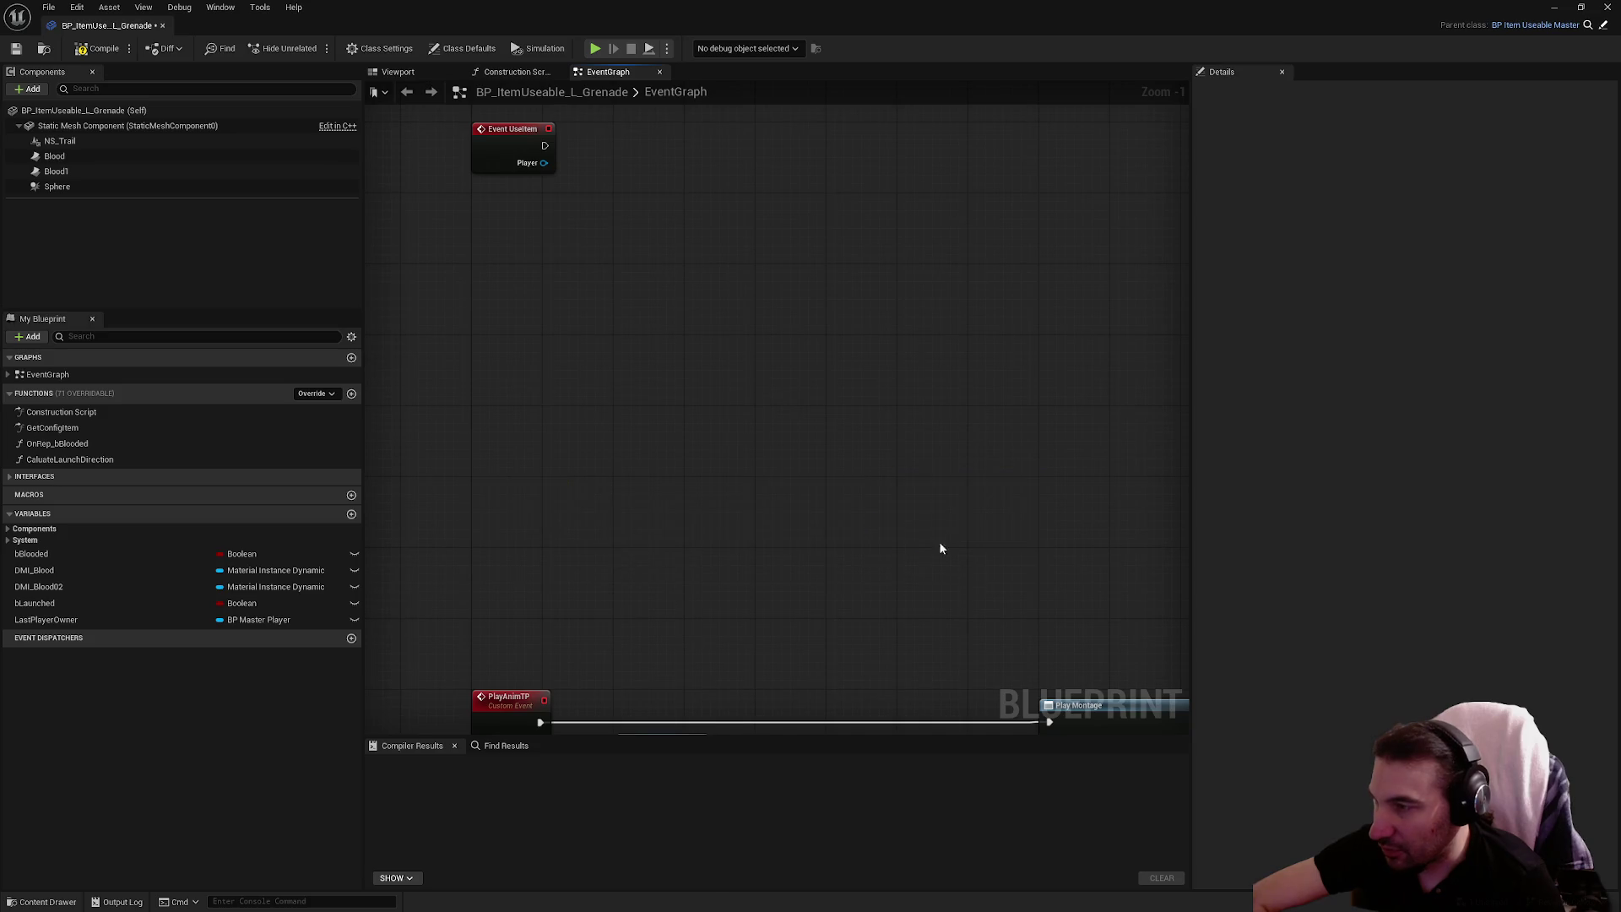
Delete the two remaining unused event rows, leaving the UseSecondaryItem launch row
scroll(939, 540, down, 1)
scroll(608, 315, down, 3)
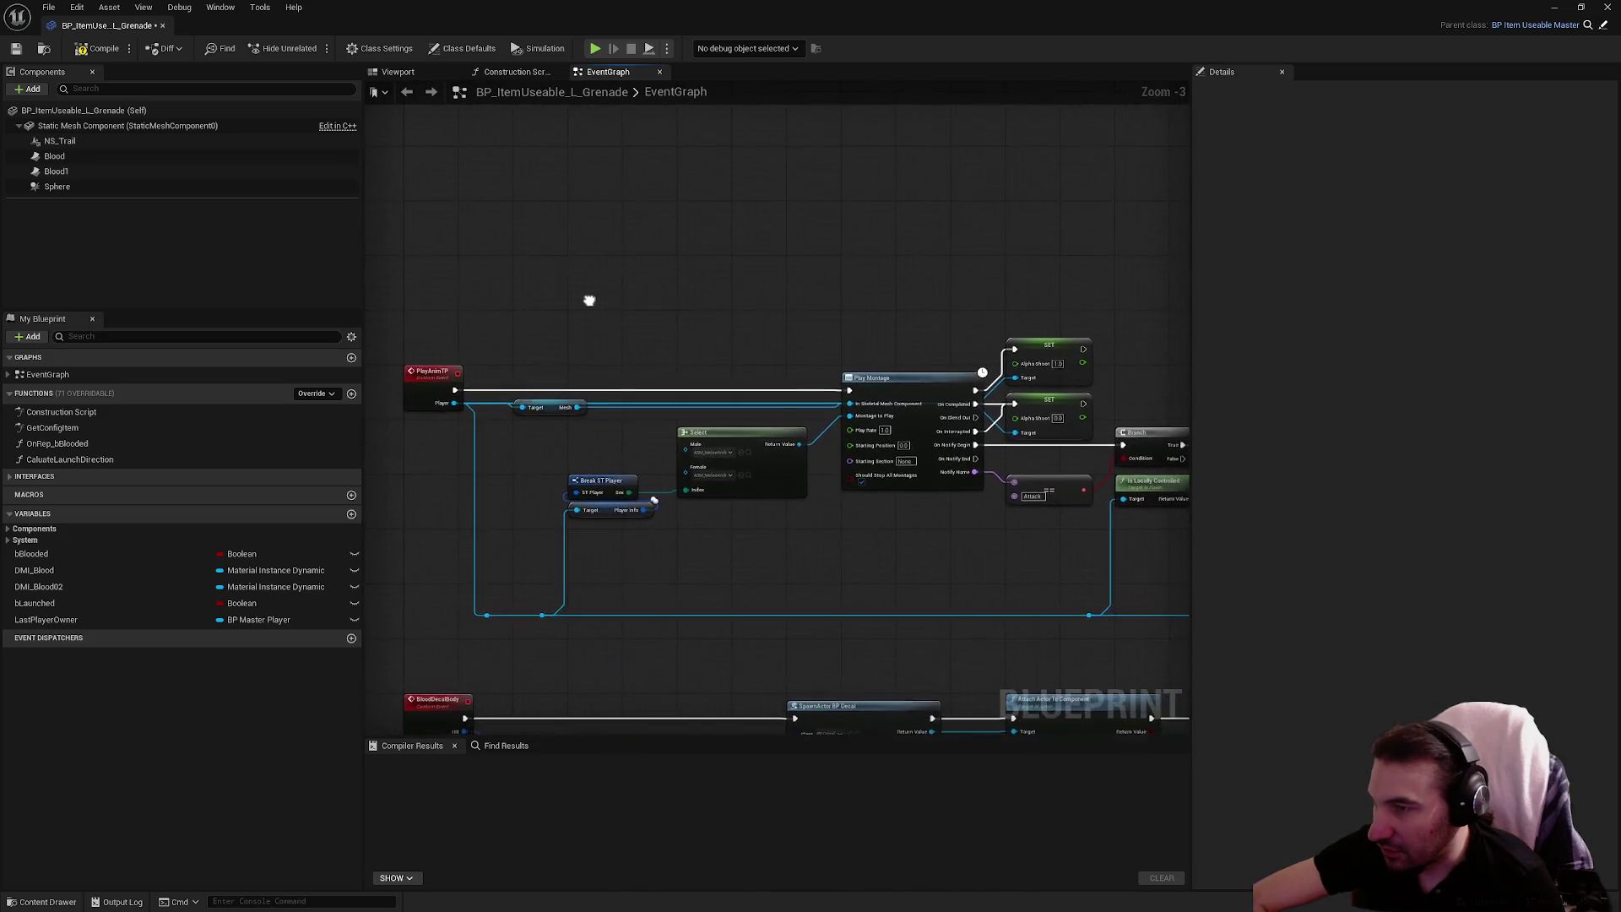
mouse_move(582, 250)
mouse_down()
mouse_move(500, 243)
mouse_move(519, 256)
mouse_up()
drag(407, 244, 1146, 456)
key(Delete)
scroll(423, 510, up, 2)
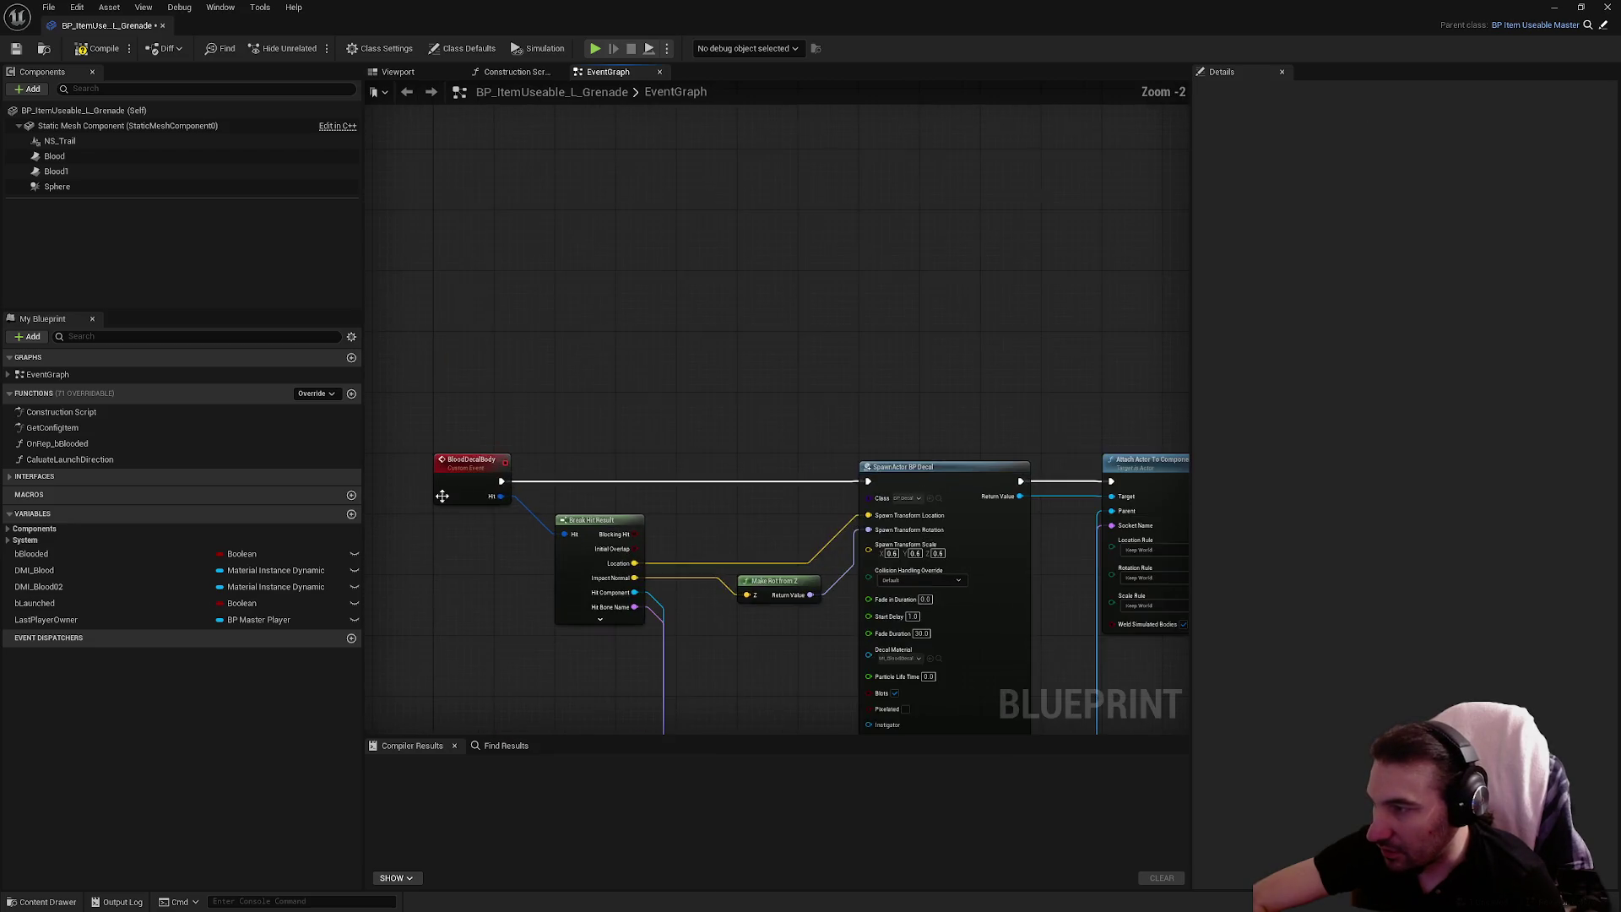
scroll(423, 510, down, 2)
mouse_move(430, 296)
mouse_down()
mouse_move(895, 471)
mouse_move(1165, 536)
mouse_move(1143, 537)
mouse_up()
key(Delete)
scroll(638, 543, up, 2)
drag(471, 428, 934, 630)
scroll(565, 458, down, 2)
scroll(560, 231, up, 5)
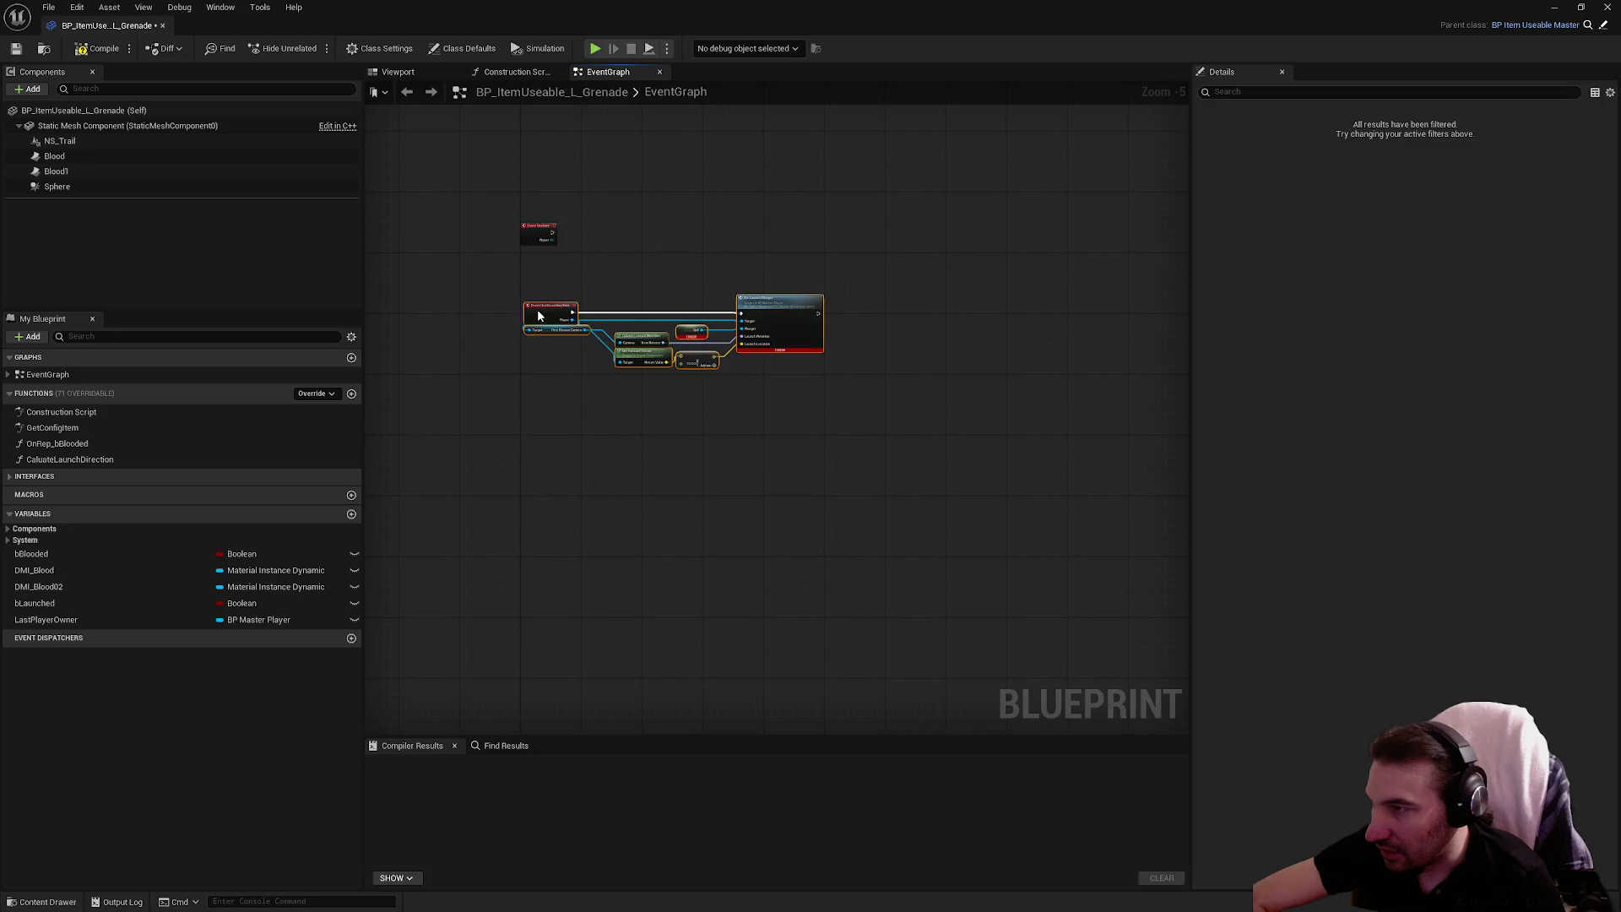
Move the launch row under Event UseItem and delete Event UseSecondaryItem
drag(614, 314, 606, 319)
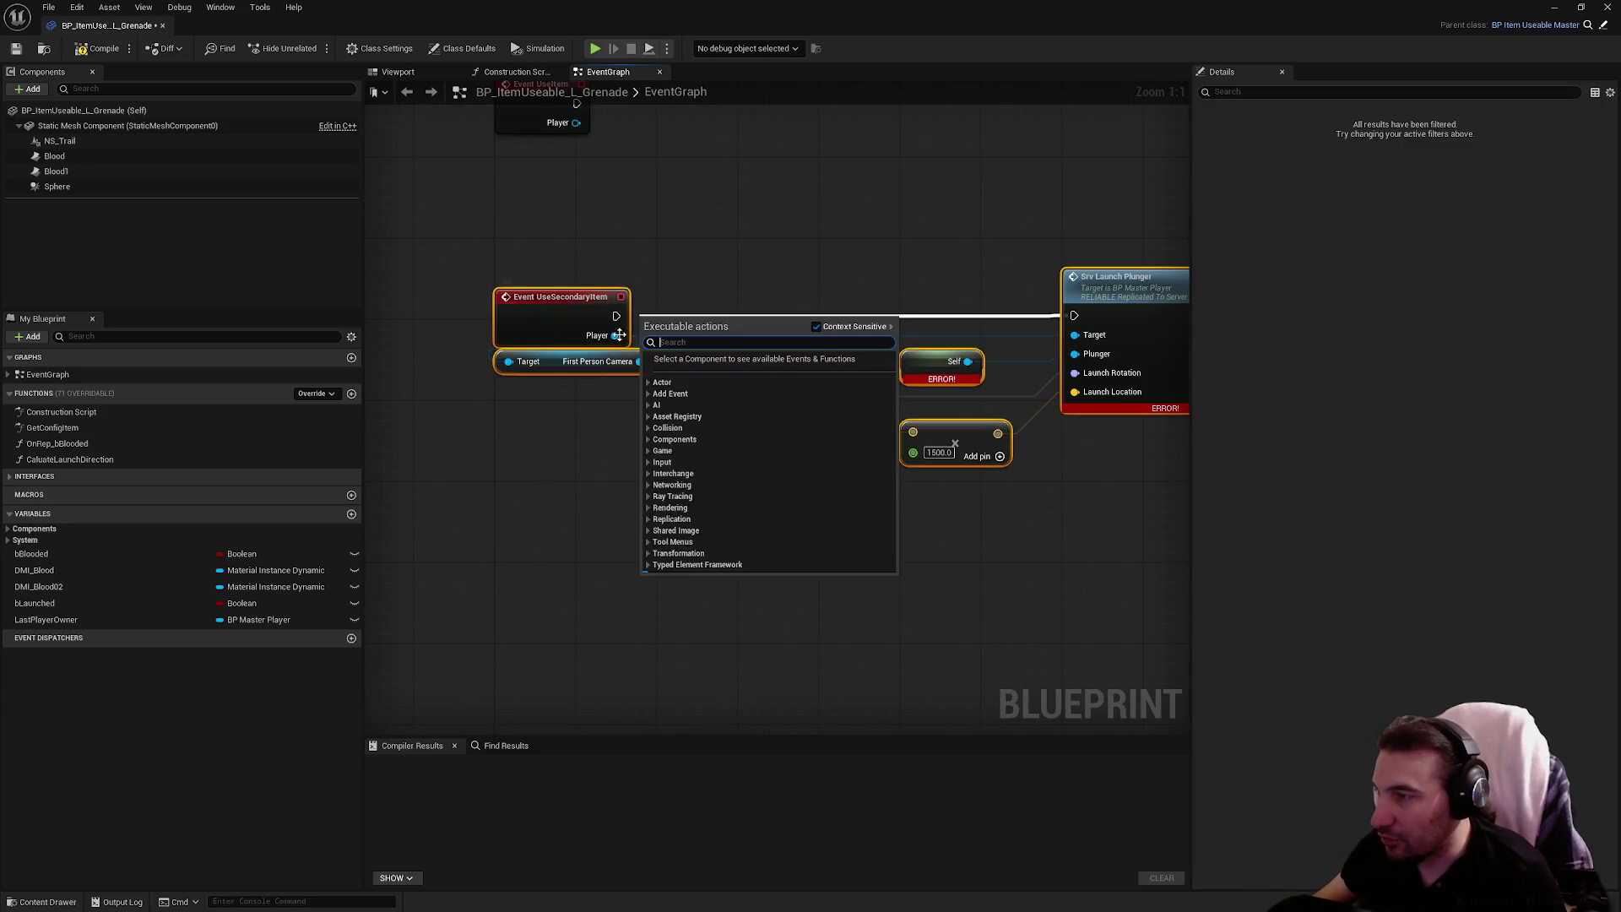
key(Escape)
mouse_move(1078, 486)
mouse_down()
mouse_move(1068, 320)
mouse_move(1068, 432)
mouse_up()
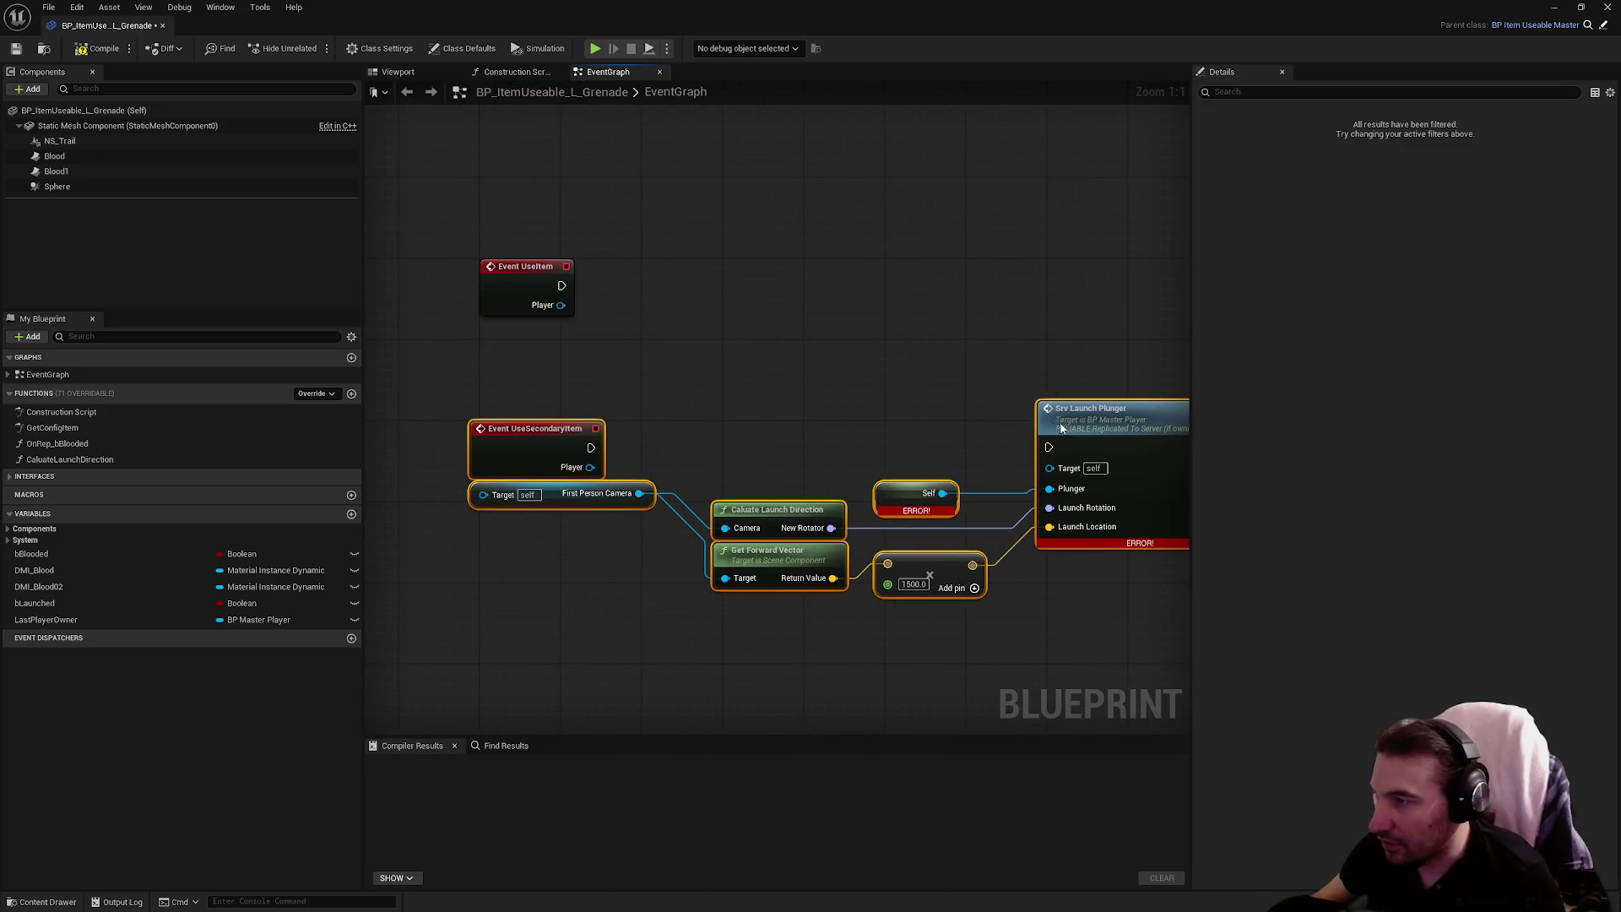
click(553, 433)
key(Delete)
Place the launch nodes beside Event UseItem and open Srv Launch Plunger's definition in BP_MasterPlayer
mouse_move(514, 380)
mouse_down()
mouse_move(999, 615)
mouse_move(1047, 613)
mouse_up()
drag(548, 496, 548, 315)
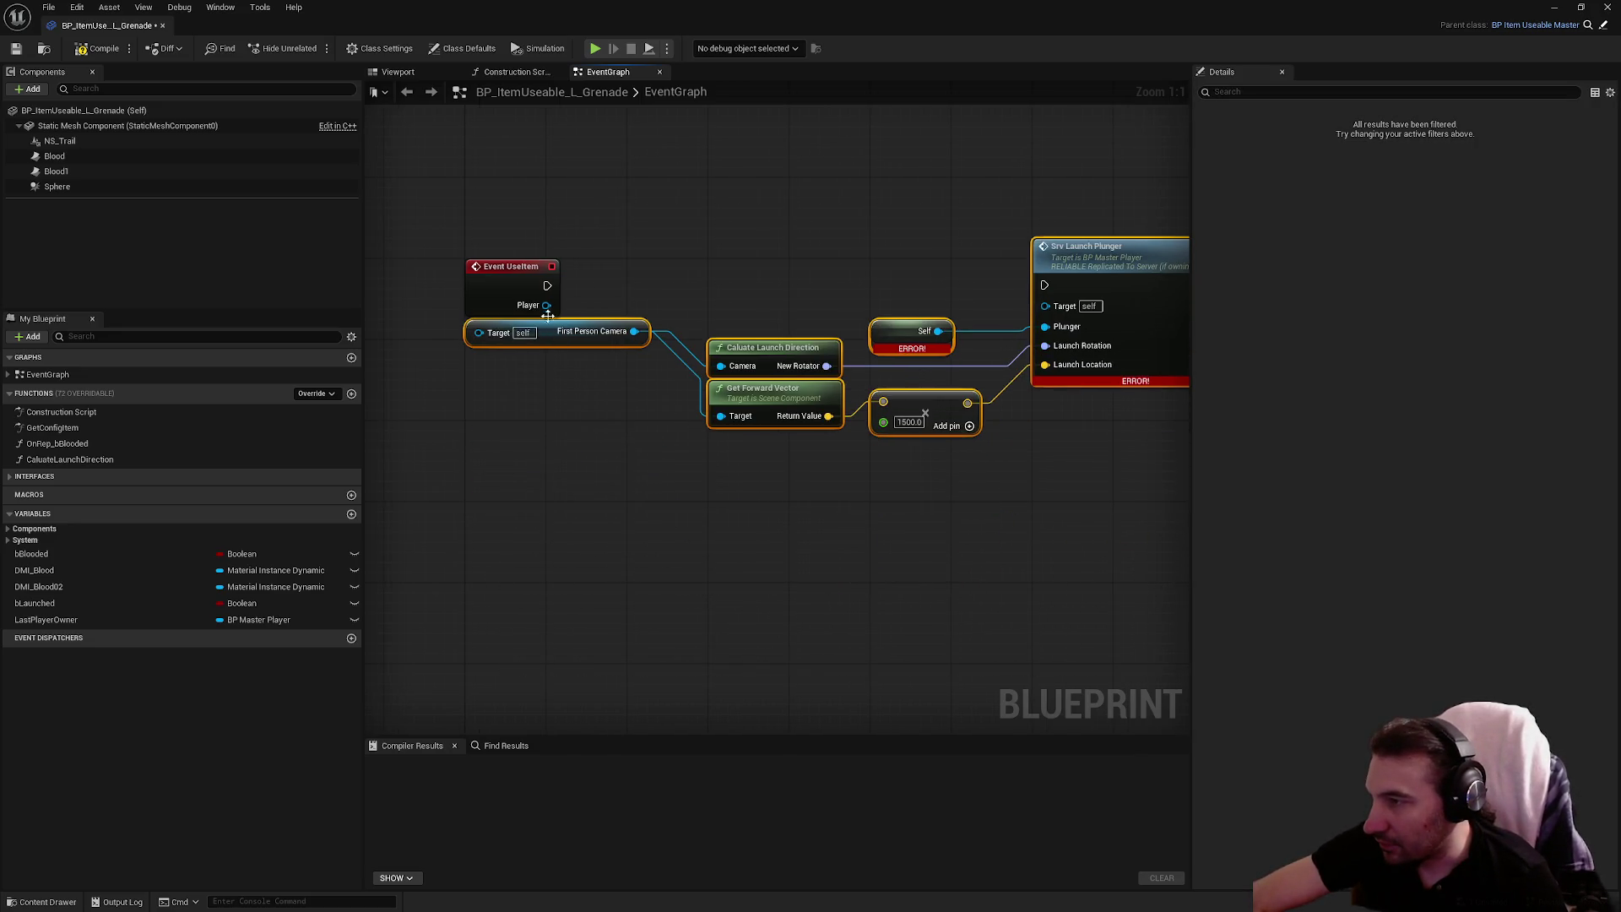
click(703, 499)
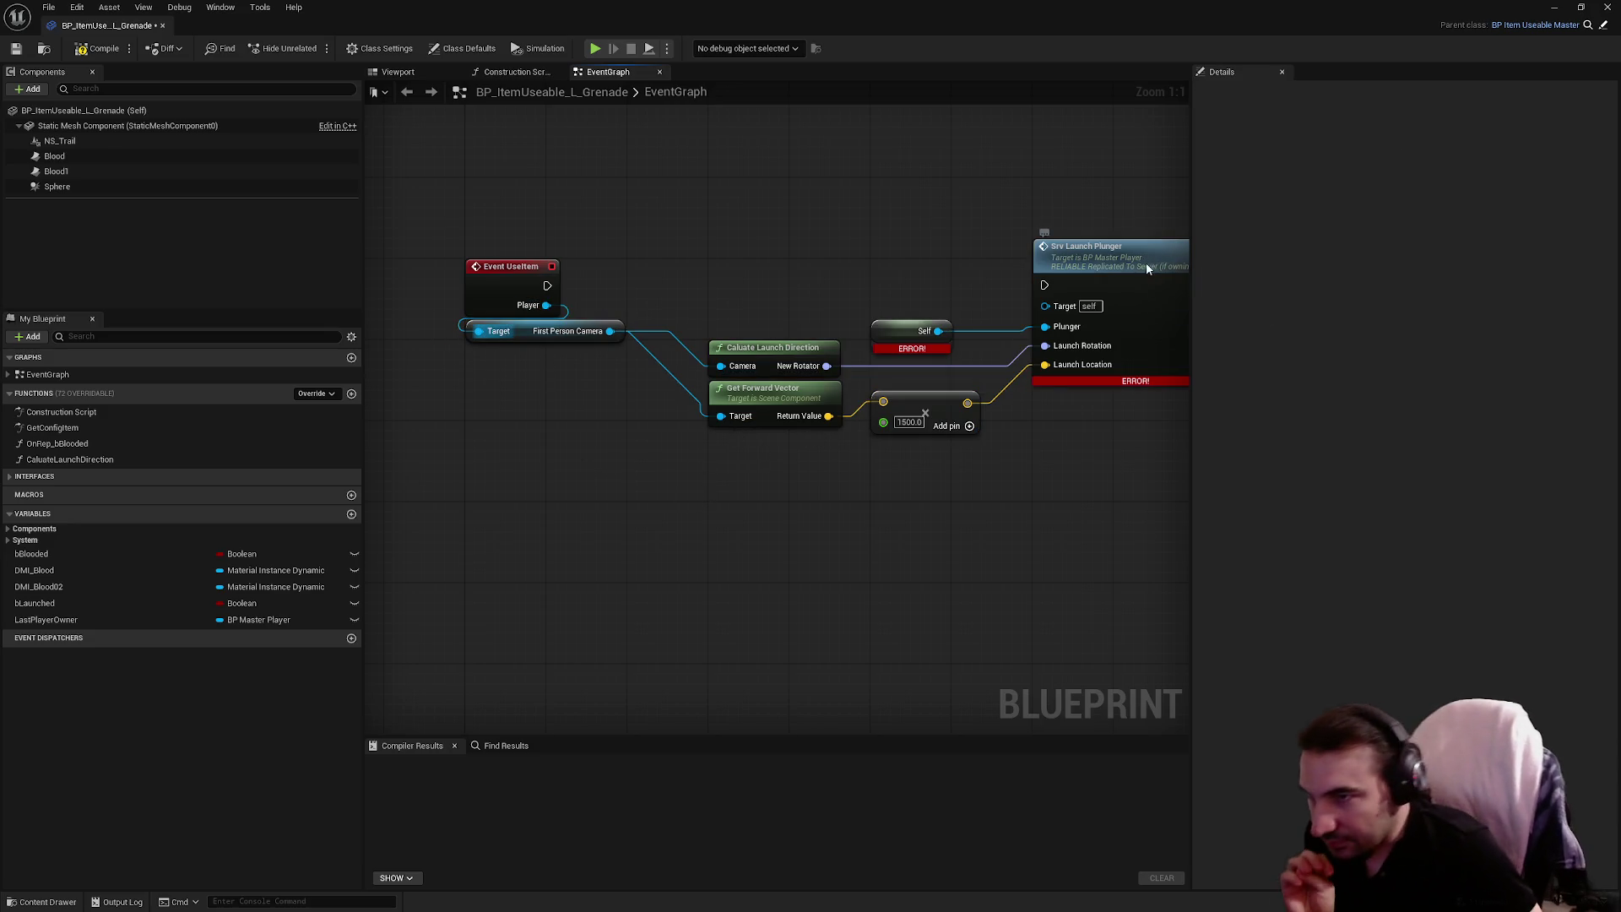
double_click(1071, 315)
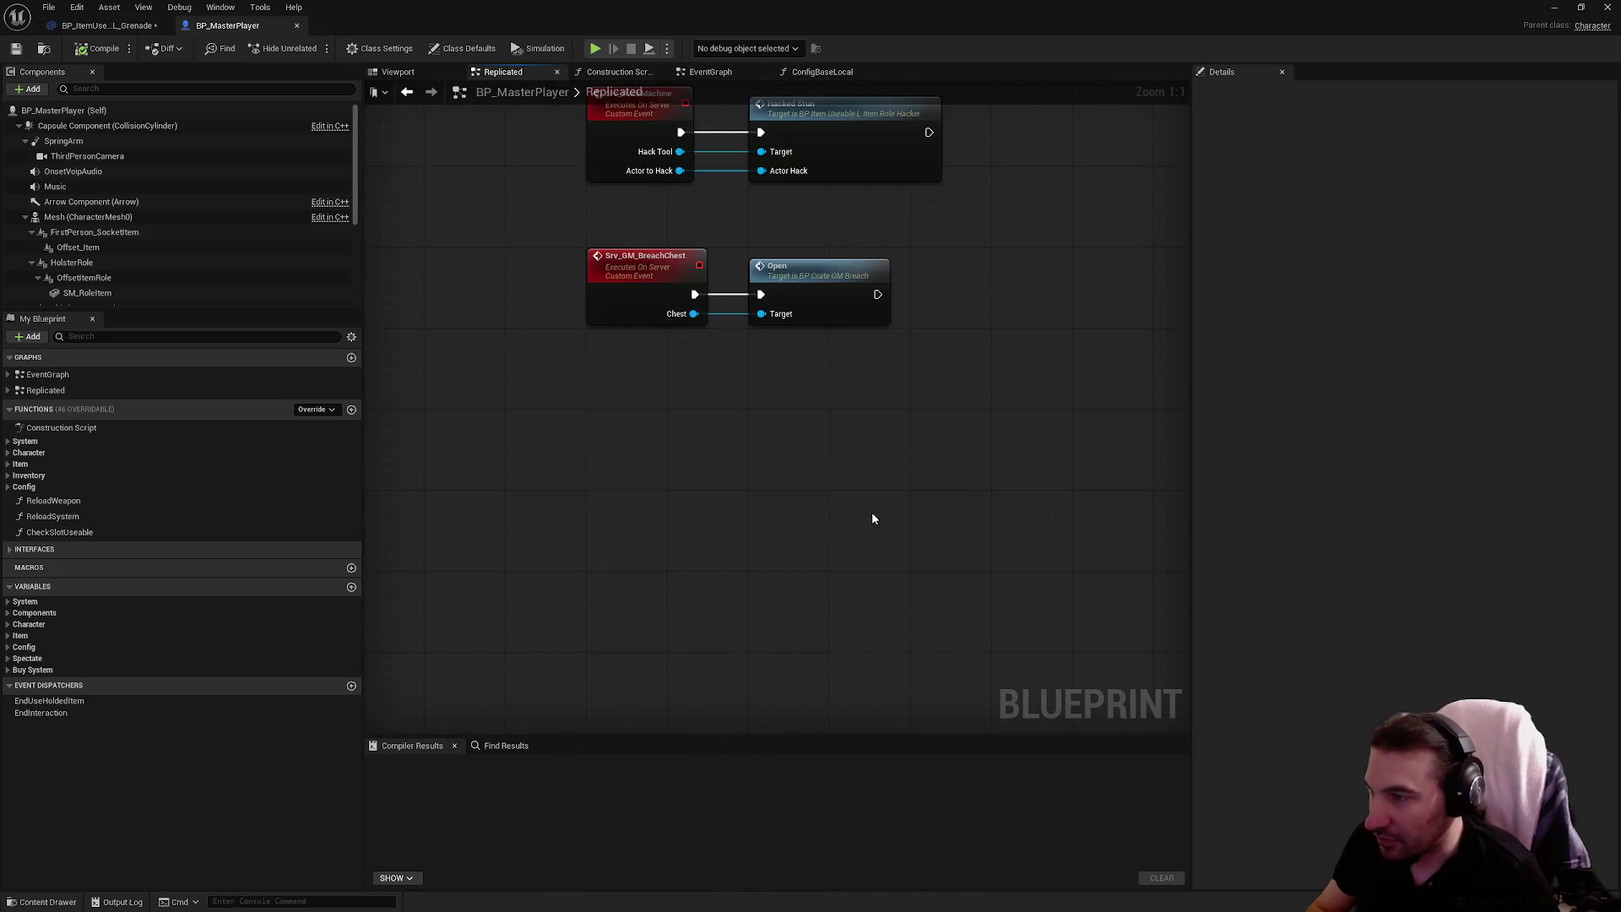
Paste the launch event nodes, rename the event Srv_LaunchGrenade and set Replicates to Run on Server
key(ctrl+v)
drag(680, 491, 629, 430)
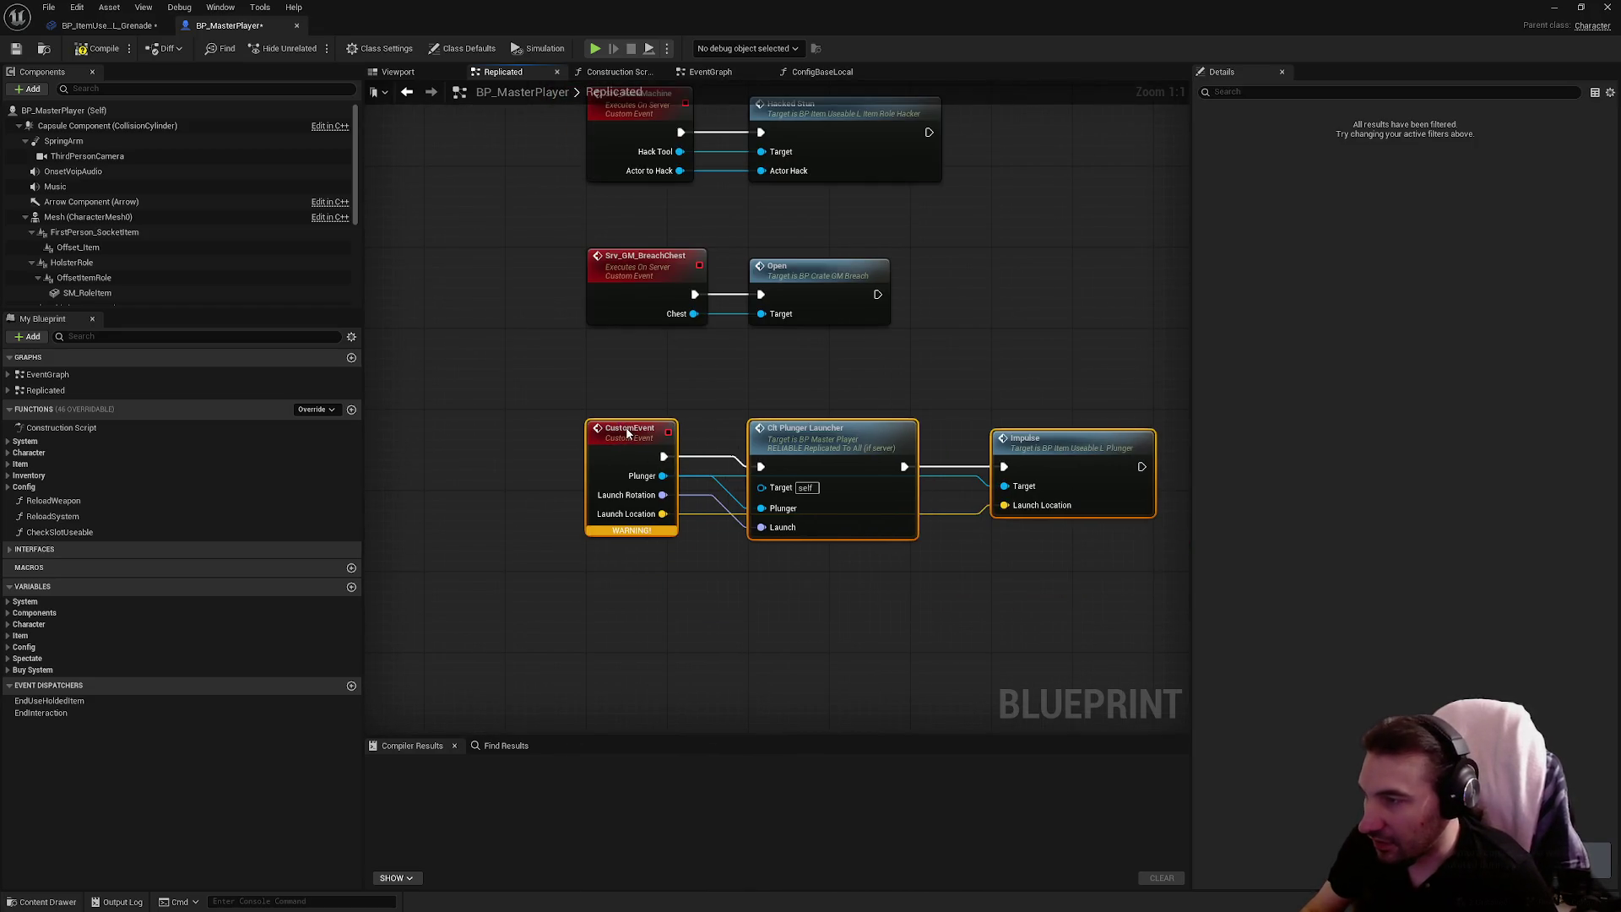
click(629, 430)
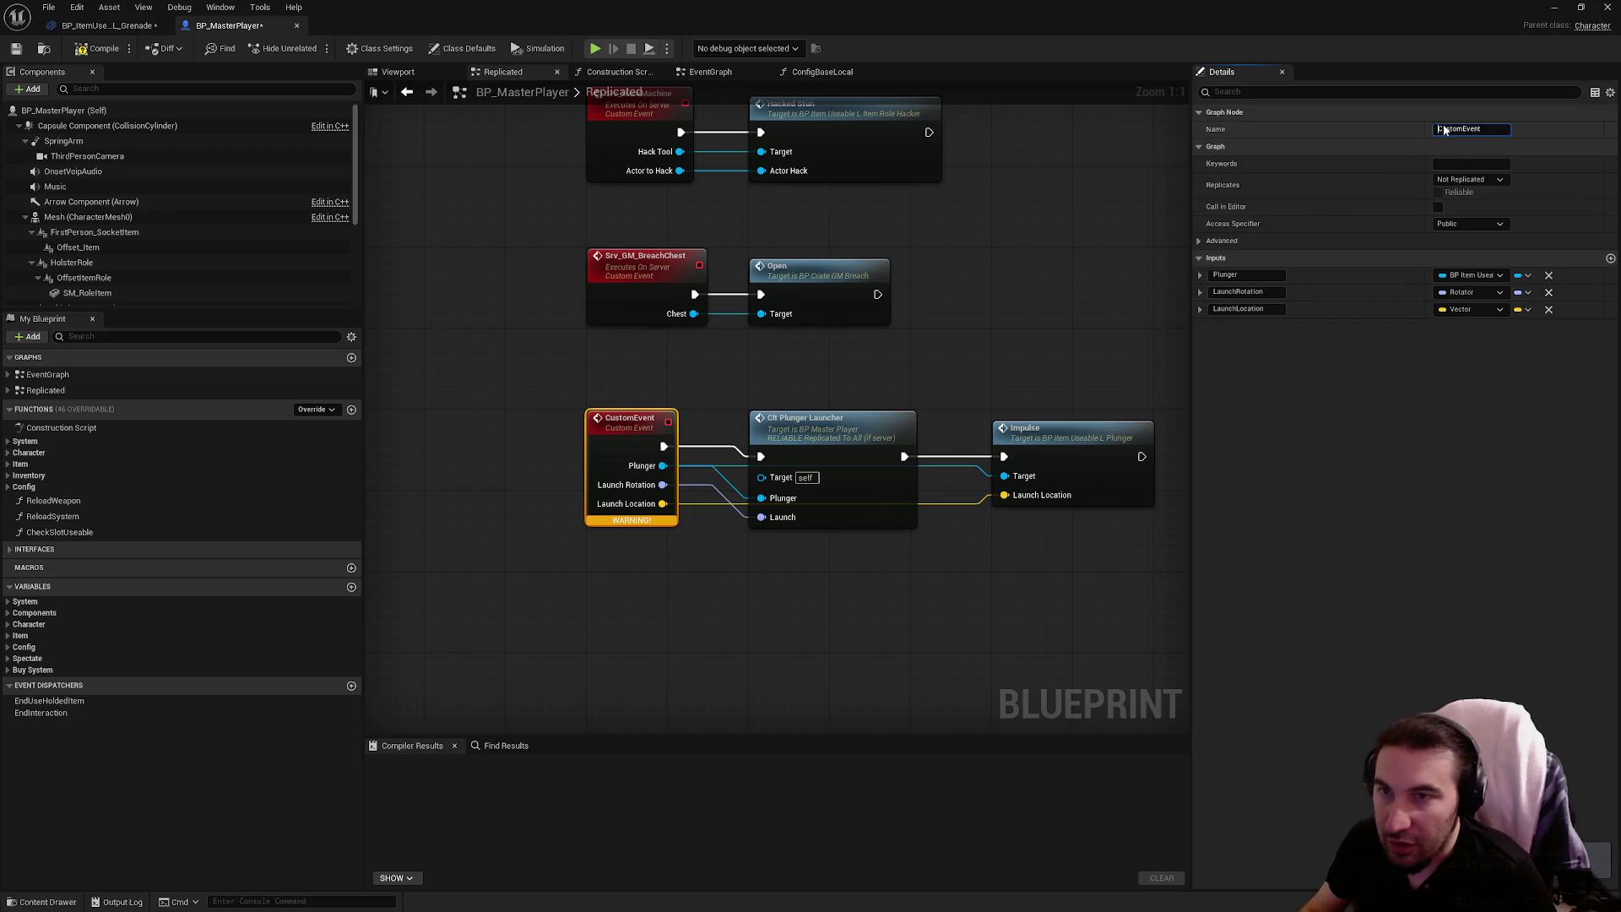
click(1443, 129)
text(Srv_LaunchGrenade)
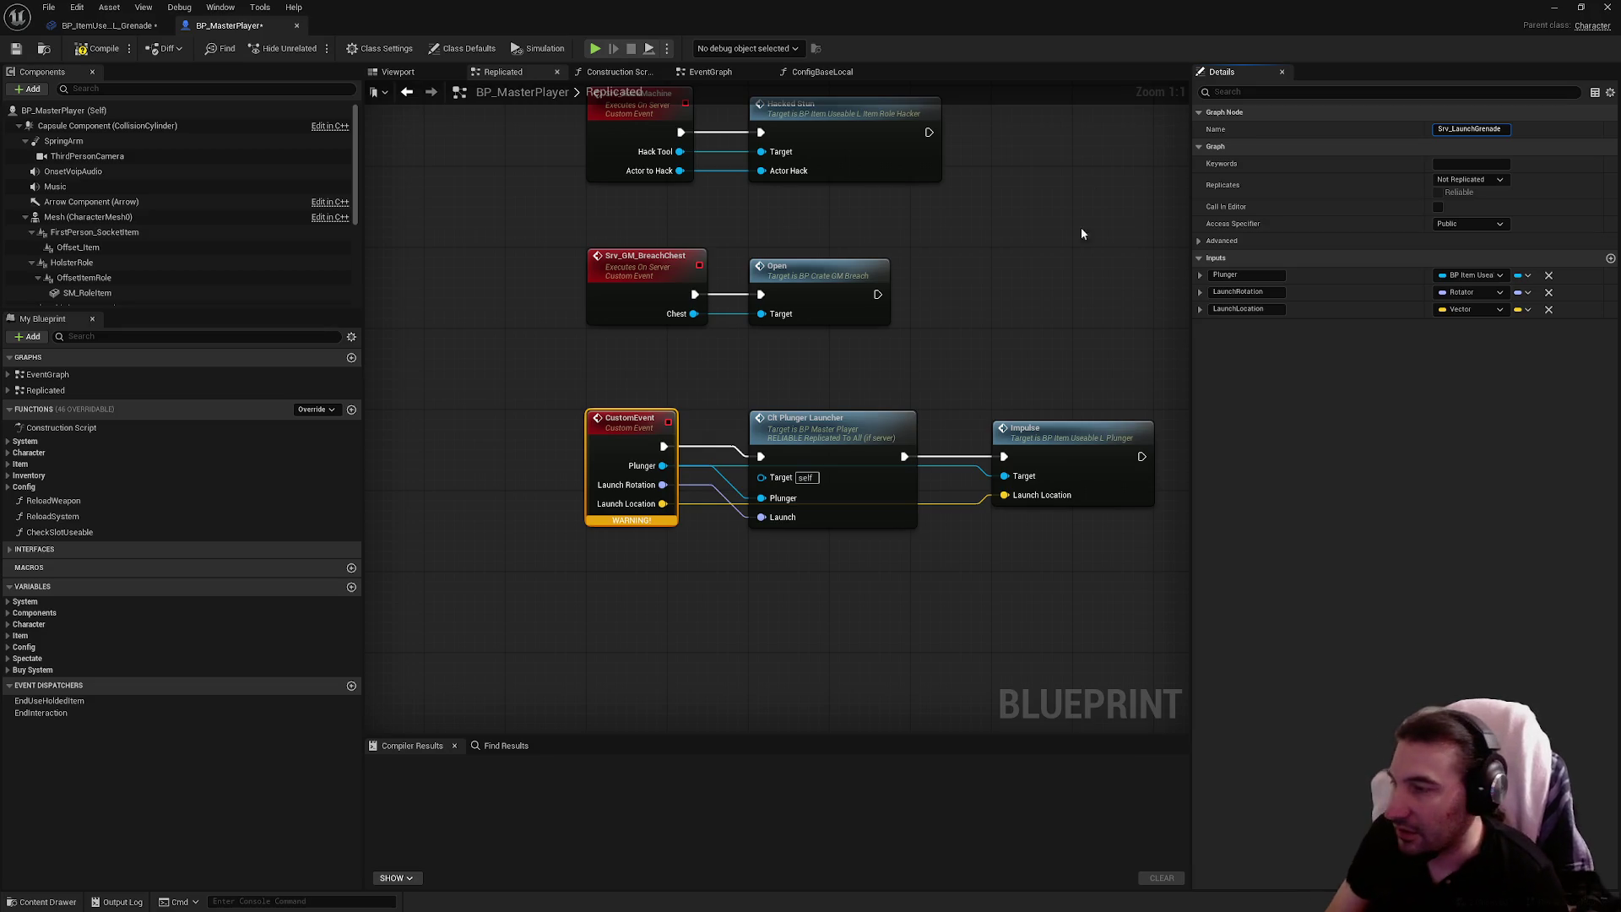
key(Return)
drag(940, 336, 948, 420)
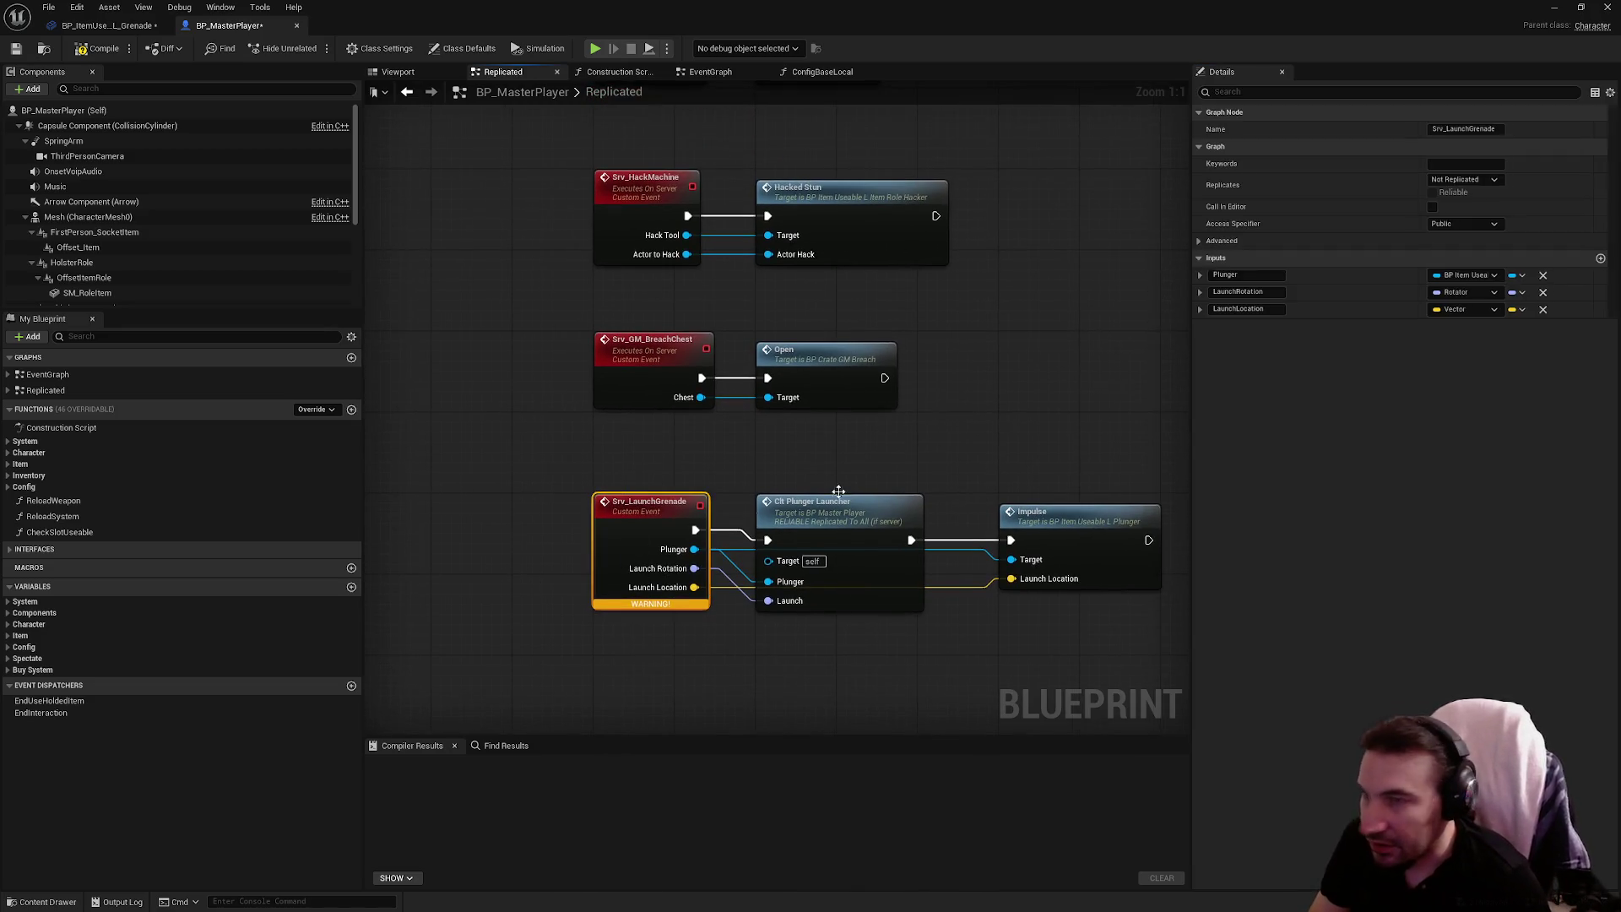
click(1491, 180)
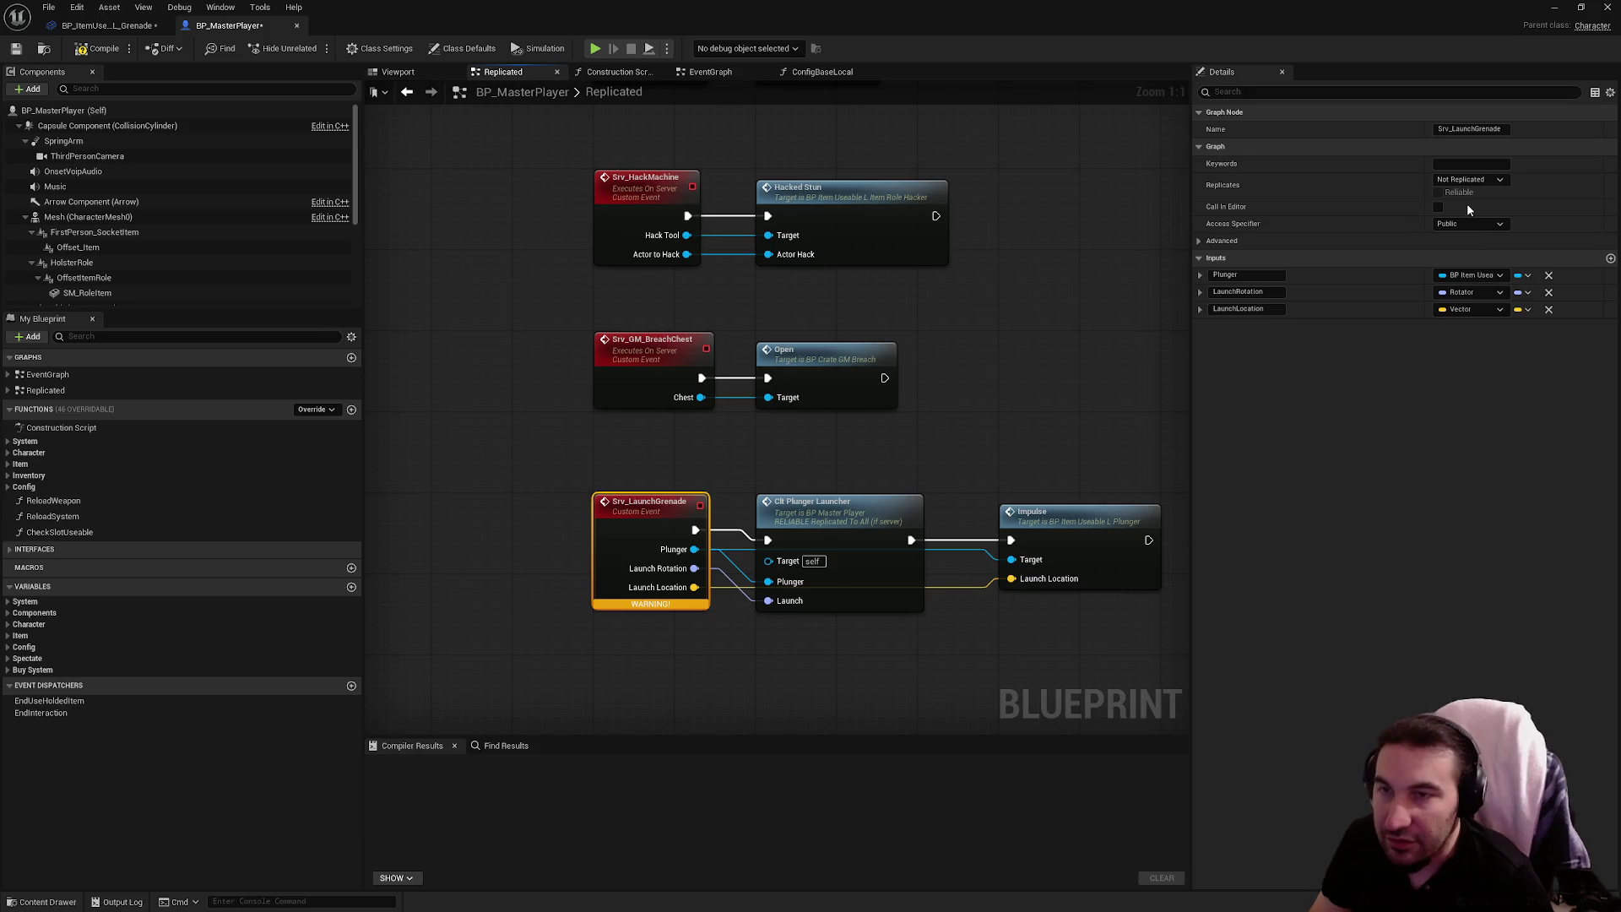
click(1067, 382)
Rearrange the Srv_LaunchPlunger and Impulse nodes and inspect the Clt_PlungerLauncher event's settings
scroll(924, 391, down, 3)
scroll(777, 389, up, 3)
drag(772, 396, 797, 478)
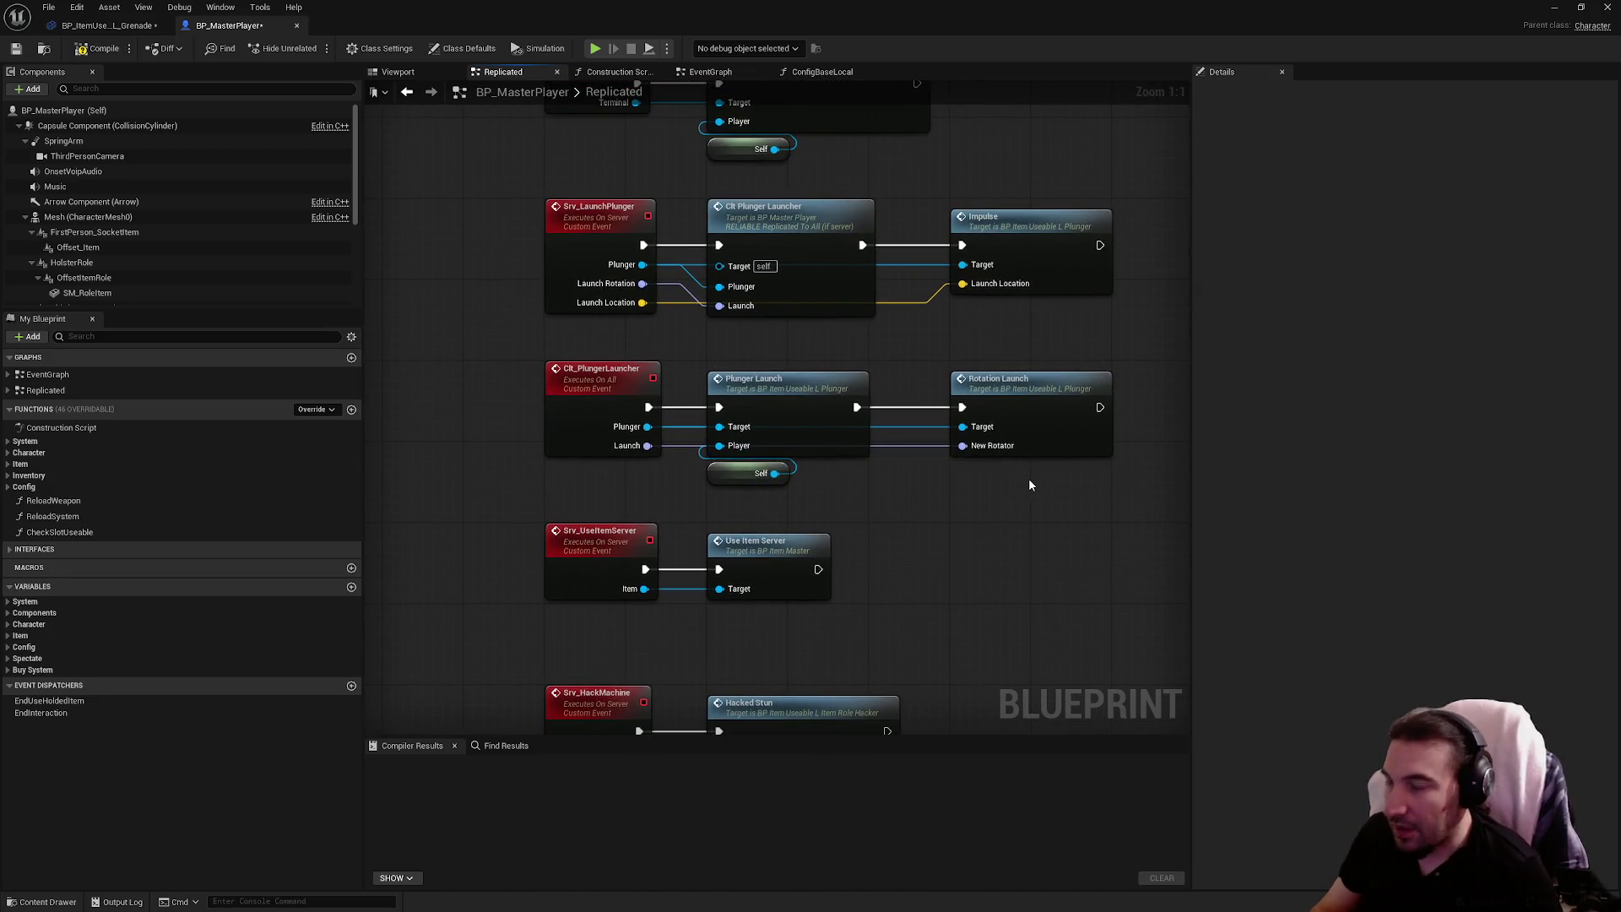
drag(1051, 486, 1047, 429)
click(959, 478)
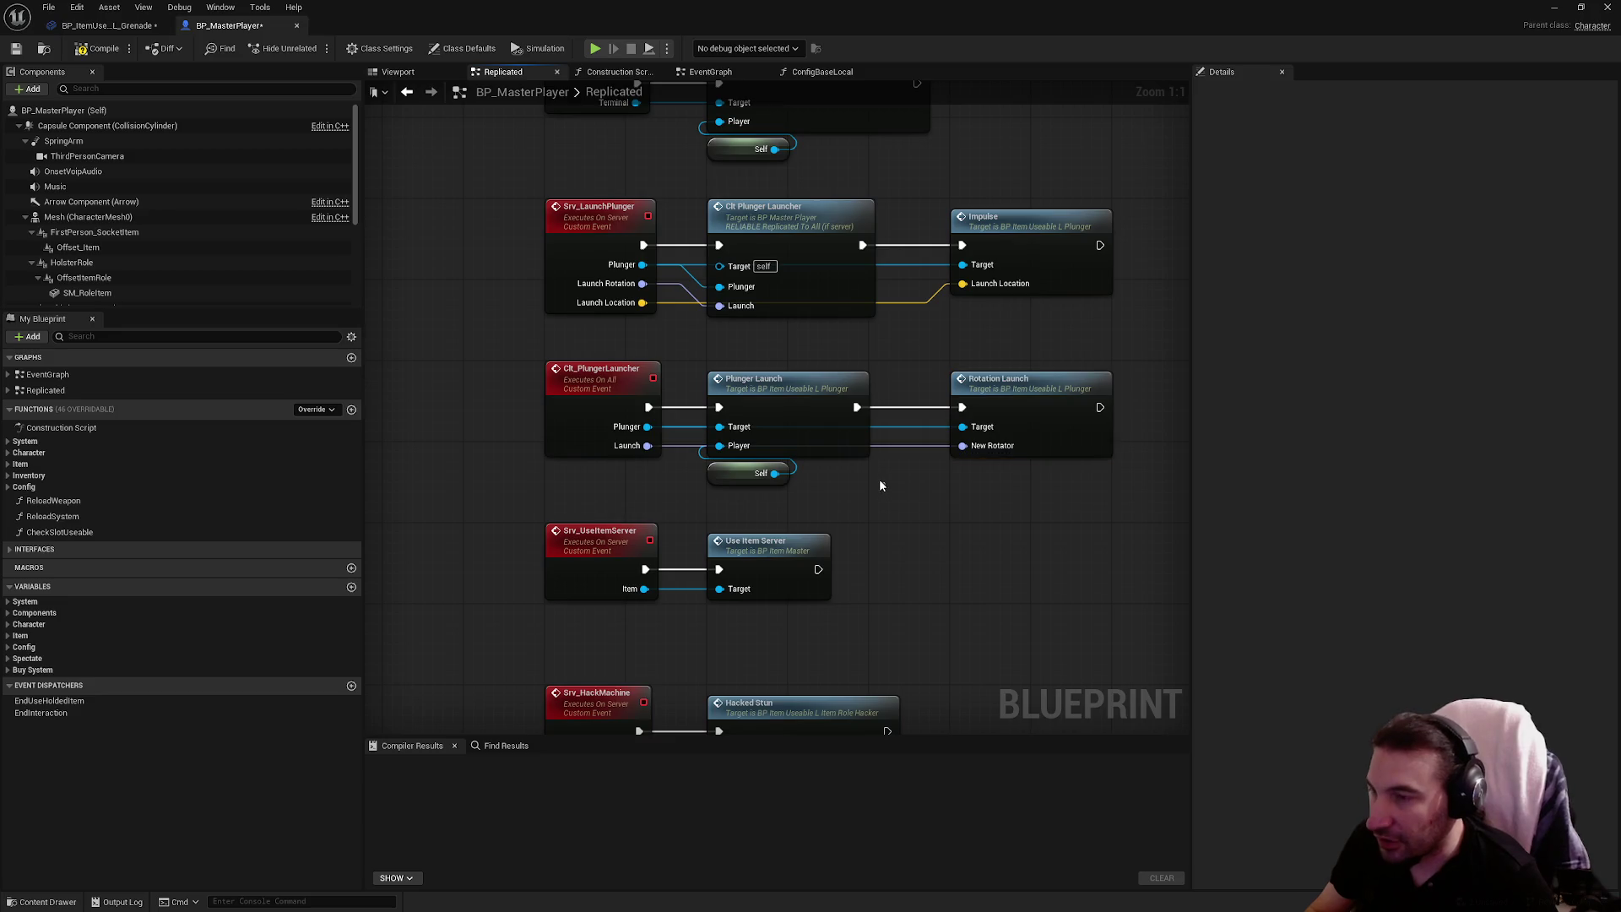
drag(829, 456, 1003, 517)
drag(983, 328, 982, 228)
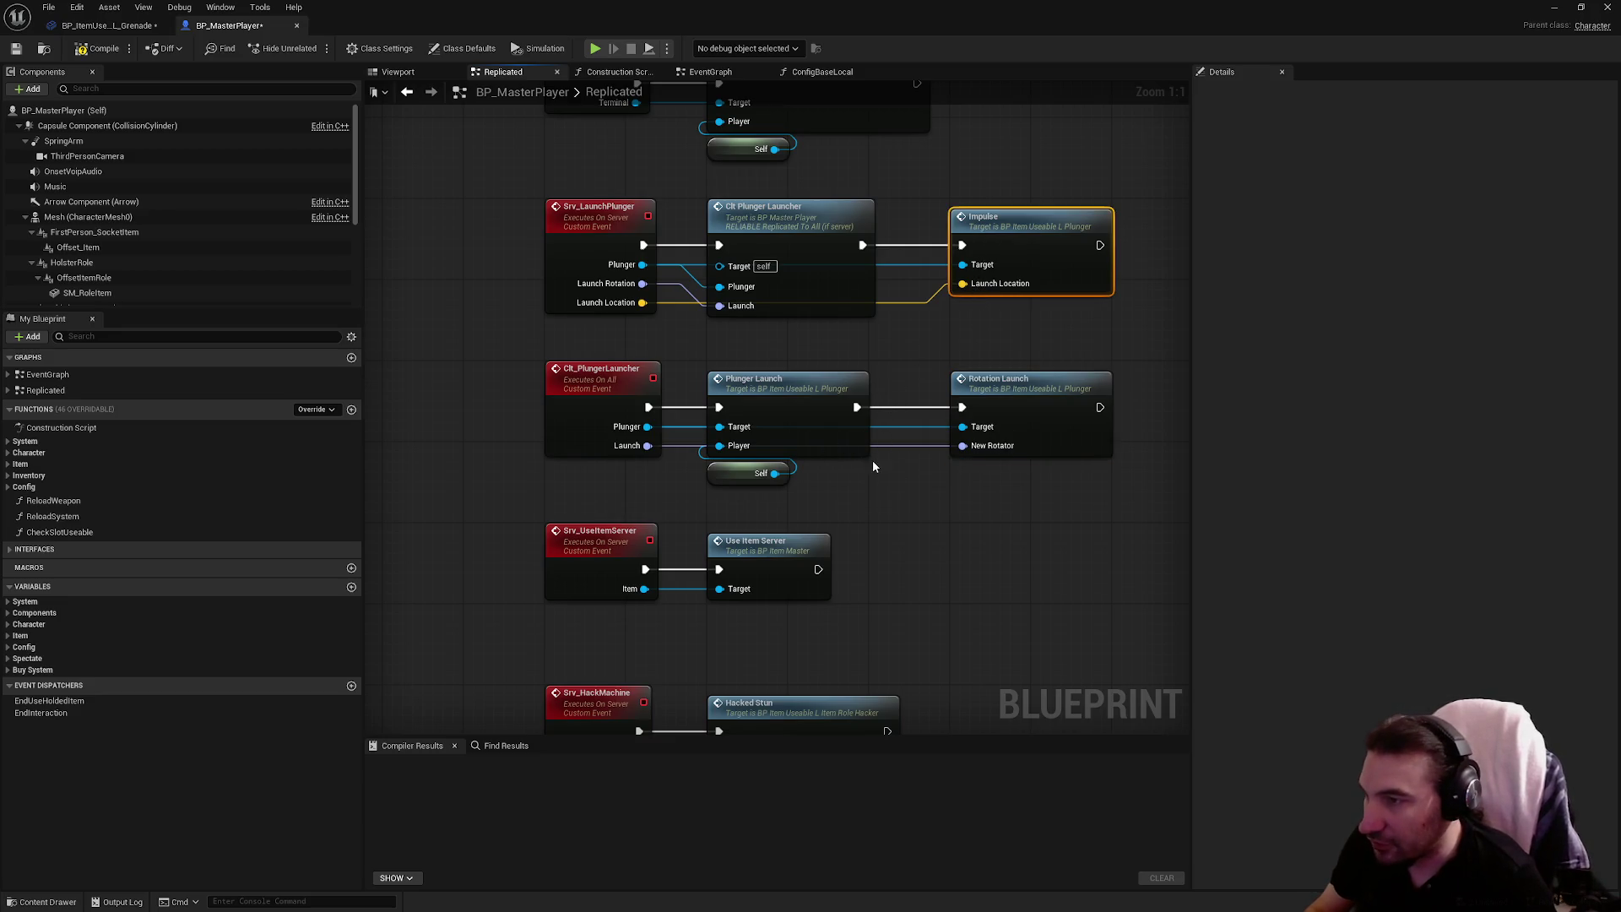
scroll(853, 505, down, 10)
click(782, 482)
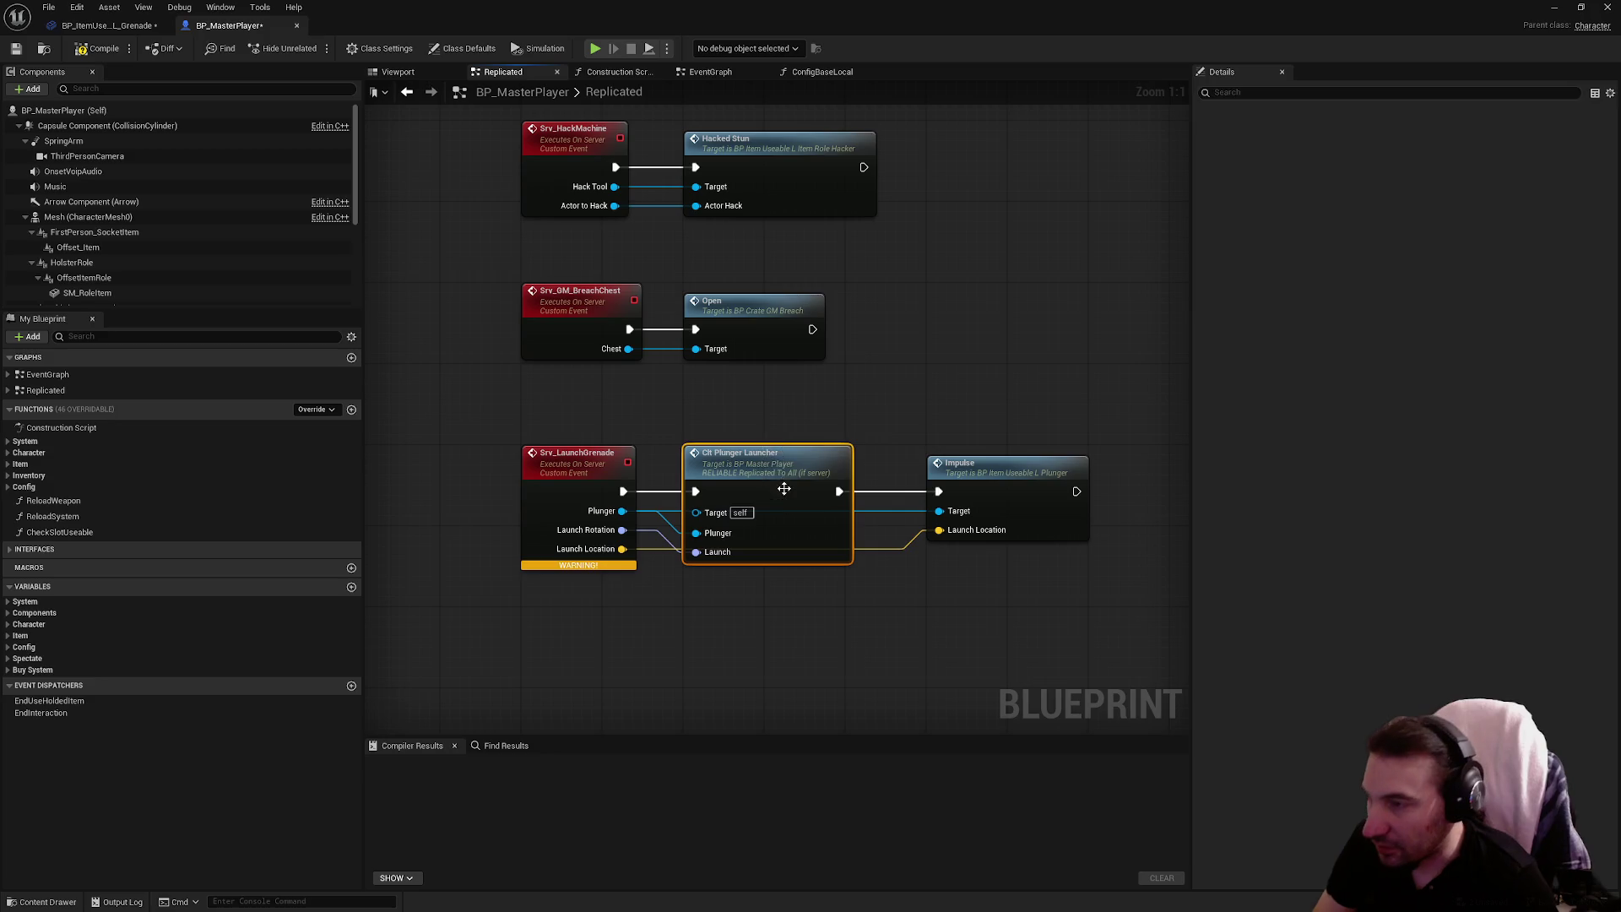
scroll(737, 587, up, 10)
click(481, 324)
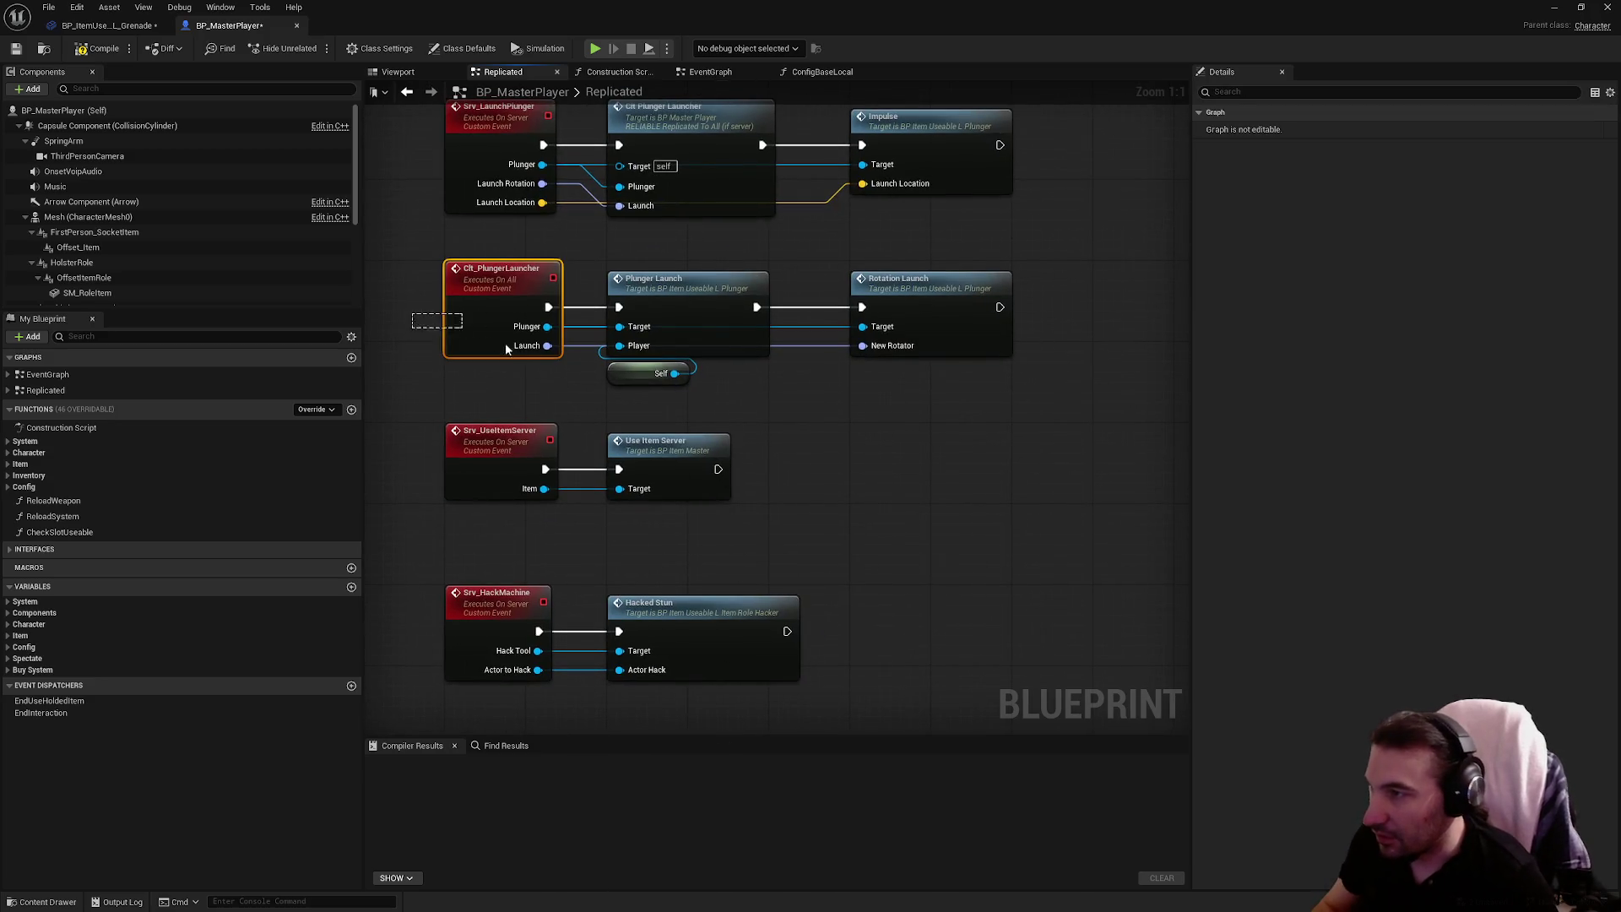
scroll(658, 549, down, 10)
click(628, 590)
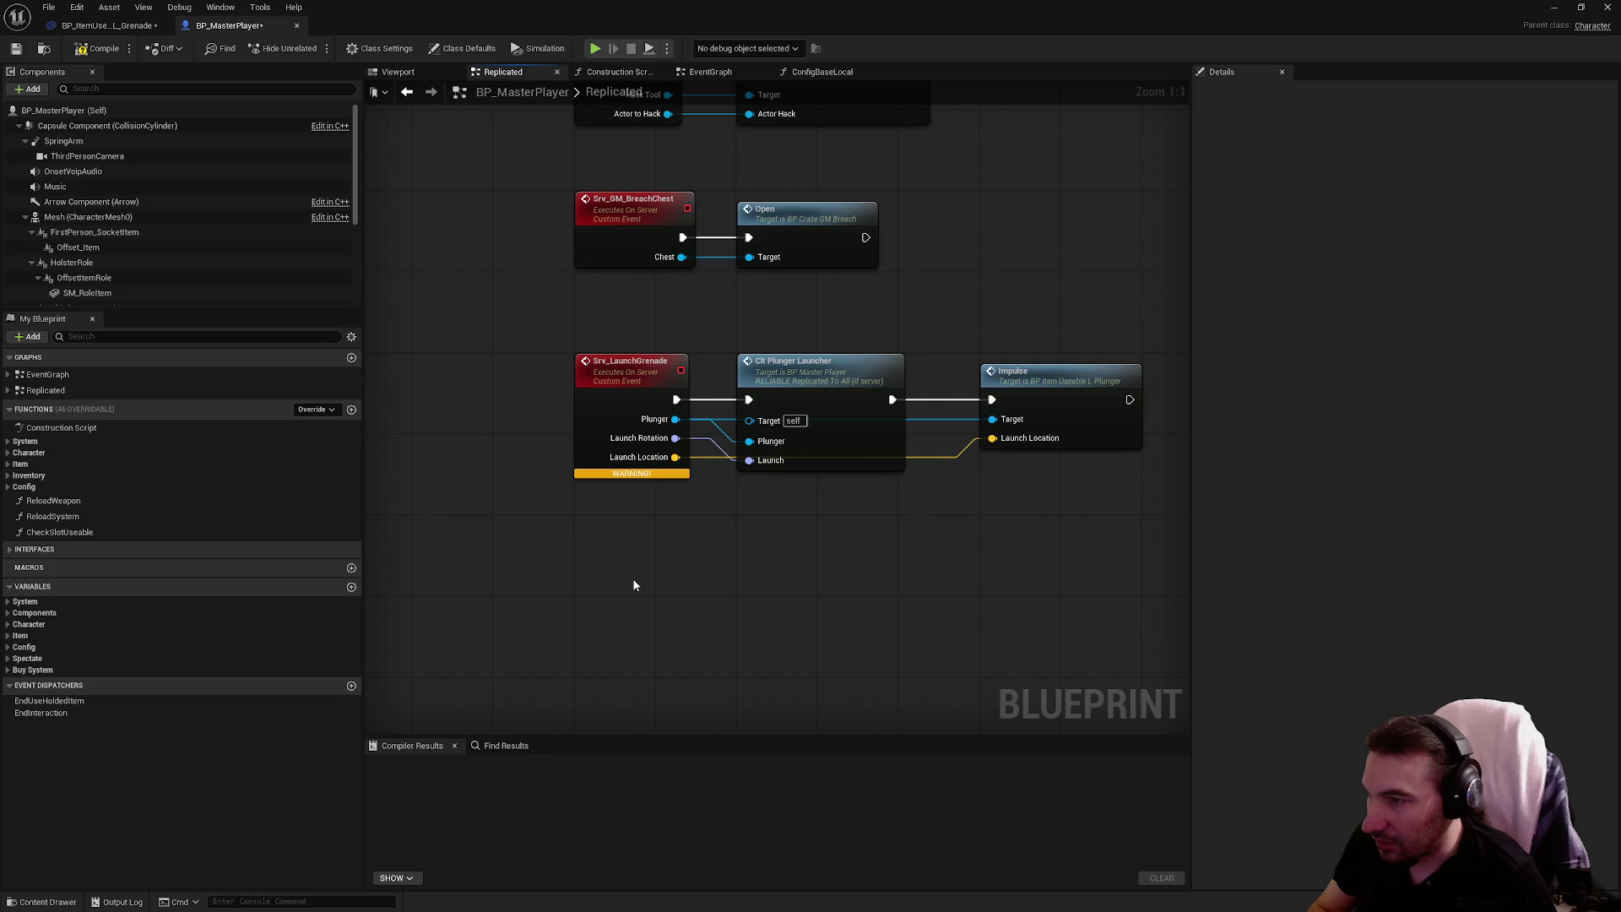
Break the Launch Rotation wire and remove the Launch Rotation input from Srv_LaunchGrenade
alt+click(750, 463)
right_click(718, 497)
click(631, 422)
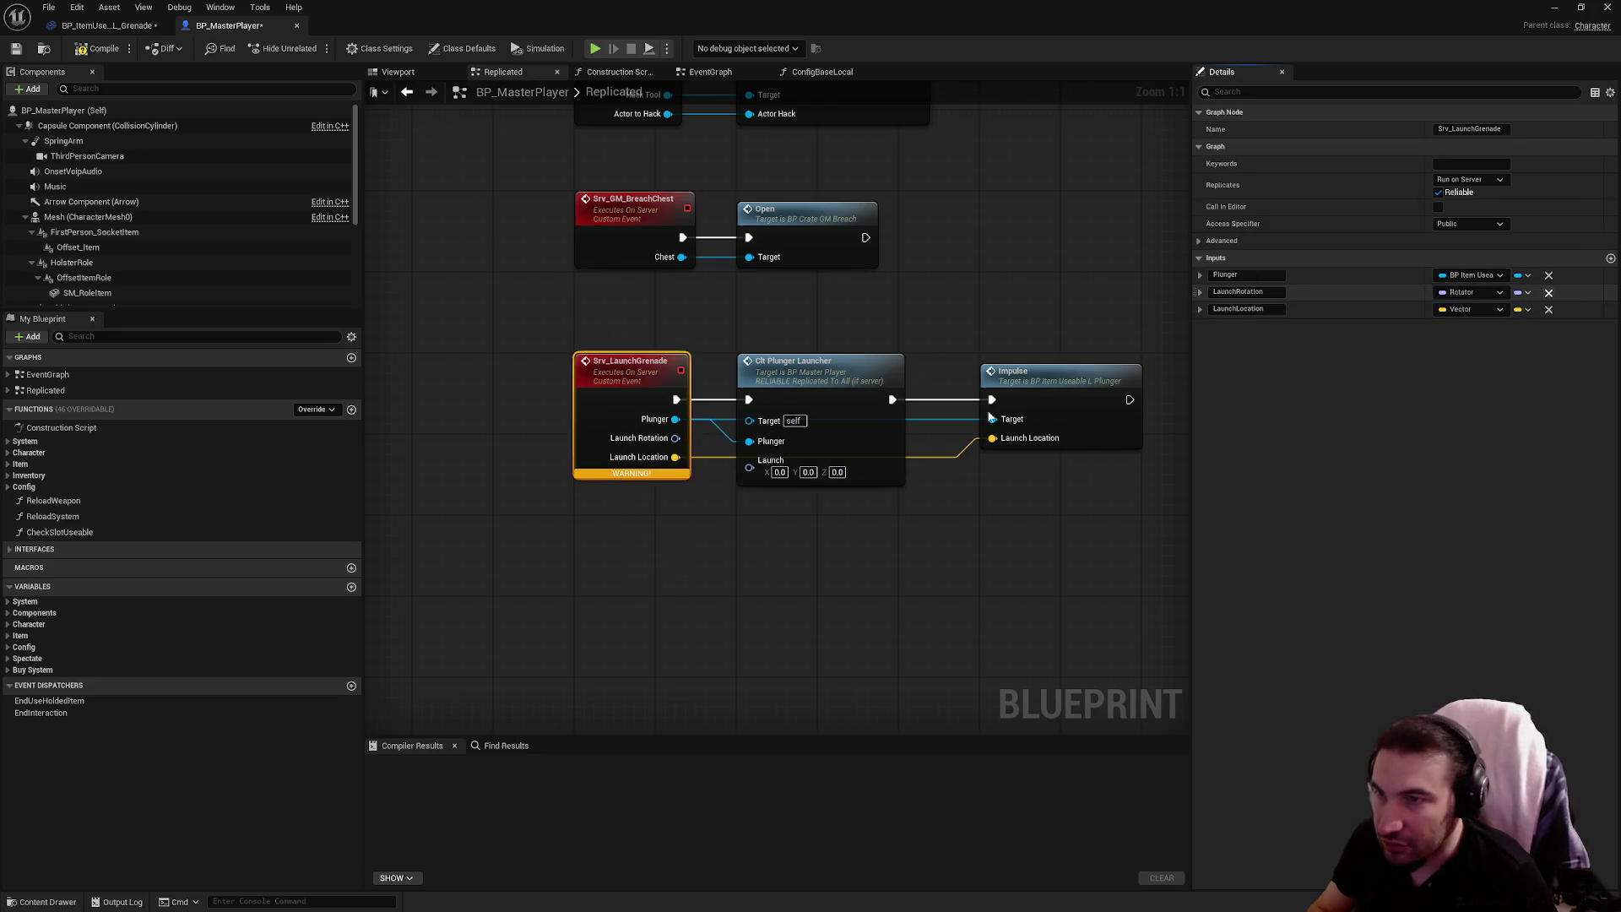
click(867, 500)
Delete the Clt Plunger Launcher call node from the graph
click(849, 413)
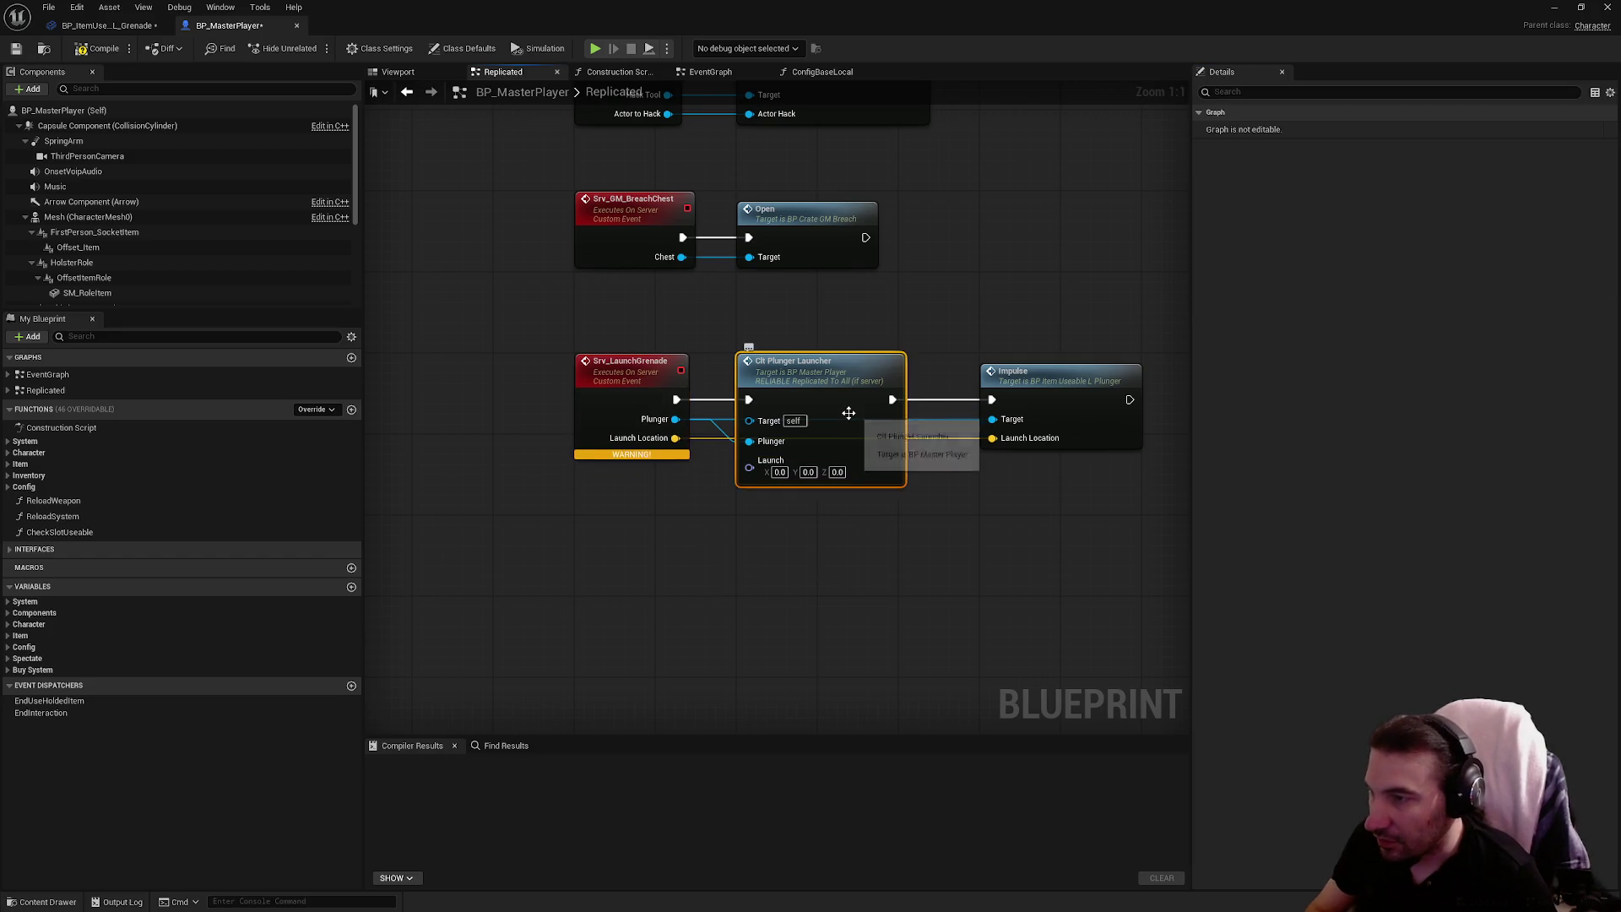
key(Delete)
right_click(672, 580)
click(723, 537)
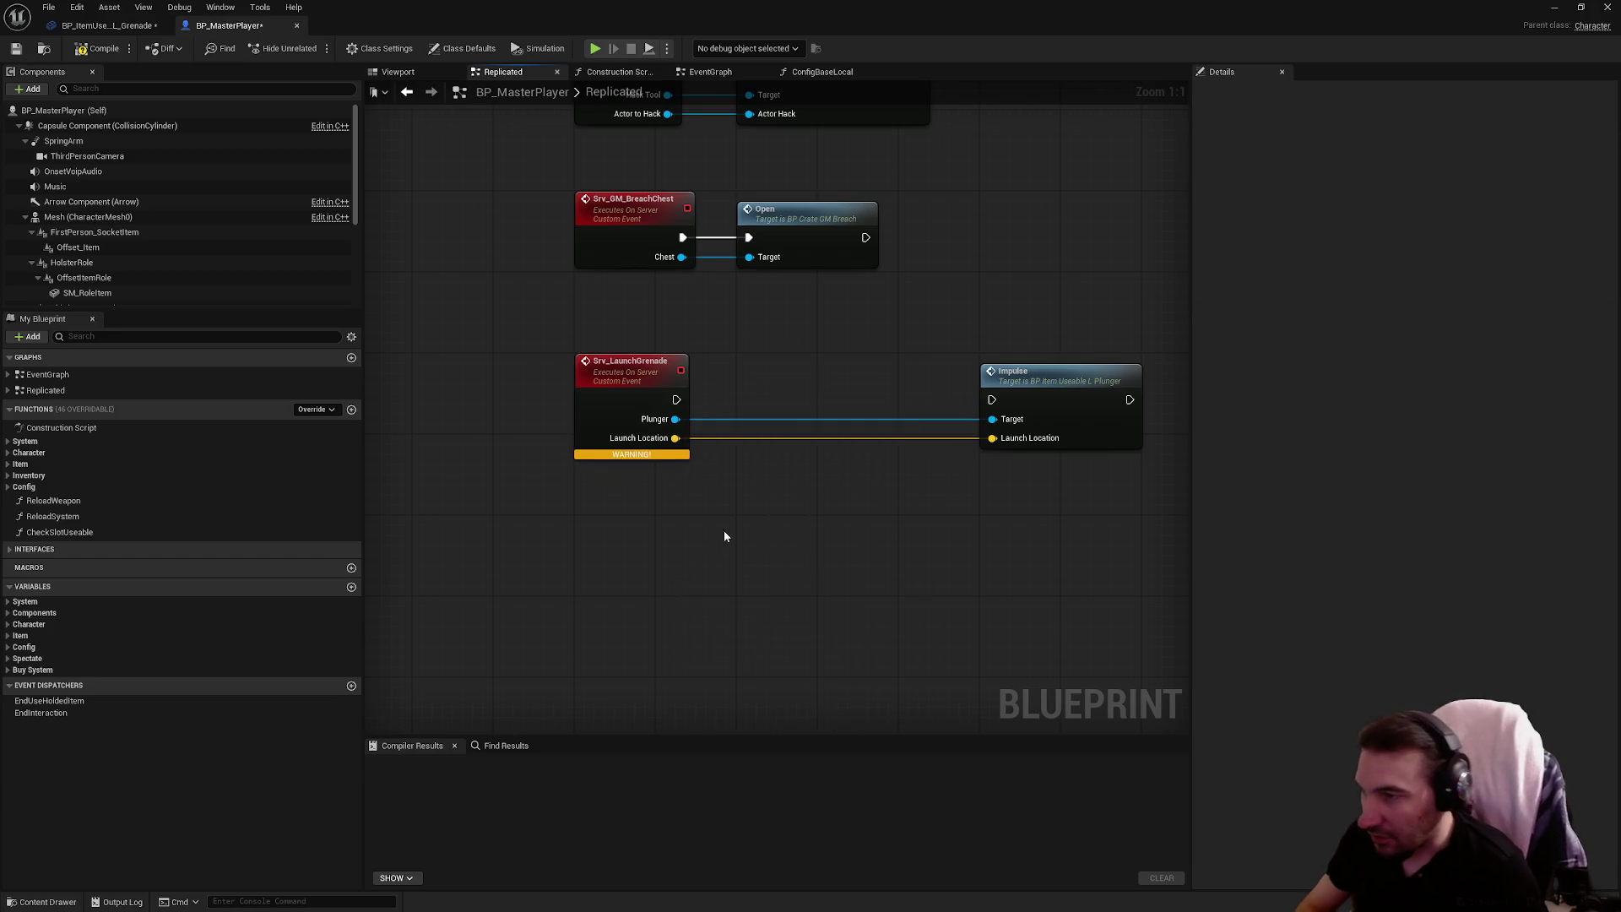
Paste a custom event, name it Clt_LaunchGrenade, and place it below Srv_LaunchGrenade
key(ctrl+v)
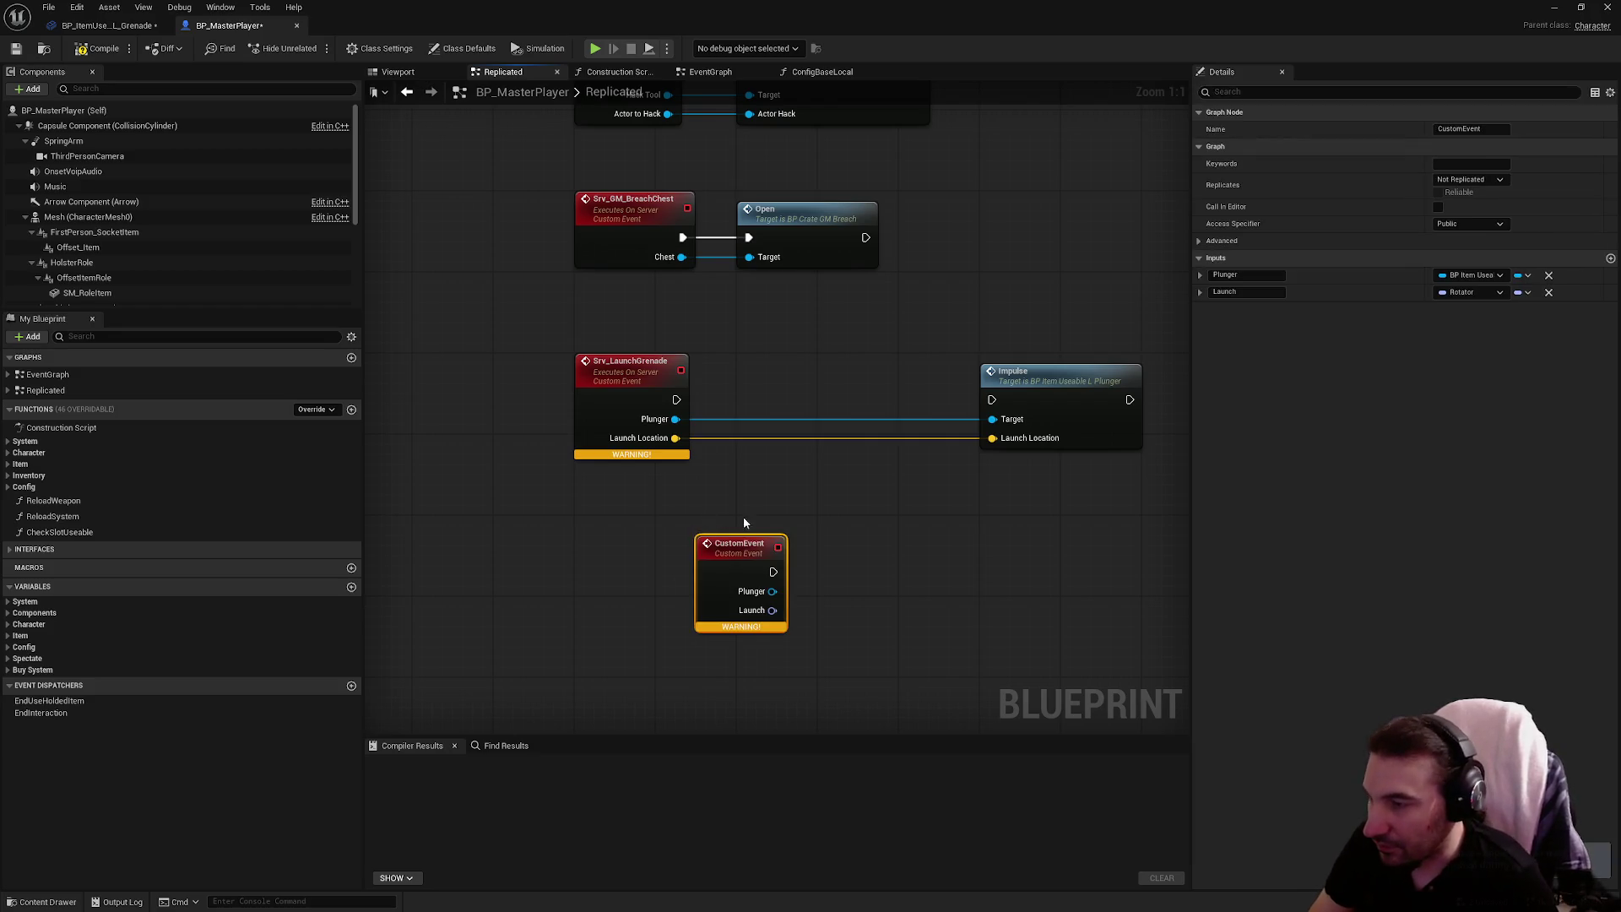
click(1472, 129)
text(Cl)
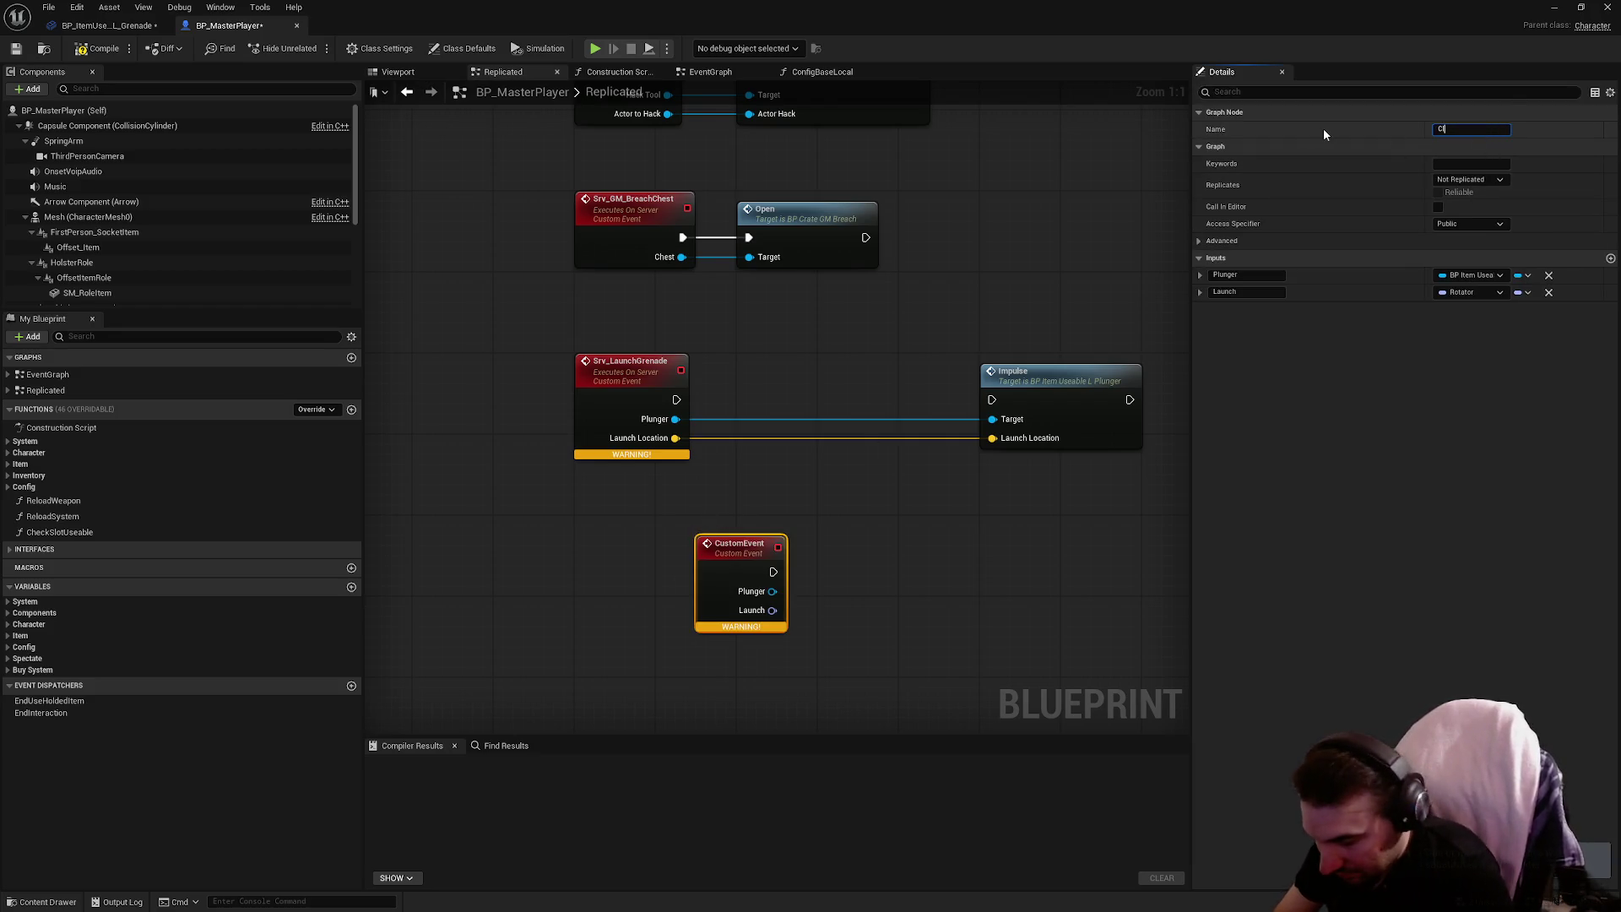
text(t_Launch)
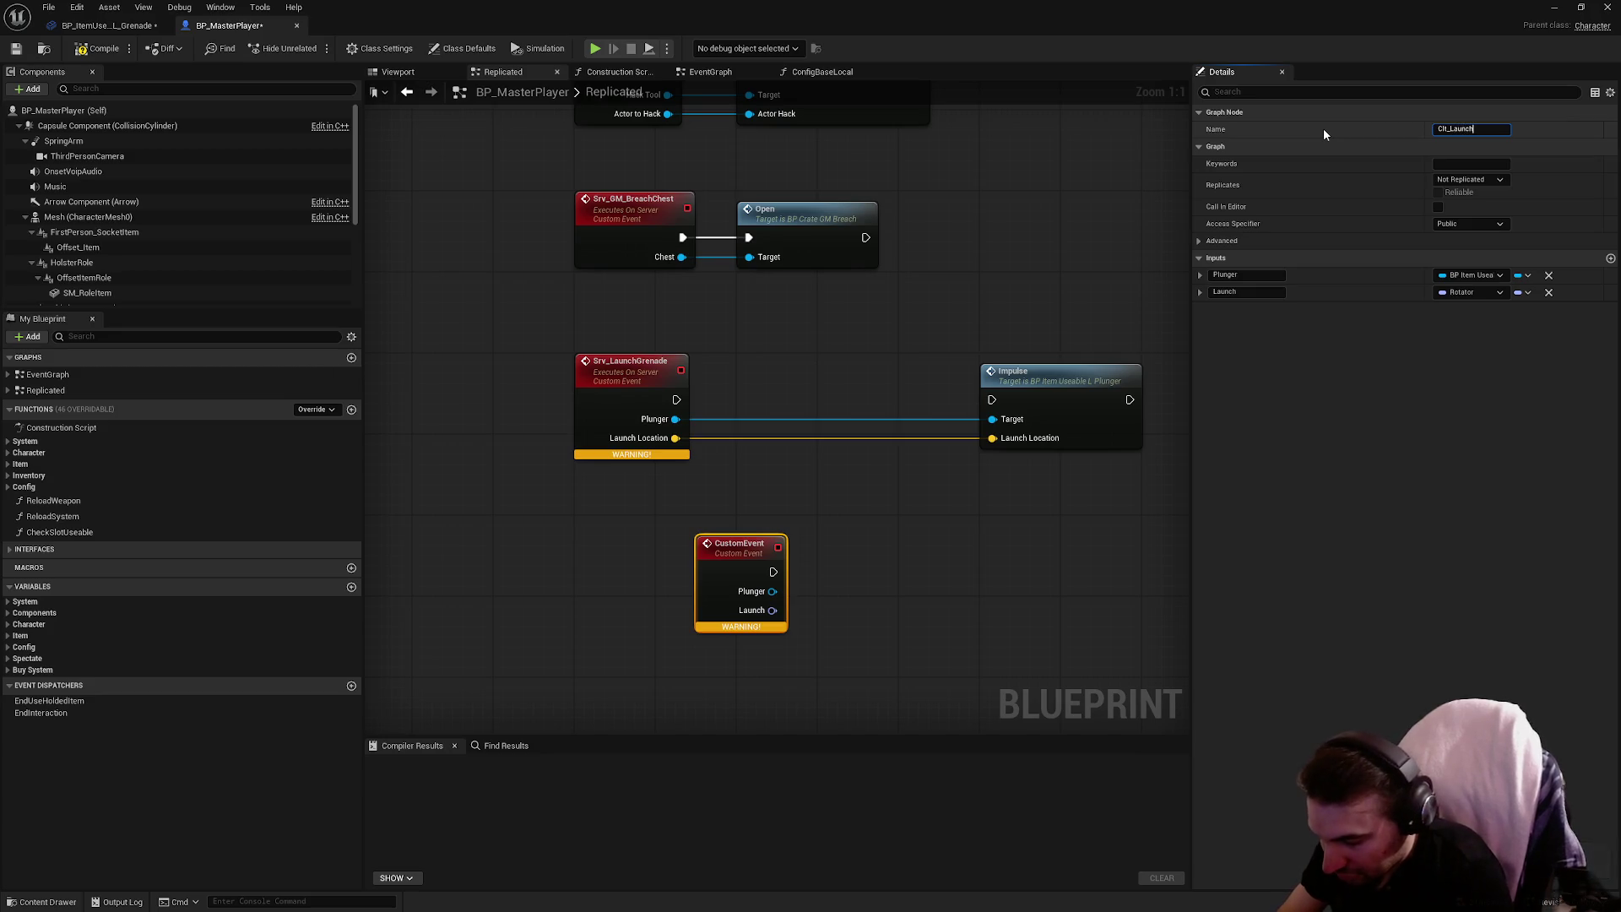
text(Grenade)
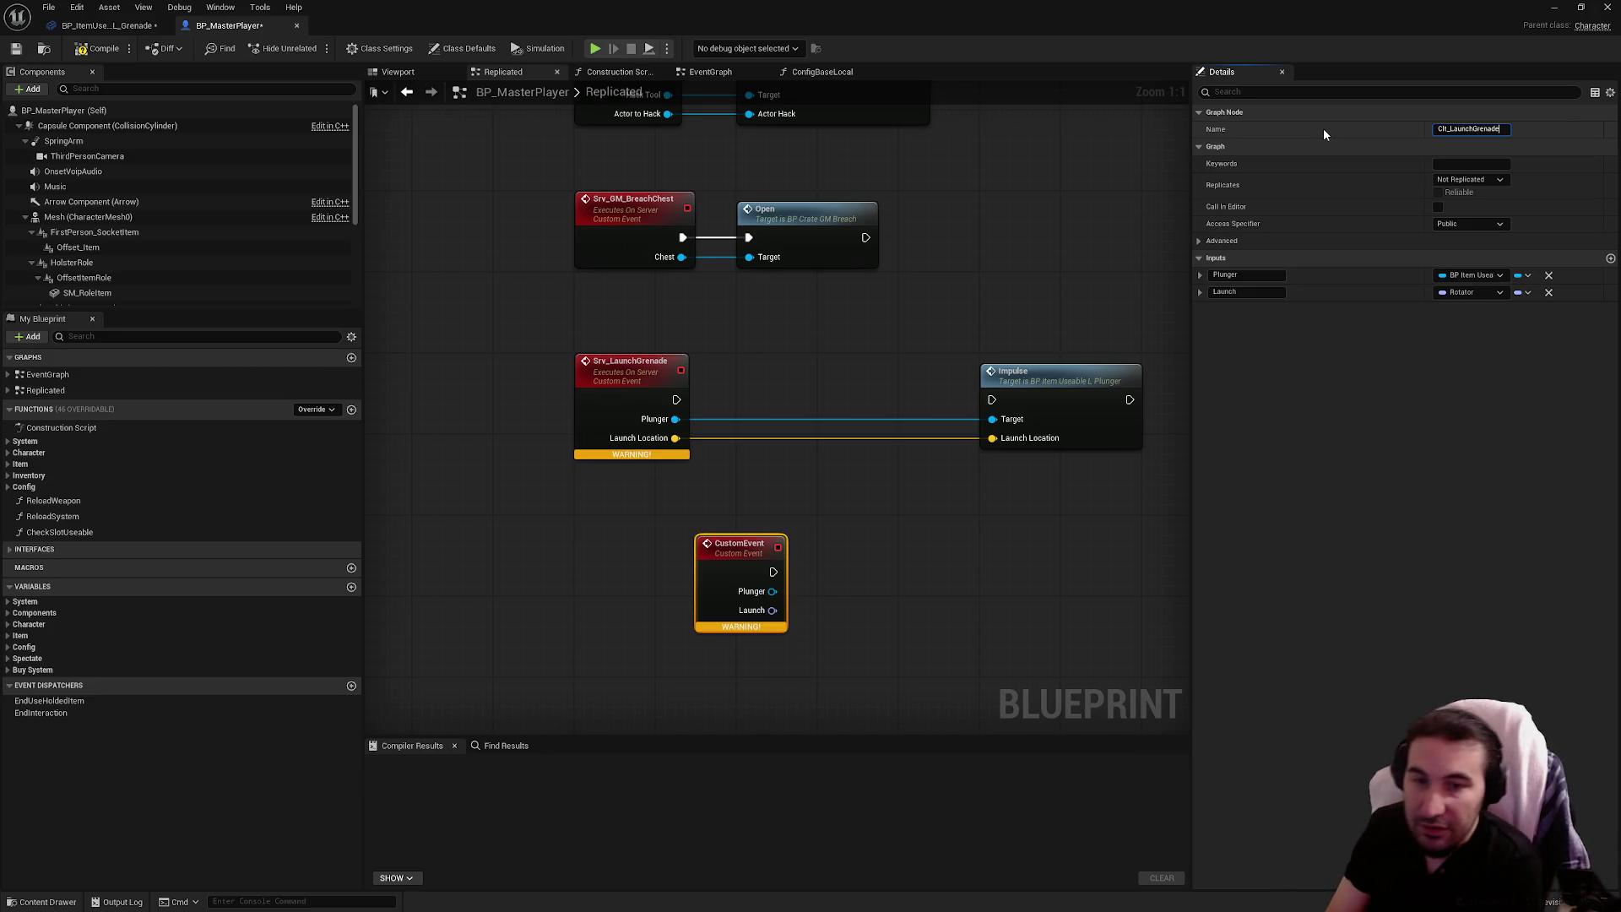
key(Return)
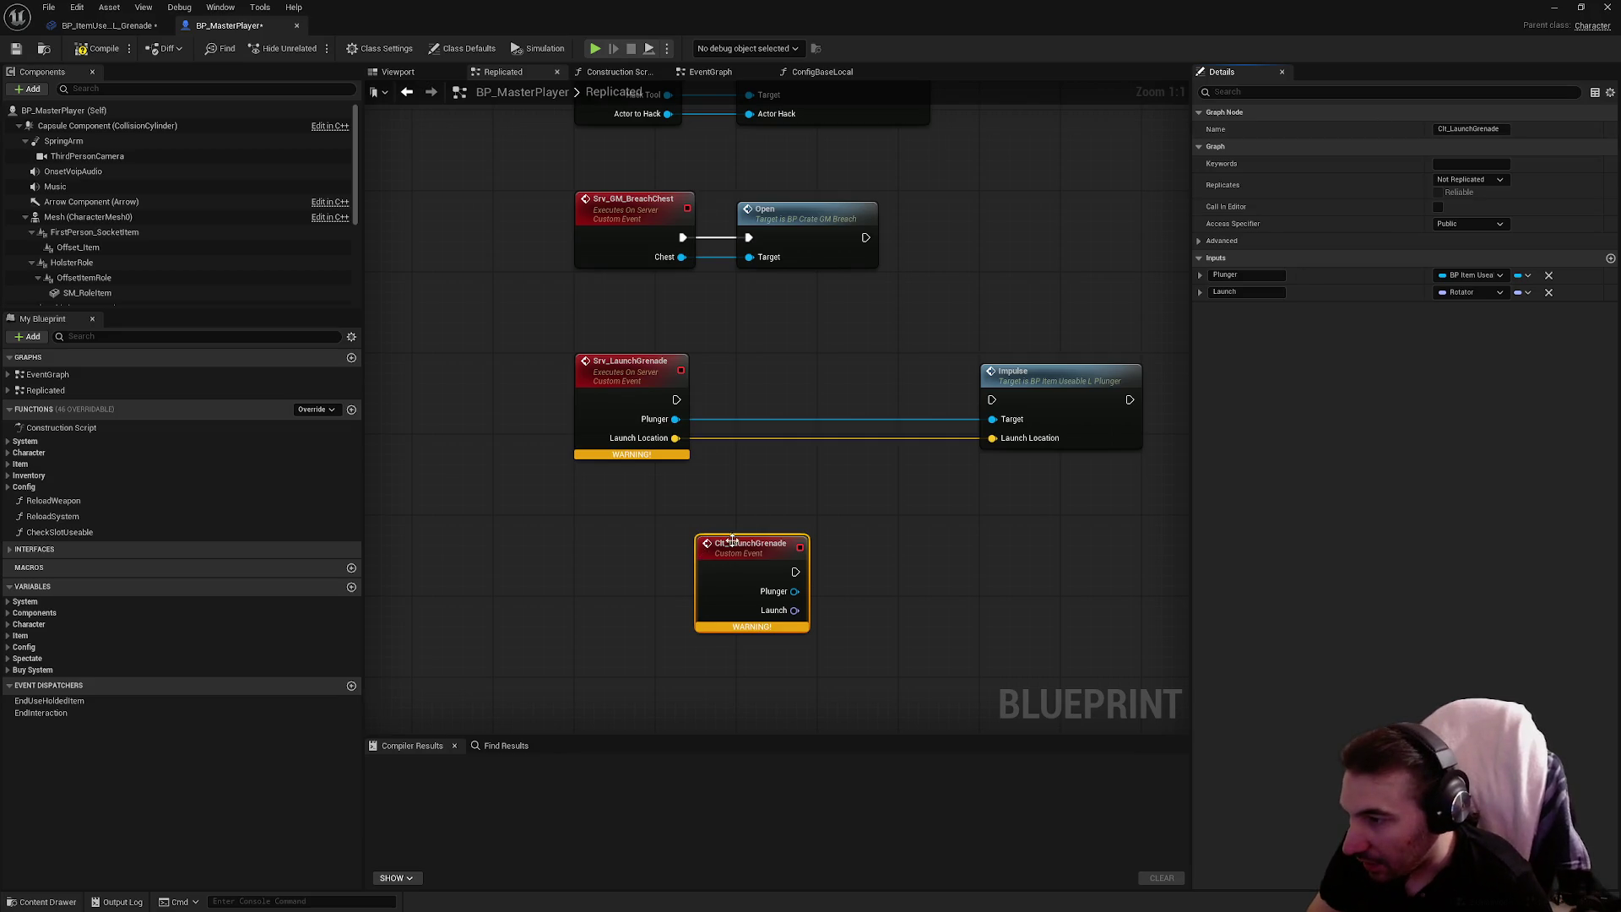
drag(726, 543, 606, 522)
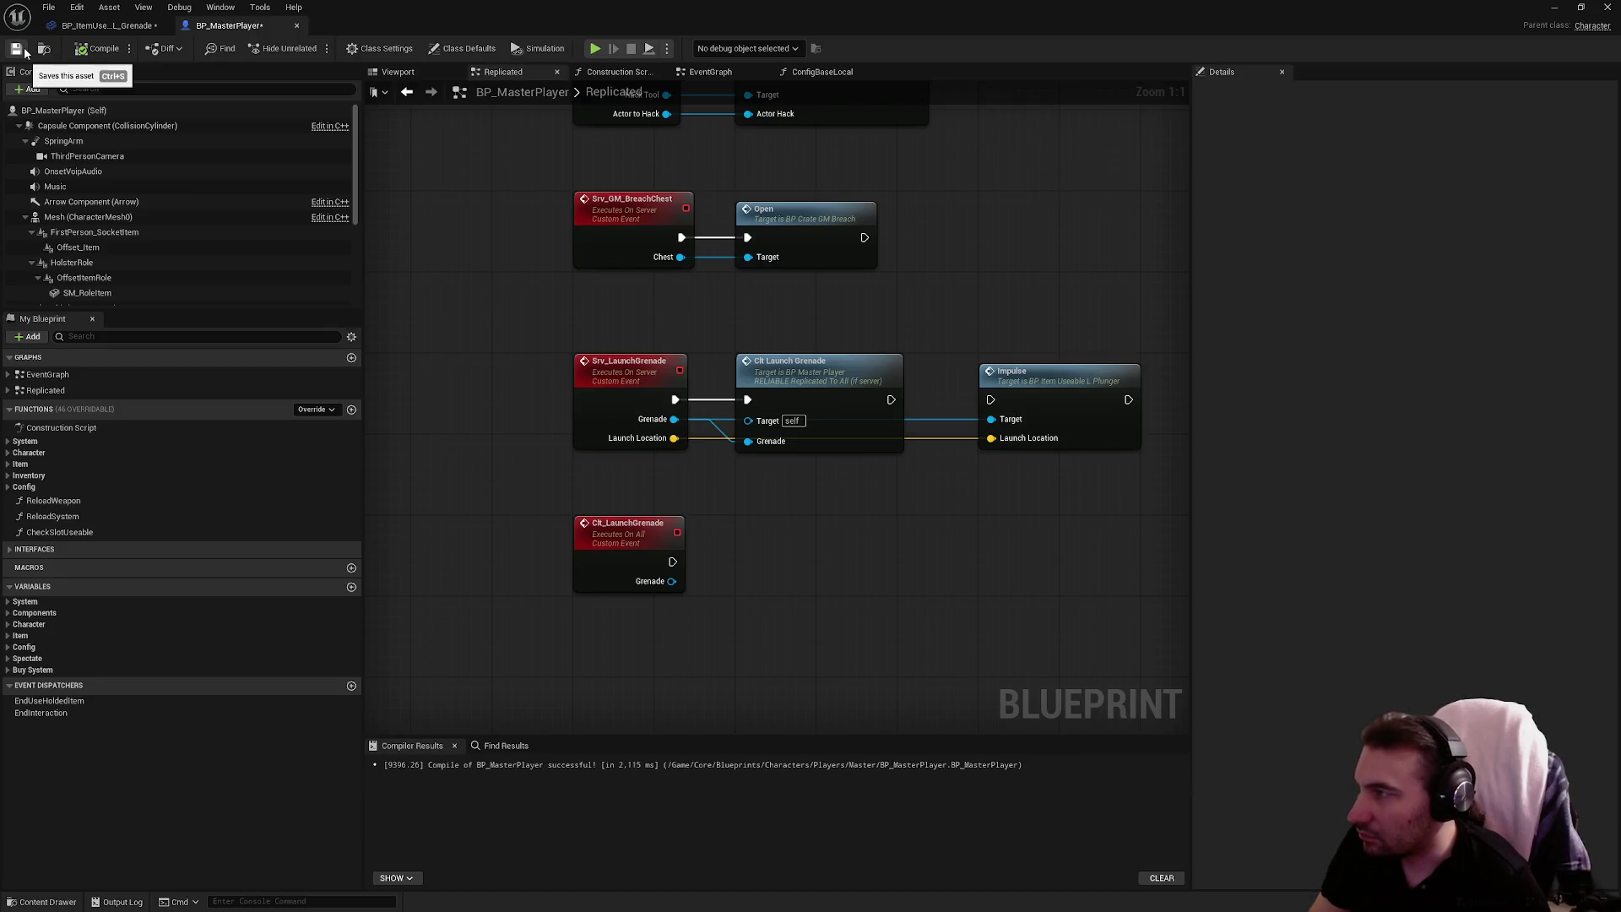
Save BP_MasterPlayer, wire Clt Launch Grenade to the Impulse node, and compile
click(24, 50)
drag(891, 399, 990, 399)
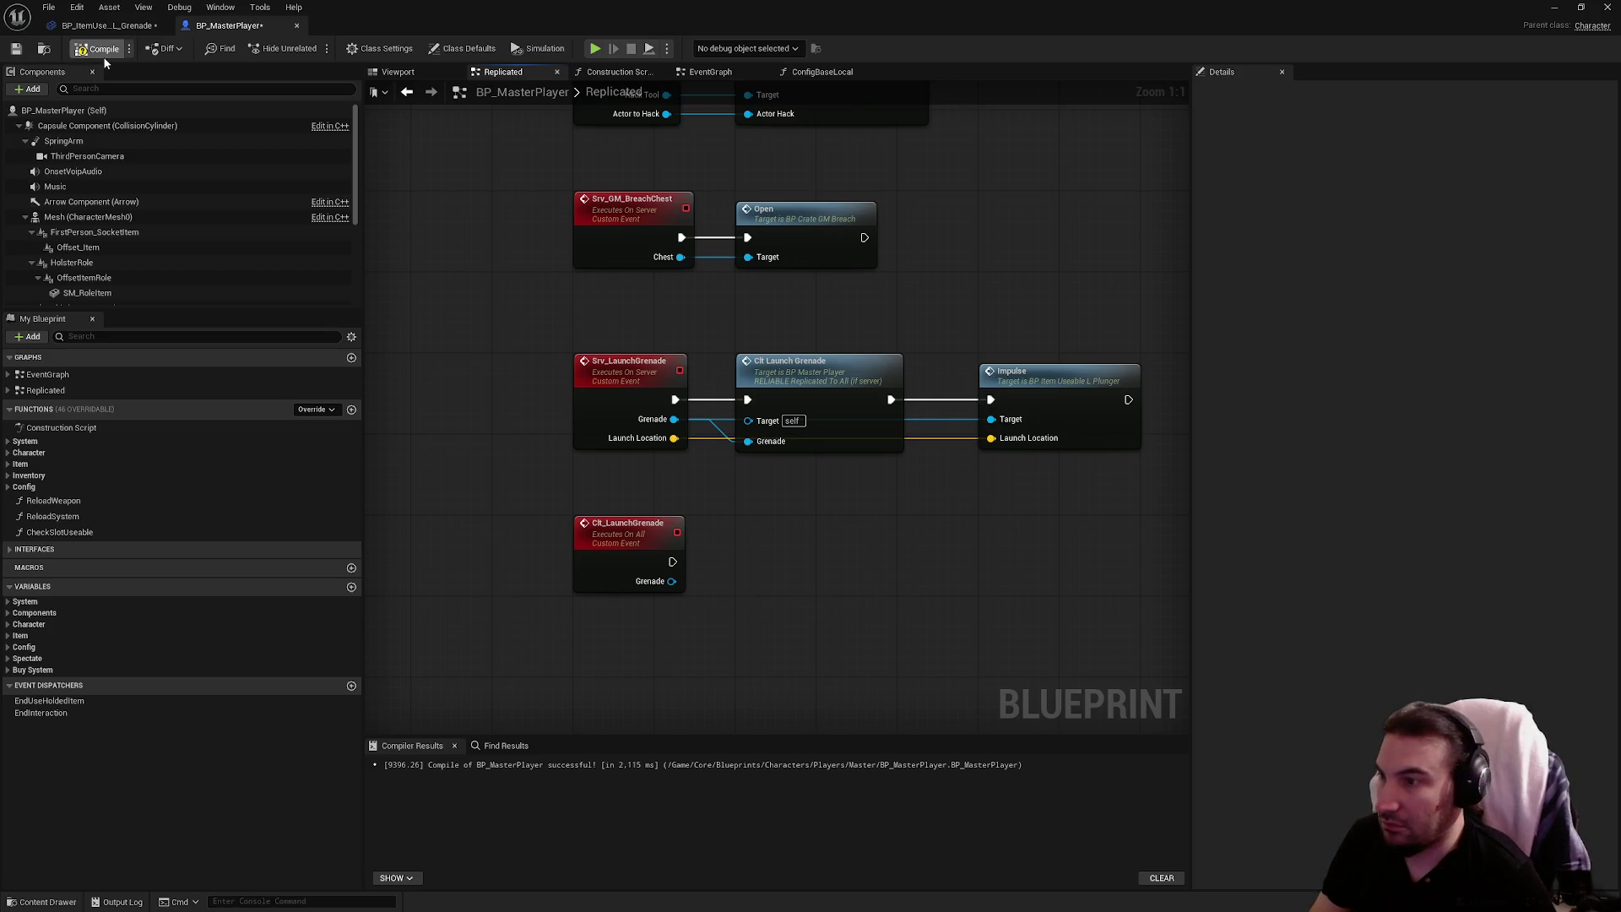
click(15, 53)
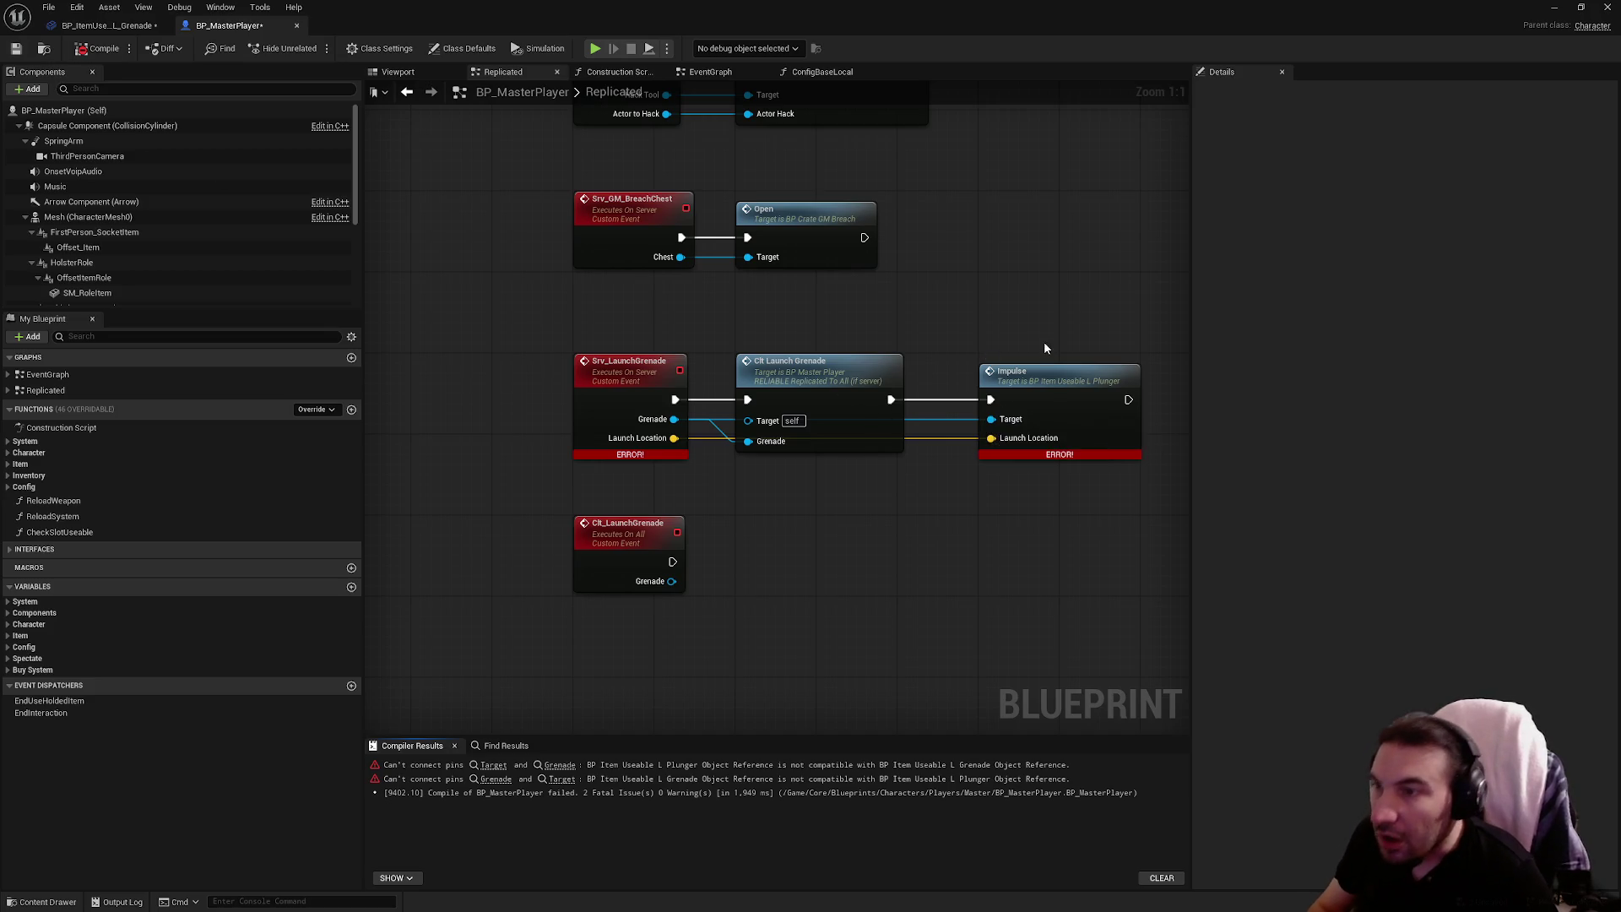
Delete the incompatible Impulse node, recompile and save, then switch to BP_ItemUseable_L_Grenade
click(987, 371)
key(Delete)
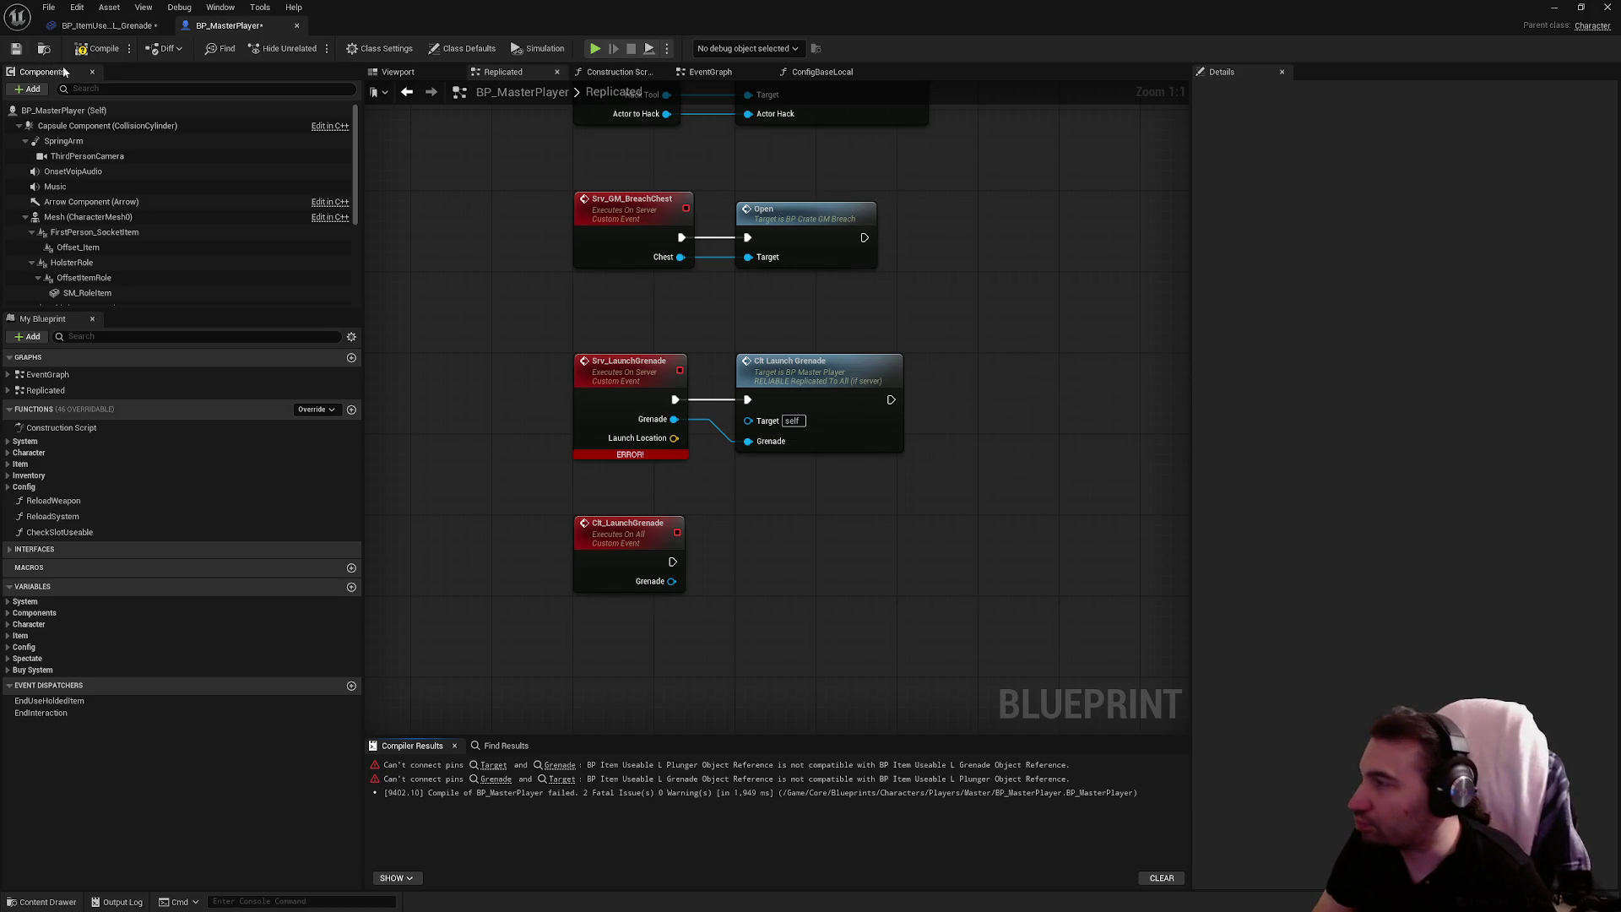
click(85, 52)
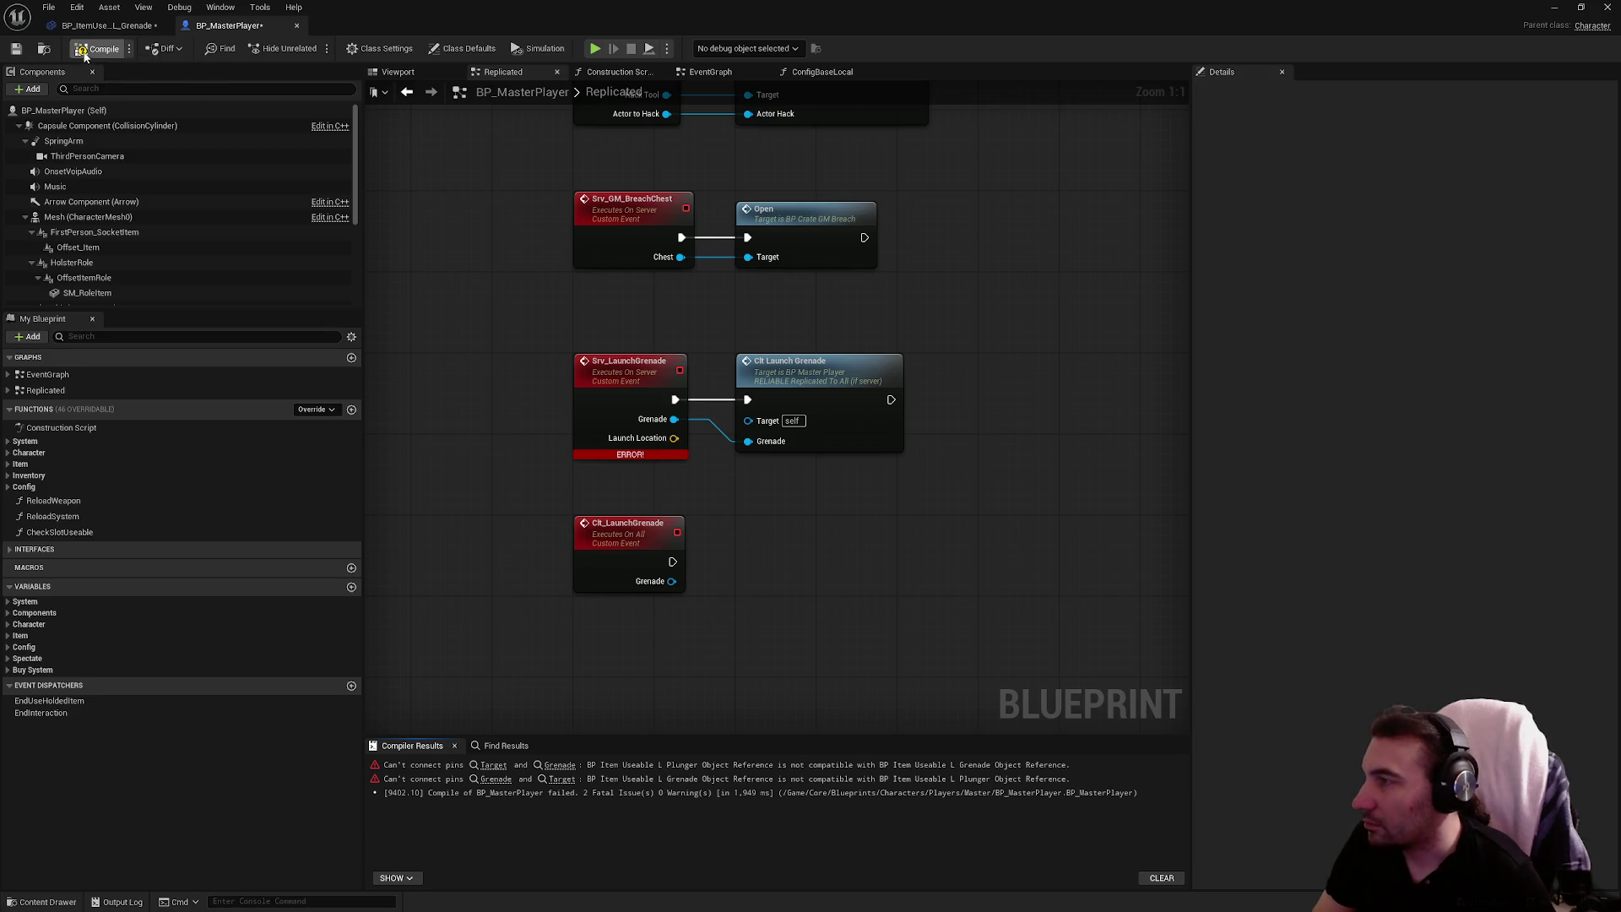
click(16, 53)
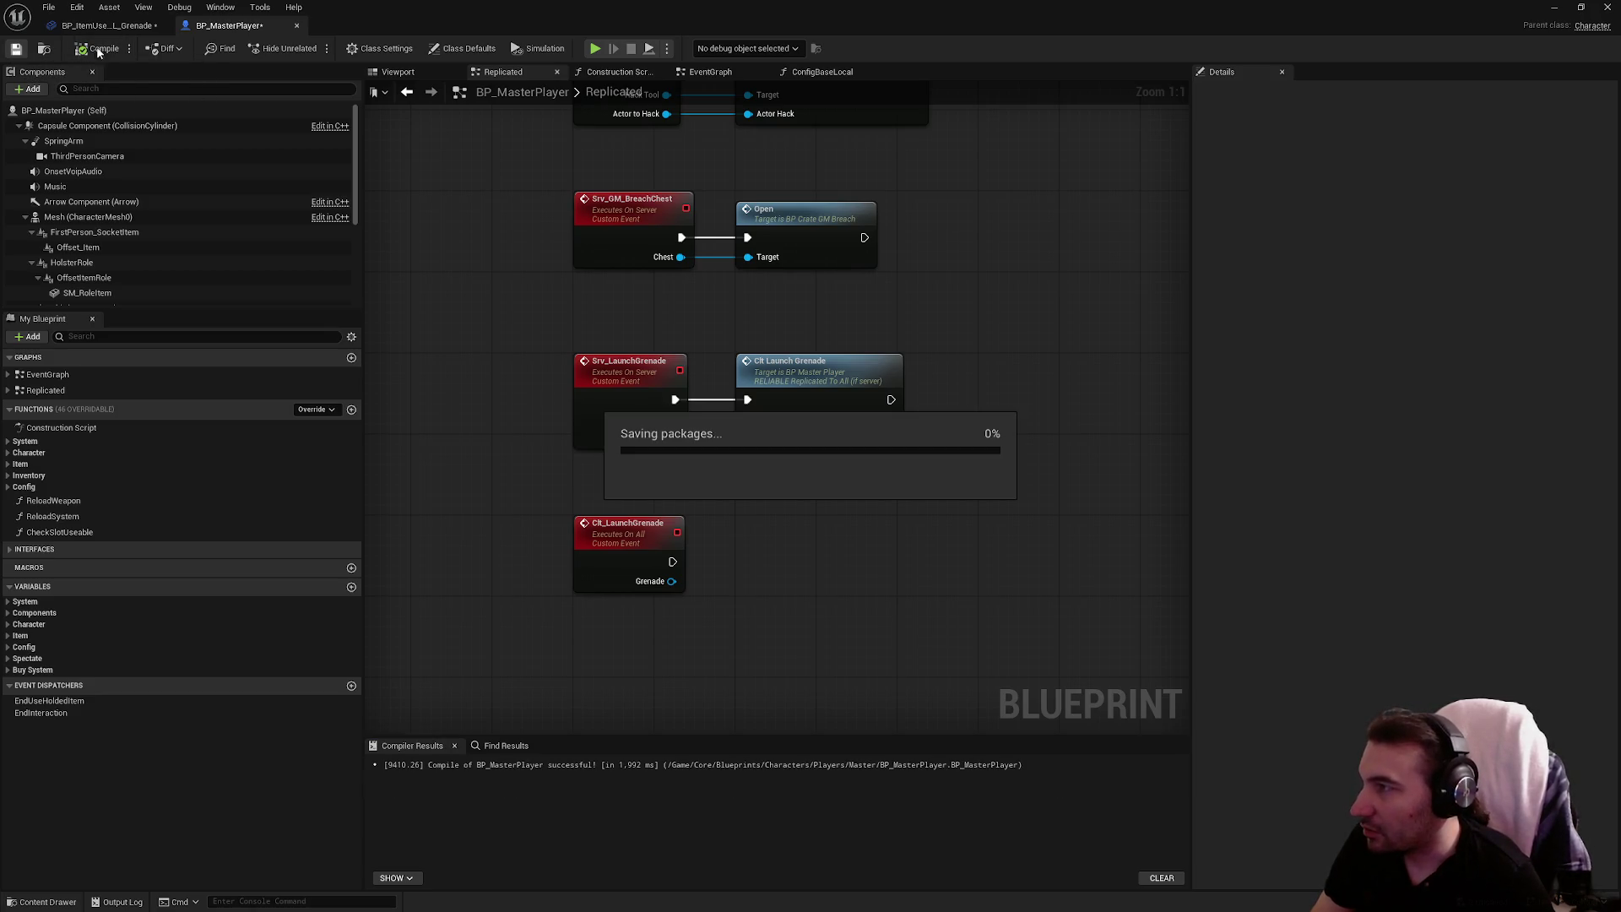
click(110, 25)
scroll(673, 297, down, 2)
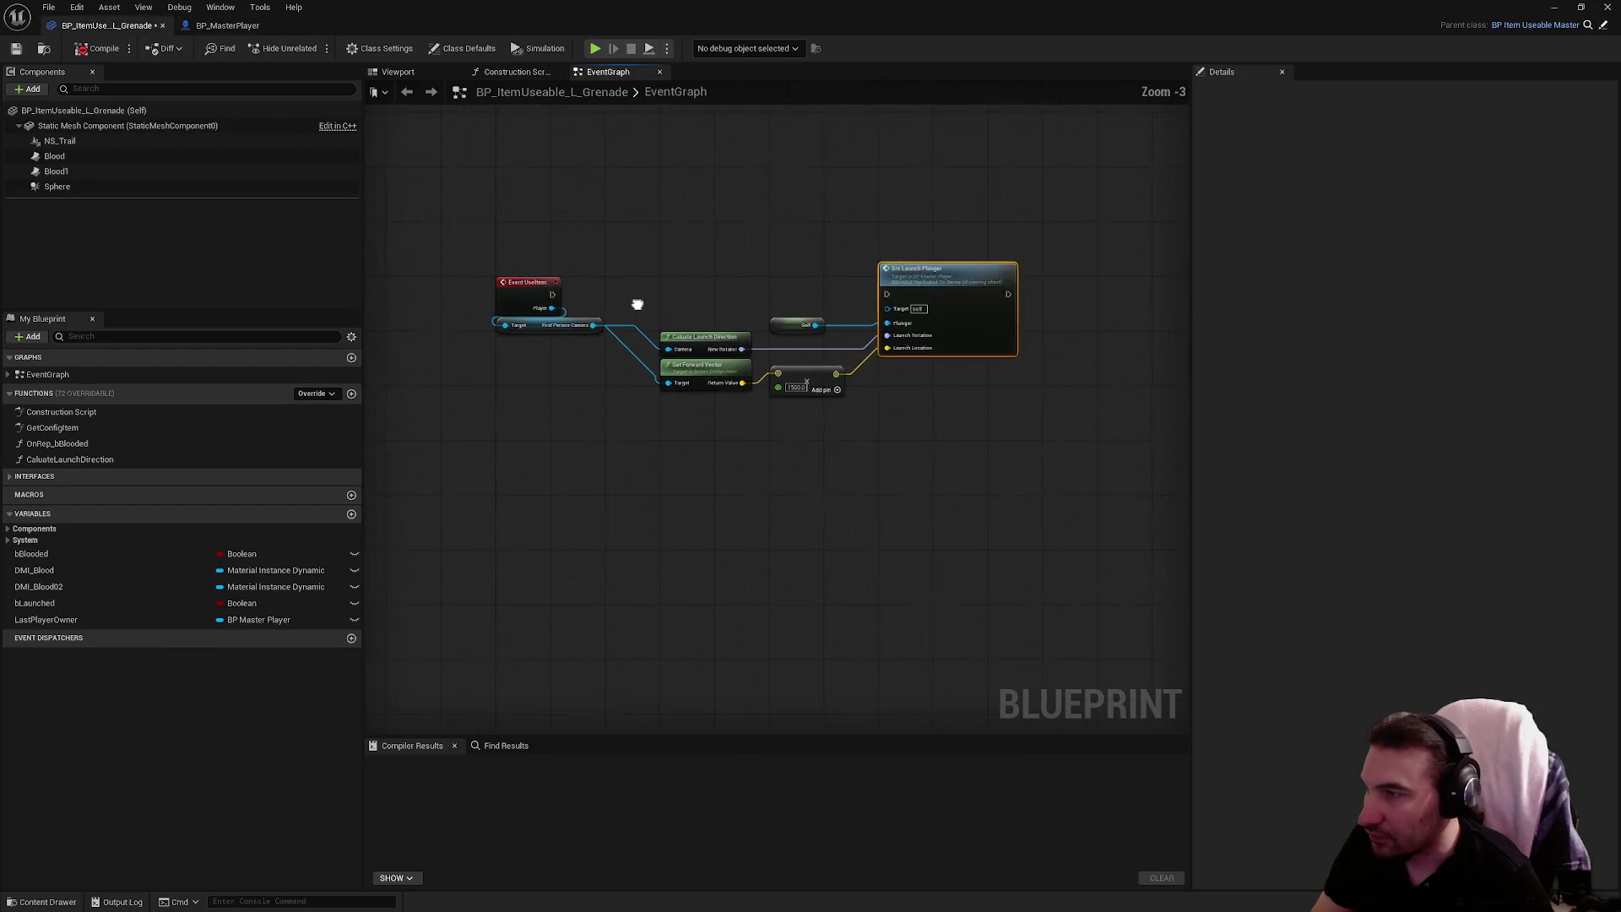
Delete Calculate Launch Direction and add a Srv Launch Grenade call after Event UseItem
scroll(752, 274, up, 3)
click(663, 363)
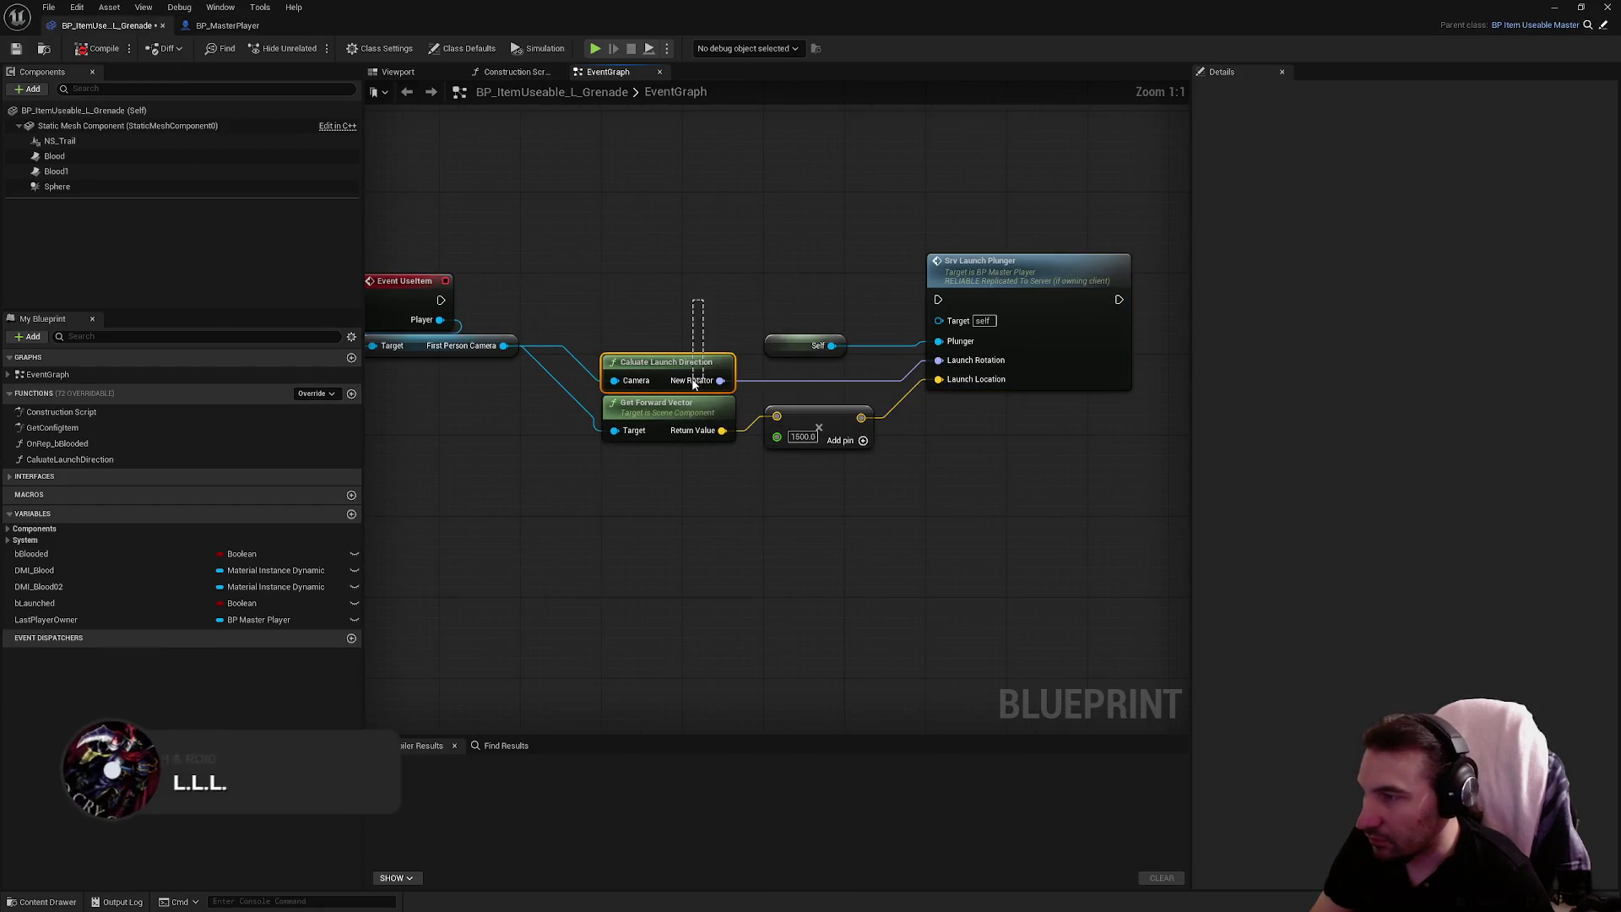
key(Delete)
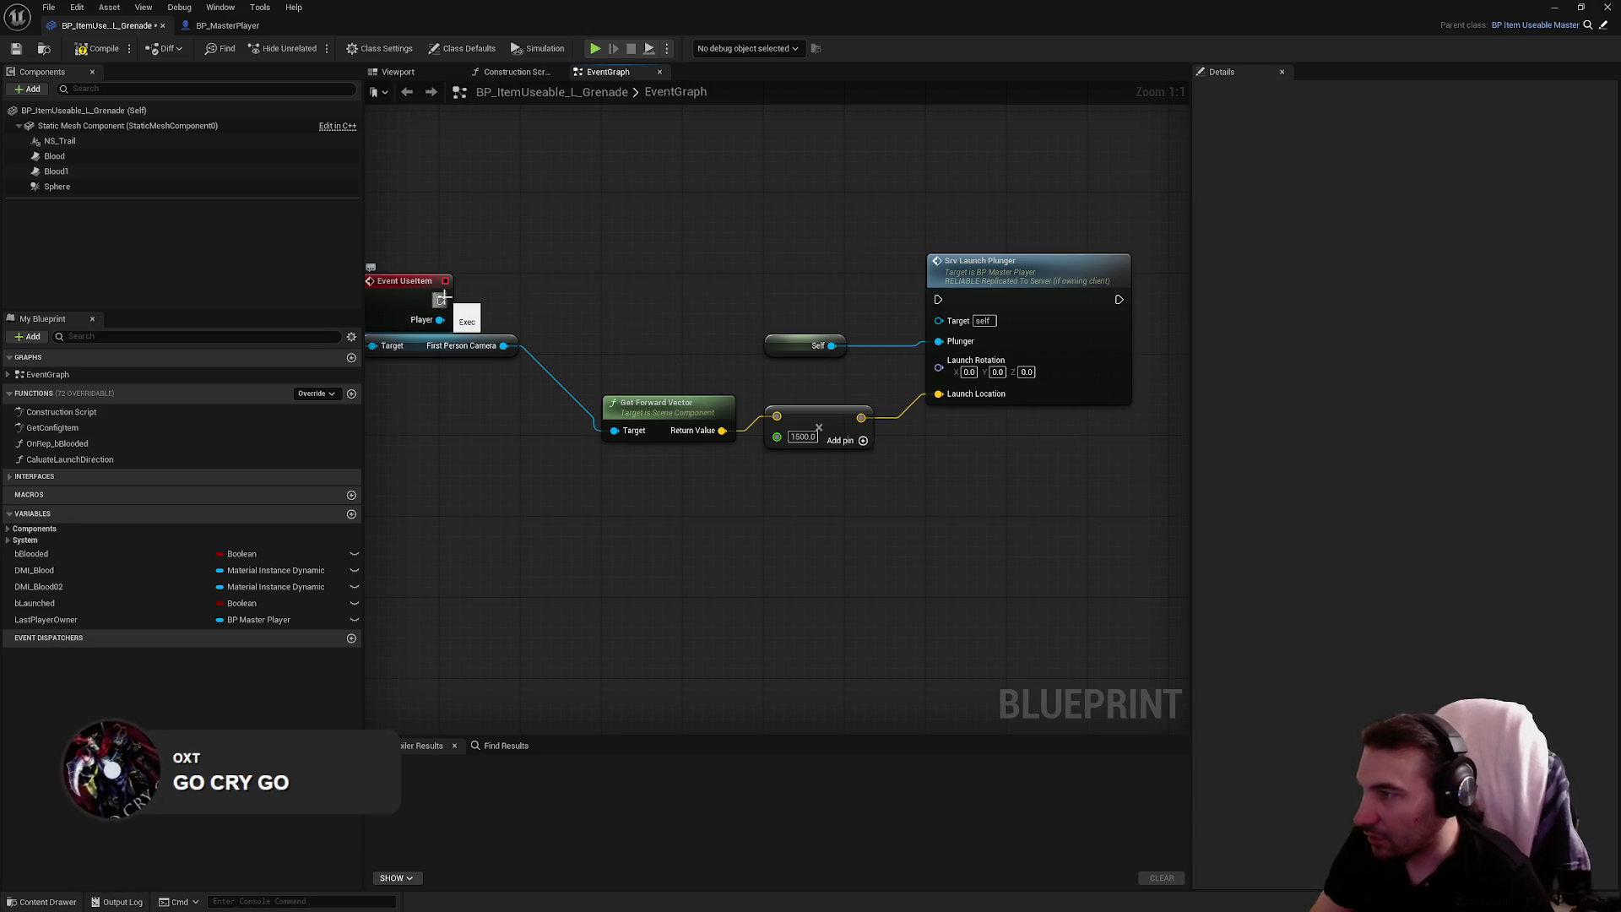
drag(440, 300, 668, 284)
text(srv g)
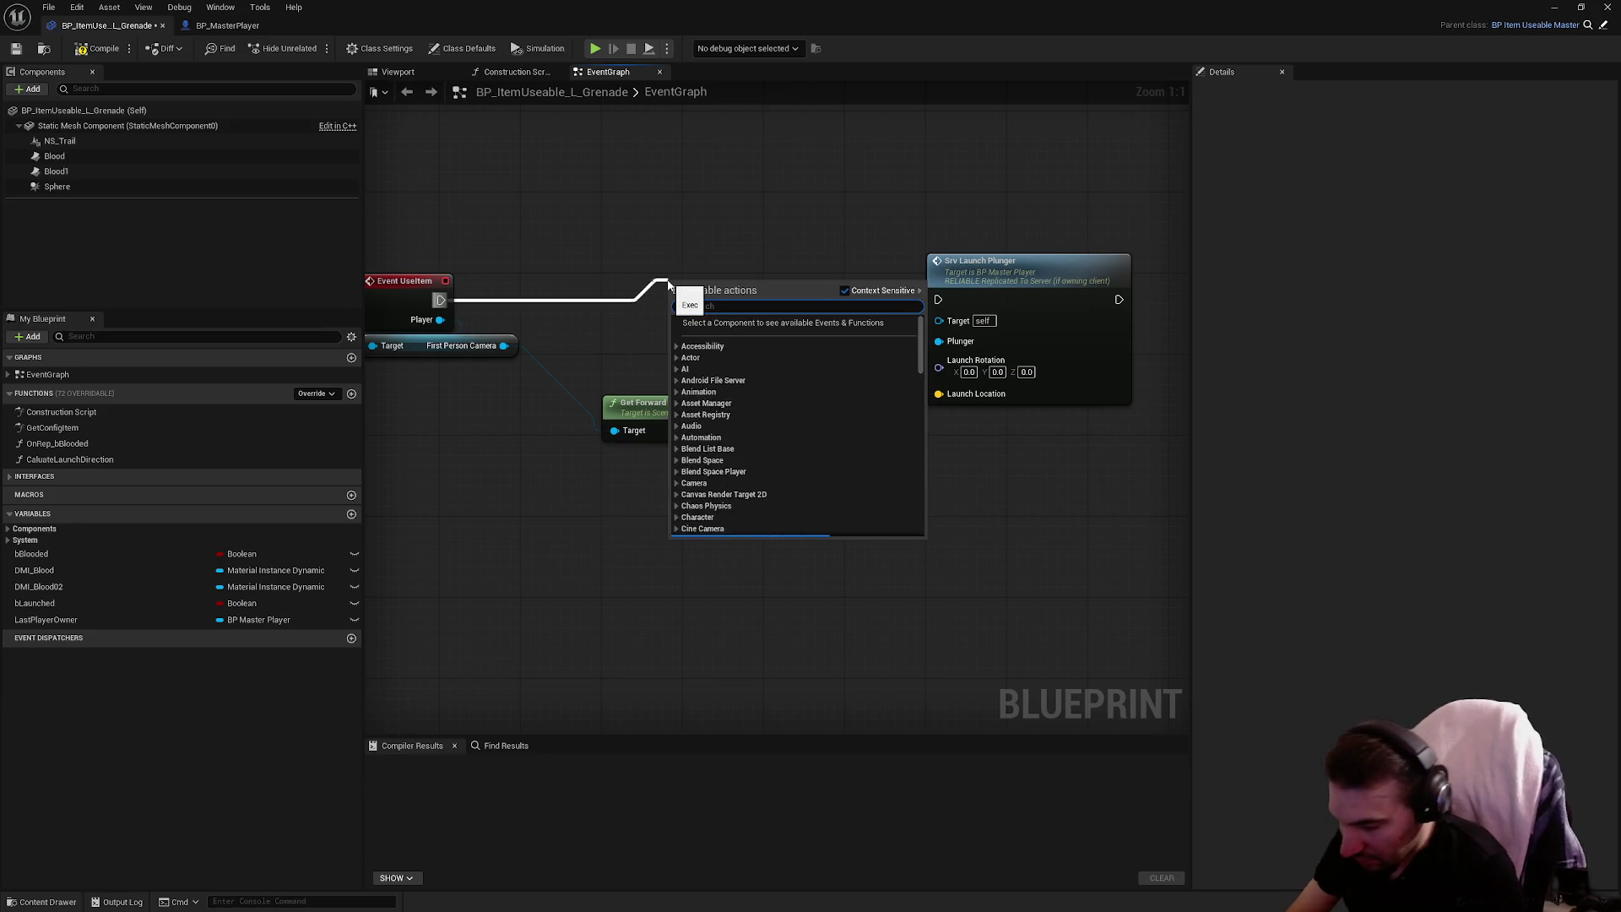
text(ren)
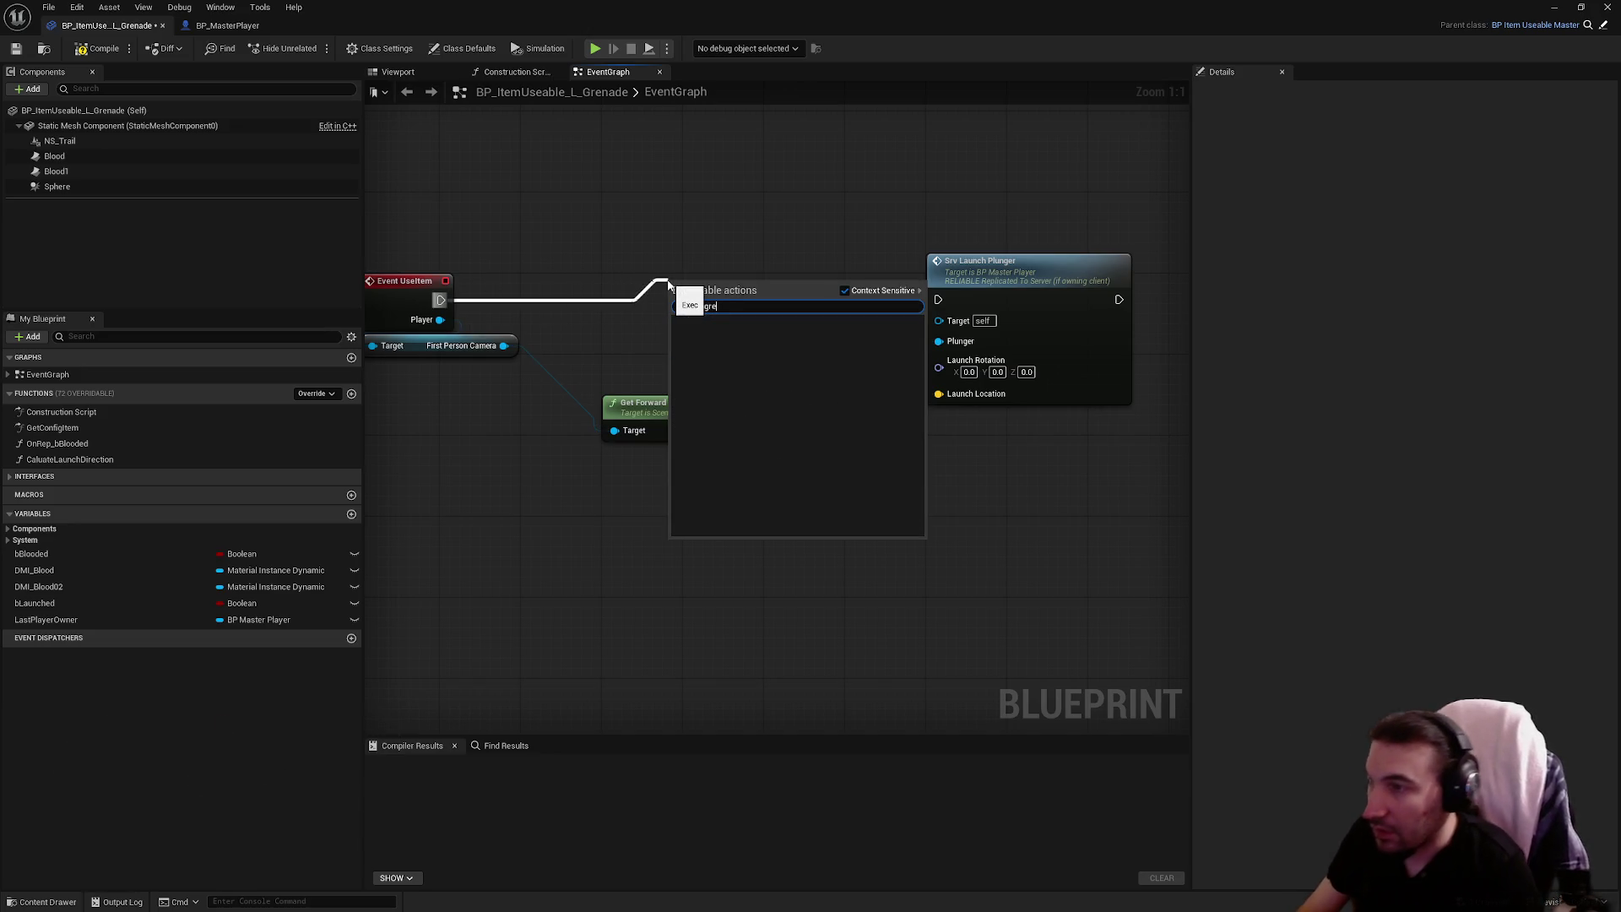
key(BackSpace)
key(BackSpace)
key(BackSpace)
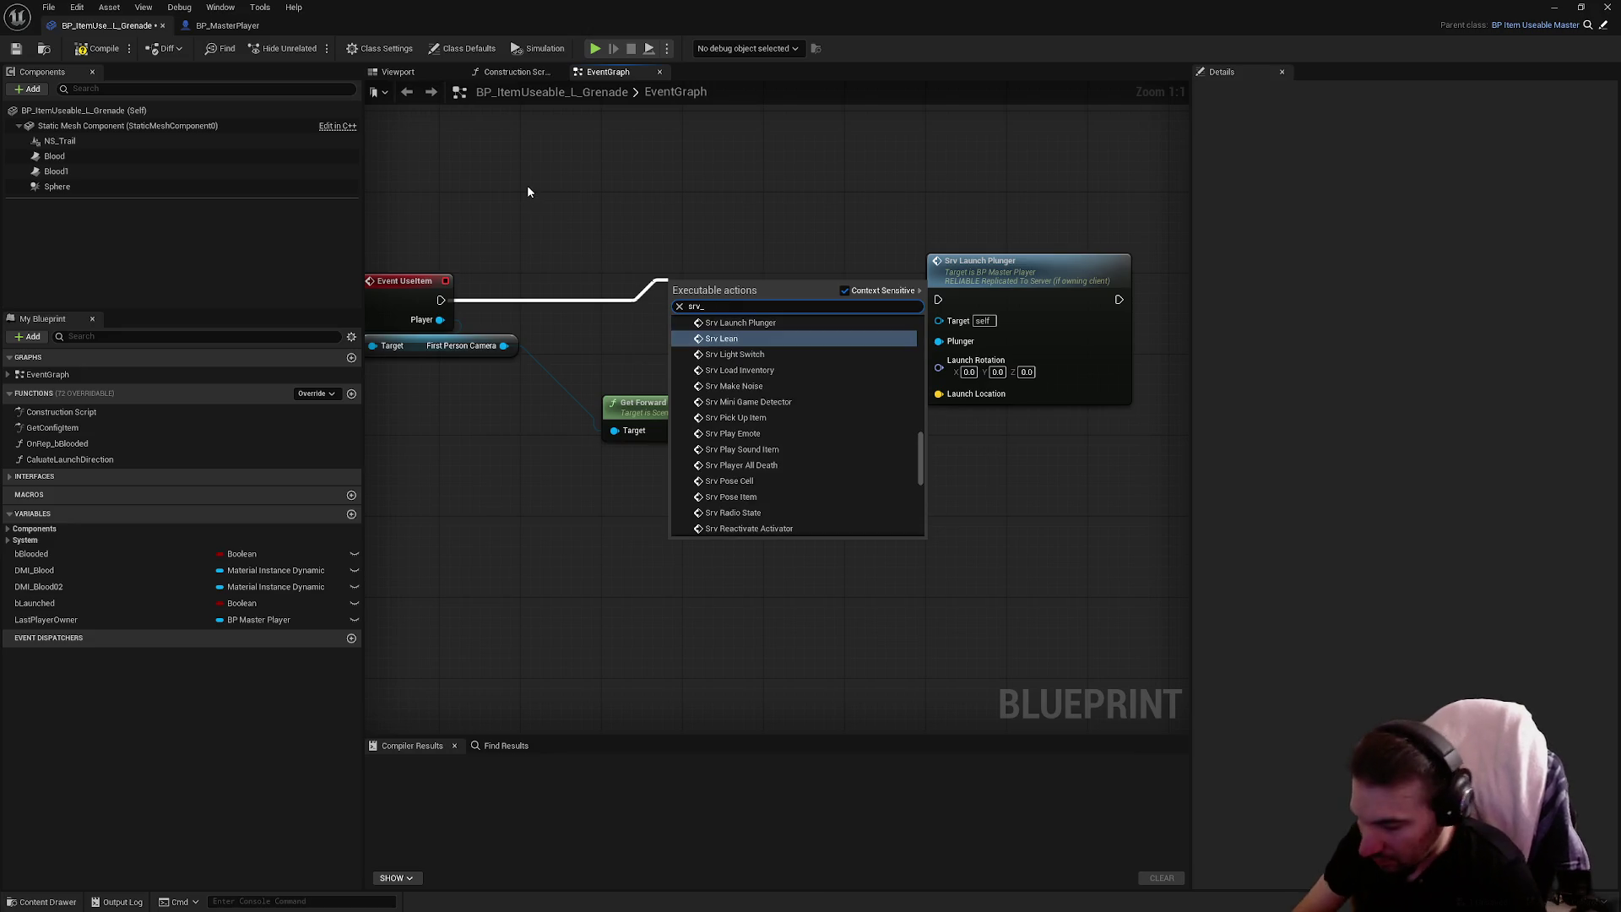
text(_Gre)
key(BackSpace)
key(BackSpace)
key(BackSpace)
text(Lainch)
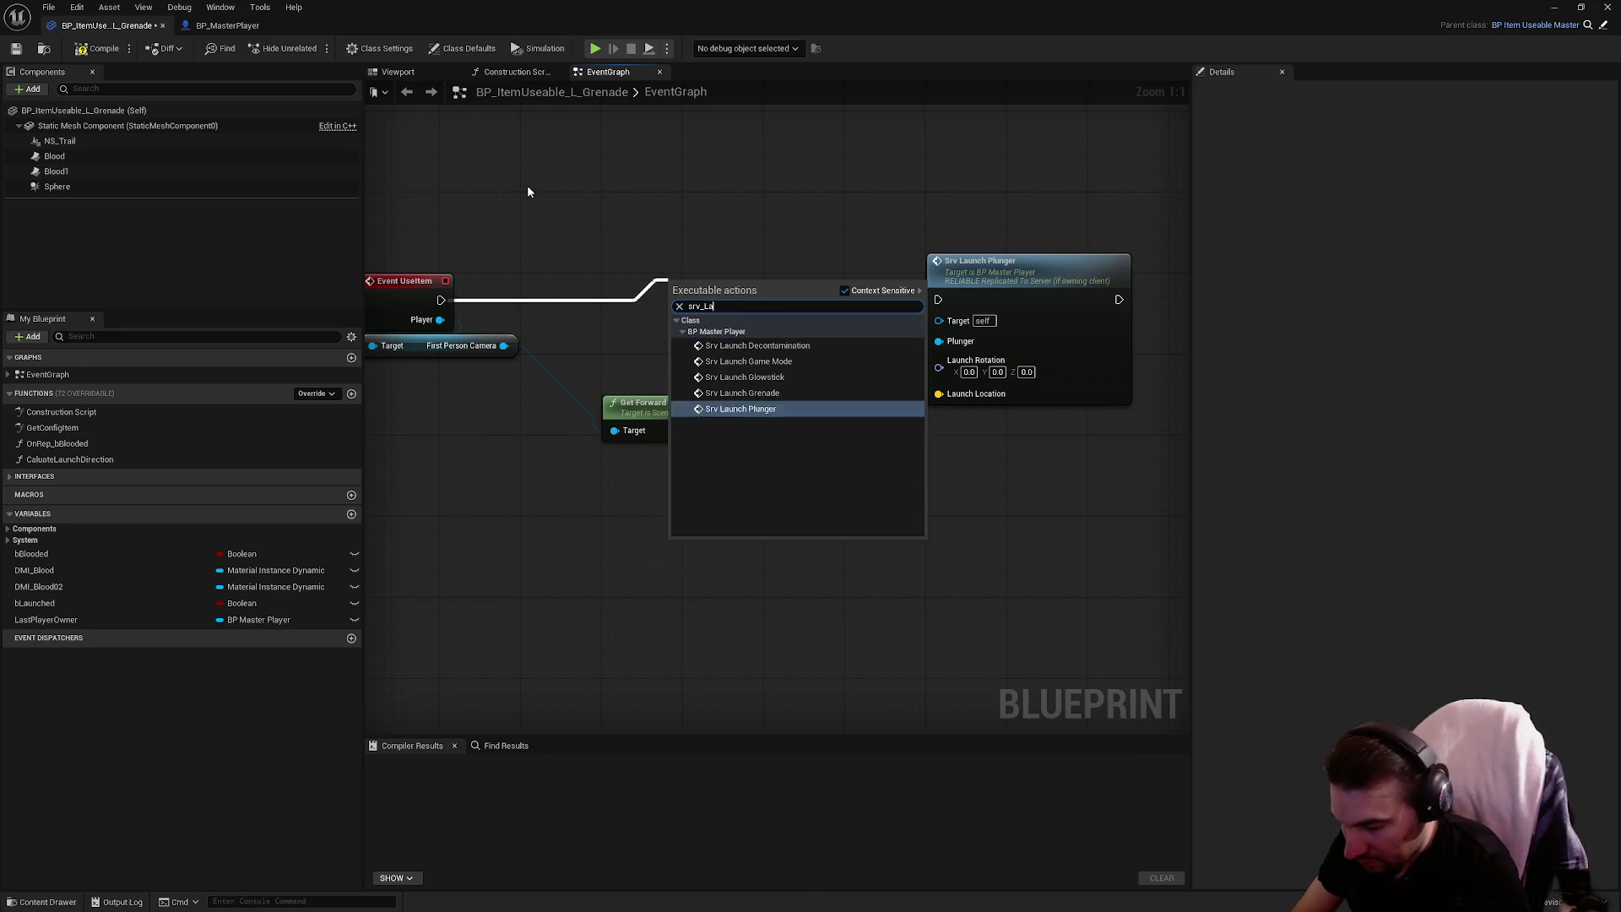
key(BackSpace)
key(BackSpace)
key(BackSpace)
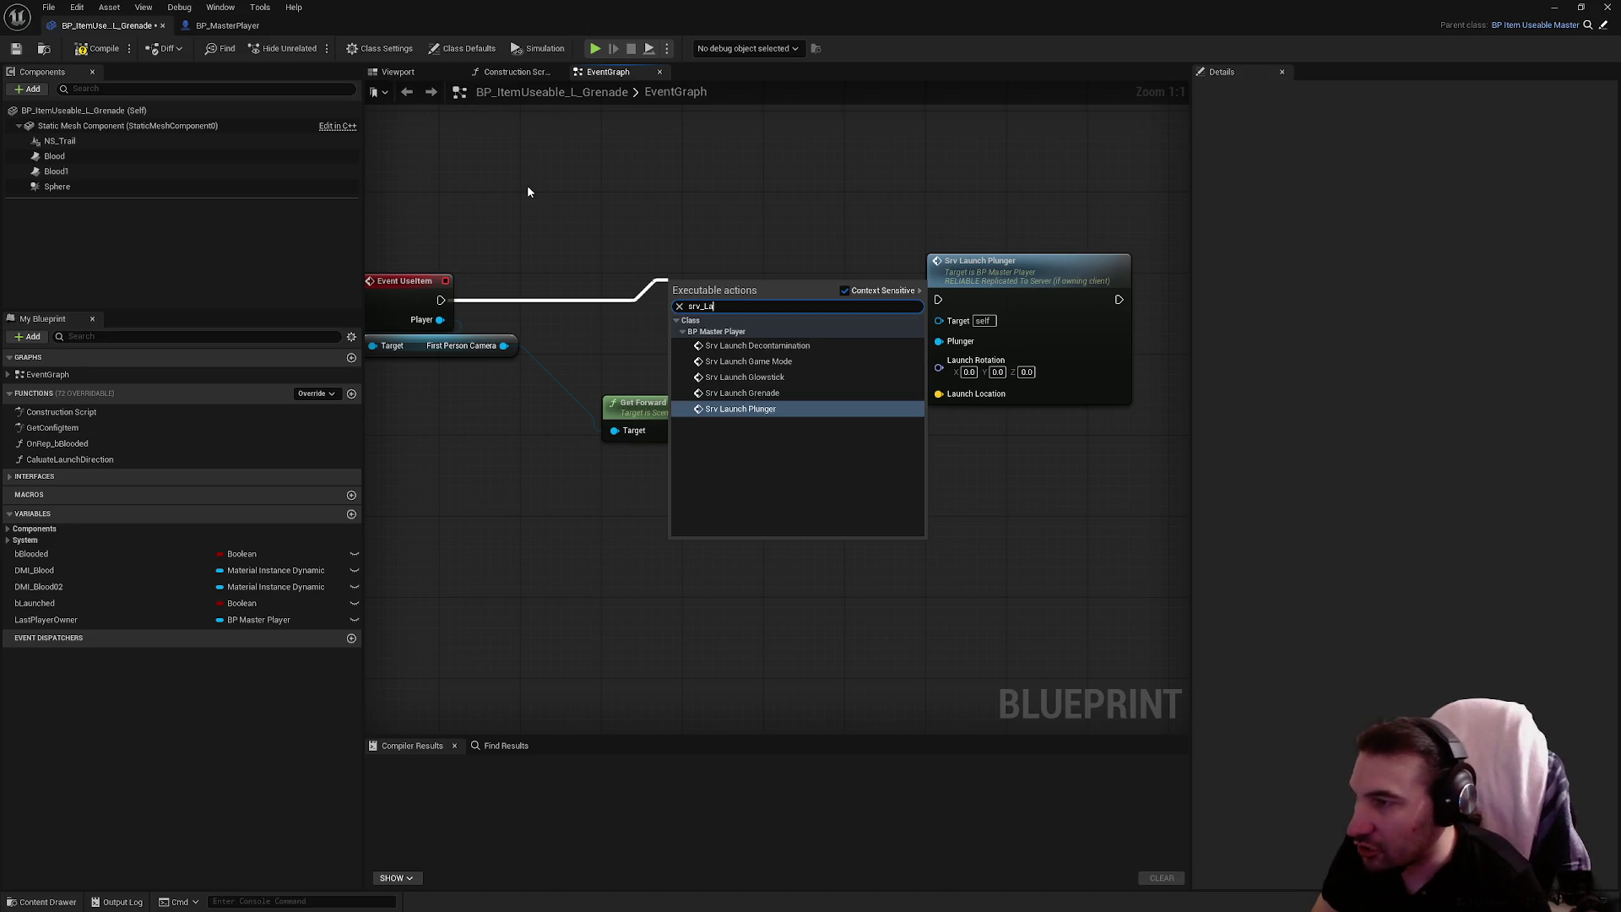
click(742, 392)
Replace Srv Launch Plunger, wiring Launch Location, Self and Player, set multiplier 2000, and compile
click(980, 310)
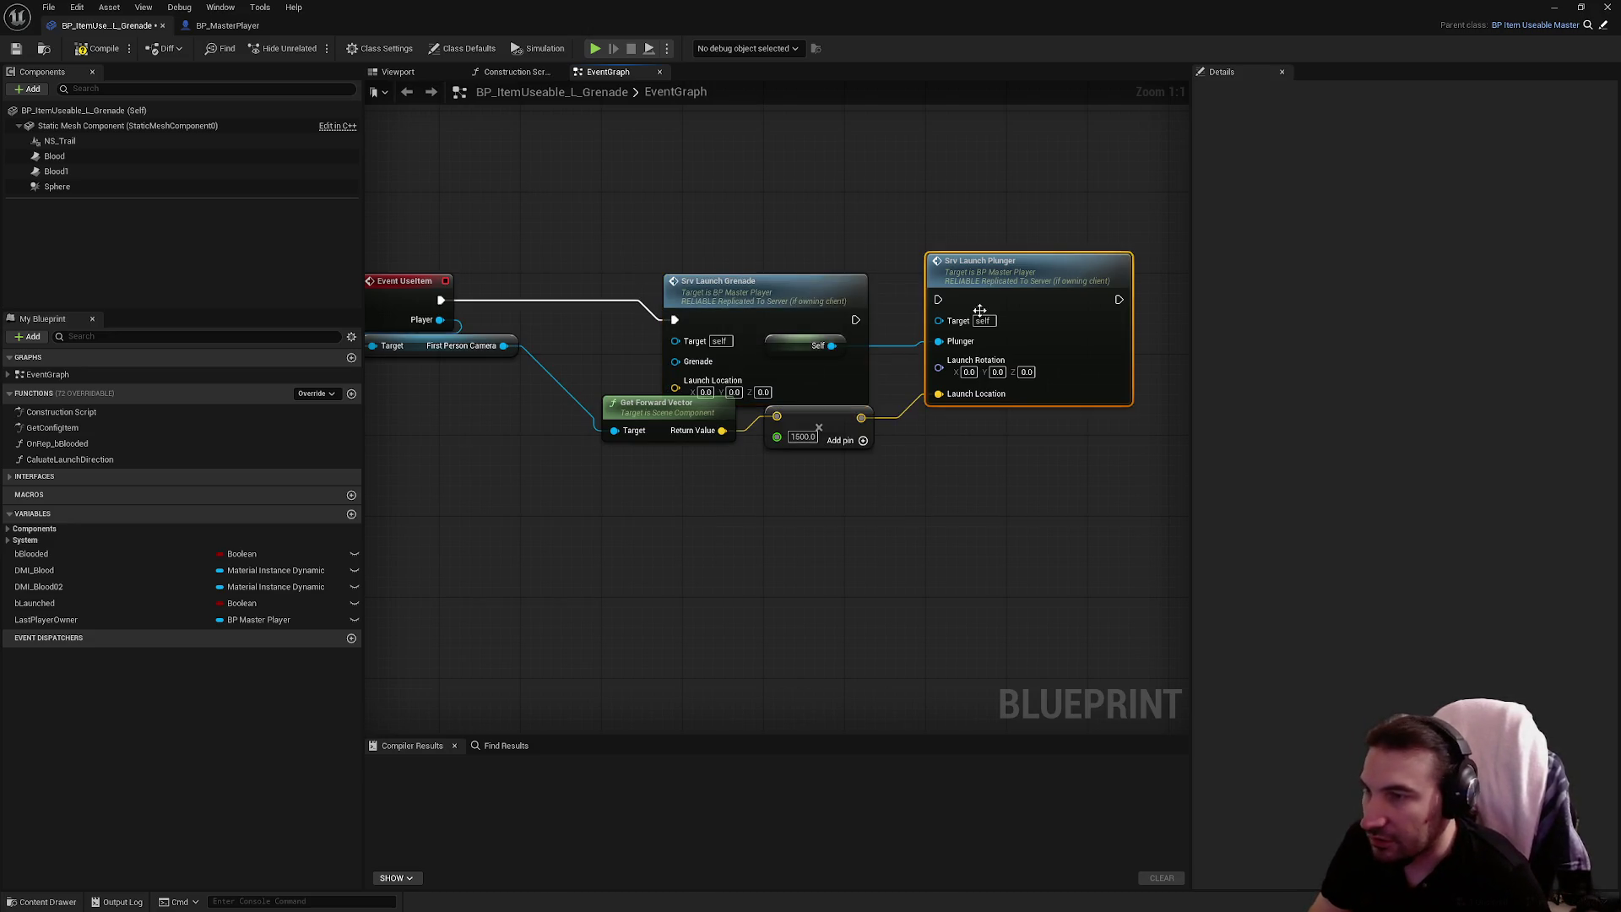
key(Delete)
drag(770, 289, 1033, 269)
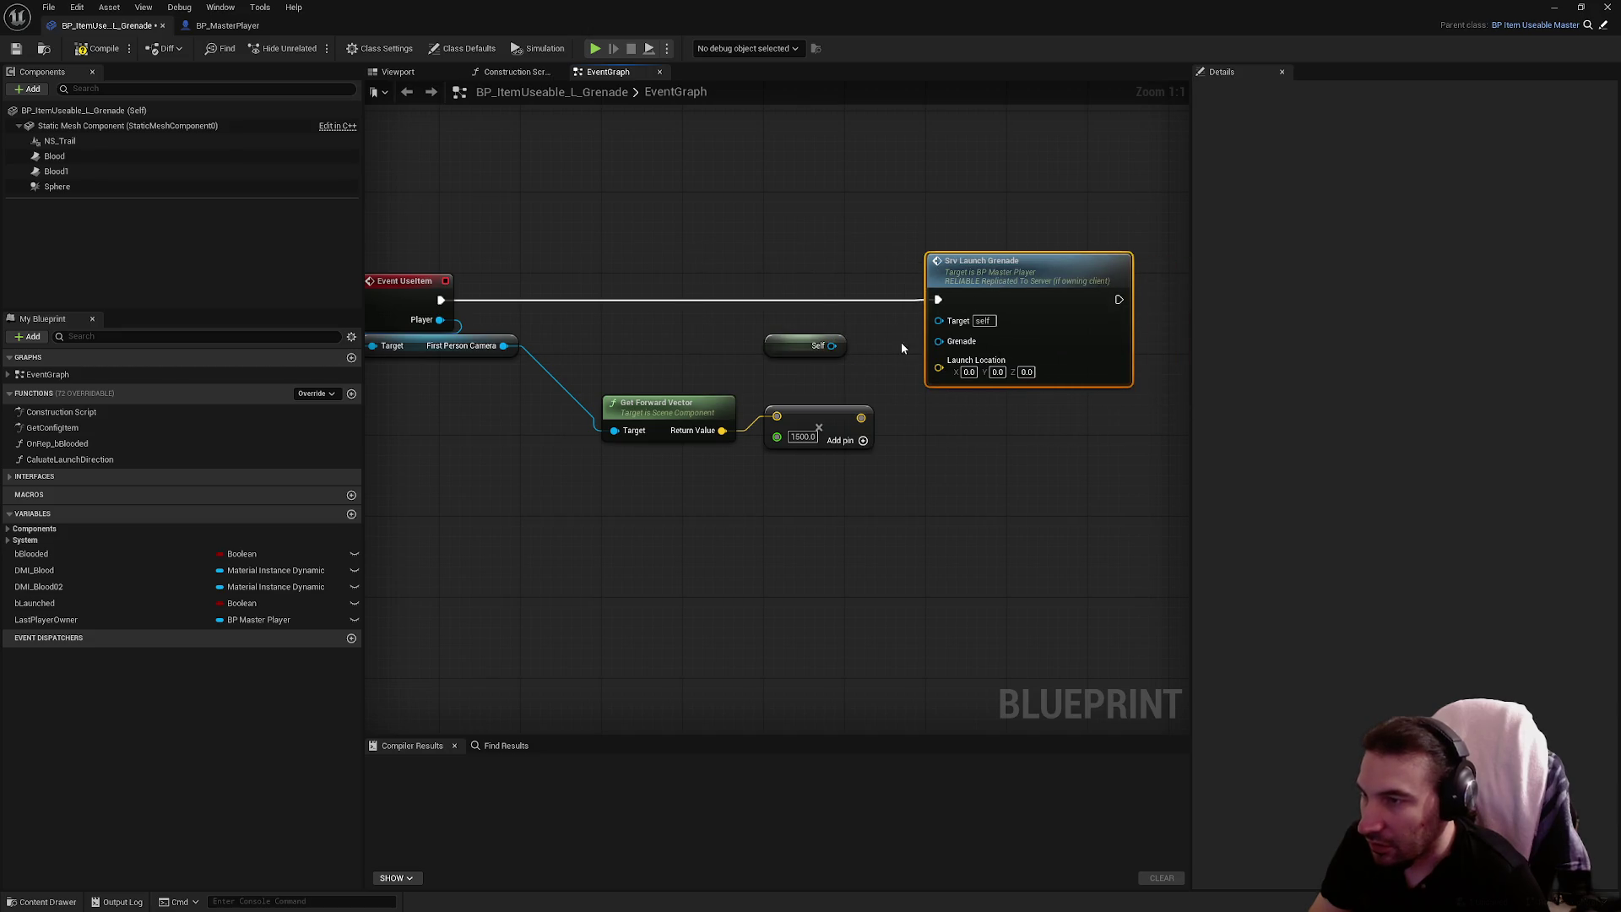
drag(862, 417, 939, 360)
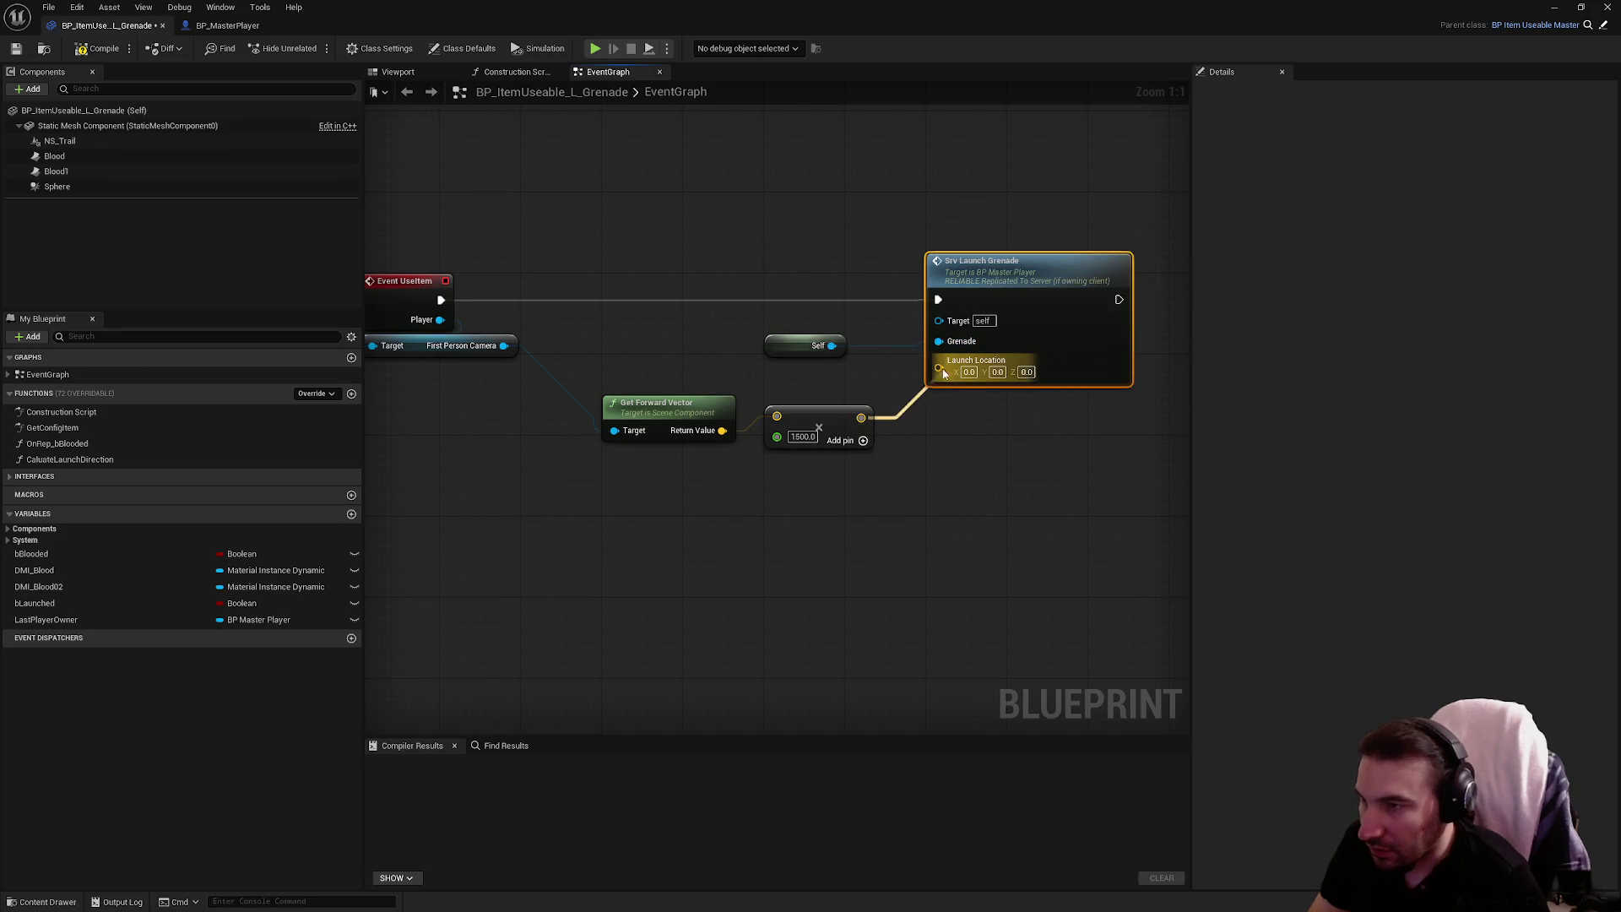
mouse_move(832, 346)
mouse_down()
mouse_move(895, 326)
mouse_move(939, 338)
mouse_up()
drag(938, 319, 440, 319)
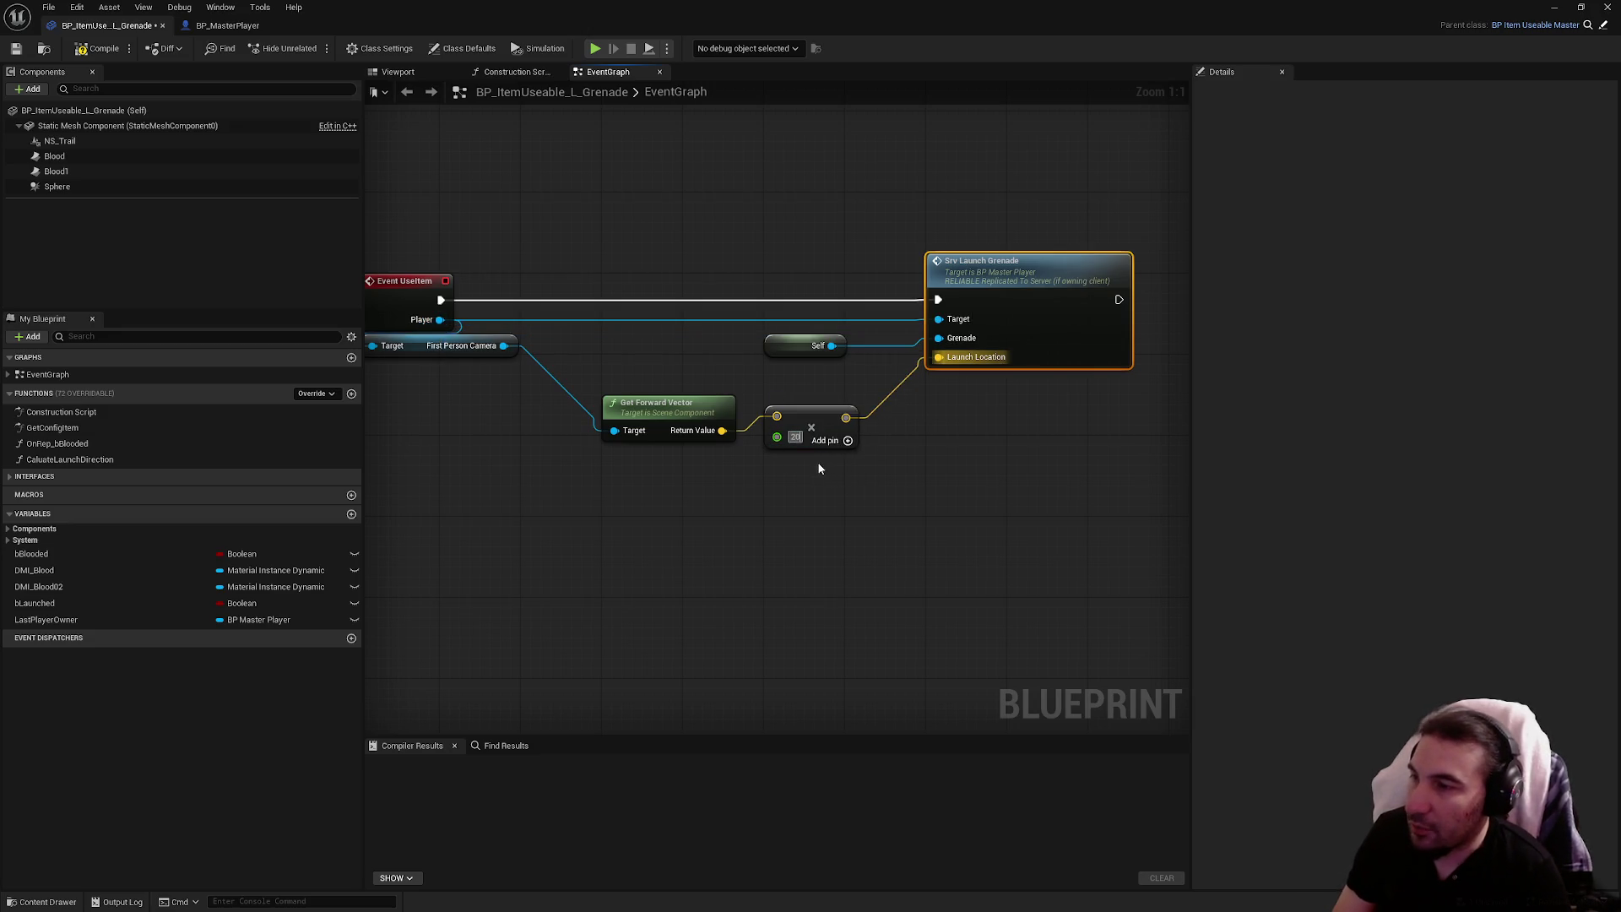
text(2000)
click(804, 479)
click(117, 50)
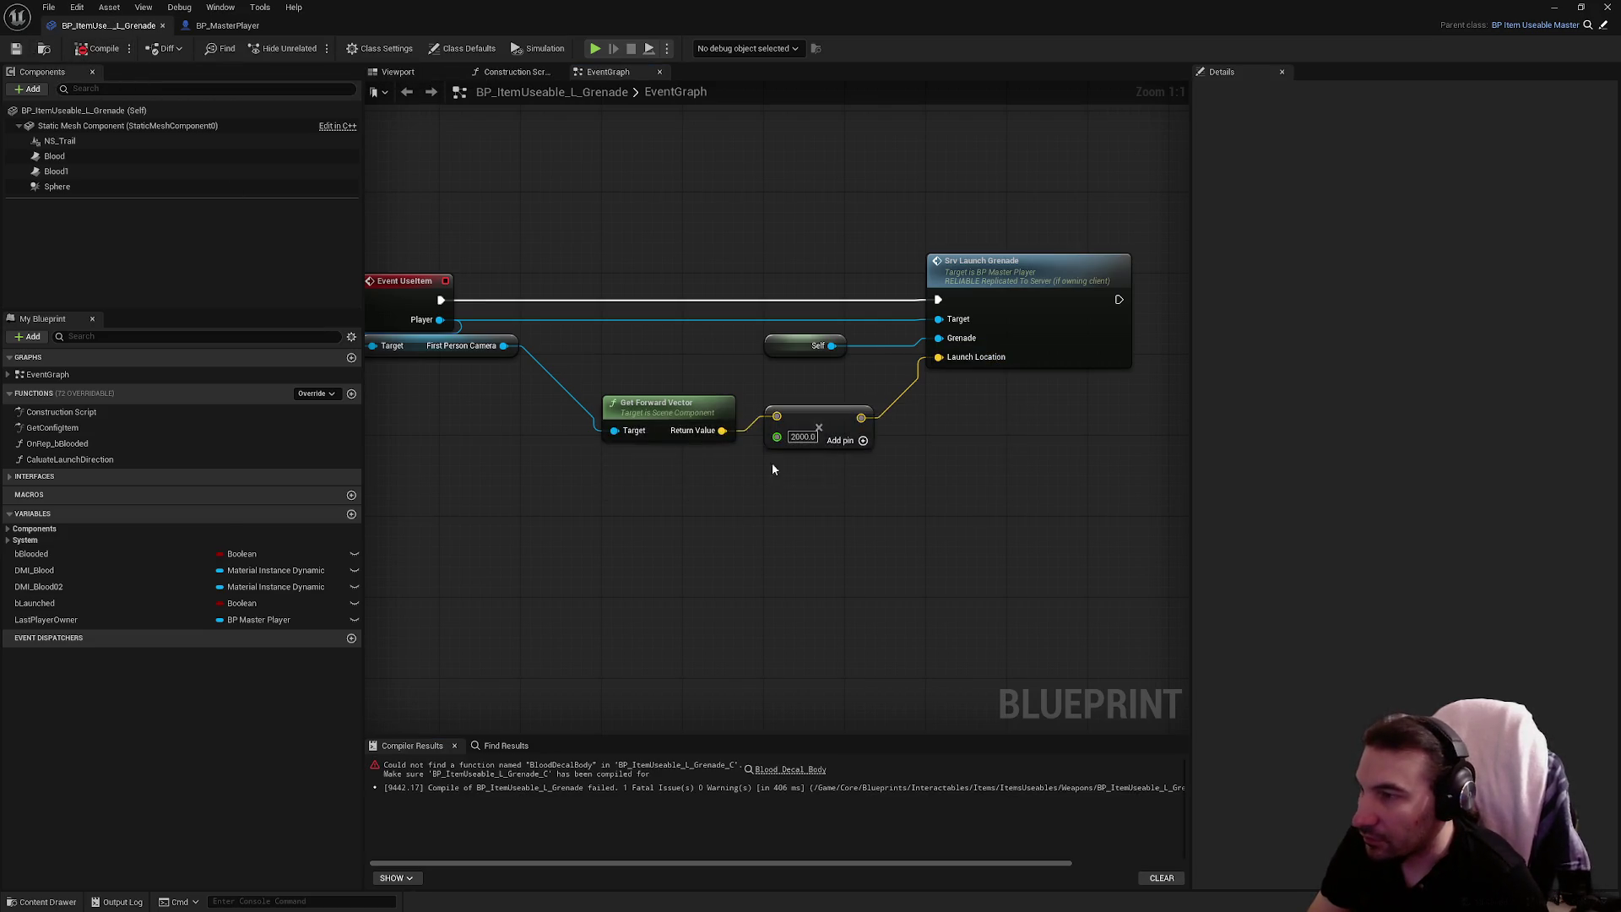
Survey the grenade graph's node groups and marquee-select the lower node rows
scroll(698, 224, down, 4)
scroll(698, 223, down, 5)
drag(499, 318, 889, 680)
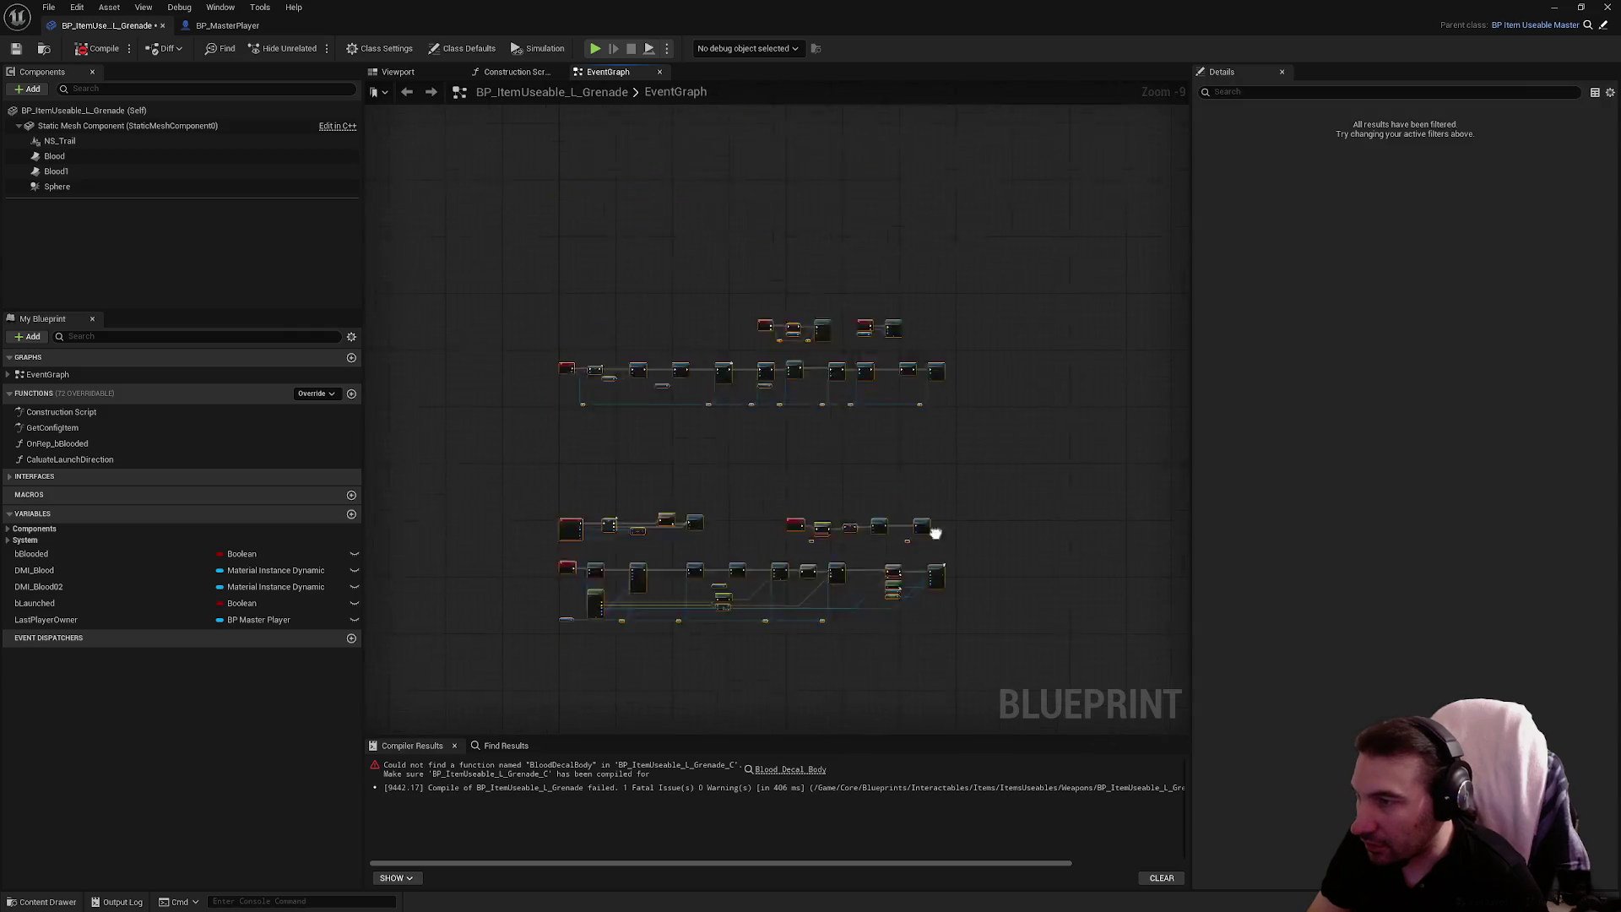
drag(807, 447, 789, 593)
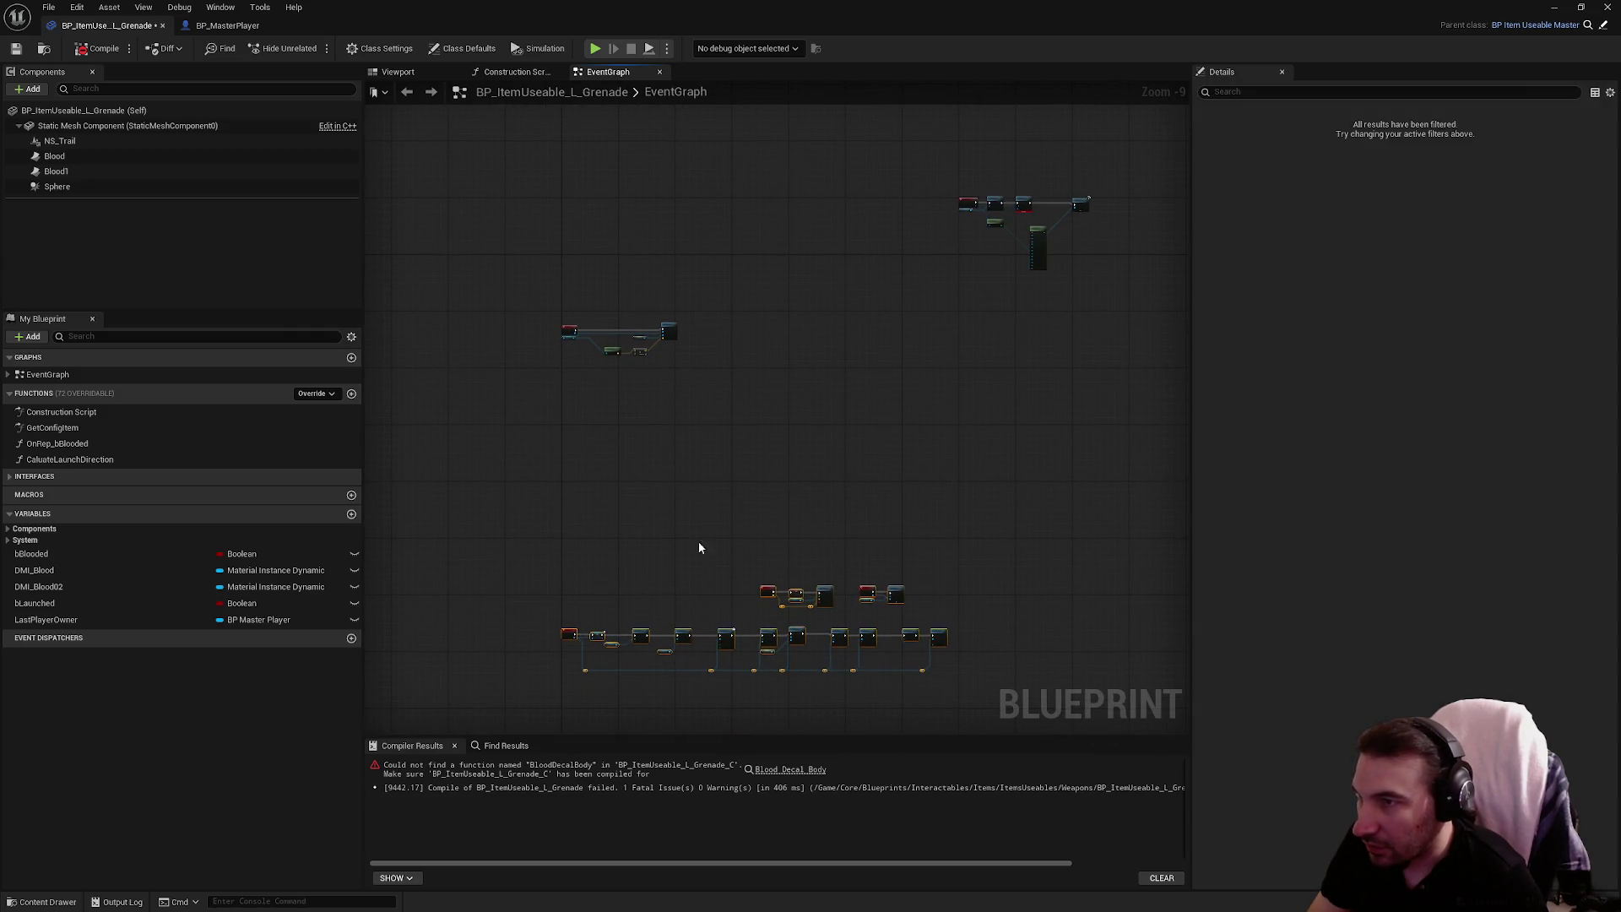
drag(566, 635, 578, 592)
drag(580, 505, 561, 423)
scroll(561, 423, down, 2)
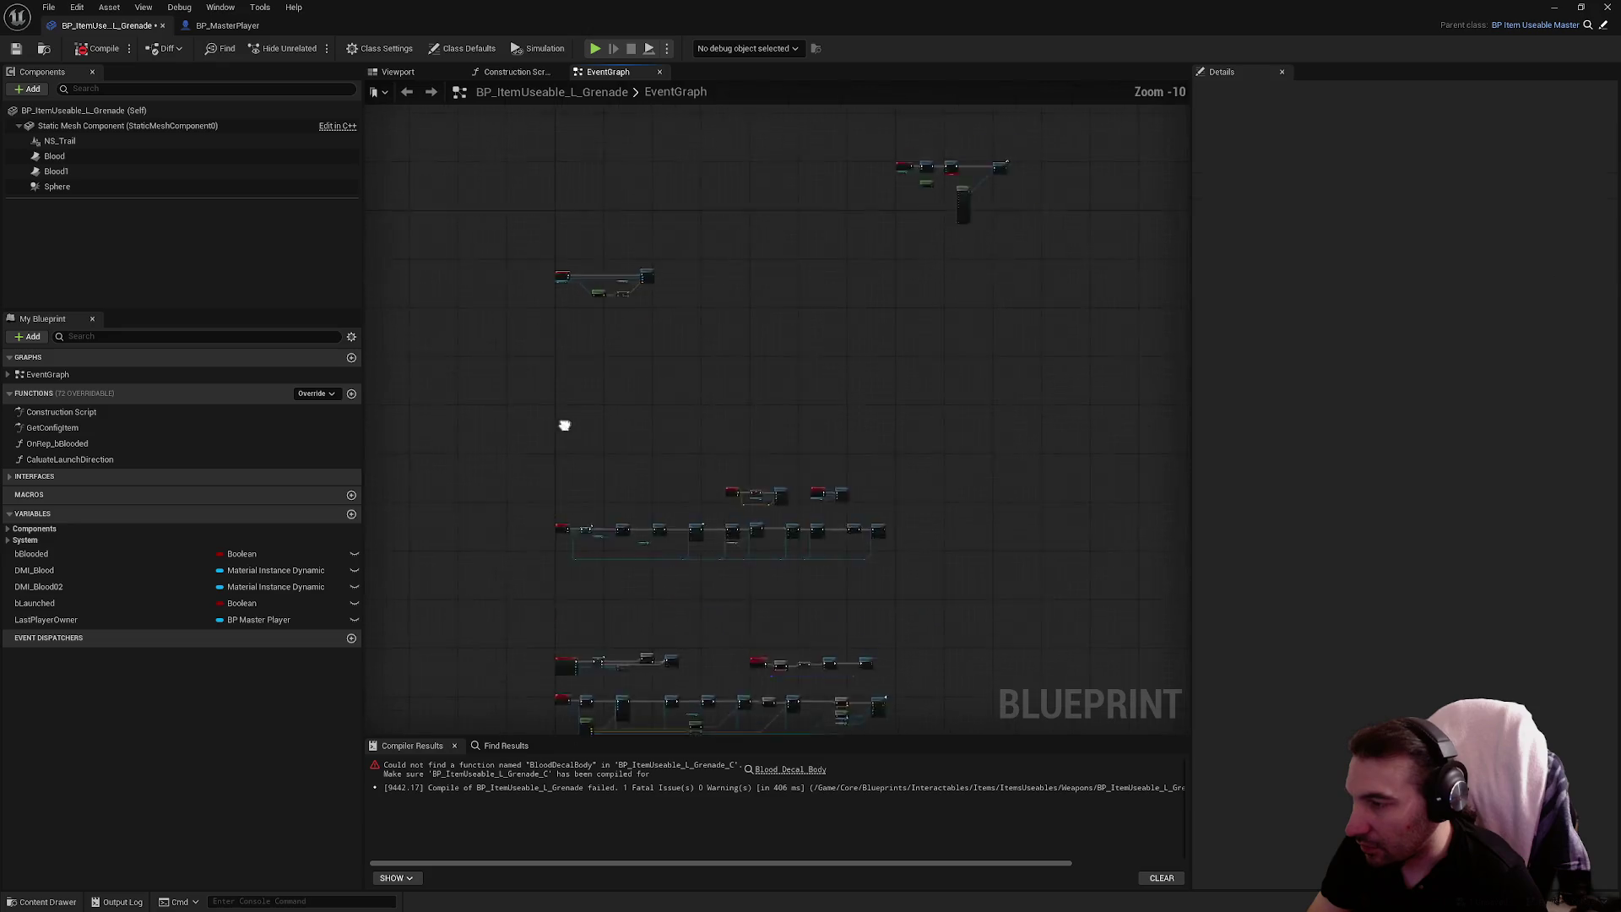
drag(481, 347, 914, 711)
scroll(735, 385, up, 9)
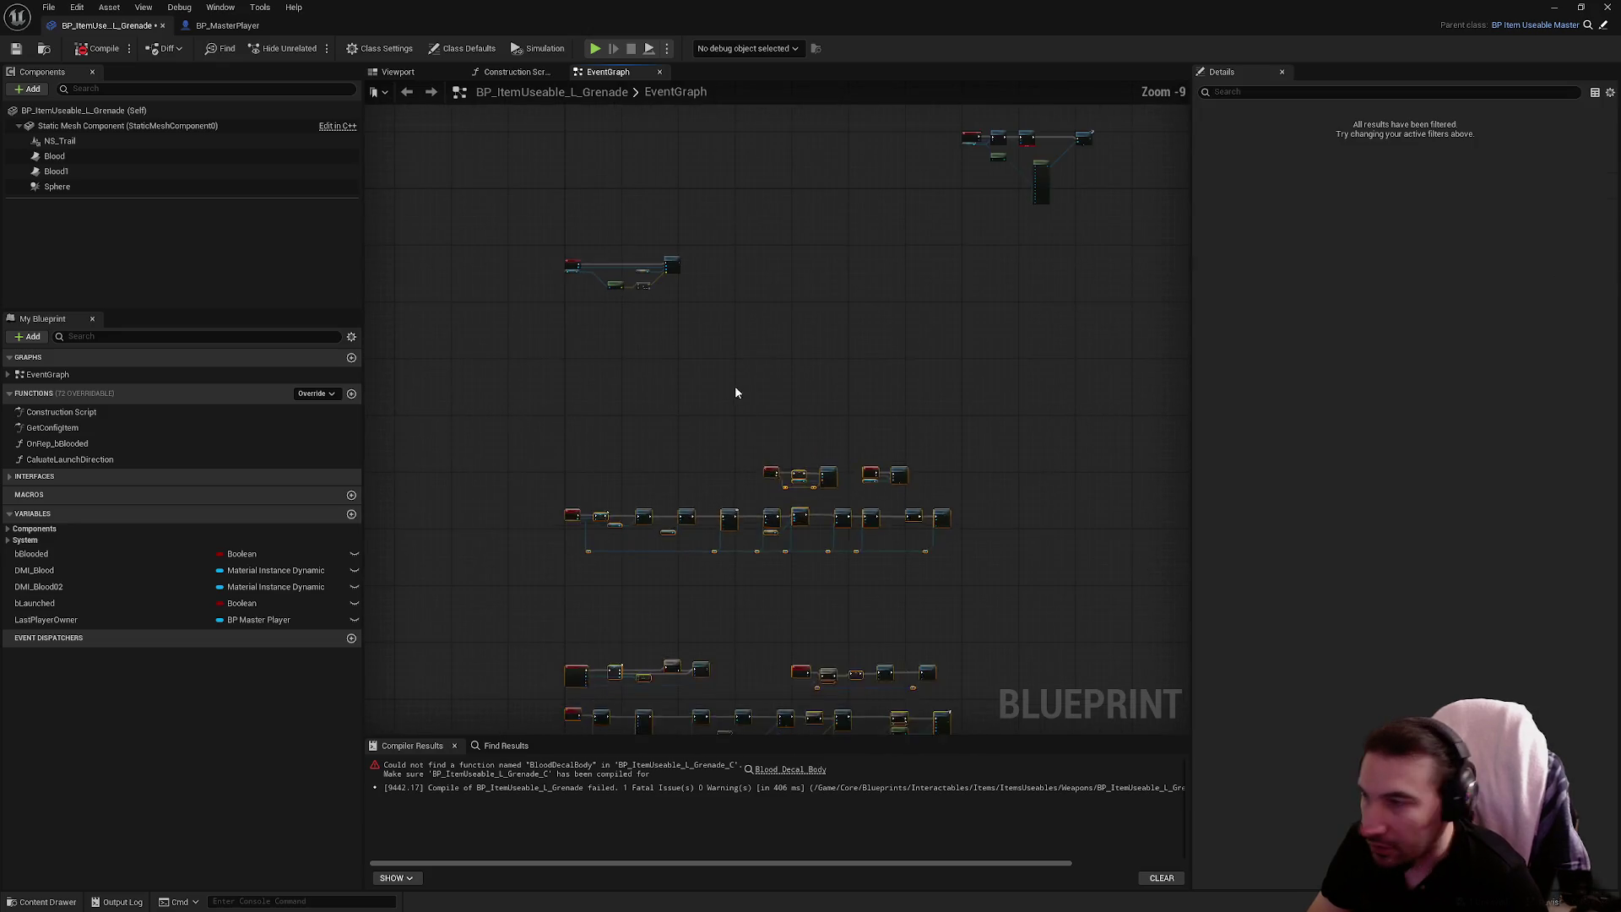
drag(694, 414, 741, 507)
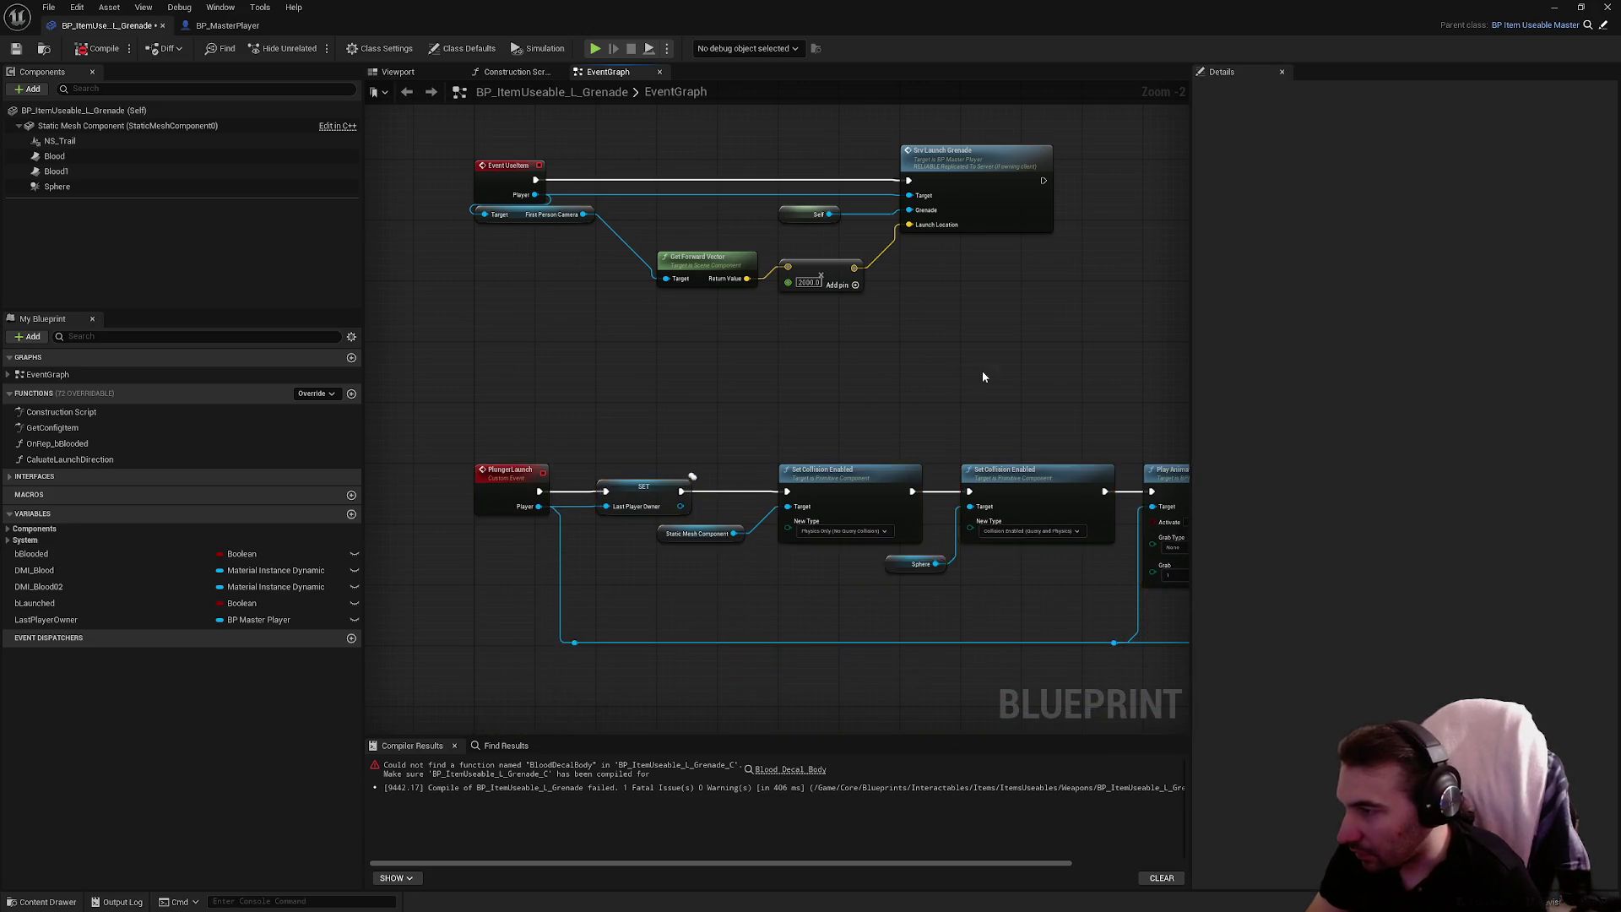
Move the Impulse and SET node group up-left and check the RotationLaunch nodes
drag(980, 391, 568, 369)
scroll(568, 369, down, 1)
drag(716, 290, 994, 396)
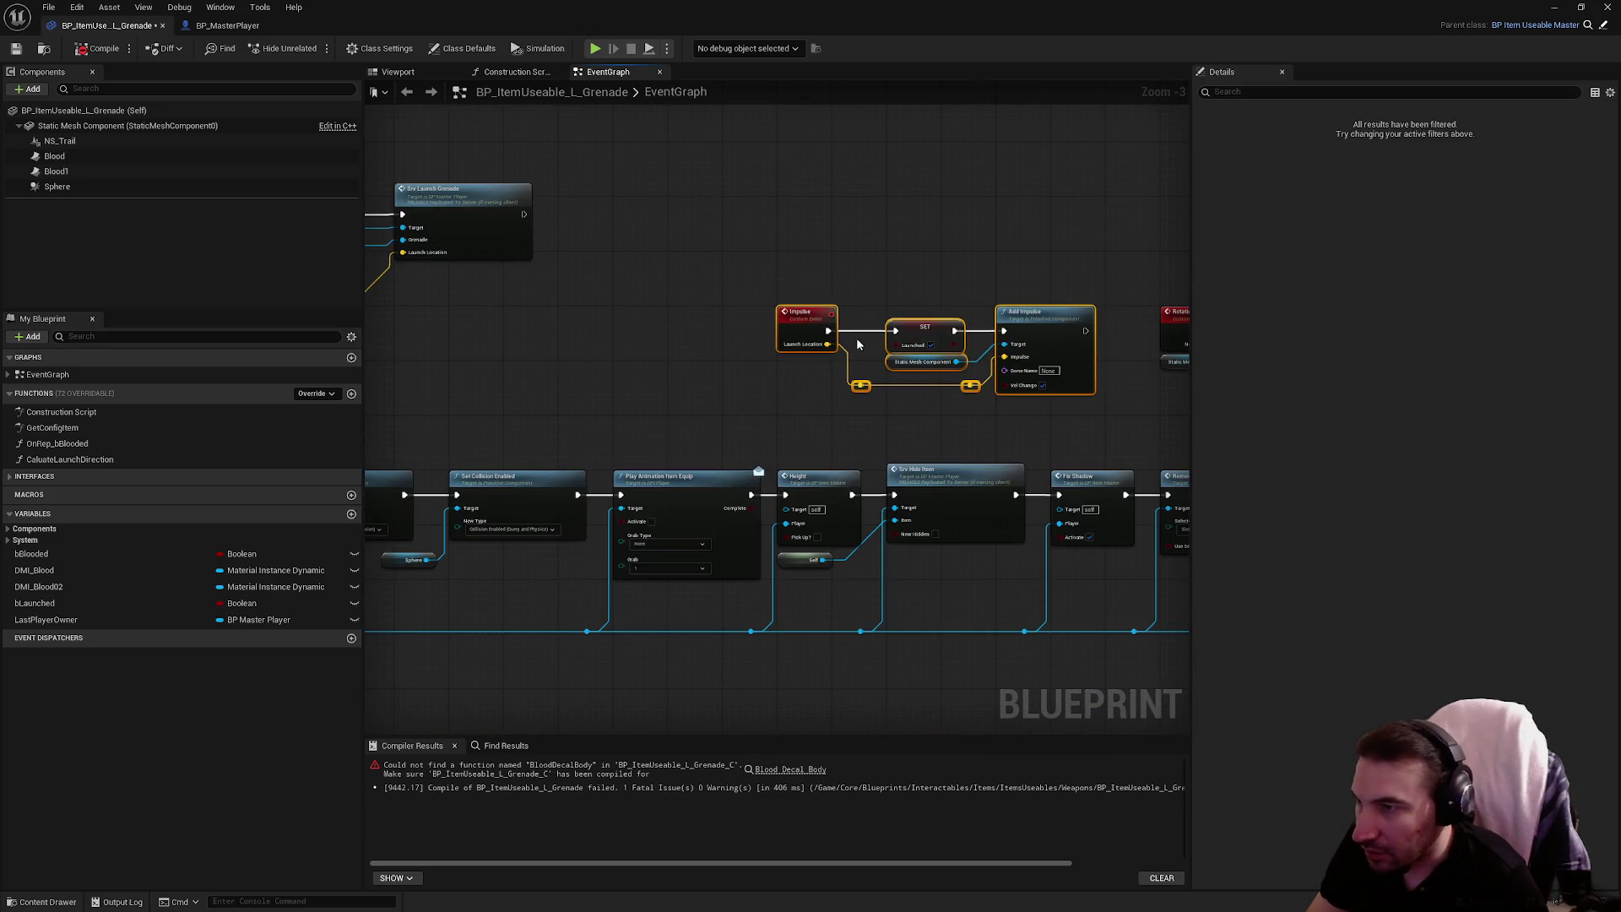
mouse_move(786, 329)
mouse_down()
mouse_move(701, 253)
mouse_move(607, 217)
mouse_up()
mouse_move(1118, 338)
mouse_down()
mouse_move(1003, 319)
mouse_move(716, 370)
mouse_up()
mouse_move(689, 319)
mouse_down()
mouse_move(849, 405)
mouse_move(955, 424)
mouse_up()
scroll(920, 276, down, 2)
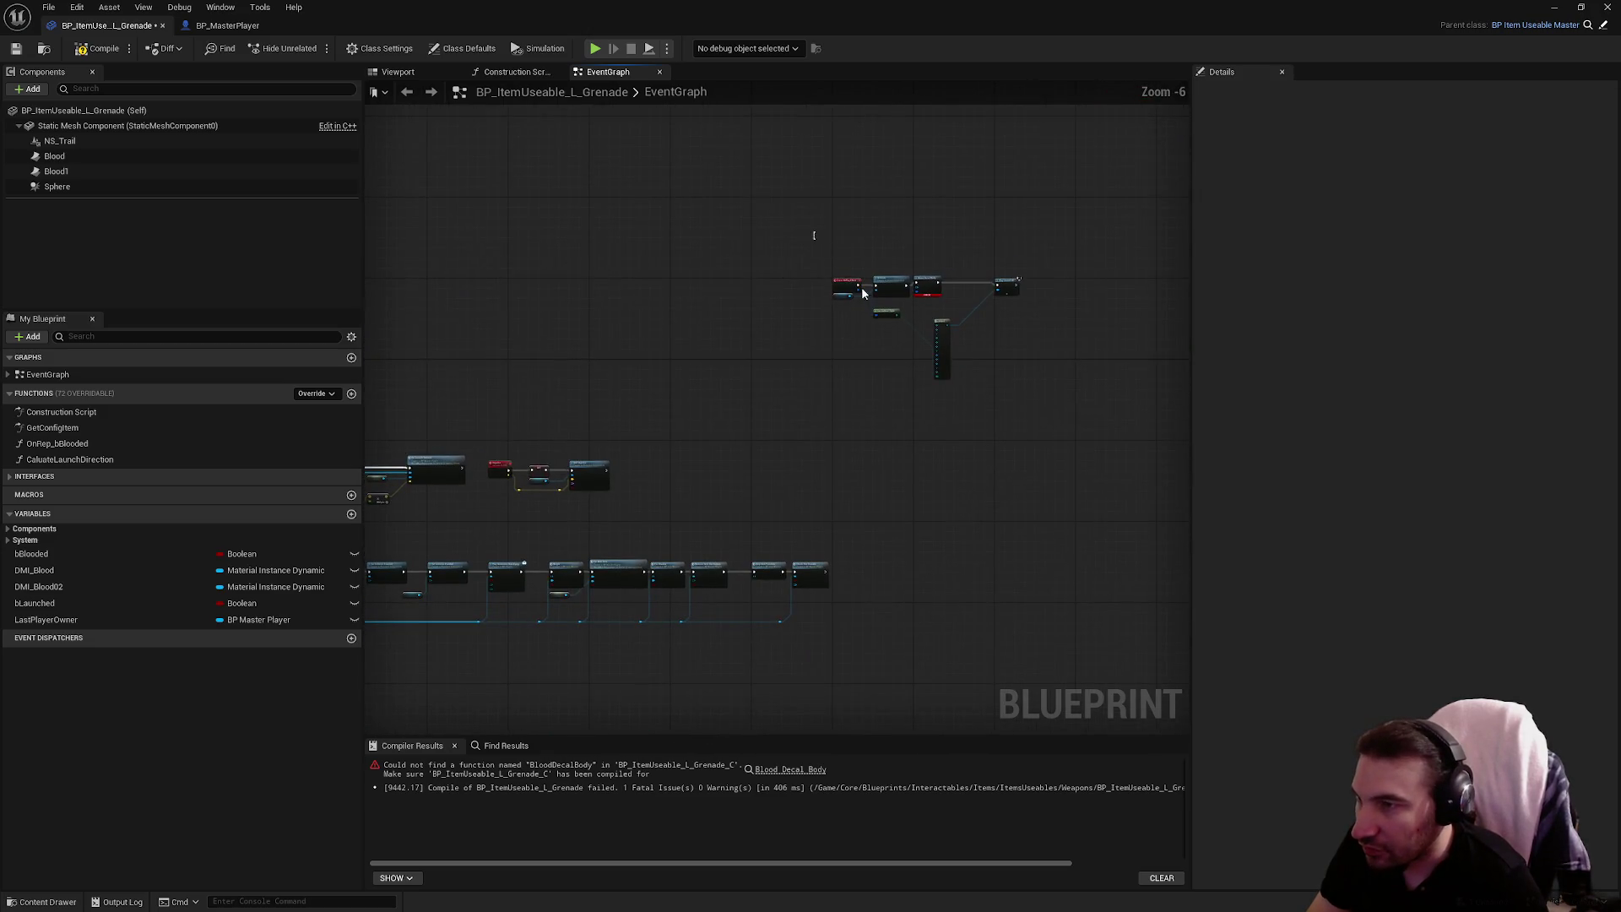
click(862, 286)
scroll(861, 286, up, 4)
Delete the hit-effect and blood decal nodes and the top row of leftover nodes
scroll(635, 402, down, 2)
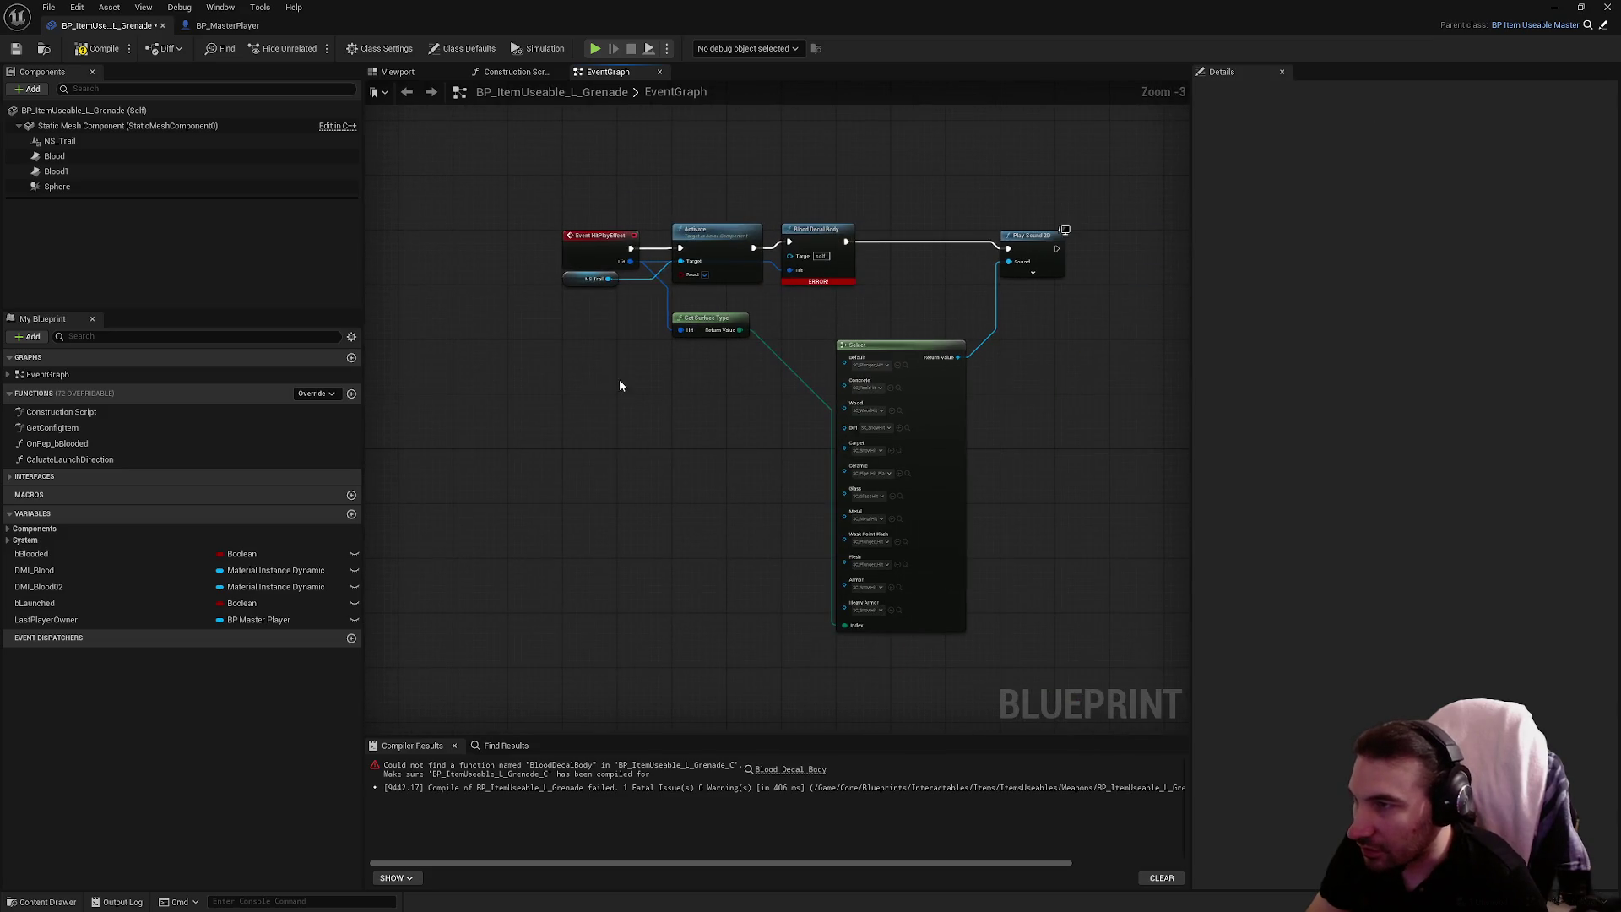
mouse_move(535, 175)
mouse_down()
mouse_move(918, 417)
mouse_move(1103, 509)
mouse_up()
key(Delete)
scroll(666, 453, down, 4)
scroll(743, 300, up, 3)
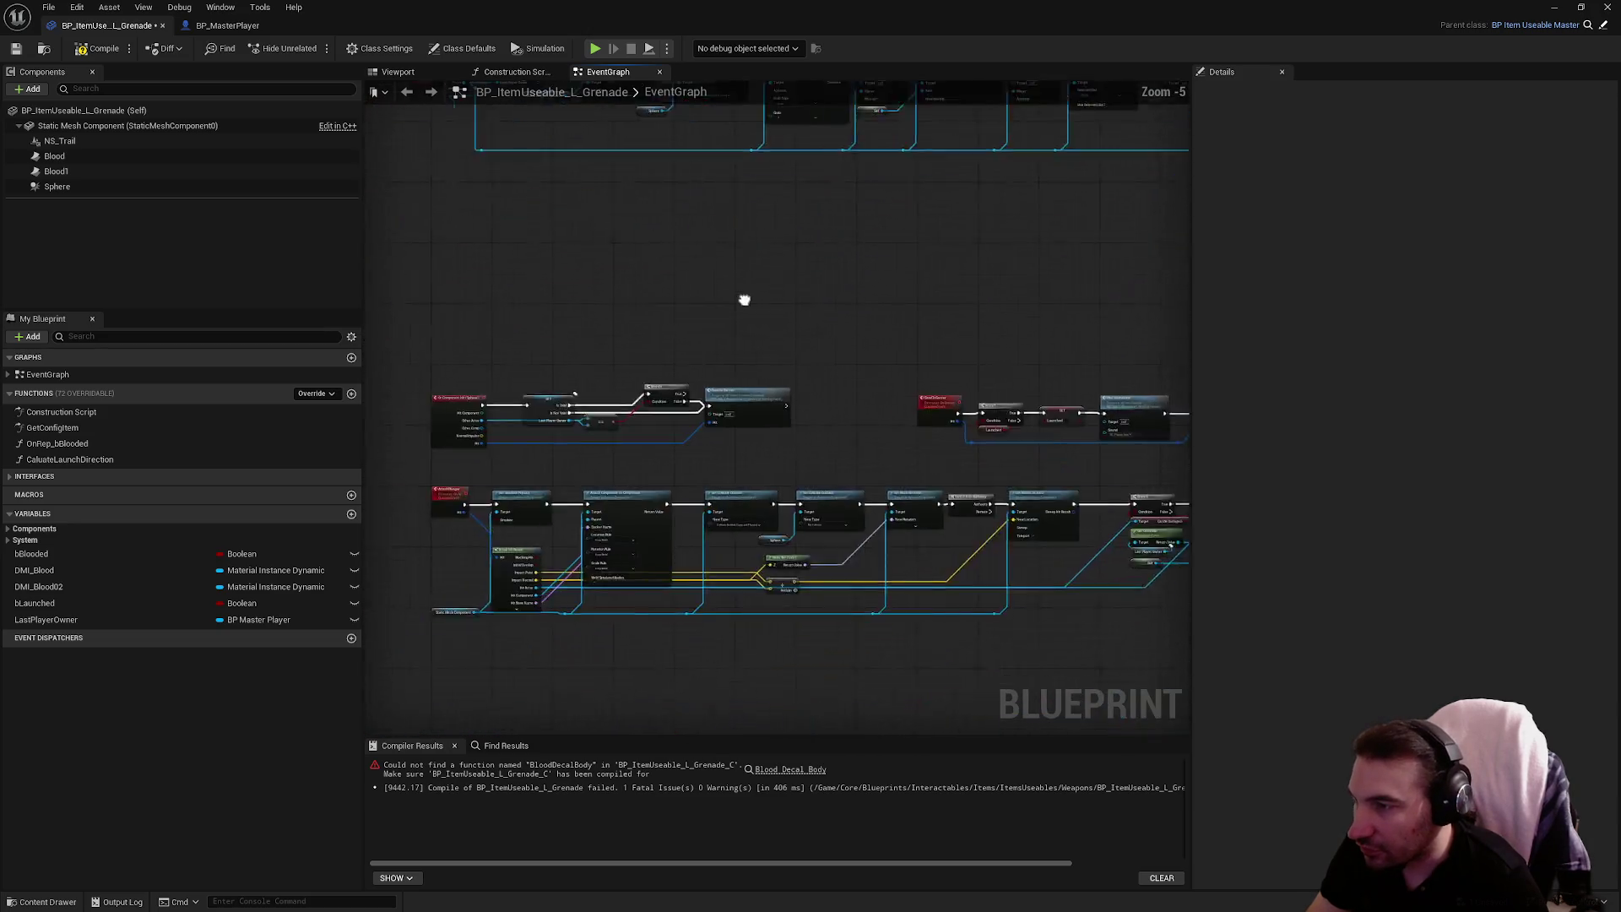
scroll(867, 376, up, 1)
mouse_move(517, 278)
mouse_down()
mouse_move(743, 329)
mouse_move(1050, 440)
mouse_up()
key(Delete)
Remove the Sphere, Blood1, Blood and NS_Trail components
click(126, 187)
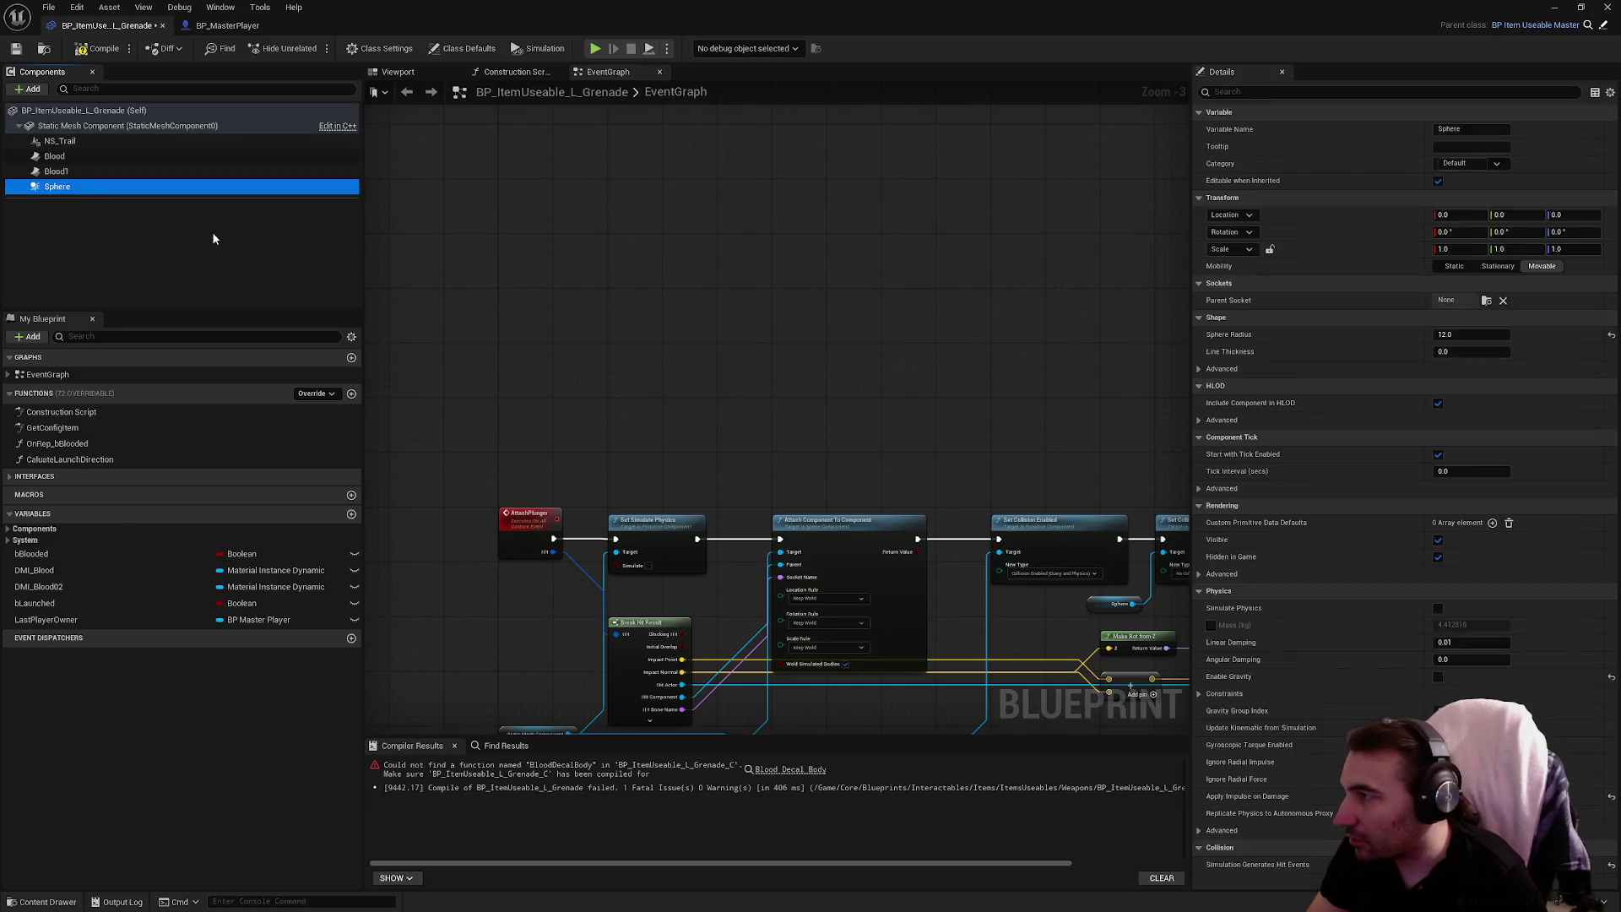
key(Delete)
click(85, 169)
key(Delete)
click(63, 156)
key(Delete)
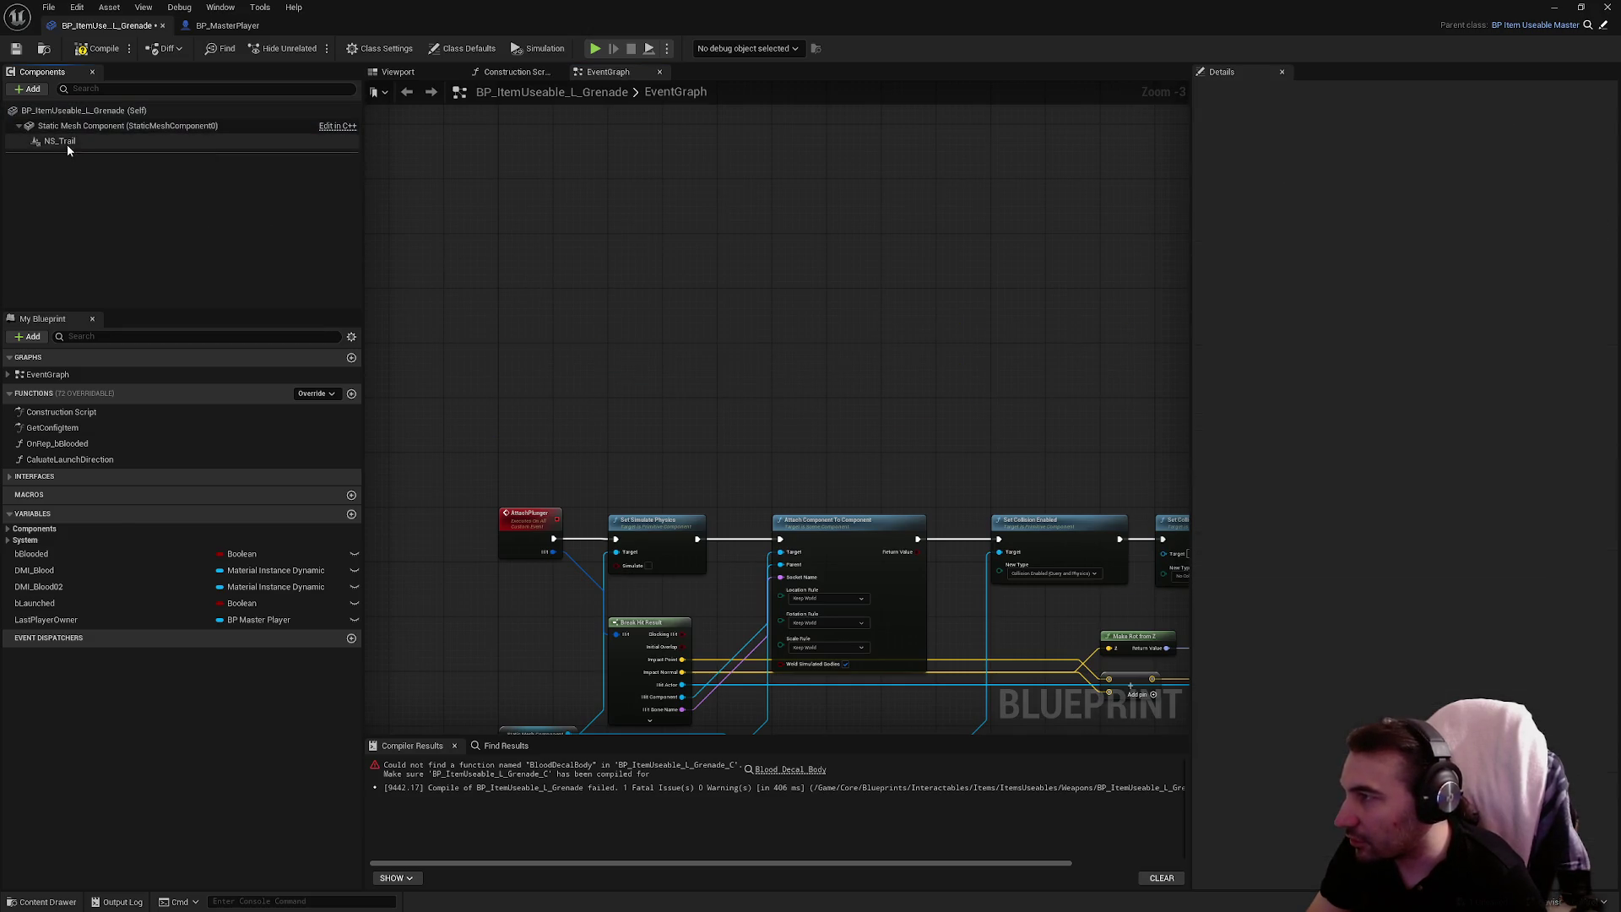
click(67, 141)
key(Delete)
Delete the SendToServer and AttachPlunger node rows and recompile
mouse_move(886, 264)
mouse_down()
mouse_move(717, 286)
mouse_move(595, 273)
mouse_move(1057, 448)
mouse_move(1047, 435)
mouse_up()
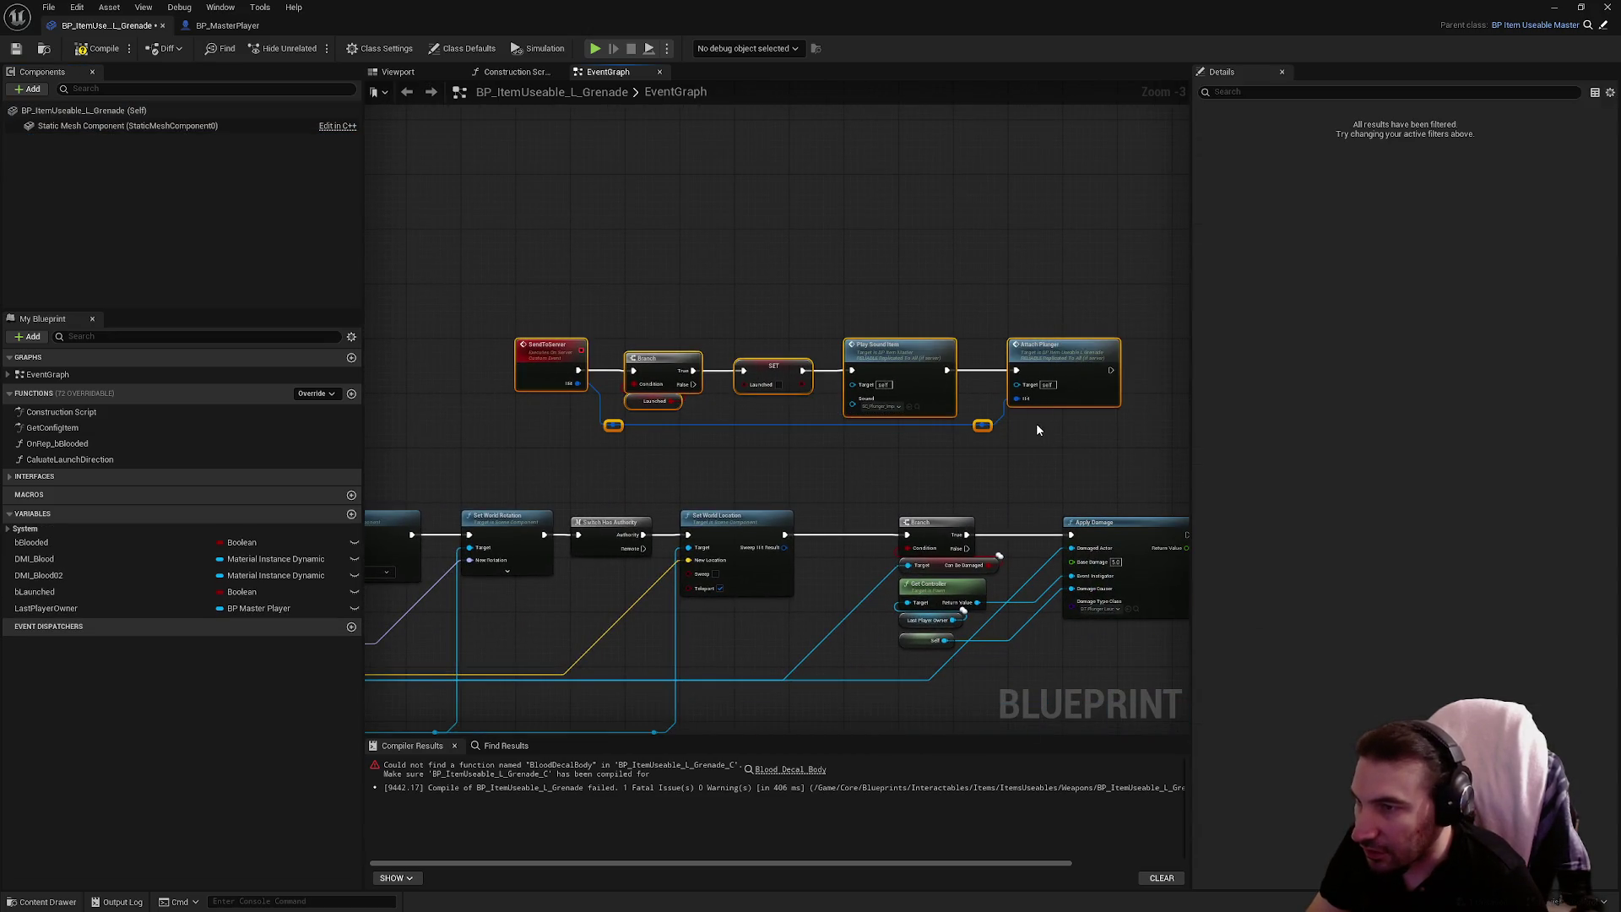
mouse_move(449, 272)
mouse_down()
mouse_move(716, 404)
mouse_move(1081, 444)
mouse_move(923, 361)
mouse_move(571, 419)
mouse_up()
key(Delete)
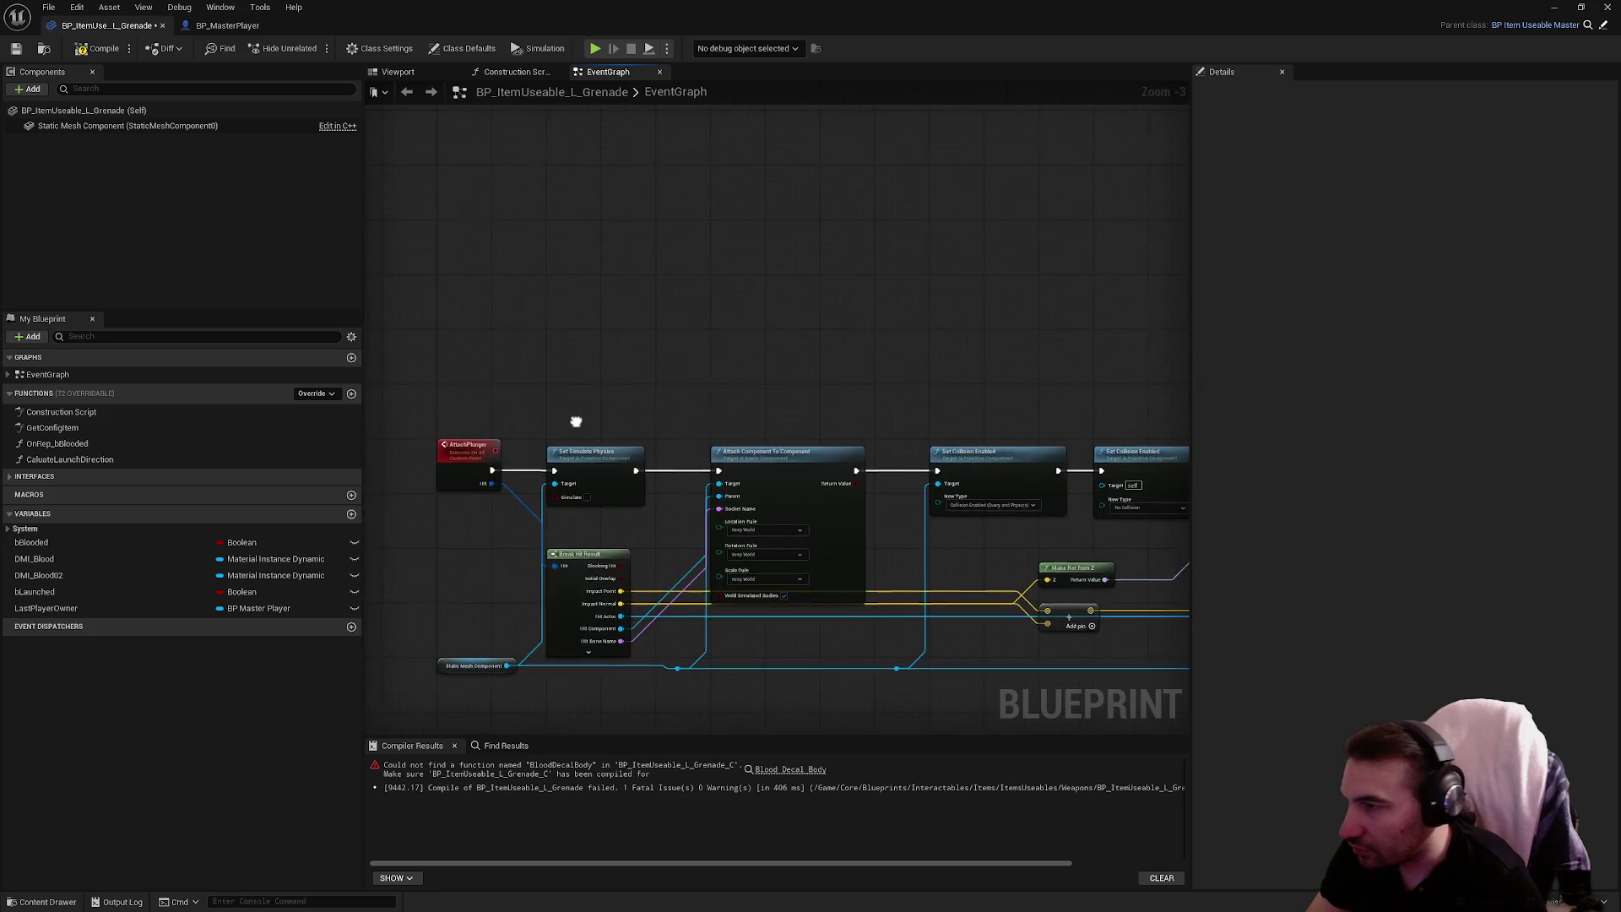
scroll(461, 337, down, 2)
scroll(460, 337, down, 1)
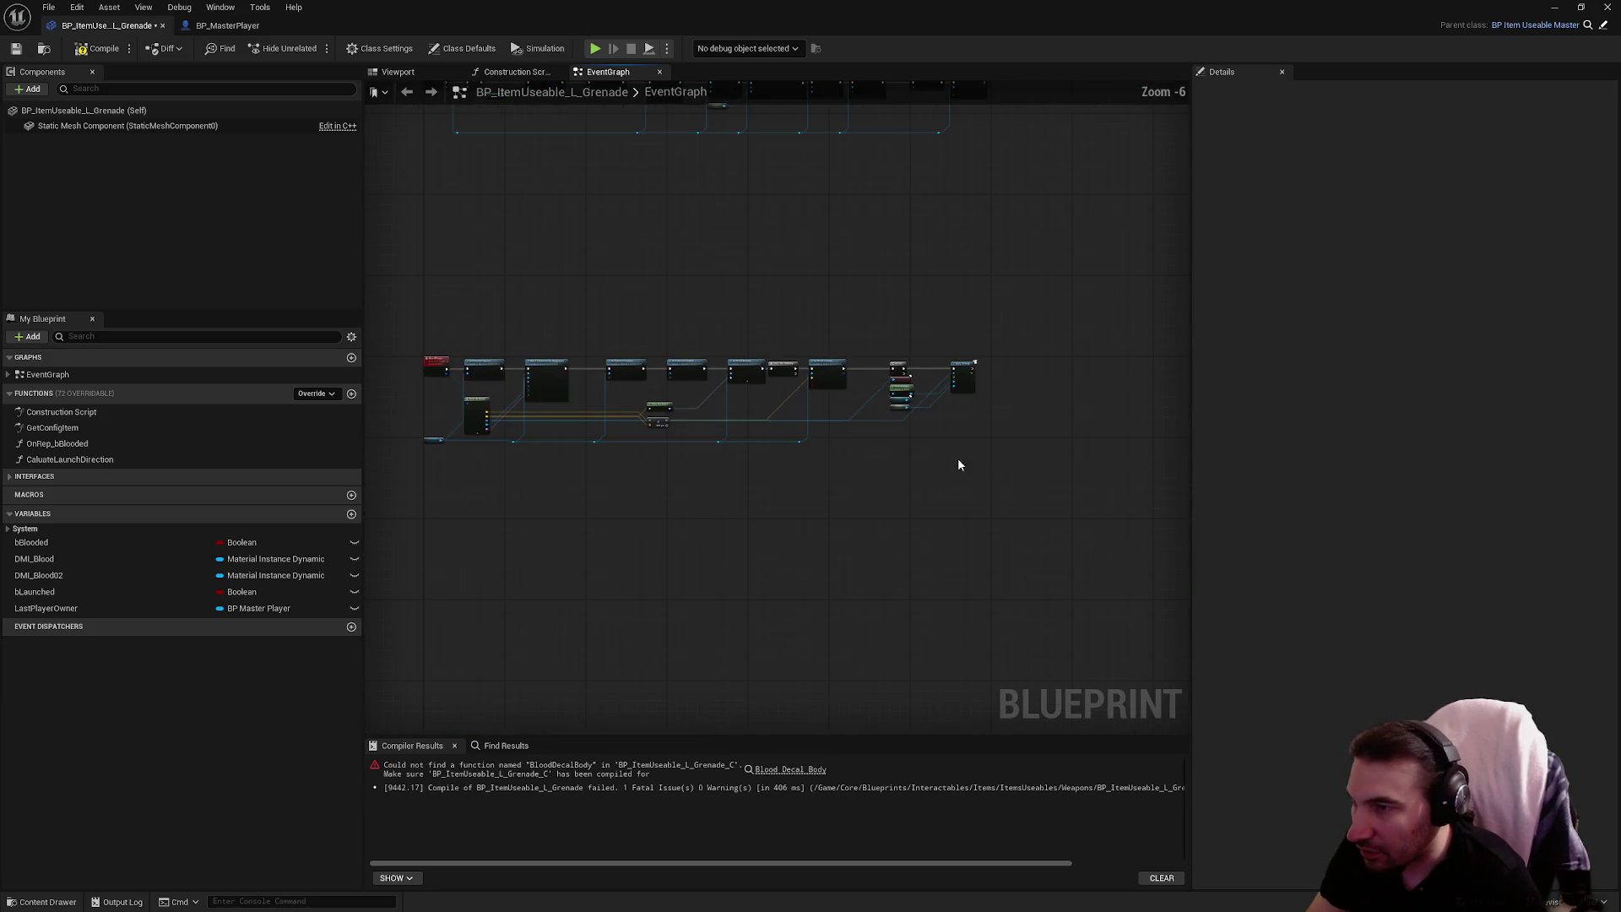
drag(409, 304, 1097, 523)
key(Delete)
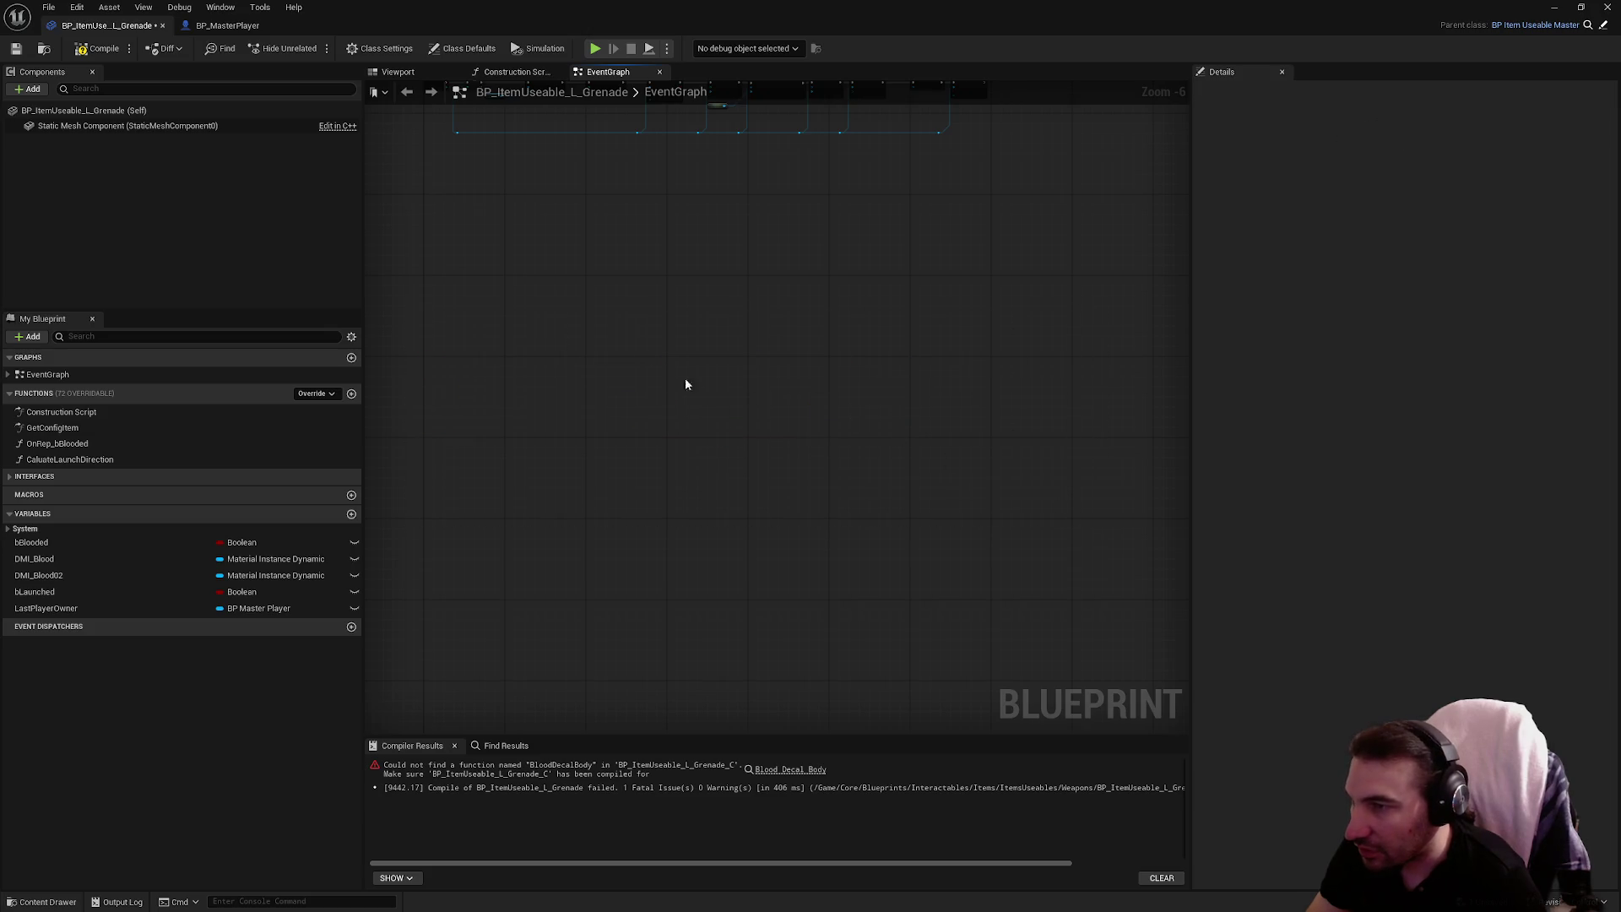
click(102, 50)
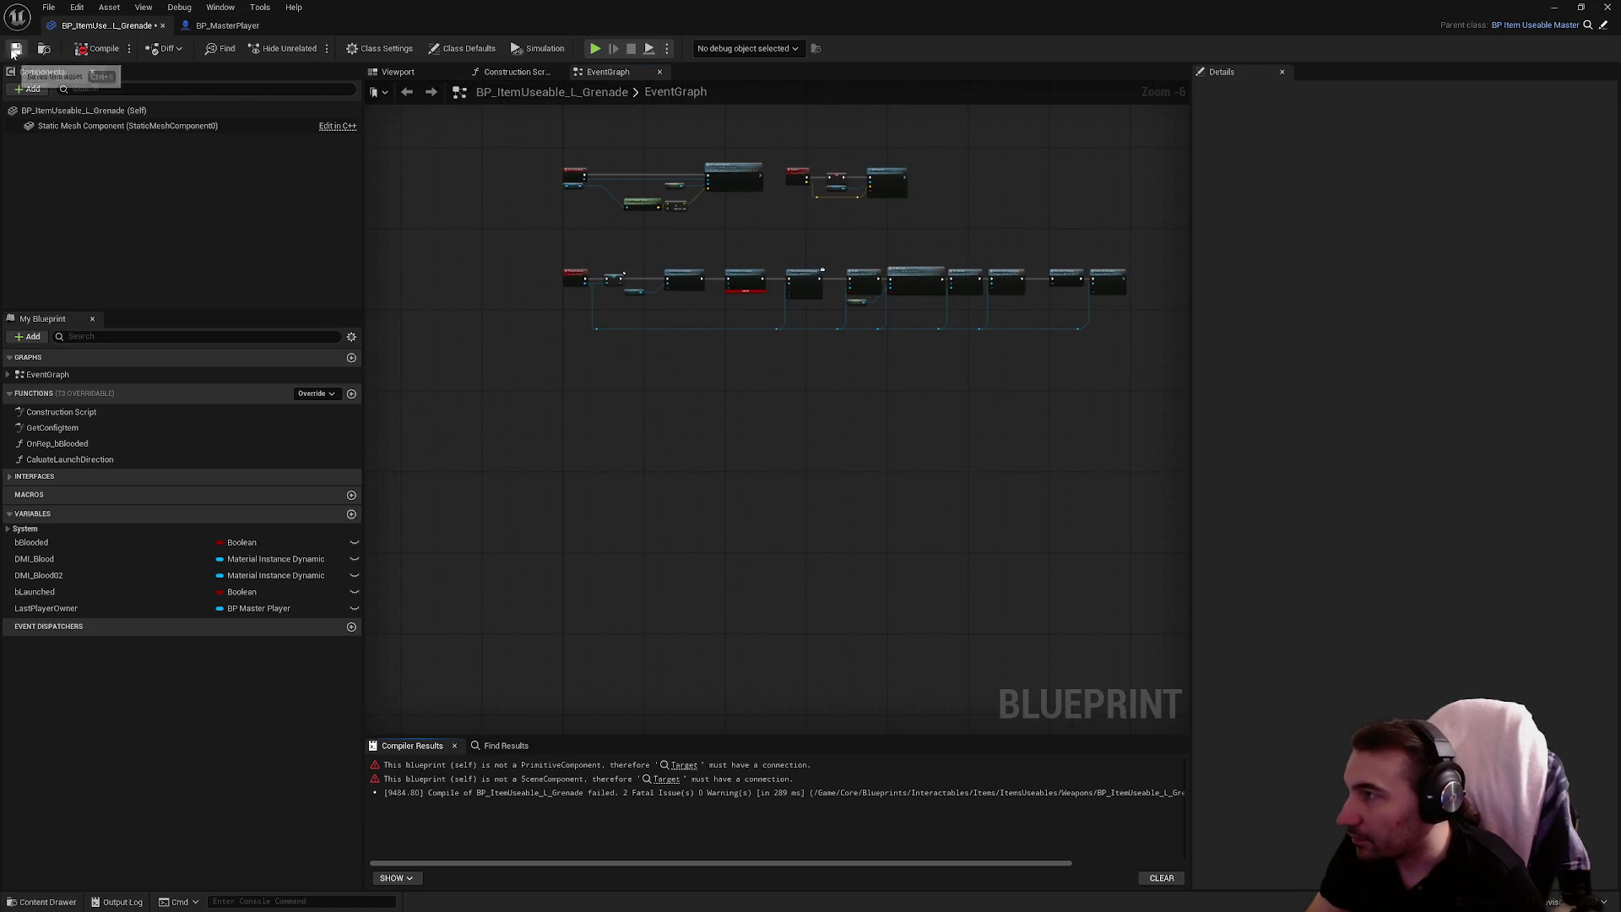
Center the view on the PlungerLaunch custom event and select it
drag(771, 287, 1045, 324)
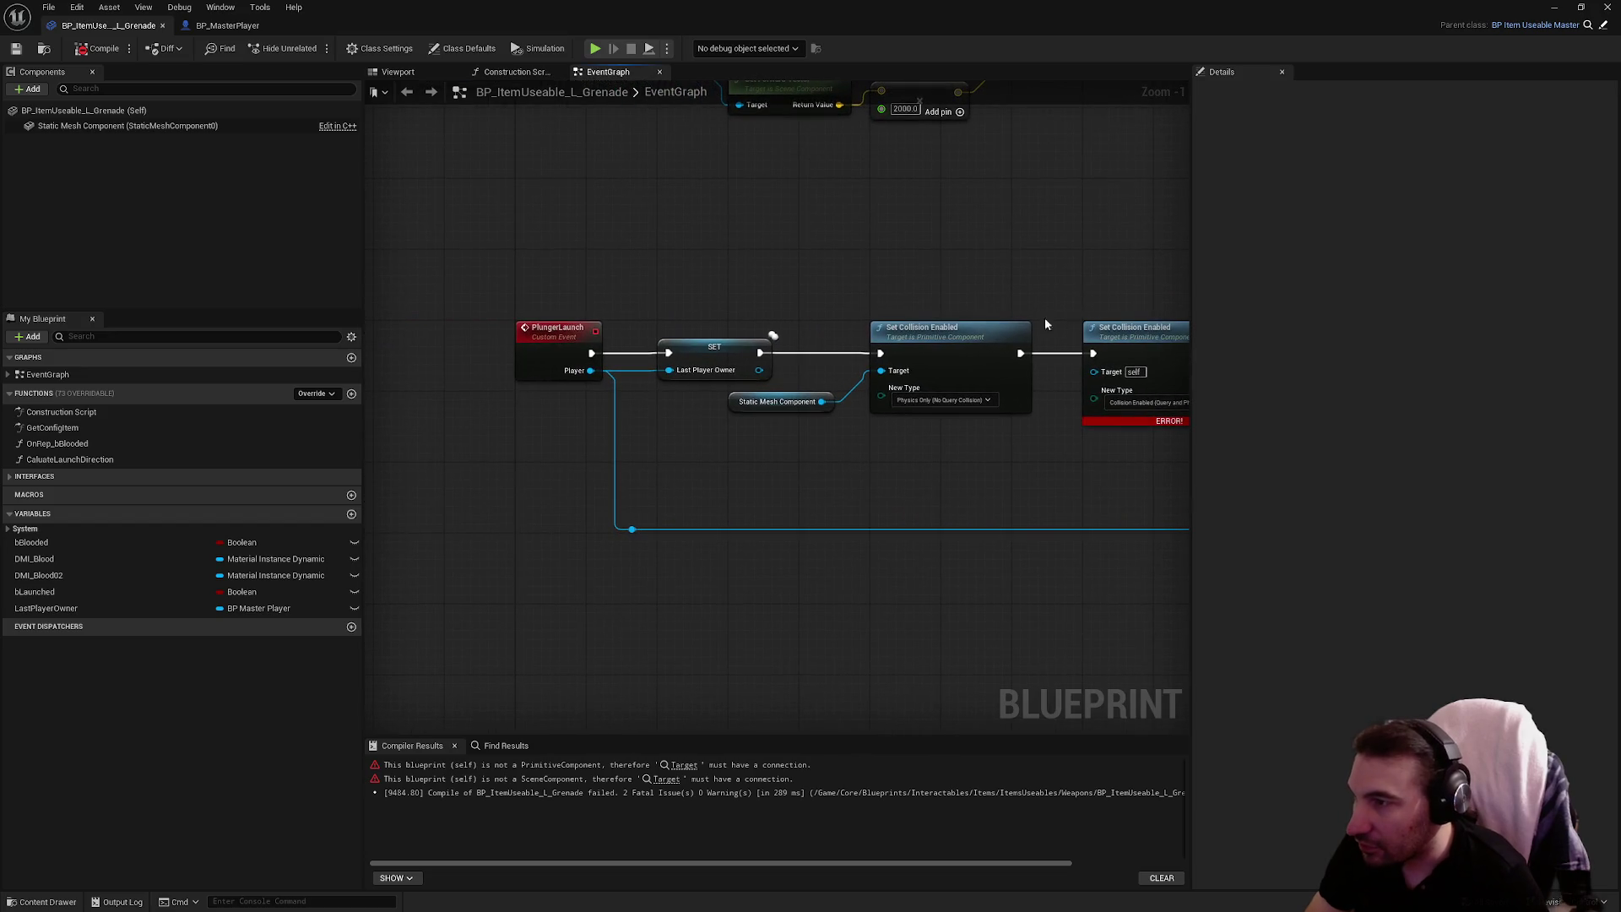
drag(603, 276, 534, 277)
click(506, 359)
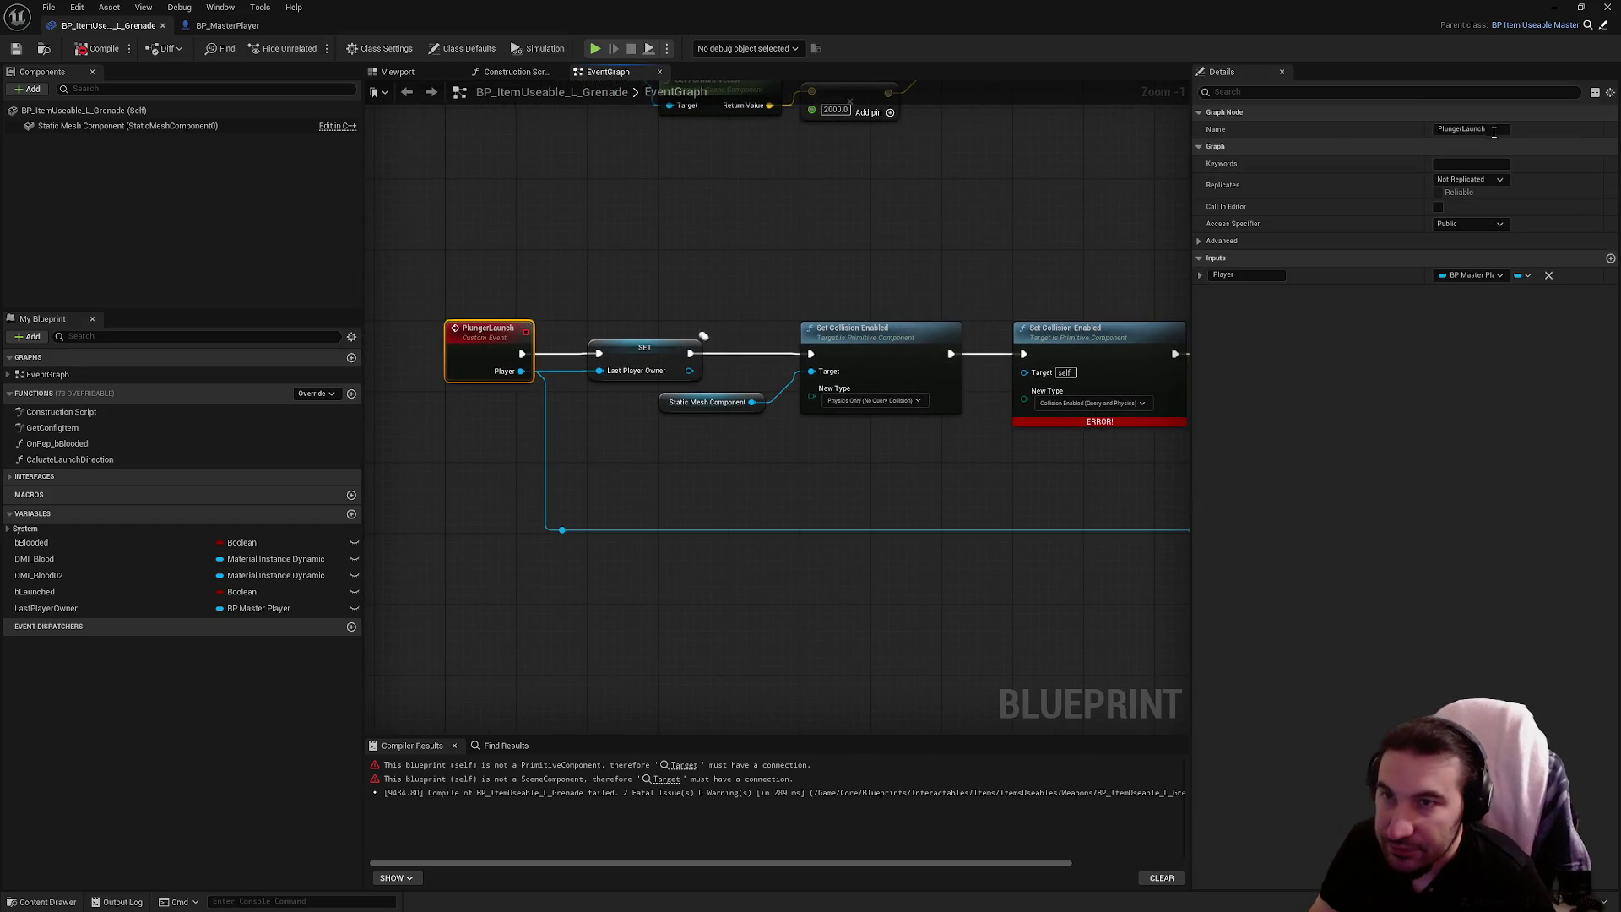
Rename the PlungerLaunch event to GrenadeLaunch
click(1451, 129)
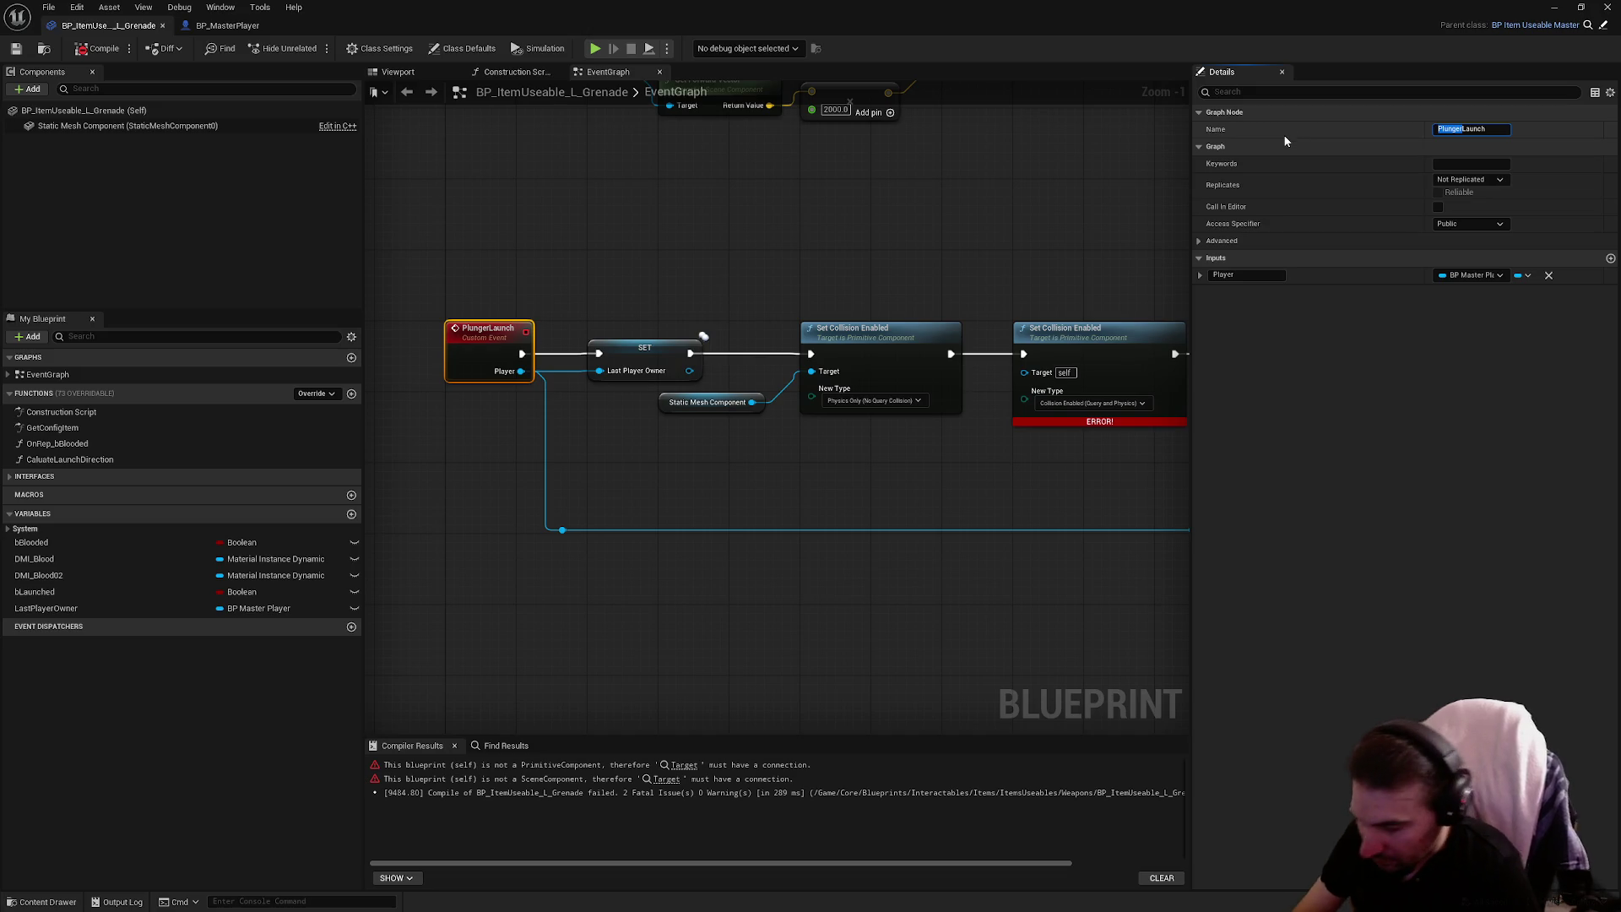
text(Grenad)
key(Return)
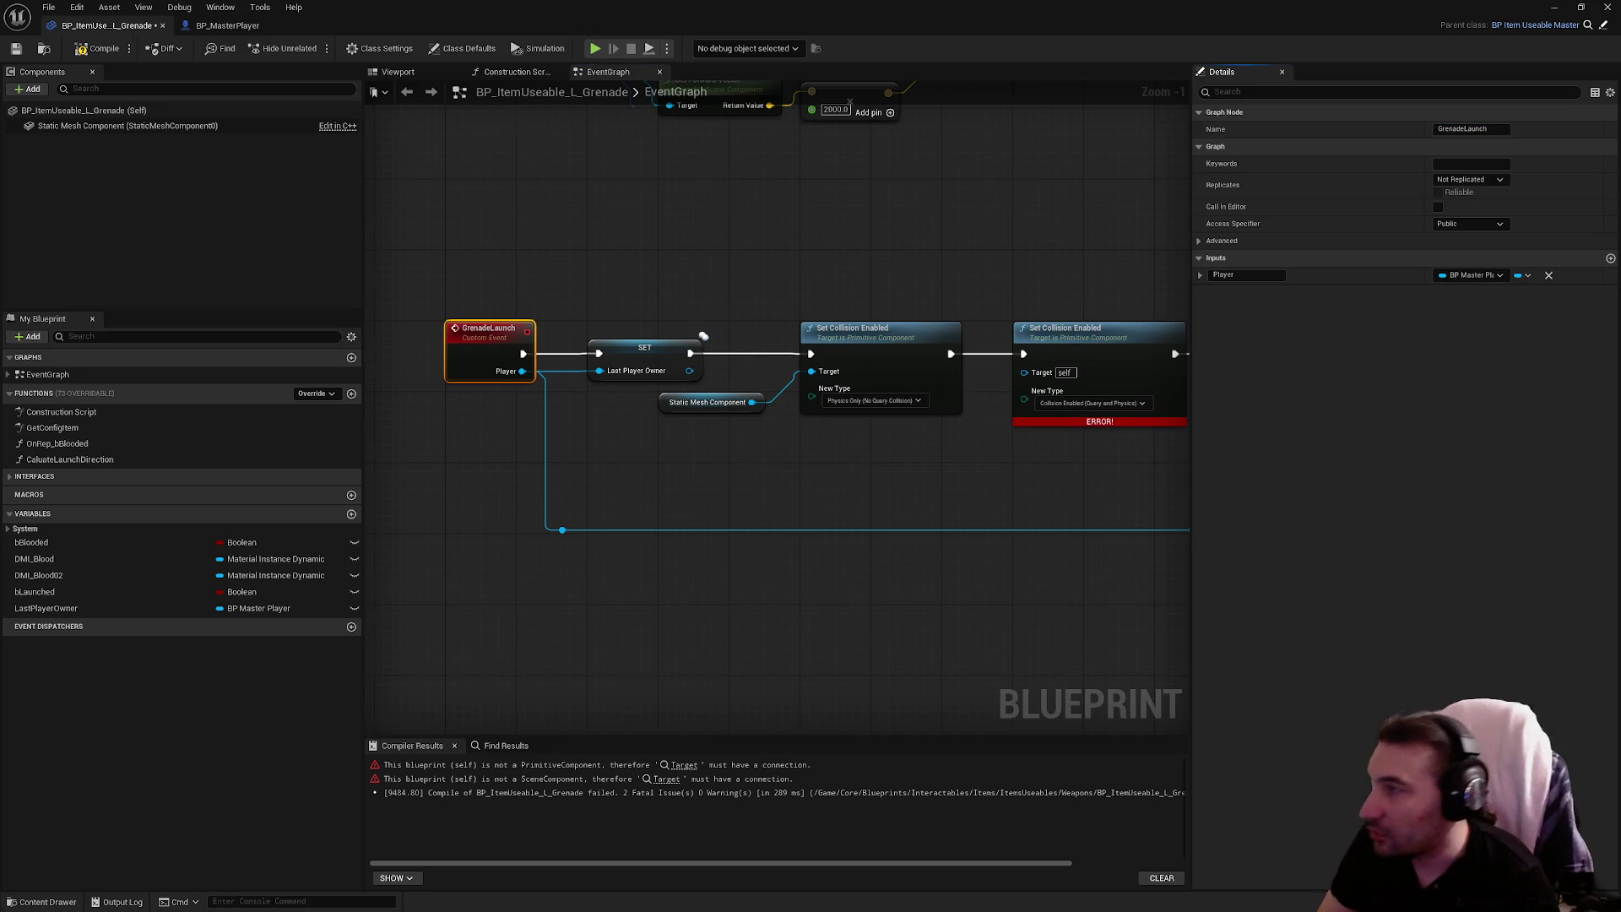
Delete the duplicate Static Mesh Component getter
mouse_move(186, 127)
mouse_down()
mouse_move(243, 194)
mouse_move(954, 456)
mouse_move(848, 483)
mouse_move(829, 504)
mouse_up()
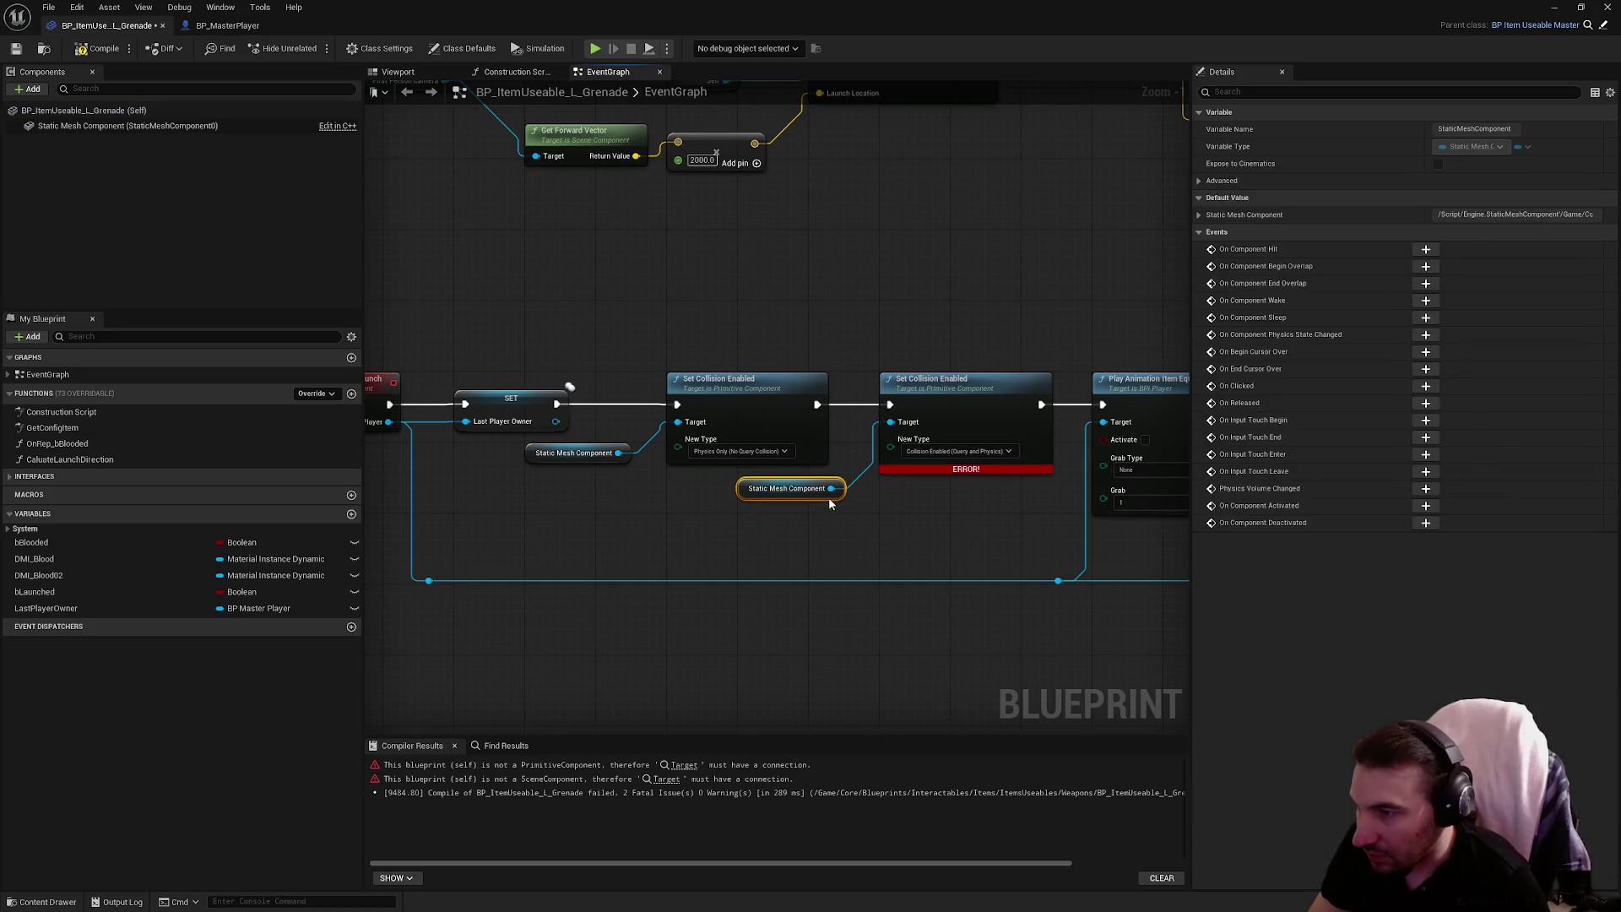
click(866, 541)
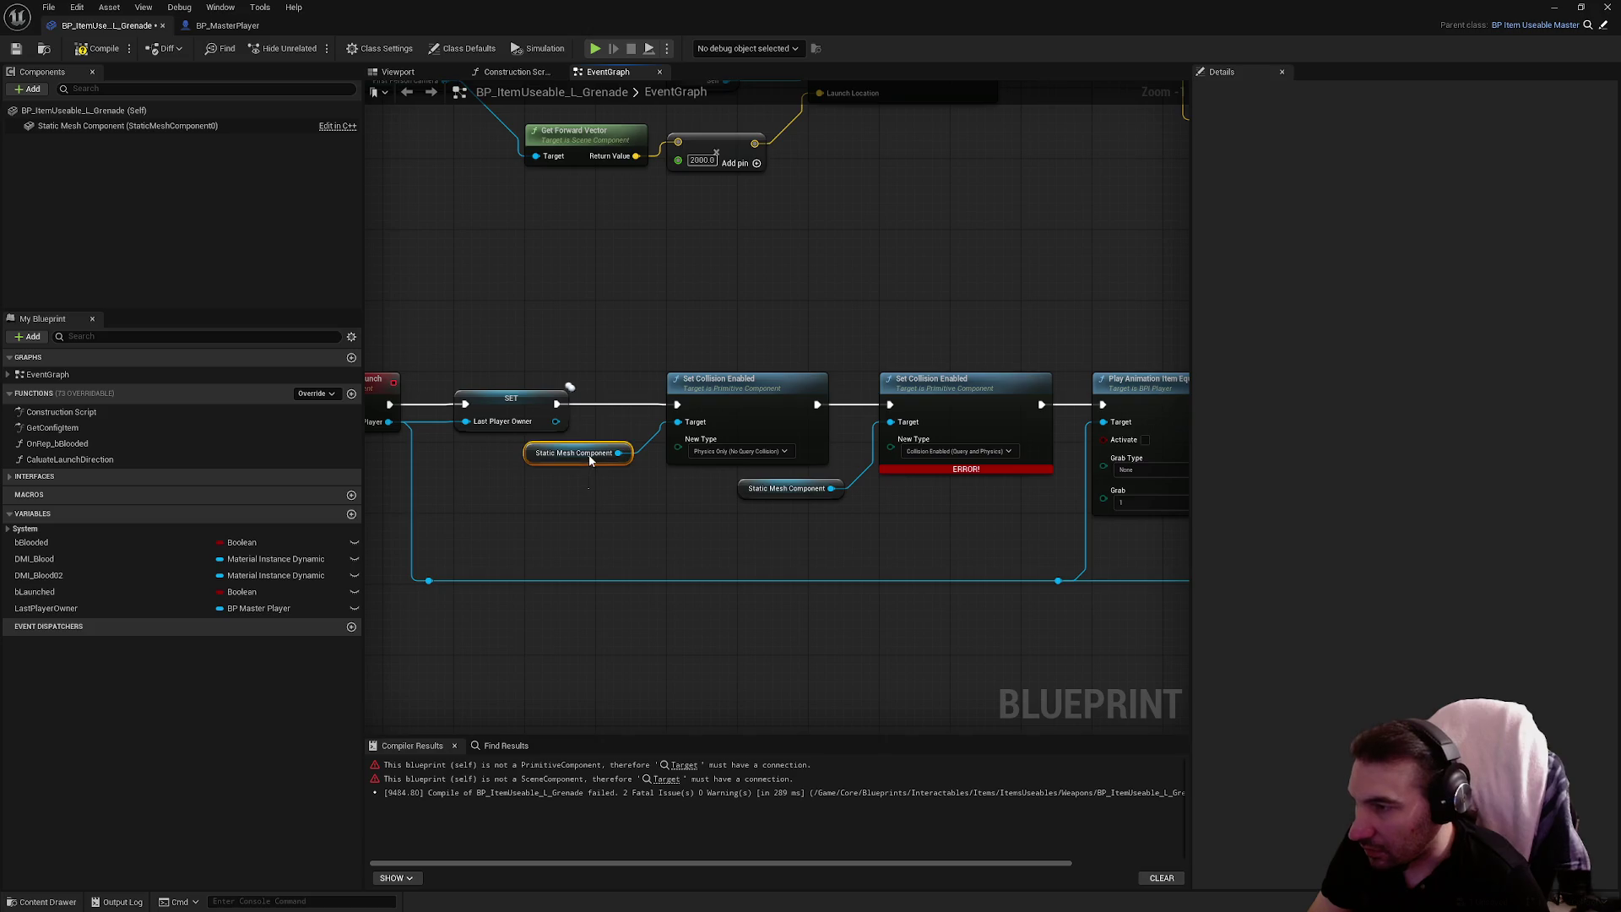
mouse_move(589, 457)
mouse_down()
mouse_move(598, 484)
mouse_move(875, 528)
mouse_move(914, 428)
mouse_move(890, 422)
mouse_up()
key(Delete)
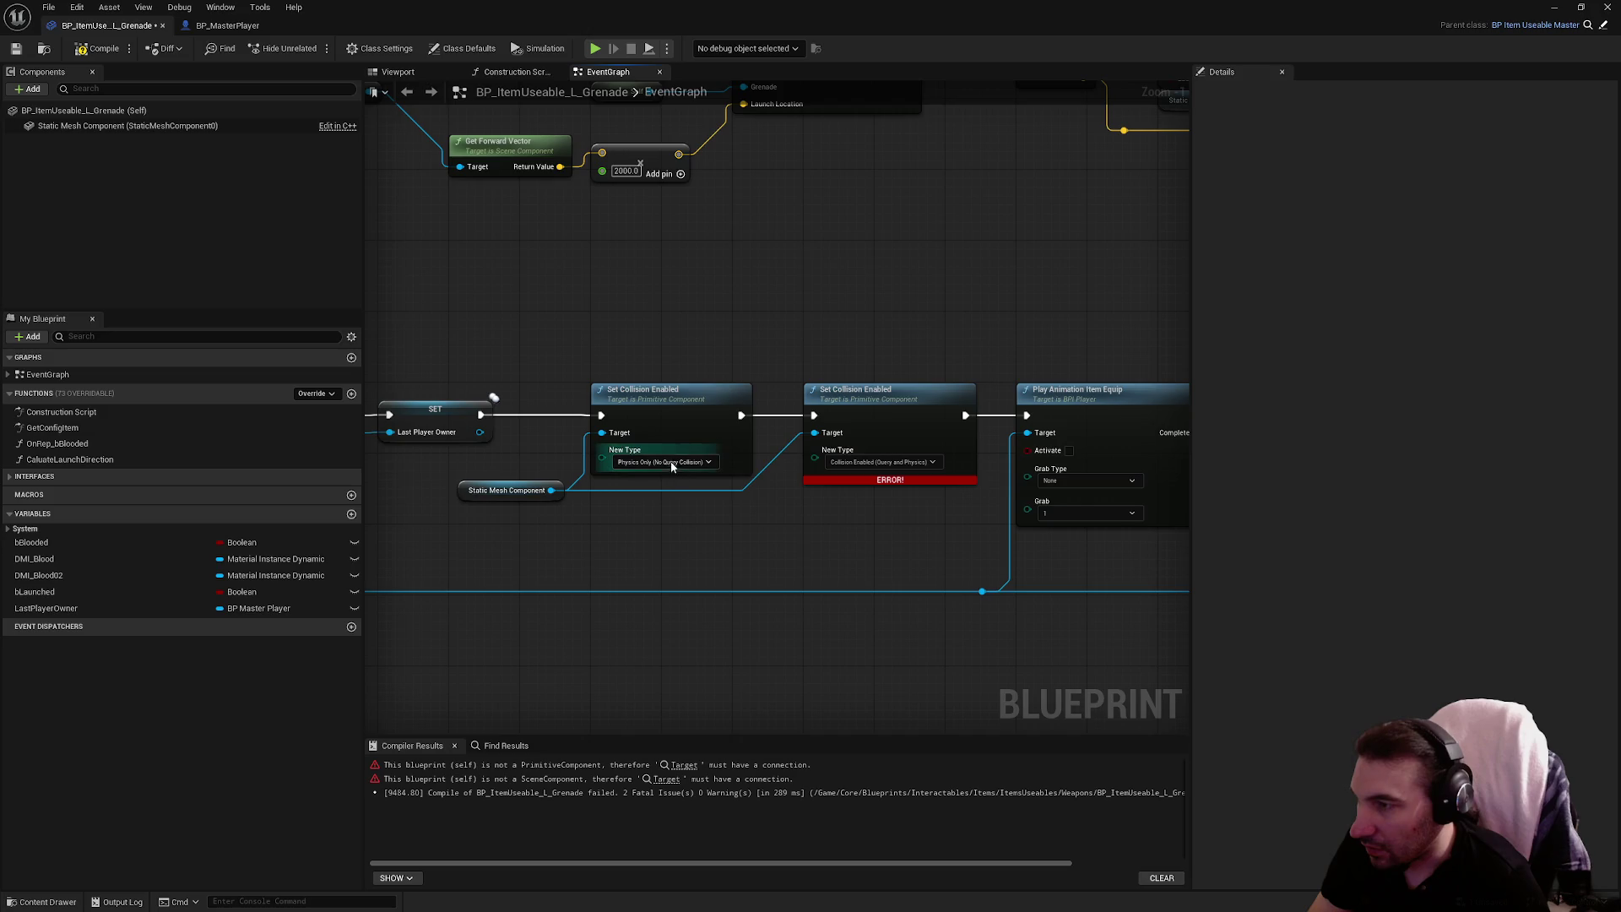
Remove the first Set Collision Enabled node and wire SET to the remaining collision node
click(673, 465)
click(626, 411)
key(Delete)
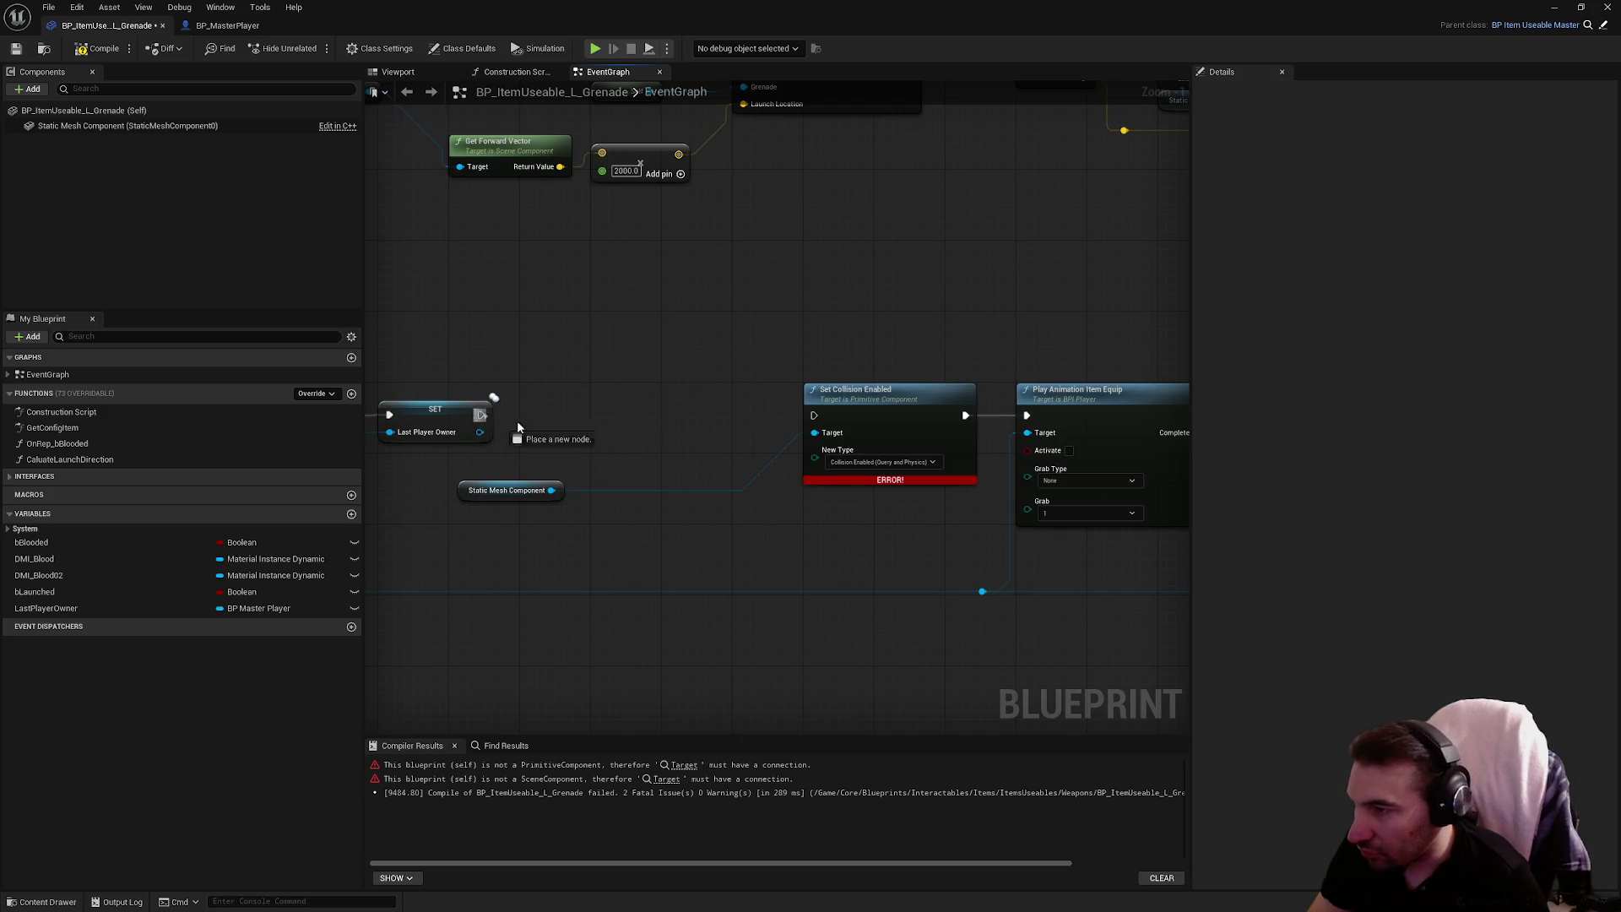
drag(482, 415, 814, 415)
drag(692, 429, 882, 439)
drag(707, 500, 631, 466)
Delete the node that sets LastPlayerOwner from the GrenadeLaunch chain
scroll(631, 466, down, 2)
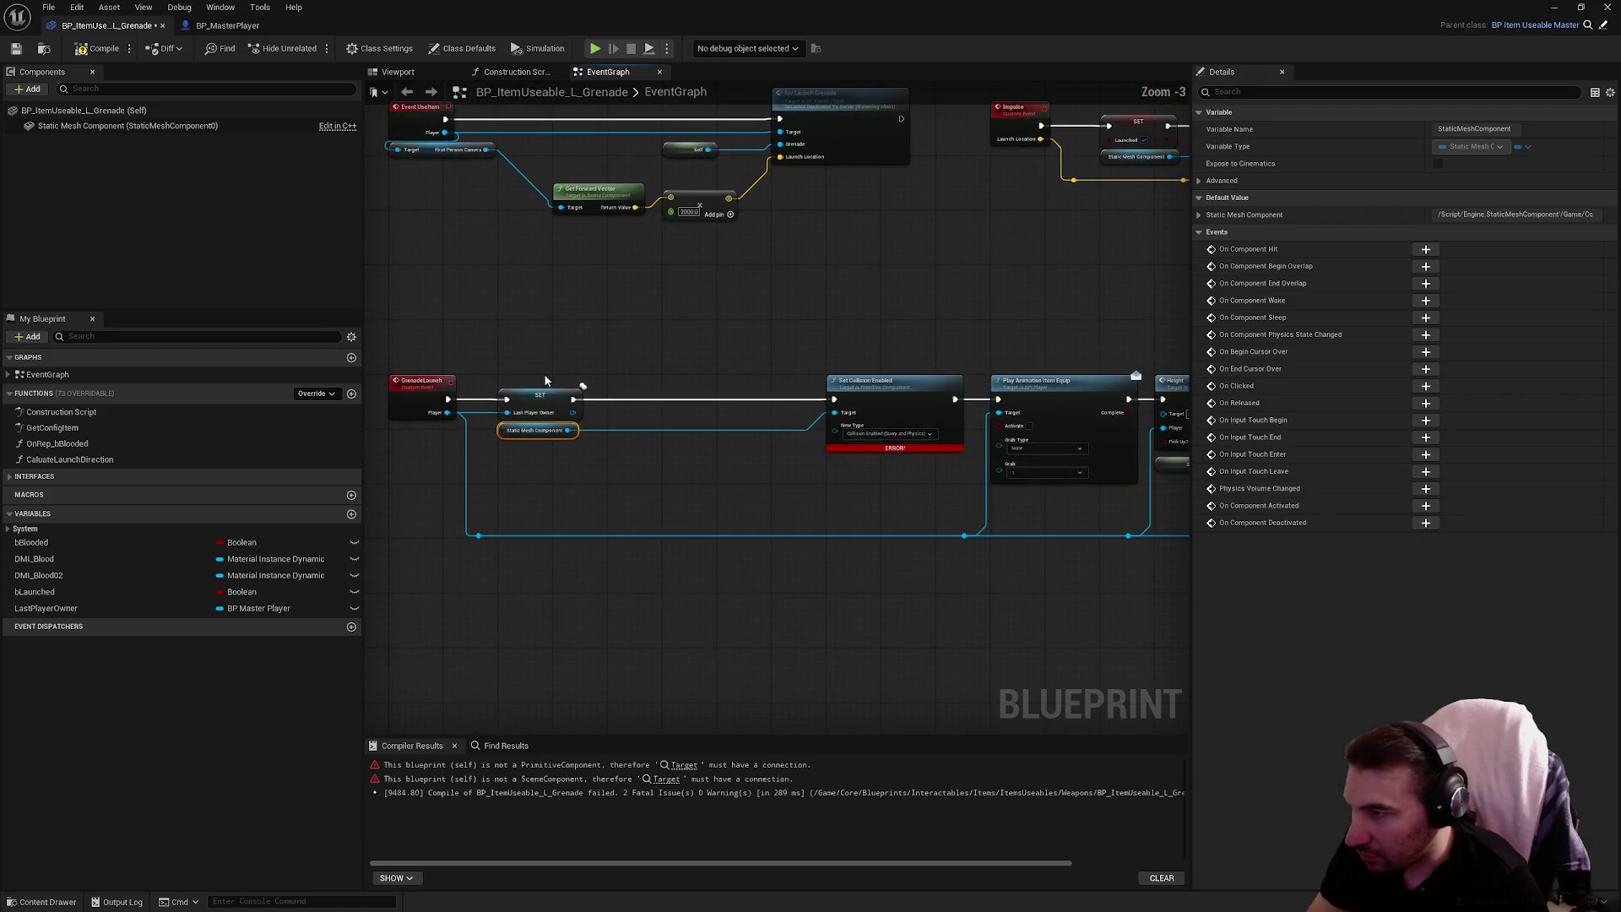
click(547, 400)
key(Delete)
mouse_move(449, 399)
mouse_down()
mouse_move(868, 407)
mouse_move(641, 351)
mouse_move(1108, 574)
mouse_up()
click(628, 349)
Review the chain through Fix Shadow, Drop Item Function and Check Slot Useable, then recompile
scroll(579, 313, down, 1)
scroll(848, 418, up, 4)
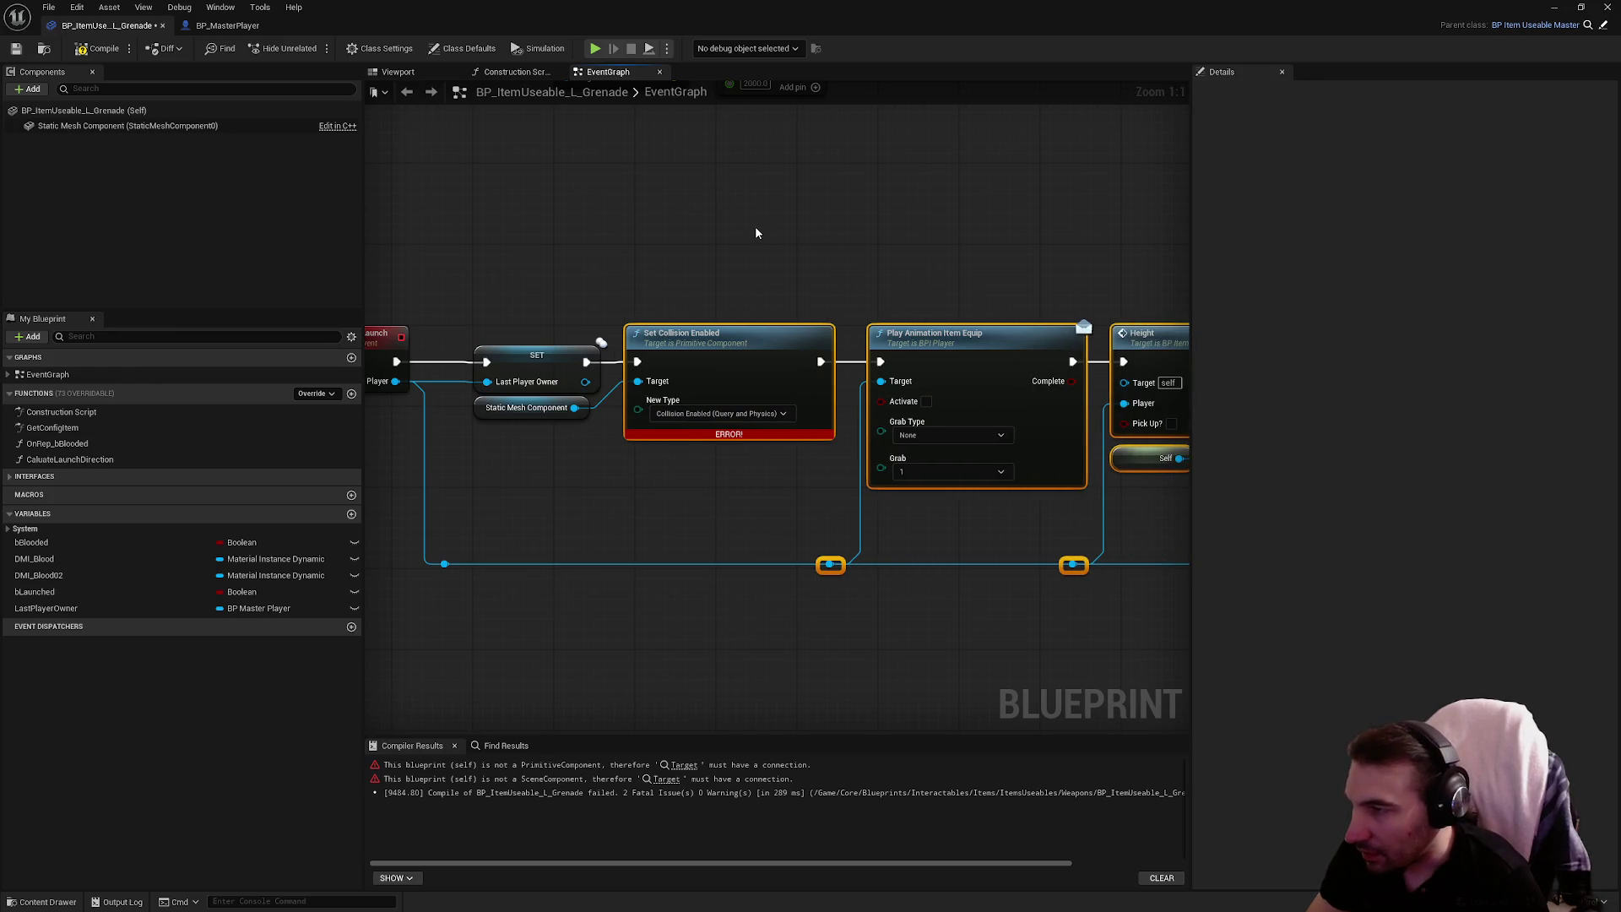
click(919, 468)
drag(918, 467, 589, 464)
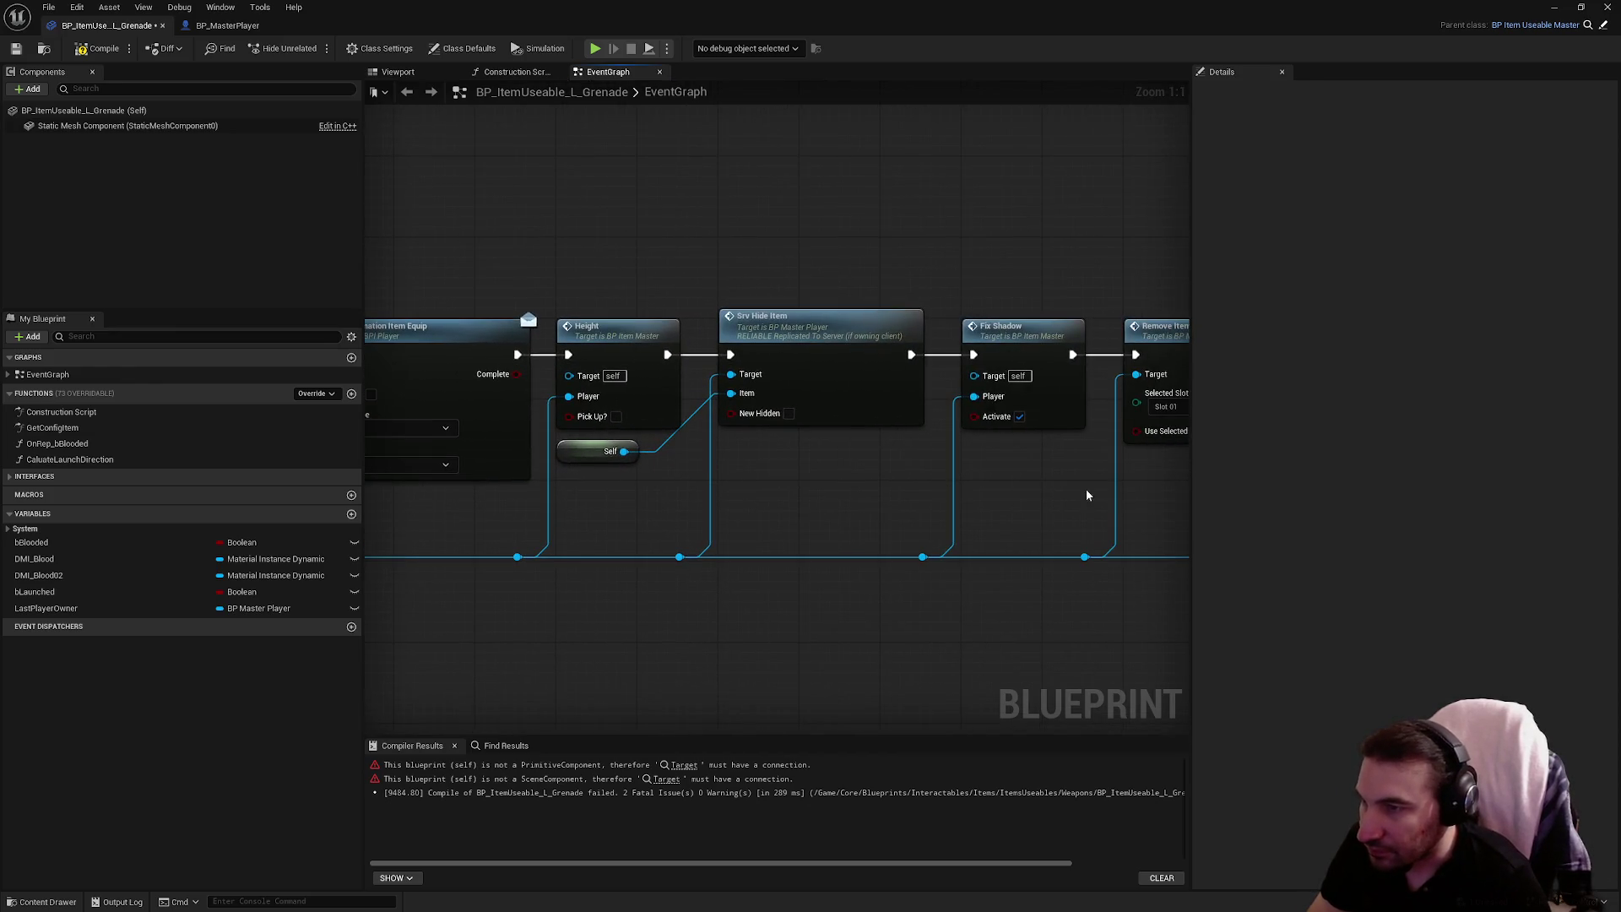
drag(1089, 496, 825, 467)
drag(998, 481, 825, 475)
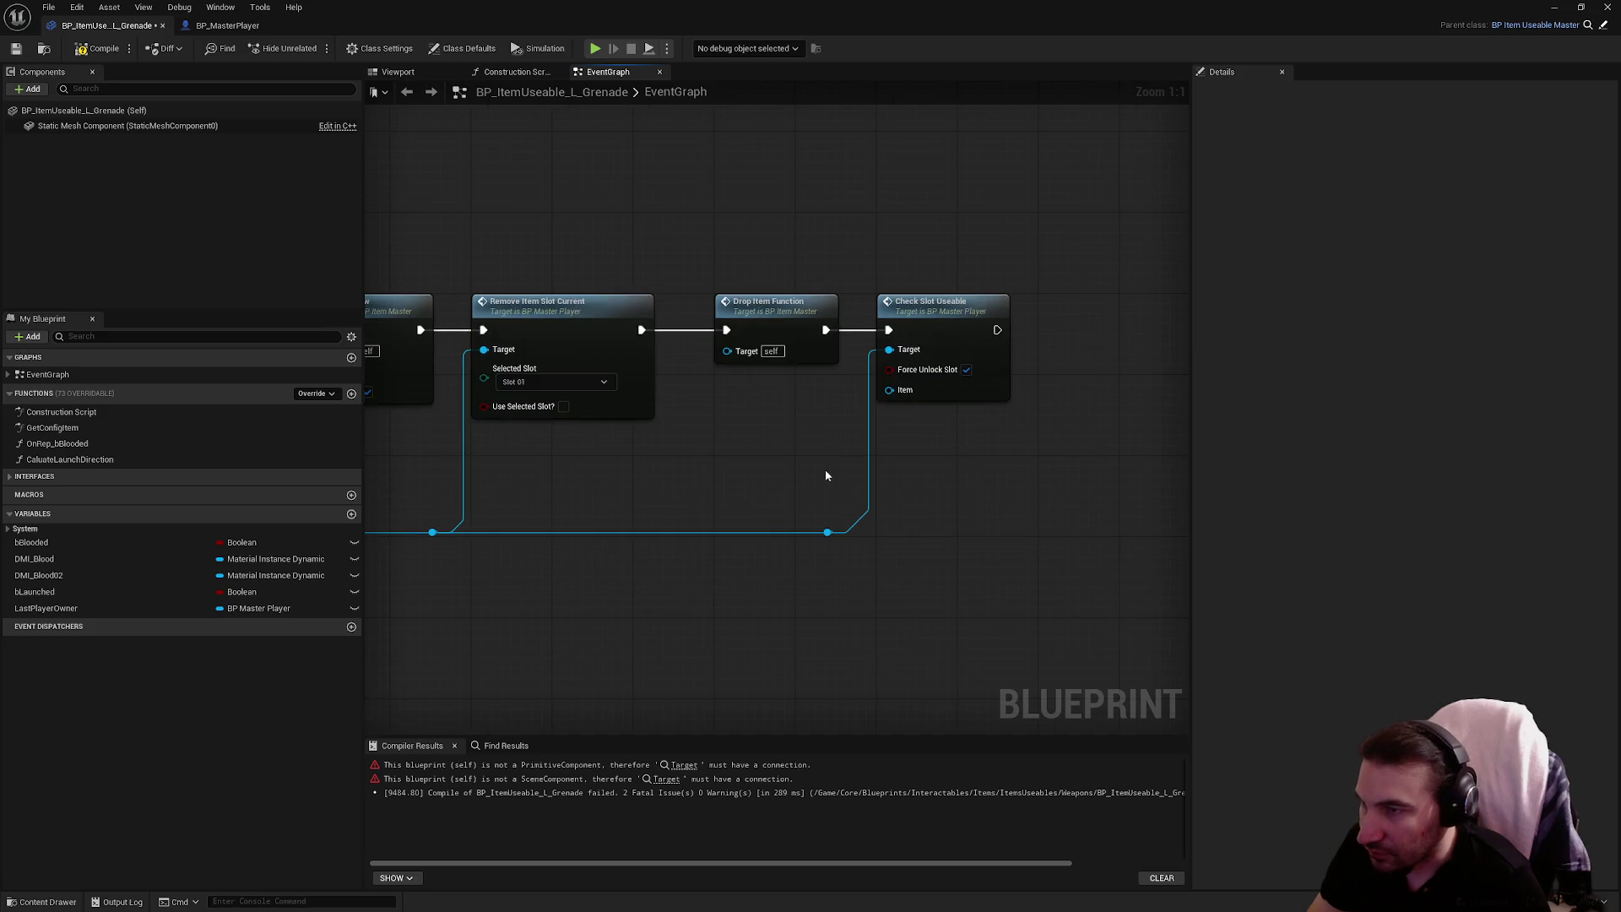
scroll(699, 446, down, 1)
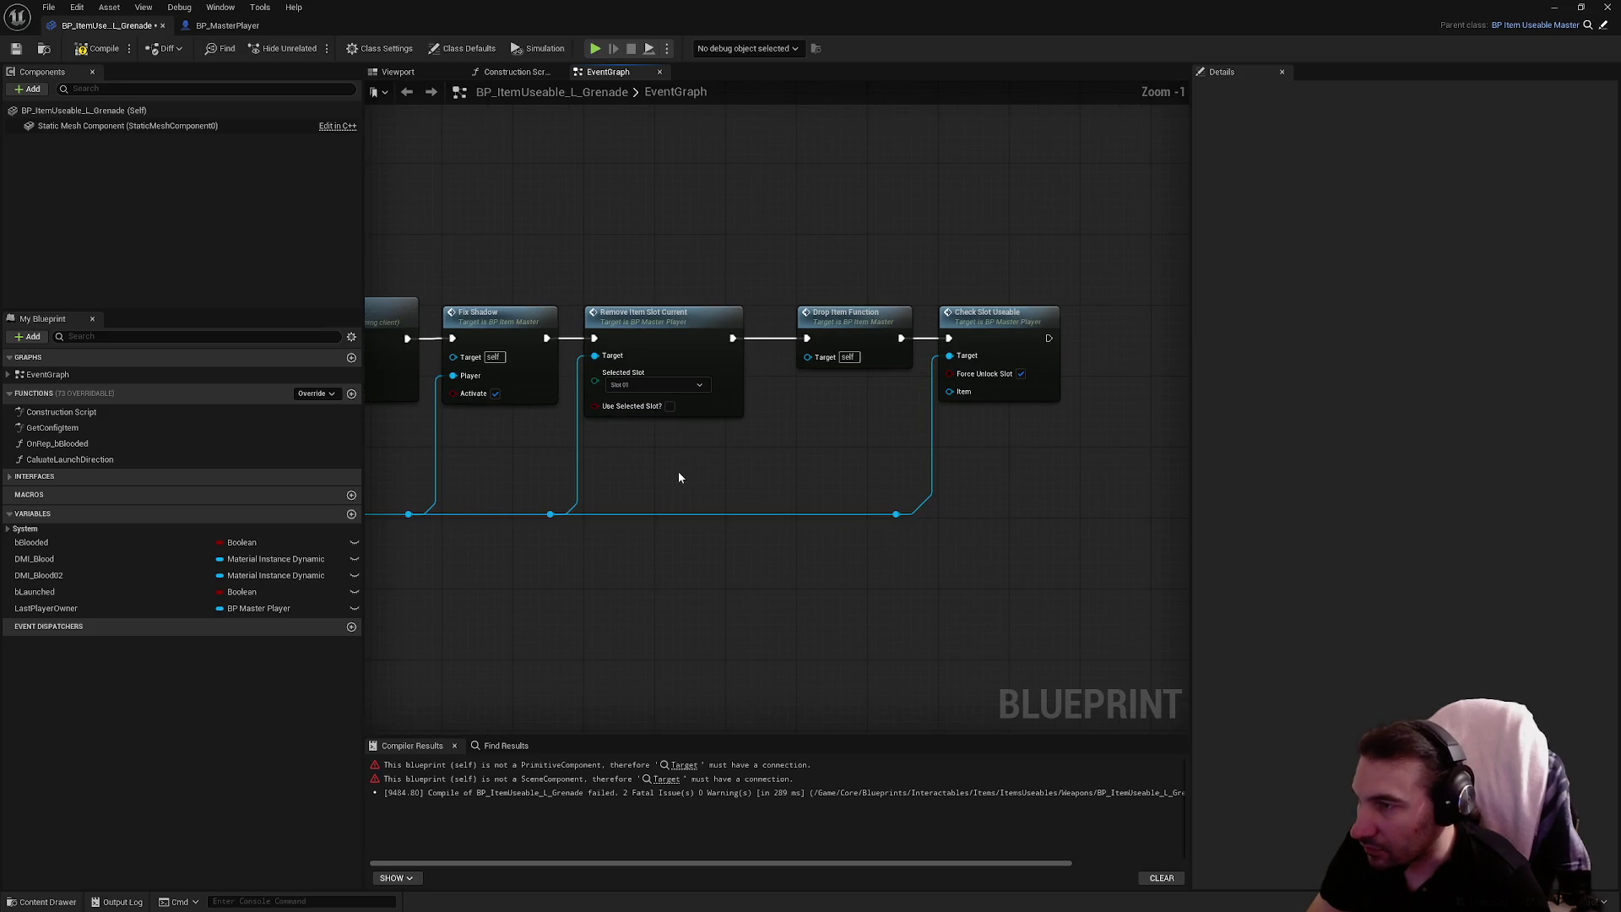
drag(721, 458, 793, 455)
click(95, 51)
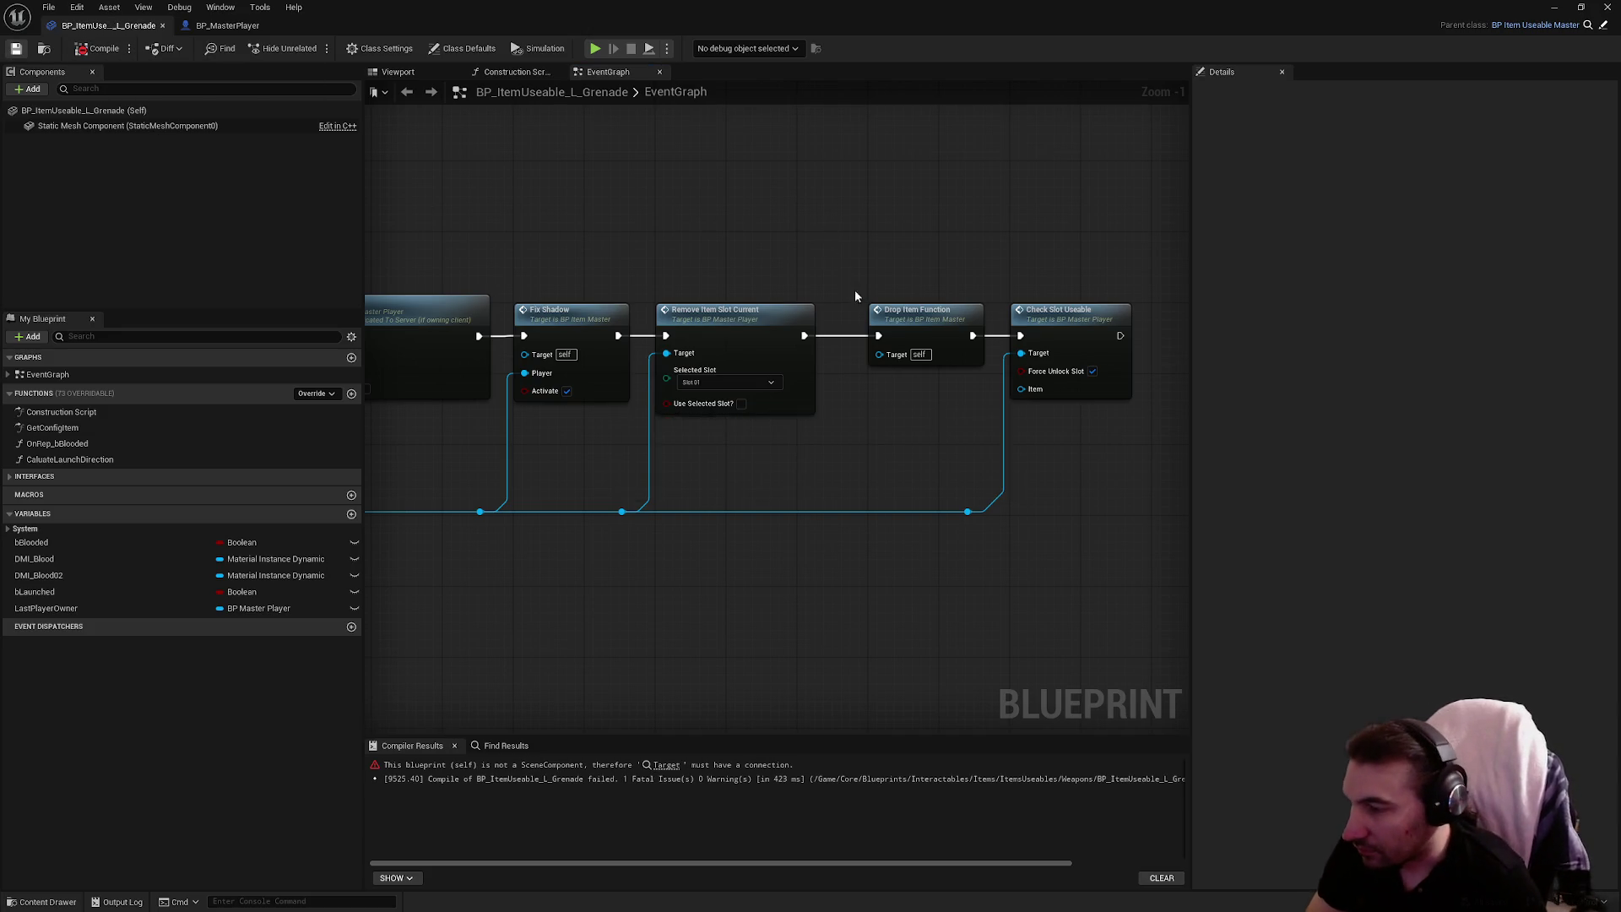
Delete the unused OnRep_bBlooded, CaluateLaunchDirection and GetConfigItem functions from the grenade blueprint
scroll(856, 296, down, 4)
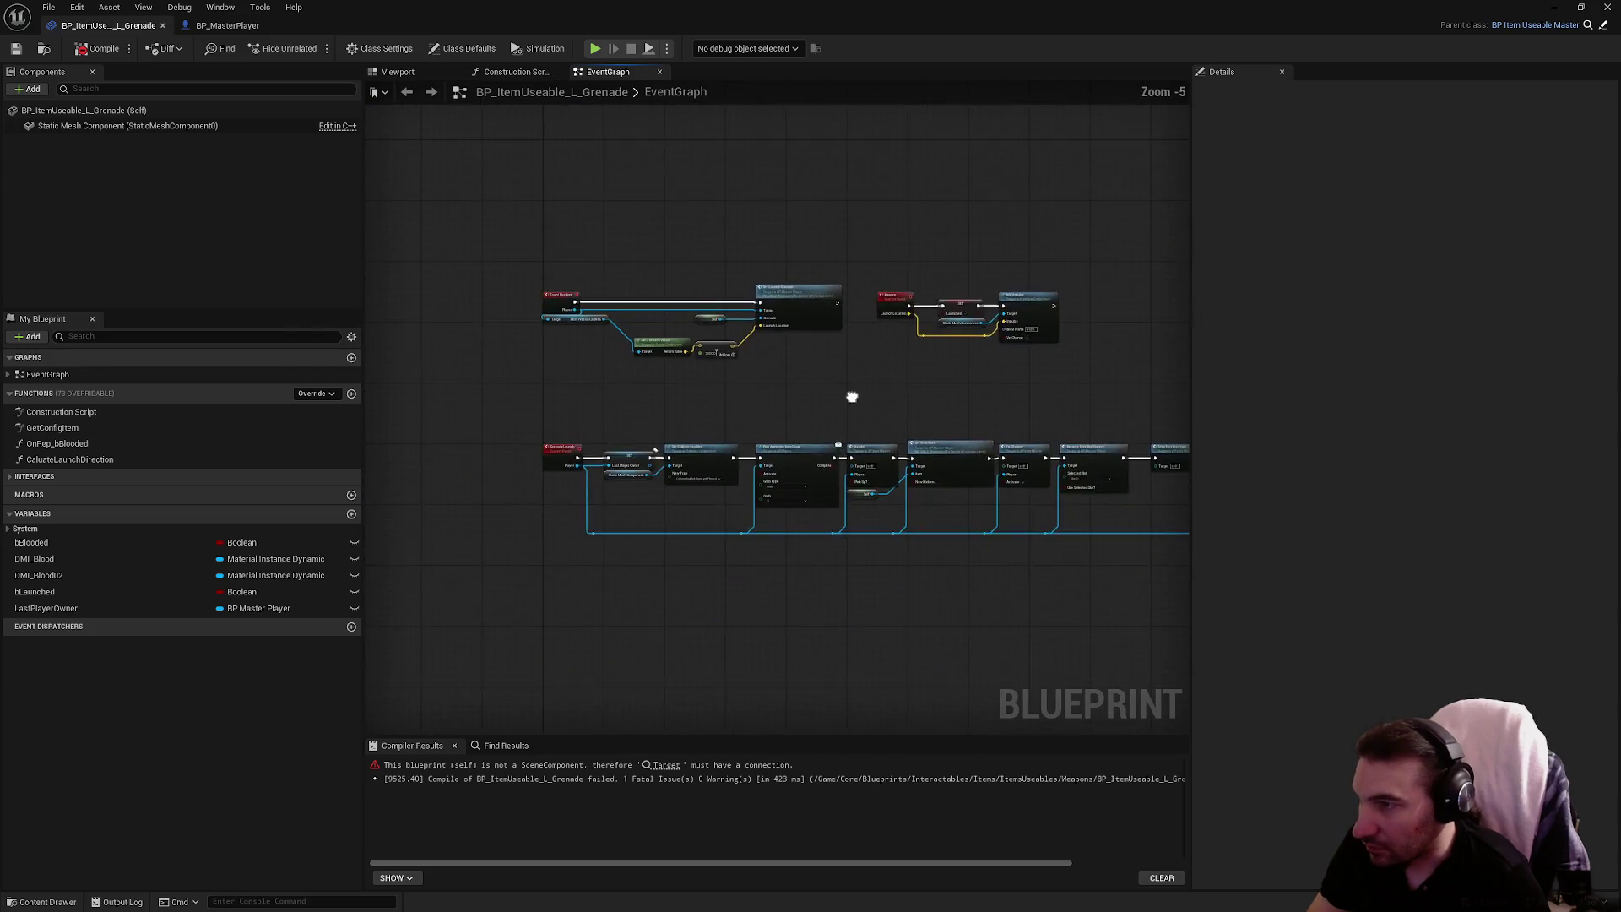
drag(852, 397, 688, 382)
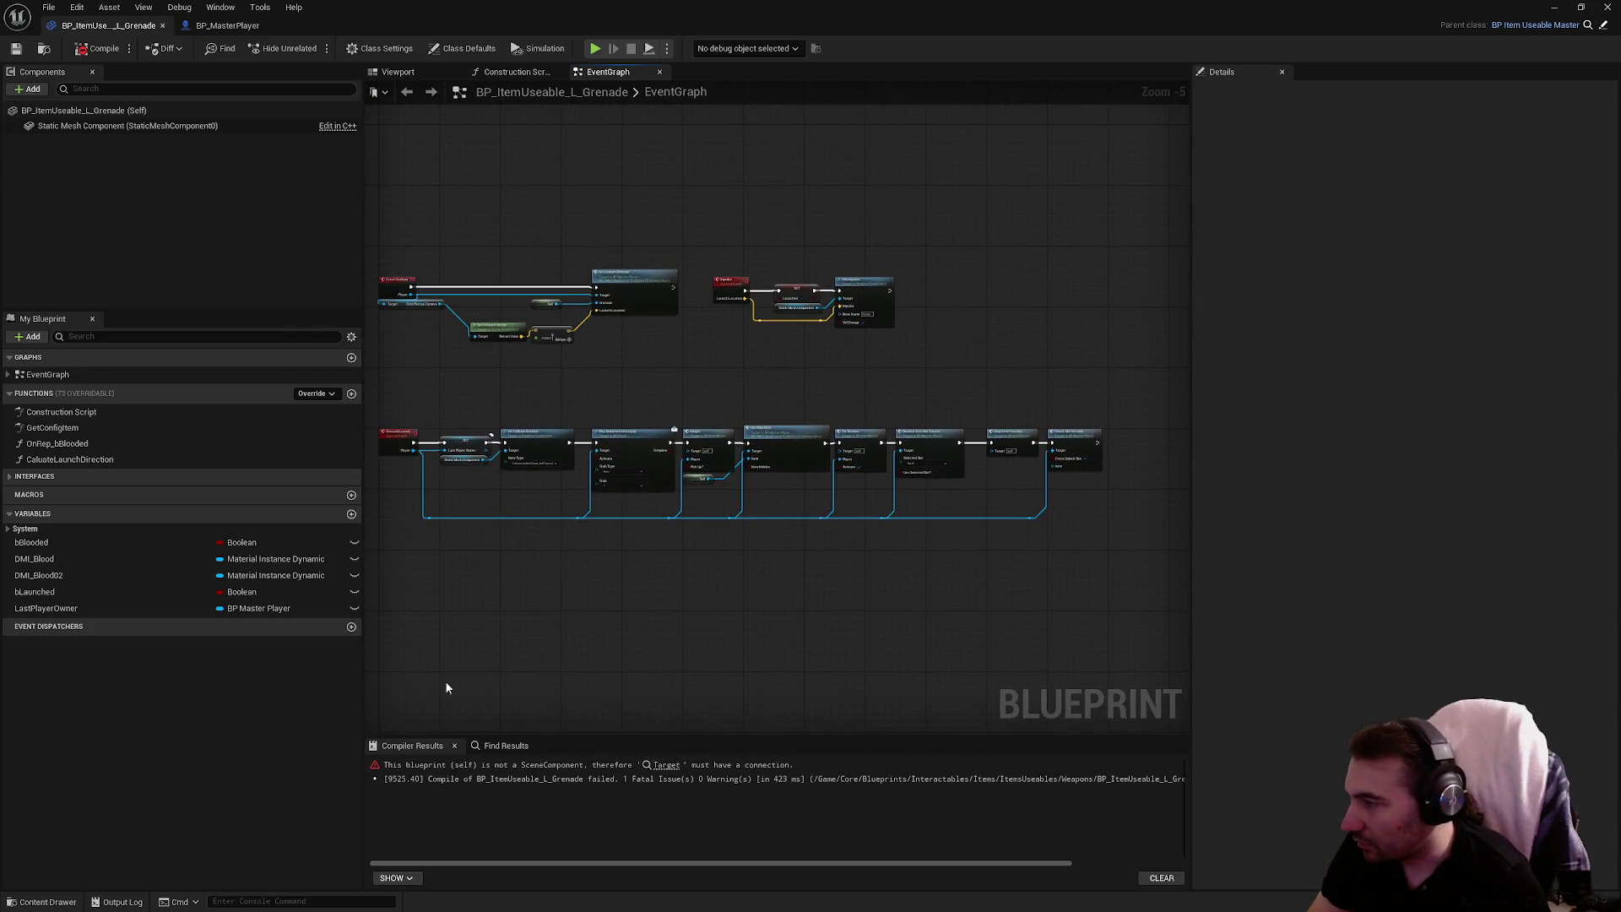
click(84, 443)
key(Delete)
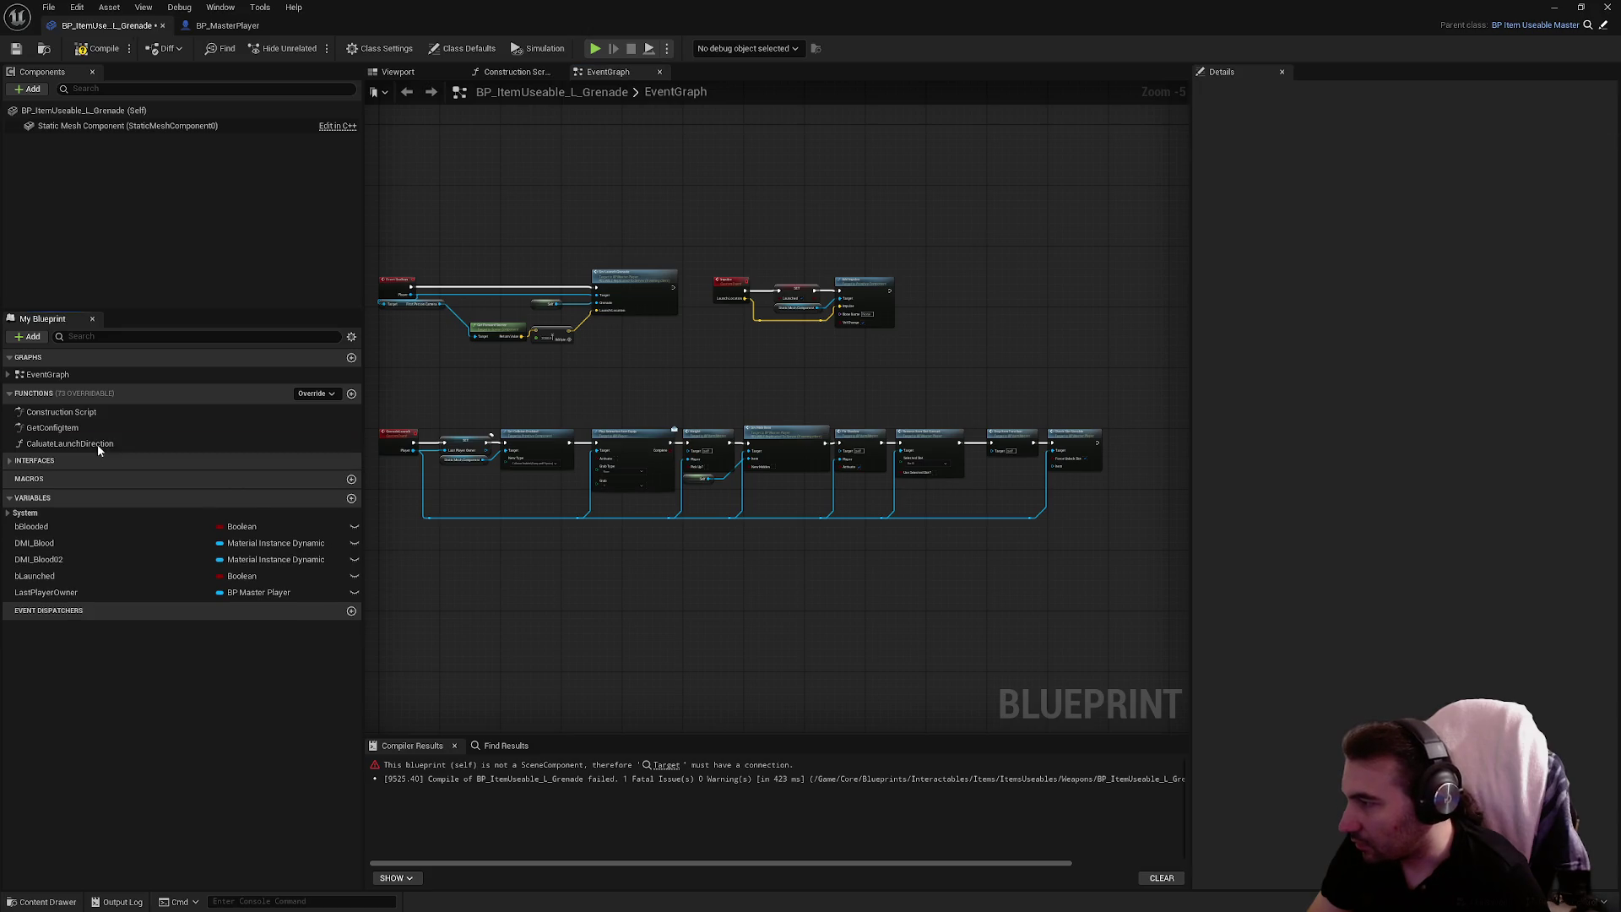
click(98, 445)
key(Delete)
click(71, 429)
key(Delete)
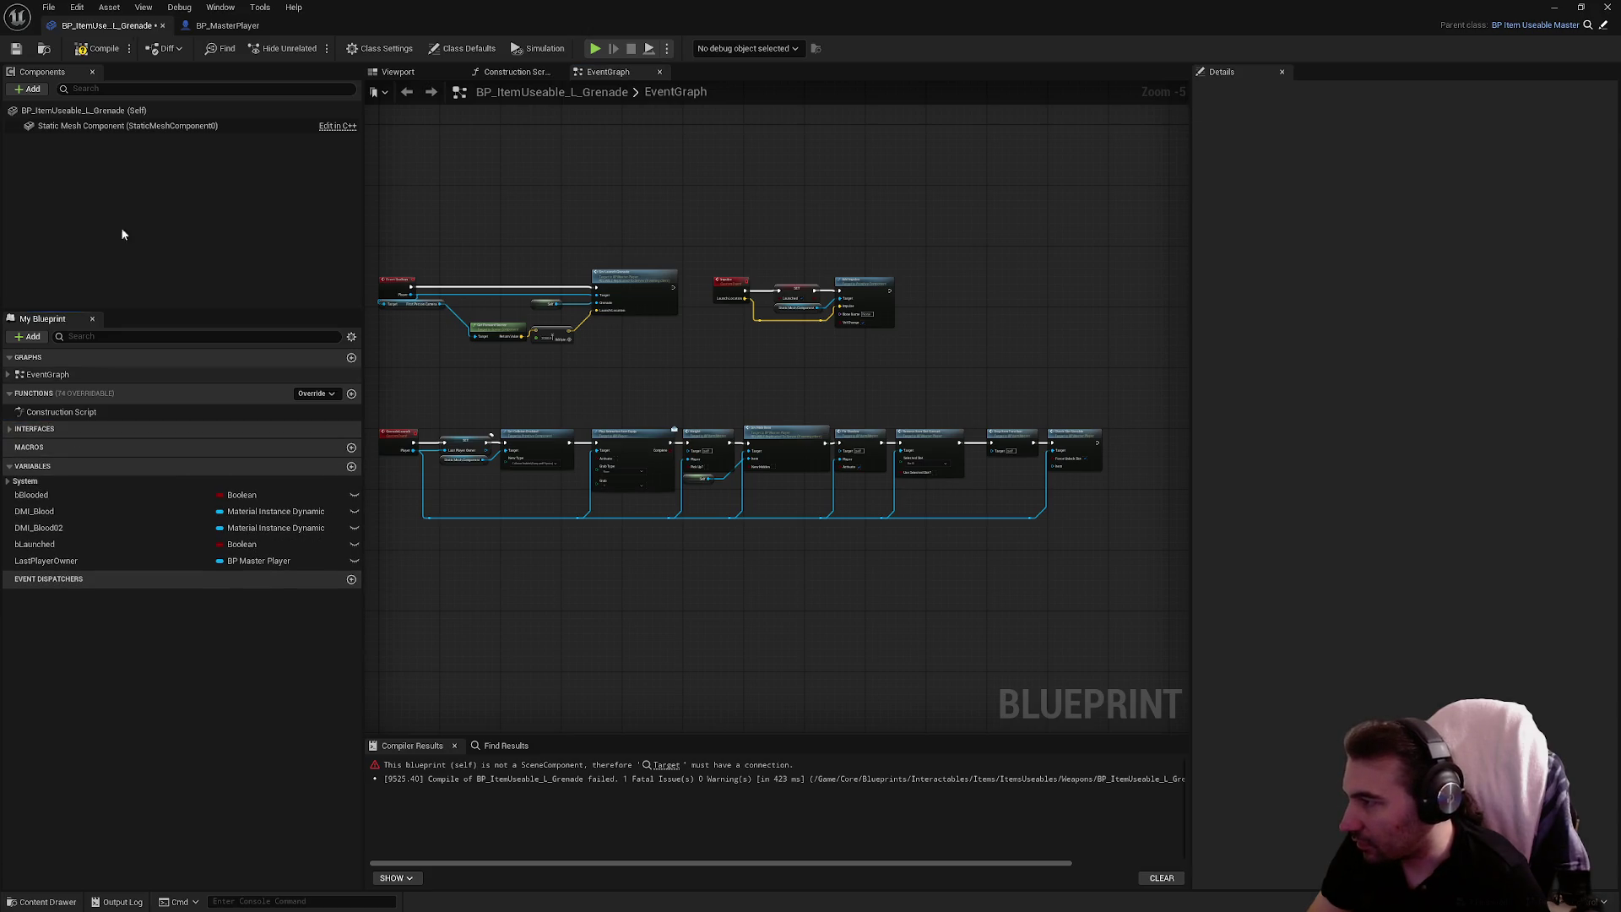
Compile the grenade blueprint and open the Srv Launch Grenade event in BP_MasterPlayer
click(16, 49)
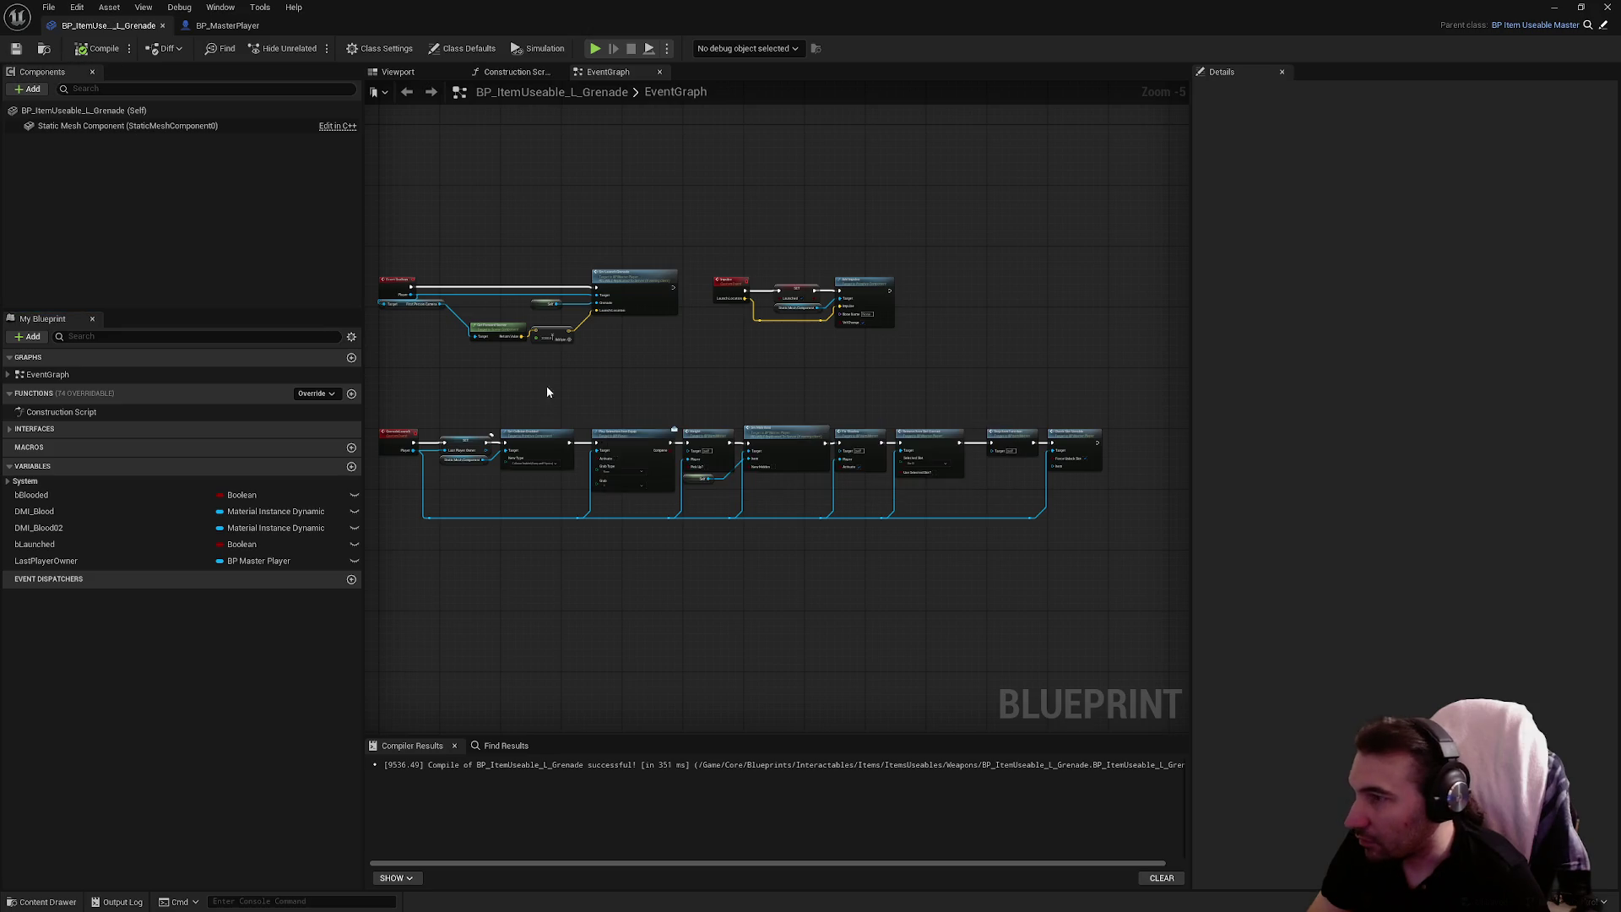
scroll(545, 387, up, 4)
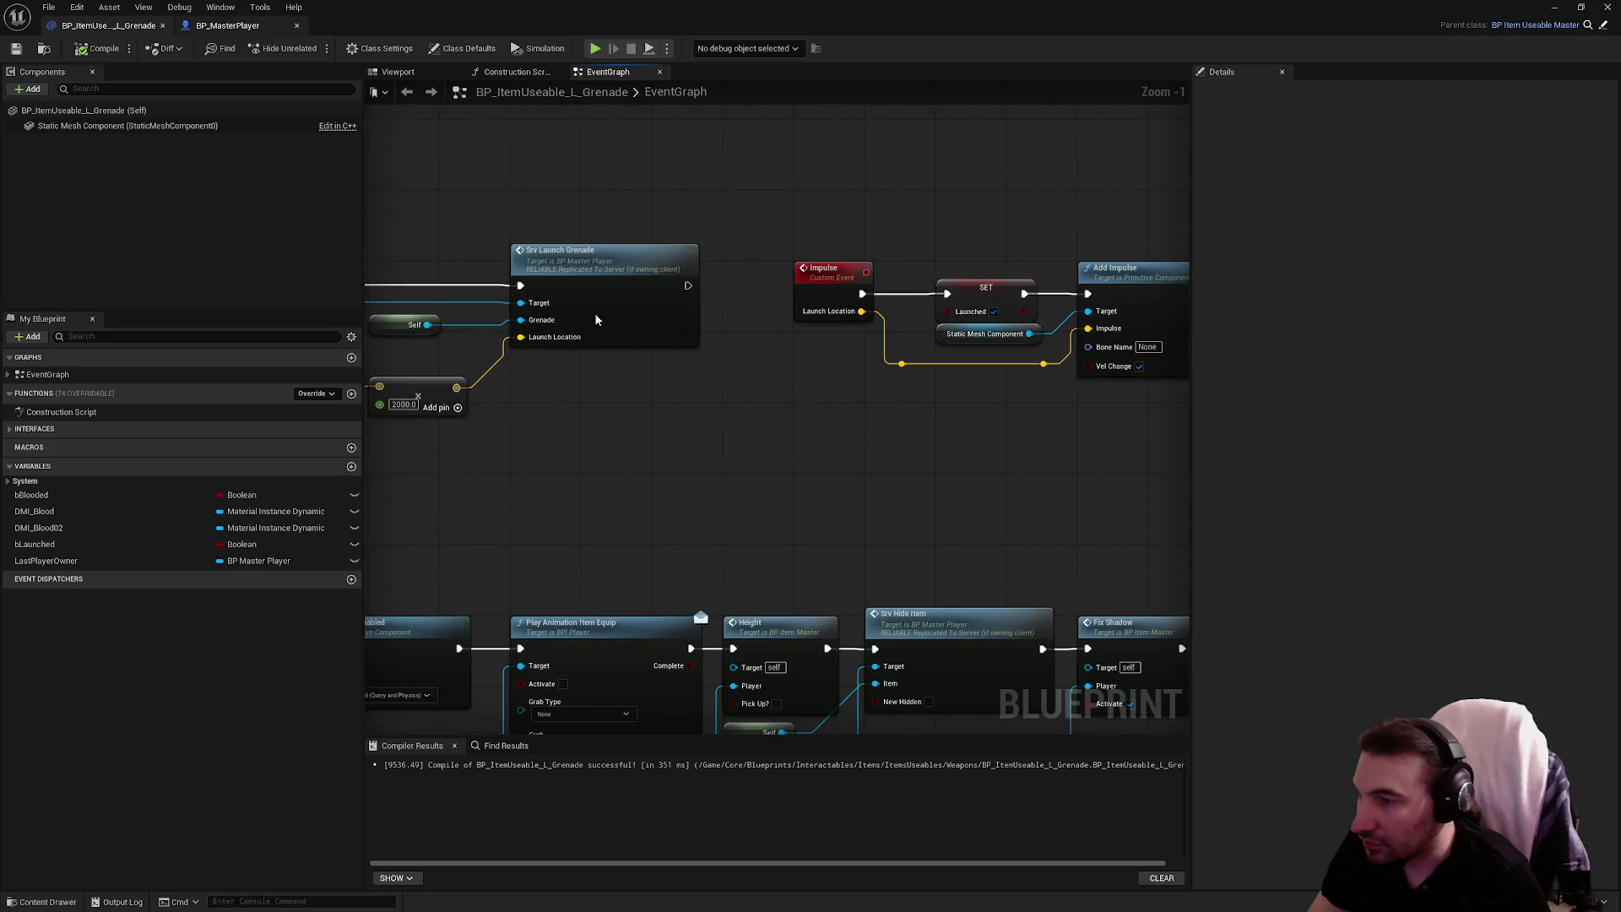
double_click(595, 319)
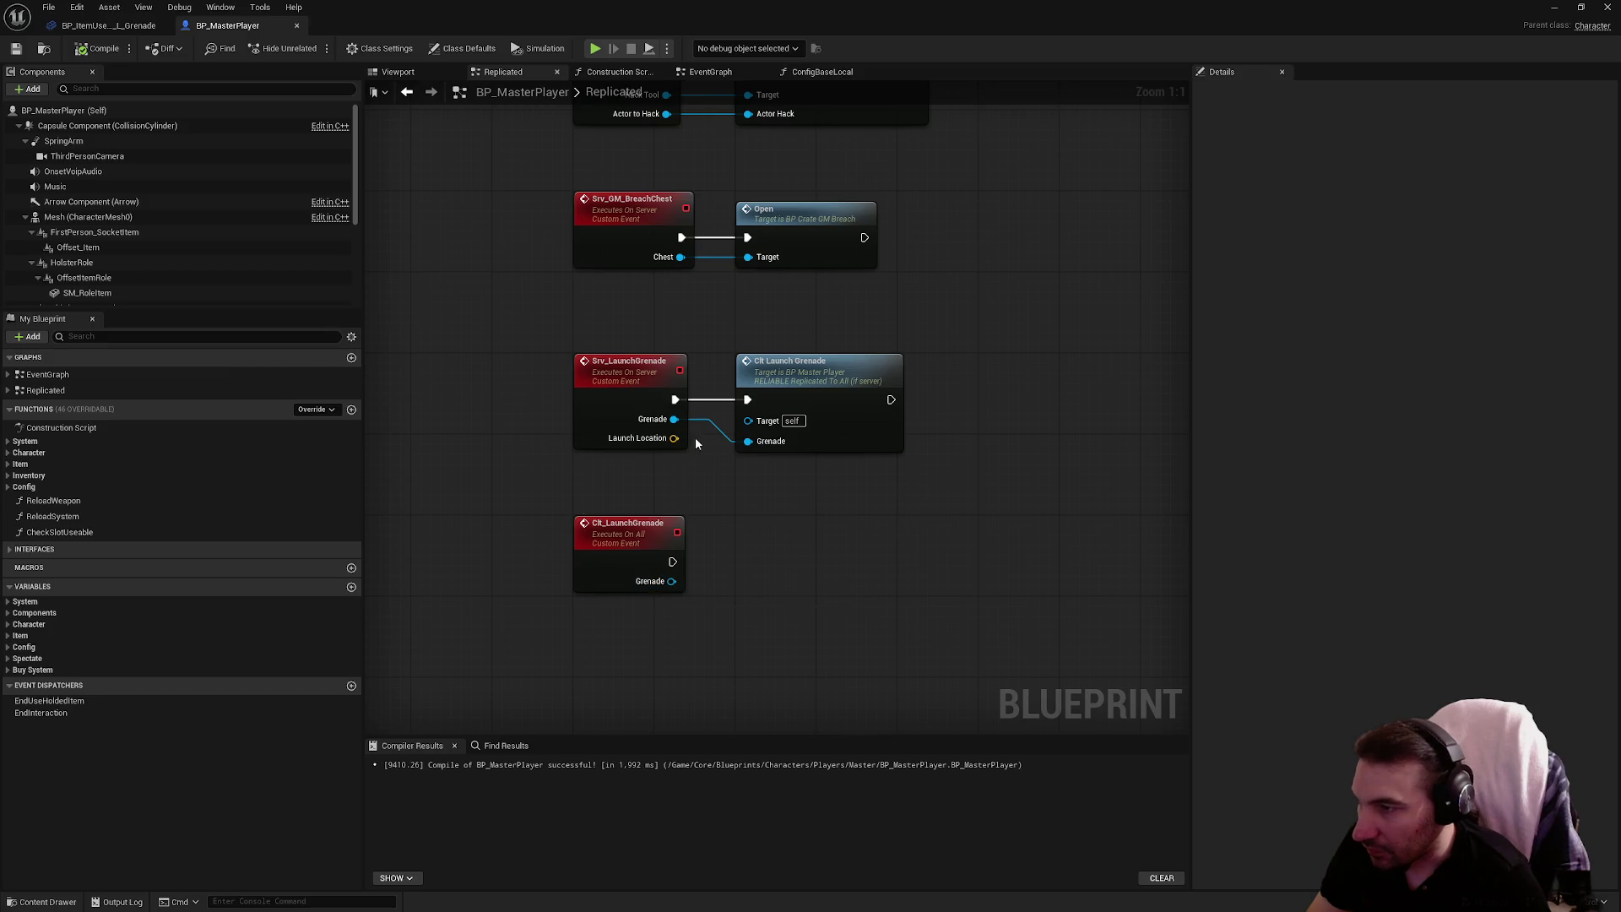
Add an Impulse node on the Grenade pin fed by Launch Location
drag(751, 477, 809, 503)
text(impul)
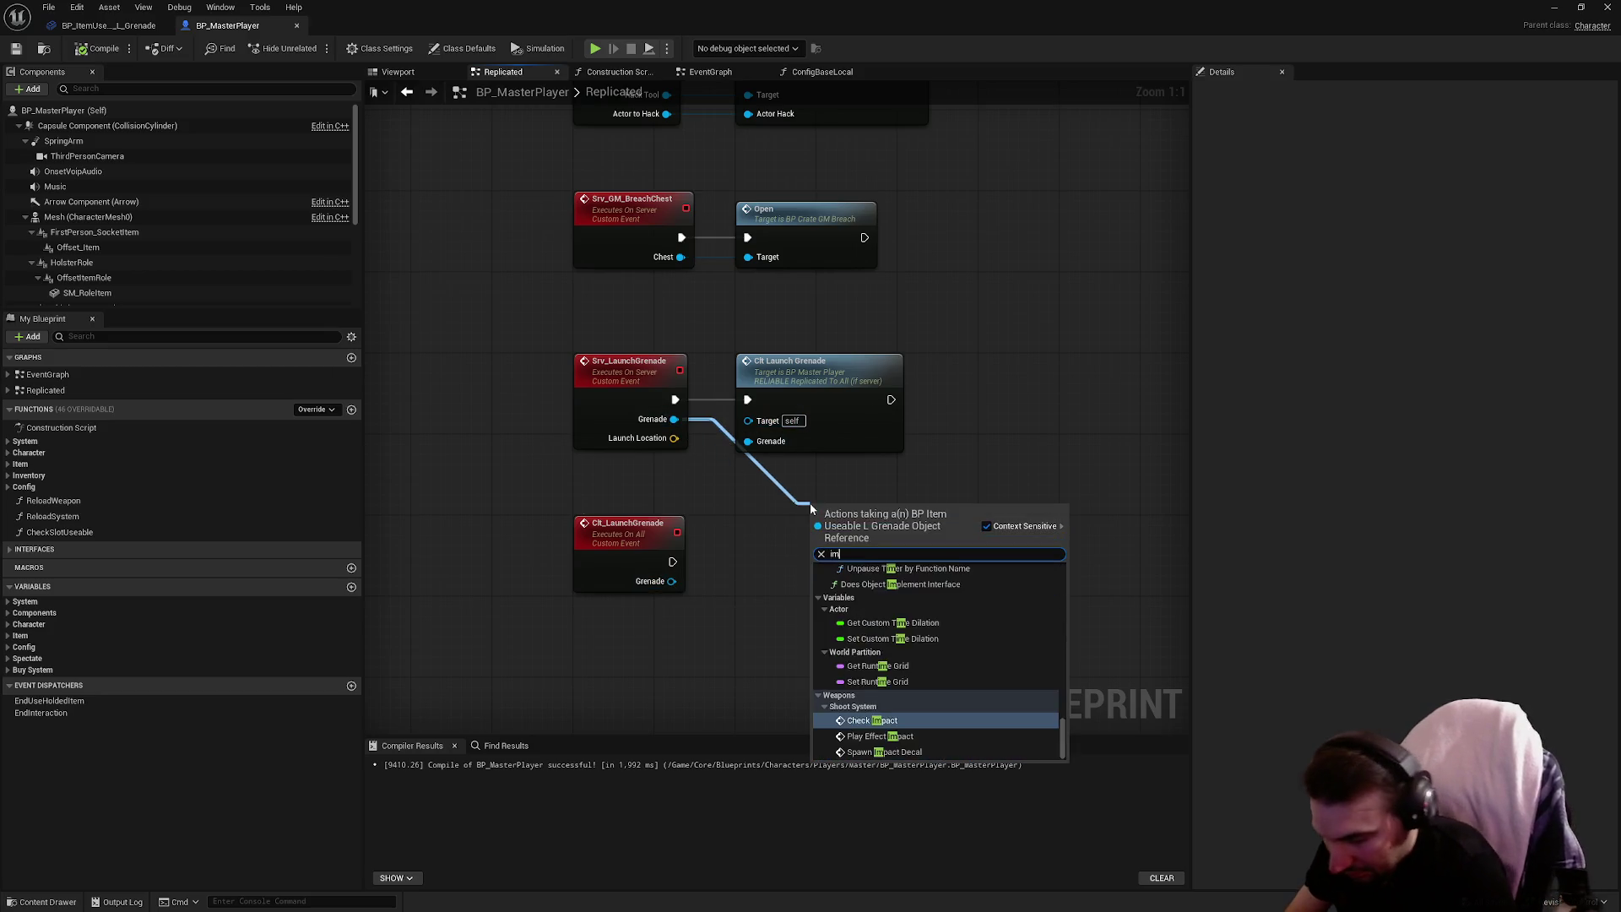
mouse_move(811, 507)
mouse_down()
mouse_move(1016, 362)
mouse_move(891, 404)
mouse_up()
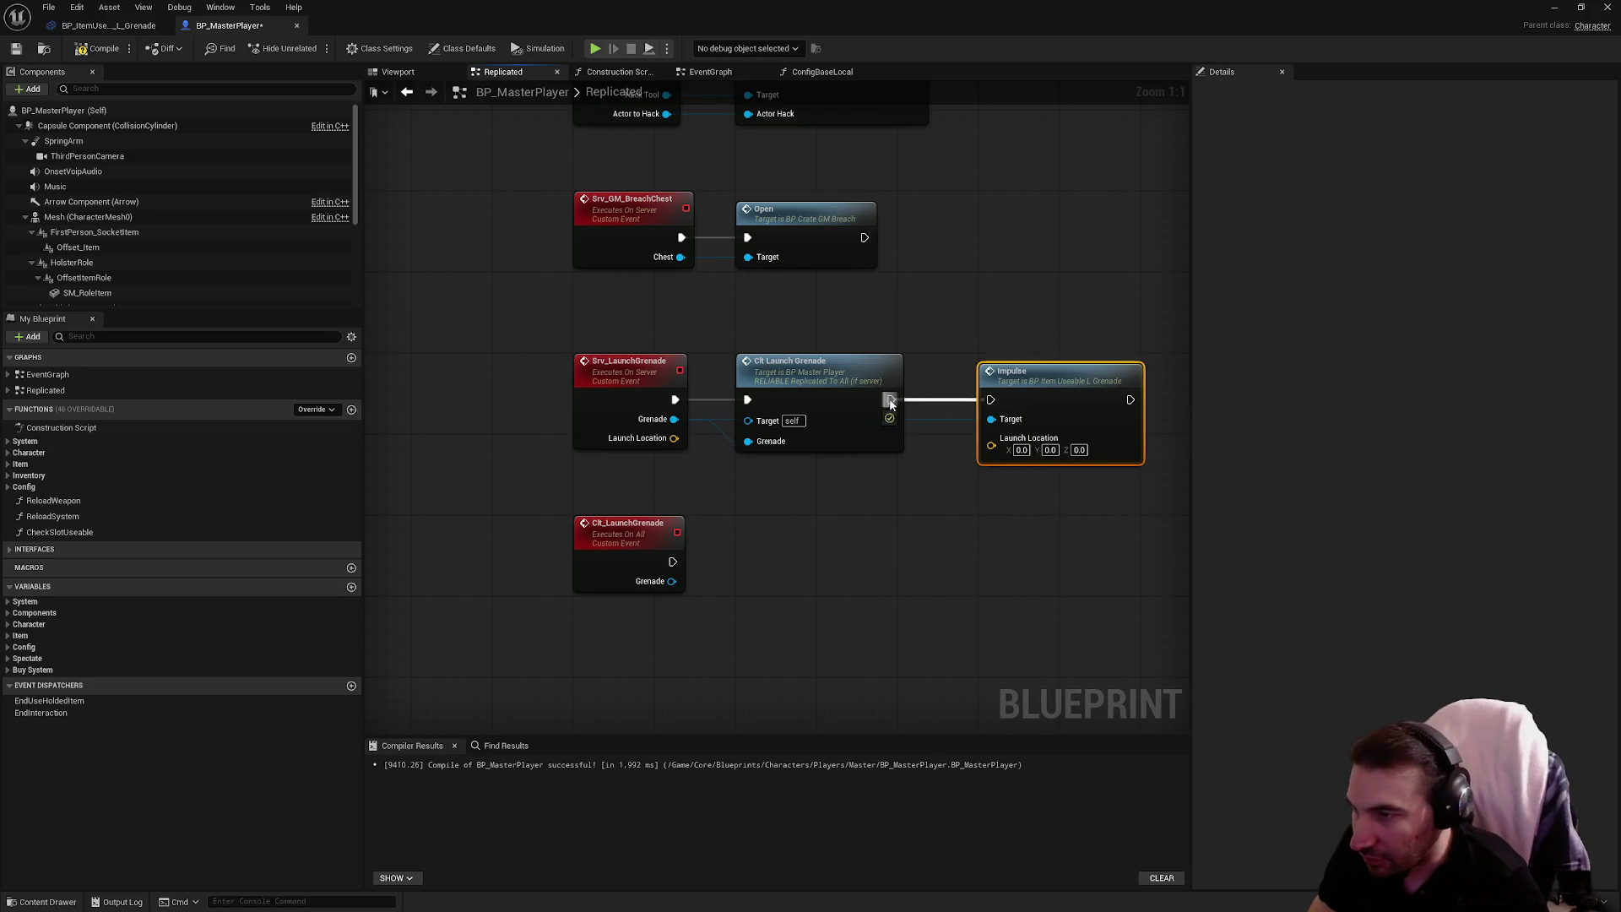
drag(674, 438, 991, 445)
click(904, 546)
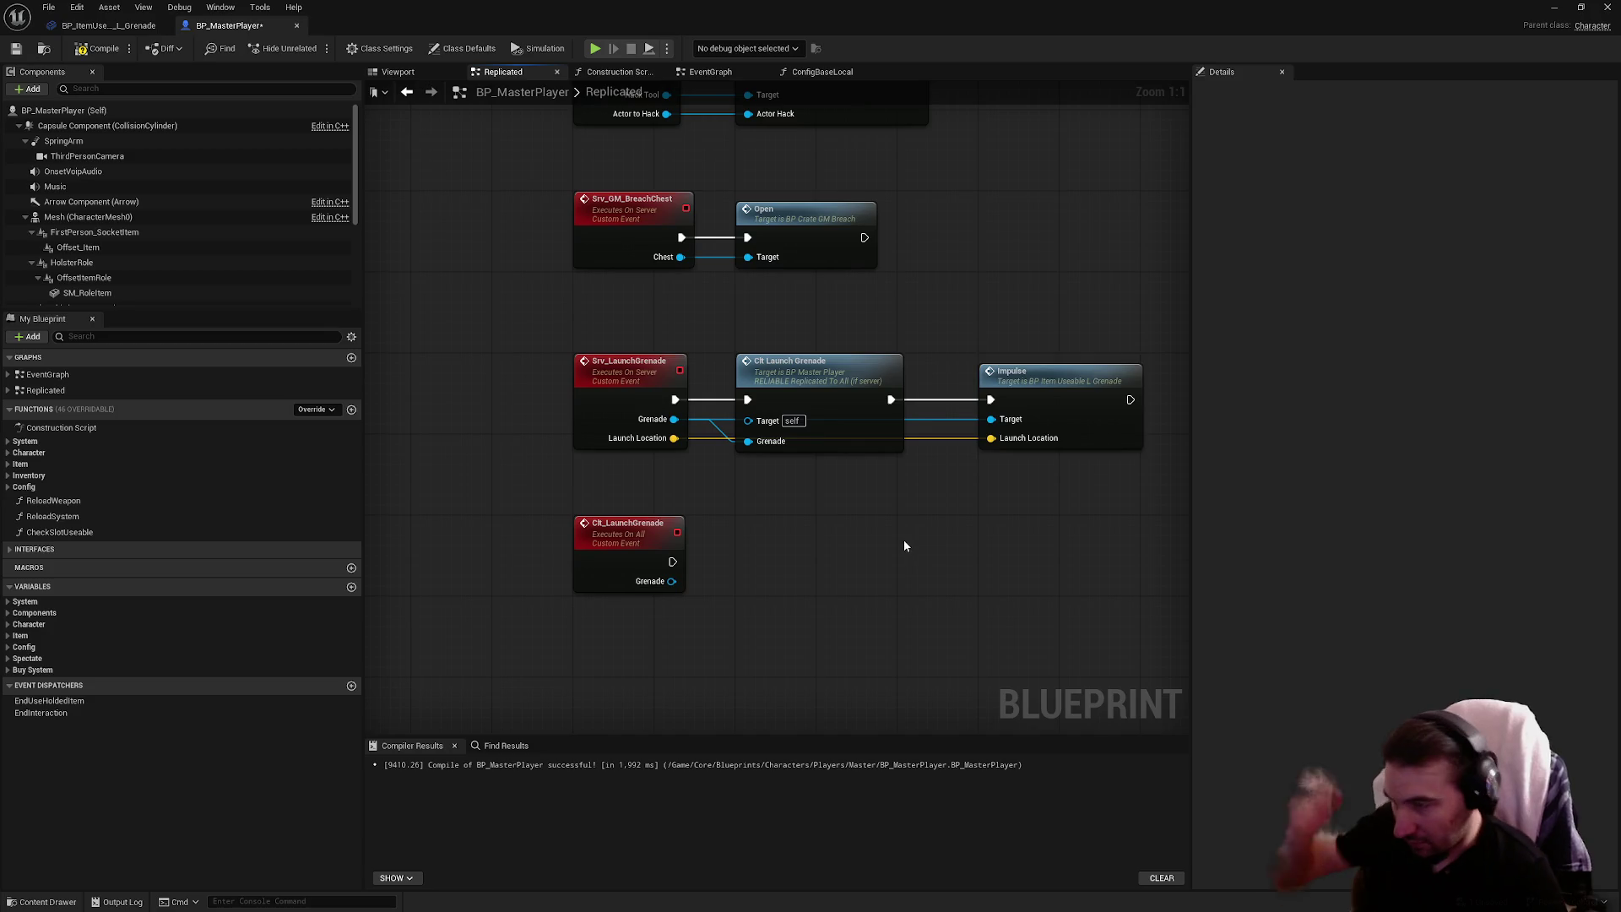
Have Clt_LaunchGrenade call Grenade Launch with Self as Player, then save BP_MasterPlayer
drag(672, 581, 777, 586)
text(launc)
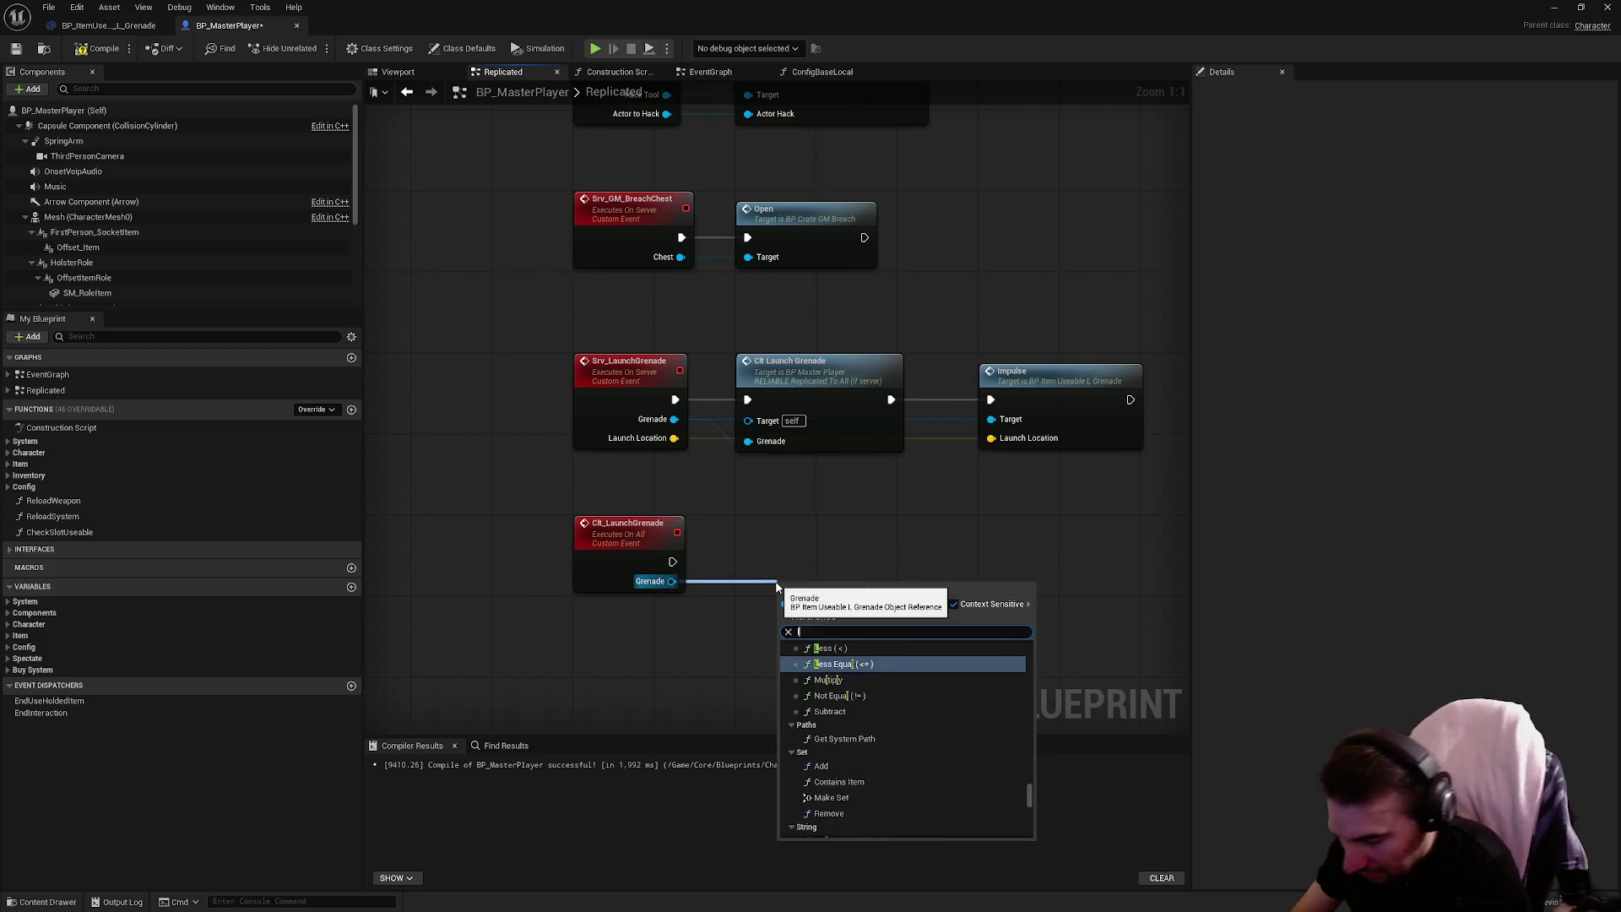
key(Up)
key(Up)
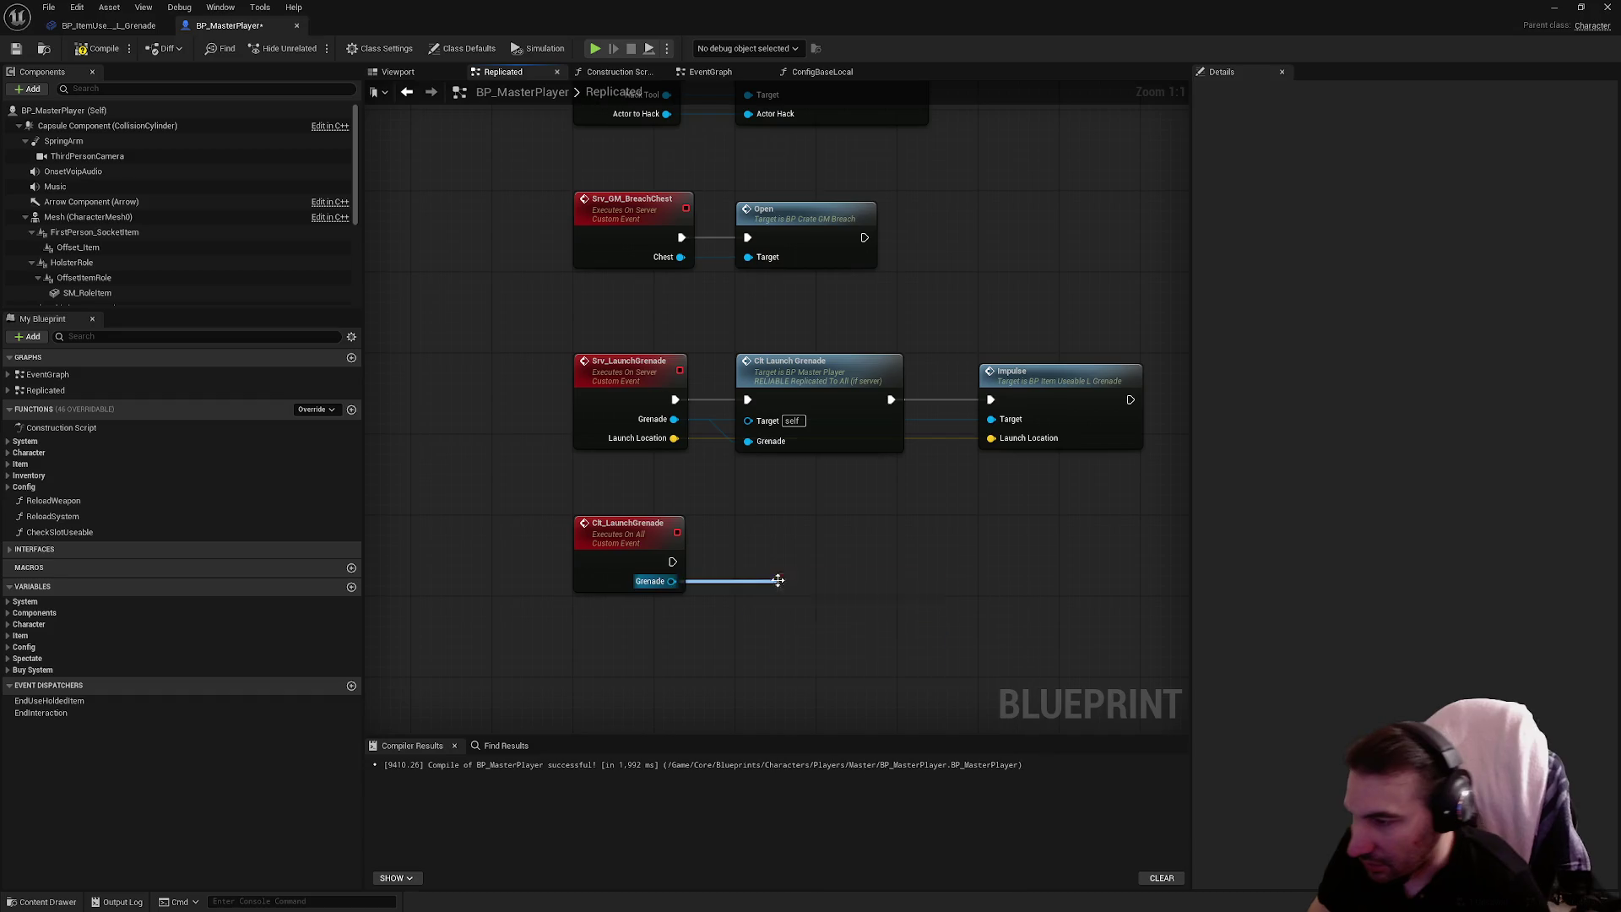
key(Return)
drag(778, 540, 679, 646)
text(self)
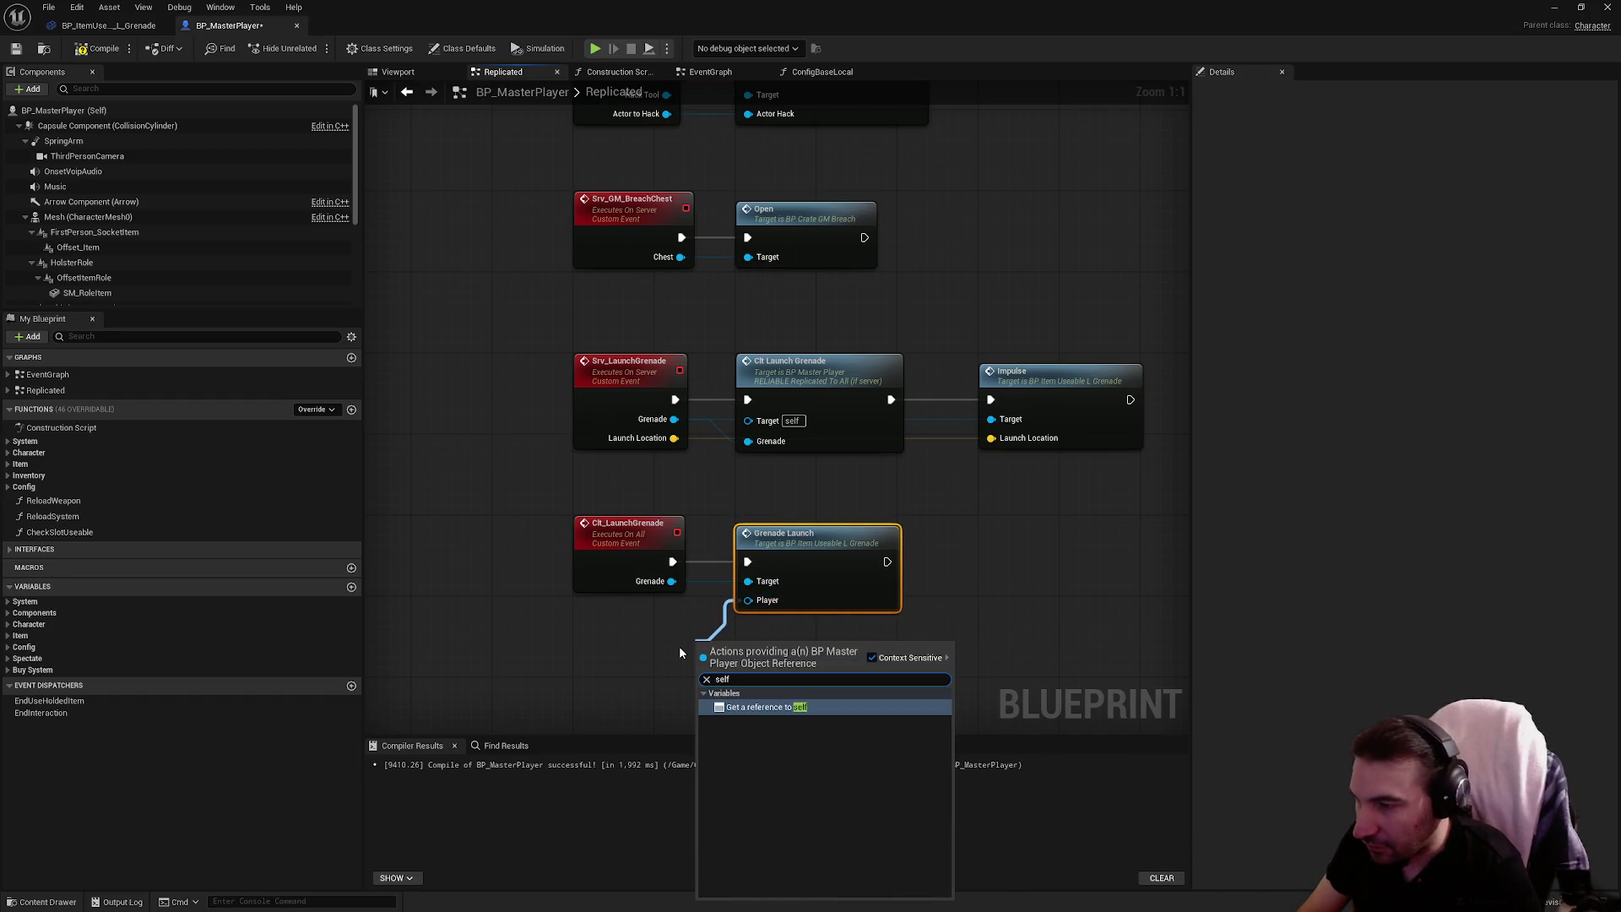
key(Return)
drag(726, 652, 766, 634)
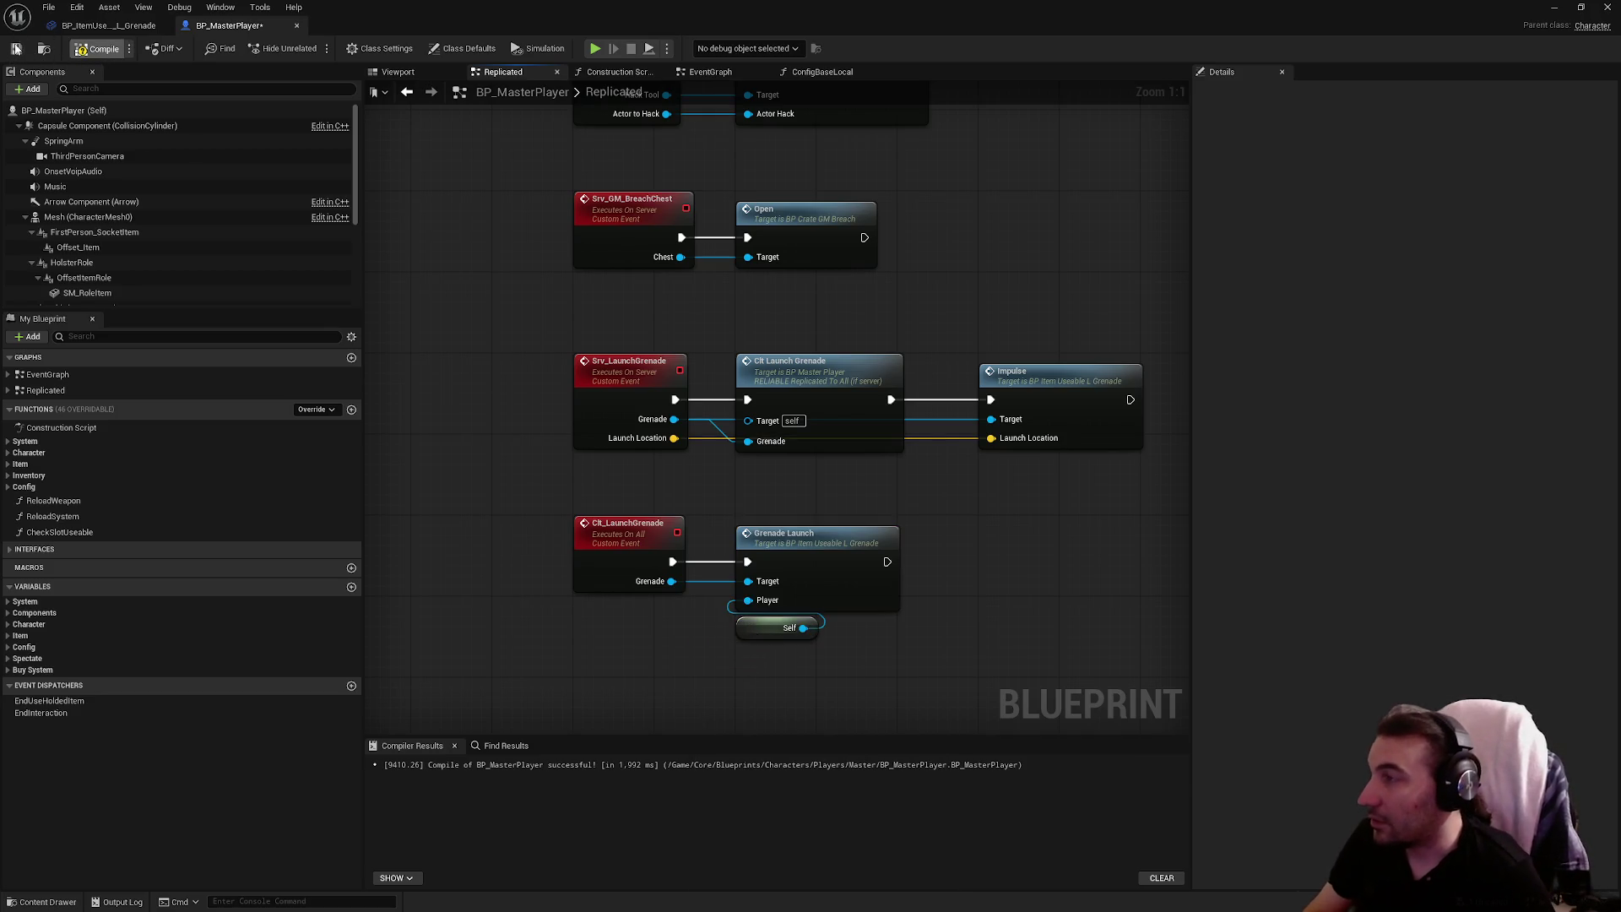
click(16, 48)
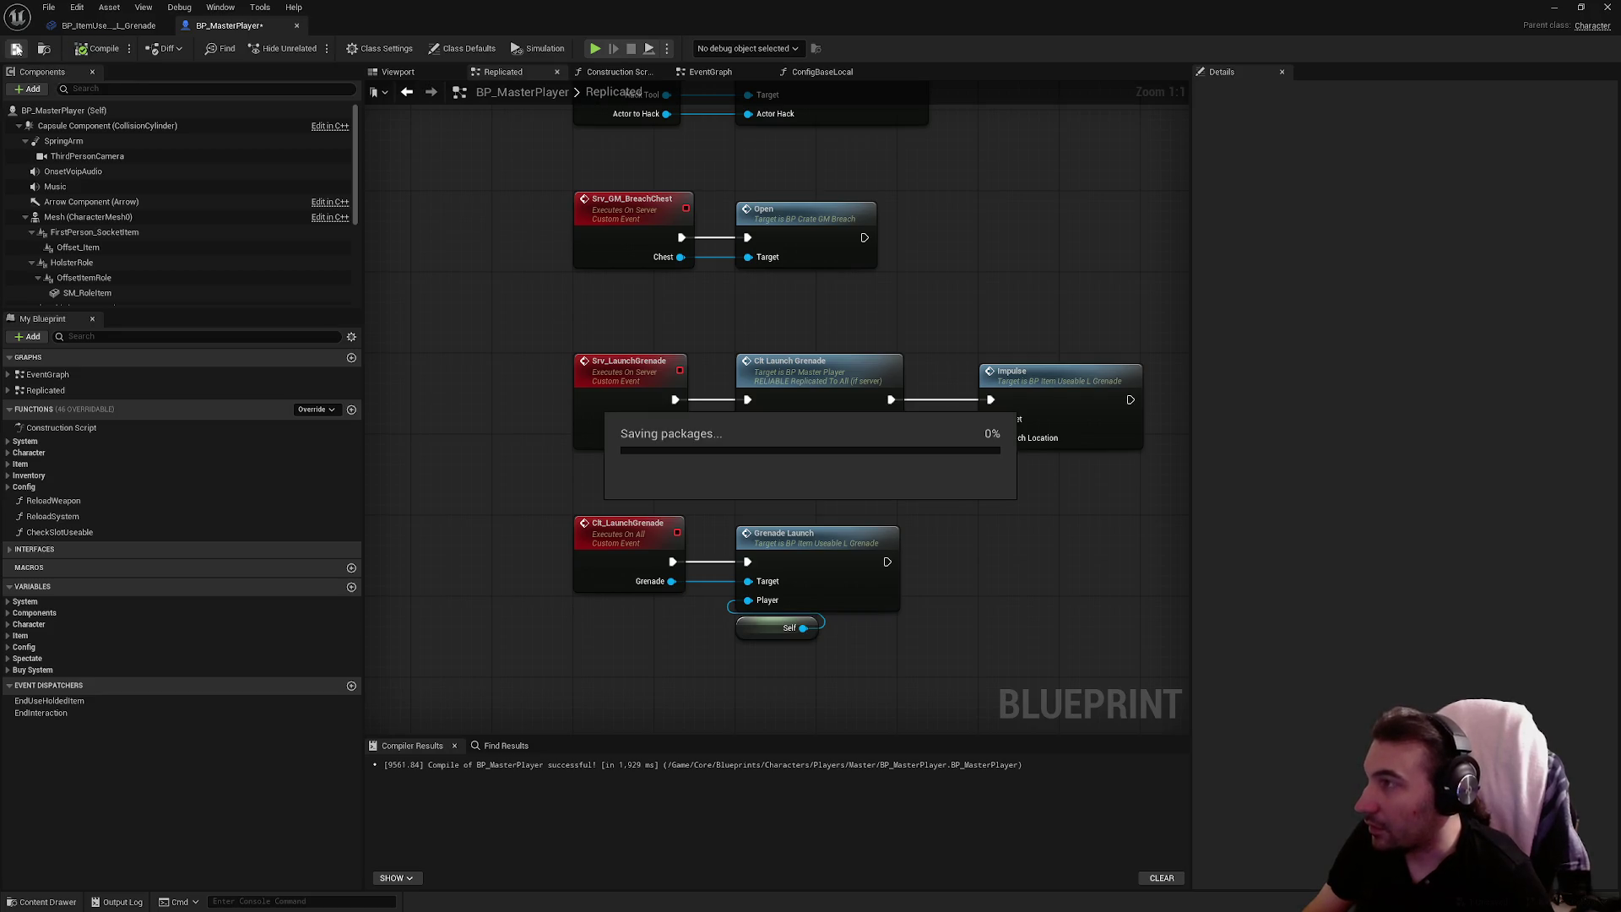
mouse_move(835, 17)
mouse_down()
mouse_move(768, 545)
mouse_move(421, 889)
mouse_up()
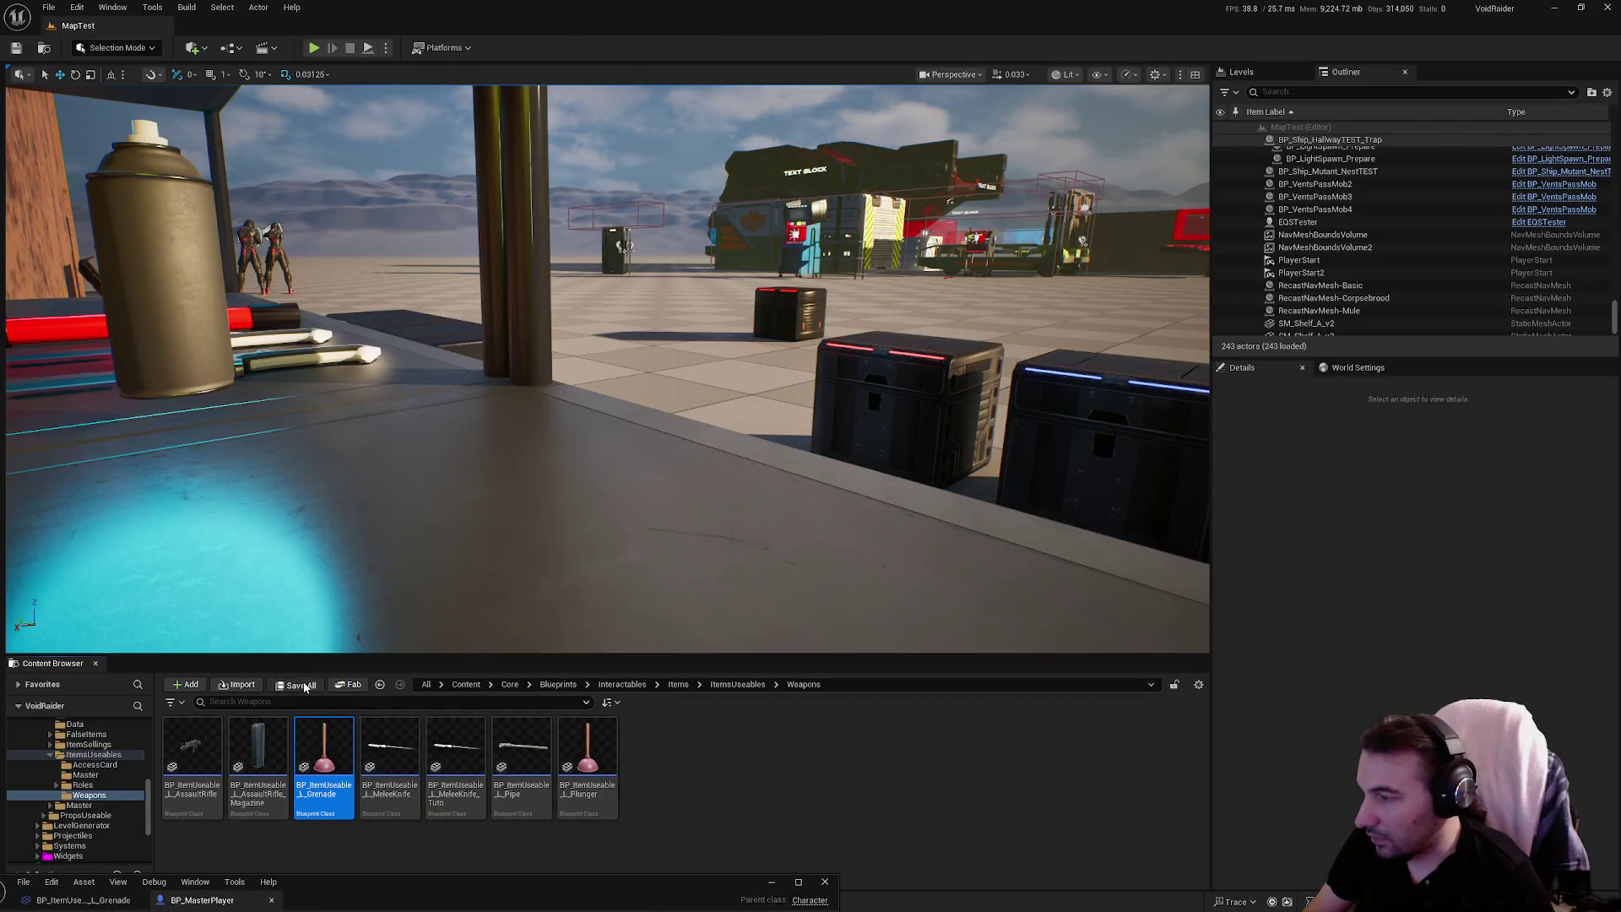
Bring the grenade blueprint editor back full-screen and show its Viewport
mouse_move(637, 543)
mouse_down()
mouse_move(591, 506)
mouse_move(561, 615)
mouse_up()
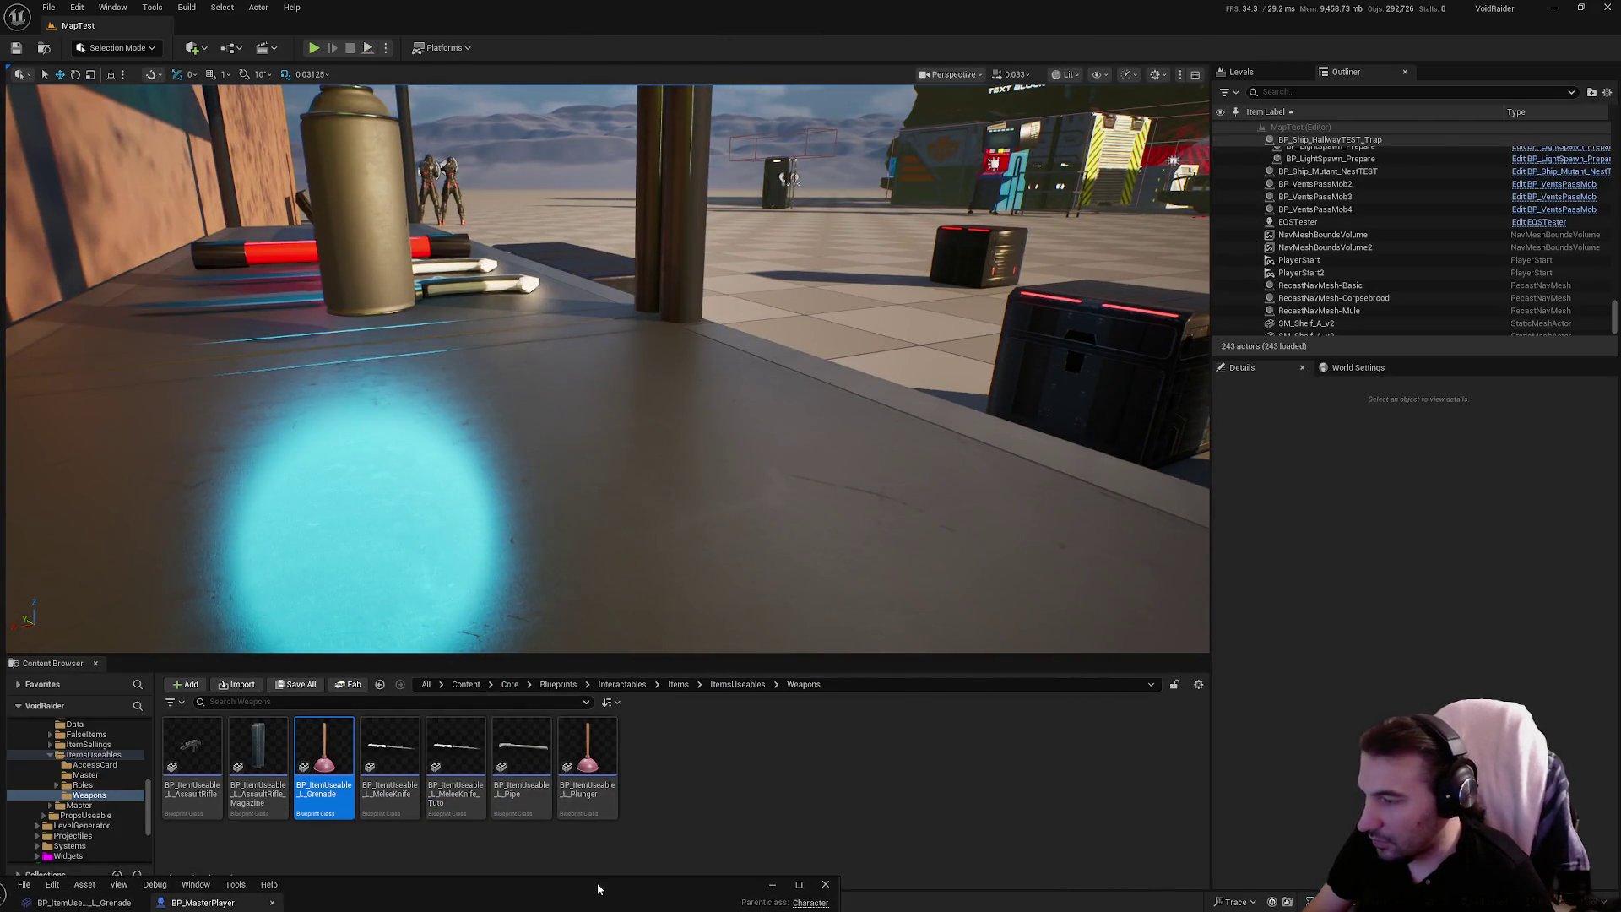
mouse_move(597, 887)
mouse_down()
mouse_move(760, 372)
mouse_move(507, 4)
mouse_up()
click(108, 25)
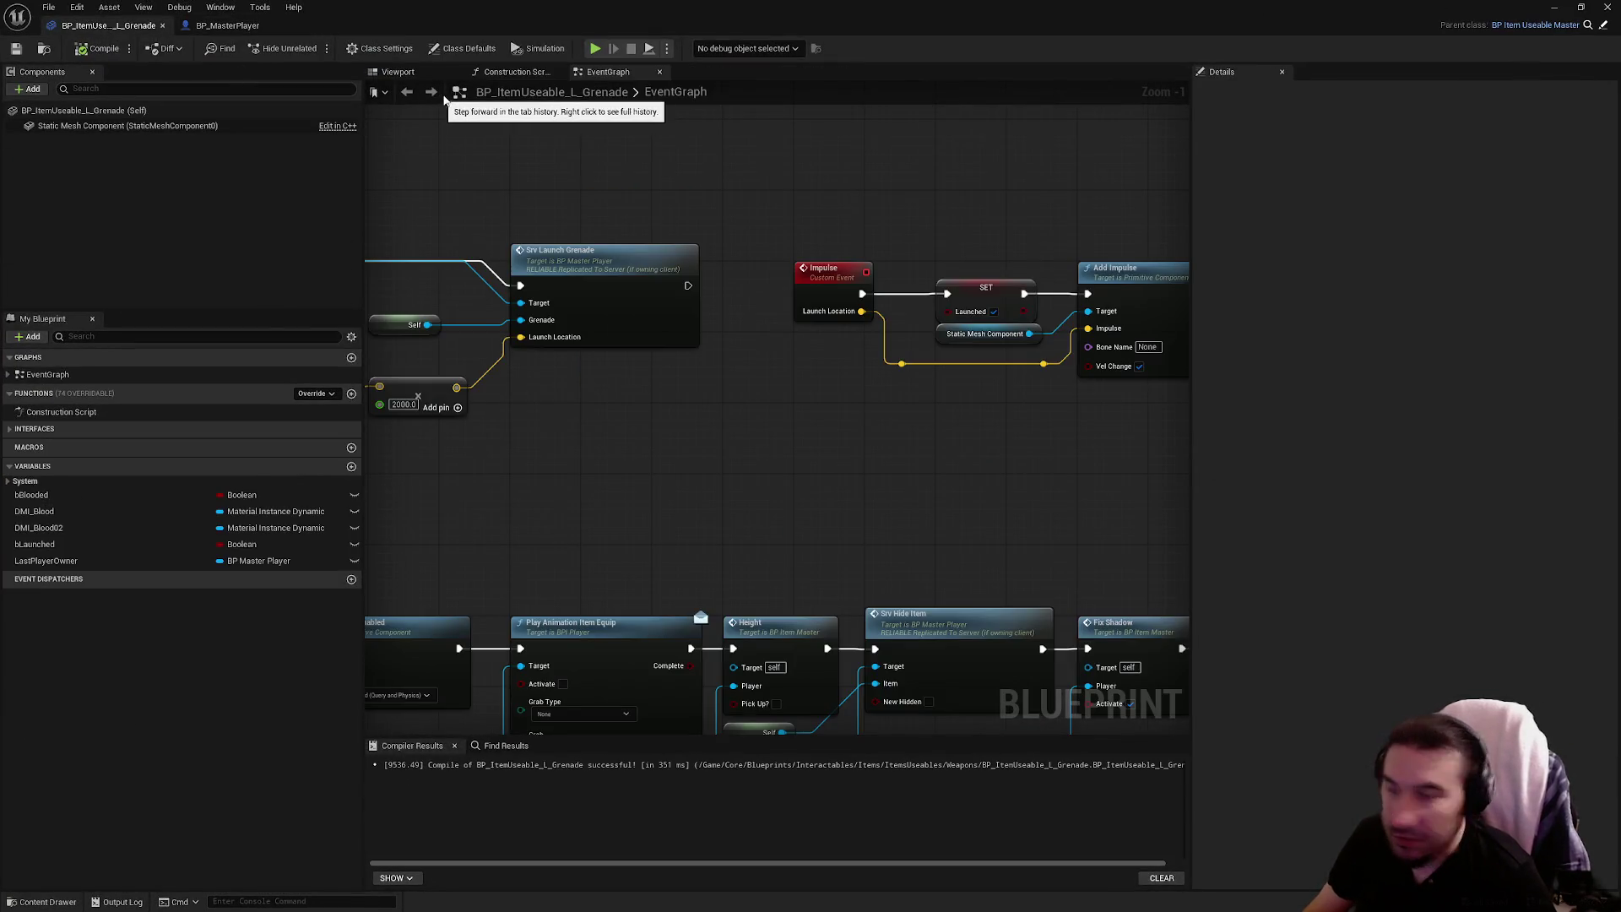
click(403, 73)
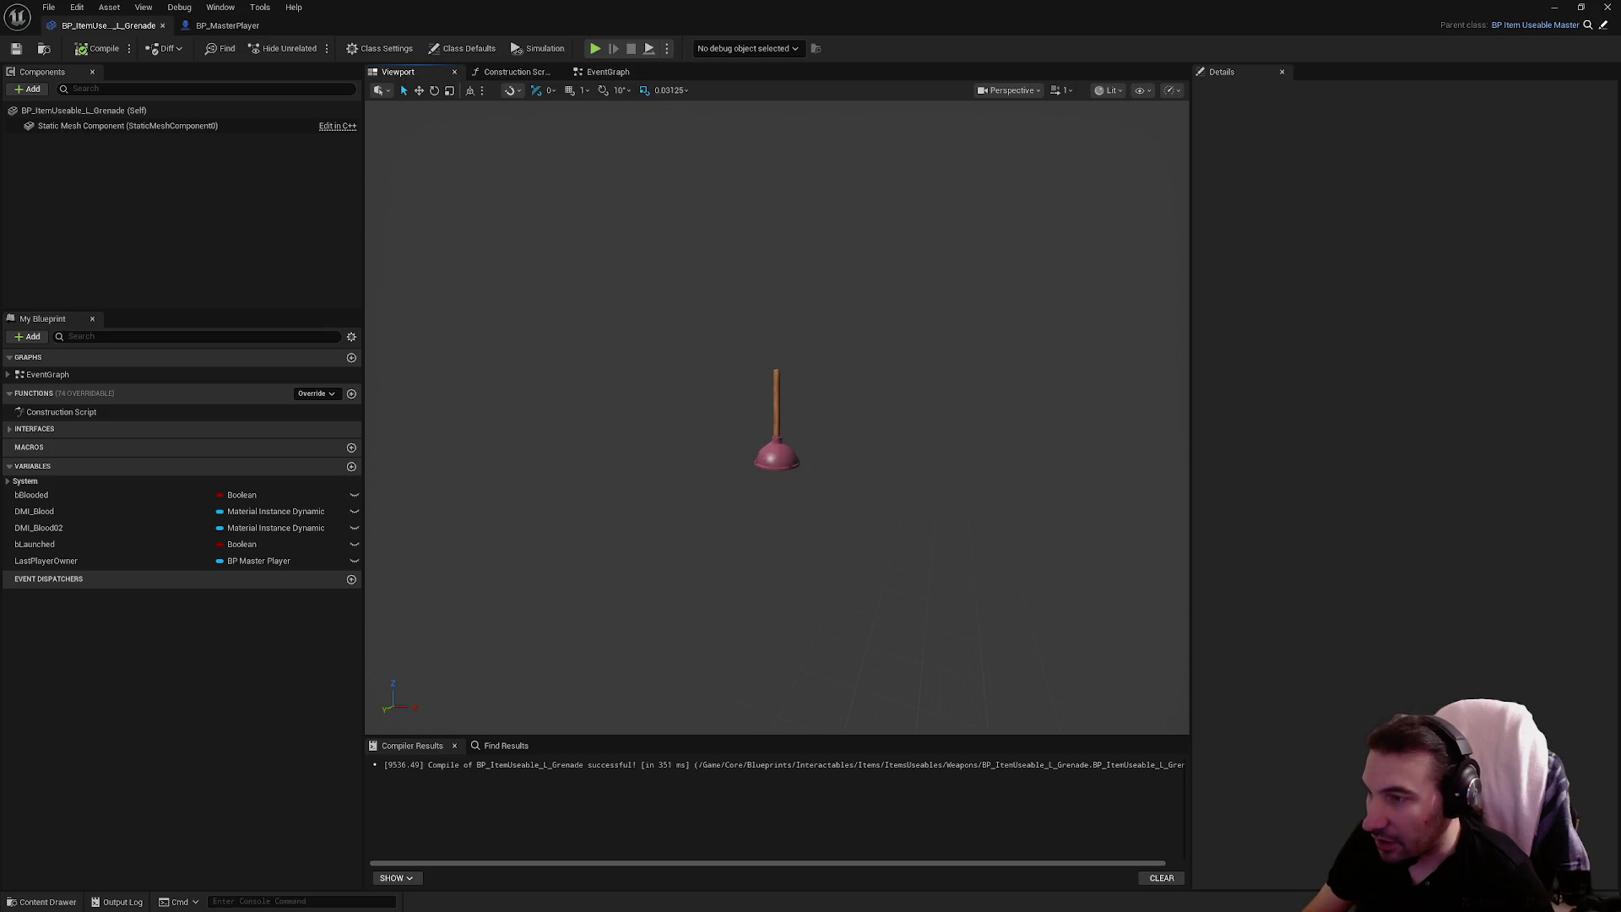
Set the Static Mesh component to SM_Grenade, compile, and return to the MapTest level
click(777, 430)
click(1482, 319)
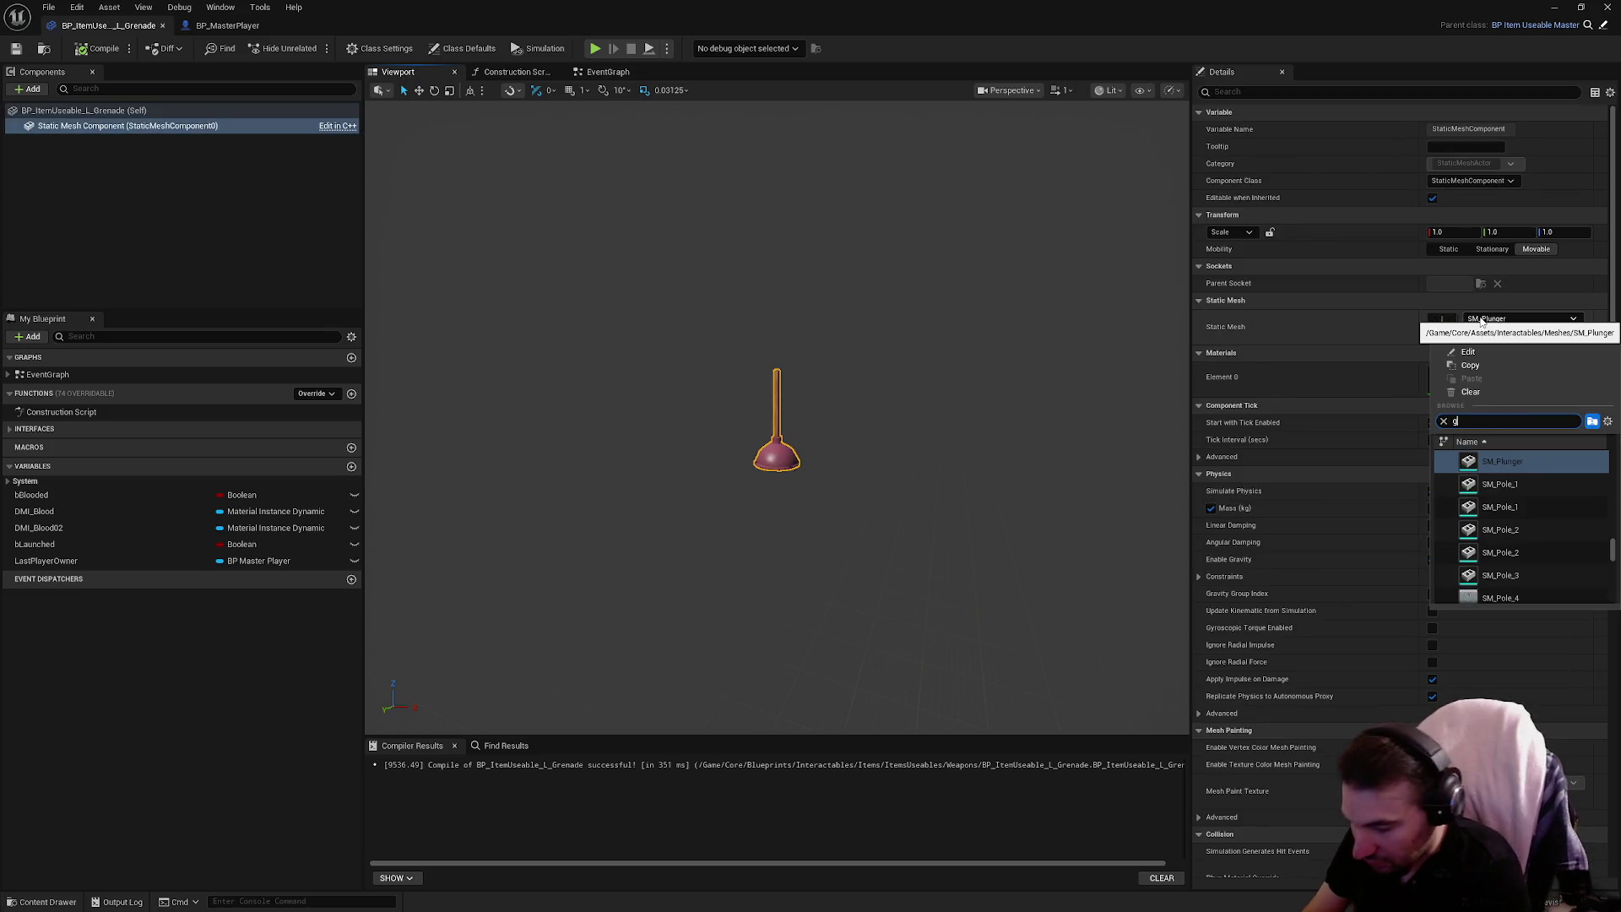
click(1503, 462)
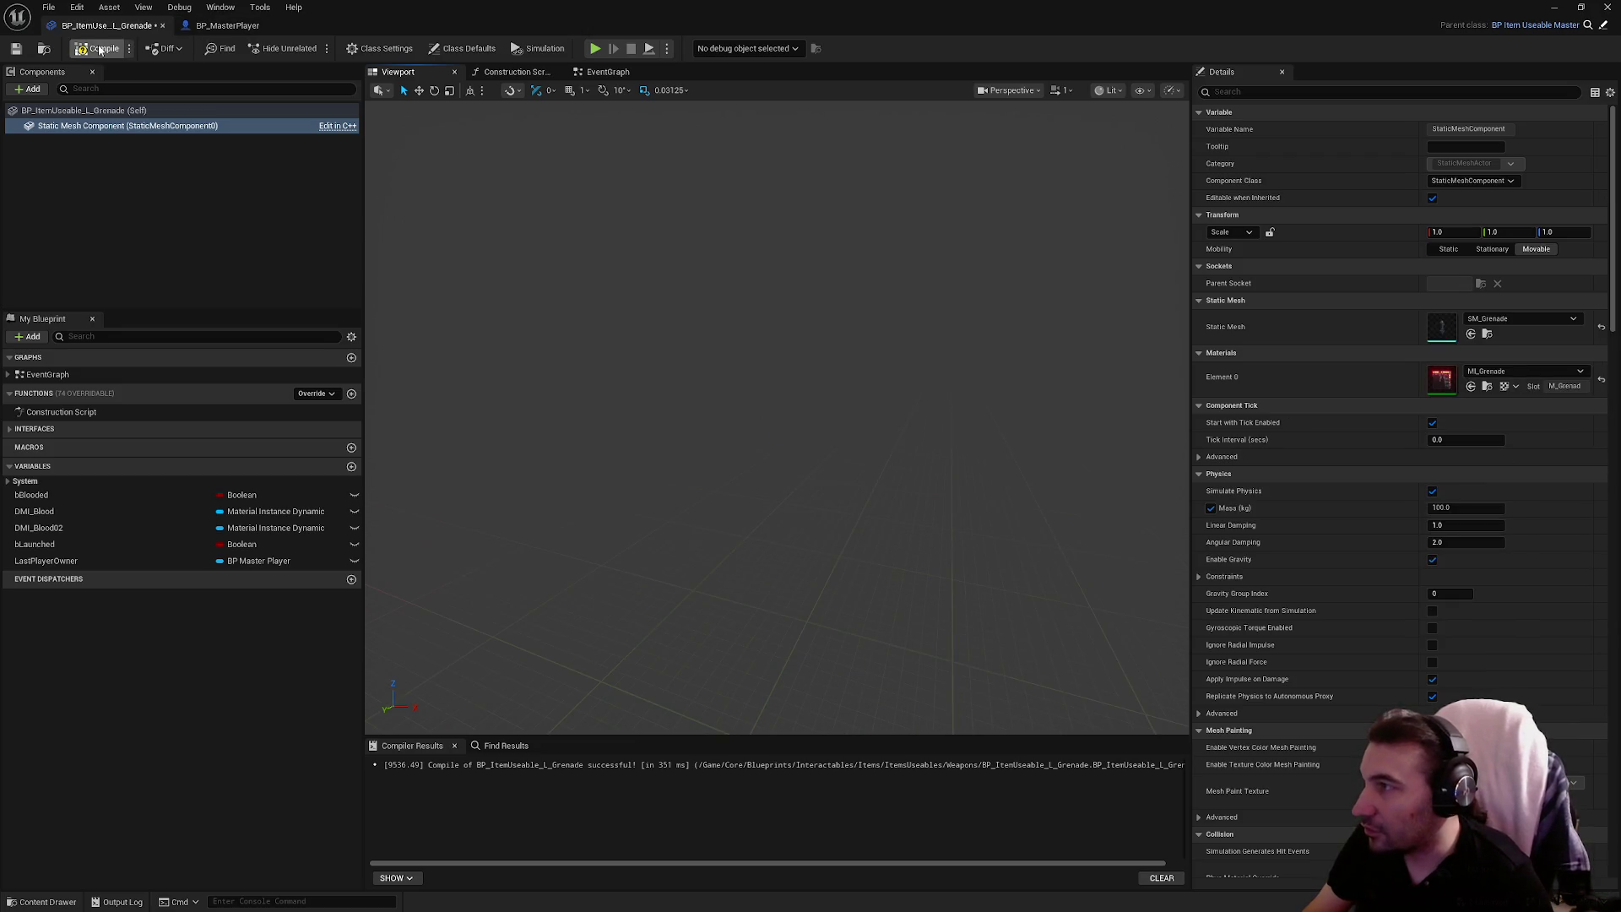
click(18, 48)
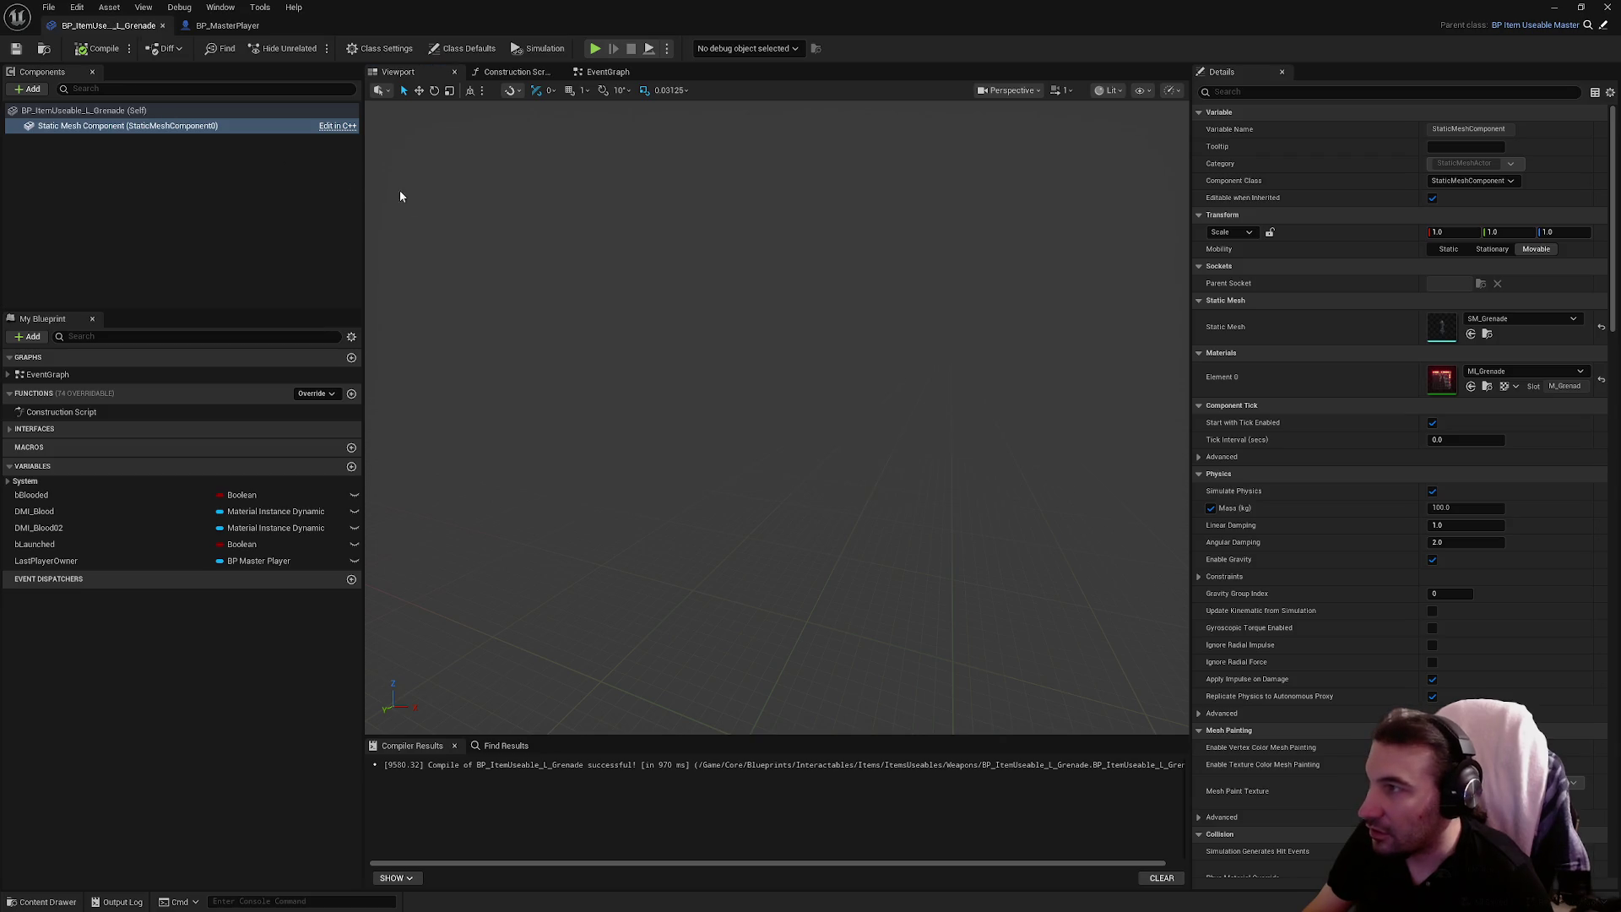
key(super+Down)
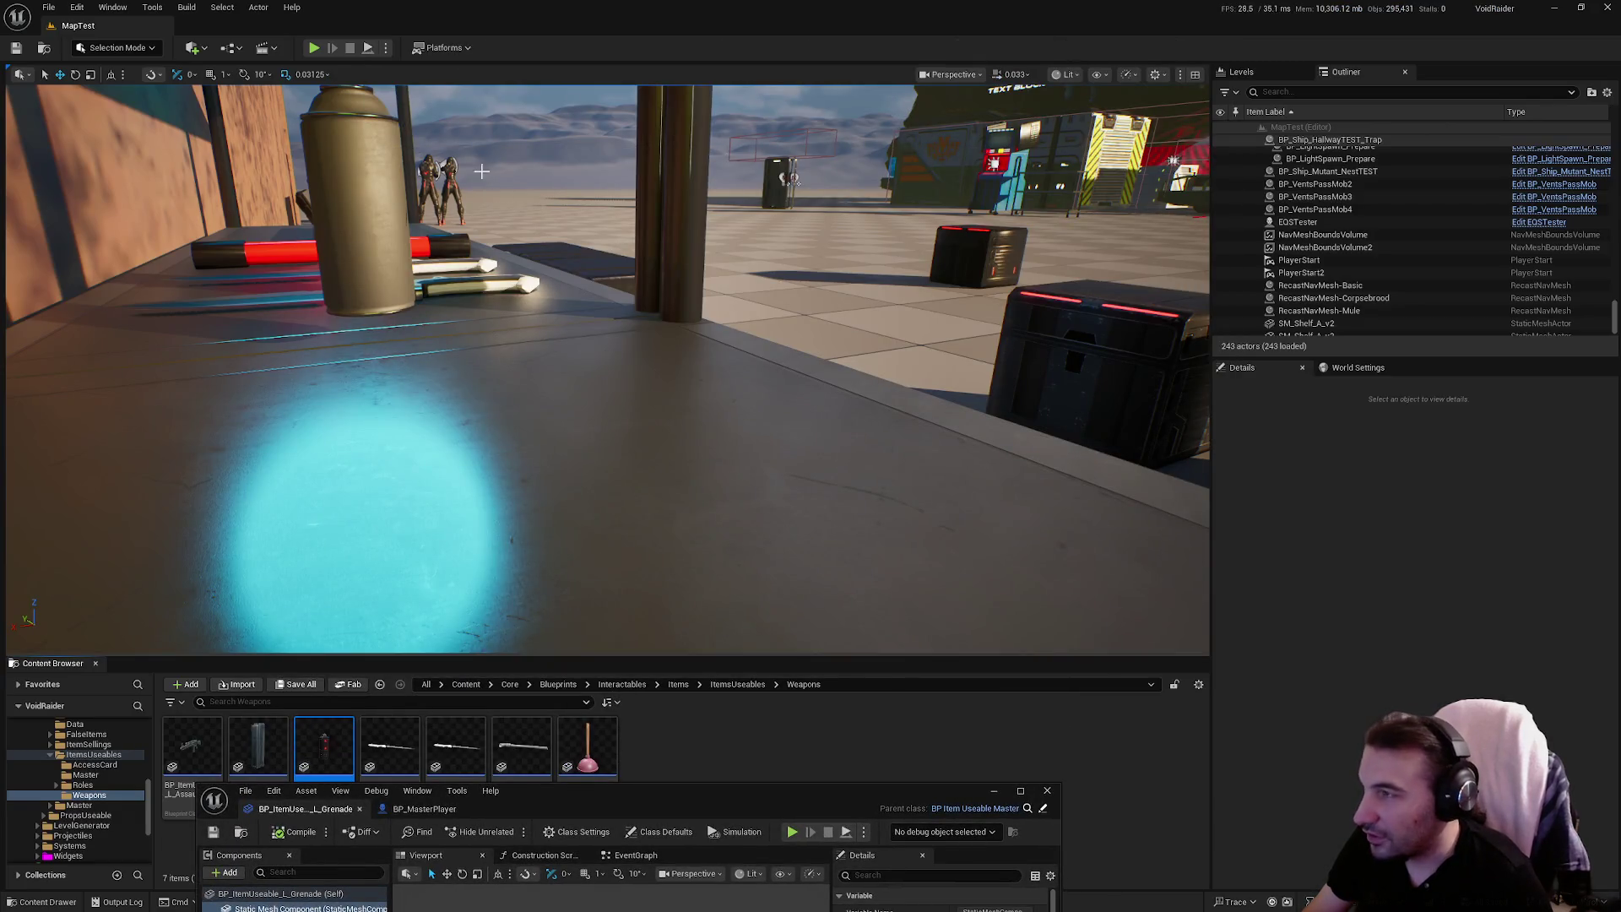
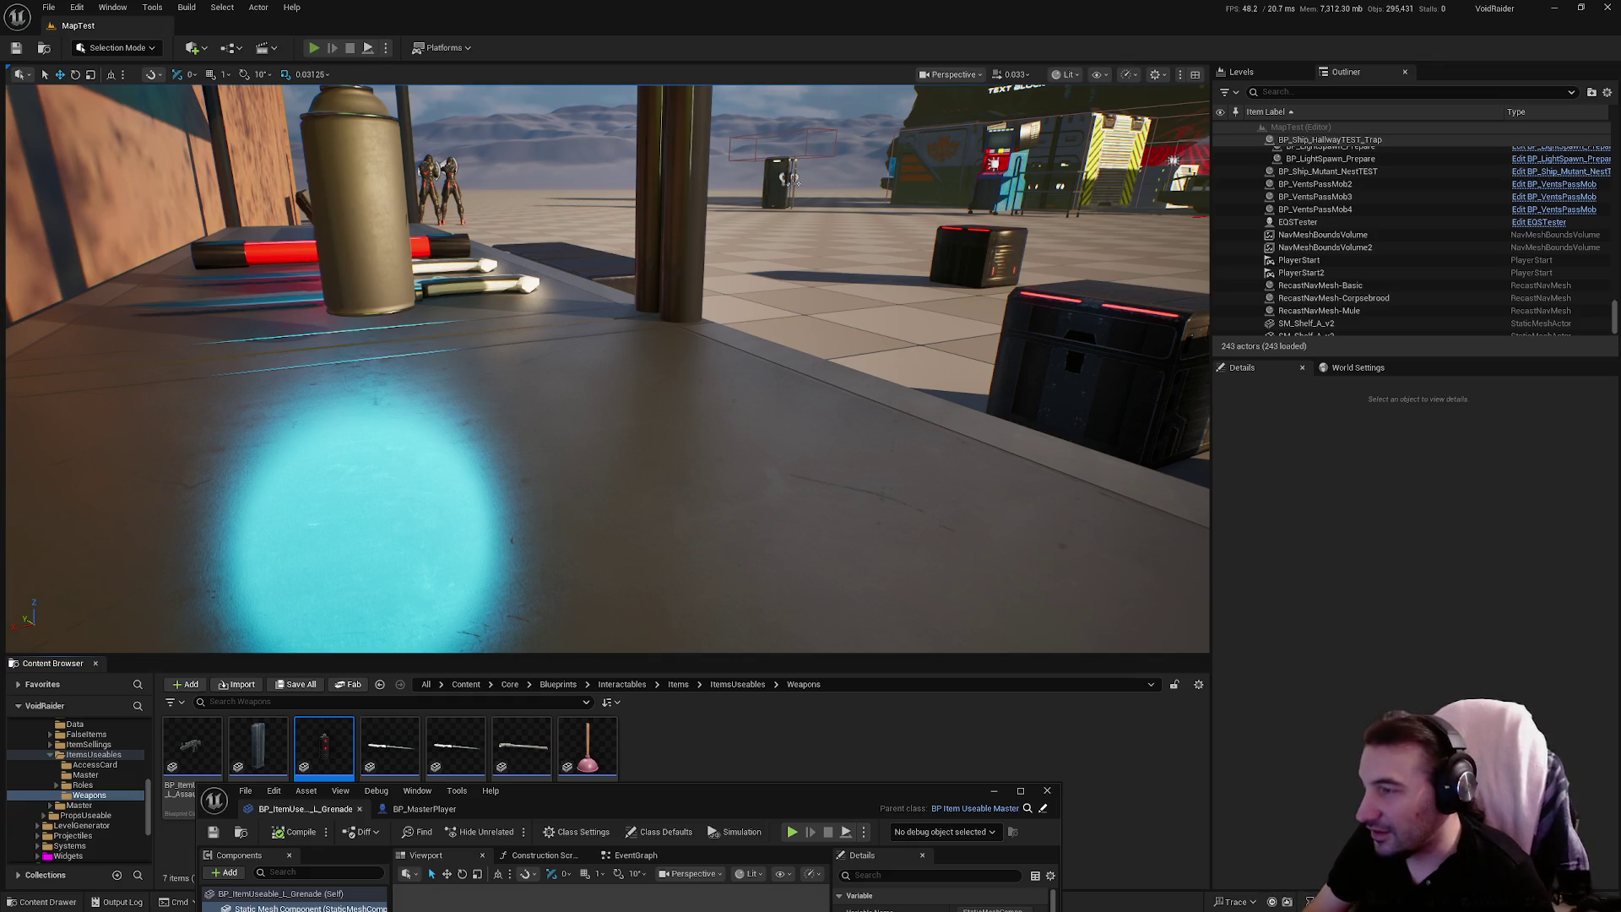
Run a quick playtest, then fly down to the shelf grenade at camera speed 3
click(314, 48)
key(Escape)
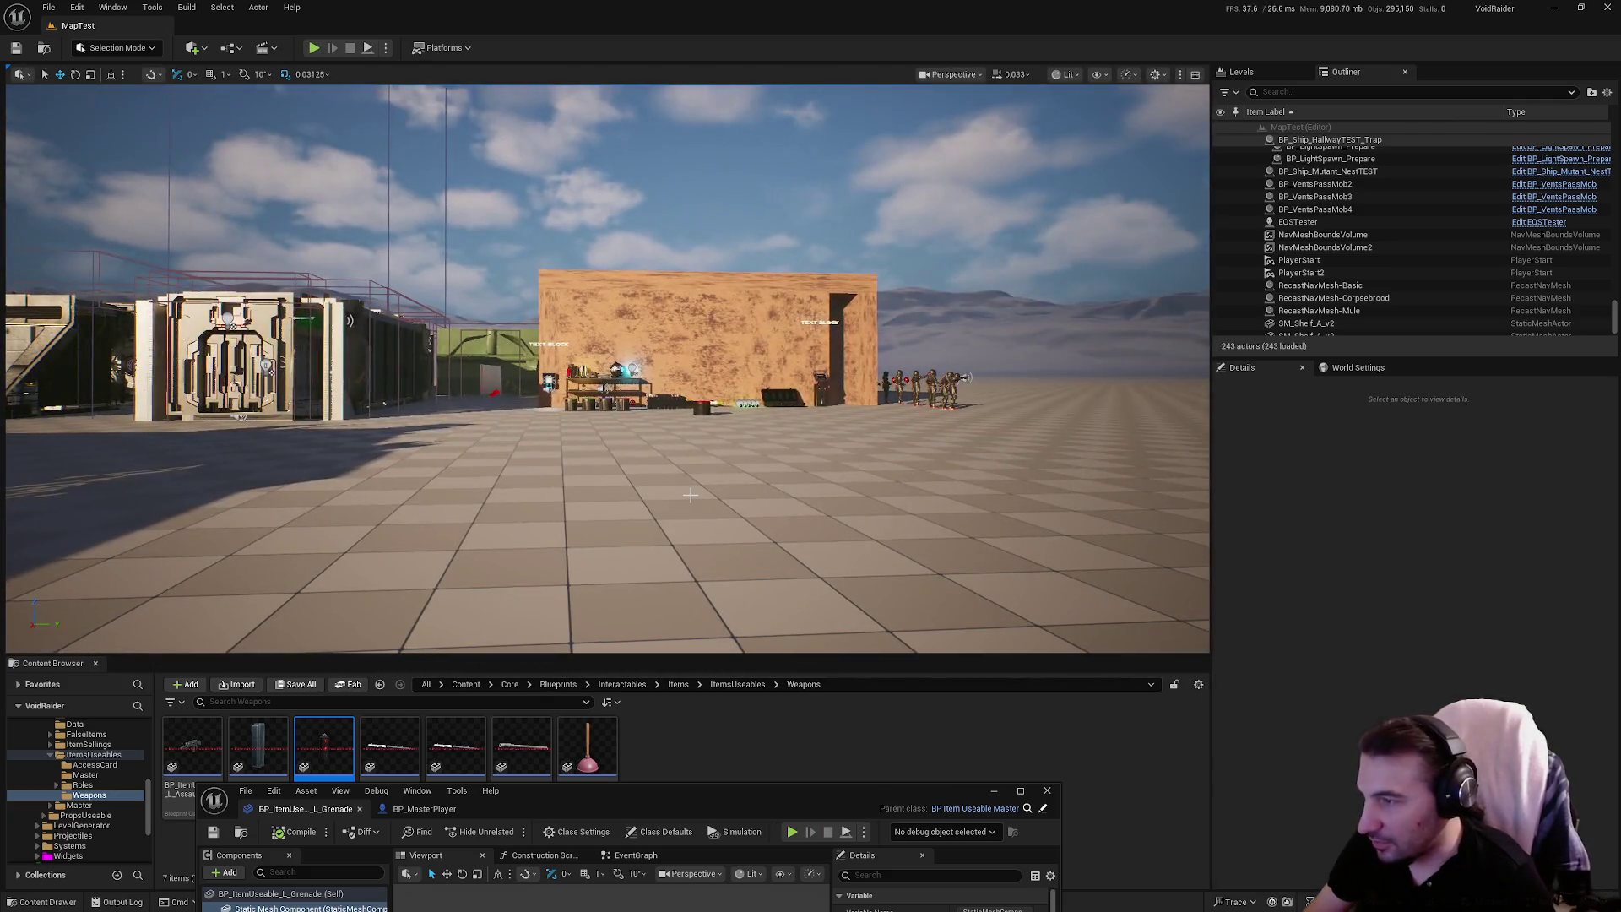
drag(691, 495, 975, 211)
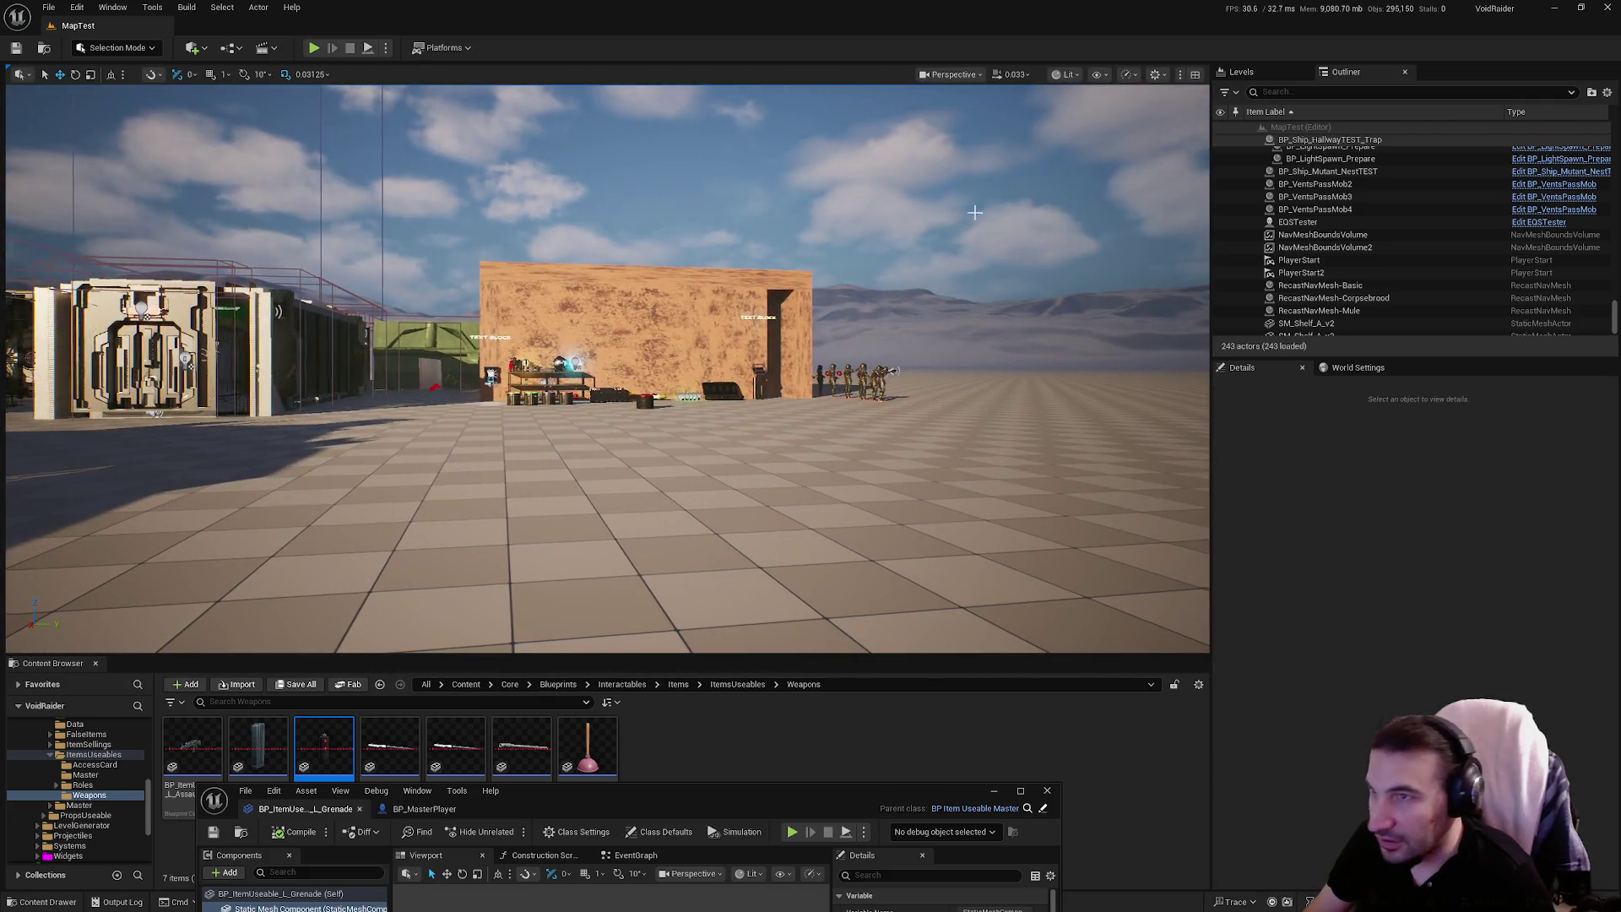
click(1022, 75)
click(1000, 117)
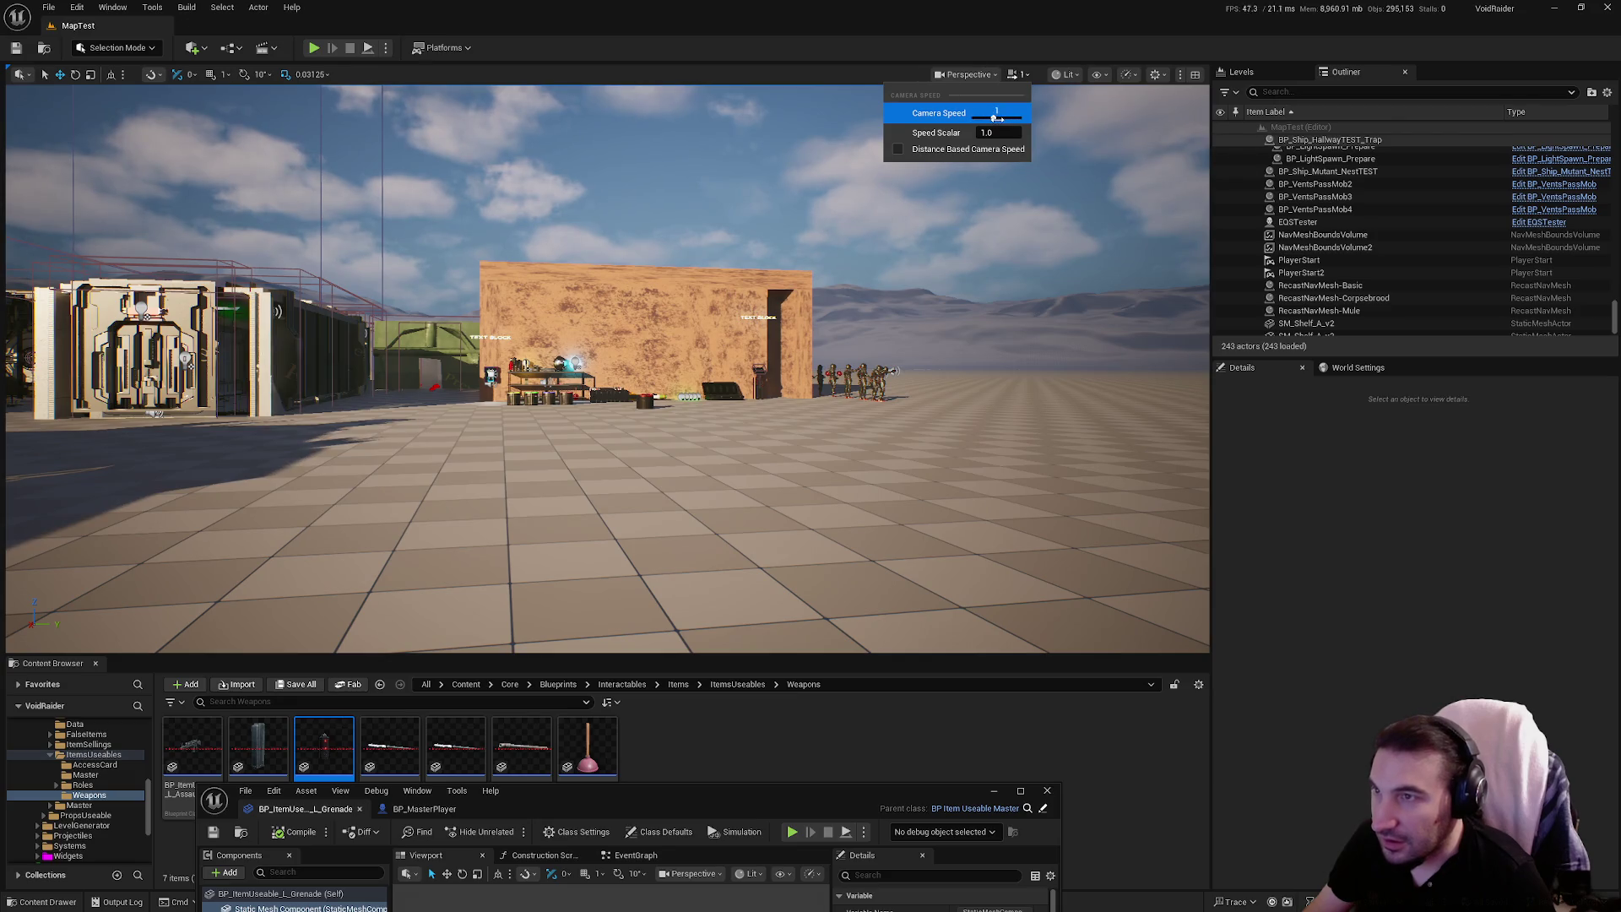
key(w)
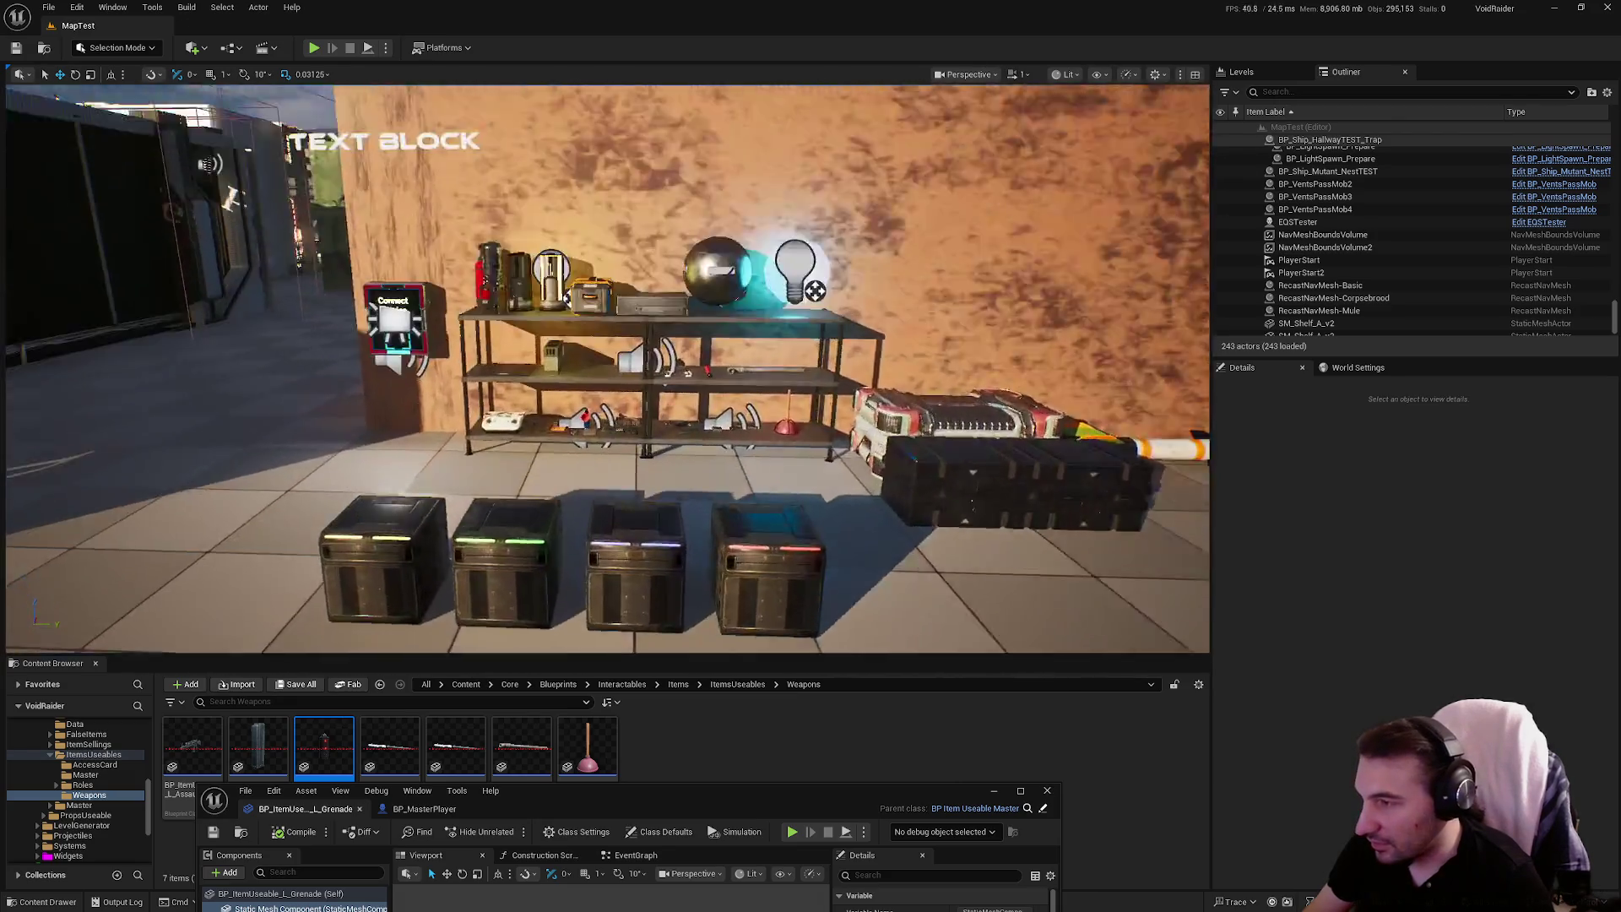
key(w)
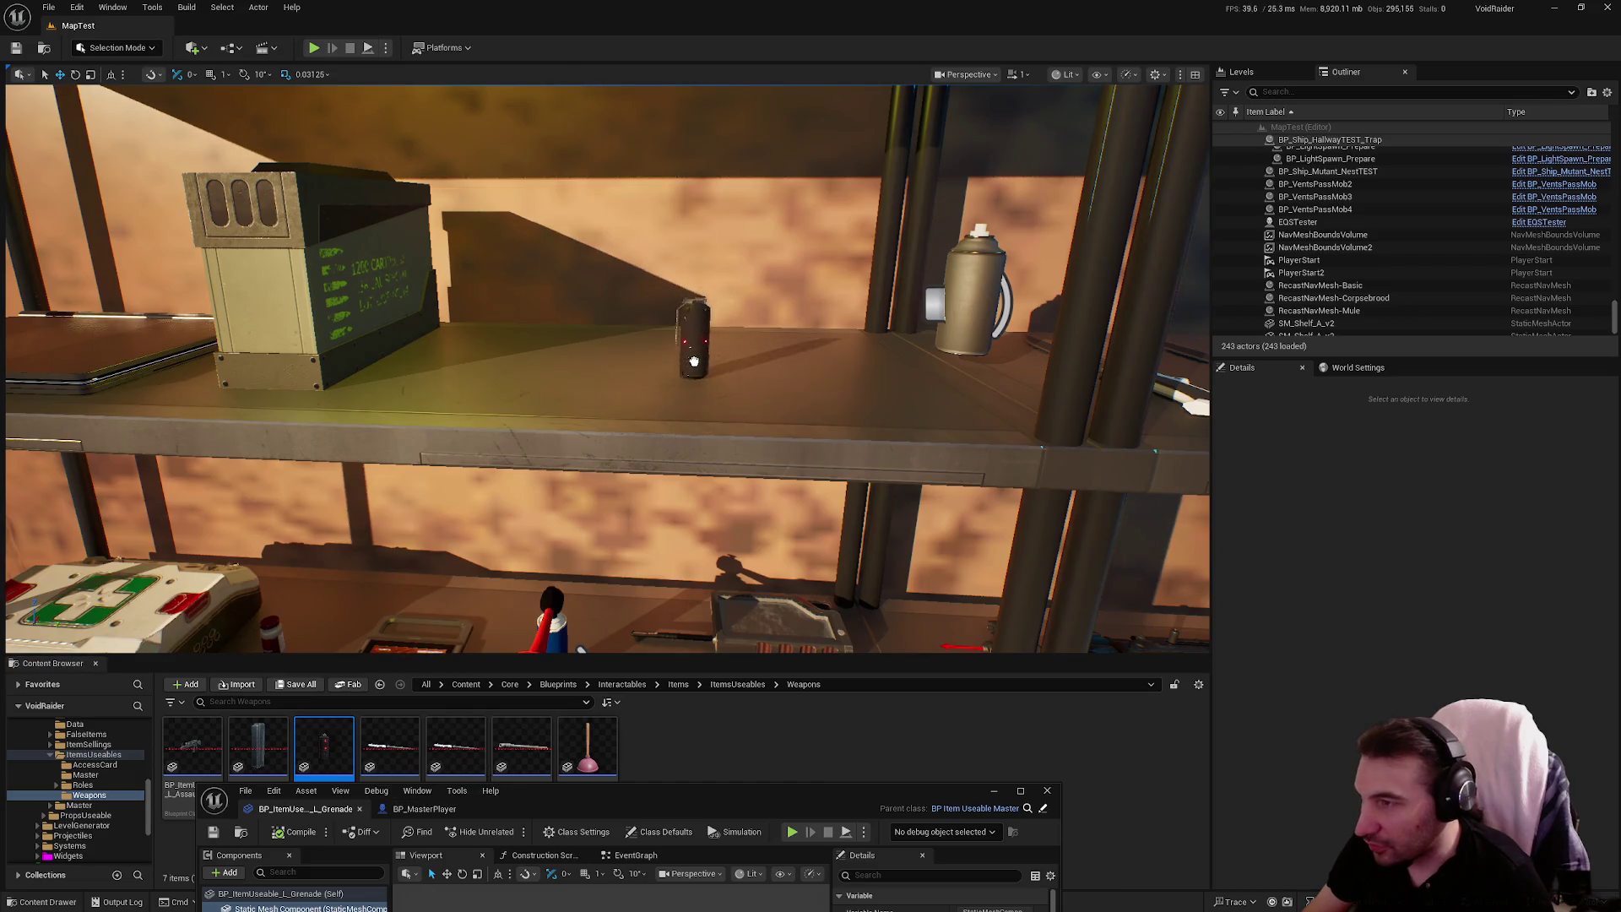
Save the selected grenade on the shelf with Save Selected and start another playtest
click(693, 361)
key(ctrl+s)
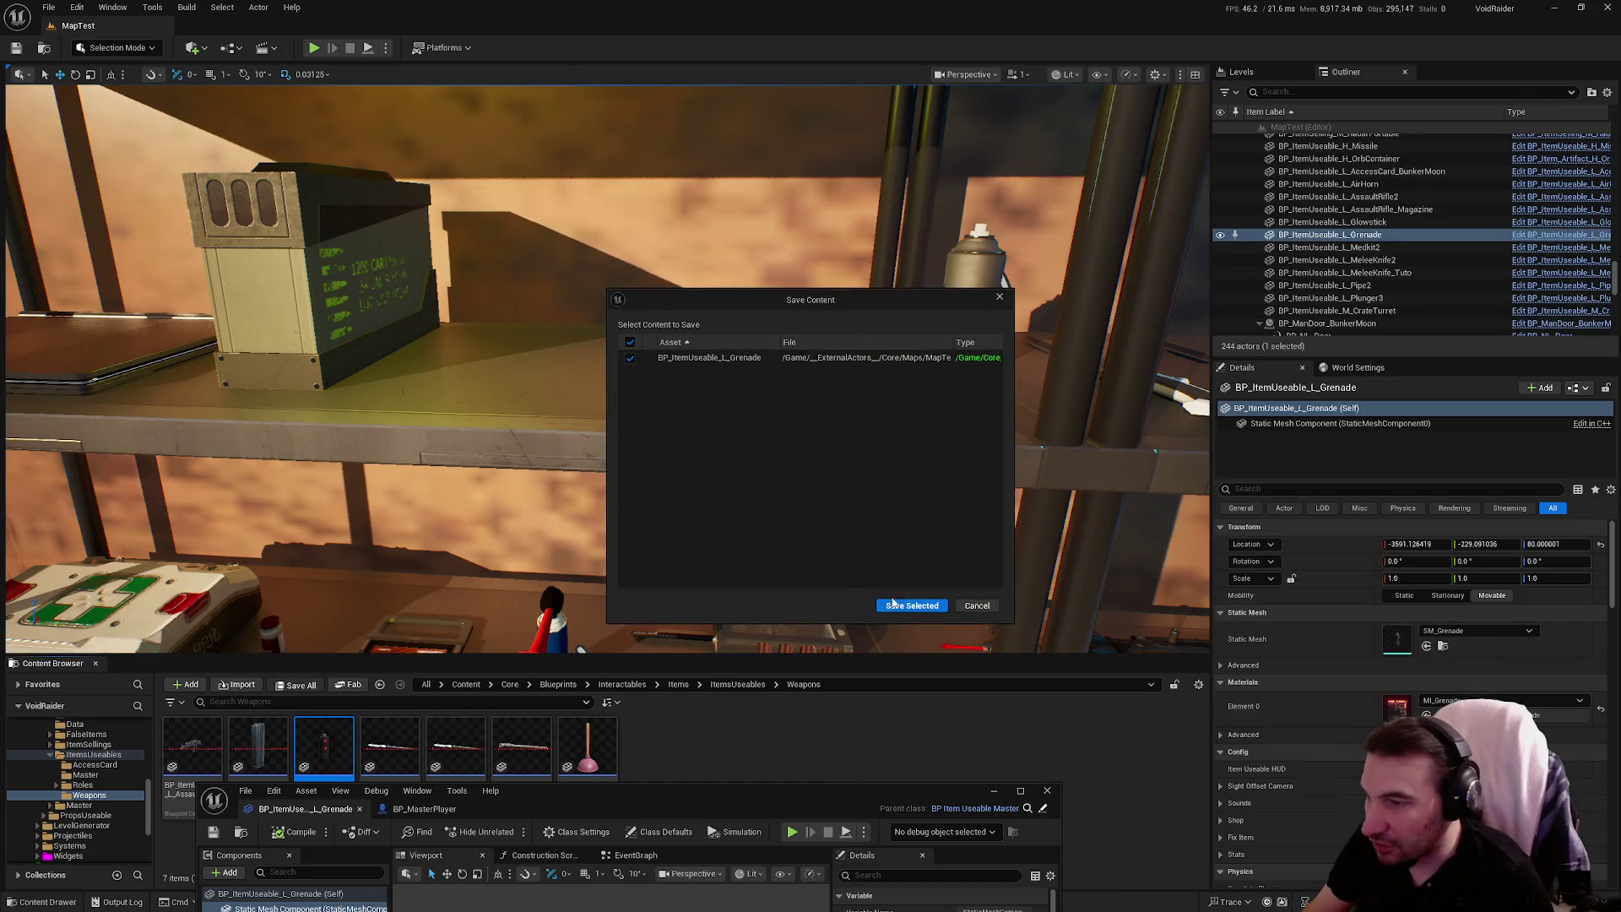
click(912, 606)
key(Escape)
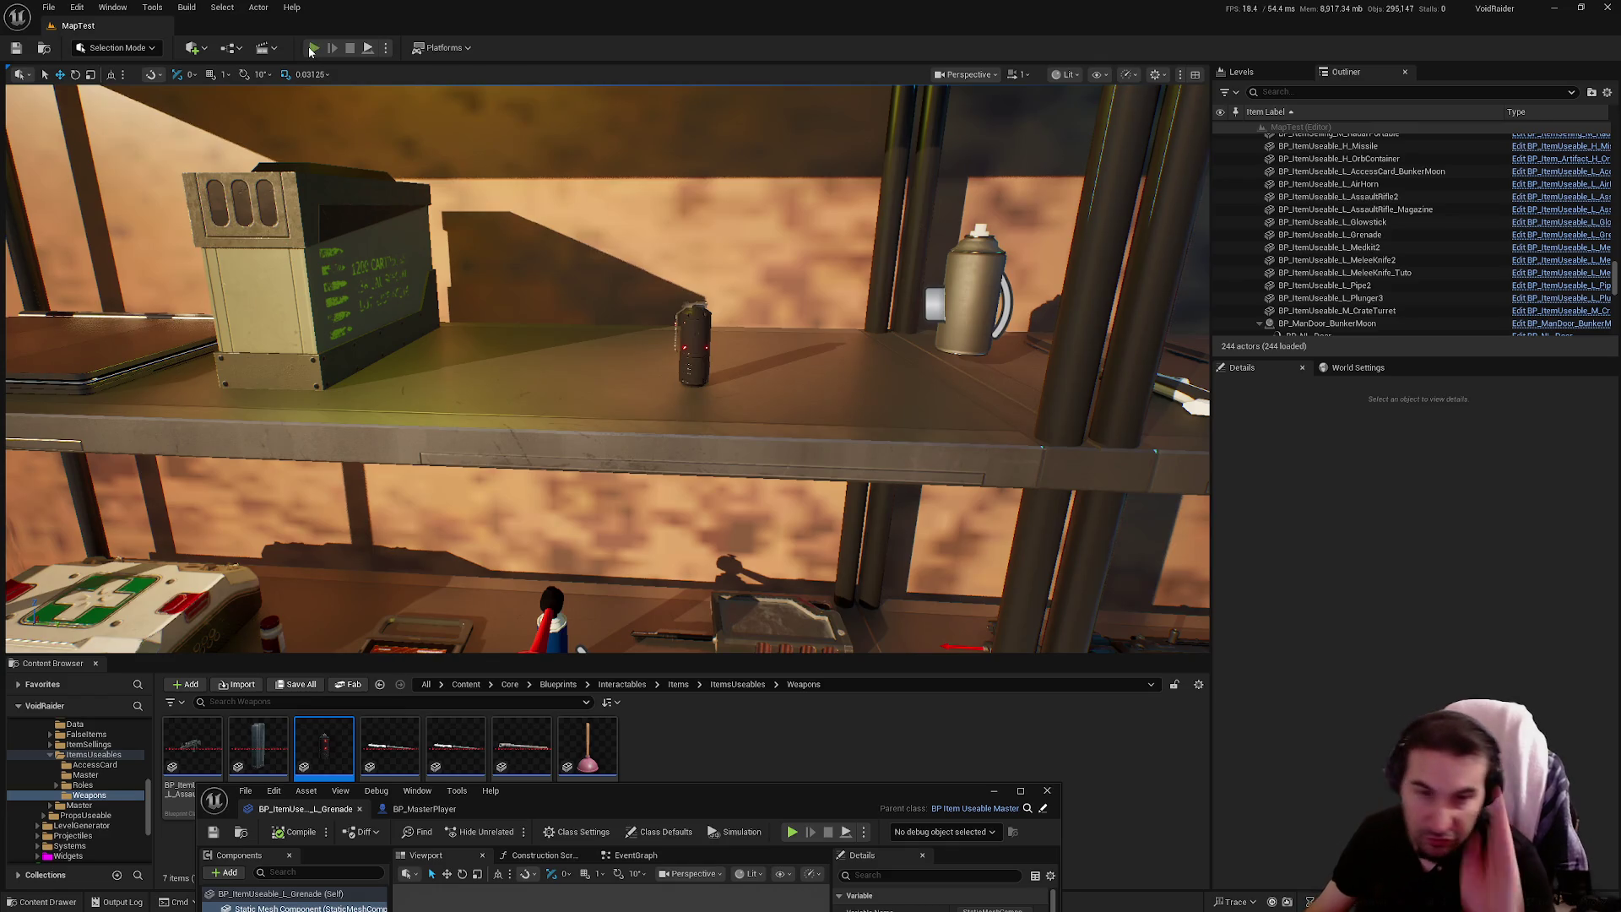
click(313, 48)
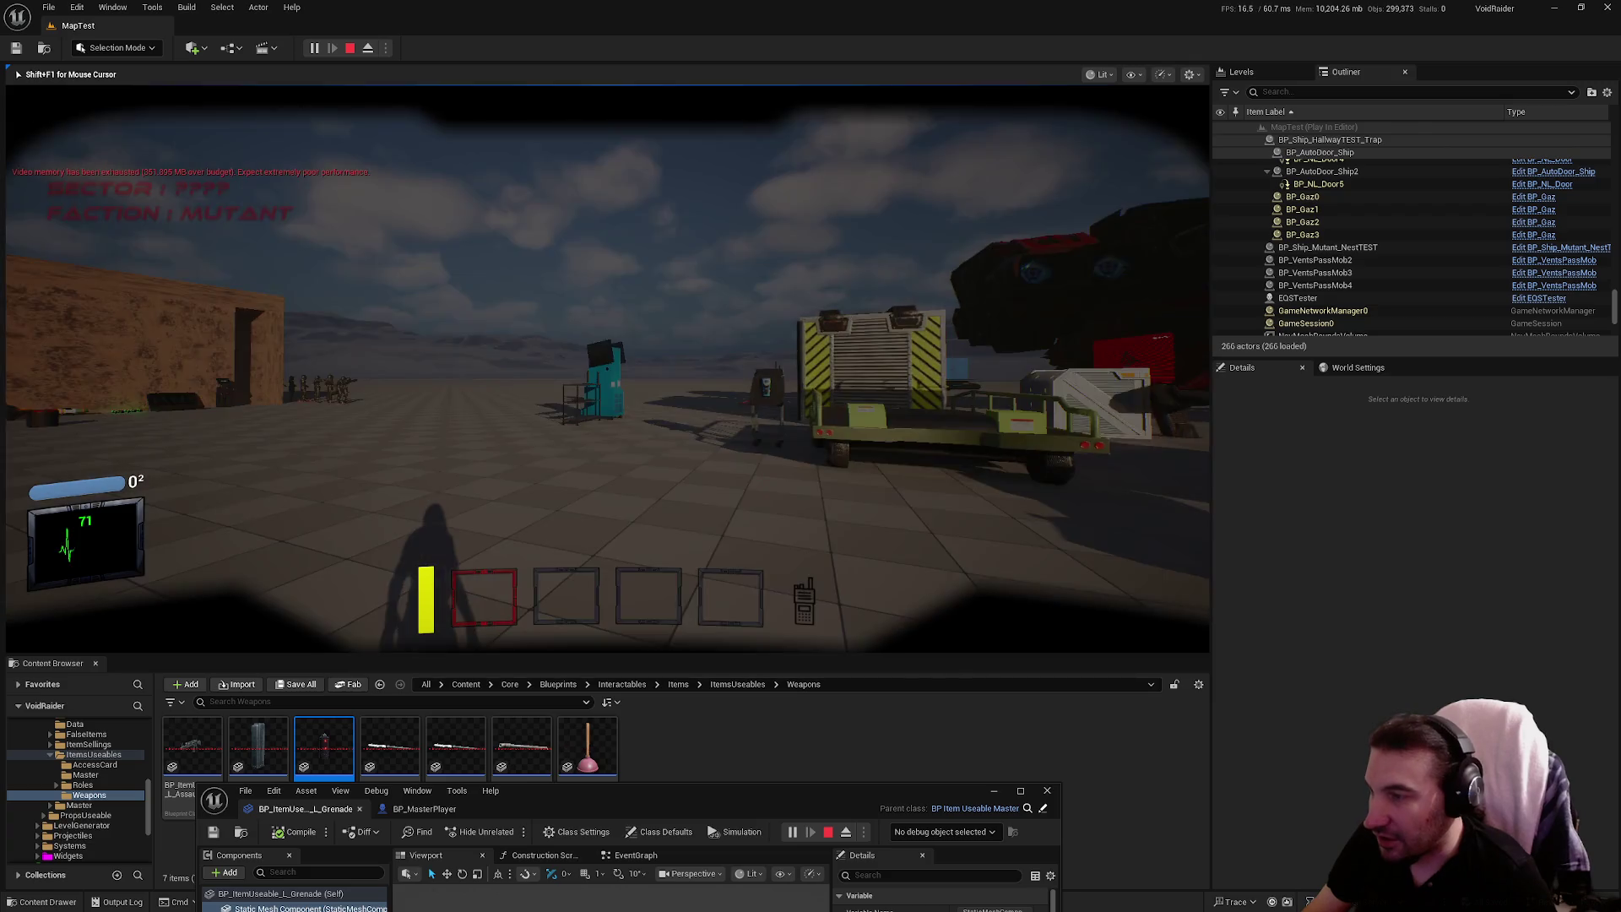
Walk to the shelf and pick up, drop and re-pick the grenade with F and G
key(w)
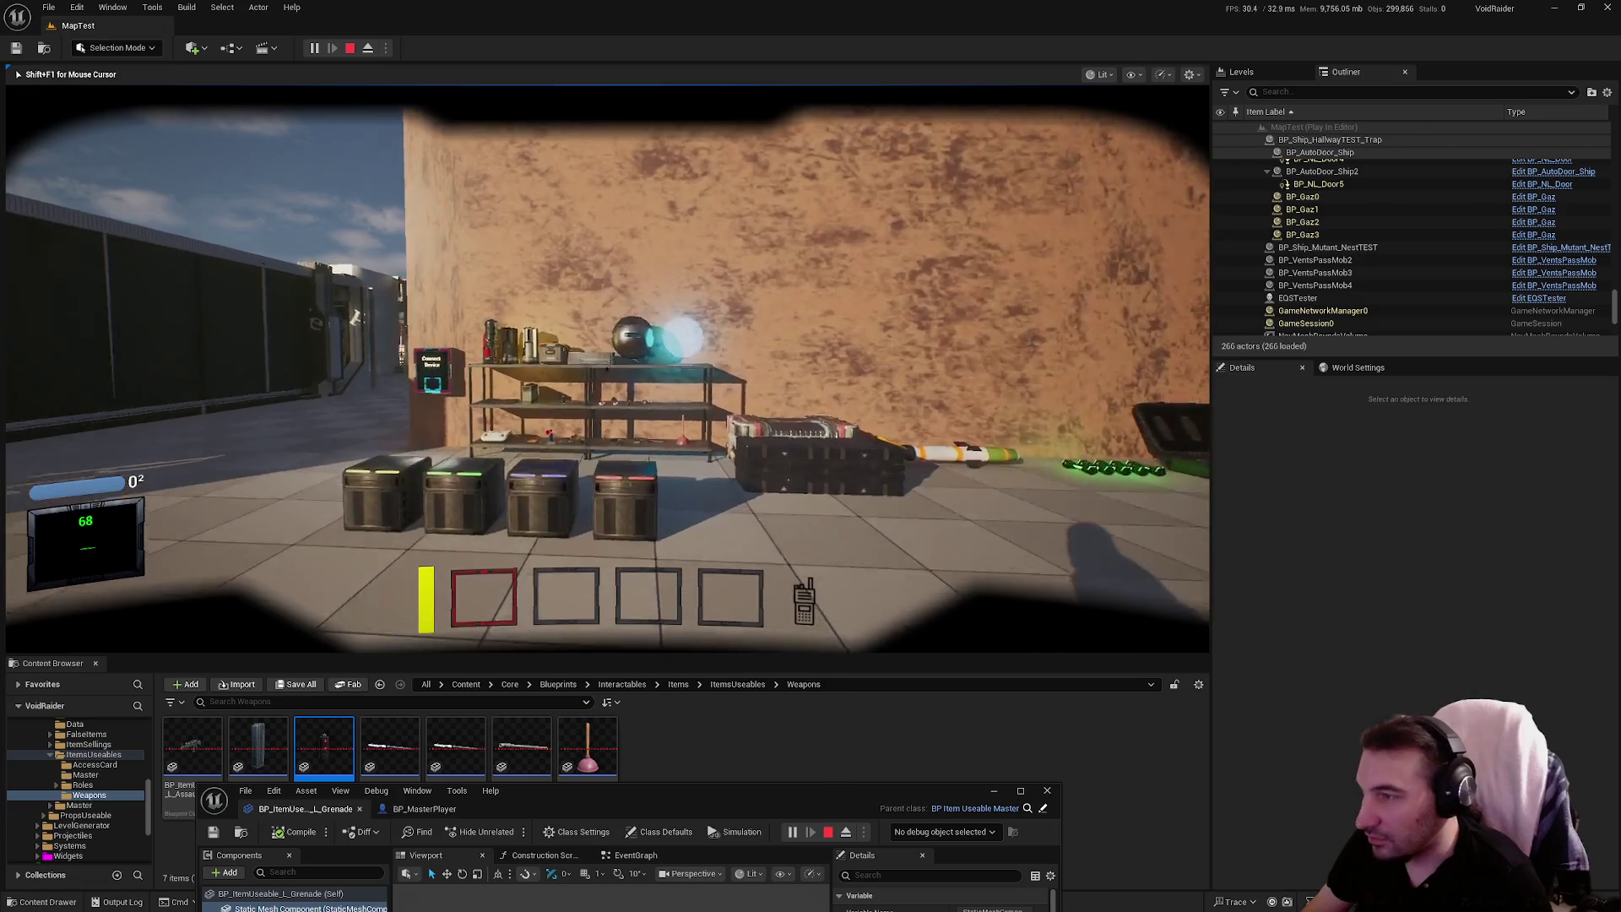
key(w)
key(e)
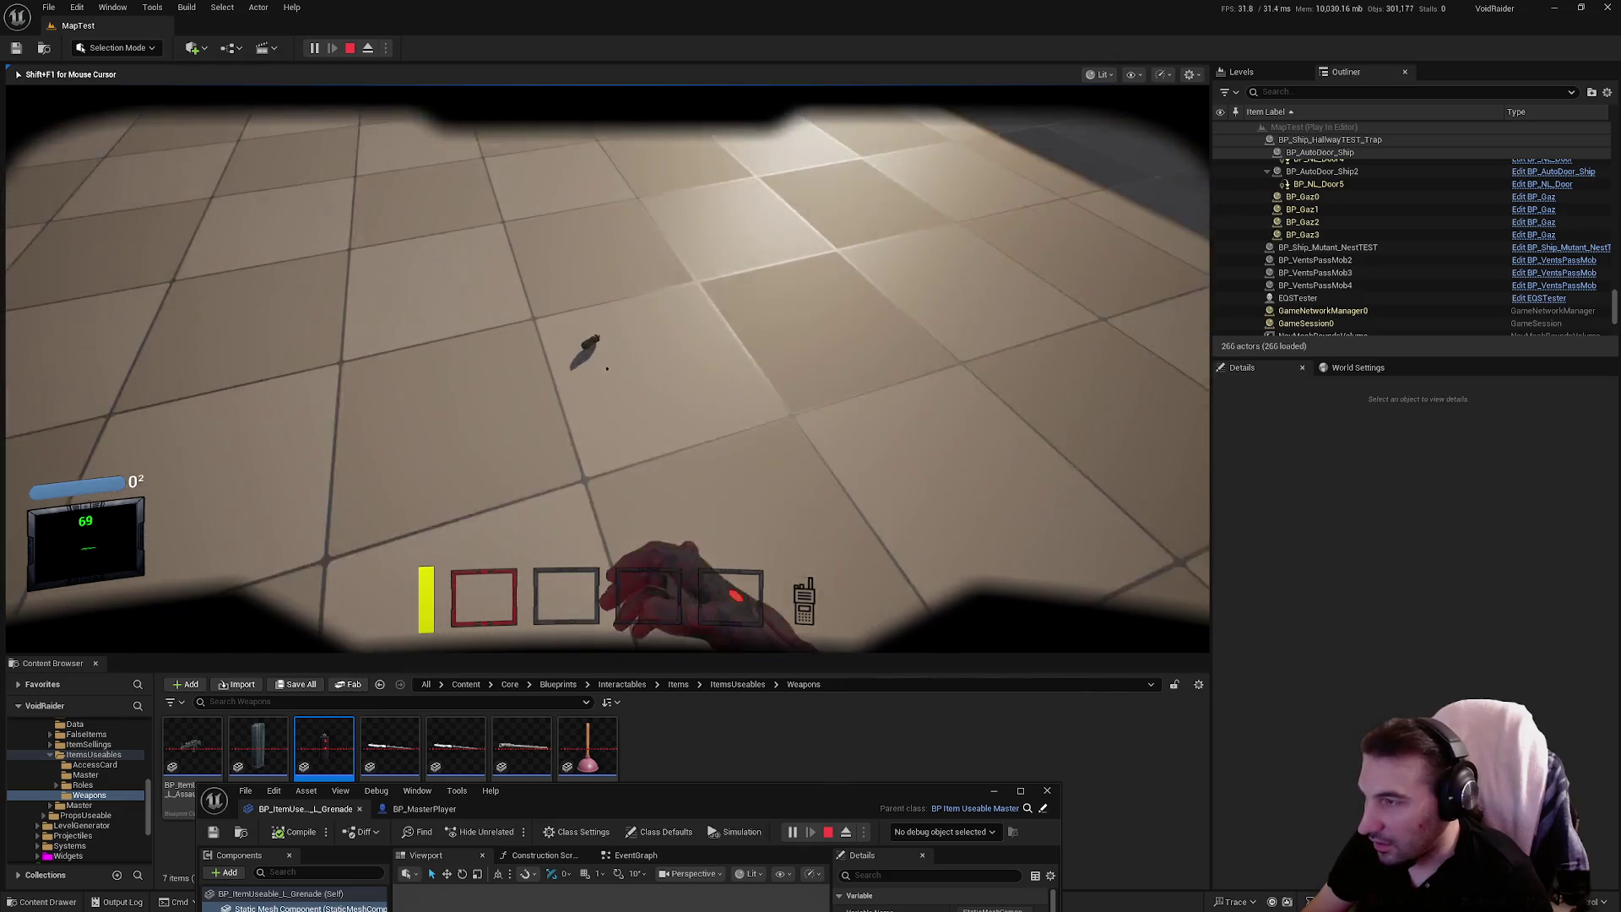
key(f)
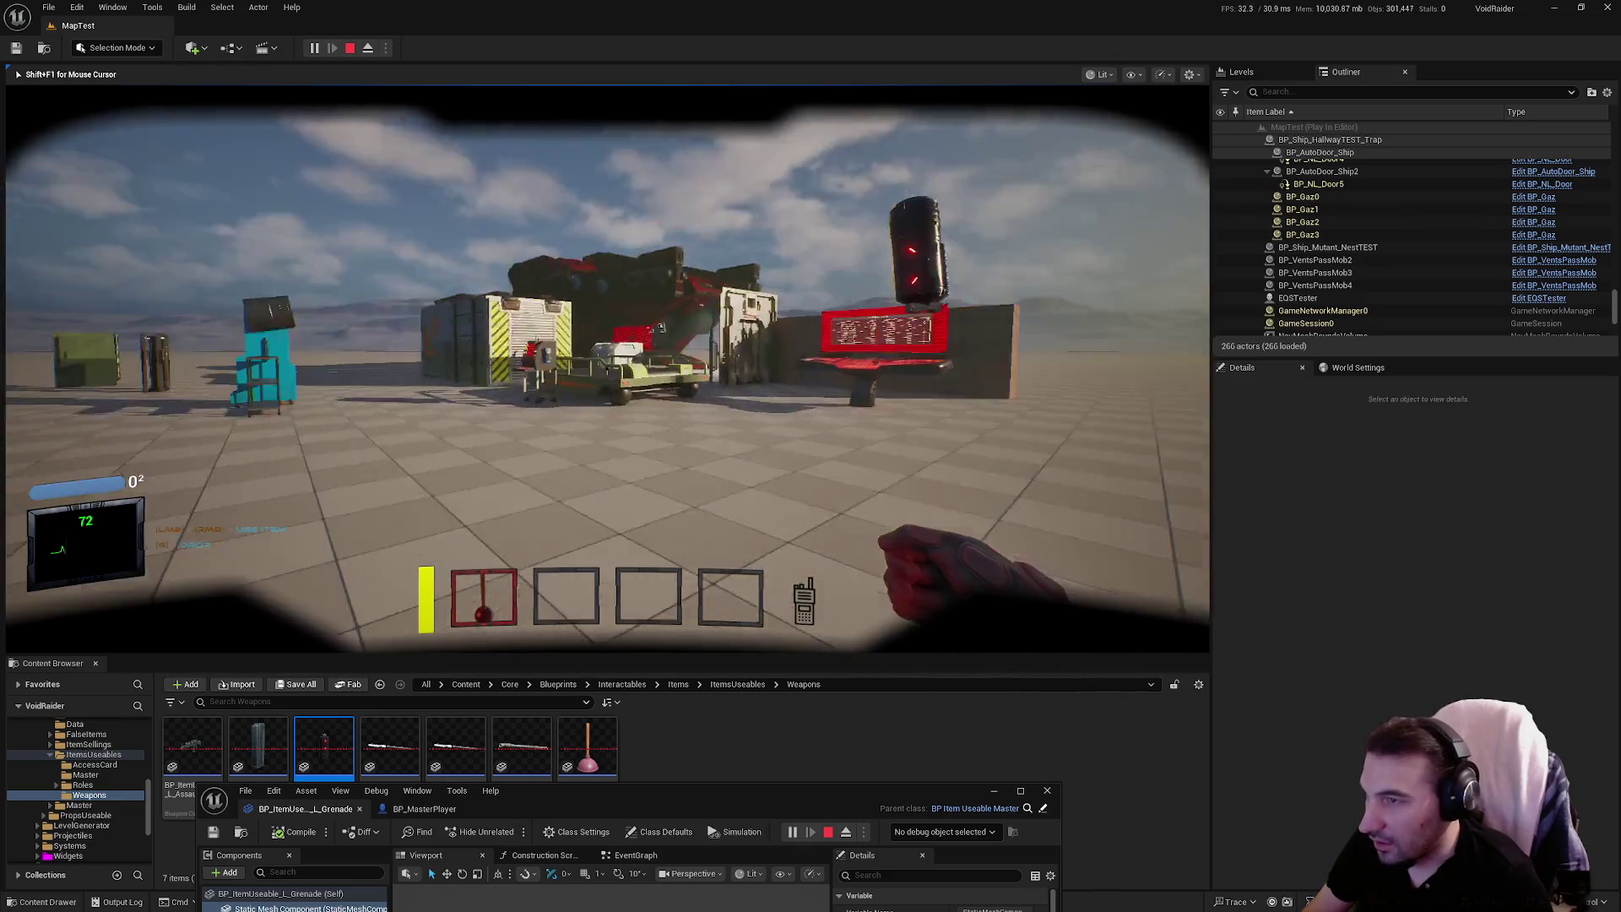
key(g)
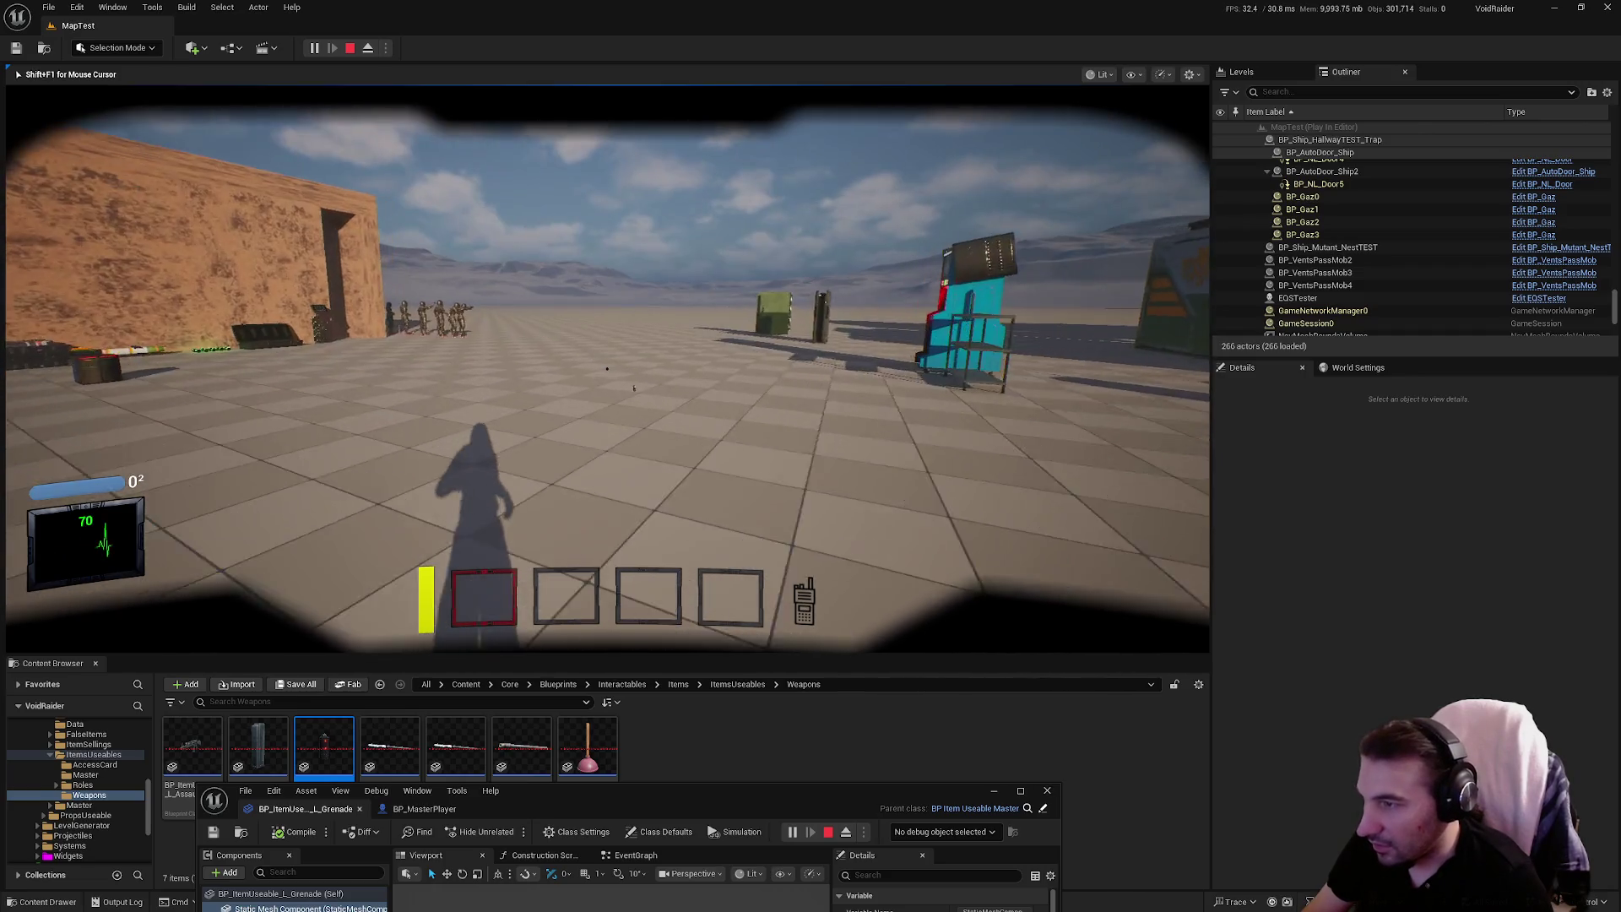
key(f)
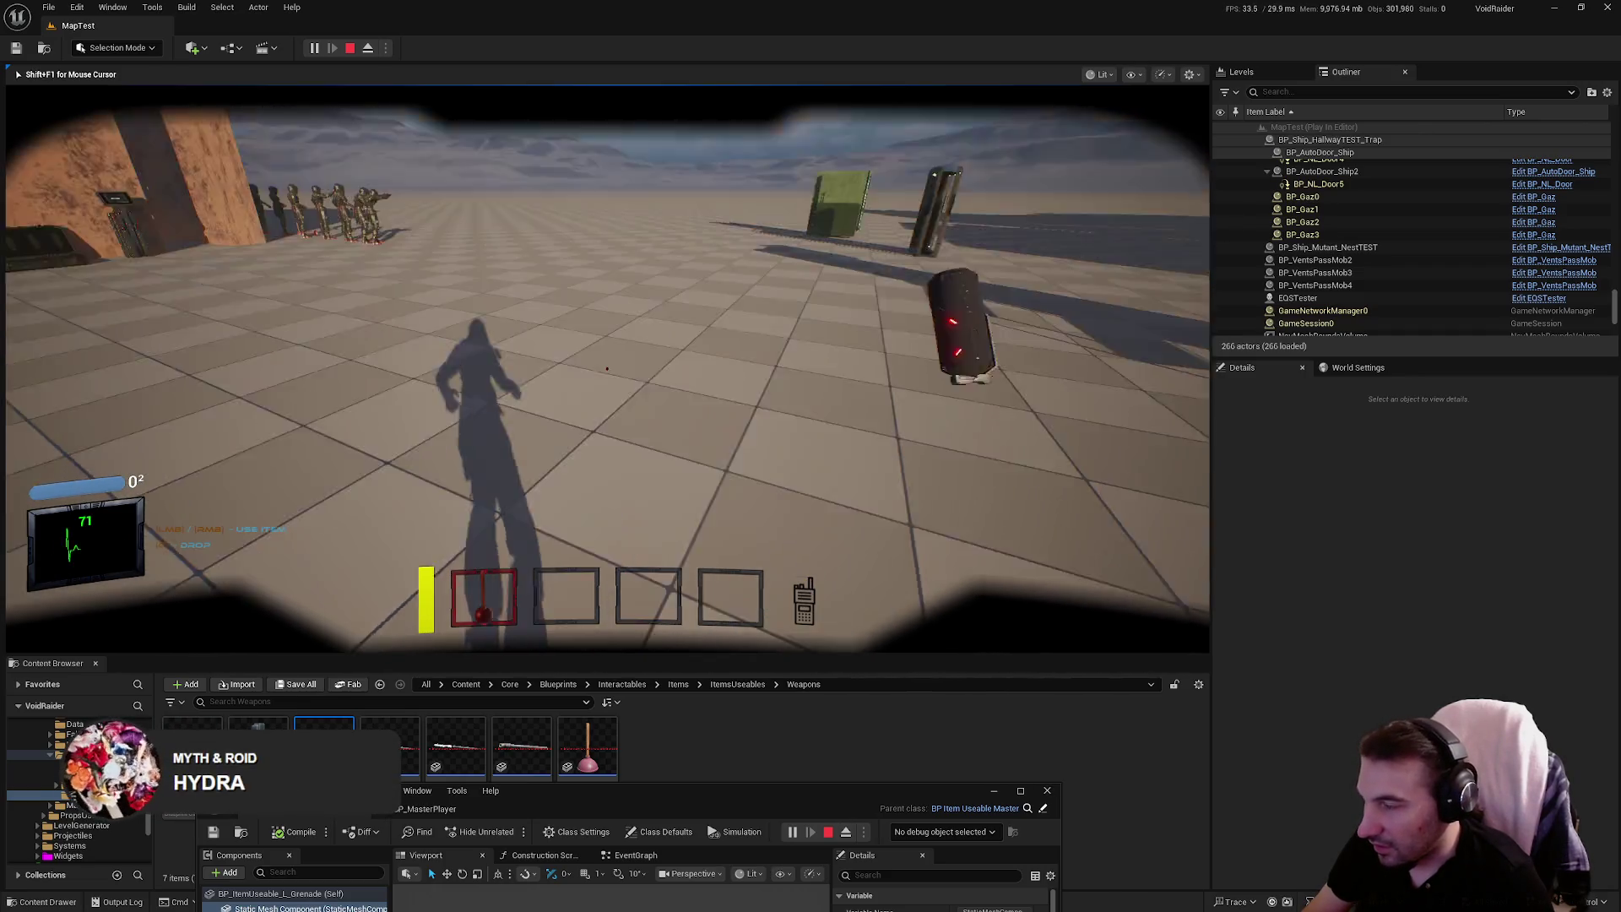
key(g)
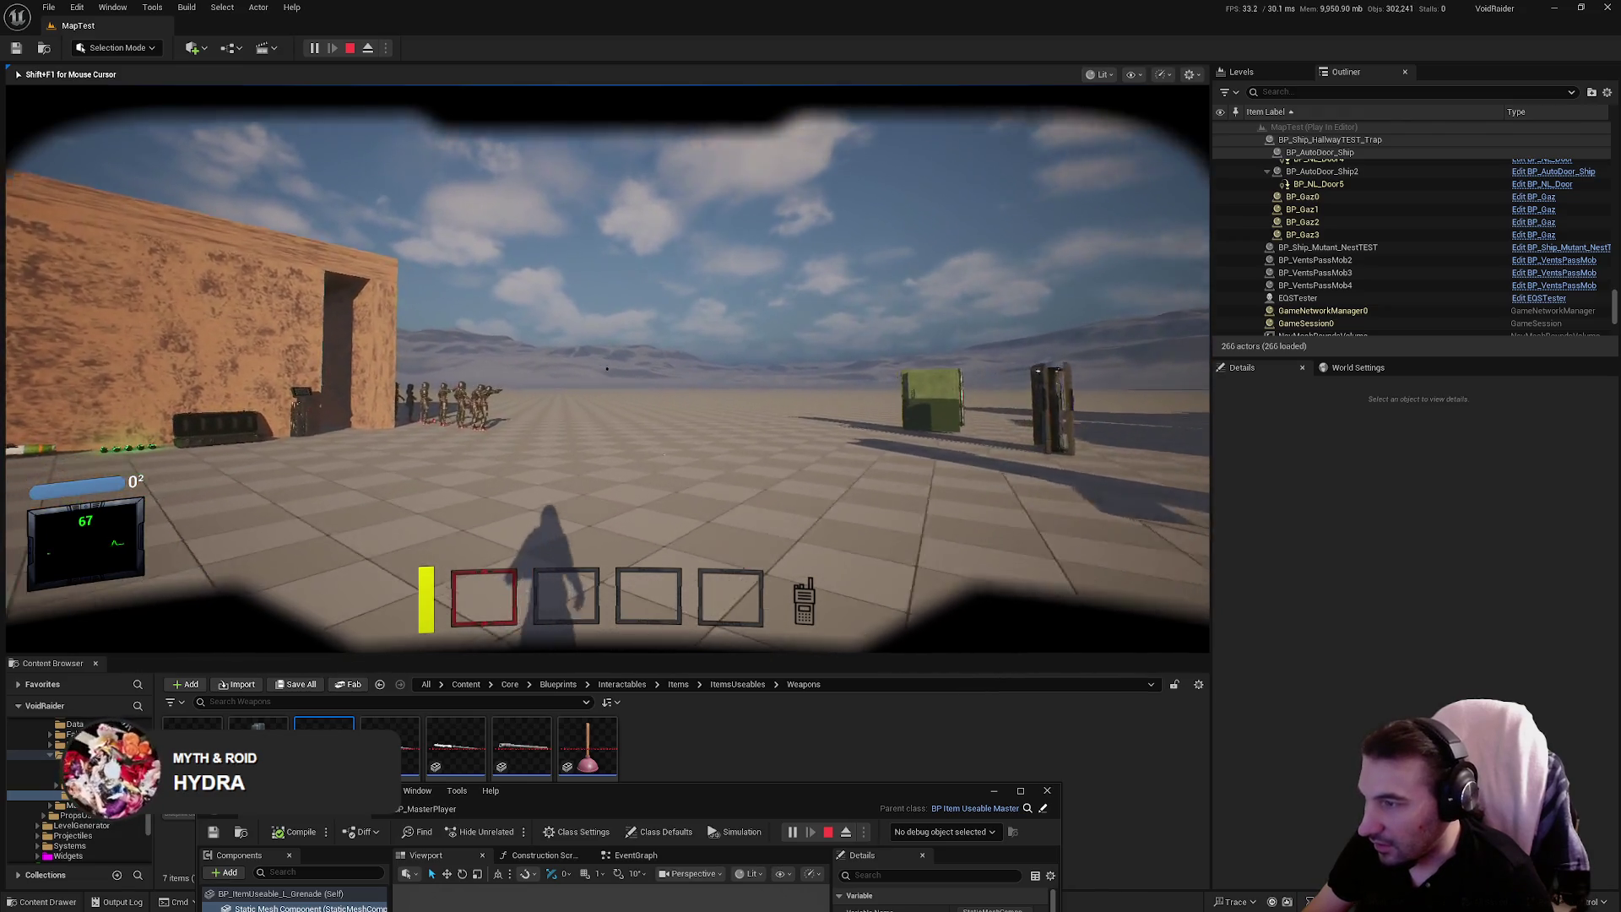
key(w)
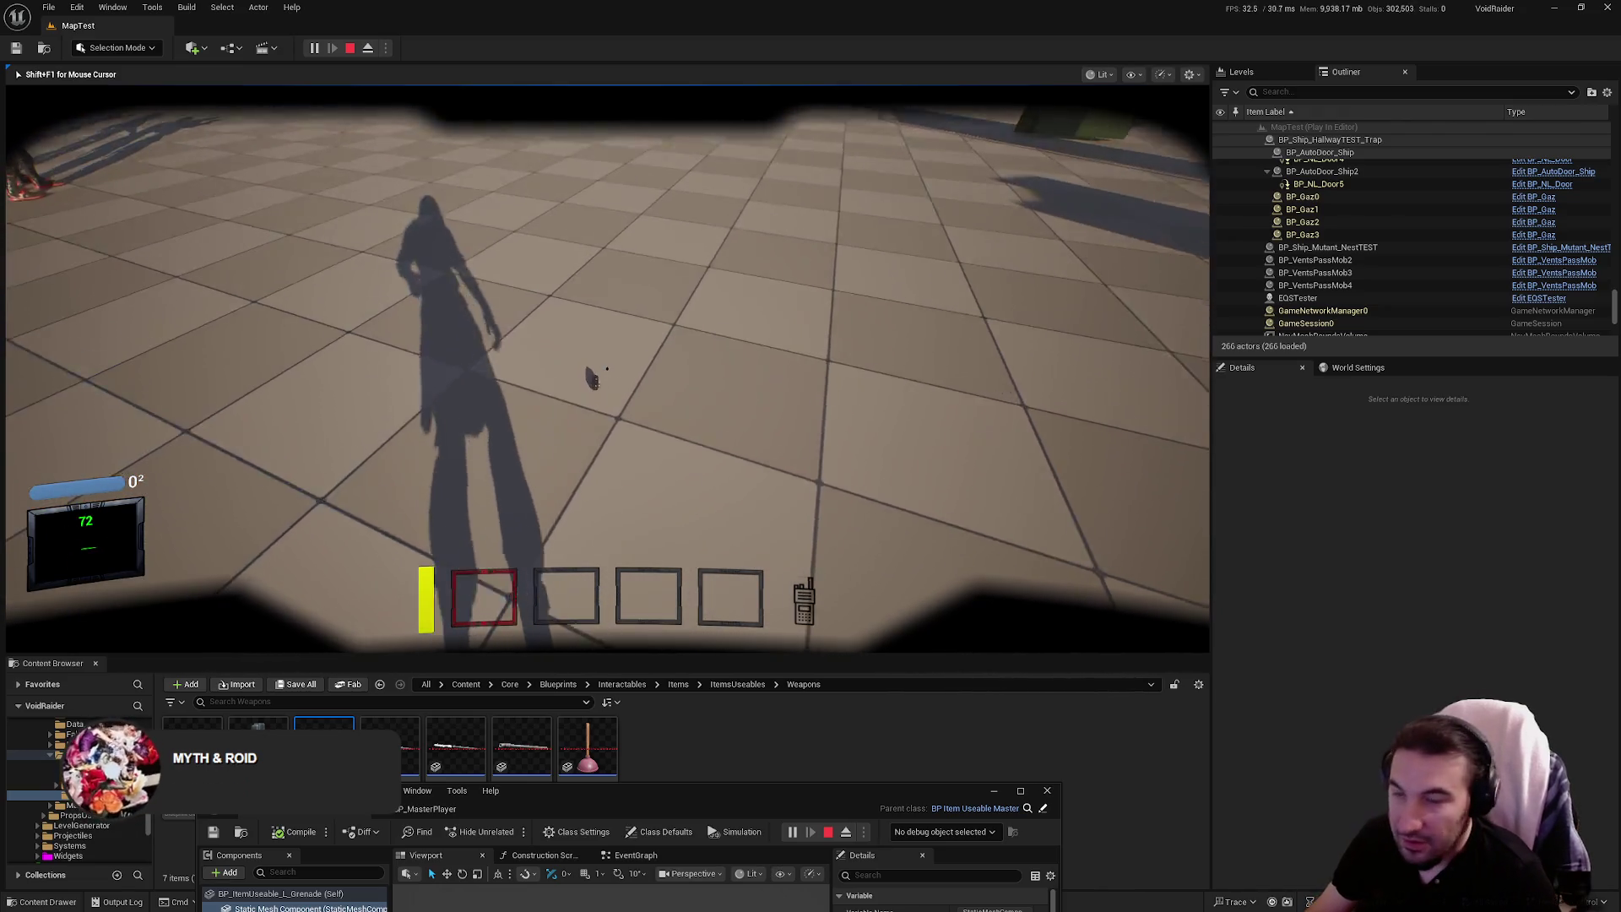
key(f)
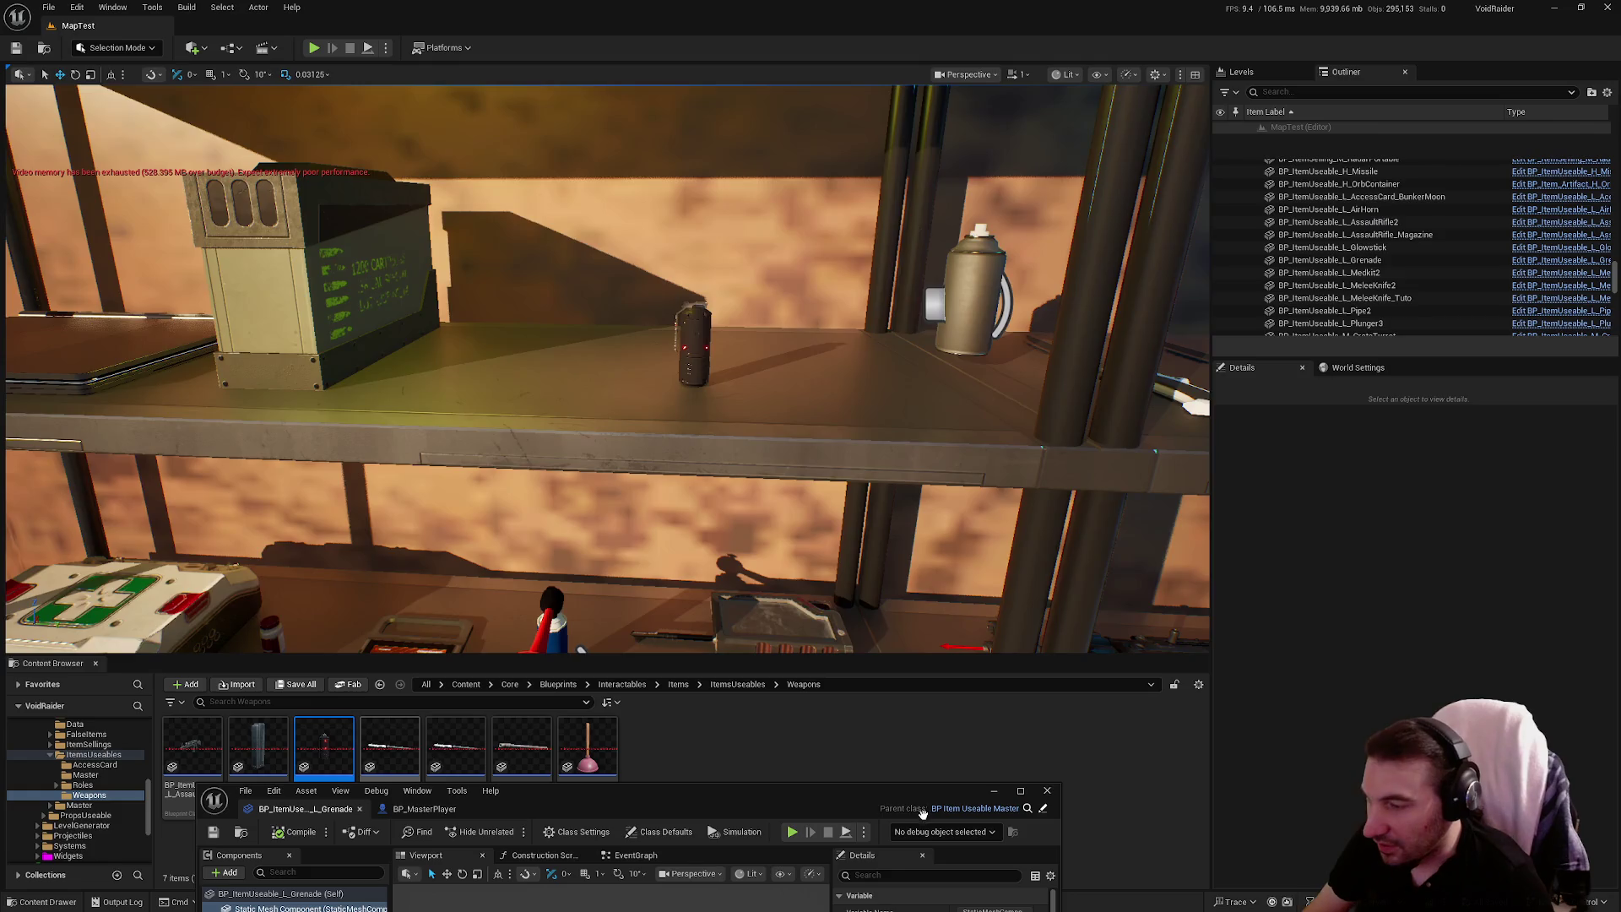
End the playtest and bring the BP_ItemUseable_L_Grenade blueprint editor up full screen
key(Escape)
mouse_move(838, 800)
mouse_down()
mouse_move(961, 418)
mouse_move(833, 255)
mouse_up()
double_click(833, 255)
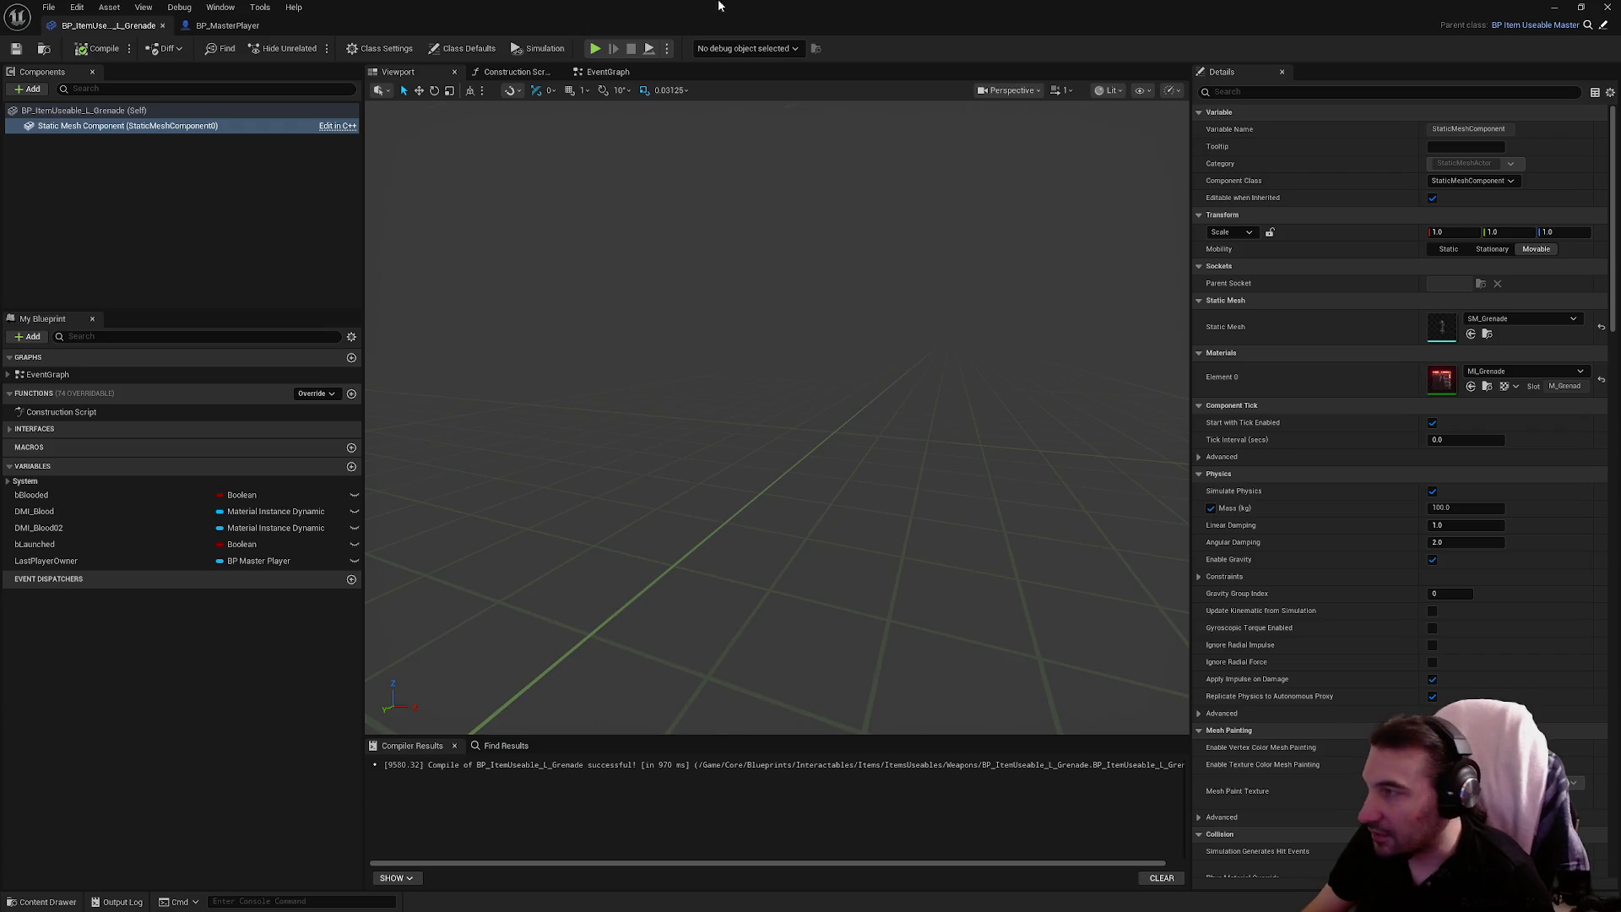
Browse to SM_Grenade in Core/Assets/Interactables, then shrink the editor and switch to Blender
mouse_move(722, 7)
mouse_down()
mouse_move(760, 342)
mouse_move(779, 220)
mouse_move(652, 120)
mouse_up()
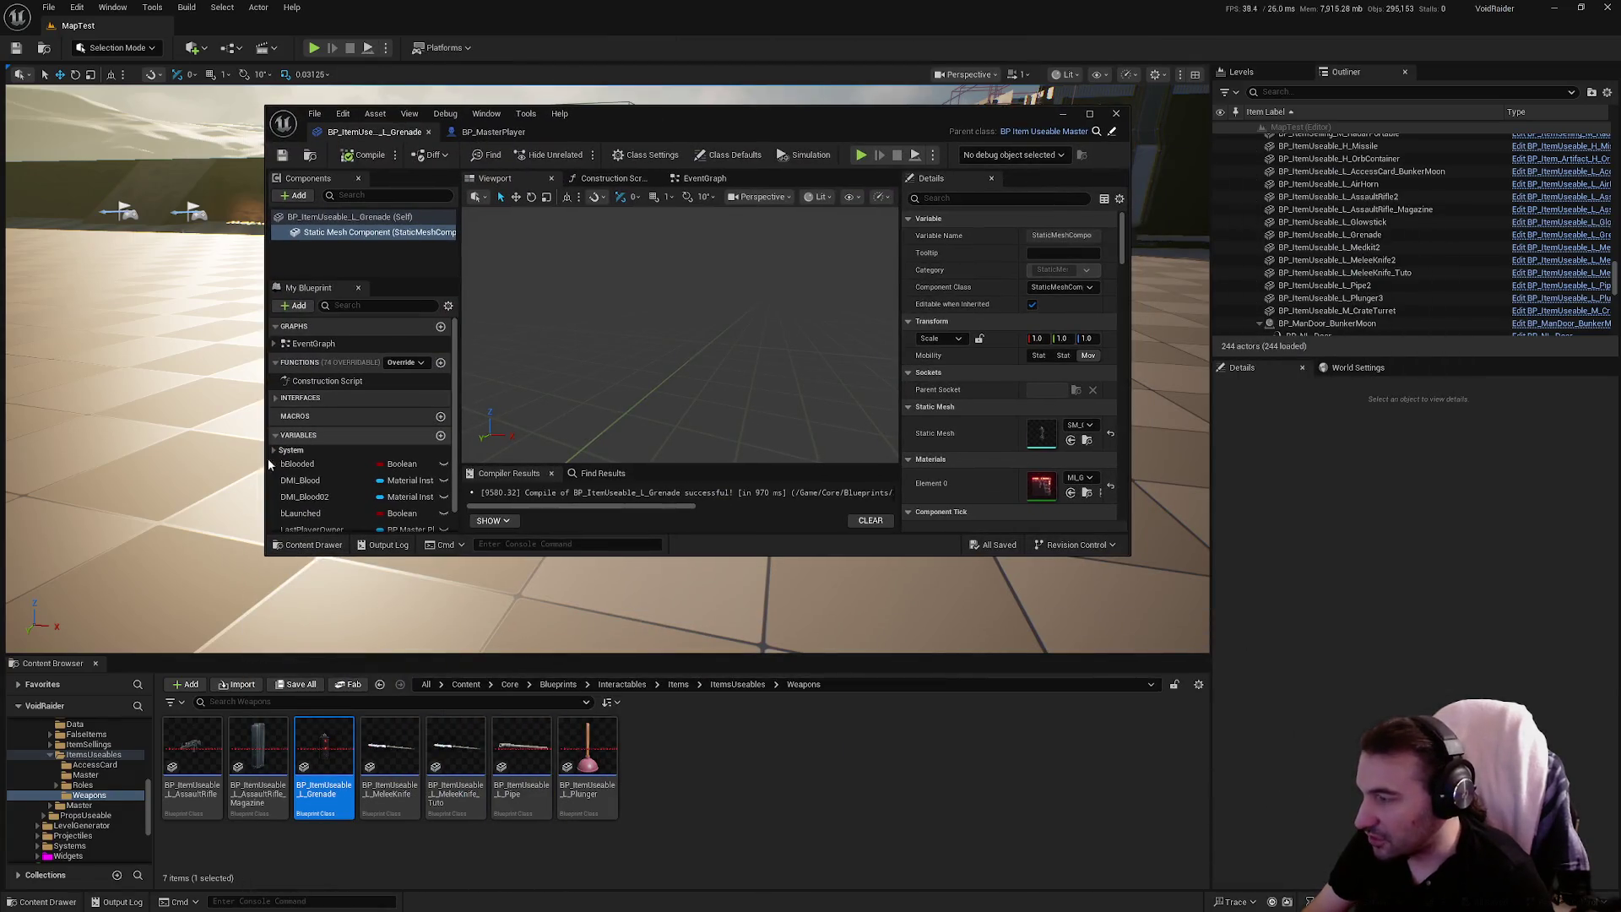
click(1088, 355)
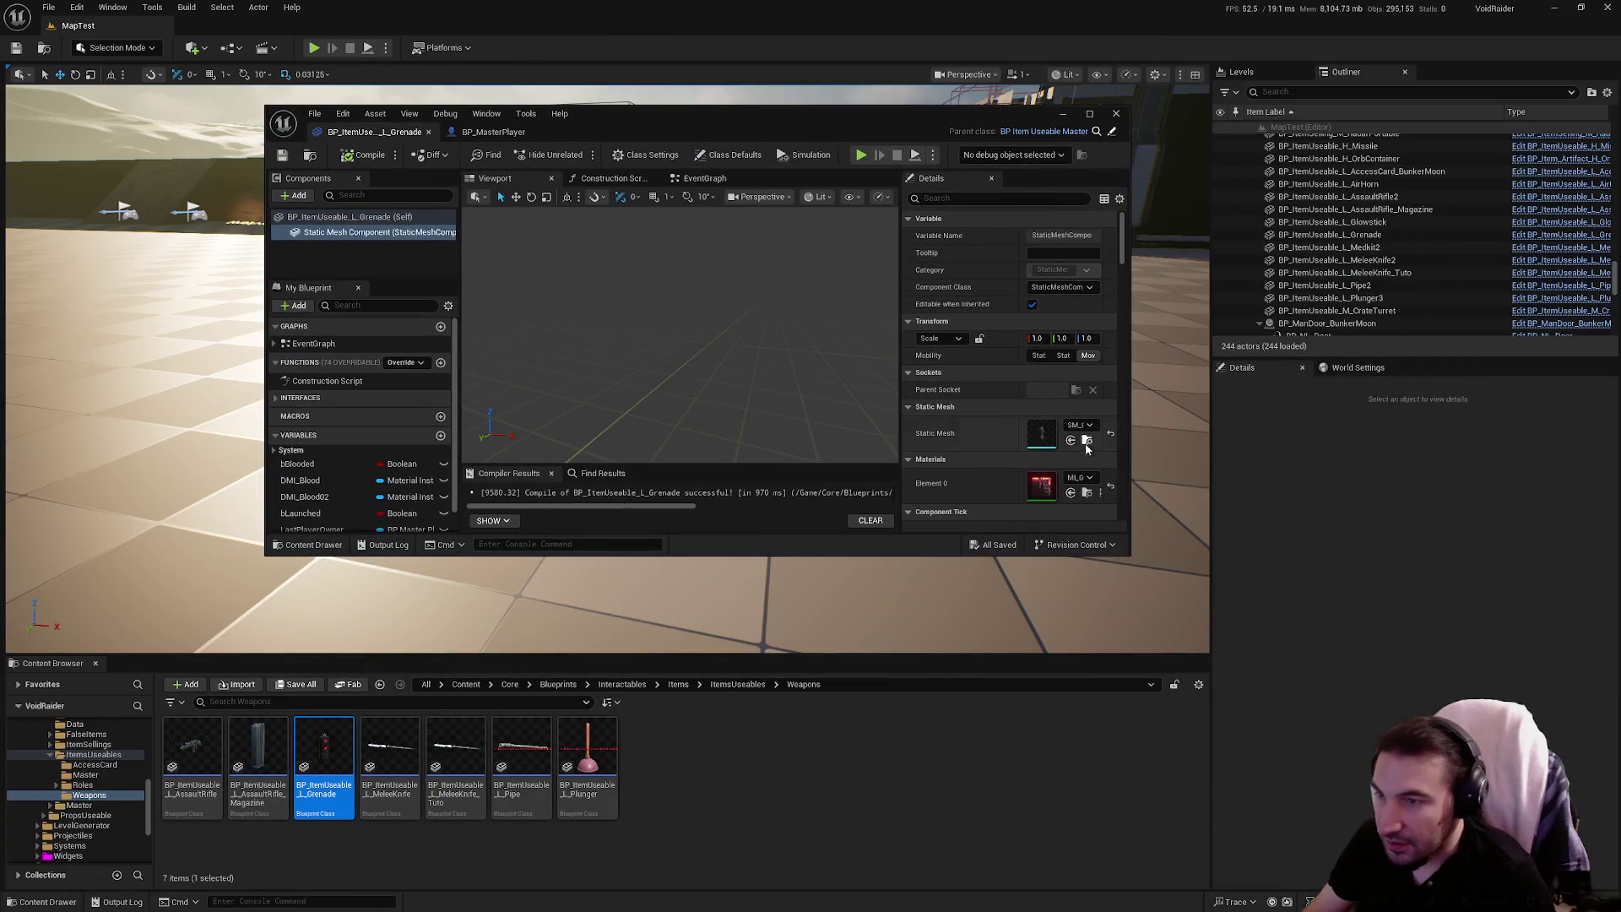
click(1088, 441)
right_click(787, 748)
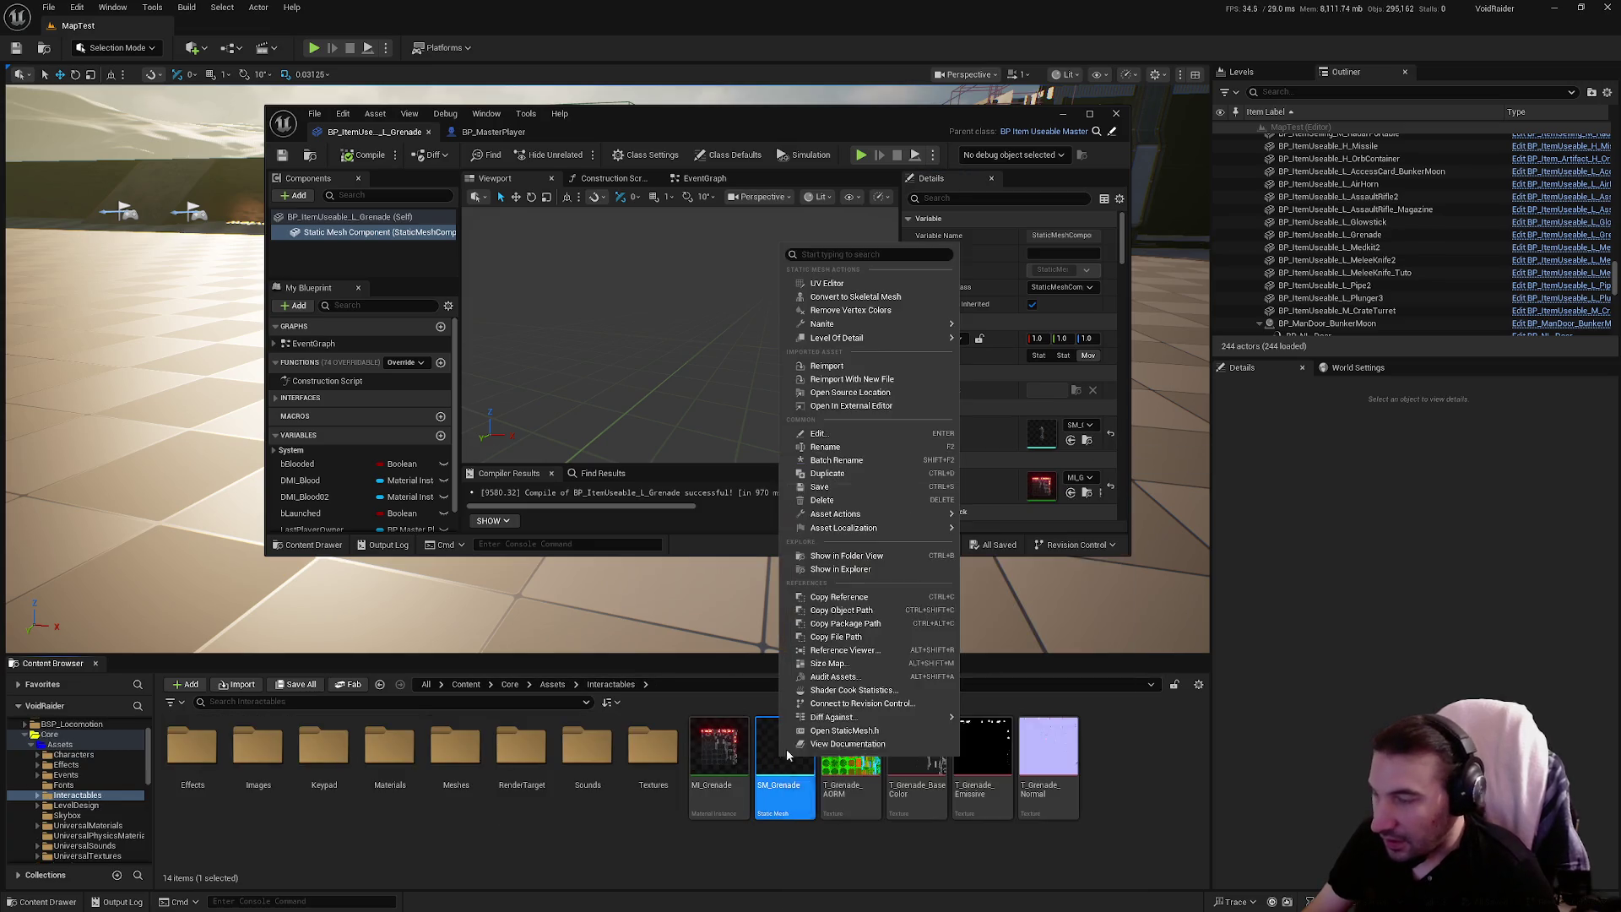
mouse_move(601, 32)
mouse_down()
mouse_move(691, 68)
mouse_move(723, 118)
mouse_up()
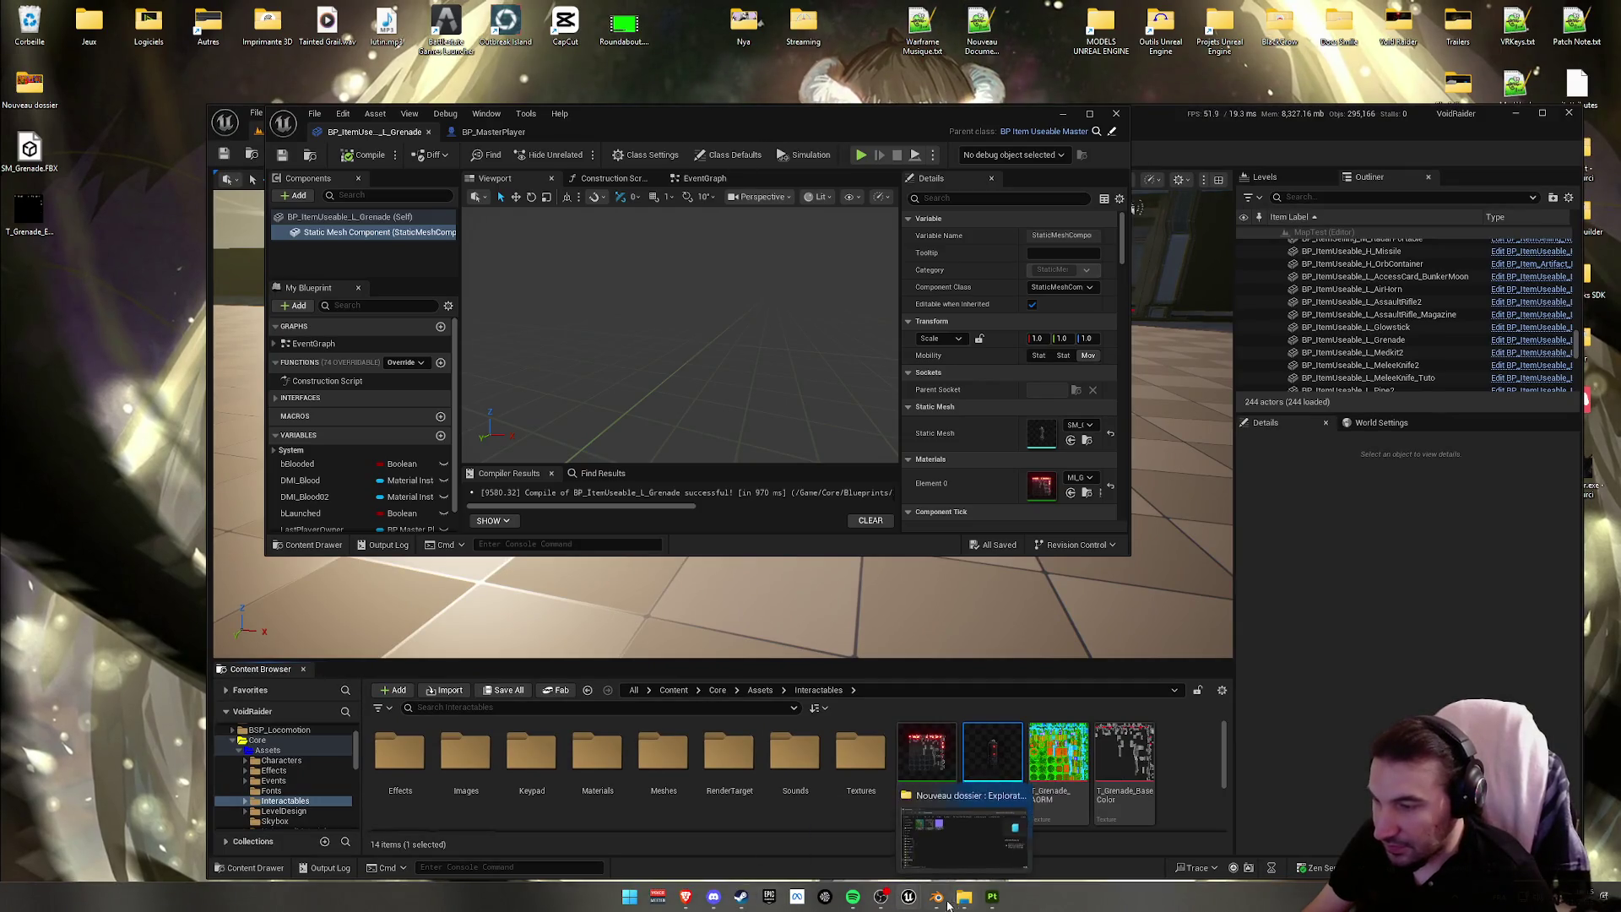
click(937, 898)
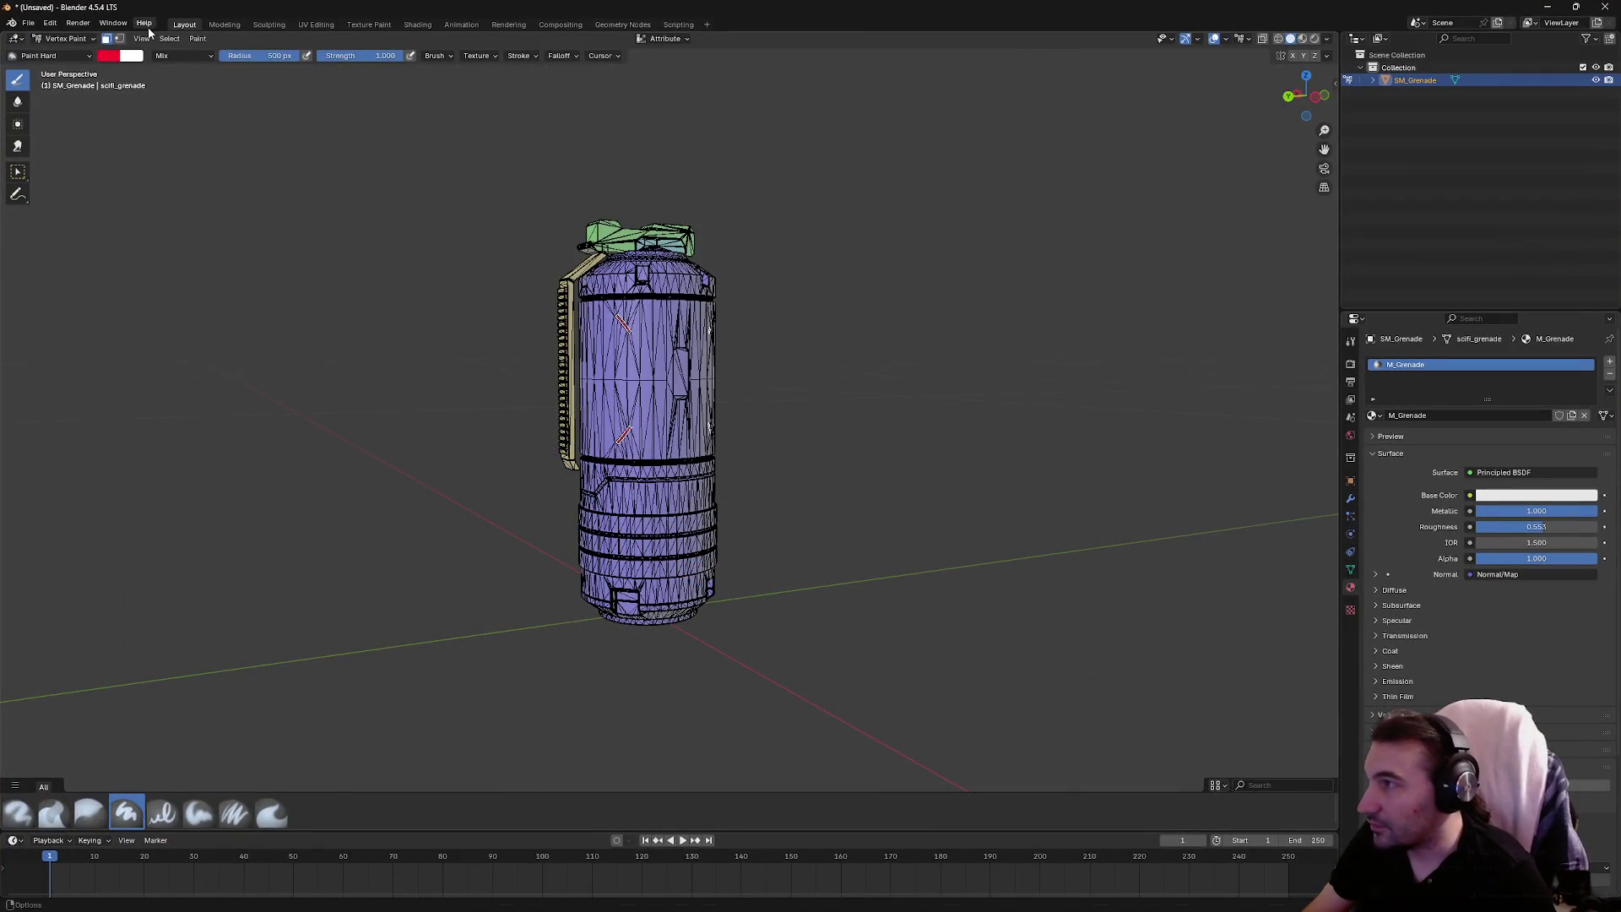
Switch Blender to Object Mode and show the grenade's Object transform properties
click(72, 59)
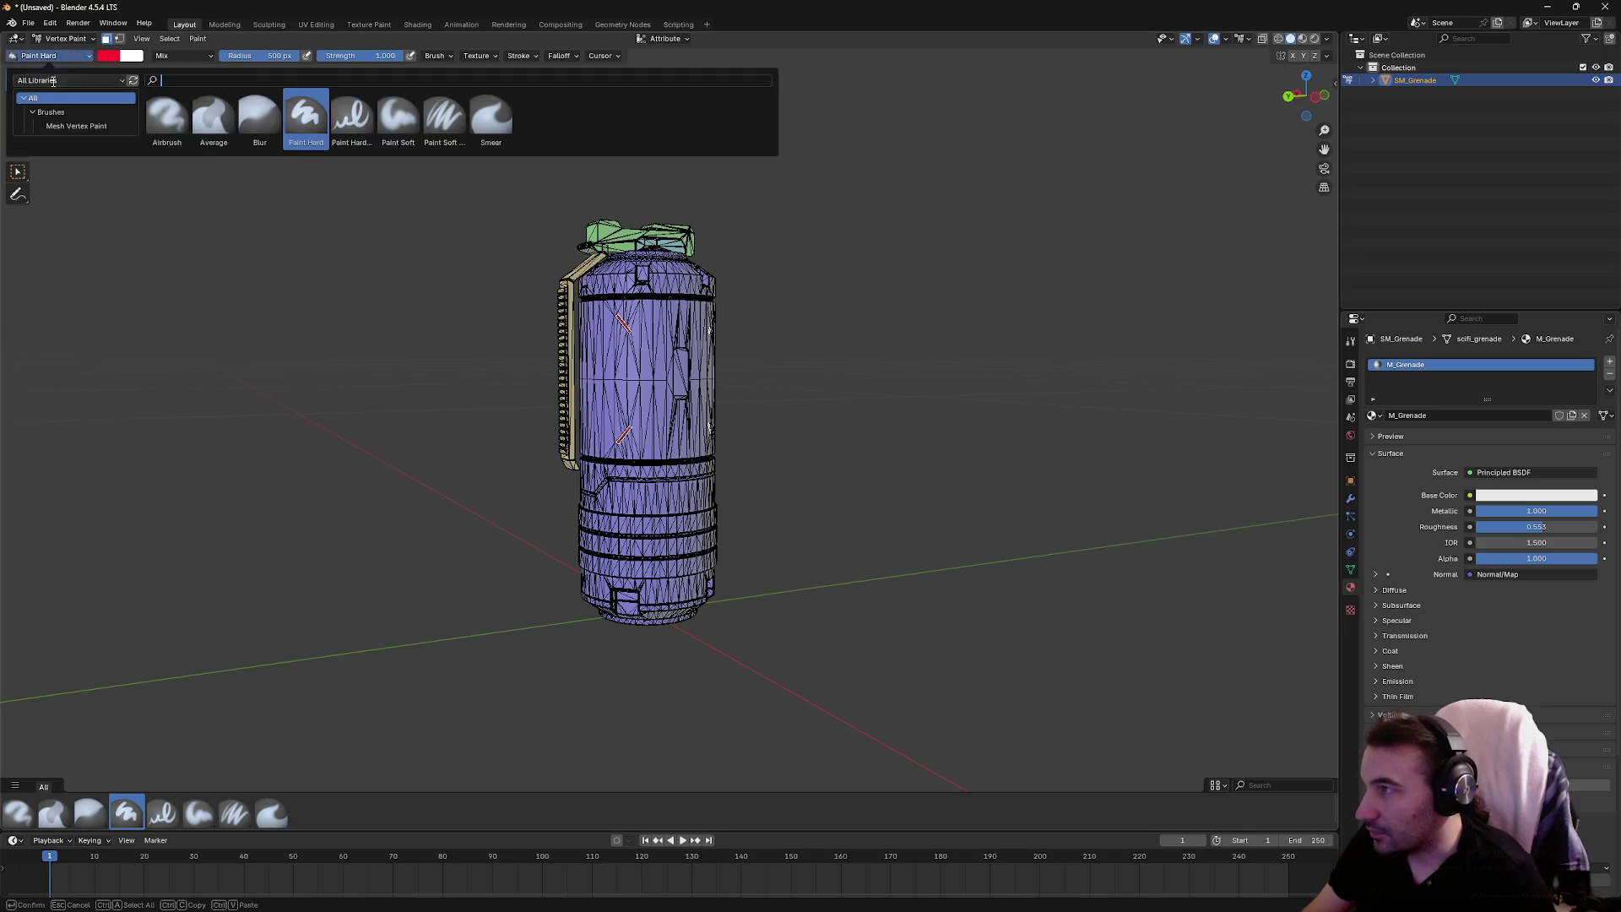
click(71, 39)
click(64, 53)
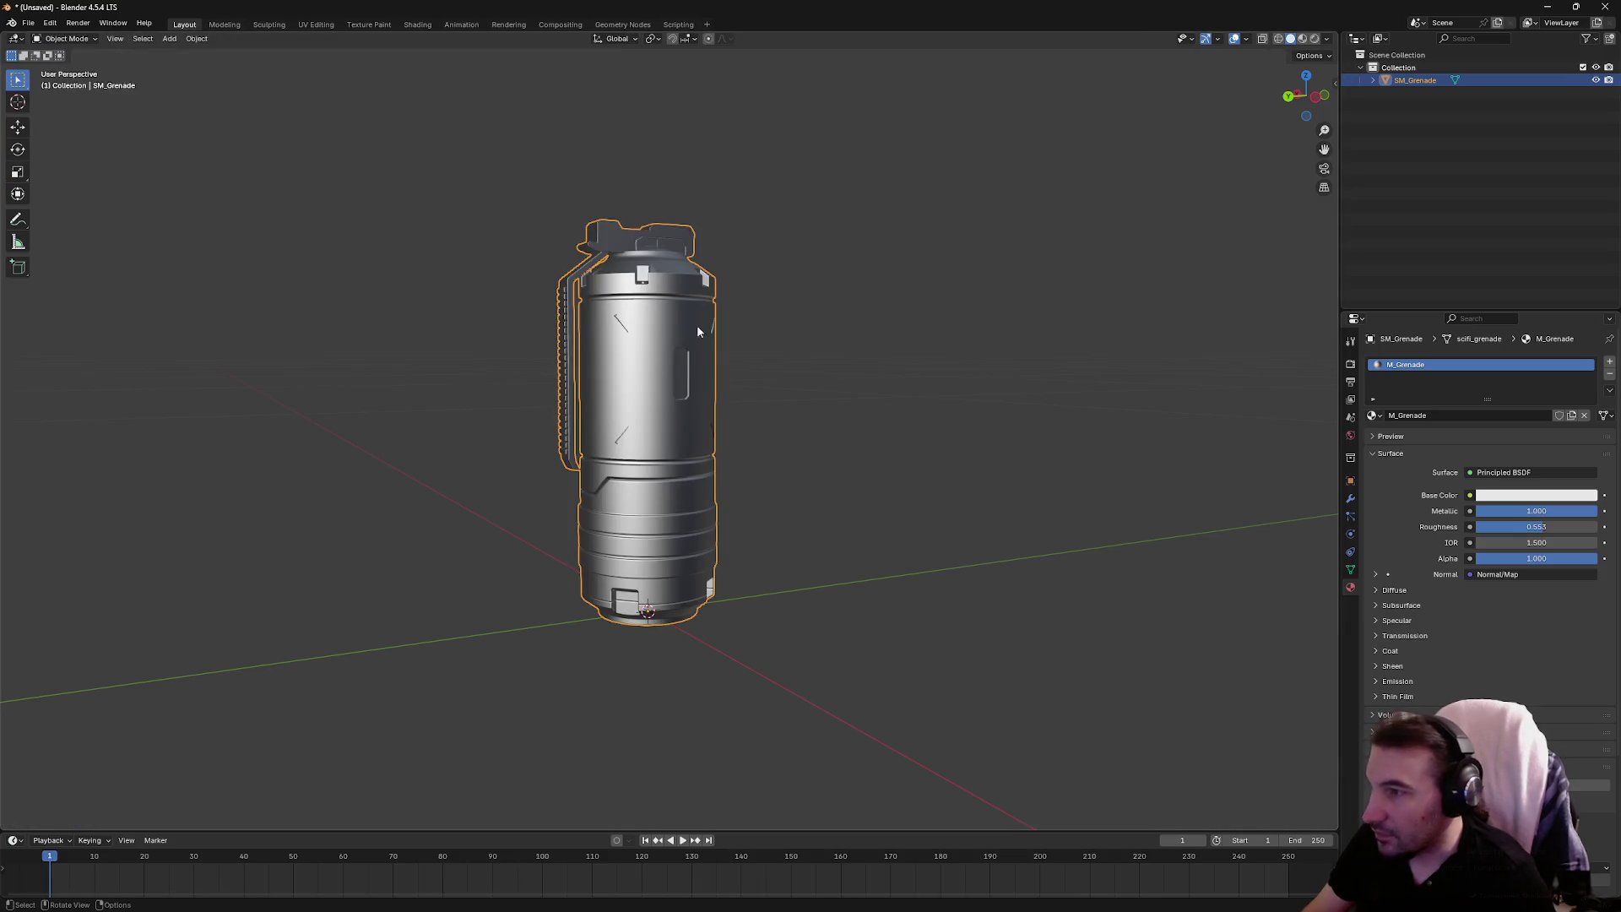
click(1349, 570)
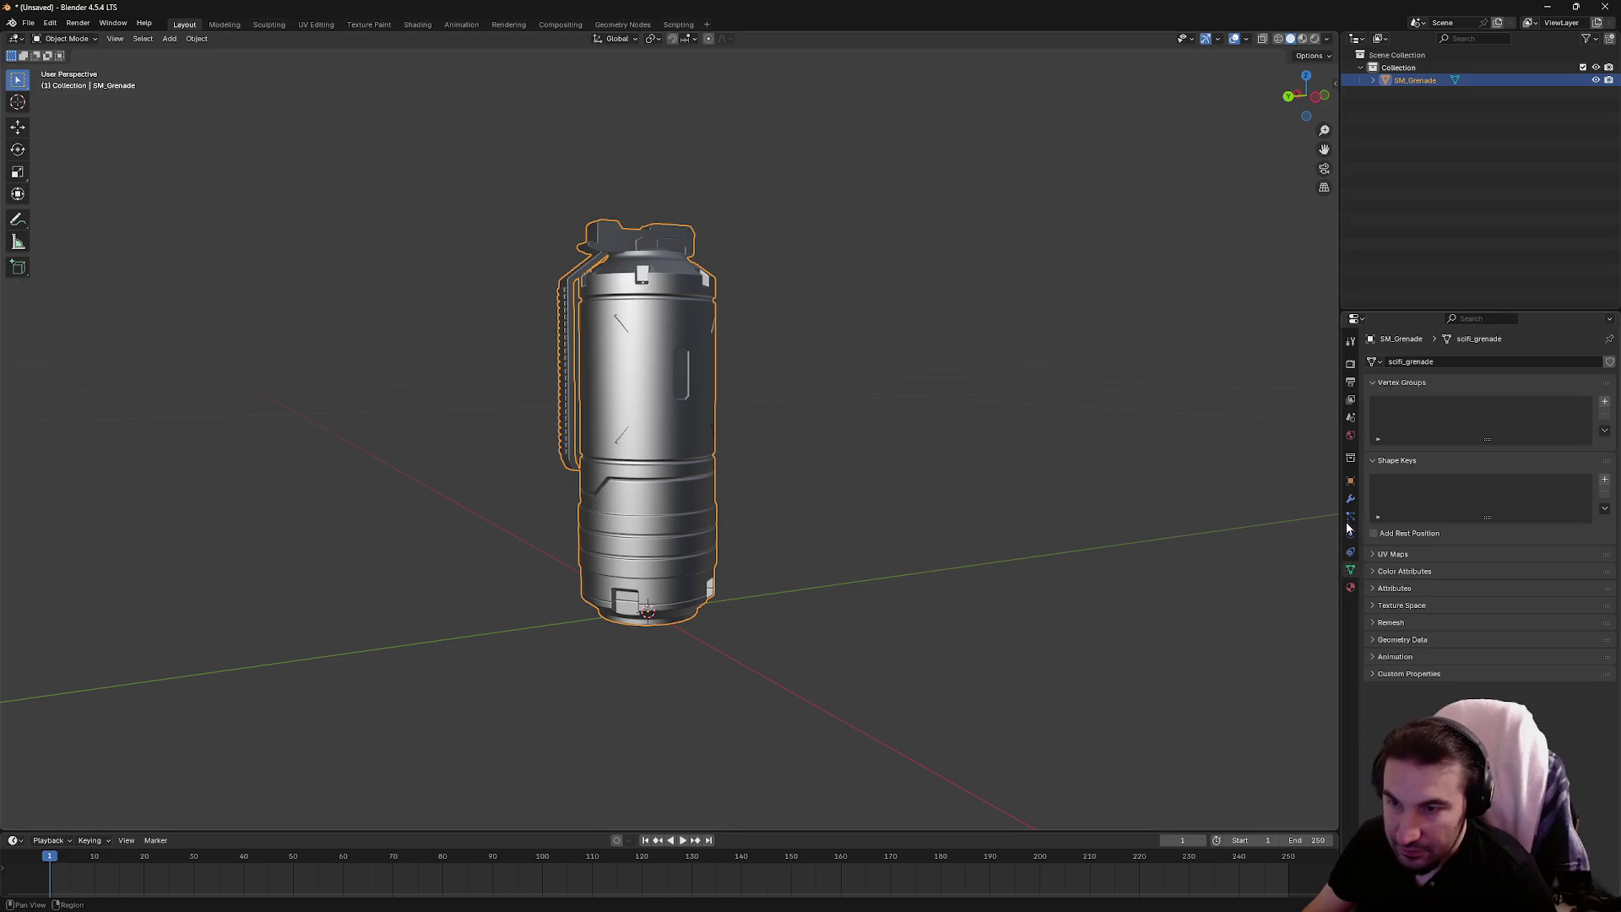
click(1350, 516)
click(1350, 530)
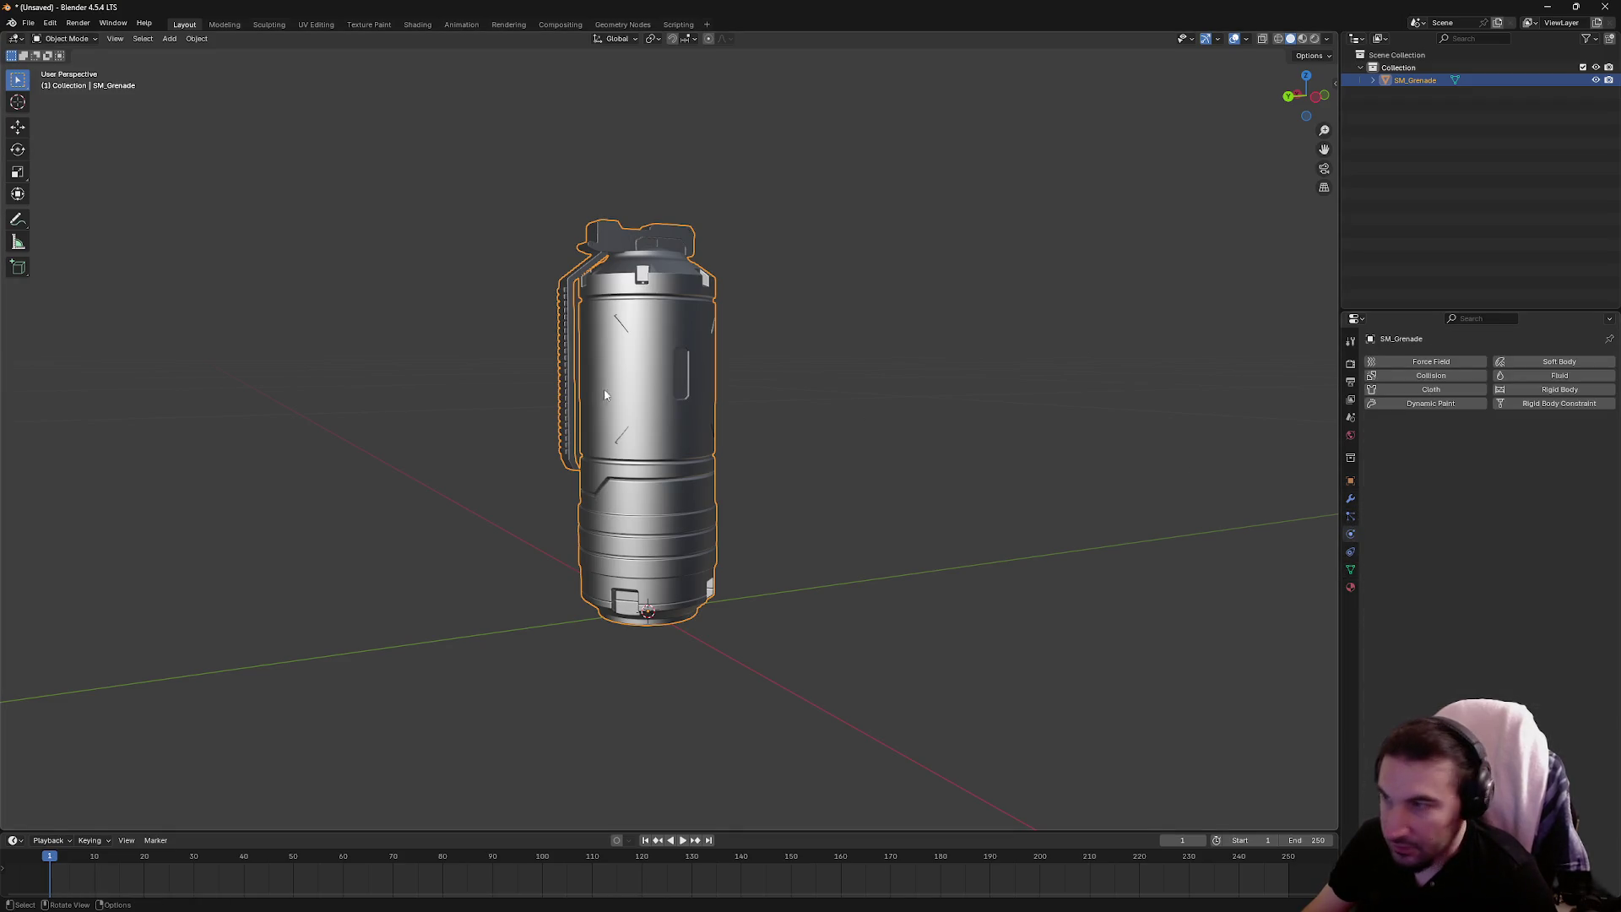
click(1351, 481)
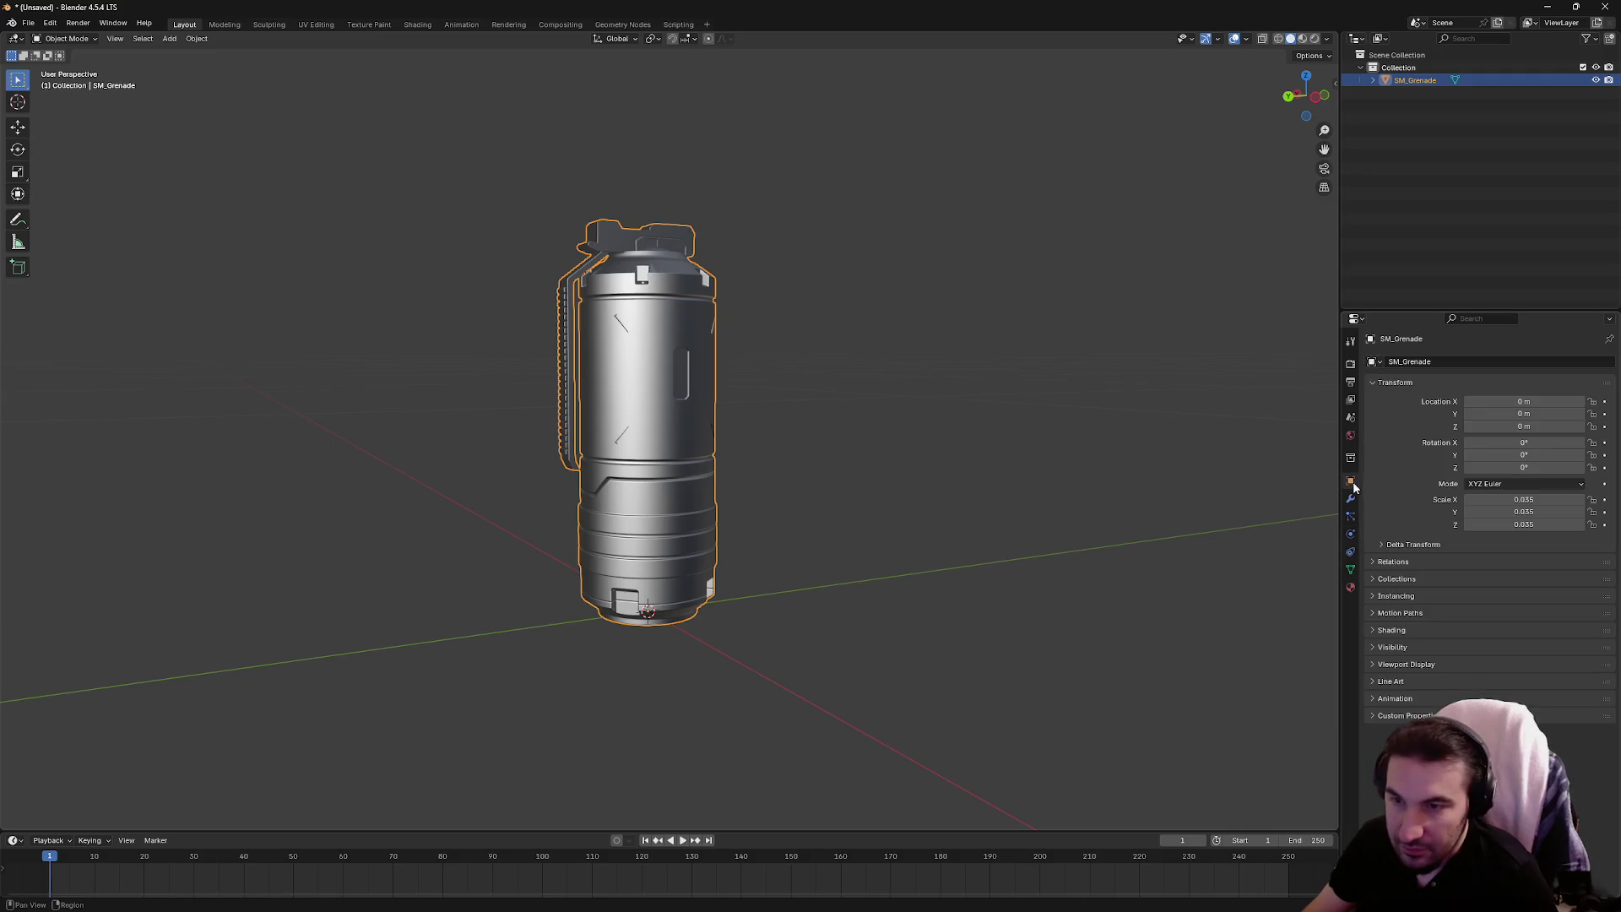
Raise SM_Grenade's X, Y and Z scale above 0.035
click(1529, 500)
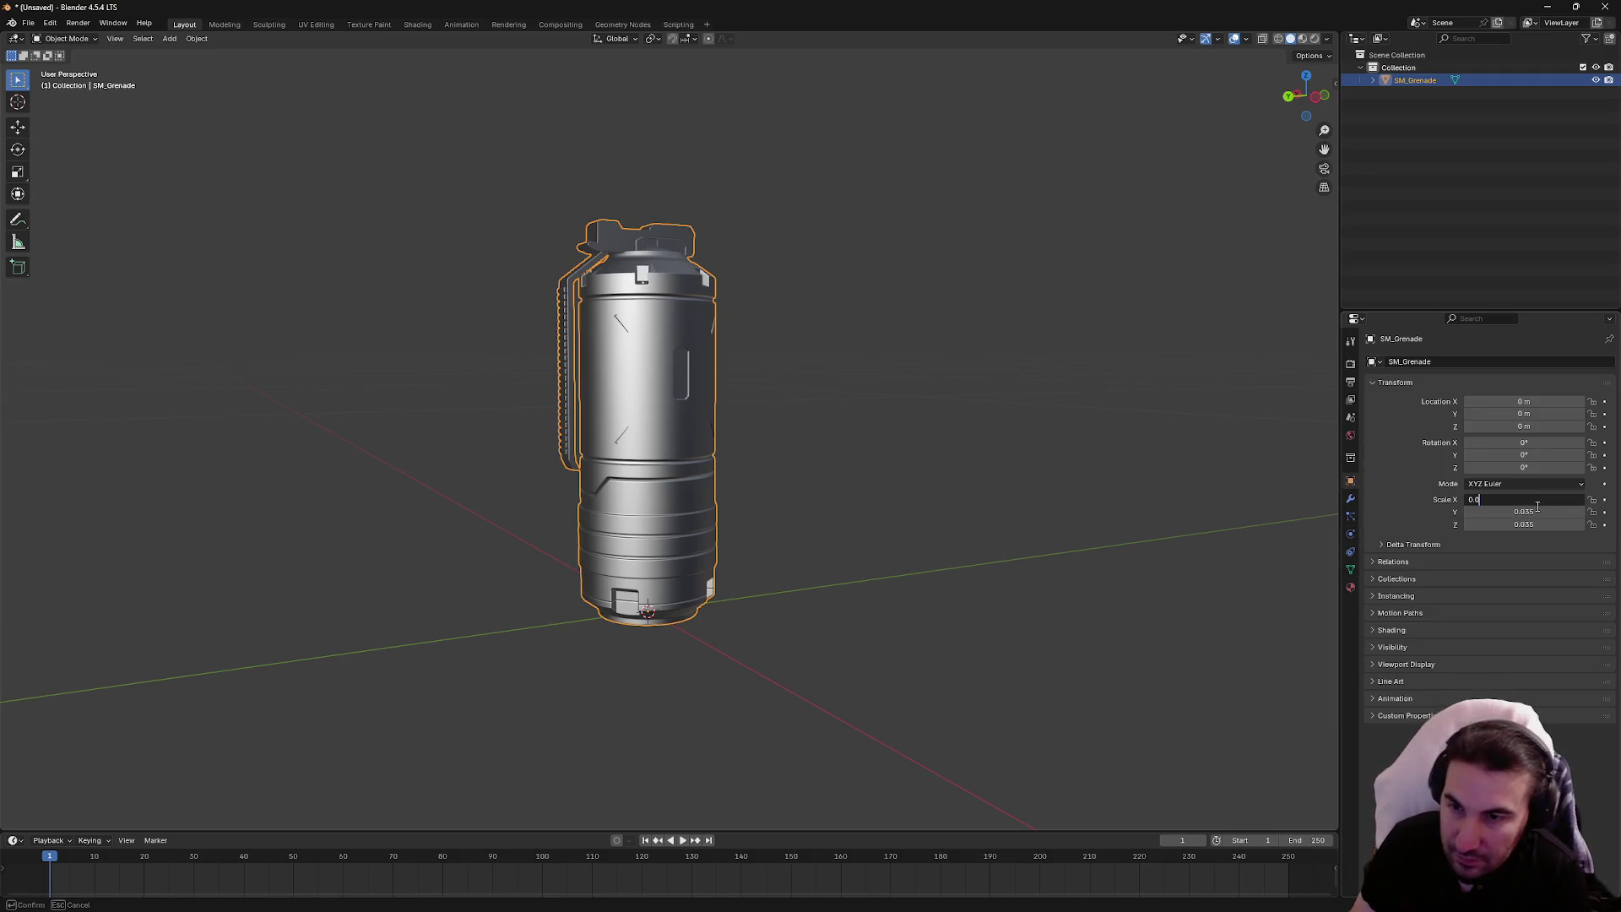
text(6)
click(1535, 512)
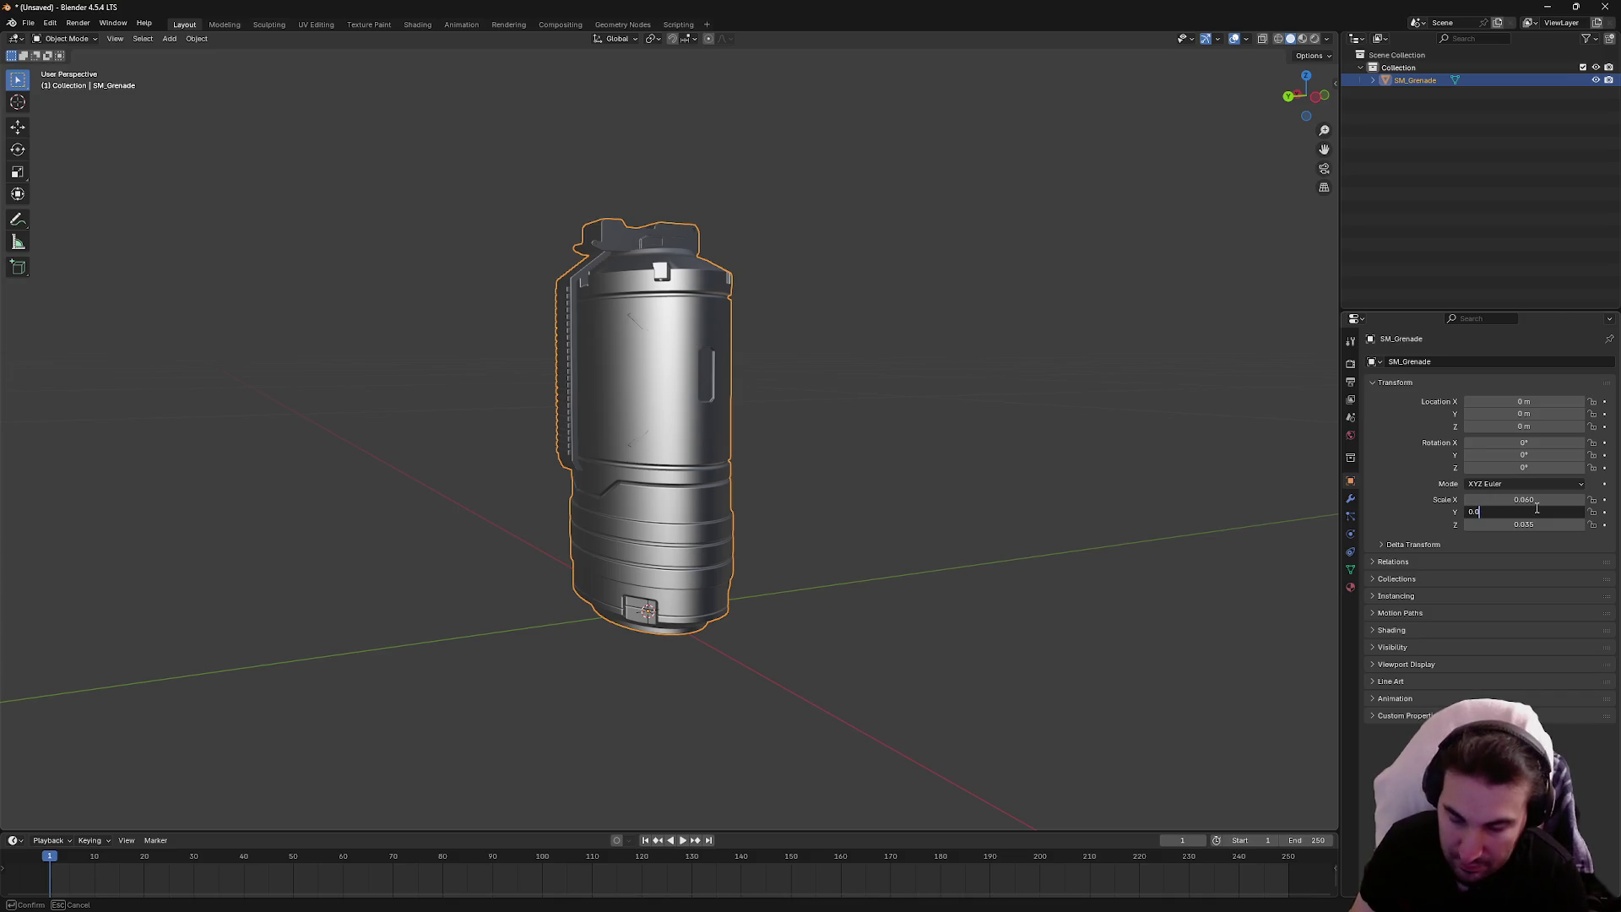
text(60)
key(Return)
text(60)
key(Return)
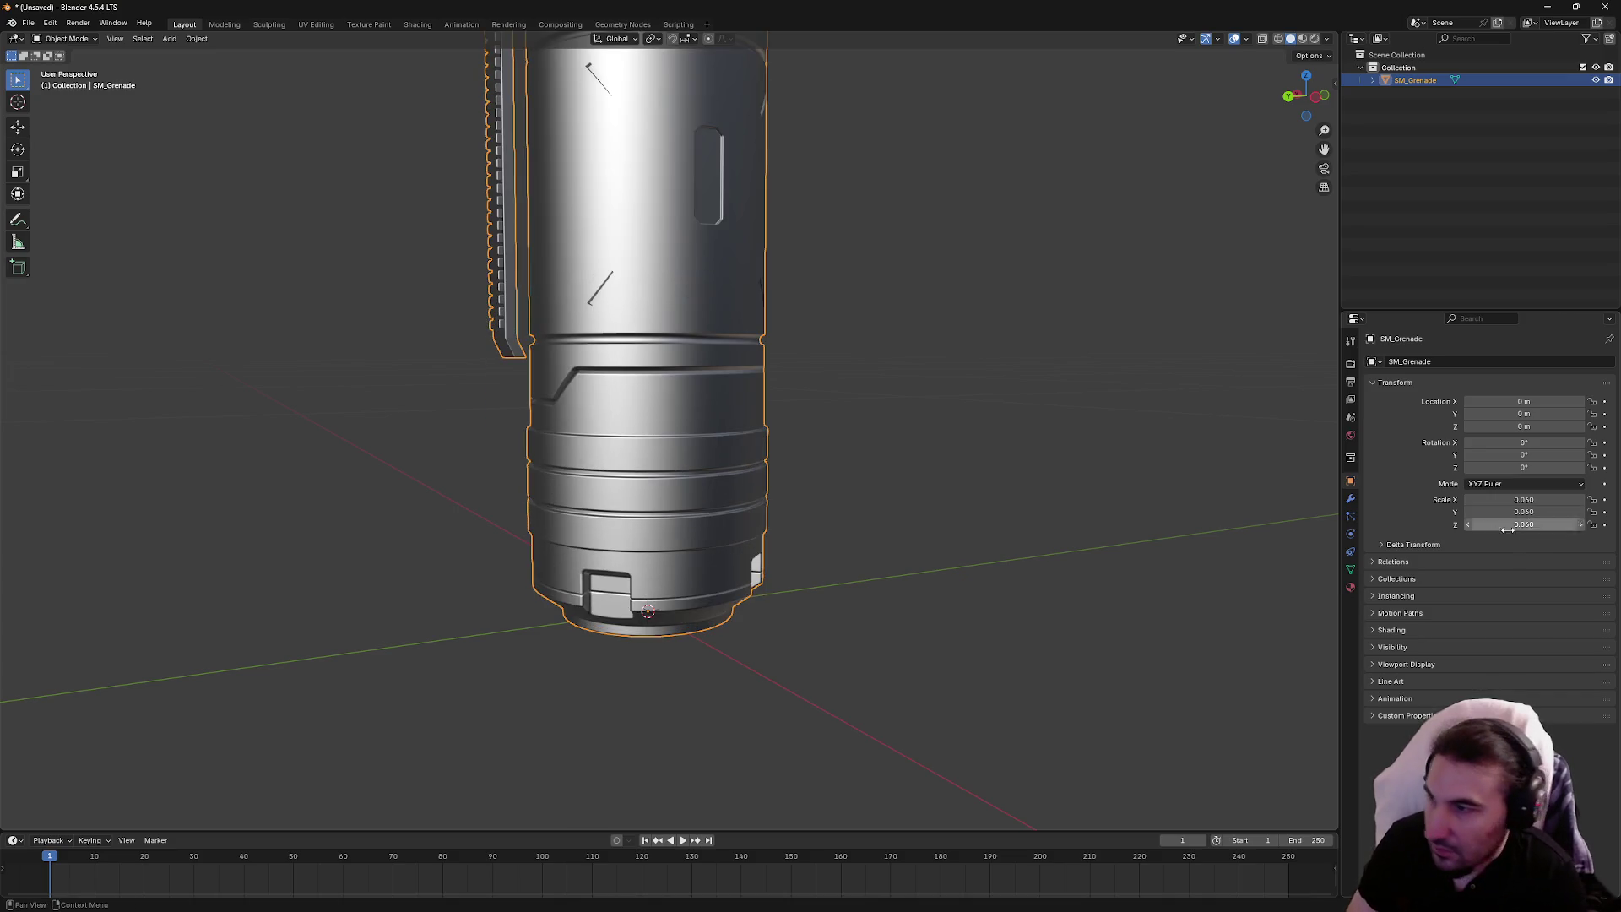
scroll(844, 431, down, 6)
Export the grenade as FBX over the desktop SM_Grenade.FBX and minimize Blender
click(30, 23)
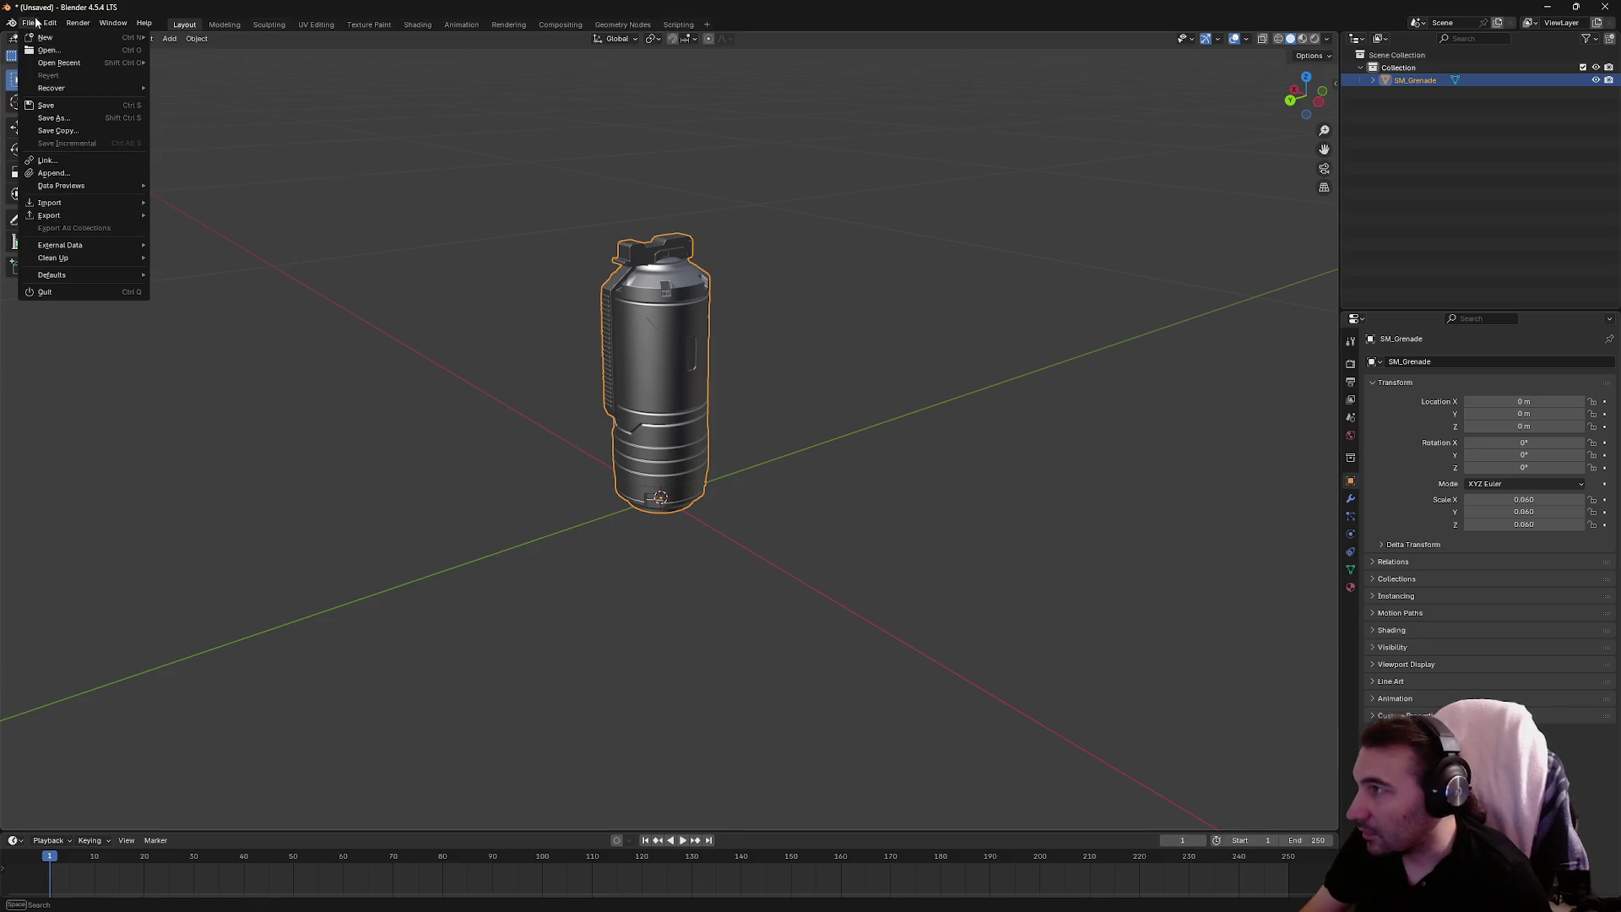
mouse_move(90, 216)
click(227, 329)
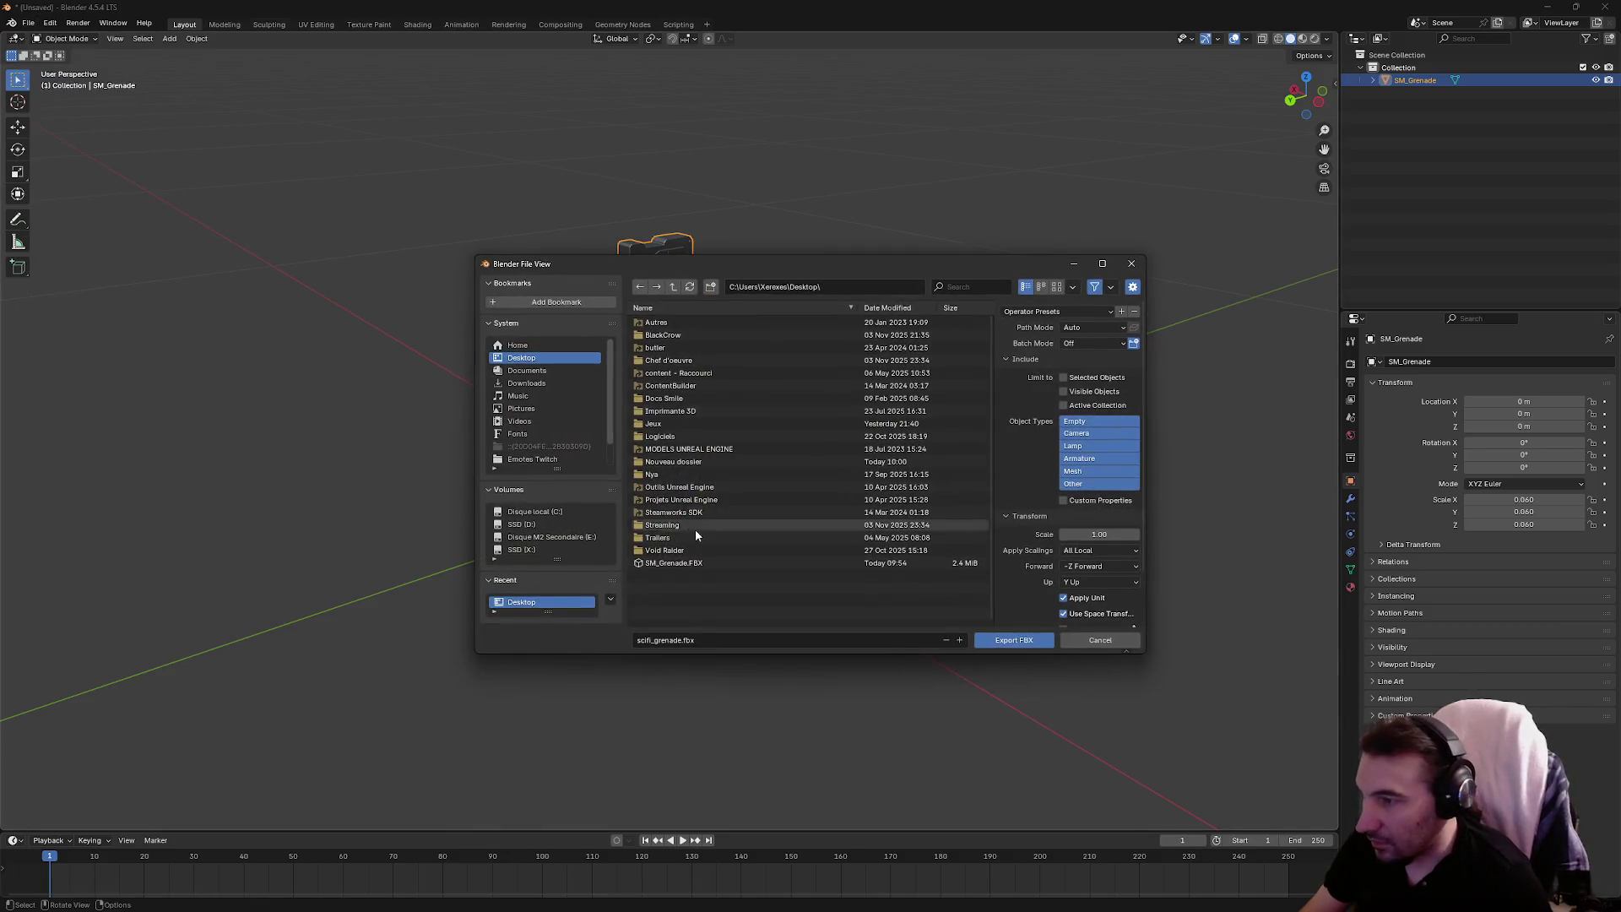
click(693, 565)
click(1032, 642)
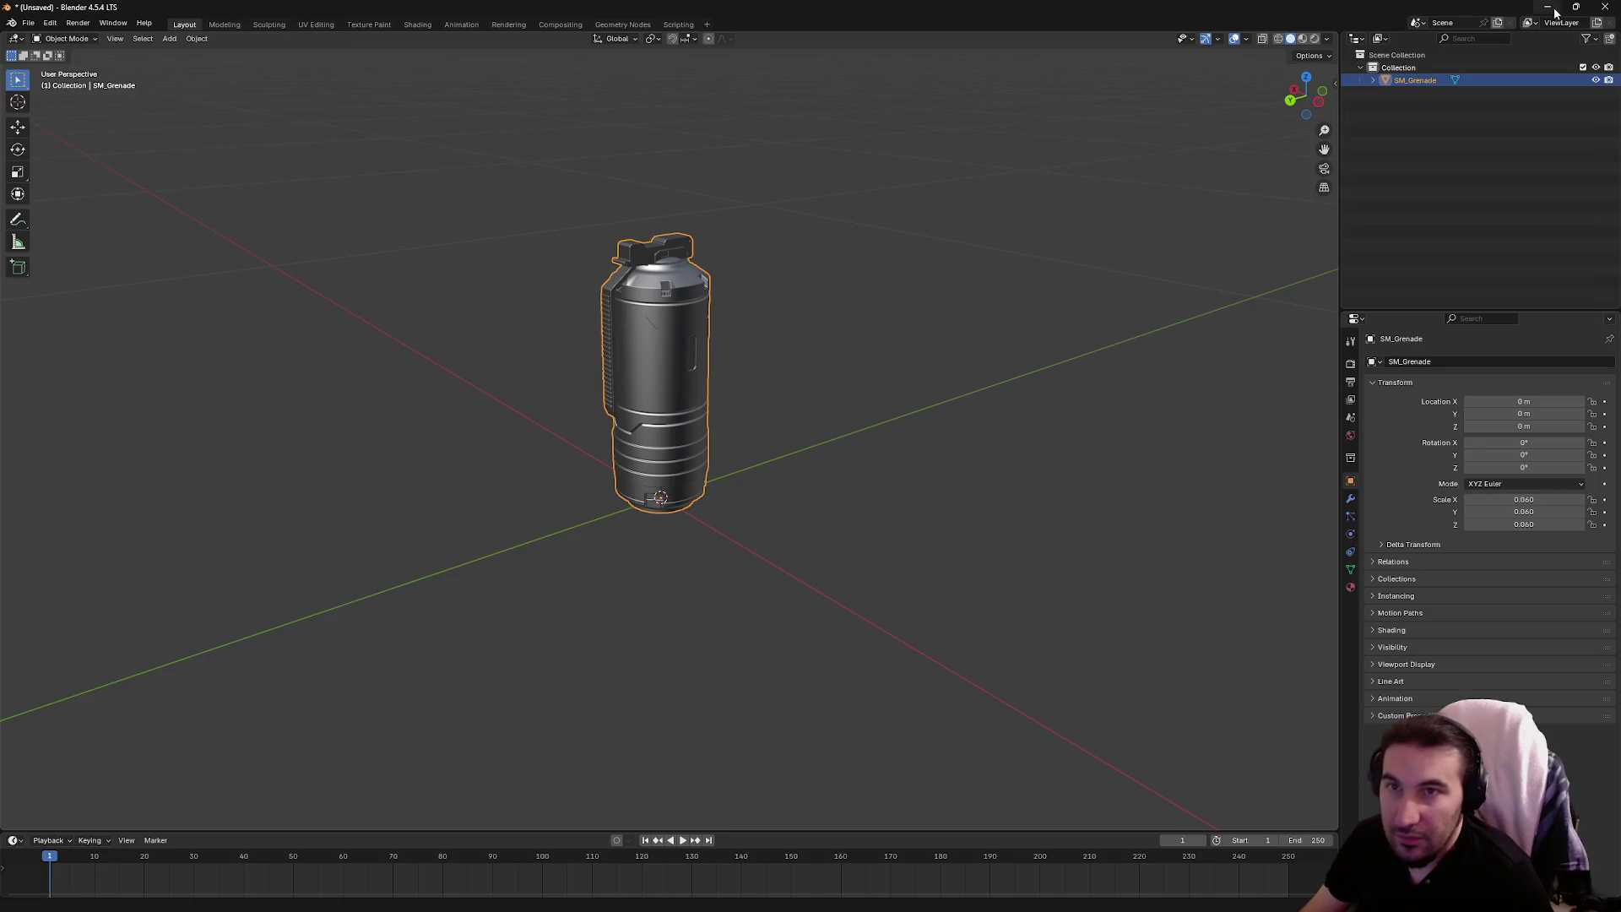
click(1546, 8)
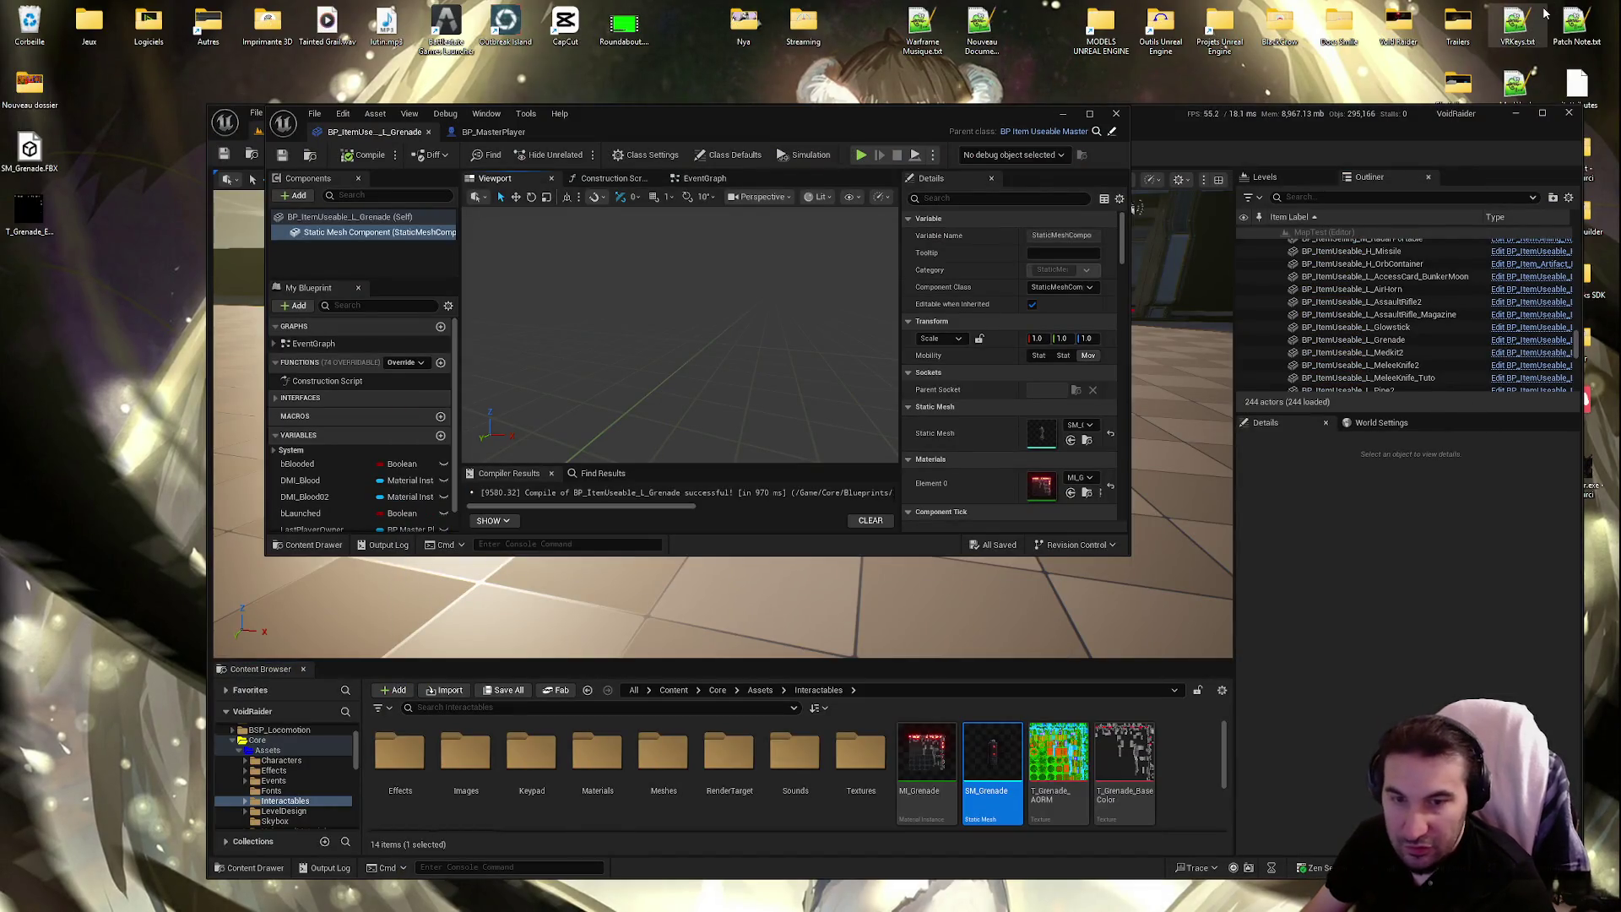
Reimport the SM_Grenade mesh from the updated SM_Grenade.FBX file
right_click(993, 752)
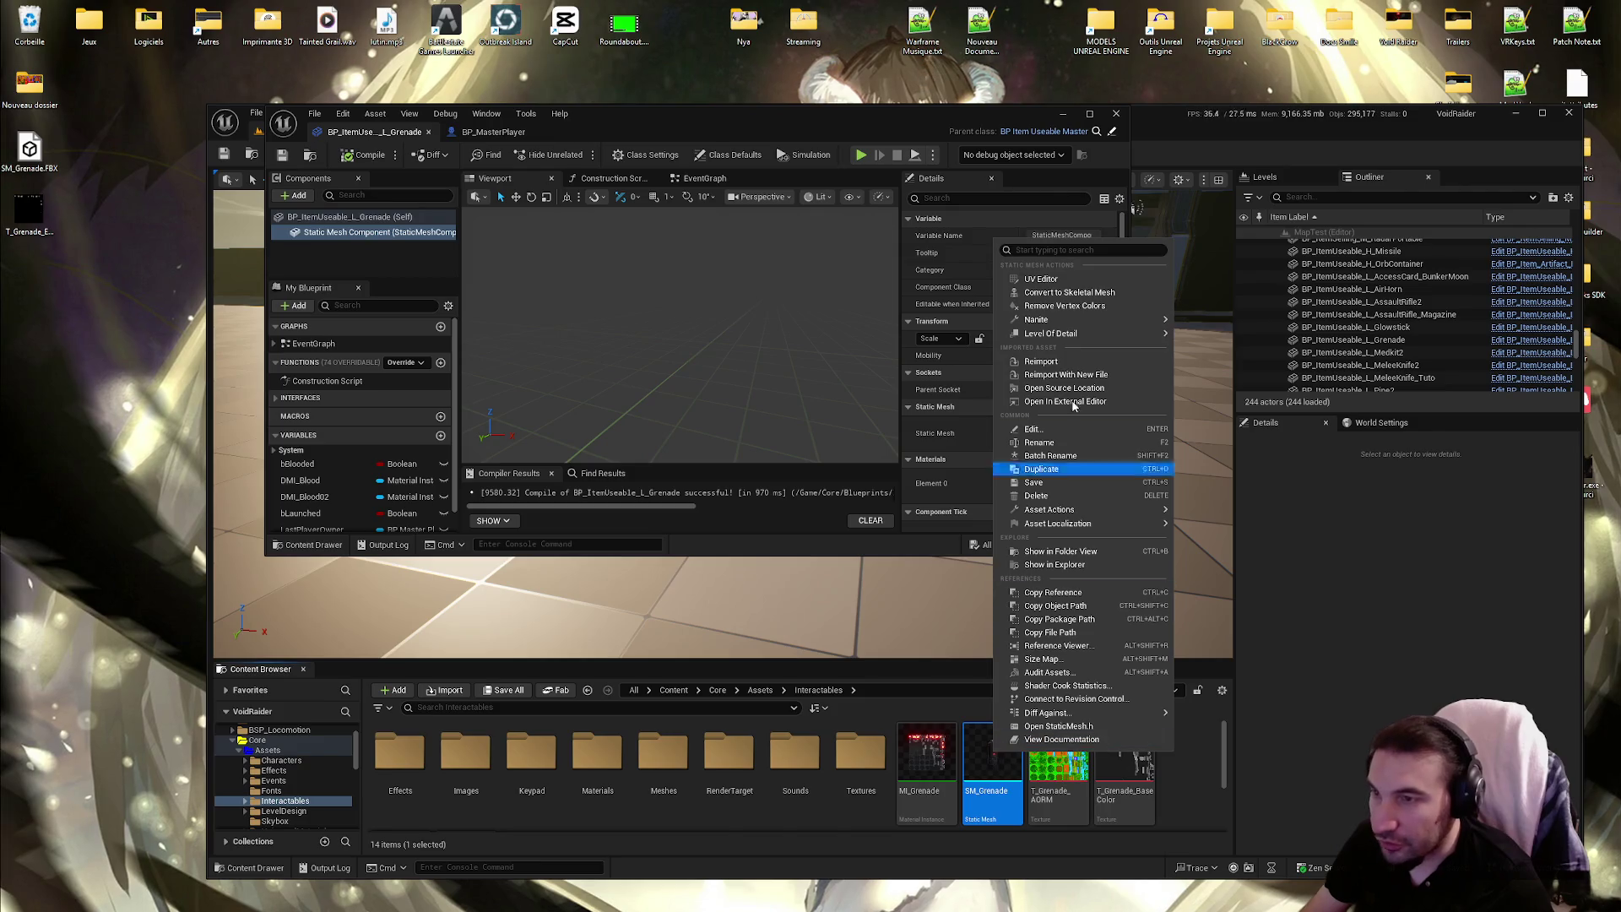
click(1065, 374)
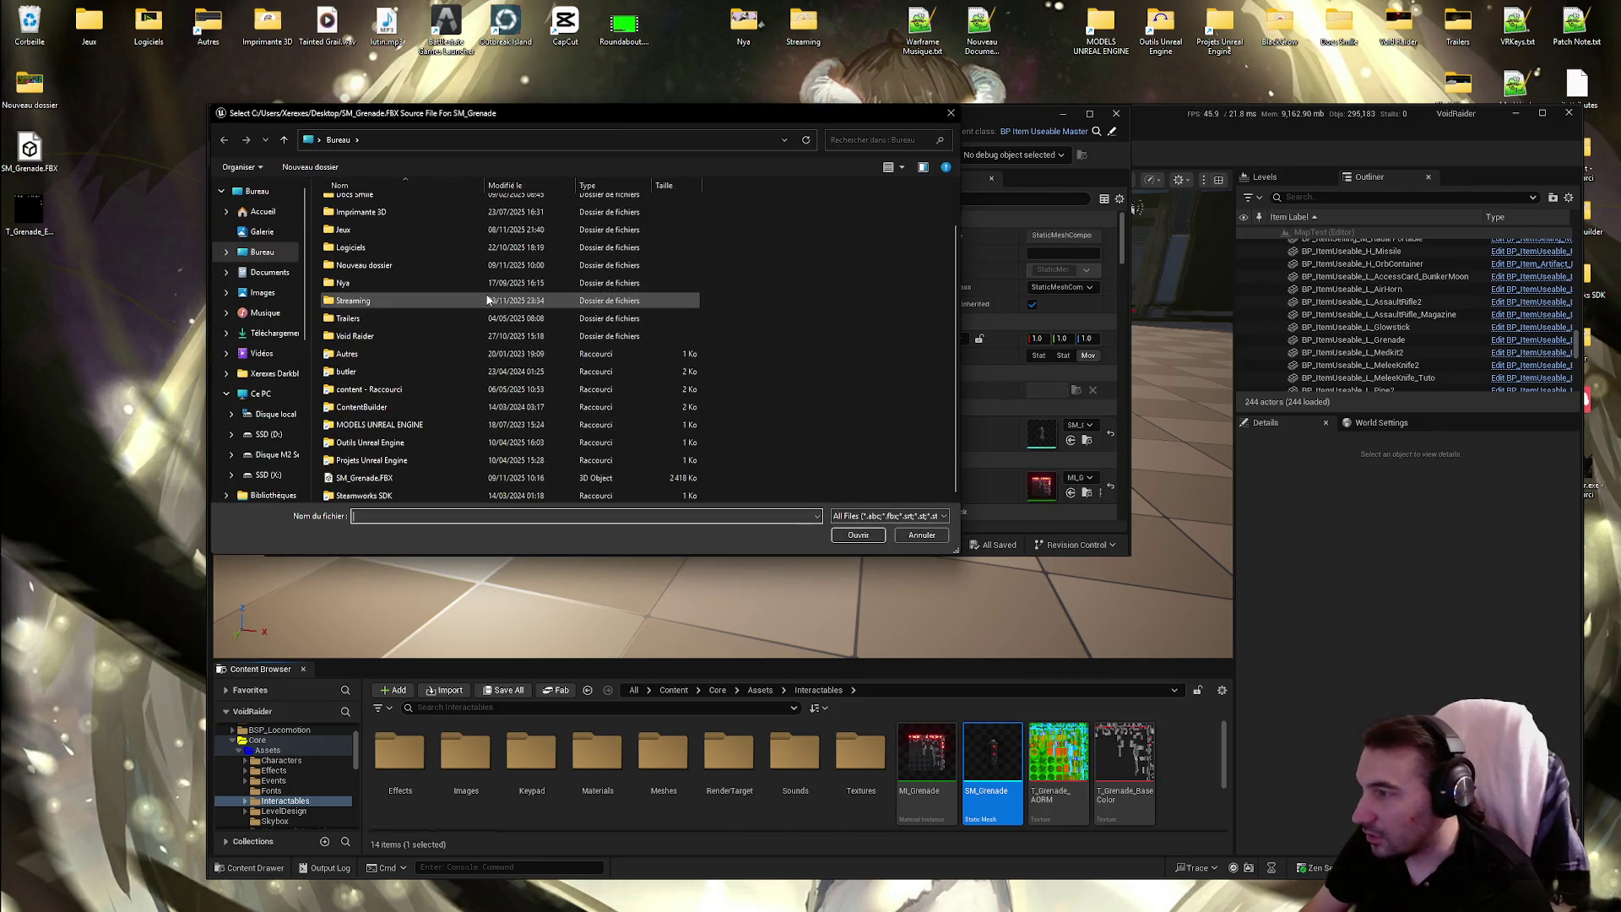
double_click(431, 478)
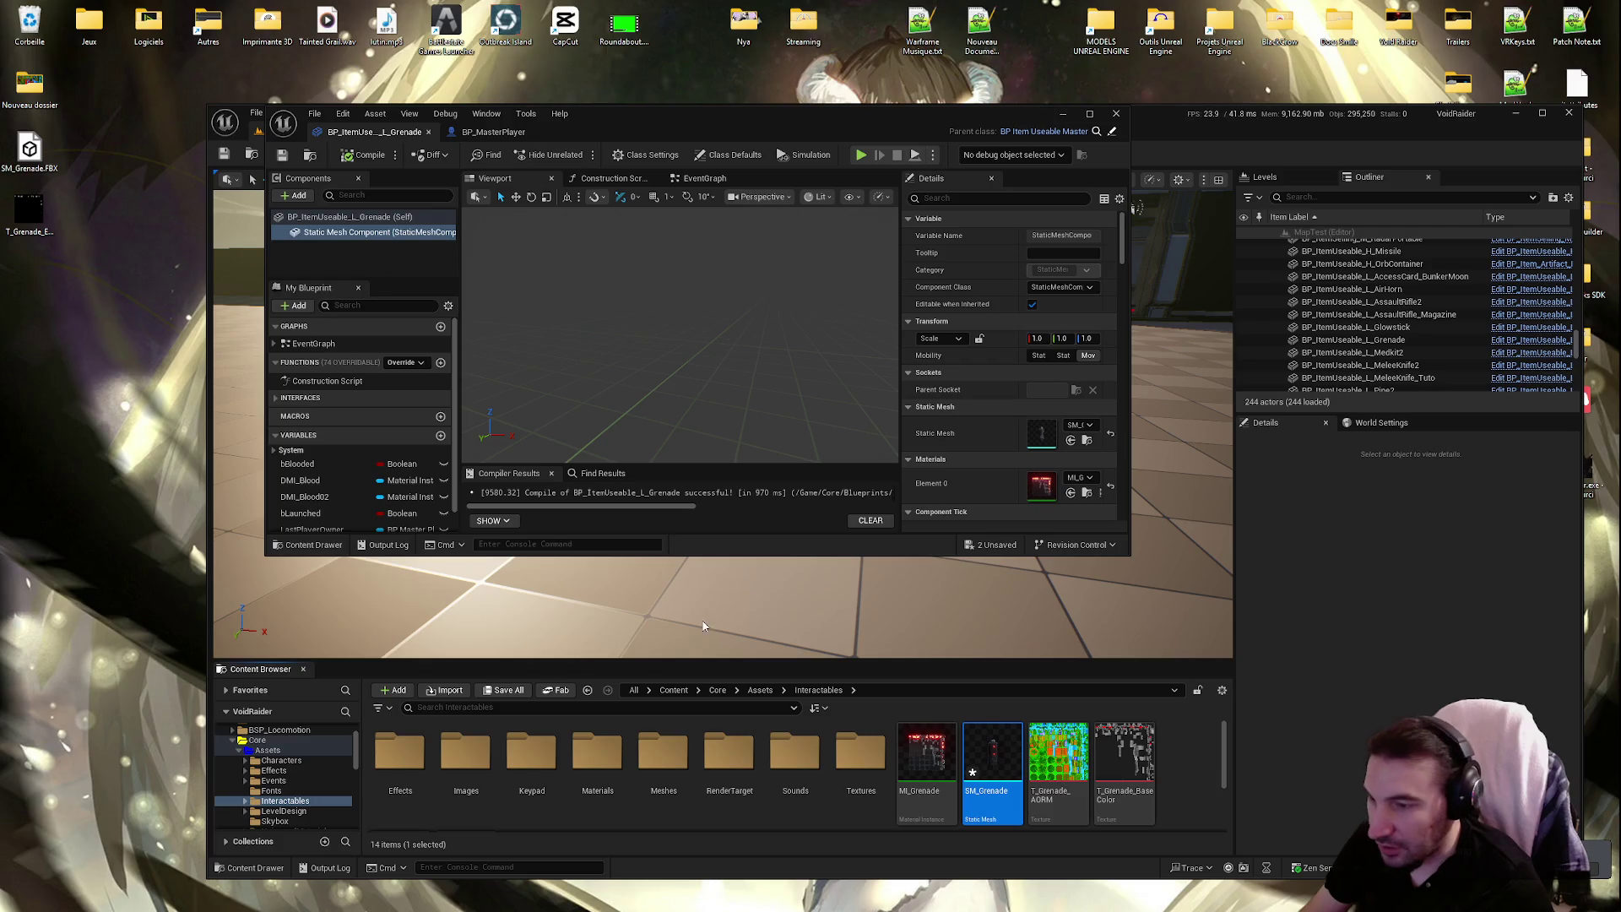
click(503, 691)
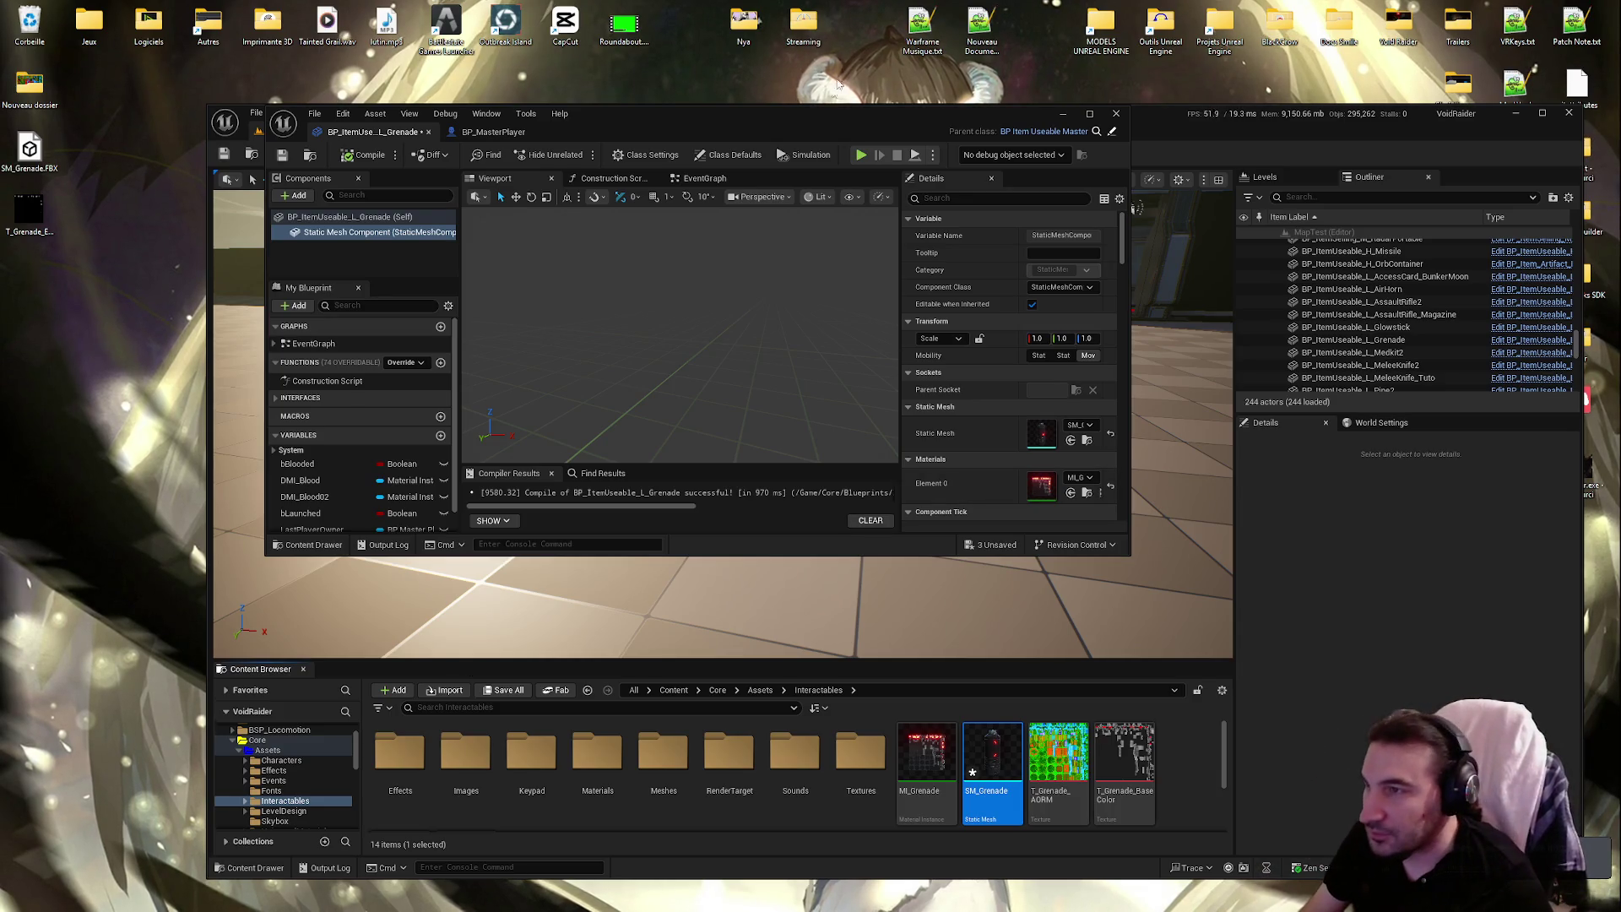
Save all modified grenade assets and bring the grenade blueprint window back into view
mouse_move(591, 118)
mouse_down()
mouse_move(591, 577)
mouse_move(533, 863)
mouse_up()
click(504, 689)
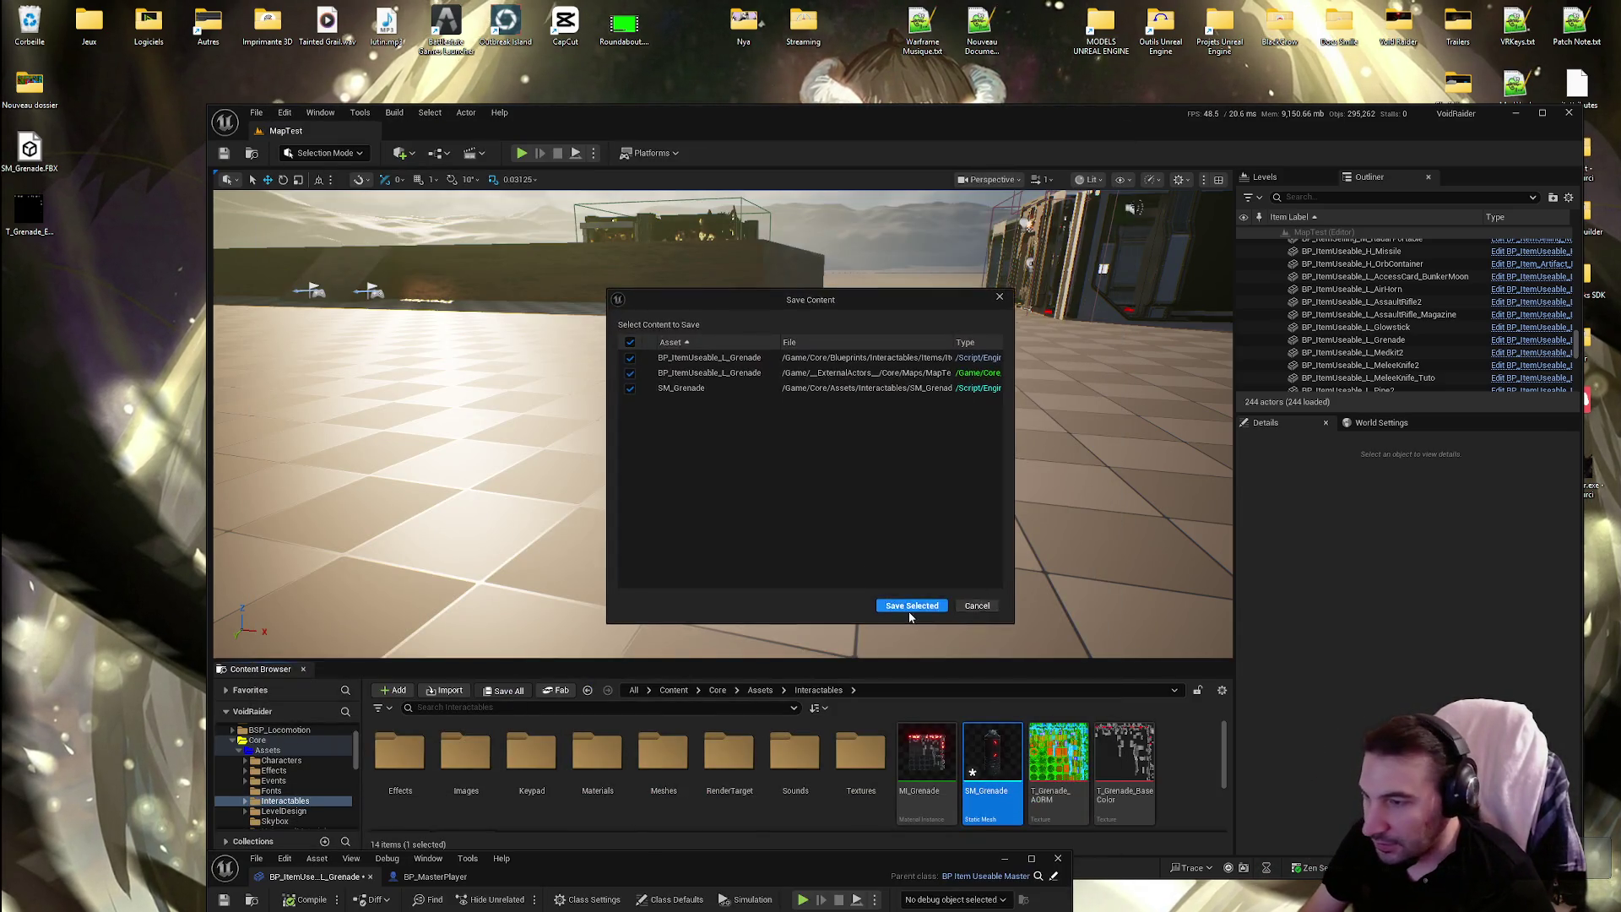
click(910, 613)
mouse_move(800, 522)
mouse_down()
mouse_move(852, 522)
mouse_move(743, 522)
mouse_move(827, 523)
mouse_move(832, 460)
mouse_move(799, 473)
mouse_move(799, 506)
mouse_up()
mouse_move(841, 857)
mouse_down()
mouse_move(984, 604)
mouse_move(1089, 158)
mouse_move(1123, 86)
mouse_up()
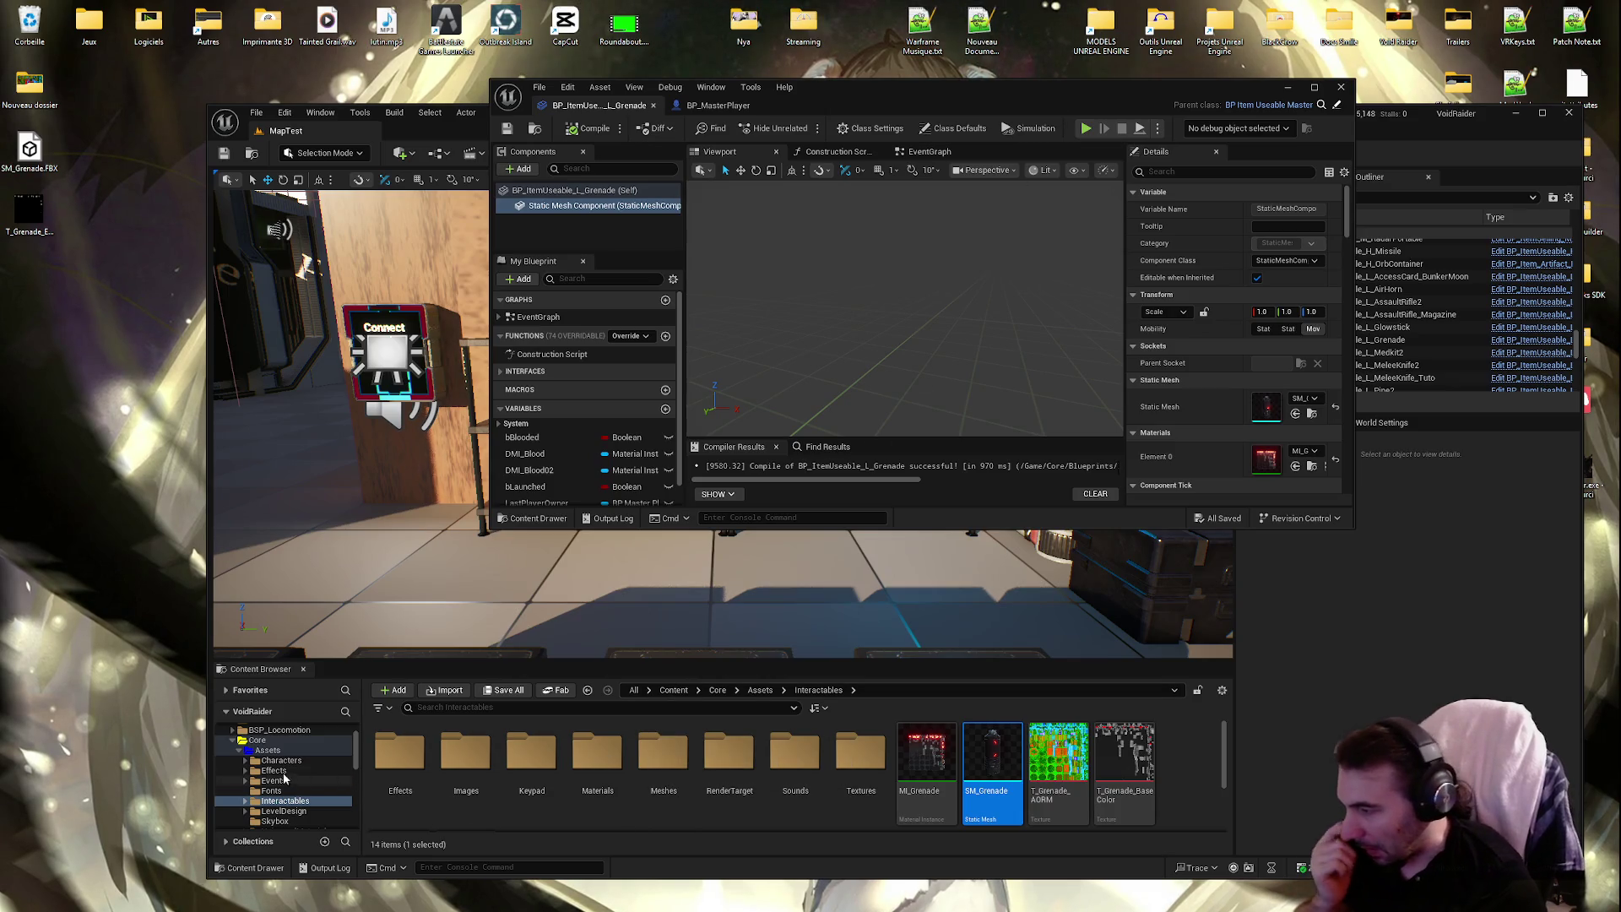
ctrl+click(243, 751)
Open BP_TestOffsetItem from Blueprints/Interactables/Items/Master/TestOffset and maximize the editor
scroll(287, 785, down, 5)
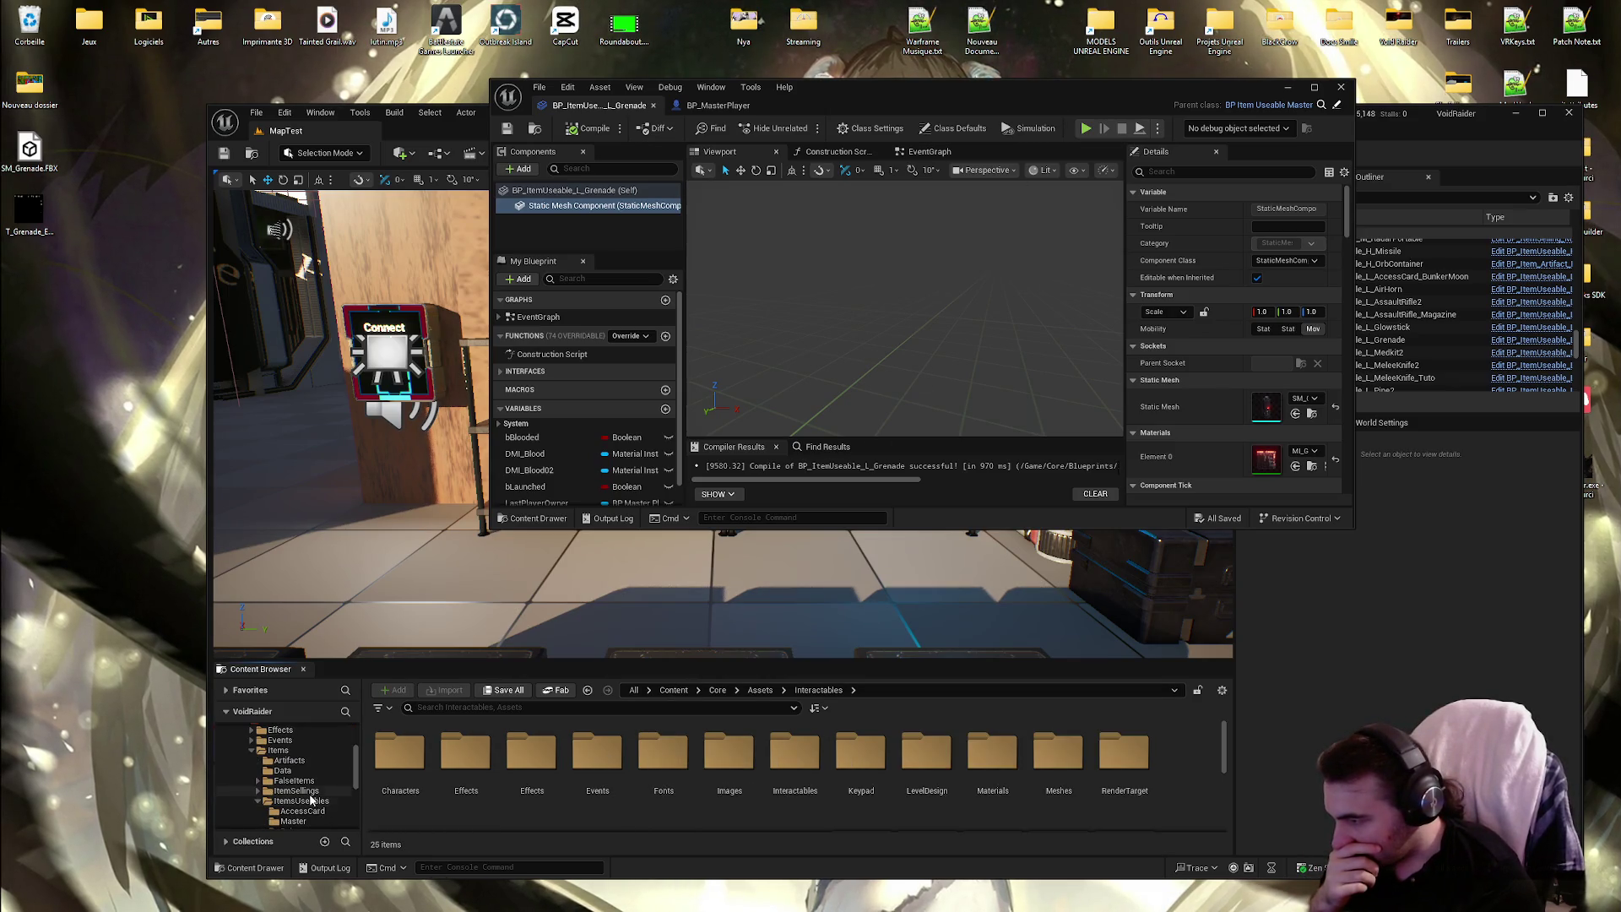
click(252, 750)
click(277, 751)
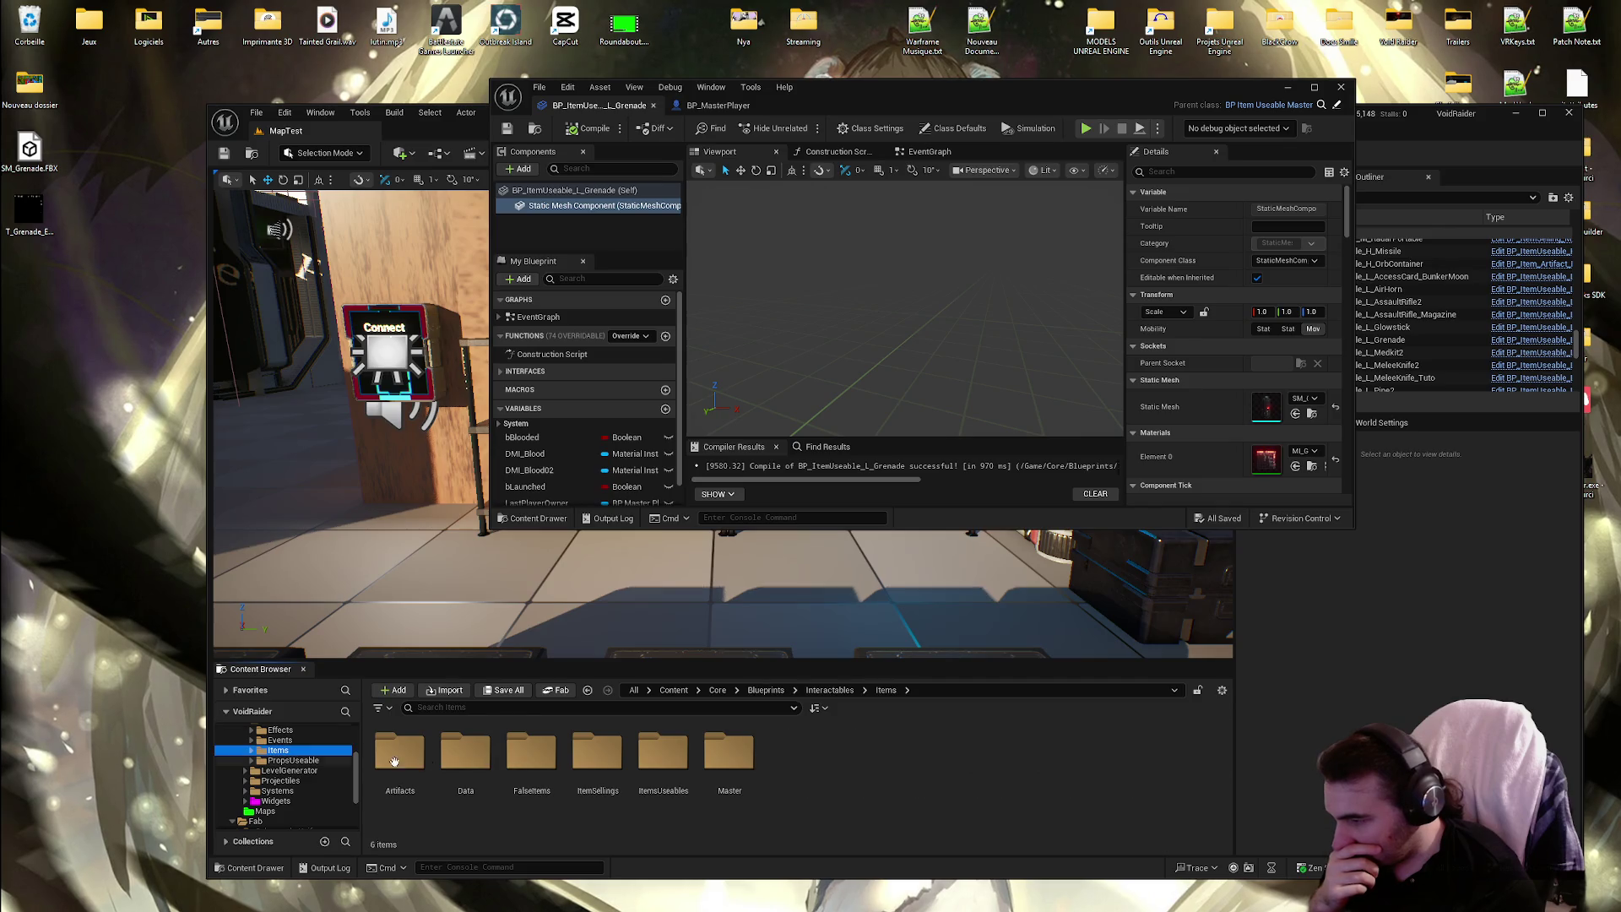
click(656, 747)
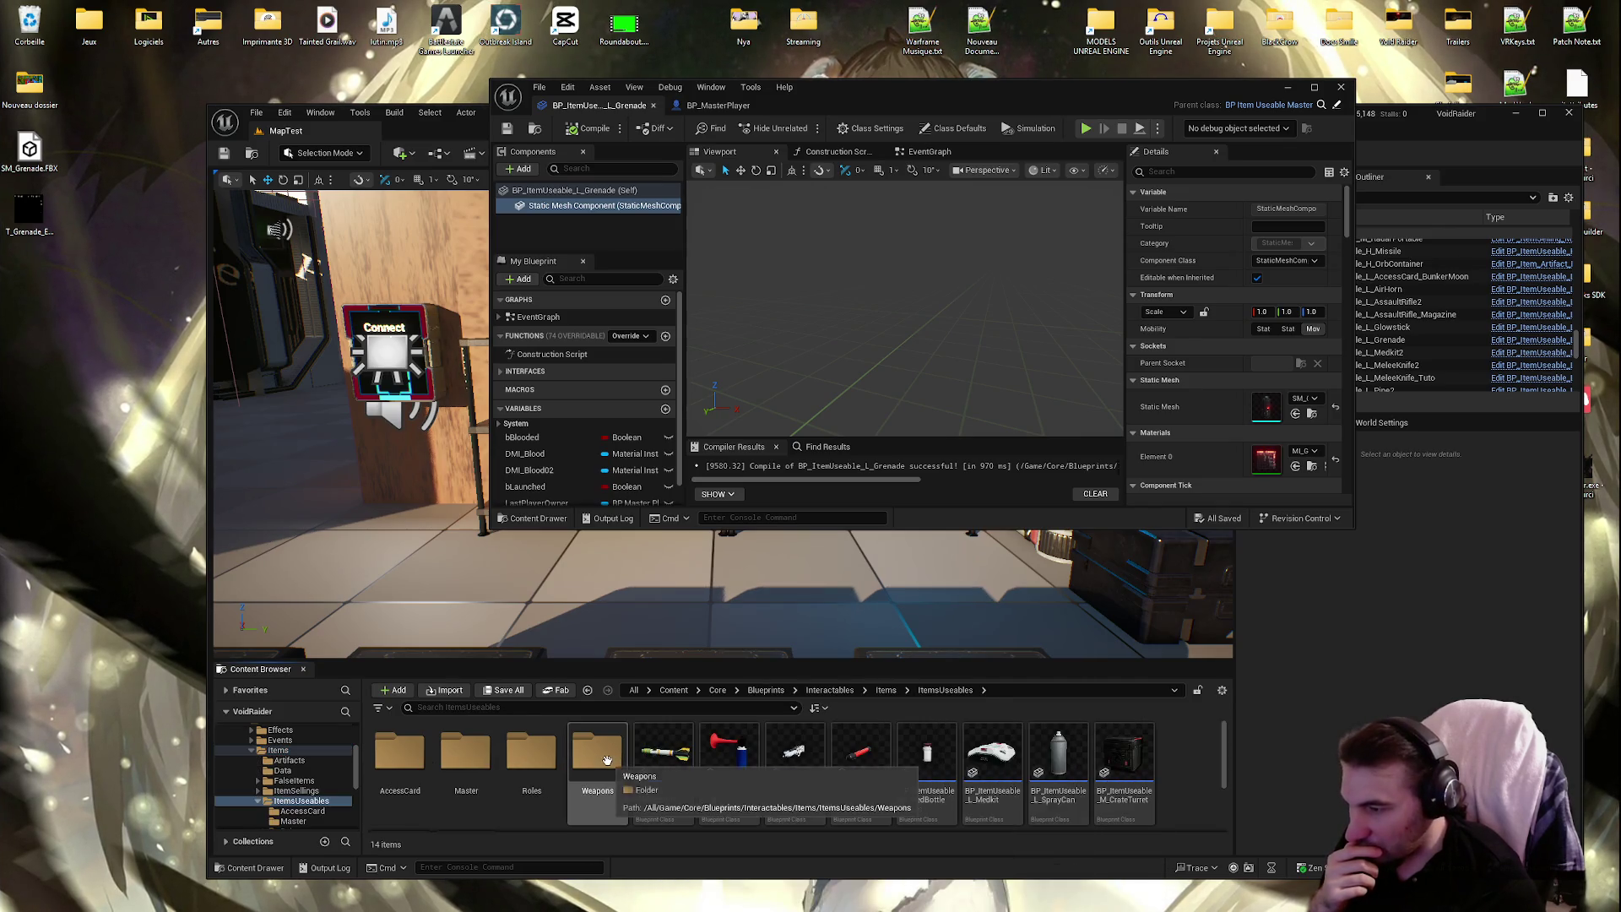
double_click(729, 751)
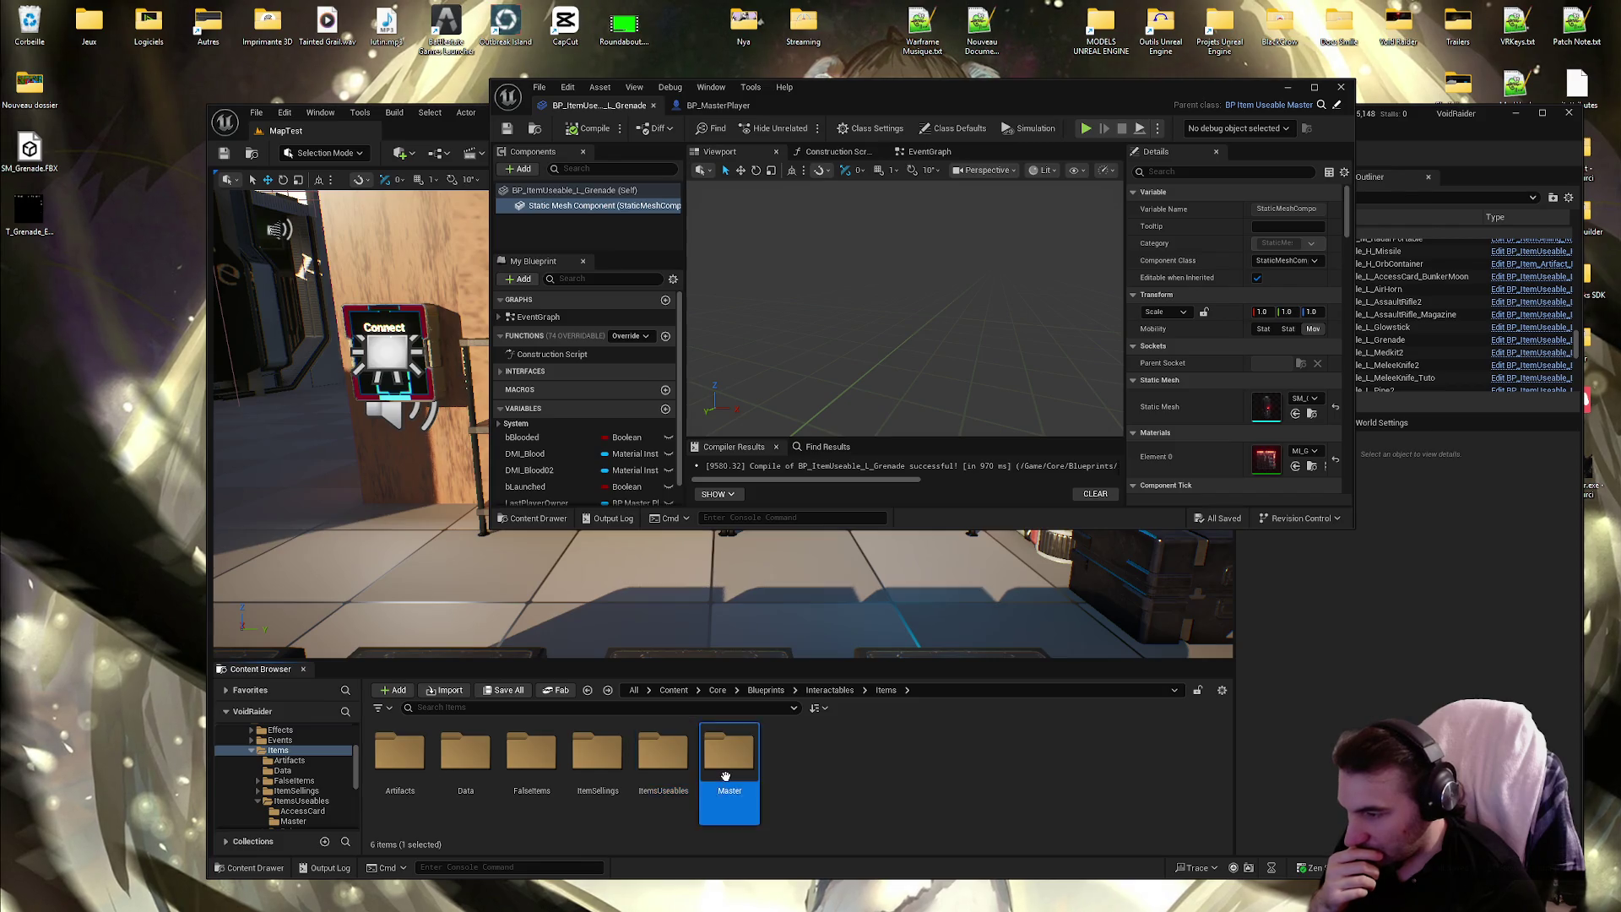
double_click(582, 765)
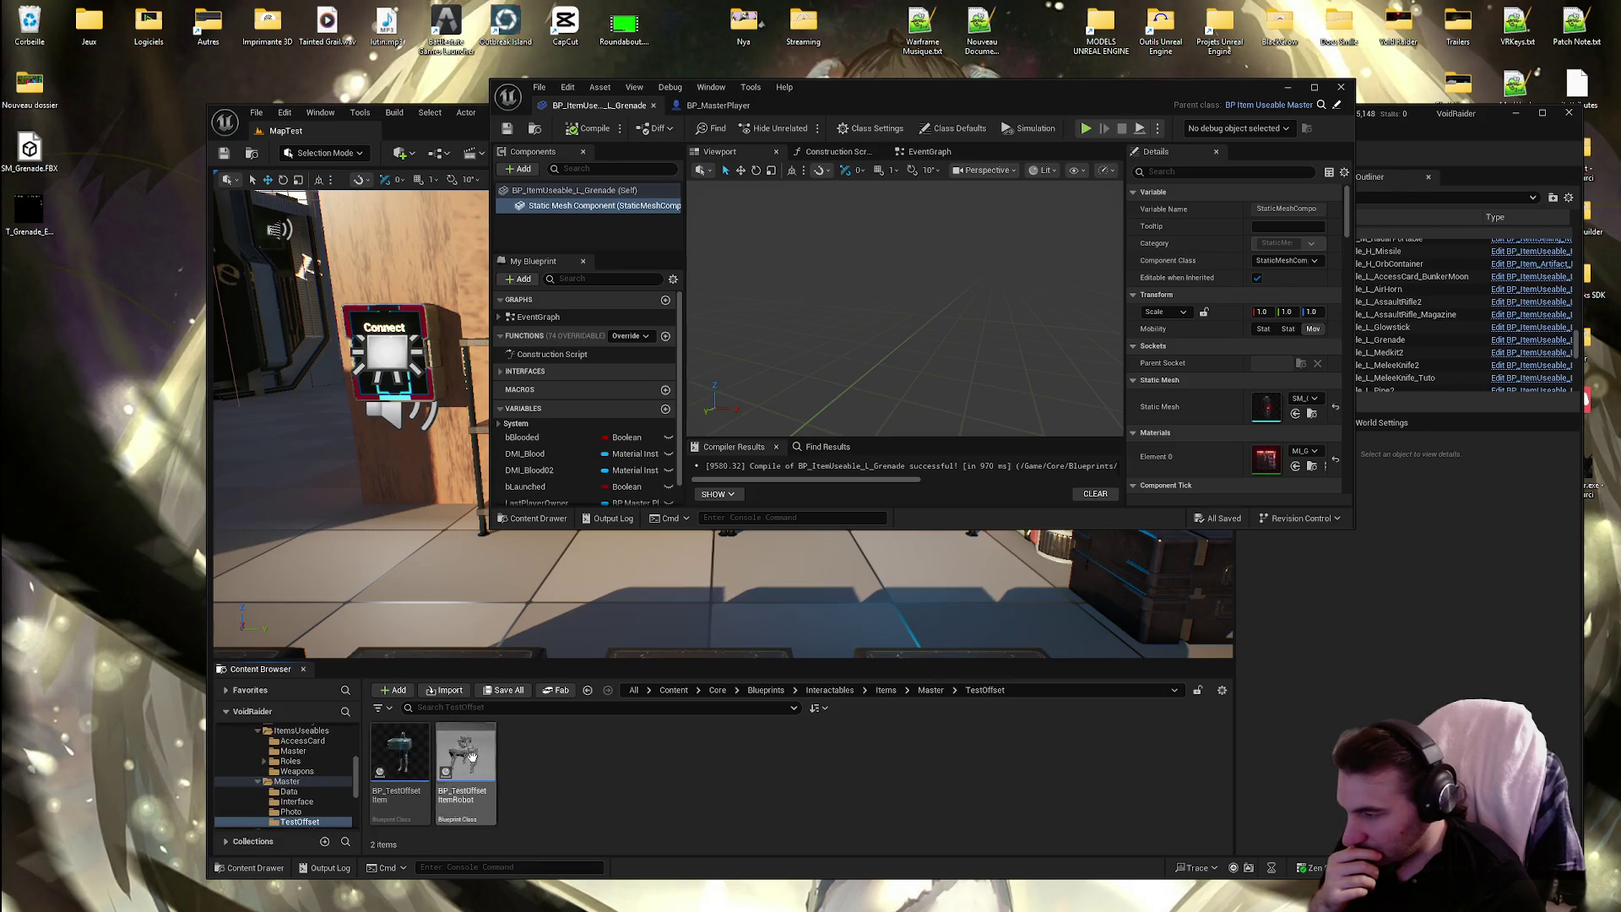
double_click(392, 757)
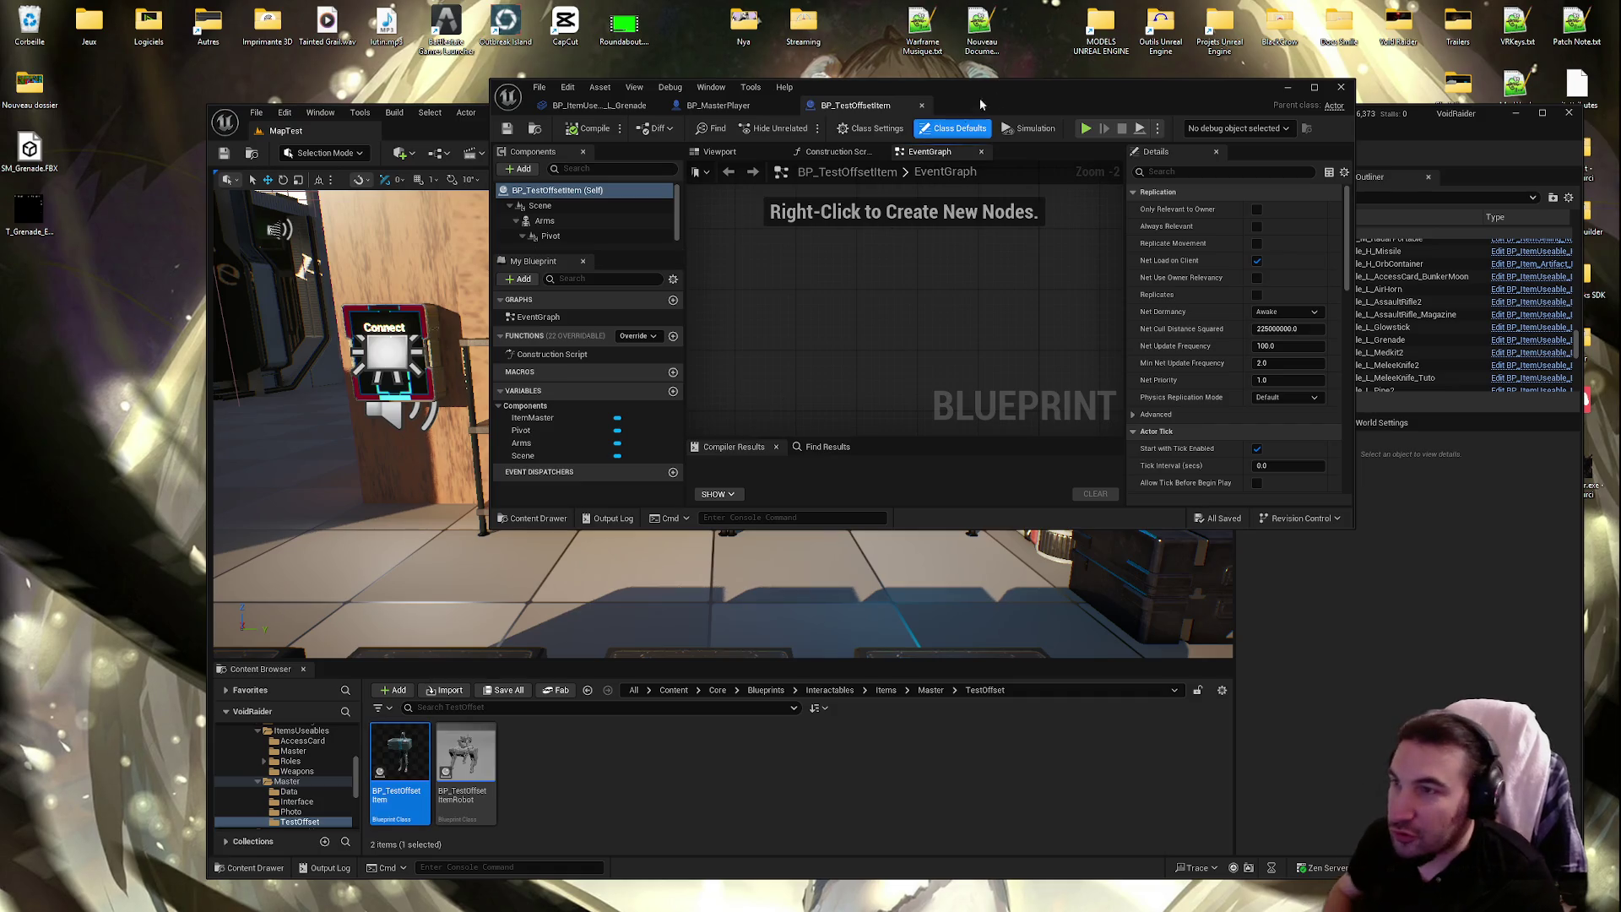
drag(982, 104, 946, 180)
double_click(1001, 118)
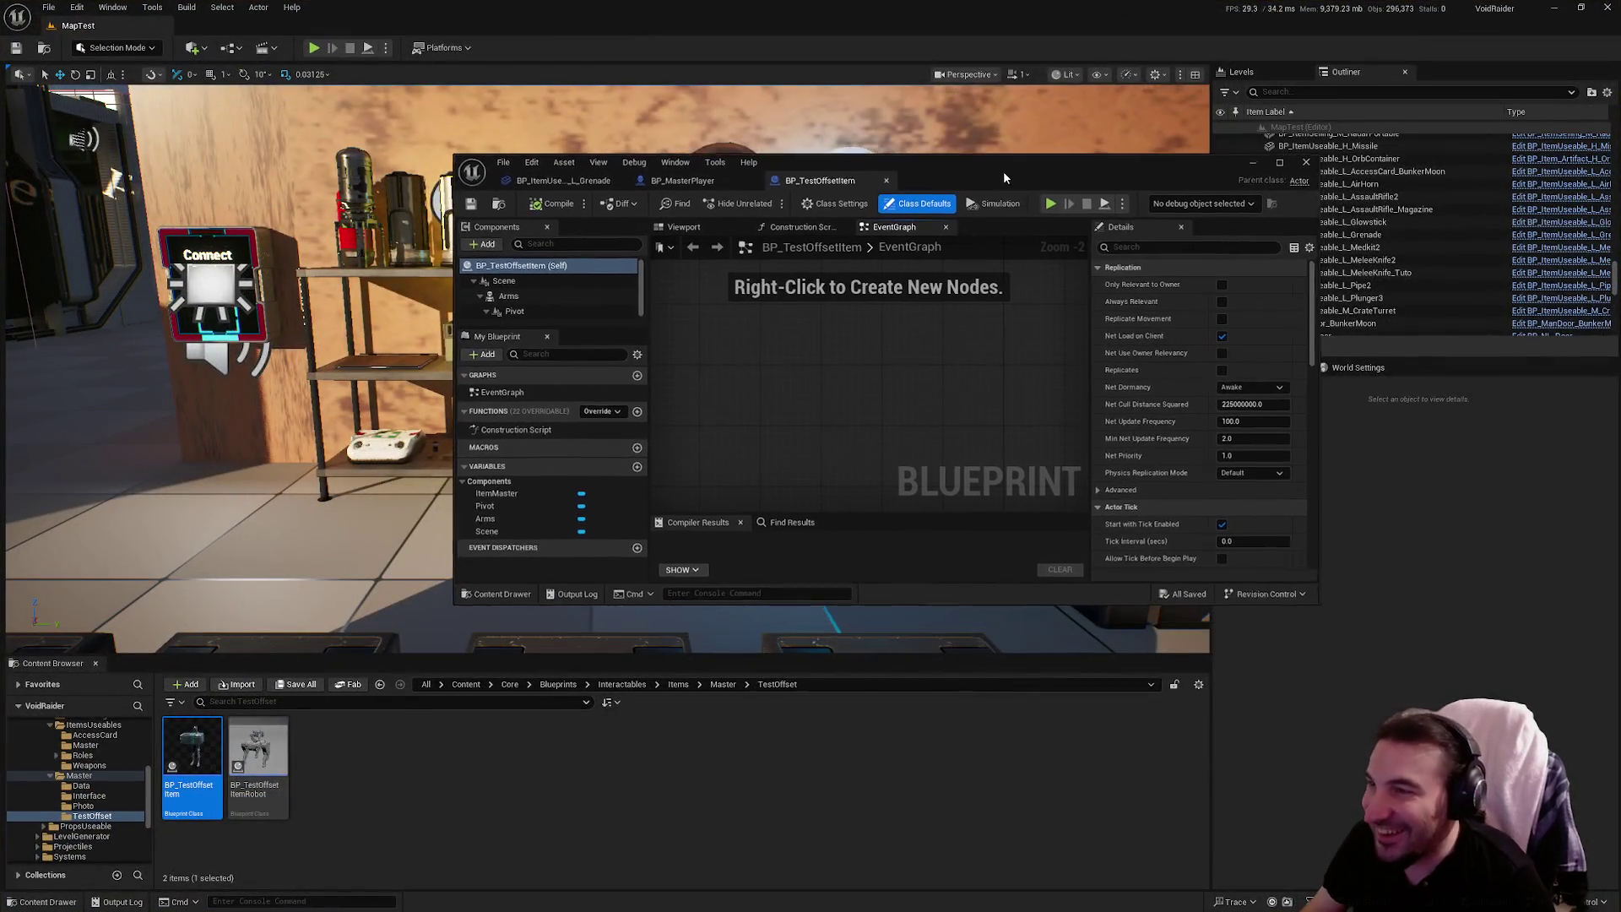
Set the ItemMaster component's Child Actor Class to BP_ItemUseable_L_Grenade
double_click(1003, 175)
click(399, 72)
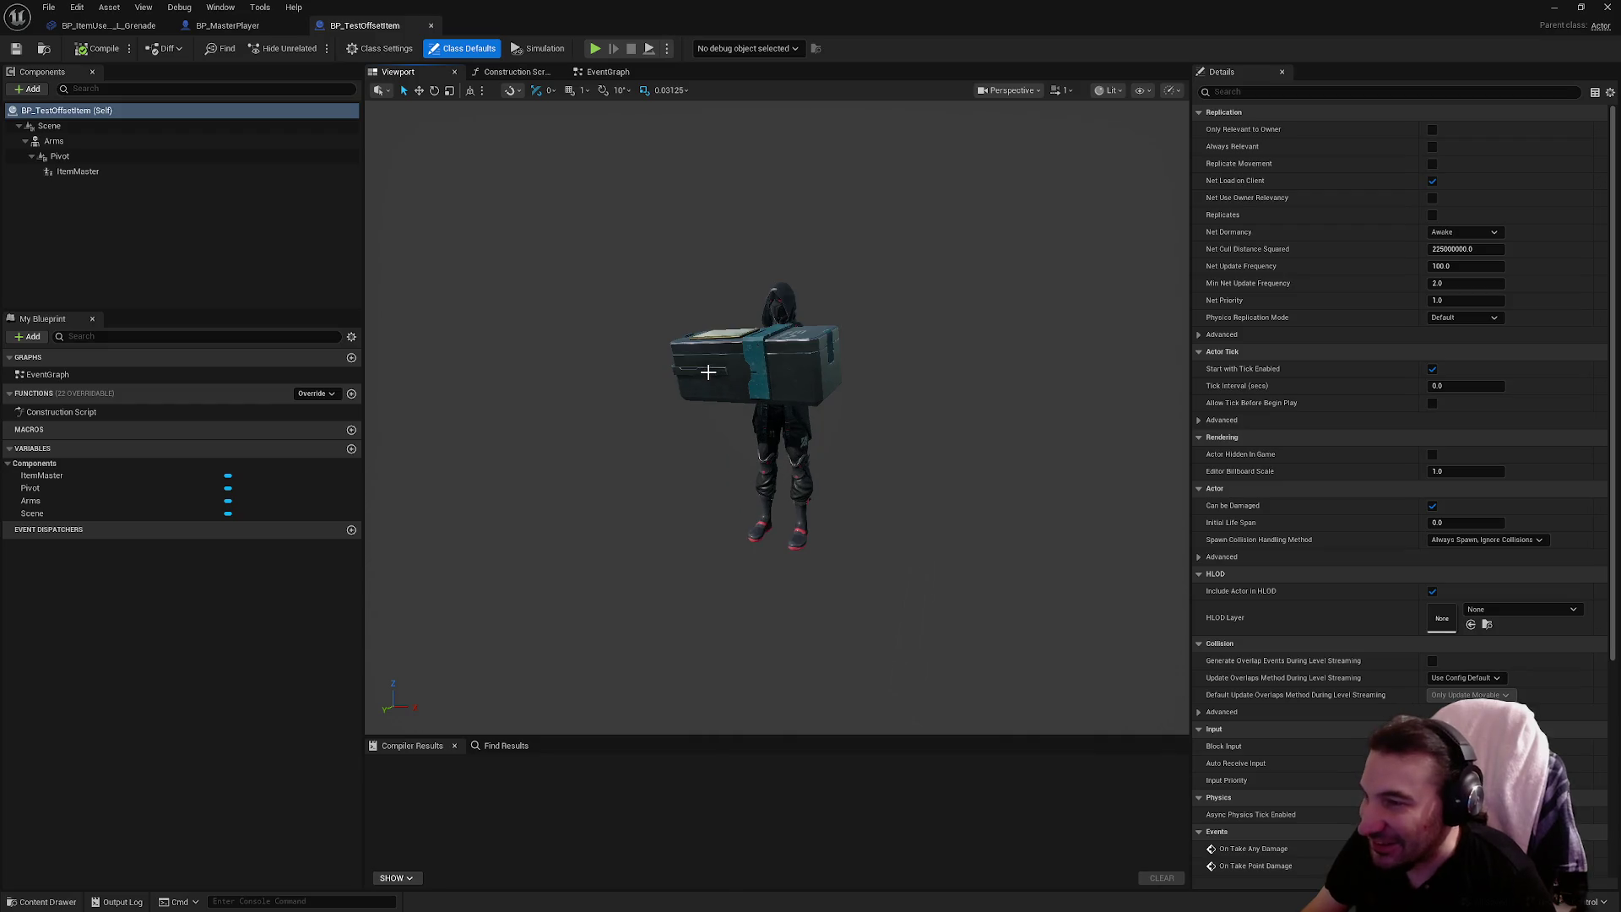
click(254, 141)
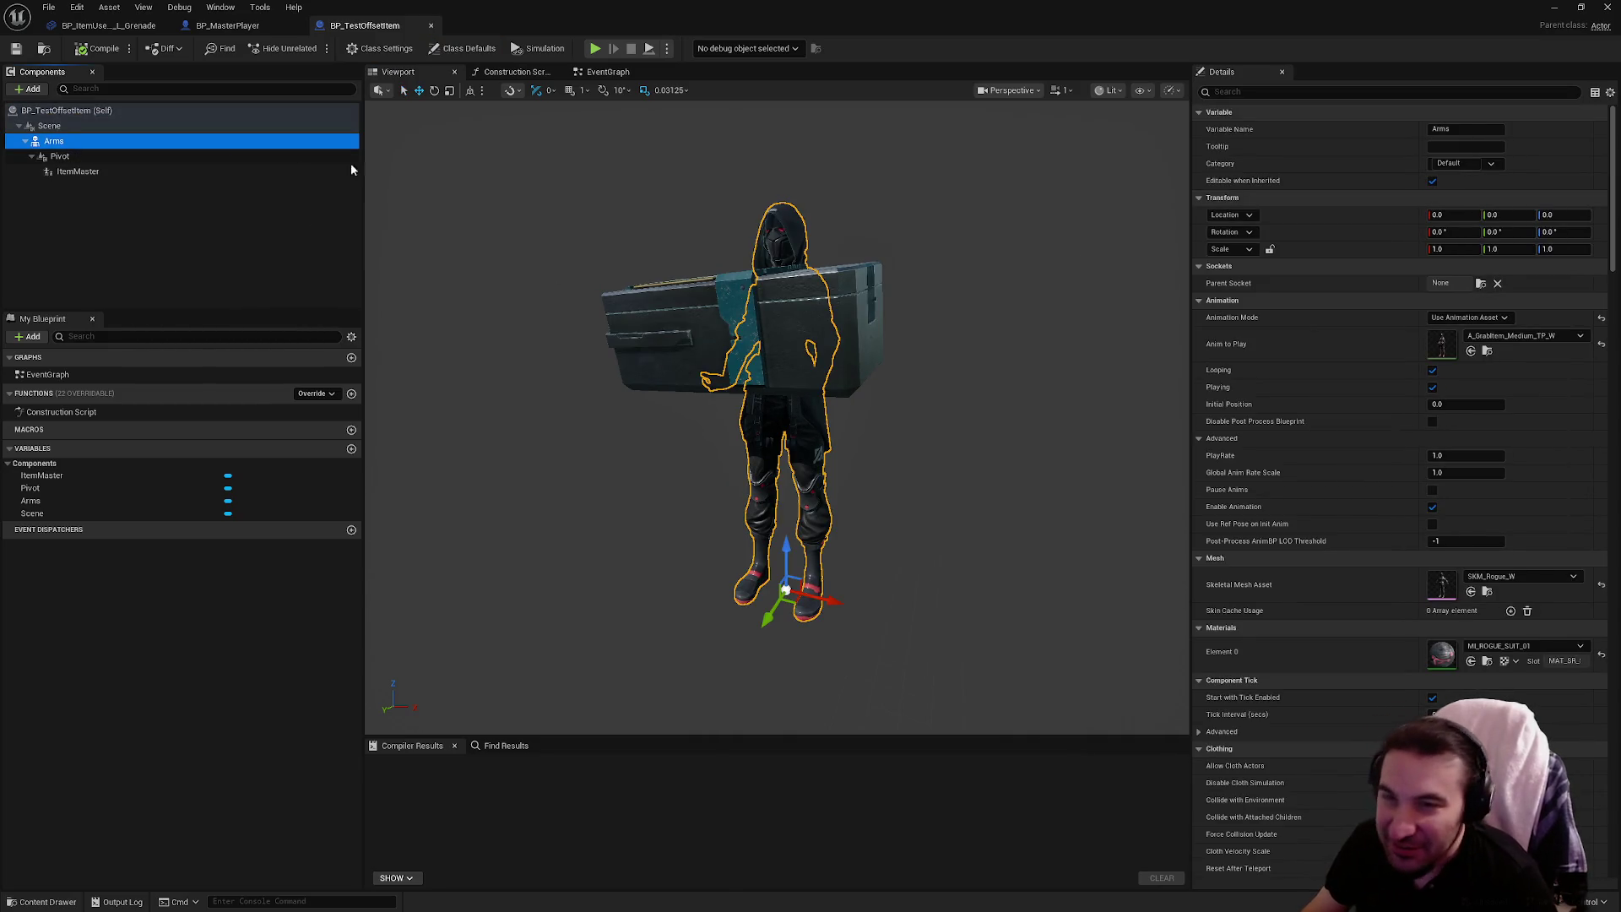
click(78, 171)
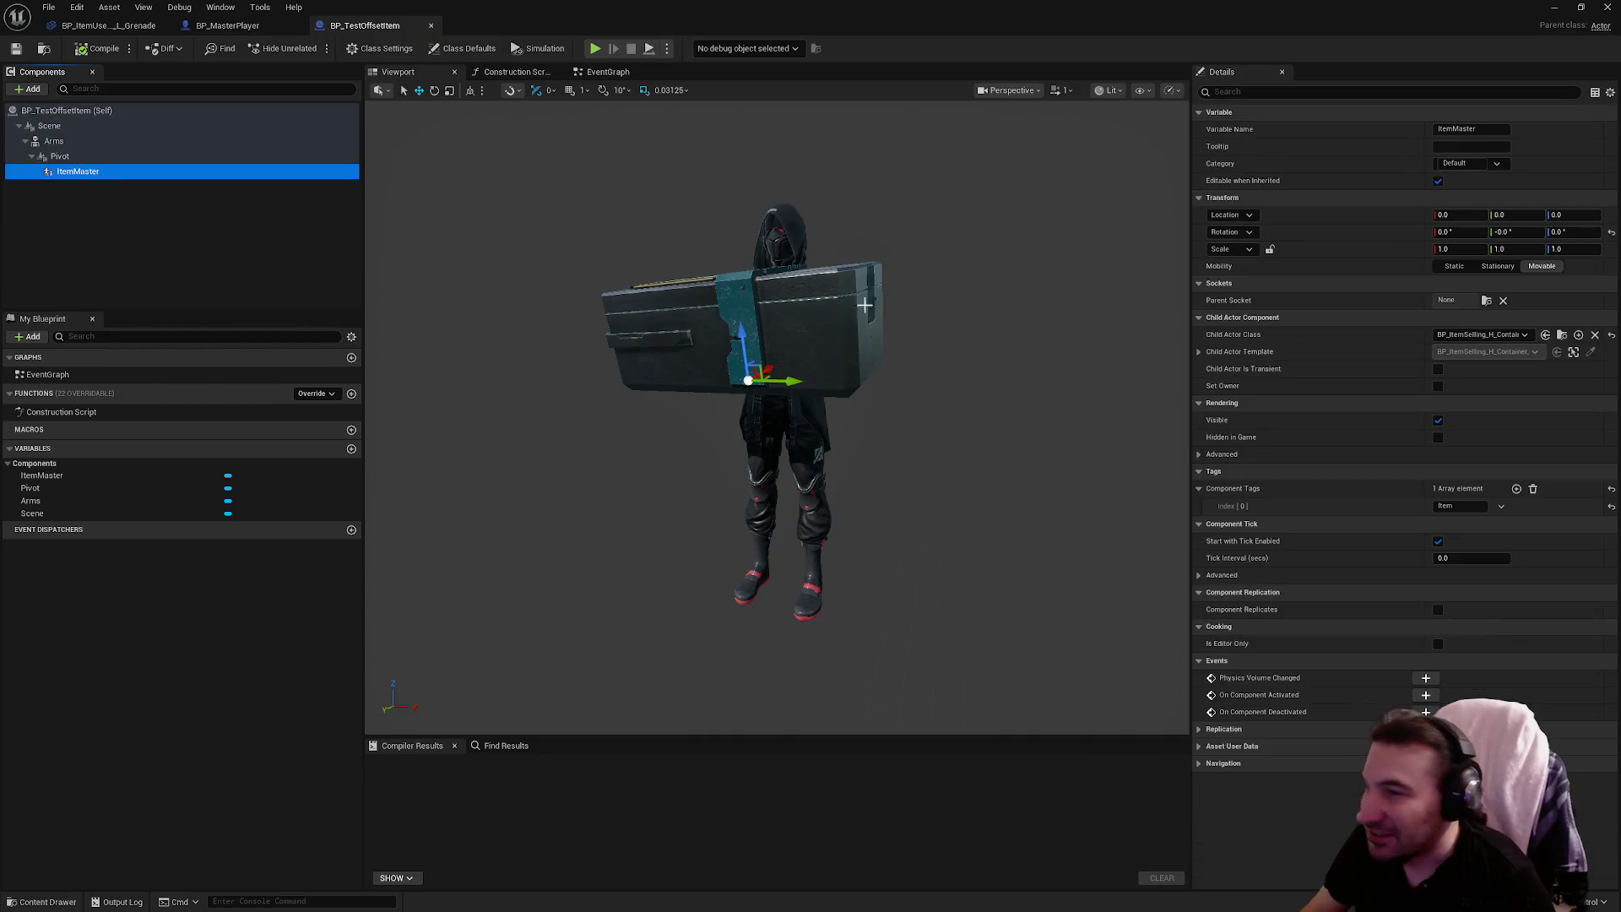
click(1517, 334)
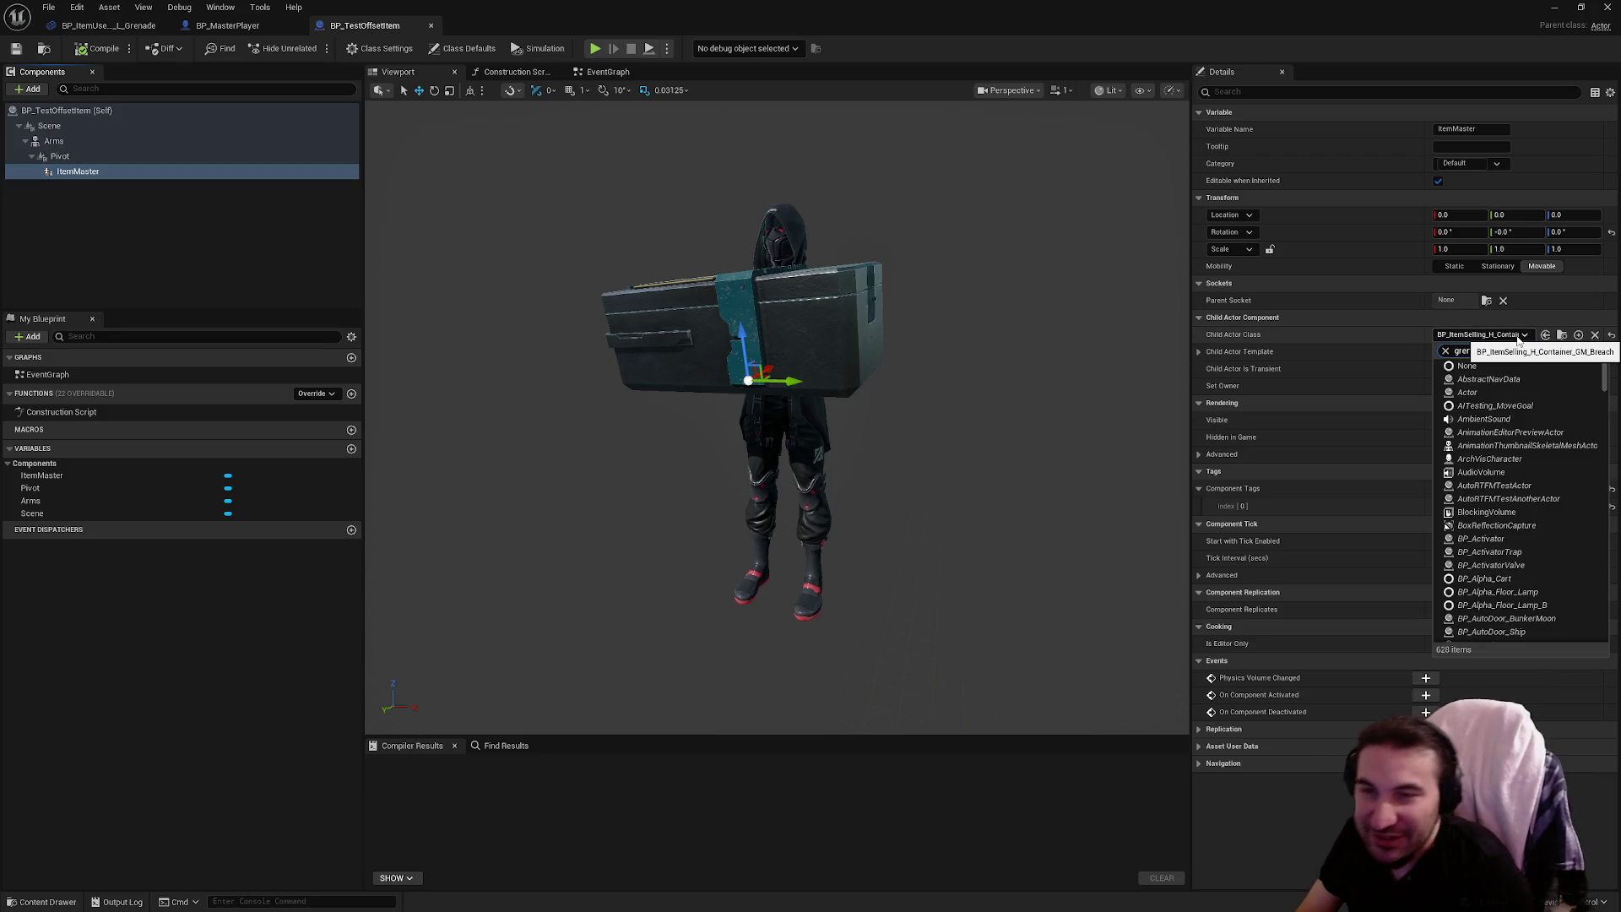
click(1494, 379)
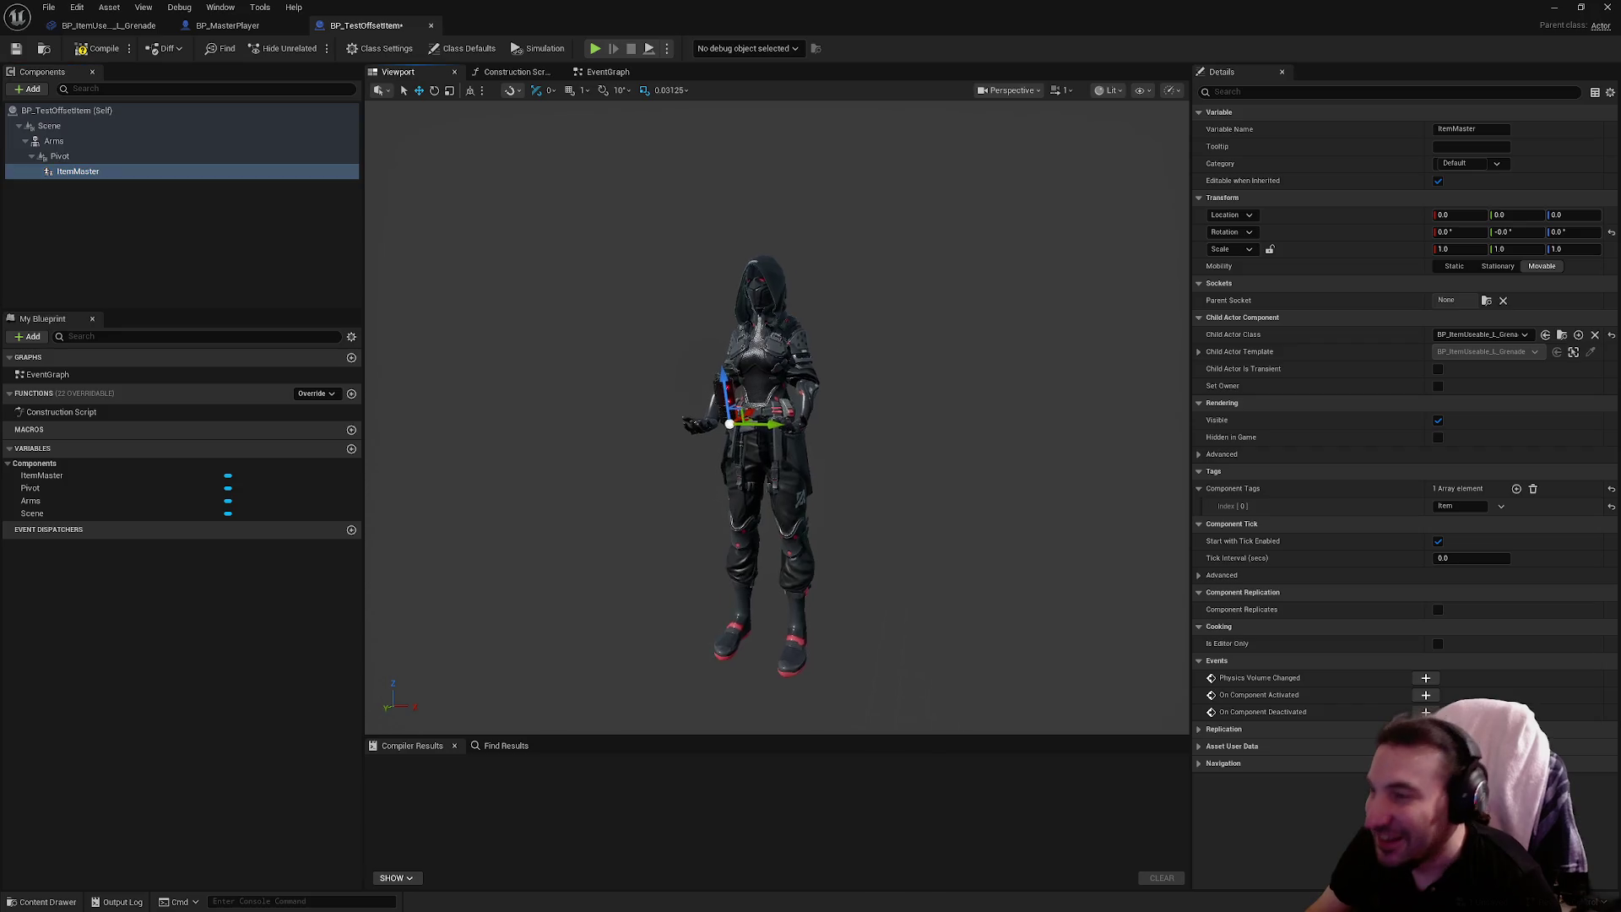
scroll(777, 413, up, 5)
Review the Arms animation list without changing it, then save BP_TestOffsetItem
click(85, 141)
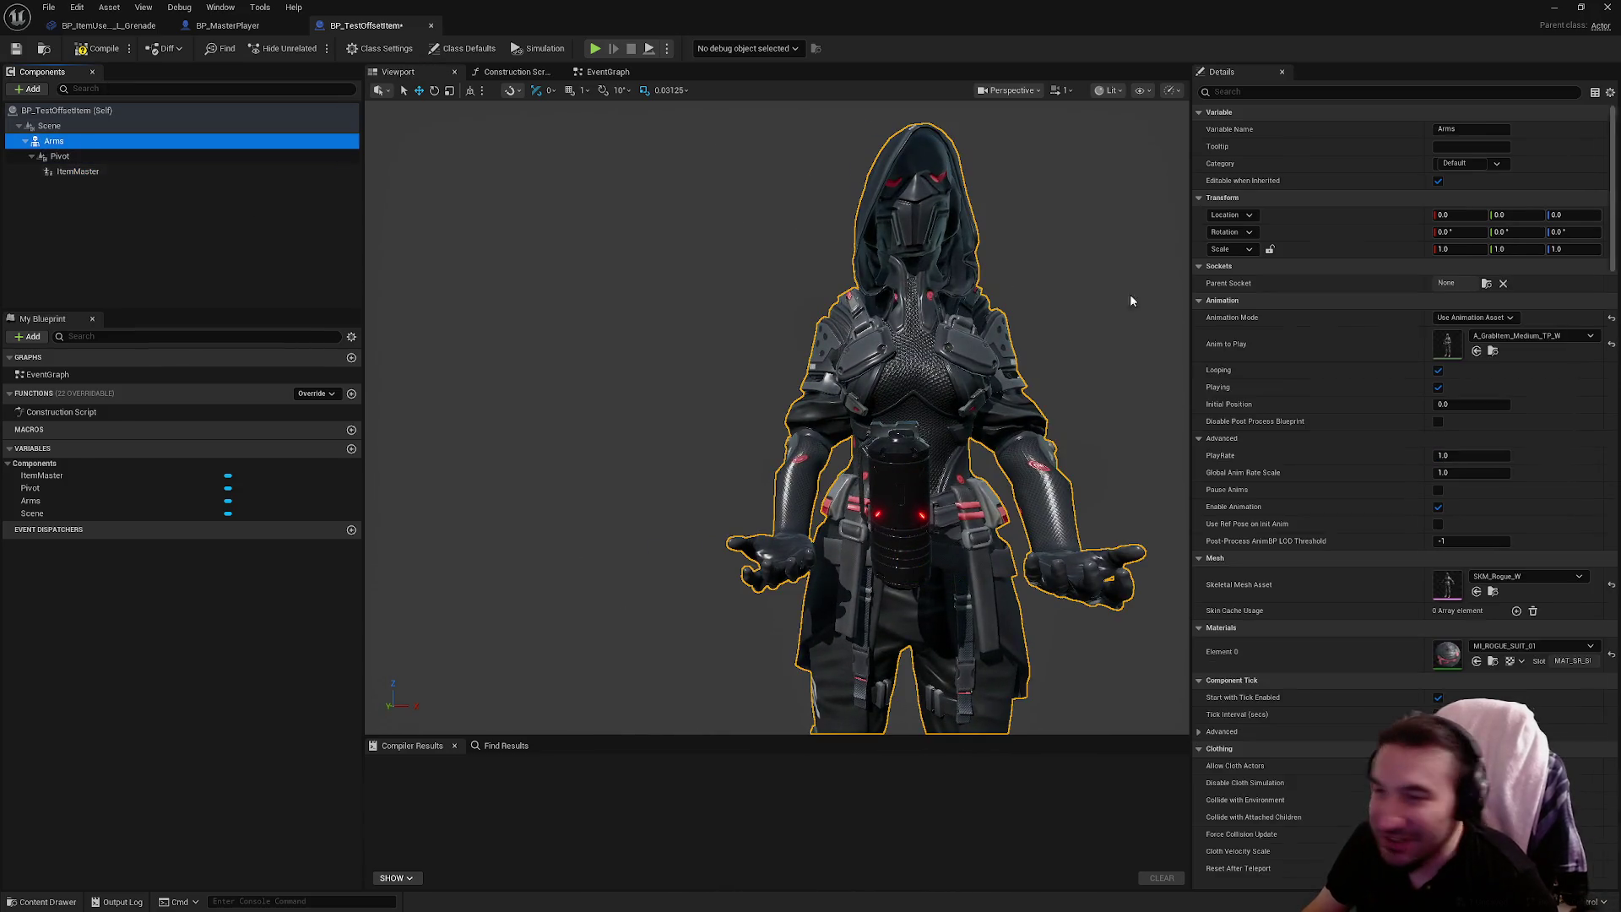
click(1523, 336)
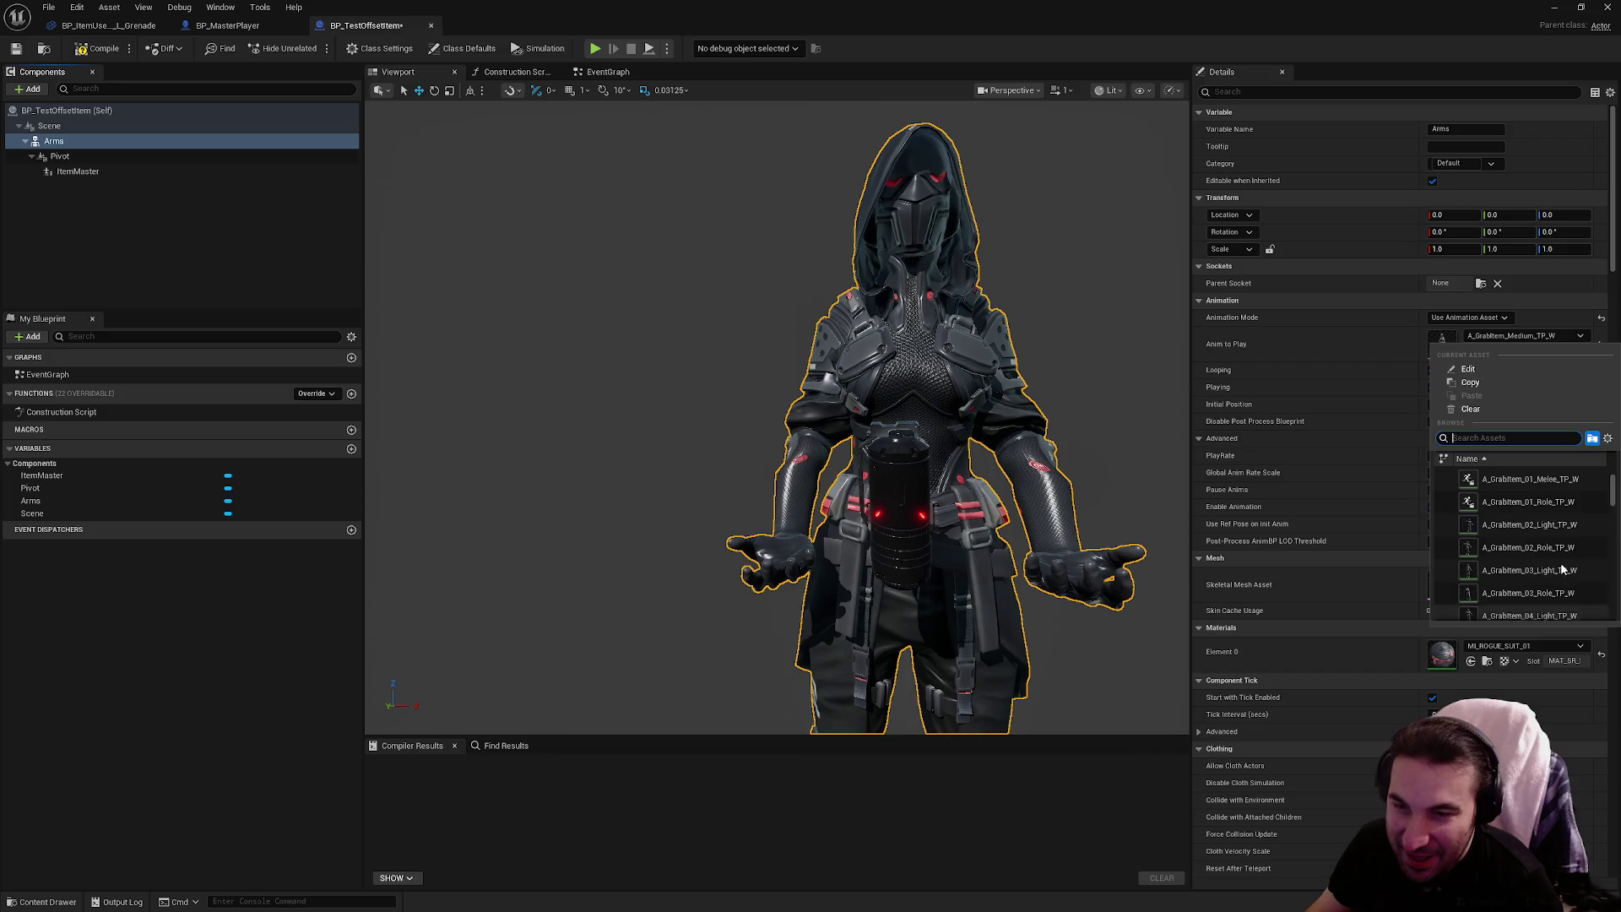
scroll(1560, 568, up, 2)
scroll(1567, 523, down, 2)
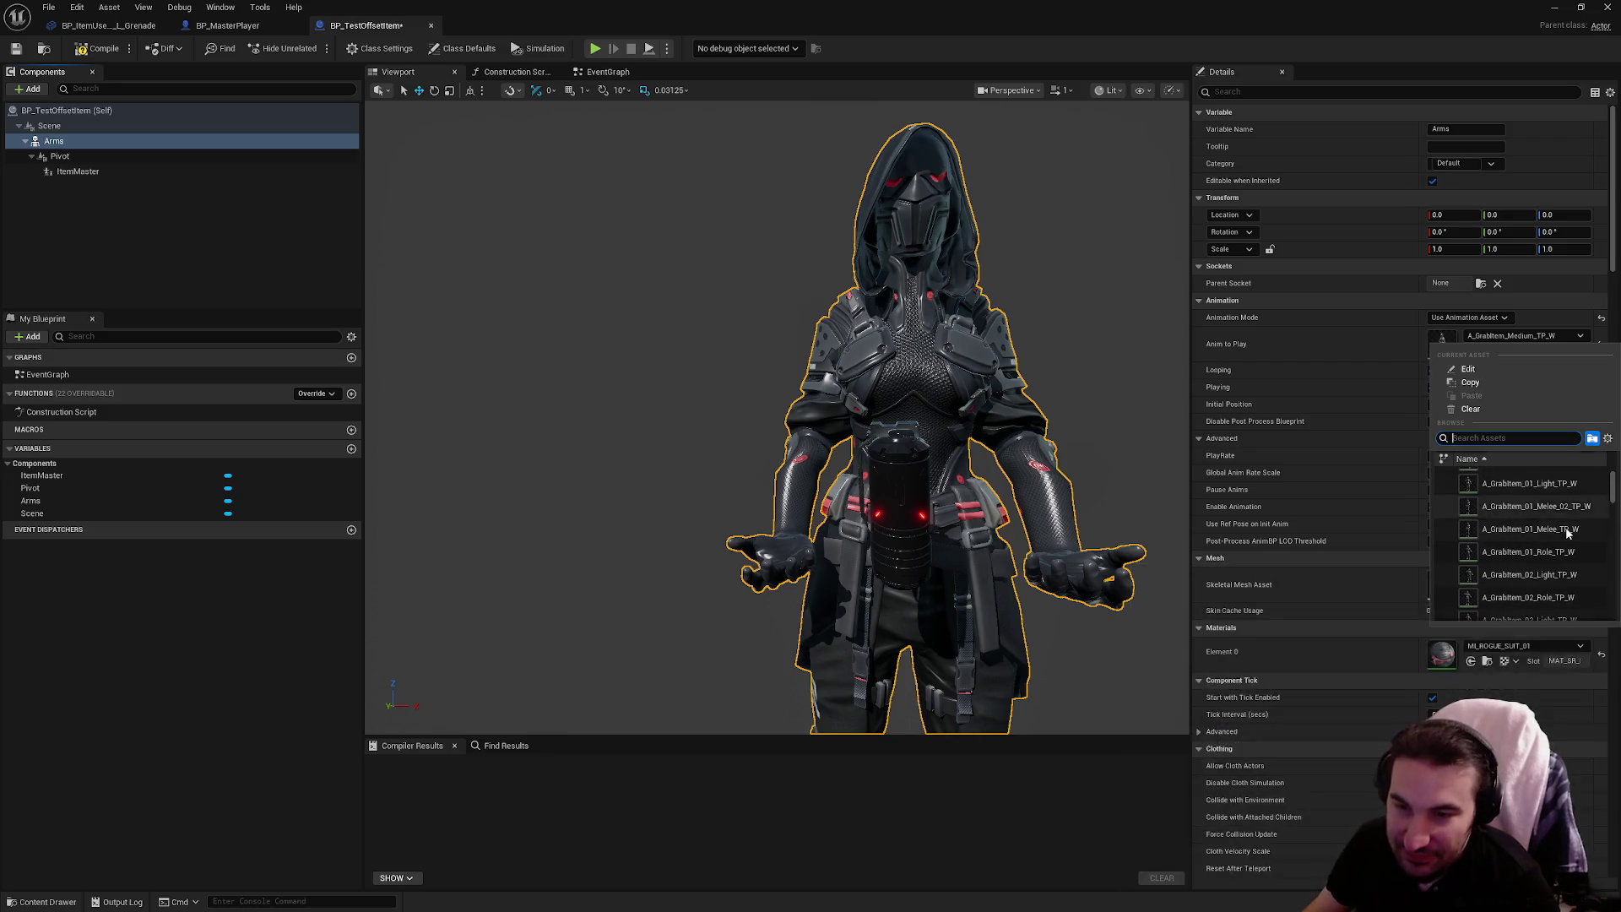
scroll(1571, 565, down, 3)
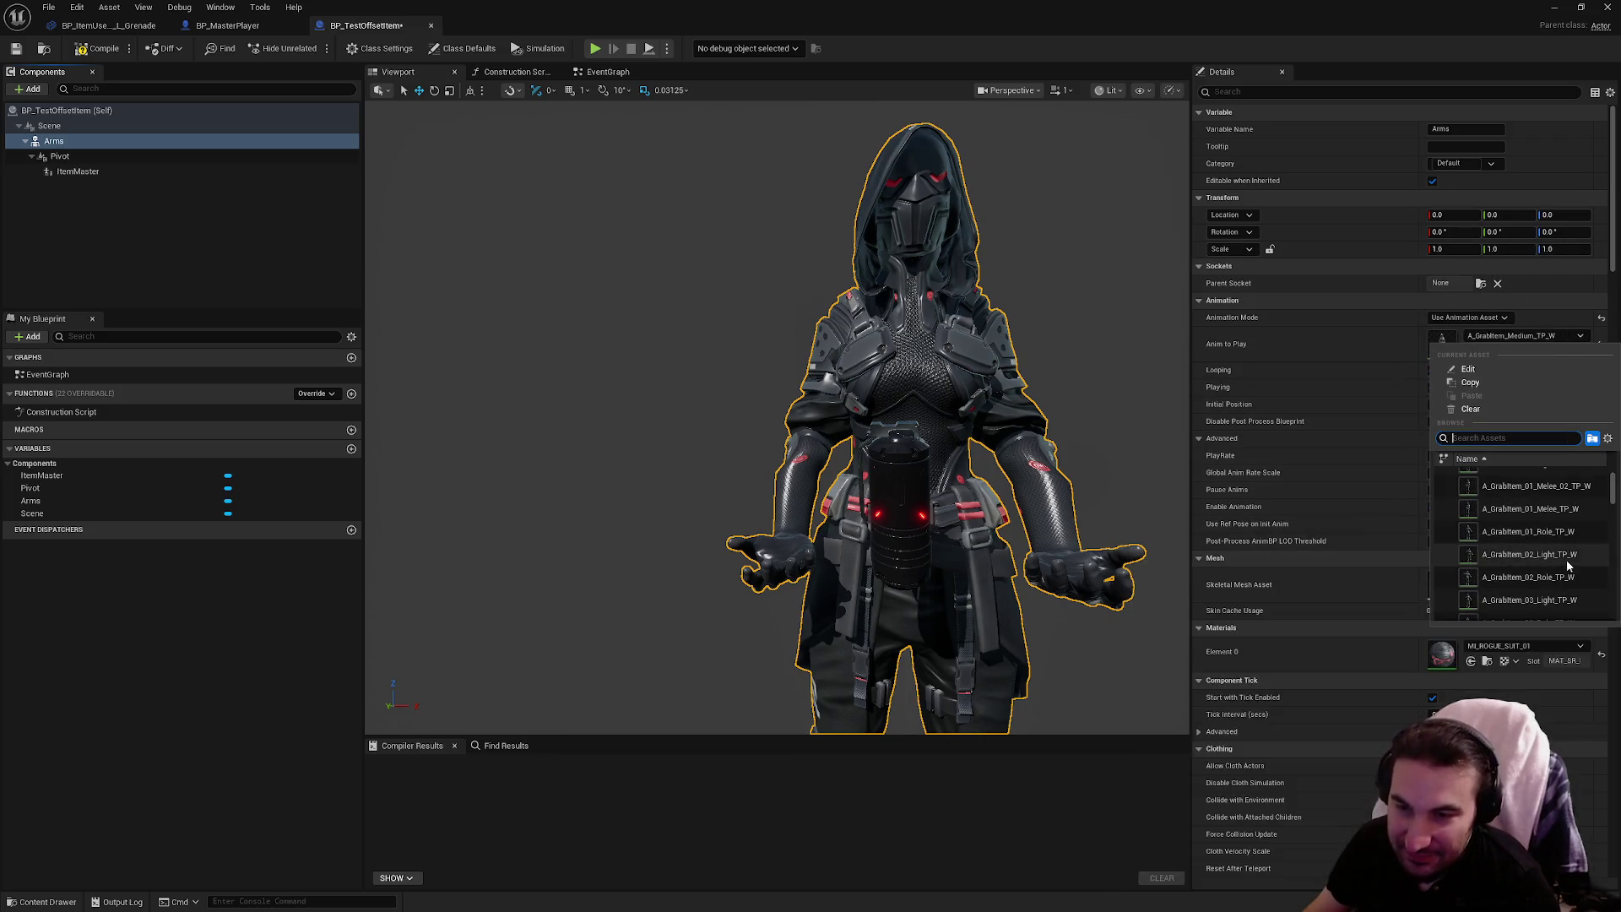
click(1137, 461)
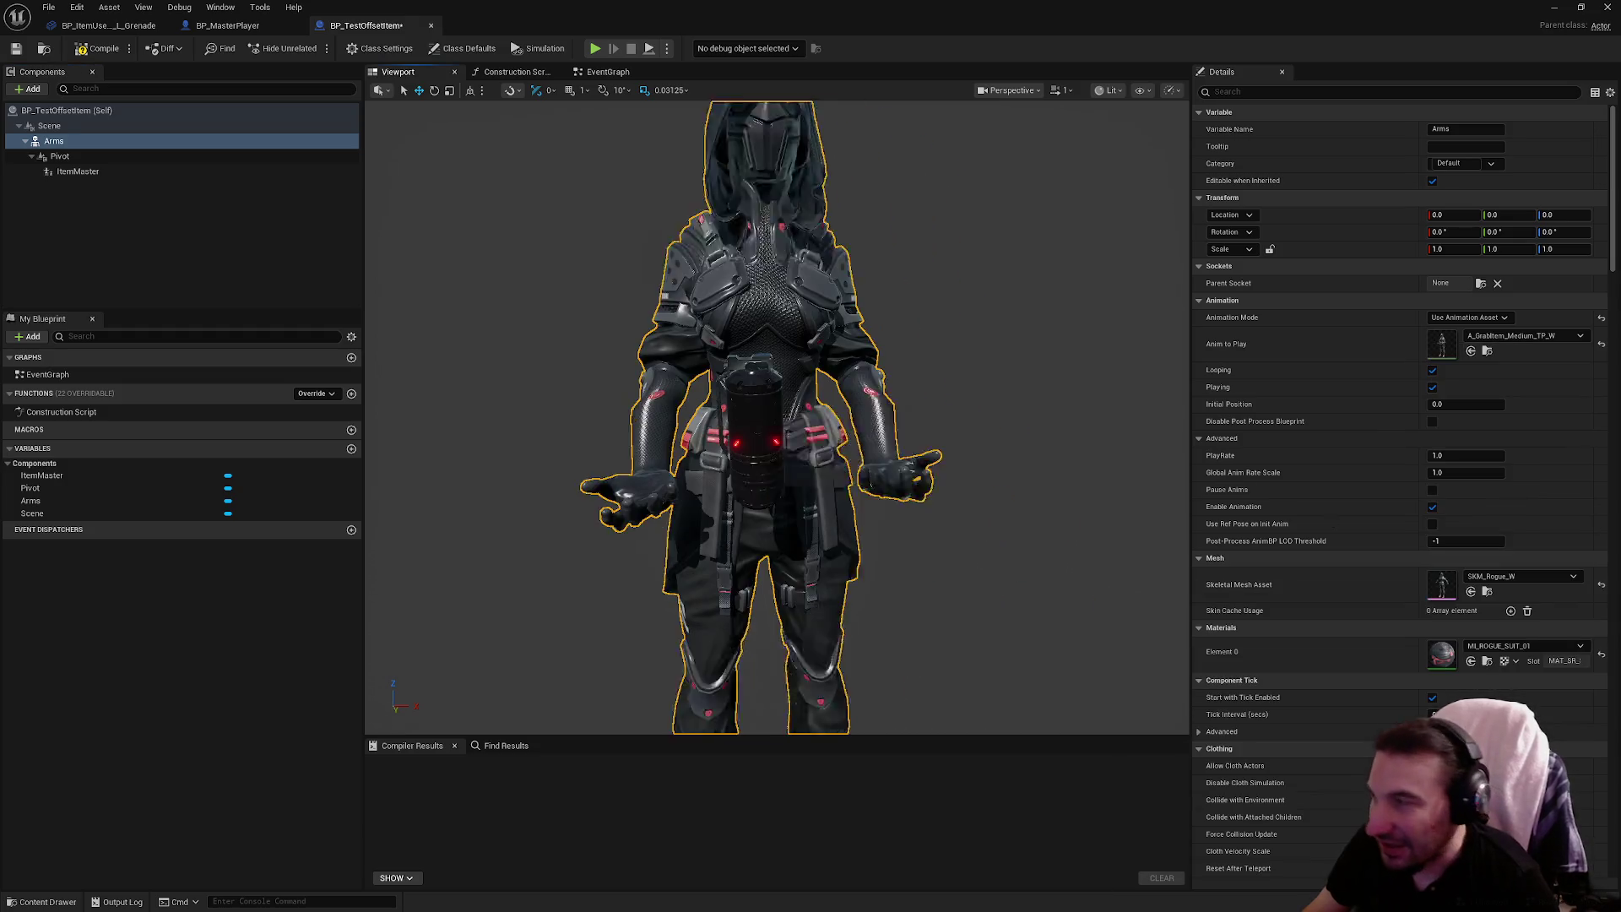
click(19, 49)
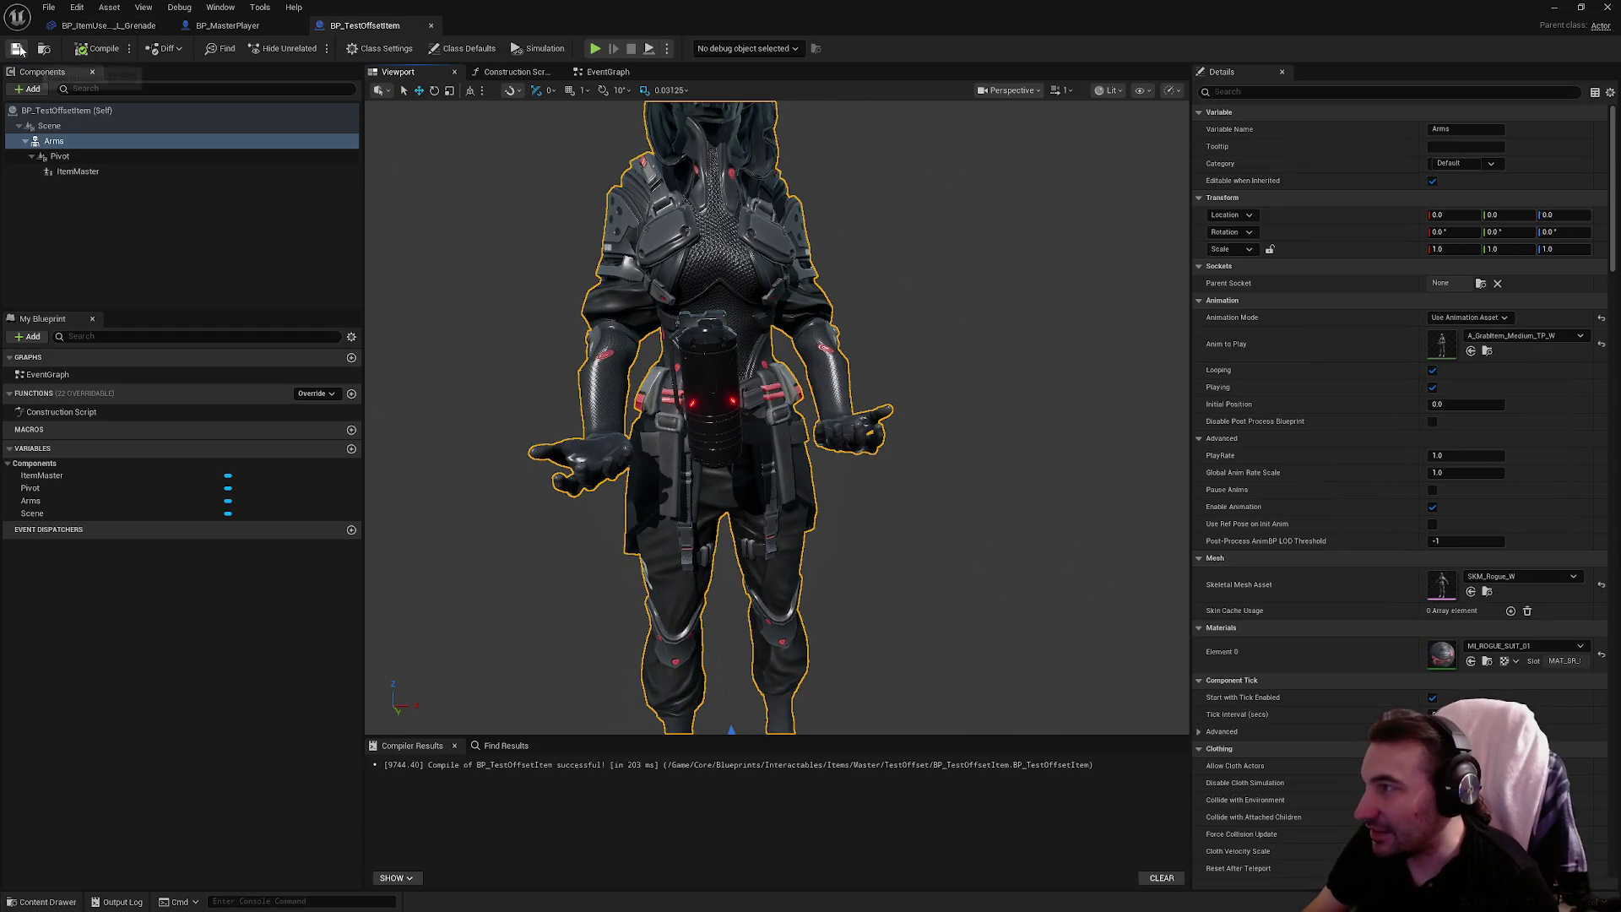
double_click(802, 6)
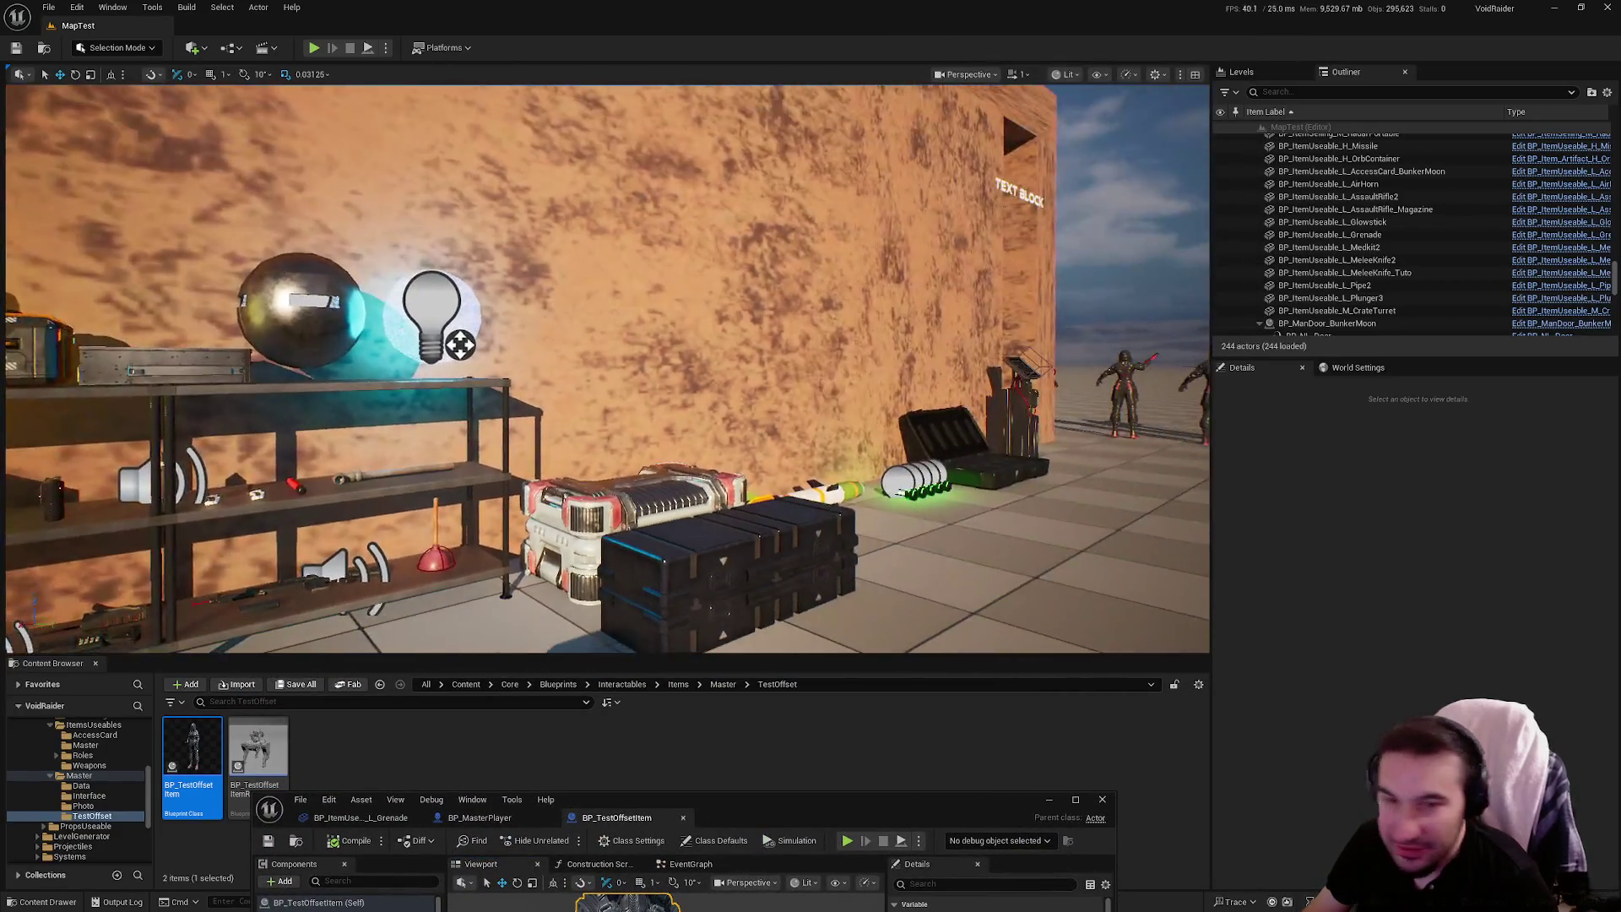
Duplicate the blade-holding rogue character and move the copy to its right
key(w)
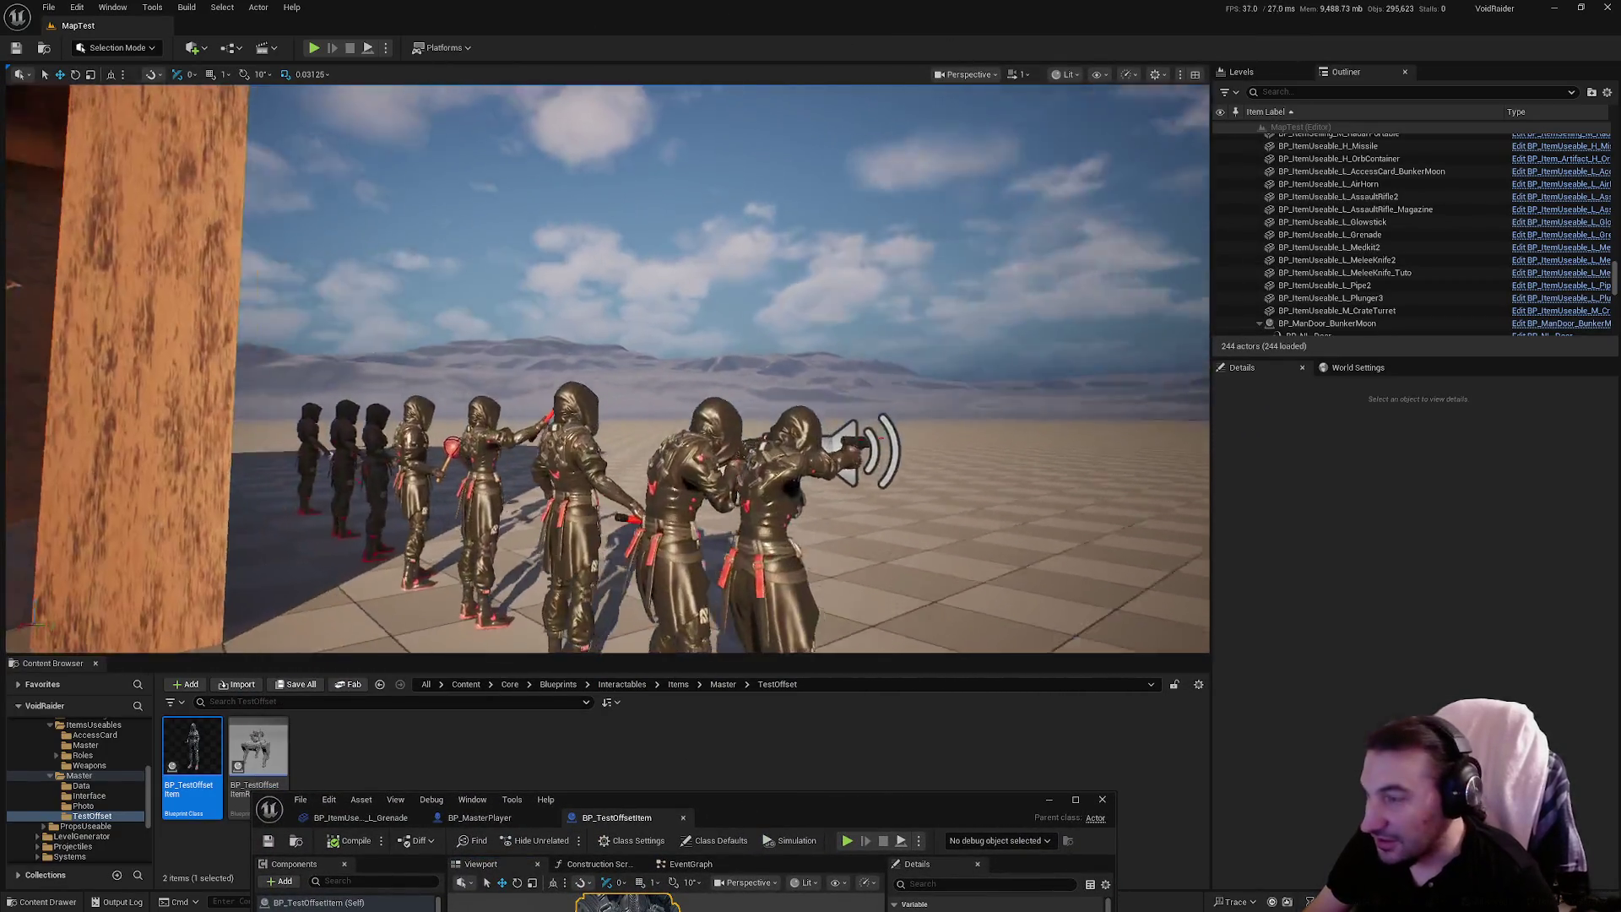
key(w)
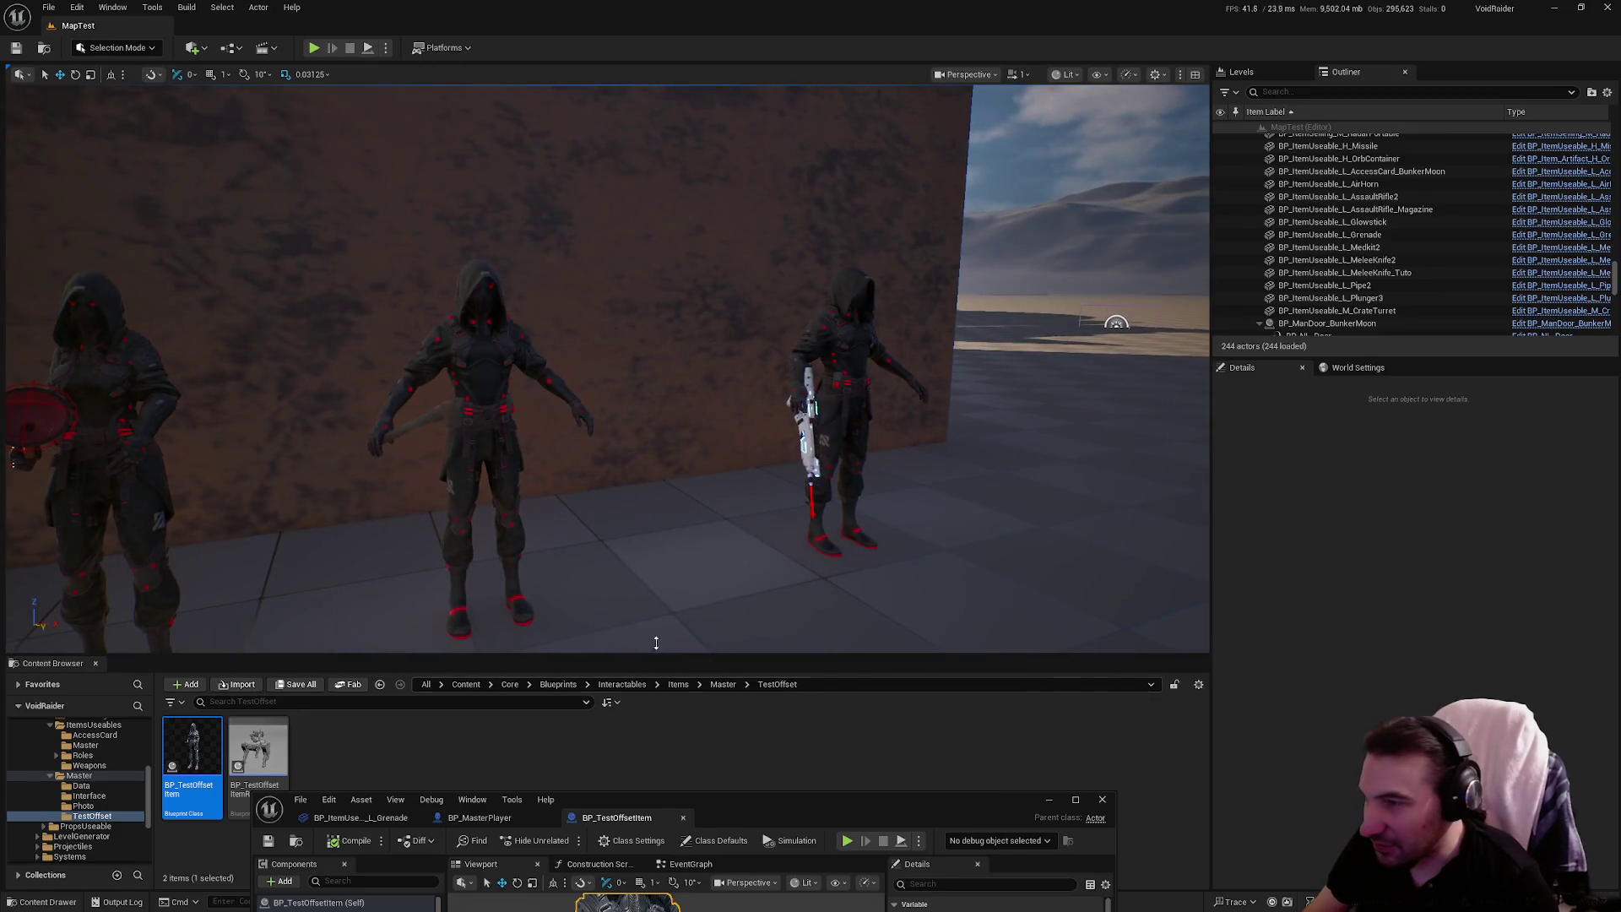
scroll(656, 642, down, 5)
scroll(581, 414, up, 10)
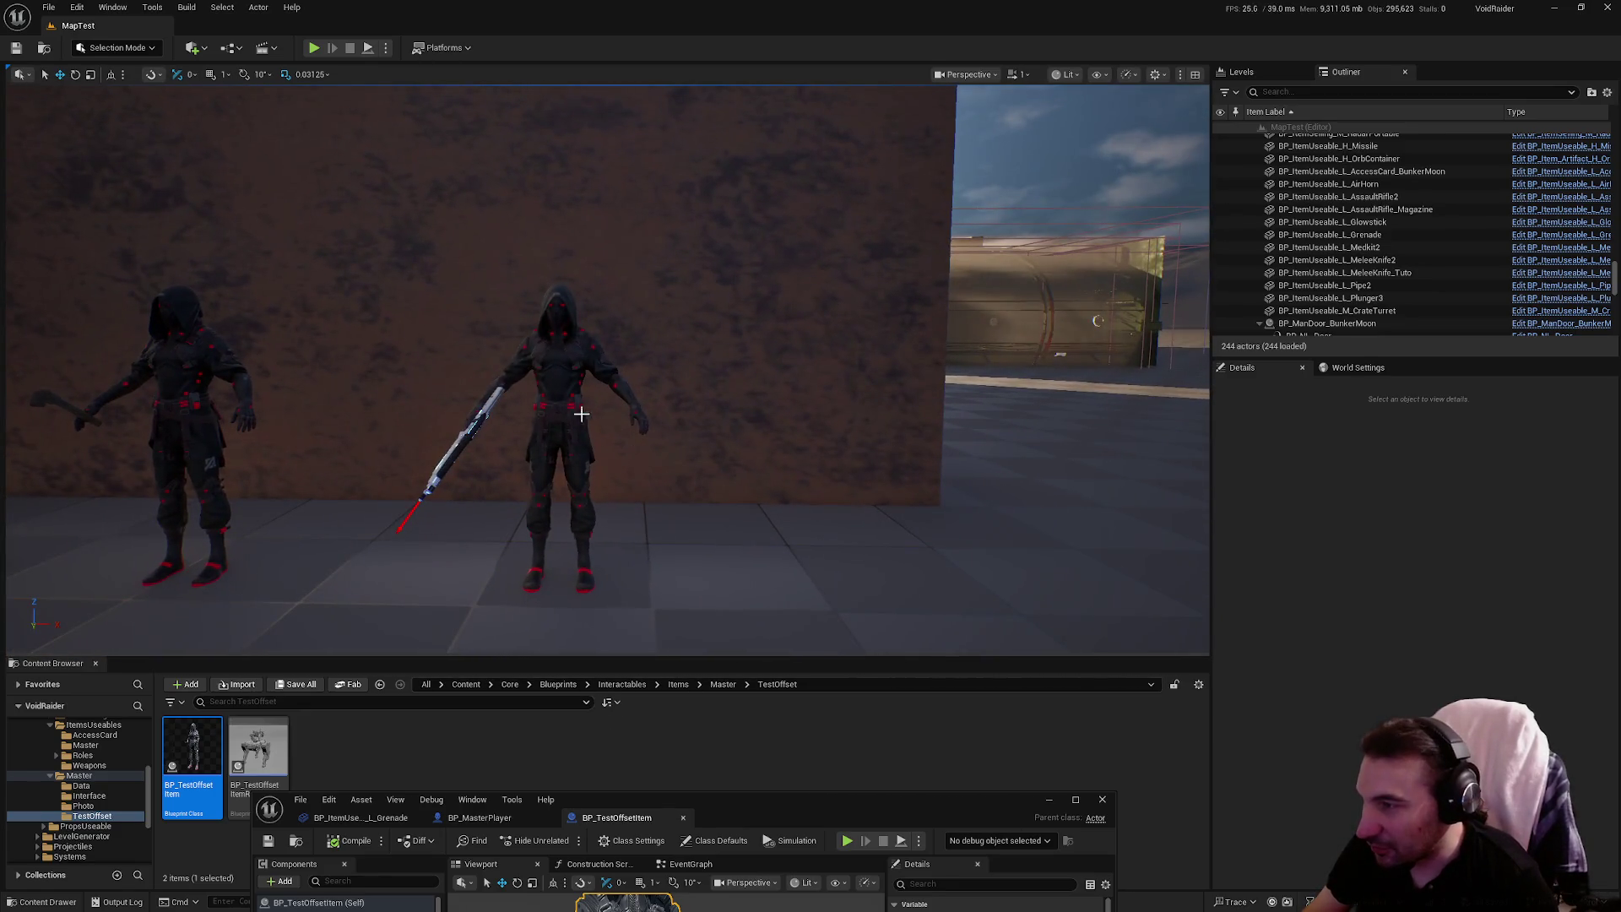
click(583, 432)
key(ctrl+d)
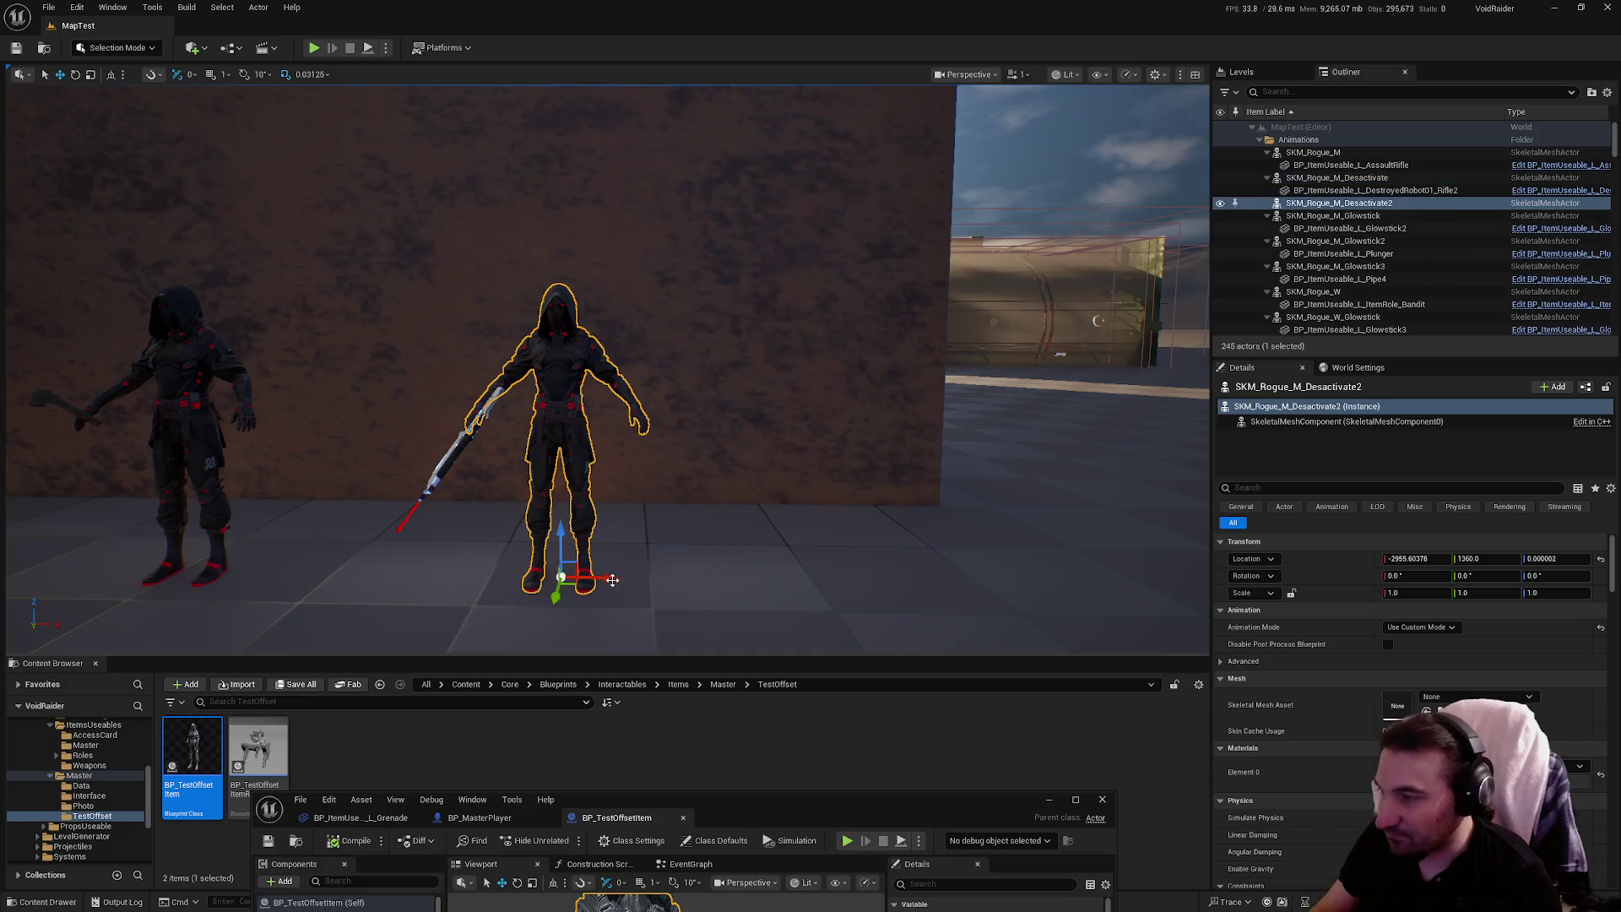
drag(609, 579, 862, 600)
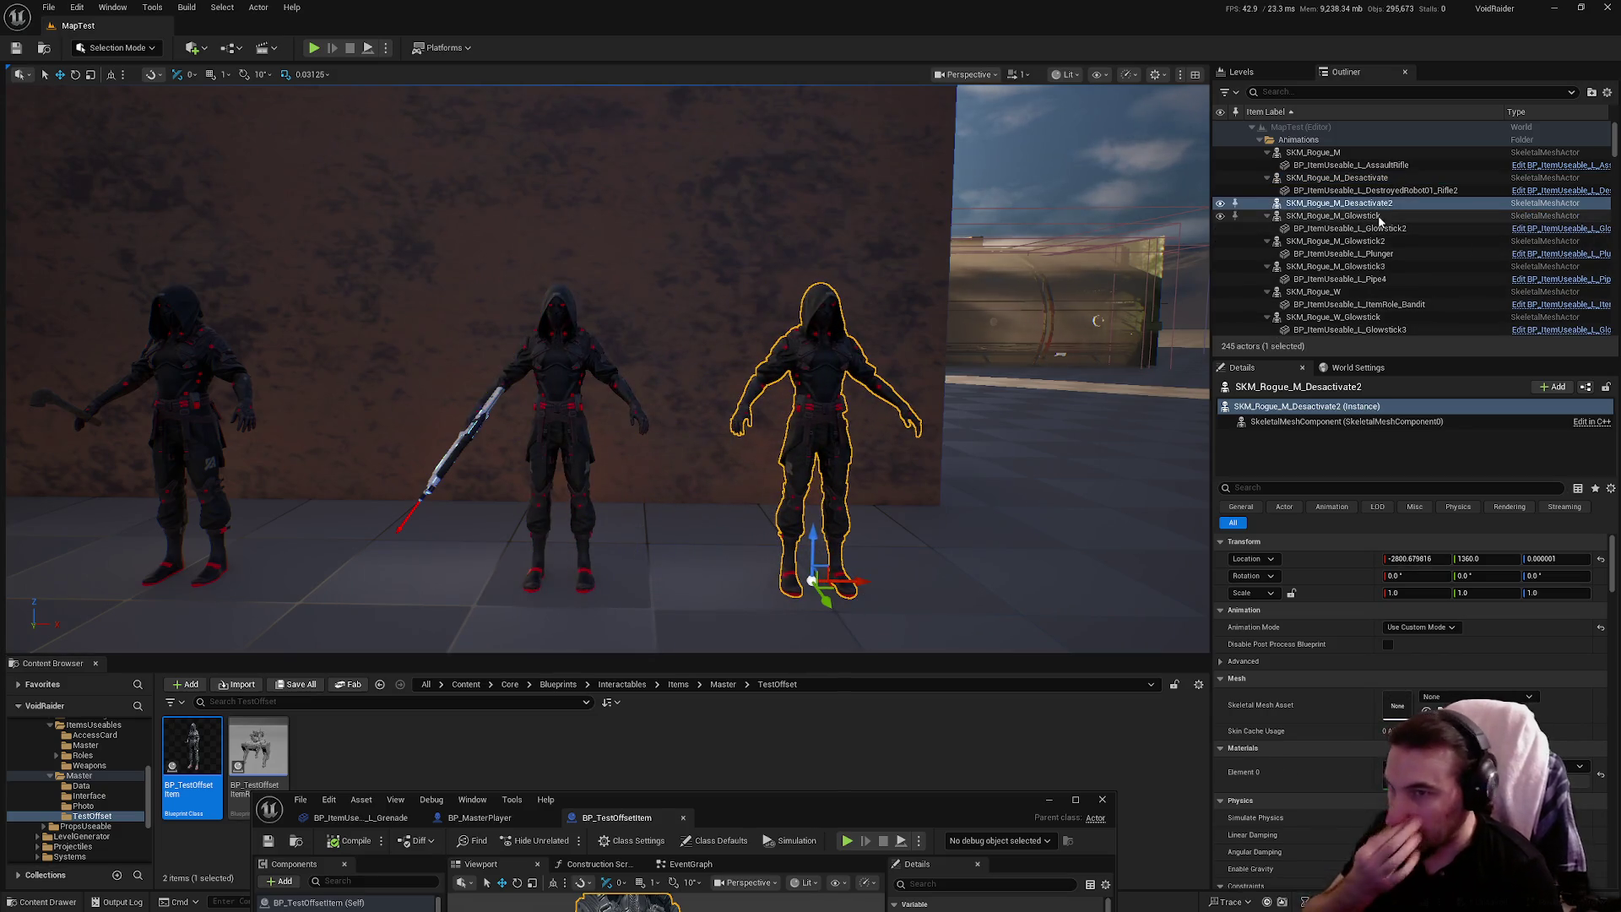
Rename the copy SKM_Rogue_M_Grenade and save the level
key(F2)
text(Gren)
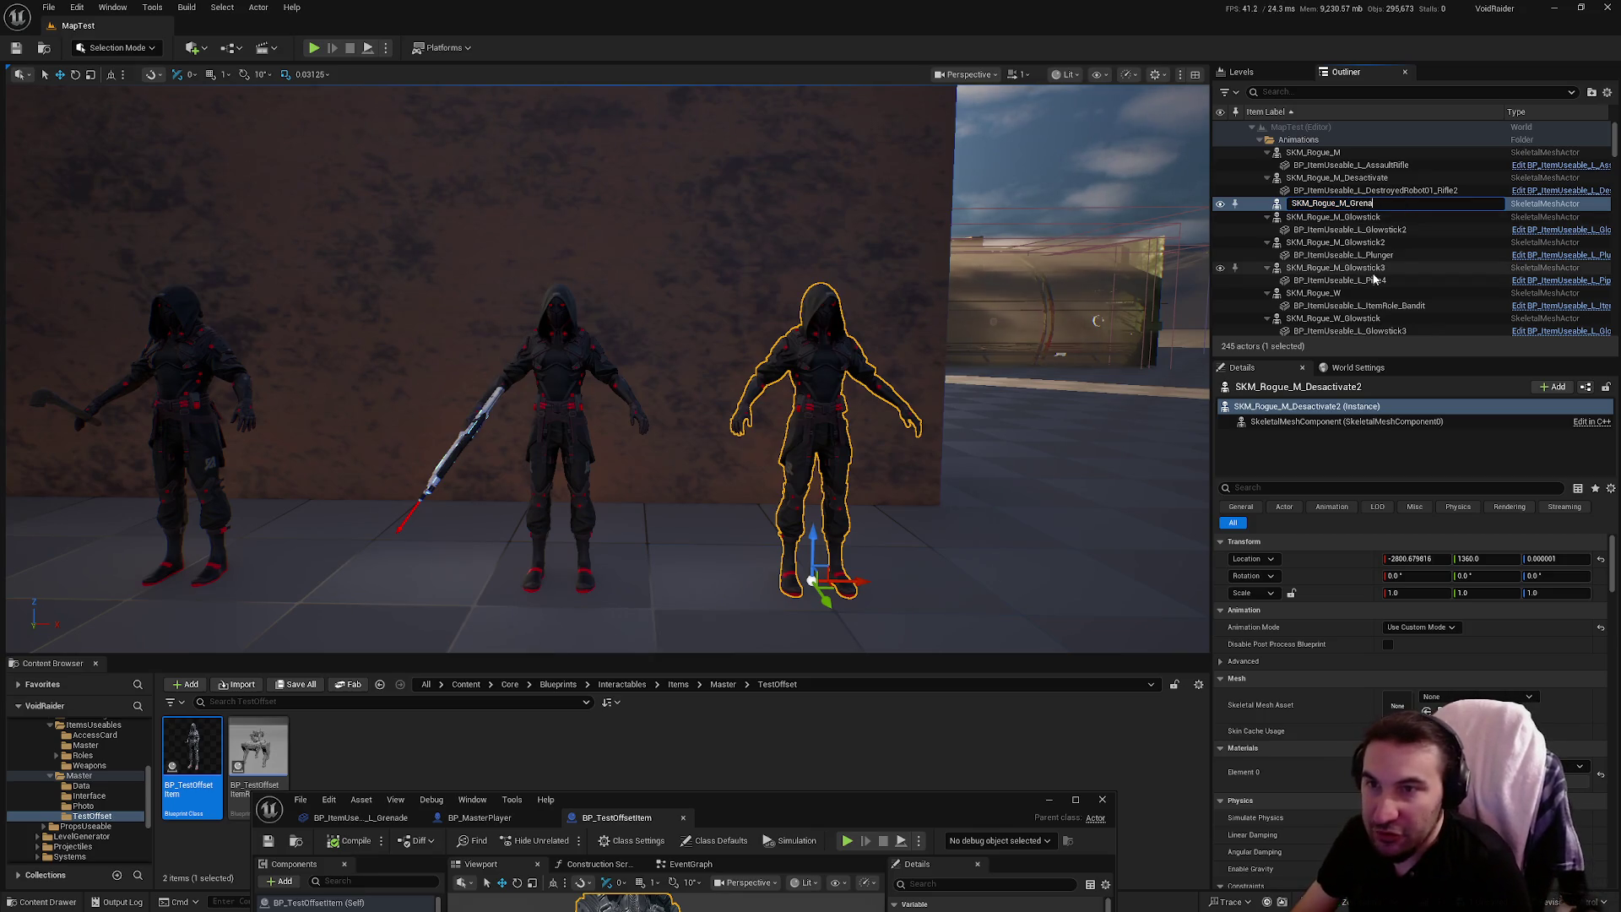
text(de)
key(Return)
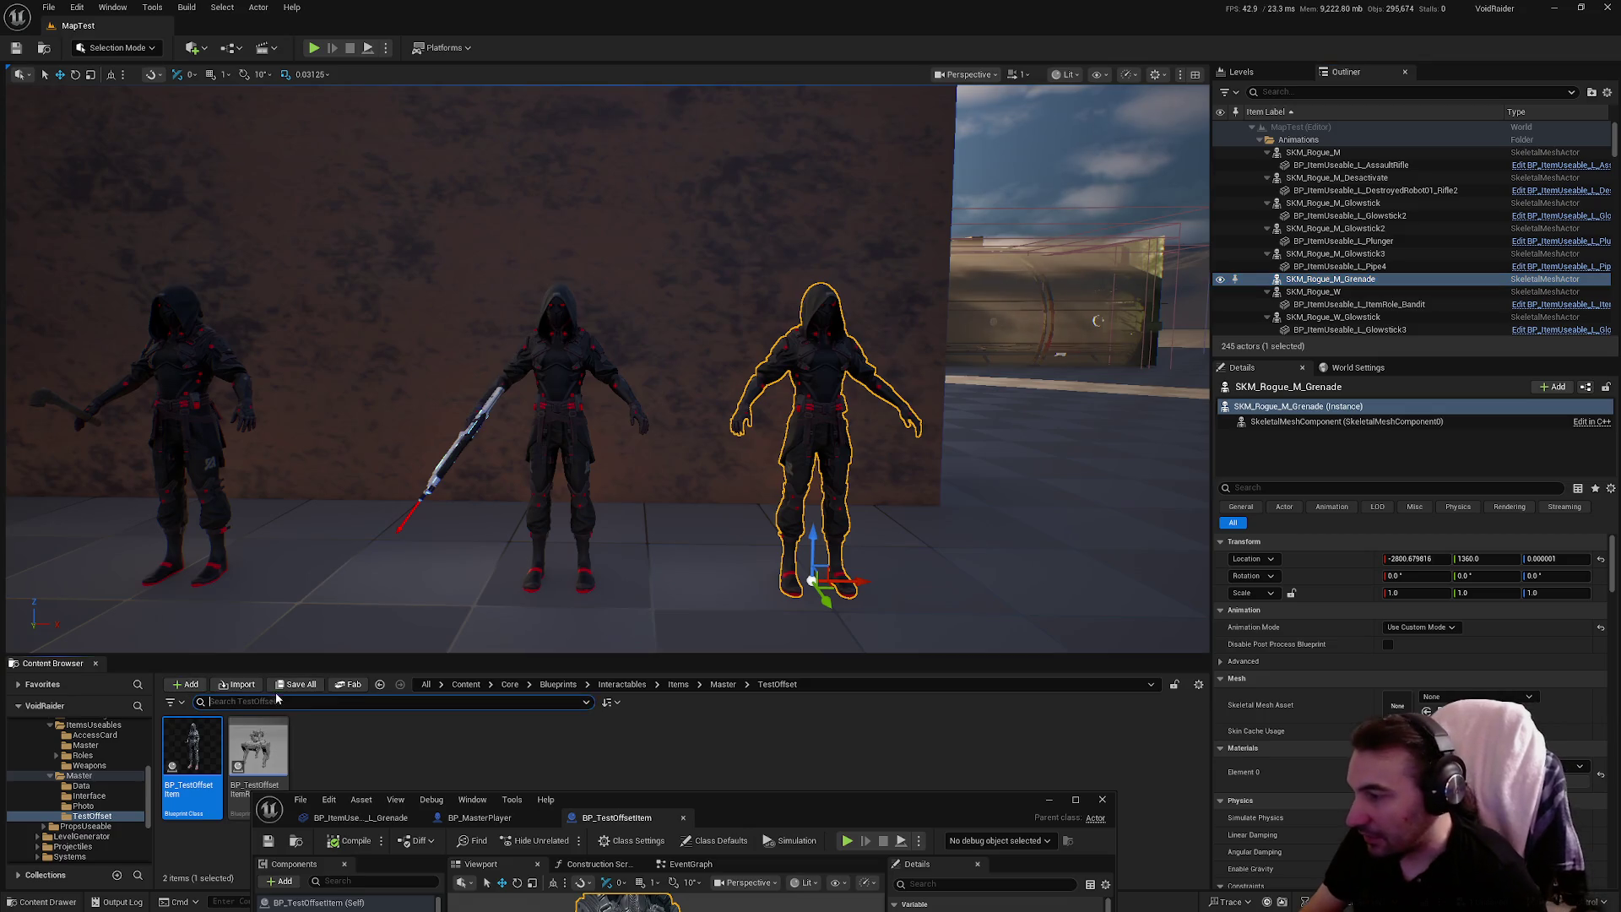
key(ctrl+s)
key(Return)
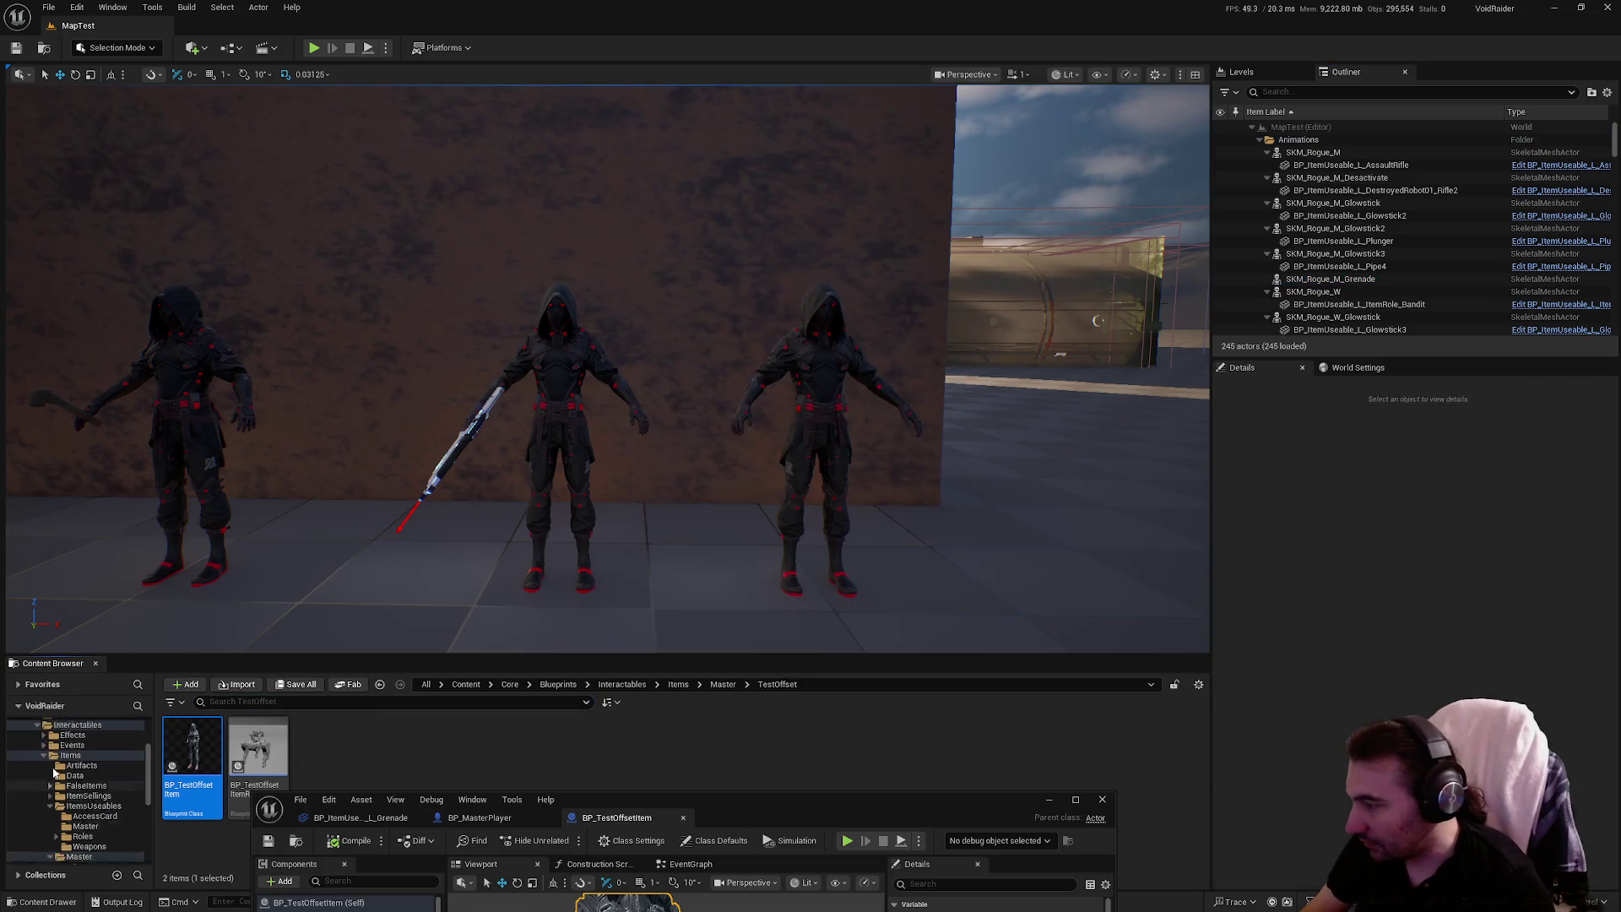
scroll(84, 776, up, 5)
click(59, 736)
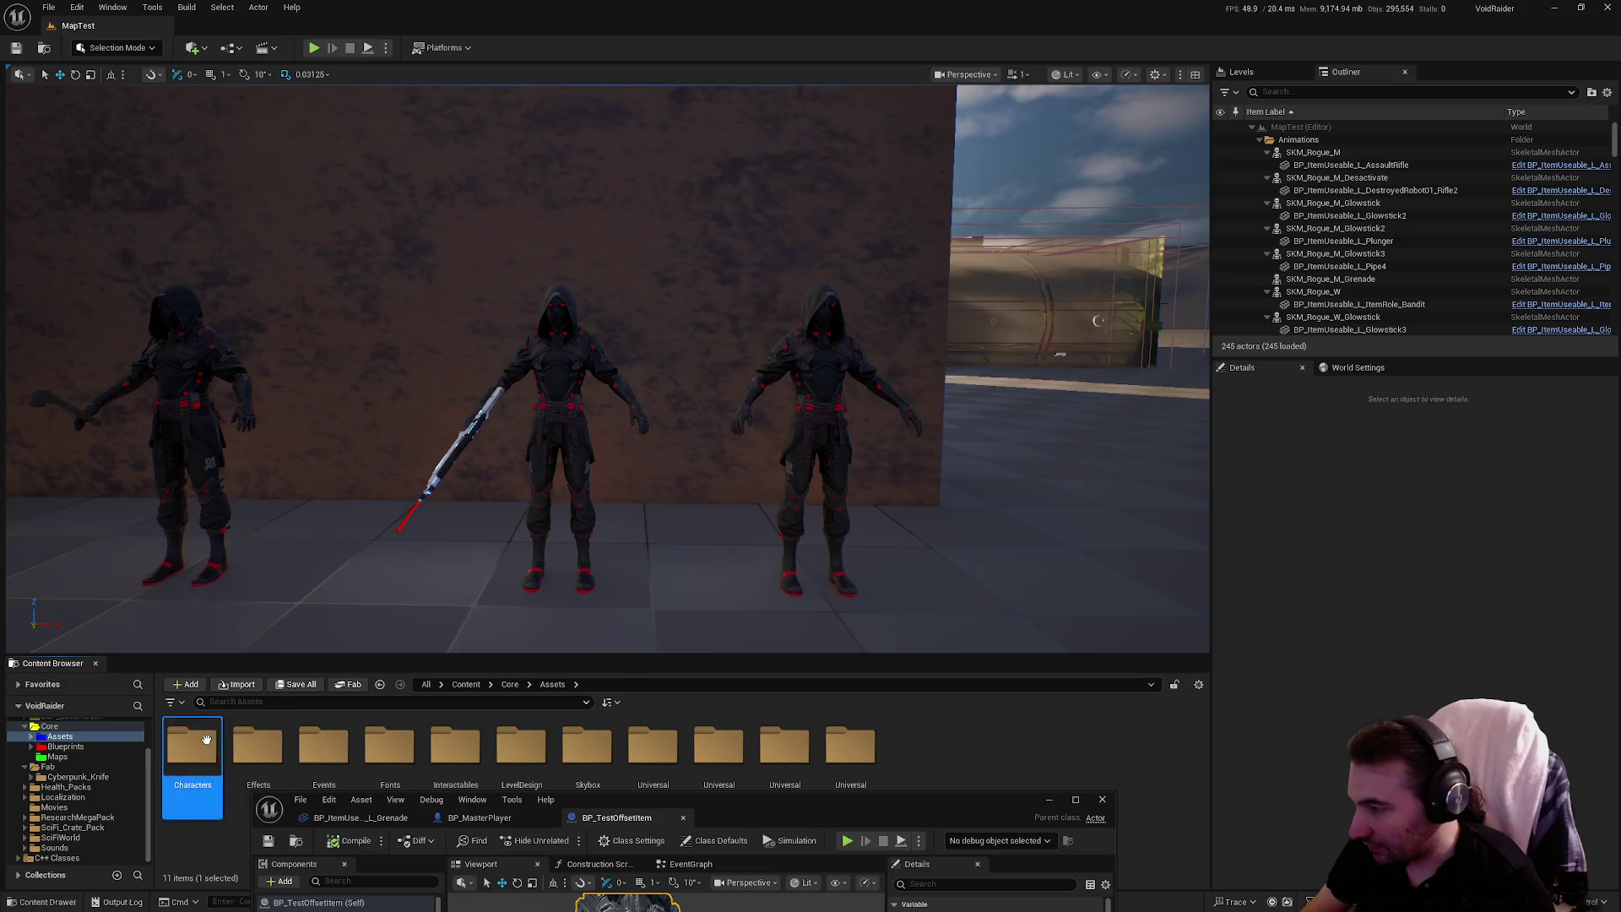
Open the LS_Animations sequence from Characters/Factions/VoidRaider/PlayerRogue
double_click(206, 740)
double_click(270, 747)
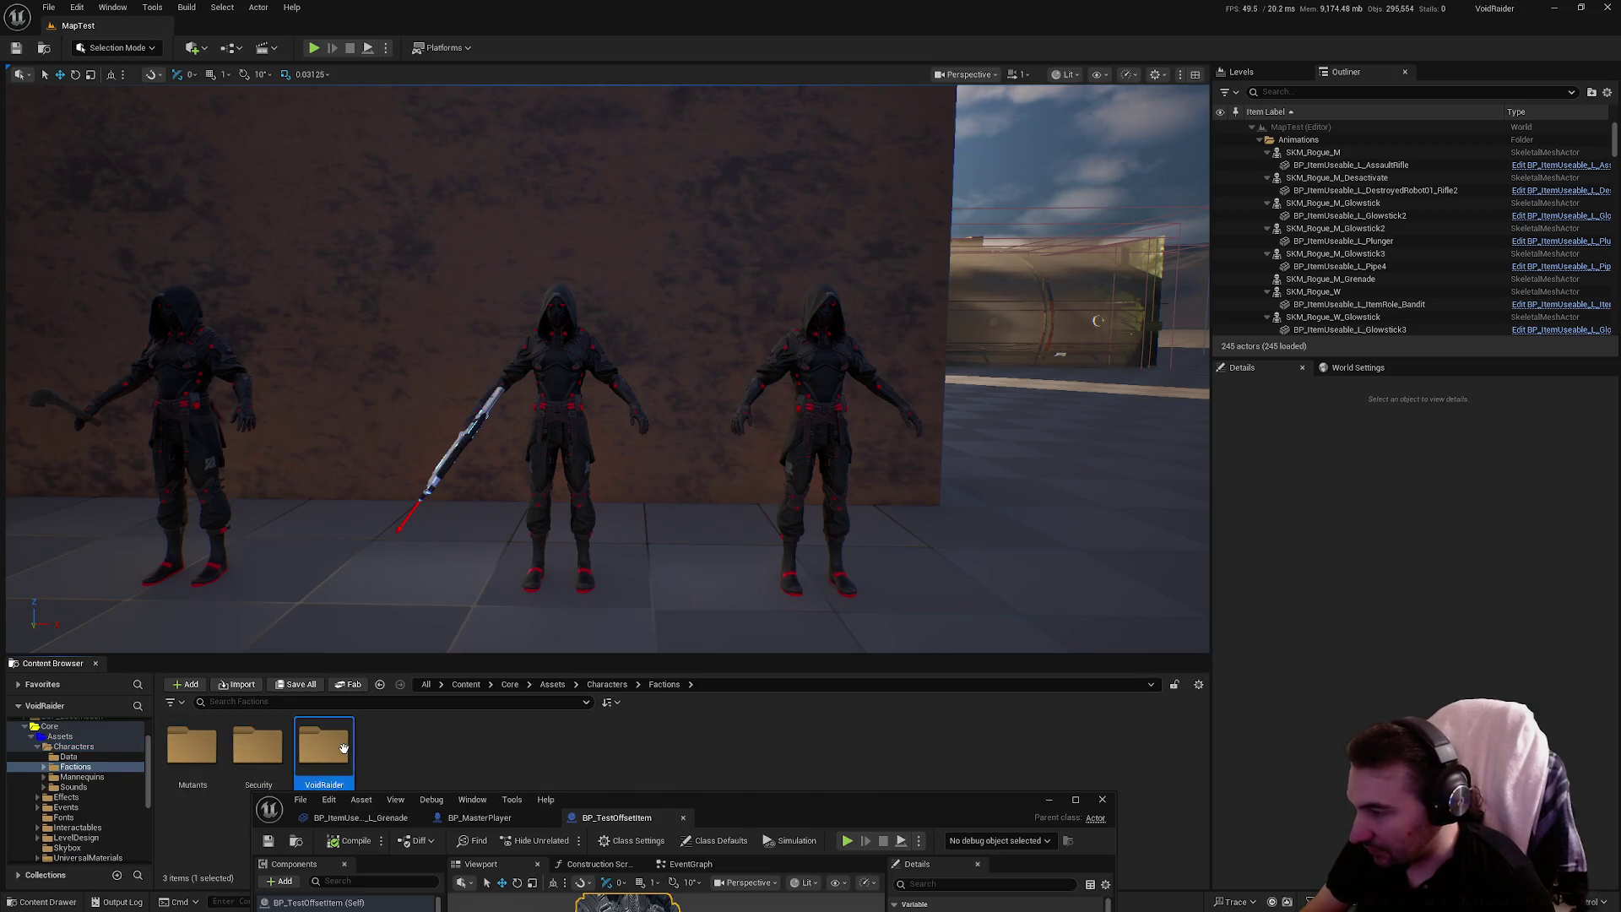
double_click(343, 748)
double_click(321, 754)
click(1024, 746)
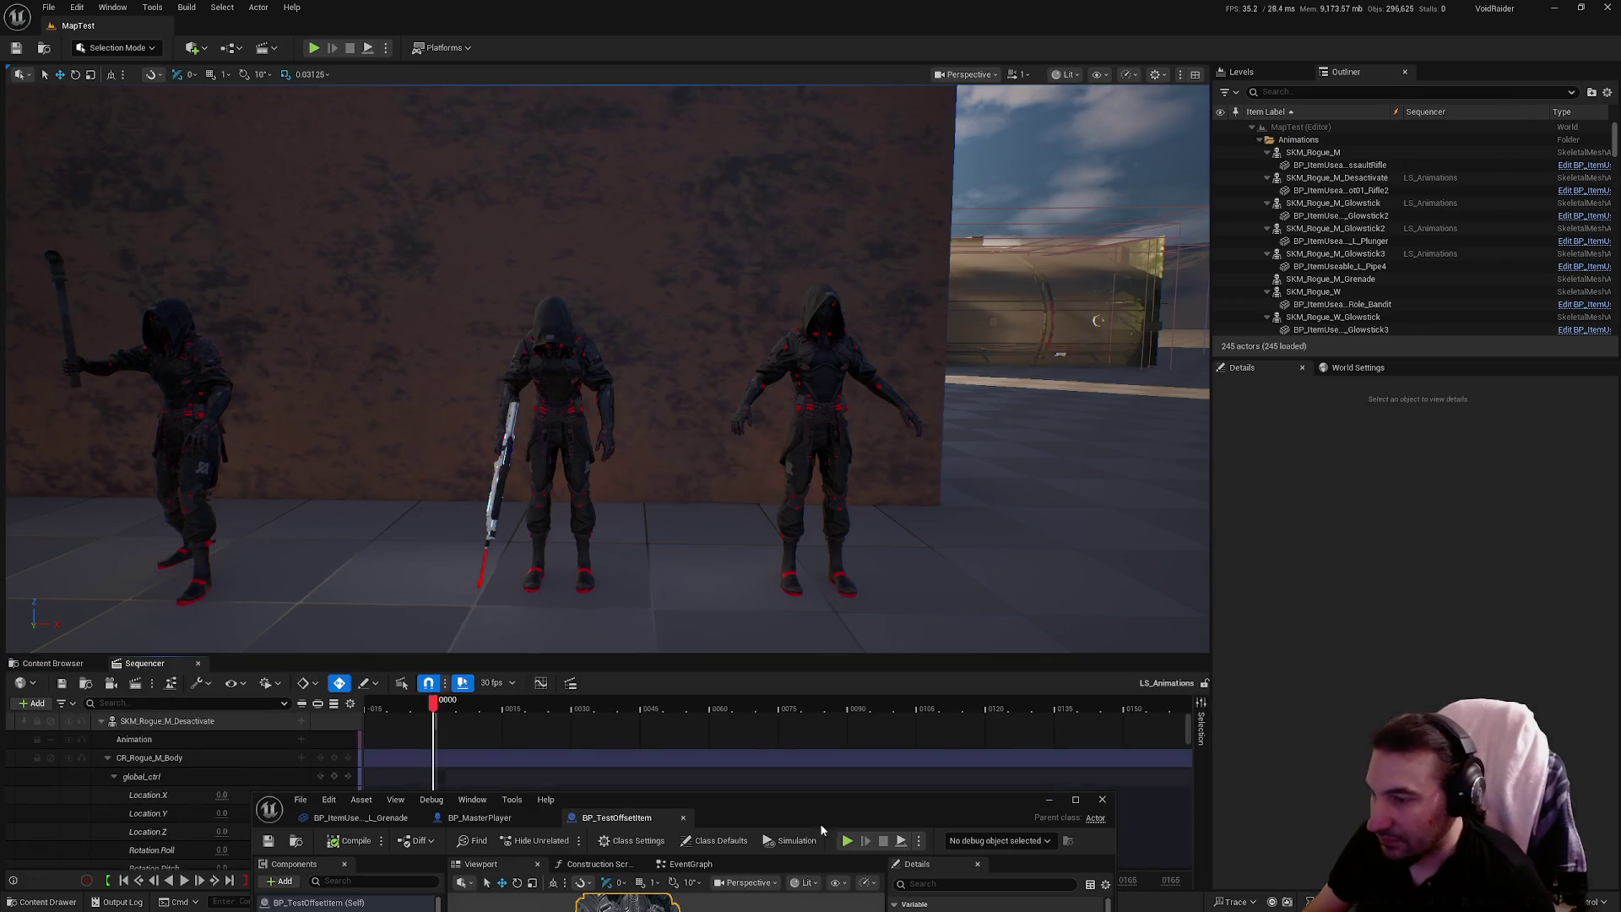
Add SKM_Rogue_M_Grenade to Sequencer and bake it to a CR_Rogue_M_Body control rig
click(102, 721)
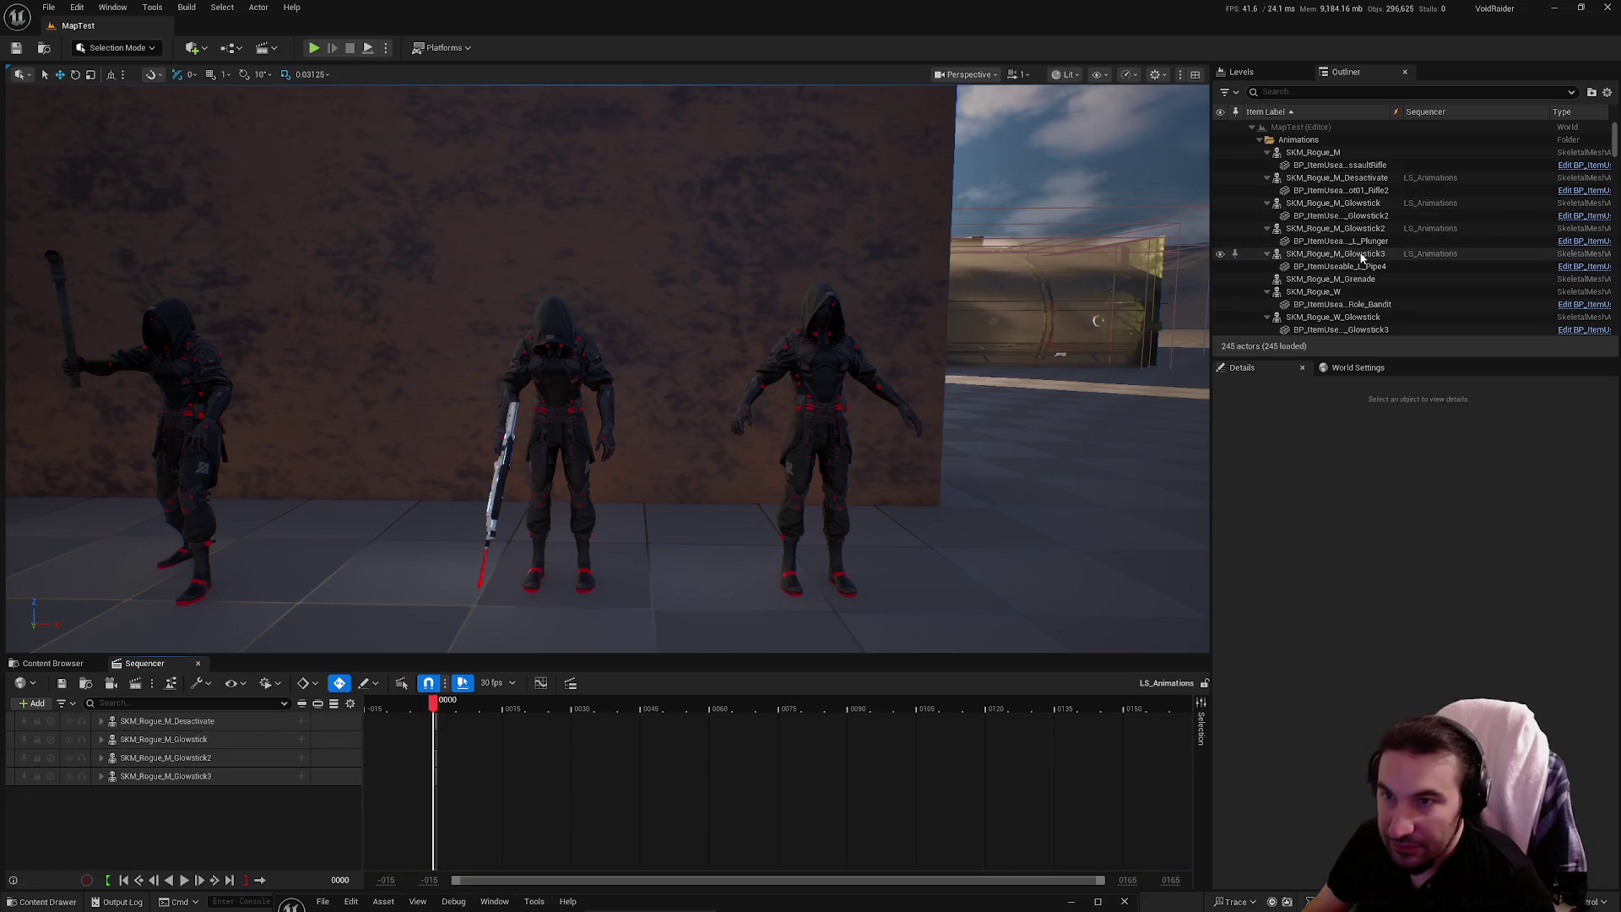
click(1331, 278)
drag(1143, 402, 184, 824)
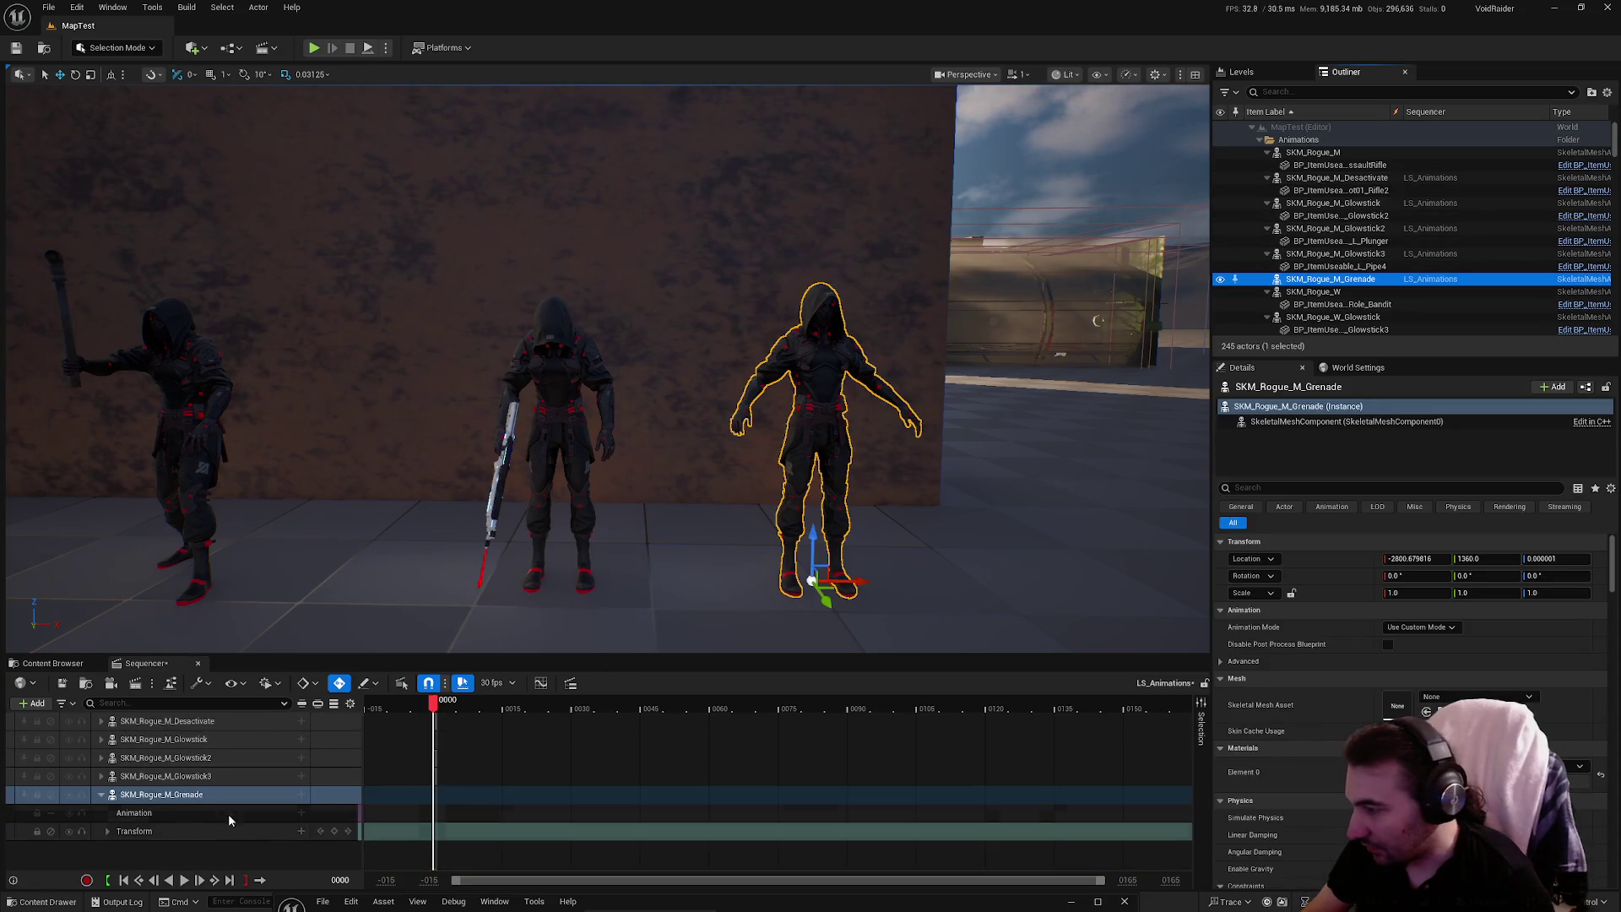
right_click(174, 802)
right_click(125, 795)
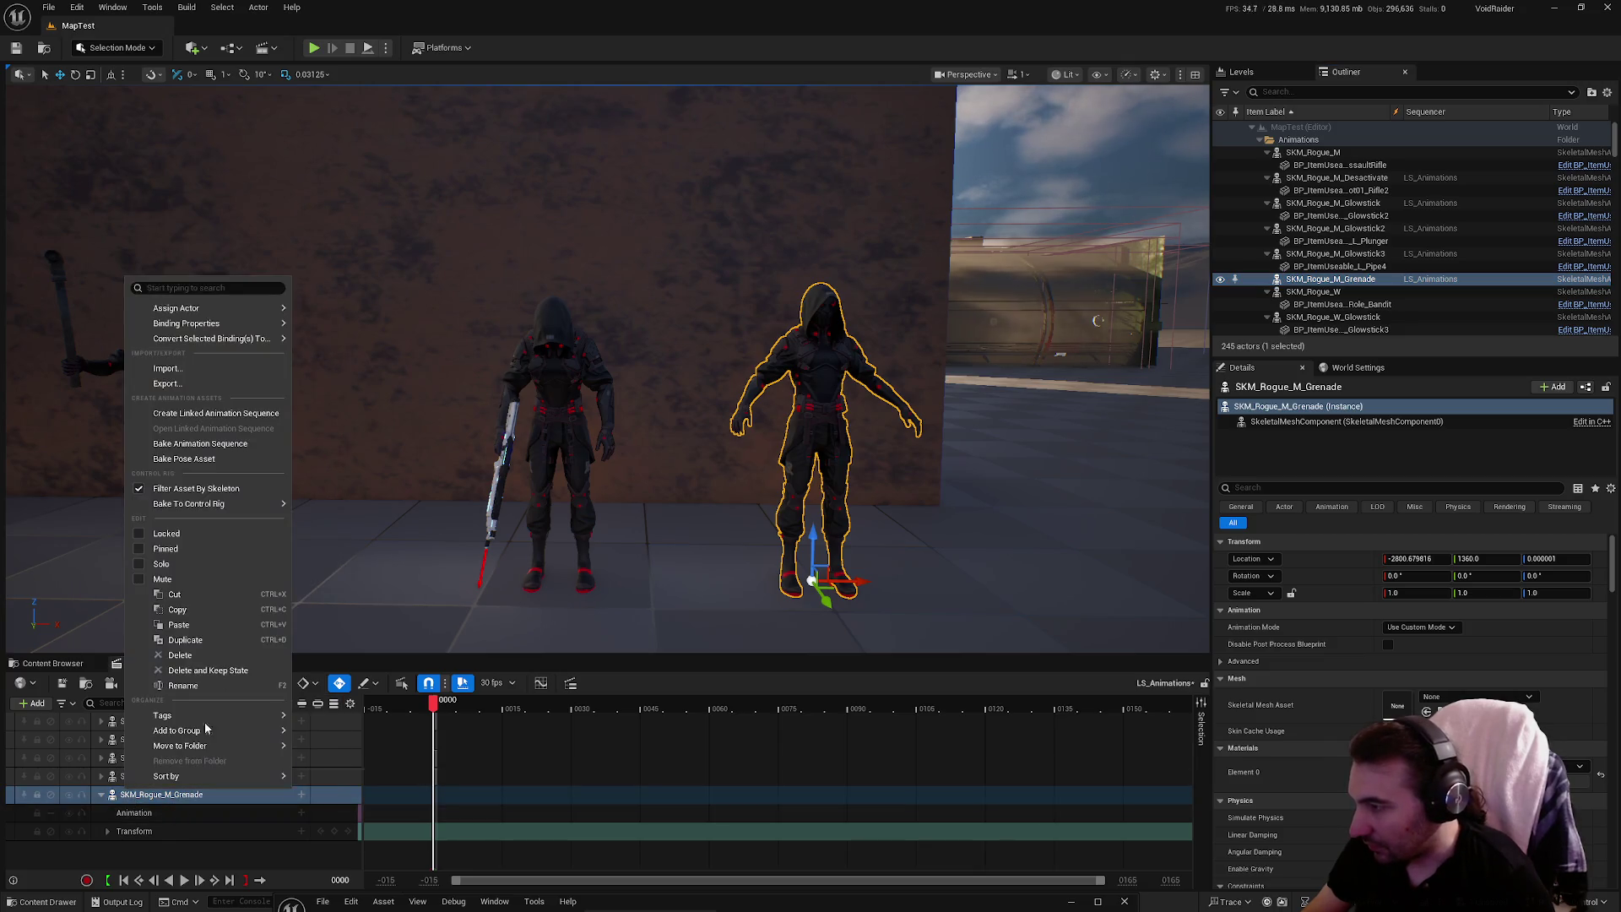
mouse_move(253, 513)
click(338, 543)
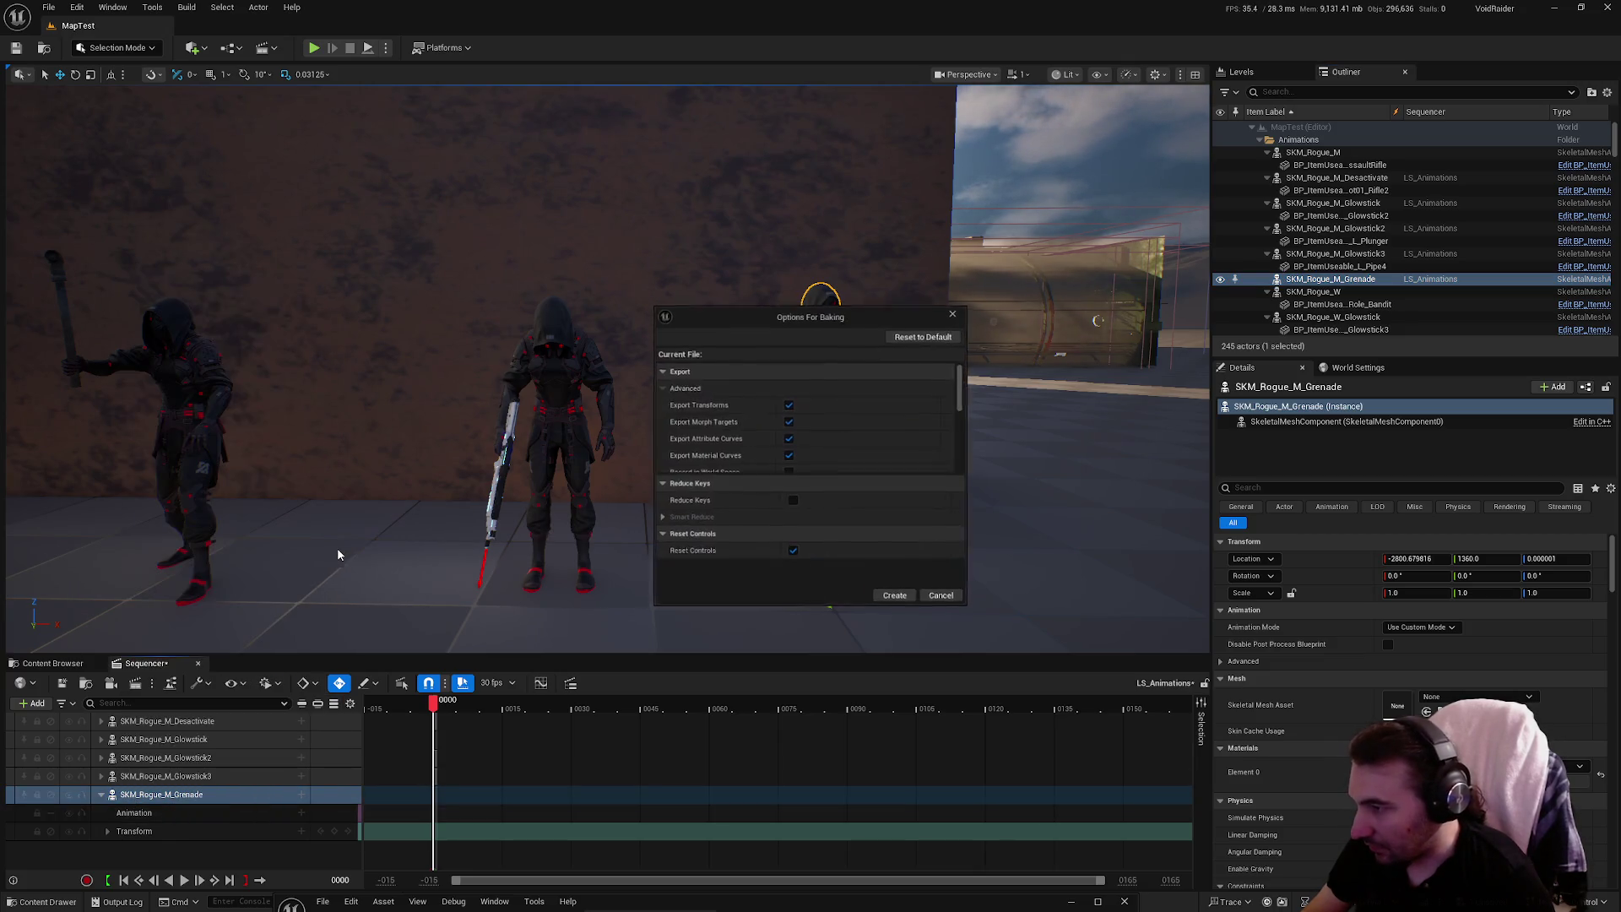
click(944, 599)
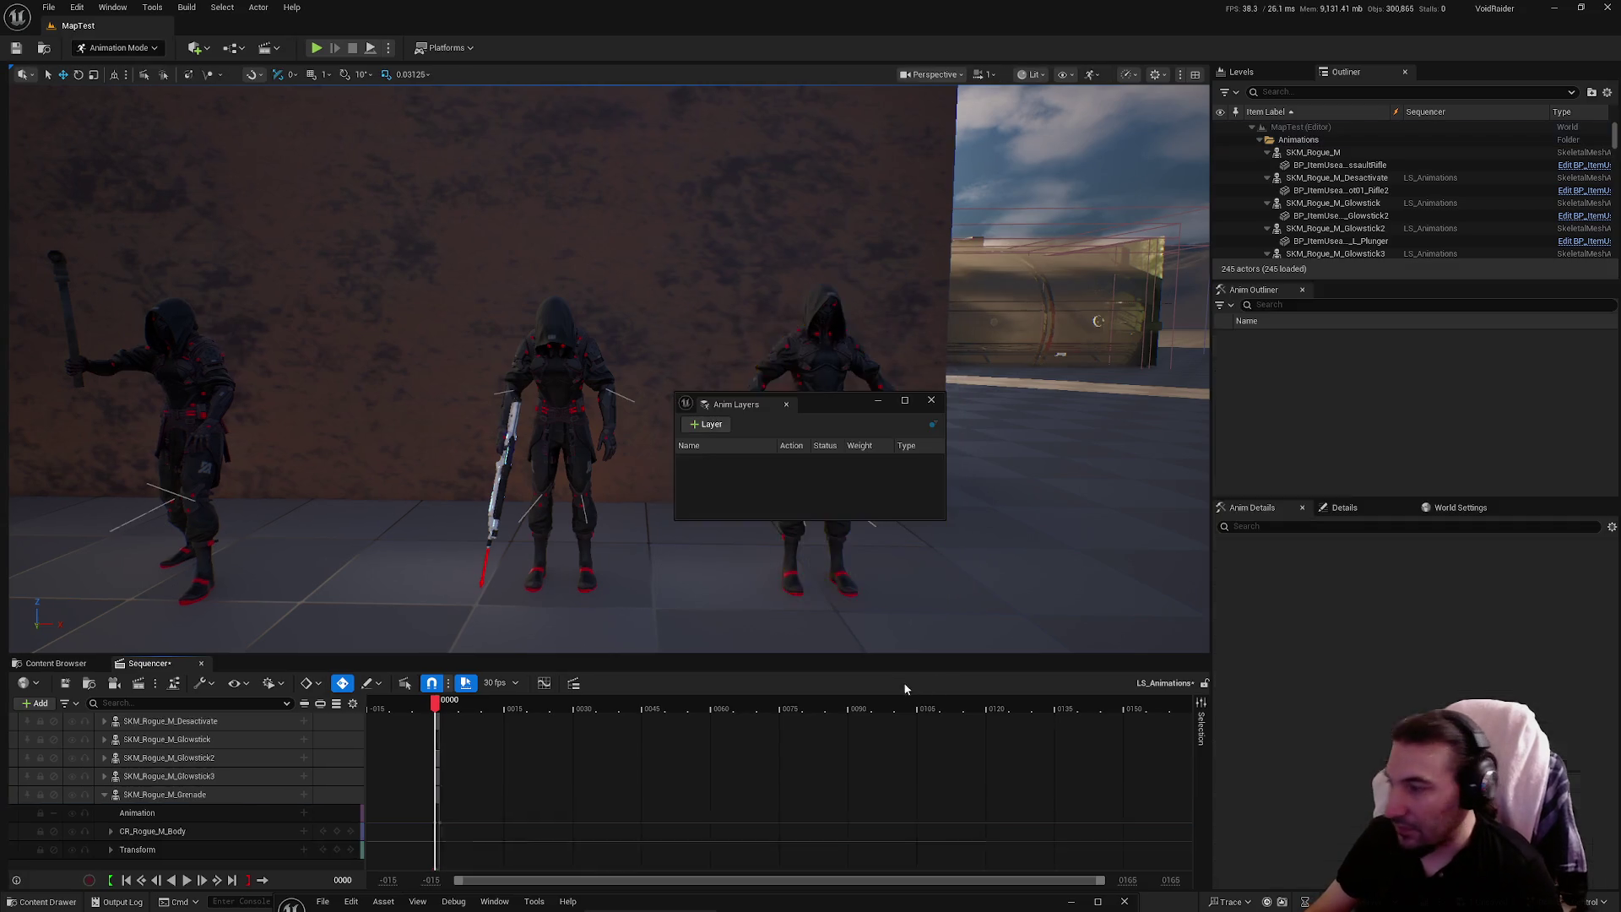
Select BP_ItemUseable_L_Grenade in Blueprints/Interactables/Items/ItemsUseables/Weapons
click(932, 399)
drag(1055, 354, 1170, 298)
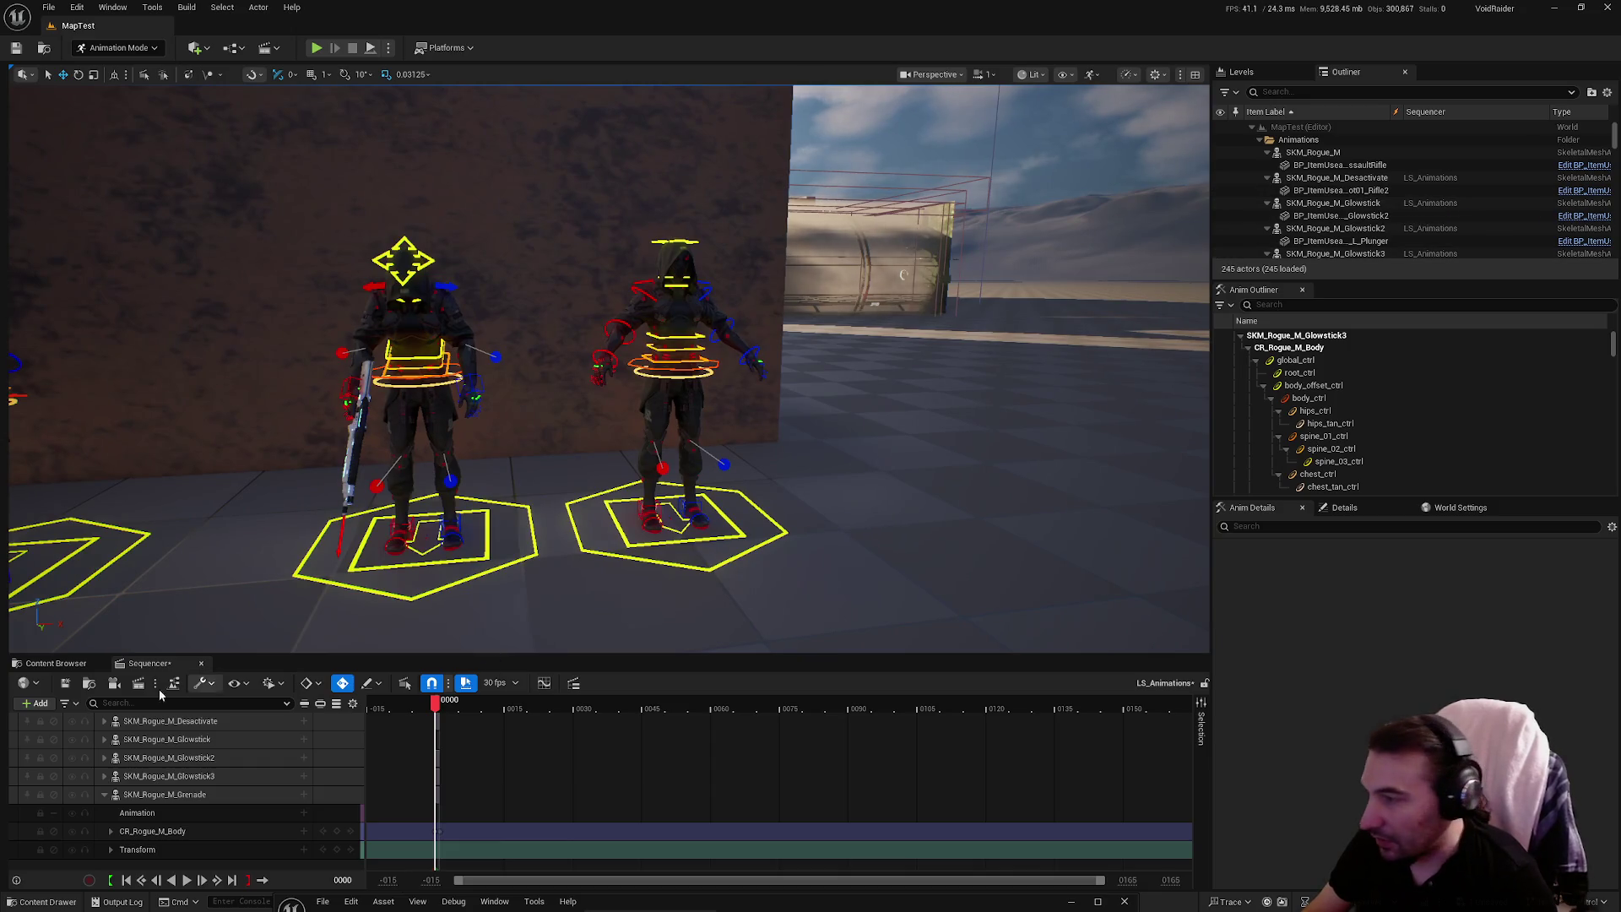
click(65, 664)
ctrl+click(67, 767)
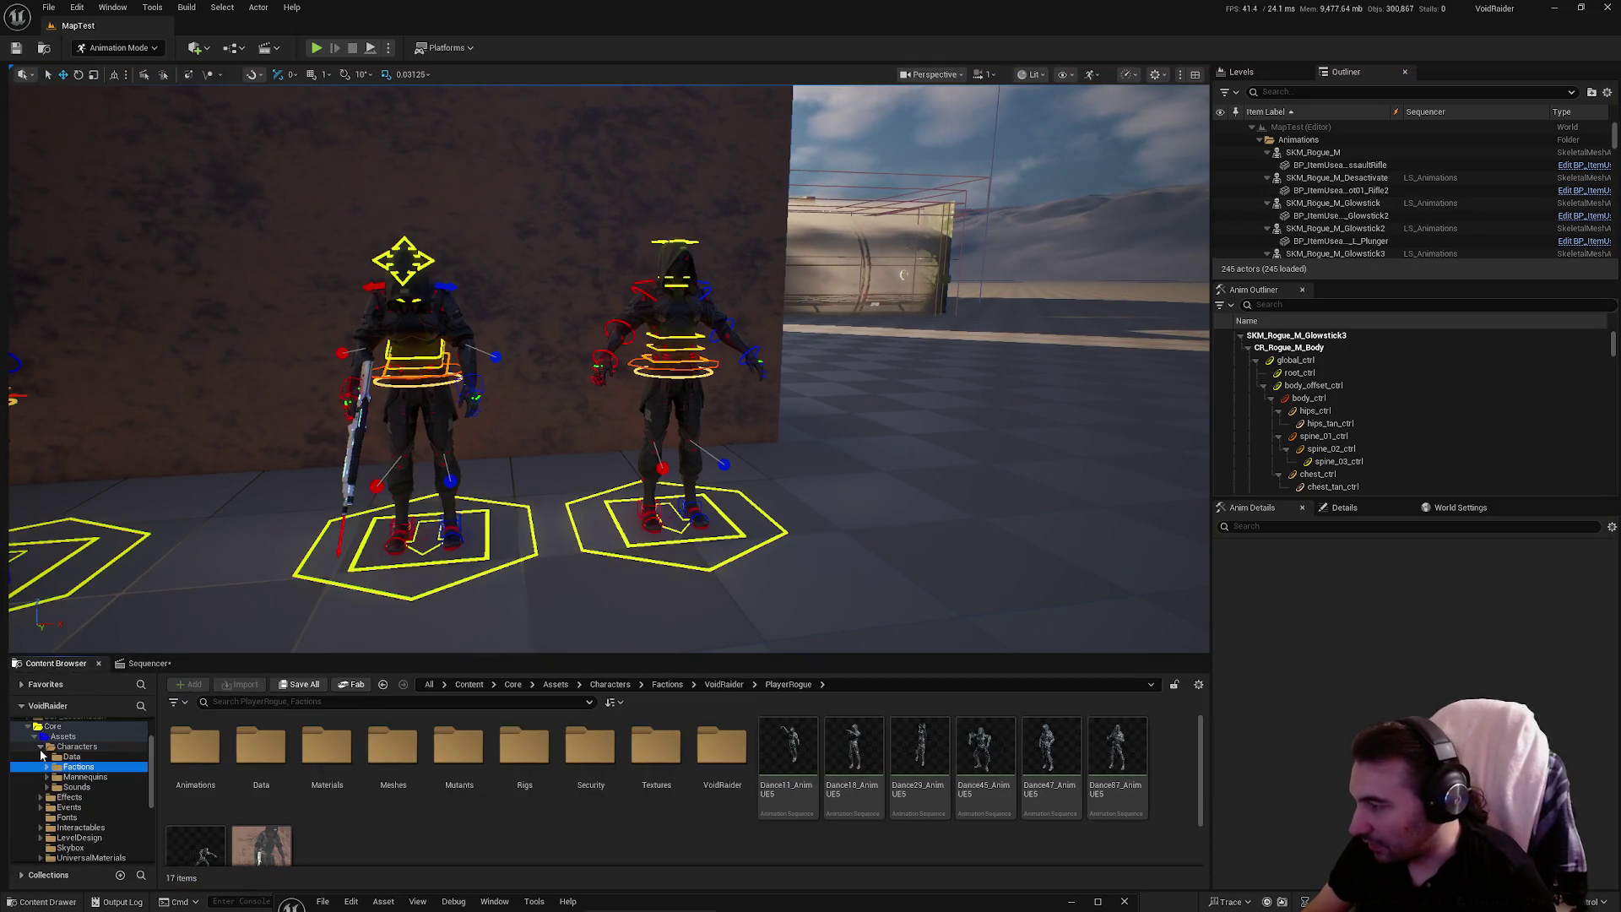
ctrl+click(72, 746)
scroll(68, 796, down, 5)
click(56, 746)
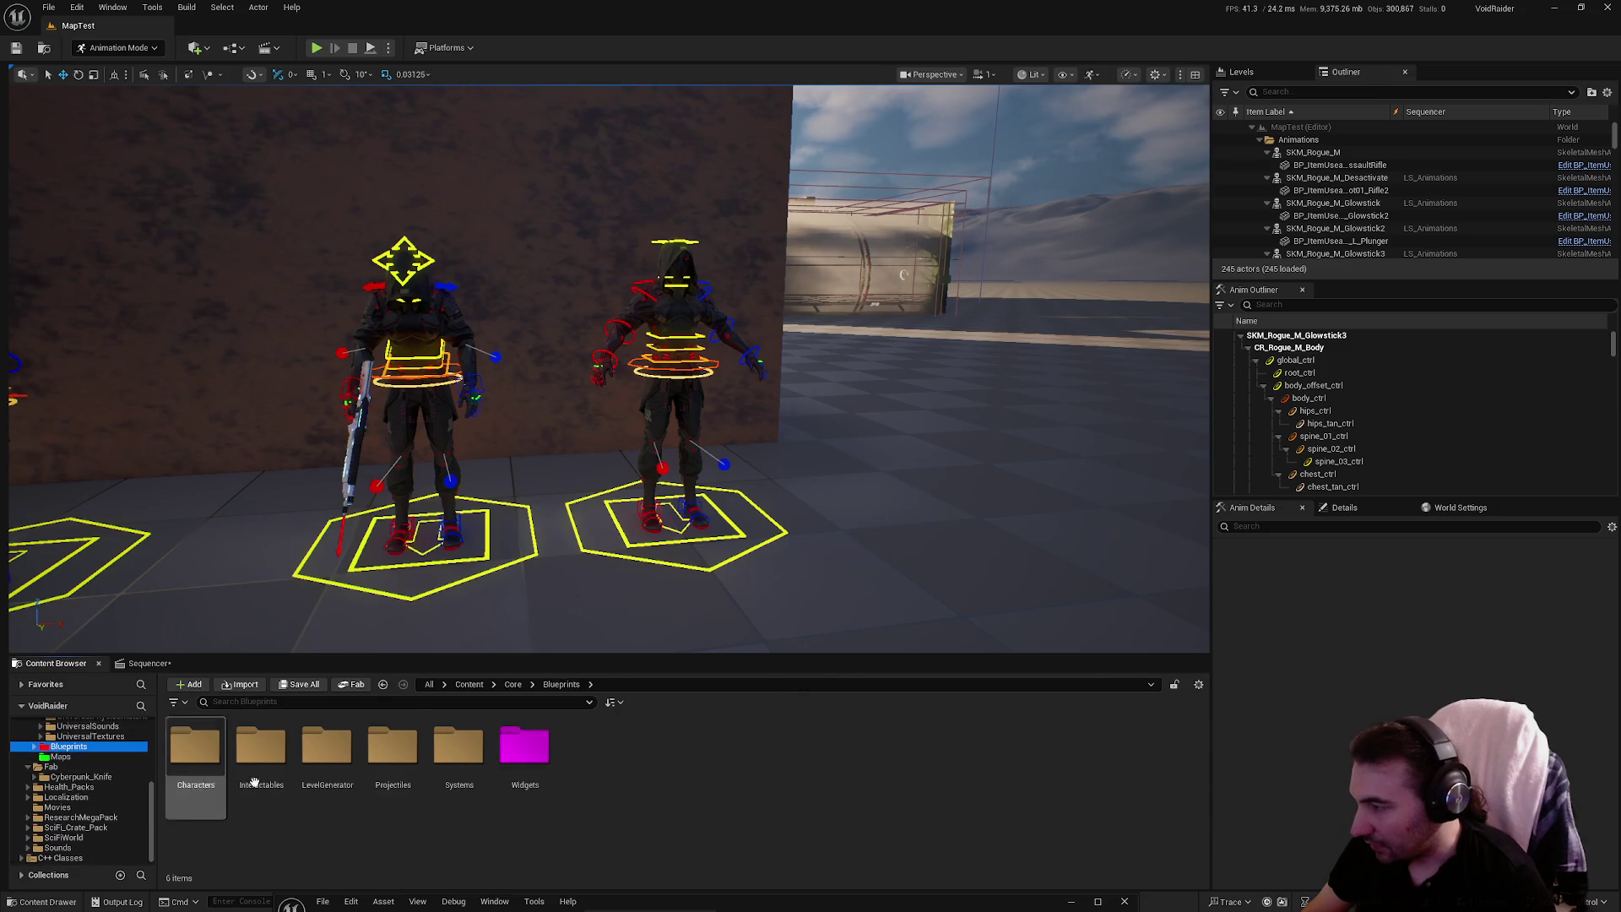
double_click(265, 759)
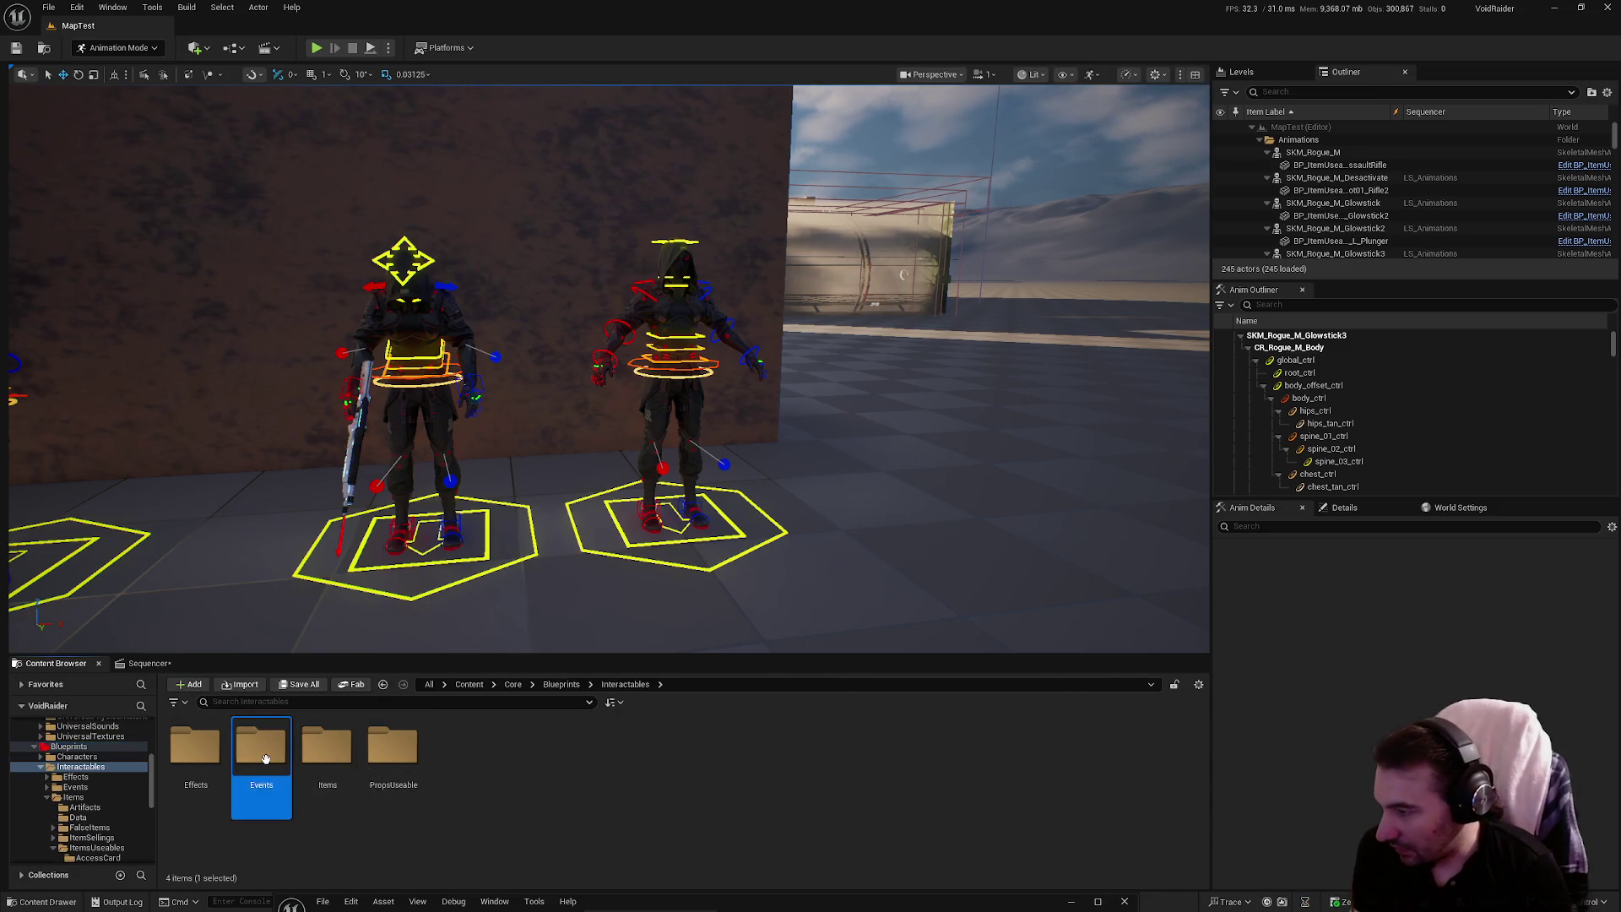
double_click(329, 756)
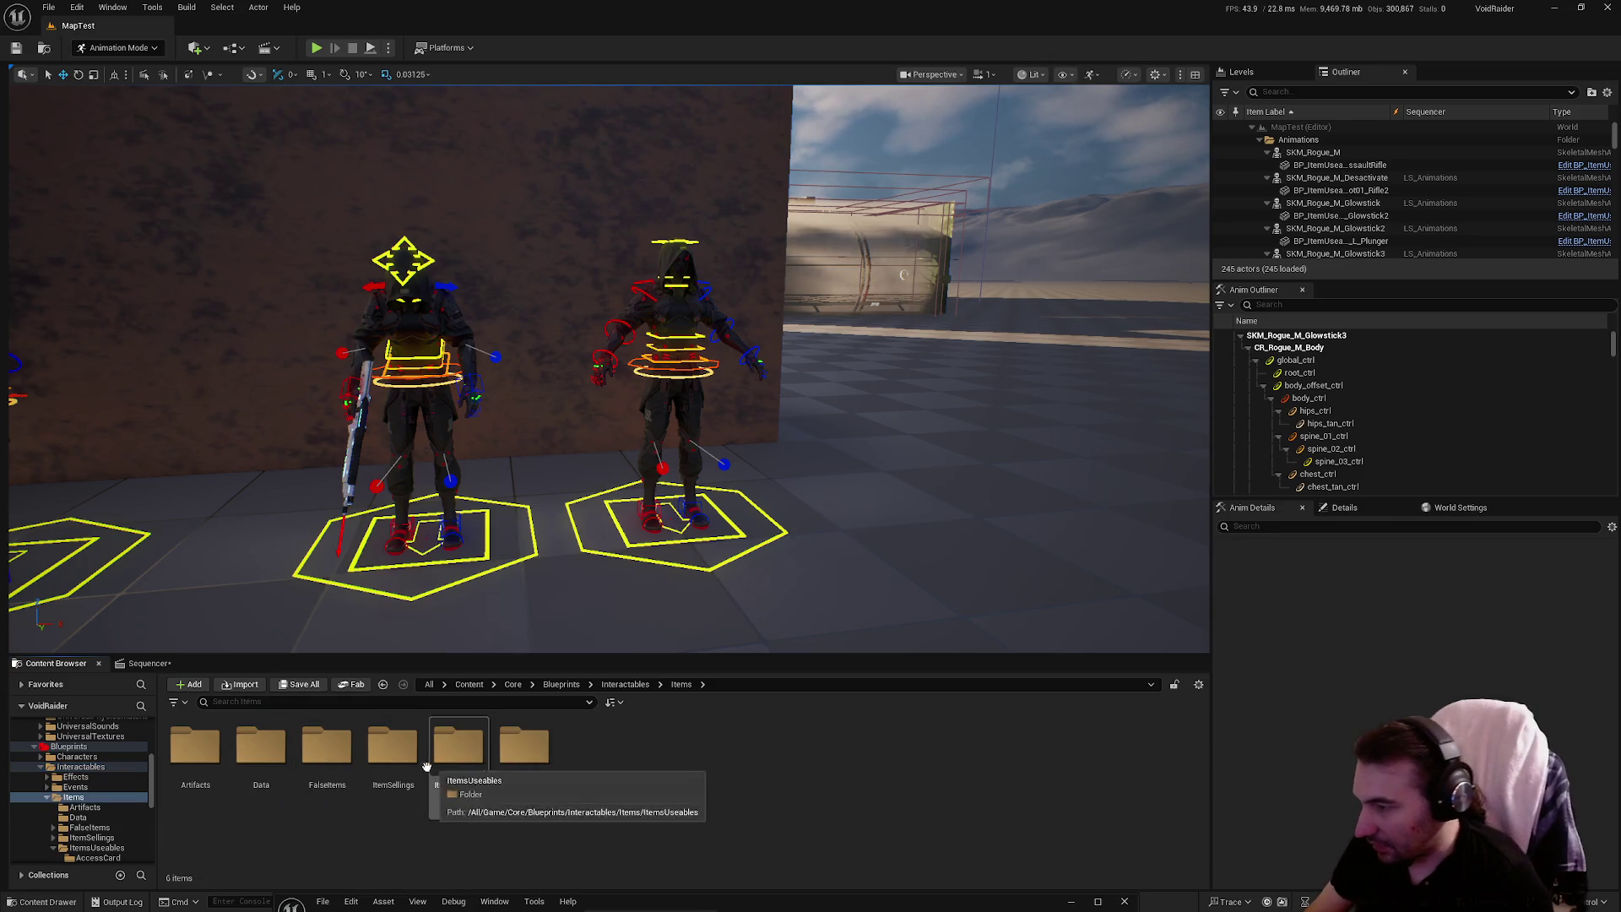
double_click(458, 748)
double_click(396, 756)
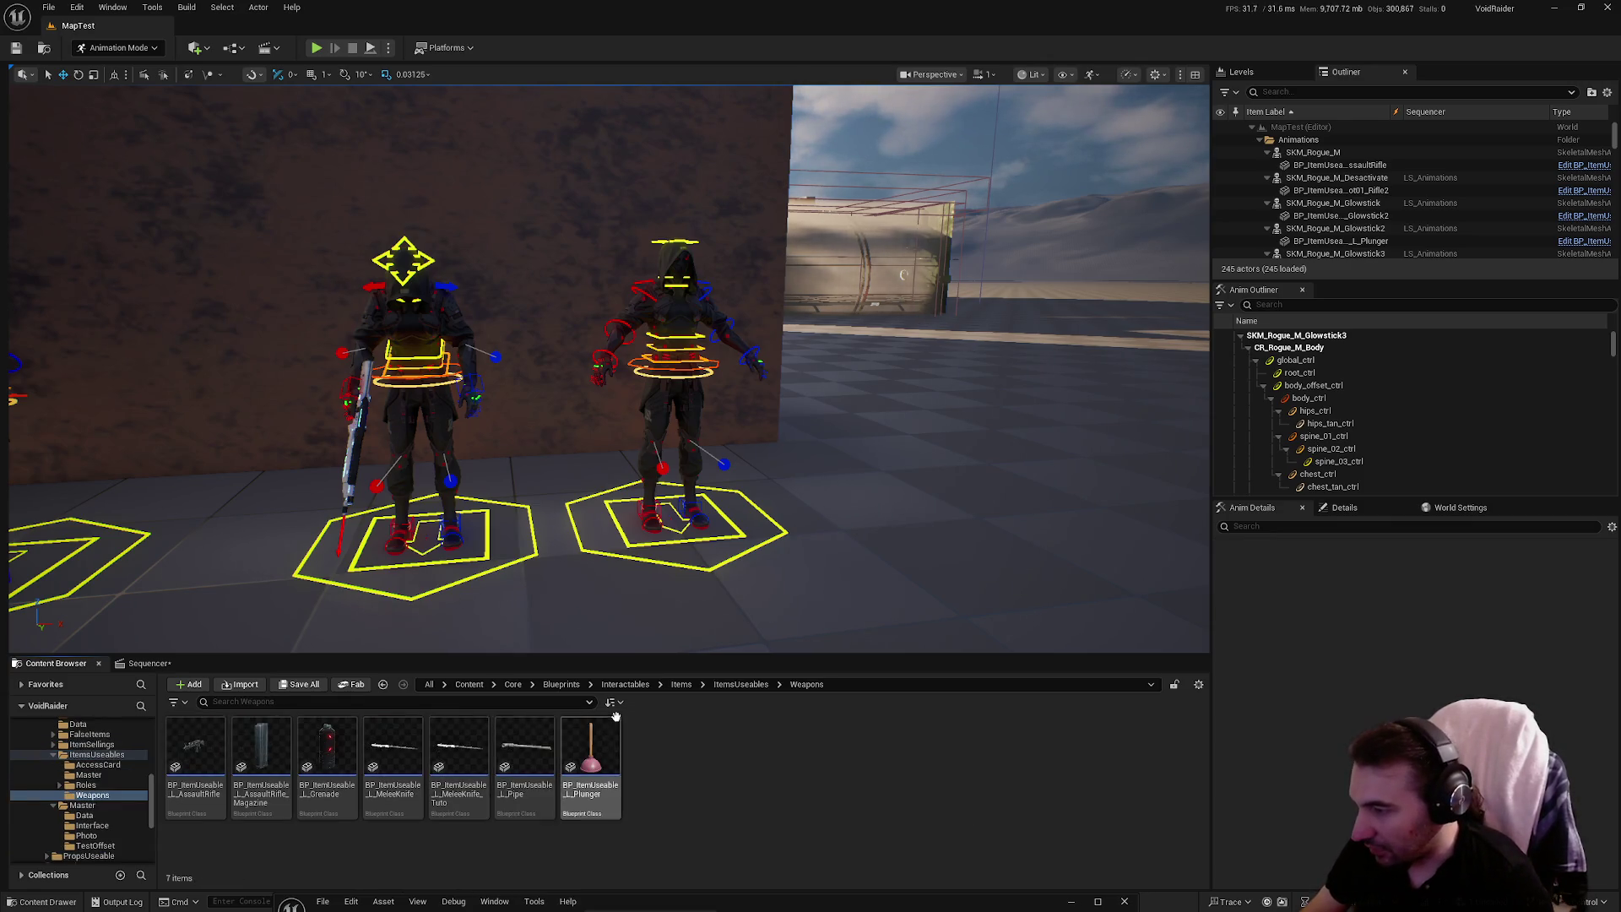
click(326, 747)
Place a grenade in the level and attach it to SKM_Rogue_M_Grenade at ItemSocket
drag(815, 546, 820, 551)
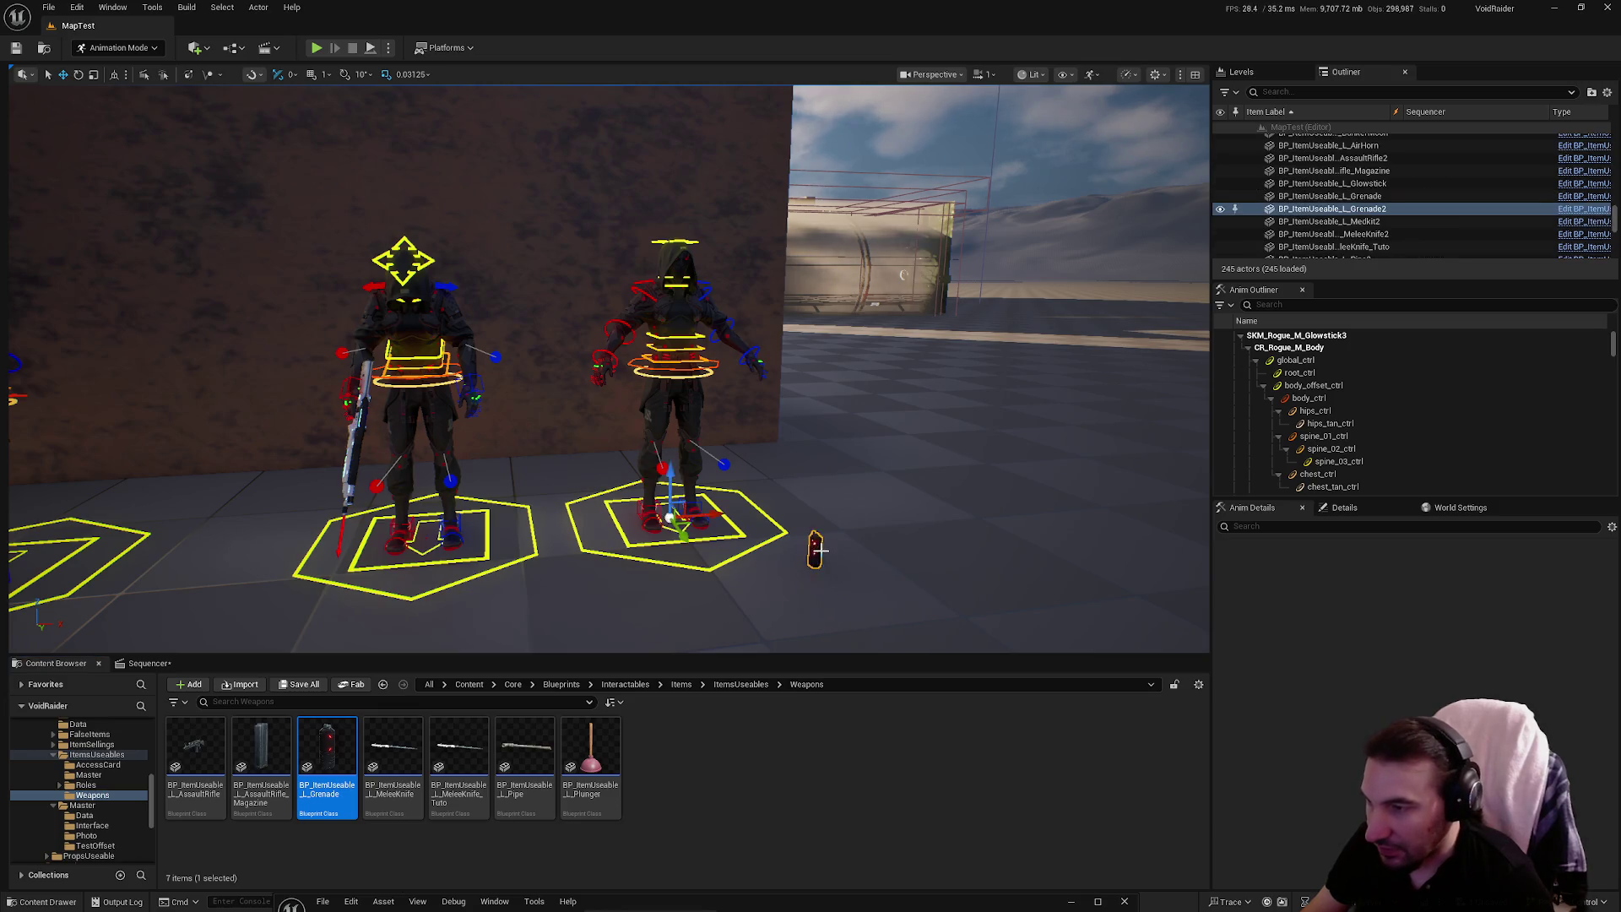
scroll(1351, 181, up, 10)
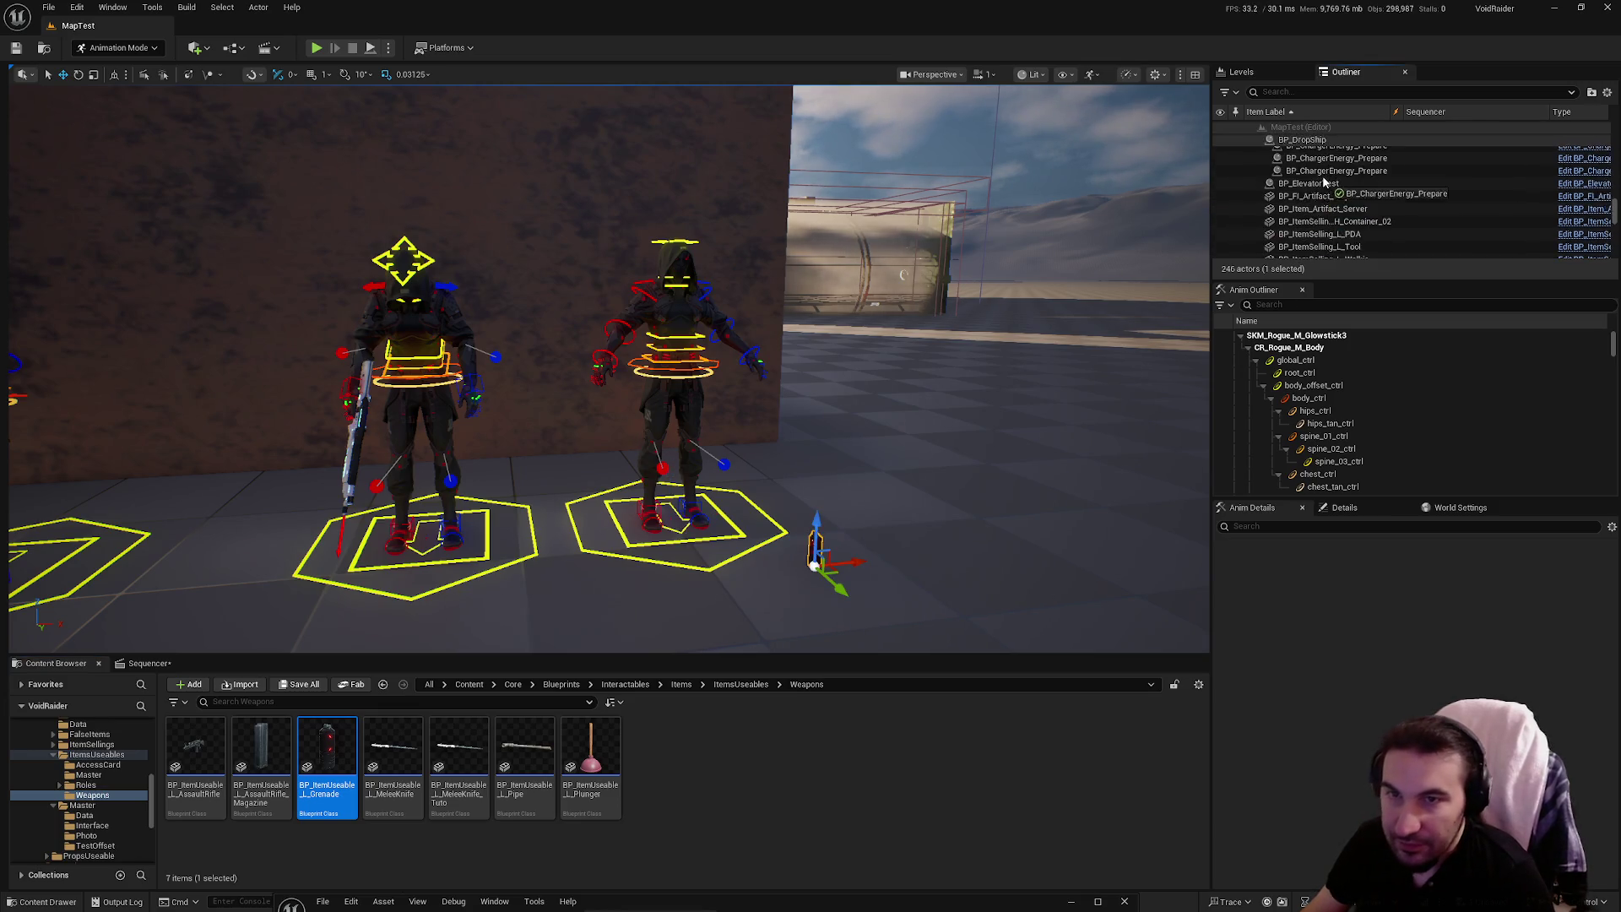
scroll(1352, 172, down, 5)
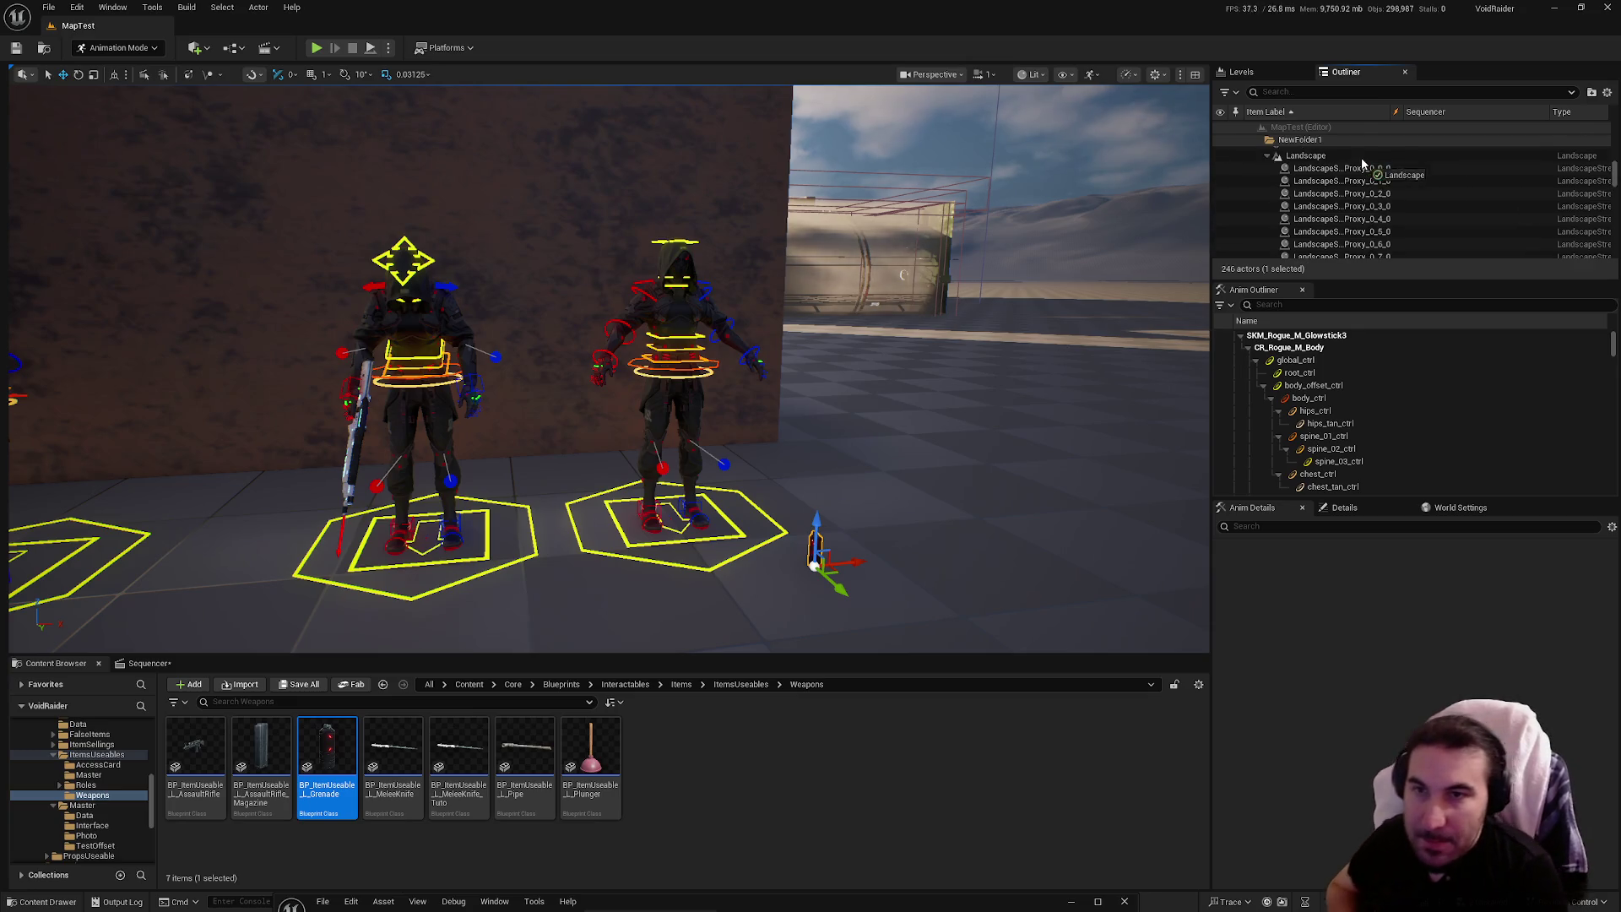
mouse_move(1368, 163)
mouse_down()
mouse_move(1378, 132)
mouse_move(1331, 154)
mouse_move(1412, 194)
mouse_move(1399, 186)
mouse_move(1347, 226)
mouse_up()
click(1385, 271)
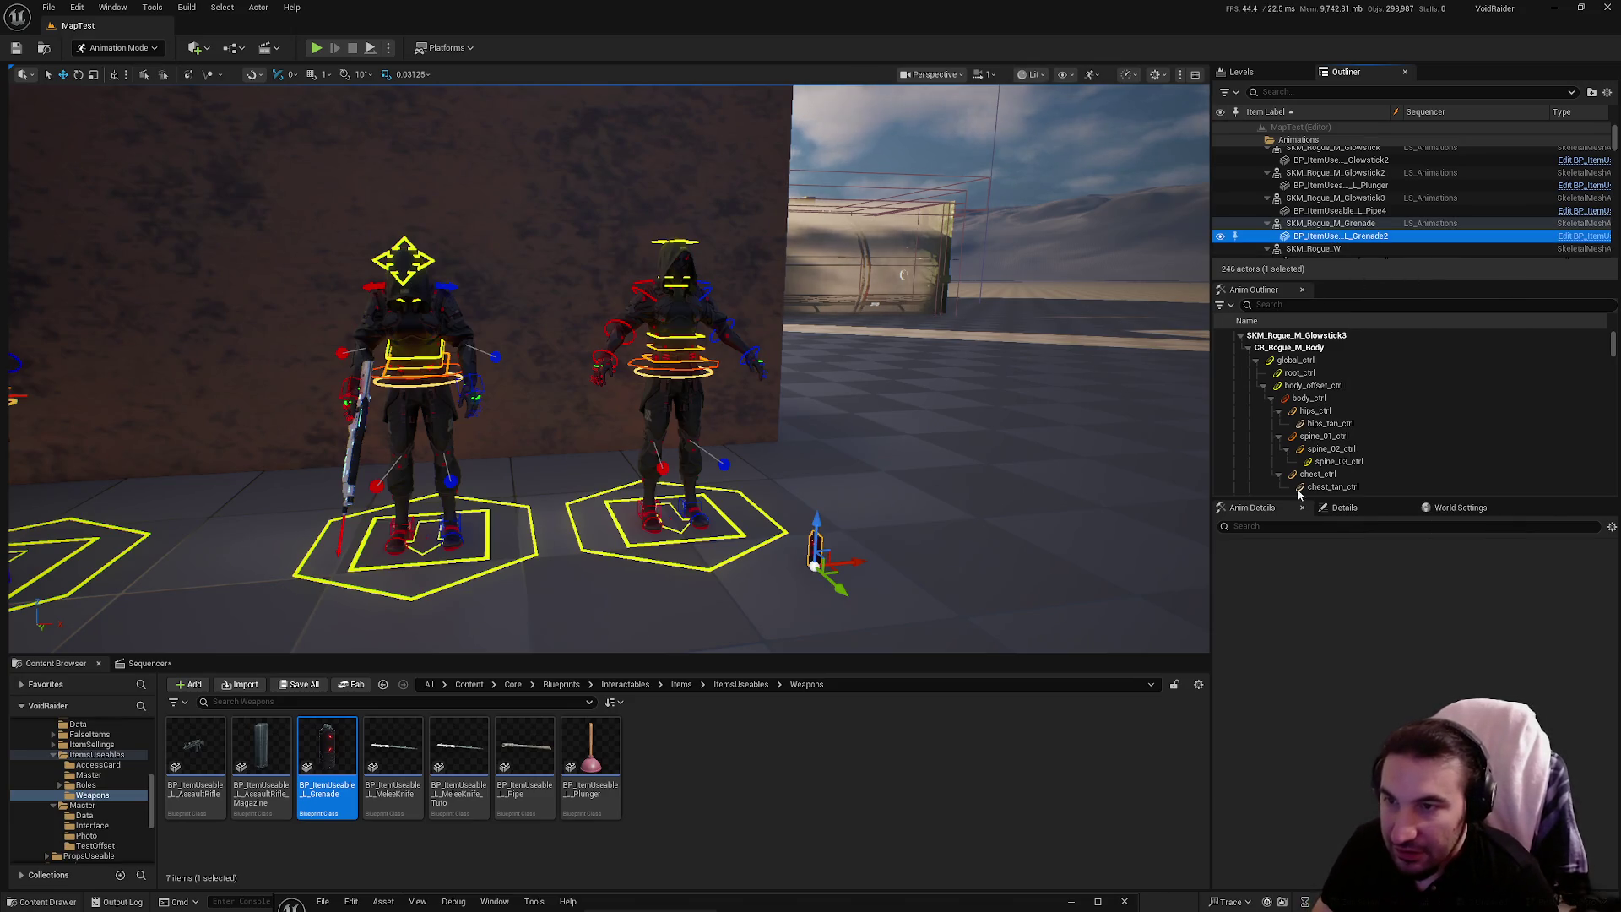
Zero the attached grenade's X and Y location in the Details panel
click(1344, 508)
click(1418, 661)
text(0)
key(Return)
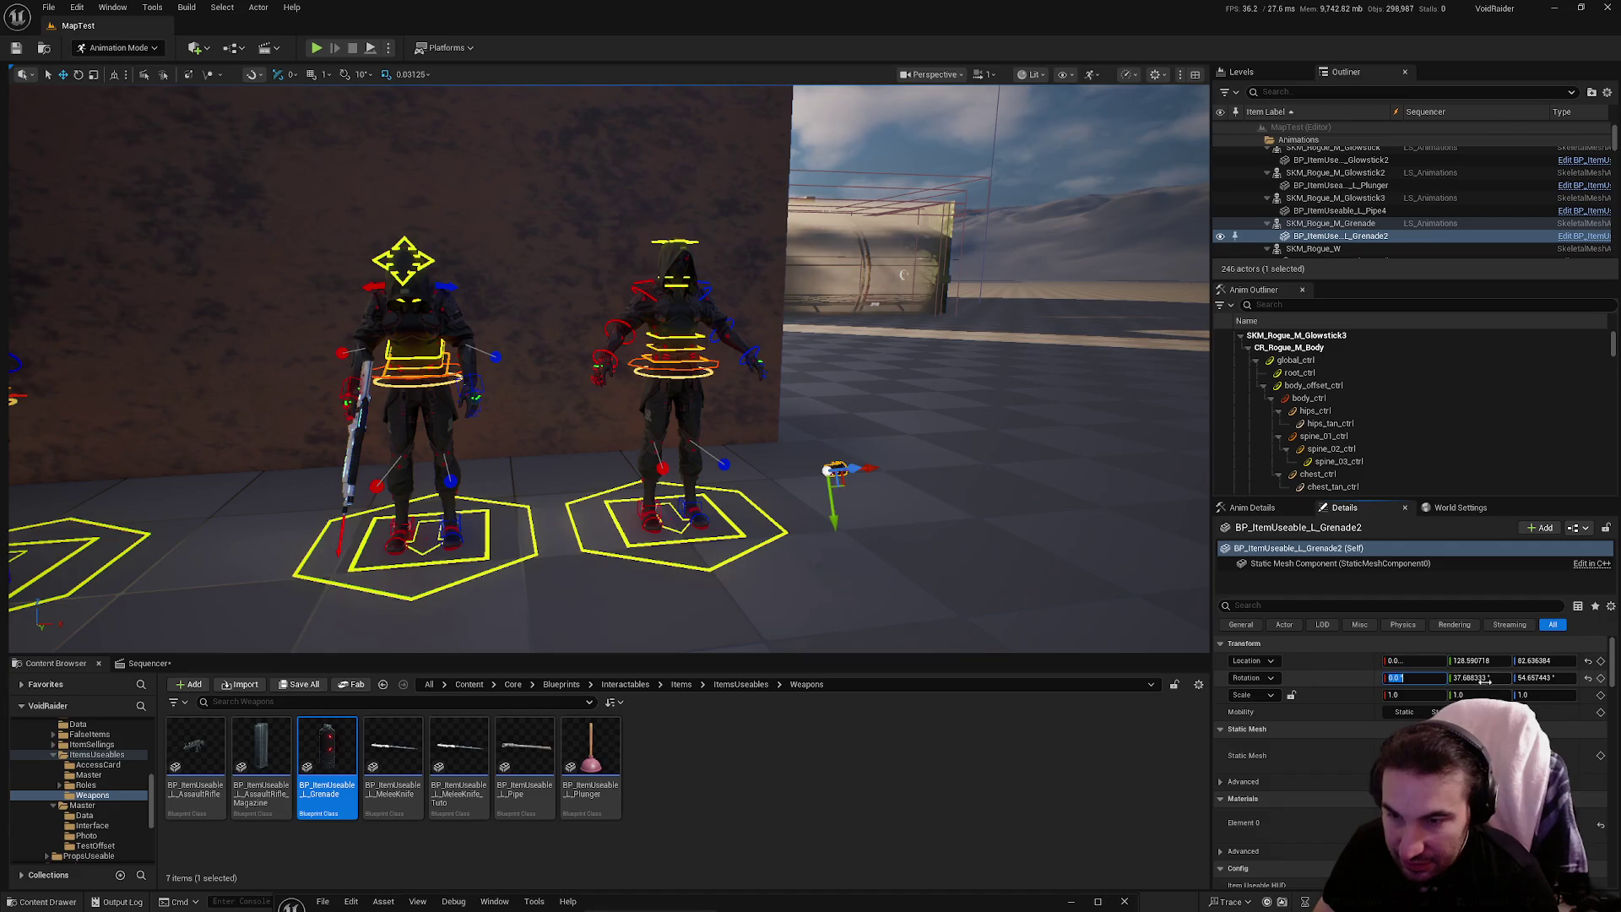
click(1548, 660)
text(0)
key(Return)
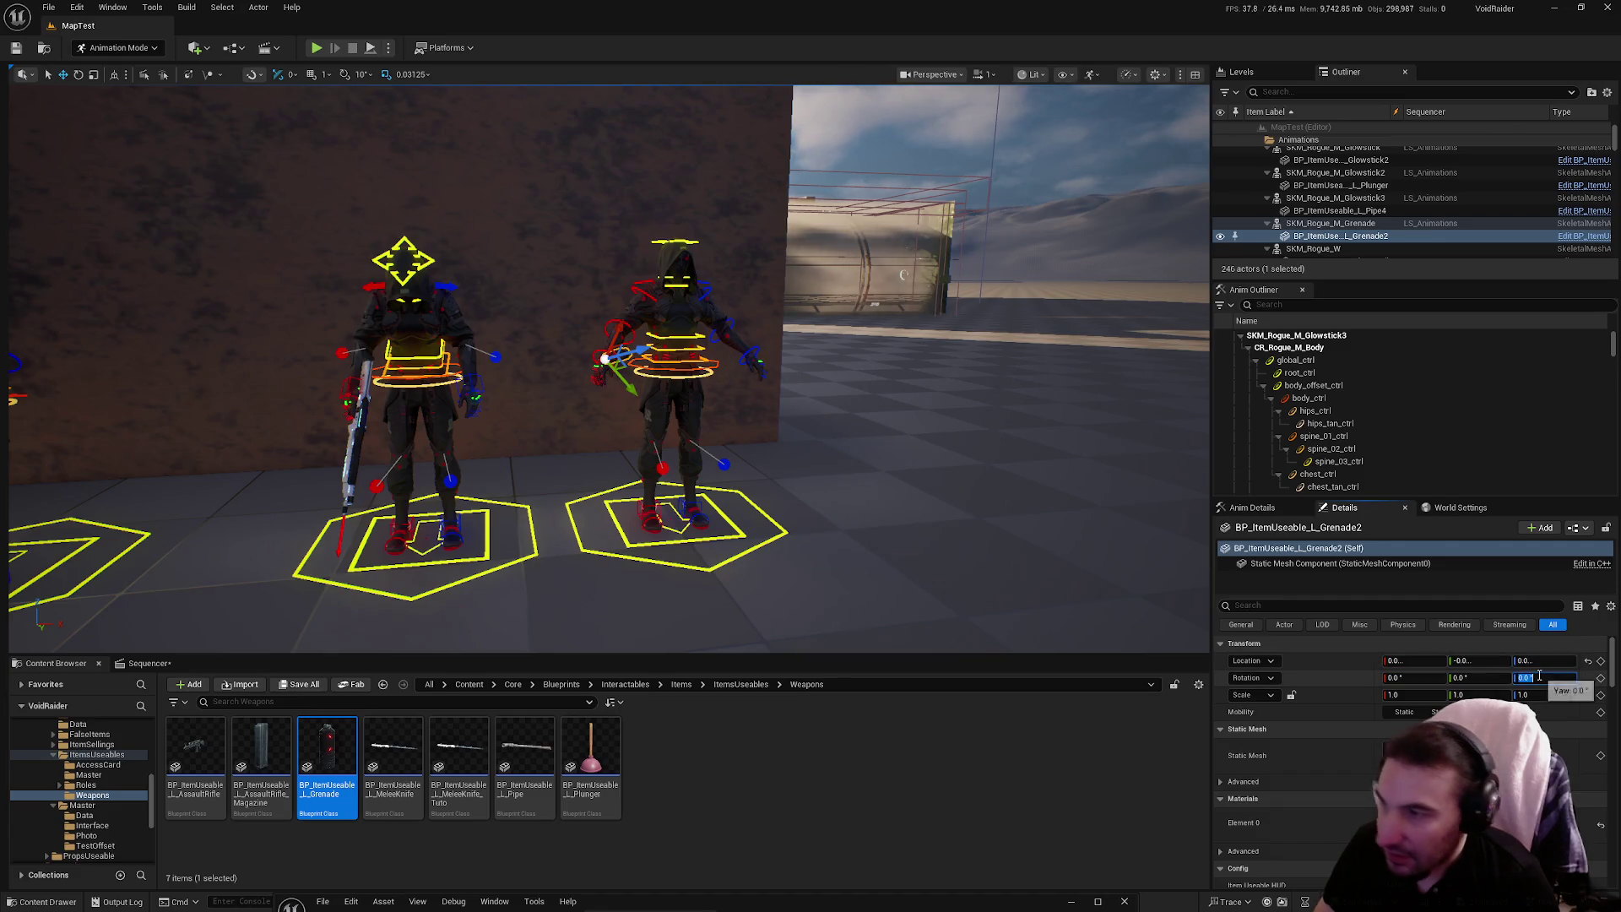
Focus the view on the grenade in the hand and save all modified packages
key(f)
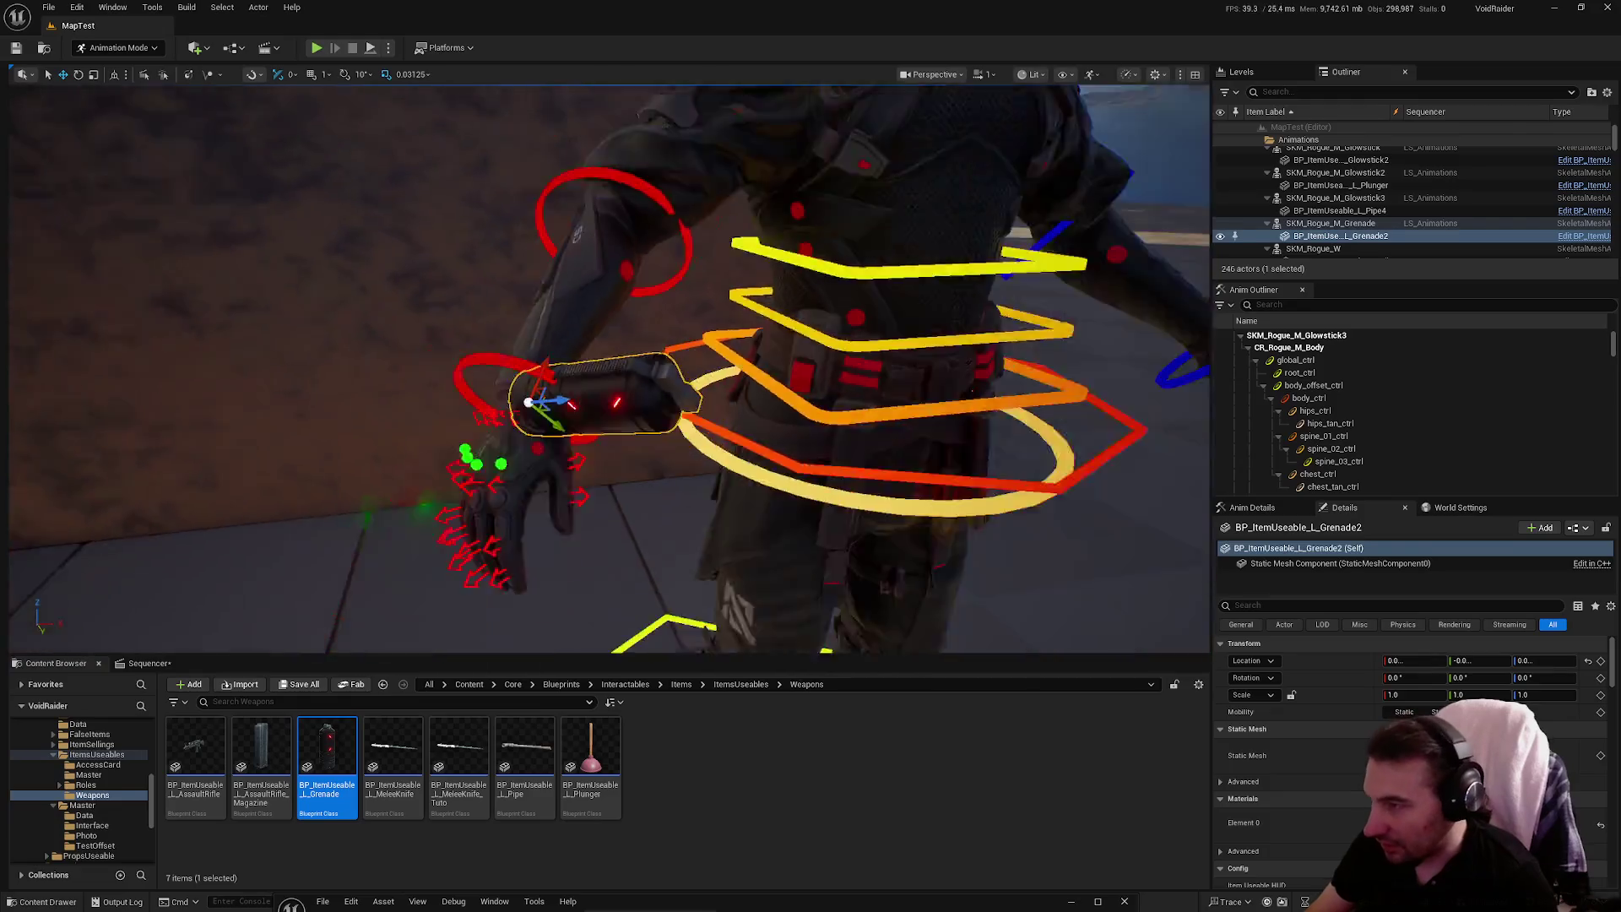
click(300, 685)
click(912, 609)
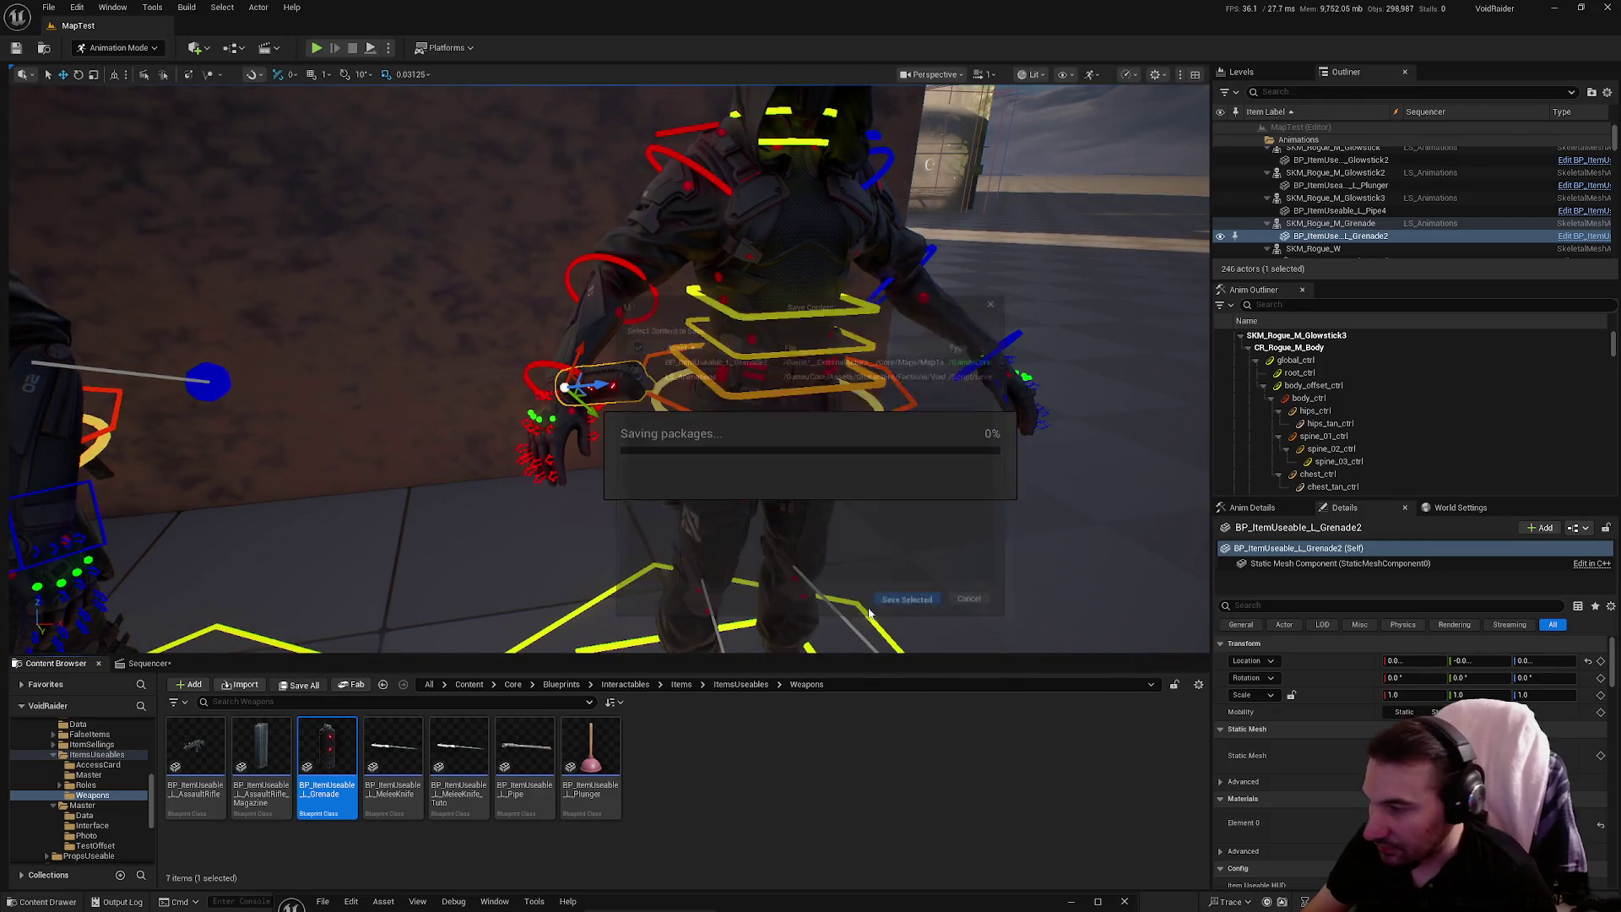
click(149, 664)
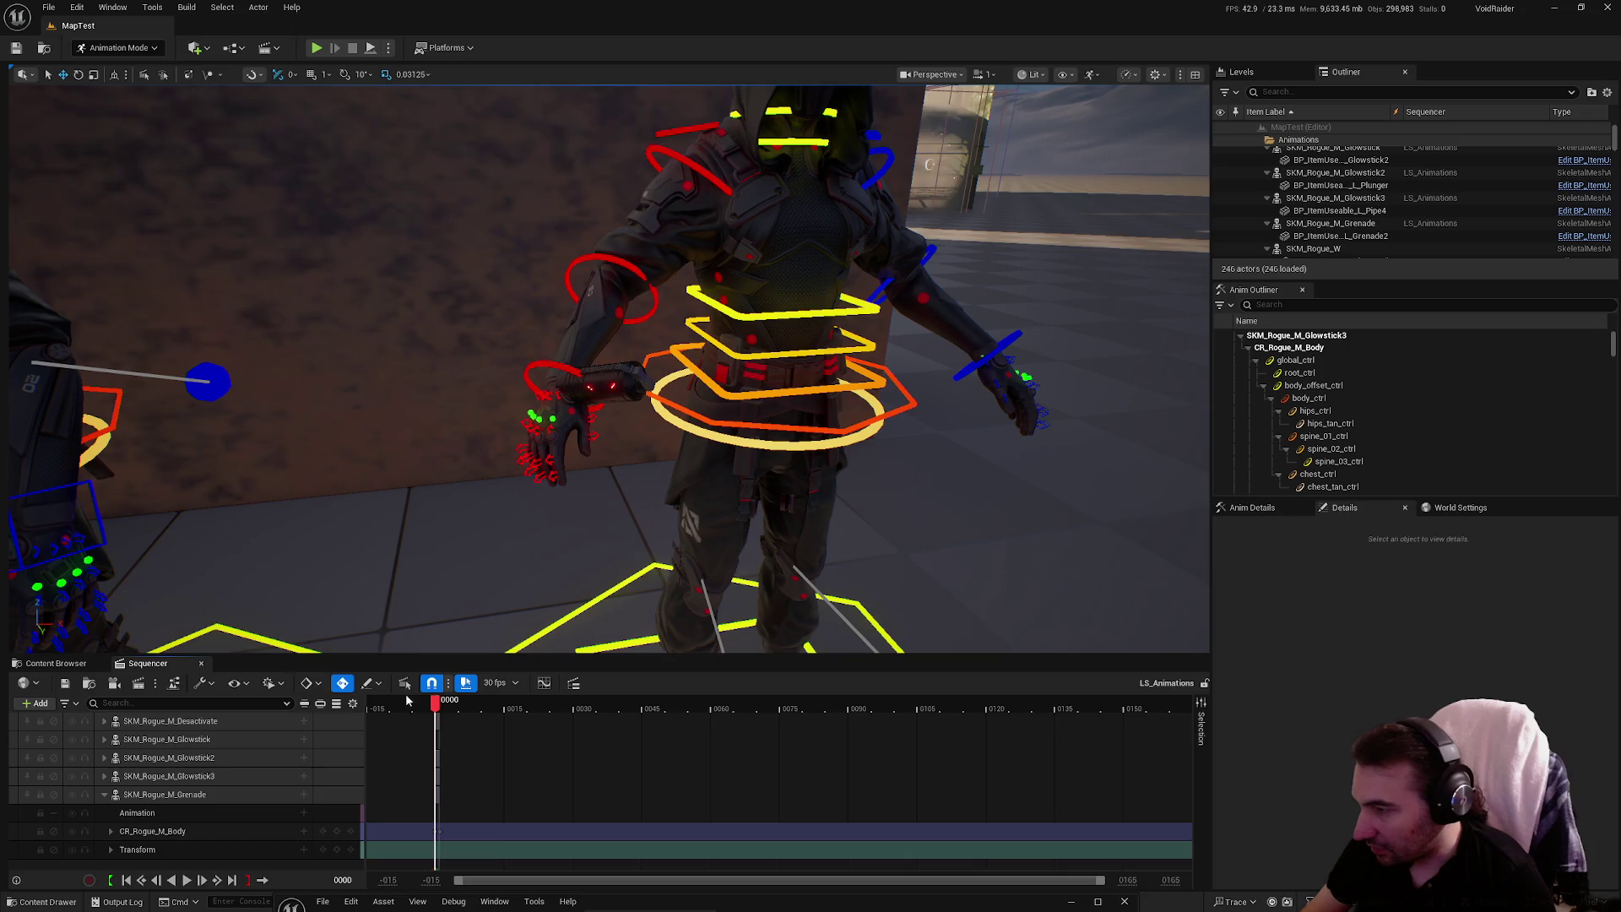
Expand CR_Rogue_M_Body and tick arm_l_fk_ik_switch and arm_r_fk_ik_switch to put both arms in IK
click(161, 826)
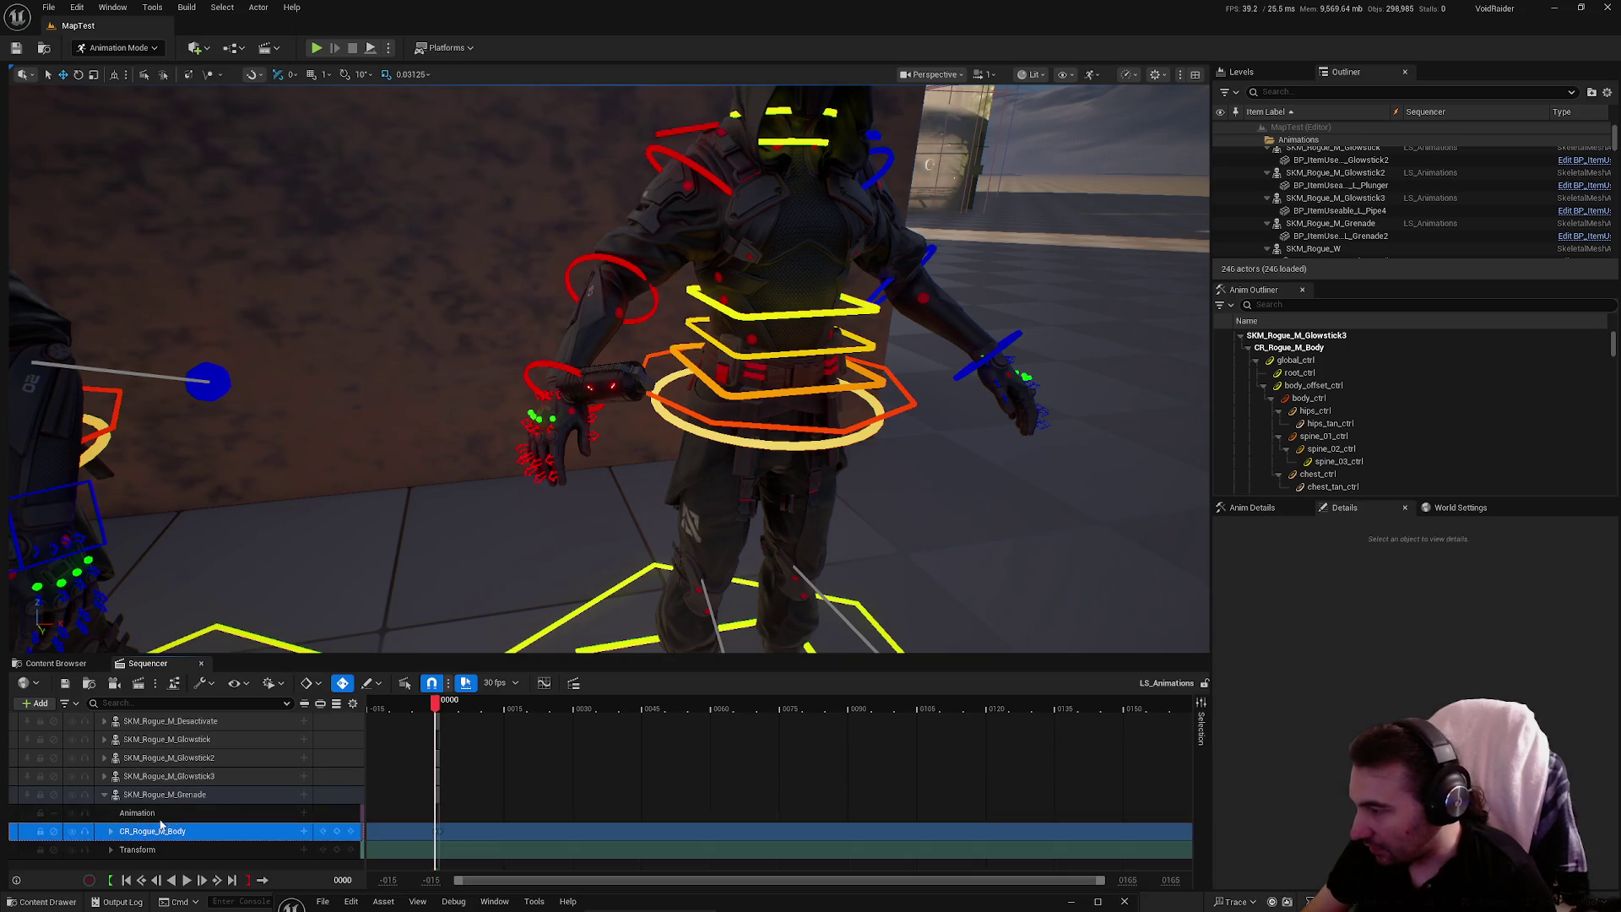
click(109, 831)
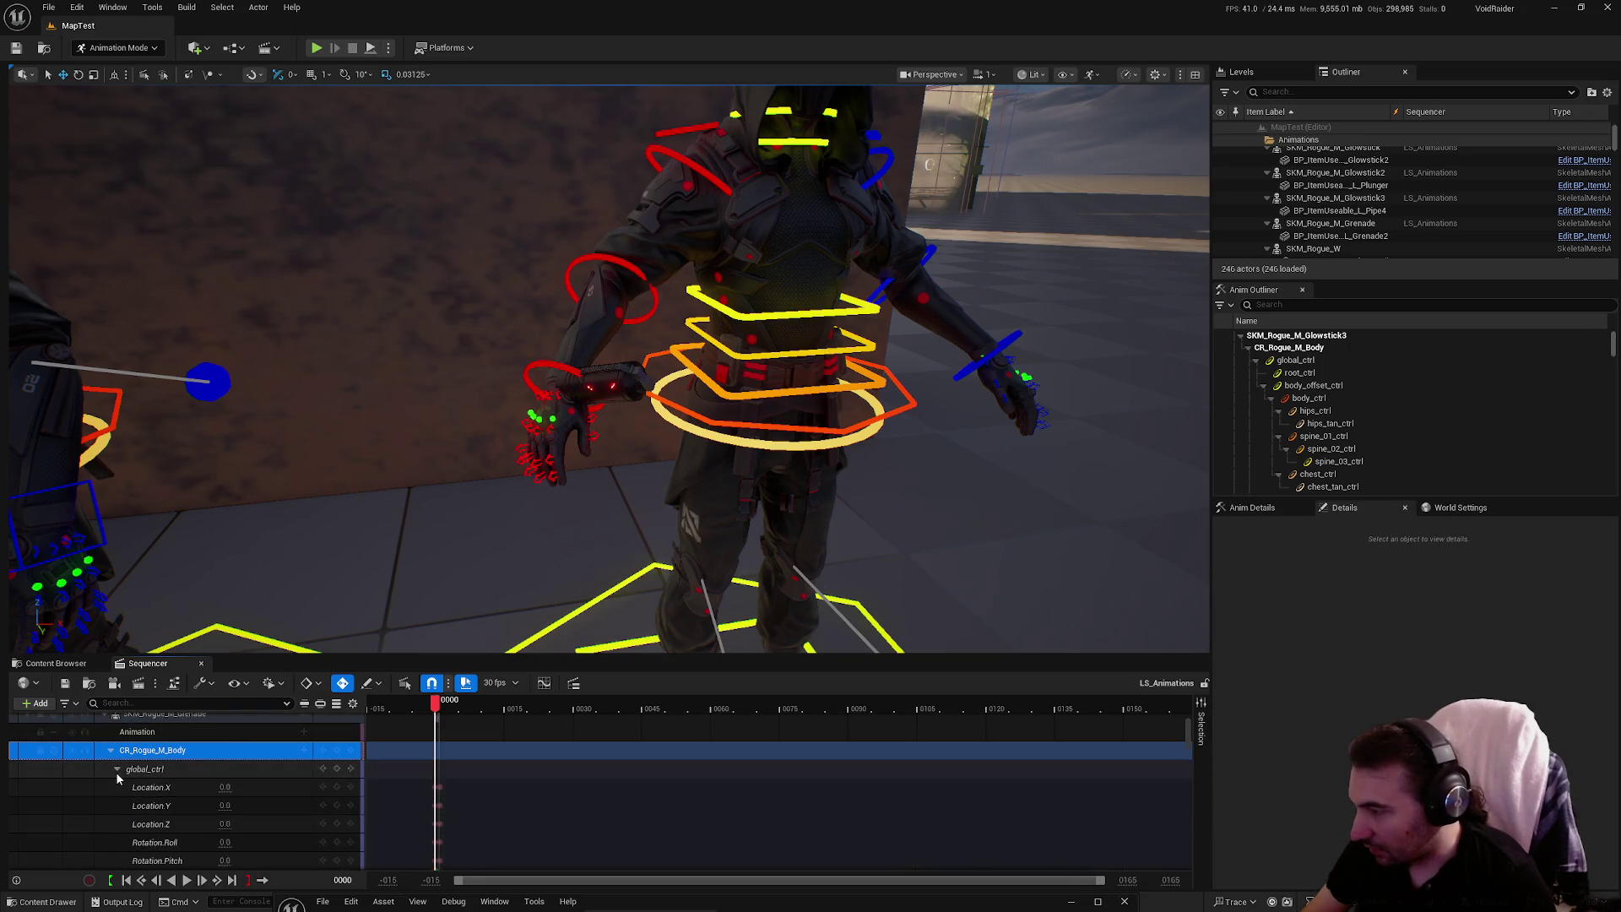
scroll(184, 787, down, 3)
scroll(184, 795, down, 2)
click(224, 751)
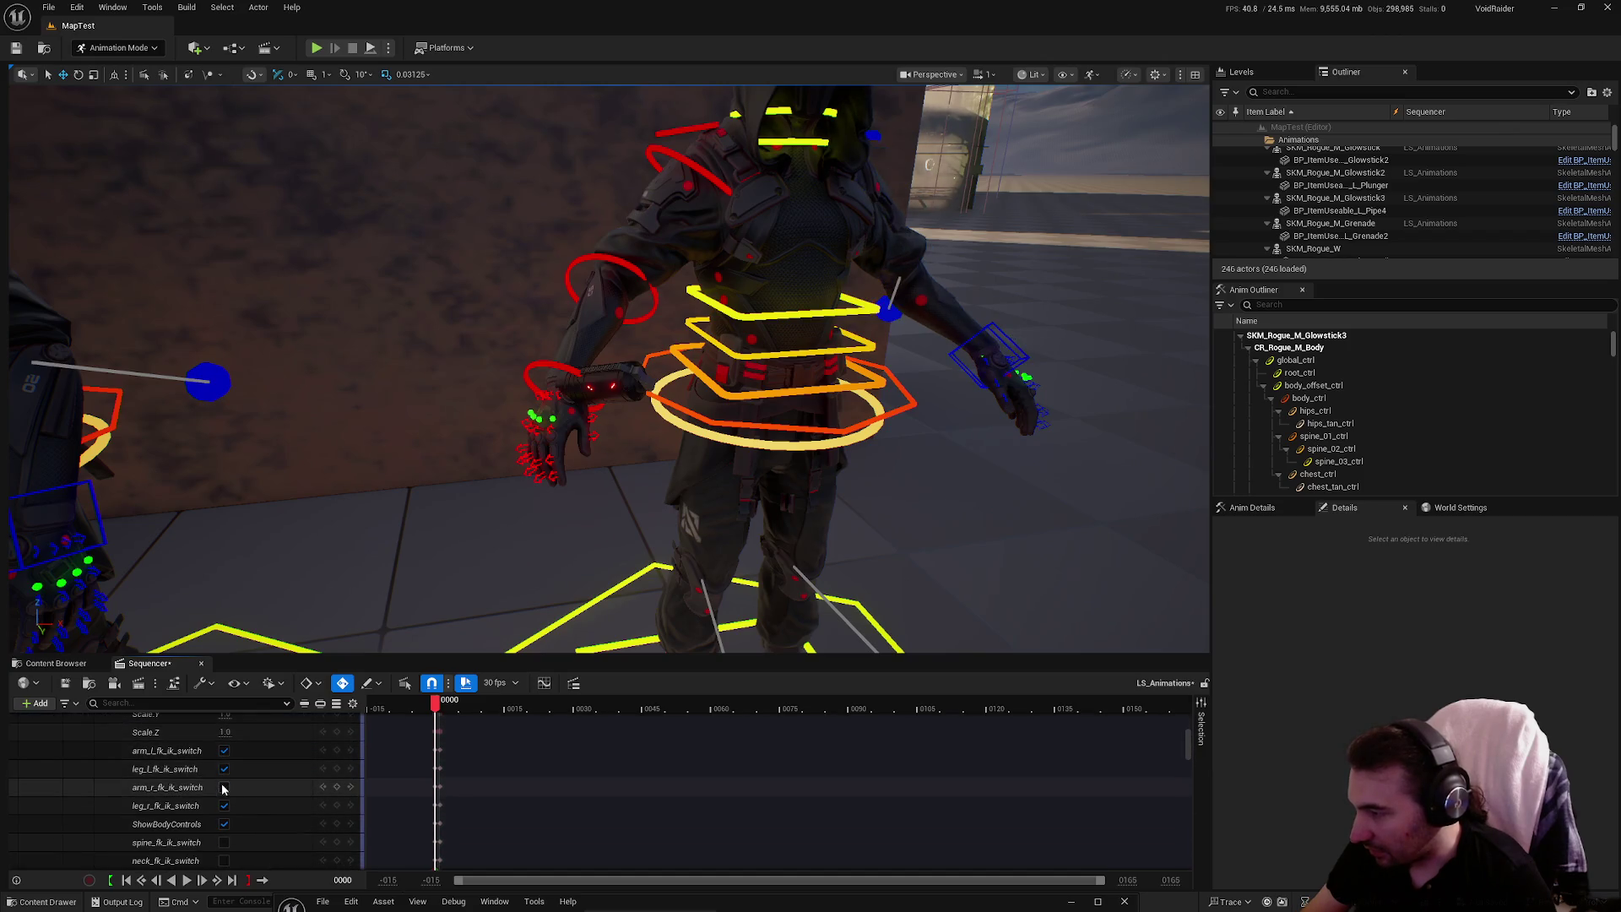
click(224, 787)
scroll(502, 651, down, 3)
scroll(502, 651, up, 5)
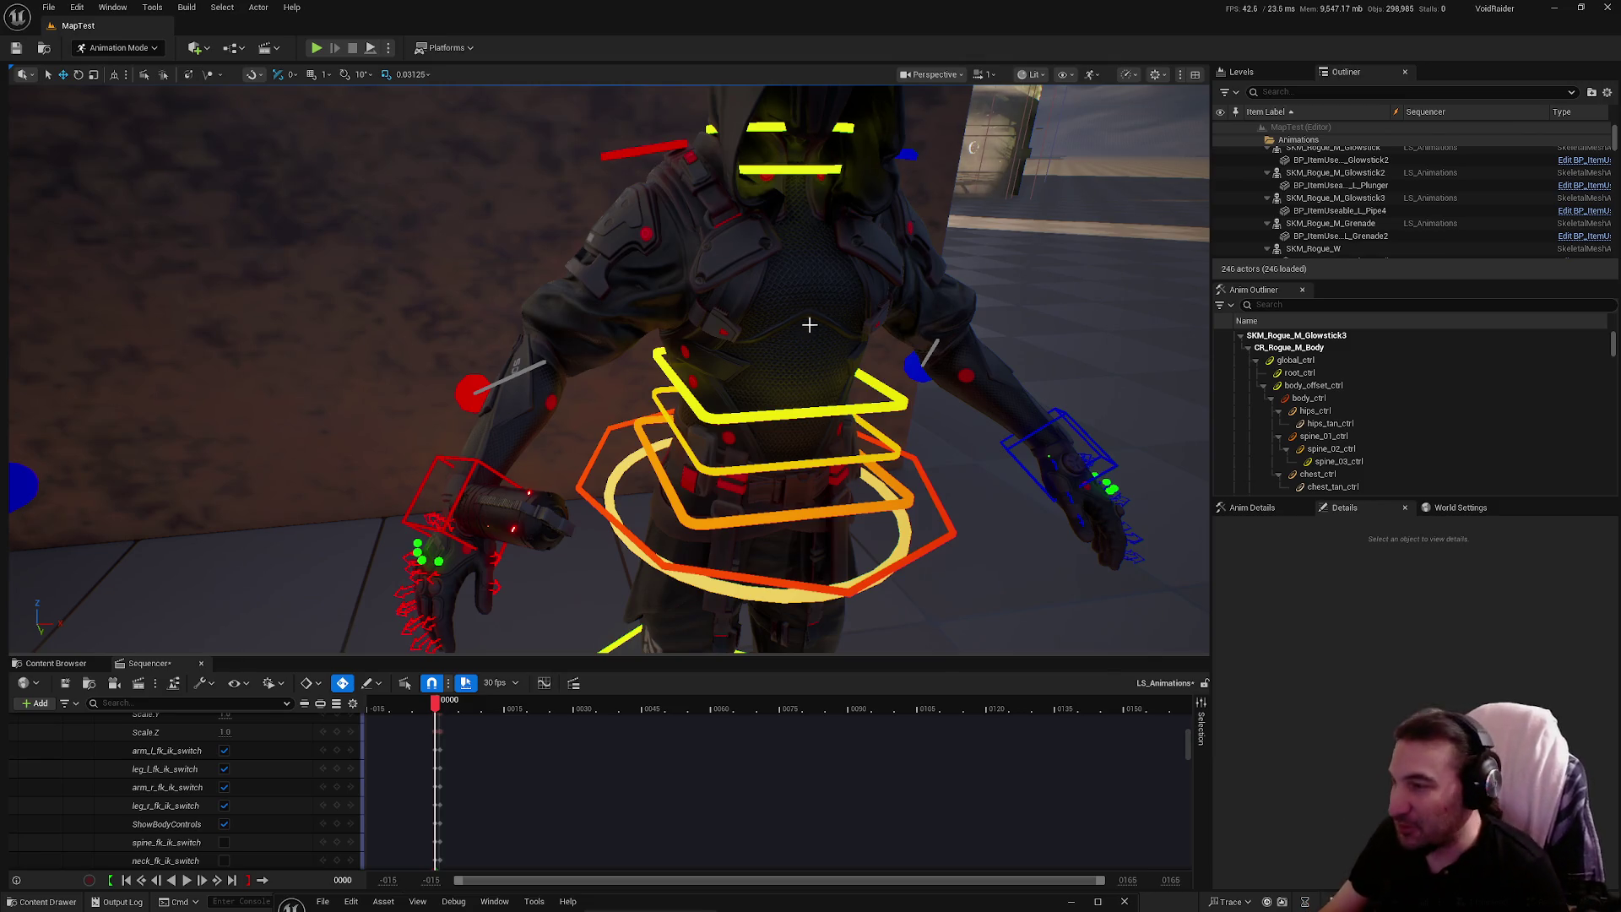
Move the right hand toward the torso, then push arm_r_pv_ik_ctrl outward and upward
click(477, 468)
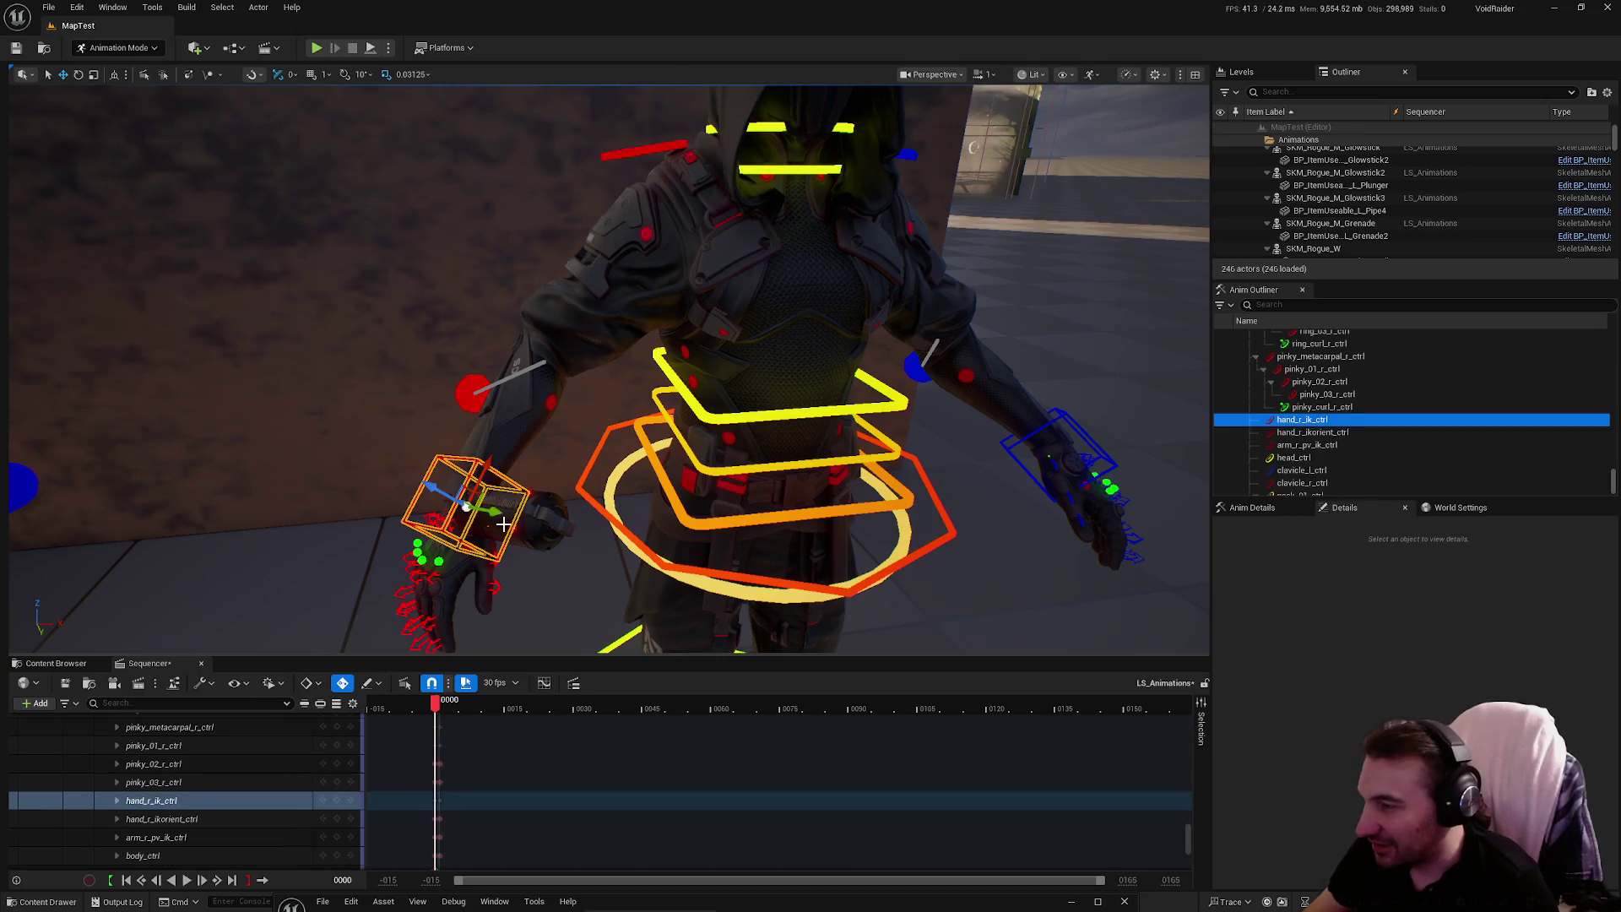
mouse_move(493, 511)
mouse_down()
mouse_move(664, 509)
mouse_move(658, 558)
mouse_move(760, 422)
mouse_move(809, 443)
mouse_up()
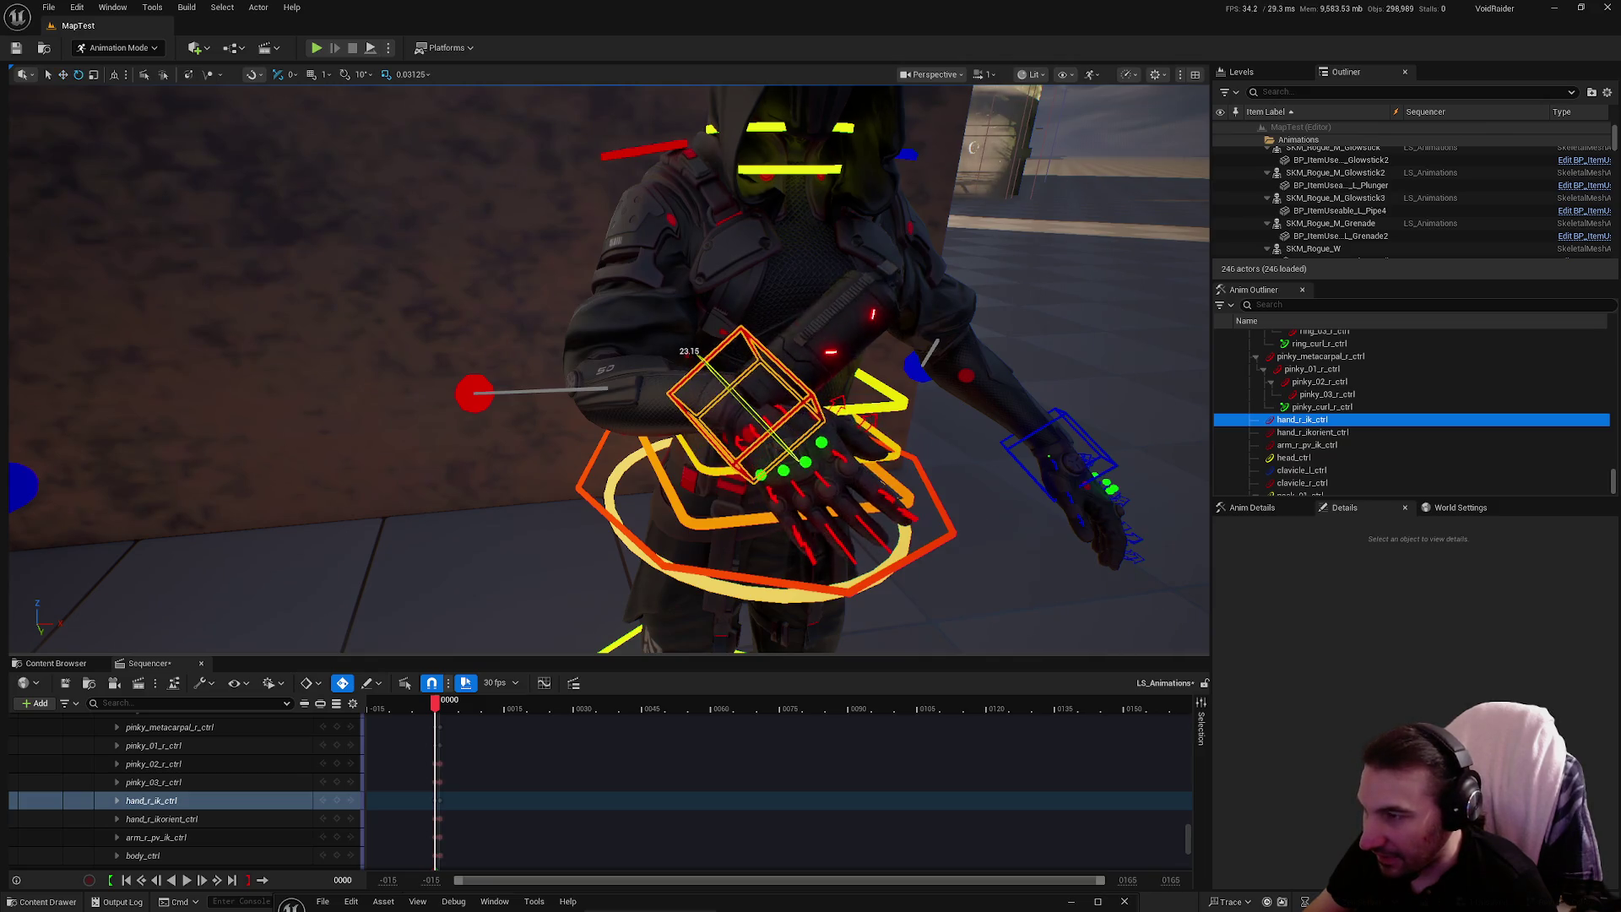
click(476, 395)
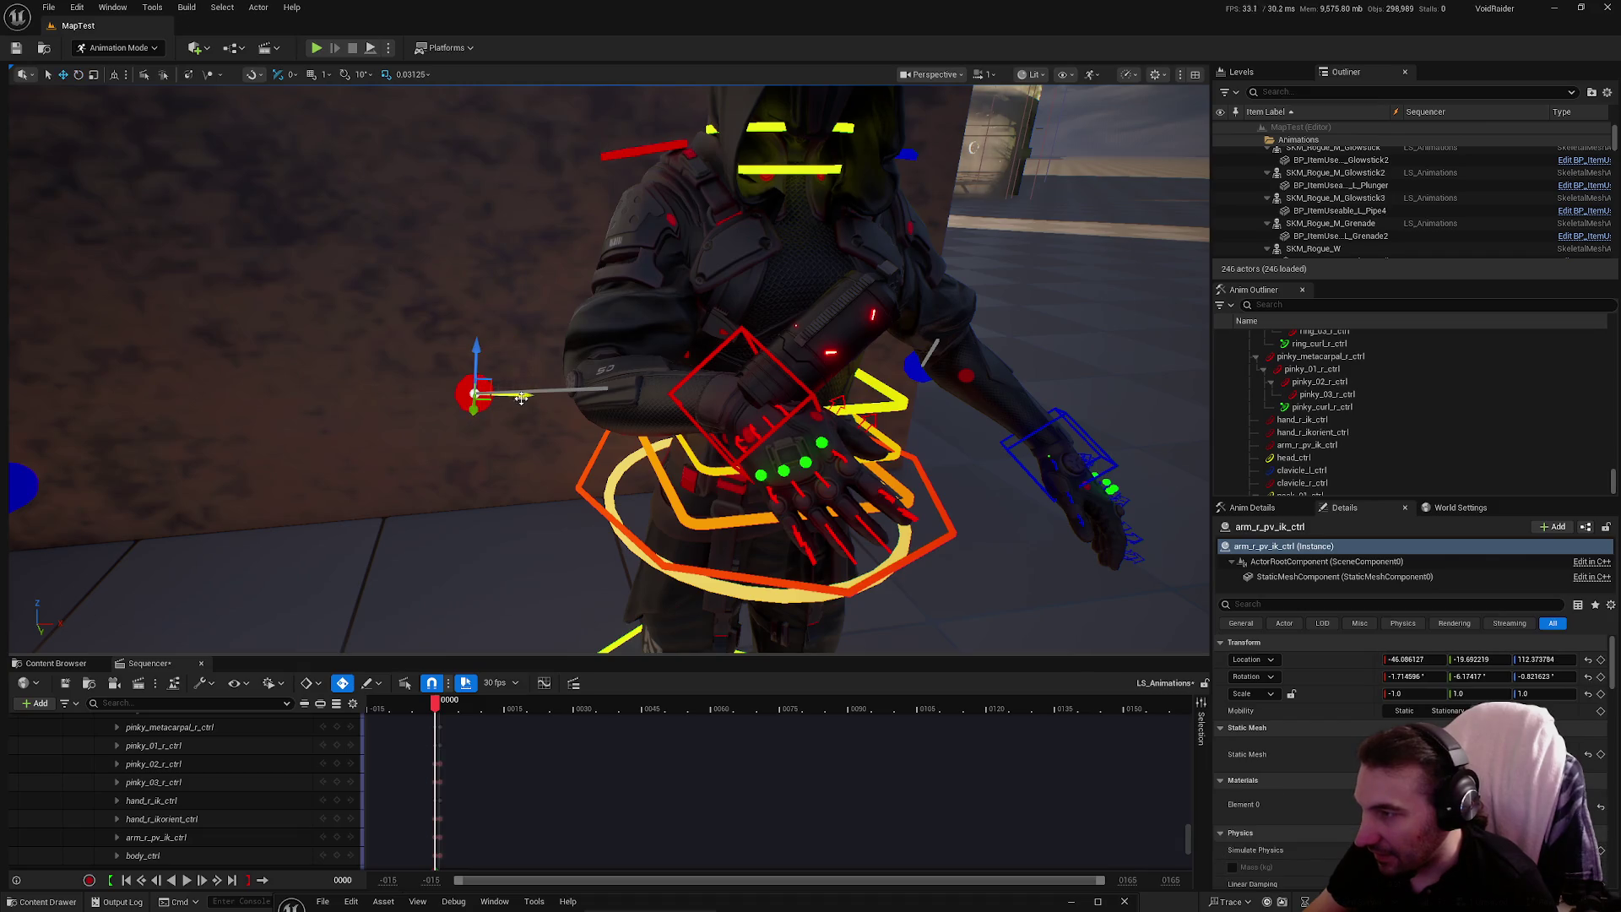
click(471, 394)
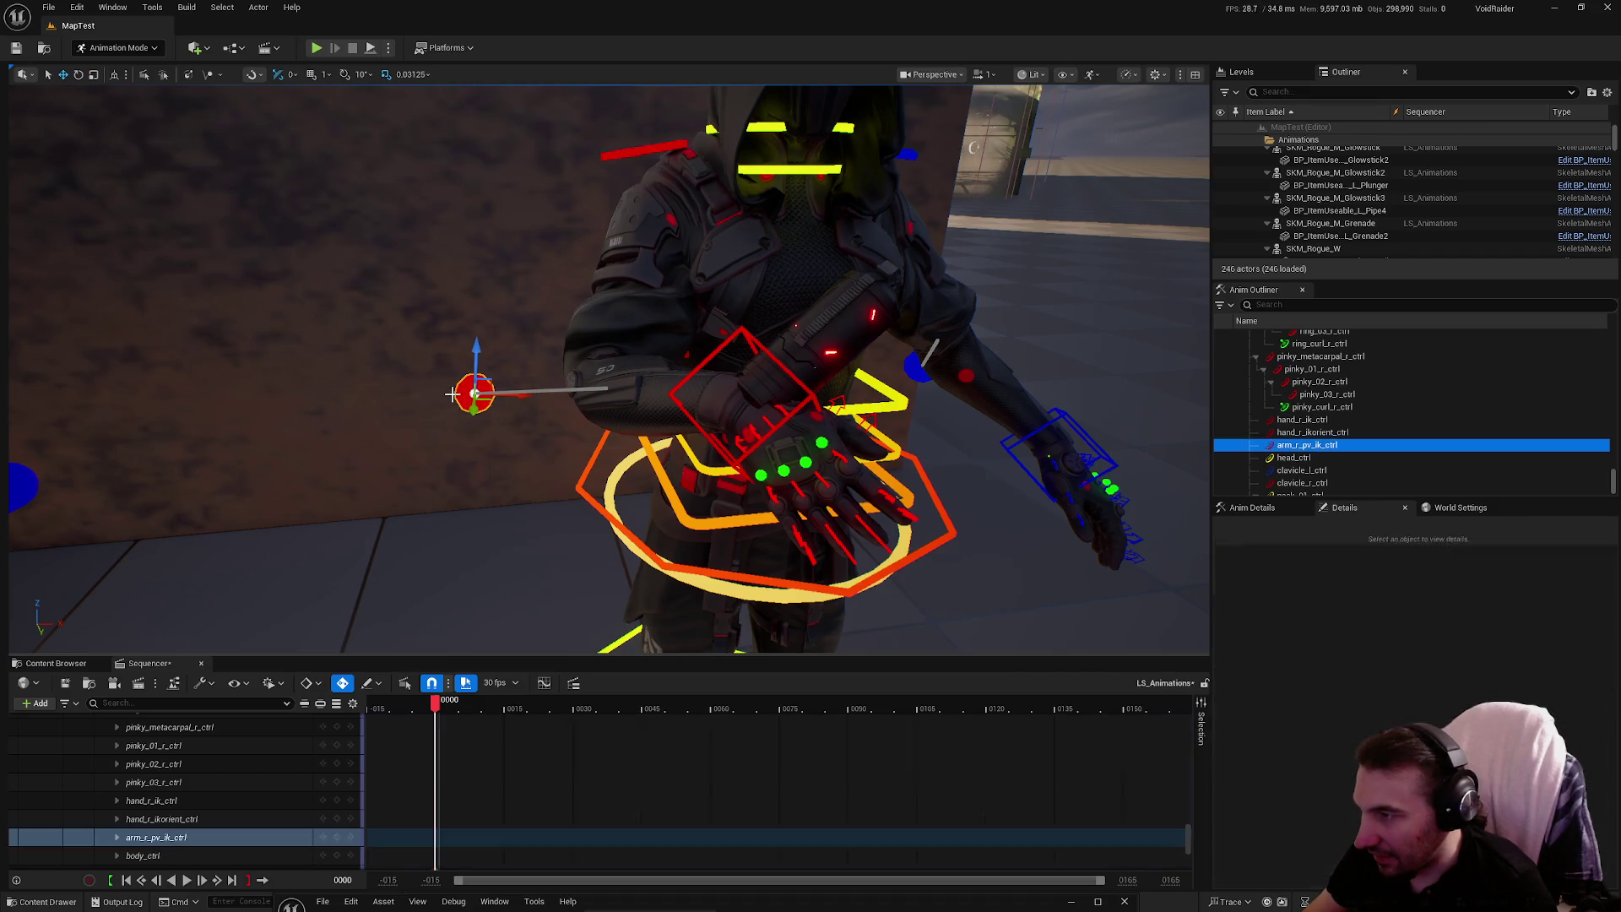
mouse_move(520, 397)
mouse_down()
mouse_move(606, 404)
mouse_move(610, 546)
mouse_up()
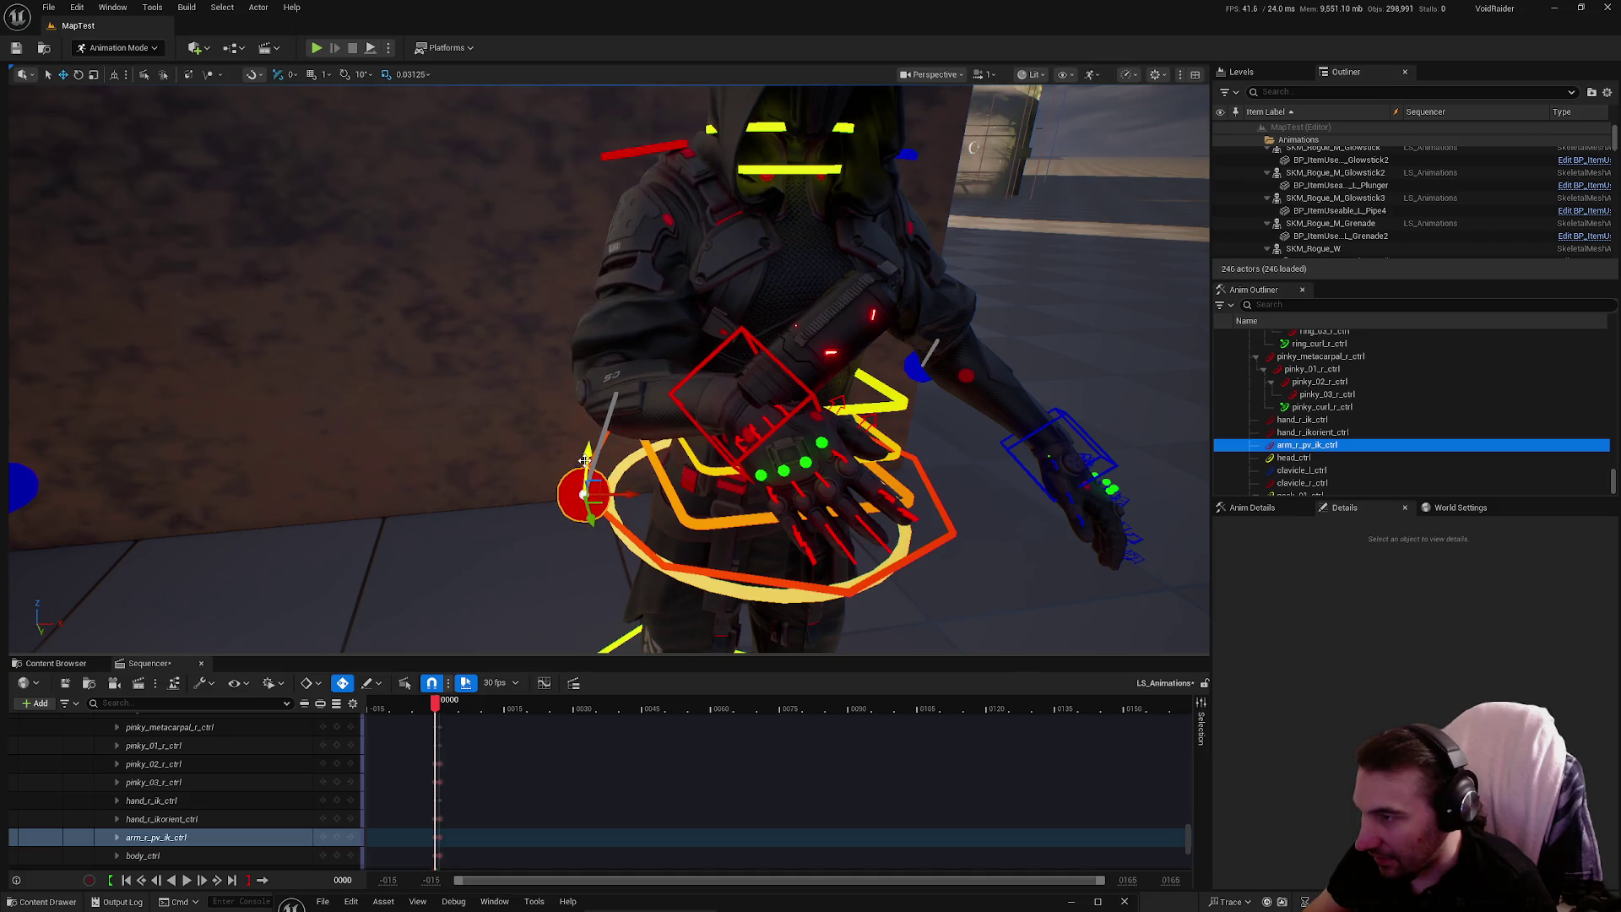
mouse_move(585, 460)
mouse_down()
mouse_move(590, 343)
mouse_move(590, 371)
mouse_move(498, 338)
mouse_move(521, 335)
mouse_up()
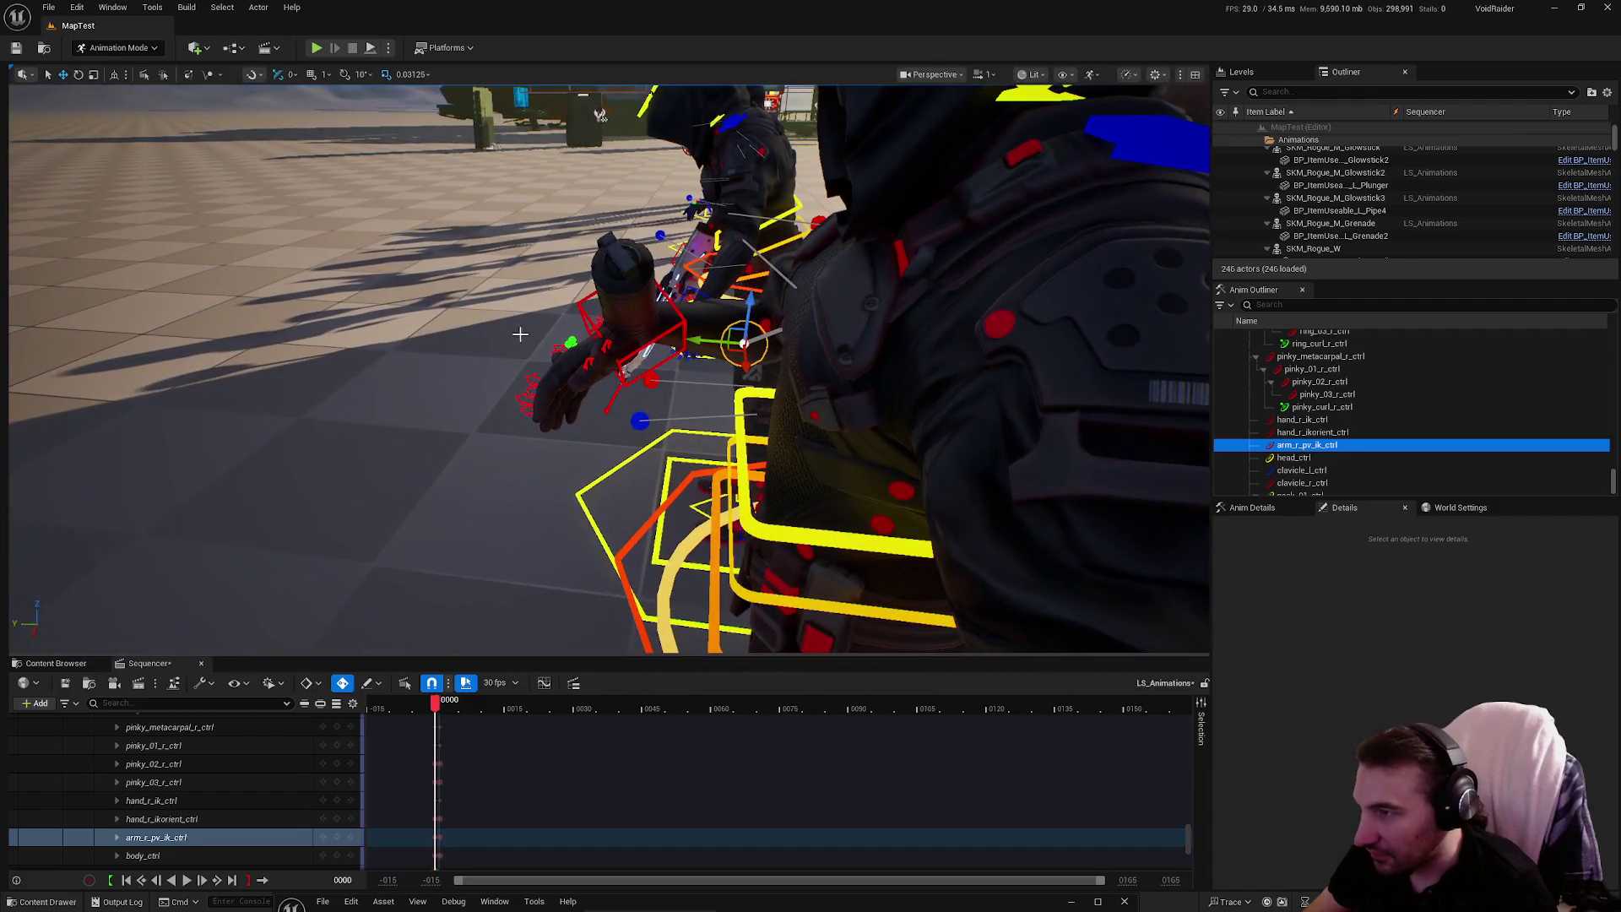
Raise hand_r_ik_ctrl up and left, then rotate it upright toward the face
click(679, 324)
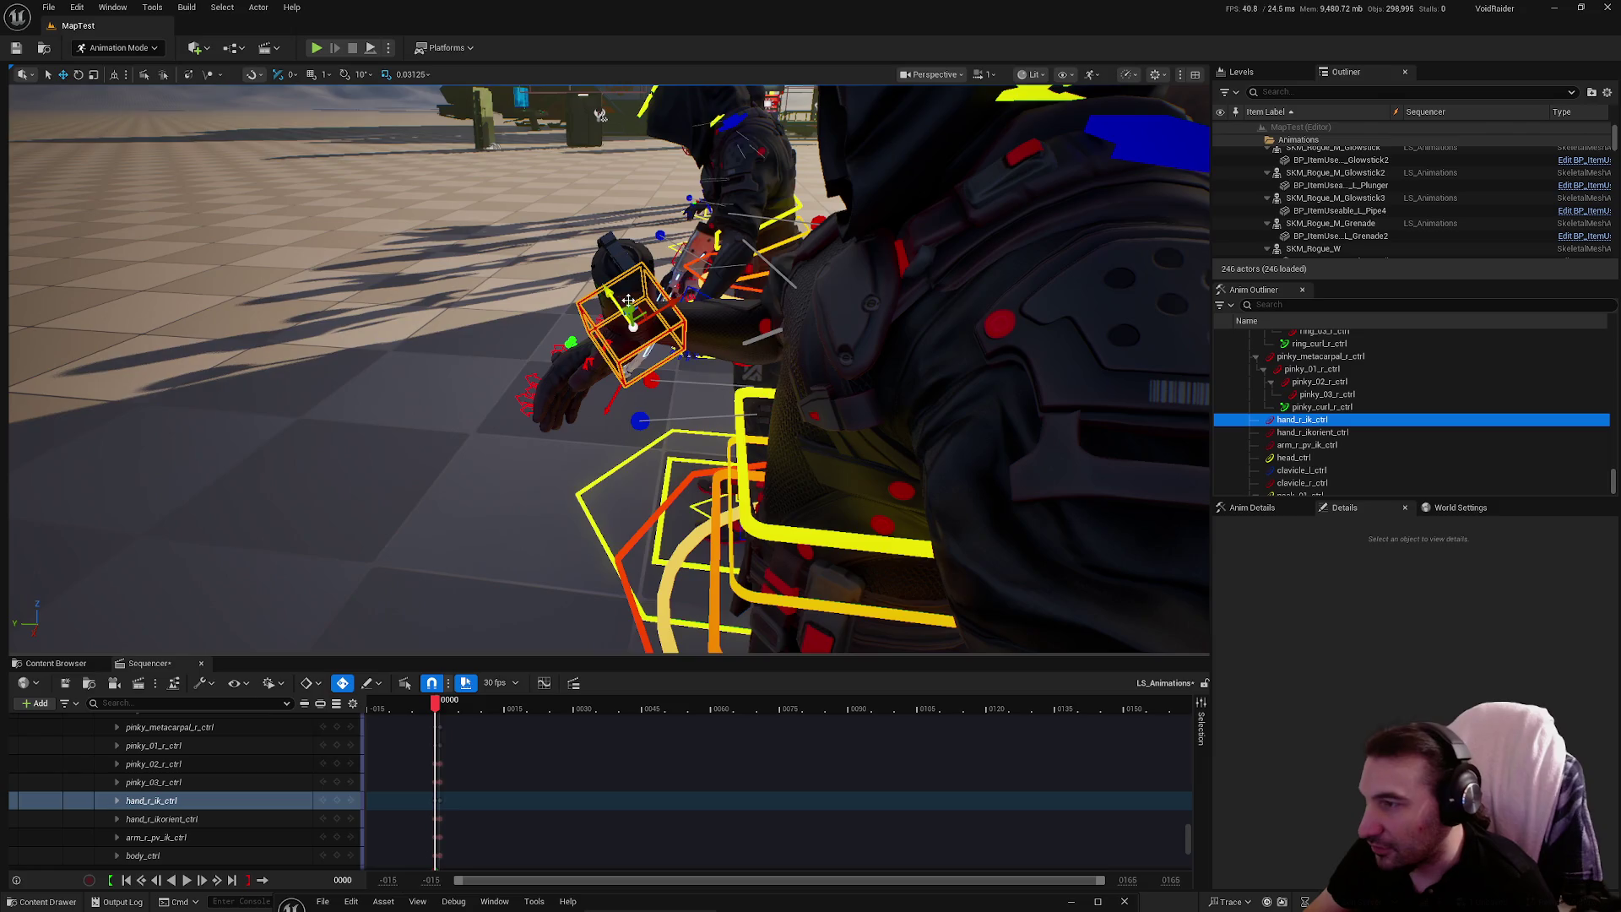
drag(631, 306, 566, 173)
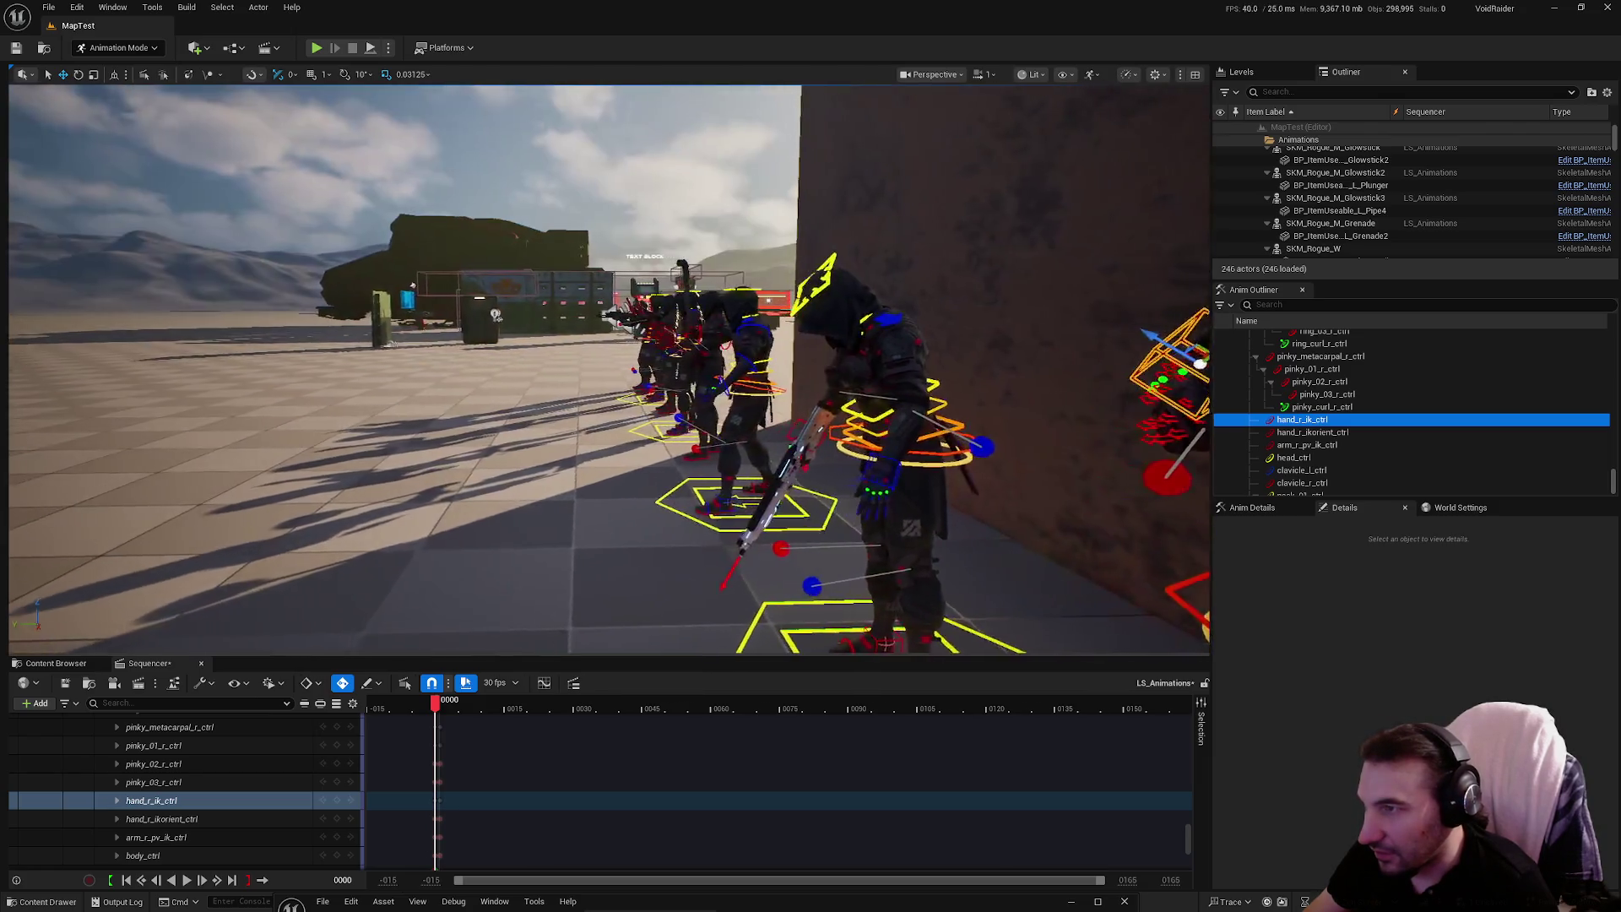
key(f)
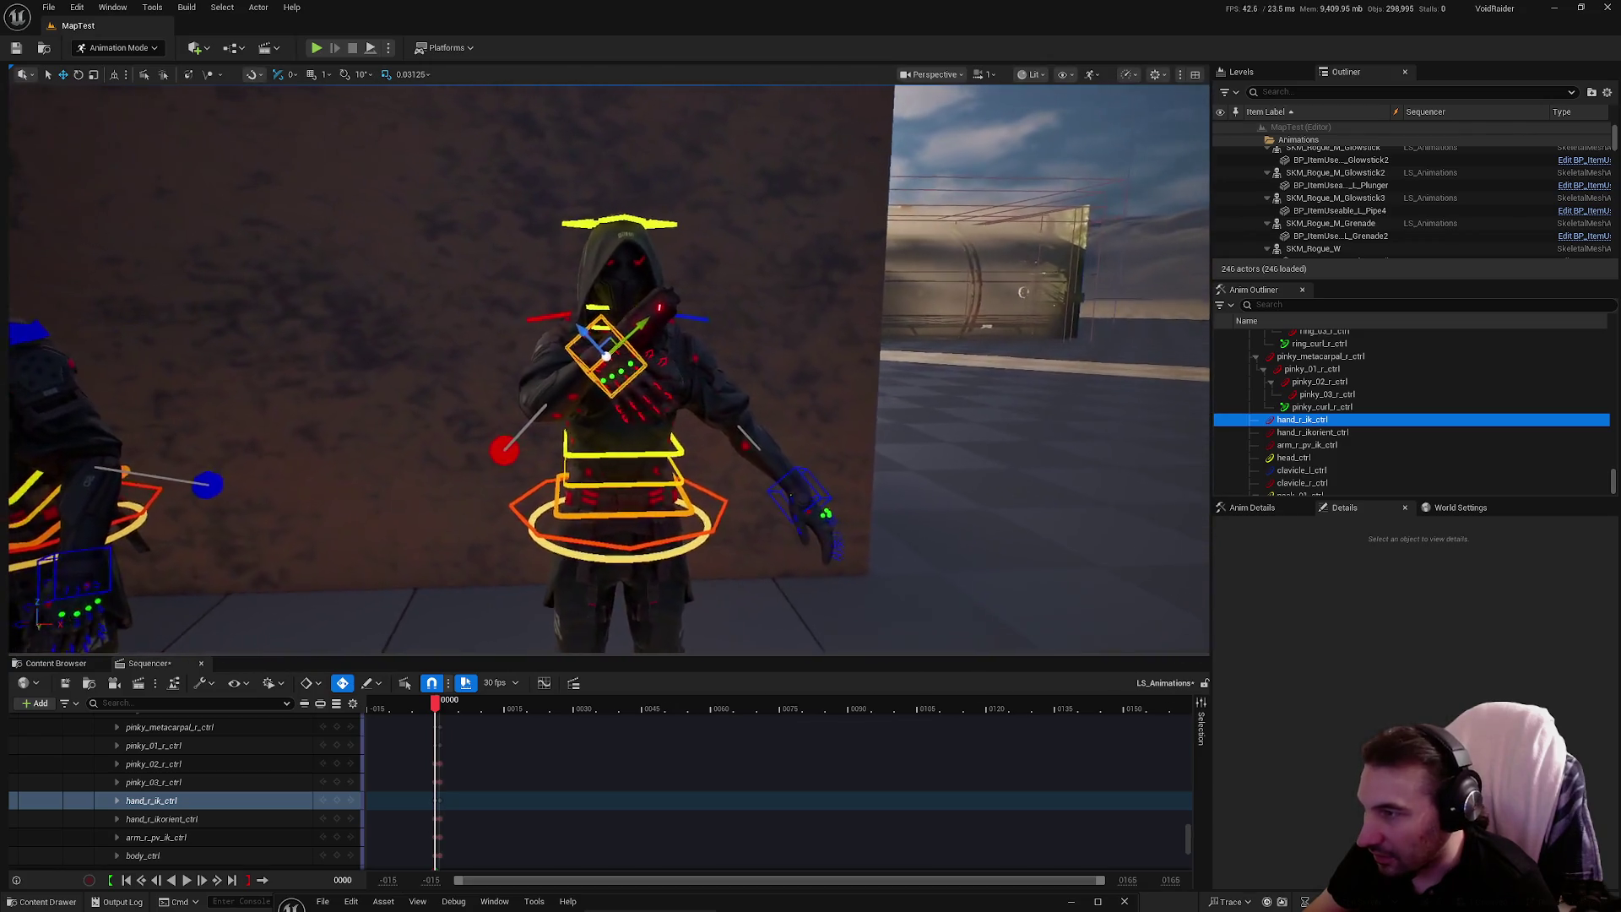
key(e)
mouse_move(567, 332)
mouse_down()
mouse_move(580, 327)
mouse_move(463, 352)
mouse_up()
Check the pose from behind and in front, nudging the raised hand slightly left
mouse_move(532, 285)
mouse_down()
mouse_move(329, 291)
mouse_move(688, 288)
mouse_up()
key(e)
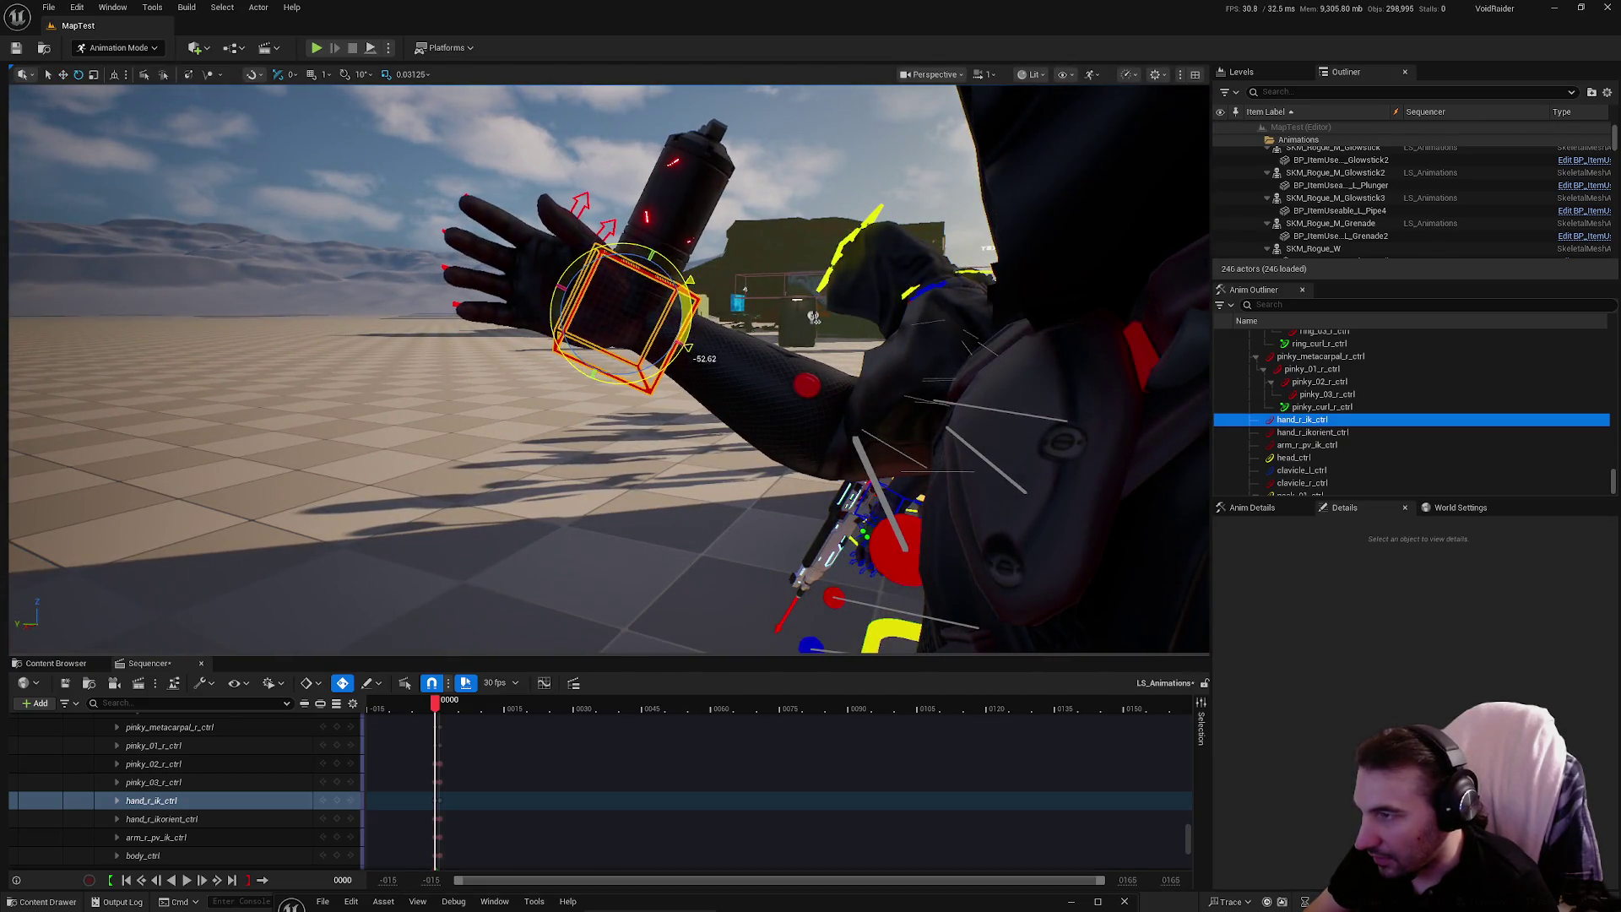
mouse_move(622, 298)
mouse_down()
mouse_move(878, 293)
mouse_move(532, 363)
mouse_up()
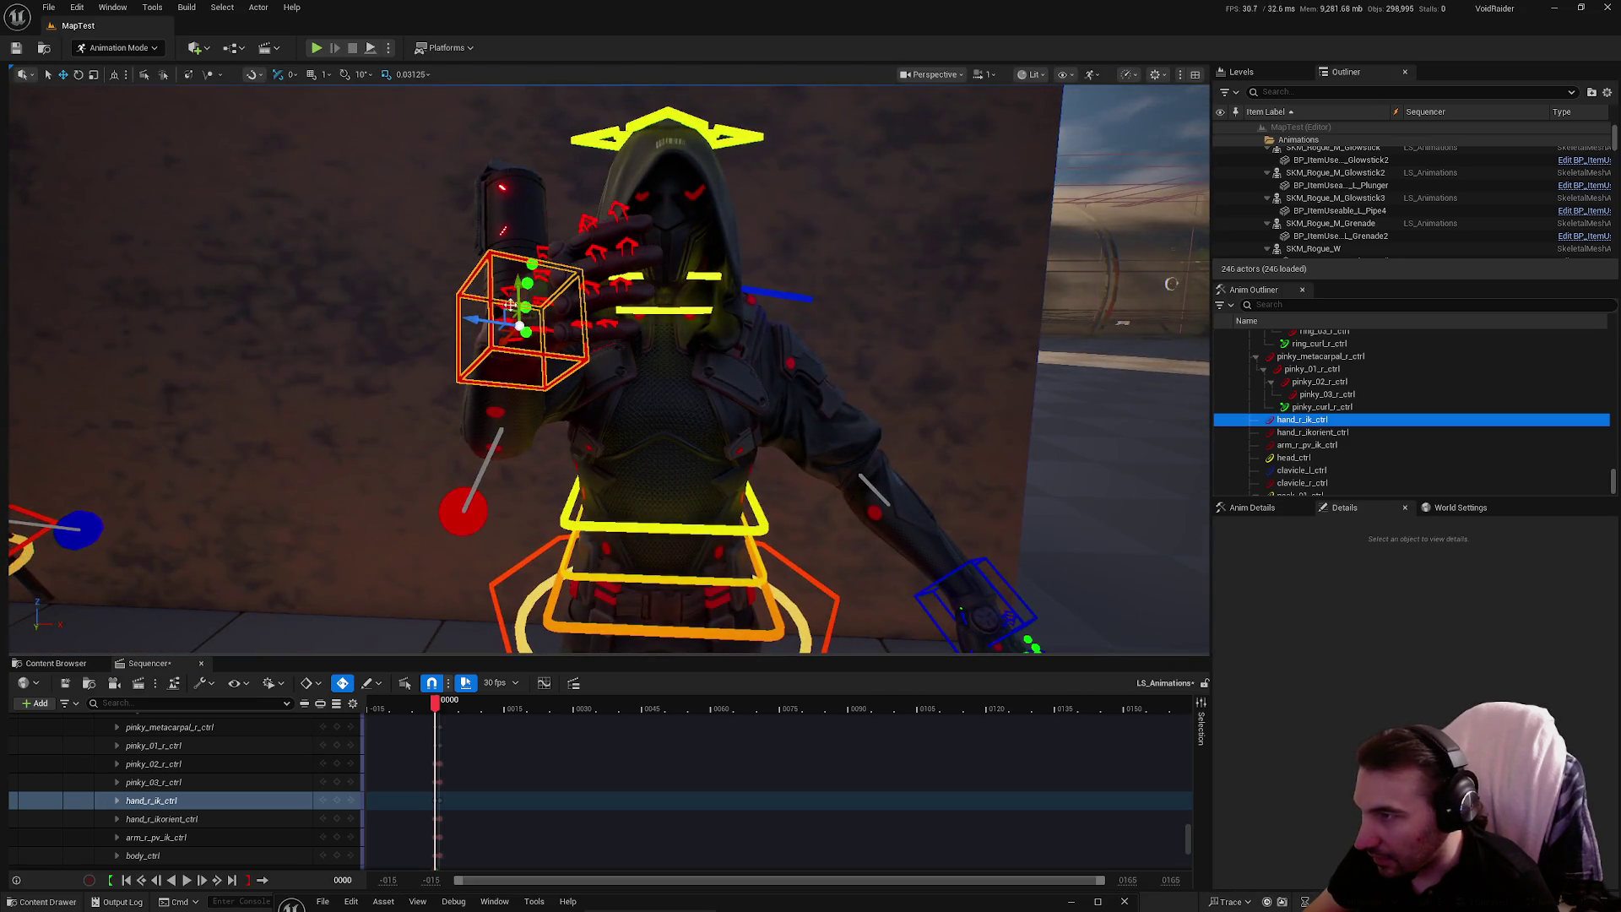
drag(465, 319, 470, 327)
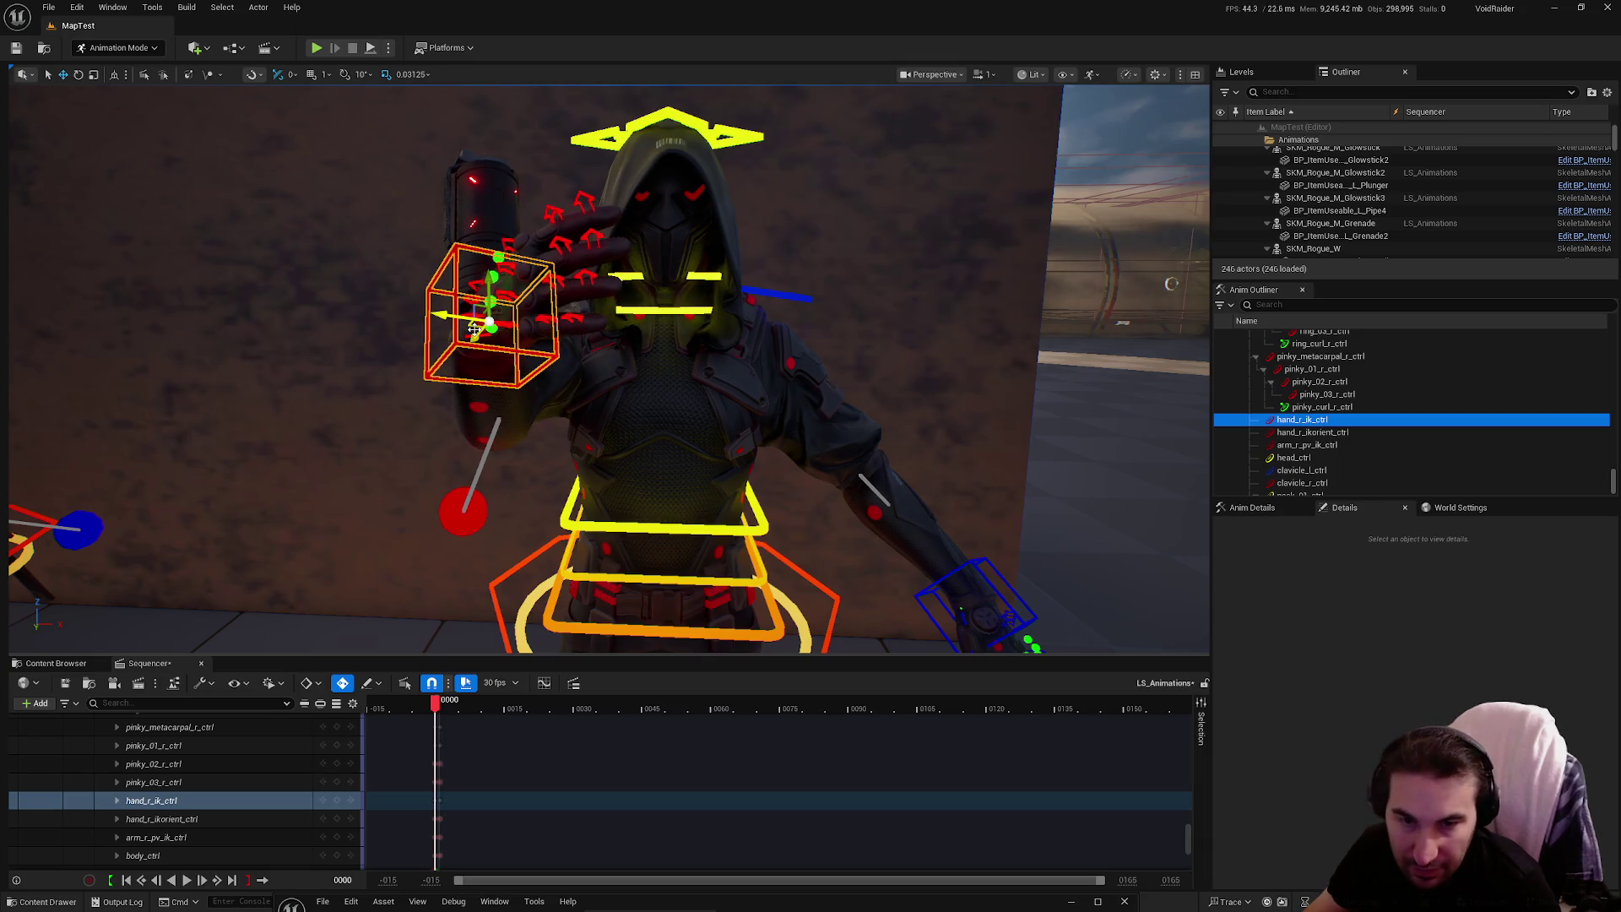
mouse_move(690, 371)
mouse_down()
mouse_move(694, 456)
mouse_move(586, 471)
mouse_up()
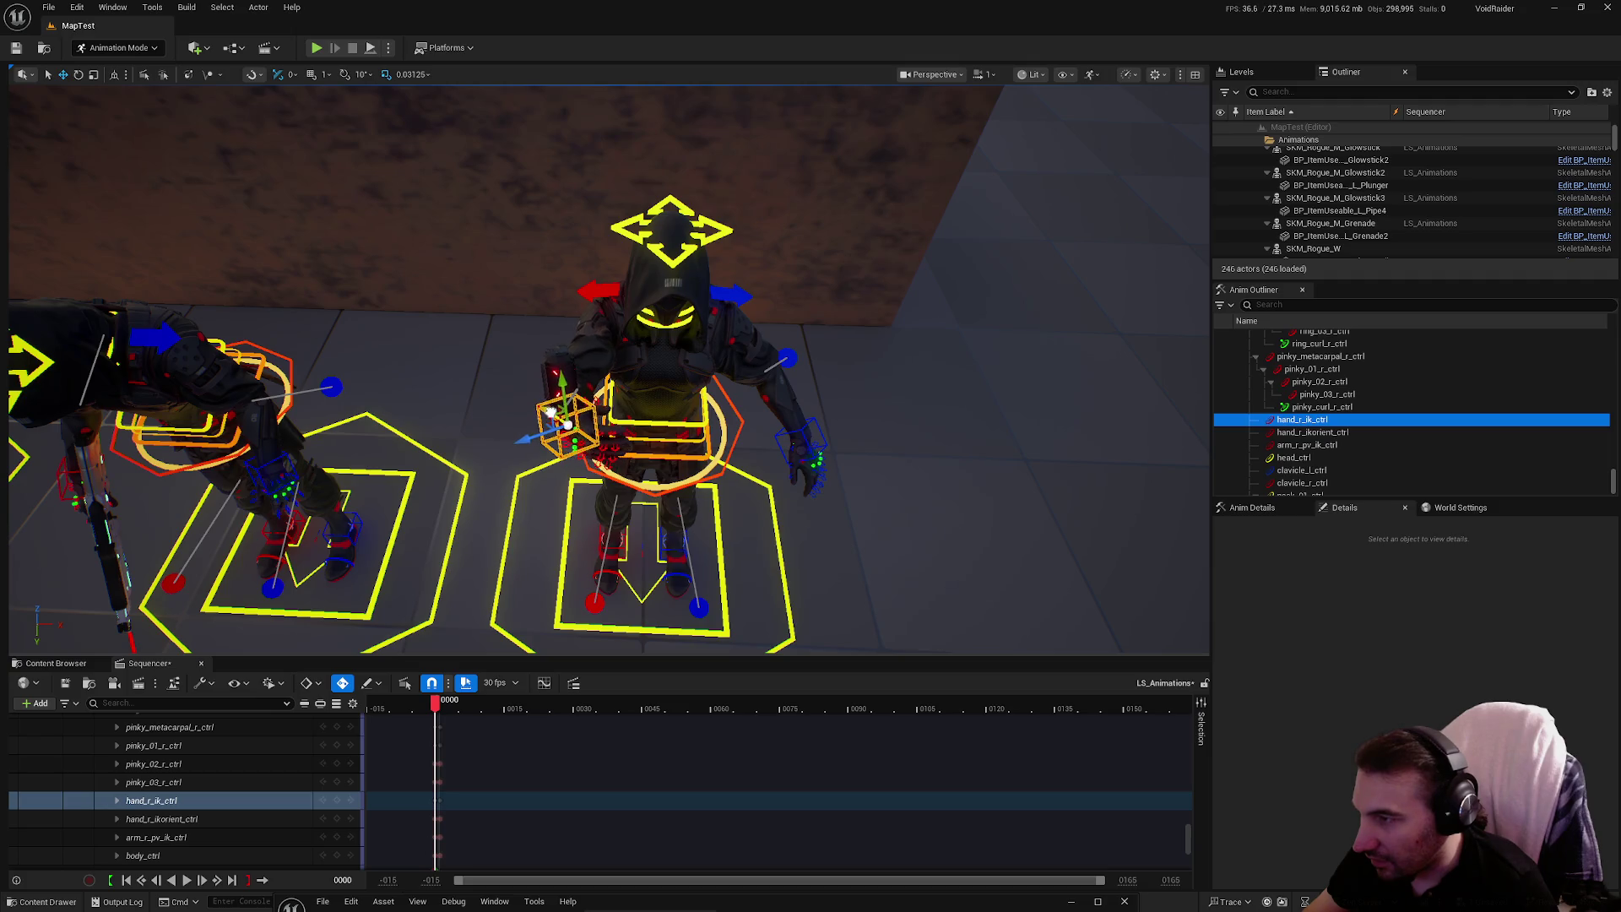
mouse_move(586, 471)
mouse_down()
mouse_move(604, 431)
mouse_move(440, 490)
mouse_move(389, 426)
mouse_move(634, 418)
mouse_move(629, 397)
mouse_move(559, 451)
mouse_up()
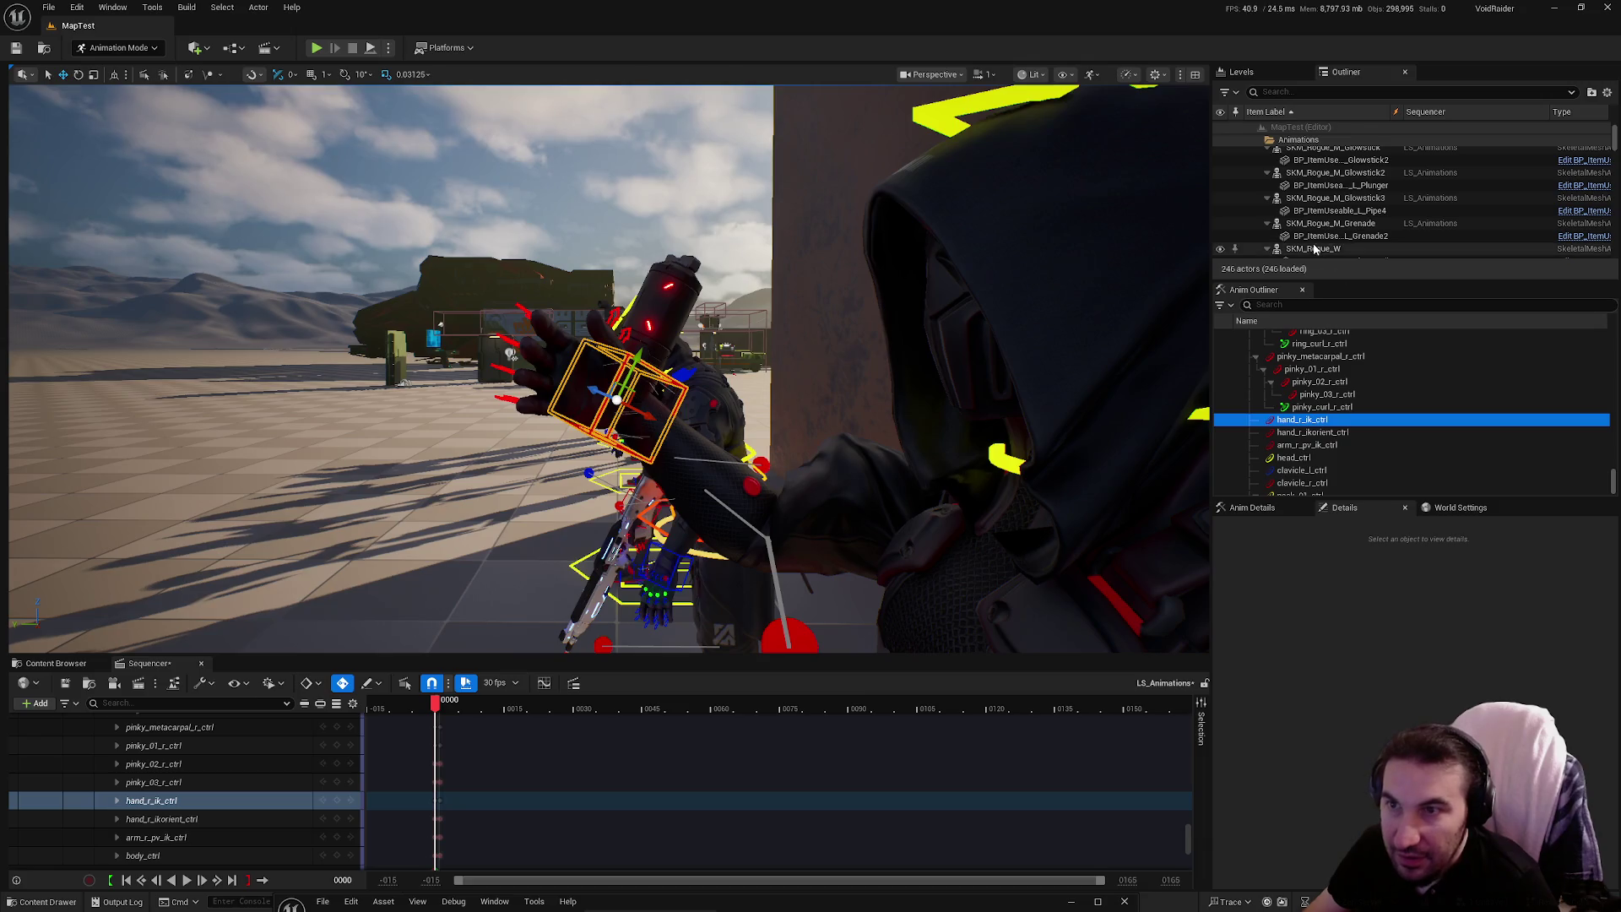
click(1372, 237)
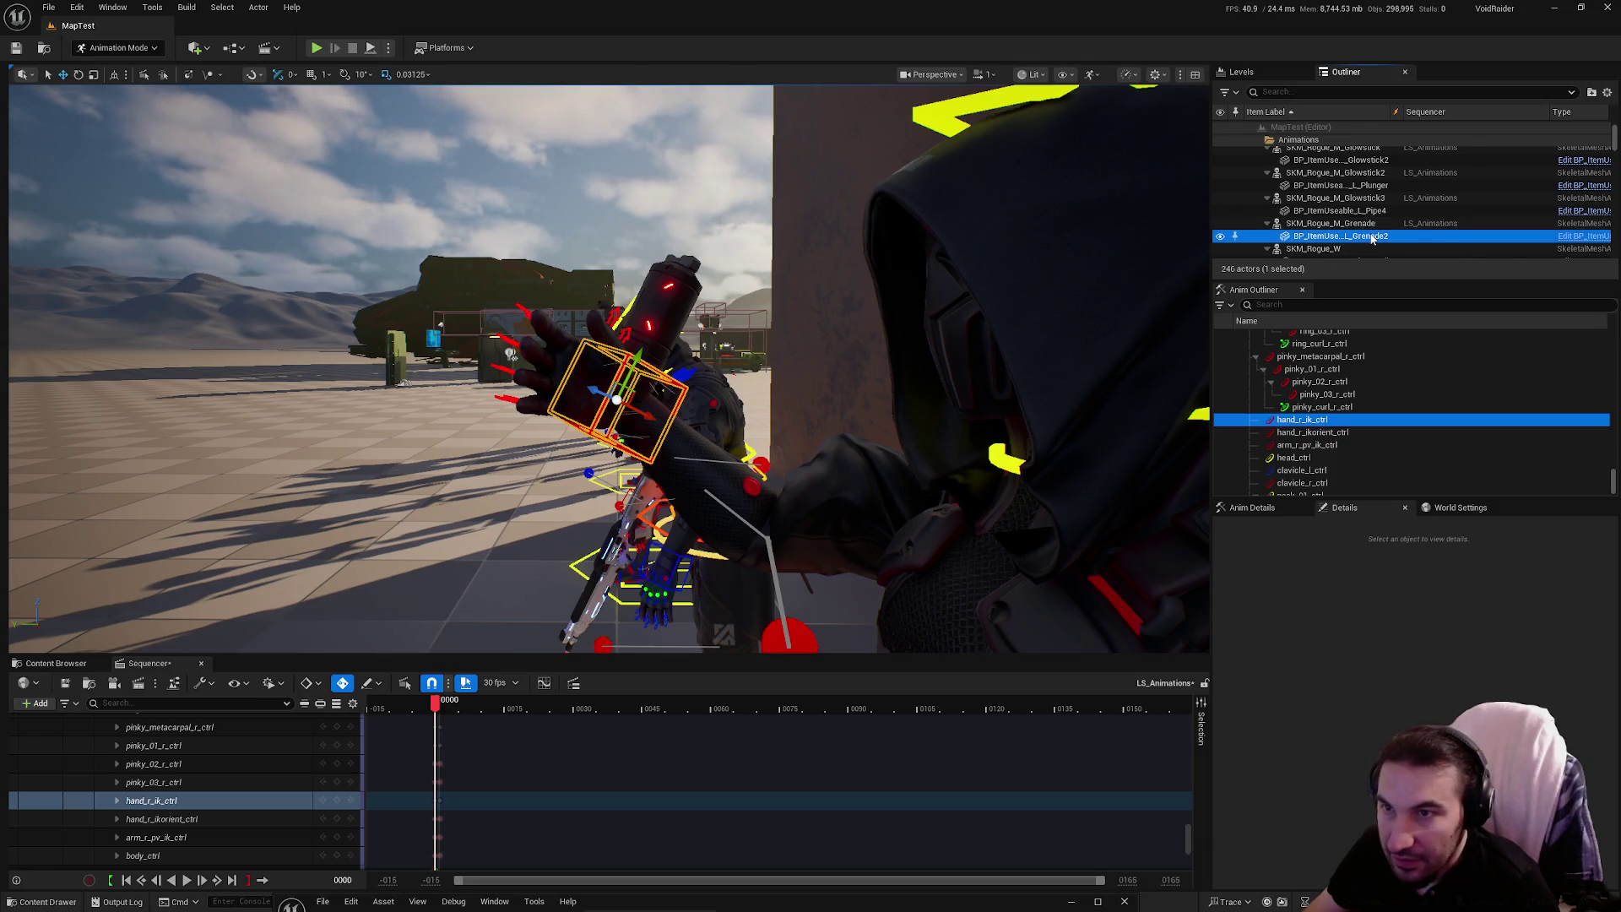
Drag the grenade into the raised right palm, at an offset of about -8.77, 3.78, -0.38
drag(750, 354, 722, 430)
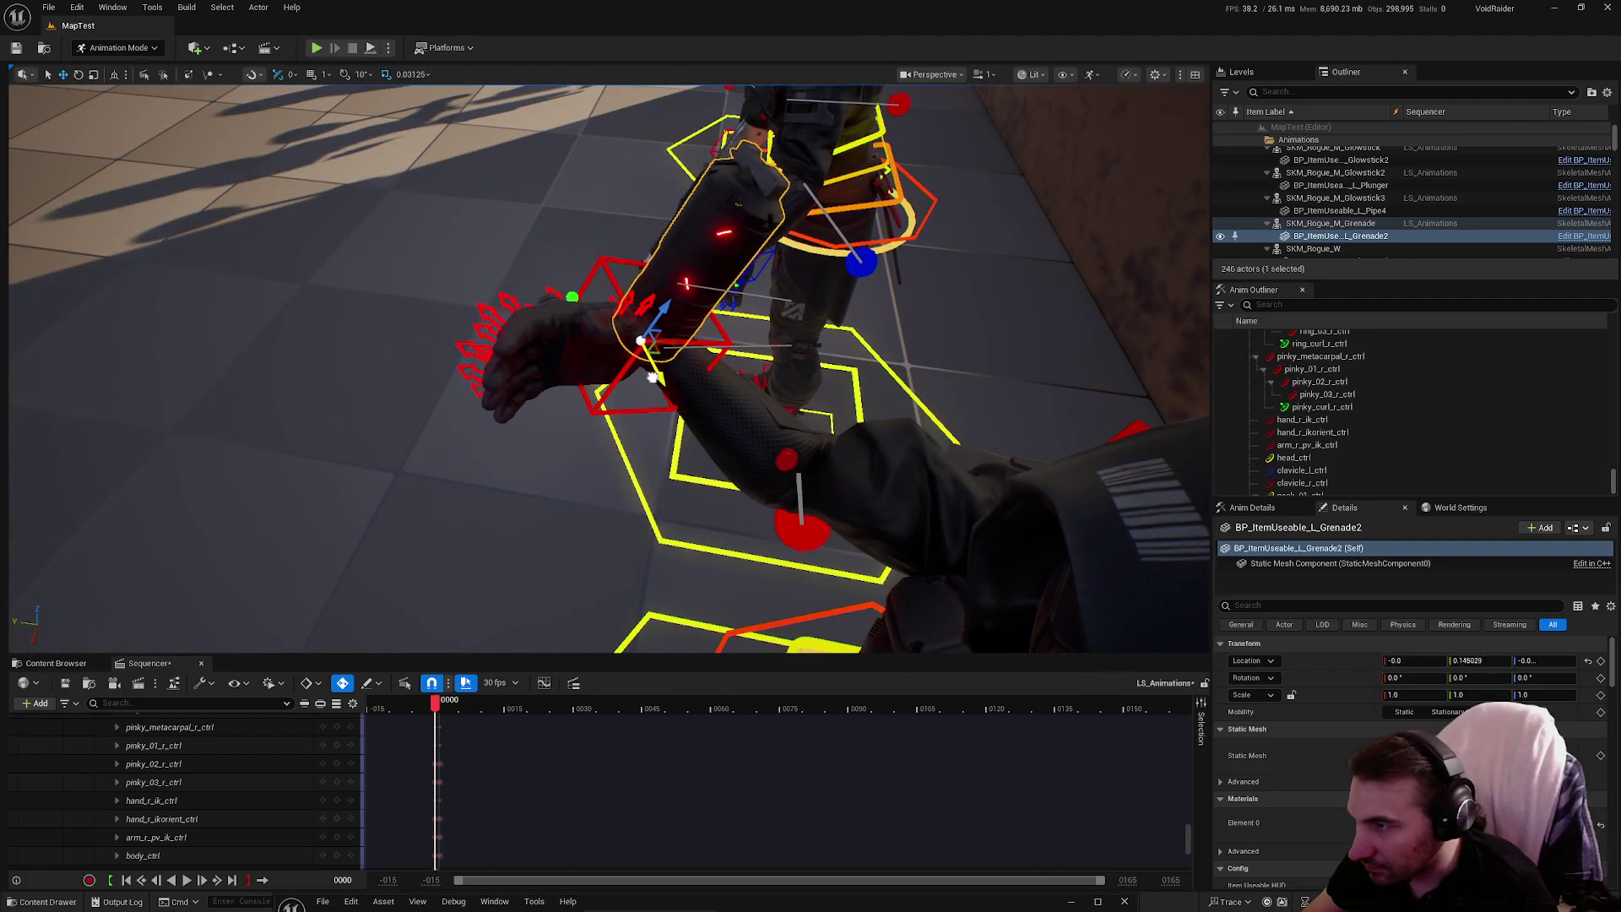
mouse_move(655, 377)
mouse_down()
mouse_move(575, 331)
mouse_move(518, 416)
mouse_move(525, 467)
mouse_move(571, 468)
mouse_move(601, 424)
mouse_move(700, 423)
mouse_up()
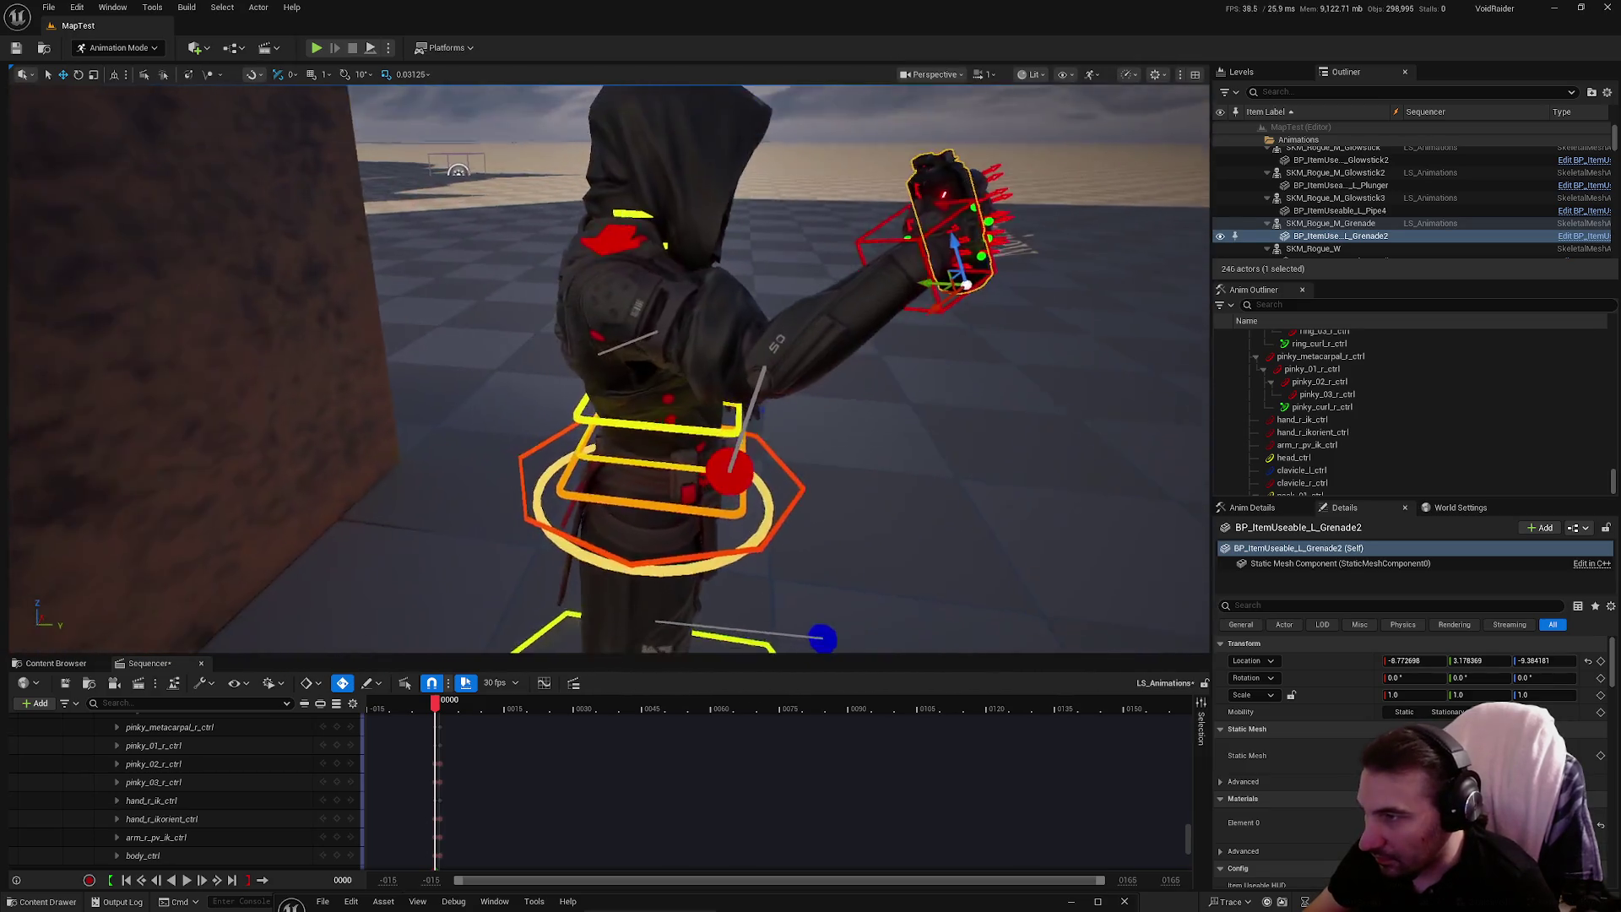
drag(610, 445, 610, 445)
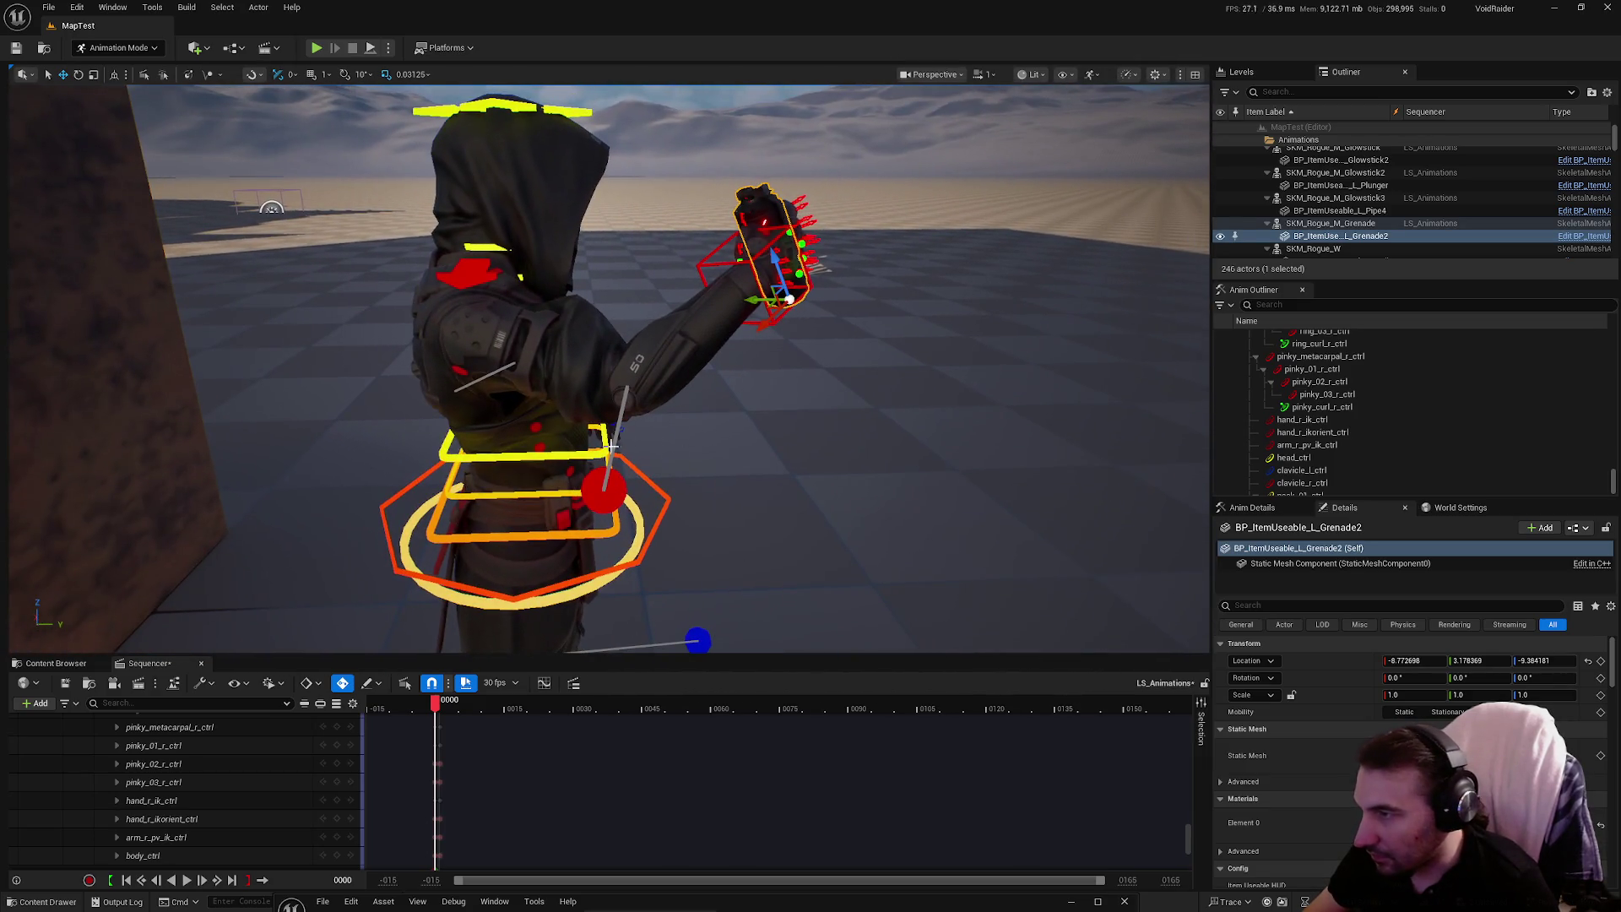
click(590, 499)
drag(590, 500, 590, 500)
click(984, 75)
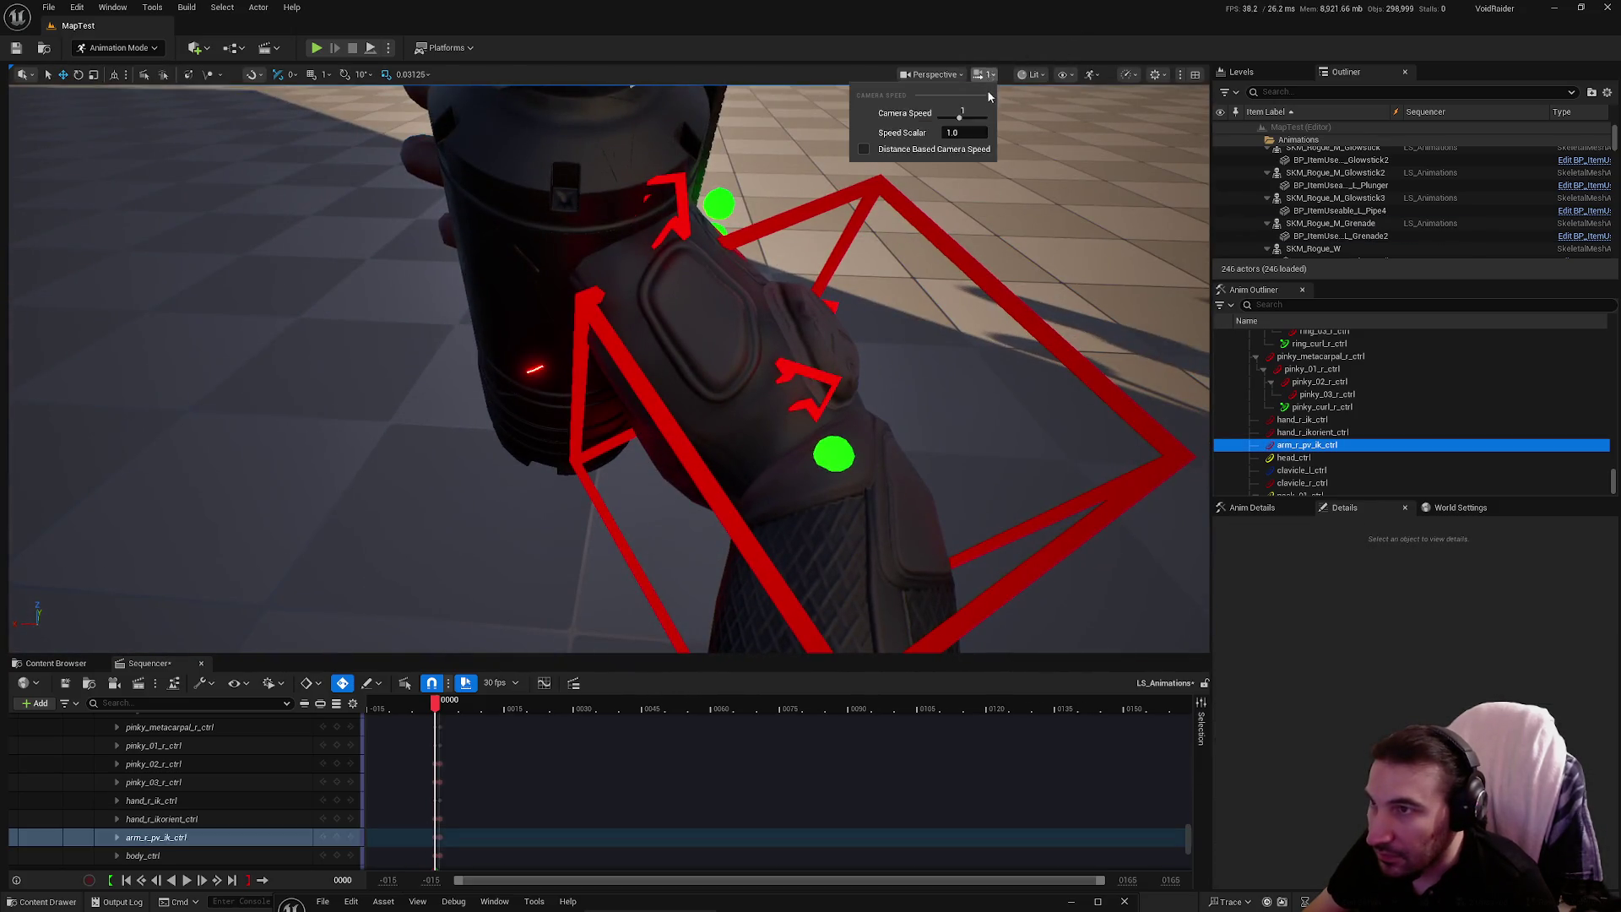
Set the viewport camera Speed Scalar to 0.033
click(963, 133)
text(0.033)
key(Return)
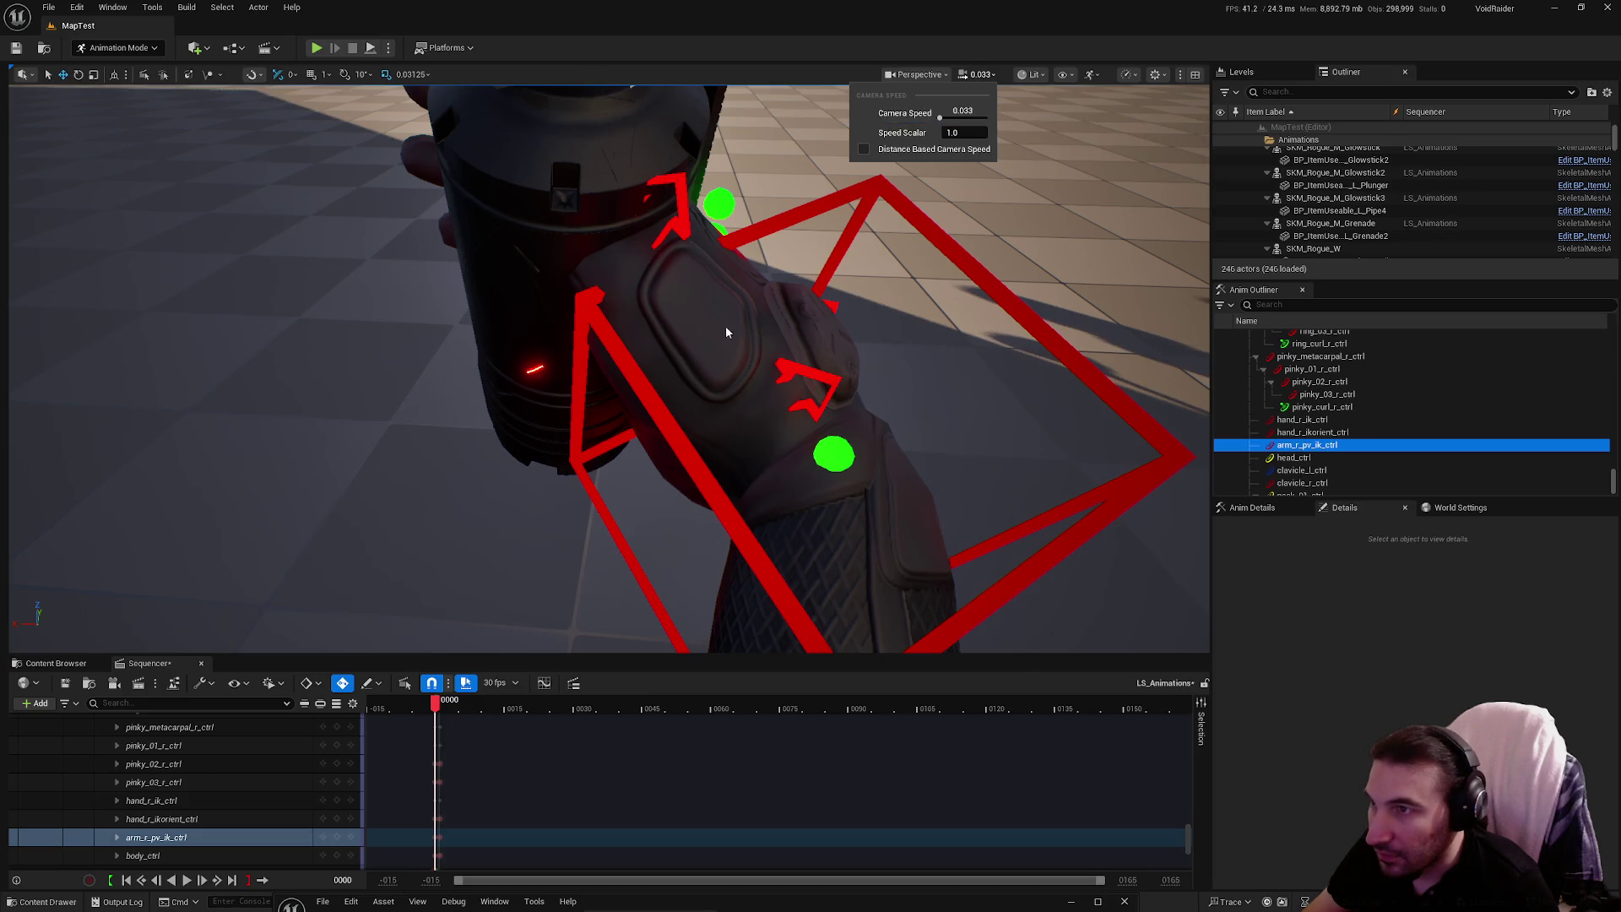
Rotate hand_r_ik_ctrl by about -33 degrees around the grenade
click(749, 449)
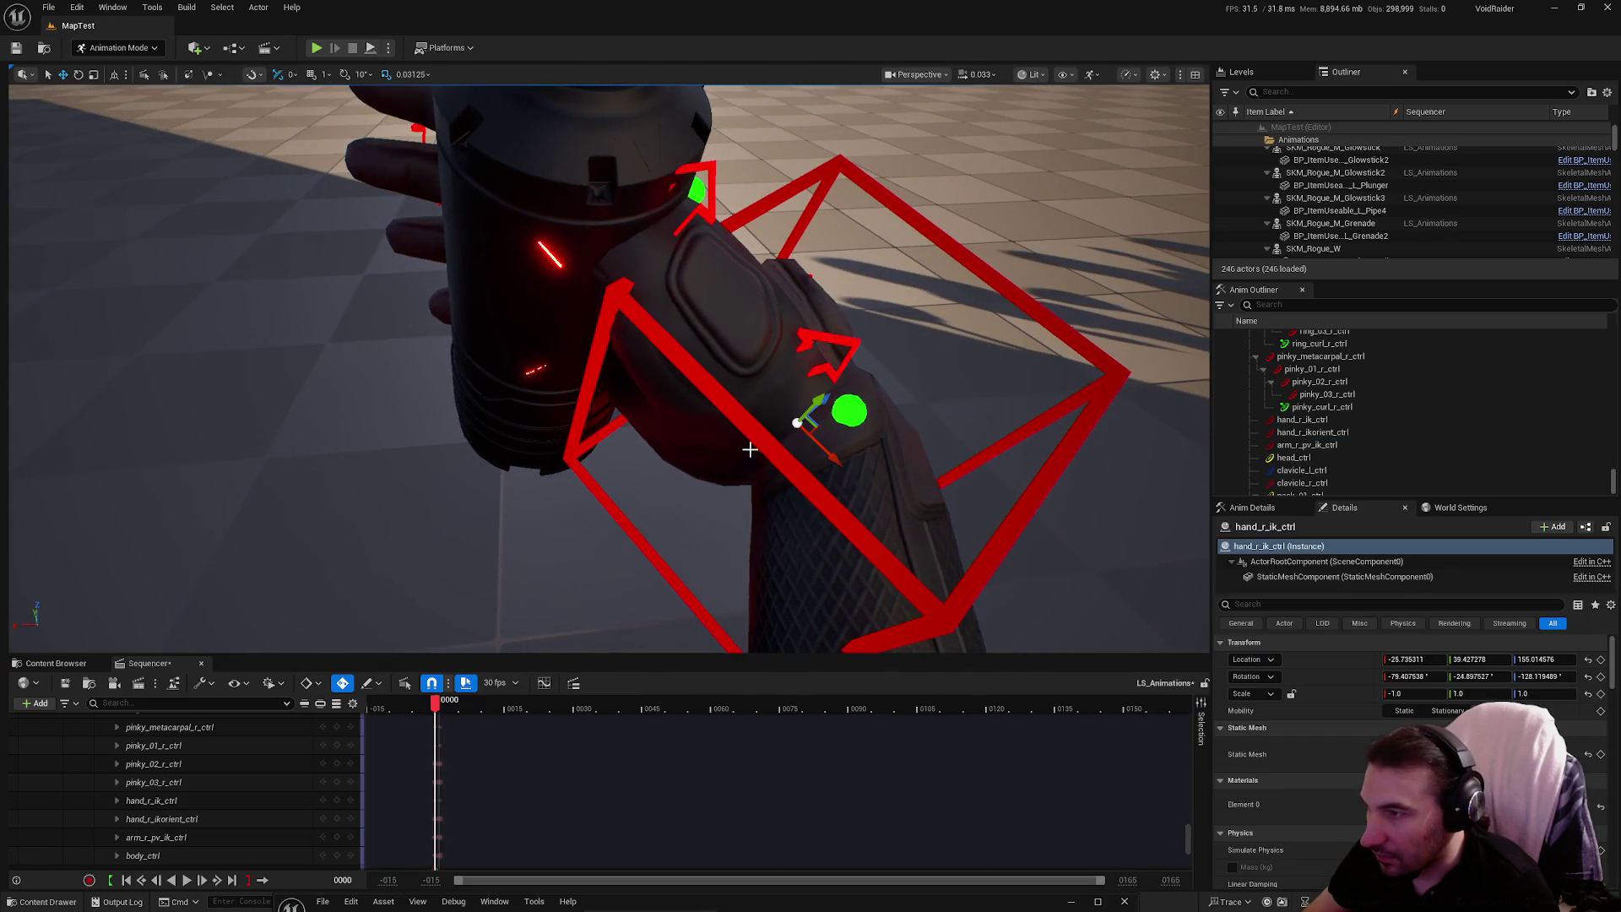
click(813, 483)
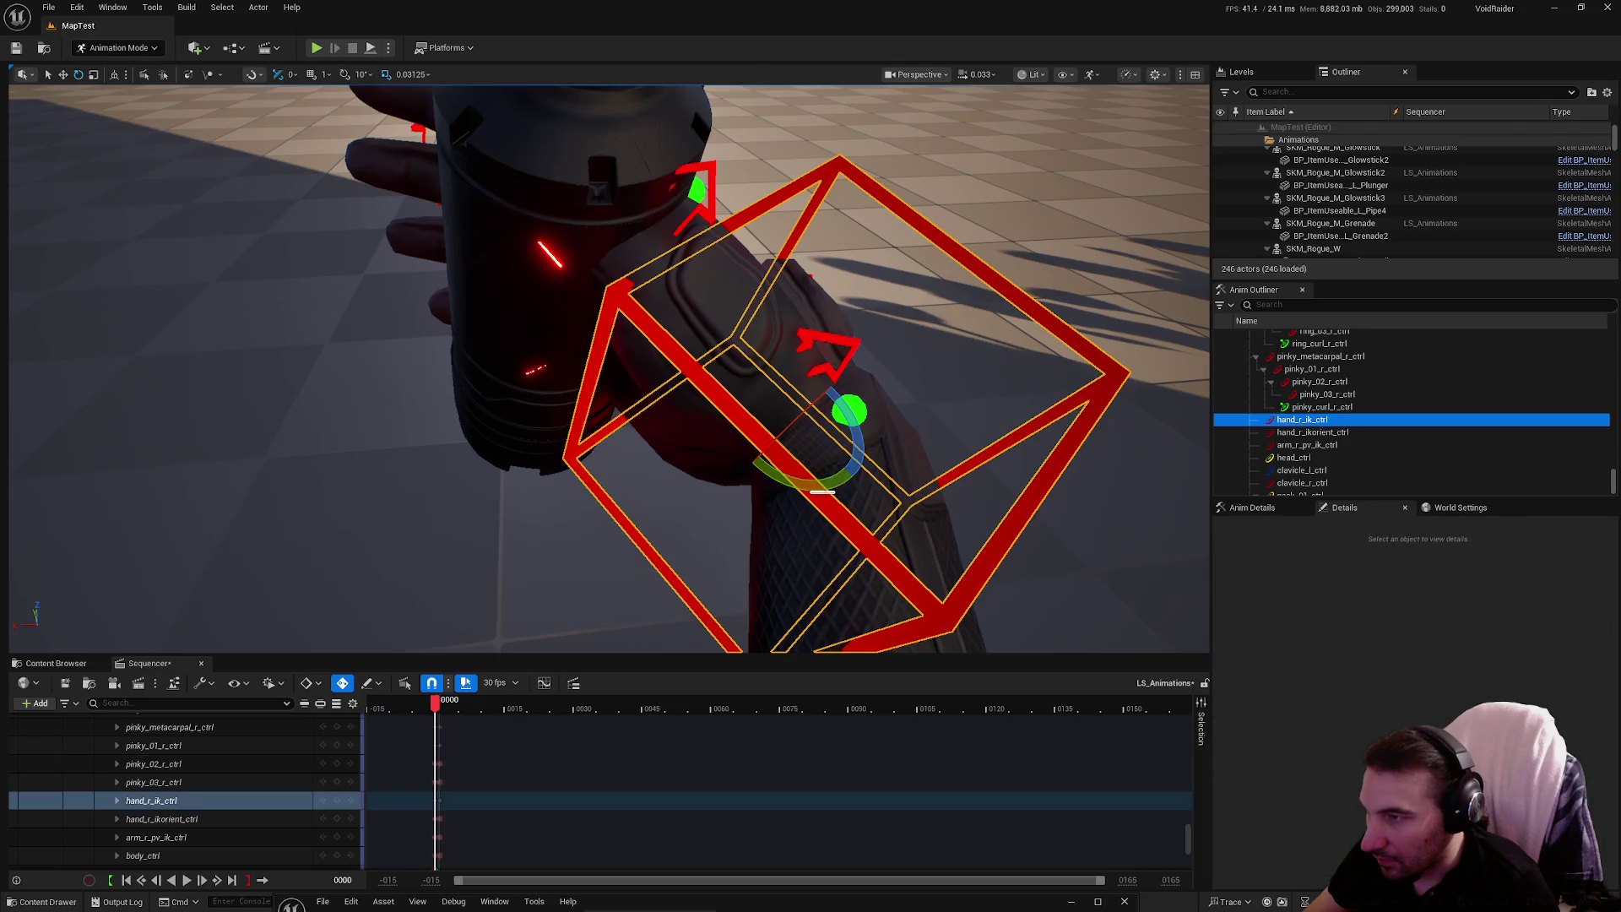
drag(838, 488, 822, 493)
mouse_move(840, 413)
mouse_down()
mouse_move(743, 437)
mouse_move(1173, 139)
mouse_move(724, 420)
mouse_up()
Drag arm_r_pv_ik_ctrl to rebend the right elbow
click(632, 512)
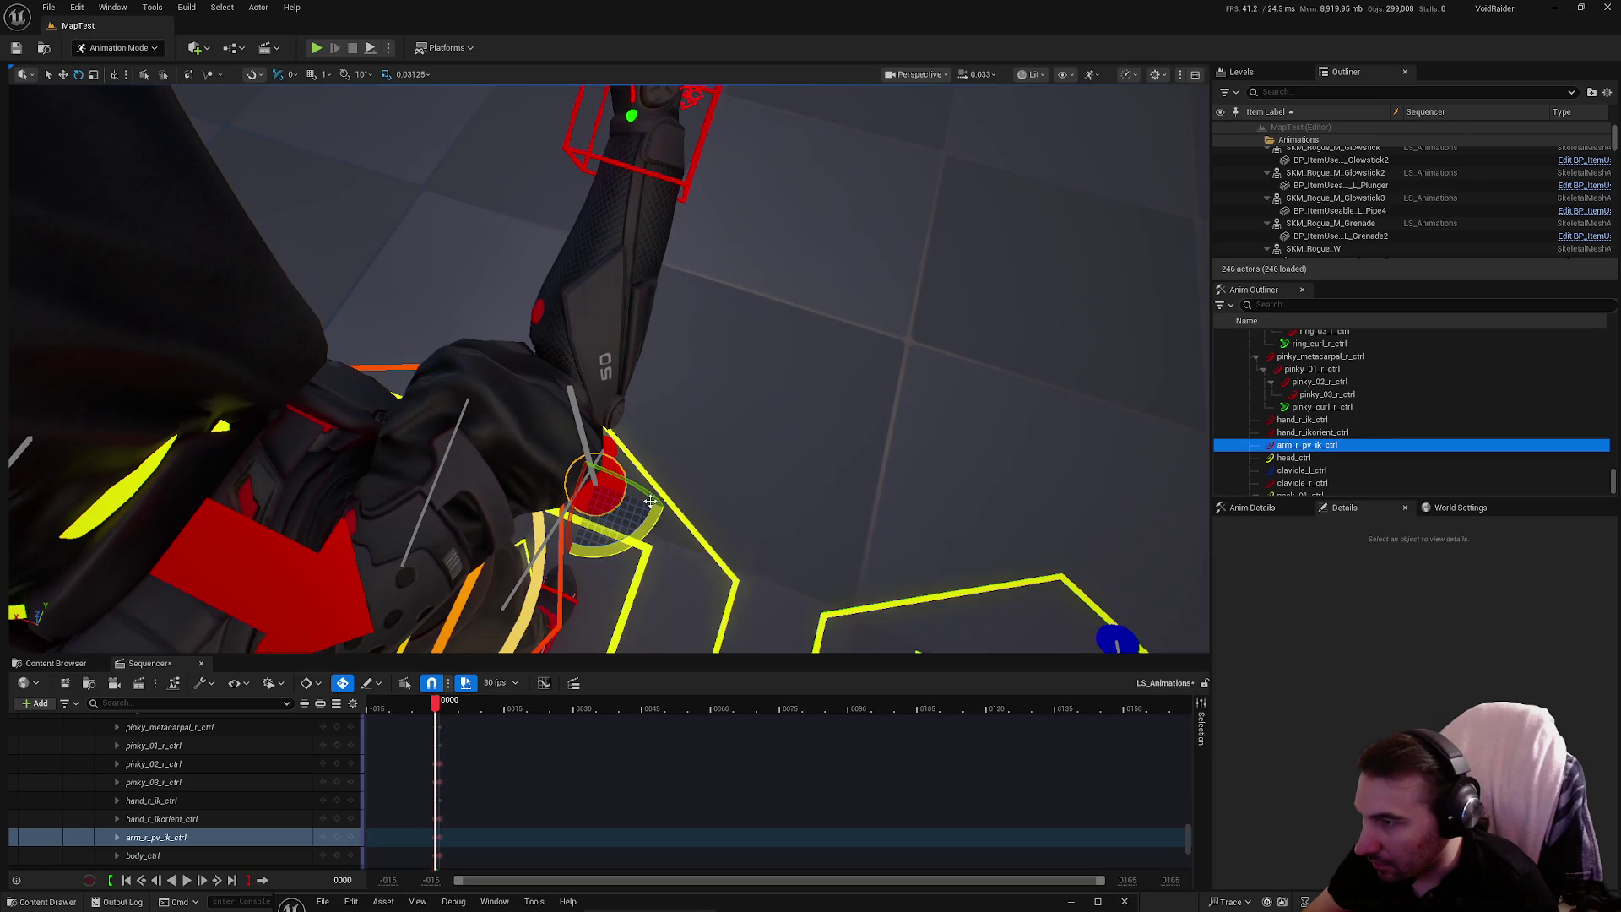
mouse_move(555, 465)
mouse_down()
mouse_move(498, 441)
mouse_move(741, 520)
mouse_move(515, 397)
mouse_move(830, 406)
mouse_move(732, 420)
mouse_up()
click(639, 402)
click(831, 406)
Rotate the thumb base control thumb_01_r_ctrl to about 30 degrees
click(731, 375)
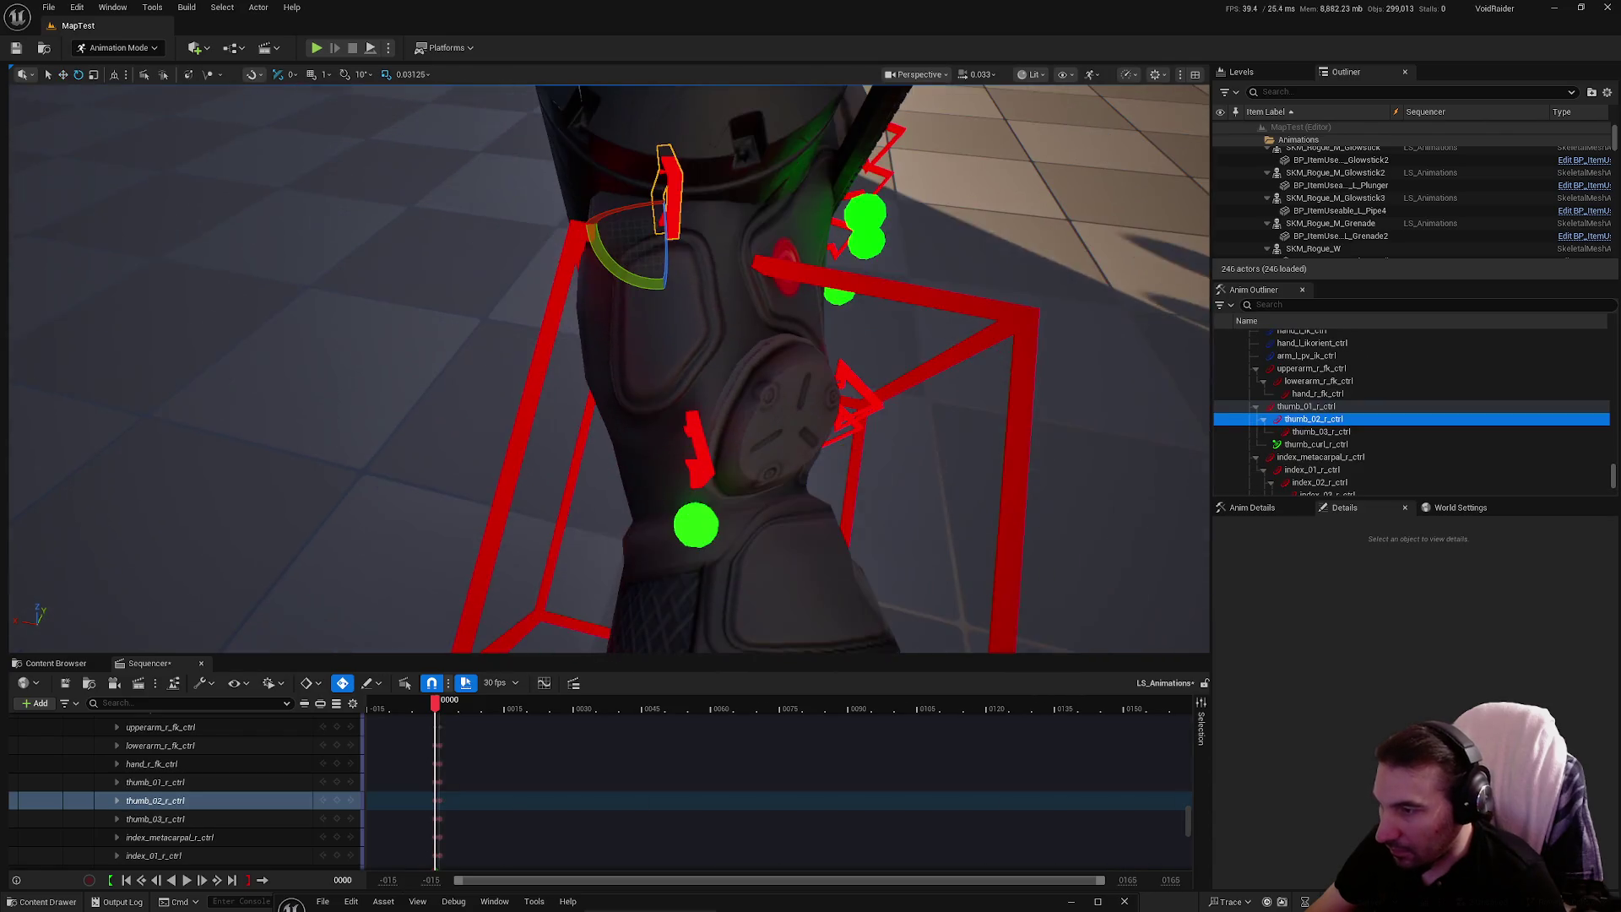
click(694, 450)
mouse_move(612, 408)
mouse_down()
mouse_move(623, 452)
mouse_move(605, 397)
mouse_up()
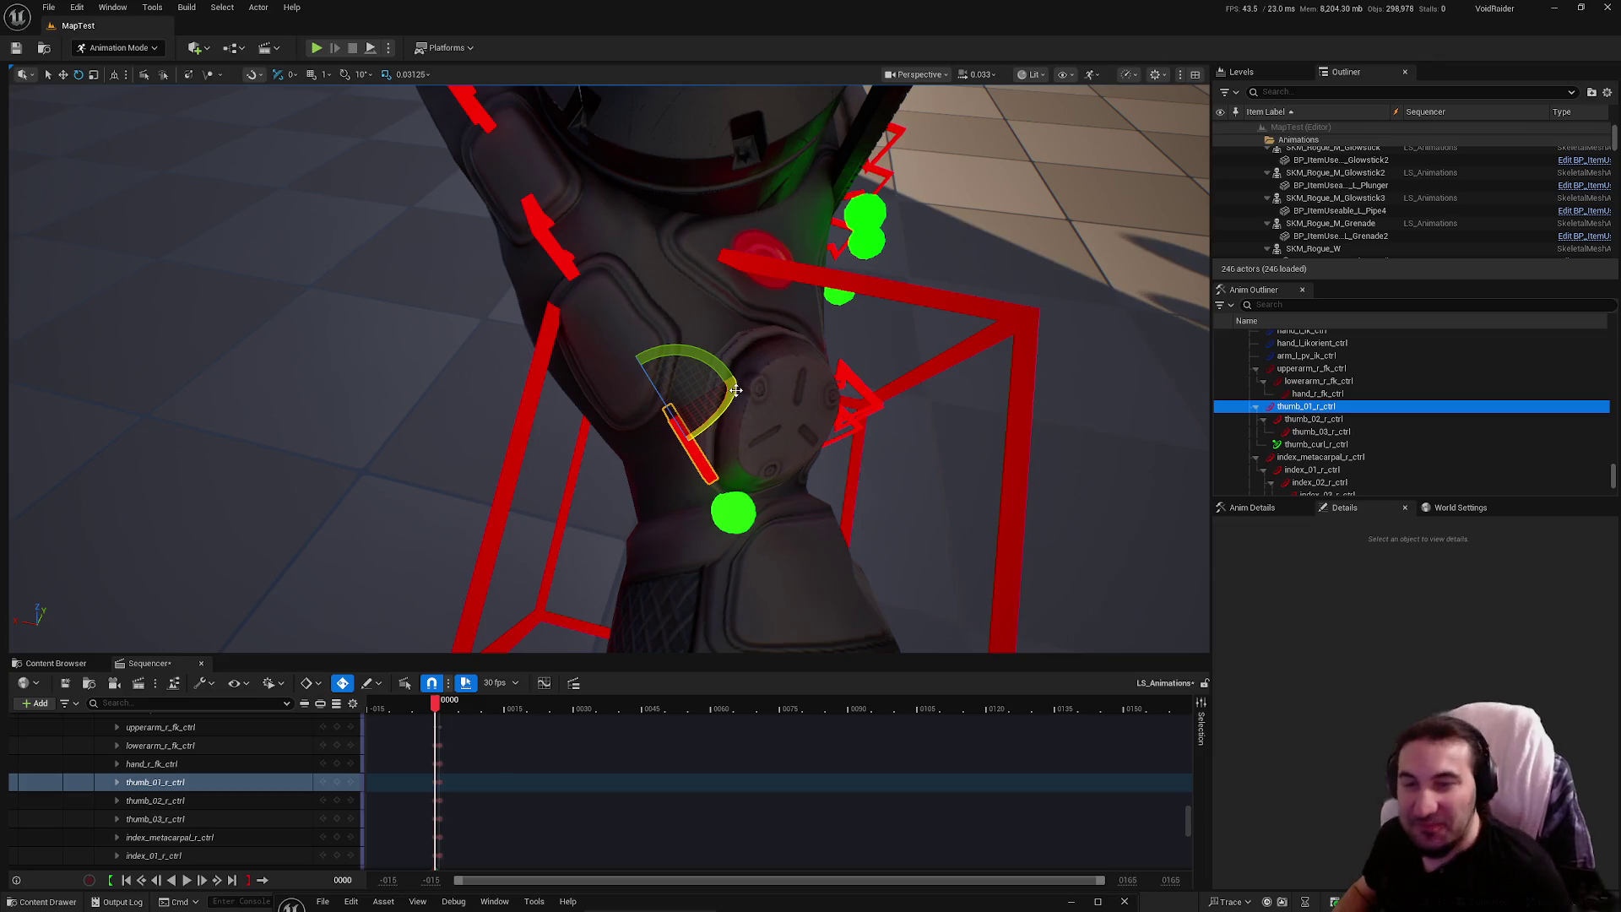
mouse_move(772, 381)
mouse_down()
mouse_move(583, 287)
mouse_move(557, 370)
mouse_up()
Adjust thumb_02_r_ctrl and the thumb tip control, checking the thumb's grip from several angles
click(577, 468)
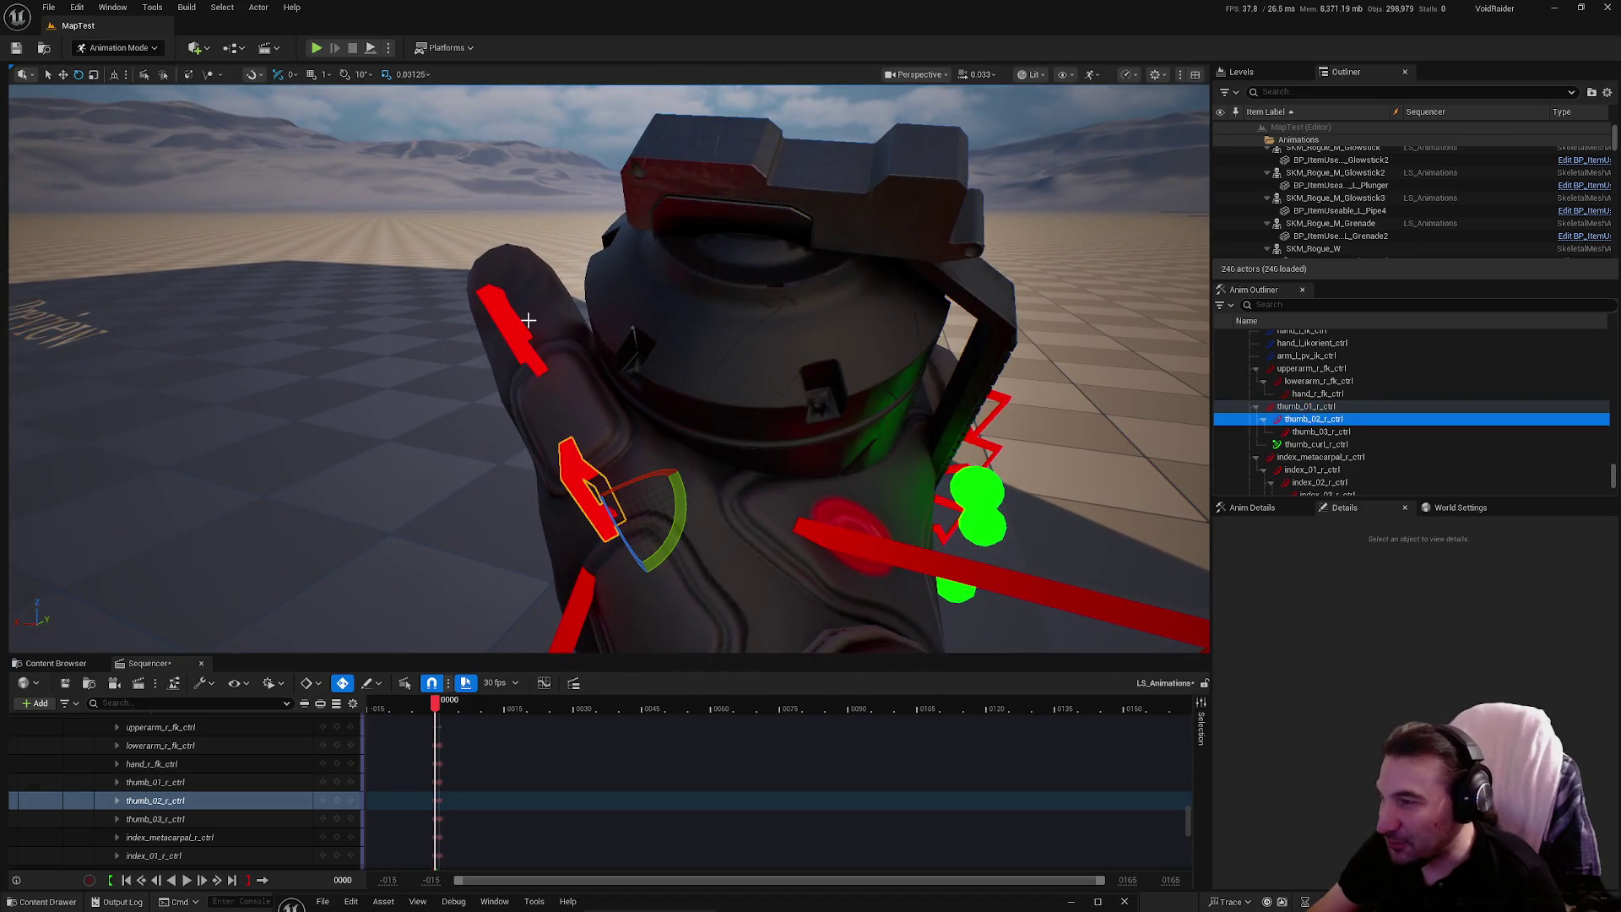
click(515, 328)
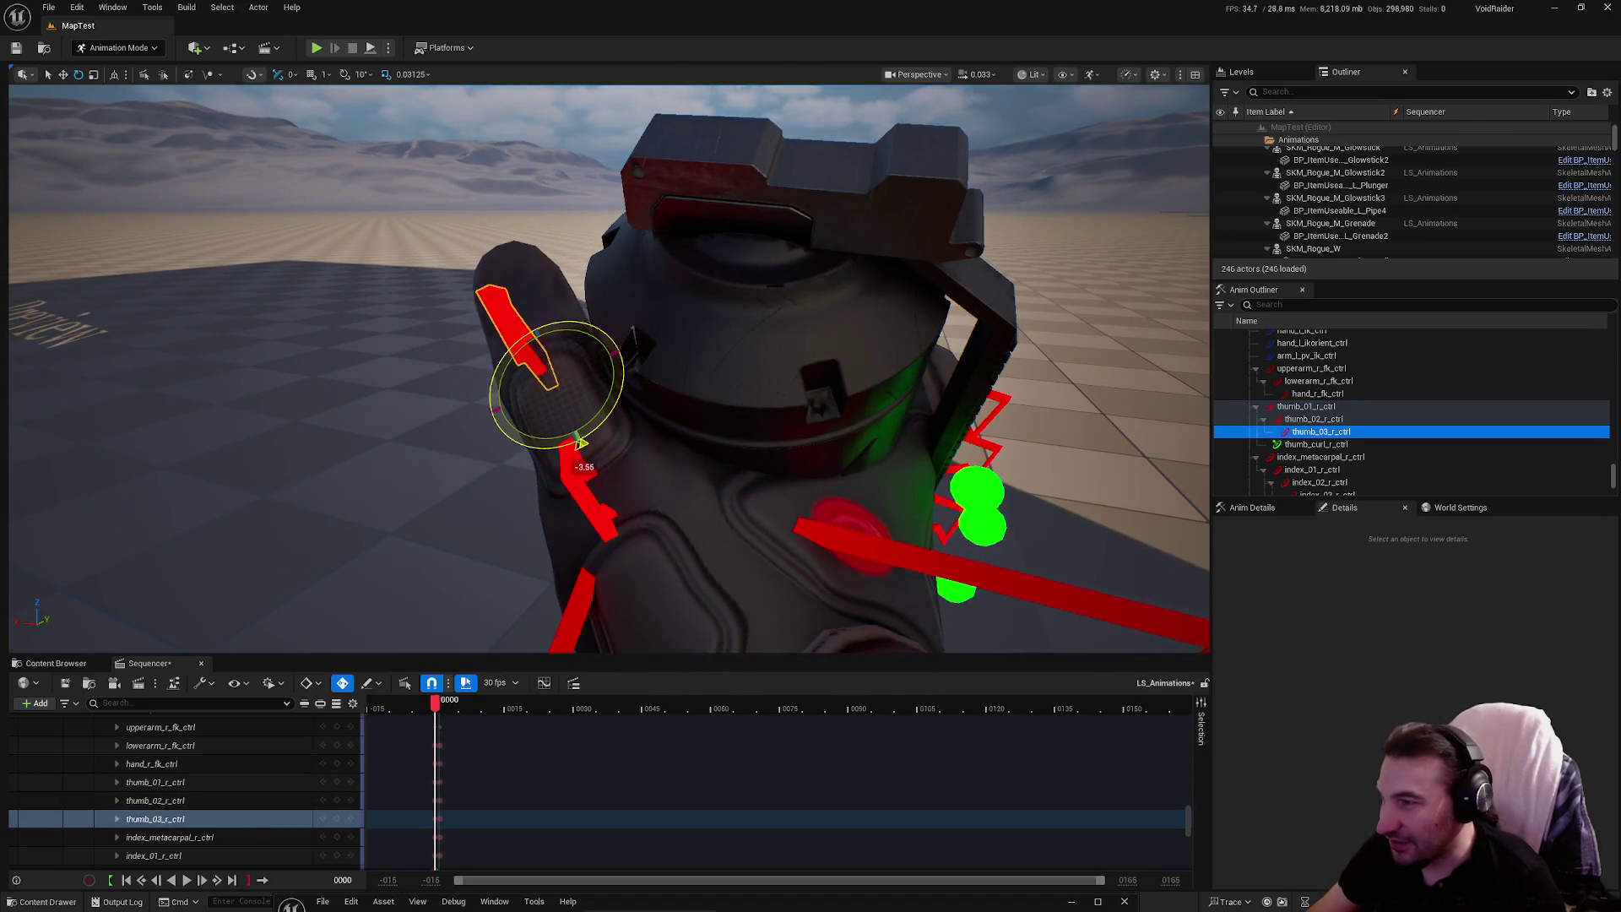
drag(583, 352, 655, 336)
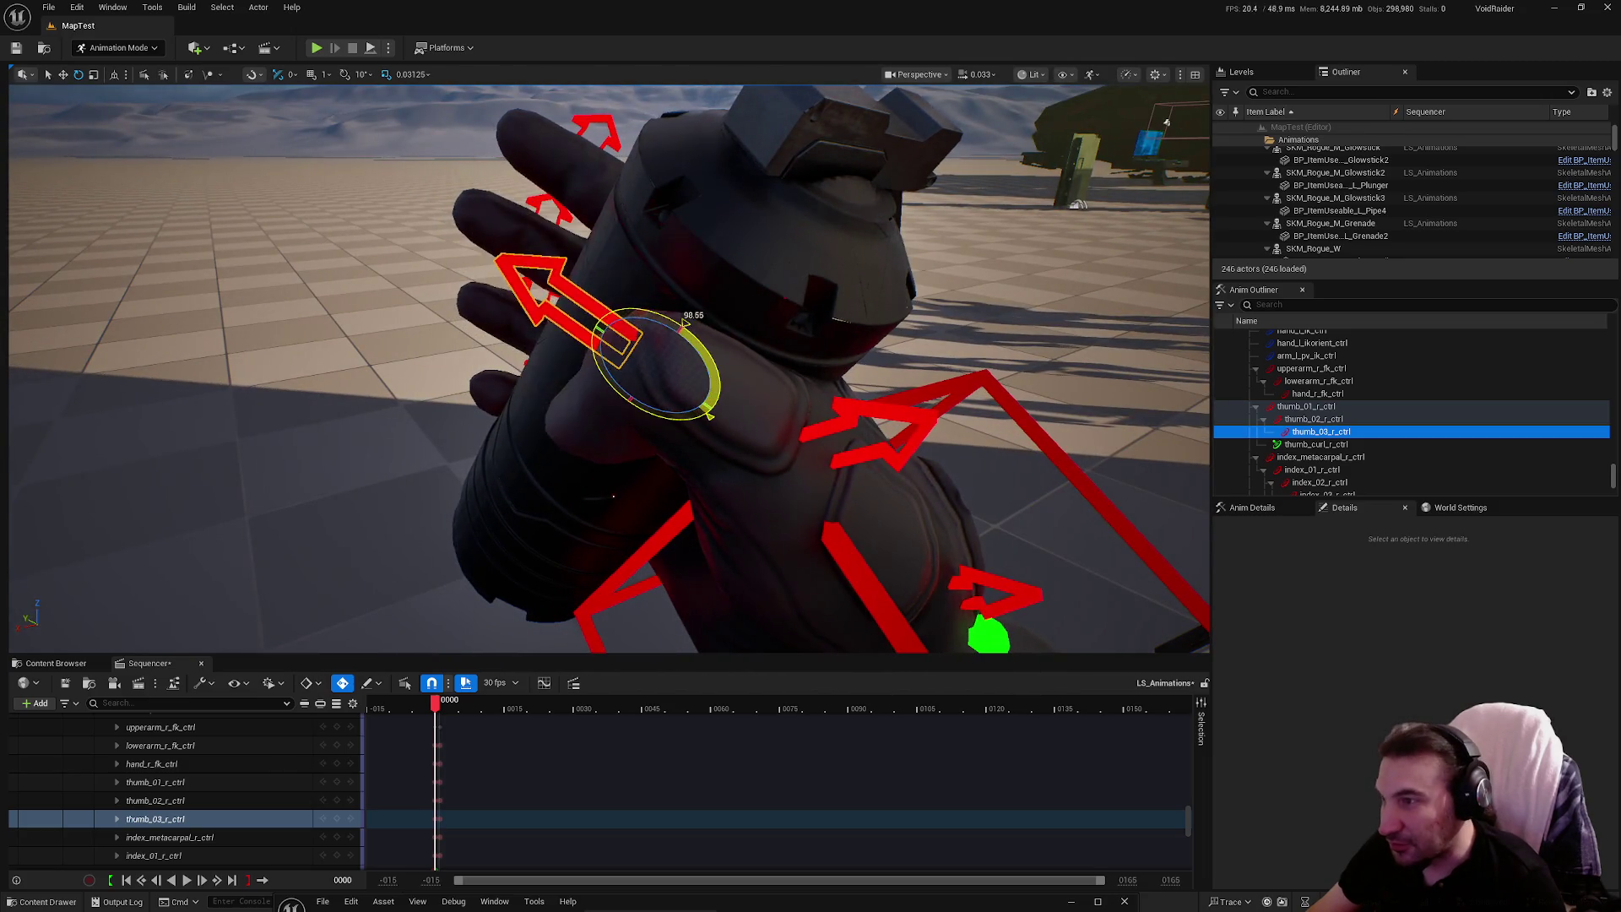
mouse_move(613, 497)
mouse_down()
mouse_move(700, 312)
mouse_move(588, 362)
mouse_move(642, 355)
mouse_move(591, 406)
mouse_move(472, 312)
mouse_move(506, 337)
mouse_move(549, 321)
mouse_move(591, 363)
mouse_move(645, 335)
mouse_up()
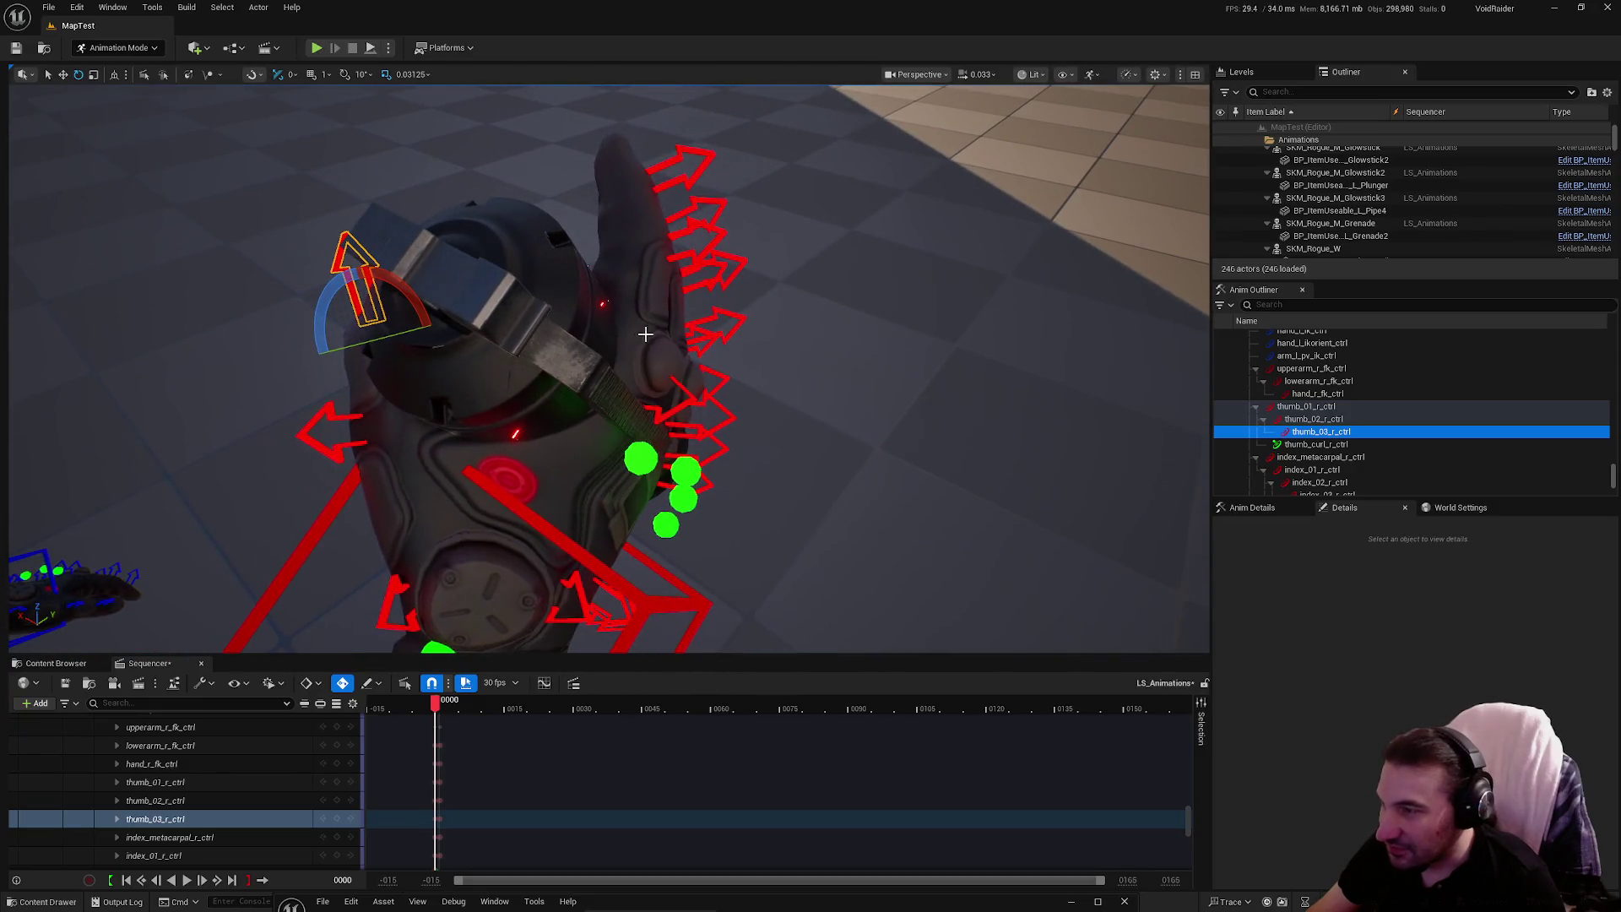
drag(565, 405, 532, 384)
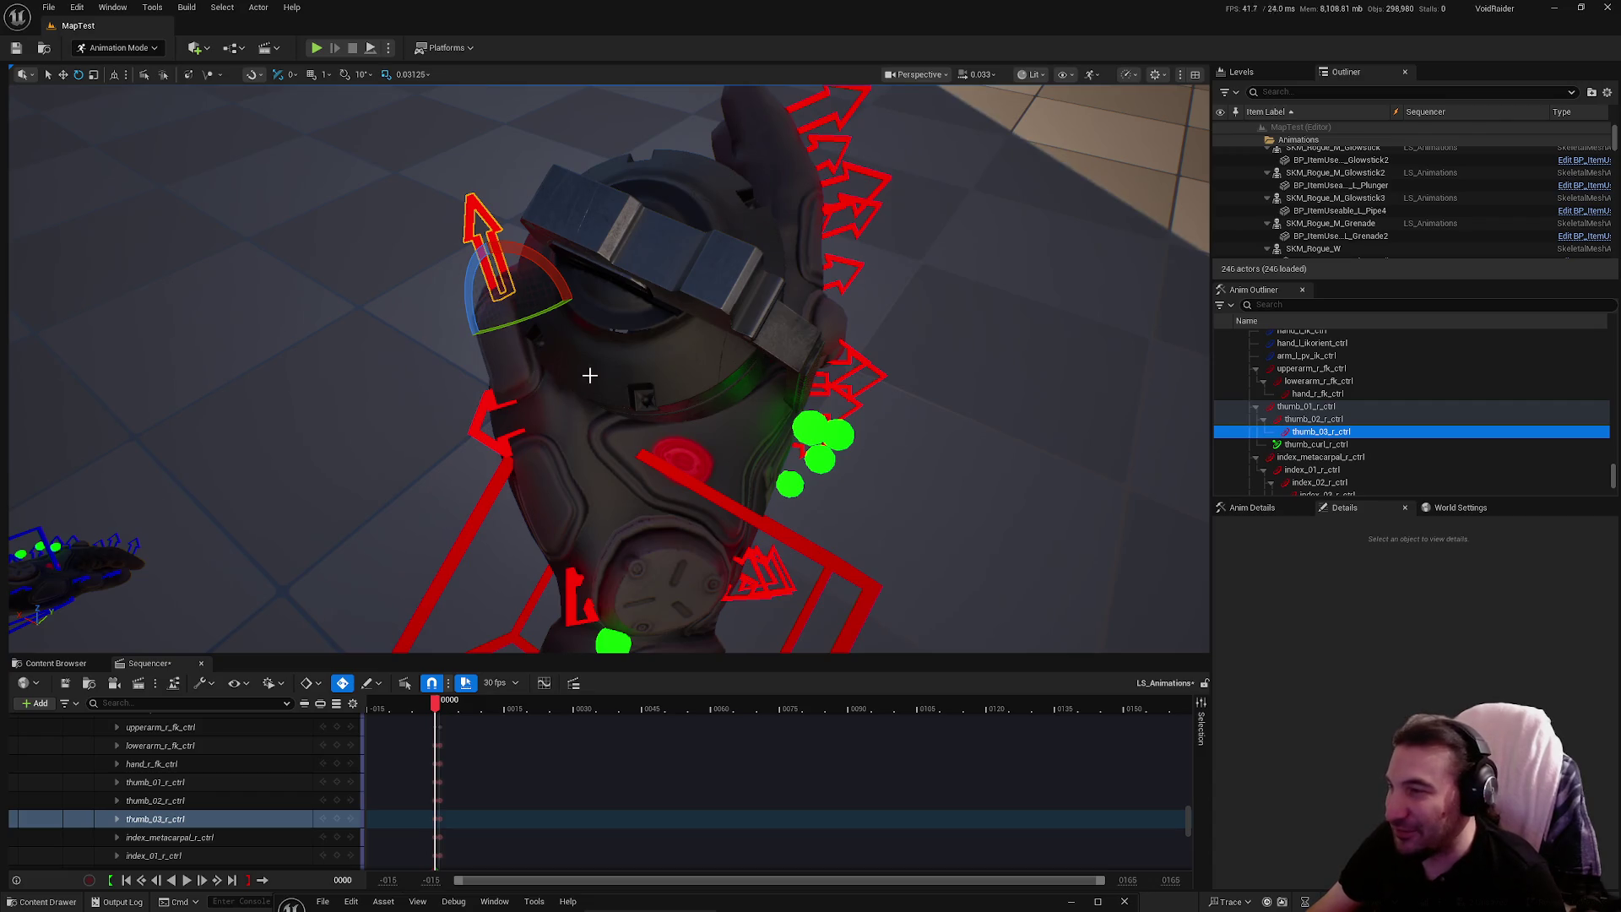
click(611, 348)
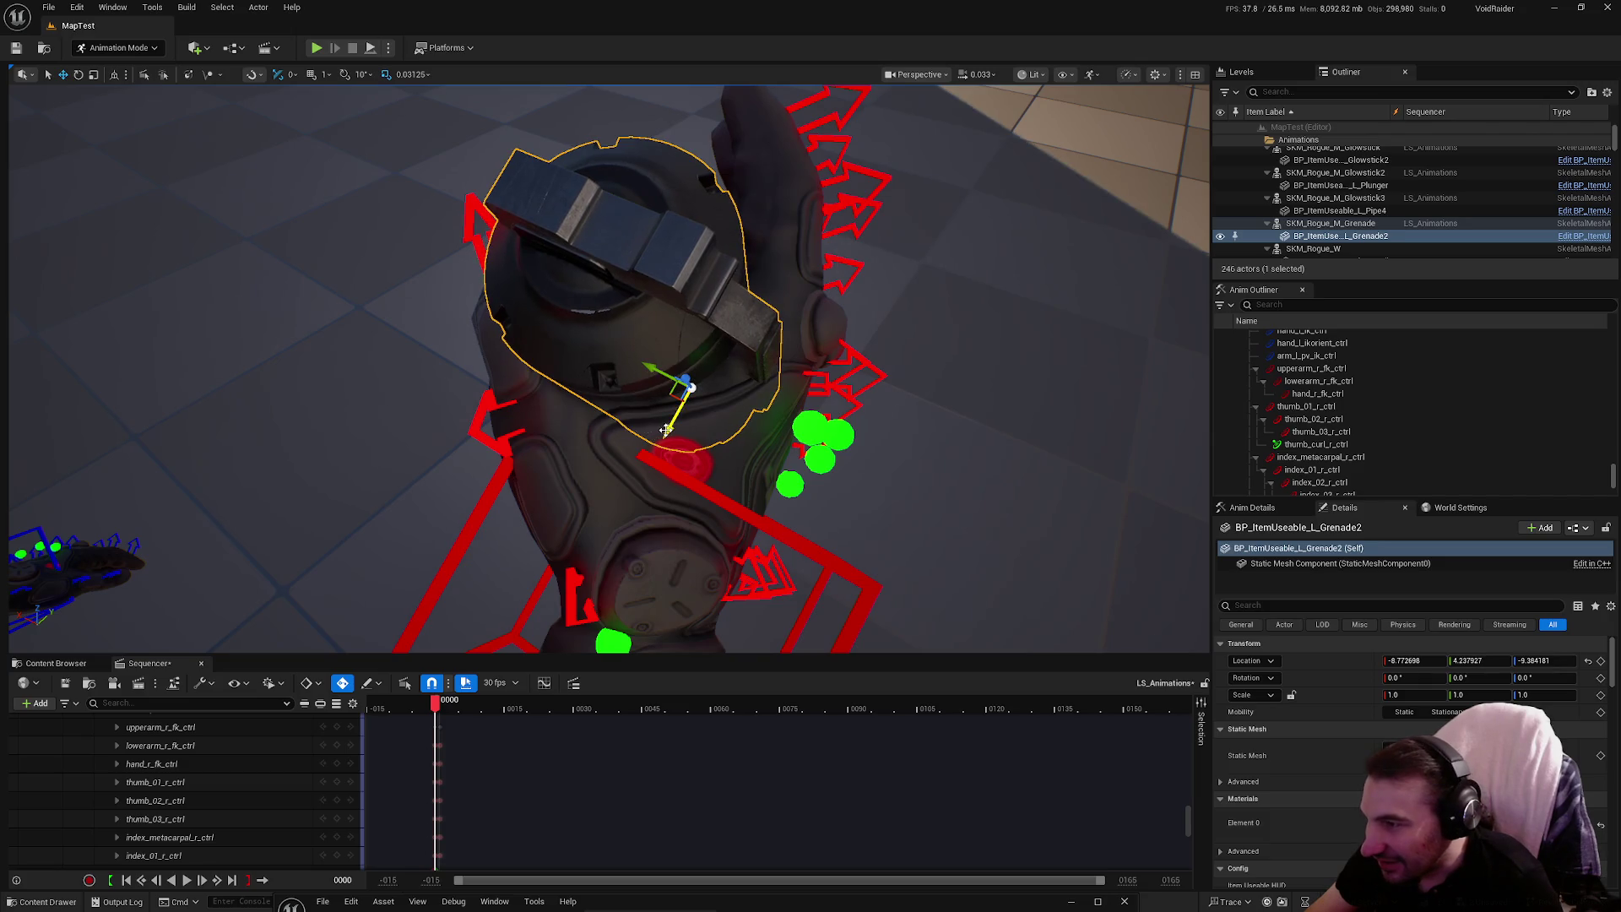
Orbit around the gripping hand and pick the index_01_r_ctrl control
drag(698, 467, 329, 370)
drag(464, 401, 465, 400)
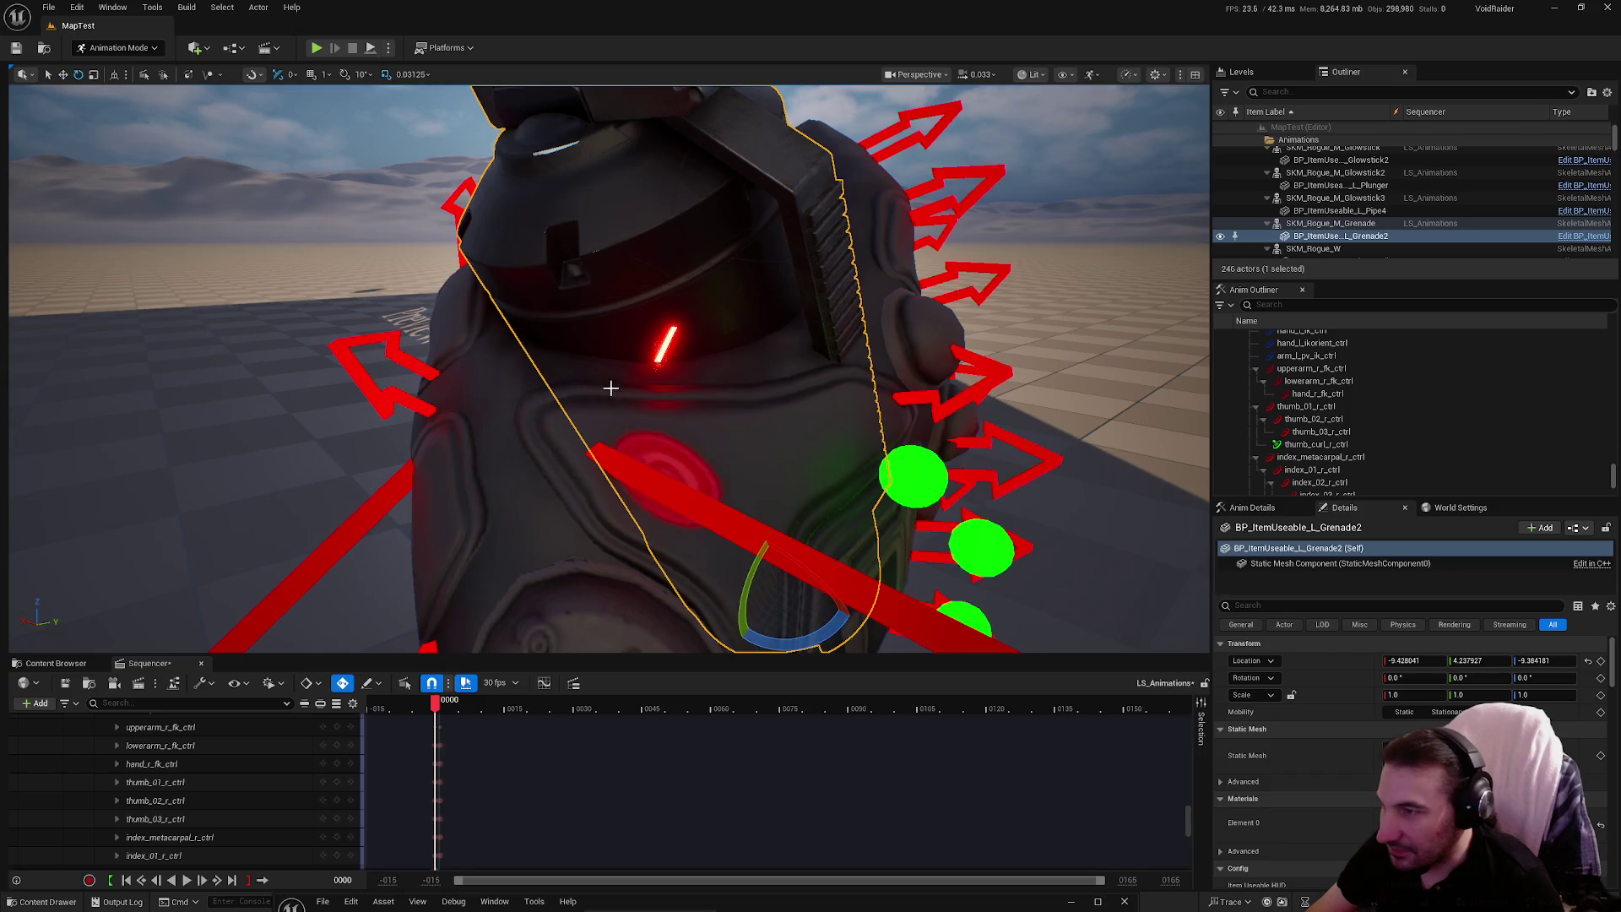
drag(611, 388, 565, 487)
click(565, 487)
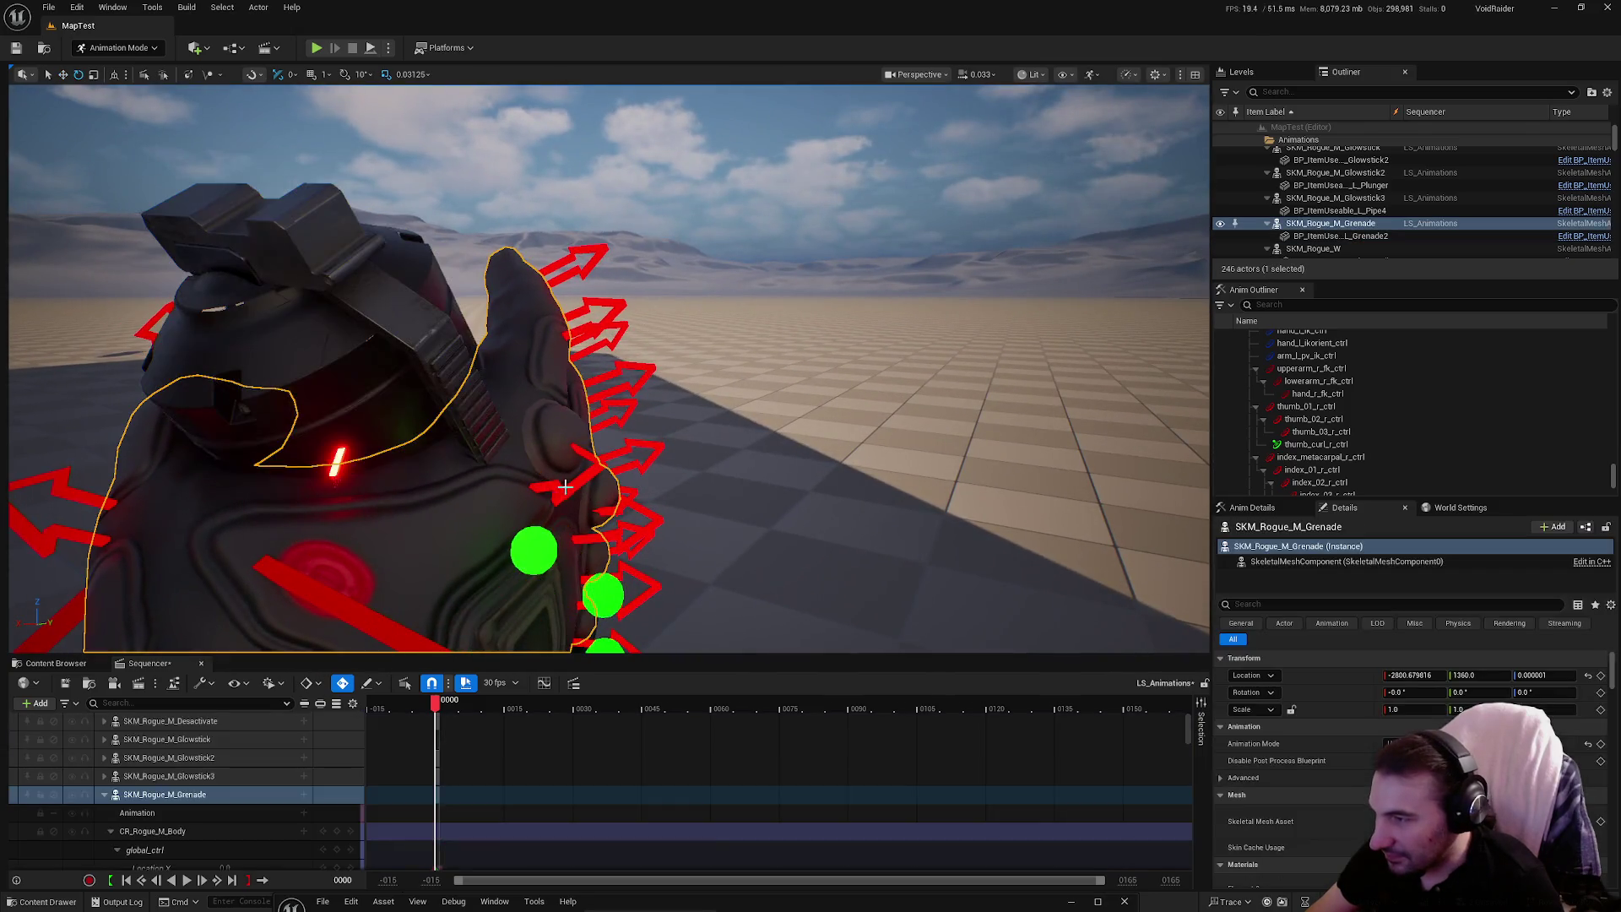
click(562, 488)
drag(589, 387, 590, 390)
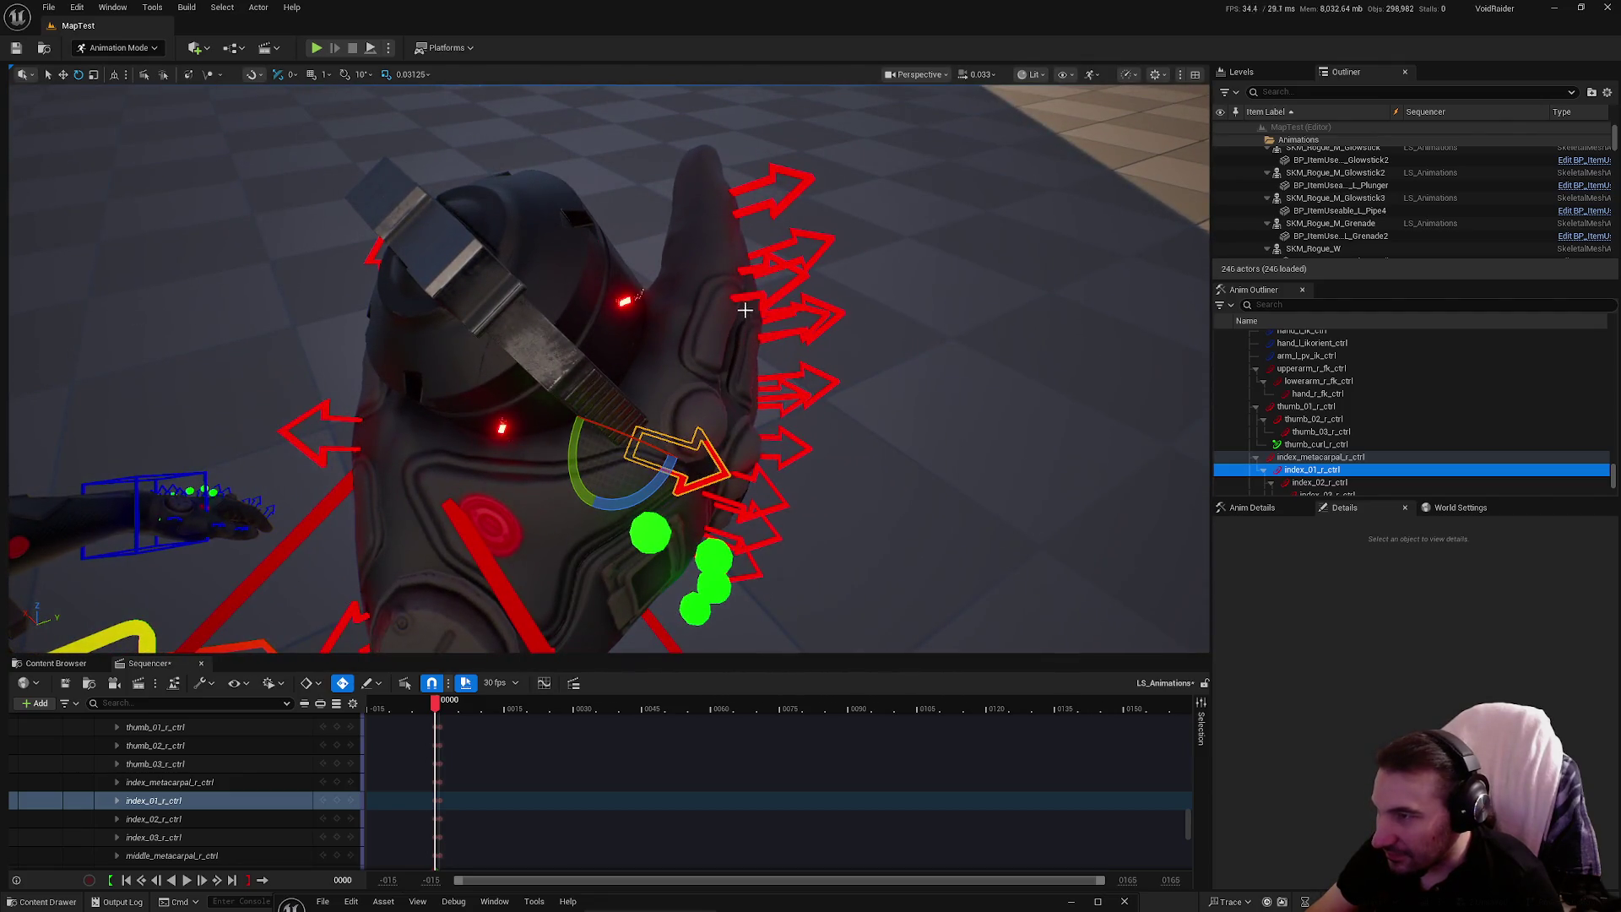
Curl the index finger's middle and tip joints (index_02/03_r_ctrl) around the grenade
click(718, 335)
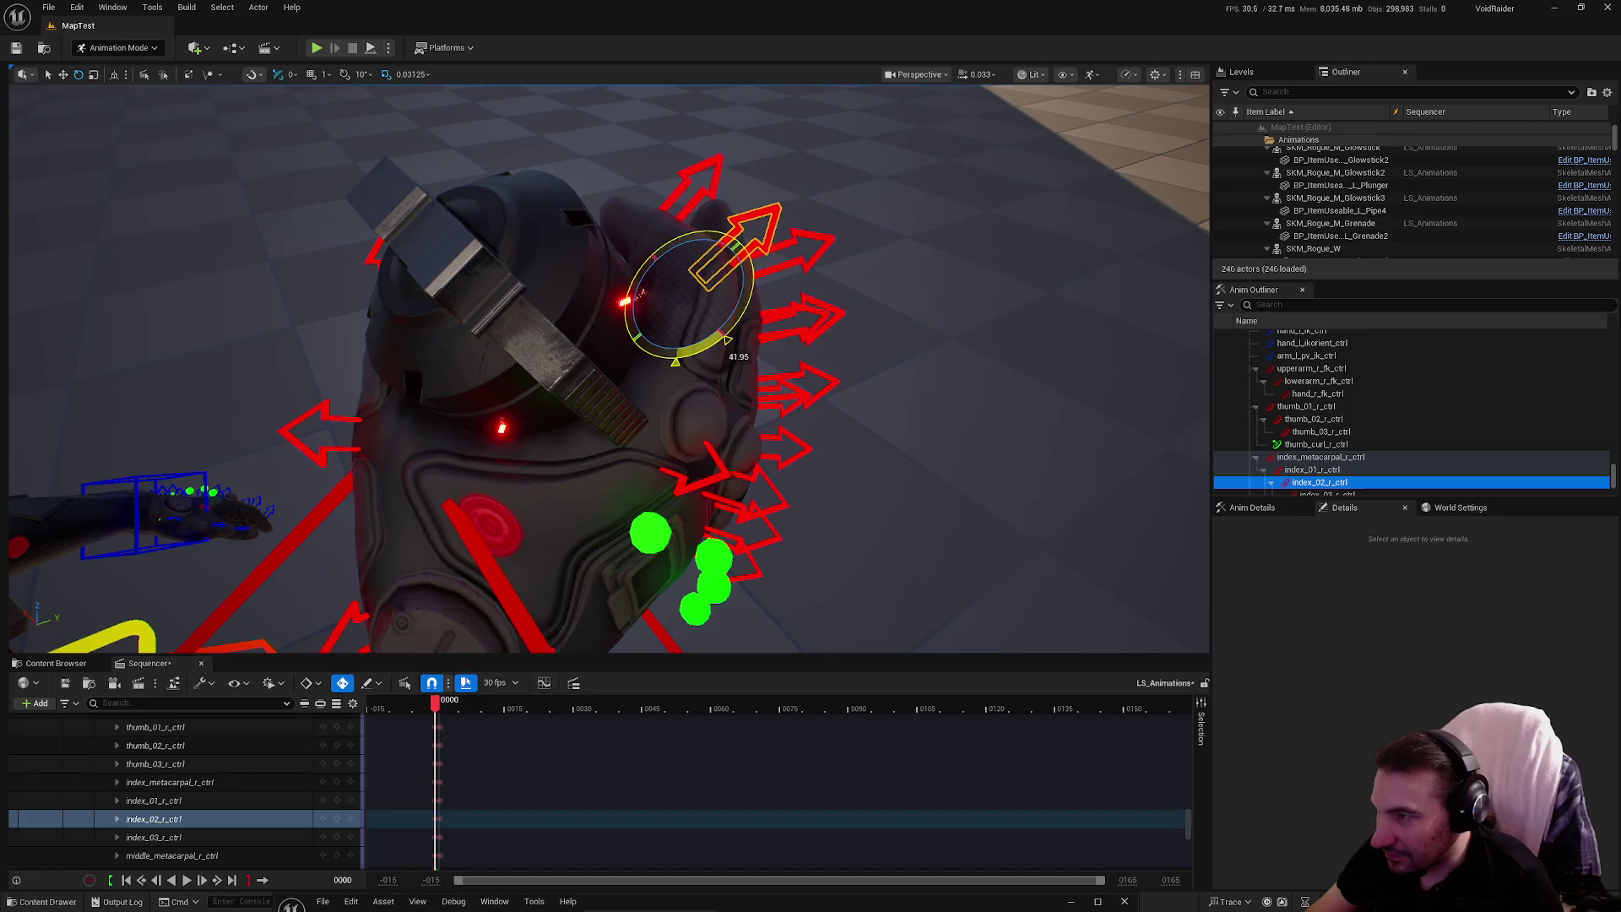
drag(718, 335, 717, 336)
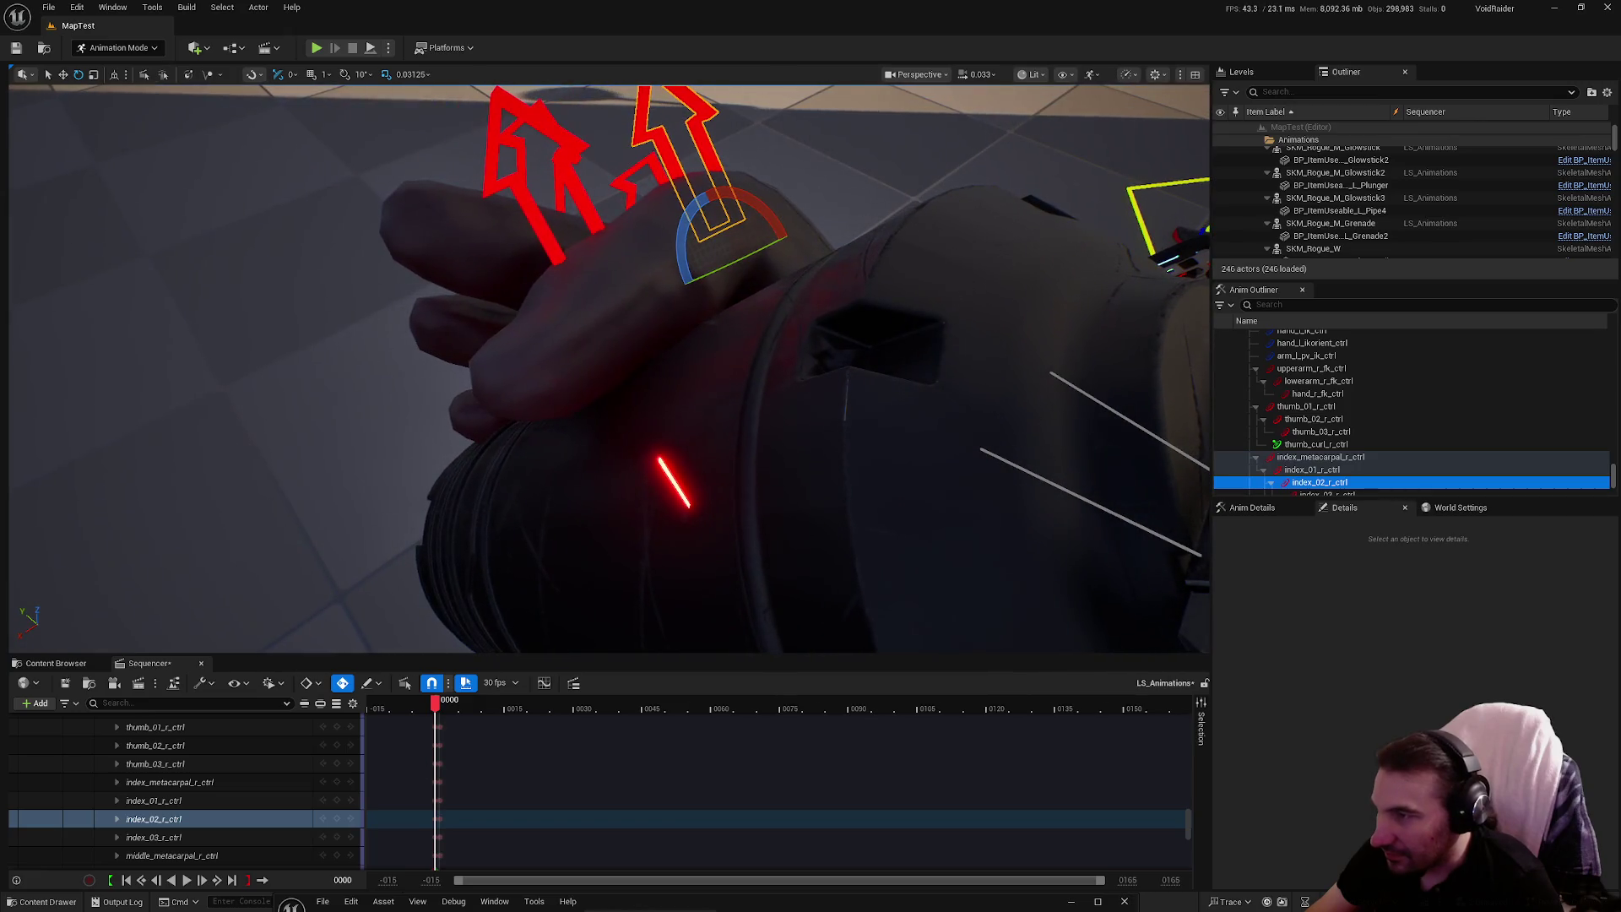
click(553, 245)
click(542, 252)
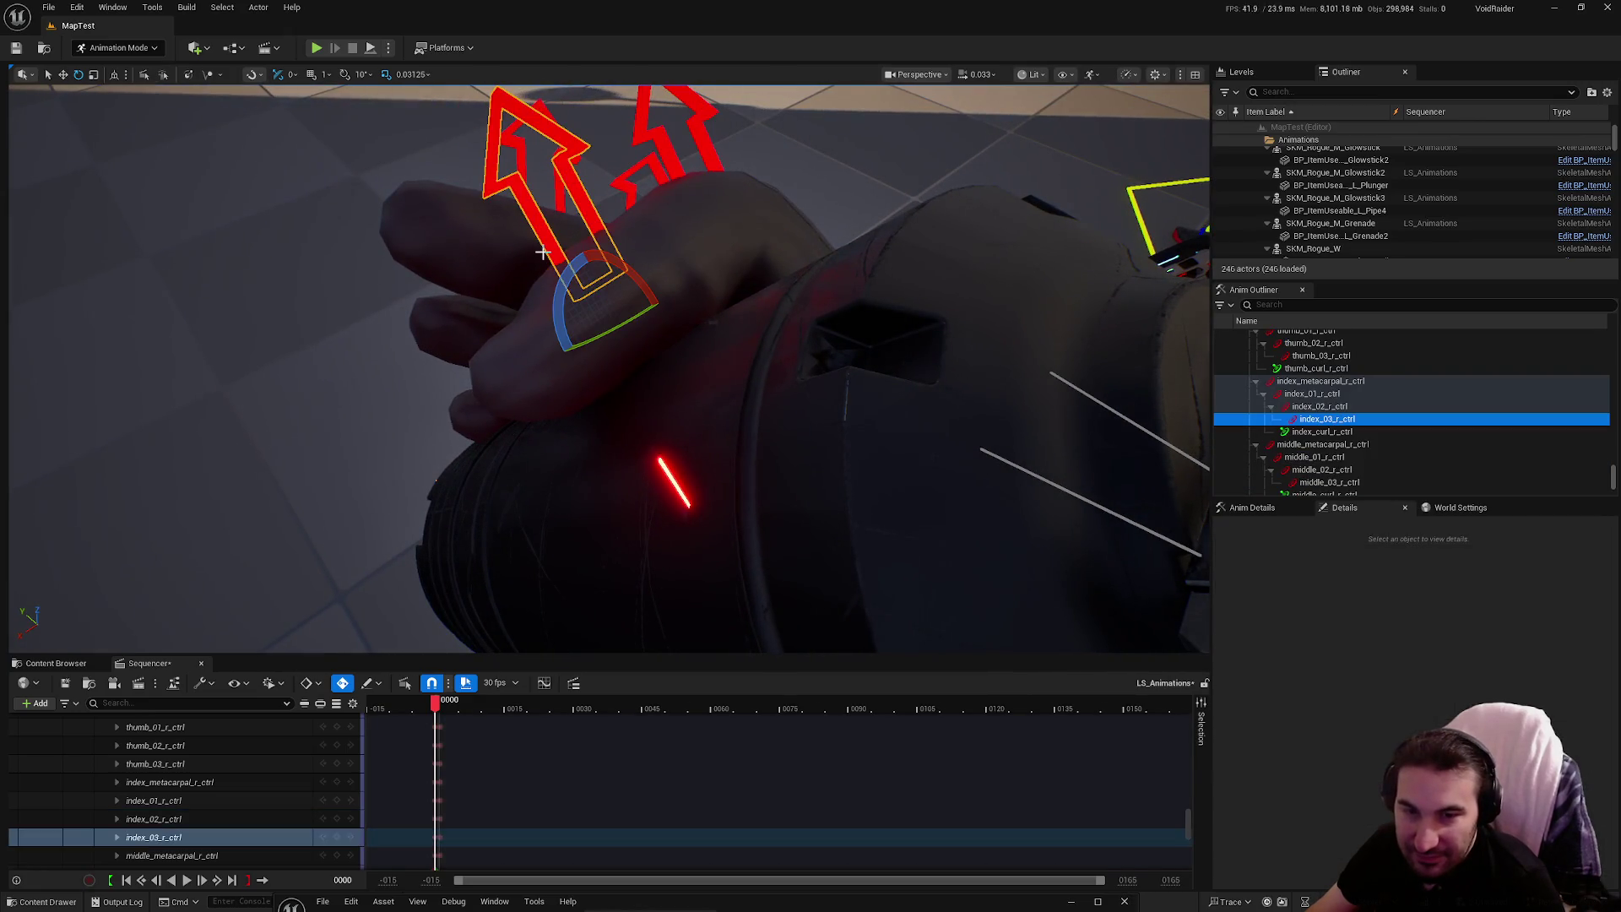
drag(510, 255, 510, 255)
mouse_move(559, 335)
mouse_down()
mouse_move(662, 282)
mouse_move(622, 253)
mouse_move(649, 258)
mouse_up()
drag(675, 387, 675, 386)
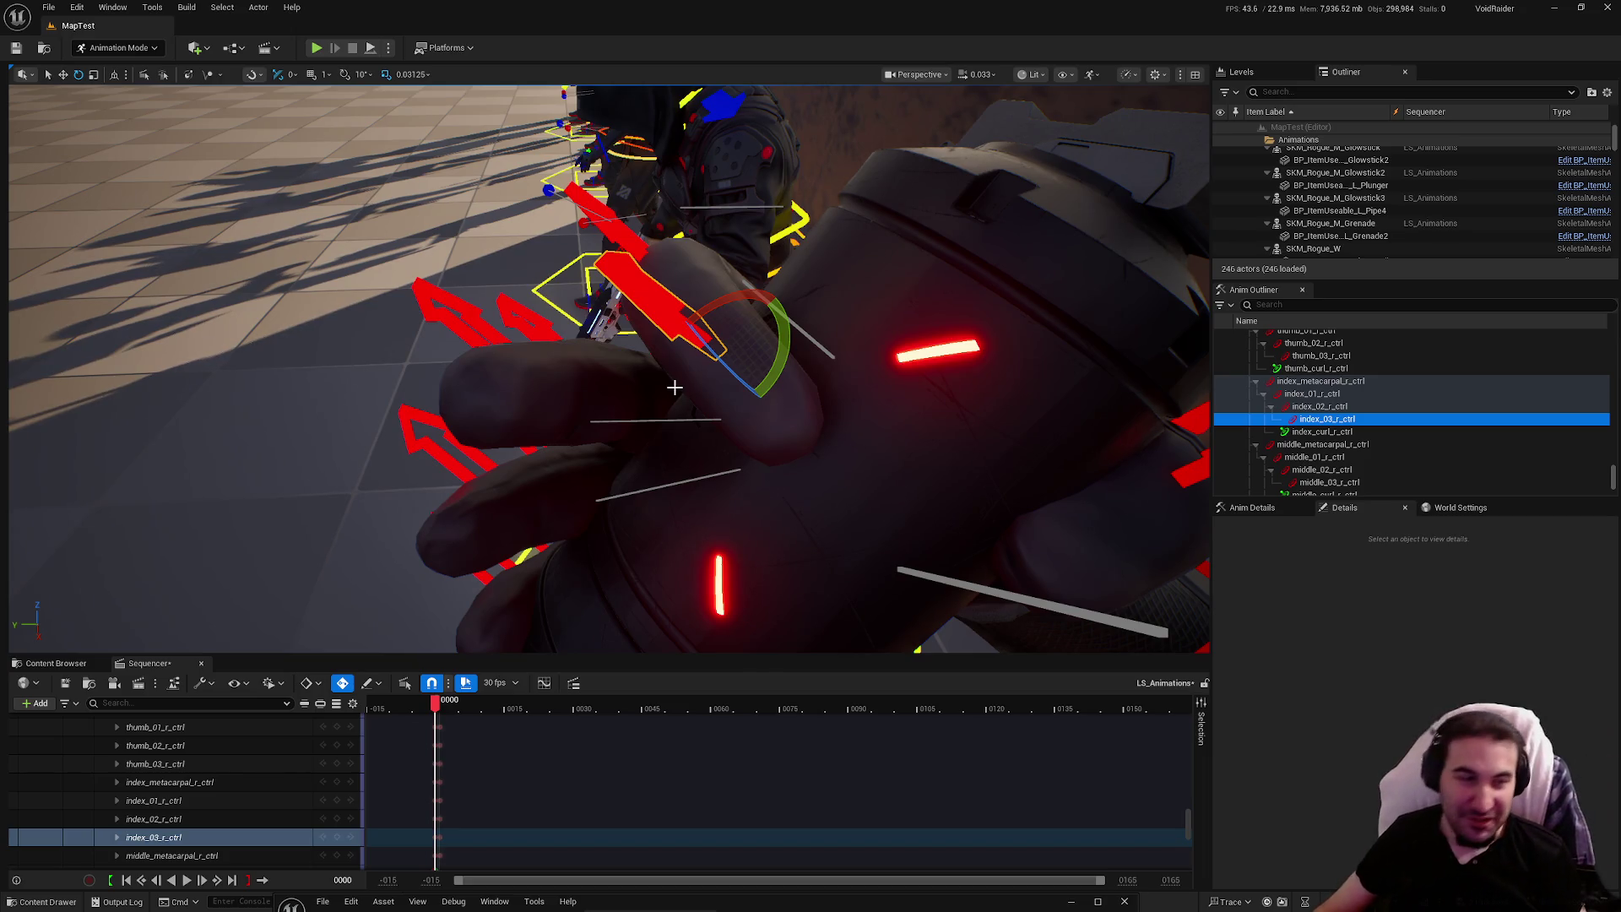
drag(674, 386, 675, 387)
mouse_move(913, 410)
mouse_down()
mouse_move(879, 435)
mouse_move(773, 401)
mouse_up()
Rotate middle_01, middle_02 and middle_03_r_ctrl to curl the middle finger around the grenade
click(878, 435)
drag(716, 456, 717, 456)
click(717, 456)
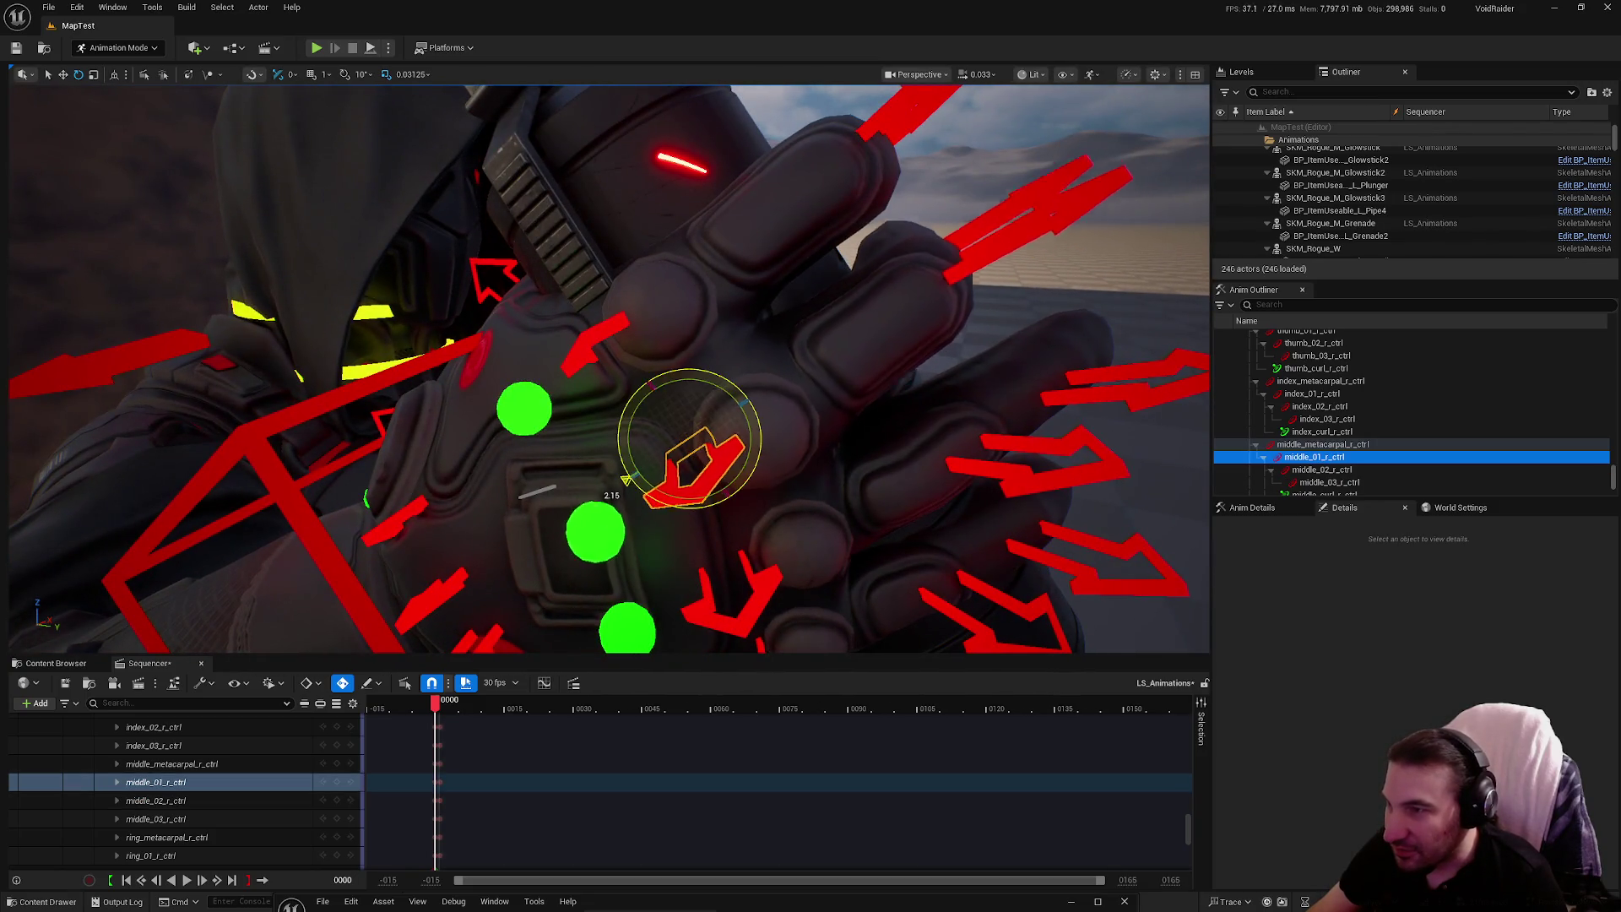
drag(626, 480, 627, 480)
click(945, 297)
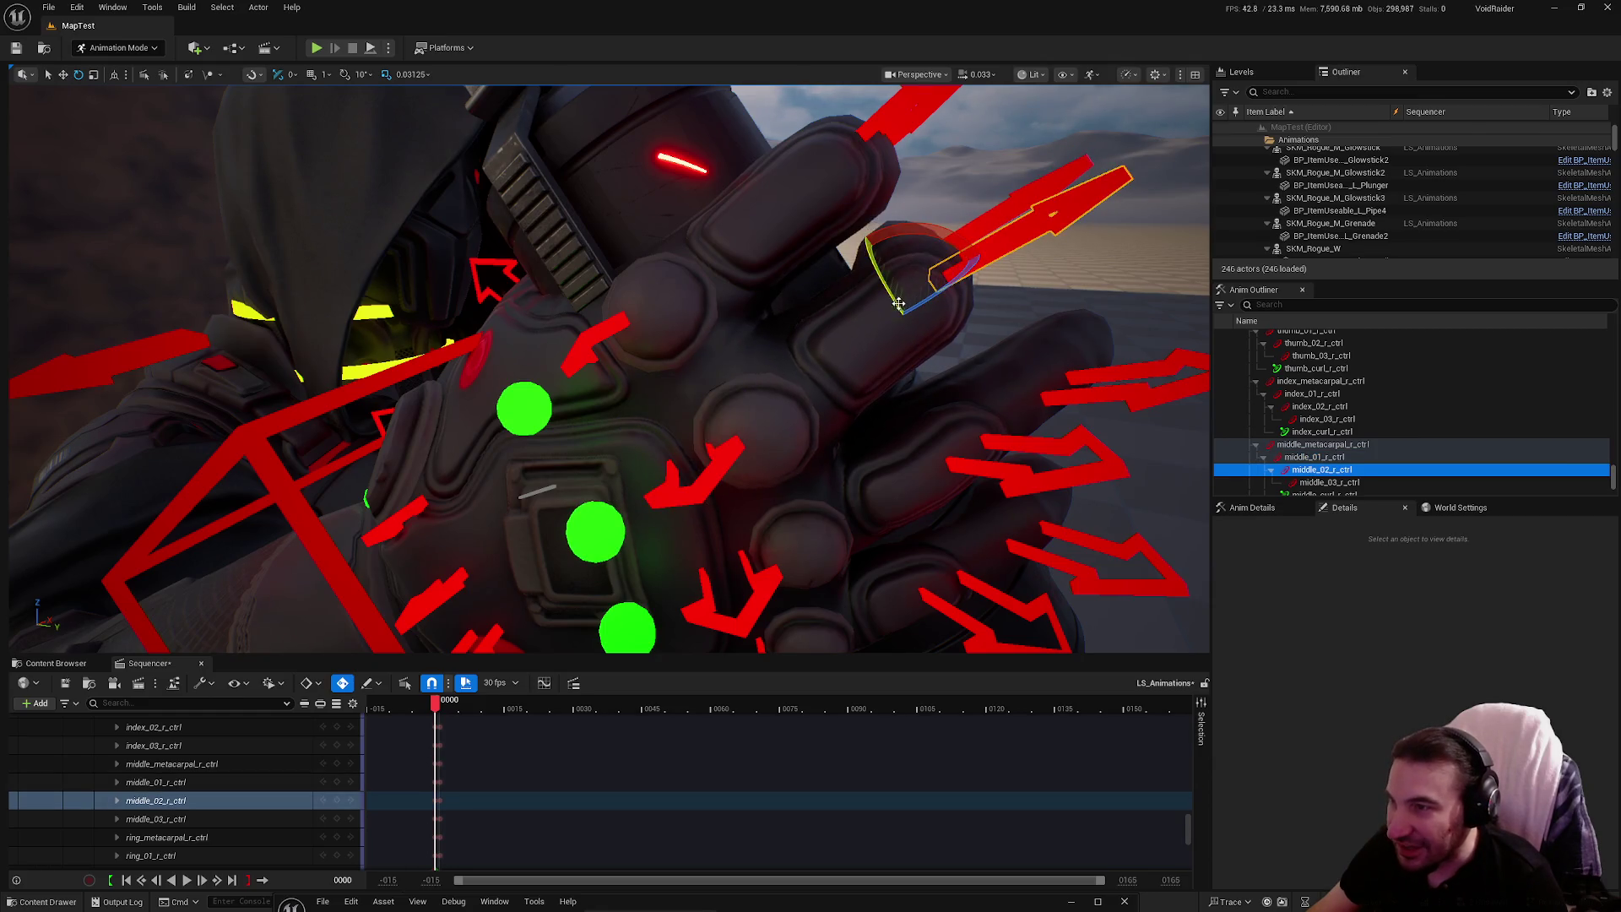
drag(918, 324, 793, 354)
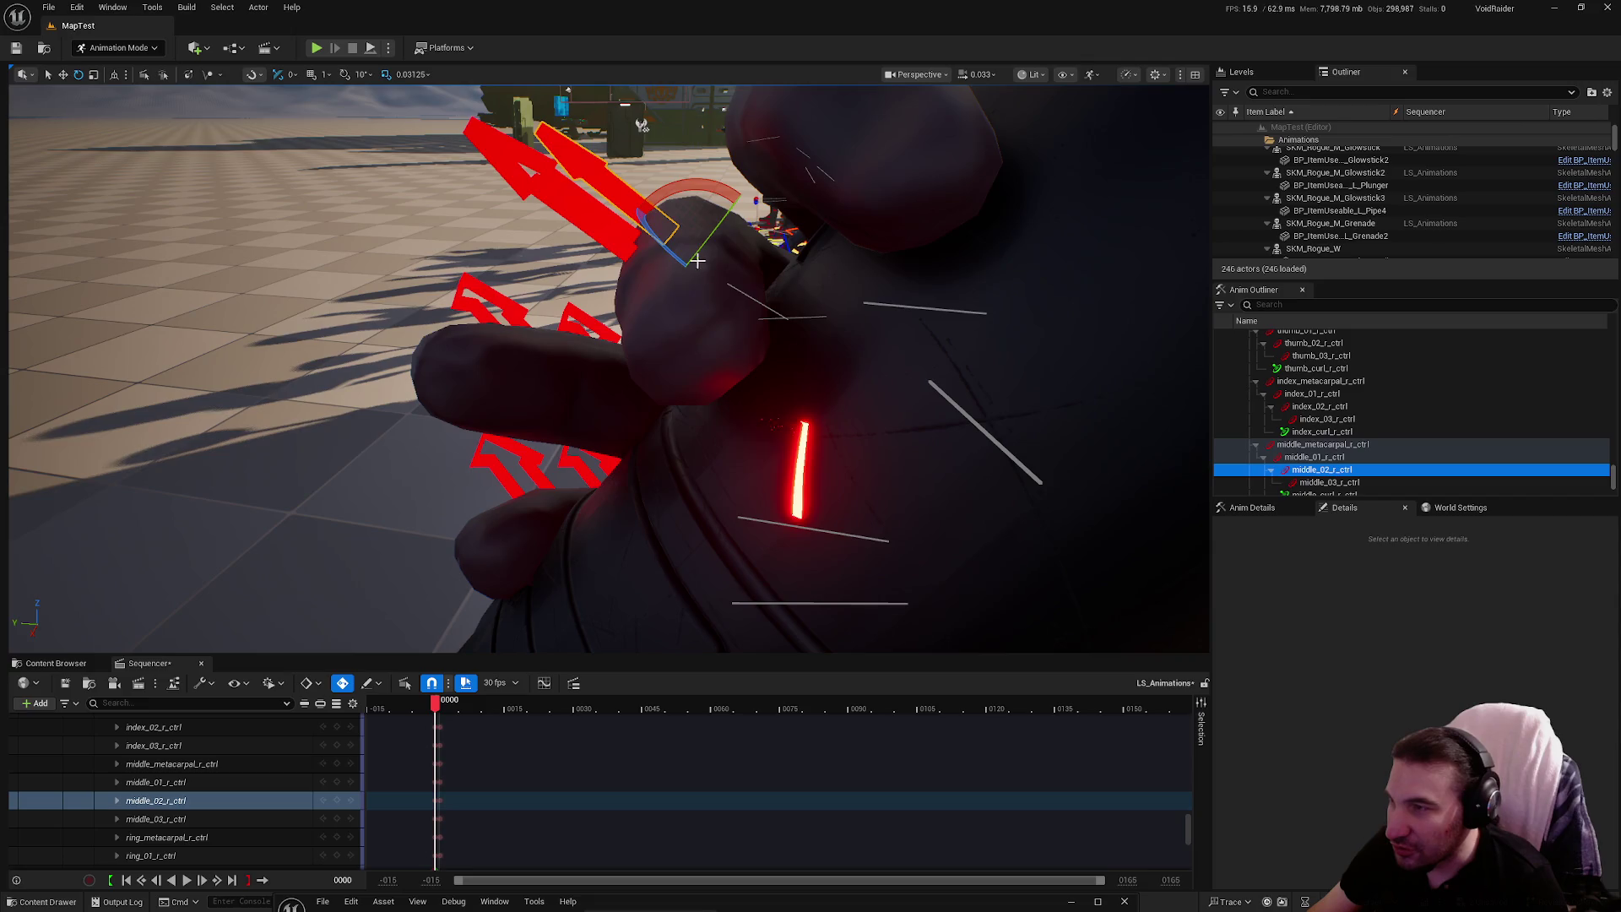
click(524, 161)
mouse_move(713, 308)
mouse_down()
mouse_move(696, 333)
mouse_move(747, 314)
mouse_up()
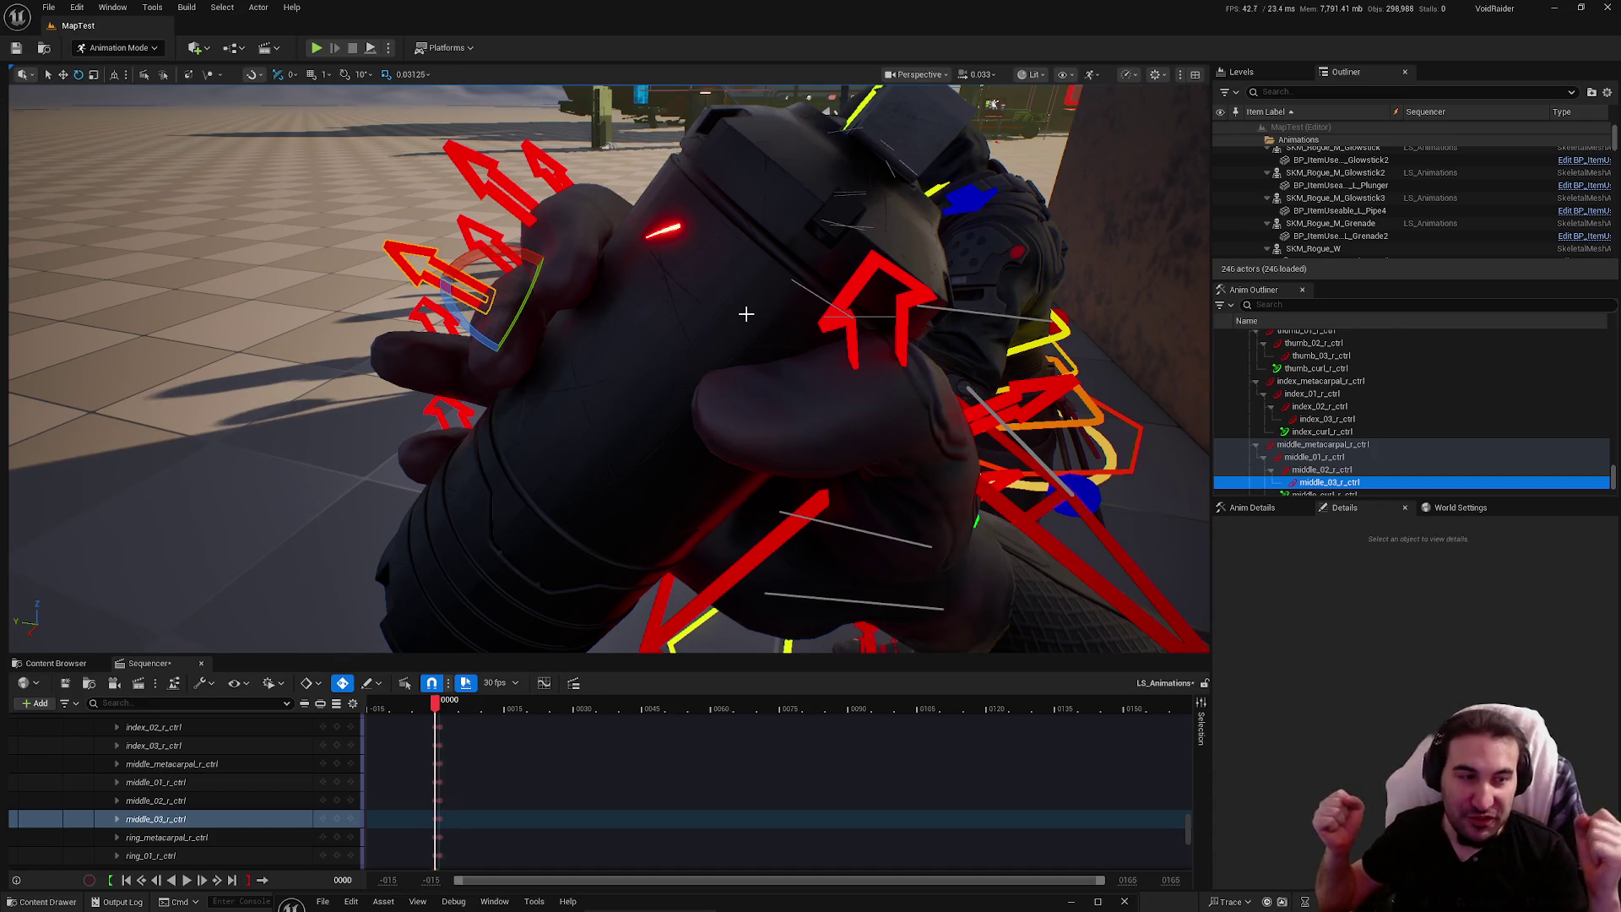
key(super)
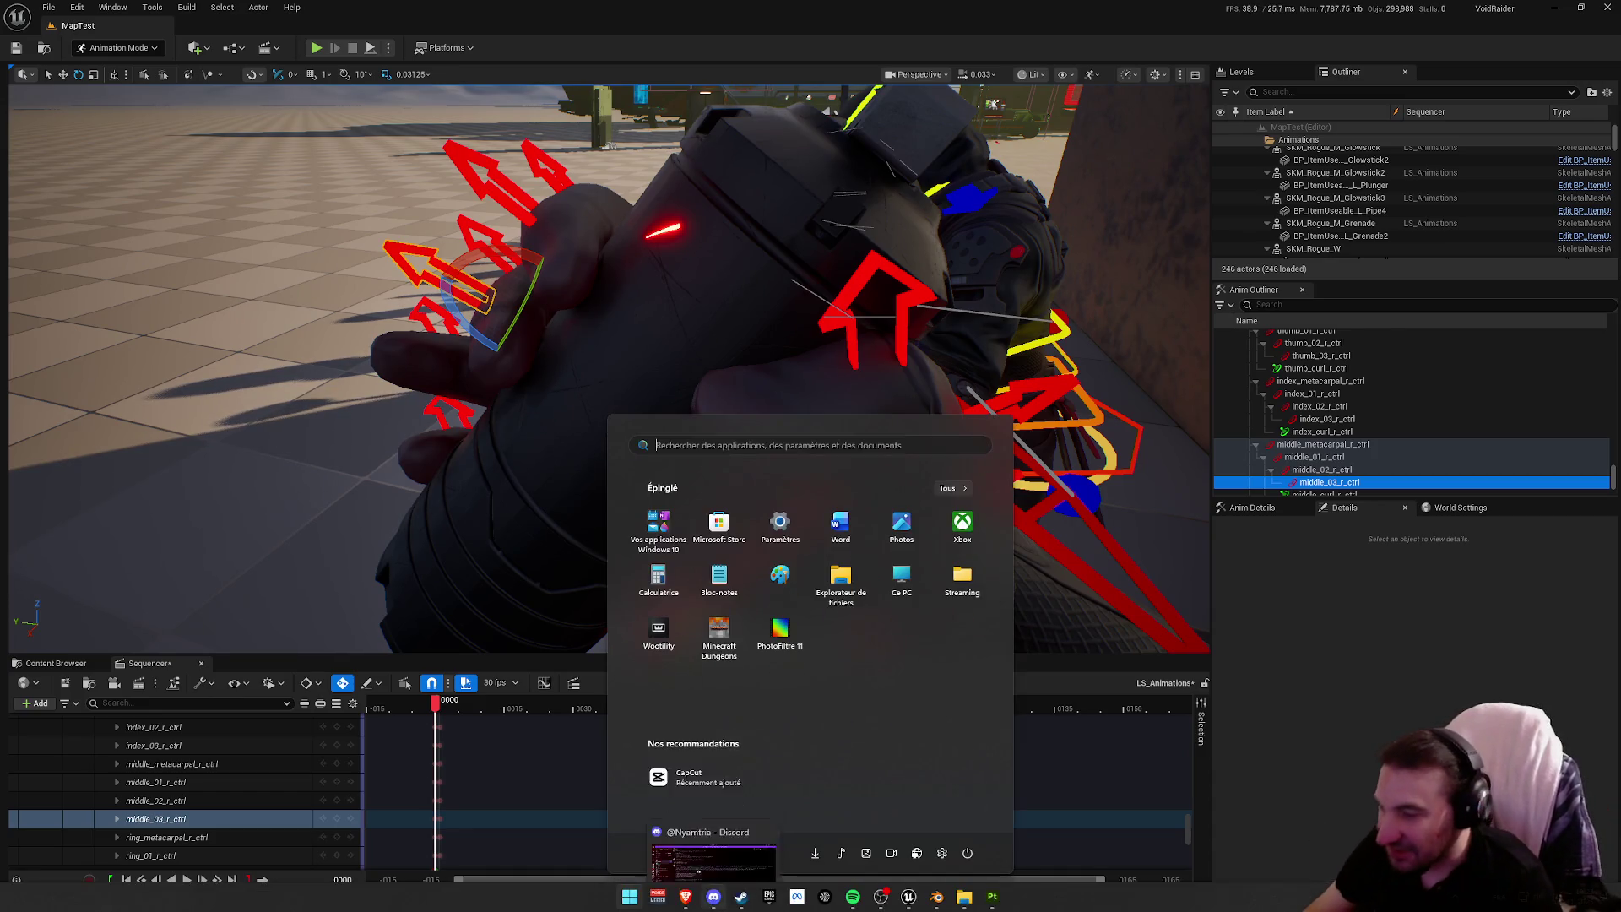
key(super)
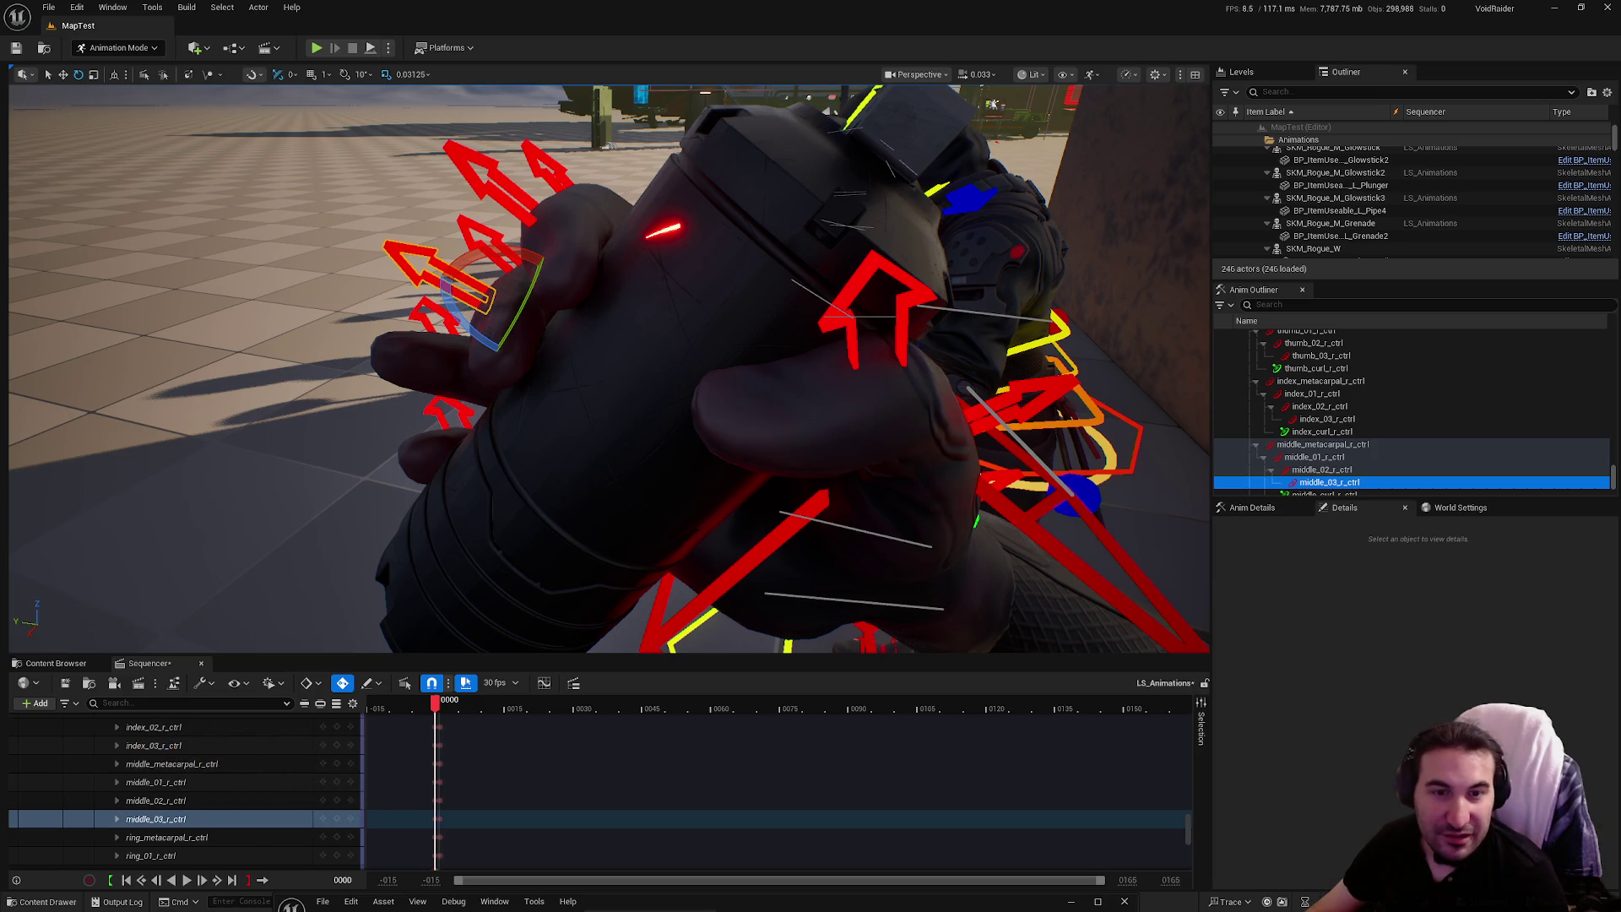
key(super)
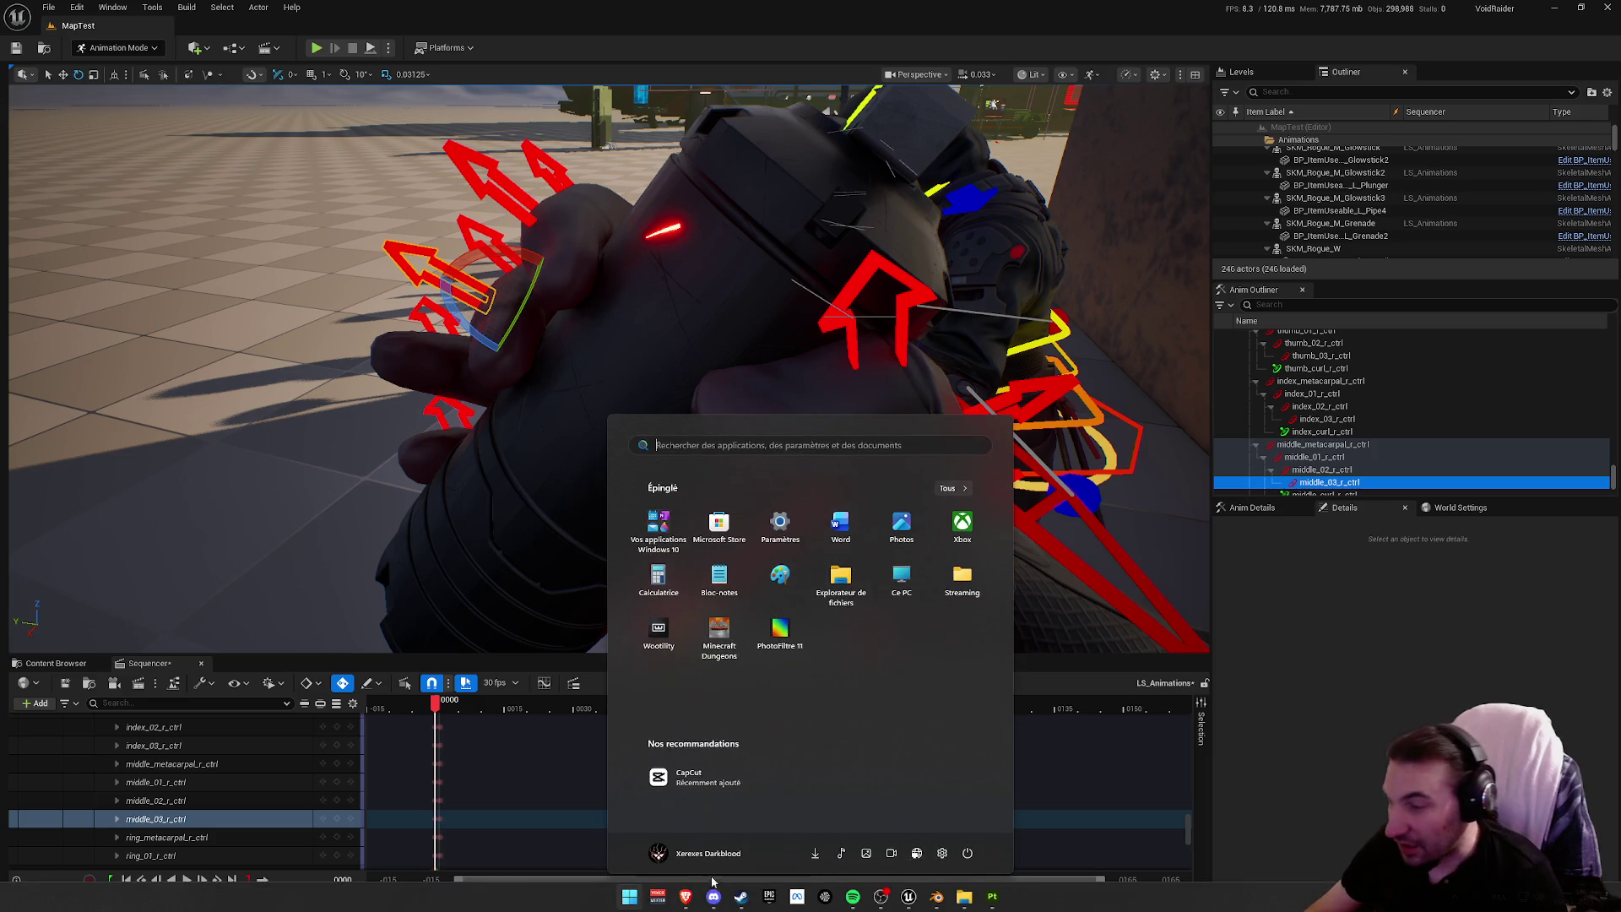
click(738, 899)
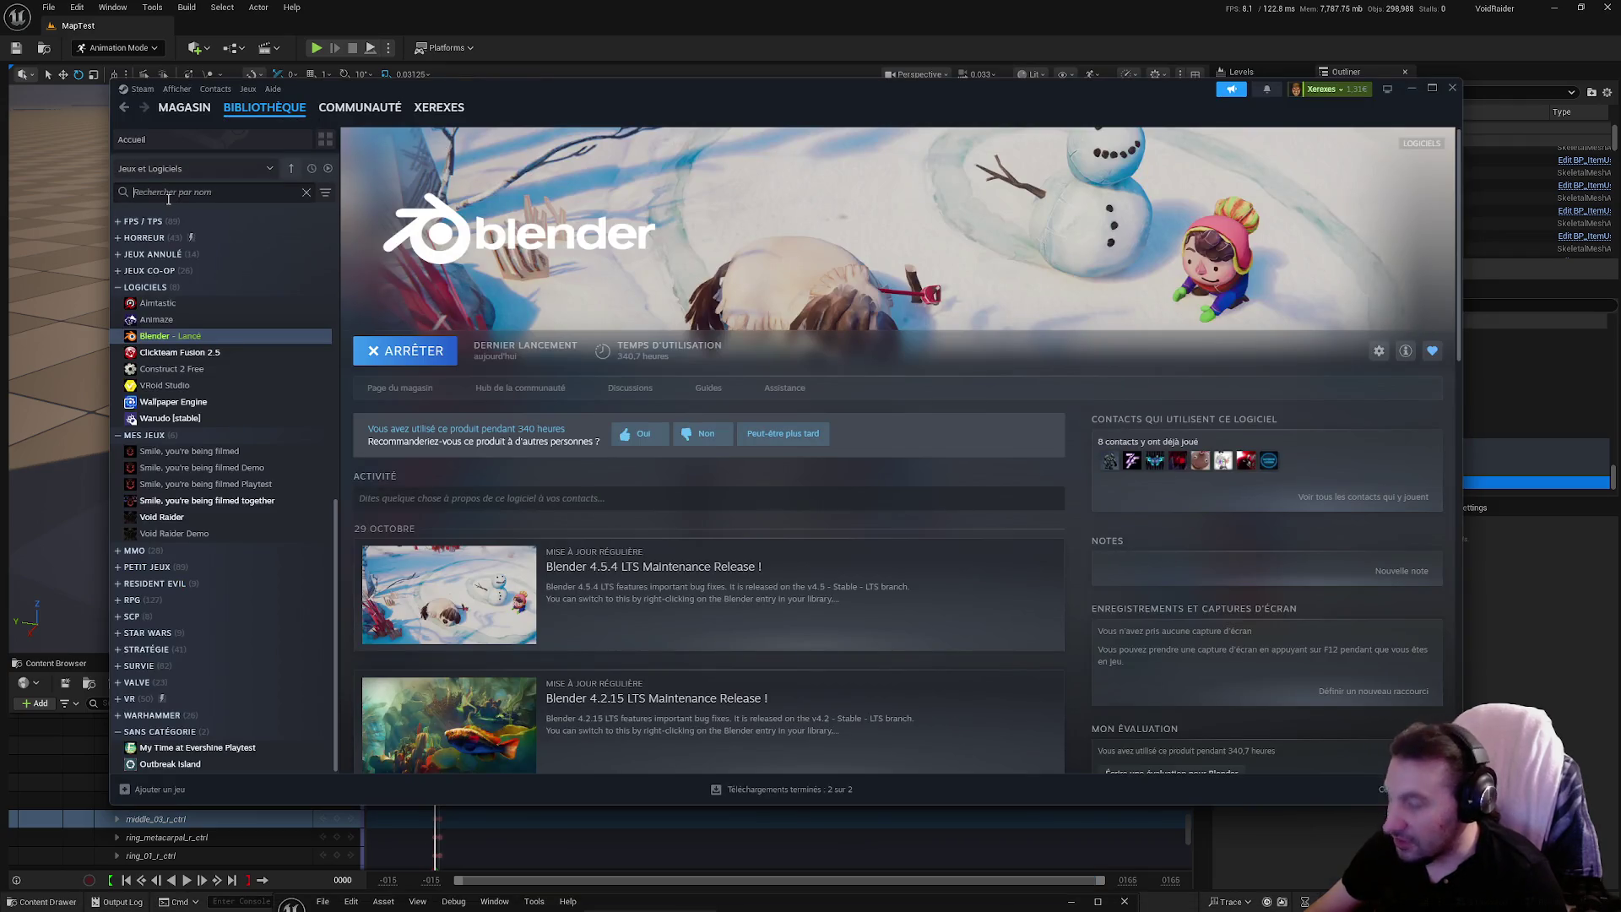
text(duke)
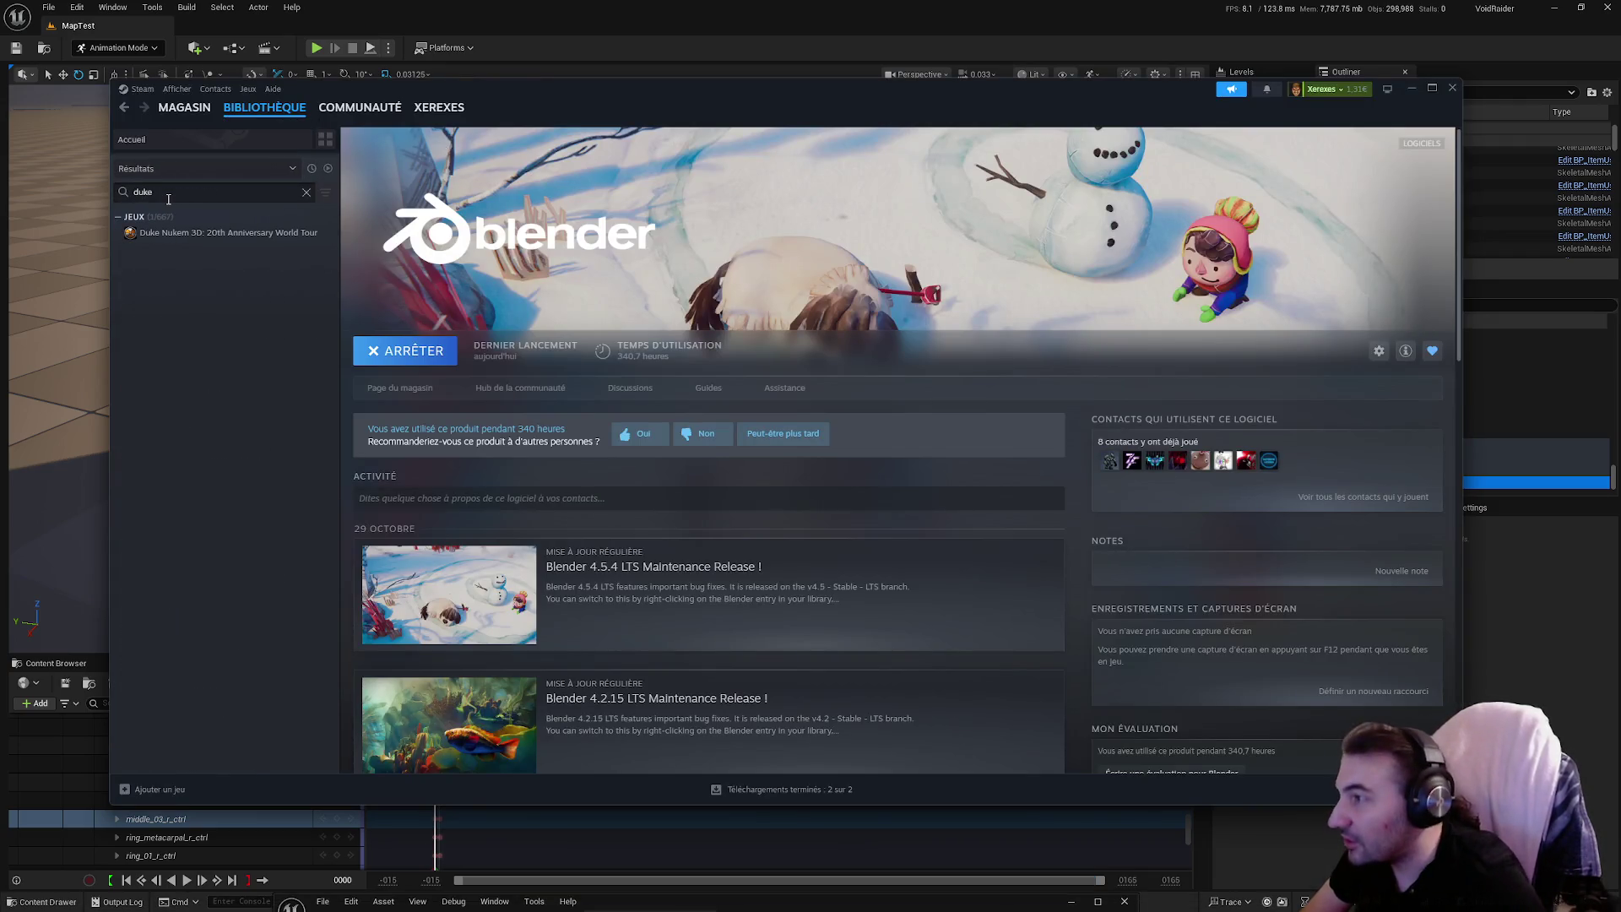
click(211, 232)
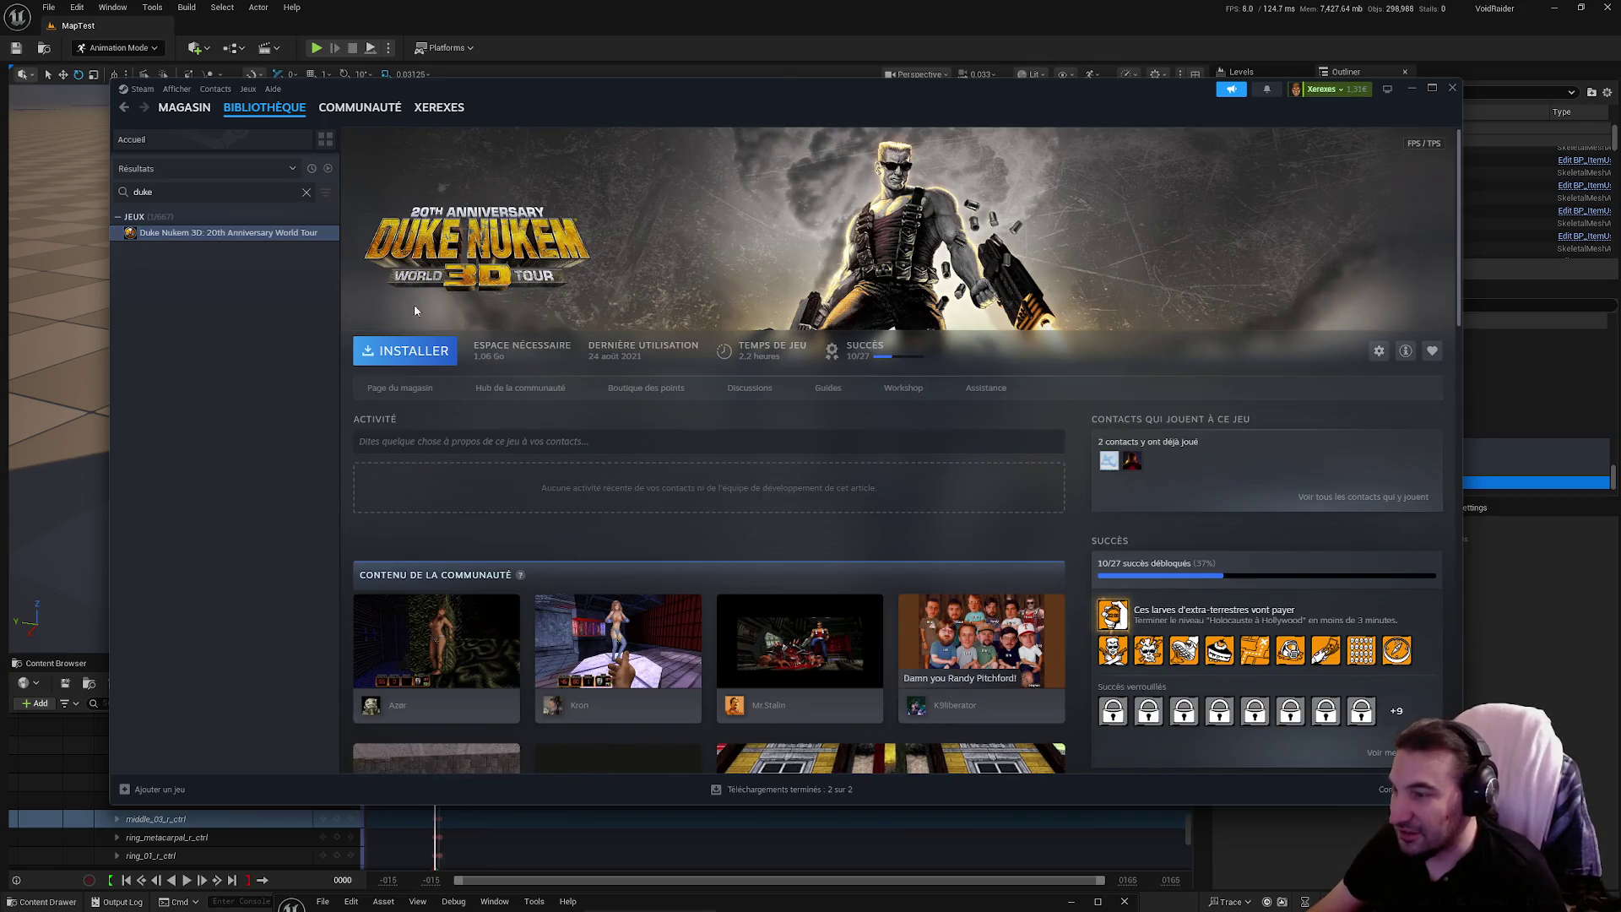
scroll(415, 311, down, 5)
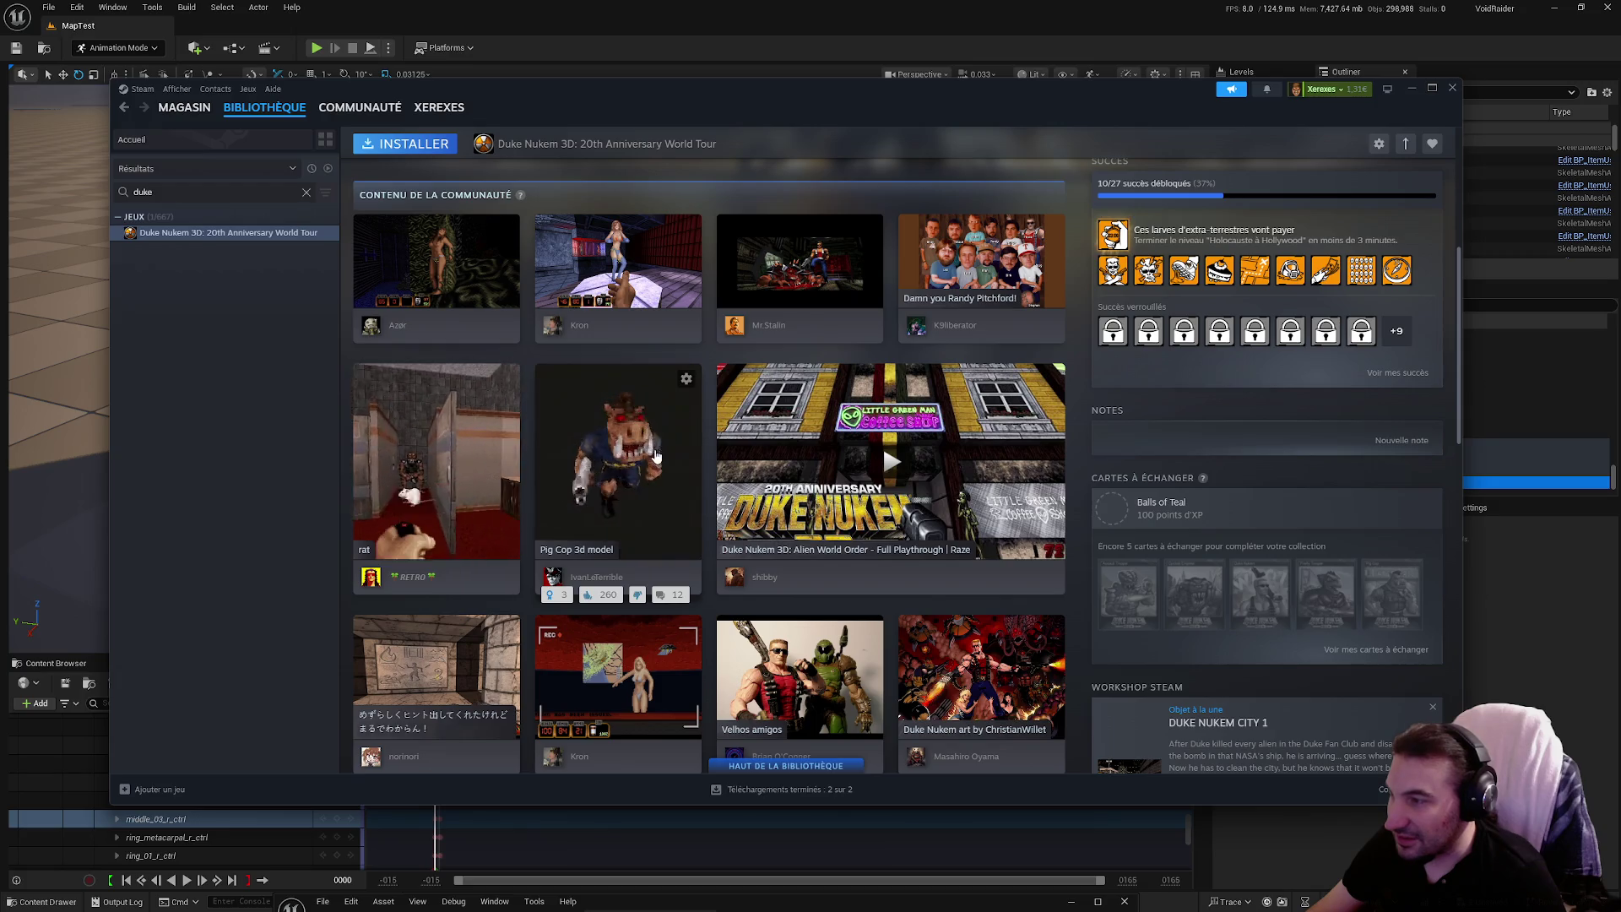
scroll(656, 456, down, 2)
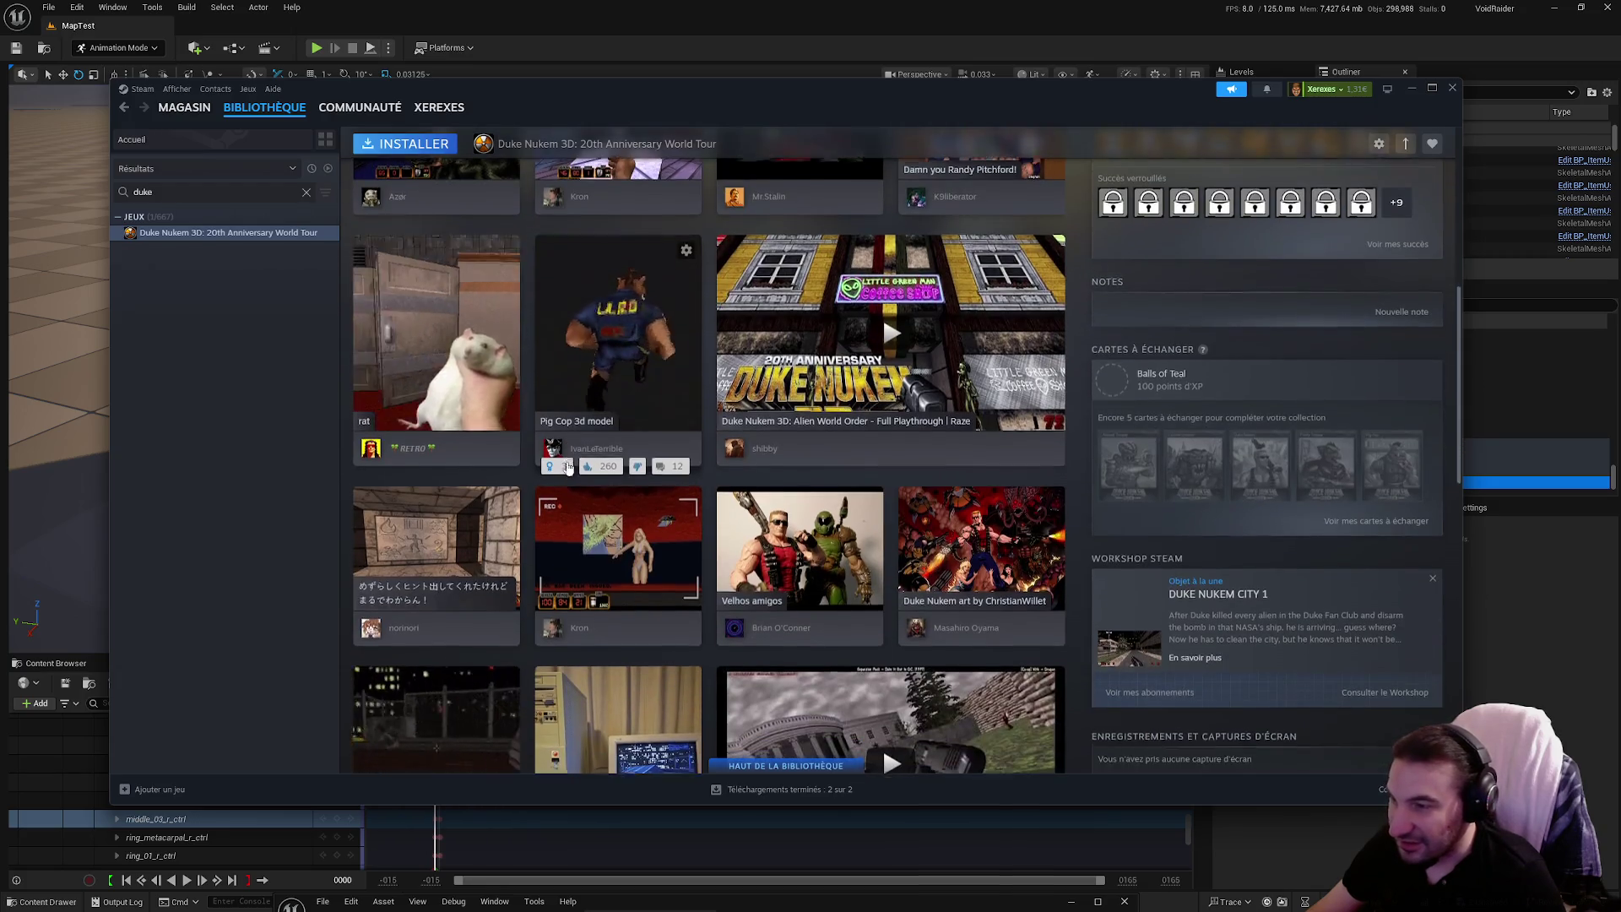
scroll(567, 467, down, 2)
scroll(568, 466, down, 3)
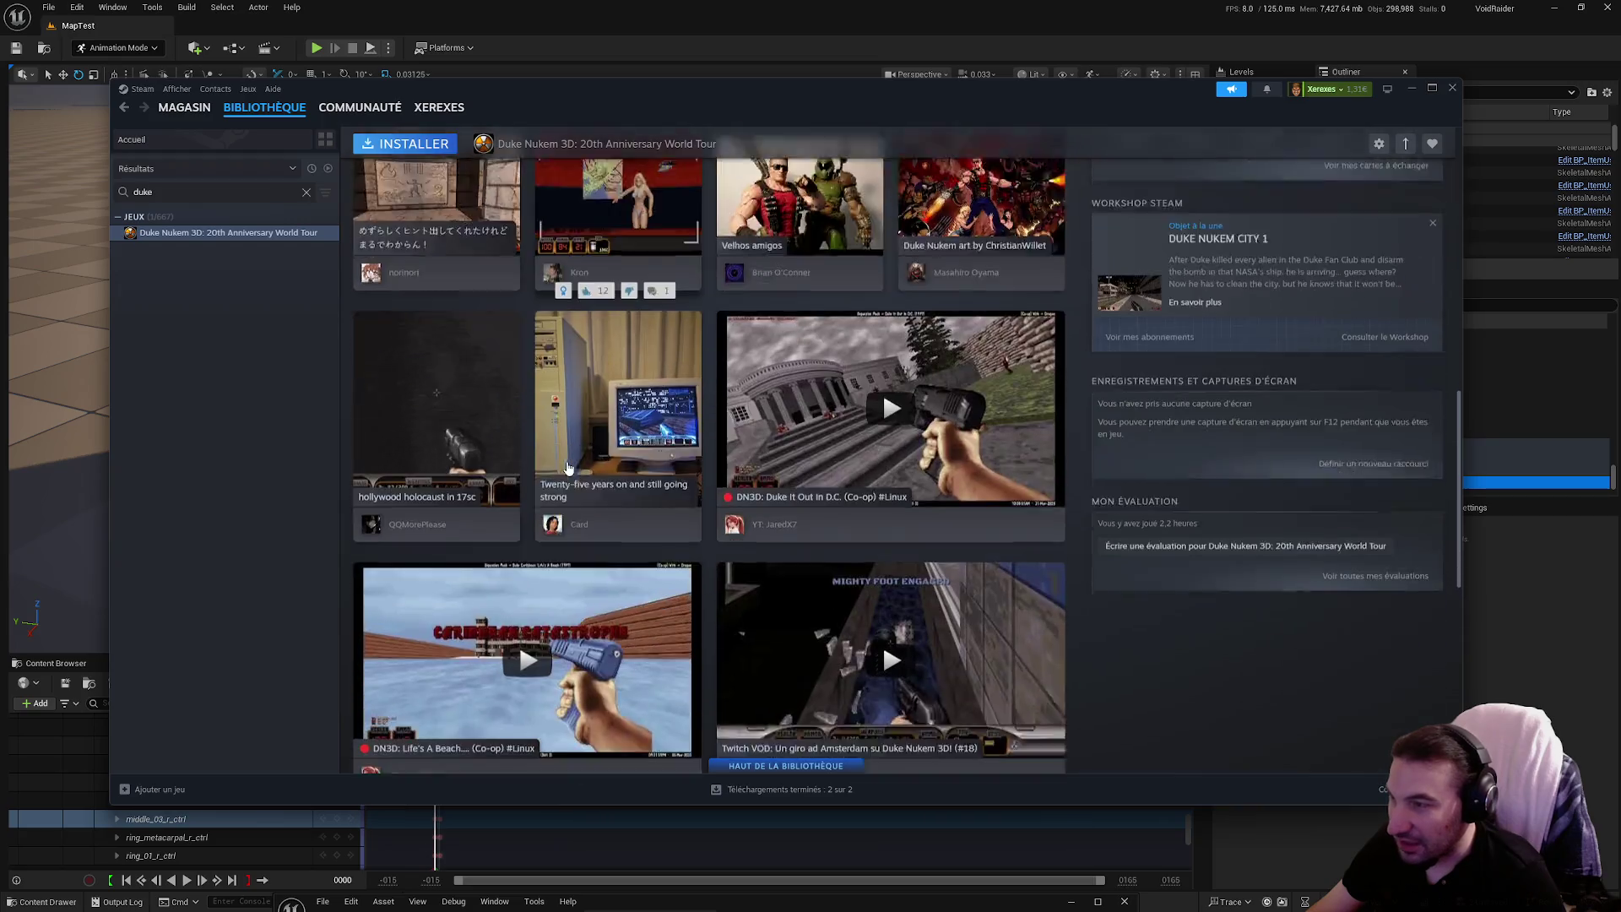
scroll(567, 467, down, 1)
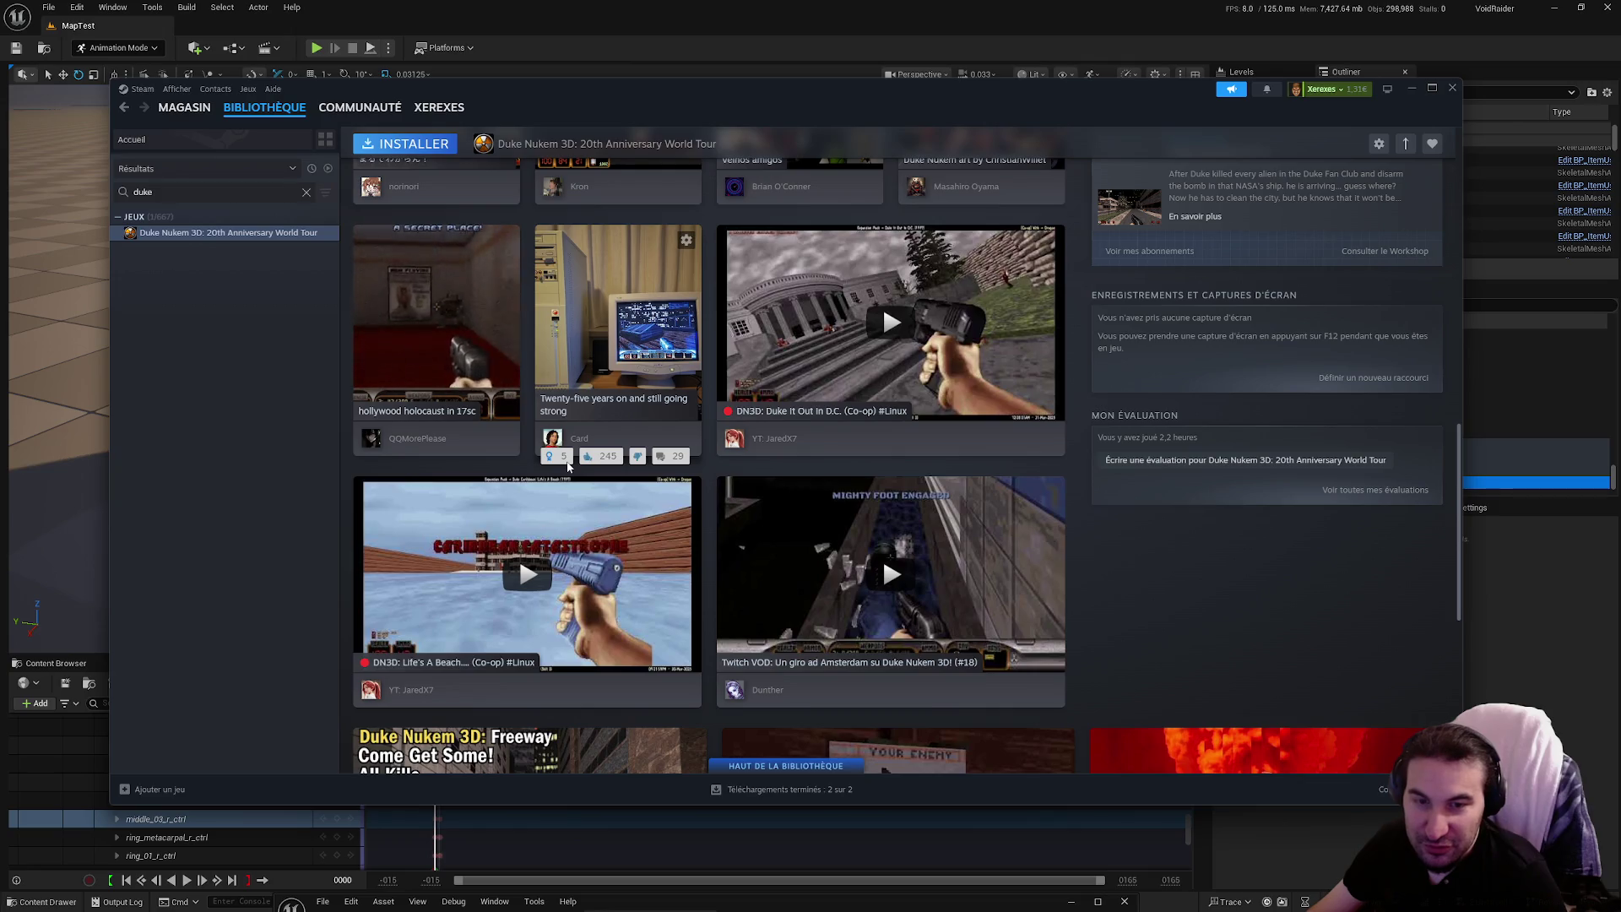
scroll(567, 465, down, 7)
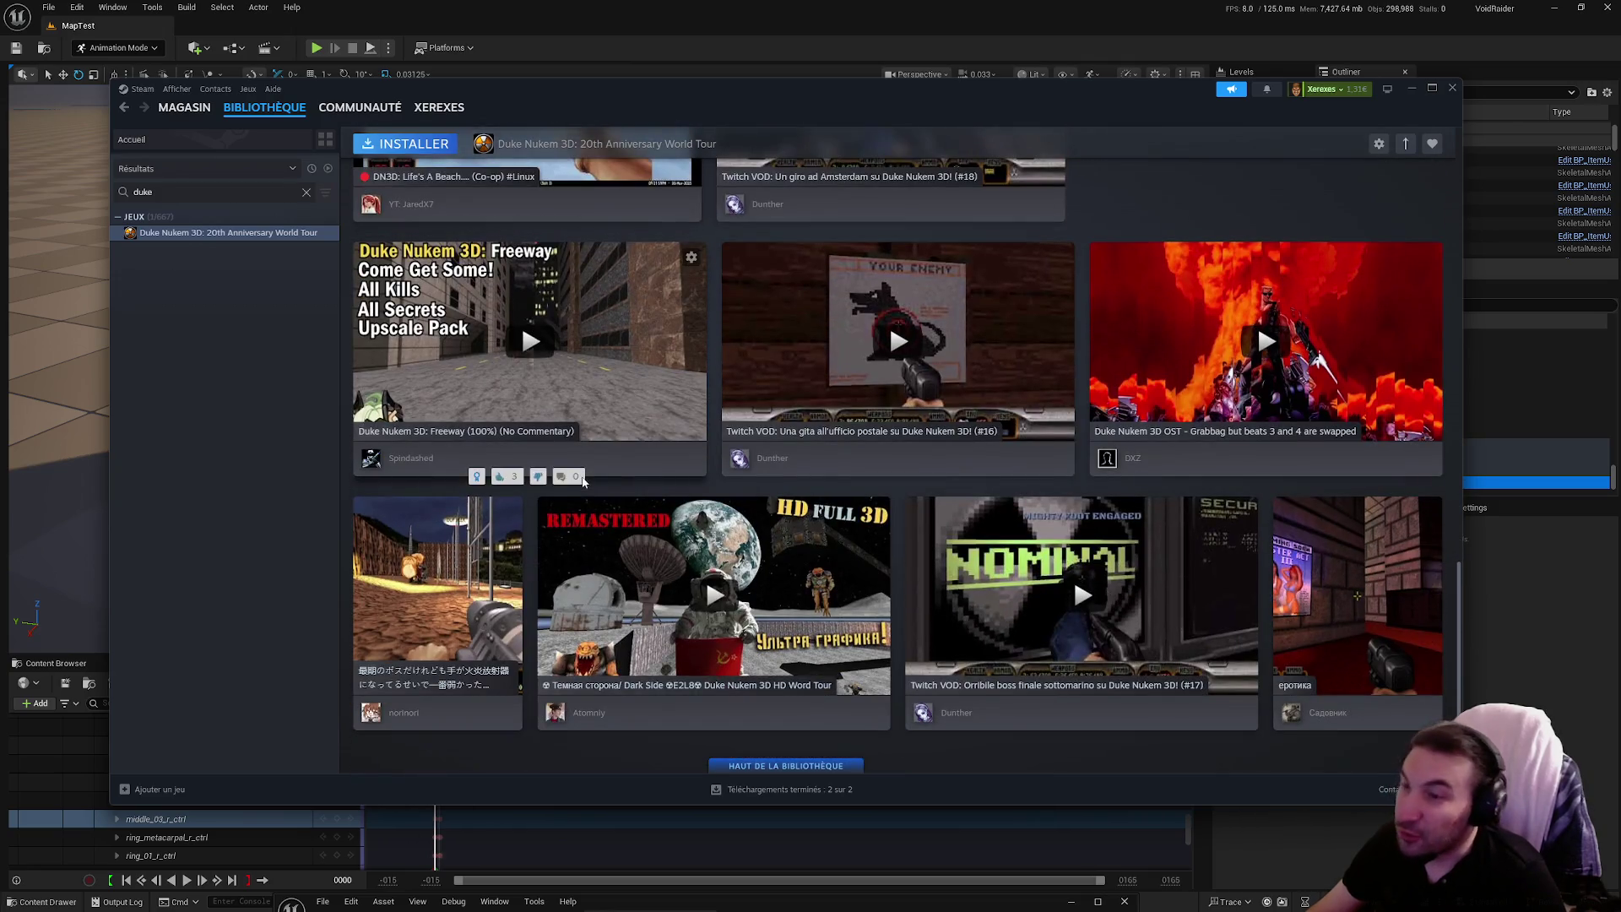
scroll(744, 494, up, 15)
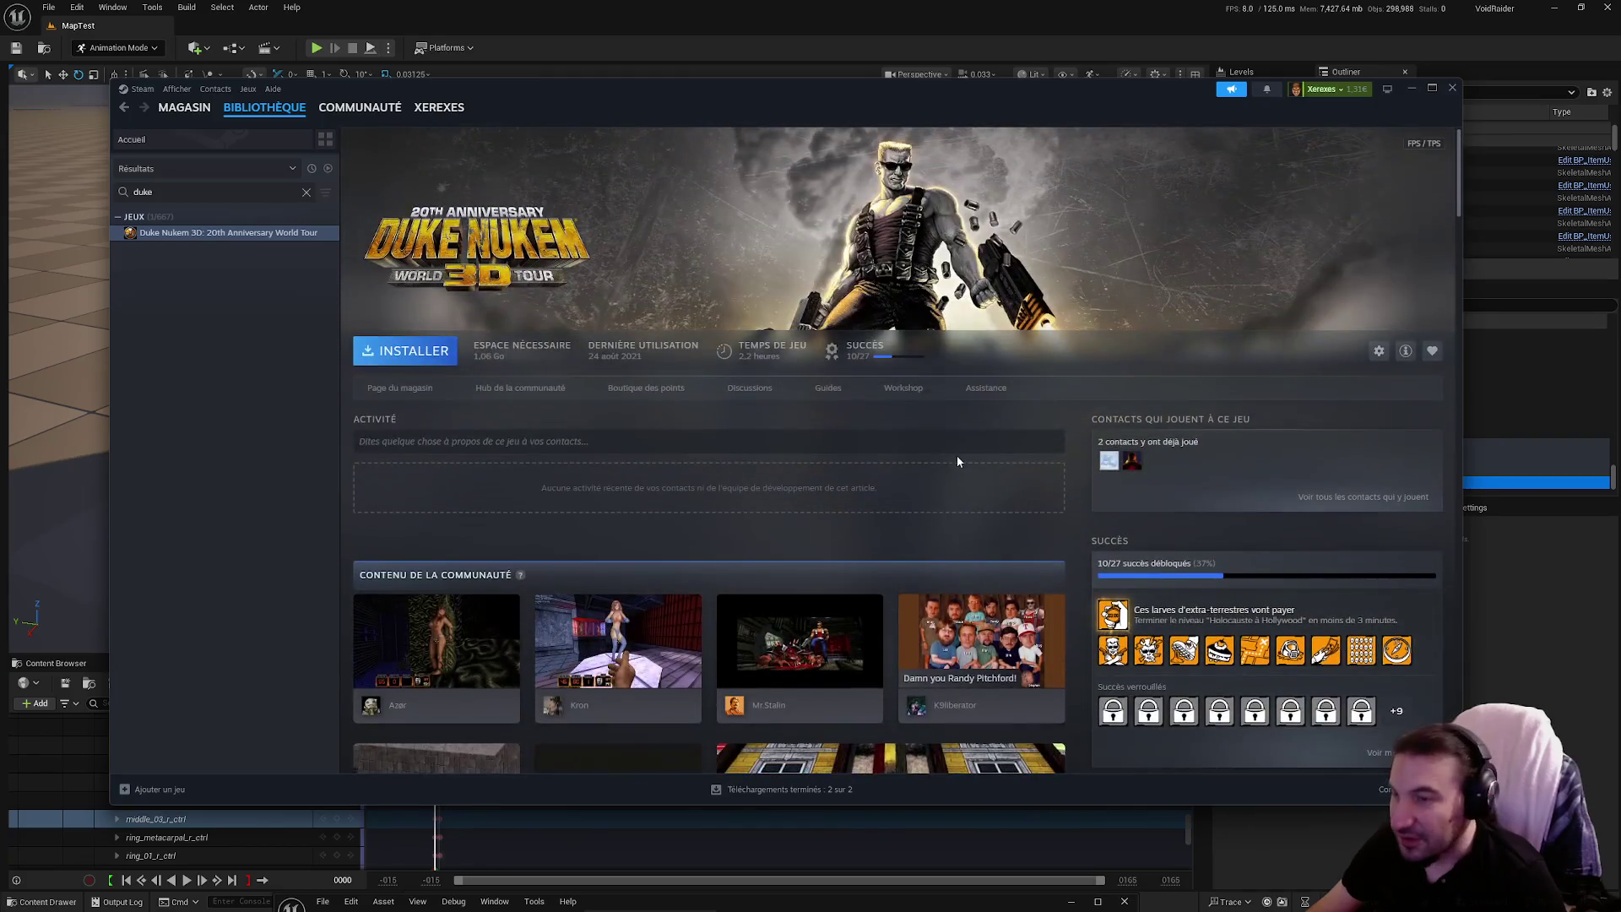
click(1412, 88)
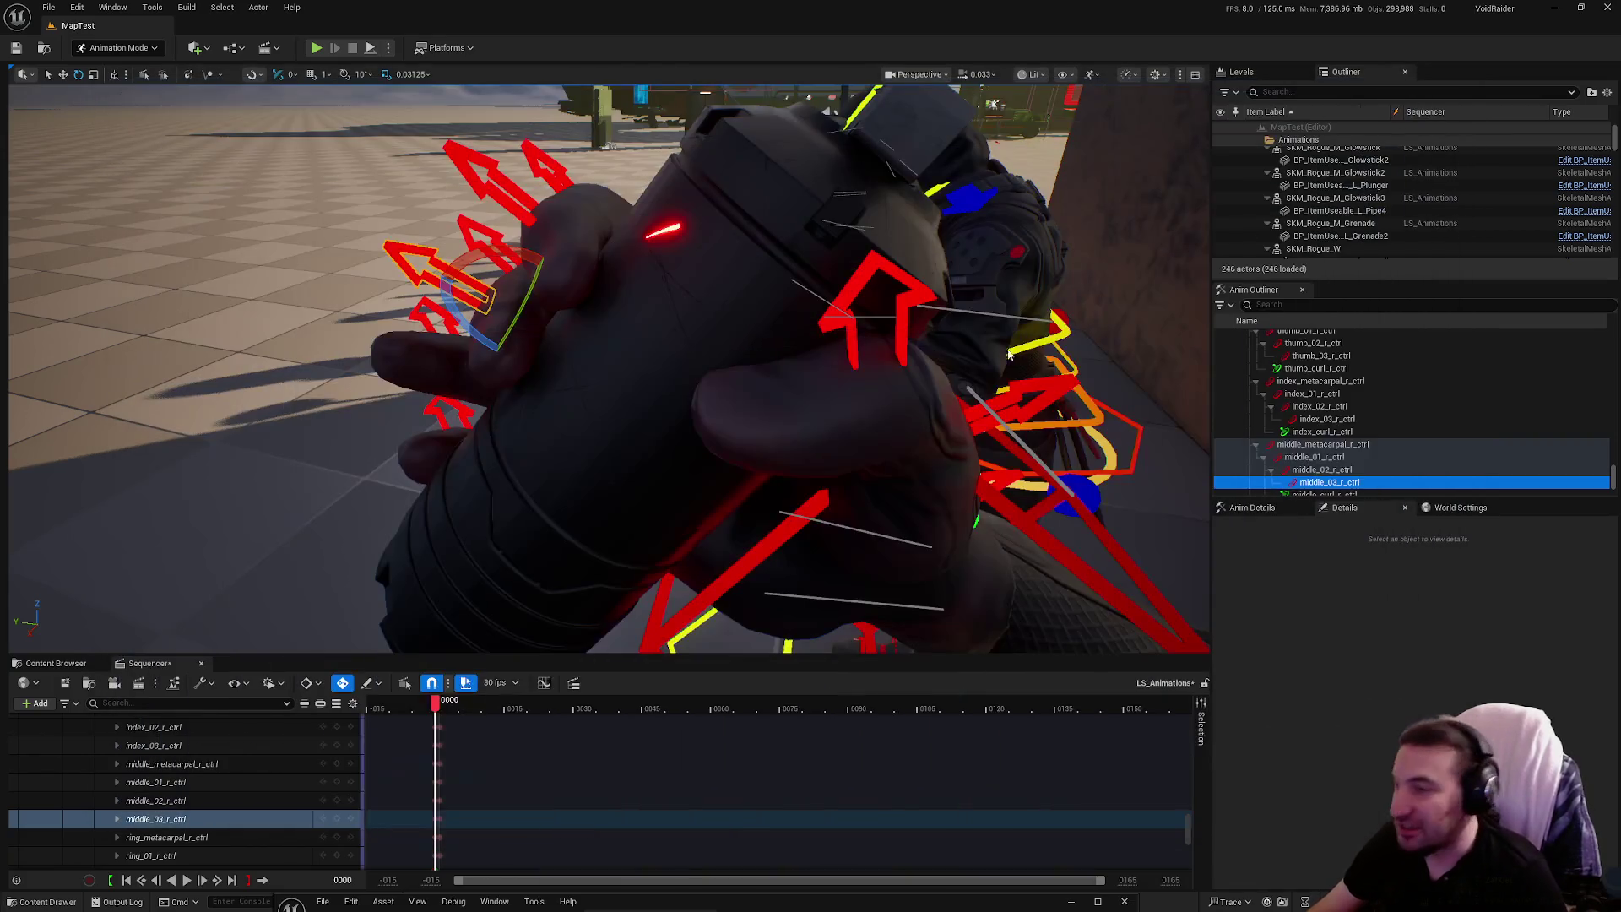
Rotate the ring finger controls, bending the middle joint about 27 degrees around the grenade
mouse_move(762, 432)
mouse_down()
mouse_move(861, 438)
mouse_move(844, 431)
mouse_move(941, 381)
mouse_up()
click(941, 381)
scroll(870, 422, up, 5)
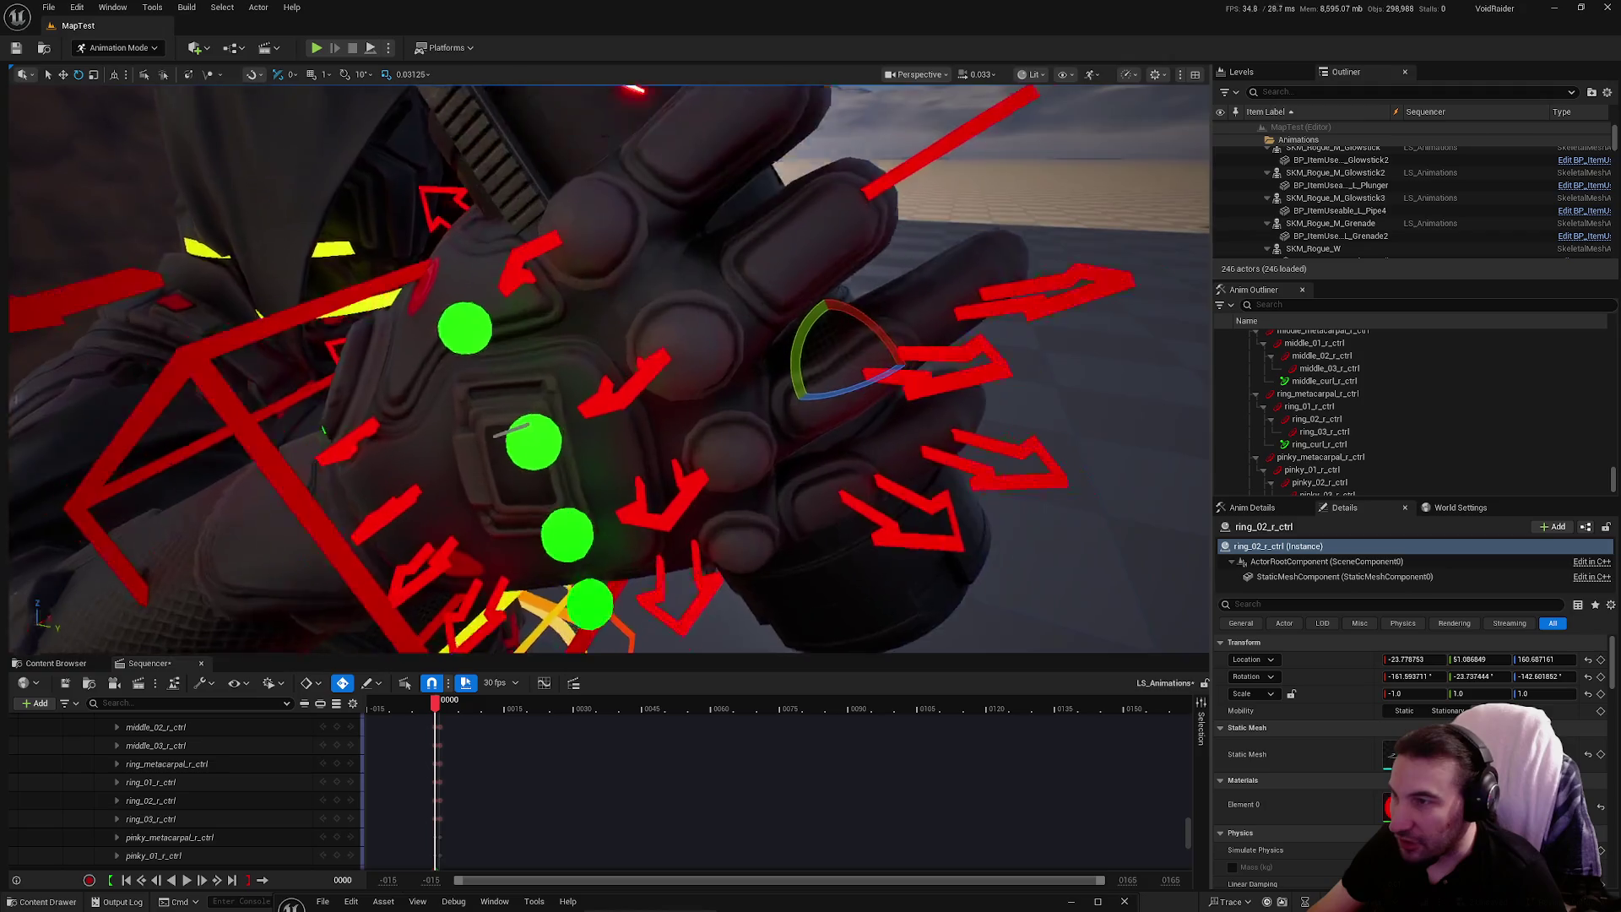
click(727, 460)
mouse_move(728, 460)
mouse_down()
mouse_move(743, 456)
mouse_move(728, 461)
mouse_up()
click(891, 413)
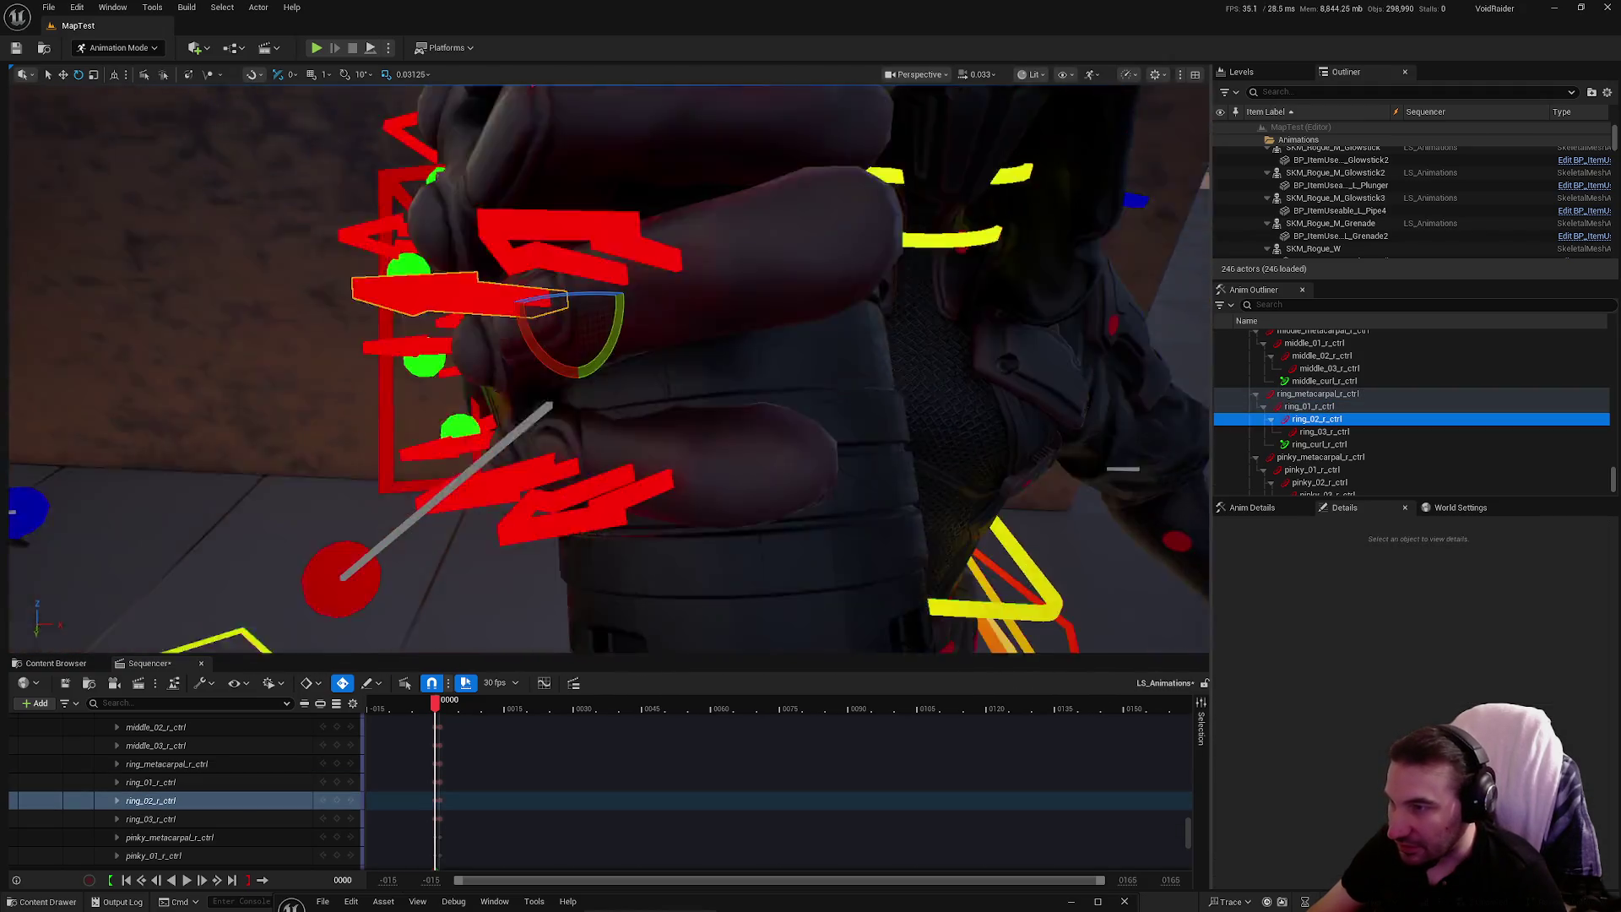
drag(890, 413, 891, 412)
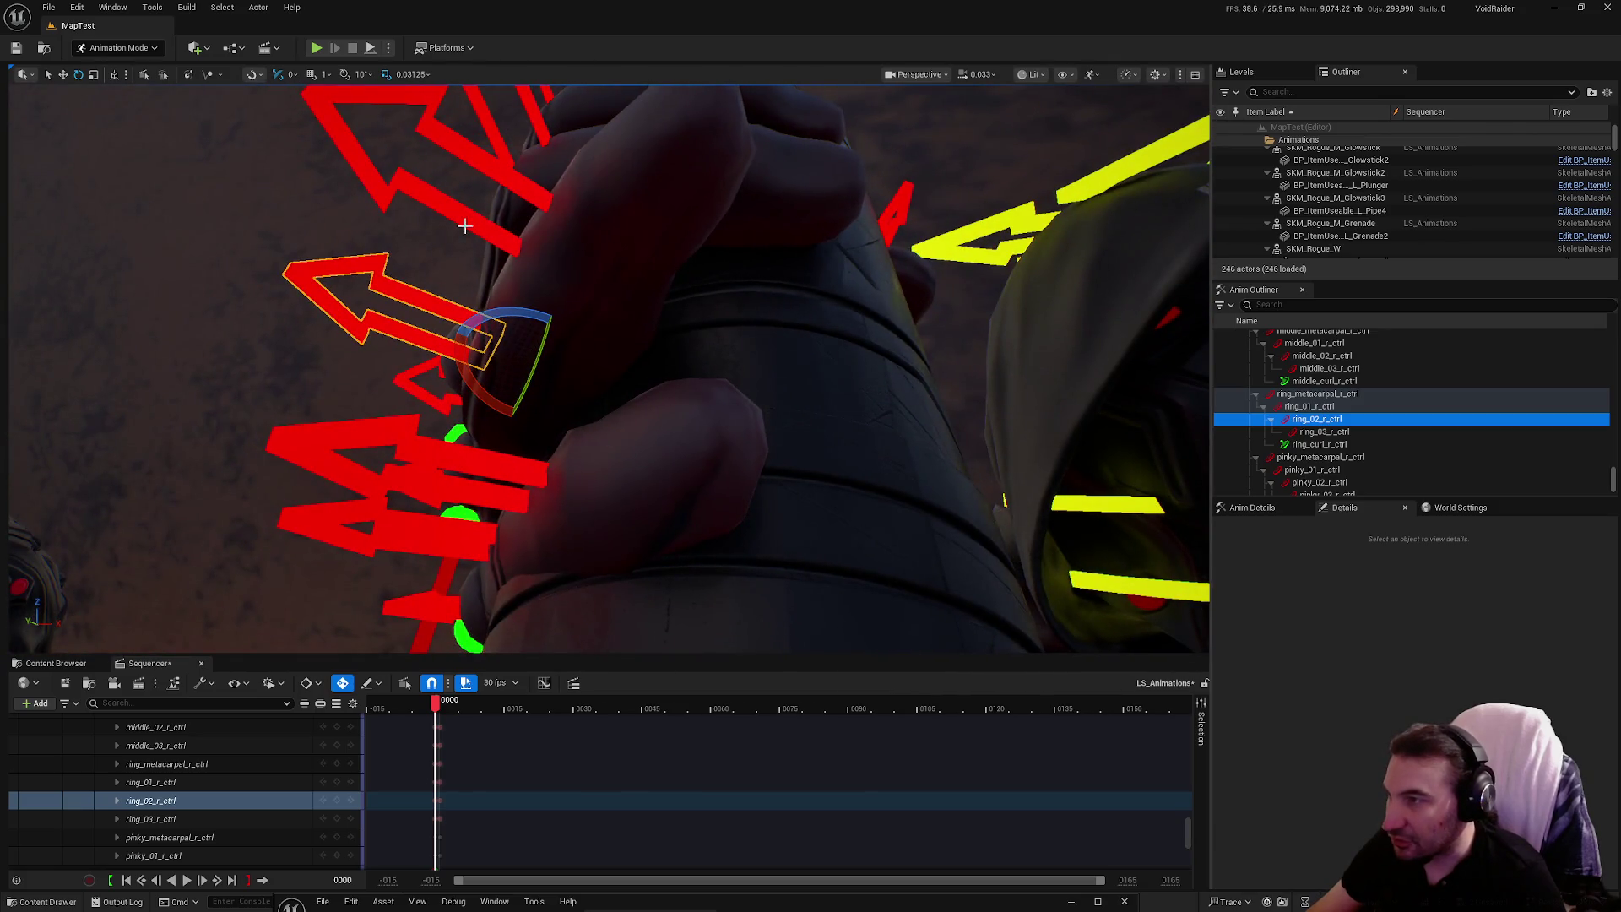
click(533, 243)
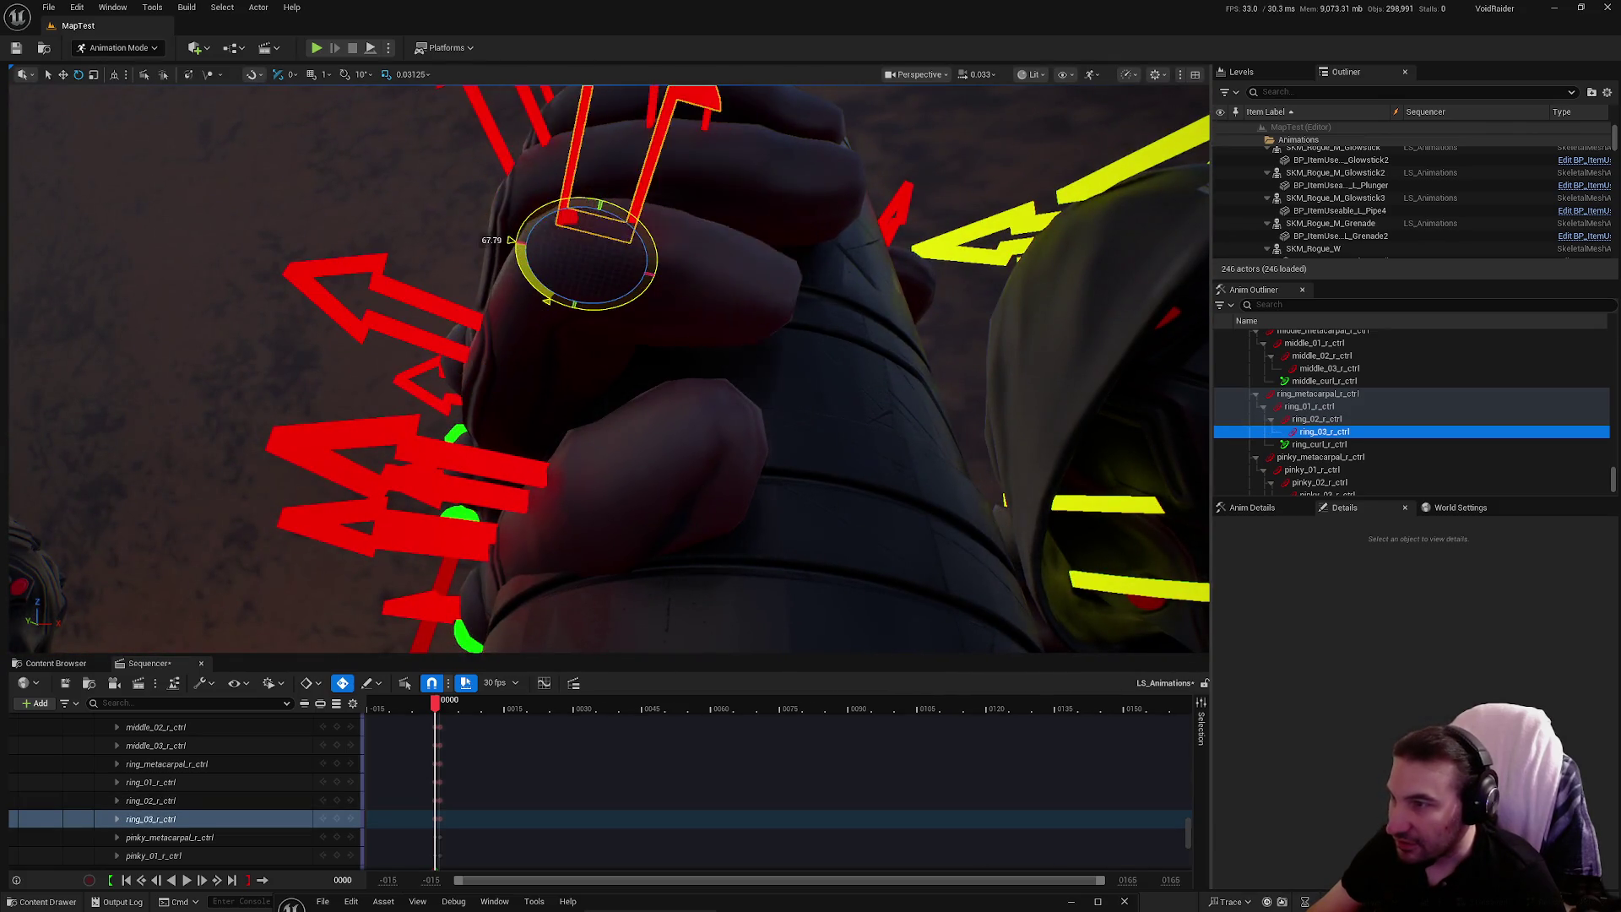
click(407, 296)
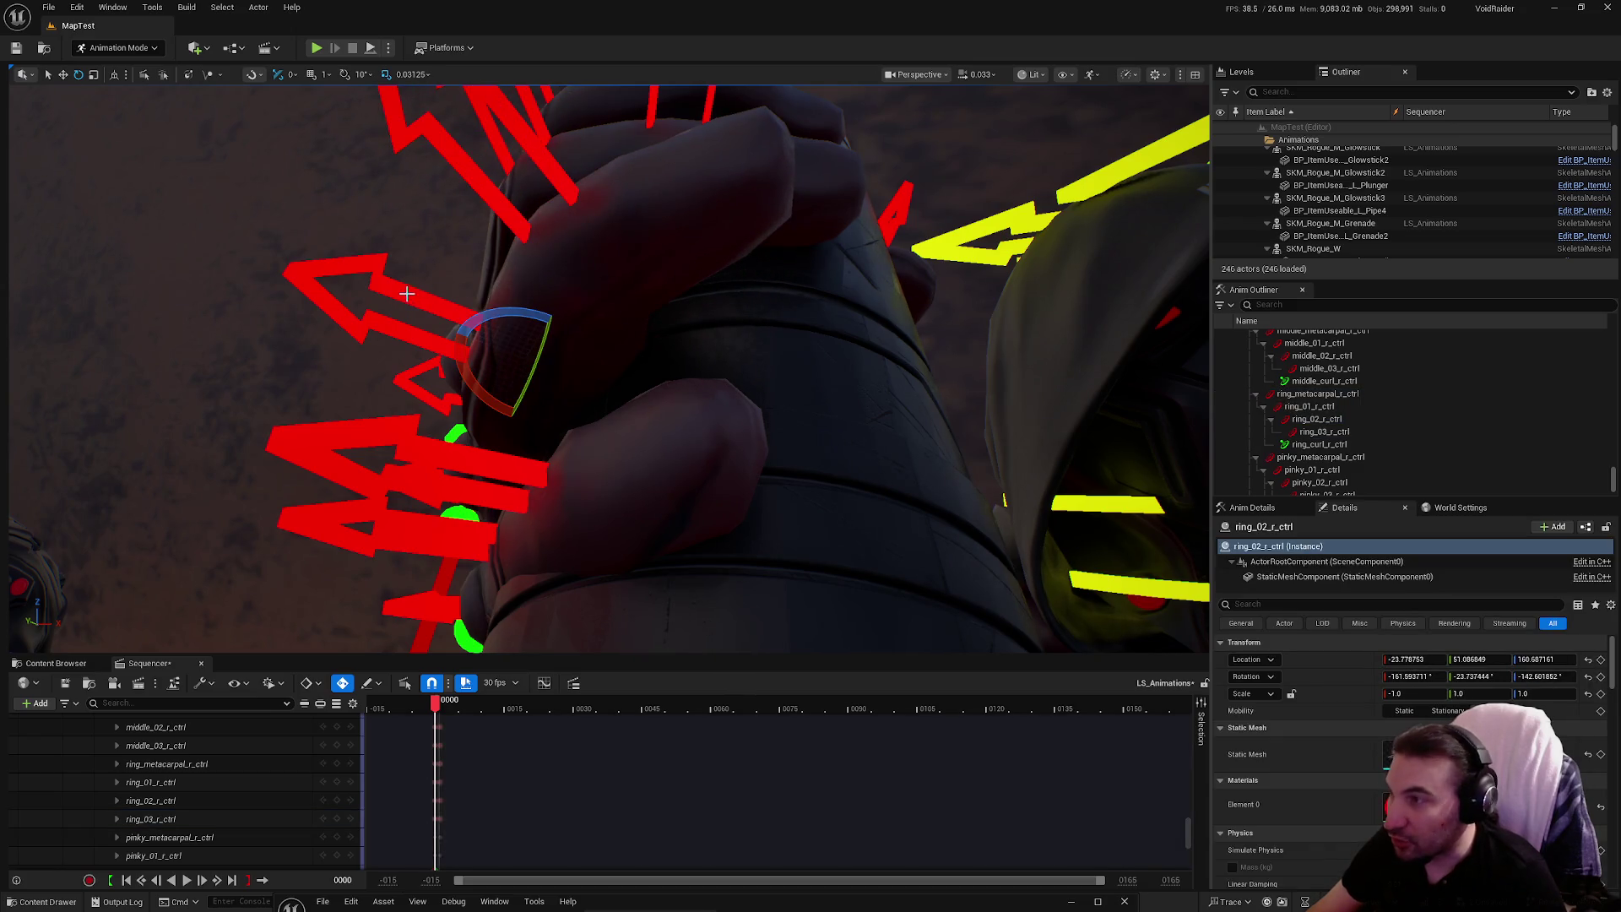
click(487, 314)
mouse_move(498, 314)
mouse_down()
mouse_move(608, 354)
mouse_move(591, 380)
mouse_move(608, 427)
mouse_move(675, 388)
mouse_move(616, 406)
mouse_move(540, 372)
mouse_move(574, 397)
mouse_move(478, 384)
mouse_up()
Select the grenade and orbit closely around the hand to inspect the grip
click(567, 323)
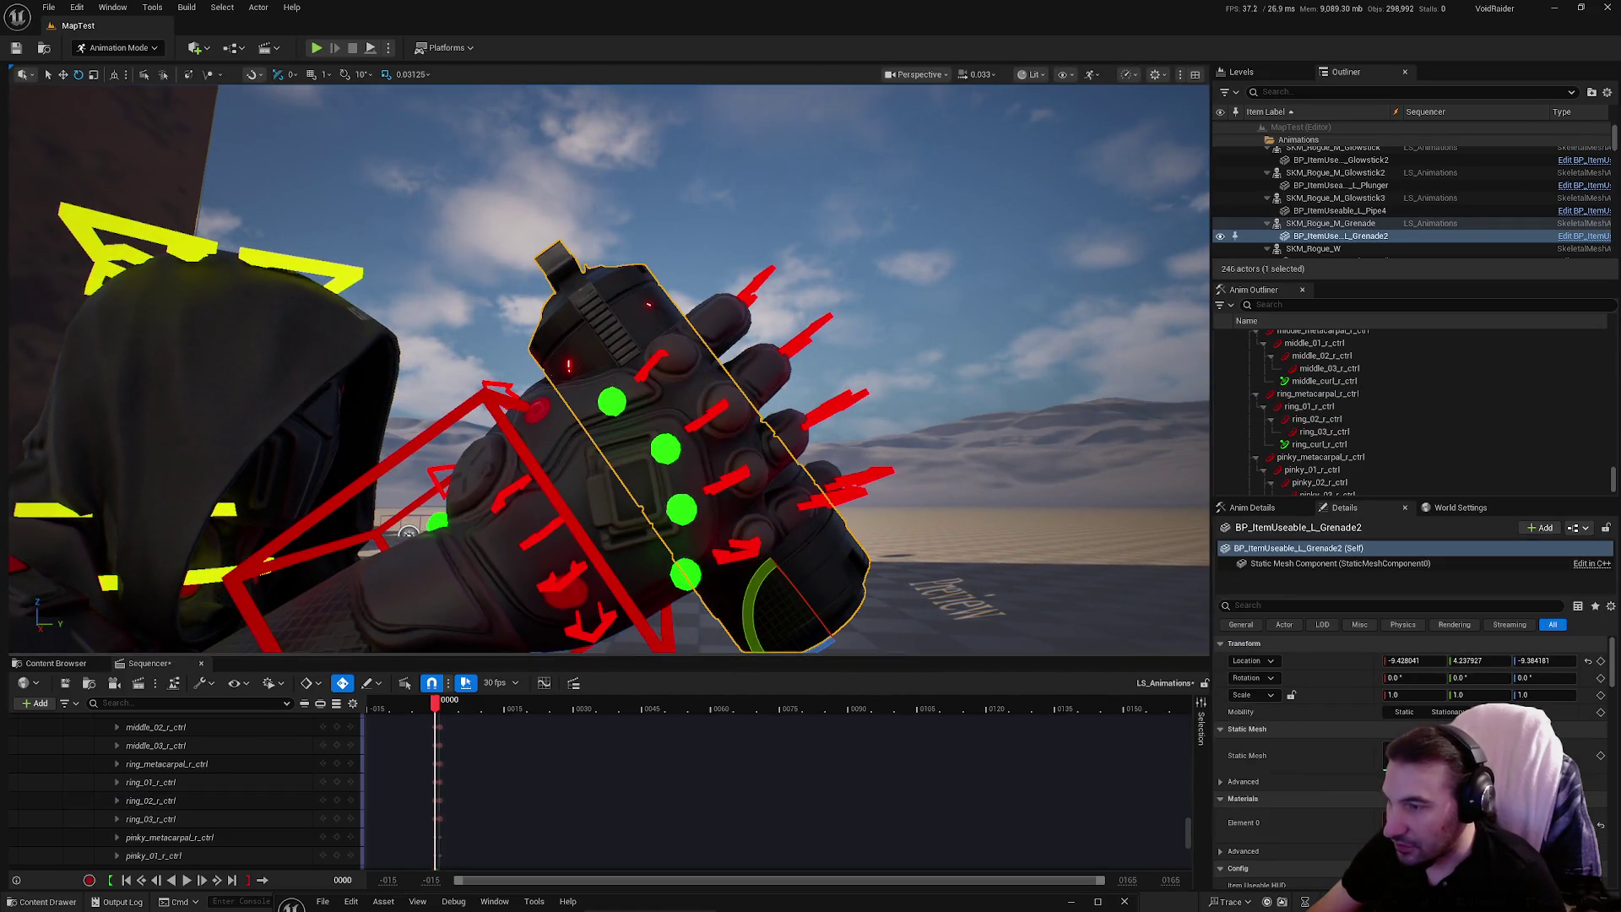
scroll(801, 589, down, 2)
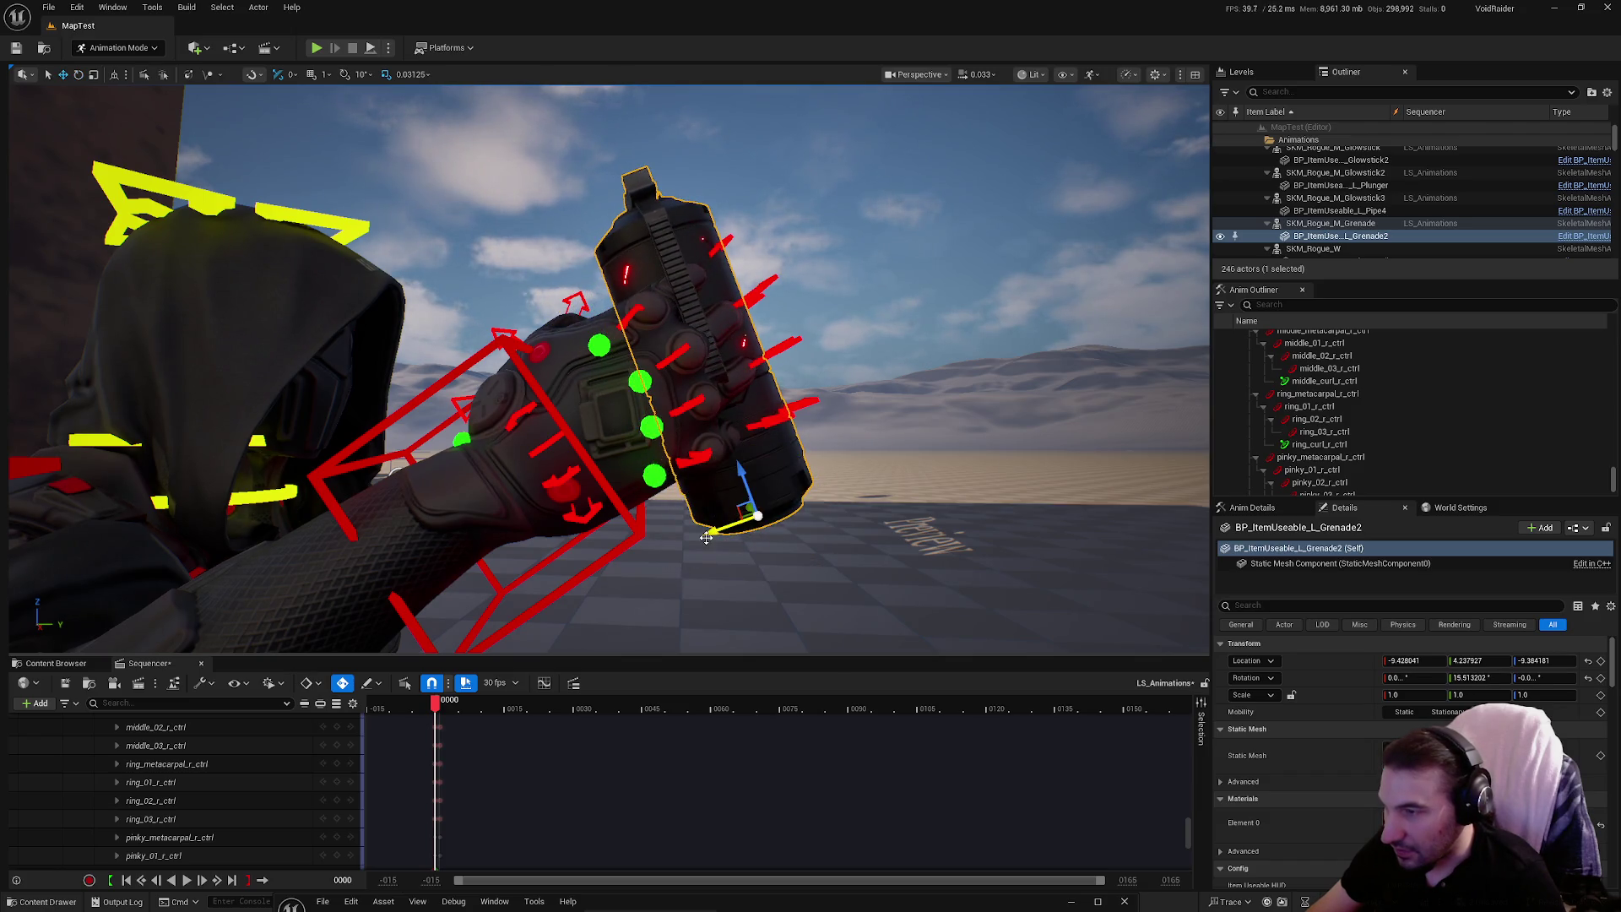
mouse_move(667, 527)
mouse_down()
mouse_move(658, 517)
mouse_move(669, 530)
mouse_up()
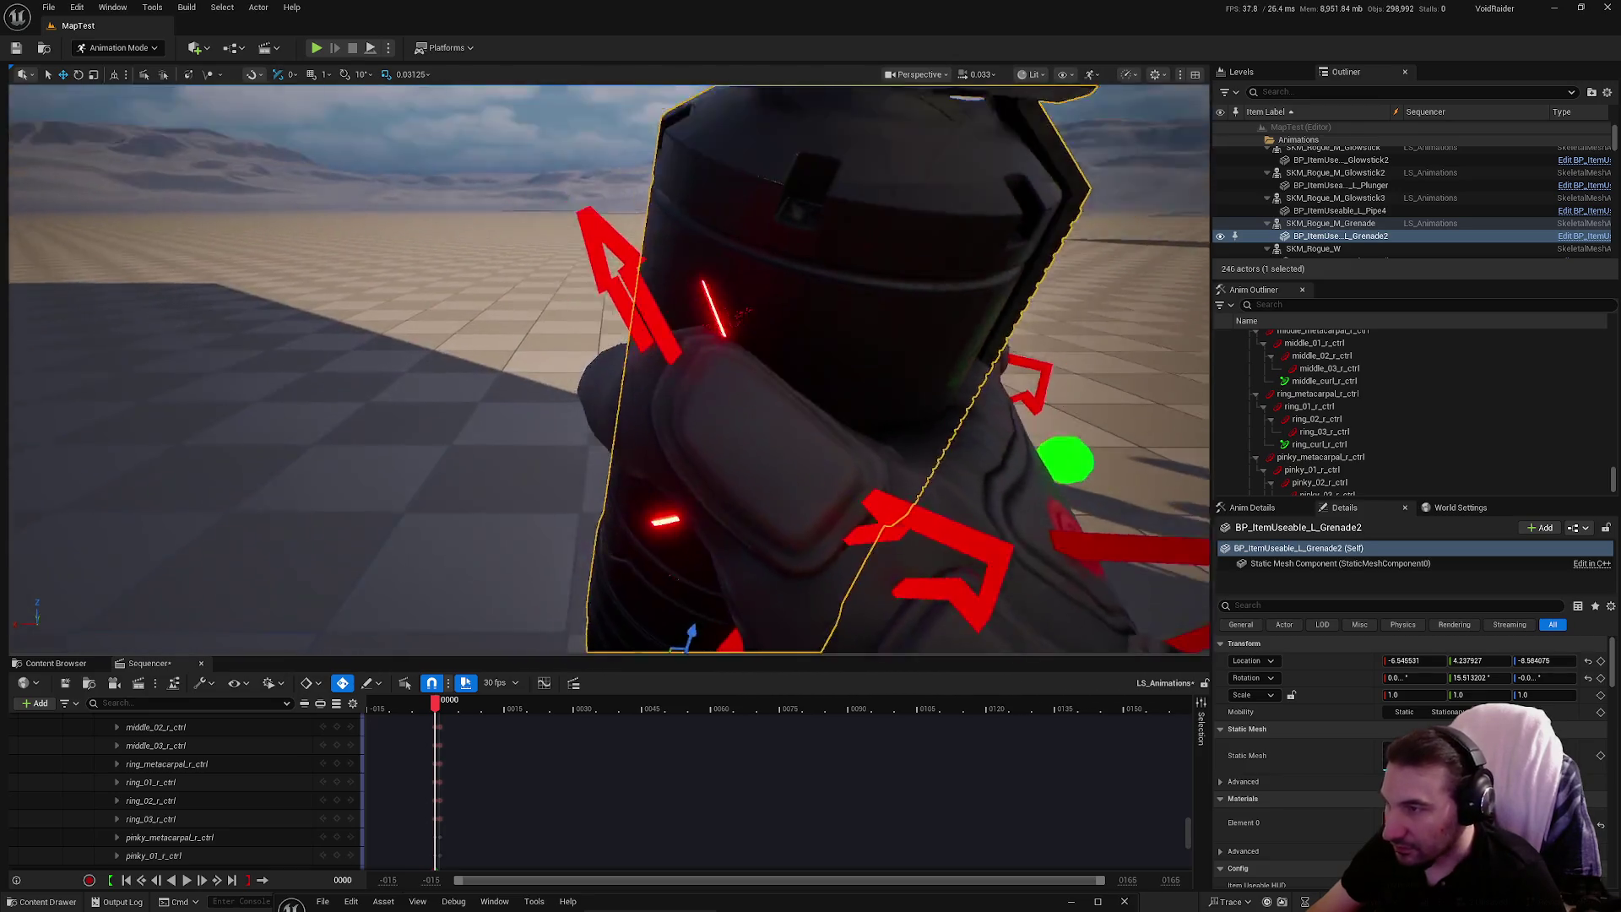
drag(669, 530, 684, 545)
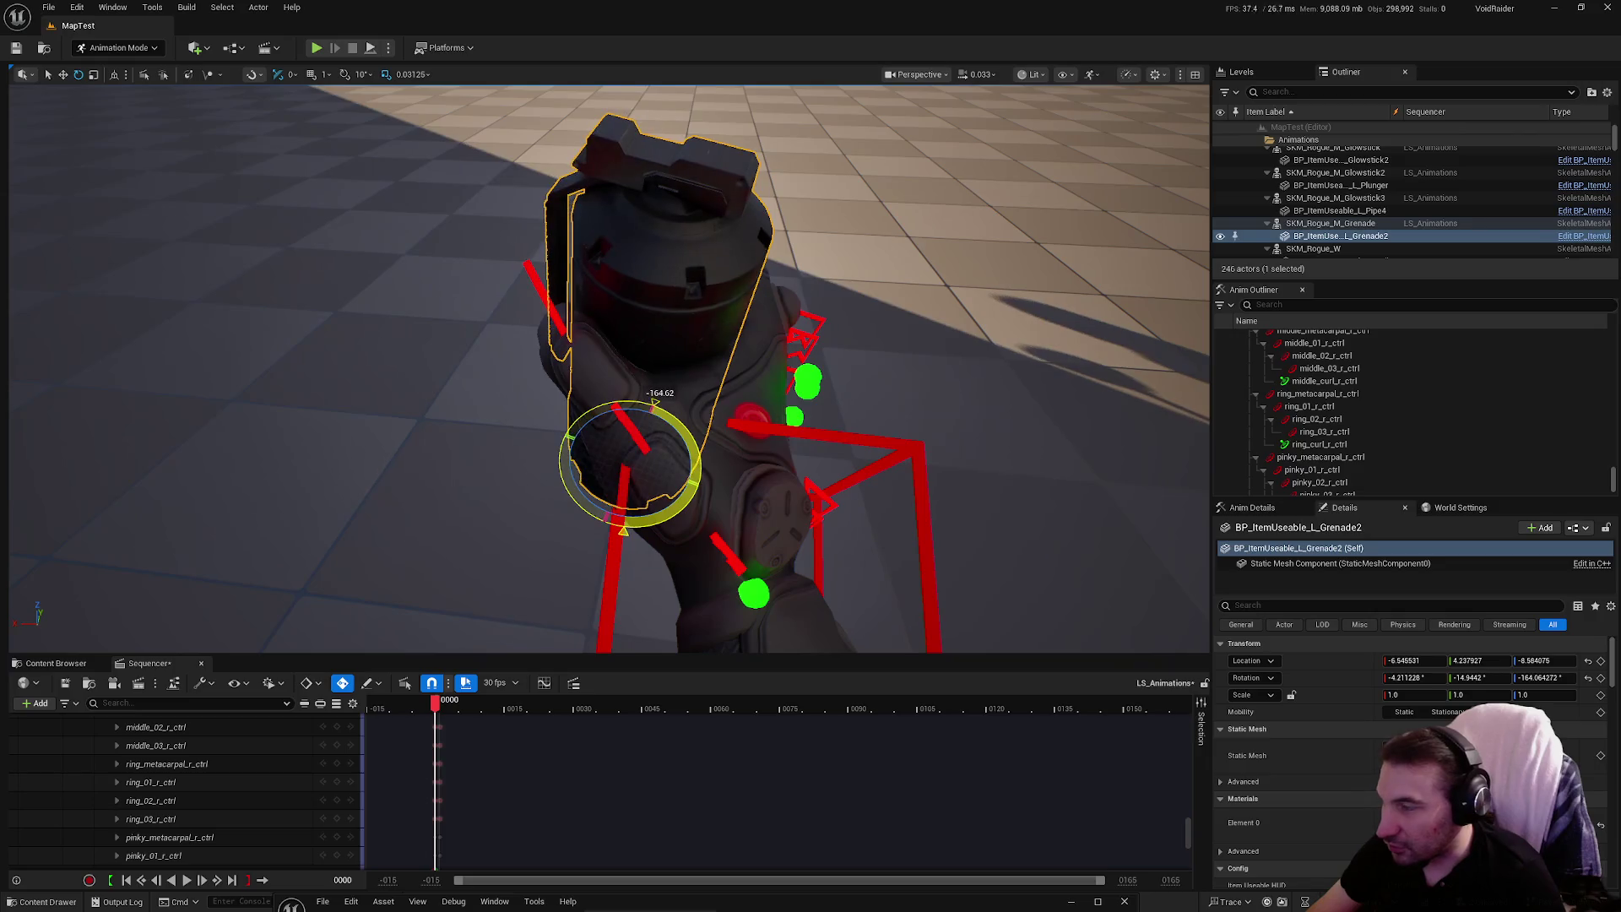
drag(684, 546, 876, 91)
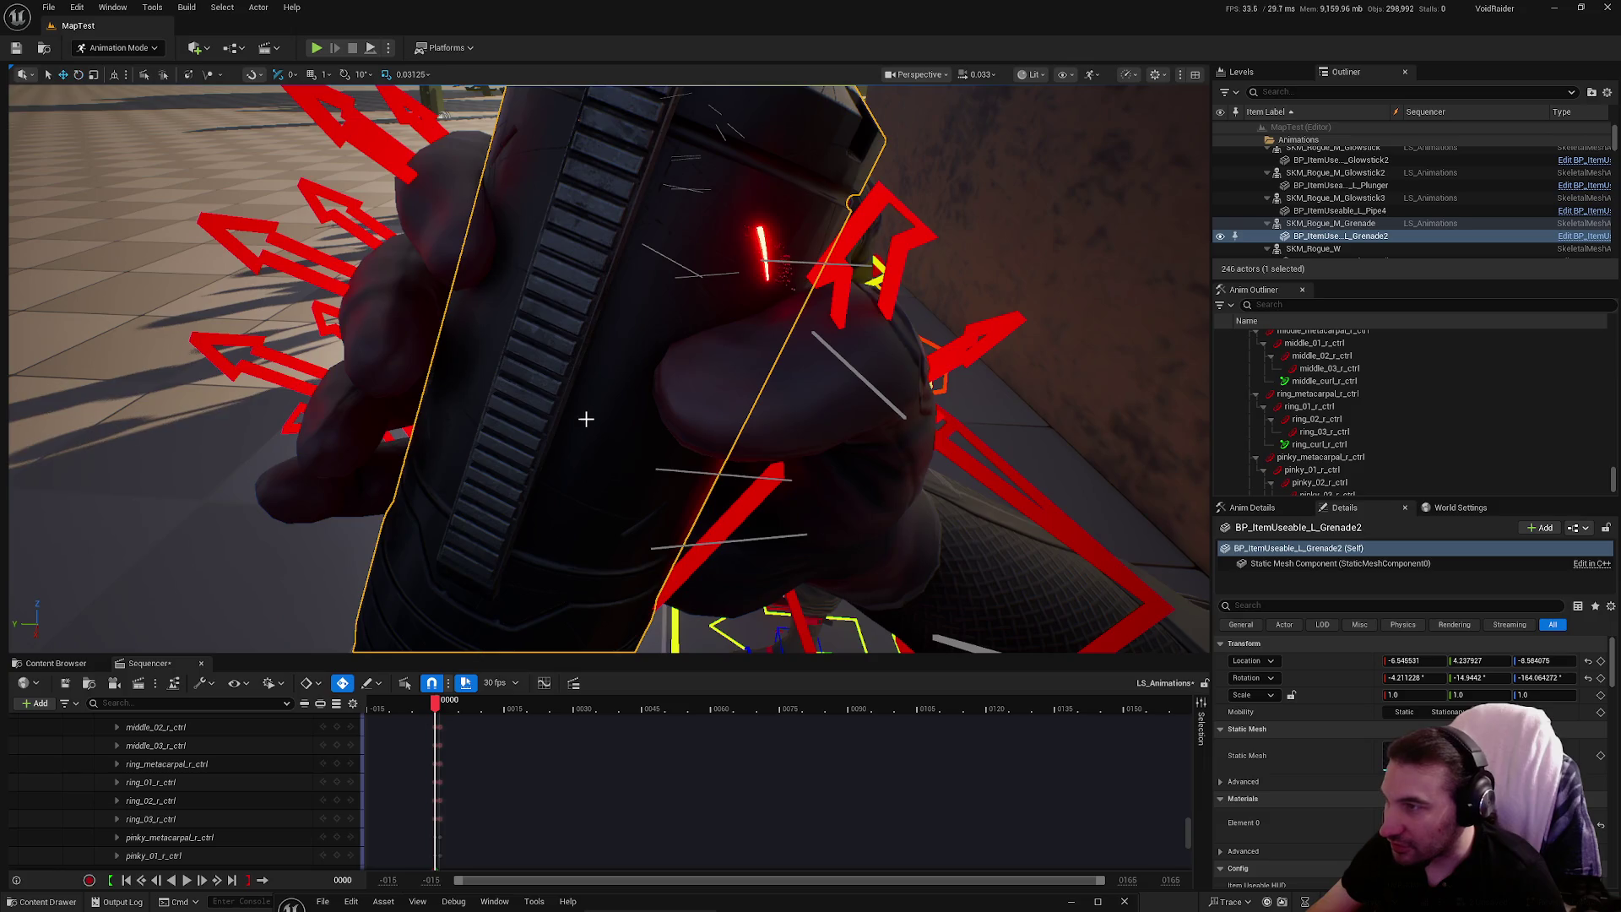
mouse_move(586, 419)
mouse_down()
mouse_move(623, 401)
mouse_move(582, 384)
mouse_up()
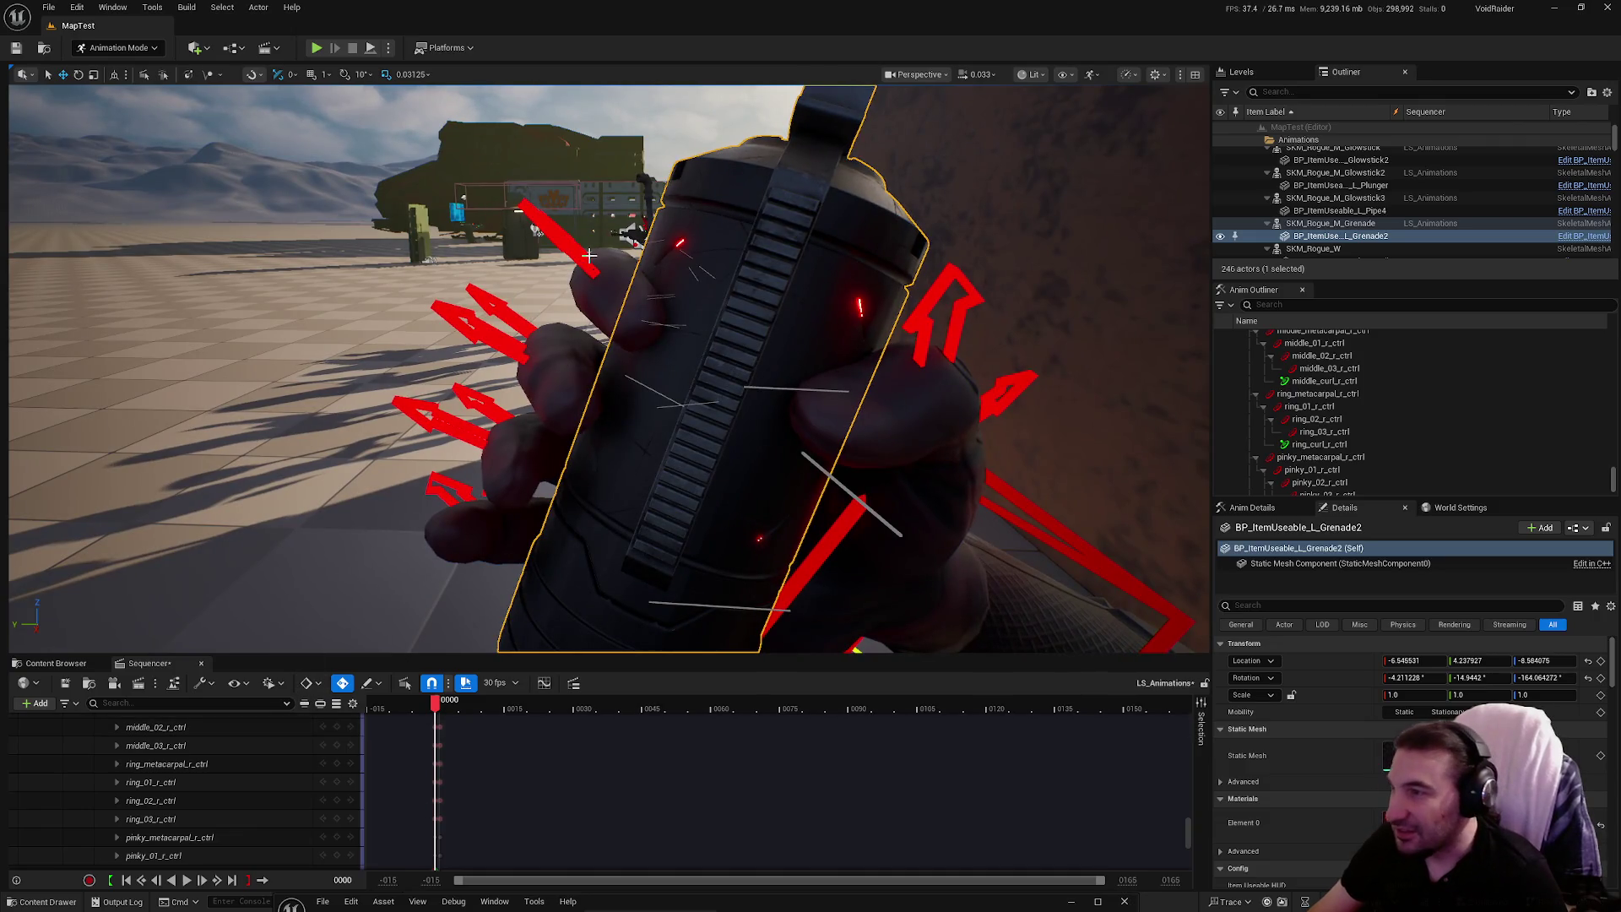
Select index_02_r_ctrl, middle_02_r_ctrl and middle_01_r_ctrl with the Rotate gizmo active
click(588, 255)
mouse_move(588, 255)
mouse_down()
mouse_move(642, 252)
mouse_move(574, 283)
mouse_move(557, 270)
mouse_move(507, 312)
mouse_move(597, 416)
mouse_move(591, 397)
mouse_move(516, 495)
mouse_up()
click(534, 266)
key(e)
click(452, 452)
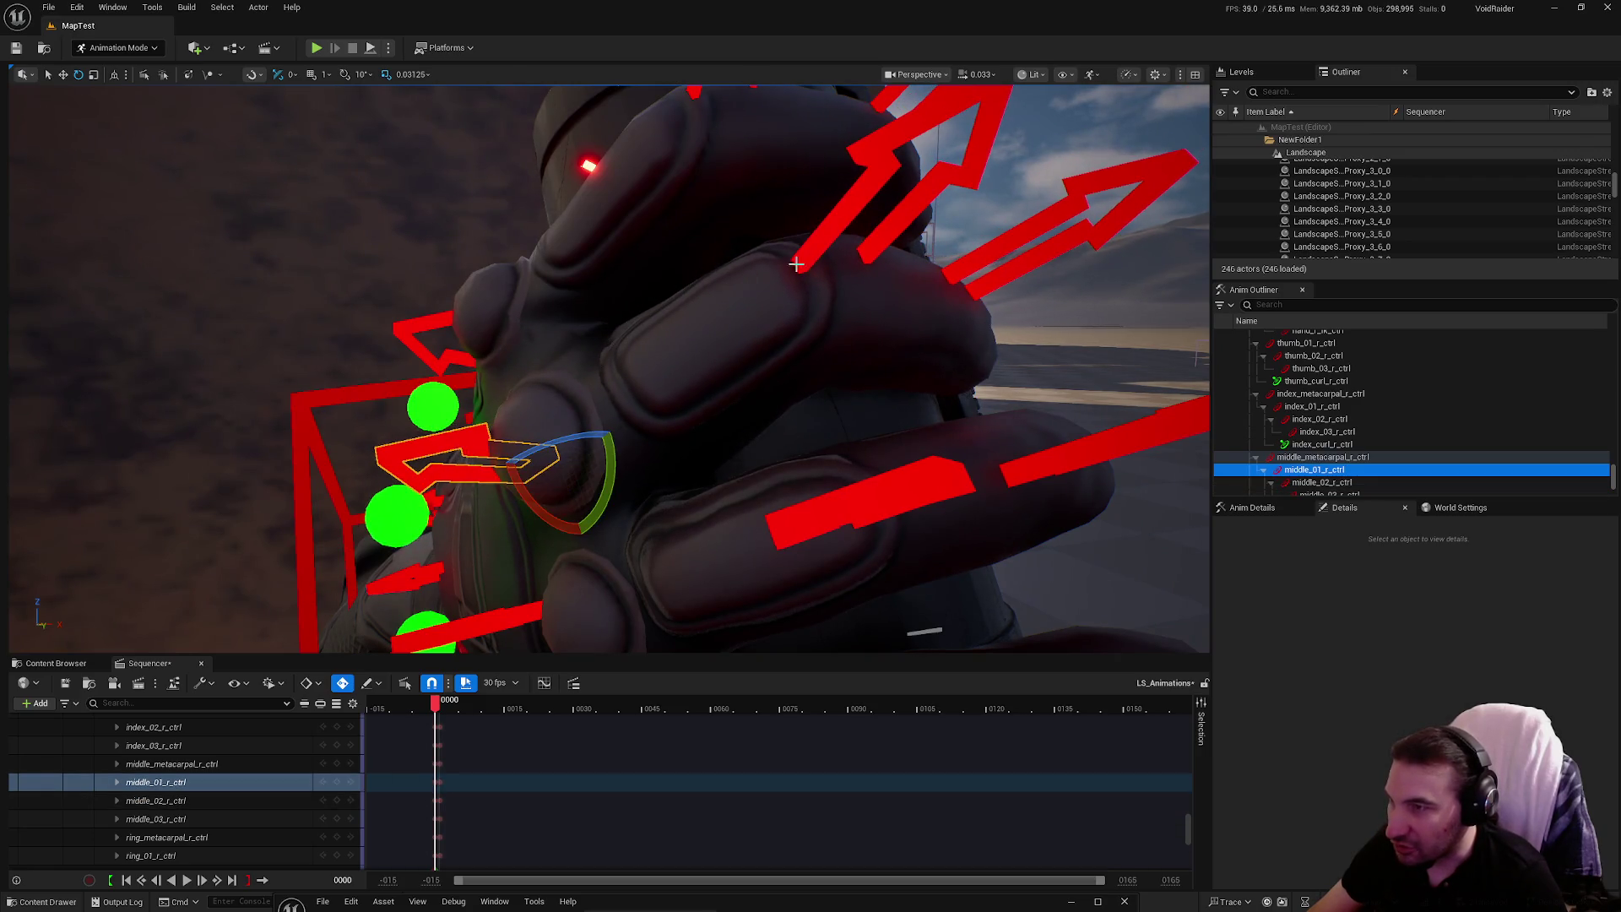
Select middle_02_r_ctrl and bend the middle finger's middle joint further around the grenade
click(796, 264)
click(814, 255)
drag(796, 265, 791, 270)
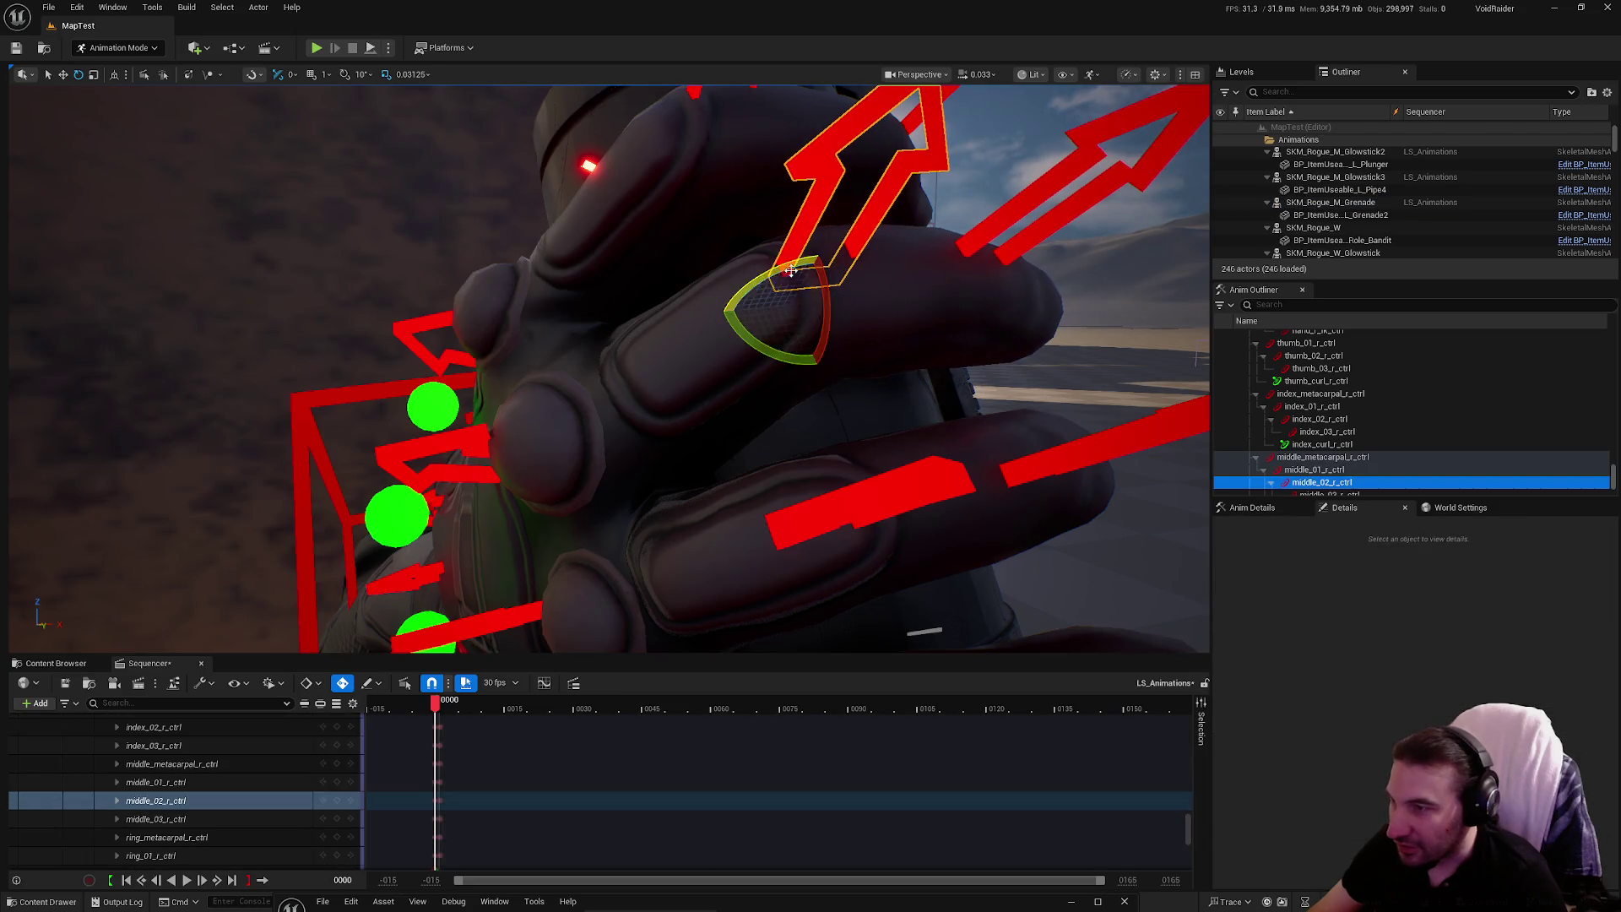
Orbit around the hand, checking the middle and index finger controls against the grenade
click(472, 439)
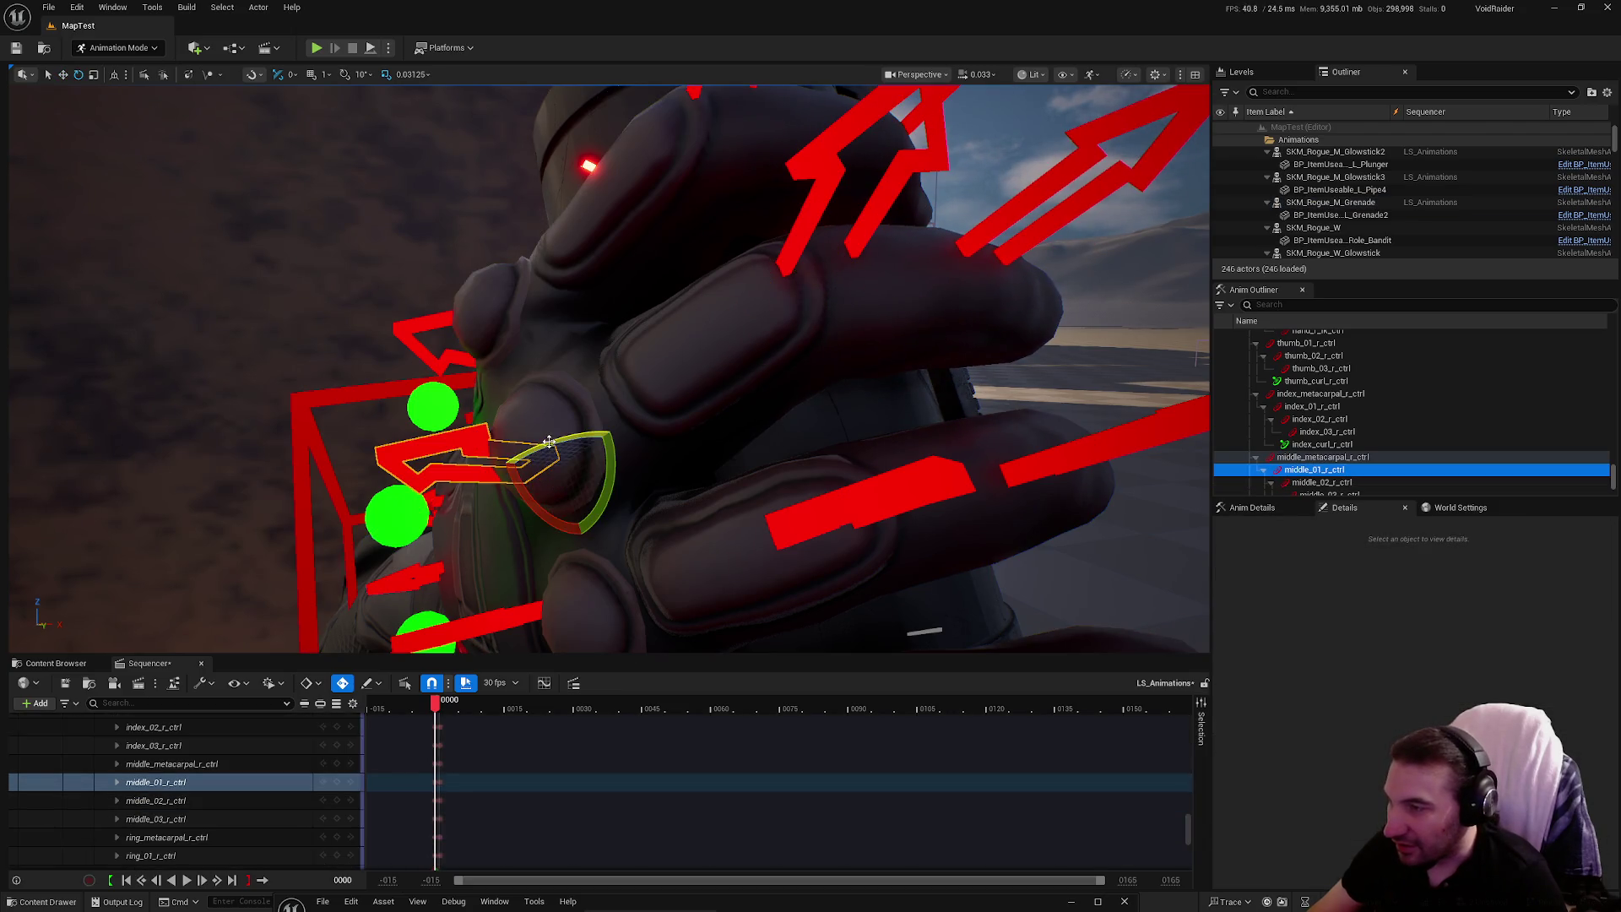
drag(590, 443, 590, 443)
drag(742, 433, 743, 432)
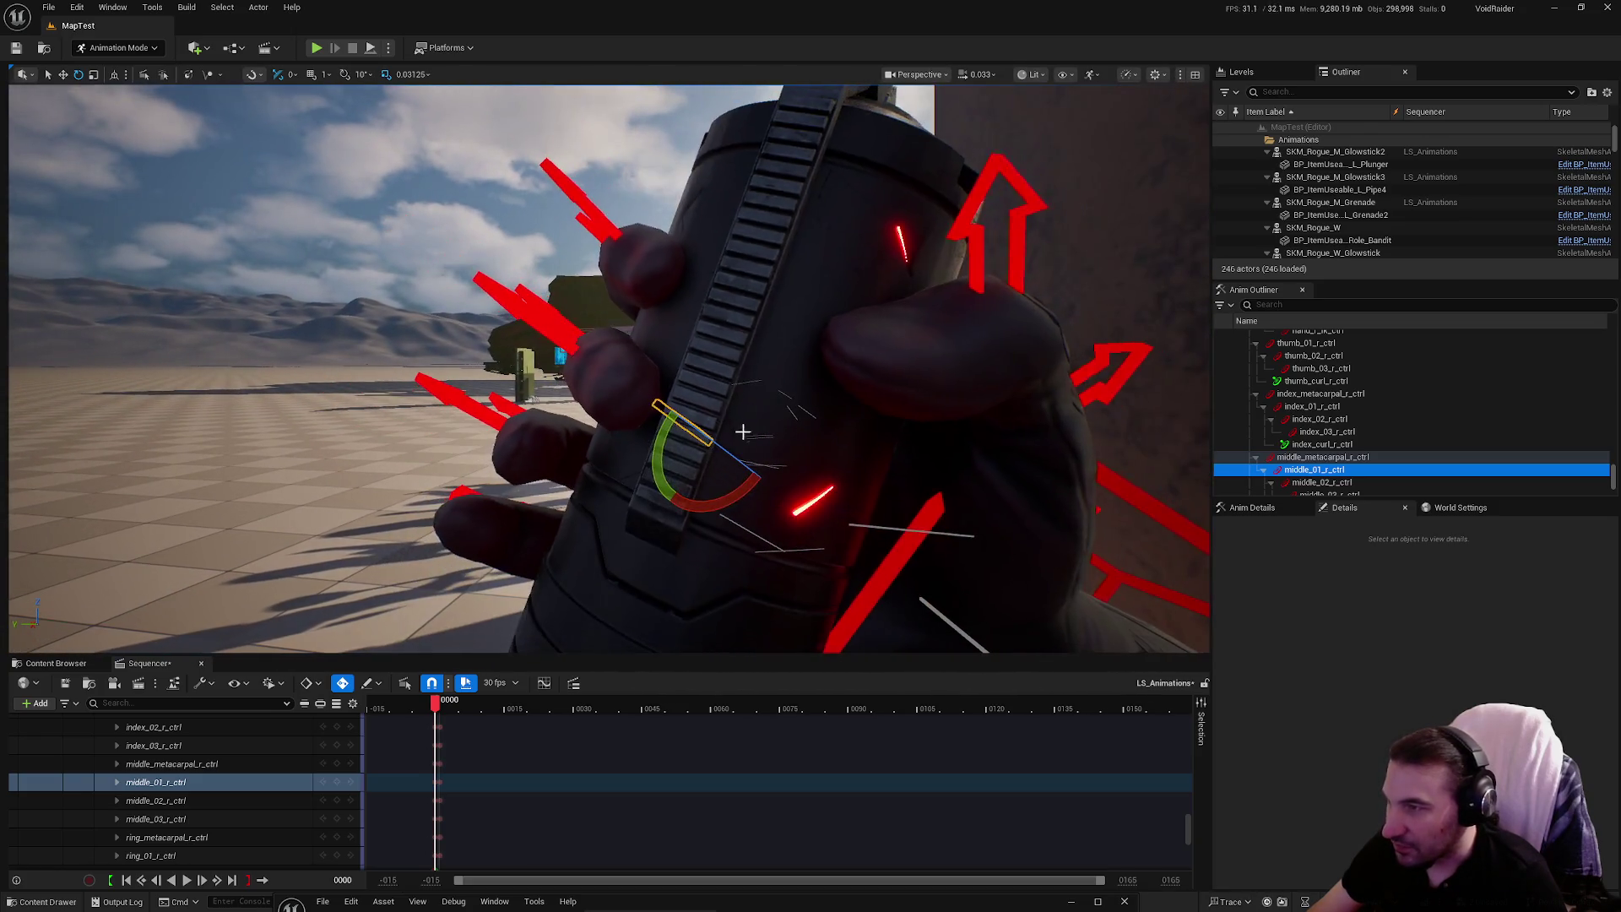
click(531, 341)
mouse_move(531, 341)
mouse_down()
mouse_move(997, 263)
mouse_move(463, 326)
mouse_up()
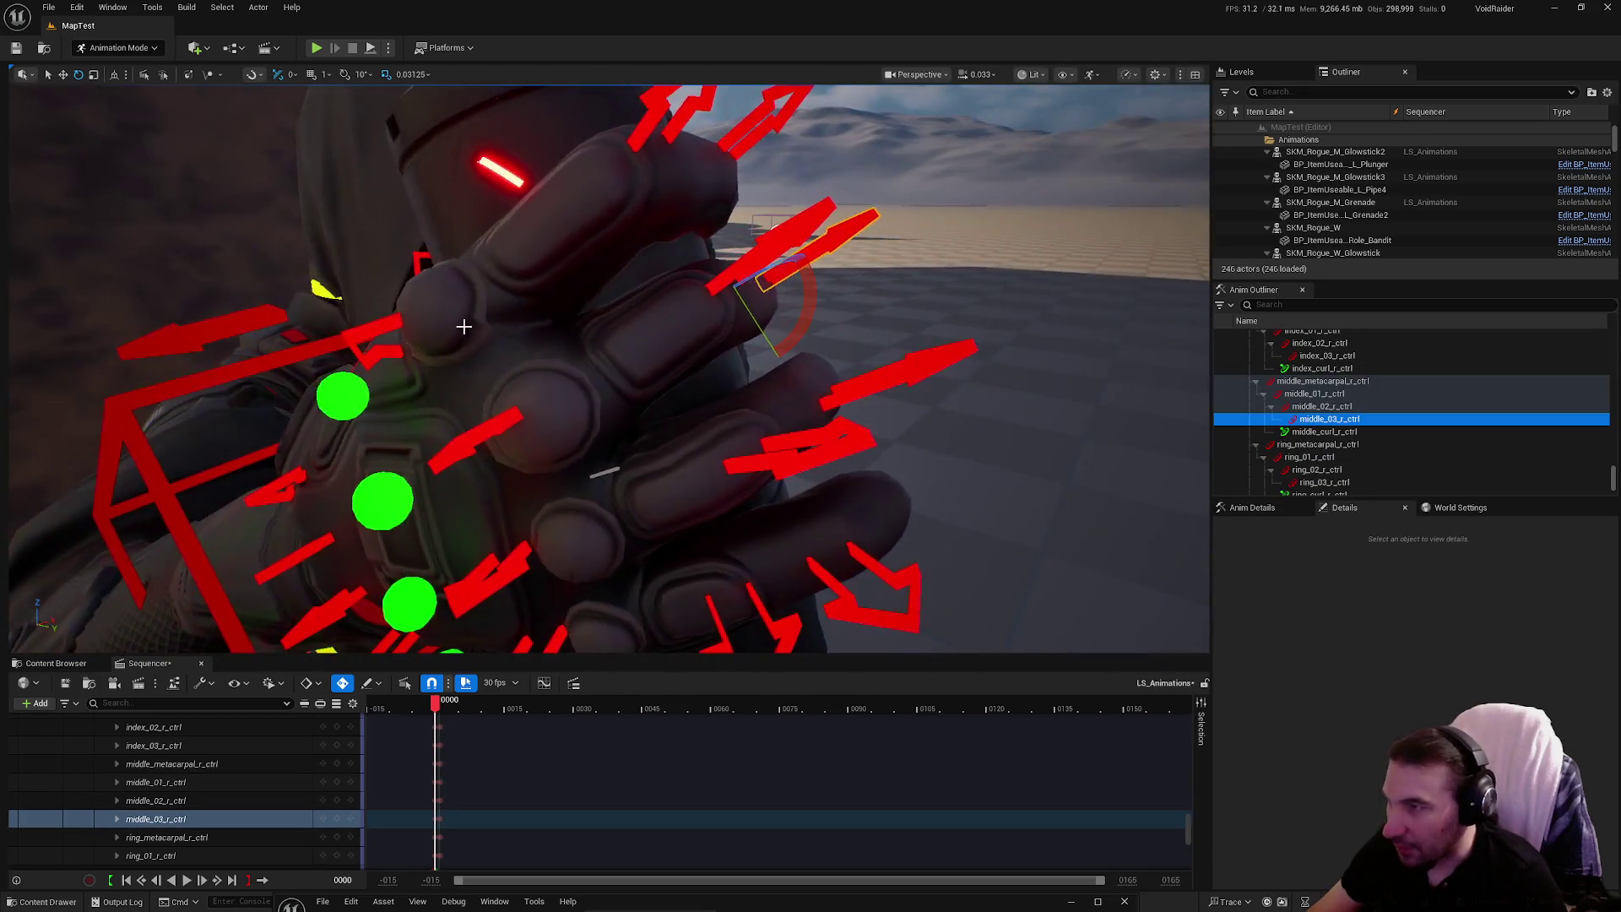
click(388, 329)
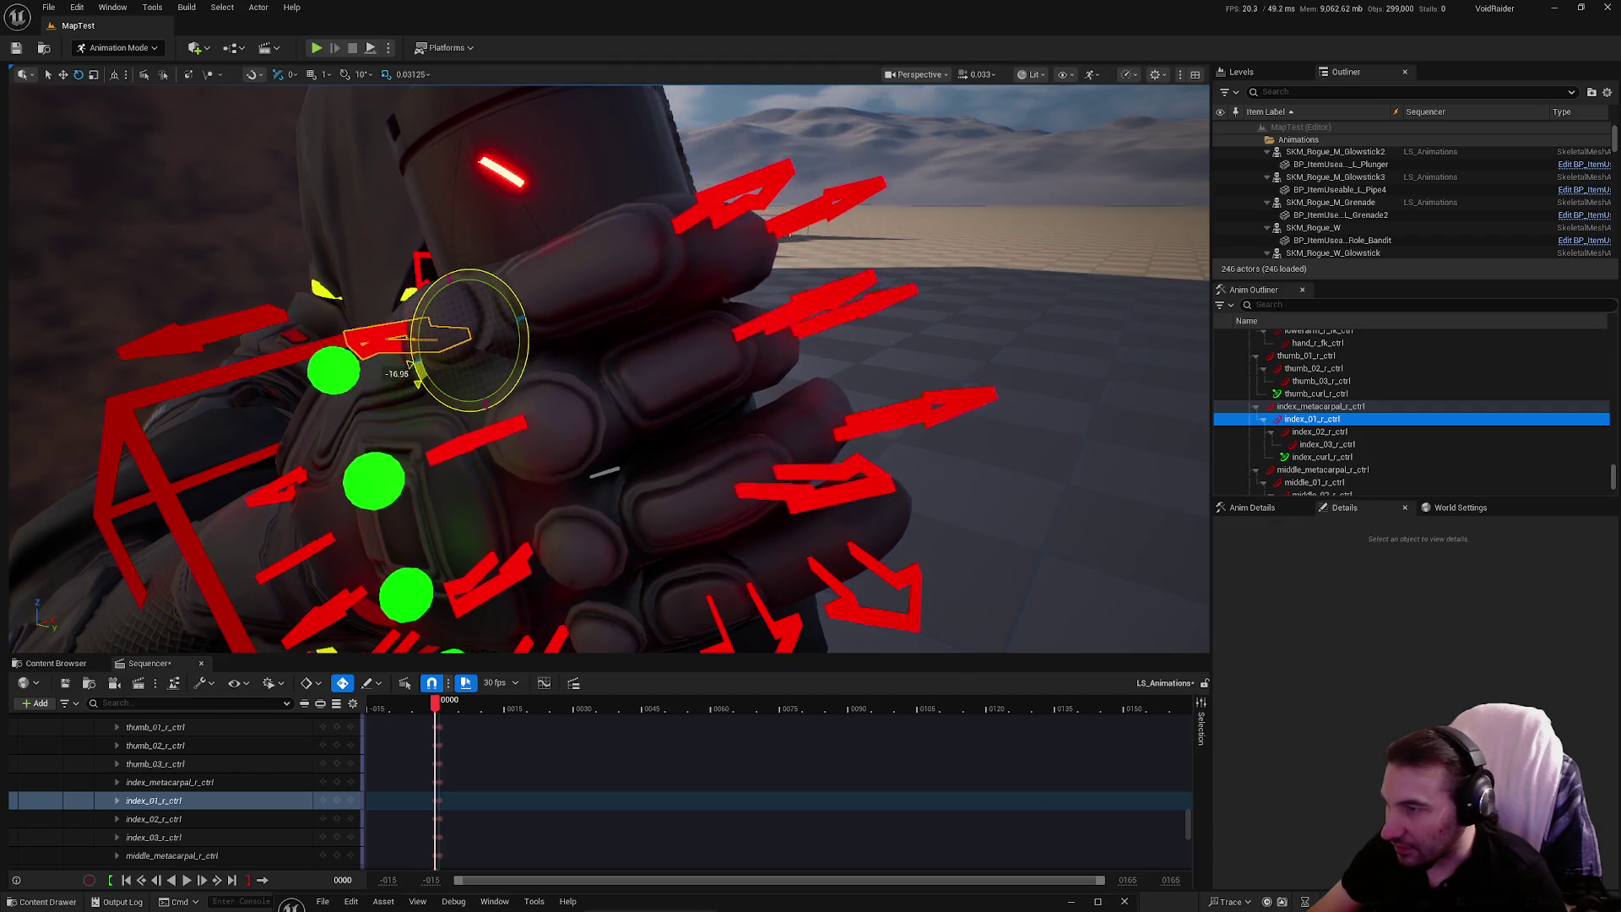
mouse_move(410, 365)
mouse_down()
mouse_move(245, 384)
mouse_move(590, 307)
mouse_up()
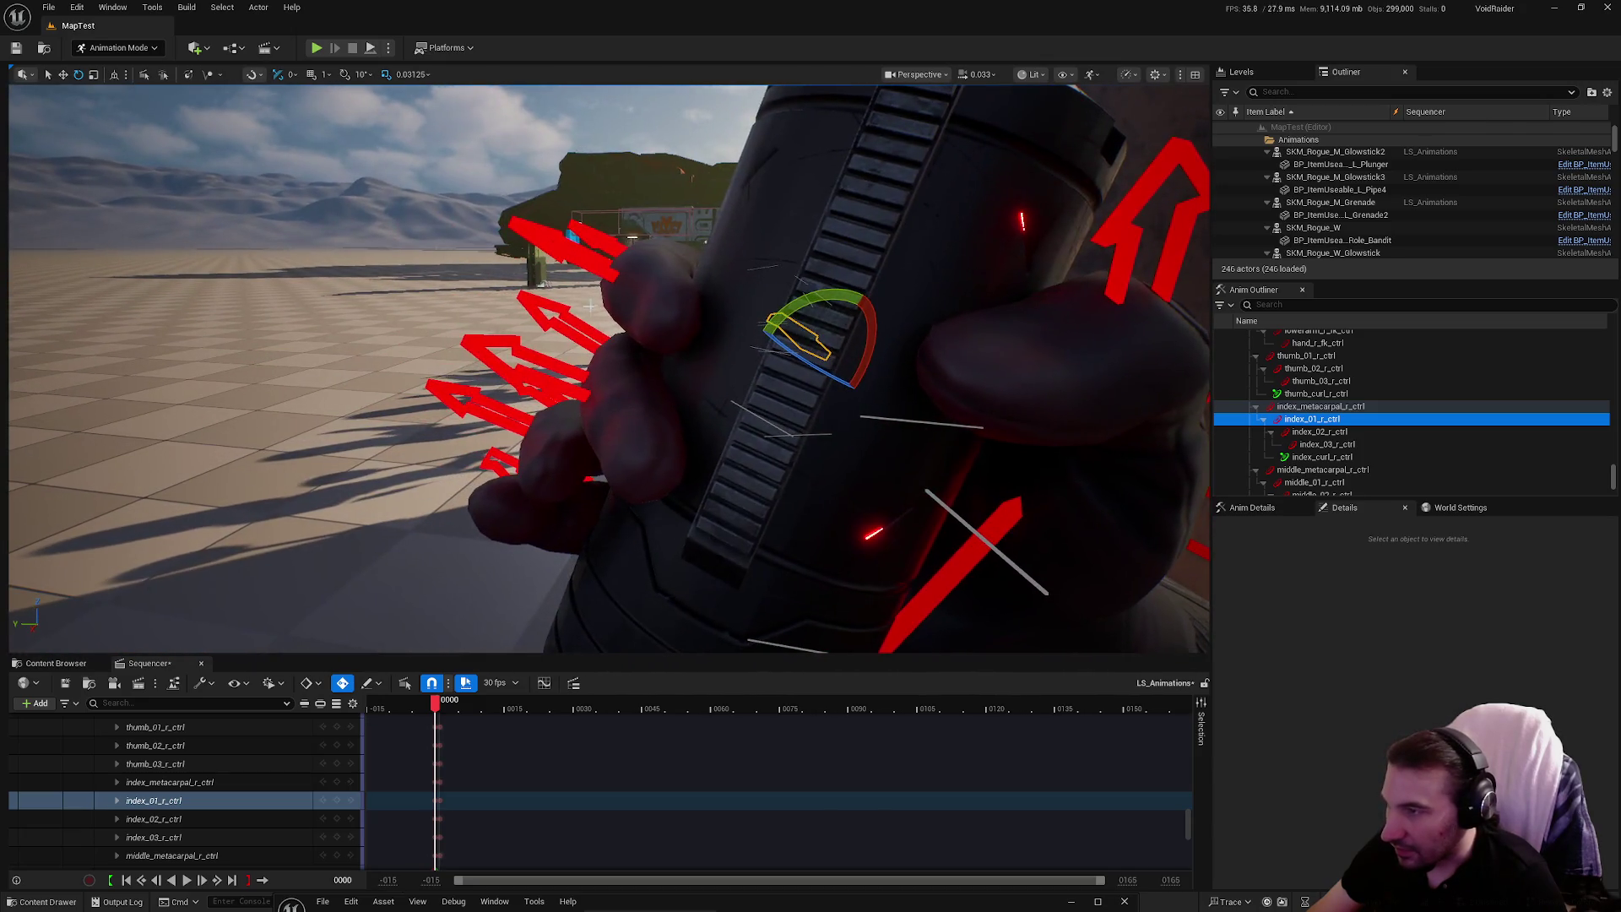
click(628, 383)
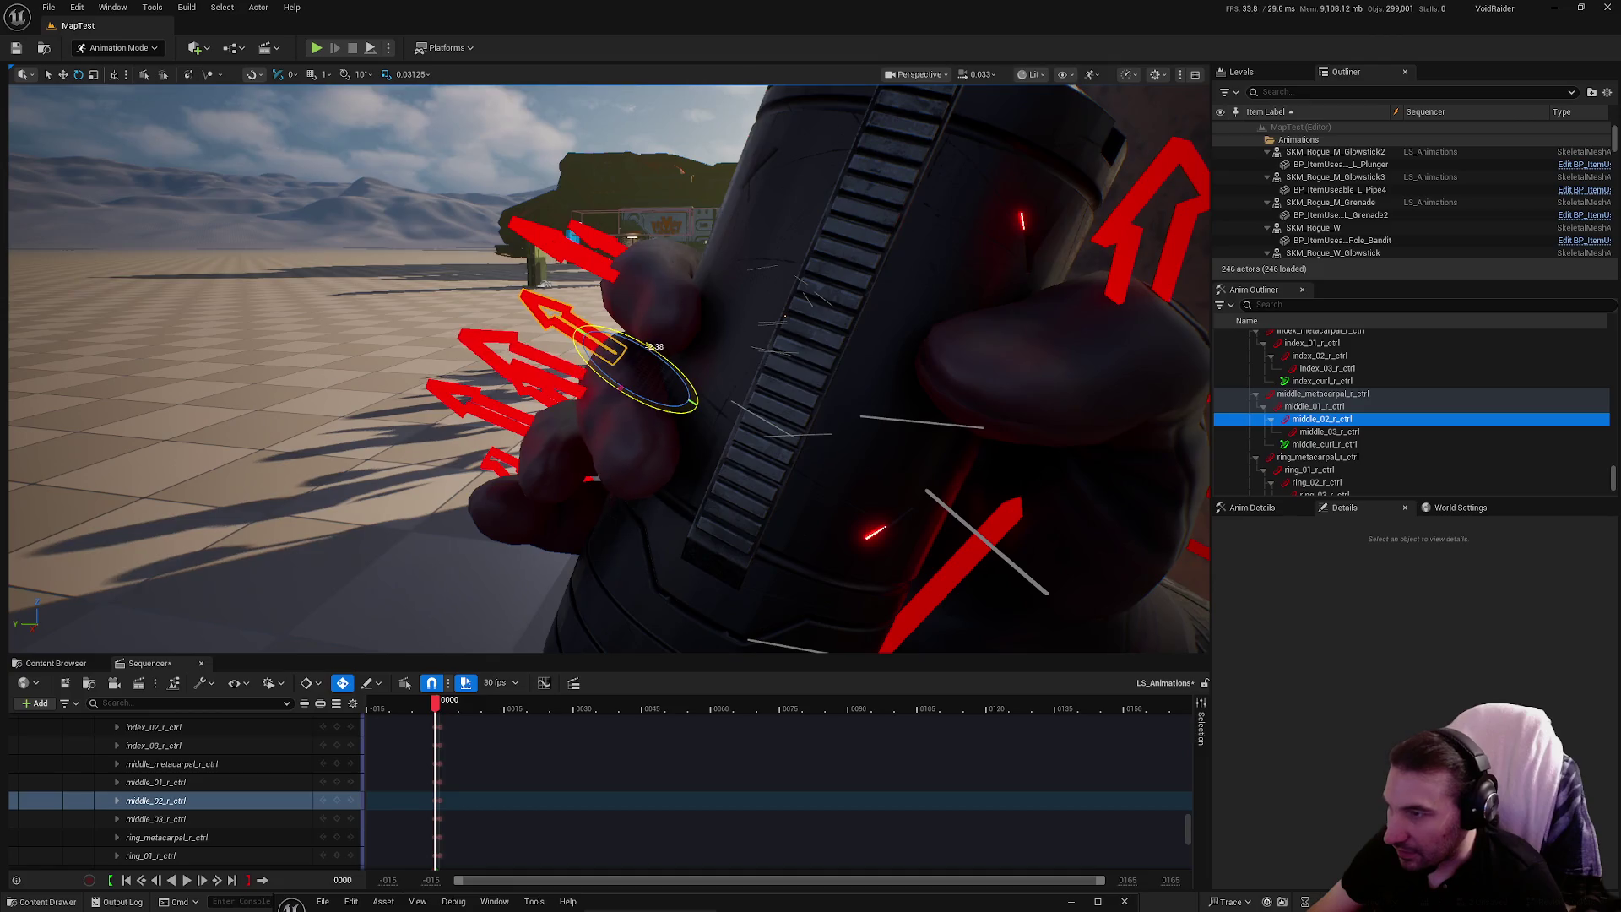
mouse_move(627, 382)
mouse_down()
mouse_move(489, 346)
mouse_move(656, 428)
mouse_move(591, 439)
mouse_move(482, 362)
mouse_up()
Move in close on the glove to inspect the ring and pinky controls, then switch to rotation
click(481, 464)
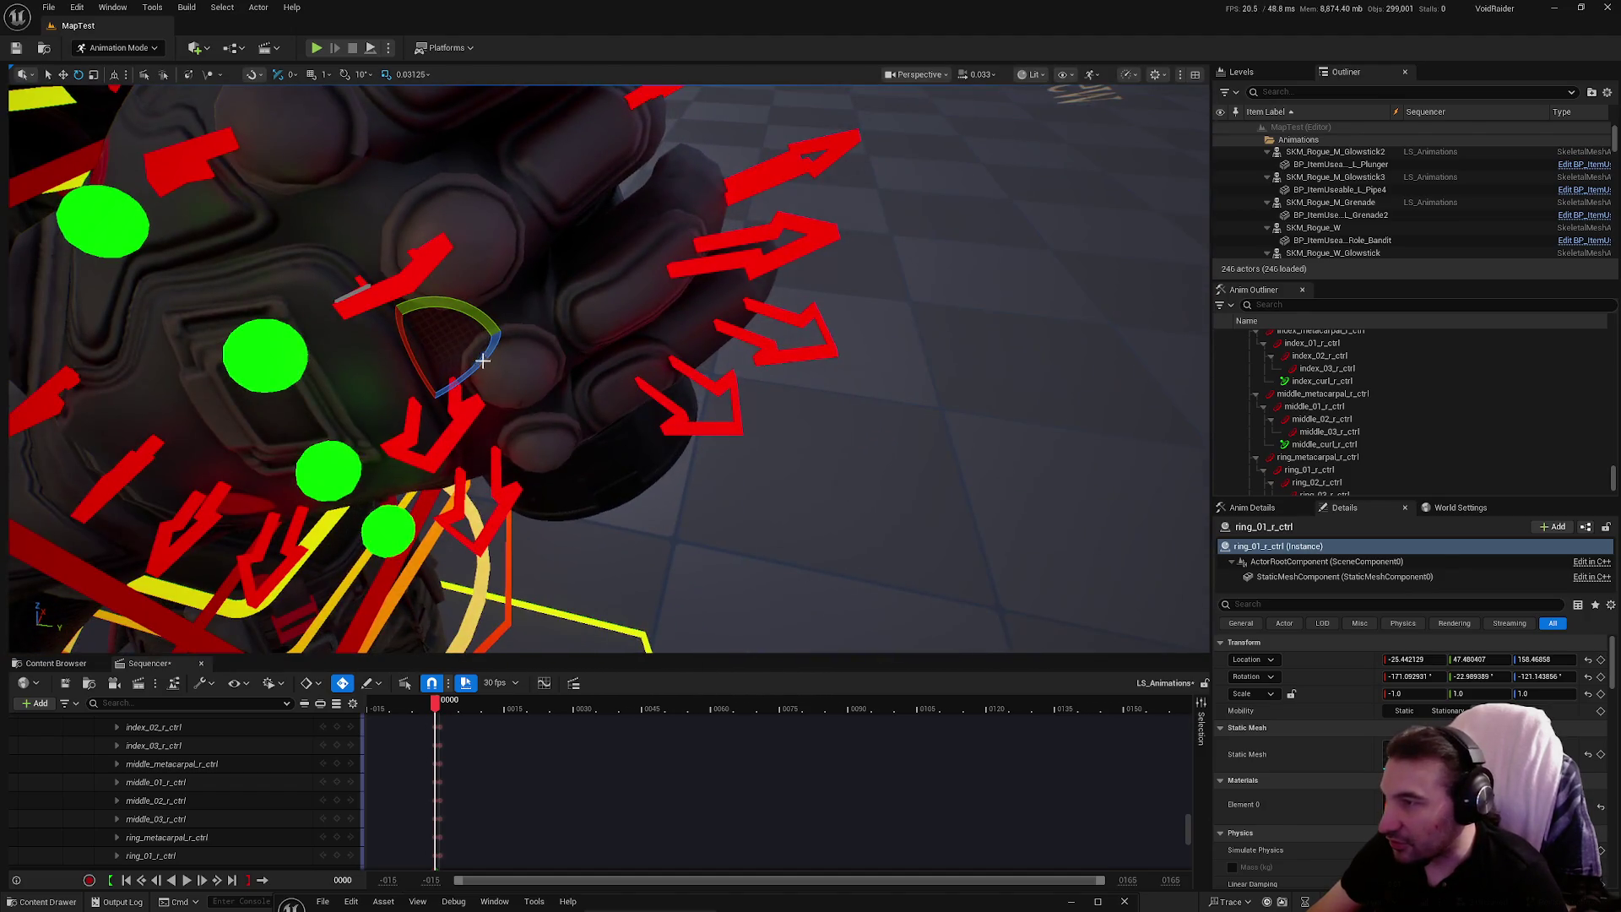
click(452, 396)
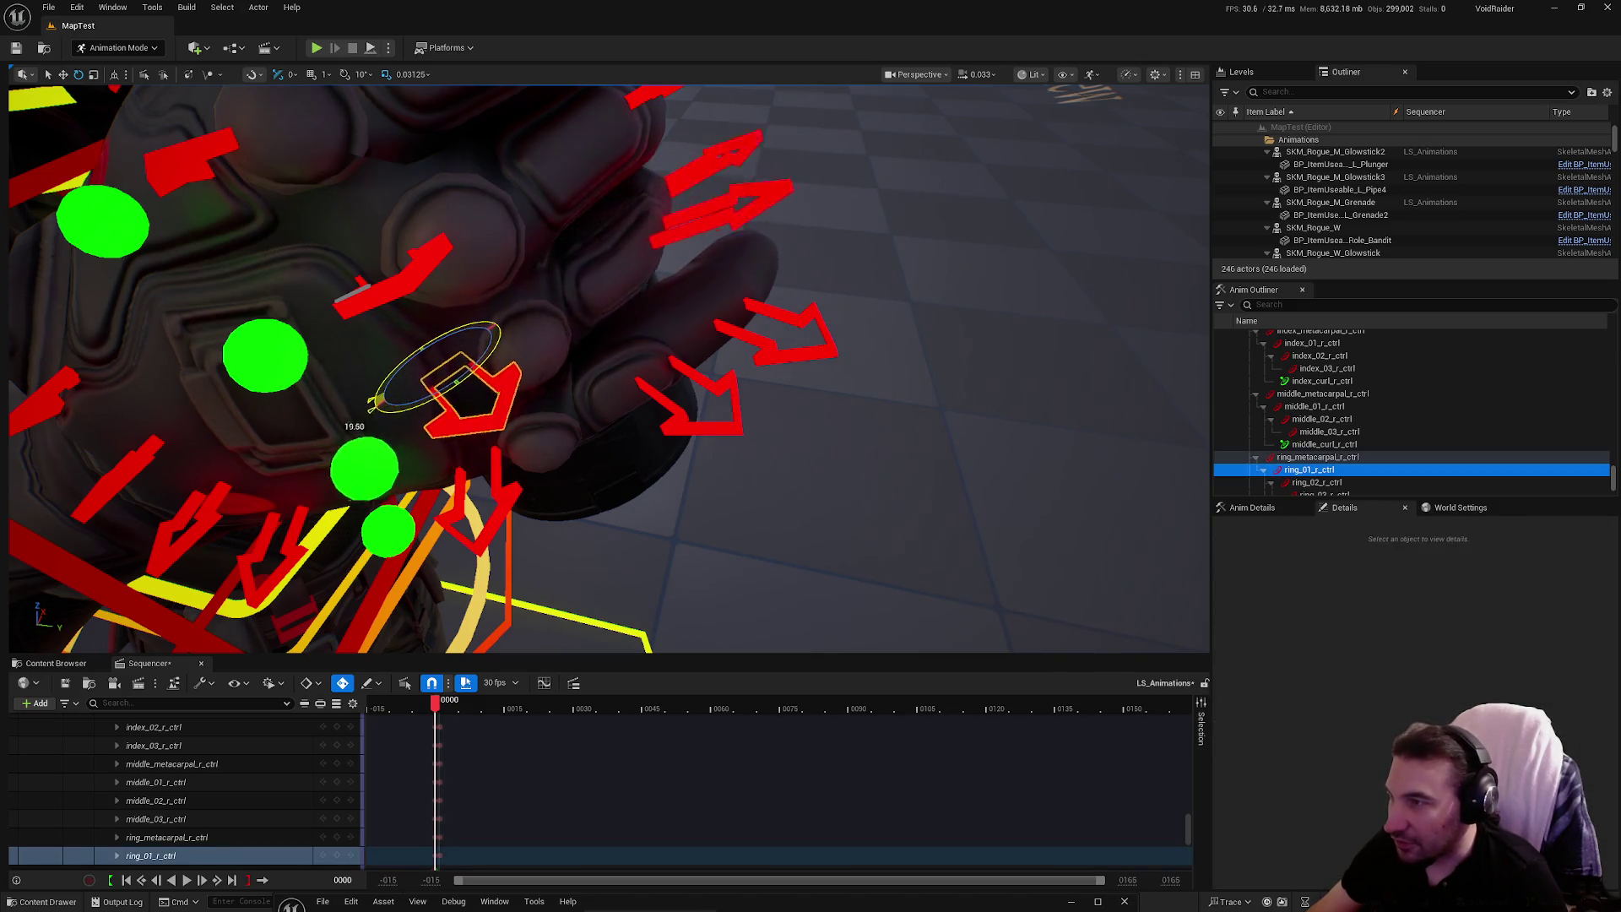
drag(456, 397, 688, 340)
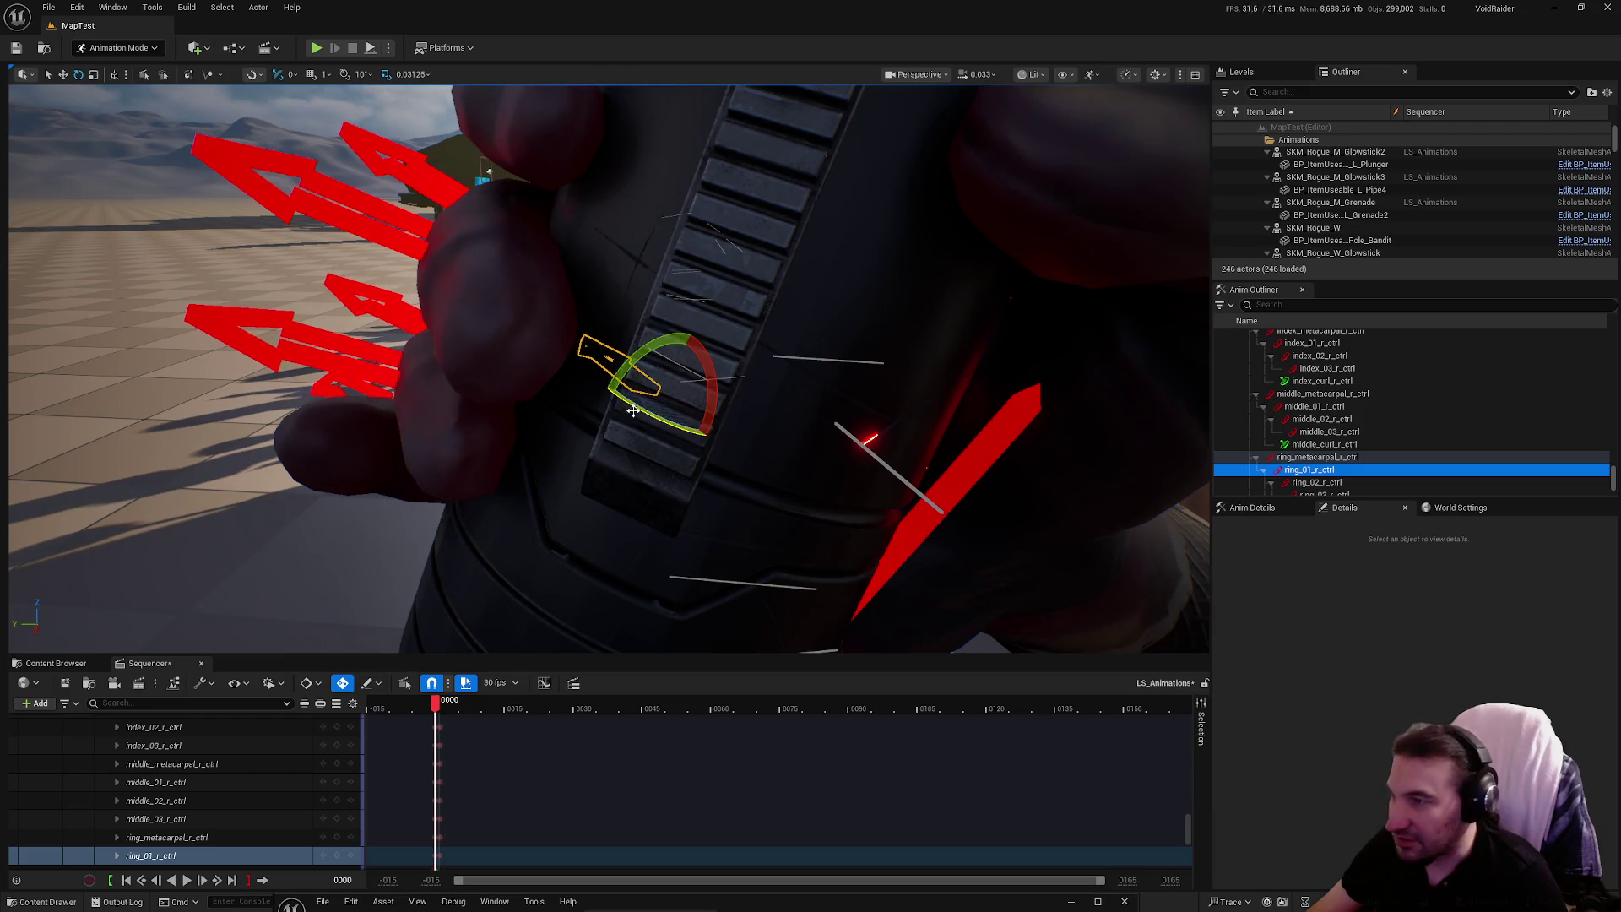
mouse_move(634, 411)
mouse_down()
mouse_move(700, 363)
mouse_move(445, 533)
mouse_up()
click(528, 545)
mouse_move(669, 517)
mouse_down()
mouse_move(731, 464)
mouse_move(741, 474)
mouse_up()
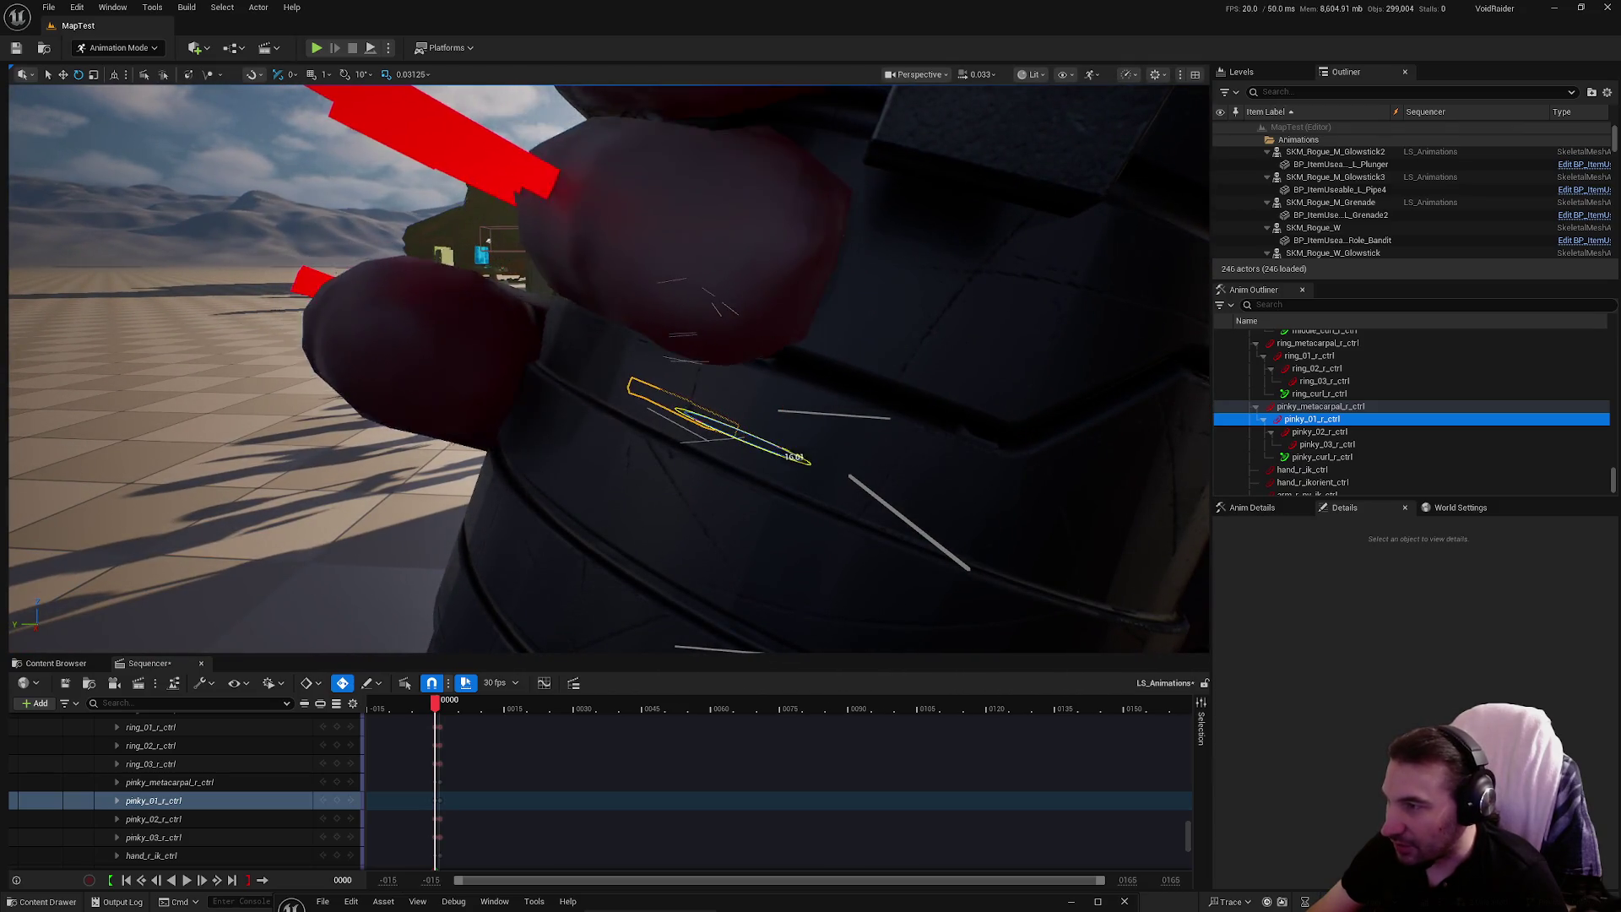
drag(837, 343, 837, 343)
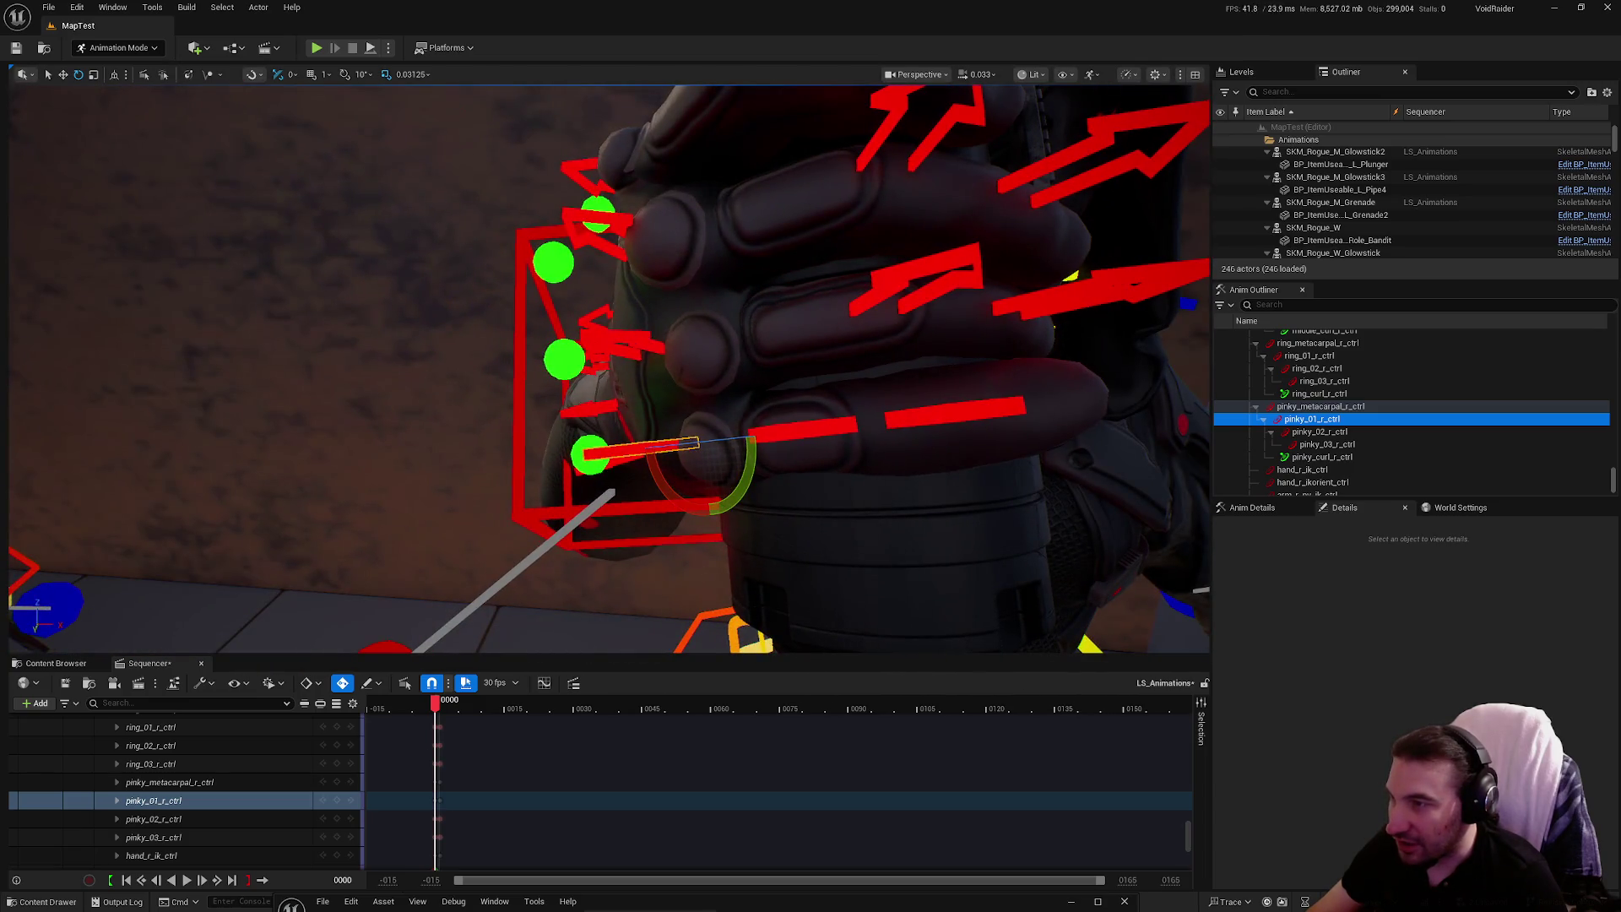
click(625, 342)
mouse_move(625, 342)
mouse_down()
mouse_move(760, 354)
mouse_move(642, 359)
mouse_move(673, 369)
mouse_move(465, 401)
mouse_up()
key(e)
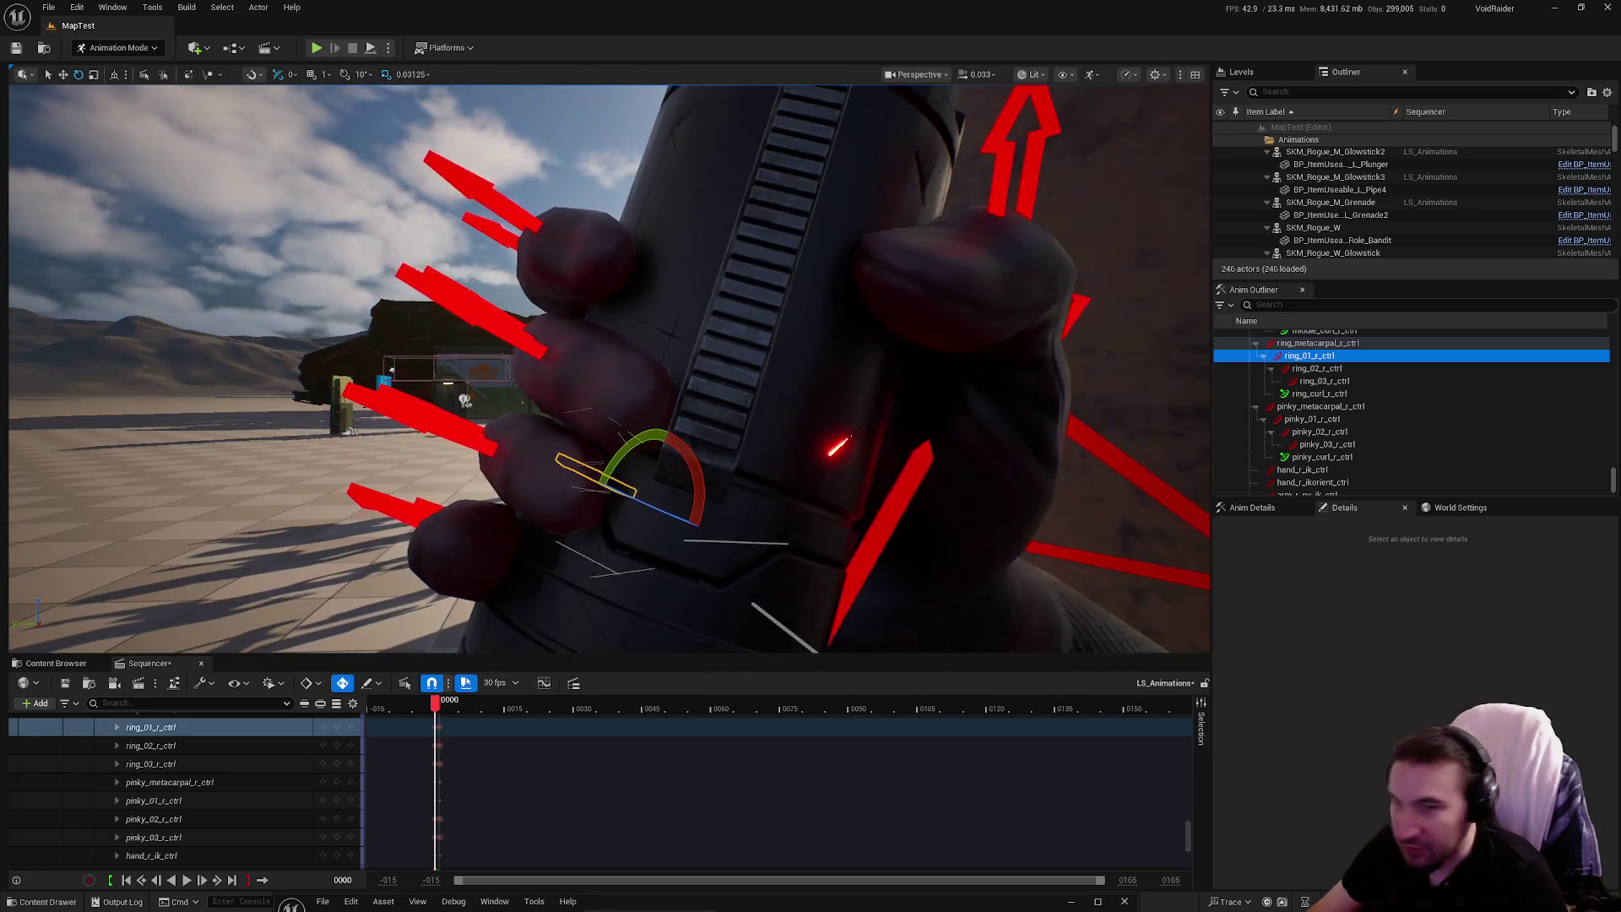
Orbit around the fist from front and side, then frame the view on the pinky controls
drag(690, 413, 609, 425)
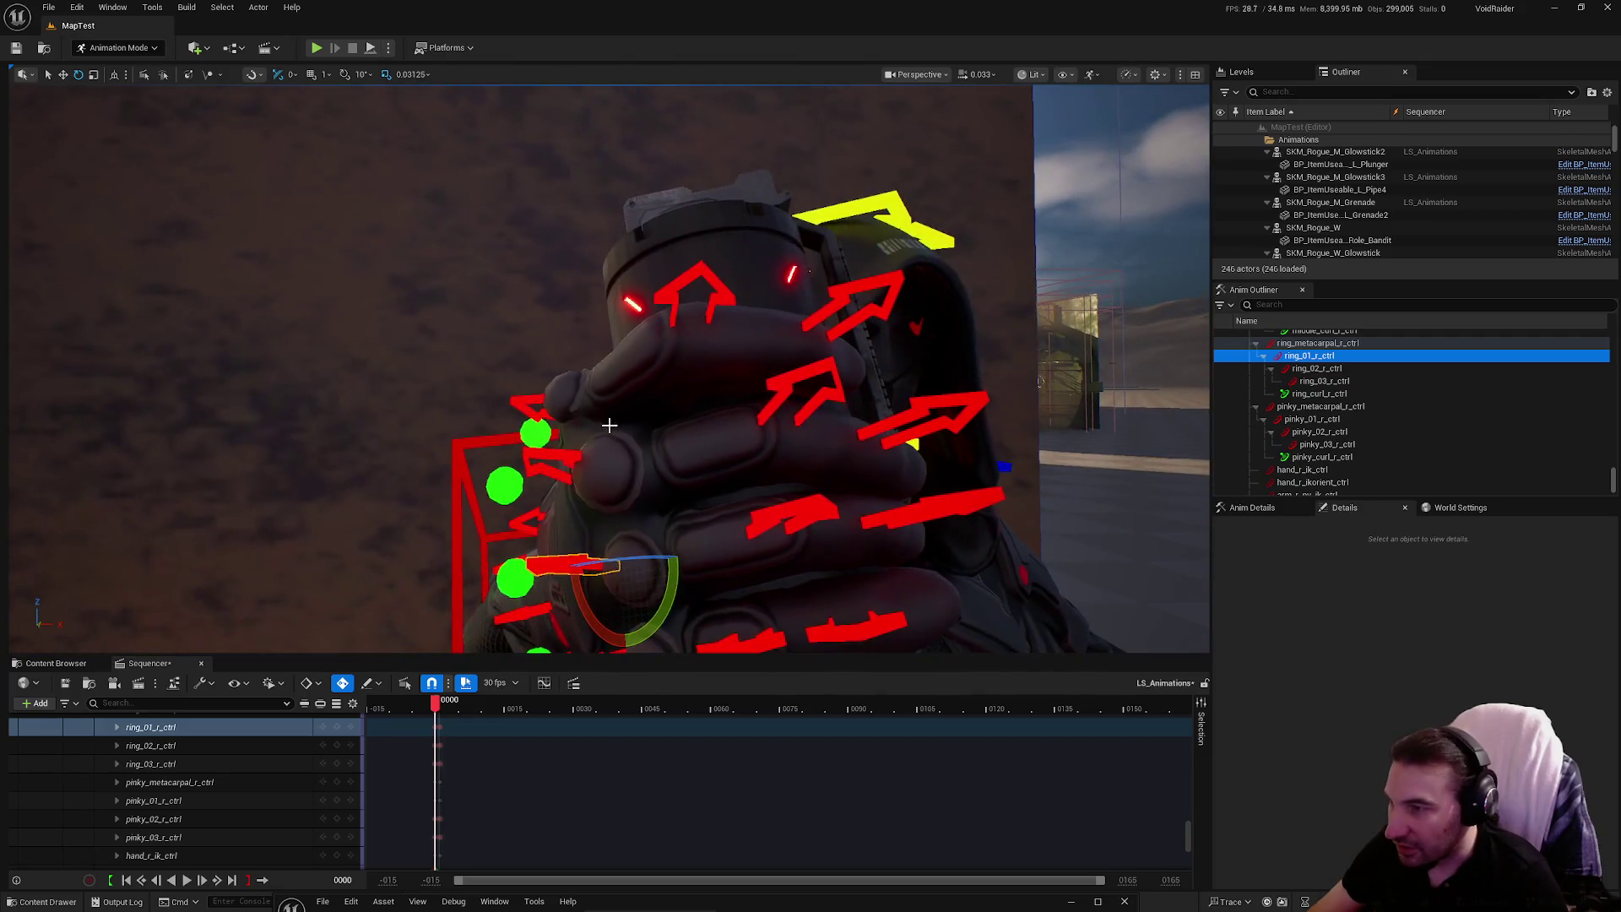
click(588, 453)
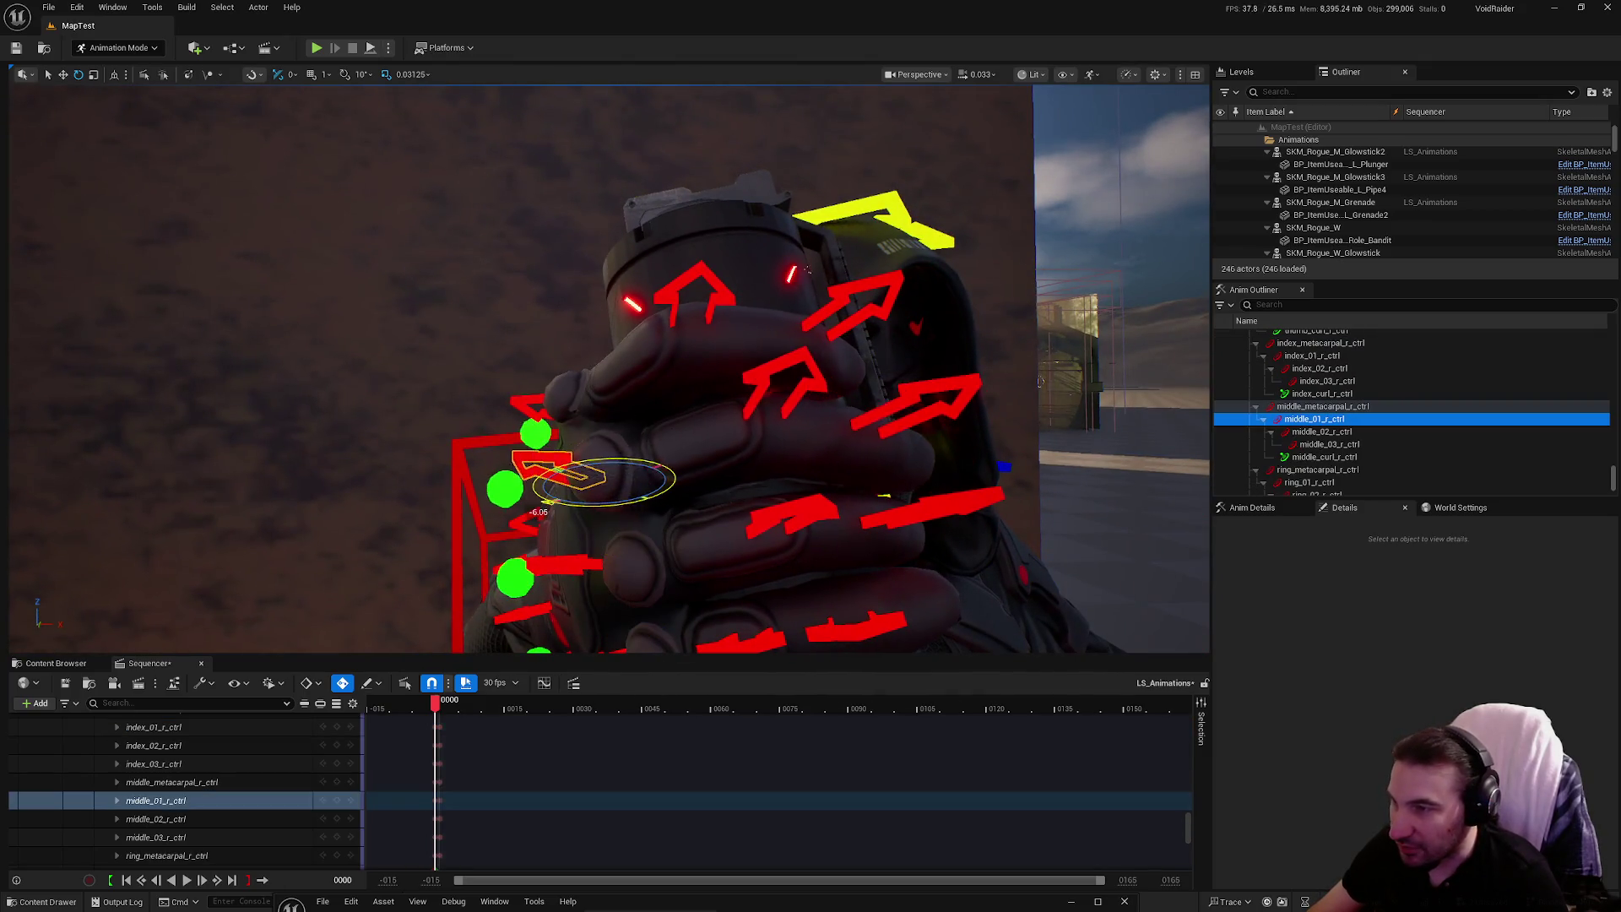
mouse_move(807, 271)
mouse_down()
mouse_move(785, 91)
mouse_move(38, 378)
mouse_move(830, 472)
mouse_up()
click(672, 374)
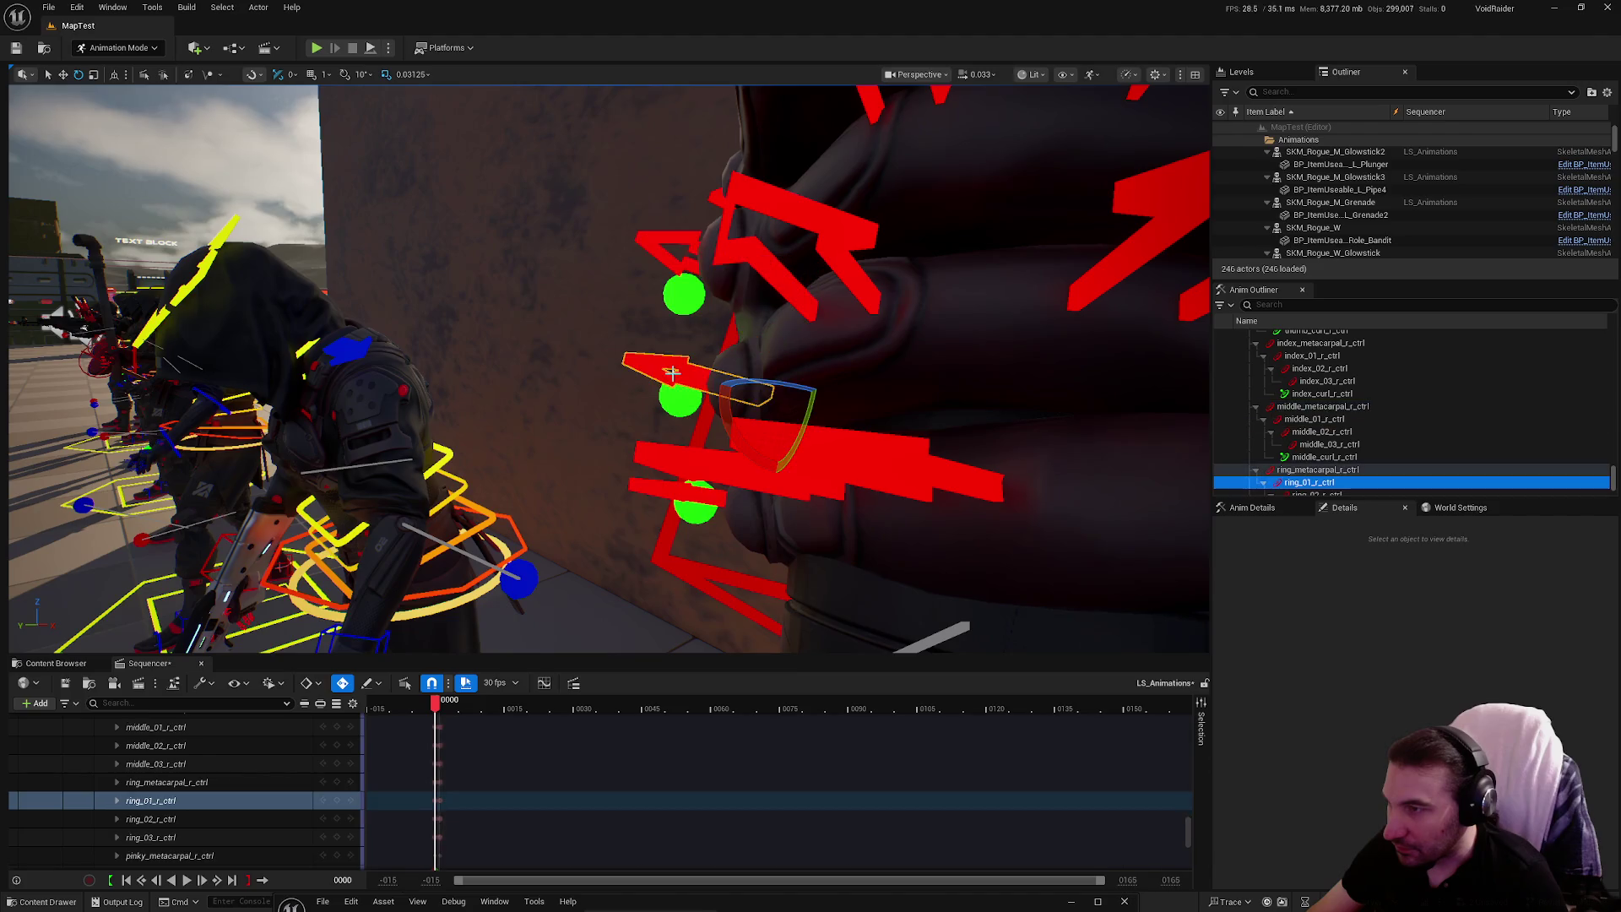
mouse_move(672, 373)
mouse_down()
mouse_move(796, 391)
mouse_move(726, 401)
mouse_move(806, 393)
mouse_up()
click(823, 333)
drag(823, 333, 929, 337)
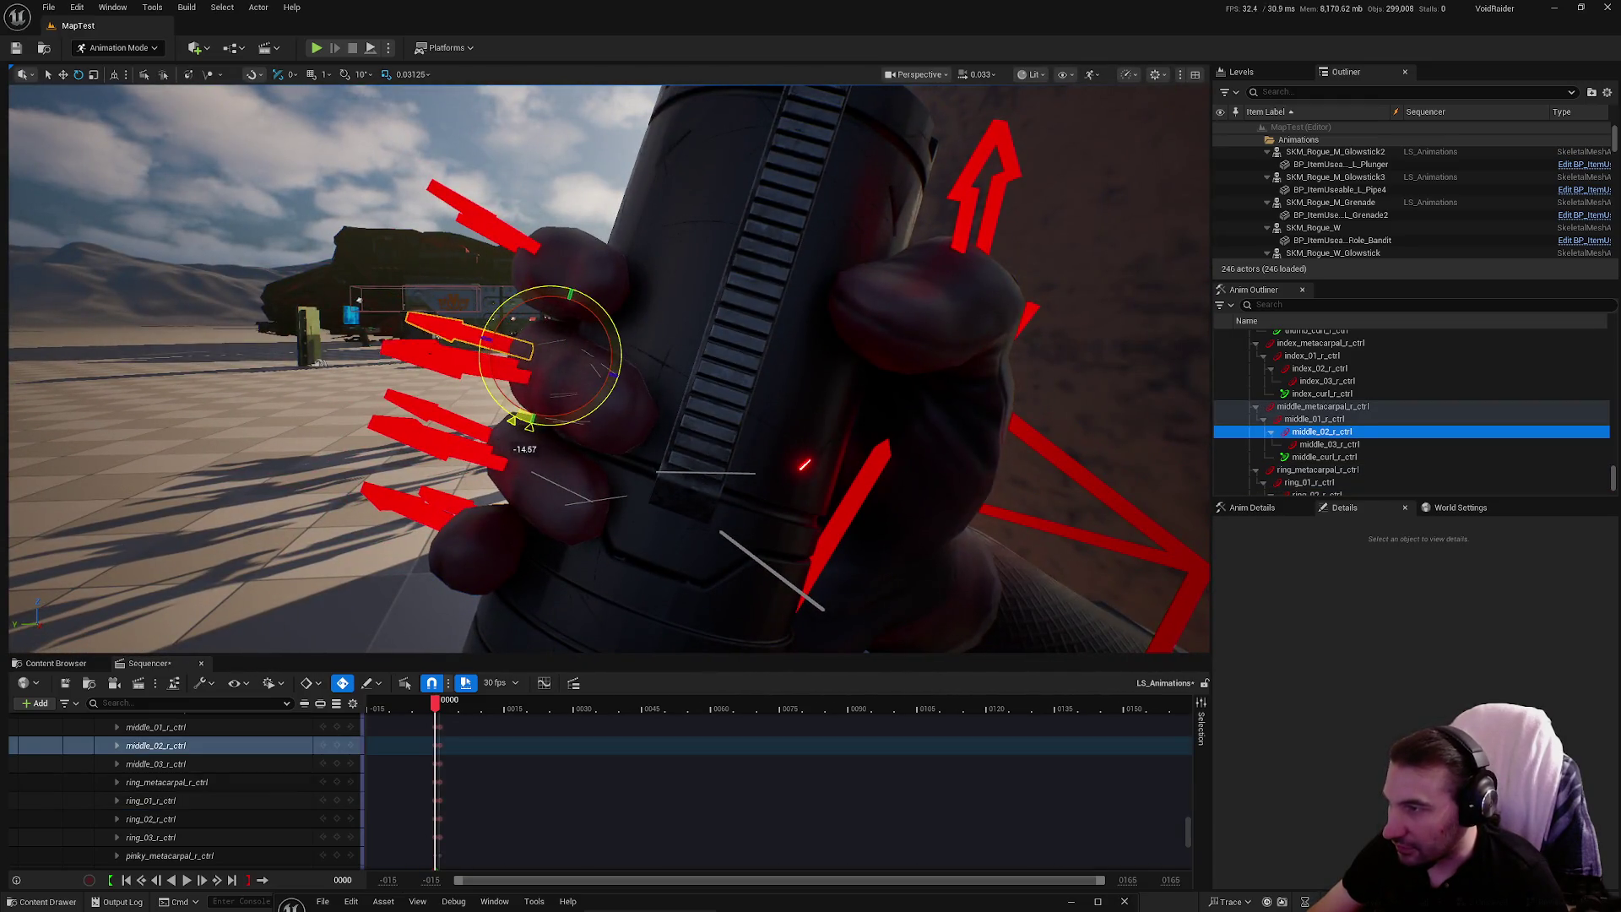
drag(643, 363, 911, 385)
click(799, 341)
mouse_move(800, 341)
mouse_down()
mouse_move(878, 343)
mouse_move(800, 341)
mouse_up()
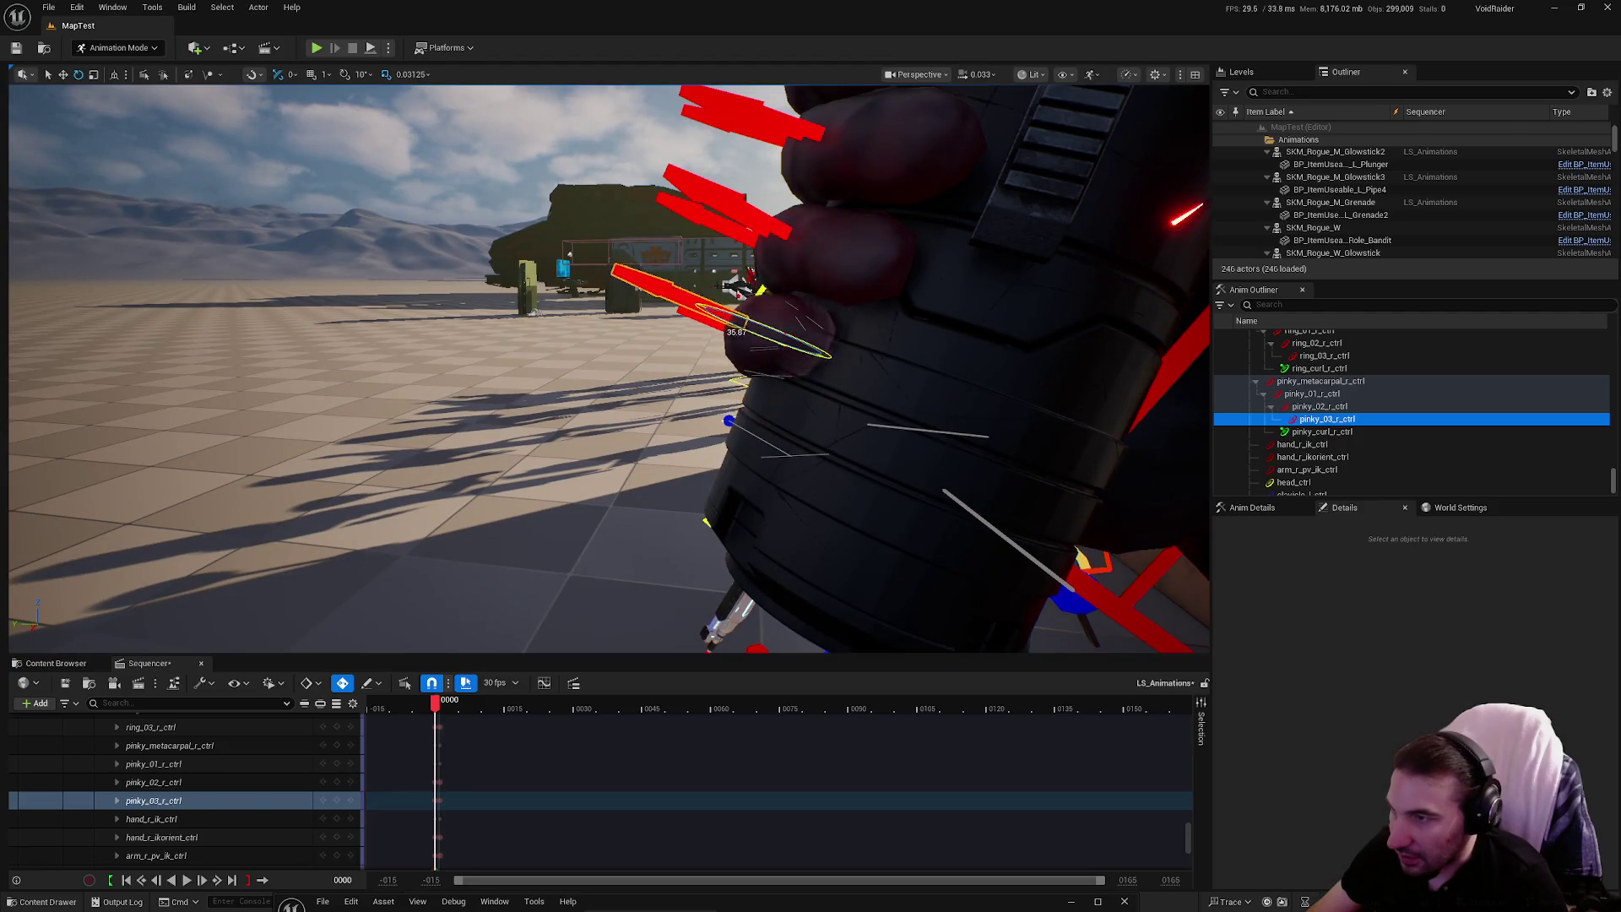
key(f)
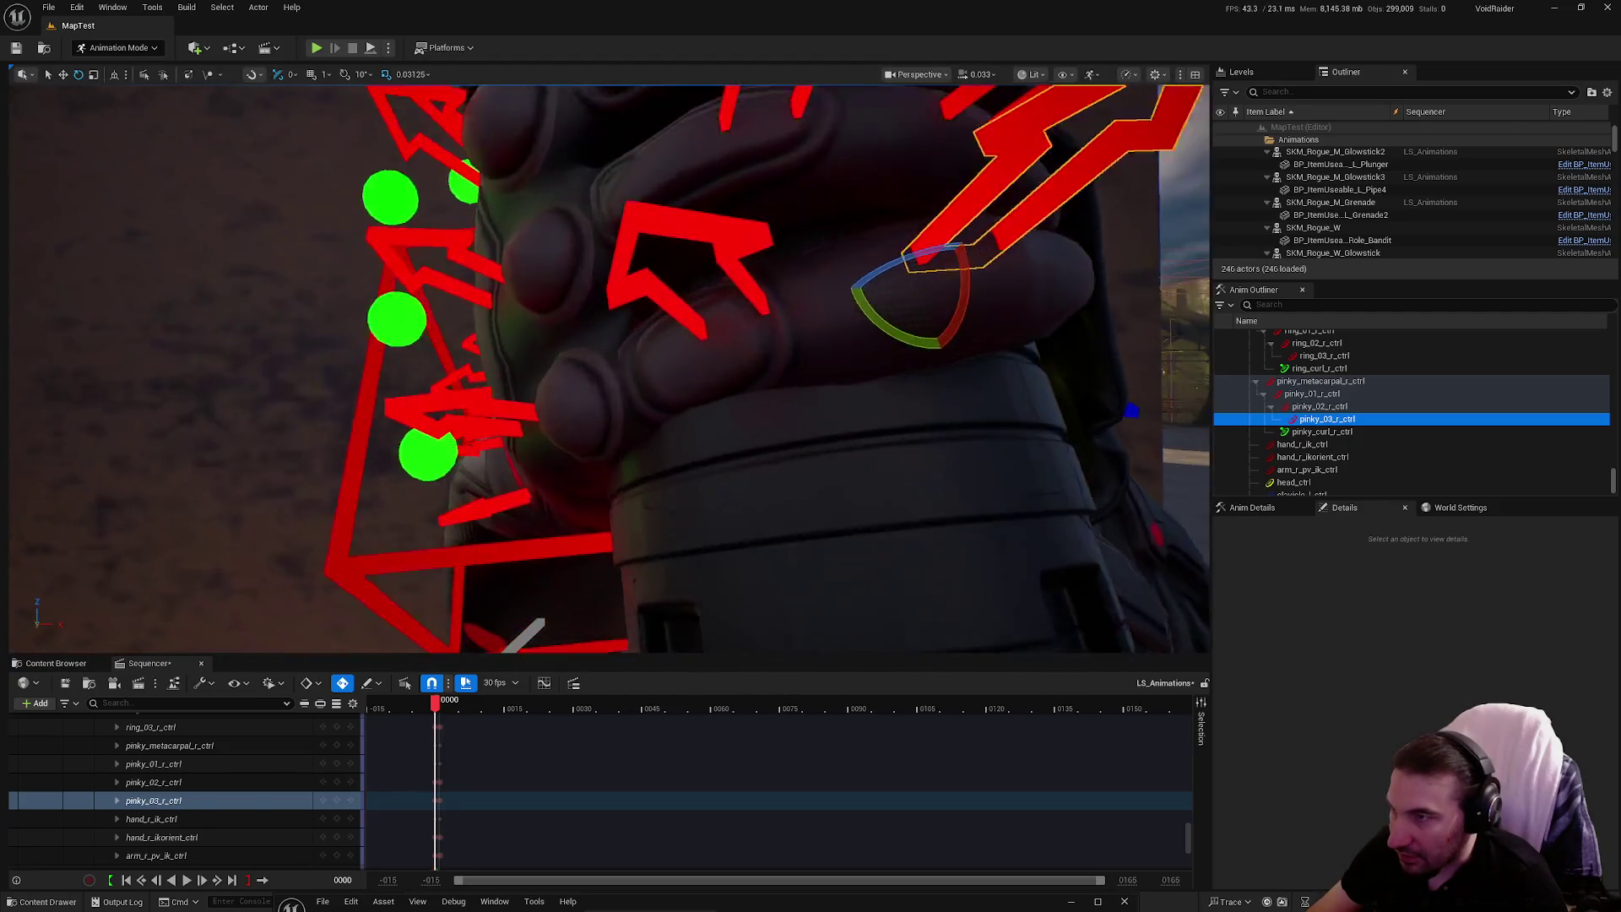
Rotate pinky_01_r_ctrl to -14.63 and pinky_02_r_ctrl to 21.59 to curl the pinky
click(523, 418)
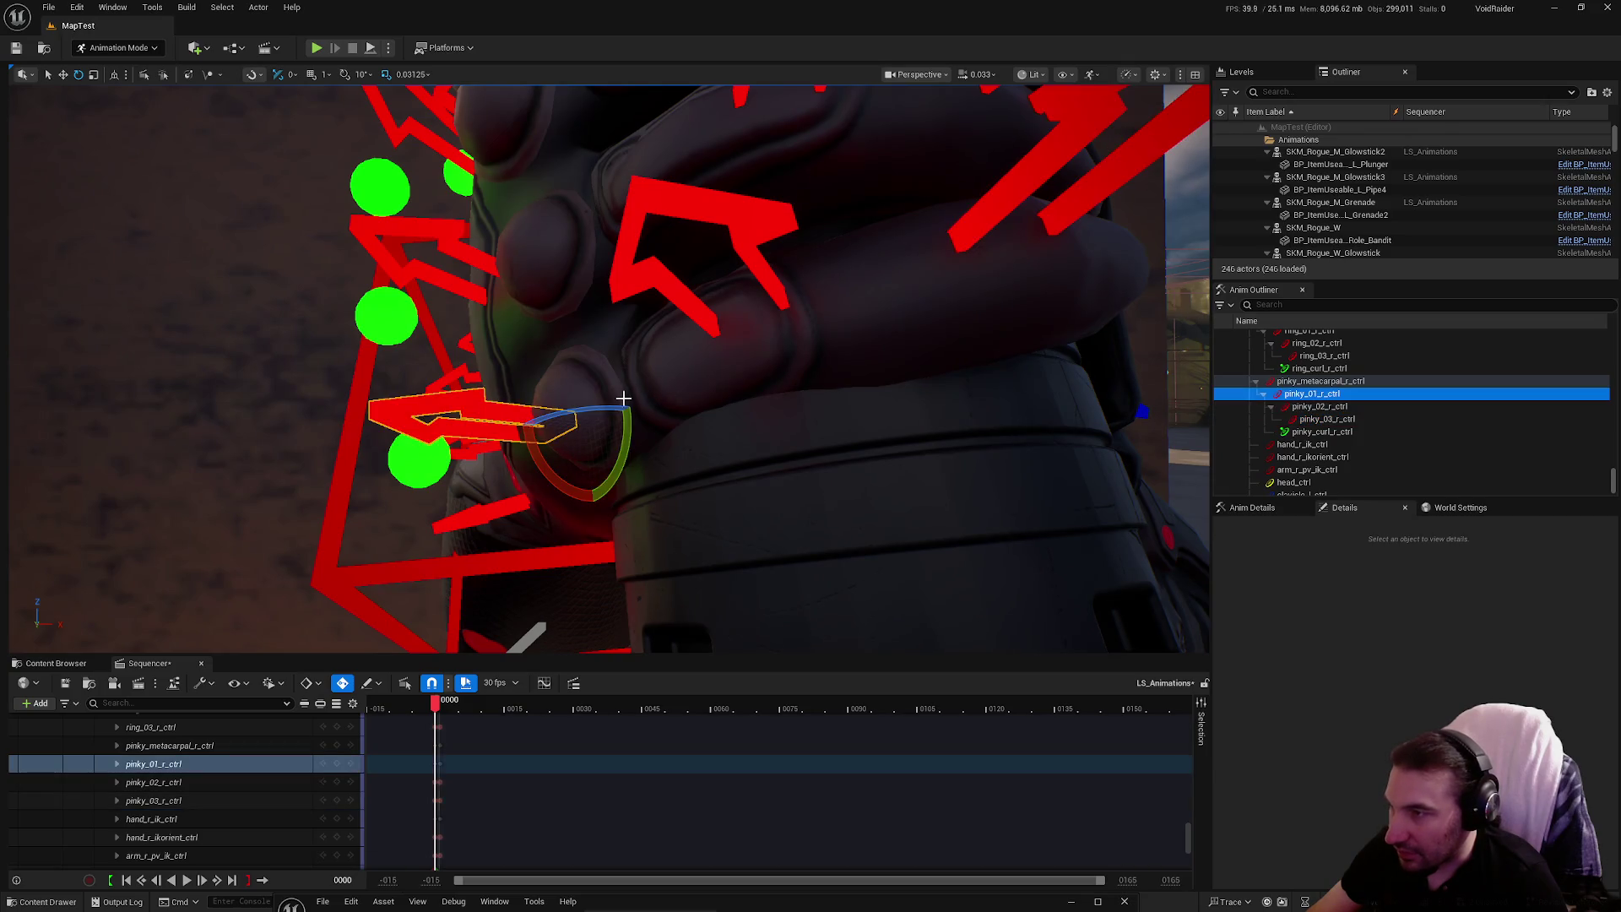
drag(598, 412, 567, 428)
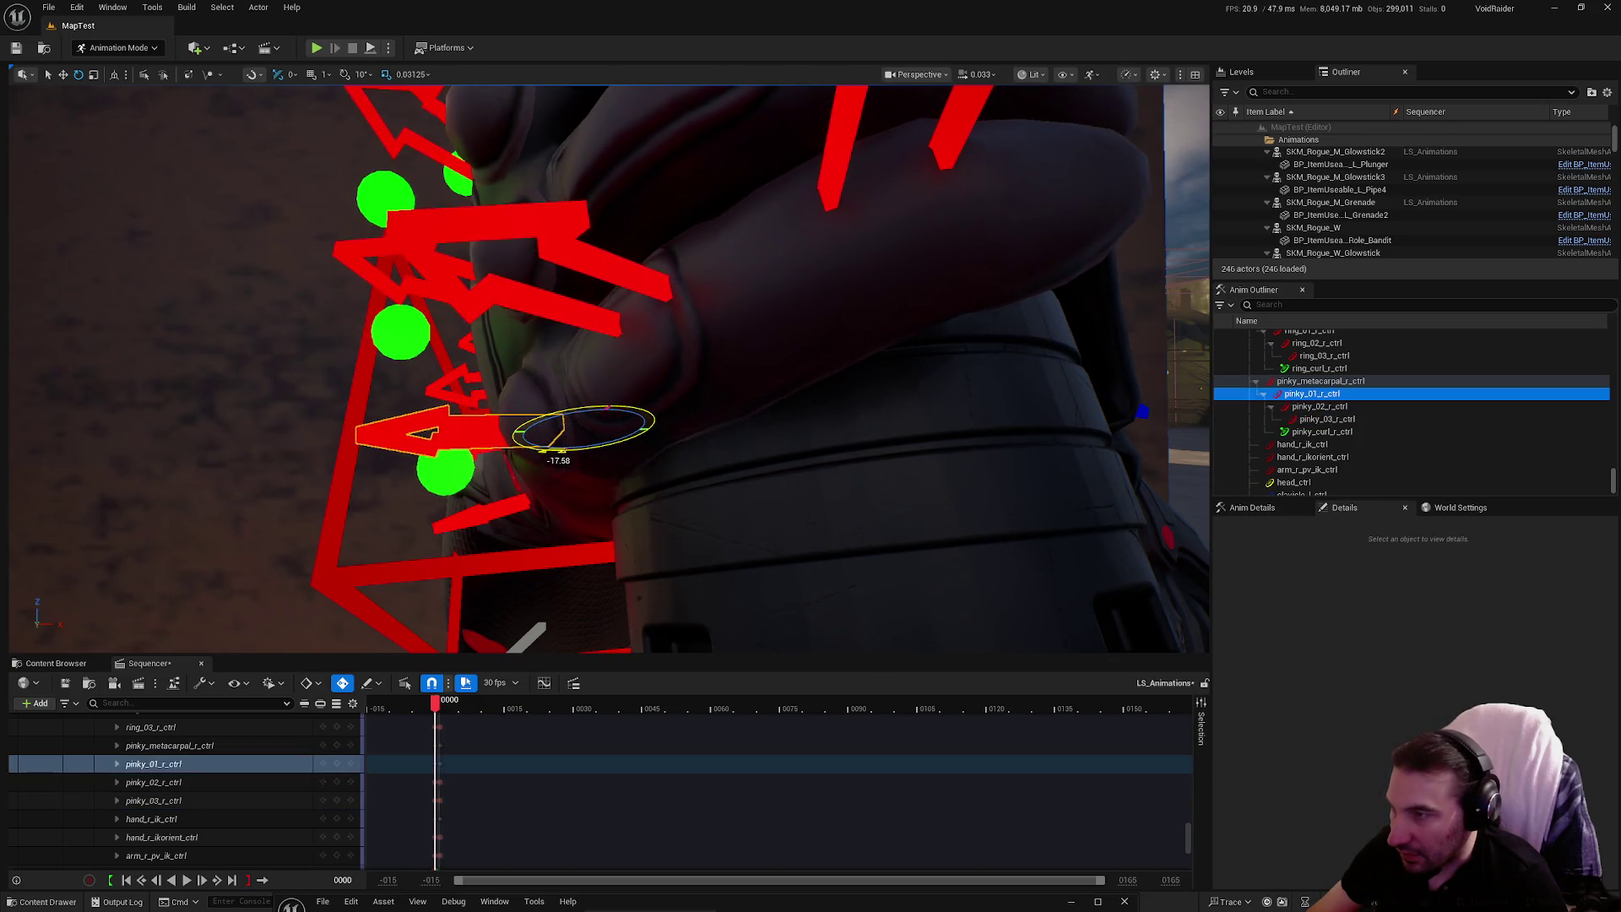
click(585, 316)
key(f)
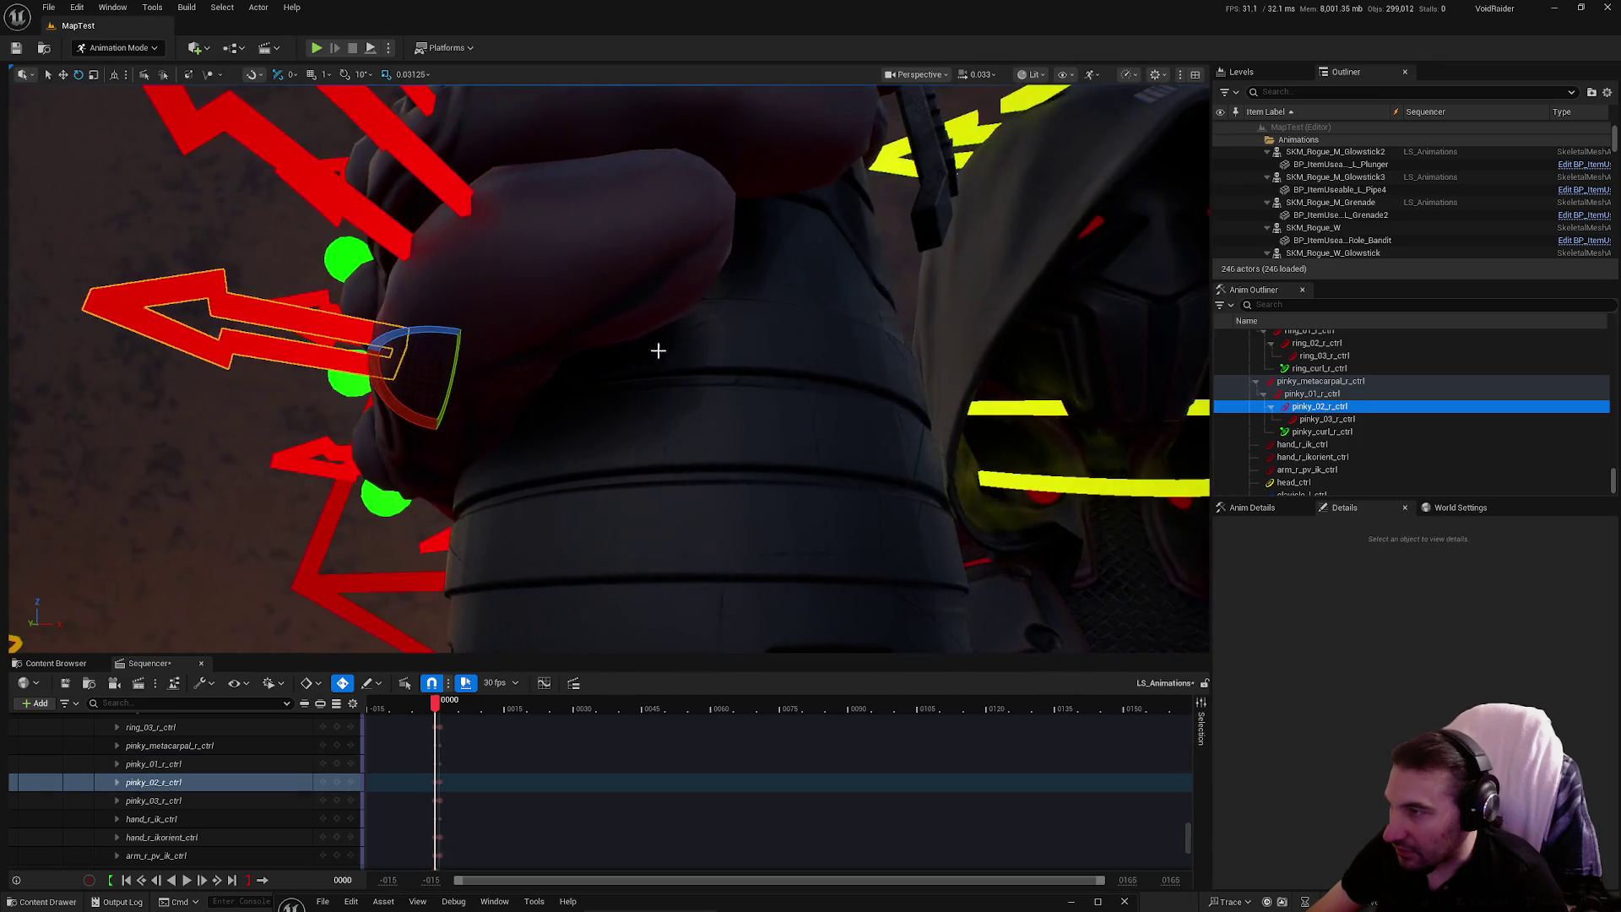
mouse_move(431, 335)
mouse_down()
mouse_move(427, 372)
mouse_move(395, 279)
mouse_move(676, 395)
mouse_up()
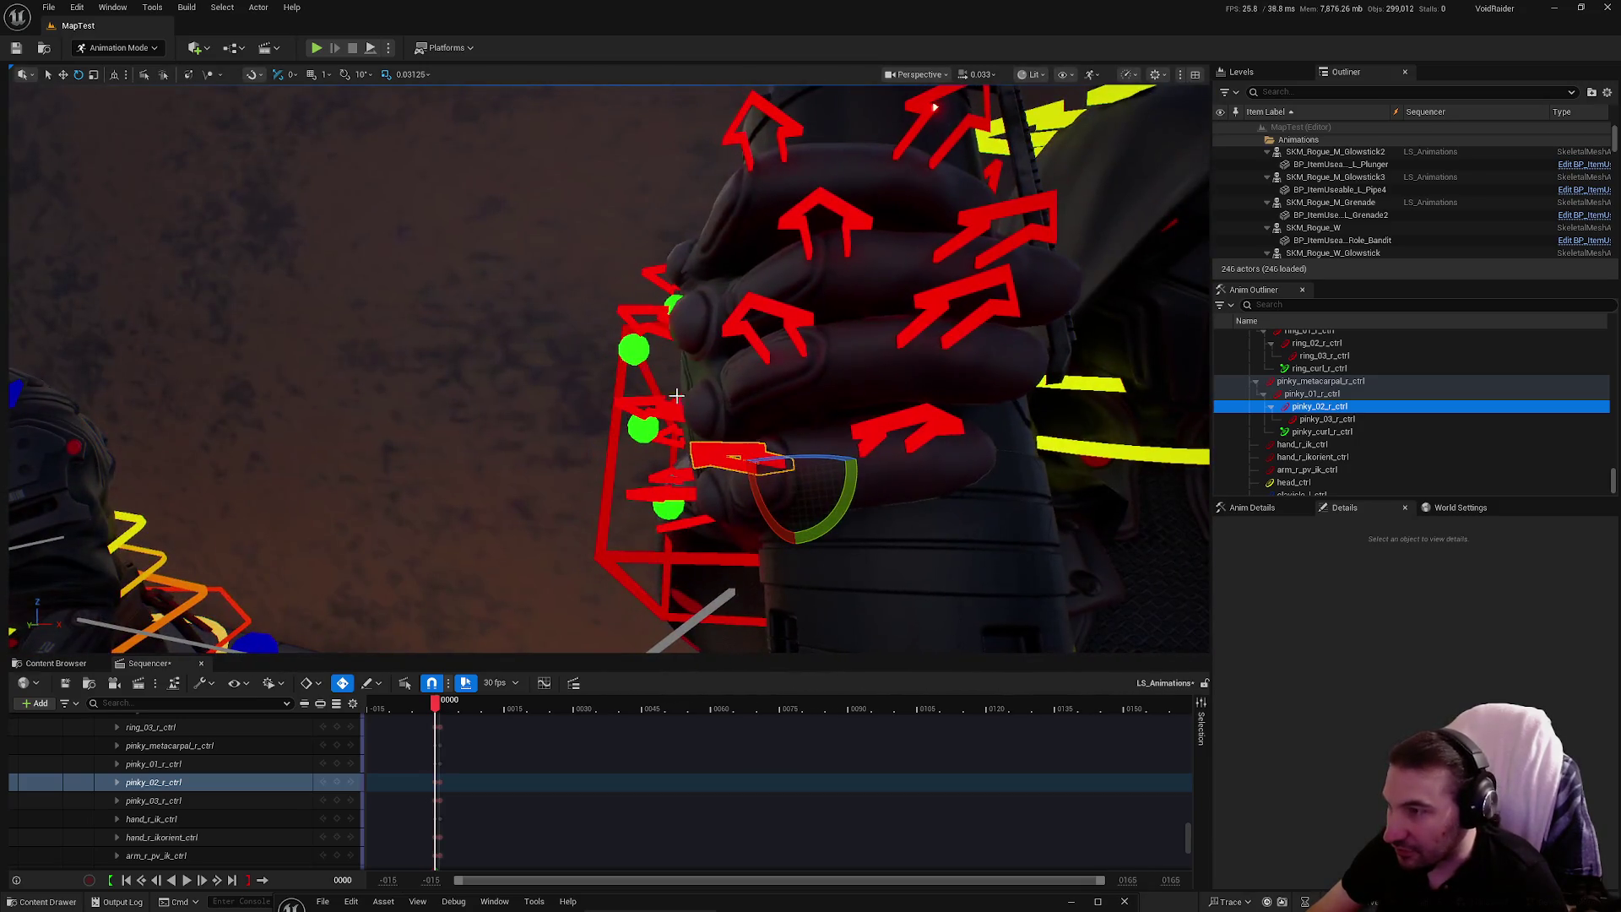
Check the gripping fingers from a wider view, up close, and toward the grenade's top
click(934, 107)
key(f)
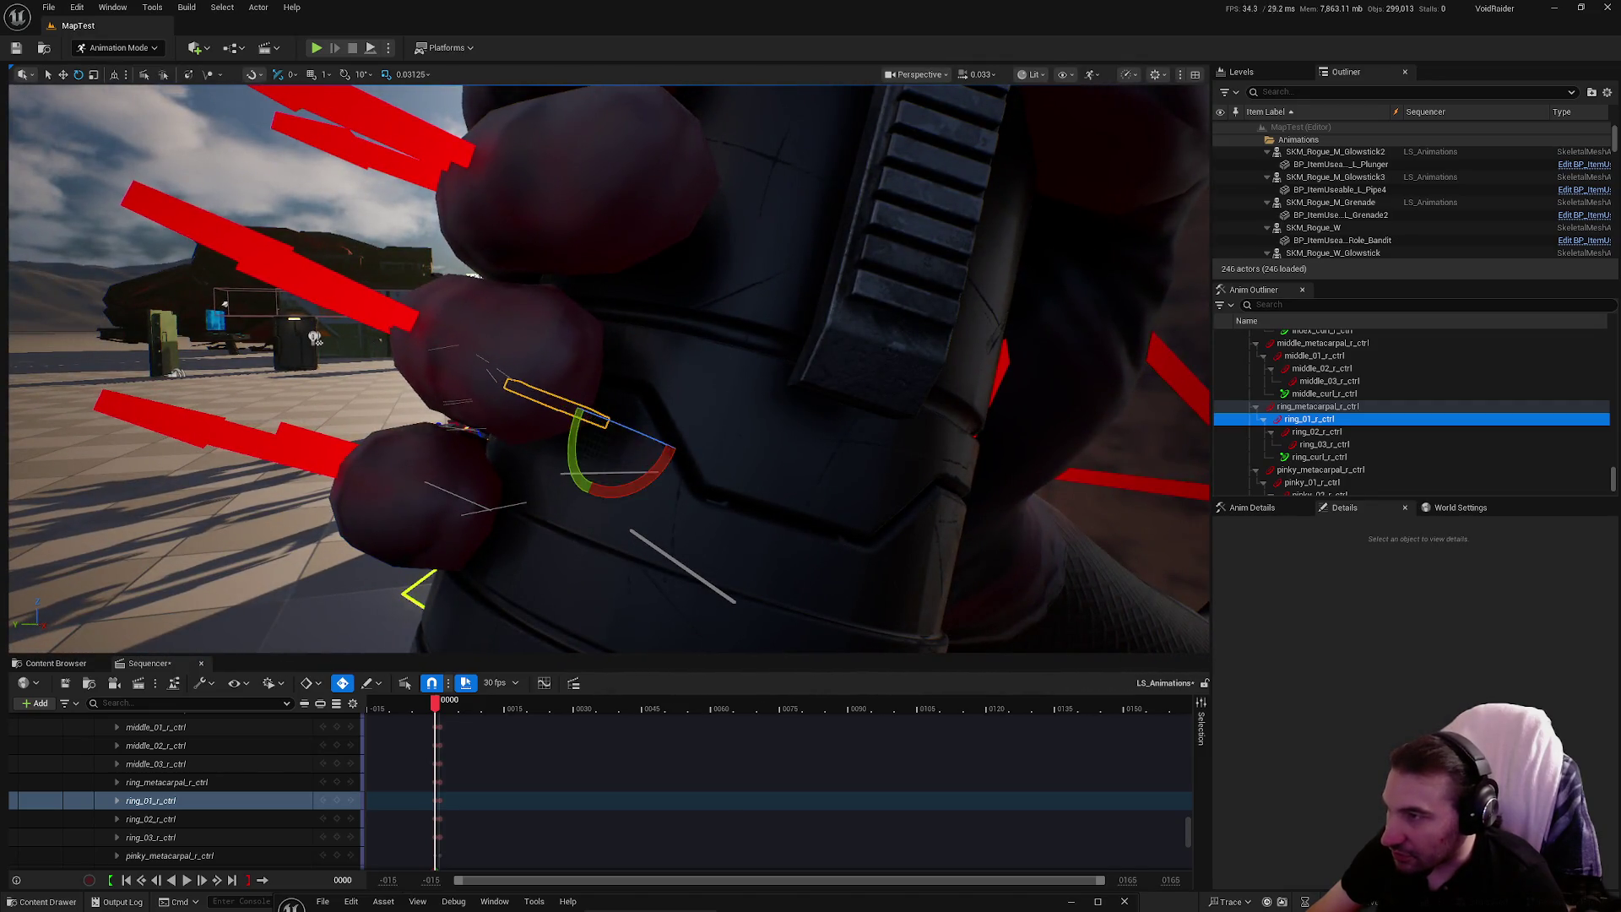
drag(608, 369, 541, 346)
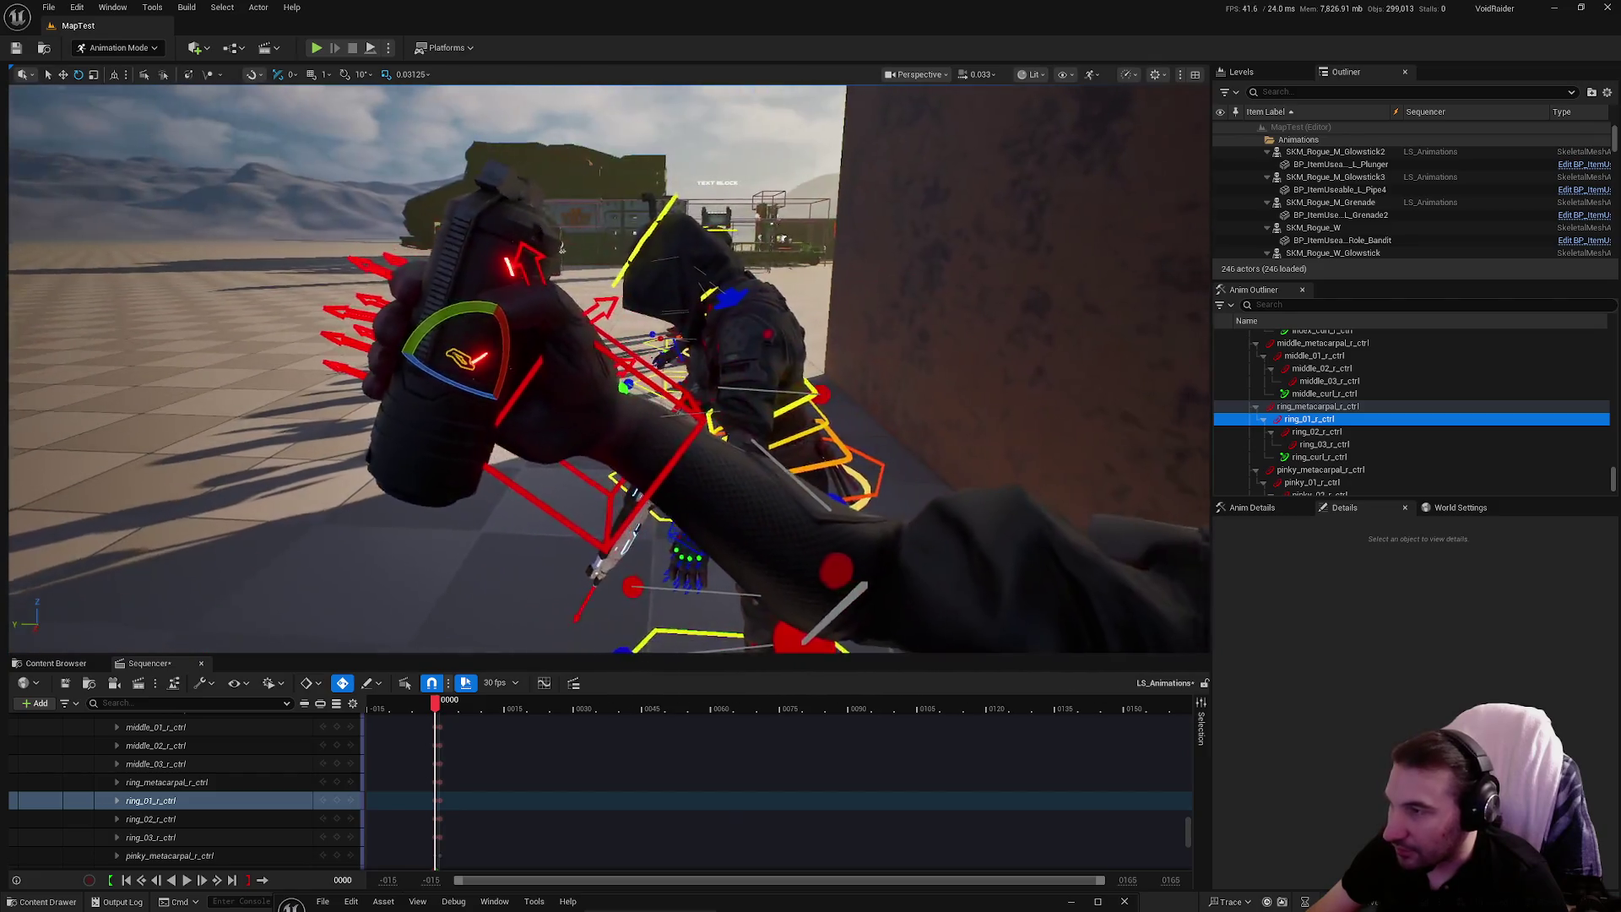
drag(561, 247, 499, 277)
mouse_move(659, 424)
mouse_down()
mouse_move(595, 395)
mouse_move(340, 417)
mouse_up()
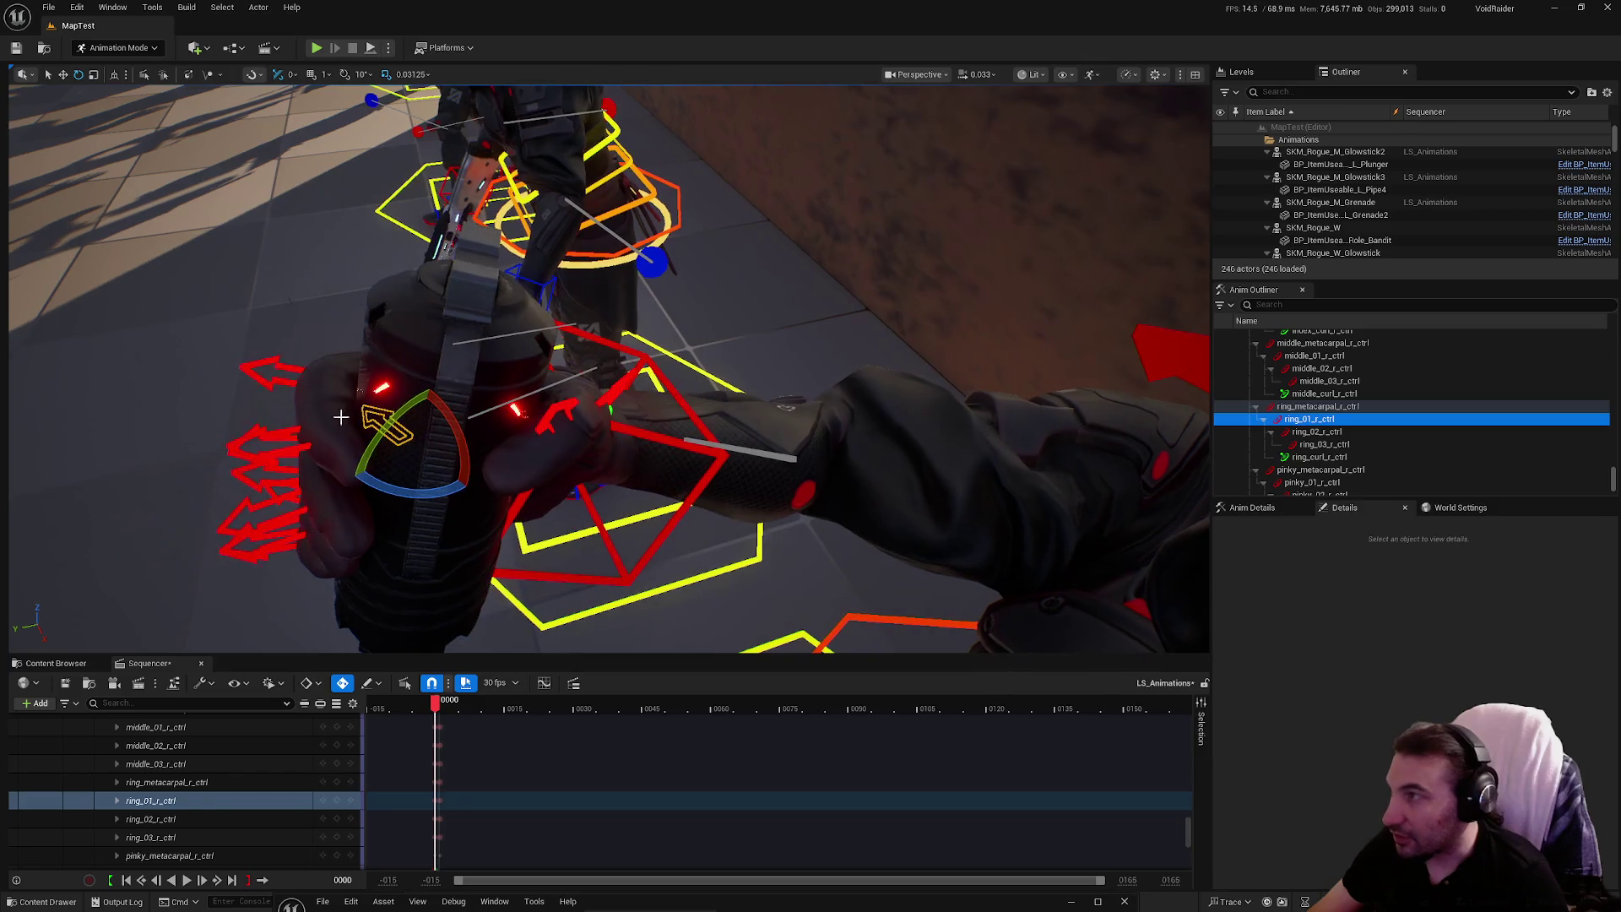